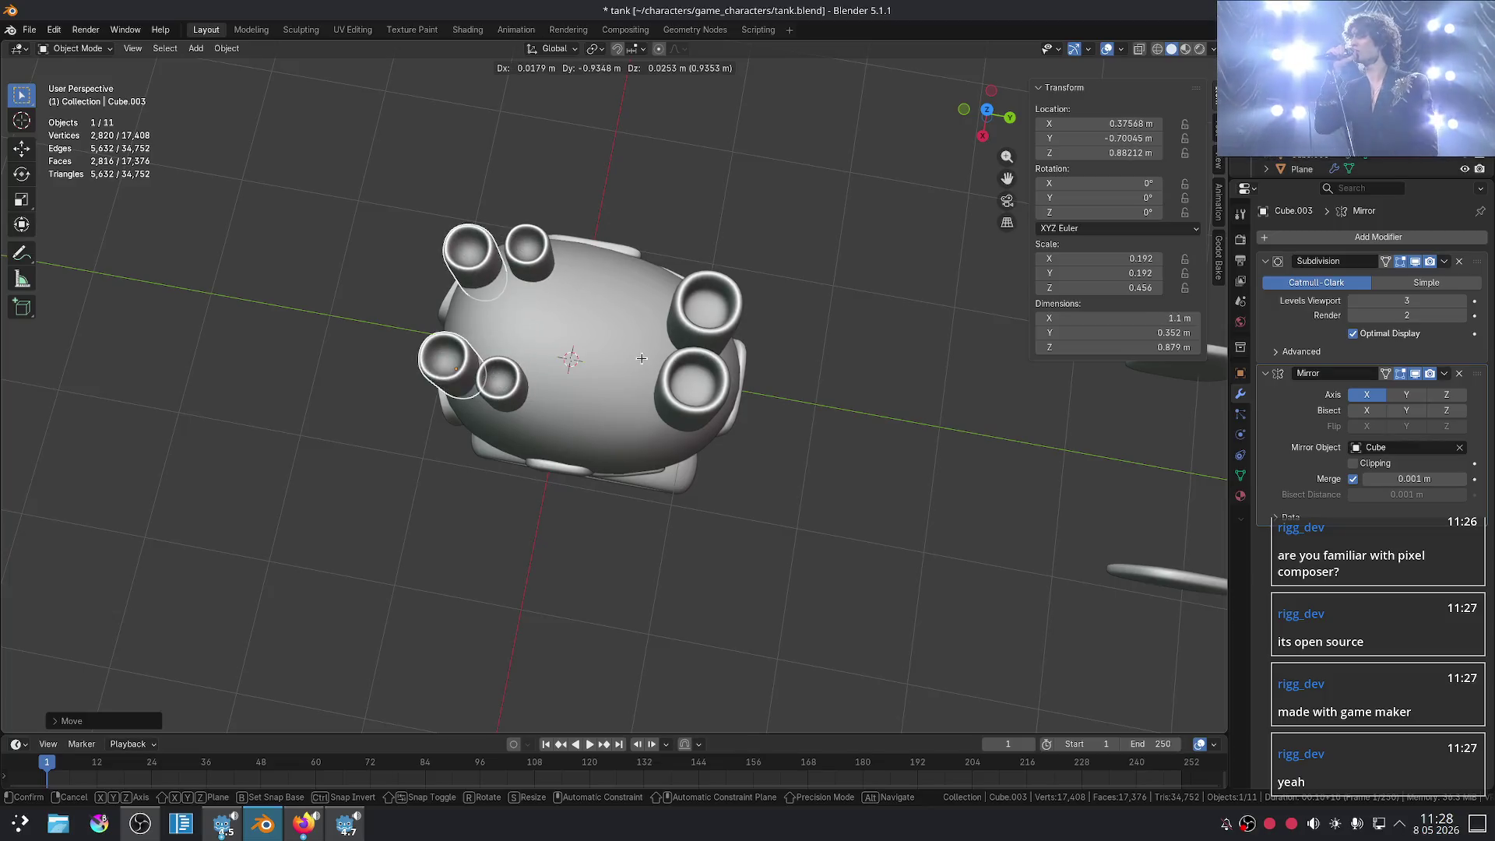
- Tilt the barrel pair forward on the X axis and shift it
key("r")
key("x")
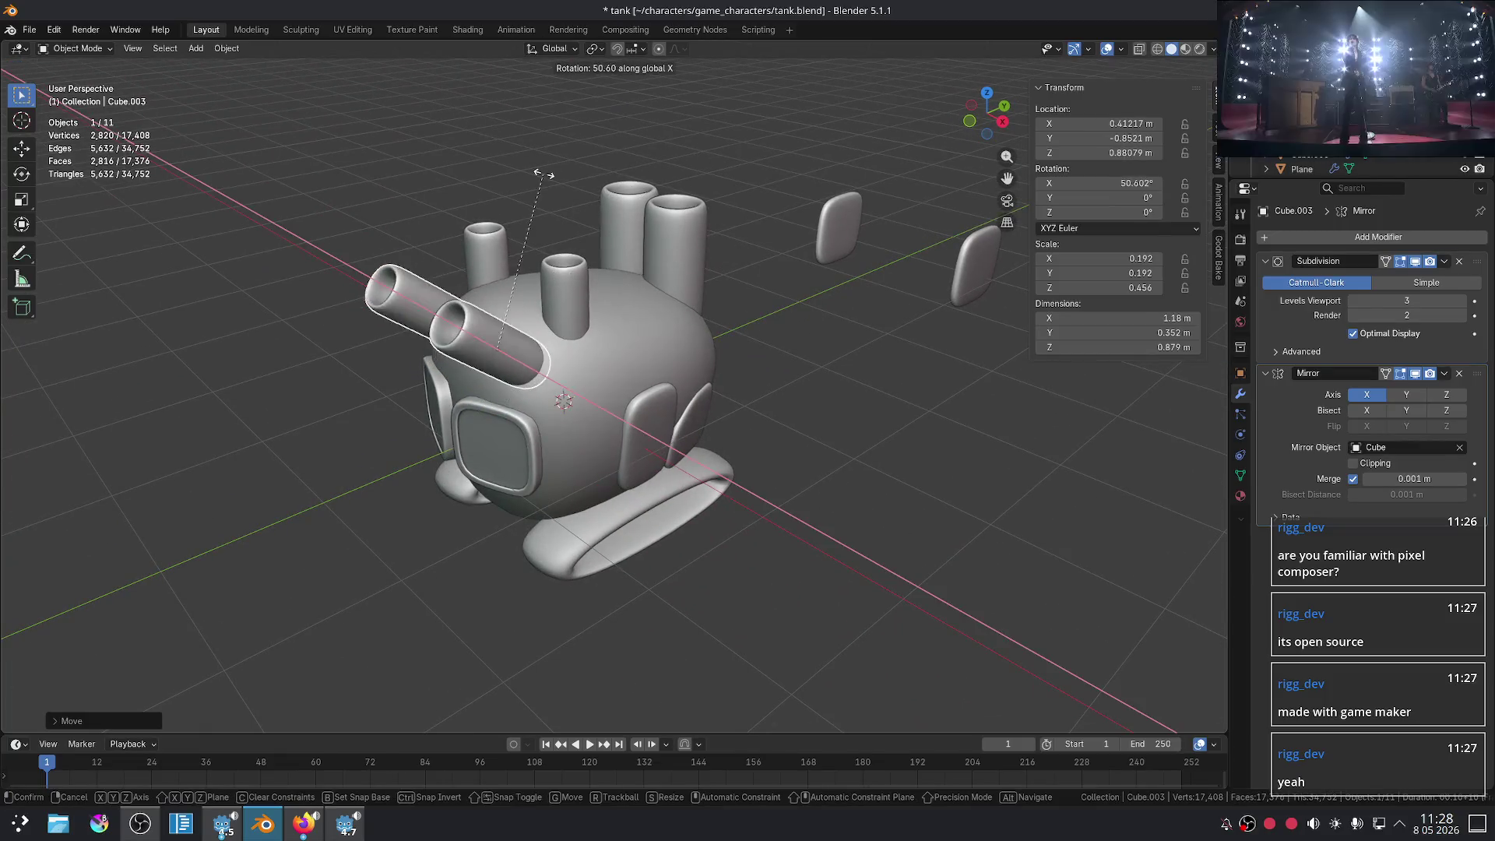
left_click(467, 273)
key("g")
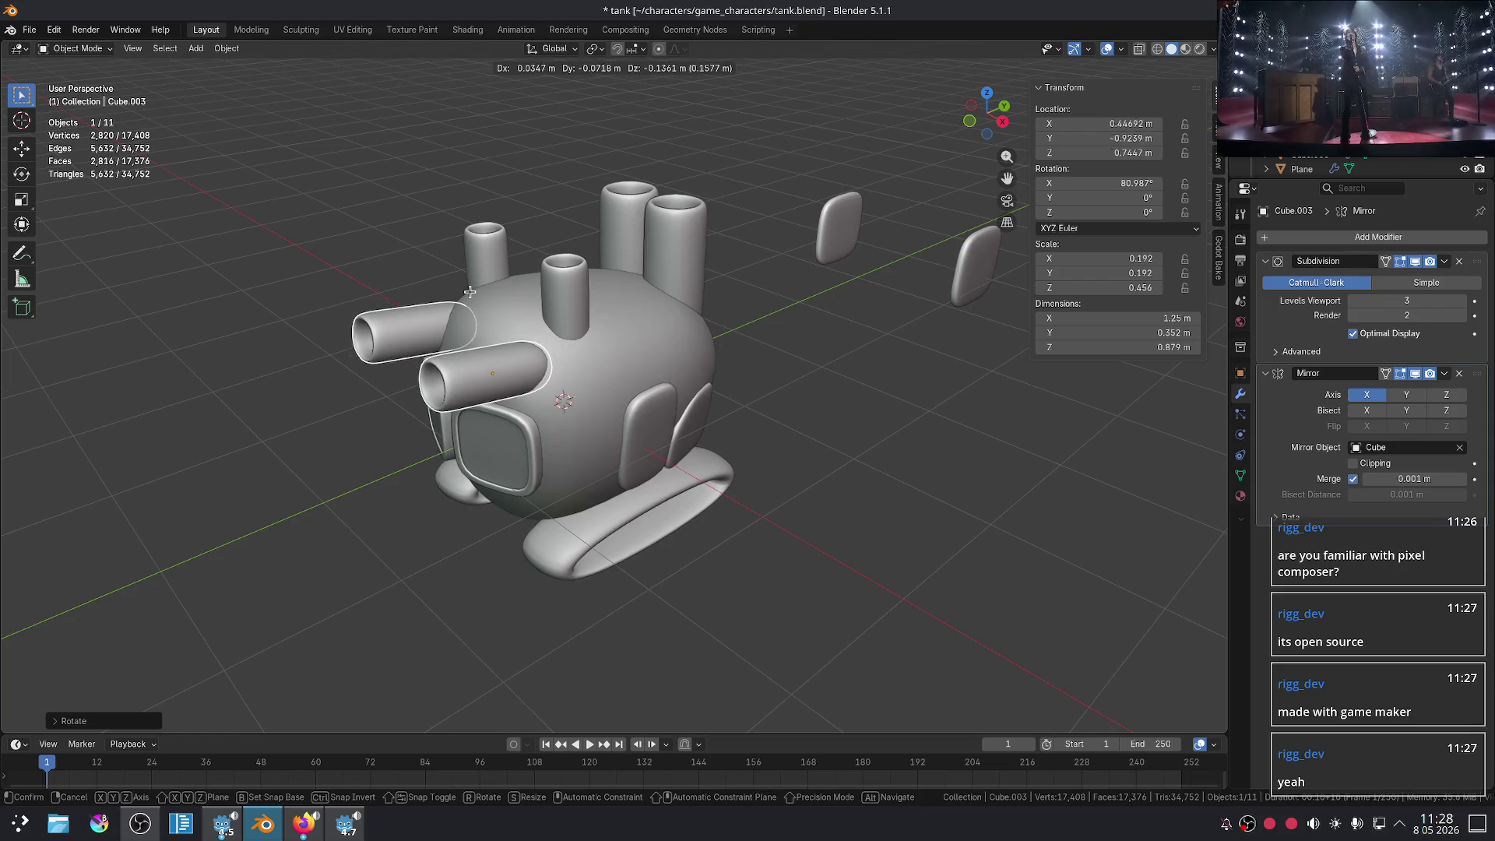
left_click(463, 292)
- Select the side barrel pair and undo the tilt so the barrels stand upright again
left_click(276, 234)
scroll(276, 236, "down", 3)
mouse_move(277, 236)
middle_mouse_down()
mouse_move(406, 210)
mouse_move(416, 191)
mouse_move(286, 193)
mouse_move(280, 250)
mouse_move(306, 287)
mouse_move(637, 364)
middle_mouse_up()
scroll(280, 250, "up", 3)
left_click(306, 287)
key("ctrl+z")
- Move the inner barrel pair (Cube.001) slightly to the left
left_click(477, 422)
key("g")
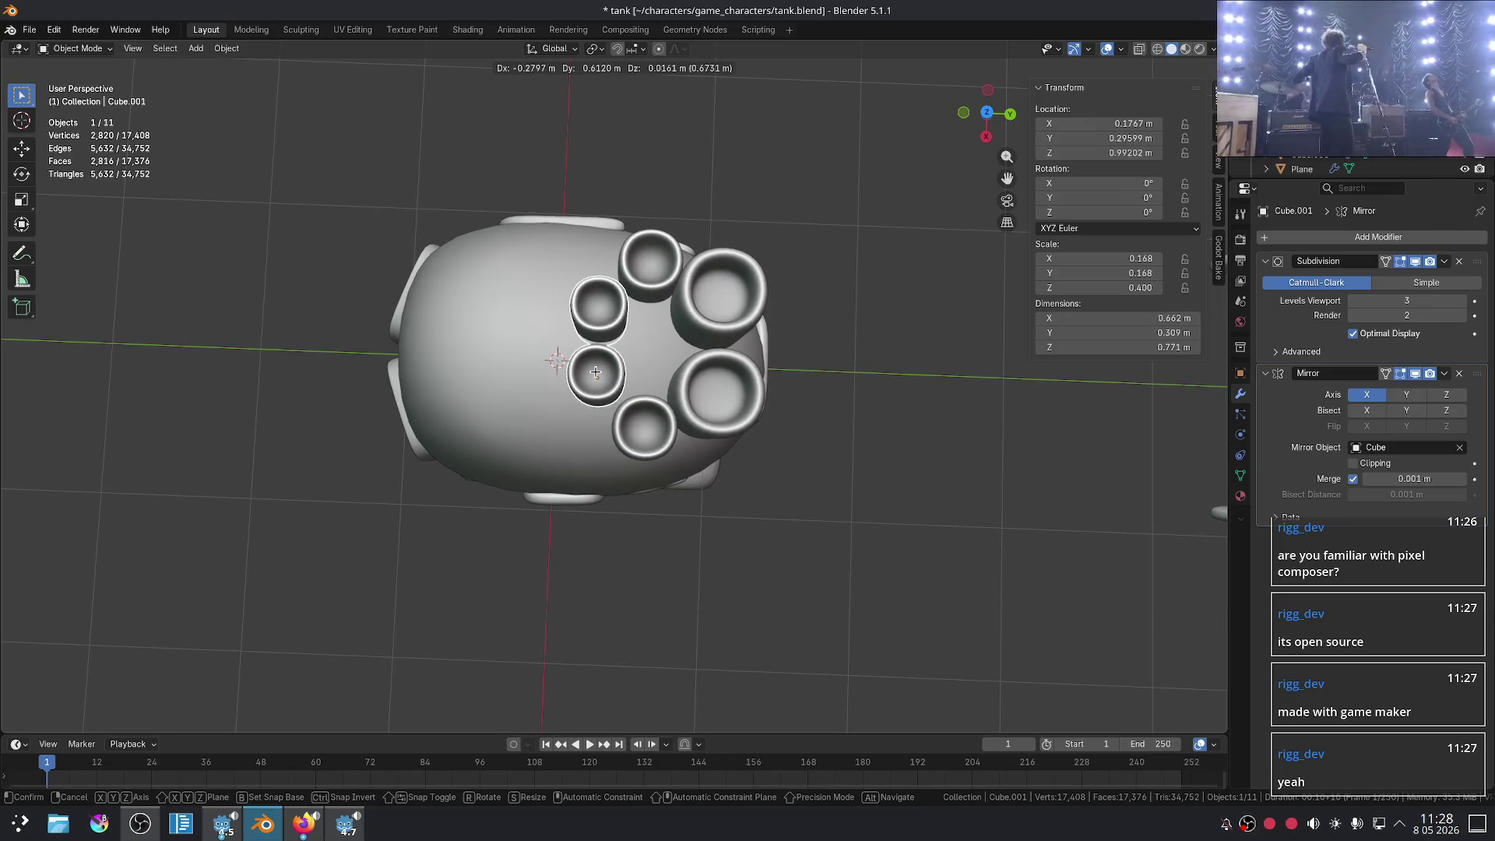
left_click(597, 375)
left_click(980, 413)
middle_click_drag(980, 413, 623, 206)
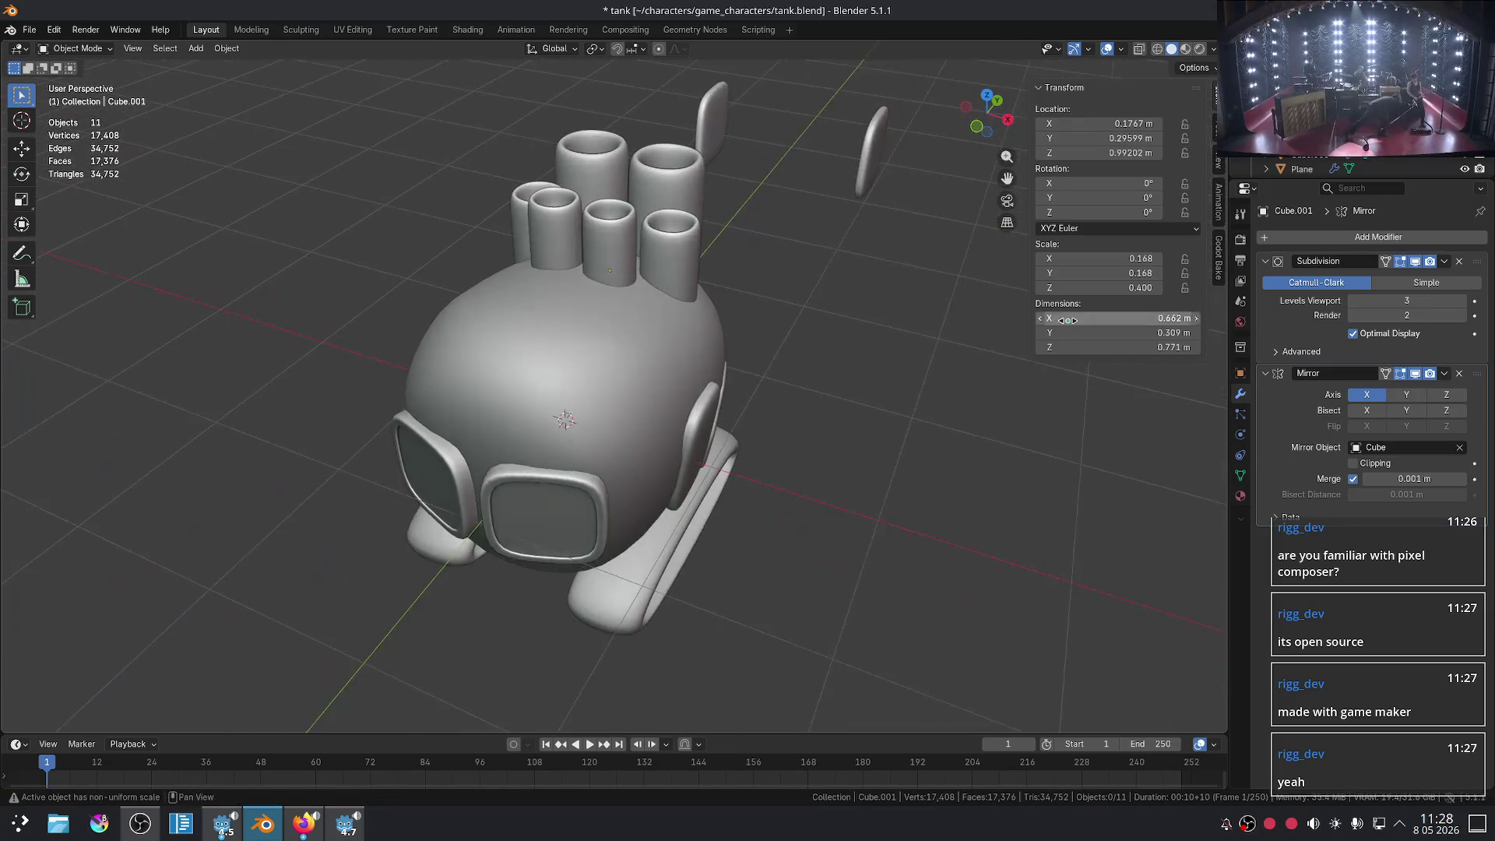
- Raise the outer barrel pair straight up along Z
scroll(618, 201, "up", 4)
left_click(685, 183)
key("g")
key("z")
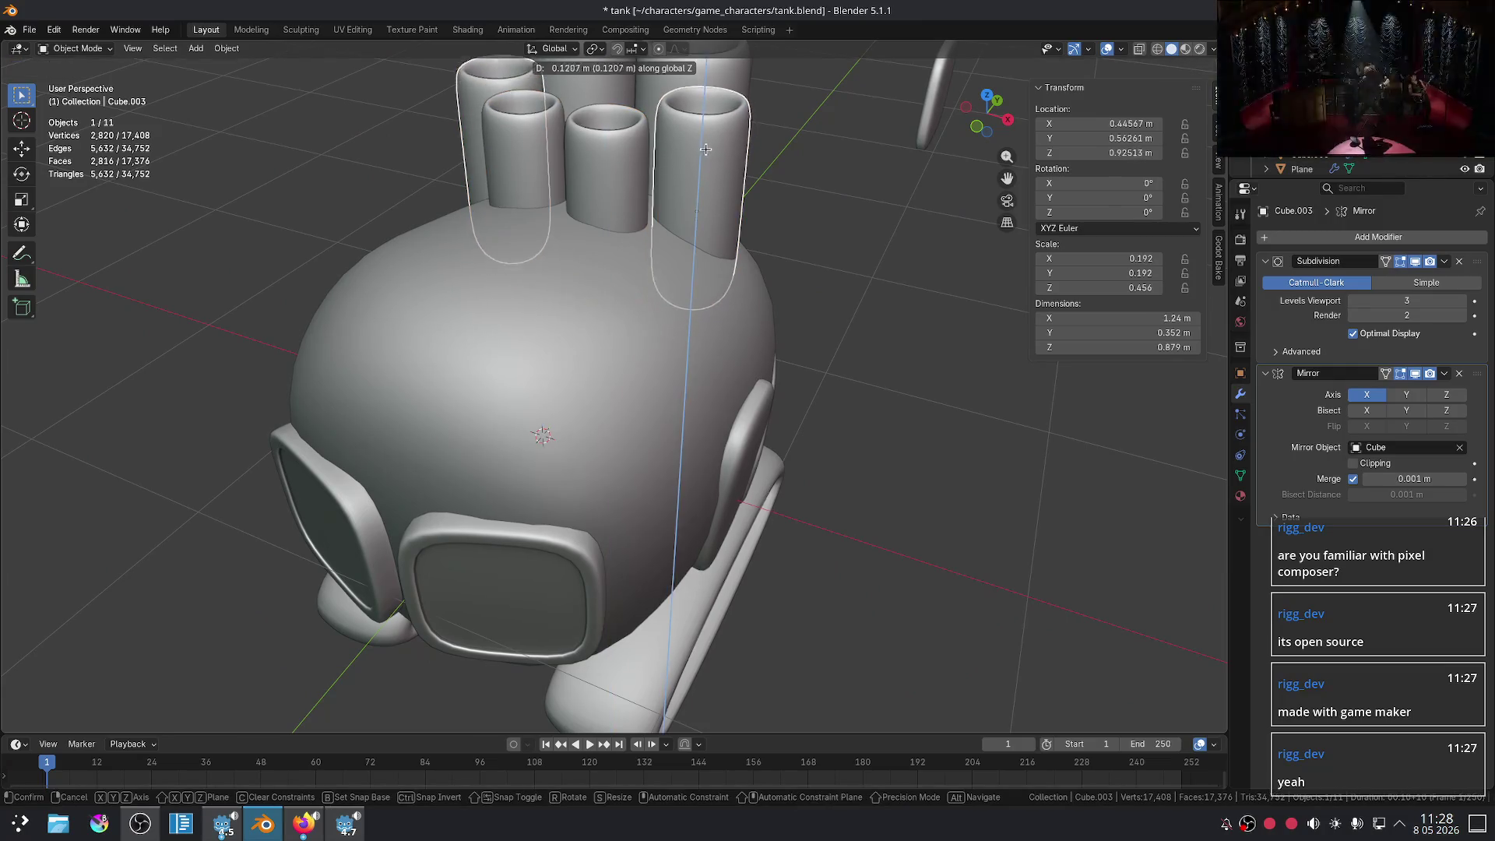
left_click(707, 141)
mouse_move(863, 206)
middle_mouse_down()
mouse_move(517, 317)
mouse_move(567, 227)
middle_mouse_up()
- Raise the inner barrel pair straight up along Z
left_click(562, 232)
key("g")
key("z")
left_click(559, 234)
- Reselect the outer barrel pair and inspect the tank from above
left_click(684, 239)
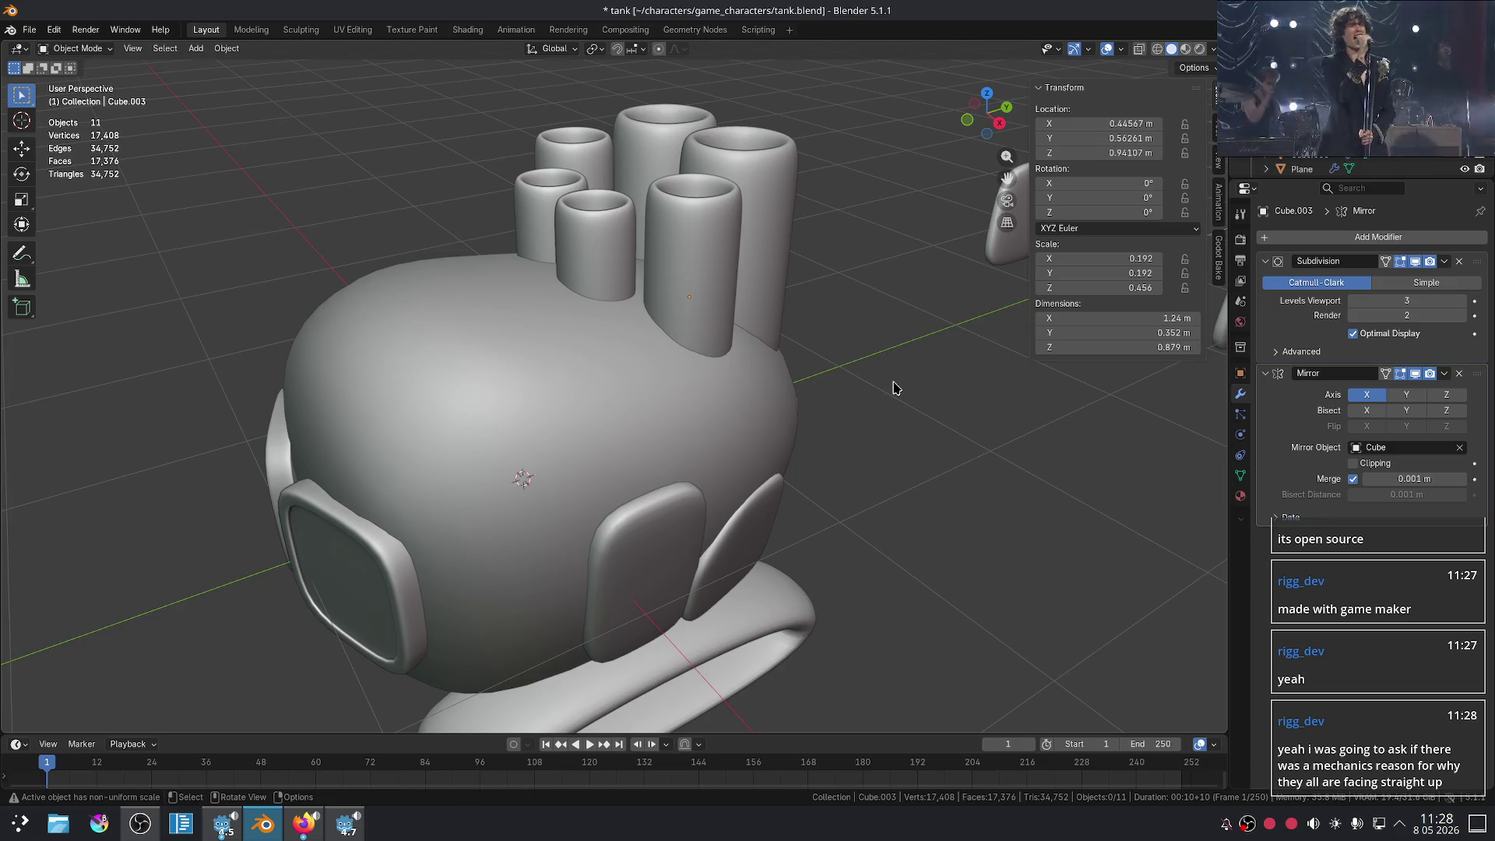
scroll(894, 388, "down", 5)
mouse_move(858, 437)
middle_mouse_down()
mouse_move(741, 608)
mouse_move(549, 269)
middle_mouse_up()
left_click_drag(764, 310, 764, 310)
mouse_move(764, 310)
middle_mouse_down()
mouse_move(741, 333)
mouse_move(889, 208)
middle_mouse_up()
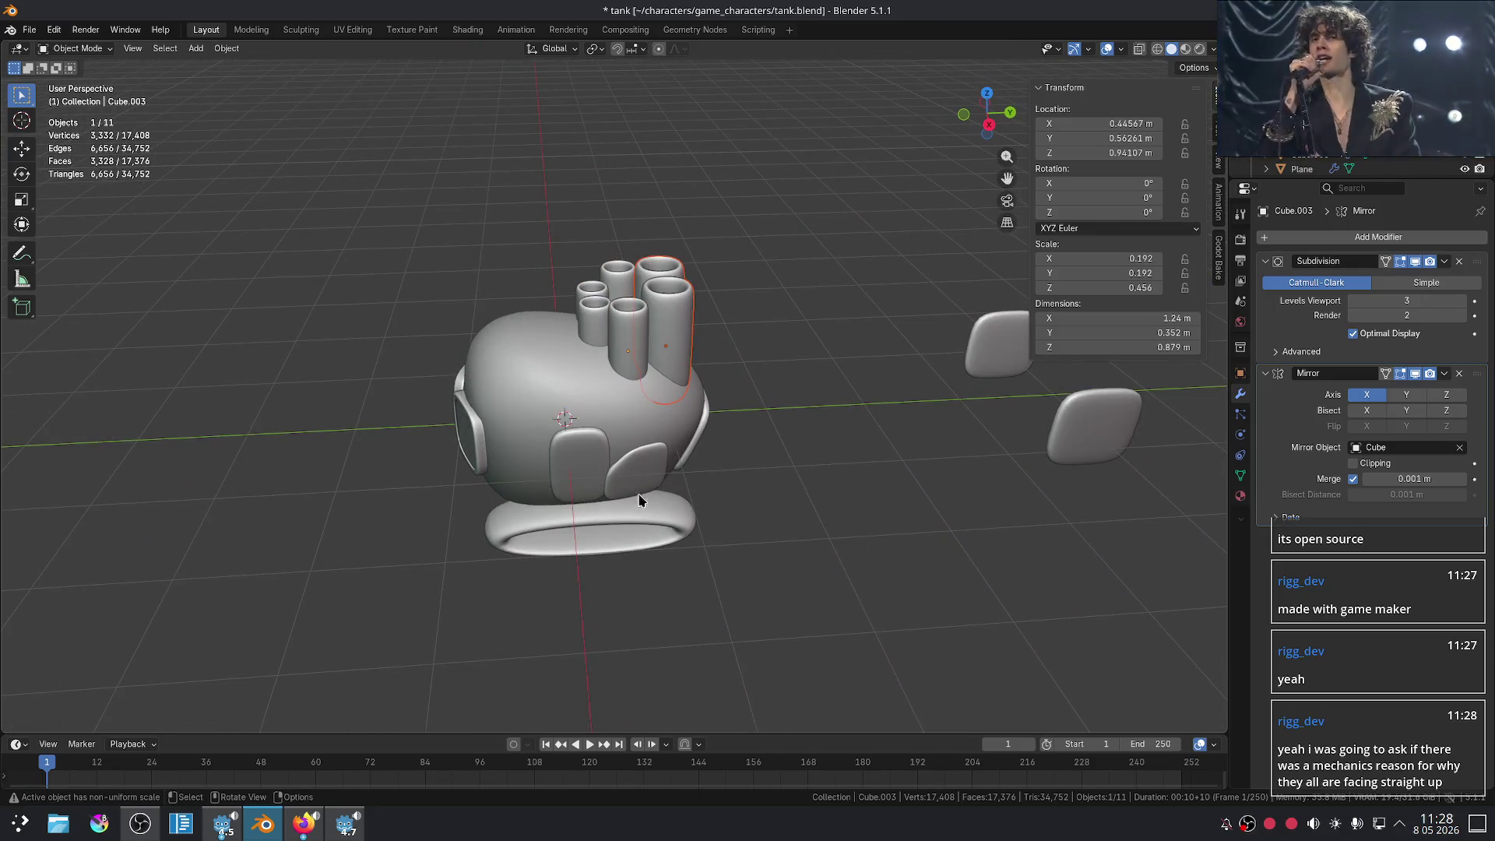
scroll(662, 381, "down", 5)
mouse_move(667, 387)
middle_mouse_down()
mouse_move(634, 494)
mouse_move(553, 351)
middle_mouse_up()
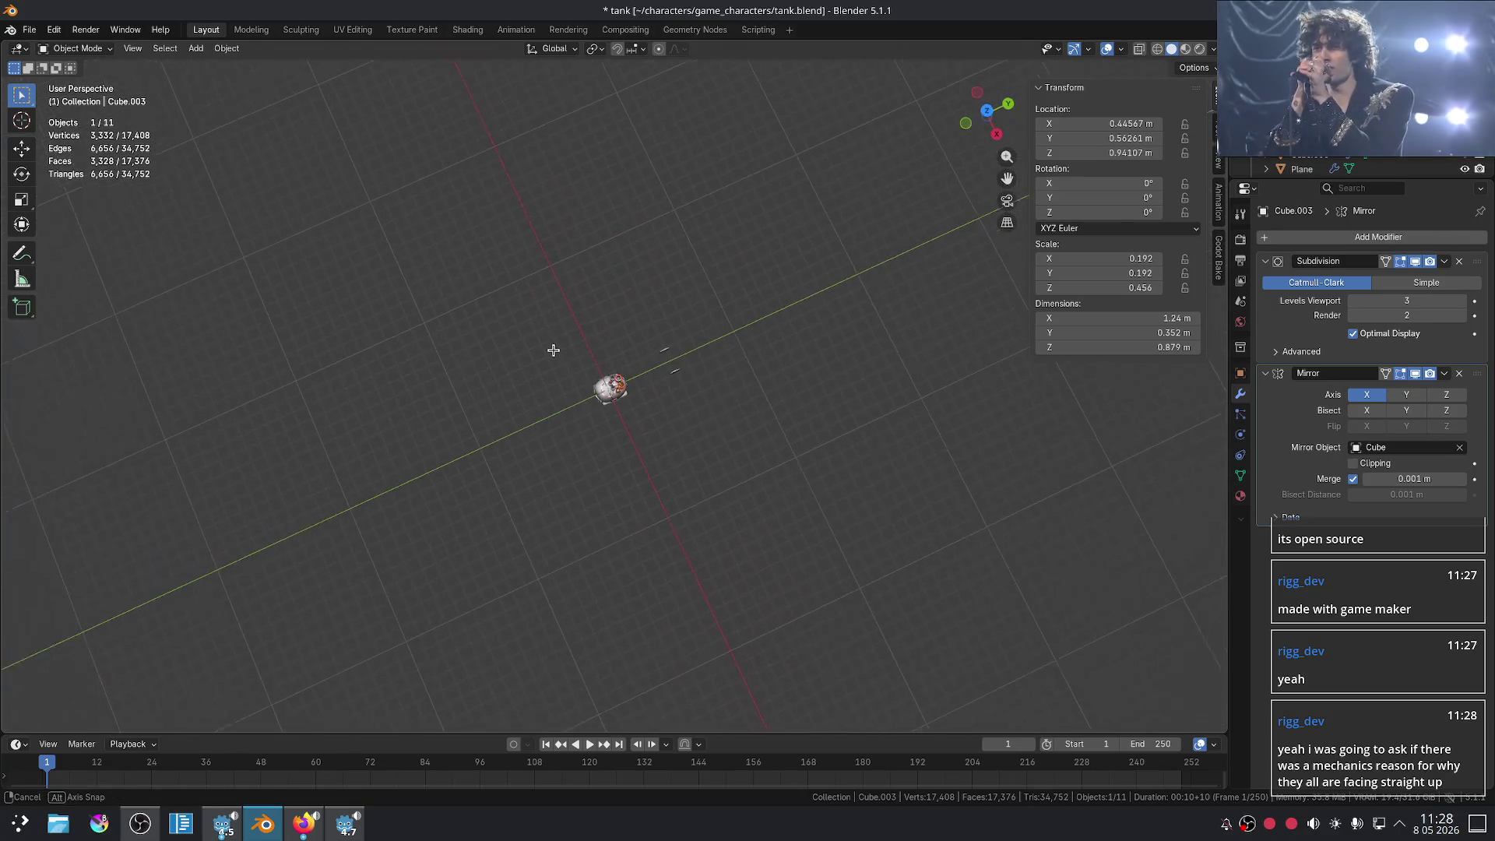
key("KP_7")
mouse_move(497, 227)
left_mouse_down()
mouse_move(824, 551)
mouse_move(788, 524)
mouse_move(766, 545)
left_mouse_up()
left_click_drag(351, 116, 600, 399)
scroll(782, 436, "down", 2)
middle_click_drag(783, 436, 654, 387)
scroll(654, 386, "up", 3)
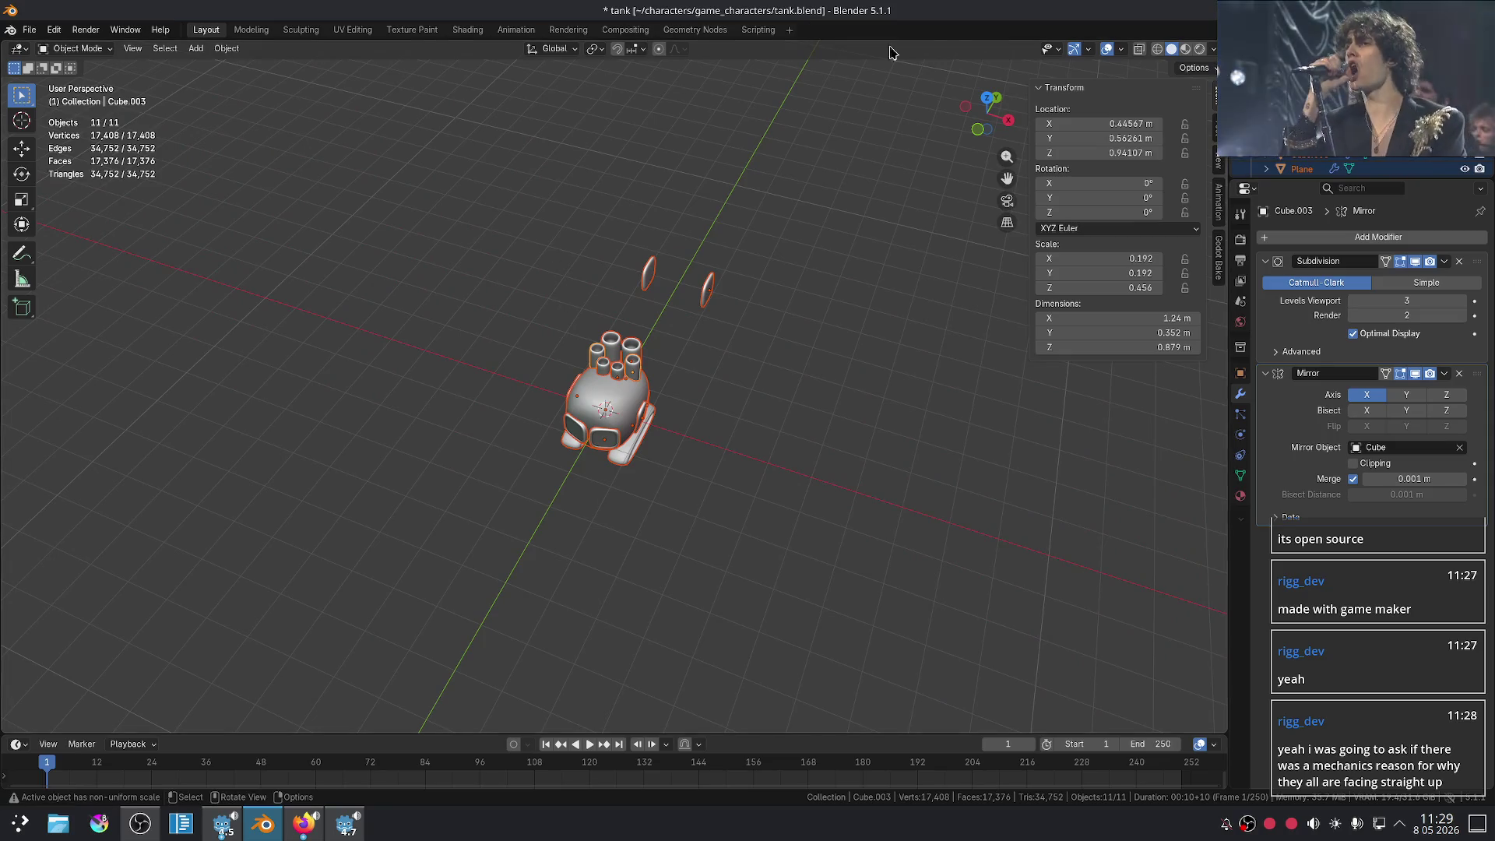
left_click(905, 424)
mouse_move(905, 425)
middle_mouse_down()
mouse_move(786, 393)
mouse_move(811, 394)
mouse_move(841, 457)
middle_mouse_up()
left_click_drag(797, 394, 1012, 529)
left_click_drag(908, 435, 1009, 541)
scroll(967, 470, "up", 3)
mouse_move(967, 470)
middle_mouse_down()
mouse_move(942, 474)
mouse_move(817, 412)
mouse_move(794, 367)
mouse_move(711, 334)
mouse_move(640, 343)
middle_mouse_up()
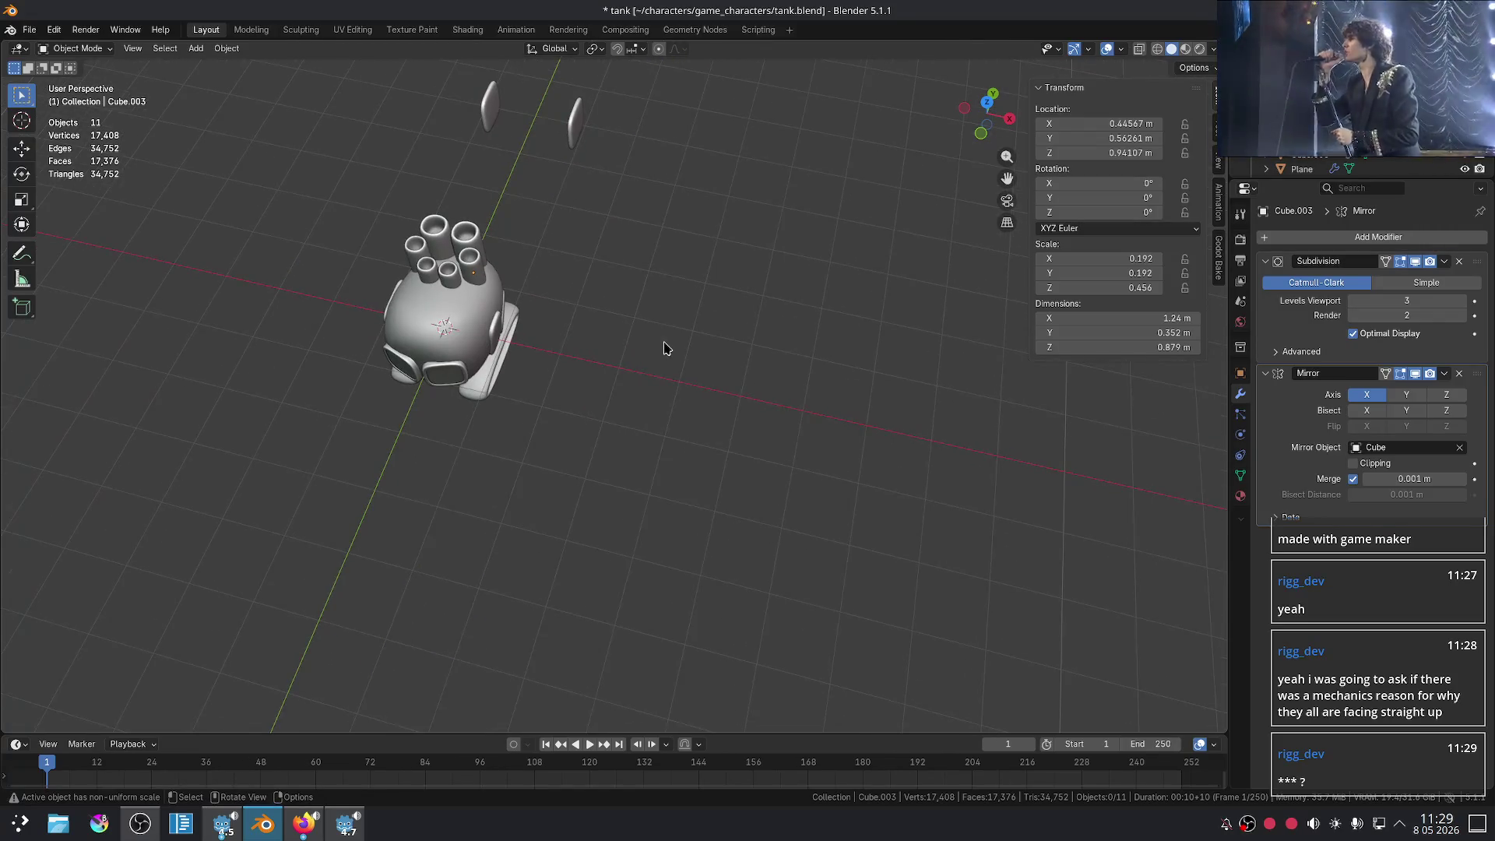
key("KP_7")
- In Right Orthographic view, box-select the three barrel tubes
key("KP_3")
scroll(713, 344, "up", 4)
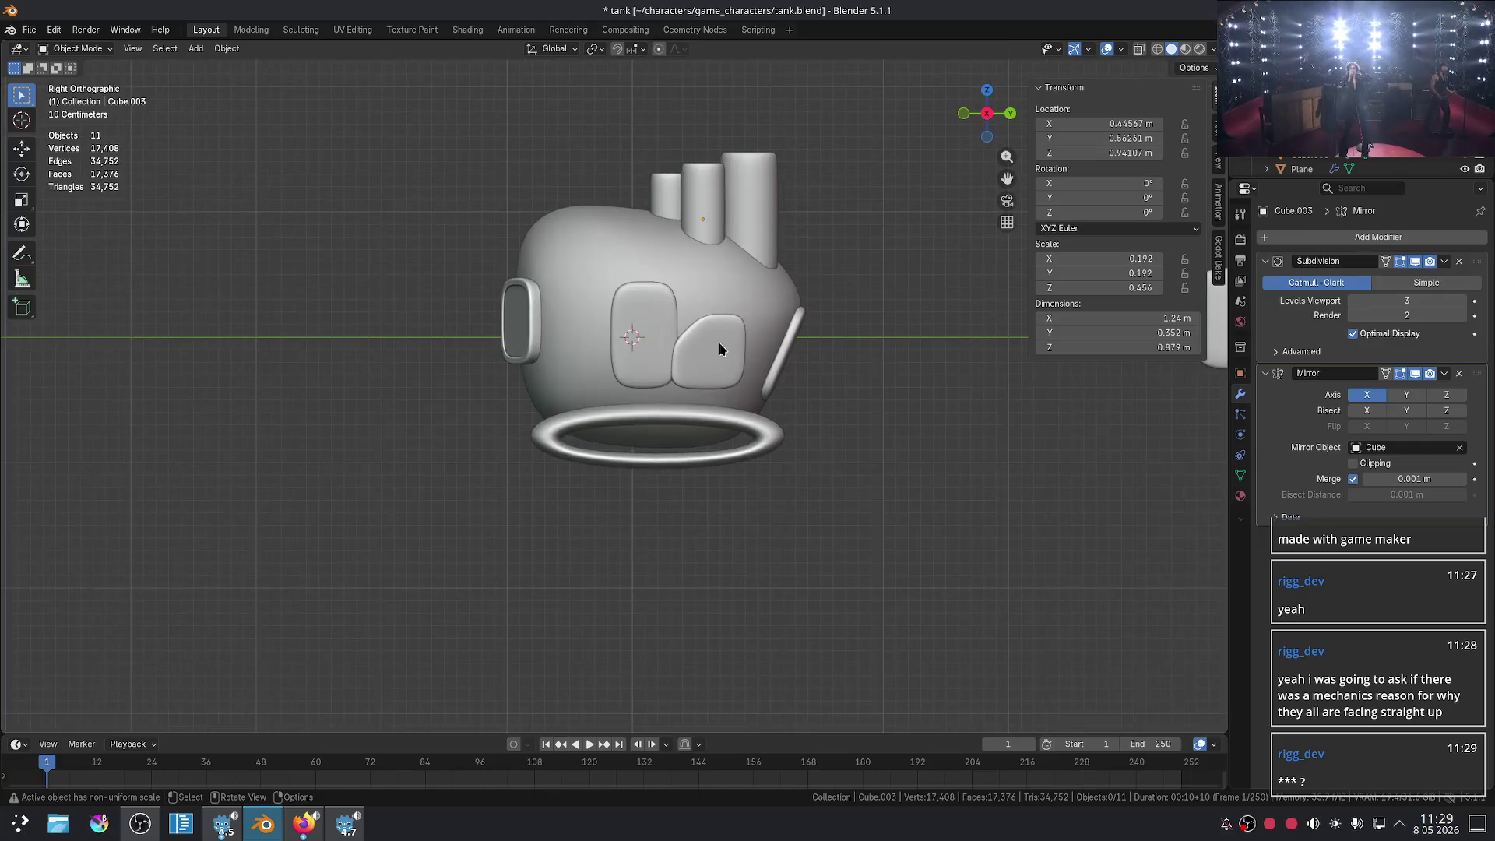
middle_click_drag(899, 406, 780, 477, "shift")
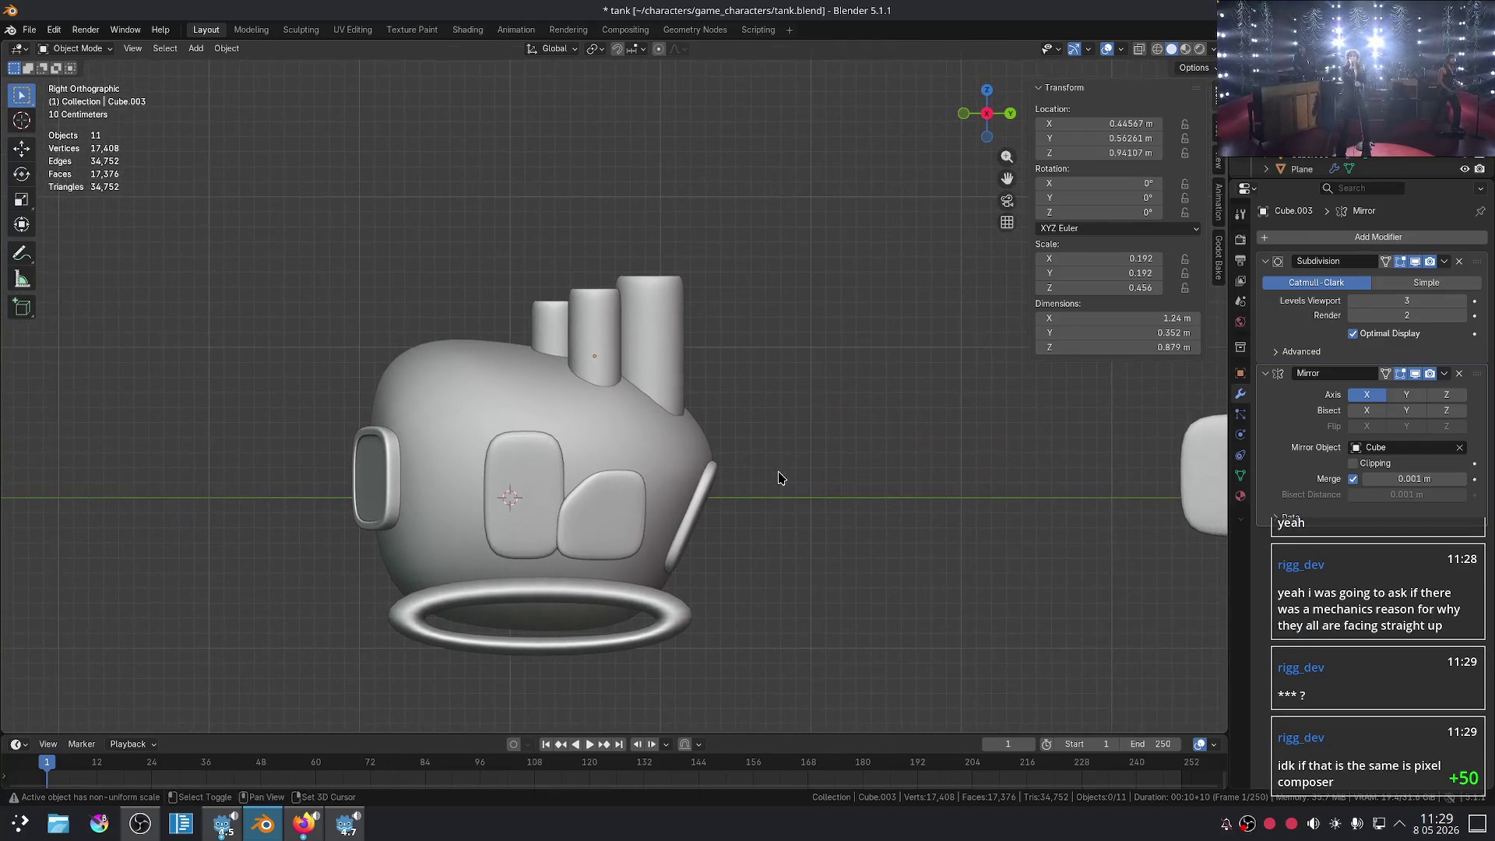
left_click_drag(537, 257, 647, 333)
mouse_move(647, 333)
middle_mouse_down()
mouse_move(701, 310)
mouse_move(728, 274)
mouse_move(744, 400)
mouse_move(727, 307)
middle_mouse_up()
- Shift the selected barrels along Y and give them a first tilt
key("g")
key("z")
key("y")
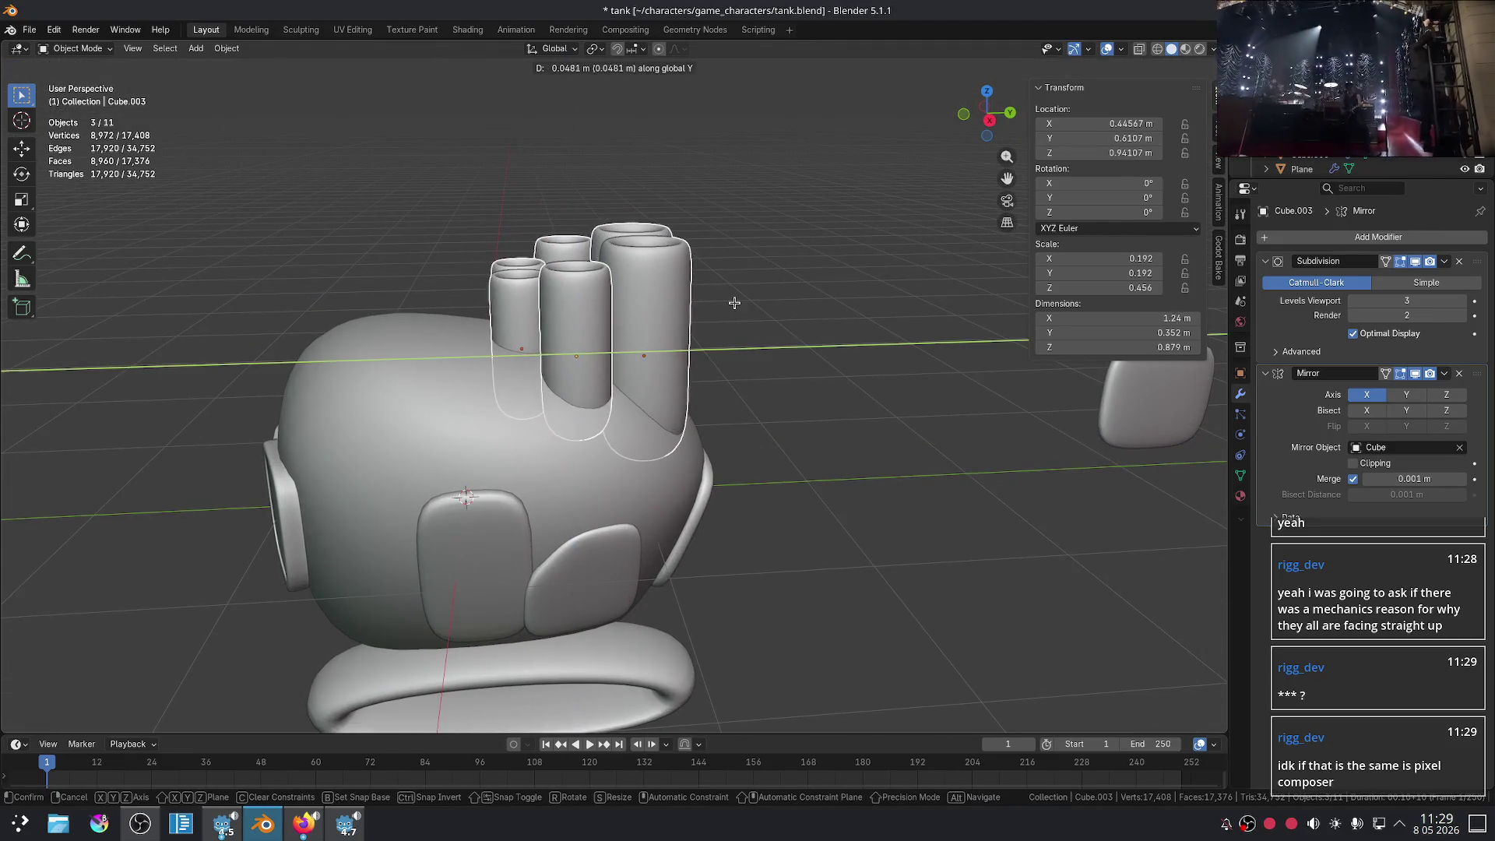
left_click(740, 300)
key("r")
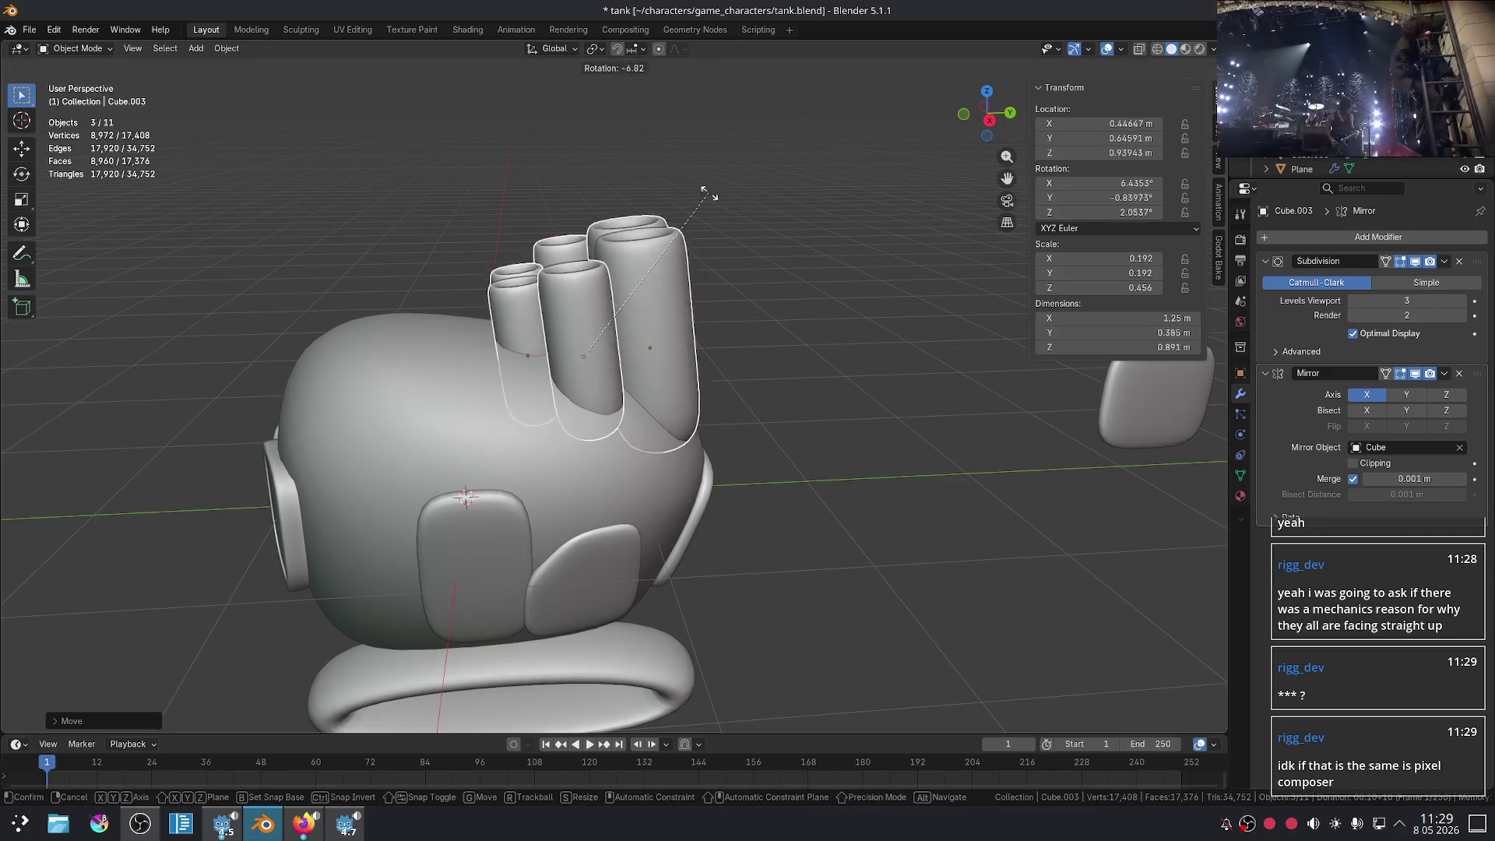
left_click(734, 263)
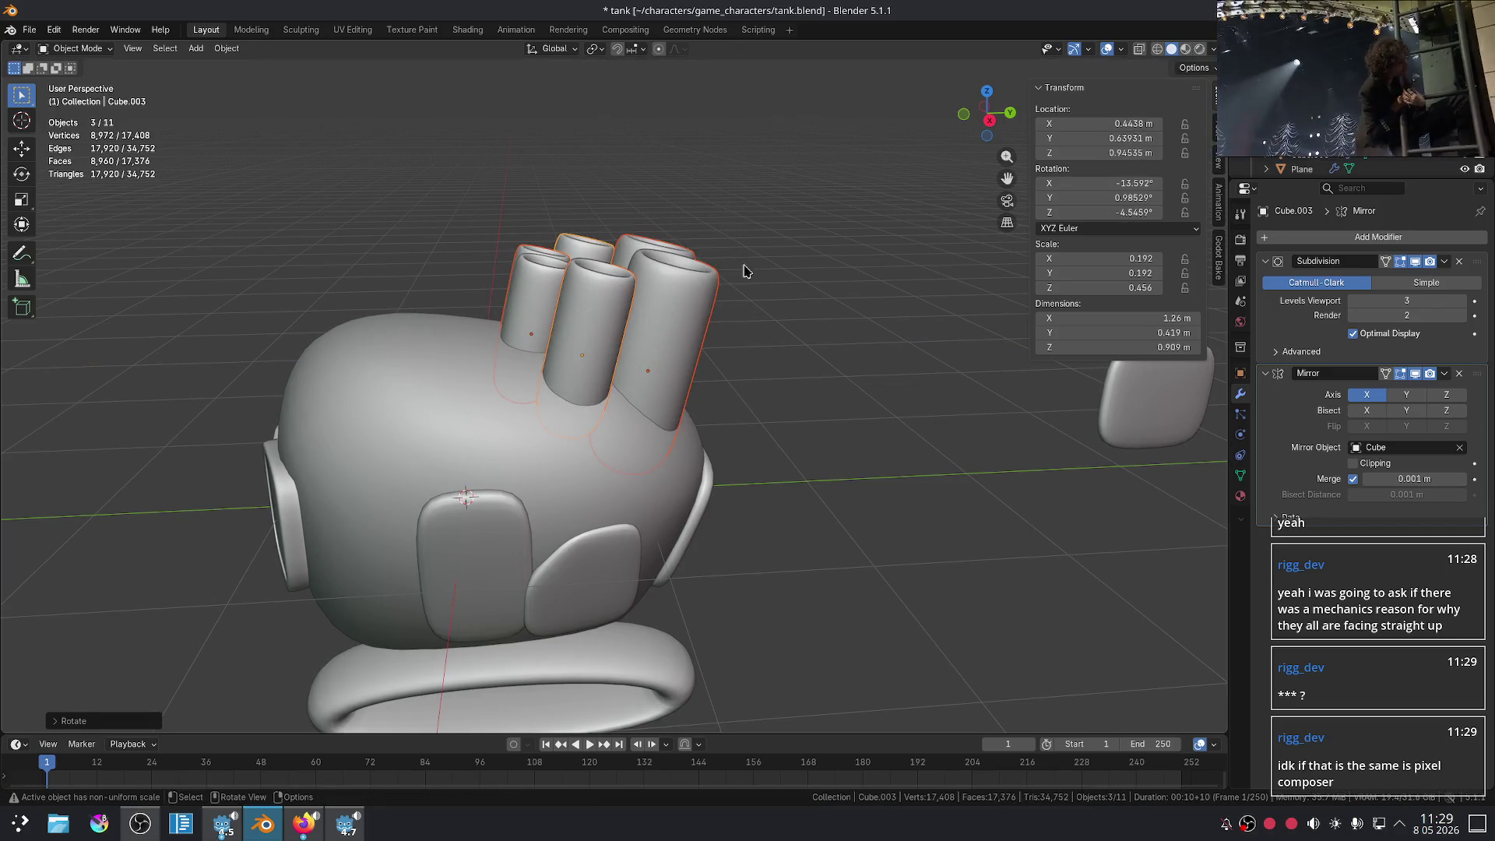
mouse_move(787, 270)
middle_mouse_down()
mouse_move(777, 353)
mouse_move(790, 327)
mouse_move(810, 420)
middle_mouse_up()
- Back in side orthographic view, tilt the barrels further forward in two rotations
key("KP_3")
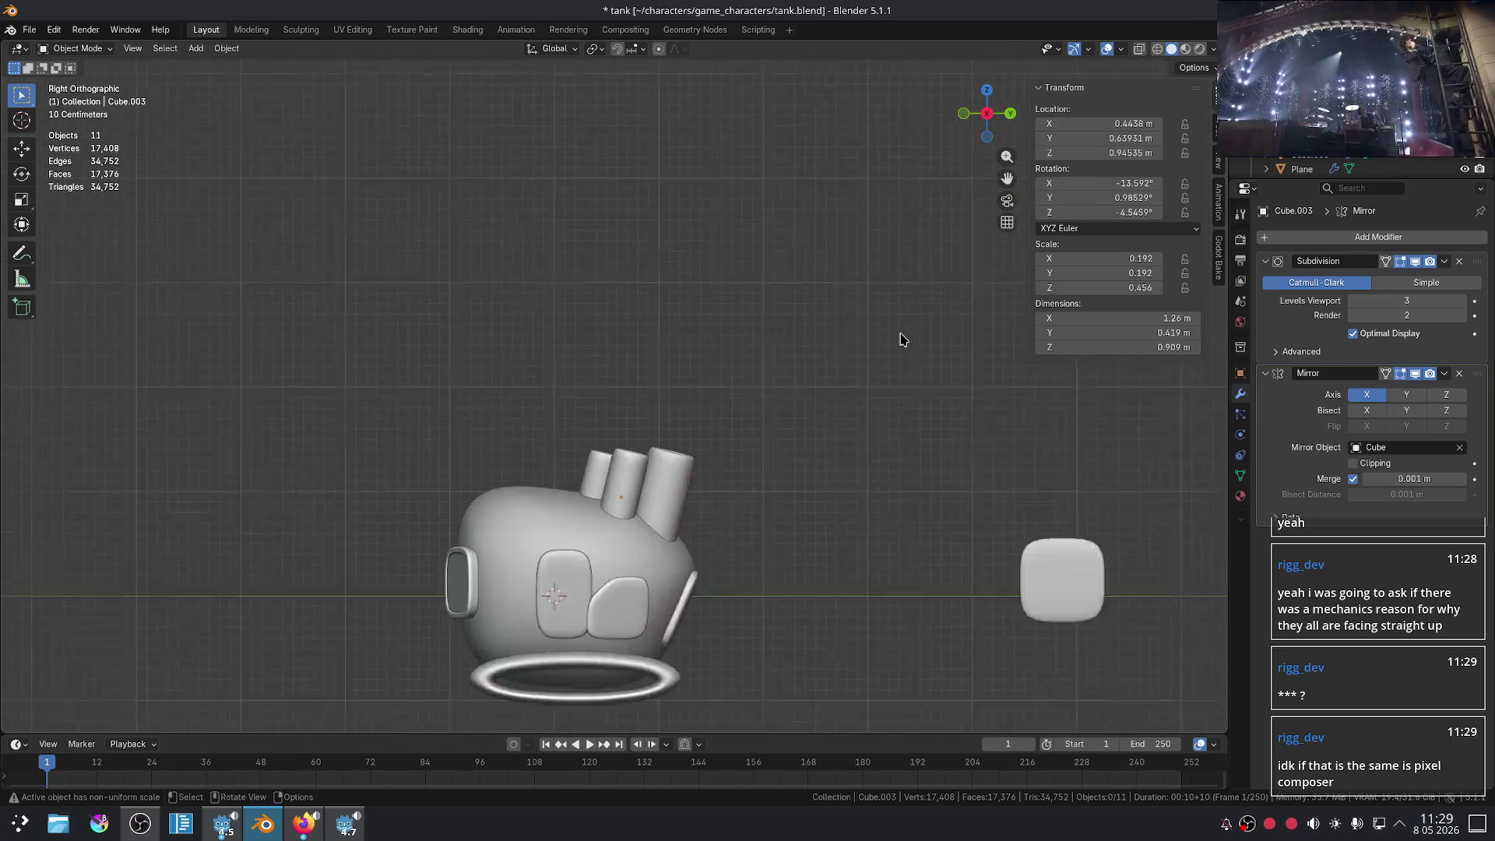
scroll(901, 337, "down", 2)
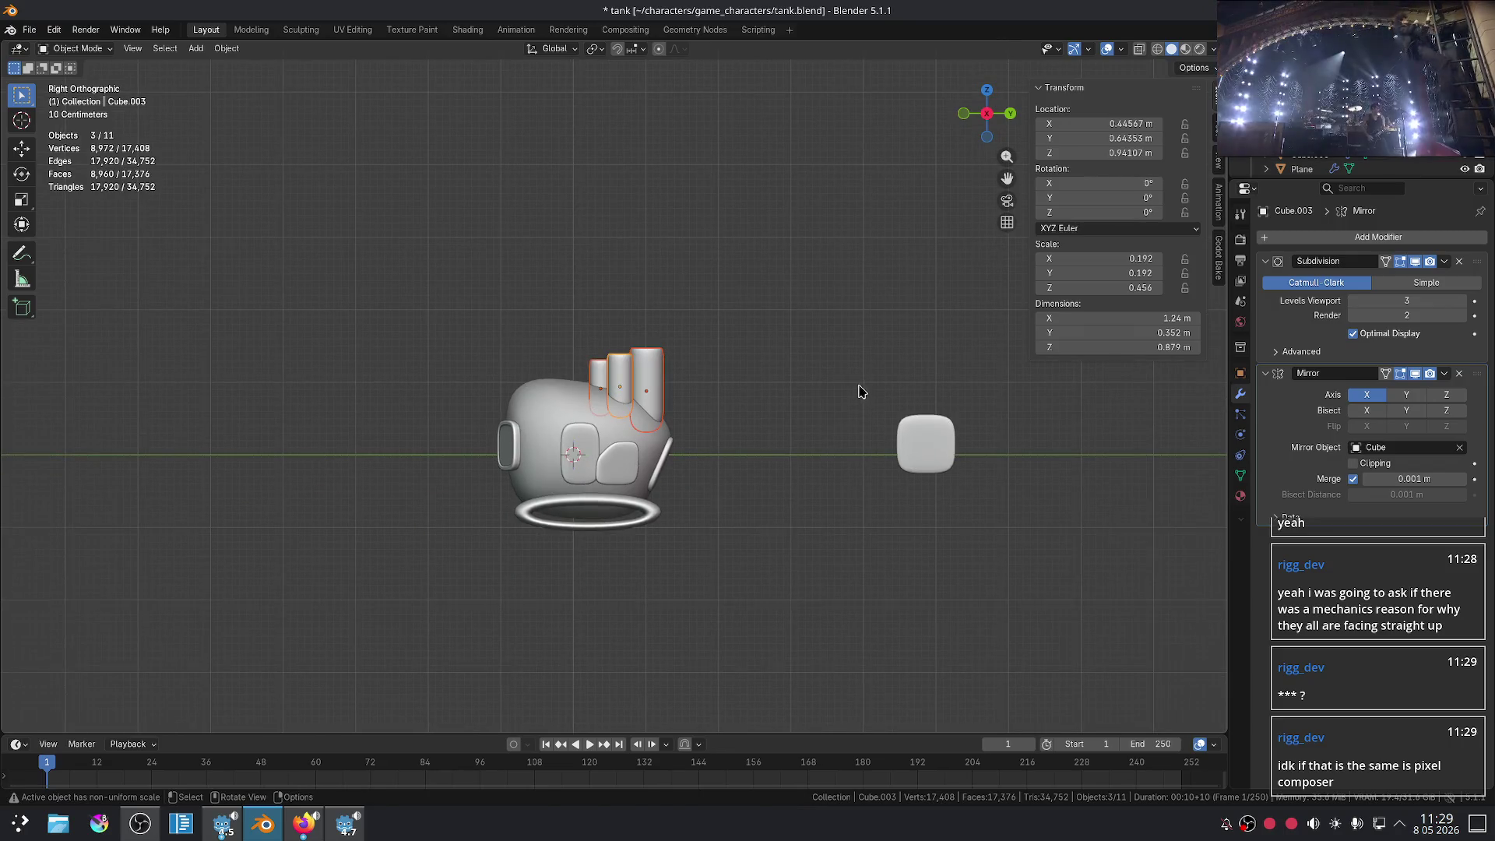
key("r")
left_click(851, 456)
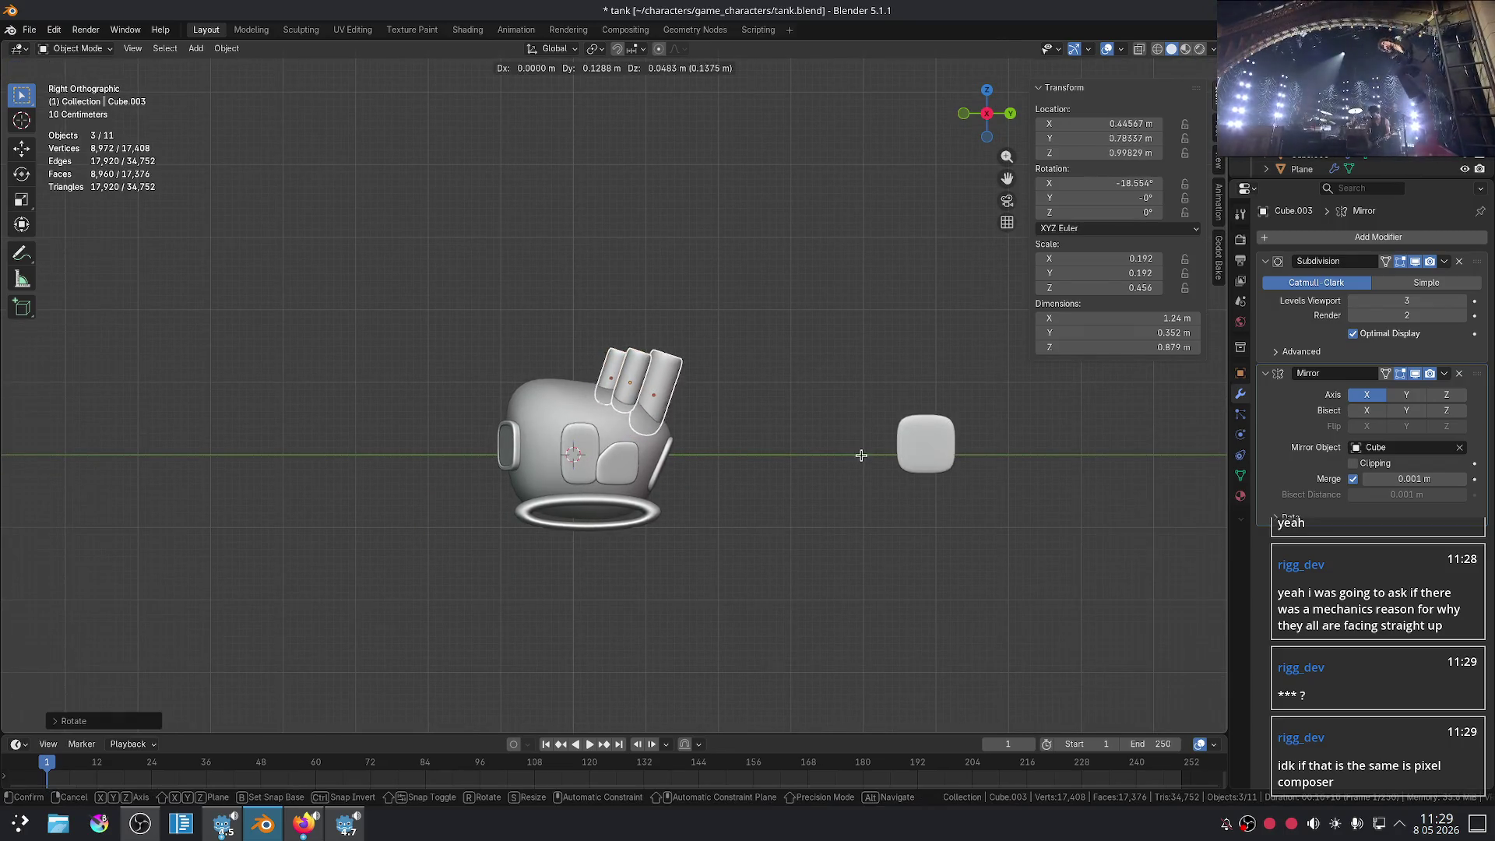
key("r")
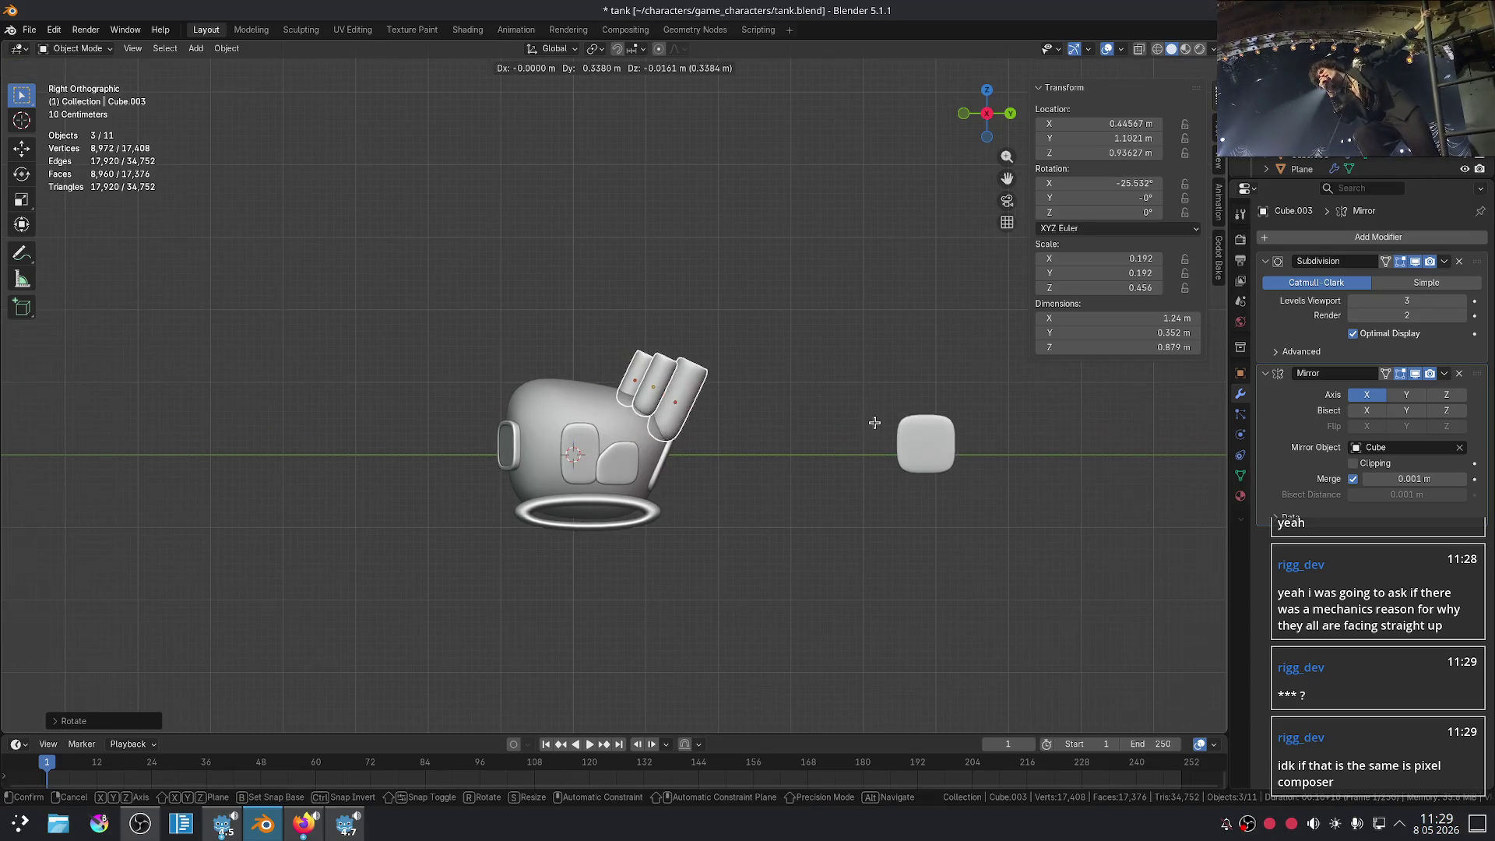
left_click(870, 427)
- Tilt the barrels to about -56.742° on X and set them lower against the body
scroll(863, 393, "up", 4)
key("r")
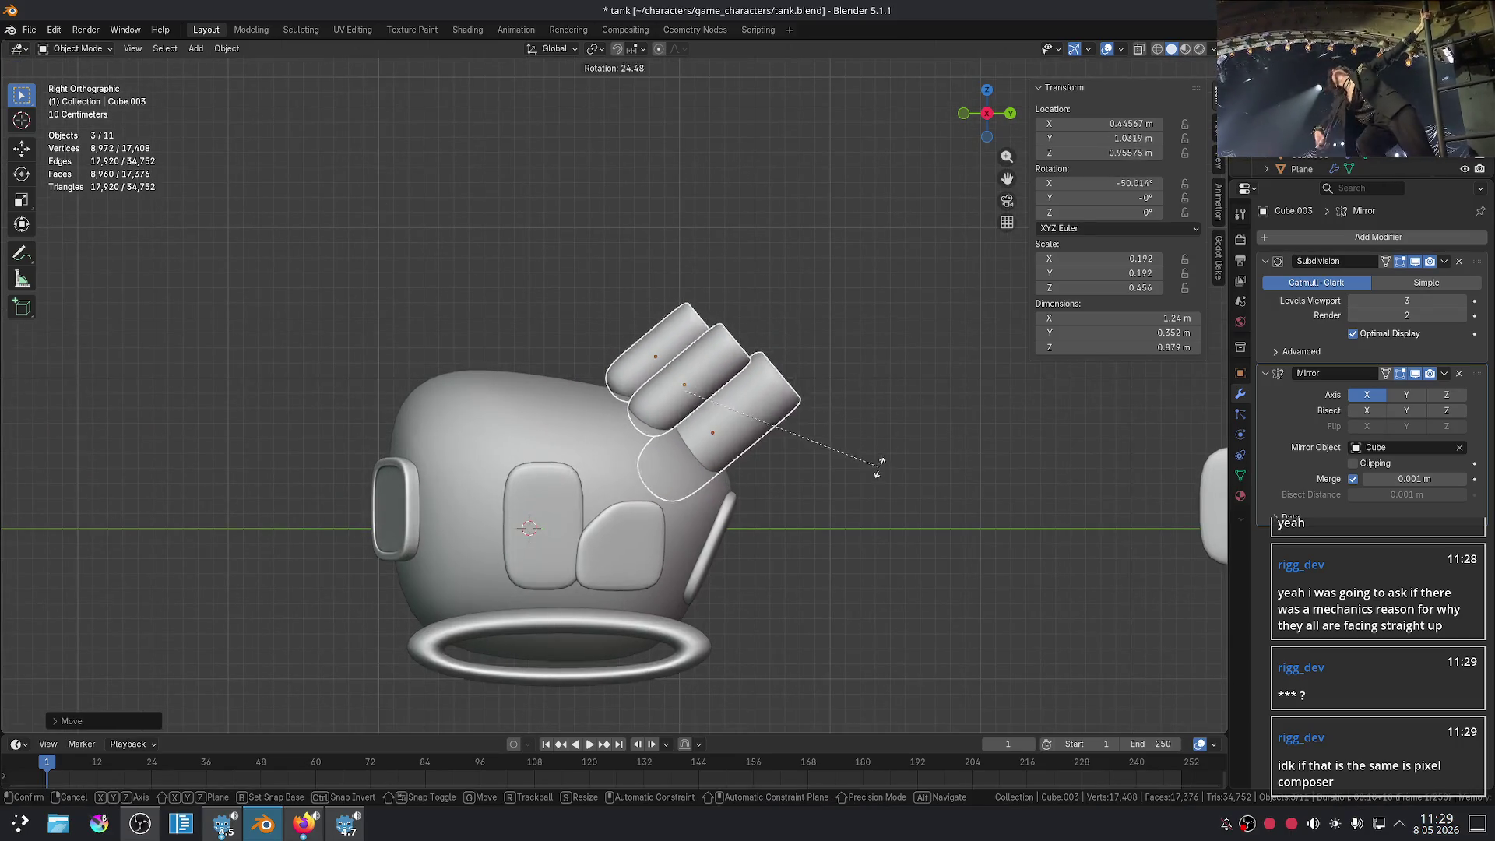
key("g")
left_click(879, 518)
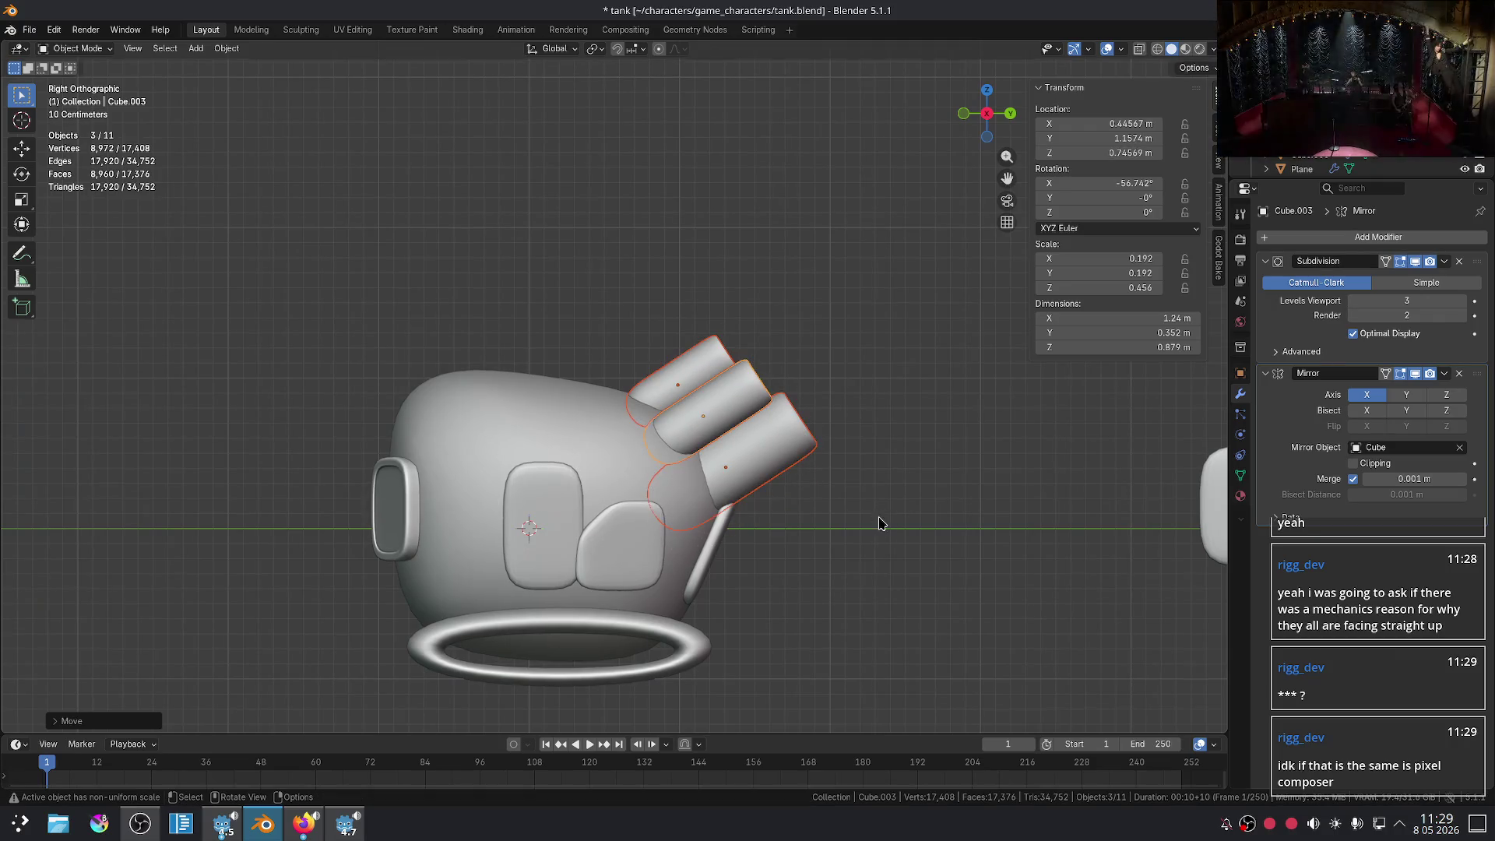
mouse_move(1017, 493)
middle_mouse_down()
mouse_move(742, 537)
mouse_move(838, 524)
middle_mouse_up()
scroll(848, 520, "up", 4)
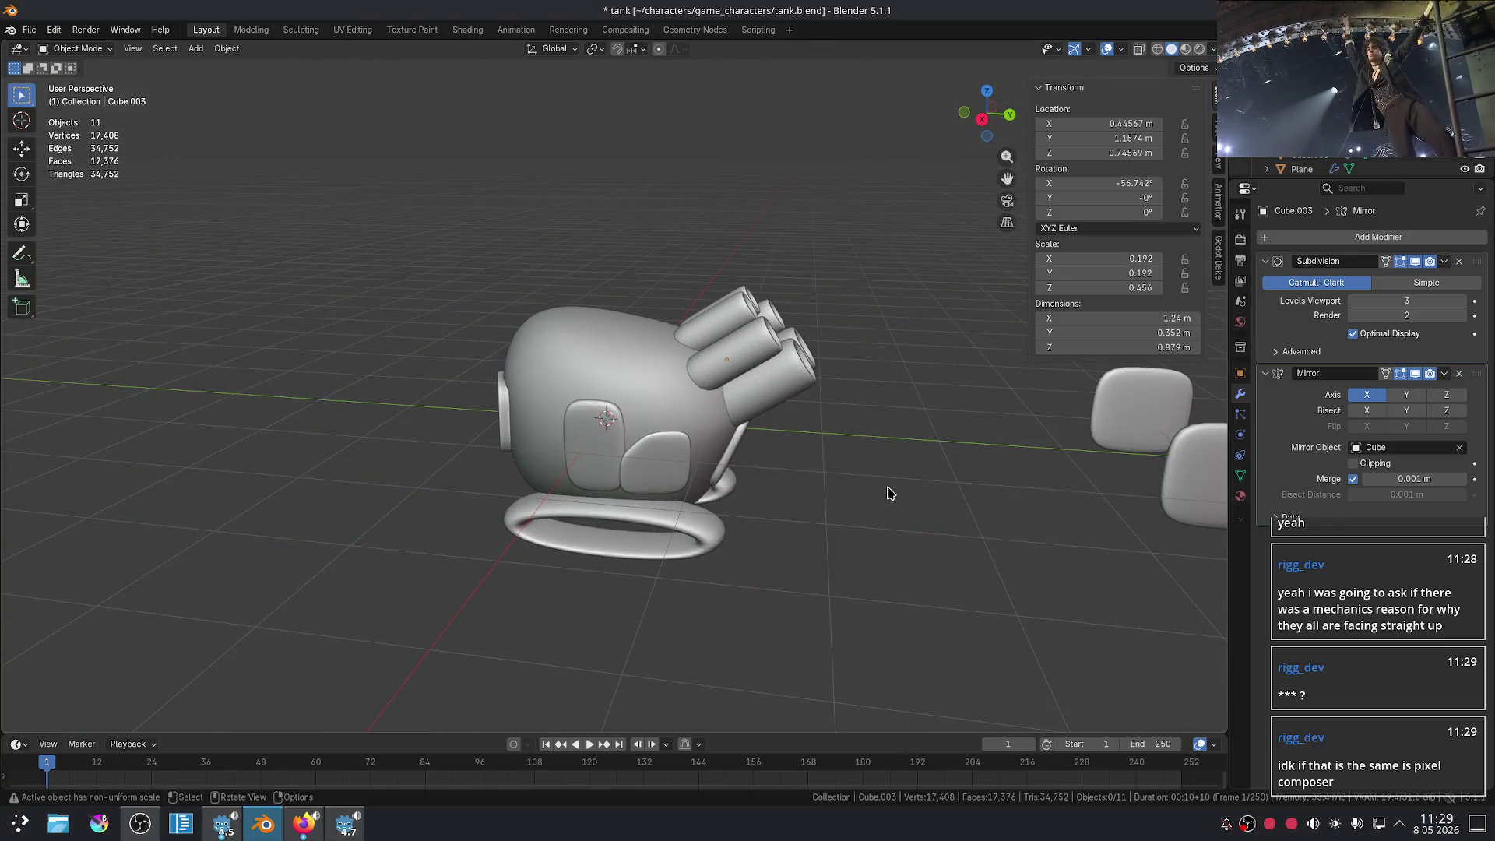
scroll(881, 480, "up", 1)
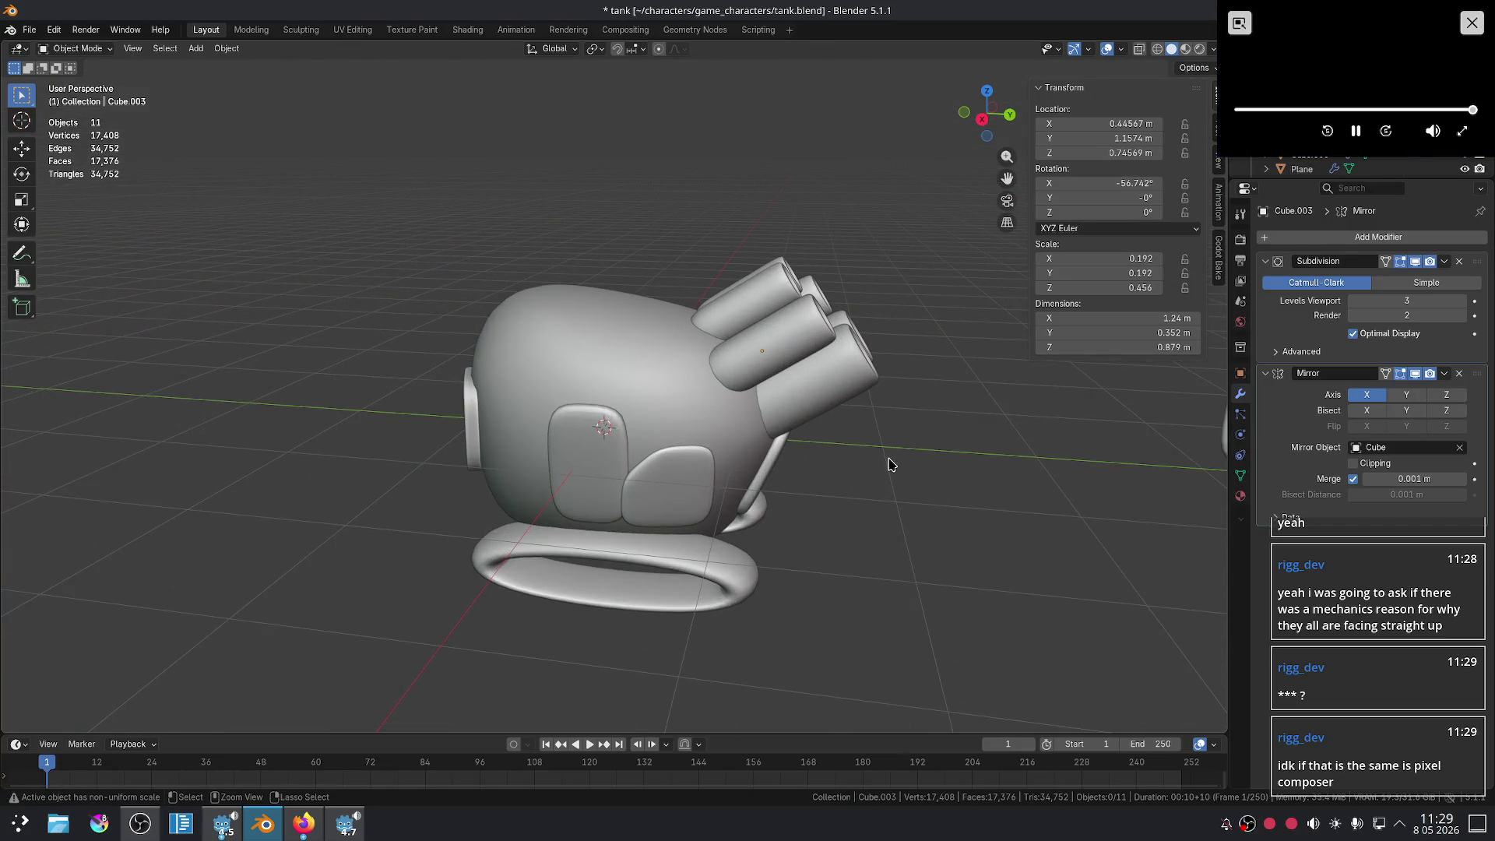
- Undo the tilts until the barrels stand upright at 0° rotation
key("ctrl+z")
middle_click_drag(957, 425, 738, 543)
scroll(917, 451, "up", 3)
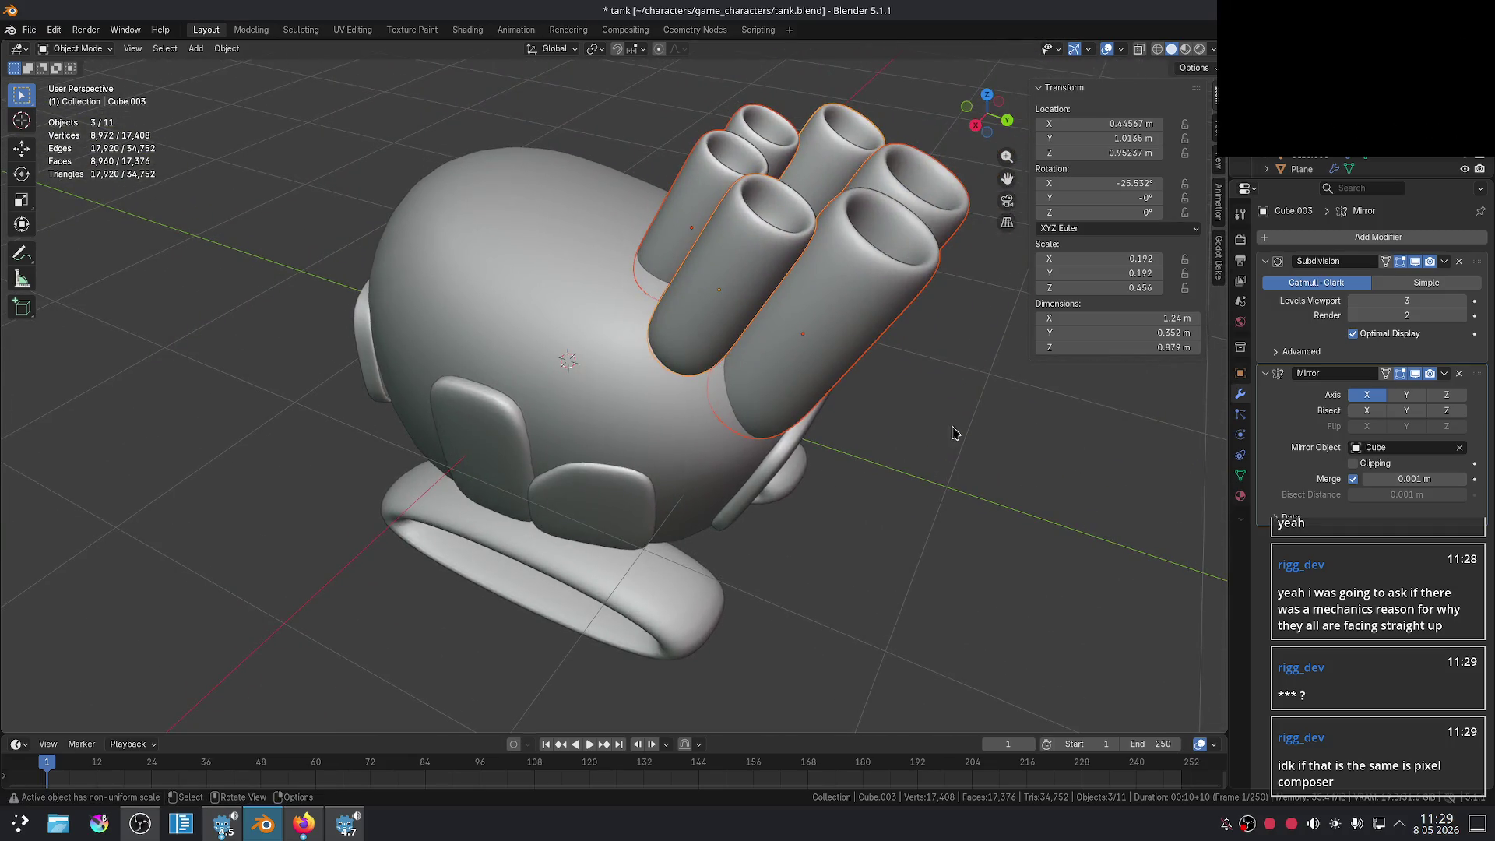
key("ctrl+z")
key("ctrl+z")
middle_click_drag(852, 416, 901, 366)
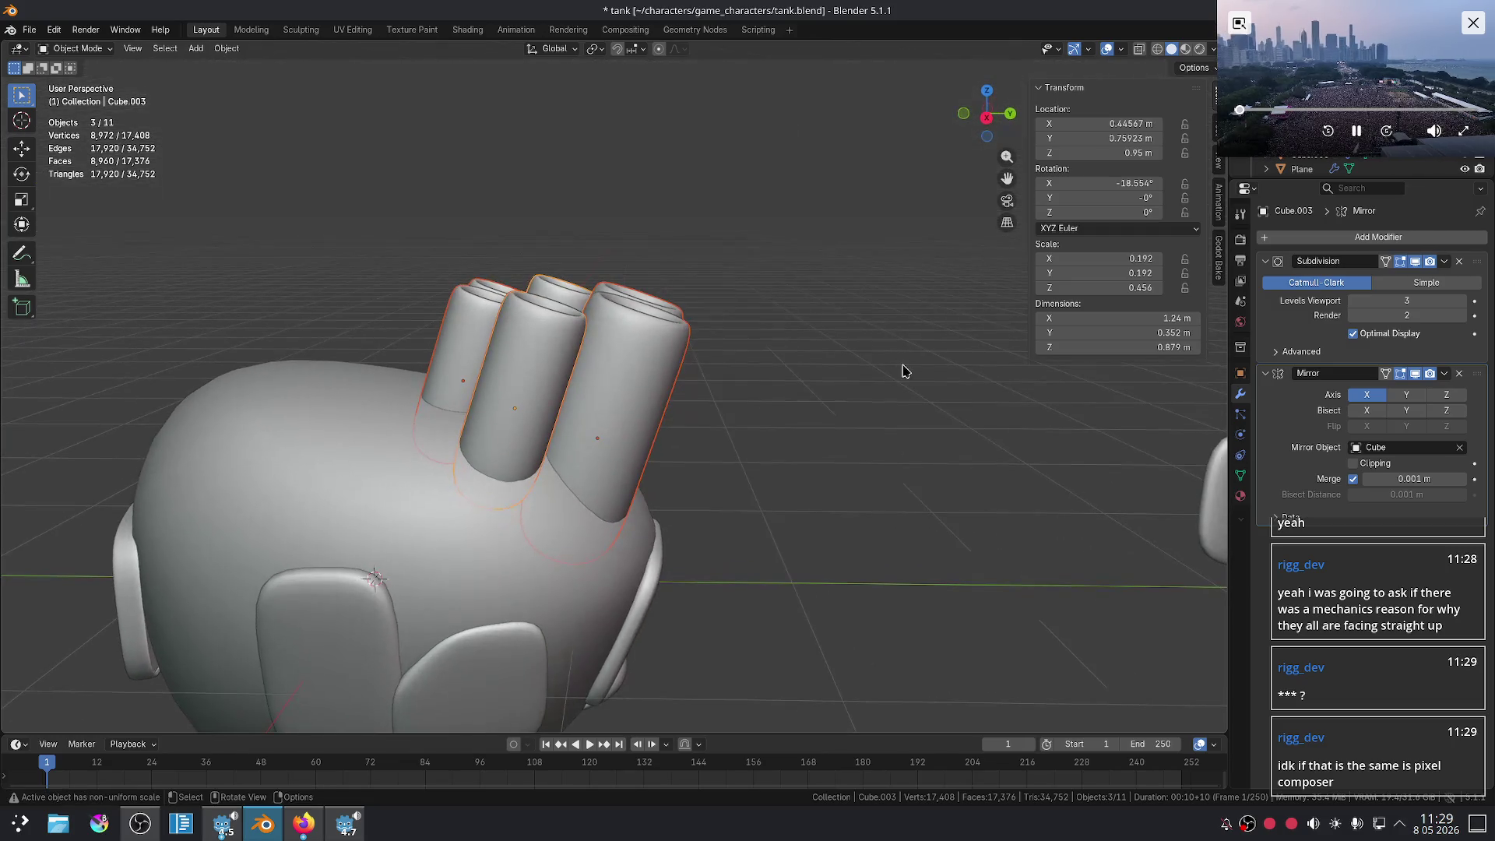
key("ctrl+z")
key("ctrl+z")
scroll(823, 393, "down", 4)
- Move the barrels off the tank onto the ground beside it, at Y -3.6726 m
key("g")
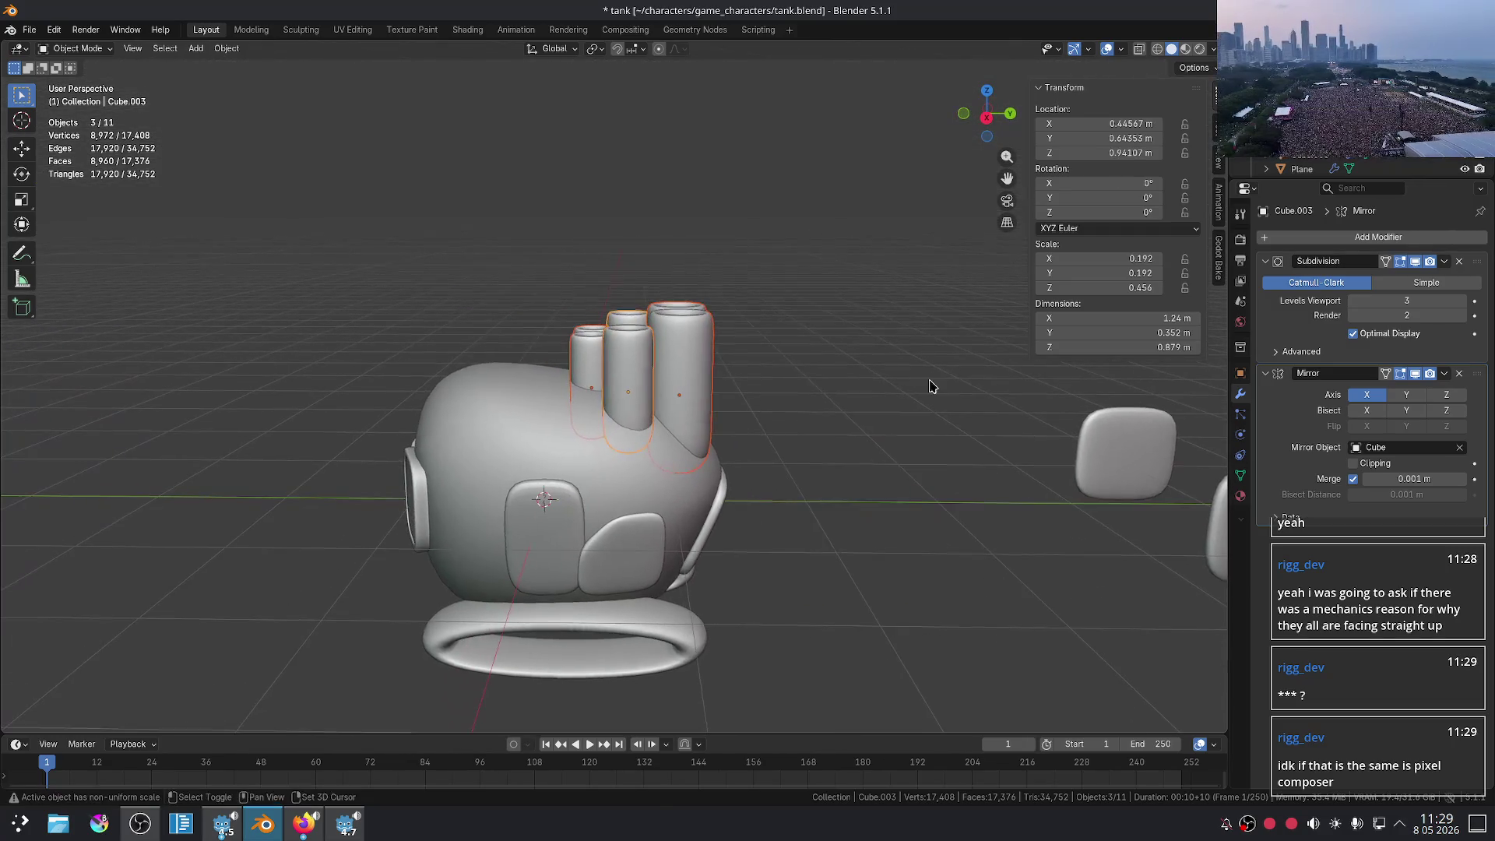
left_click(317, 517)
scroll(730, 407, "down", 4)
mouse_move(730, 406)
middle_mouse_down()
mouse_move(831, 464)
mouse_move(831, 424)
mouse_move(527, 402)
middle_mouse_up()
middle_click_drag(620, 374, 877, 456)
scroll(877, 457, "up", 4)
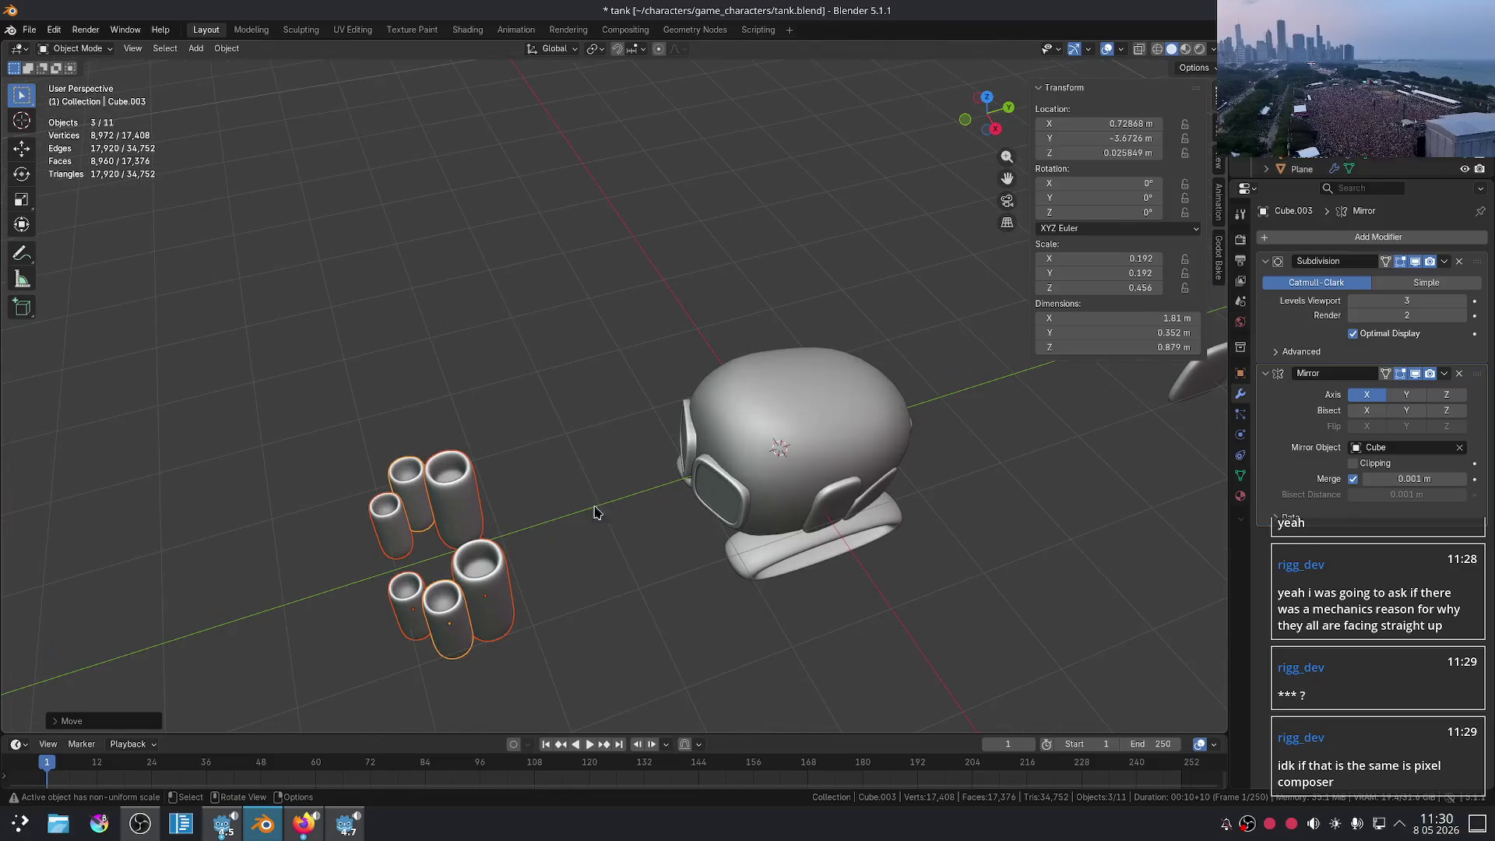
key("ctrl+z")
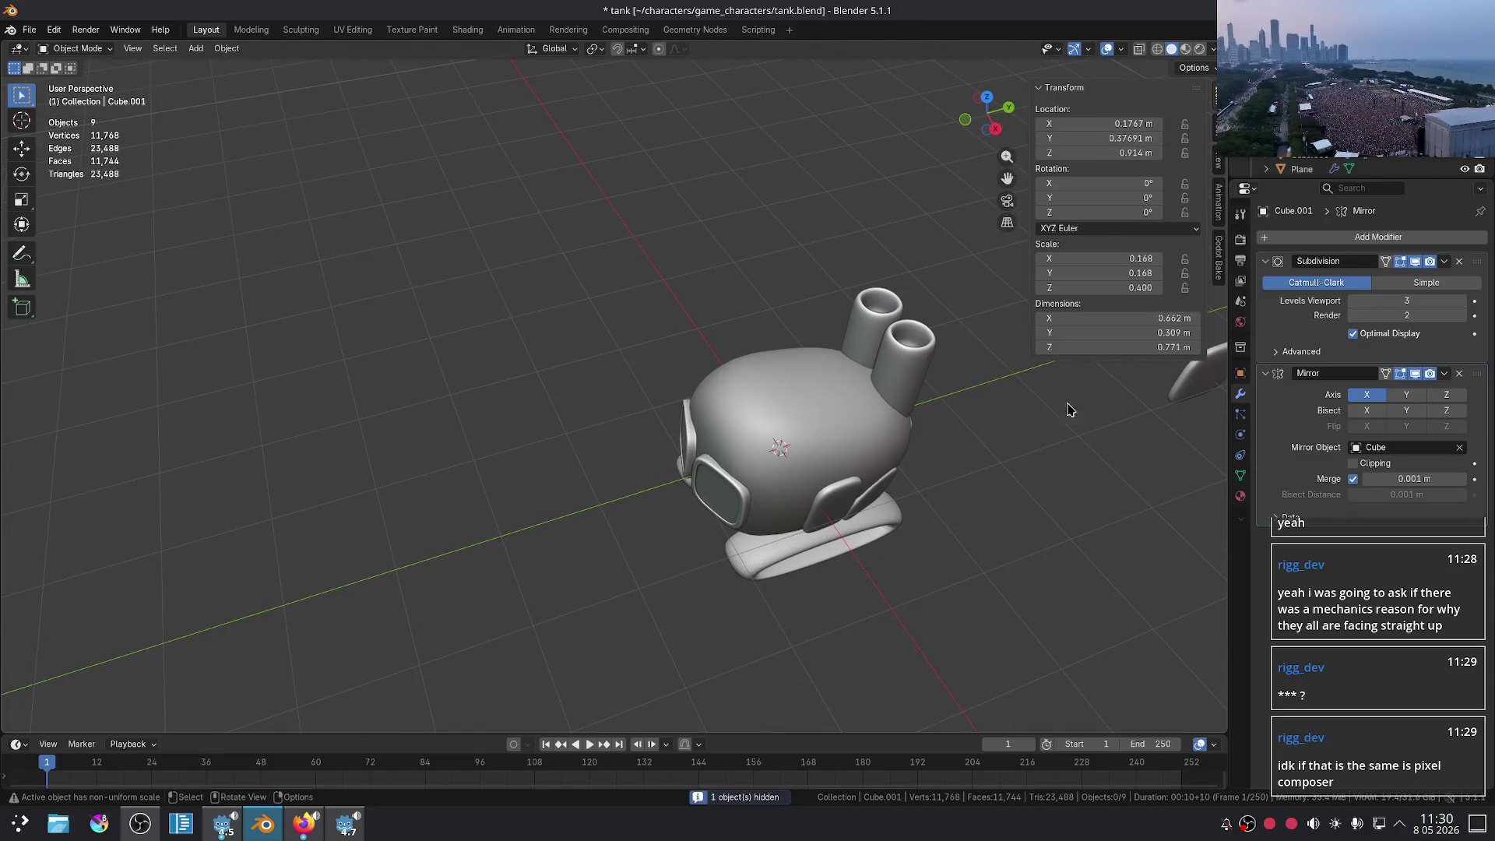
mouse_move(1004, 494)
middle_mouse_down()
mouse_move(747, 430)
mouse_move(692, 458)
middle_mouse_up()
scroll(692, 458, "up", 3)
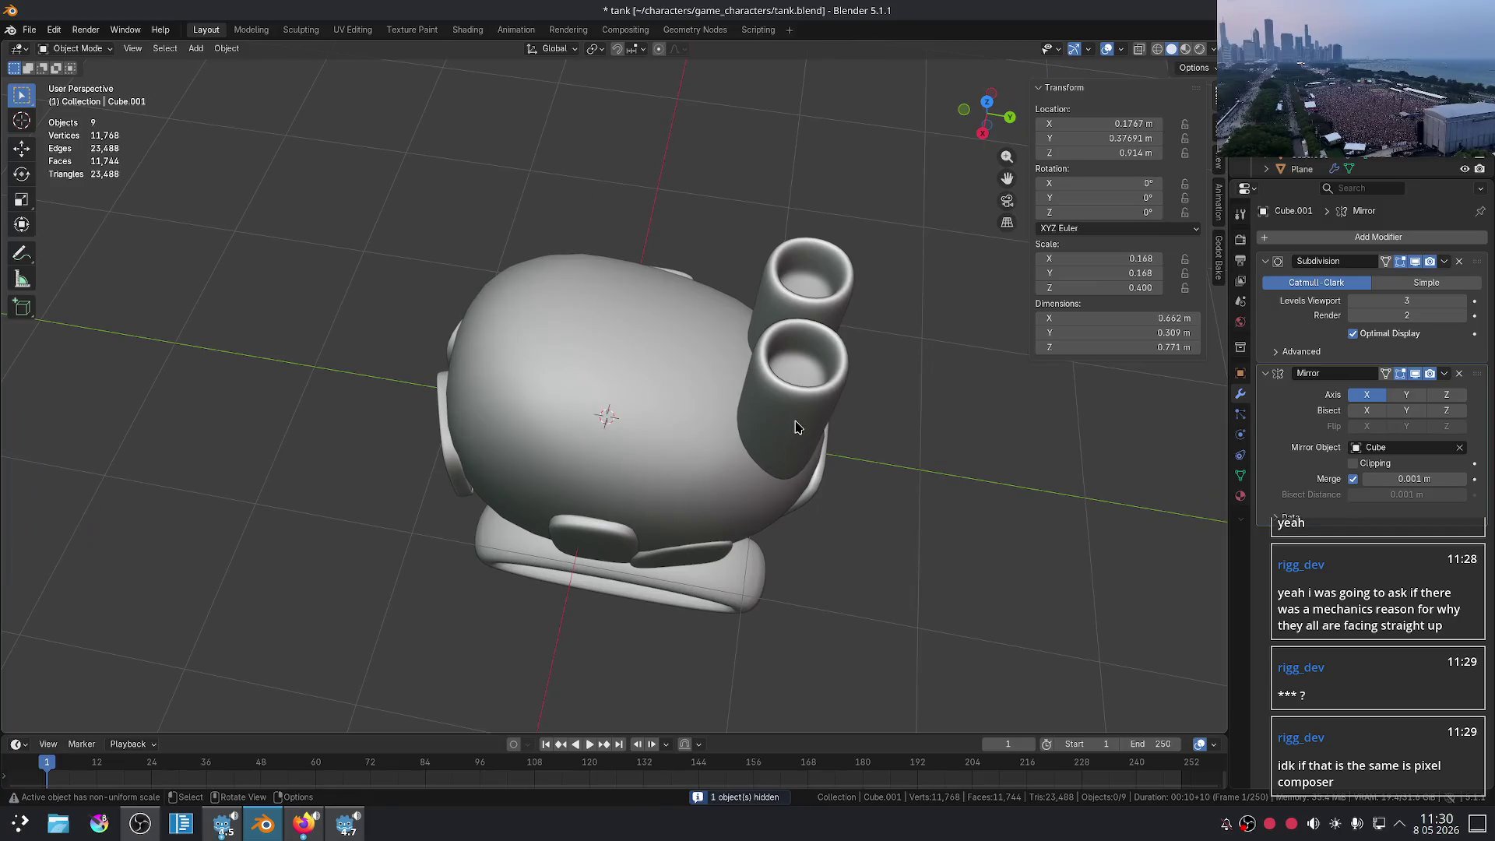
left_click(777, 425)
key("g")
key("x")
key("y")
left_click(778, 428)
left_click(893, 481)
mouse_move(892, 481)
middle_mouse_down()
mouse_move(861, 474)
mouse_move(895, 484)
mouse_move(787, 406)
middle_mouse_up()
scroll(869, 439, "down", 3)
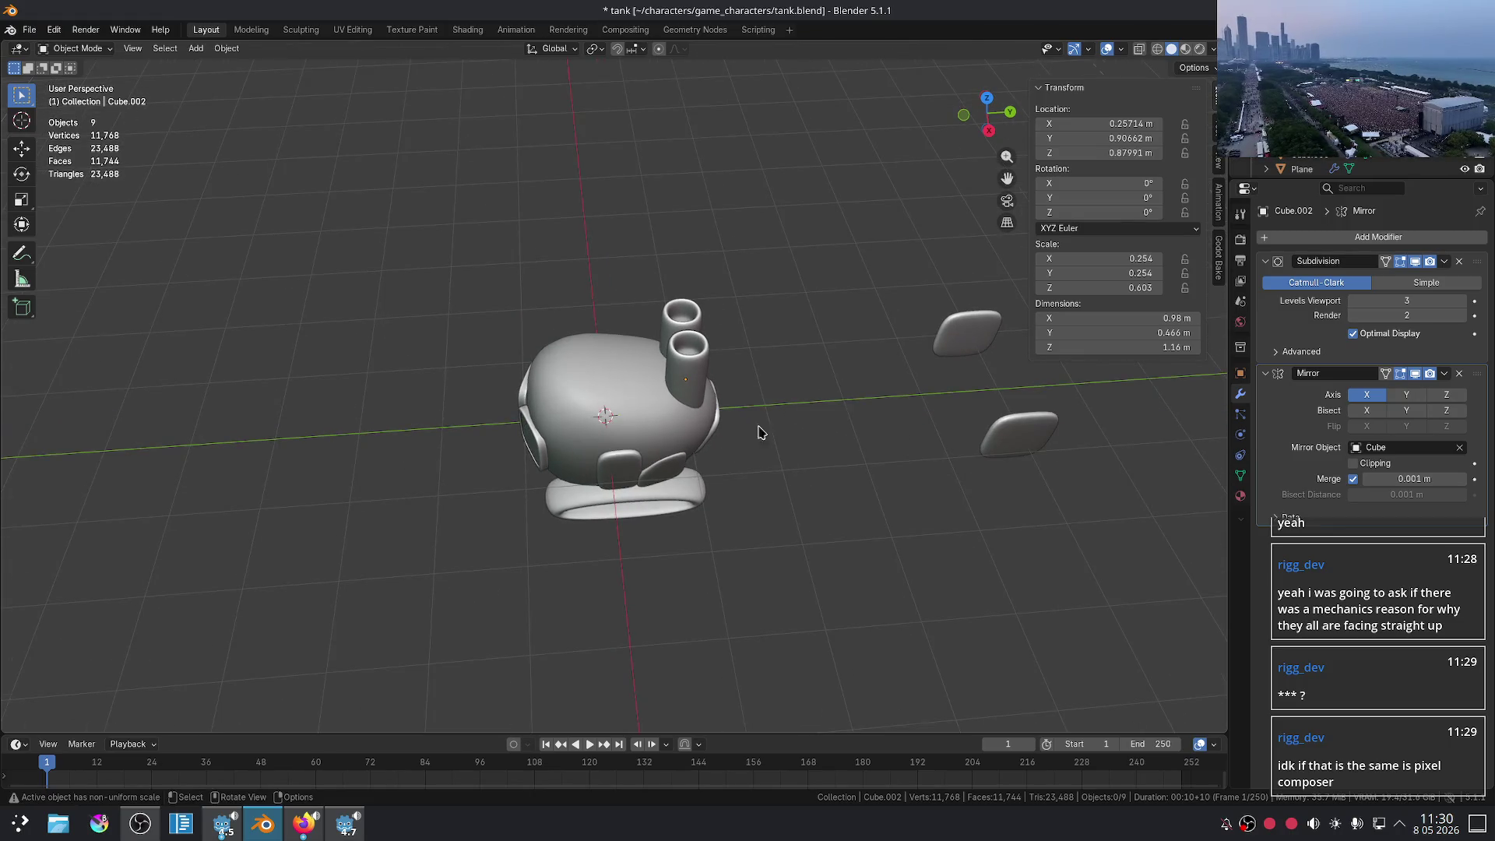
middle_click_drag(834, 474, 841, 418)
scroll(841, 420, "up", 5)
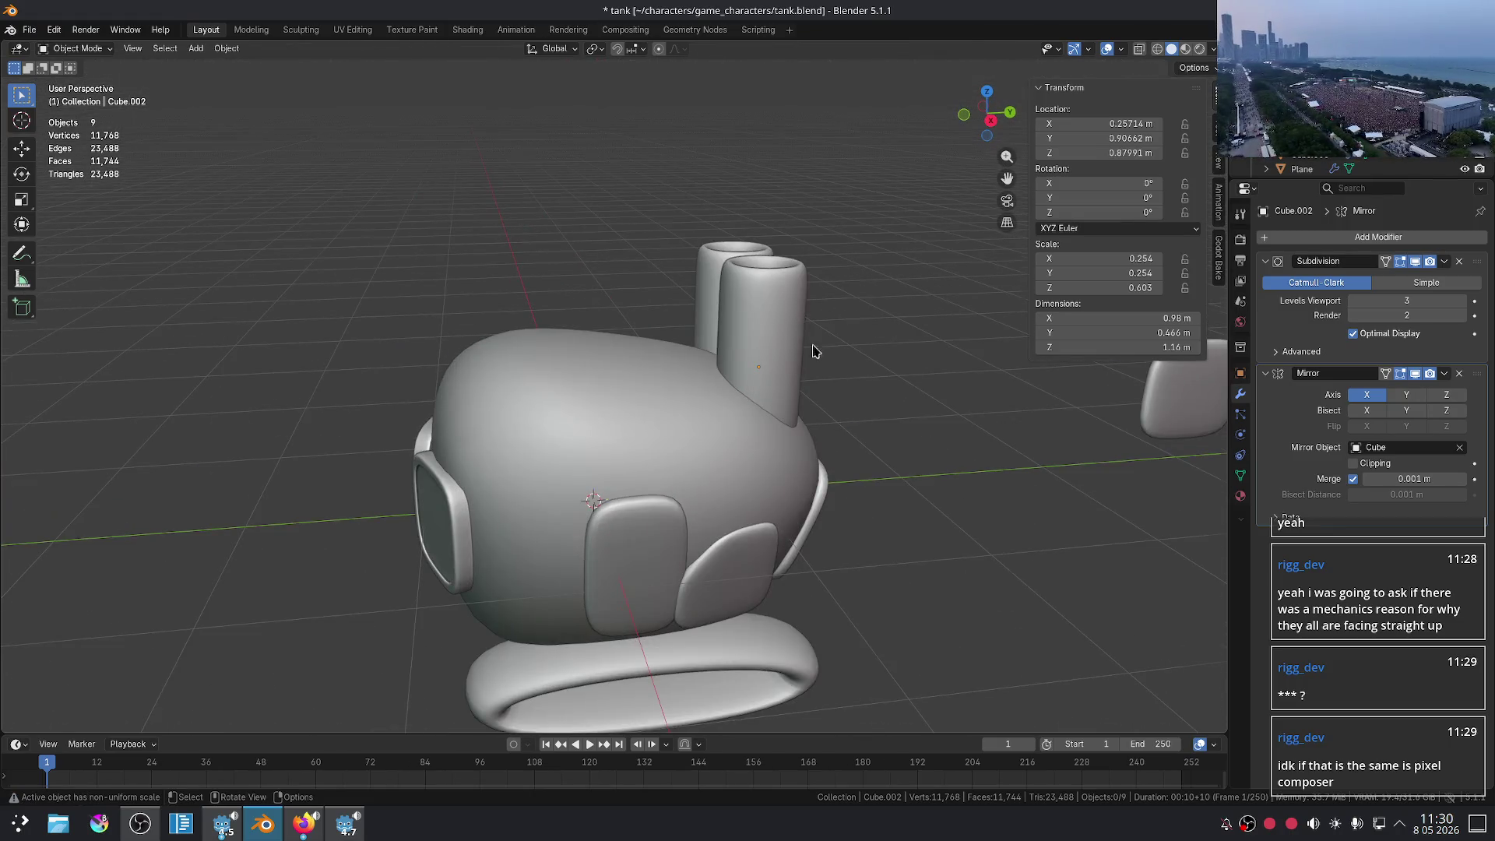
scroll(812, 352, "up", 2)
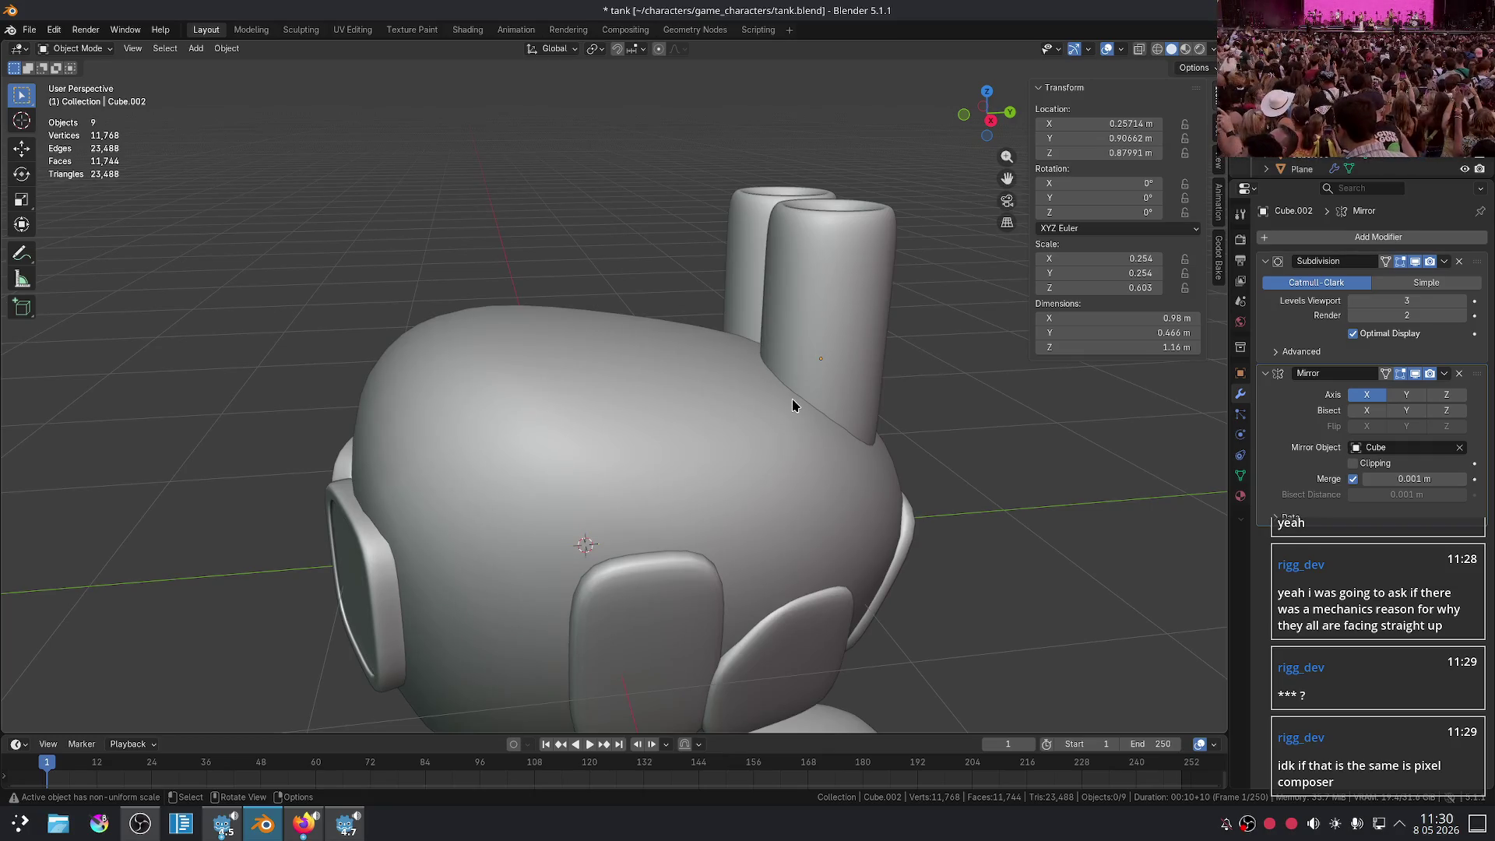
key("alt+h")
scroll(868, 379, "down", 3)
- Place the copied barrel tubes and slide the two tube pairs along Y
middle_click_drag(868, 379, 828, 473)
scroll(779, 444, "up", 3)
left_click(738, 415)
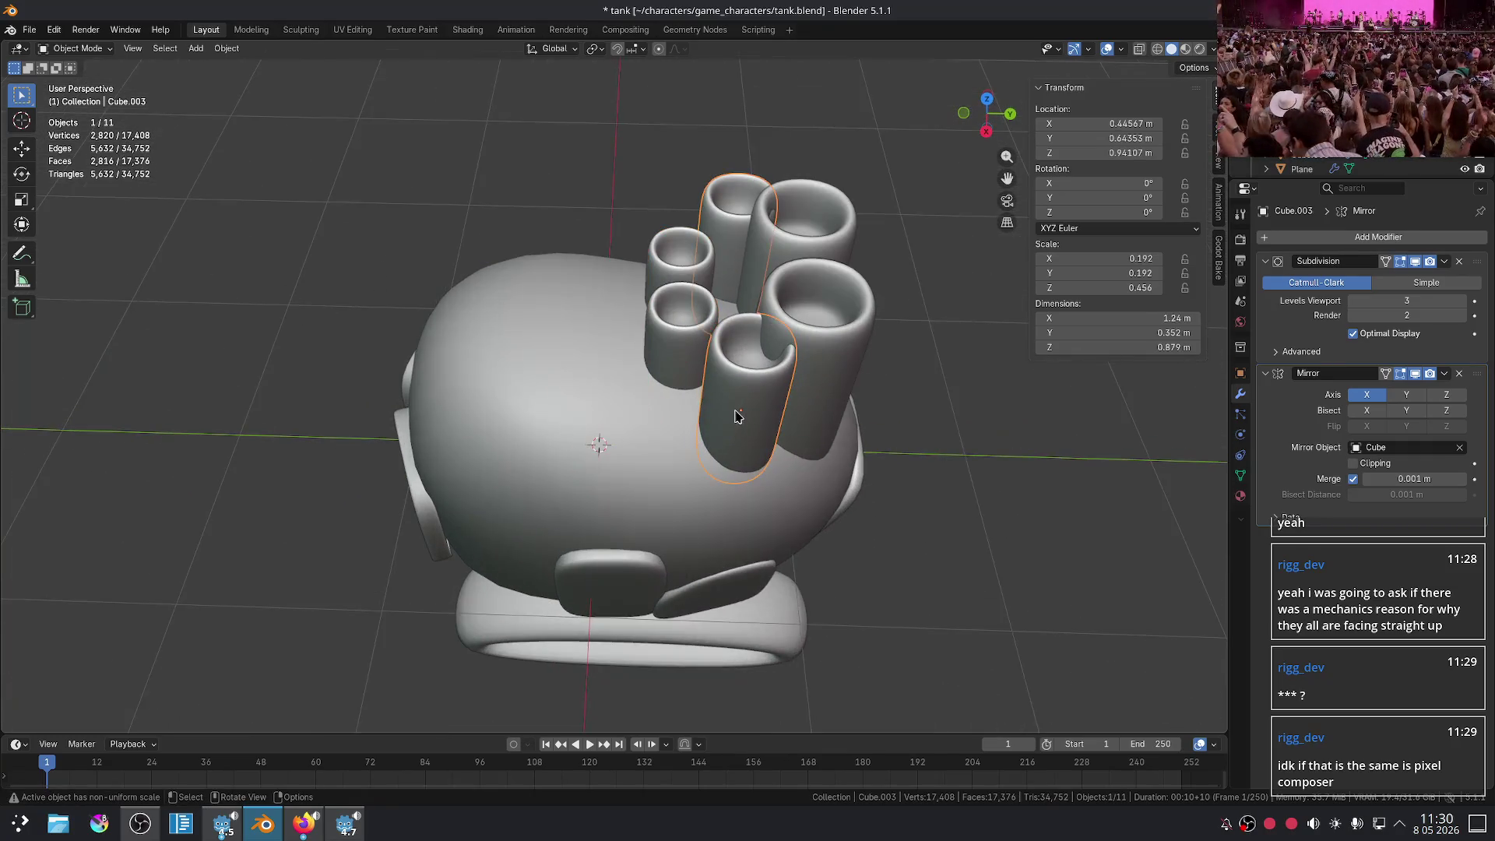
key("g")
key("y")
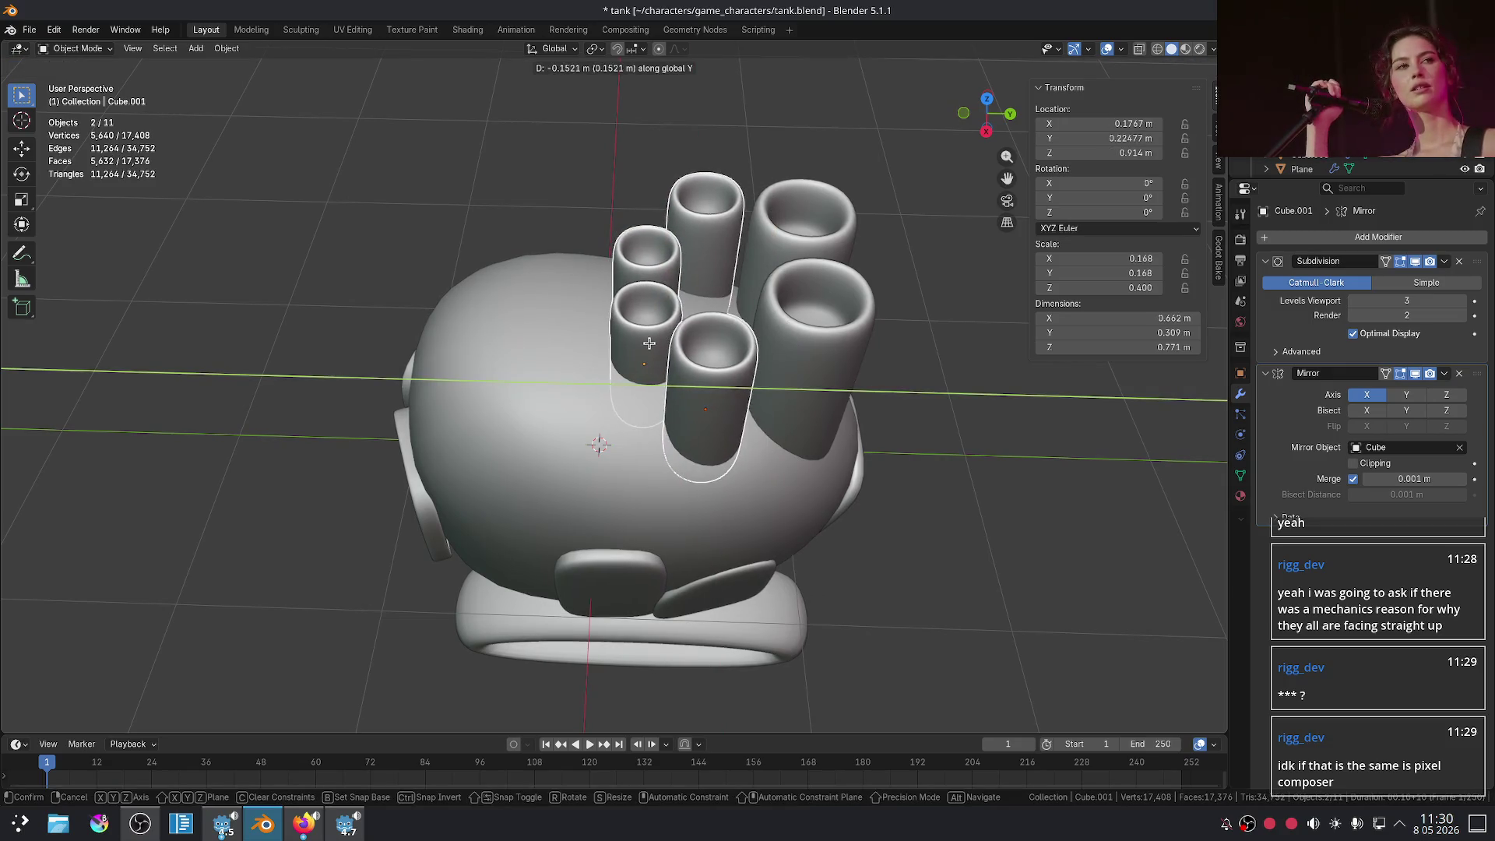
left_click(650, 350)
middle_click_drag(651, 350, 664, 334)
scroll(669, 312, "up", 2)
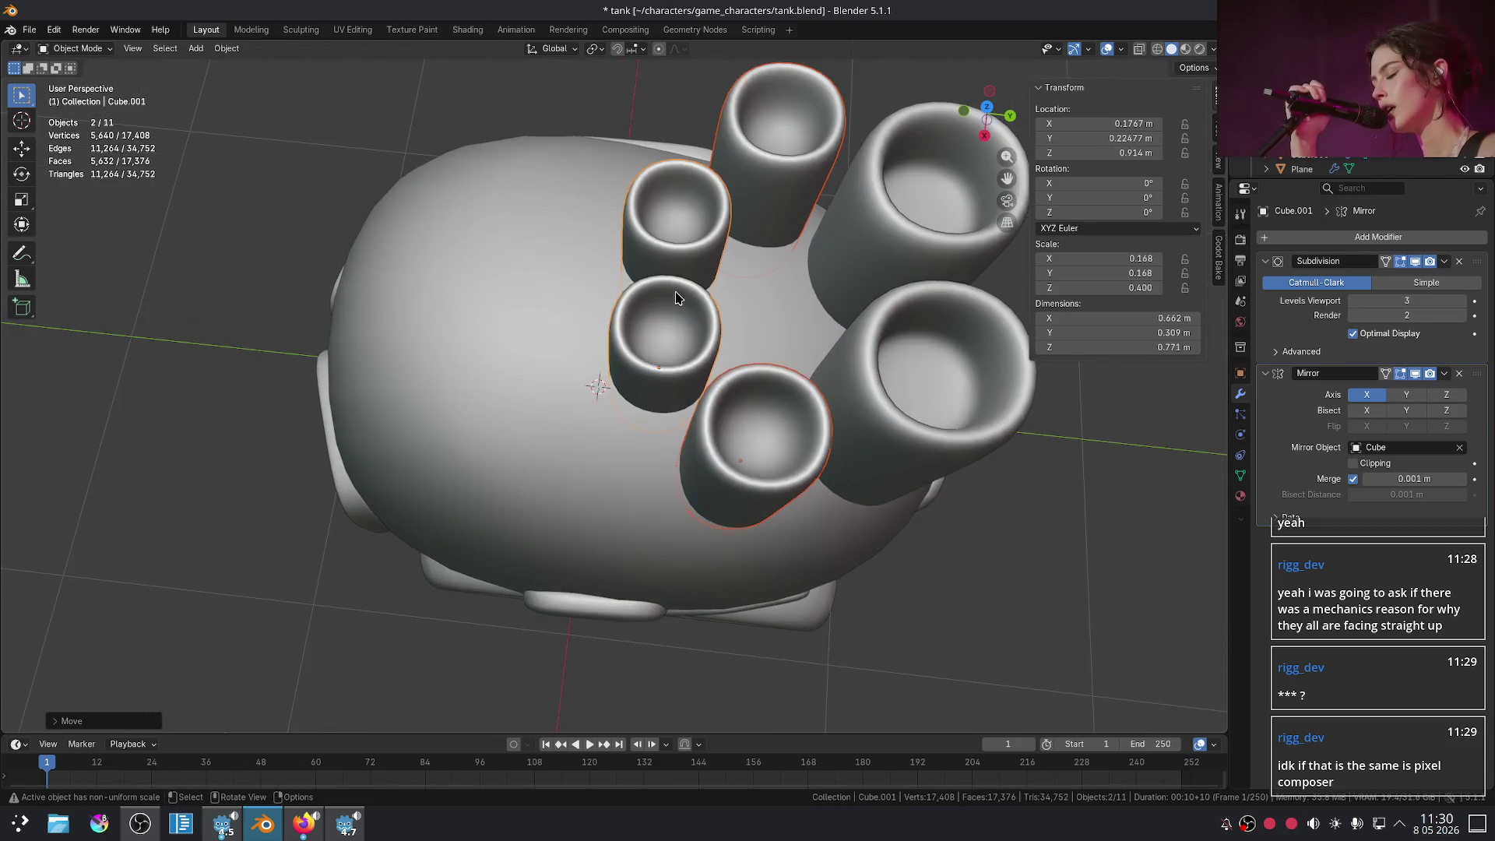
- Try a scaled-down, raised duplicate of the small tube, then undo it
key("shift+d")
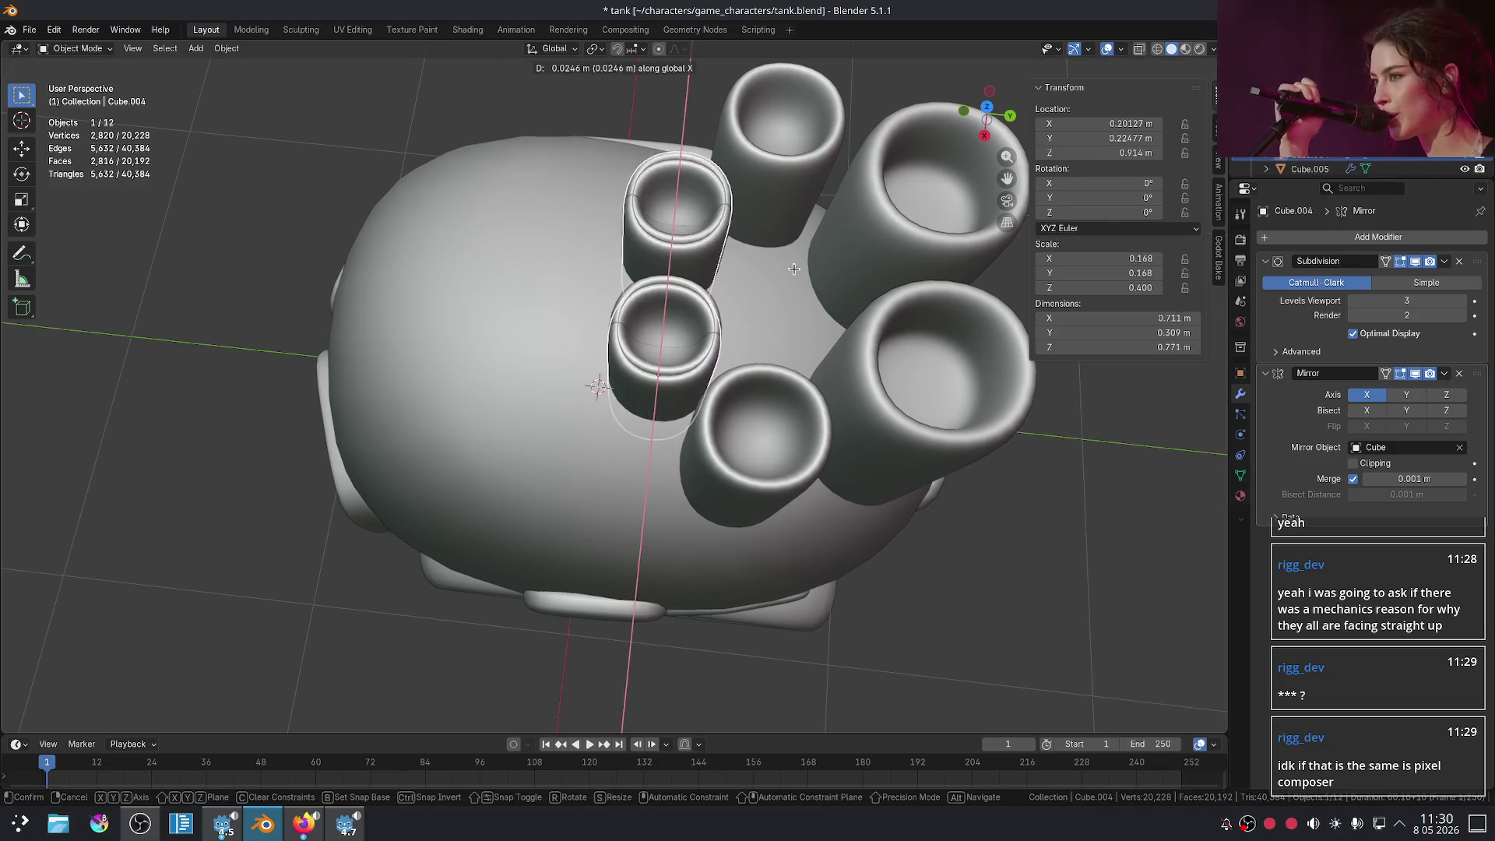
key("y")
left_click(812, 276)
key("s")
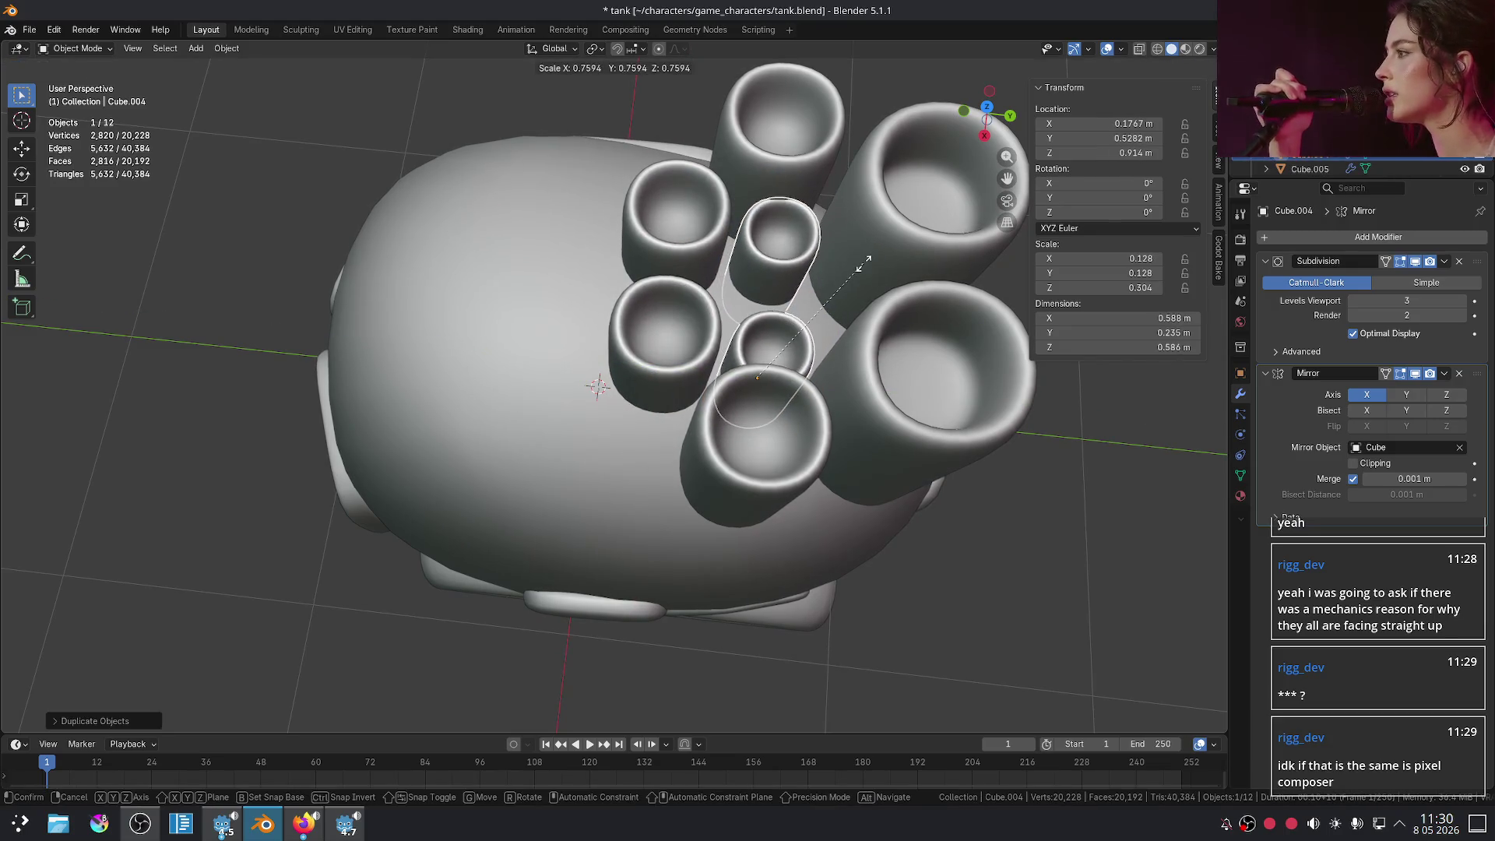
left_click(864, 265)
key("g")
key("z")
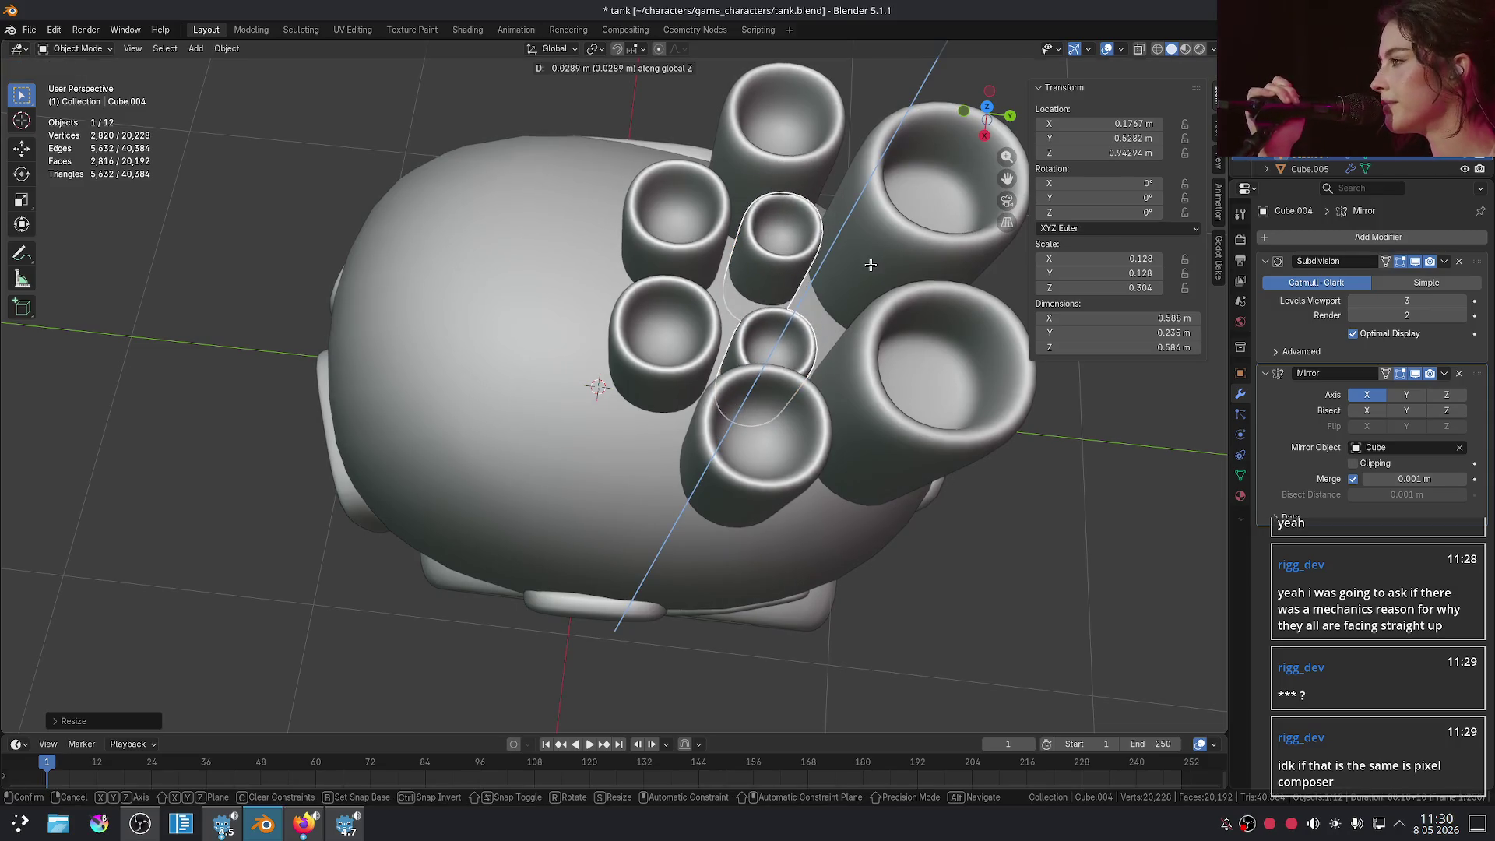
left_click(872, 270)
key("ctrl+z")
key("ctrl+z")
scroll(808, 310, "down", 3)
scroll(807, 310, "up", 3)
- Move the small tube pair to Y -0.334 m and begin tilting the tall pair on X
key("g")
key("x")
key("y")
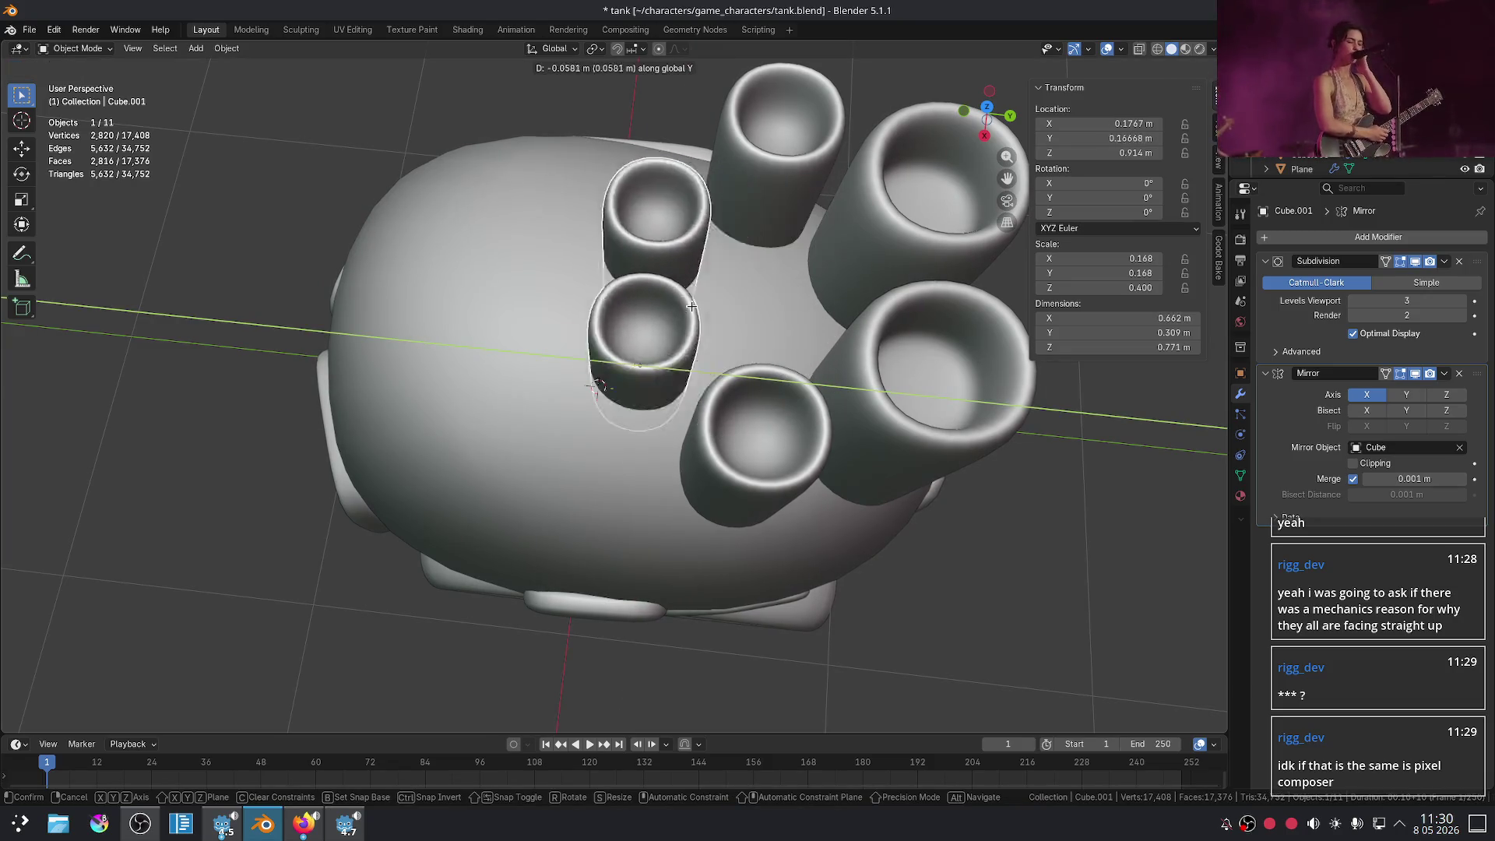
left_click(710, 306)
scroll(709, 306, "down", 3)
middle_click_drag(709, 306, 728, 323)
key("g")
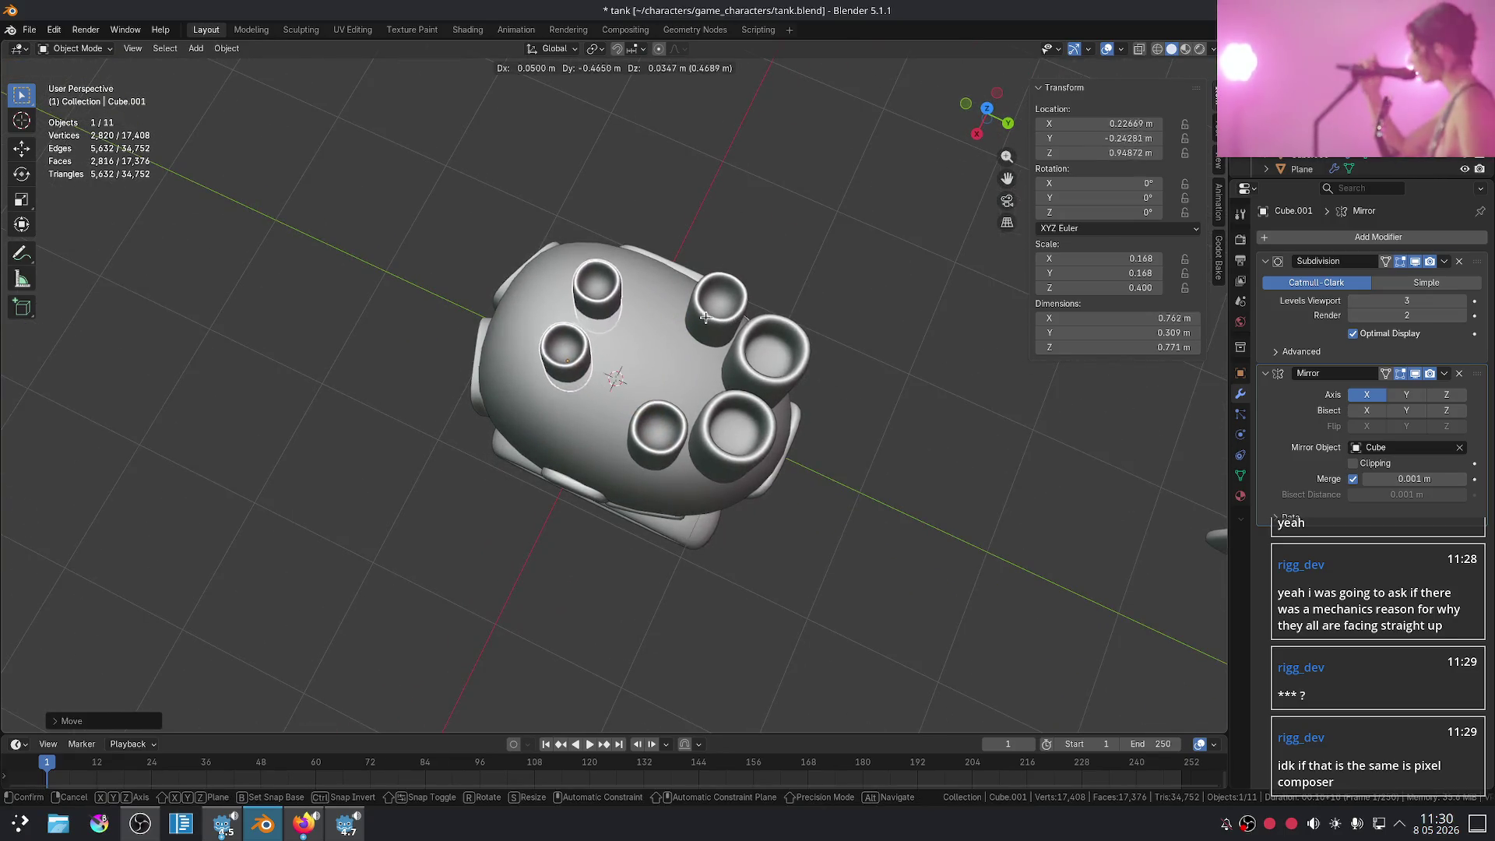
left_click(695, 319)
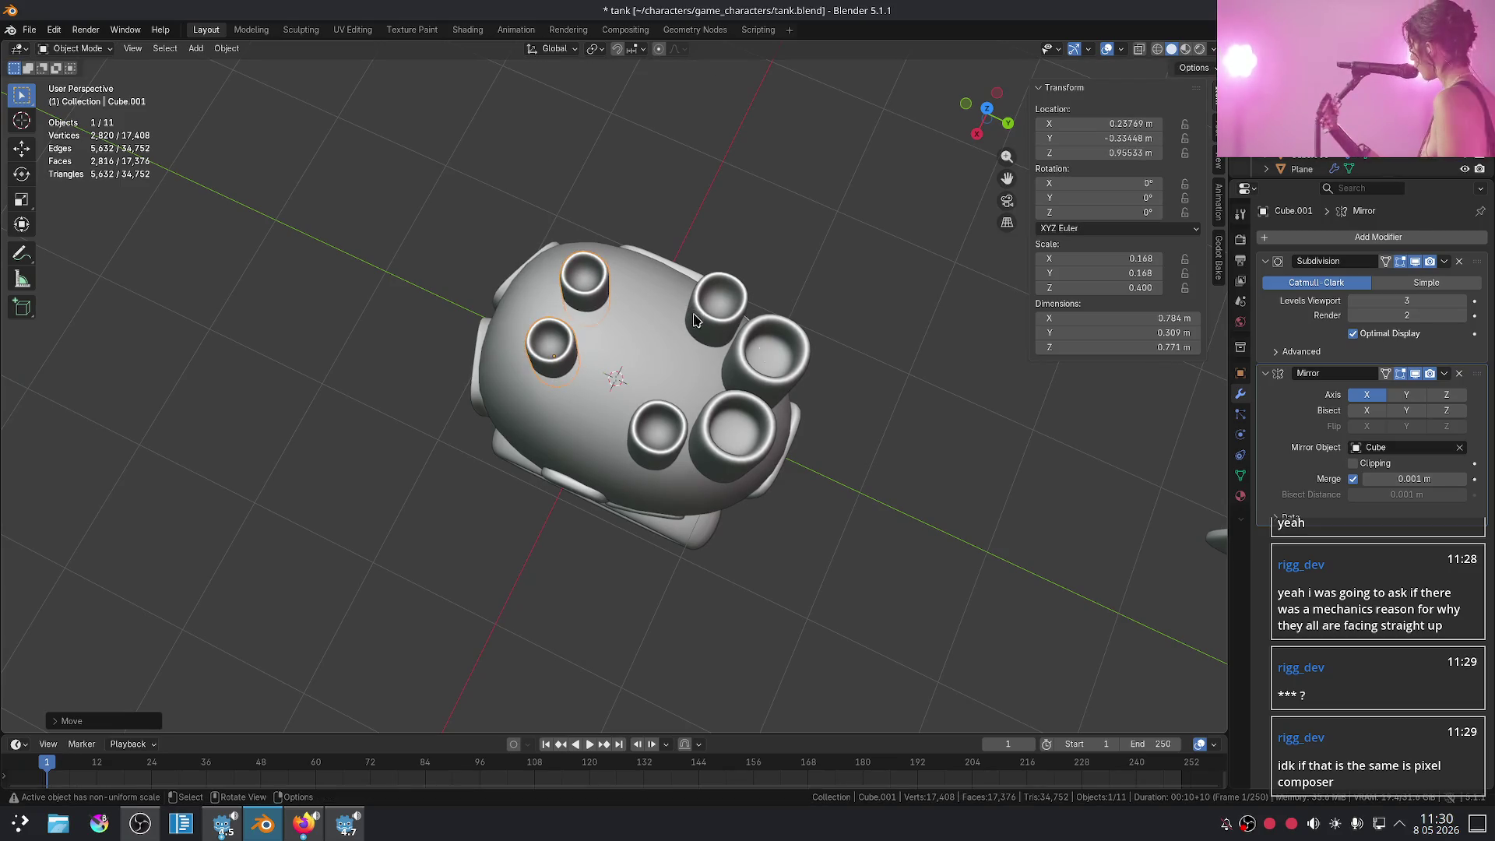
middle_click_drag(987, 498, 784, 321)
scroll(784, 321, "up", 3)
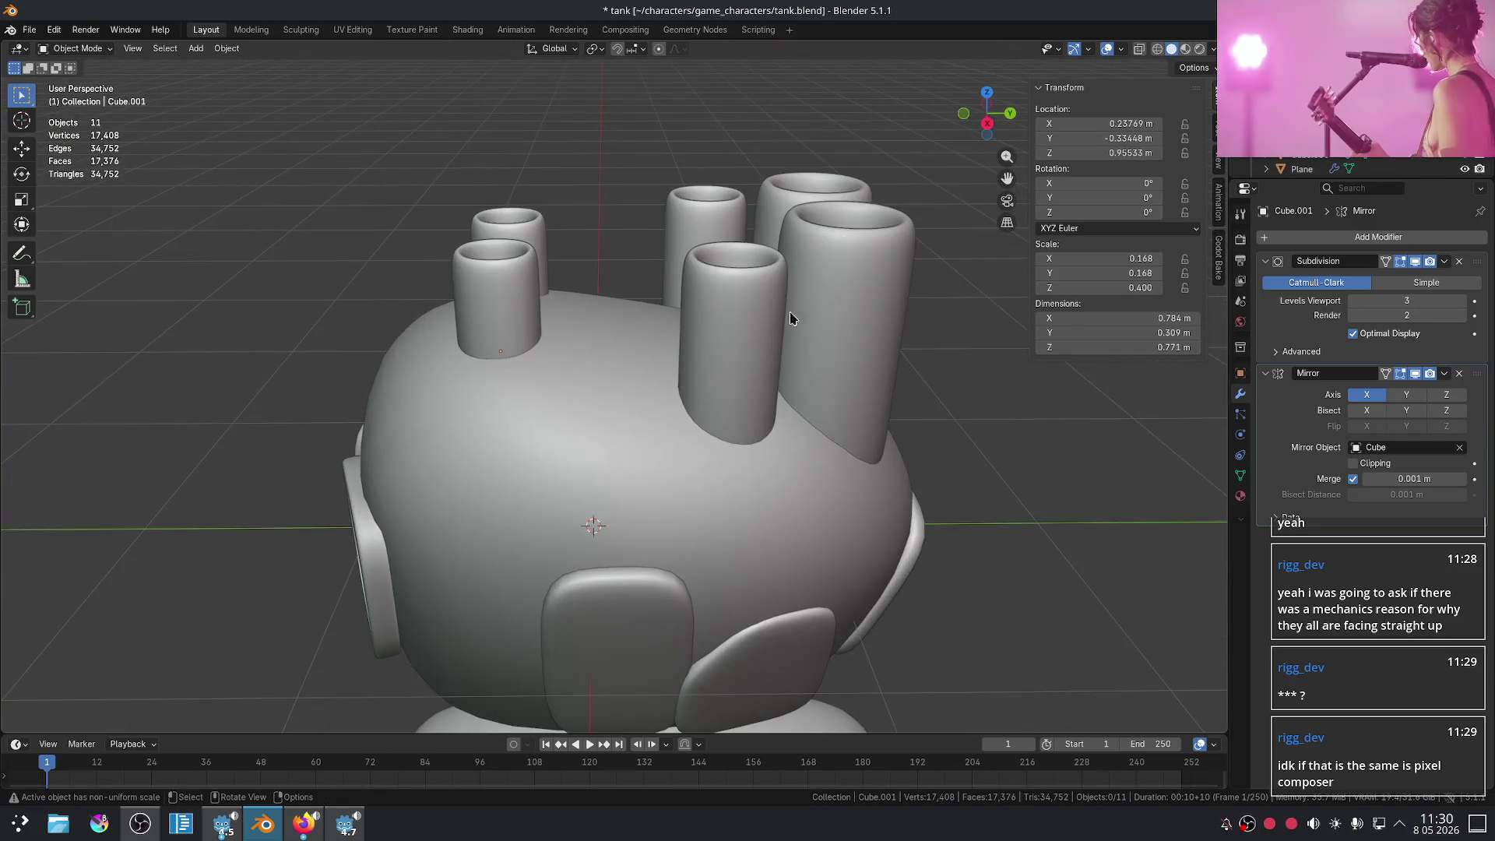
key("r")
key("x")
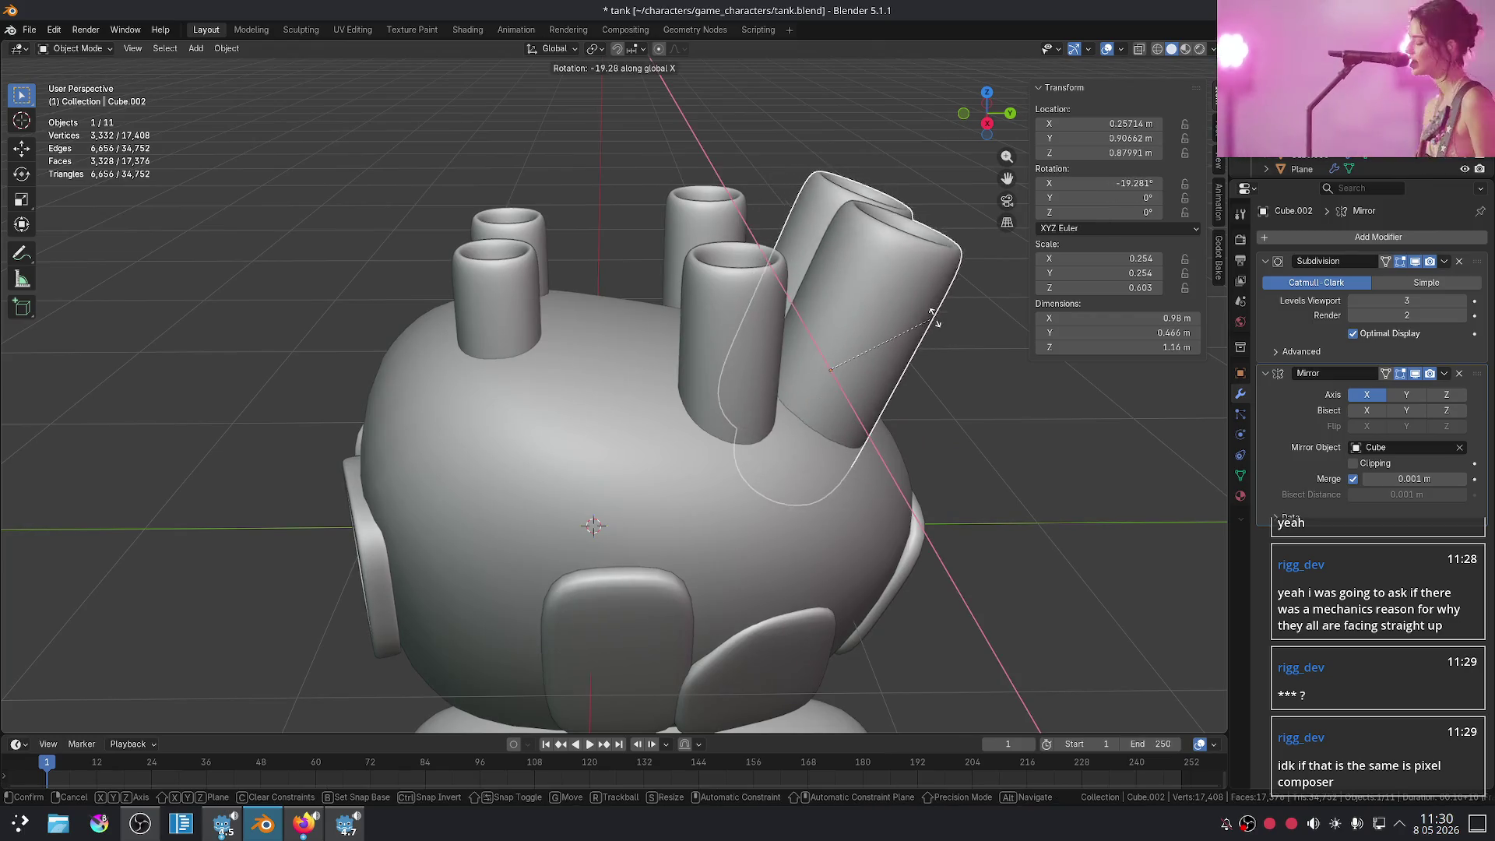
- Cancel the tilt to keep the barrel upright, and move the front-middle barrel left
right_click(927, 303)
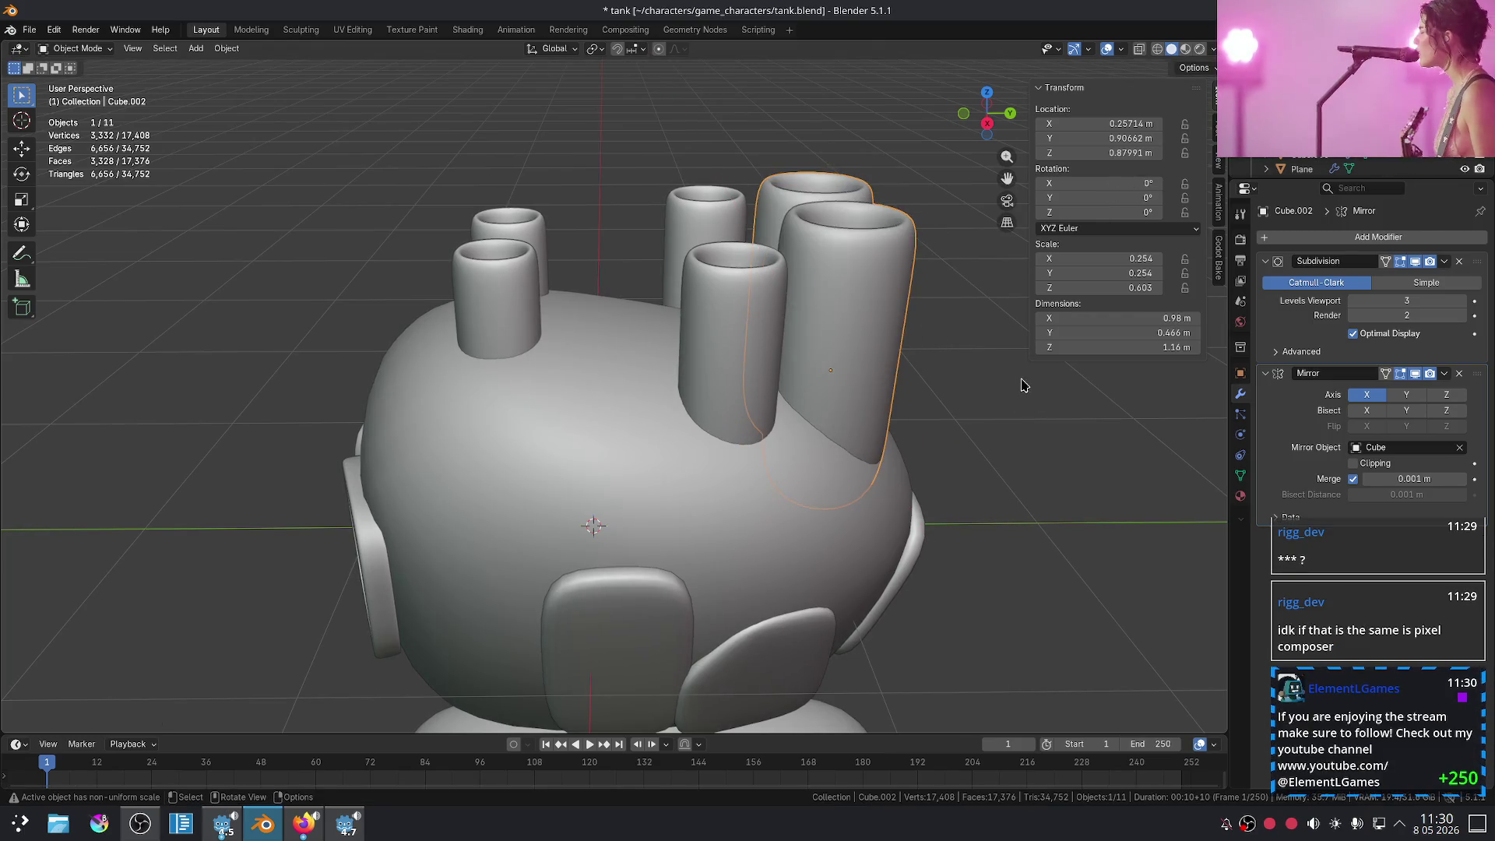
scroll(862, 389, "up", 4)
left_click(695, 339)
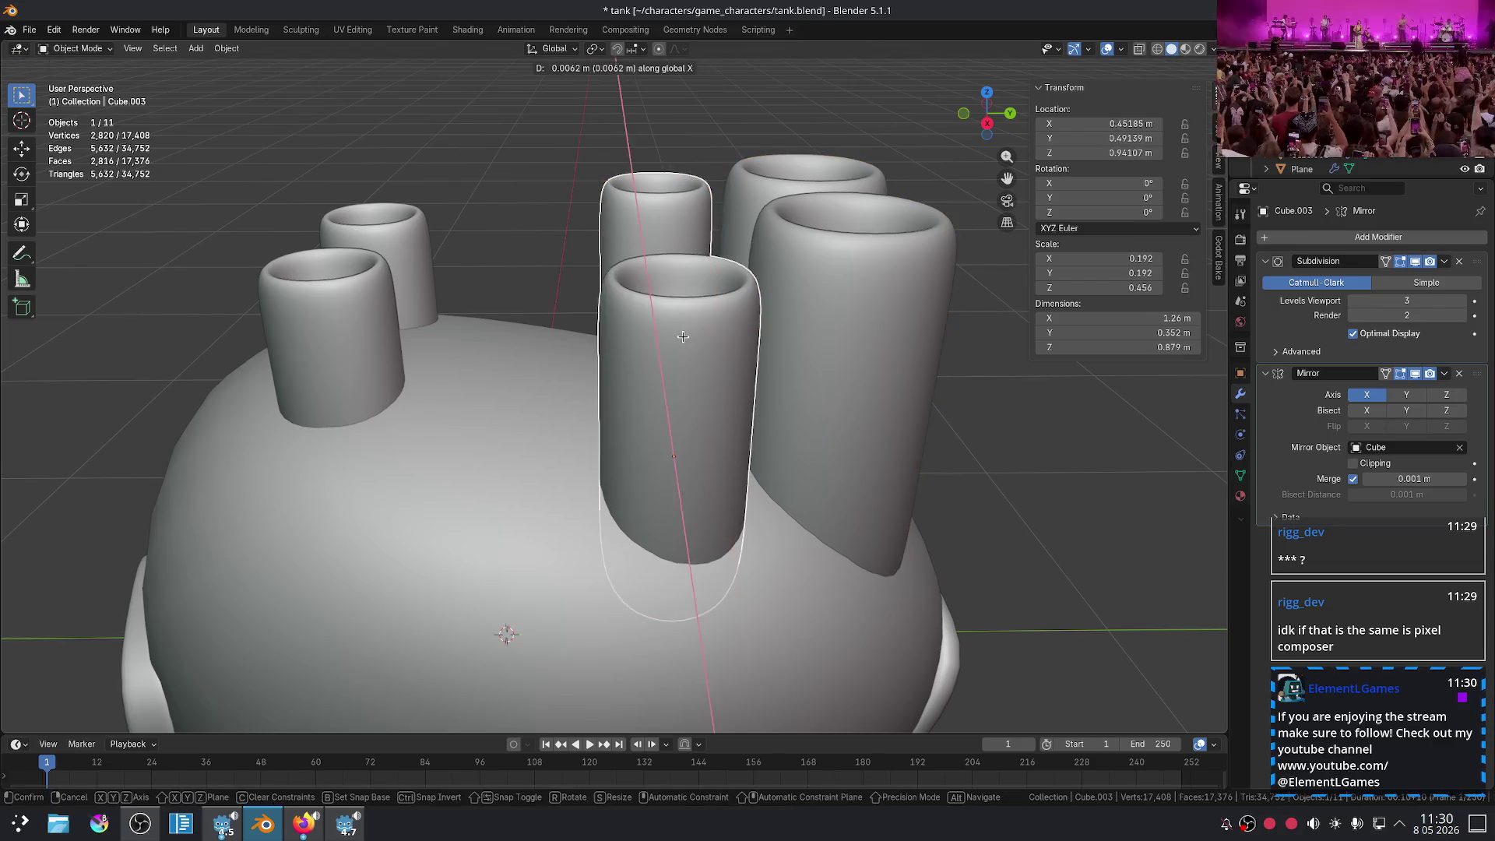
key("g")
left_click(533, 236)
scroll(533, 235, "down", 5)
middle_click_drag(533, 236, 483, 296)
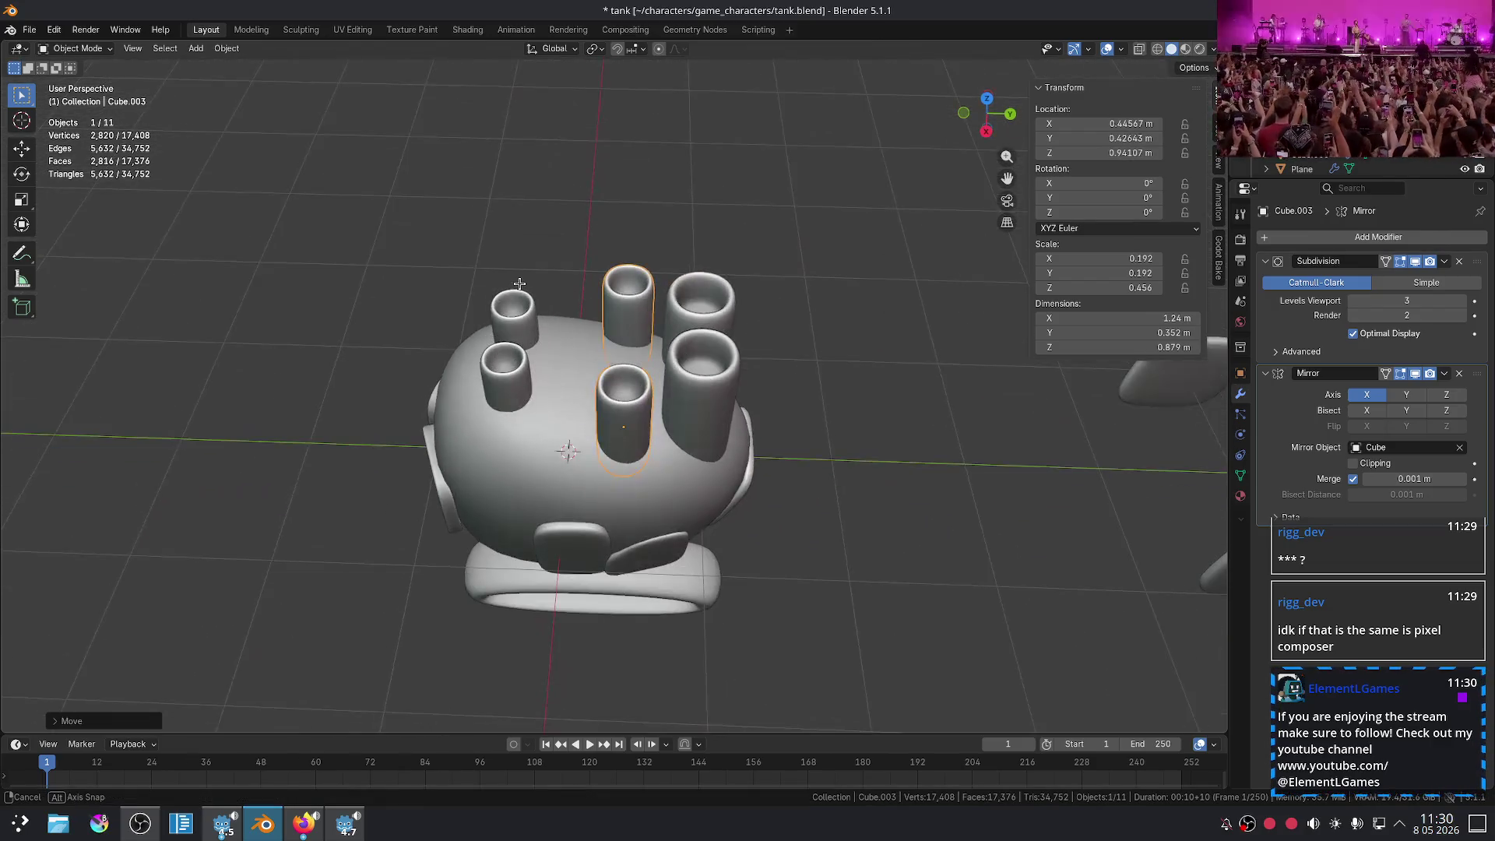
scroll(483, 297, "up", 3)
- Slide the small tube pair and the top-middle barrel closer together along Y
key("g")
key("y")
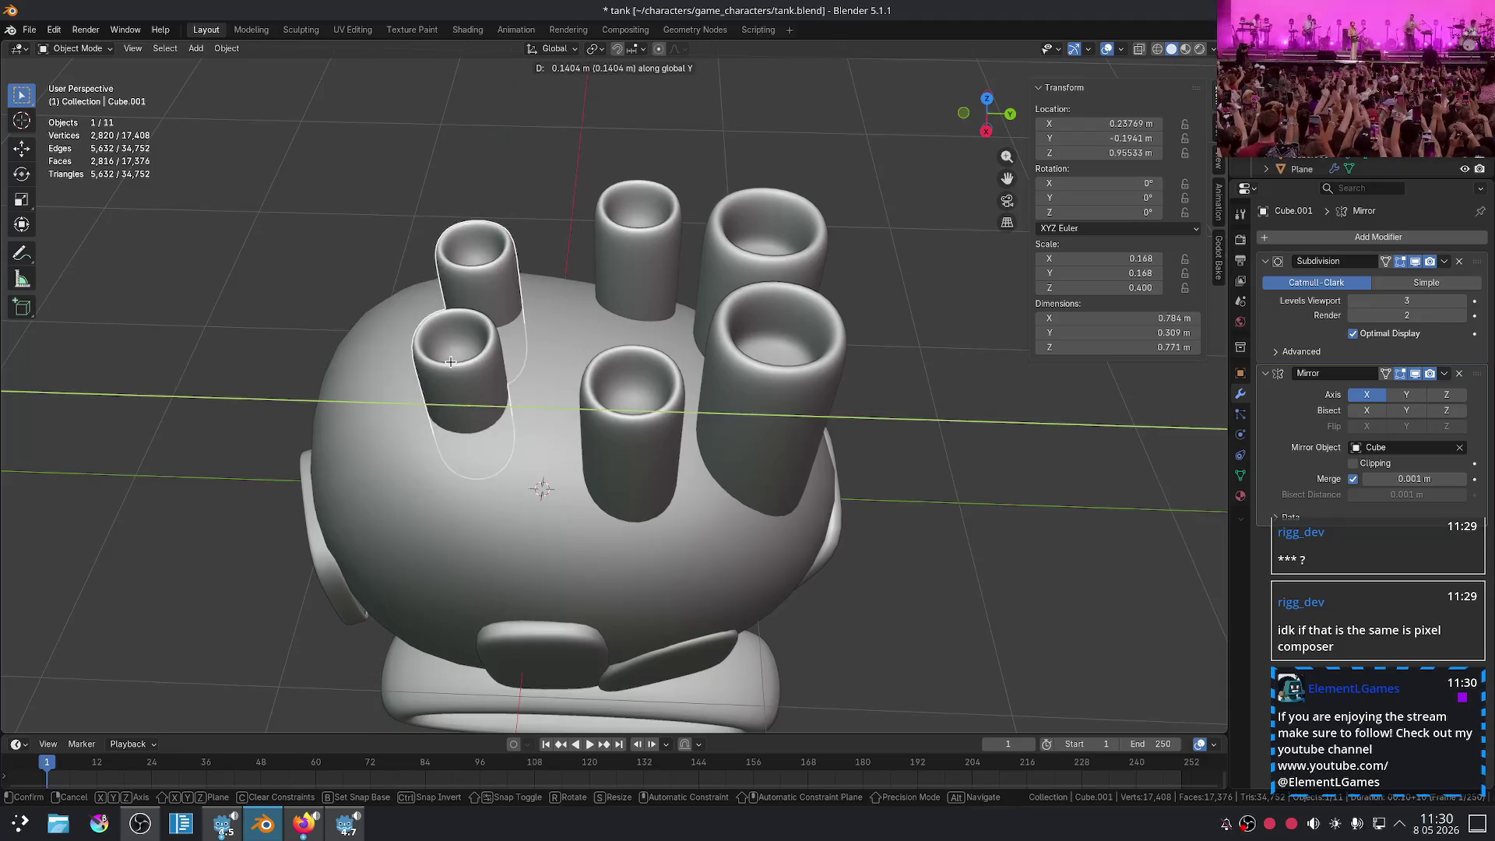
left_click(524, 384)
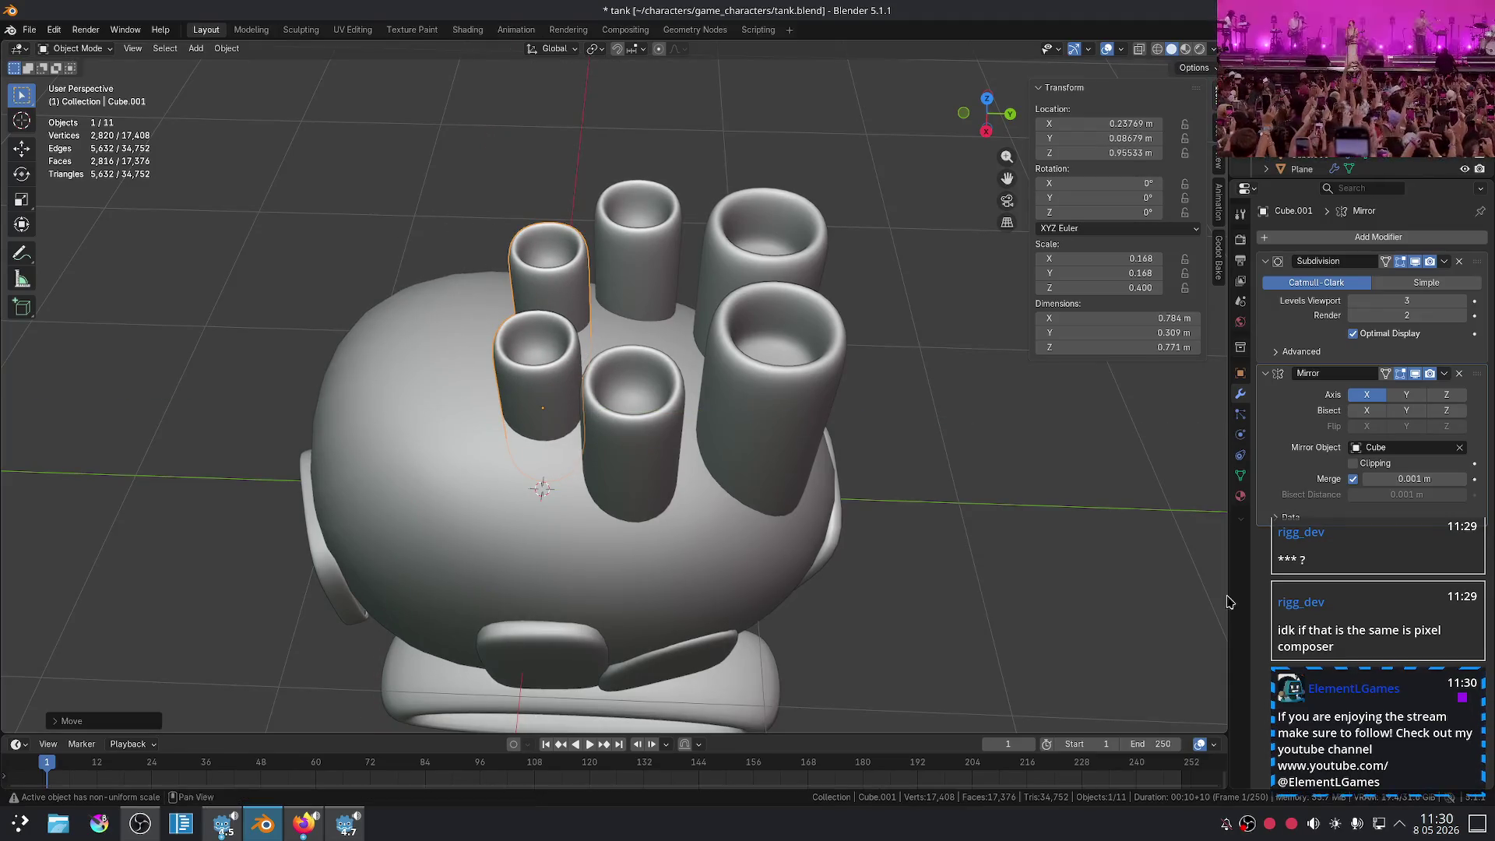
mouse_move(1272, 611)
mouse_move(639, 366)
middle_mouse_down()
mouse_move(673, 436)
mouse_move(675, 215)
middle_mouse_up()
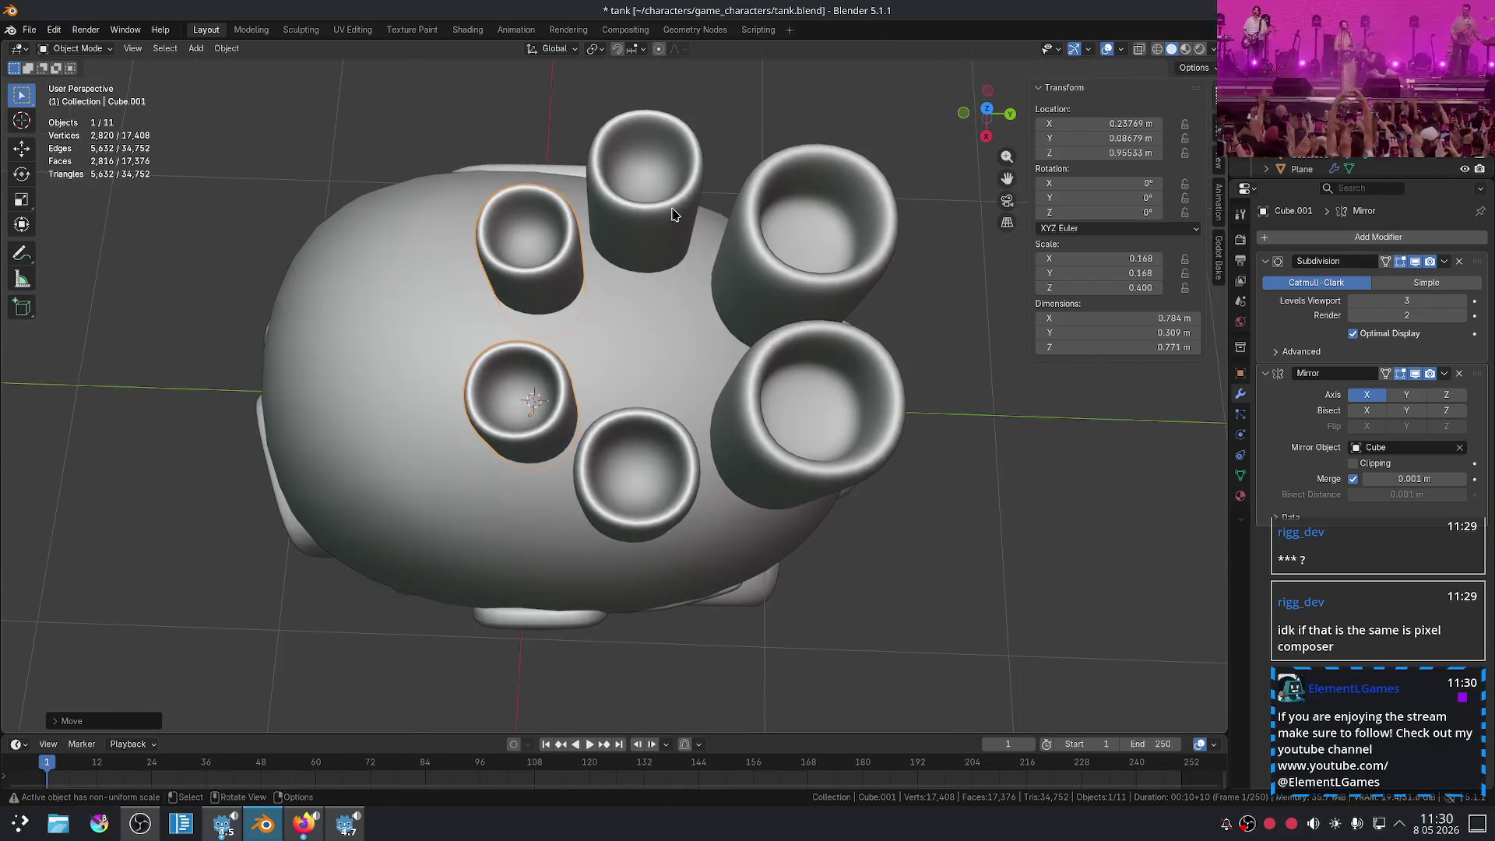
left_click(675, 215)
key("g")
key("y")
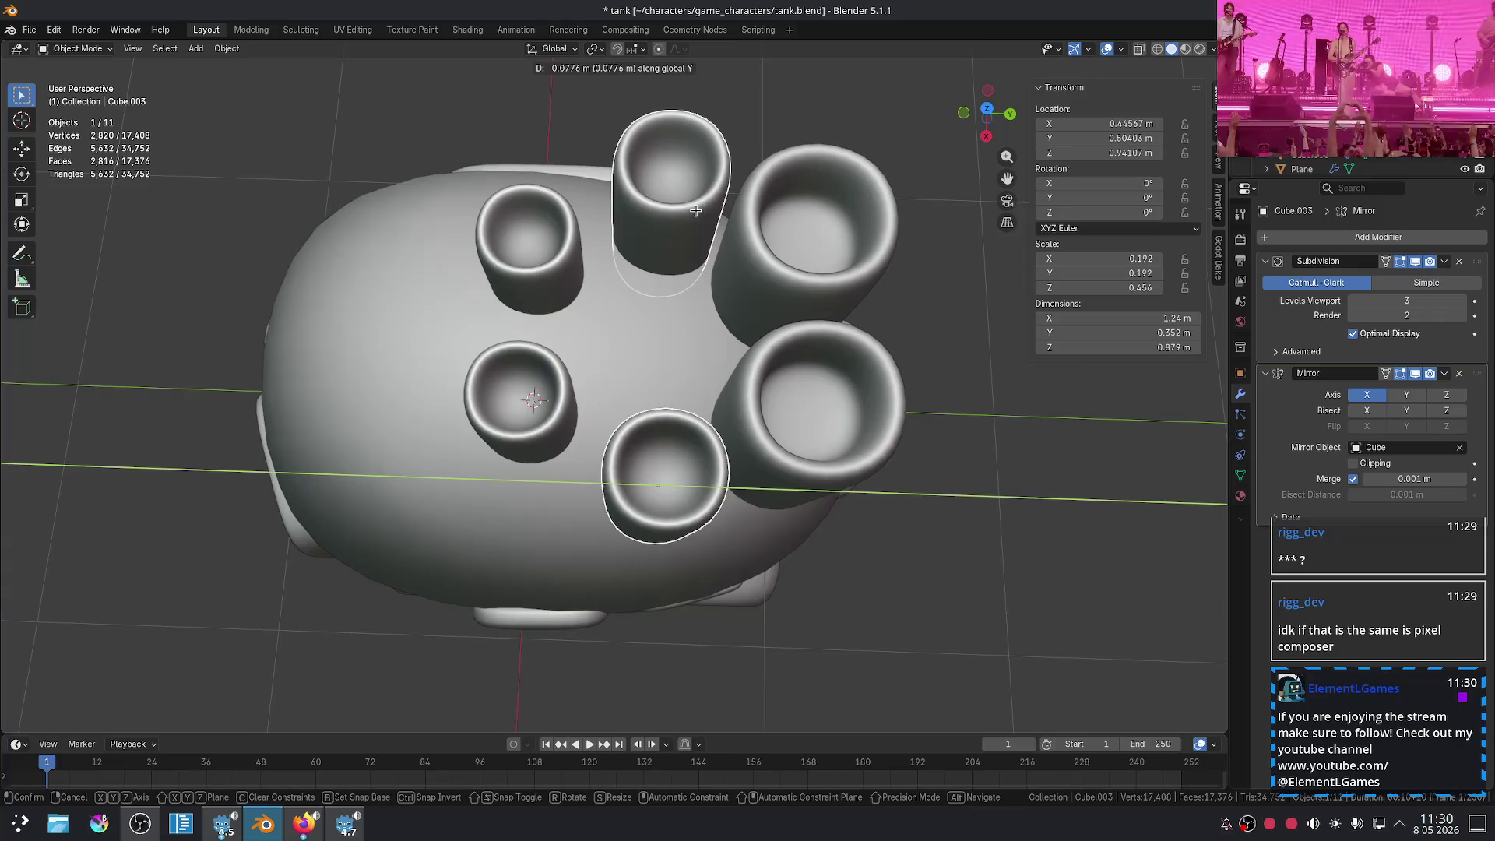
left_click(701, 208)
- Nudge the small tube pair (Cube.001) into the cluster, ending at Y 0.311 m, Z 0.955 m
left_click(543, 233)
key("g")
key("x")
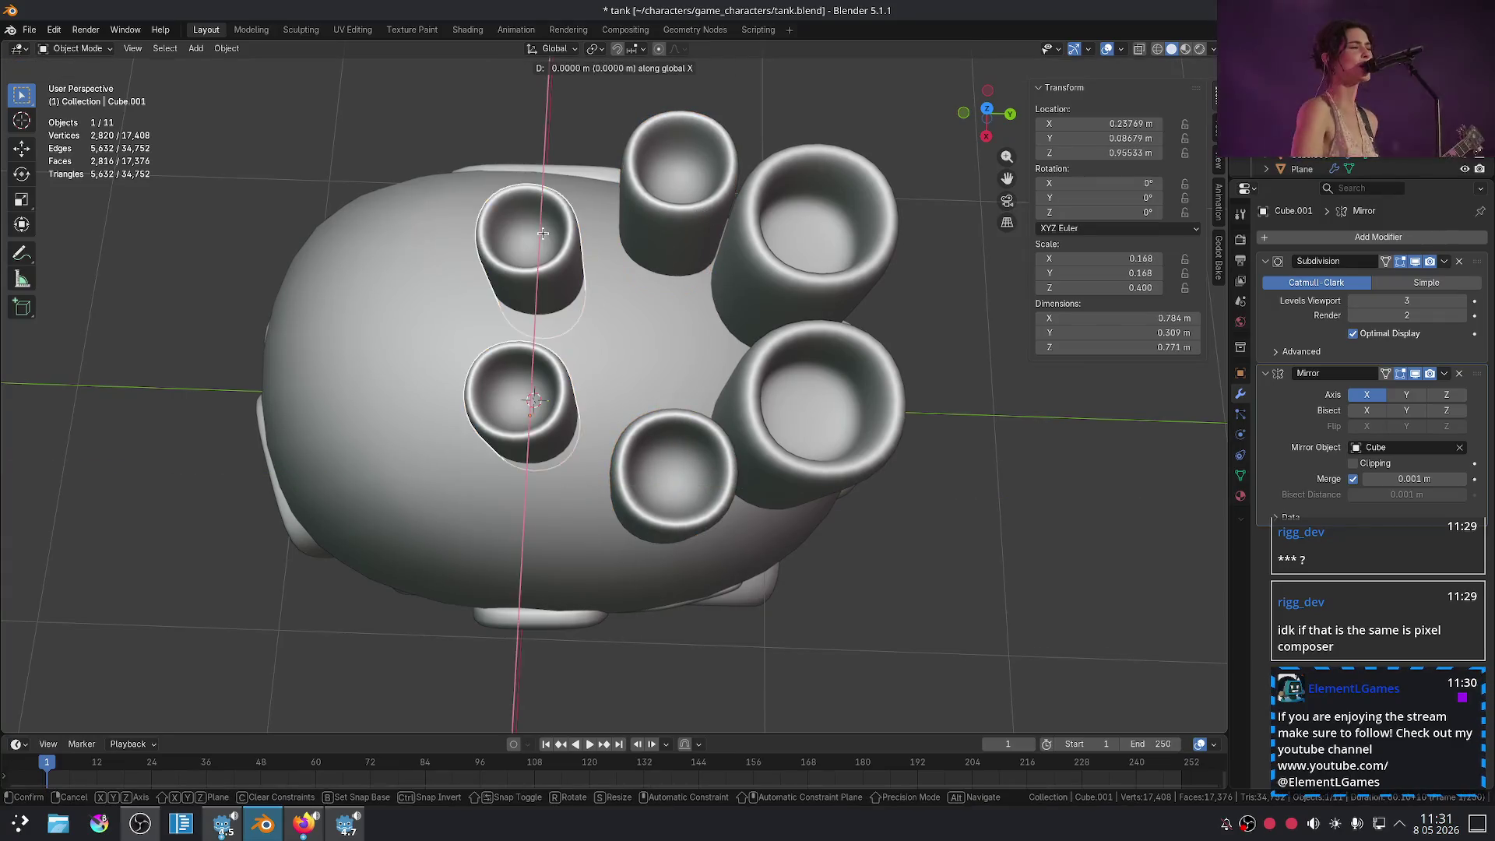
key("y")
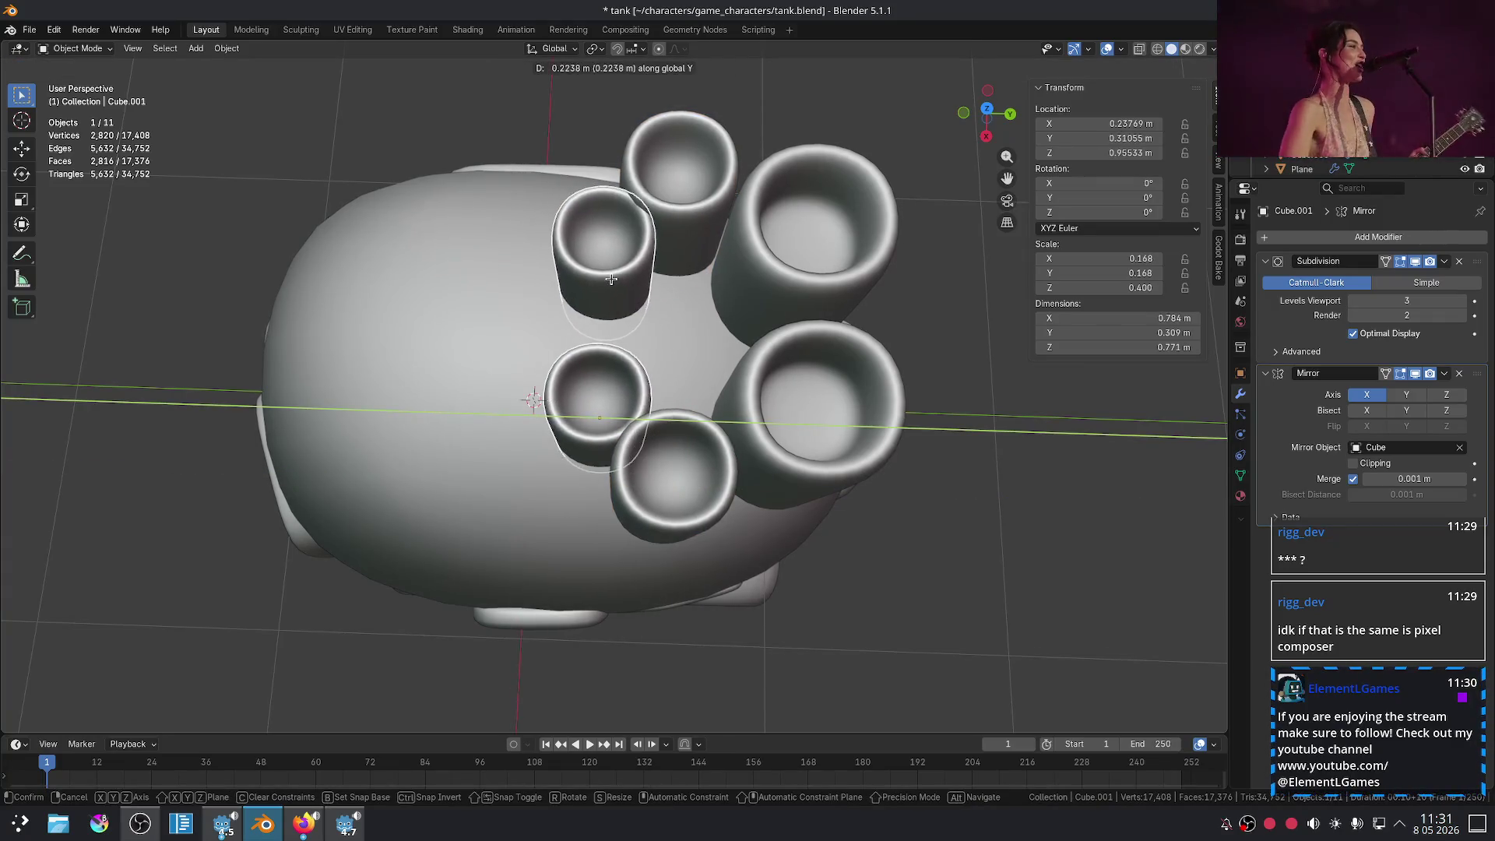
left_click(611, 279)
key("g")
key("x")
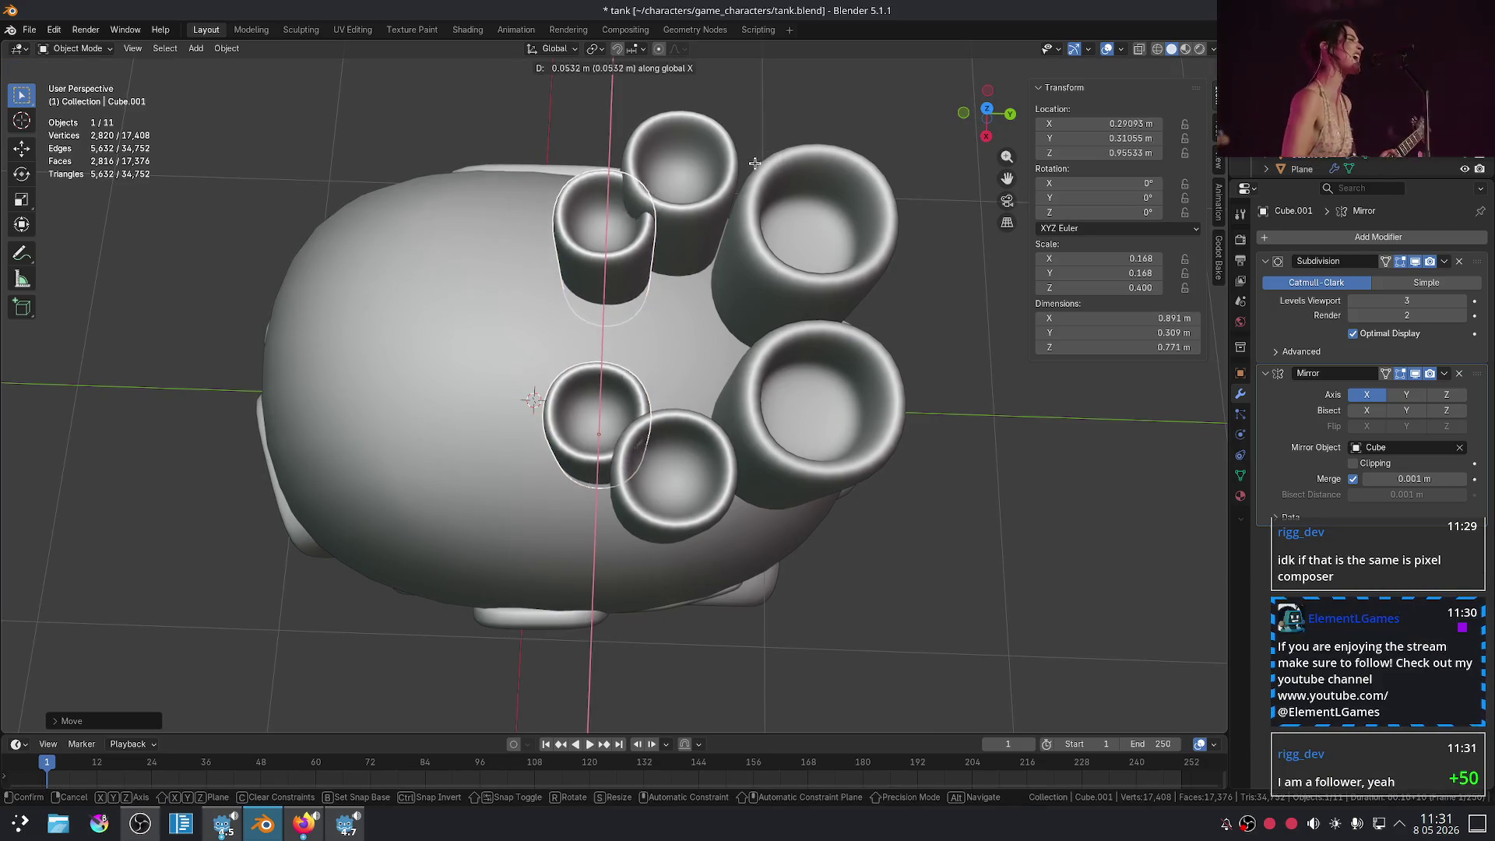
left_click(748, 134)
key("g")
key("x")
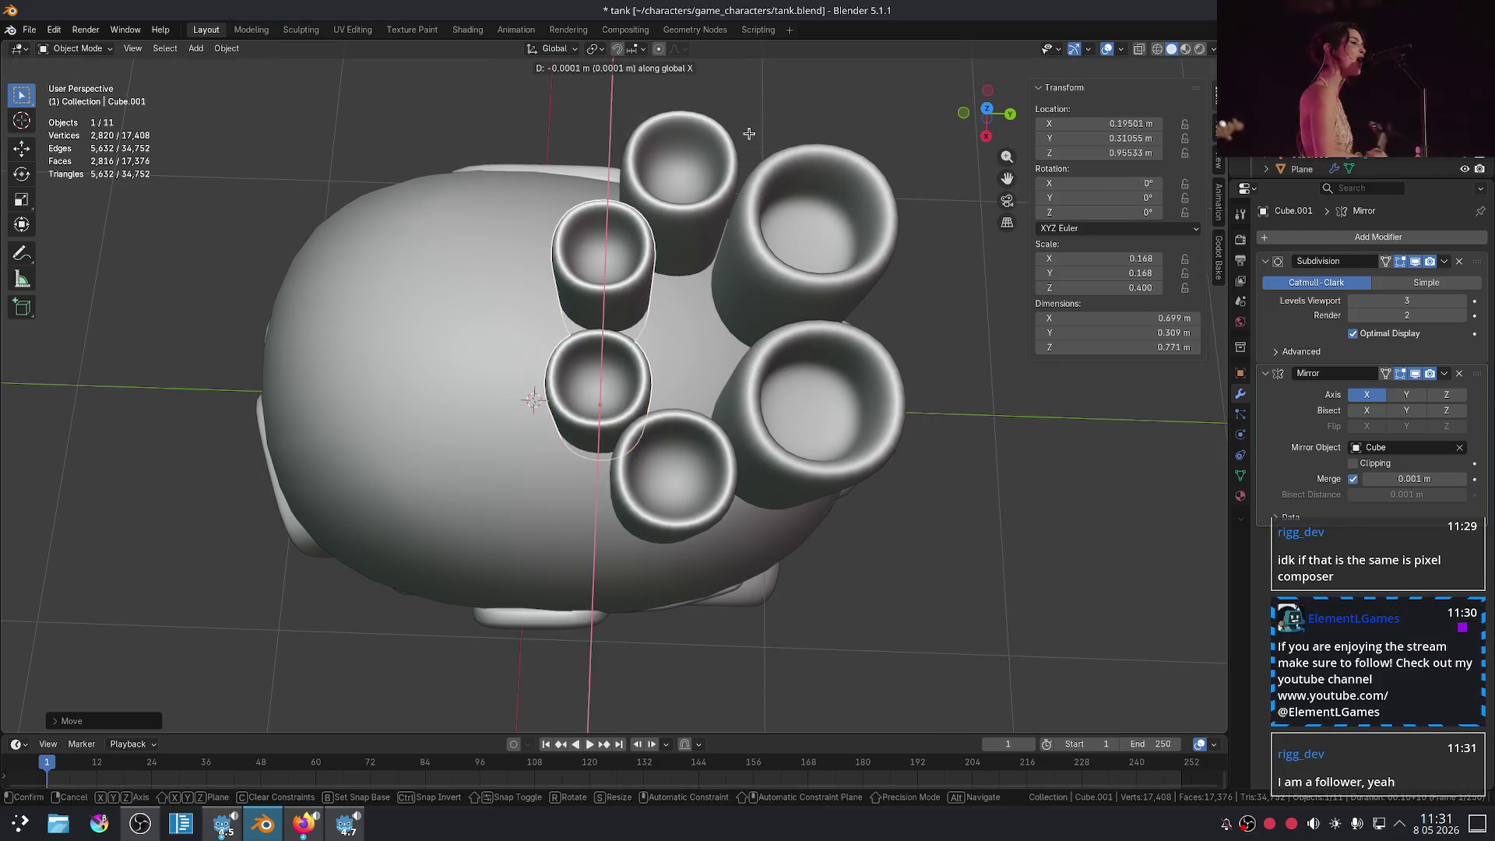
left_click(746, 135)
mouse_move(1297, 782)
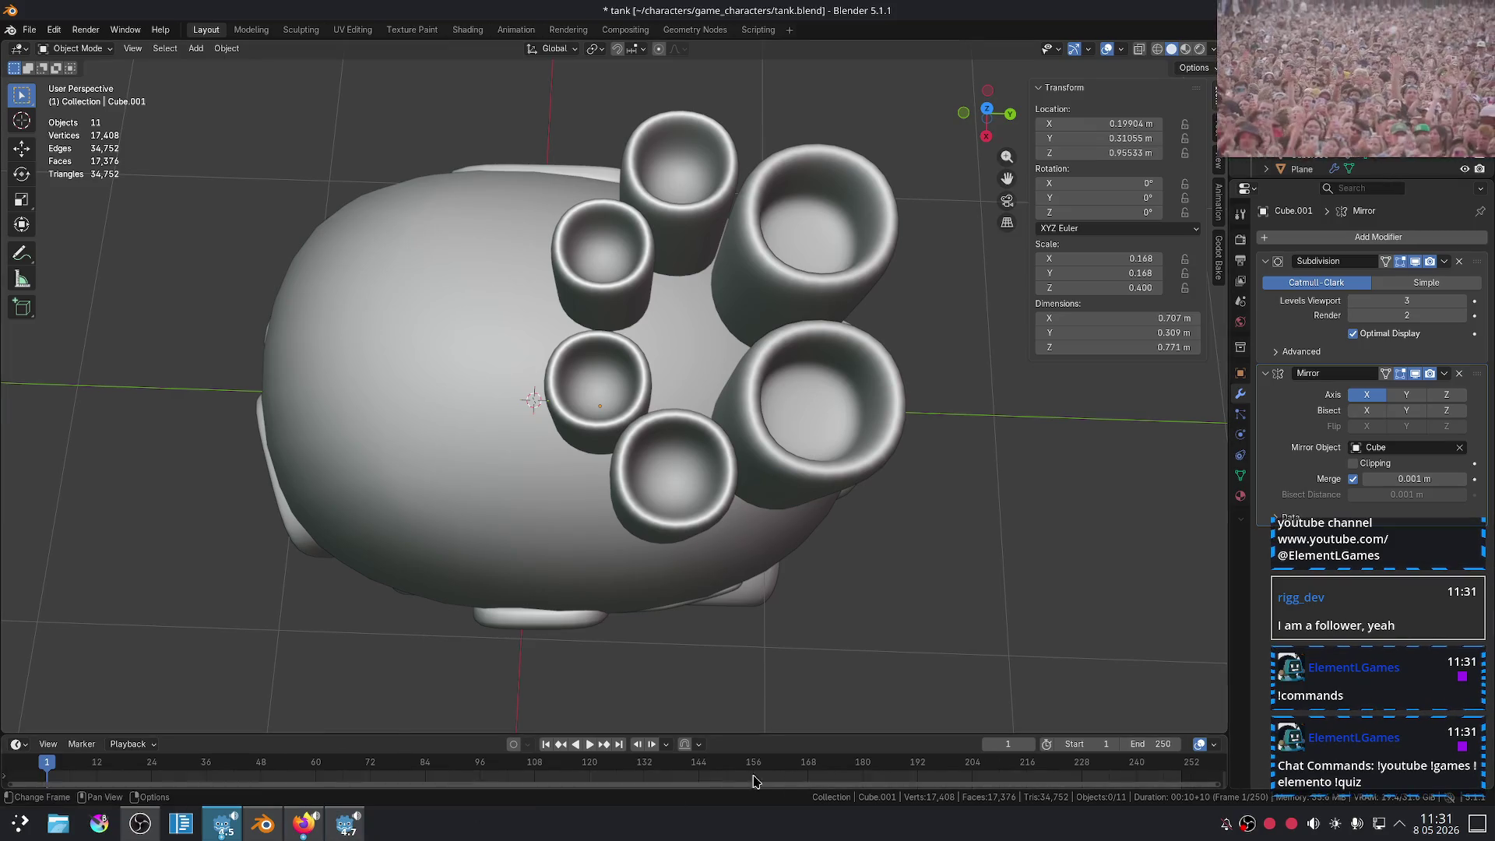
- Switch to the Twitch channel page and look over its chat commands text
left_click(309, 834)
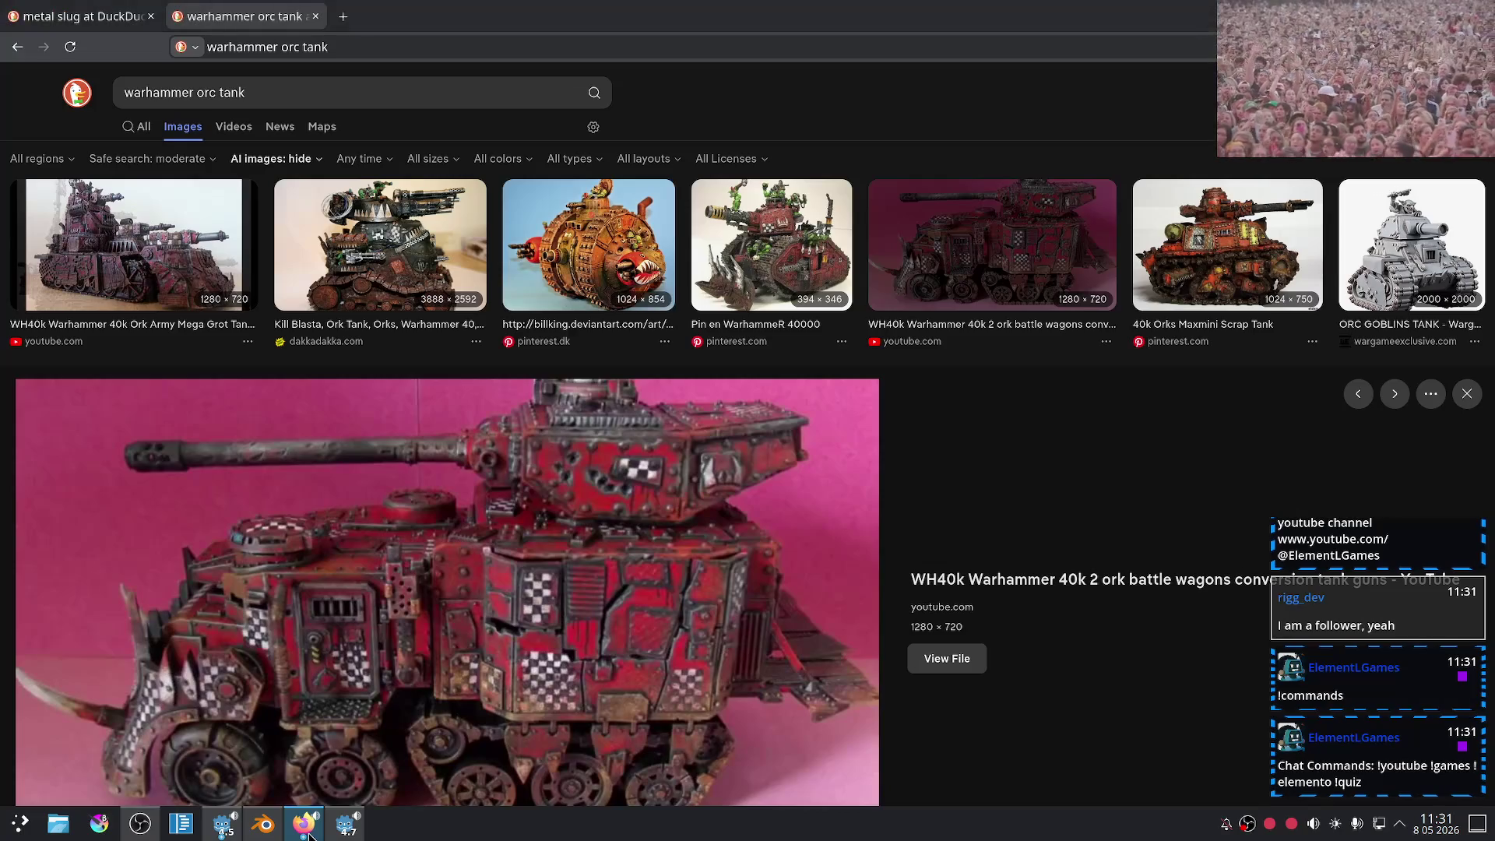
left_click(302, 836)
scroll(611, 501, "down", 10)
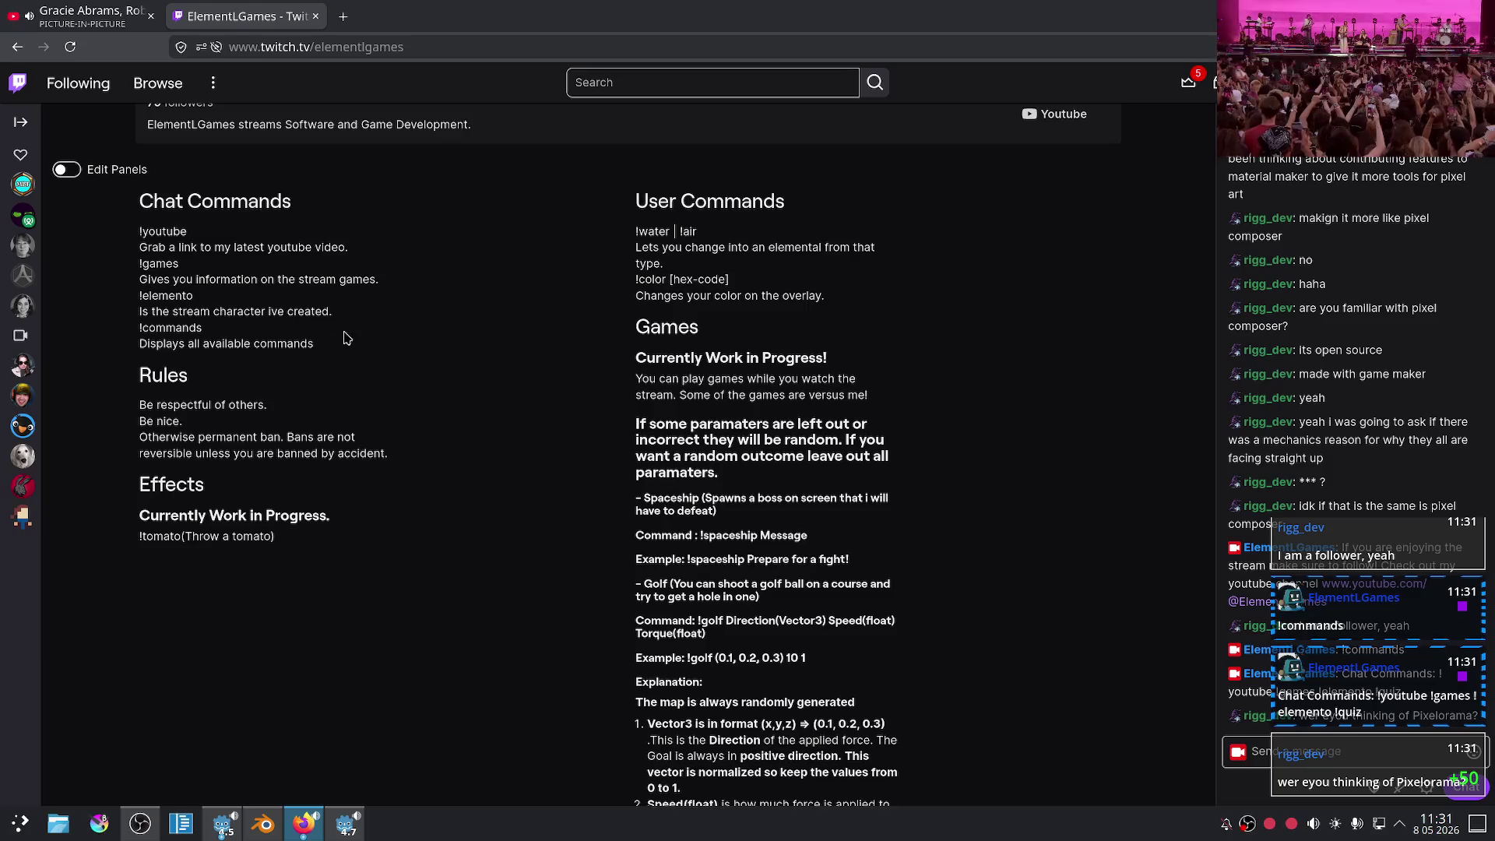
scroll(632, 273, "up", 1)
left_click_drag(637, 316, 139, 280)
left_click(637, 316)
scroll(775, 427, "up", 5)
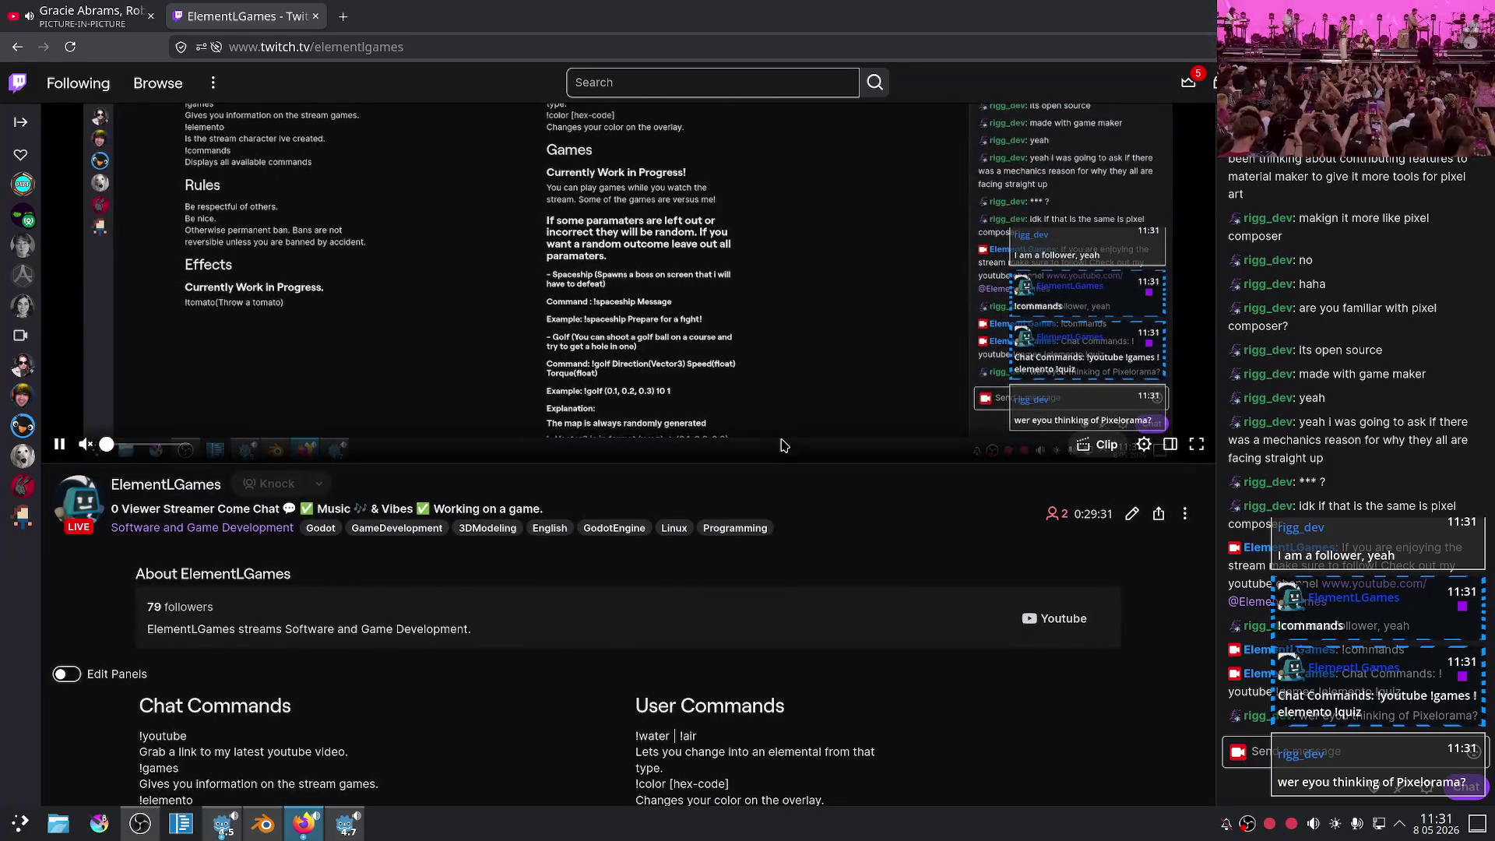
scroll(782, 445, "up", 3)
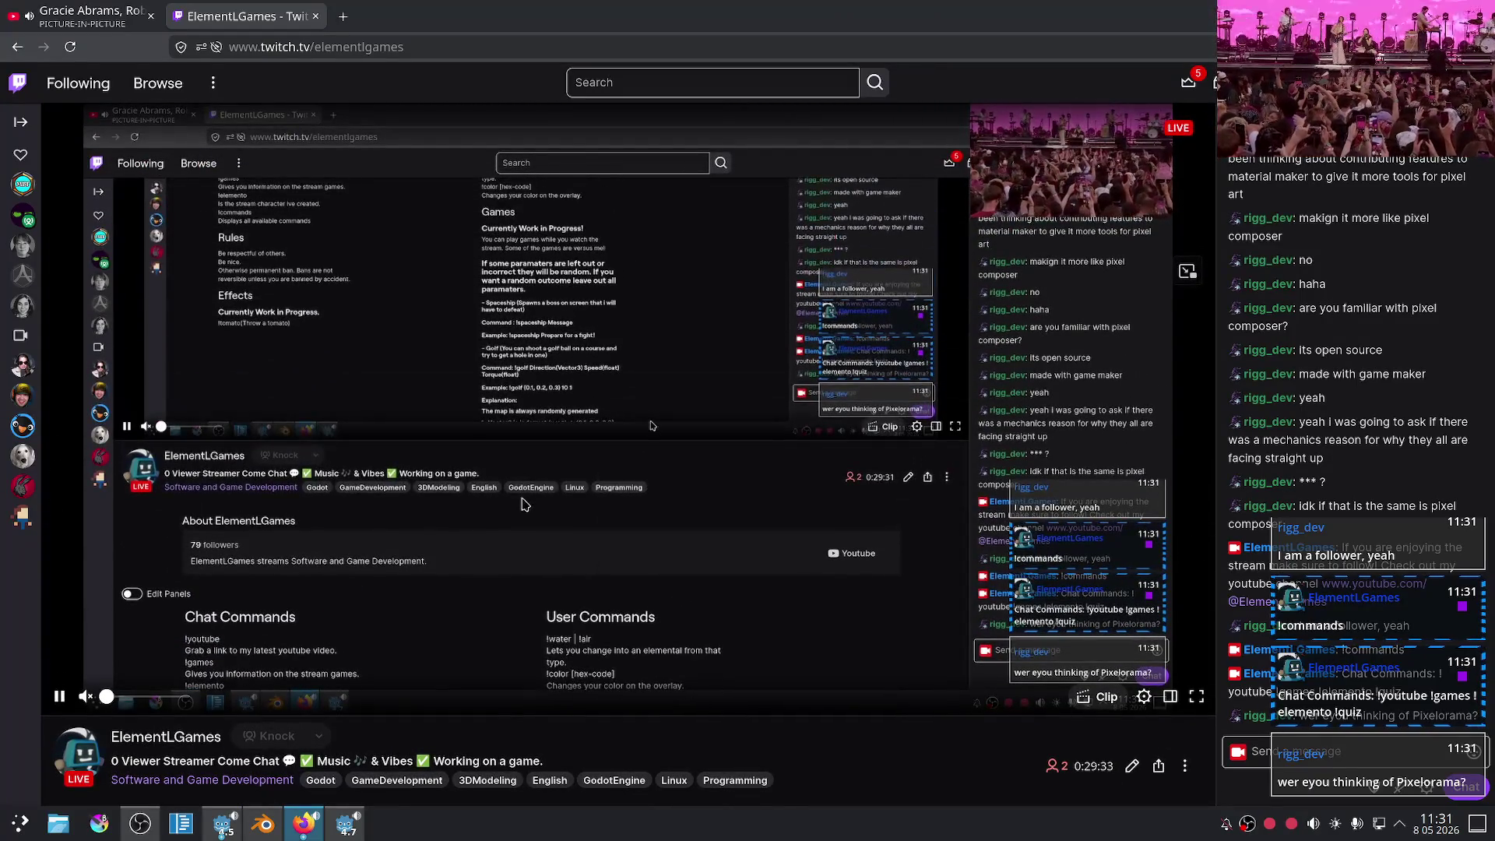
- Return to the warhammer orc tank search window and open a new private browsing tab
left_click(335, 831)
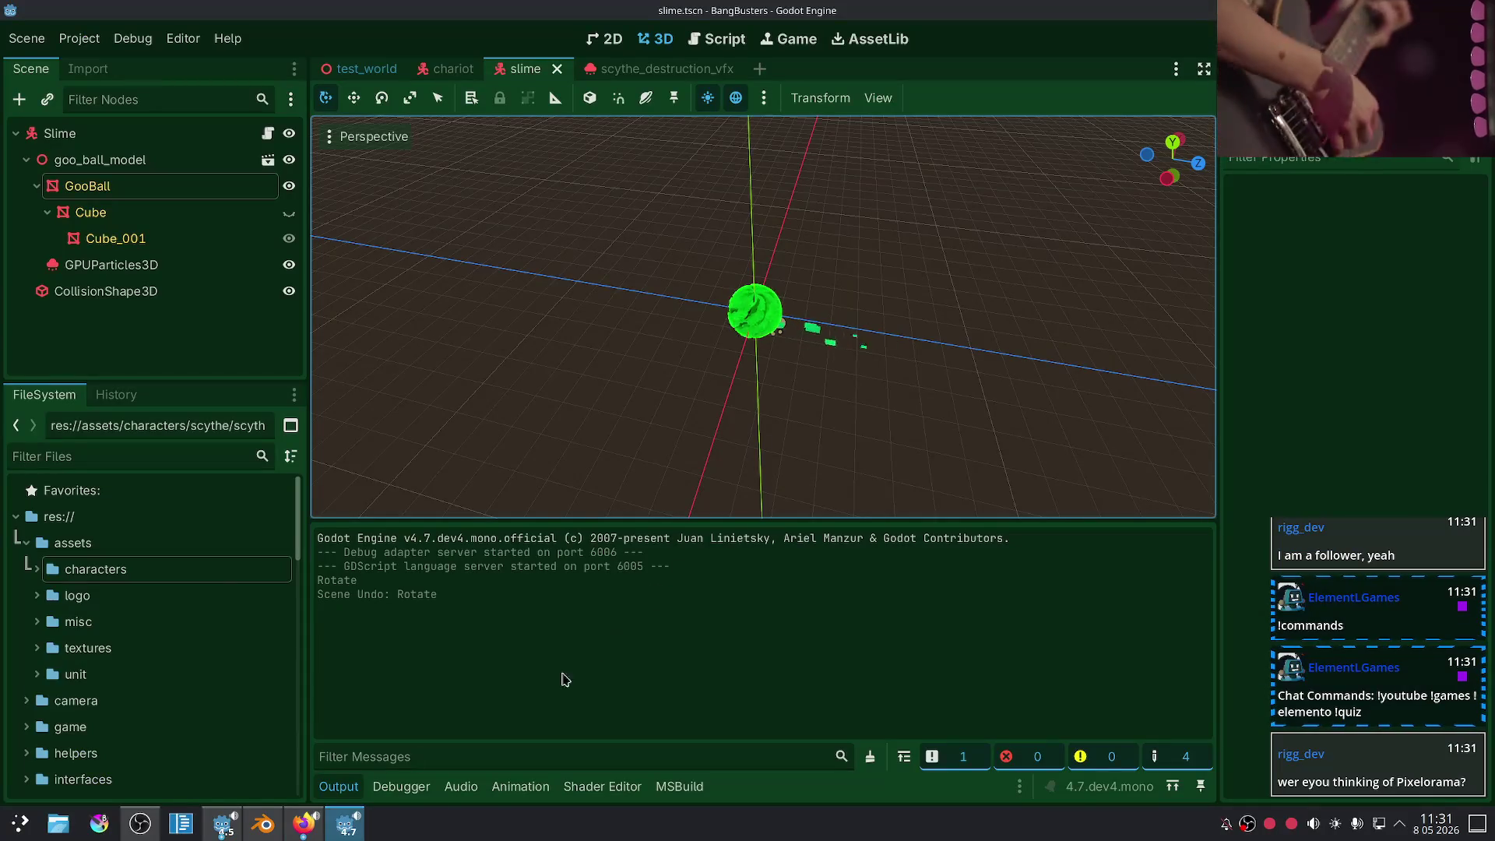
left_click(302, 830)
left_click(299, 833)
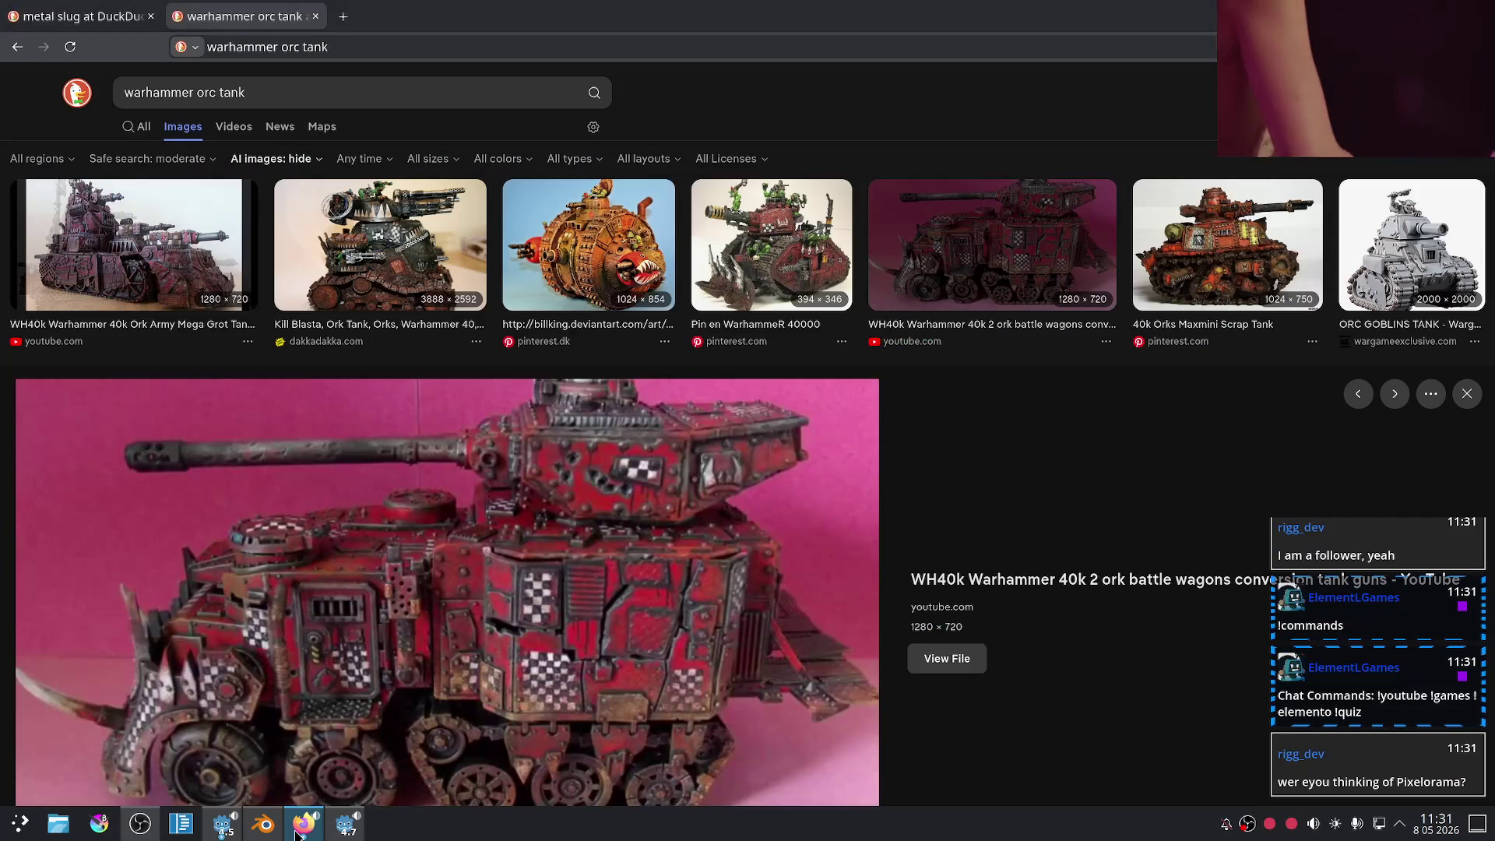
left_click(333, 16)
- Search 'pixelorama' and browse through the official Pixelorama website
type("pixe")
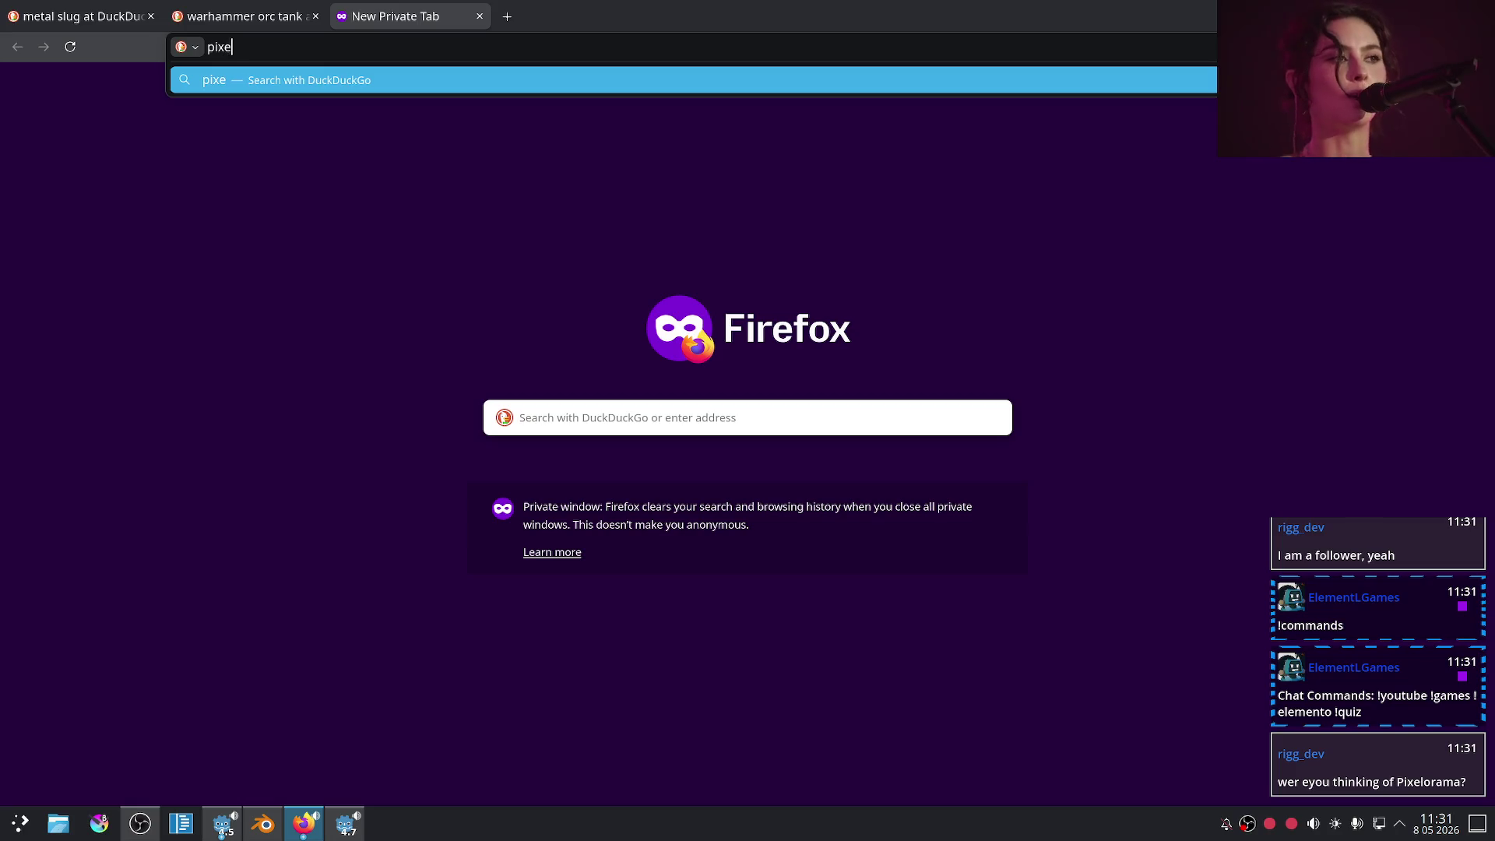
type("loram")
key("Return")
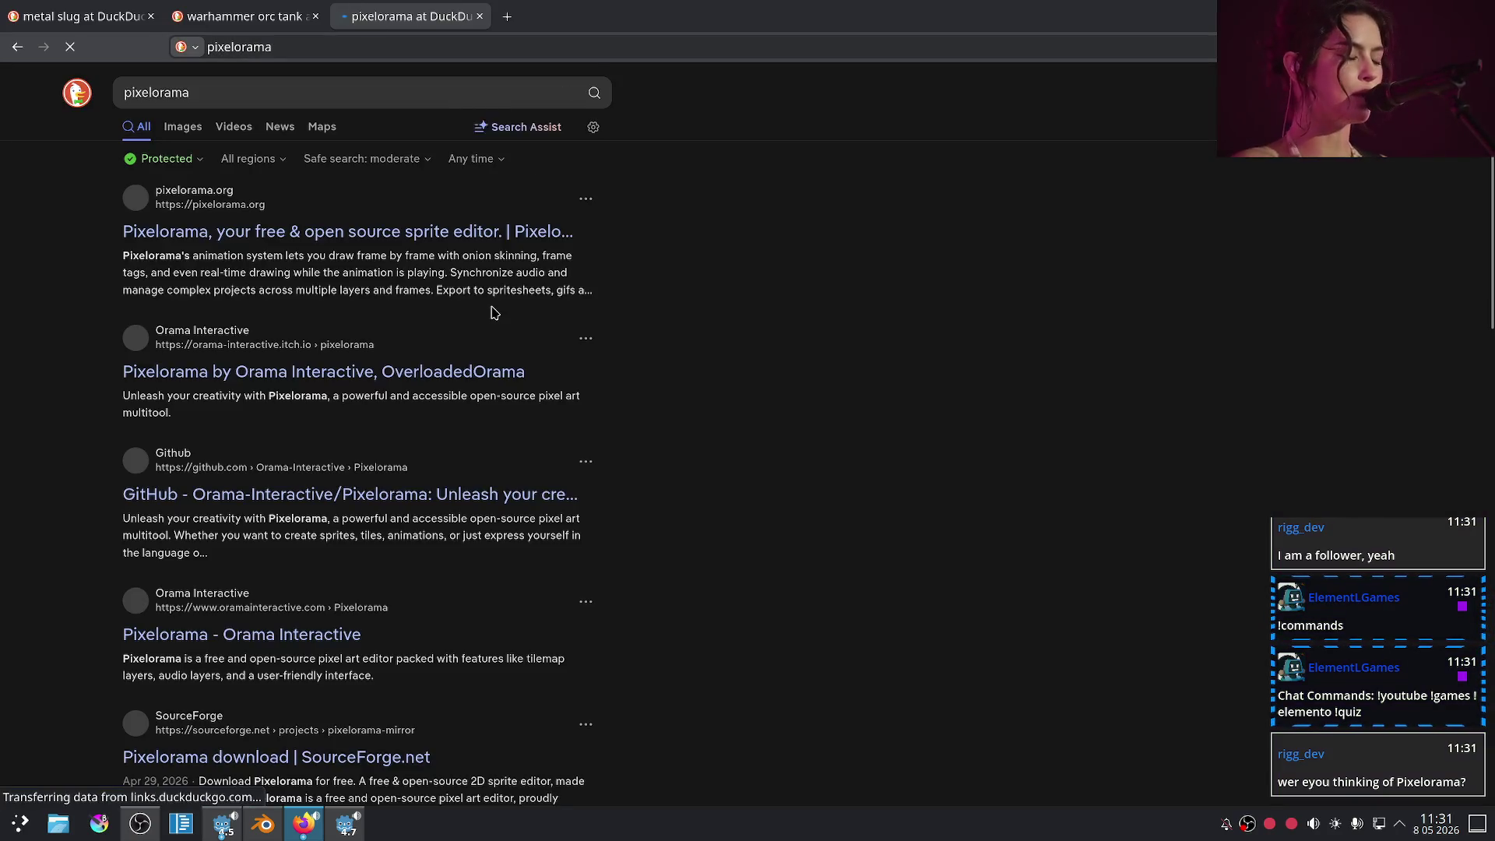
left_click(184, 232)
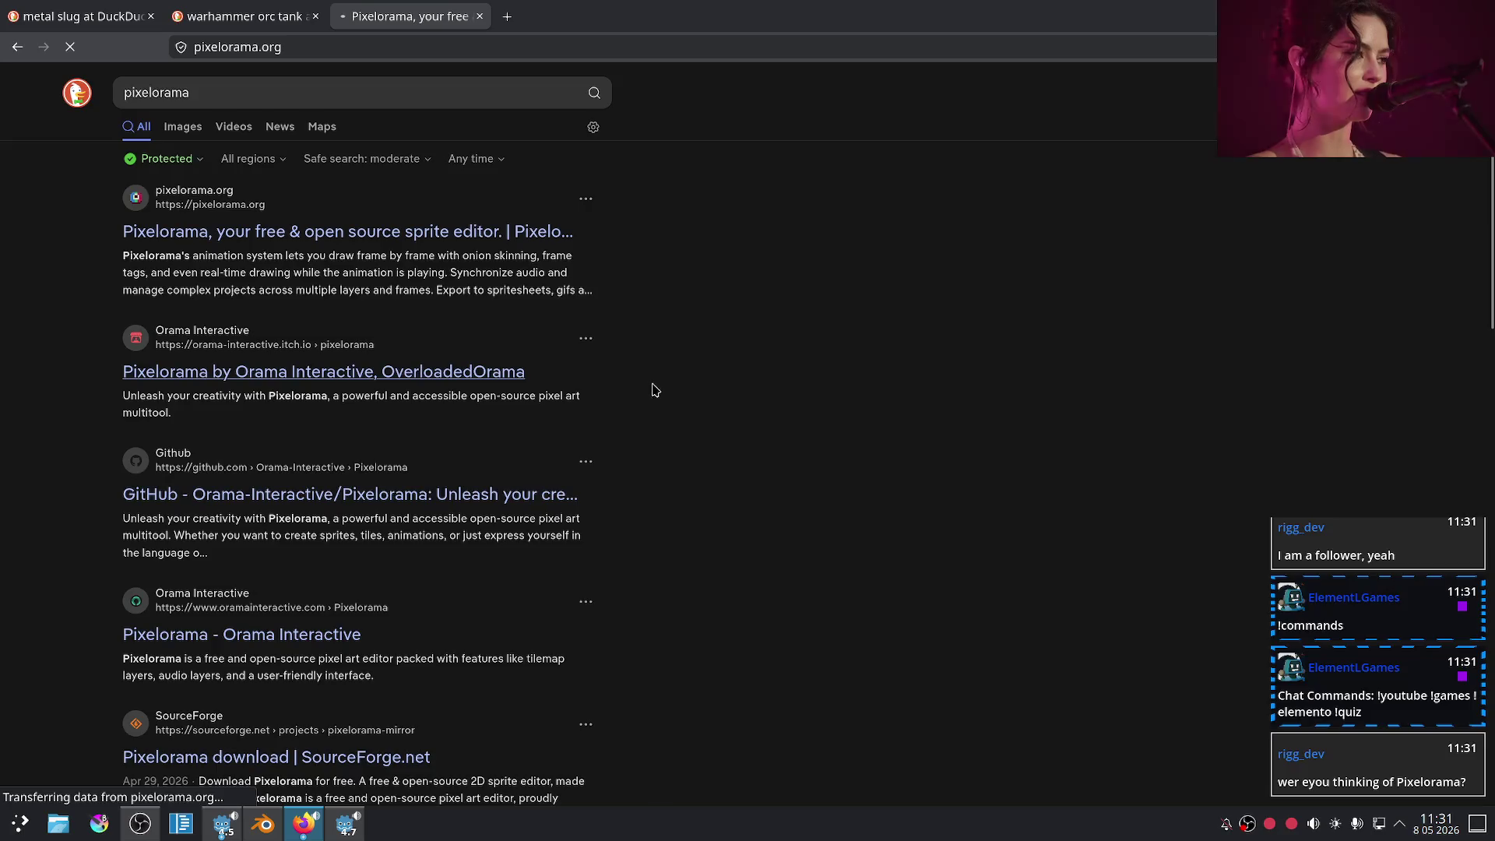
scroll(710, 307, "down", 5)
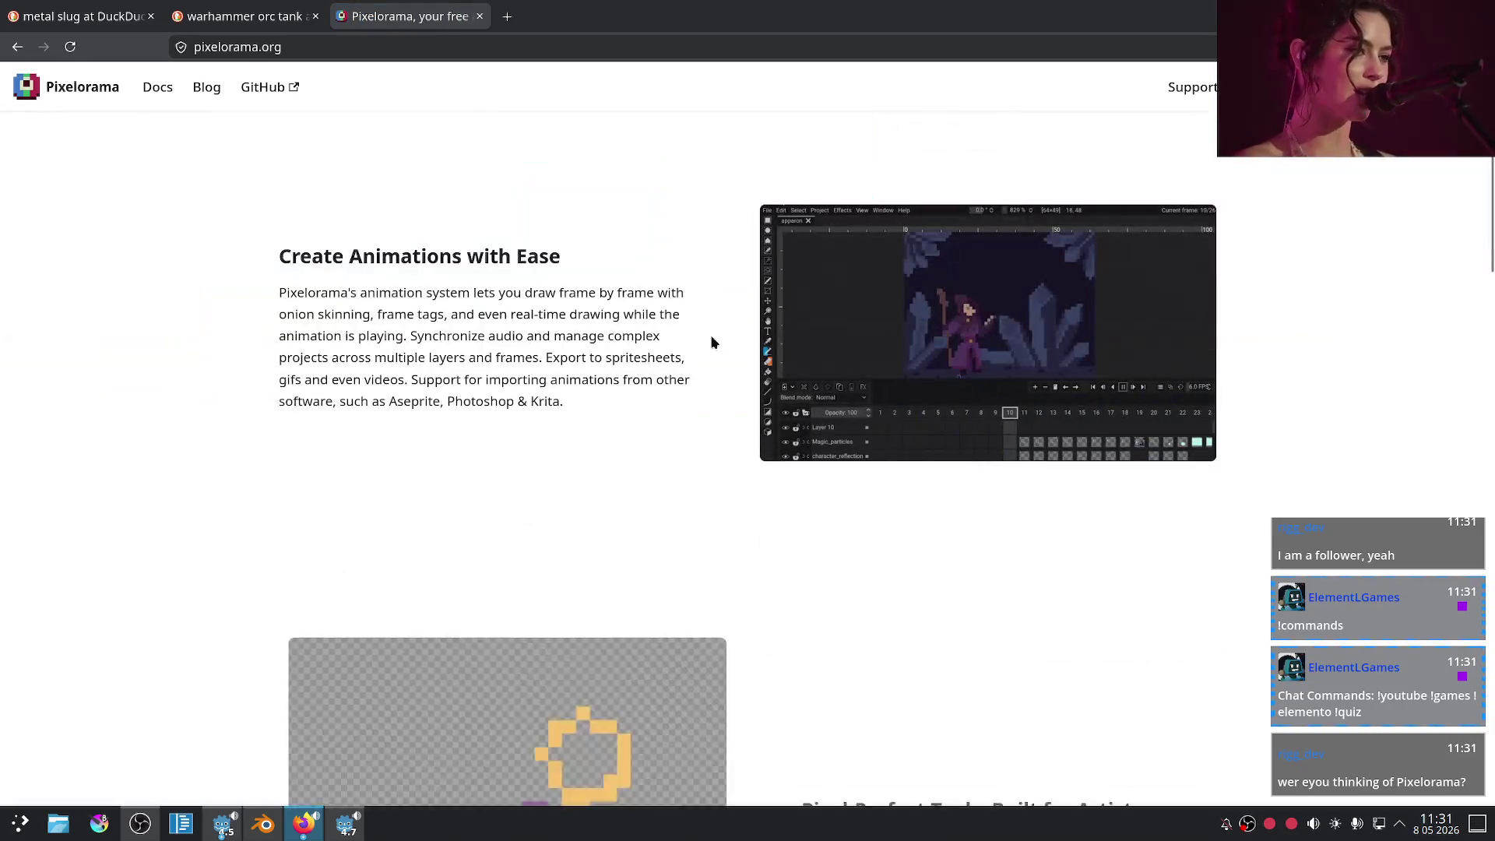
scroll(778, 412, "down", 3)
scroll(799, 394, "down", 5)
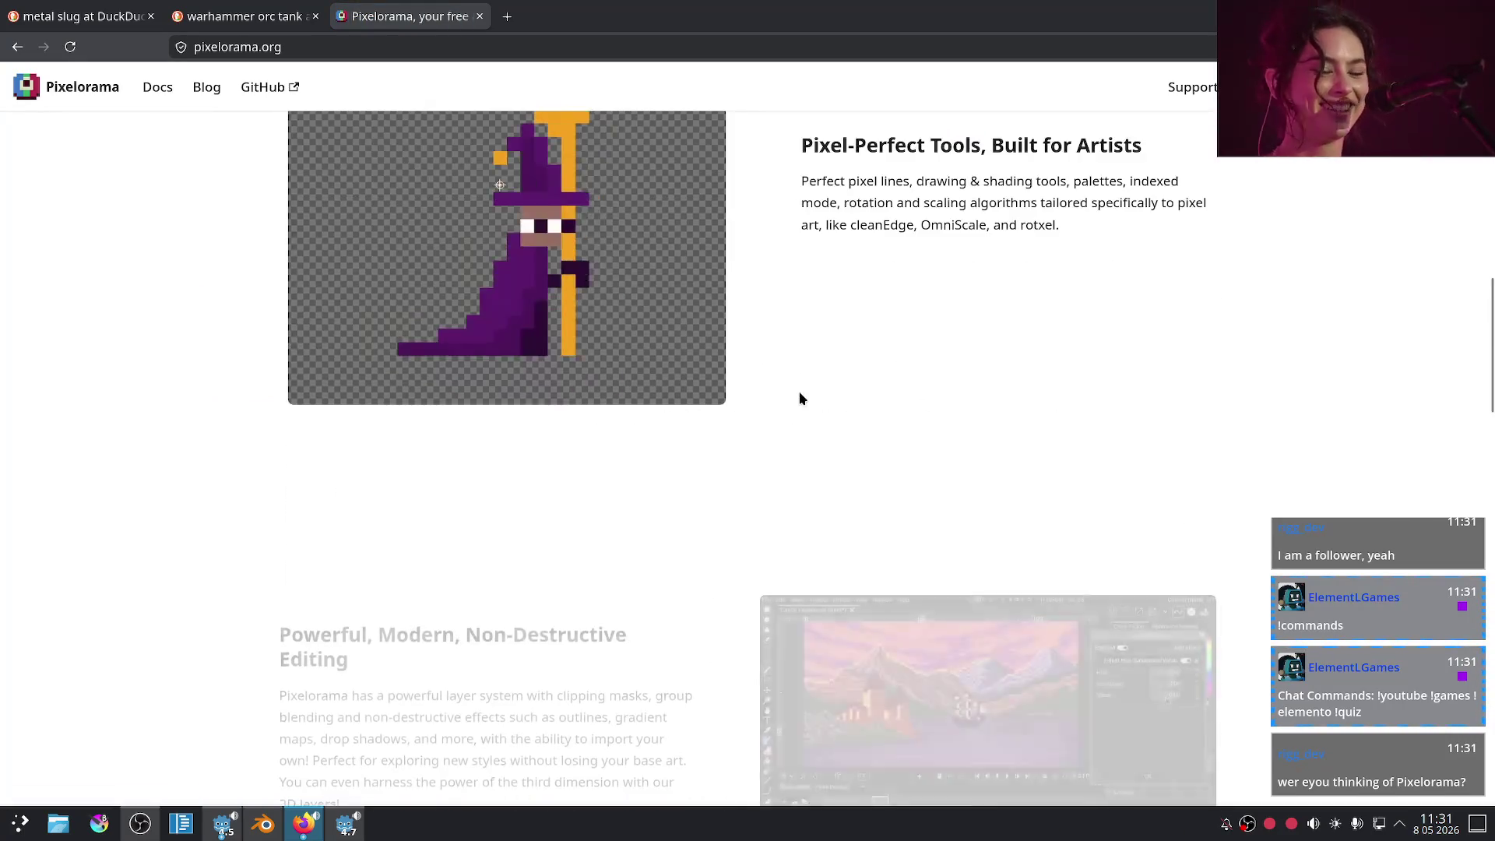
scroll(658, 483, "down", 4)
scroll(658, 451, "down", 6)
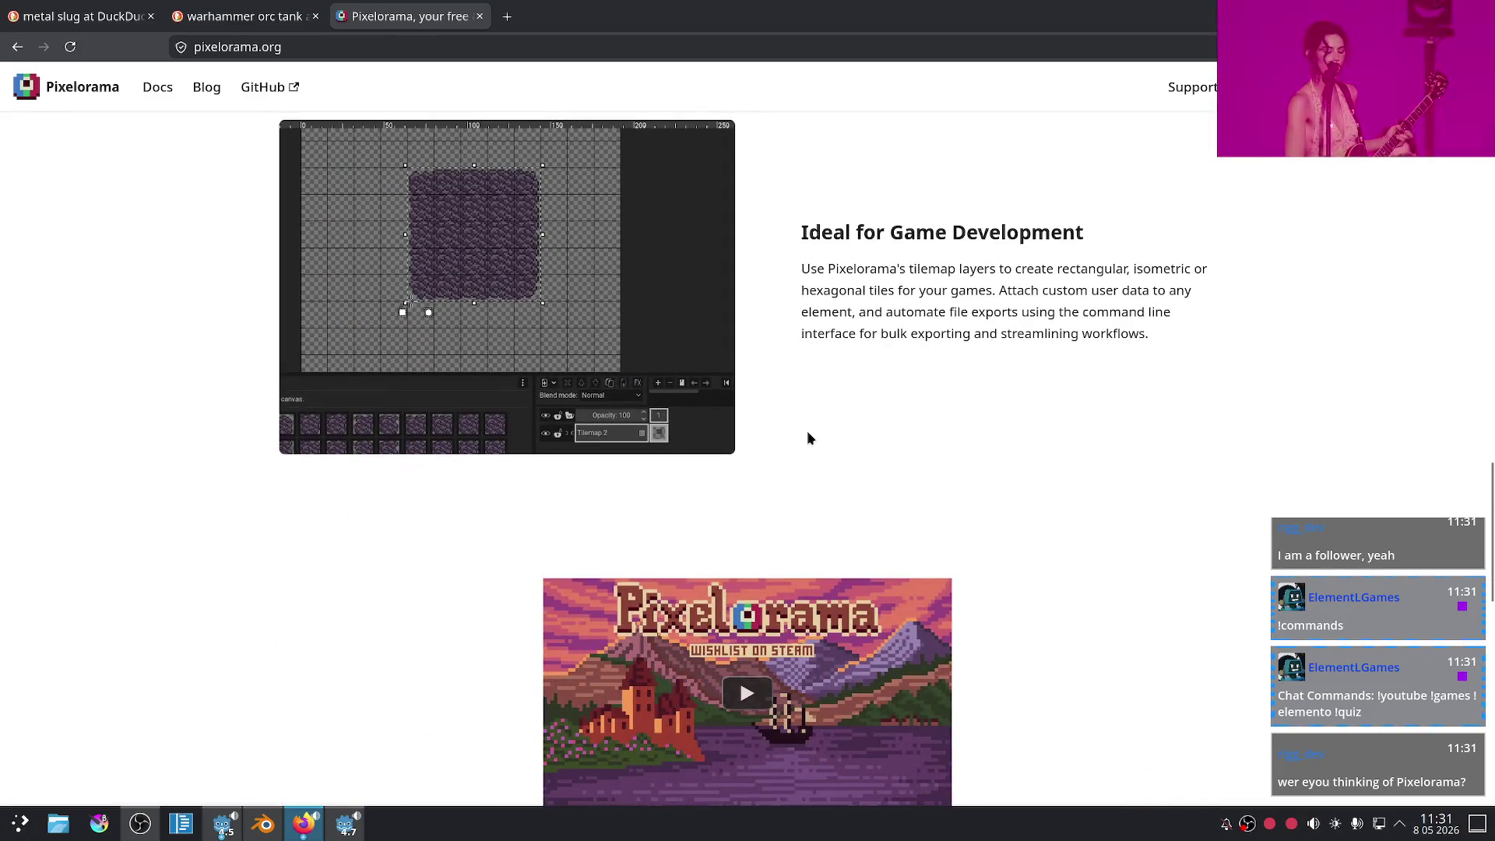
scroll(807, 436, "down", 6)
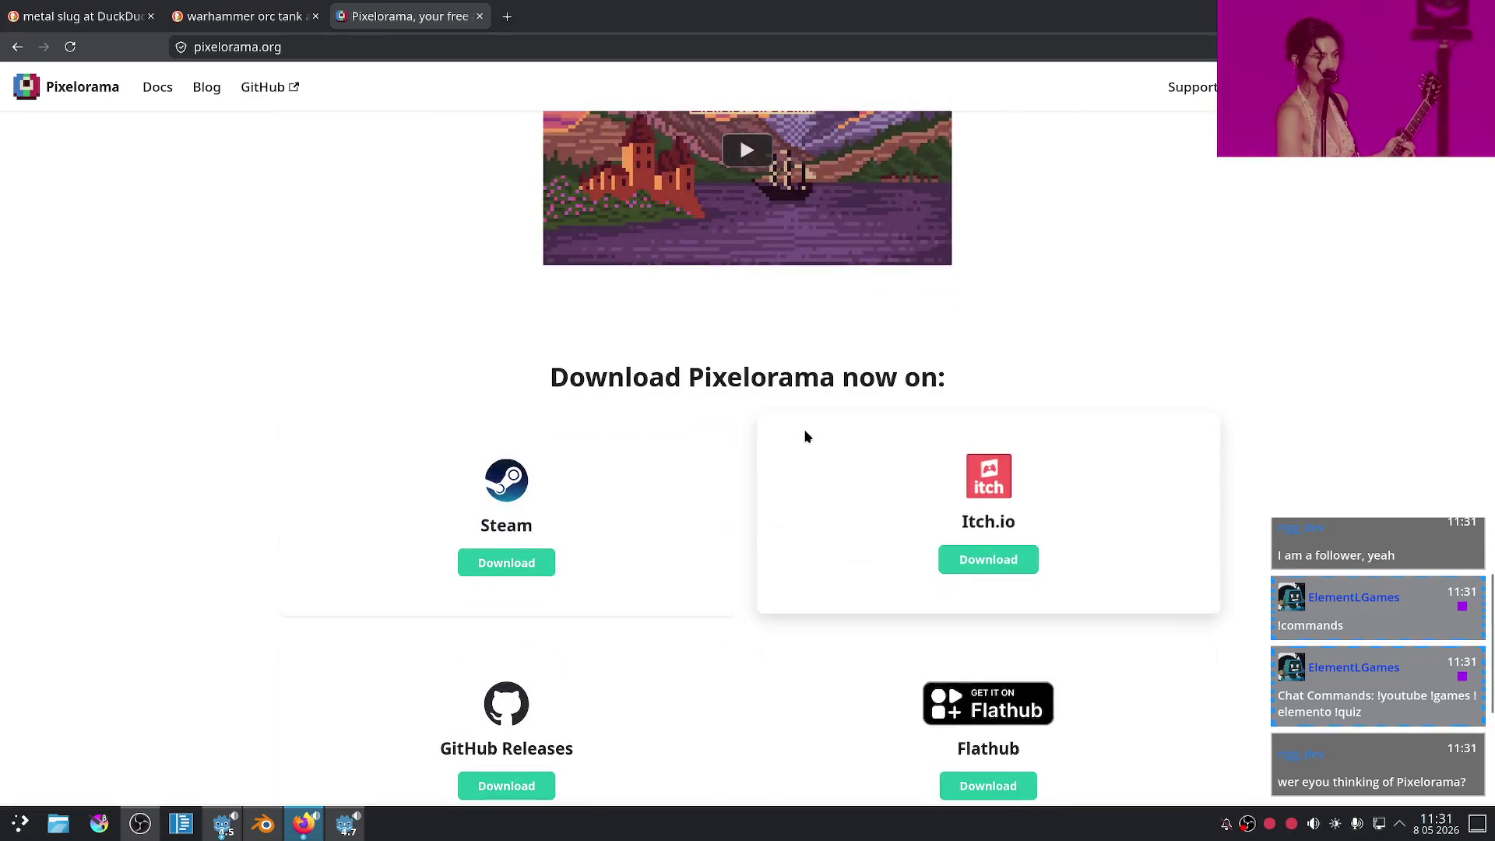
scroll(727, 442, "down", 5)
scroll(624, 442, "up", 12)
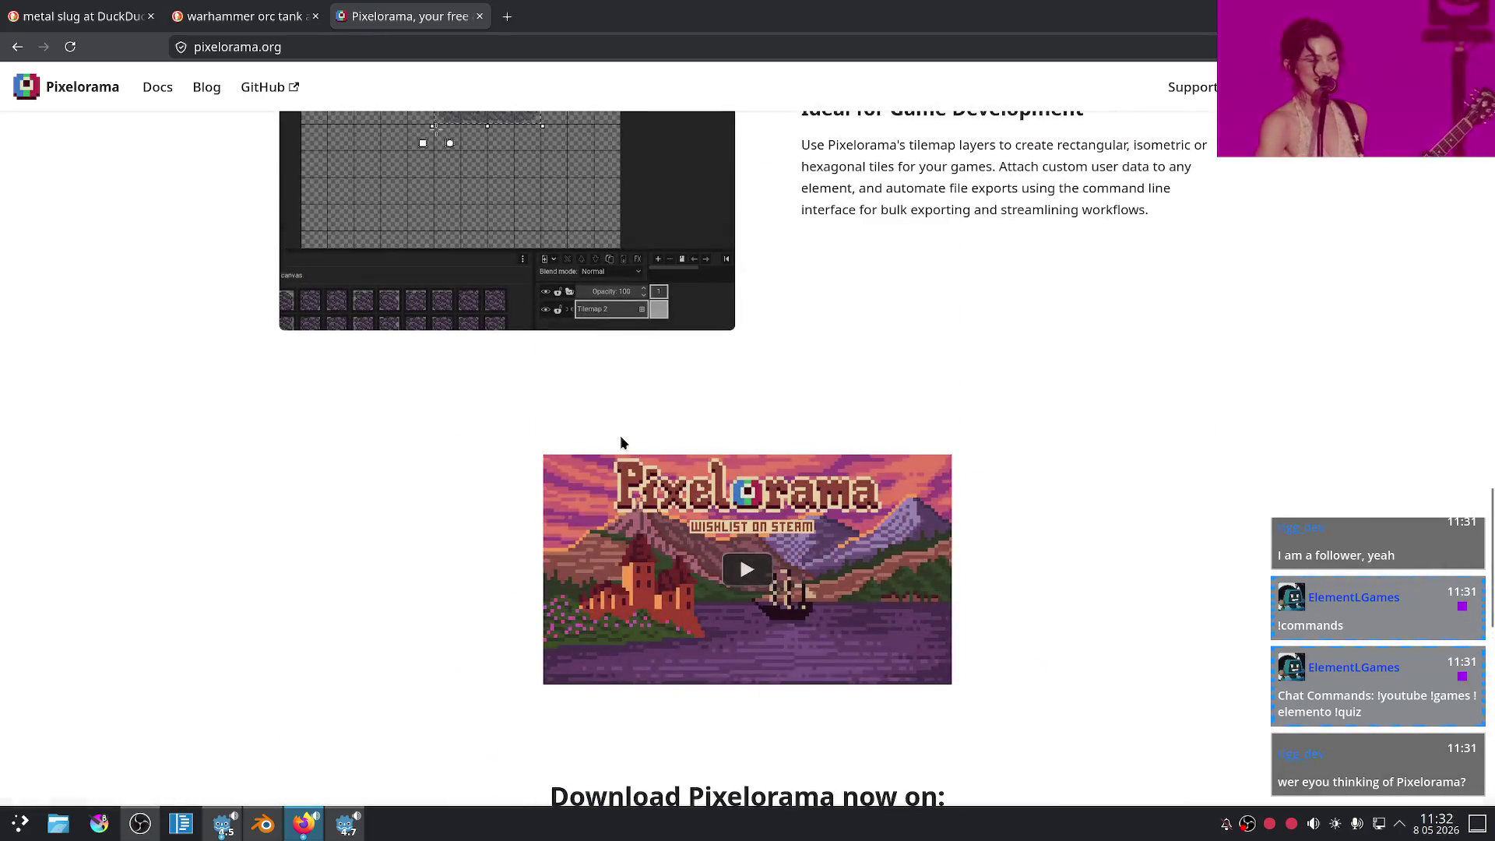
scroll(698, 438, "up", 8)
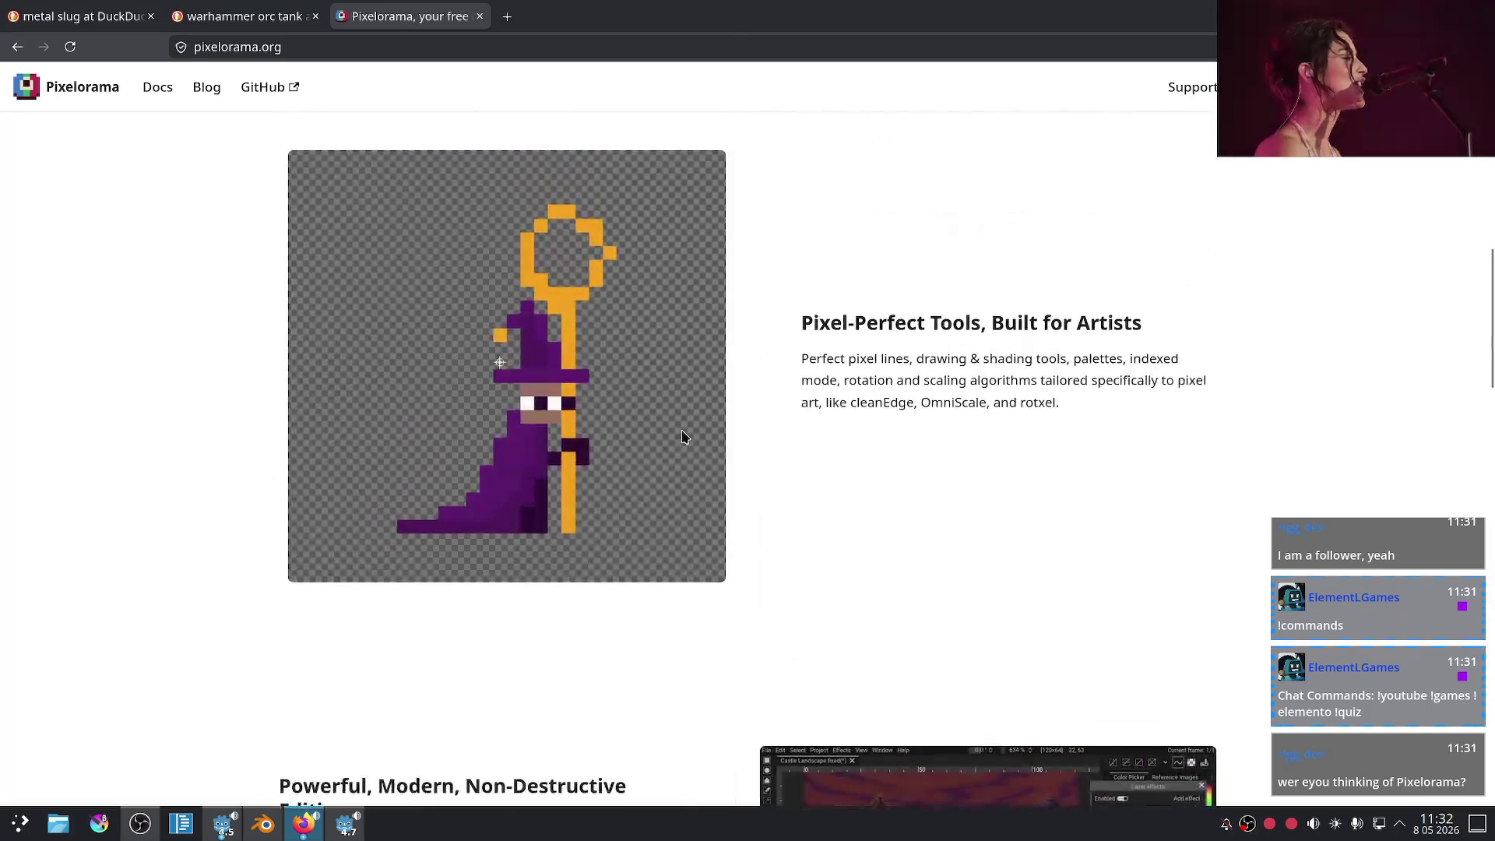
scroll(616, 431, "up", 3)
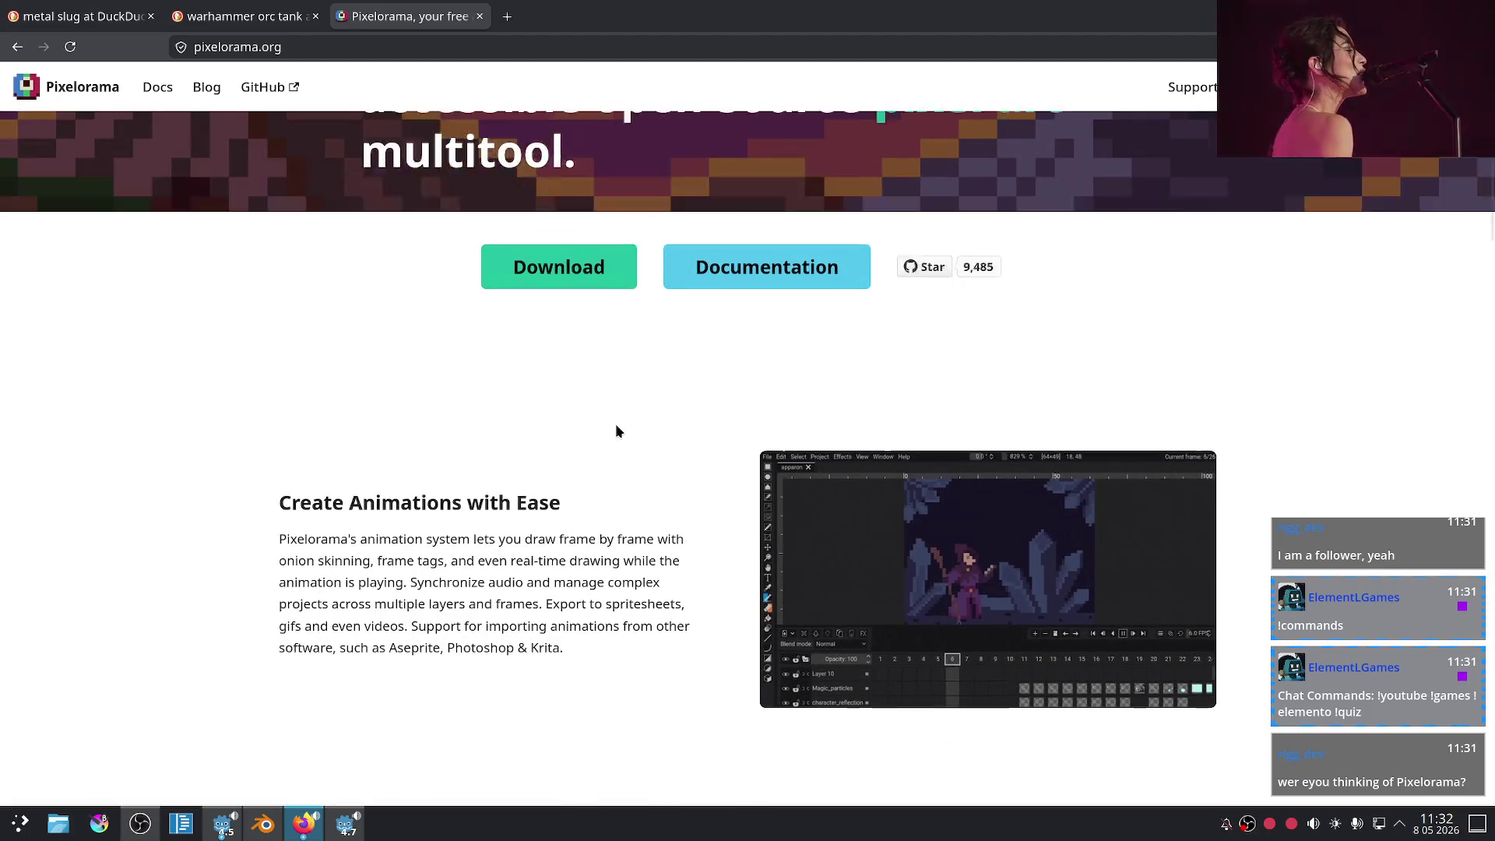
- Find 'godot' on the Pixelorama page, then go back to the pixelorama search results
key("ctrl+f")
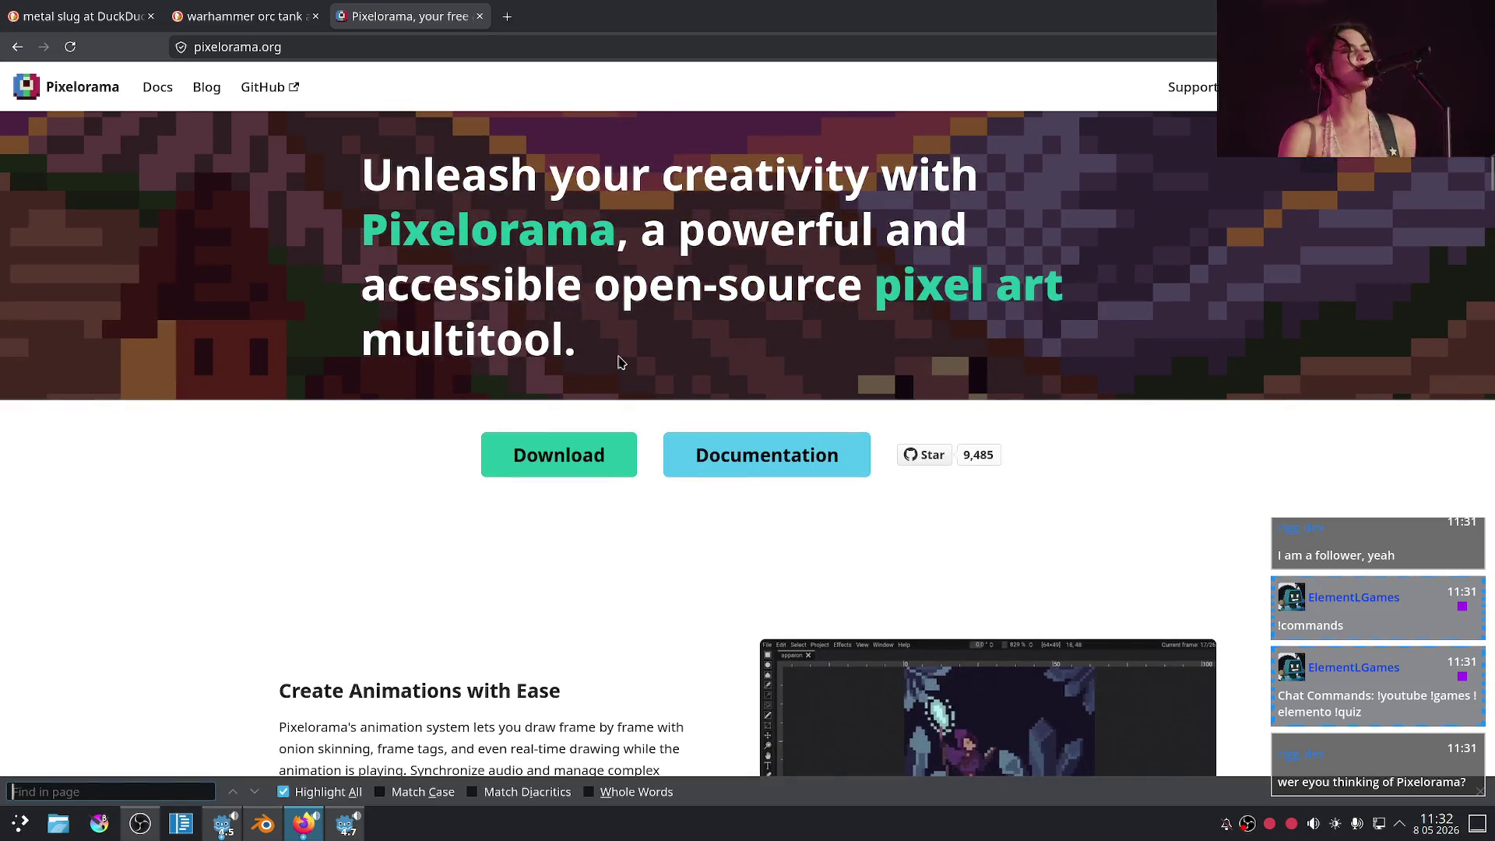
type("godot")
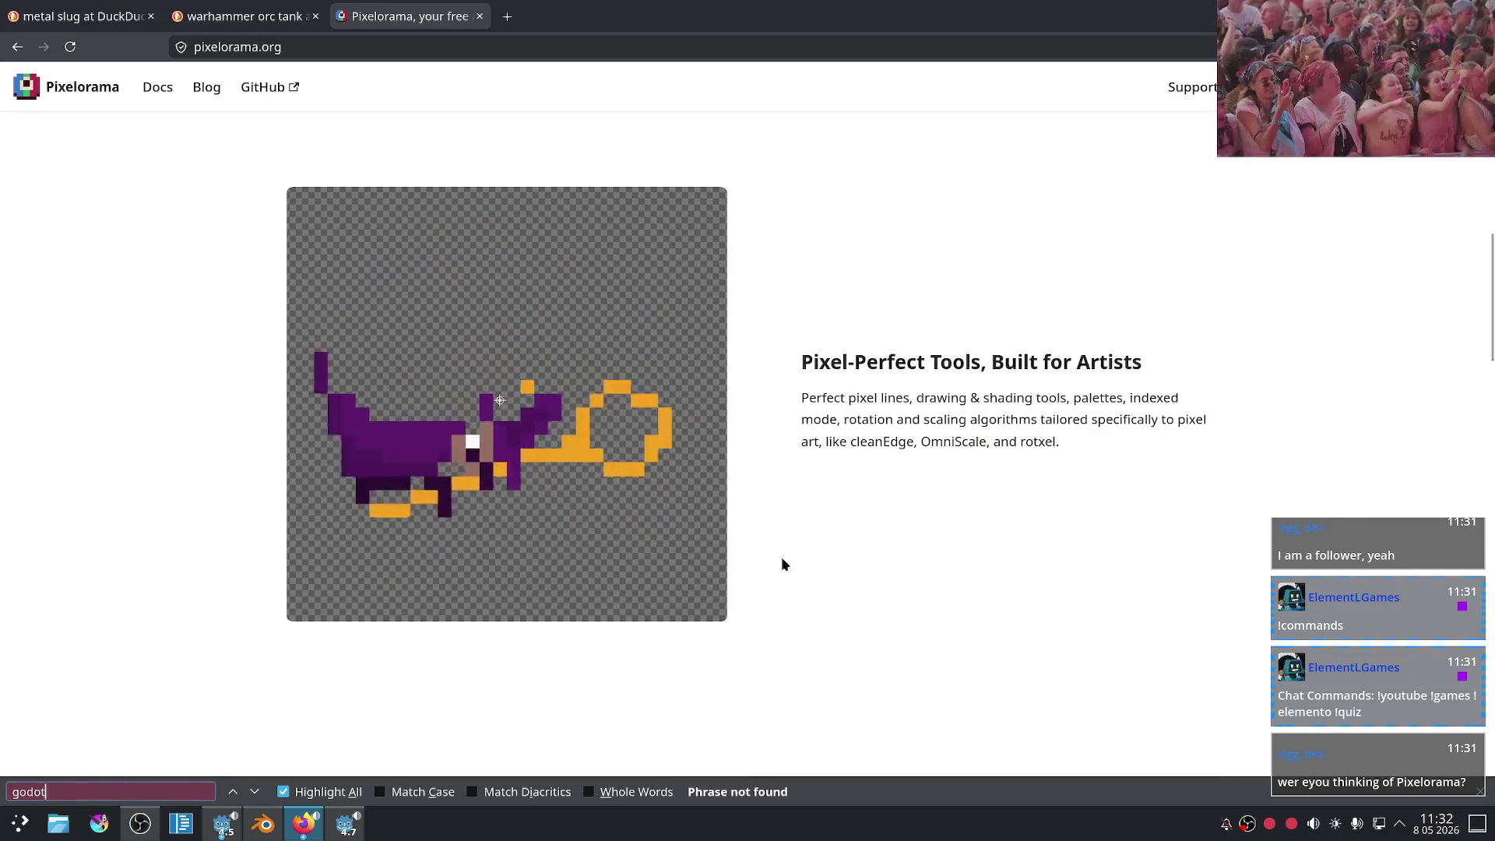
middle_click(816, 627)
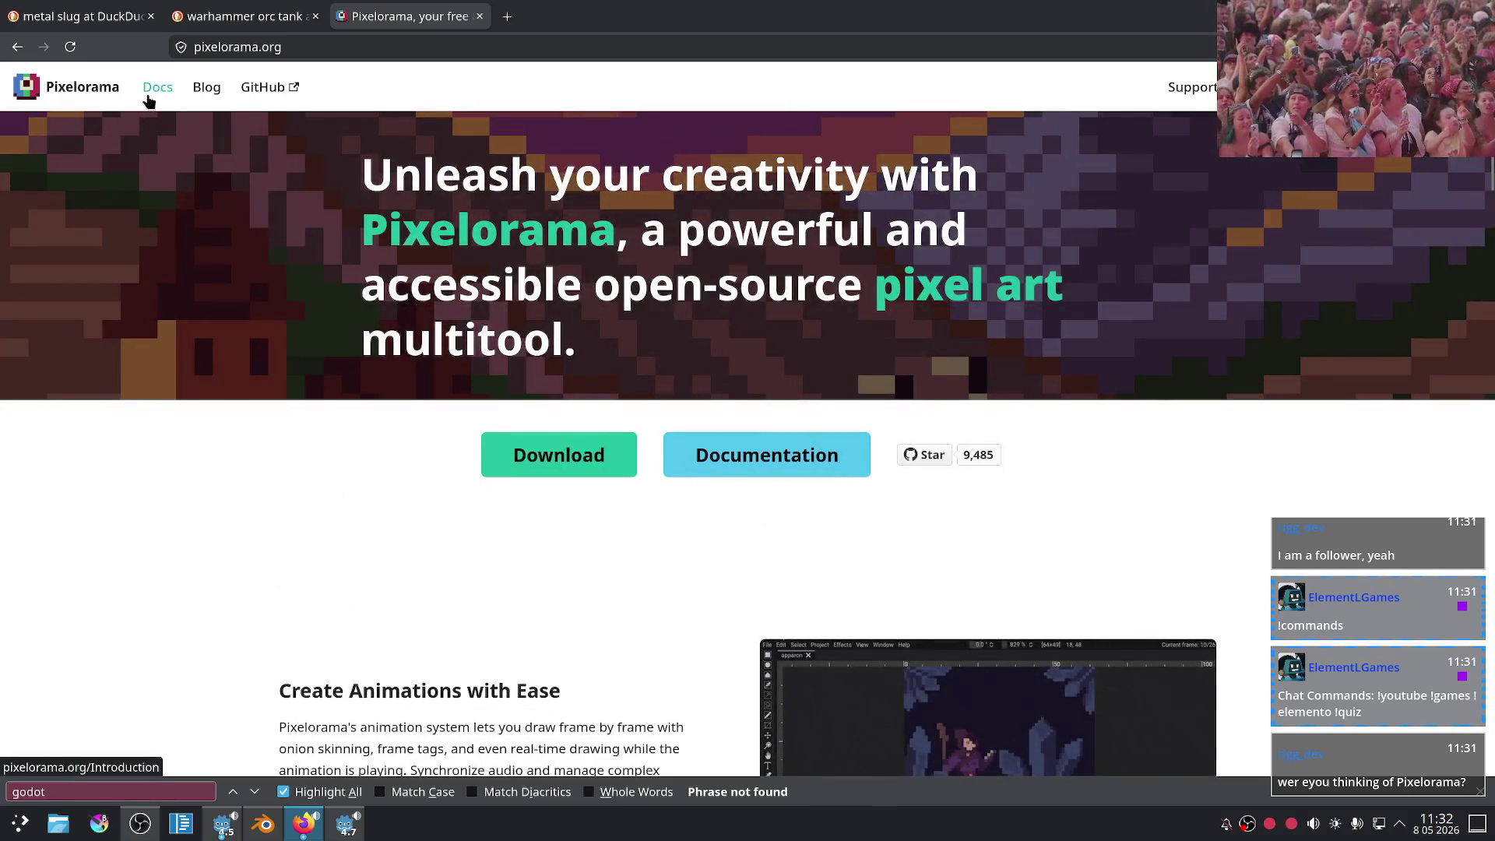
scroll(171, 234, "down", 5)
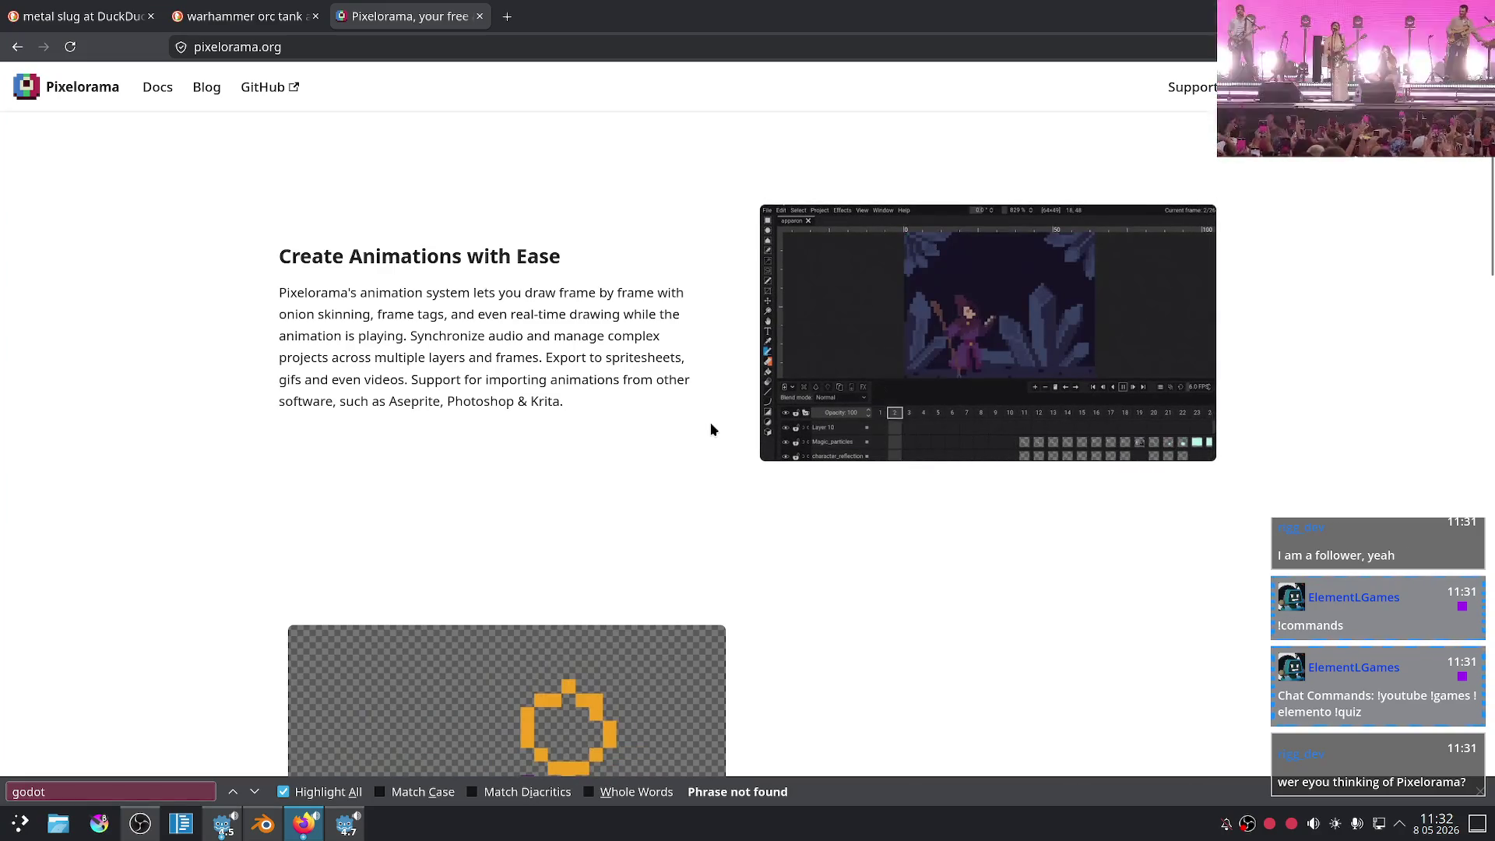
key("alt+Left")
- Search DuckDuckGo for 'godot pixel editor' and select the whole query
double_click(253, 94)
type("godot ")
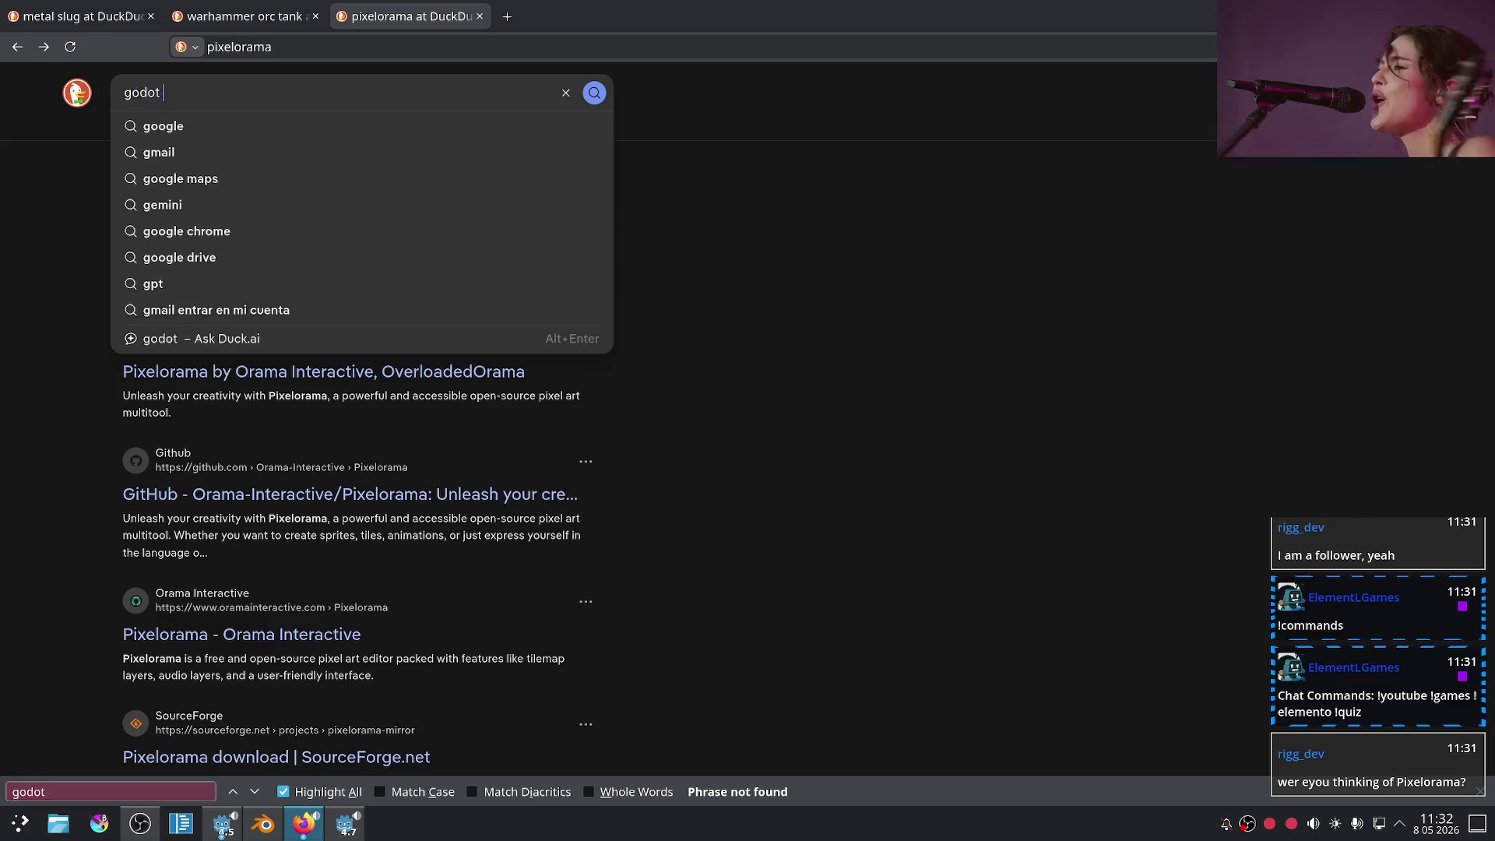
type("pixel editor")
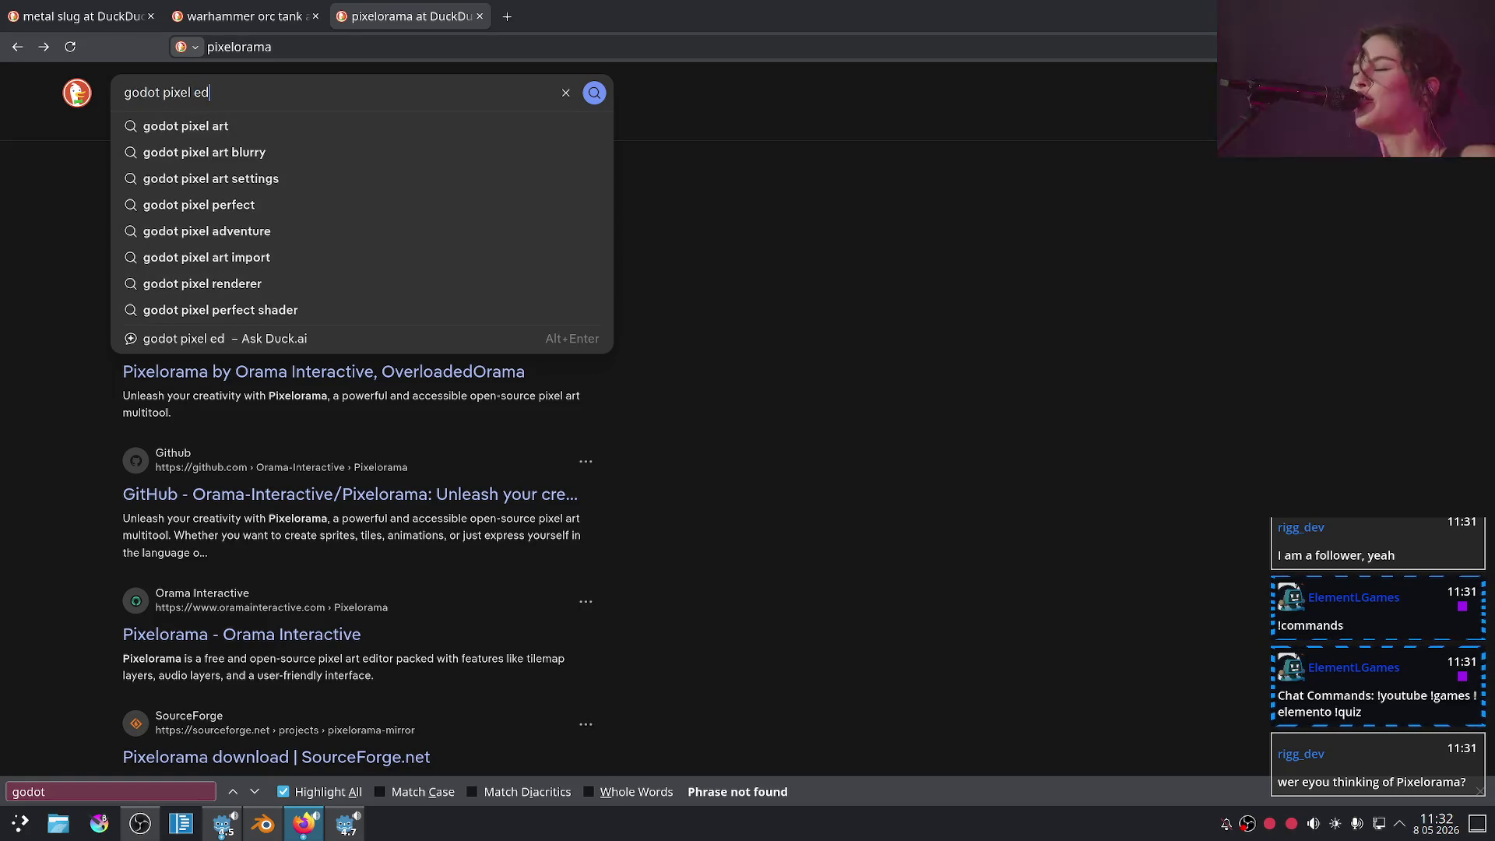
key("Return")
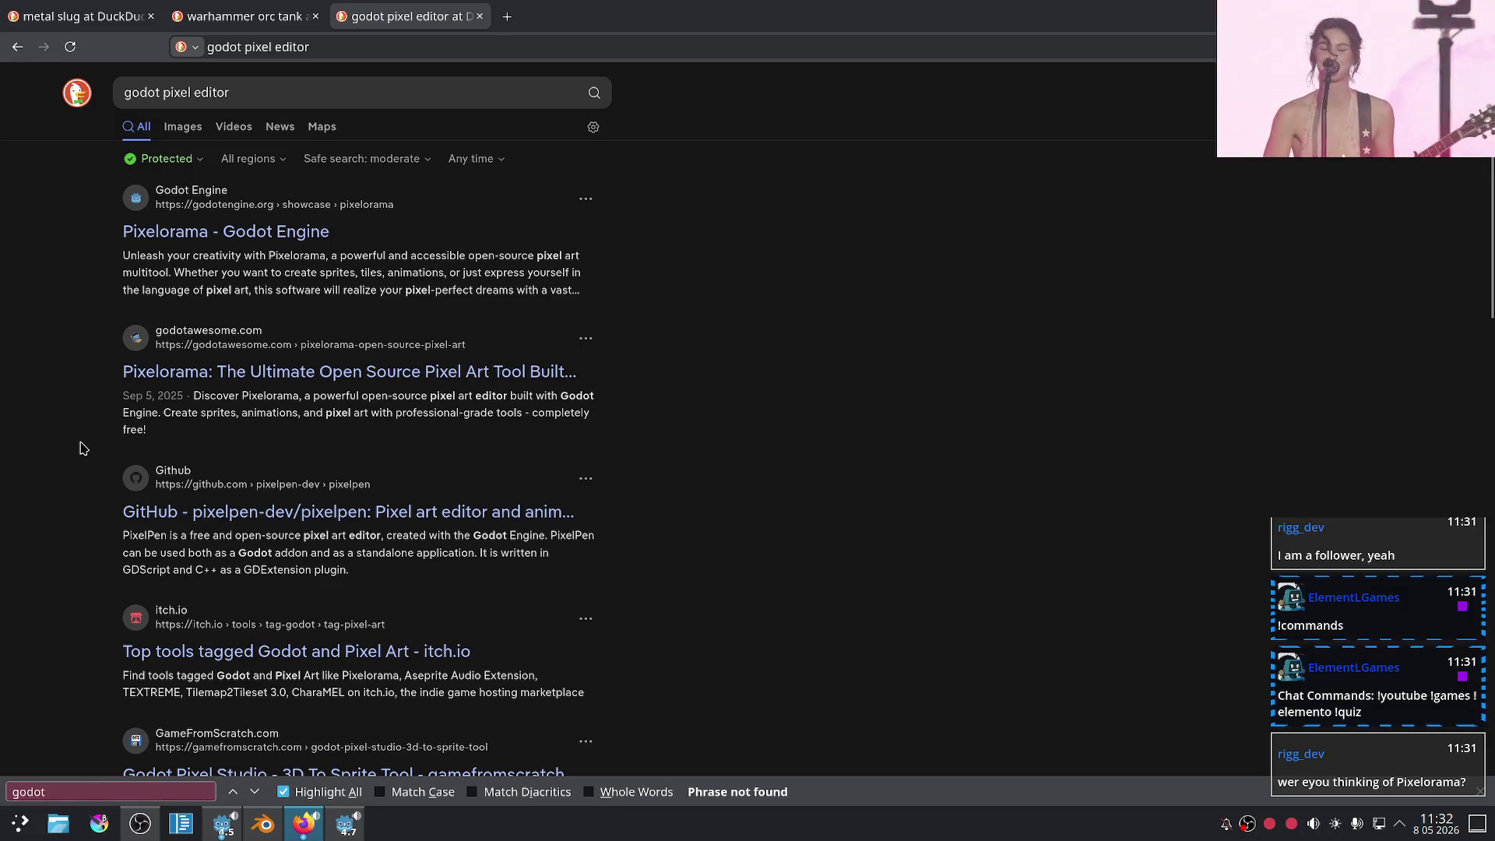
triple_click(295, 98)
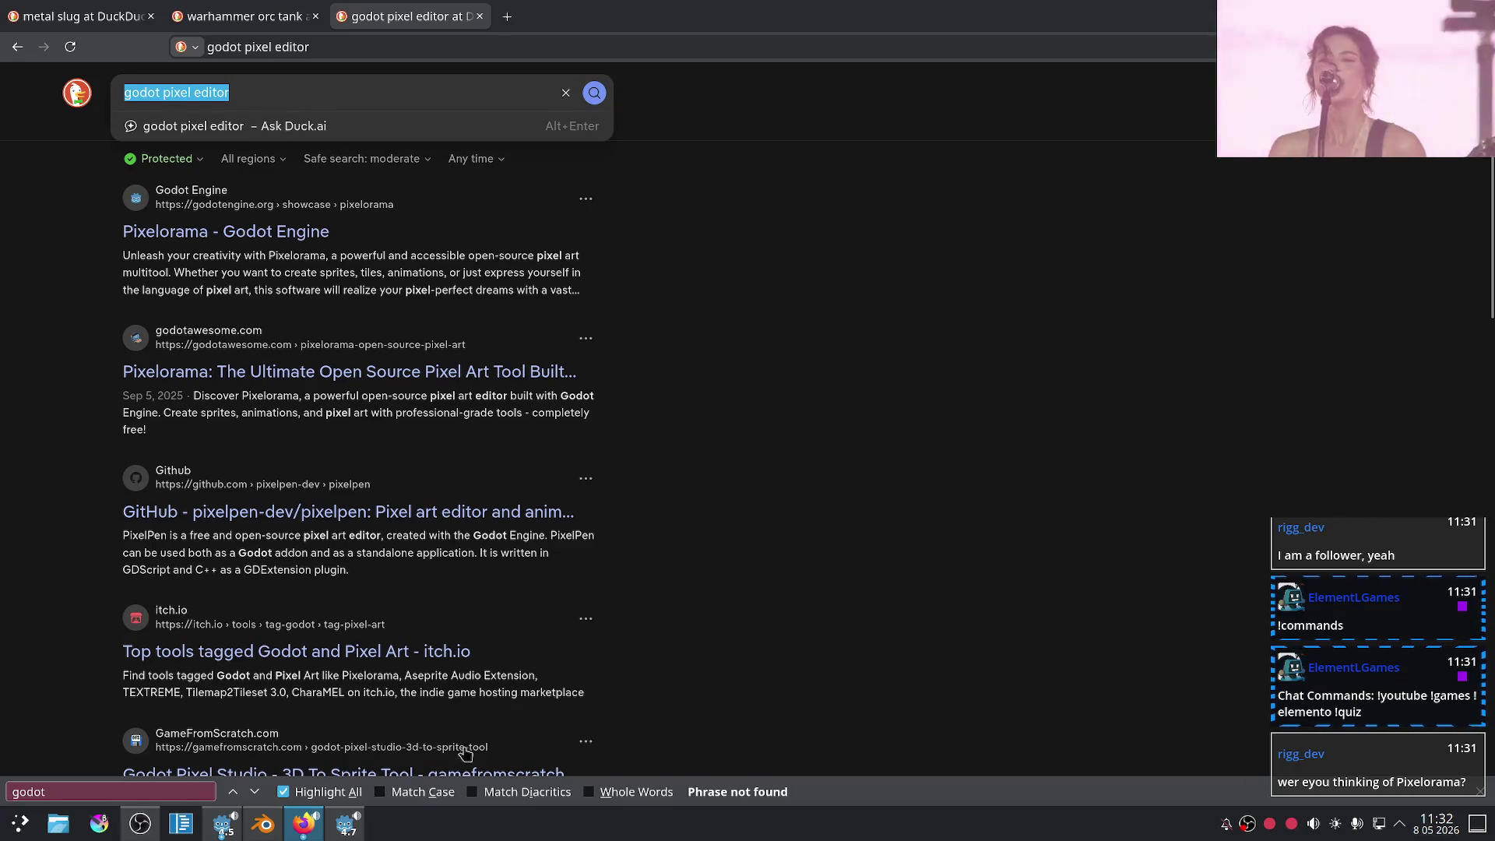
- In the Twitch window, select the water and air user commands text
left_click(289, 838)
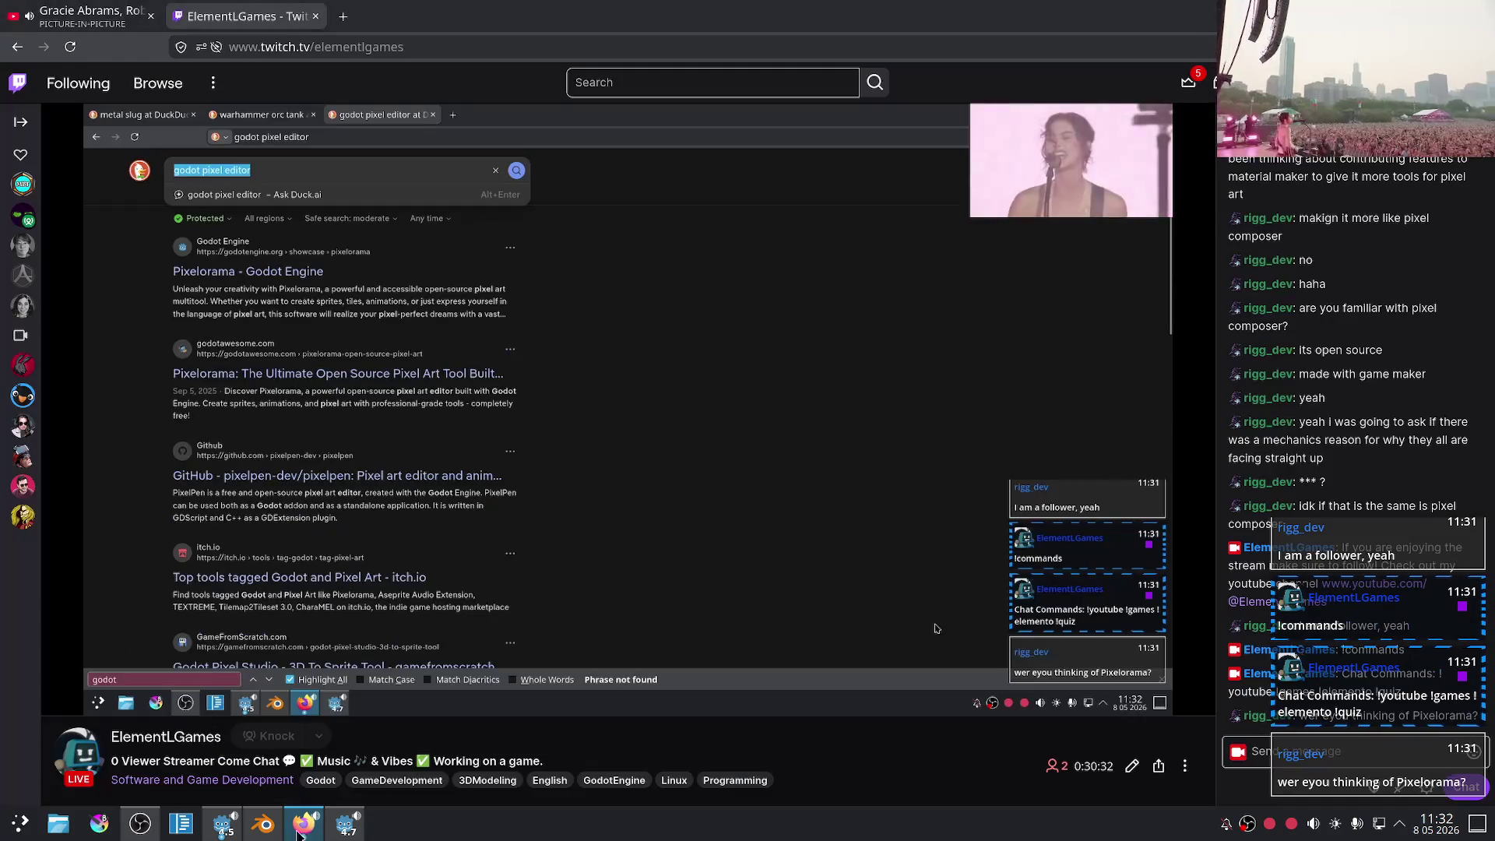
left_click_drag(599, 597, 141, 537)
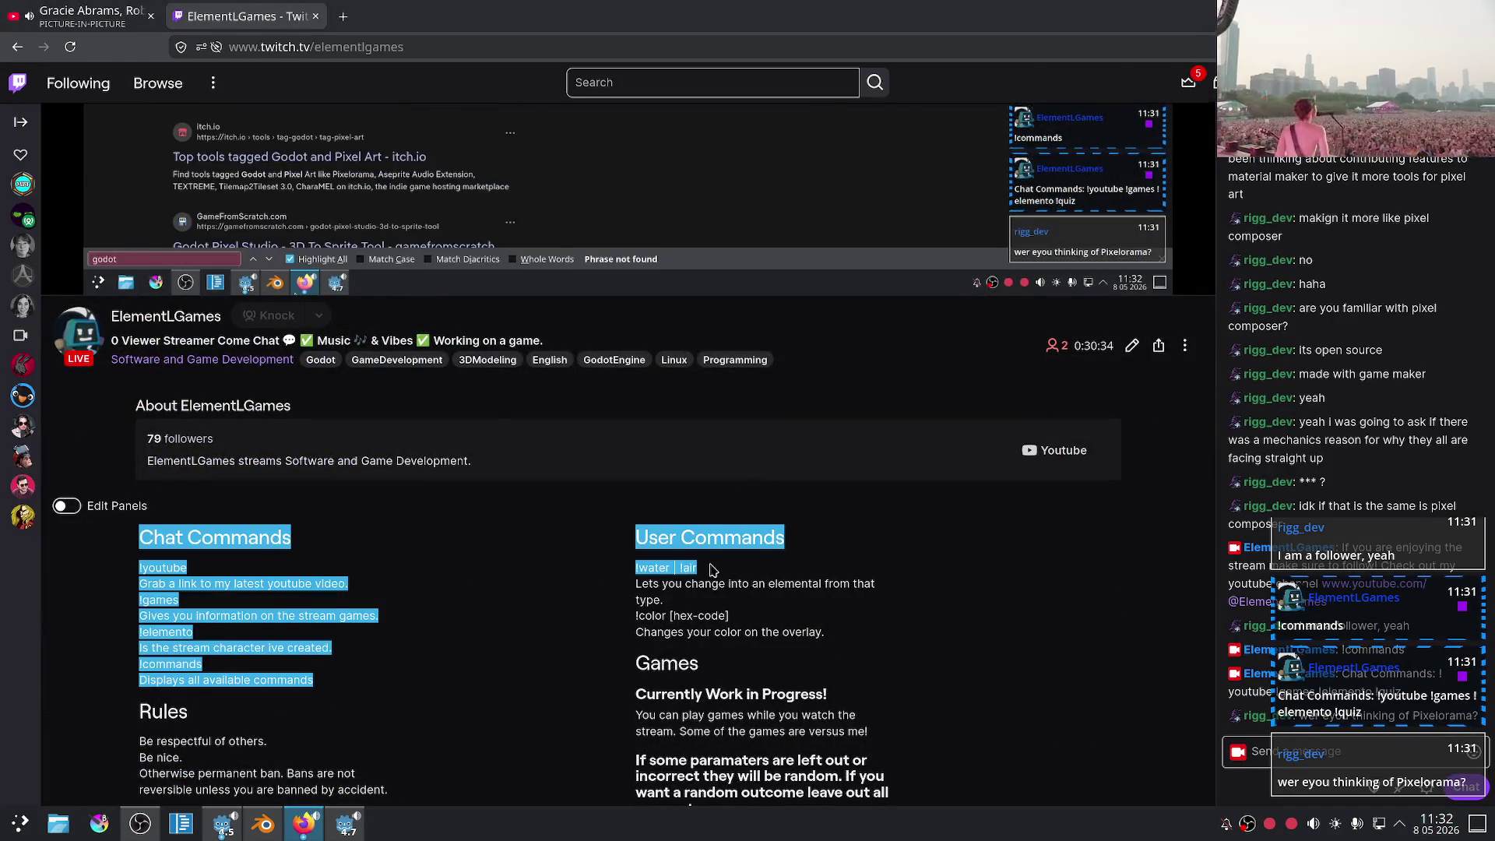
left_click_drag(709, 568, 638, 568)
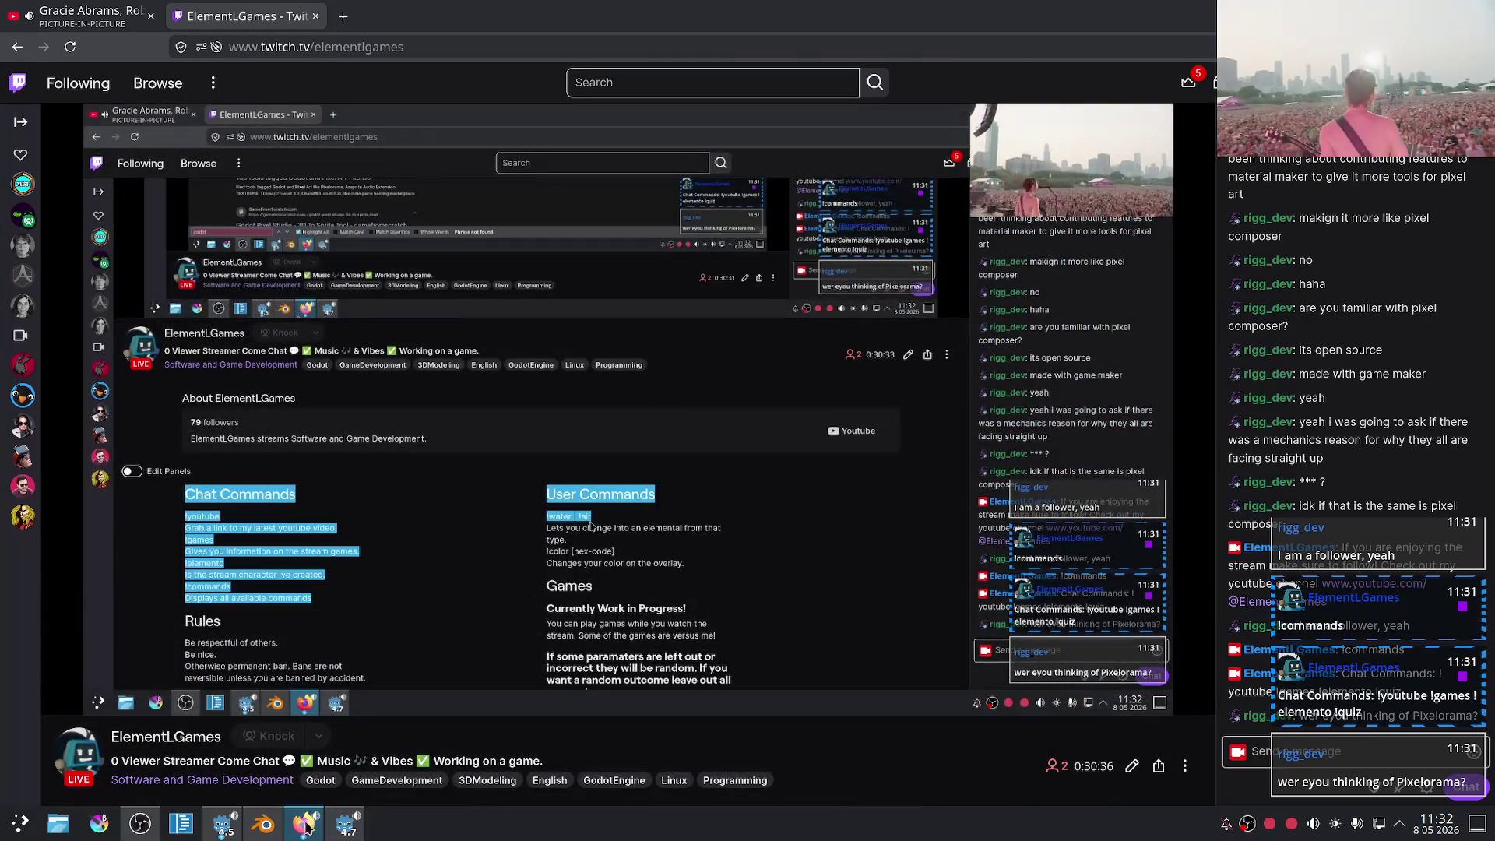
left_click(304, 825)
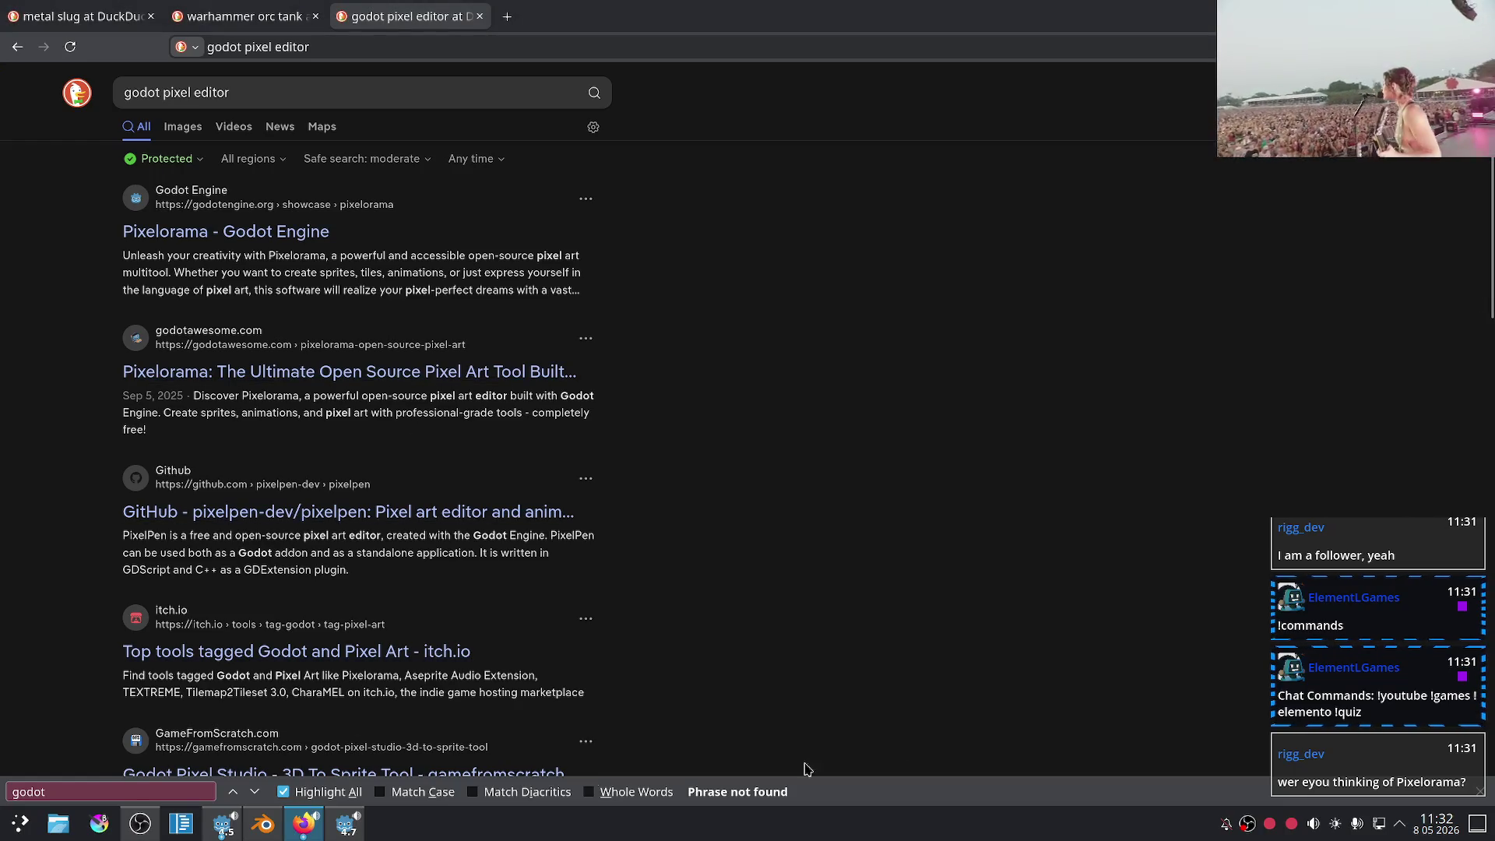
- Close the in-page find bar and put the caret in the search query
mouse_move(1451, 738)
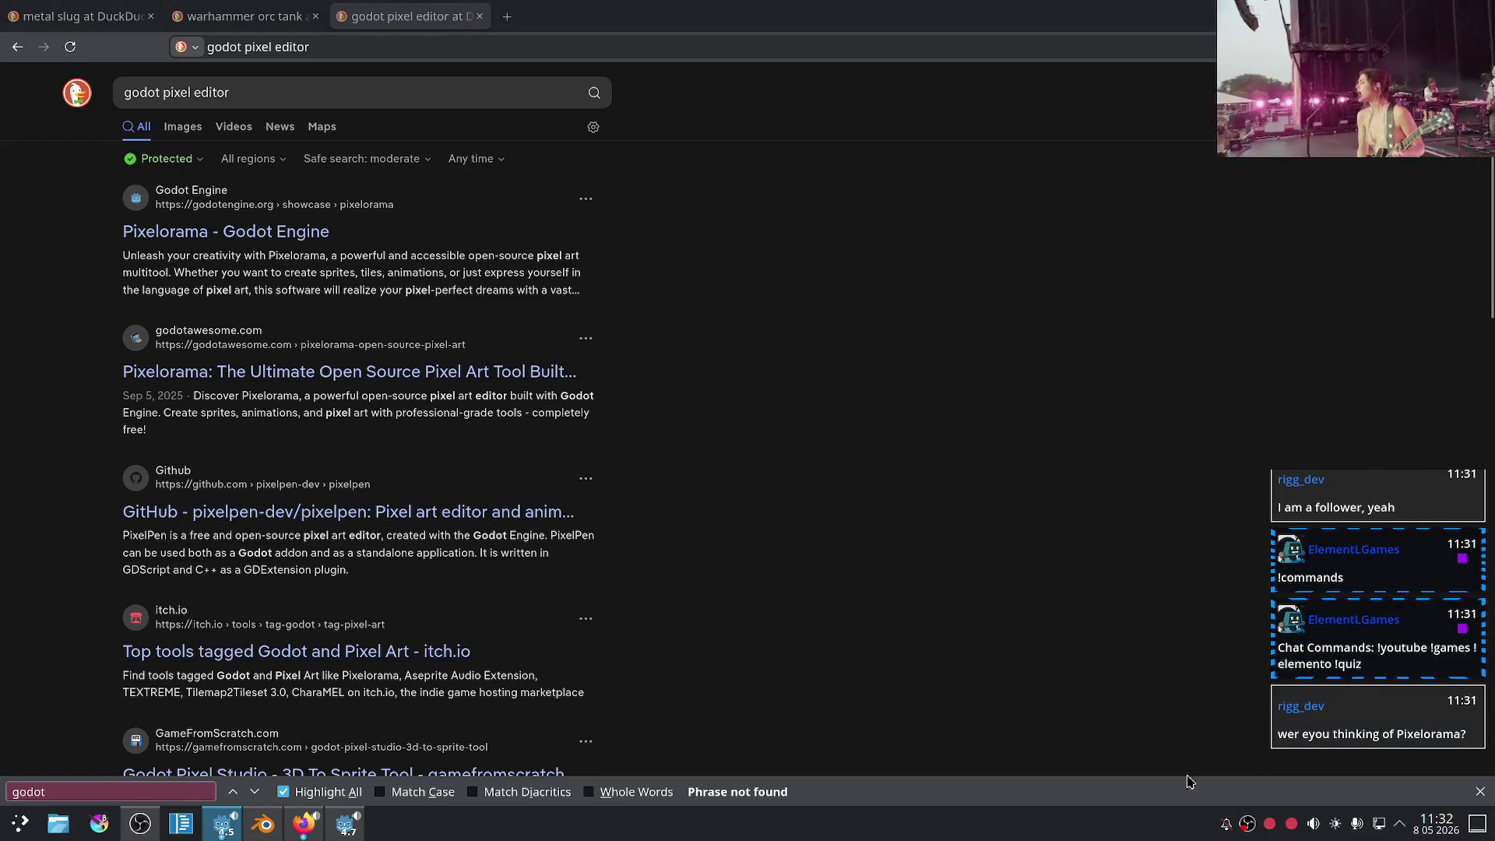
left_click(1468, 791)
left_click(1478, 791)
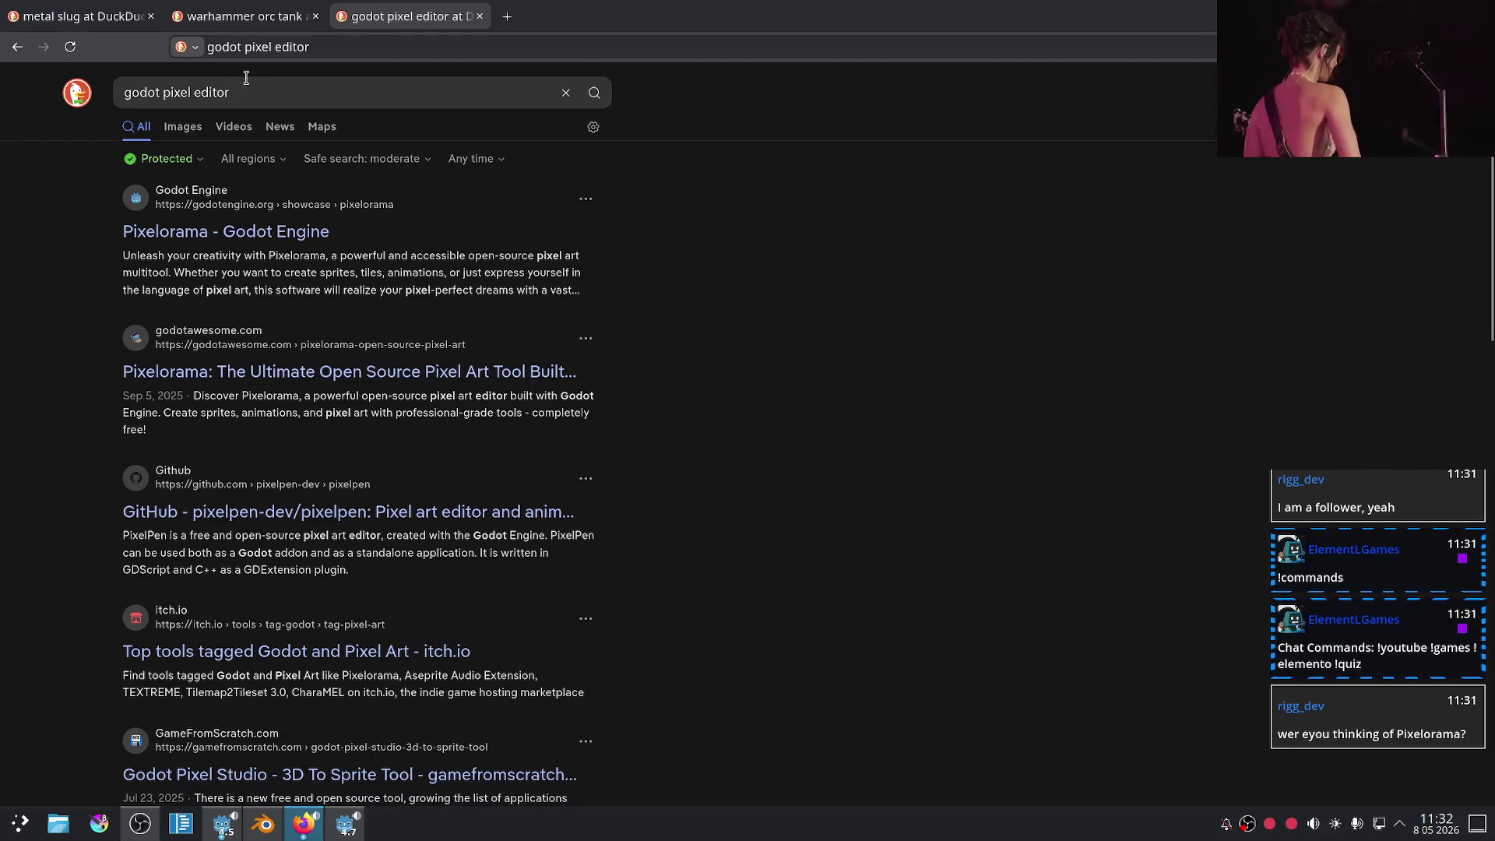
left_click(224, 101)
left_click(247, 94)
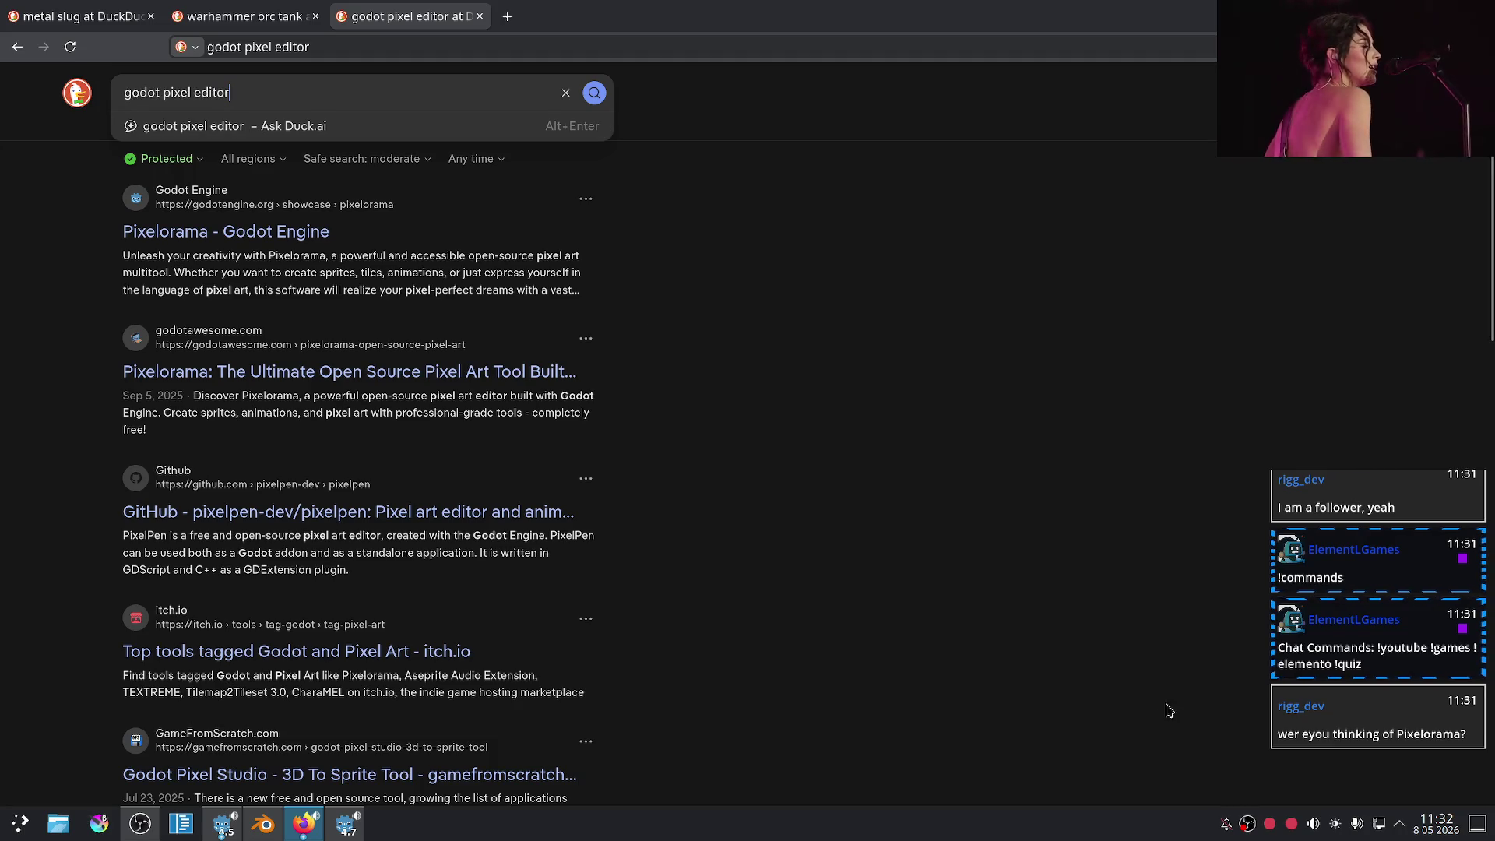
mouse_move(1292, 706)
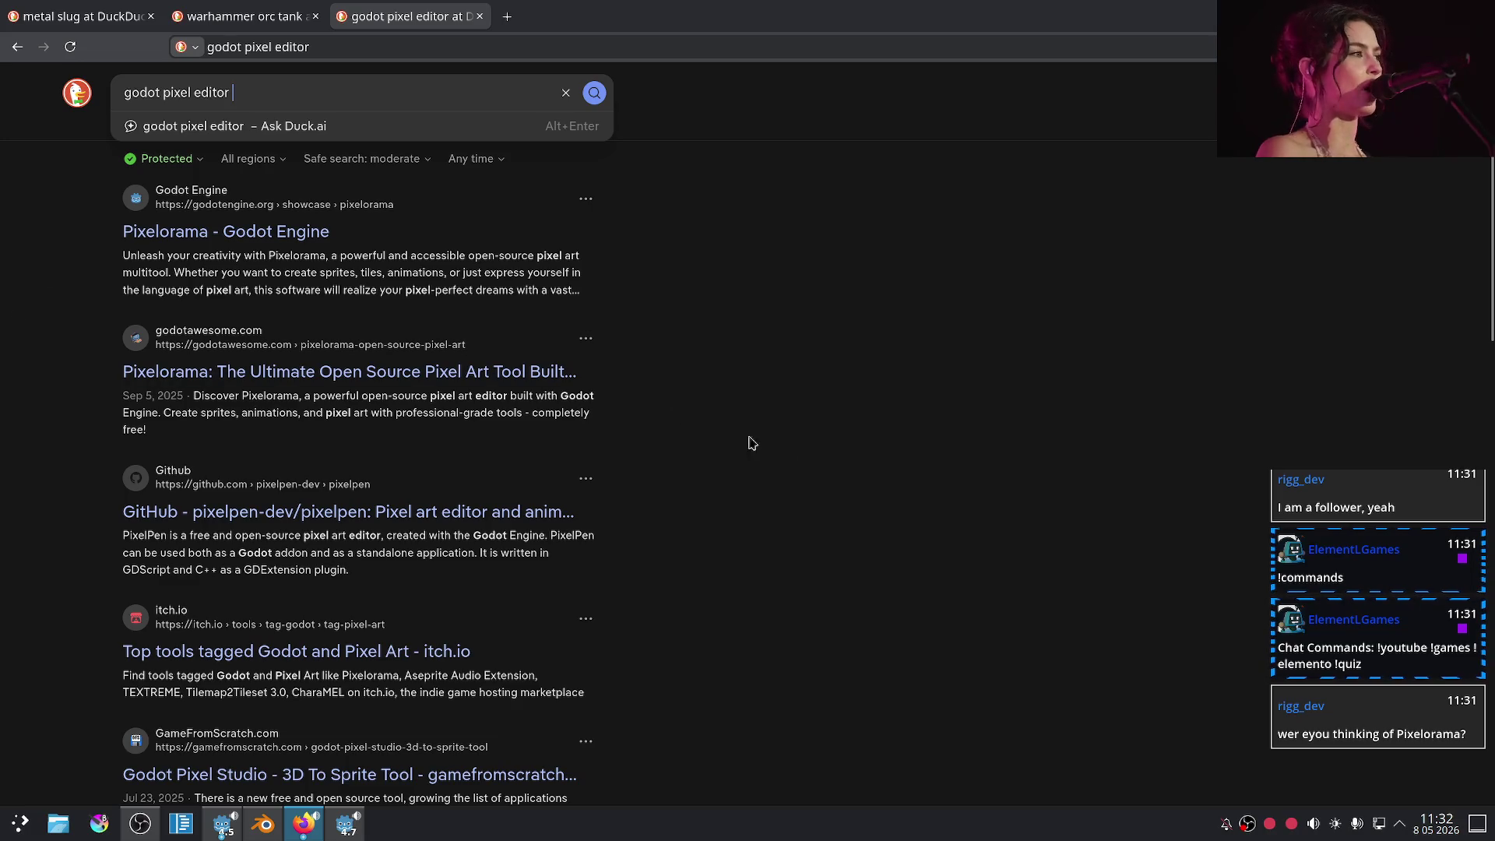
mouse_move(1314, 757)
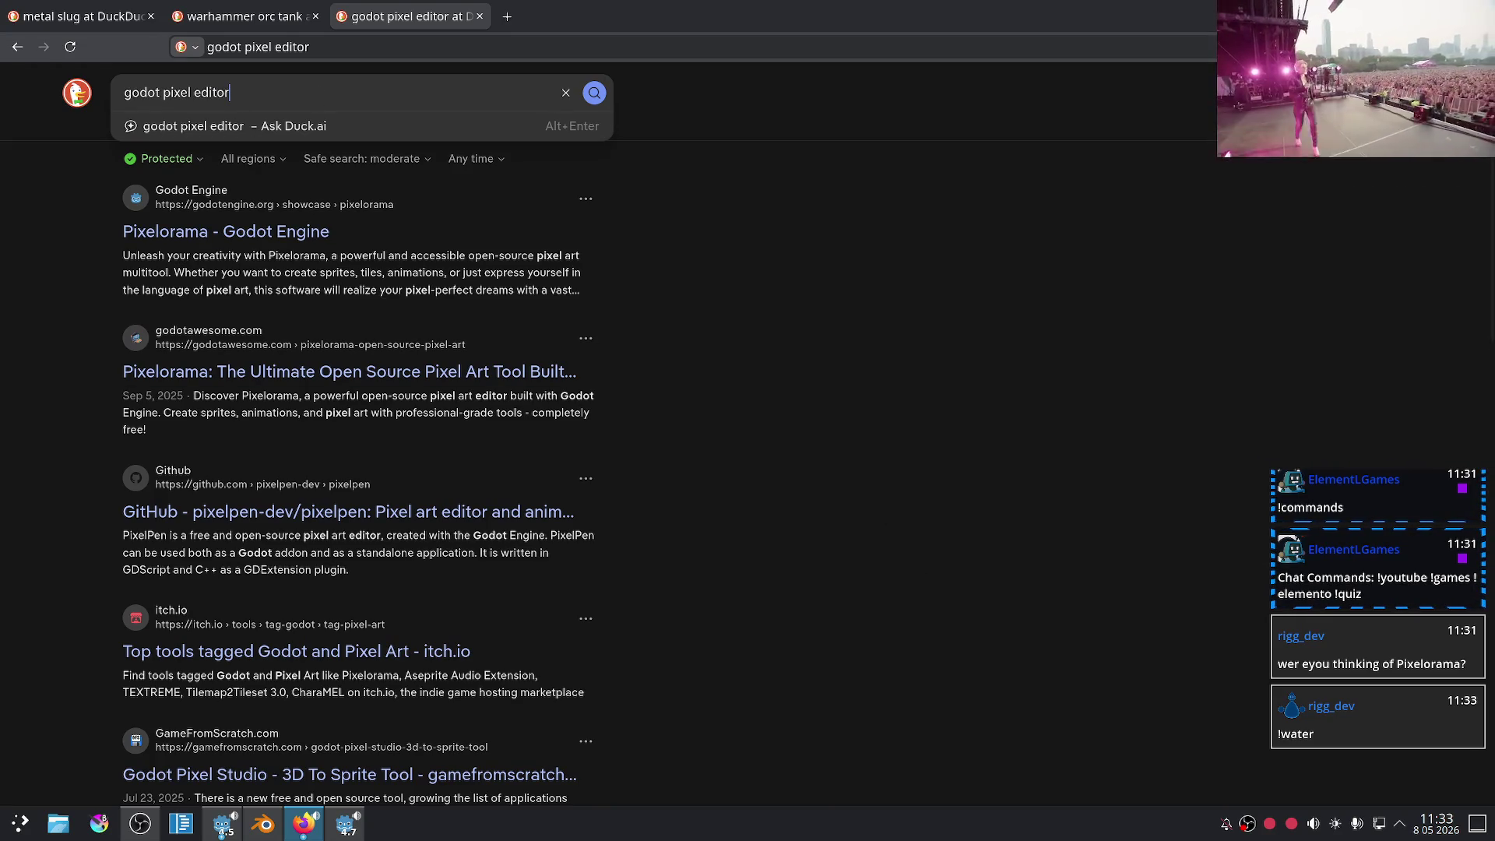
- Glance at the warhammer tab, then scroll through the godot pixel editor results
left_click(242, 16)
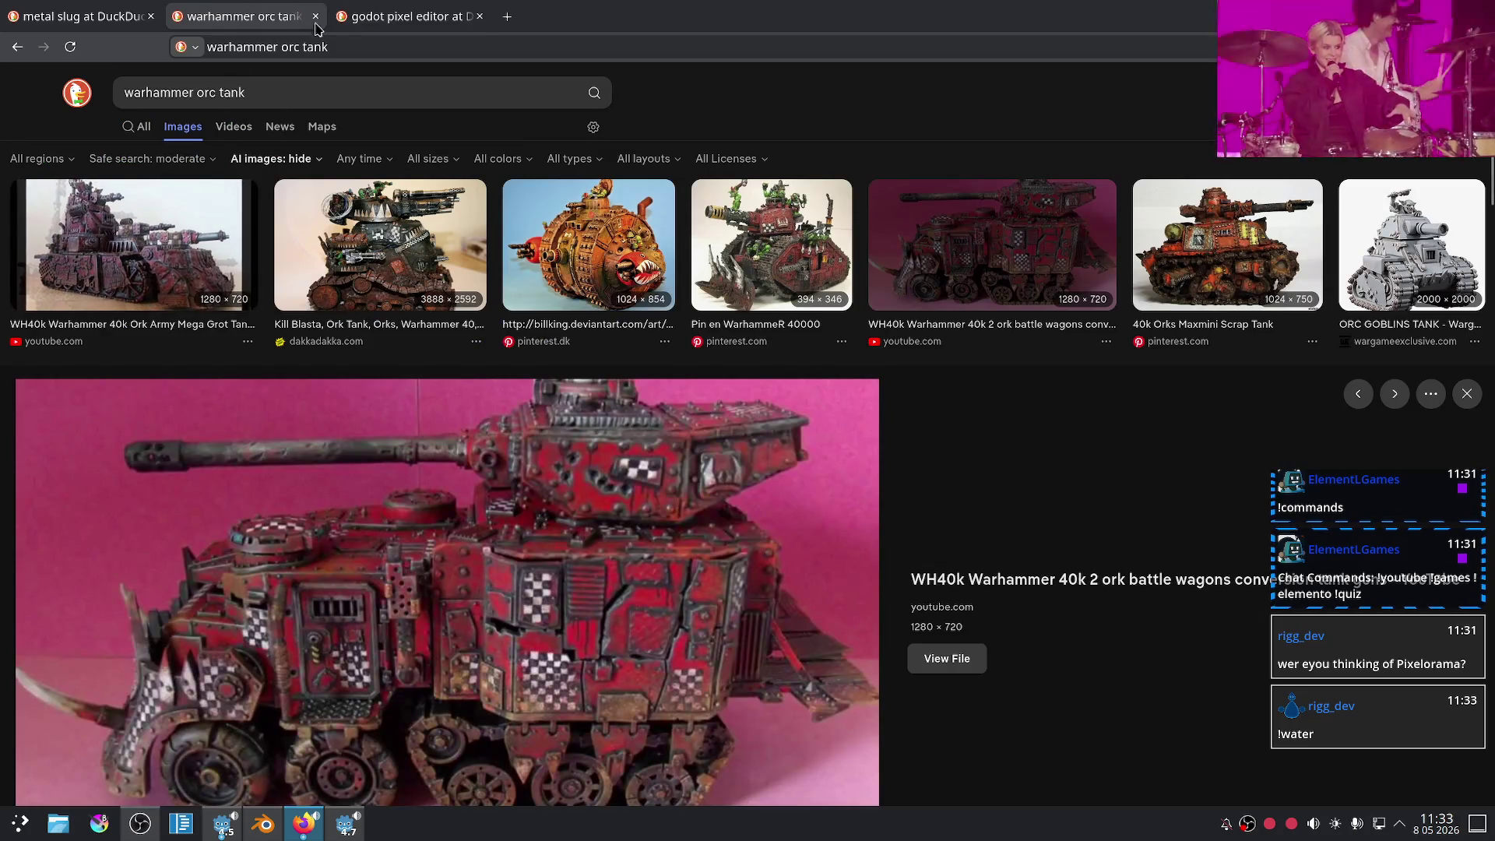
left_click(394, 14)
scroll(56, 396, "down", 1)
scroll(55, 396, "down", 3)
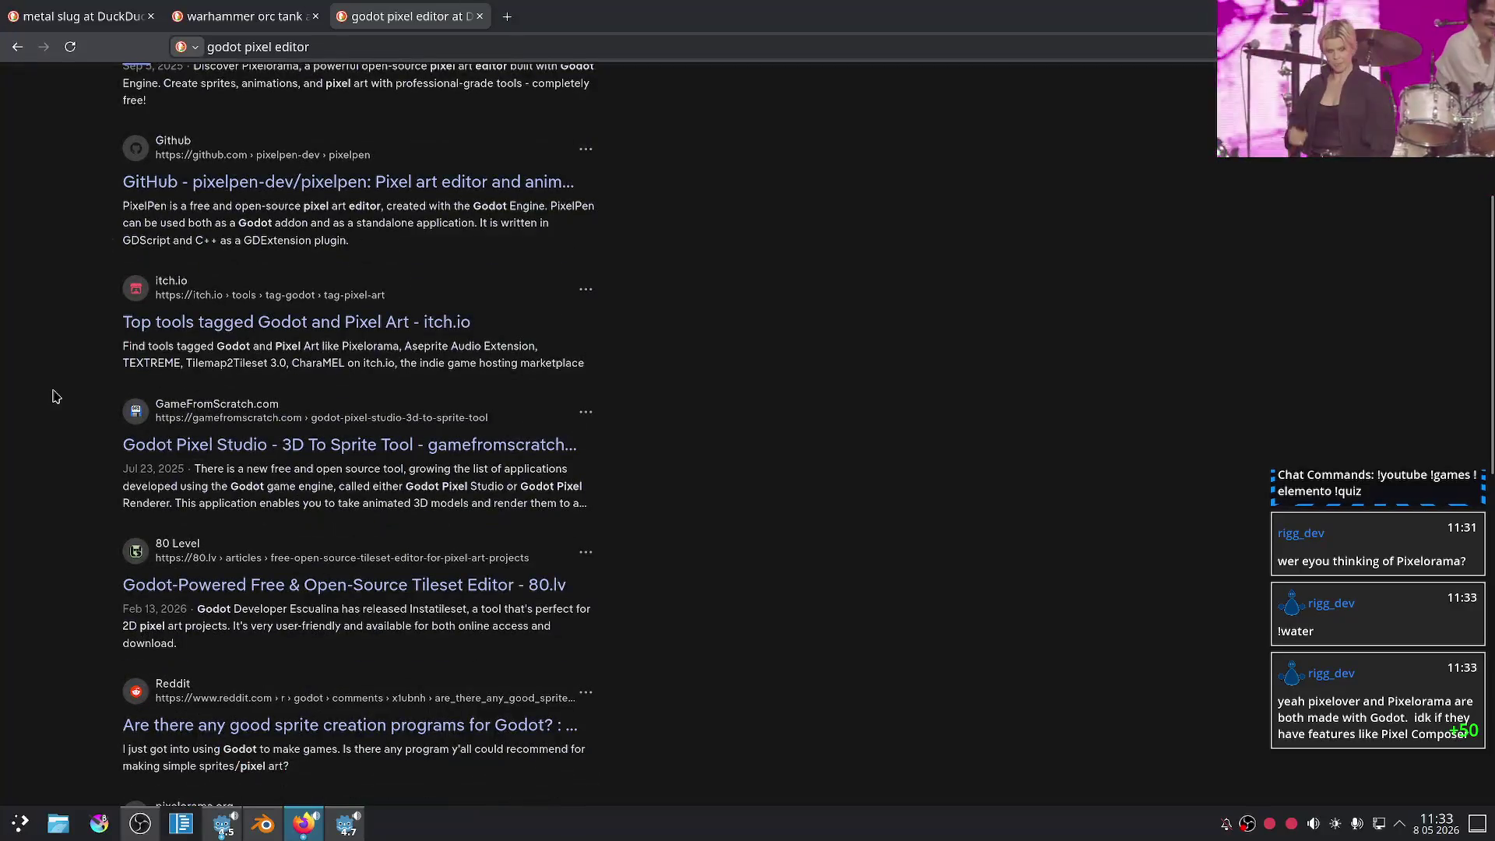
scroll(52, 484, "down", 2)
middle_click_drag(64, 533, 3, 493)
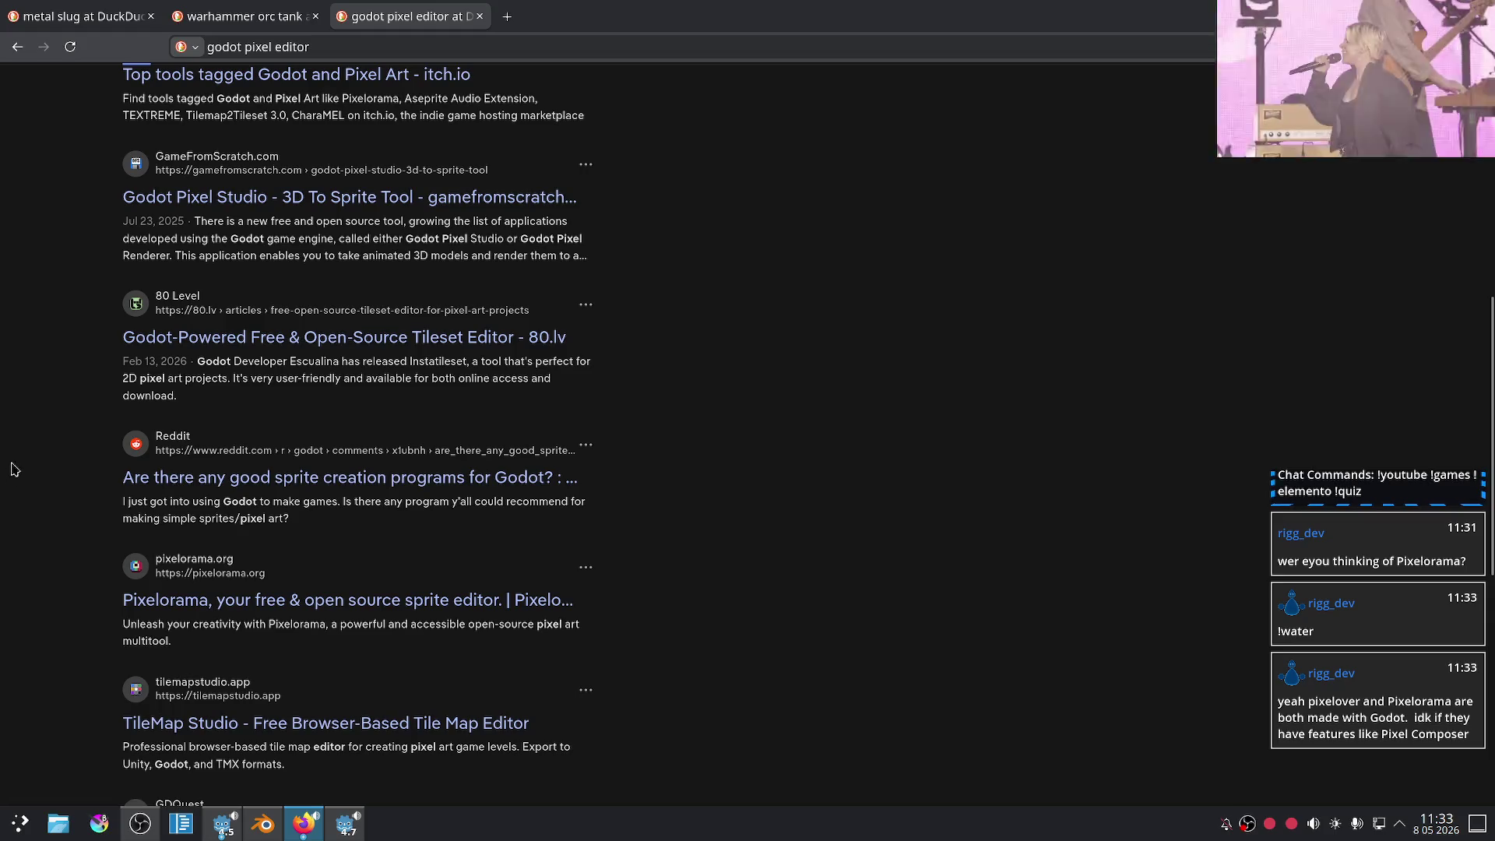
scroll(16, 451, "up", 7)
- Replace the search terms with 'pixel' and dismiss the suggestion list
left_click(258, 85)
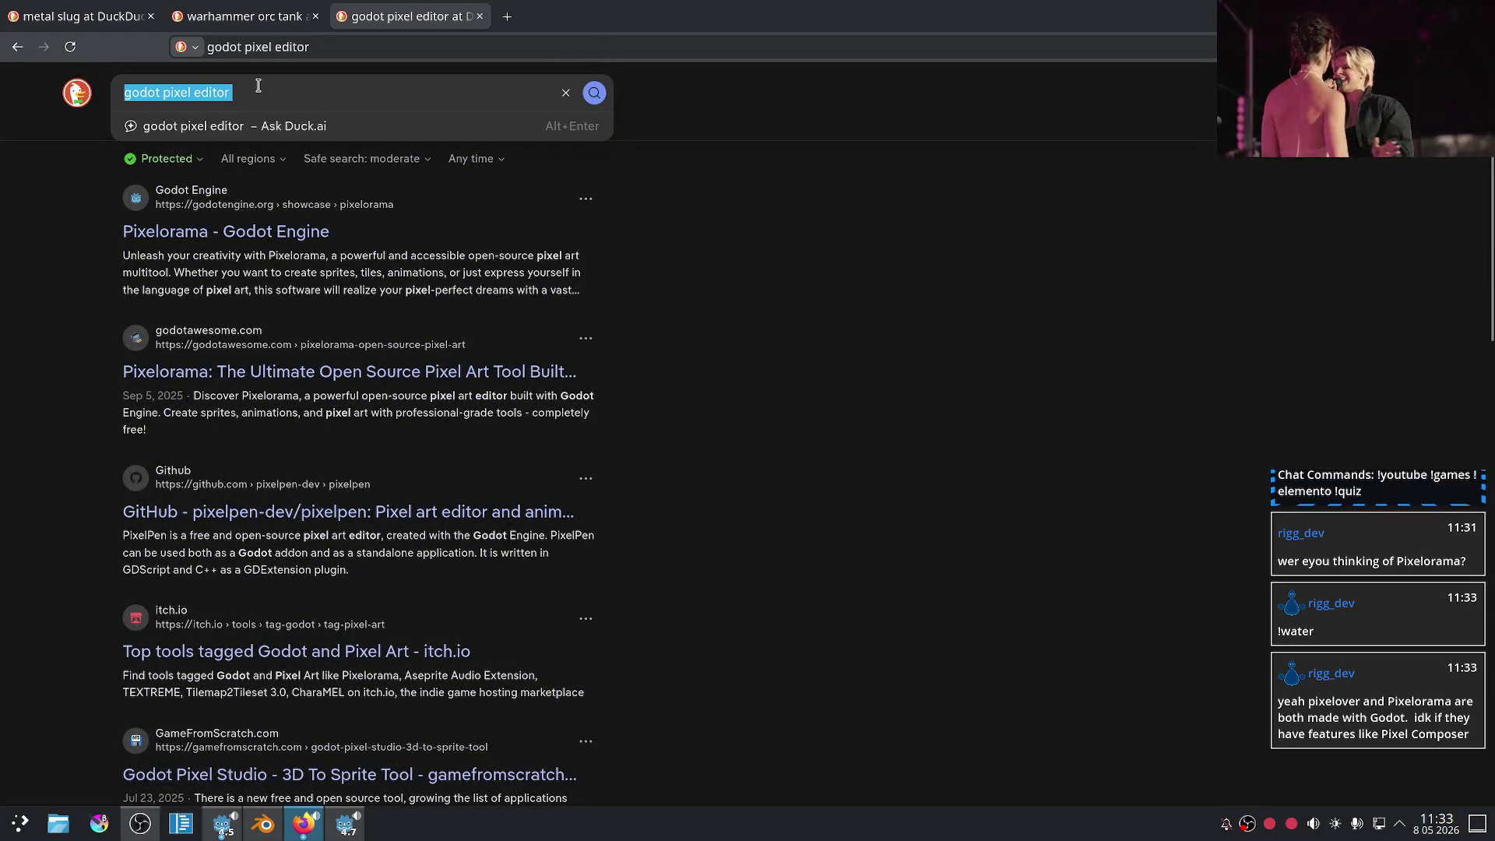
type("pix")
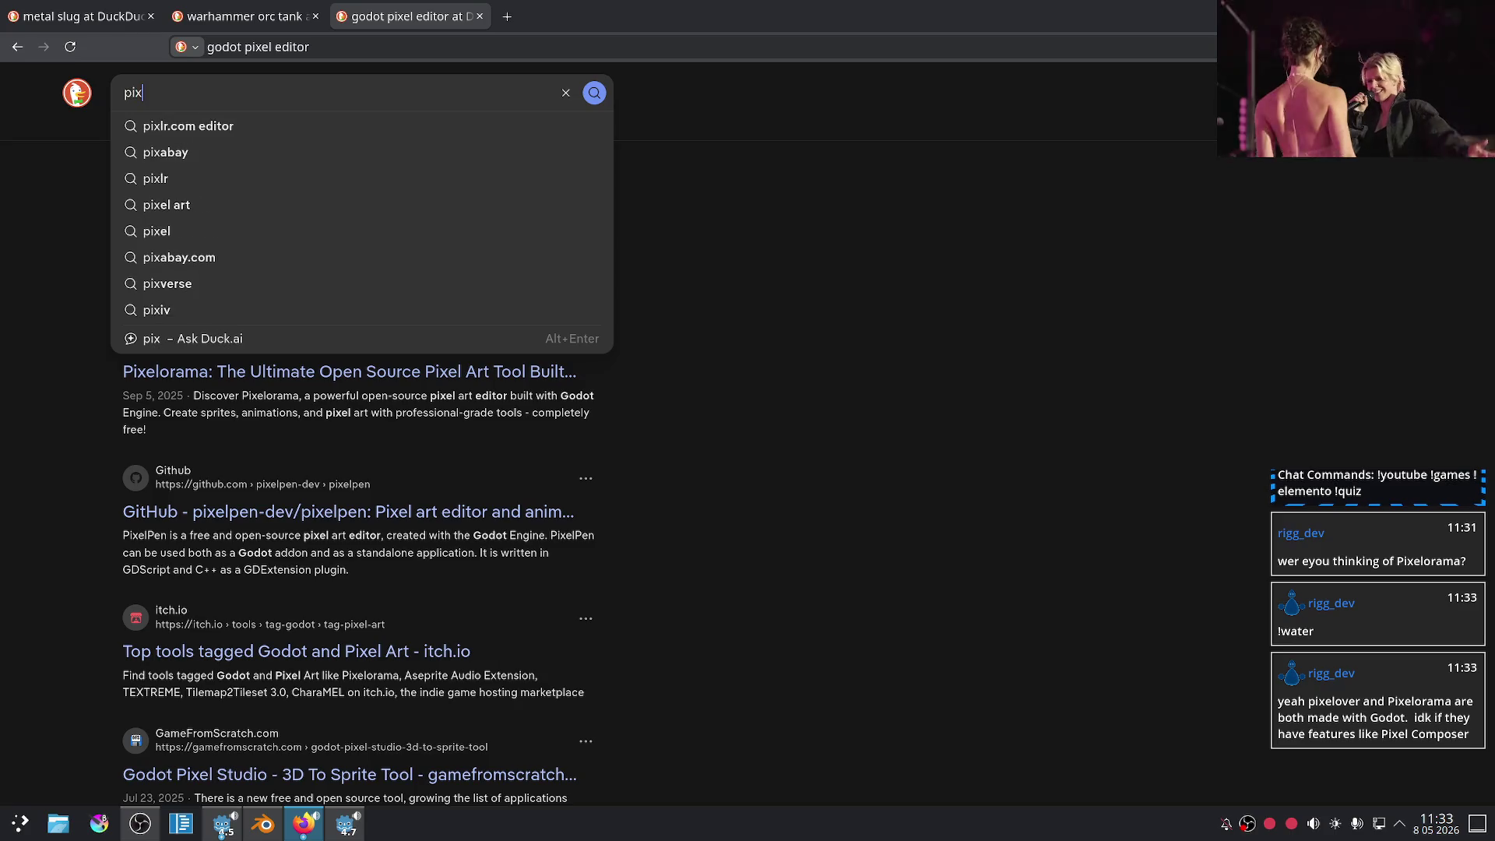
type("el")
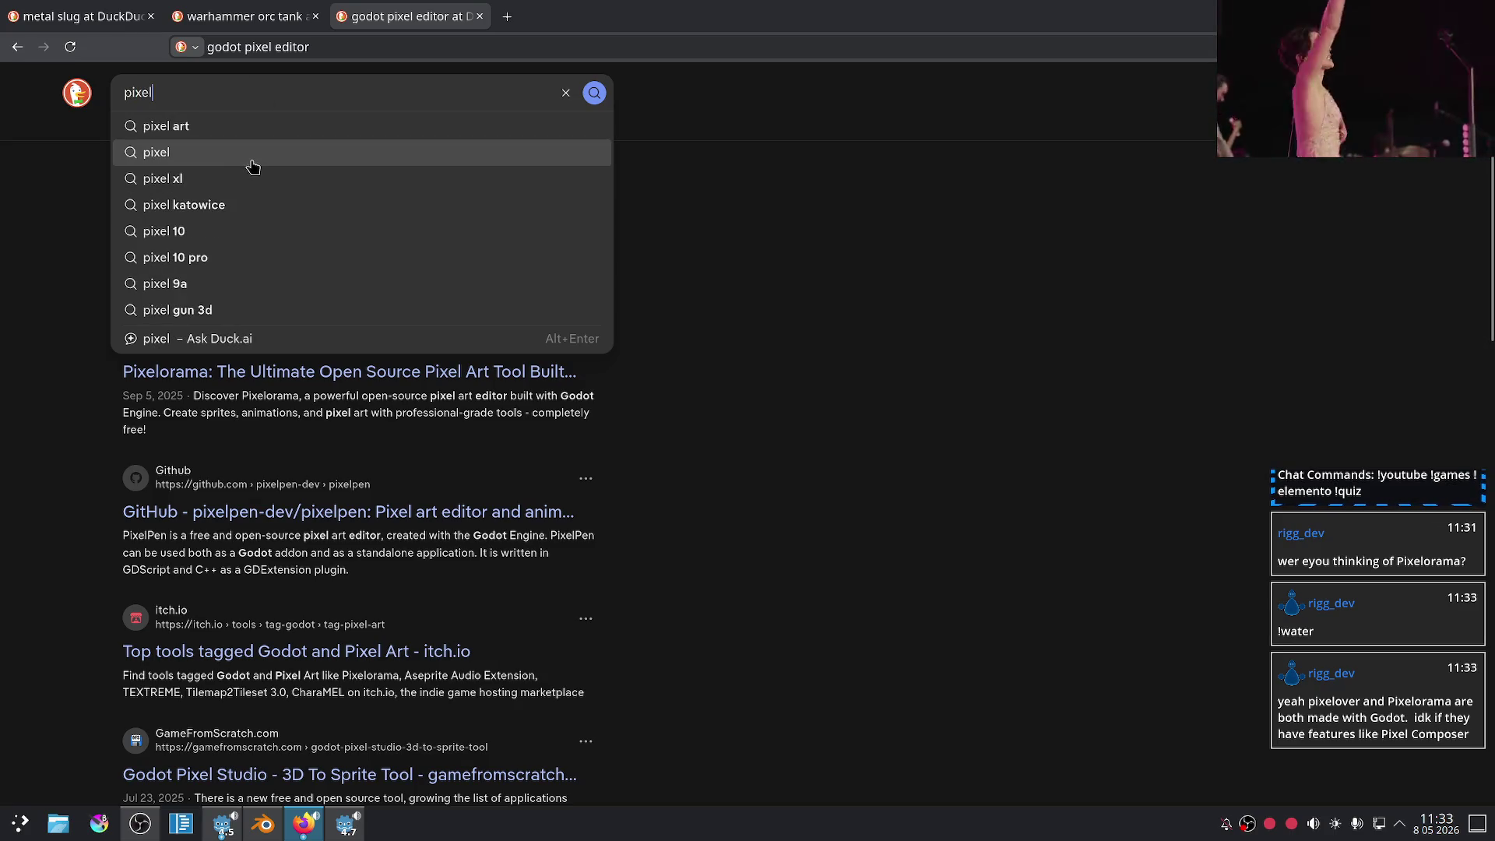
left_click(3, 225)
left_click(196, 92)
left_click(2, 224)
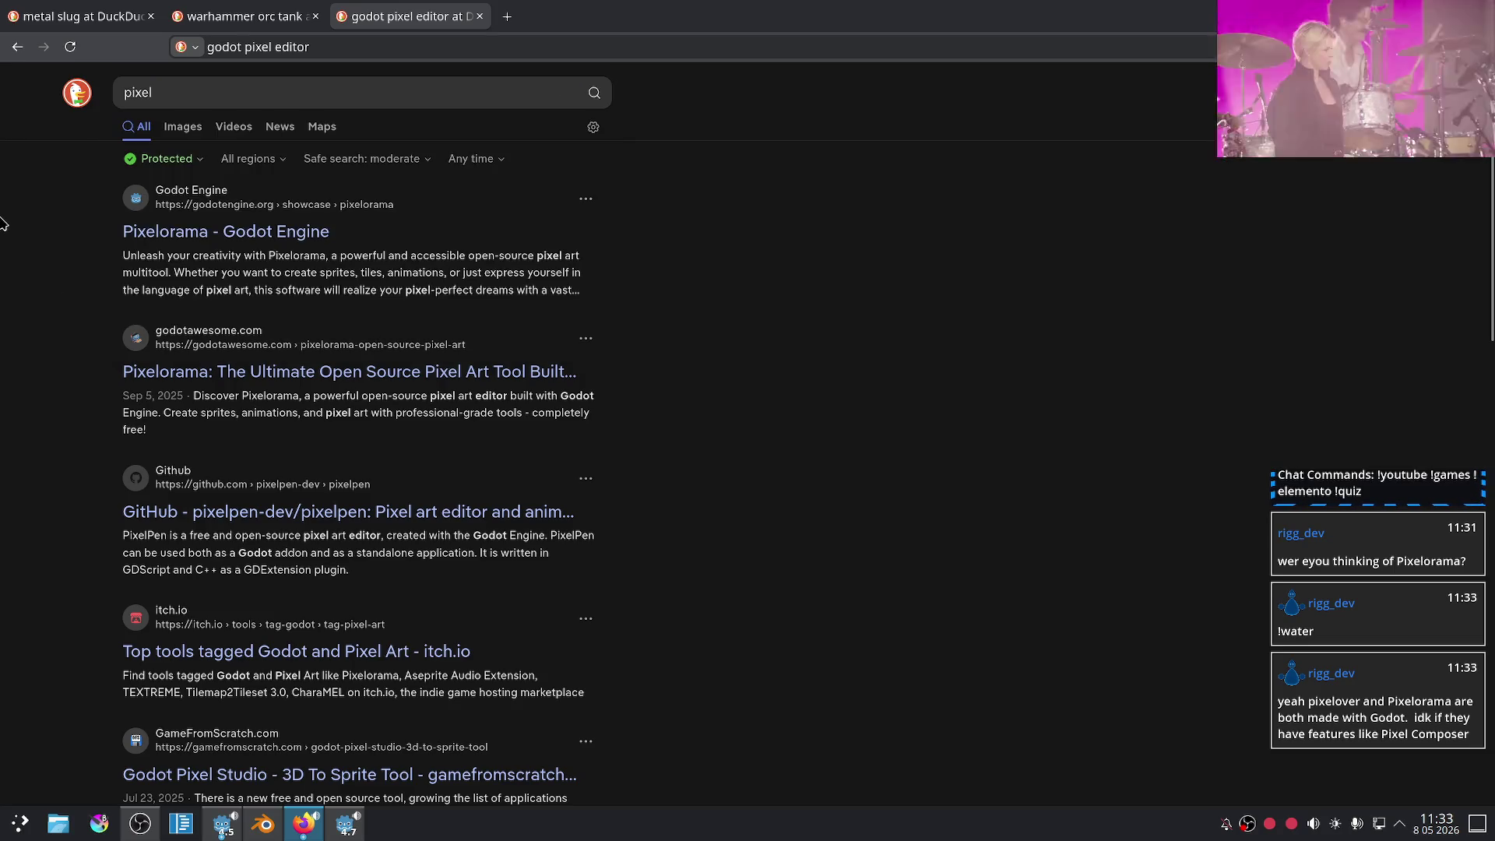
left_click(181, 90)
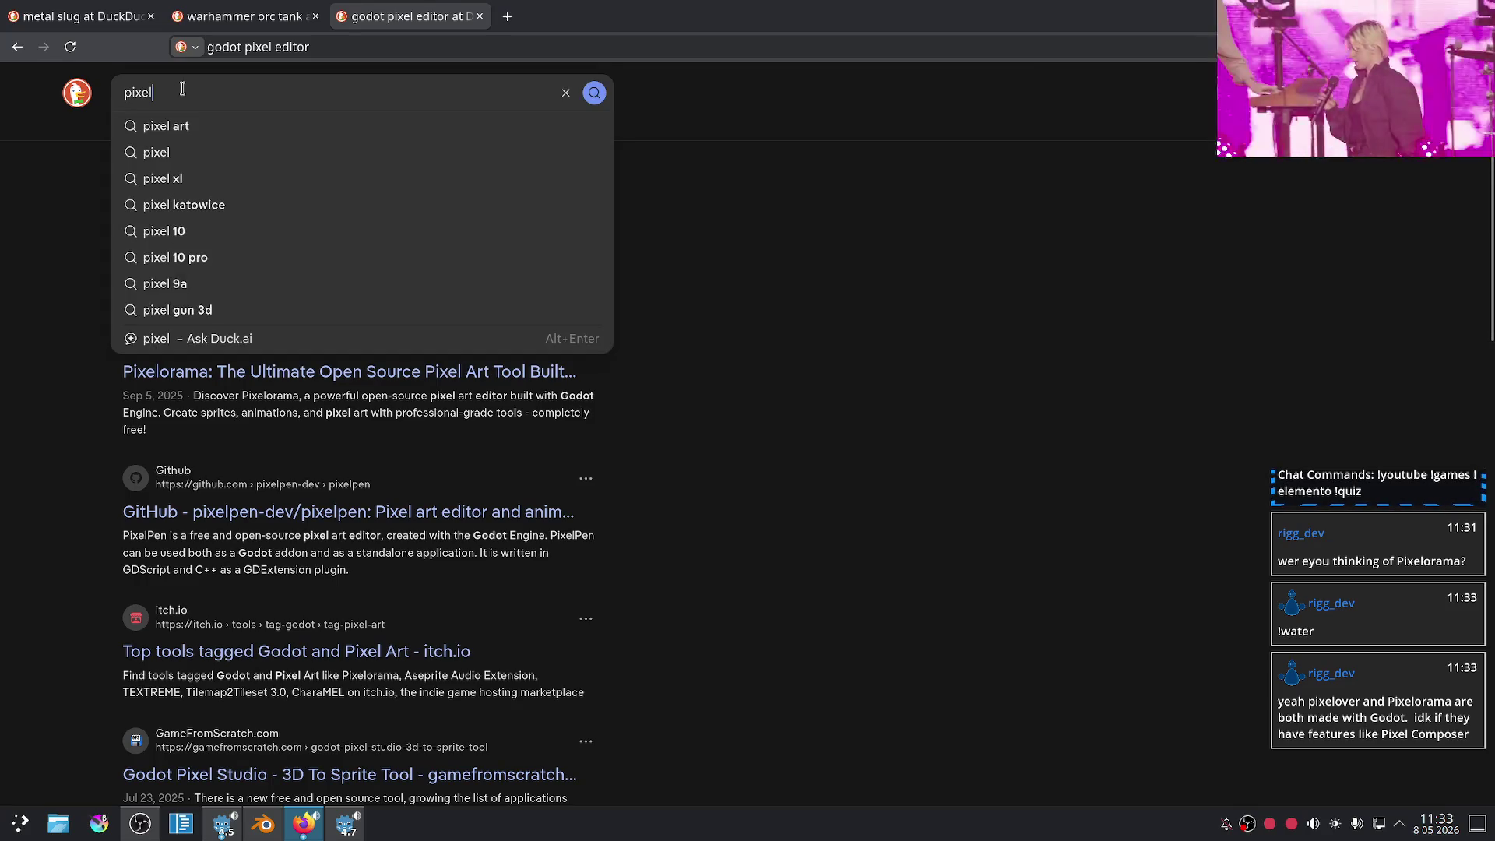
left_click(18, 198)
left_click(185, 94)
left_click(11, 238)
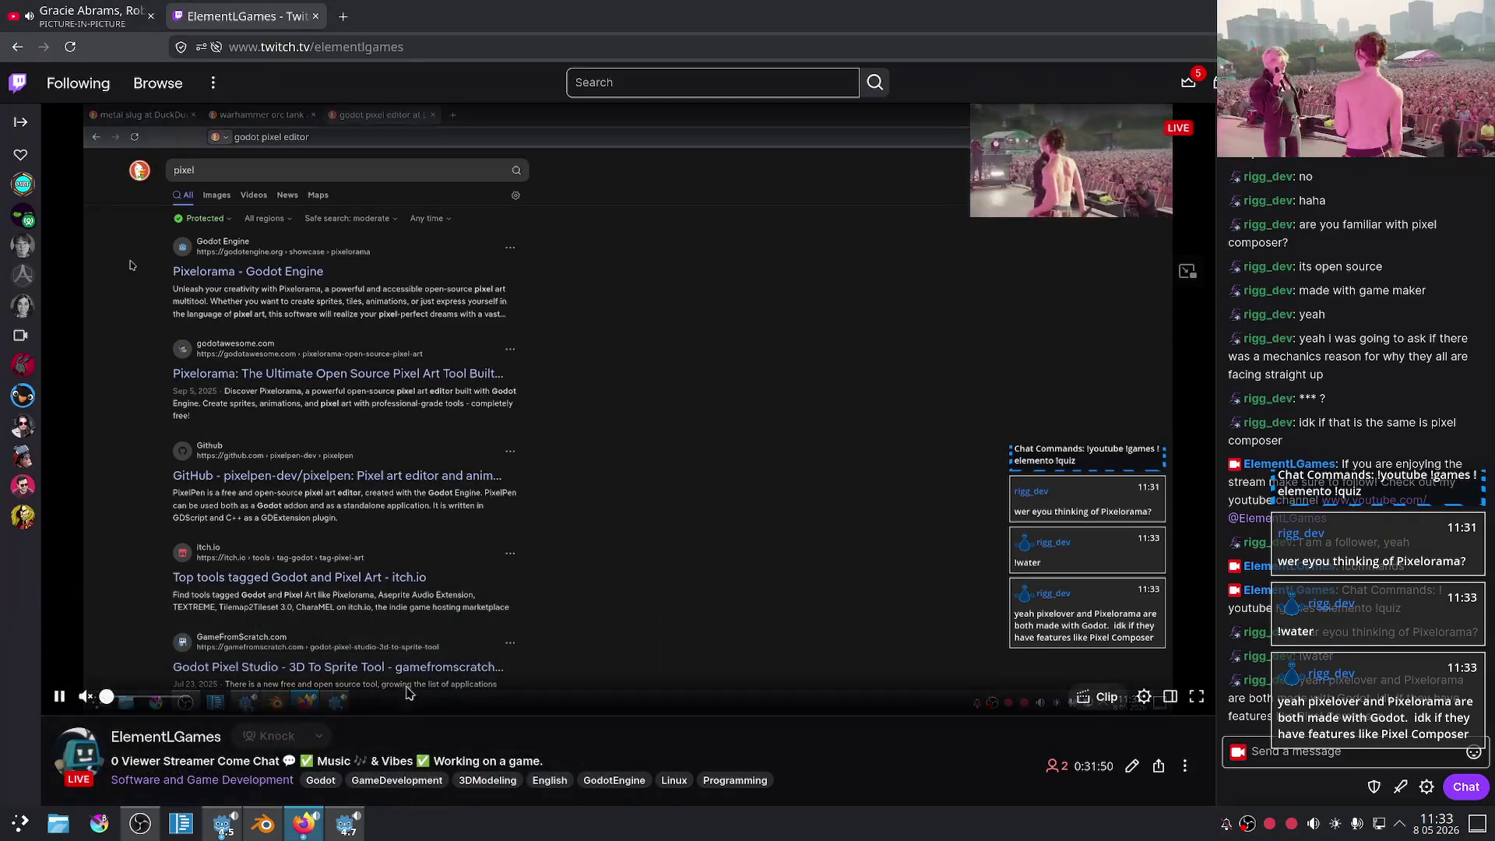
- Glance at the Godot and Twitch windows, then bring Blender with the tank model forward
left_click(347, 823)
scroll(747, 377, "up", 3)
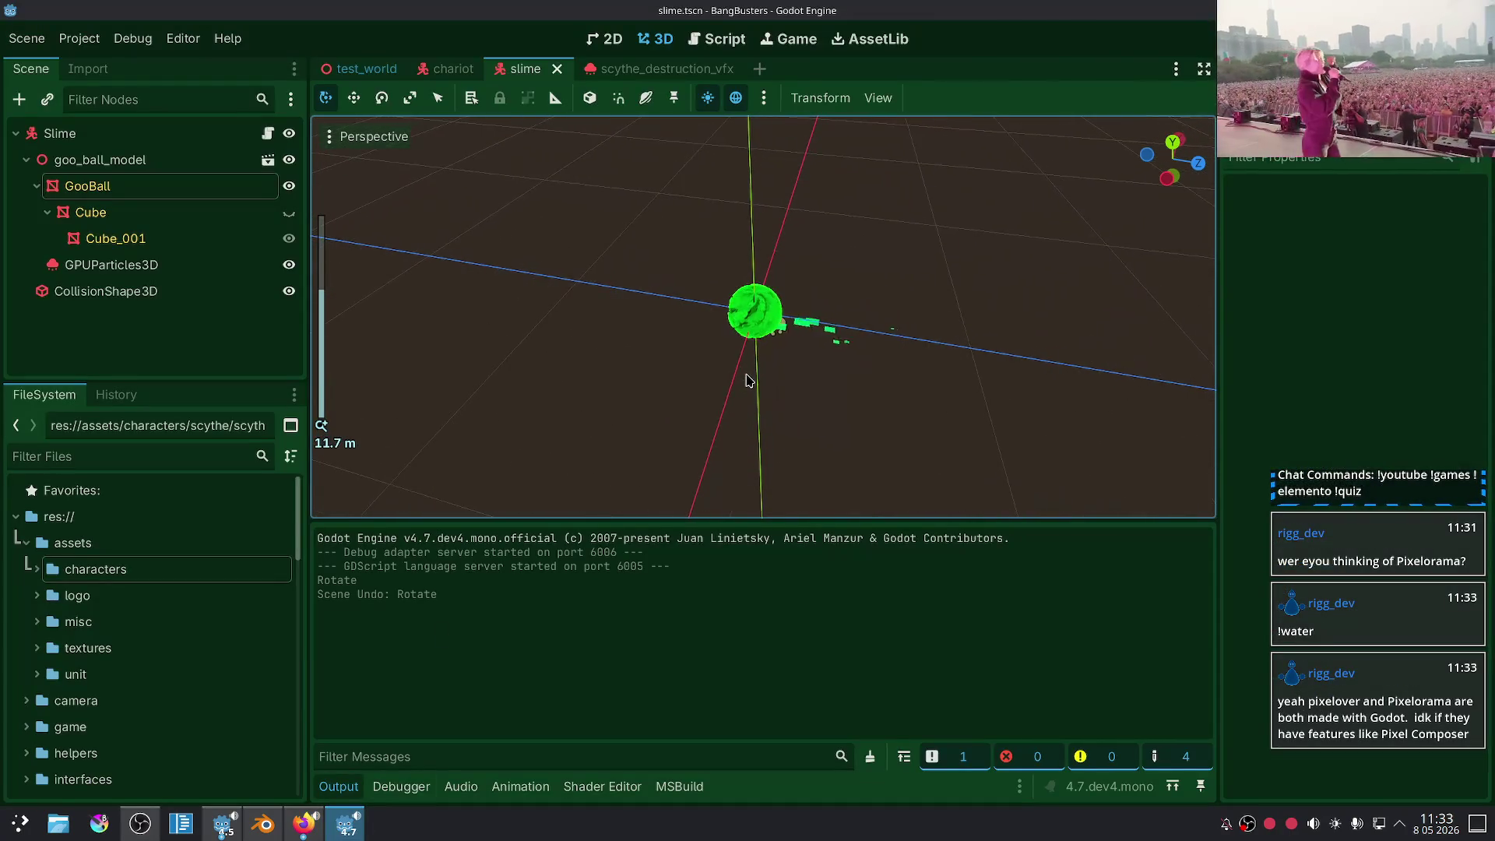
left_click(305, 825)
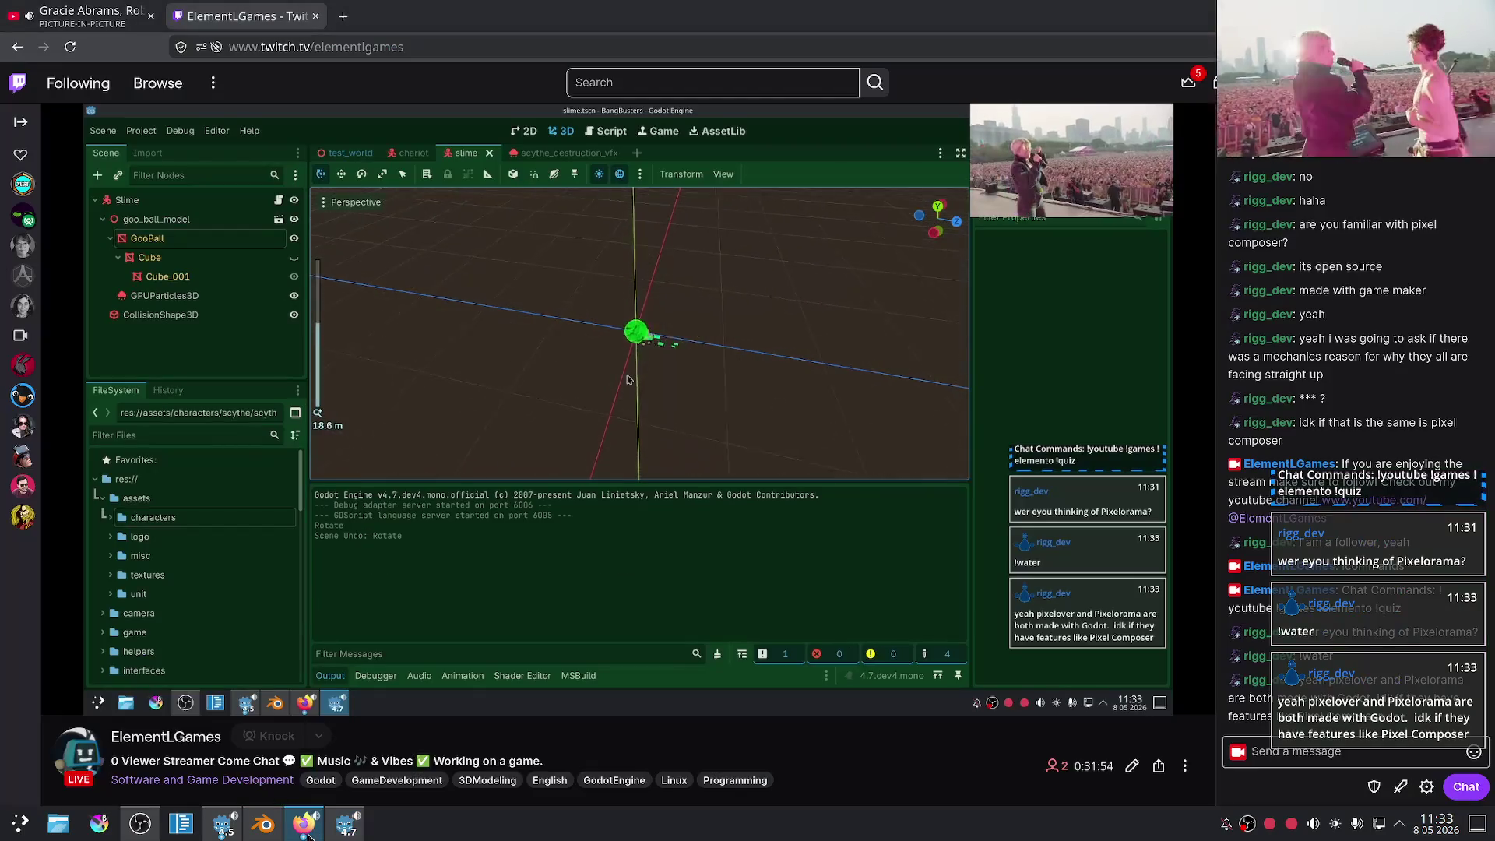
left_click(307, 831)
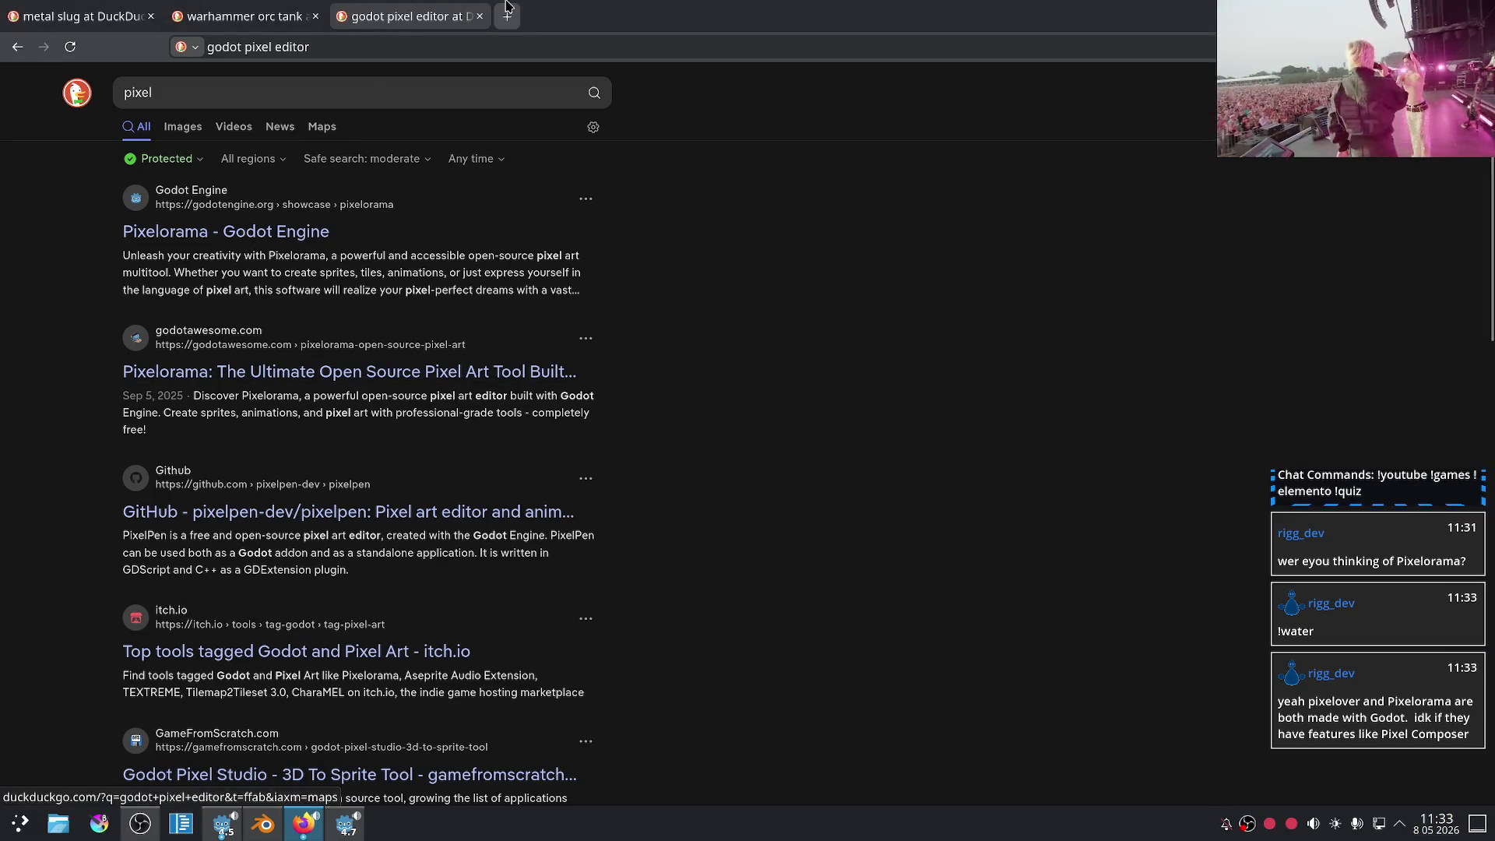
left_click(348, 824)
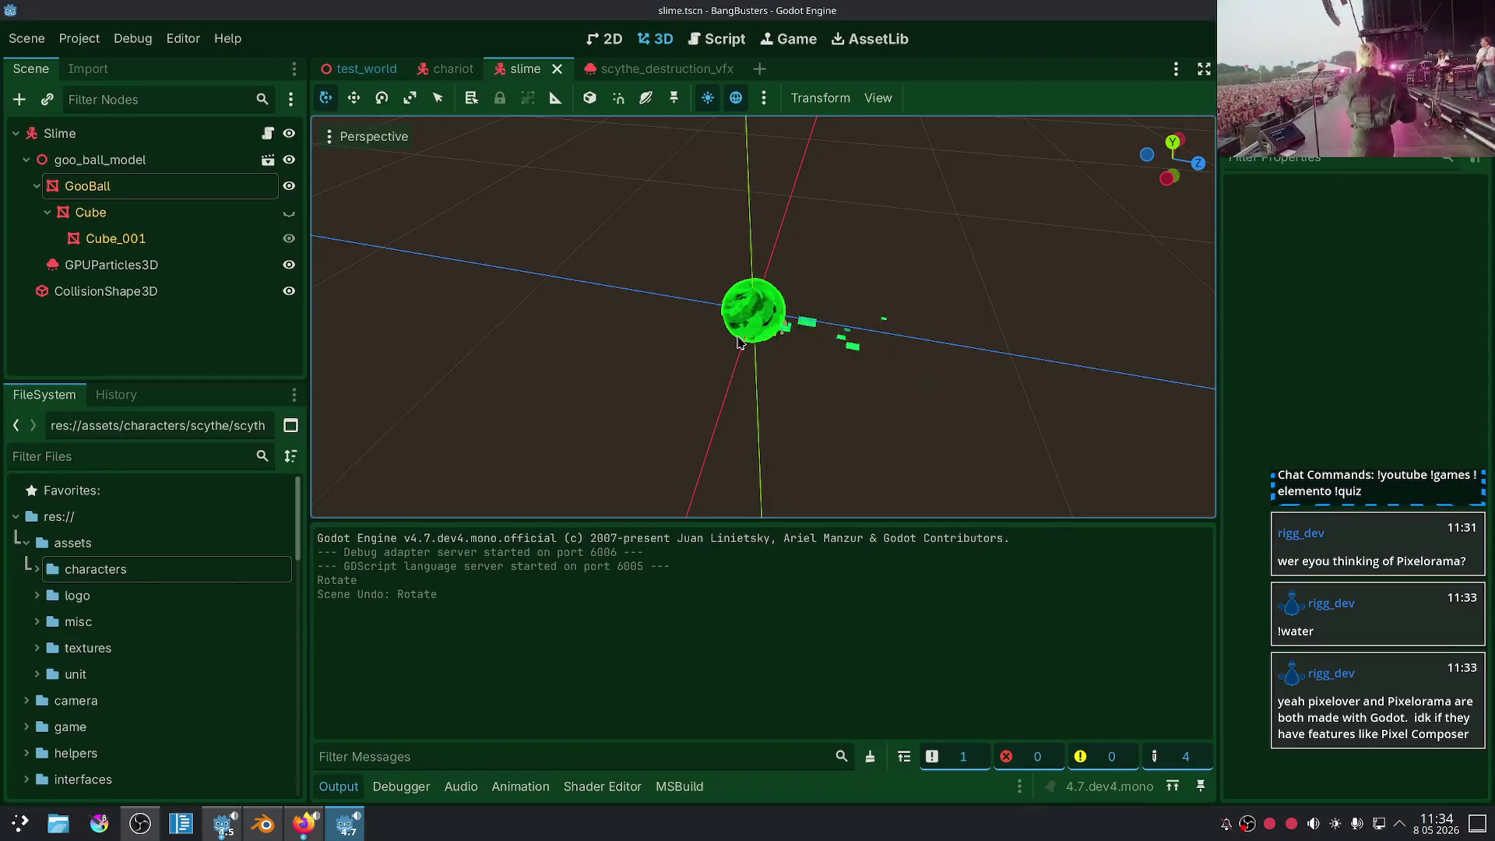
scroll(545, 436, "up", 3)
left_click(304, 824)
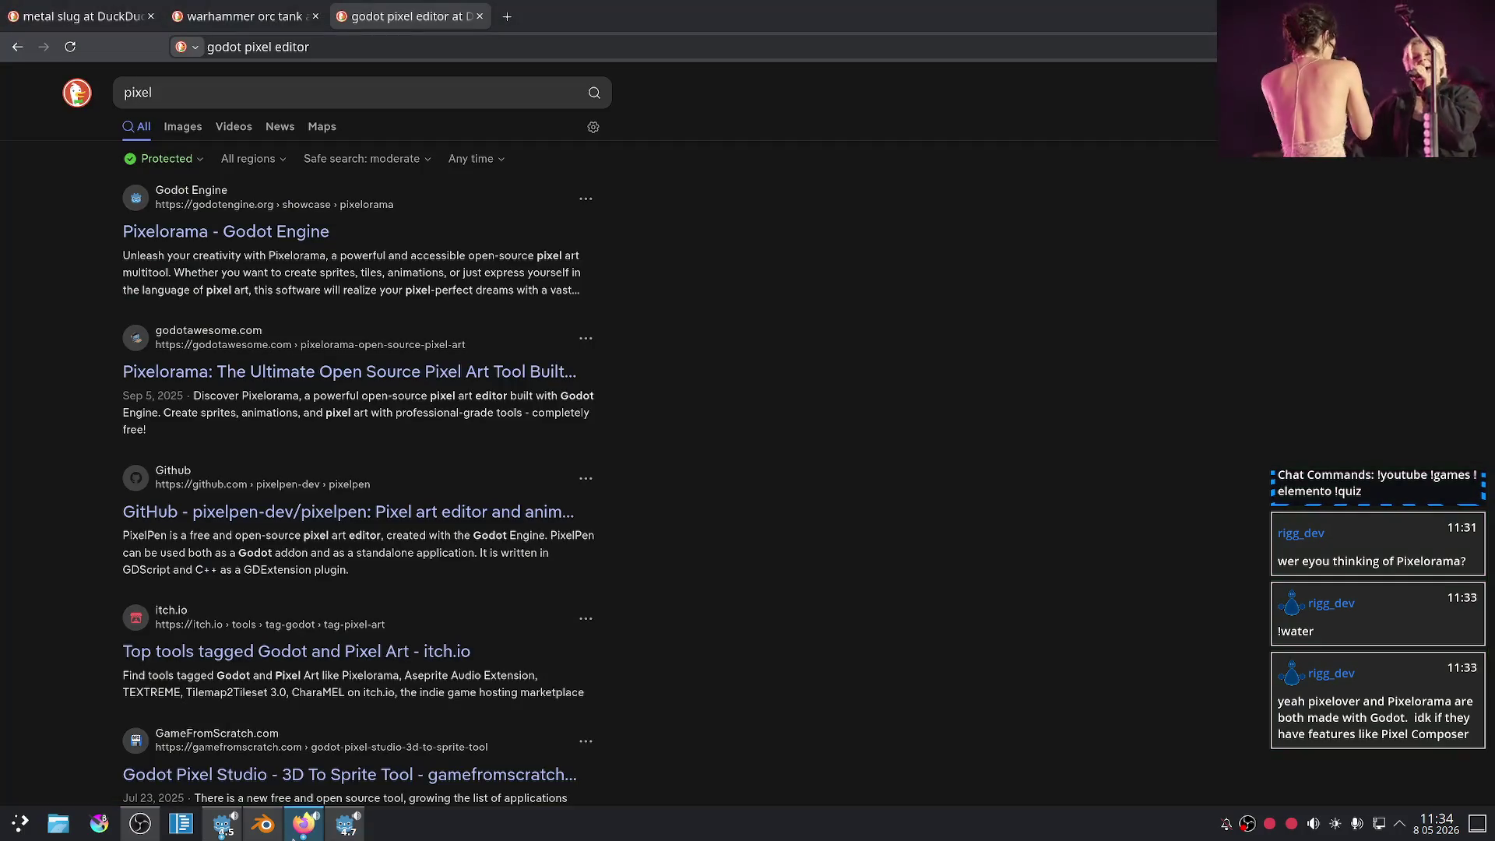
left_click(263, 824)
scroll(851, 493, "down", 3)
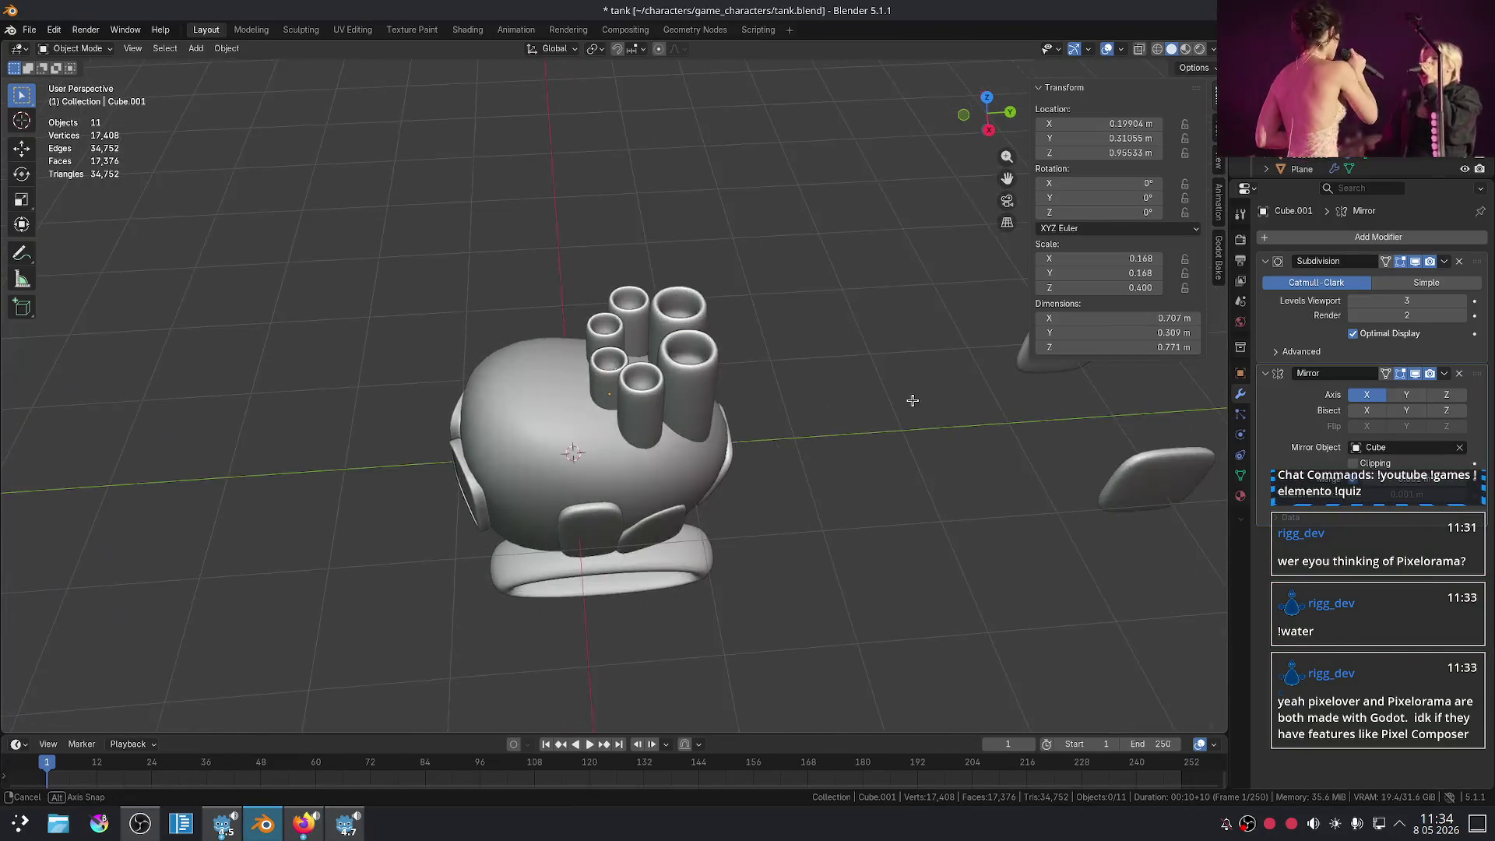
scroll(908, 407, "up", 3)
mouse_move(908, 407)
middle_mouse_down()
mouse_move(866, 387)
mouse_move(868, 399)
mouse_move(768, 397)
mouse_move(777, 500)
mouse_move(688, 434)
mouse_move(891, 444)
mouse_move(760, 404)
mouse_move(905, 430)
middle_mouse_up()
scroll(864, 432, "down", 2)
scroll(771, 498, "up", 3)
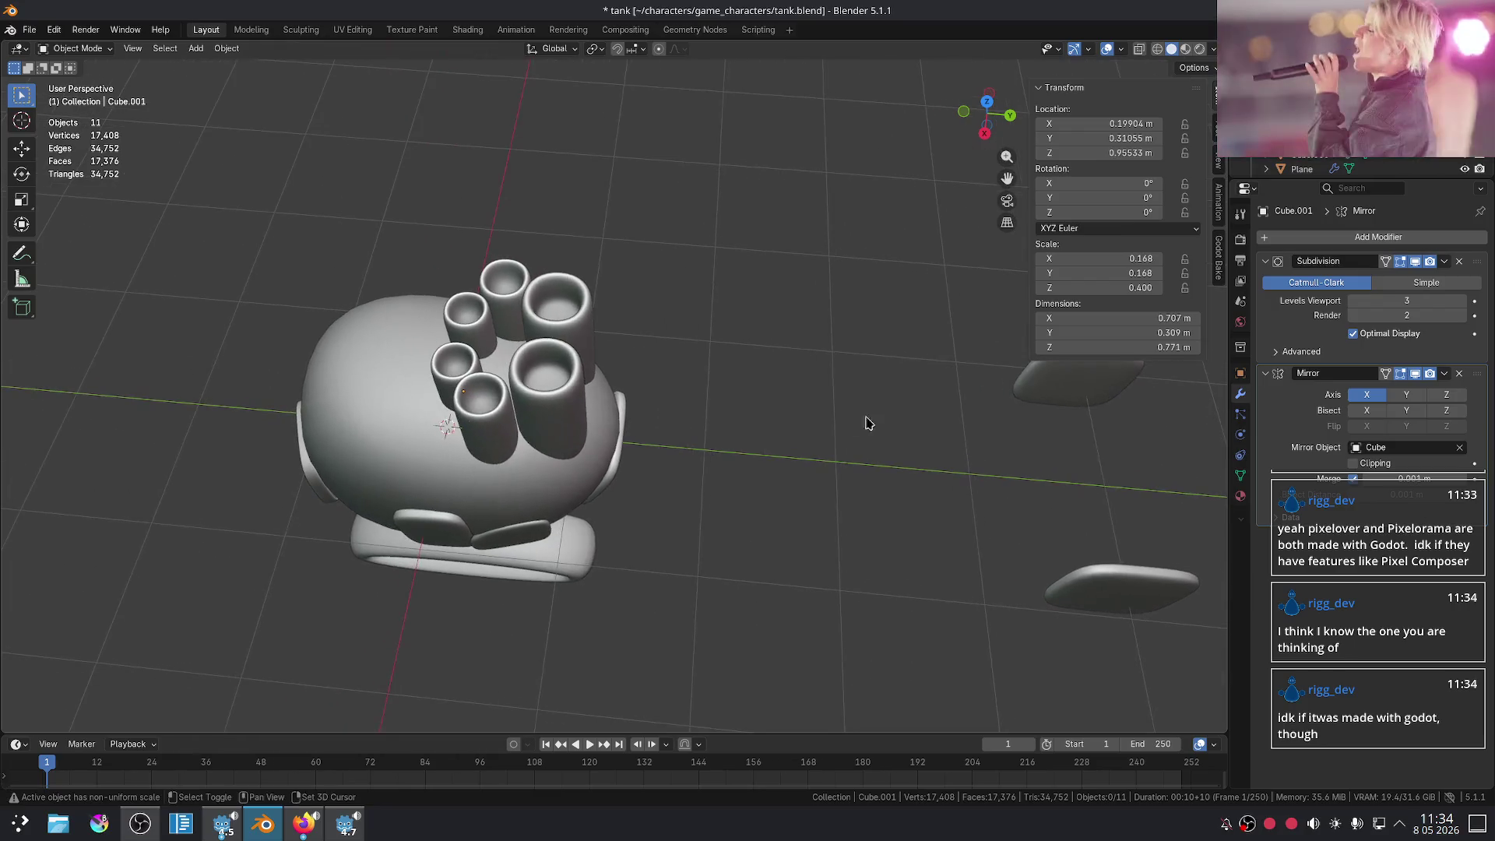
scroll(761, 414, "down", 2)
mouse_move(761, 413)
middle_mouse_down()
mouse_move(767, 387)
mouse_move(886, 381)
middle_mouse_up()
scroll(768, 387, "up", 2)
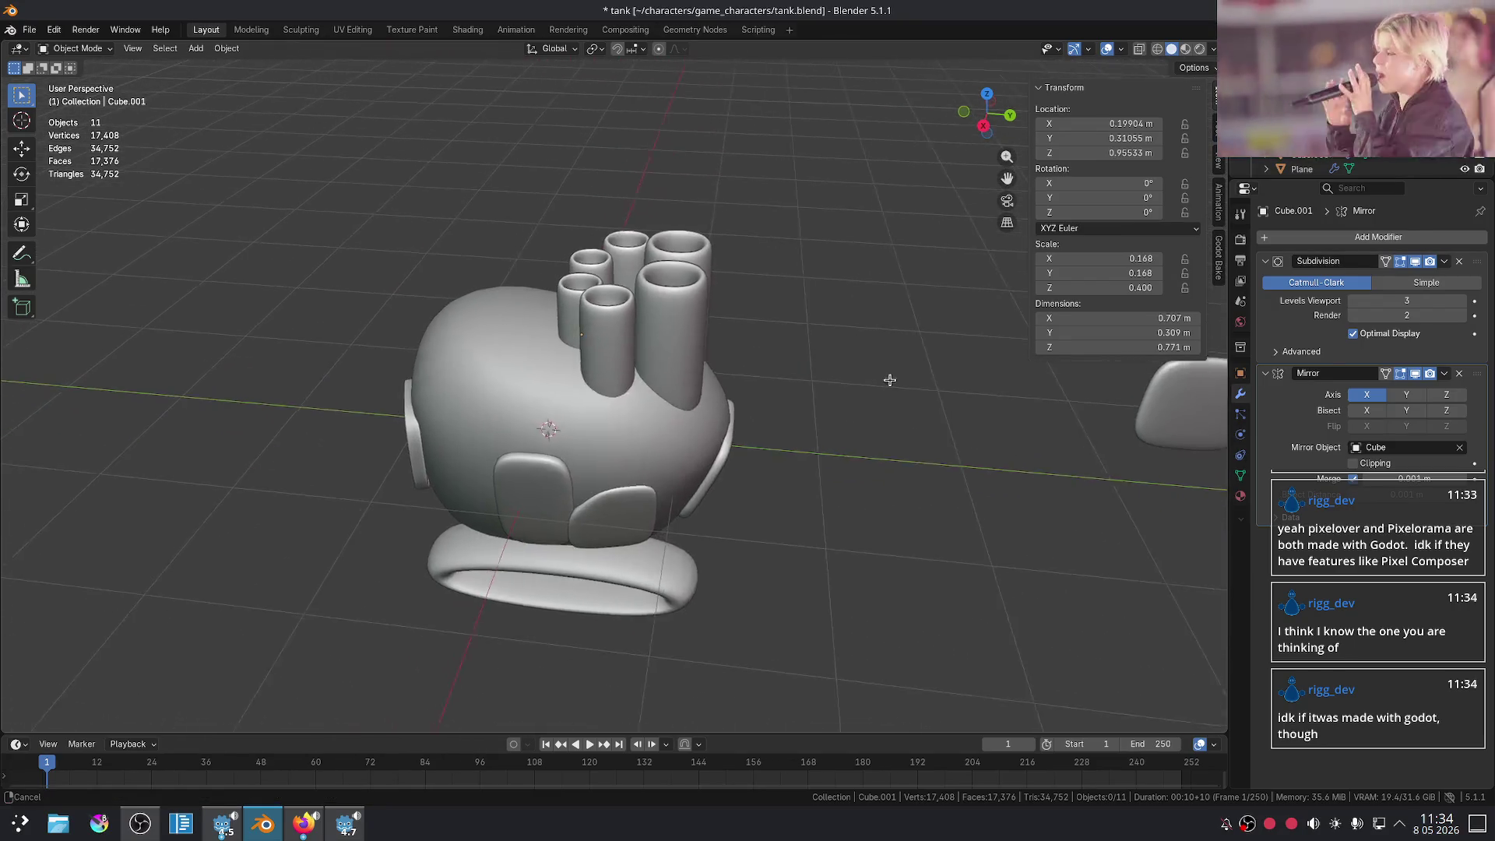
scroll(886, 381, "up", 3)
left_click_drag(574, 221, 810, 354)
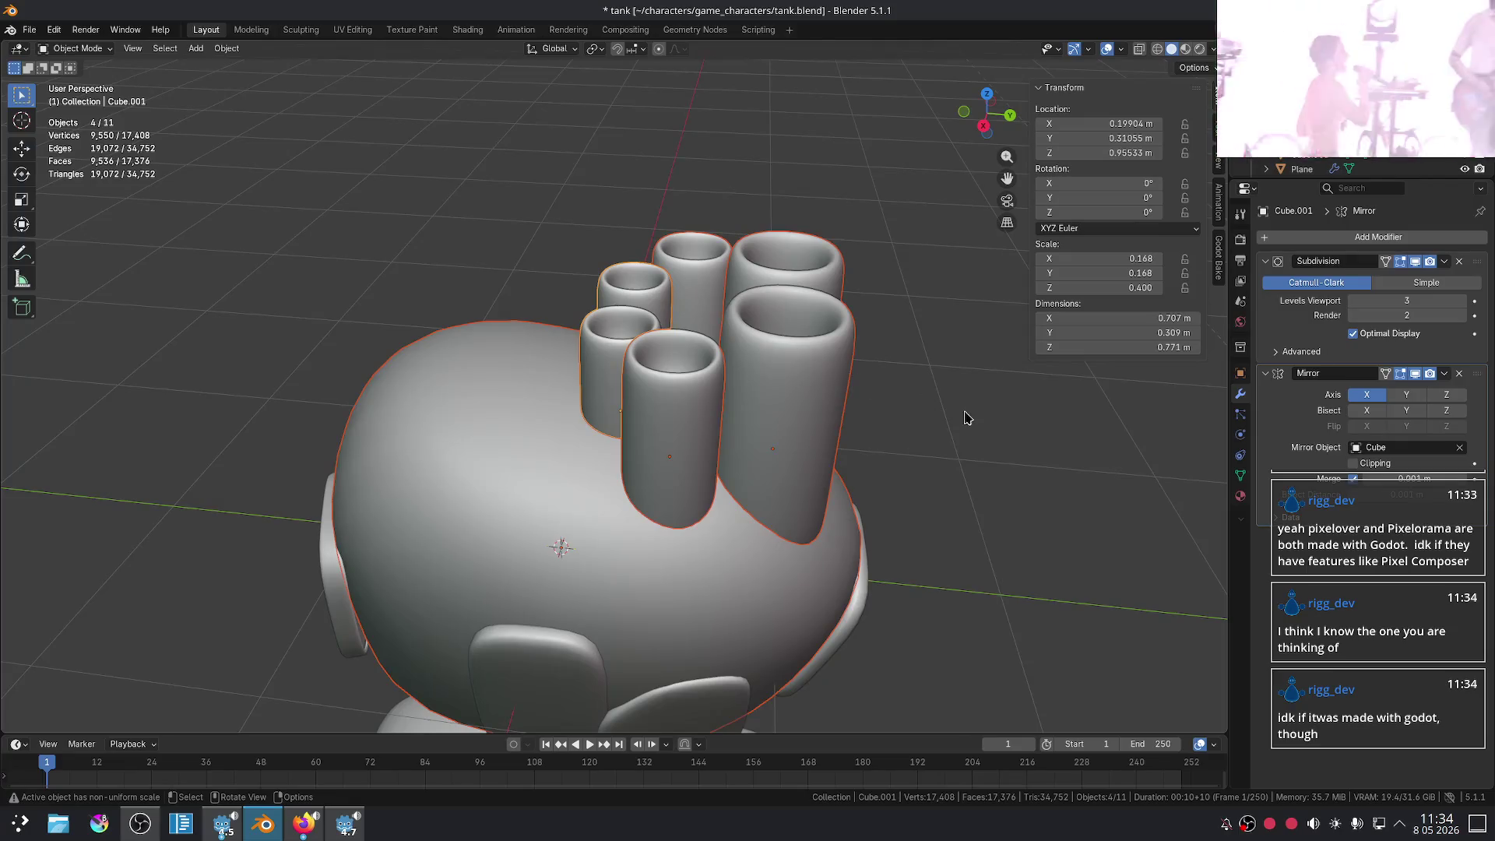
key("alt+a")
scroll(941, 364, "down", 4)
middle_click_drag(941, 364, 914, 460)
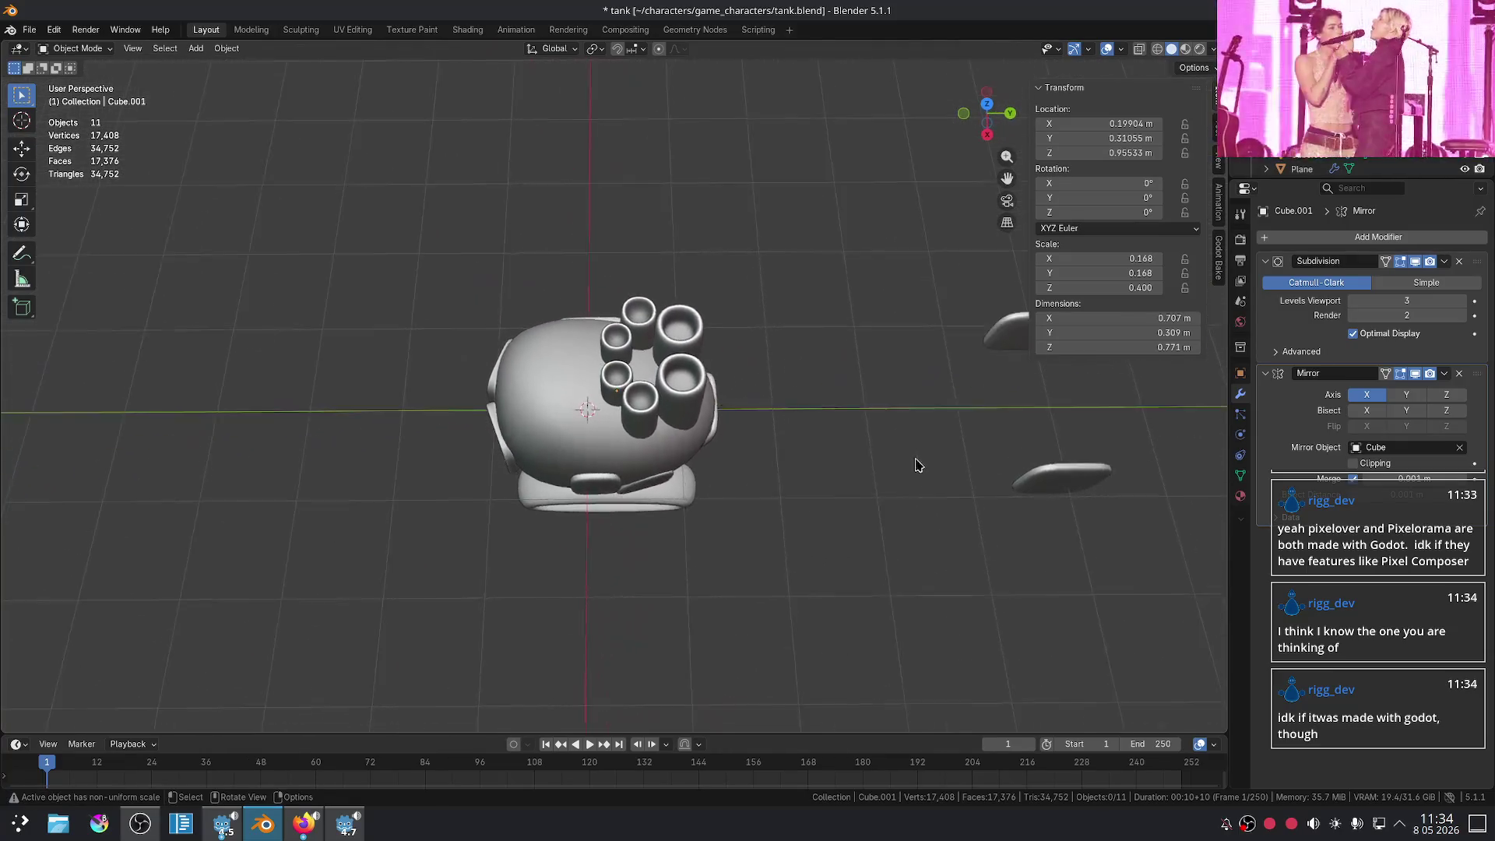
scroll(915, 460, "up", 3)
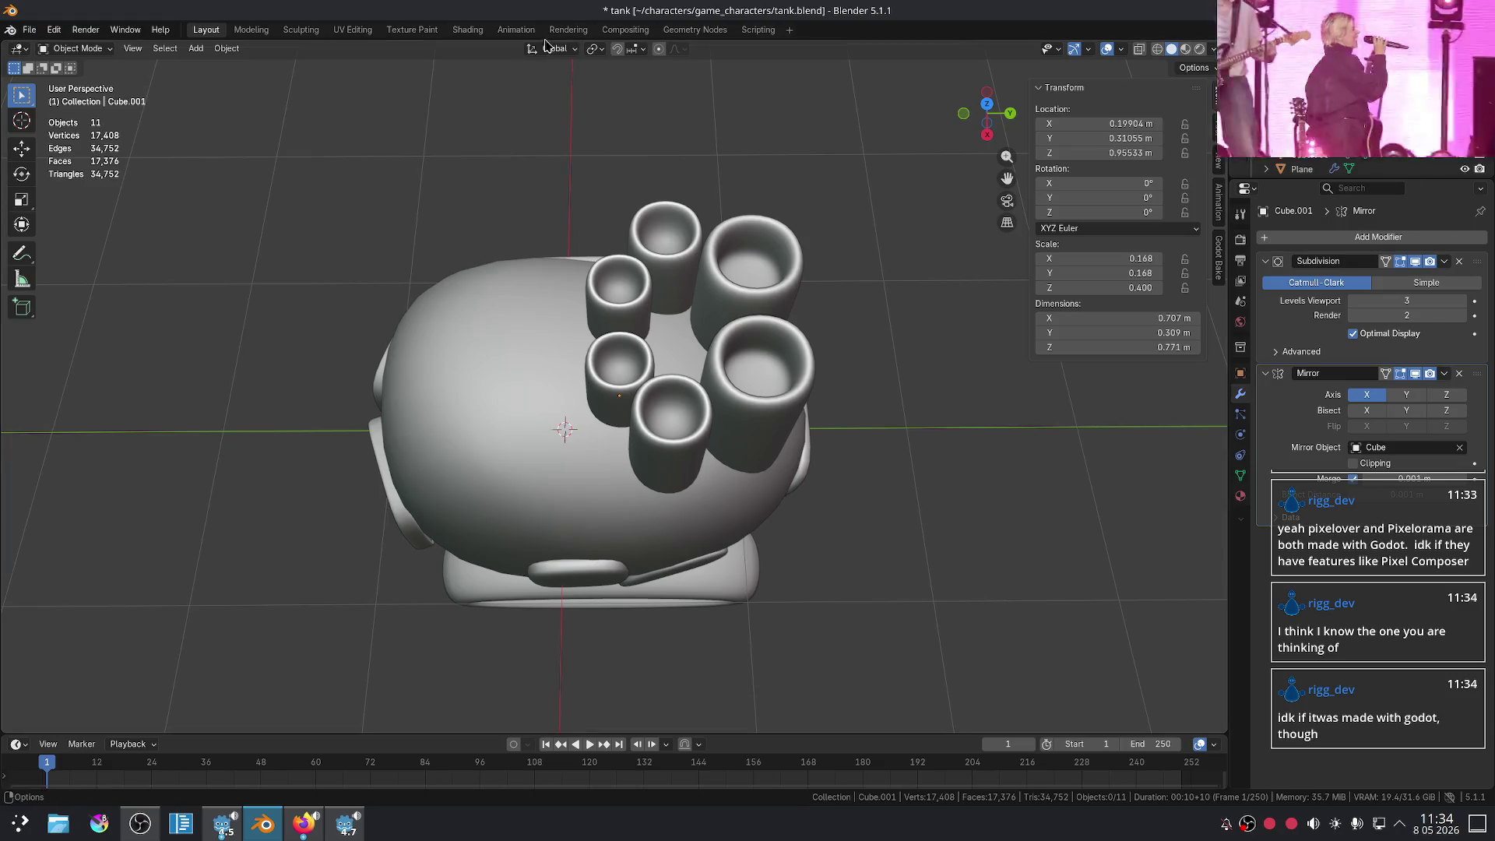
mouse_move(824, 387)
middle_mouse_down()
mouse_move(791, 290)
mouse_move(810, 269)
middle_mouse_up()
scroll(818, 303, "up", 2)
mouse_move(781, 418)
middle_mouse_down()
mouse_move(771, 405)
mouse_move(765, 468)
mouse_move(747, 473)
middle_mouse_up()
- Move the biggest and middle-sized tube pairs into place in the rows
left_click(782, 471)
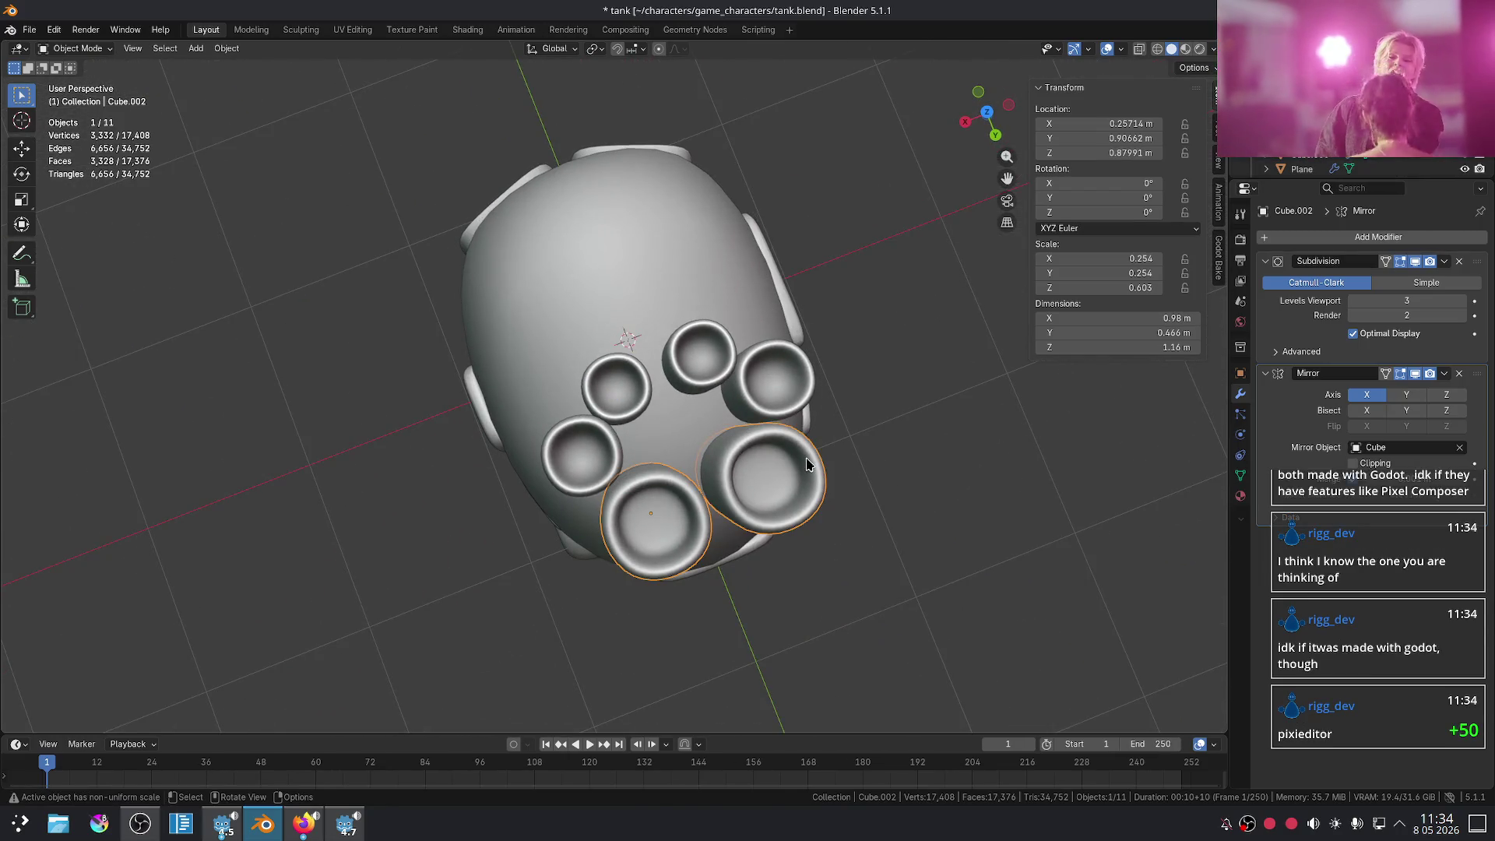
key("g")
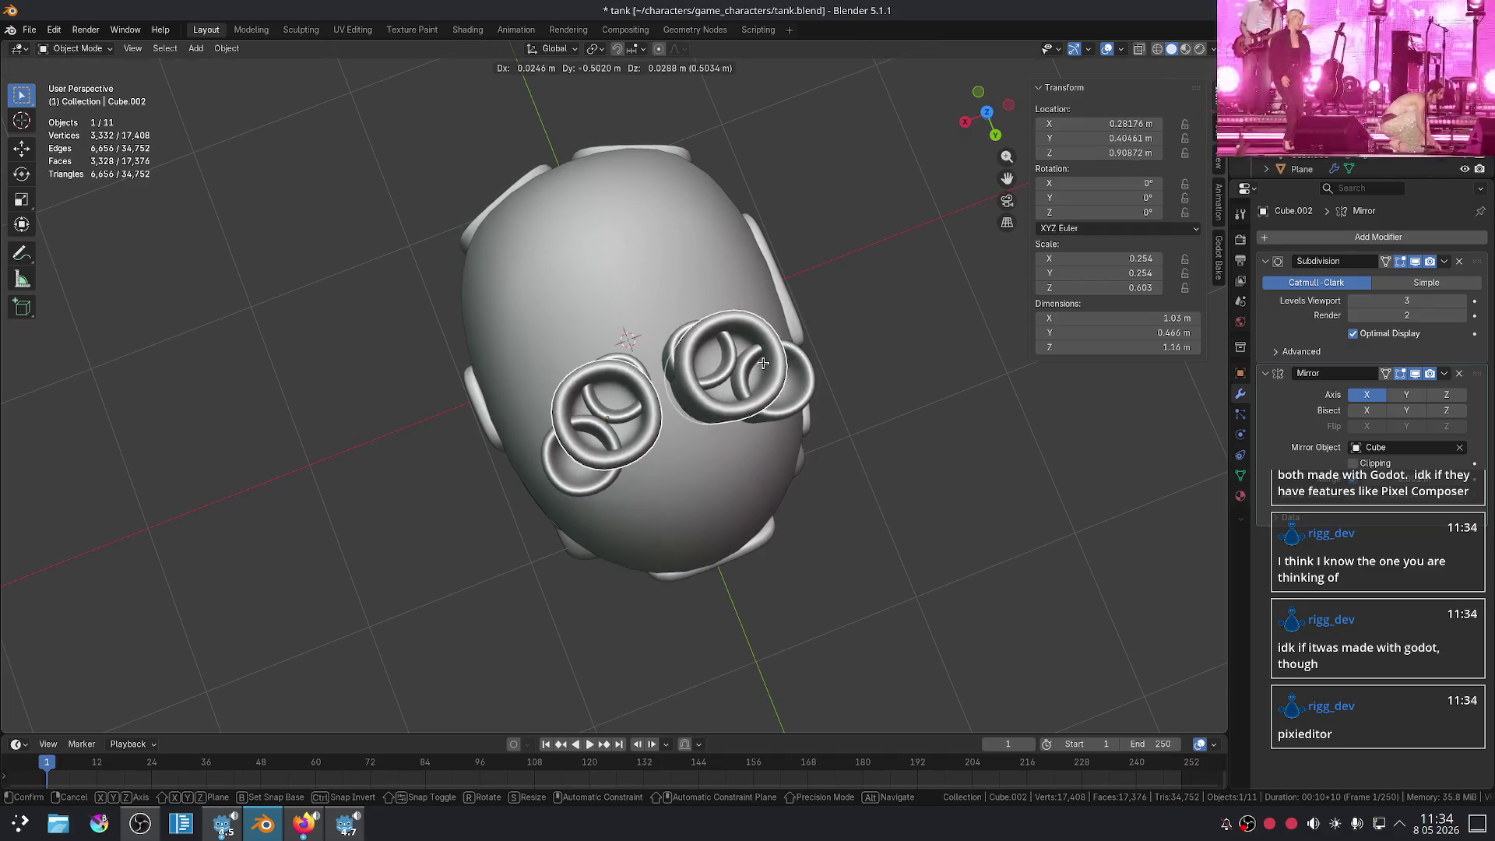
left_click(763, 364)
left_click(767, 372)
key("g")
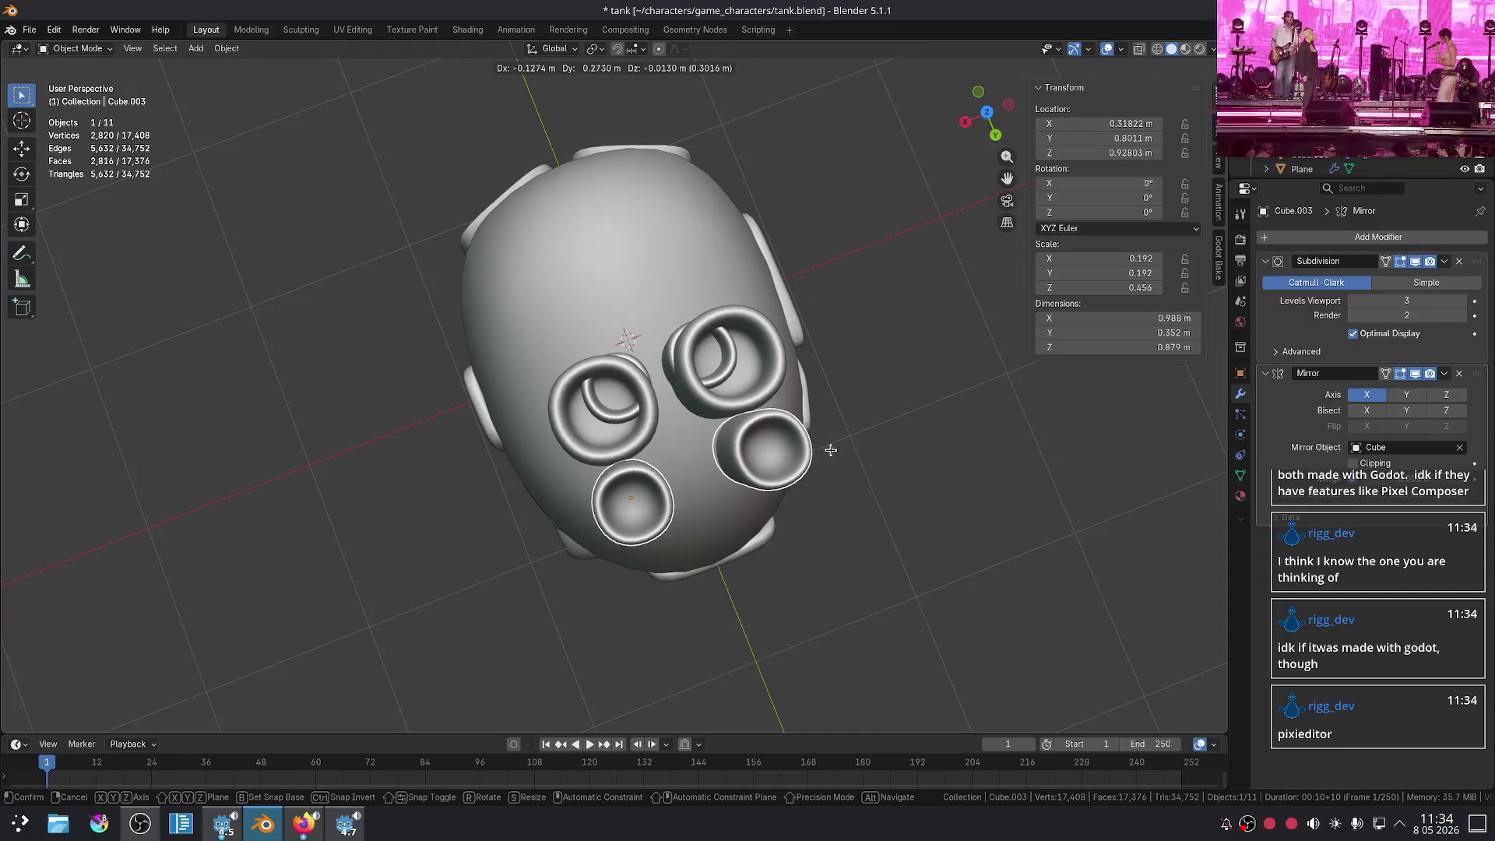
left_click(831, 443)
- Place the smallest tube pair at the rows' end, check the layout, and return to the browser
left_click(697, 382)
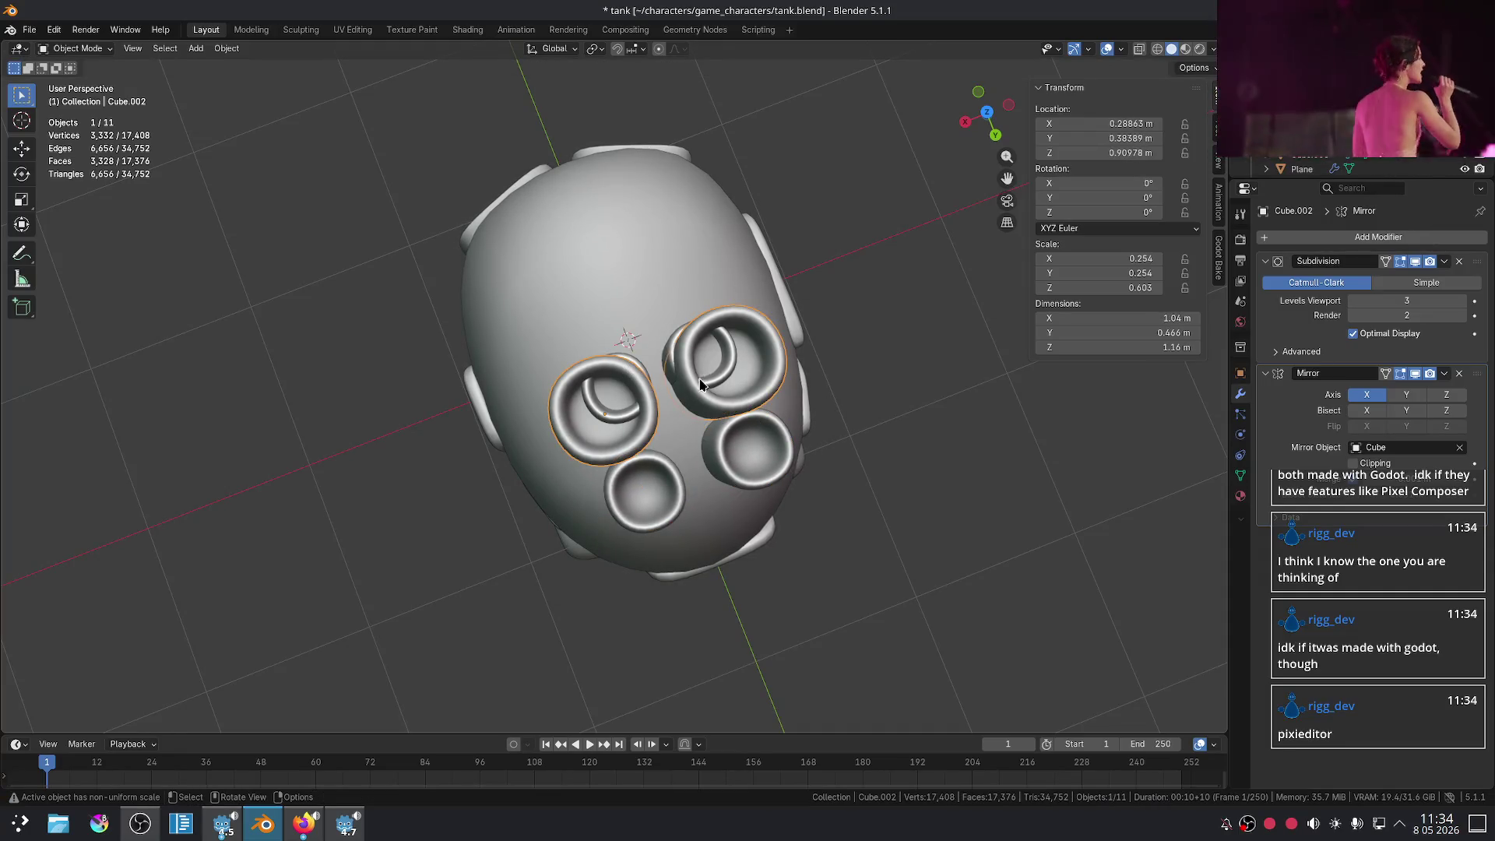
left_click(674, 363)
key("g")
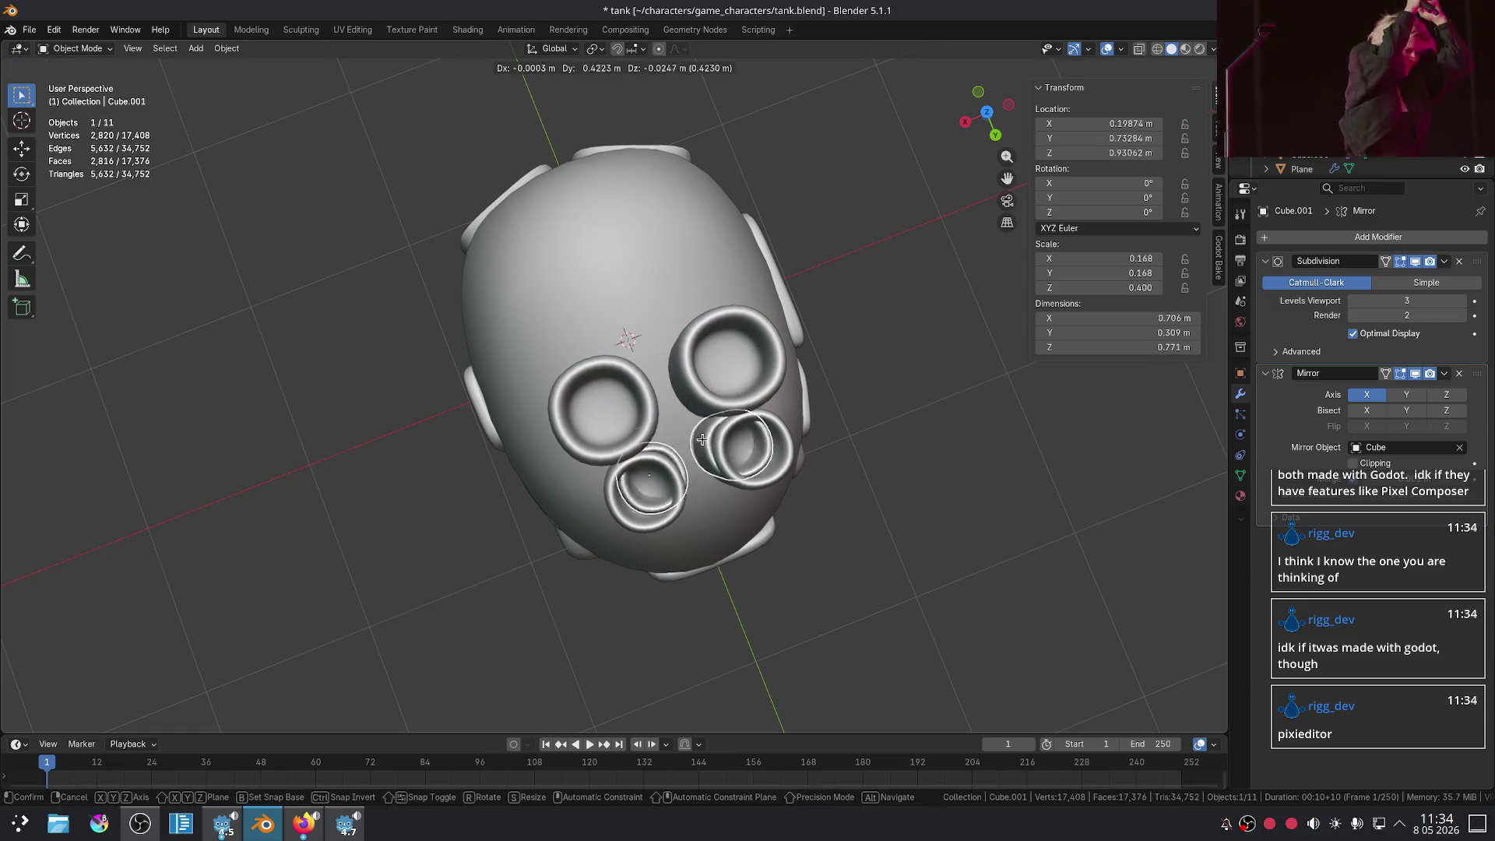
left_click(735, 504)
mouse_move(918, 572)
middle_mouse_down()
mouse_move(1061, 590)
mouse_move(990, 609)
mouse_move(987, 634)
middle_mouse_up()
scroll(970, 607, "up", 2)
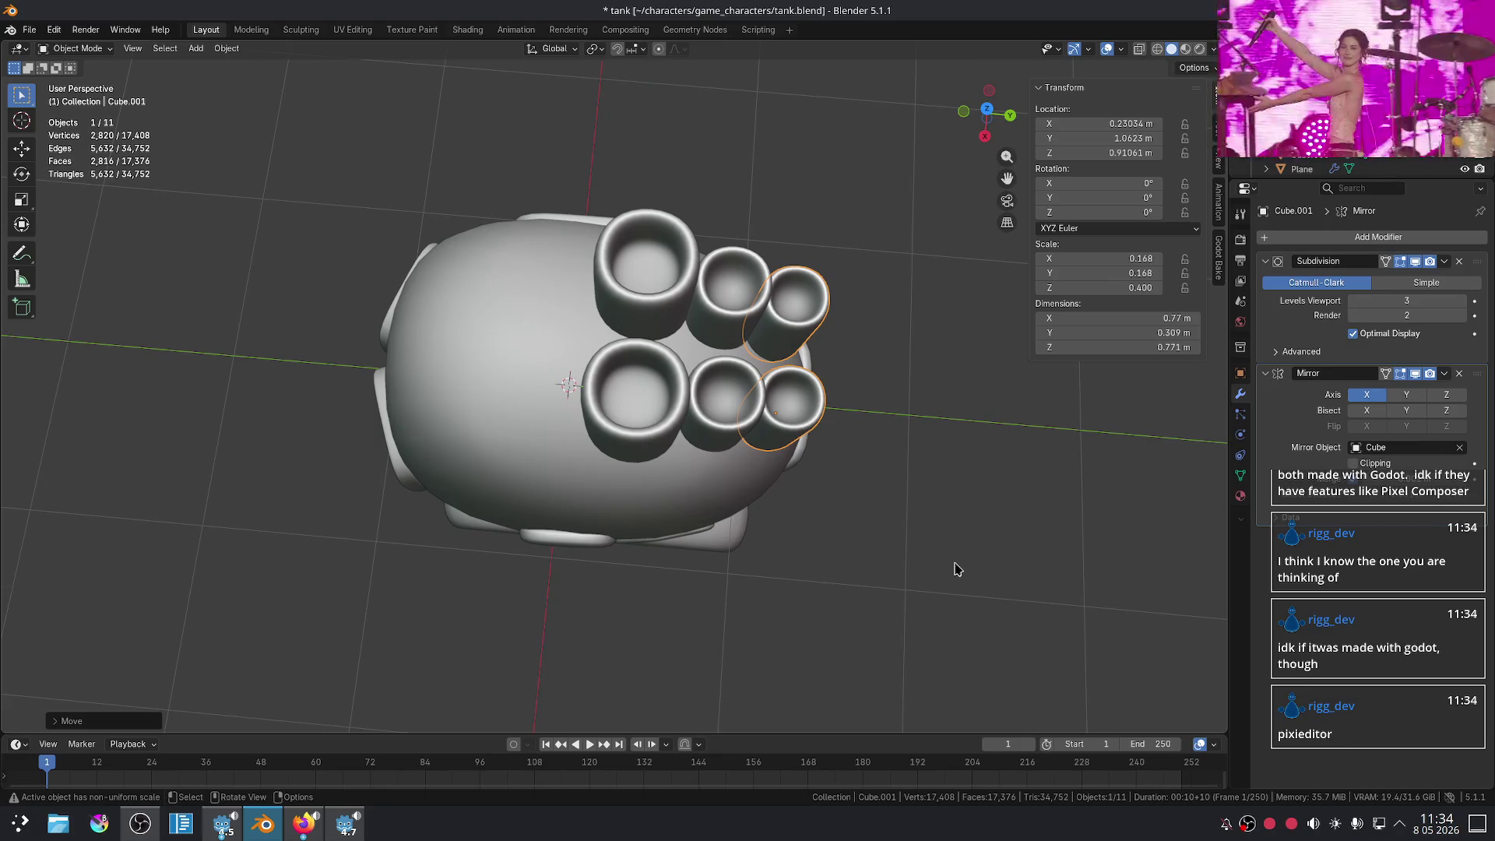
left_click(303, 823)
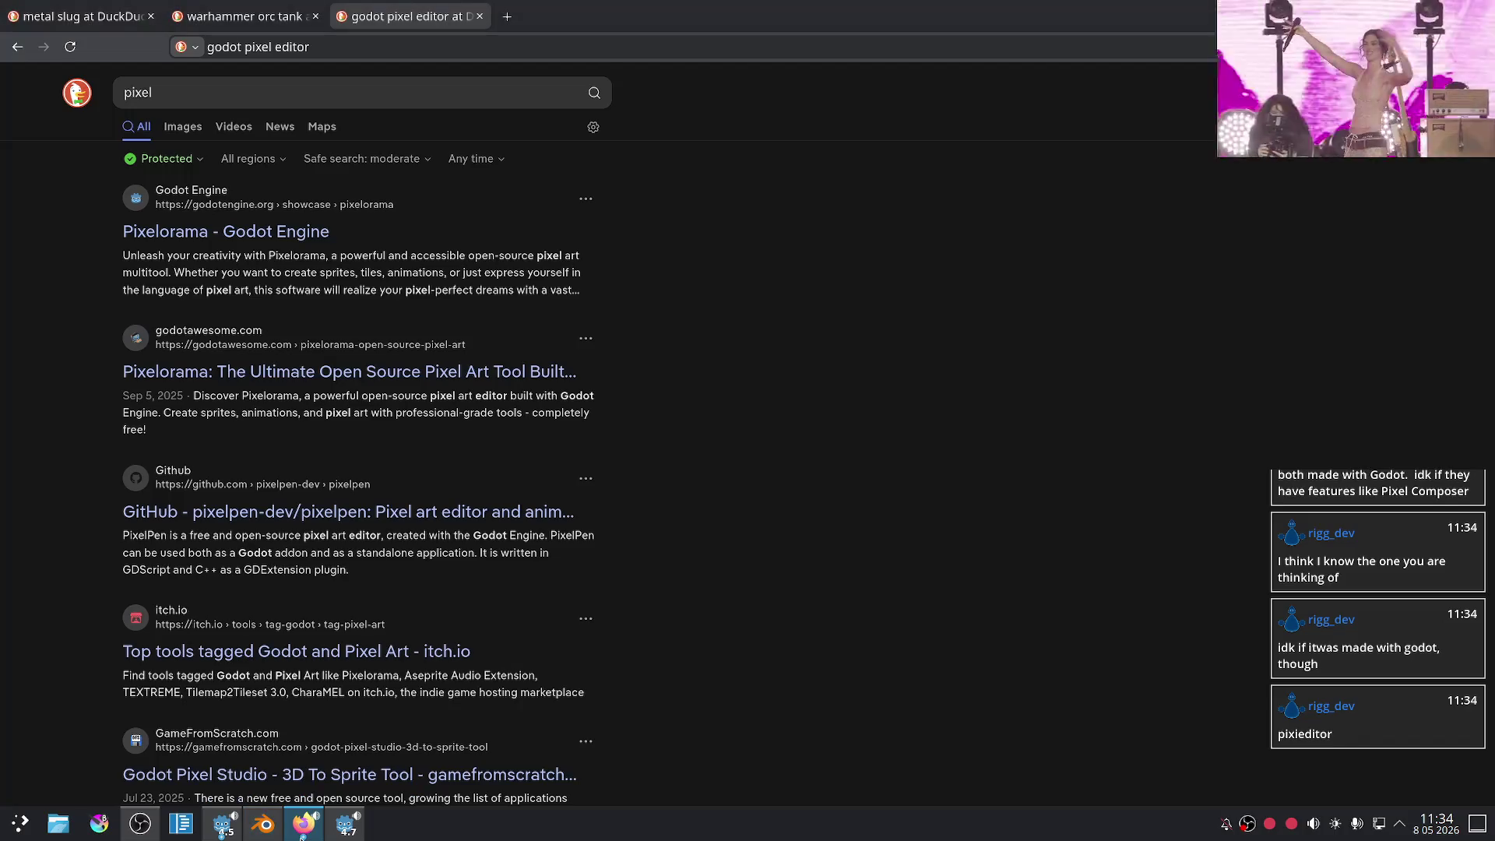
- Correct the DuckDuckGo query to 'pixieditor' and run the search
left_click(178, 83)
key("BackSpace")
type("ditor")
key("Return")
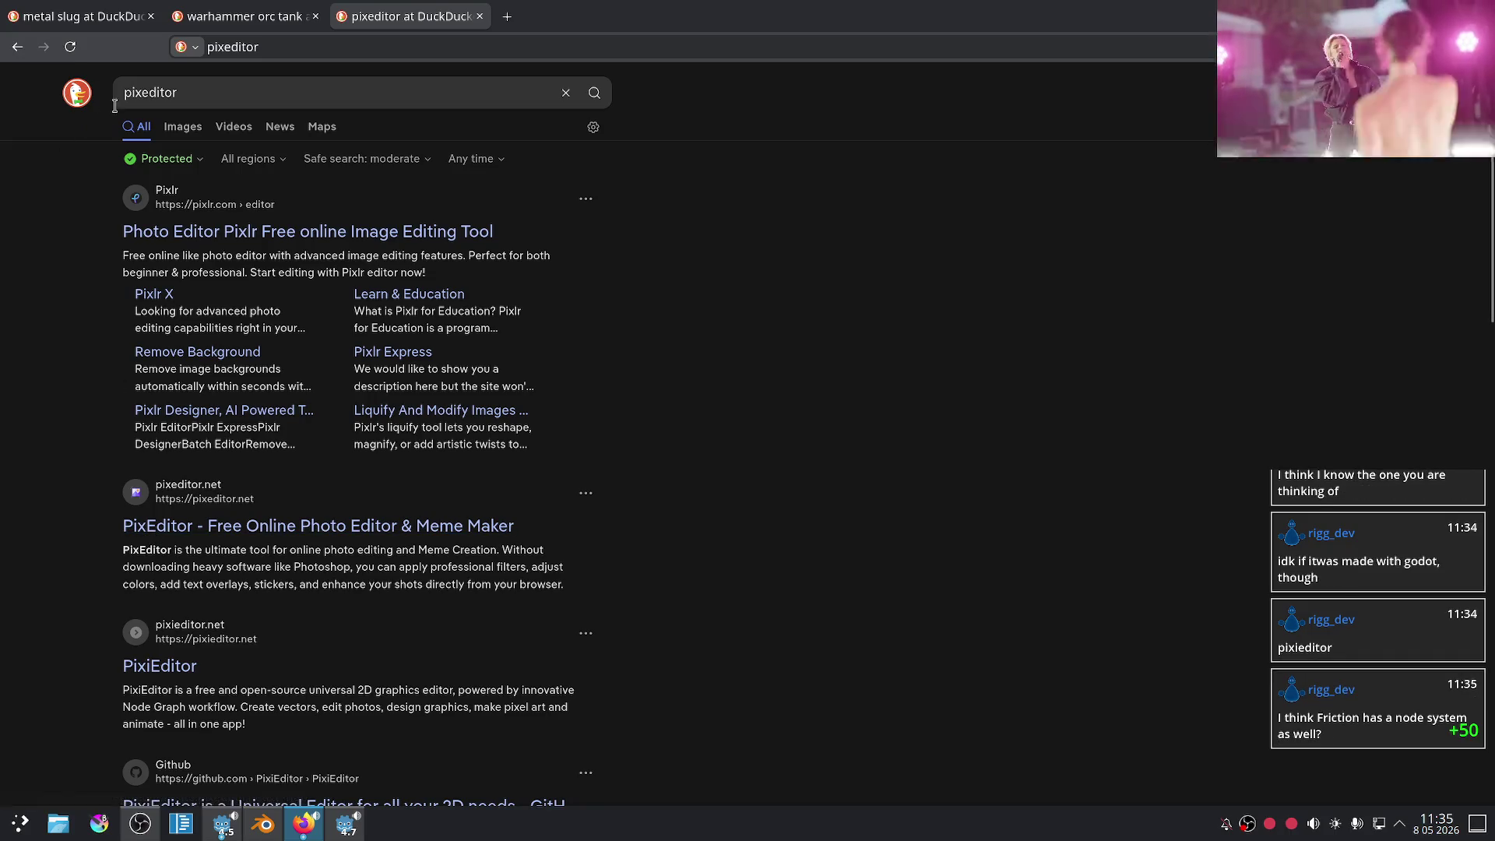
left_click(136, 93)
type("i")
key("Return")
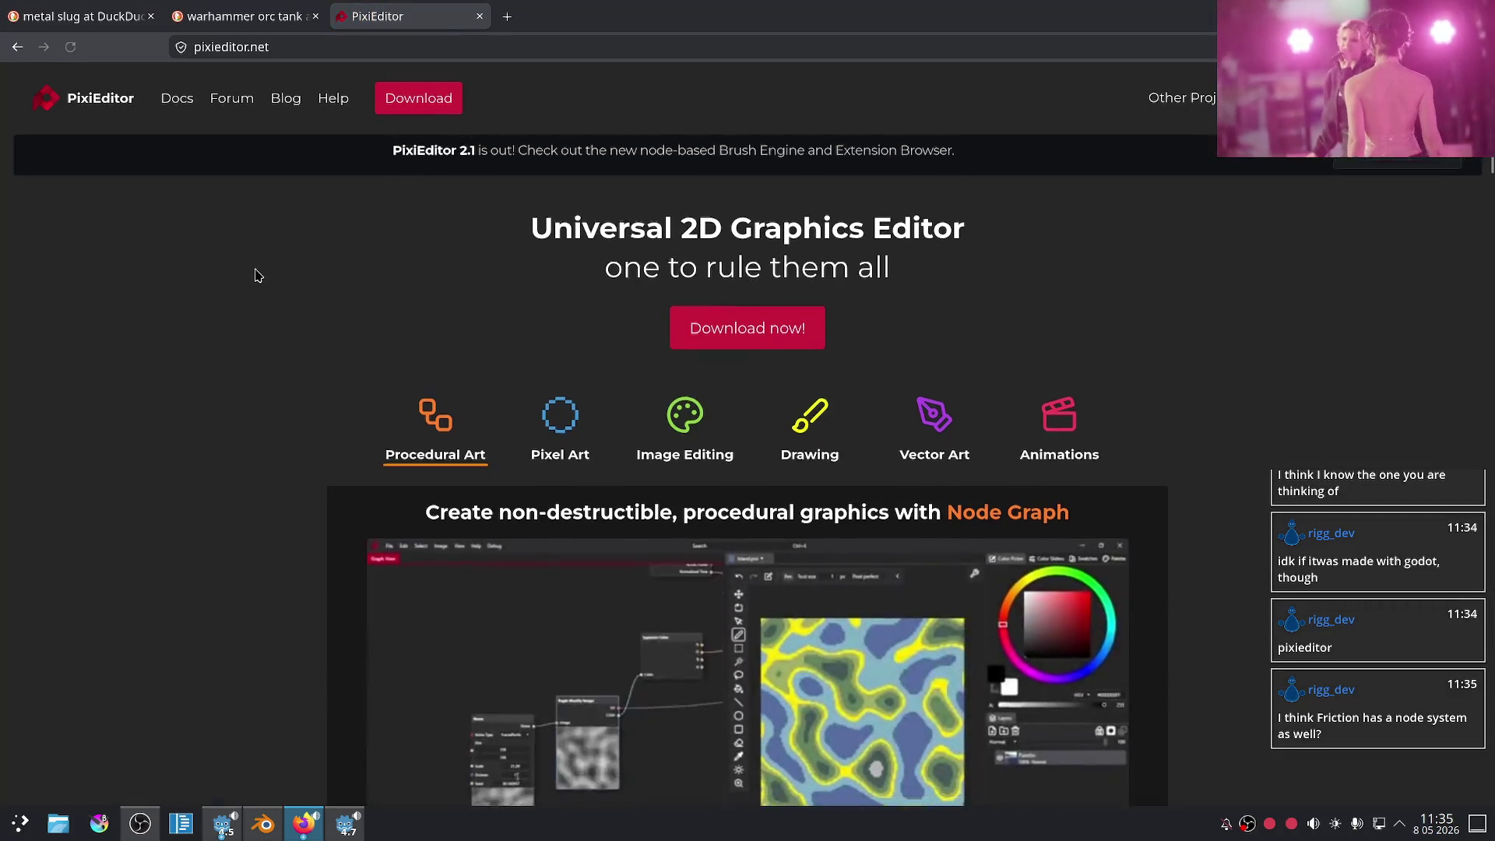
- View the Pixel Art, Drawing and Vector Art feature demos on PixiEditor's homepage
scroll(256, 277, "down", 3)
scroll(257, 277, "down", 2)
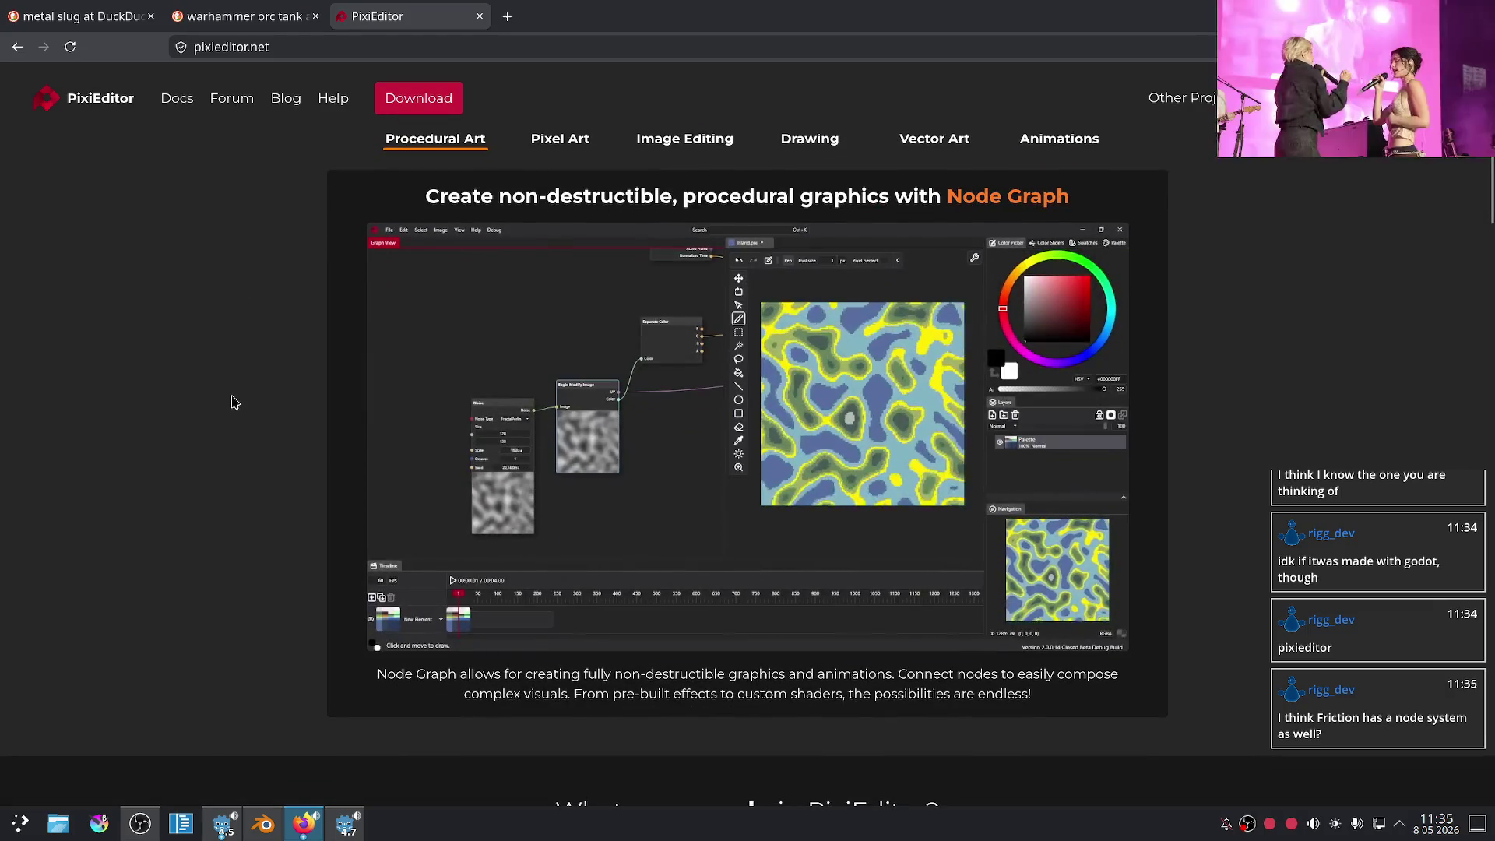
left_click(543, 156)
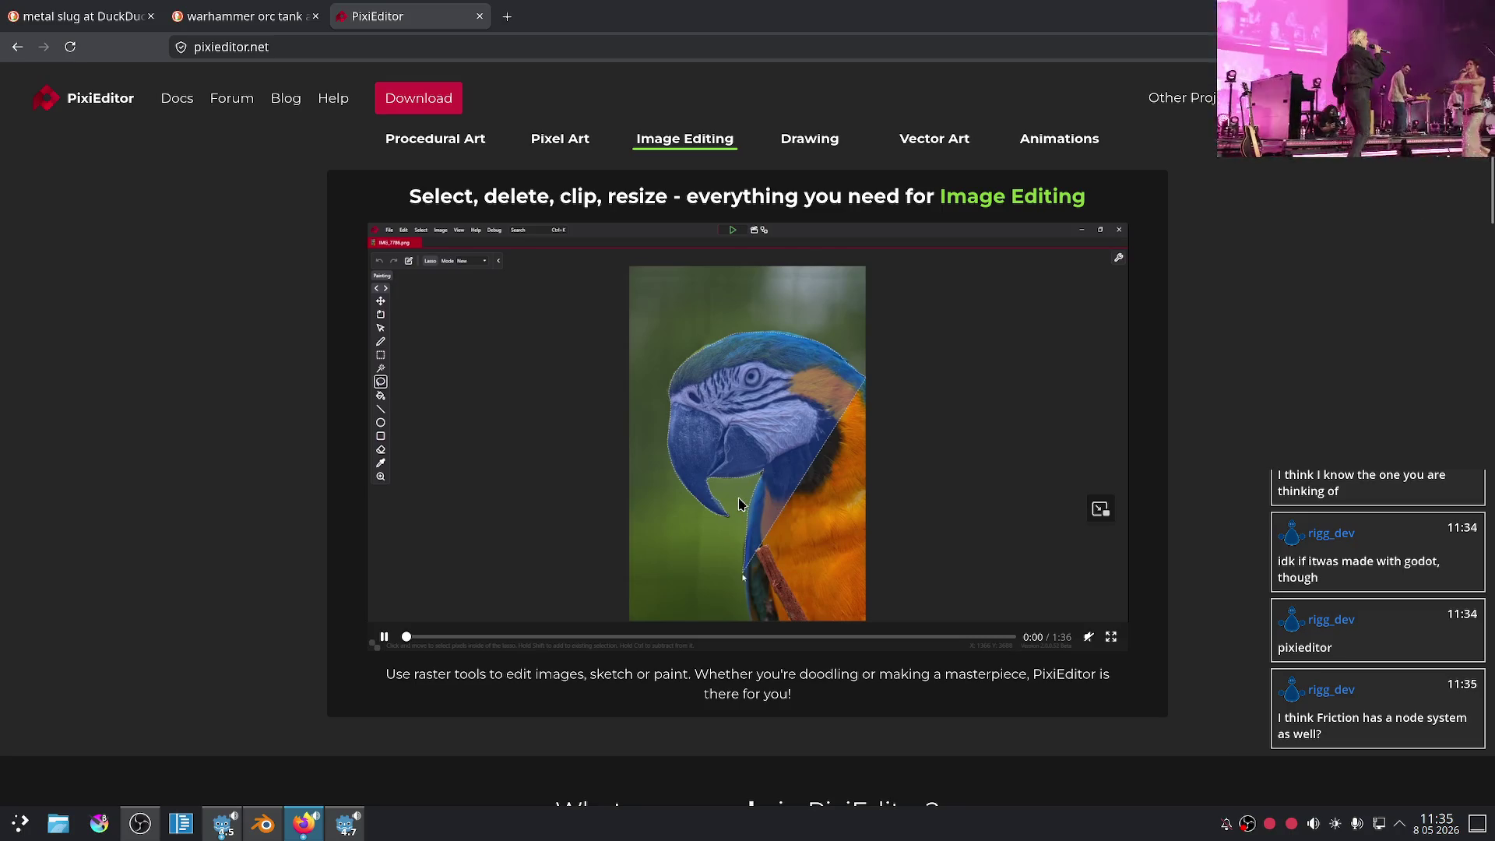
left_click(806, 150)
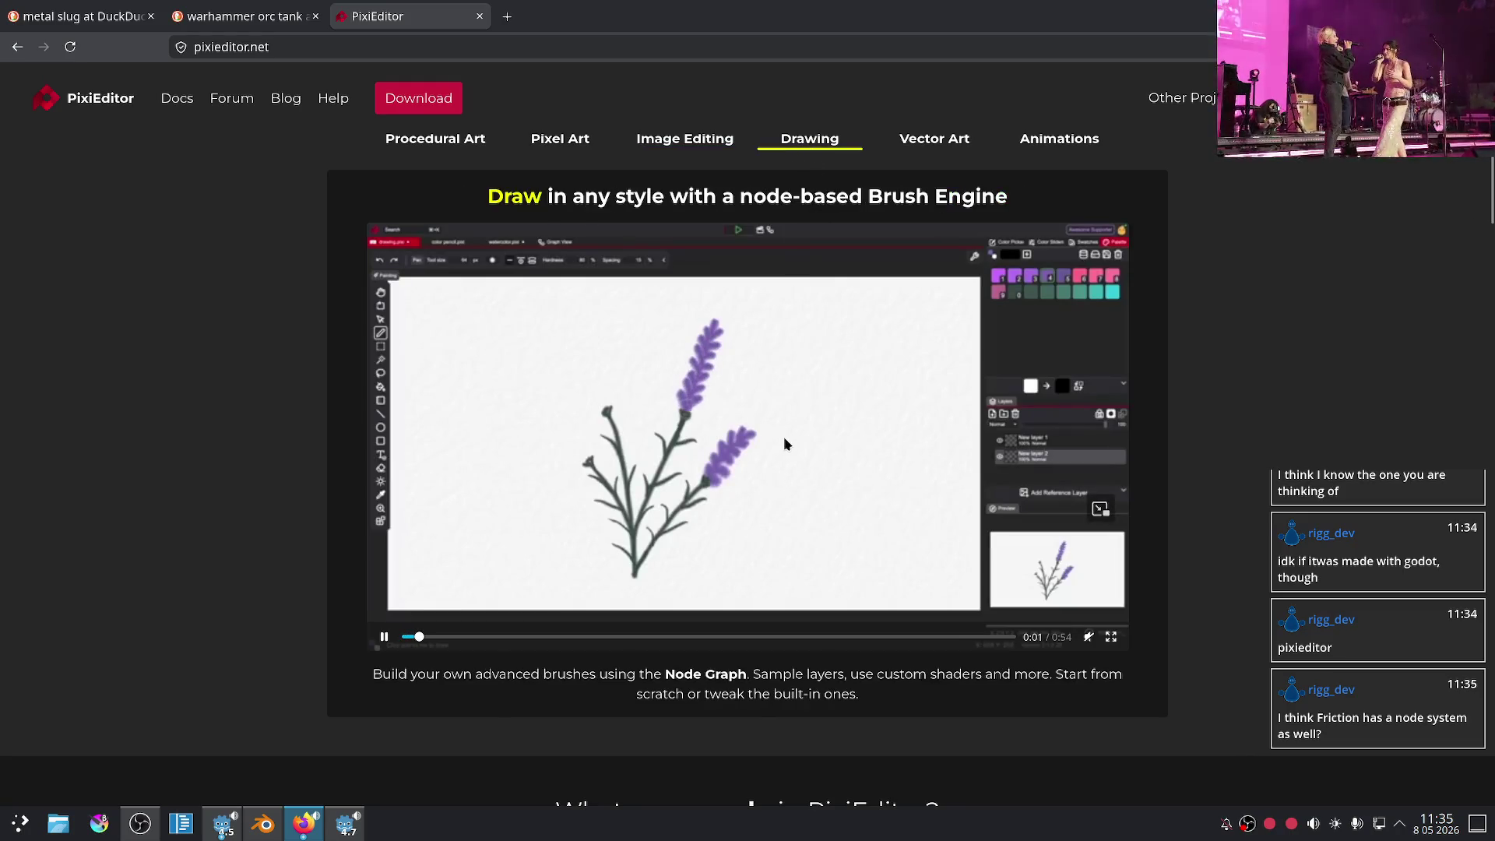
left_click(937, 148)
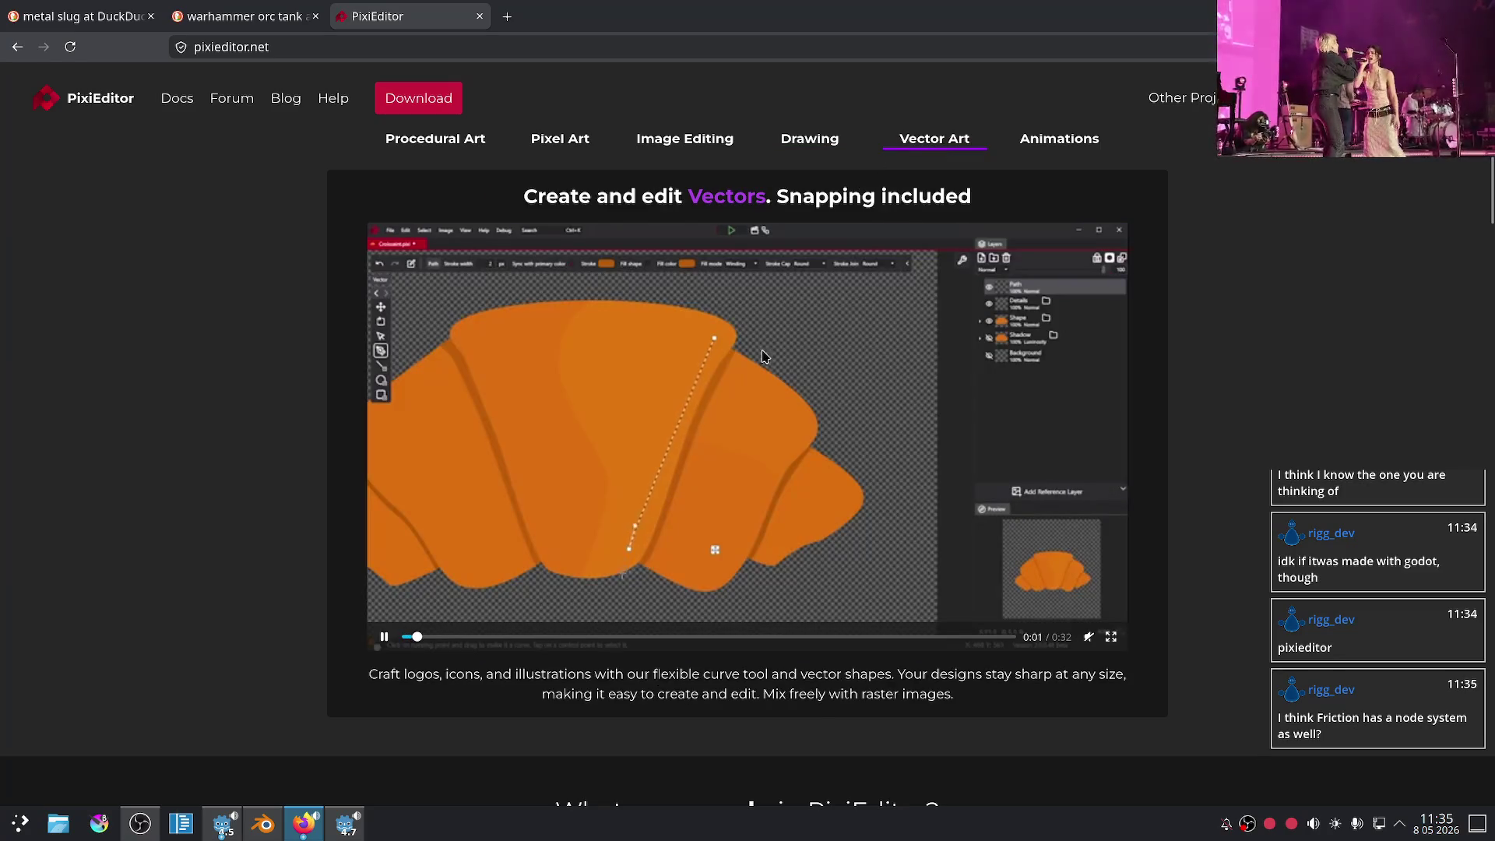
- Scroll through the whole PixiEditor page and back, then open the Other Projects list
scroll(763, 356, "down", 5)
scroll(660, 389, "up", 9)
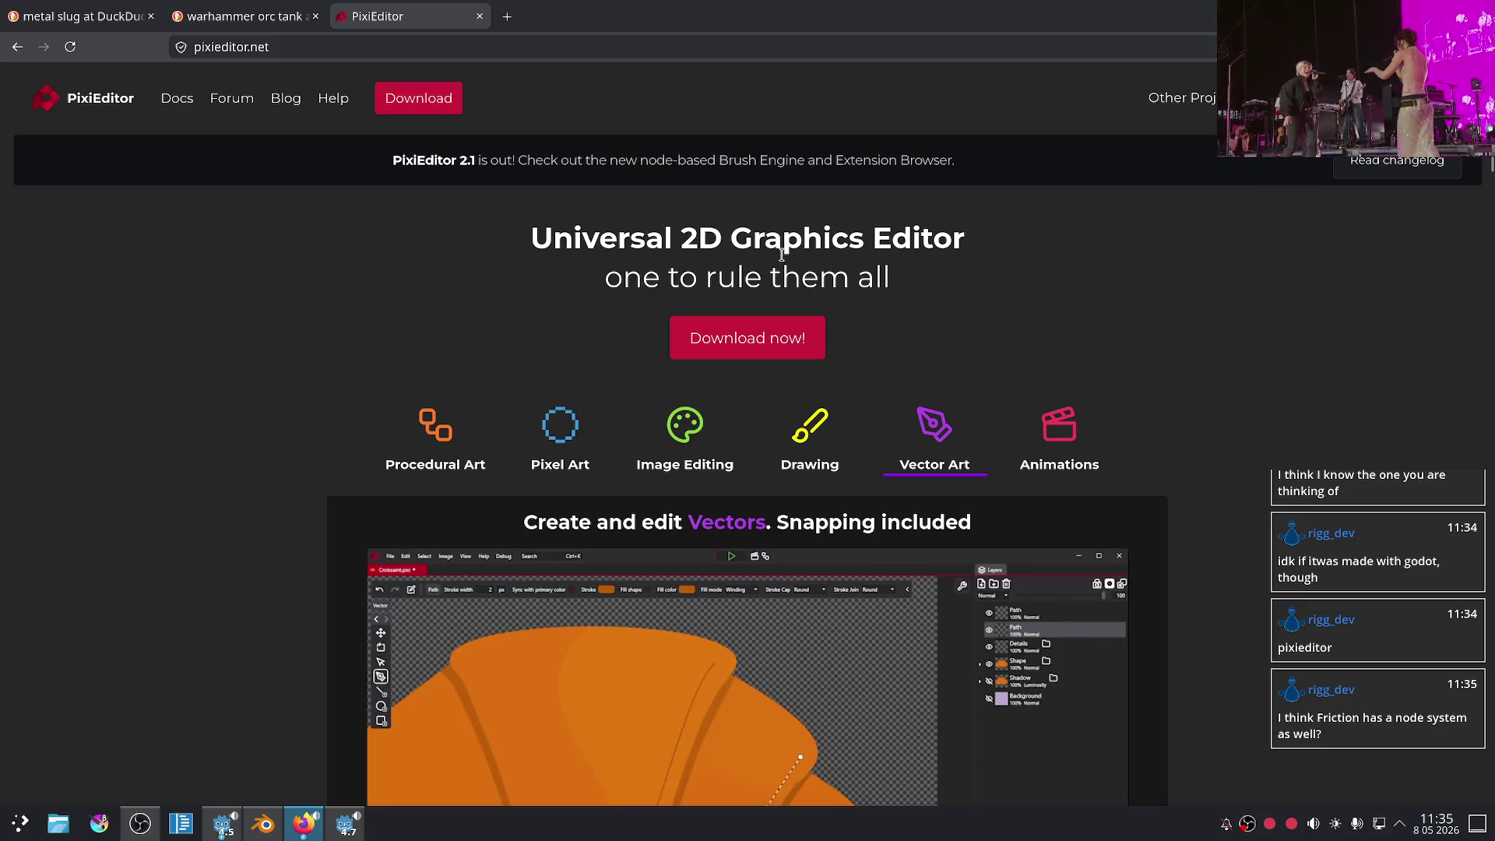
scroll(948, 274, "down", 2)
scroll(951, 295, "down", 4)
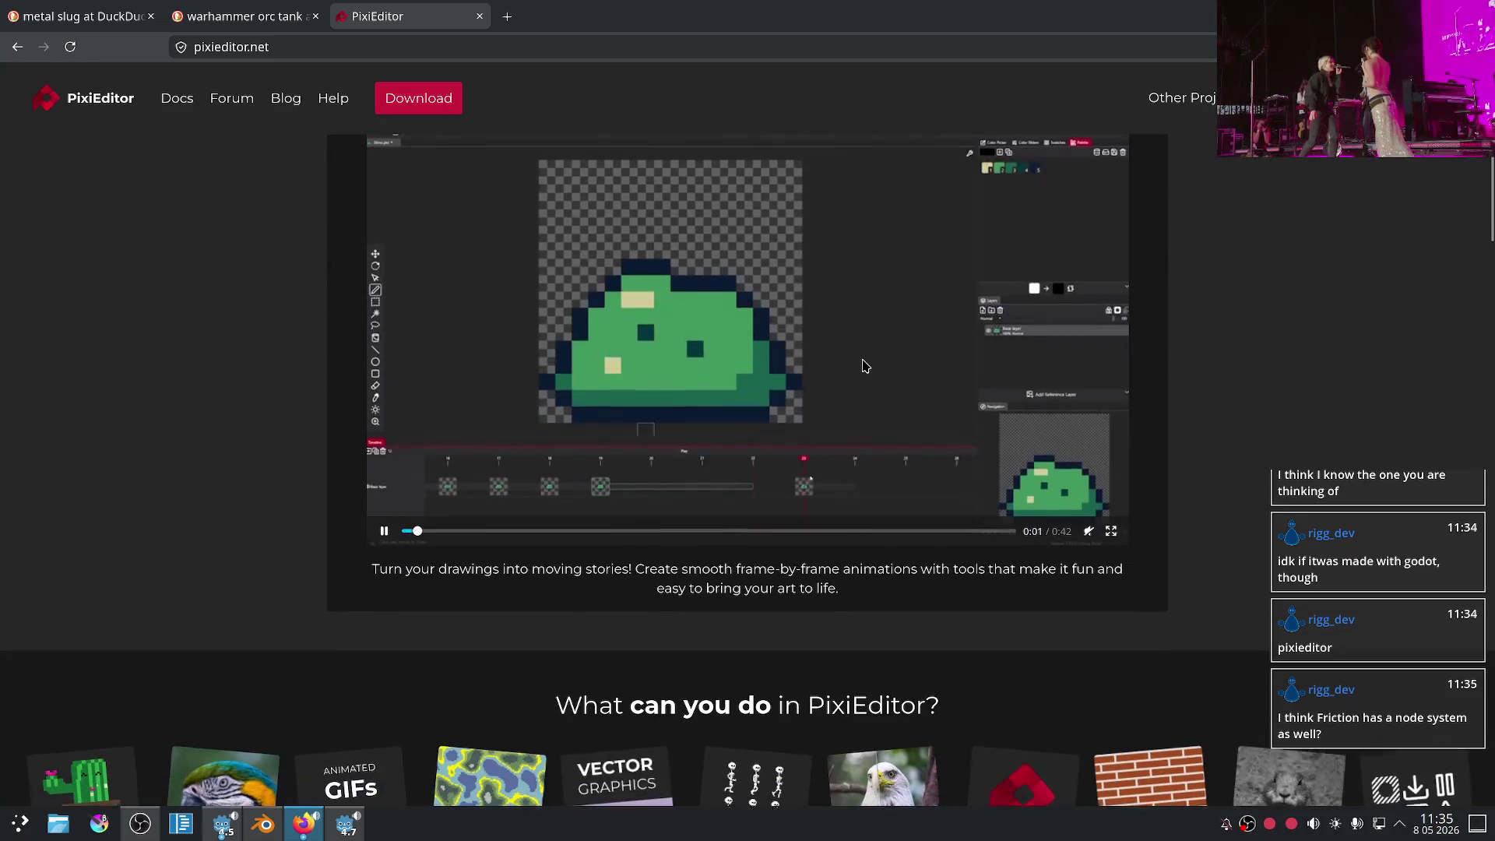
scroll(865, 366, "up", 1)
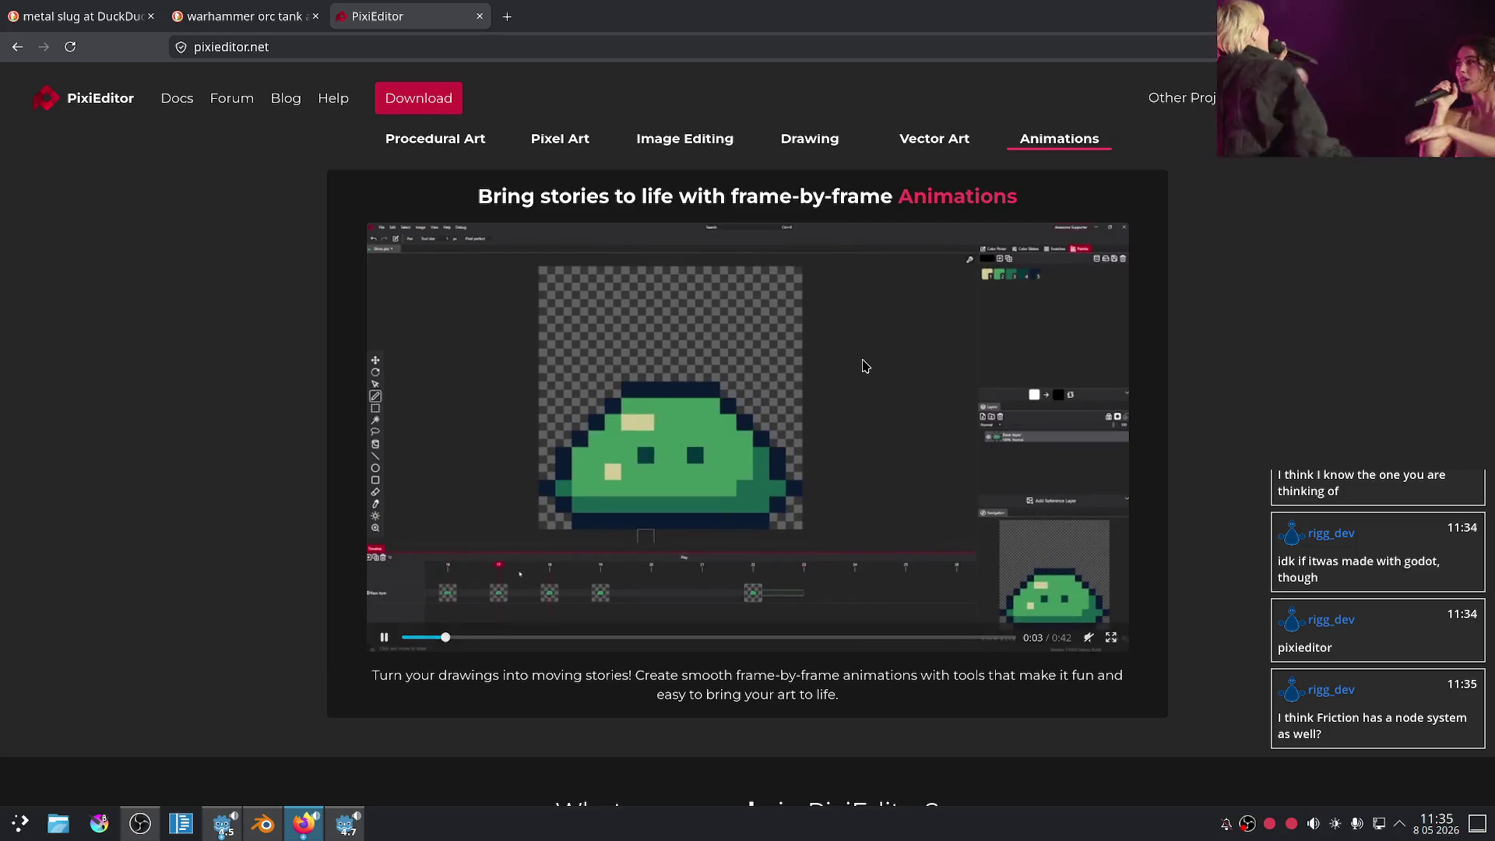
scroll(865, 366, "down", 7)
scroll(637, 399, "down", 5)
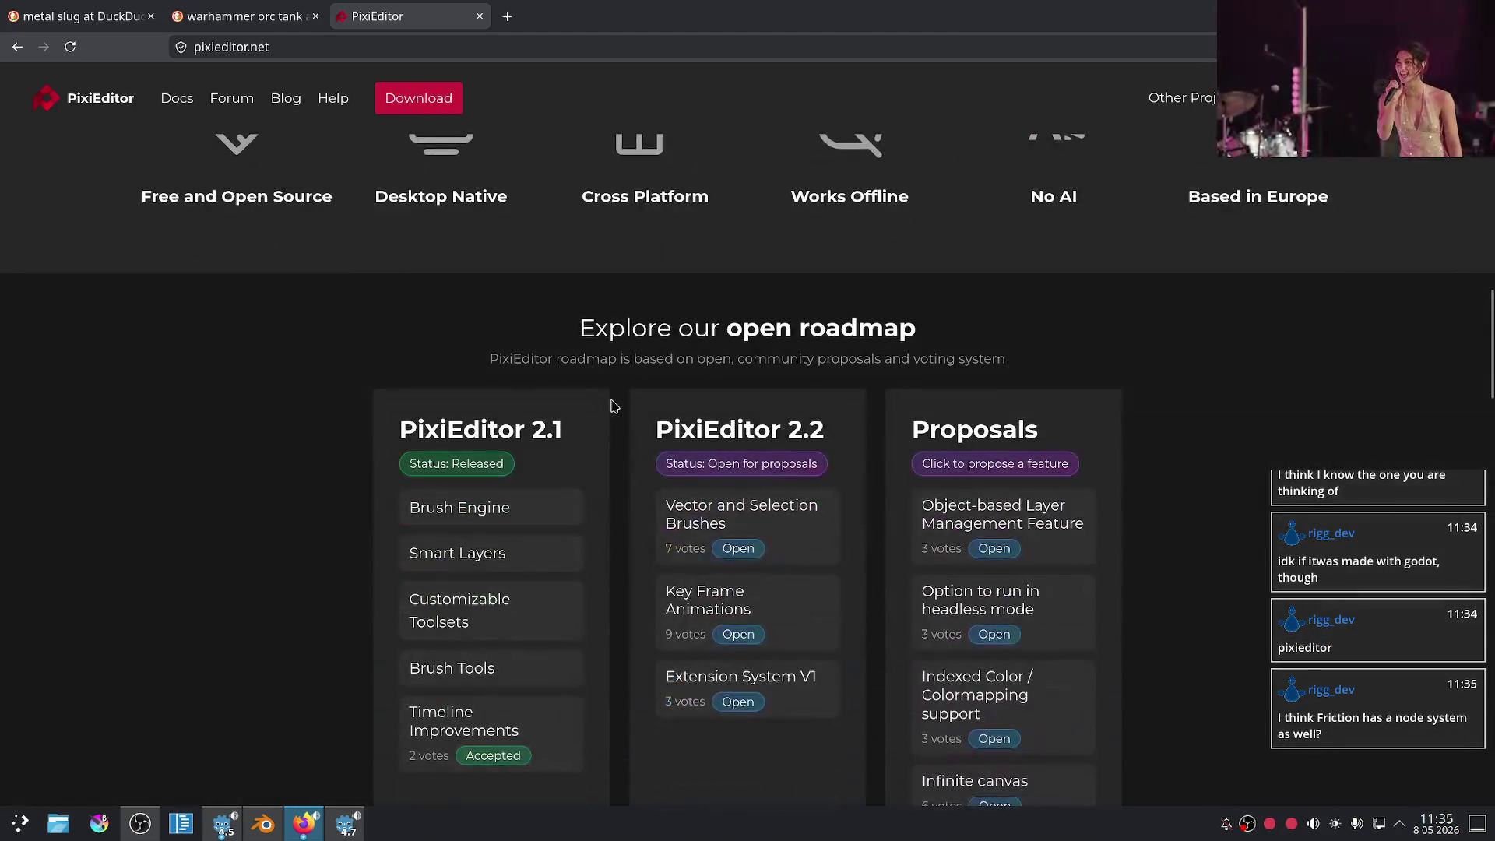
scroll(614, 401, "up", 2)
scroll(573, 417, "down", 2)
scroll(611, 402, "down", 6)
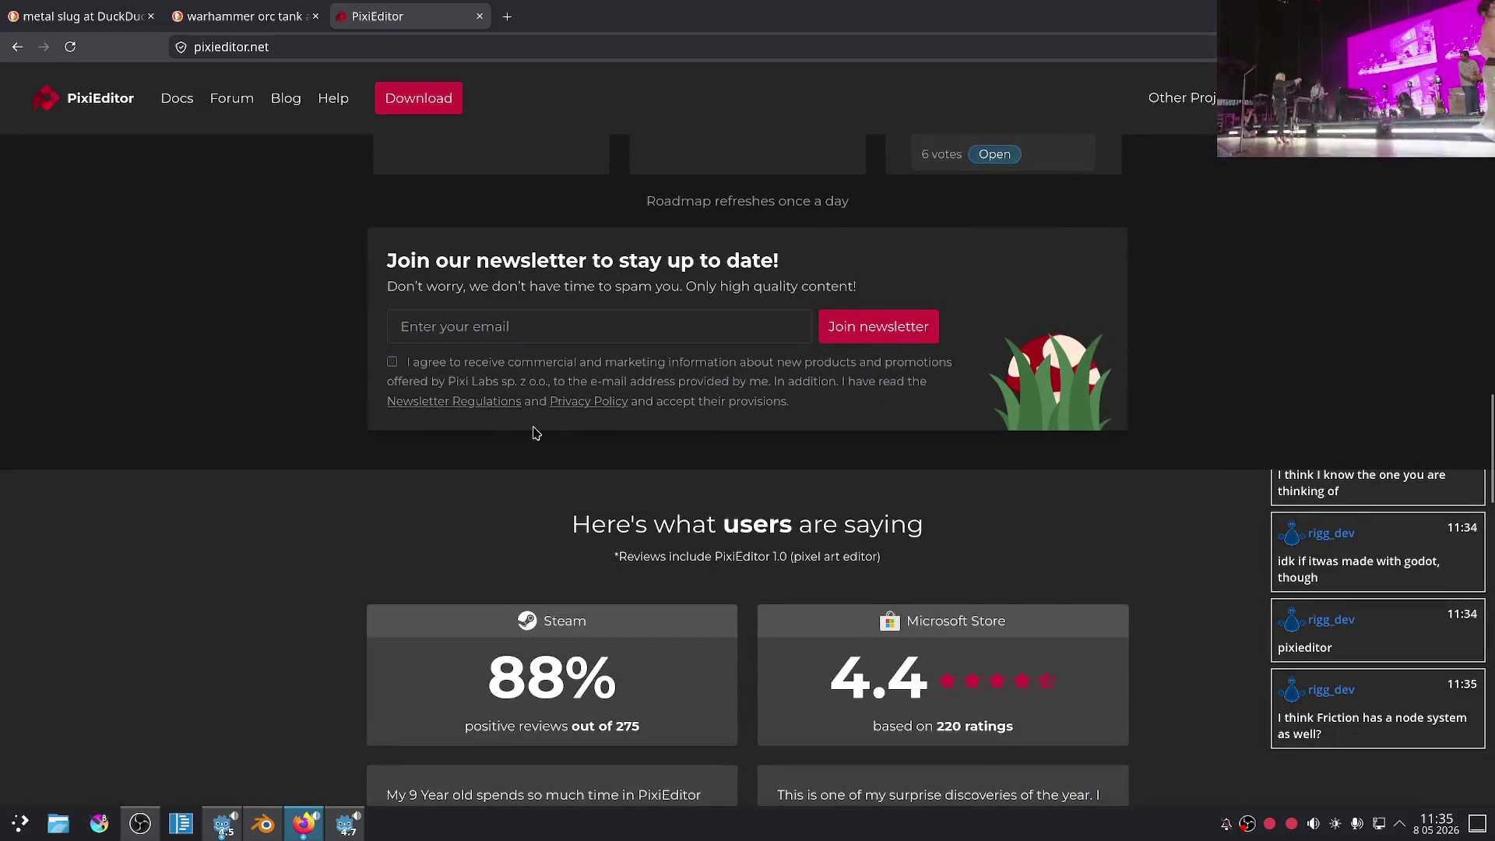
scroll(520, 434, "down", 6)
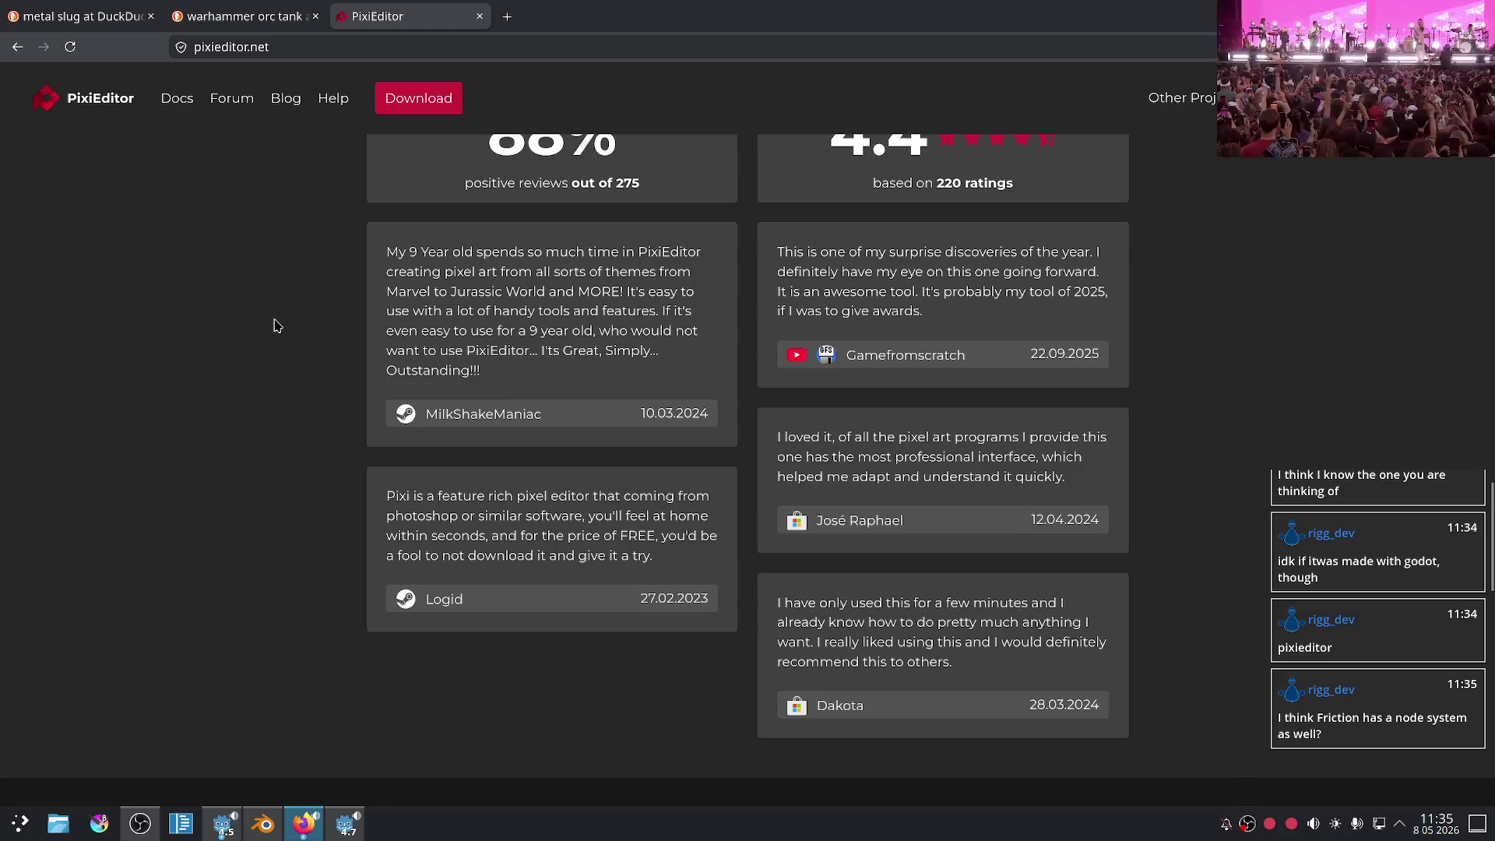
scroll(281, 320, "down", 5)
scroll(281, 320, "down", 10)
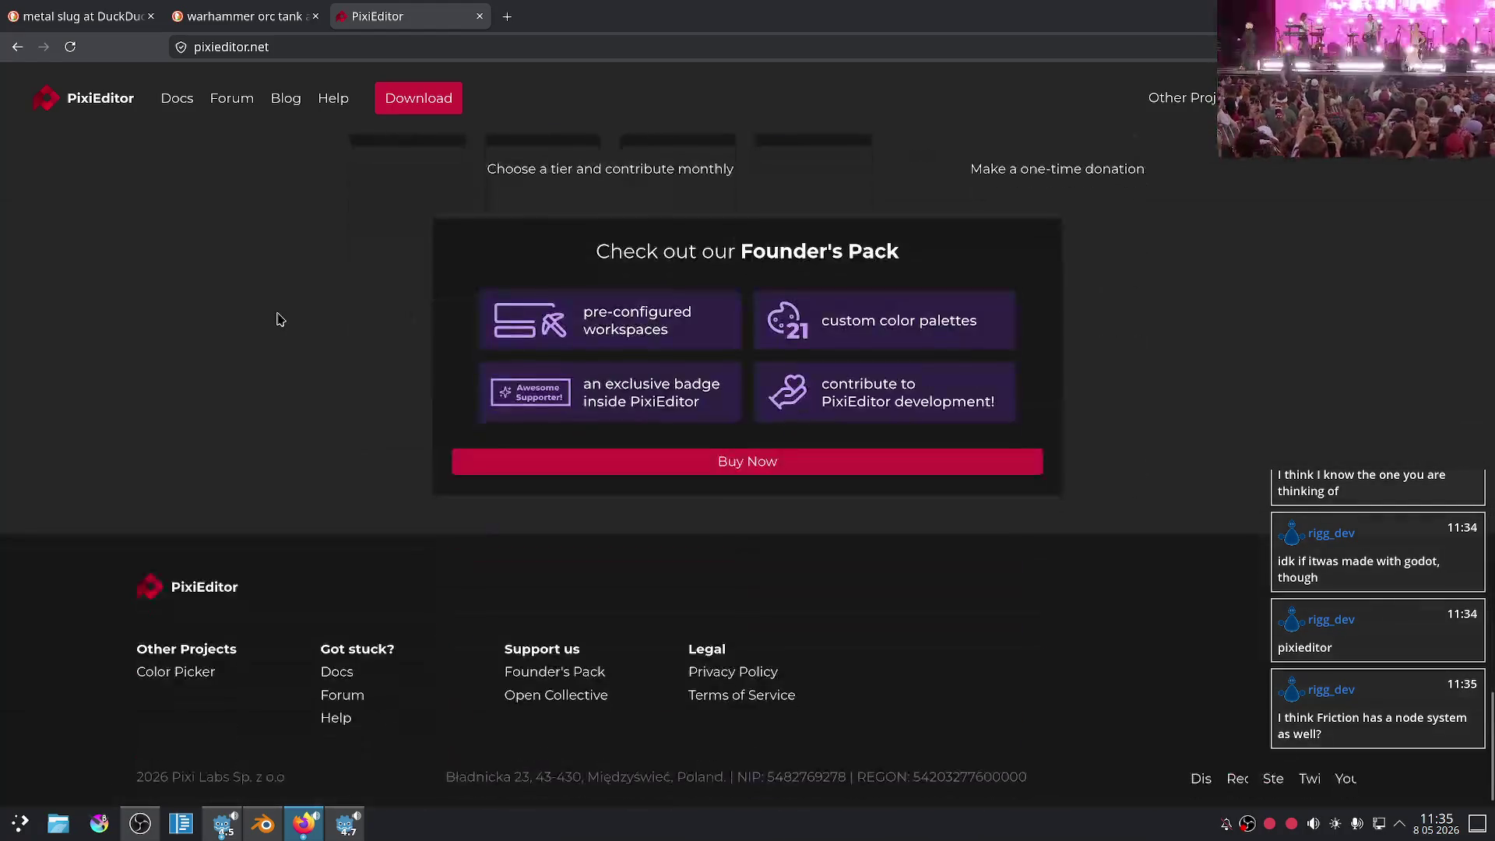
scroll(281, 320, "down", 1)
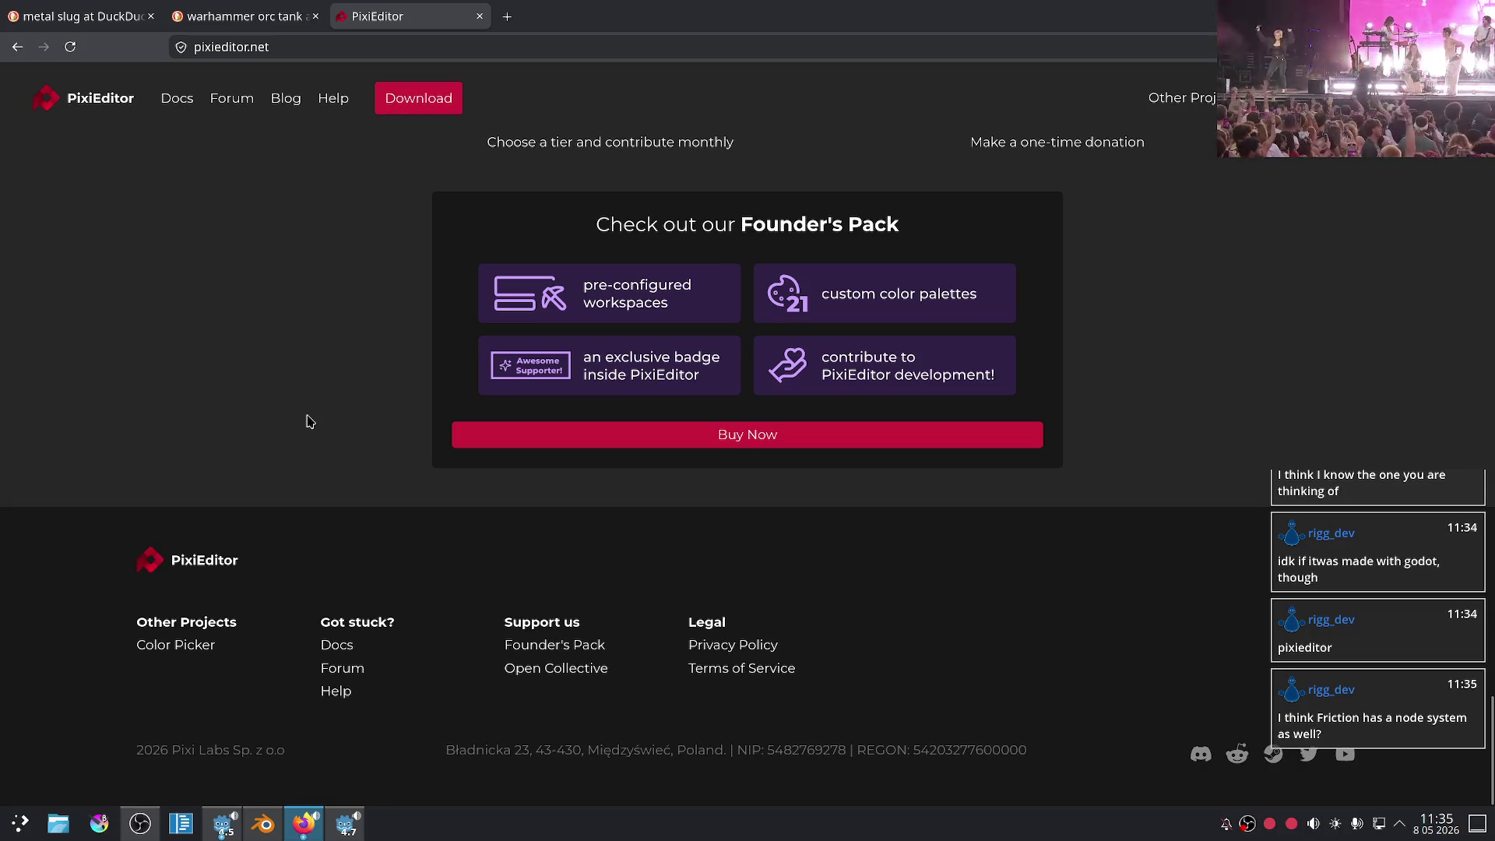
scroll(309, 421, "up", 3)
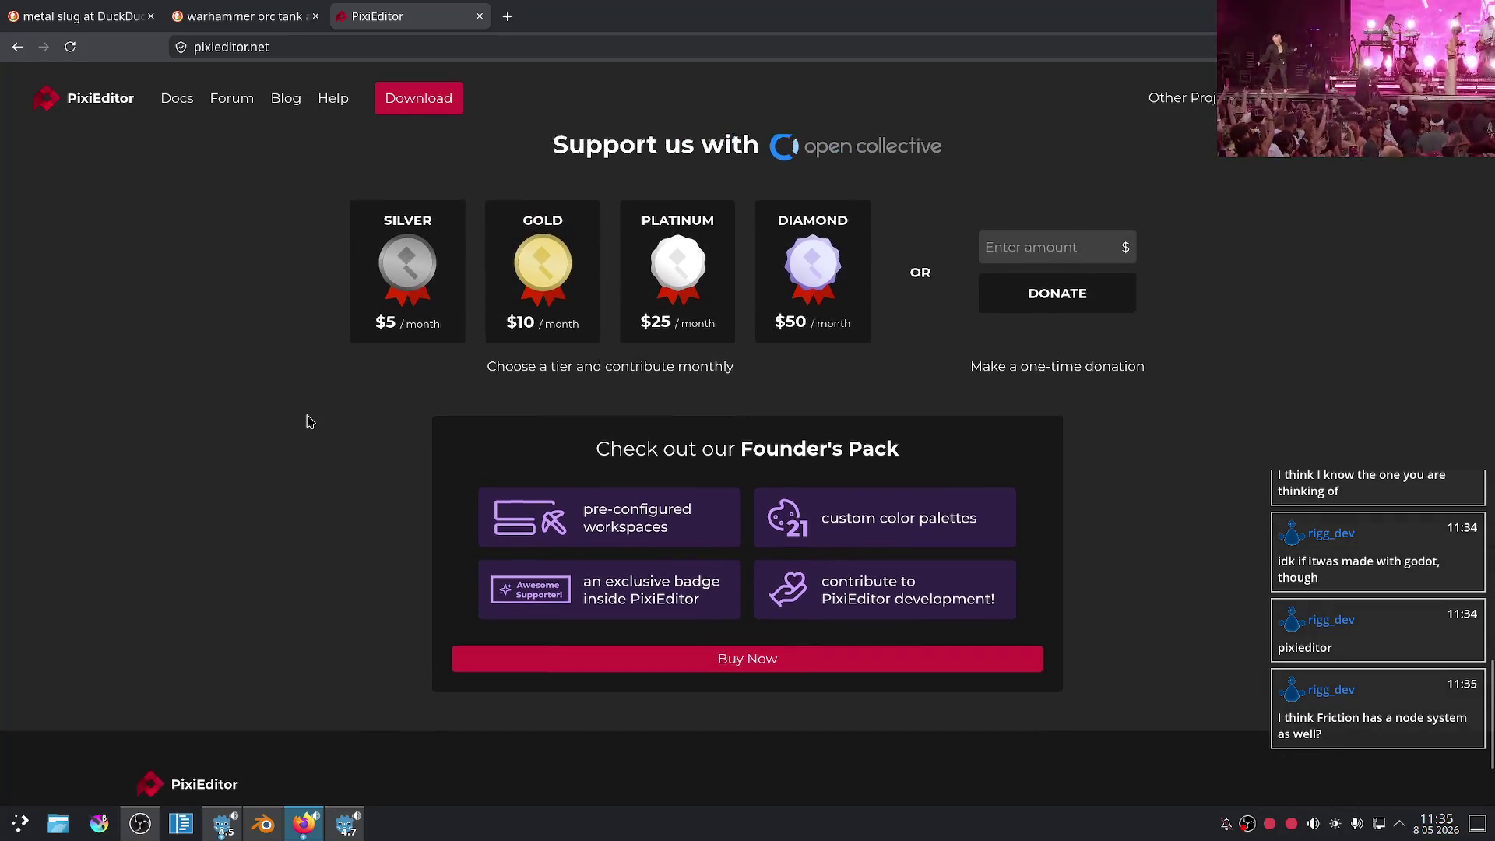
scroll(310, 421, "up", 8)
scroll(310, 421, "up", 7)
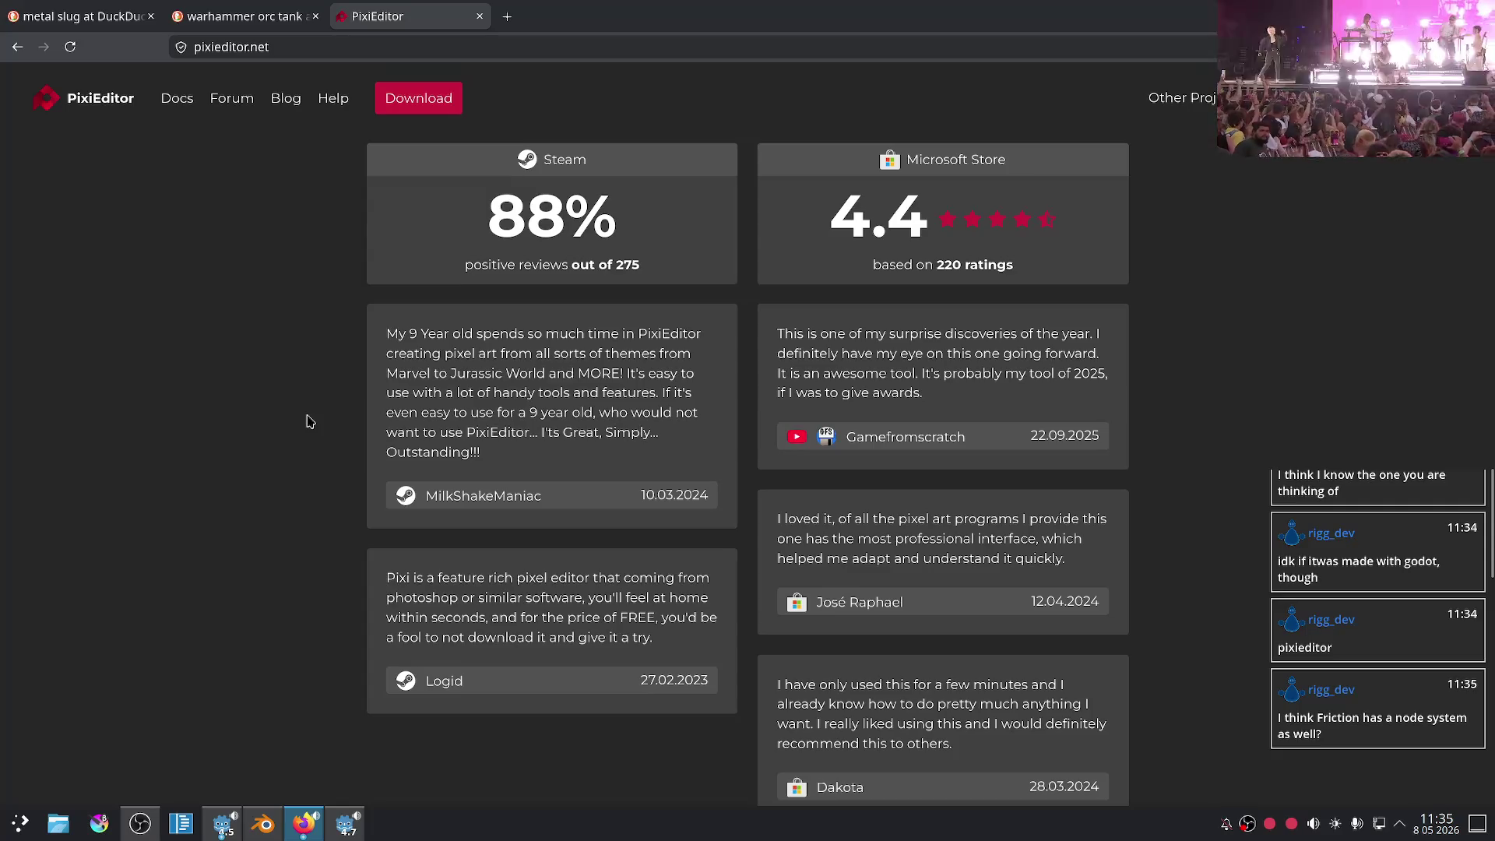
scroll(310, 421, "up", 4)
scroll(309, 421, "up", 7)
scroll(299, 435, "up", 2)
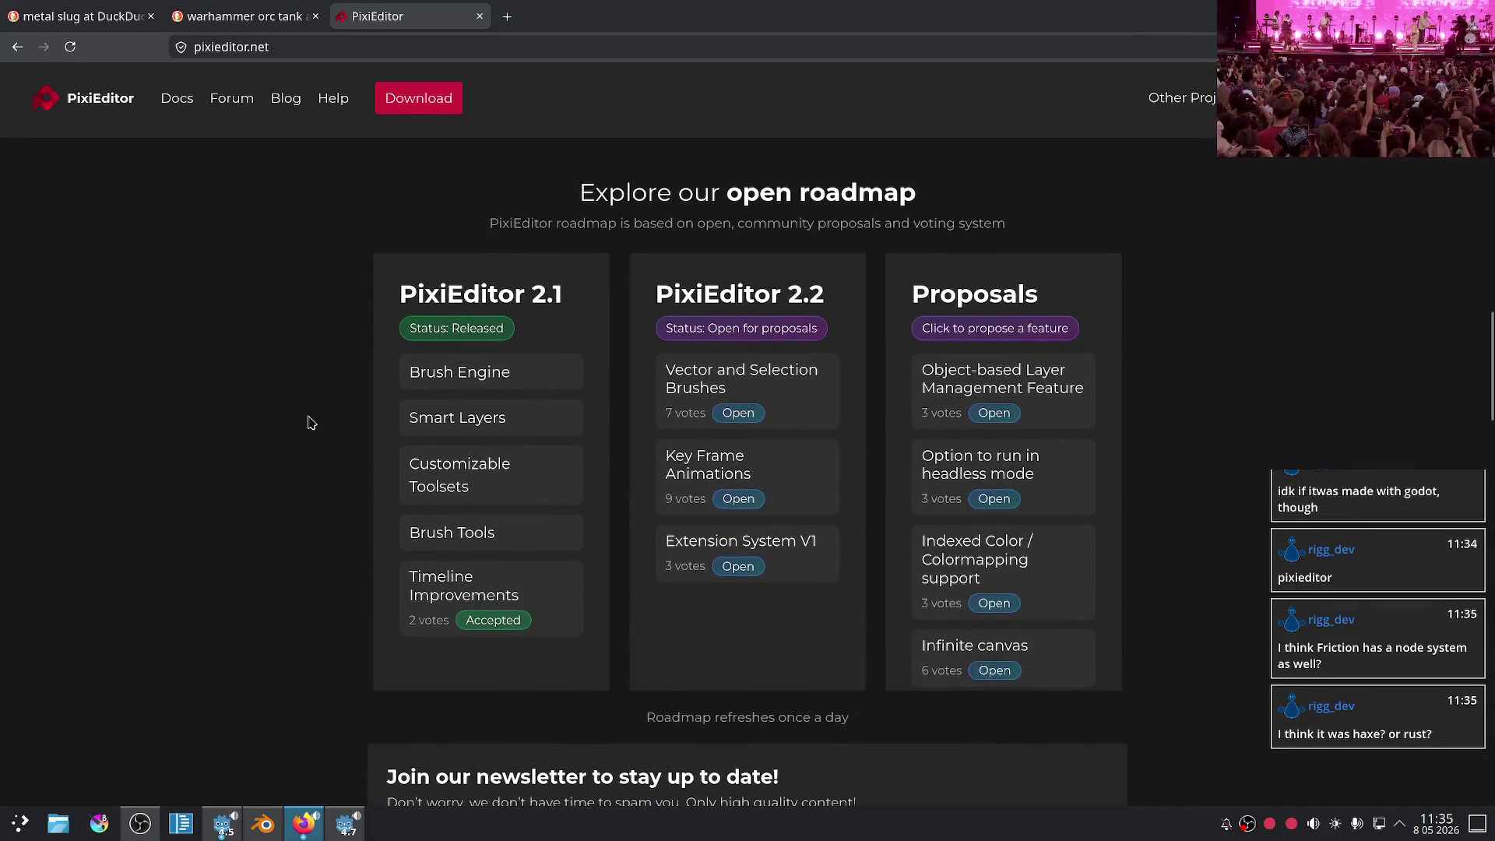
scroll(310, 421, "up", 3)
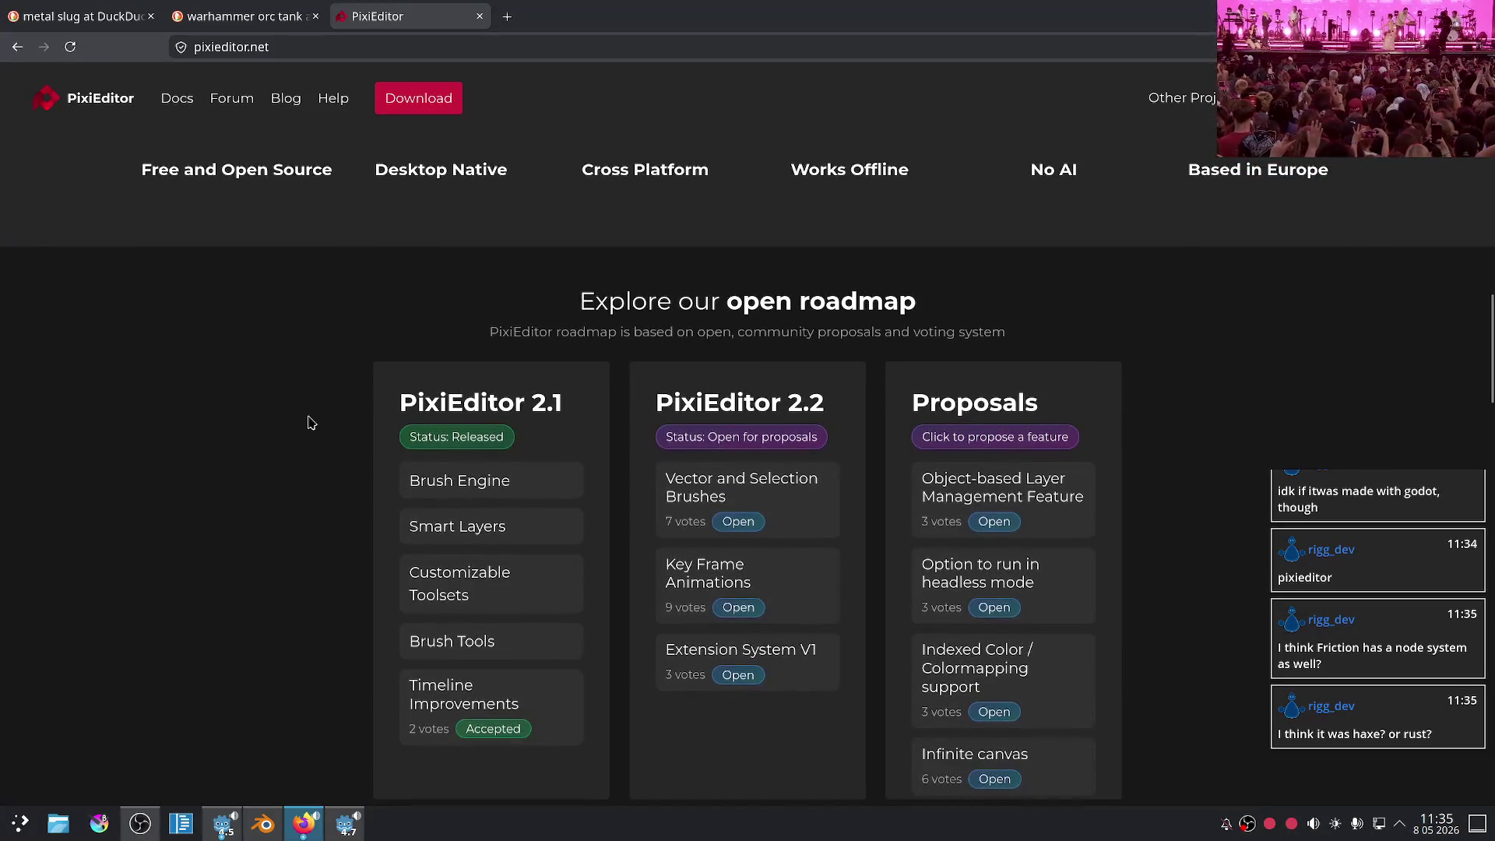
scroll(309, 417, "up", 6)
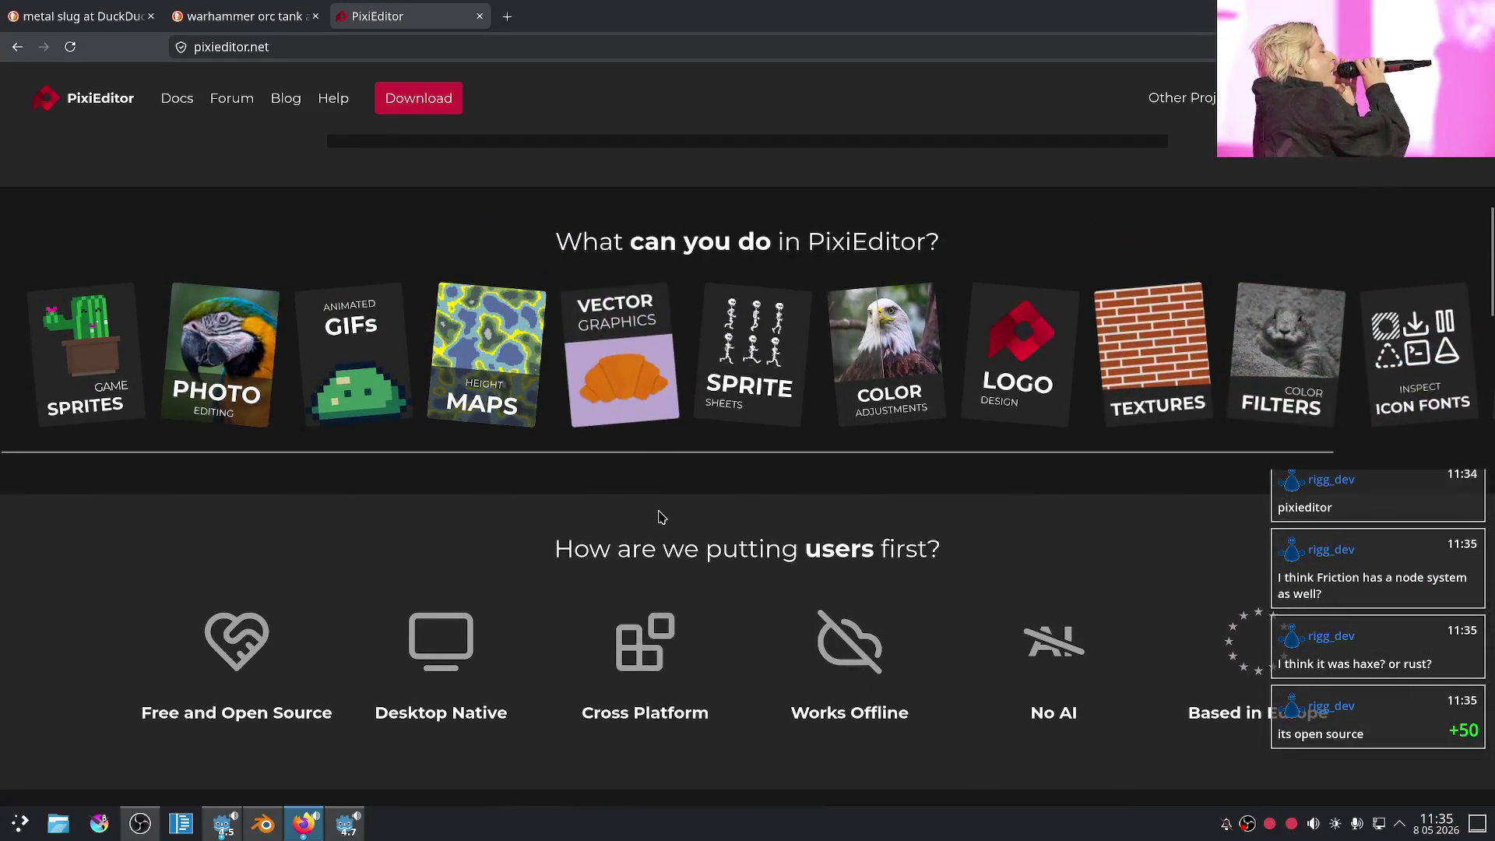
scroll(626, 521, "up", 10)
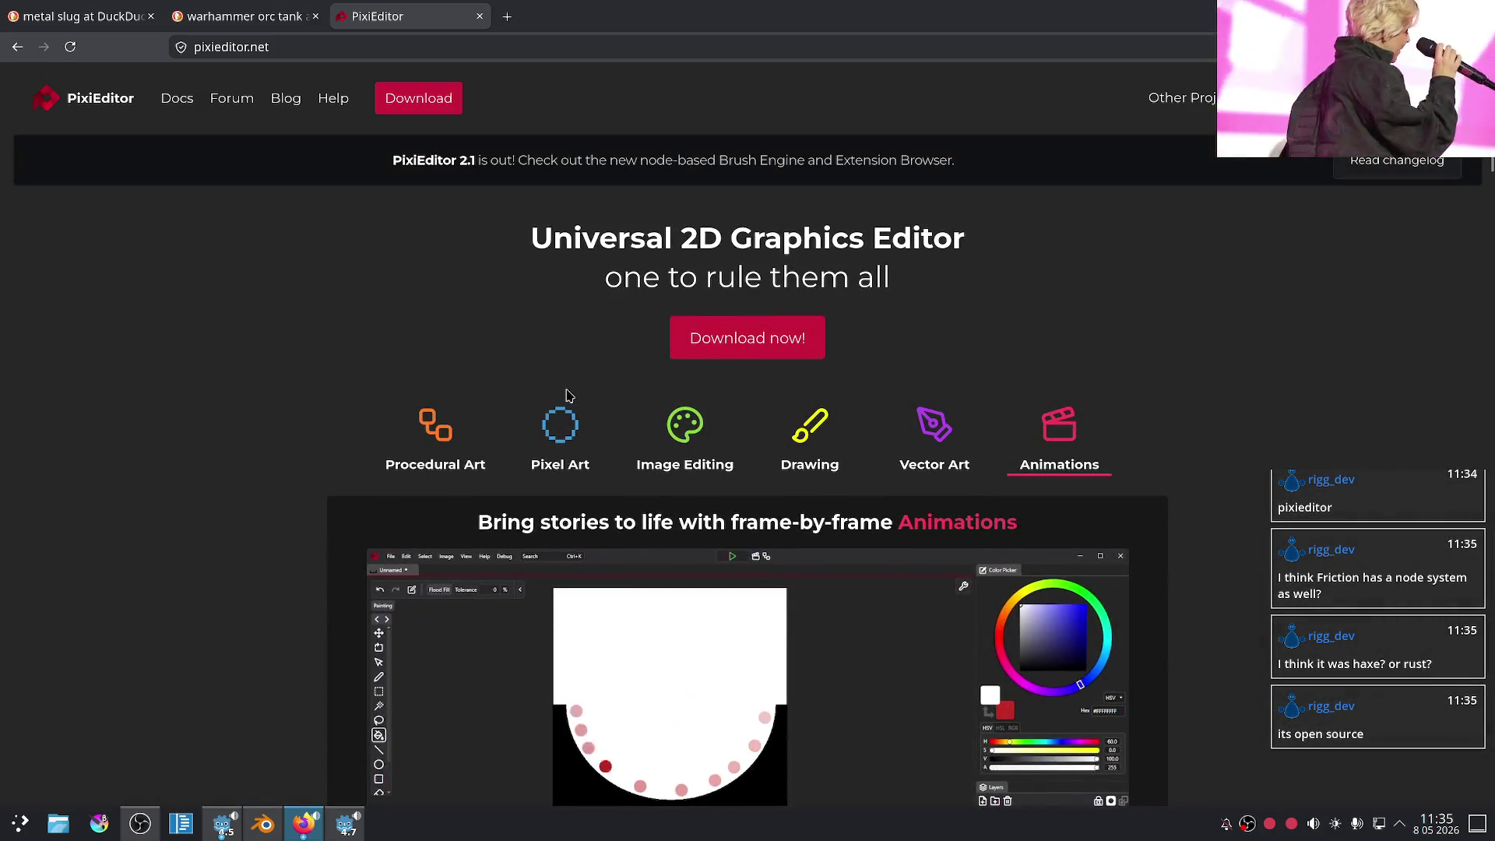
left_click_drag(1298, 78, 1260, 197)
mouse_move(1195, 101)
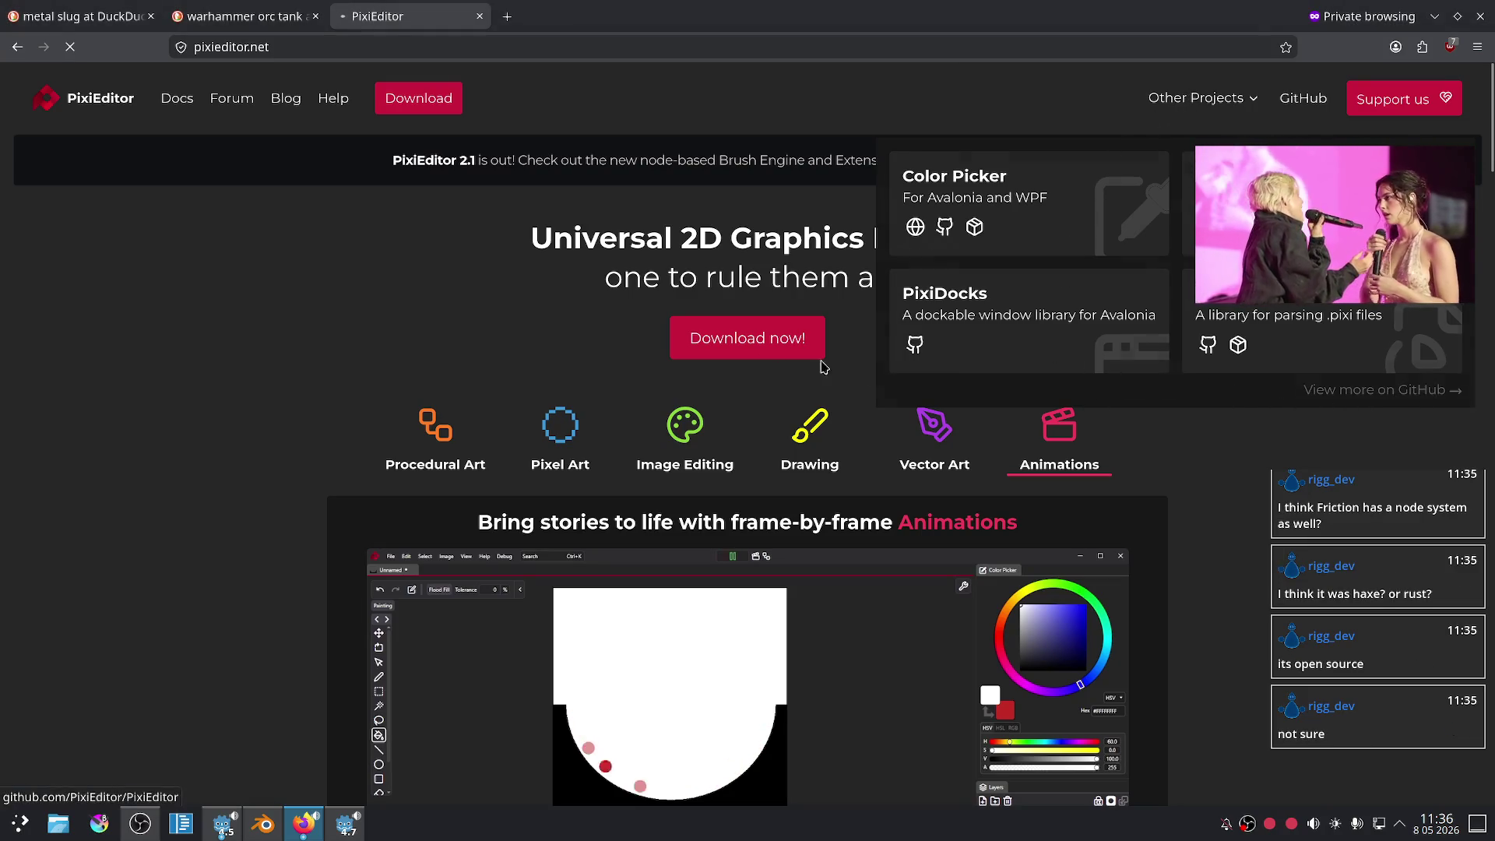
- Scroll through the PixiEditor repository files and README, then switch to the Godot editor
scroll(630, 284, "down", 5)
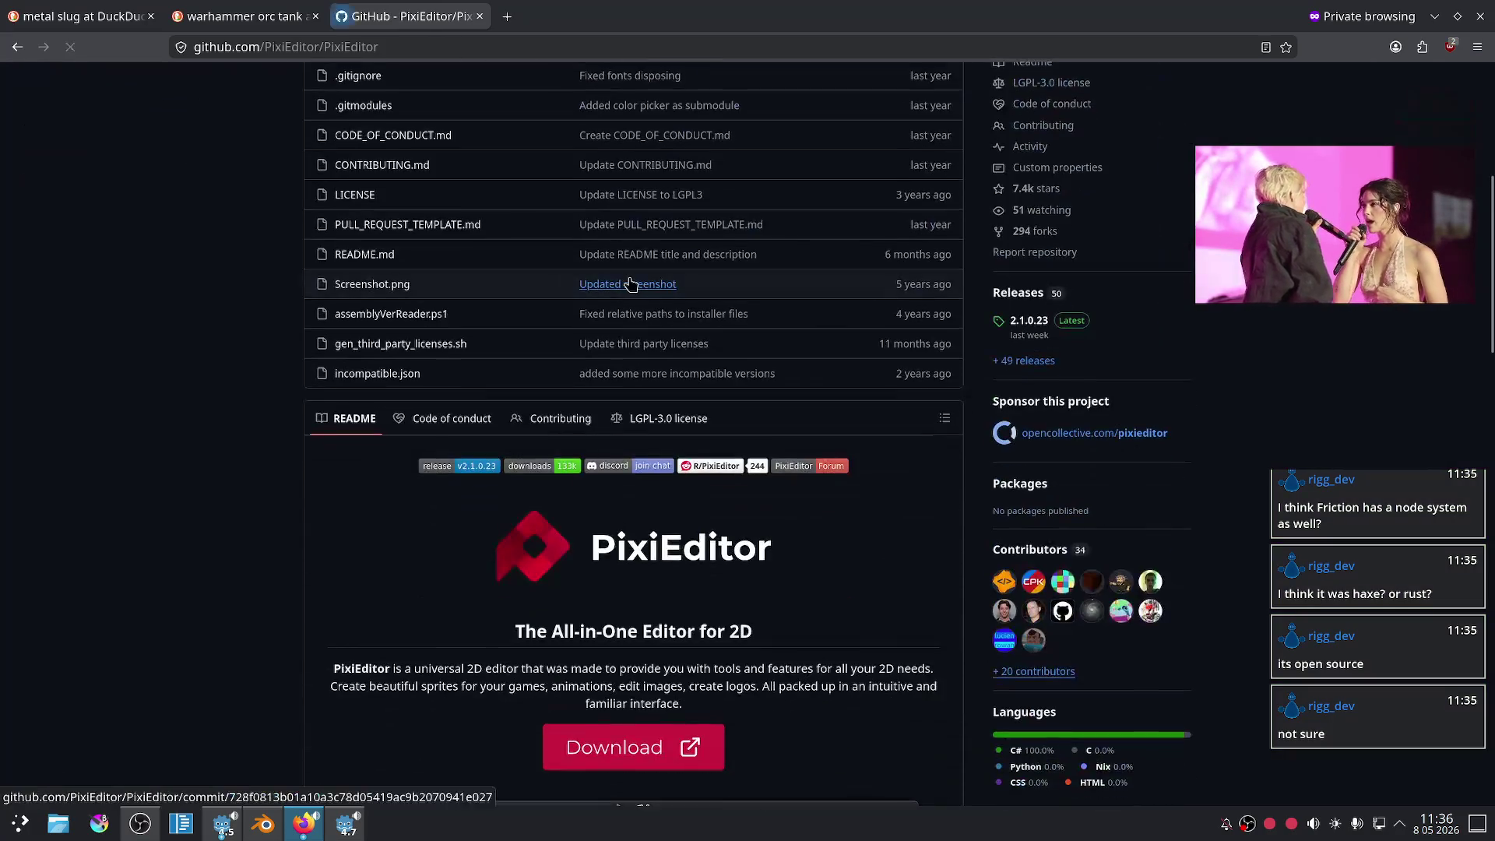
scroll(631, 284, "down", 3)
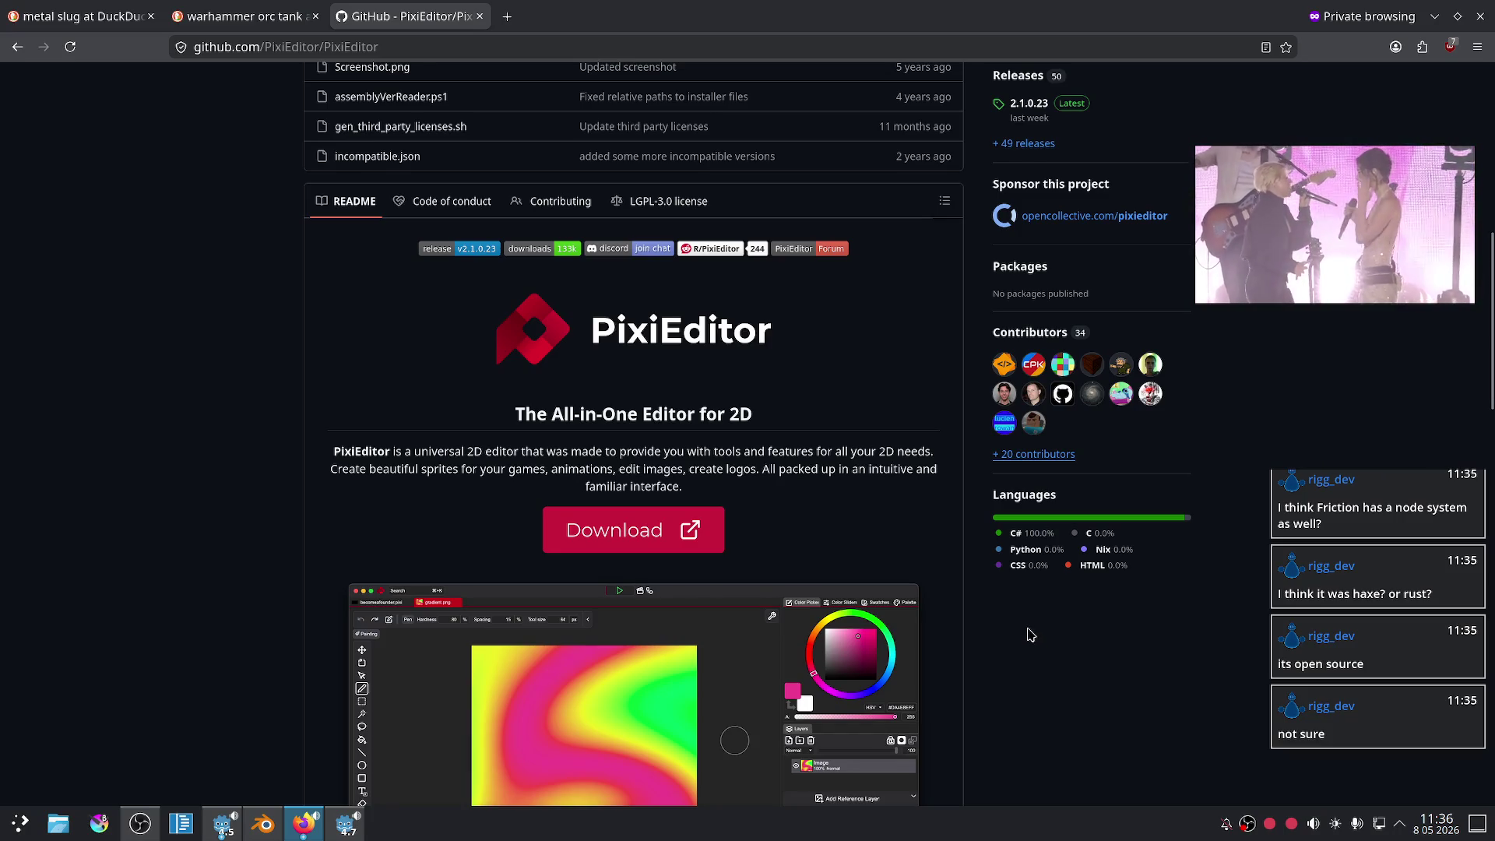
scroll(982, 587, "up", 9)
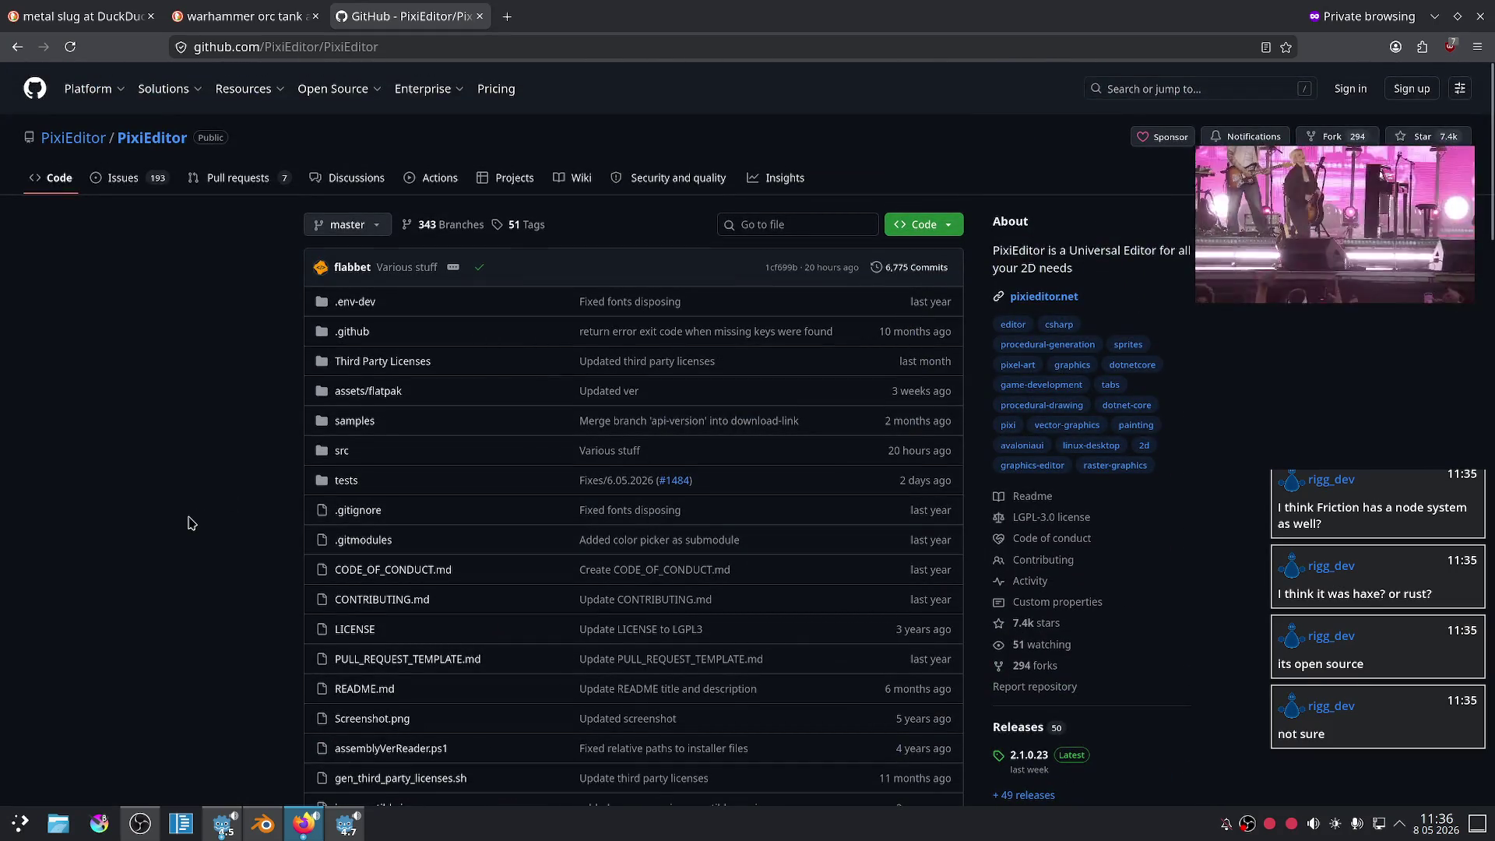
scroll(174, 507, "down", 5)
scroll(183, 426, "down", 8)
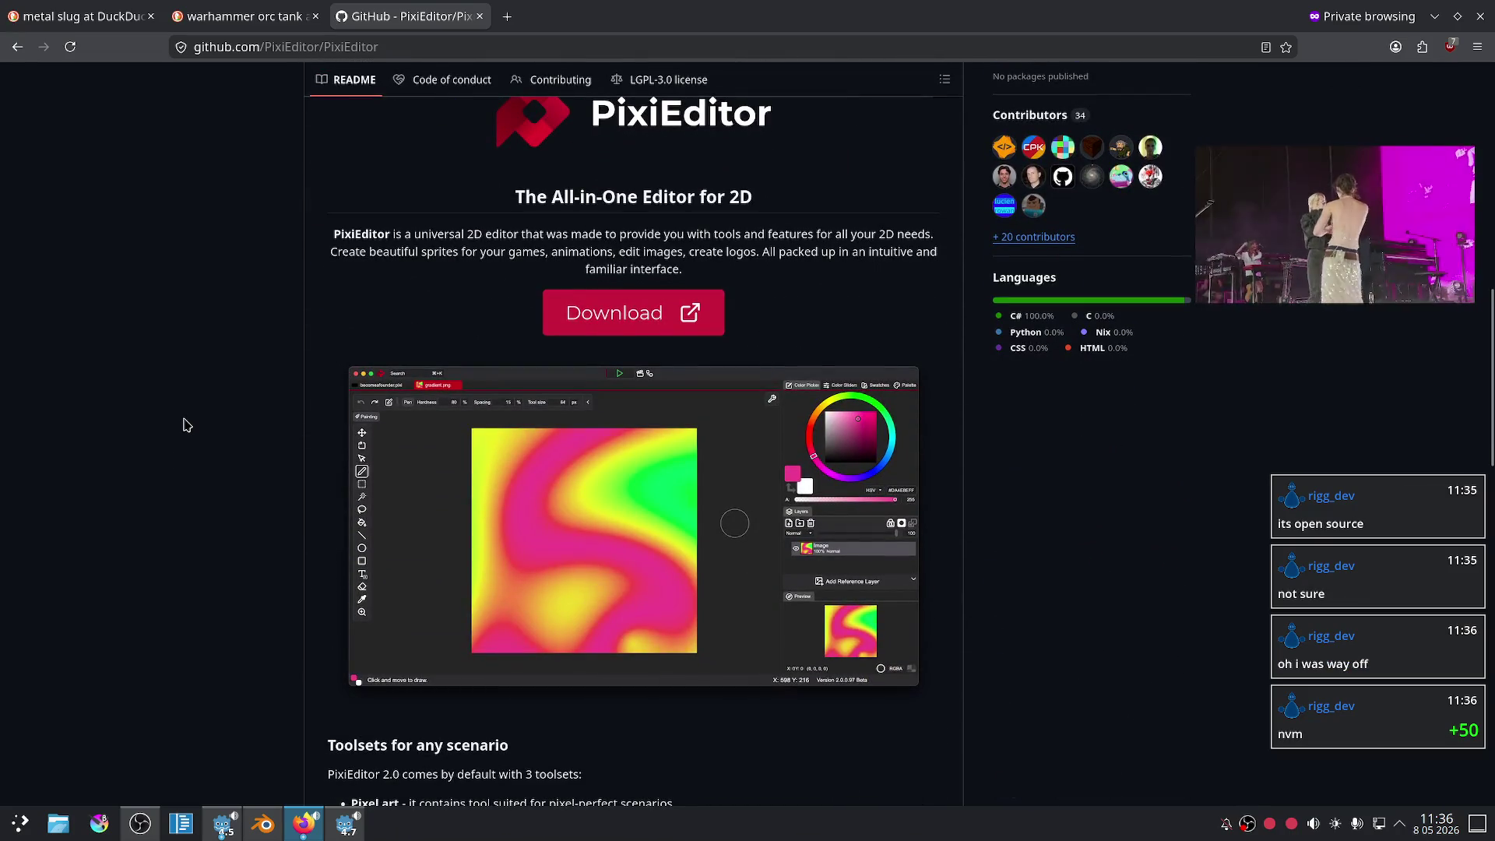
scroll(213, 391, "up", 6)
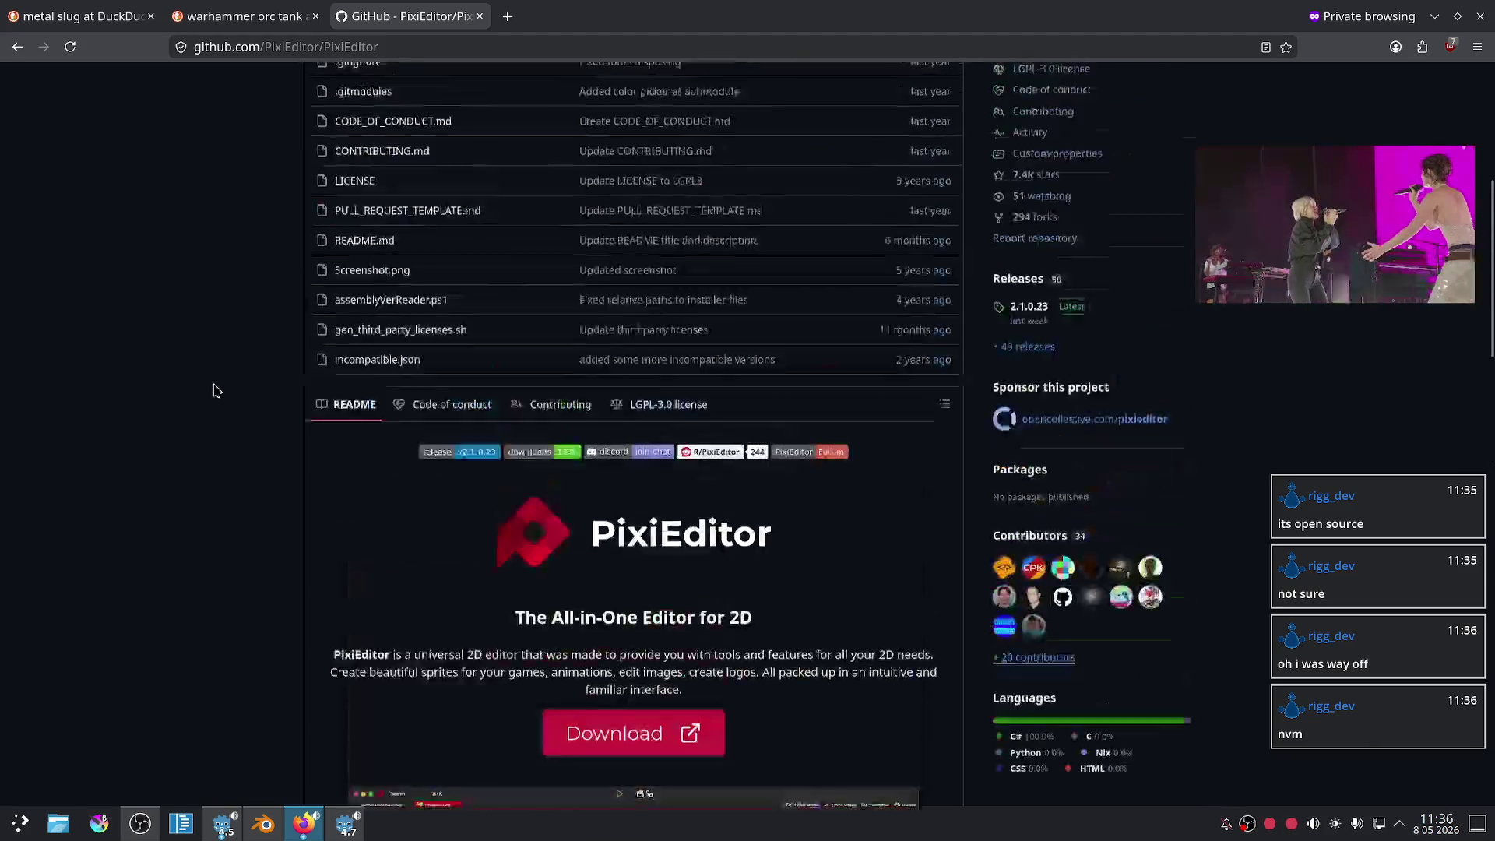
scroll(665, 473, "down", 4)
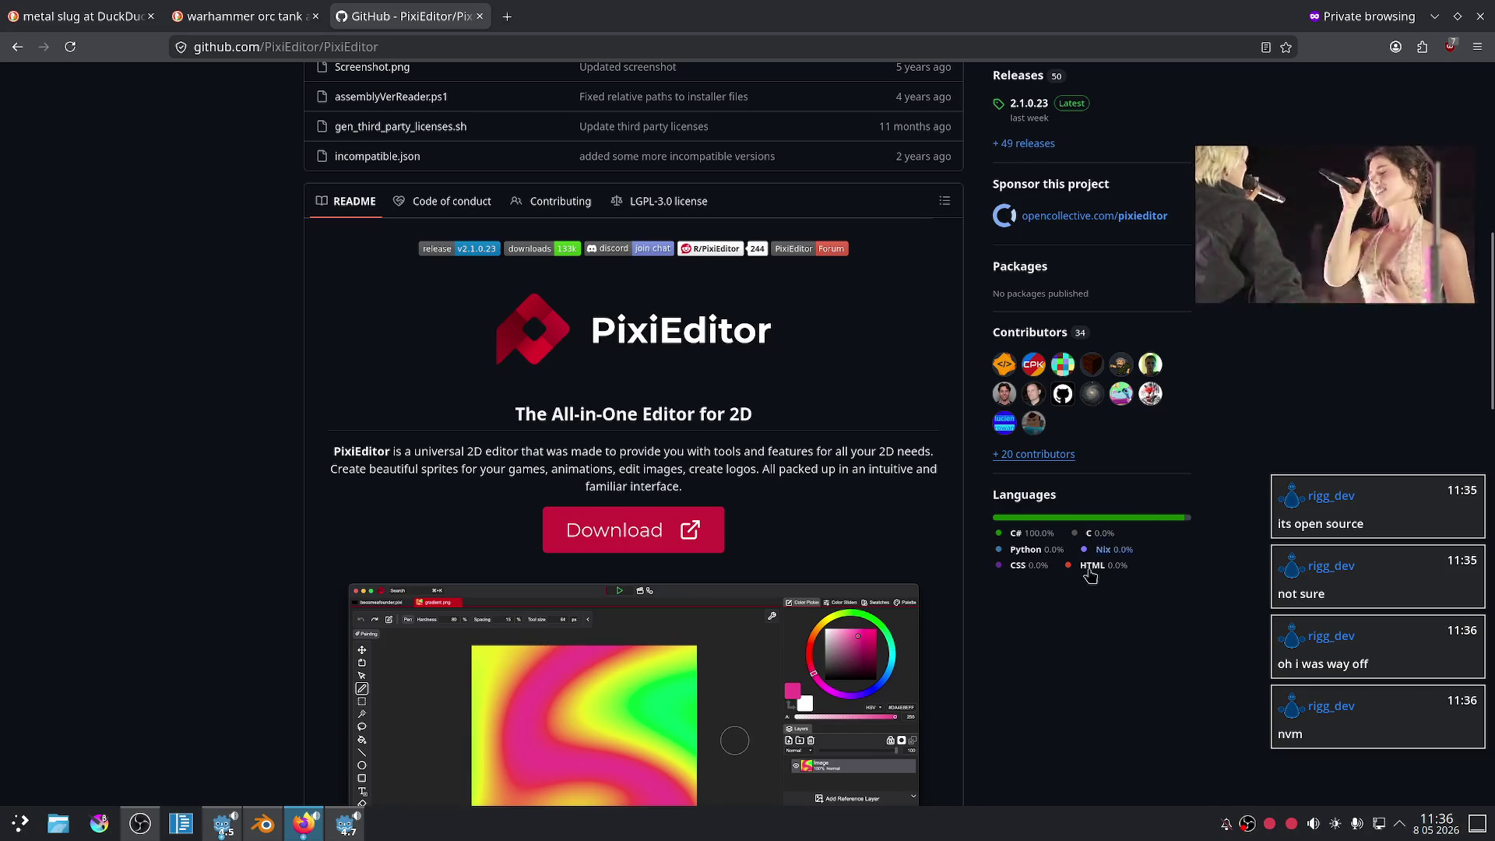
scroll(1090, 521, "up", 10)
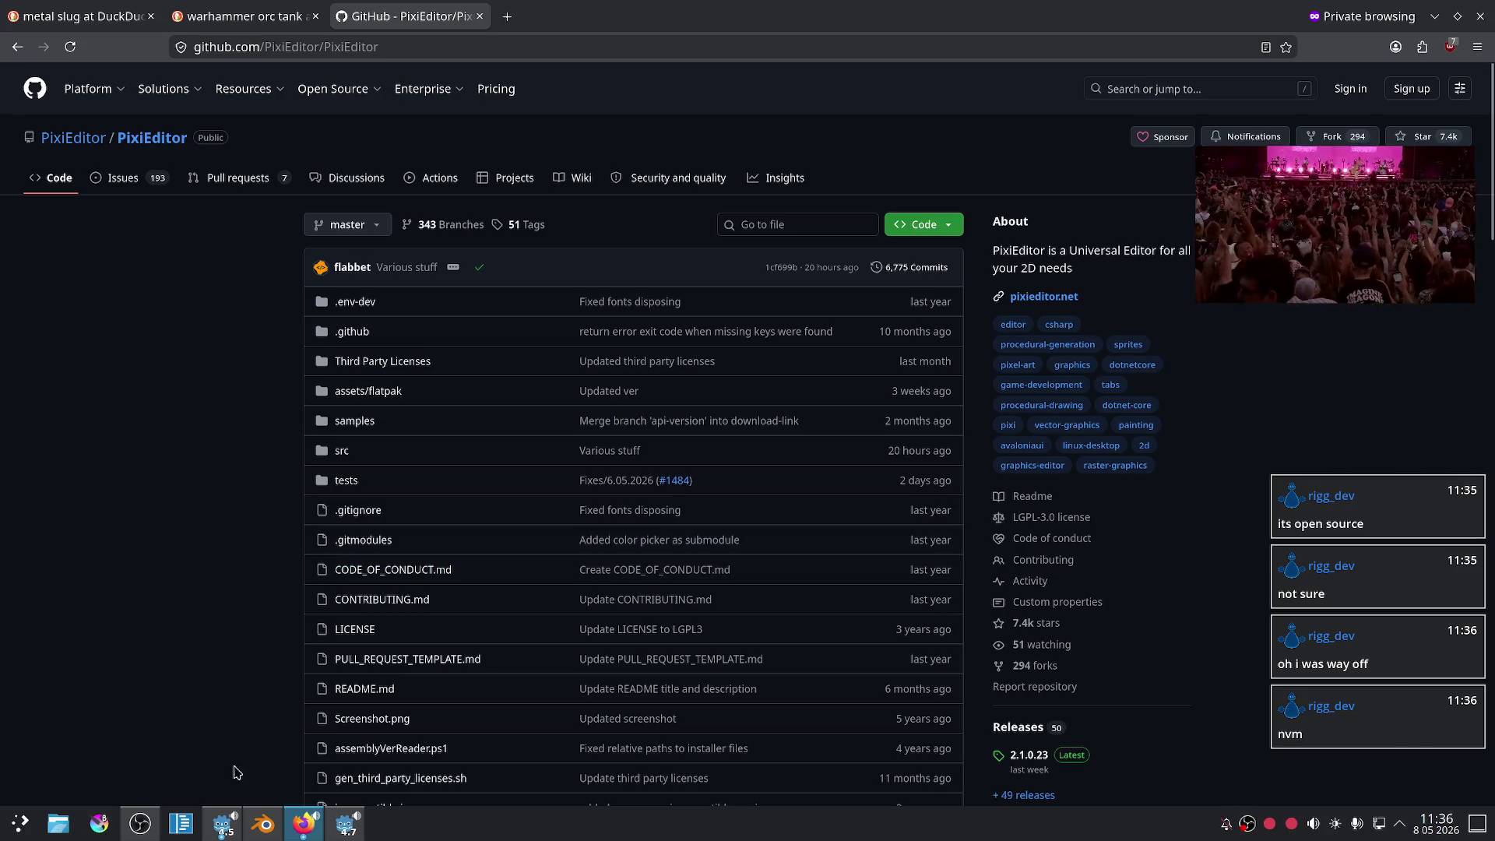
left_click(344, 829)
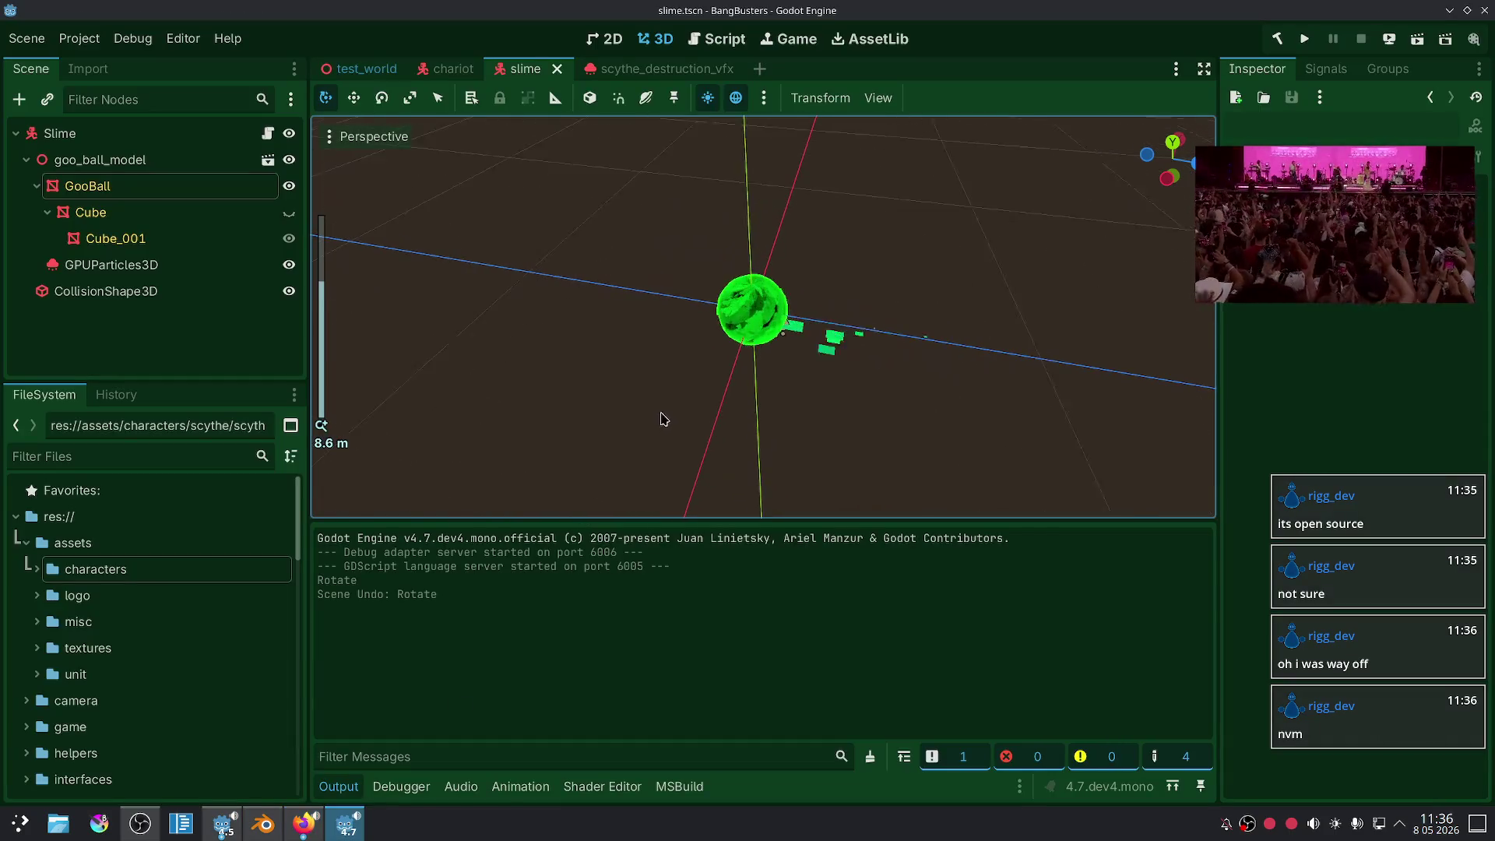
- Slide the large barrel pair along Y to the front end of the hull
left_click(264, 825)
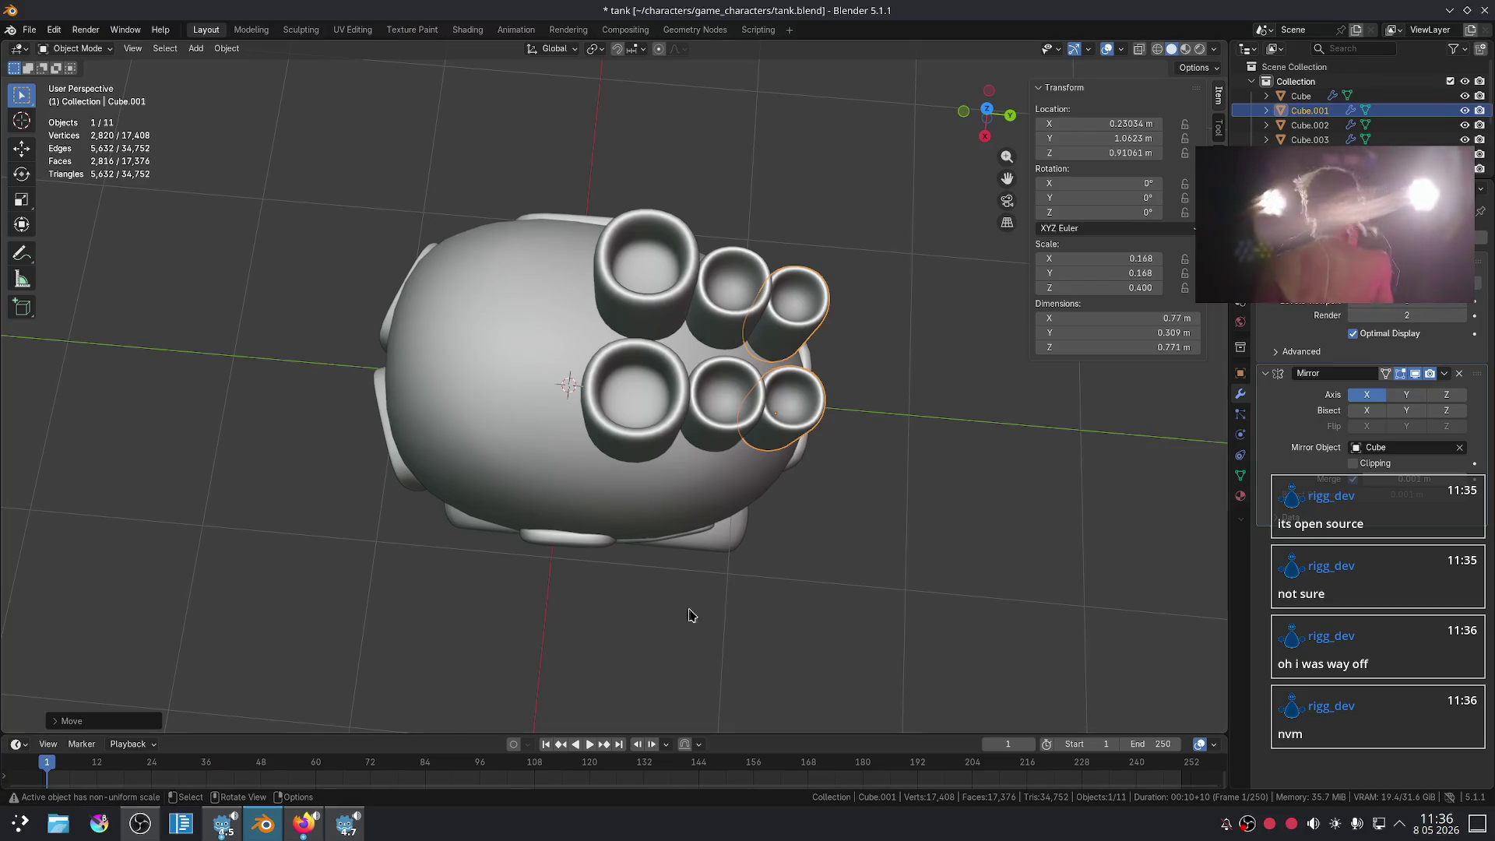
key("g")
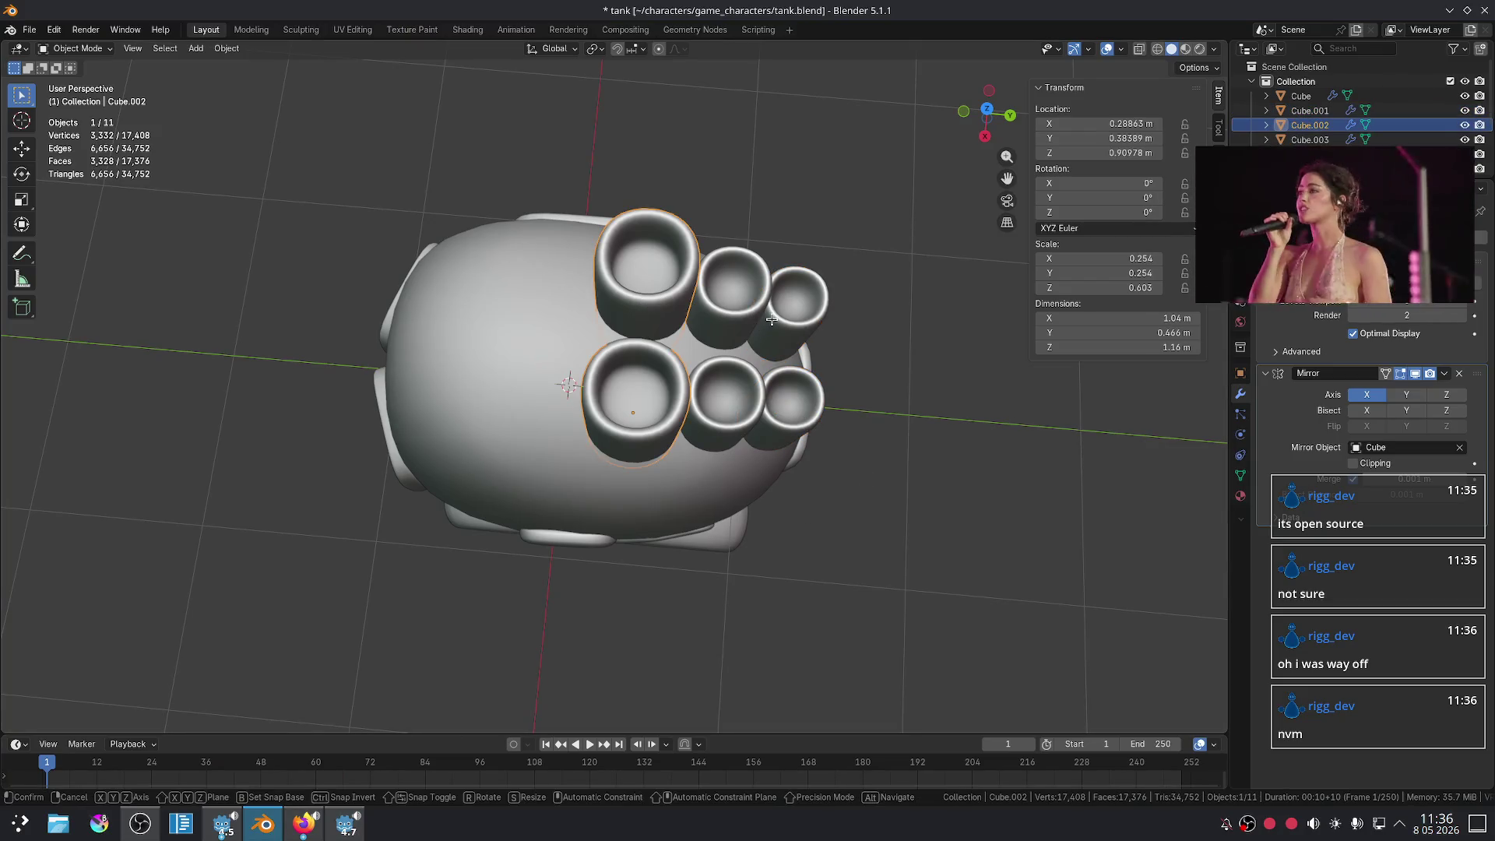
key("y")
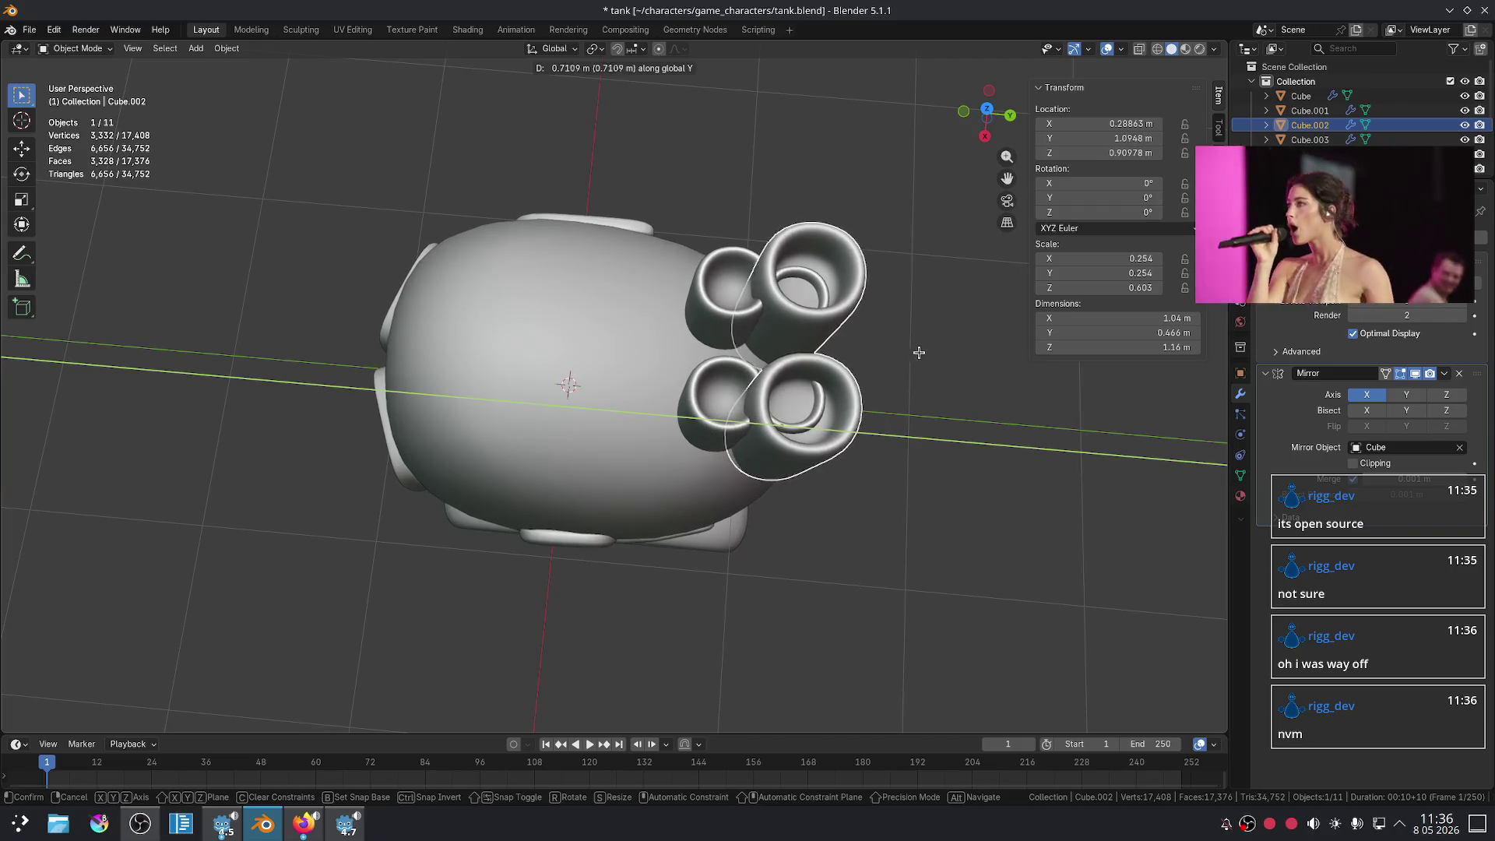
left_click(799, 396)
- Shift the small and middle barrel pairs back along Y toward the hull
left_click(808, 419)
key("g")
key("y")
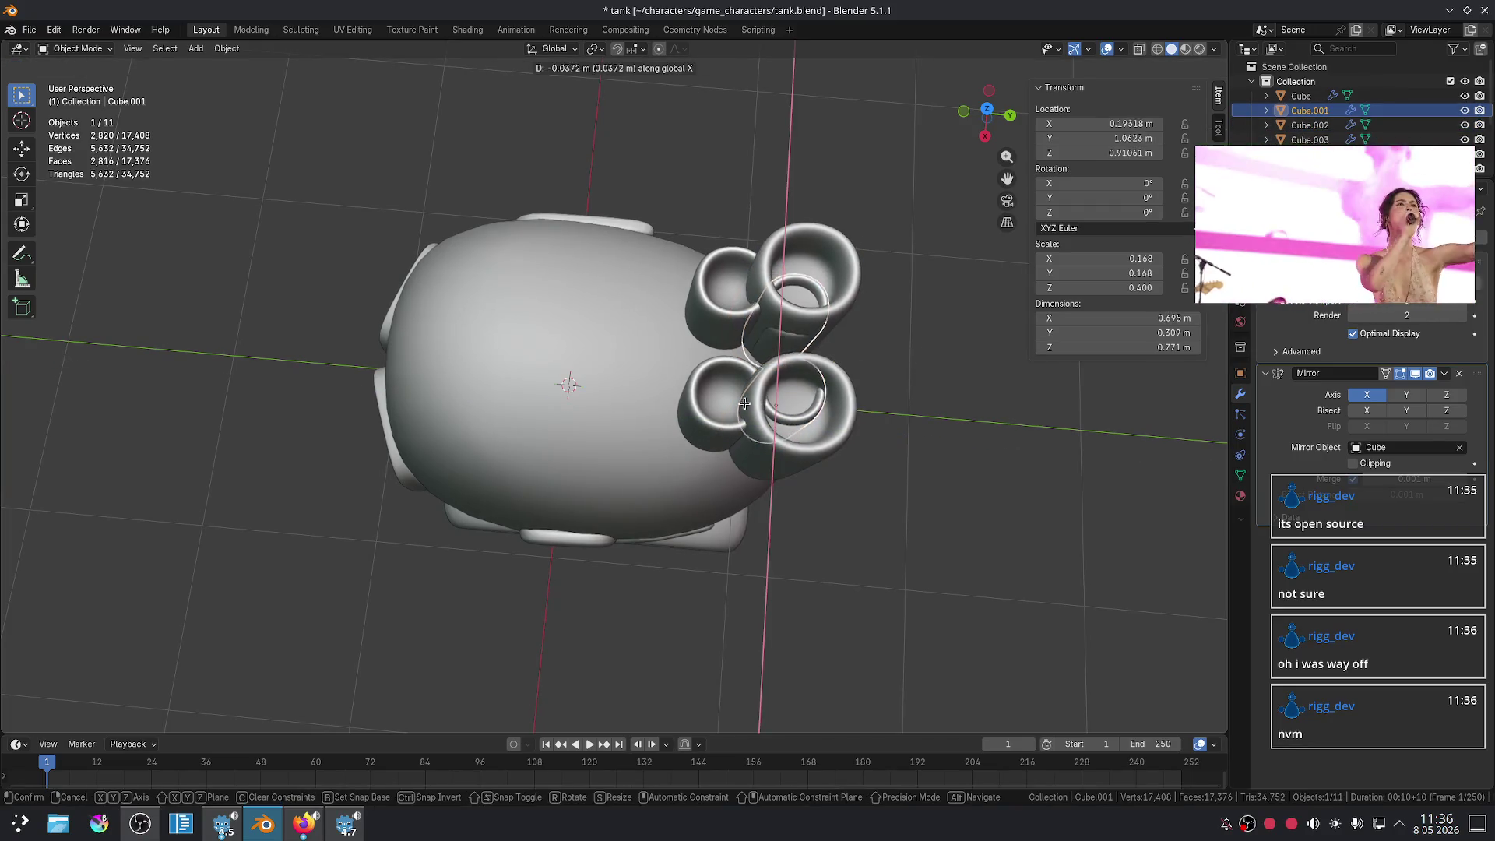
left_click(719, 364)
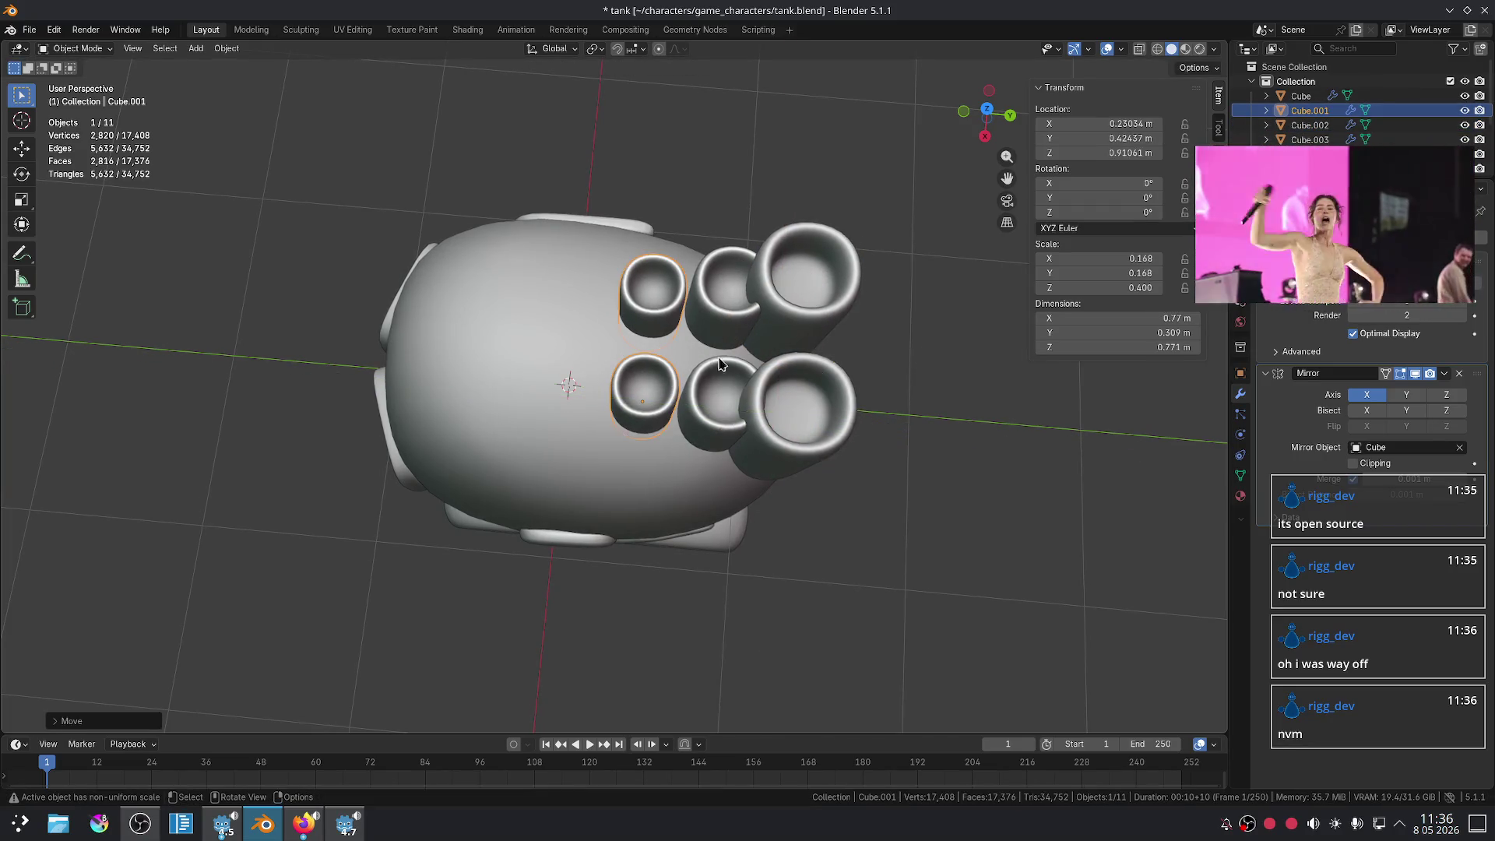
left_click(706, 302, "shift")
key("g")
key("y")
left_click(682, 307)
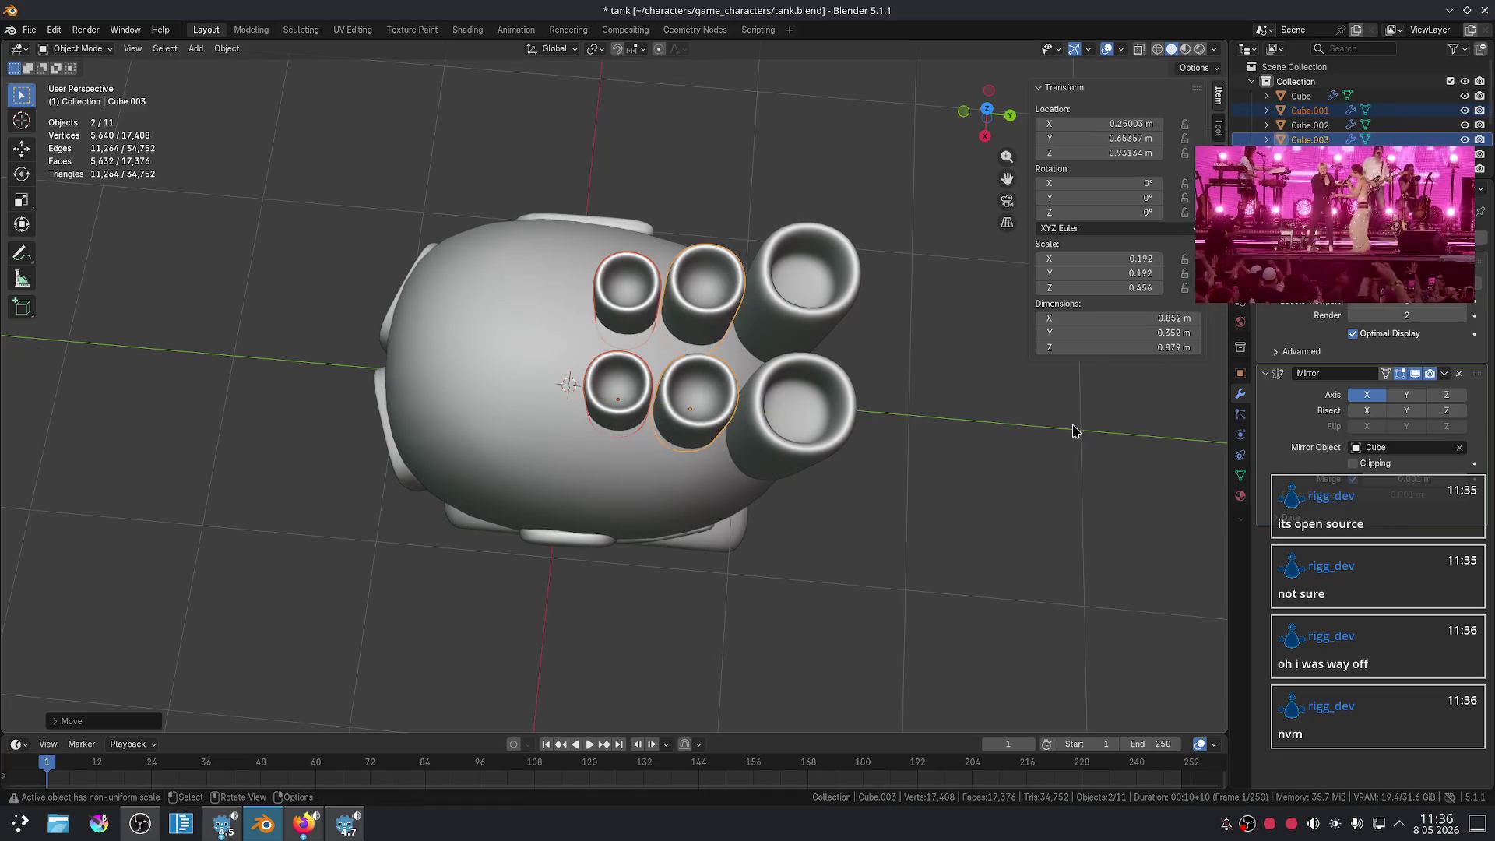
left_click(1073, 432)
- From a front view, lower the large front barrel straight down along Z
scroll(914, 413, "down", 2)
mouse_move(914, 413)
middle_mouse_down()
mouse_move(874, 407)
mouse_move(1047, 309)
mouse_move(994, 424)
mouse_move(821, 347)
mouse_move(878, 357)
mouse_move(861, 324)
middle_mouse_up()
scroll(854, 383, "up", 2)
scroll(888, 366, "up", 2)
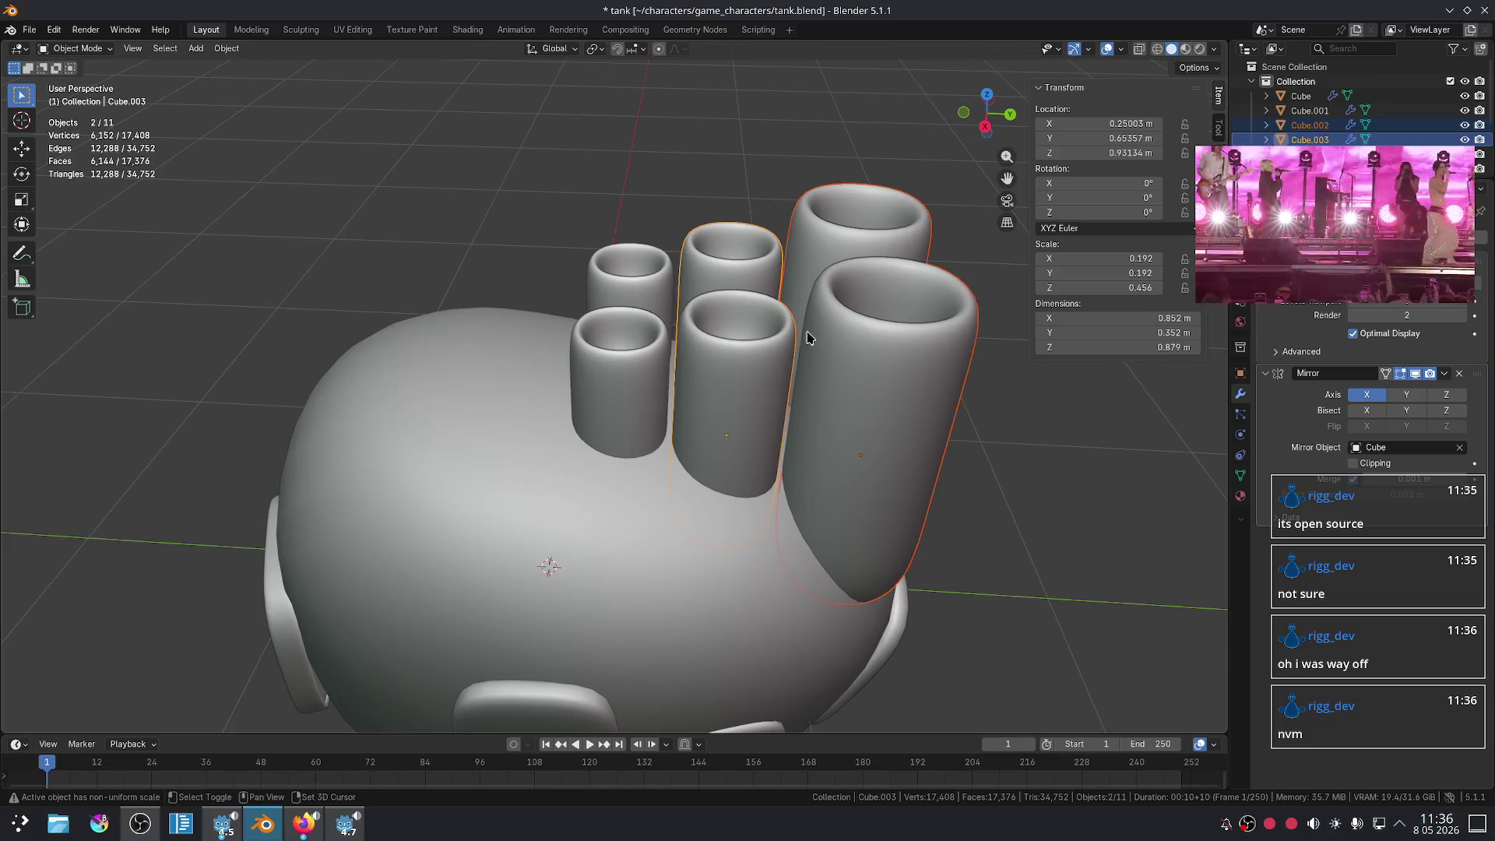
left_click(858, 379)
key("g")
key("z")
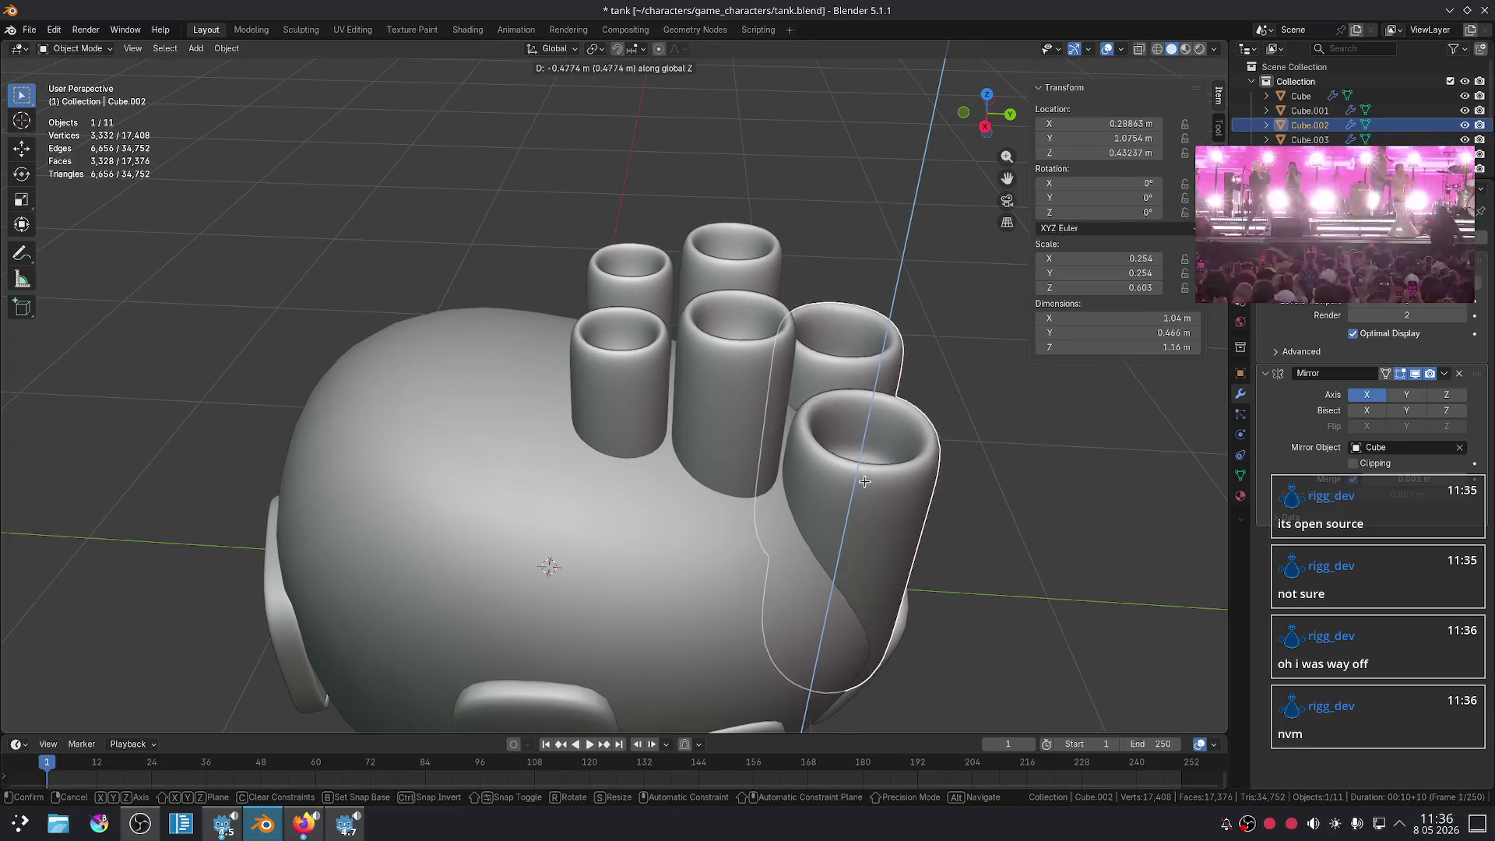
left_click(859, 473)
- Sink the middle and left barrels lower along Z
left_click(728, 389)
key("g")
key("z")
left_click(728, 420)
left_click(607, 389)
key("g")
key("z")
left_click(592, 441)
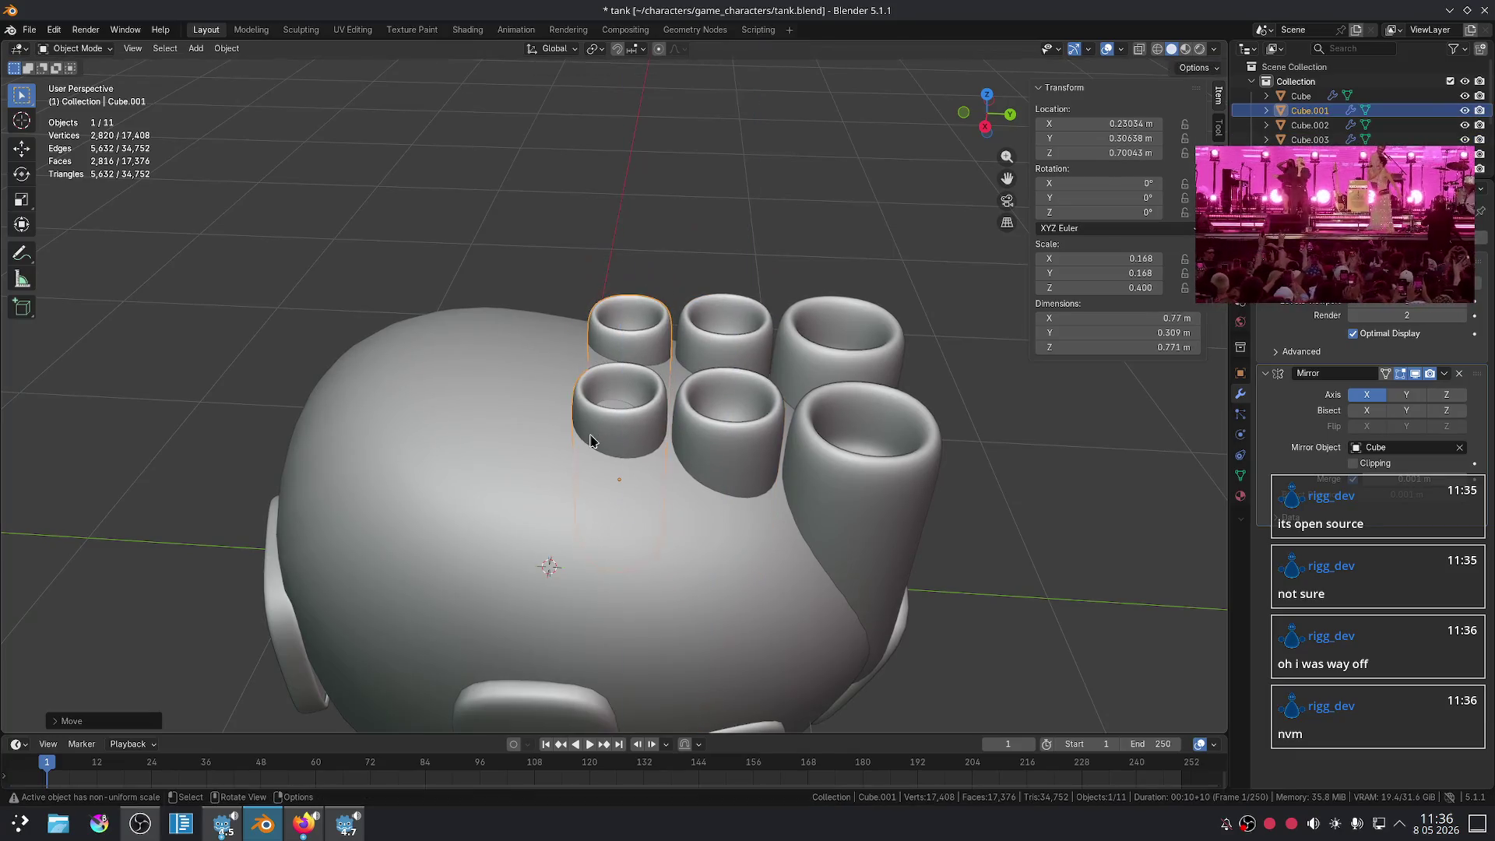
- Raise the large back barrel and another barrel along Z for staggered heights
left_click(894, 324)
key("g")
key("z")
left_click(695, 214)
key("g")
key("z")
left_click(790, 210)
- Adjust the selected barrels' height along Z once more and review the tank from above
scroll(791, 214, "down", 5)
mouse_move(790, 214)
middle_mouse_down()
mouse_move(773, 375)
mouse_move(810, 273)
mouse_move(804, 308)
middle_mouse_up()
scroll(851, 350, "up", 3)
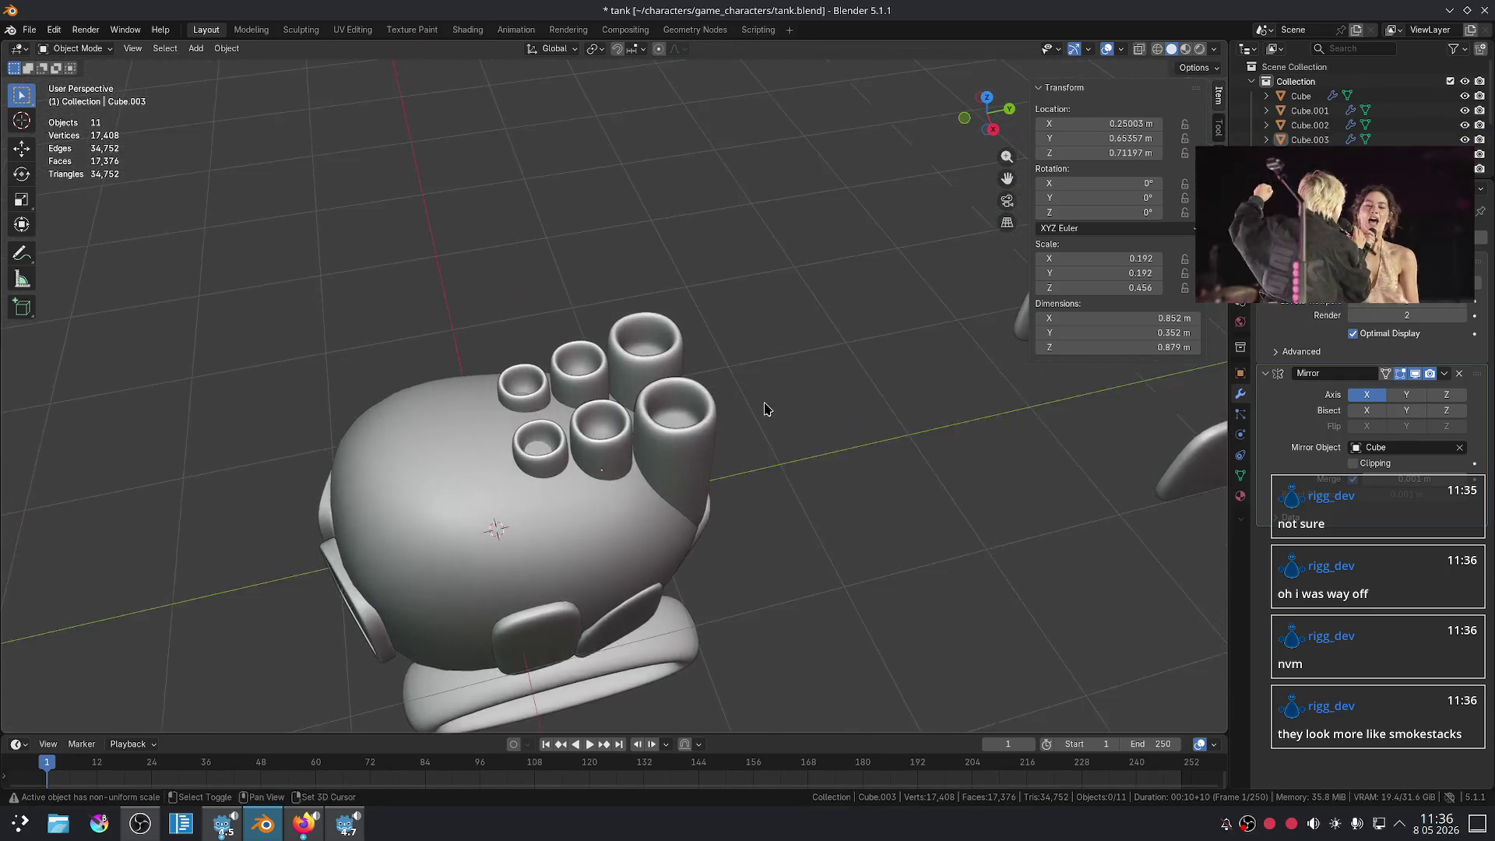
key("g")
key("z")
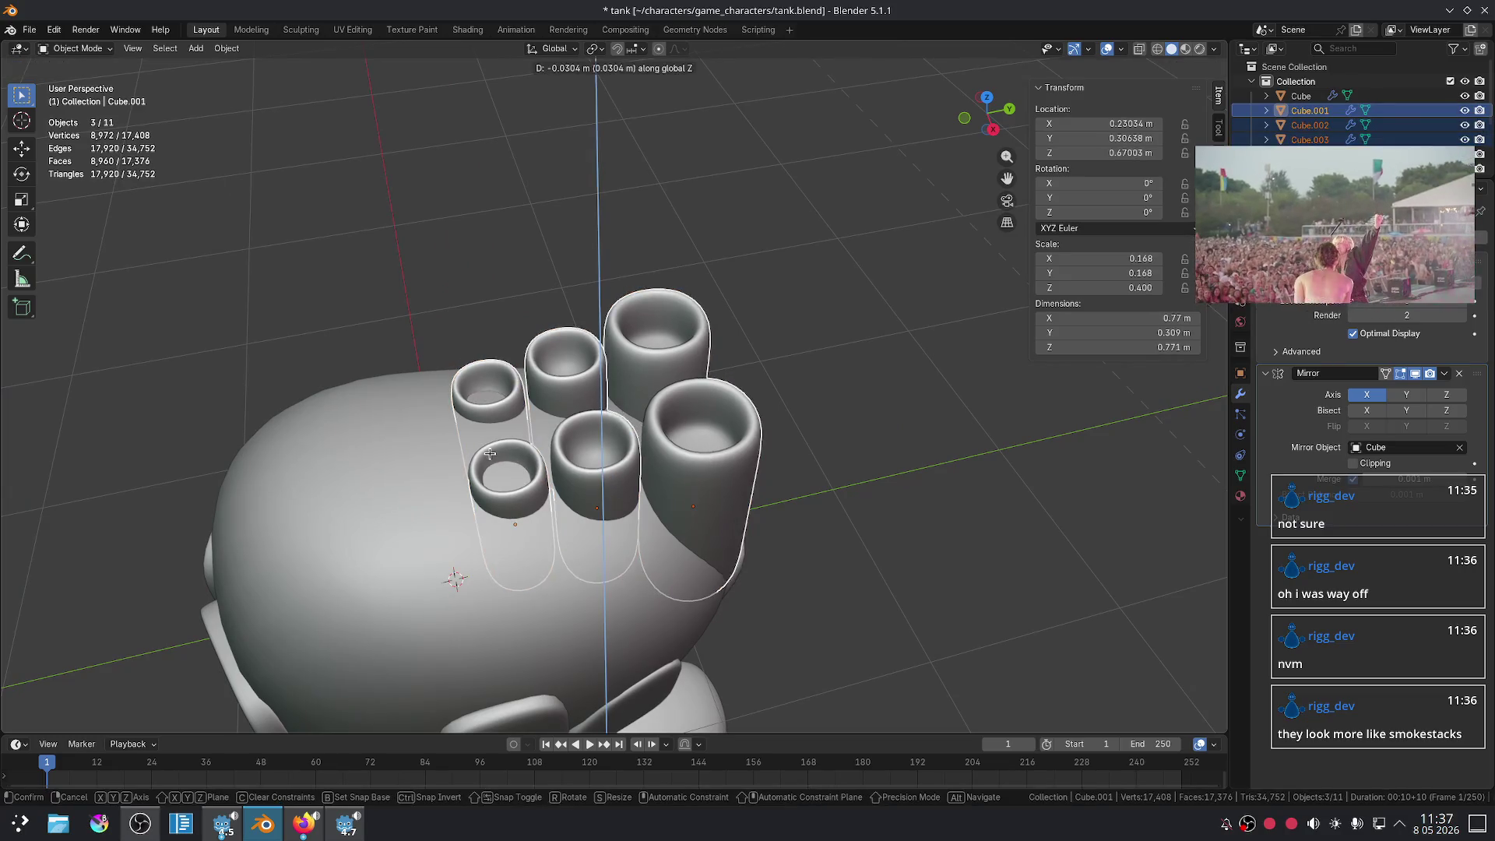
left_click(500, 430)
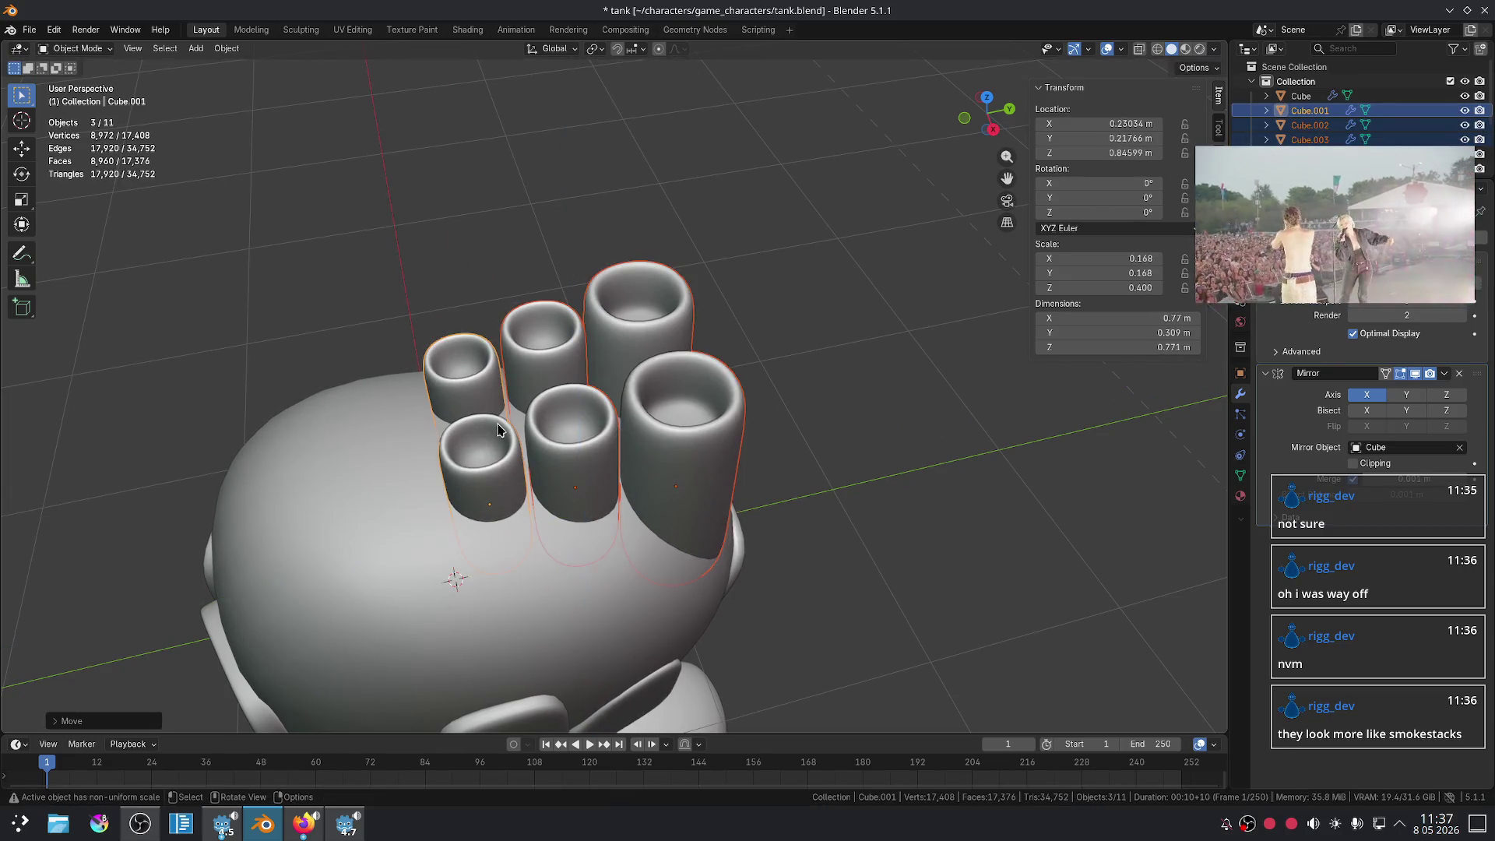
left_click(839, 416)
mouse_move(804, 423)
middle_mouse_down()
mouse_move(763, 493)
mouse_move(723, 522)
mouse_move(755, 380)
middle_mouse_up()
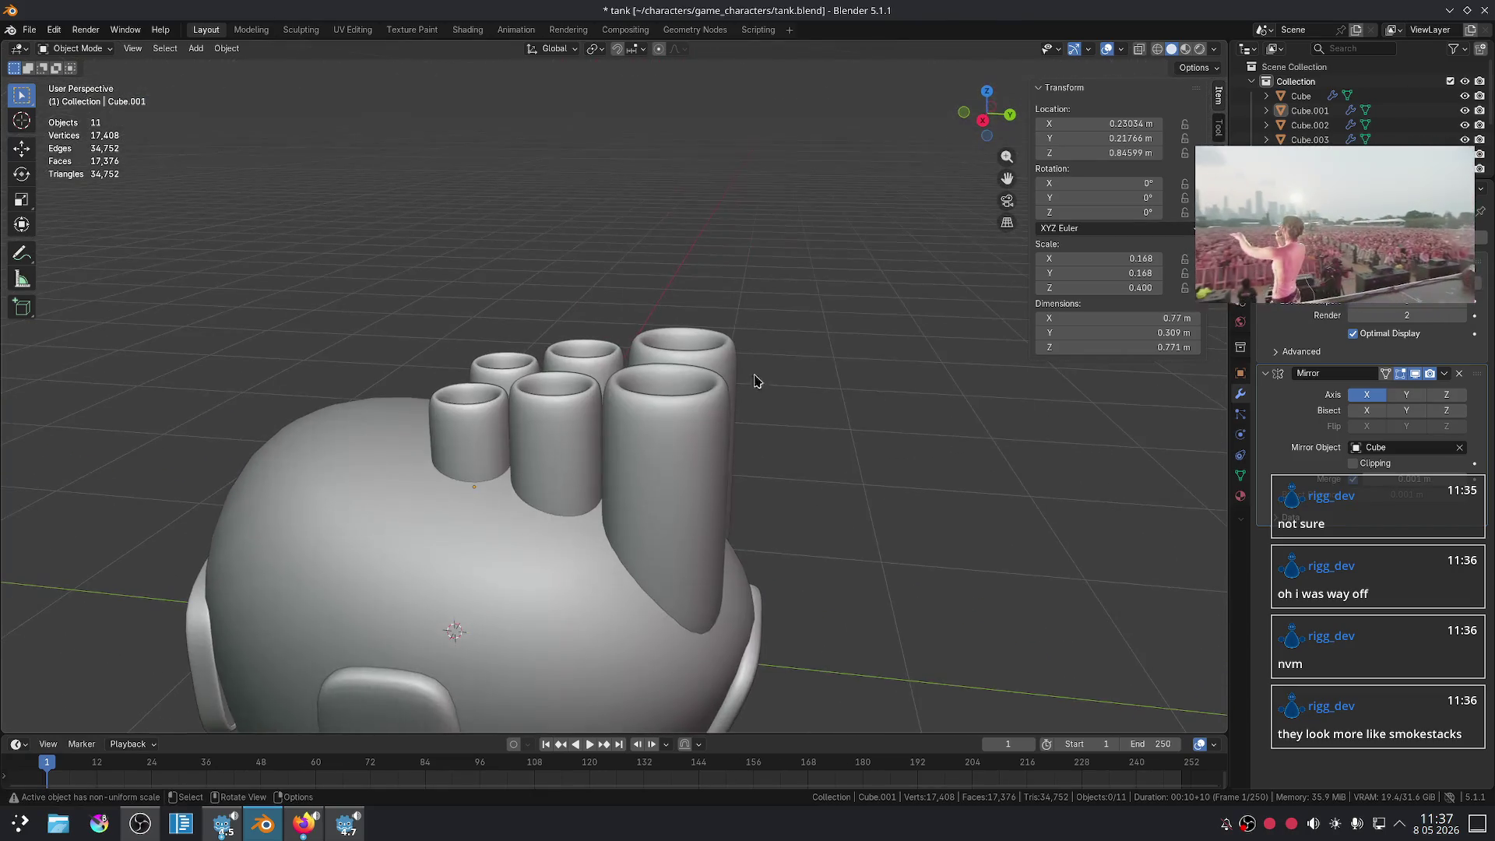
left_click(316, 832)
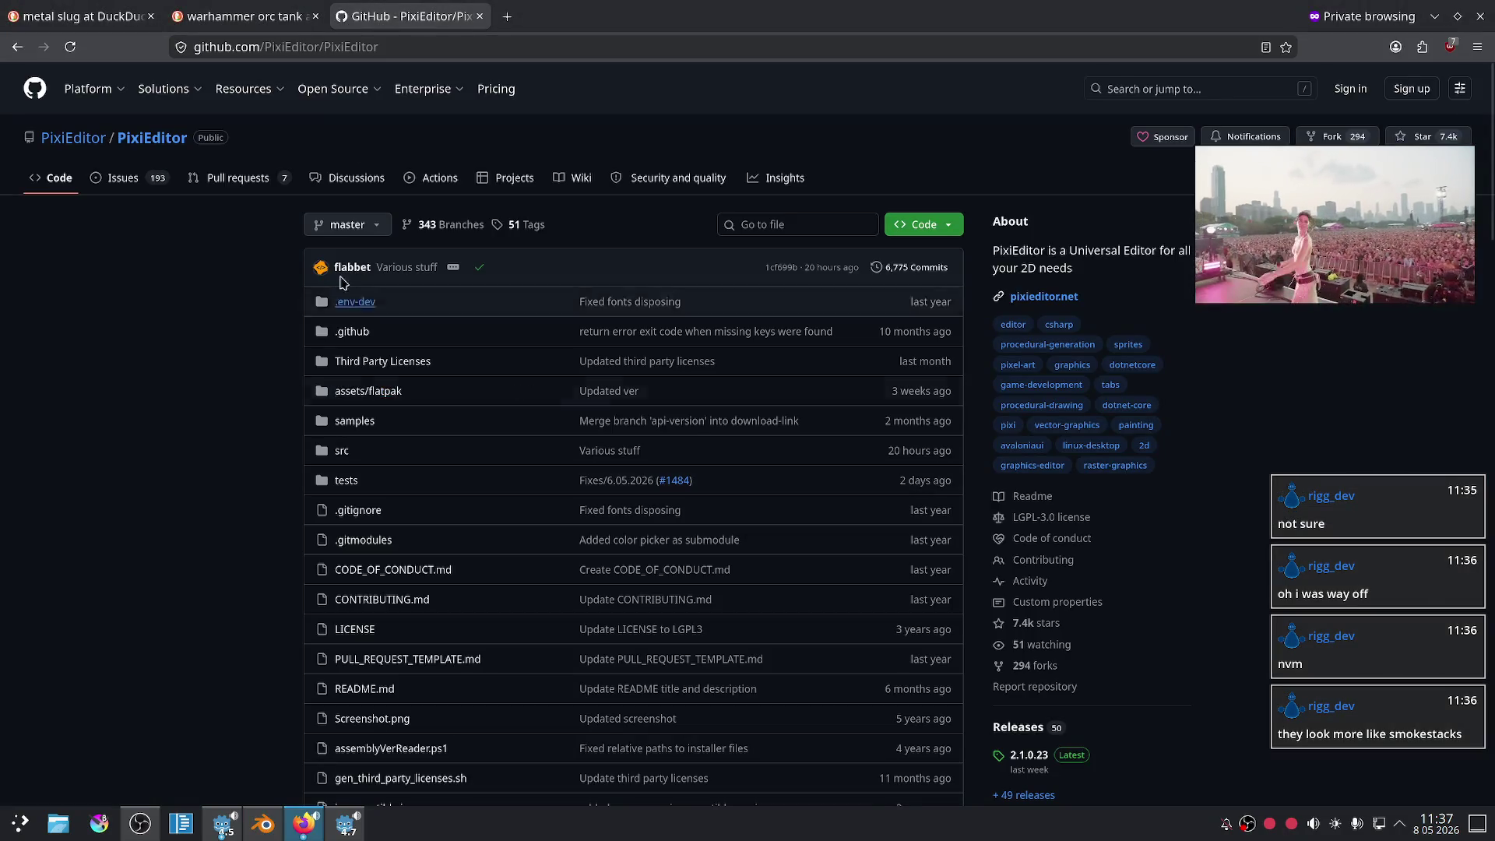
- In the warhammer orc tank image results, open the spider tank preview
left_click(234, 15)
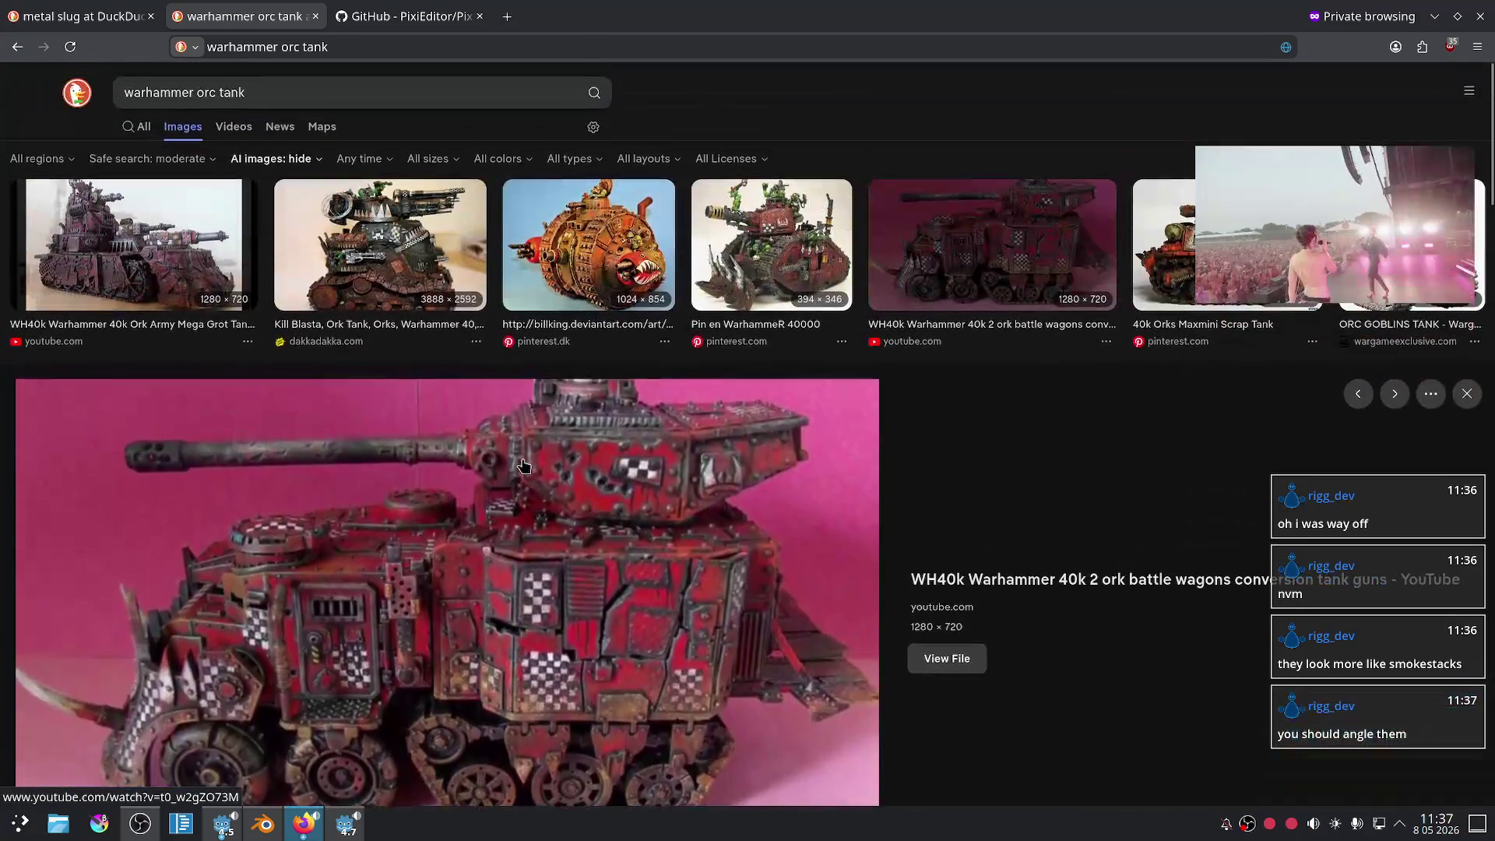
mouse_move(1304, 246)
mouse_move(1293, 228)
left_mouse_down()
mouse_move(1216, 396)
mouse_move(1163, 404)
left_mouse_up()
scroll(602, 483, "down", 6)
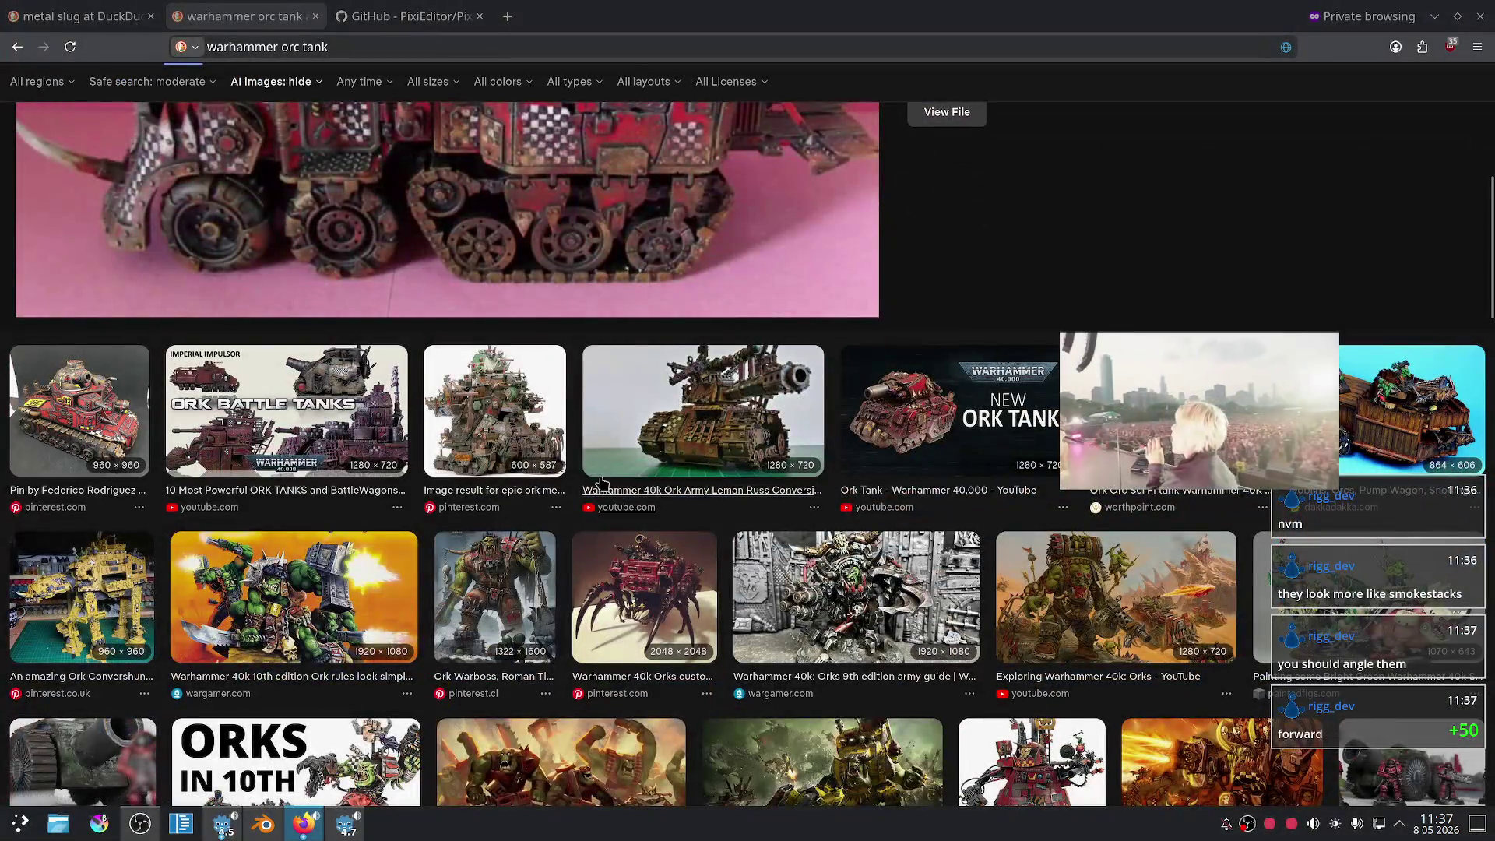
left_click(645, 577)
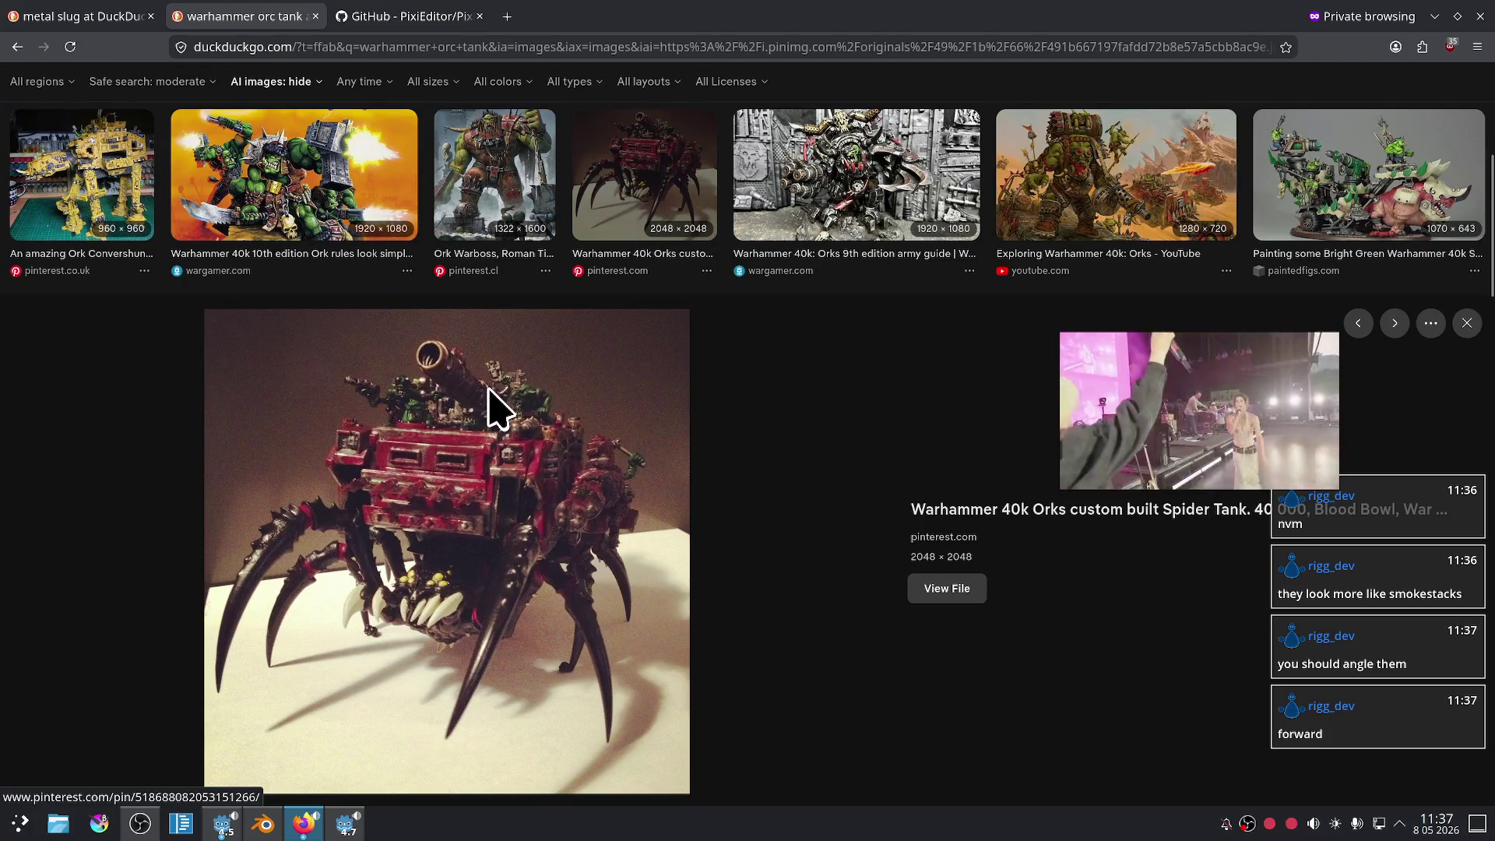
- Scroll further down and open the Ork Stompa/Titan image preview
scroll(818, 403, "down", 5)
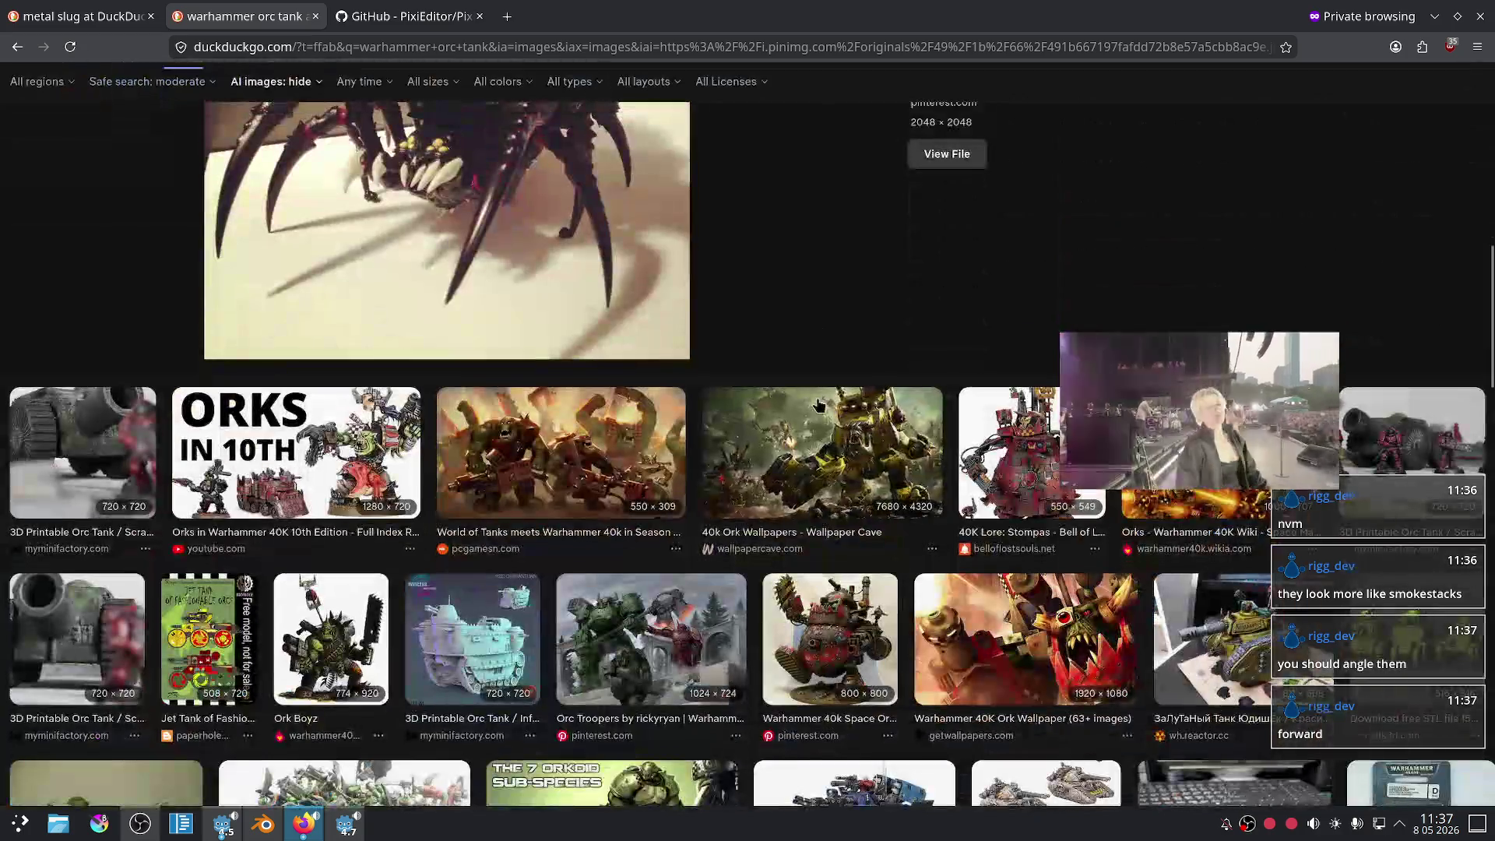
scroll(779, 284, "down", 1)
mouse_move(1186, 411)
left_mouse_down()
mouse_move(1093, 487)
mouse_move(1210, 273)
left_mouse_up()
scroll(741, 508, "down", 1)
scroll(741, 508, "down", 1)
left_click(787, 436)
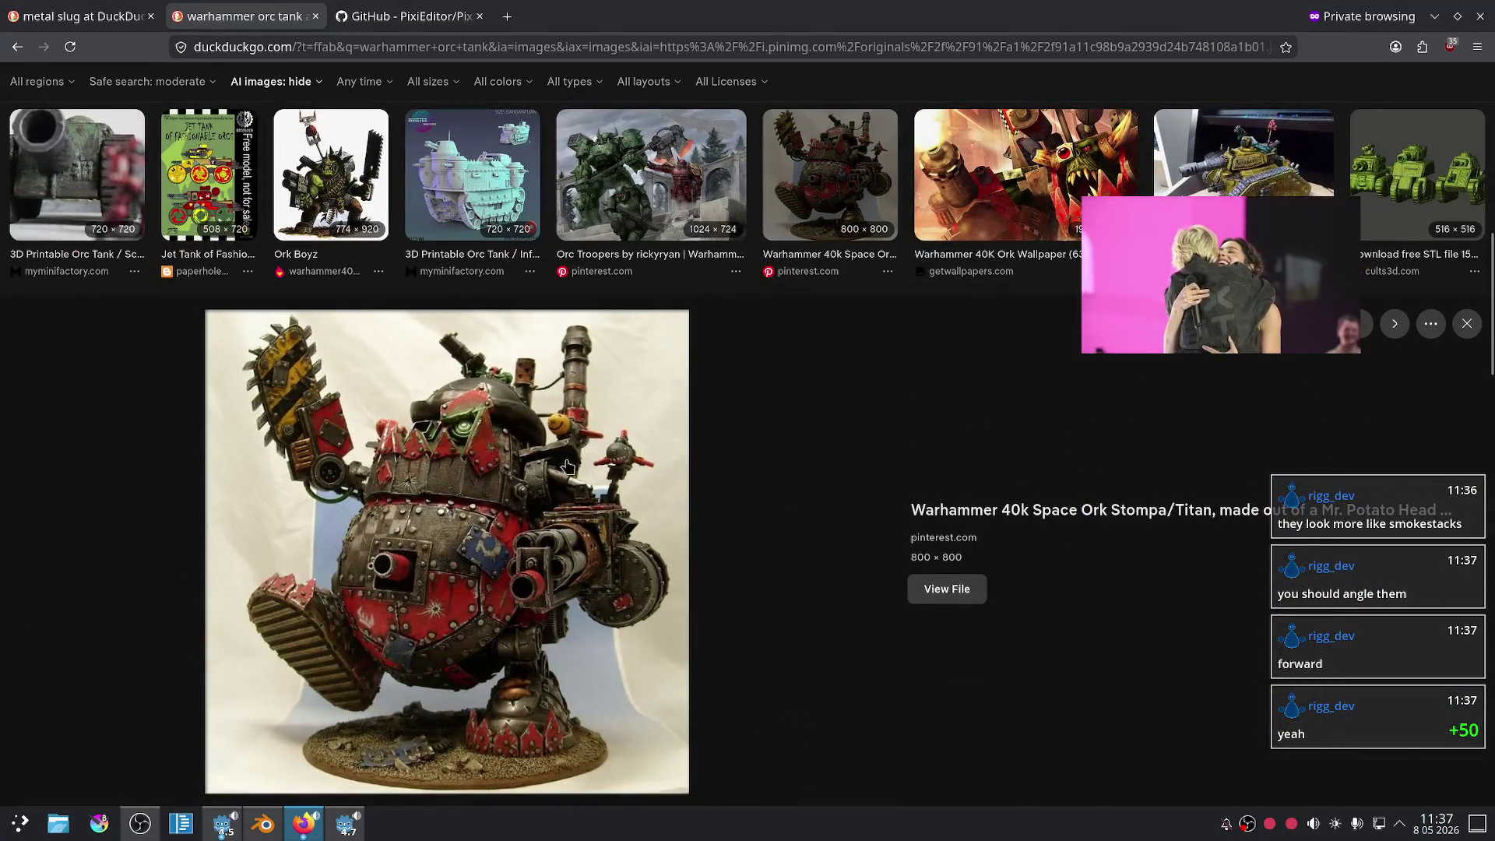
- Browse more orc tank results, then reopen the Ork Stompa/Titan preview
scroll(567, 465, "down", 1)
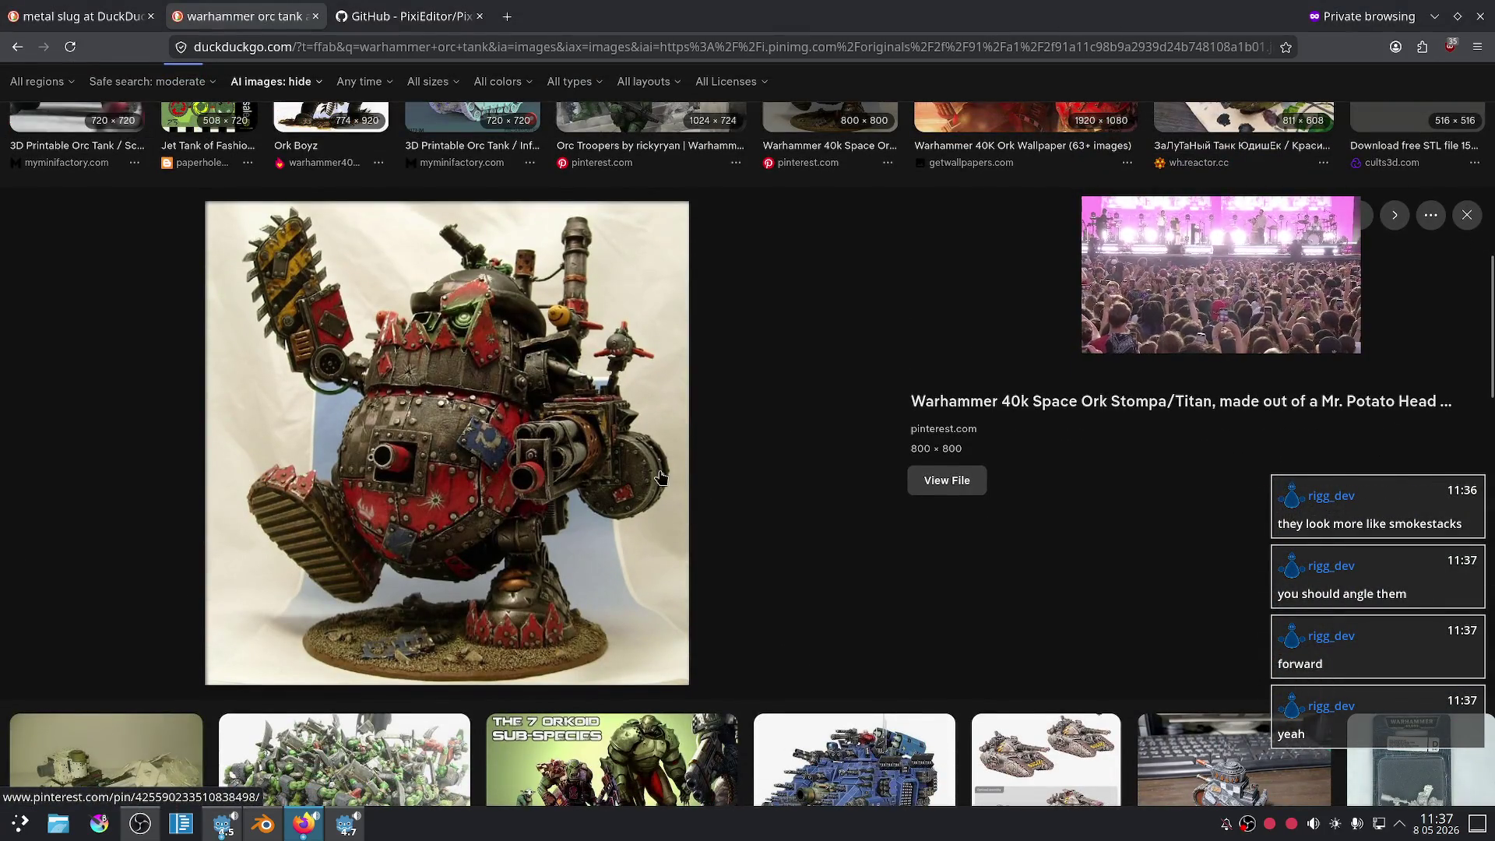
scroll(736, 435, "down", 1)
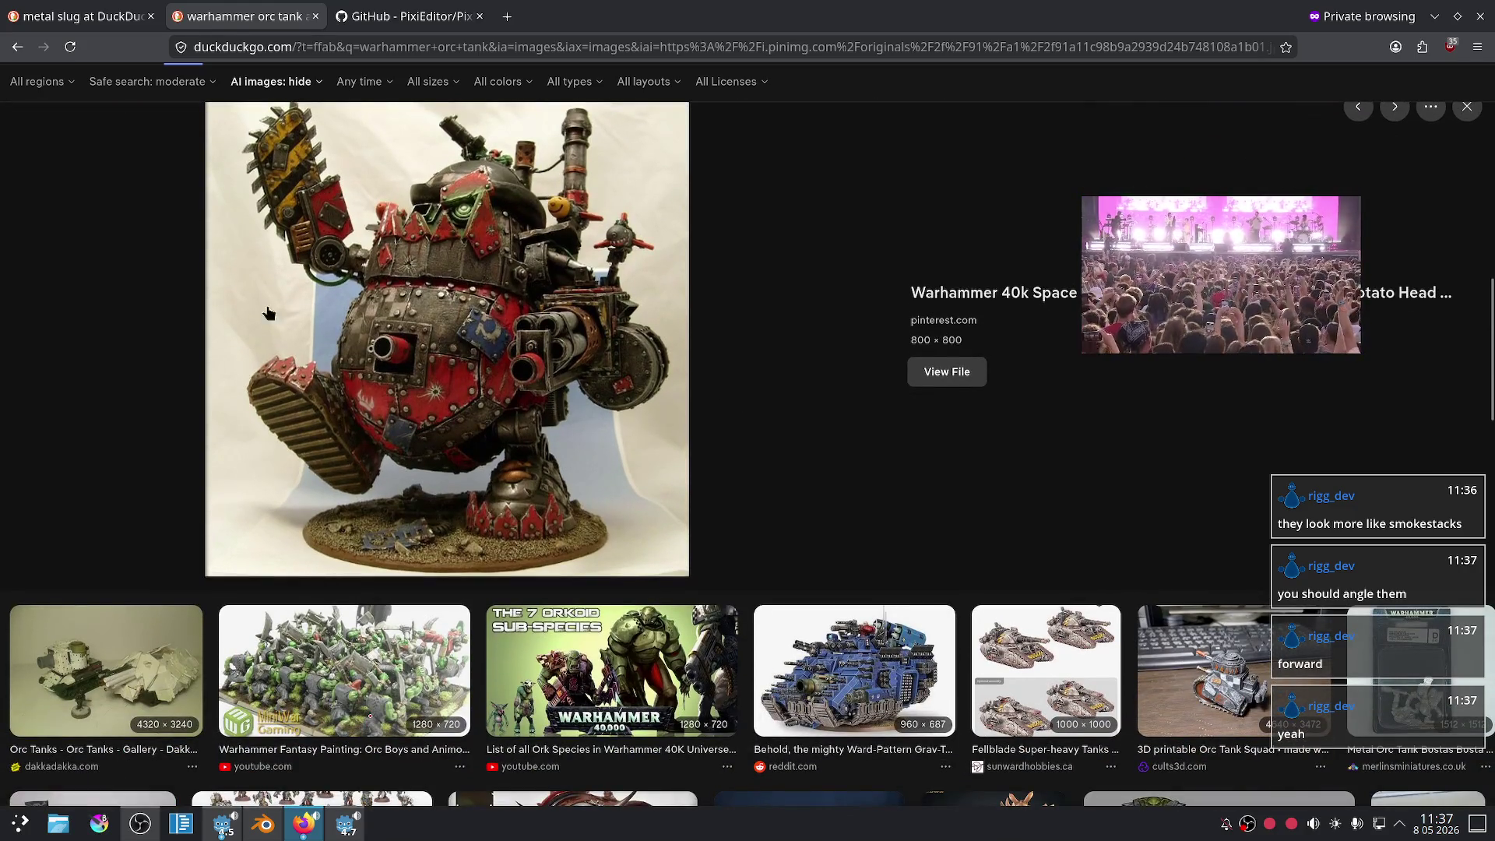
scroll(763, 347, "down", 2)
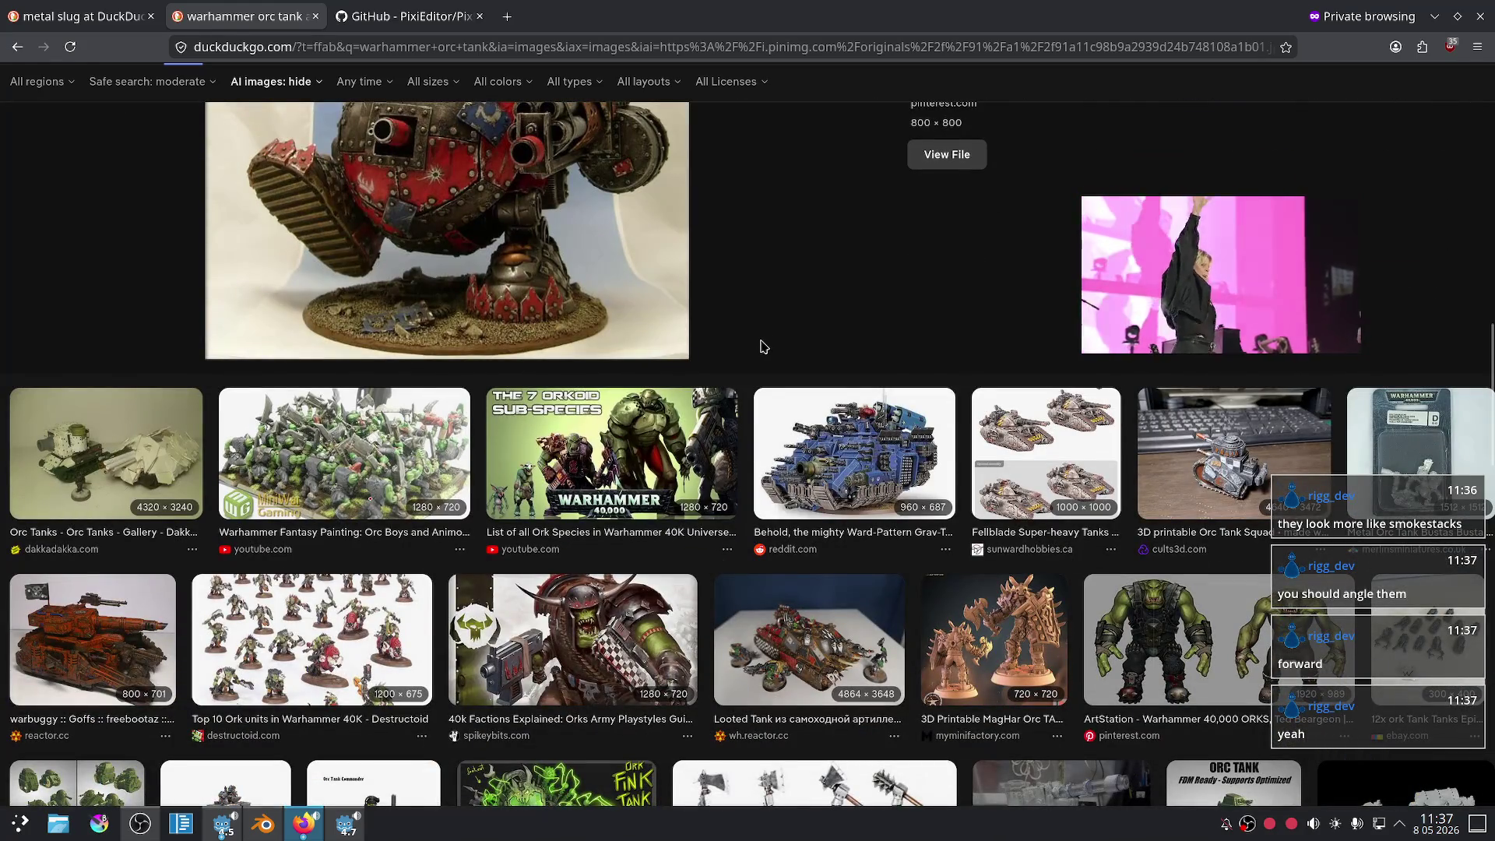
scroll(763, 347, "up", 3)
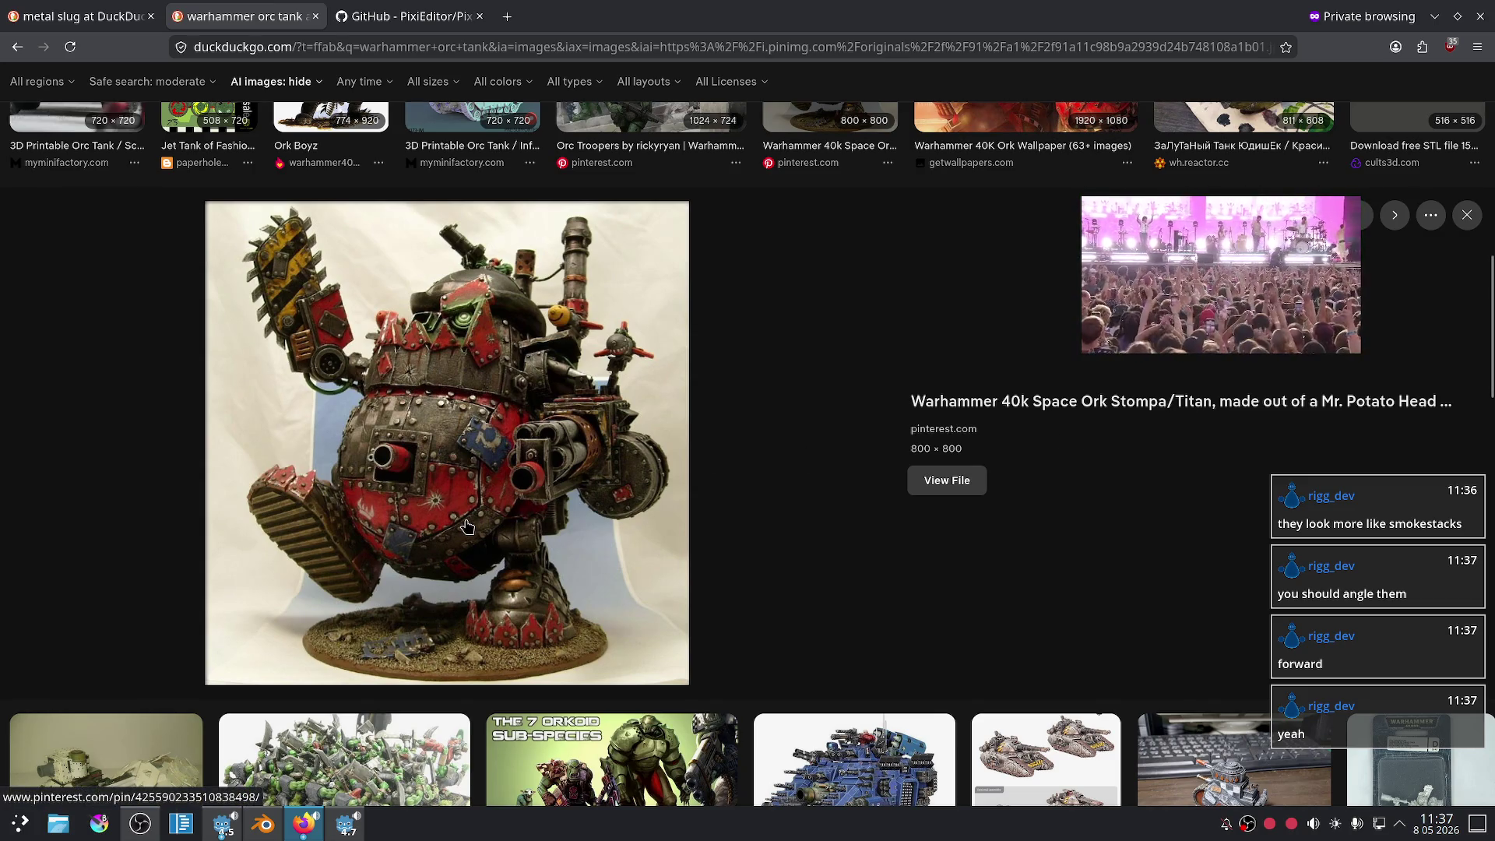
scroll(738, 411, "down", 3)
scroll(751, 326, "down", 3)
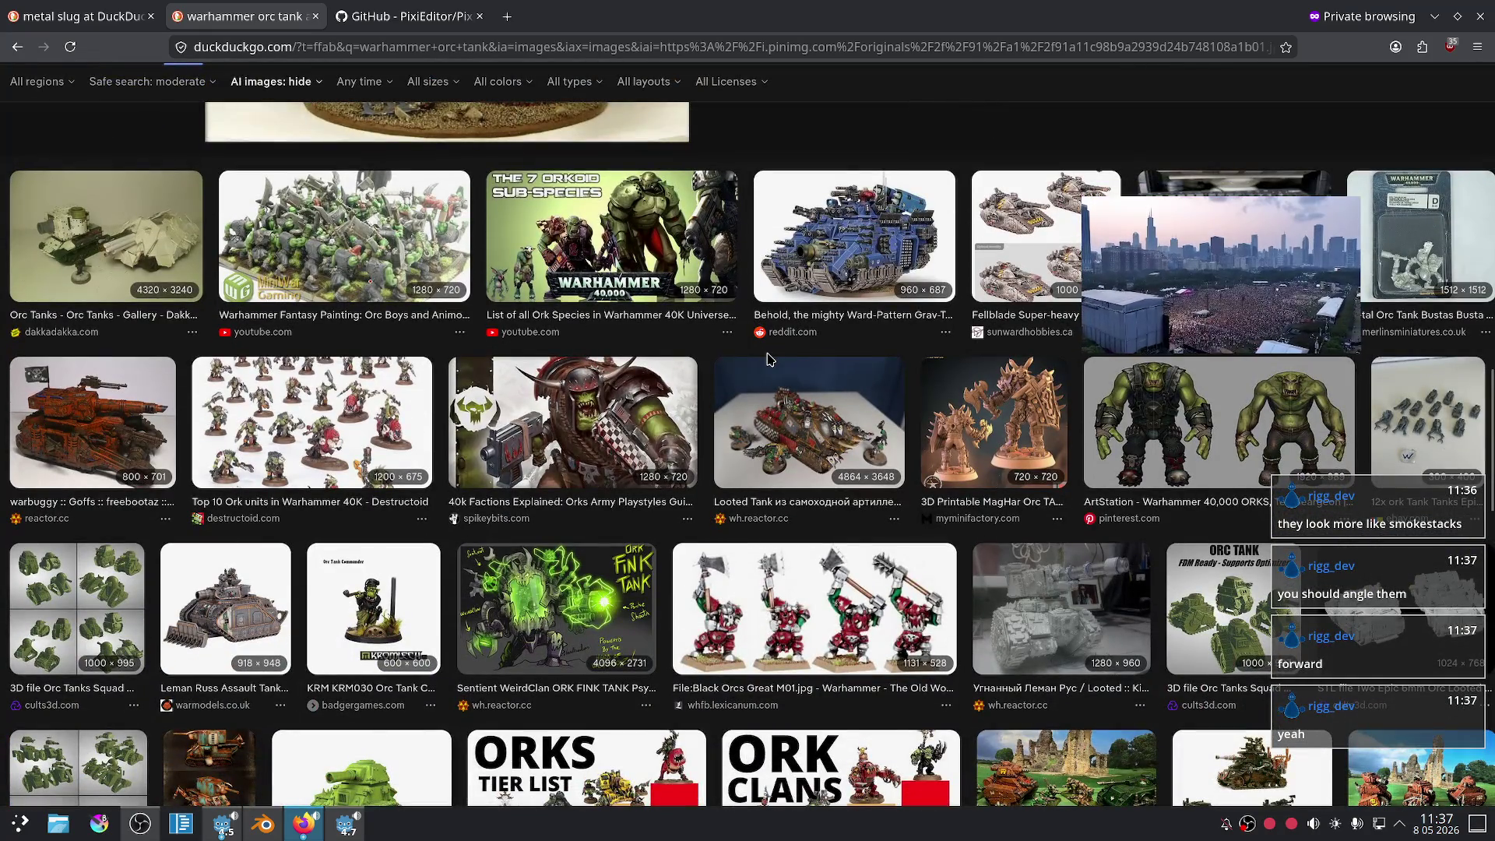
scroll(727, 372, "down", 2)
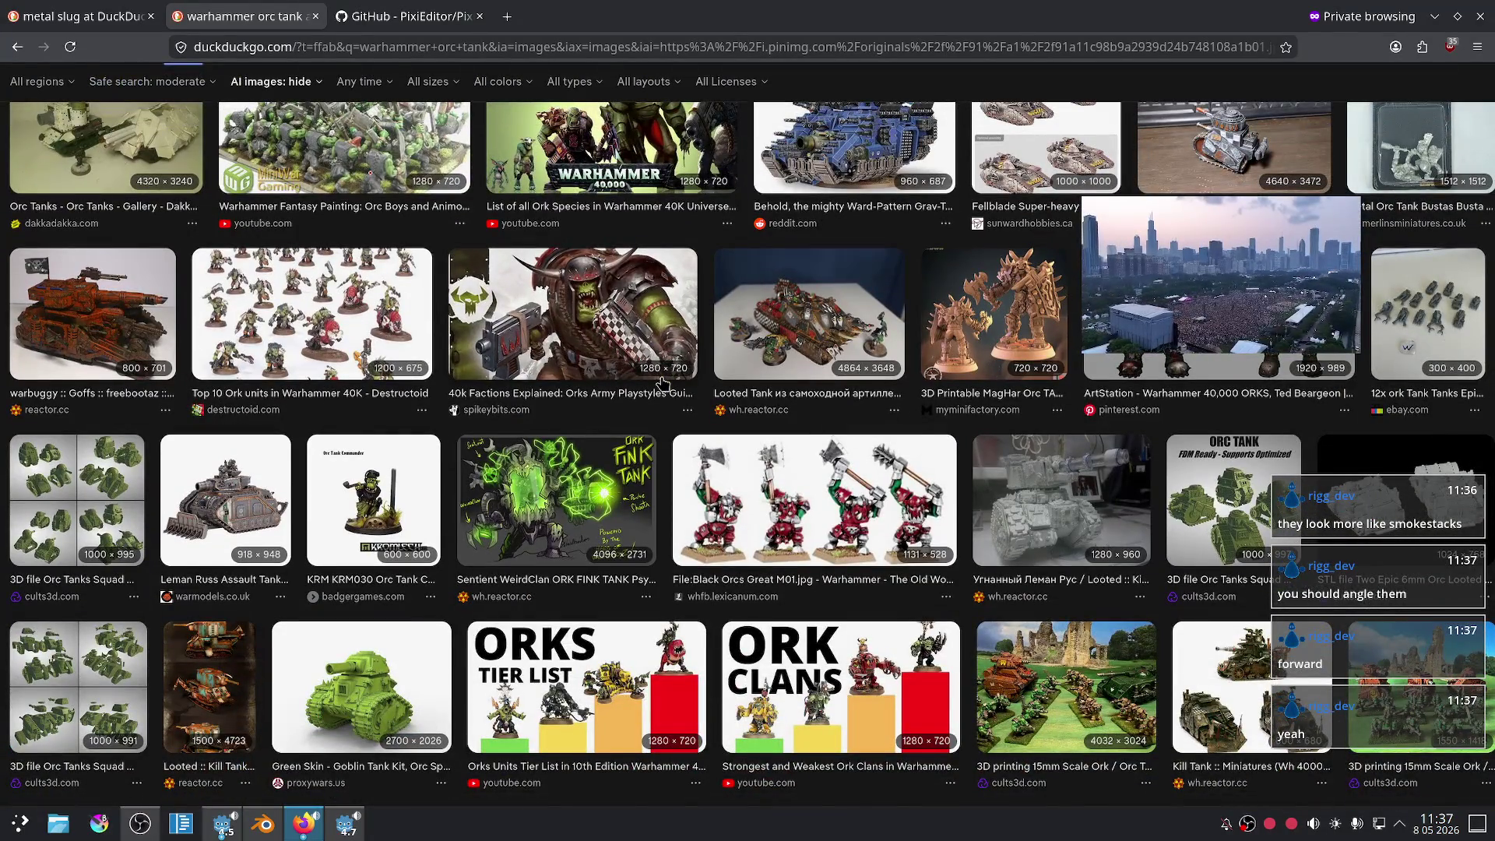
scroll(663, 384, "down", 3)
scroll(662, 383, "up", 2)
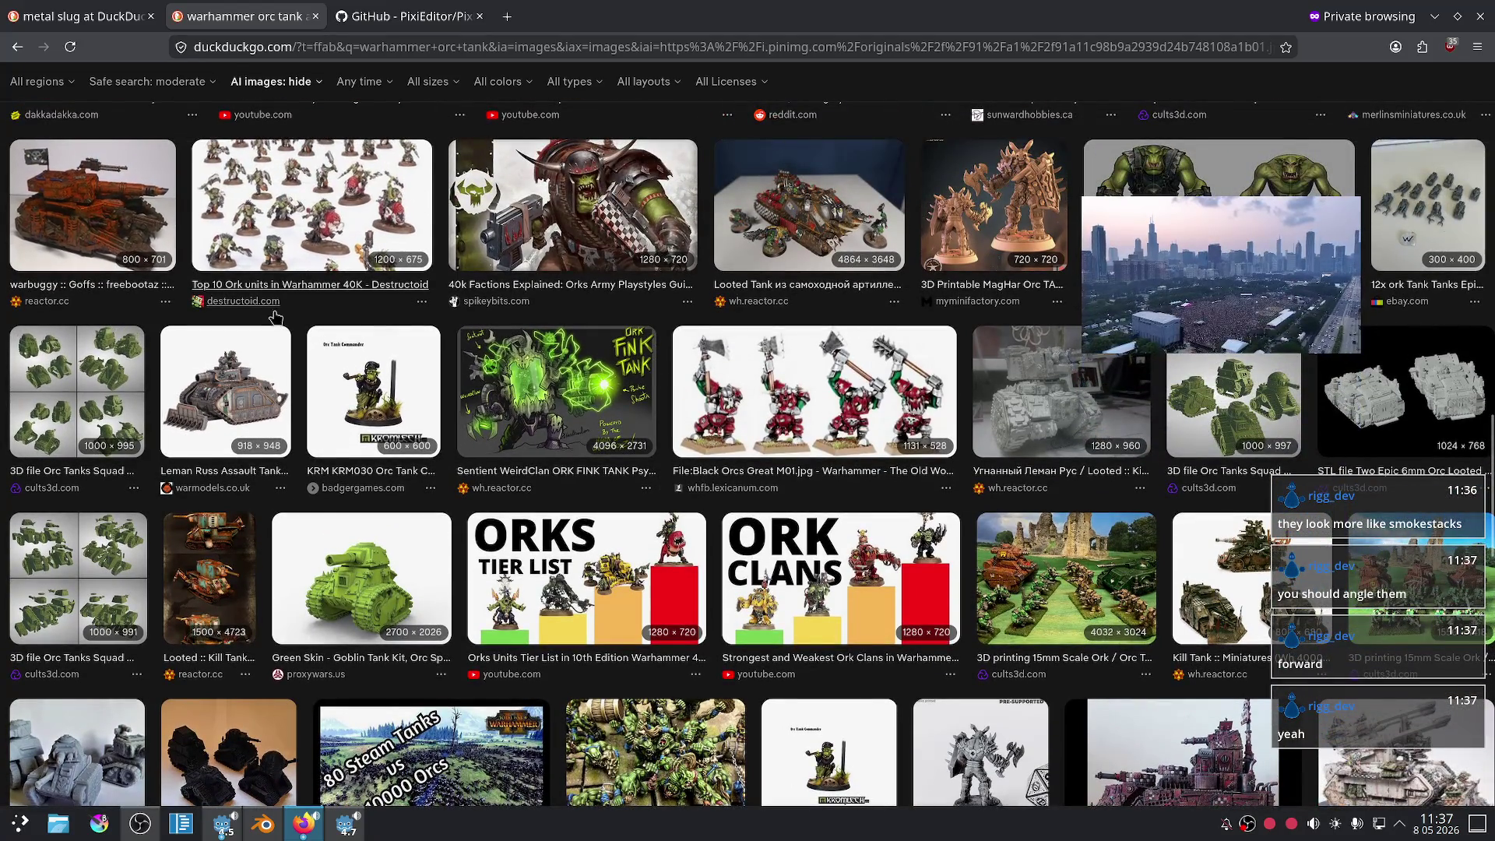
scroll(606, 566, "down", 3)
scroll(611, 560, "down", 3)
scroll(700, 537, "up", 3)
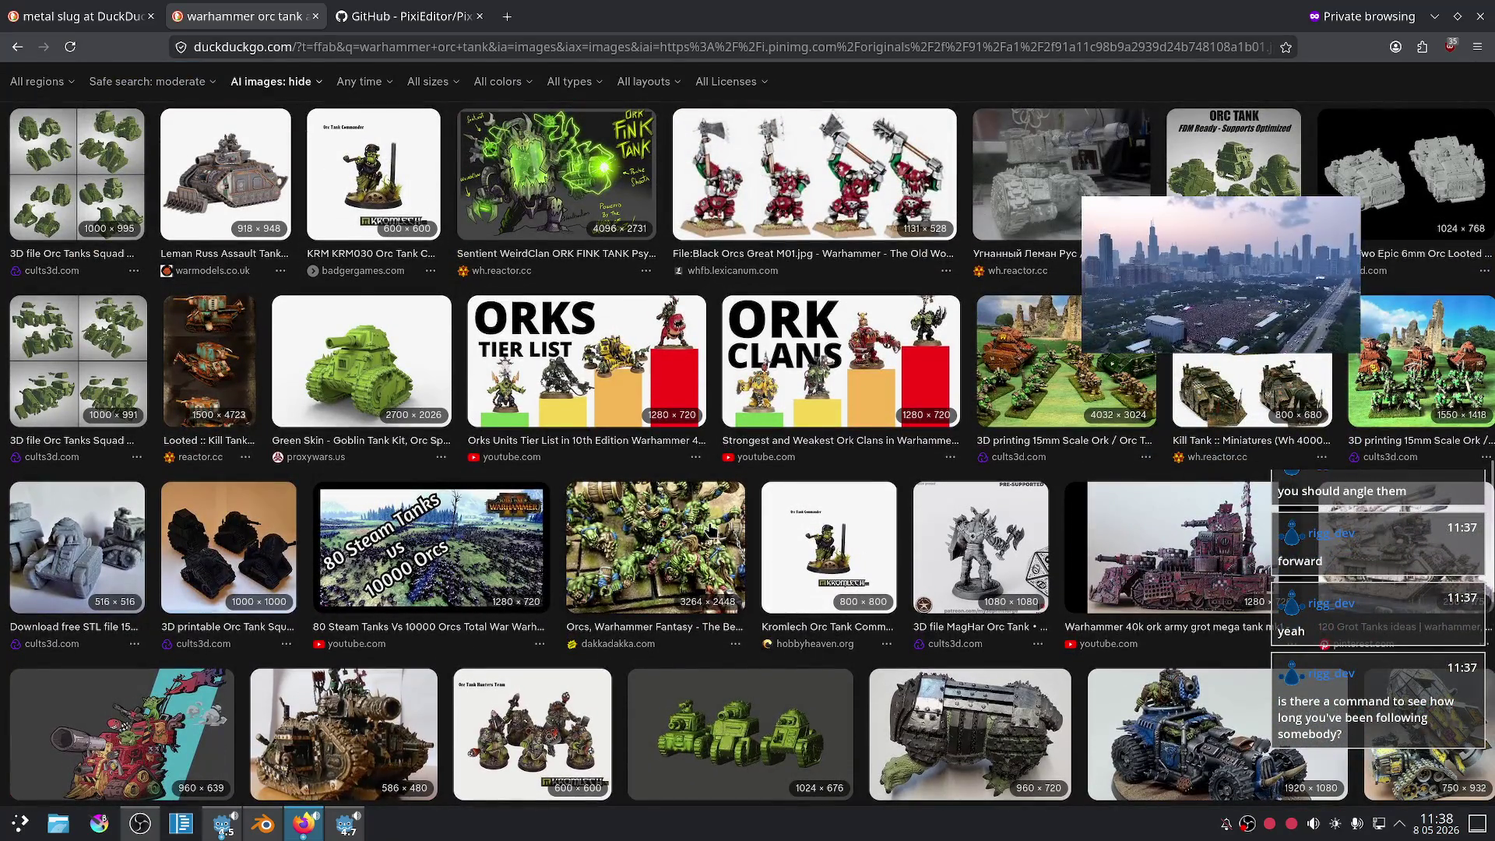
scroll(710, 524, "up", 5)
left_click(705, 467)
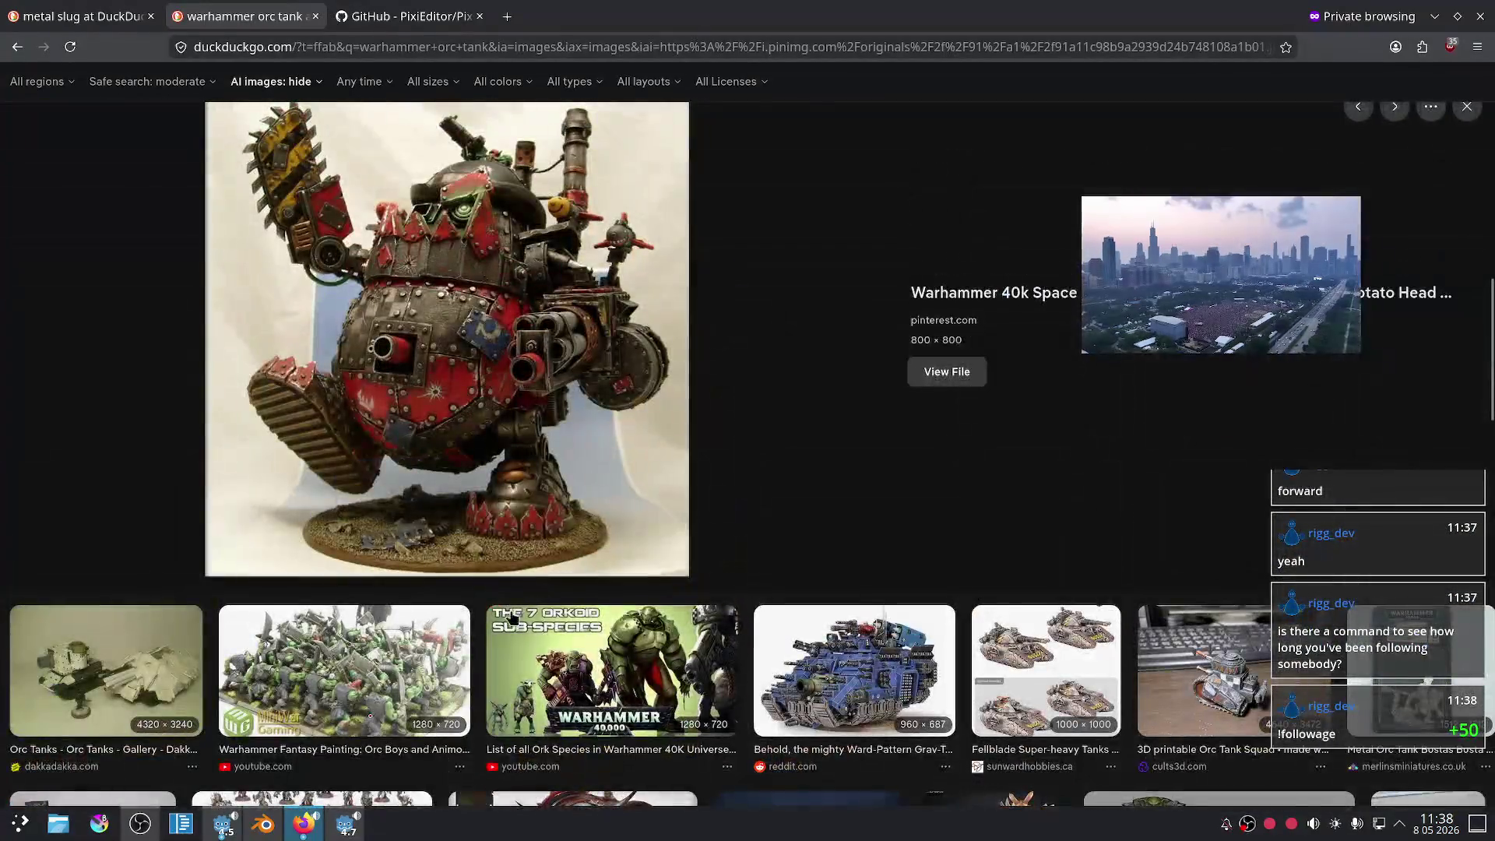
left_click(303, 825)
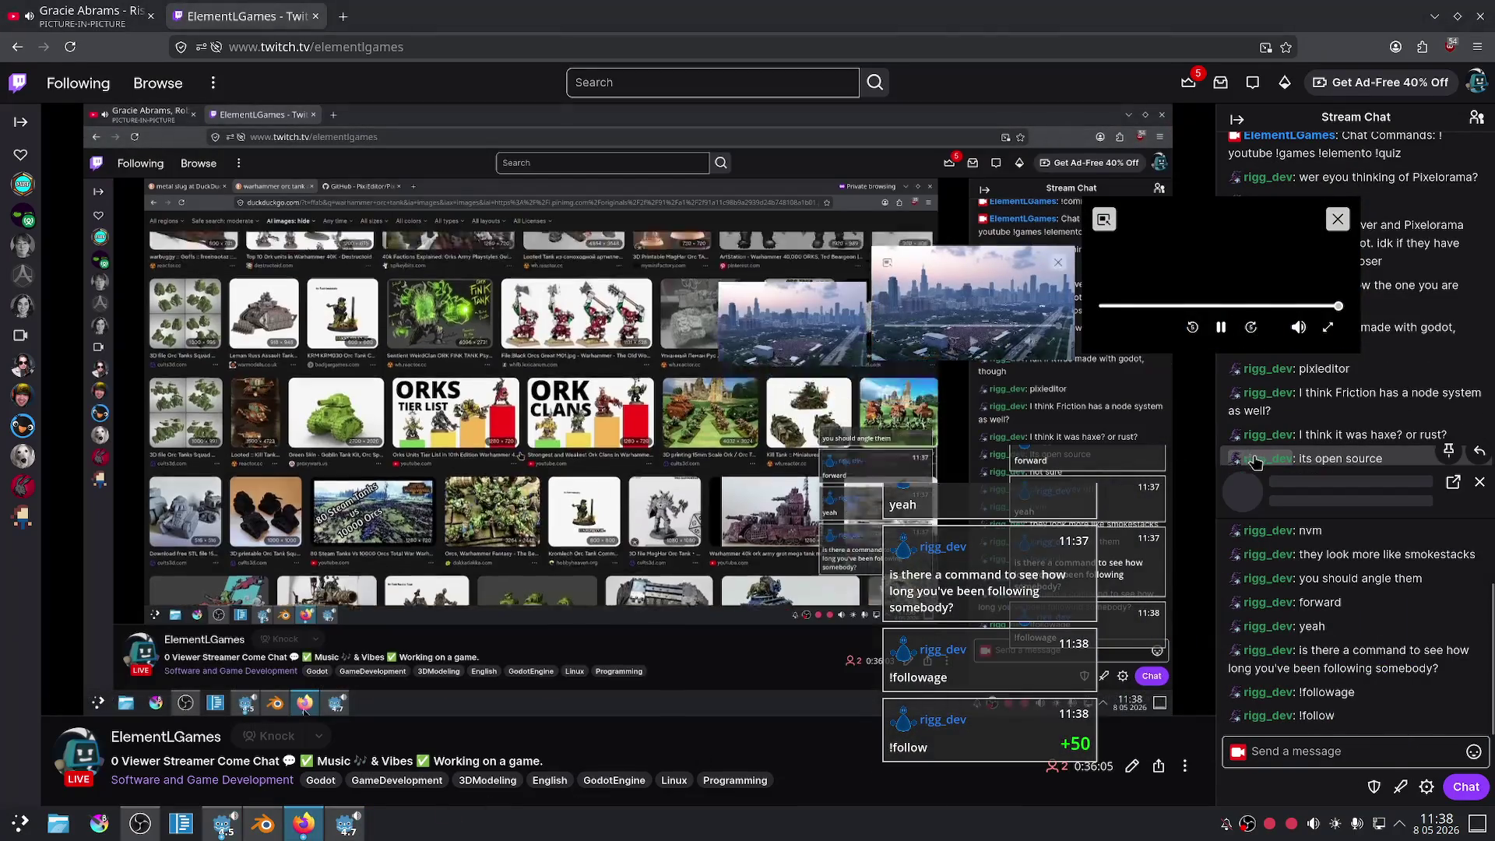
- Open a chatter's viewer card in Stream Chat to see their follow age, then close it
left_click(1267, 530)
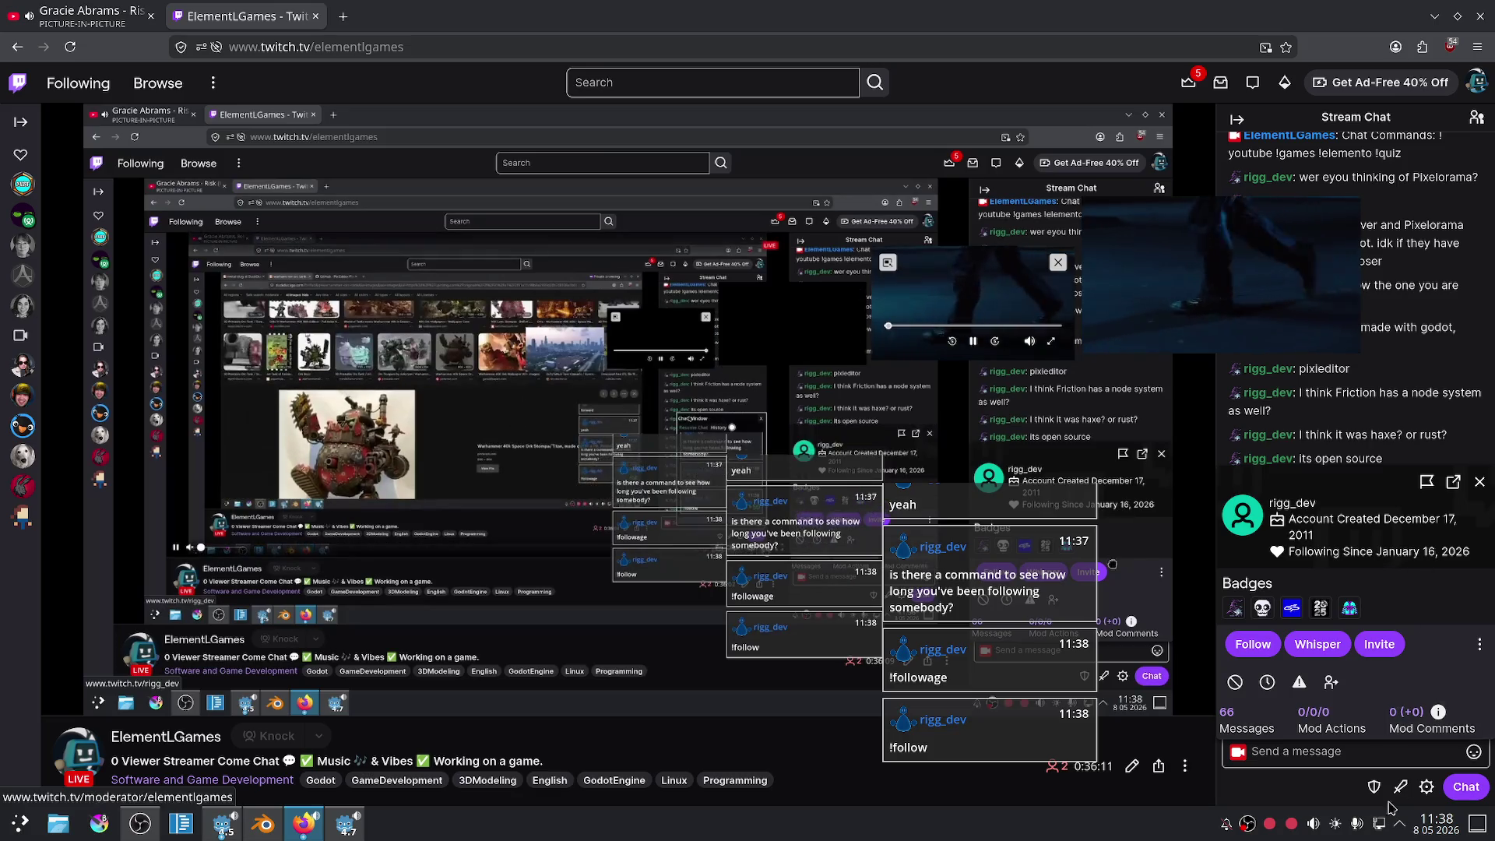
mouse_move(963, 497)
left_mouse_down()
mouse_move(1296, 440)
mouse_move(1252, 398)
mouse_move(1296, 390)
left_mouse_up()
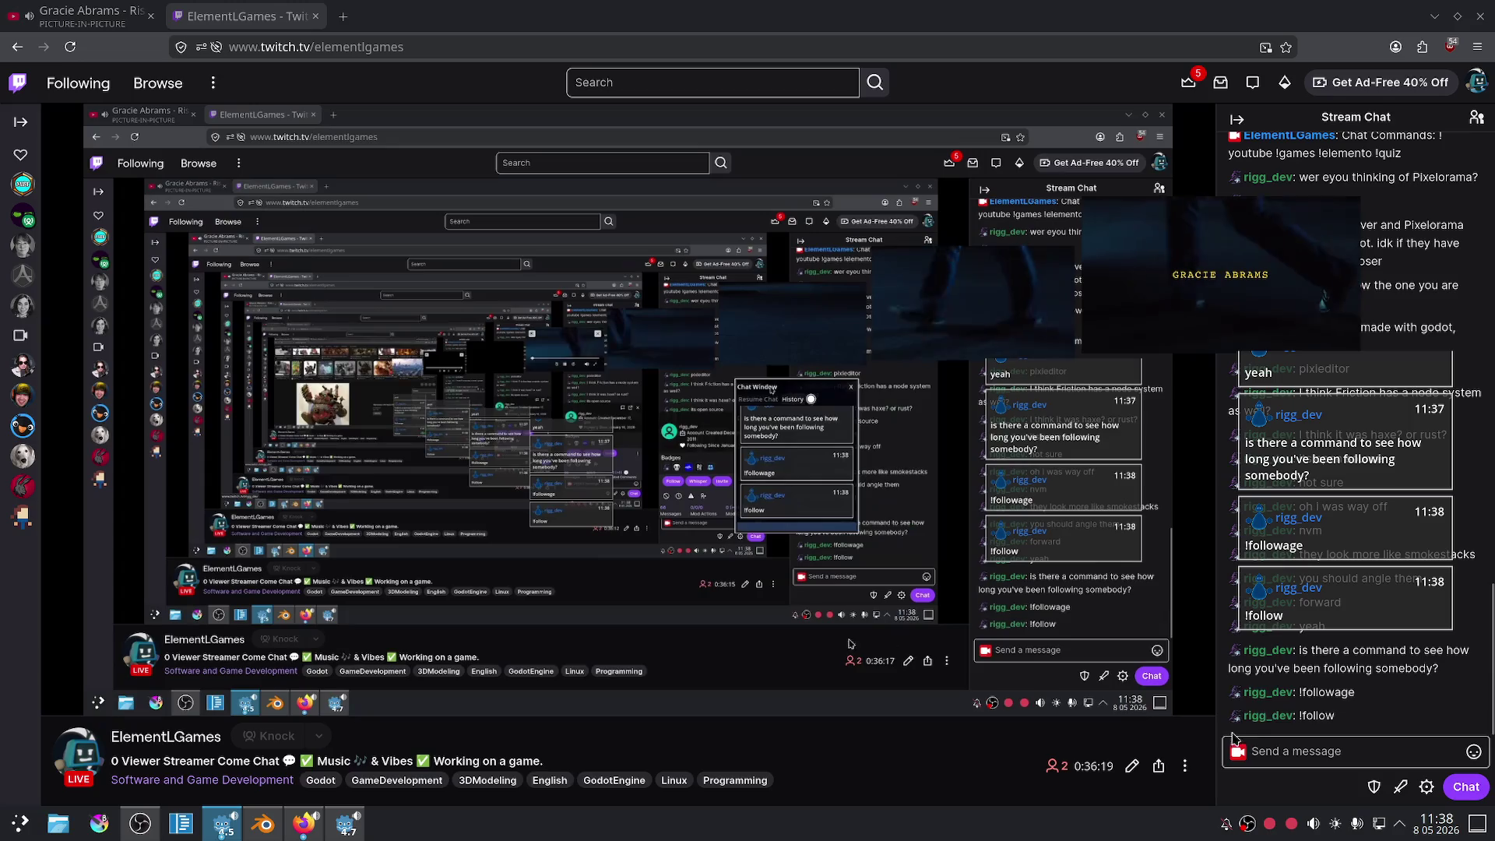
left_click(1285, 695)
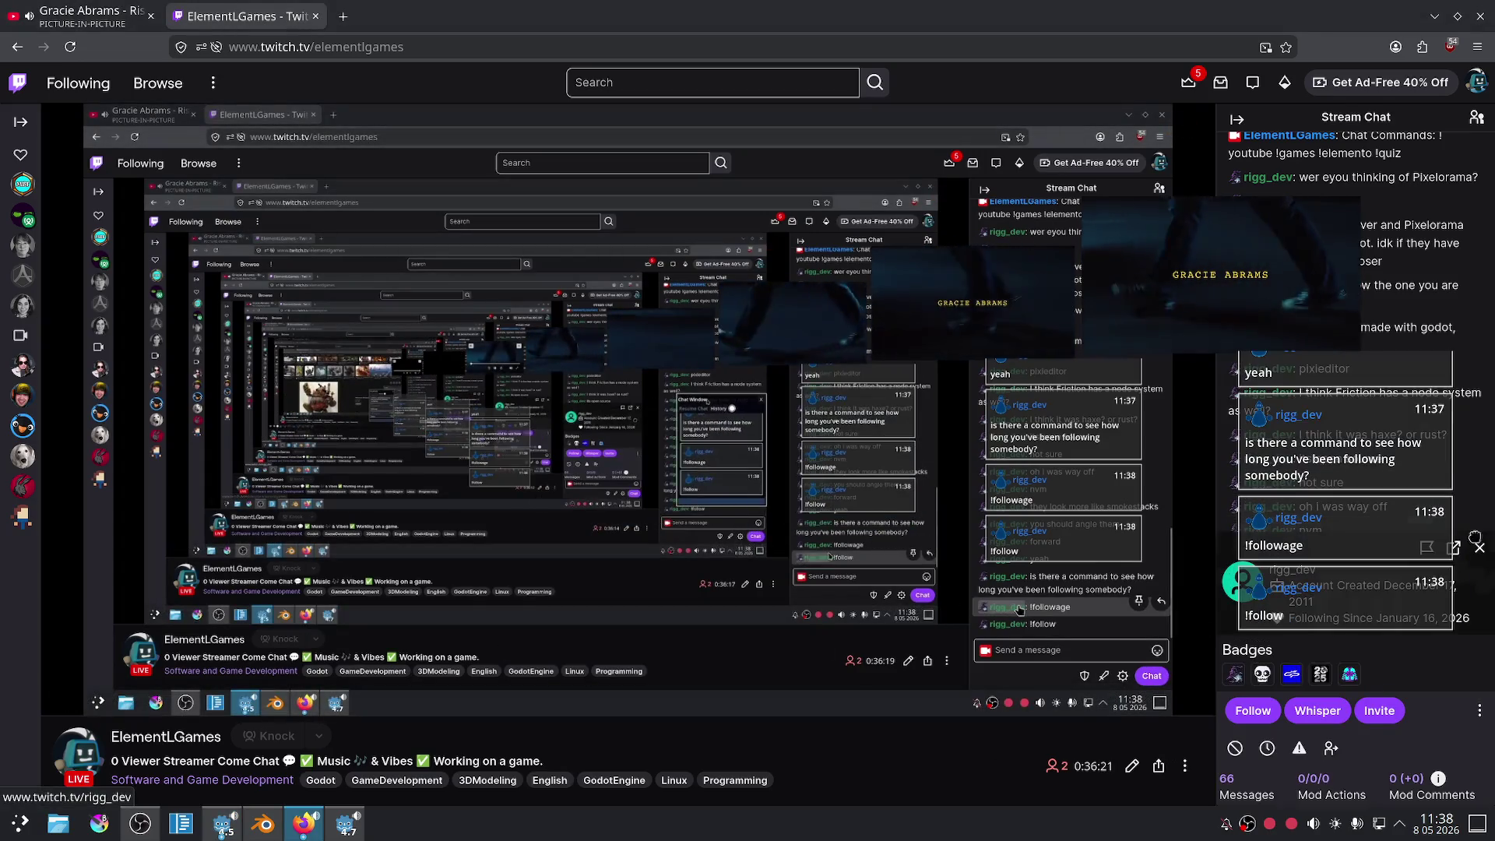
left_click(928, 593)
left_click(351, 833)
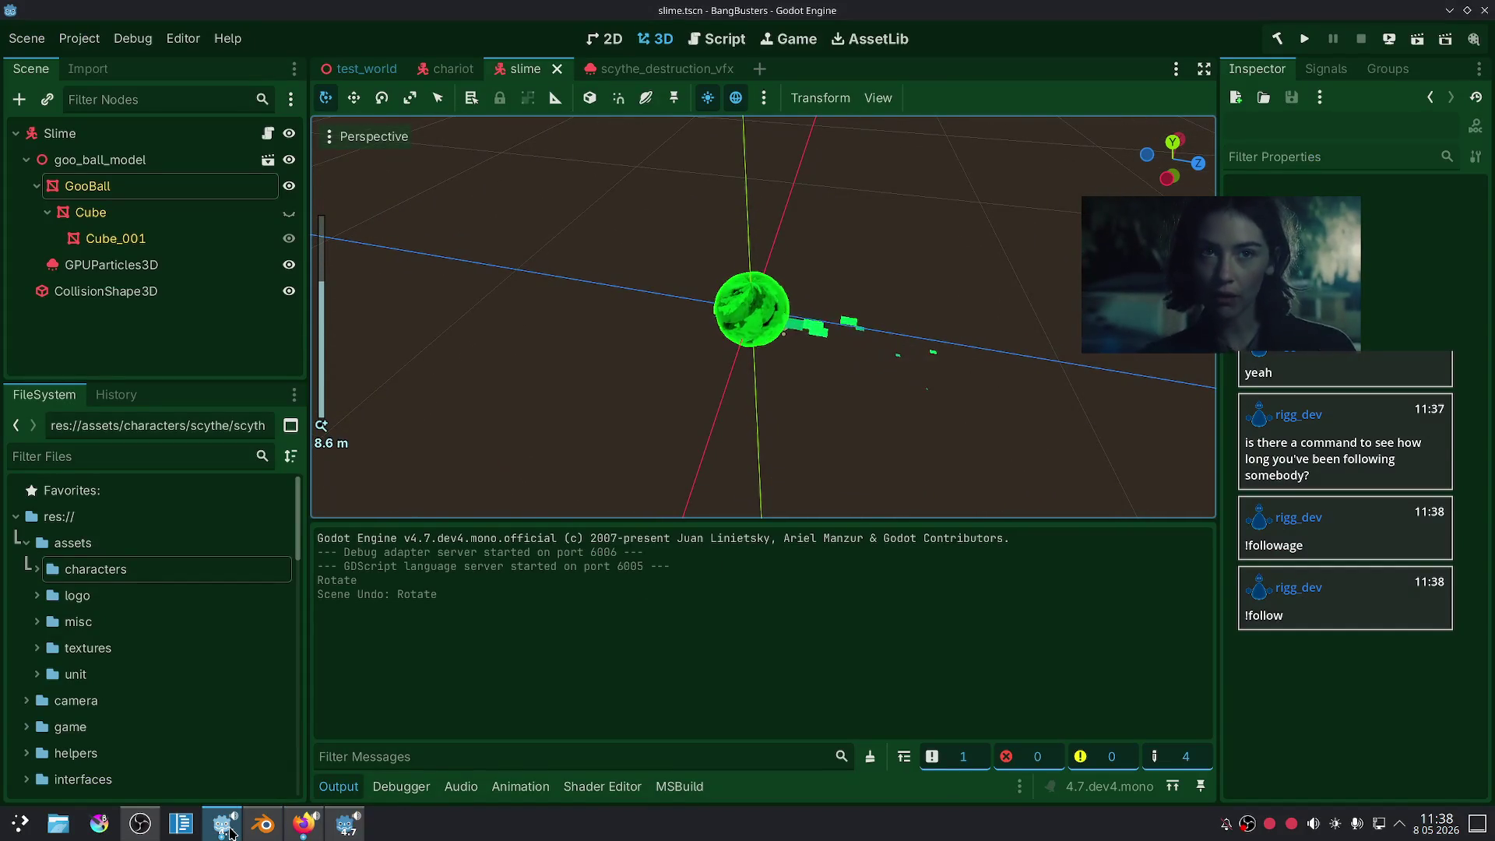
- Fine-tune the heights of two more barrels along Z
left_click(264, 823)
mouse_move(661, 611)
middle_mouse_down()
mouse_move(772, 516)
mouse_move(794, 521)
middle_mouse_up()
scroll(783, 484, "up", 3)
left_click(691, 432)
key("g")
key("z")
left_click(684, 411)
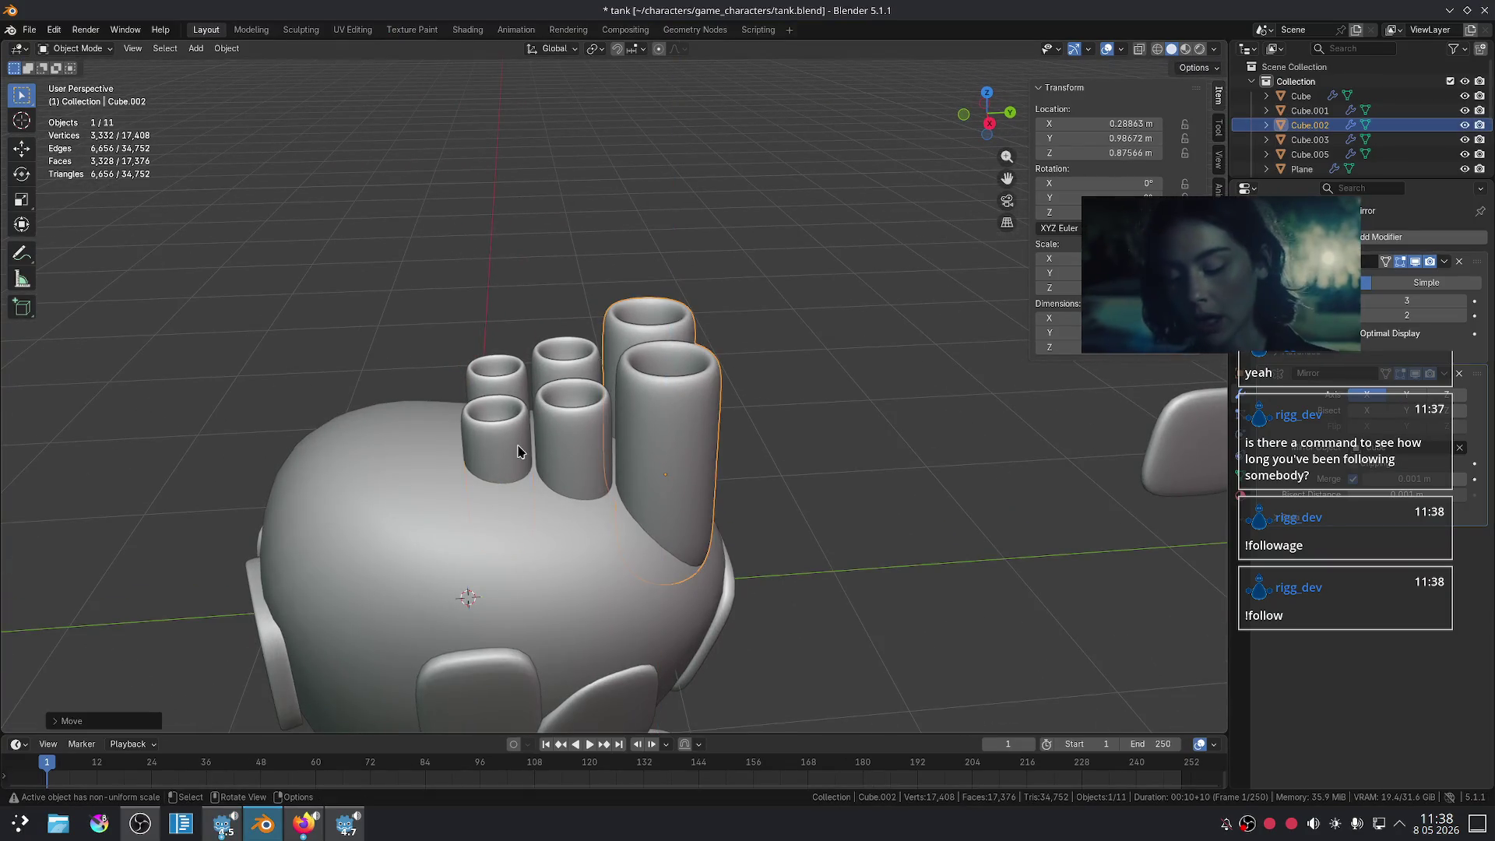
left_click(572, 430)
key("g")
key("z")
left_click(569, 432)
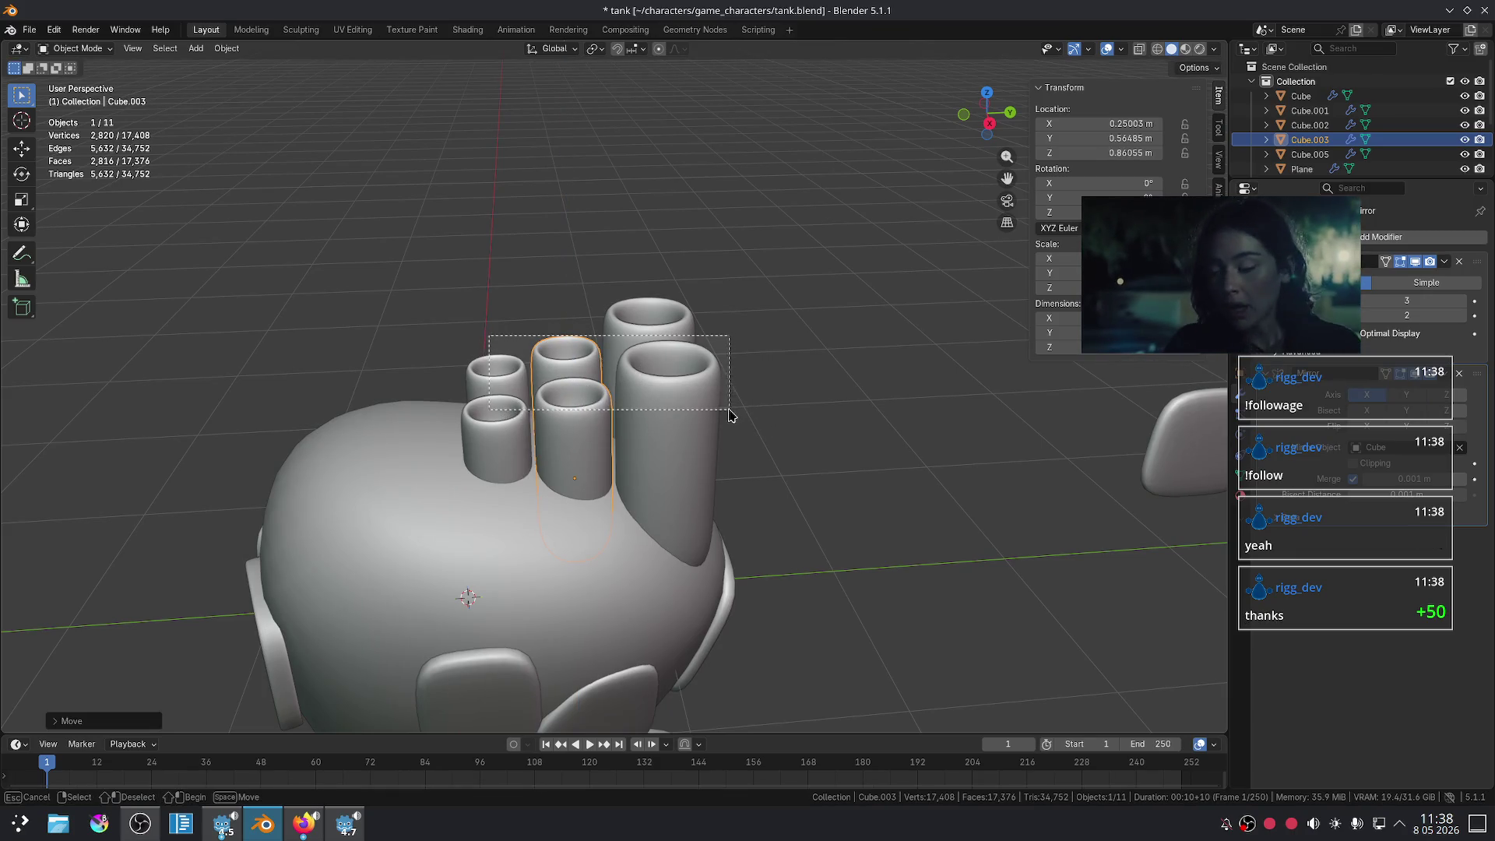
- Rotate three cups about X (~77°) to tip them forward, and hide the top cup
left_click_drag(729, 415, 729, 415)
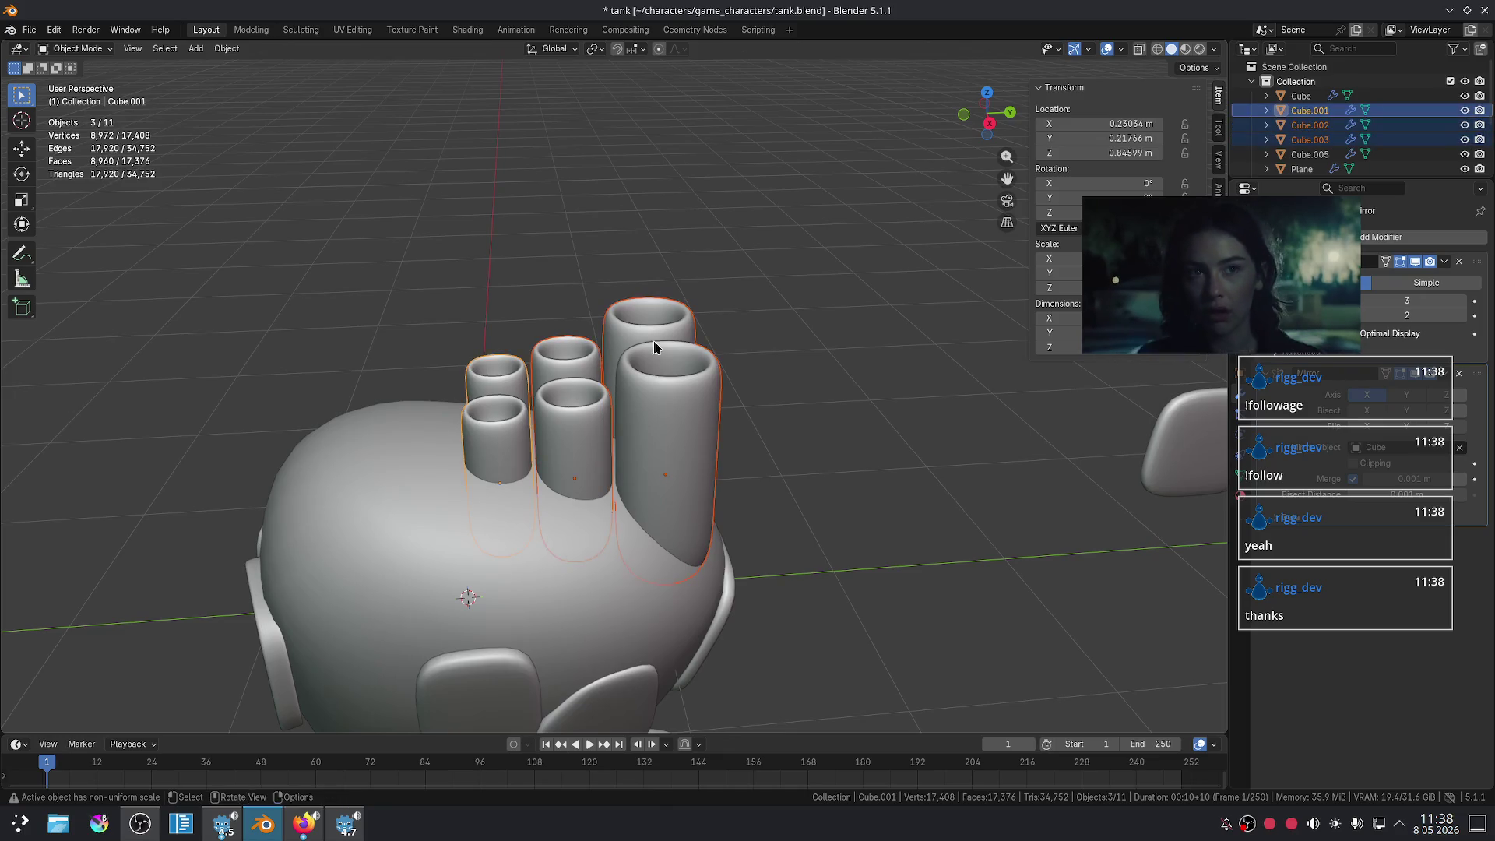
key("r")
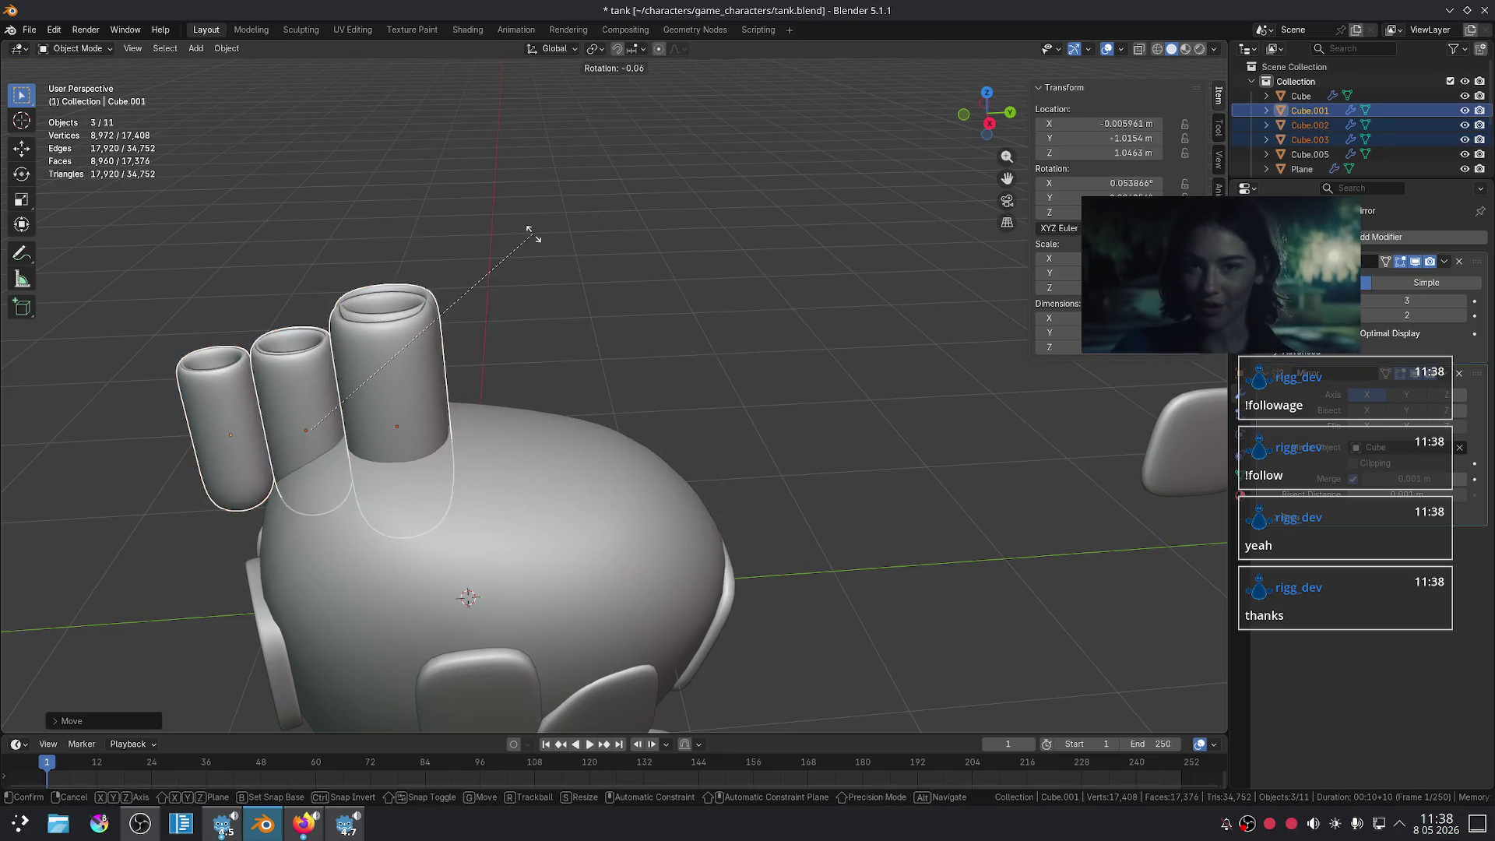
key("x")
left_click(217, 244)
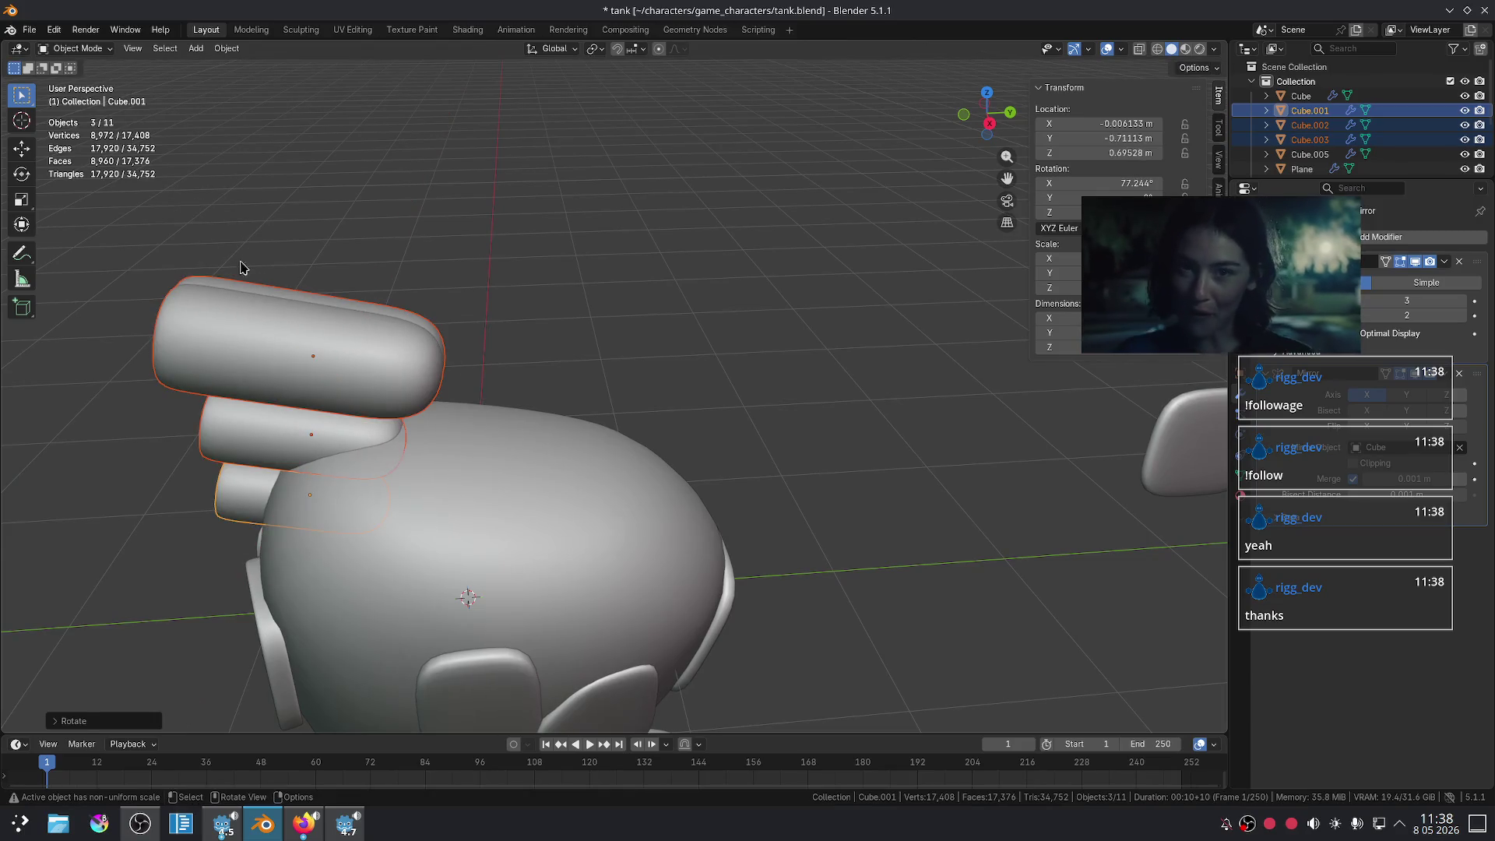
left_click(288, 308)
key("h")
mouse_move(371, 311)
middle_mouse_down()
mouse_move(741, 281)
mouse_move(751, 308)
middle_mouse_up()
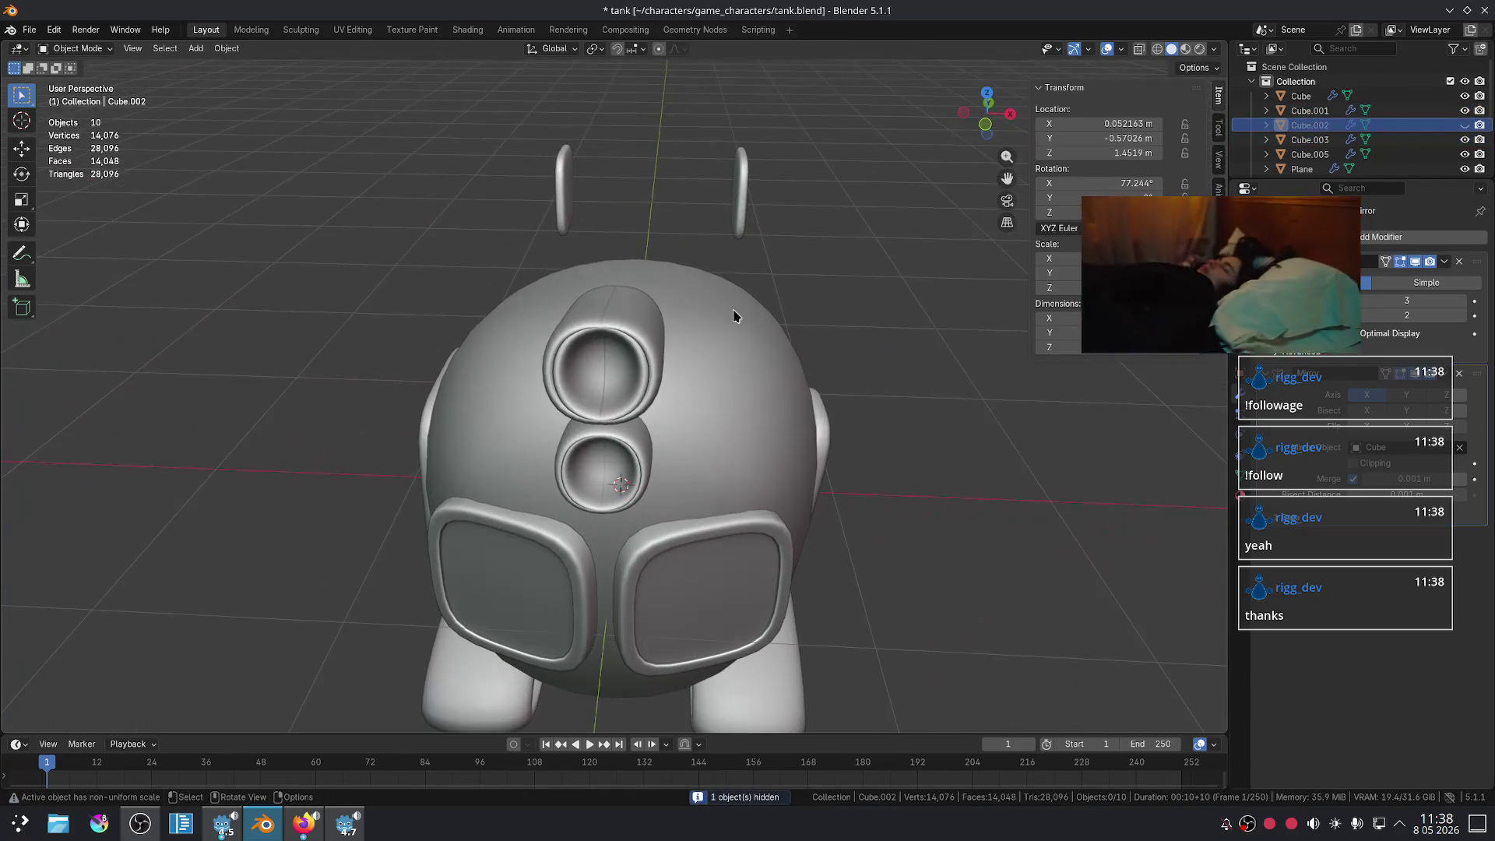
- Spread the upper and lower mirrored cup pairs apart along X
left_click(656, 356)
key("g")
key("x")
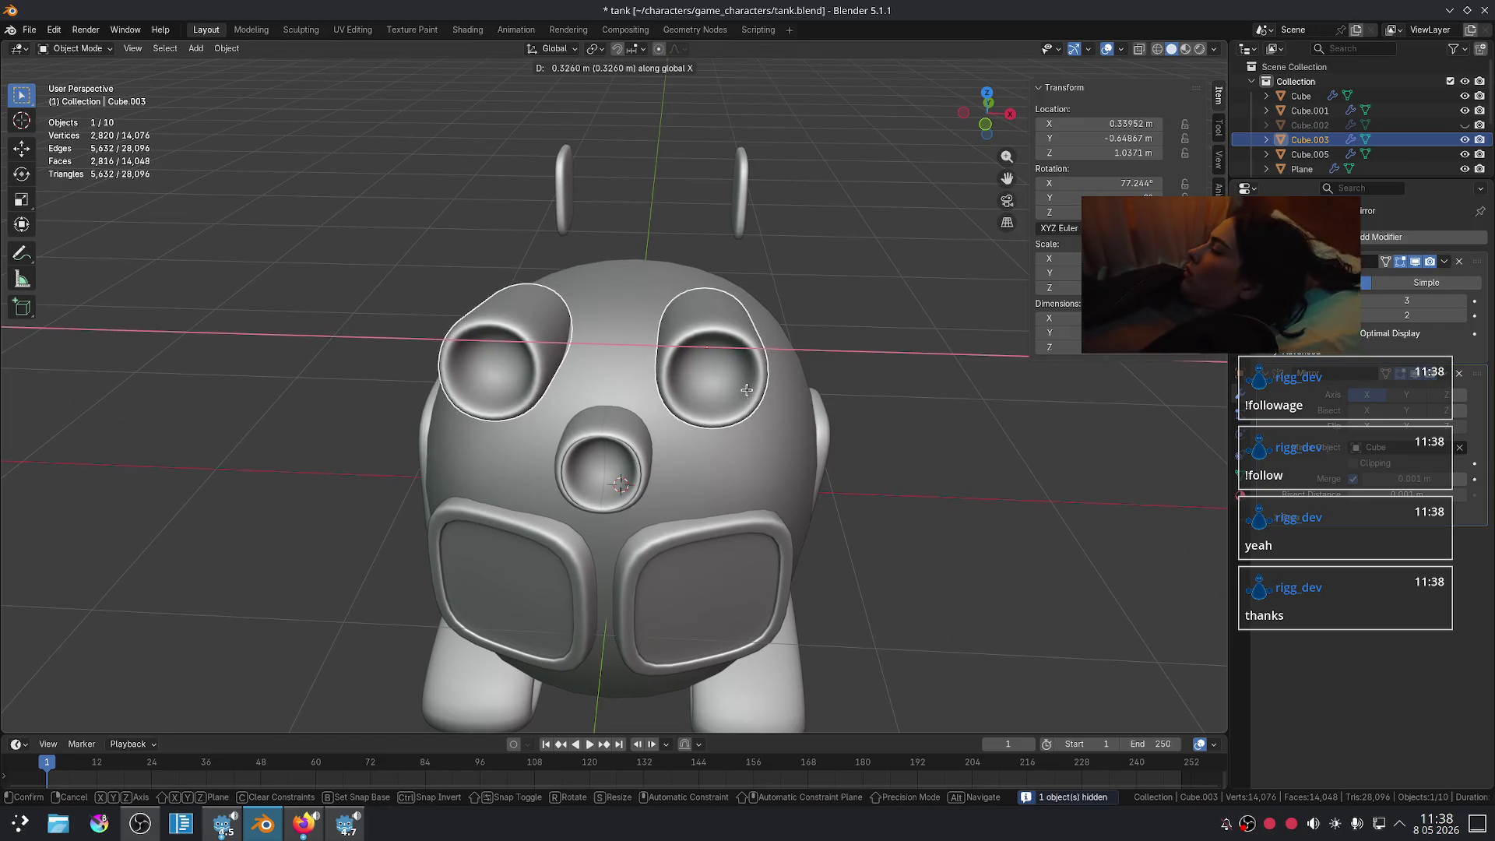
left_click(728, 414)
left_click(667, 440)
left_click(646, 452)
key("g")
key("x")
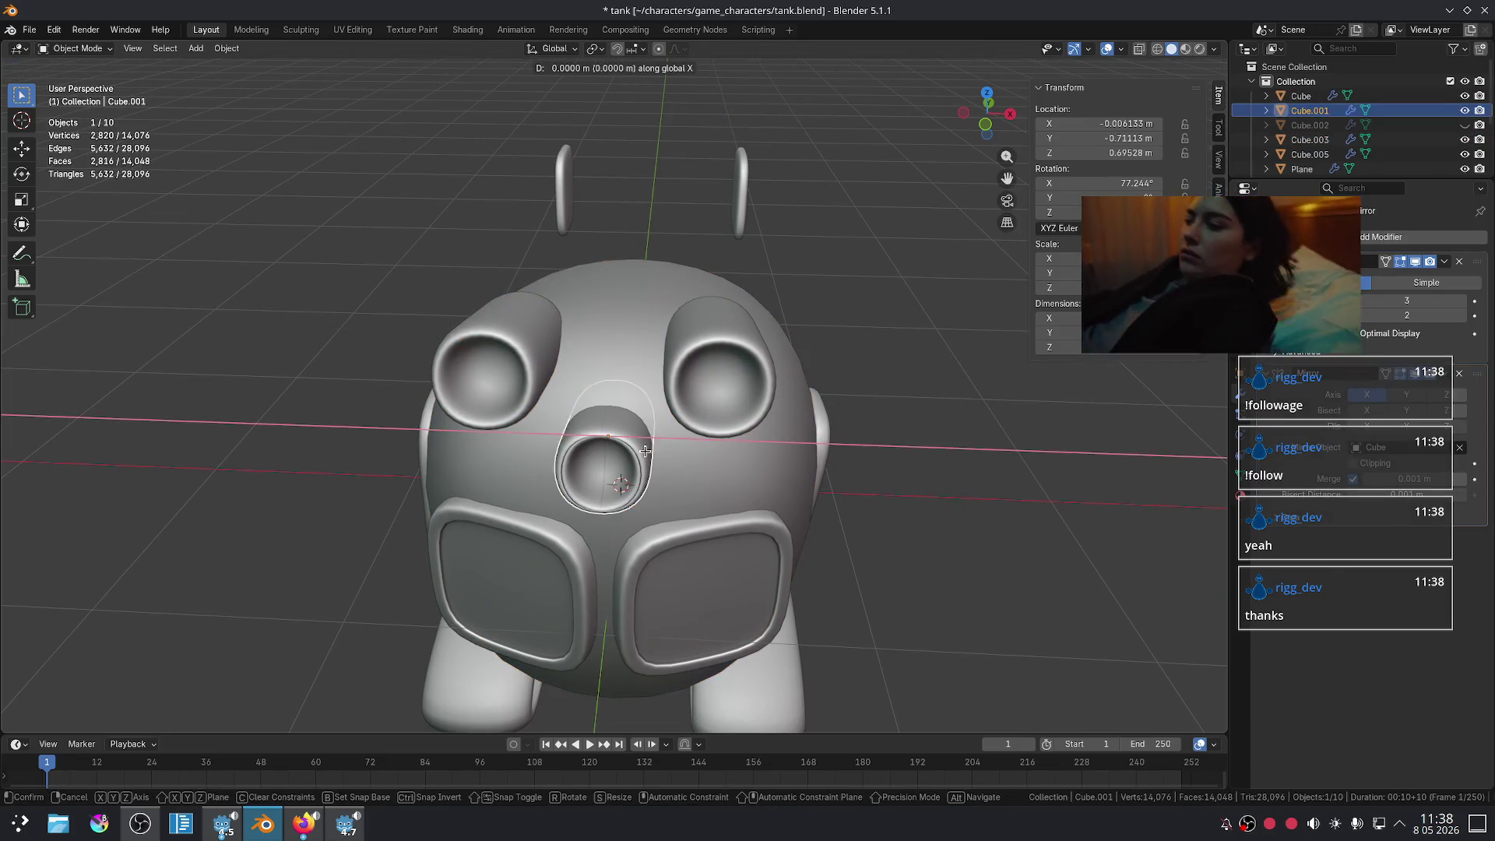
left_click(712, 474)
left_click(951, 425)
- Inspect the tank from several angles, box-selecting its pieces to check them
mouse_move(951, 426)
middle_mouse_down()
mouse_move(876, 460)
mouse_move(867, 485)
mouse_move(879, 442)
mouse_move(804, 347)
mouse_move(756, 359)
mouse_move(774, 350)
mouse_move(779, 382)
middle_mouse_up()
scroll(757, 360, "up", 2)
scroll(817, 344, "down", 3)
scroll(810, 348, "up", 4)
scroll(777, 382, "down", 8)
mouse_move(701, 334)
middle_mouse_down()
mouse_move(685, 384)
mouse_move(809, 379)
mouse_move(731, 324)
middle_mouse_up()
left_click_drag(726, 321, 823, 479)
scroll(785, 463, "up", 4)
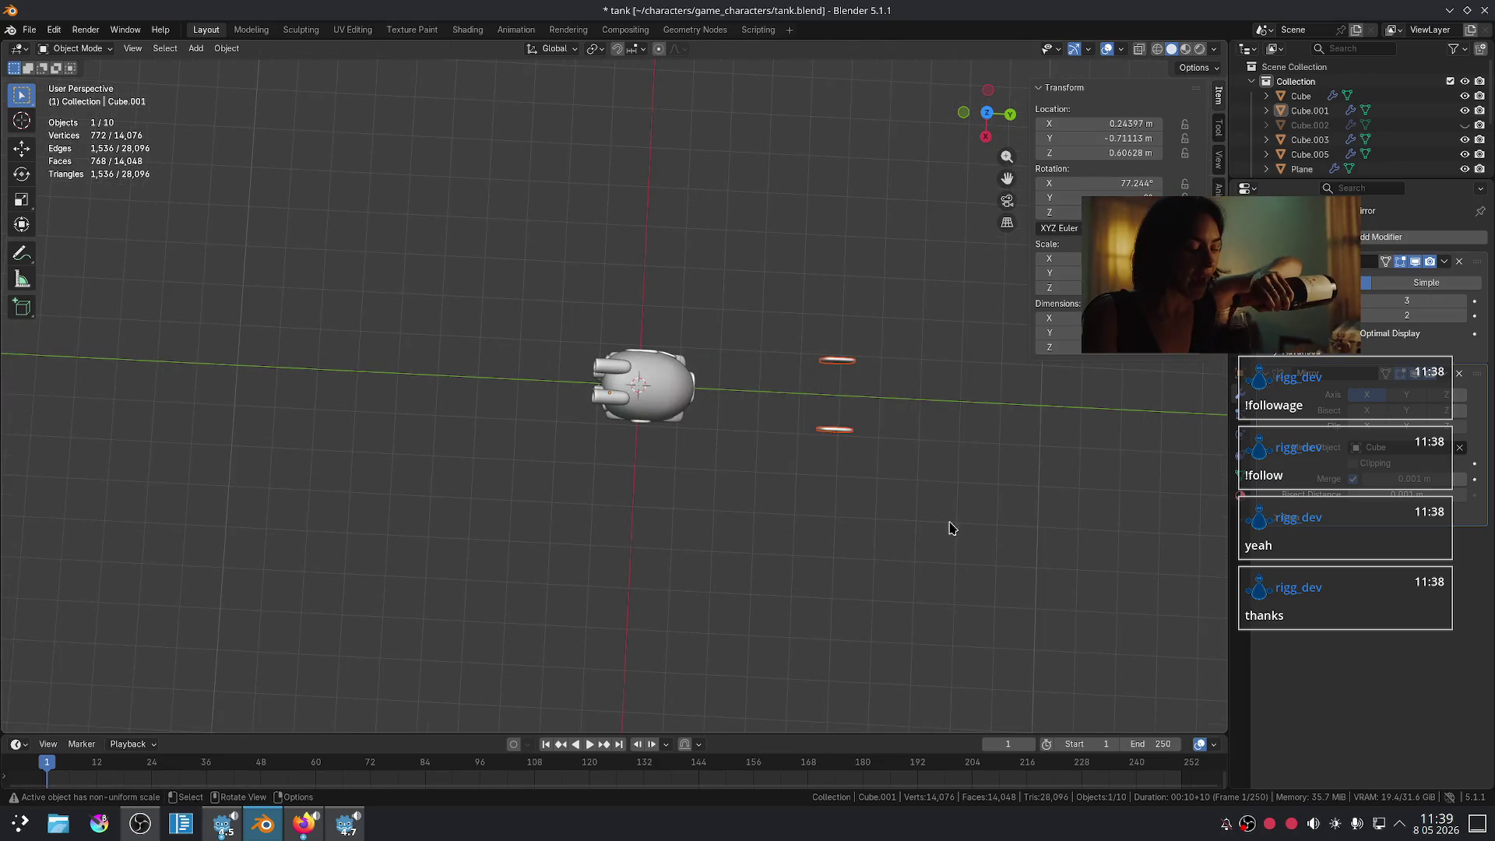
scroll(851, 471, "down", 2)
mouse_move(383, 187)
left_mouse_down()
mouse_move(600, 544)
mouse_move(618, 666)
left_mouse_up()
mouse_move(337, 132)
left_mouse_down()
mouse_move(597, 668)
mouse_move(627, 695)
left_mouse_up()
left_click_drag(304, 207, 622, 679)
mouse_move(690, 604)
middle_mouse_down()
mouse_move(687, 540)
mouse_move(733, 473)
mouse_move(727, 227)
middle_mouse_up()
left_click_drag(724, 214, 991, 607)
mouse_move(991, 607)
middle_mouse_down("ctrl")
mouse_move(851, 487)
mouse_move(808, 314)
mouse_move(947, 231)
mouse_move(894, 264)
mouse_move(896, 252)
middle_mouse_up("ctrl")
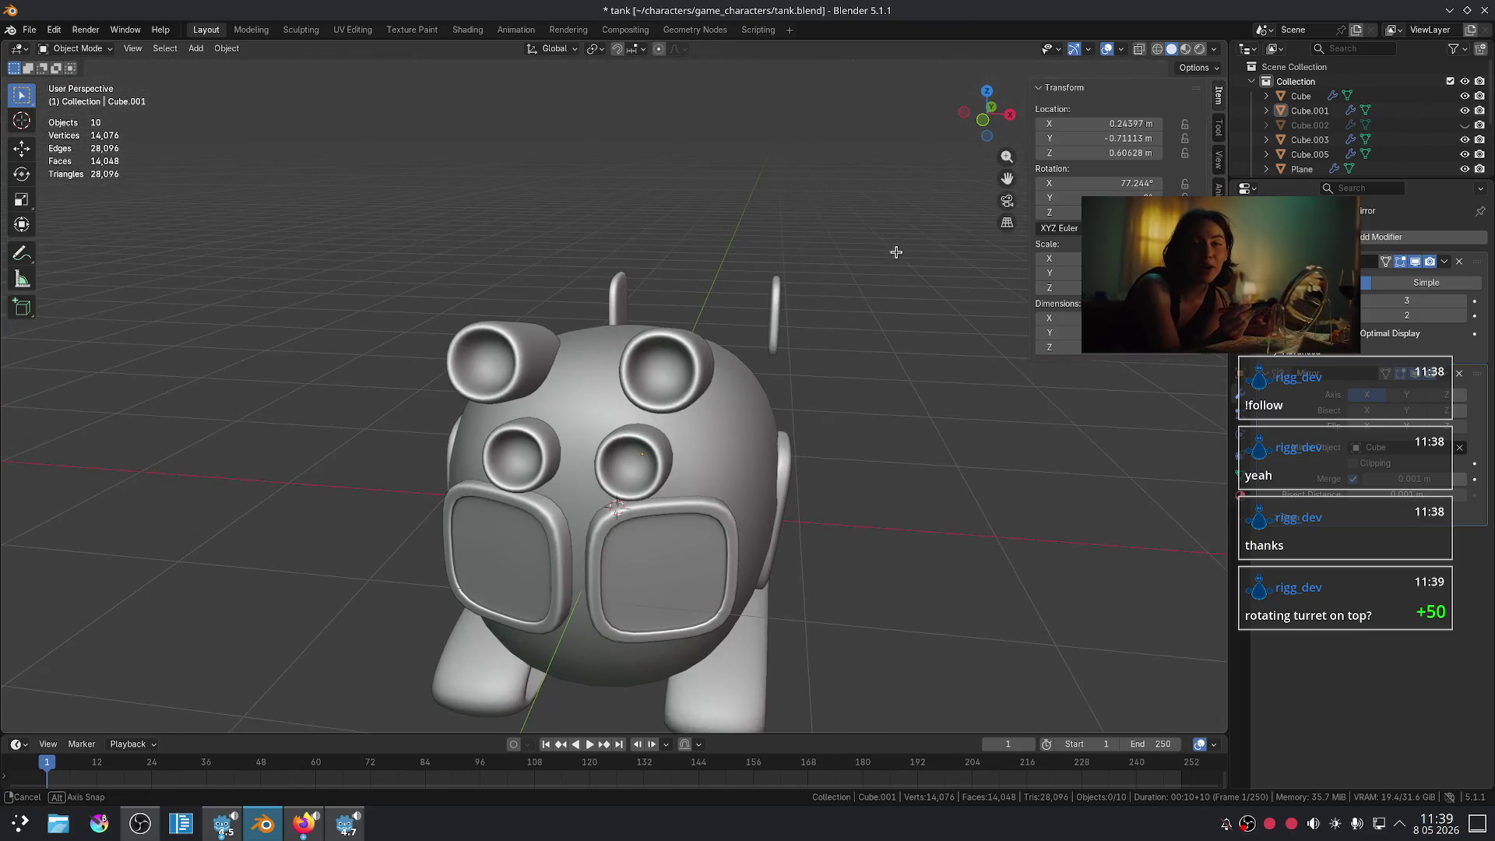
left_click(311, 836)
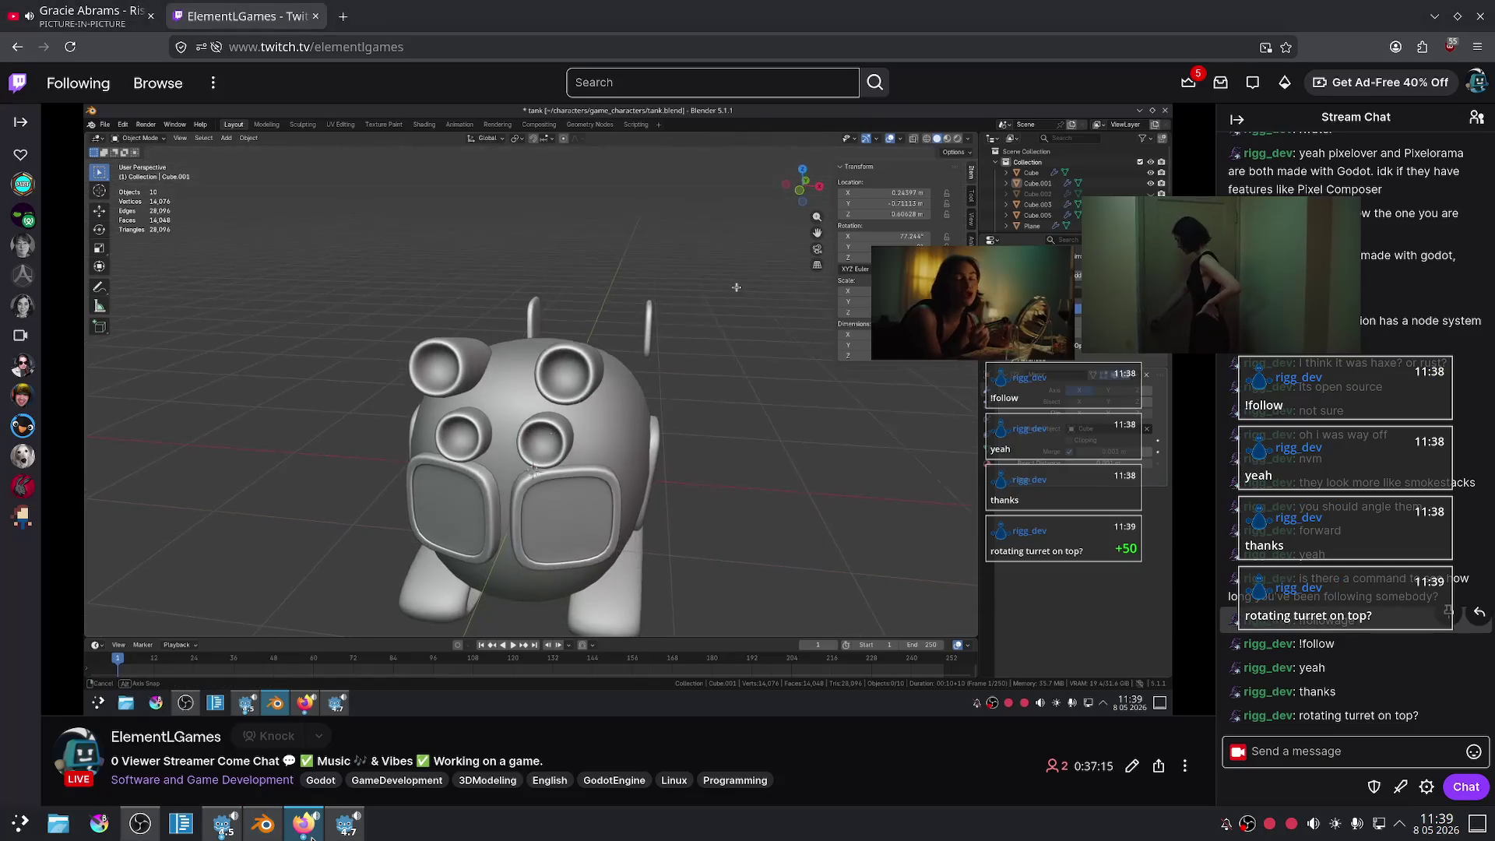
- Look over the orc tank image results, then start typing 'st' in a new private tab
left_click(310, 836)
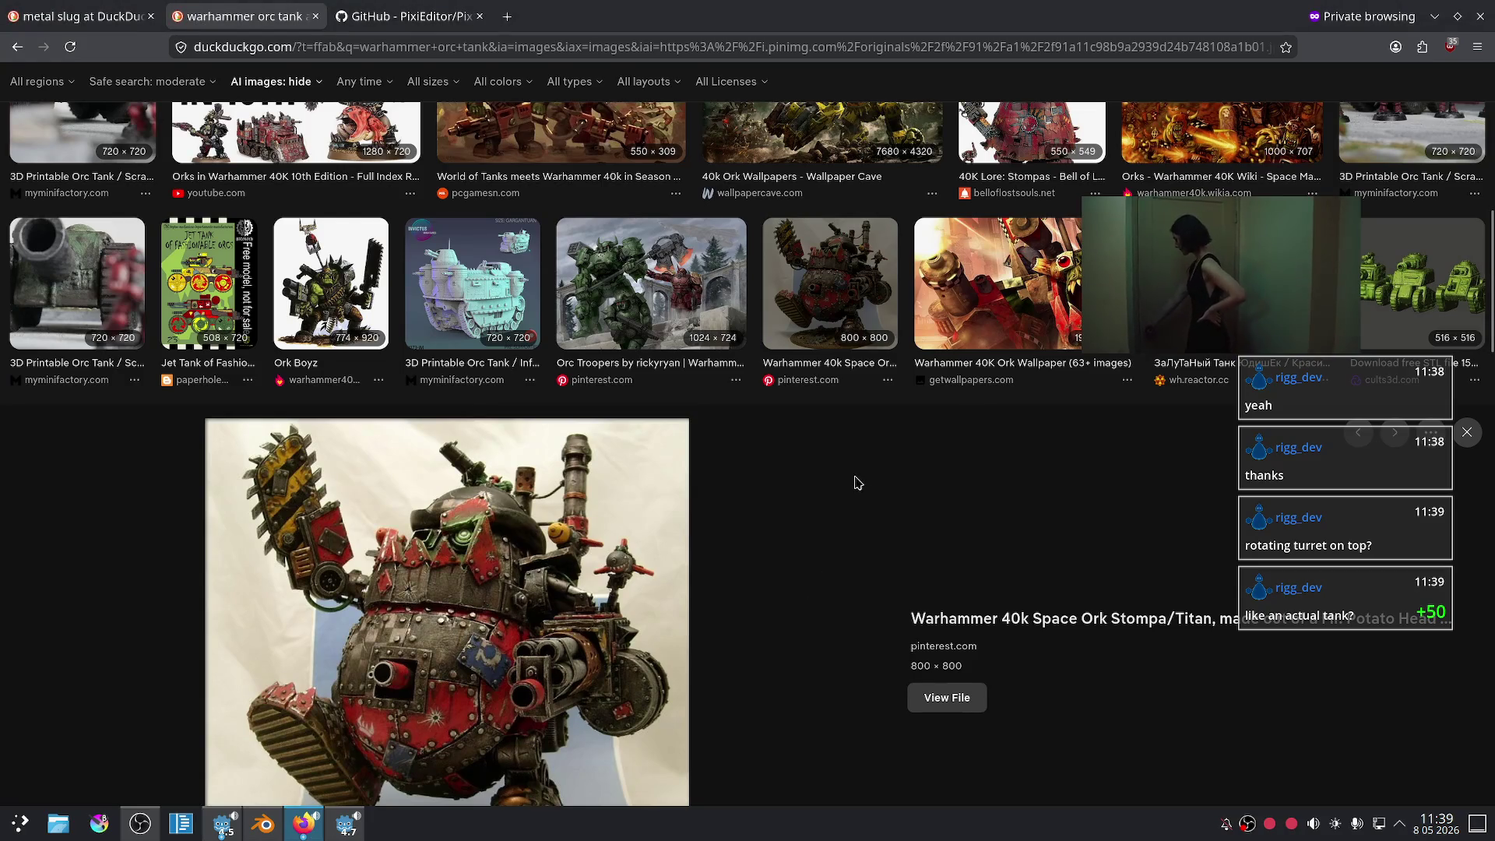
scroll(857, 482, "down", 6)
scroll(787, 428, "down", 3)
scroll(717, 373, "up", 10)
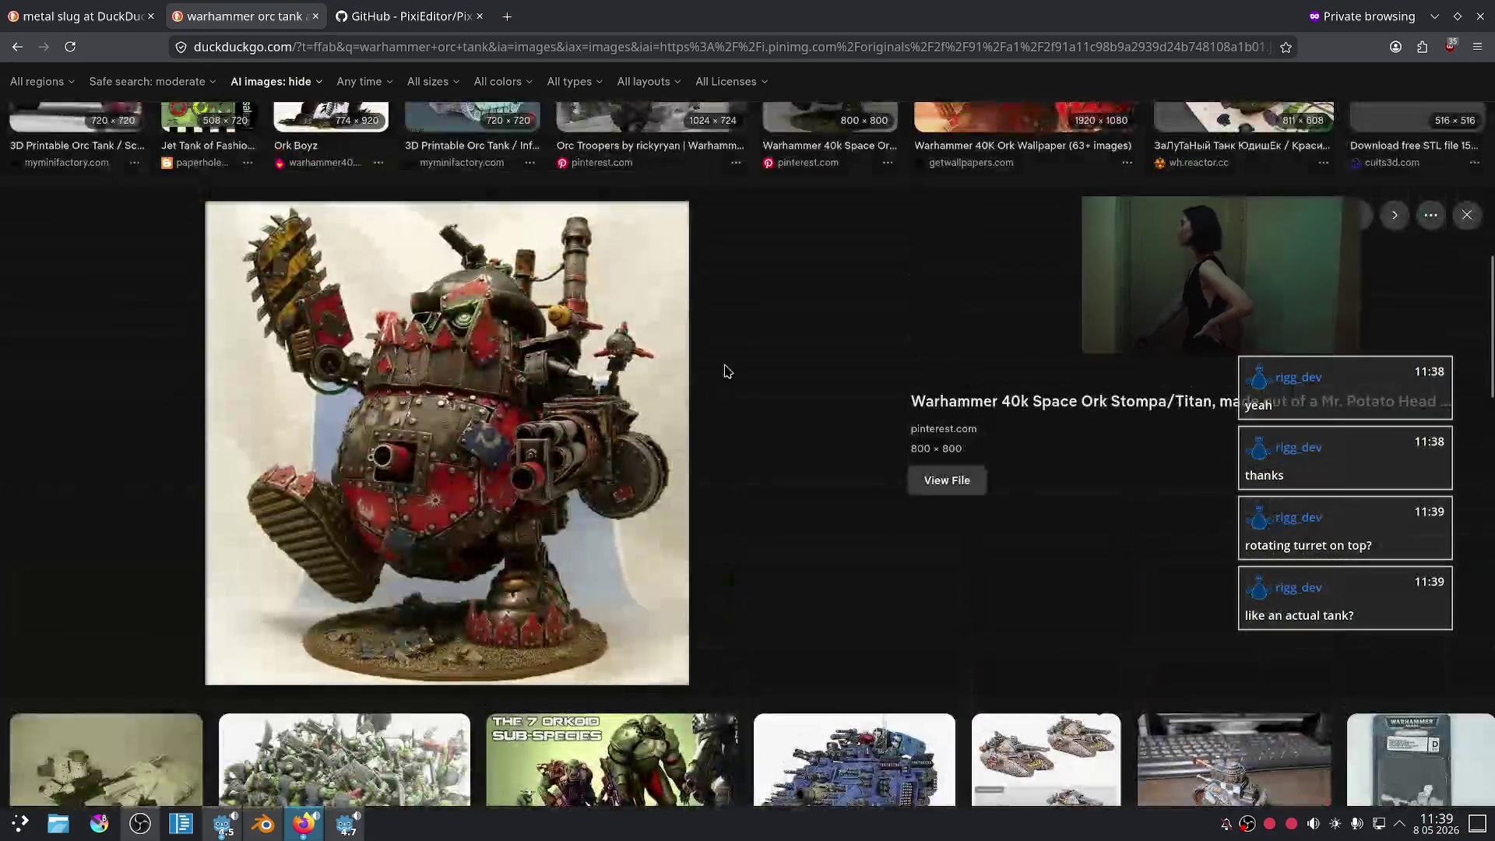
key("ctrl+t")
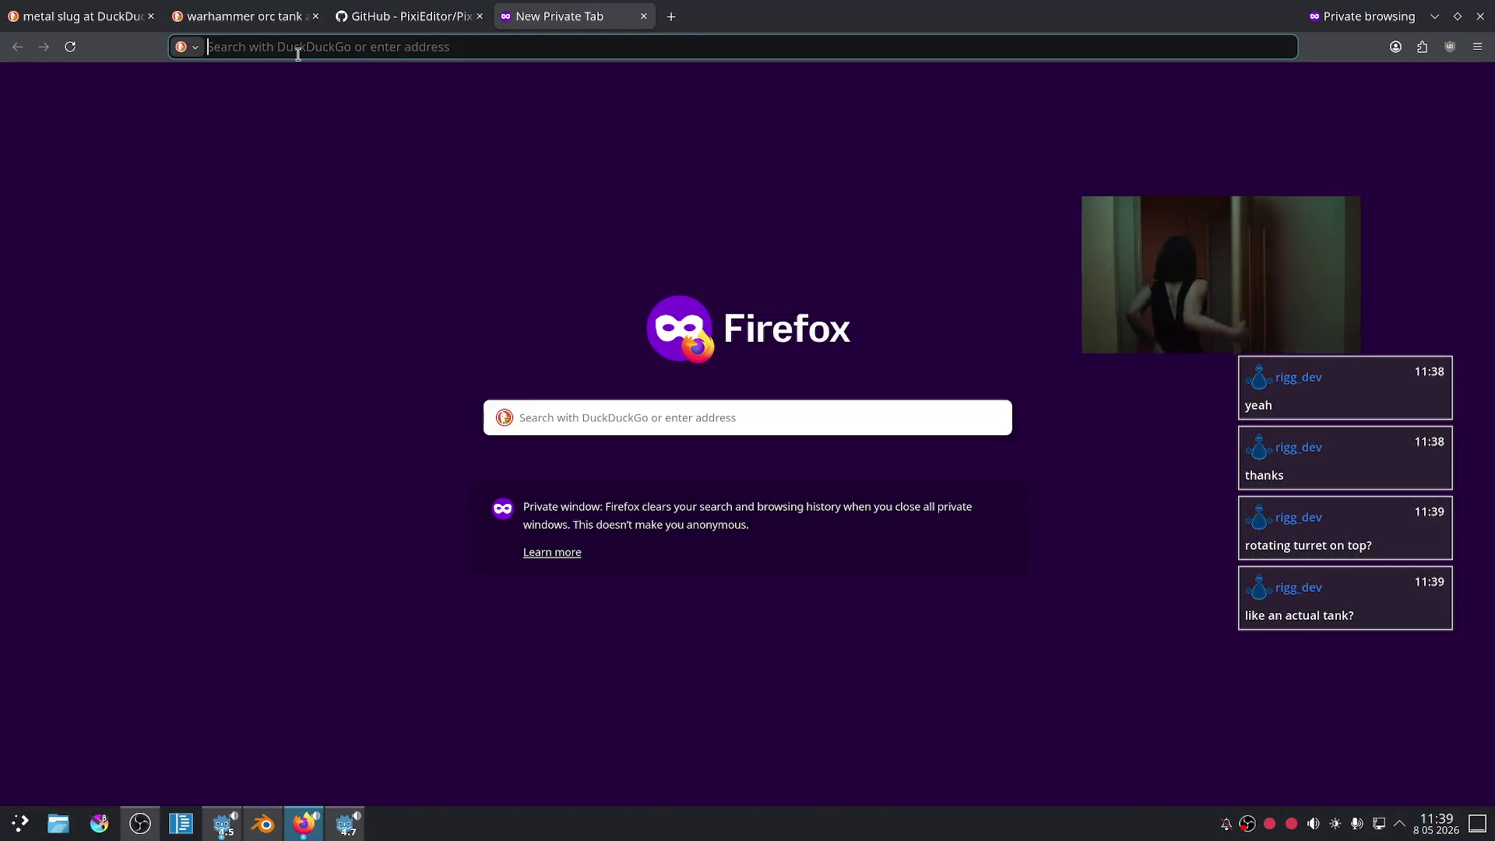
type("starcraft tu")
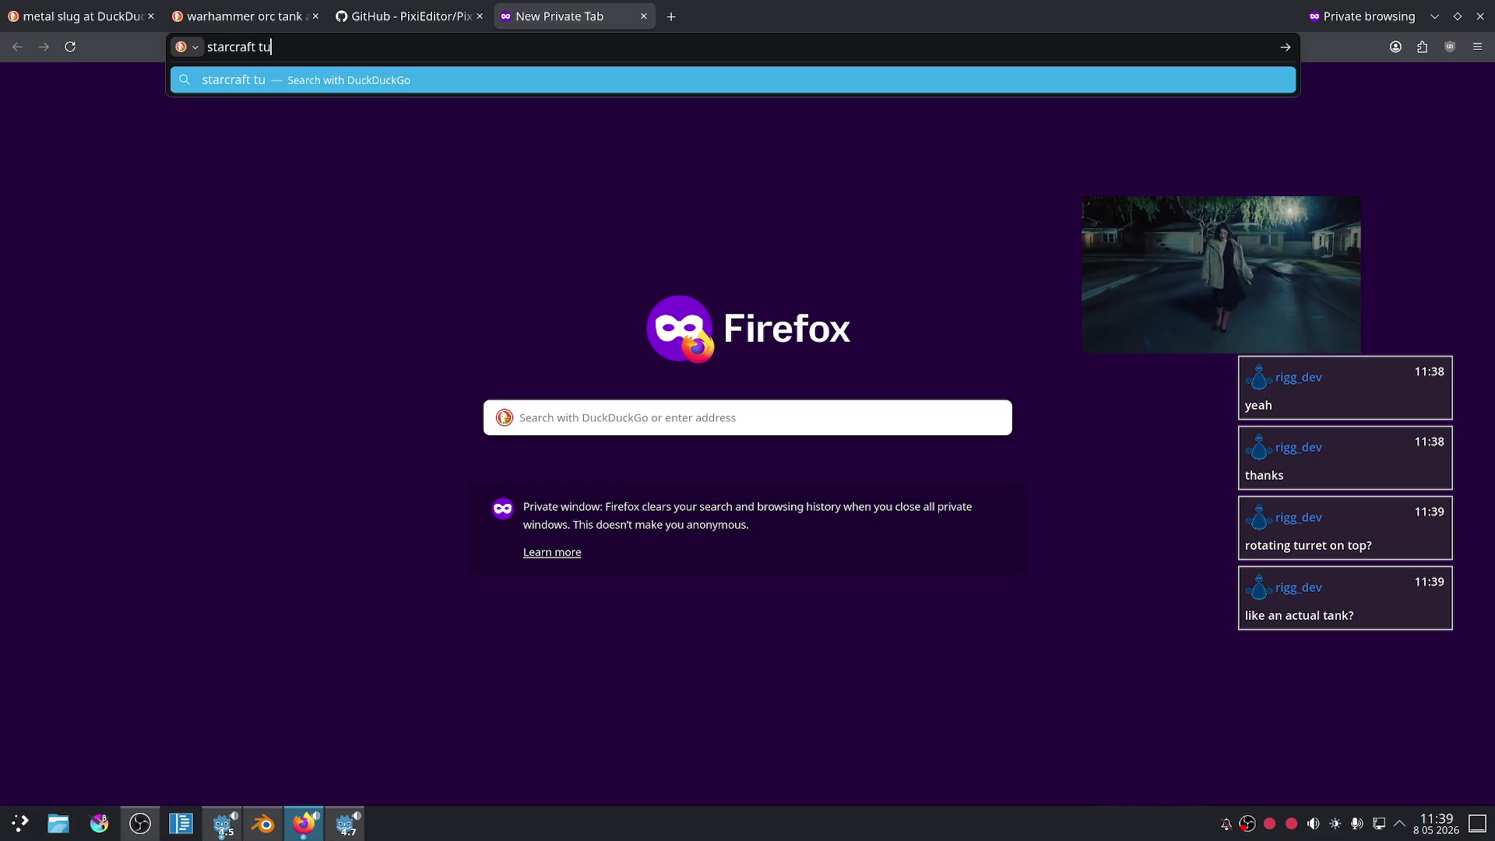
type("rret")
- Show image results for 'starcraft turret', then open YouTube in a new tab
key("Return")
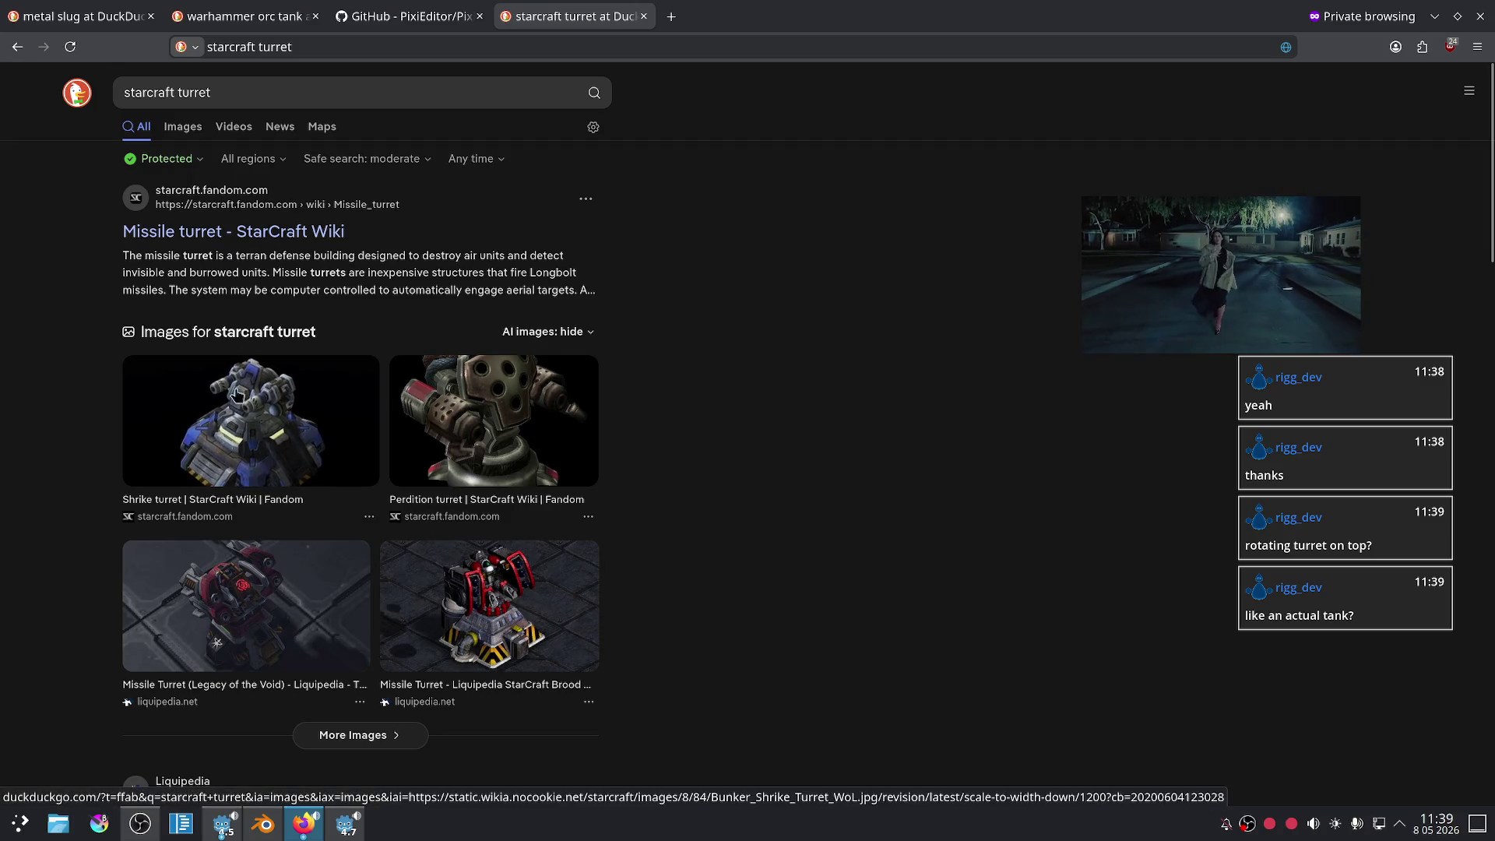
left_click(178, 132)
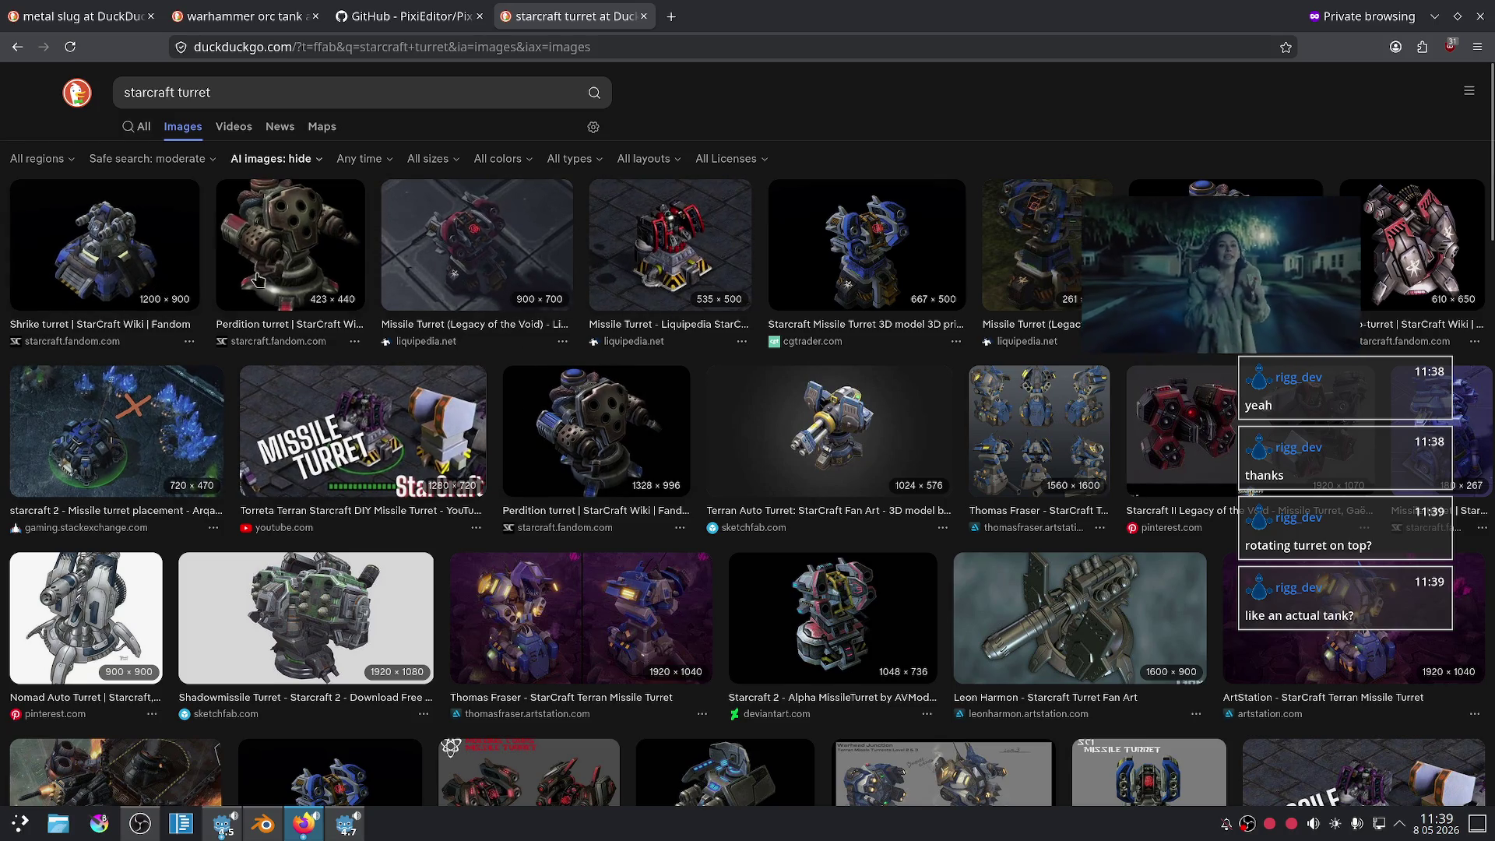
key("ctrl+t")
left_click(410, 48)
left_click(347, 132)
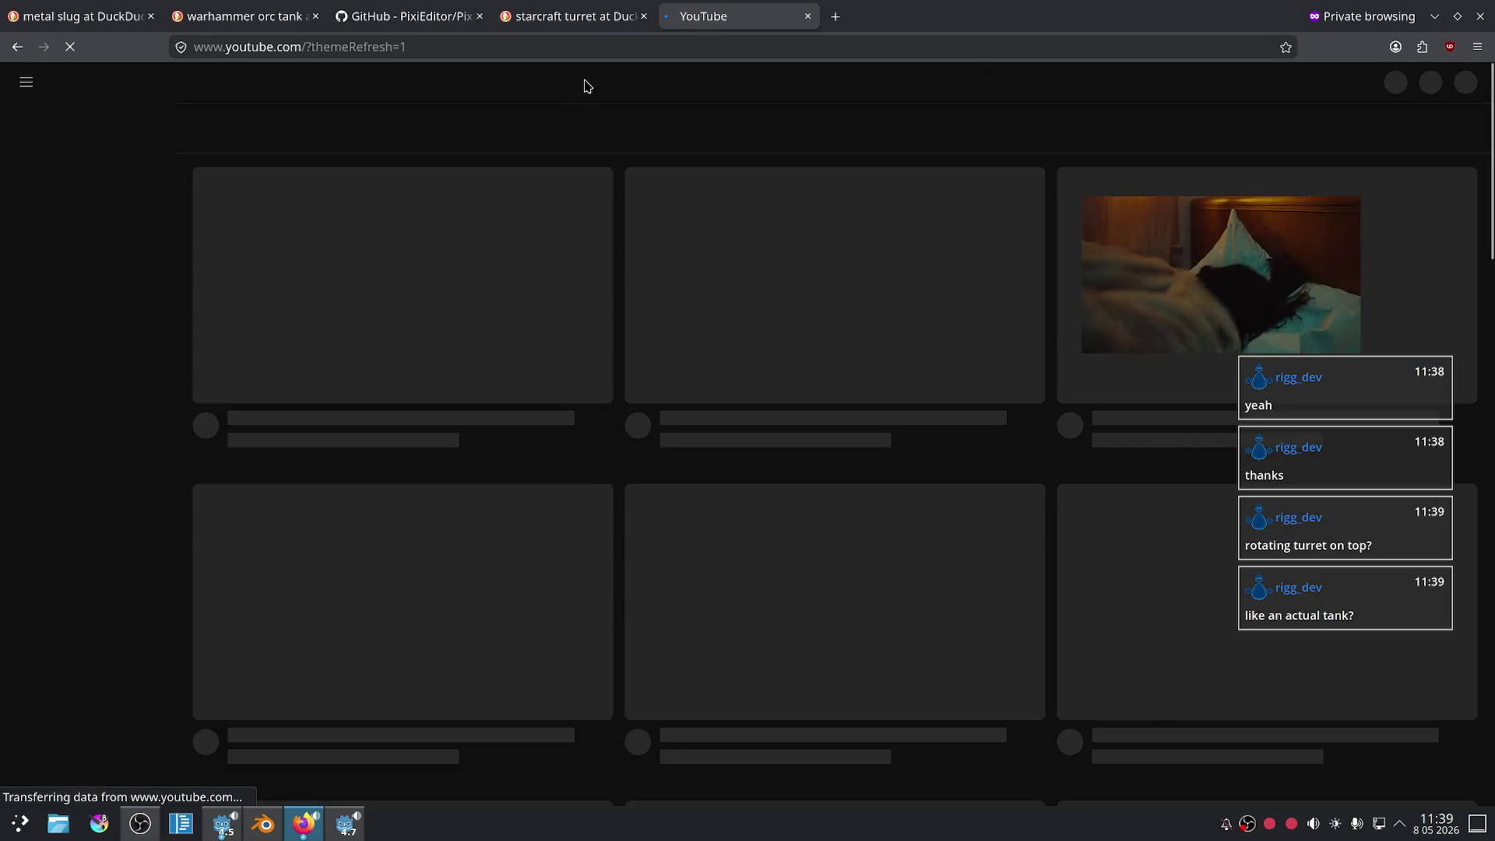
- Search YouTube for 'starcraft turret' and browse the video results
left_click(587, 81)
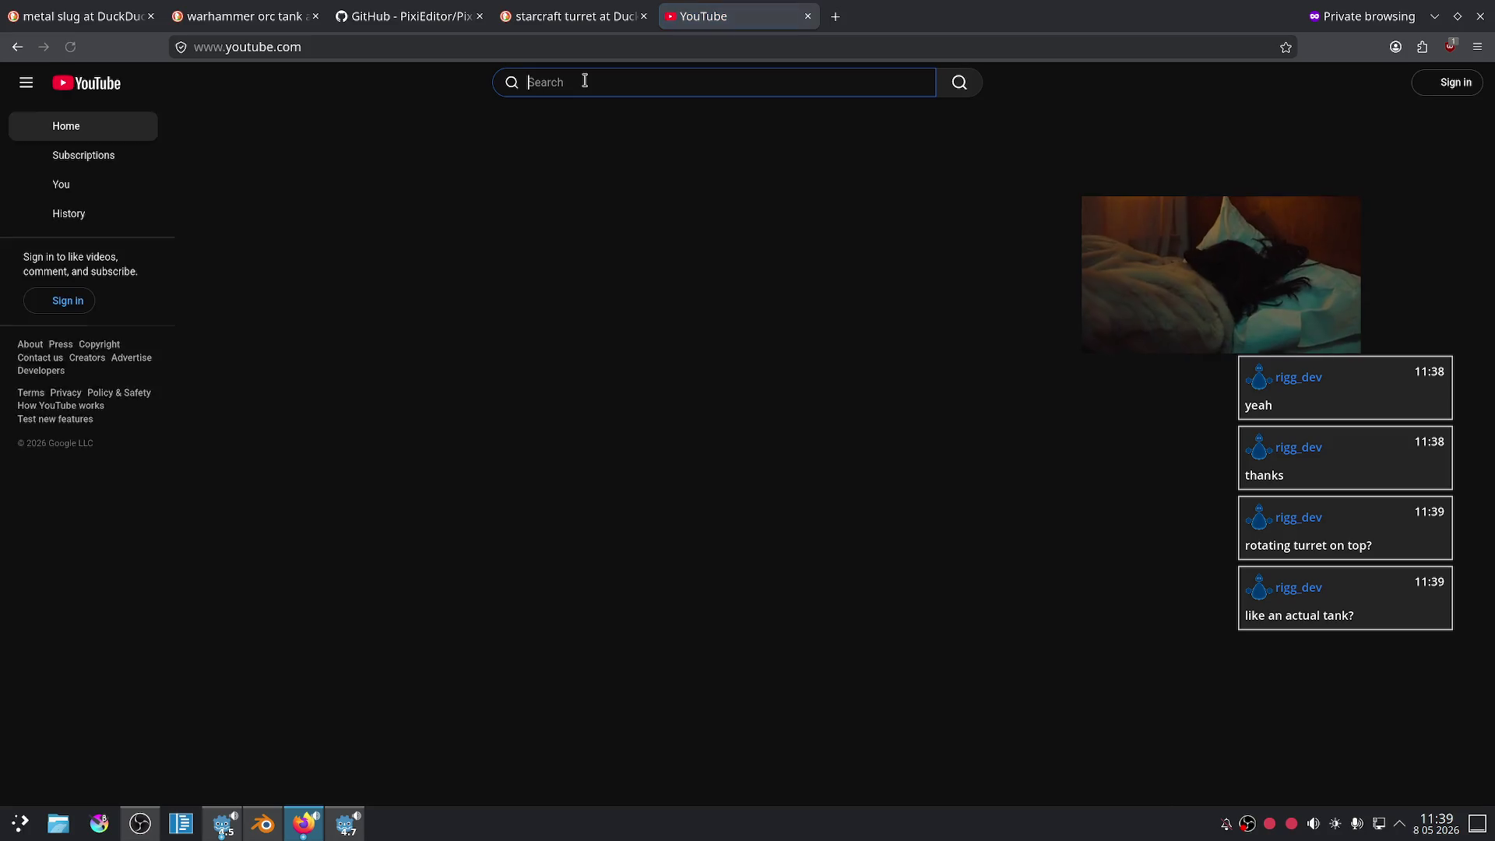
type("starcraft turret")
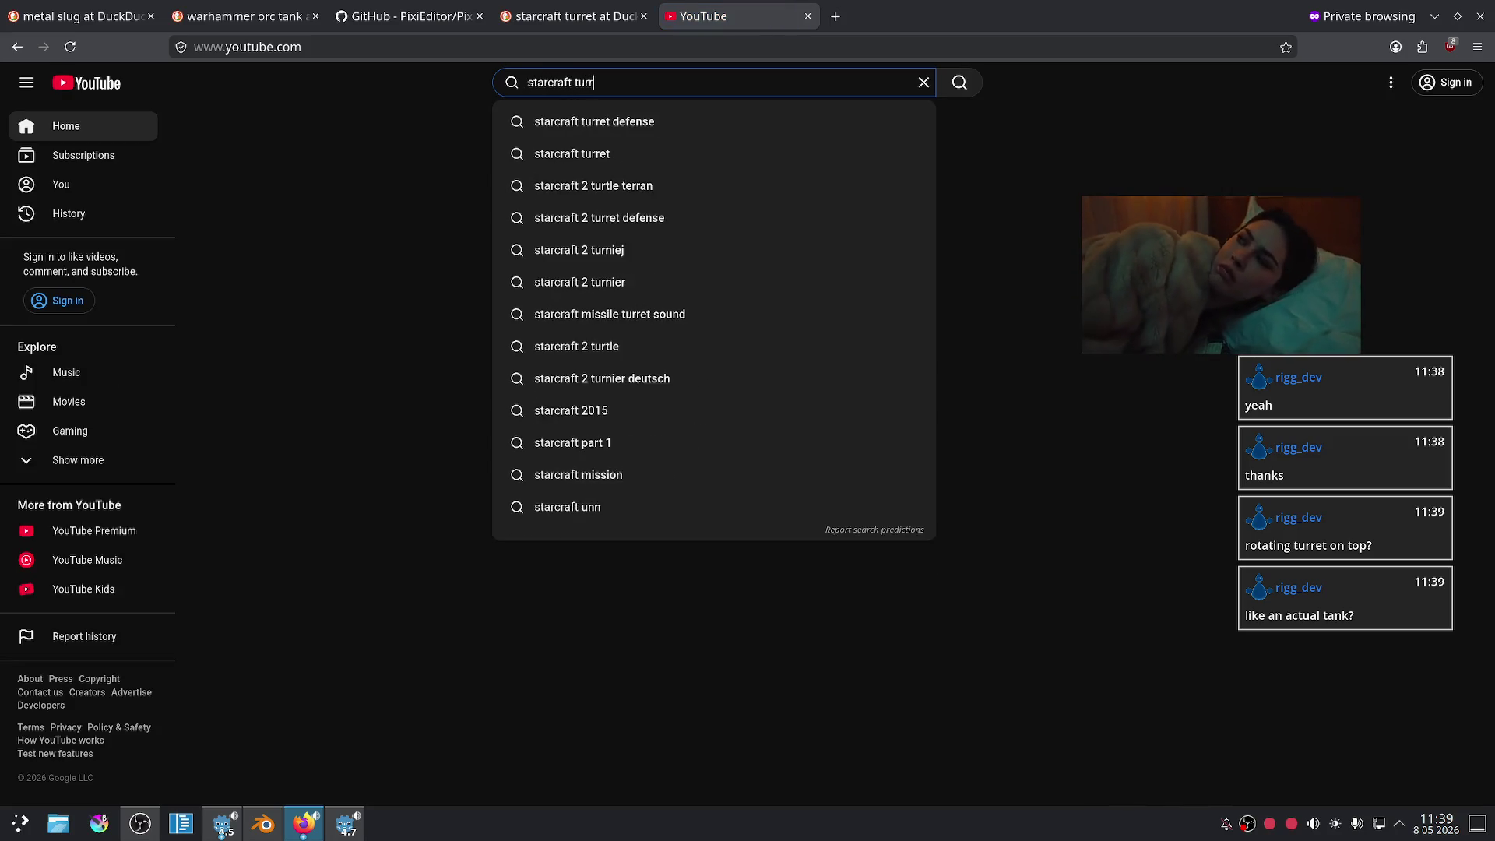
key("Return")
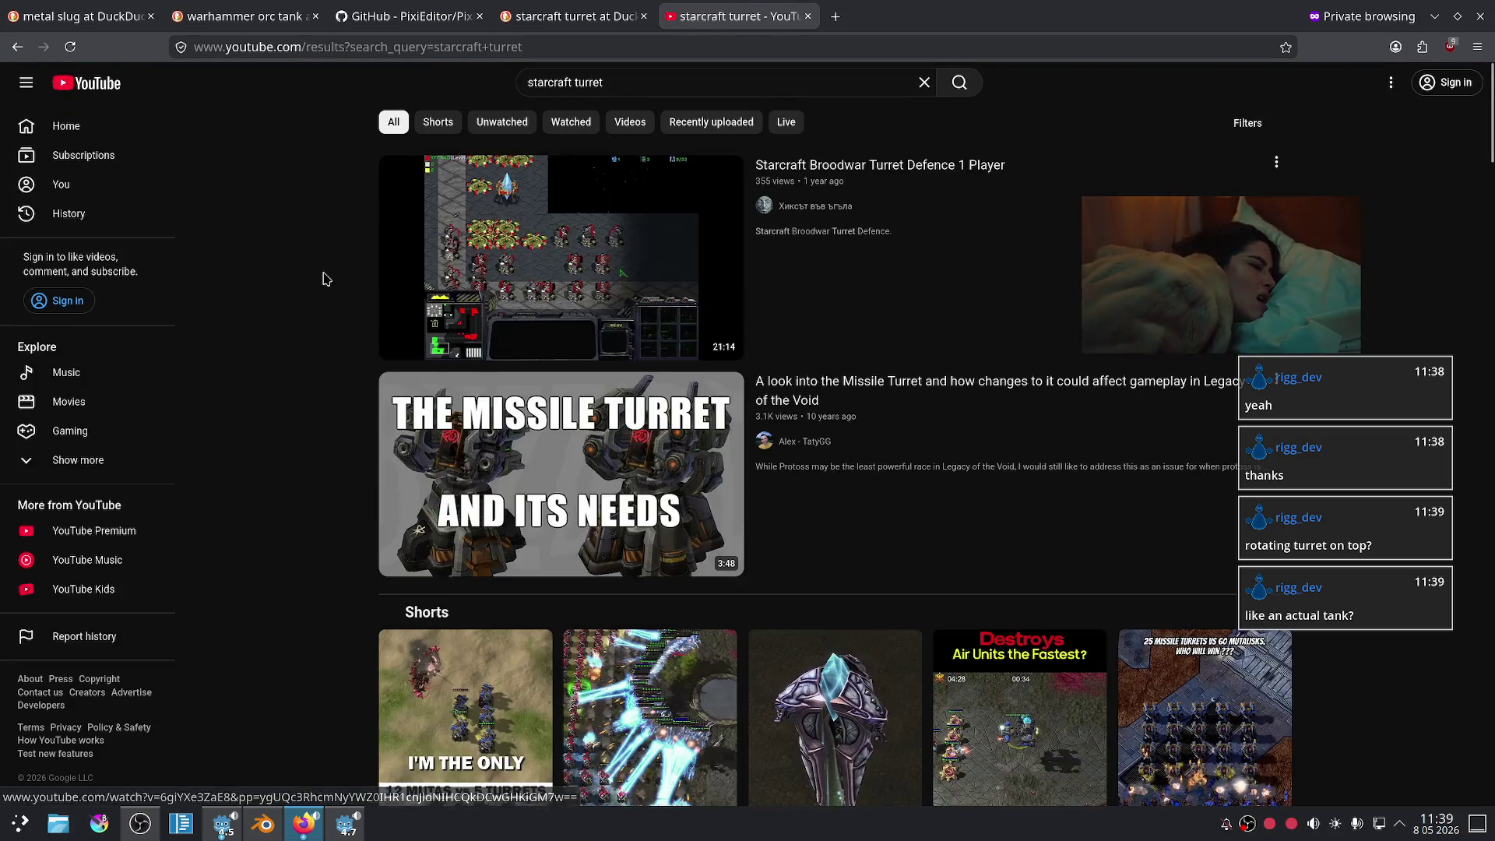
scroll(316, 279, "down", 3)
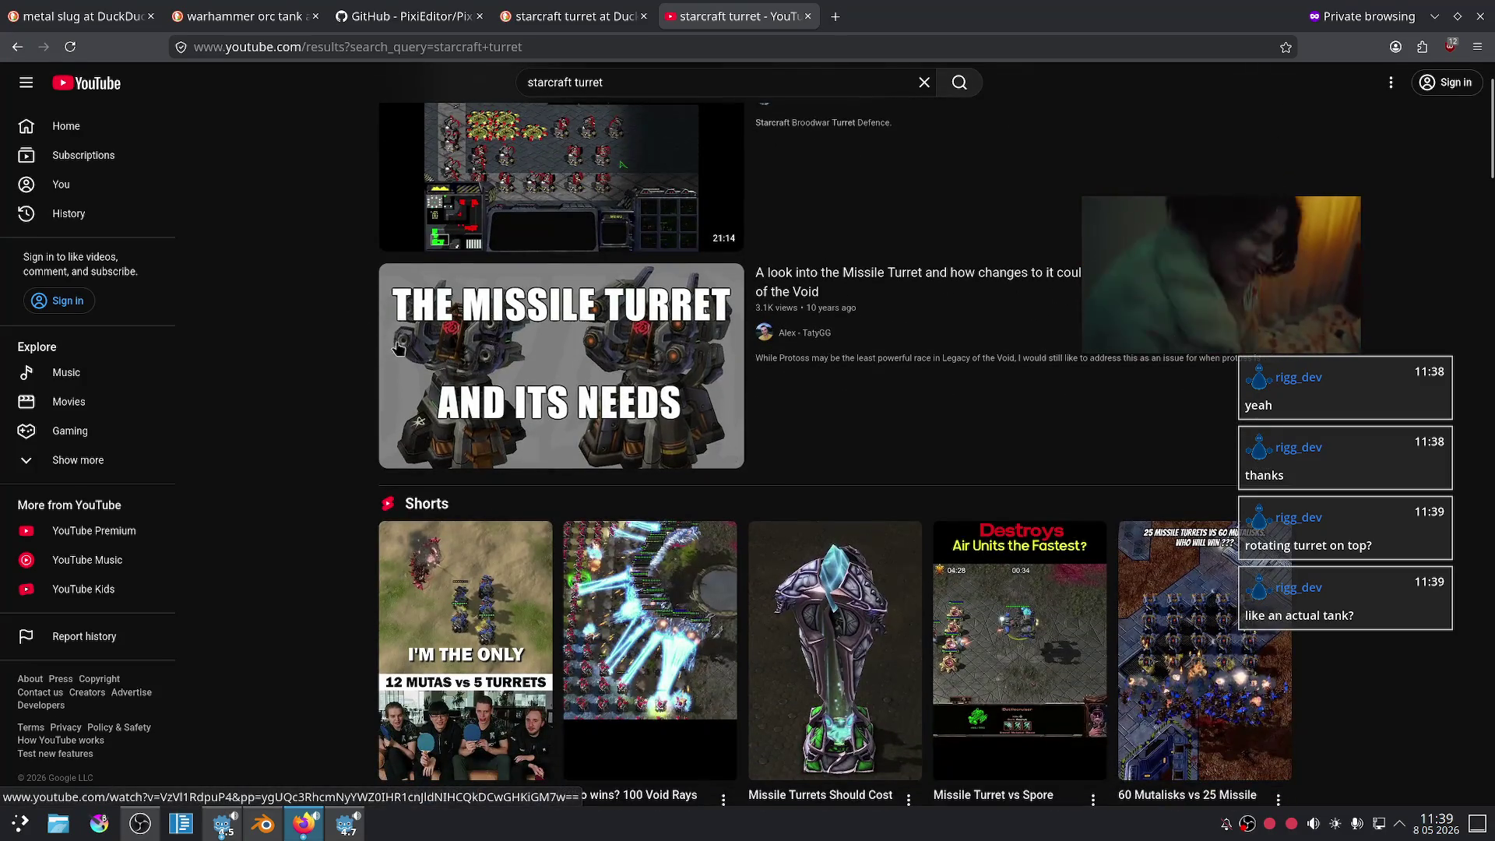
scroll(311, 319, "down", 5)
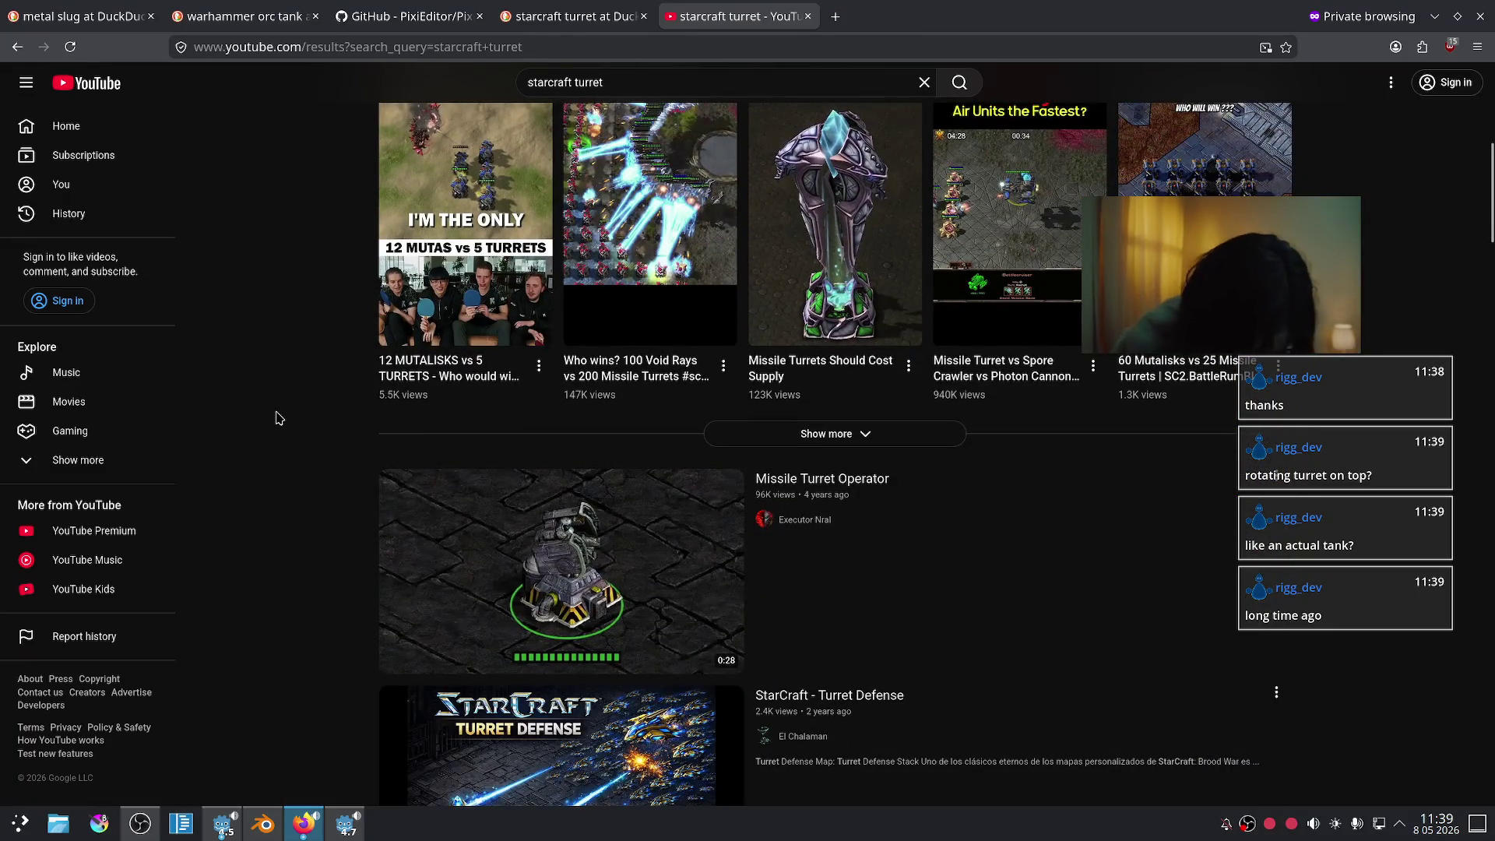
scroll(288, 389, "down", 4)
scroll(327, 417, "up", 1)
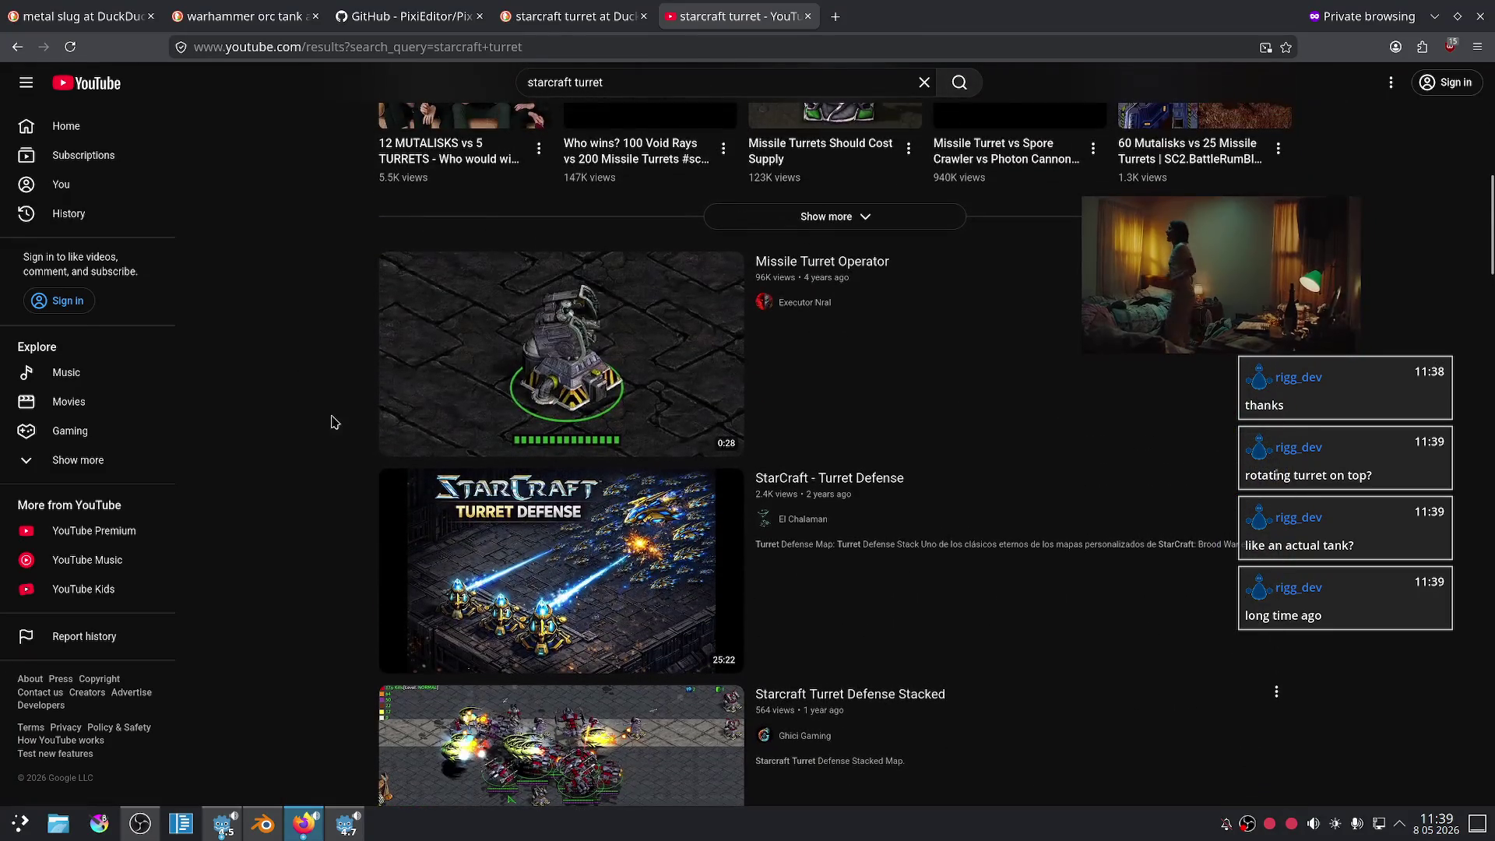
- Open the Missile Turret Operator video, mute and pause it, then return to the image results
left_click(444, 377)
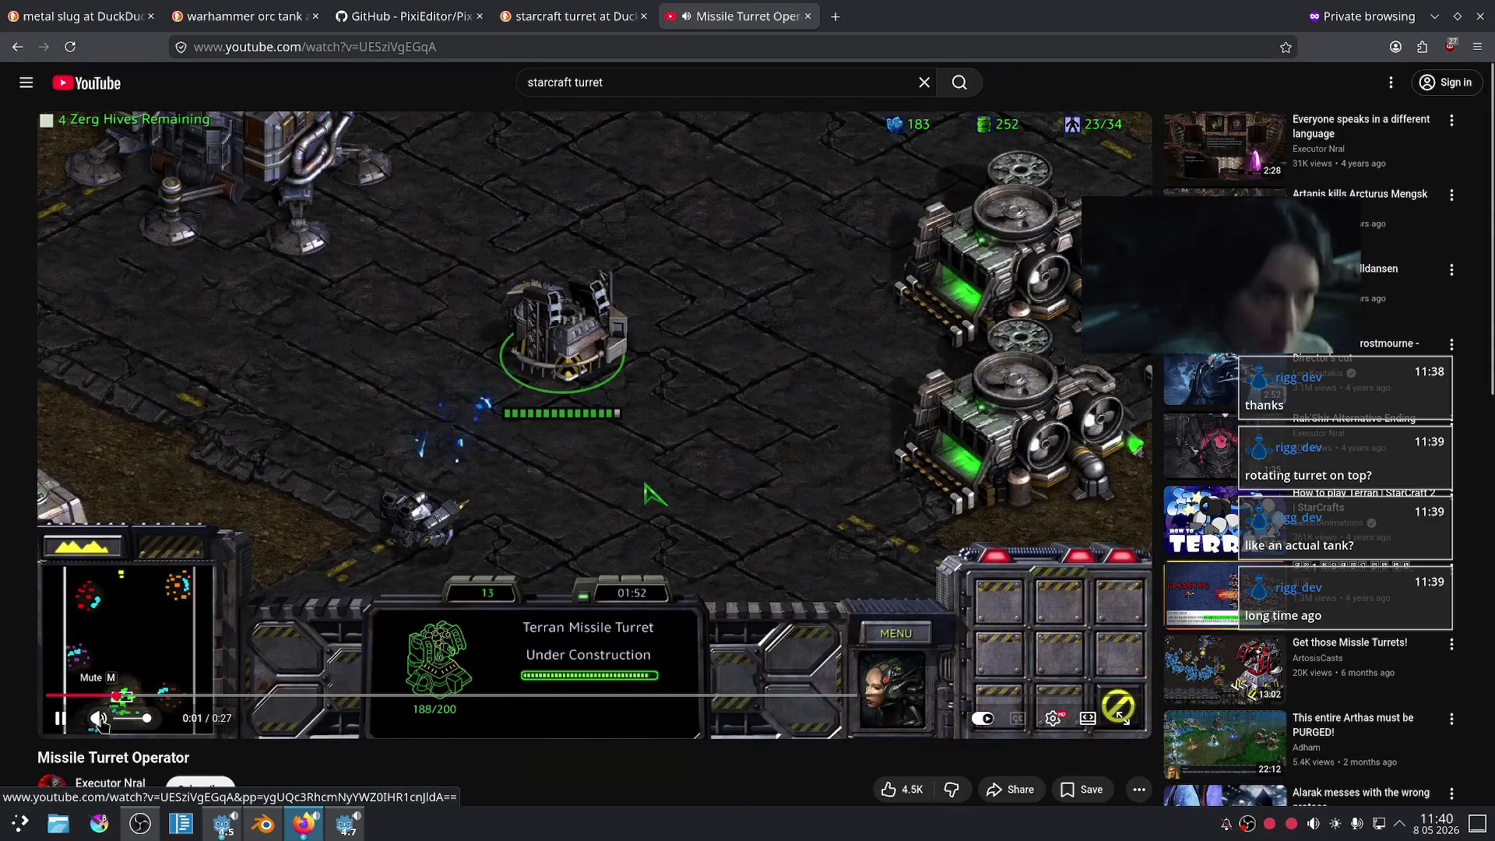
left_click(99, 718)
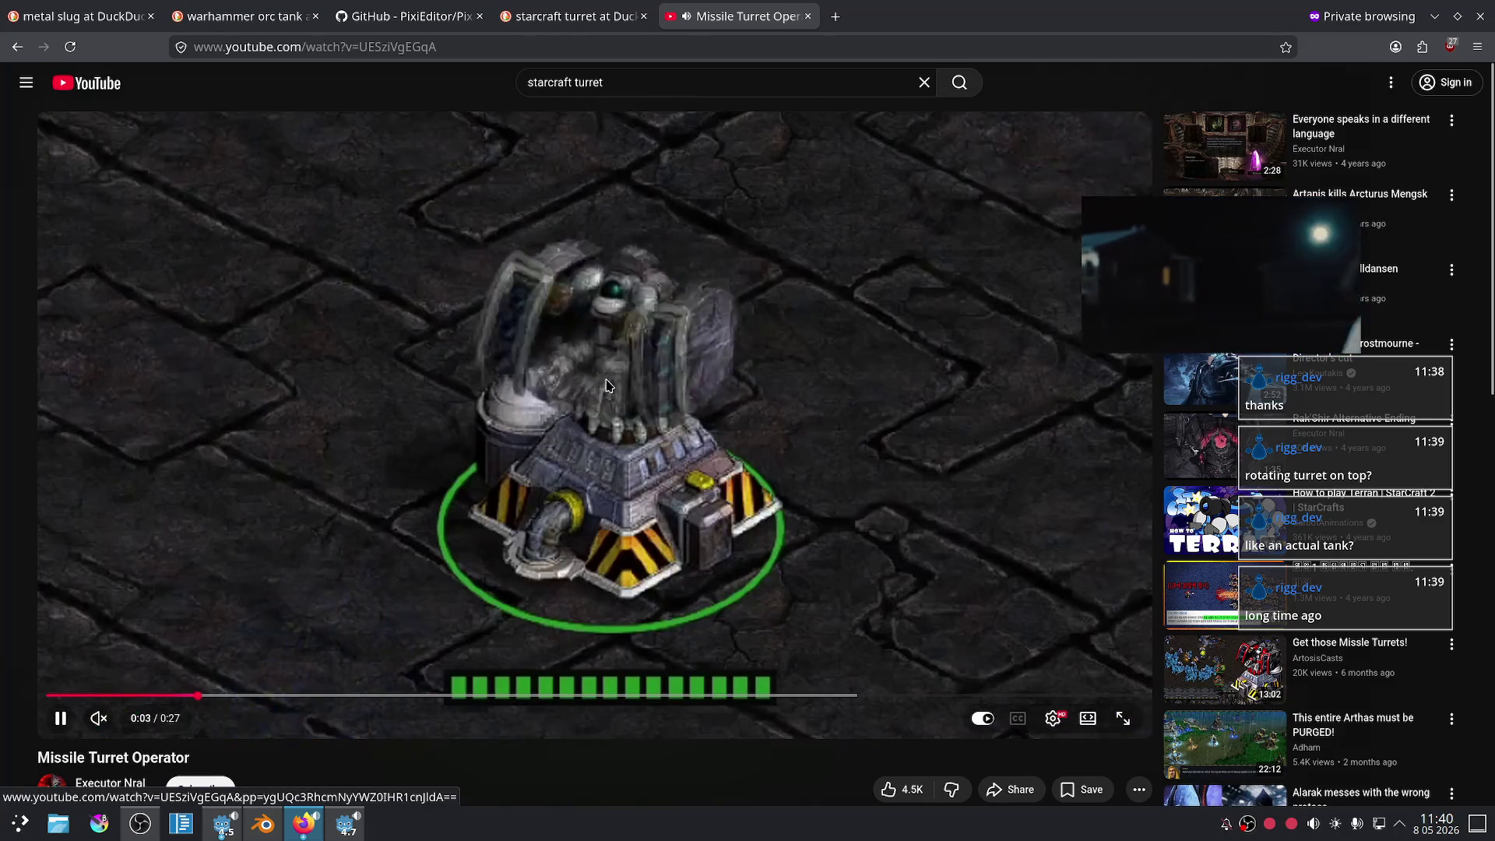
left_click(617, 365)
left_click(589, 330)
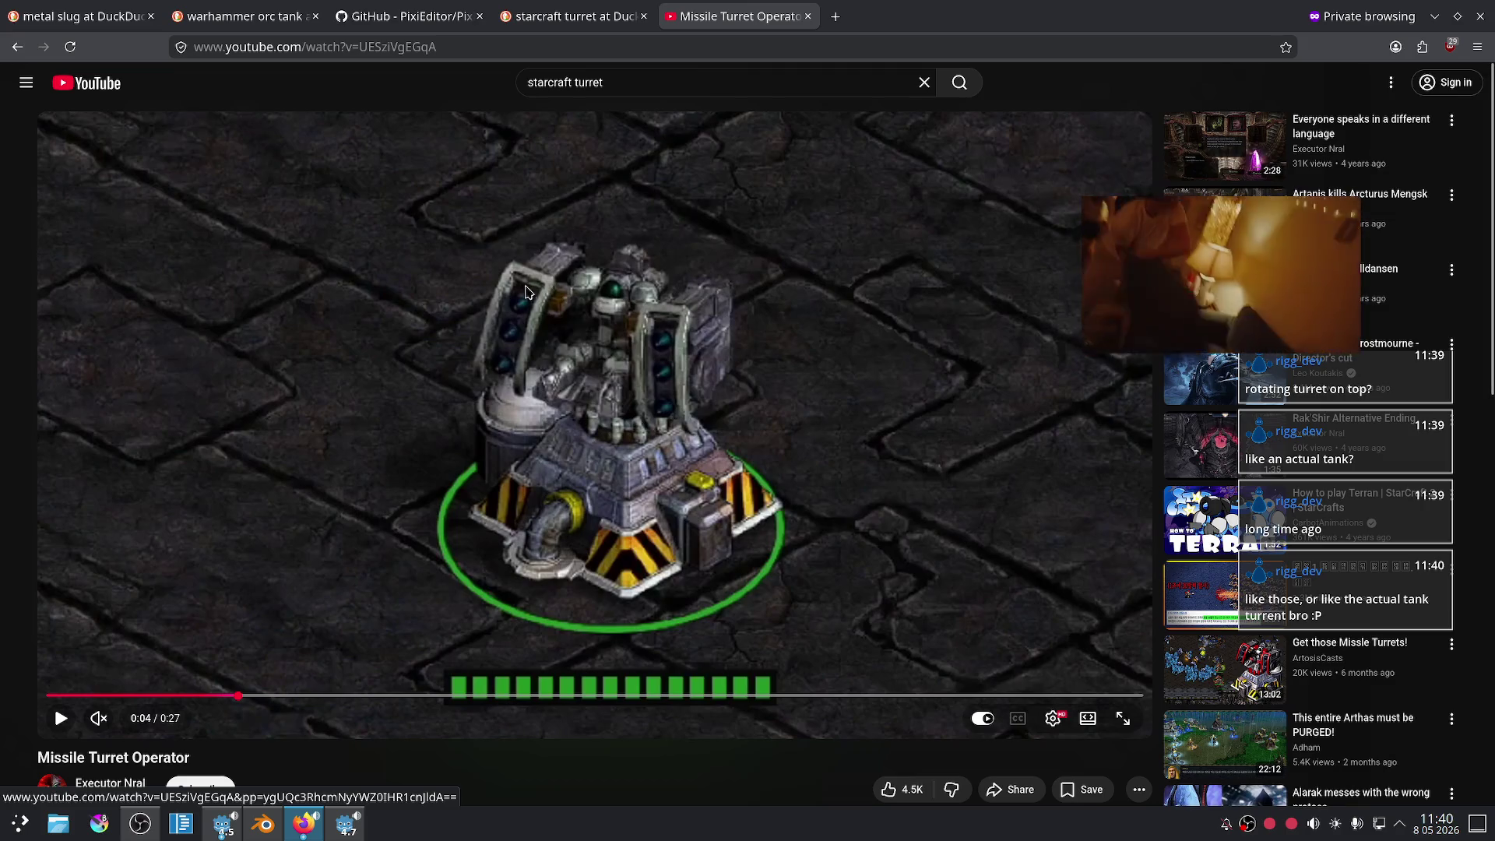
left_click(572, 17)
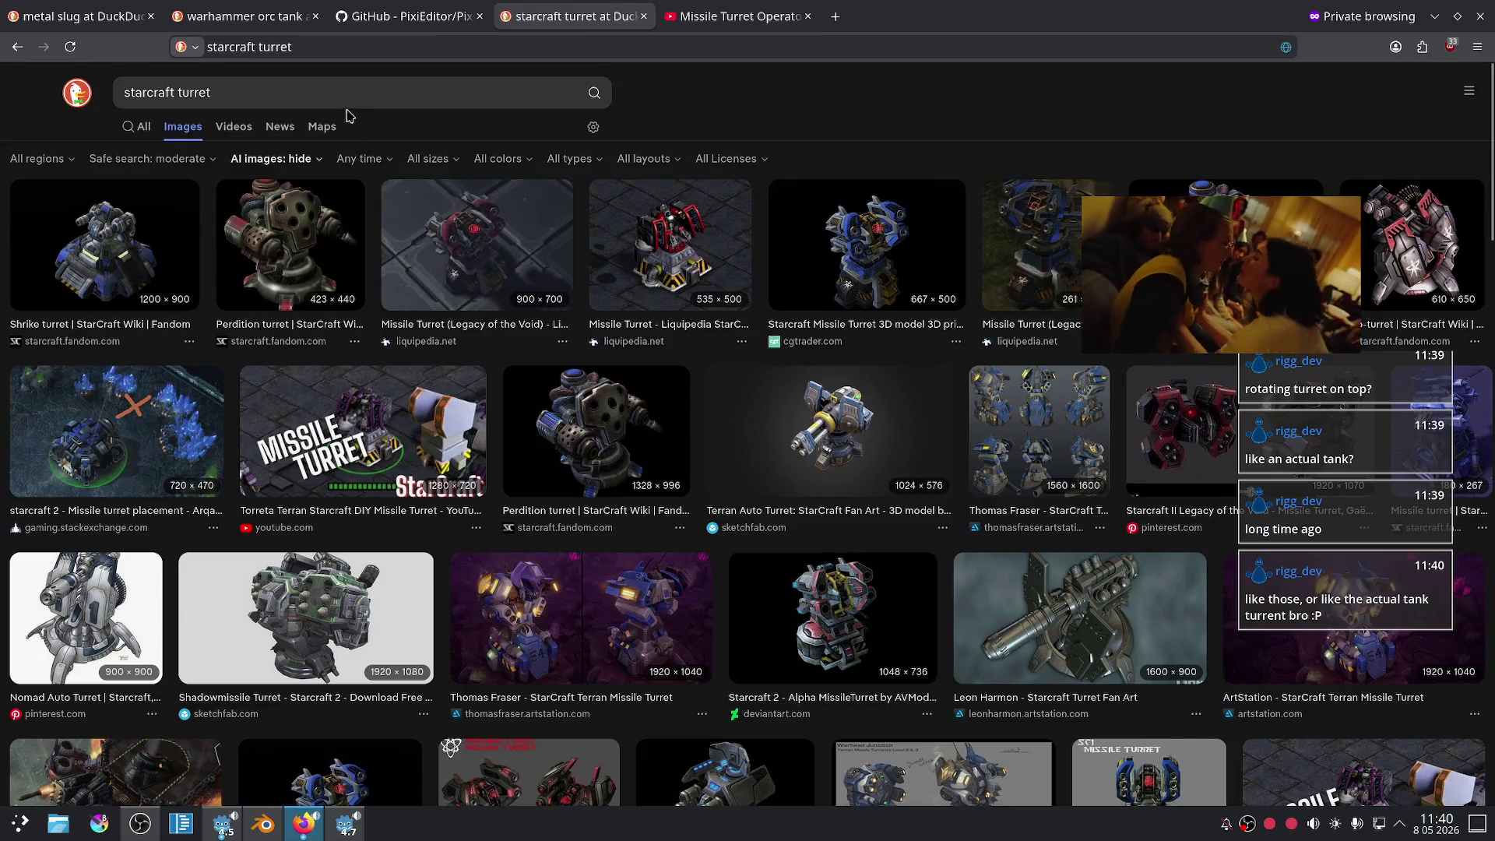
- Change the image search to 'tank turret' and open the Defence and Freedom tank preview
double_click(319, 100)
type("tank turr")
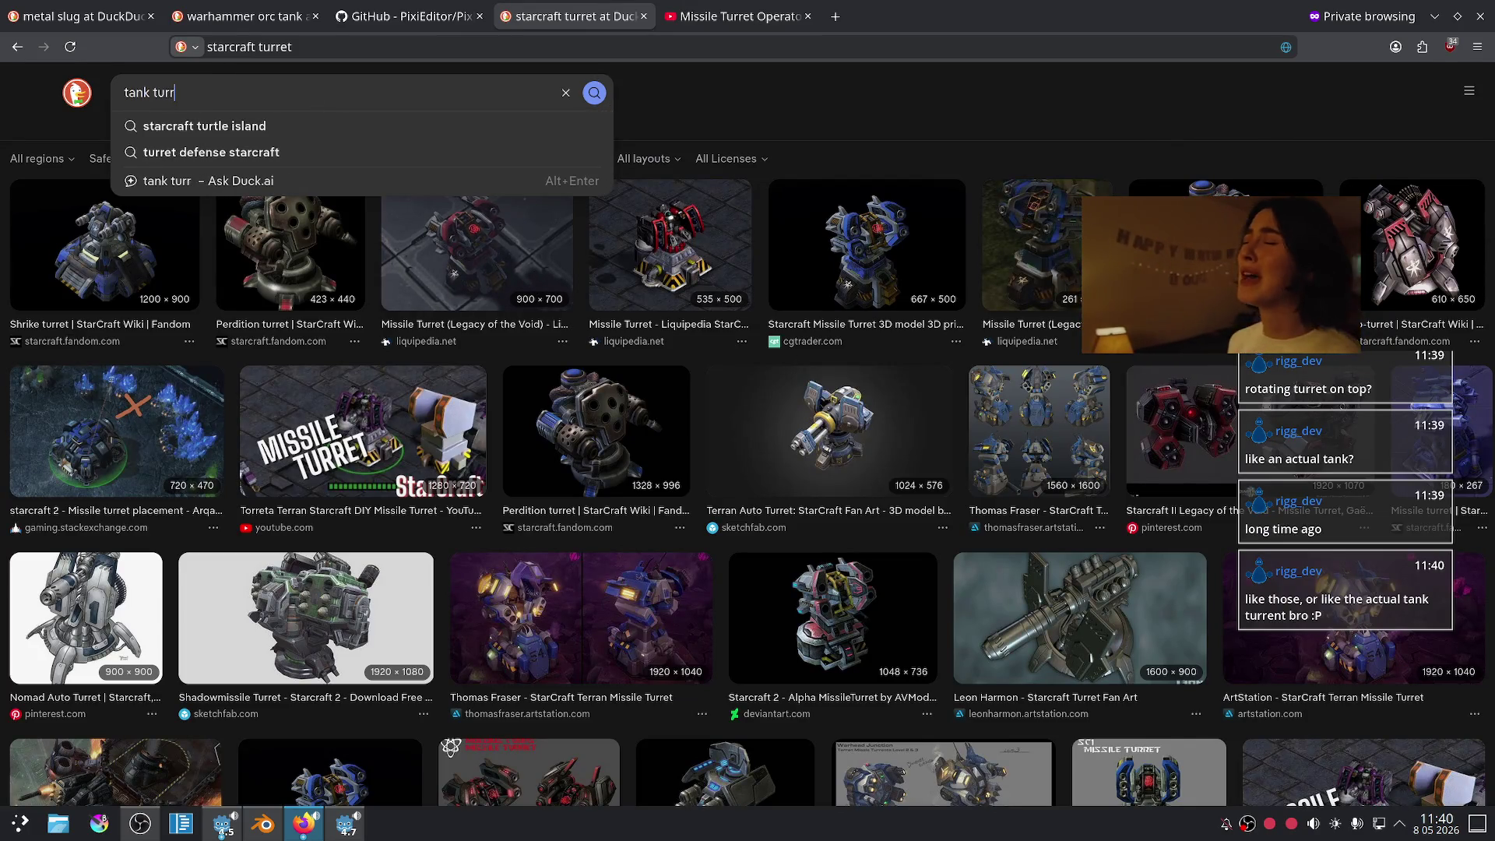
type("et")
key("Return")
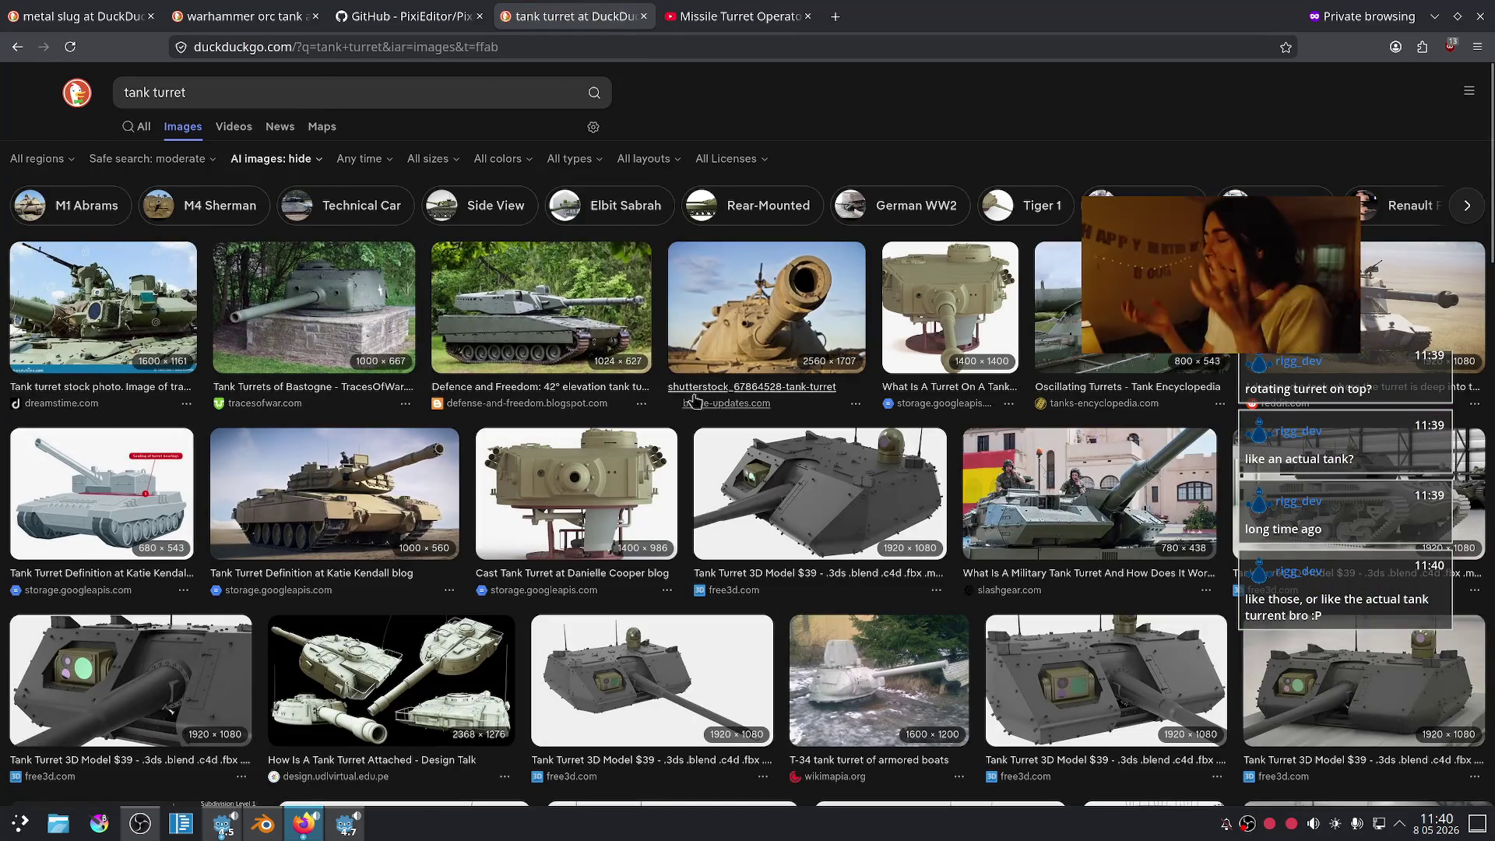
left_click(562, 313)
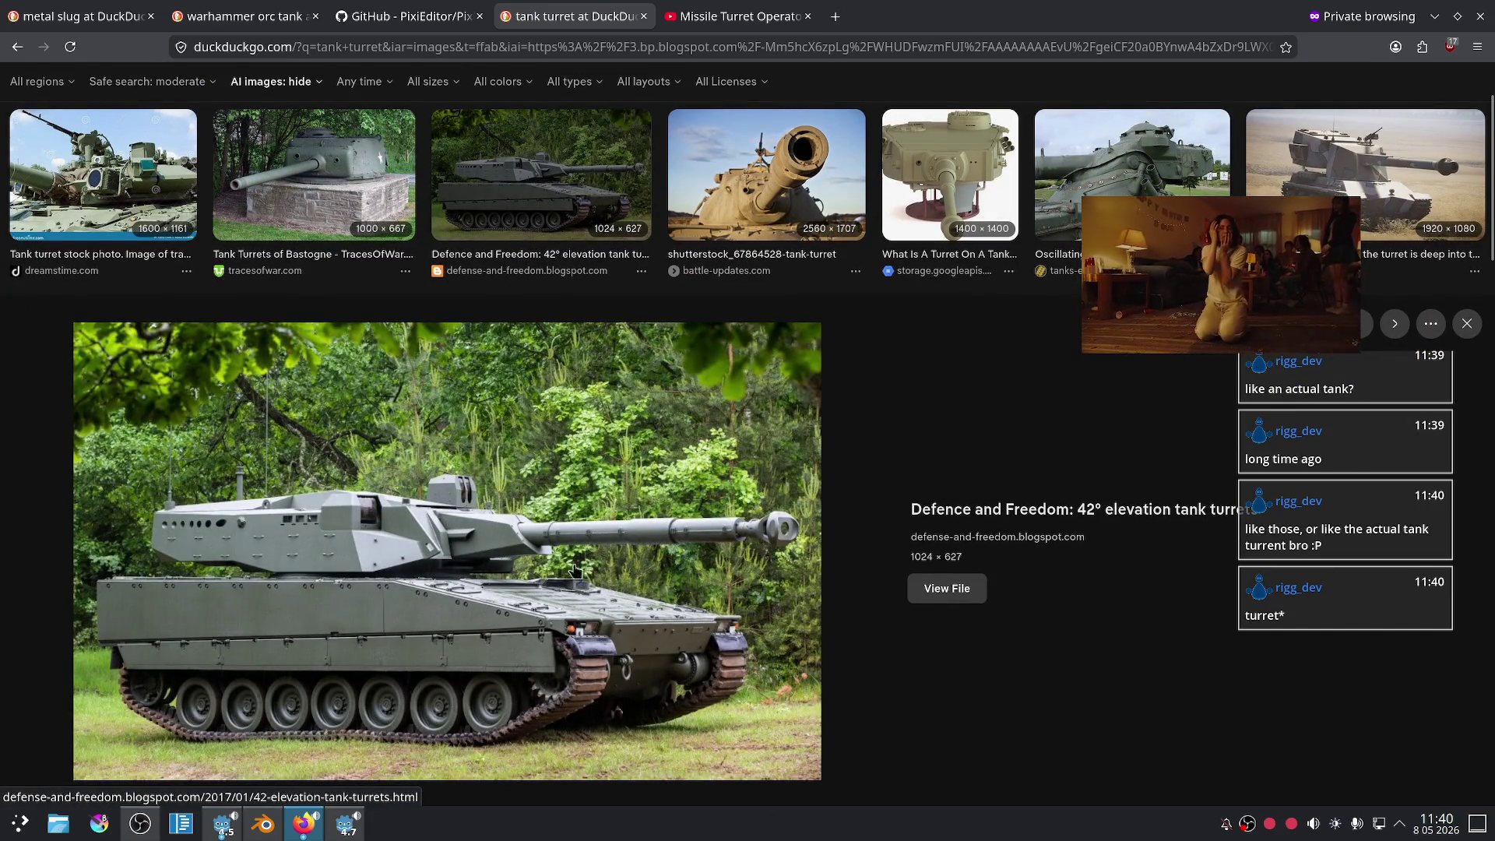
- Look over the tank turret images, then go back to the Missile Turret Operator video
scroll(885, 424, "down", 5)
scroll(888, 410, "up", 7)
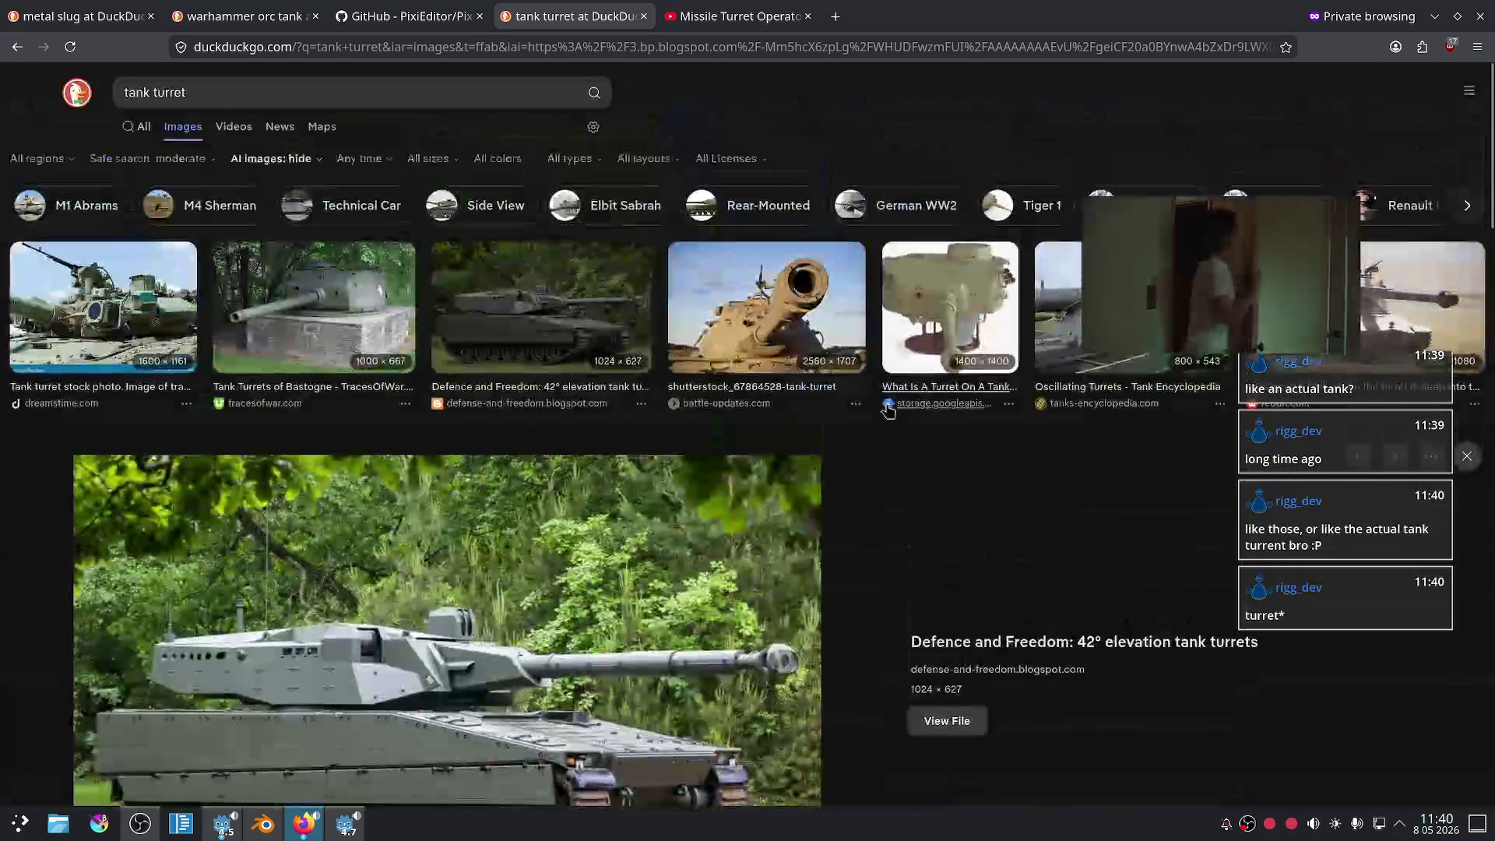
scroll(499, 411, "down", 3)
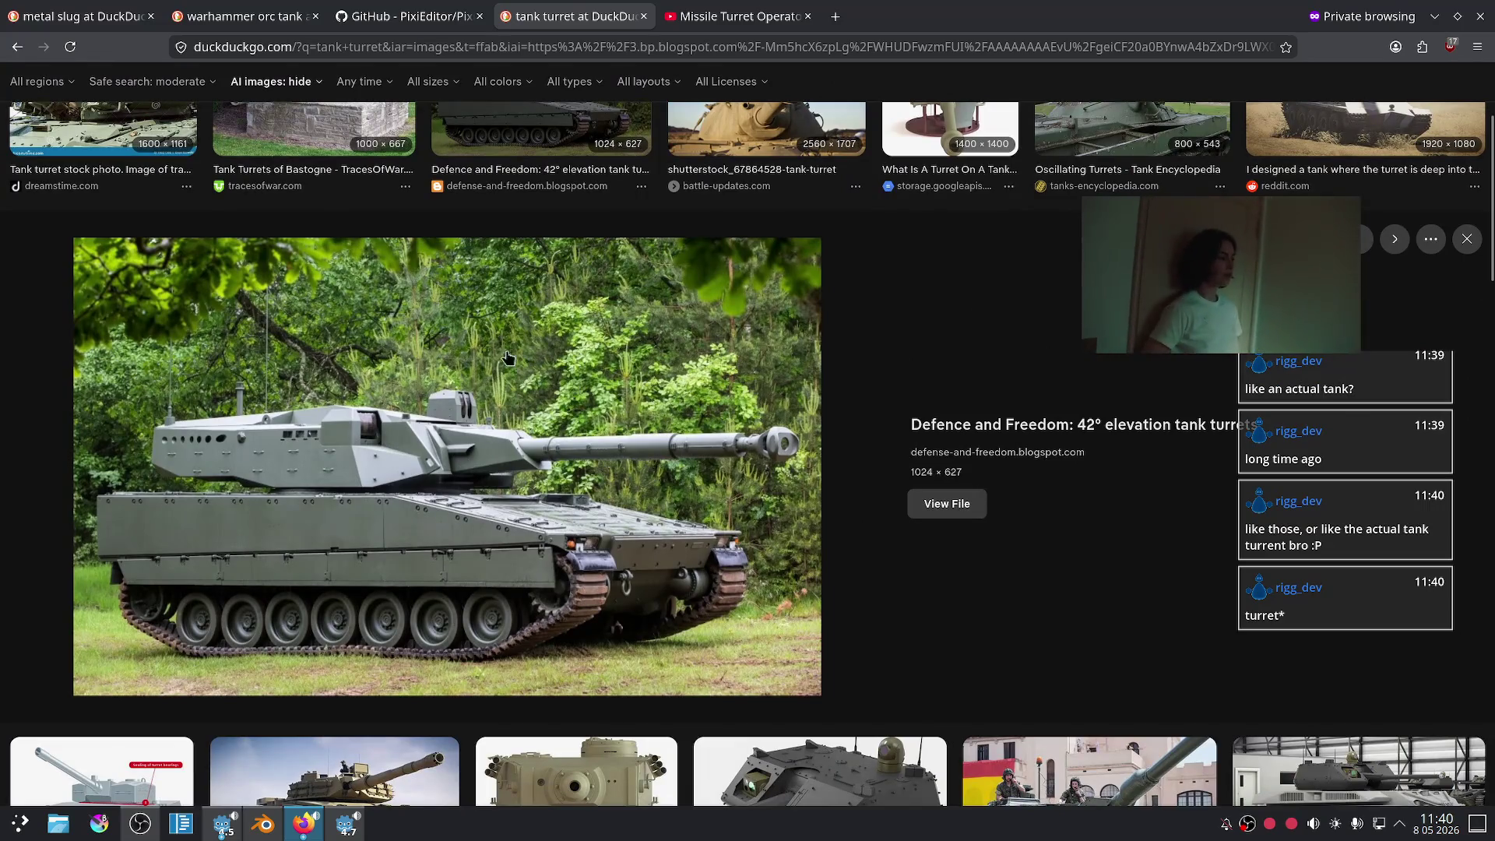
scroll(455, 366, "up", 4)
scroll(508, 518, "down", 2)
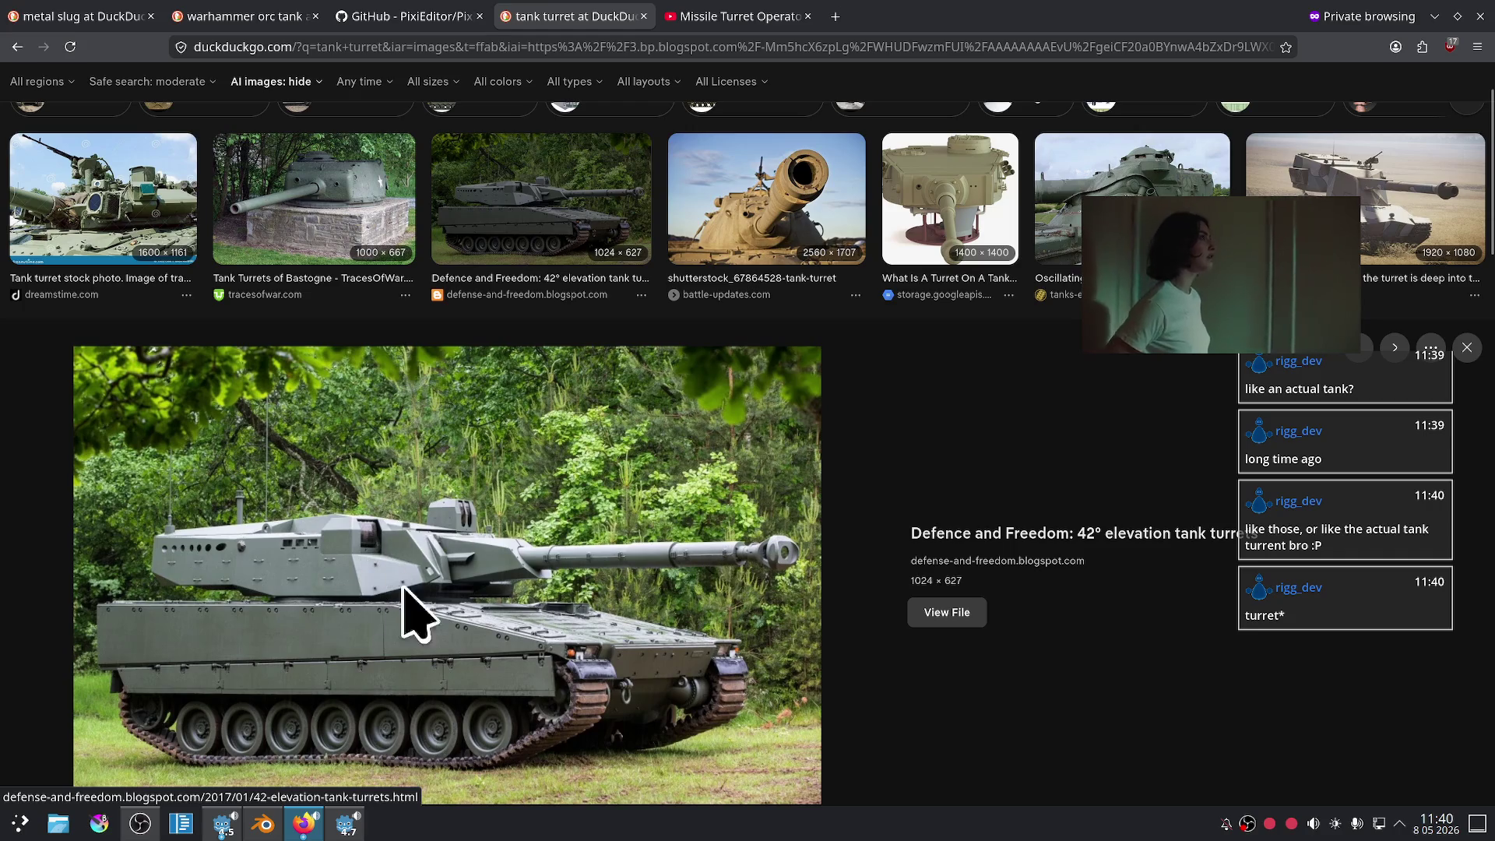
scroll(639, 548, "up", 2)
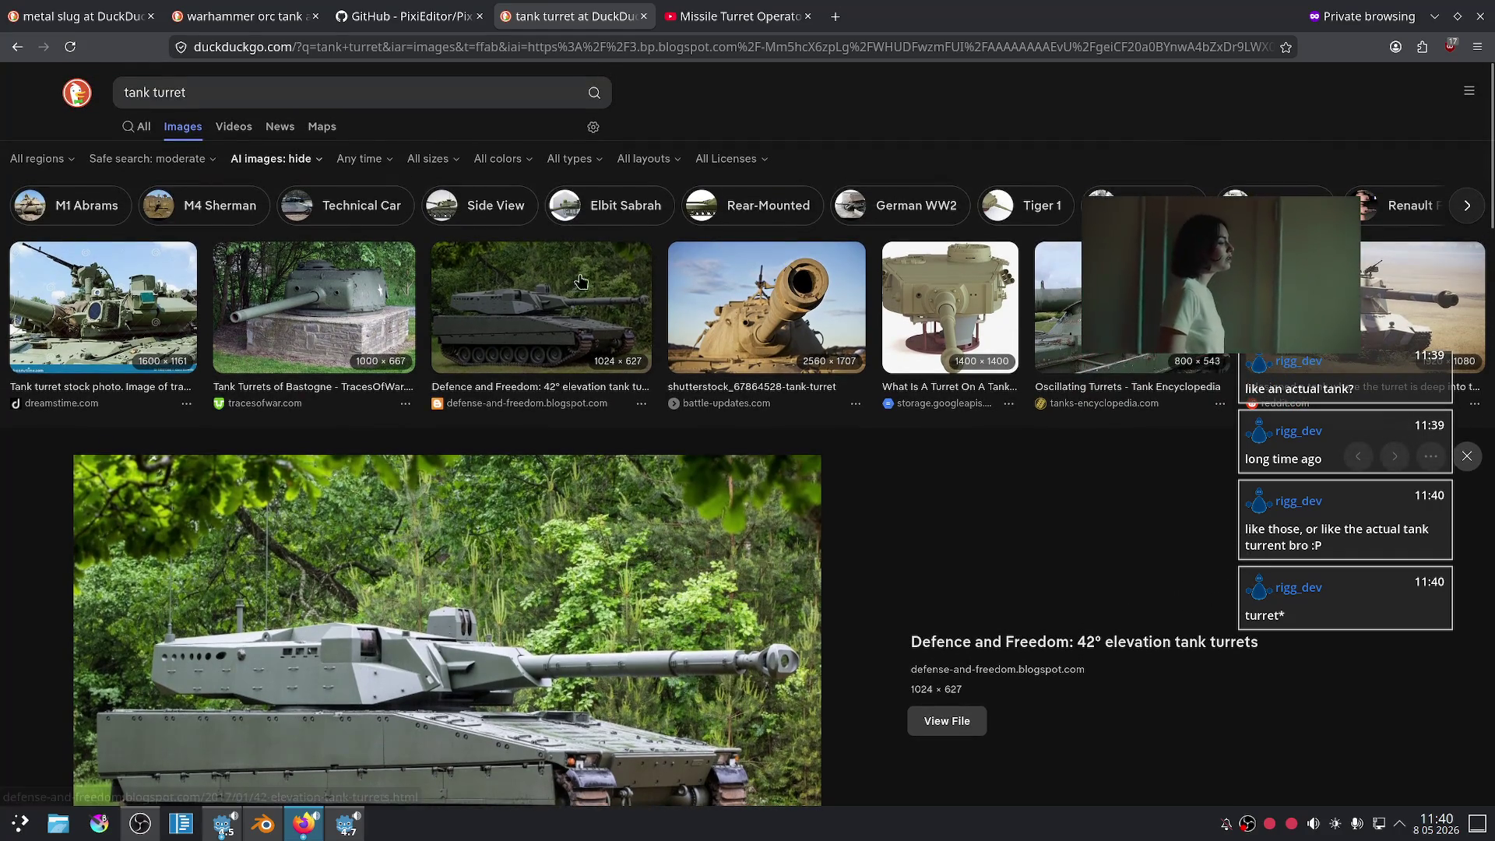
left_click(699, 6)
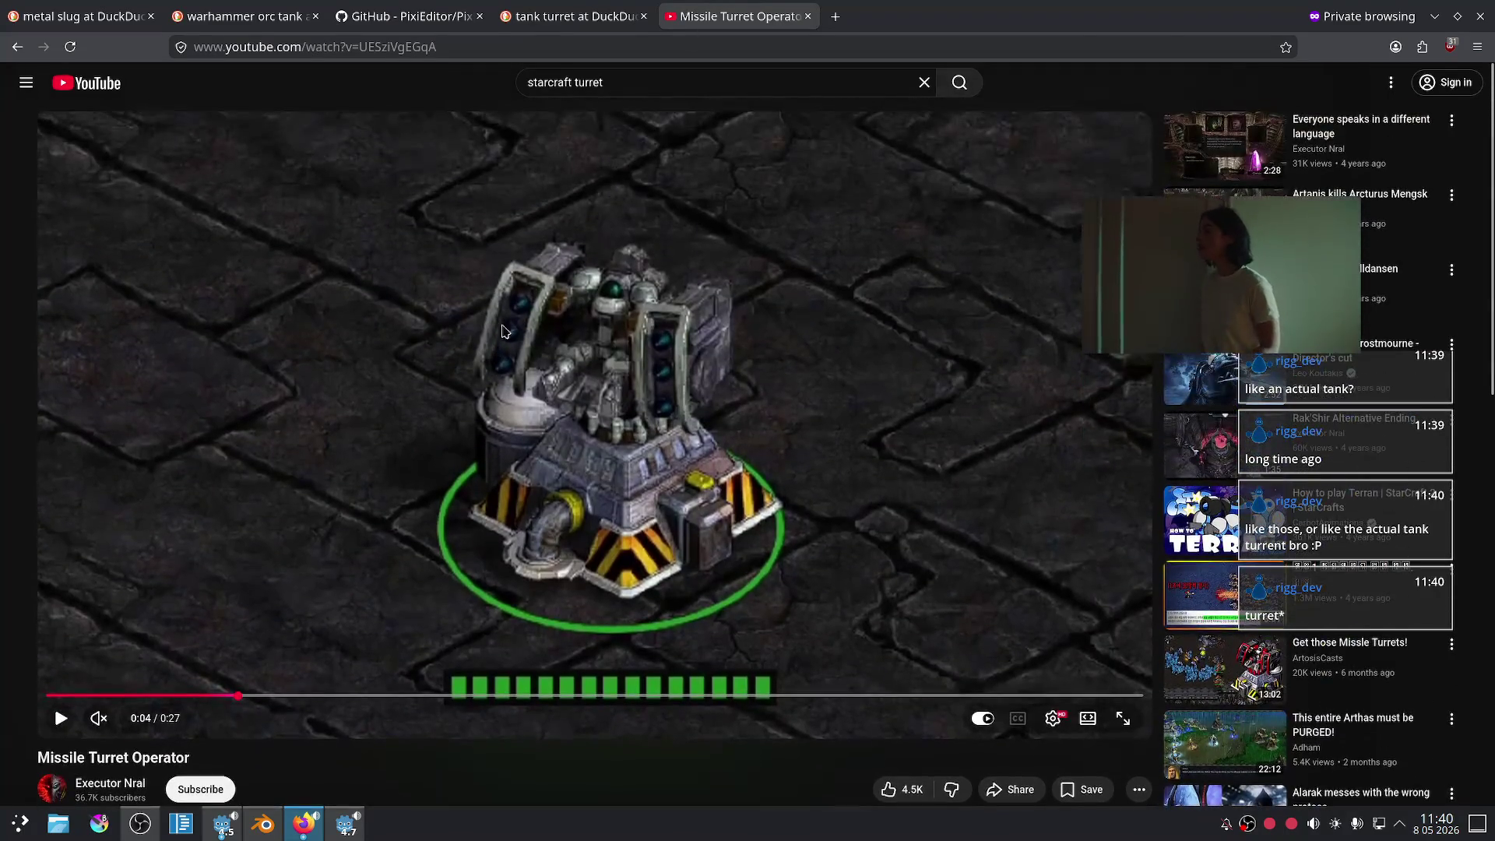
- Resume the turret video and skip ahead, then go back to the search results
left_click(348, 625)
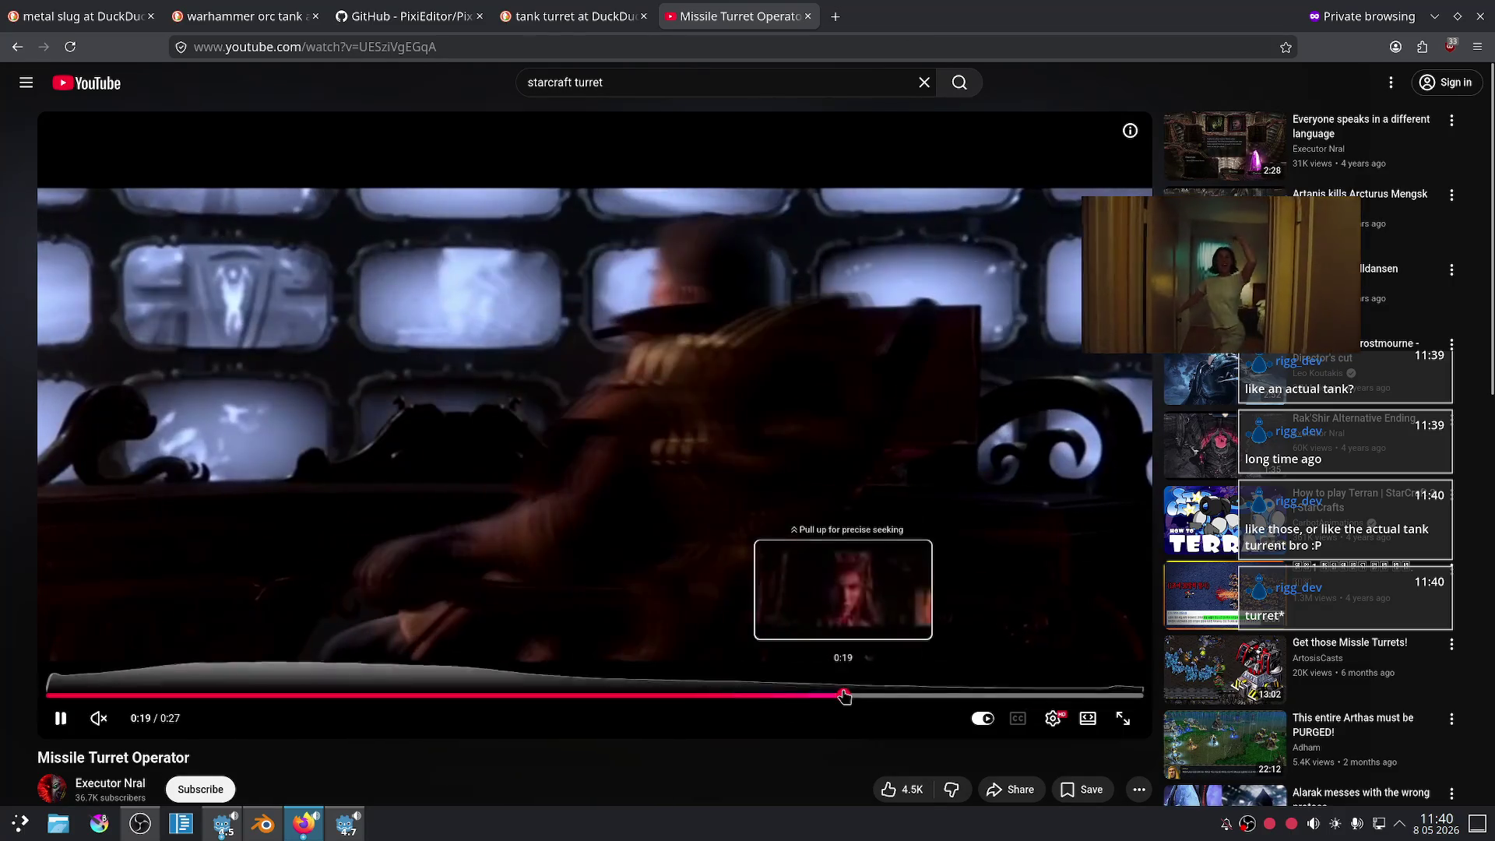
left_click(844, 696)
left_click(1000, 695)
key("alt+Left")
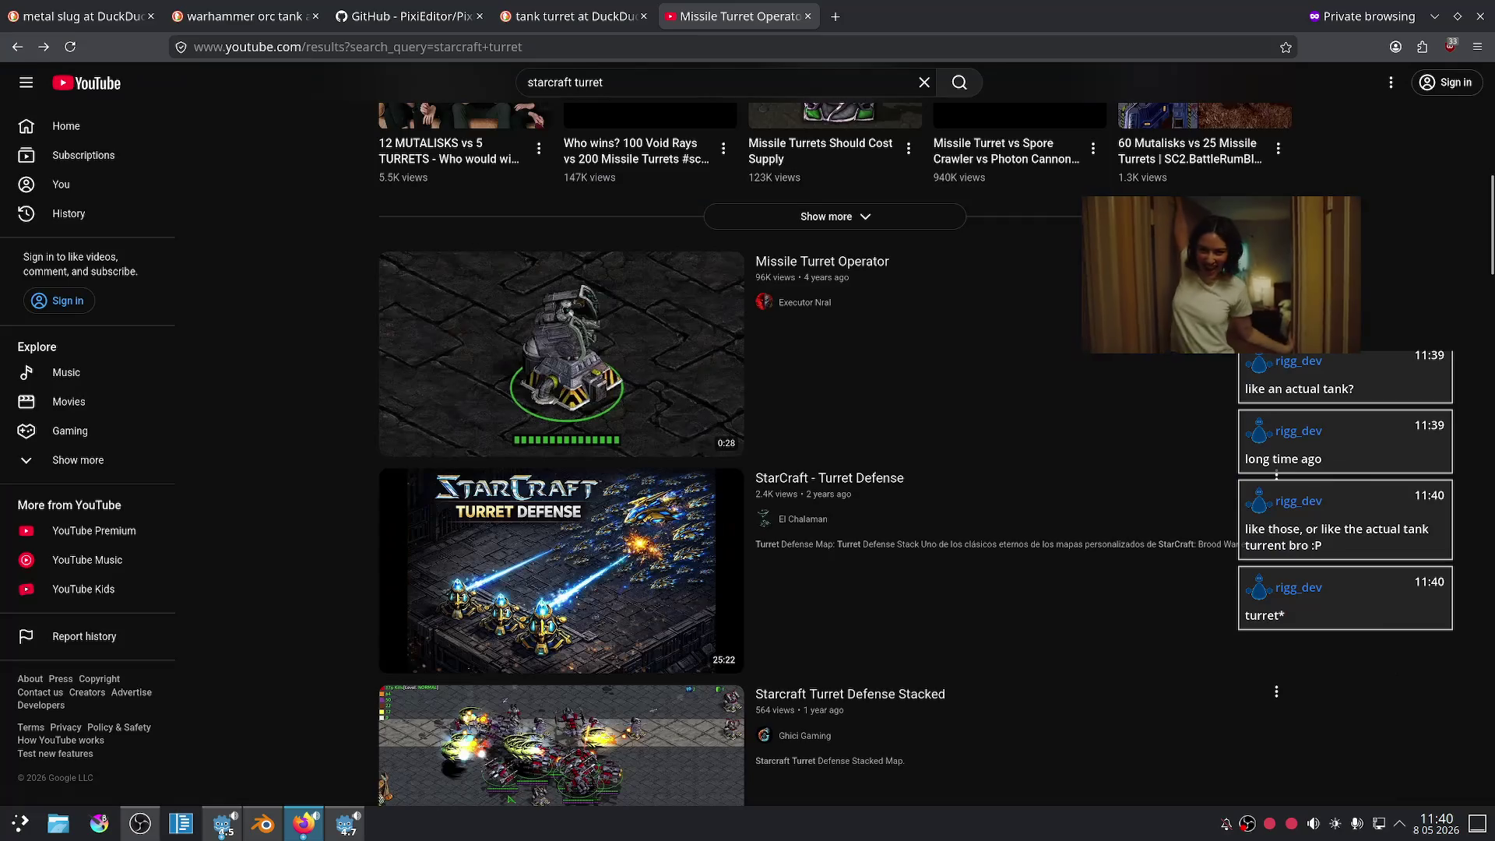
- Reopen the Missile Turret Operator video, play it and rewind to about 0:12
left_click(413, 537)
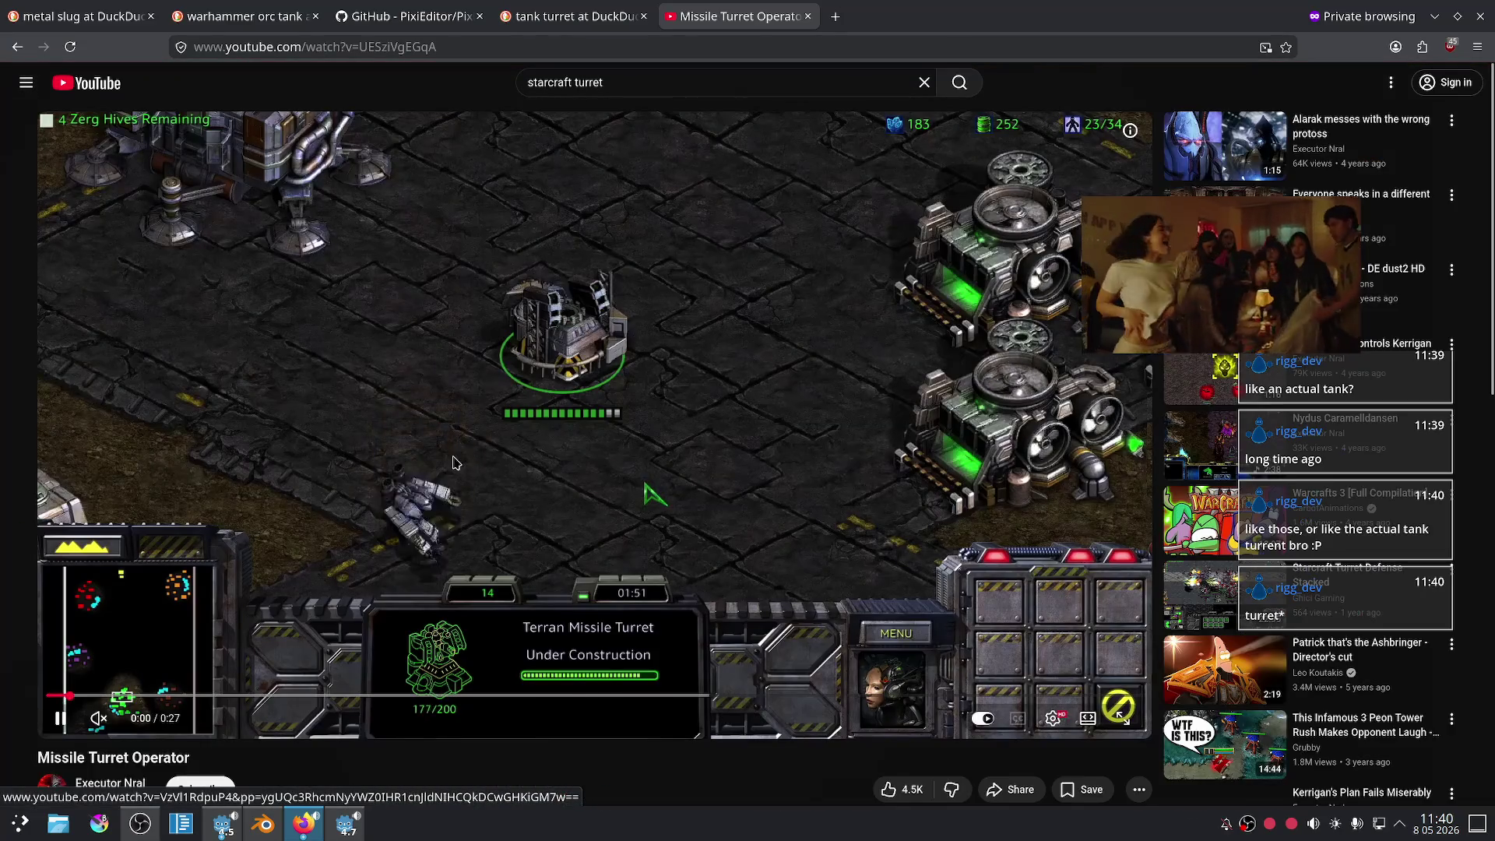
left_click(272, 607)
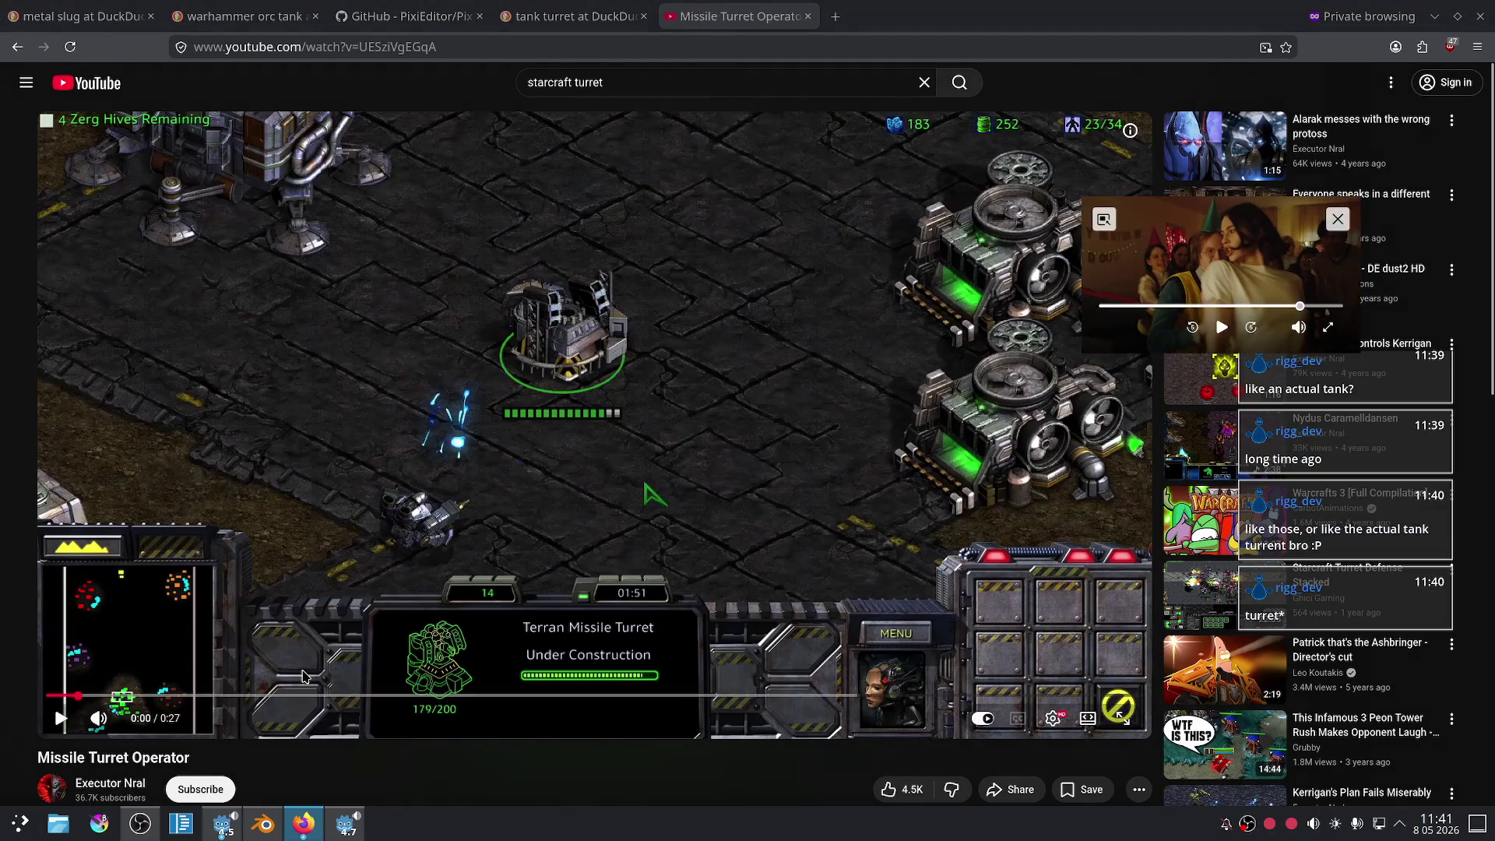
left_click(61, 718)
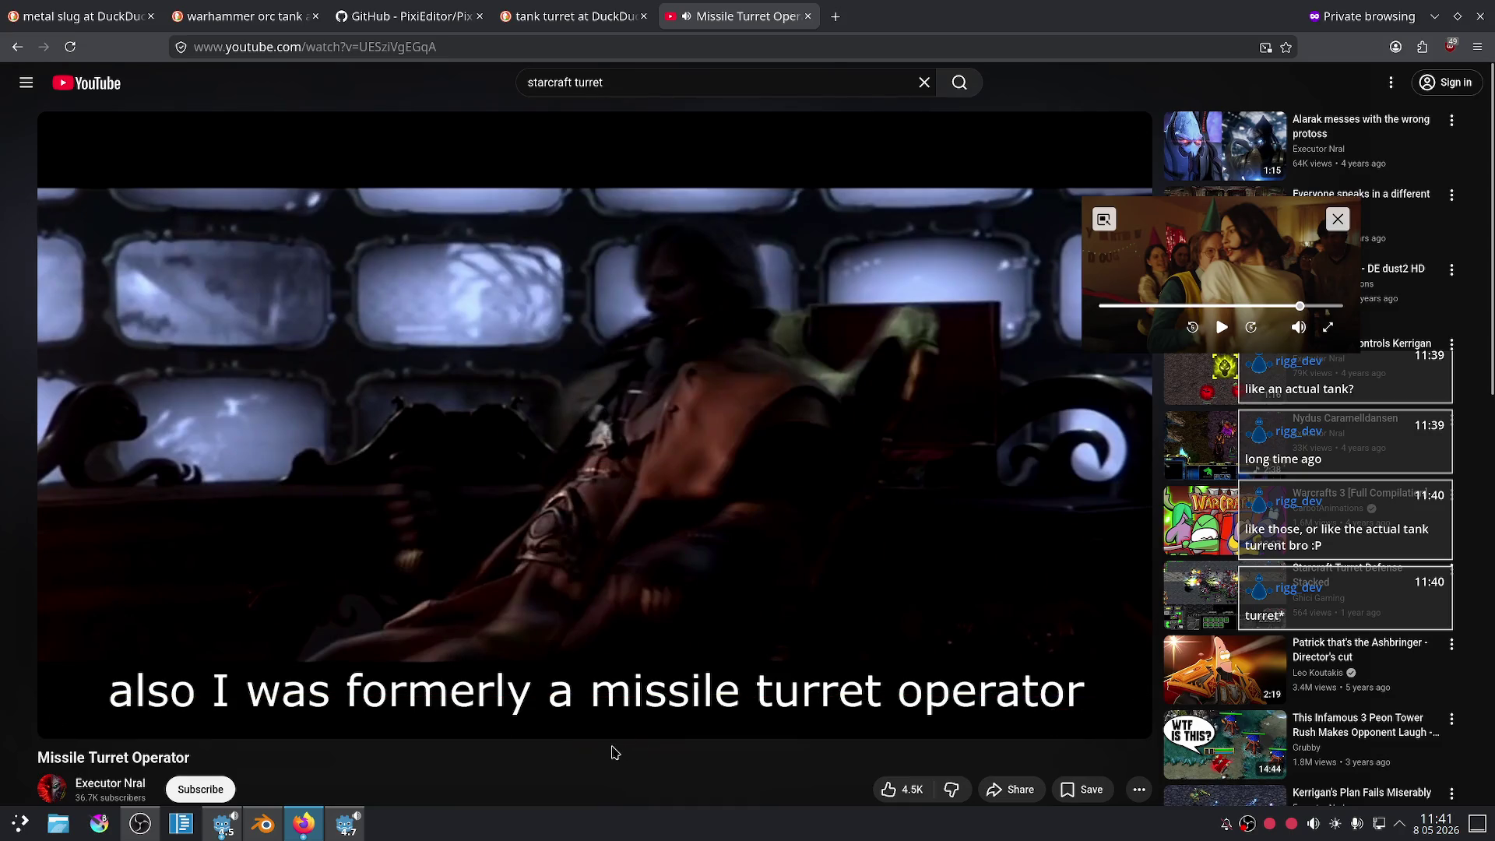
mouse_move(1061, 695)
left_mouse_down()
mouse_move(516, 720)
mouse_move(319, 705)
left_mouse_up()
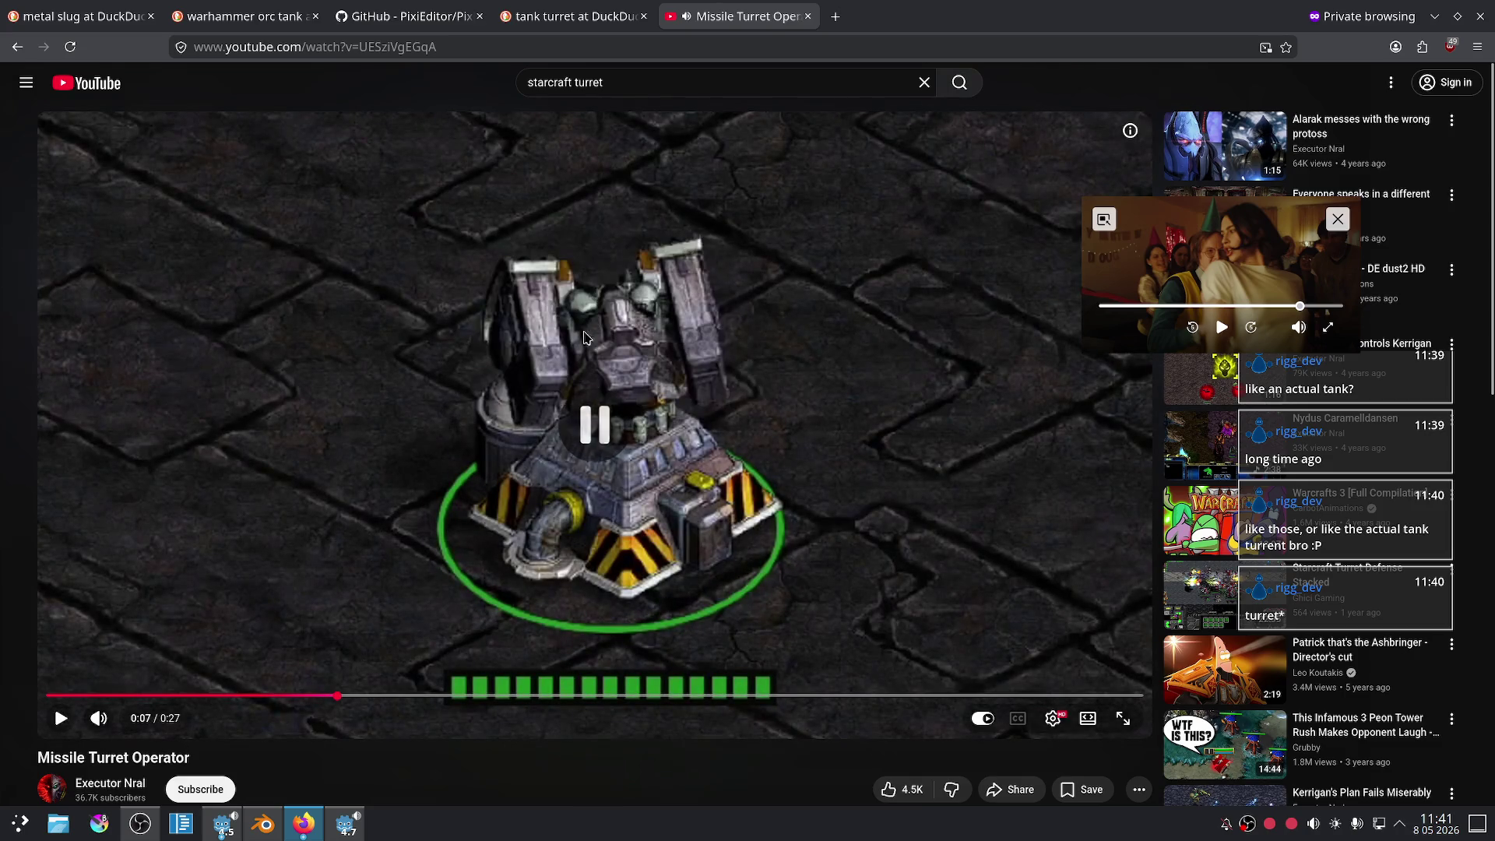
- Return to the starcraft turret results, close the PixiEditor GitHub tab, and bring DuckDuckGo forward
key("alt+Left")
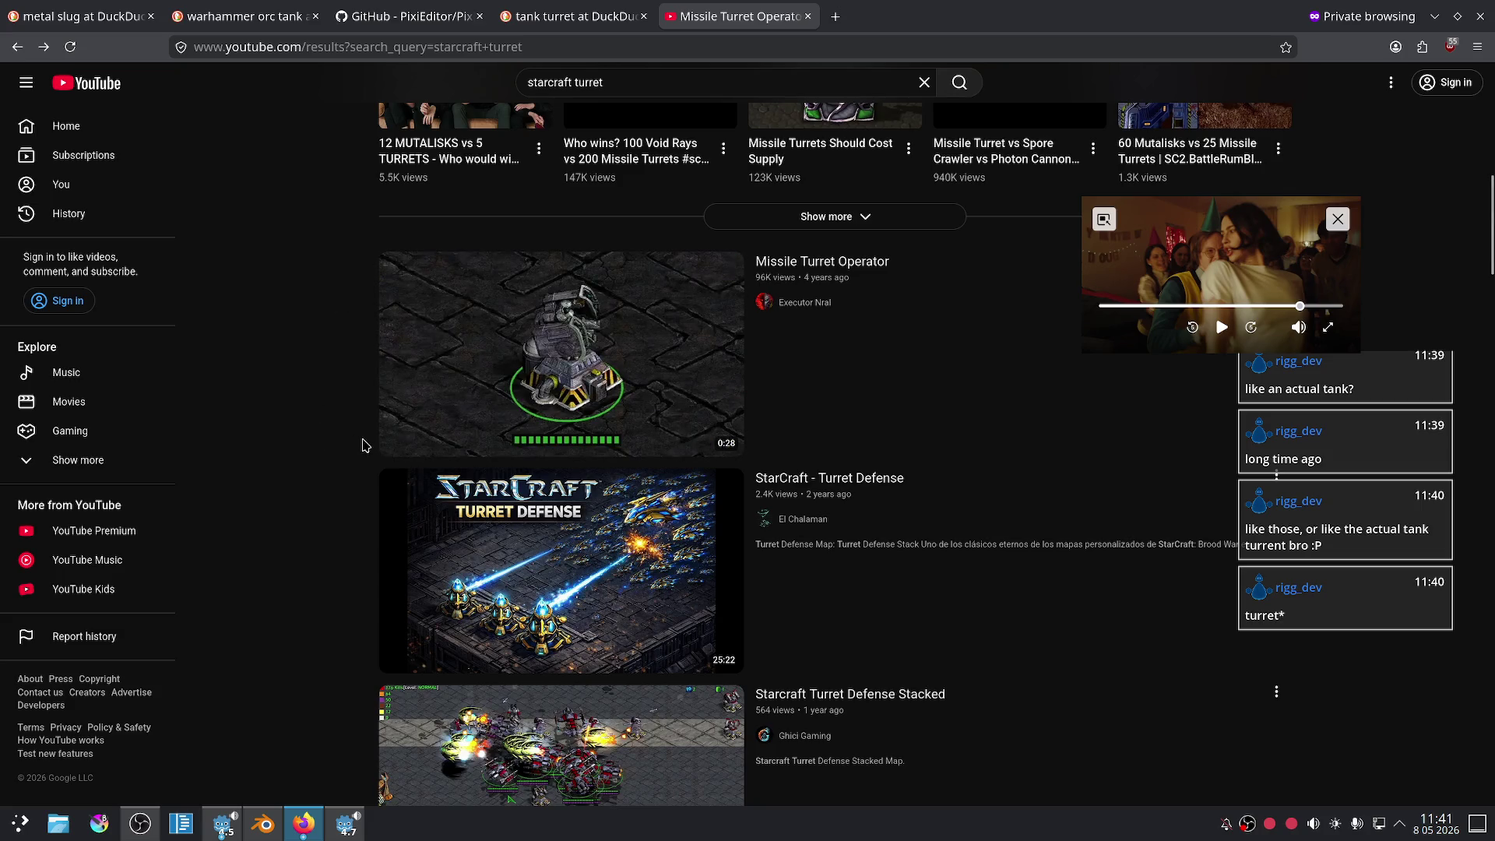
scroll(362, 446, "down", 7)
scroll(355, 422, "up", 15)
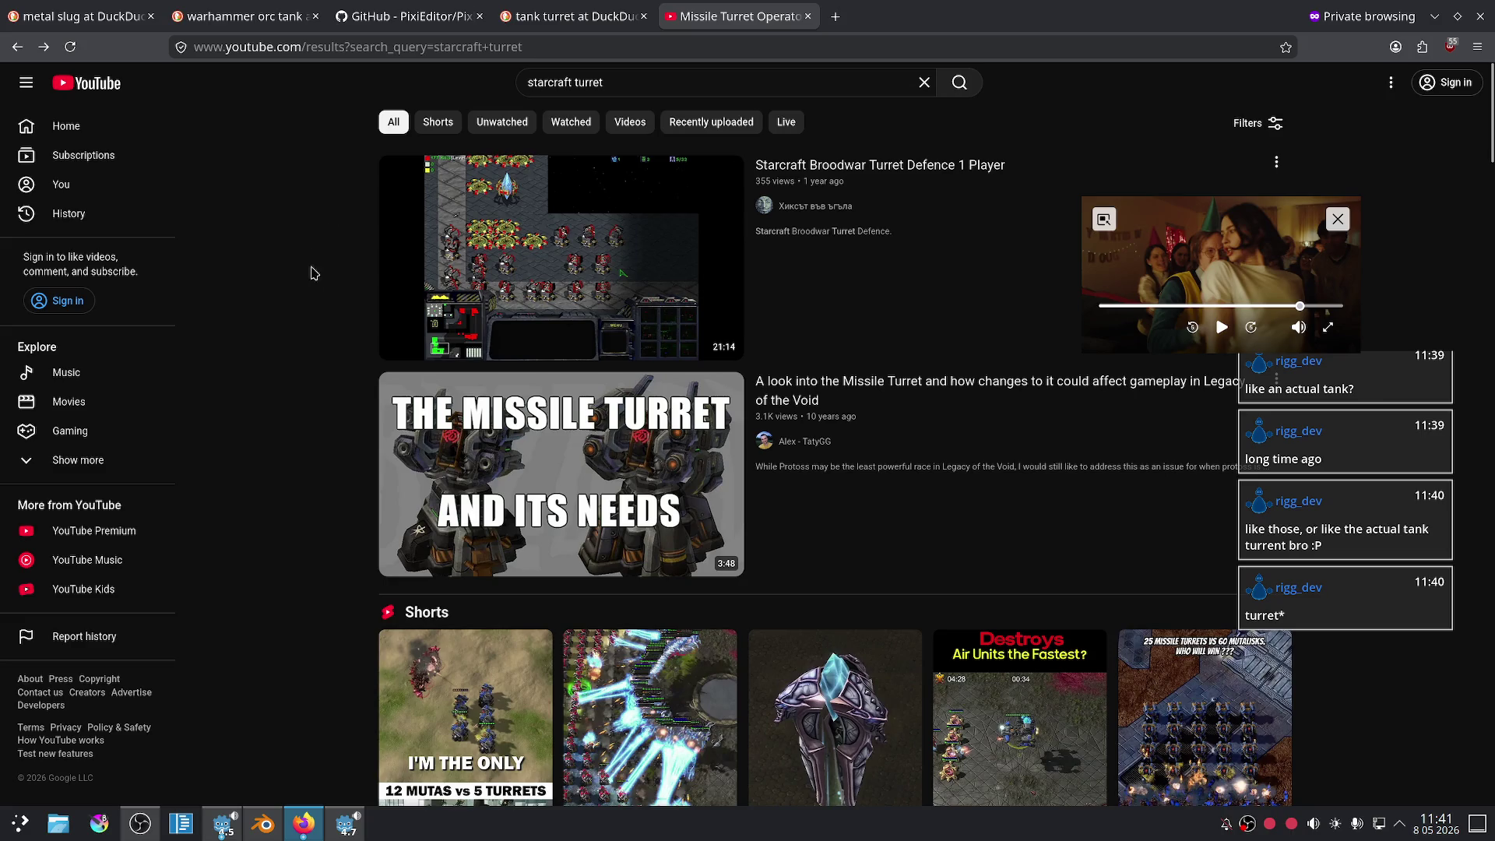
left_click(468, 7)
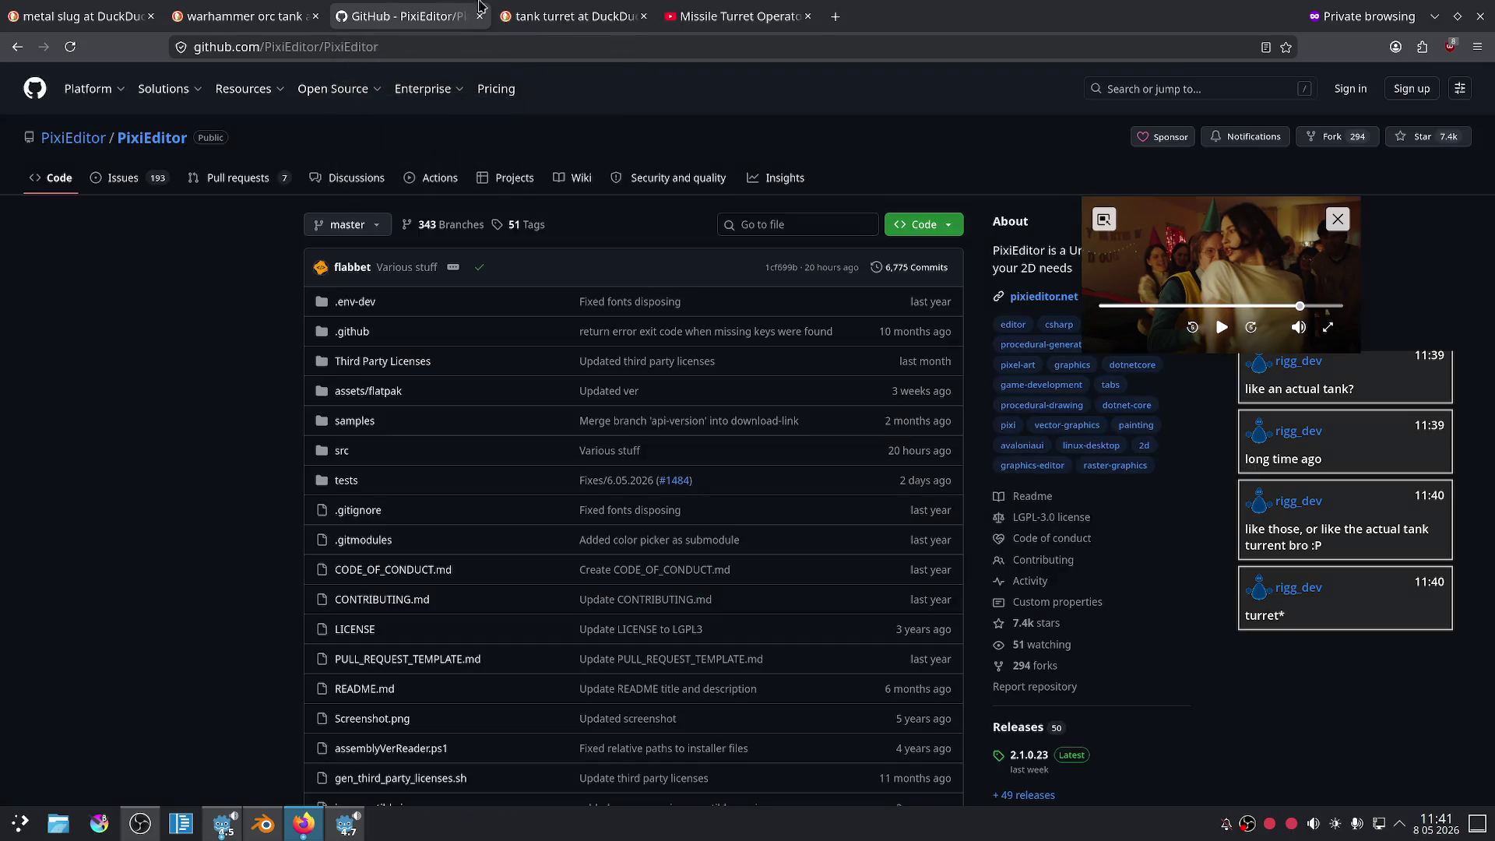
left_click(479, 15)
left_click(535, 22)
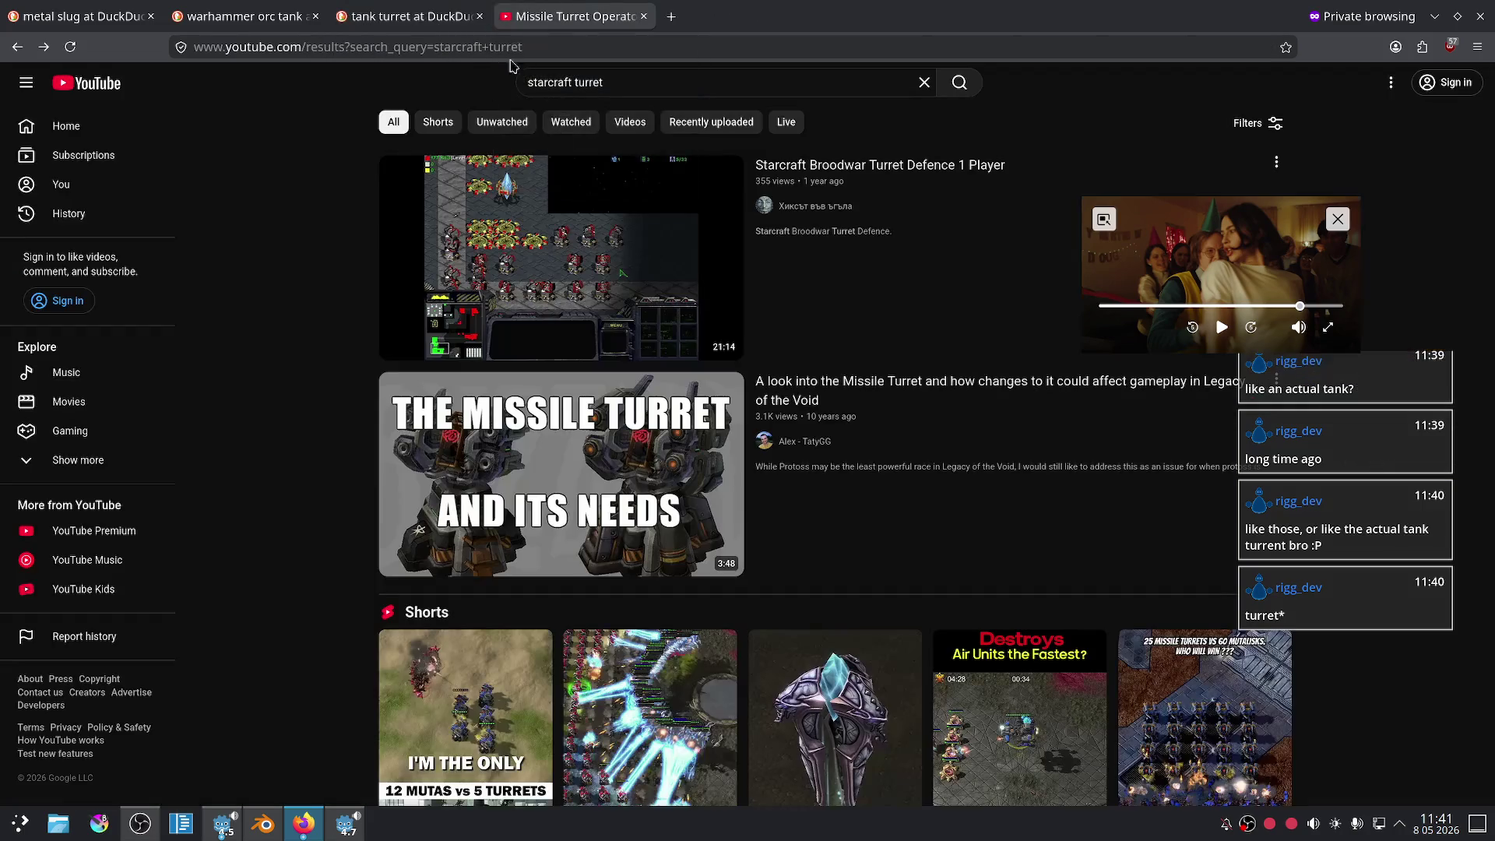
left_click(410, 8)
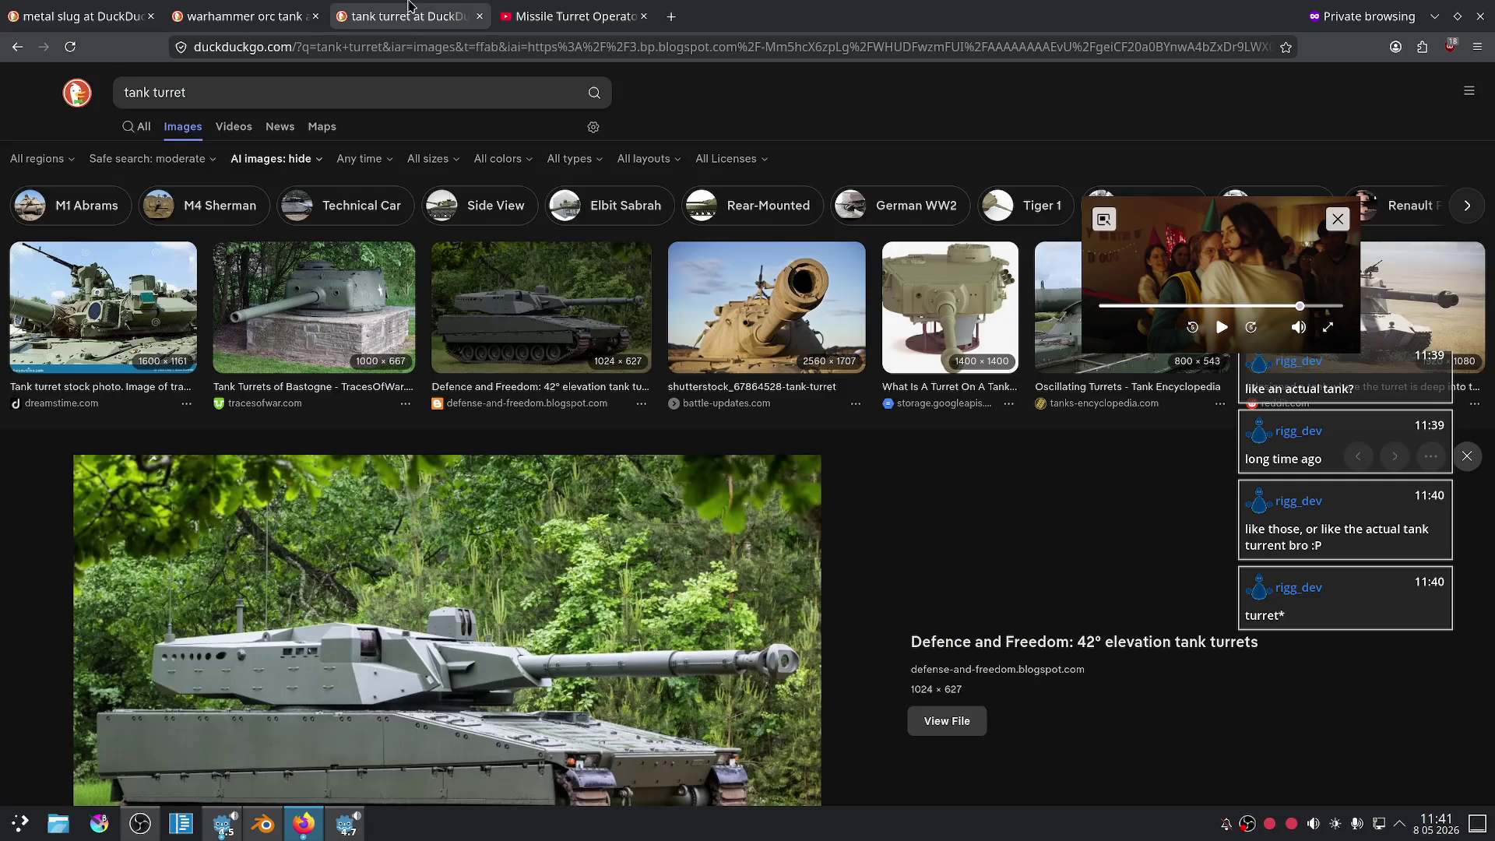
- Replace the image search with 'missile launcher' and glance at the results
left_click(328, 98)
type("missile launcher")
key("Return")
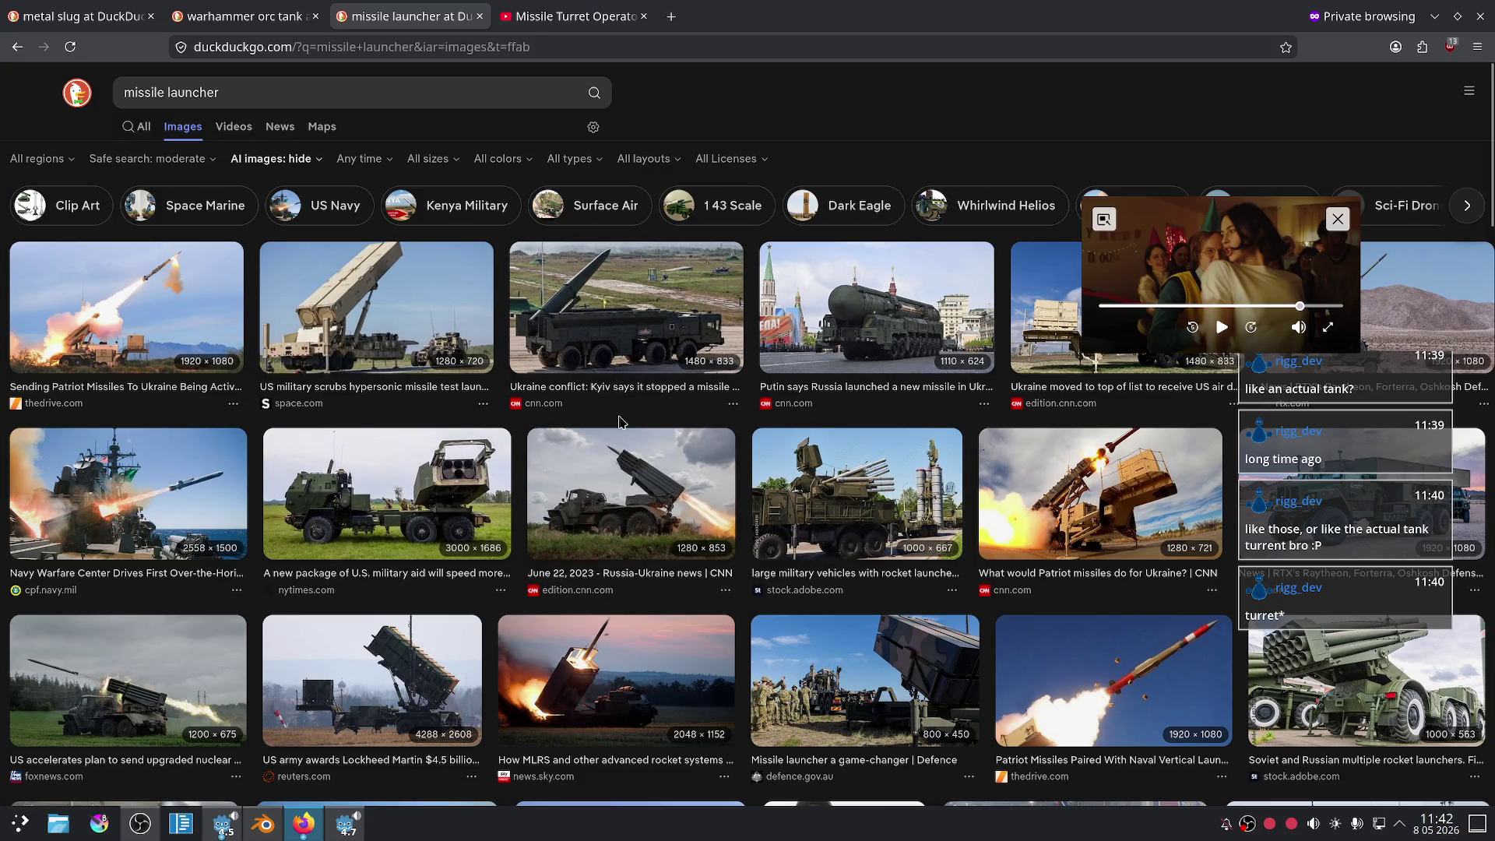
scroll(416, 309, "down", 5)
scroll(416, 310, "up", 5)
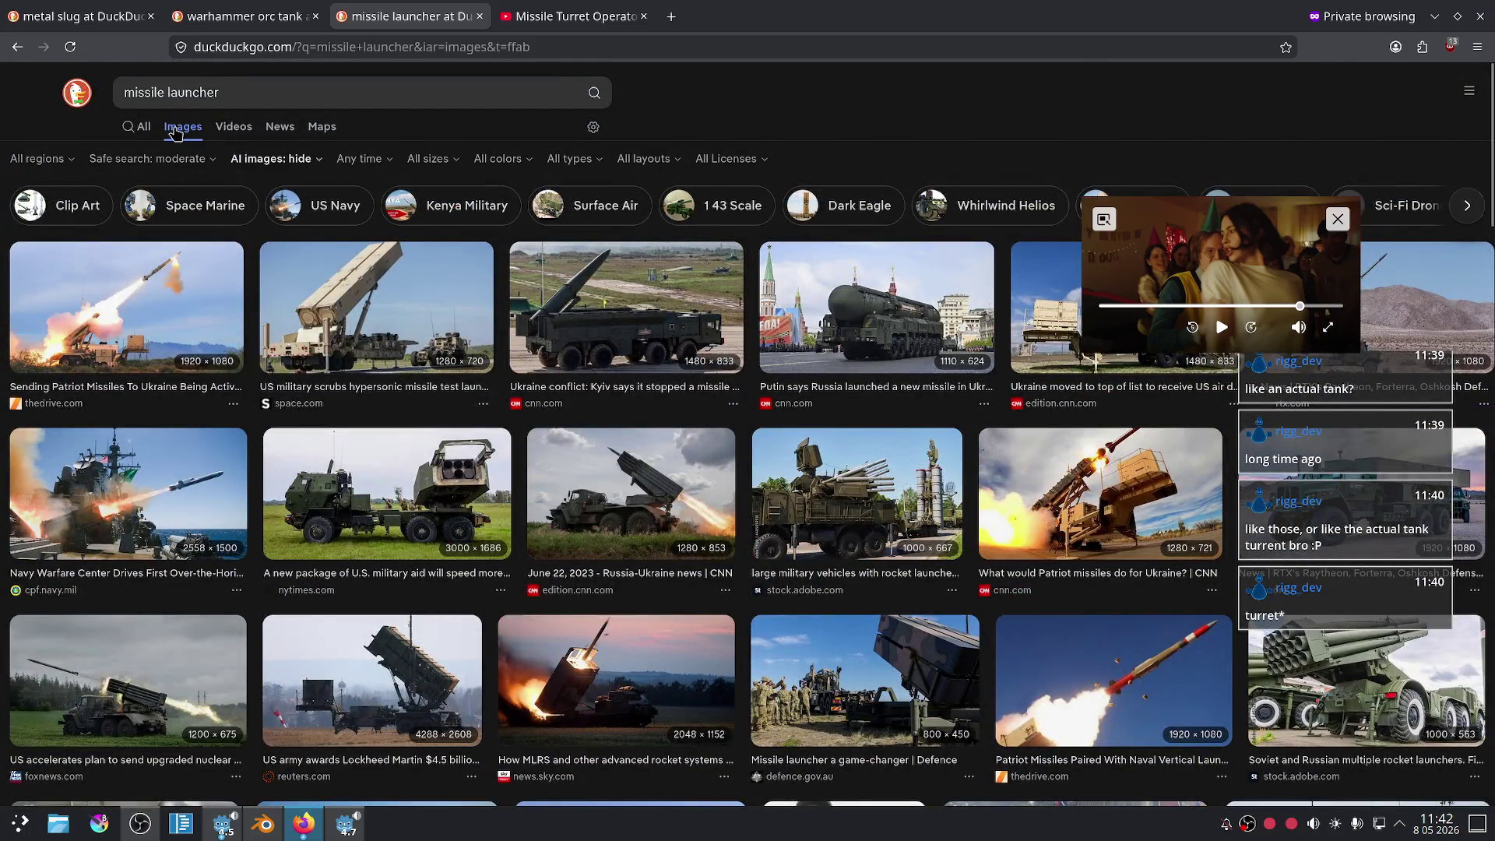
- Extend the query with 'space marine' and pick the Space Marine missile launcher suggestion
left_click(336, 90)
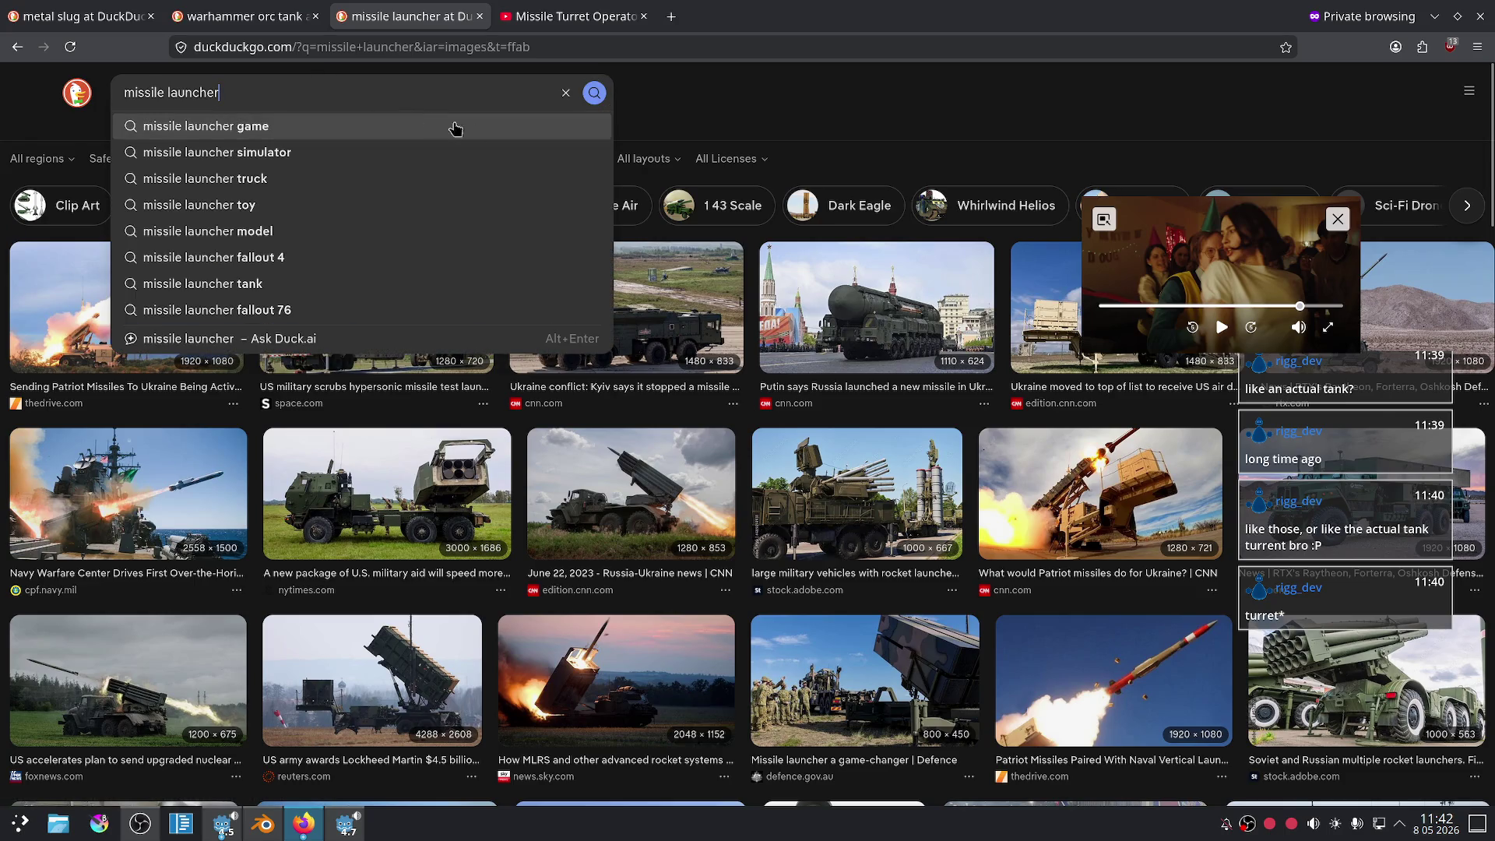
left_click(766, 100)
left_click(239, 90)
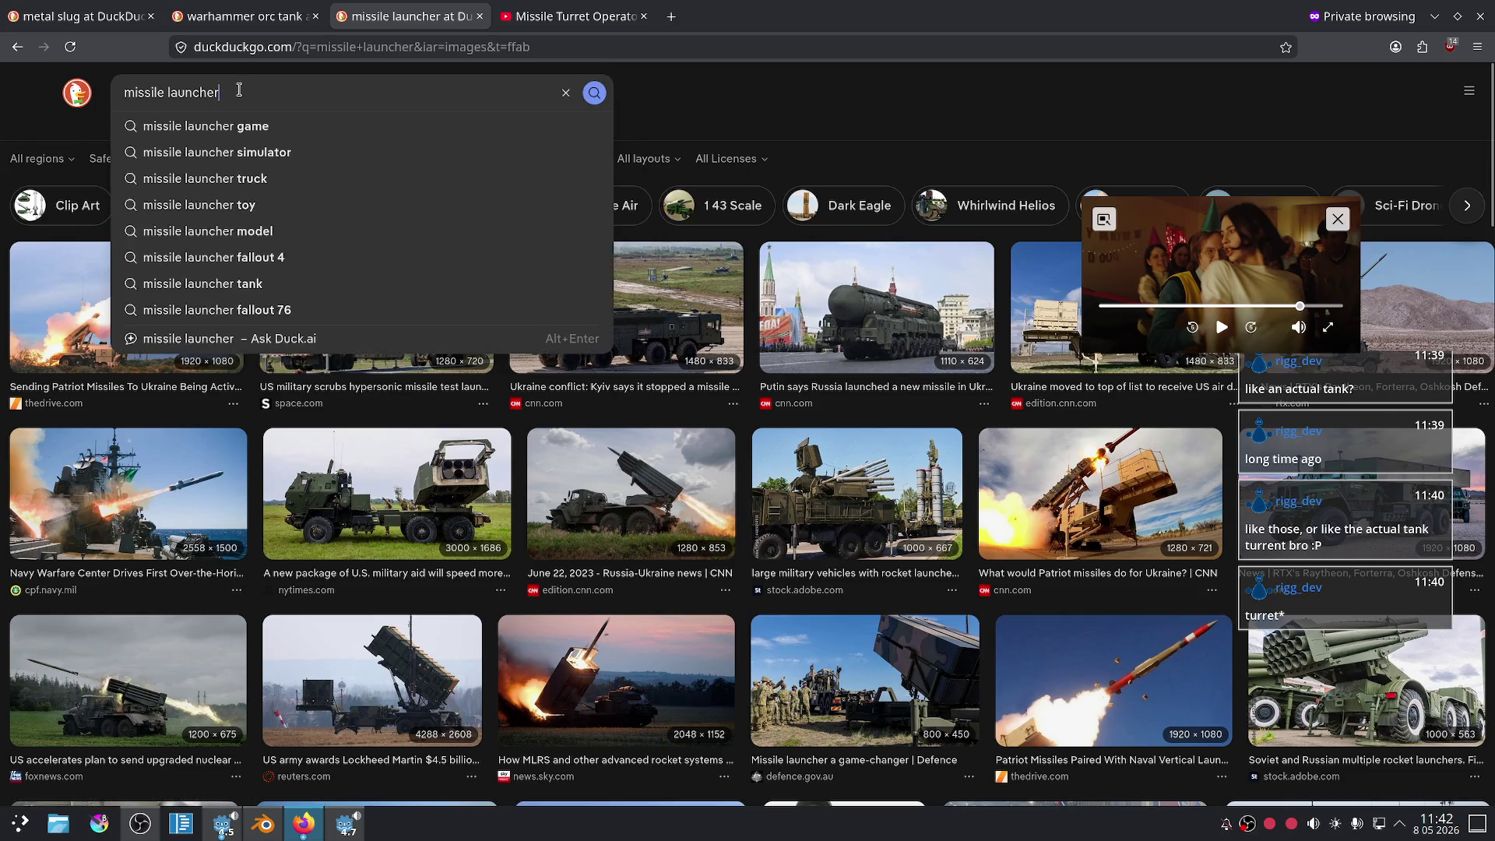
left_click(34, 138)
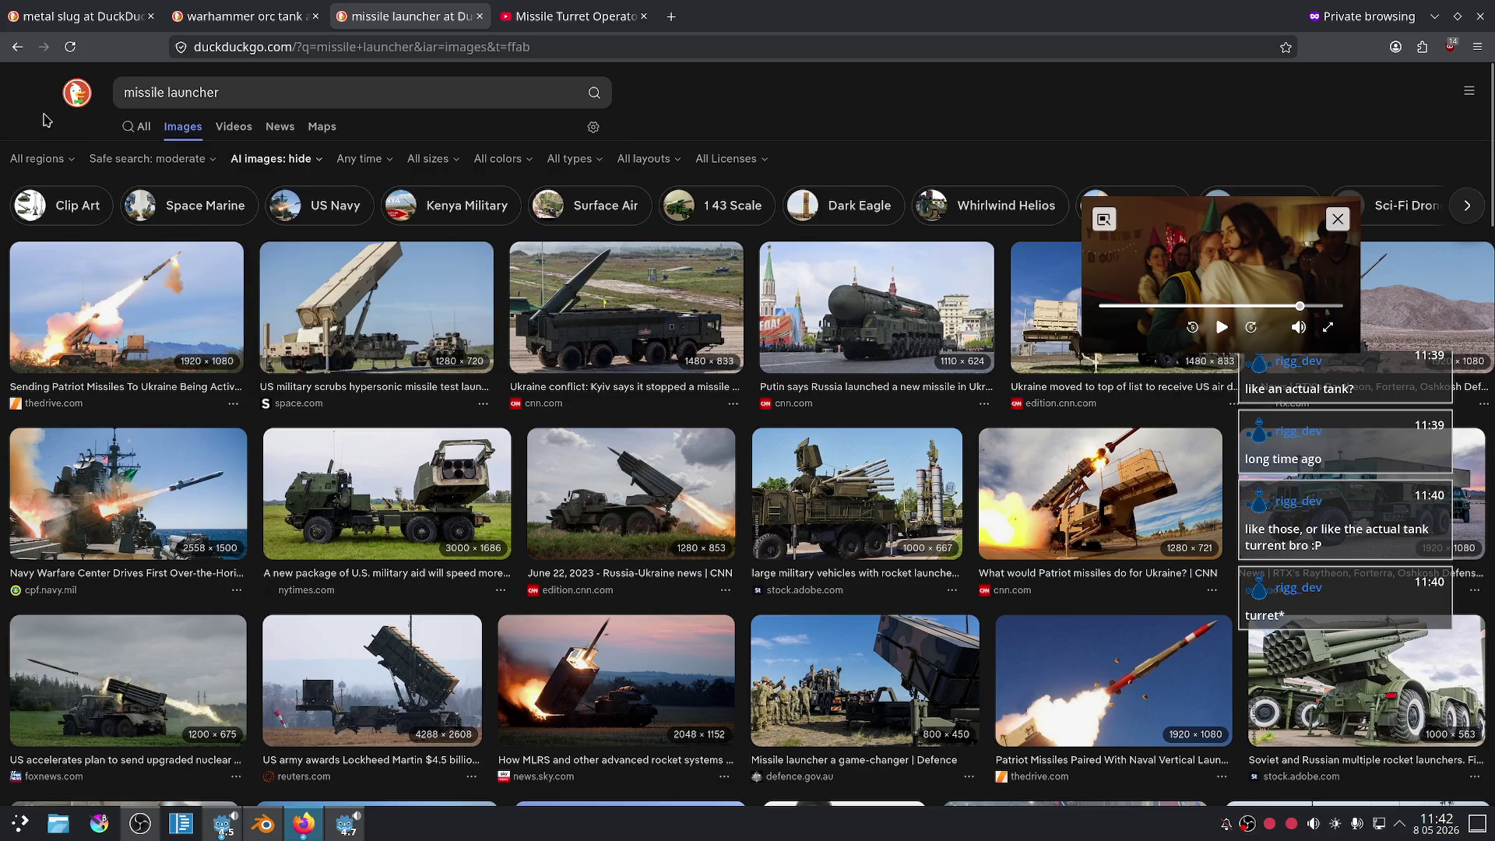
left_click(258, 89)
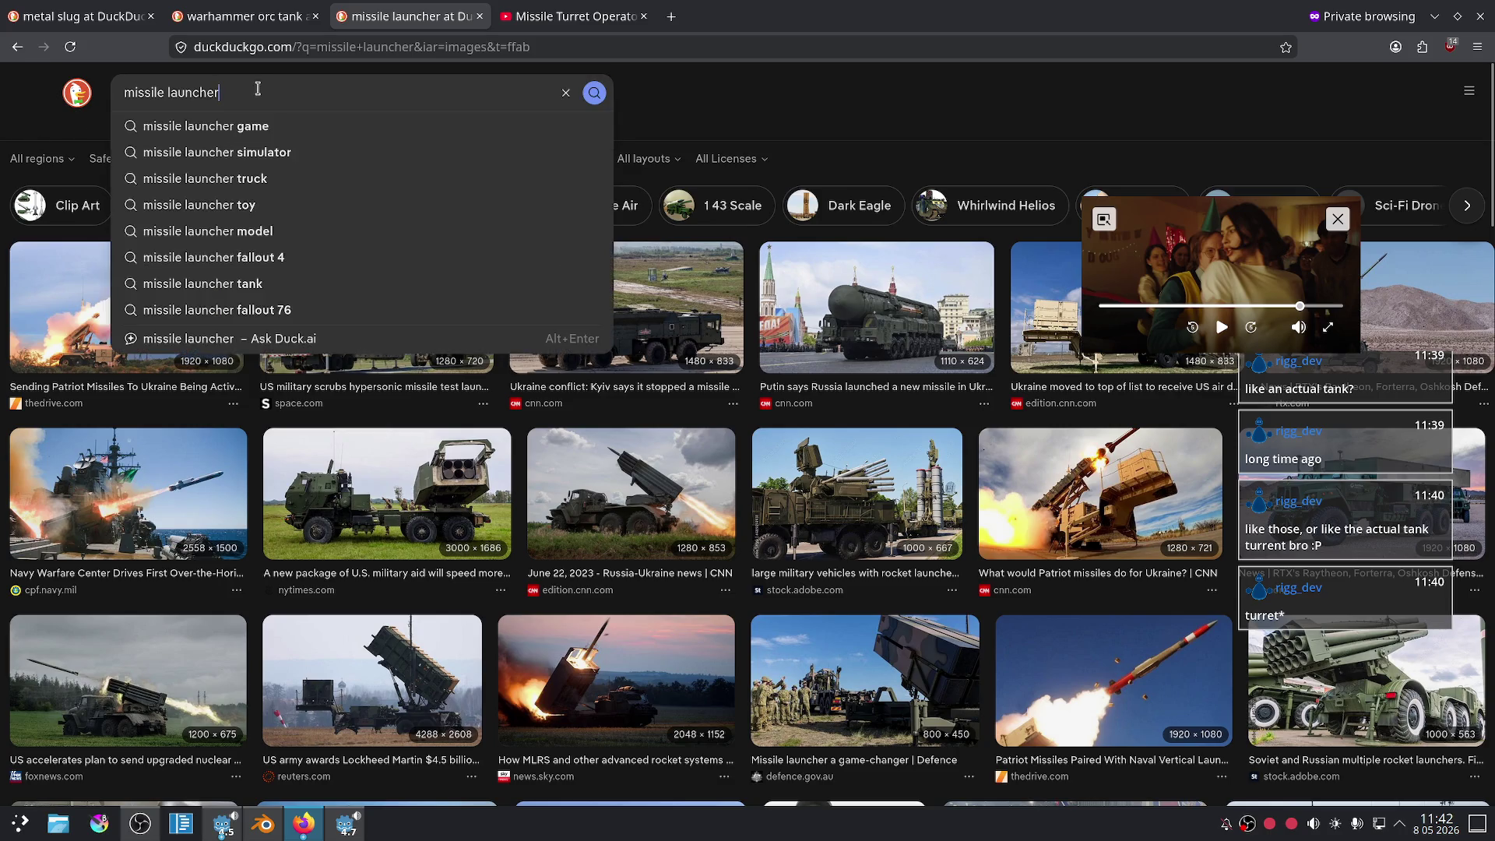
type("space marine")
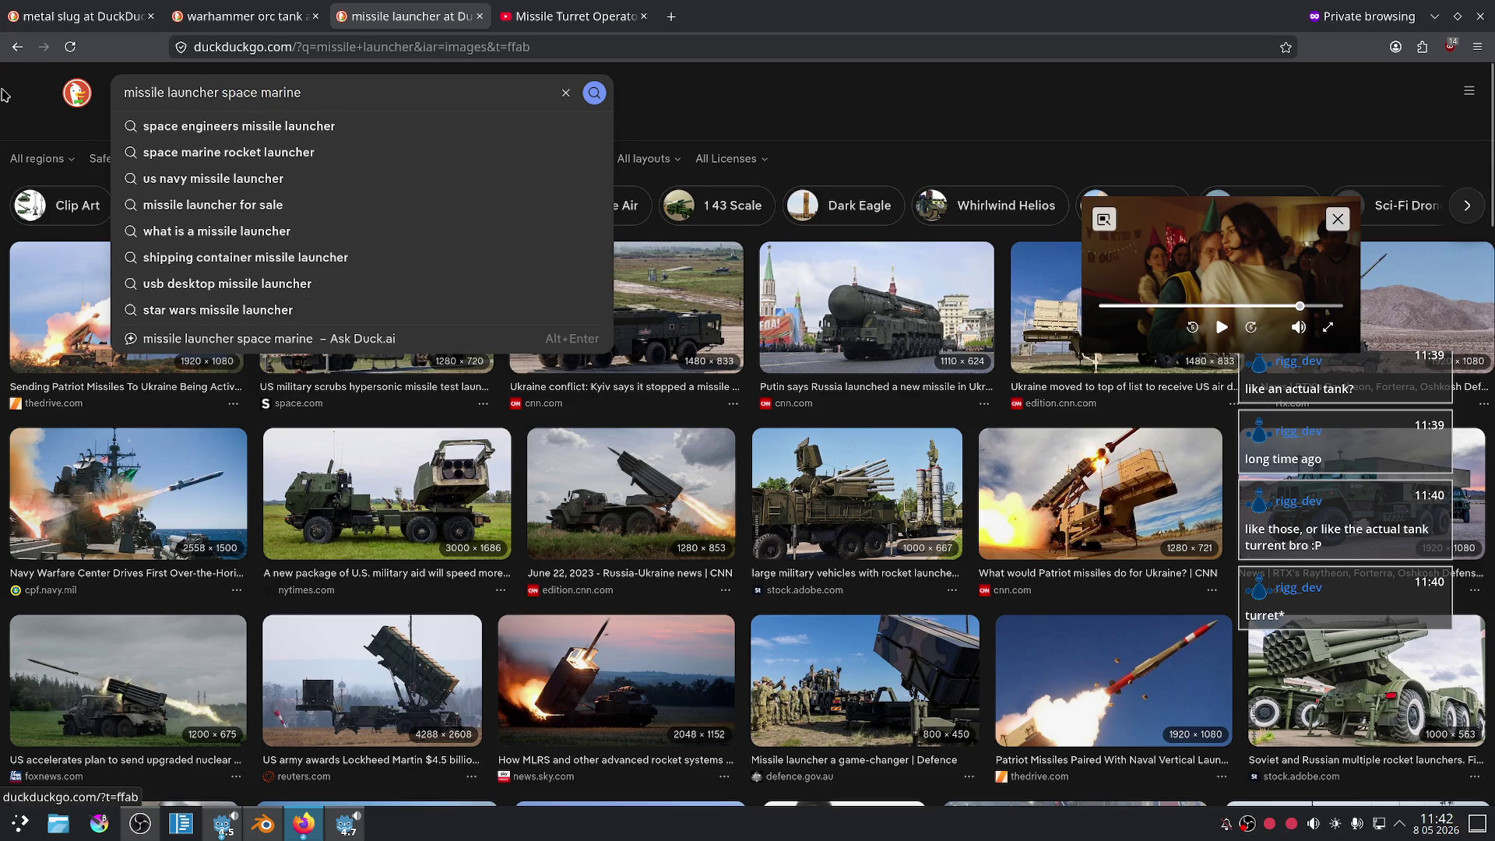
left_click(194, 205)
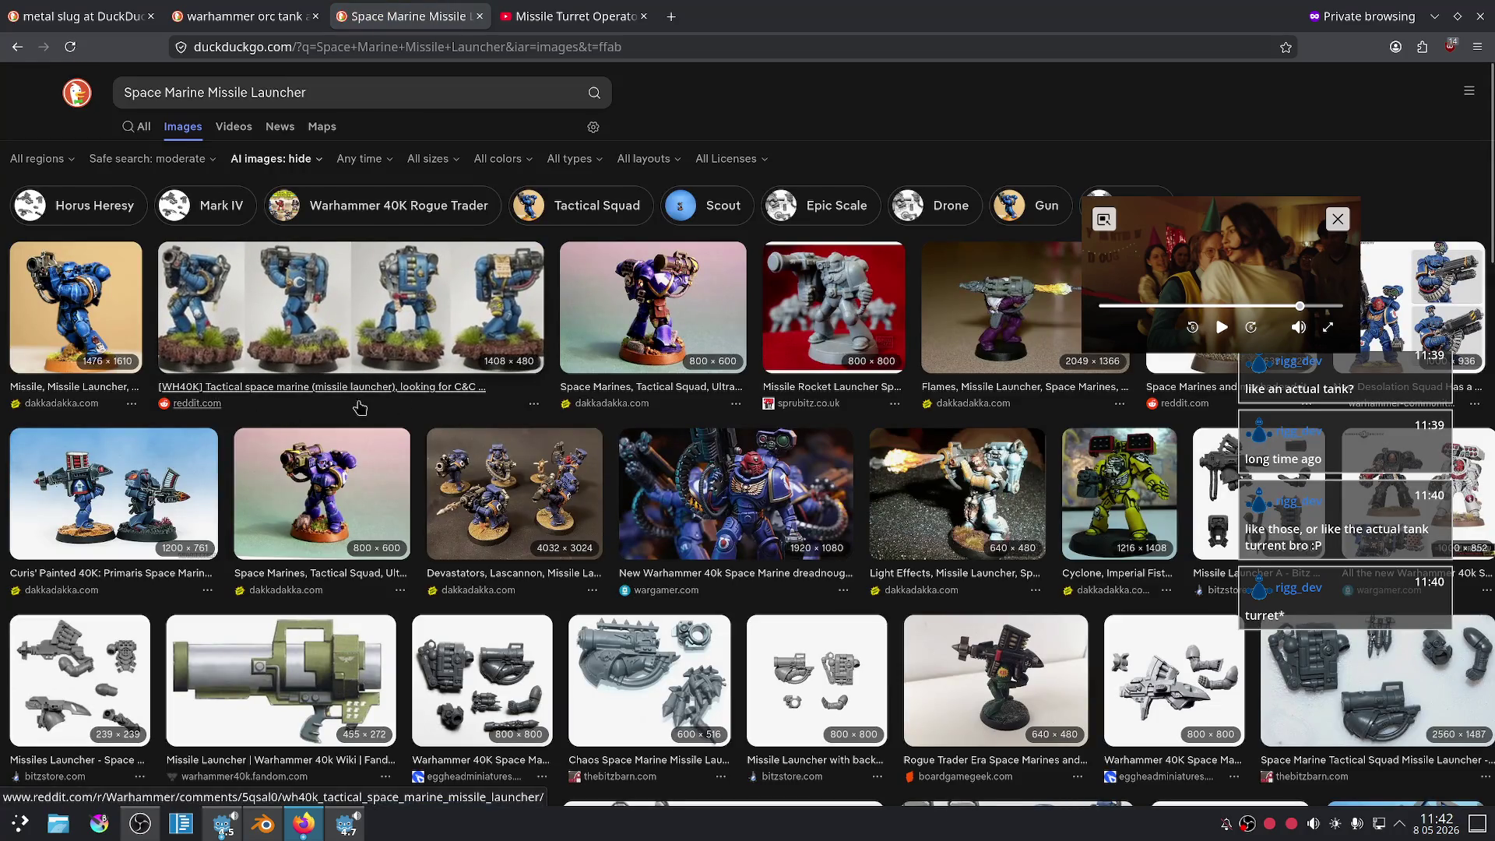
- Browse the Space Marine Missile Launcher images and move the floating video aside
scroll(615, 395, "down", 4)
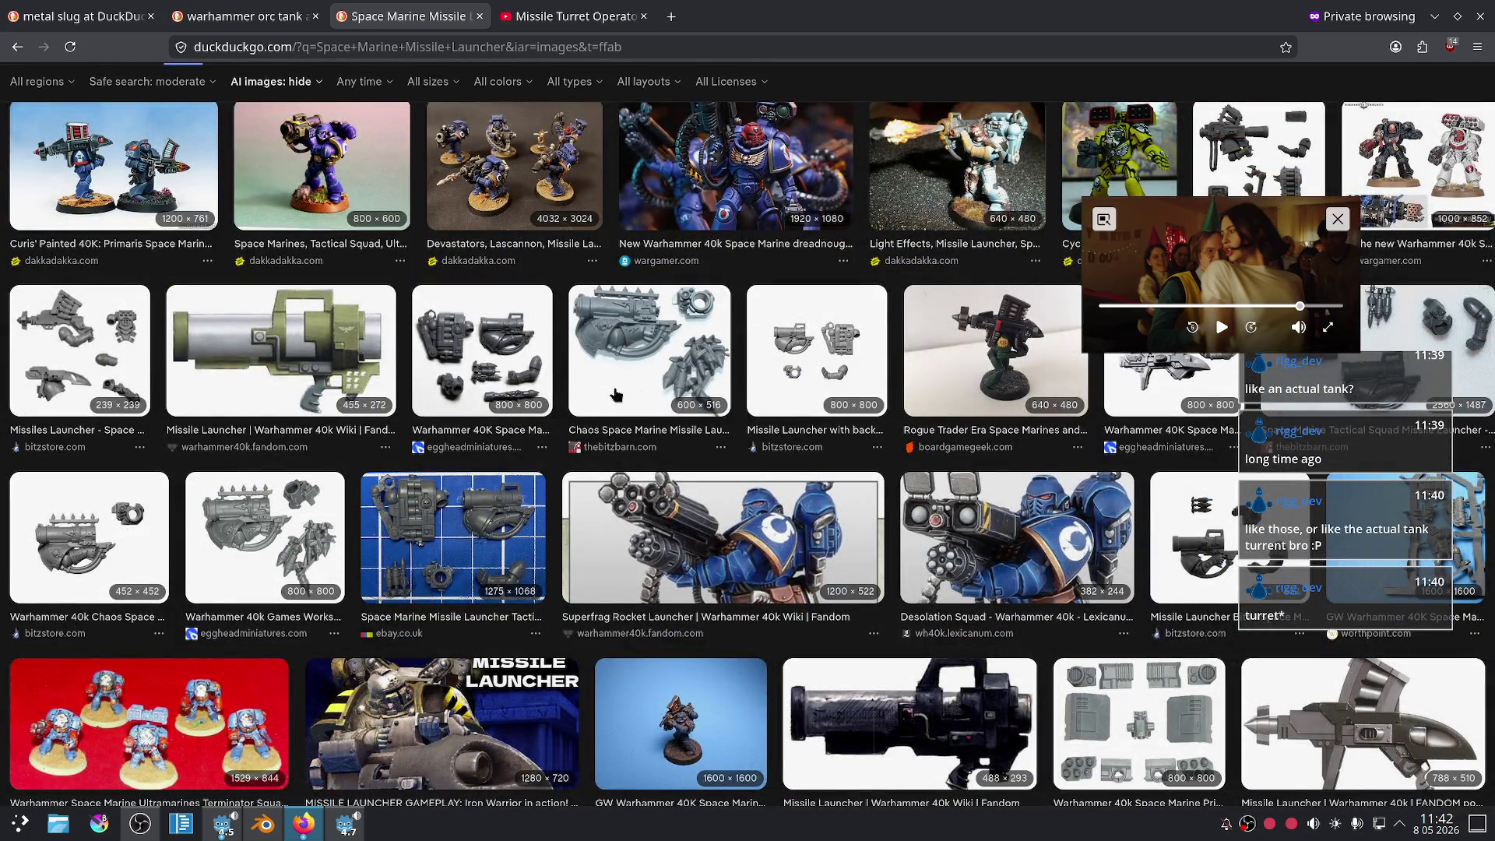
scroll(615, 395, "down", 5)
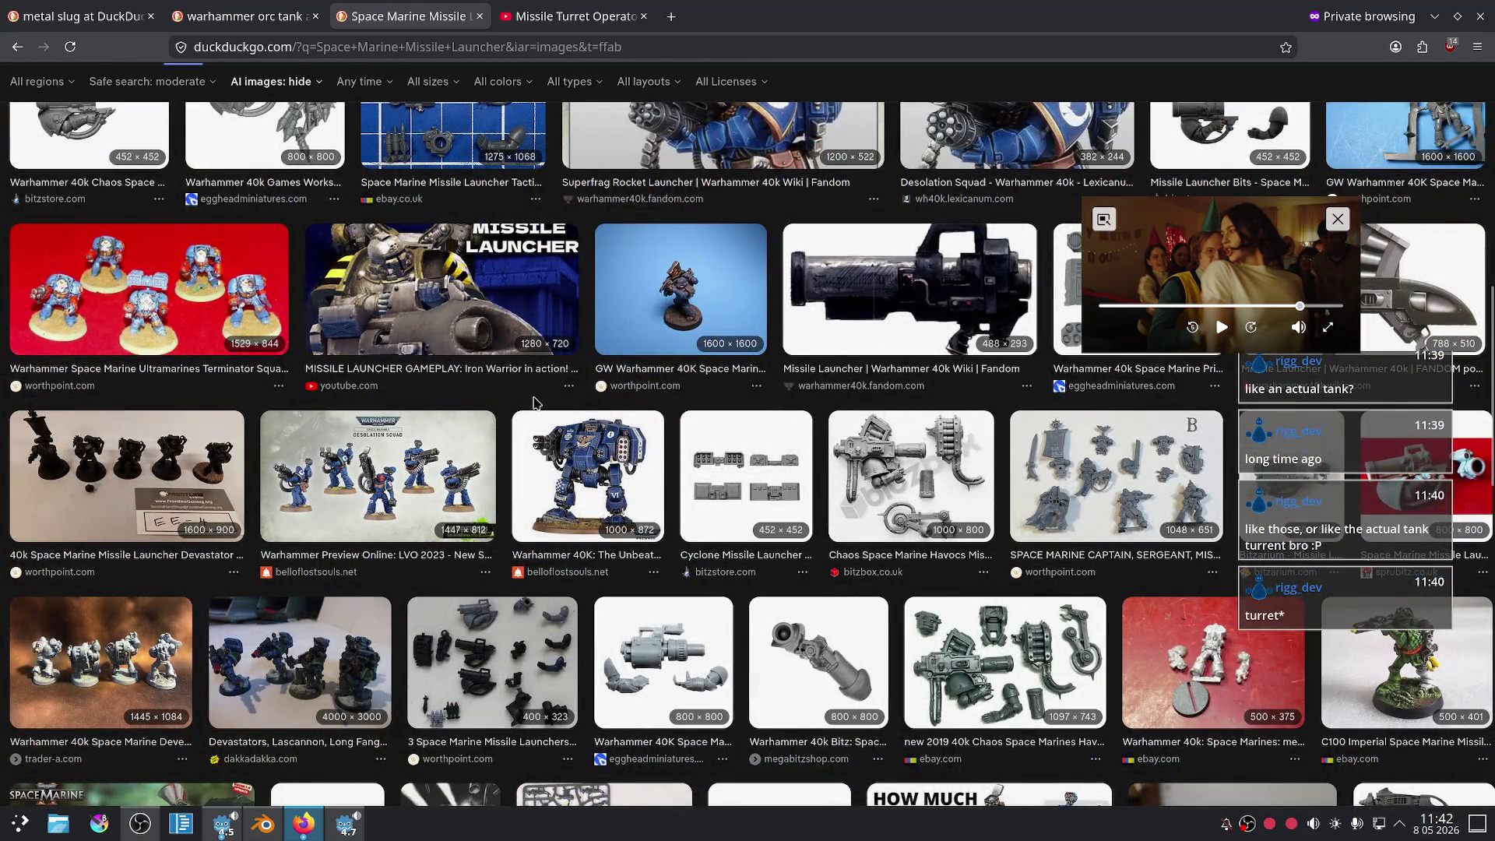
scroll(534, 403, "down", 1)
scroll(532, 409, "down", 3)
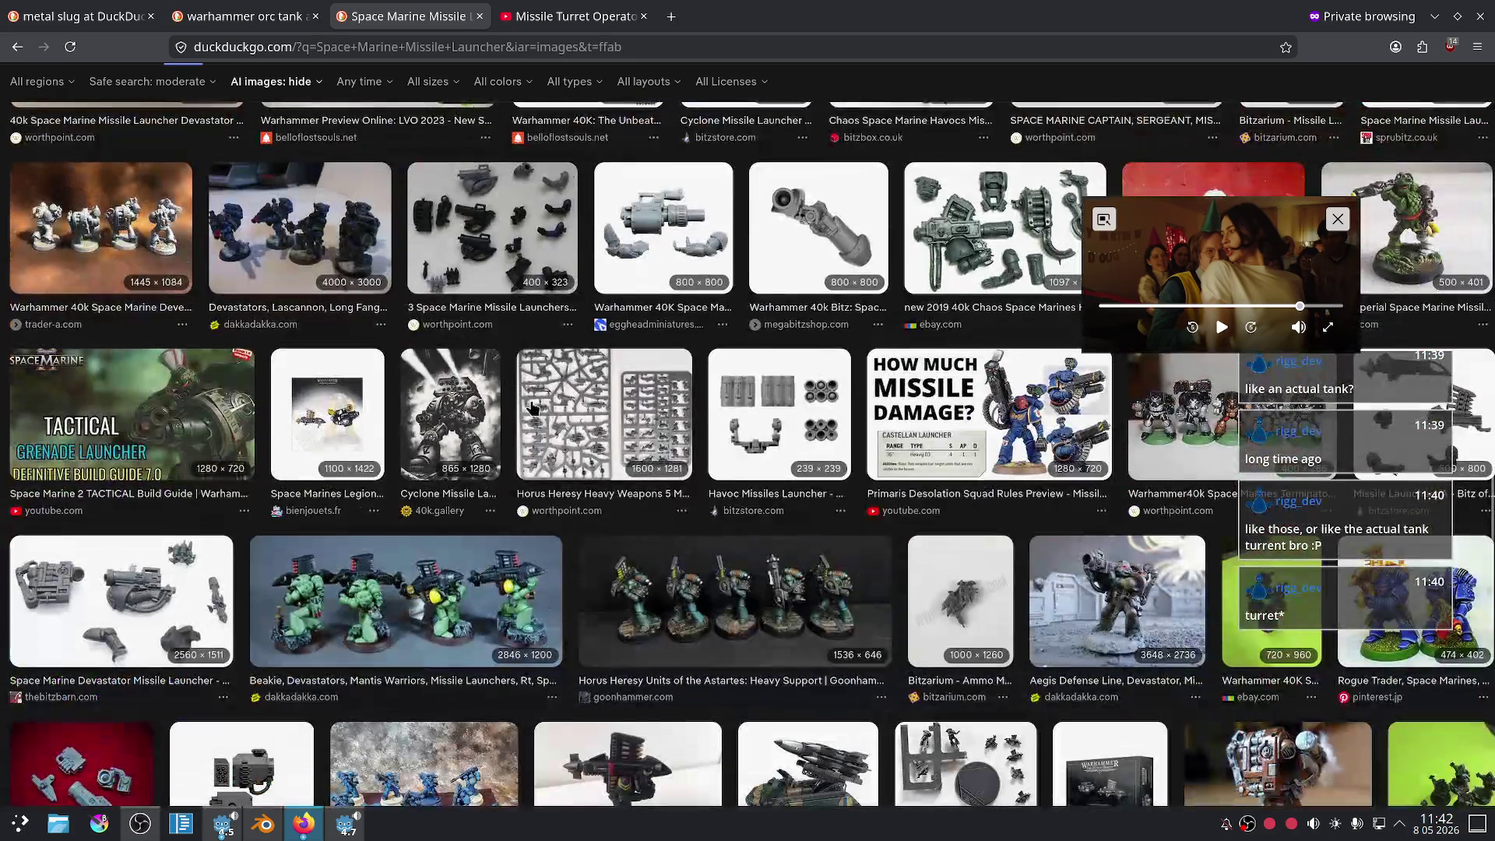
scroll(709, 462, "up", 10)
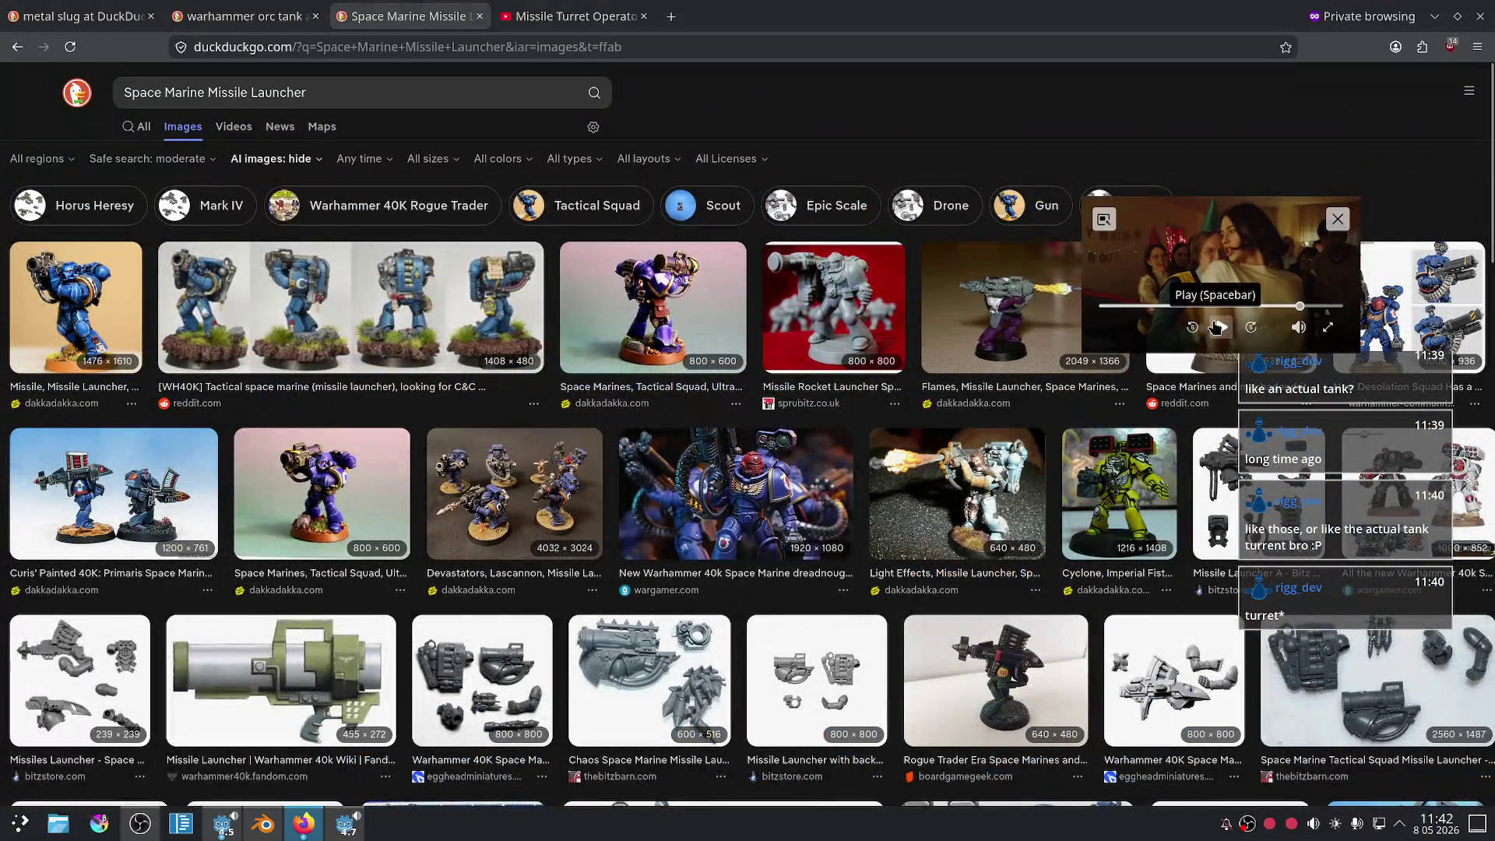
left_click(1217, 327)
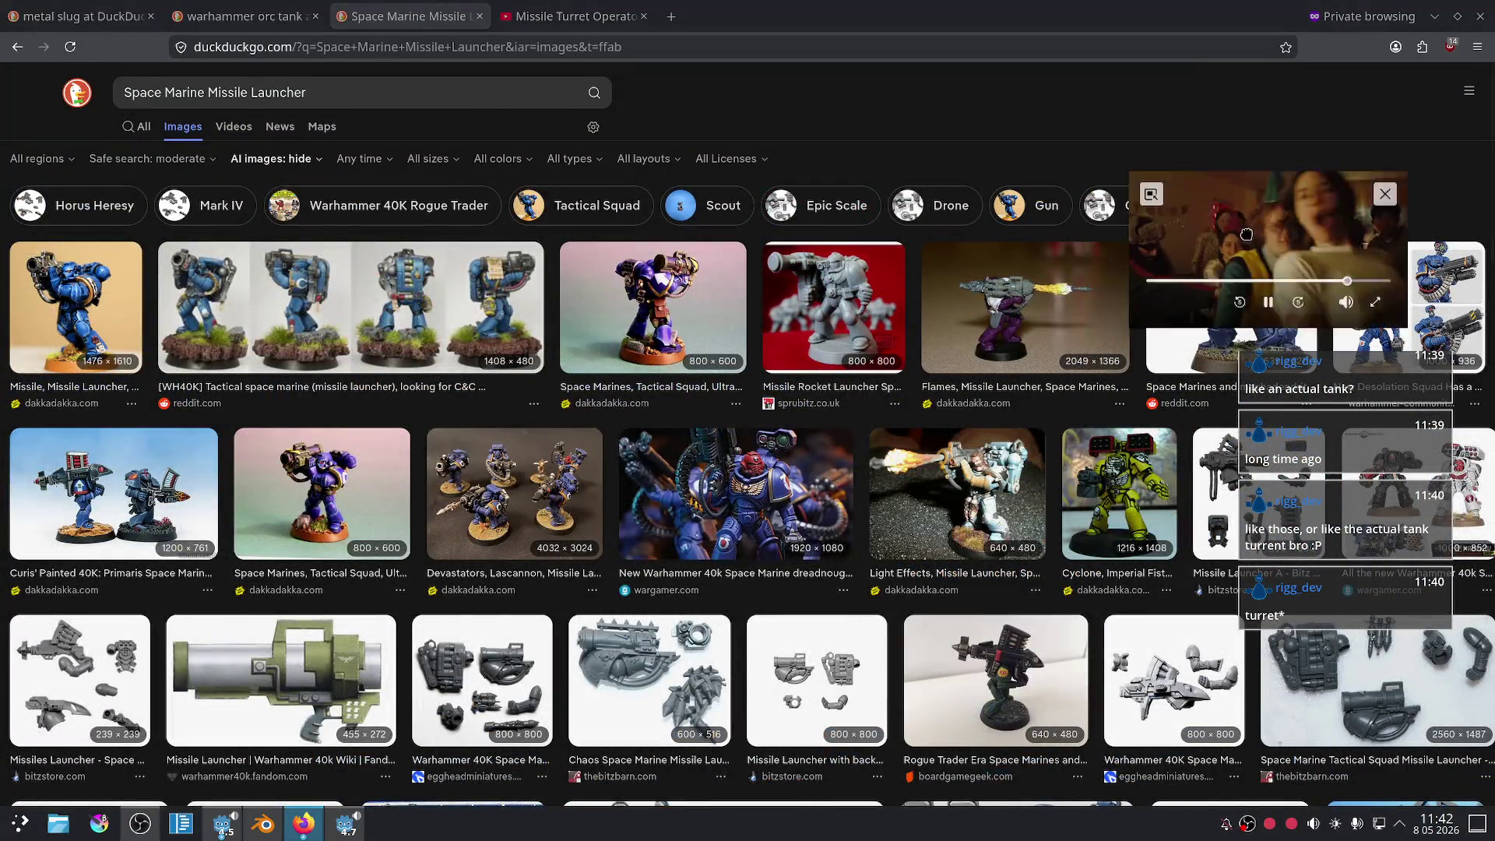
left_click_drag(1196, 260, 1320, 142)
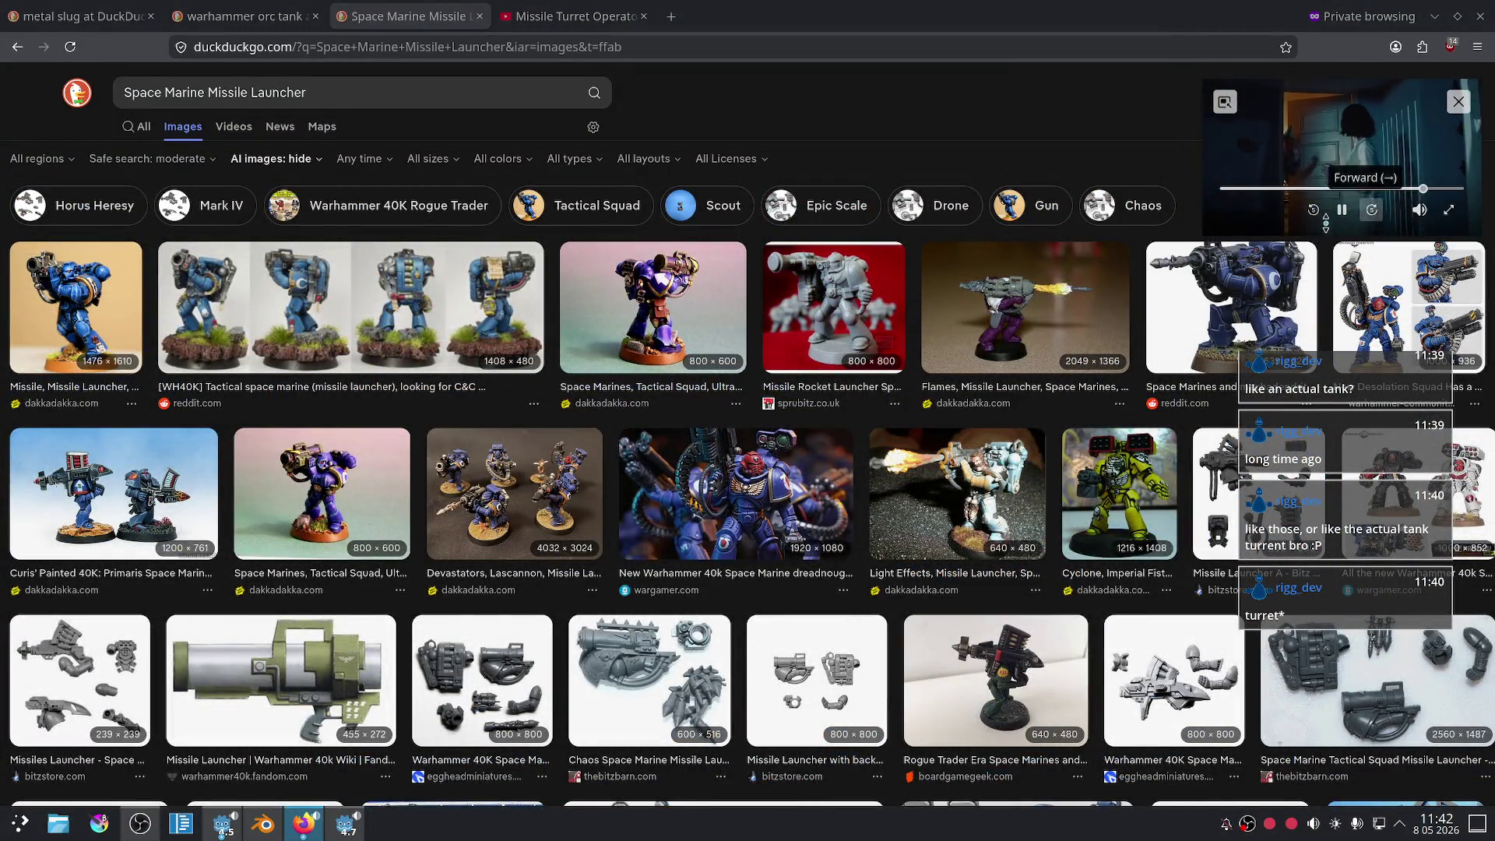
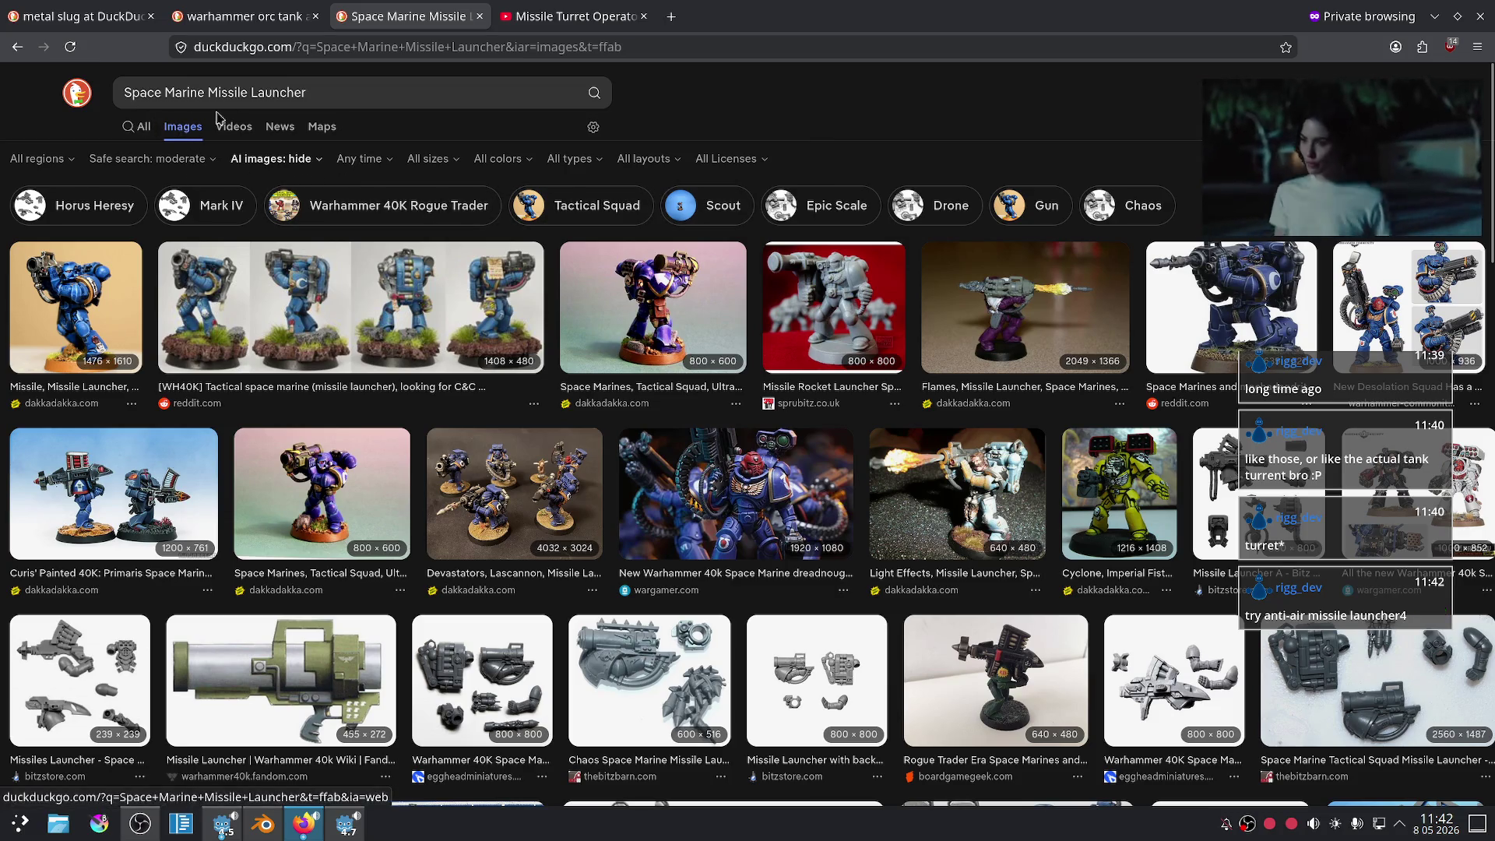
- Replace the DuckDuckGo search text with 'anti air' and bring the Twitch window forward
left_click_drag(324, 86, 134, 84)
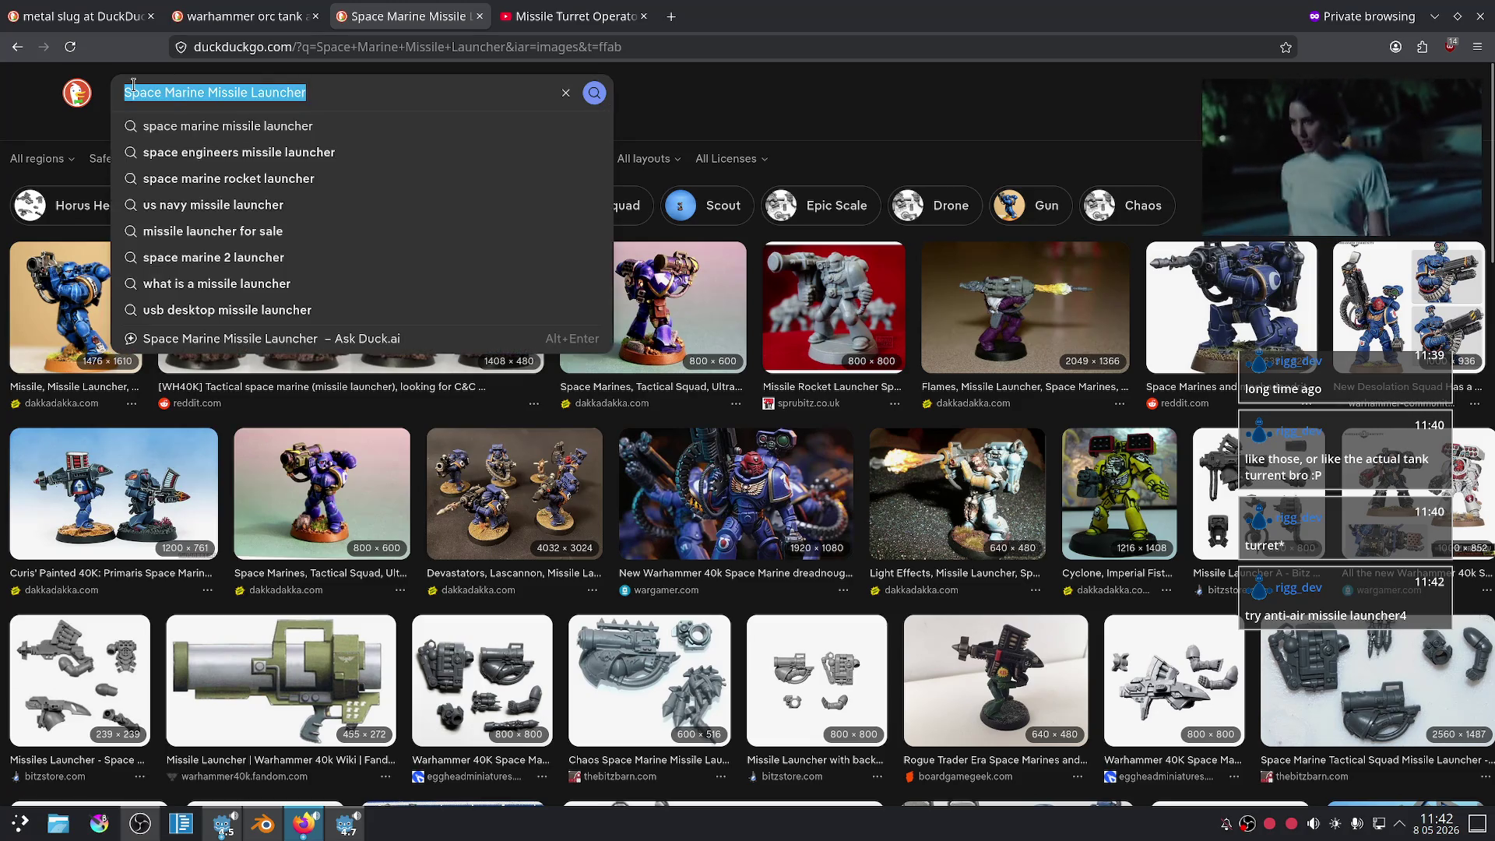
type("an")
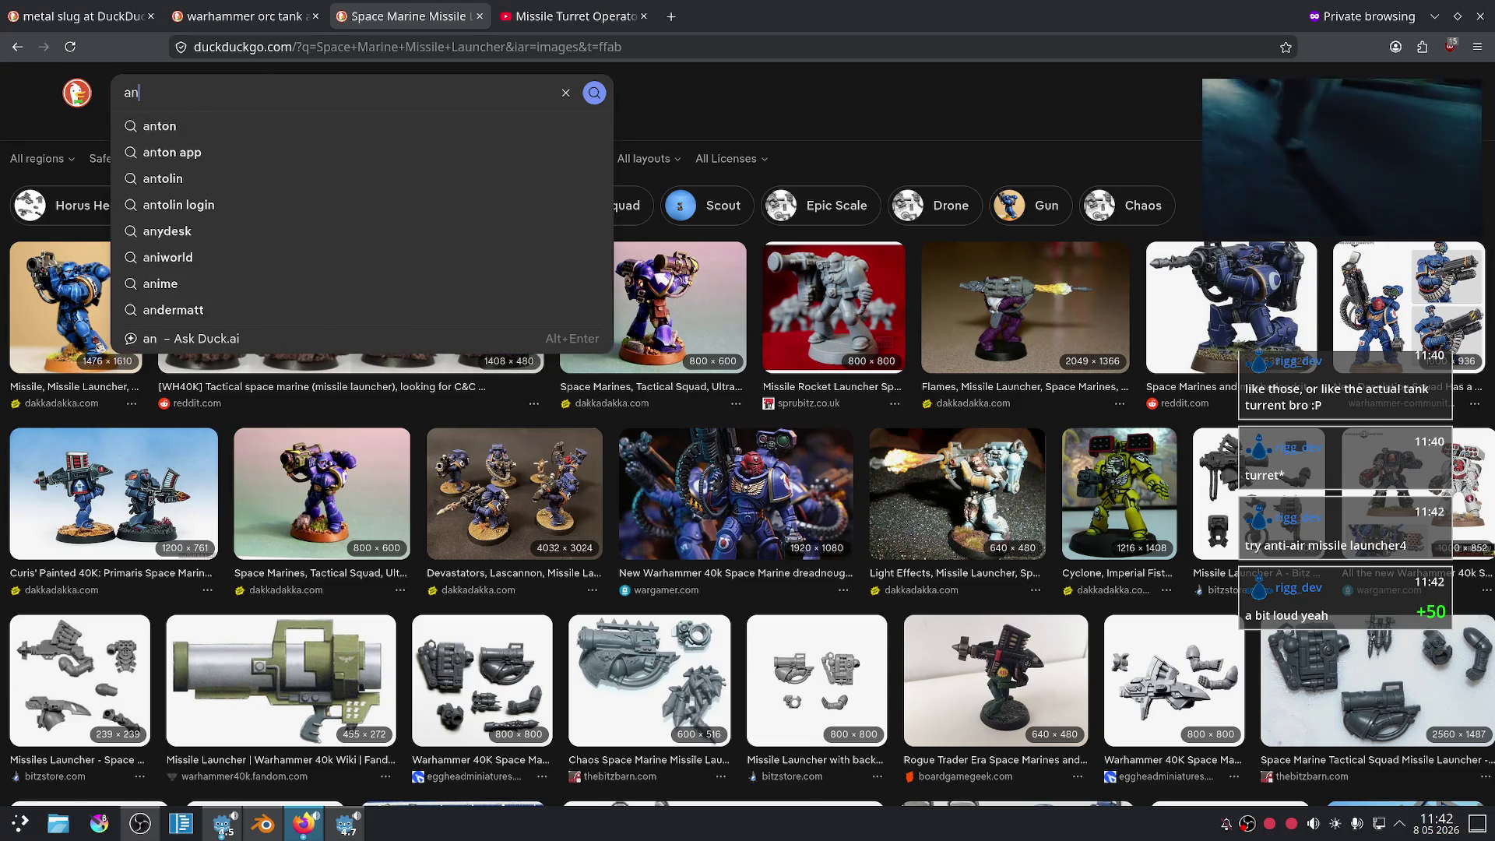
type("ti air")
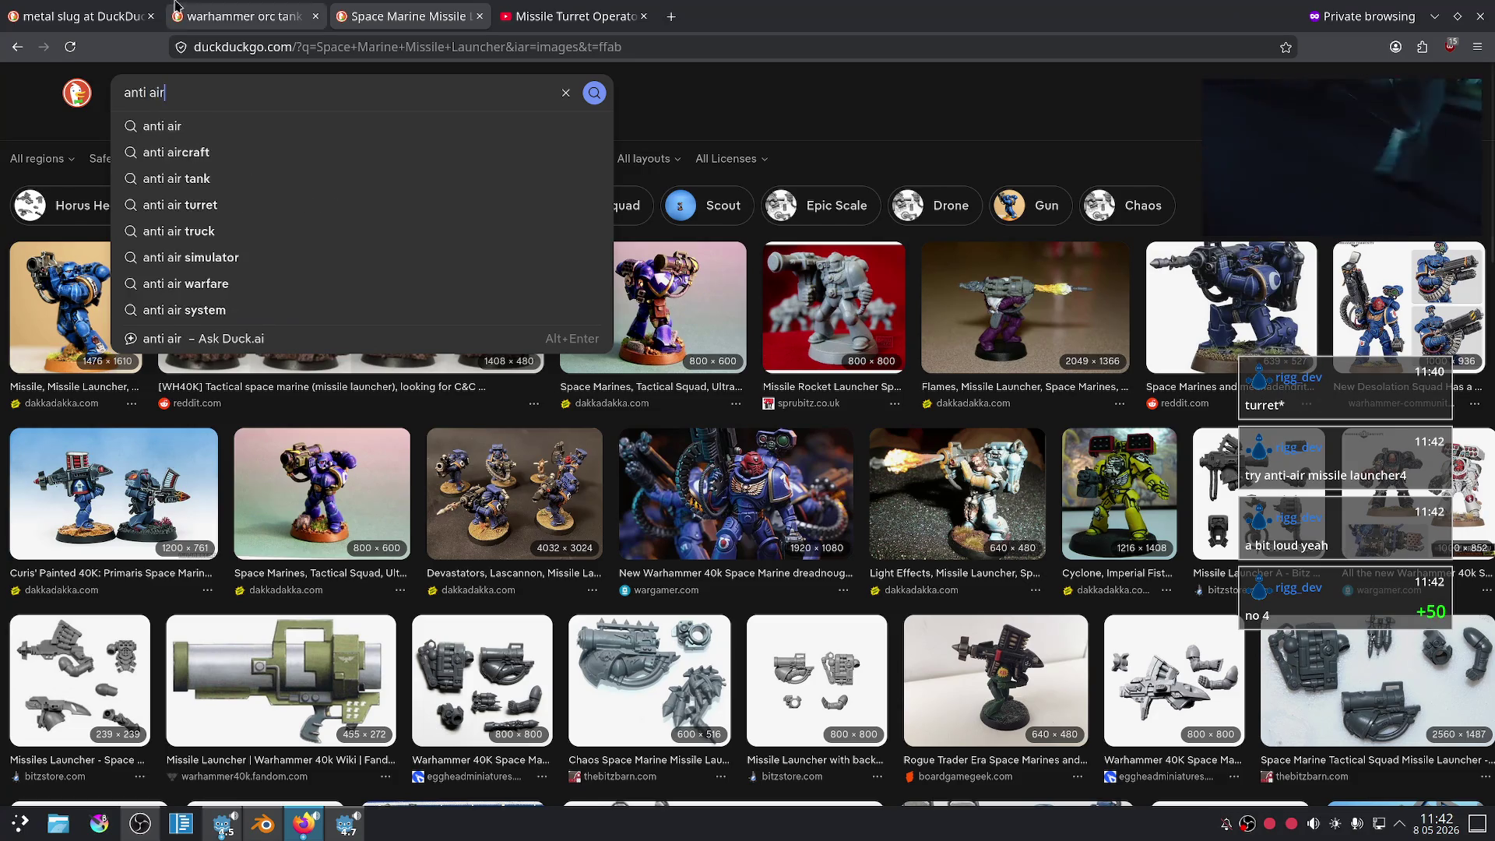
key("alt+Tab")
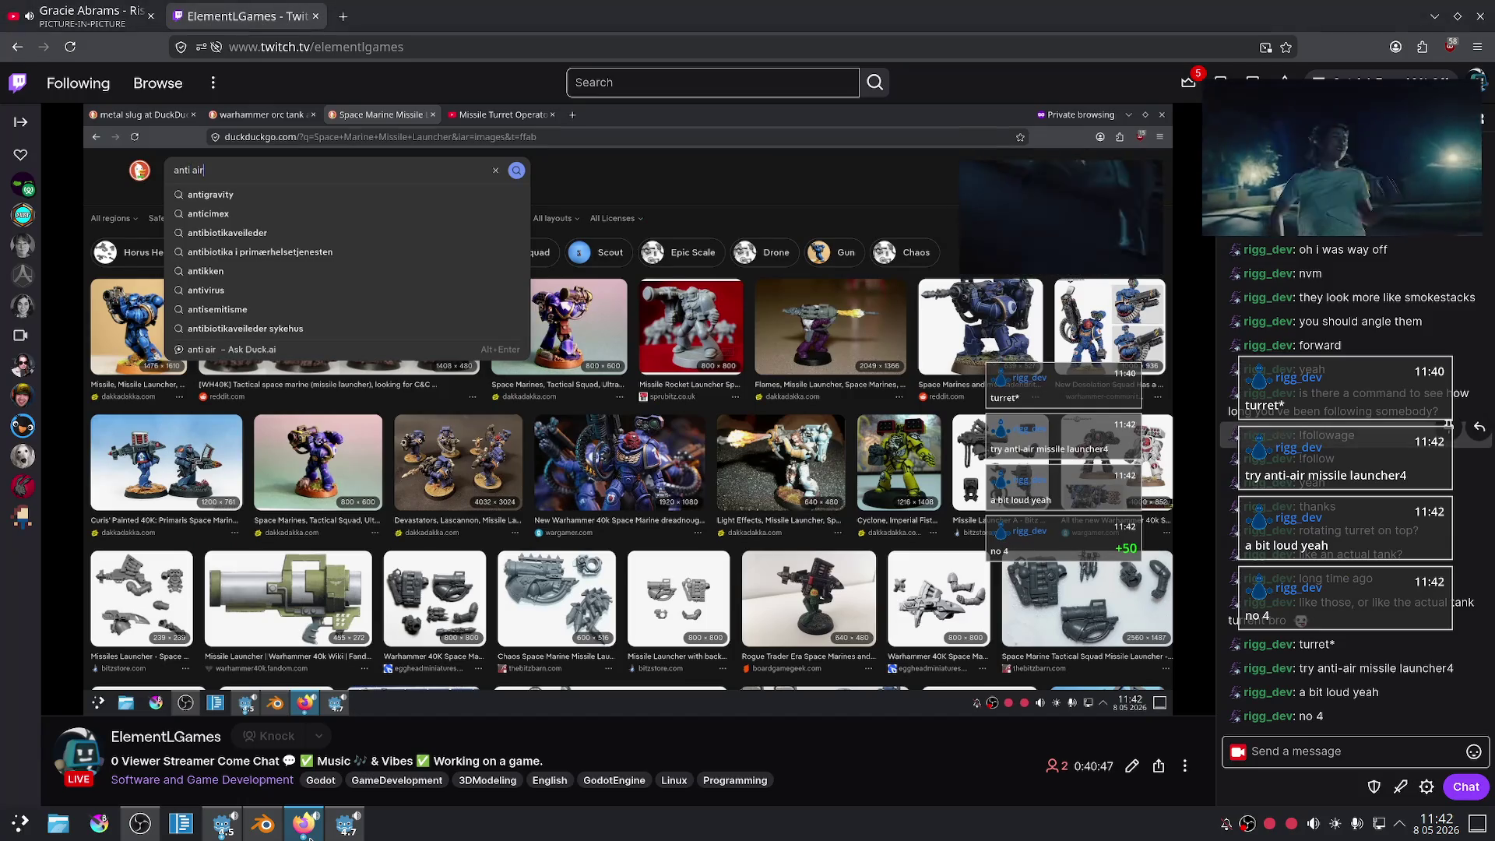
- Glance at the YouTube and Twitch tabs, then return to the private image search's search box
left_click(48, 7)
mouse_move(216, 730)
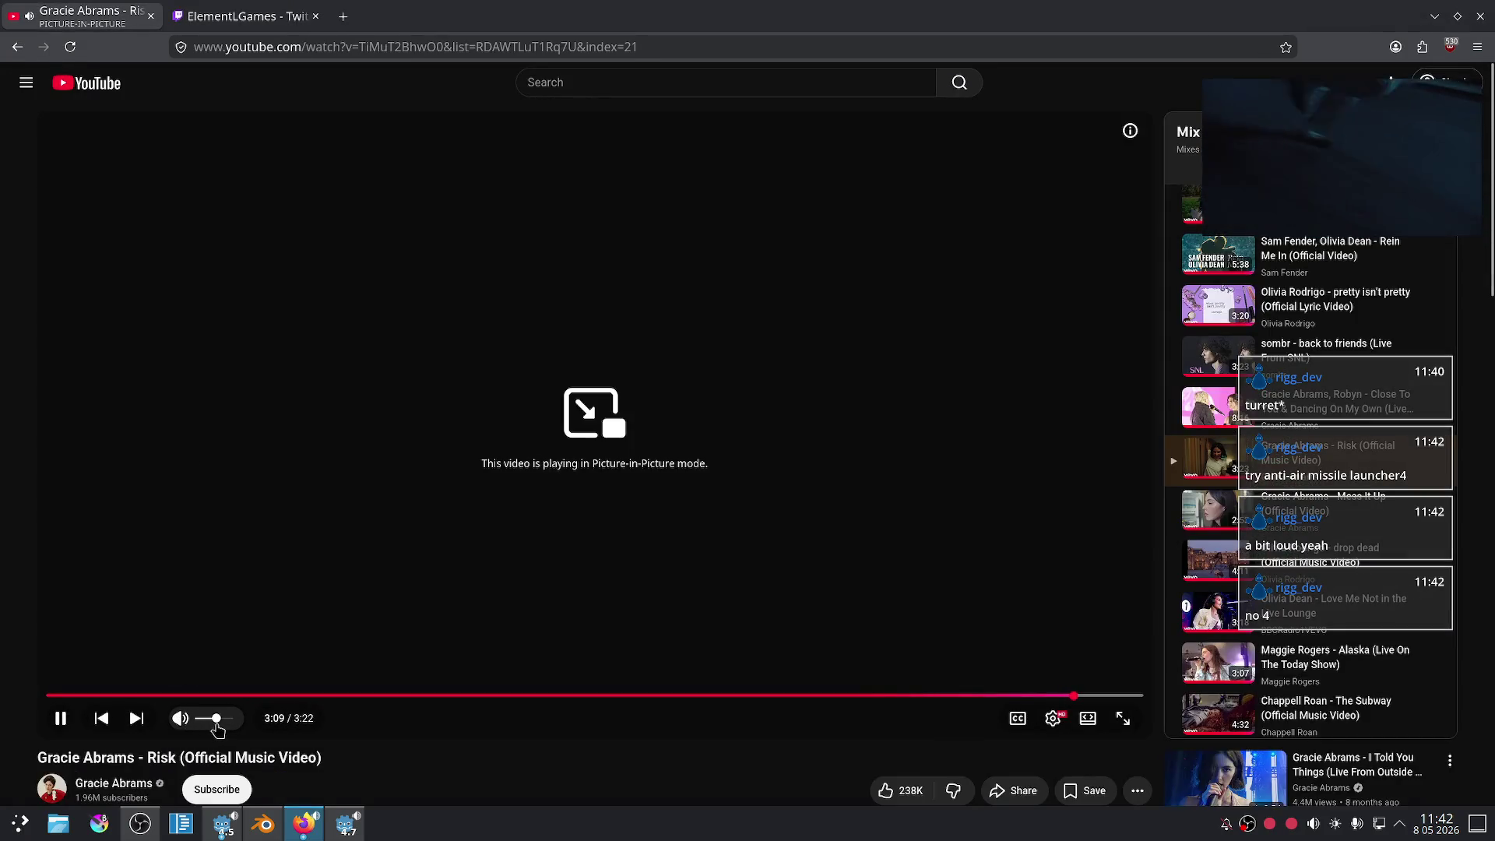
left_click(245, 15)
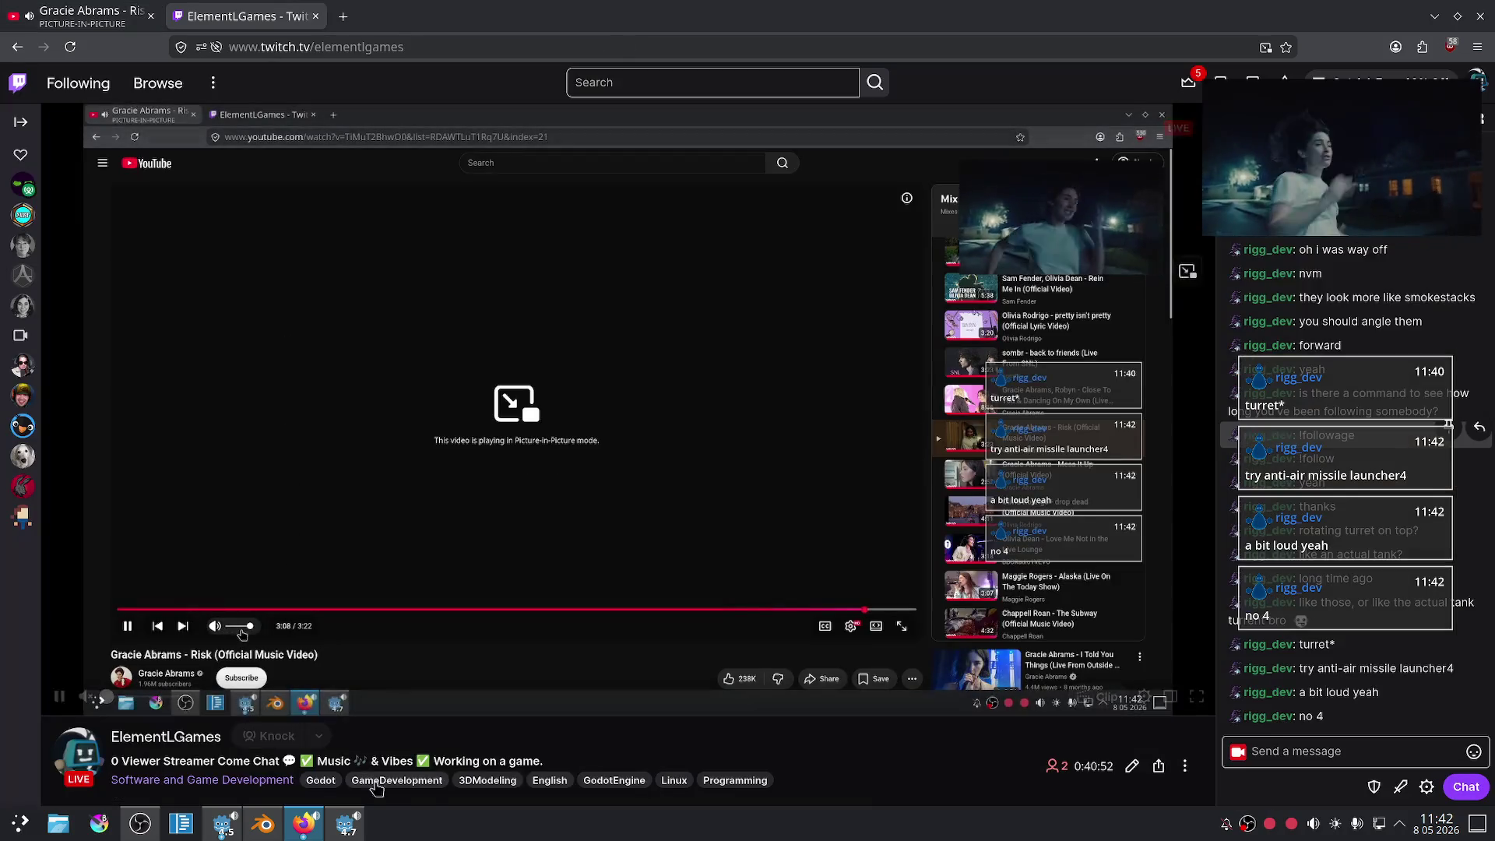
left_click(347, 825)
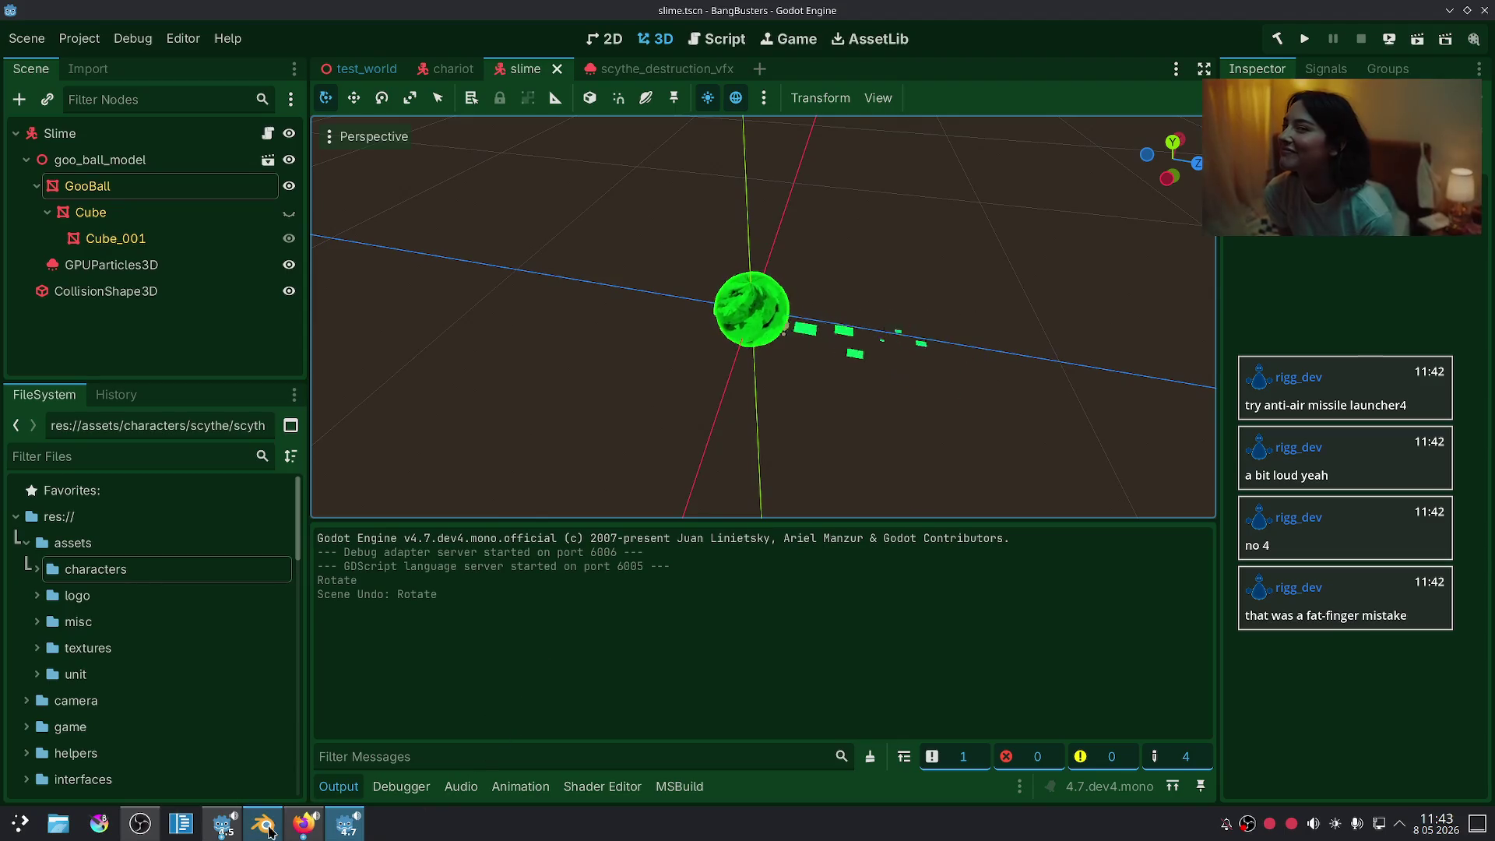
left_click(302, 827)
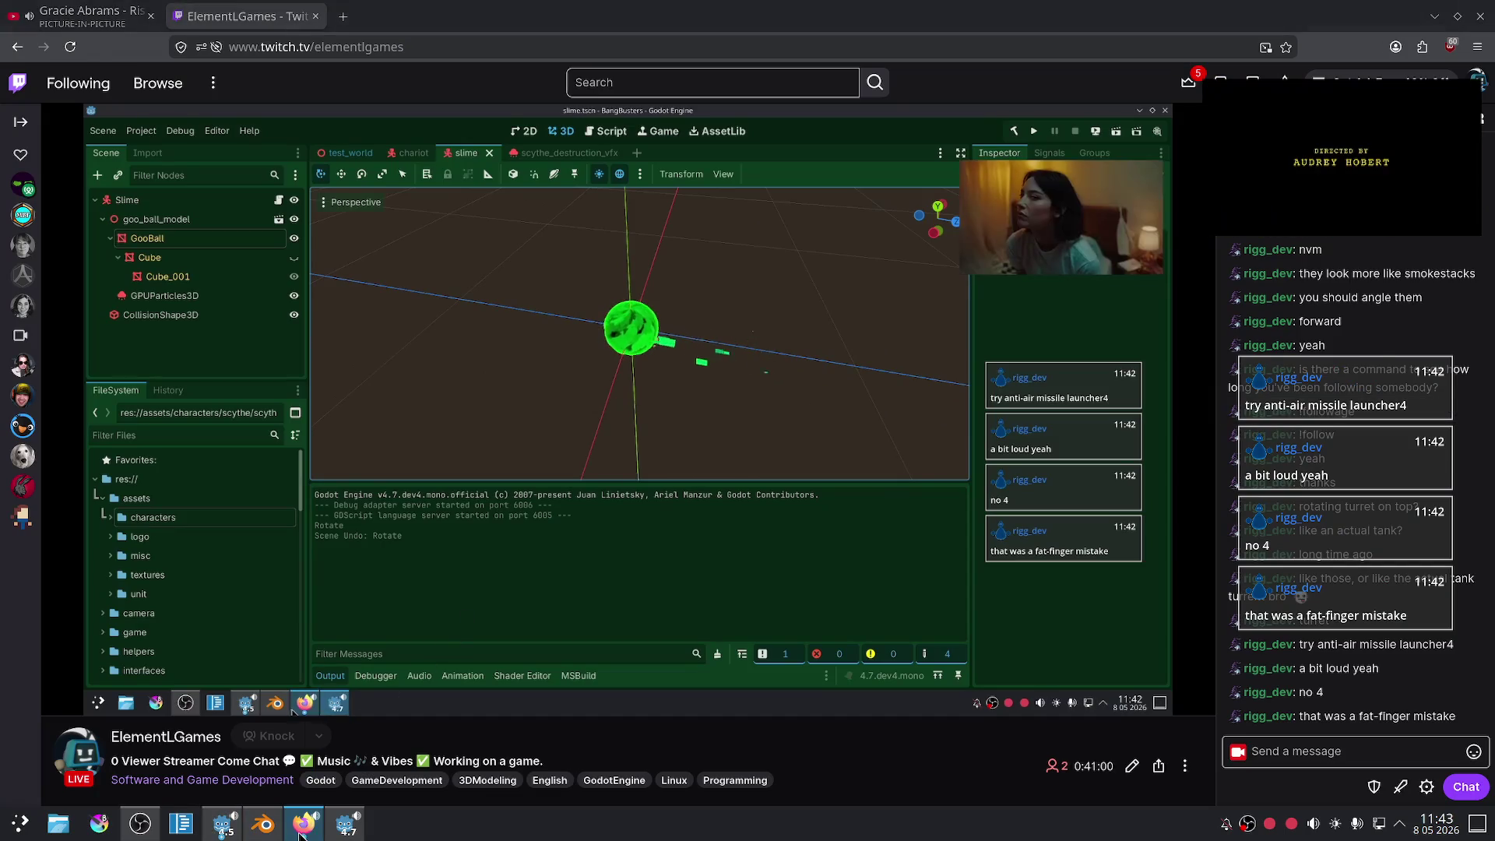
left_click(301, 827)
left_click(325, 98)
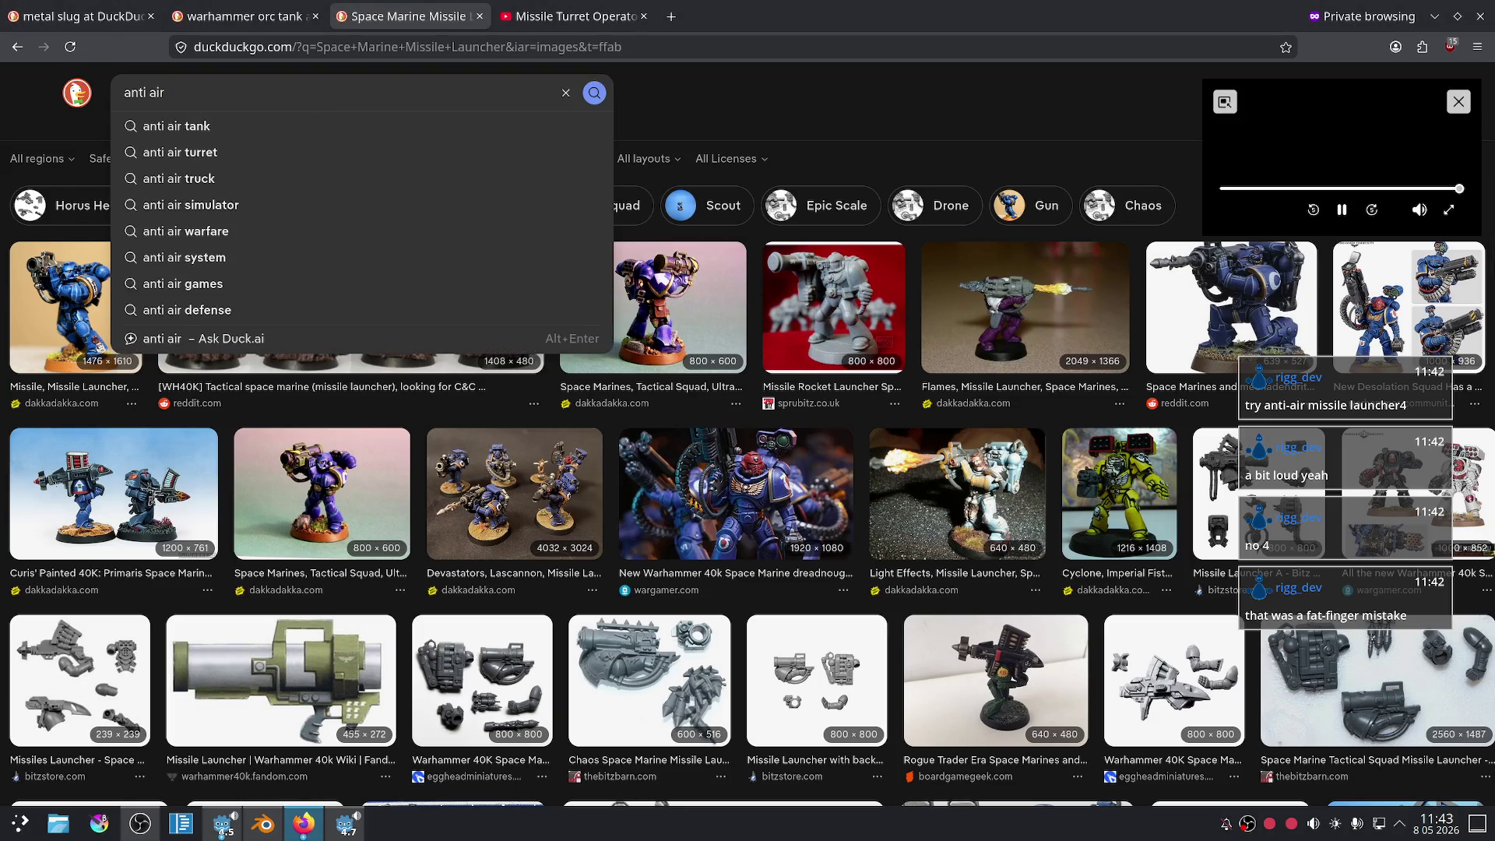
- Search images for 'anti air missile launcher' and open the first launcher preview
type("missl")
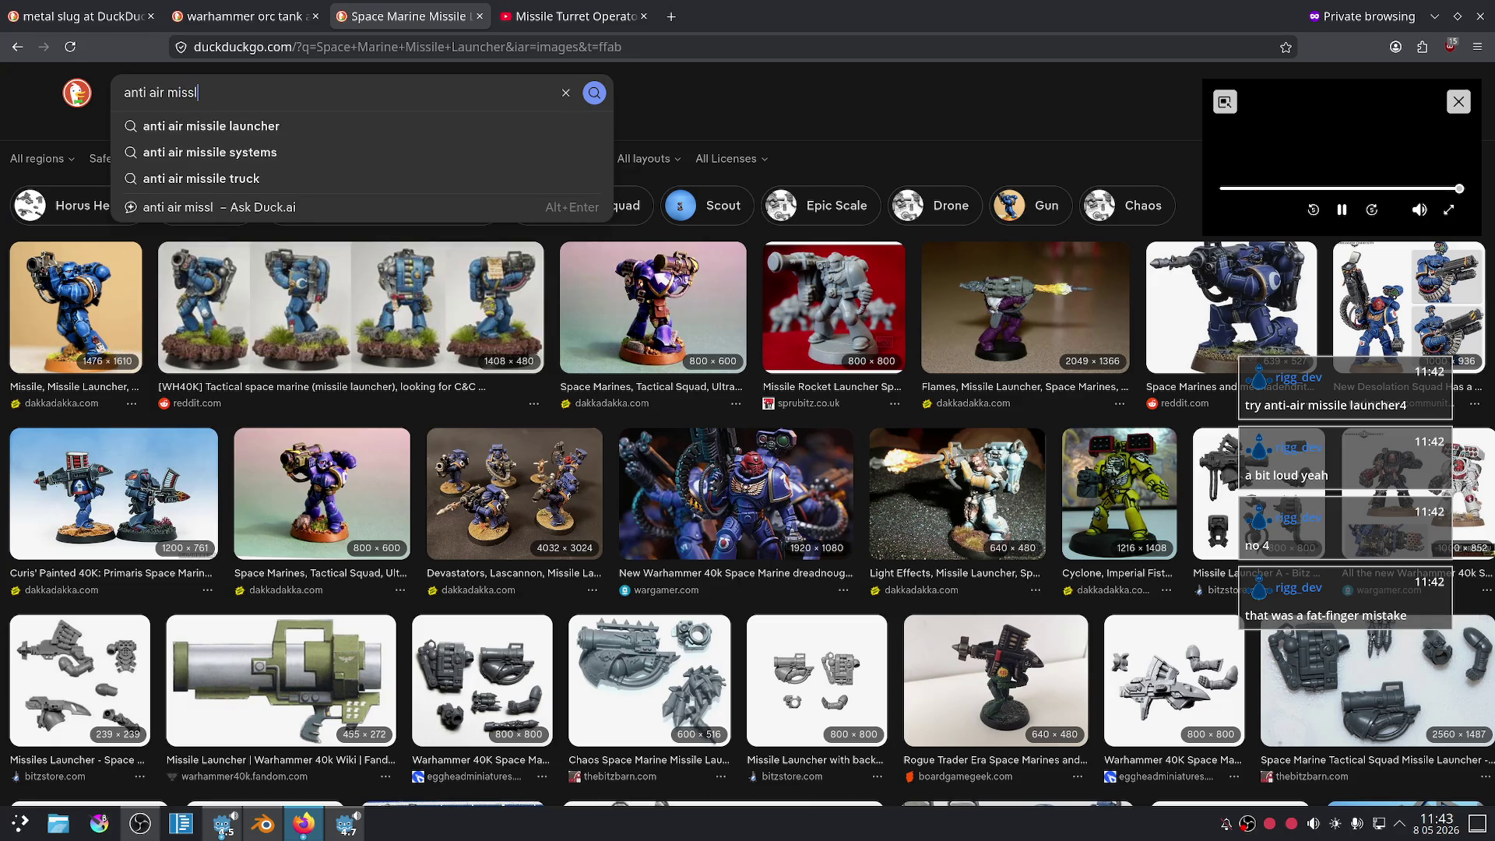
key("Down")
key("Return")
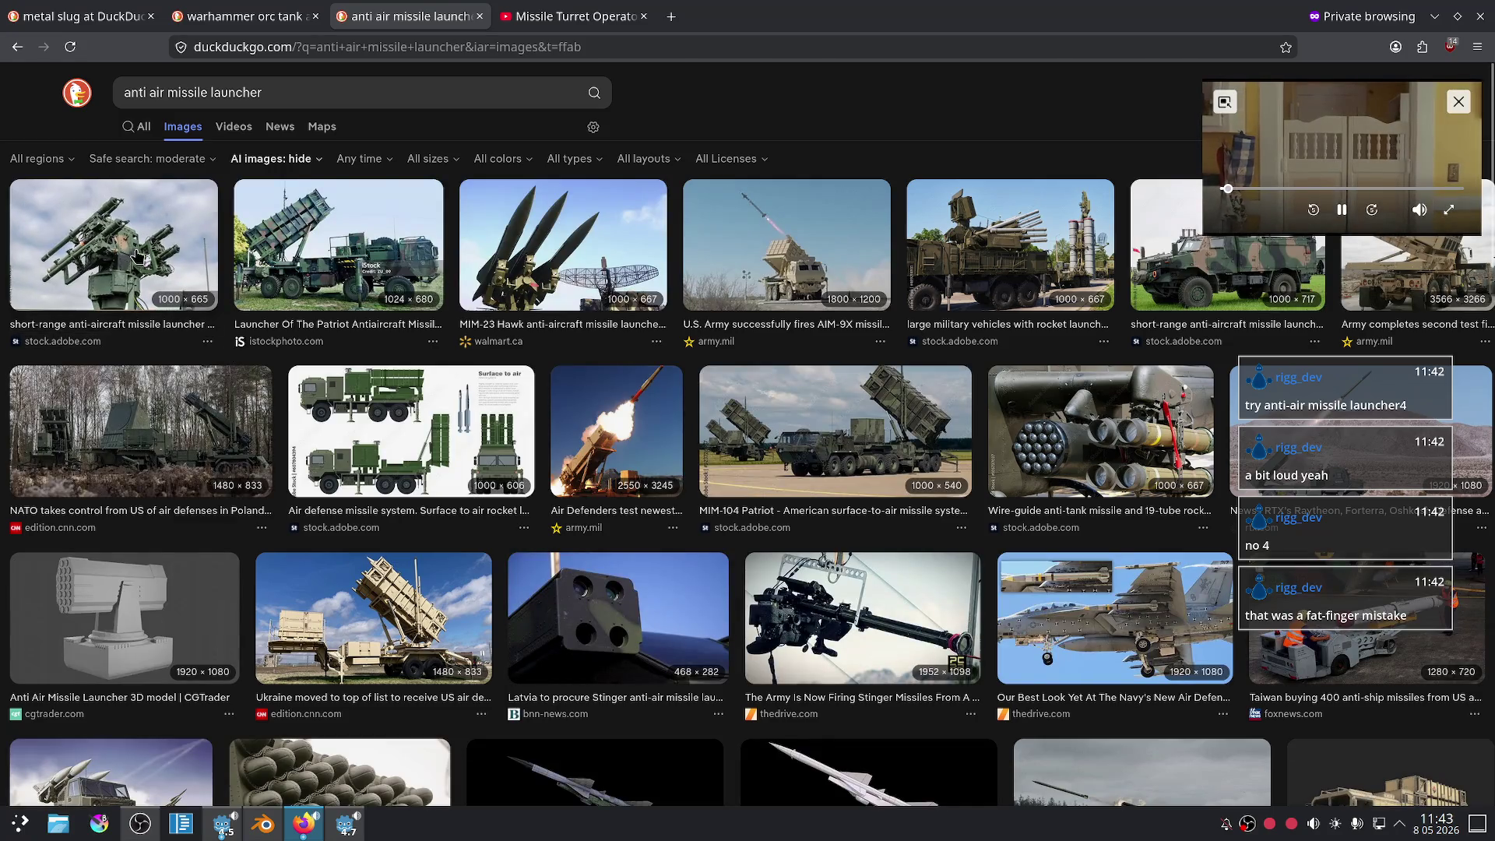
left_click(210, 325)
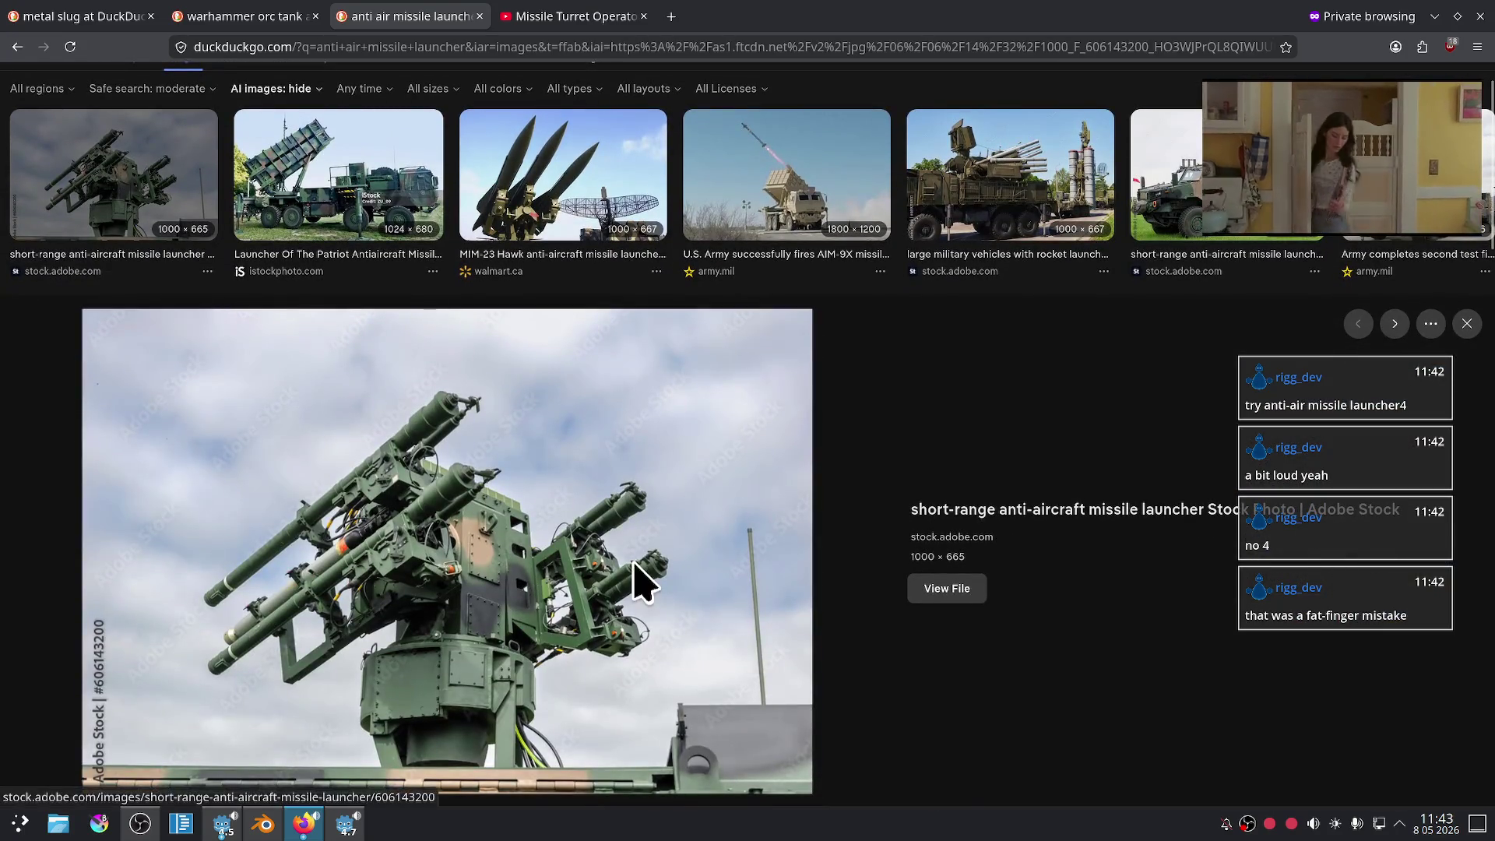
- Browse the launcher image results, briefly comparing them with the warhammer orc tank results
scroll(646, 580, "down", 3)
scroll(619, 545, "up", 3)
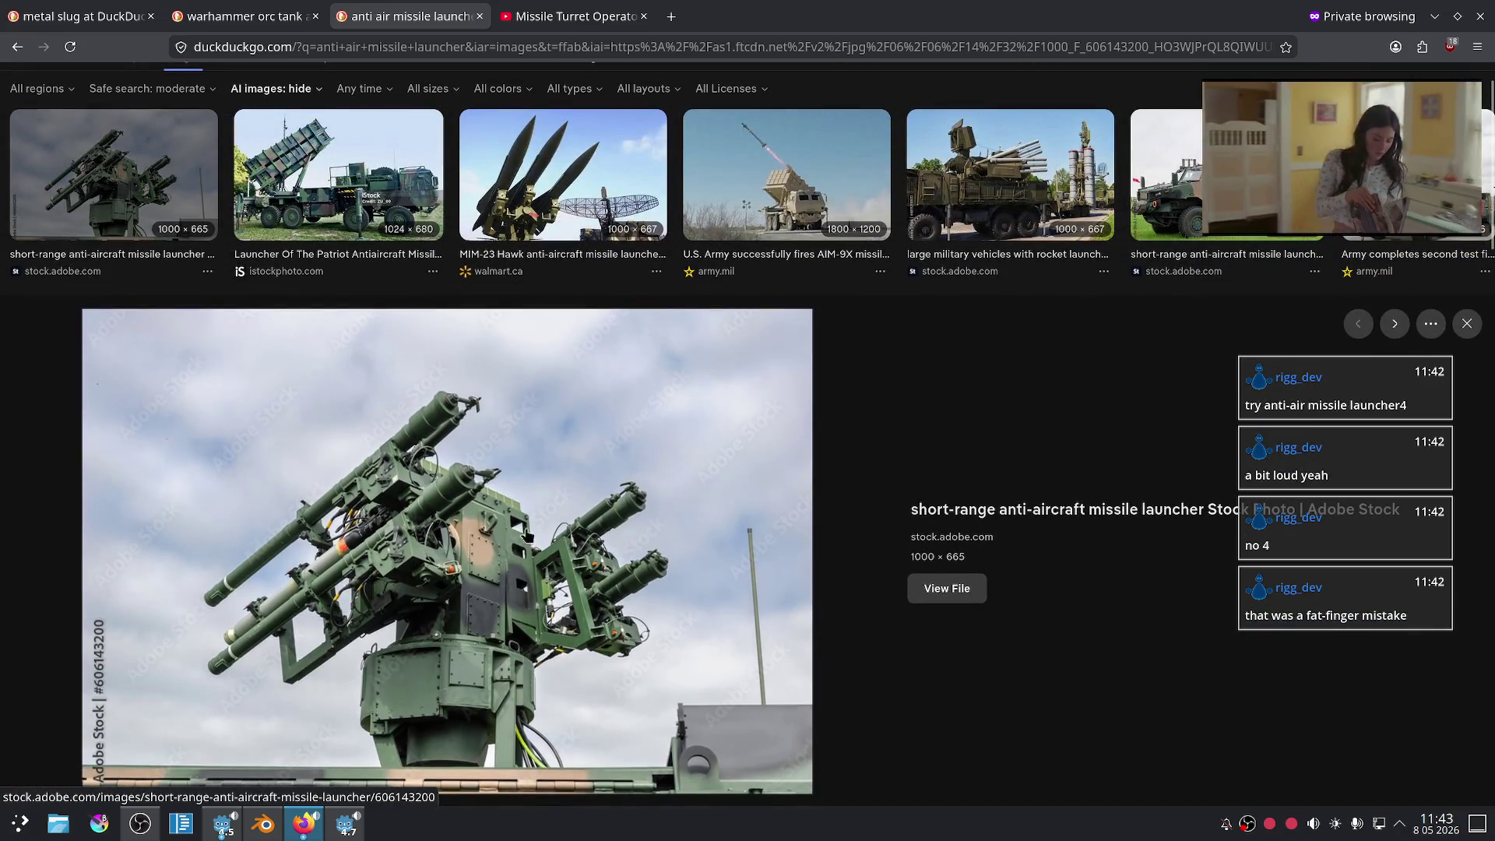
scroll(623, 499, "up", 2)
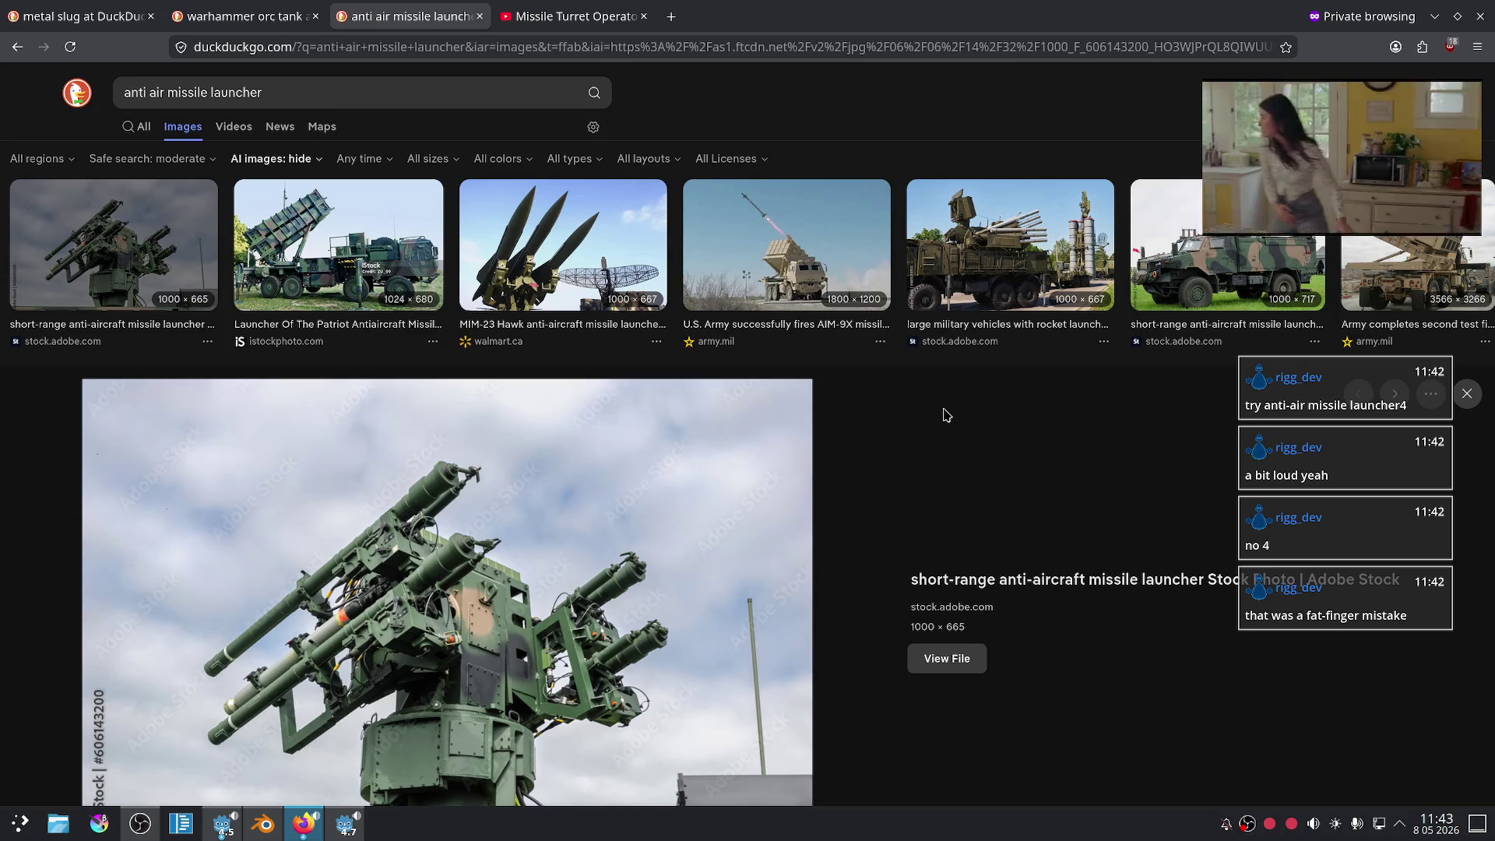
scroll(947, 414, "down", 5)
scroll(926, 368, "down", 4)
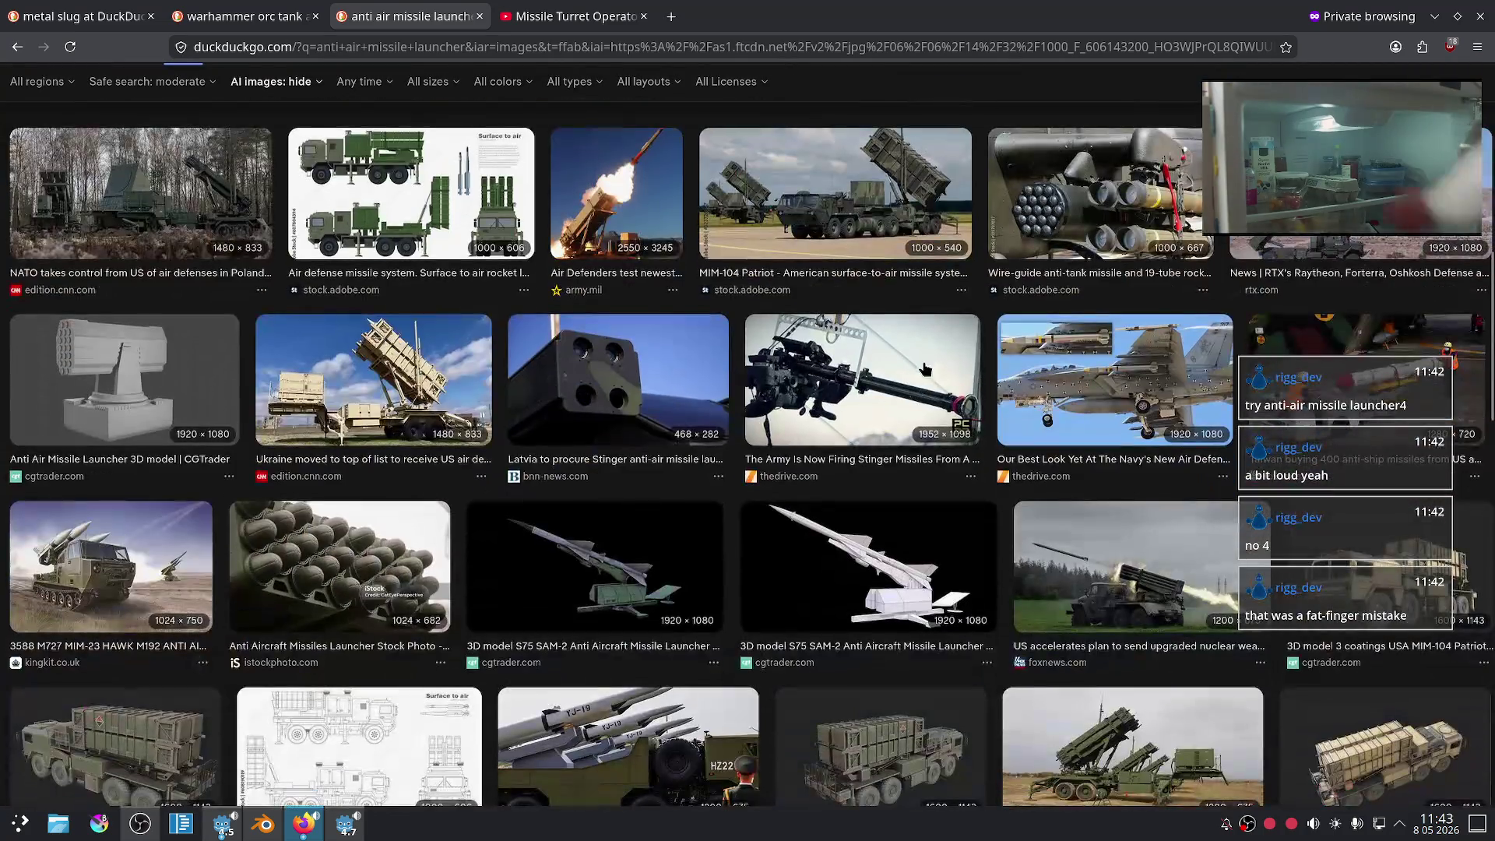
scroll(851, 386, "up", 8)
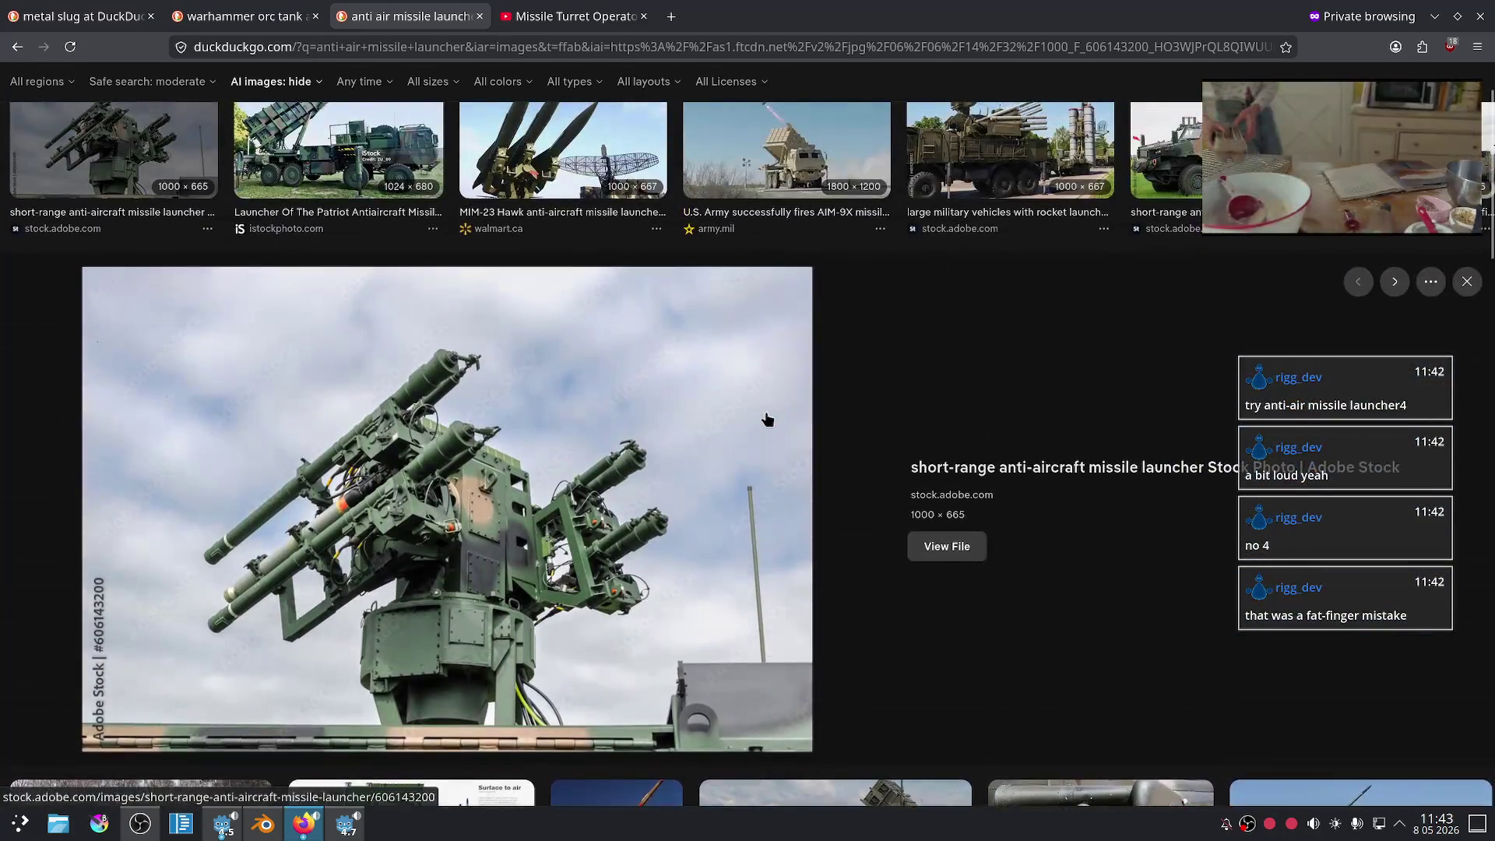
scroll(765, 417, "up", 2)
left_click(241, 16)
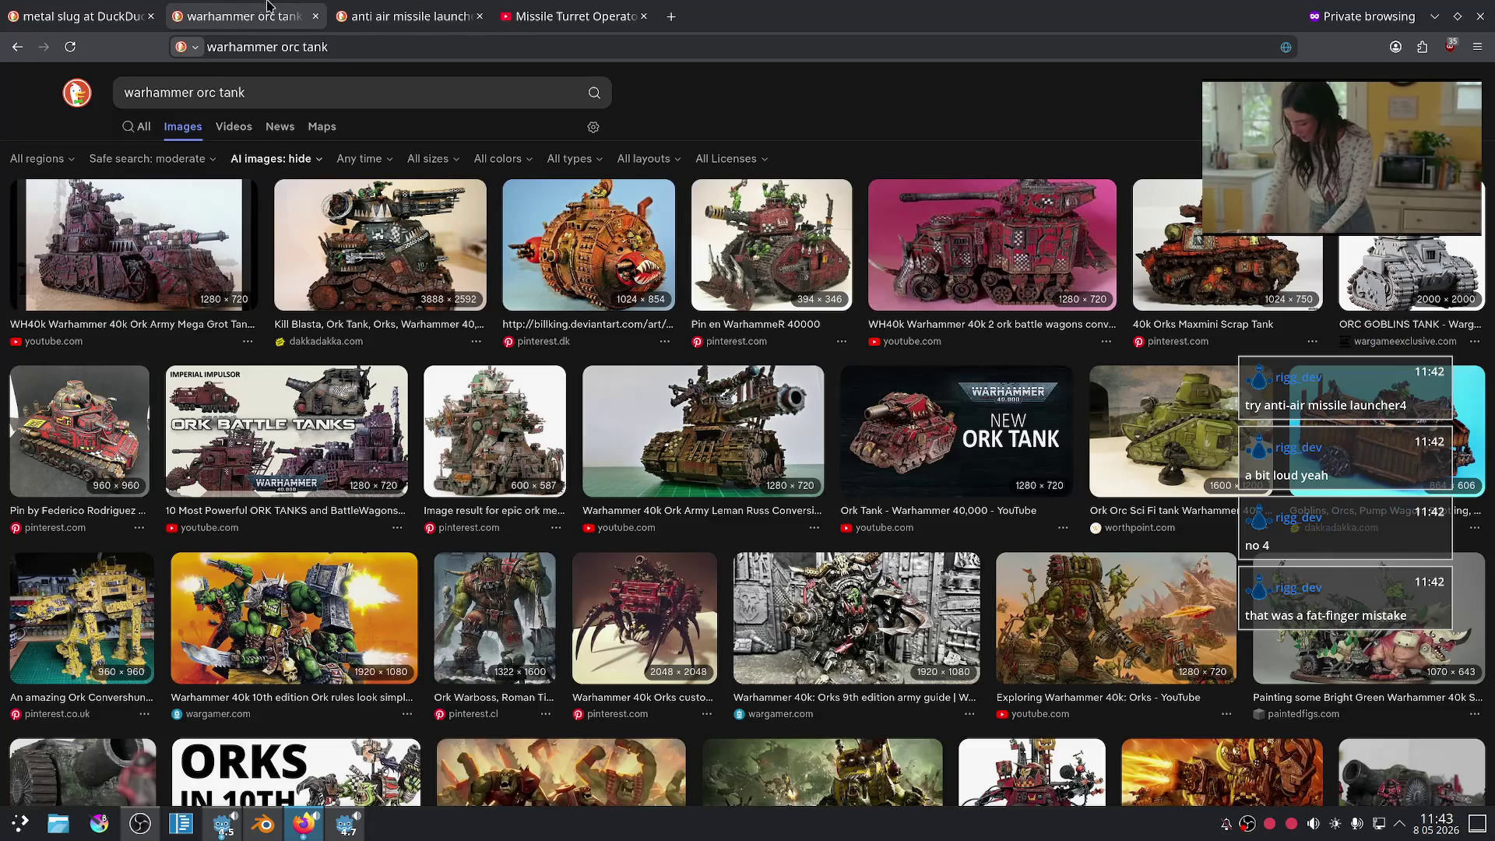
left_click(459, 16)
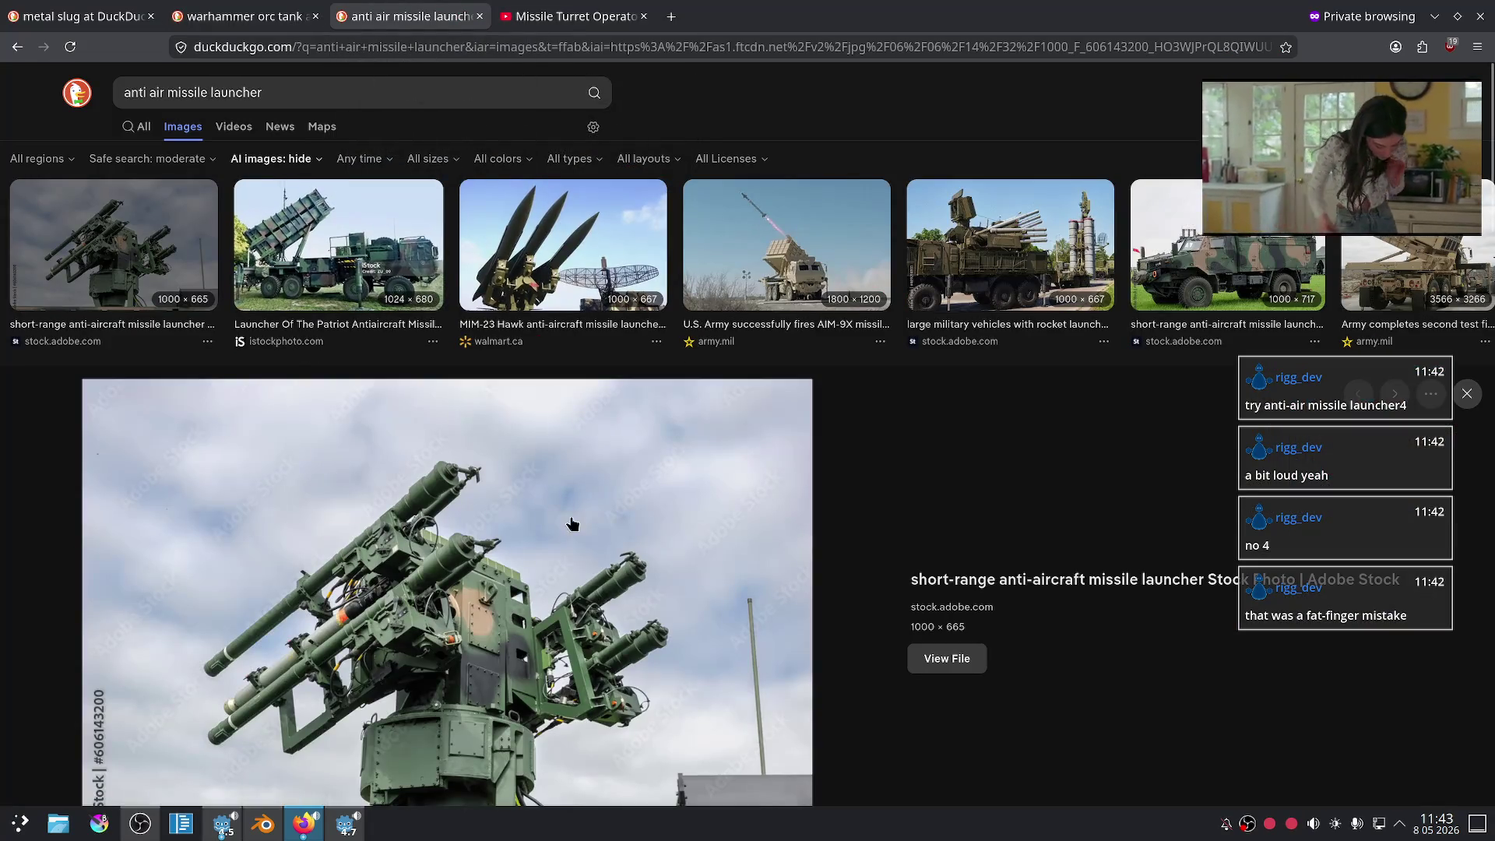
scroll(487, 420, "down", 2)
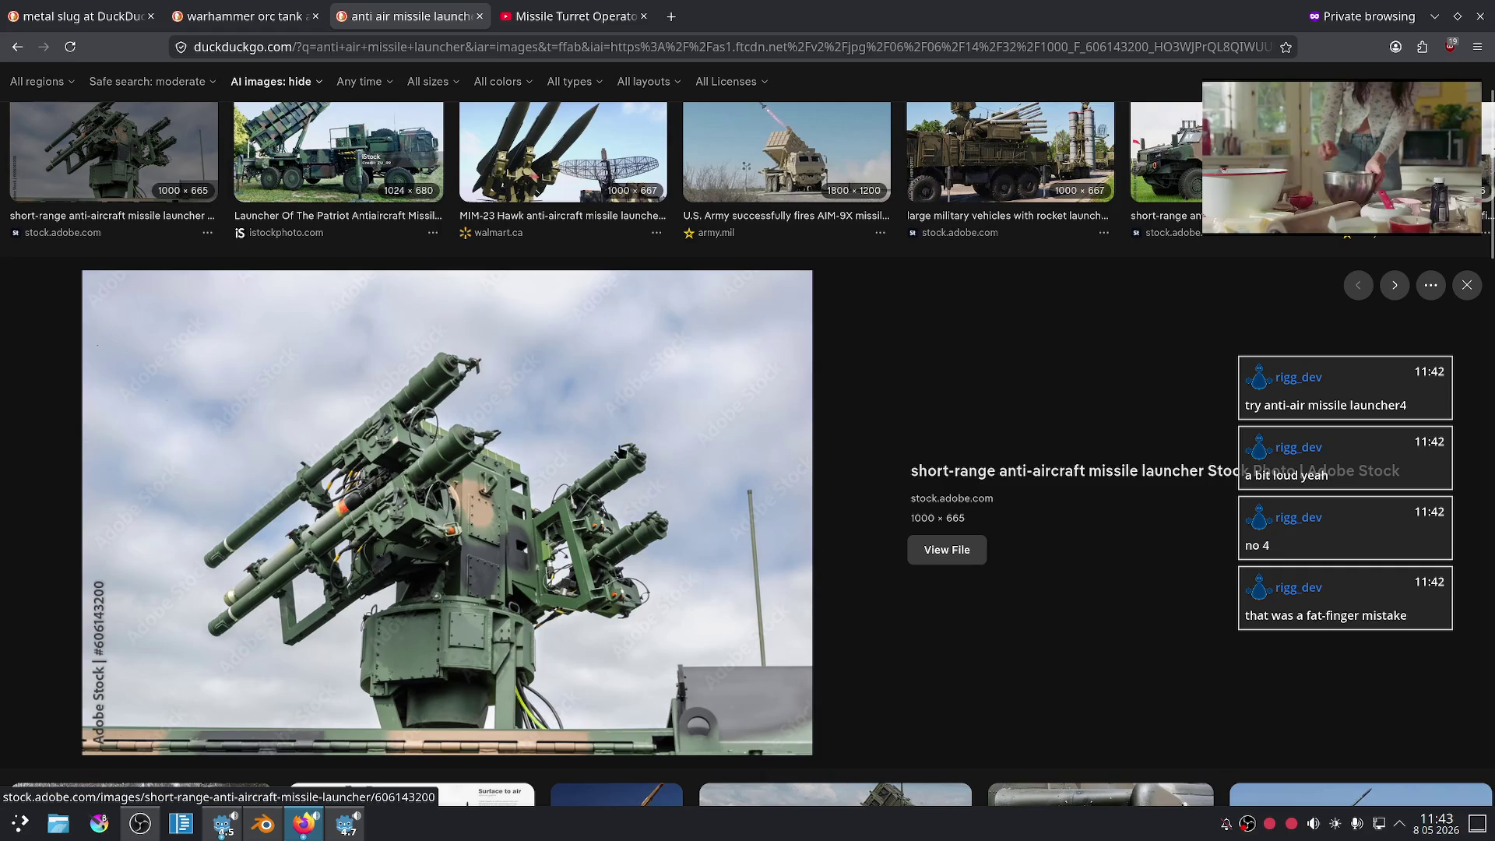
scroll(422, 507, "up", 2)
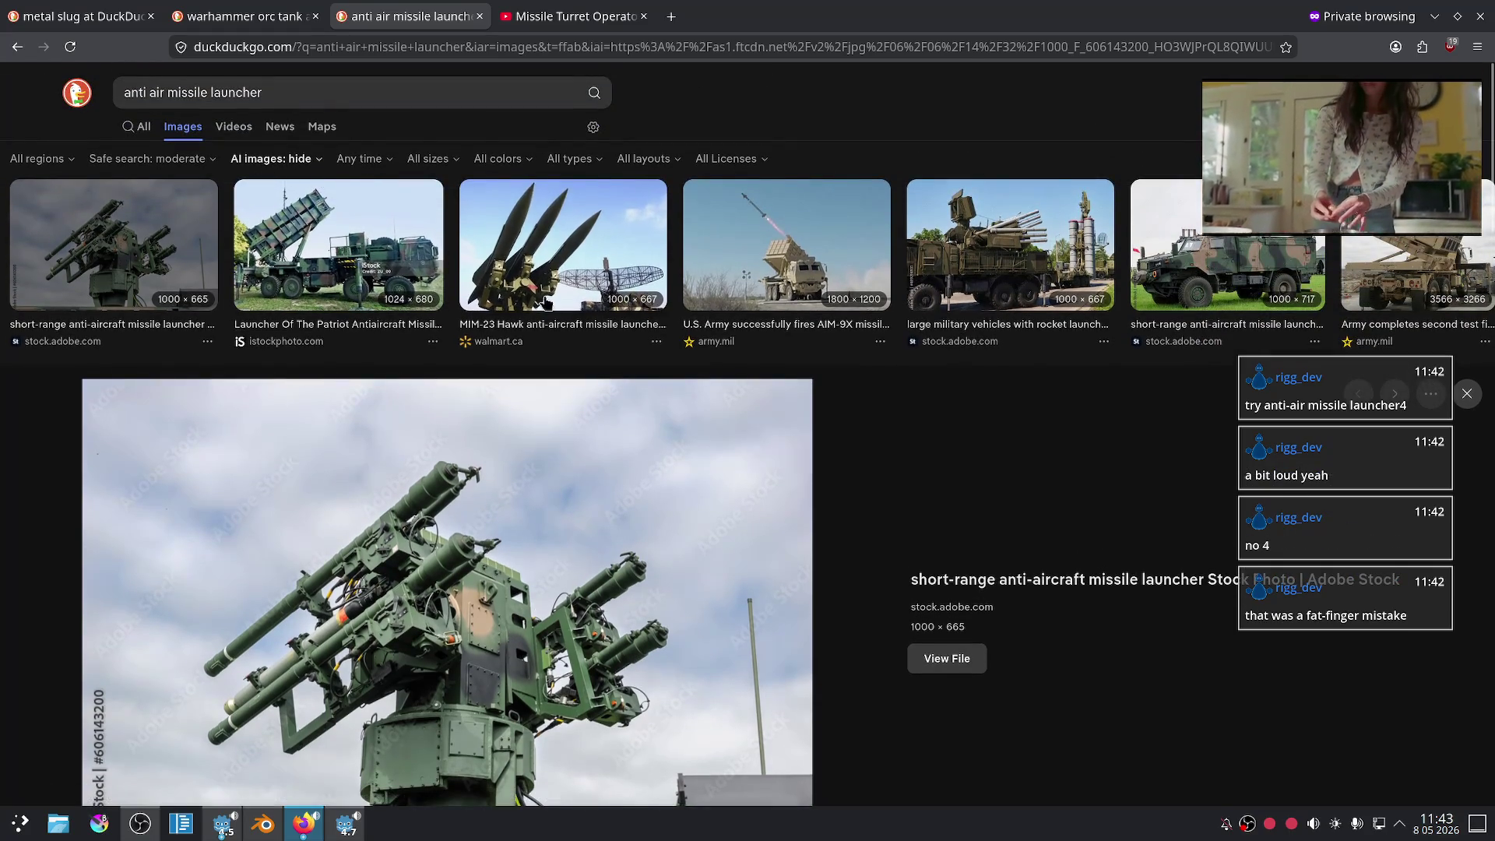
scroll(903, 438, "down", 10)
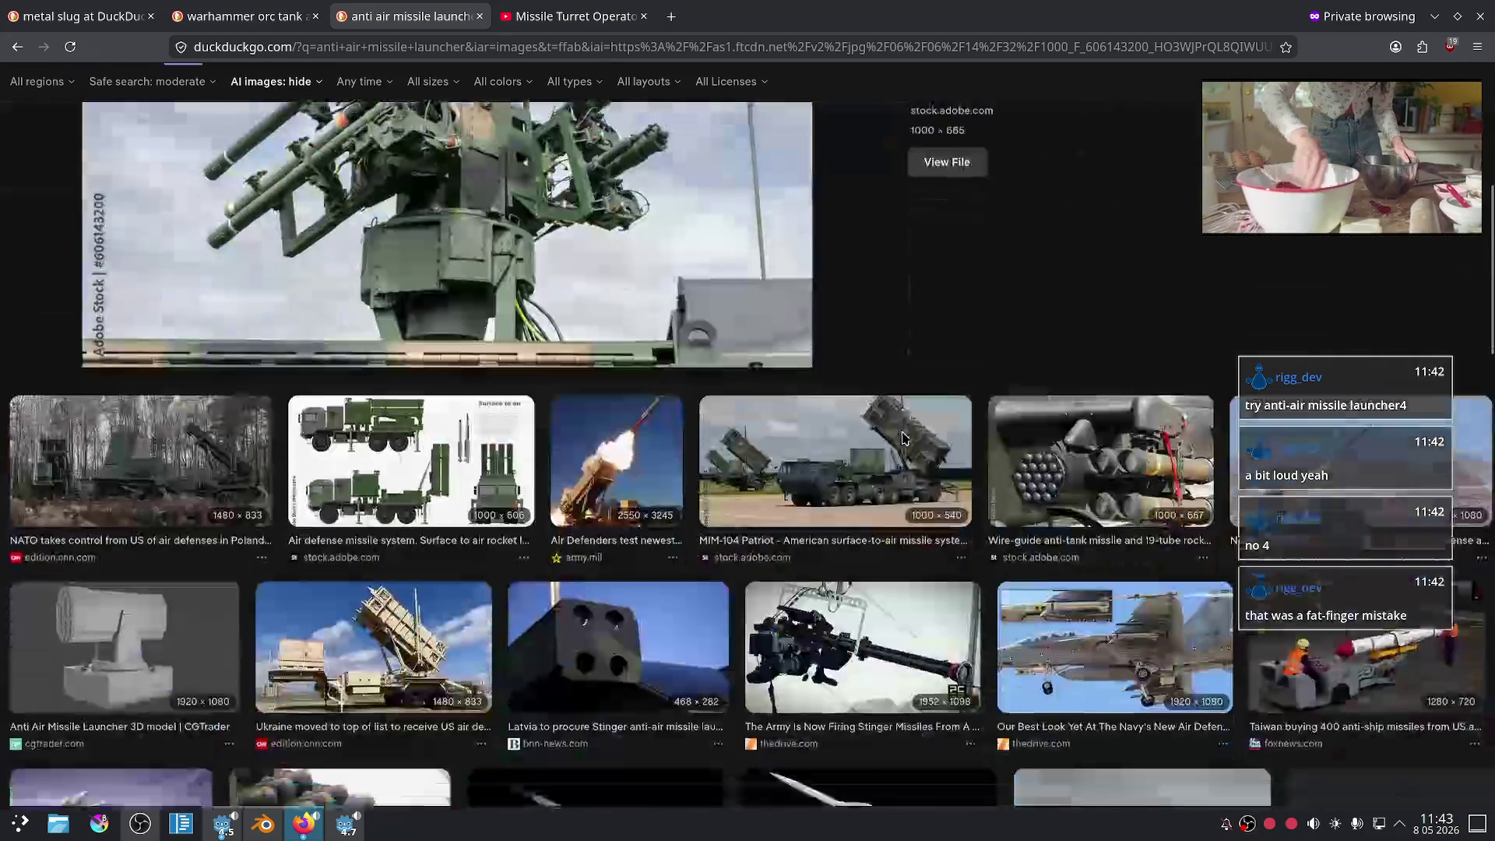
scroll(621, 489, "down", 3)
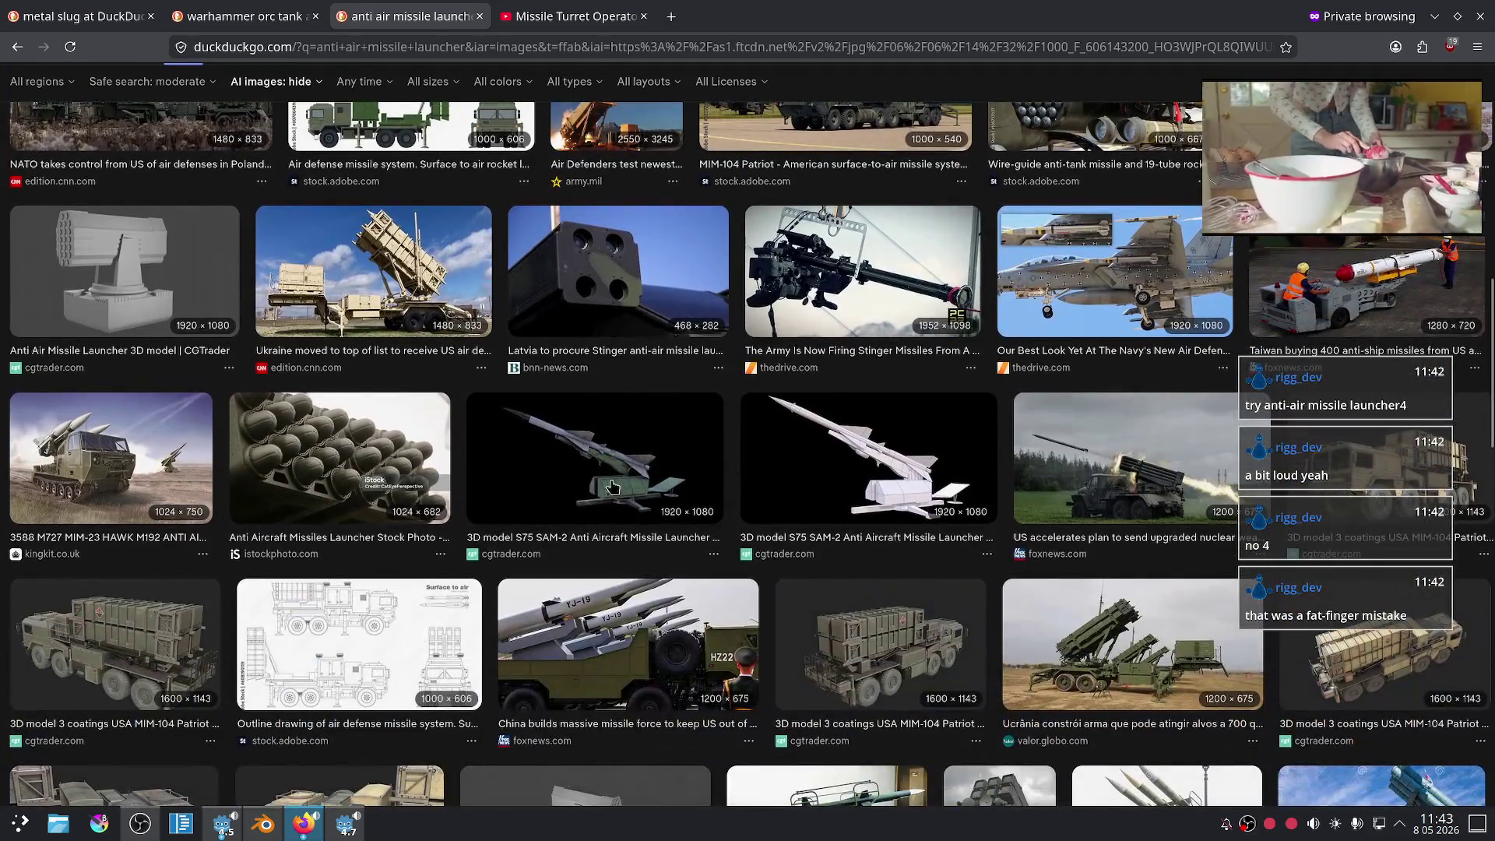
scroll(478, 494, "down", 3)
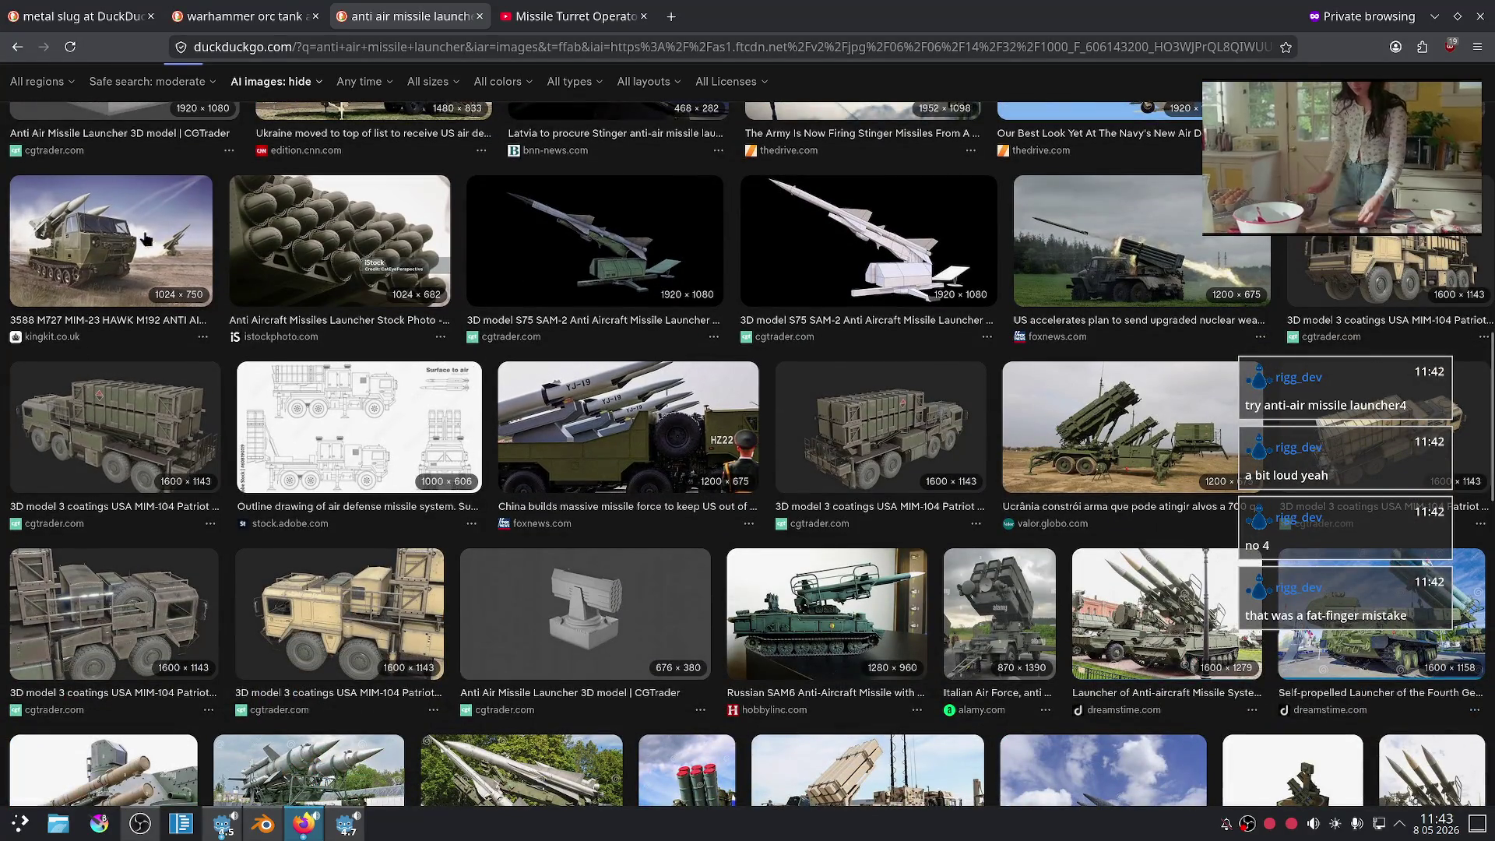
scroll(311, 334, "up", 3)
- Open another launcher image's details, then return to the tank model in Blender
left_click(813, 476)
left_click(535, 6)
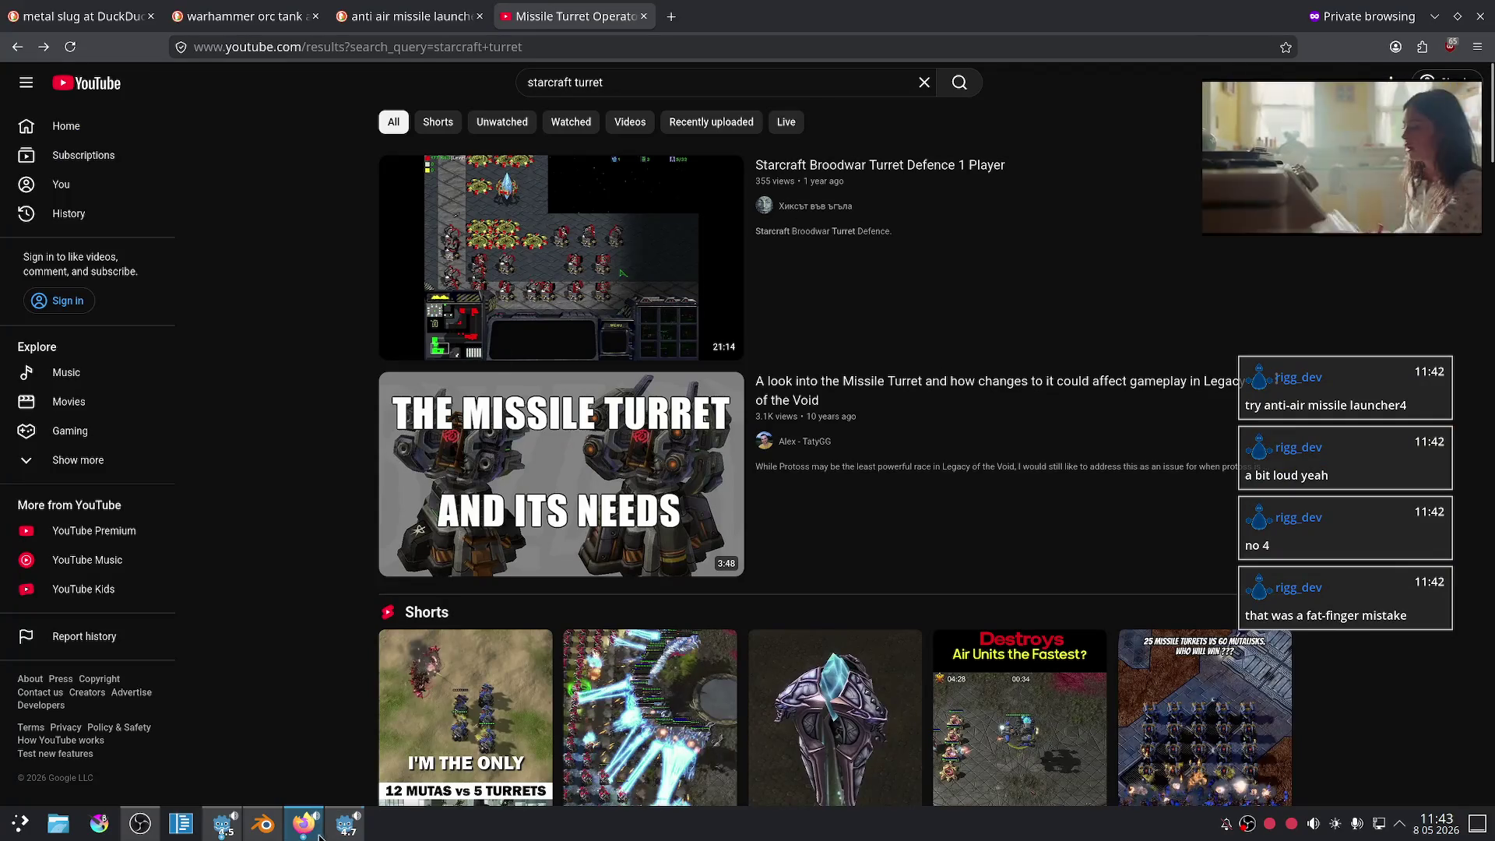
left_click(263, 824)
middle_click_drag(736, 501, 747, 502)
scroll(748, 501, "down", 3)
scroll(764, 508, "up", 3)
- Undo the last change and reposition one of the larger missile tubes on the turret
key("a")
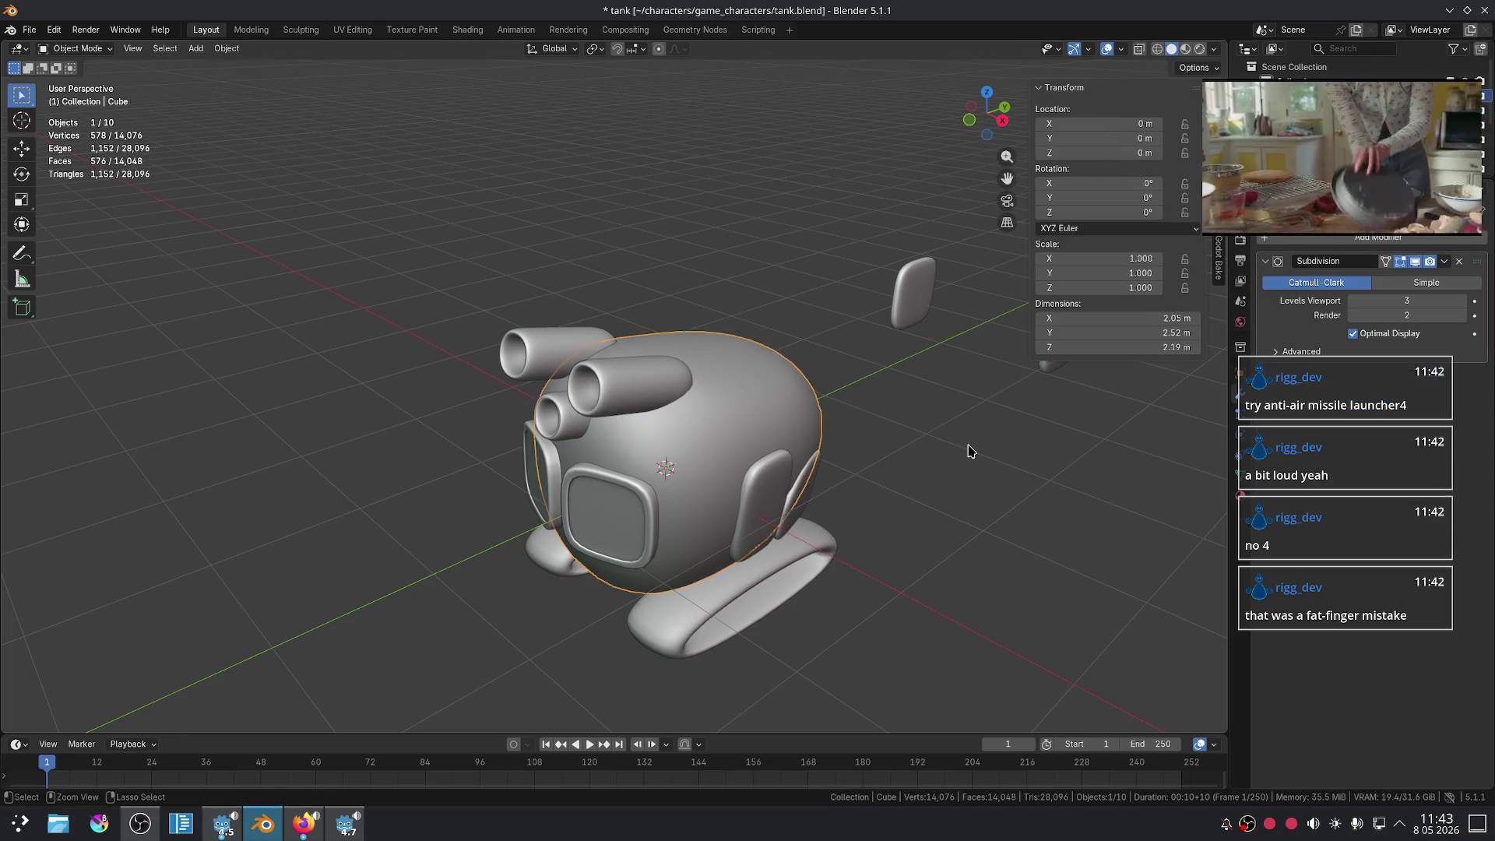
key("ctrl+z")
key("ctrl+z")
key("ctrl+z")
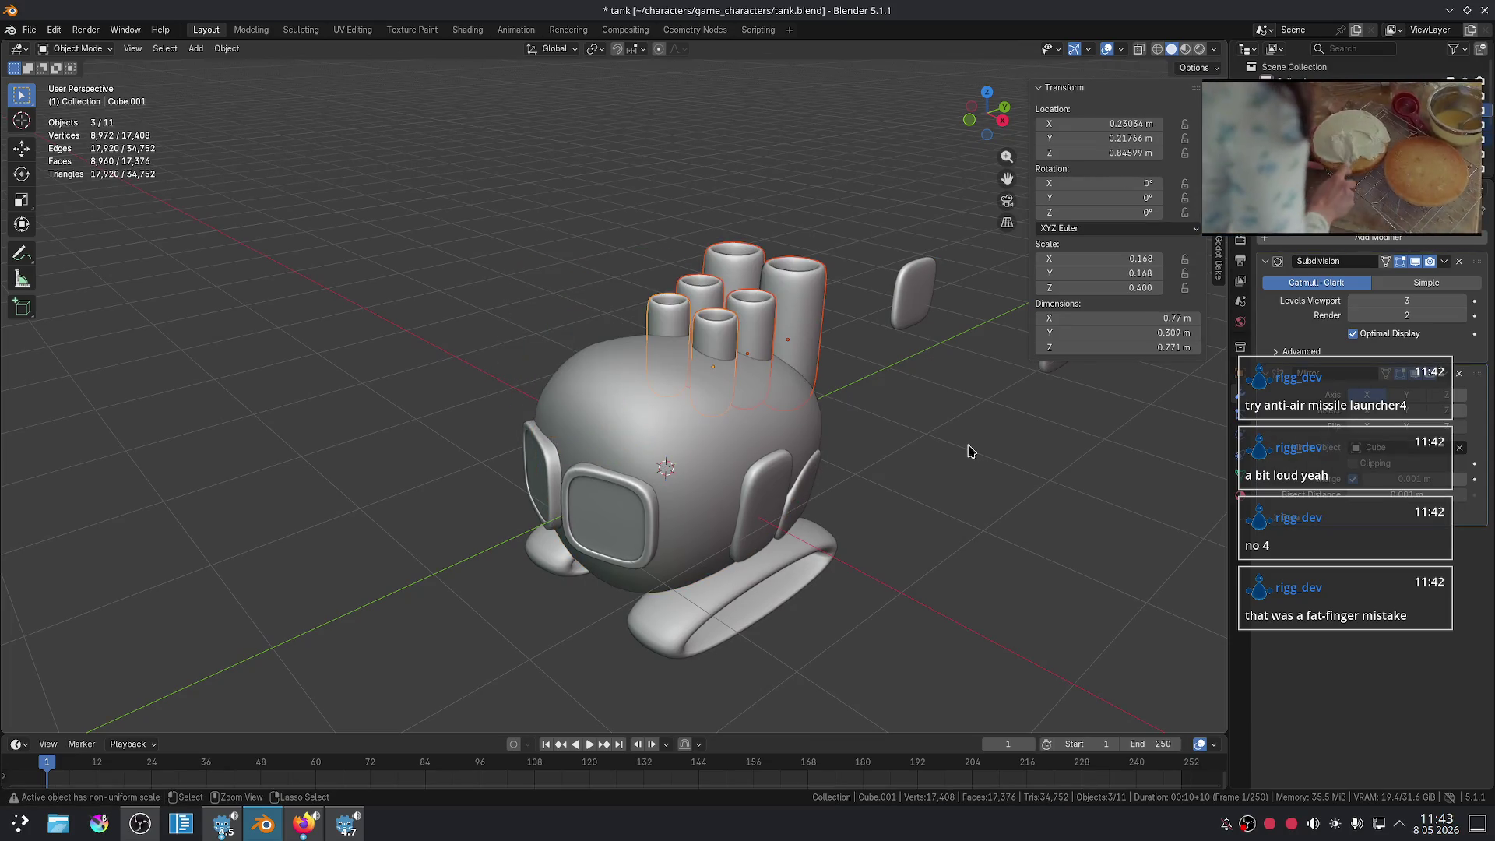
mouse_move(1024, 445)
middle_mouse_down()
mouse_move(950, 475)
mouse_move(888, 436)
middle_mouse_up()
left_click(888, 424)
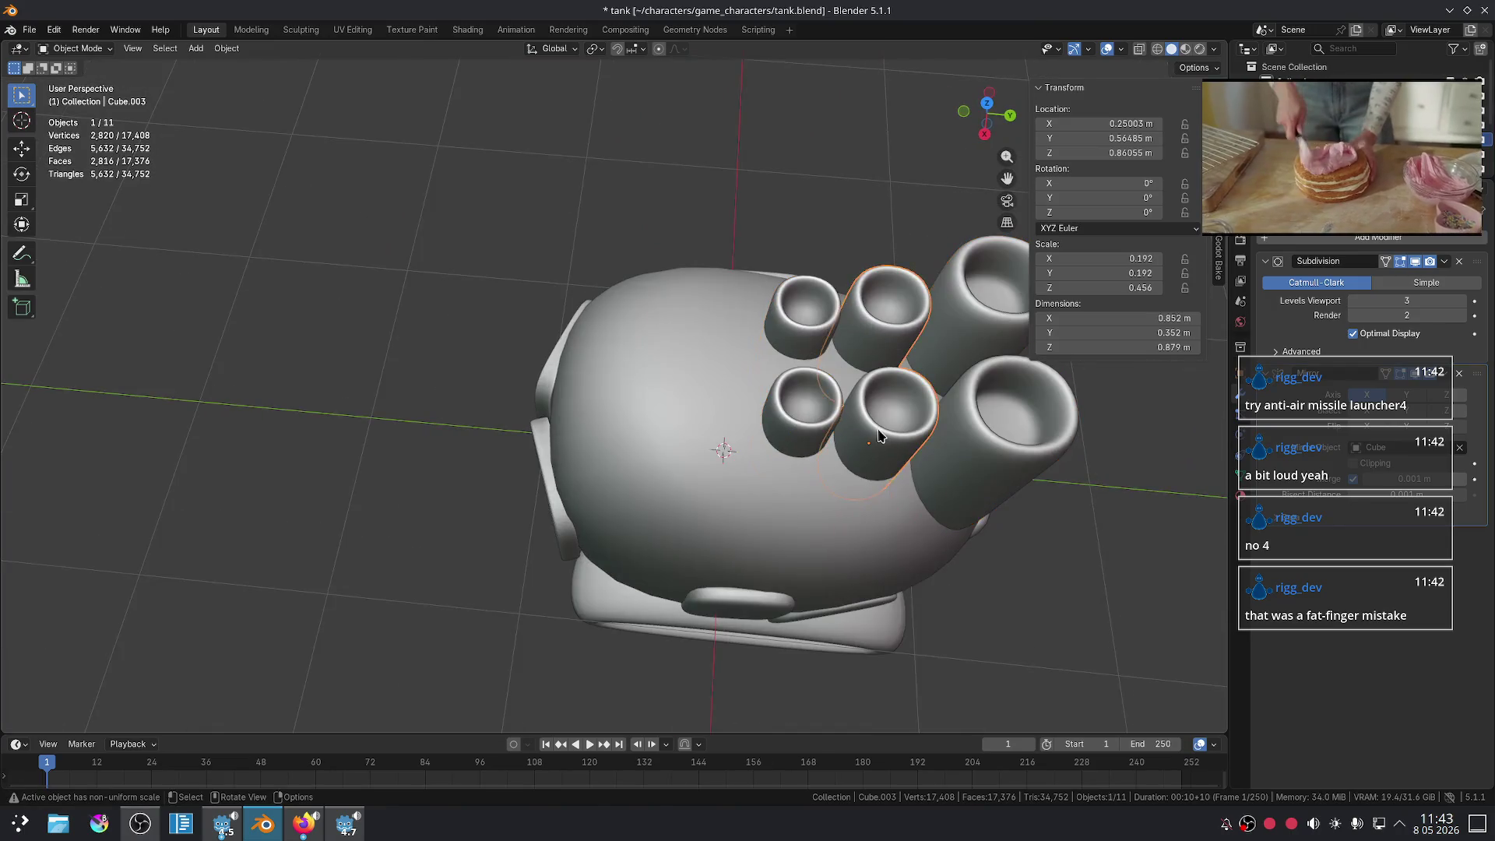
key("g")
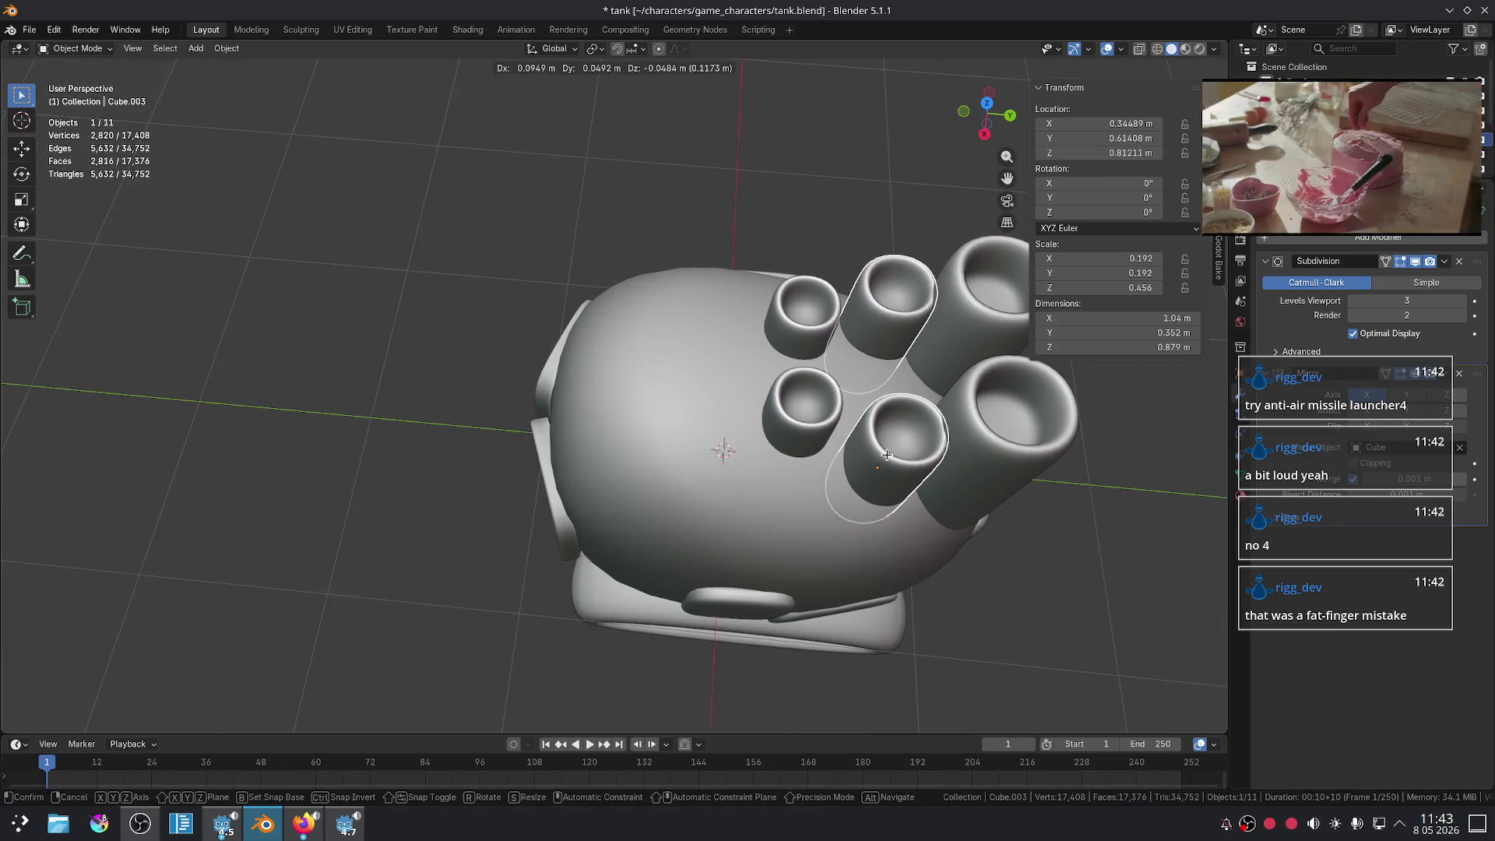
left_click(831, 411)
- Move the pair of small missile tubes to a new position and deselect them
left_click(830, 410)
key("g")
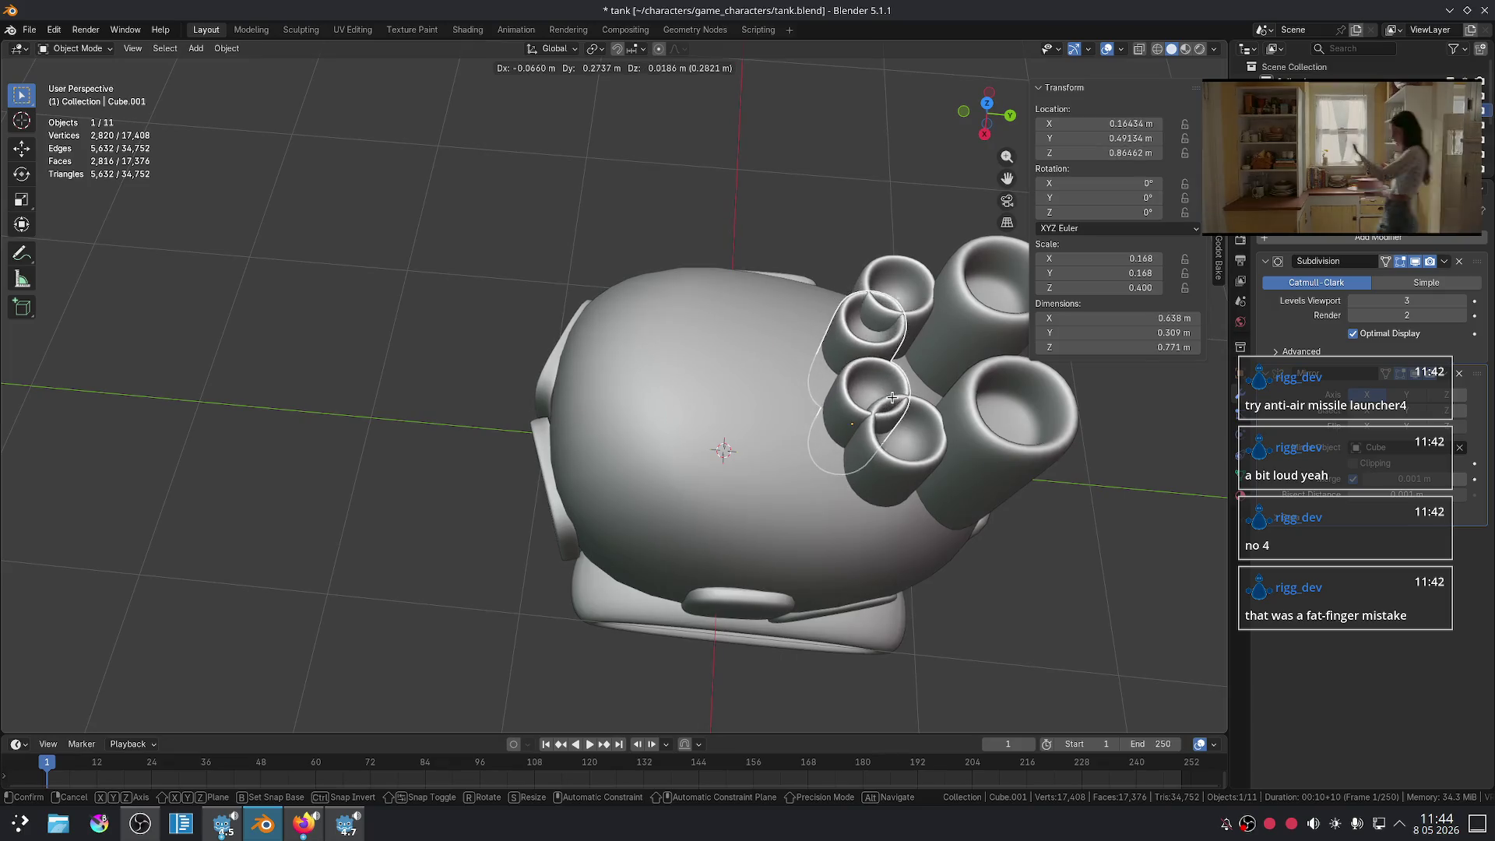
scroll(951, 412, "down", 3)
left_click(963, 479)
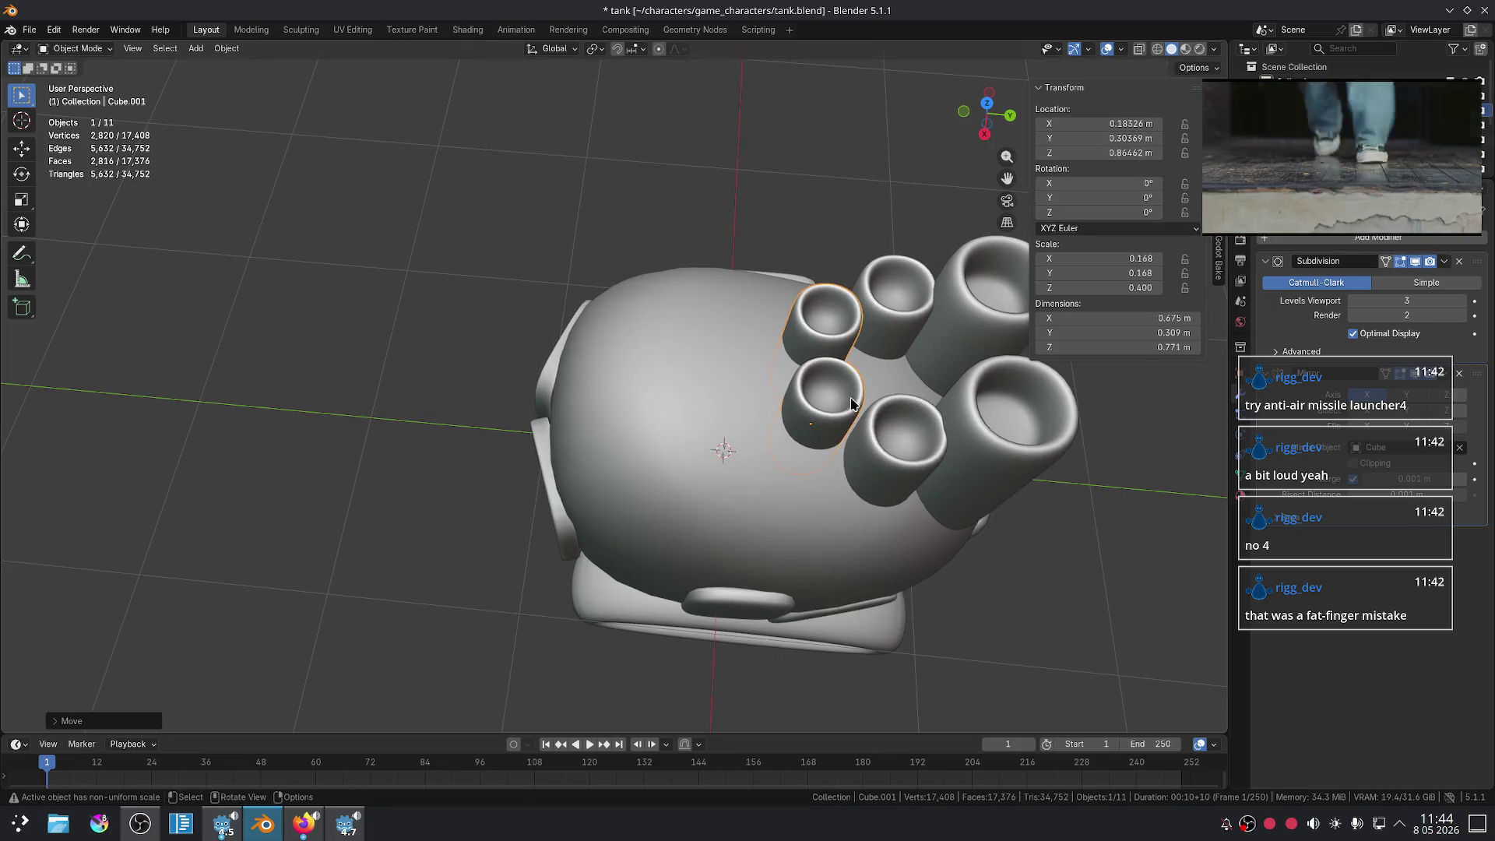
scroll(969, 505, "down", 2)
left_click(969, 504)
mouse_move(969, 504)
middle_mouse_down()
mouse_move(791, 420)
mouse_move(780, 405)
mouse_move(794, 346)
mouse_move(801, 357)
middle_mouse_up()
scroll(801, 356, "up", 2)
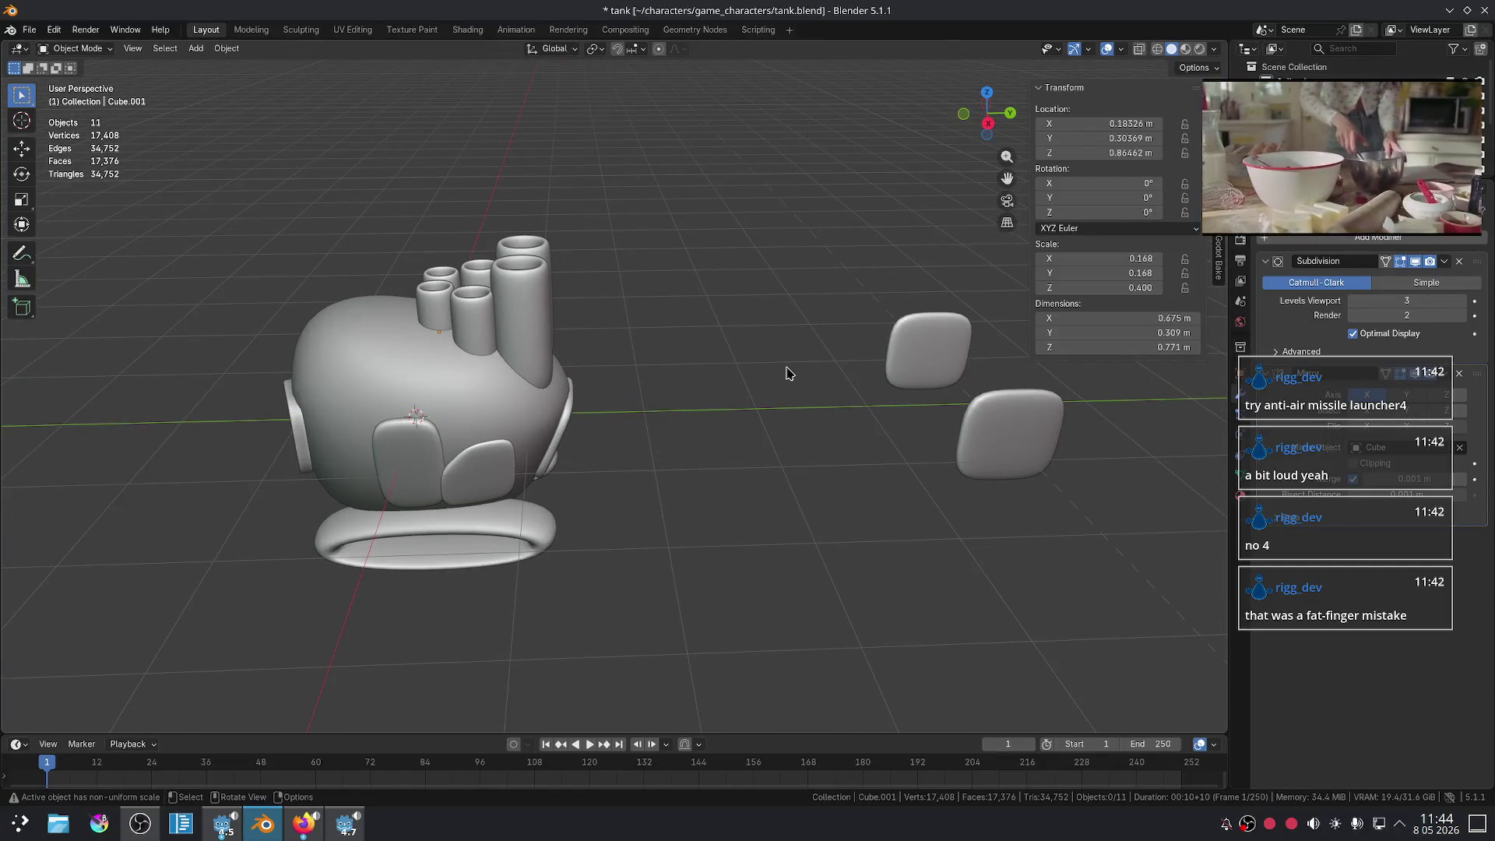
- Add a cube with level-3 subdivision, move it along Y beside the tank, and shade it smooth
key("shift+a")
mouse_move(774, 420)
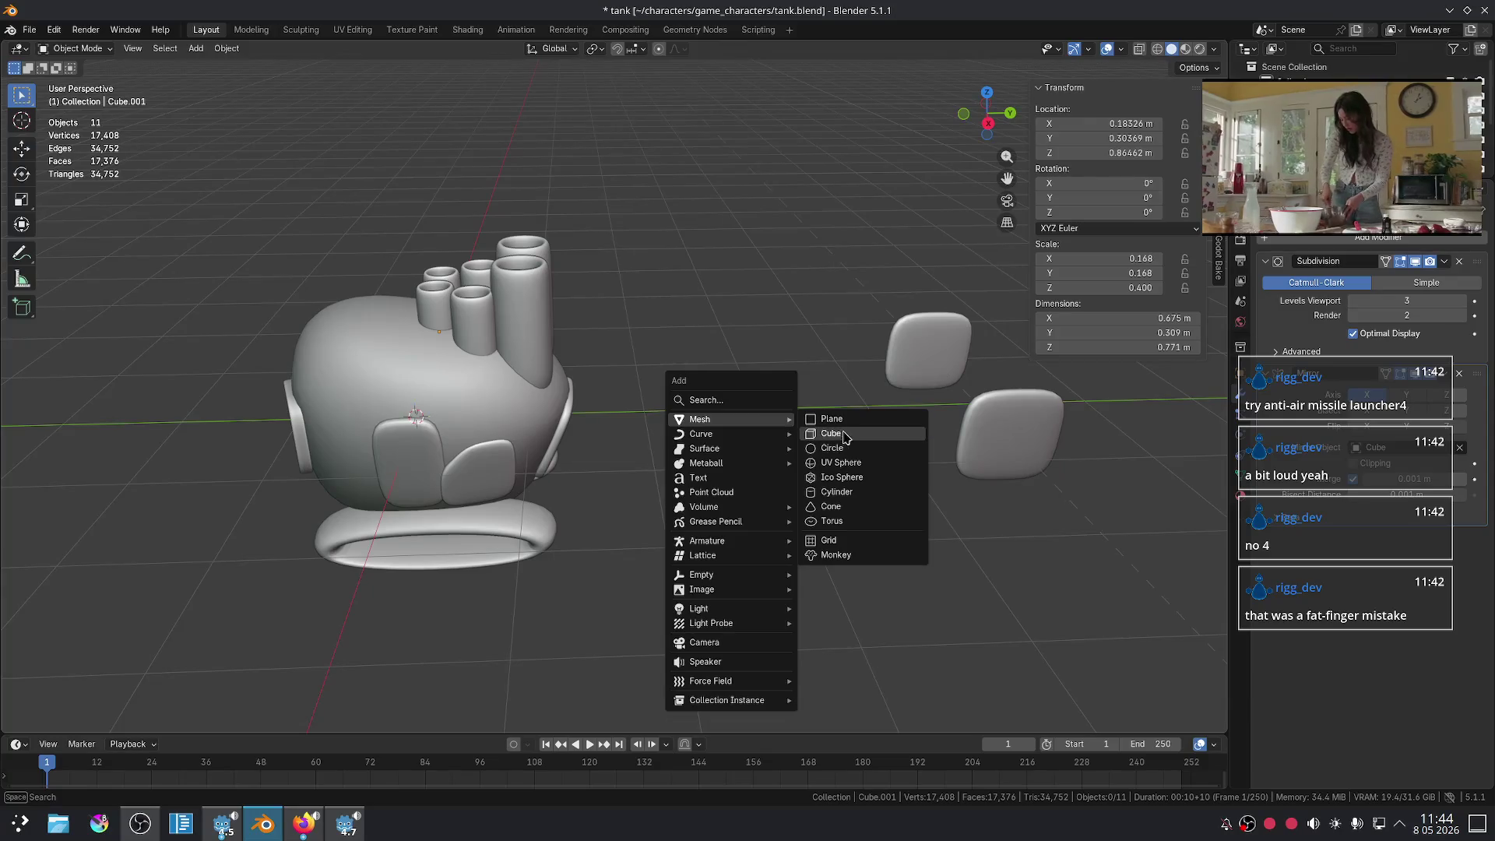
left_click(854, 444)
key("ctrl+3")
key("g")
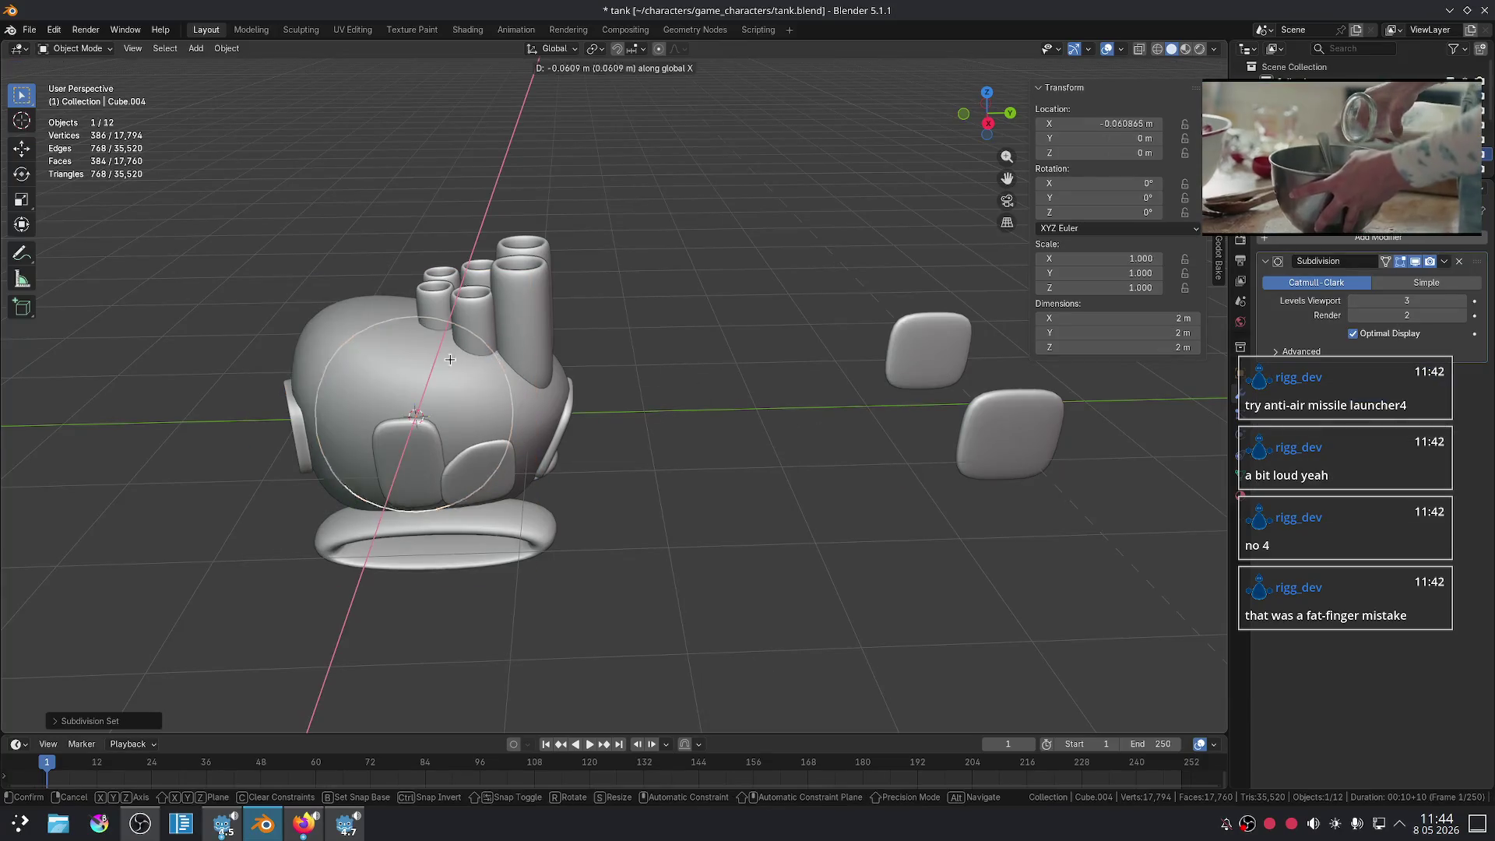
key("y")
left_click(743, 390)
right_click(759, 394)
left_click(760, 385)
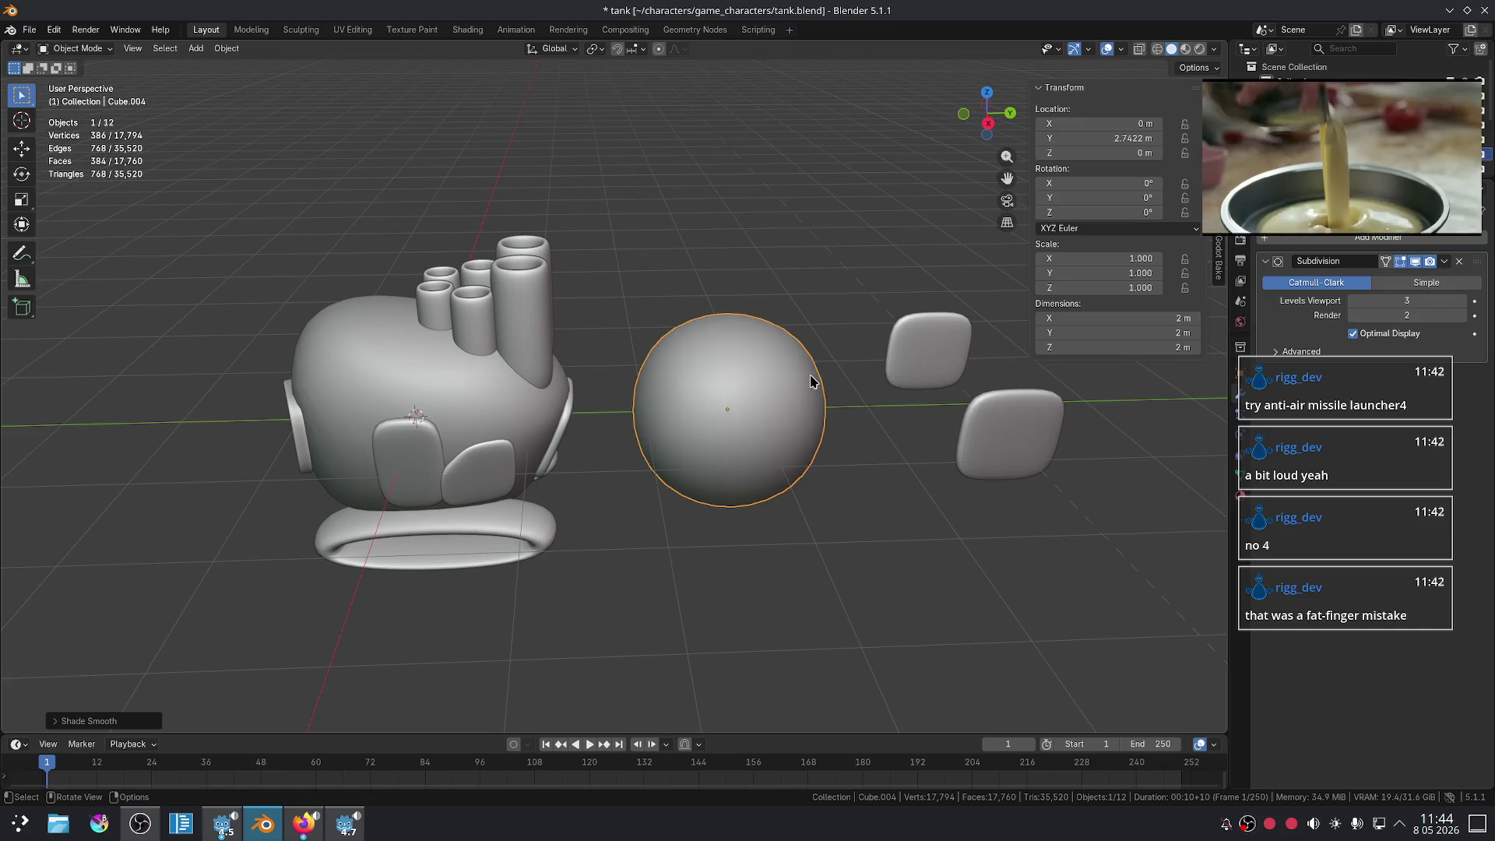
- Scale the cube down and lower its top face along Z into a squat disc
key("s")
left_click(787, 333)
key("Tab")
scroll(810, 328, "up", 2)
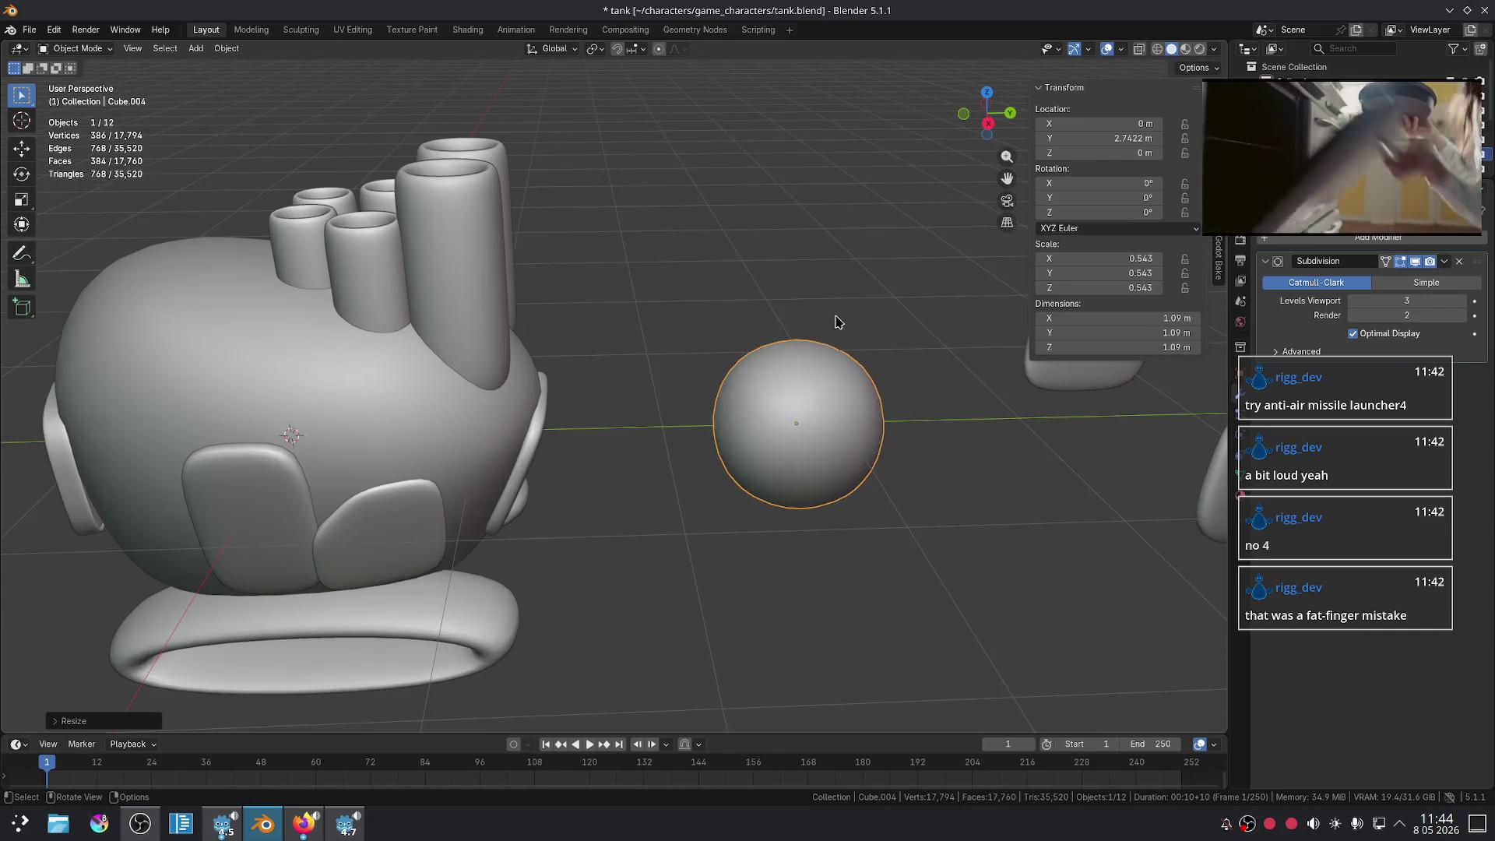
scroll(835, 335, "up", 1)
key("alt+a")
left_click(834, 334)
key("g")
key("z")
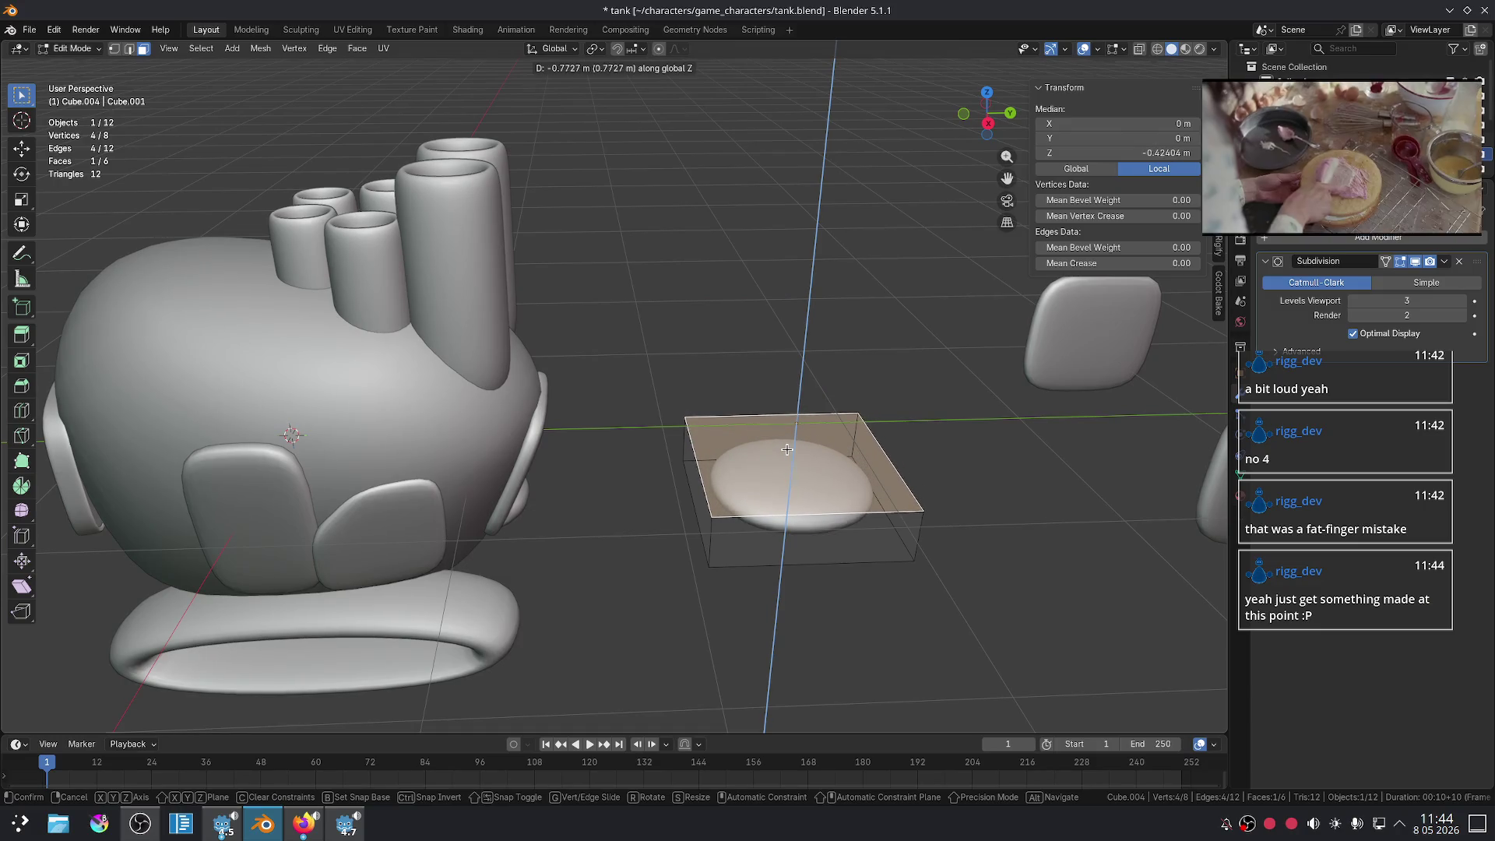
left_click(787, 449)
middle_click_drag(787, 449, 731, 378)
scroll(812, 335, "up", 3)
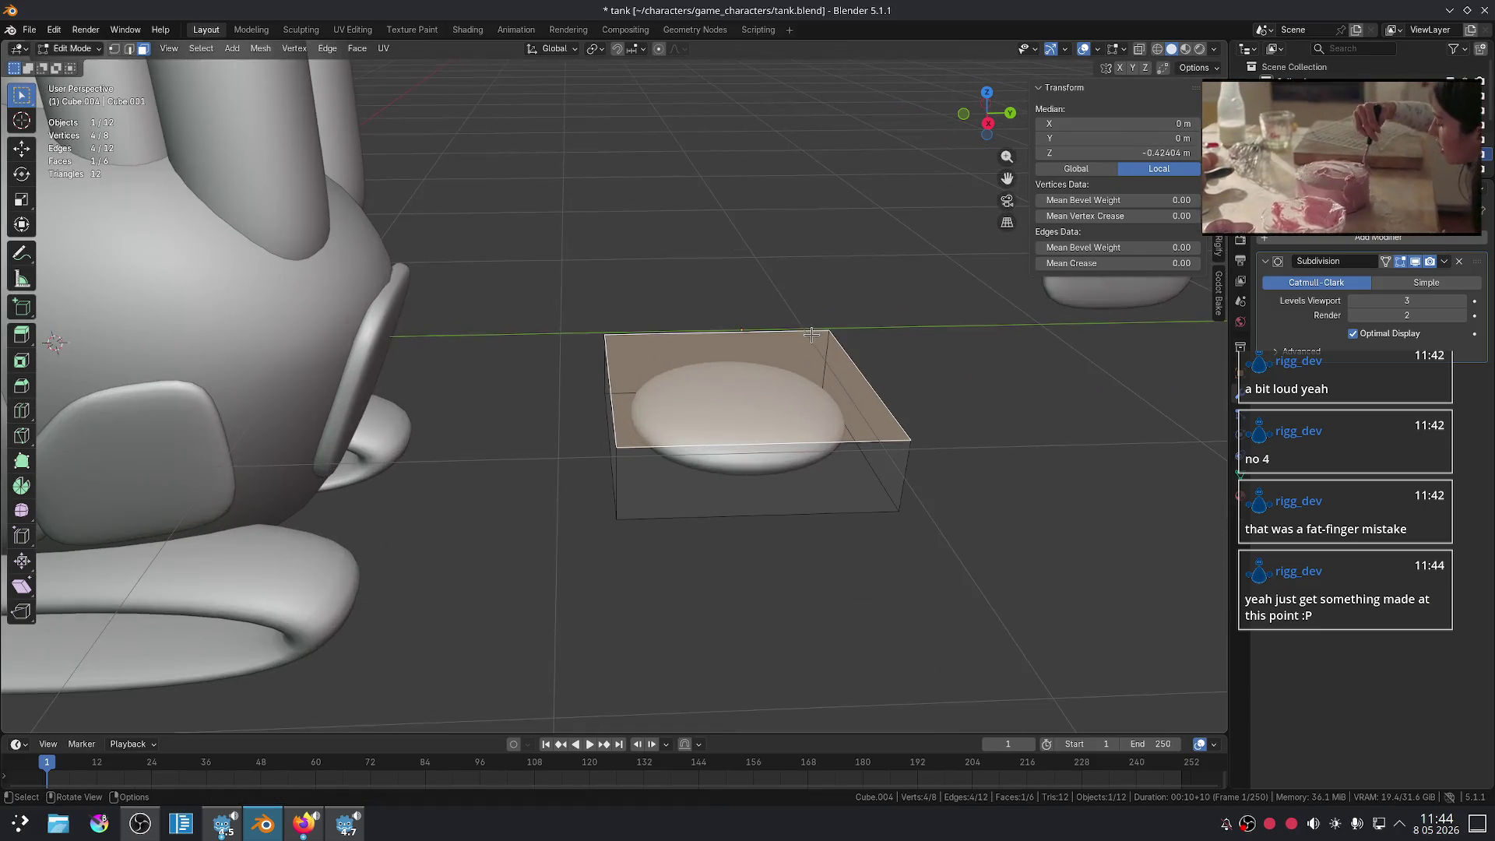
left_click(304, 823)
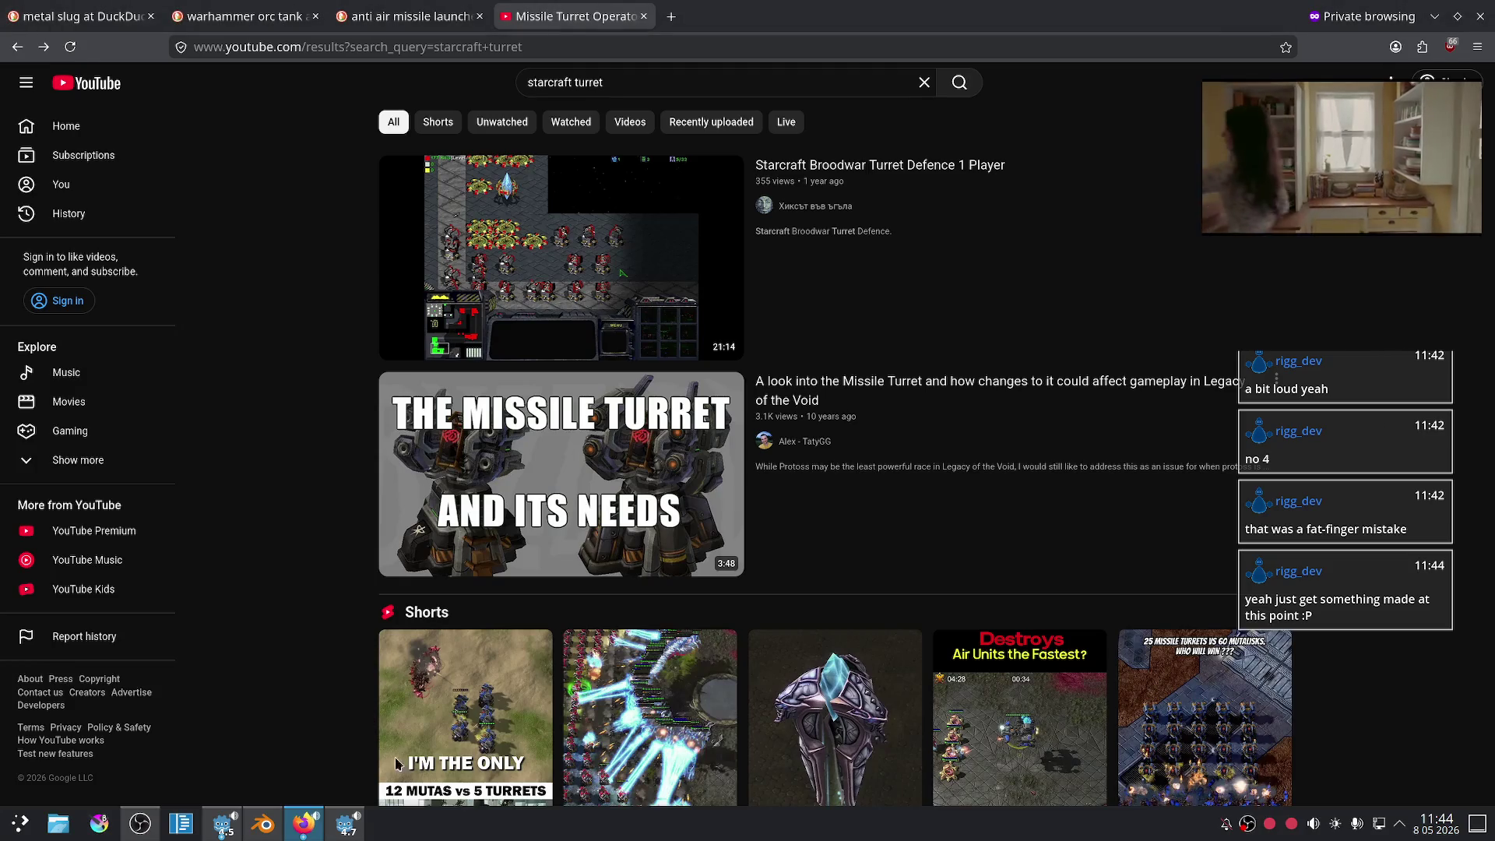
- Review the anti air missile launcher image results again
left_click(394, 7)
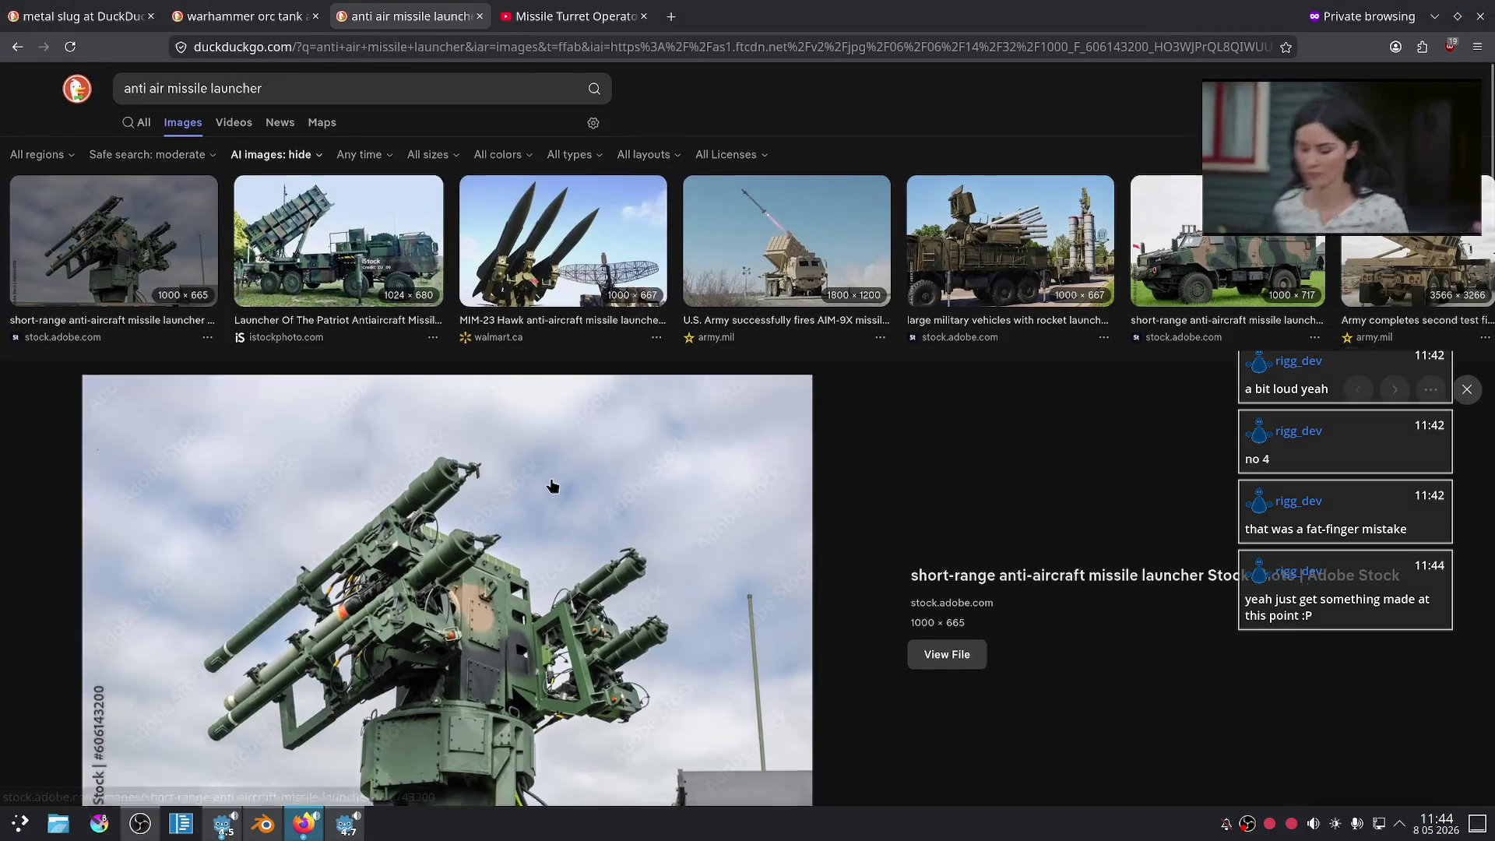
scroll(545, 483, "down", 3)
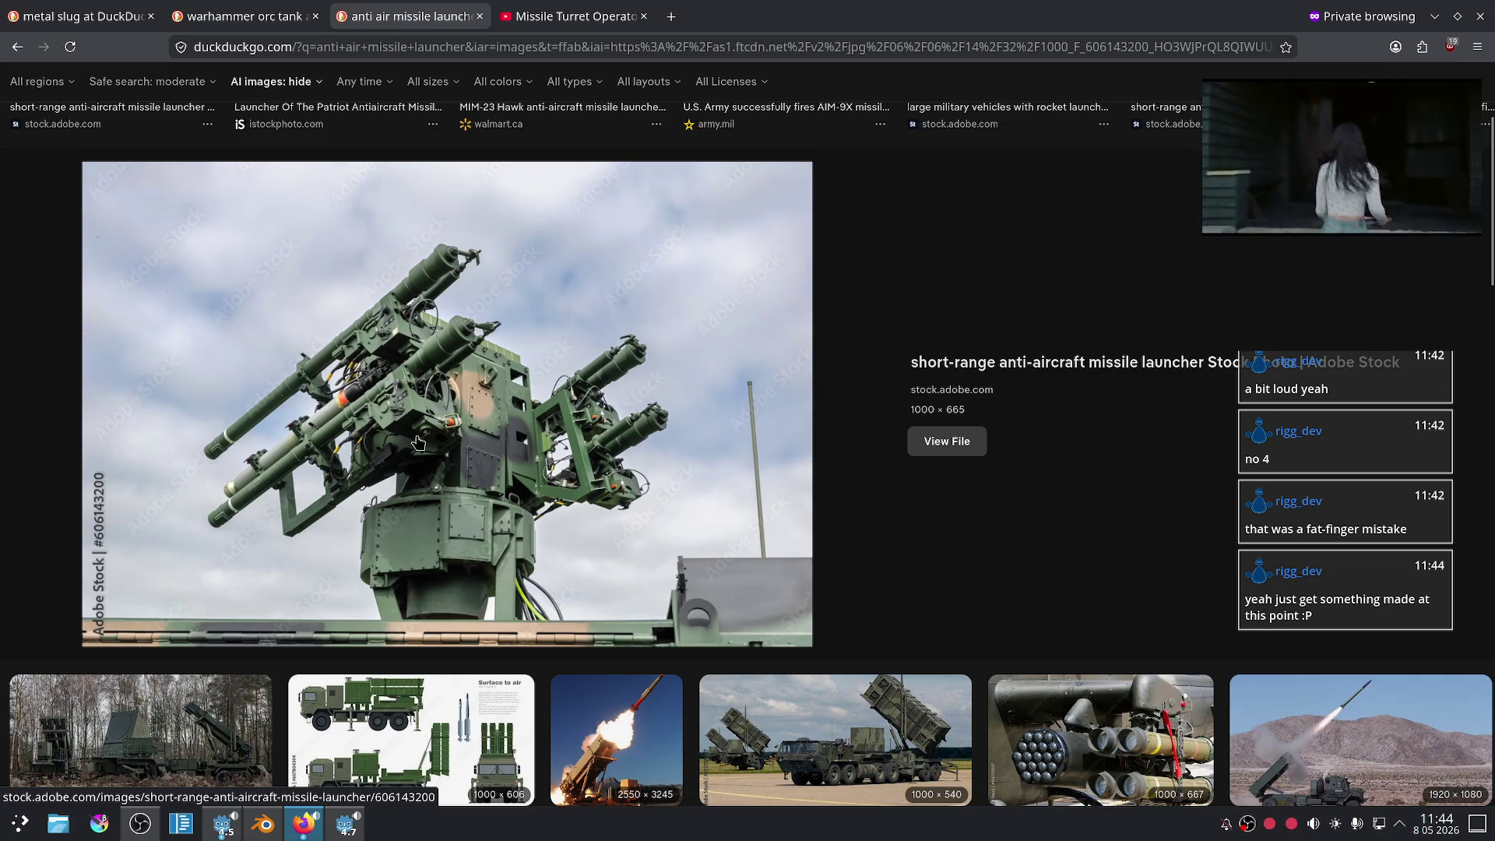
scroll(563, 477, "up", 3)
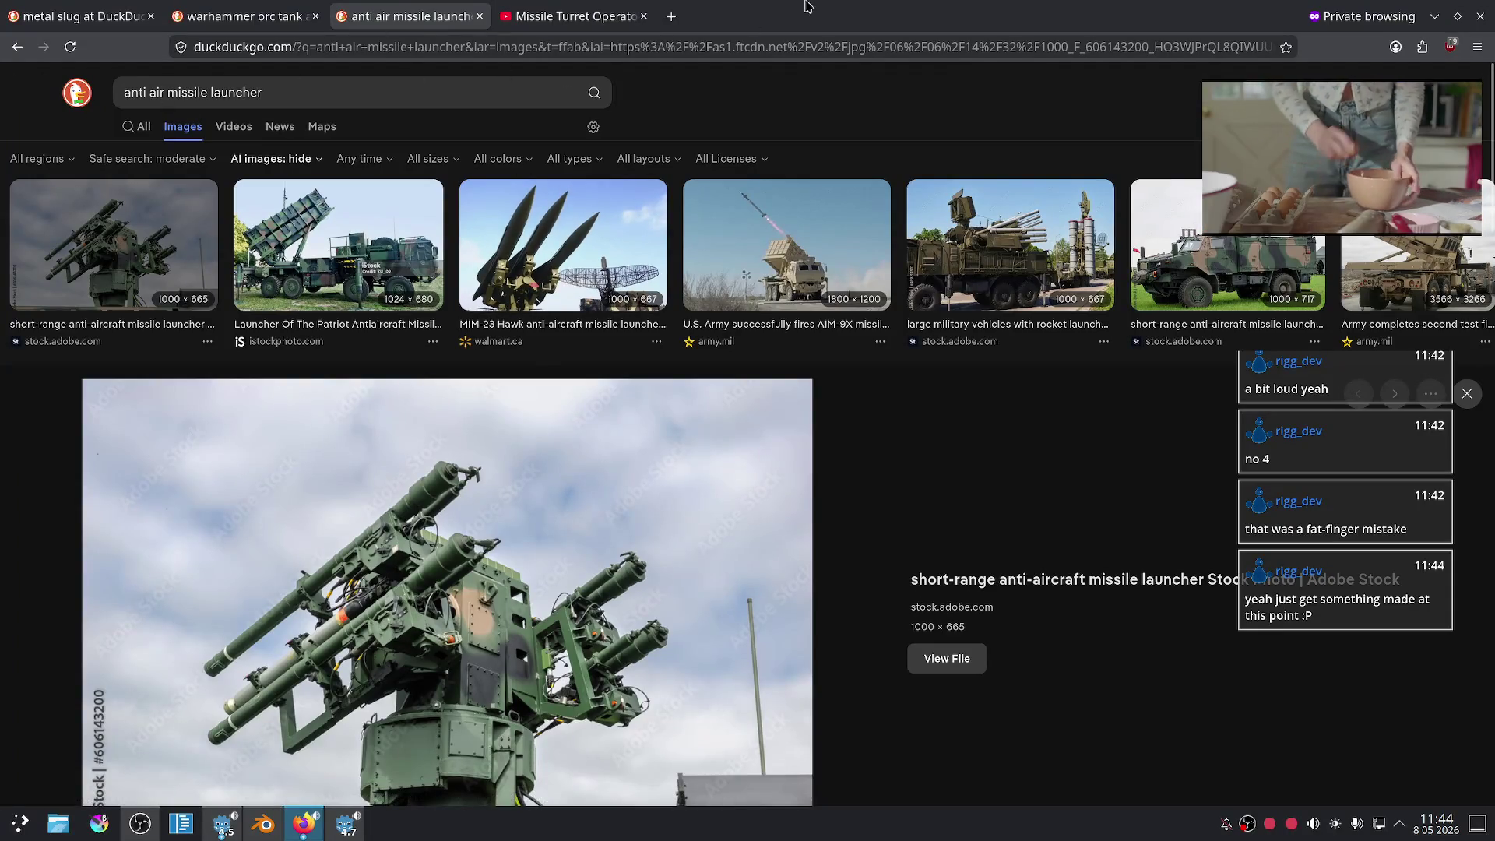
- Search images for 'starcraft turret', open the Missile Turret (Legacy of the Void) preview, then return to Blender
left_click(671, 15)
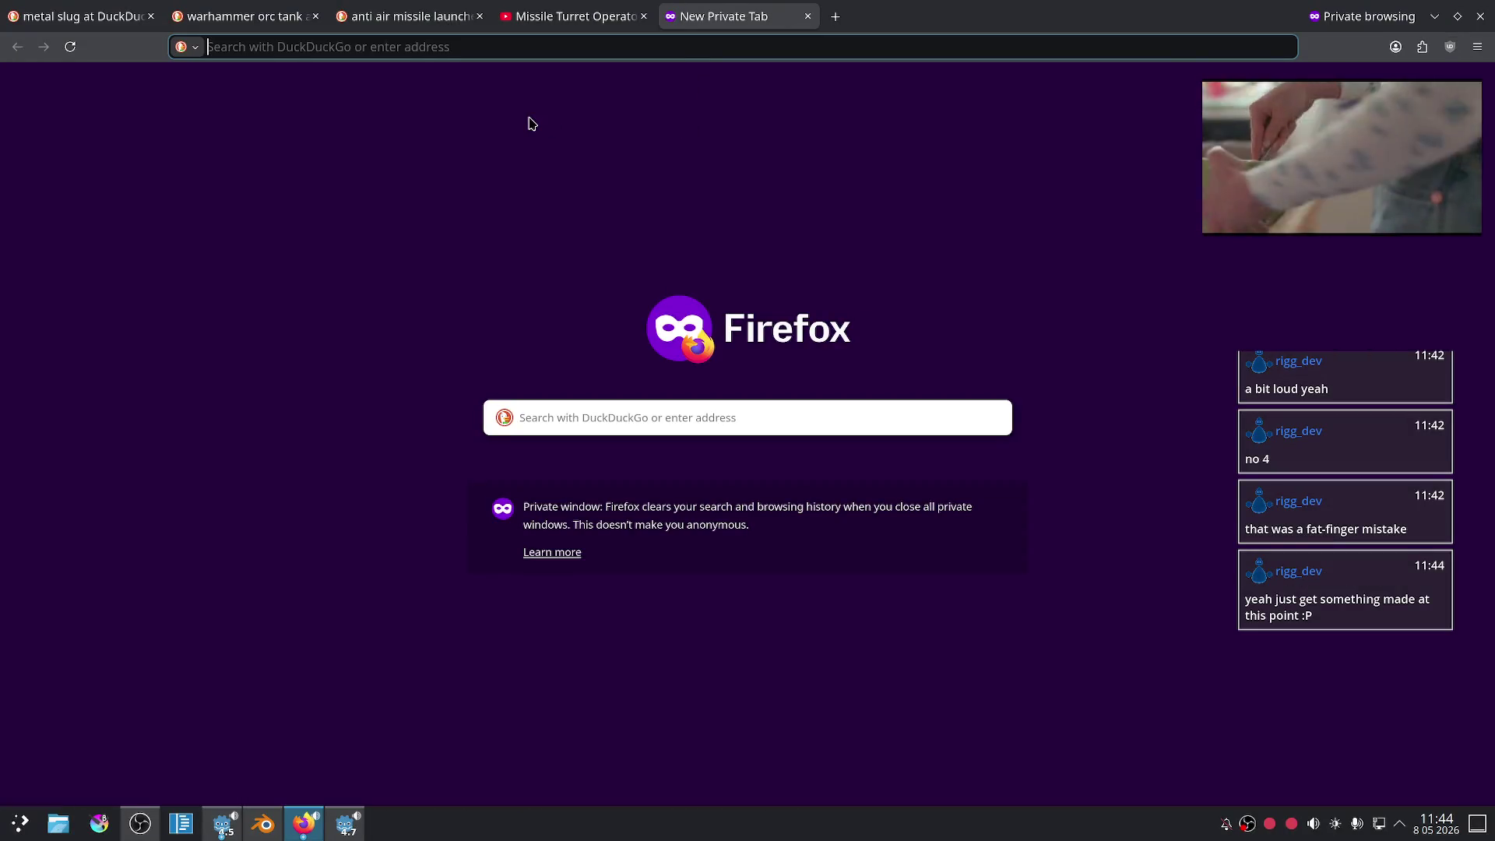
type("starcraft turre")
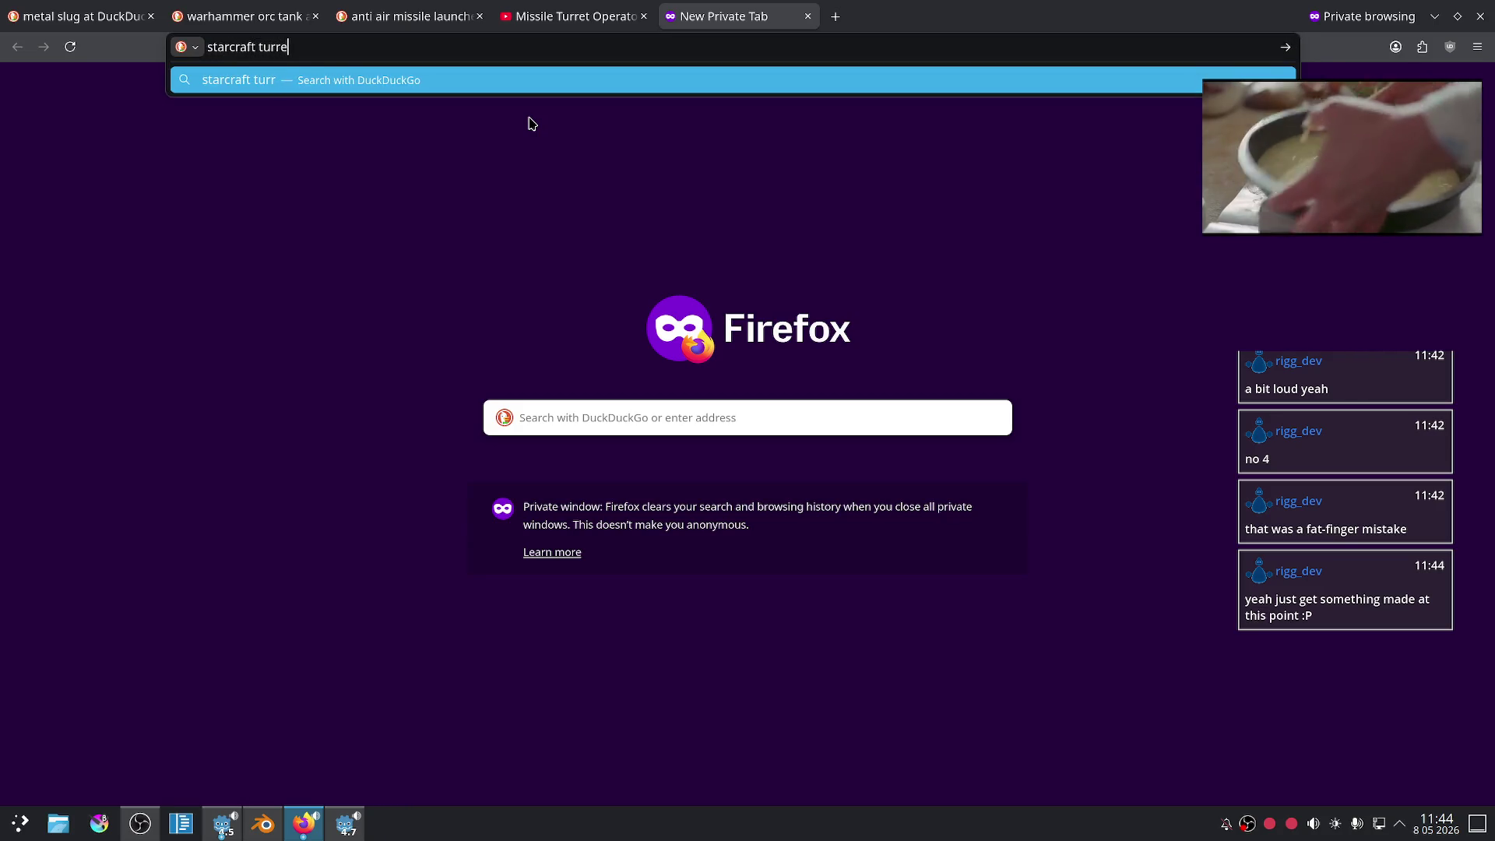
type("t")
key("Return")
left_click_drag(704, 15, 573, 3)
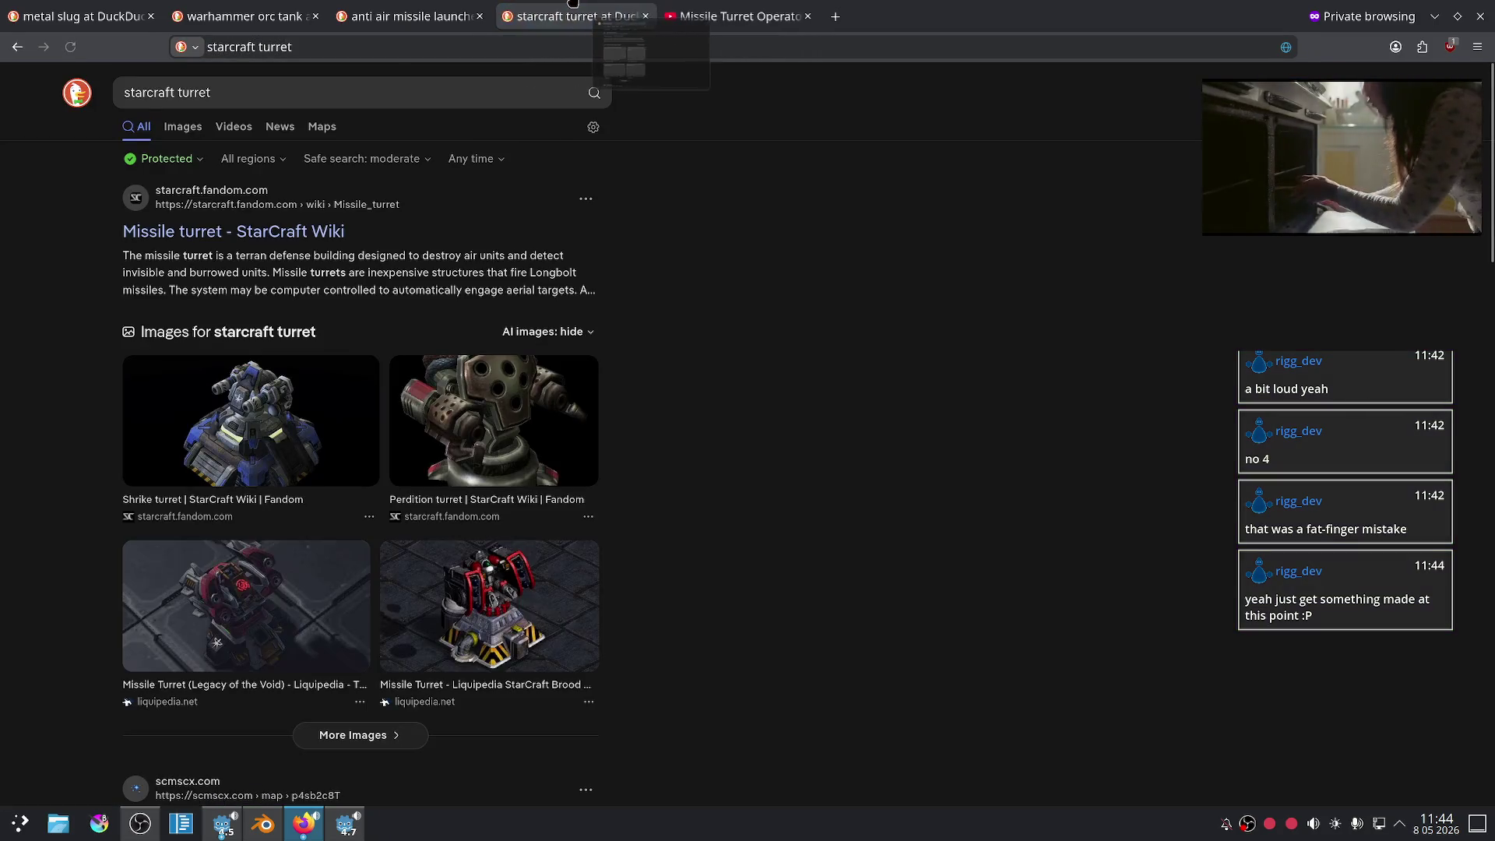
left_click(194, 127)
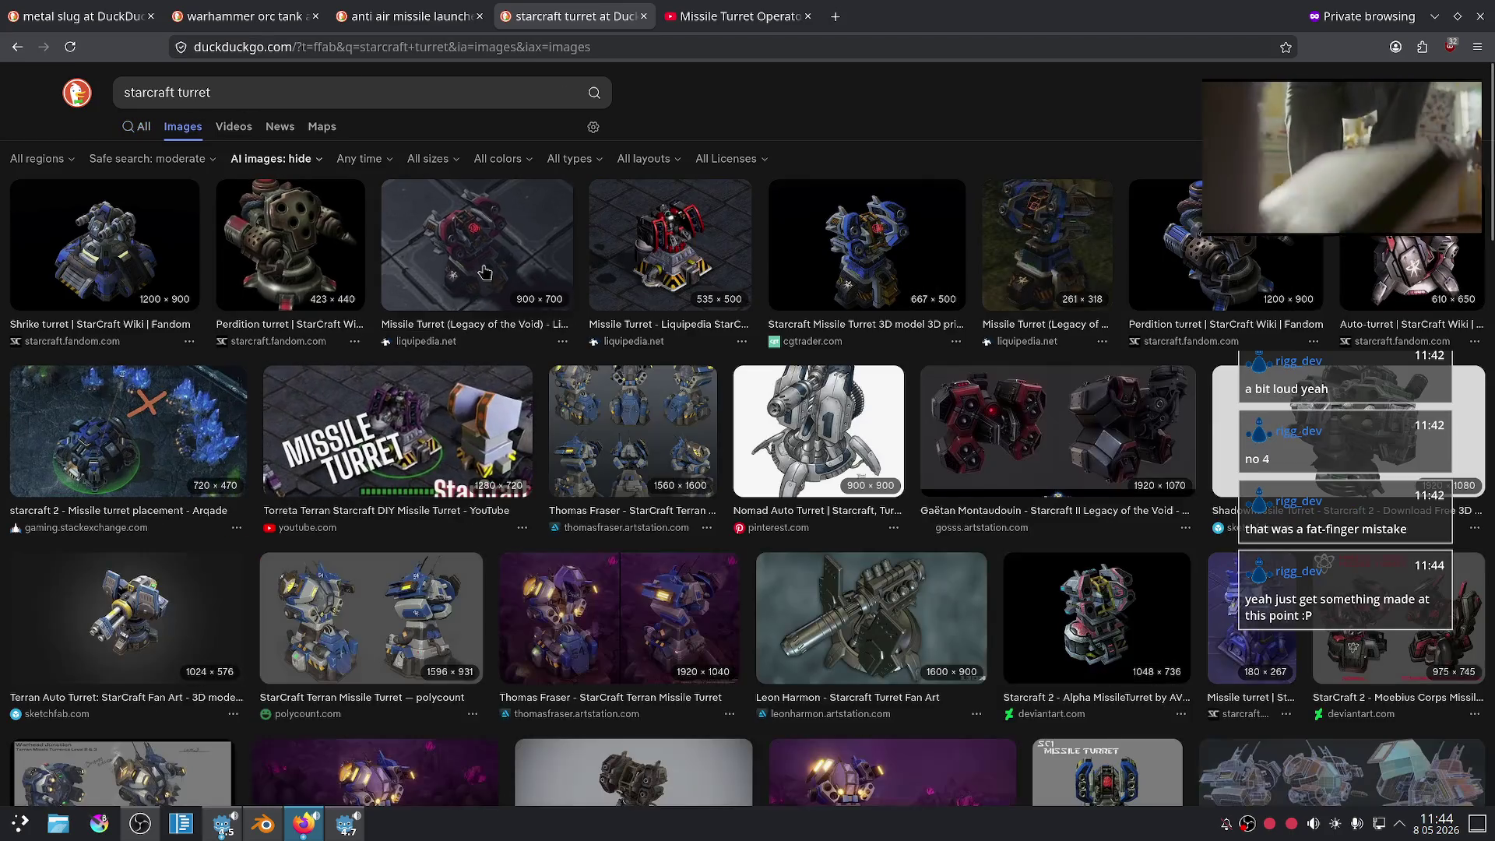
left_click(484, 272)
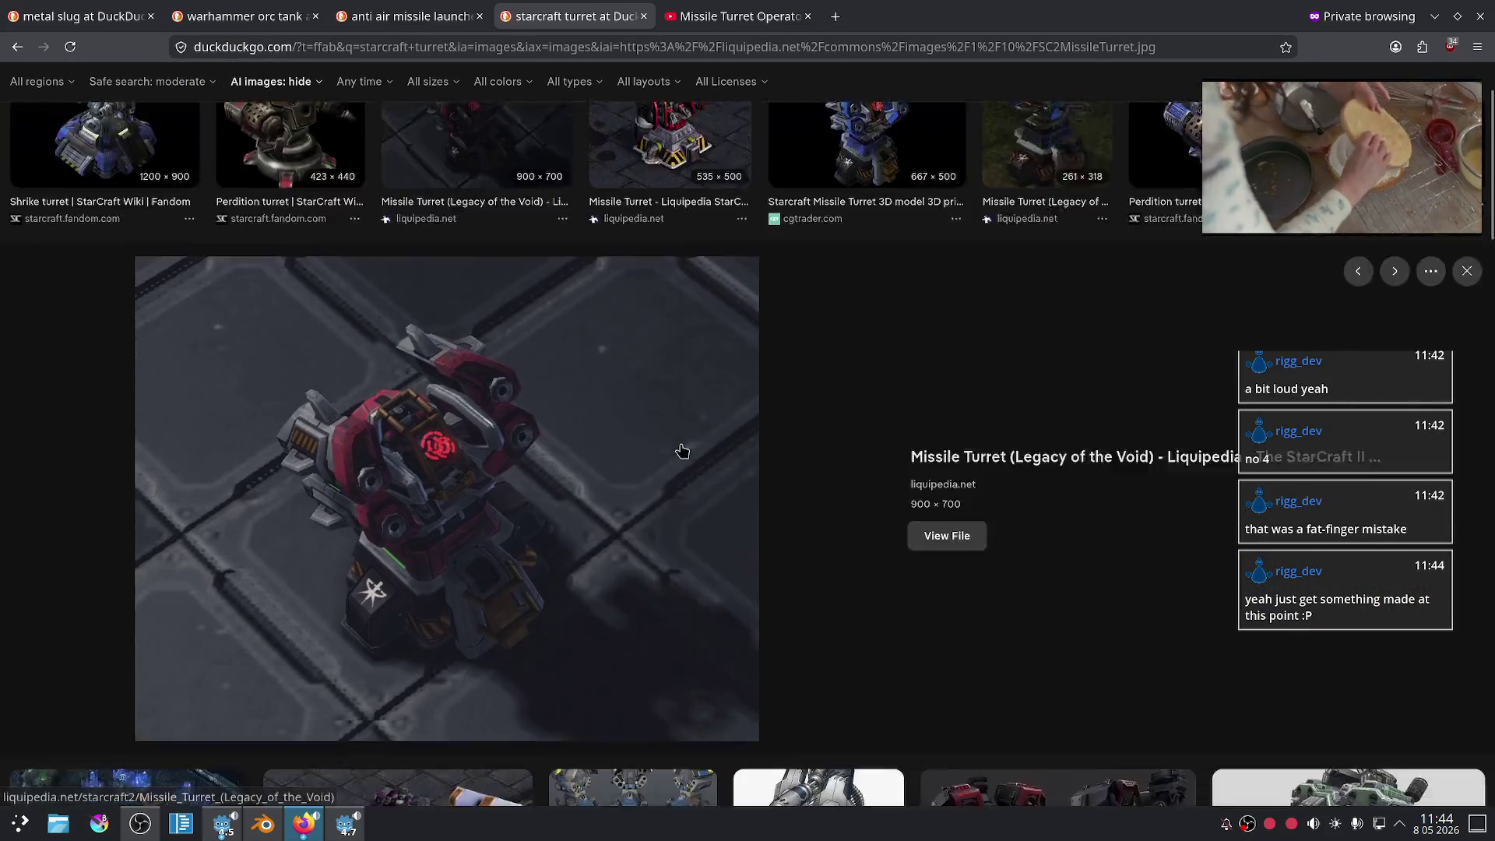
scroll(682, 450, "down", 2)
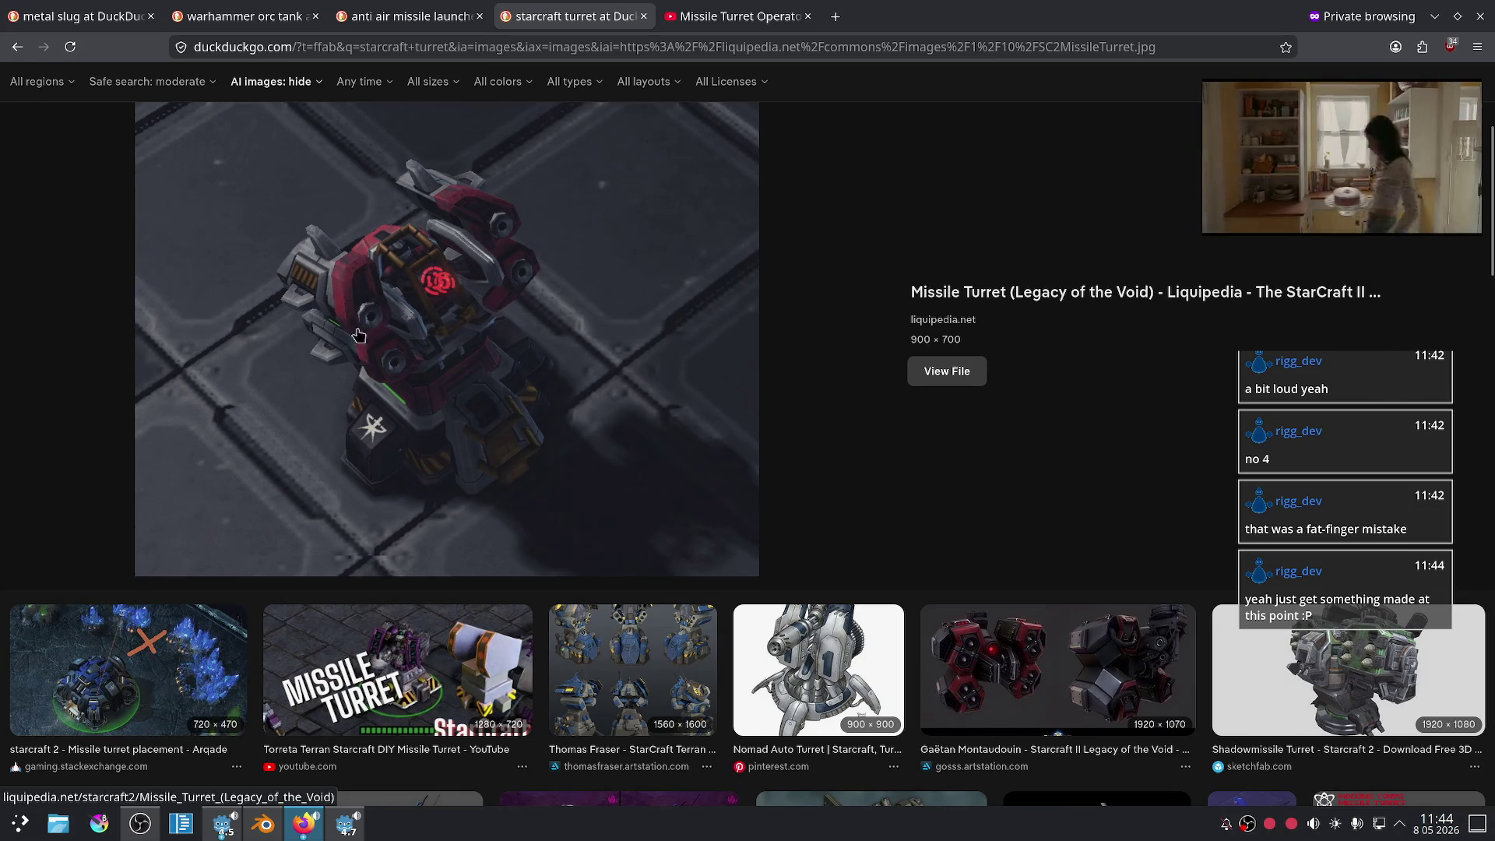
left_click(256, 838)
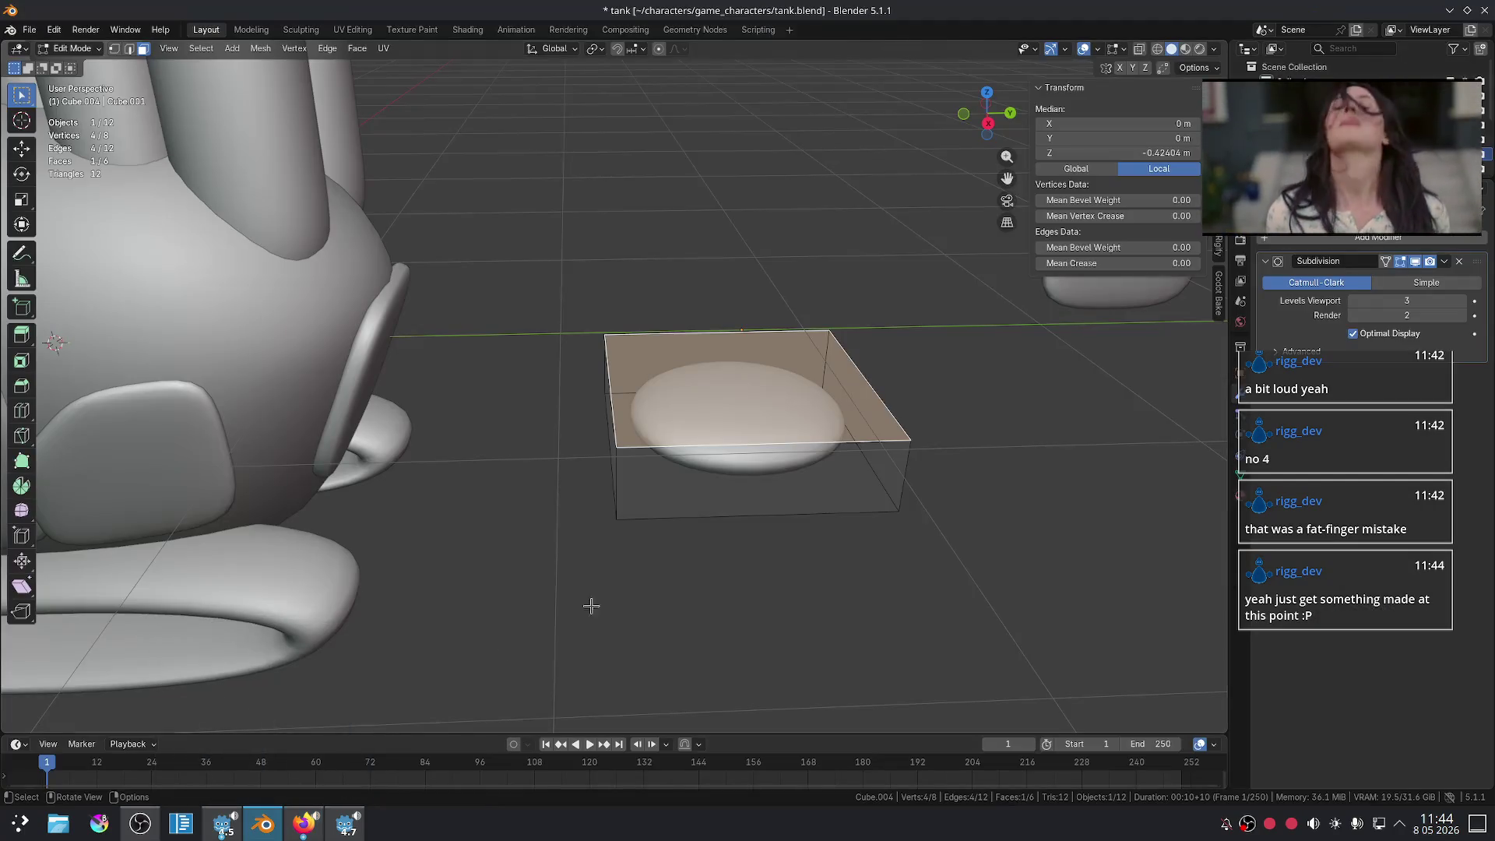
- Return to Object Mode and hide the tubes on top of the tank
key("Tab")
key("Tab")
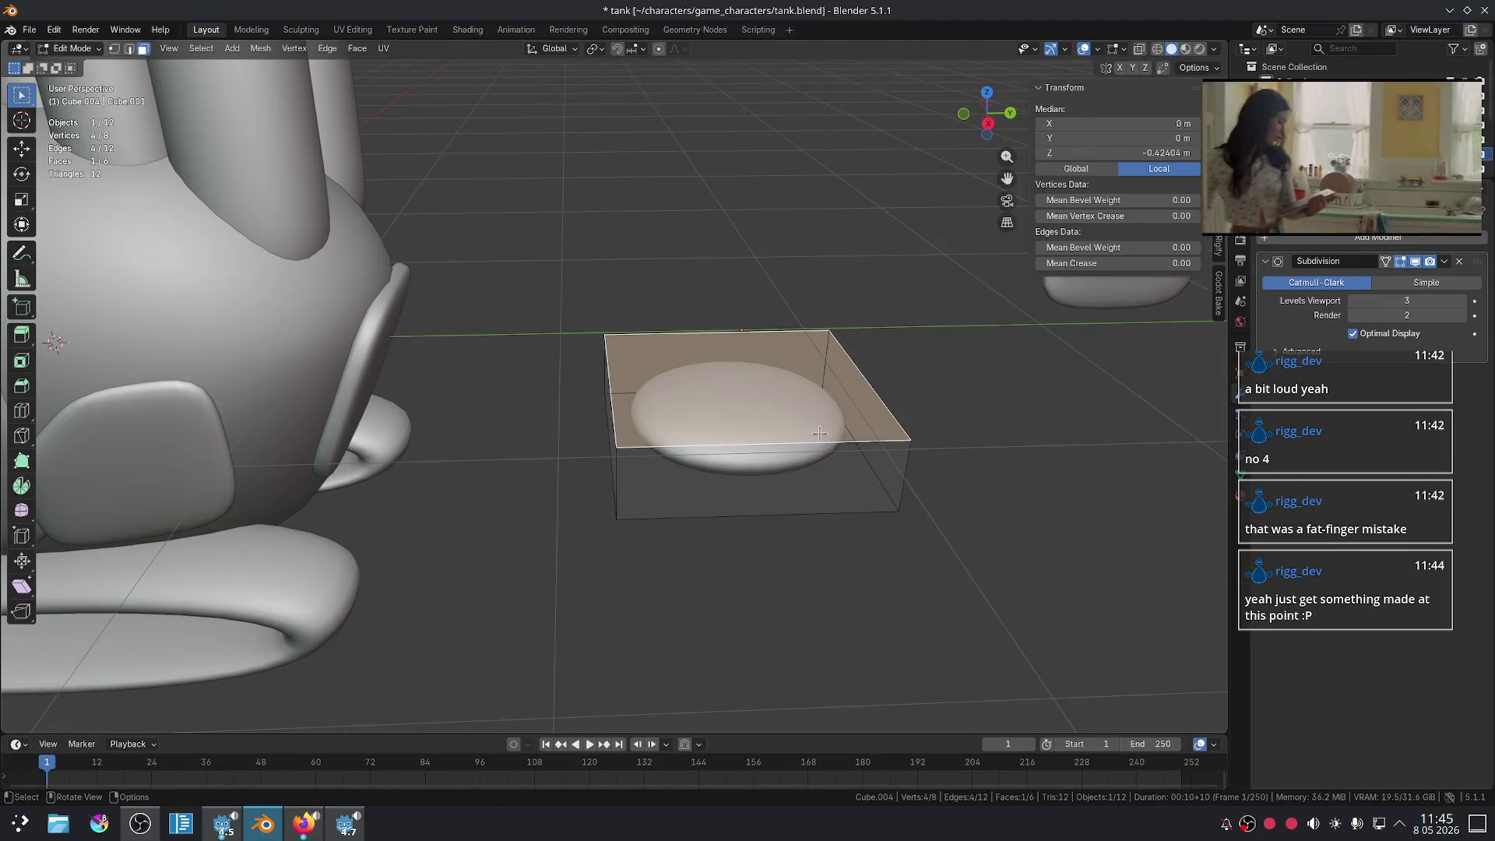
scroll(818, 428, "down", 3)
key("Tab")
middle_click_drag(726, 429, 806, 384)
scroll(805, 384, "up", 4)
key("Tab")
key("Tab")
scroll(761, 327, "down", 4)
left_click(374, 204)
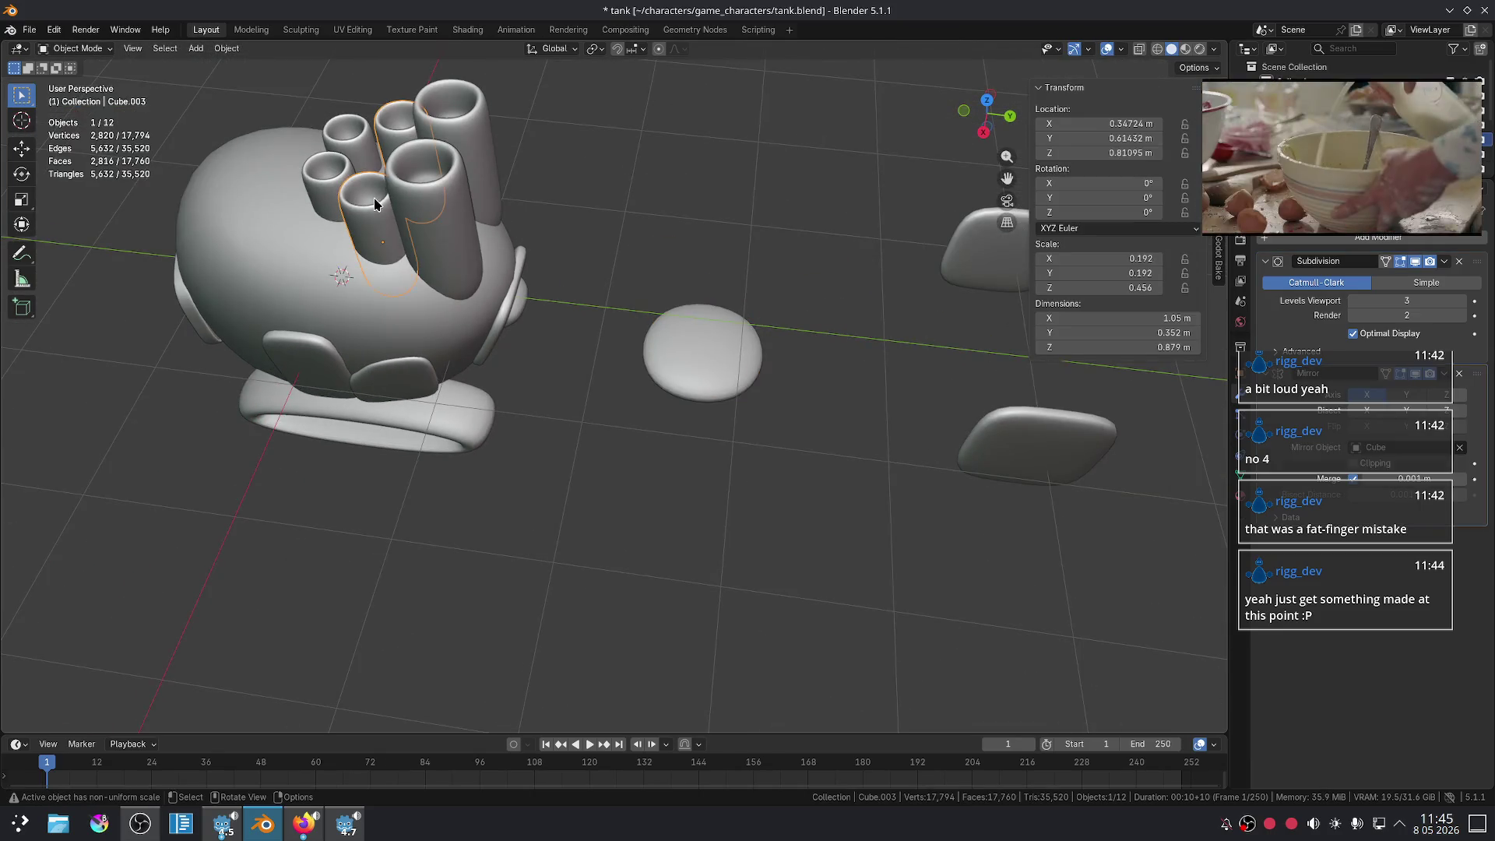
key("h")
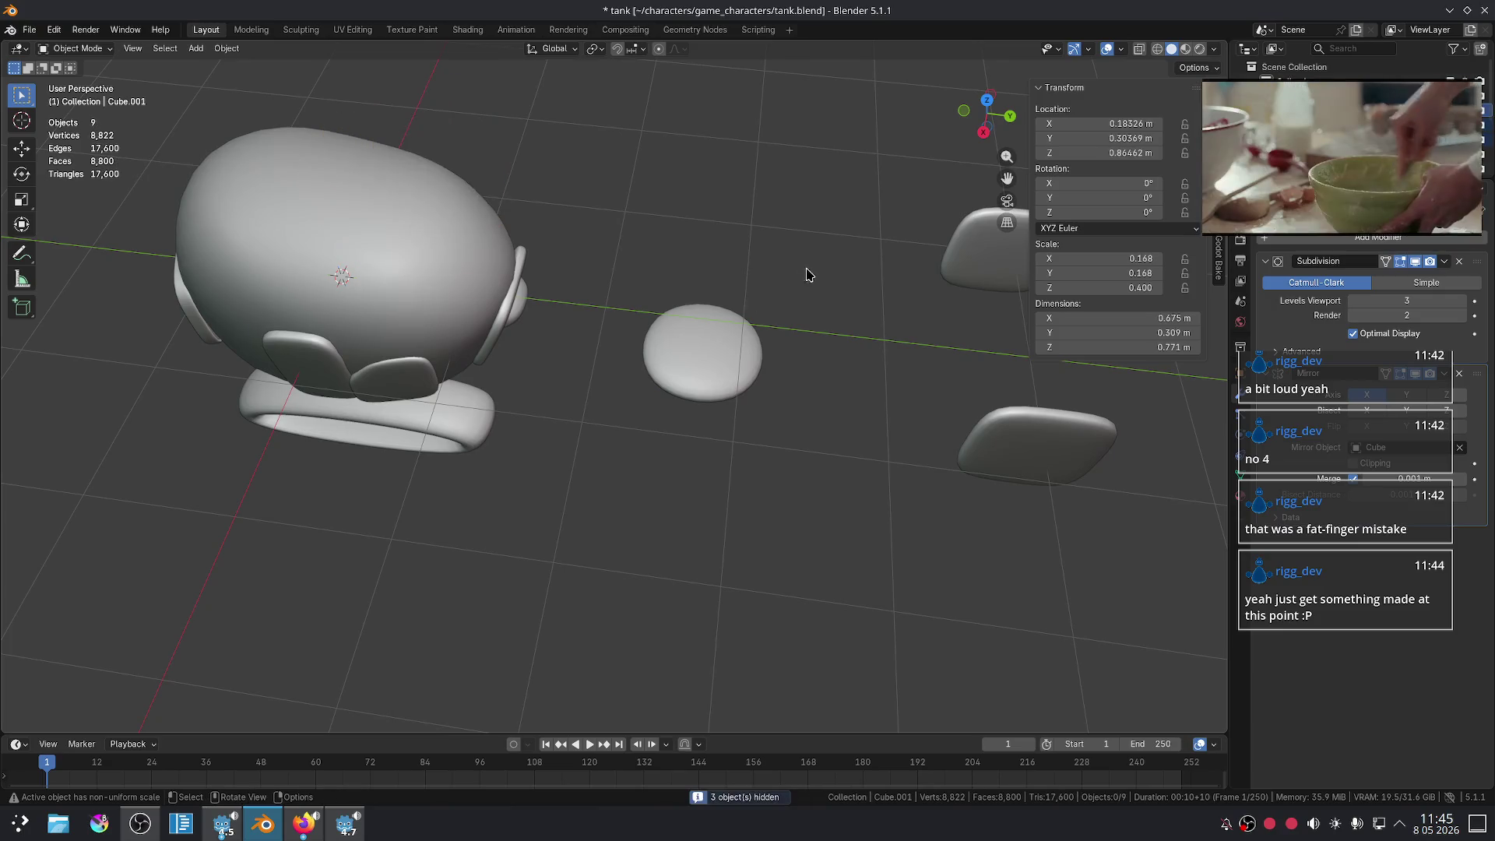
- Move the flattened disc along X and Z onto the top of the tank body
left_click(684, 343)
middle_click_drag(683, 343, 683, 267)
key("g")
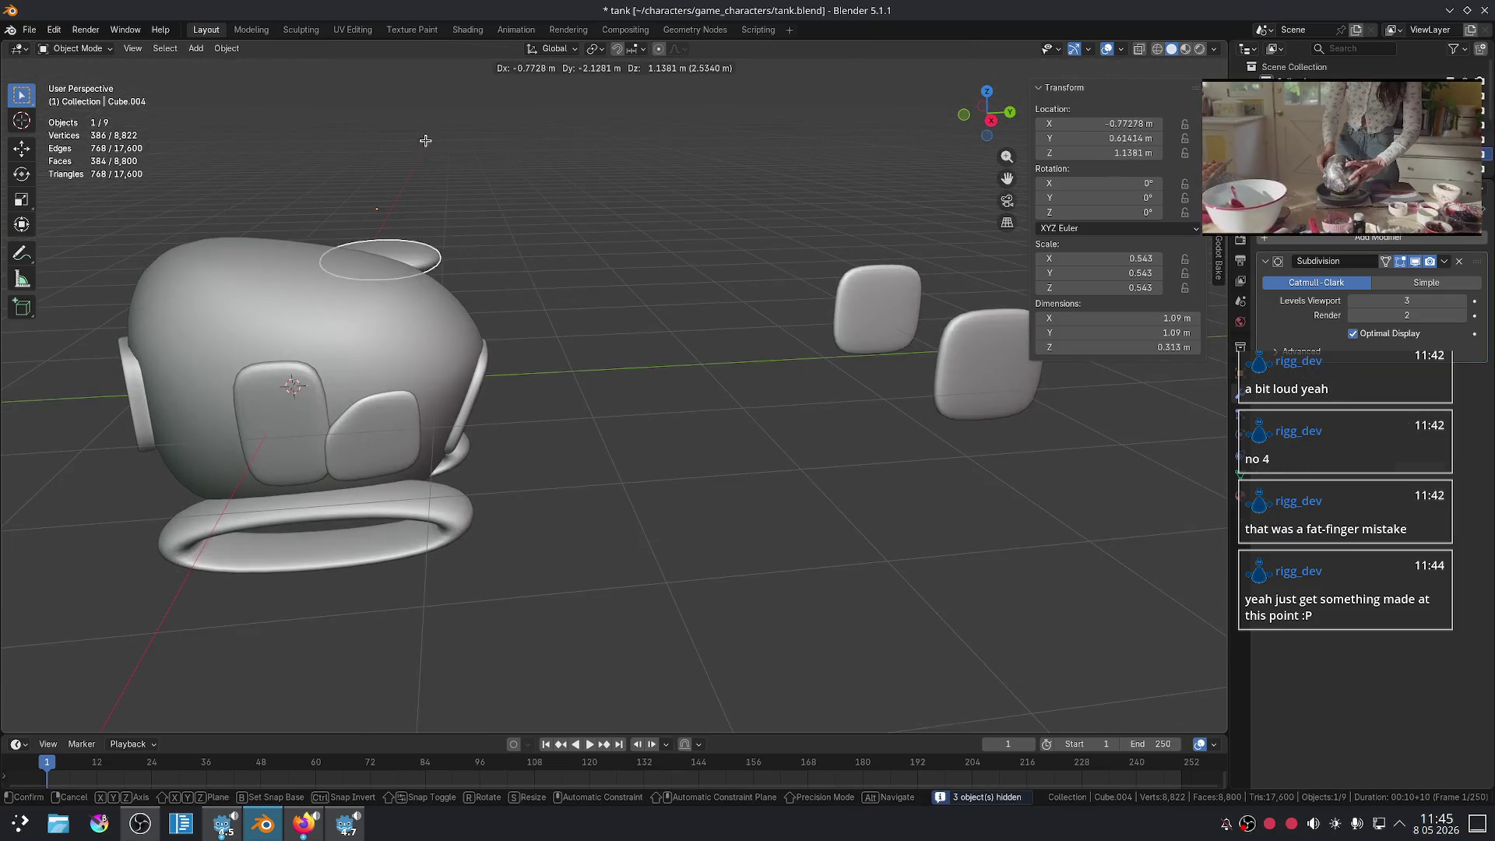
scroll(576, 207, "down", 2, "alt")
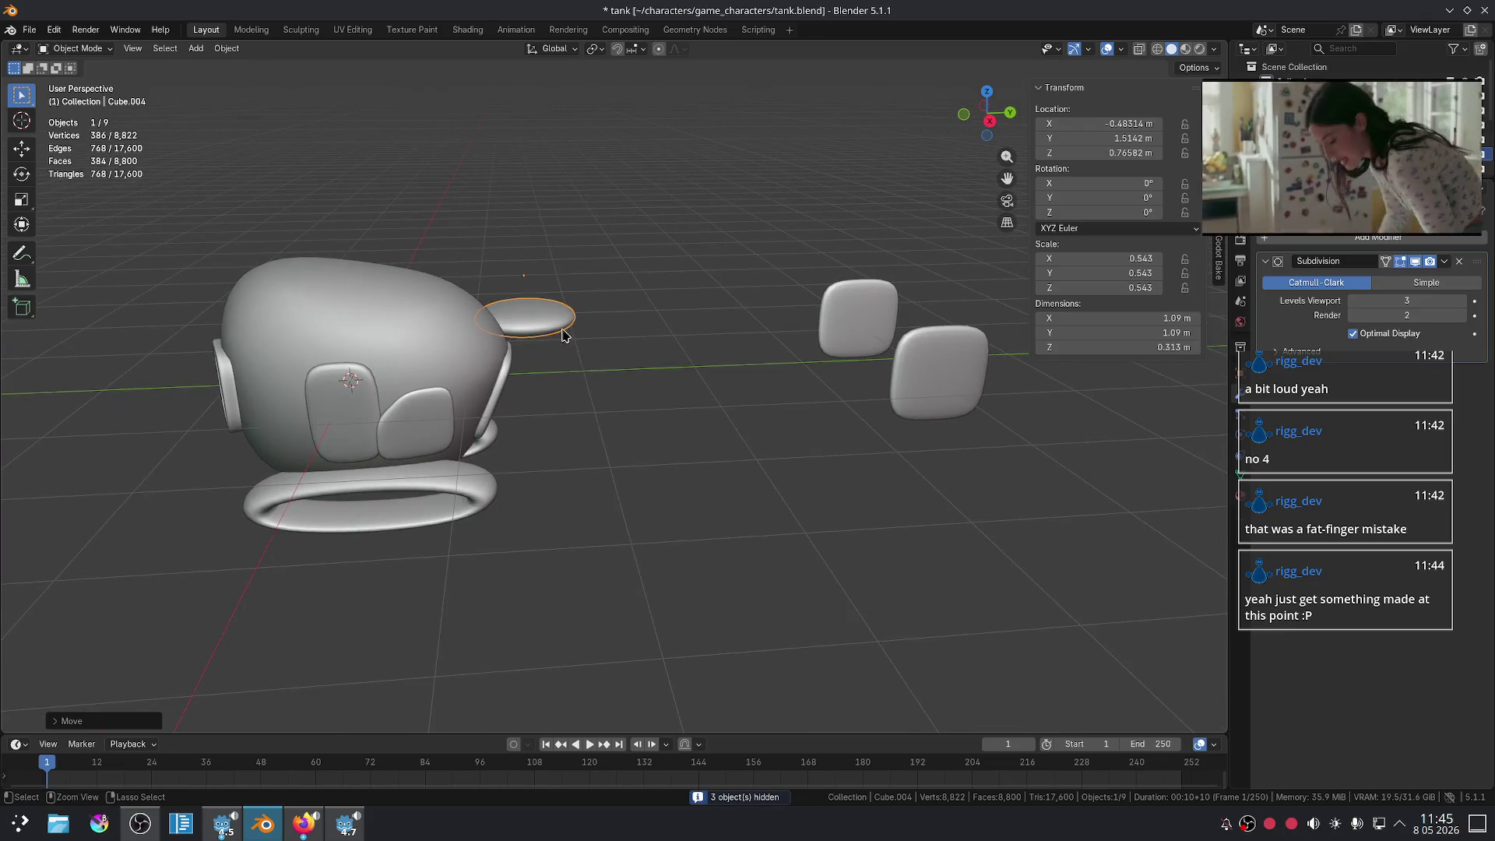
key("x")
key("z")
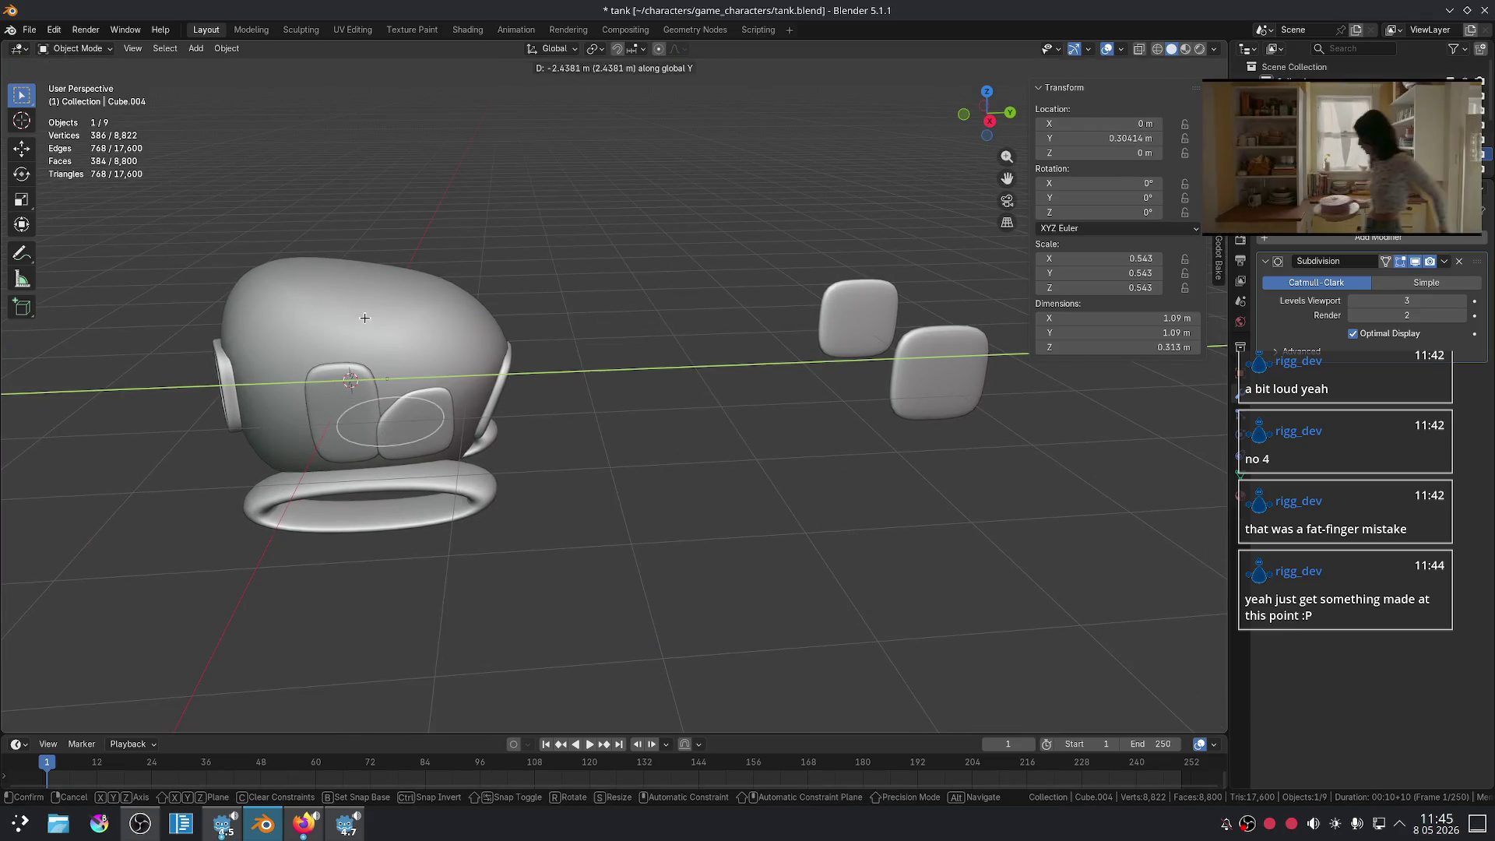
left_click(373, 298)
left_click(387, 160)
- Tilt the disc about X by roughly -9.92° and adjust its height on the tank
key("r")
key("x")
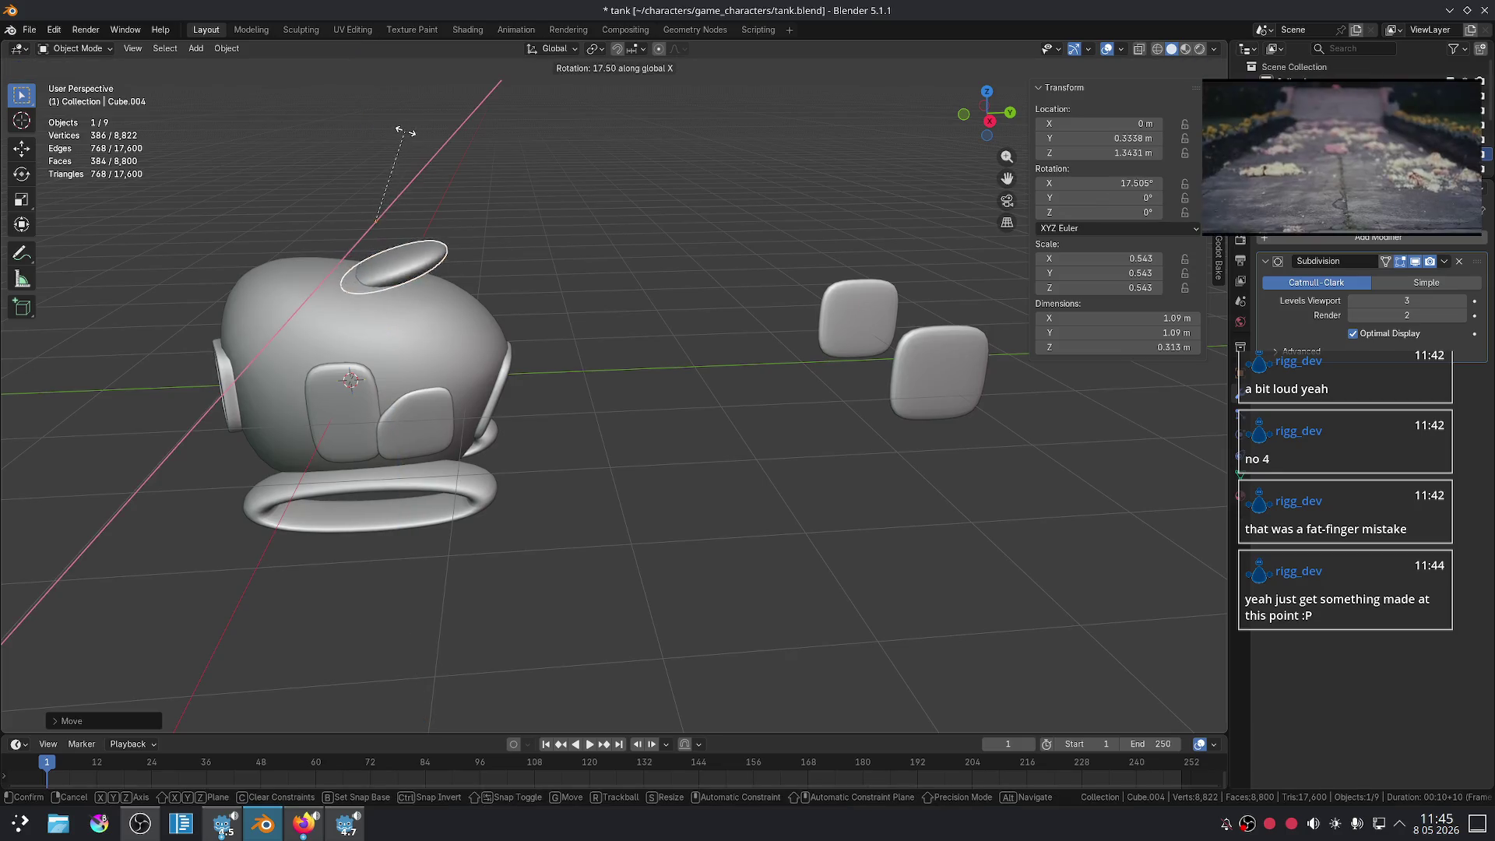
left_click(420, 178)
key("g")
key("z")
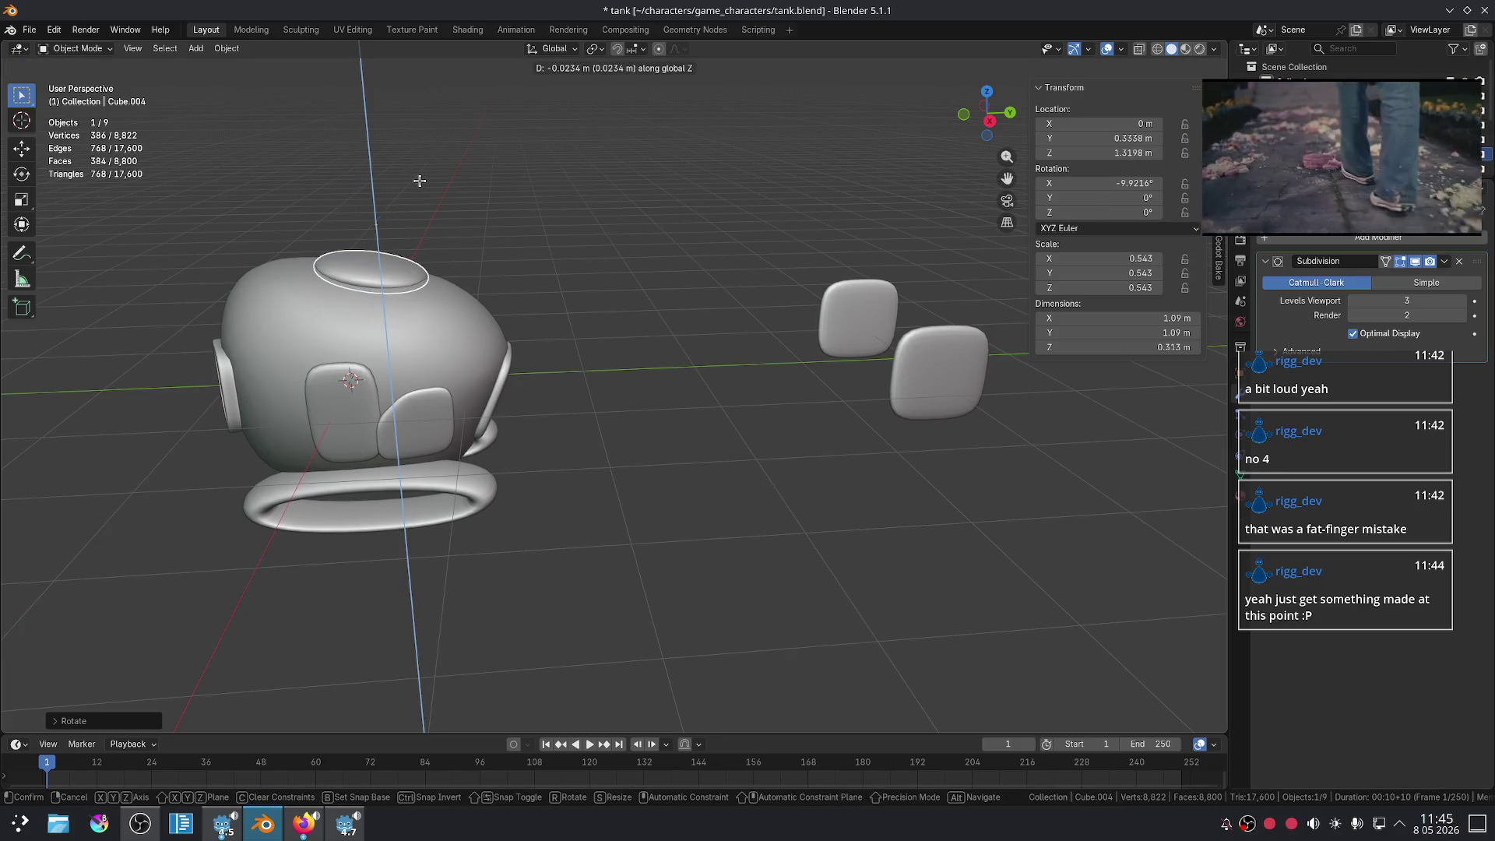
left_click(420, 180)
- Inspect the tank body's edges in Edit Mode from a higher viewing angle
left_click(478, 220)
middle_click_drag(477, 220, 545, 233)
scroll(764, 360, "up", 4)
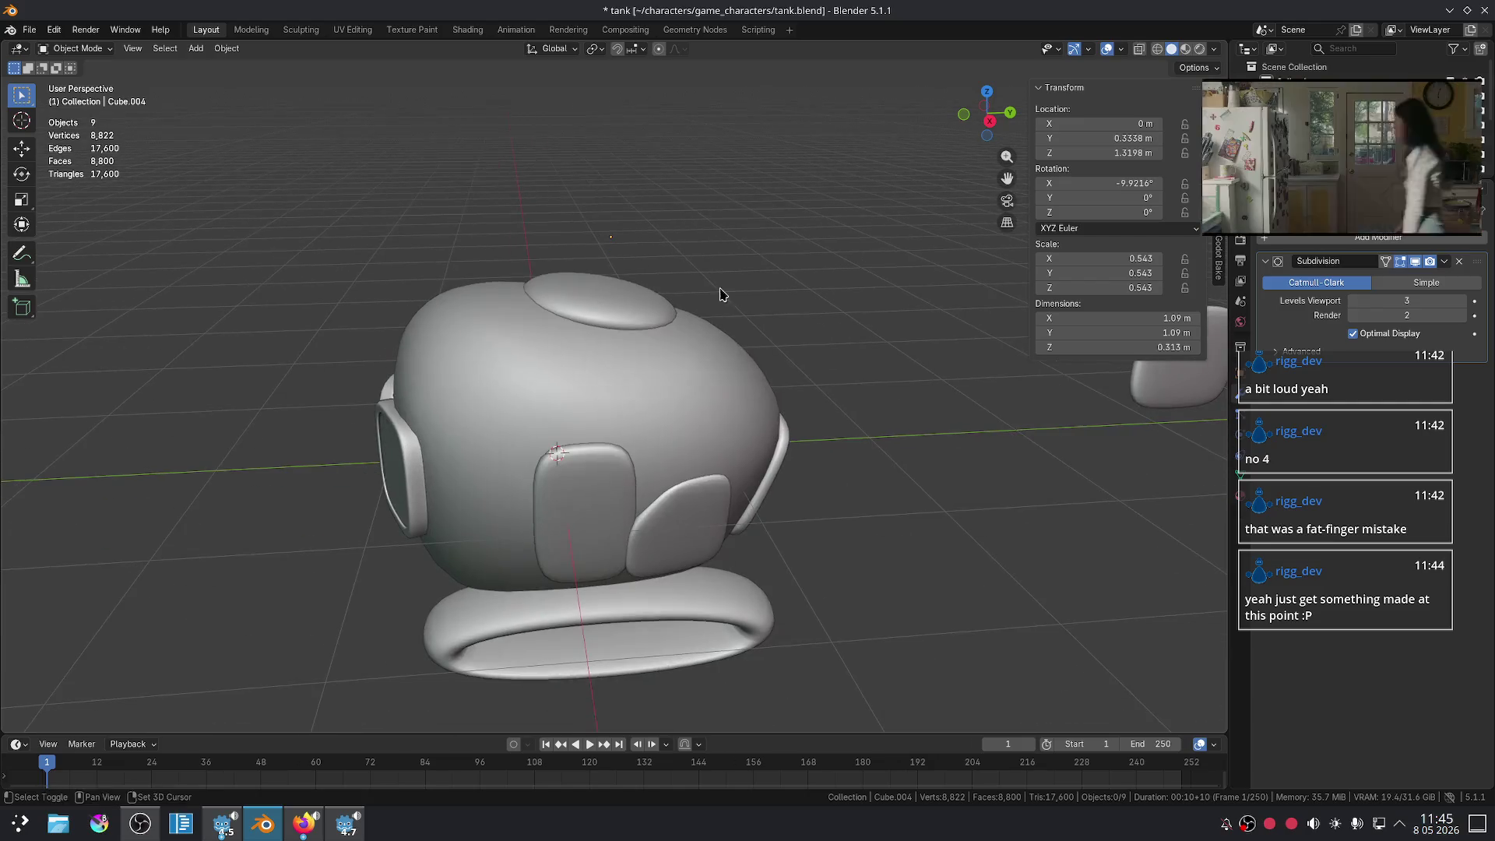
left_click(739, 389)
key("Tab")
key("2")
mouse_move(818, 374)
middle_mouse_down()
mouse_move(421, 314)
mouse_move(421, 333)
middle_mouse_up()
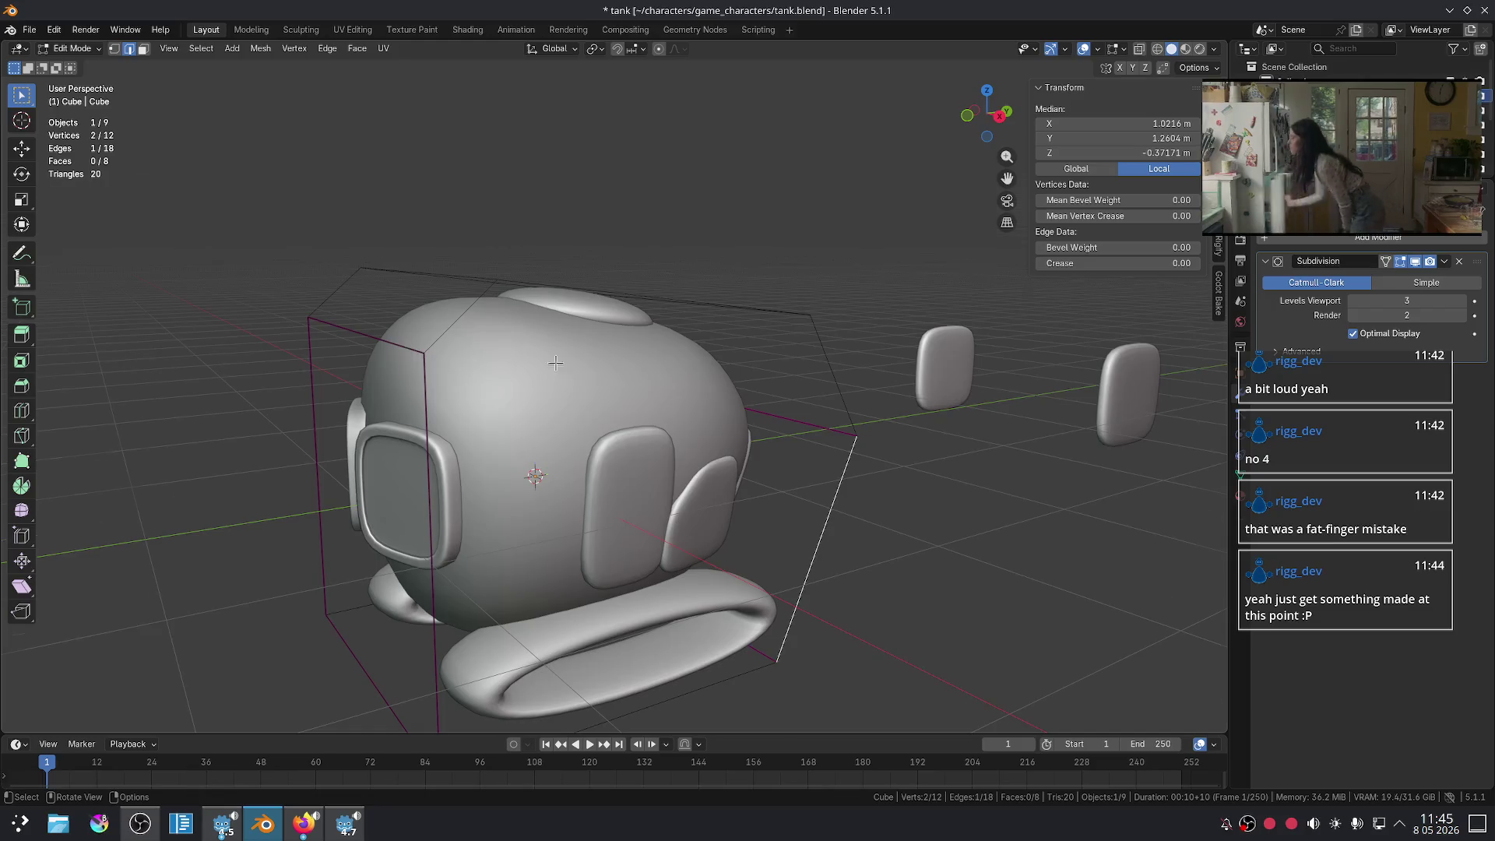
middle_click_drag(556, 363, 587, 281)
key("Tab")
- Raise the hatch vertically and set its origin to Center of Mass (Surface)
left_click(602, 301)
scroll(601, 301, "up", 2)
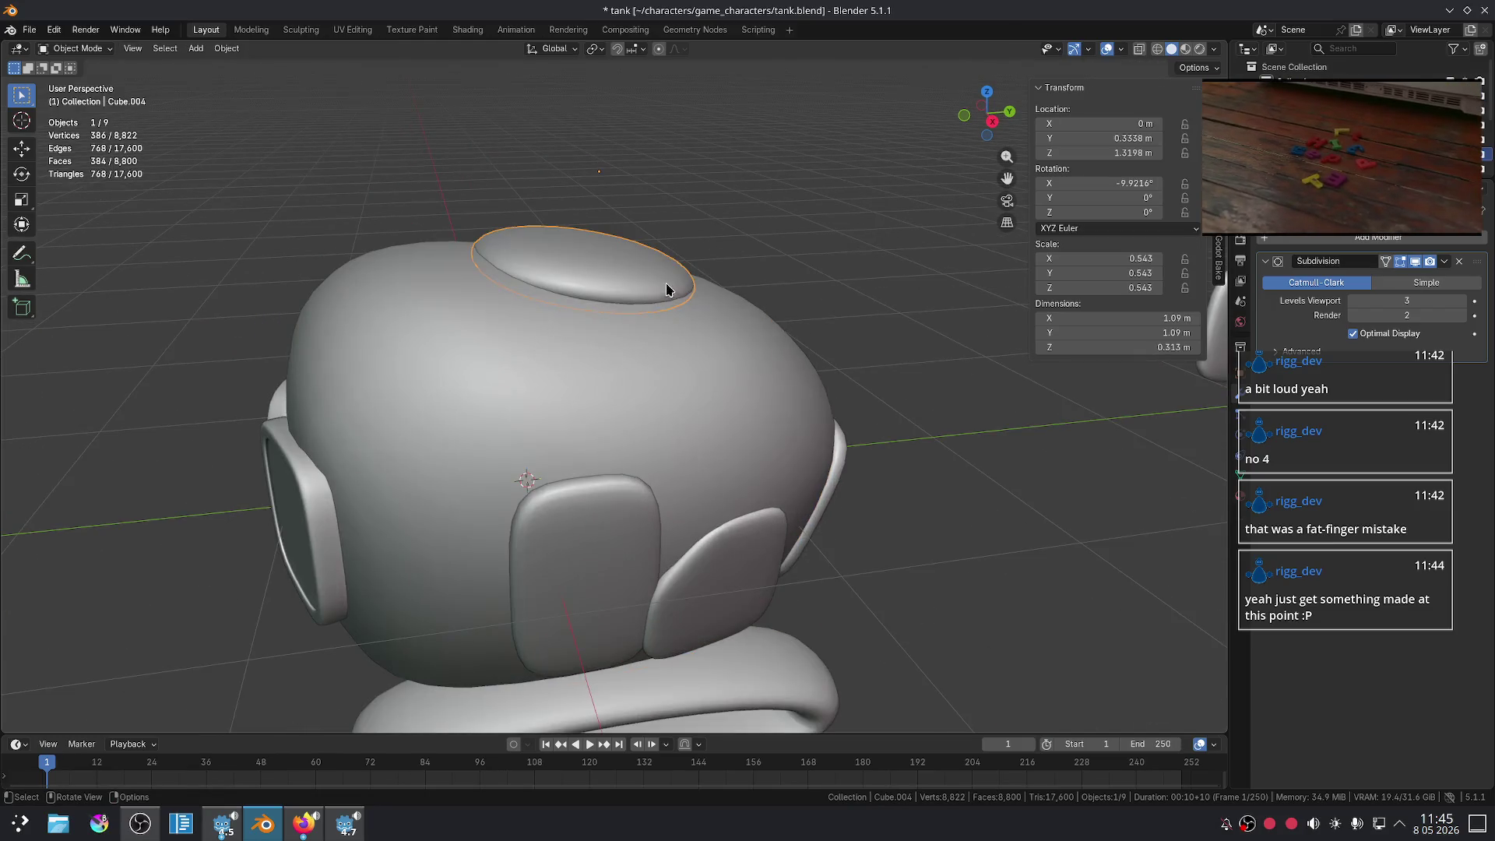
key("g")
key("z")
left_click(689, 232)
right_click(603, 249)
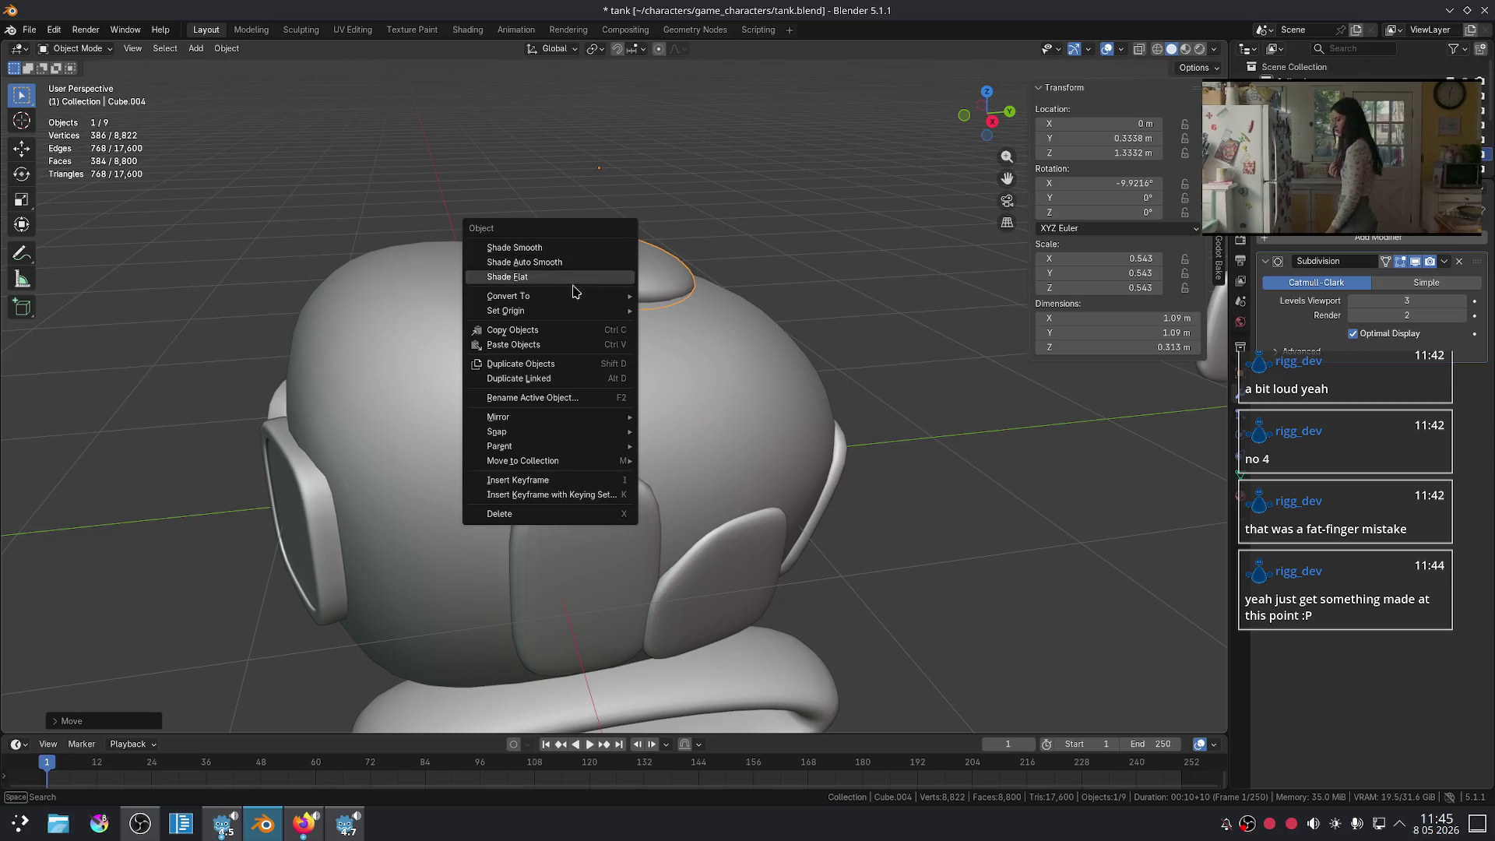
mouse_move(552, 310)
left_click(720, 358)
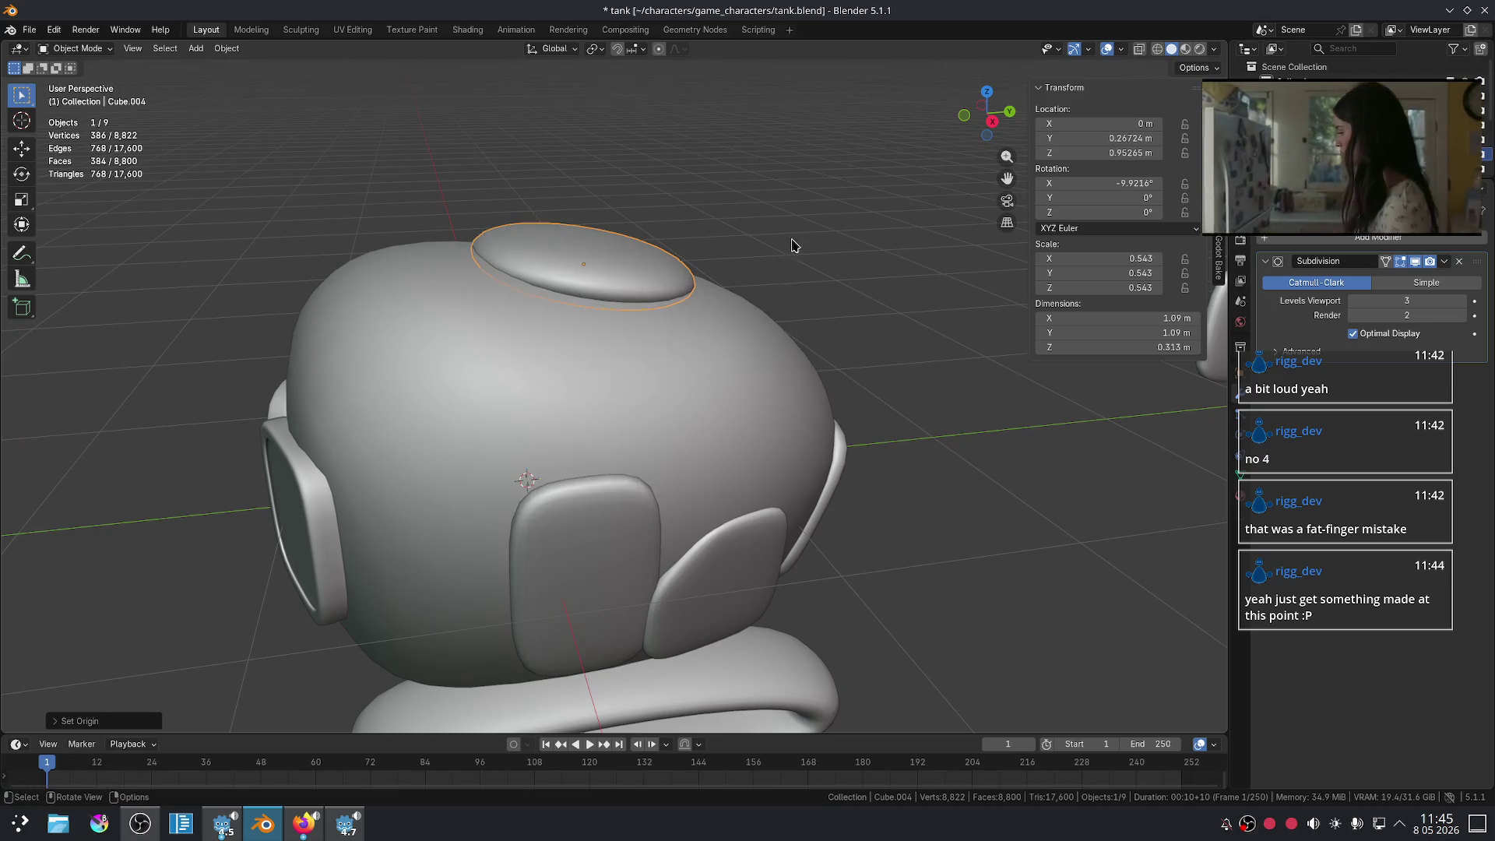
middle_click_drag(791, 241, 656, 287)
key("Tab")
- Extrude the hatch's top face in place, shrink it inward, and extrude it upward
key("e")
key("Escape")
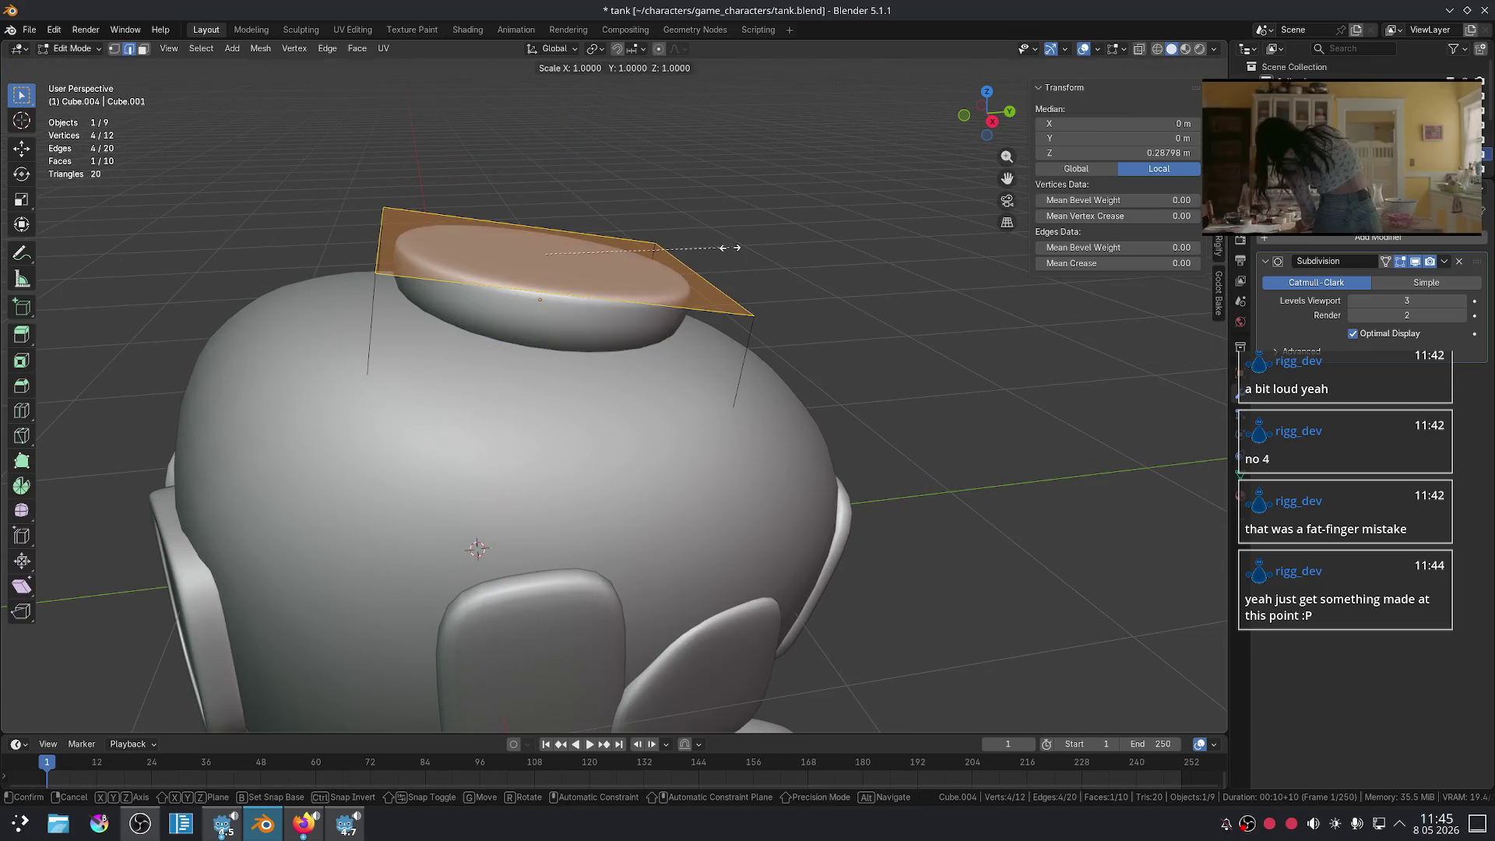
key("s")
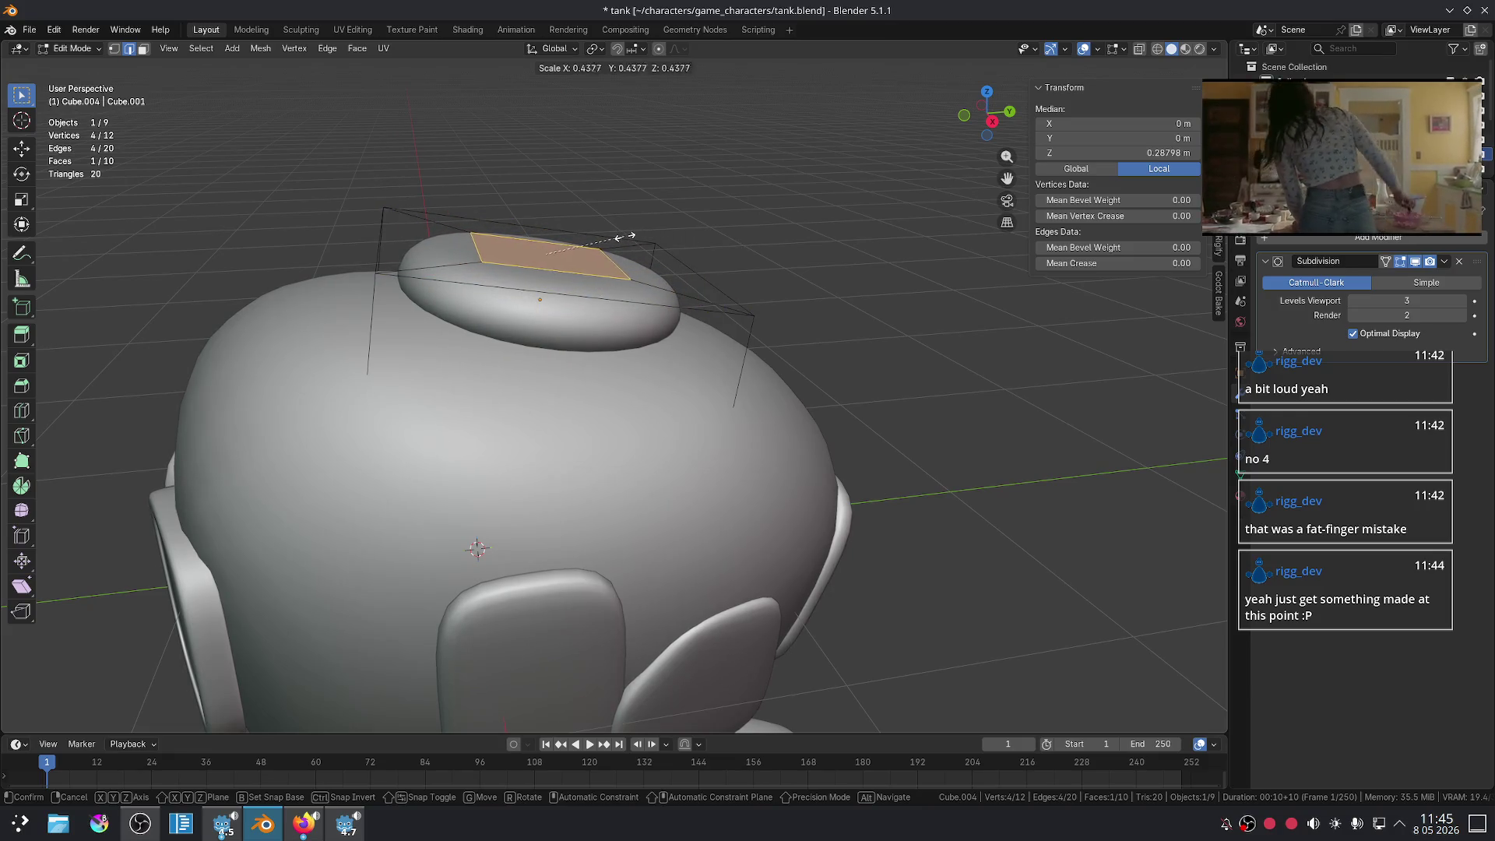
left_click(621, 236)
key("e")
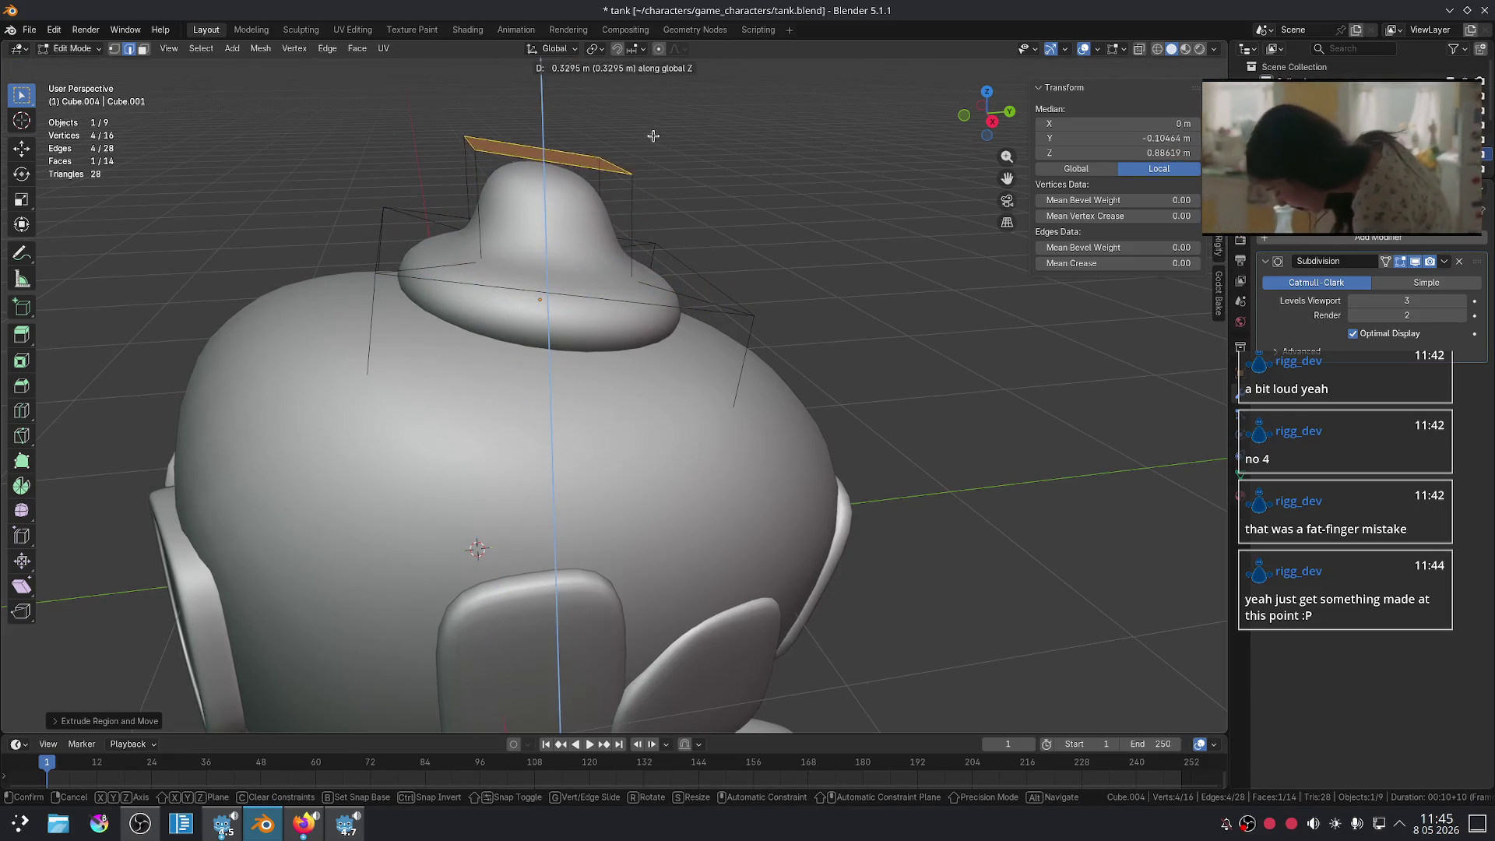
left_click(654, 130)
- Redo the knob's upward extrusion and apply an edge crease
key("ctrl+z")
key("e")
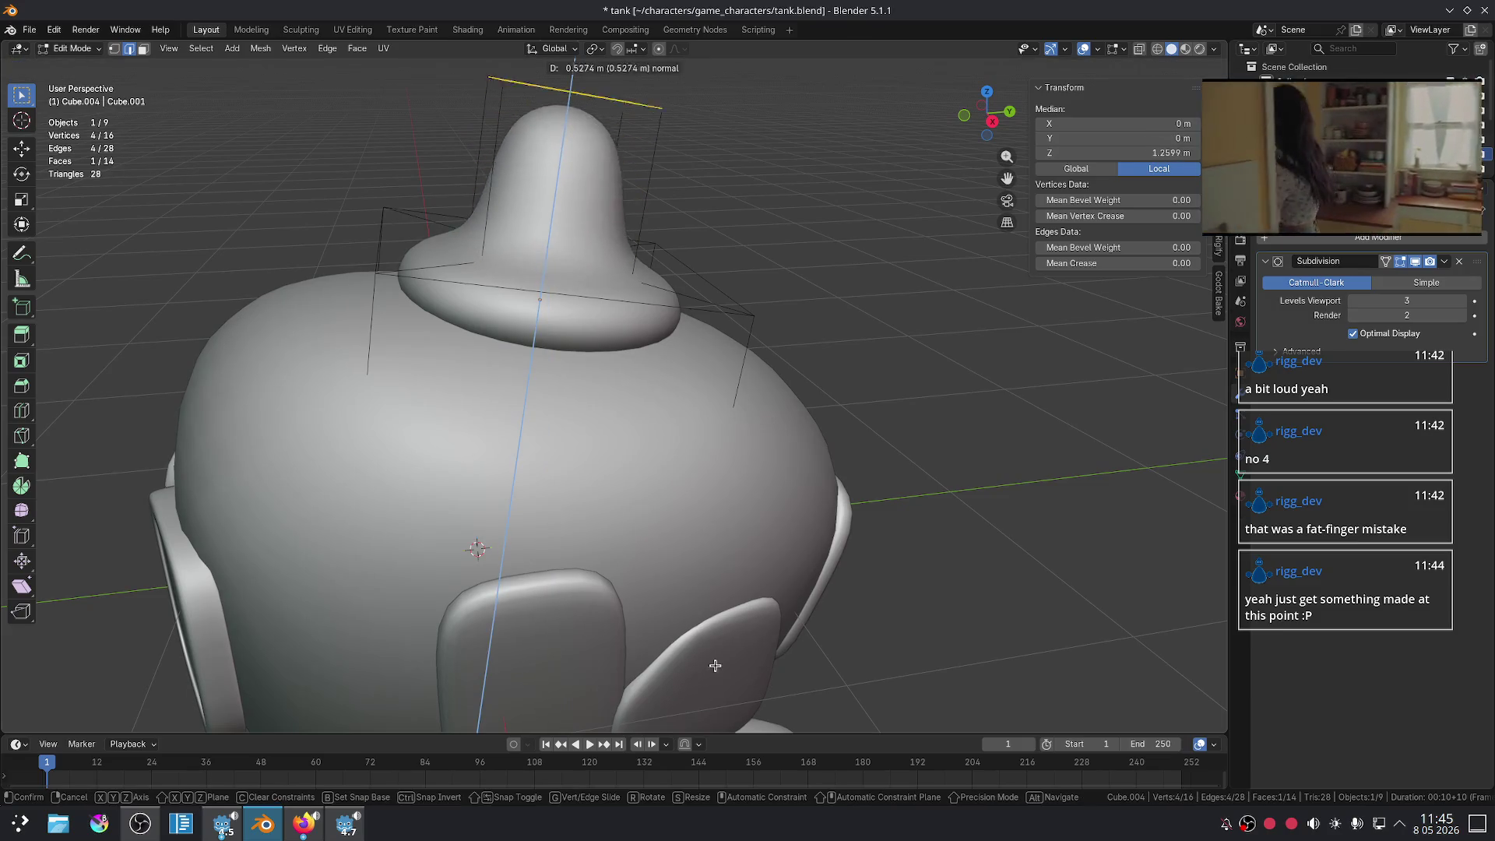
left_click(729, 627)
scroll(730, 627, "down", 3)
scroll(730, 626, "up", 2)
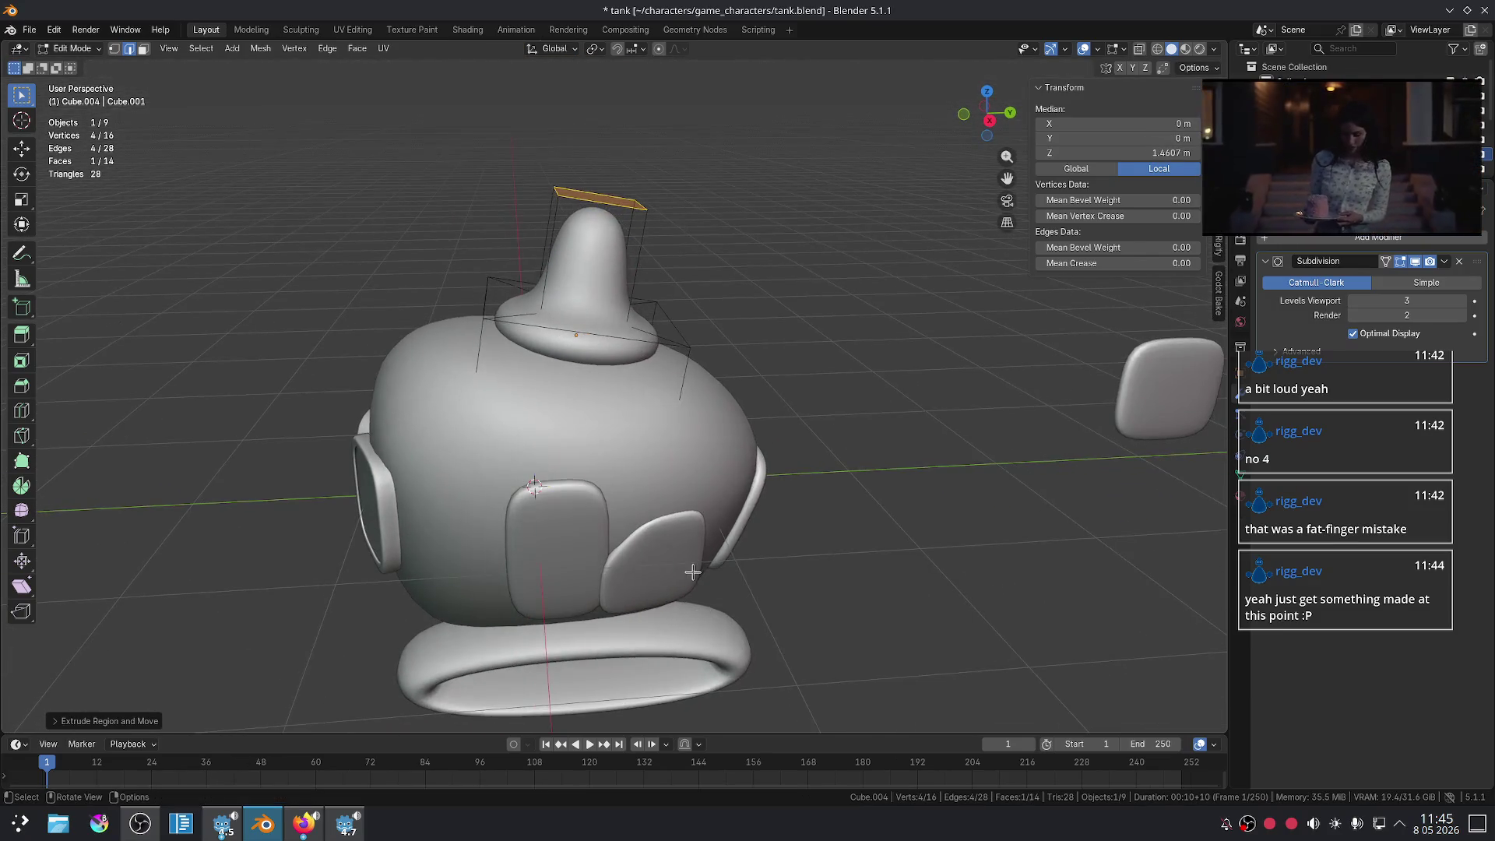
scroll(580, 448, "up", 2)
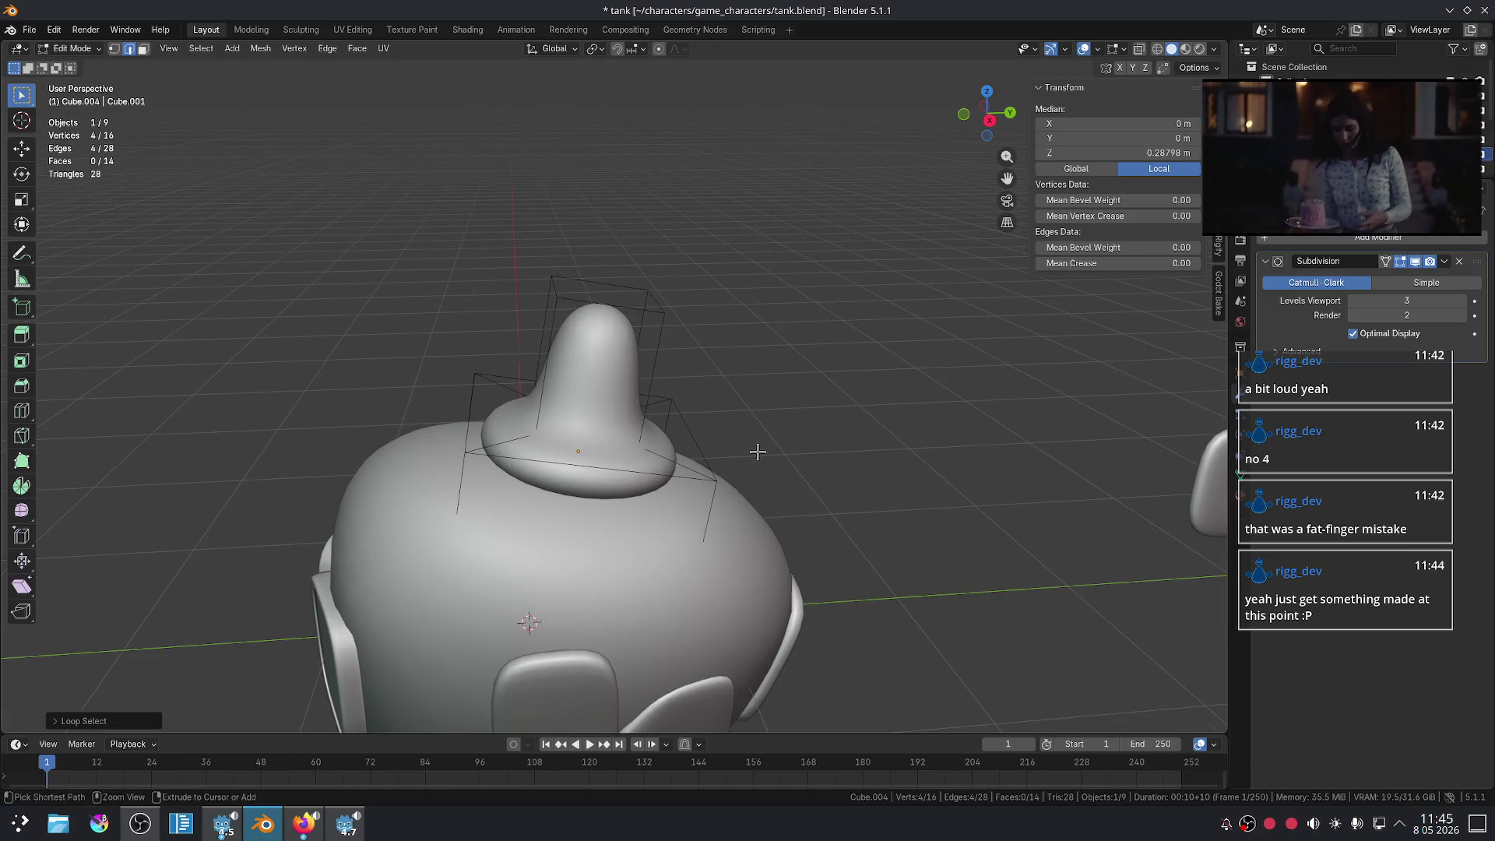
key("shift+e")
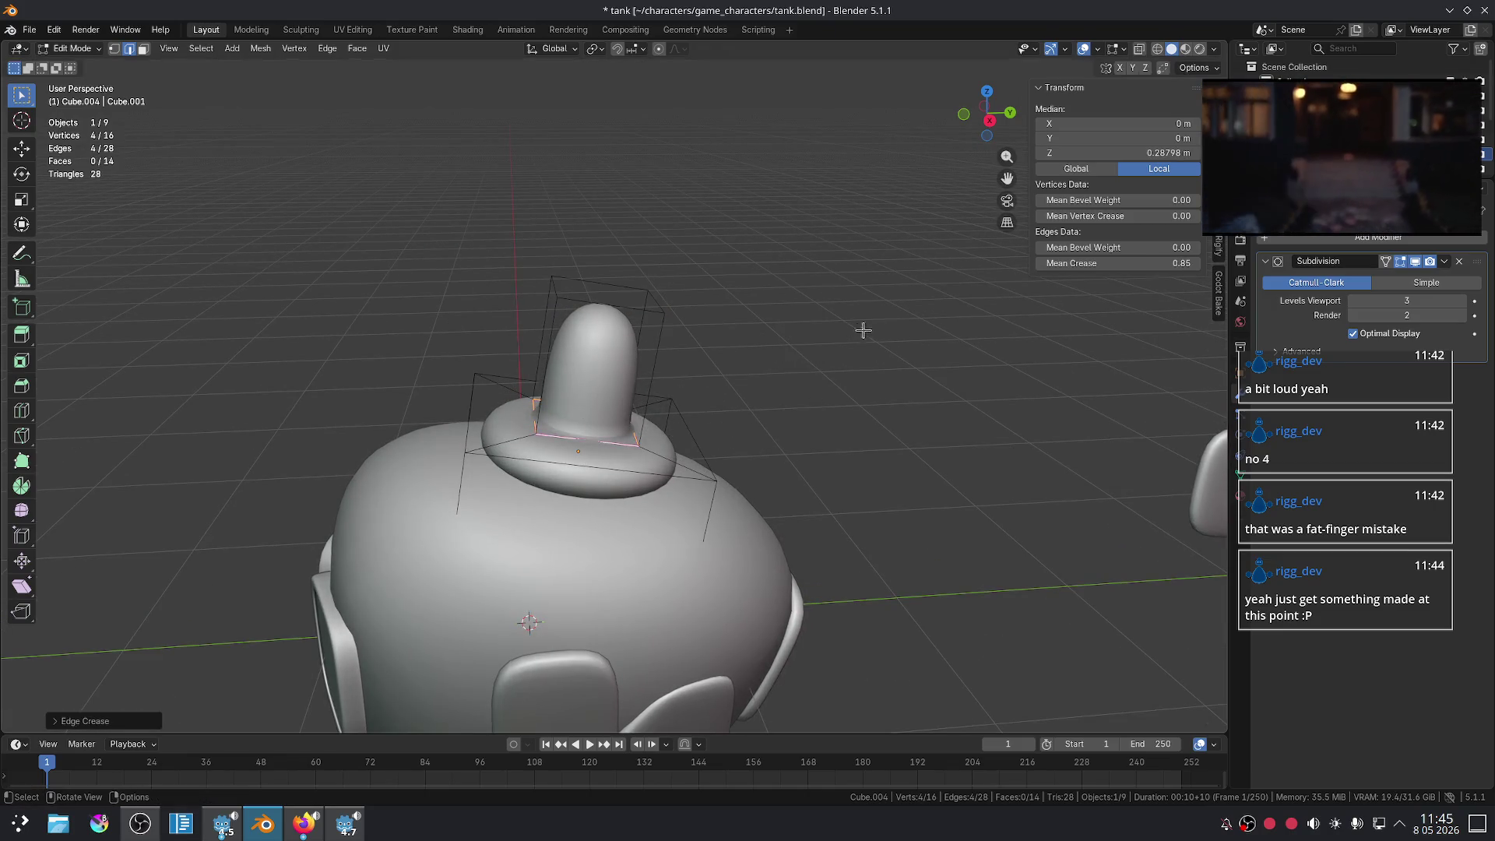
scroll(677, 387, "up", 3)
- Scale the knob's upper ring inward with Z excluded, making the knob slimmer
key("a")
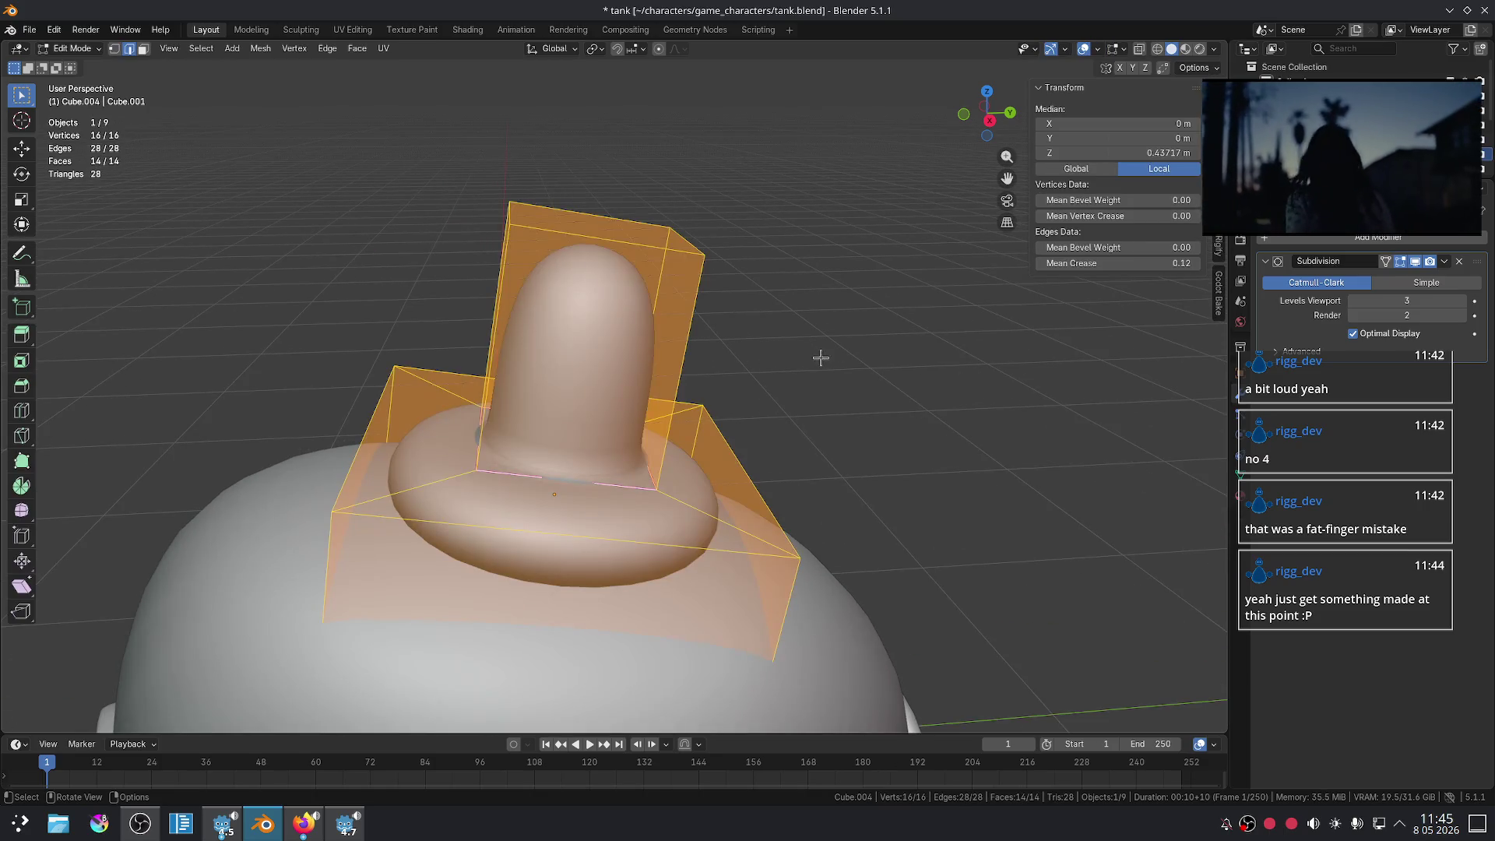
key("3")
left_click(669, 332, "alt")
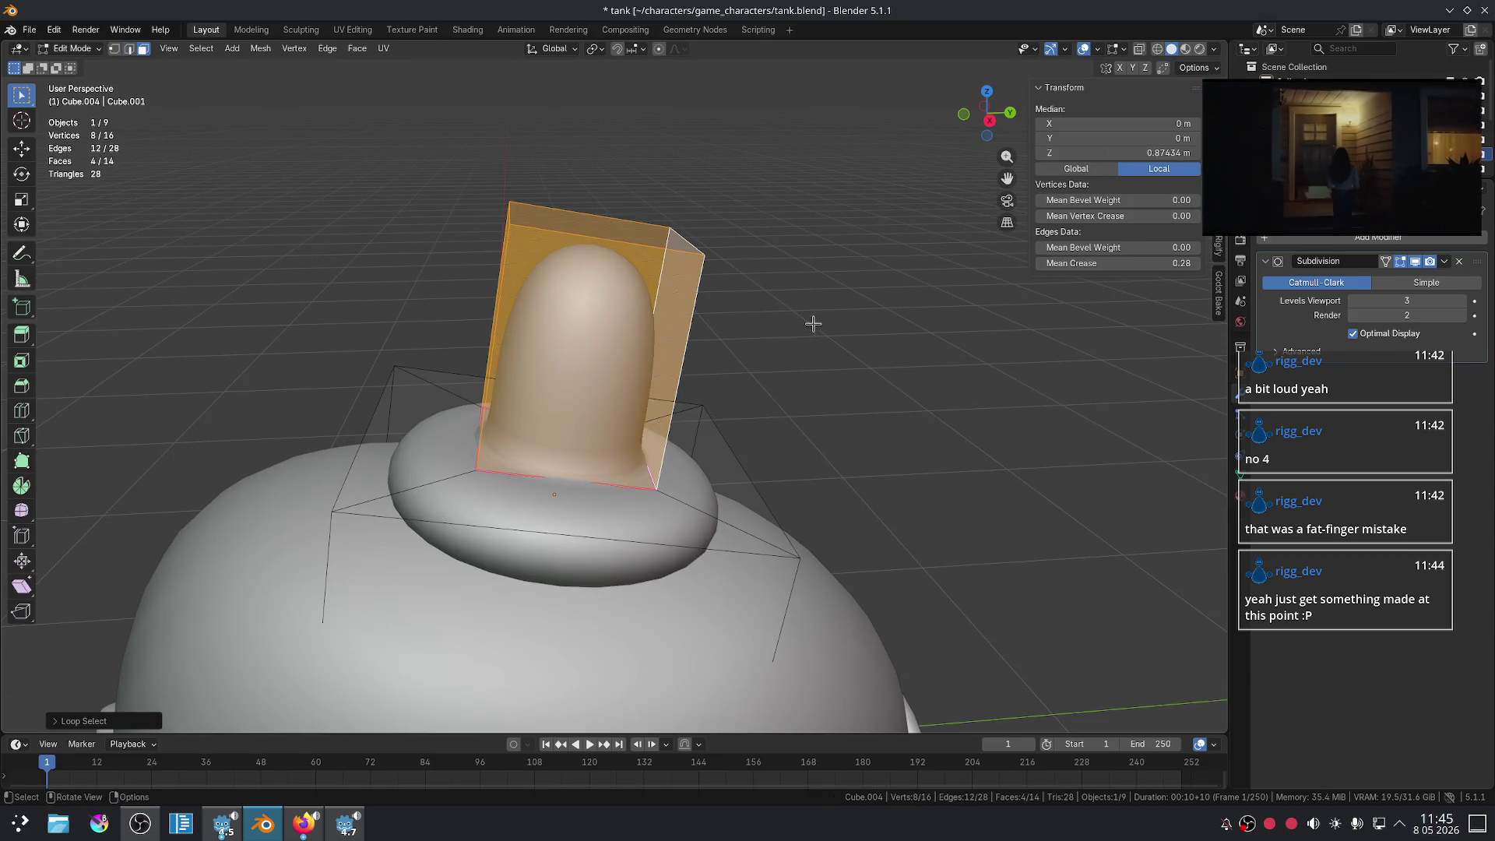
key("s")
key("shift+z")
key("z")
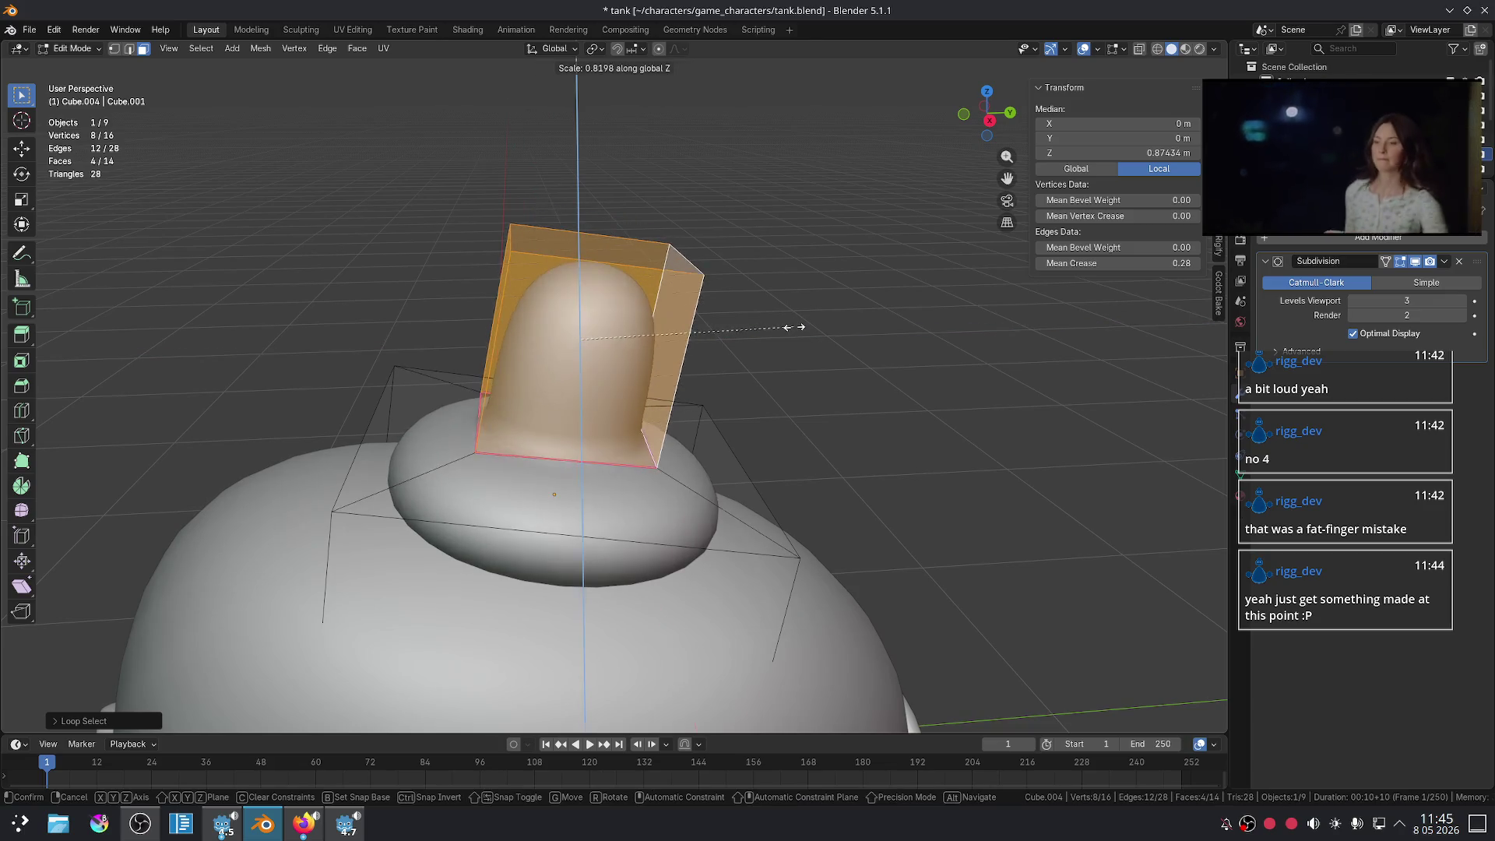
key("shift+z")
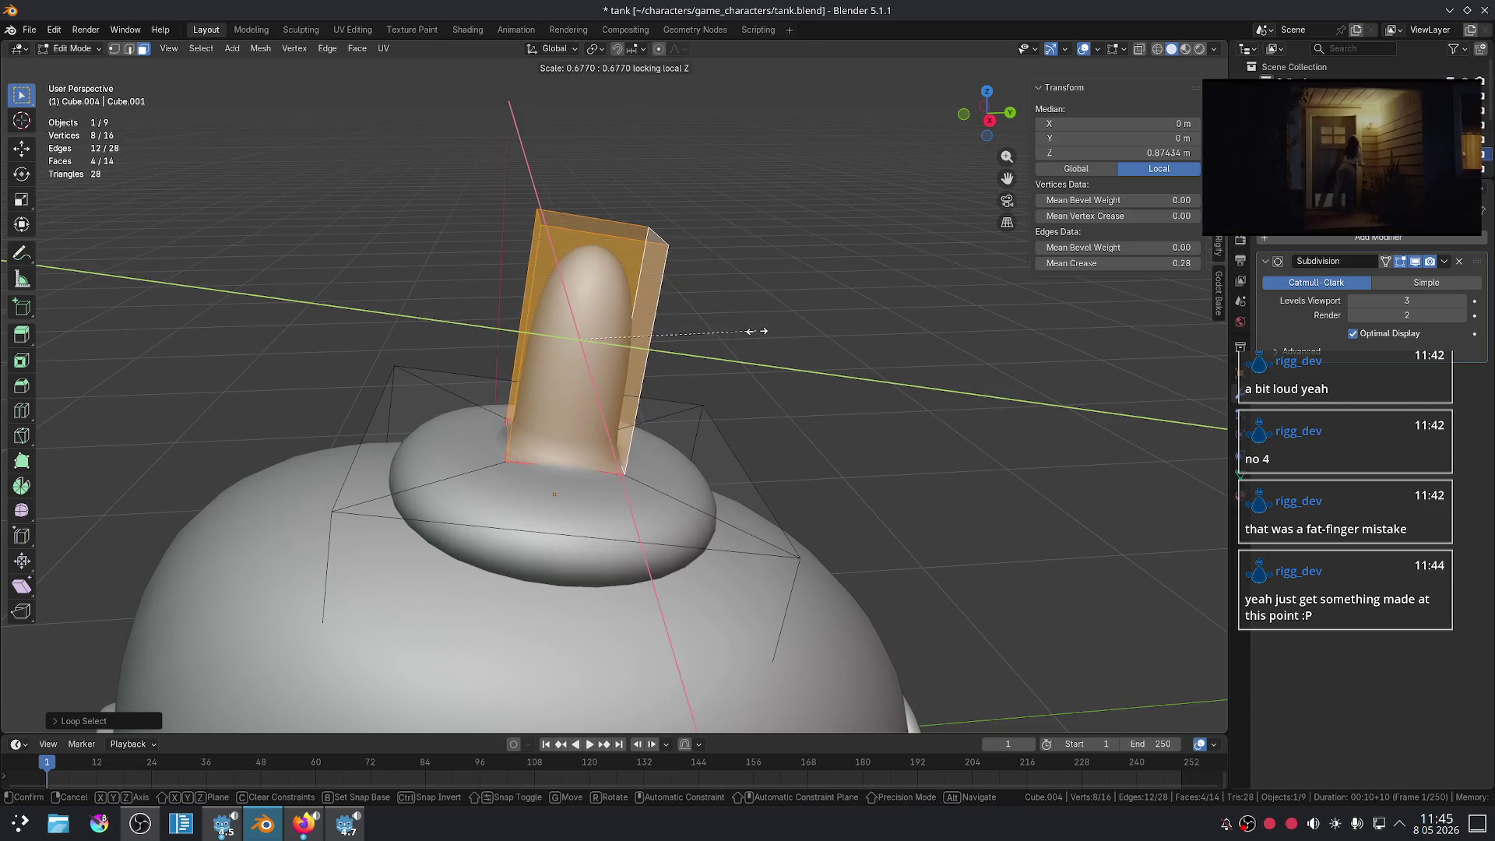
left_click(757, 330)
left_click(834, 347)
mouse_move(834, 347)
middle_mouse_down()
mouse_move(686, 328)
mouse_move(730, 327)
mouse_move(778, 360)
mouse_move(754, 354)
mouse_move(736, 501)
middle_mouse_up()
scroll(730, 327, "up", 2)
left_click(611, 317)
- Scale the whole ring-and-knob mesh down, then reduce its height slightly along Z
key("Tab")
key("Tab")
key("Tab")
key("Tab")
key("a")
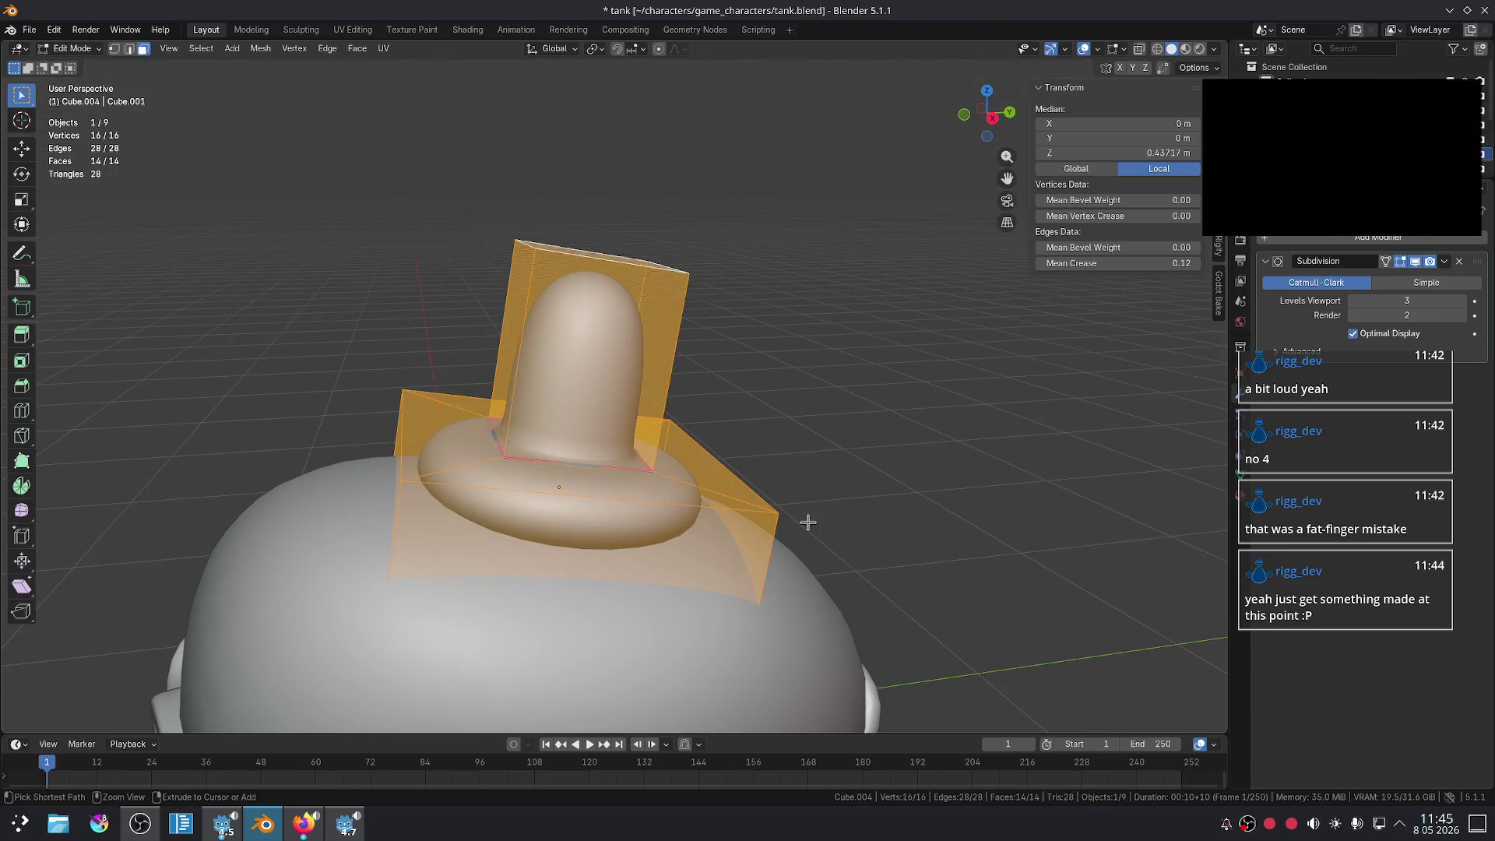
middle_click_drag(767, 510, 851, 484)
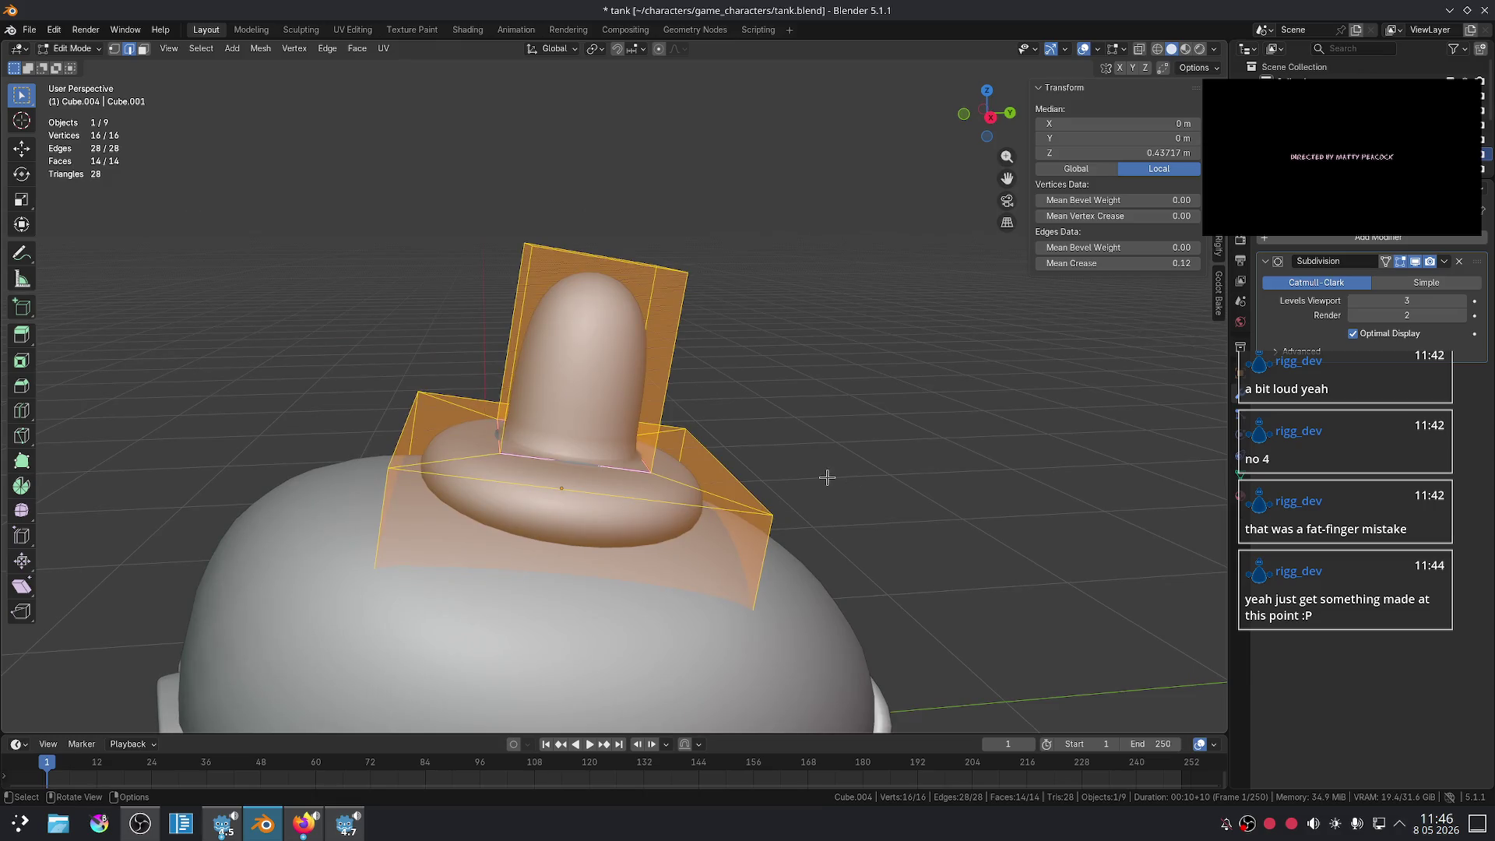
key("s")
left_click(810, 447)
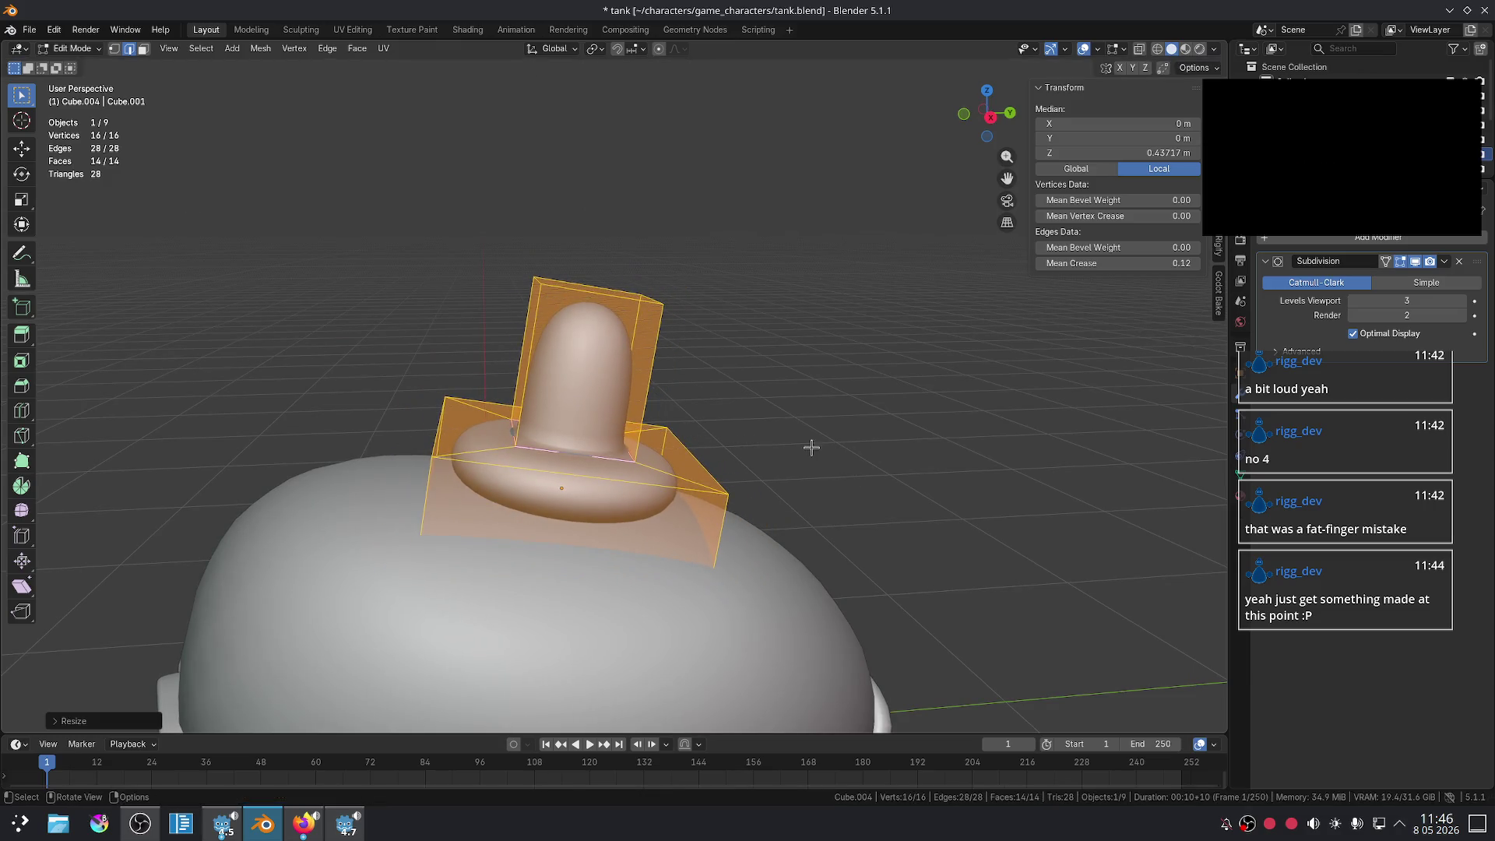
key("s")
key("z")
left_click(812, 444)
key("Tab")
left_click(644, 417)
scroll(632, 440, "up", 2)
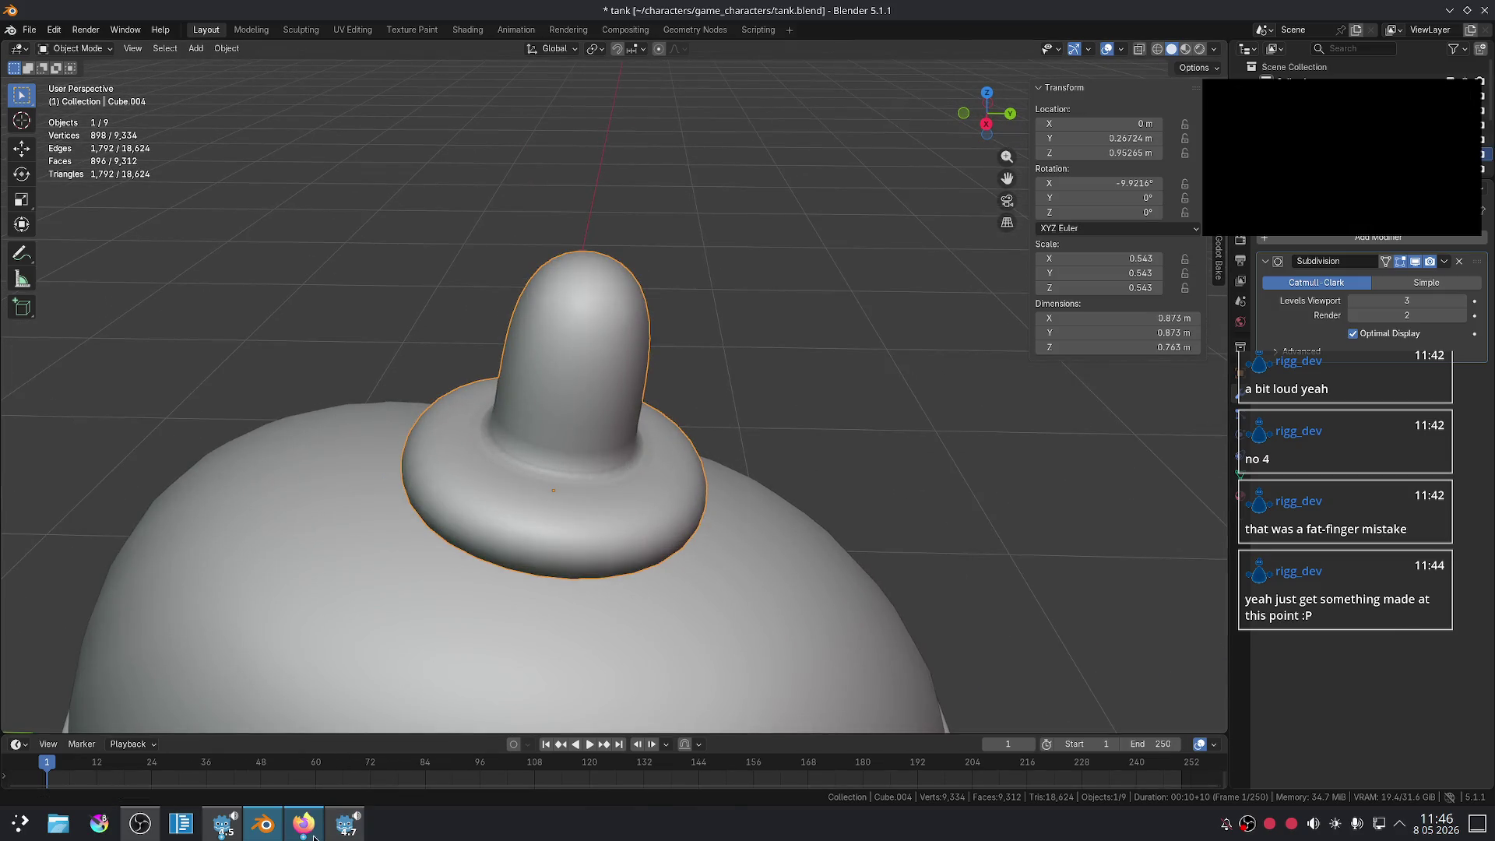
- Check the turret reference images in the browser, then return to the tank model
left_click(313, 834)
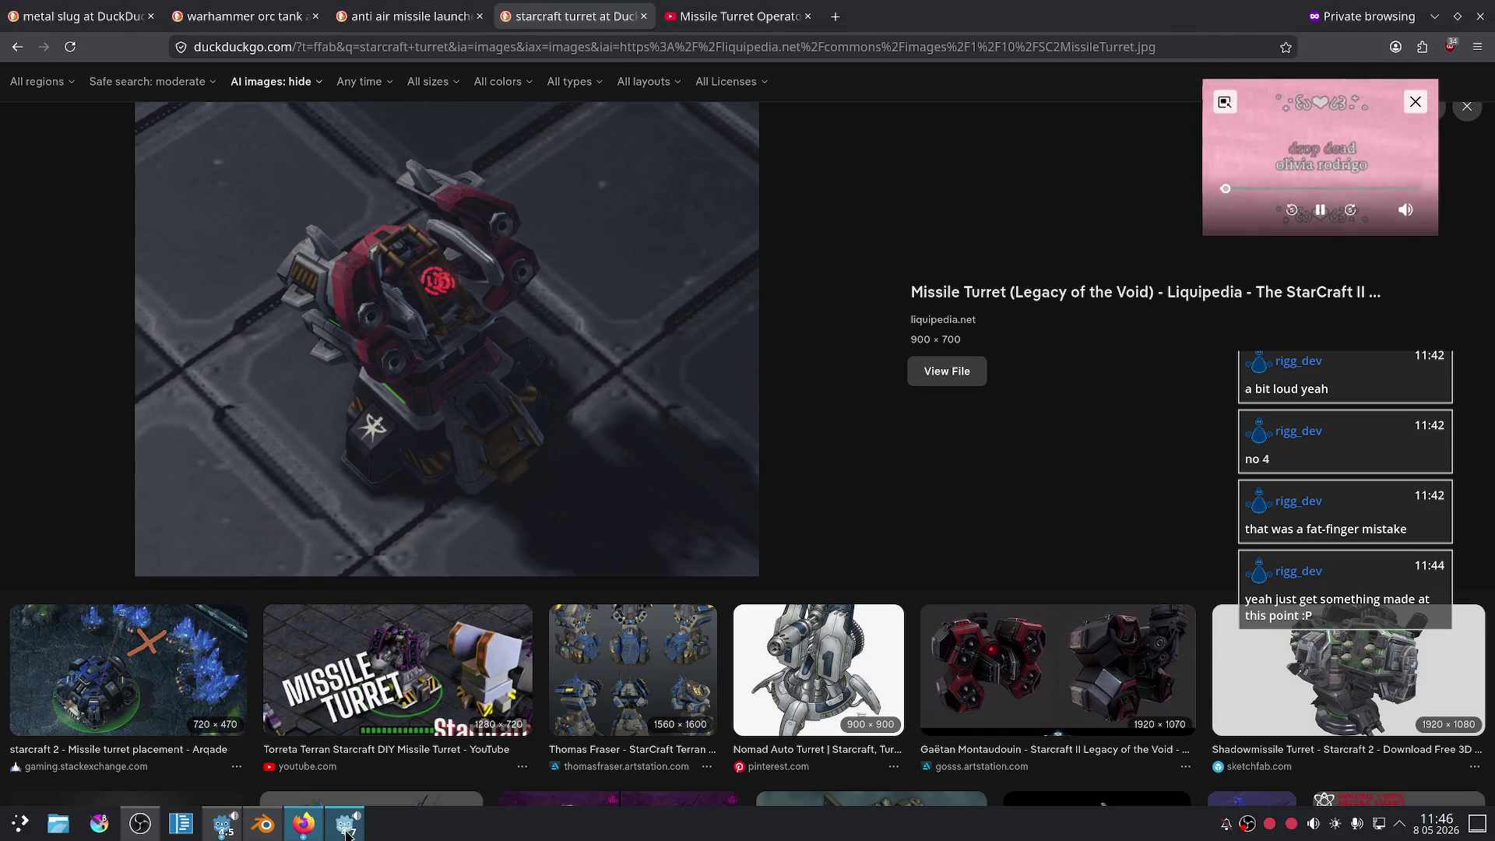
left_click(346, 831)
left_click(313, 833)
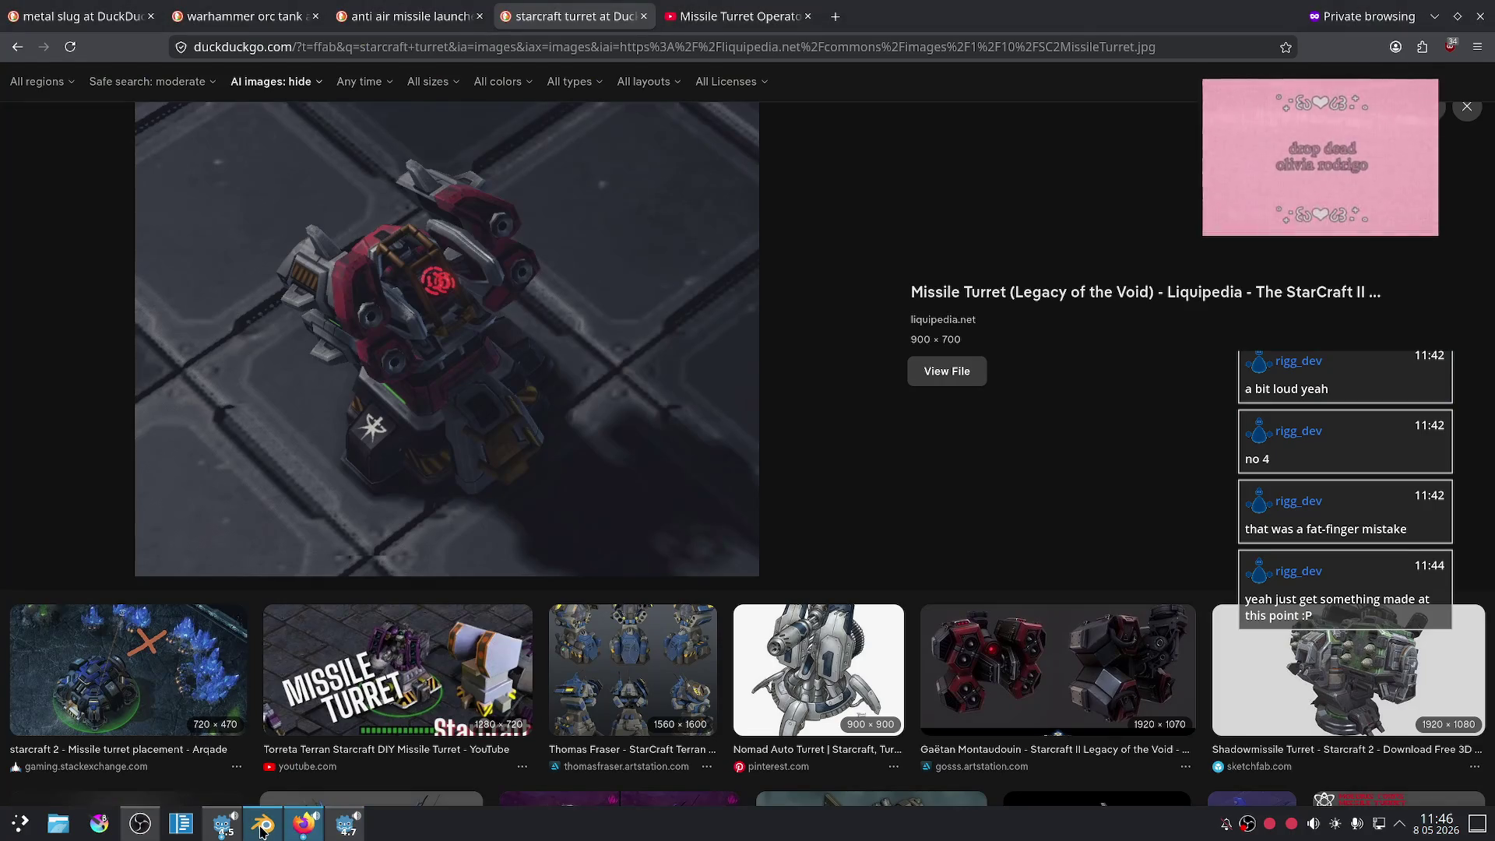
left_click(262, 831)
scroll(606, 327, "down", 3)
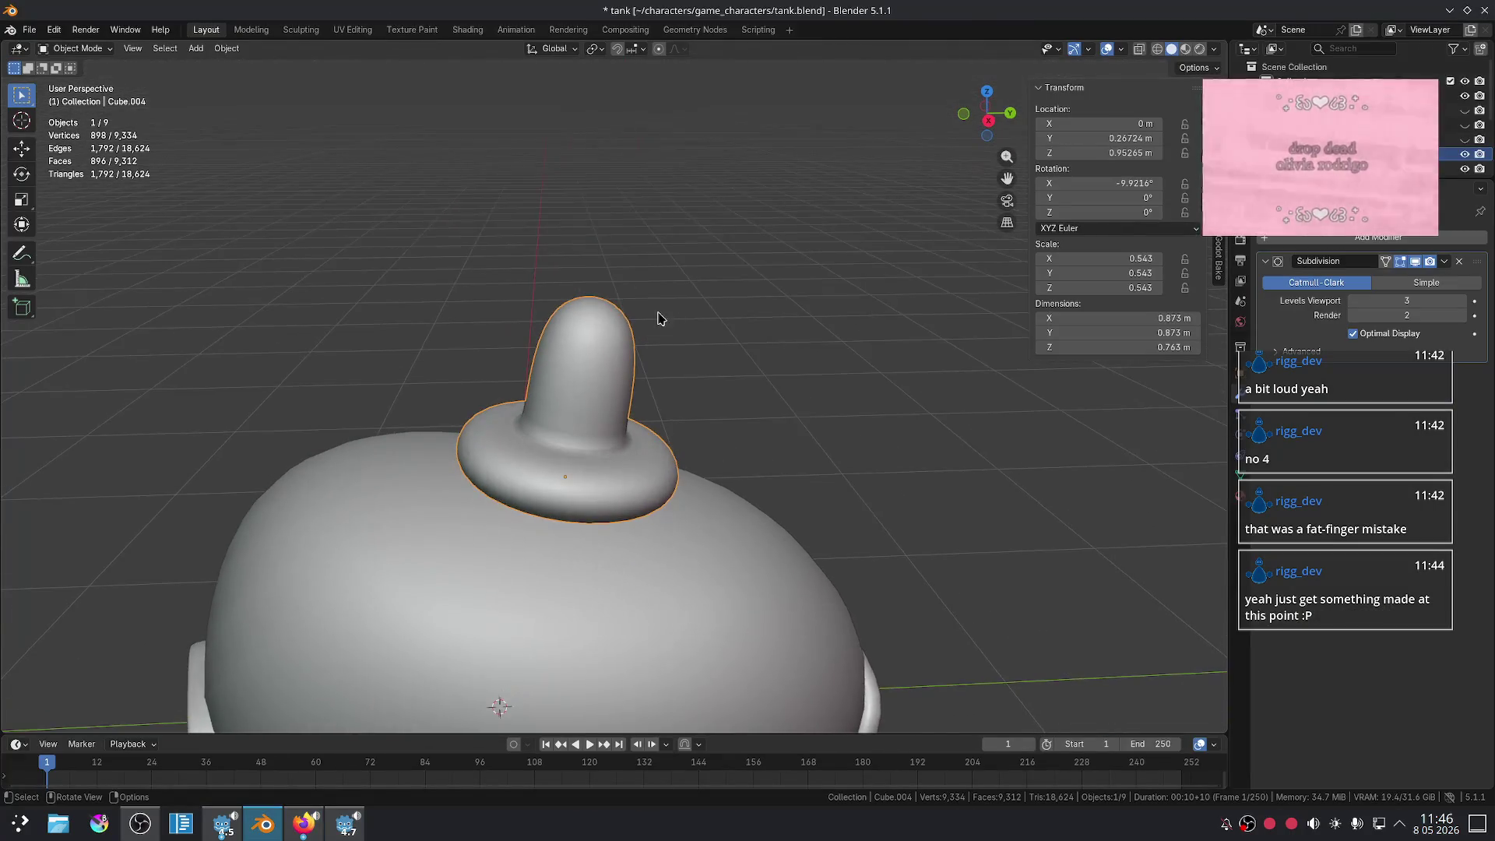
- Raise the knob's top face along its own vertical axis
key("Tab")
scroll(631, 280, "up", 3)
left_click(625, 256)
key("e")
left_click(771, 244)
key("s")
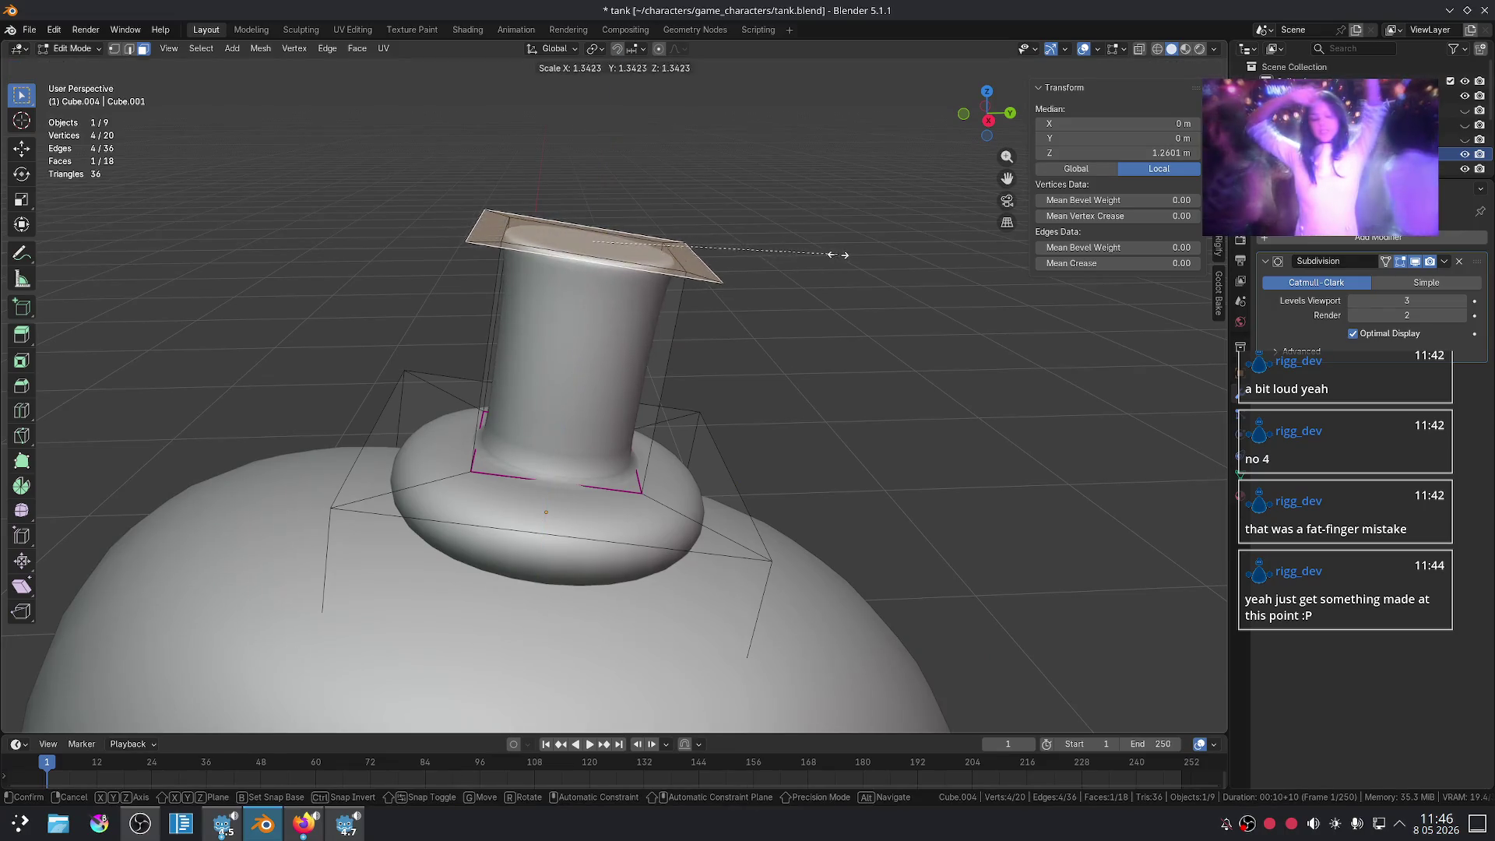
key("Escape")
key("ctrl+z")
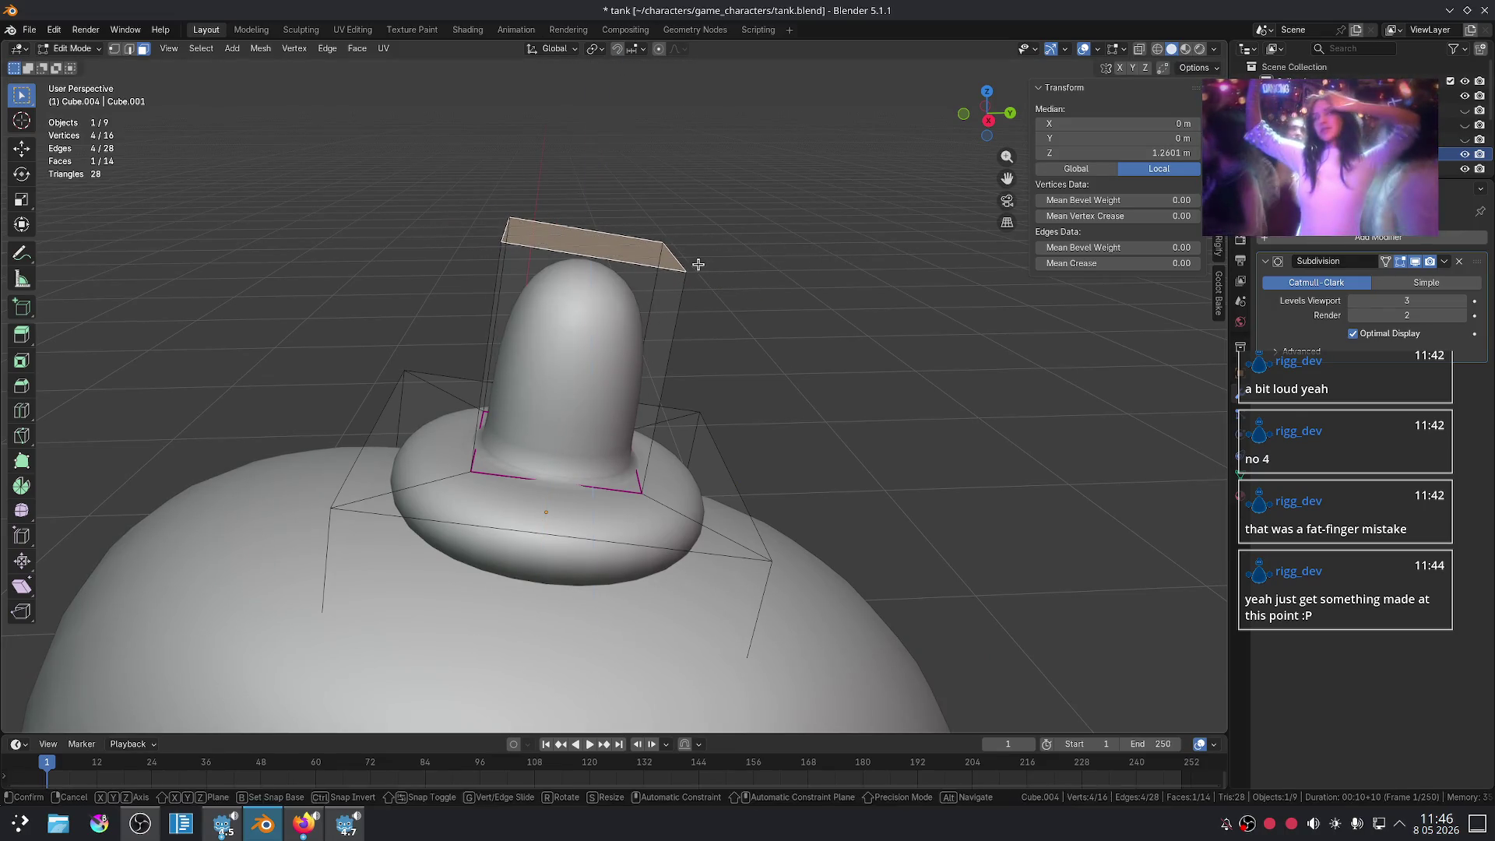
key("g")
key("z")
key("z")
left_click(672, 332)
- Extrude a neck, widen the top face, then extrude again to form the head
key("e")
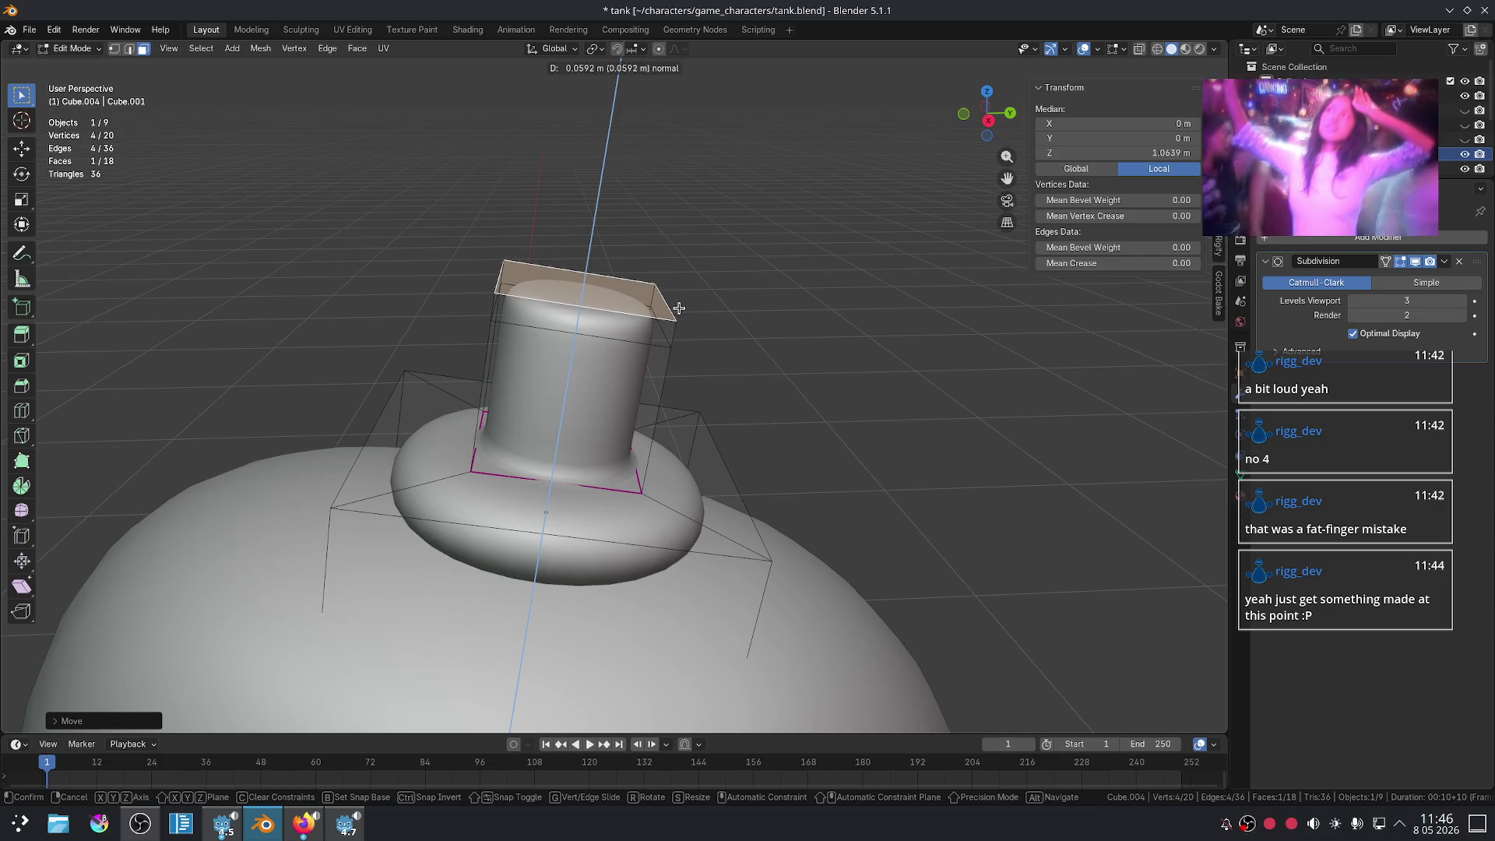
left_click(682, 299)
key("s")
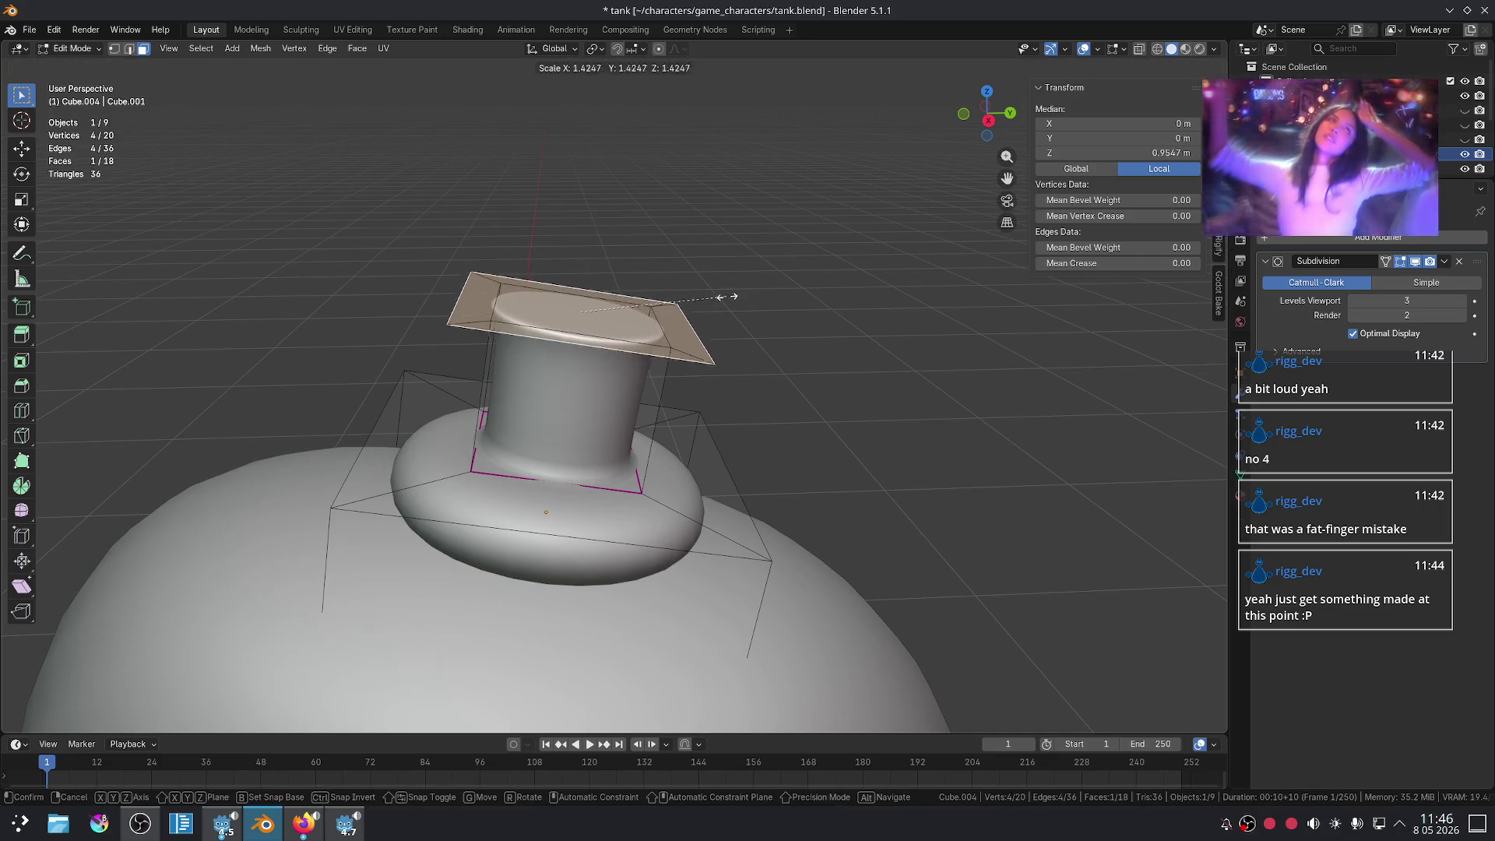
left_click(732, 299)
key("e")
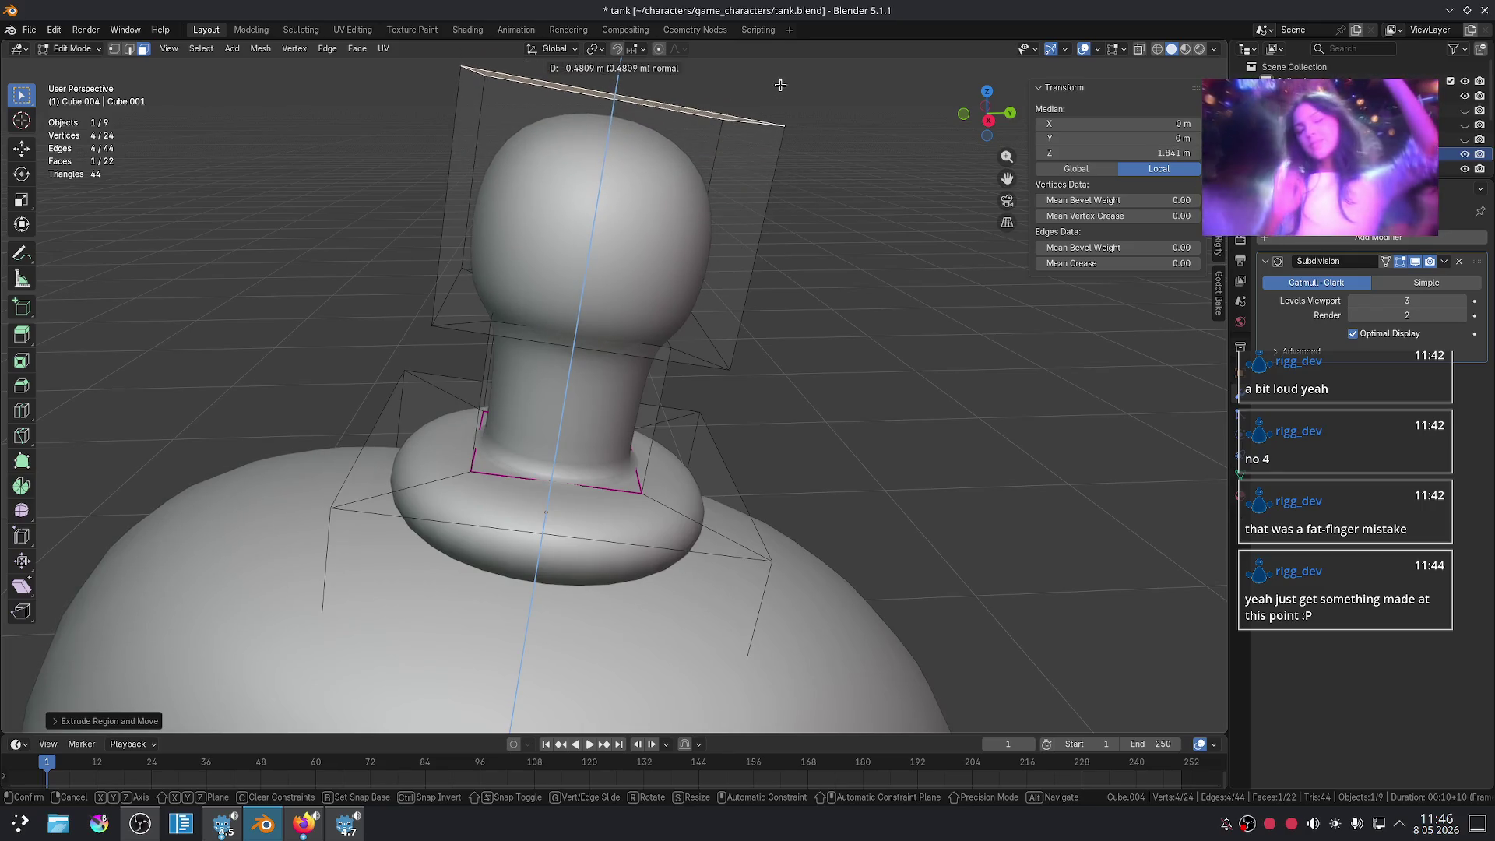
left_click(780, 84)
- Crease the edge loop where the neck meets the head to about 0.48
middle_click_drag(829, 283, 811, 250)
scroll(806, 250, "up", 5)
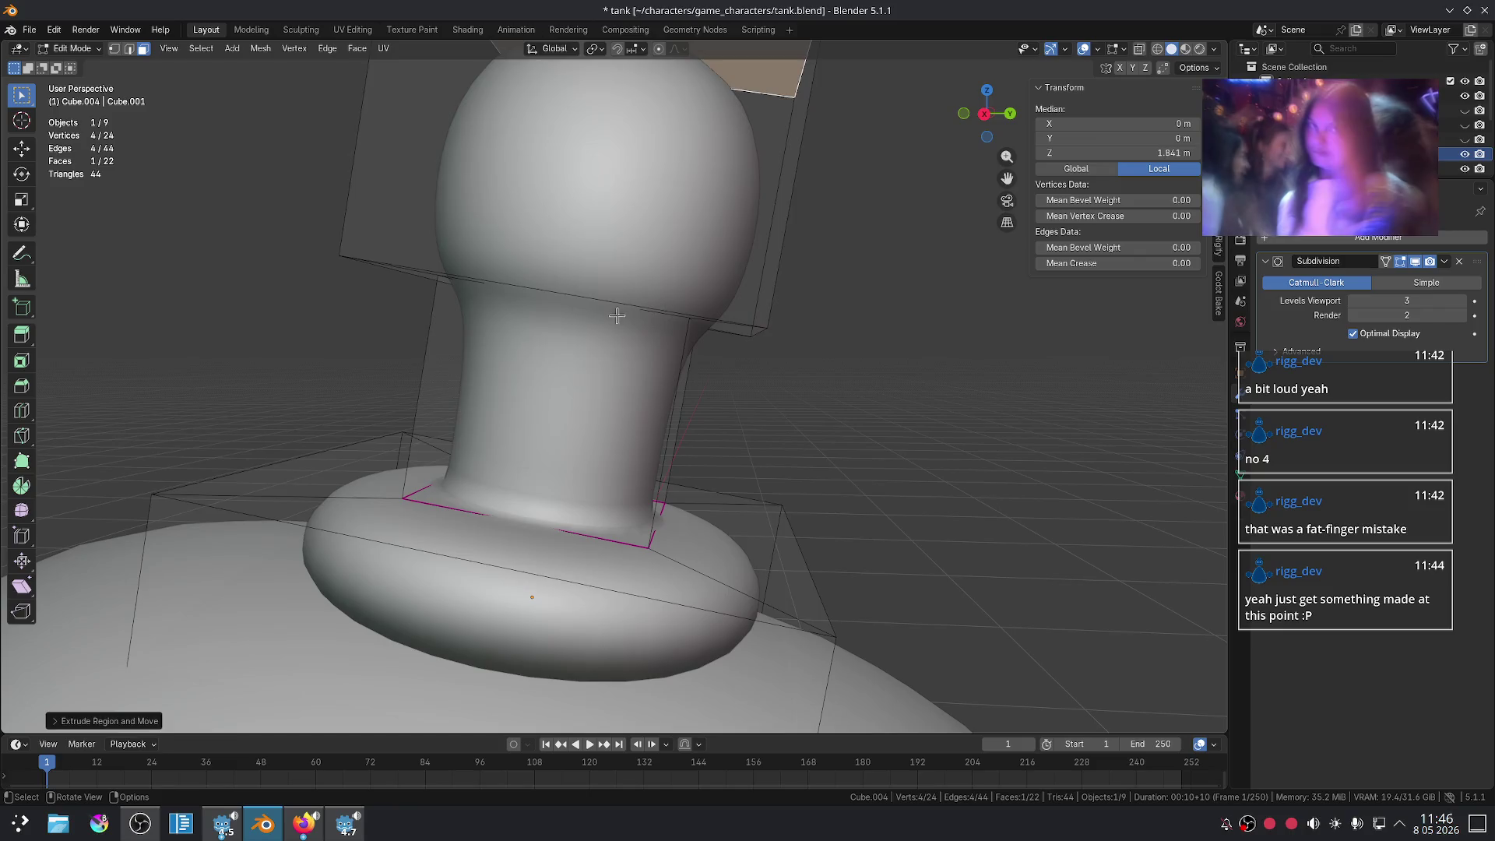
middle_click_drag(617, 315, 618, 324)
key("2")
left_click(614, 319, "alt")
key("ctrl+e")
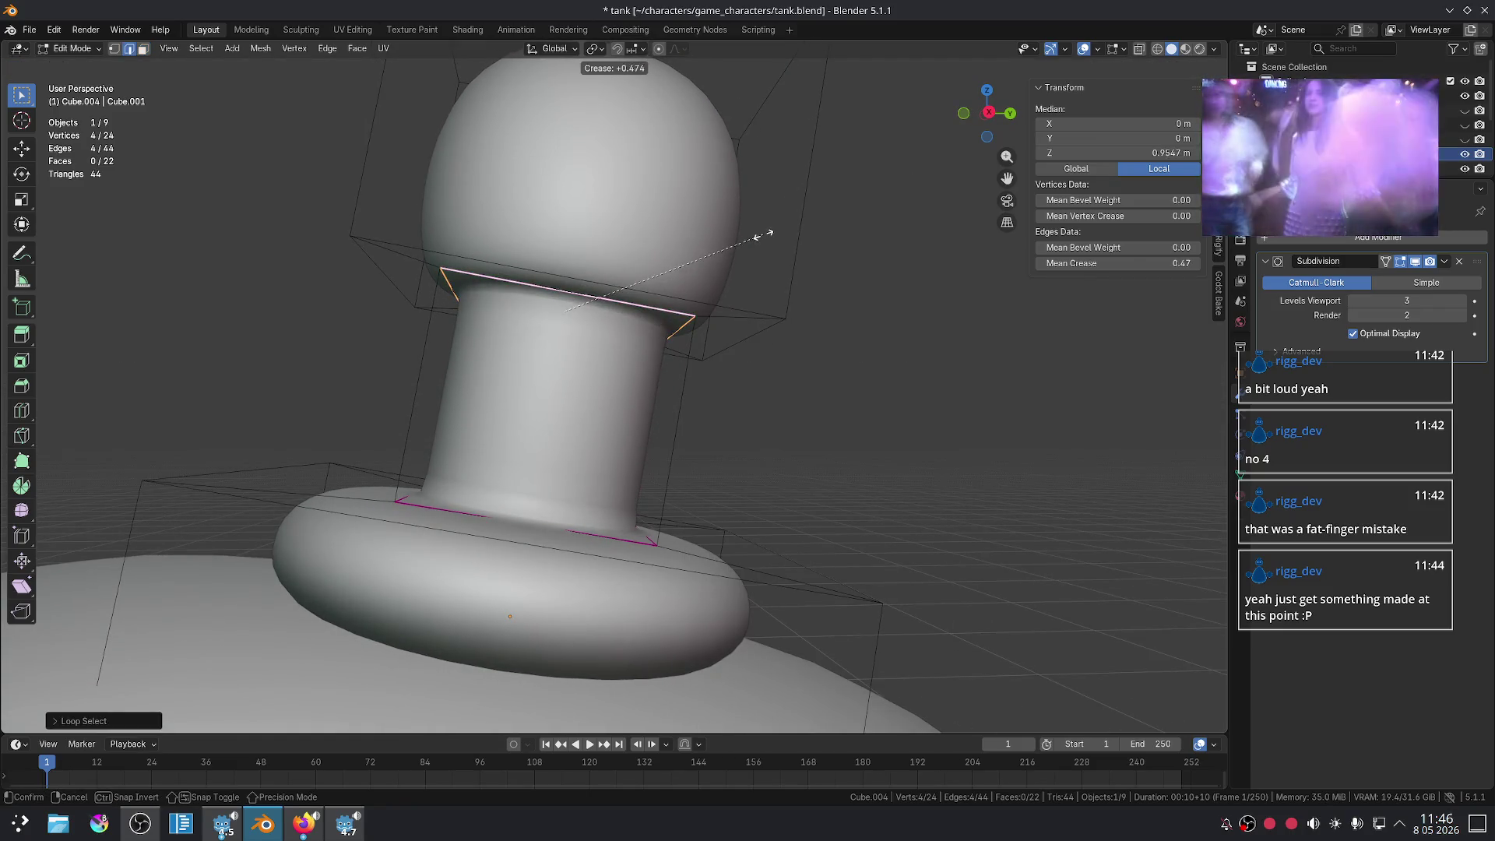
key("shift+e")
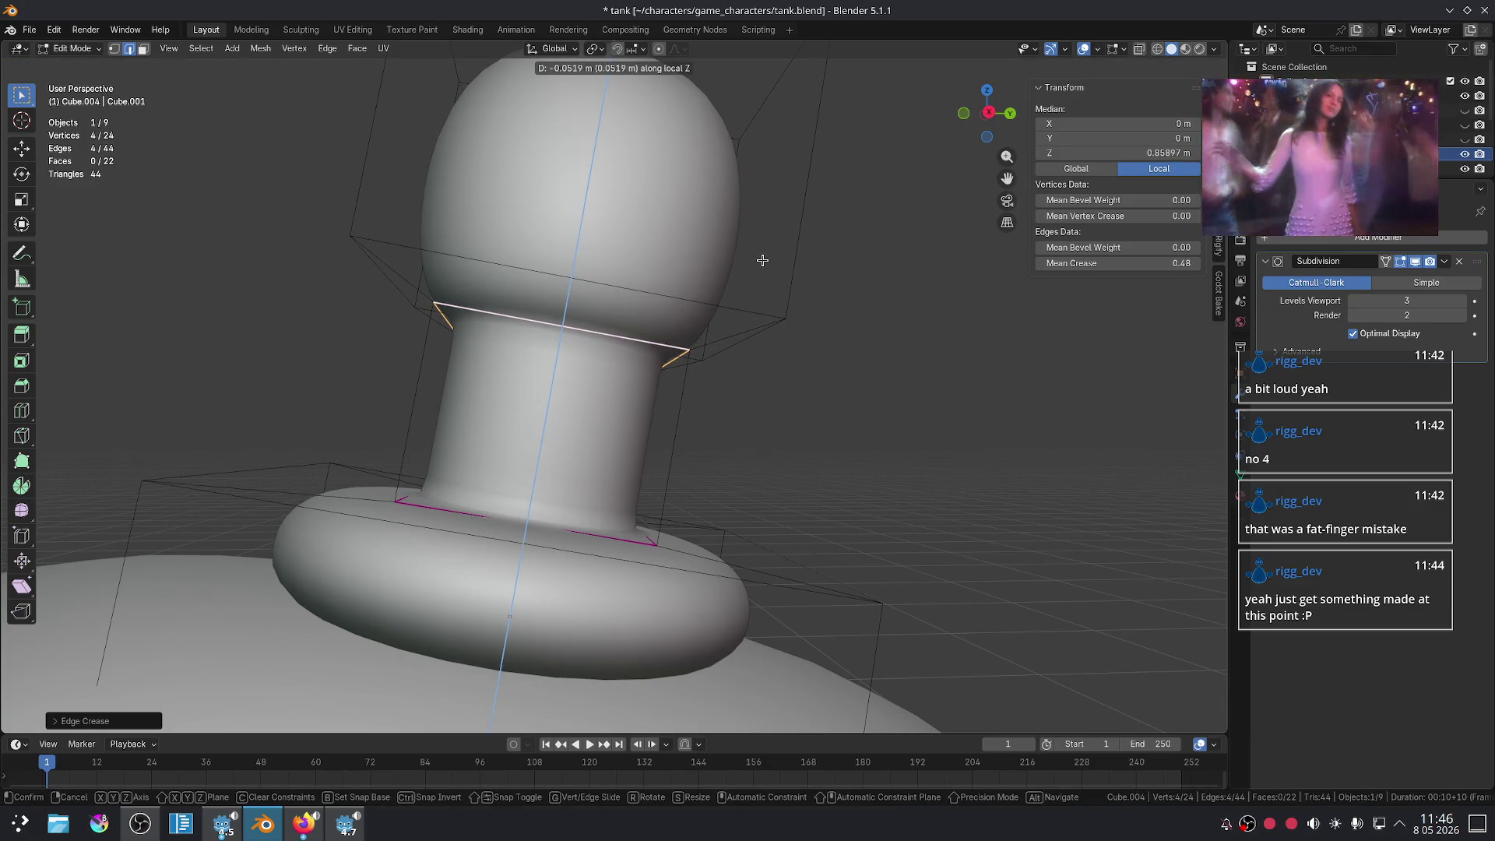
left_click(764, 253)
key("Tab")
mouse_move(925, 323)
middle_mouse_down()
mouse_move(794, 407)
mouse_move(691, 267)
middle_mouse_up()
left_click(690, 267)
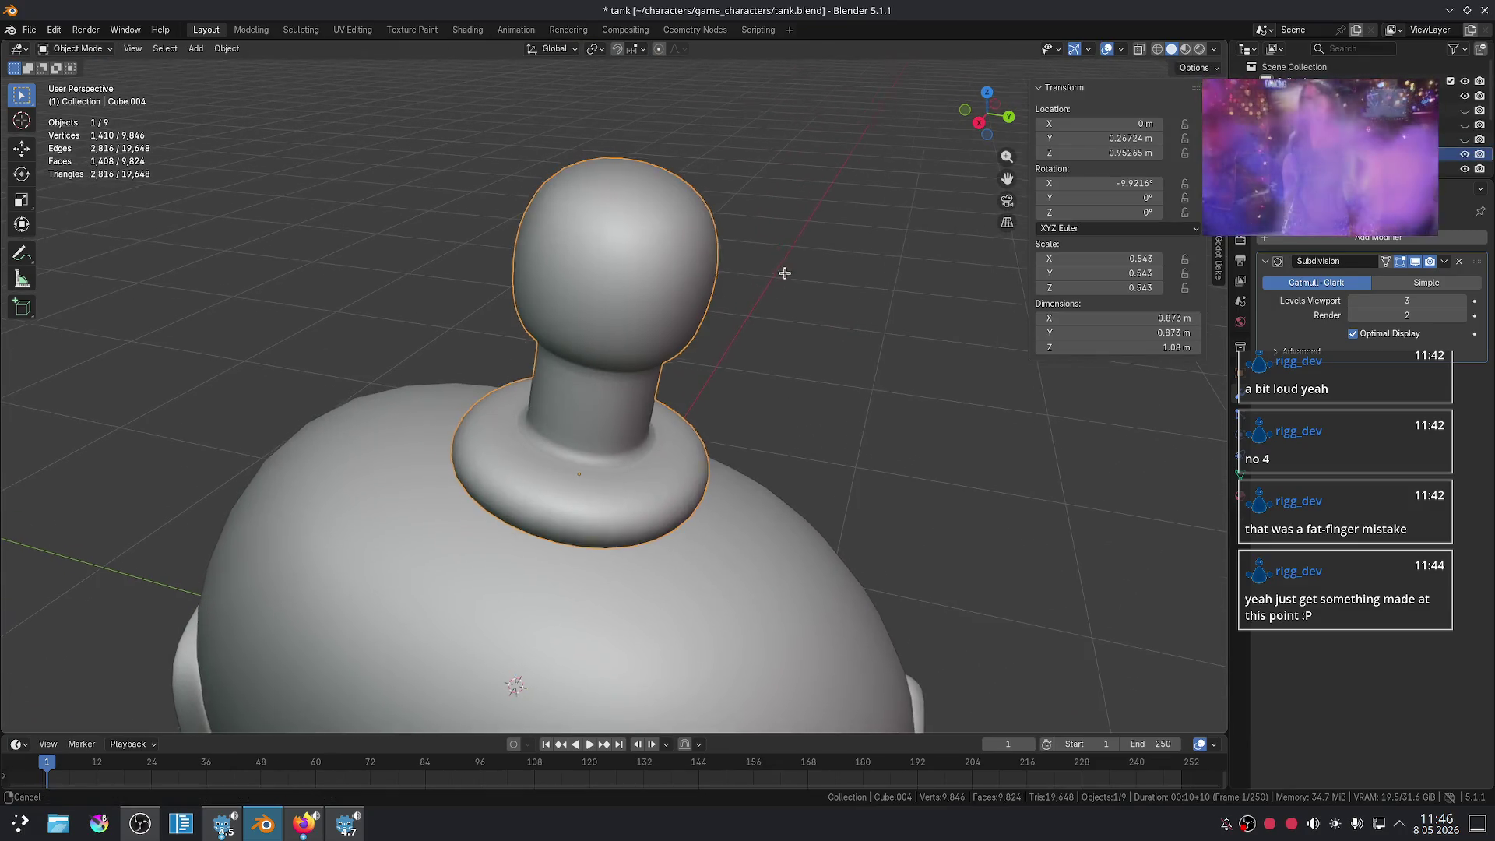
- Leave Edit Mode and orbit around to view the tank from the front
scroll(784, 274, "up", 2)
scroll(677, 394, "down", 3)
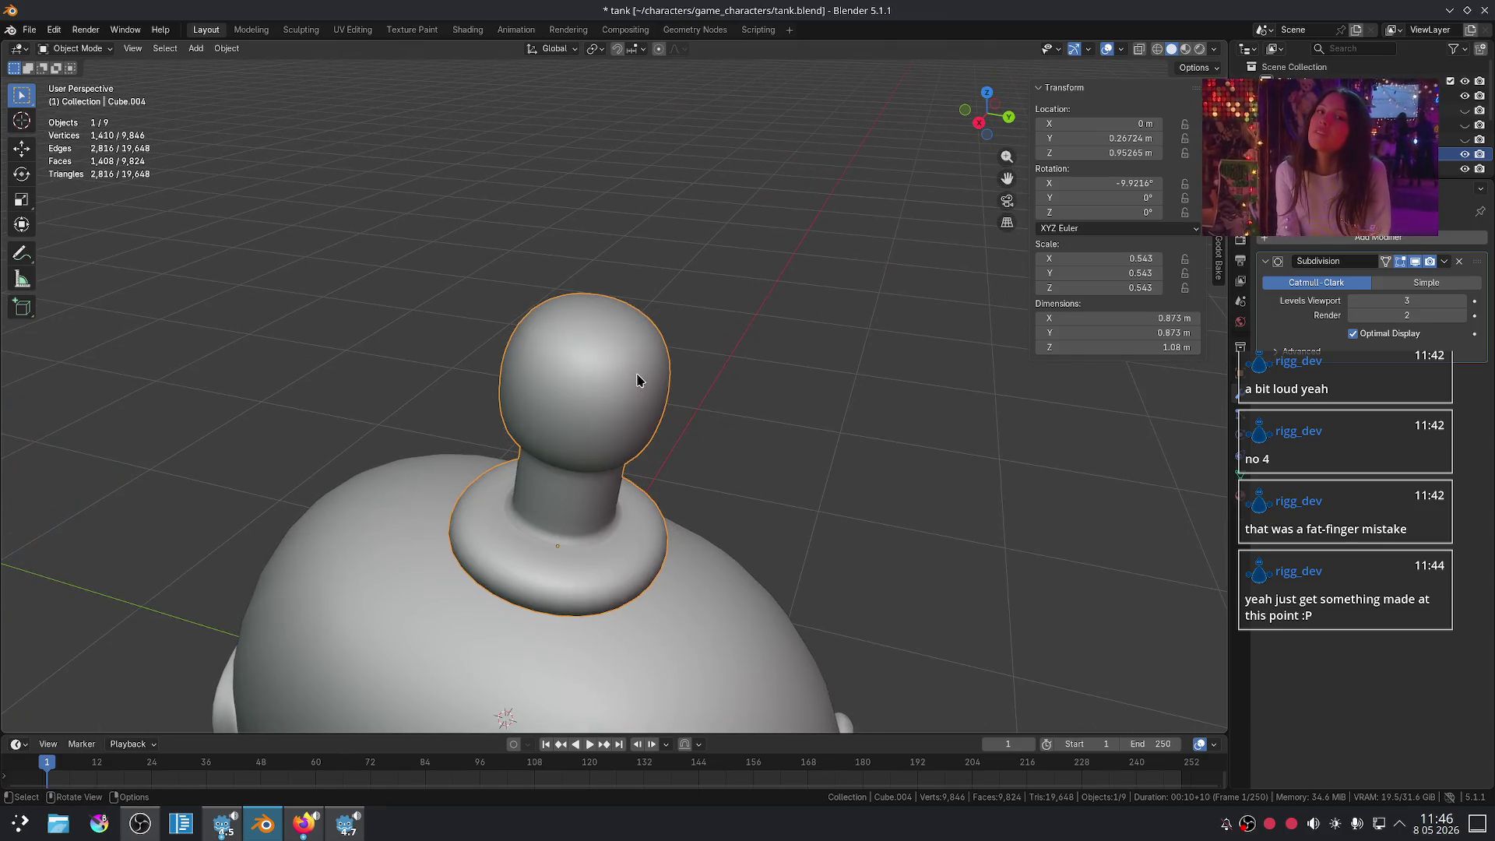
scroll(623, 393, "up", 1)
key("Tab")
key("Tab")
left_click(801, 407)
scroll(804, 406, "down", 3)
scroll(804, 406, "down", 2)
mouse_move(803, 428)
middle_mouse_down()
mouse_move(801, 447)
mouse_move(748, 371)
mouse_move(910, 351)
mouse_move(890, 365)
middle_mouse_up()
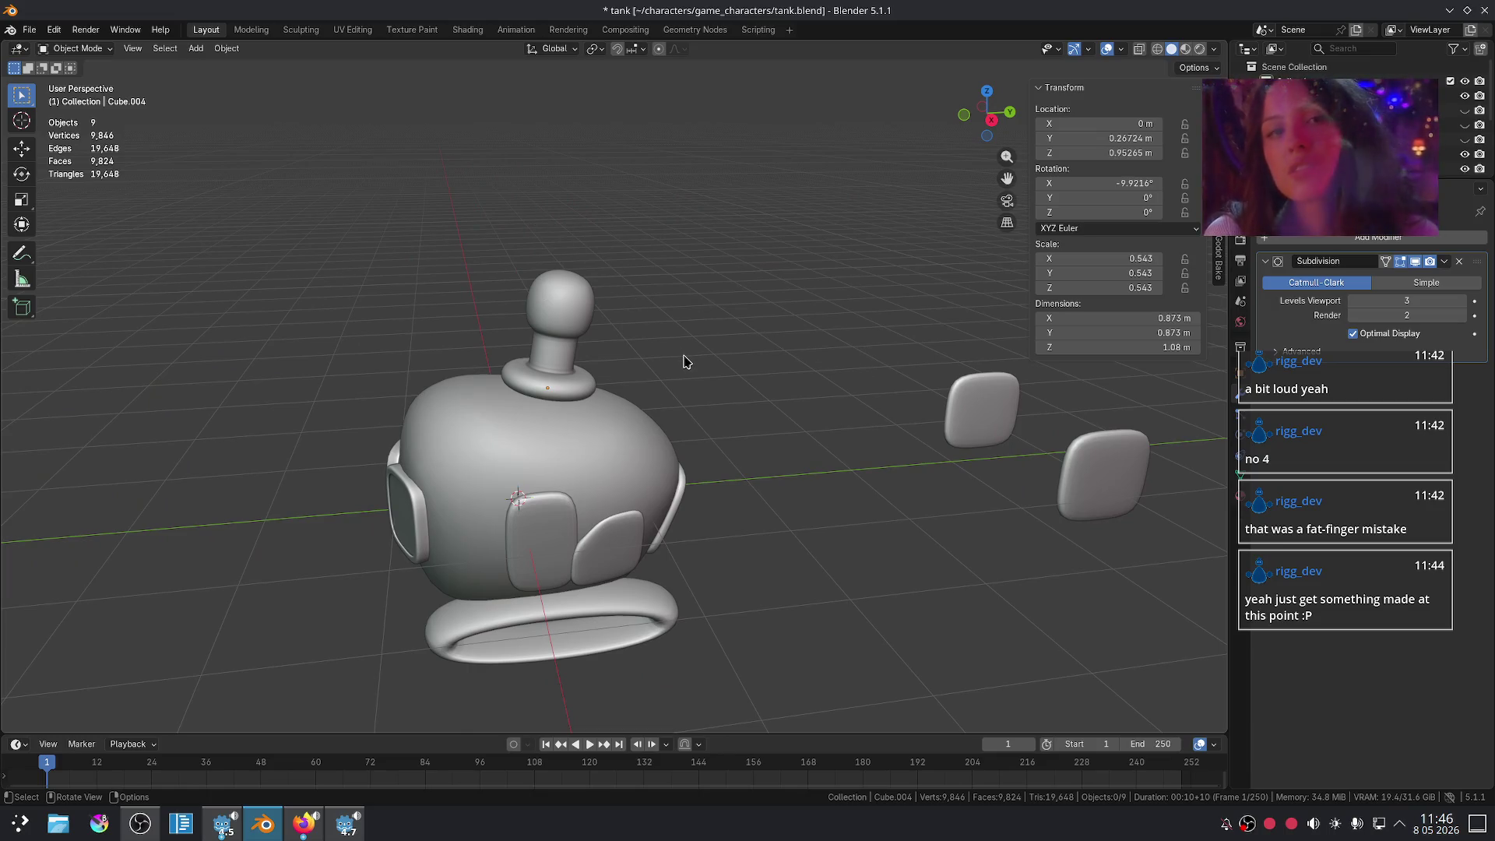
mouse_move(685, 363)
middle_mouse_down()
mouse_move(717, 384)
mouse_move(641, 323)
middle_mouse_up()
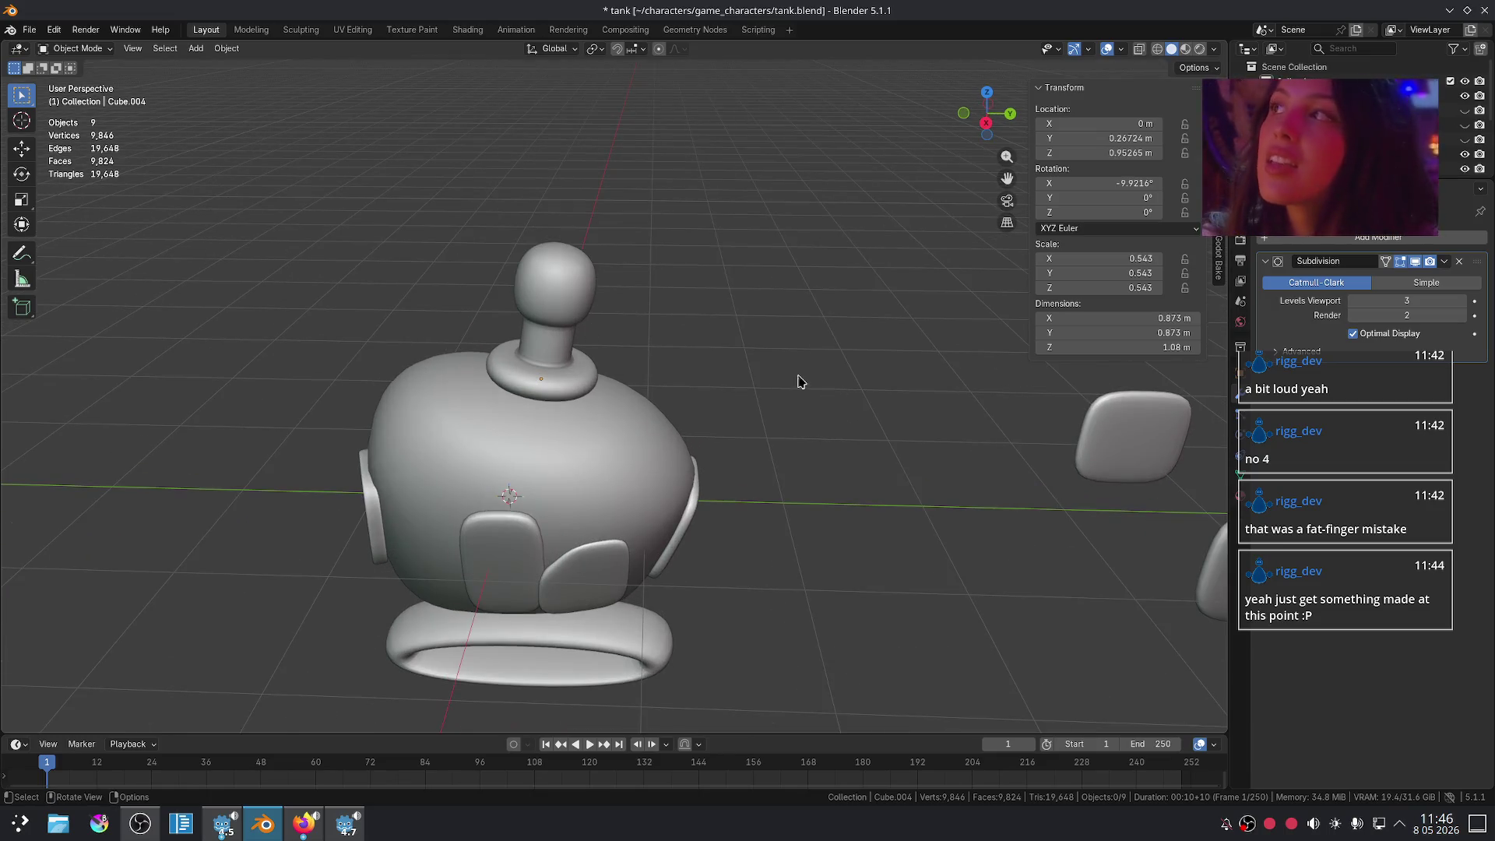
scroll(723, 384, "up", 2)
- Lower the head-and-neck piece along Z to about 0.878 m
left_click(576, 339)
key("g")
key("z")
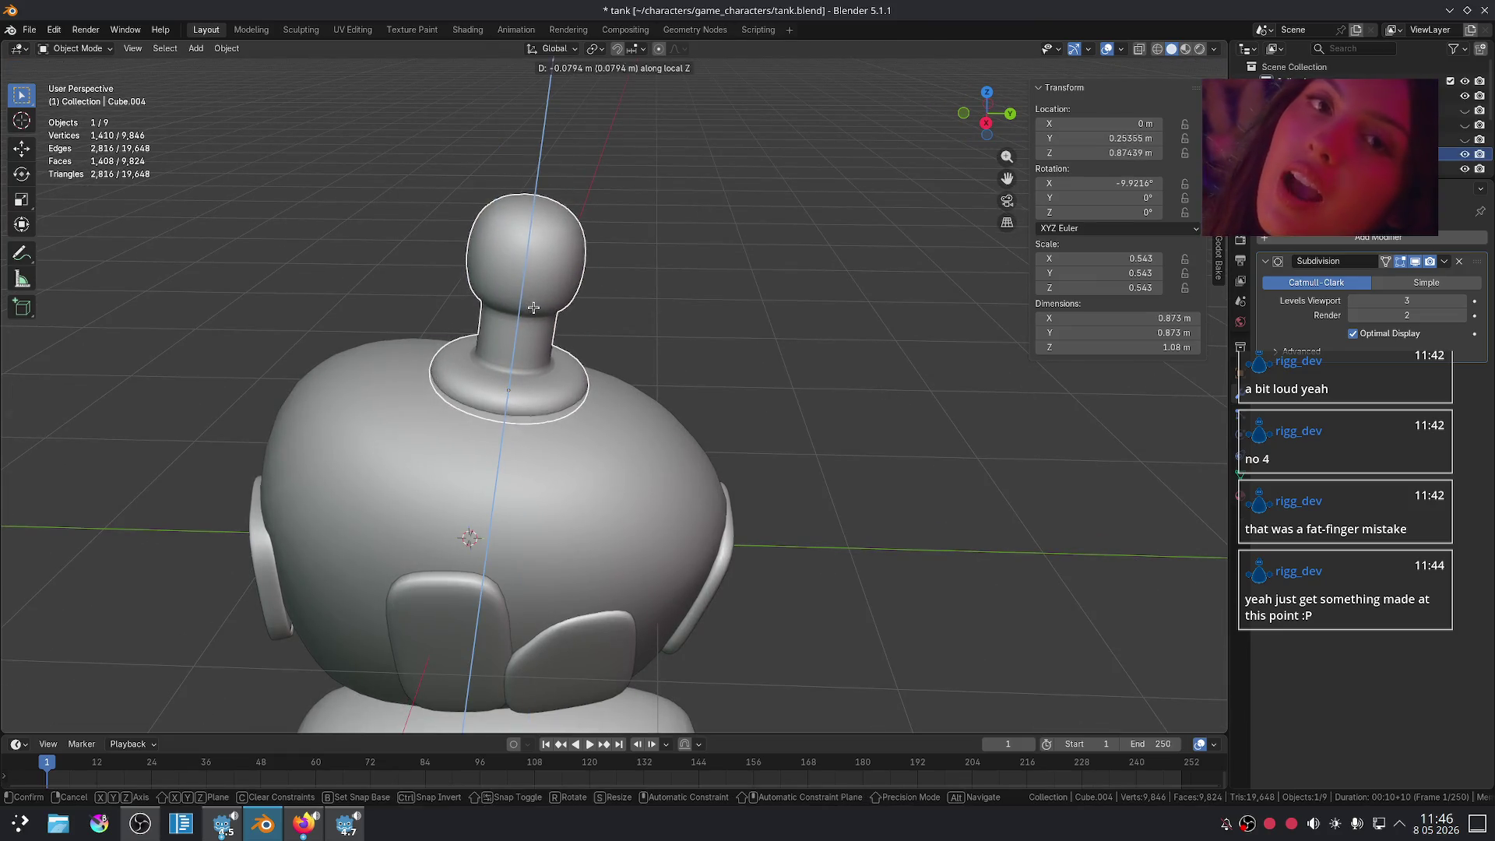
left_click(537, 312)
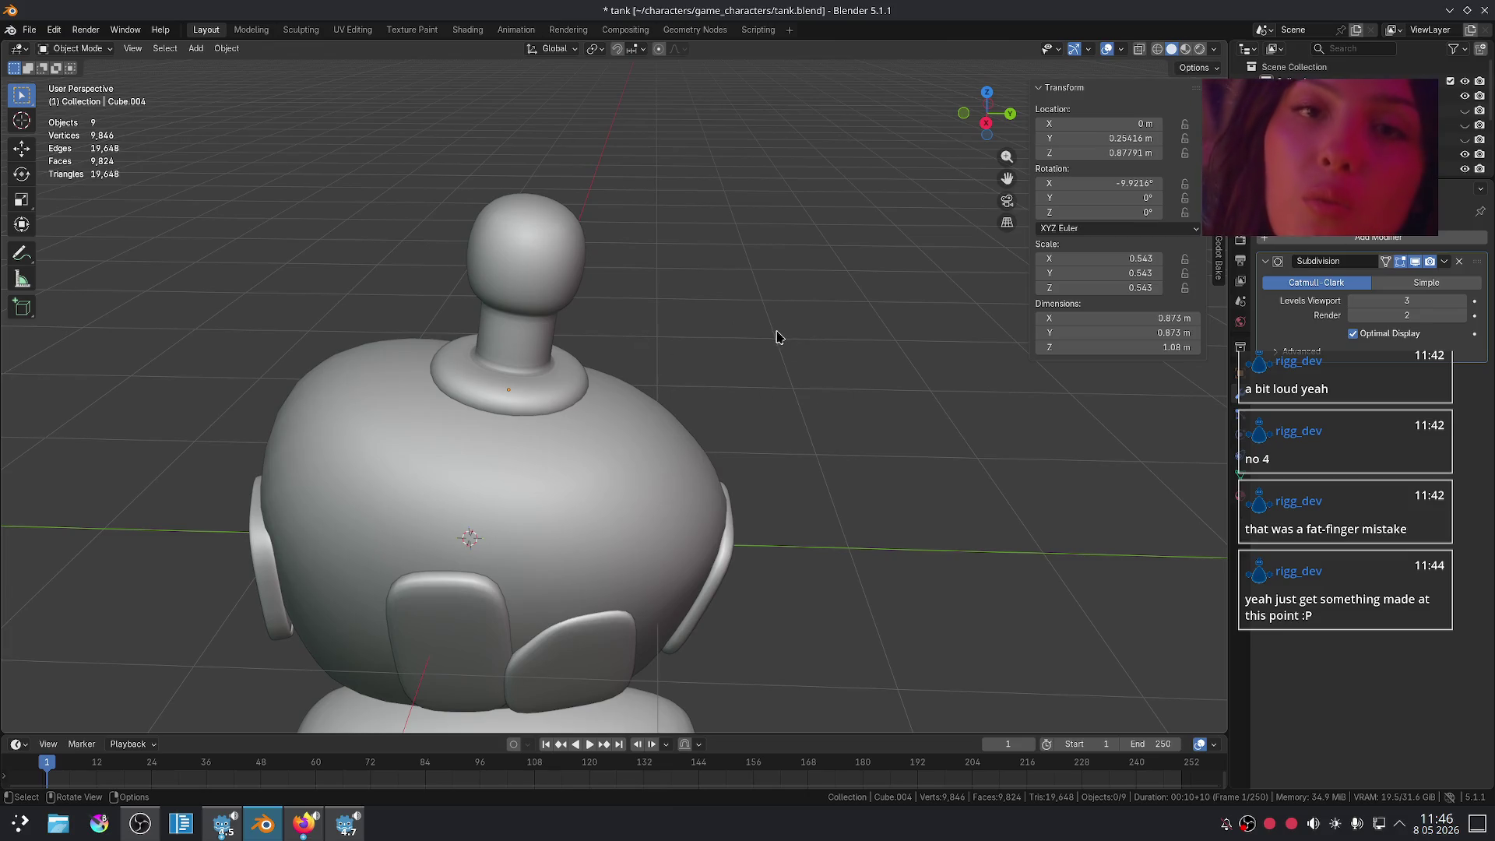
key("shift+a")
key("Escape")
scroll(848, 315, "down", 4)
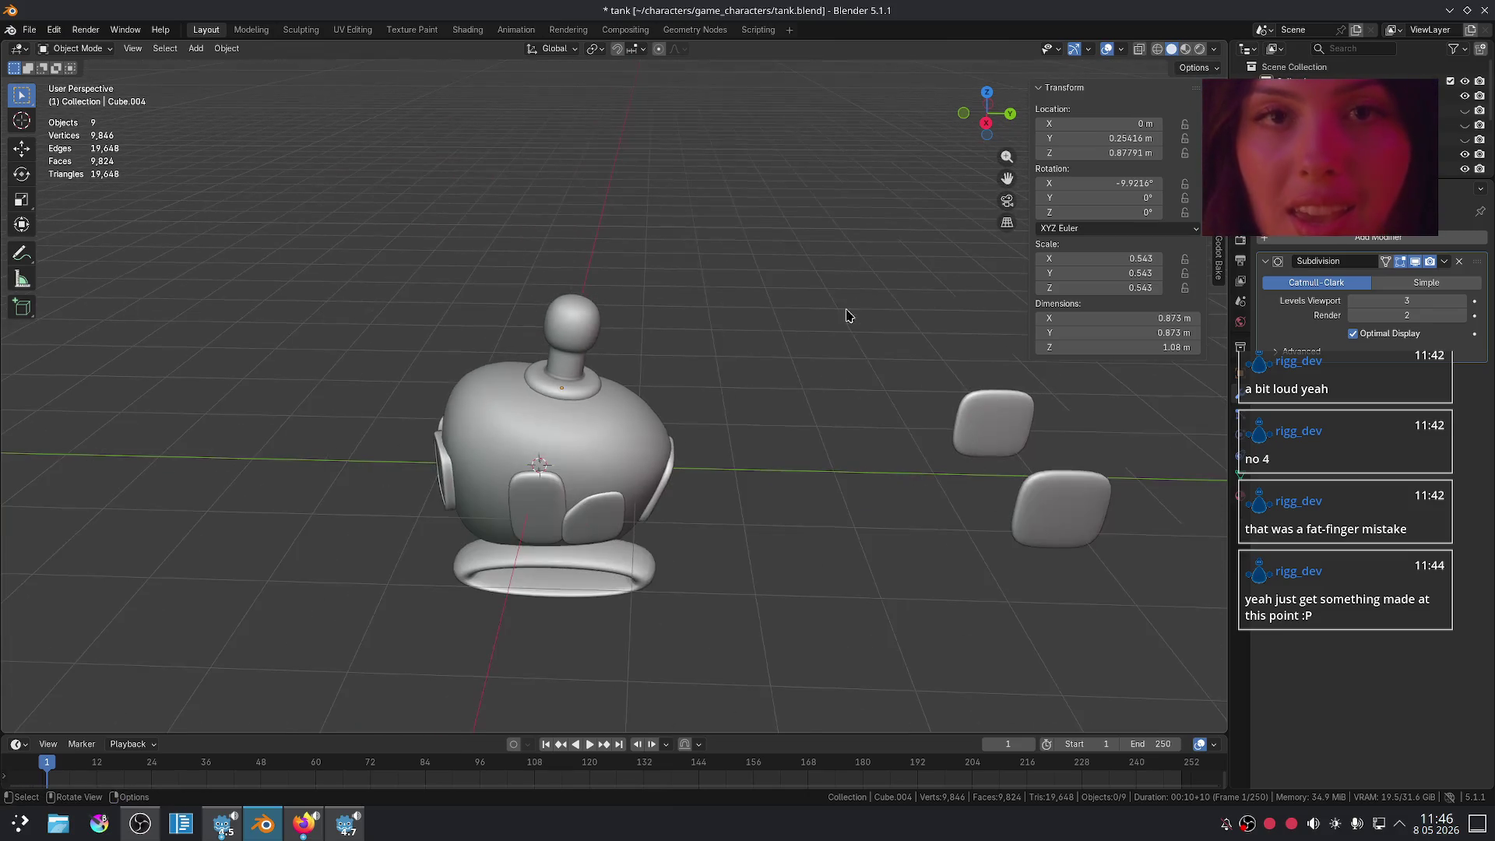
left_click_drag(1232, 220, 1191, 162)
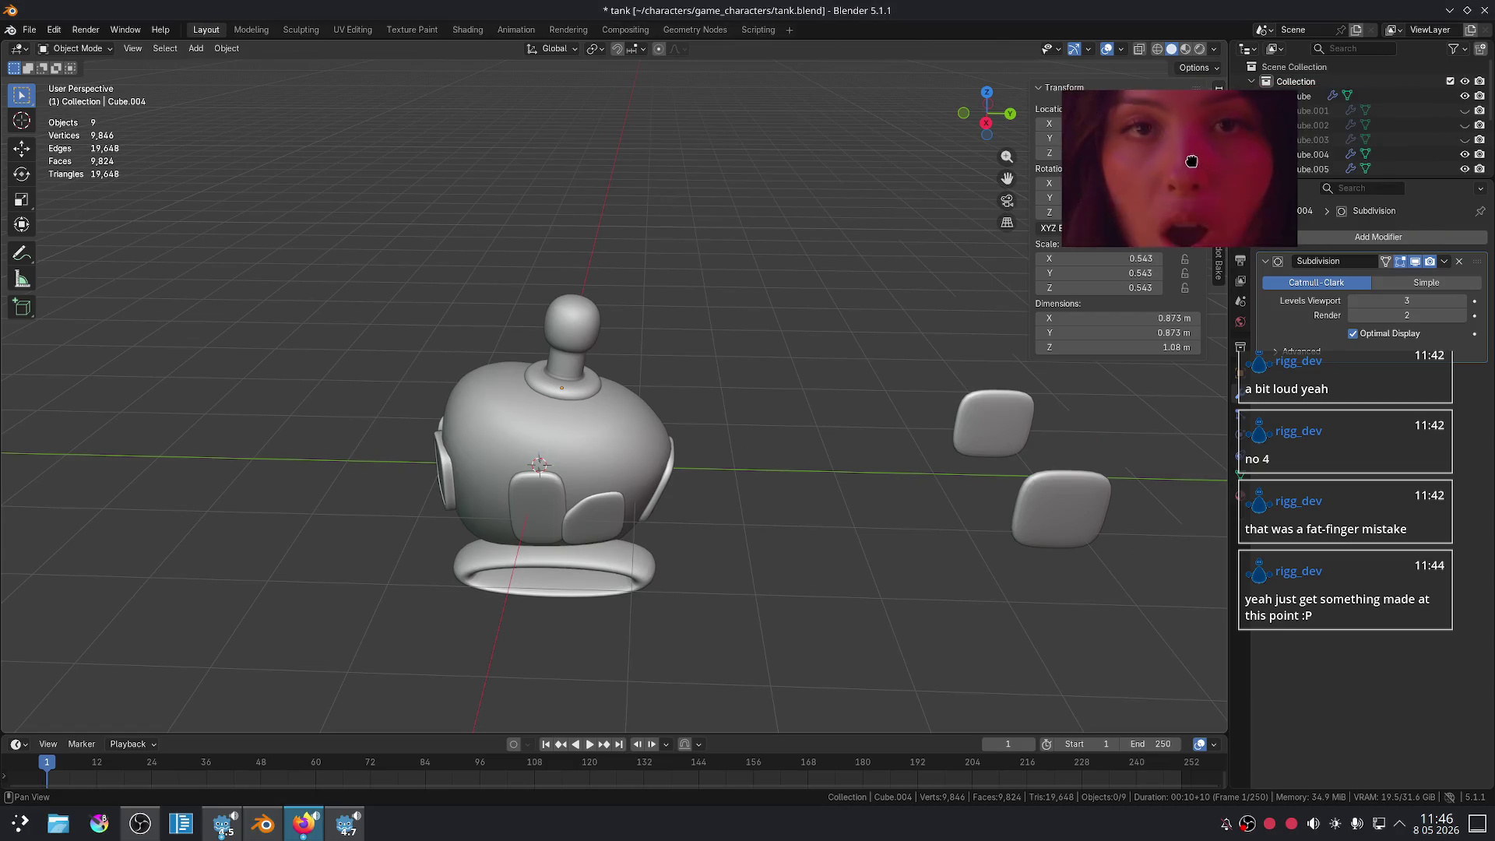
- Tilt Cube.003 and shift it along the Y axis
left_click(1484, 143)
scroll(696, 330, "up", 3)
middle_click_drag(676, 357, 698, 337)
key("g")
key("z")
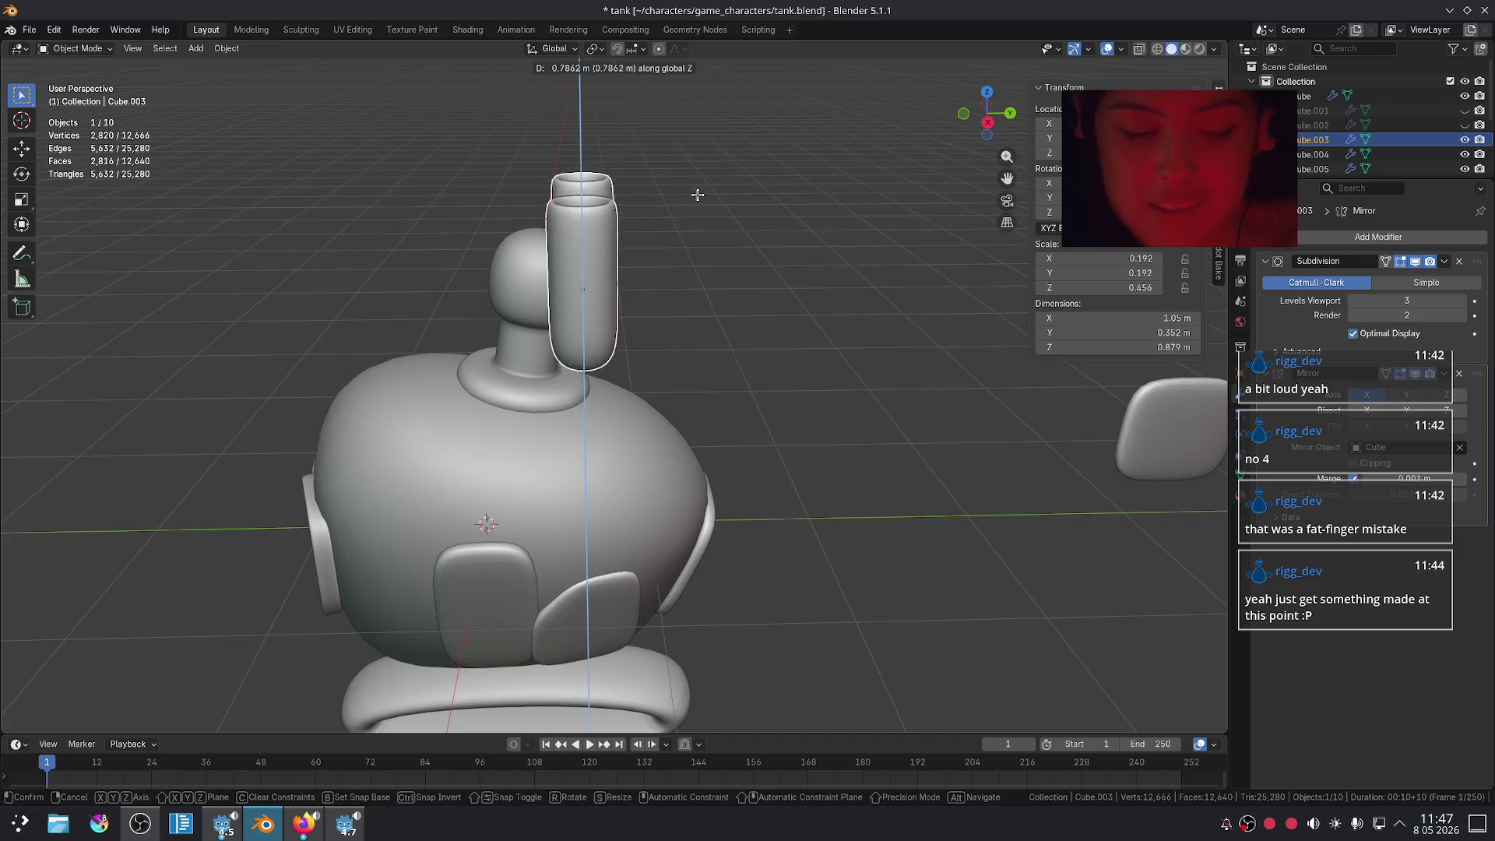
key("Escape")
key("r")
left_click(582, 189)
key("g")
key("z")
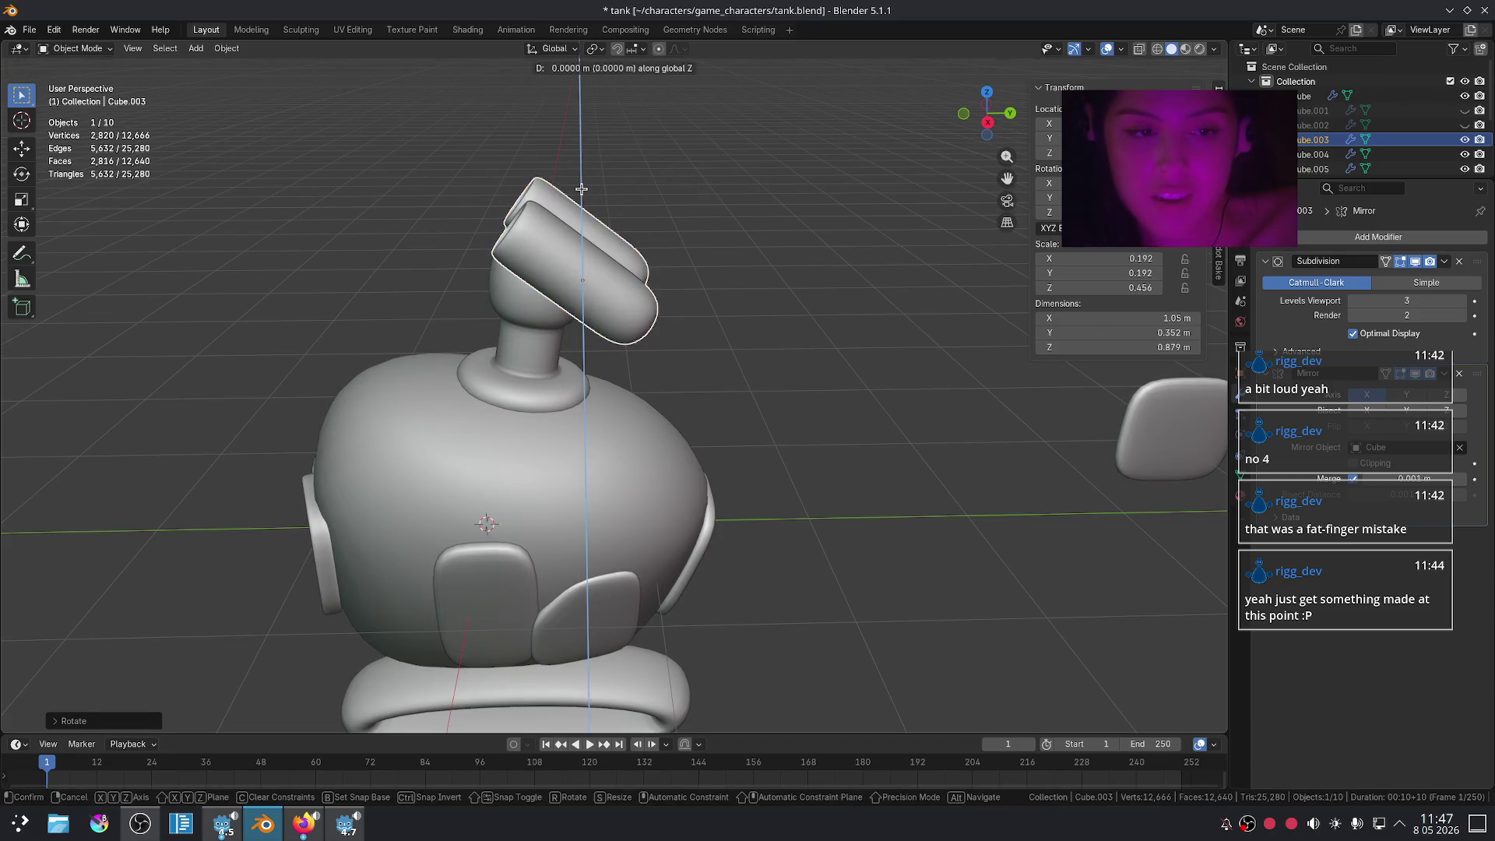
key("y")
left_click(501, 191)
key("alt+a")
- Rotate the tube pair sideways, lower it along Z, and scale it to 0.158
mouse_move(701, 290)
middle_mouse_down()
mouse_move(819, 333)
mouse_move(837, 315)
middle_mouse_up()
key("r")
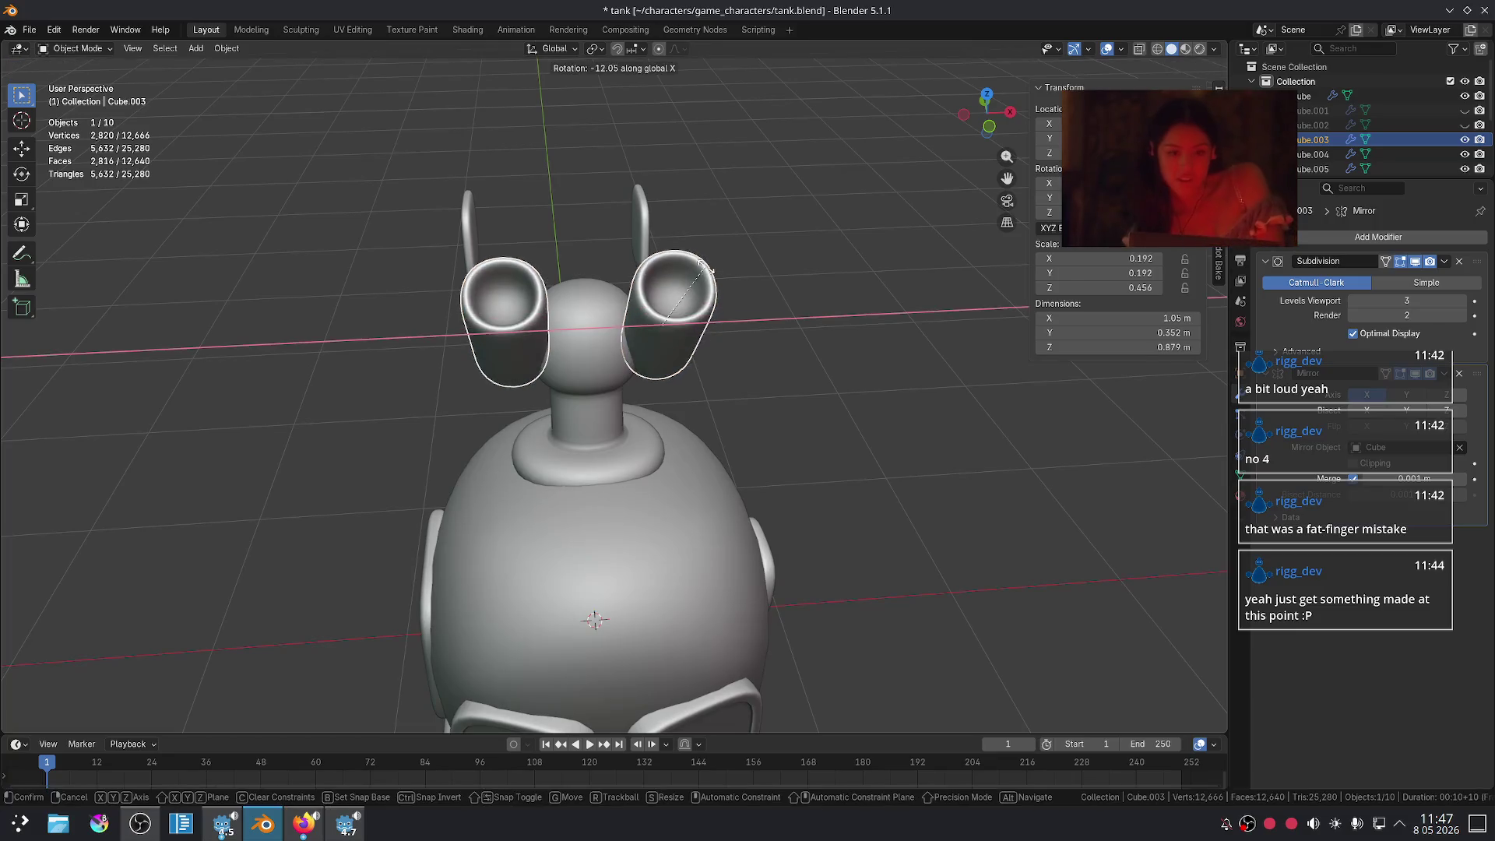
left_click(696, 319)
key("g")
key("z")
left_click(695, 323)
key("s")
left_click(774, 335)
- Duplicate the tube pair upward along Z and slide the copy, Cube.006, along Y
mouse_move(797, 421)
middle_mouse_down()
mouse_move(747, 415)
mouse_move(841, 367)
mouse_move(687, 357)
middle_mouse_up()
key("shift+d")
key("z")
left_click(742, 365)
left_click(818, 416)
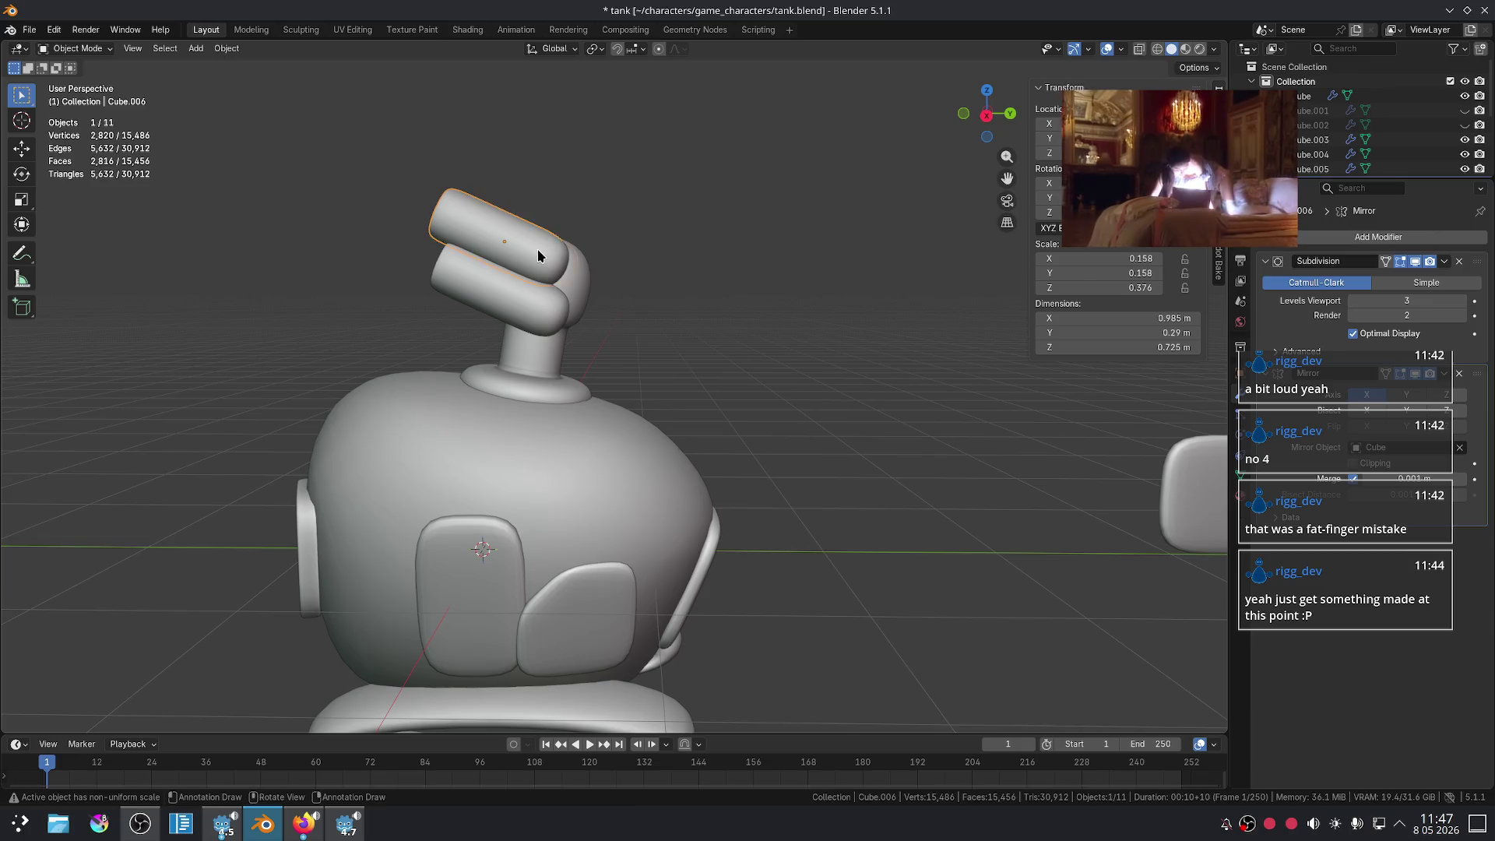
key("g")
key("y")
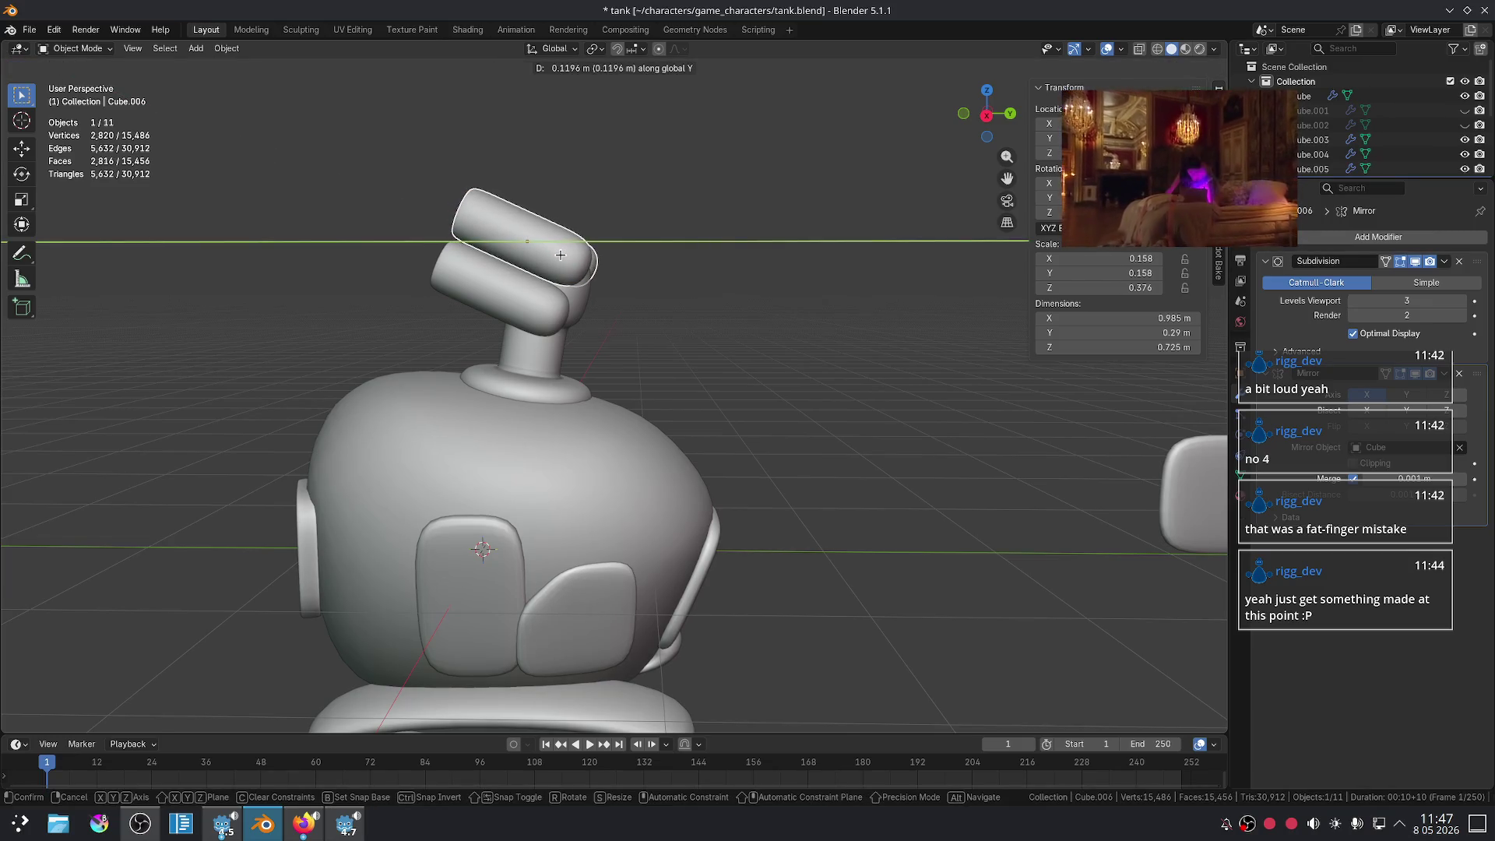
left_click(560, 254)
left_click(767, 373)
mouse_move(768, 374)
middle_mouse_down()
mouse_move(875, 414)
mouse_move(936, 406)
mouse_move(894, 450)
mouse_move(921, 407)
mouse_move(841, 435)
mouse_move(854, 404)
mouse_move(787, 397)
middle_mouse_up()
scroll(701, 387, "up", 4)
left_click(610, 377)
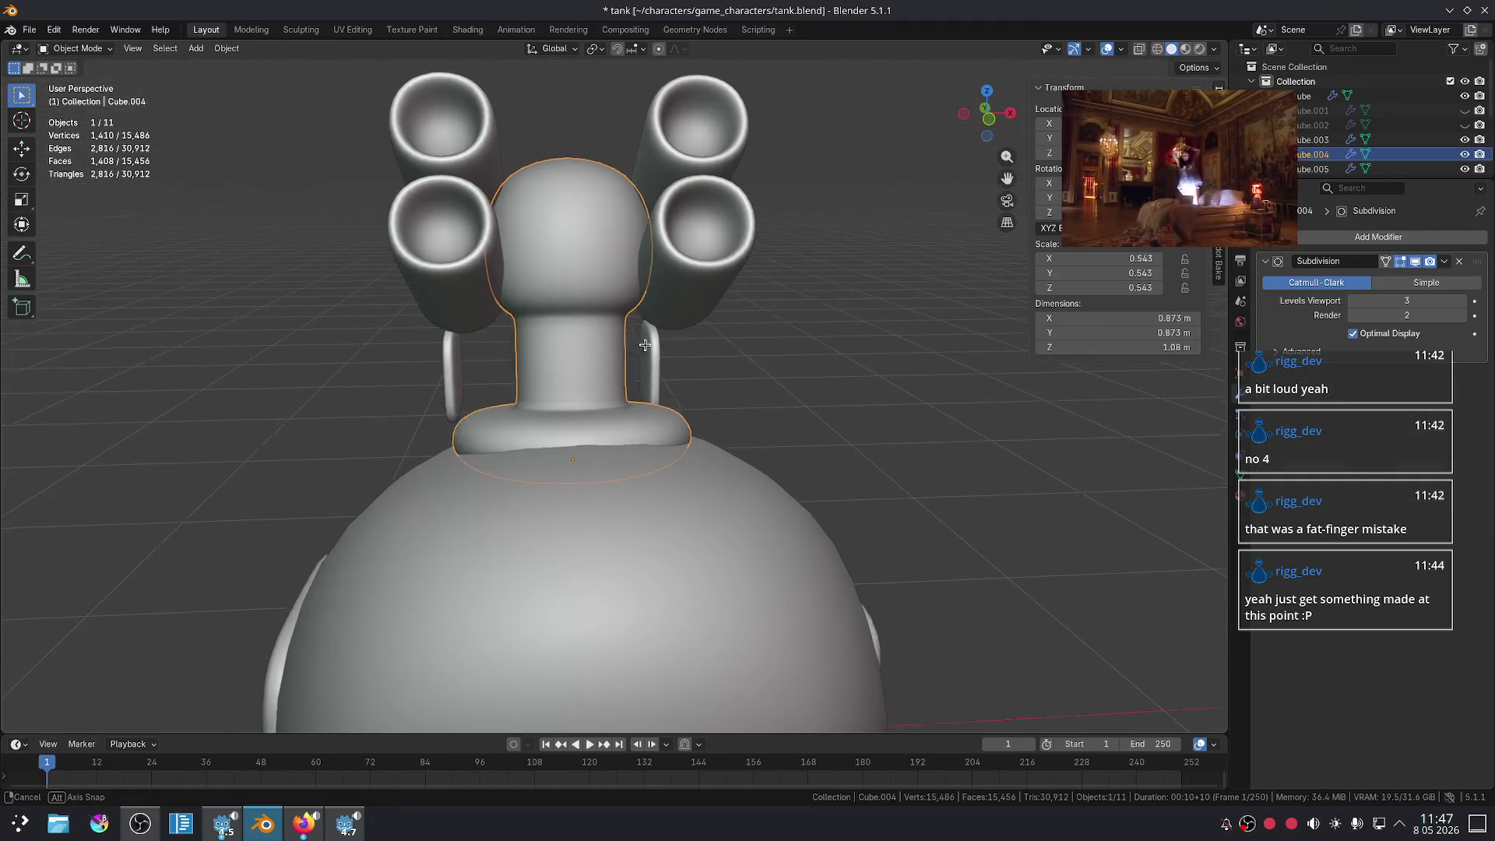
- Rotate the turret parts around the vertical axis
middle_click_drag(645, 344, 591, 296)
key("Tab")
scroll(543, 240, "up", 3)
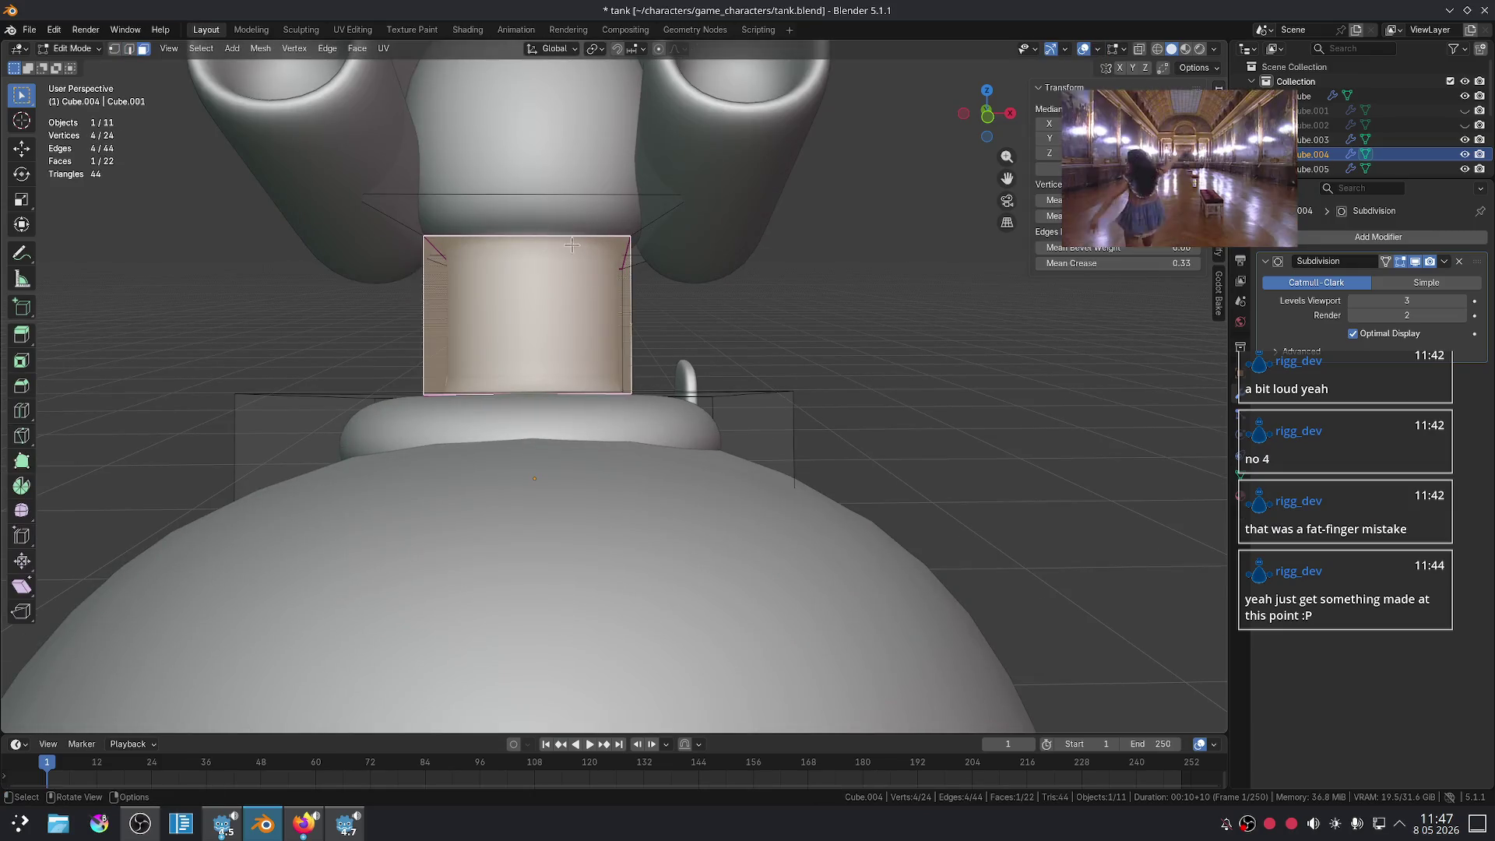
key("Tab")
scroll(623, 214, "down", 5)
mouse_move(727, 317)
middle_mouse_down()
mouse_move(685, 327)
mouse_move(816, 374)
mouse_move(436, 327)
mouse_move(428, 308)
middle_mouse_up()
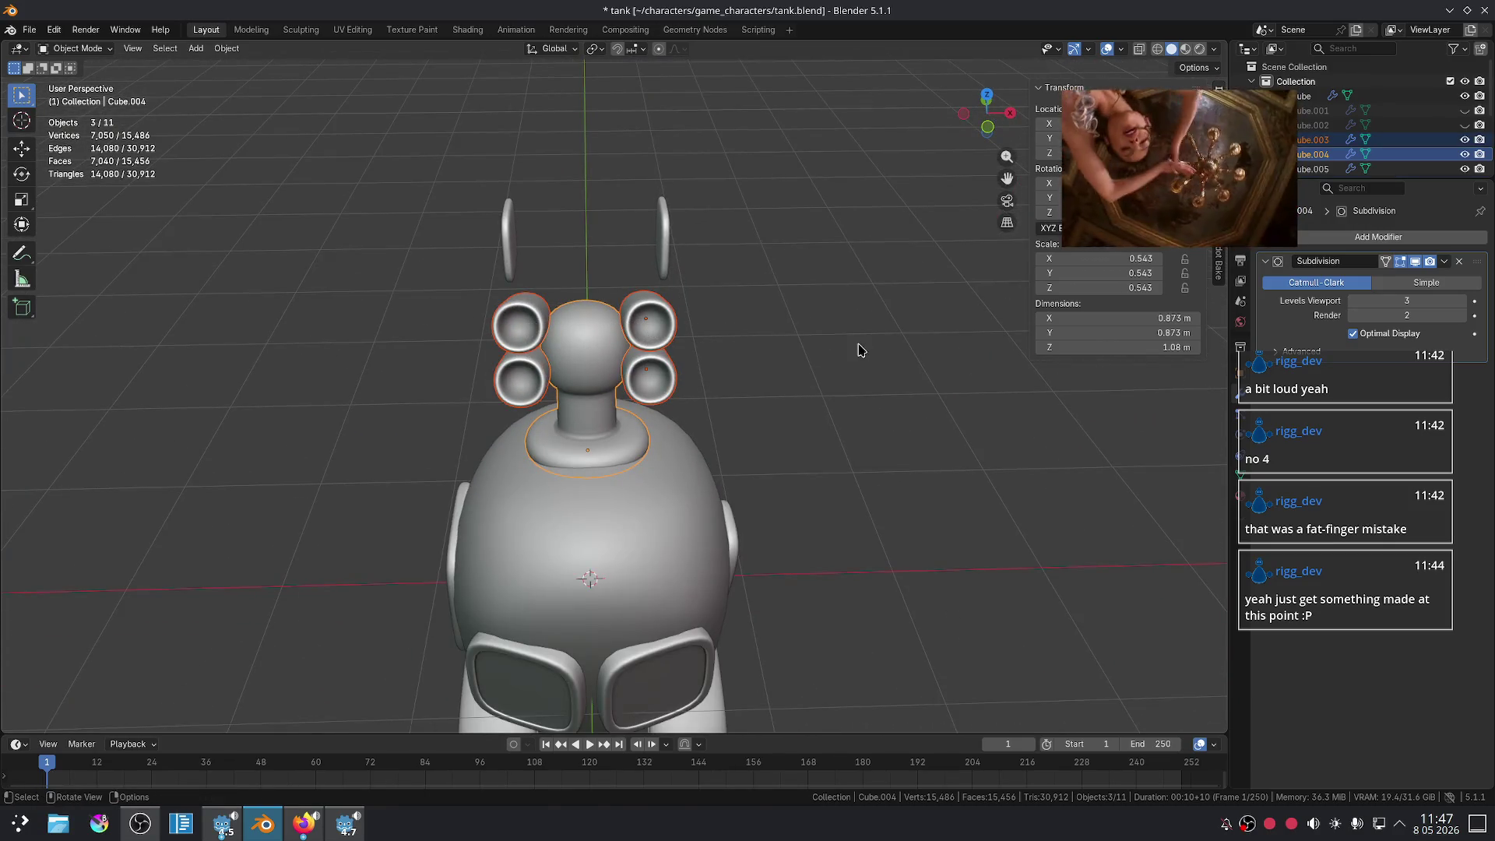
key("r")
key("z")
left_click(751, 430)
mouse_move(890, 407)
middle_mouse_down()
mouse_move(791, 424)
mouse_move(600, 379)
middle_mouse_up()
- Set the upper tube pair's Mirror modifier to mirror around Cube.004
left_click(643, 374)
mouse_move(700, 387)
middle_mouse_down()
mouse_move(747, 410)
mouse_move(623, 393)
middle_mouse_up()
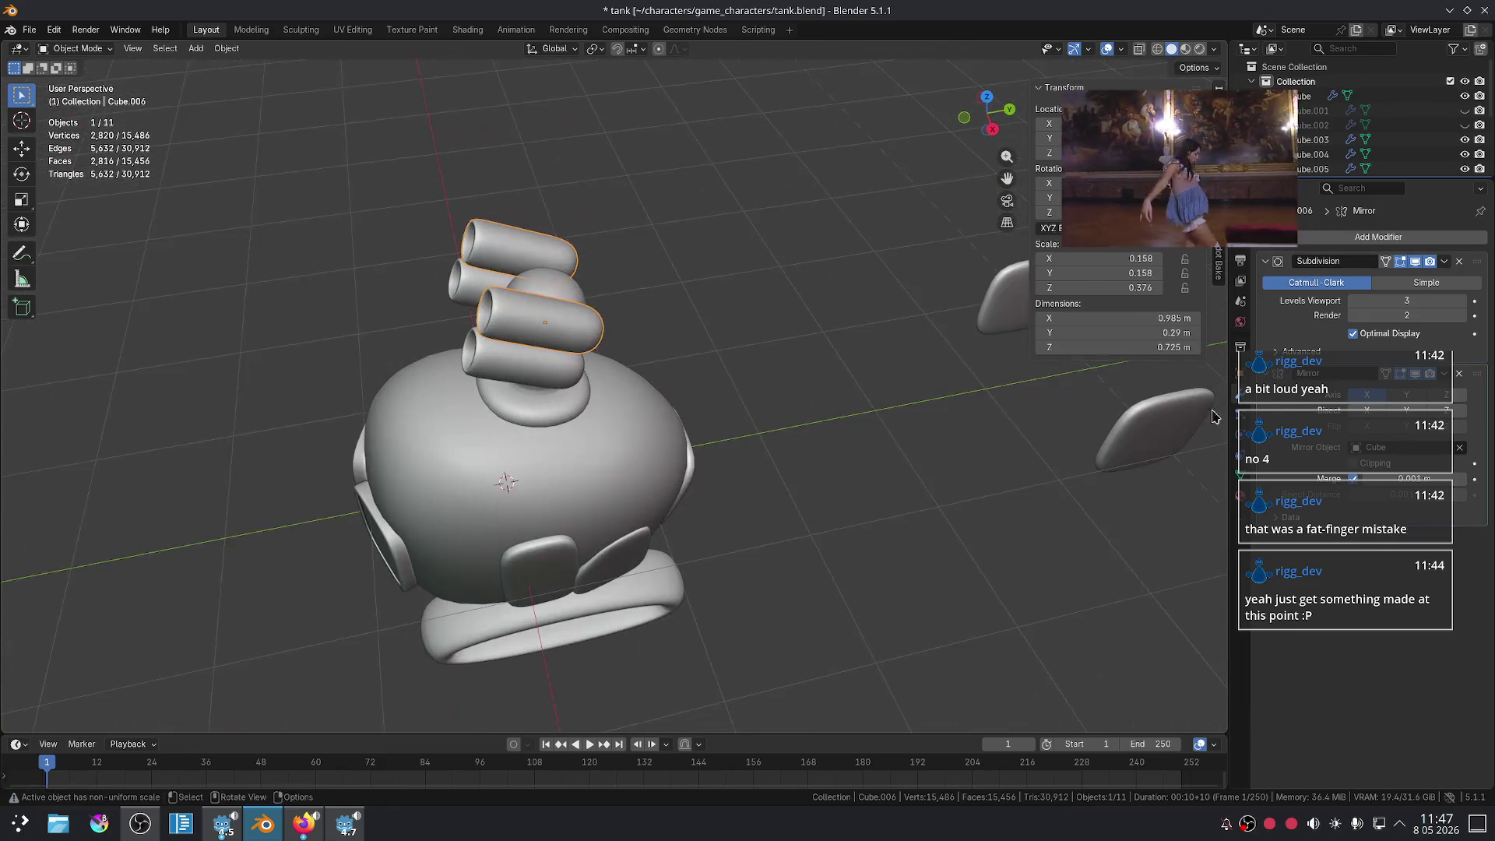
left_click_drag(1339, 362, 1298, 530)
left_click(1459, 447)
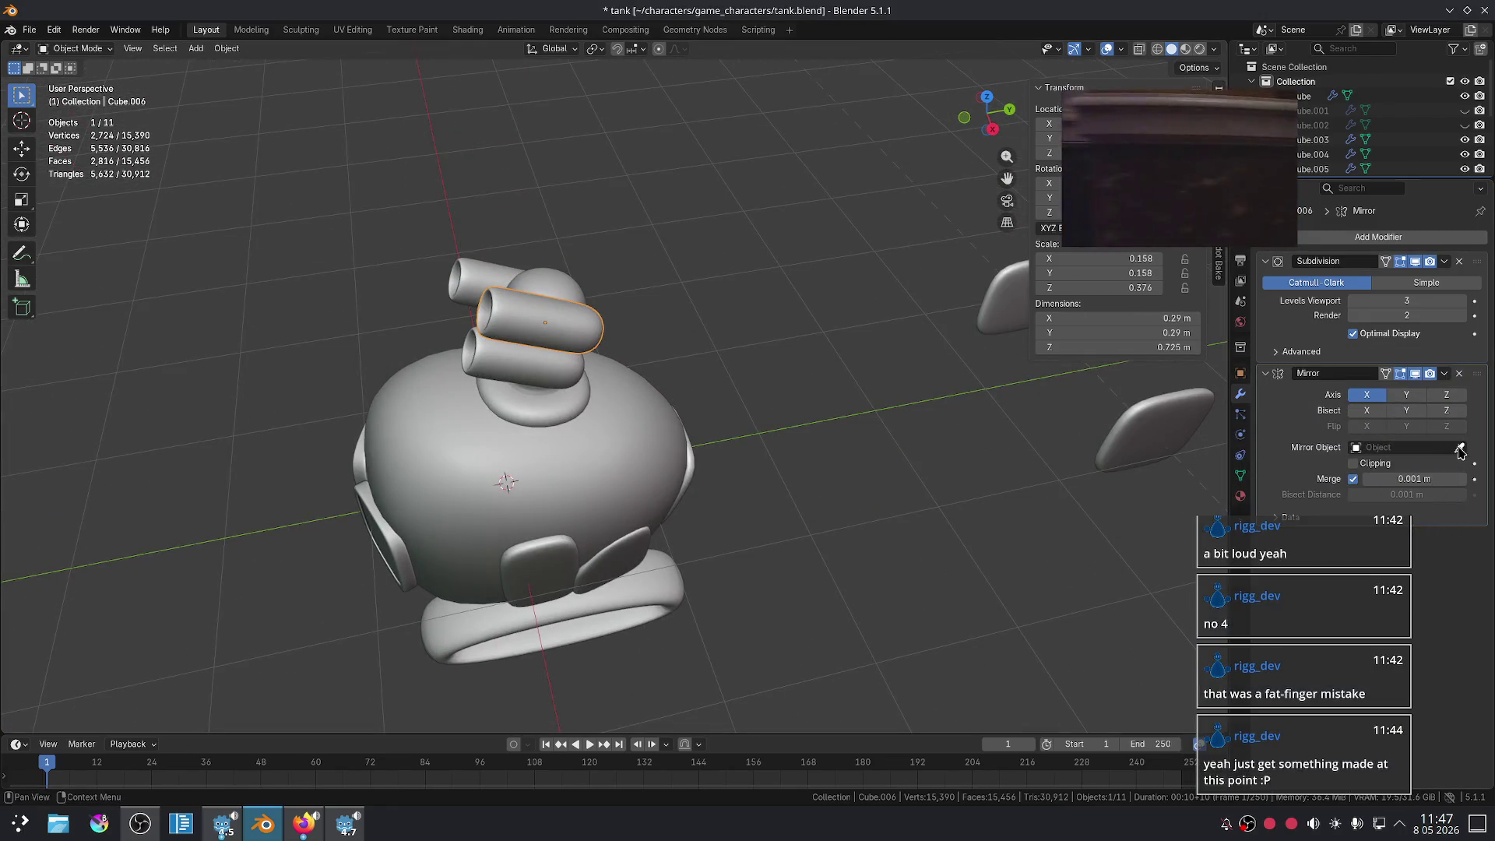
left_click(1459, 448)
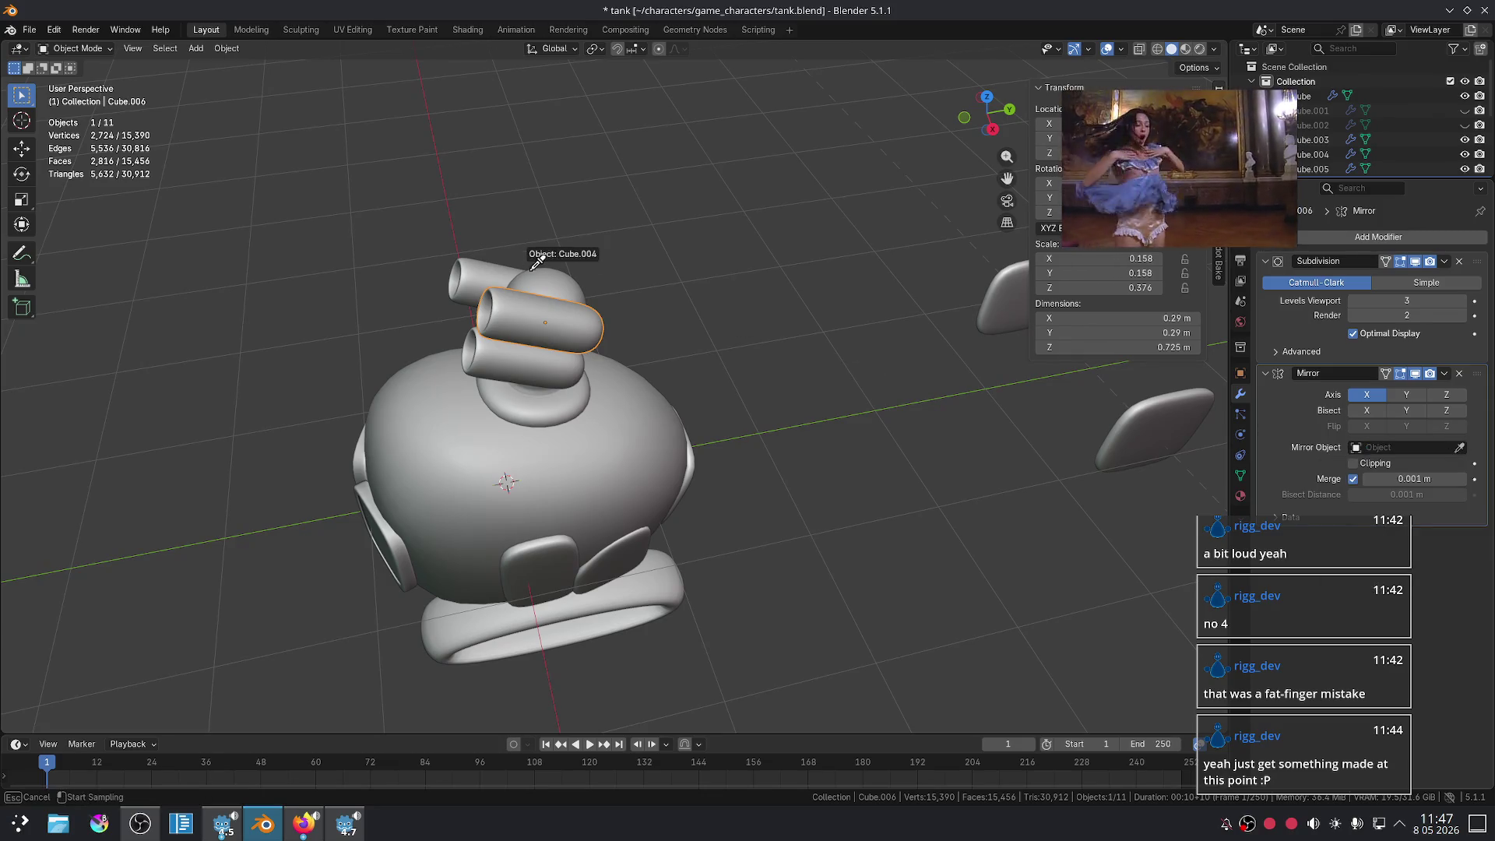
middle_click_drag(701, 335, 600, 345)
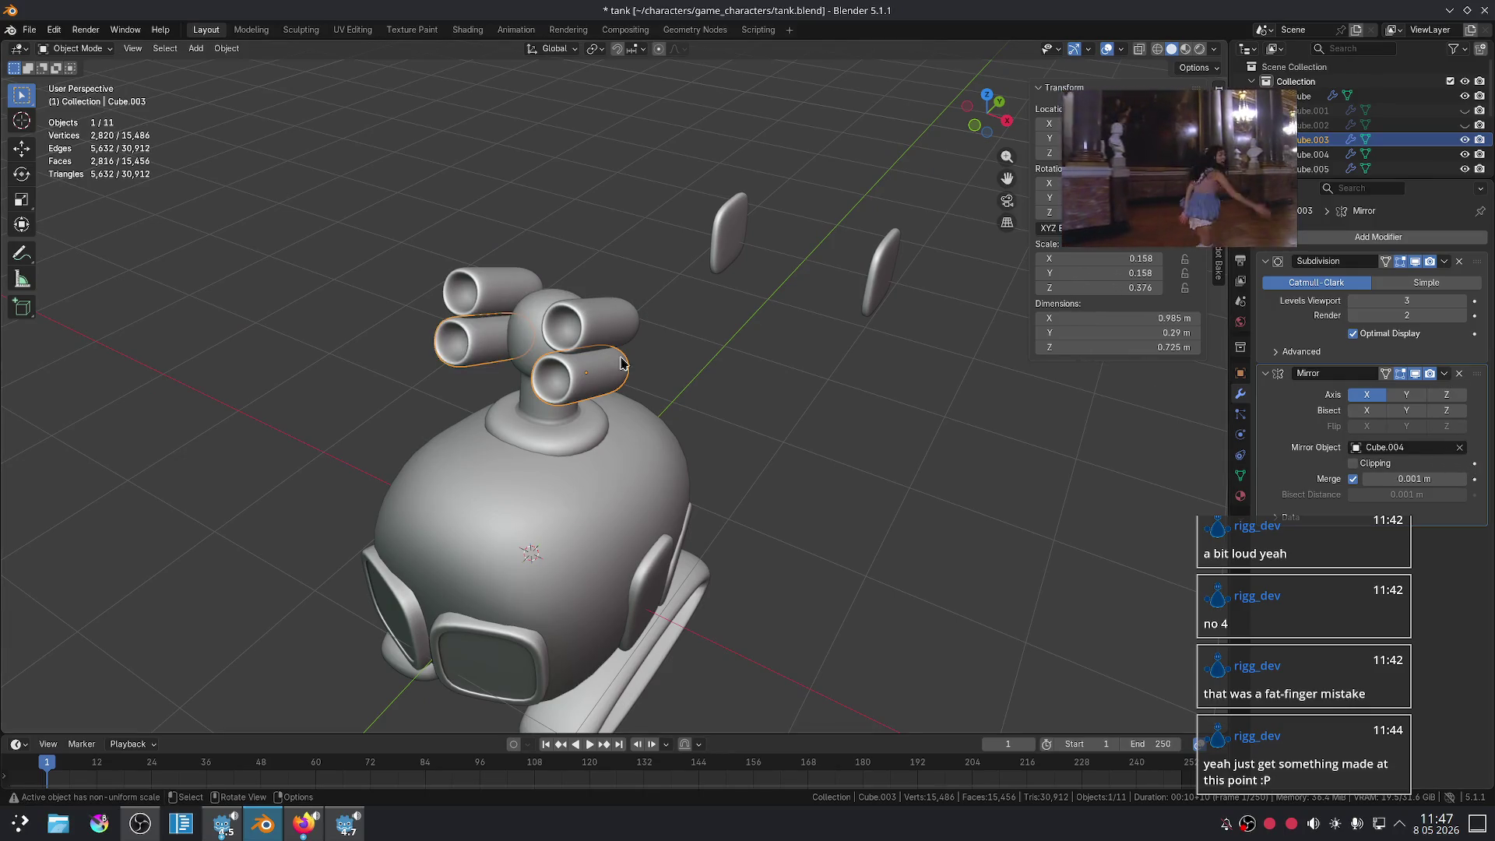
left_click(534, 333)
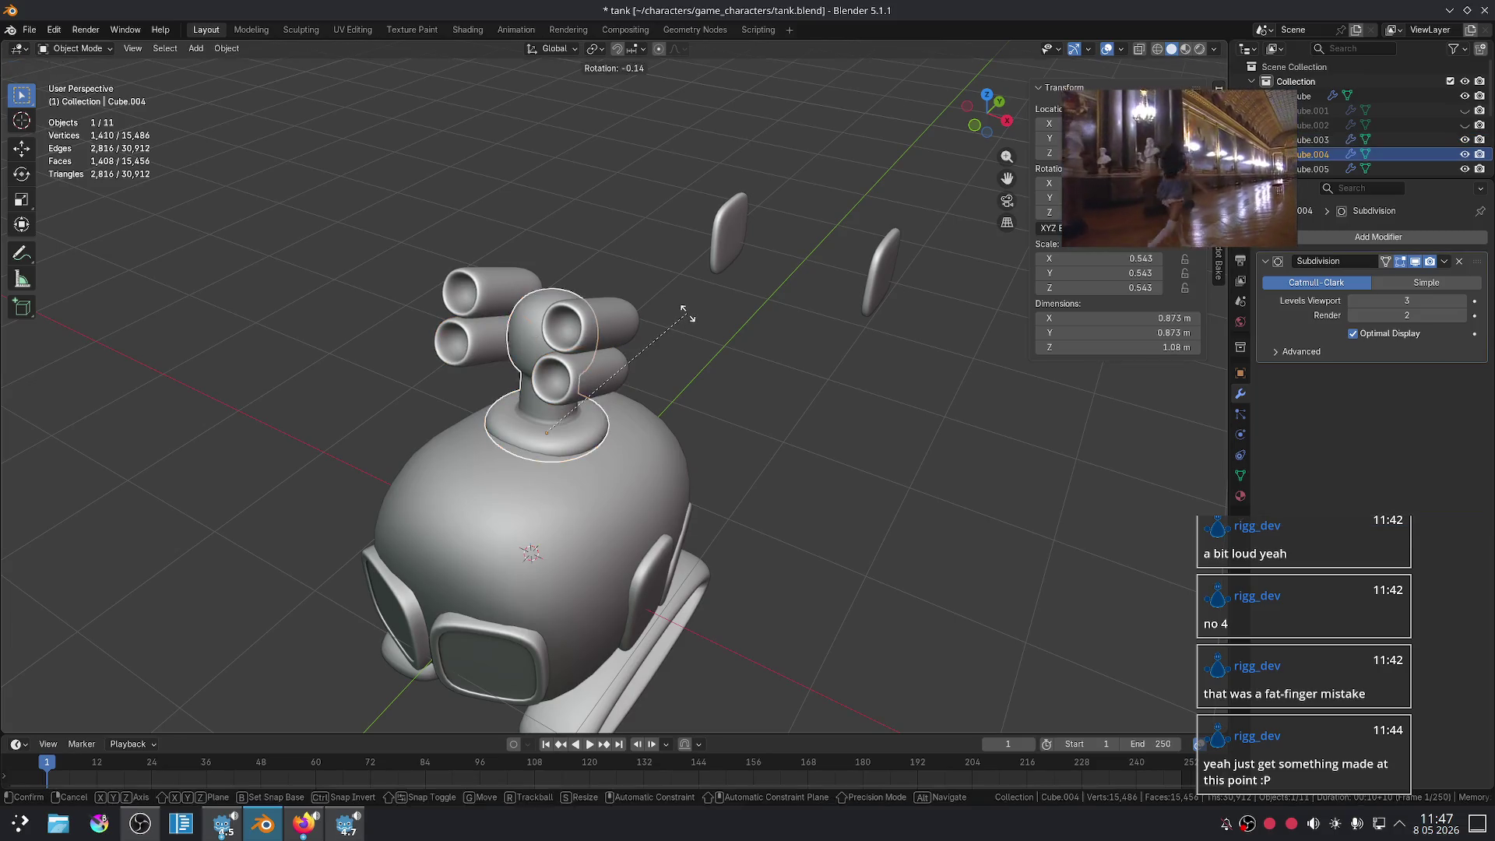
- Rotate the turret head, then head and lower tubes together, about Z to check alignment
key("r")
key("z")
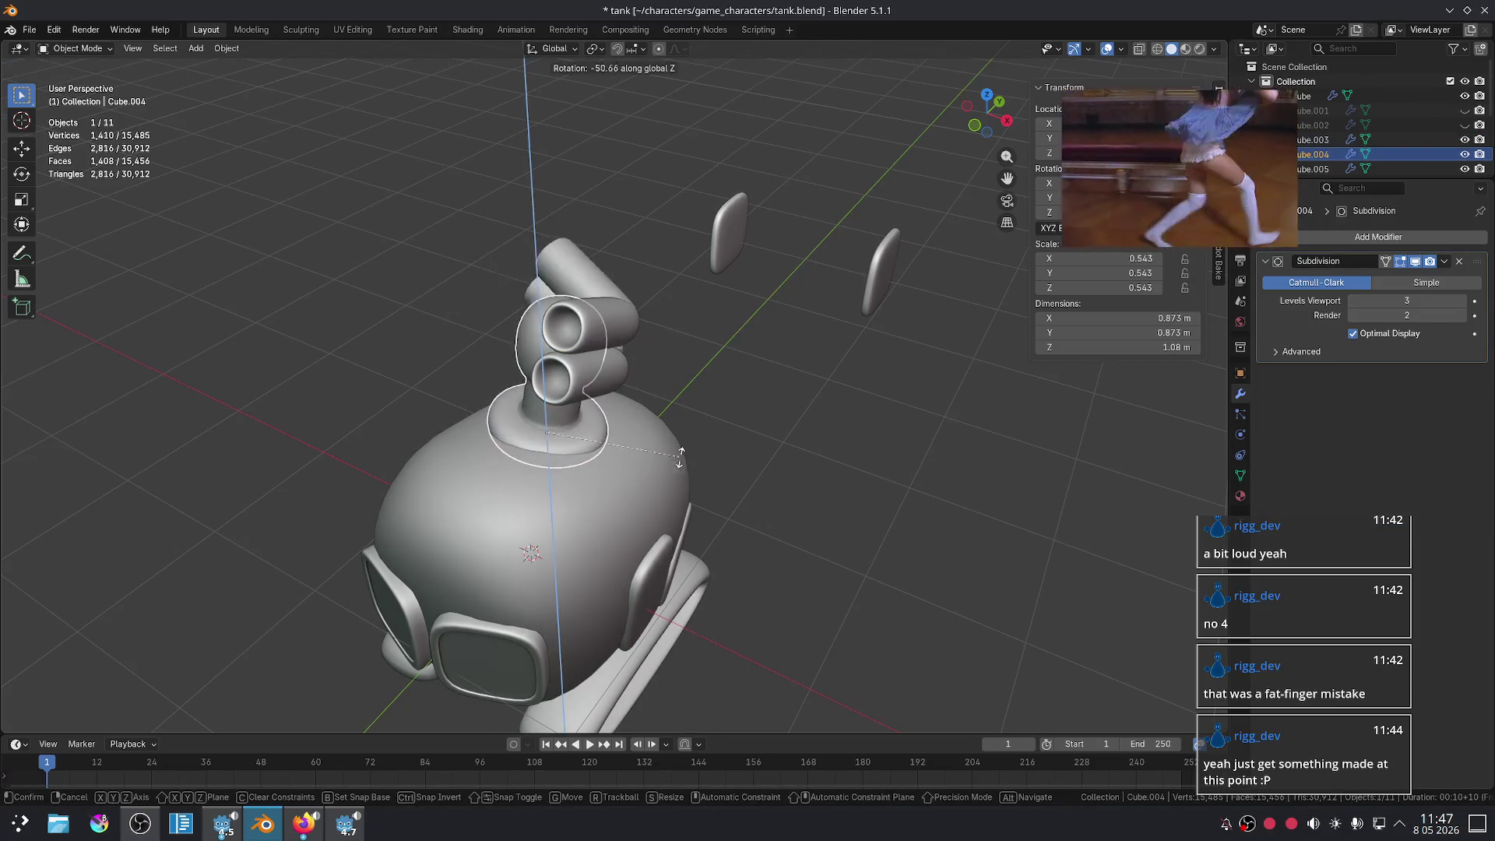
left_click(673, 400)
left_click(600, 317, "shift")
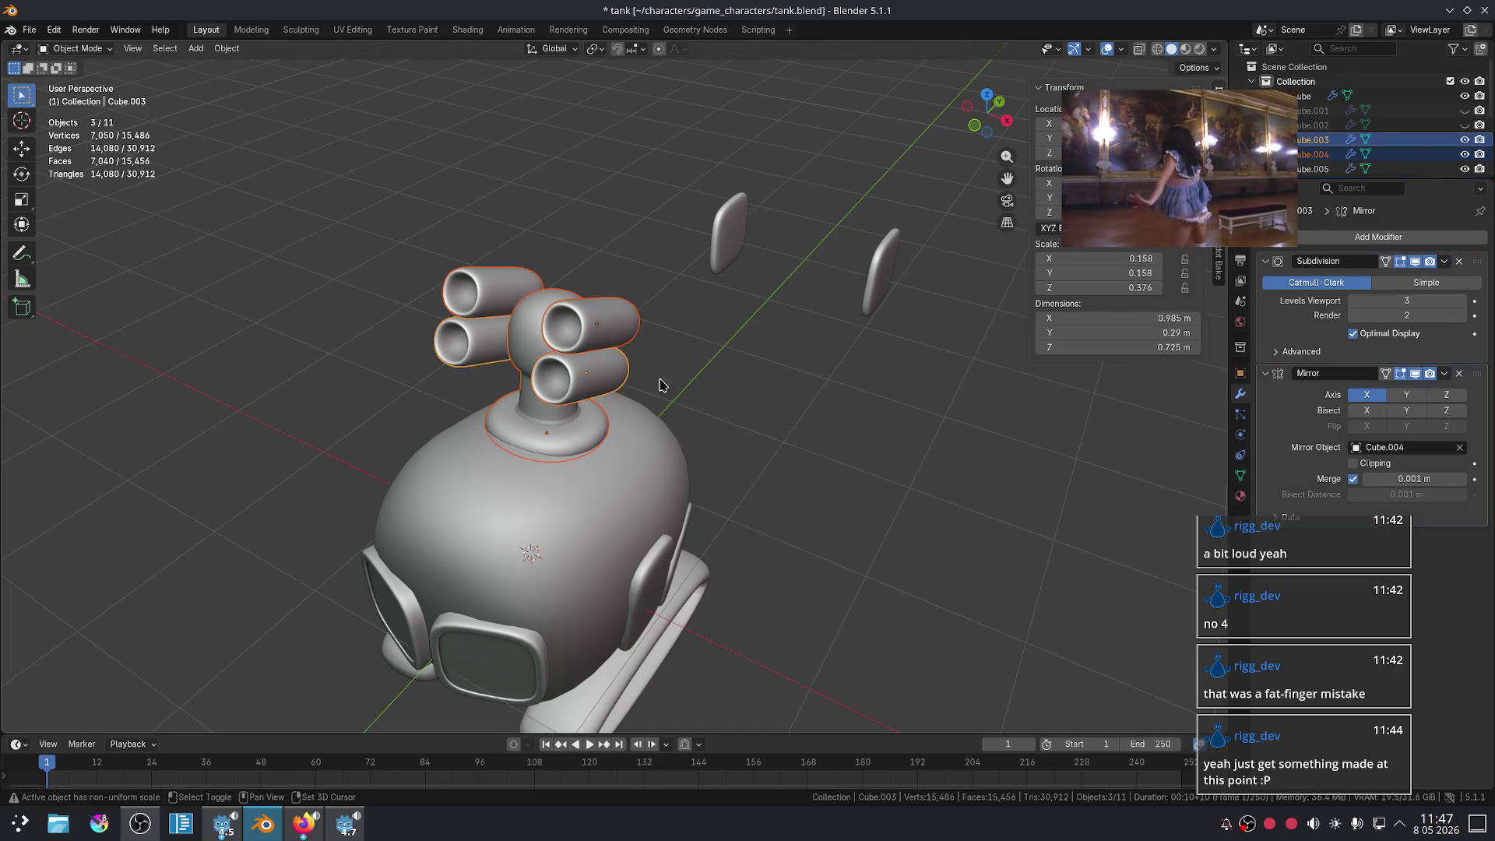
key("r")
key("z")
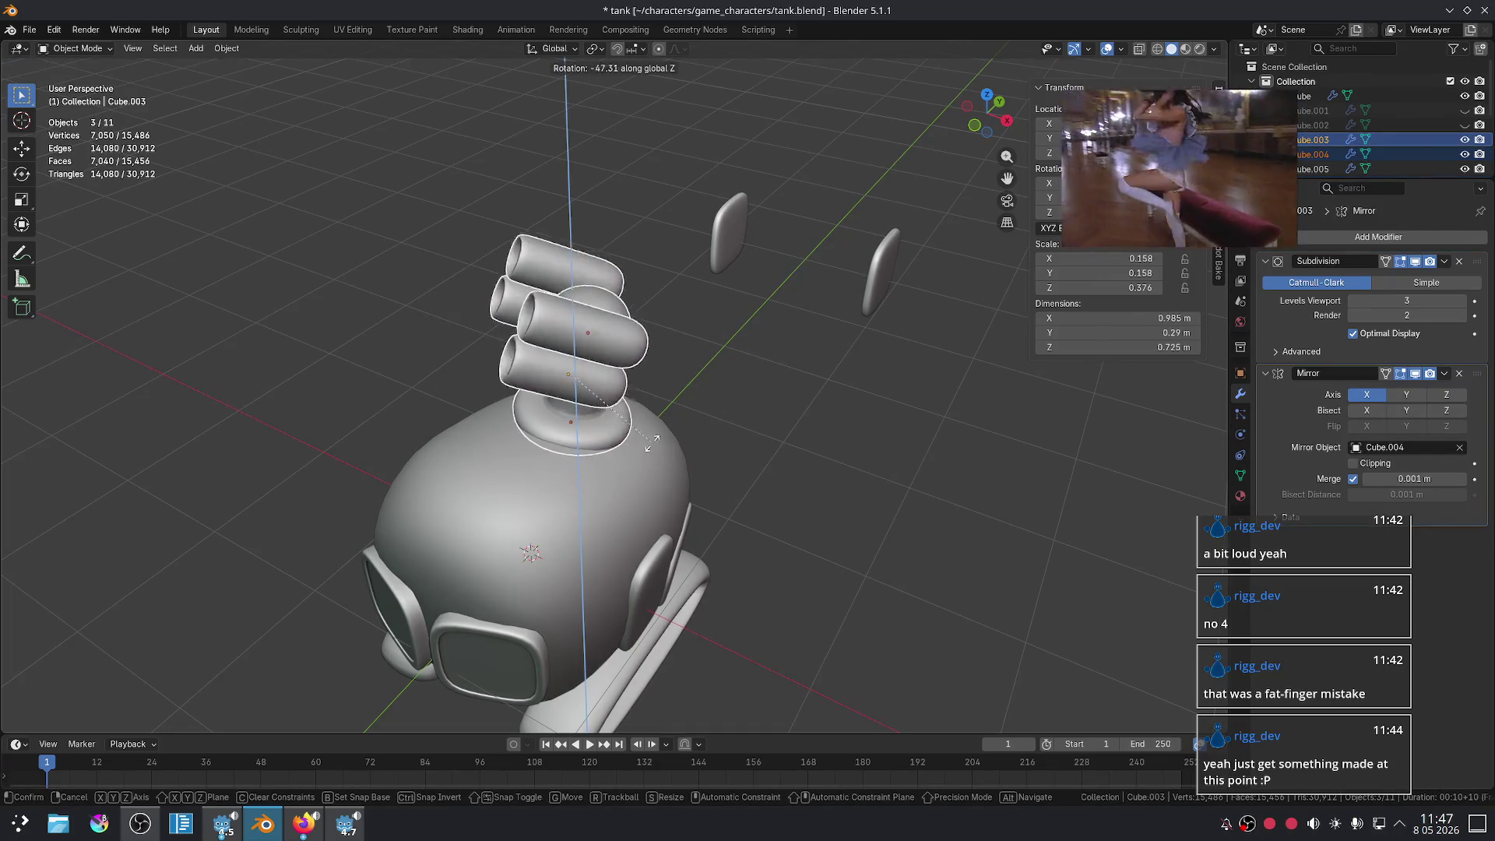
left_click(722, 389)
scroll(722, 389, "up", 4)
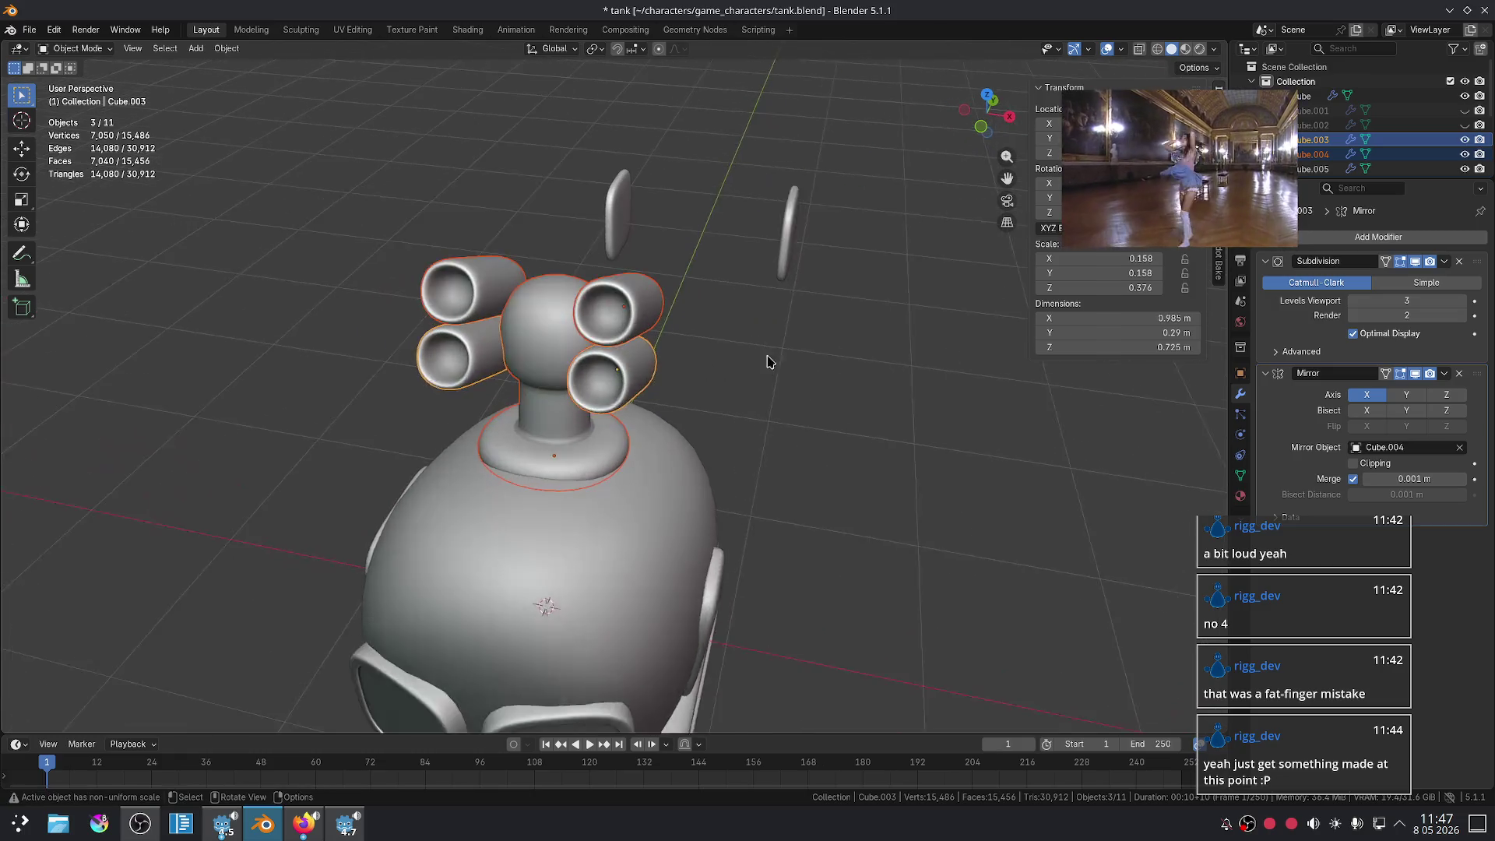
- Parent the upper missile tube pair to the turret head Cube.004 with Ctrl+P > Object
left_click(536, 430)
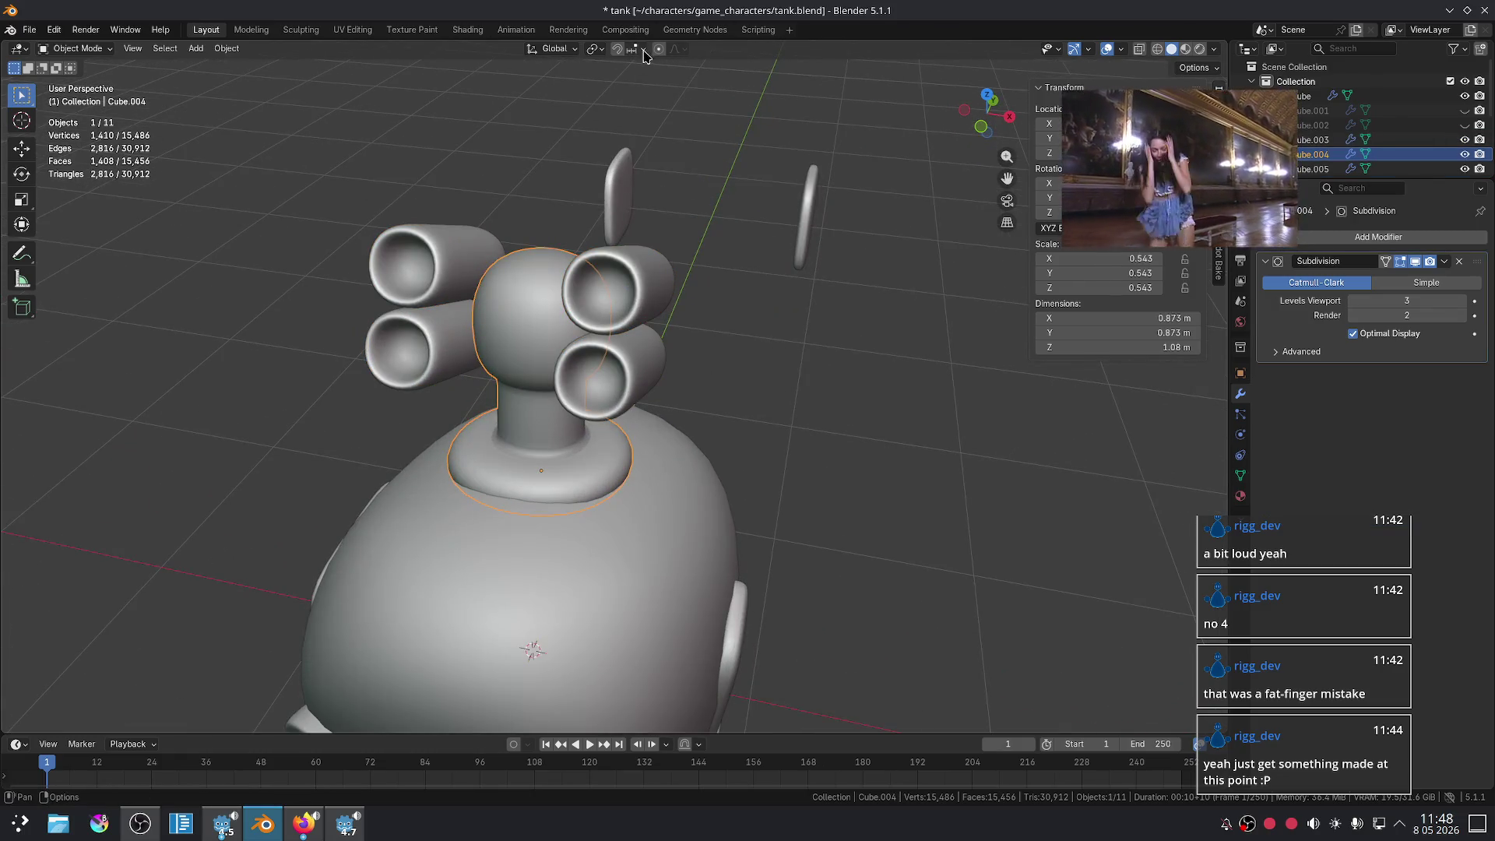
left_click(636, 319)
left_click(543, 348, "shift")
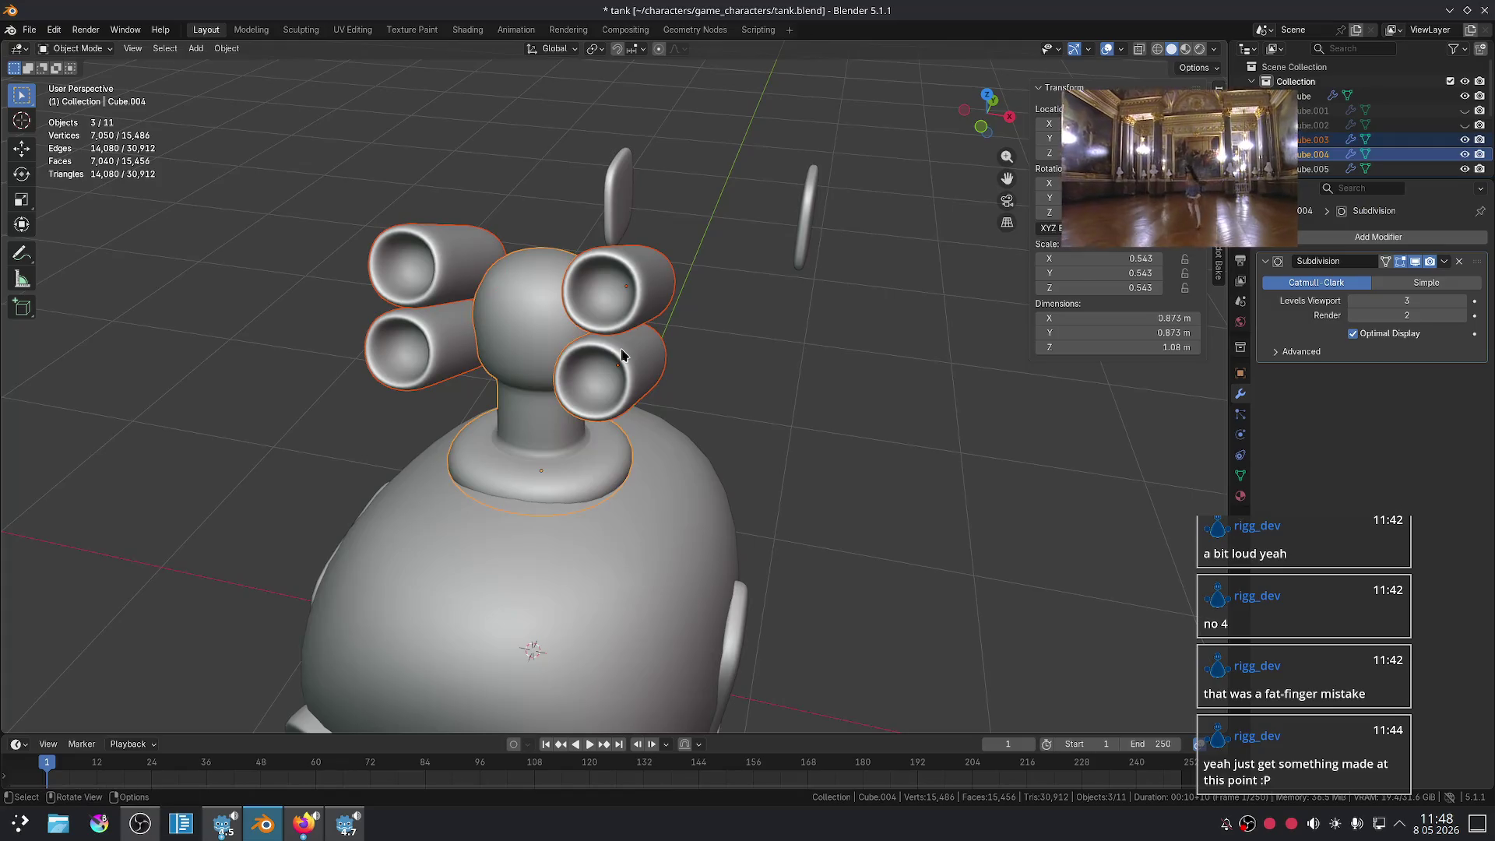
left_click(622, 356, "alt")
left_click(604, 374, "shift")
left_click(604, 374, "shift")
left_click(530, 314, "shift")
key("ctrl+p")
left_click(529, 314)
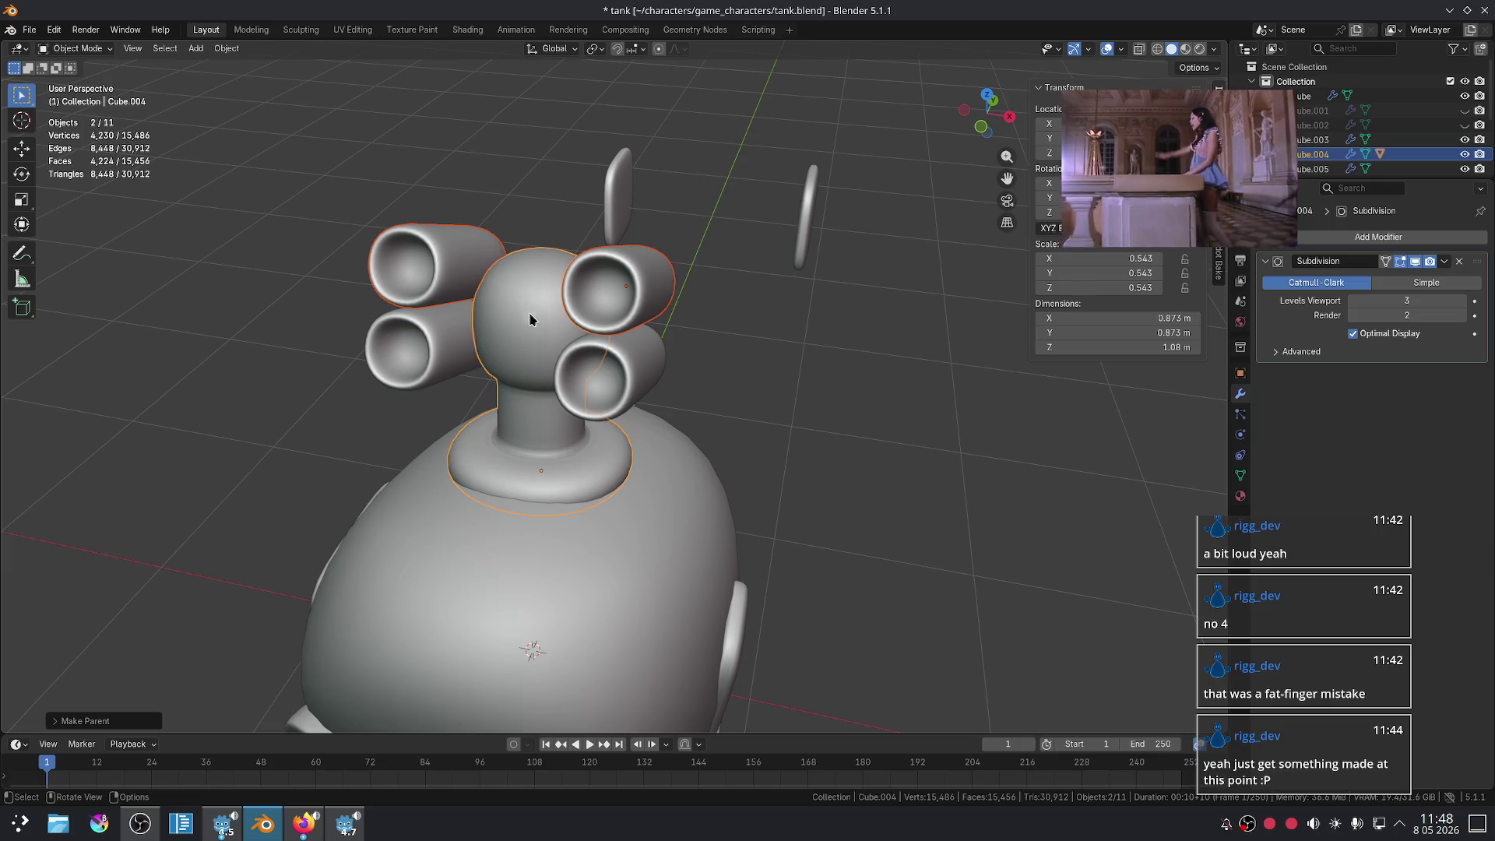
- Parent the lower missile tube pair to the turret head as well
left_click(591, 381)
left_click(490, 284, "shift")
key("ctrl+p")
left_click(490, 284)
- Spin the turret head about Z to confirm the tubes follow, then undo the spin
left_click(490, 284)
key("r")
key("z")
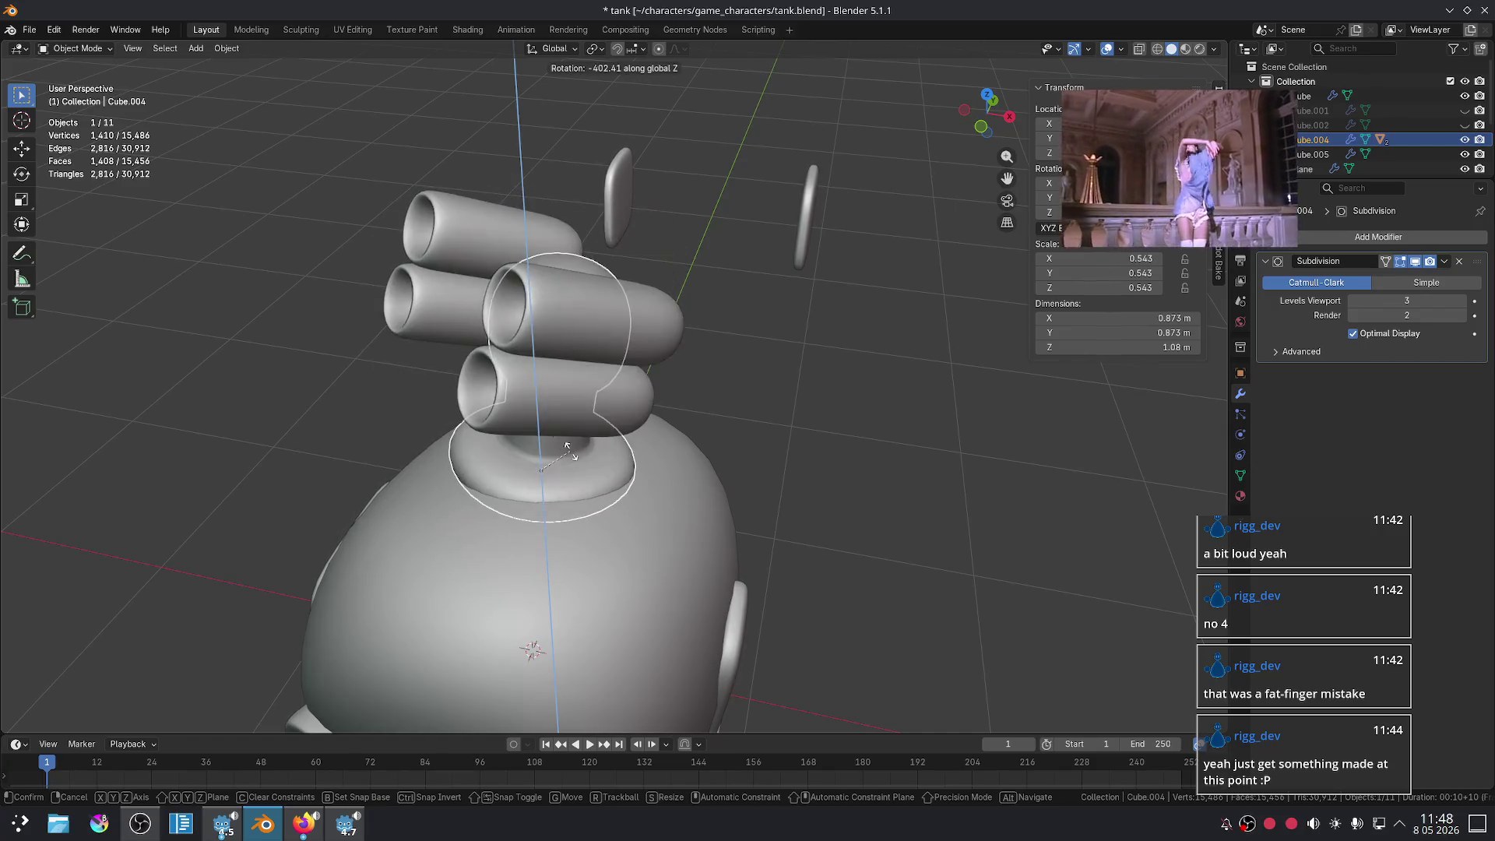
left_click(545, 457)
mouse_move(809, 482)
middle_mouse_down()
mouse_move(650, 400)
mouse_move(695, 389)
middle_mouse_up()
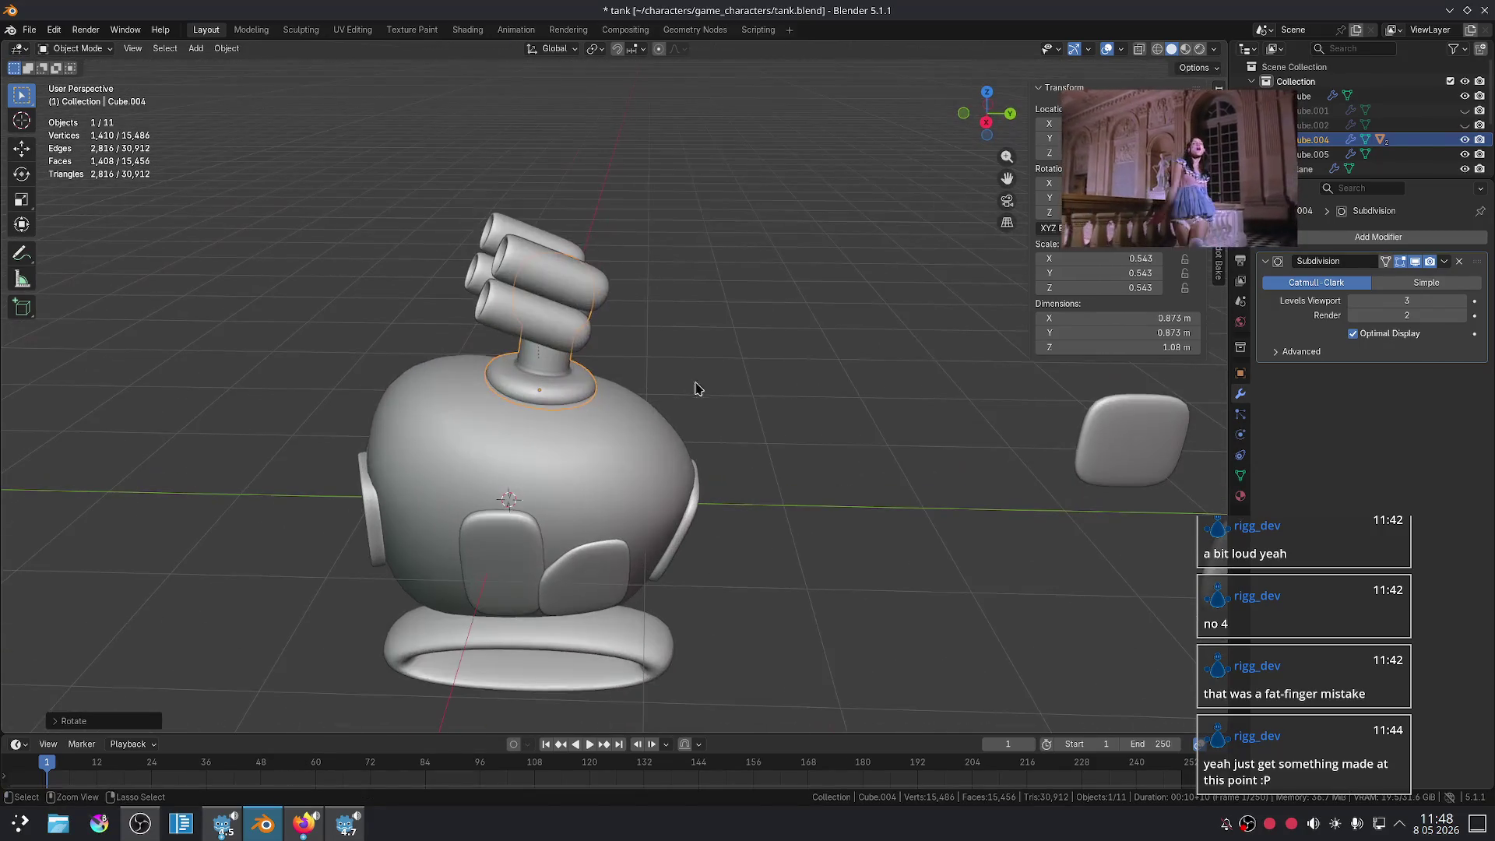
key("r")
key("z")
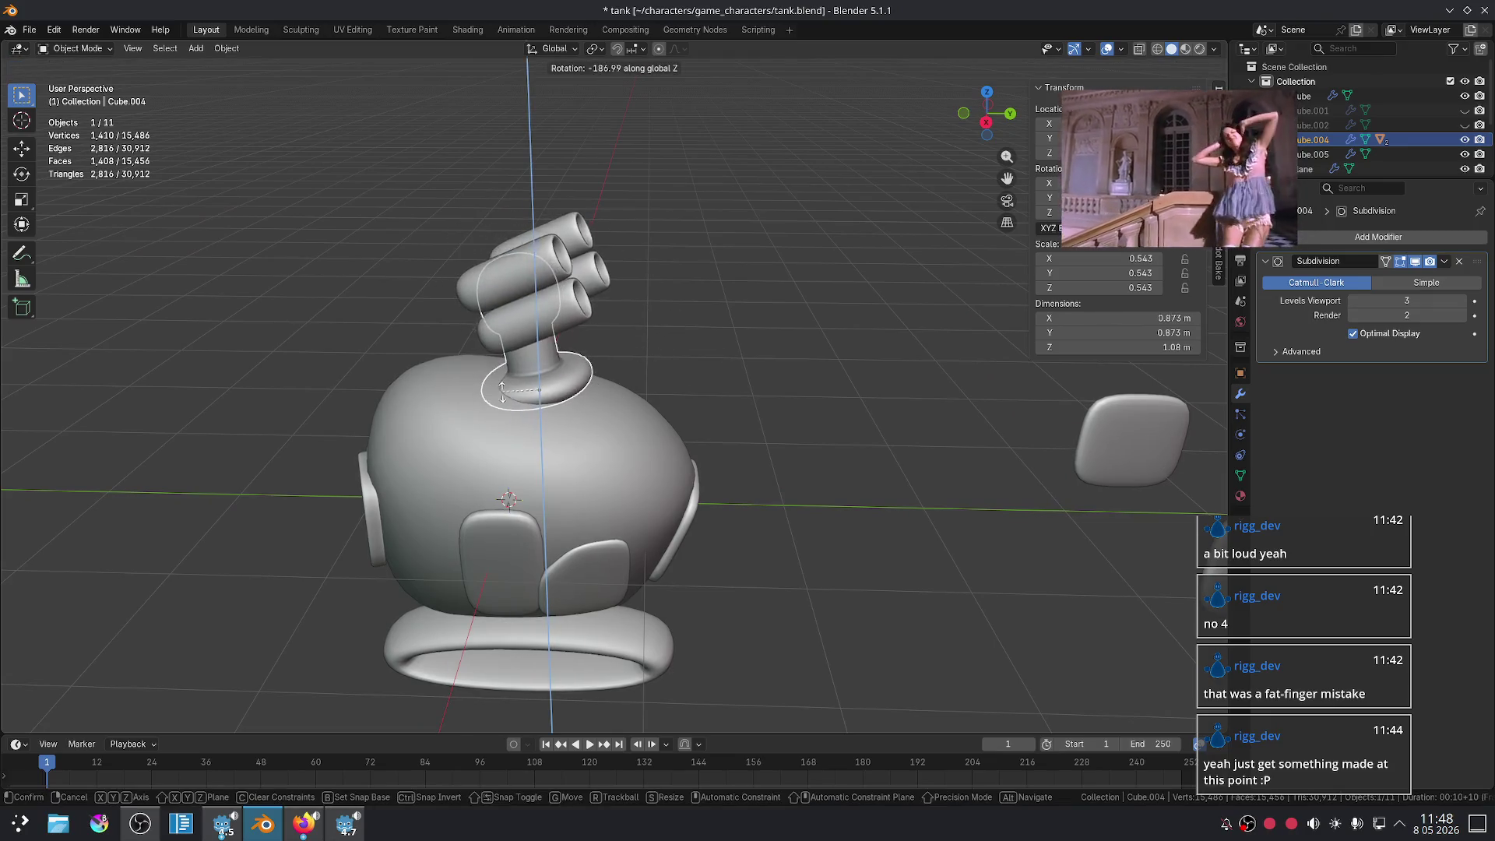
left_click(516, 388)
key("ctrl+z")
- Rotate the turret head about the vertical axis to a new facing
mouse_move(740, 407)
middle_mouse_down()
mouse_move(801, 337)
mouse_move(795, 292)
middle_mouse_up()
key("r")
key("x")
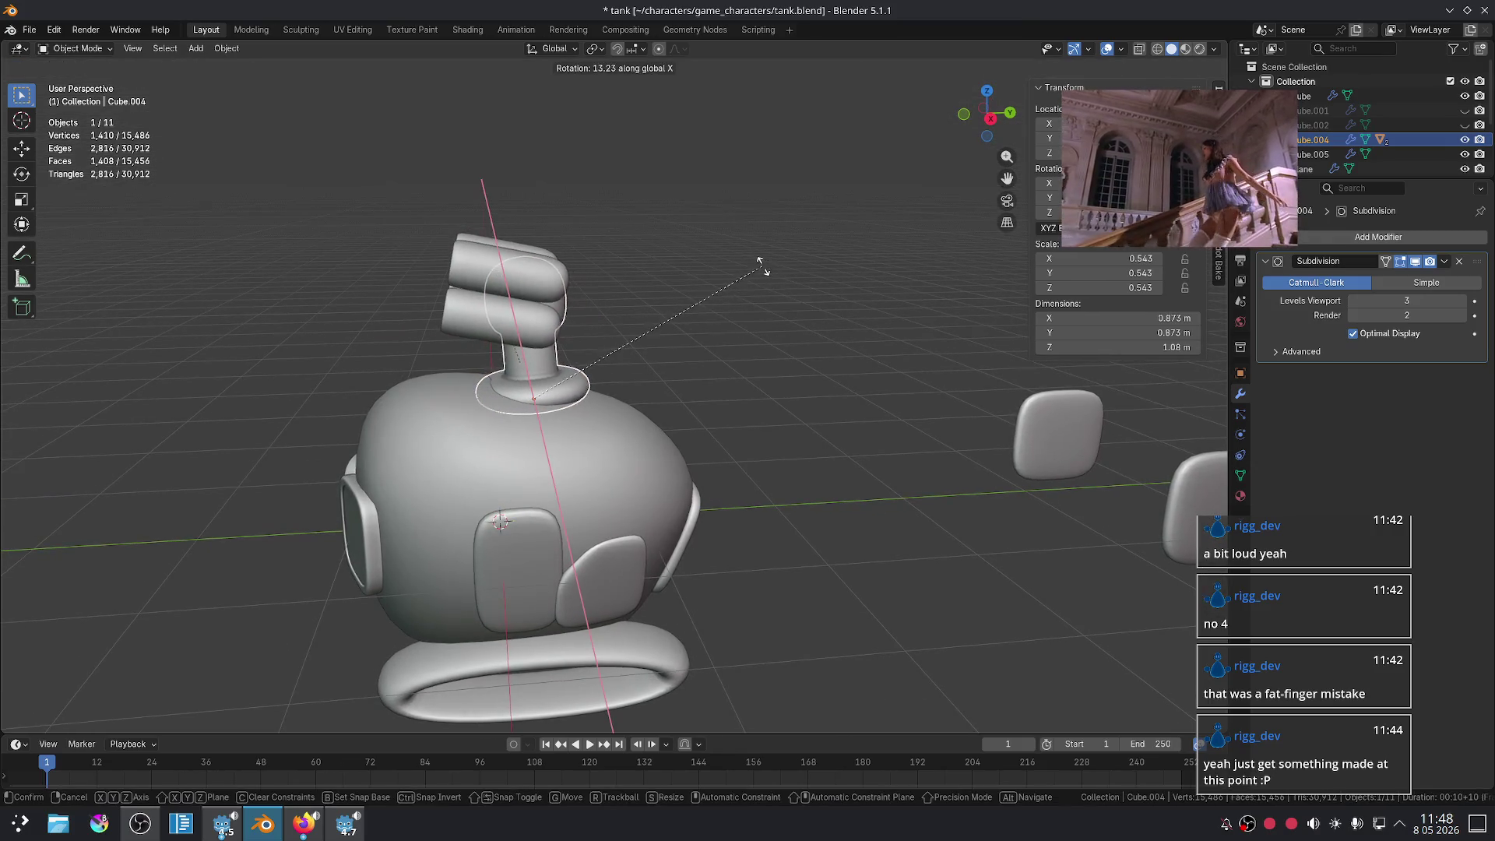
key("z")
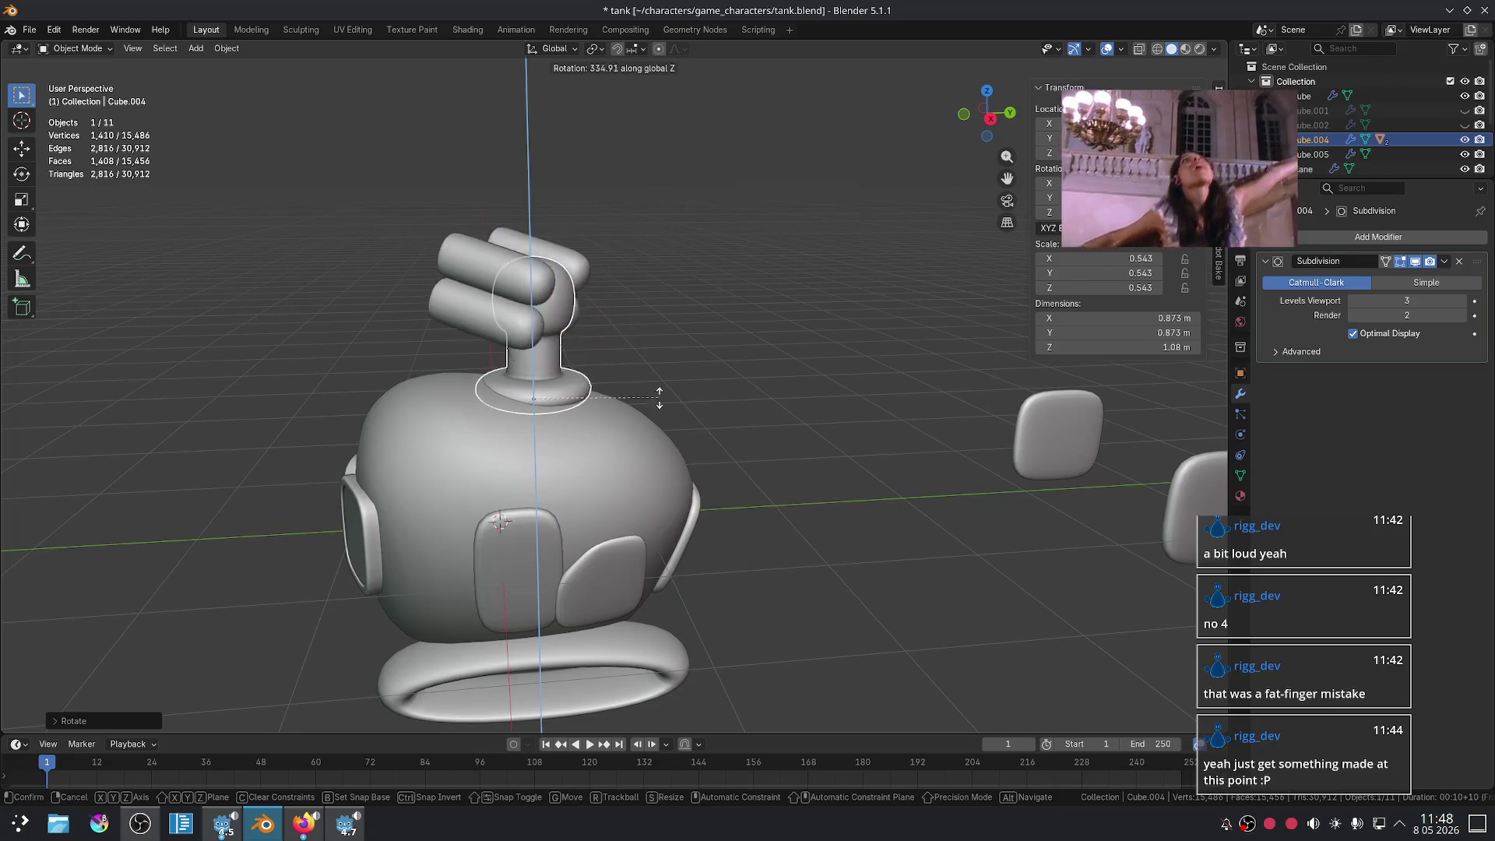
left_click(615, 343)
mouse_move(615, 342)
middle_mouse_down()
mouse_move(710, 376)
mouse_move(718, 361)
mouse_move(671, 339)
mouse_move(891, 407)
mouse_move(887, 358)
mouse_move(634, 324)
middle_mouse_up()
scroll(672, 339, "up", 3)
- Extrude the turret head's top face upward in Edit Mode
scroll(890, 407, "down", 5)
scroll(895, 346, "up", 5)
key("Tab")
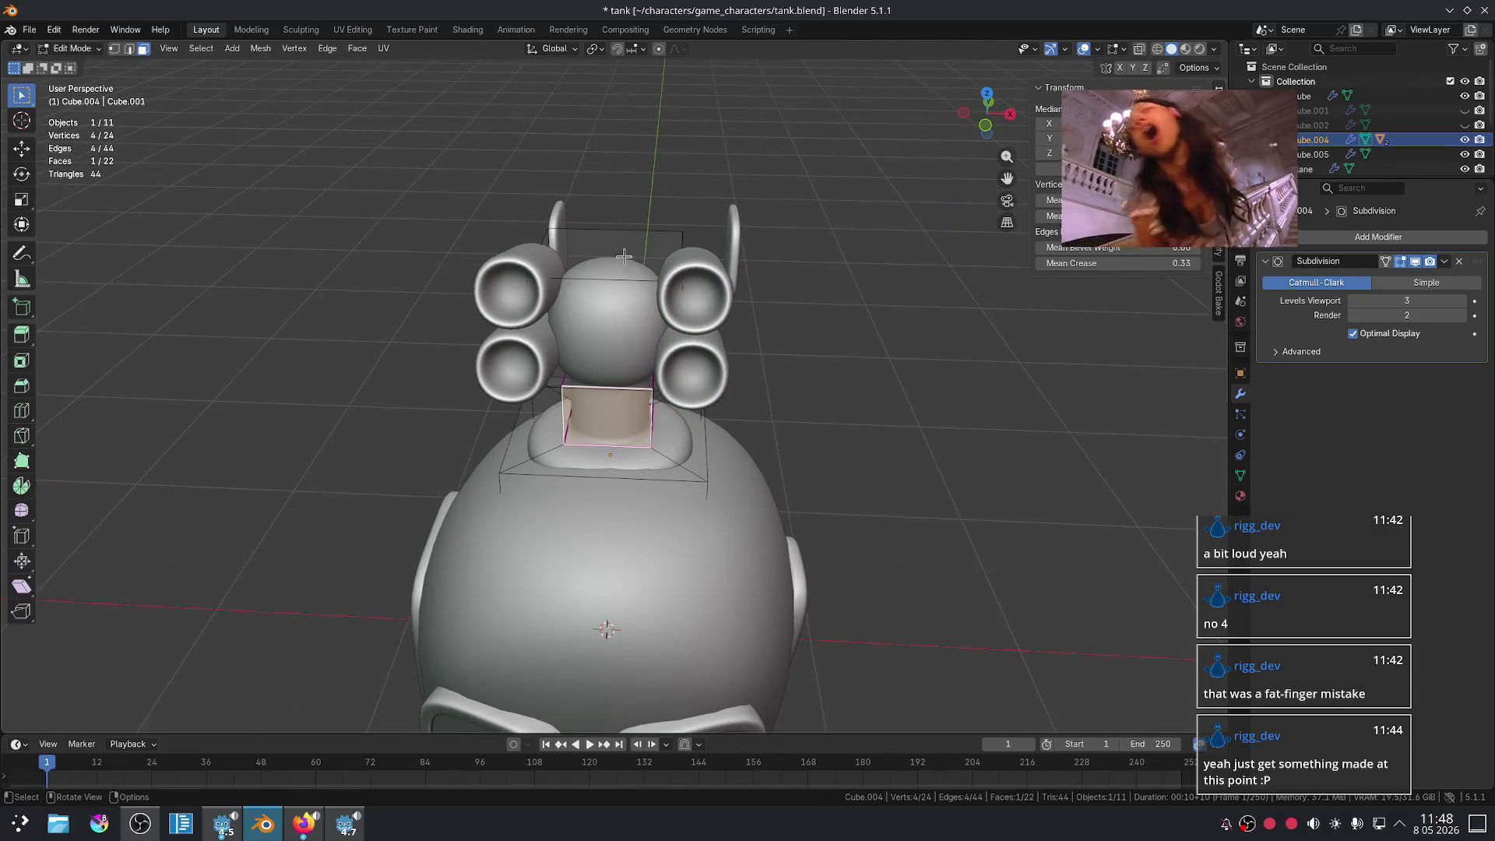
left_click(693, 266)
key("e")
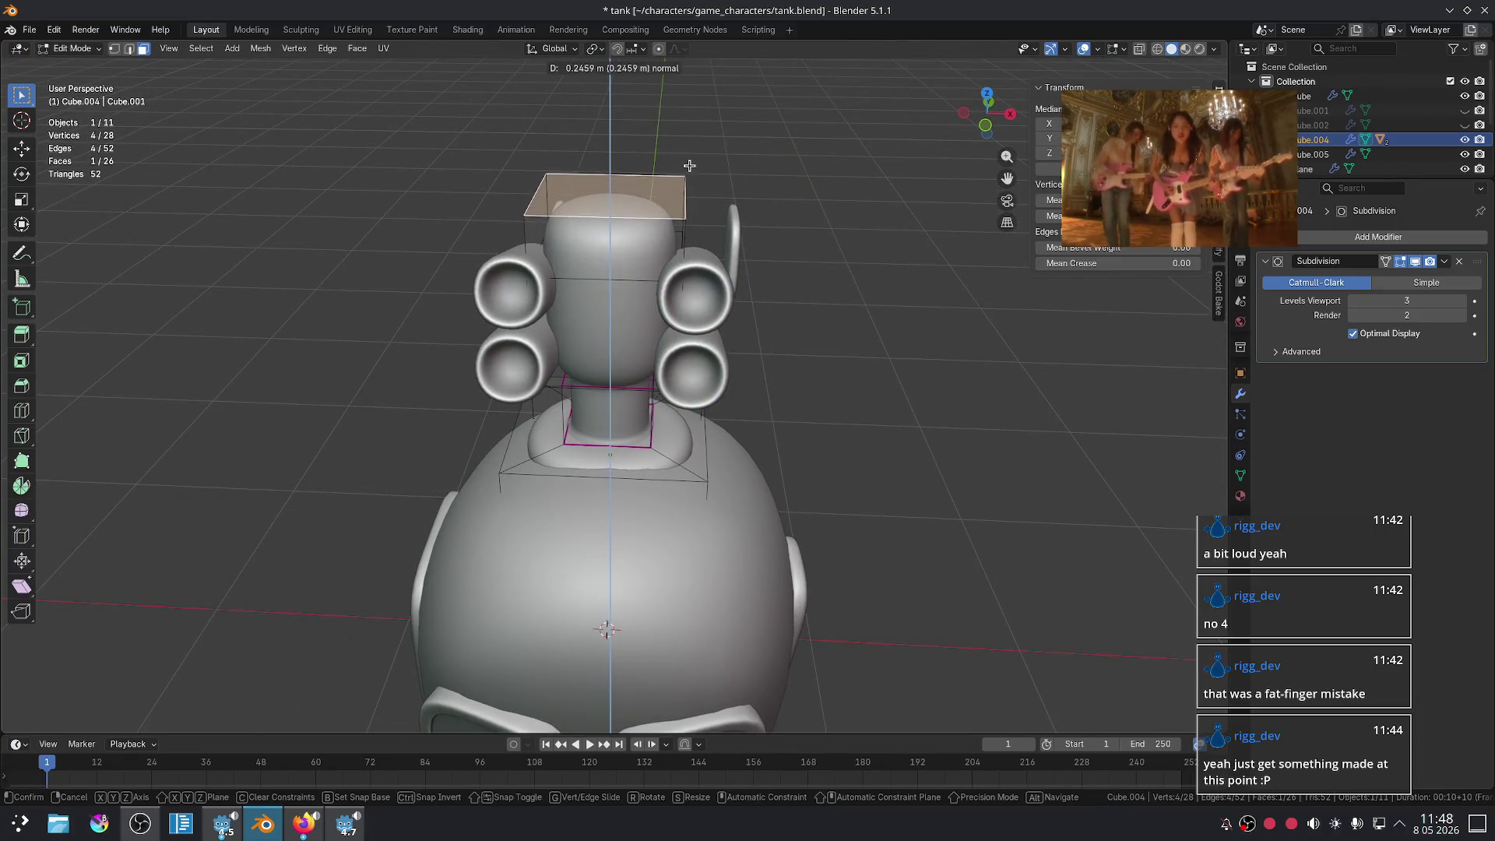
left_click(676, 167)
- Extrude and widen the top face, then extrude once more into a broader 1.29 m cap
key("e")
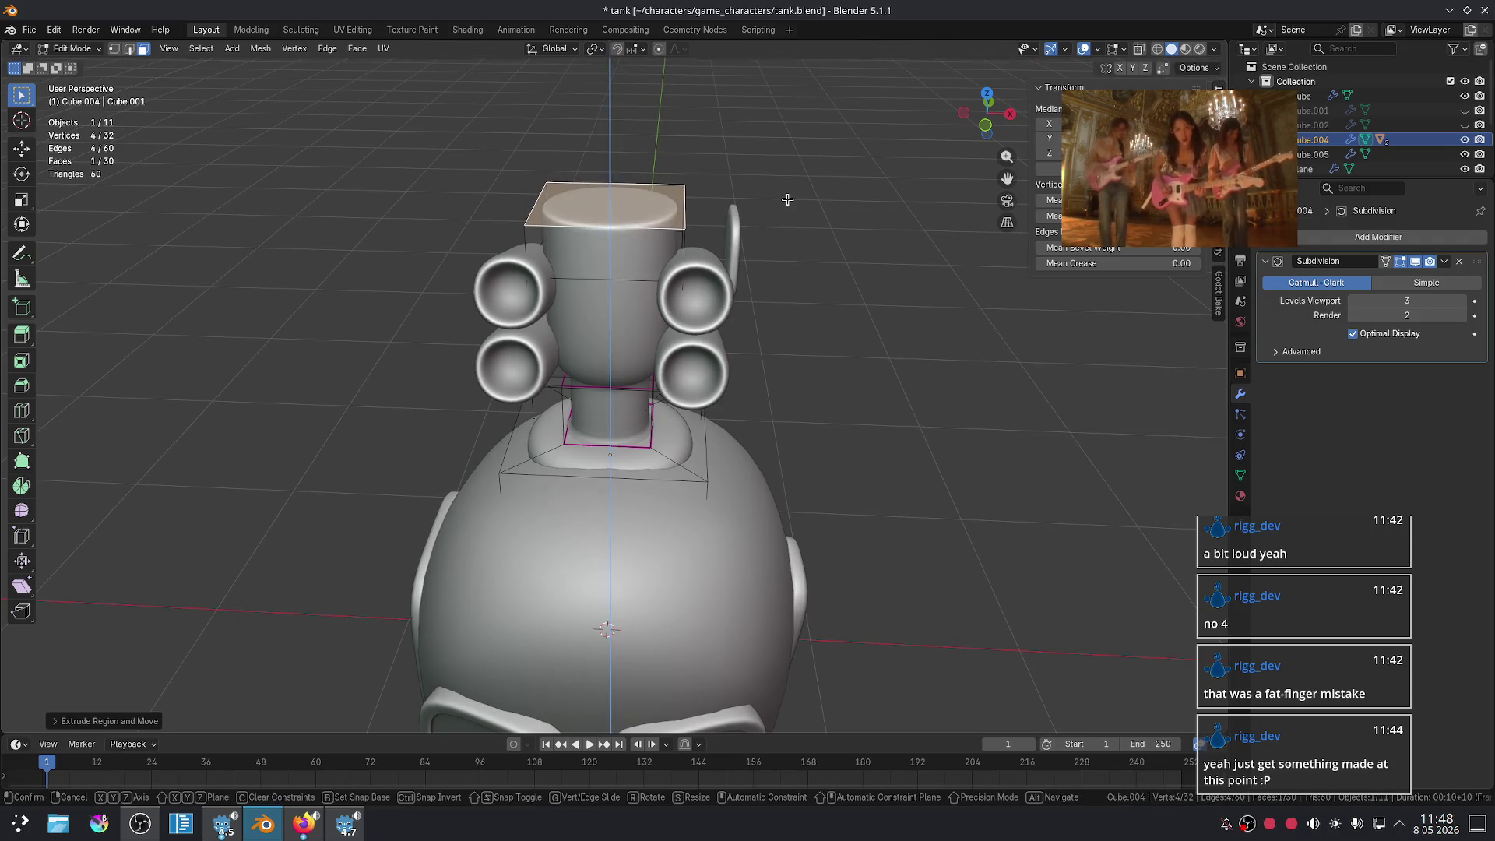
key("s")
left_click(920, 208)
key("e")
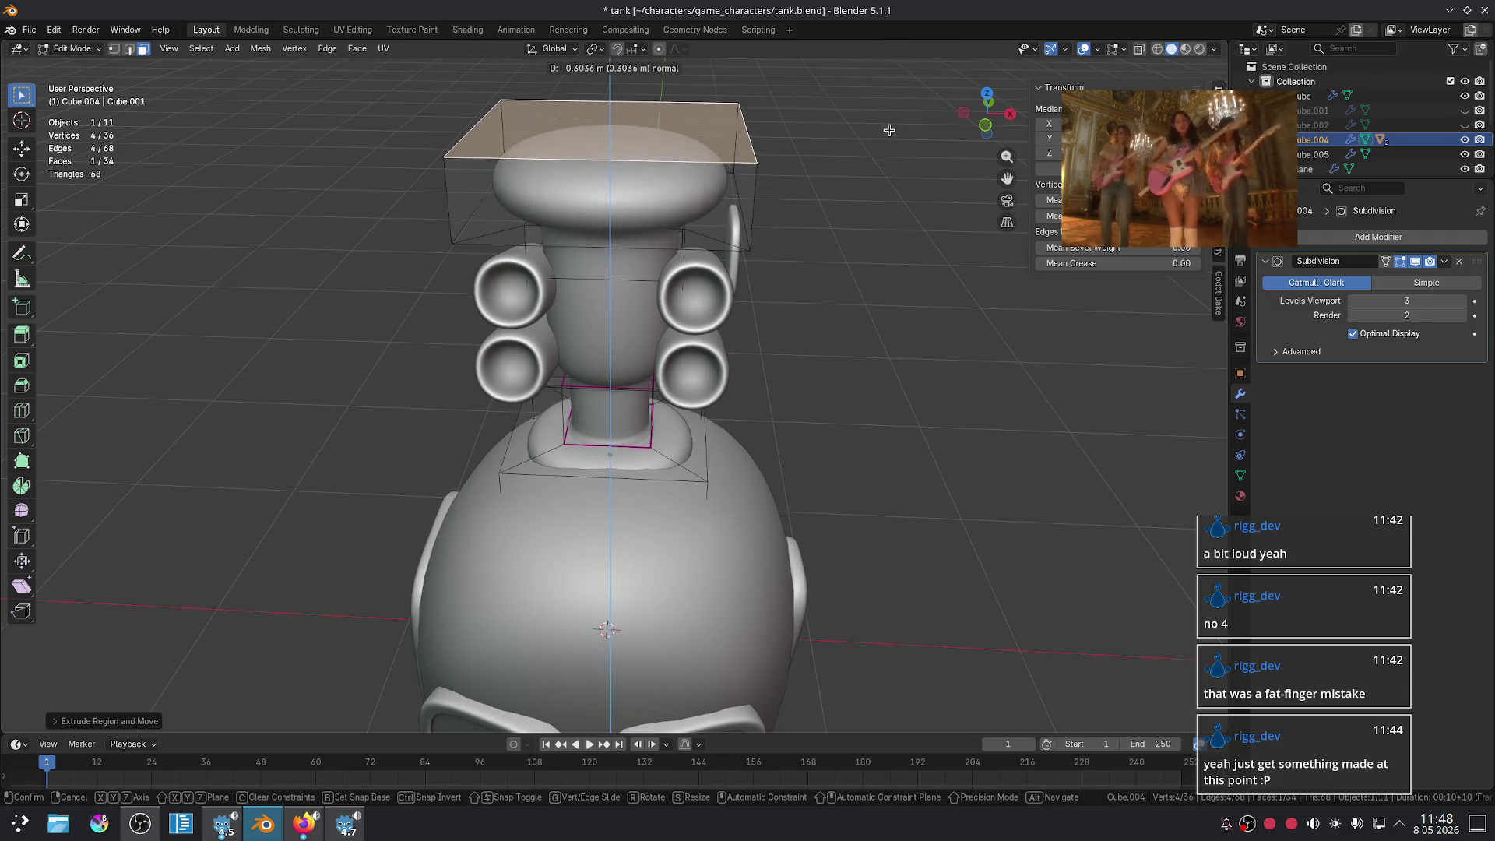
left_click(877, 202)
mouse_move(878, 257)
middle_mouse_down()
mouse_move(877, 307)
mouse_move(804, 249)
mouse_move(870, 267)
mouse_move(760, 323)
middle_mouse_up()
key("Tab")
key("Tab")
key("Tab")
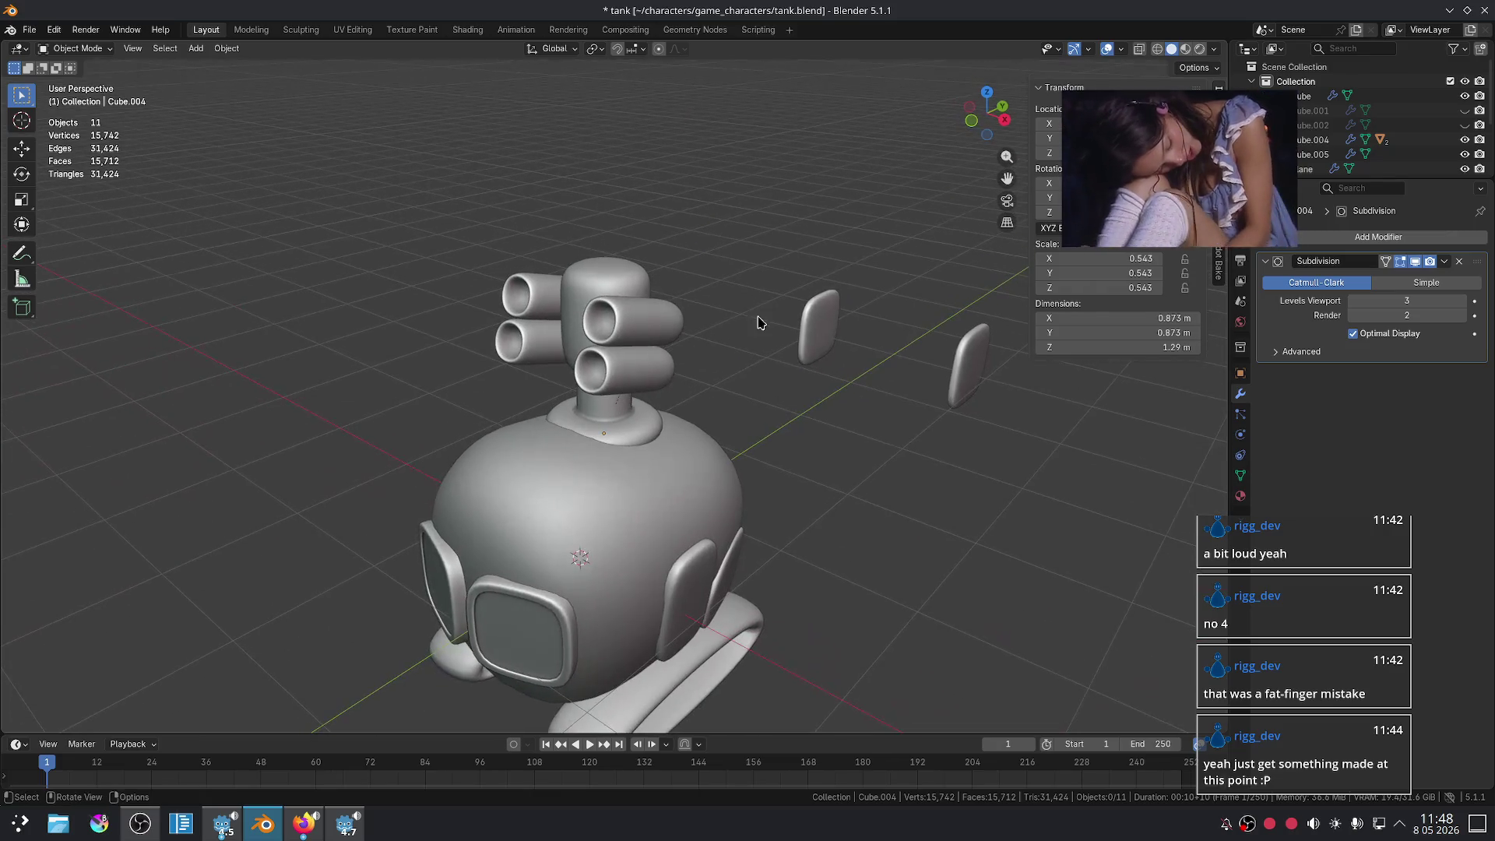
left_click(675, 359)
- Raise the upper missile tube pair about 0.05 m along Z
key("g")
key("z")
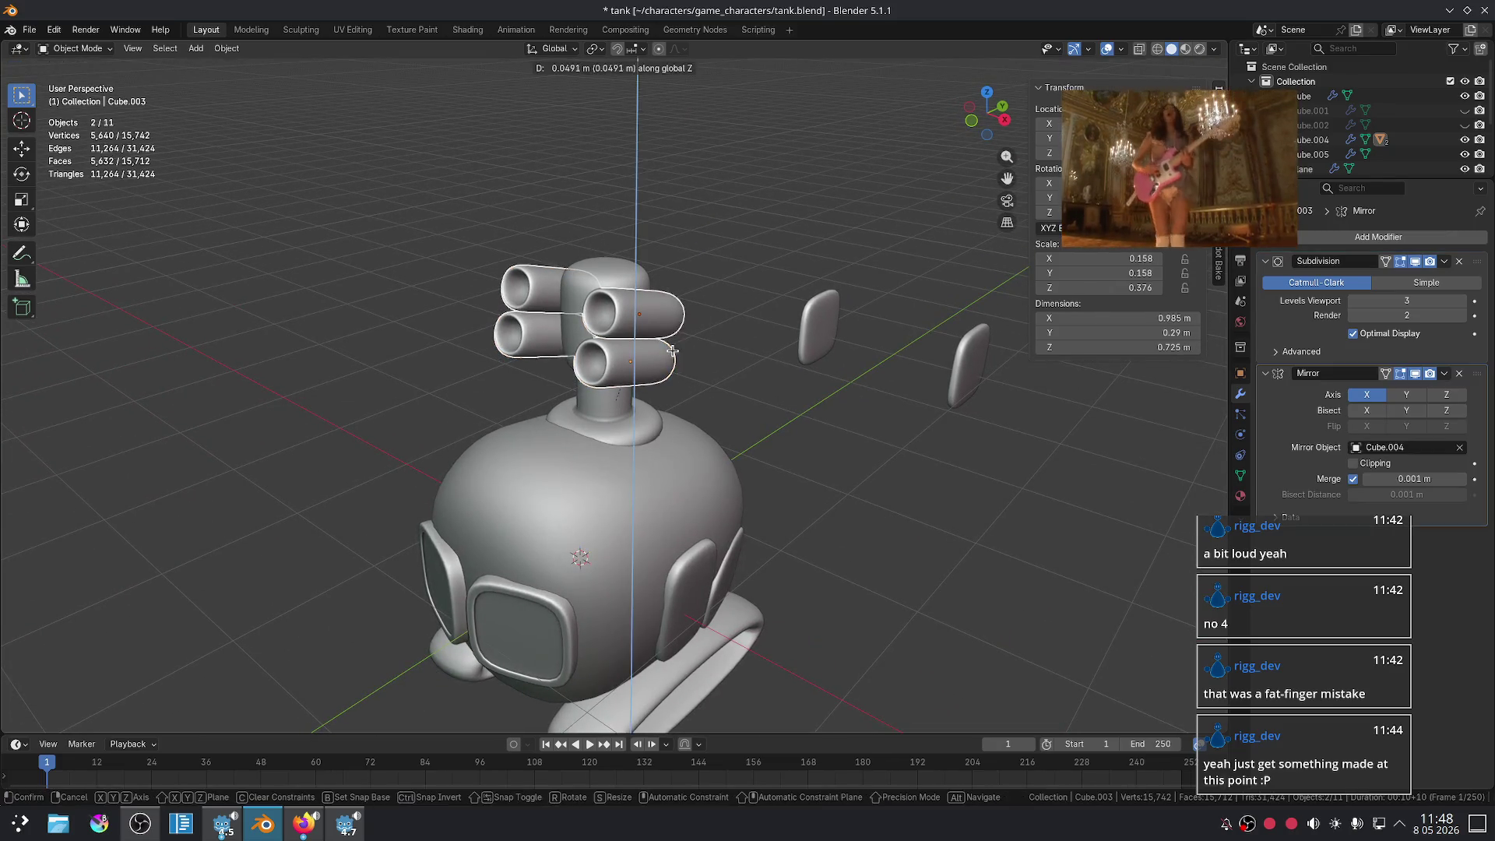
key("Escape")
left_click(794, 434)
mouse_move(794, 434)
middle_mouse_down()
mouse_move(764, 507)
mouse_move(784, 534)
mouse_move(890, 420)
mouse_move(867, 407)
mouse_move(761, 417)
mouse_move(695, 444)
middle_mouse_up()
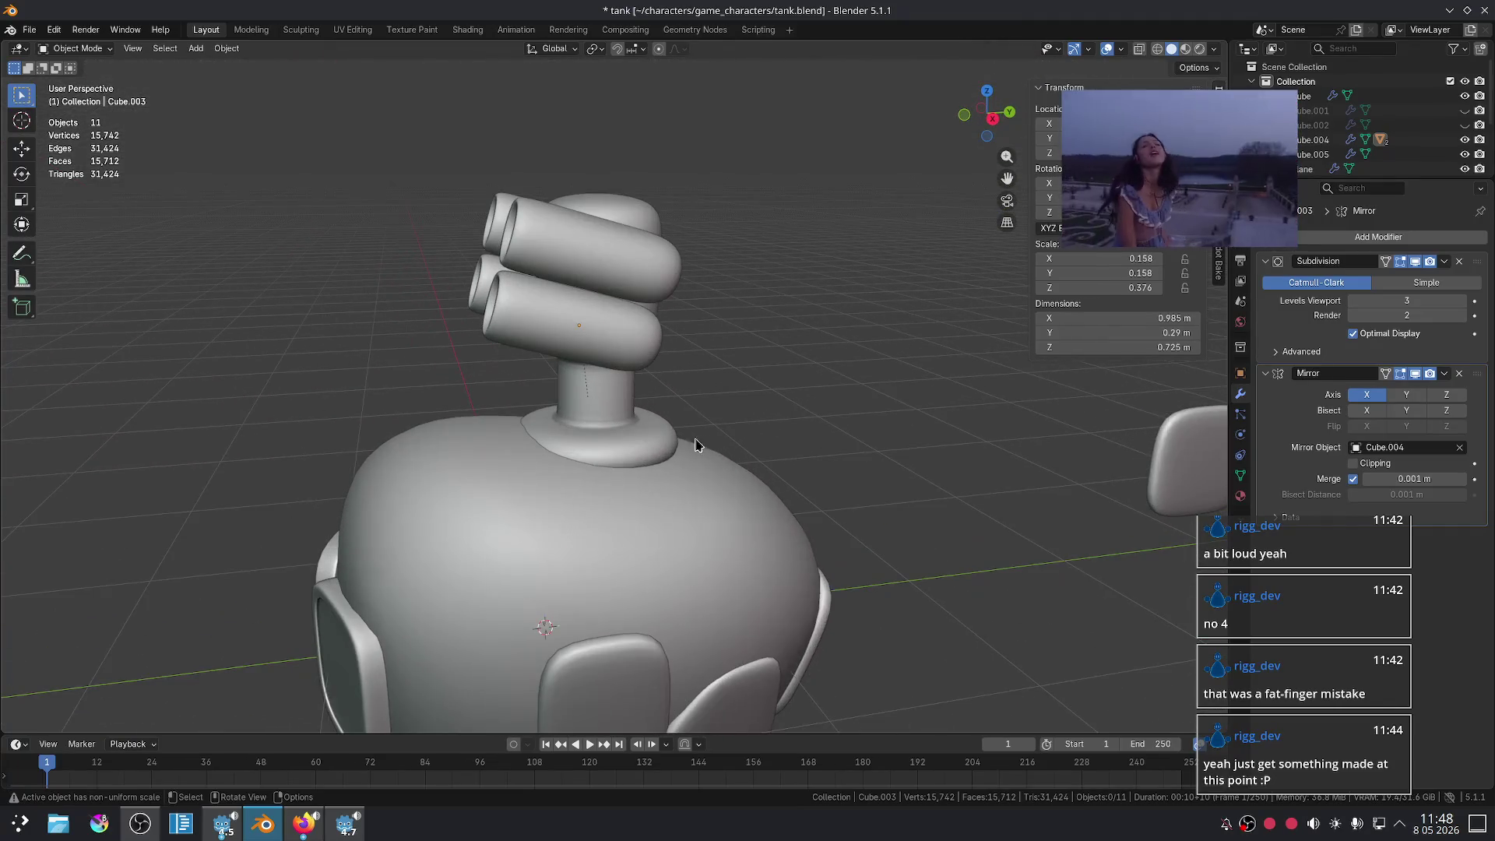
- Move the turret head Cube.004 to a new position
left_click(738, 456)
key("g")
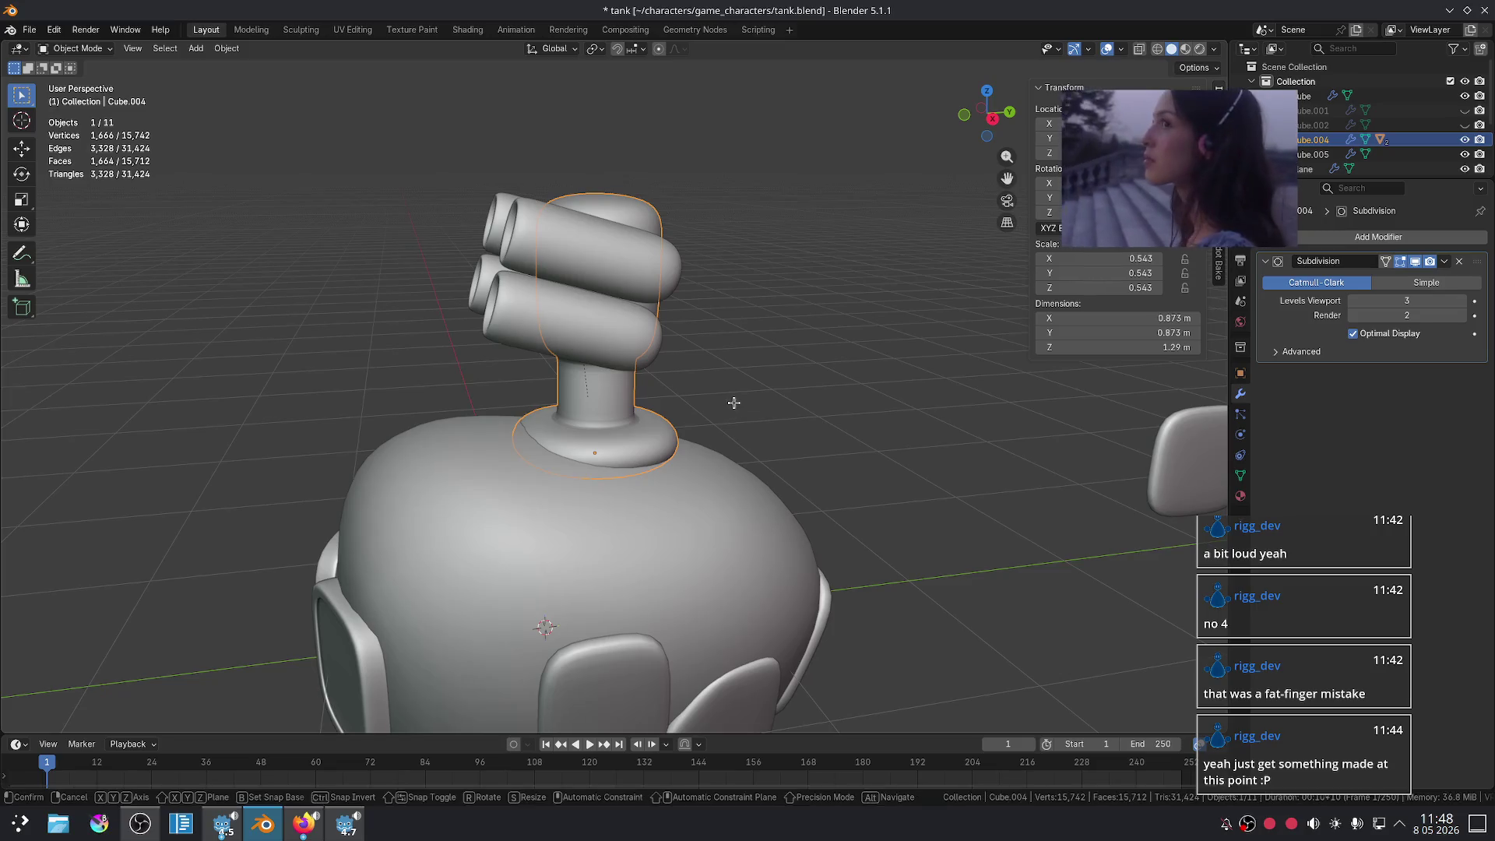
left_click(734, 394)
mouse_move(734, 394)
middle_mouse_down()
mouse_move(755, 418)
mouse_move(756, 459)
mouse_move(537, 481)
middle_mouse_up()
- Shift the turret's neck edge loop vertically along Z in Edit Mode
key("Tab")
key("g")
key("z")
left_click(740, 505)
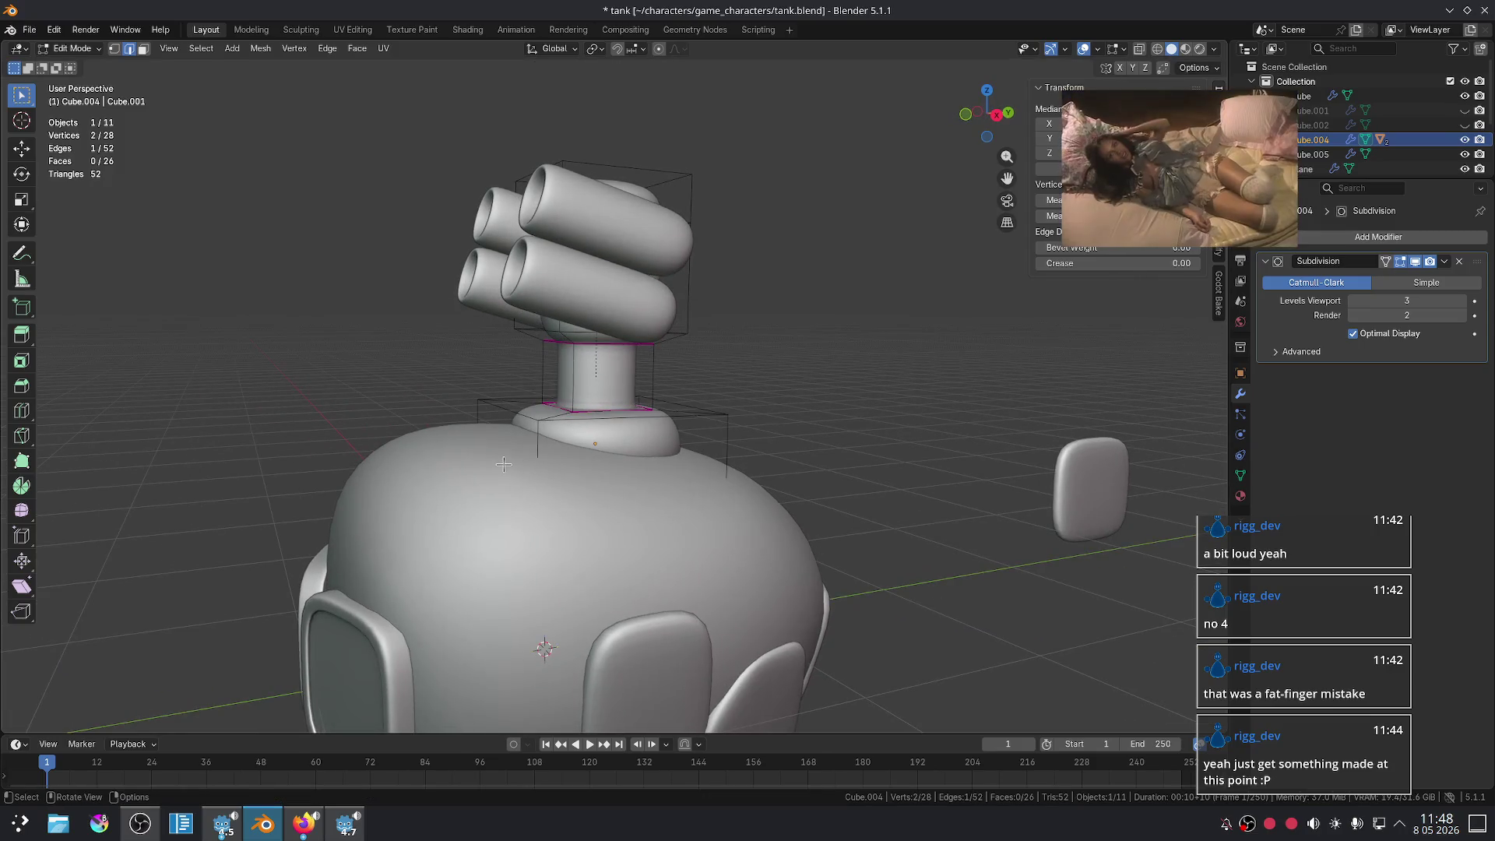
- Raise the neck edge loop slightly along Z and return to Object Mode
key("g")
key("z")
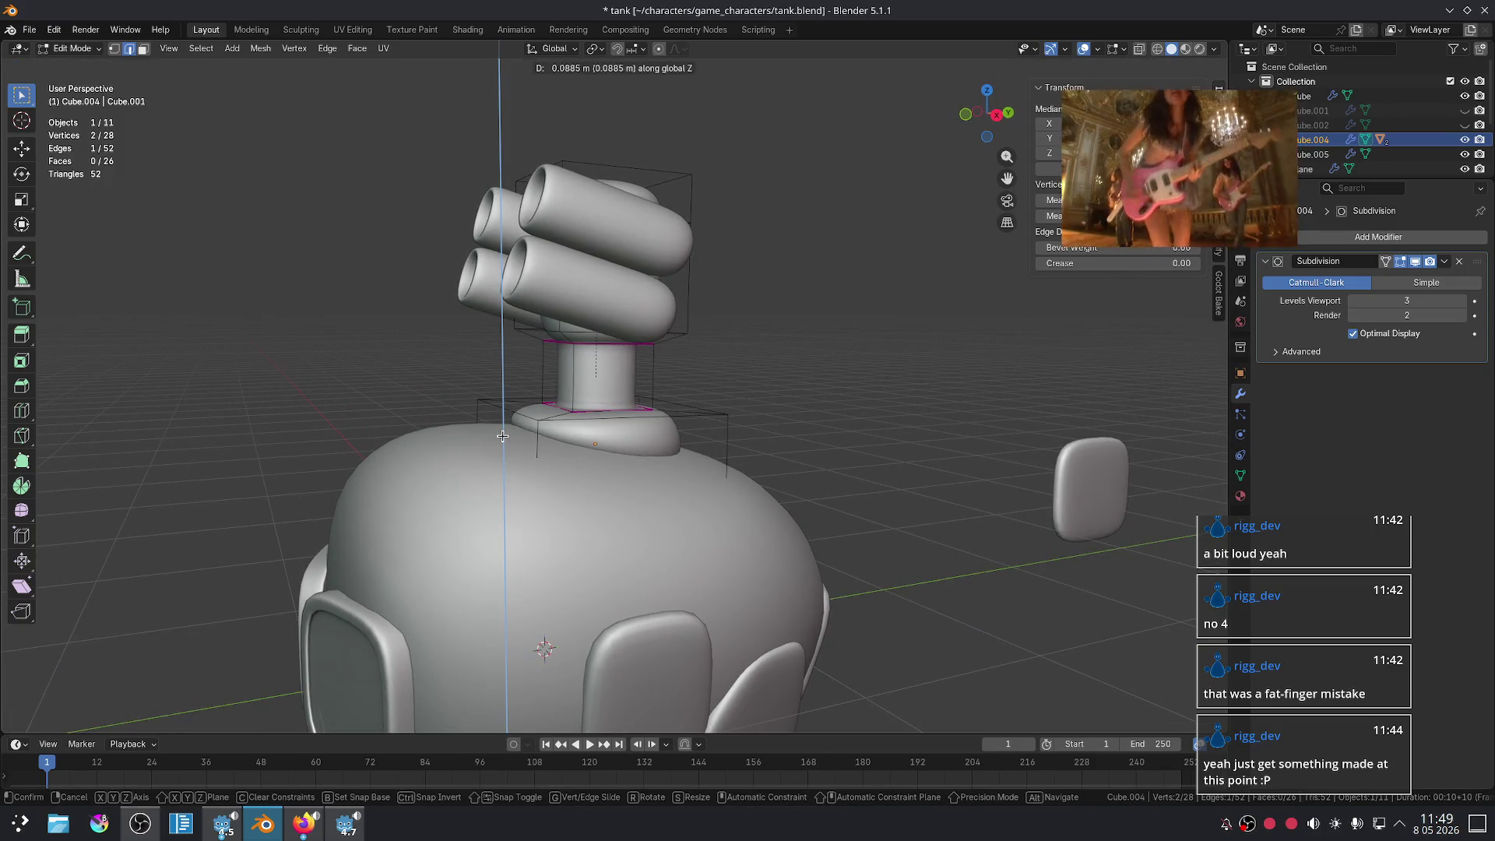
left_click(499, 448)
scroll(867, 377, "down", 3)
scroll(814, 410, "up", 4)
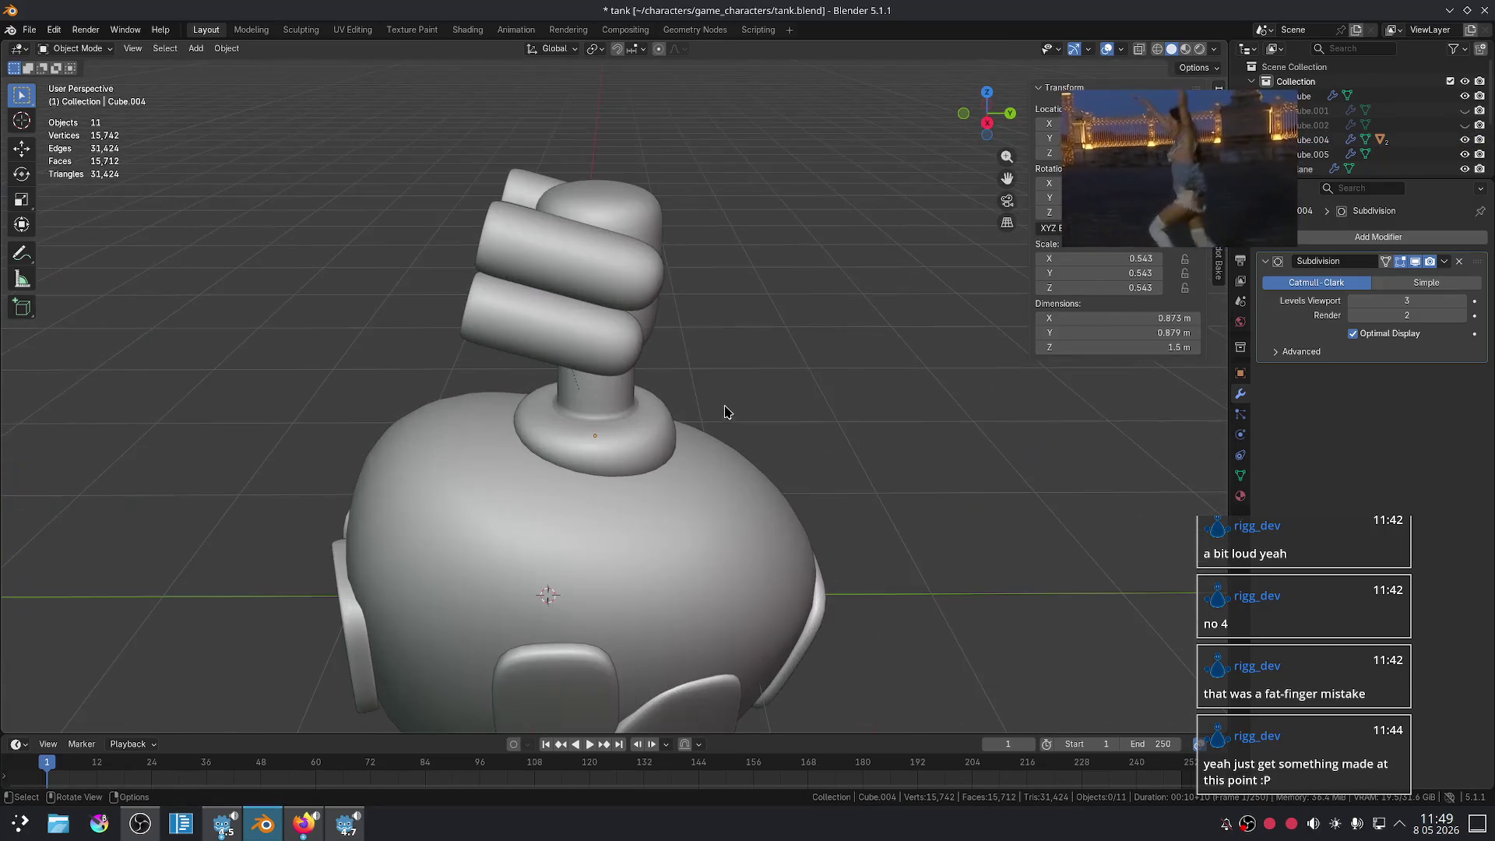
middle_click_drag(734, 397, 690, 364)
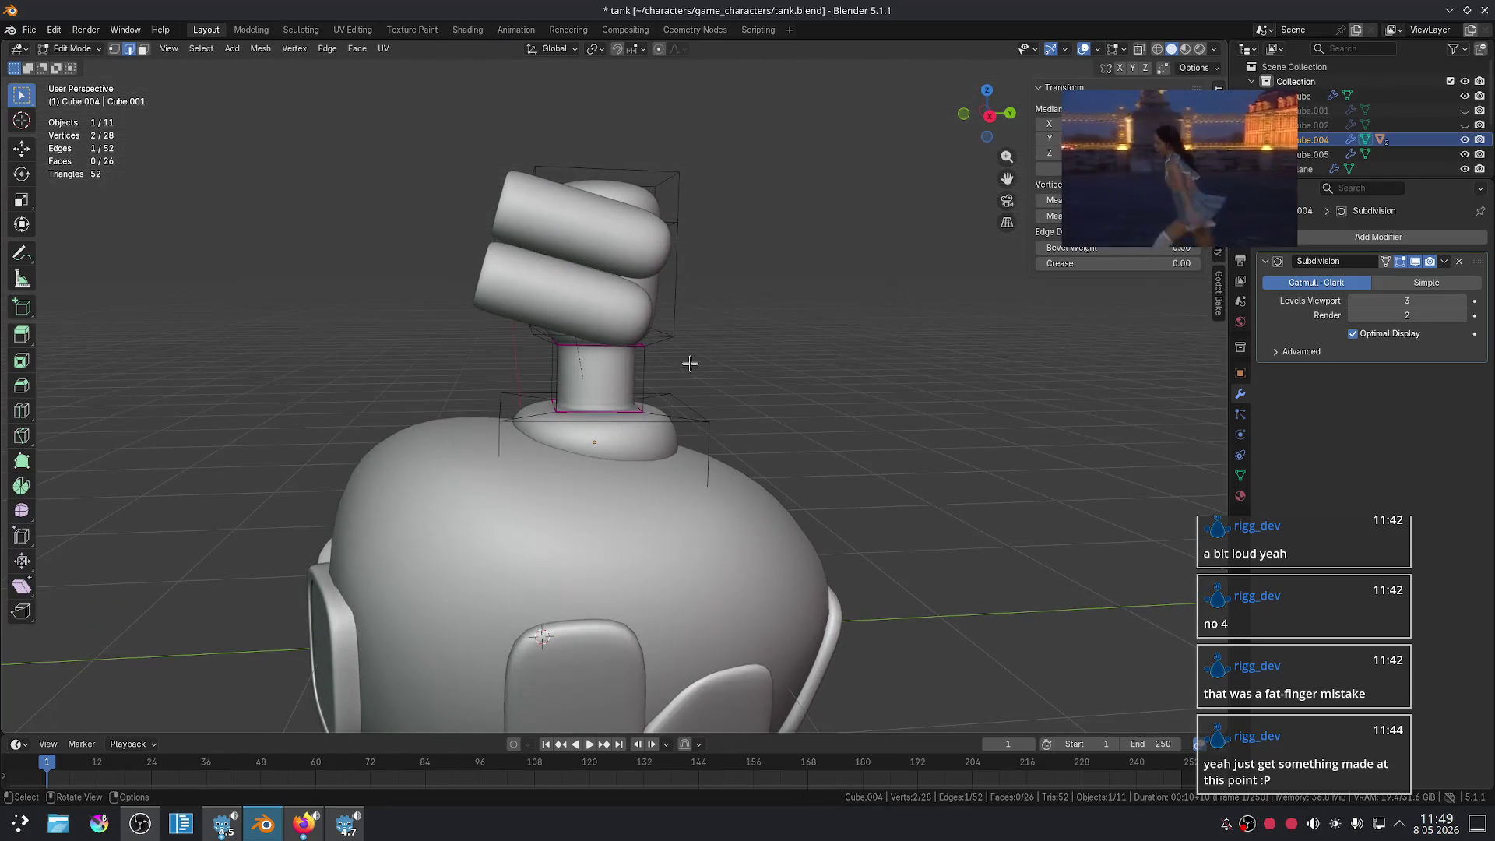
key("Tab")
- Rotate the turret head about Z to check the tubes turn with it
key("r")
key("z")
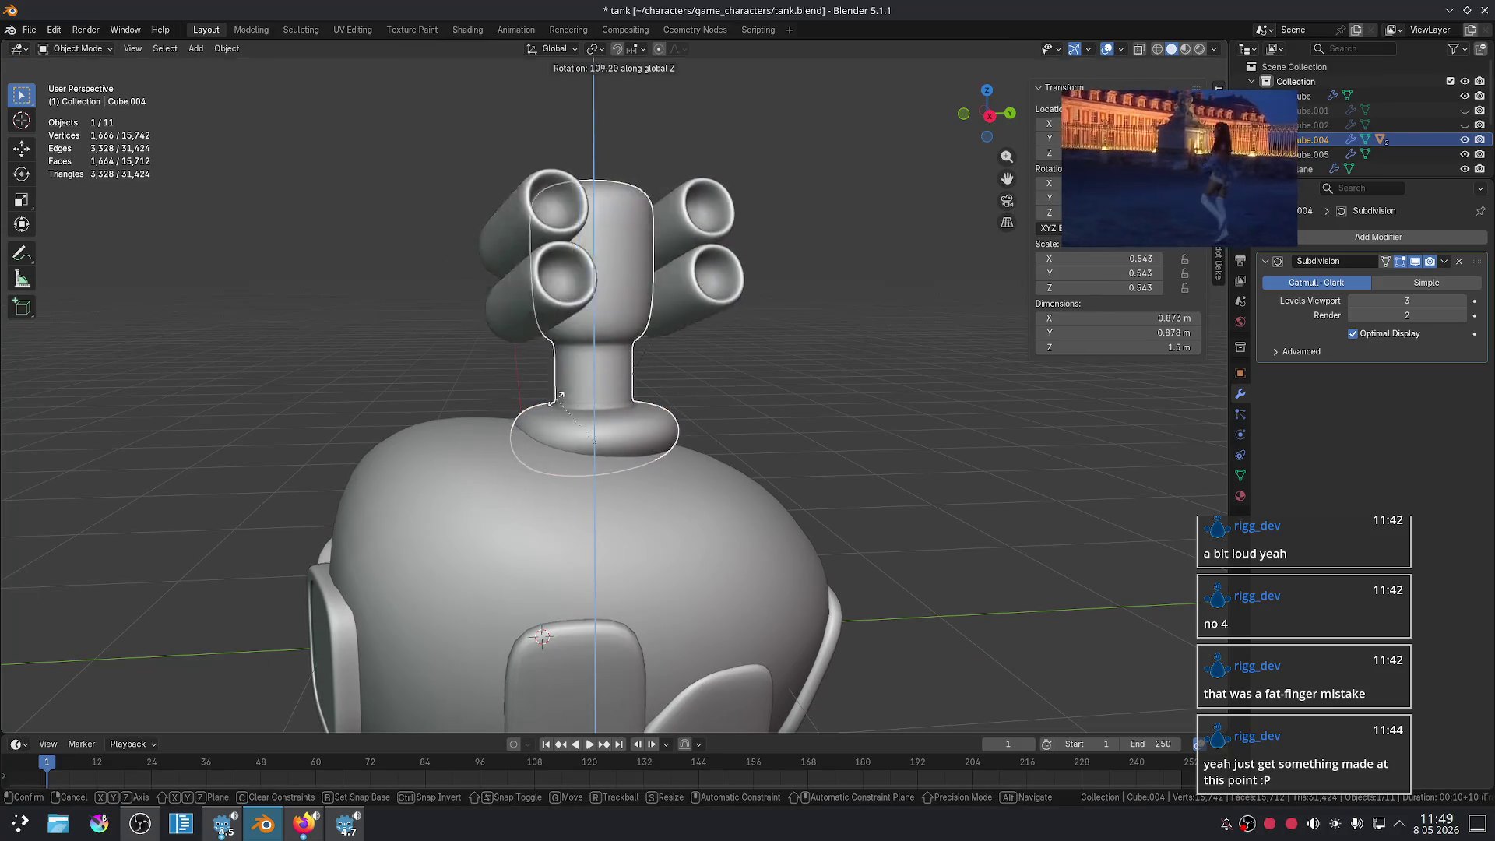
left_click(736, 420)
key("Tab")
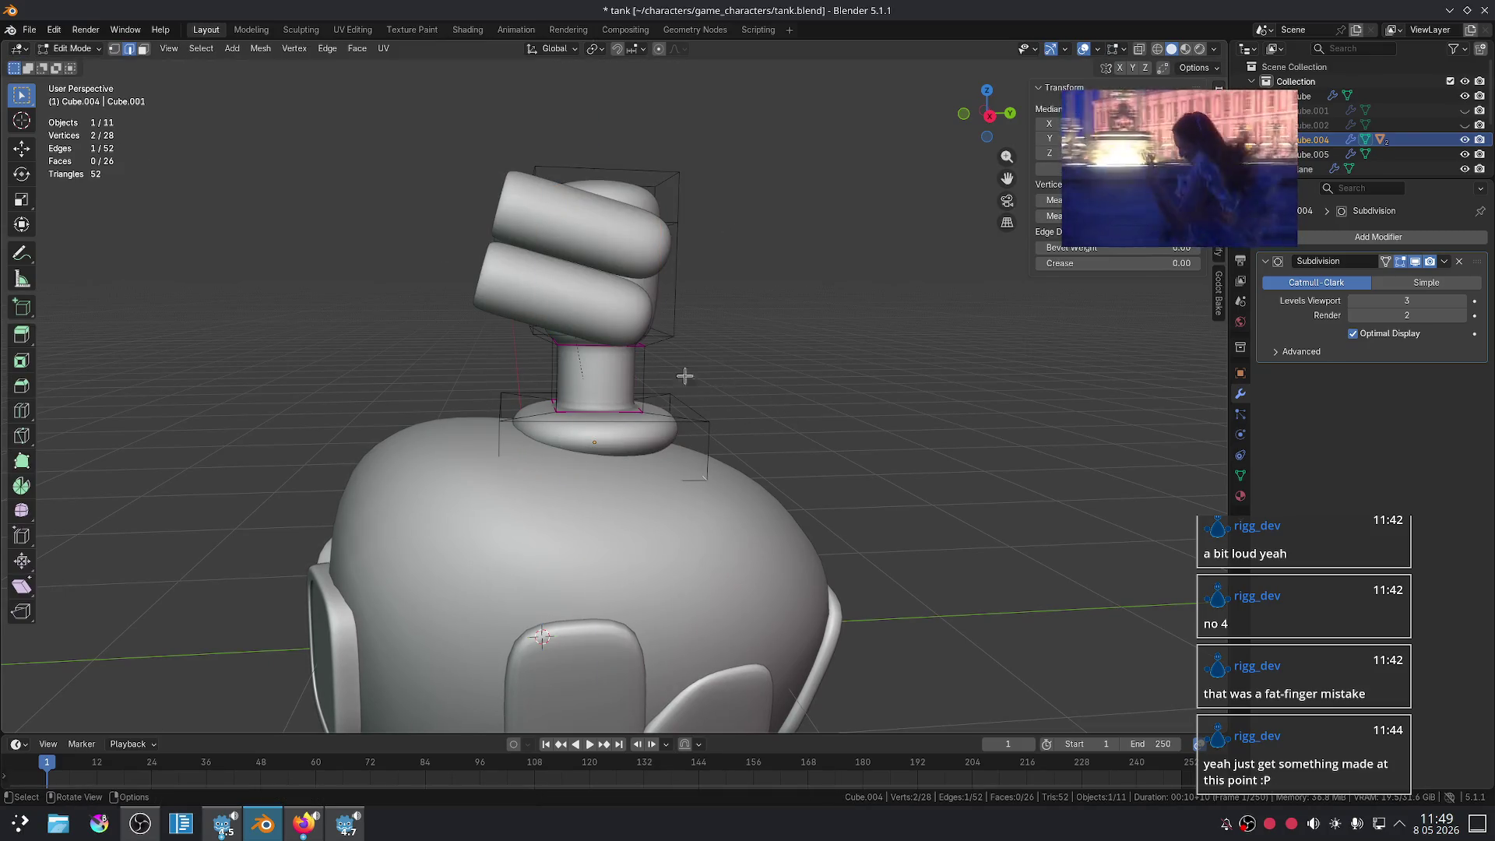
key("Tab")
- Swing the turret head around its vertical axis again, about 37.90° so far
key("r")
key("z")
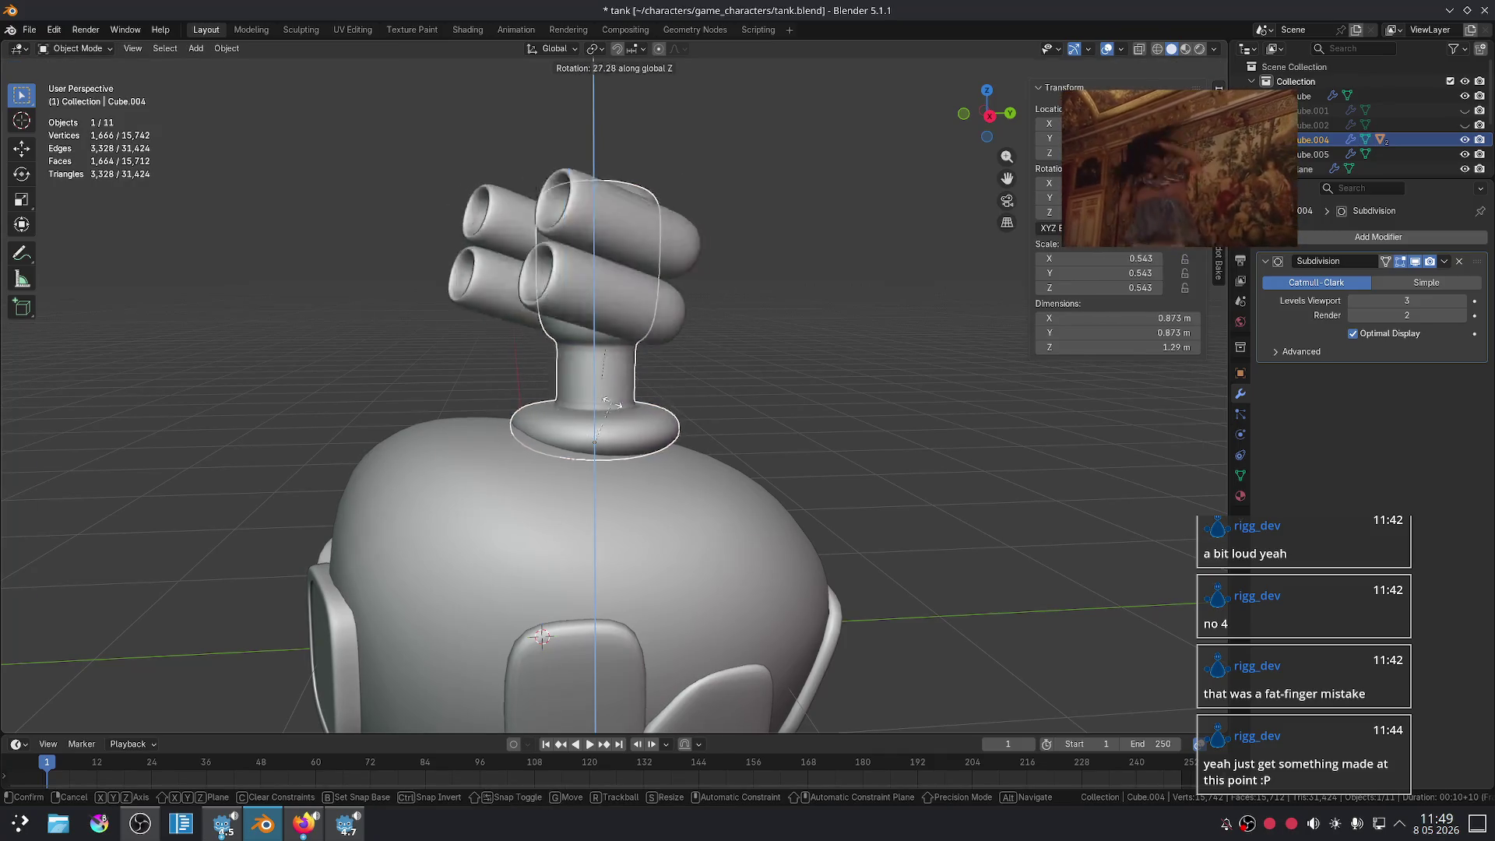
left_click(494, 416)
mouse_move(493, 416)
middle_mouse_down()
mouse_move(878, 394)
mouse_move(792, 484)
mouse_move(864, 441)
mouse_move(755, 457)
mouse_move(950, 387)
mouse_move(771, 417)
mouse_move(762, 463)
mouse_move(769, 447)
middle_mouse_up()
scroll(756, 457, "up", 3)
scroll(762, 463, "down", 3)
key("r")
key("z")
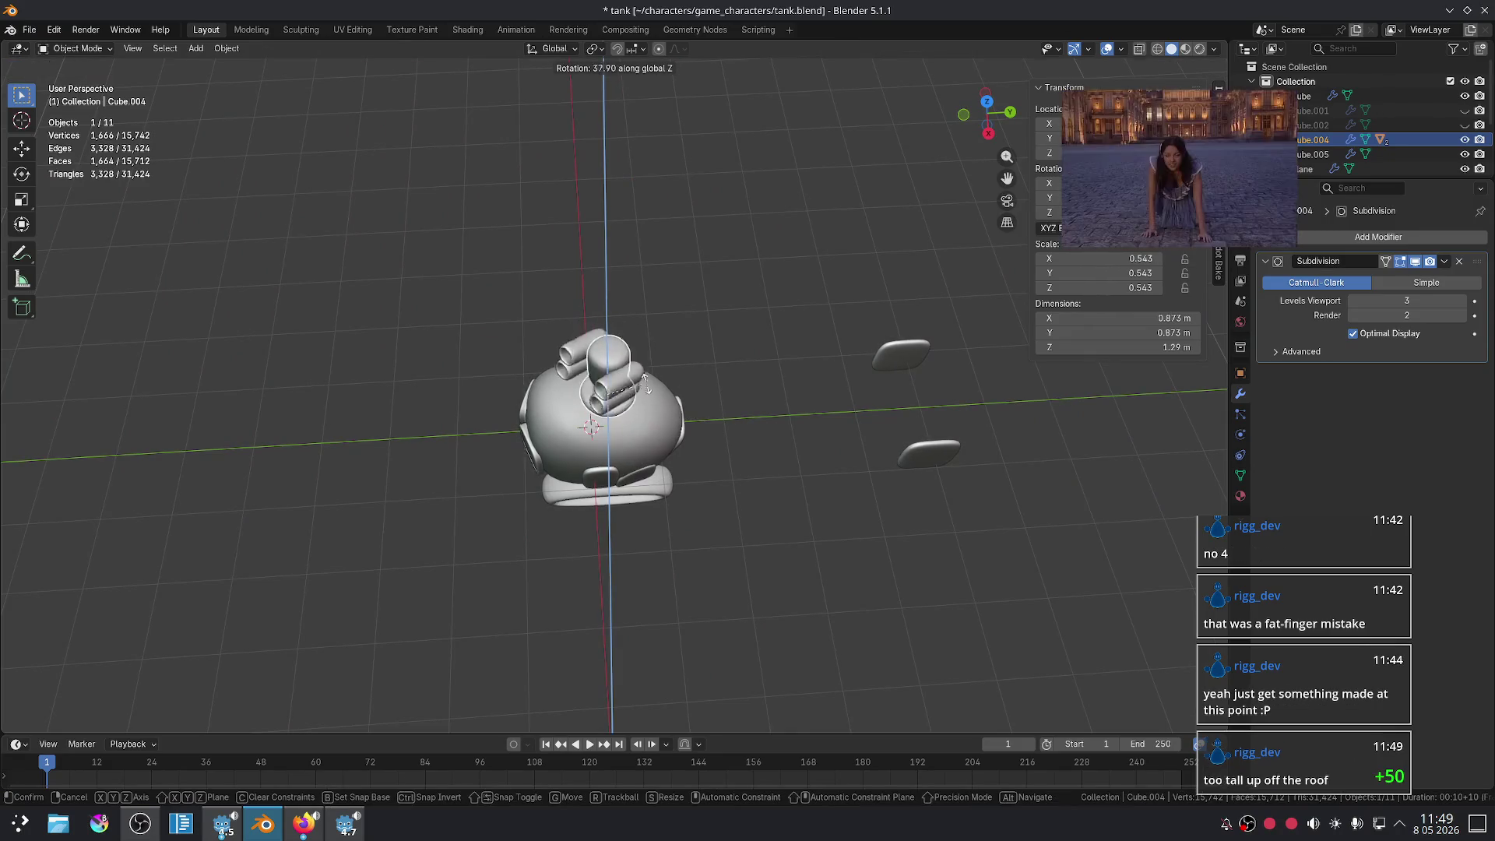
- Confirm the turret head's rotation and view the tank from the side
left_click(672, 381)
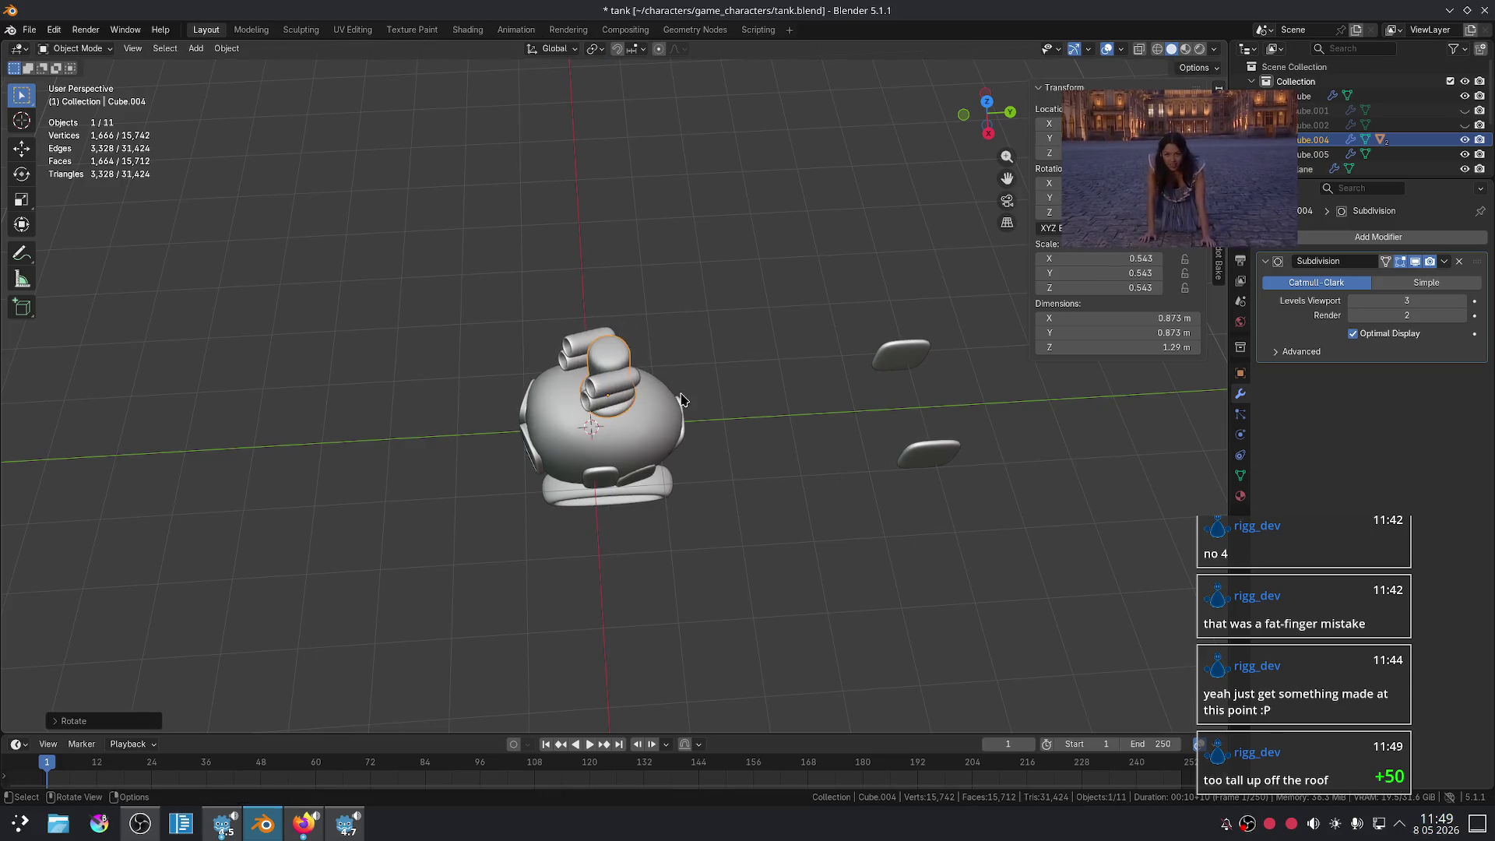
middle_click_drag(749, 424, 755, 333)
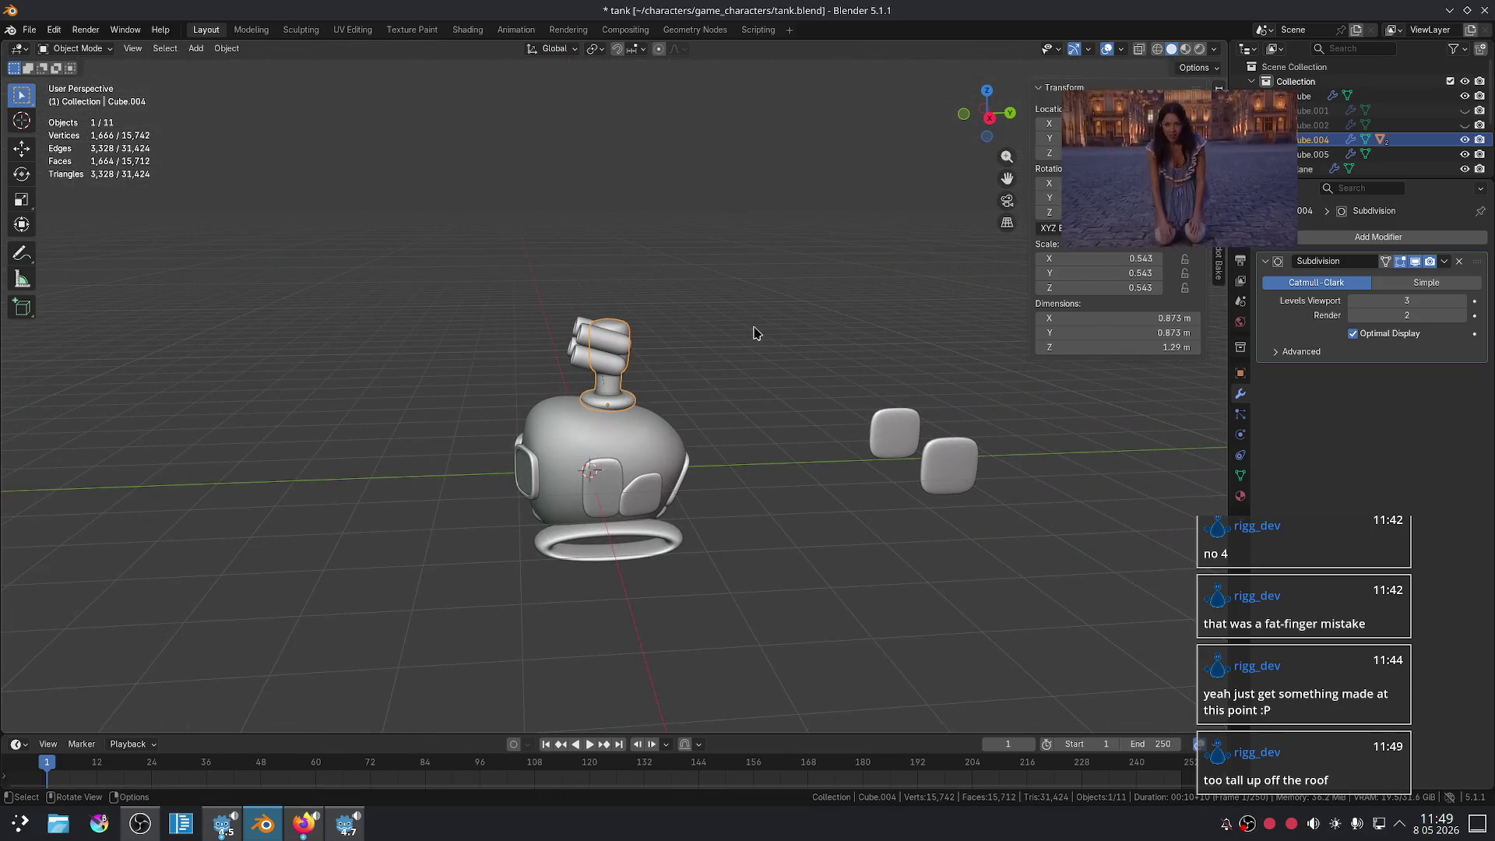
scroll(755, 334, "up", 2)
scroll(755, 297, "up", 3)
scroll(754, 287, "up", 1)
scroll(741, 308, "down", 2)
scroll(741, 307, "up", 2)
scroll(726, 325, "down", 3)
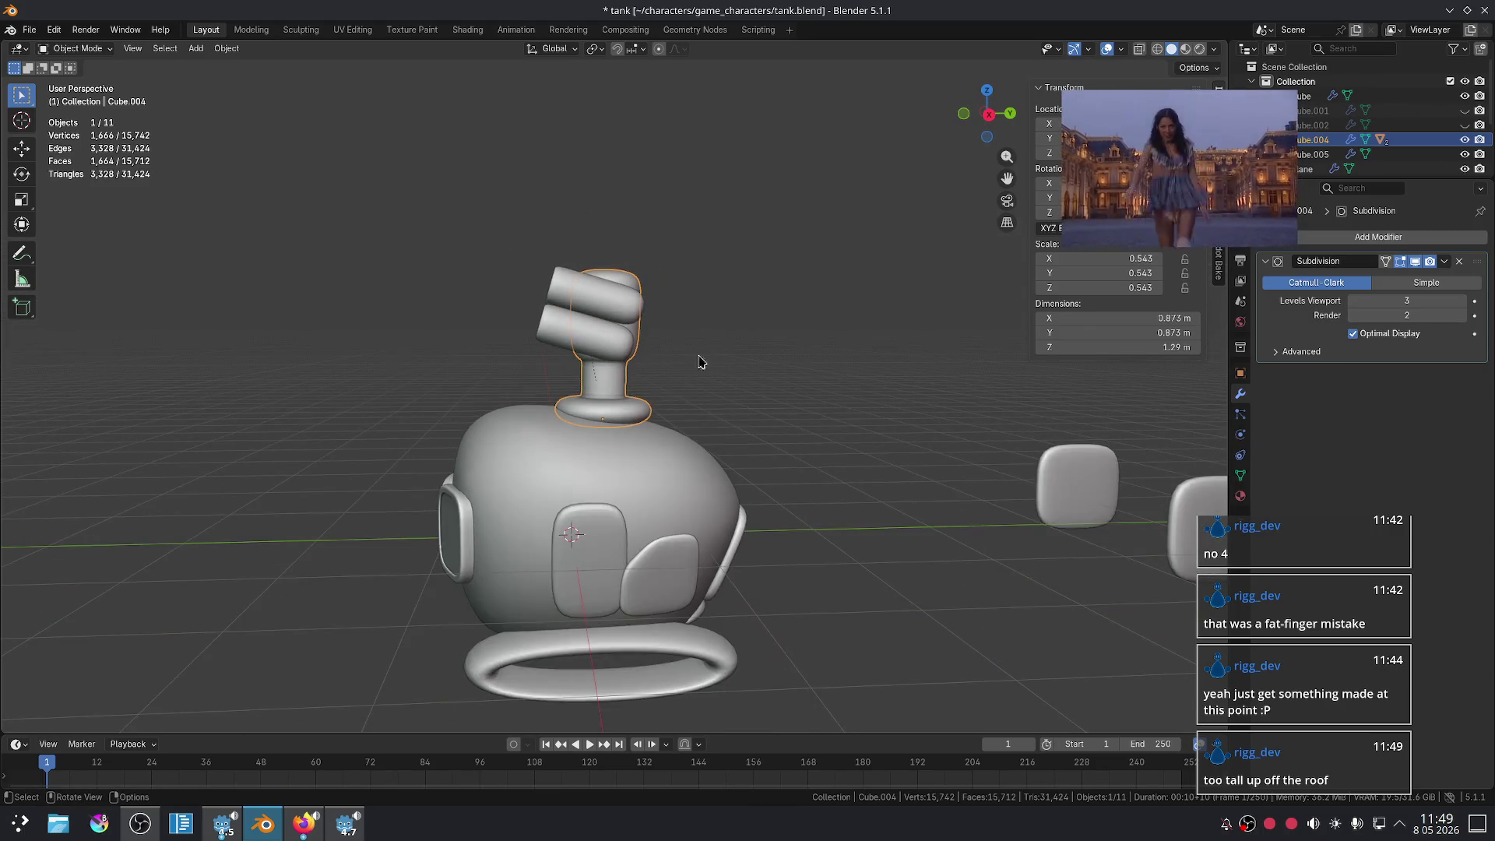
scroll(701, 358, "up", 2)
- Lower the turret head along Z onto the tank body
key("g")
key("z")
left_click(743, 349)
mouse_move(752, 343)
middle_mouse_down()
mouse_move(845, 352)
mouse_move(817, 435)
mouse_move(604, 471)
middle_mouse_up()
left_click(817, 436)
scroll(818, 436, "down", 3)
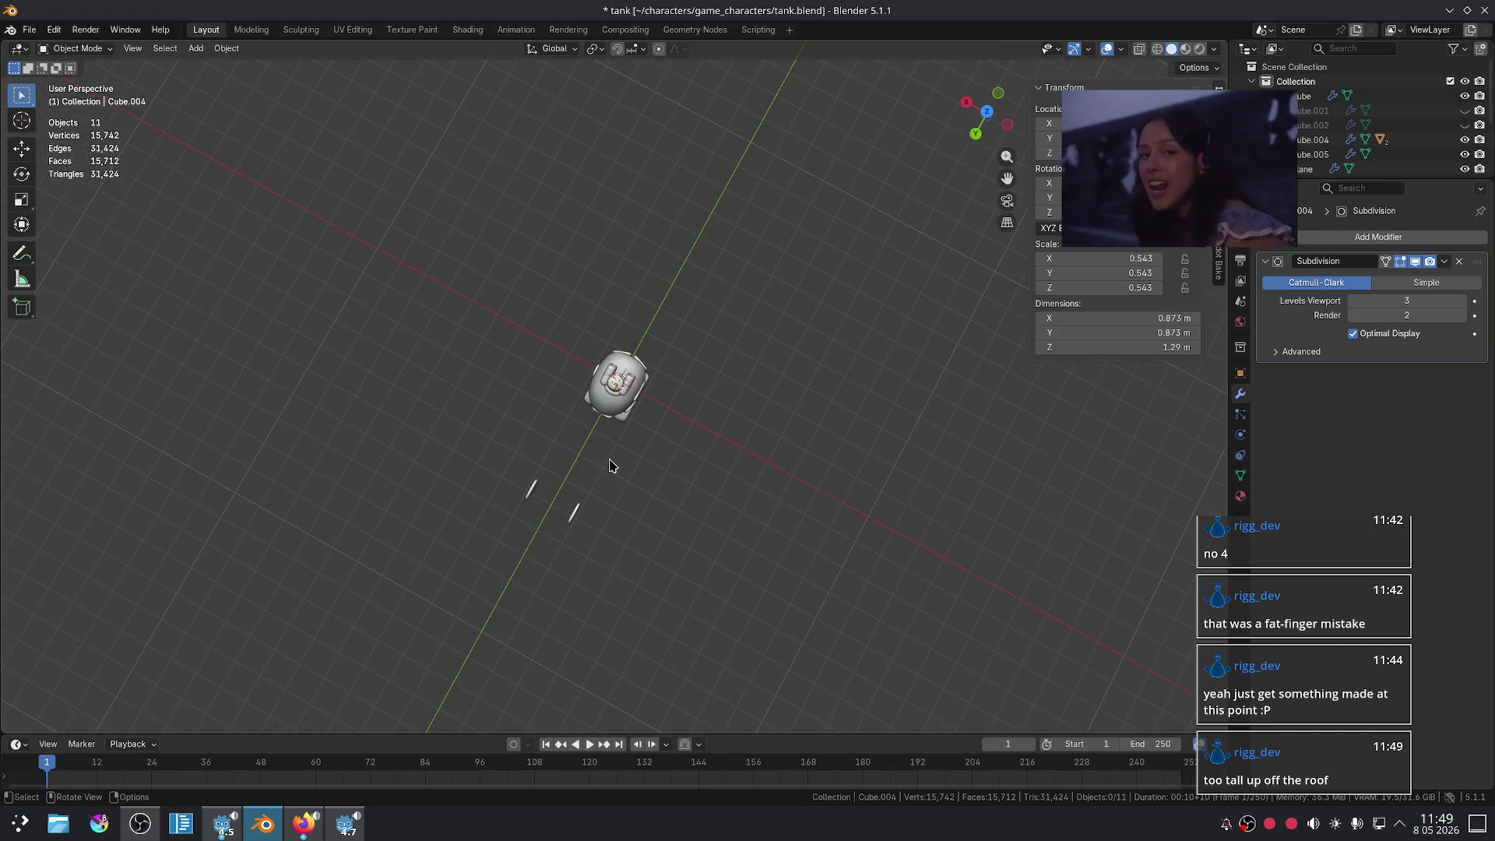
scroll(658, 470, "up", 2)
scroll(678, 459, "up", 3)
- Try scaling the turret head, then undo to reselect it
key("s")
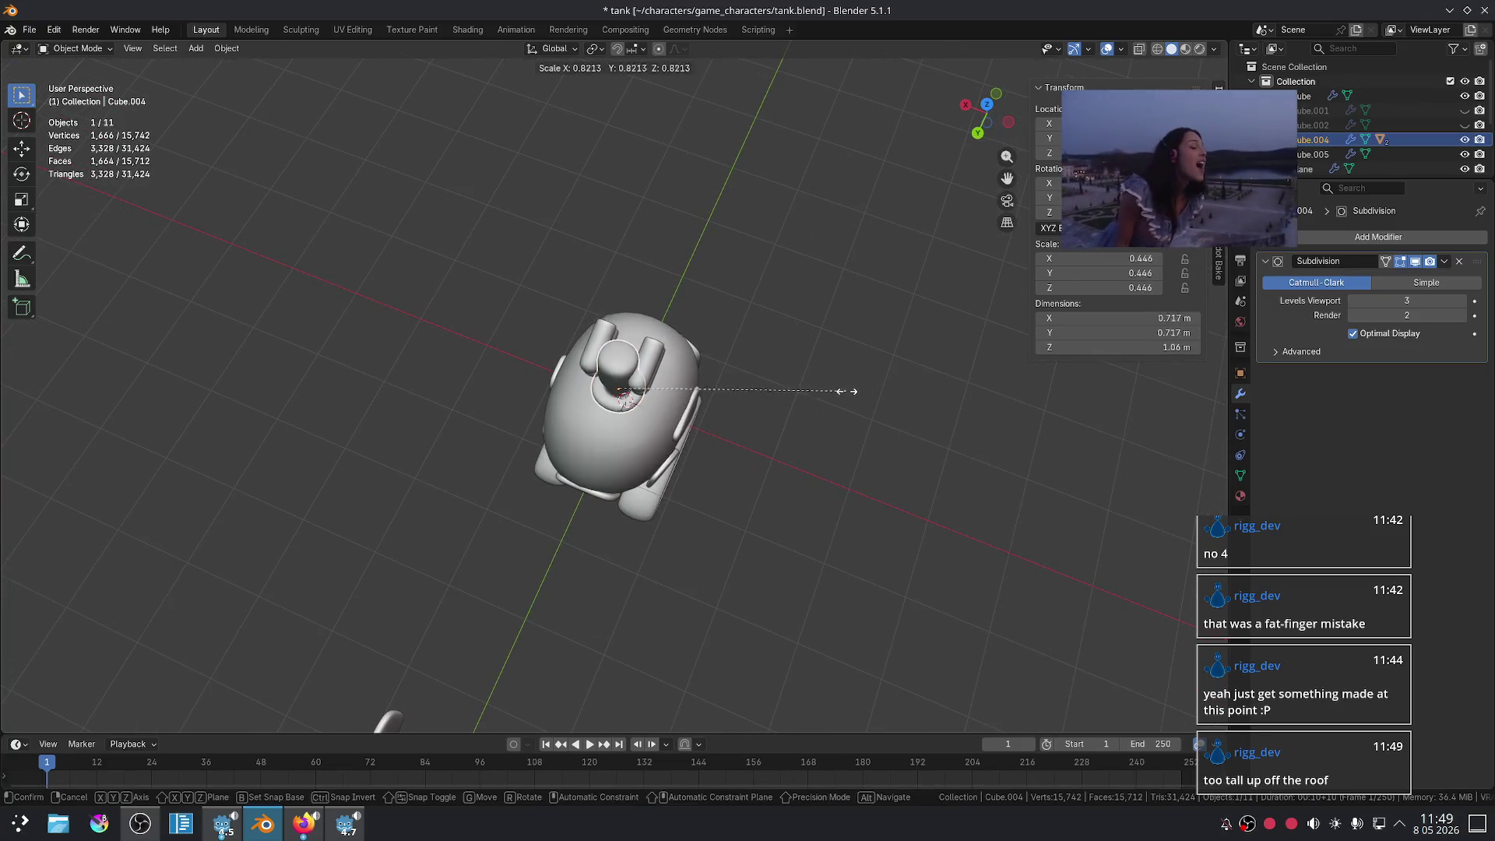
left_click(788, 395)
scroll(851, 501, "down", 5)
mouse_move(851, 500)
middle_mouse_down()
mouse_move(791, 484)
mouse_move(873, 506)
mouse_move(801, 500)
mouse_move(738, 470)
mouse_move(848, 474)
mouse_move(830, 468)
middle_mouse_up()
key("ctrl+z")
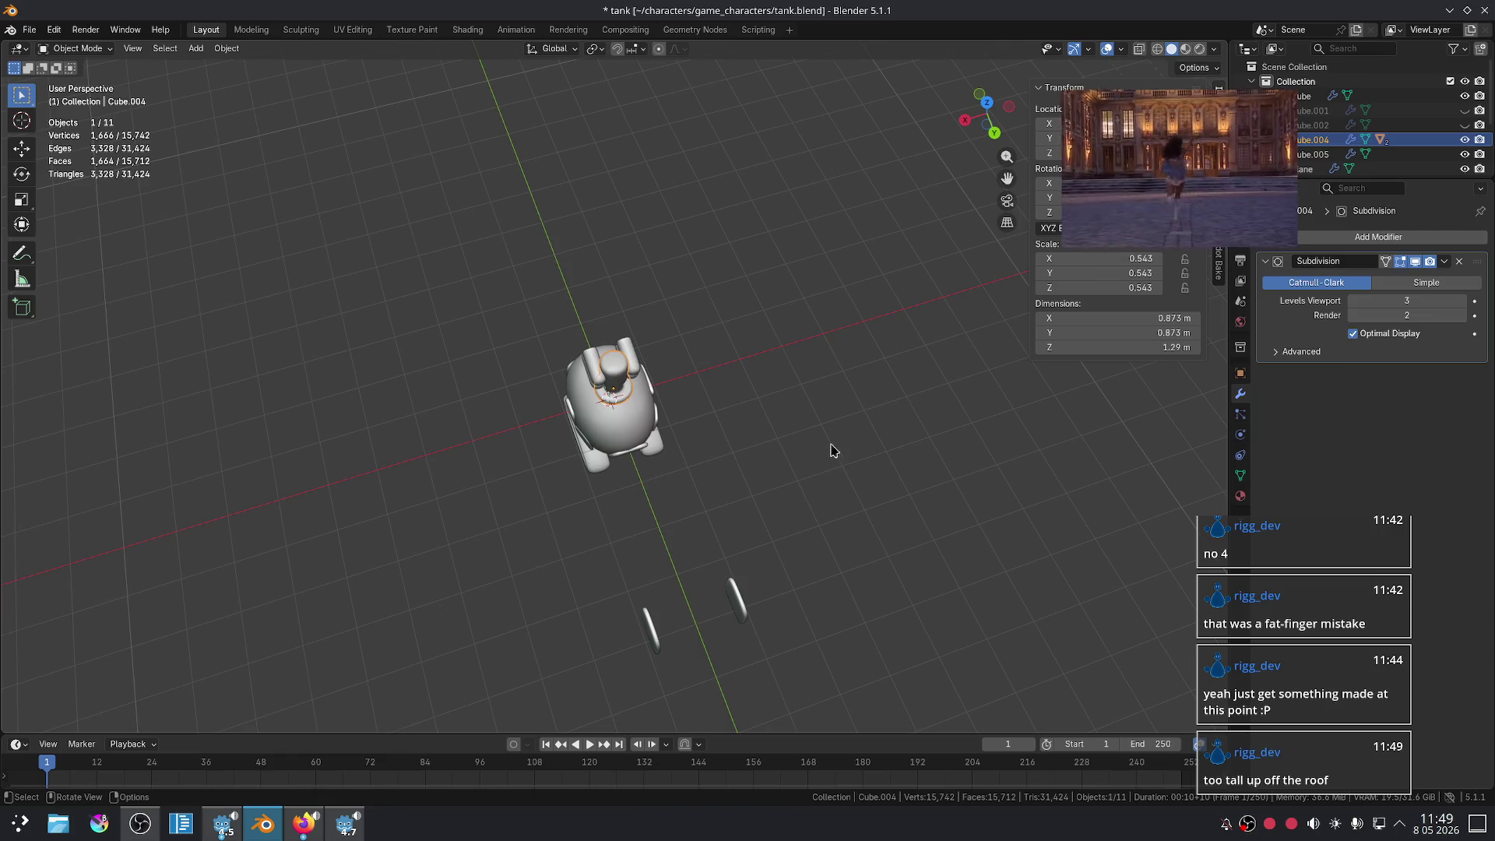
- Scale the turret head up to 0.811, cancelling the follow-up move, and inspect it
key("s")
left_click(945, 417)
key("g")
key("z")
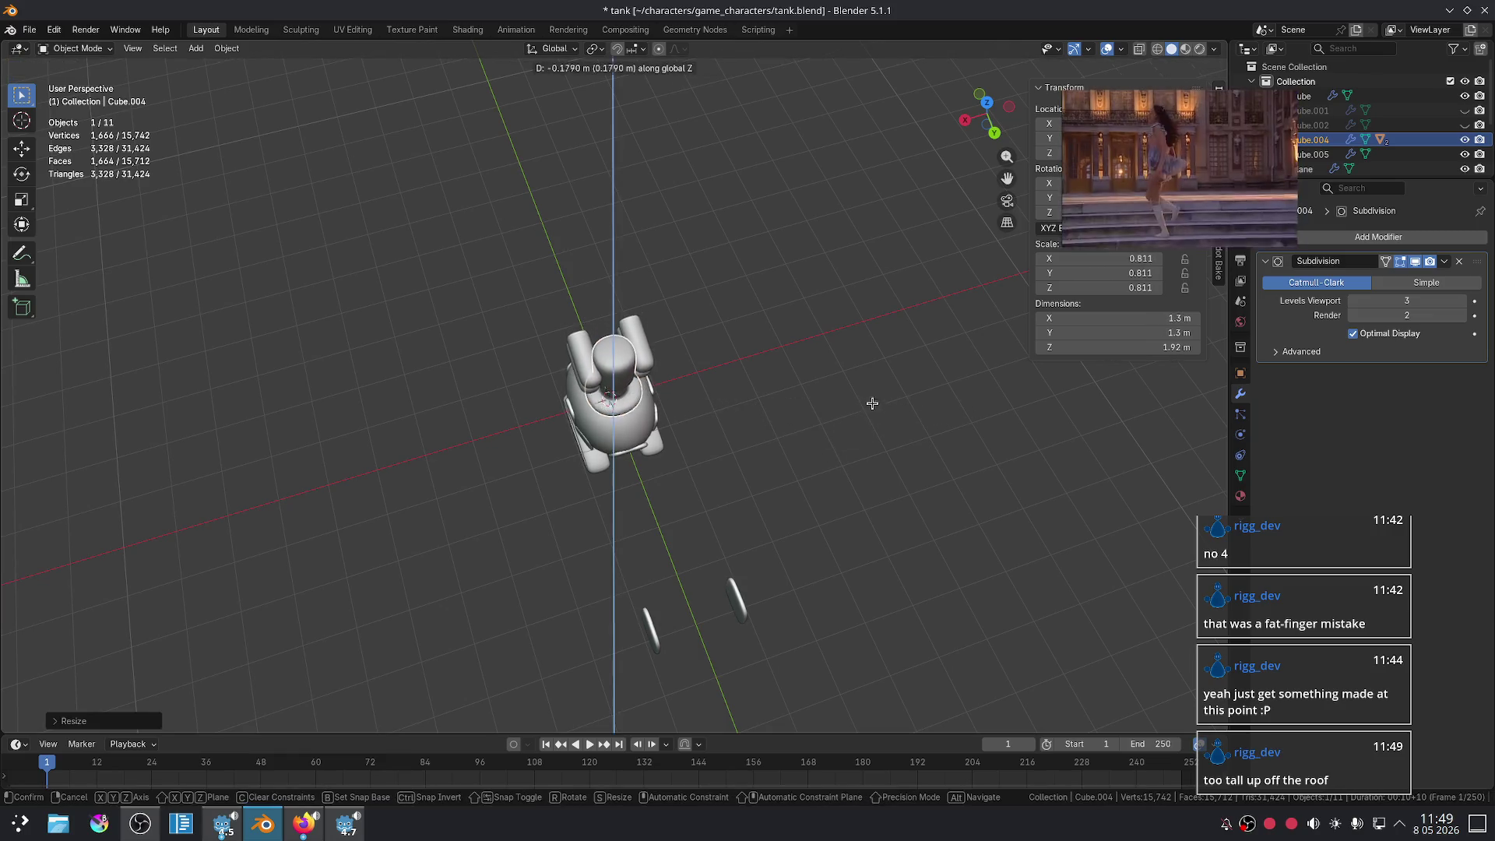
key("shift+z")
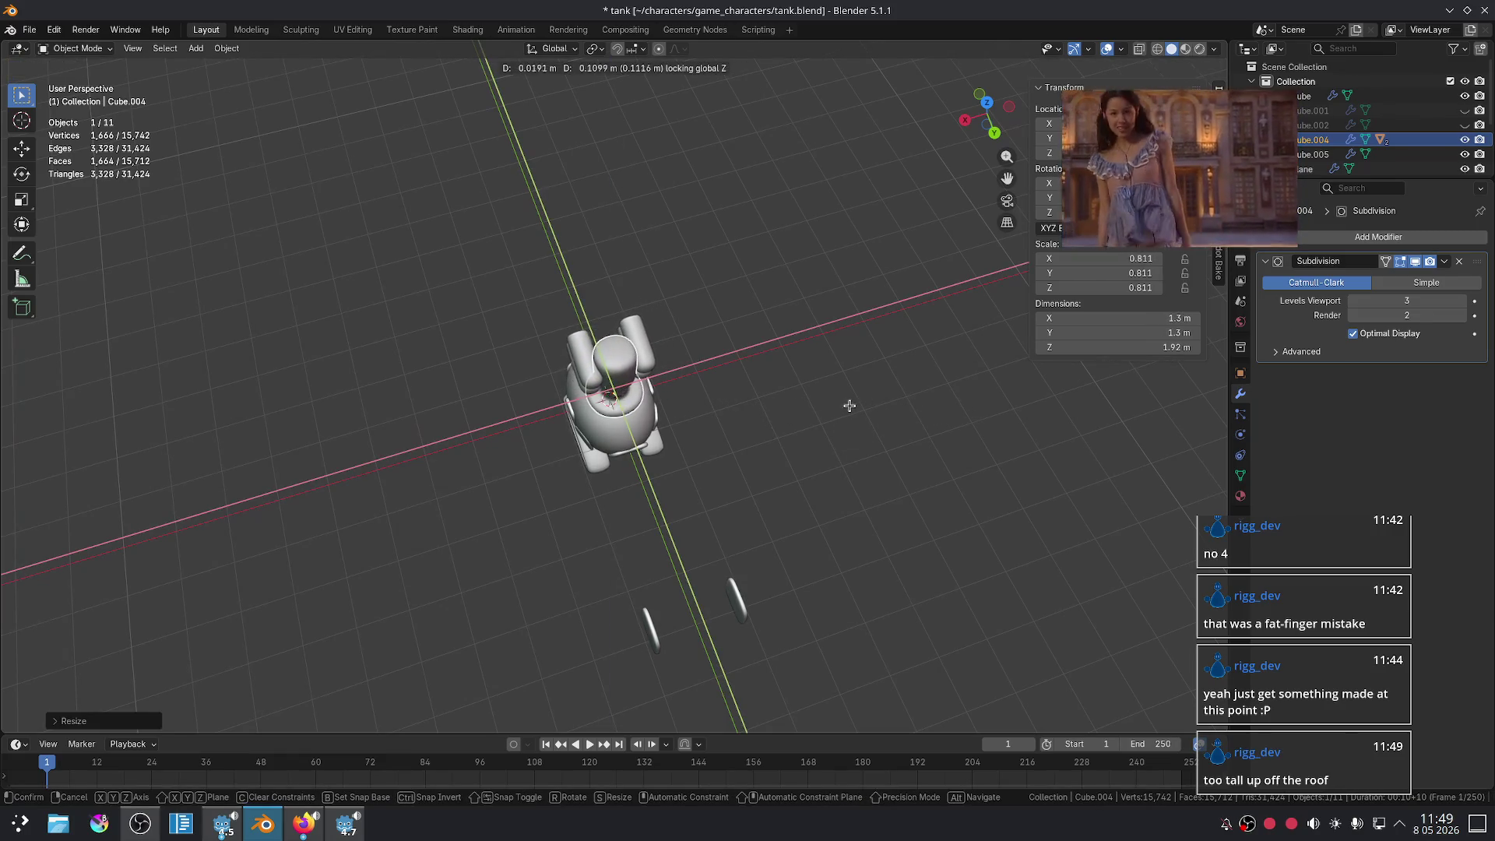
right_click(850, 402)
left_click(911, 460)
mouse_move(911, 460)
middle_mouse_down()
mouse_move(830, 498)
mouse_move(727, 464)
mouse_move(908, 427)
middle_mouse_up()
scroll(908, 427, "up", 4)
mouse_move(814, 423)
middle_mouse_down()
mouse_move(914, 353)
mouse_move(920, 364)
middle_mouse_up()
scroll(921, 364, "up", 6)
scroll(841, 360, "up", 2)
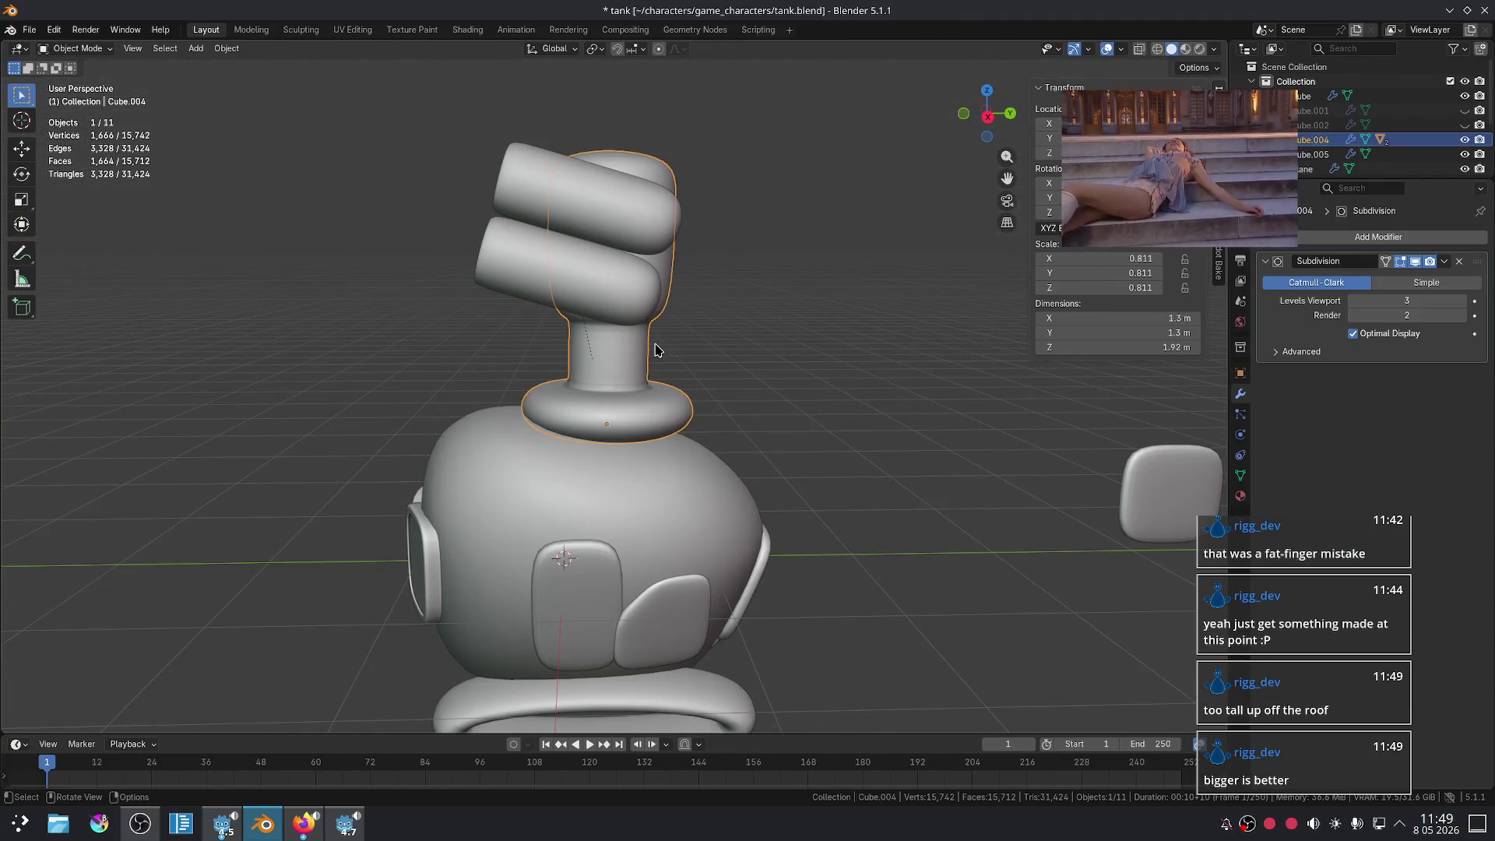
- Undo the scale, returning the turret head to 0.543
key("ctrl+z")
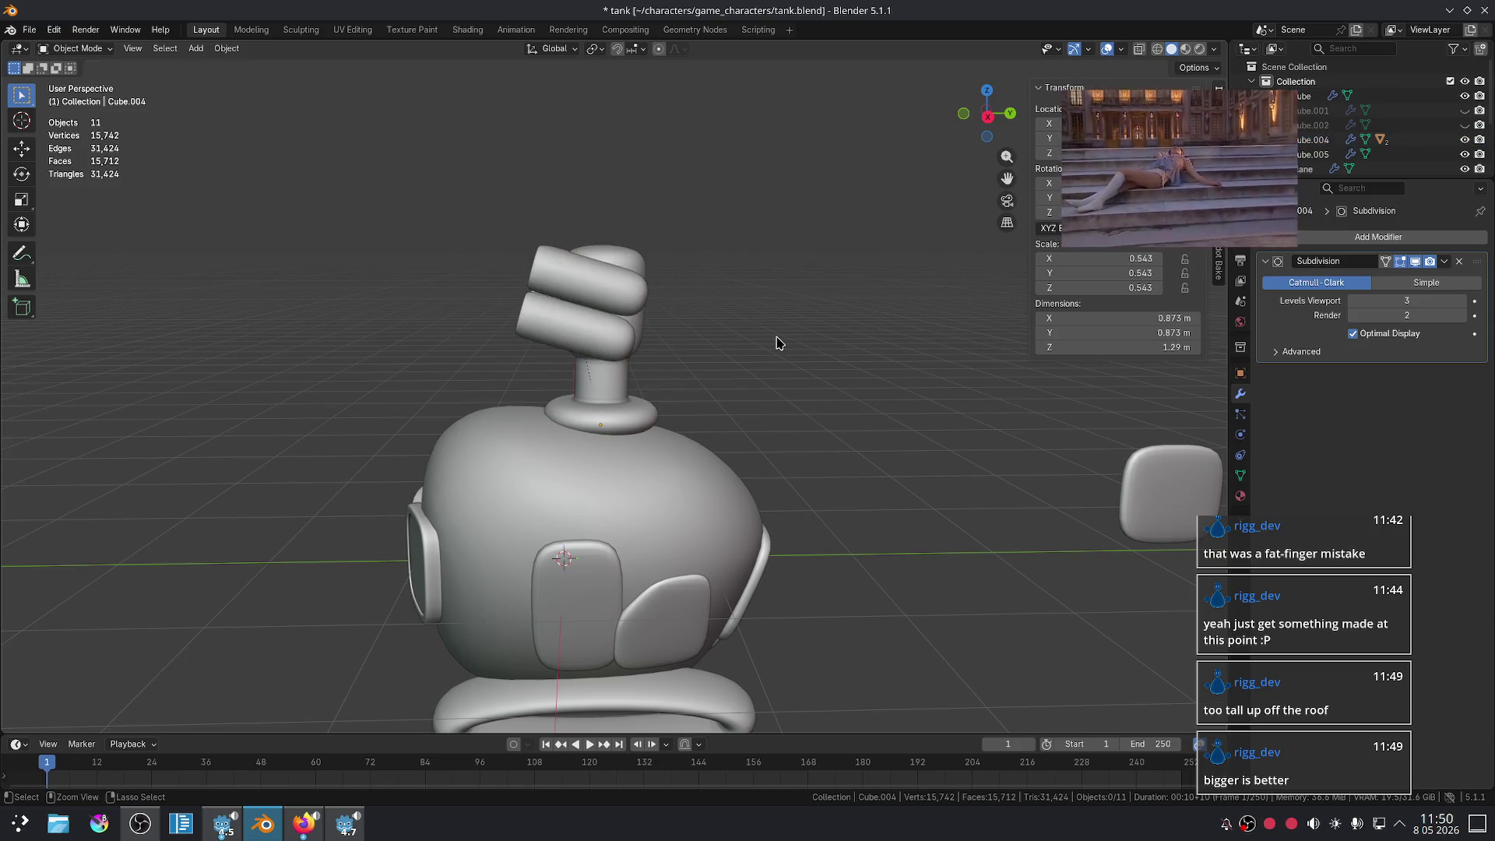
scroll(830, 355, "down", 3)
mouse_move(830, 356)
middle_mouse_down()
mouse_move(787, 410)
mouse_move(836, 399)
mouse_move(747, 432)
mouse_move(648, 433)
mouse_move(763, 454)
middle_mouse_up()
scroll(835, 399, "up", 3)
- Add an edge loop near the turret head's base ring in Edit Mode
key("Tab")
left_click_drag(726, 460, 725, 472)
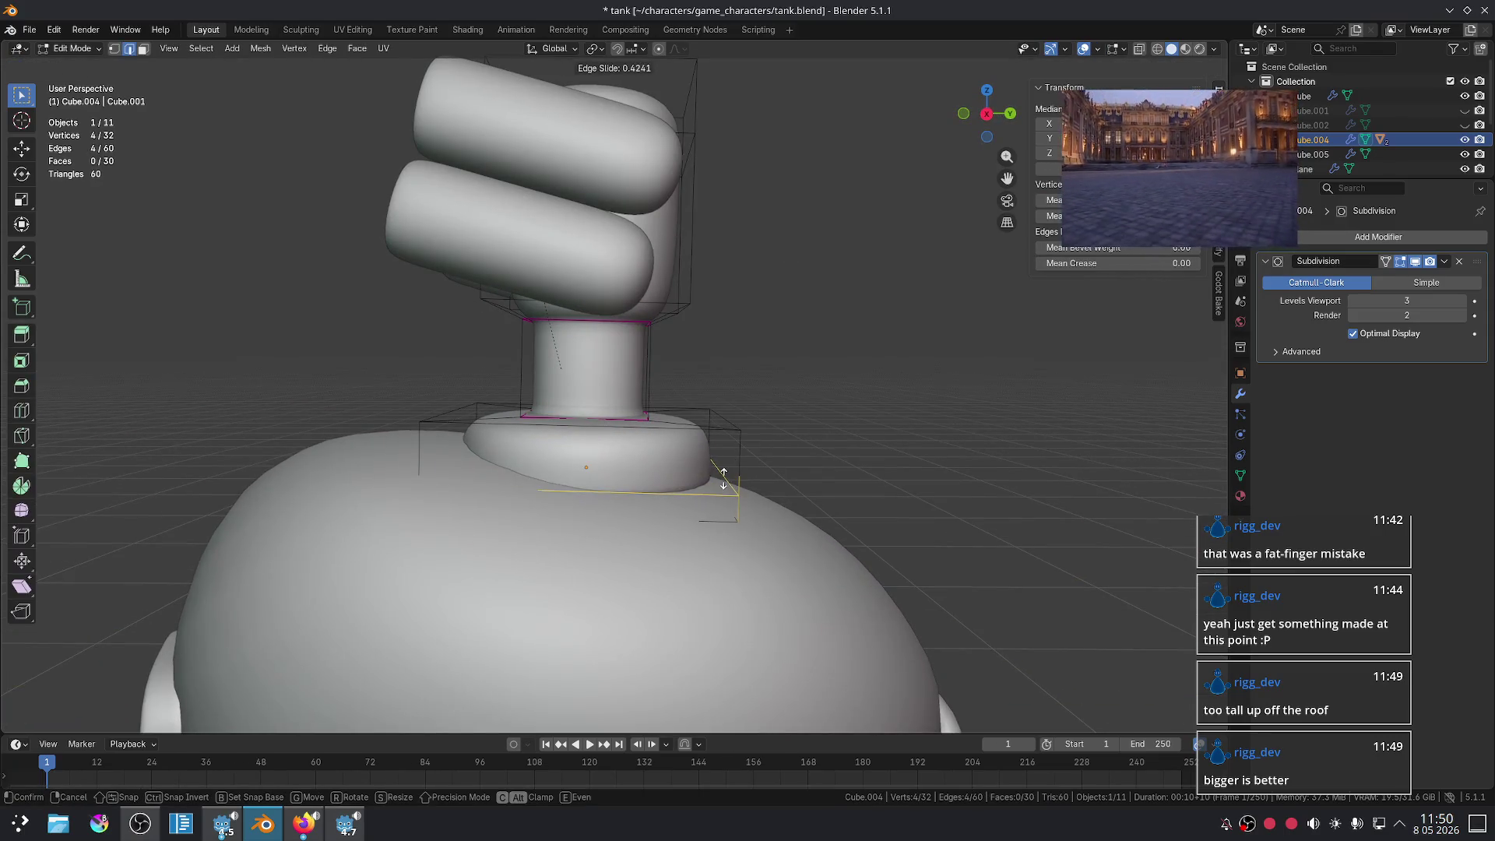
left_click(723, 485)
key("Tab")
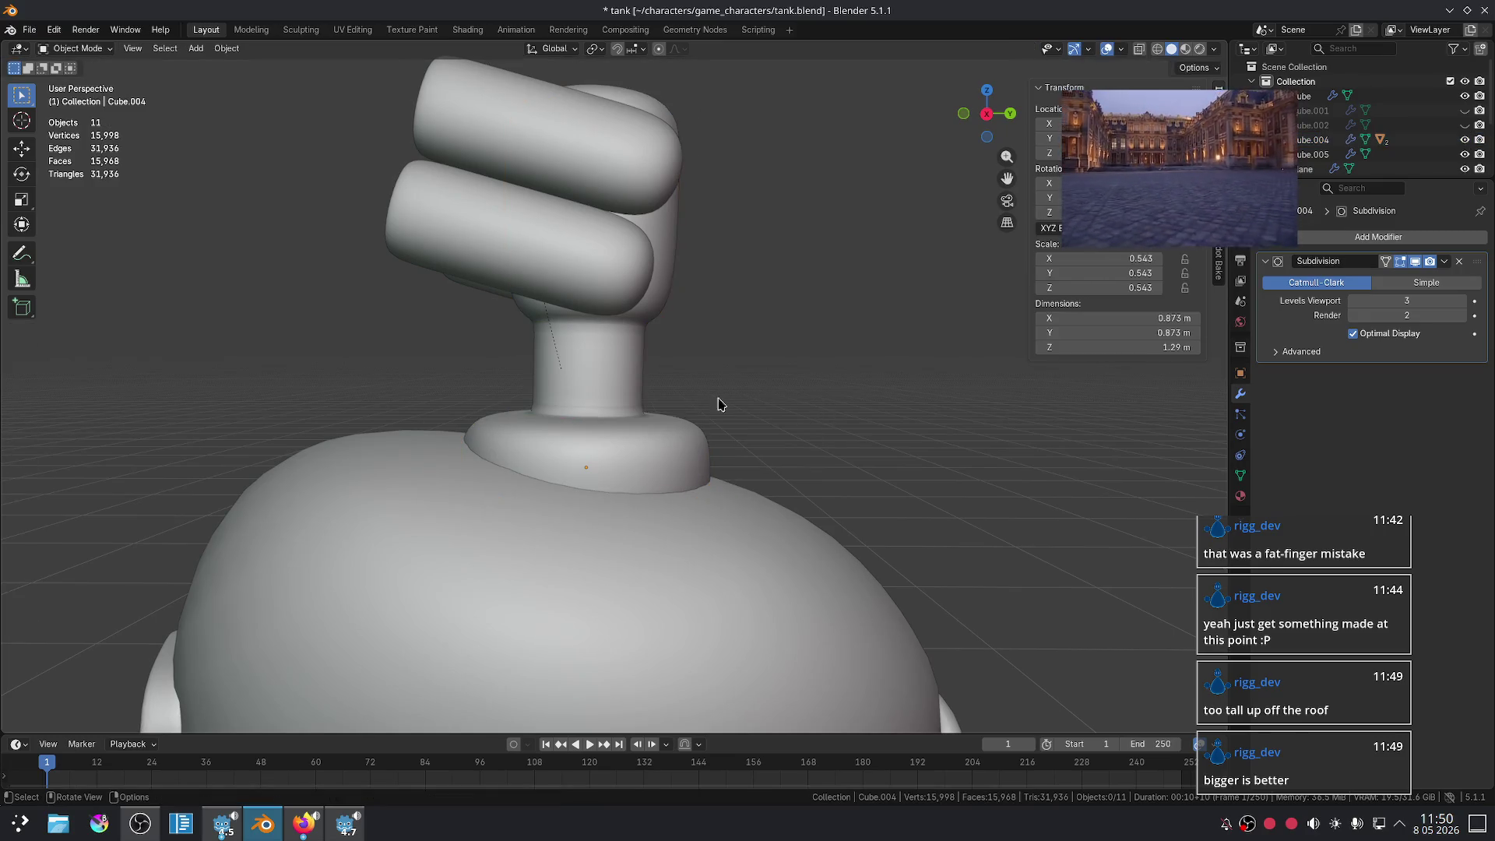
left_click(778, 537)
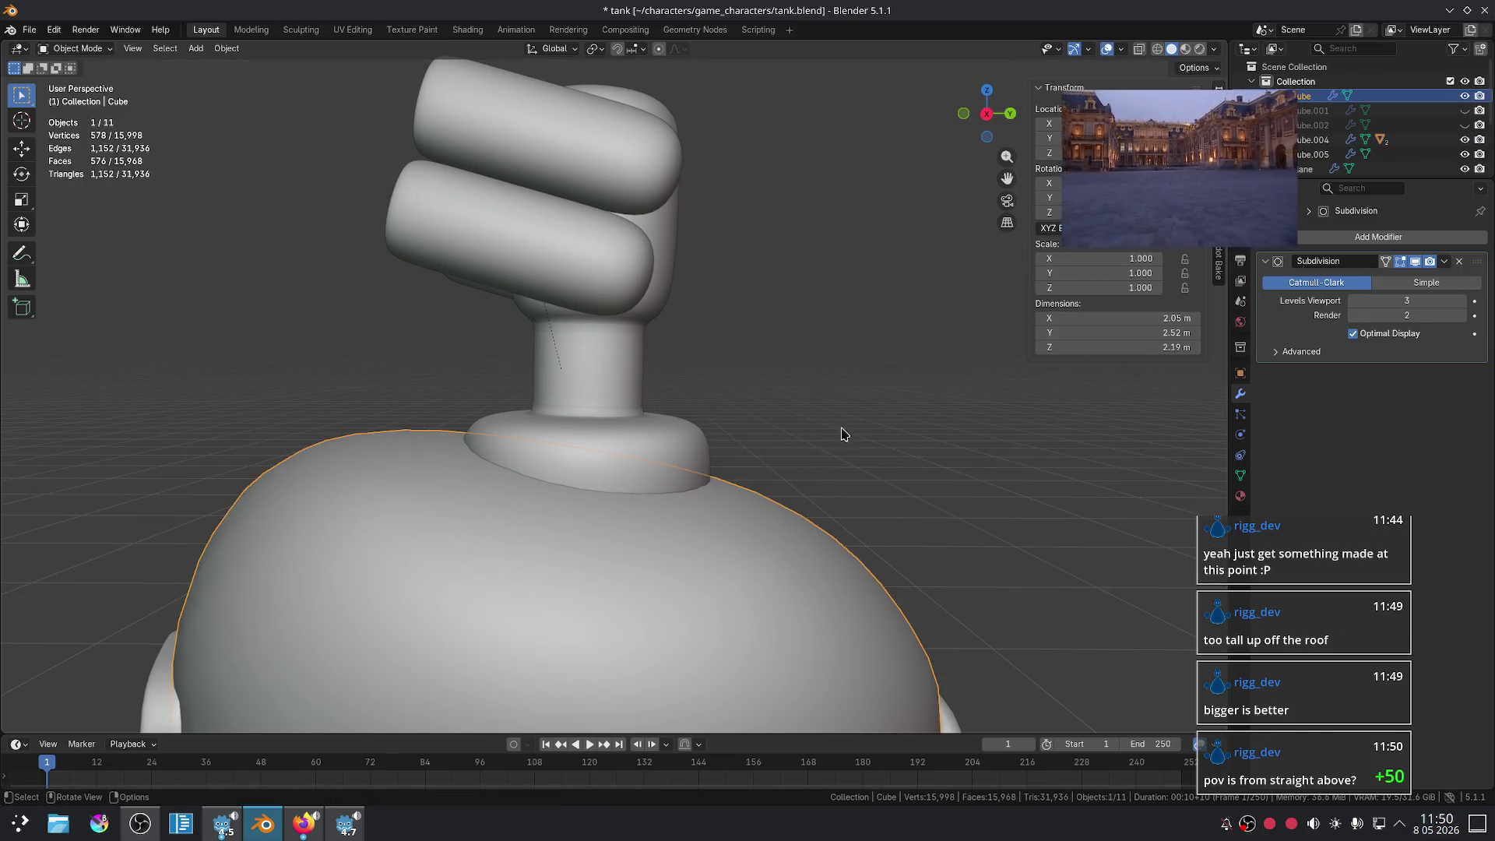
- Look over the tank from above, select the missile tube, and bring up the Firefox turret references
scroll(833, 431, "down", 5)
mouse_move(821, 427)
middle_mouse_down()
mouse_move(677, 517)
mouse_move(659, 422)
mouse_move(684, 421)
mouse_move(678, 441)
middle_mouse_up()
scroll(678, 517, "down", 3)
mouse_move(796, 489)
middle_mouse_down()
mouse_move(748, 537)
mouse_move(760, 560)
mouse_move(753, 484)
middle_mouse_up()
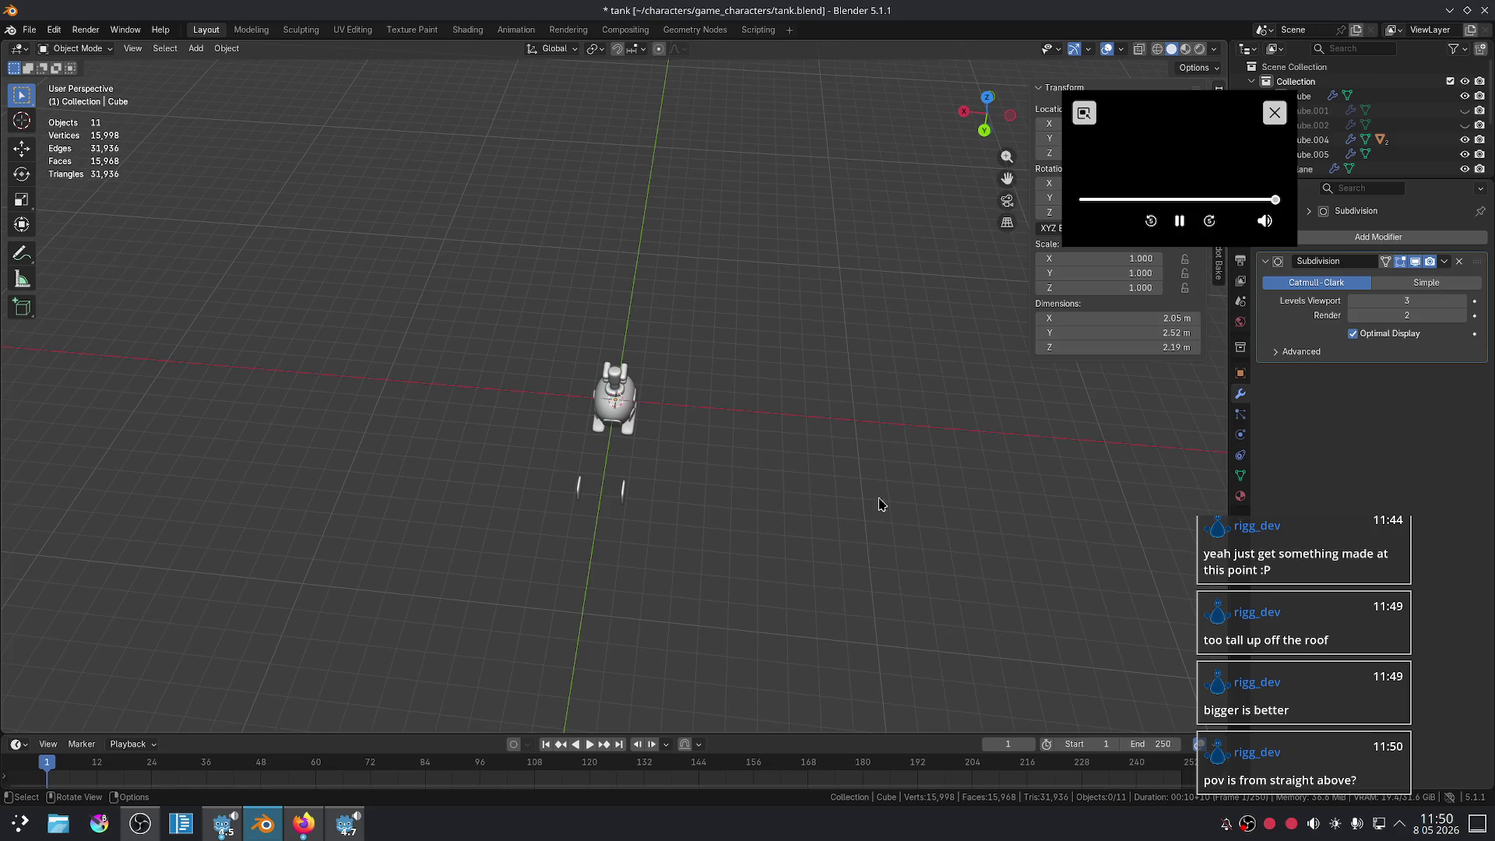
middle_click_drag(761, 489, 778, 521)
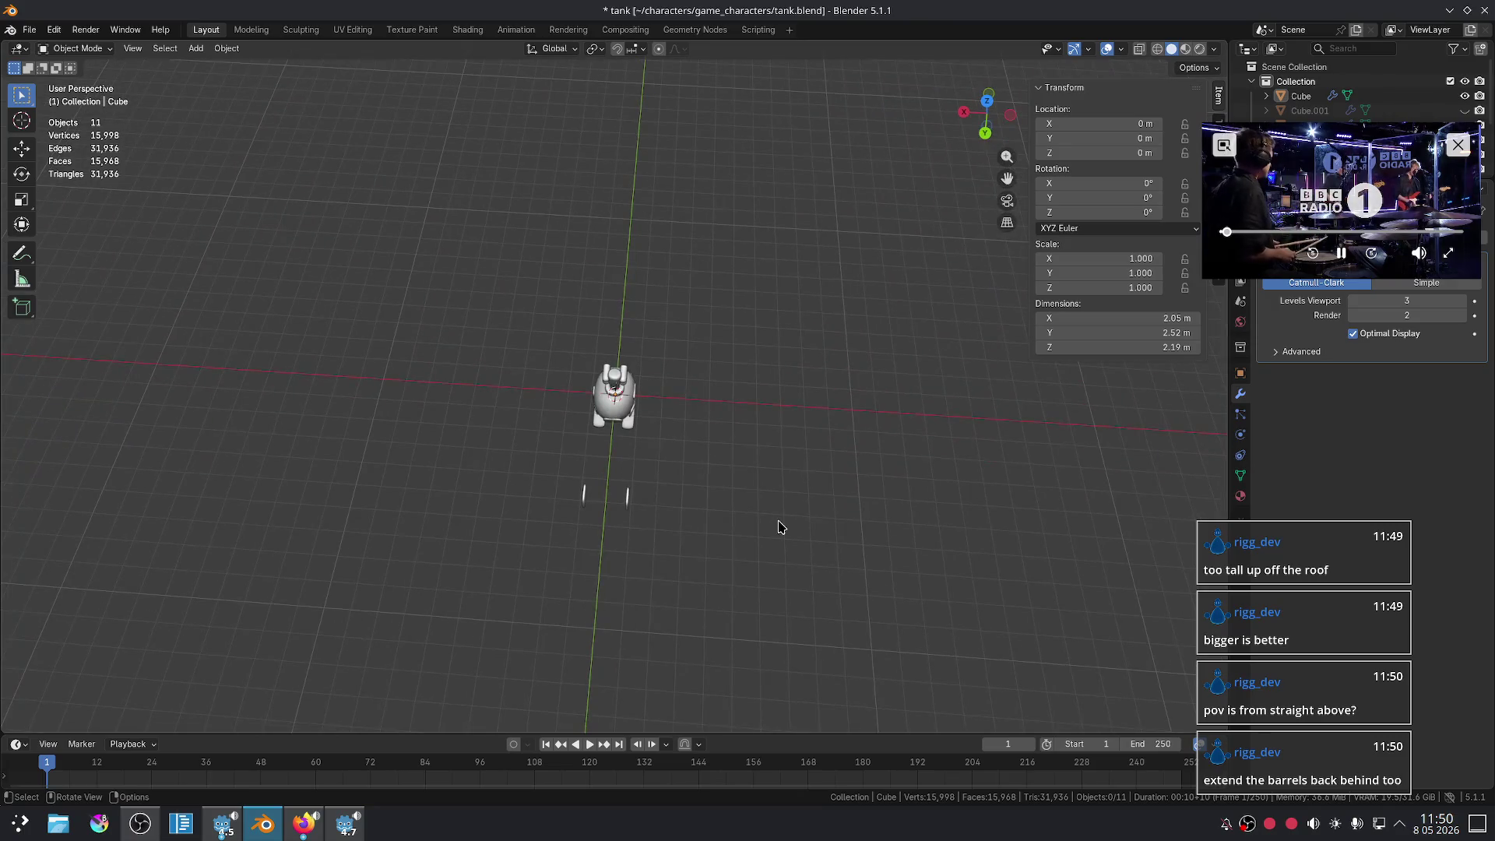
scroll(780, 527, "up", 2)
scroll(779, 510, "up", 3)
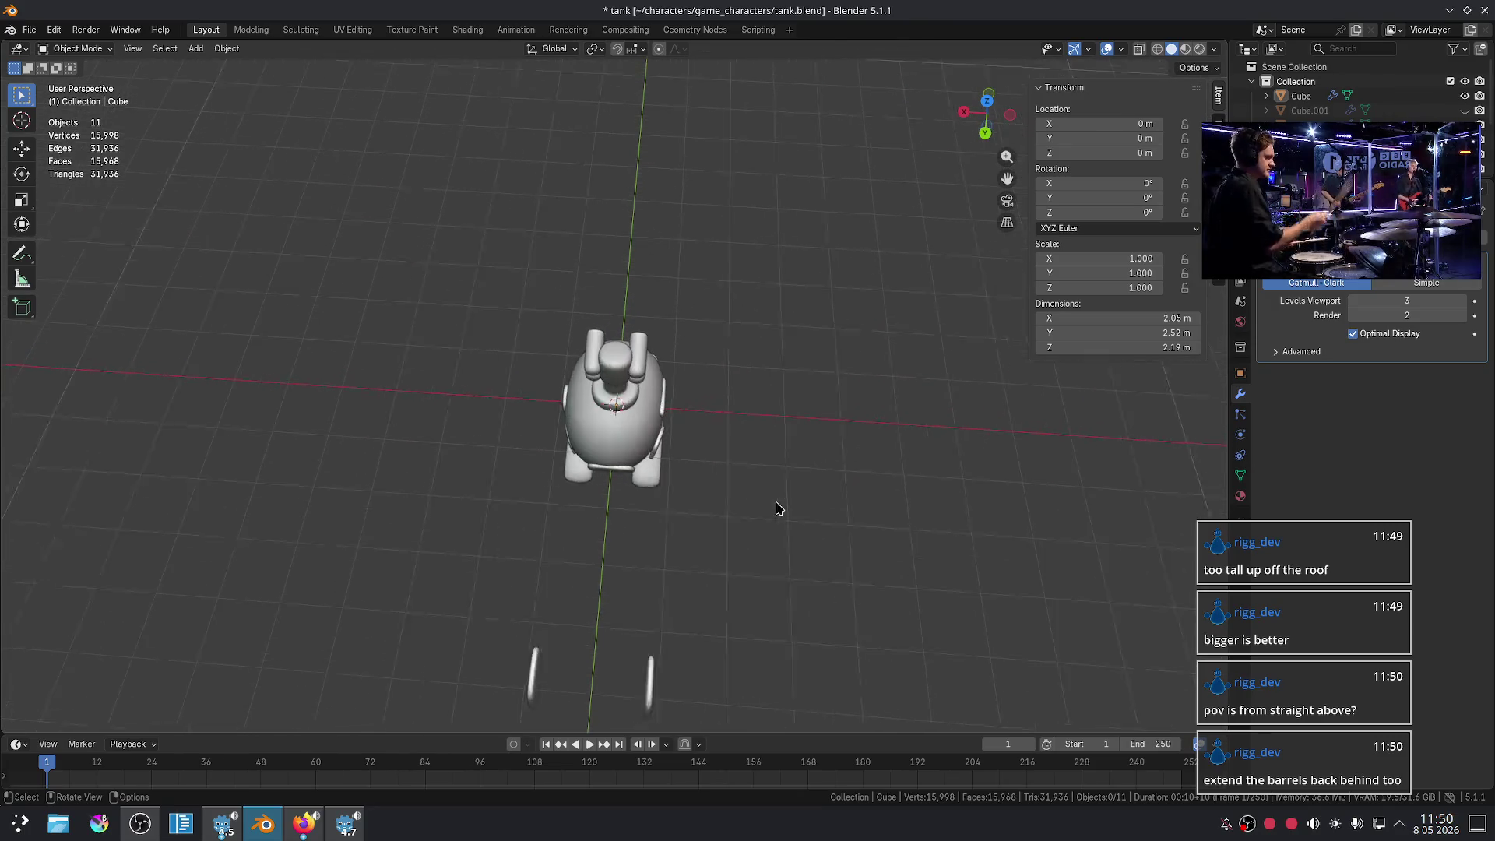
left_click(658, 366)
left_click(303, 823)
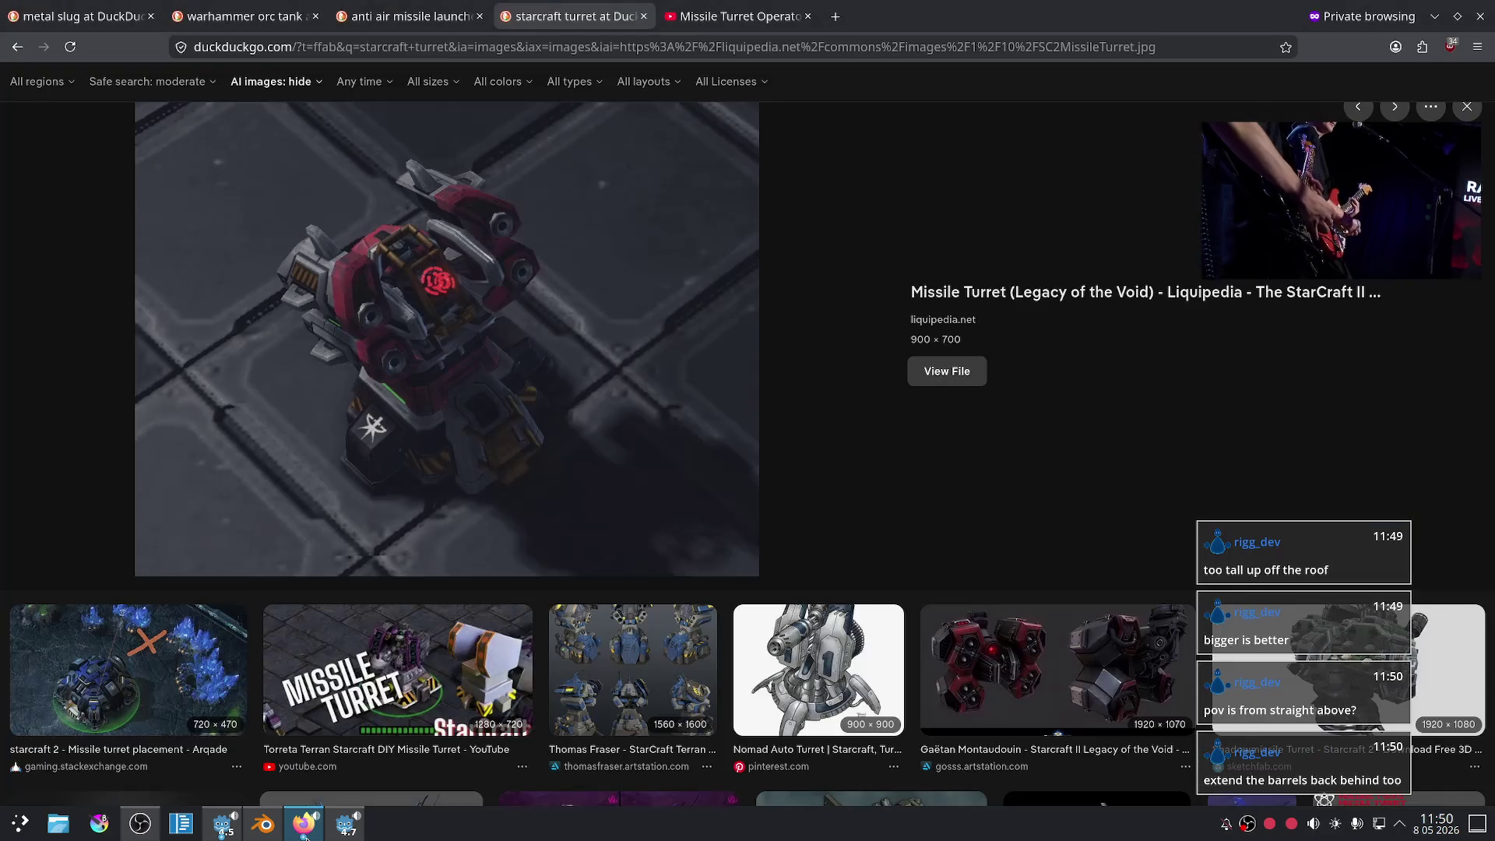
- View the MIM-23 Hawk launcher image from the anti air missile launcher search, then return to Blender
key("ctrl+shift+Tab")
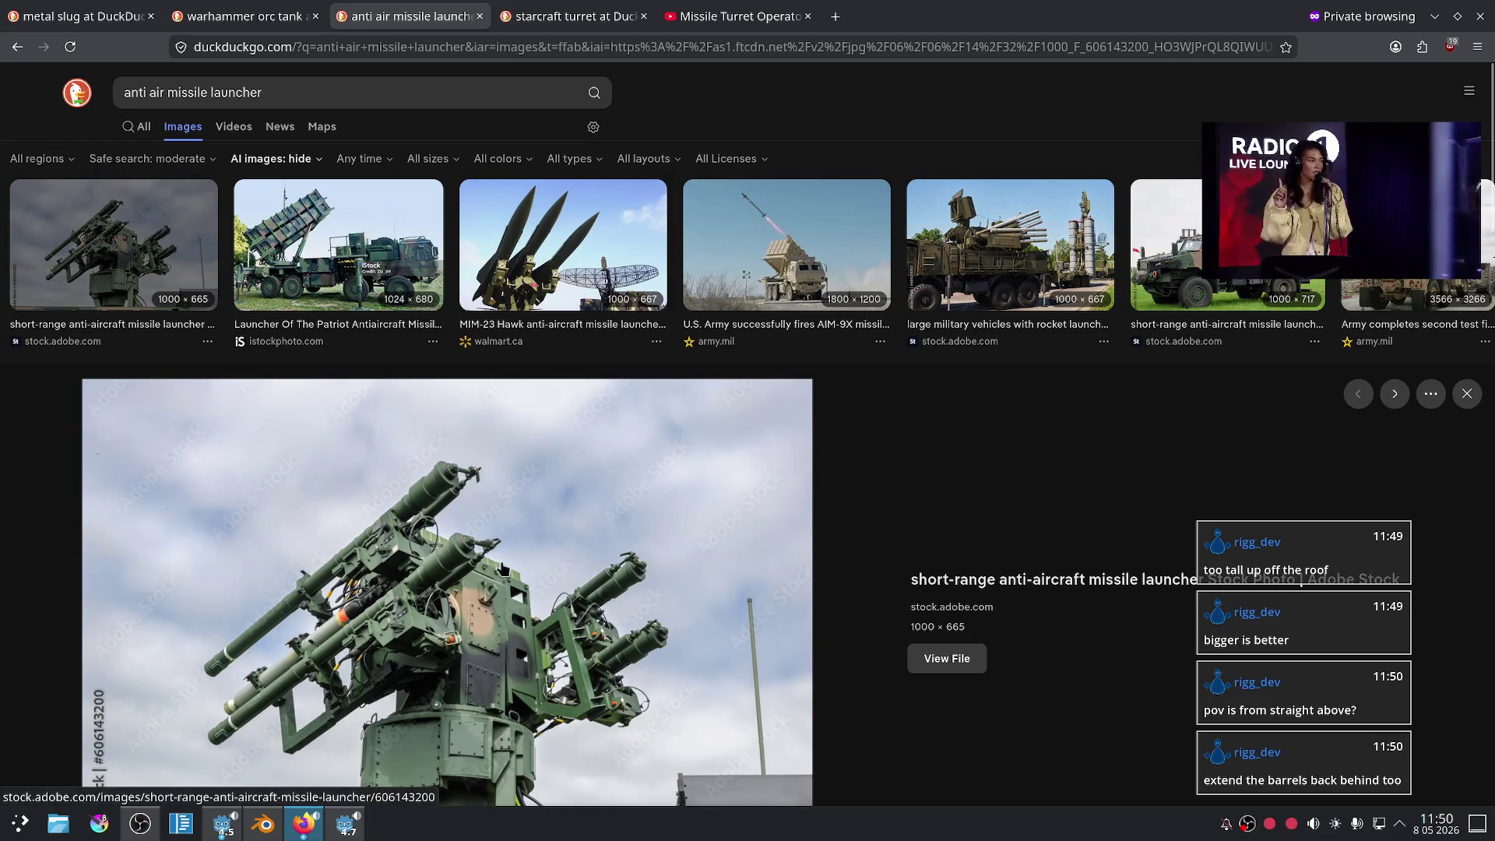
left_click(515, 271)
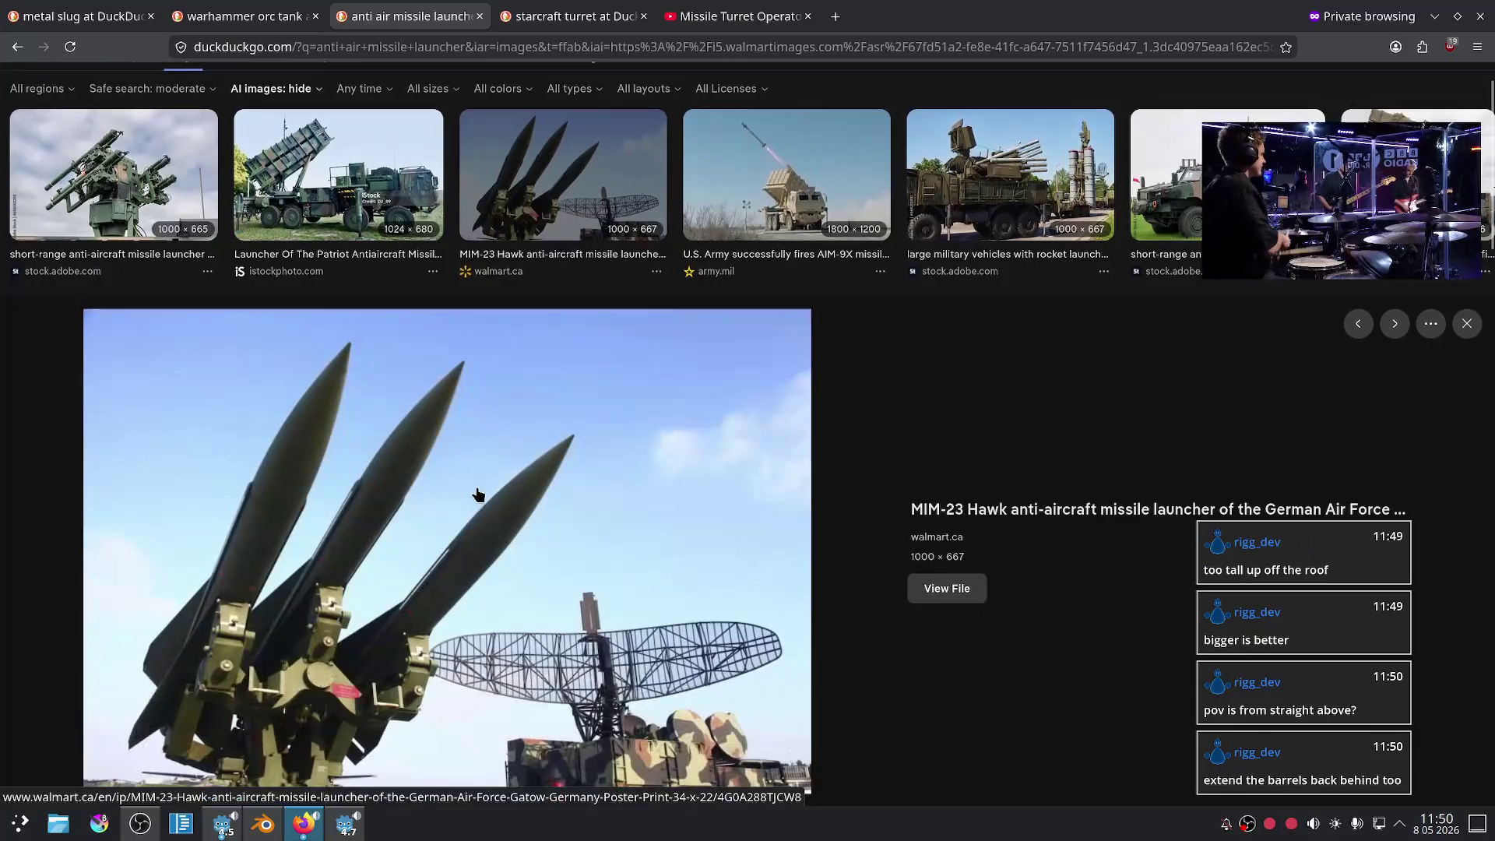
scroll(253, 598, "down", 2)
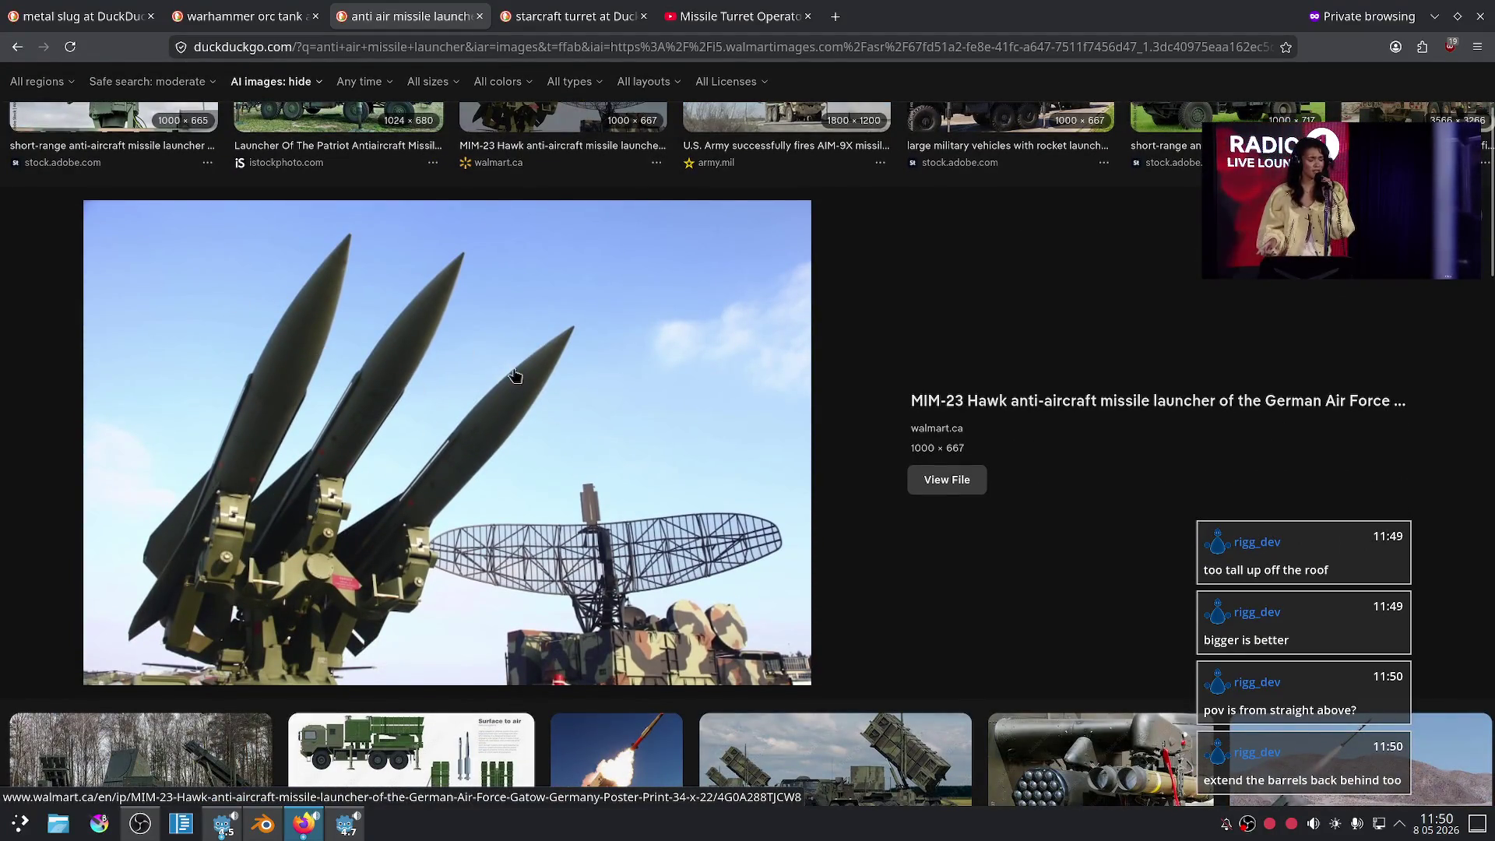
left_click(263, 823)
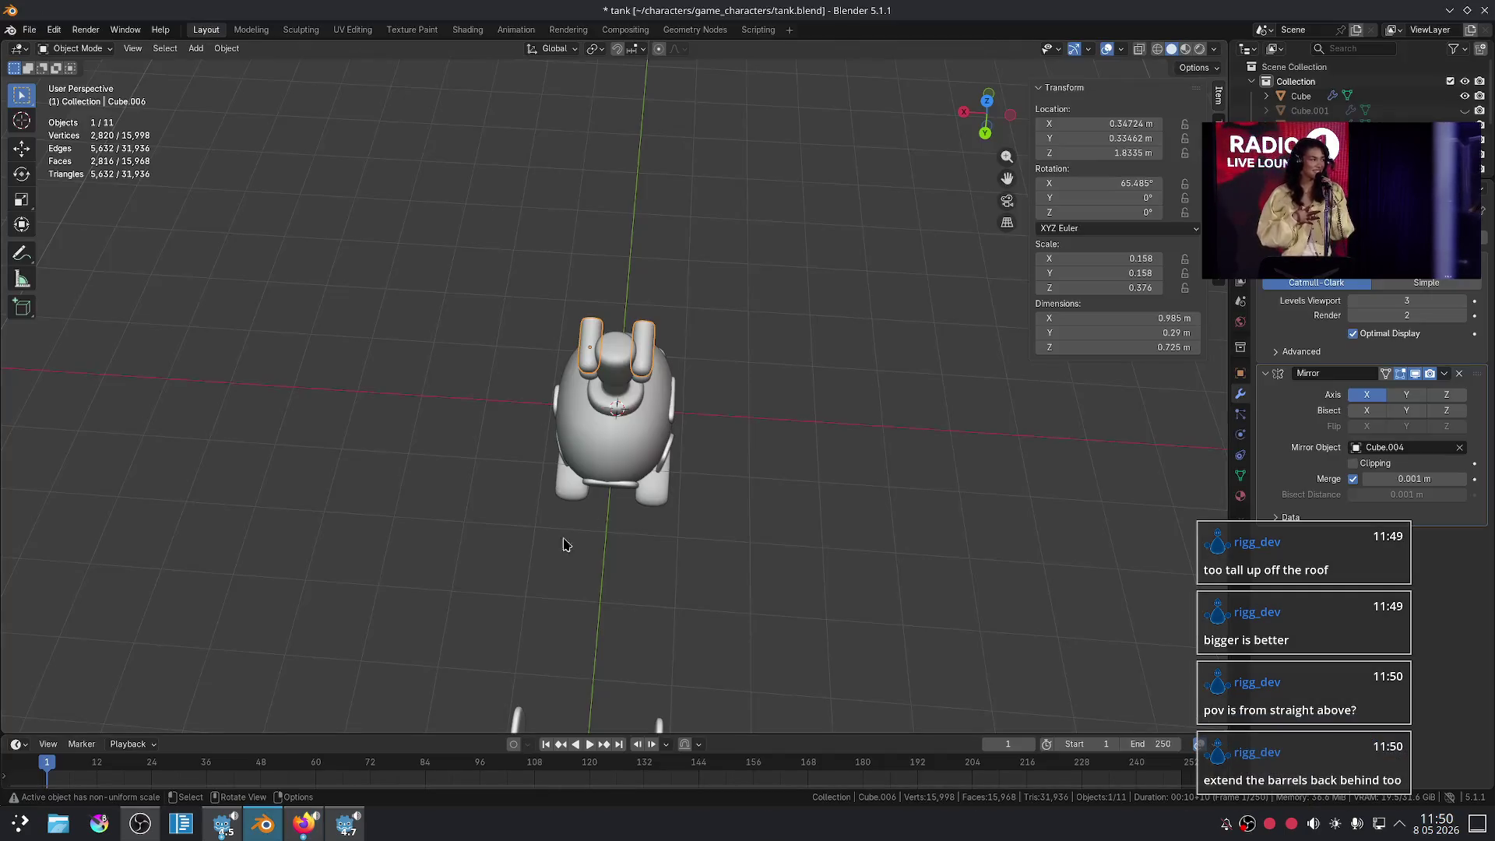
- Slide both missile-tube pairs back about 0.37 m along global Y, then enter Edit Mode
mouse_move(703, 374)
middle_mouse_down()
mouse_move(768, 400)
mouse_move(751, 338)
middle_mouse_up()
key("g")
key("y")
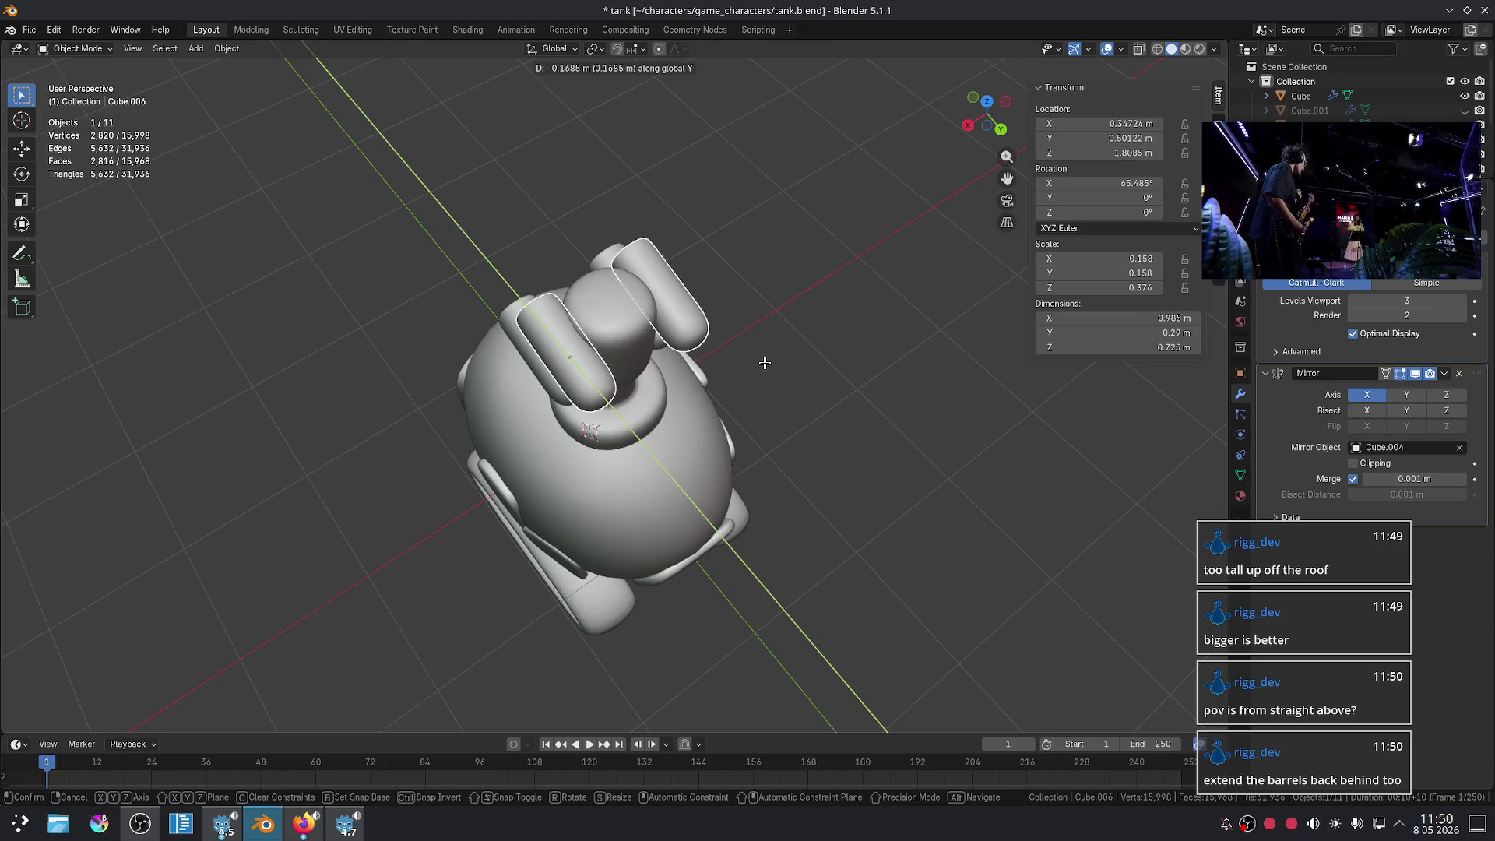
right_click(767, 366)
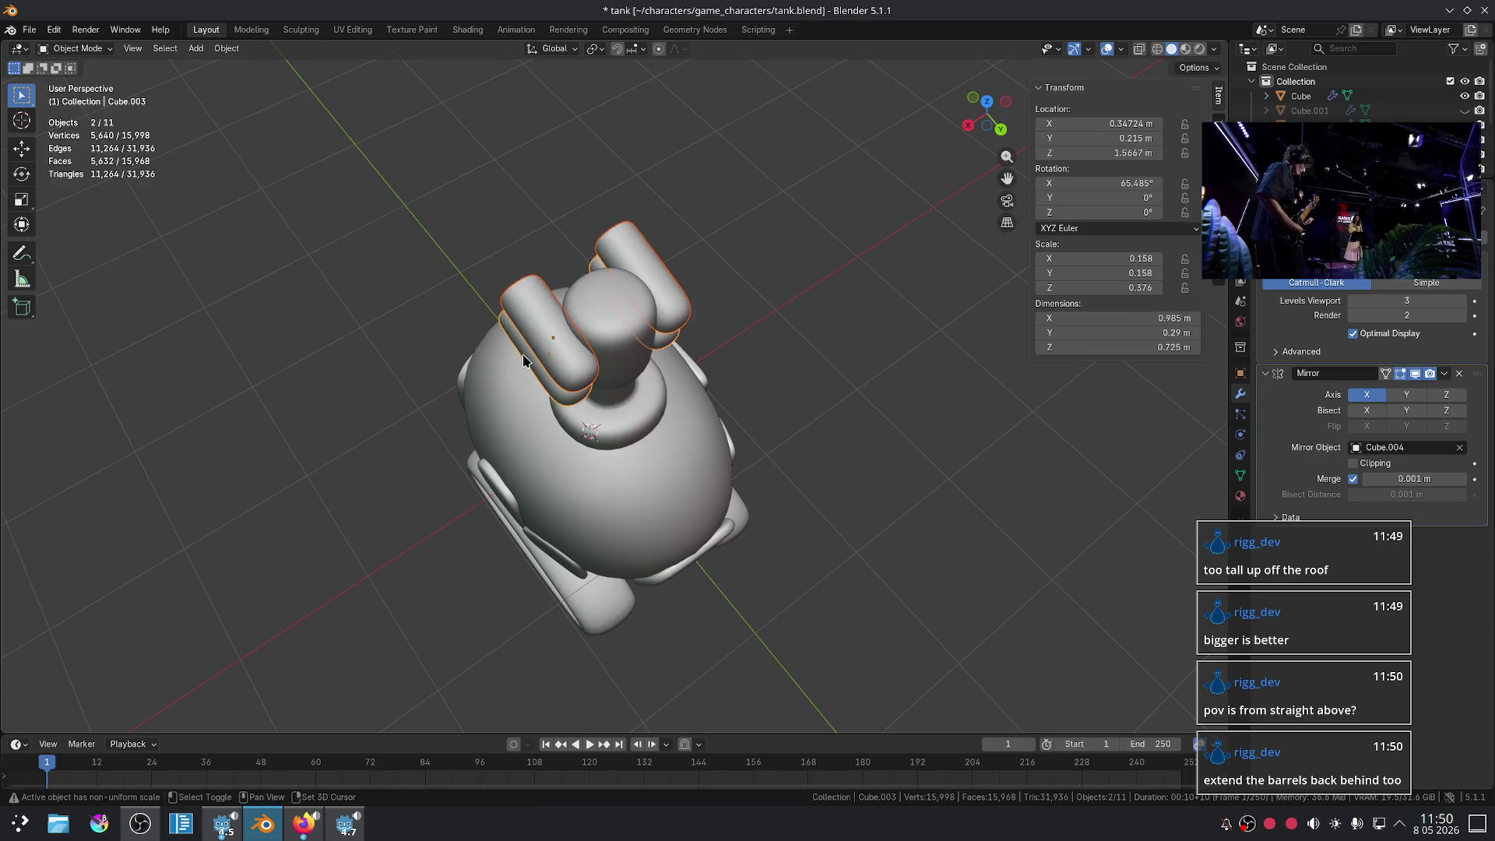
key("g")
key("y")
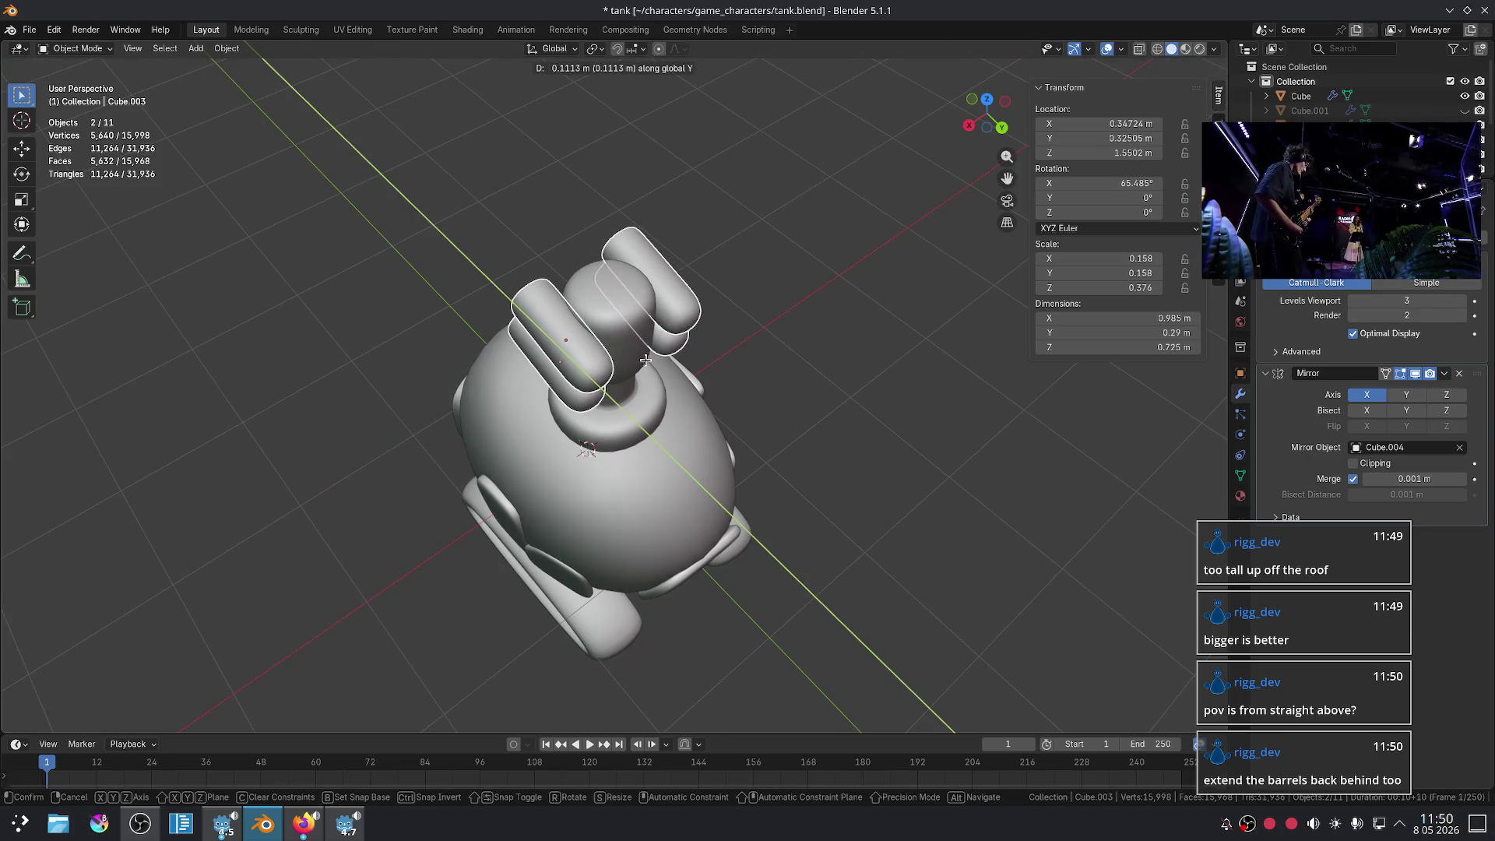
left_click(647, 366)
middle_click_drag(647, 367, 750, 366)
scroll(749, 365, "up", 1)
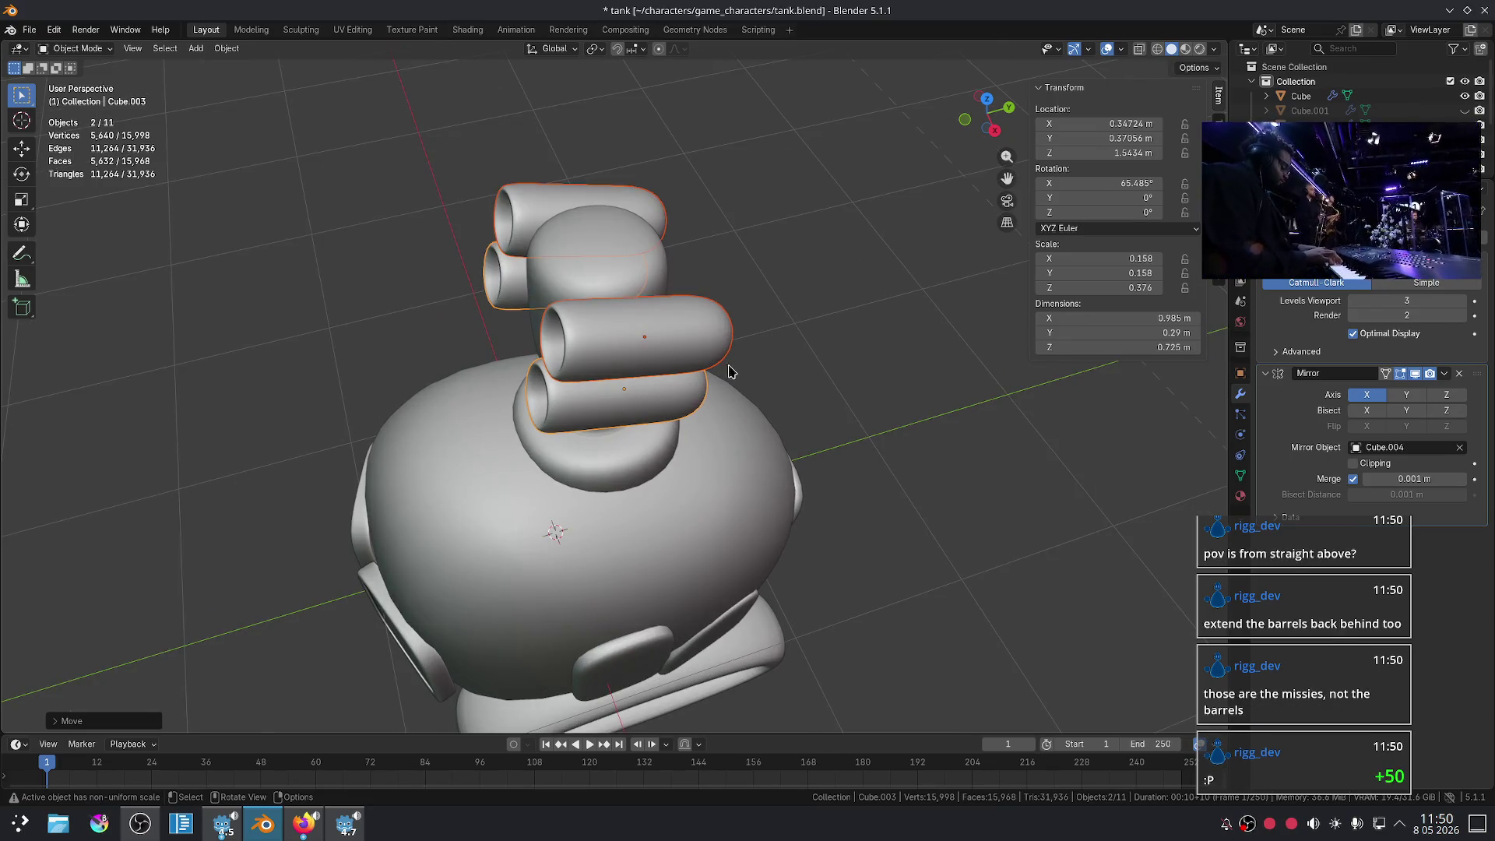
key("Tab")
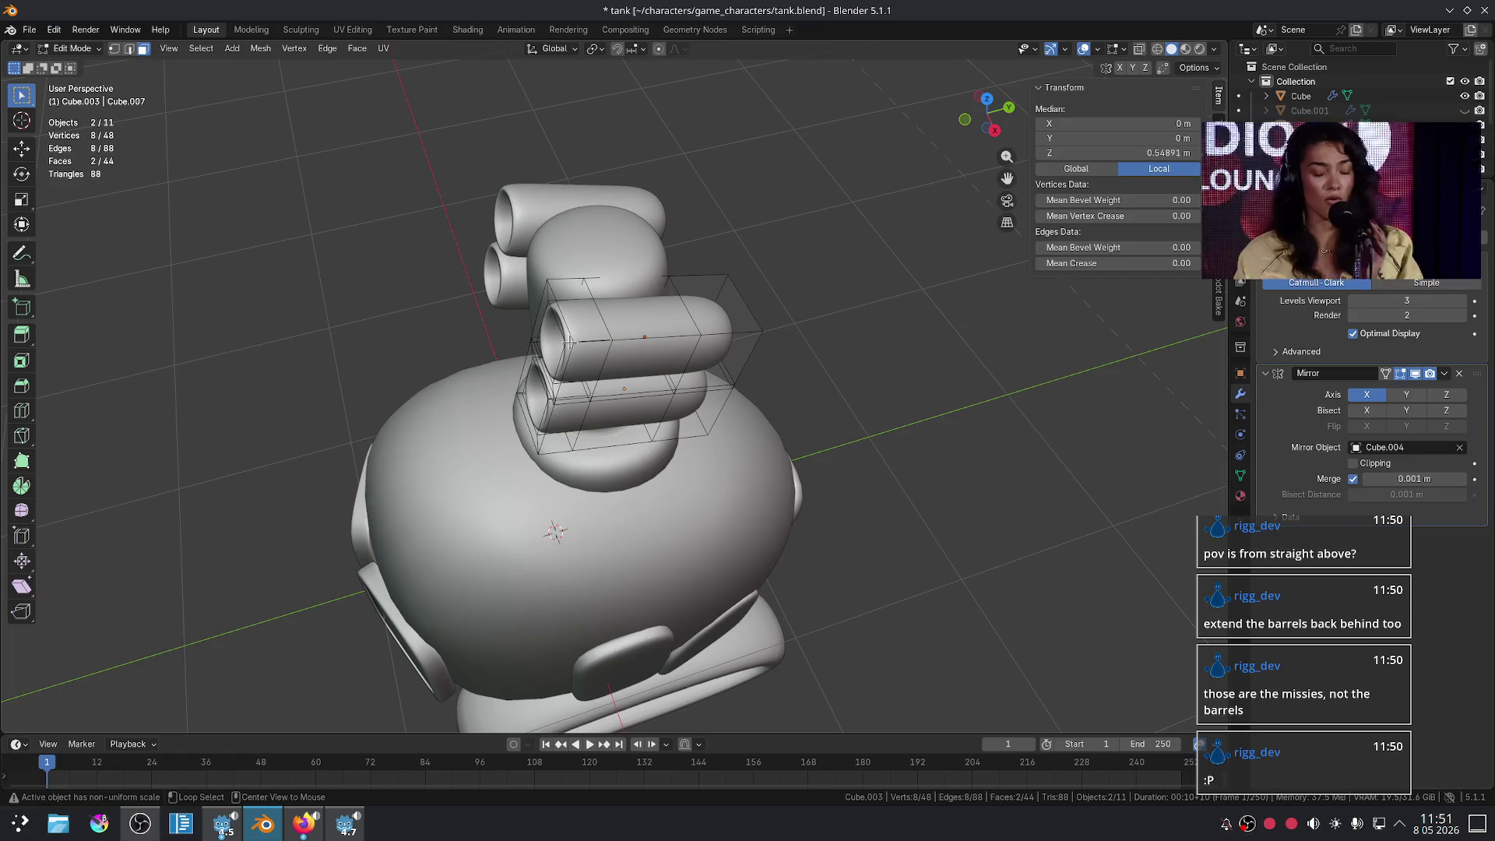
- Select the front edge loops of both tubes, try moving them along Y, then cancel and exit Edit Mode
left_click(568, 341, "alt")
scroll(545, 320, "up", 3)
left_click(557, 321, "alt+shift")
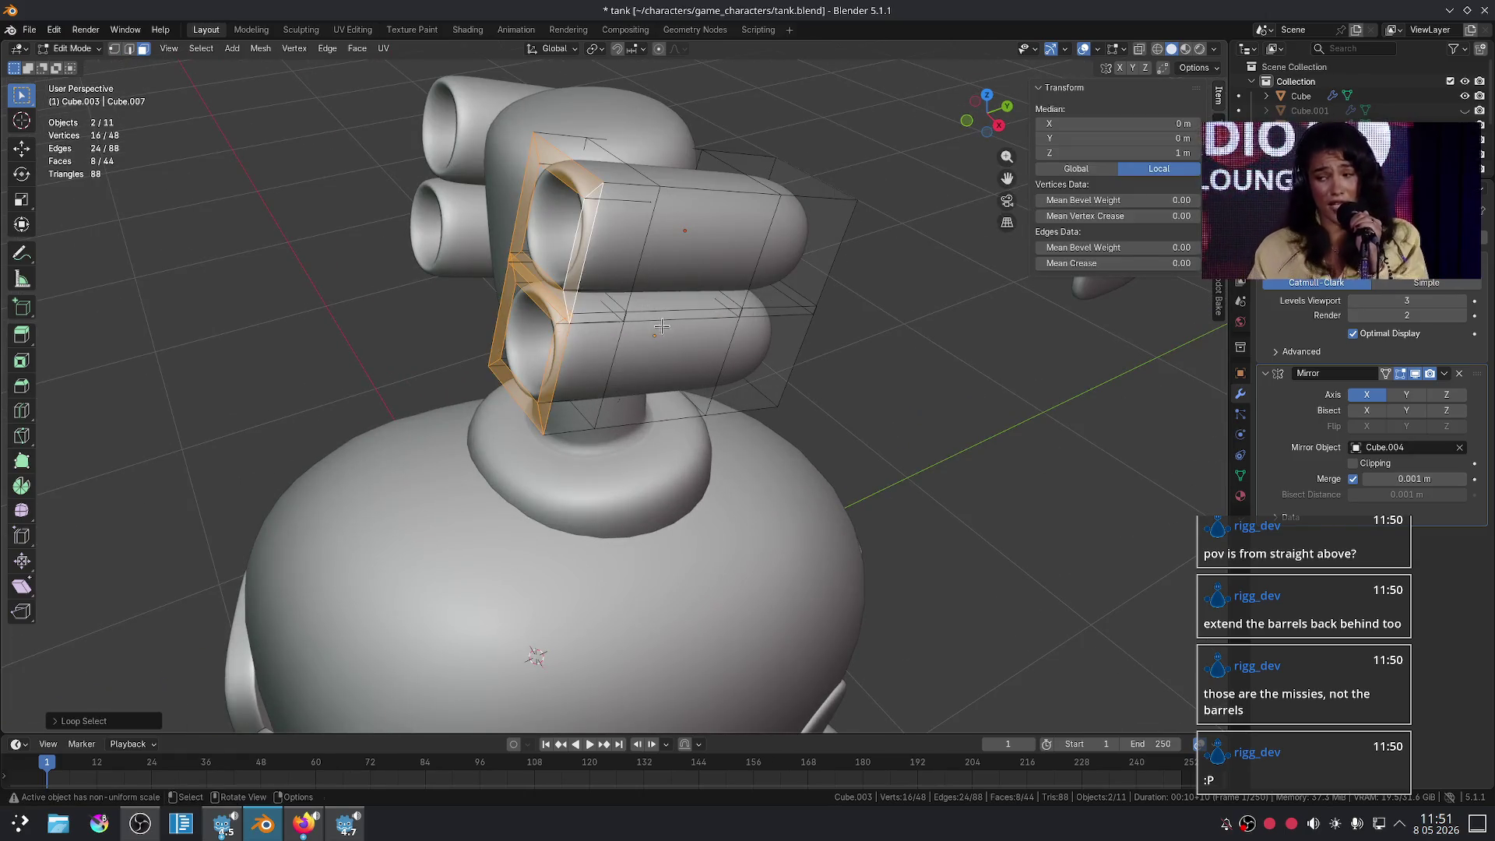
key("g")
key("y")
key("y")
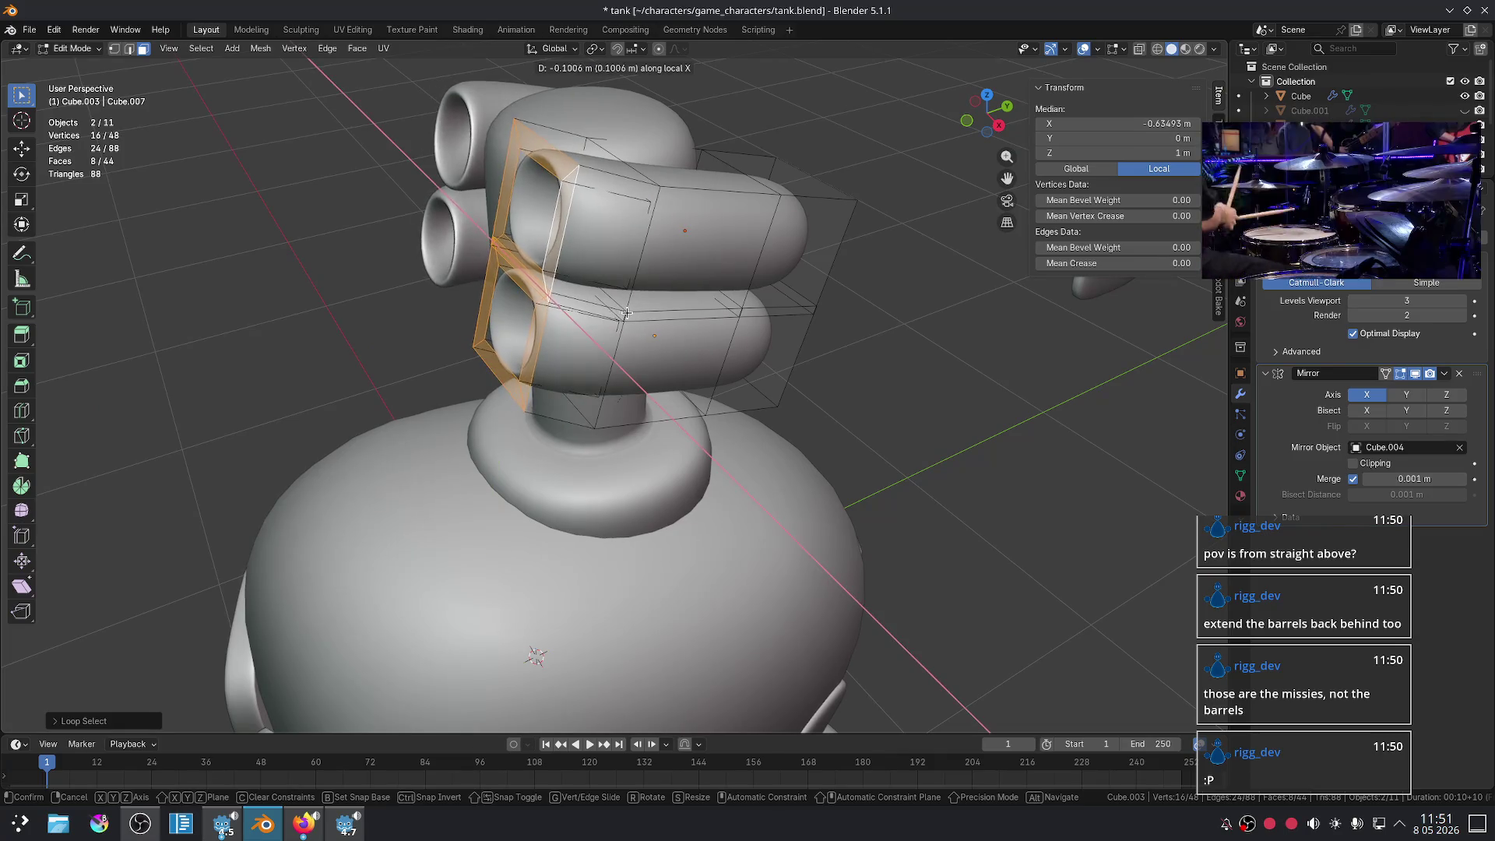
key("x")
key("y")
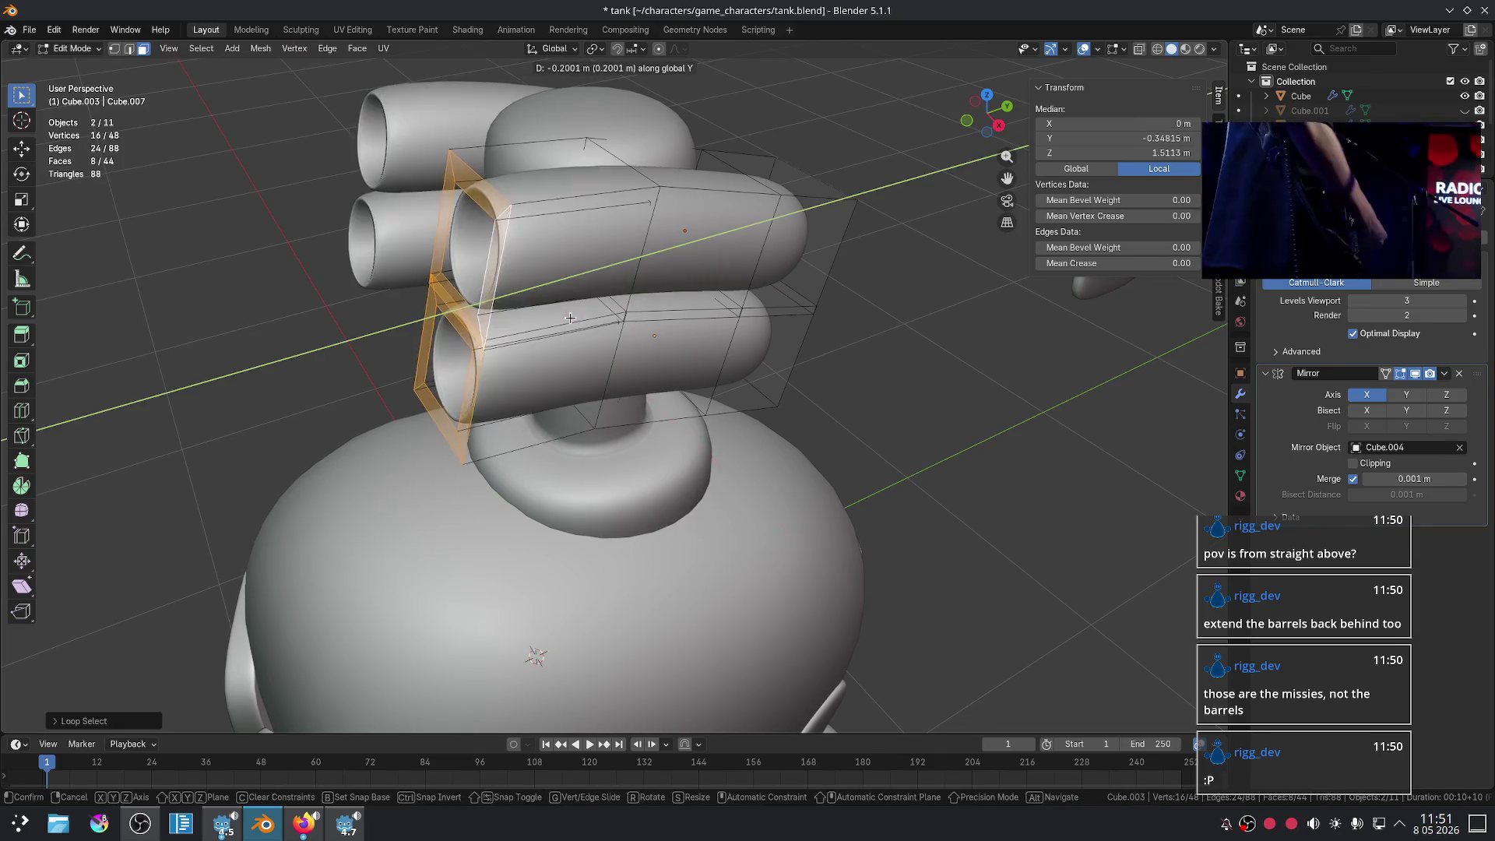
key("y")
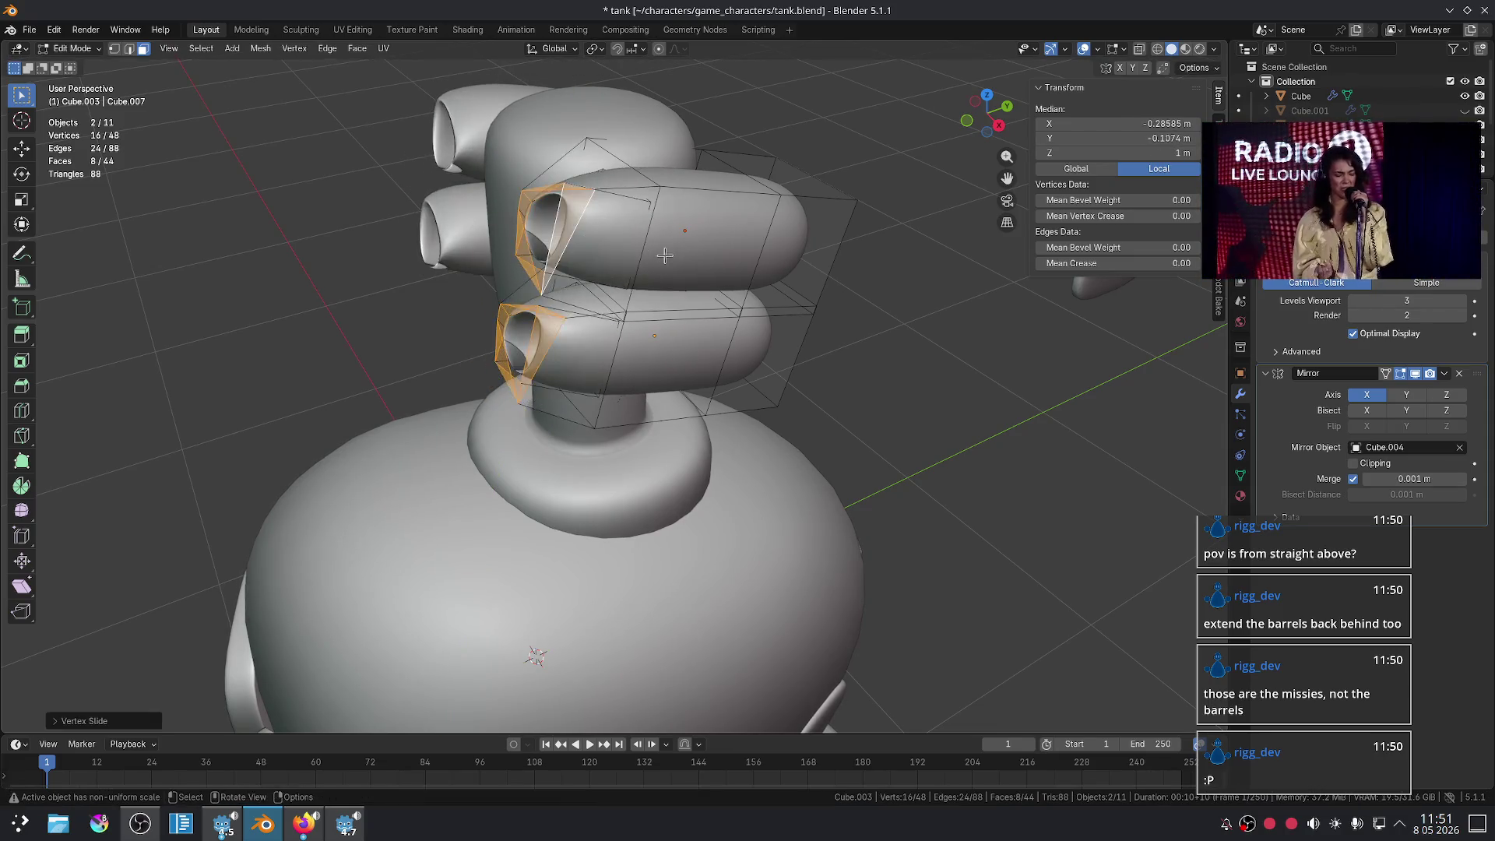
right_click(658, 276)
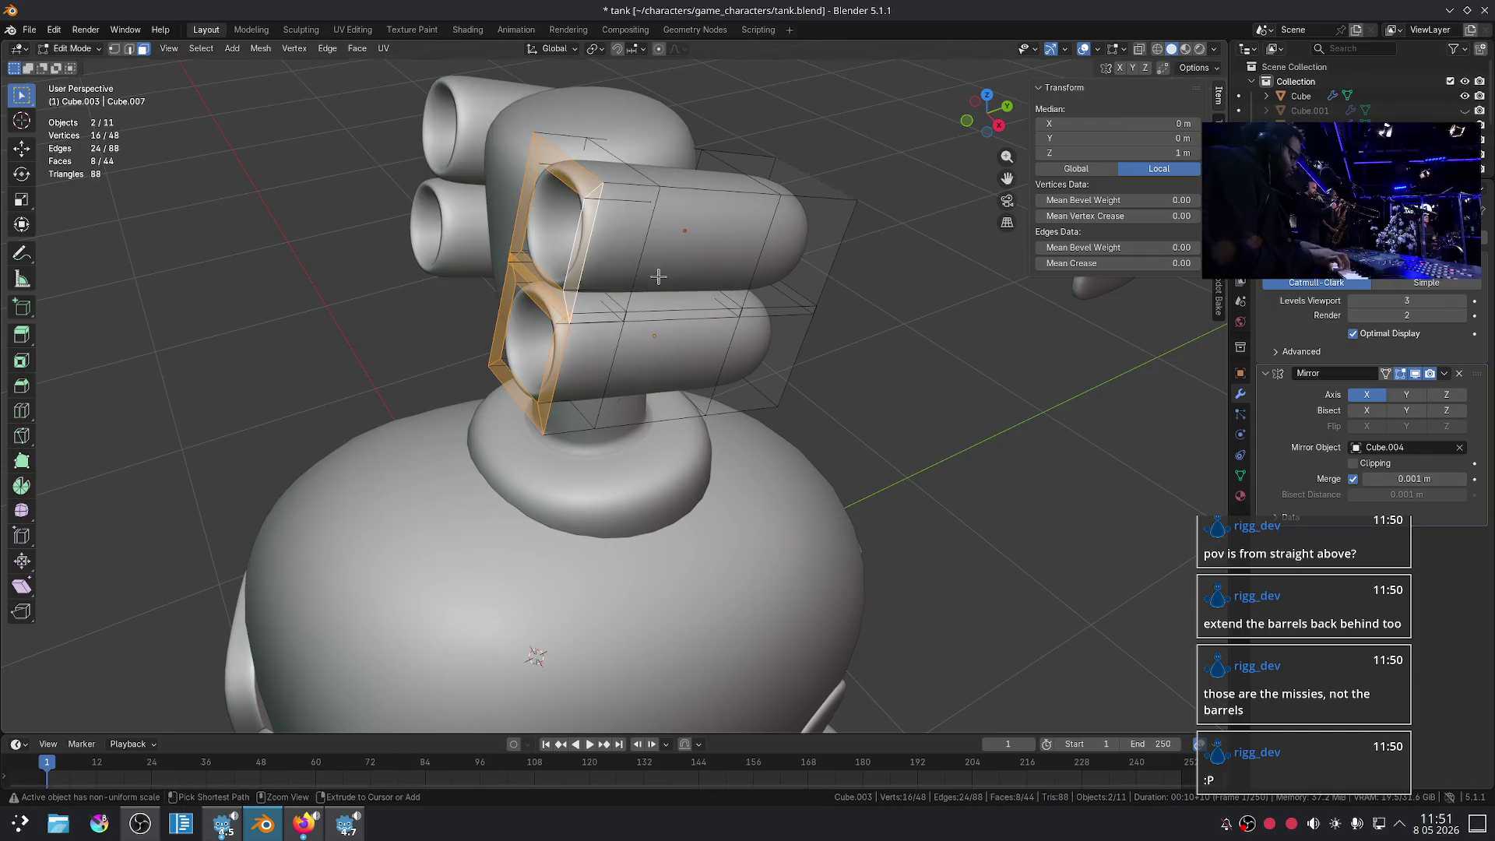
key("Tab")
- Select both missile-tube objects and scale them along local Z to lengthen them
left_click(790, 250)
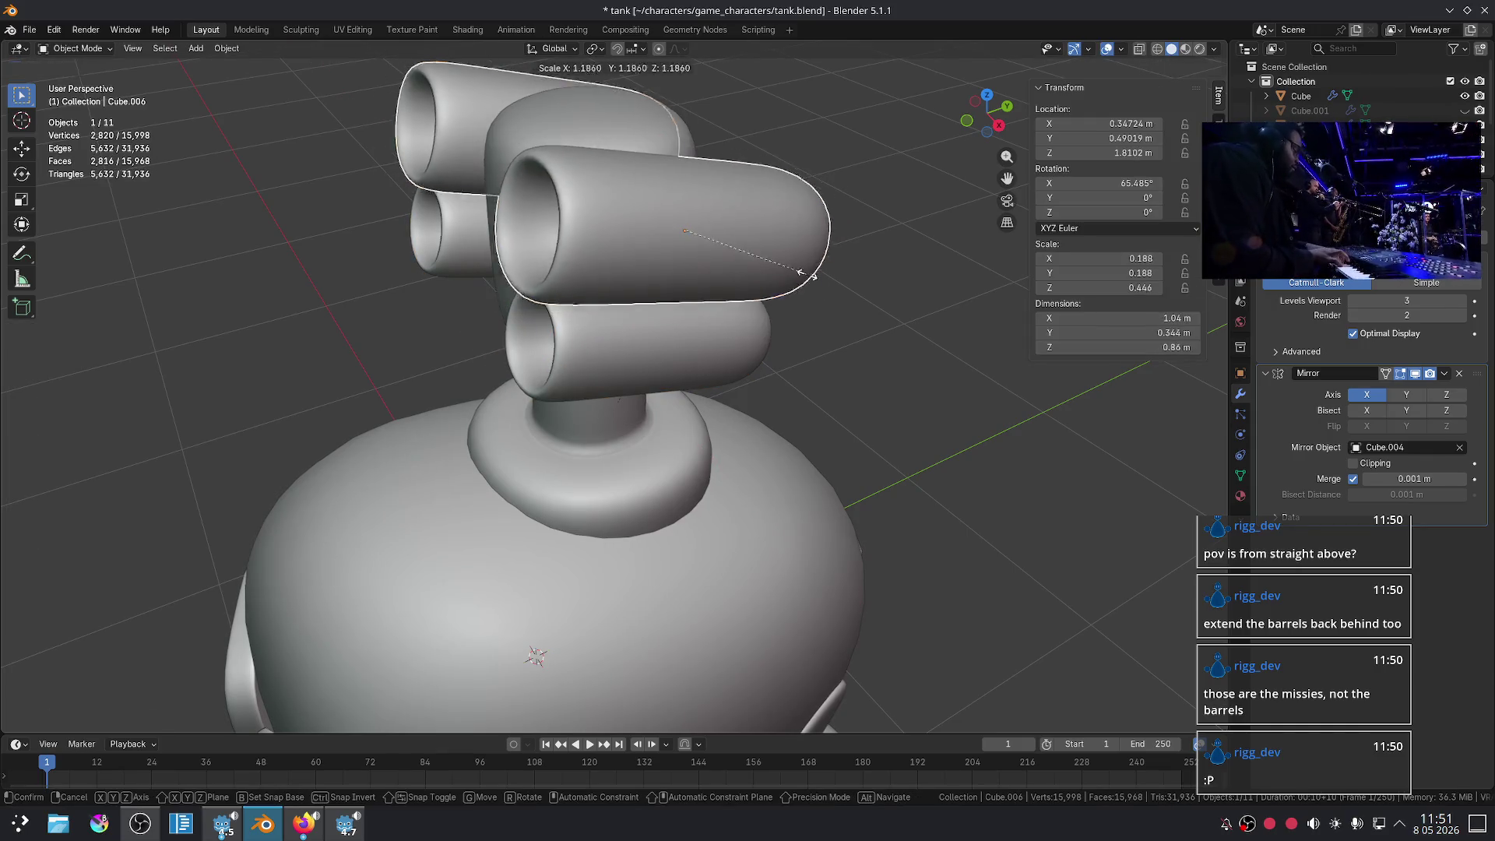
left_click(697, 350, "shift")
key("s")
key("y")
key("y")
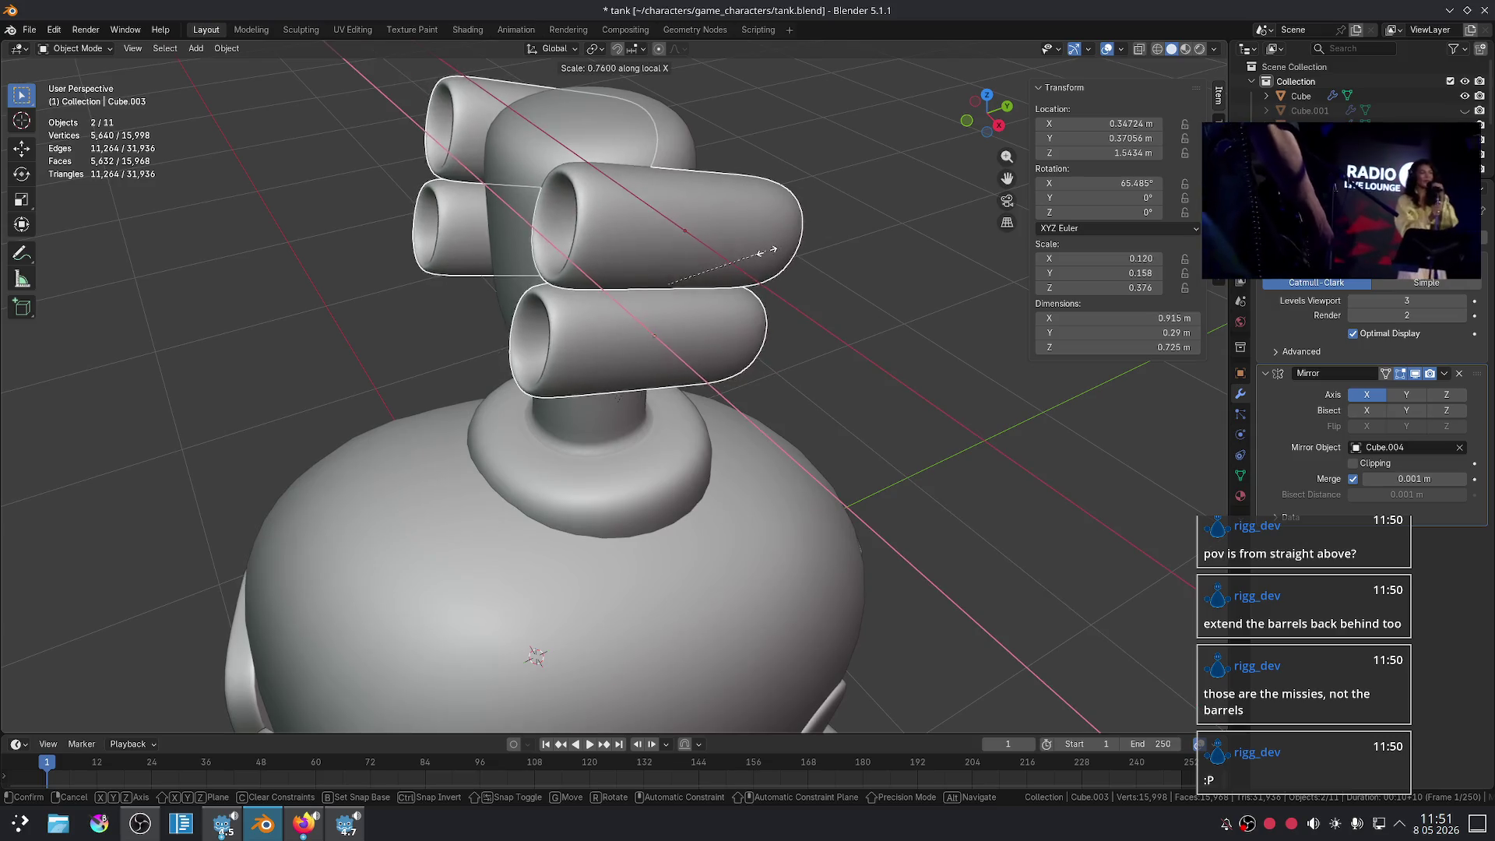
key("z")
key("z")
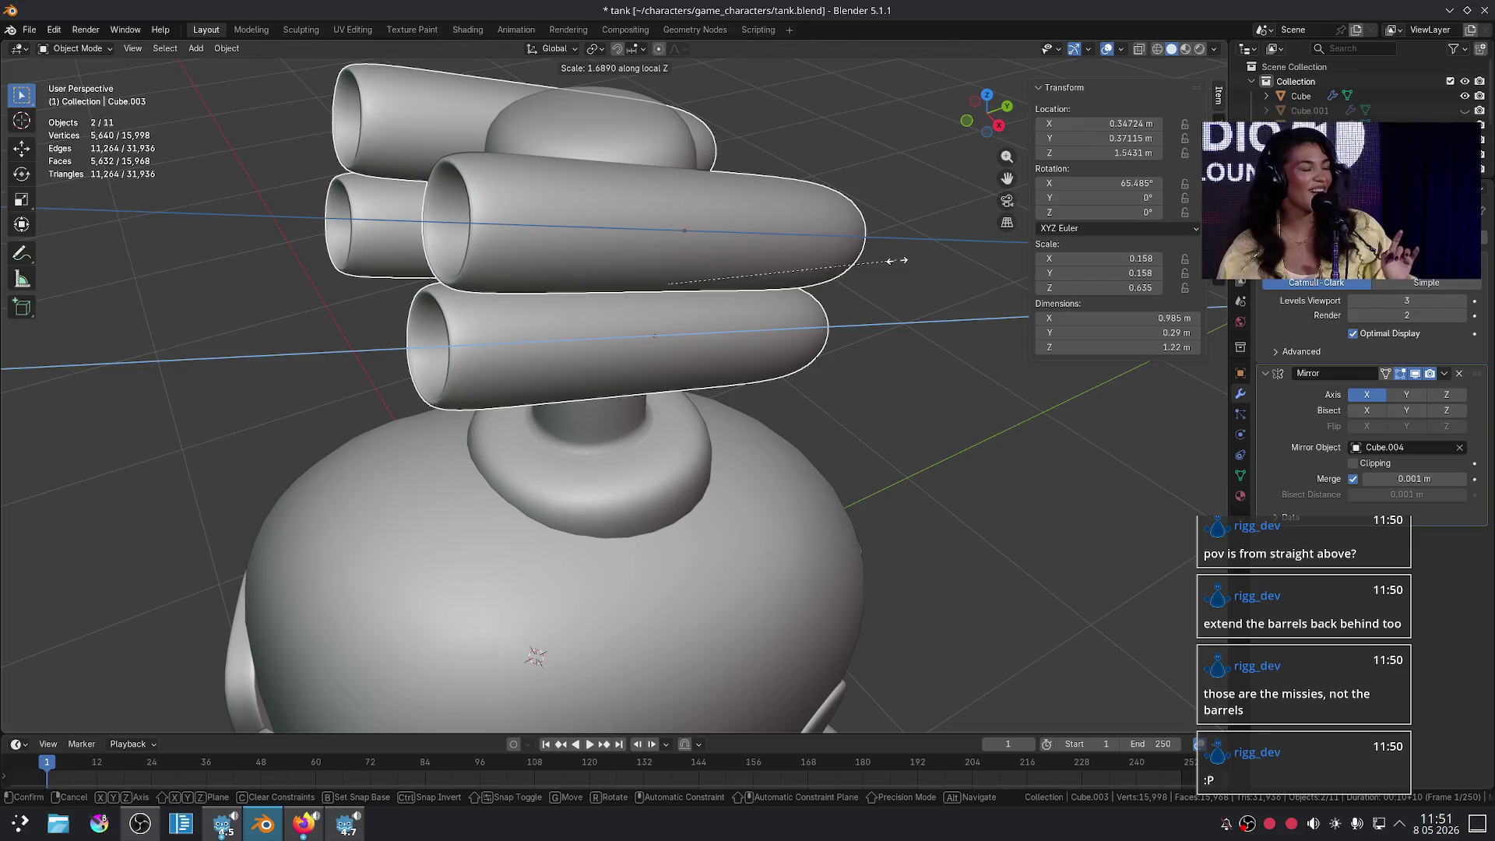
left_click(879, 264)
- In edge select mode, slide an edge loop along the tube to a new position
key("Tab")
middle_click_drag(882, 377, 835, 349)
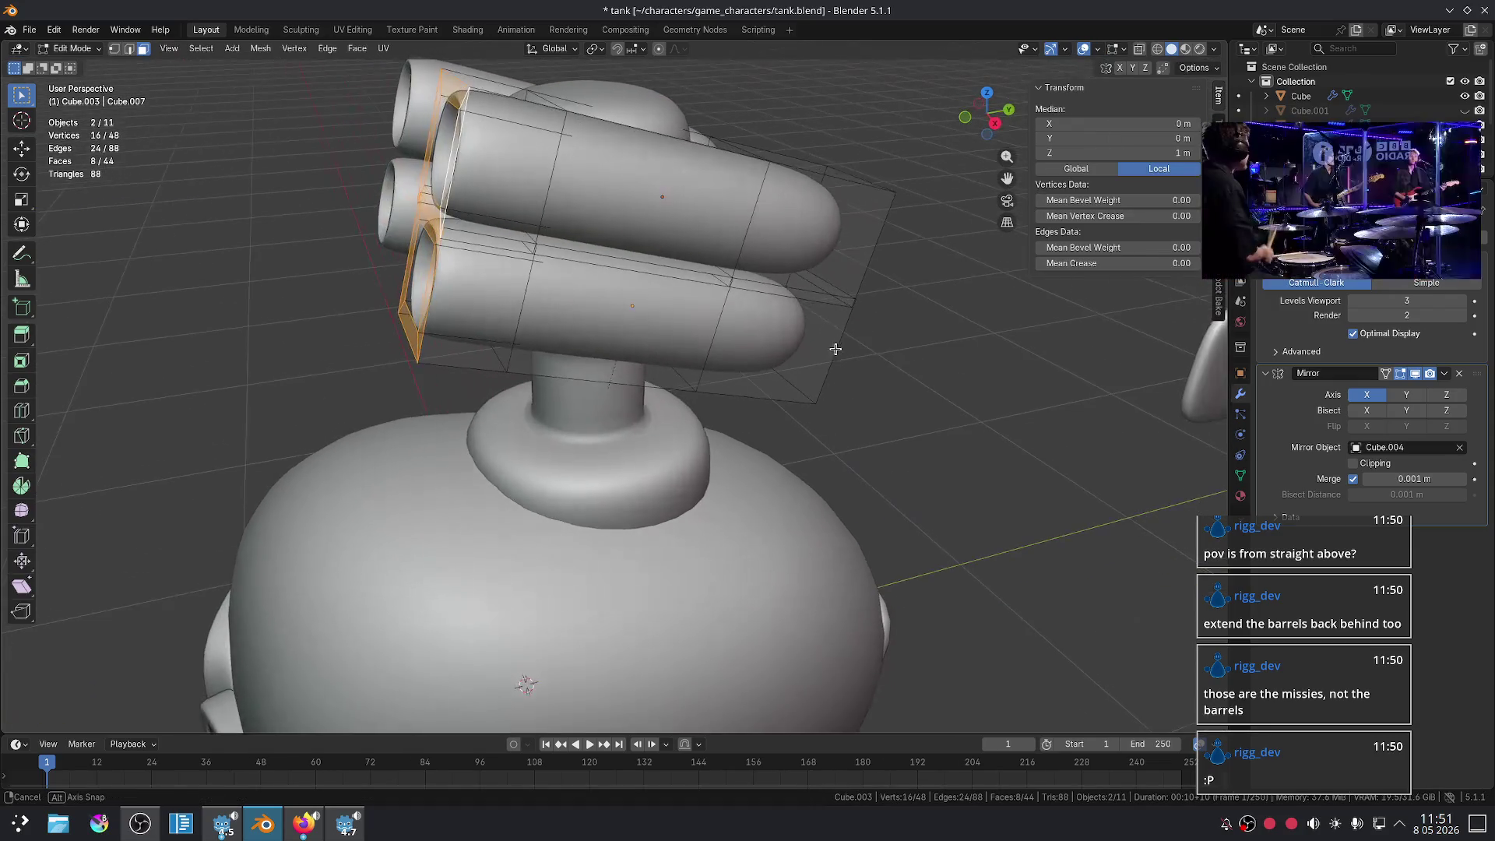
key("2")
left_click(552, 155, "alt")
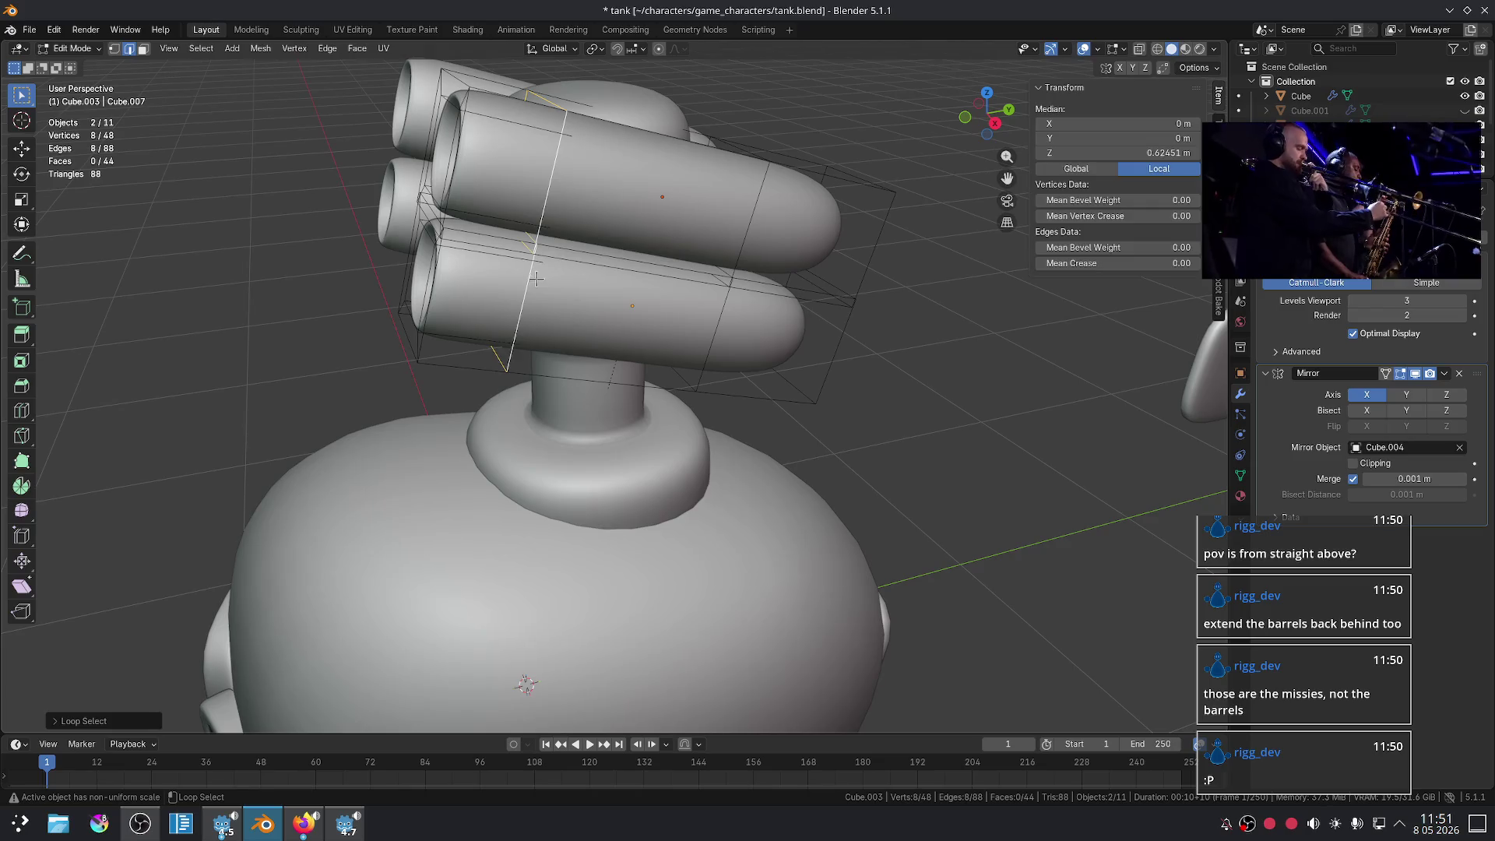
key("g")
key("g")
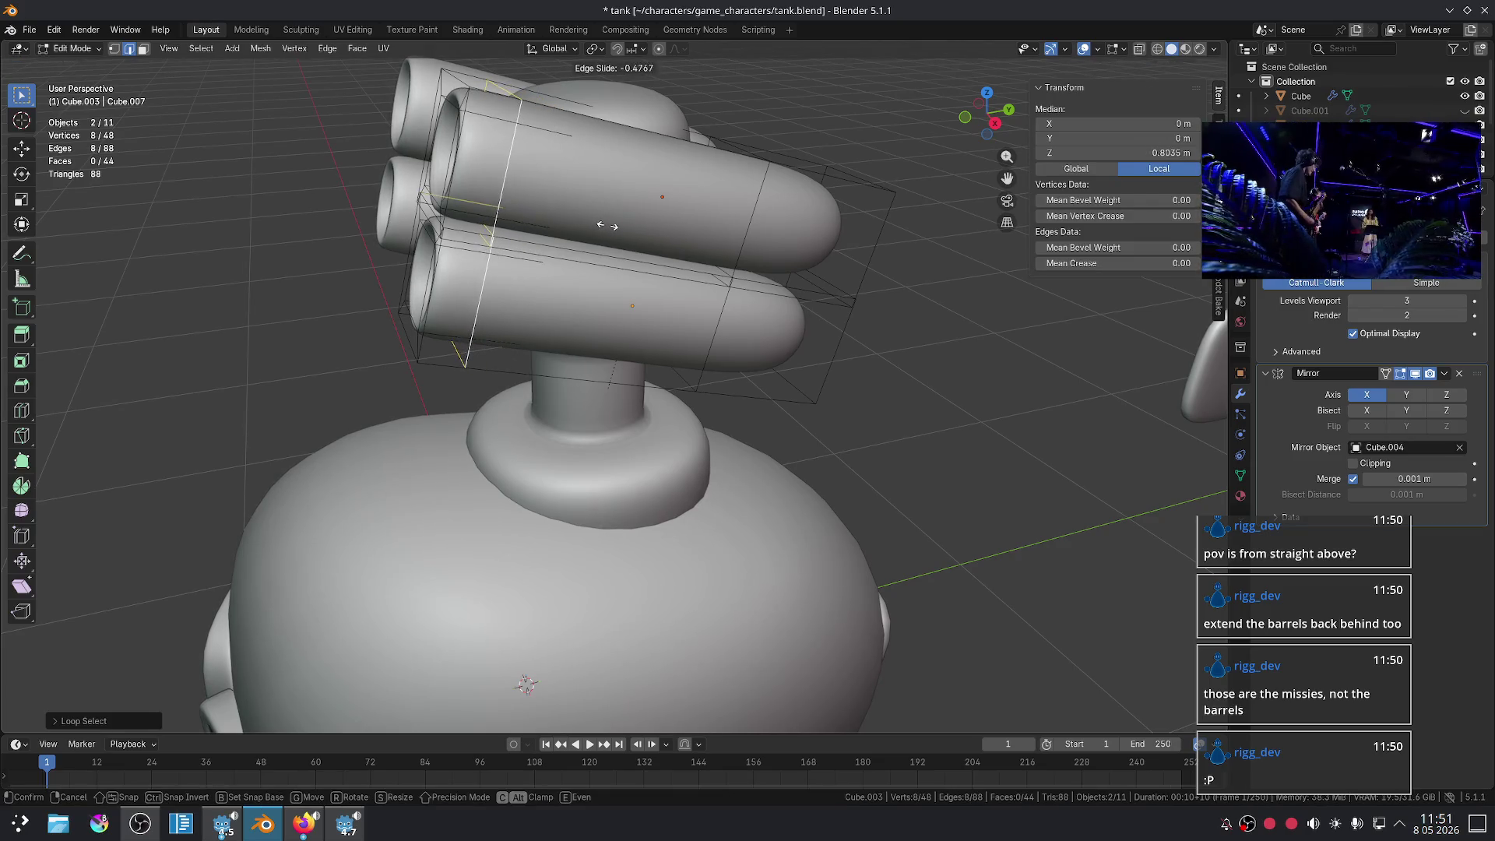
left_click(606, 225)
key("Tab")
- Add the lower missile tube to the selection and view the turret front
mouse_move(941, 437)
middle_mouse_down()
mouse_move(861, 433)
mouse_move(778, 493)
mouse_move(607, 495)
mouse_move(768, 468)
mouse_move(755, 452)
middle_mouse_up()
middle_click_drag(604, 431, 625, 349)
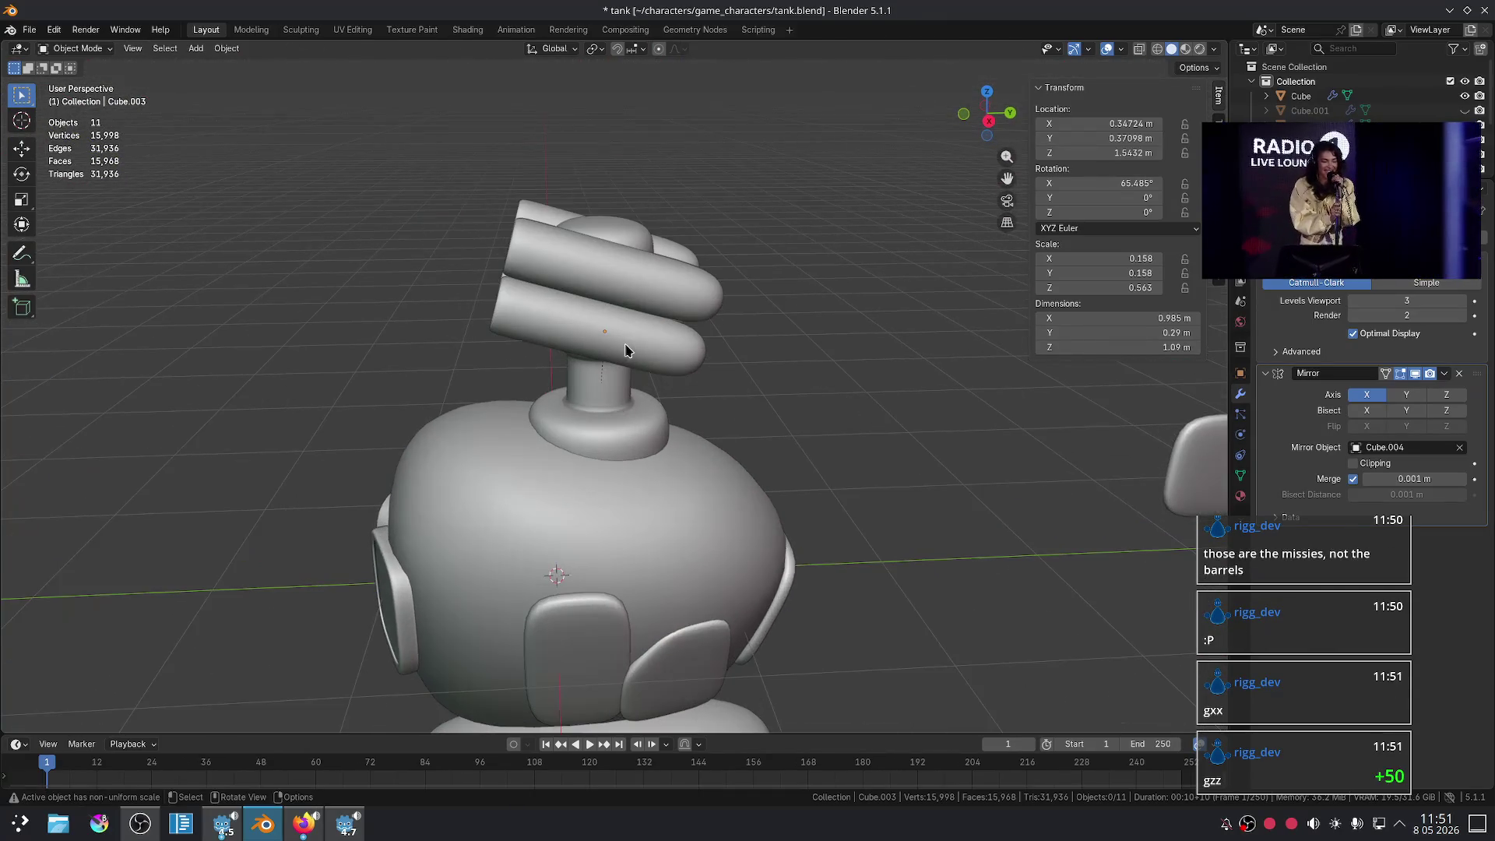
left_click(675, 324, "shift")
mouse_move(694, 390)
middle_mouse_down()
mouse_move(811, 378)
mouse_move(801, 408)
mouse_move(711, 424)
mouse_move(775, 381)
mouse_move(700, 410)
middle_mouse_up()
scroll(786, 381, "up", 4)
- In the upper tube's mesh, move the selected vertices along the tube's local Z
key("Tab")
middle_click_drag(685, 322, 772, 320)
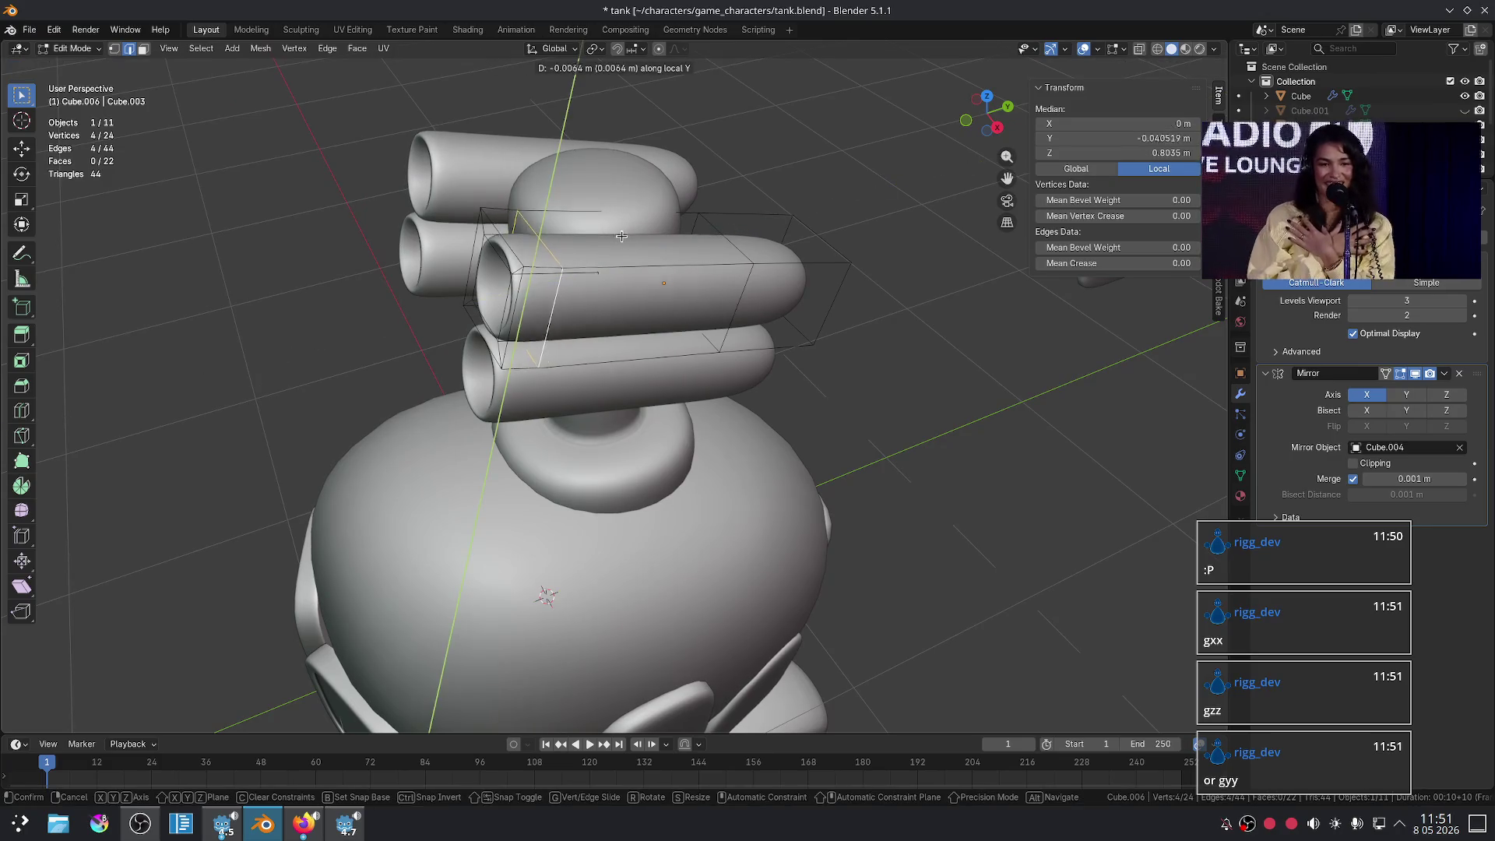
left_click(617, 235)
key("g")
key("x")
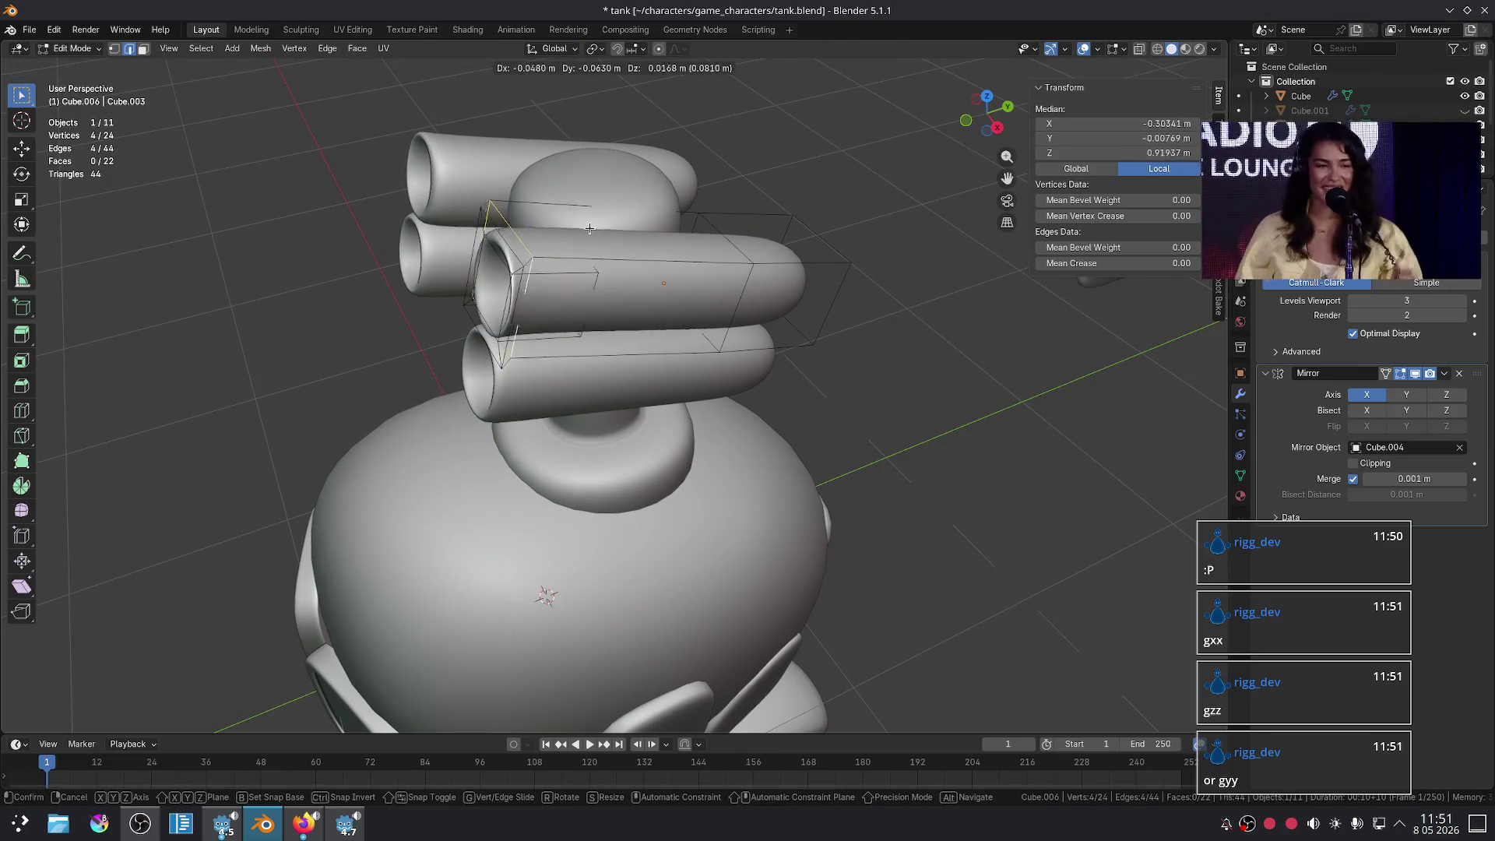
key("z")
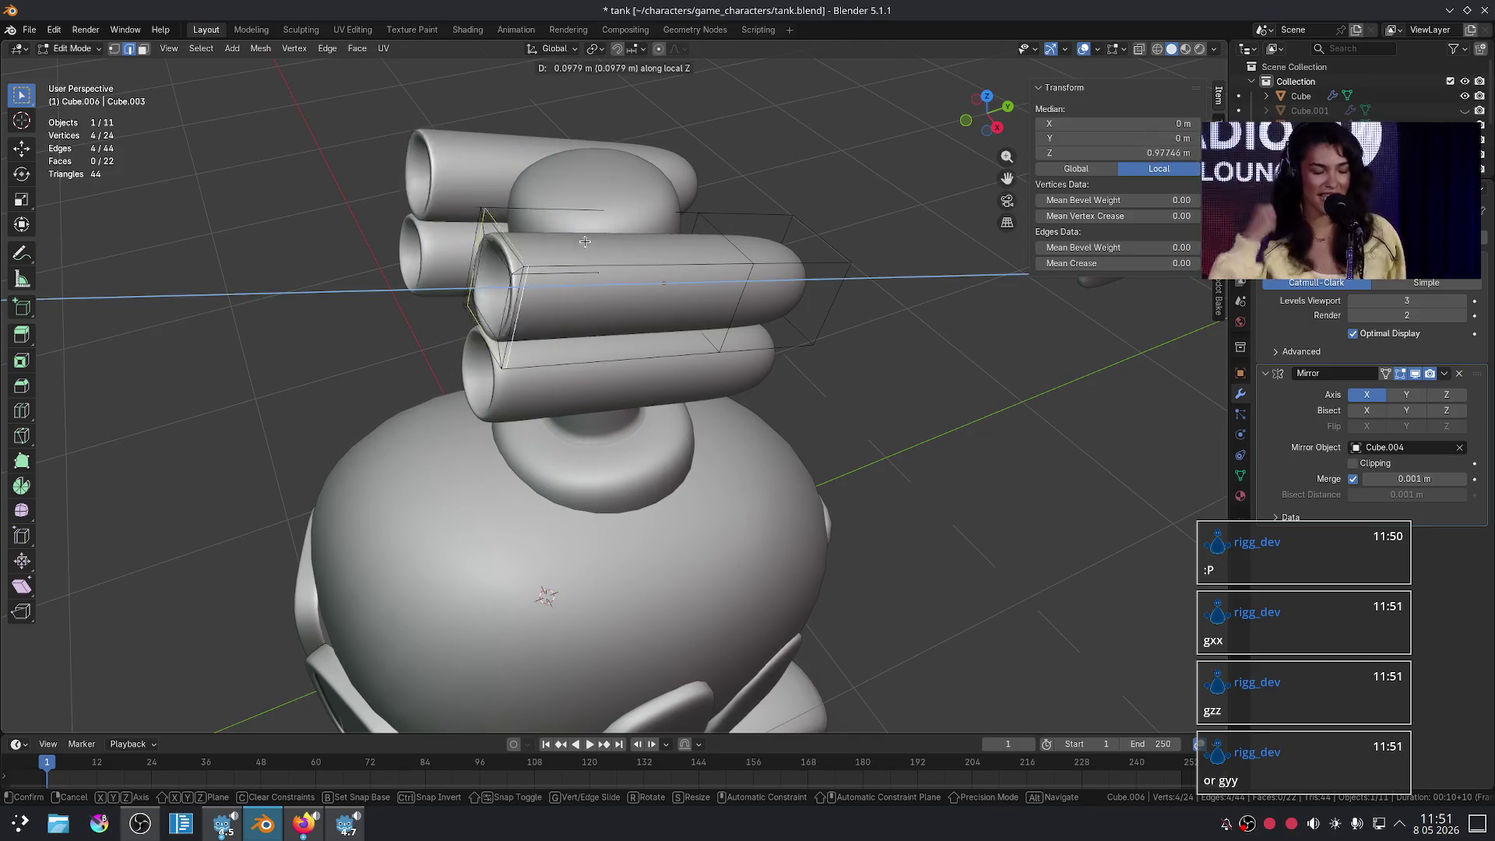
left_click(648, 258)
- Select the tube's end face loop and move it along local Z
key("3")
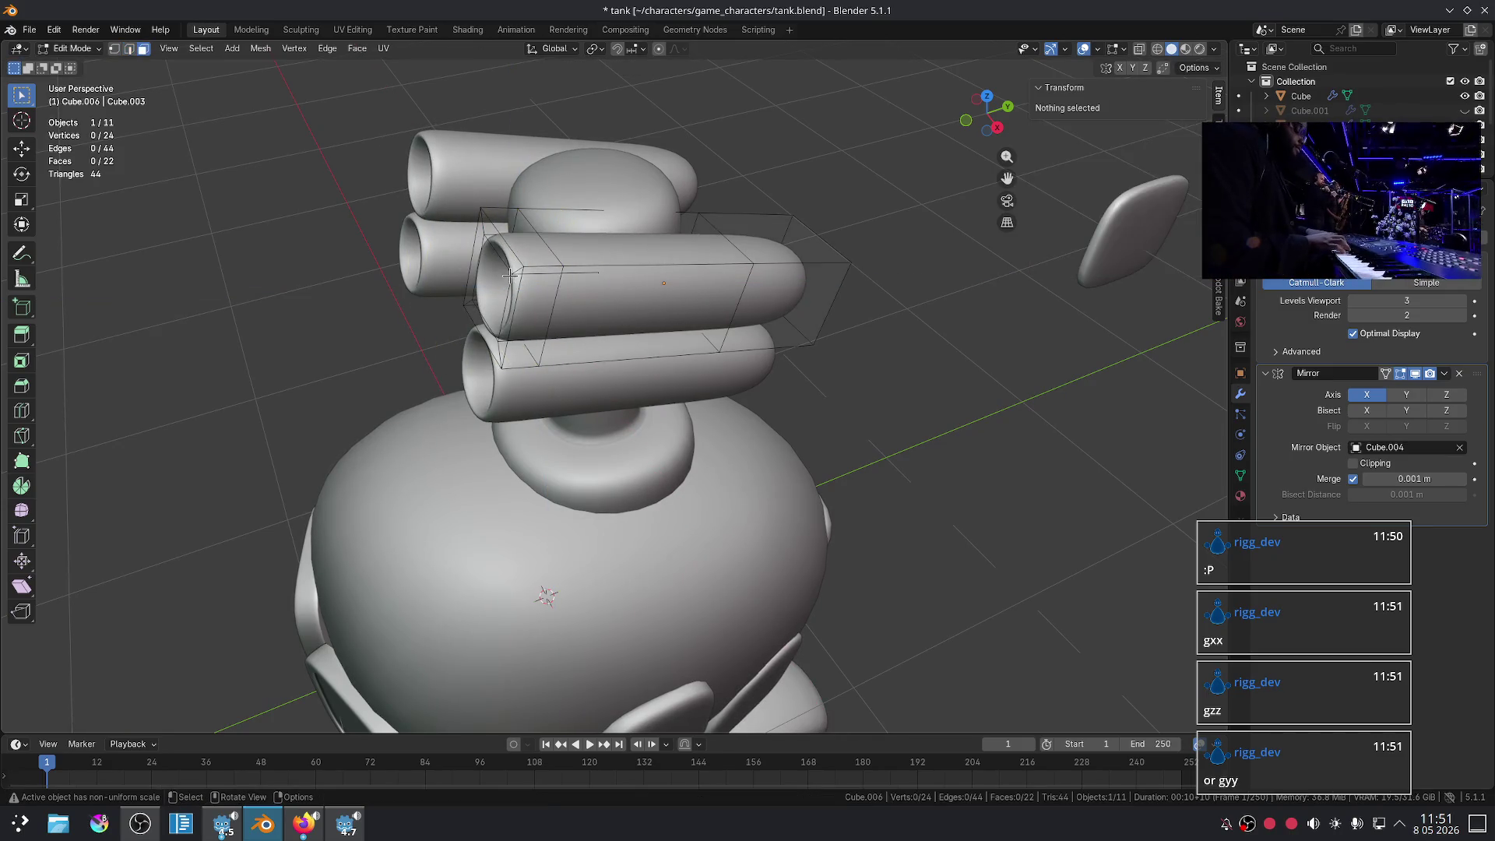
left_click(471, 268, "alt")
key("g")
key("z")
key("z")
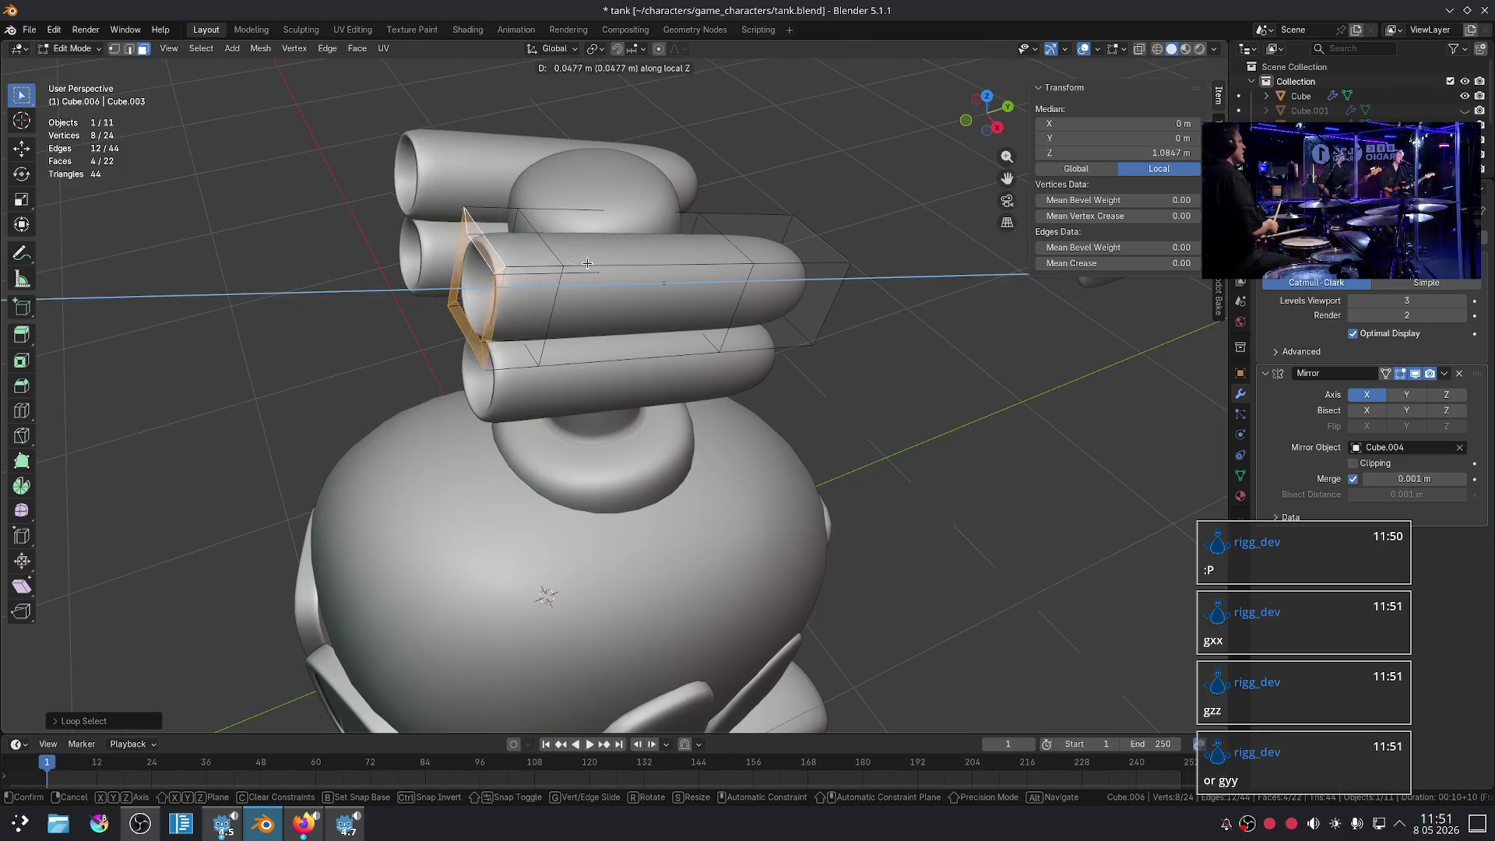
left_click(589, 260)
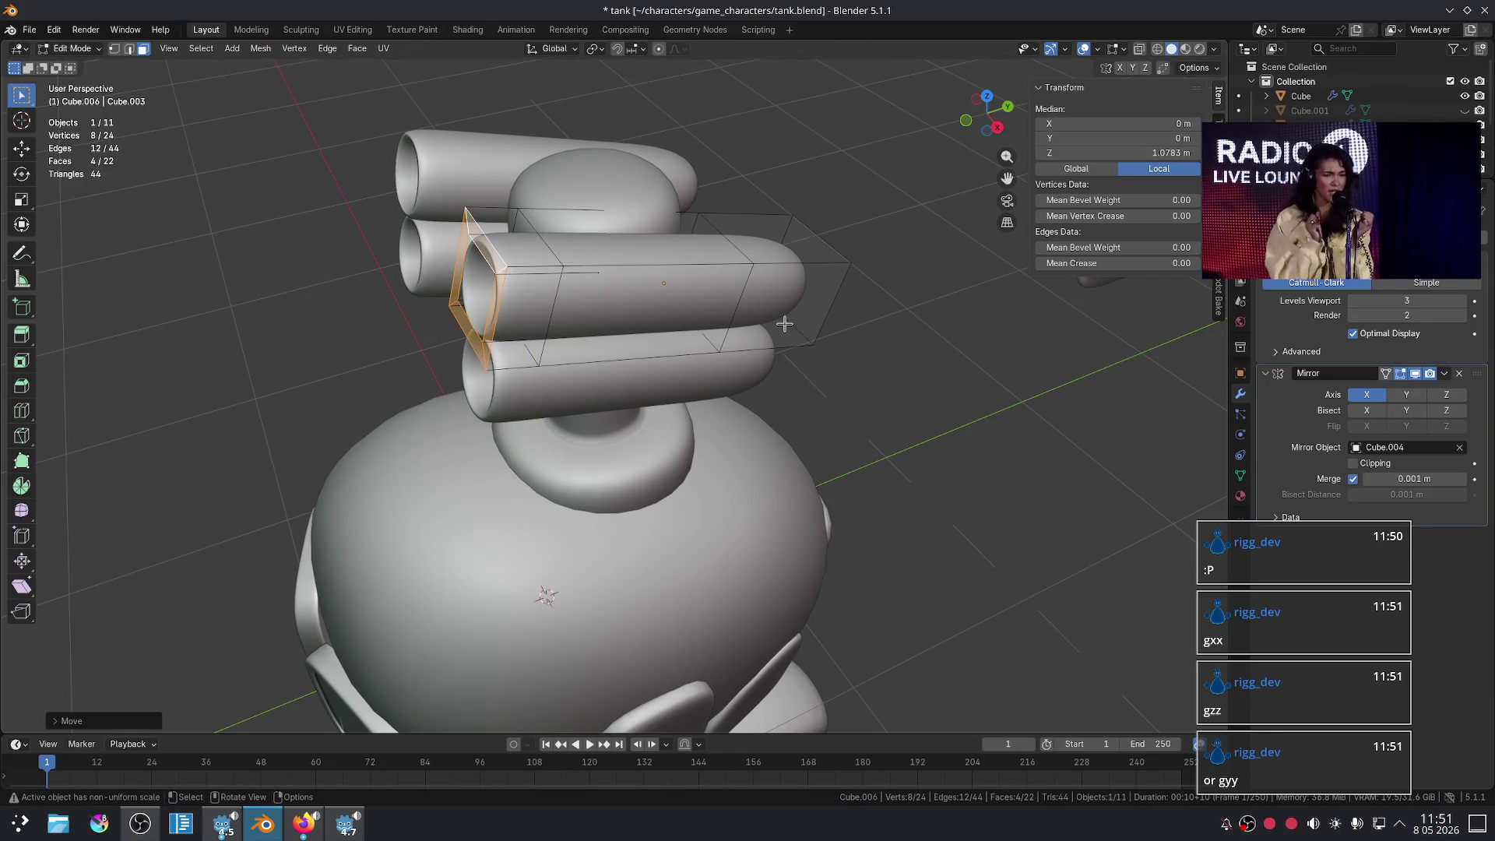
key("Tab")
- Deselect the tube, undo the two edit-mode toggles, and inspect the tank
left_click(870, 387)
middle_click_drag(911, 417, 888, 377)
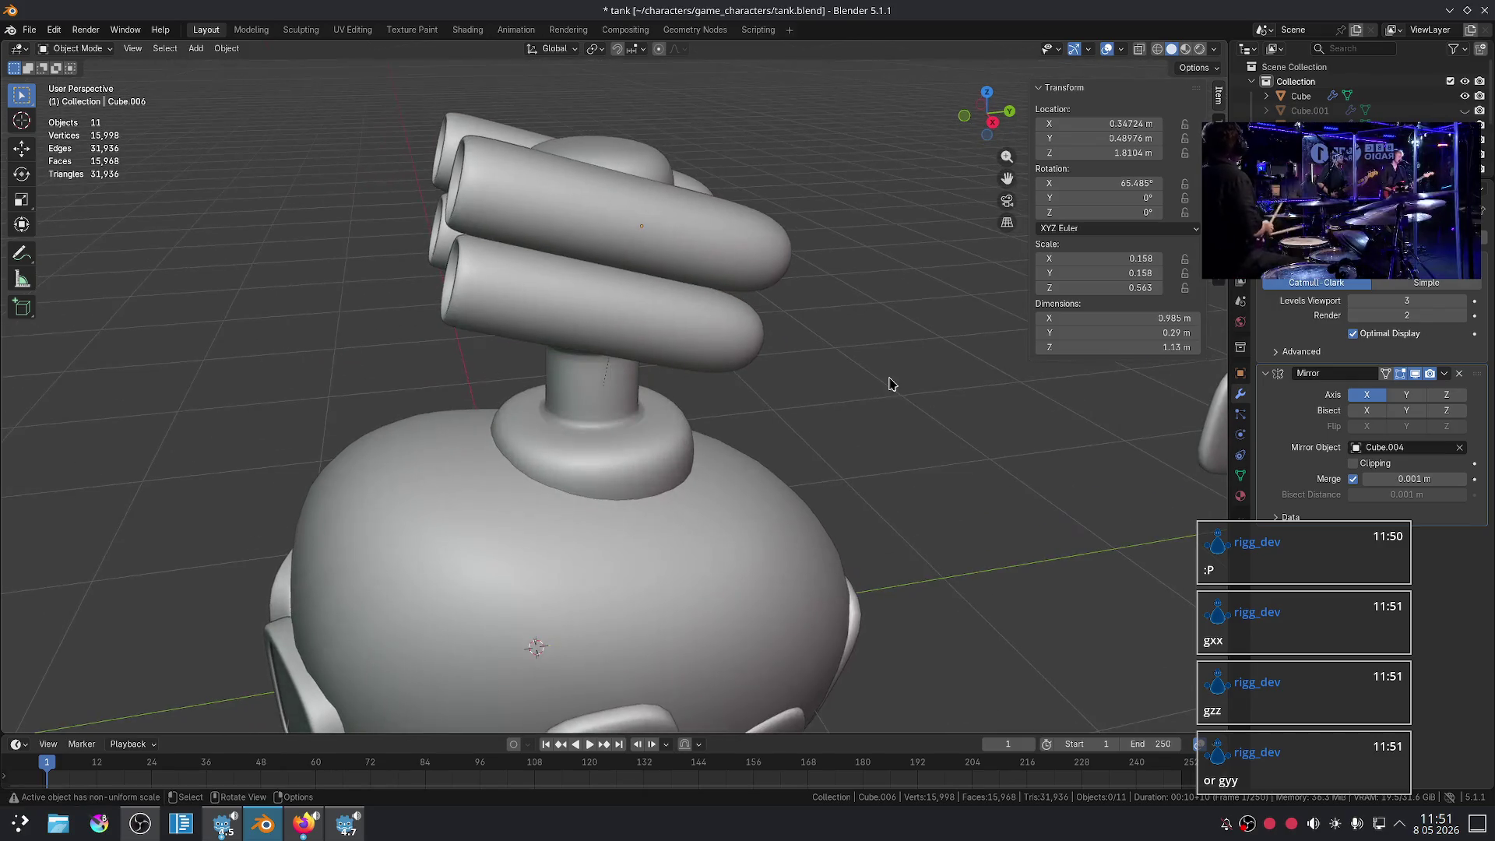
scroll(856, 376, "down", 4)
scroll(810, 375, "up", 3)
key("ctrl+z")
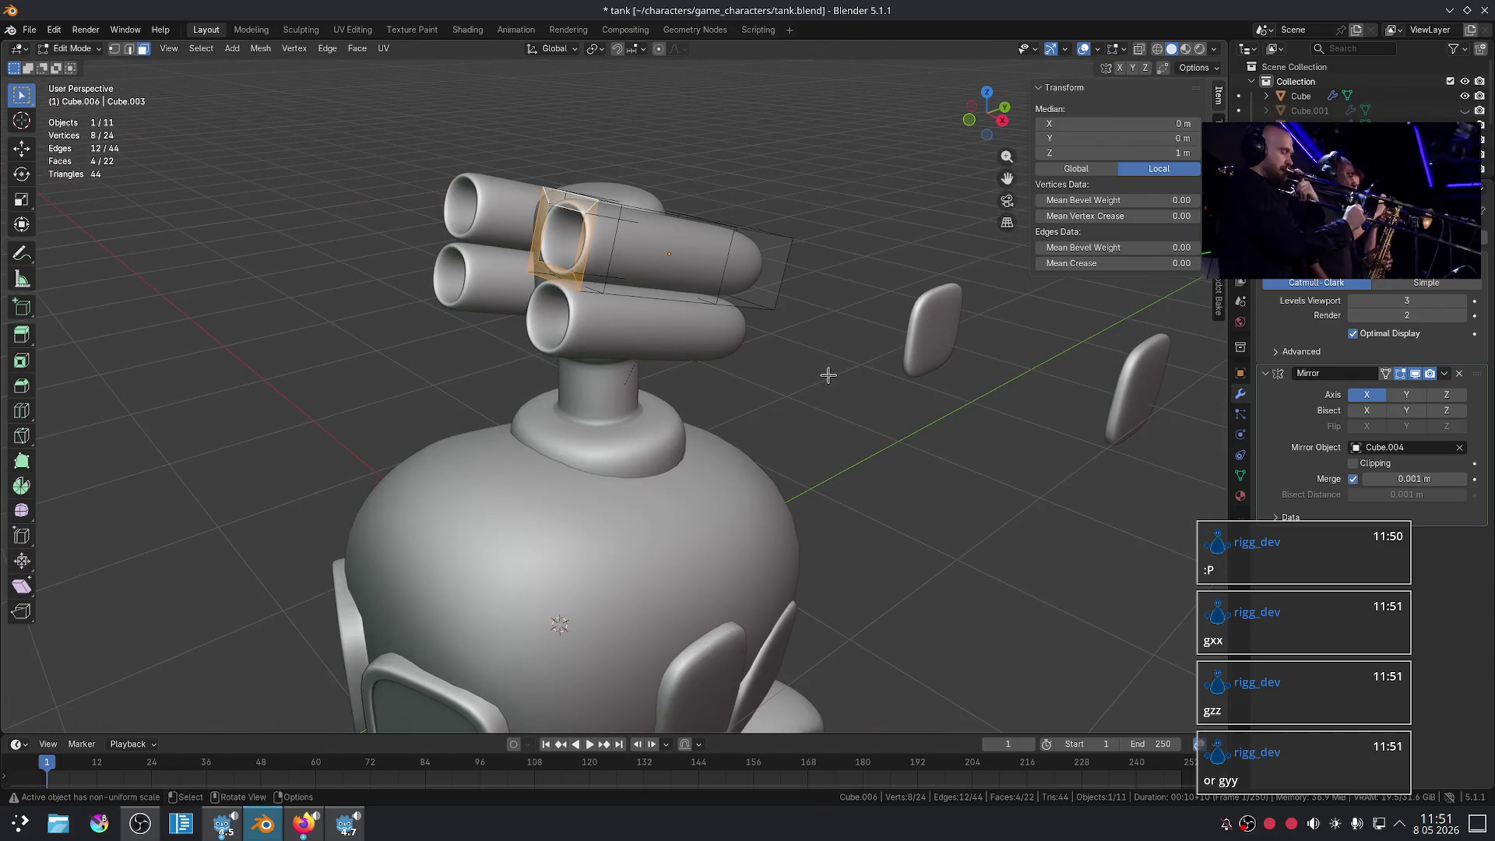
key("ctrl+z")
mouse_move(814, 377)
middle_mouse_down()
mouse_move(793, 388)
mouse_move(810, 467)
mouse_move(801, 286)
mouse_move(817, 270)
mouse_move(761, 360)
mouse_move(734, 332)
mouse_move(701, 374)
mouse_move(704, 407)
mouse_move(807, 390)
mouse_move(748, 444)
mouse_move(798, 394)
mouse_move(704, 334)
mouse_move(677, 264)
mouse_move(844, 413)
mouse_move(890, 400)
middle_mouse_up()
scroll(817, 270, "down", 3)
scroll(761, 360, "down", 2)
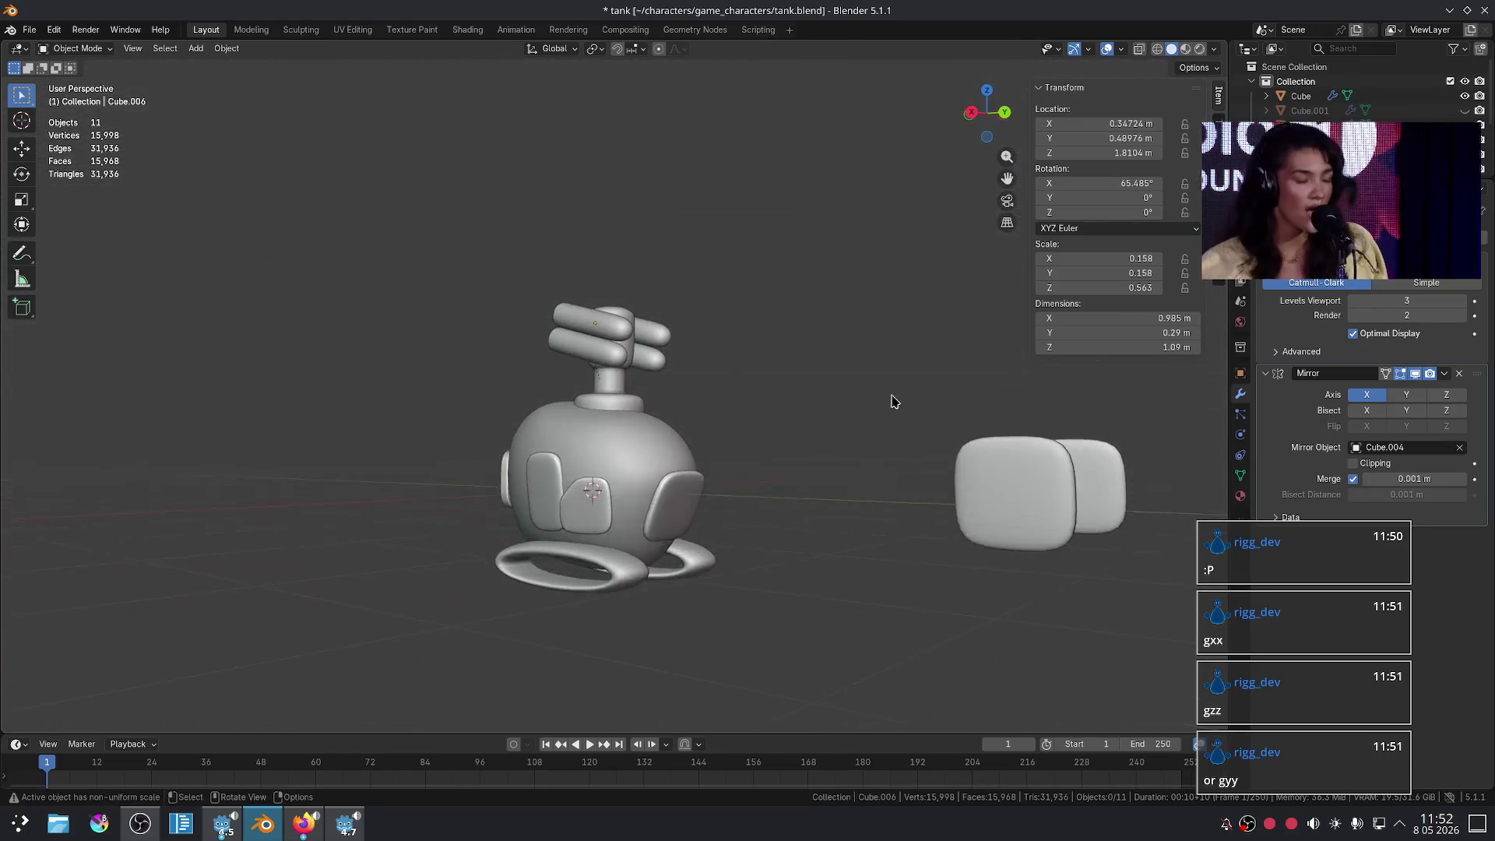
scroll(777, 494, "up", 8)
scroll(914, 585, "down", 6)
- Move the hull side panel along Y to 0.6582 m, then return to the Firefox references
left_click(584, 489)
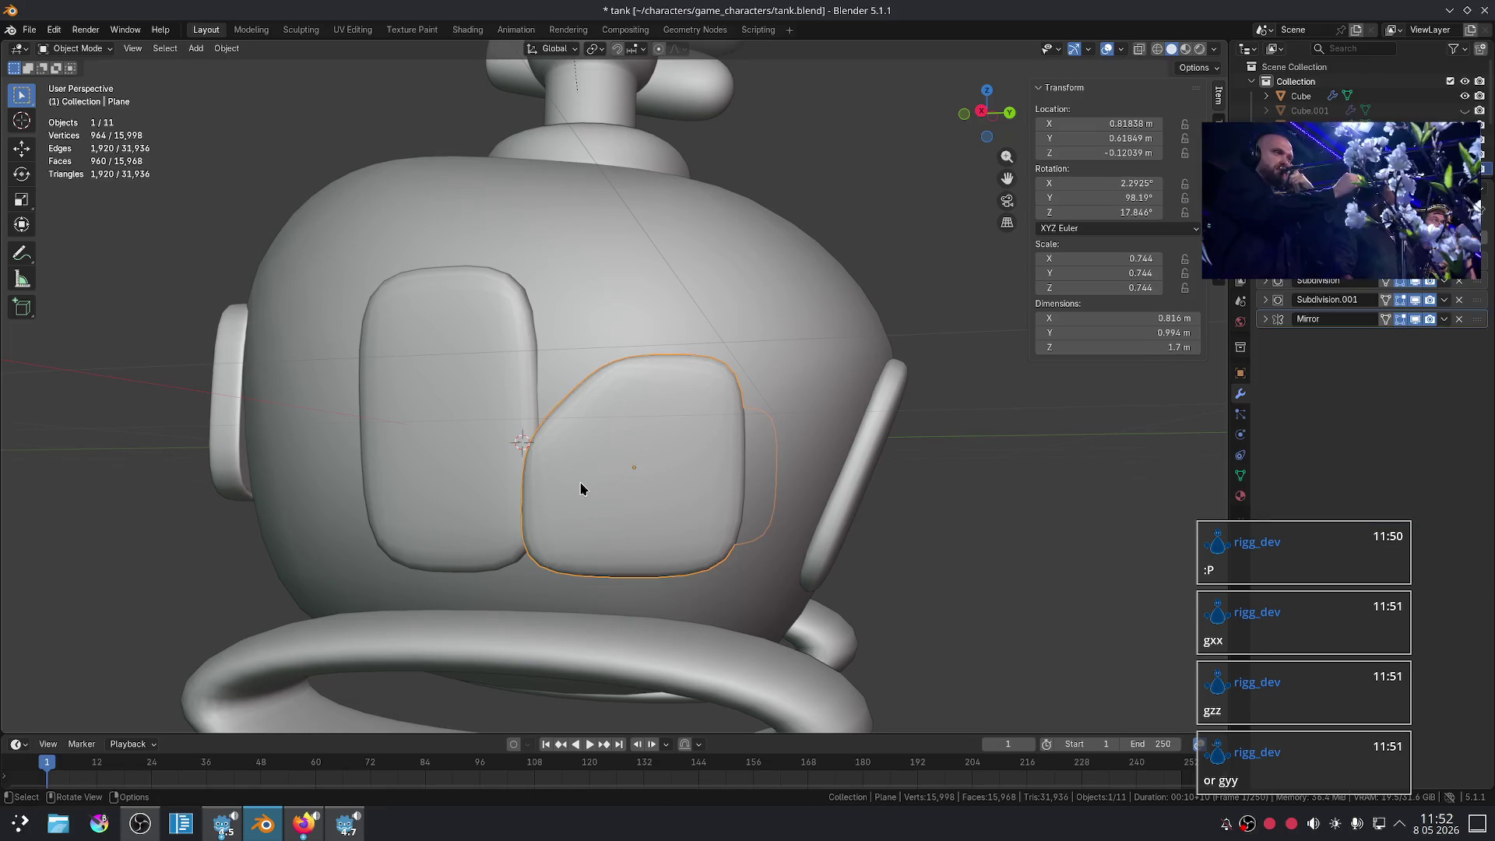
key("g")
key("x")
key("y")
left_click(595, 484)
left_click(960, 506)
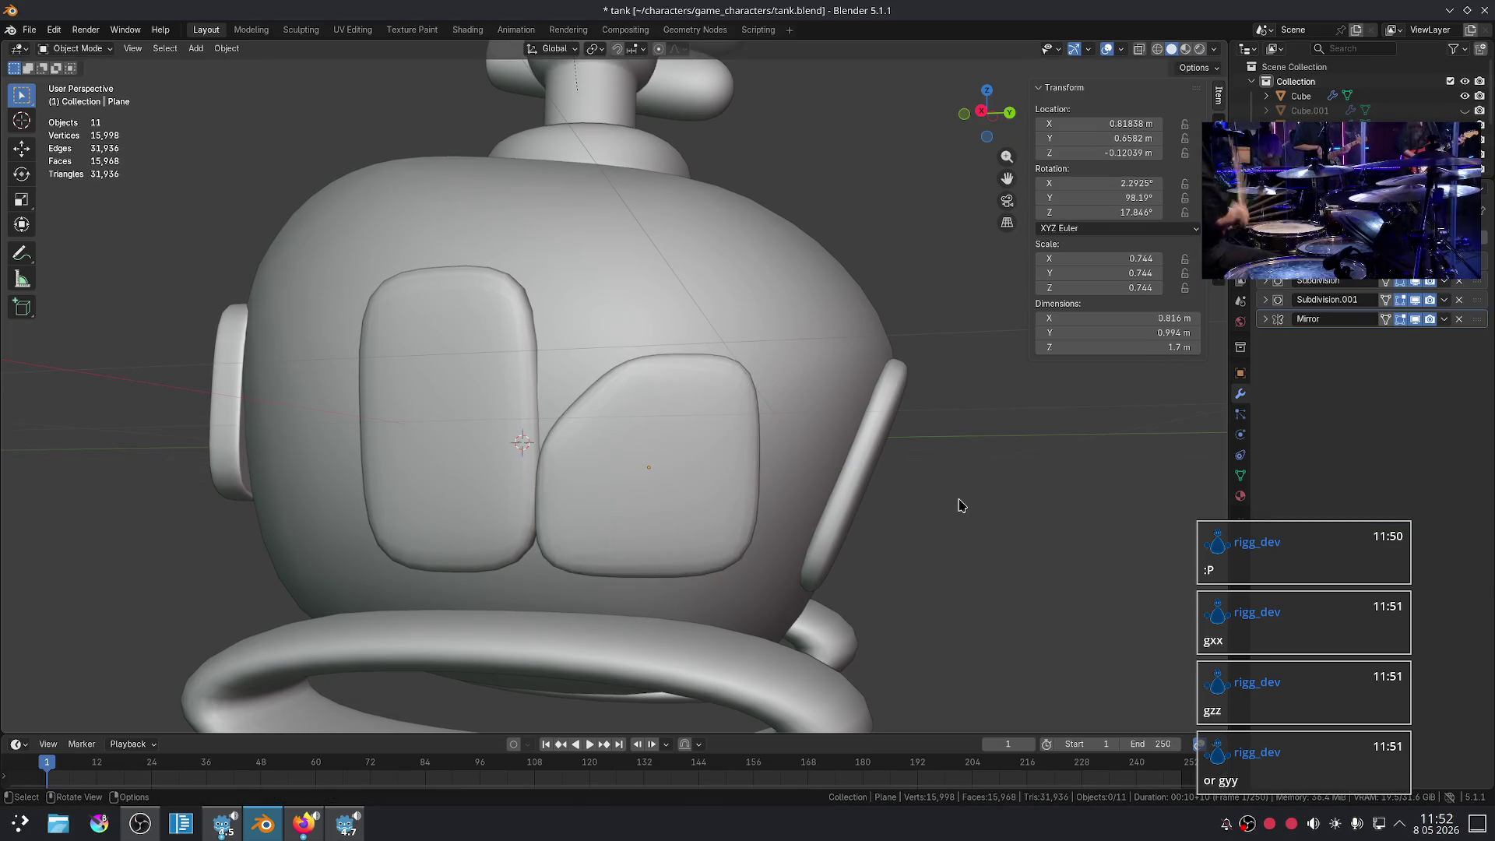
scroll(960, 507, "down", 6)
middle_click_drag(815, 554, 726, 576)
scroll(710, 577, "up", 3)
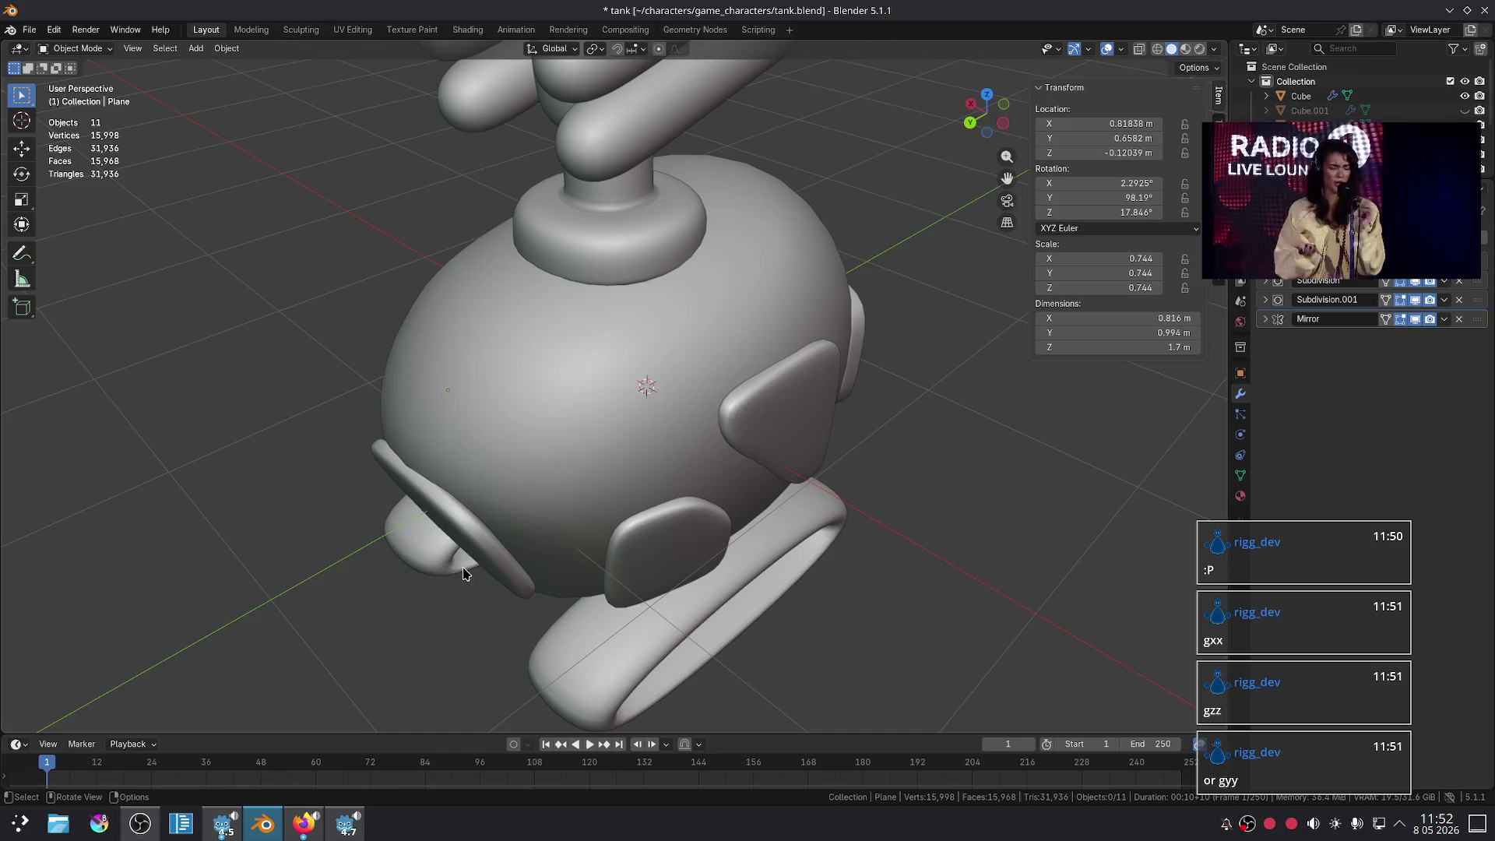
left_click(289, 837)
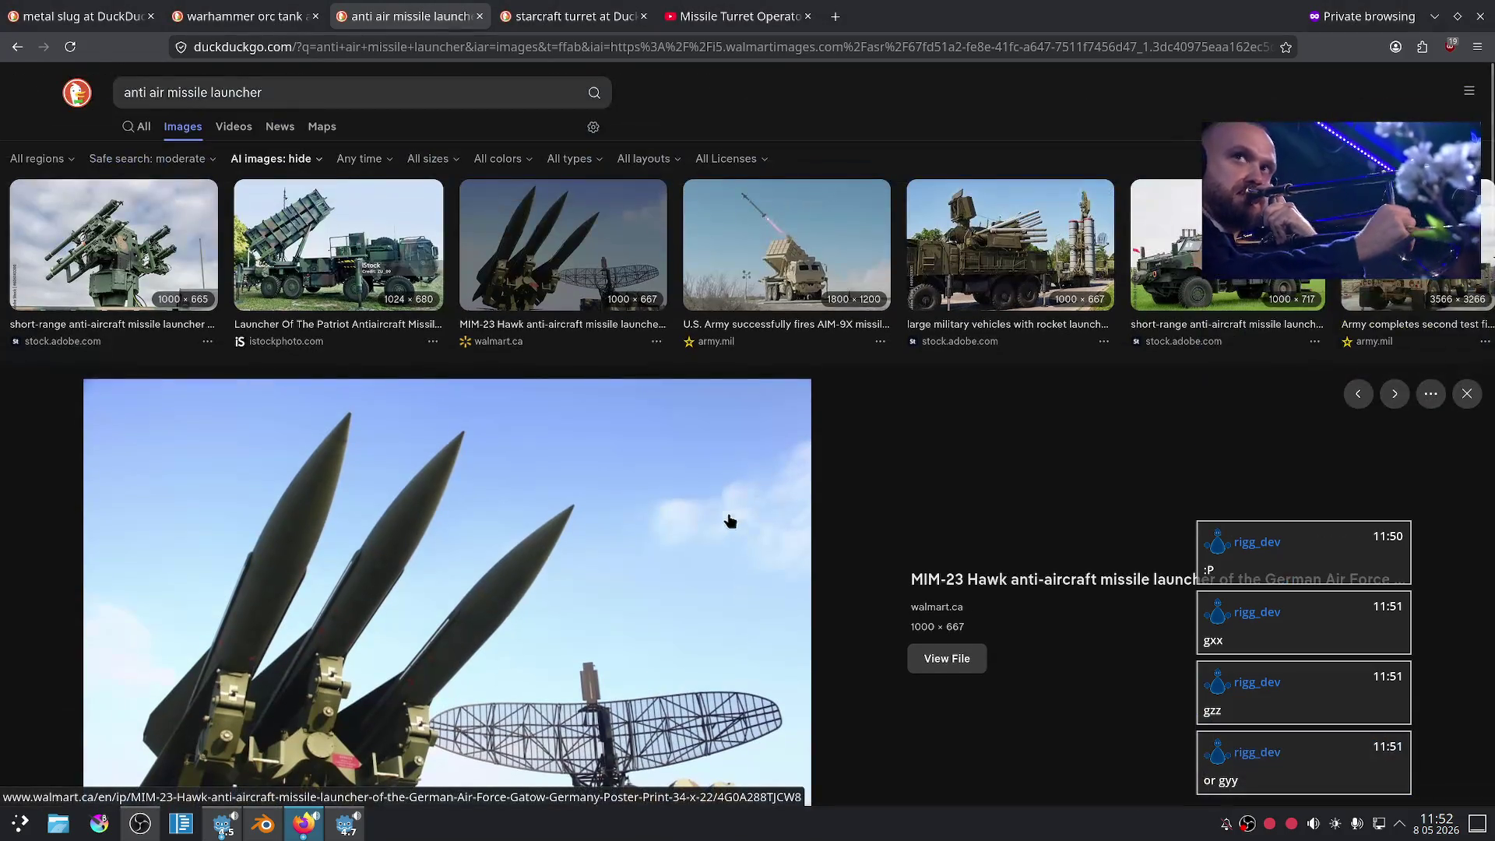
- Search images for 'akira toriyama sandland' and preview the Sand Land tank artwork
left_click(316, 92)
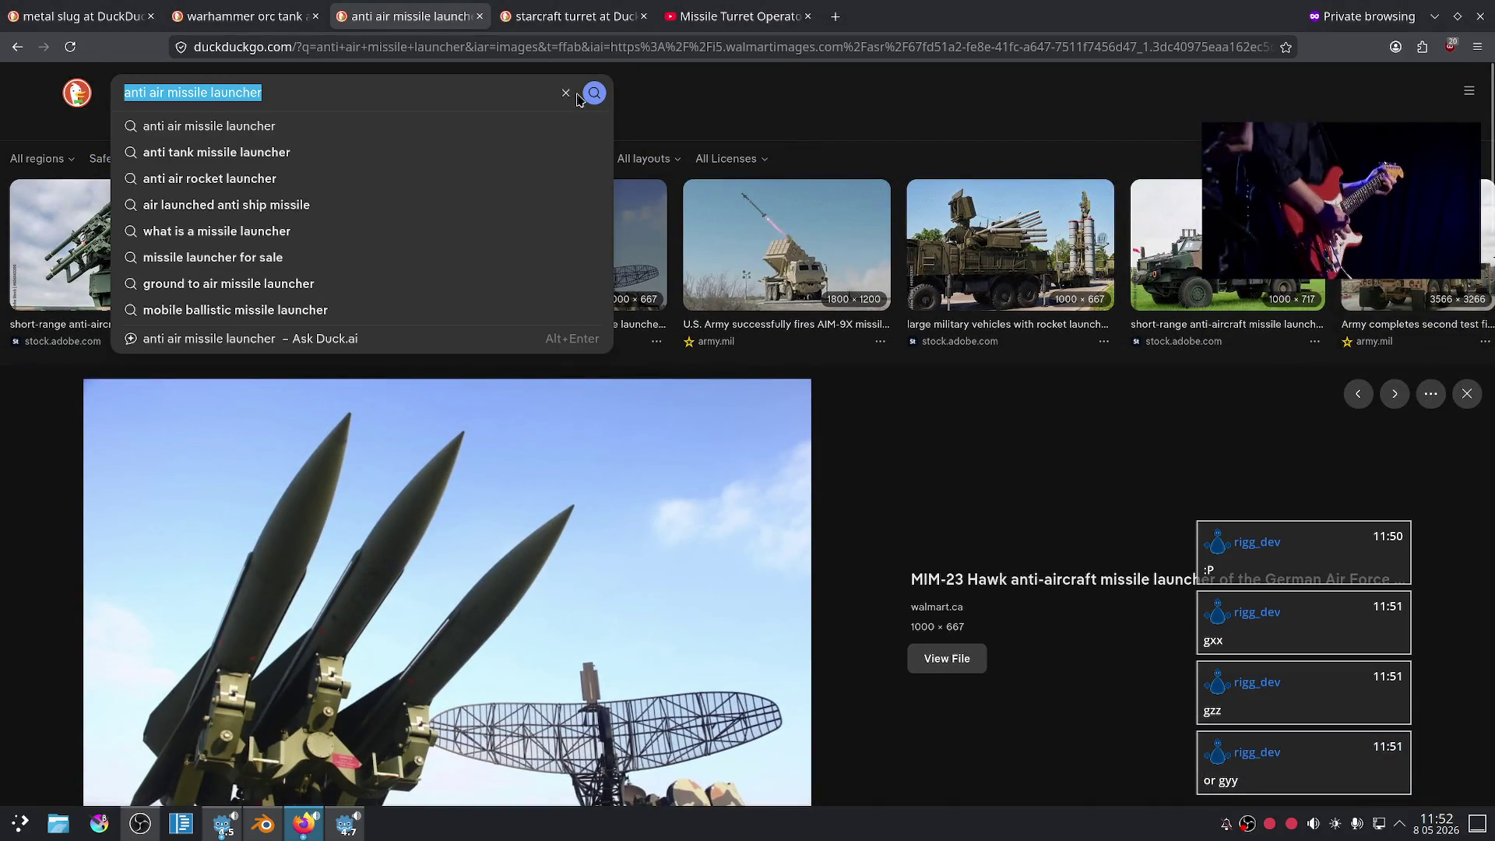
left_click(566, 93)
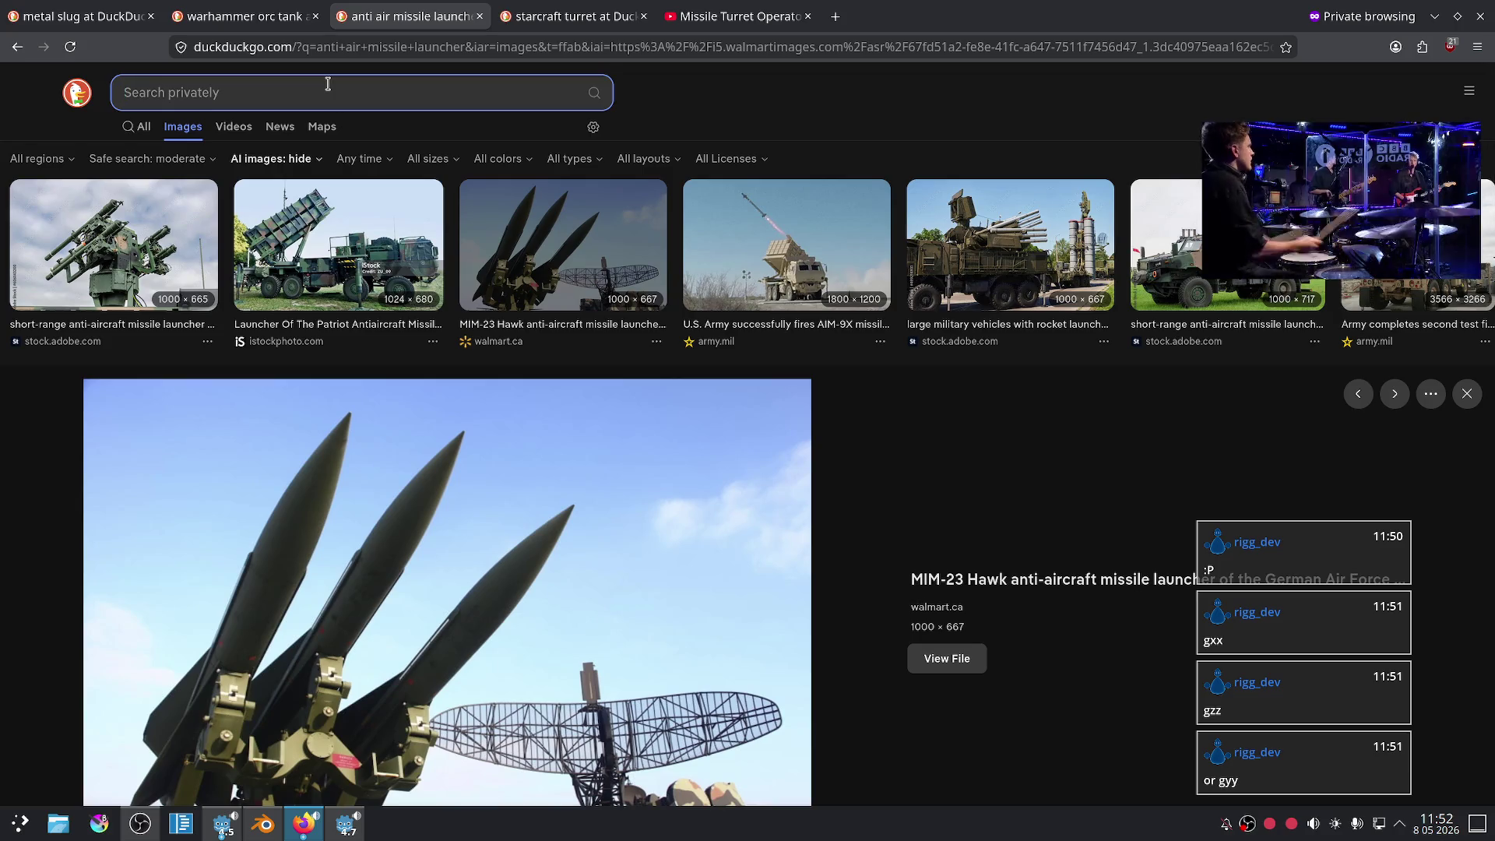
type("sand")
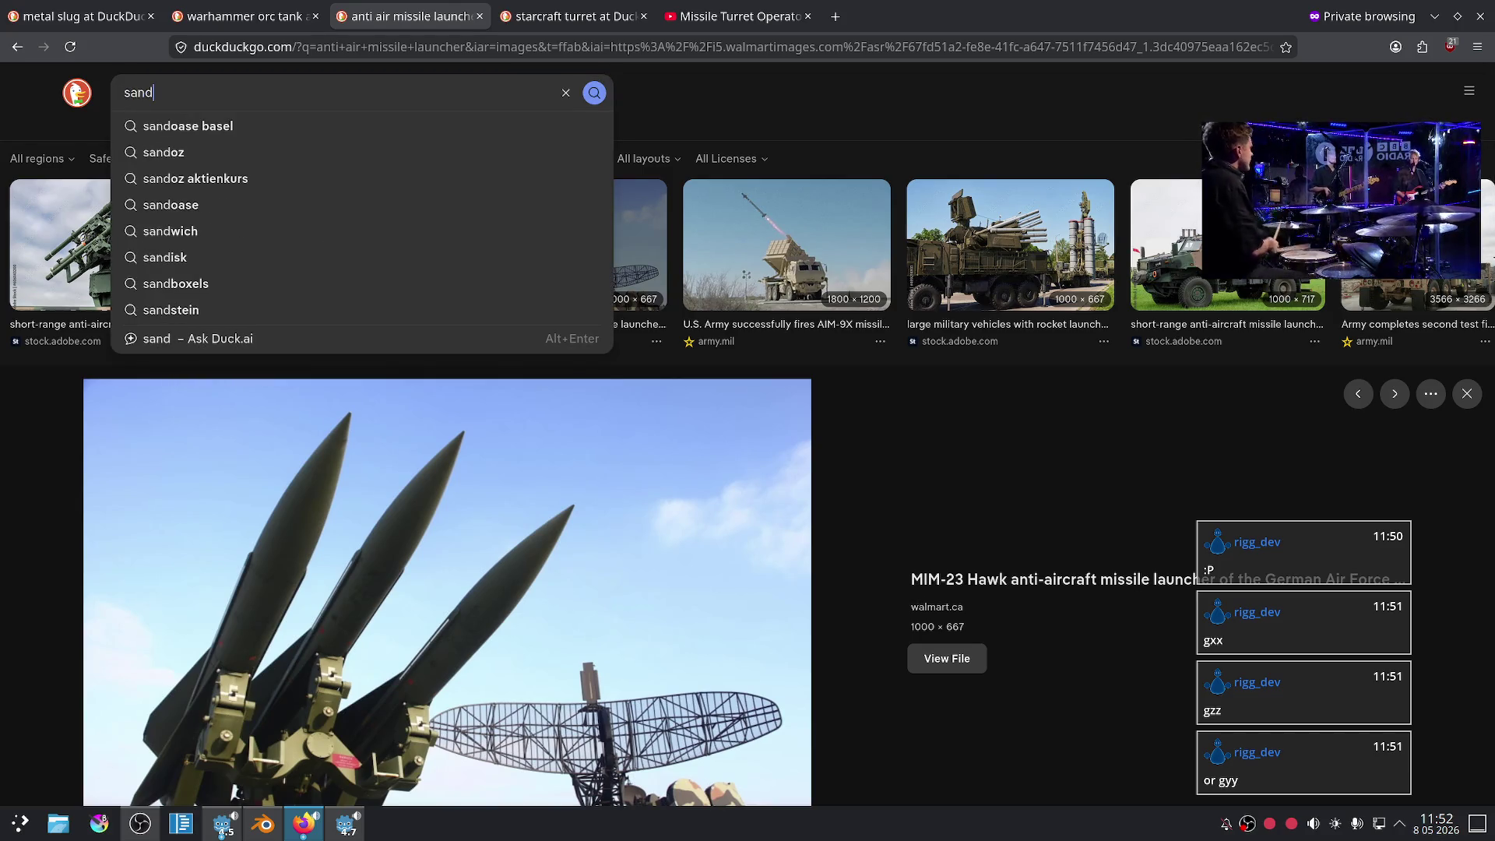
type("akir")
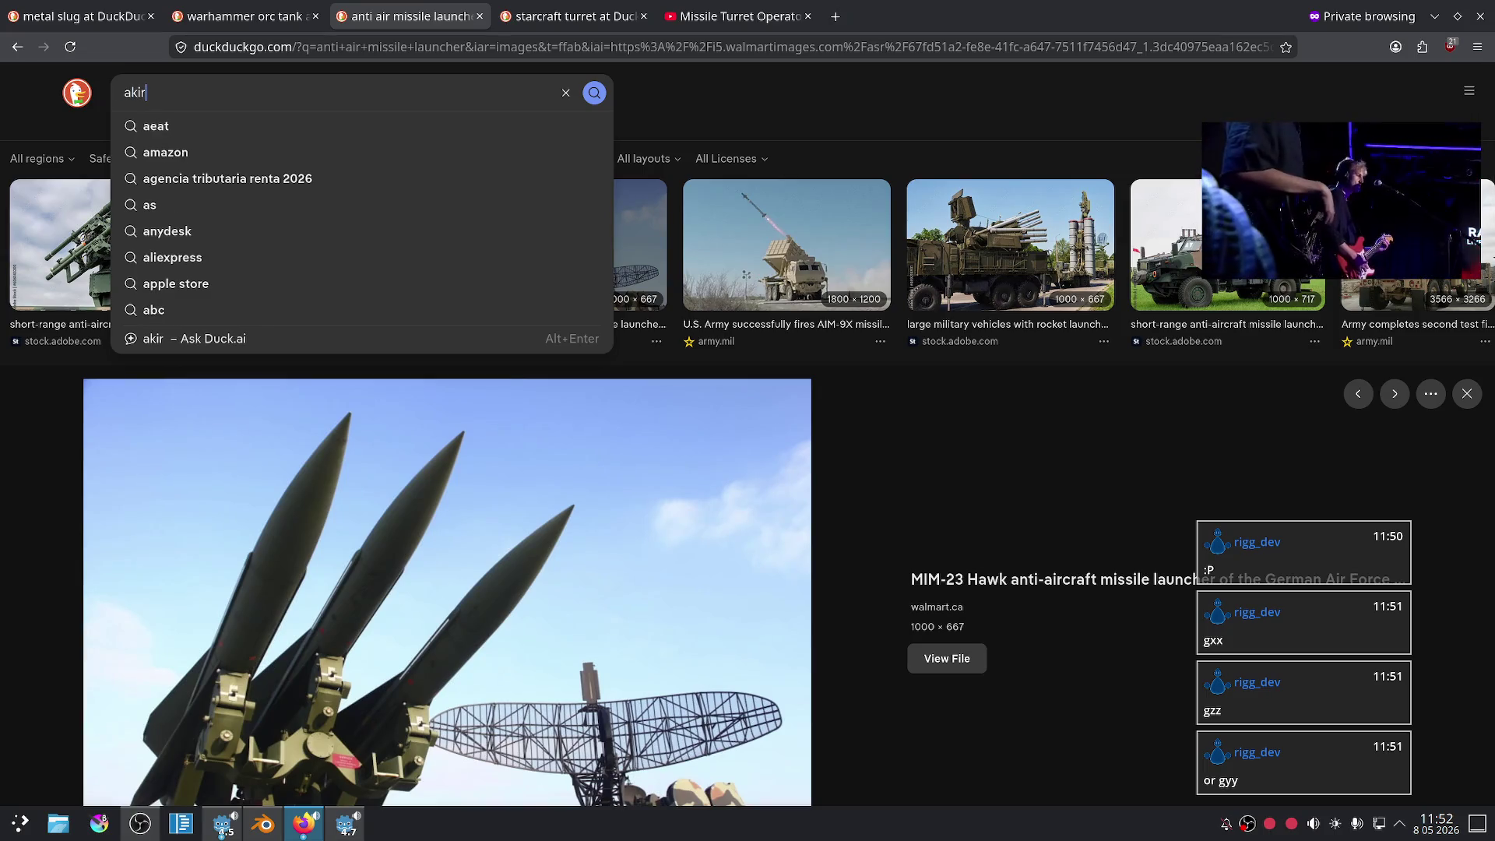
type("a toriyam")
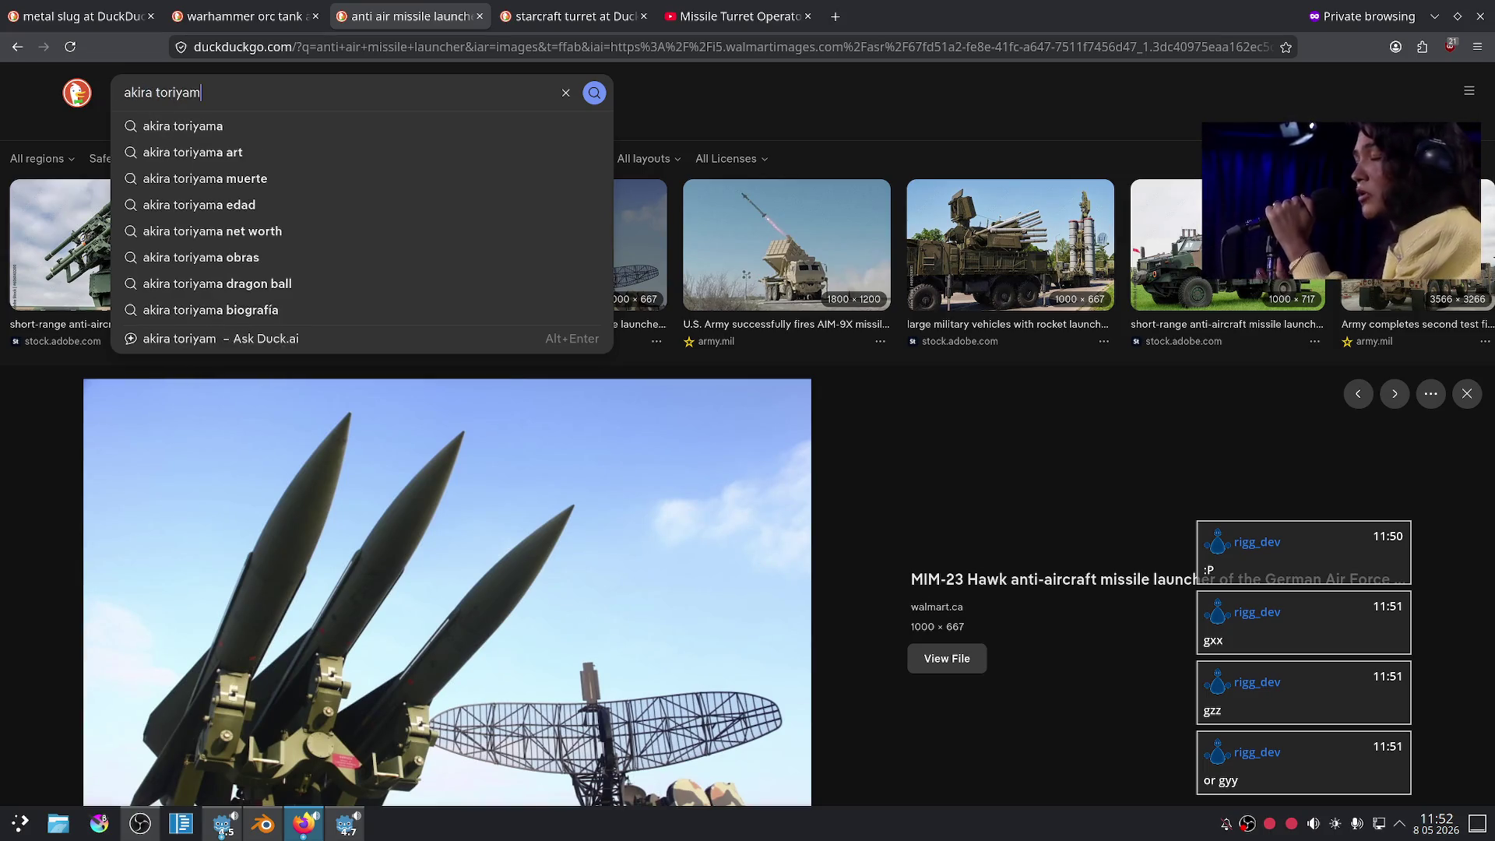
type("a sand")
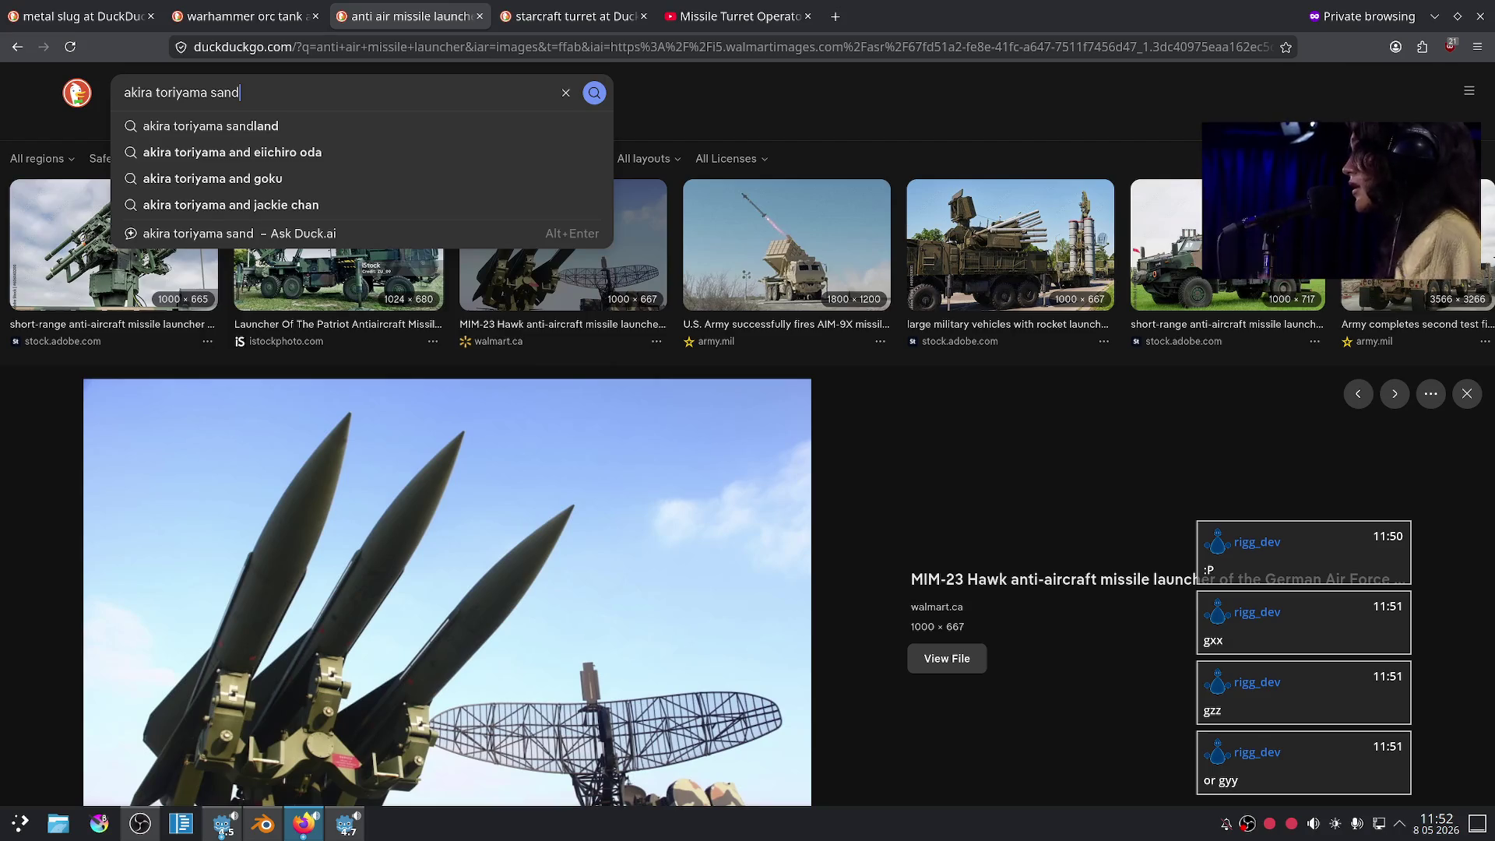
left_click(400, 126)
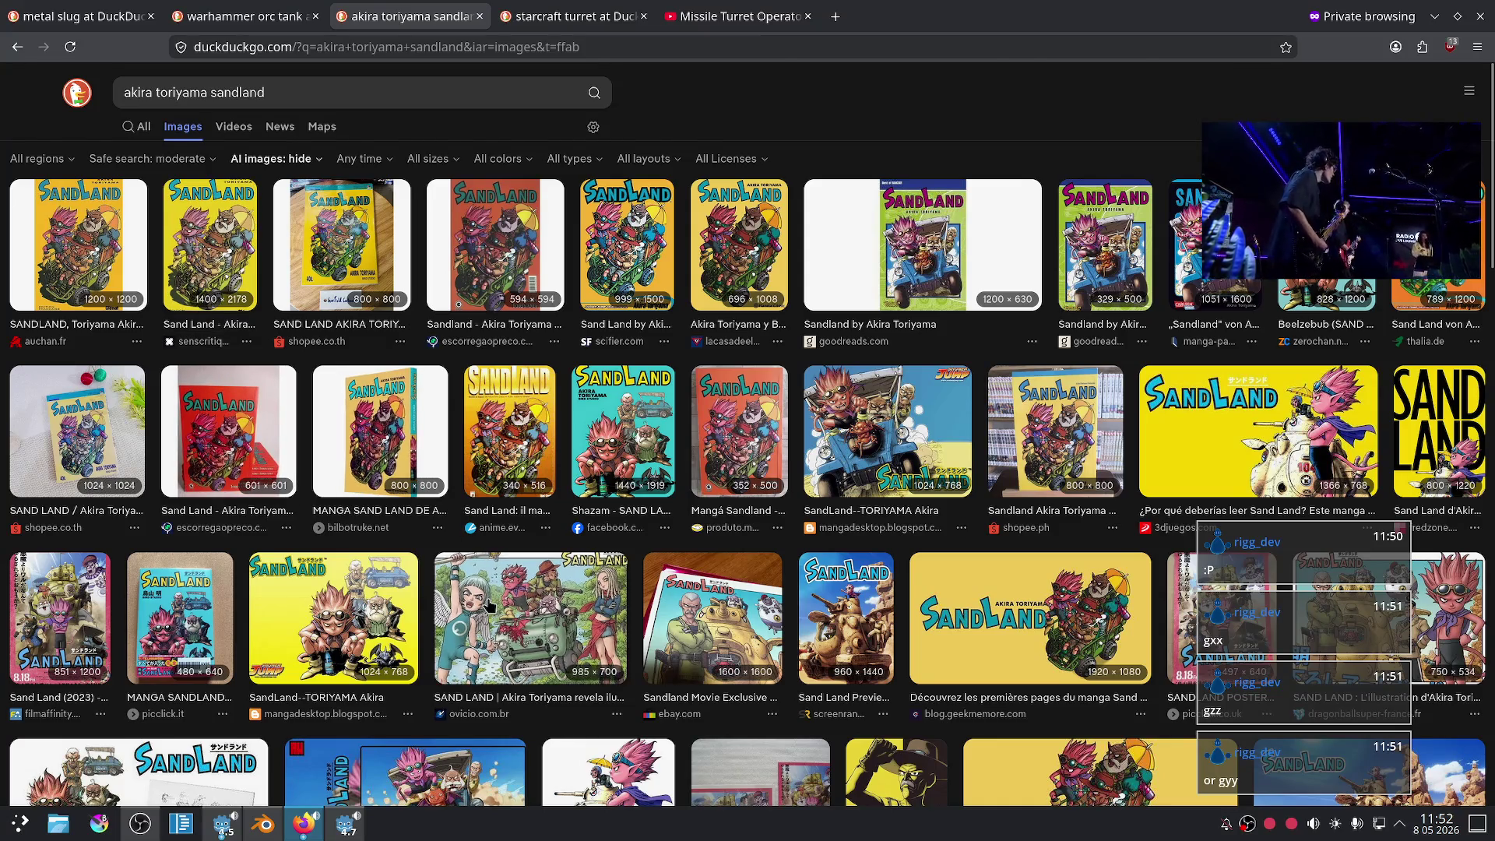
left_click(529, 615)
left_click(862, 184)
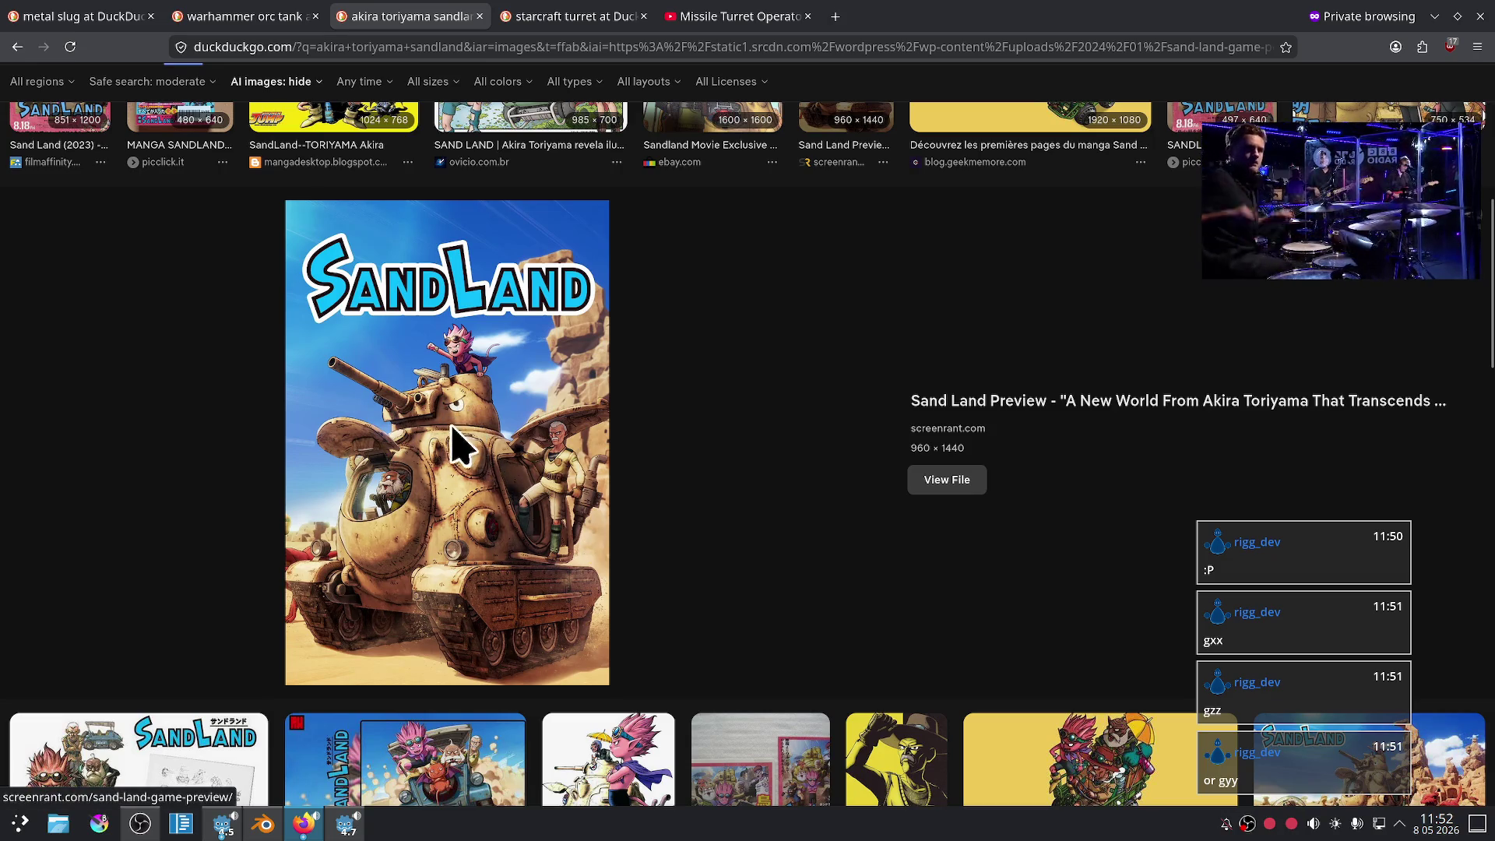
- Orbit the Blender tank model to compare it with the Sand Land reference
left_click(263, 823)
scroll(807, 511, "down", 5)
mouse_move(807, 511)
middle_mouse_down()
mouse_move(805, 450)
mouse_move(984, 447)
mouse_move(931, 477)
mouse_move(940, 533)
mouse_move(893, 507)
middle_mouse_up()
scroll(913, 523, "up", 3)
scroll(939, 533, "up", 2)
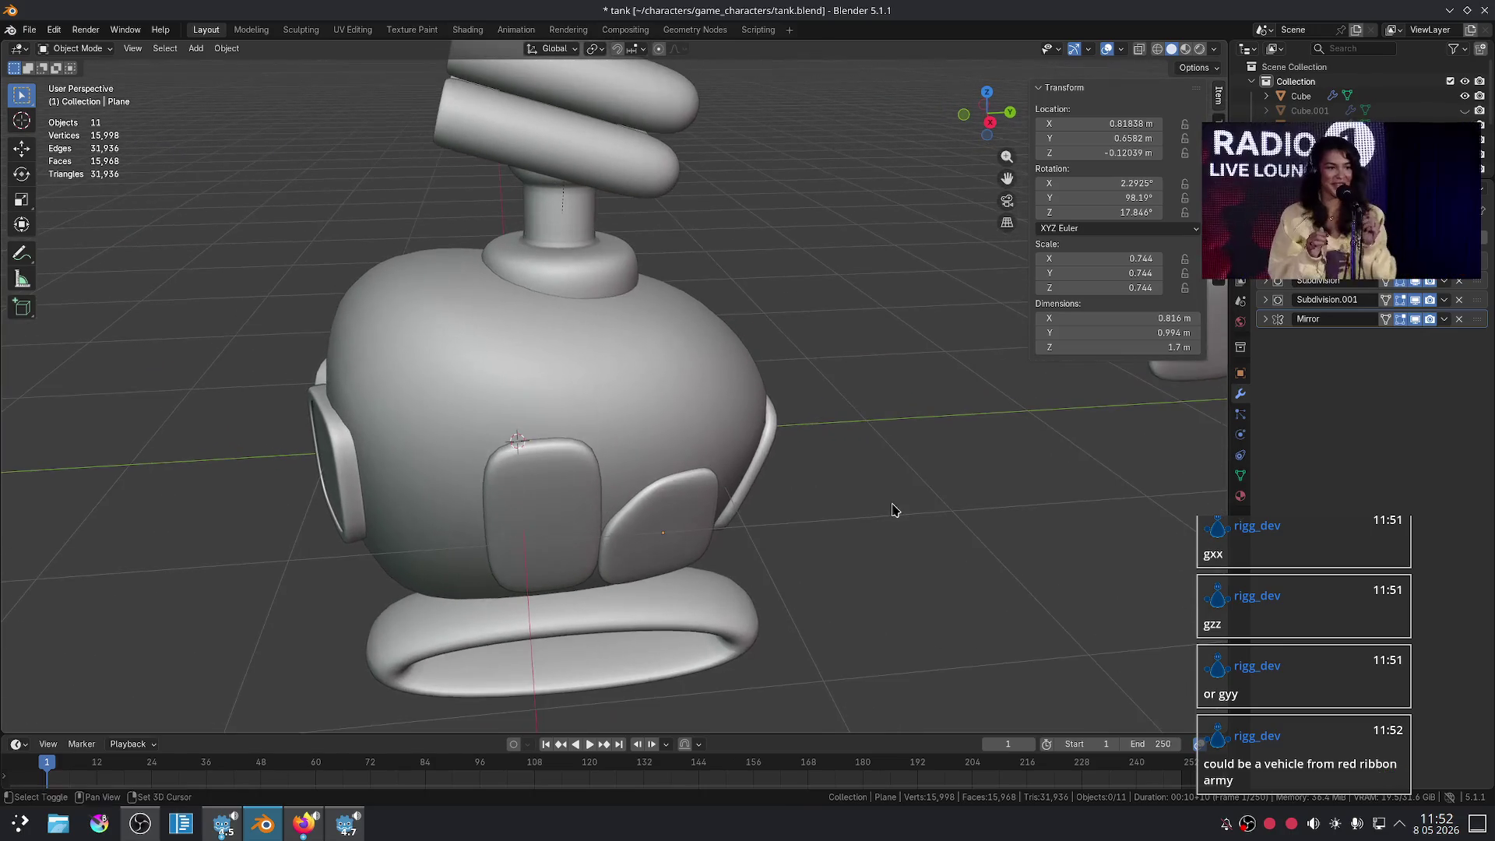
- Preview the Sand Land manga cover photos, then go back to the tank in Blender
left_click(302, 833)
scroll(754, 527, "down", 1)
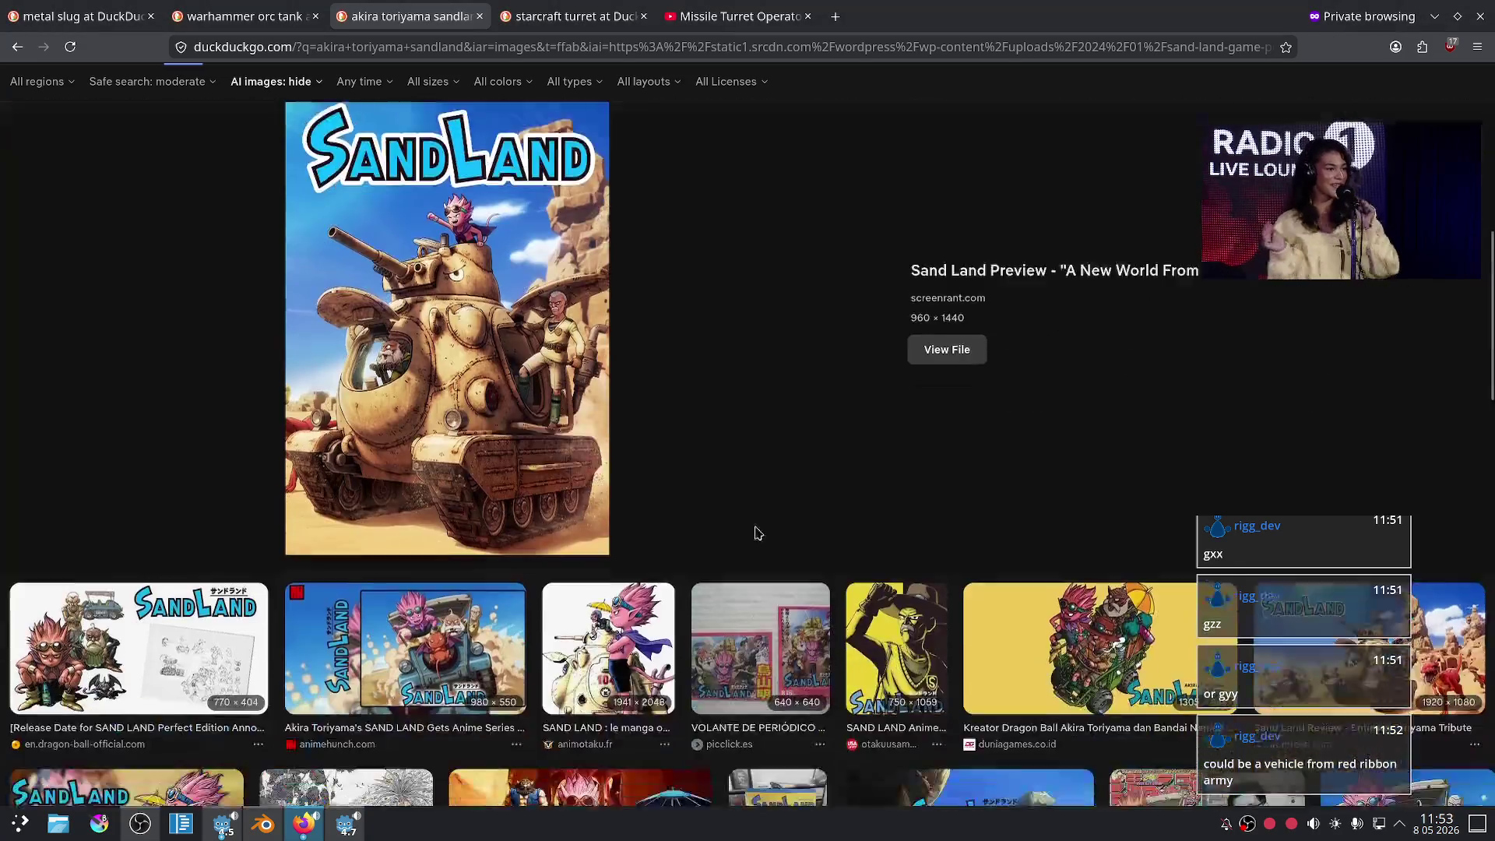
scroll(789, 523, "up", 8)
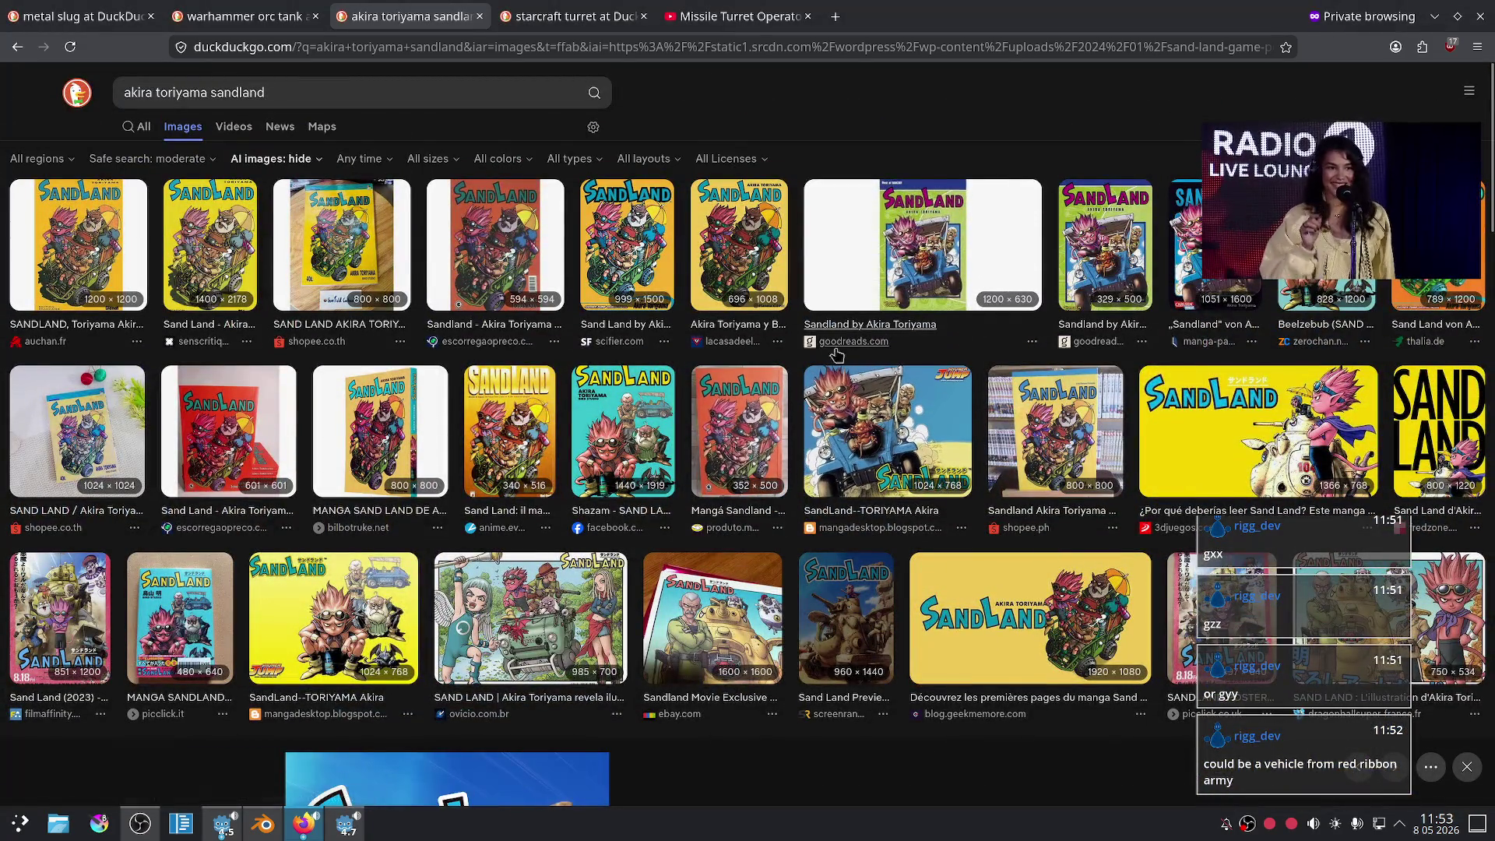
left_click(584, 308)
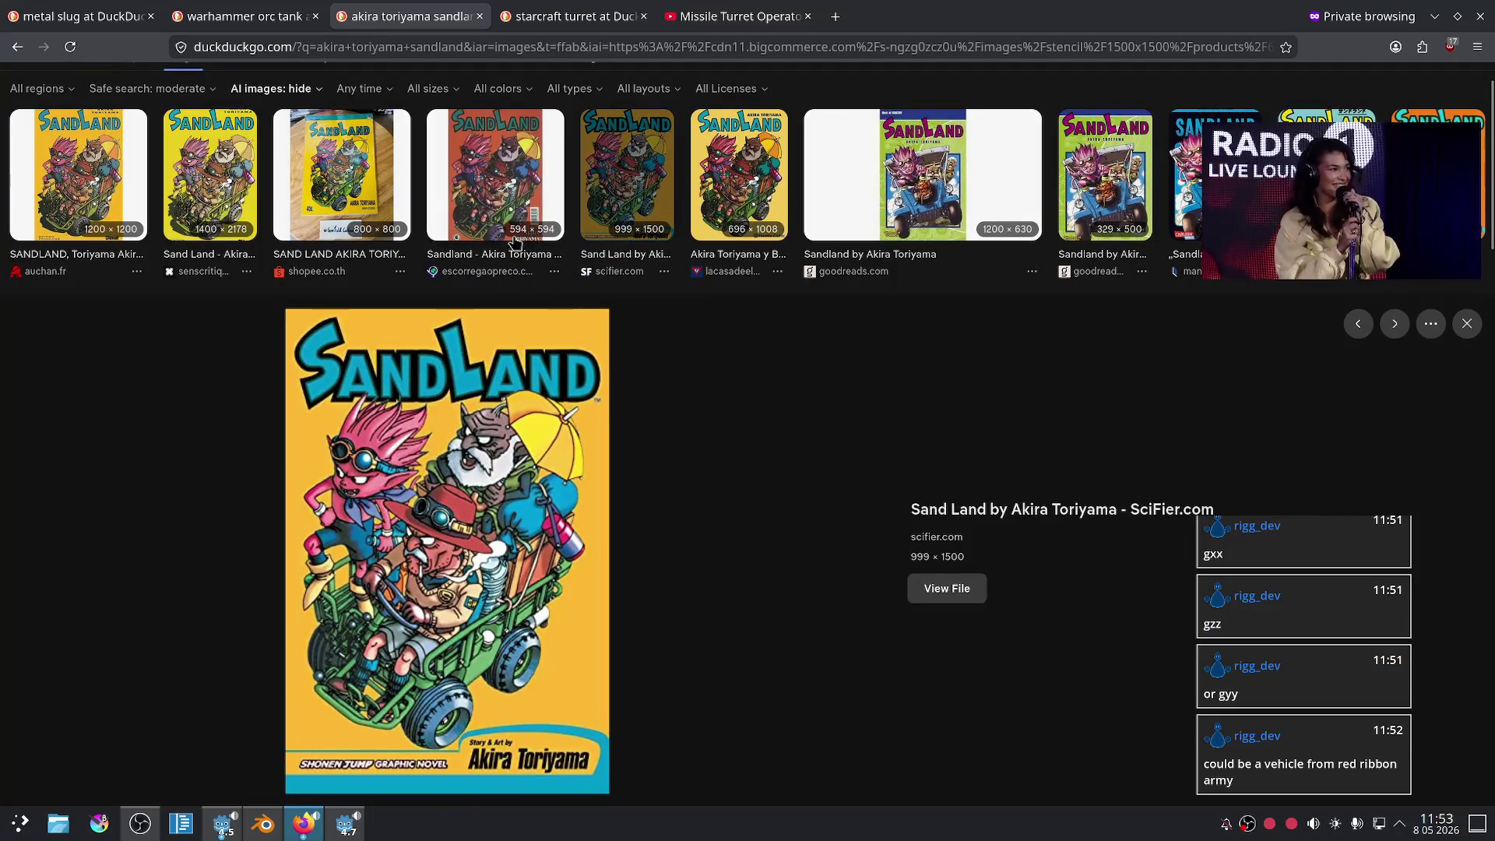
left_click(510, 224)
left_click(397, 249)
scroll(777, 460, "up", 1)
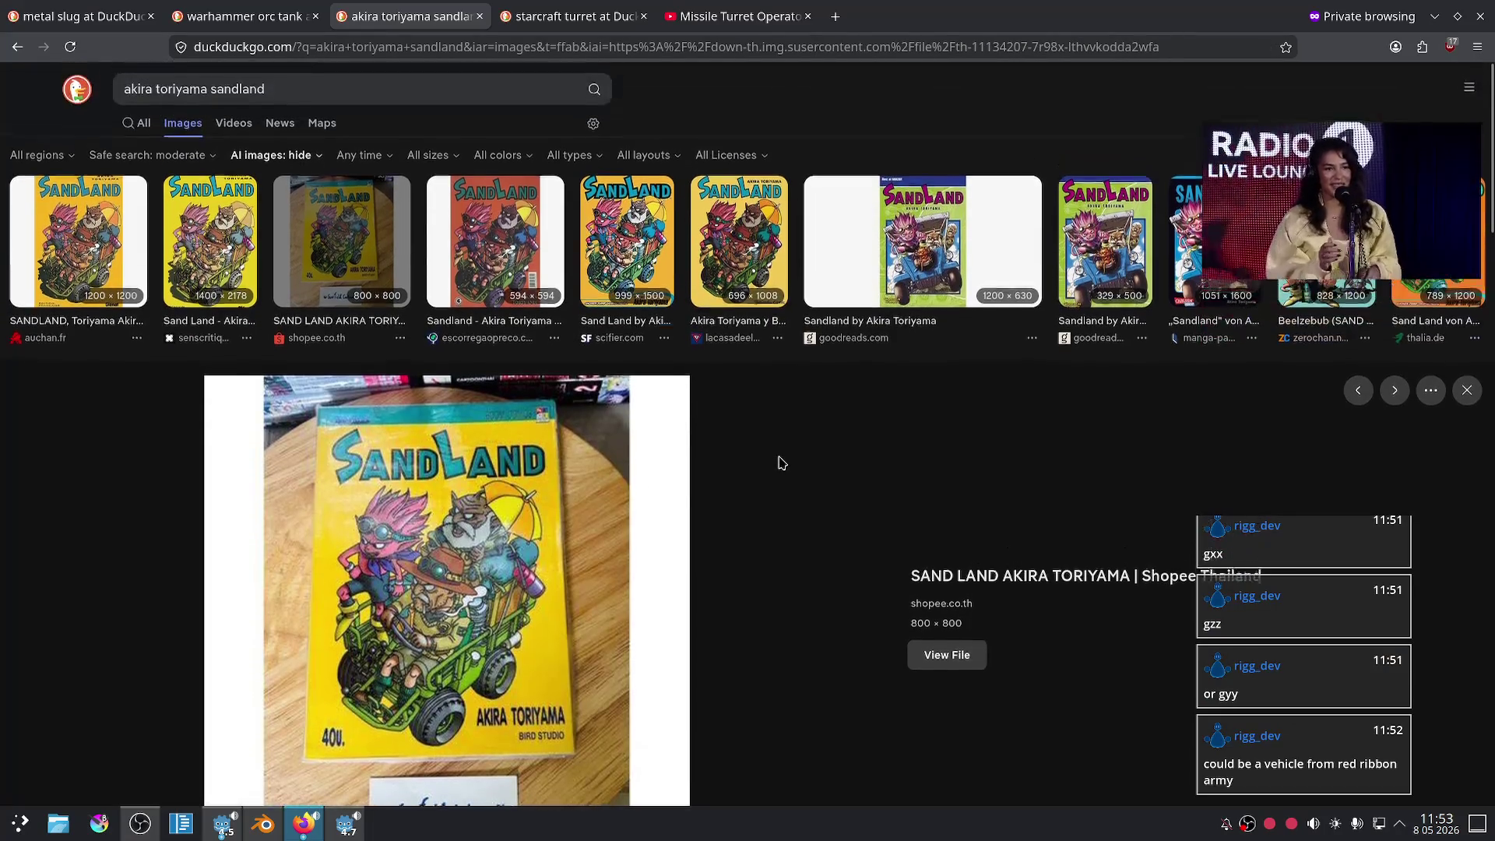
left_click(263, 823)
mouse_move(804, 527)
middle_mouse_down()
mouse_move(724, 527)
mouse_move(711, 557)
mouse_move(687, 477)
mouse_move(747, 526)
middle_mouse_up()
- Select the goggle frames and switch to the front orthographic view
left_click(687, 477)
mouse_move(832, 489)
middle_mouse_down()
mouse_move(854, 533)
mouse_move(457, 544)
mouse_move(625, 501)
middle_mouse_up()
left_click(743, 450)
mouse_move(778, 455)
middle_mouse_down()
mouse_move(872, 467)
mouse_move(807, 458)
middle_mouse_up()
key("KP_1")
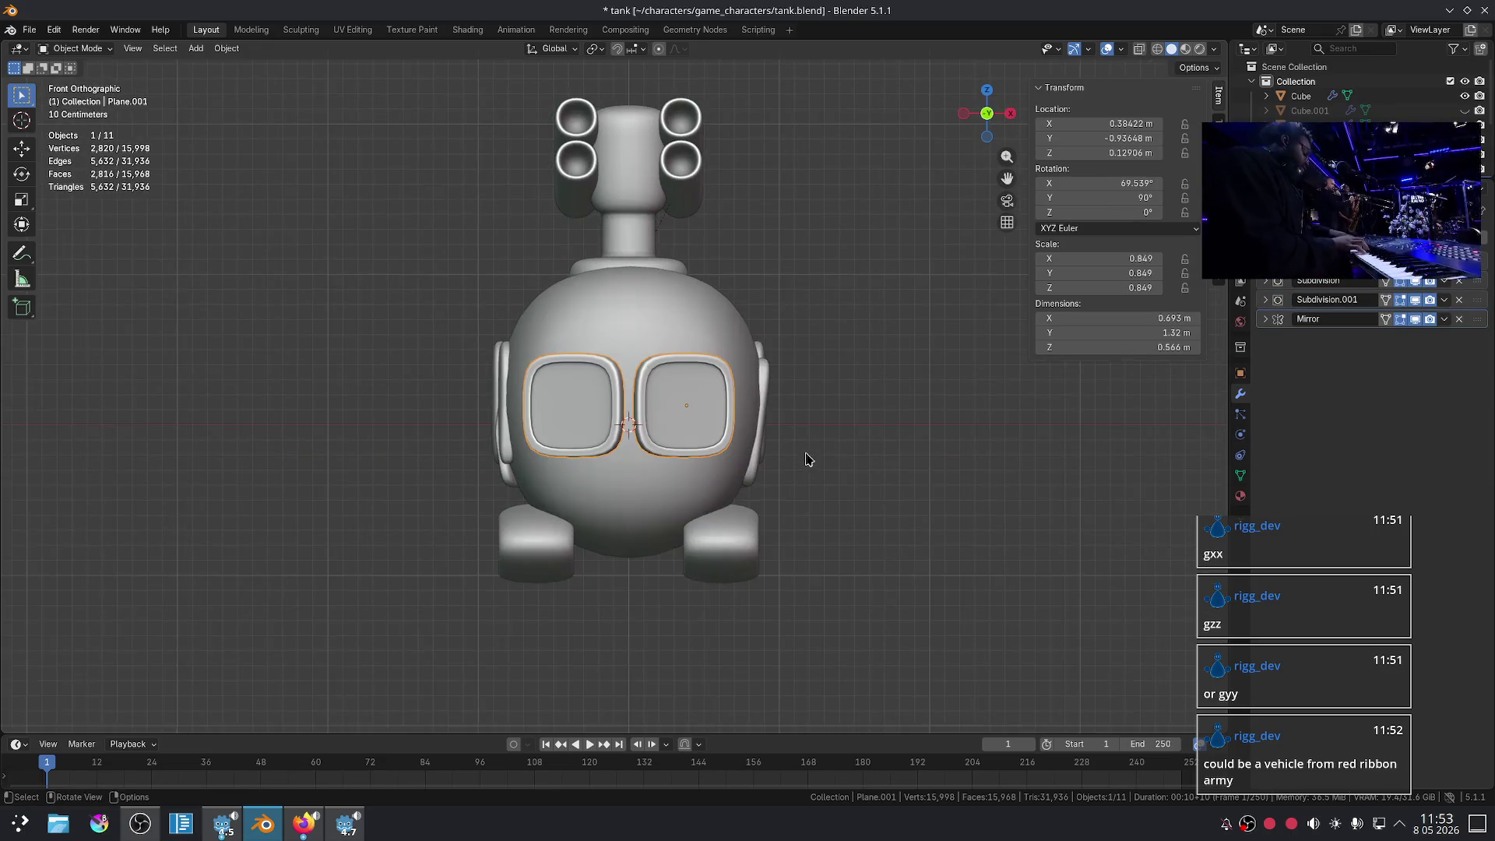
- Scale the goggles wider along one axis, then undo it and clear the selection
key("s")
key("z")
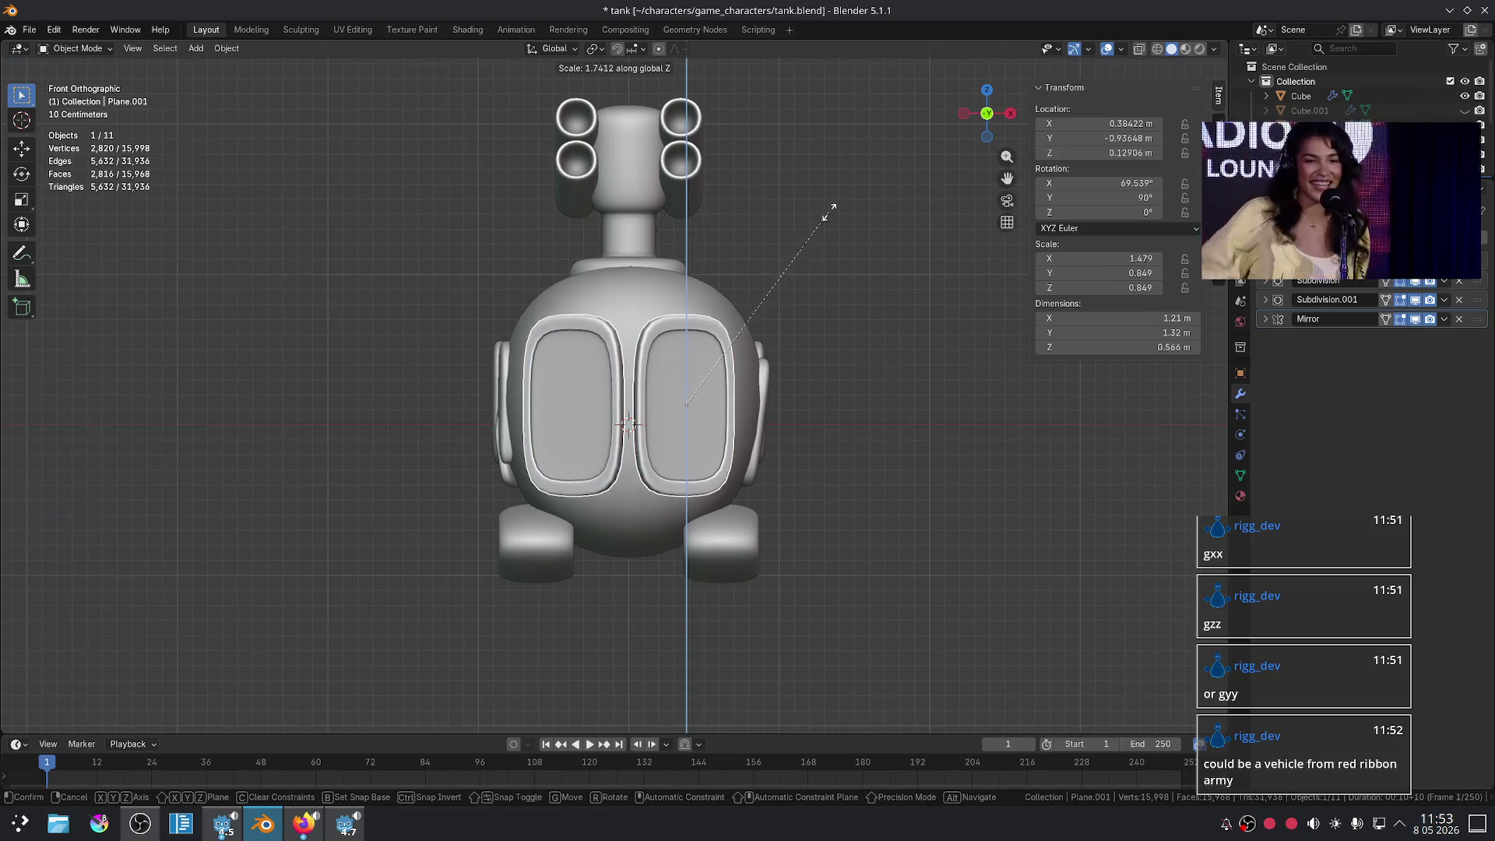
left_click(833, 204)
scroll(841, 365, "down", 4)
mouse_move(821, 414)
middle_mouse_down()
mouse_move(882, 407)
mouse_move(841, 410)
mouse_move(860, 393)
mouse_move(809, 385)
mouse_move(769, 421)
mouse_move(801, 427)
middle_mouse_up()
key("ctrl+z")
left_click(781, 551)
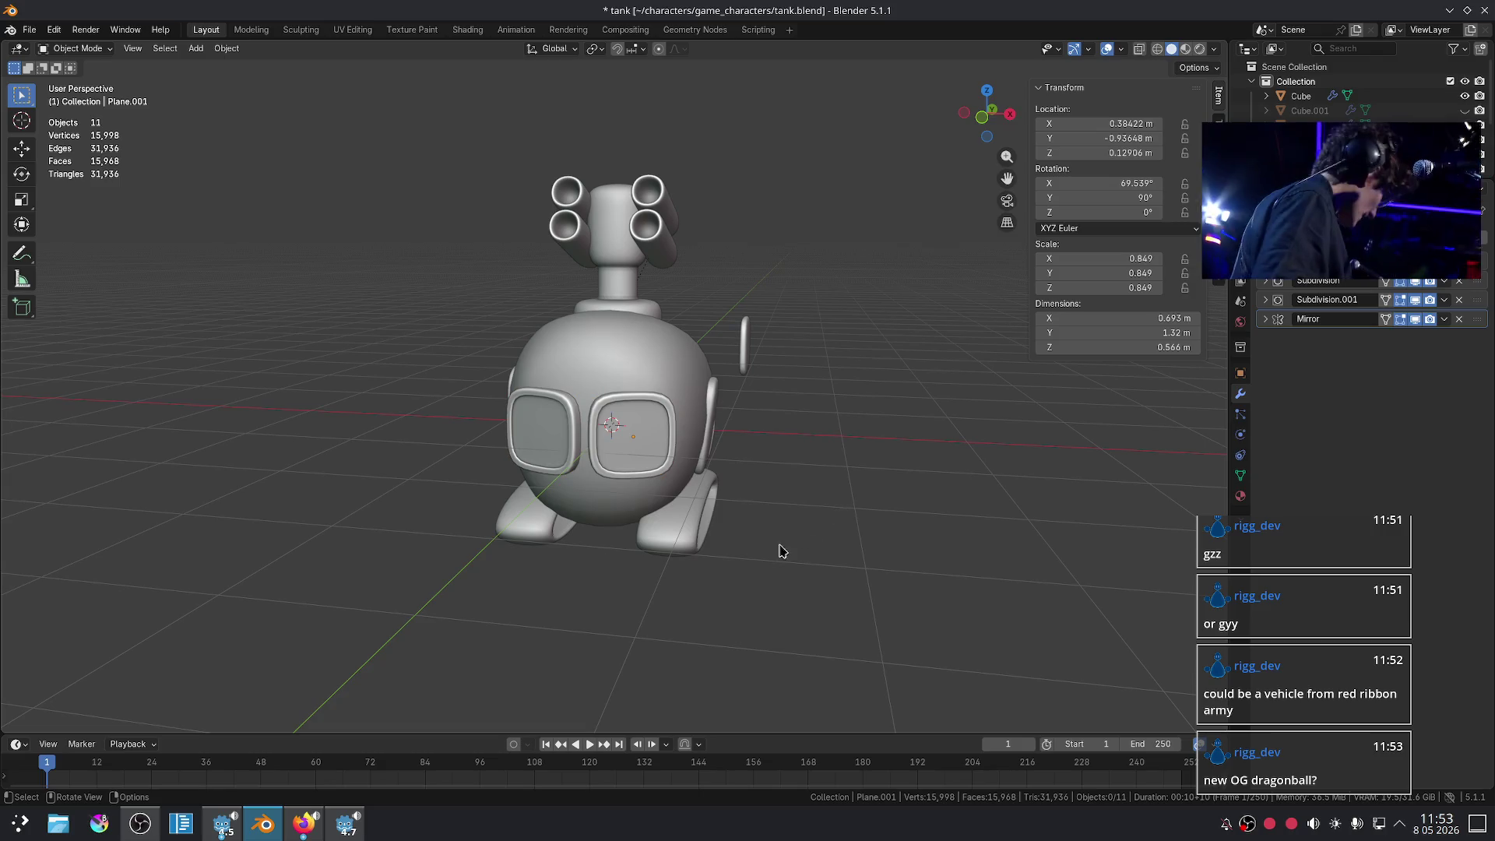
left_click(304, 831)
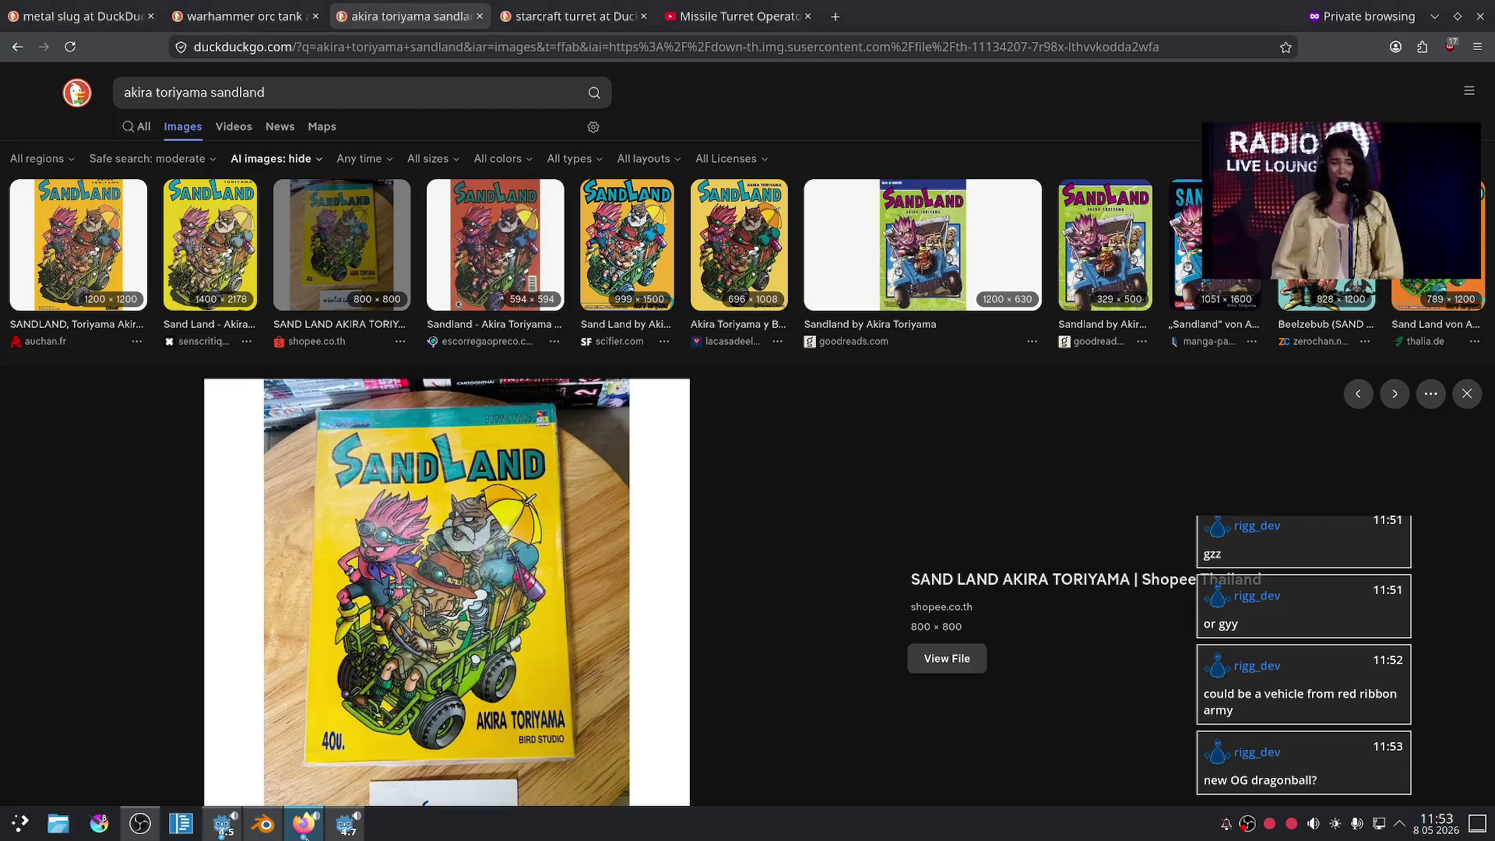
- Replace the query with a 'dragon ball galactic patrol' search
left_click(314, 89)
key("BackSpace")
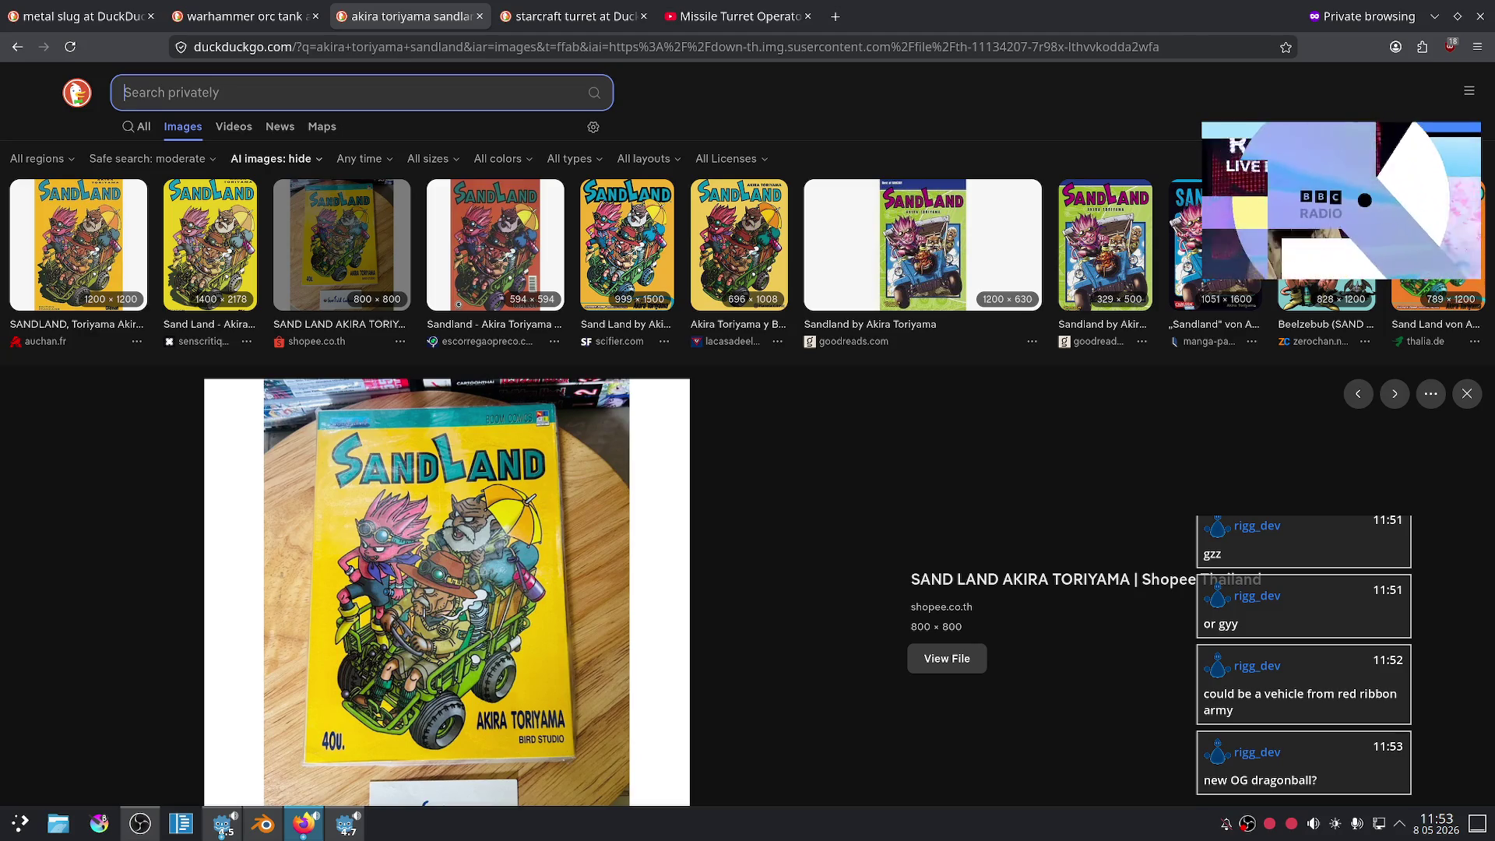
type("dragon ball patro")
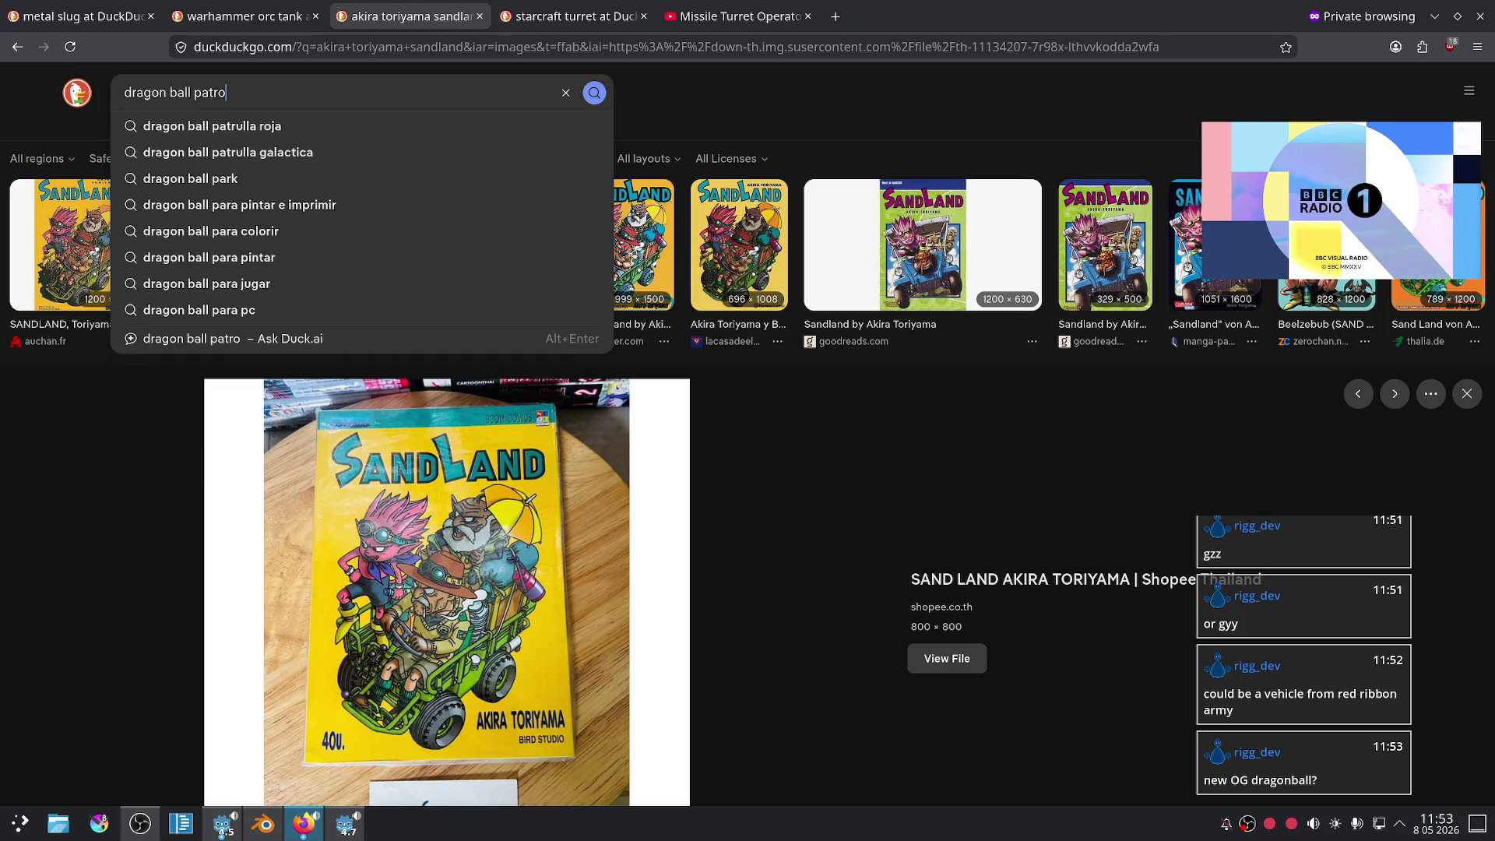
type("l")
key("BackSpace")
key("BackSpace")
key("BackSpace")
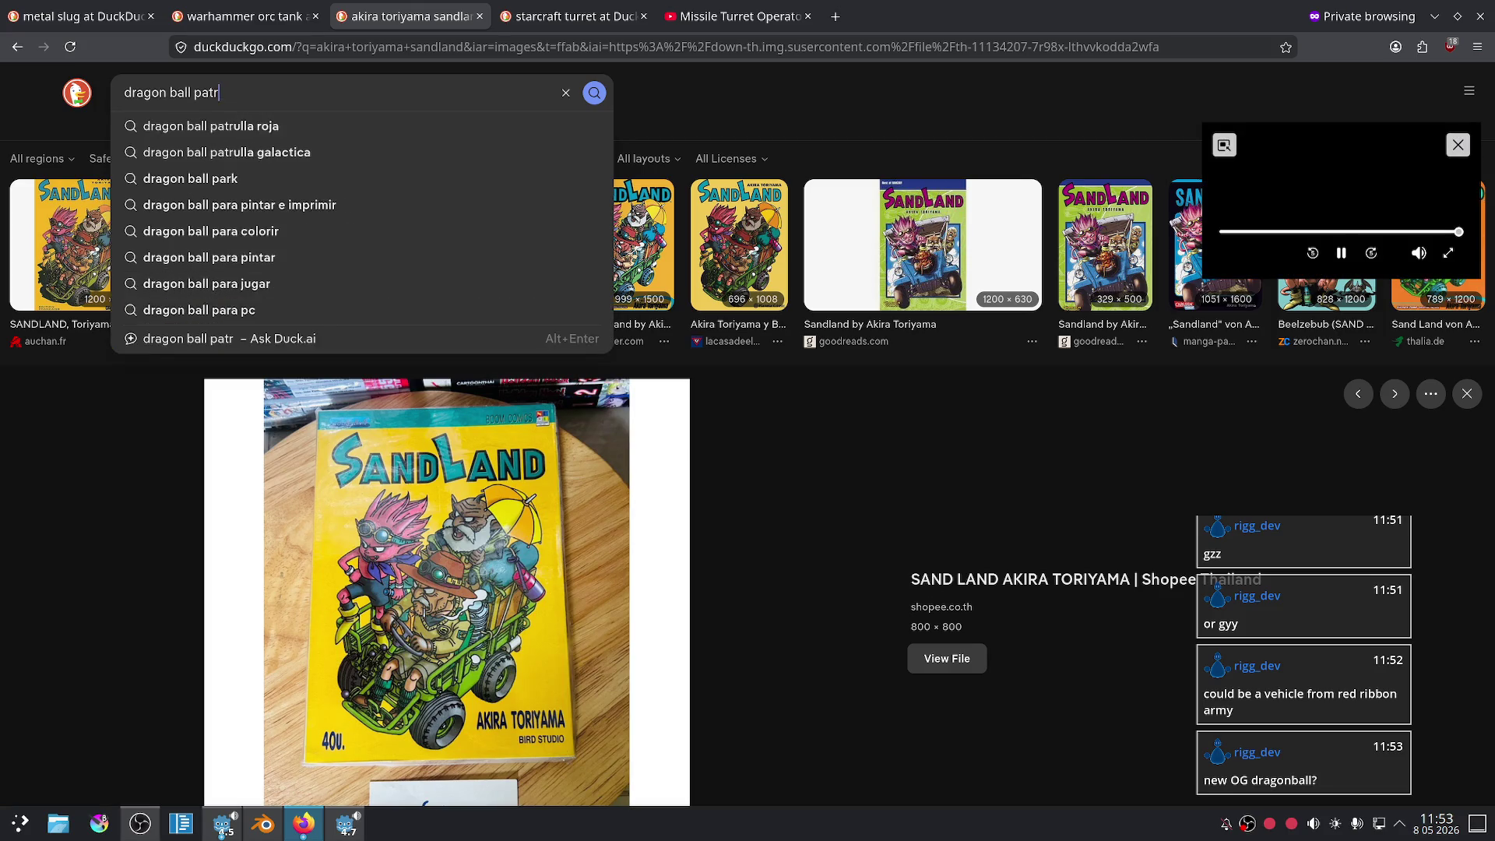
type("gala")
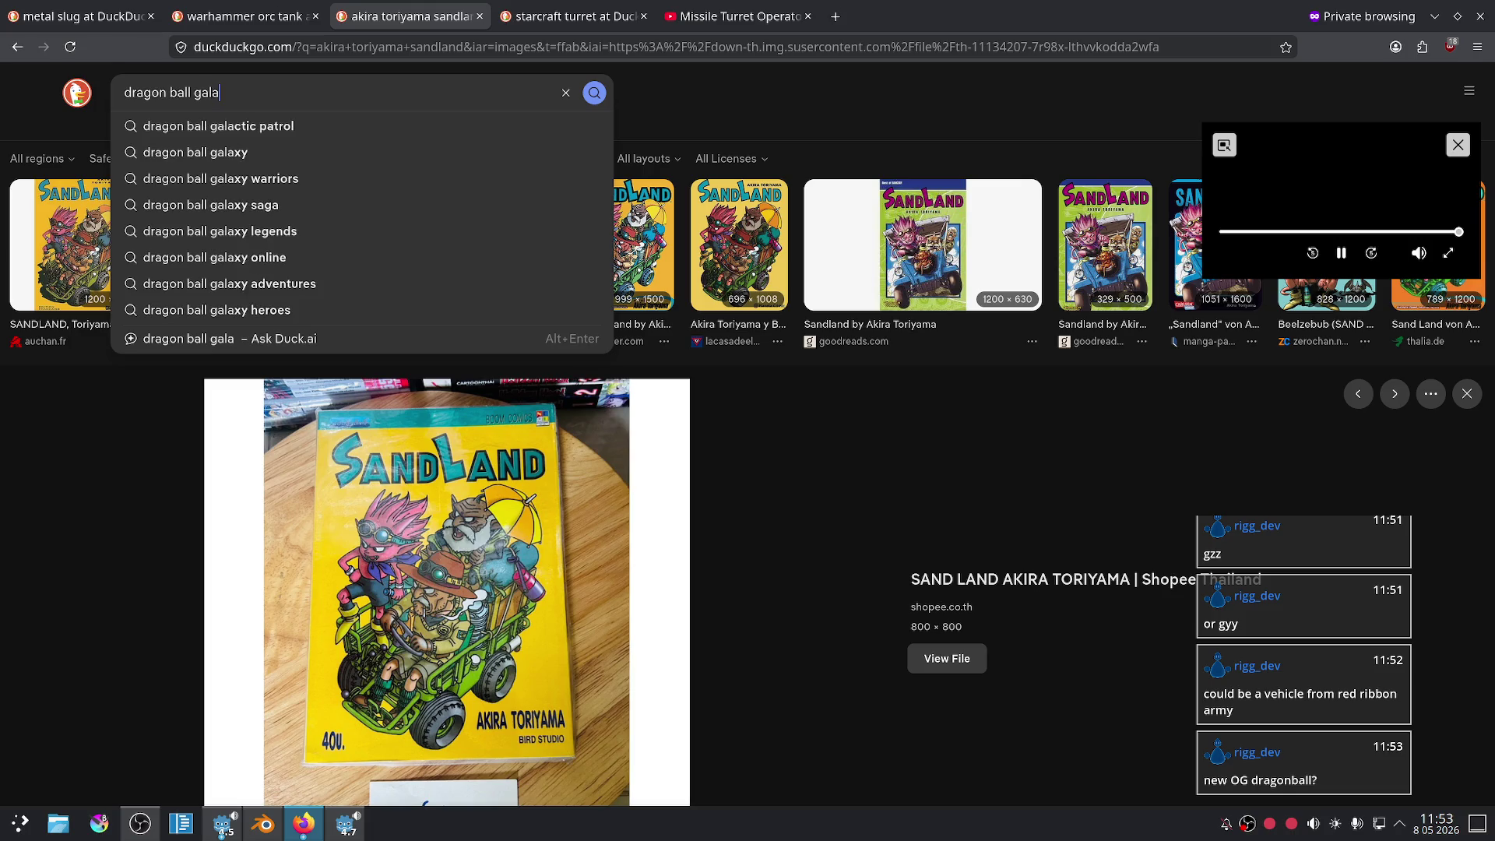
key("Down")
key("Return")
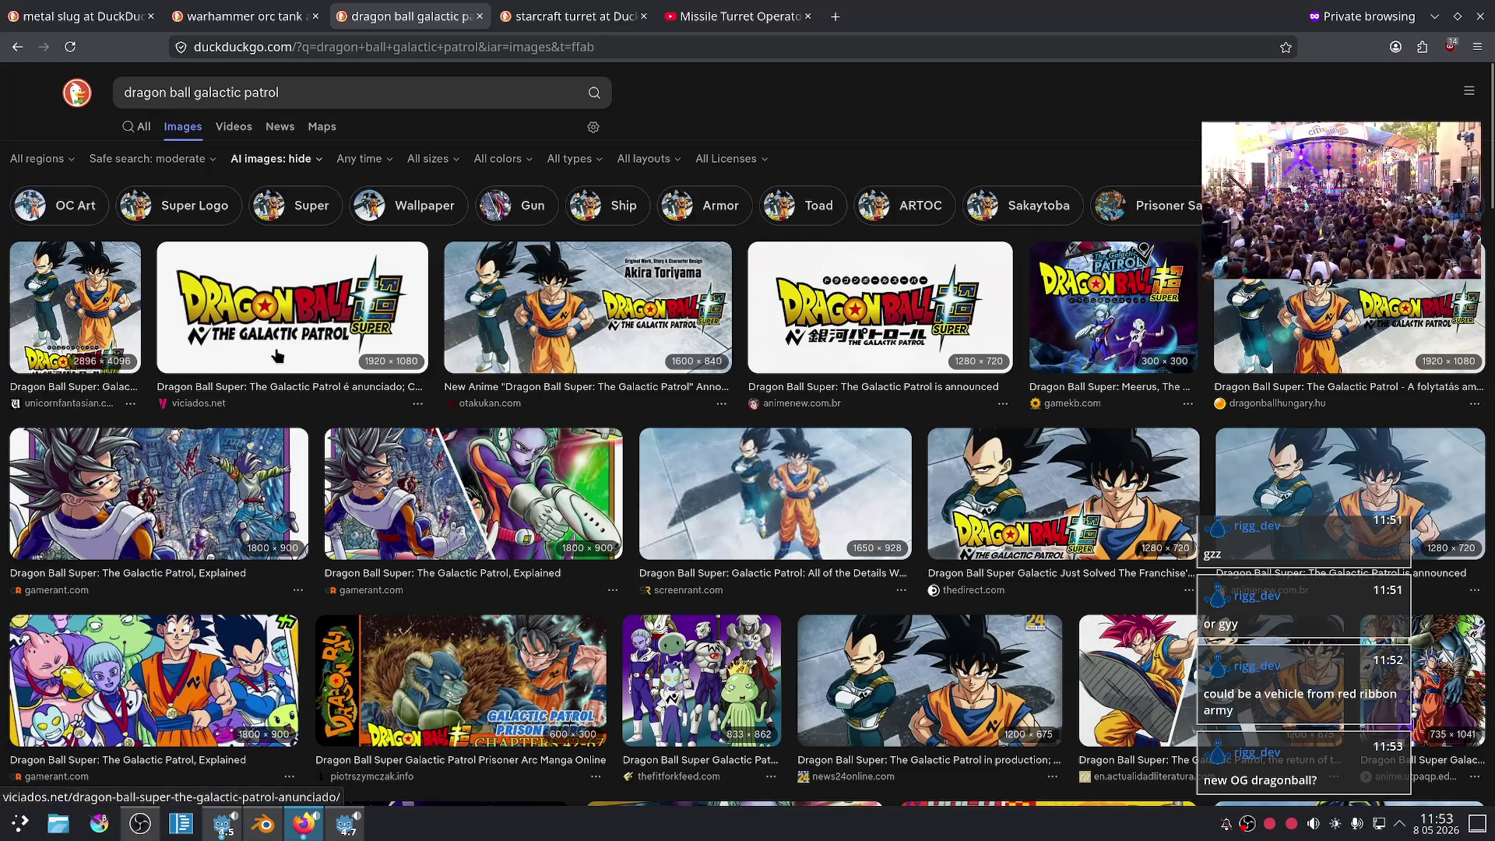
- View the galactic patrol web results, then return to the image results
left_click(139, 127)
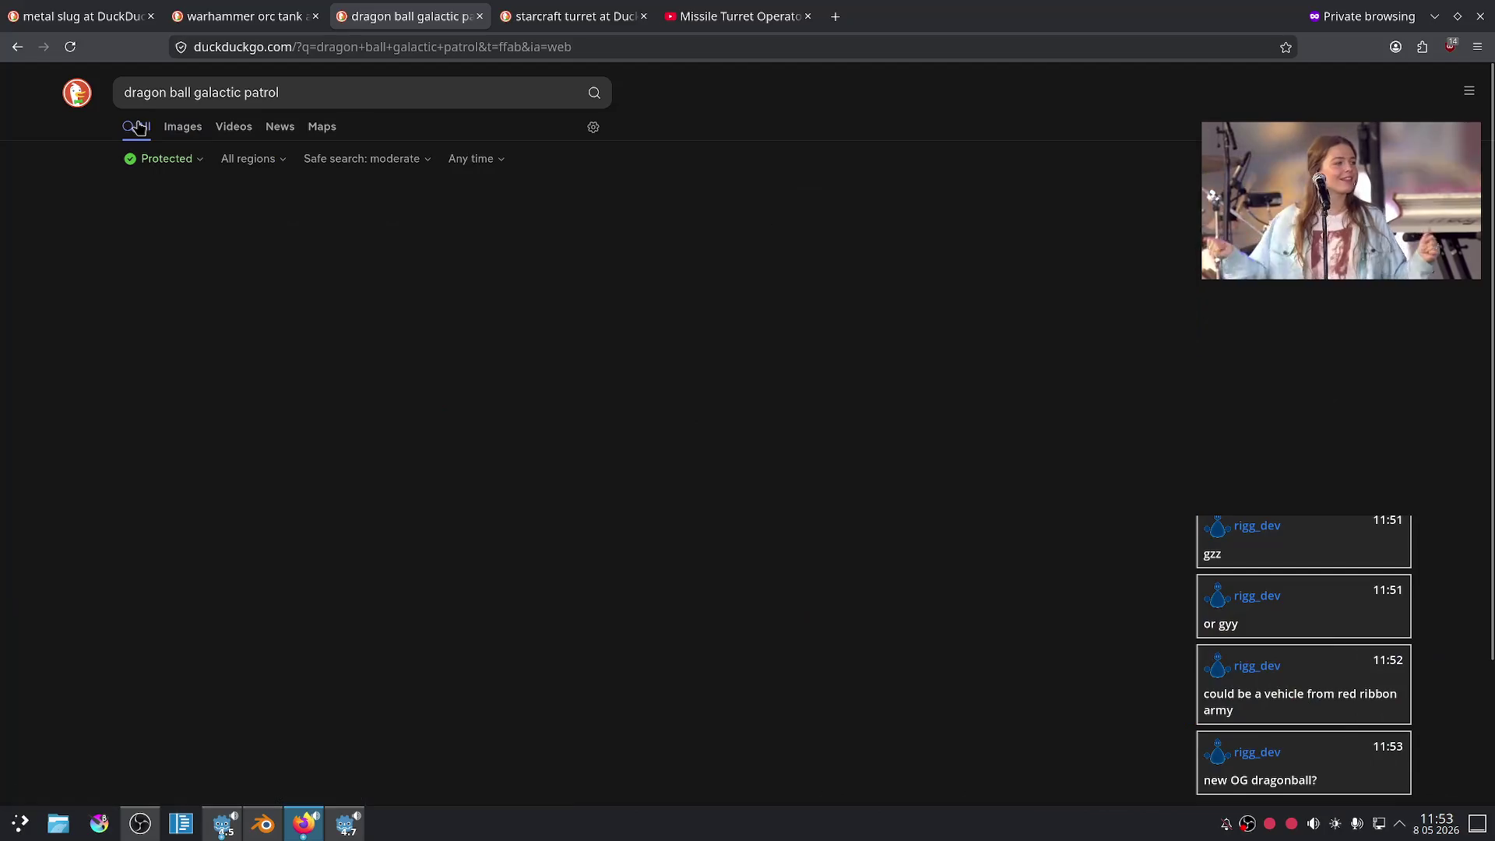
left_click_drag(280, 92, 196, 82)
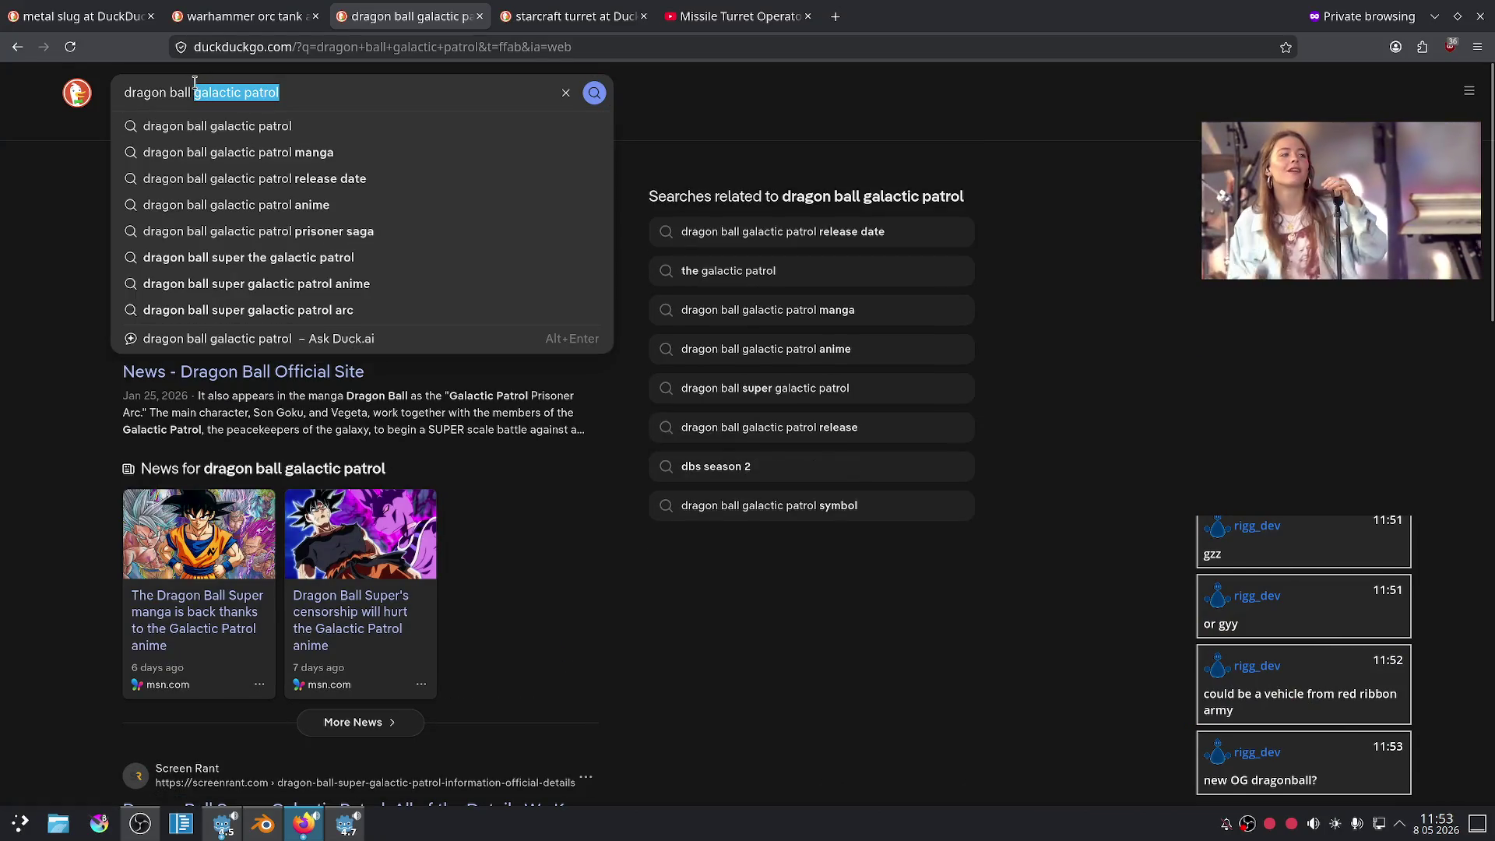
left_click(2, 360)
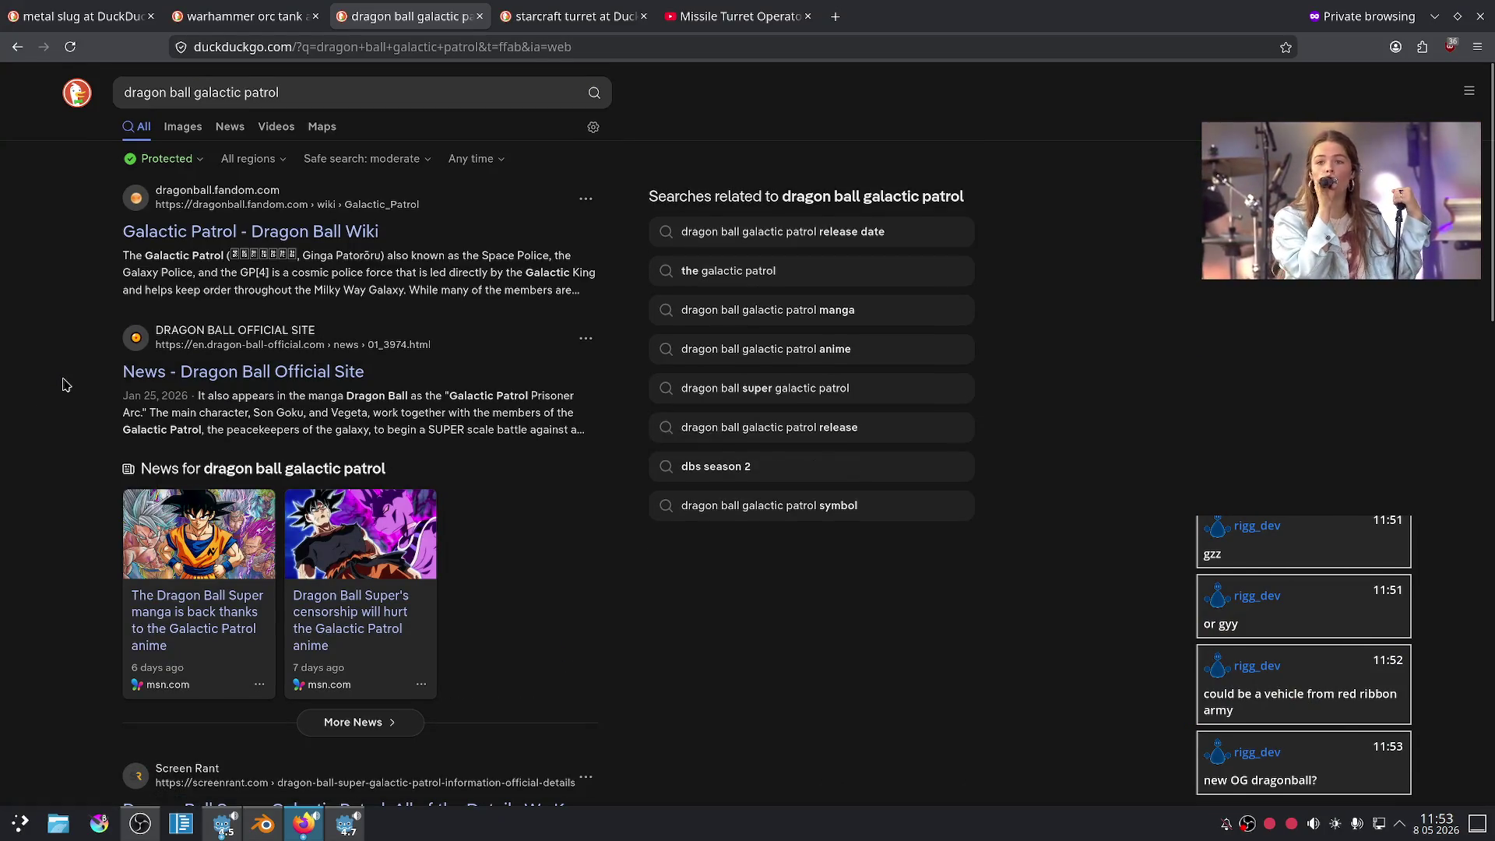
scroll(61, 384, "down", 2)
scroll(80, 407, "up", 2)
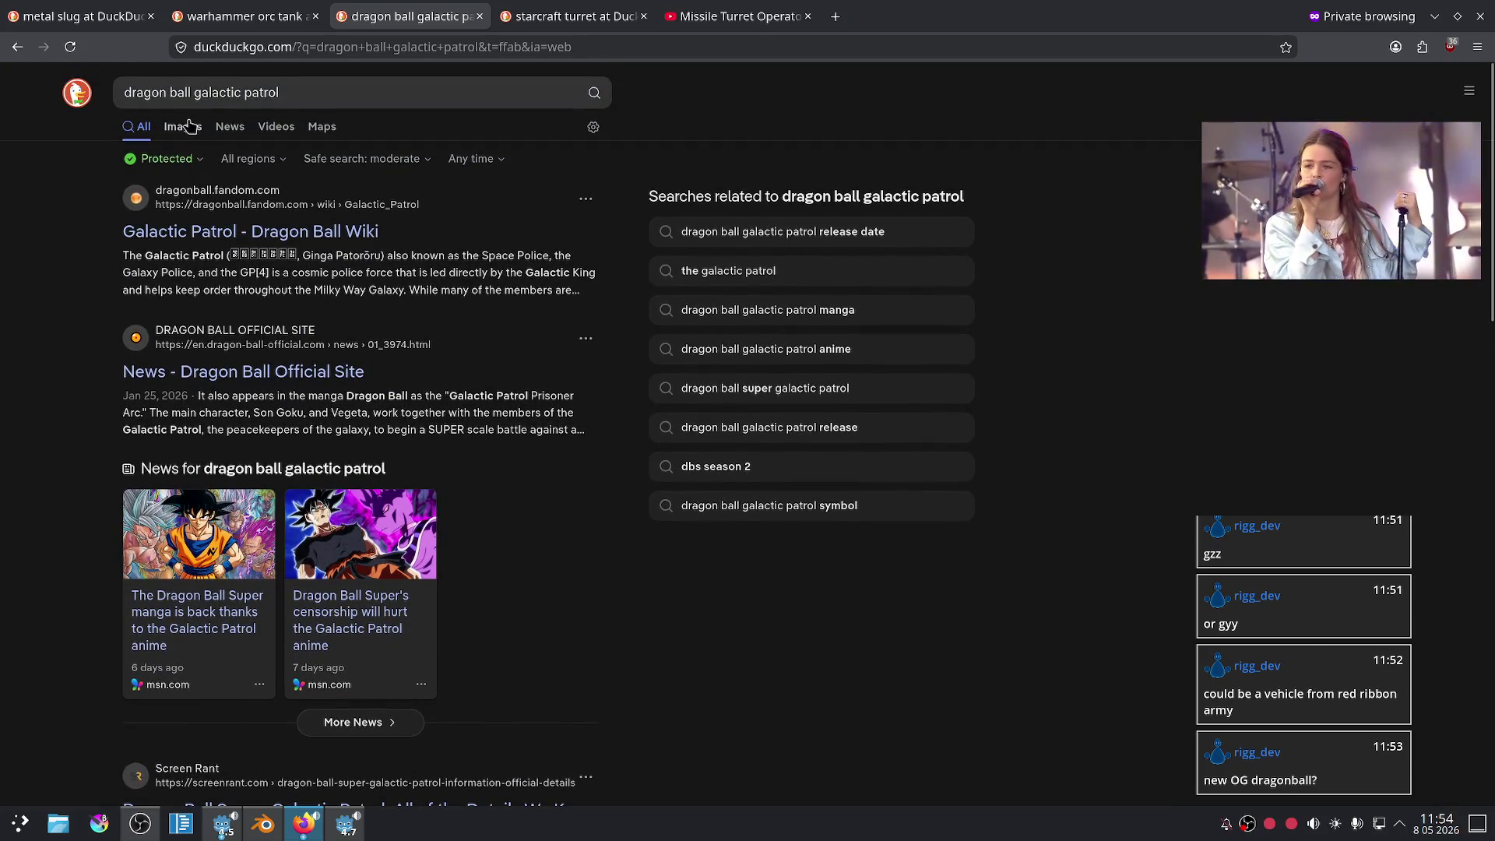
left_click(189, 126)
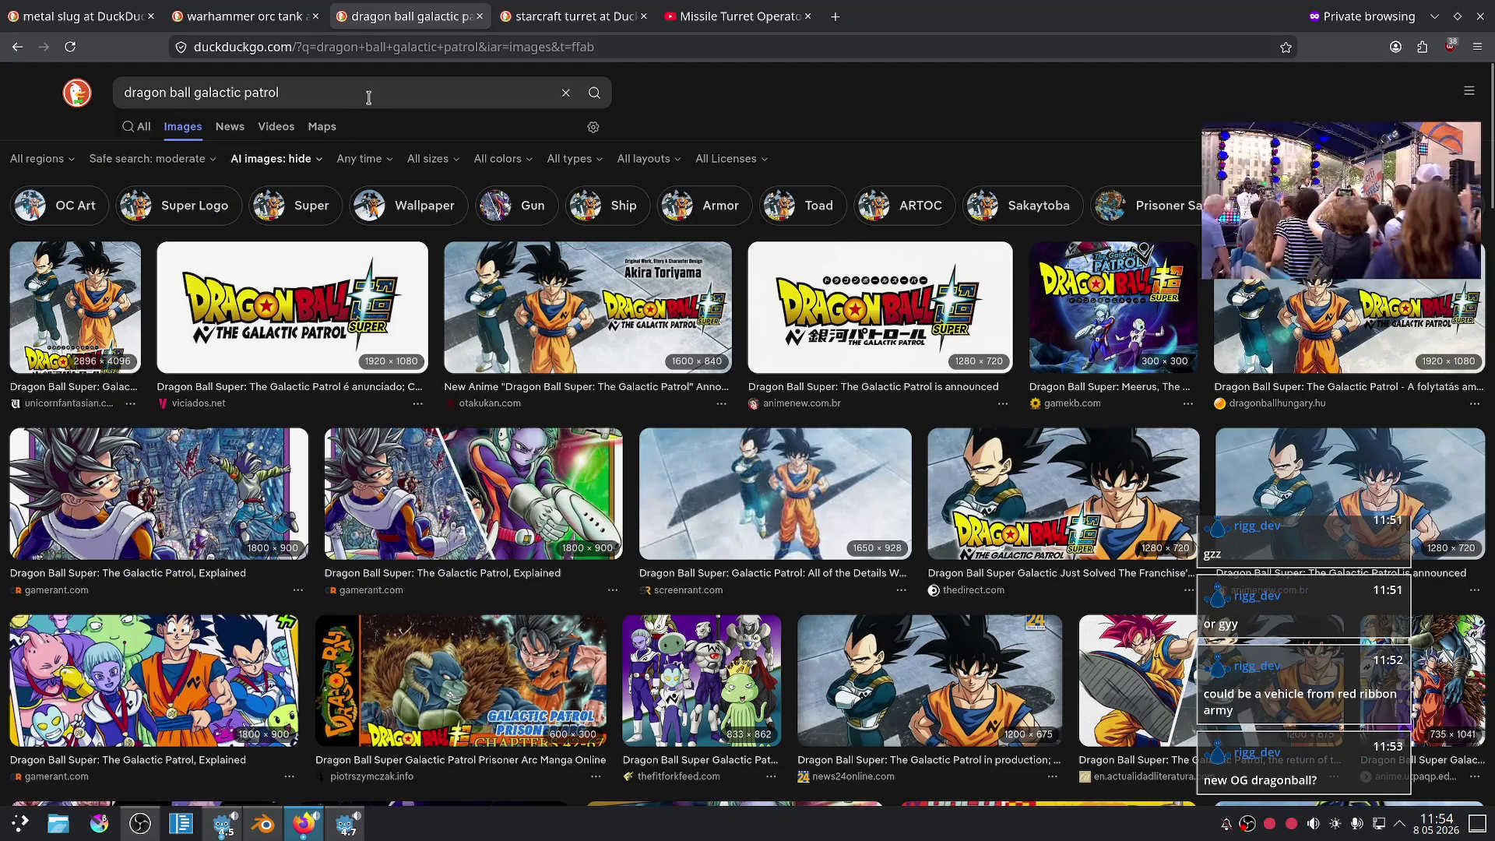
- Flip through the reference tabs to the metal slug image results
left_click(726, 6)
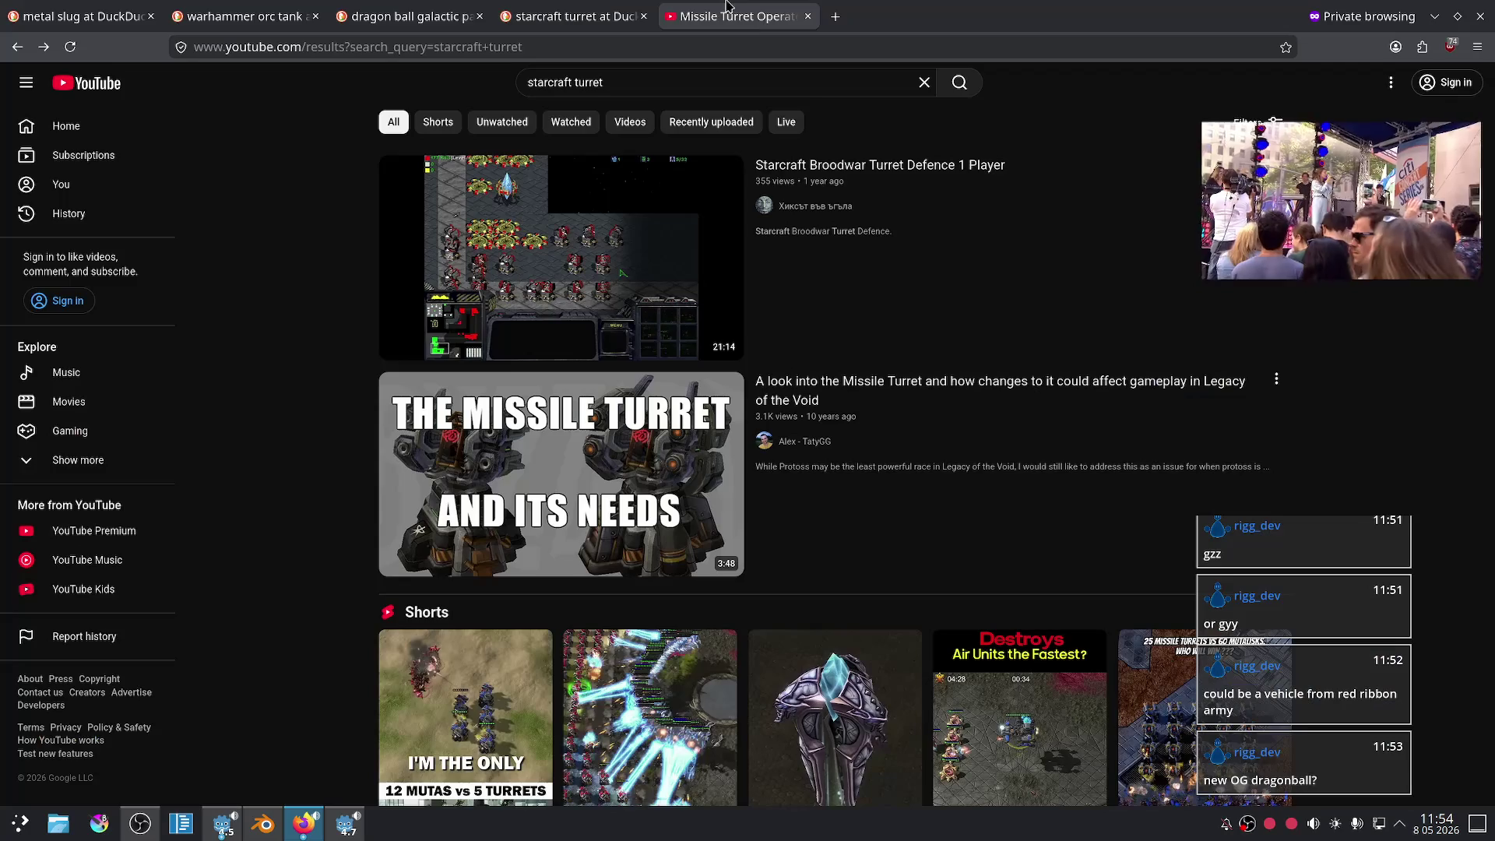
mouse_move(615, 206)
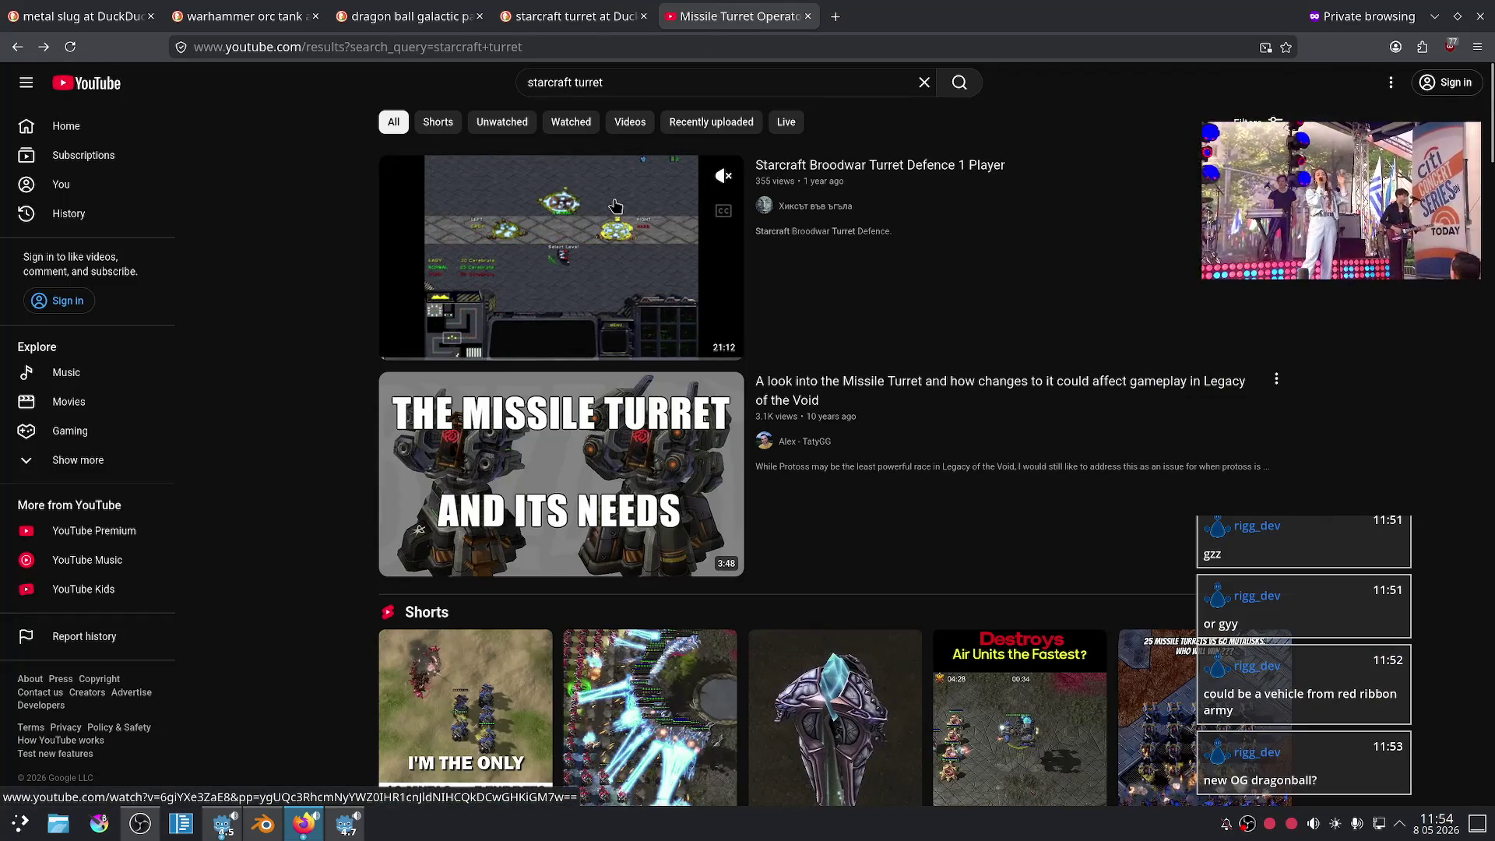
left_click(576, 11)
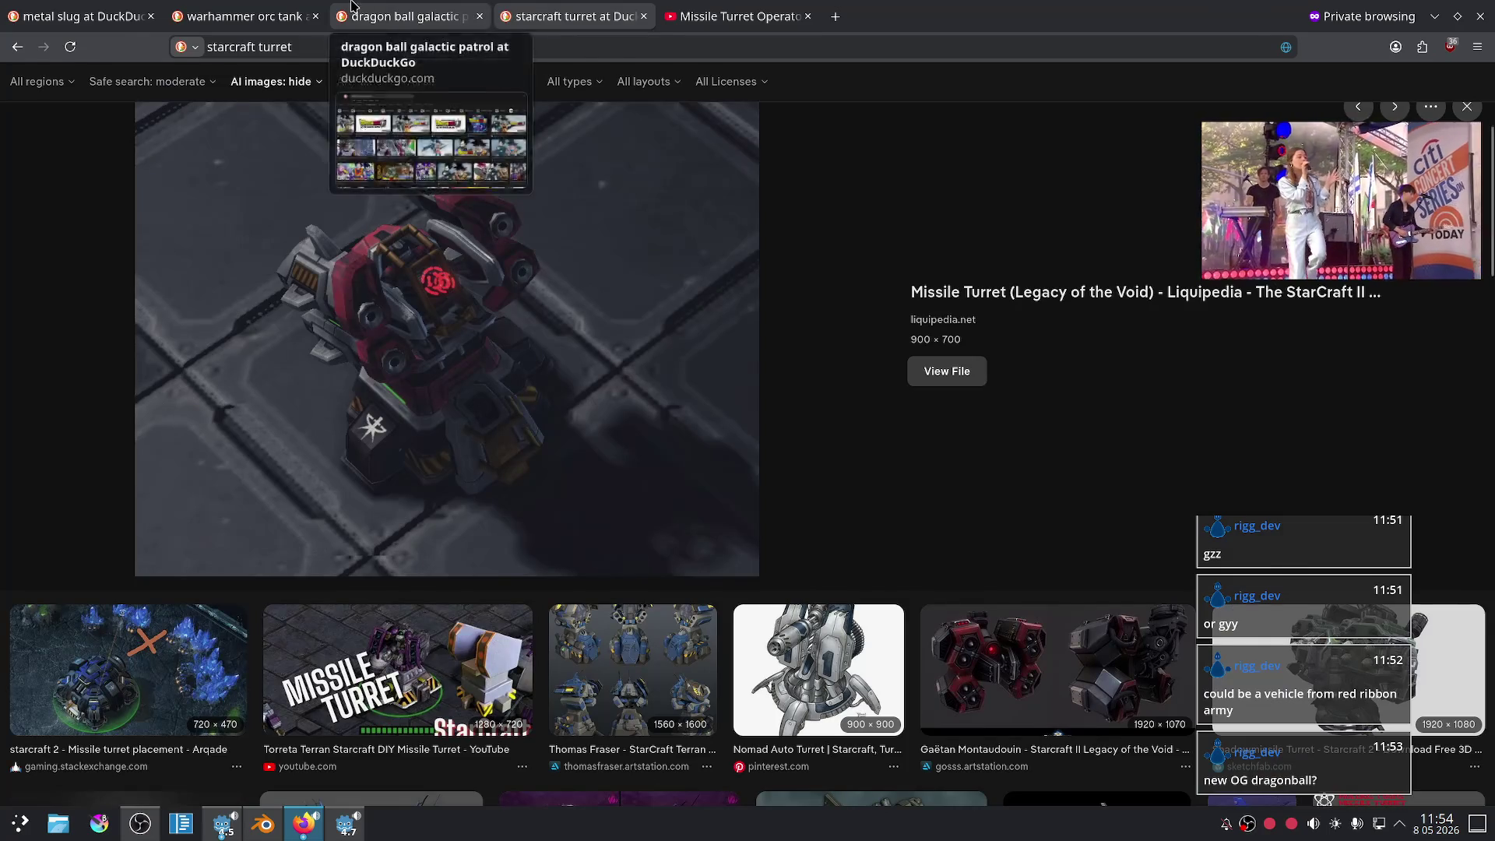
left_click(352, 5)
left_click(241, 16)
left_click(78, 16)
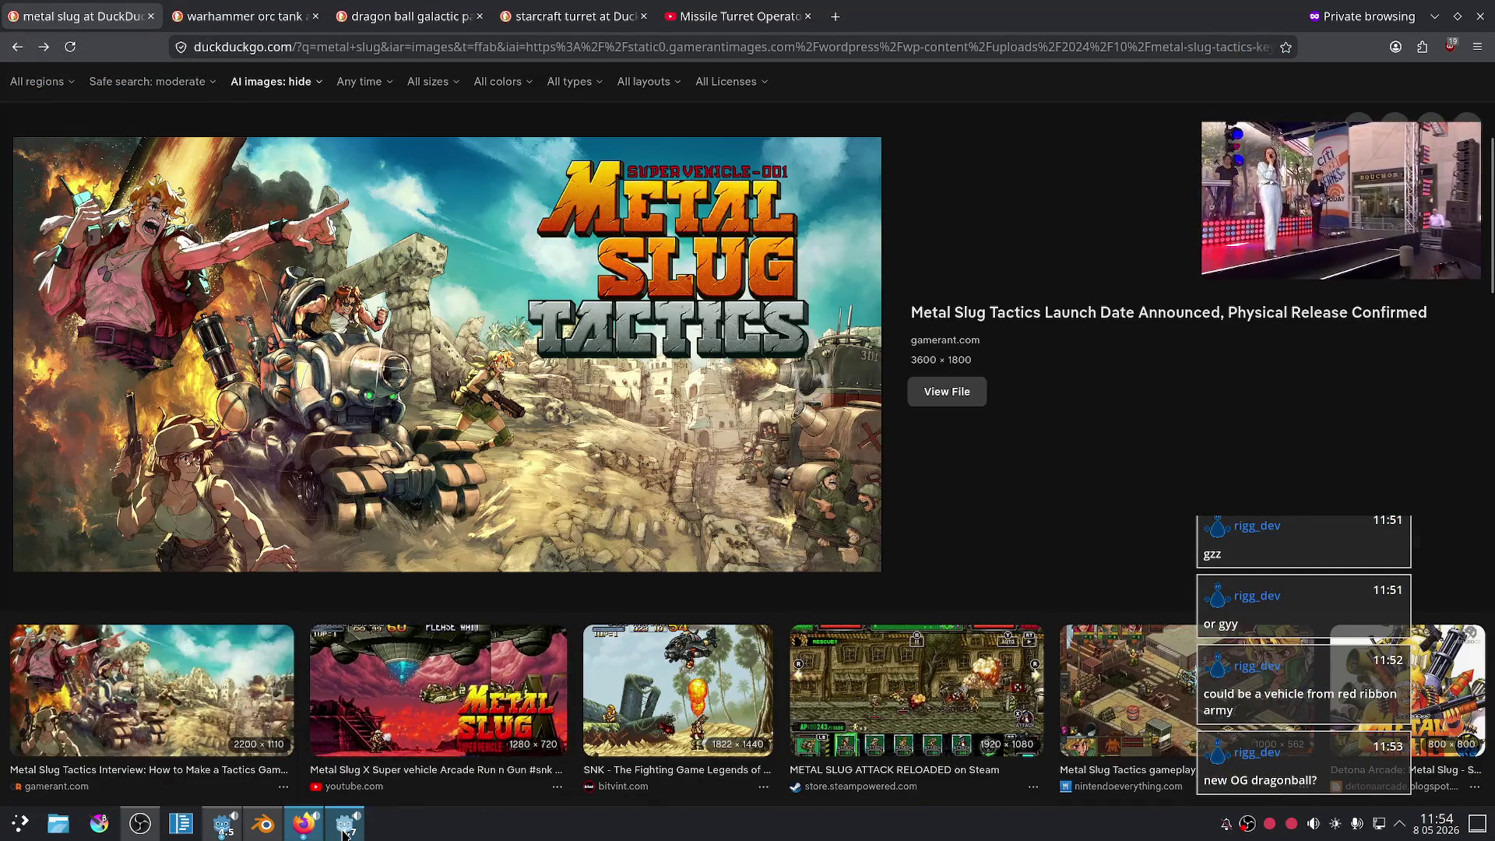
- Check the Godot editor, then orbit the Blender tank to inspect the turret neck
left_click(345, 832)
scroll(724, 423, "down", 3)
left_click(267, 831)
scroll(597, 604, "up", 3)
mouse_move(801, 384)
middle_mouse_down()
mouse_move(717, 422)
mouse_move(810, 383)
mouse_move(801, 343)
middle_mouse_up()
scroll(805, 390, "up", 5)
mouse_move(815, 444)
middle_mouse_down()
mouse_move(777, 458)
mouse_move(727, 424)
mouse_move(606, 537)
middle_mouse_up()
scroll(775, 444, "down", 5)
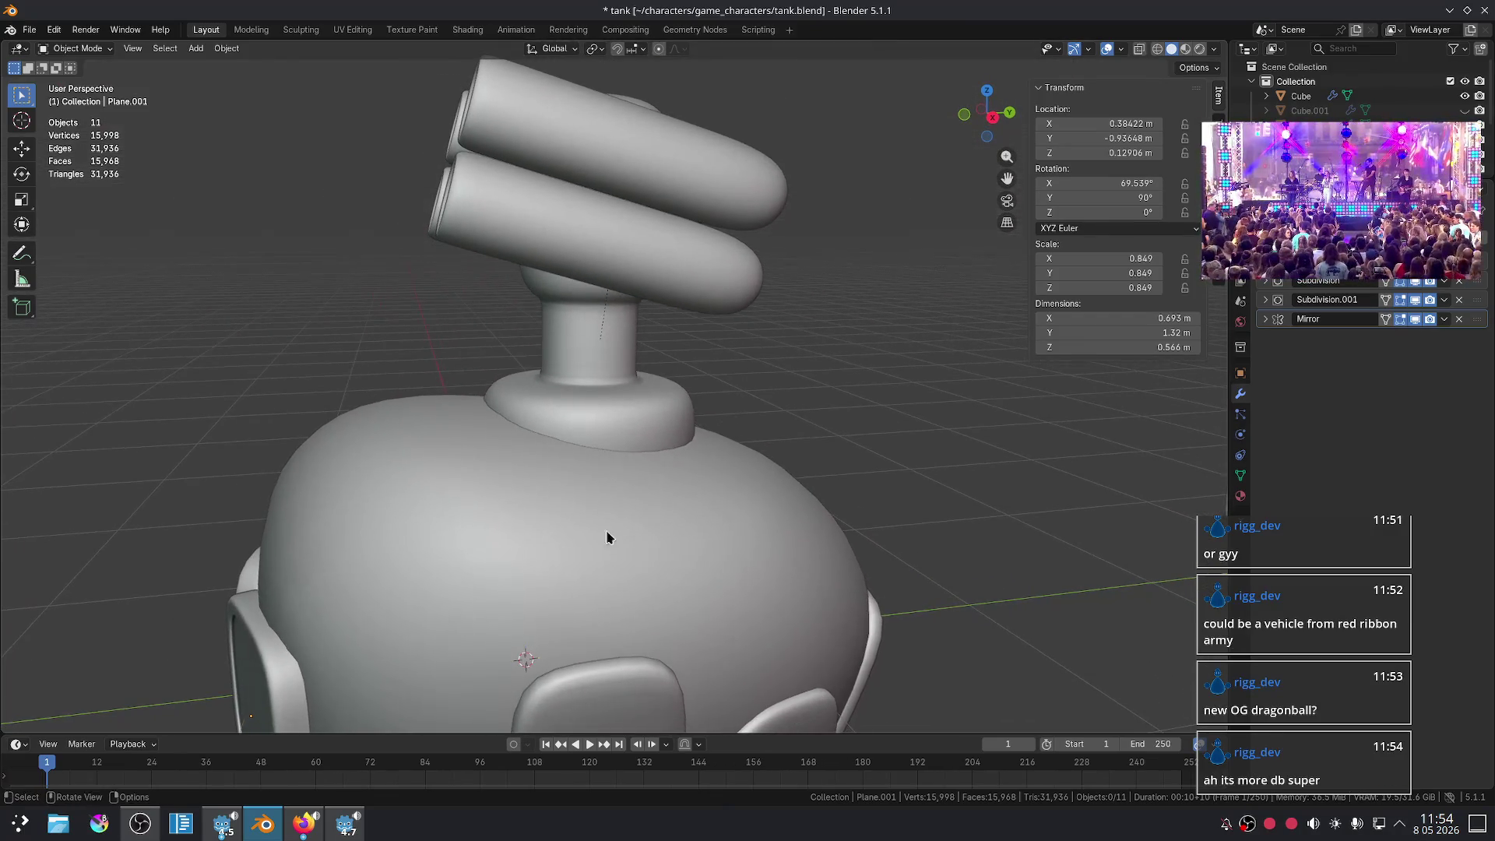
- Return to the browser and cycle the tabs back to the metal slug images
left_click(300, 827)
scroll(651, 574, "up", 2)
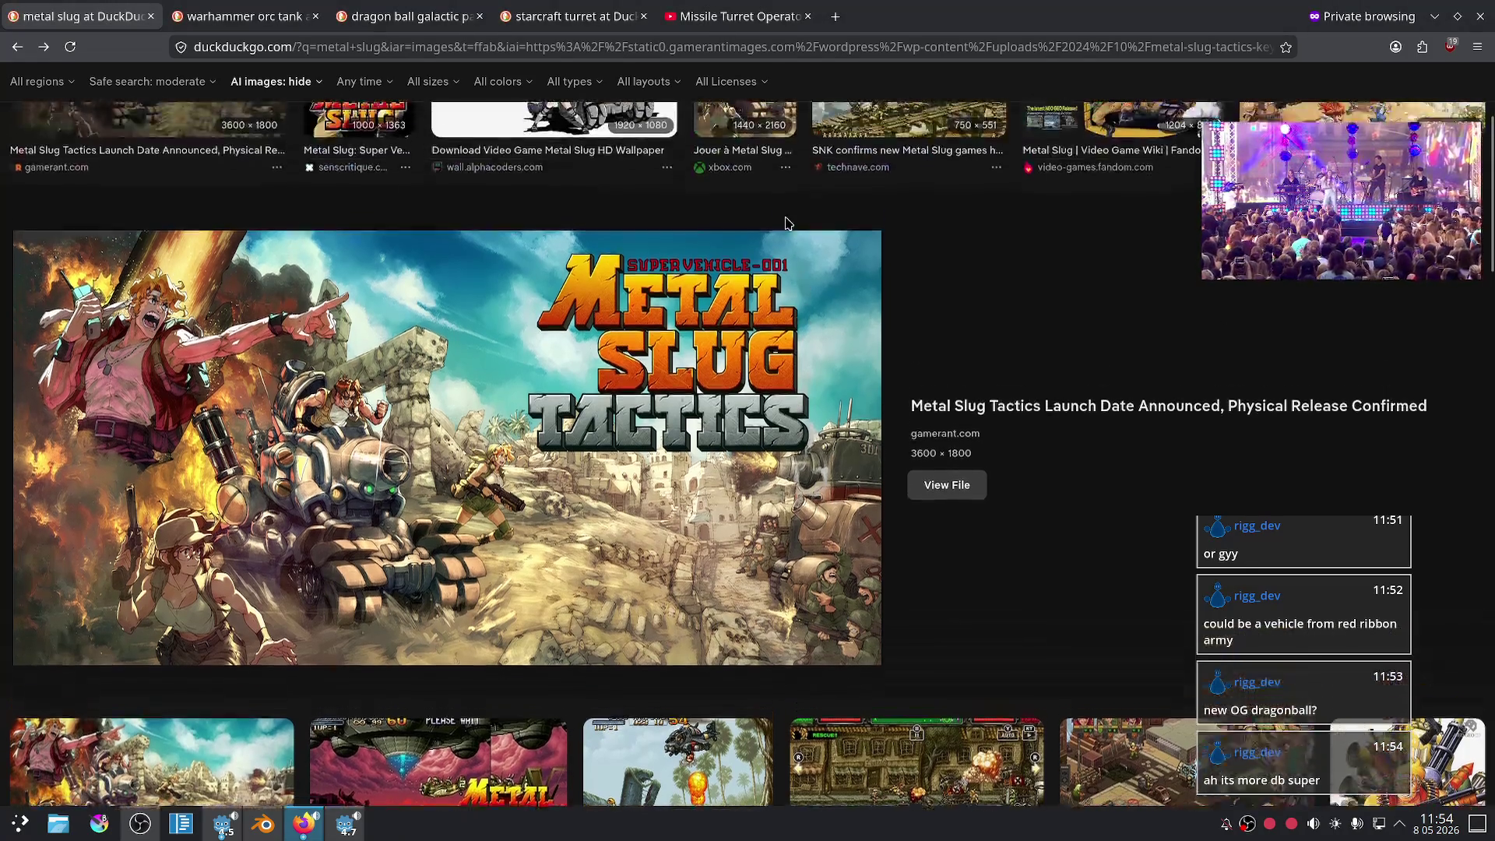
left_click(728, 9)
left_click(539, 17)
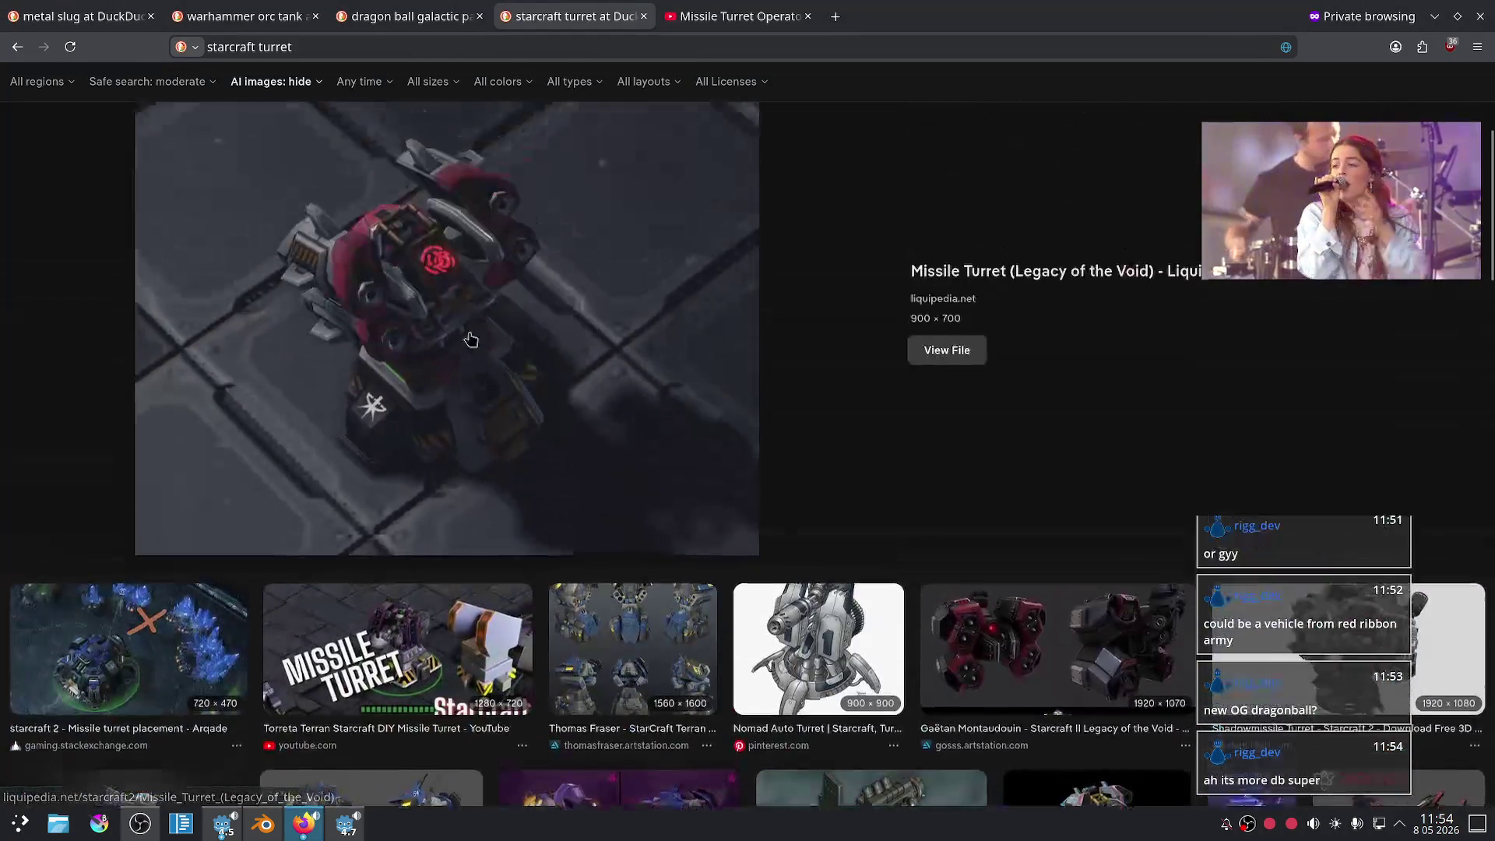
scroll(471, 340, "up", 3)
left_click(77, 16)
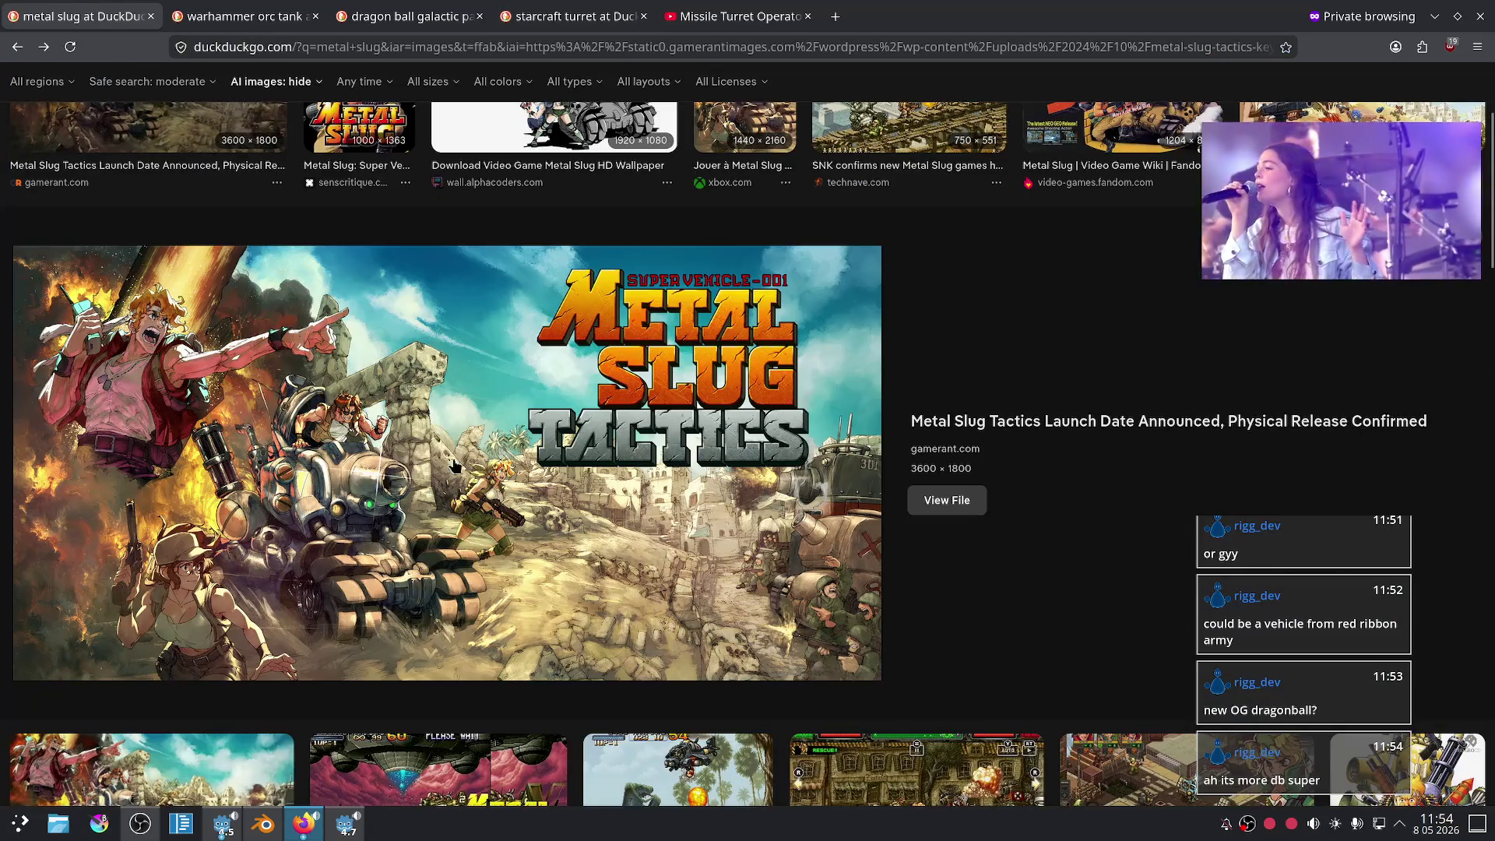
- Select the turret neck and trial a Z-axis rotation, then cancel it
left_click(264, 824)
scroll(766, 463, "down", 5)
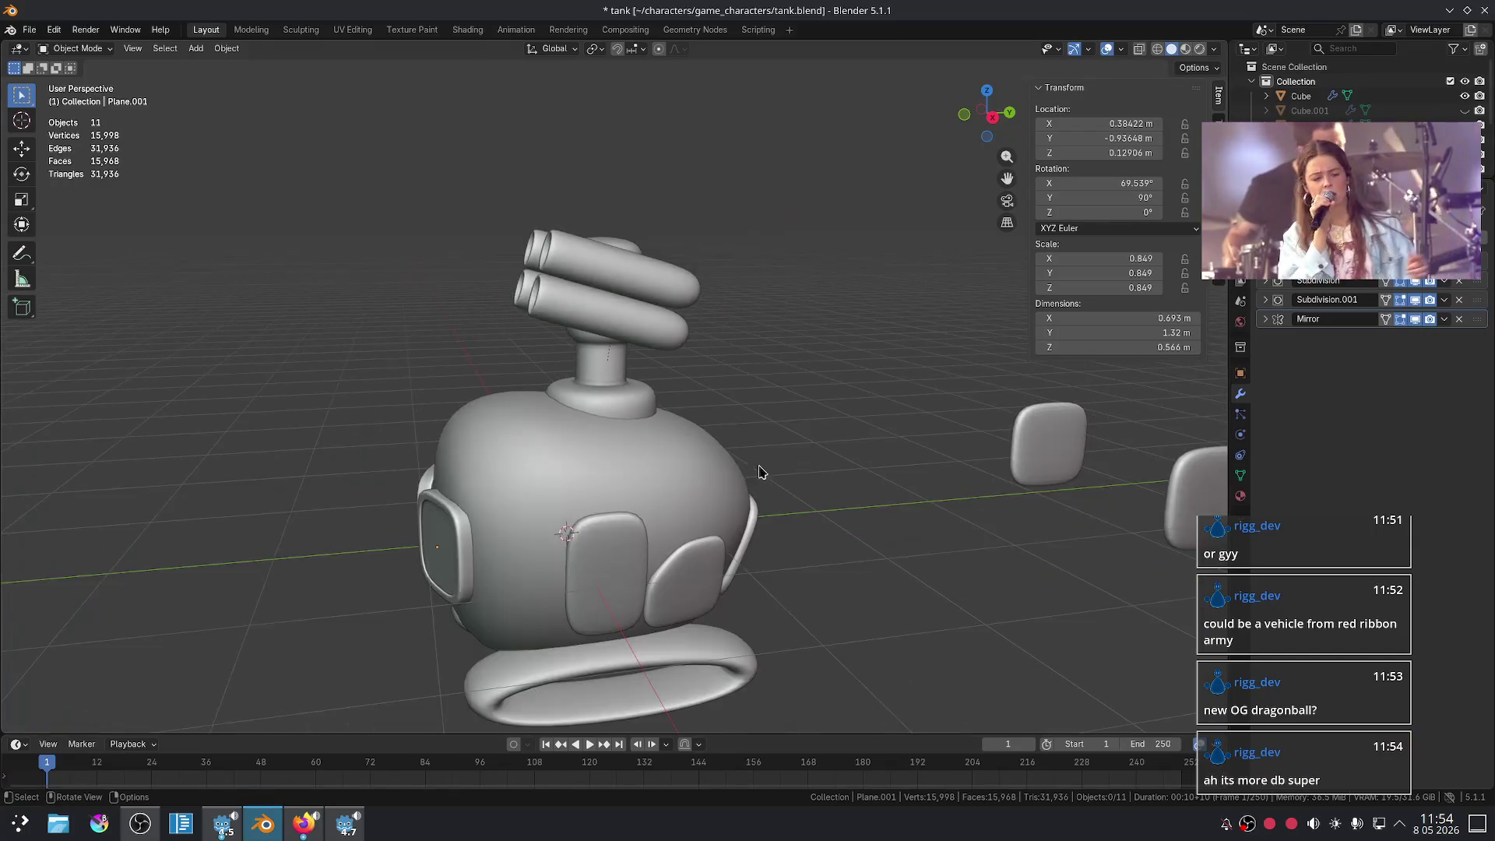
scroll(739, 440, "up", 8)
left_click(643, 397)
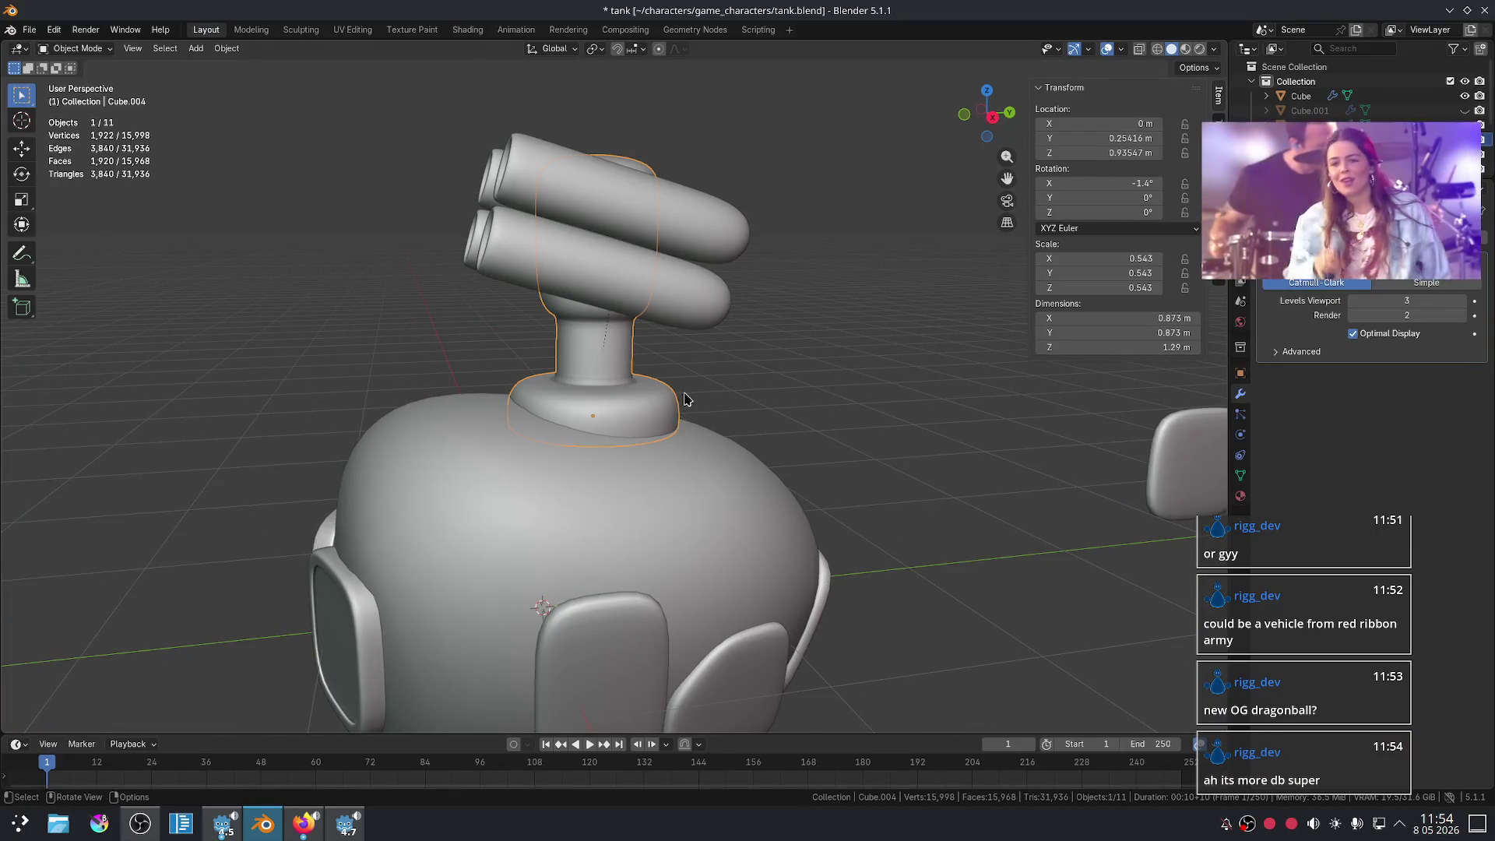
key("r")
key("z")
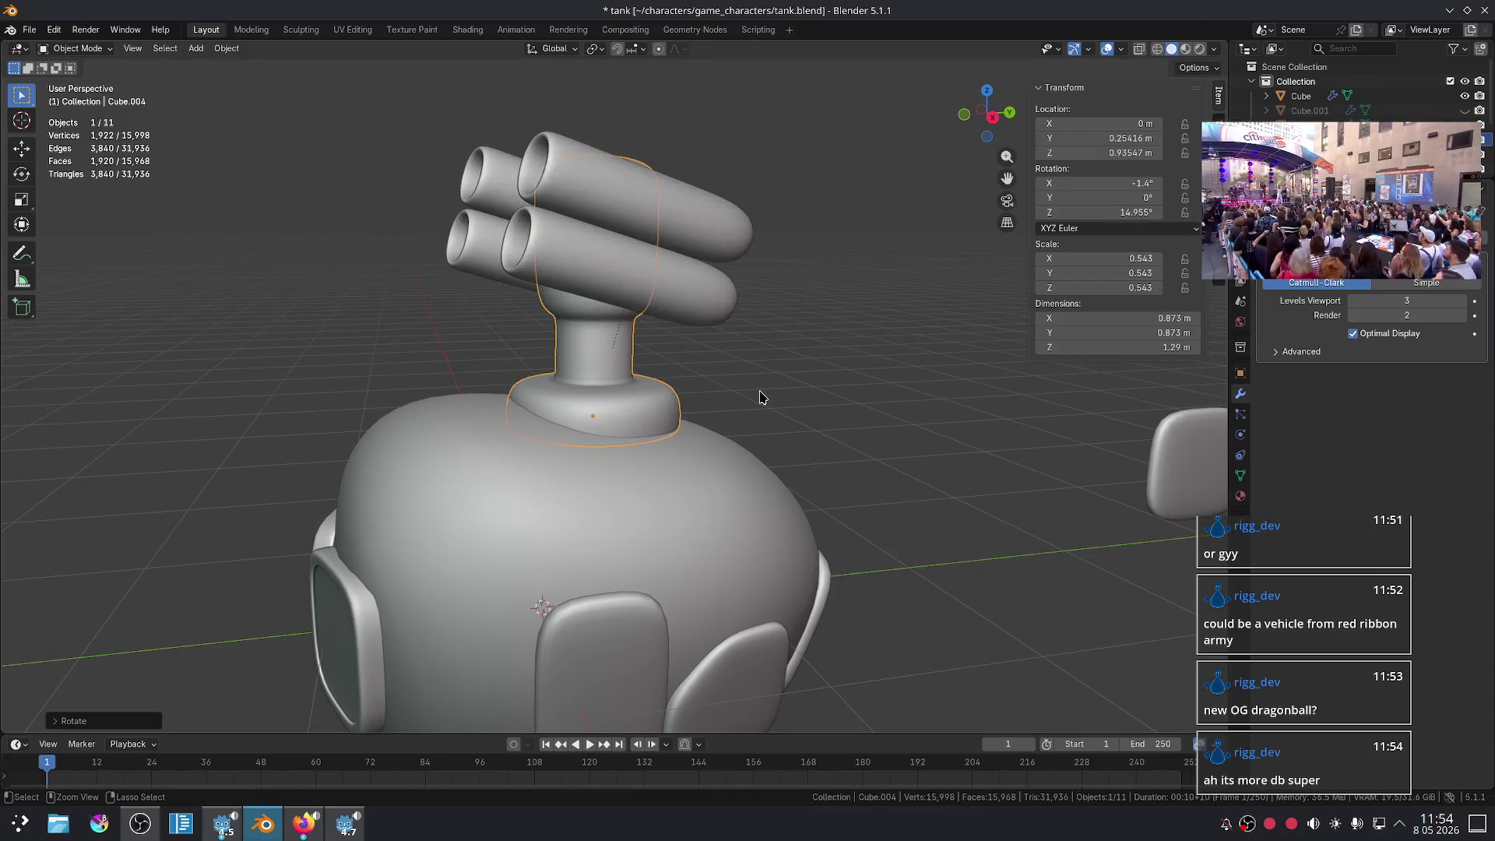
key("Escape")
- Look closer around the turret, checking the upper missile tubes, and reselect the turret neck
scroll(758, 394, "up", 3)
mouse_move(782, 381)
middle_mouse_down()
mouse_move(748, 366)
mouse_move(778, 424)
middle_mouse_up()
scroll(752, 371, "down", 5)
left_click(719, 347)
scroll(719, 347, "up", 5)
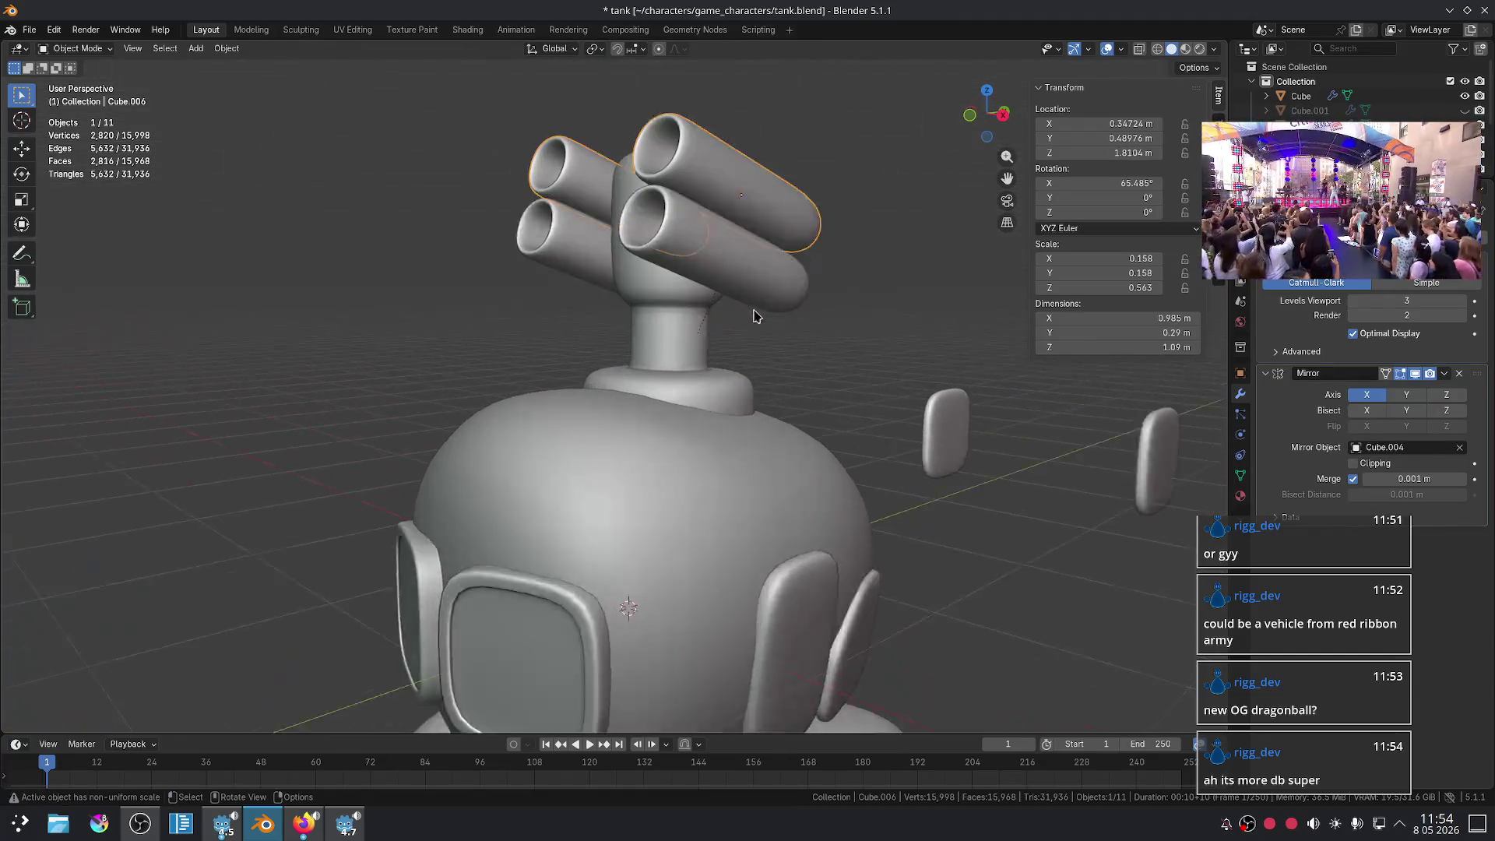
left_click(685, 300)
middle_click_drag(684, 301, 791, 357)
scroll(679, 380, "up", 2)
- In Edit Mode, select and grow the head's top faces, then separate them into a new object
key("Tab")
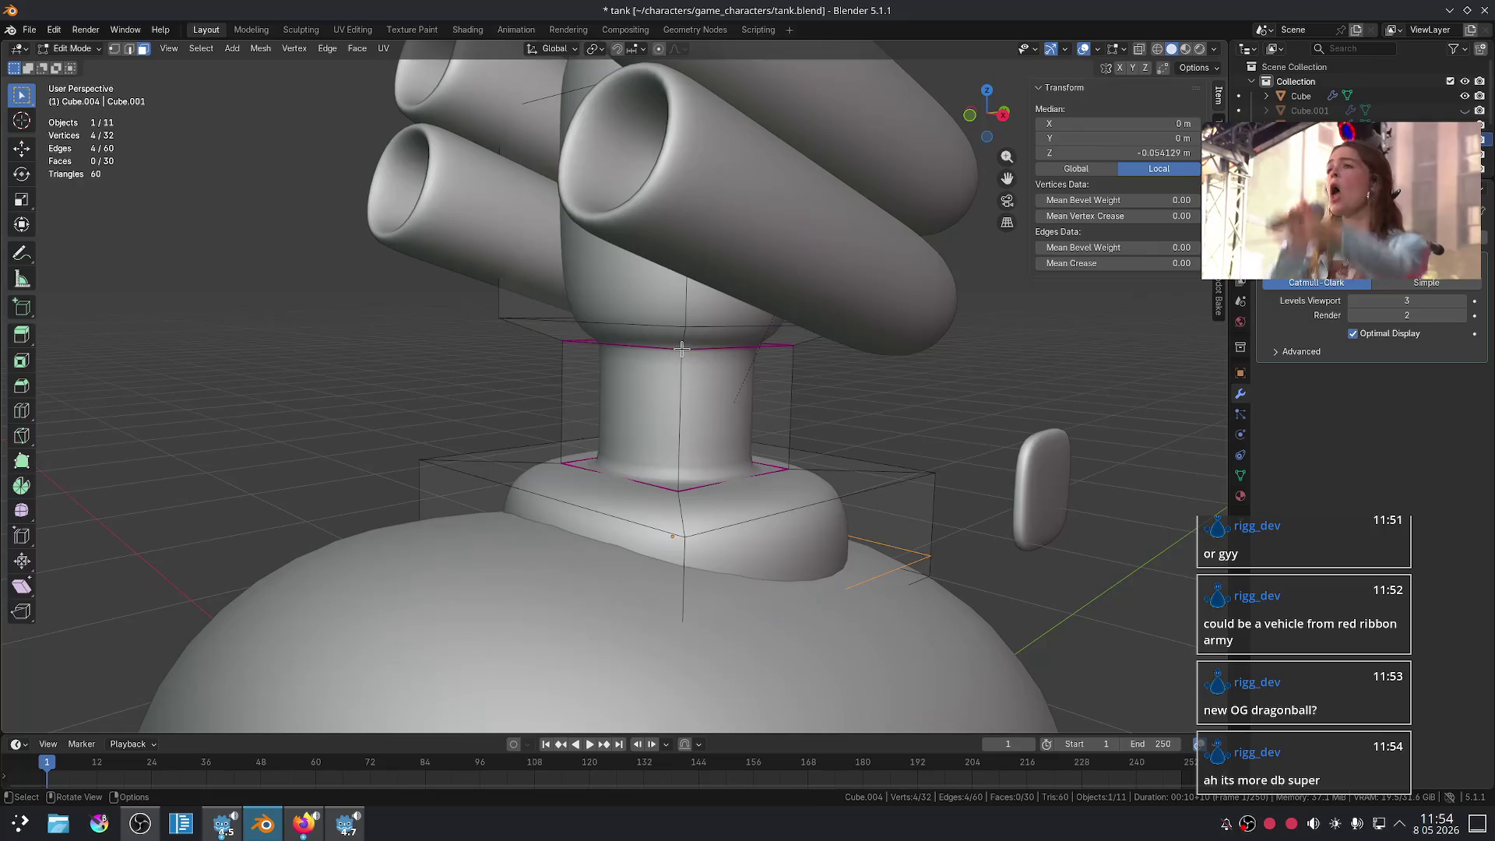
middle_click_drag(684, 278, 760, 314)
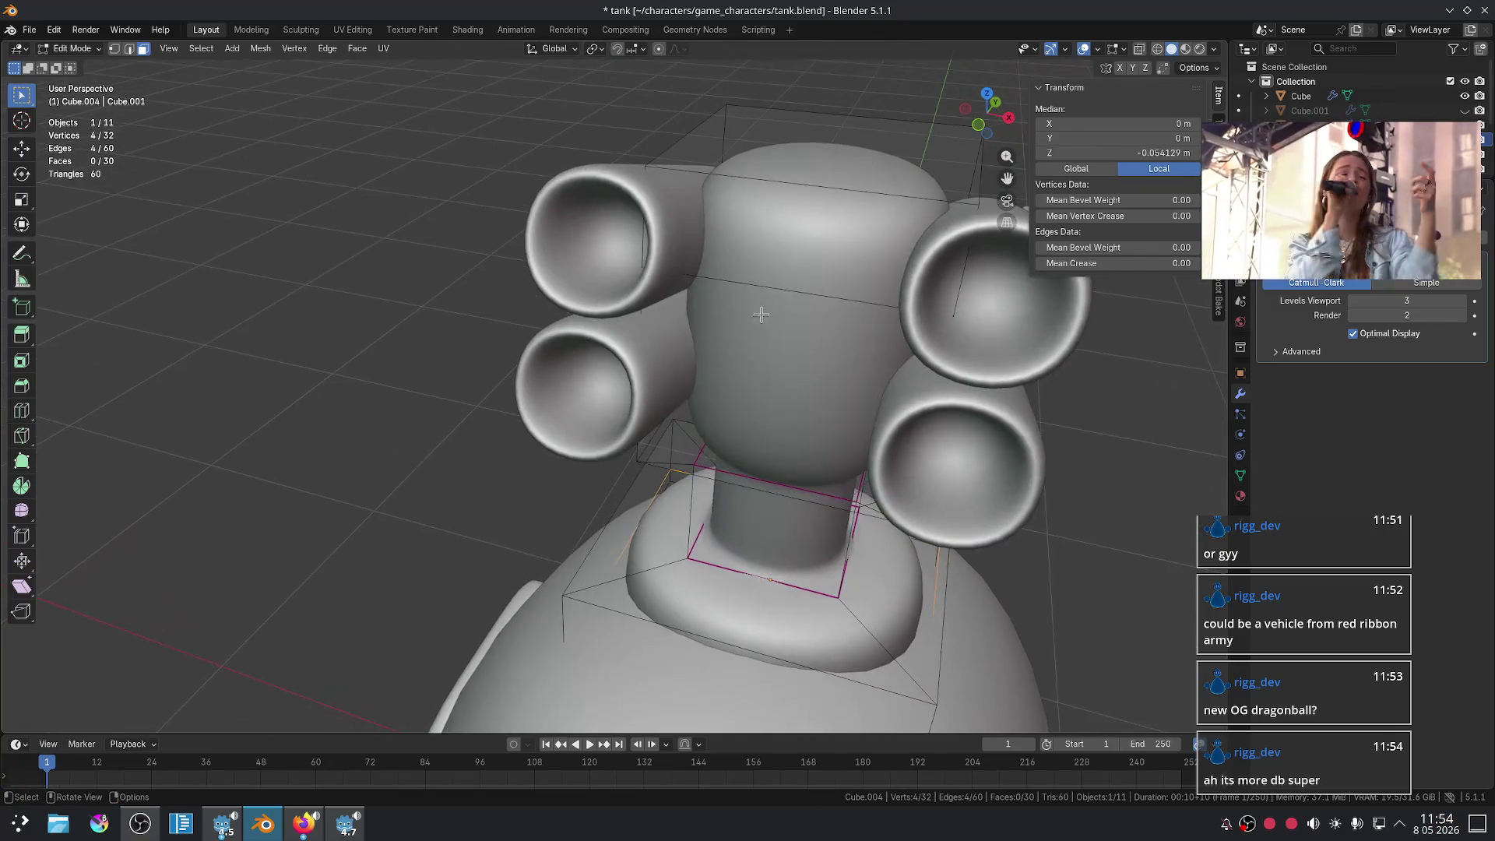
left_click(889, 162, "alt")
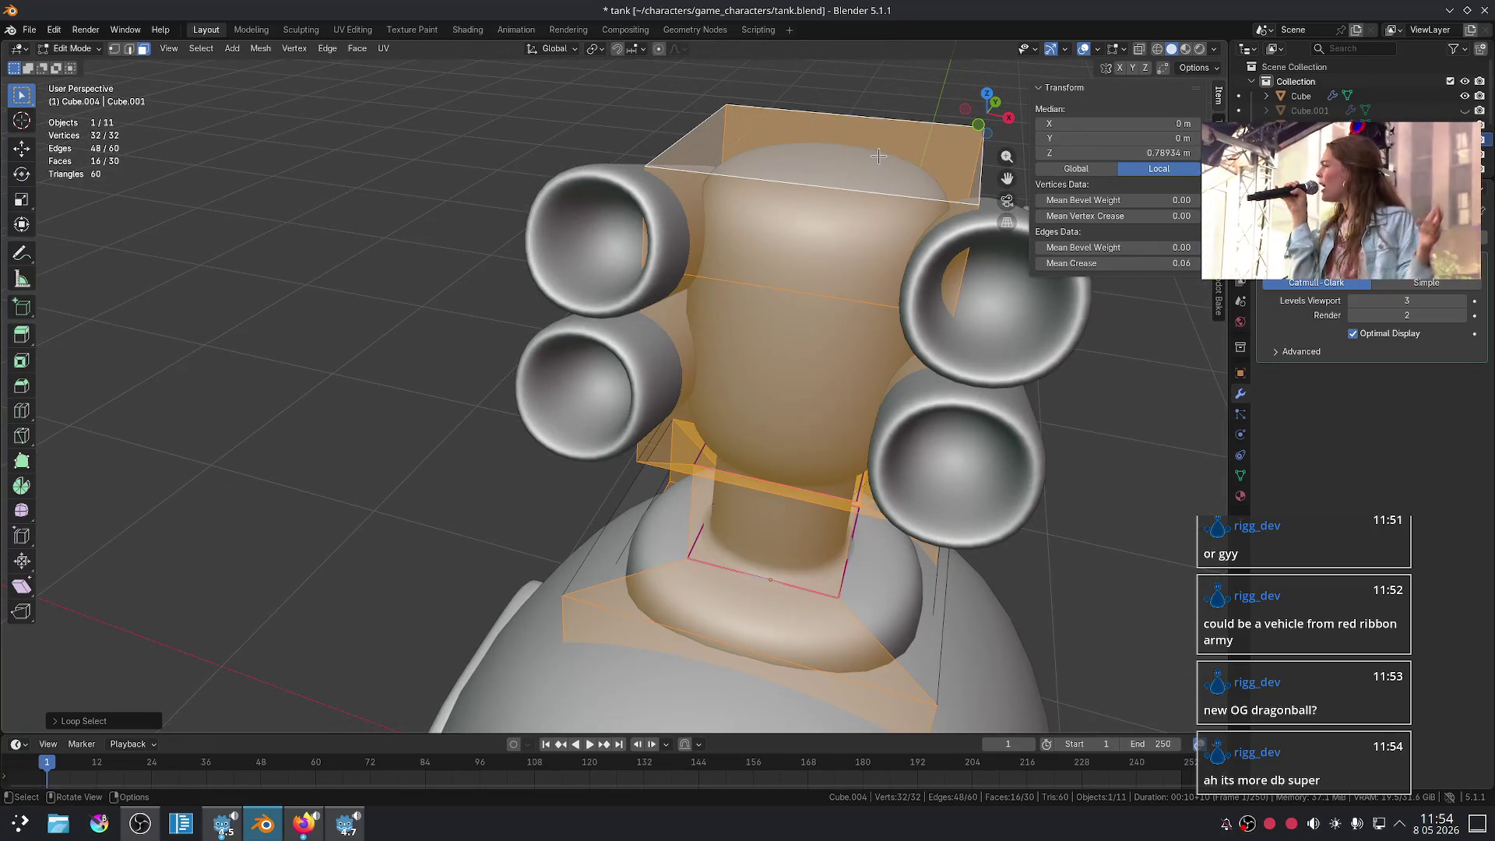
left_click(878, 157)
key("ctrl+KP_Add")
key("ctrl+KP_Add")
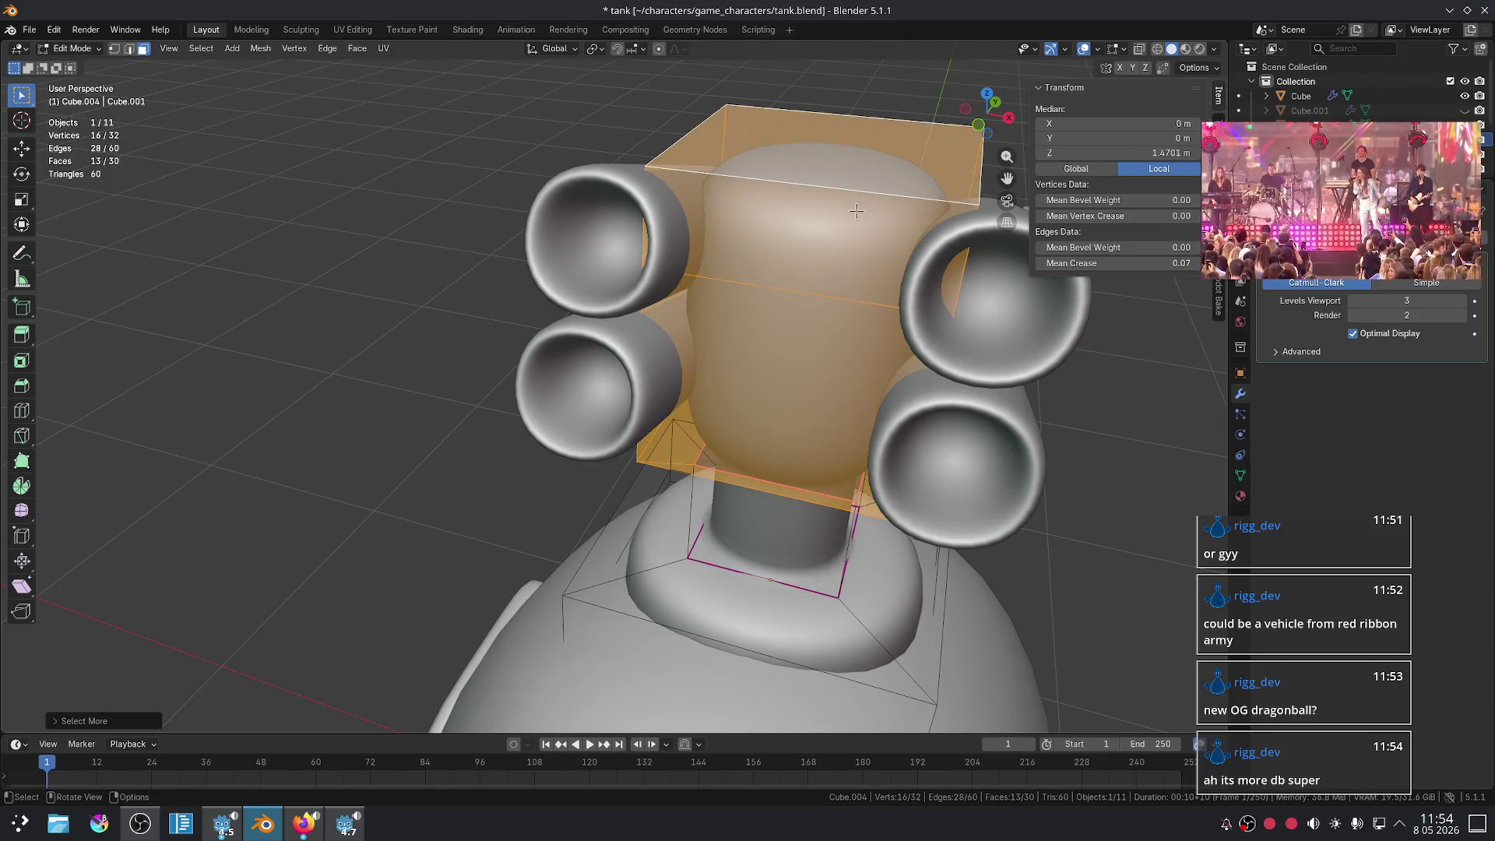
key("p")
left_click(857, 211)
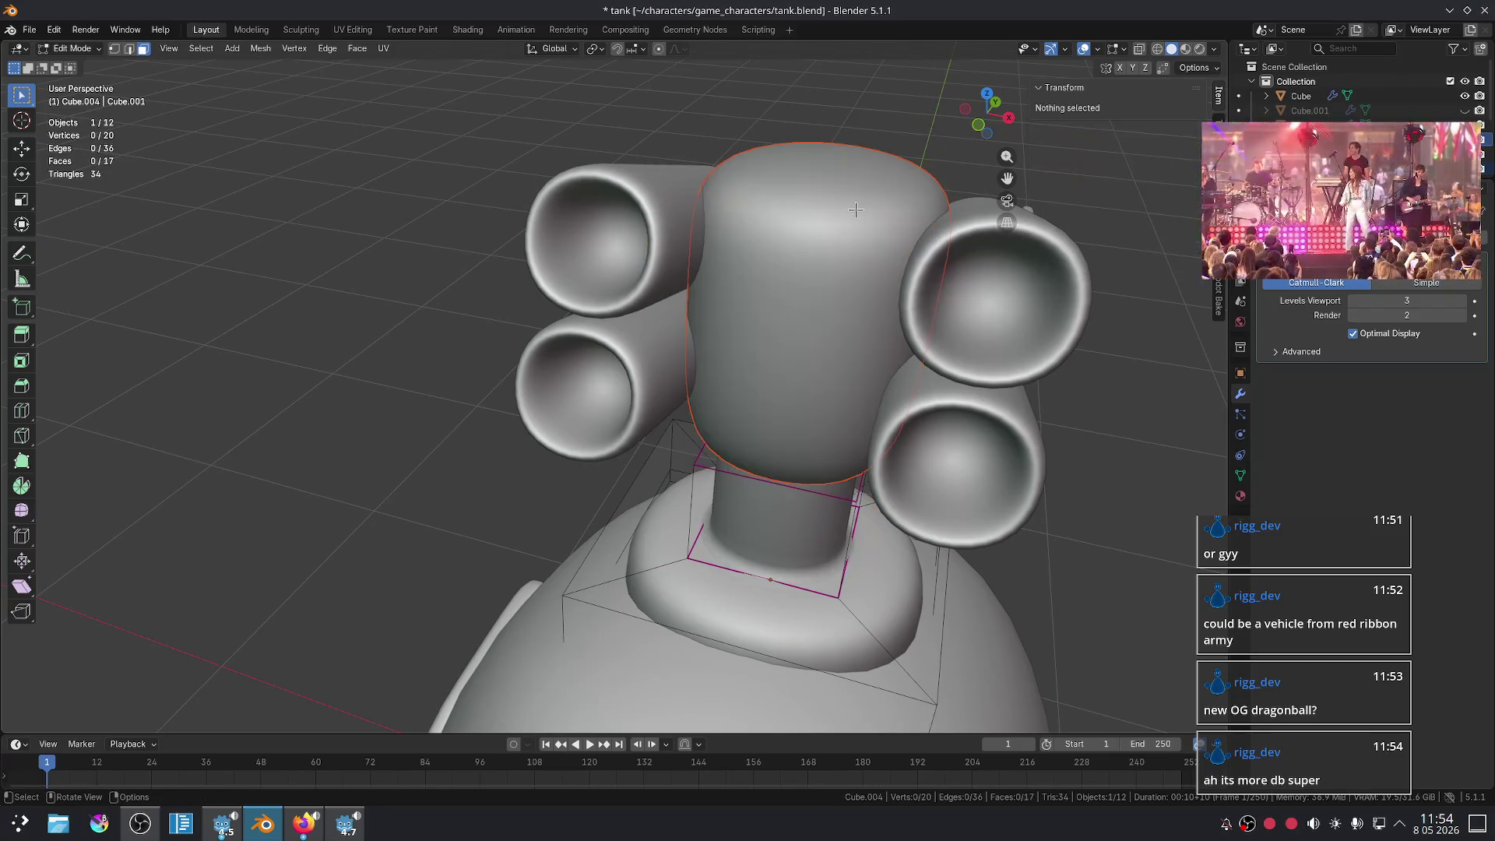
middle_click_drag(856, 211, 899, 253)
key("Tab")
- Select the lower pair of missile tubes
scroll(899, 253, "down", 3)
left_click(970, 346)
scroll(969, 346, "down", 3)
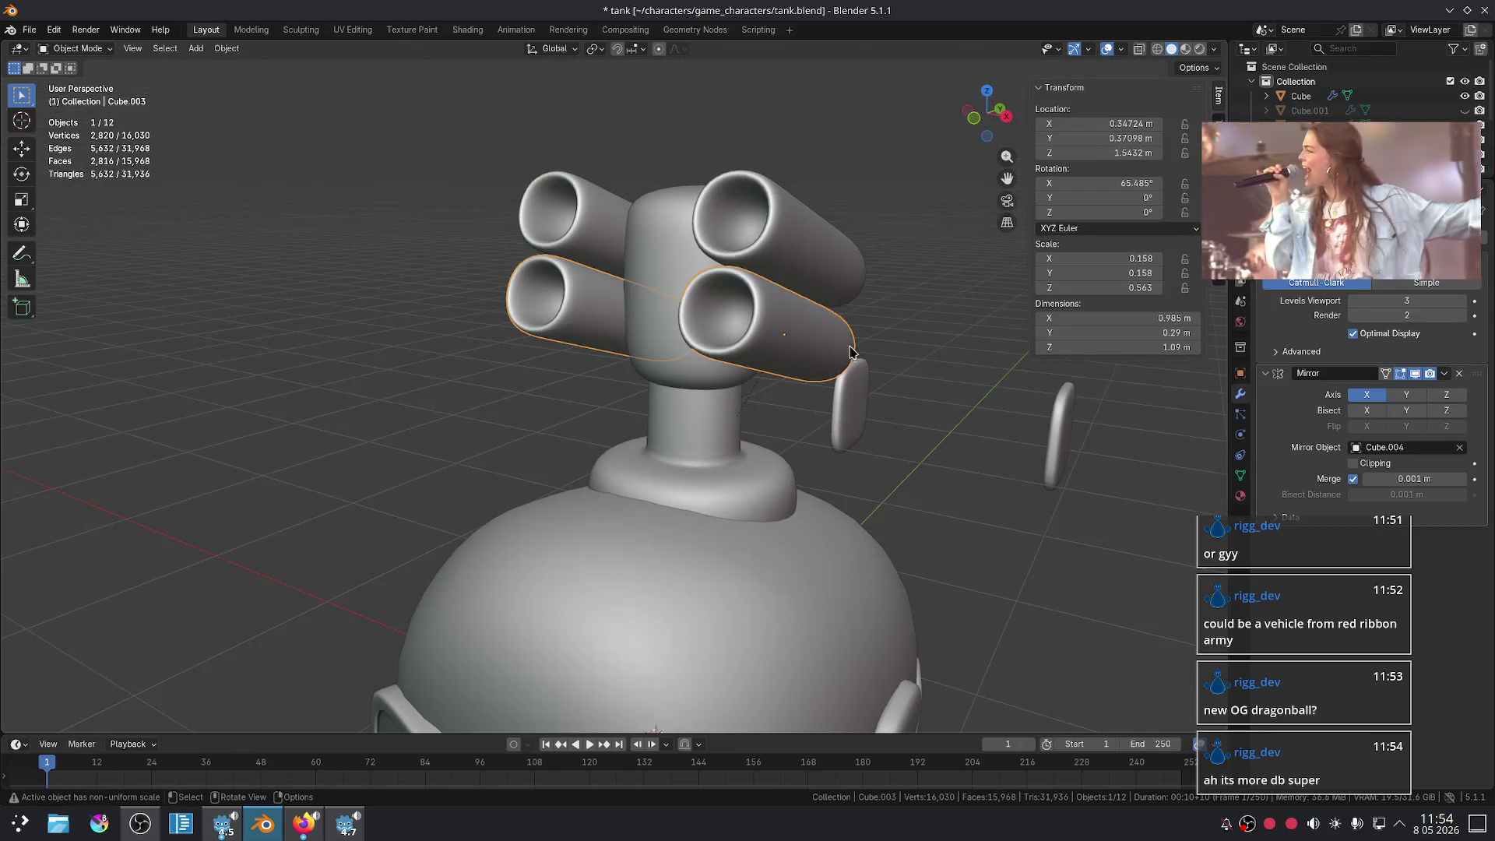
- Clear the parent from both the lower and upper missile tube pairs
middle_click_drag(850, 350, 710, 343)
right_click(754, 327)
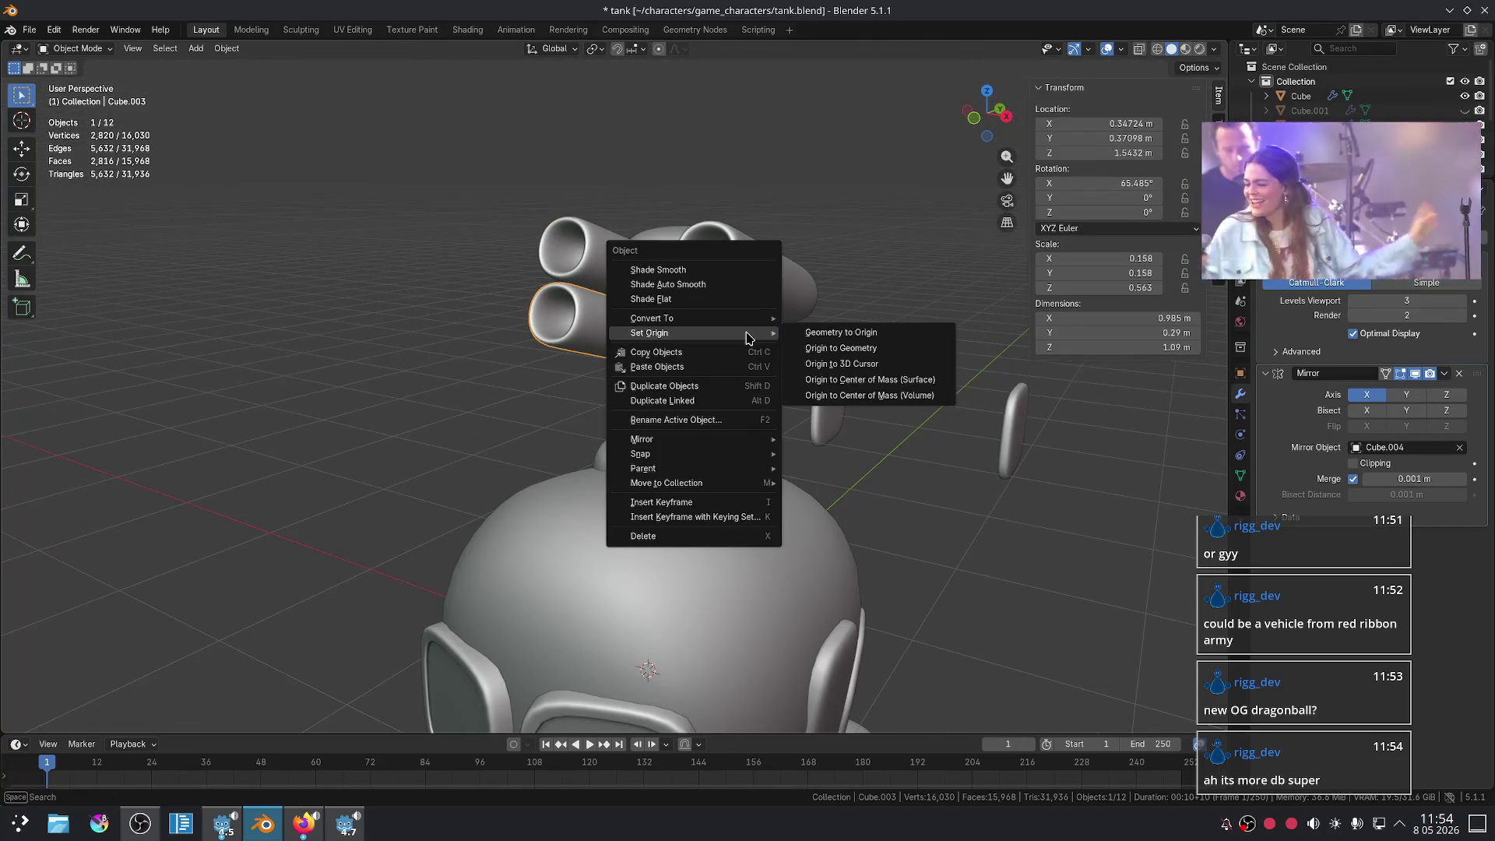
mouse_move(685, 472)
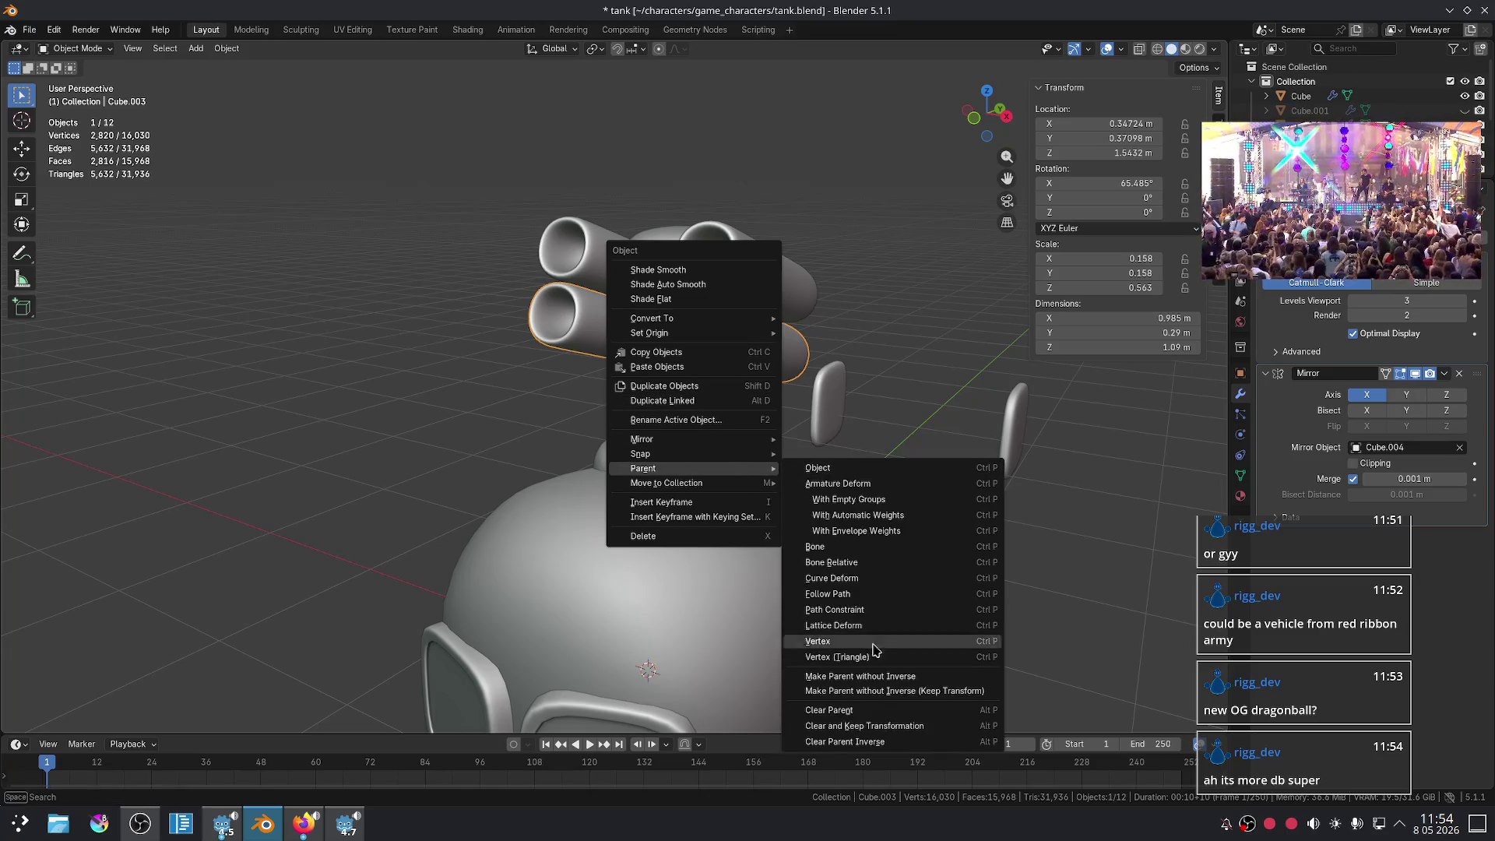
left_click(864, 712)
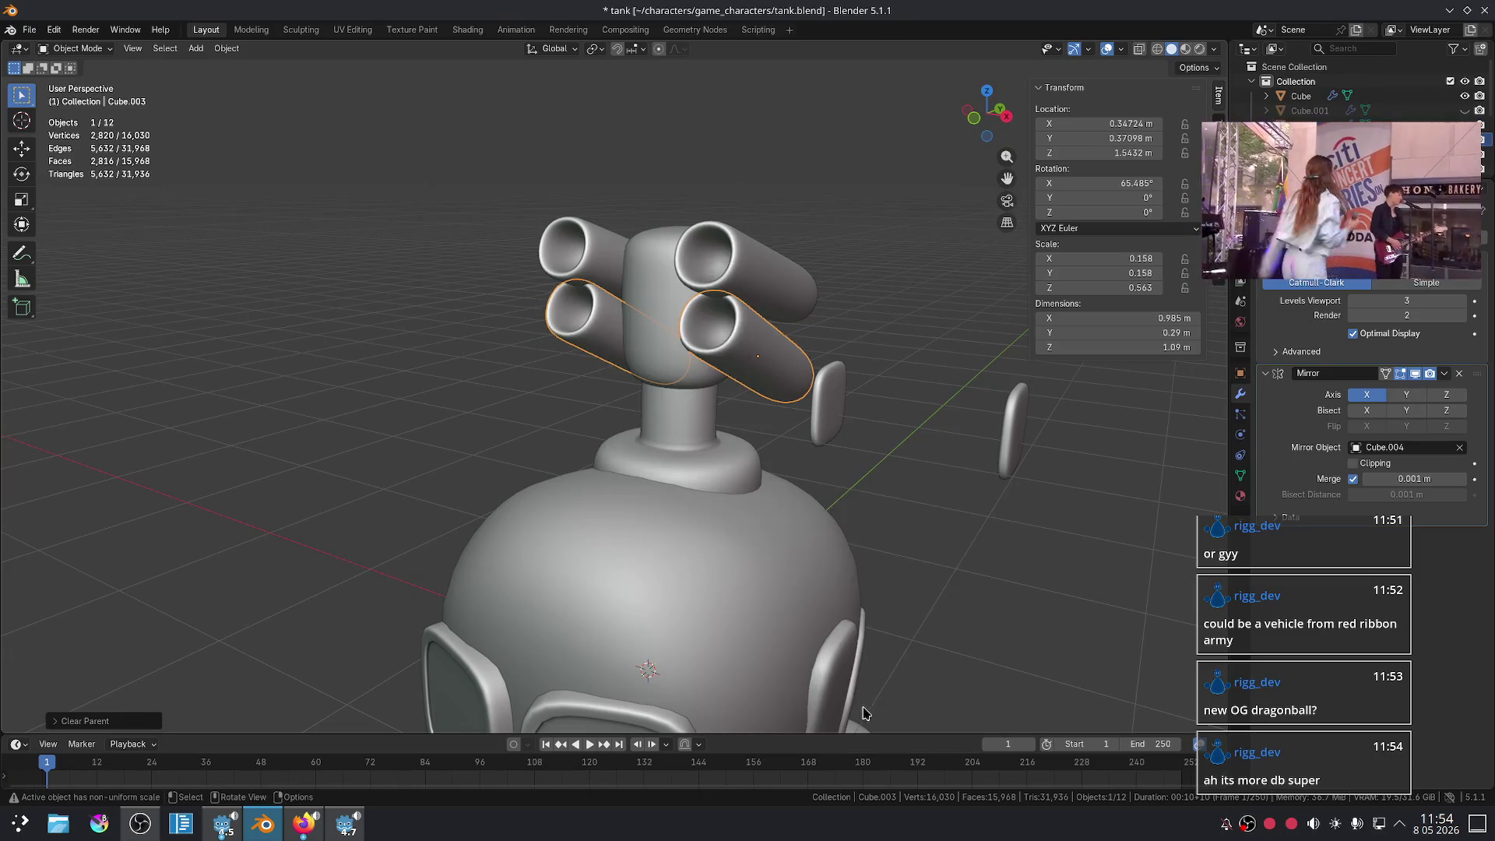
left_click(734, 257)
key("alt+p")
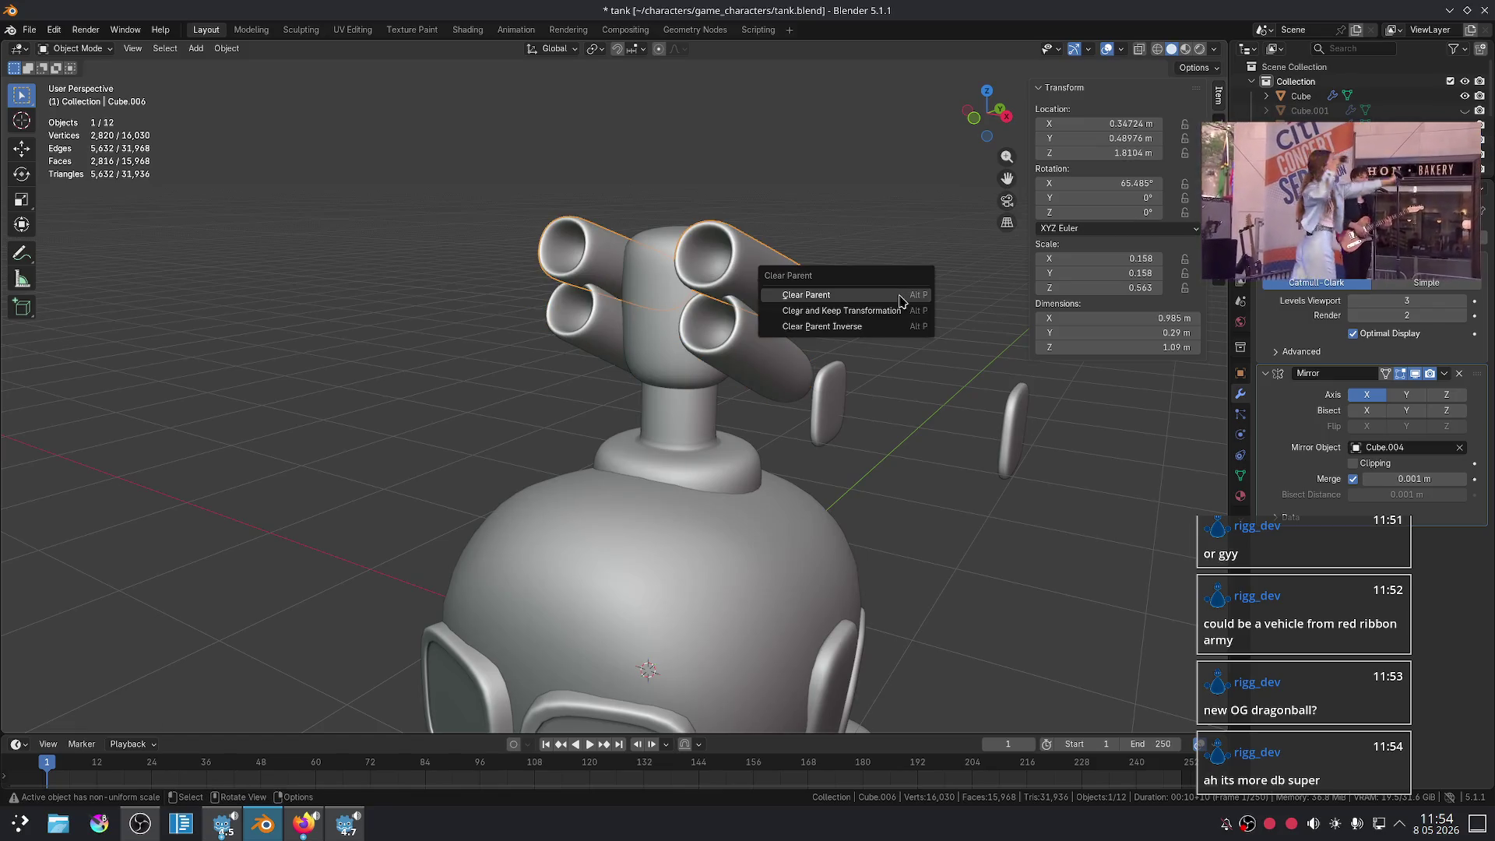
left_click(899, 301)
- Parent the missile tube pairs to the new turret head object with Ctrl+P > Object
middle_click_drag(927, 357, 663, 349)
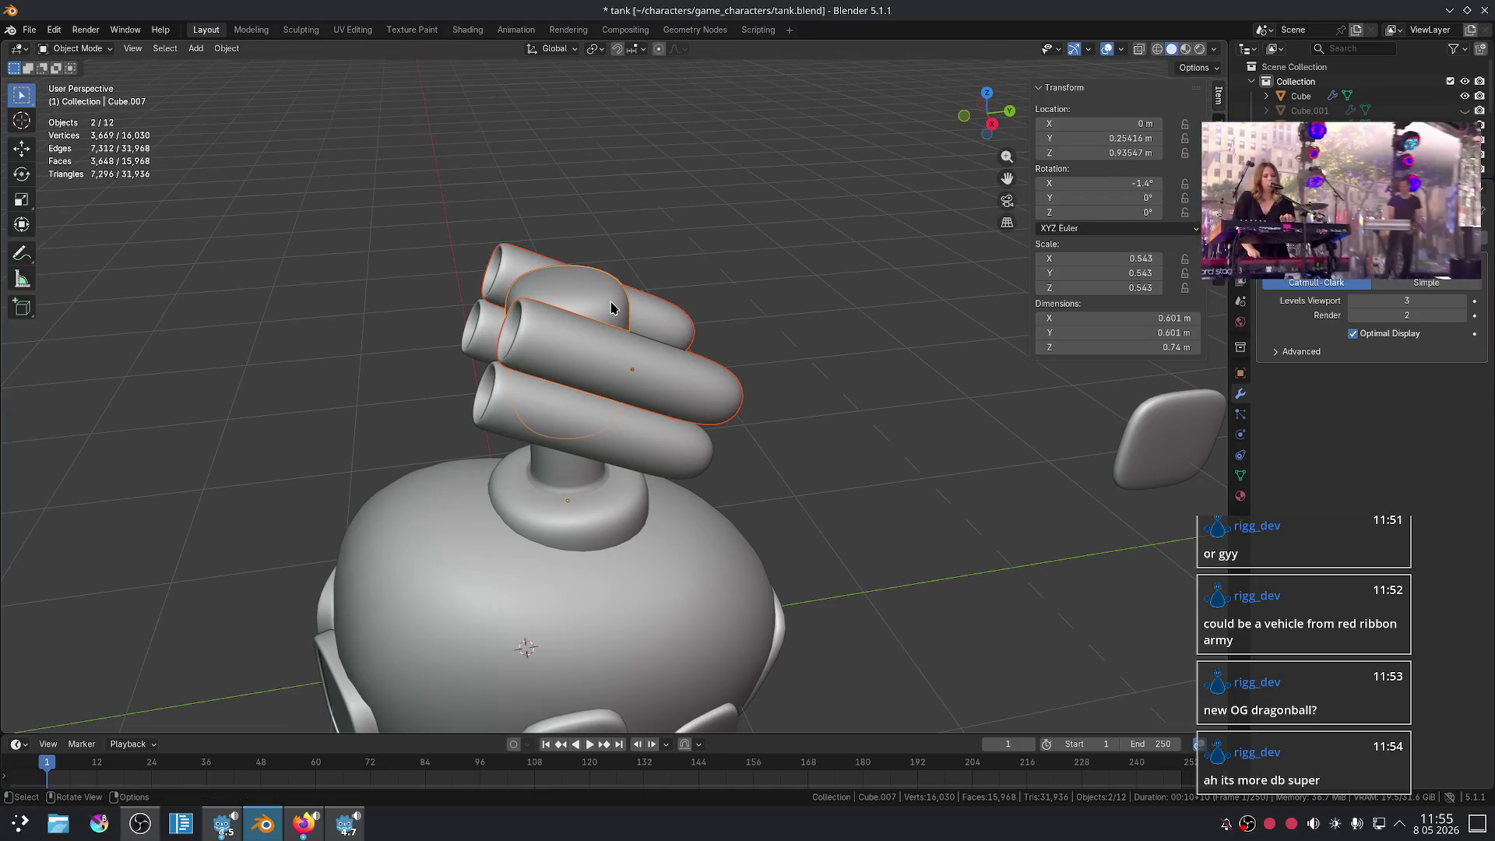
key("ctrl+p")
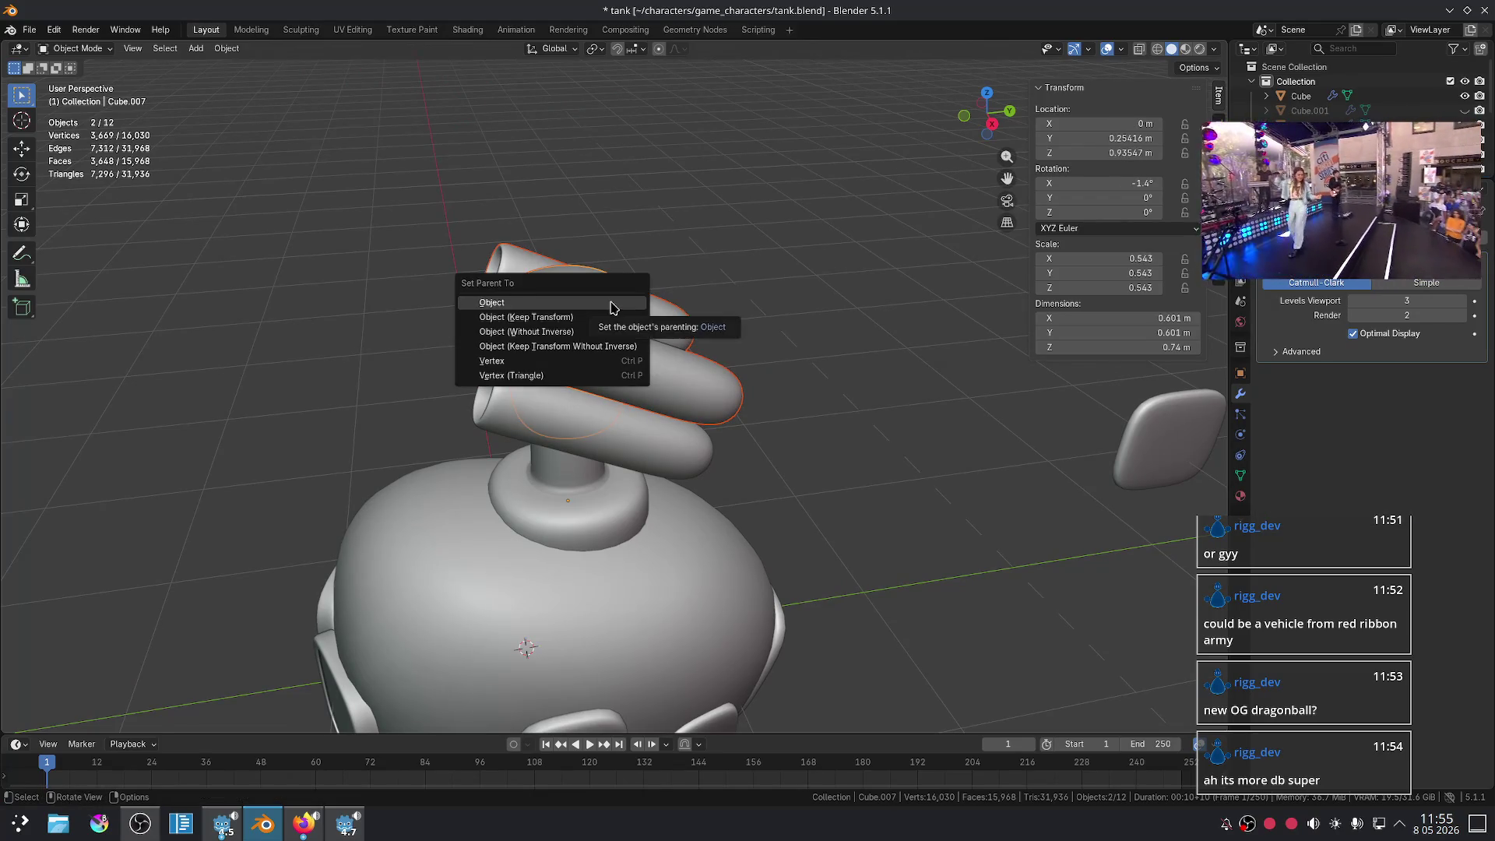
left_click(611, 304)
left_click(582, 421)
key("ctrl+p")
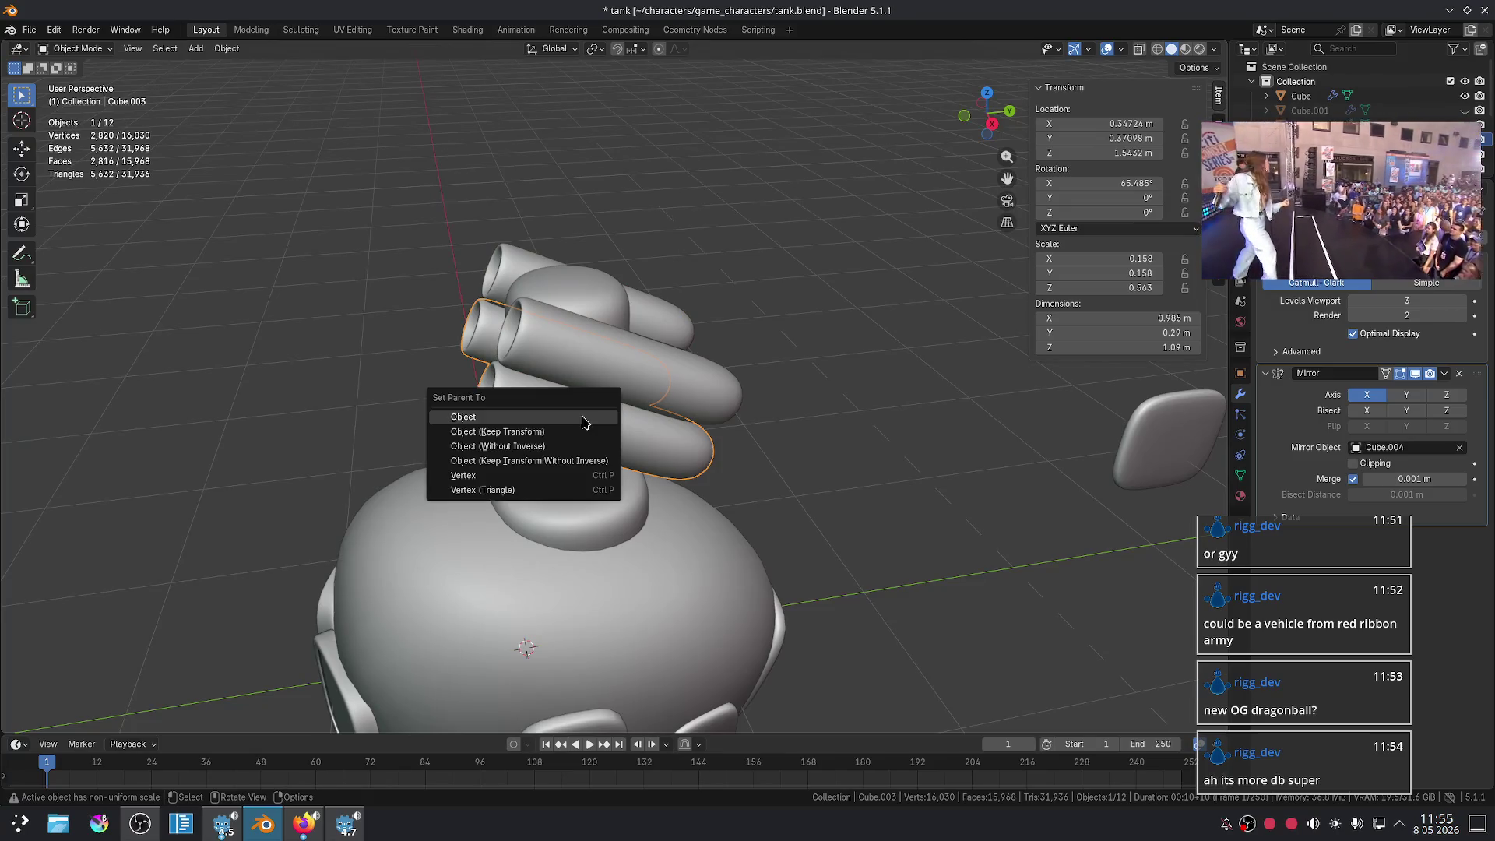
left_click(583, 421)
- Slide the lower tubes along their own Z axis, confirm, and deselect everything
key("g")
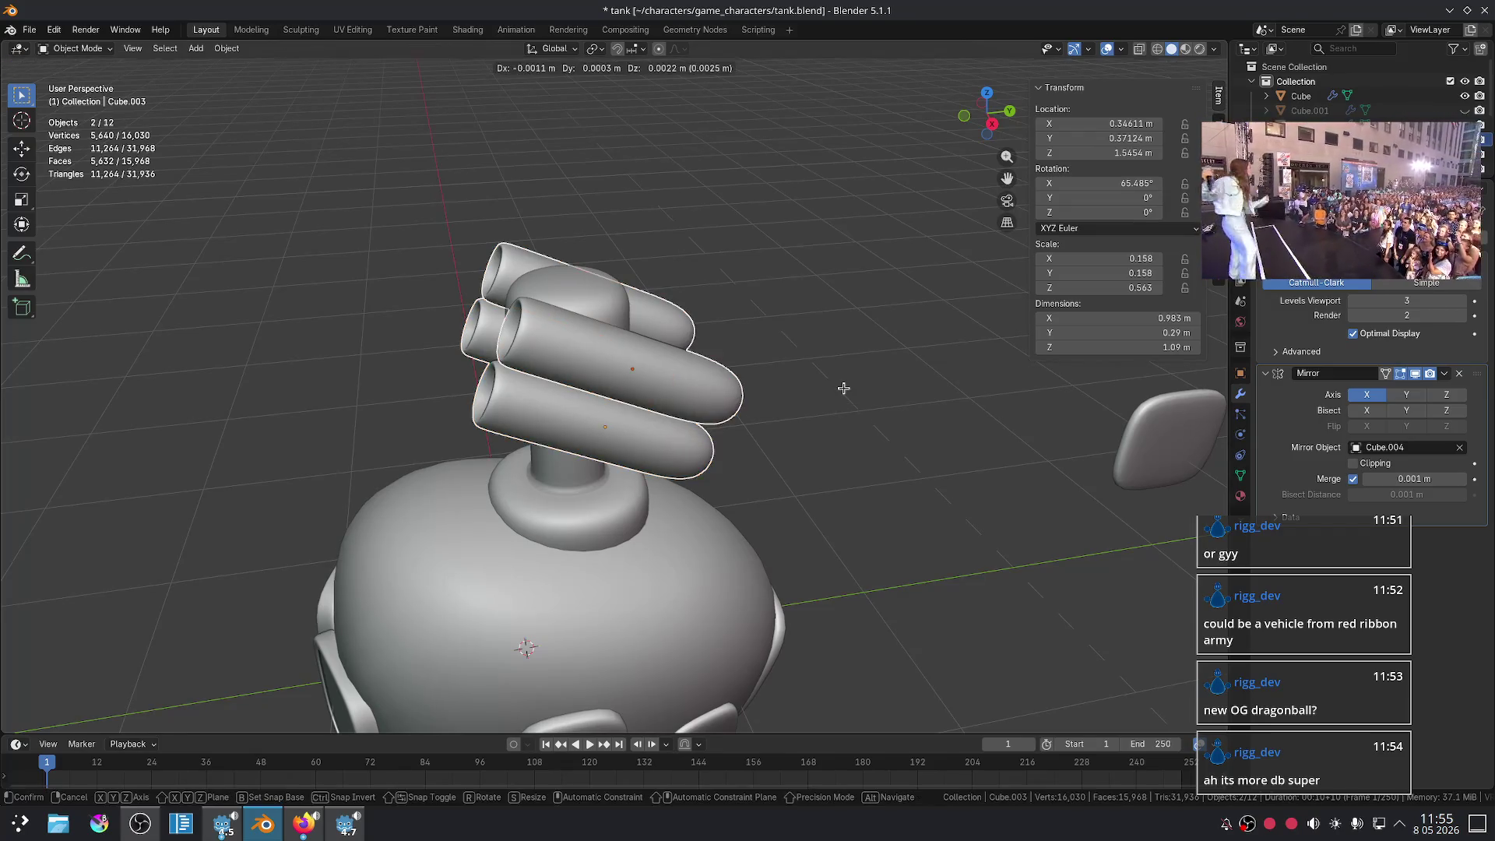
key("y")
key("z")
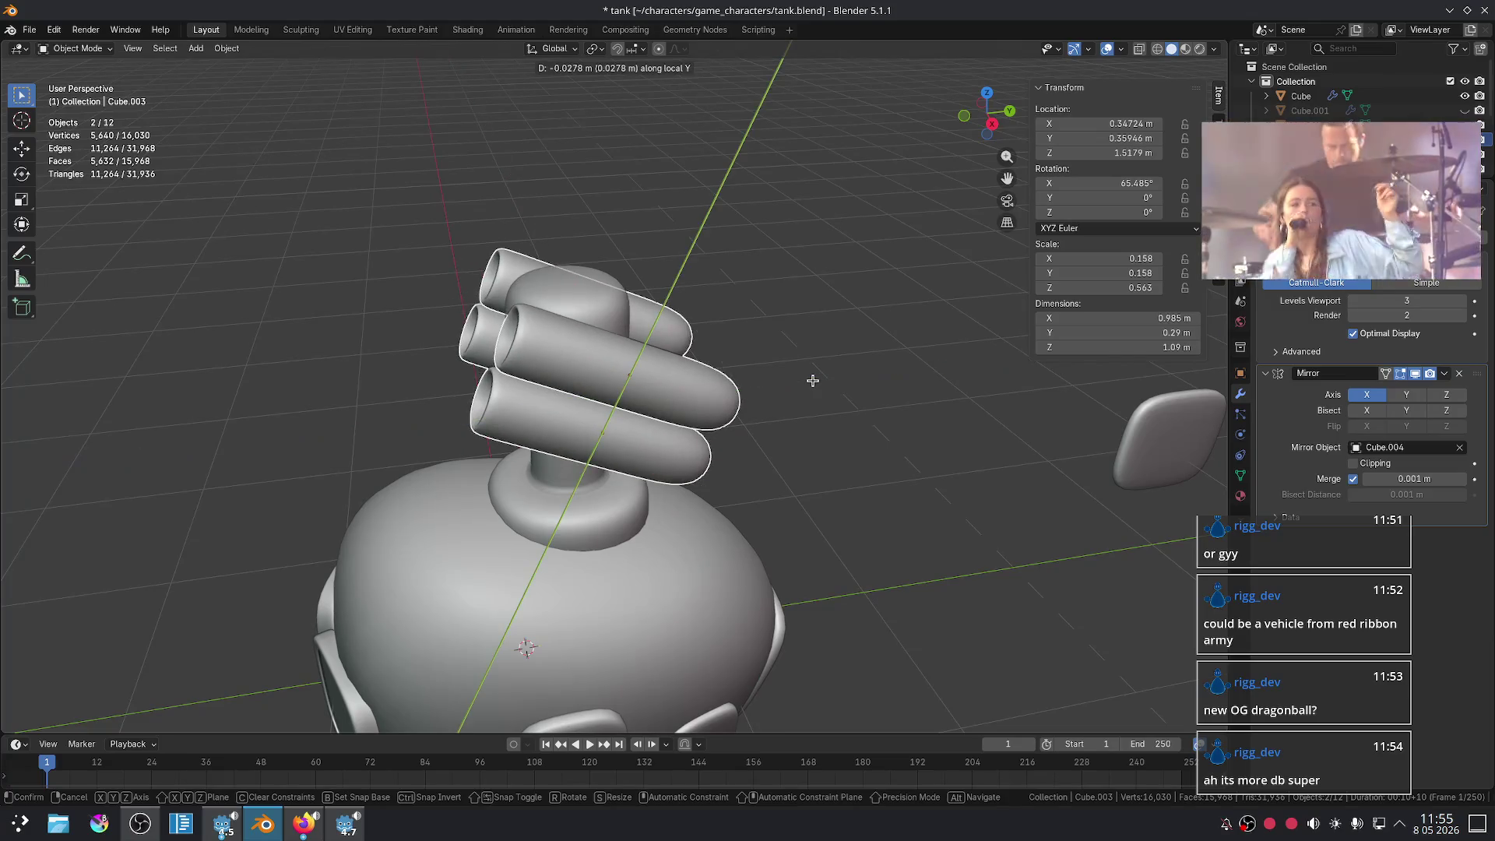
key("z")
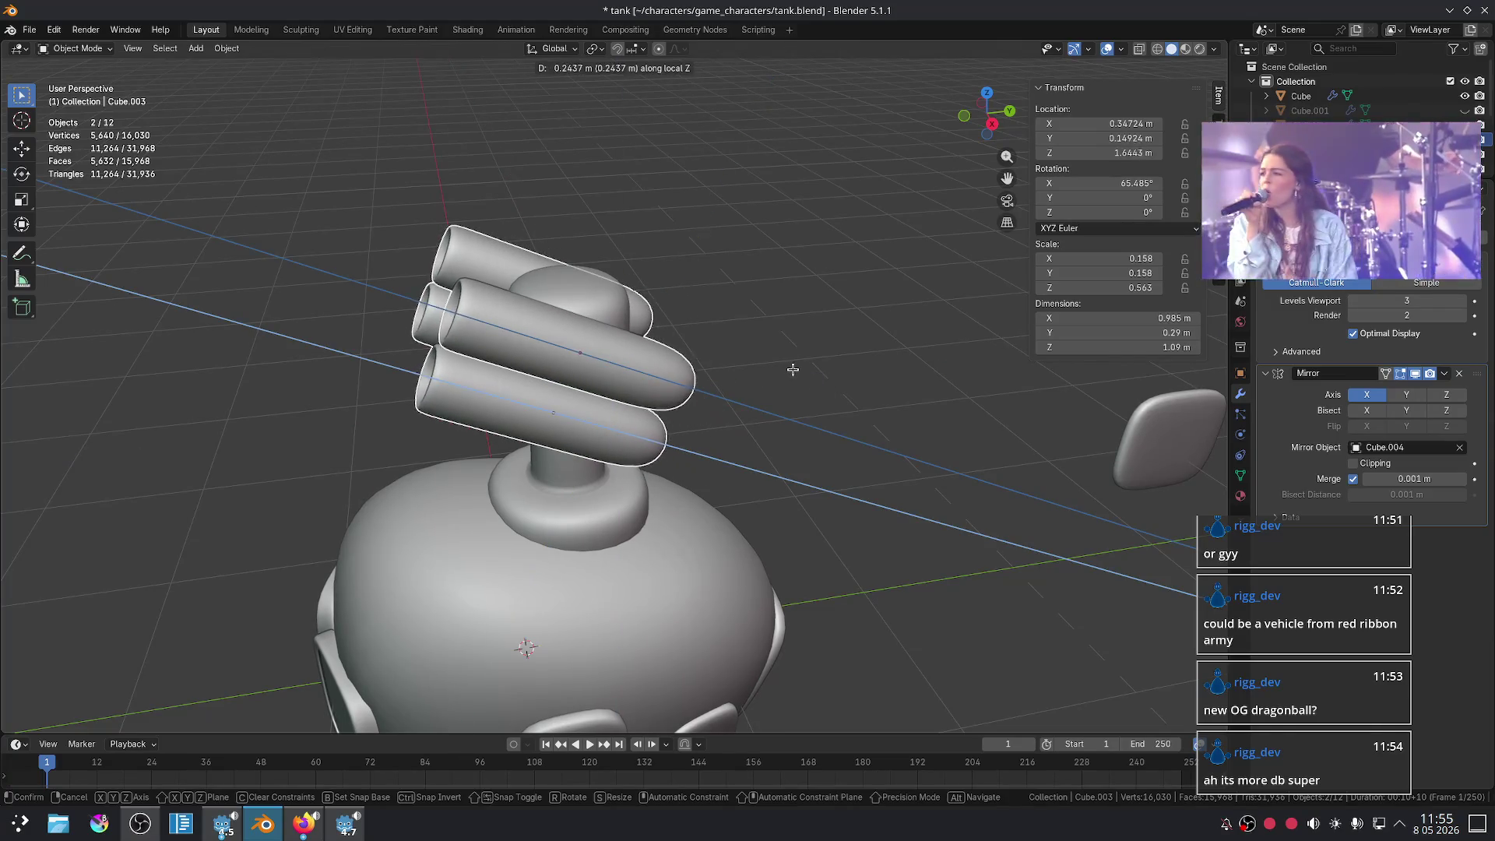
left_click(872, 412)
left_click(927, 454)
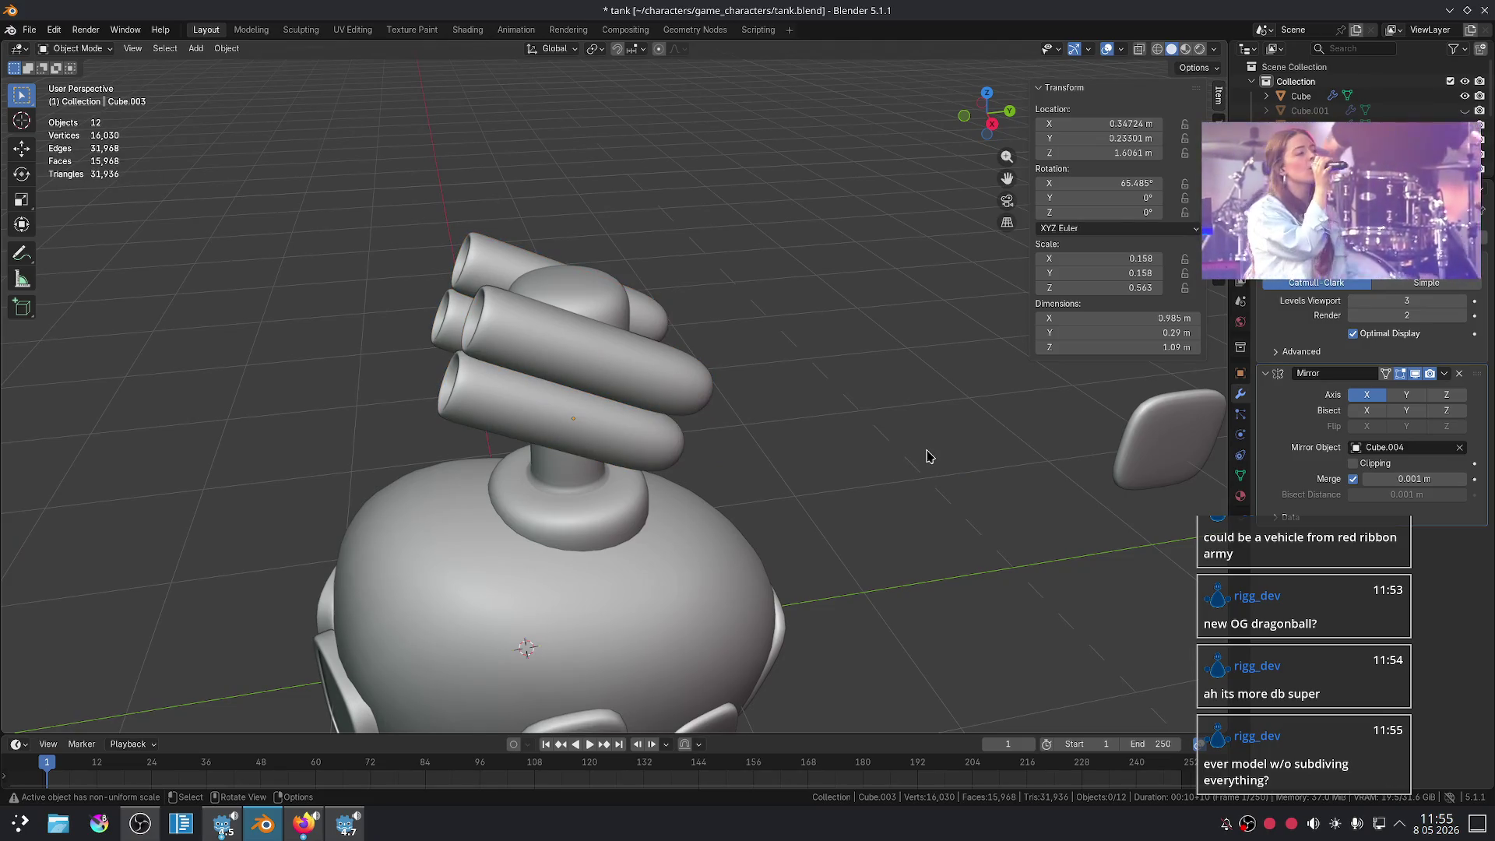
- From a front view, select the turret head and trial a Z spin, then cancel
scroll(927, 454, "down", 5)
mouse_move(924, 454)
middle_mouse_down()
mouse_move(938, 460)
mouse_move(840, 442)
middle_mouse_up()
left_click(716, 350)
key("r")
key("z")
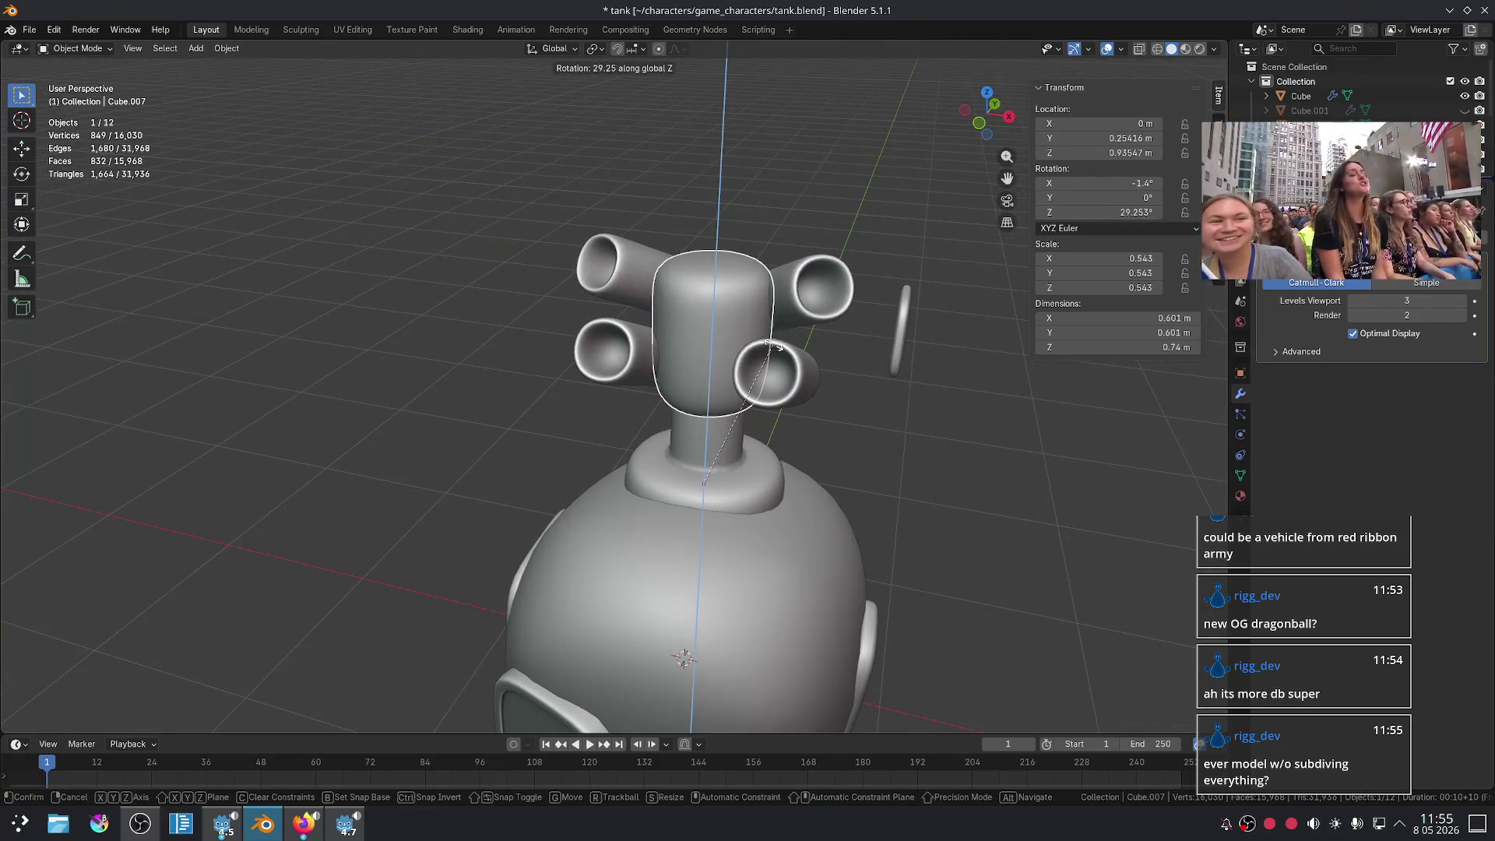
right_click(790, 418)
- Parent the right tube pair to the head, test with a Z rotation, then undo it
left_click(788, 311)
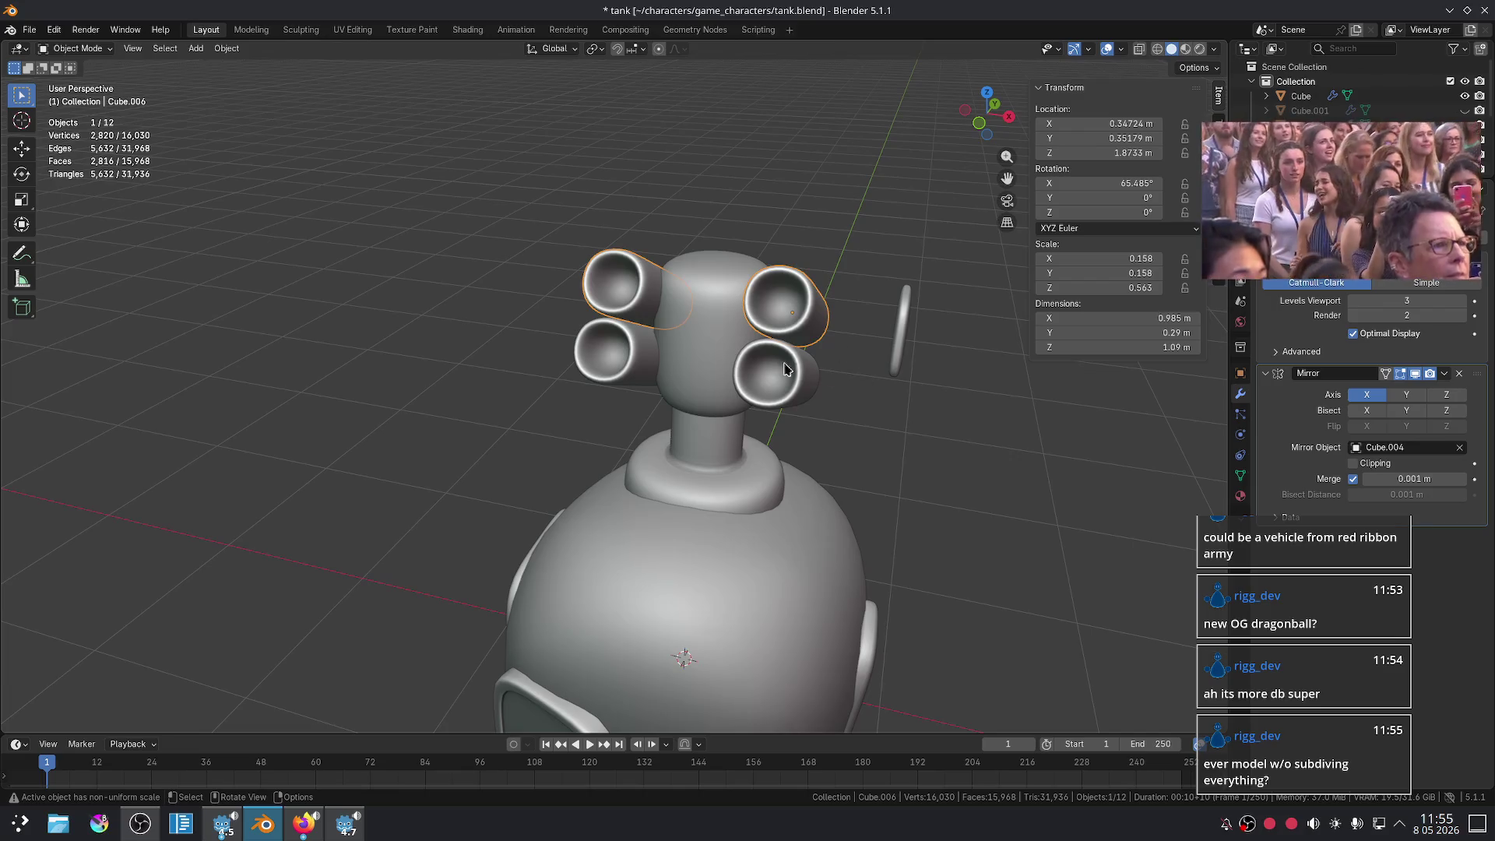
left_click(718, 345, "shift")
key("ctrl+p")
left_click(718, 345)
key("r")
key("z")
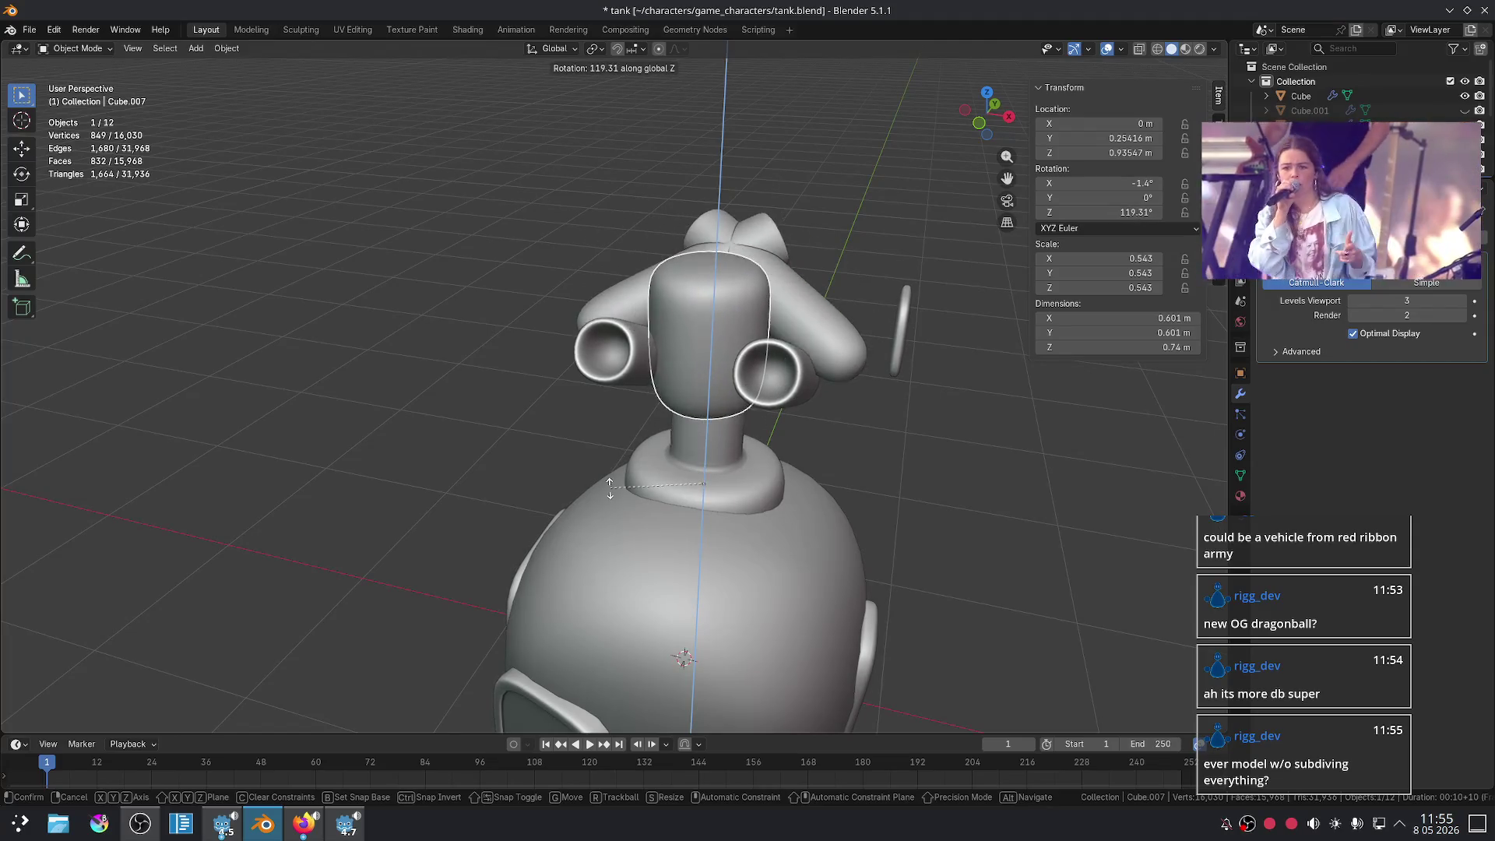
left_click(830, 423)
key("ctrl+z")
- Parent the tube pods to the head as active object, check they follow a Z spin, then reselect the right pair
left_click(811, 391, "shift")
left_click(700, 343, "shift")
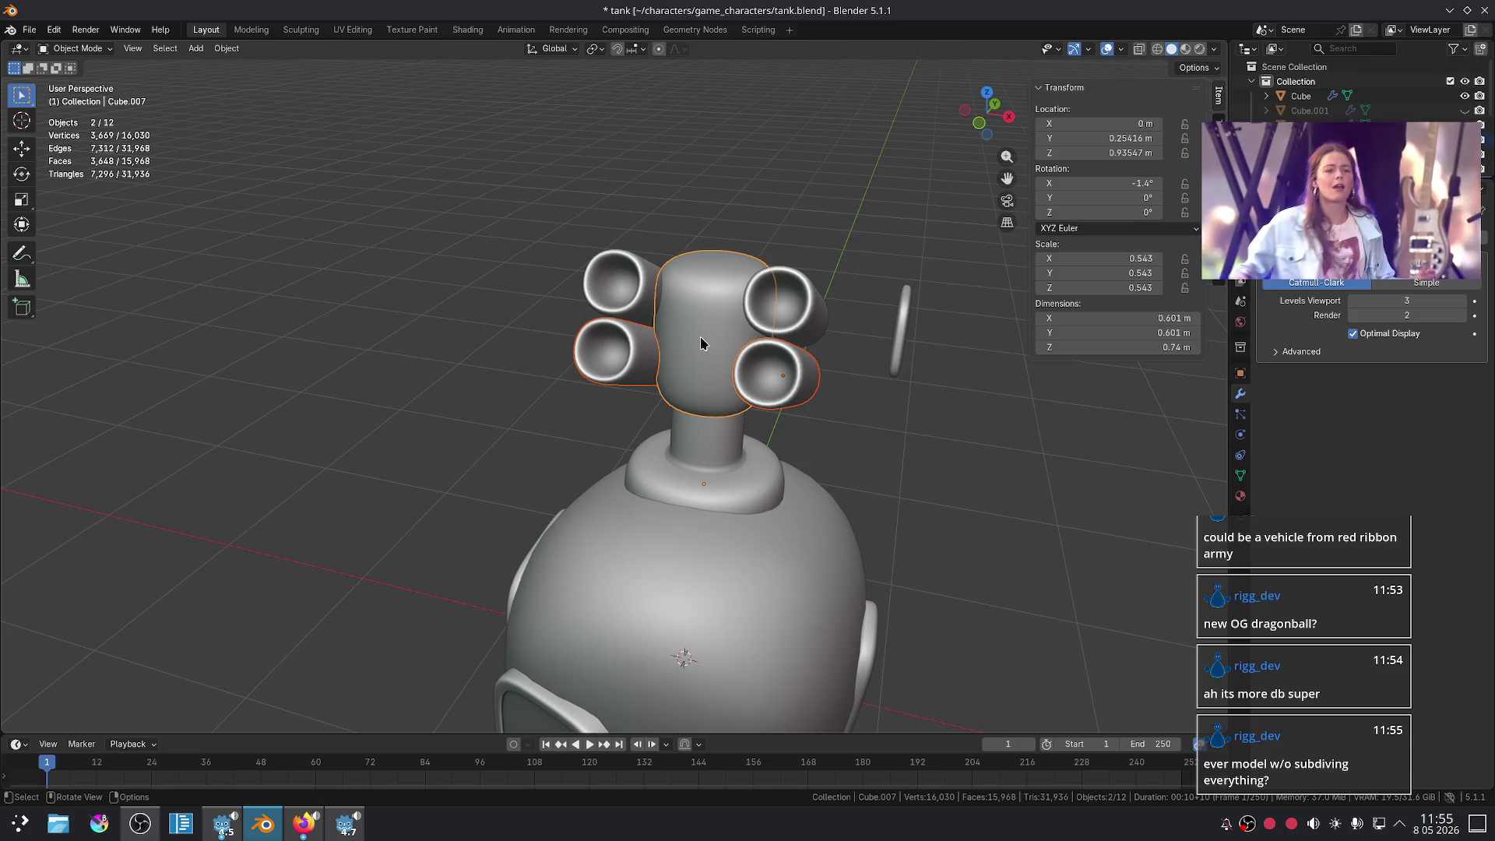
key("ctrl+p")
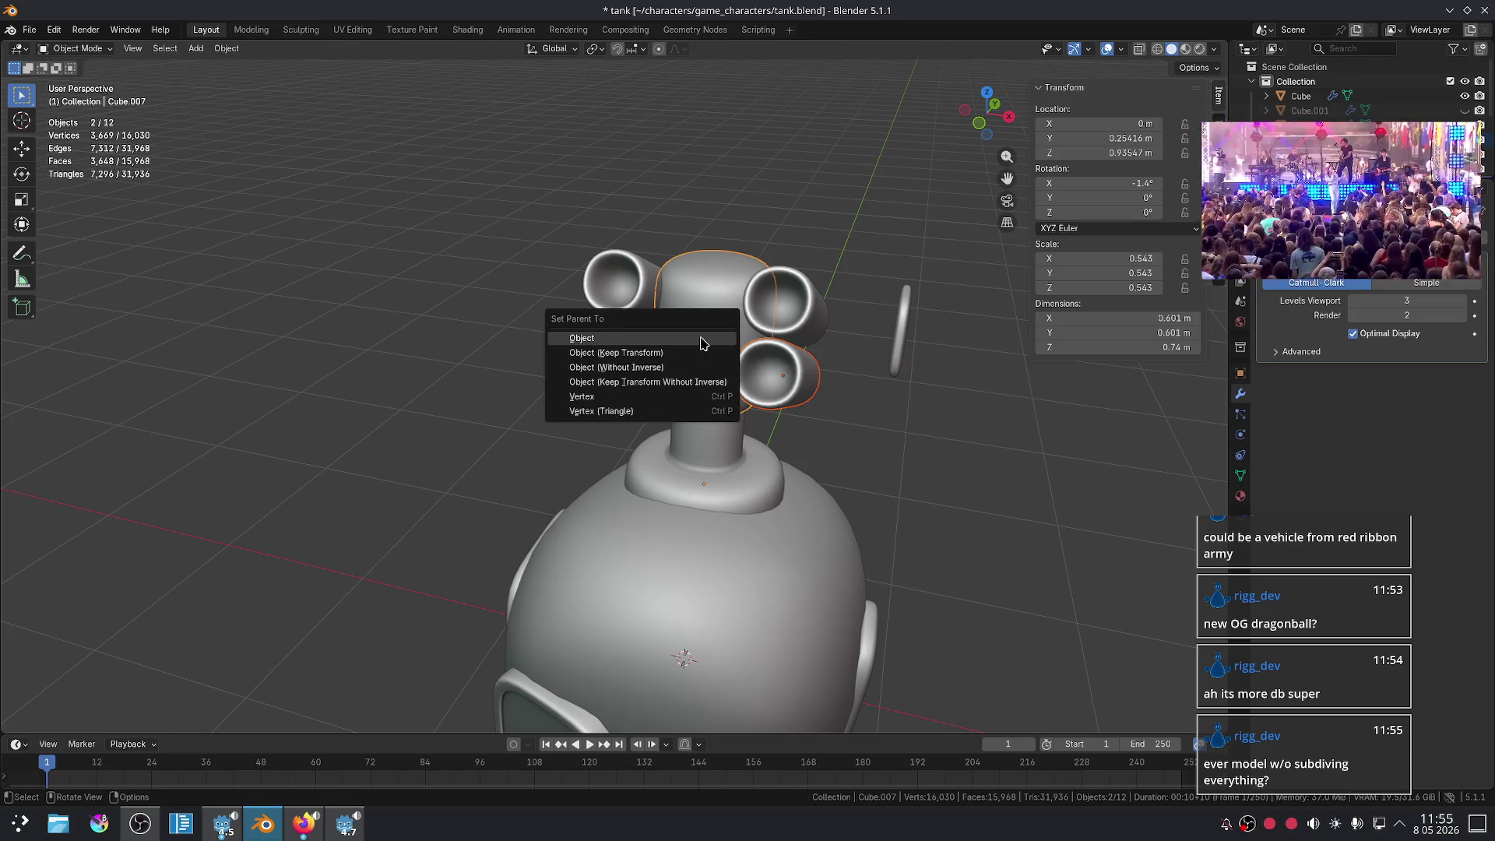
key("r")
key("z")
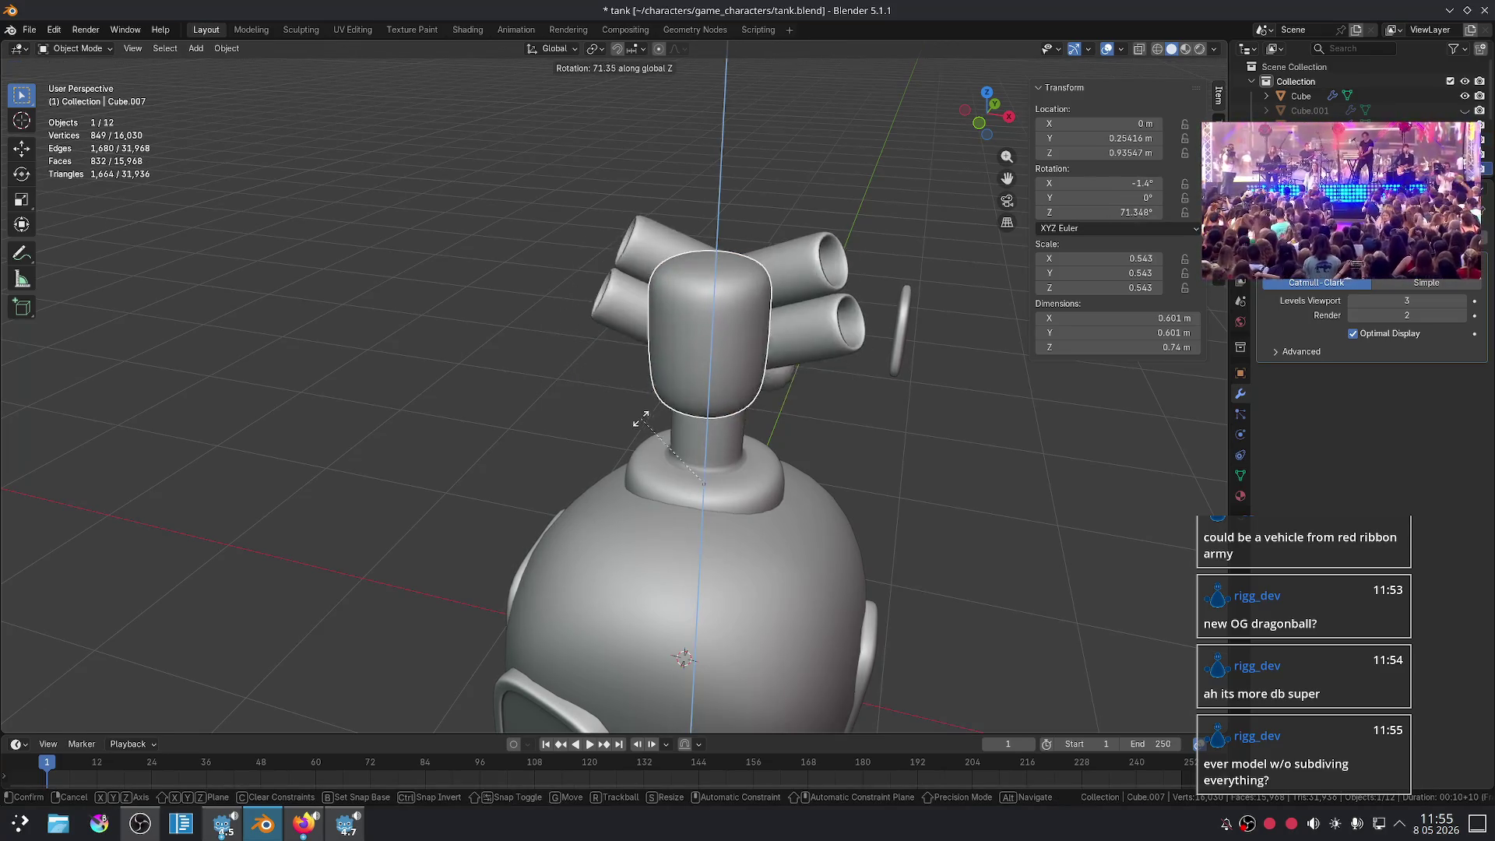
key("Escape")
middle_click_drag(874, 421, 753, 339)
left_click(753, 339)
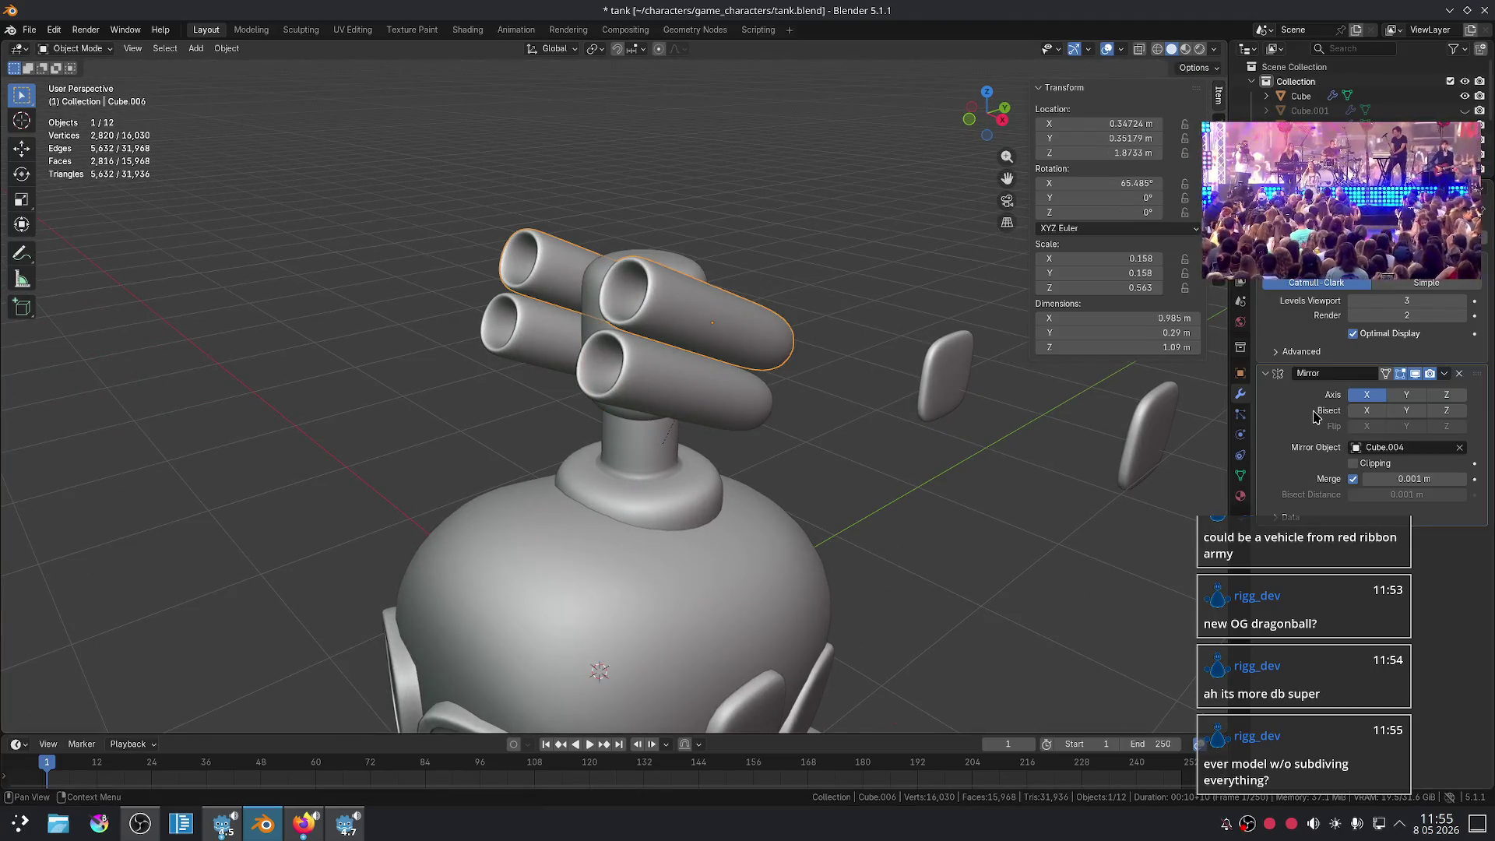
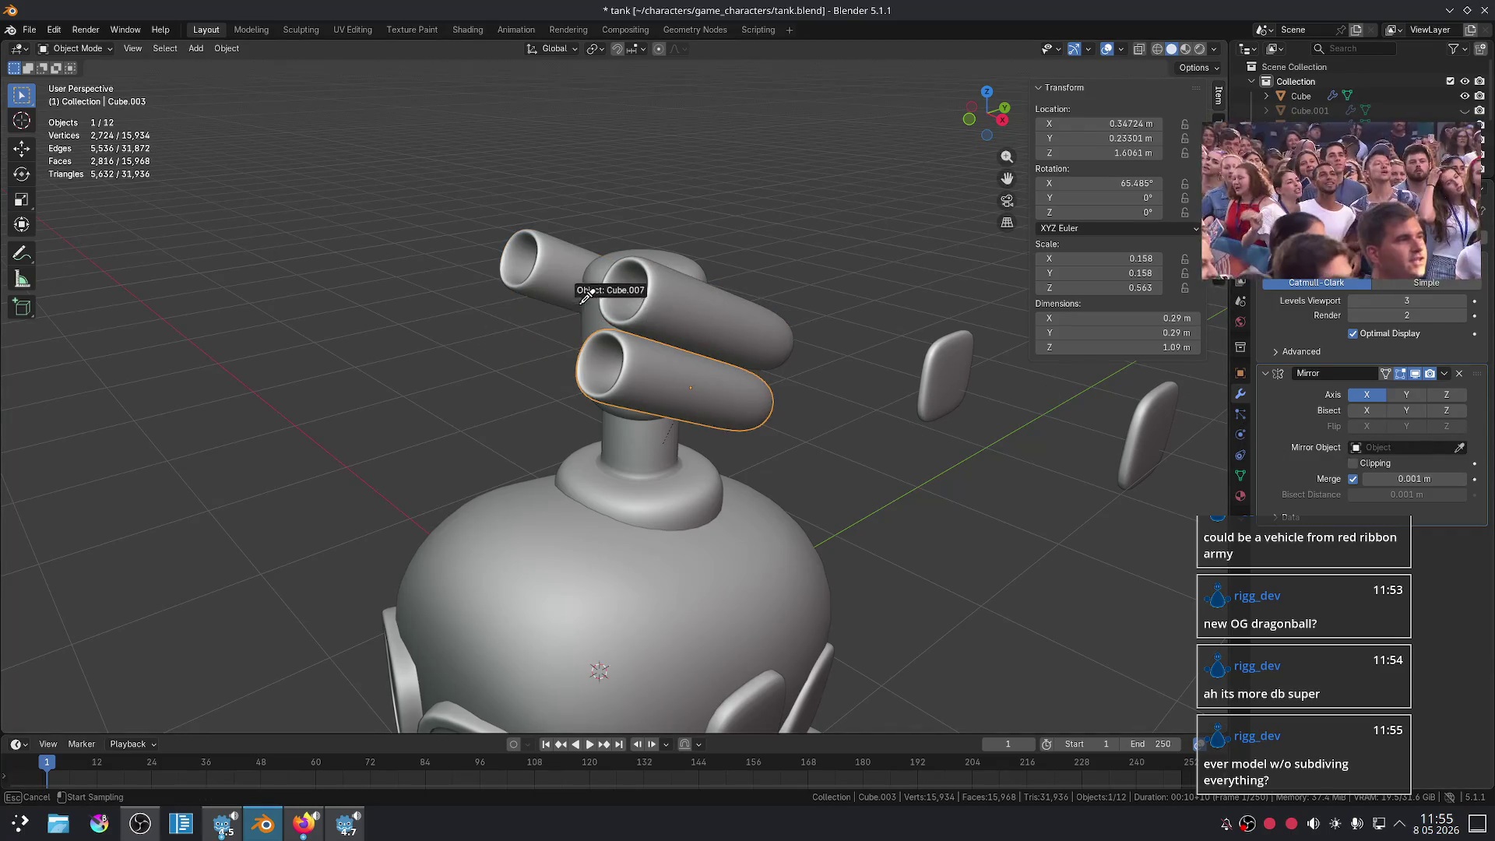
- Try spinning the turret head around the Z axis, then cancel the rotation
left_click(588, 278)
middle_click_drag(894, 241, 874, 260)
key("r")
key("z")
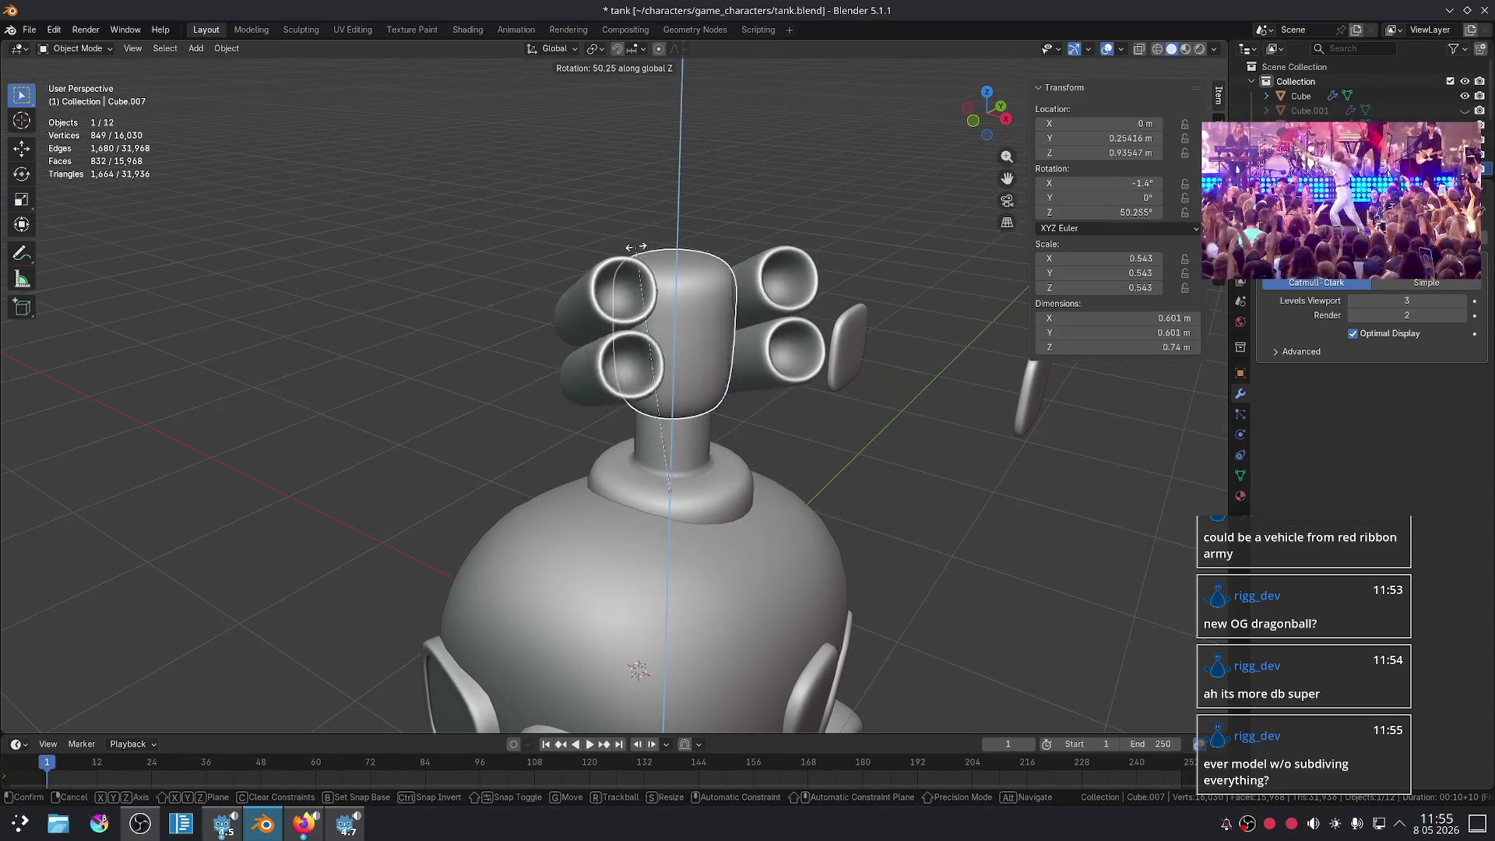
key("Escape")
scroll(850, 484, "down", 4)
- Orbit to a lower side view of the model and select the ring base
middle_click_drag(851, 483, 801, 451)
scroll(801, 463, "up", 2)
scroll(851, 562, "up", 3)
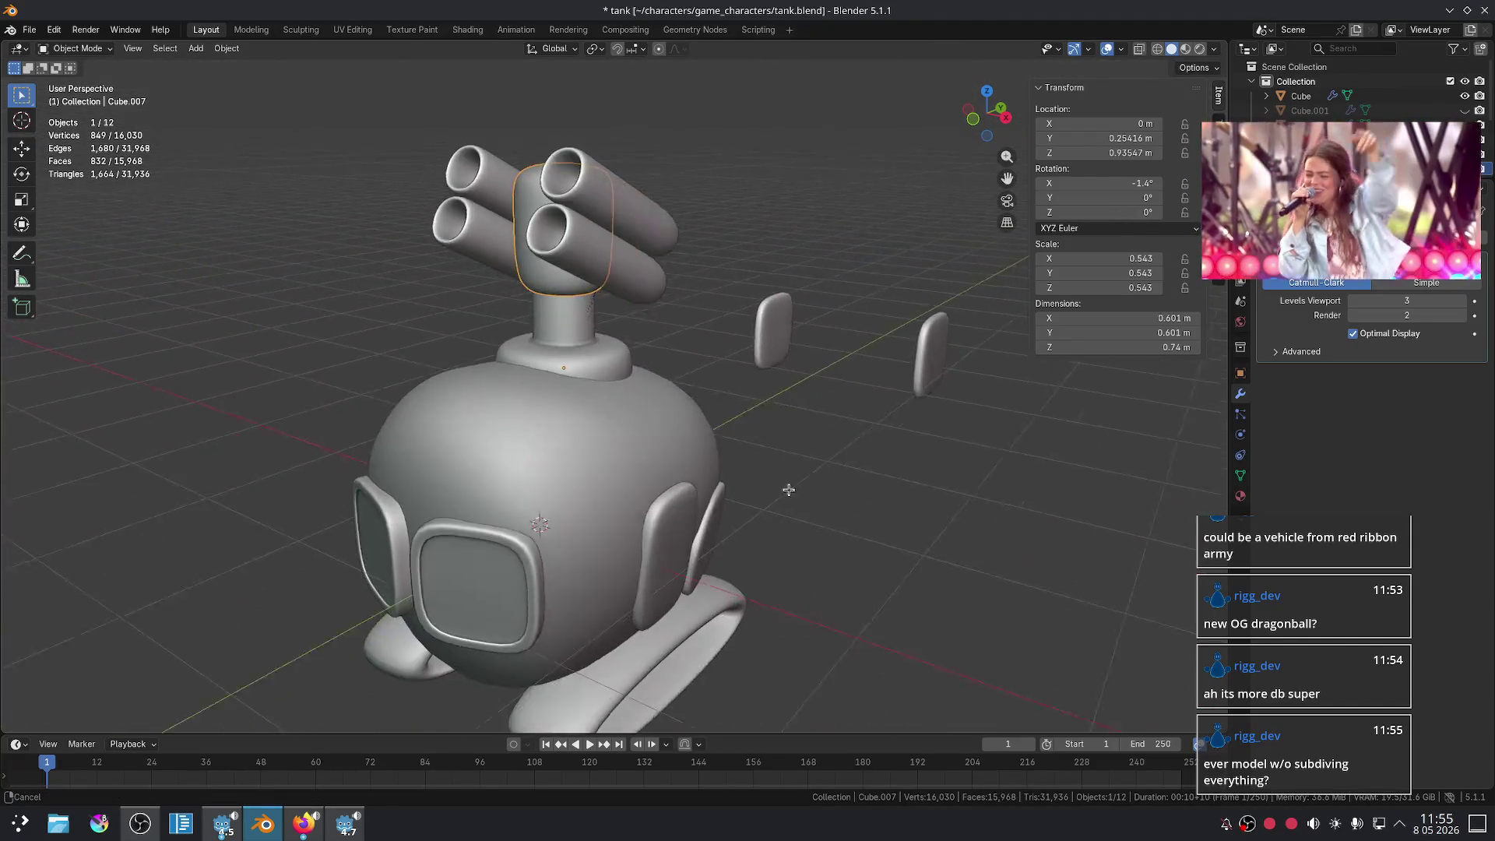
middle_click_drag(851, 562, 791, 478)
scroll(791, 477, "down", 5)
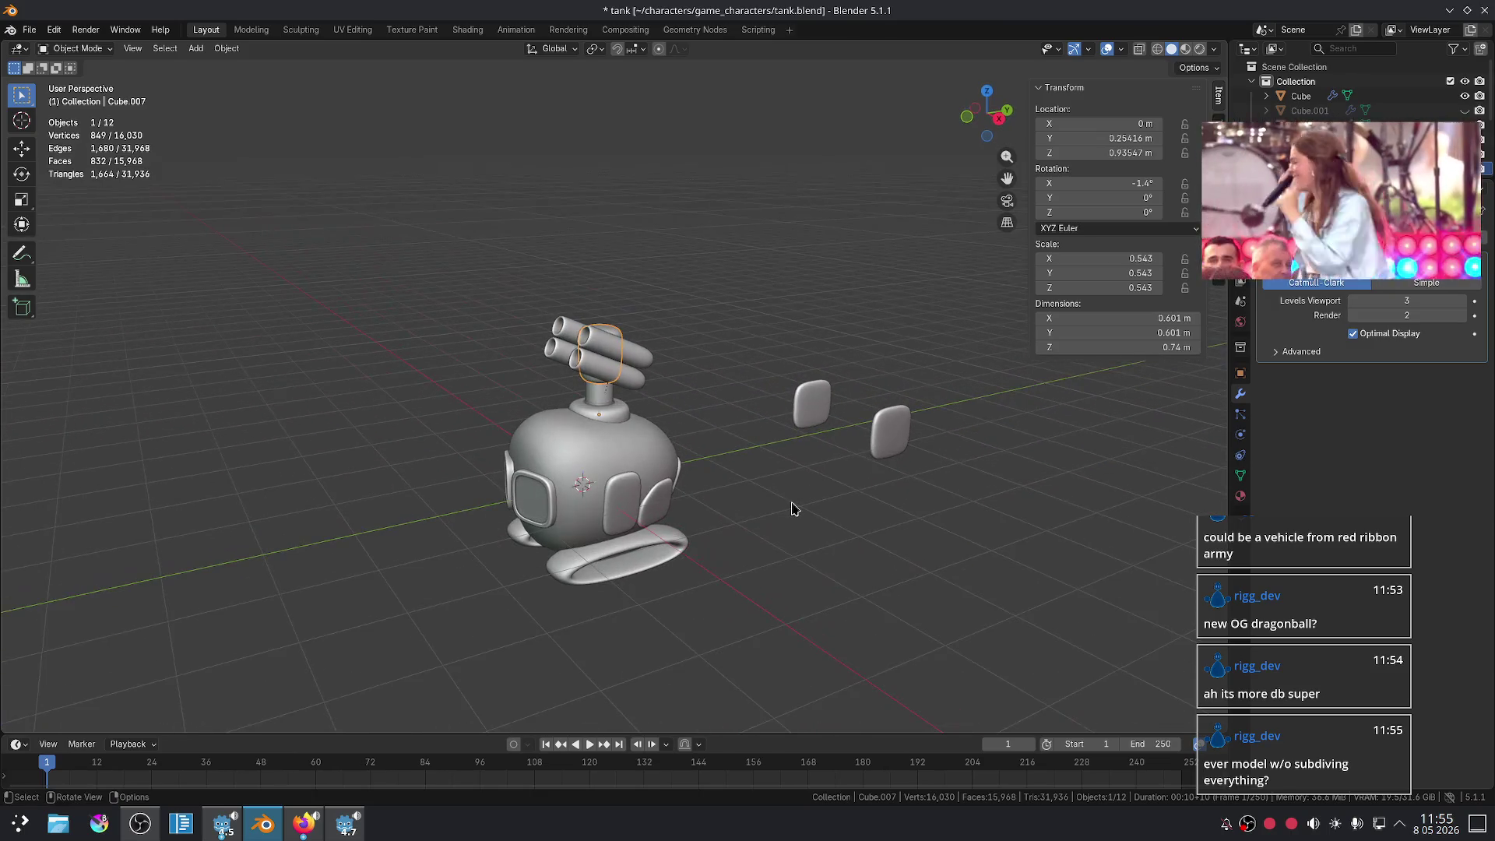
scroll(792, 508, "up", 3)
mouse_move(778, 491)
middle_mouse_down()
mouse_move(904, 571)
mouse_move(851, 464)
mouse_move(795, 446)
mouse_move(818, 437)
mouse_move(777, 574)
mouse_move(577, 601)
mouse_move(639, 566)
middle_mouse_up()
left_click(765, 594)
scroll(825, 541, "up", 3)
scroll(777, 574, "up", 3)
middle_click_drag(613, 384, 646, 397)
- Raise one upper edge of the tank body's cage slightly along Z
key("alt+a")
left_click(696, 410)
key("Tab")
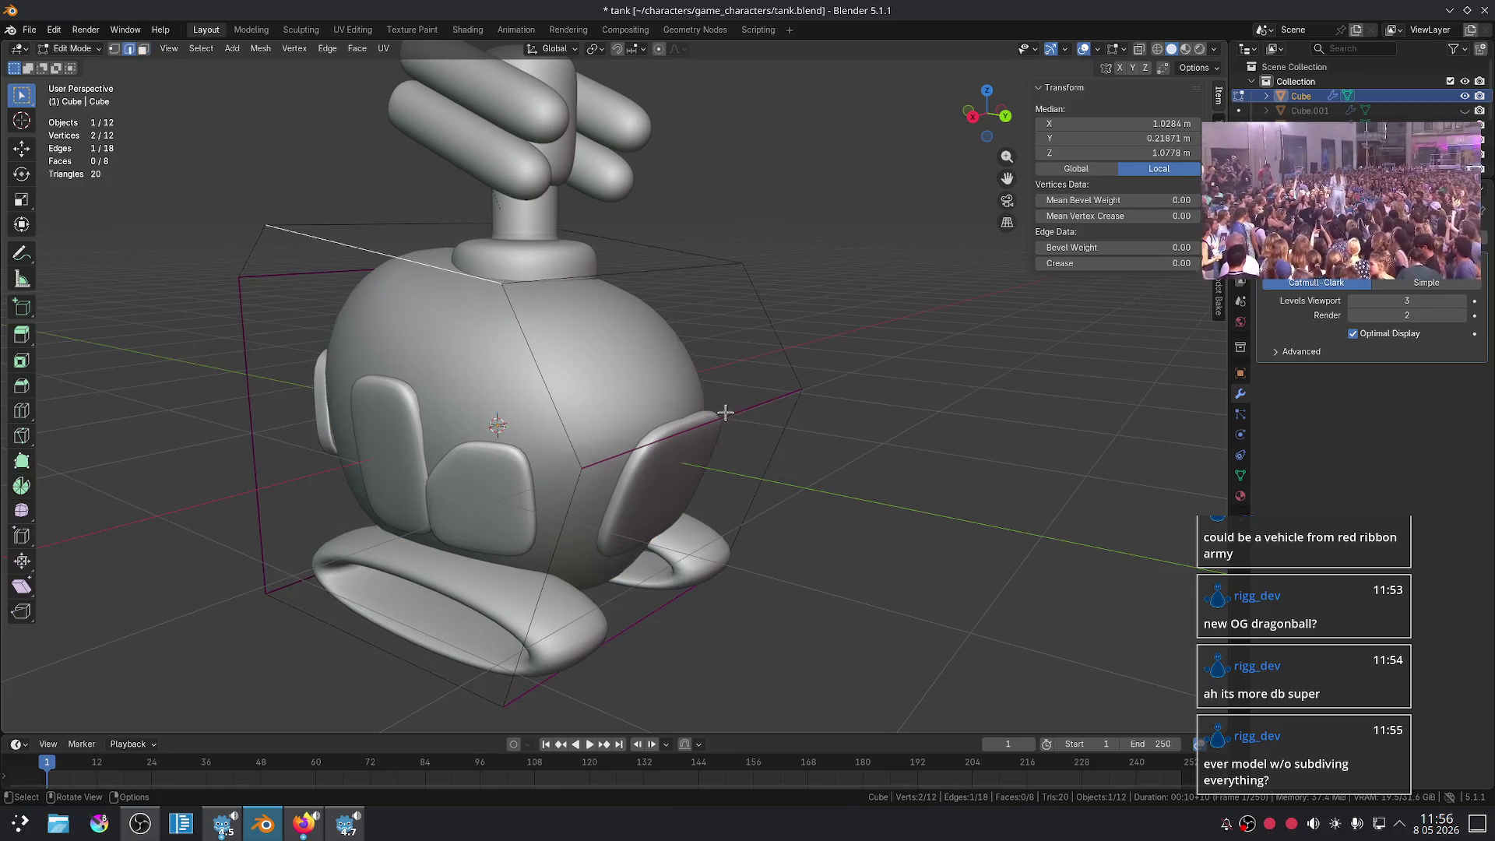
middle_click_drag(717, 410, 755, 400)
left_click(753, 391)
key("g")
key("z")
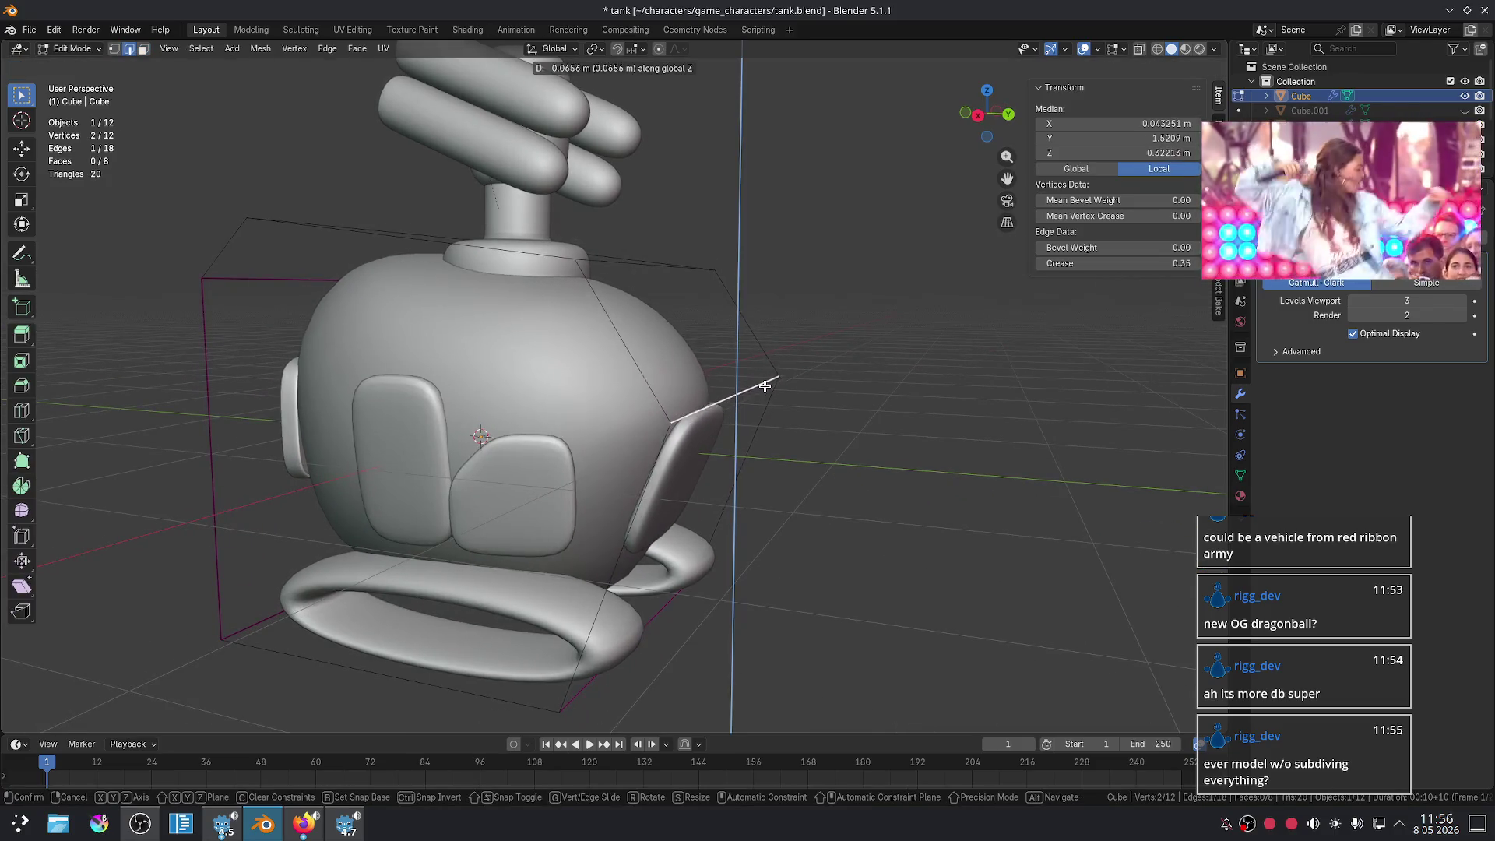
left_click(767, 386)
key("Tab")
- From a straight side view, select the body's top face and try a crease, then cancel
mouse_move(885, 474)
middle_mouse_down()
mouse_move(784, 505)
mouse_move(750, 557)
mouse_move(871, 464)
mouse_move(823, 487)
middle_mouse_up()
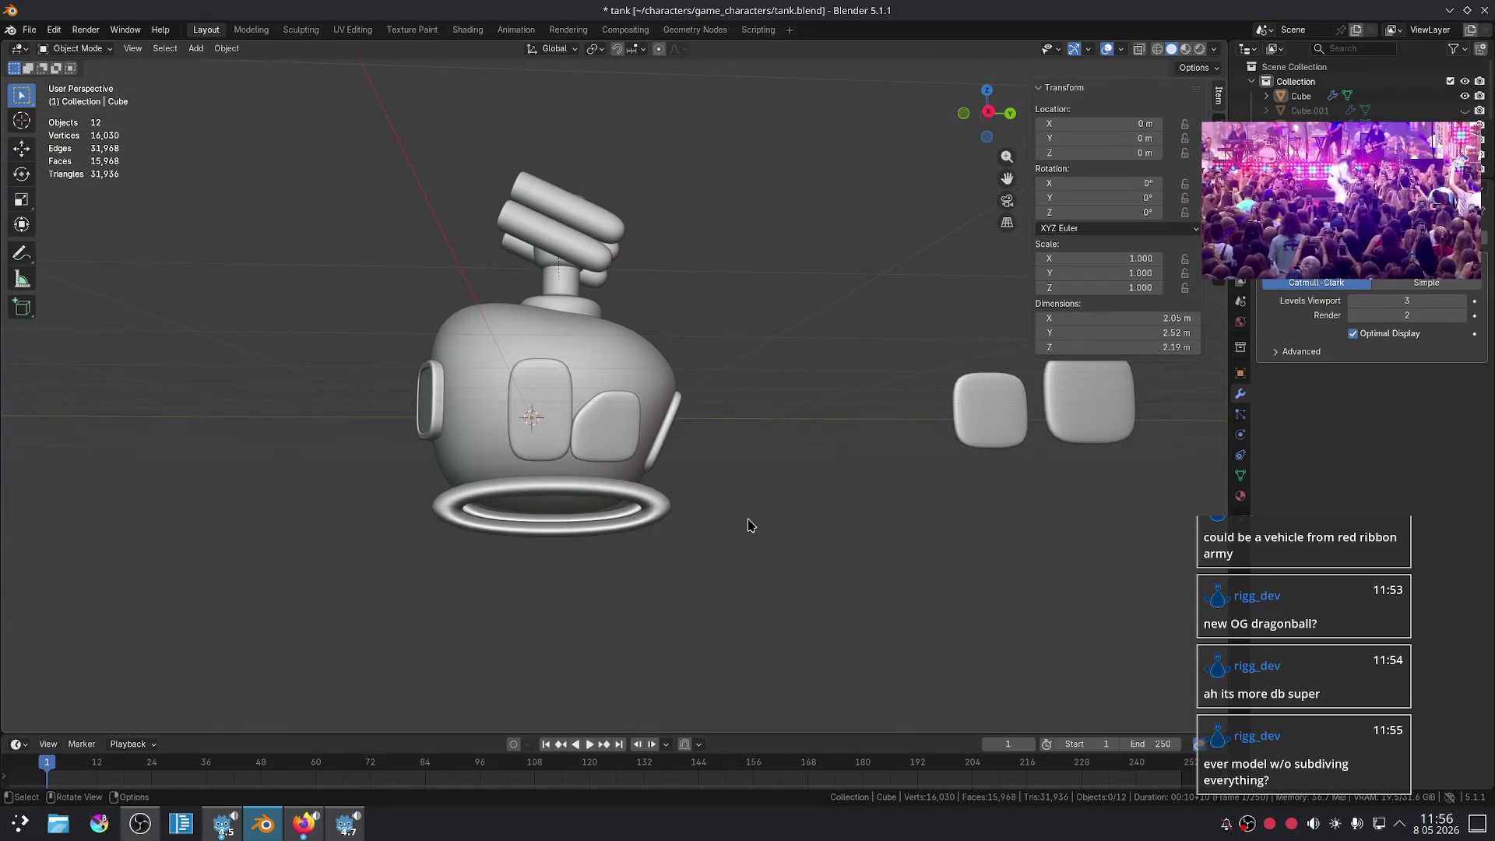
key("KP_3")
scroll(746, 526, "up", 3)
left_click(693, 387)
key("Tab")
mouse_move(694, 387)
middle_mouse_down()
mouse_move(578, 294)
mouse_move(646, 234)
middle_mouse_up()
key("3")
left_click(586, 270)
key("shift+e")
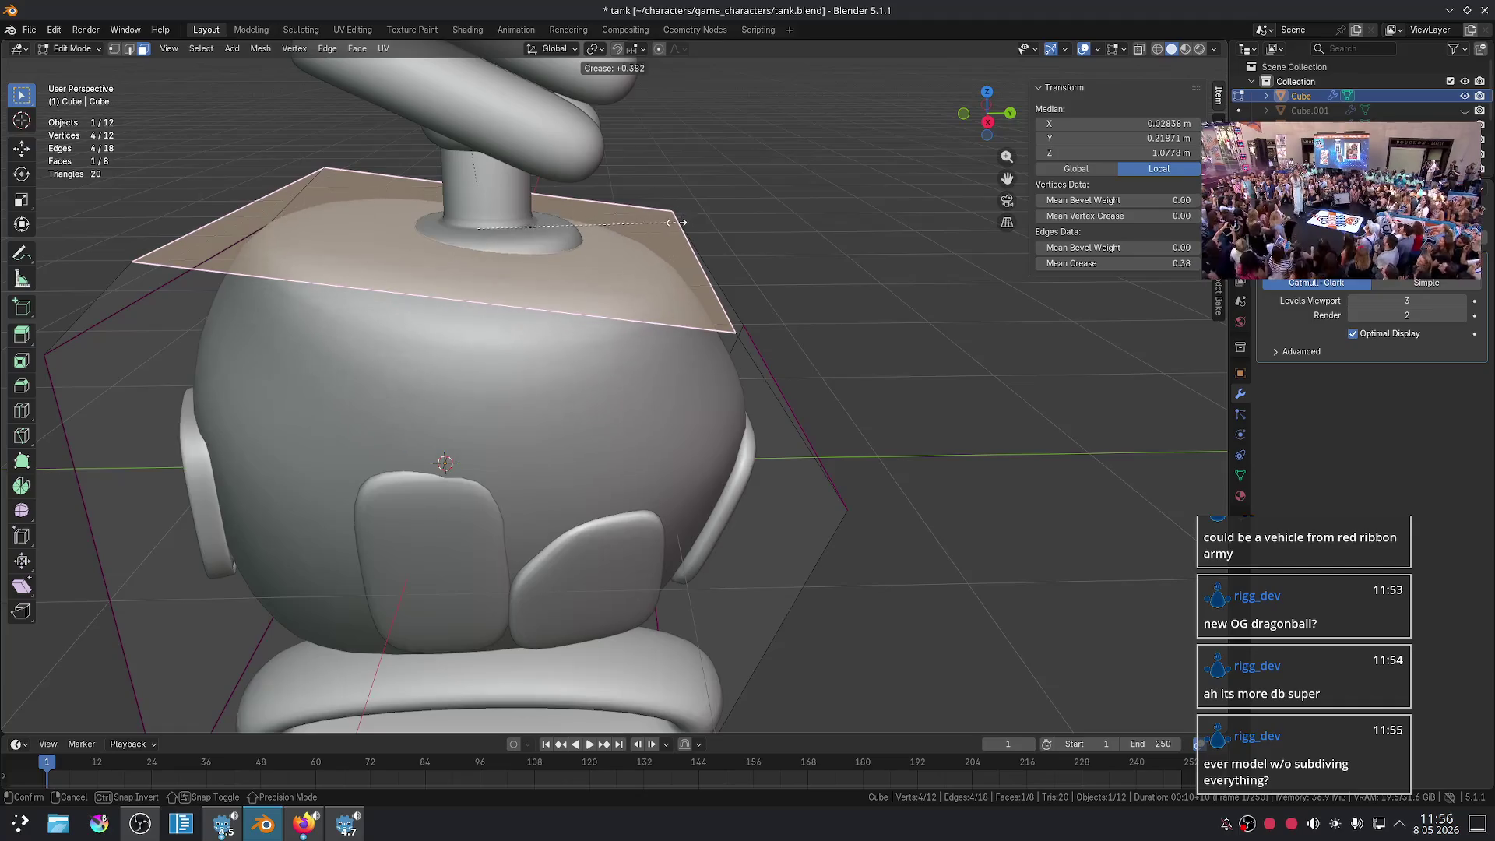
key("Escape")
- Extrude the body's top face upward, then undo it and leave Edit Mode
key("e")
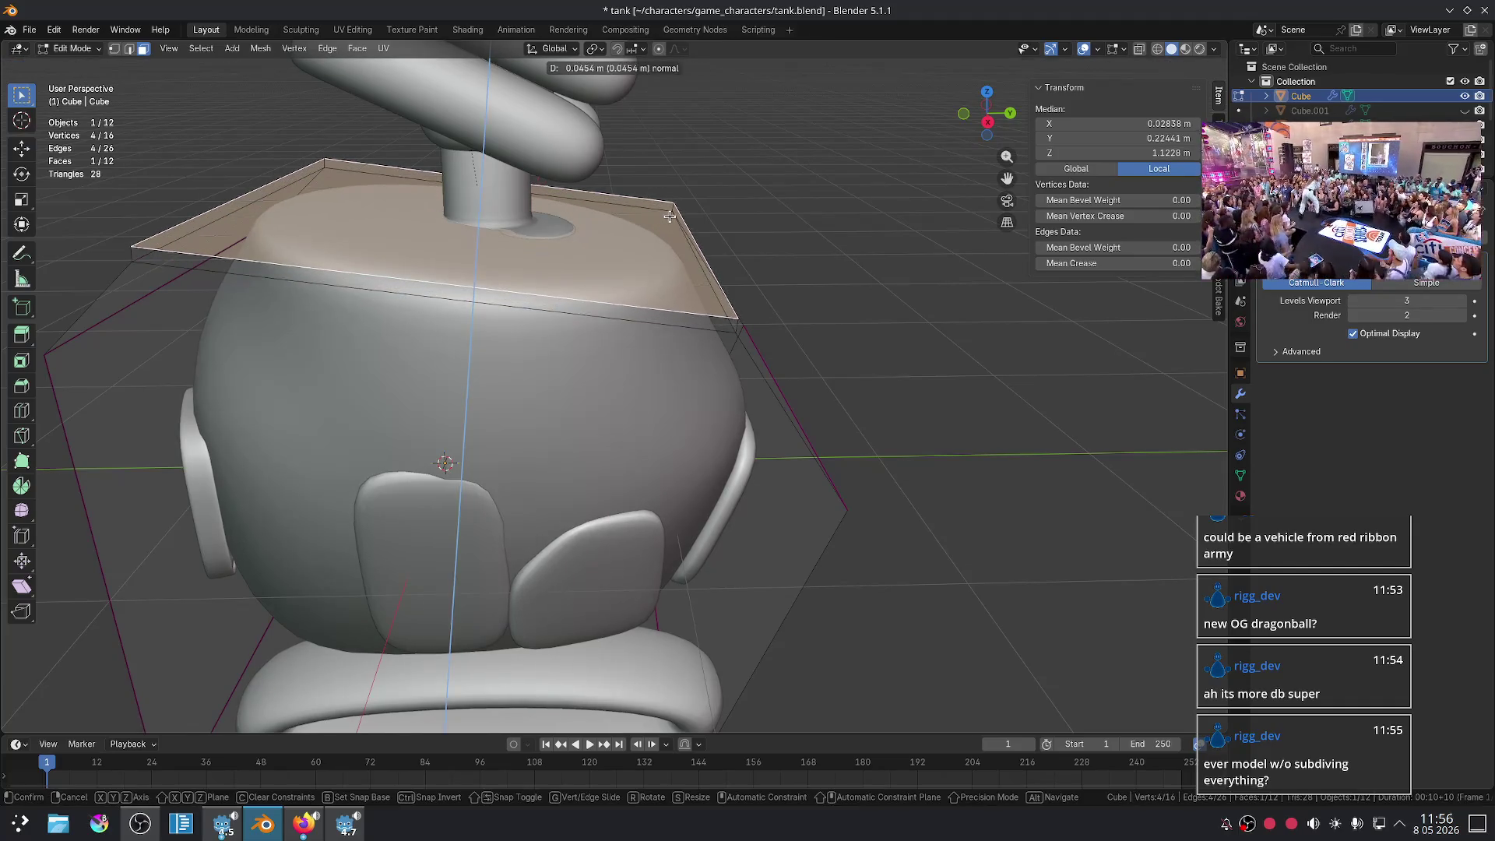
left_click(664, 224)
scroll(794, 264, "down", 3)
middle_click_drag(794, 264, 812, 241)
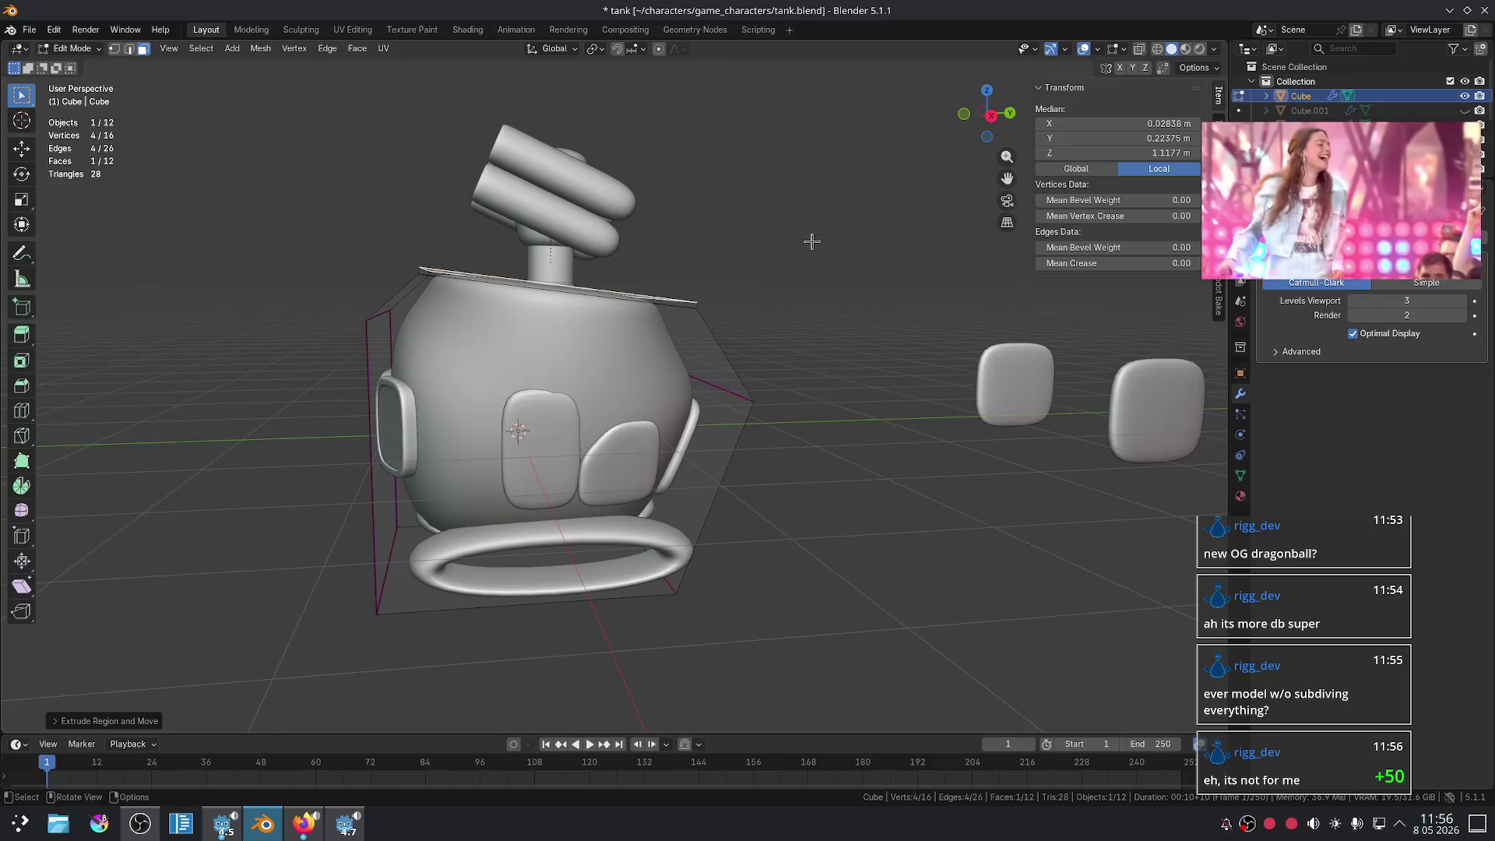
key("ctrl+z")
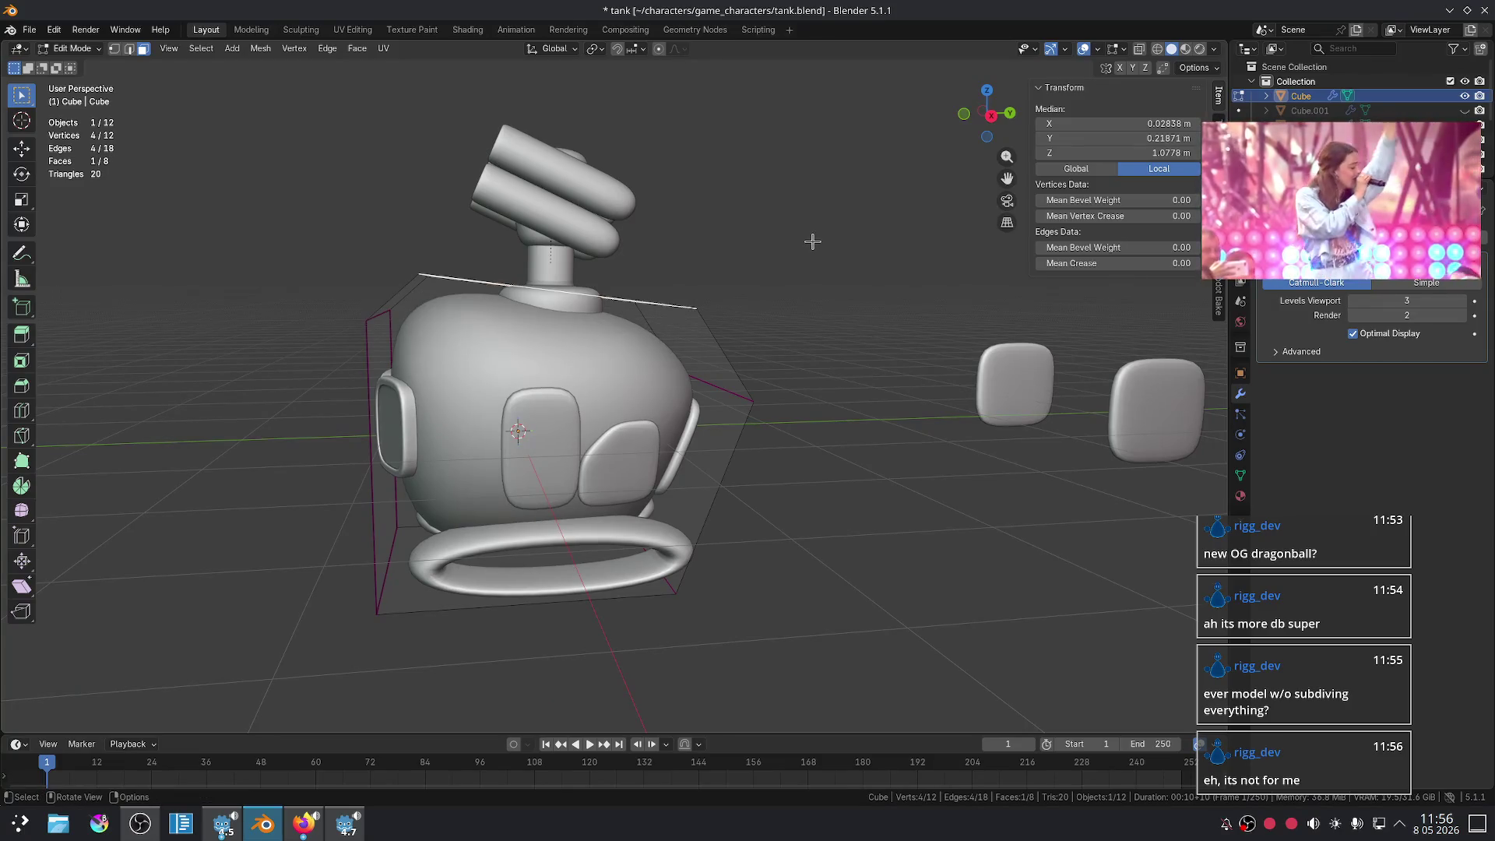
key("Tab")
- Orbit round to the tank's front and enter Edit Mode on the neck collar
scroll(778, 365, "down", 2)
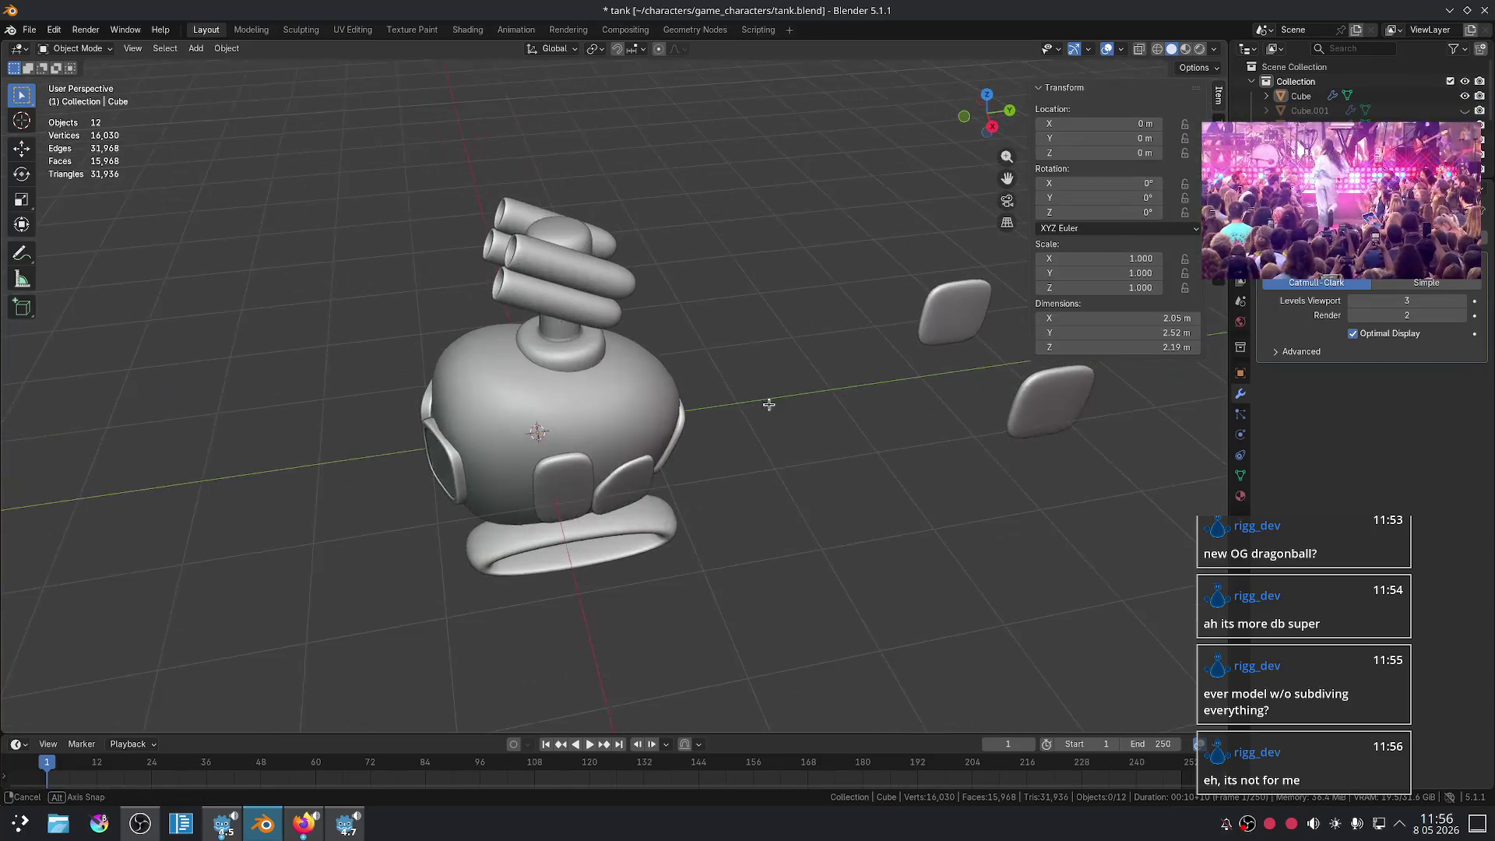
scroll(701, 343, "up", 5)
middle_click_drag(717, 232, 685, 227)
key("Tab")
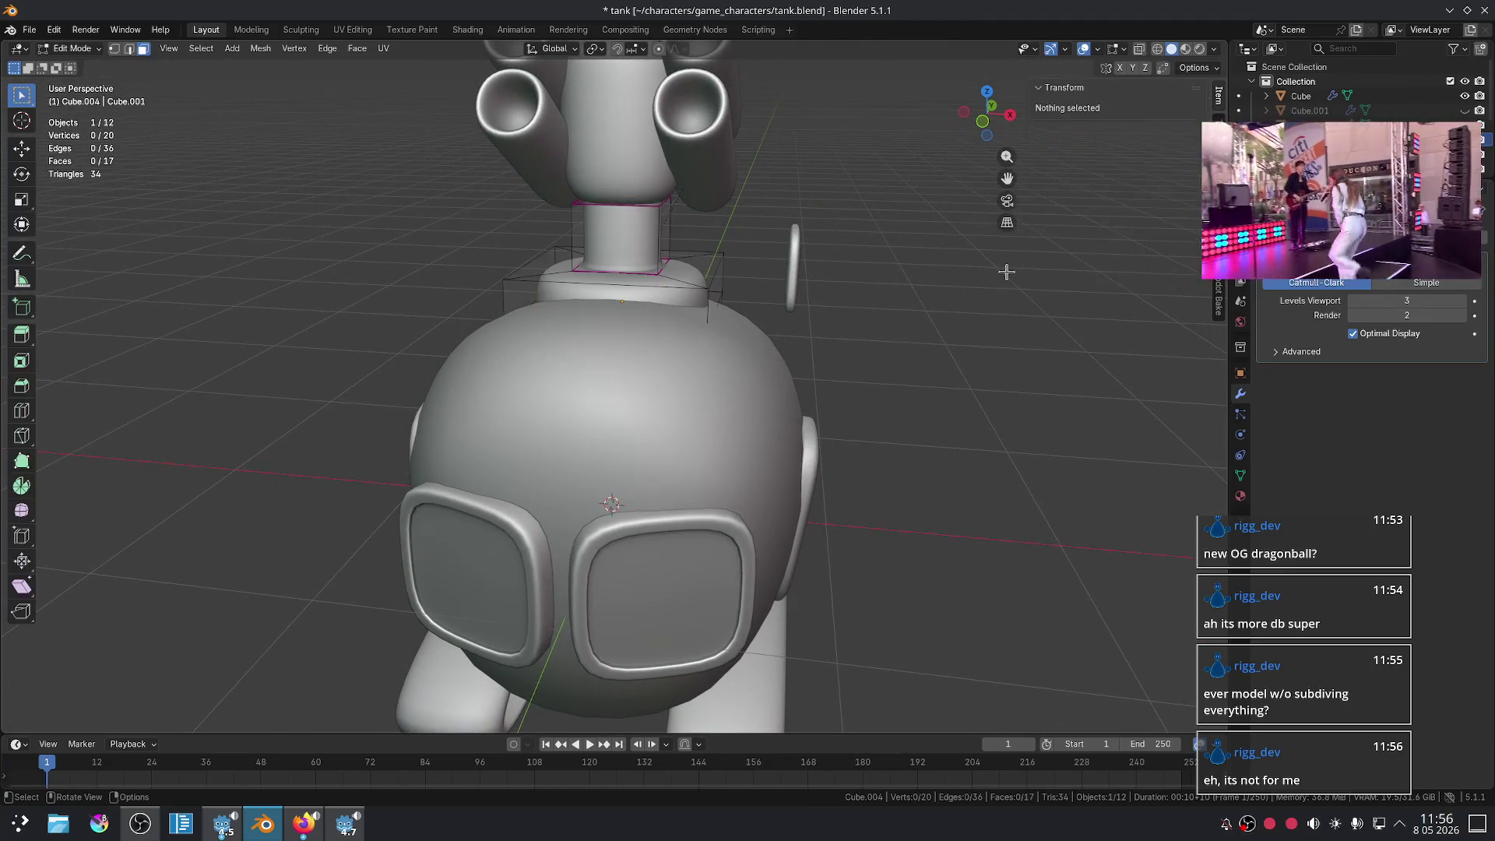
- Select the neck's front face and then its top edge, and leave Edit Mode
scroll(681, 256, "up", 4)
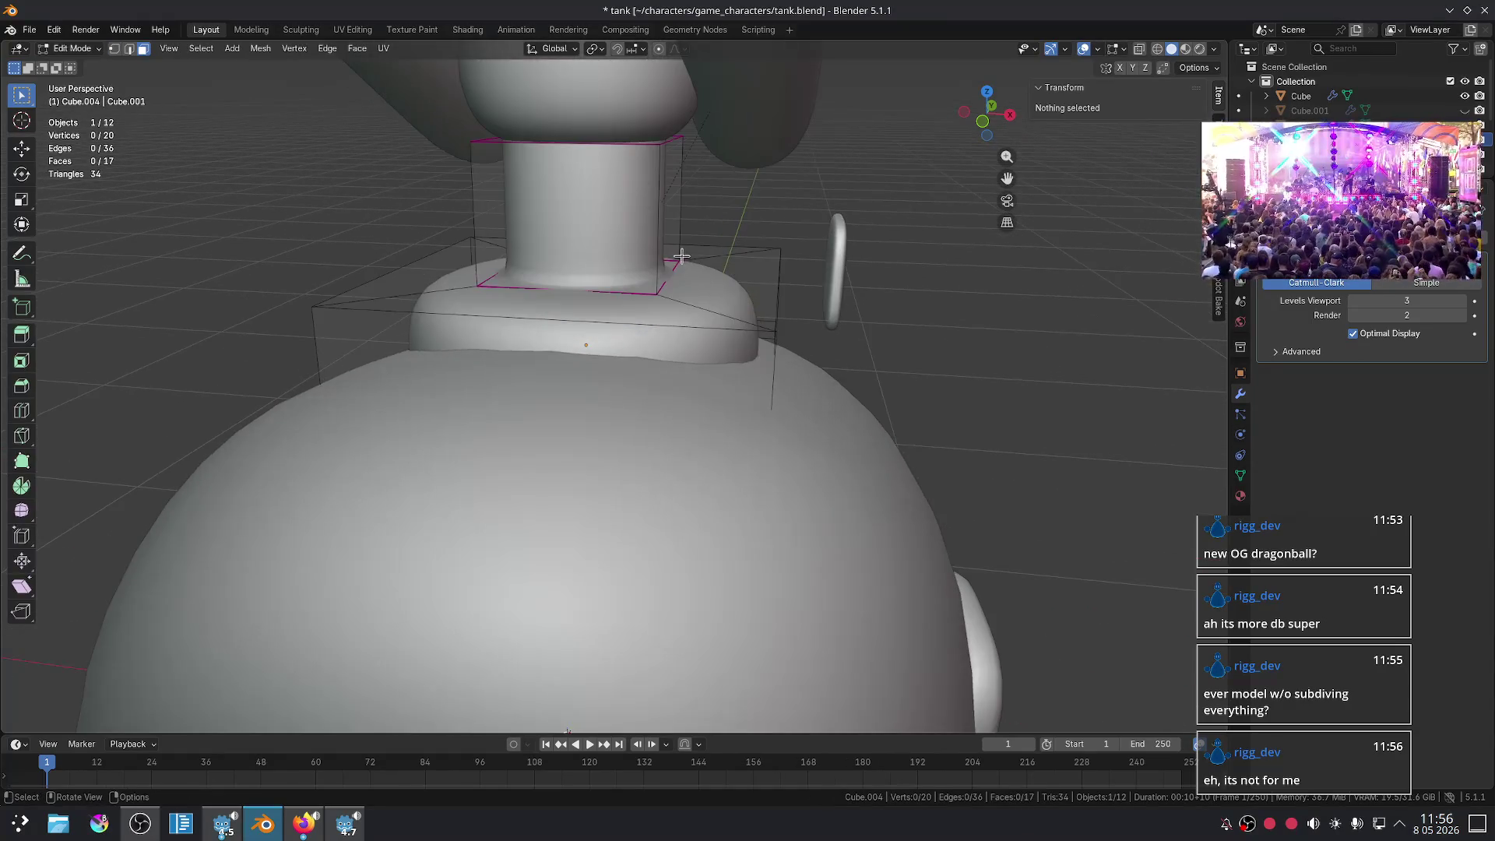
left_click(641, 146)
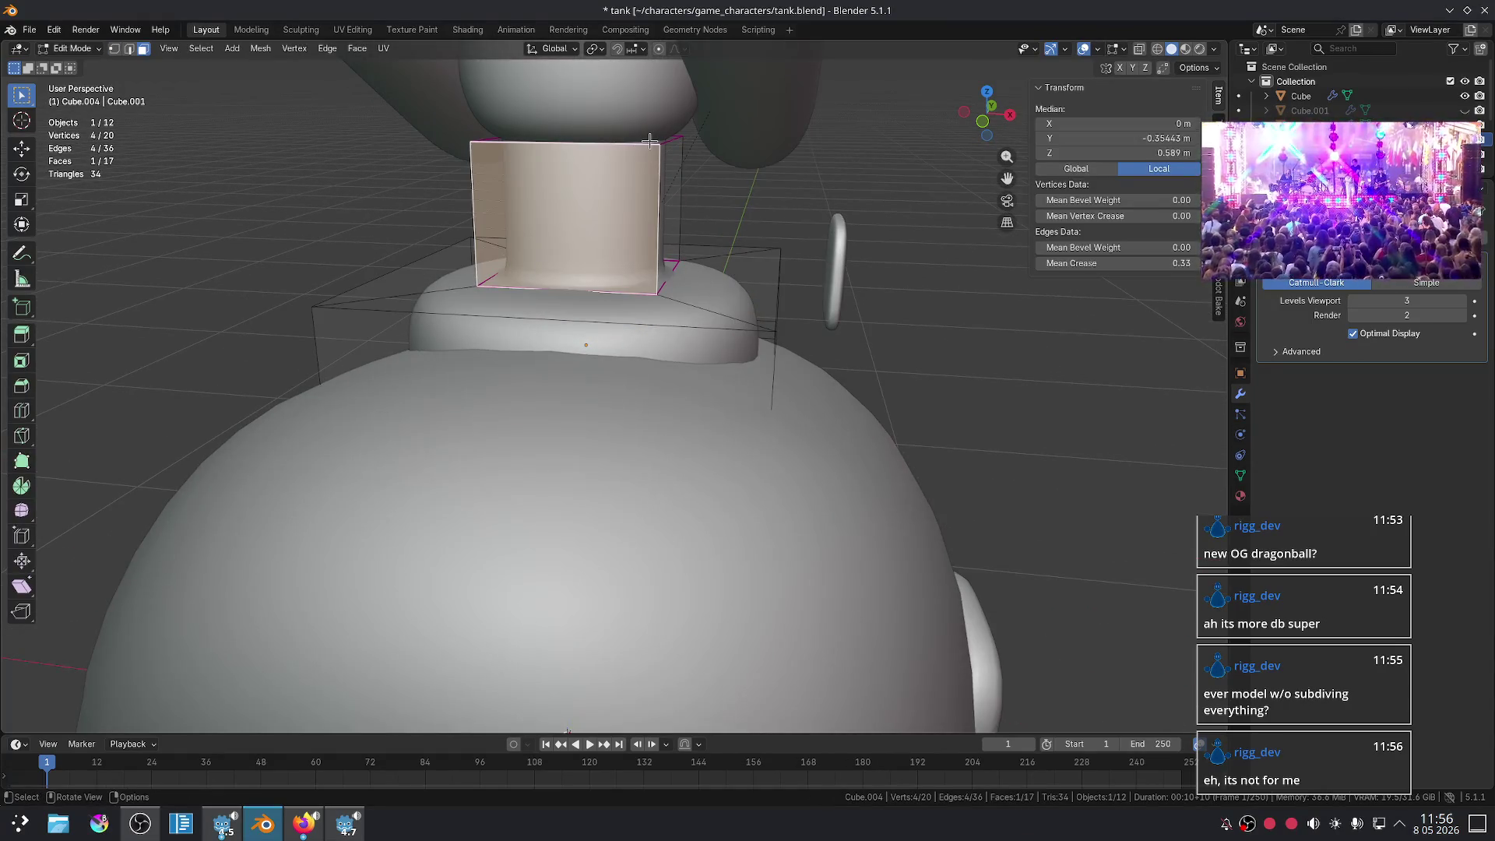
key("2")
left_click(649, 142)
key("Tab")
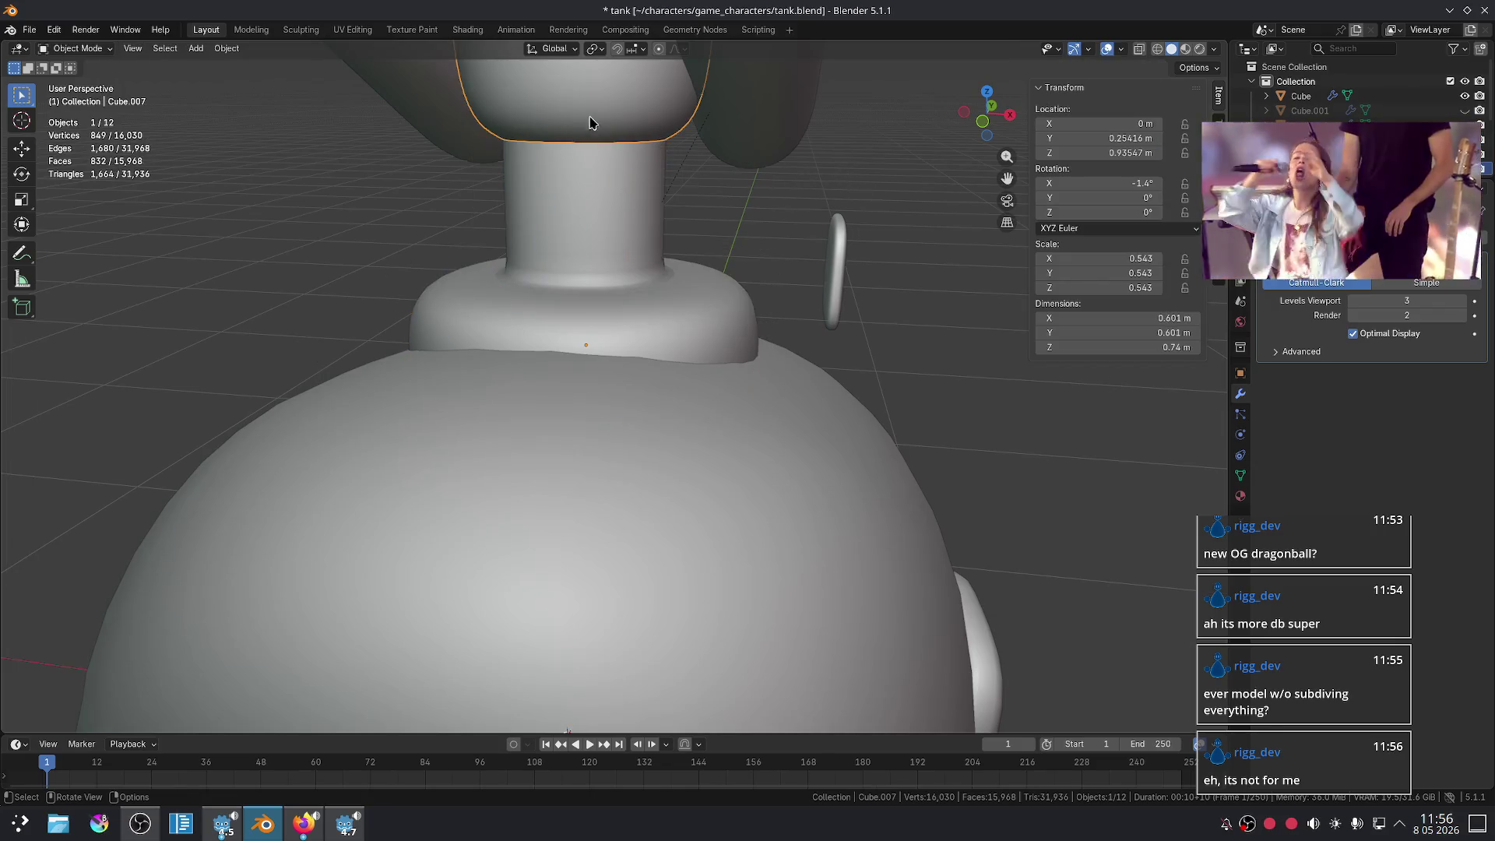
scroll(841, 250, "down", 5)
mouse_move(841, 250)
middle_mouse_down()
mouse_move(750, 330)
mouse_move(829, 271)
middle_mouse_up()
- Try a Z-constrained scale on the turret head, cancel, then enlarge the head freely
key("s")
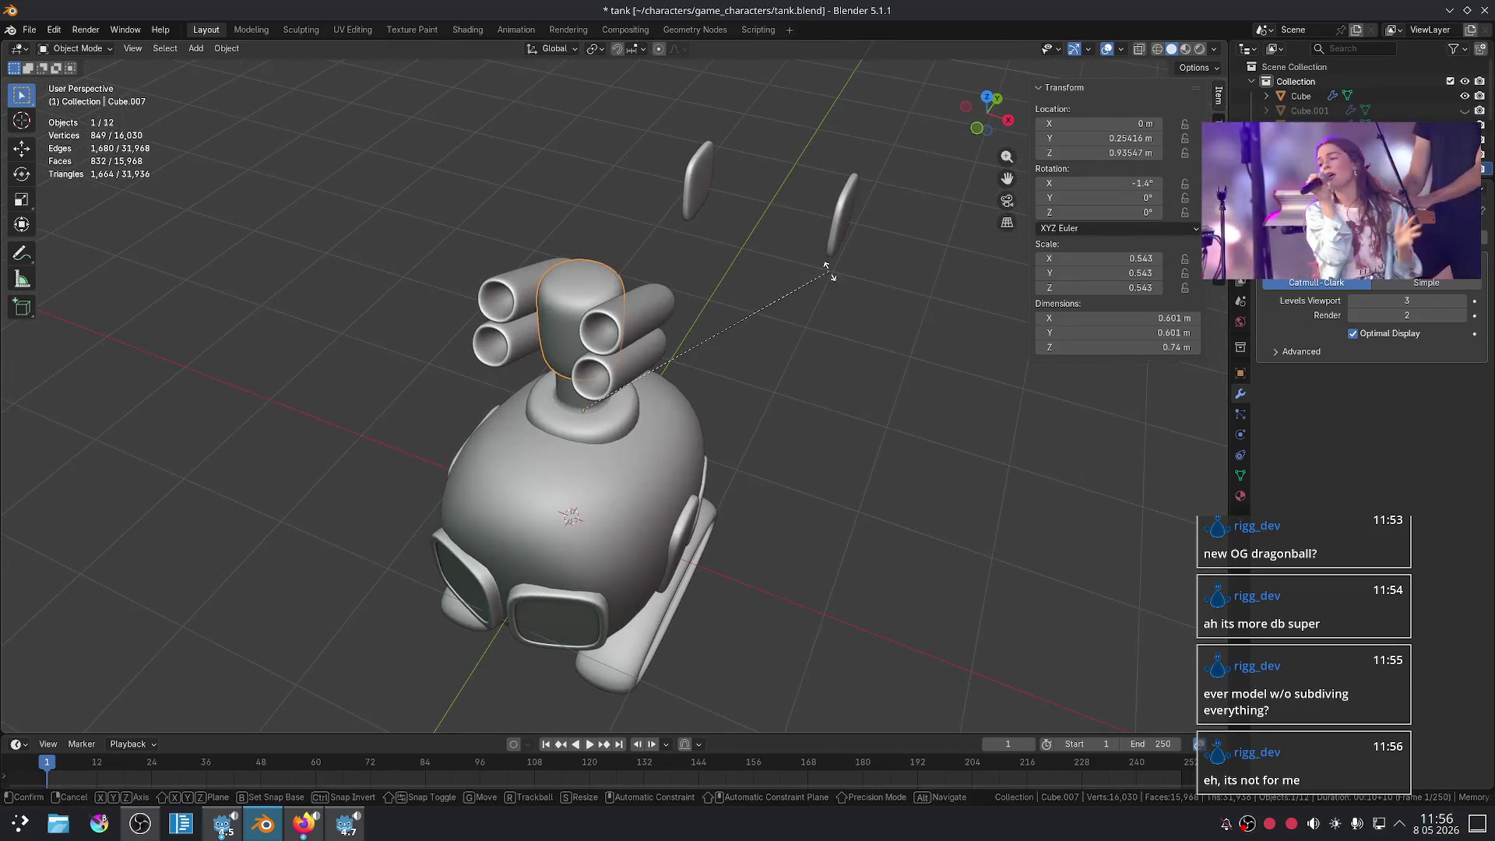
key("z")
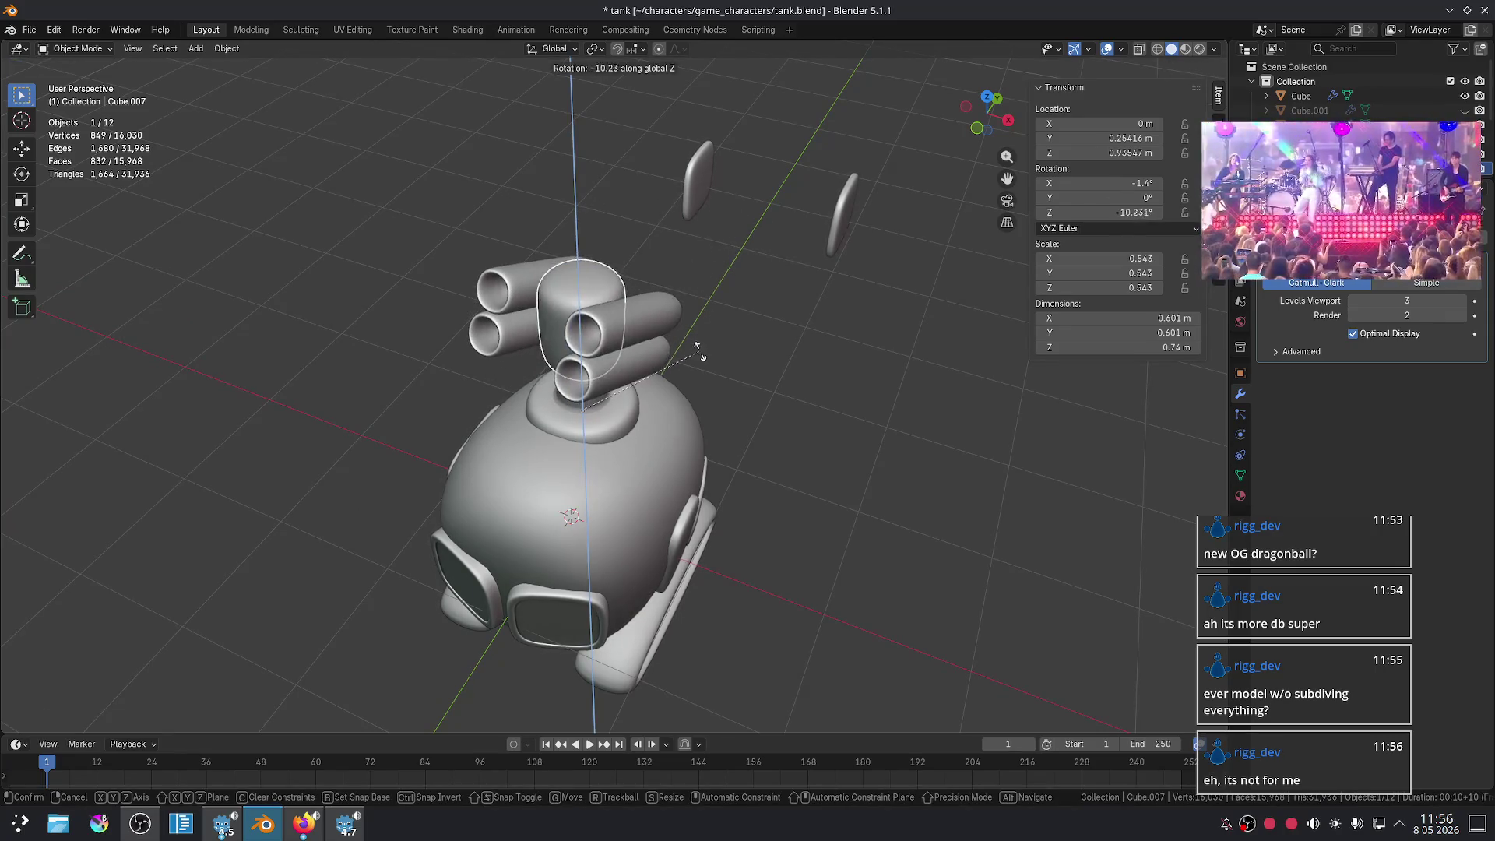
key("Escape")
middle_click_drag(818, 327, 712, 273)
key("s")
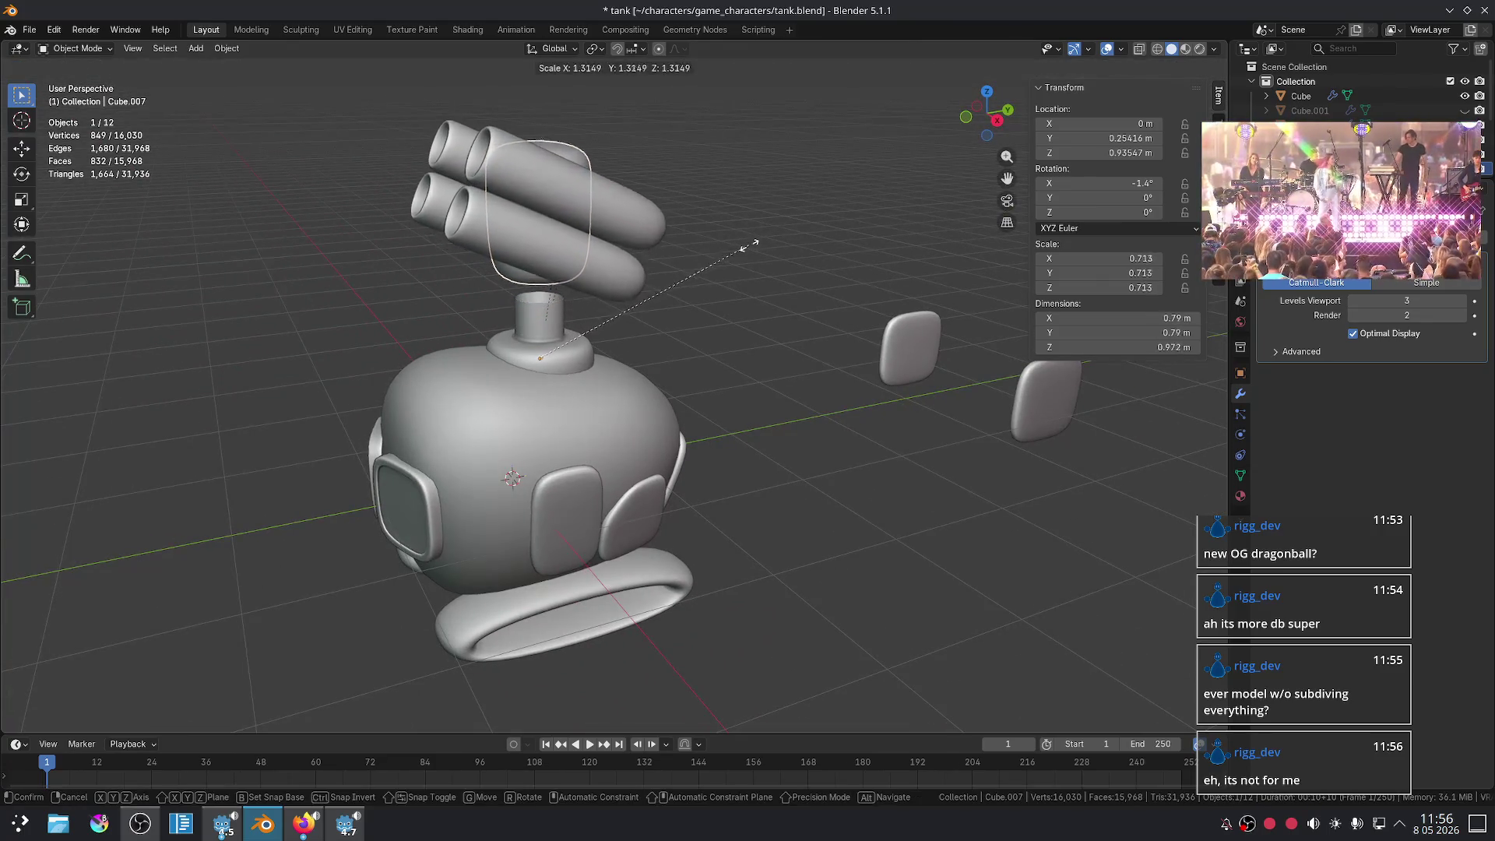
left_click(812, 228)
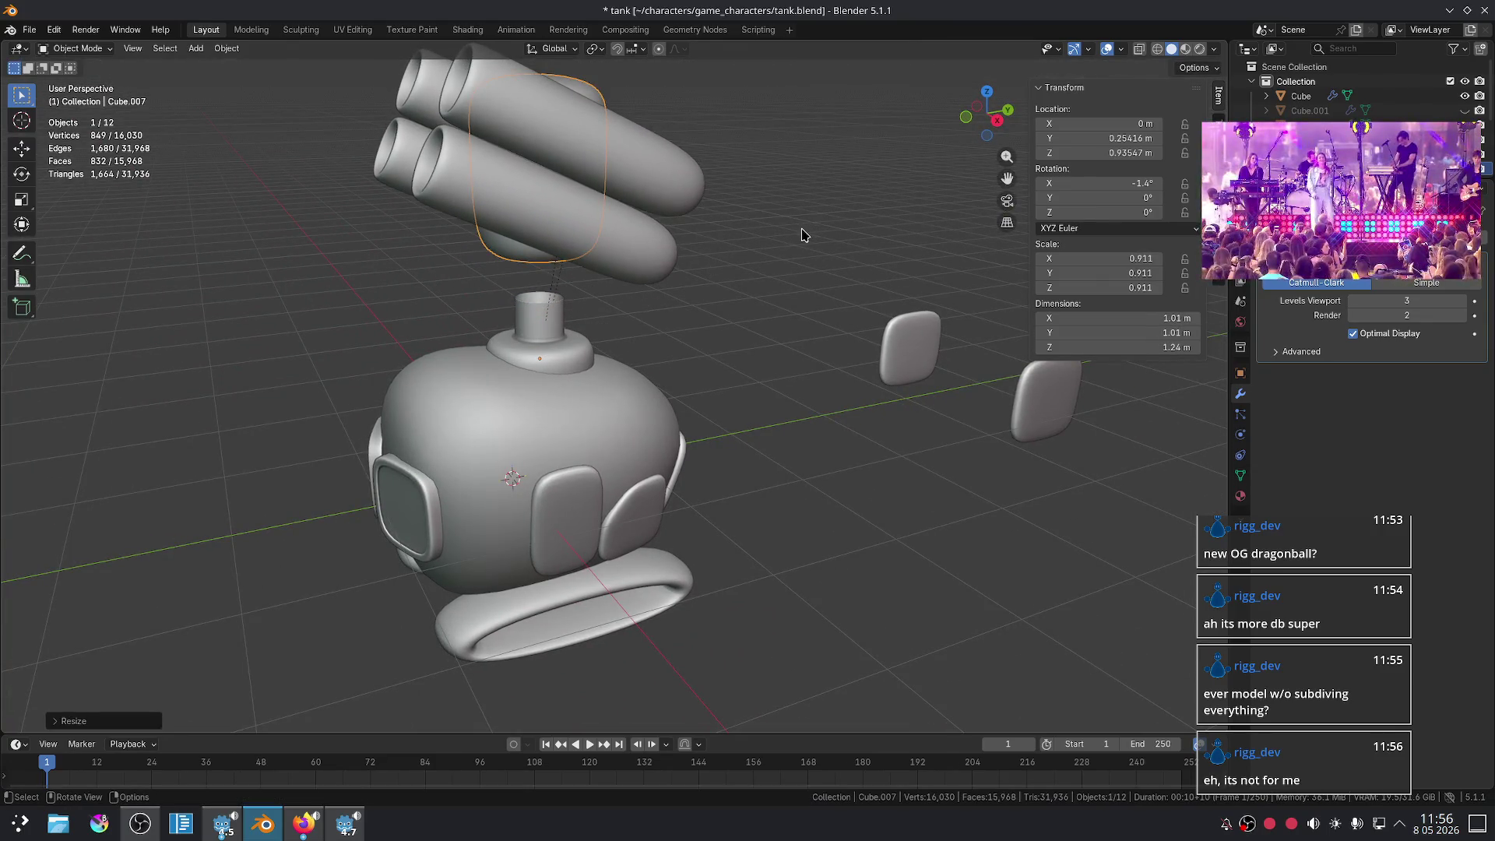
scroll(805, 234, "down", 5)
middle_click_drag(804, 235, 600, 391)
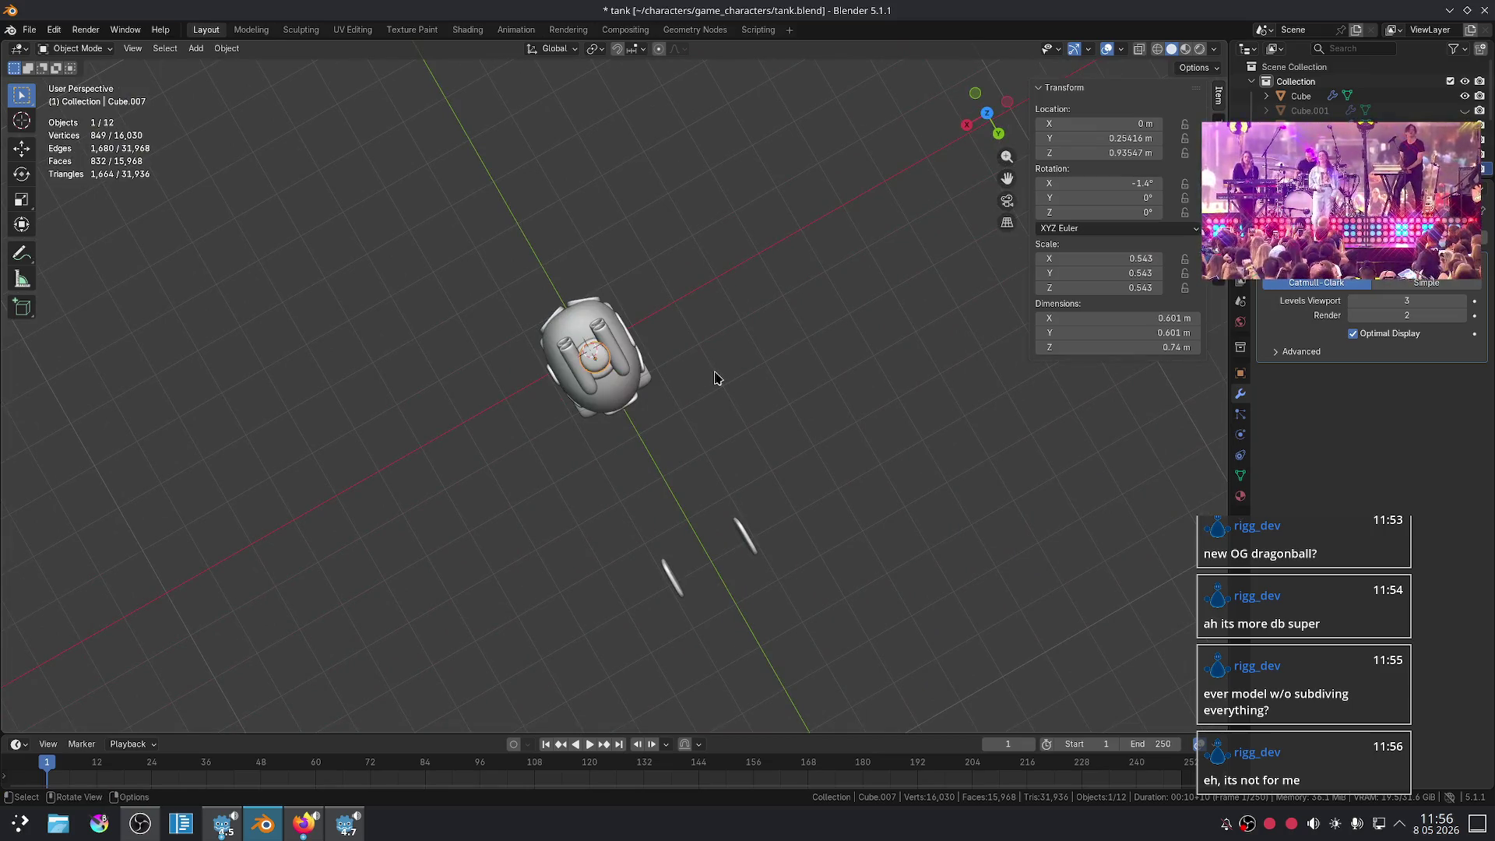
middle_click_drag(716, 378, 801, 317)
- Scale the turret head and neck collar together to 0.720
key("s")
key("Escape")
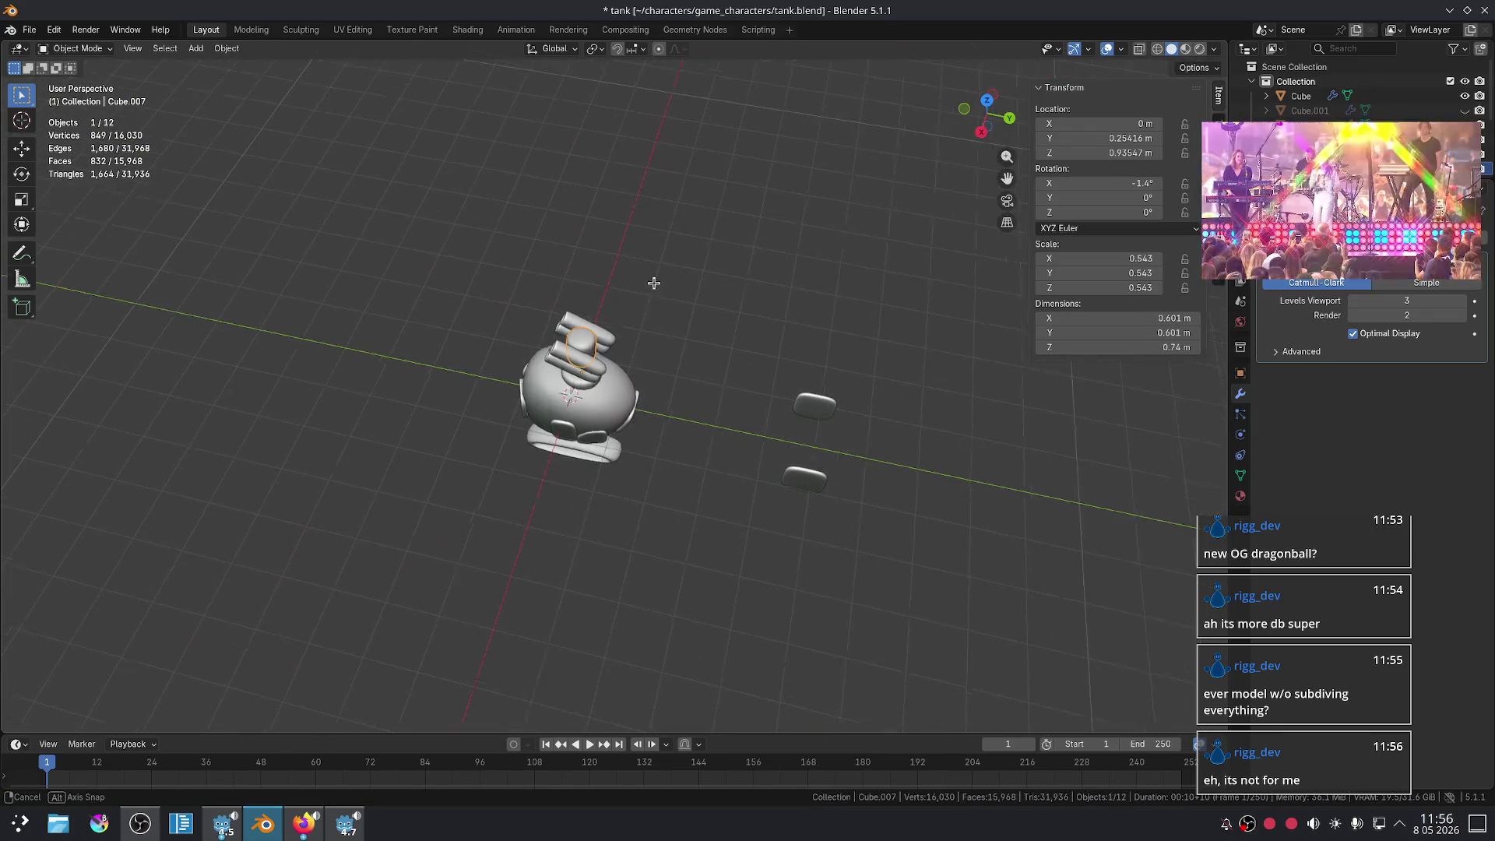
scroll(611, 341, "up", 6)
key("s")
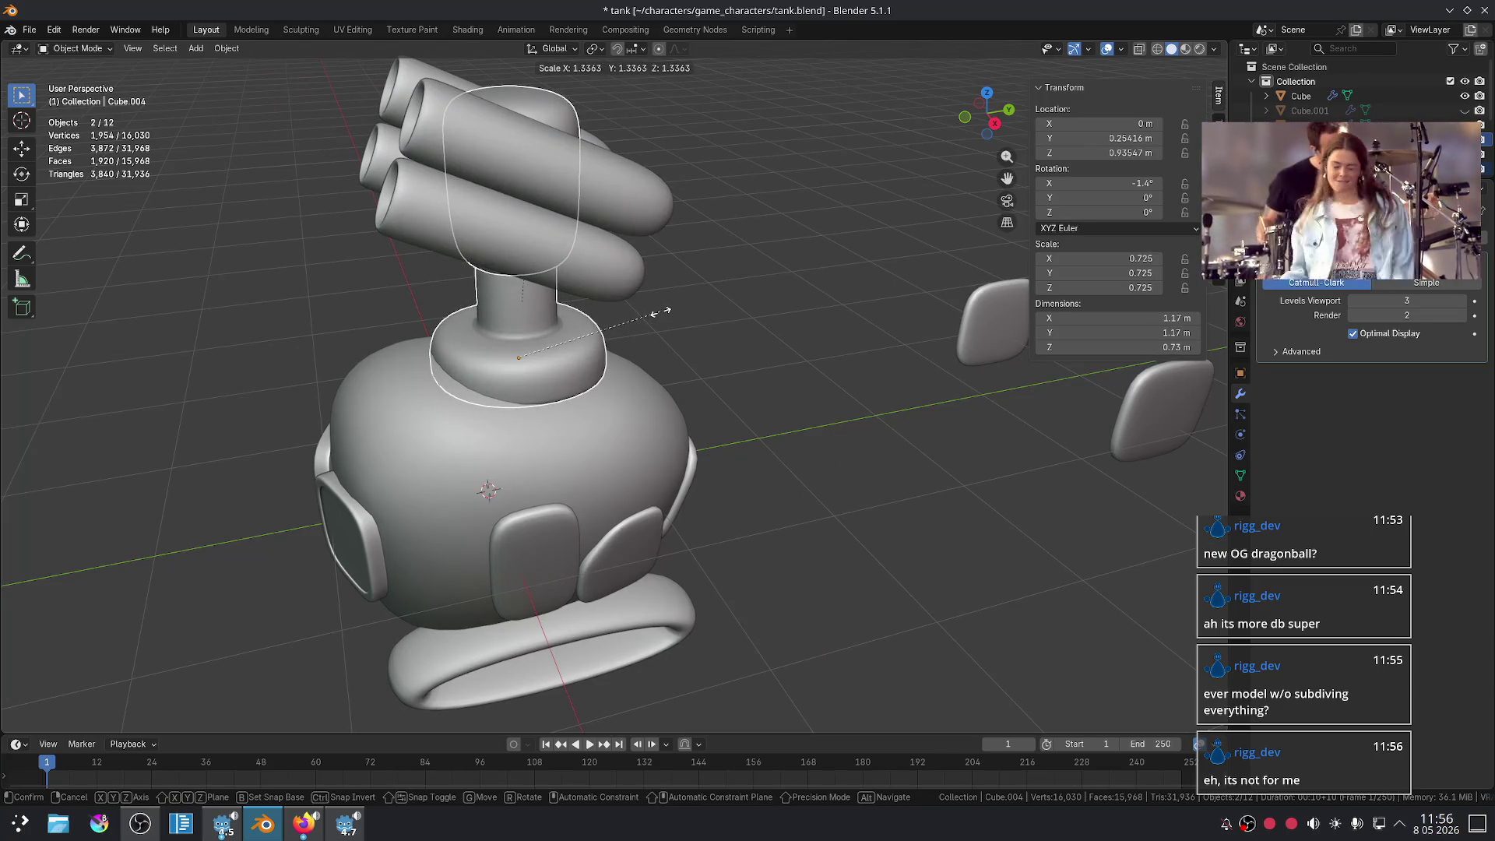
left_click(660, 318)
scroll(811, 289, "down", 3)
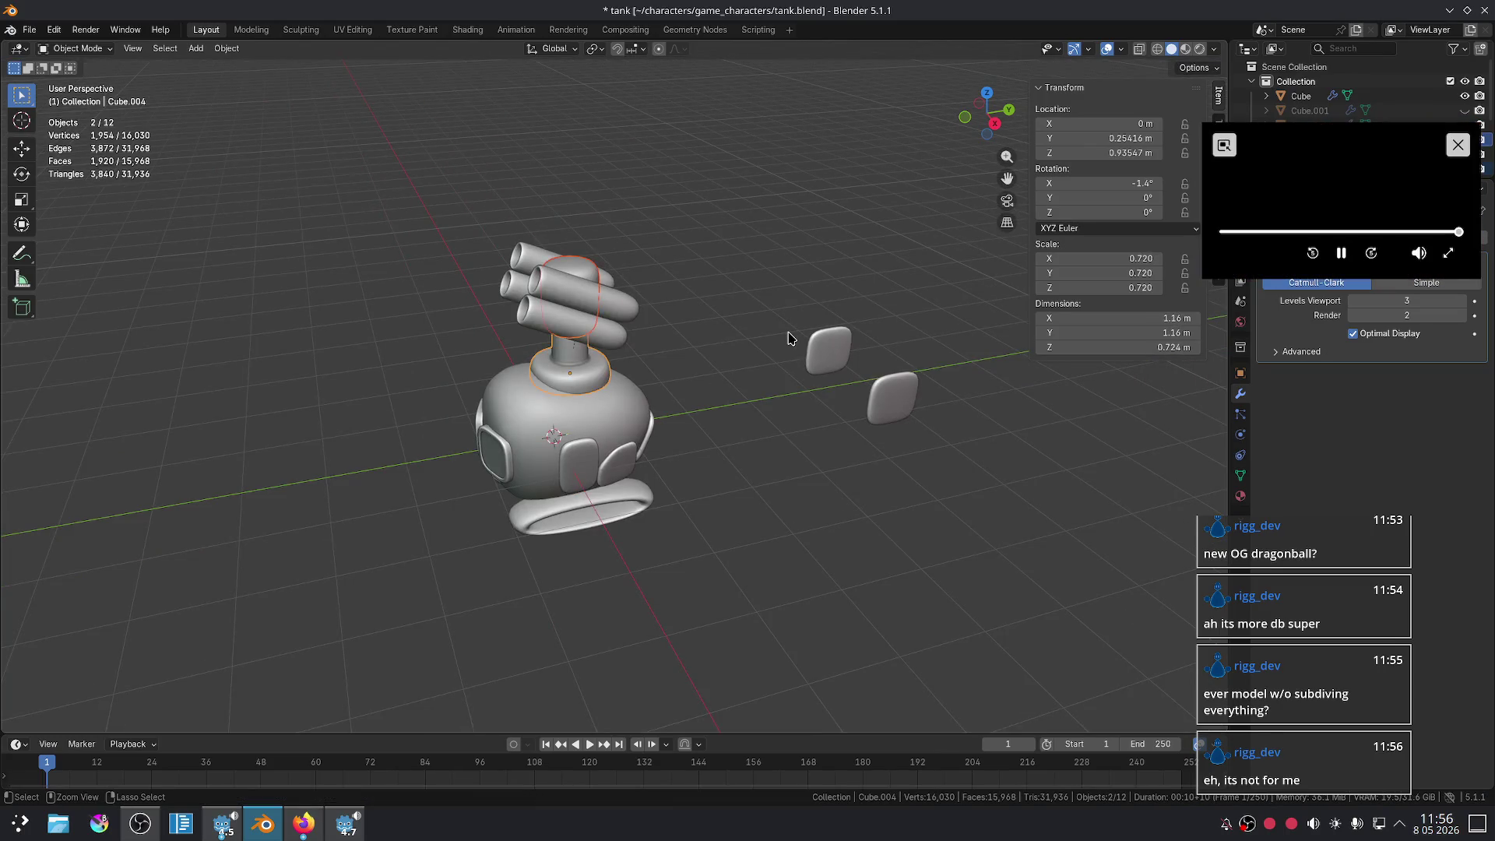
scroll(788, 338, "up", 2)
mouse_move(790, 334)
middle_mouse_down()
mouse_move(784, 350)
mouse_move(909, 281)
middle_mouse_up()
- Shrink the neck collar to 0.583 scale and clear the selection
key("s")
left_click(802, 343)
left_click(801, 347)
scroll(801, 347, "down", 3)
scroll(594, 323, "up", 5)
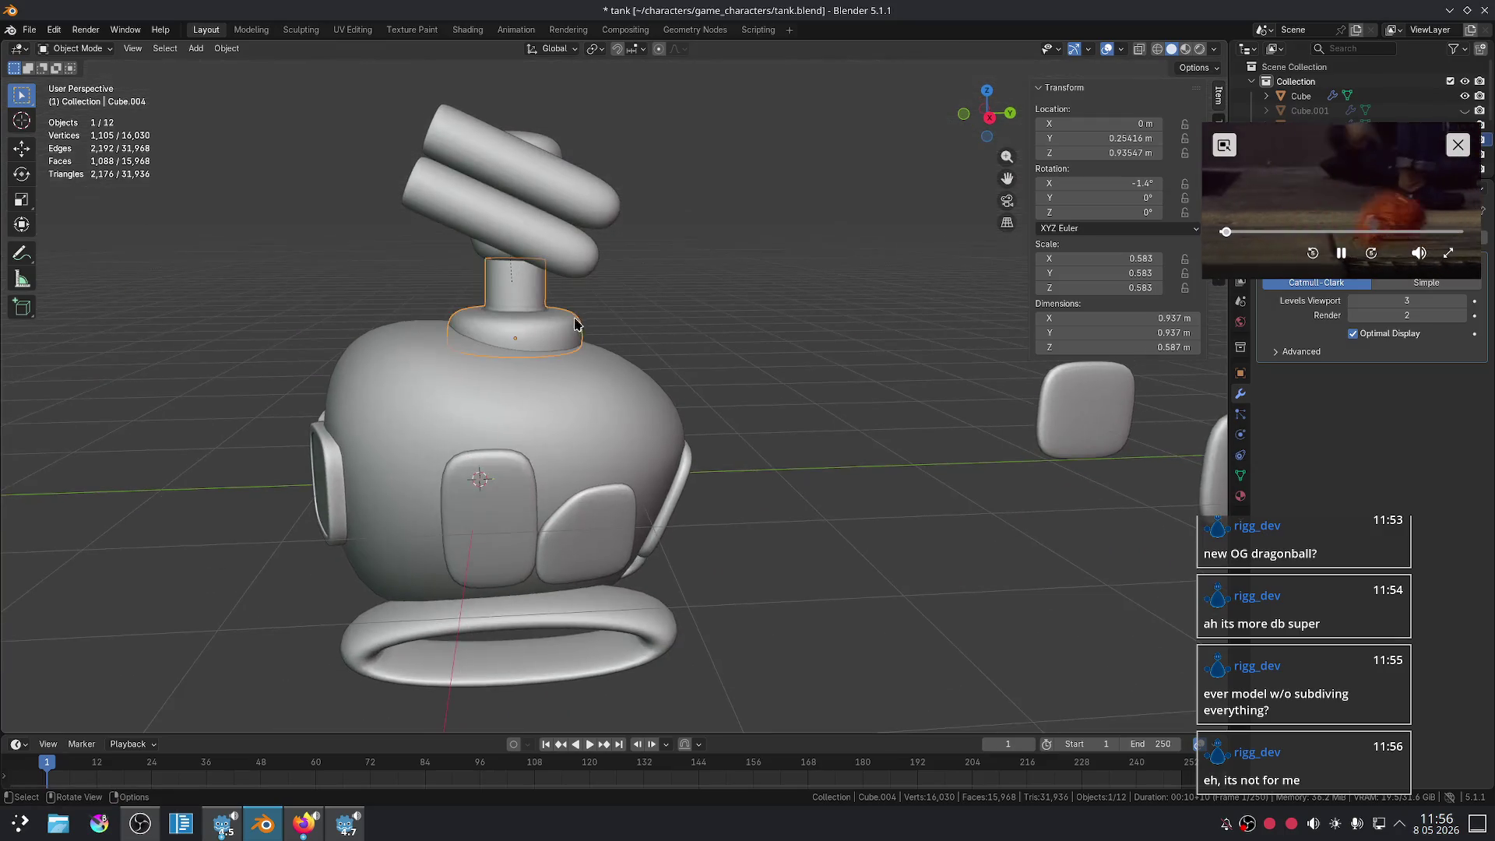
- Lower one of the neck collar's cage edges along Z
key("Tab")
scroll(632, 312, "up", 2)
middle_click_drag(584, 331, 565, 330)
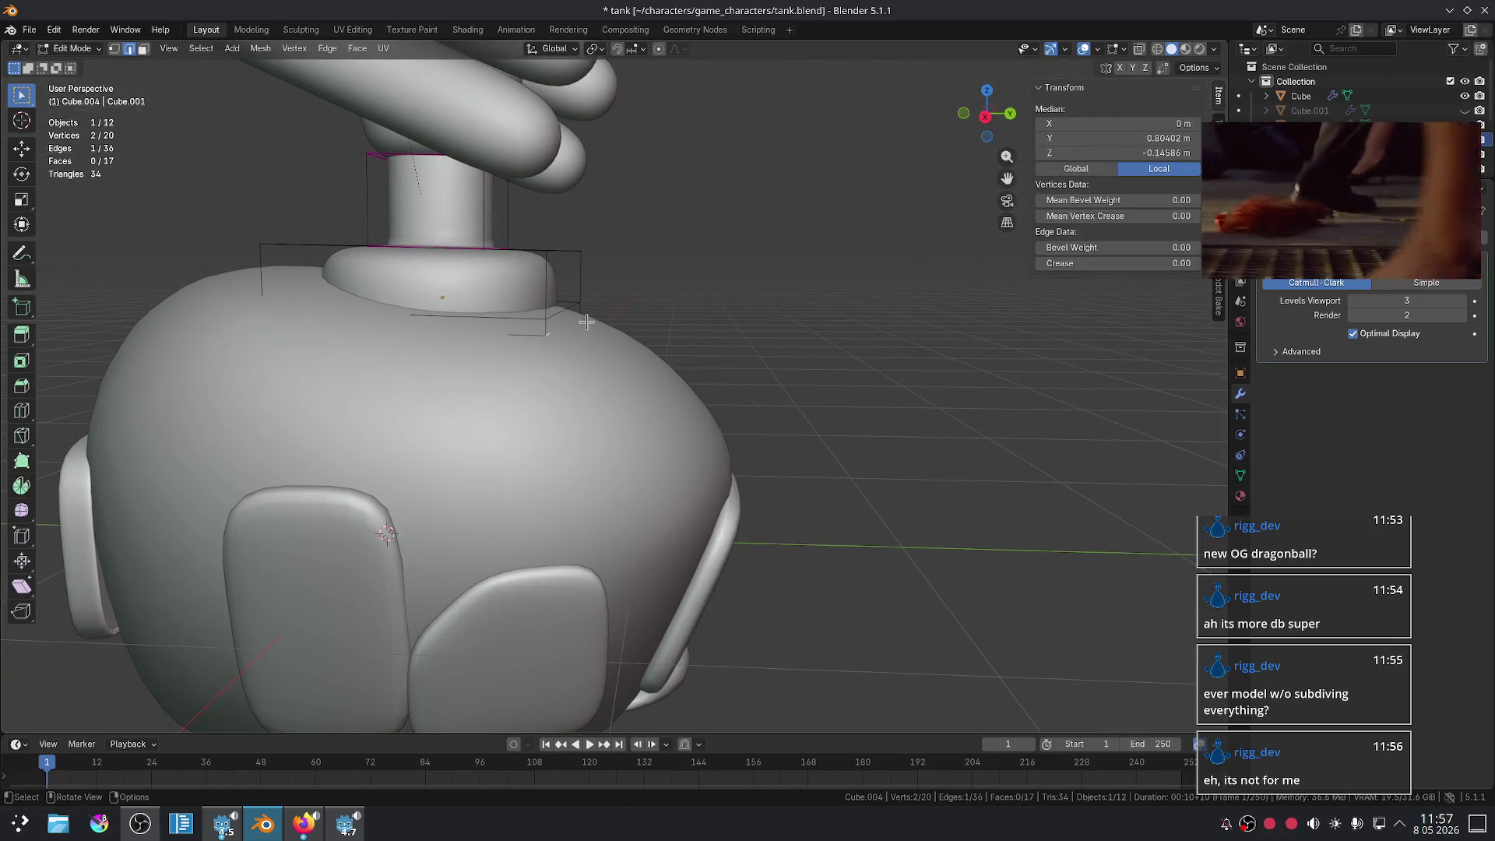
key("g")
key("z")
left_click(580, 326)
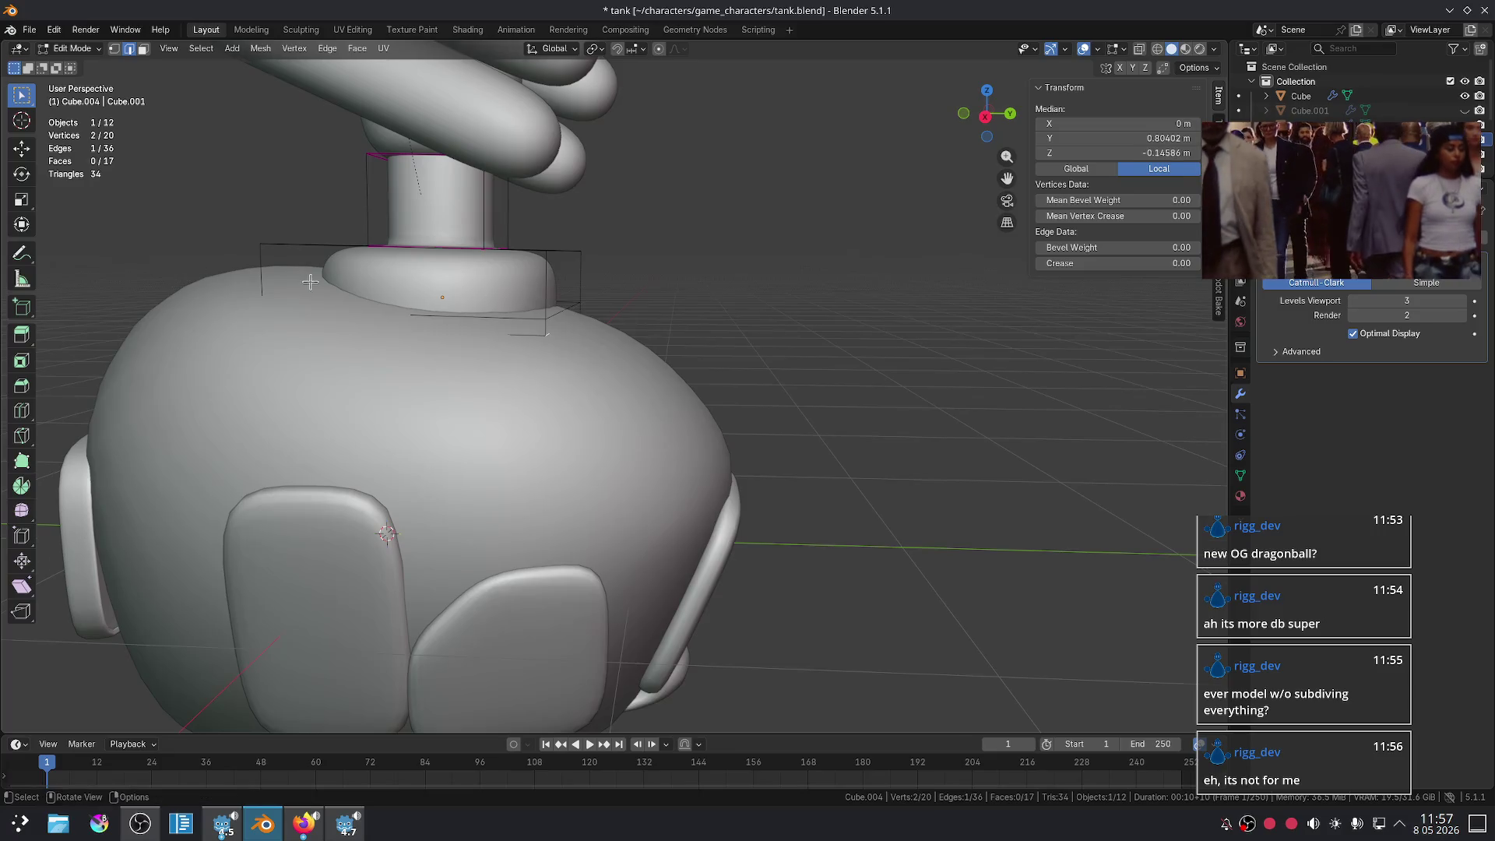
middle_click_drag(580, 327, 375, 287)
key("Tab")
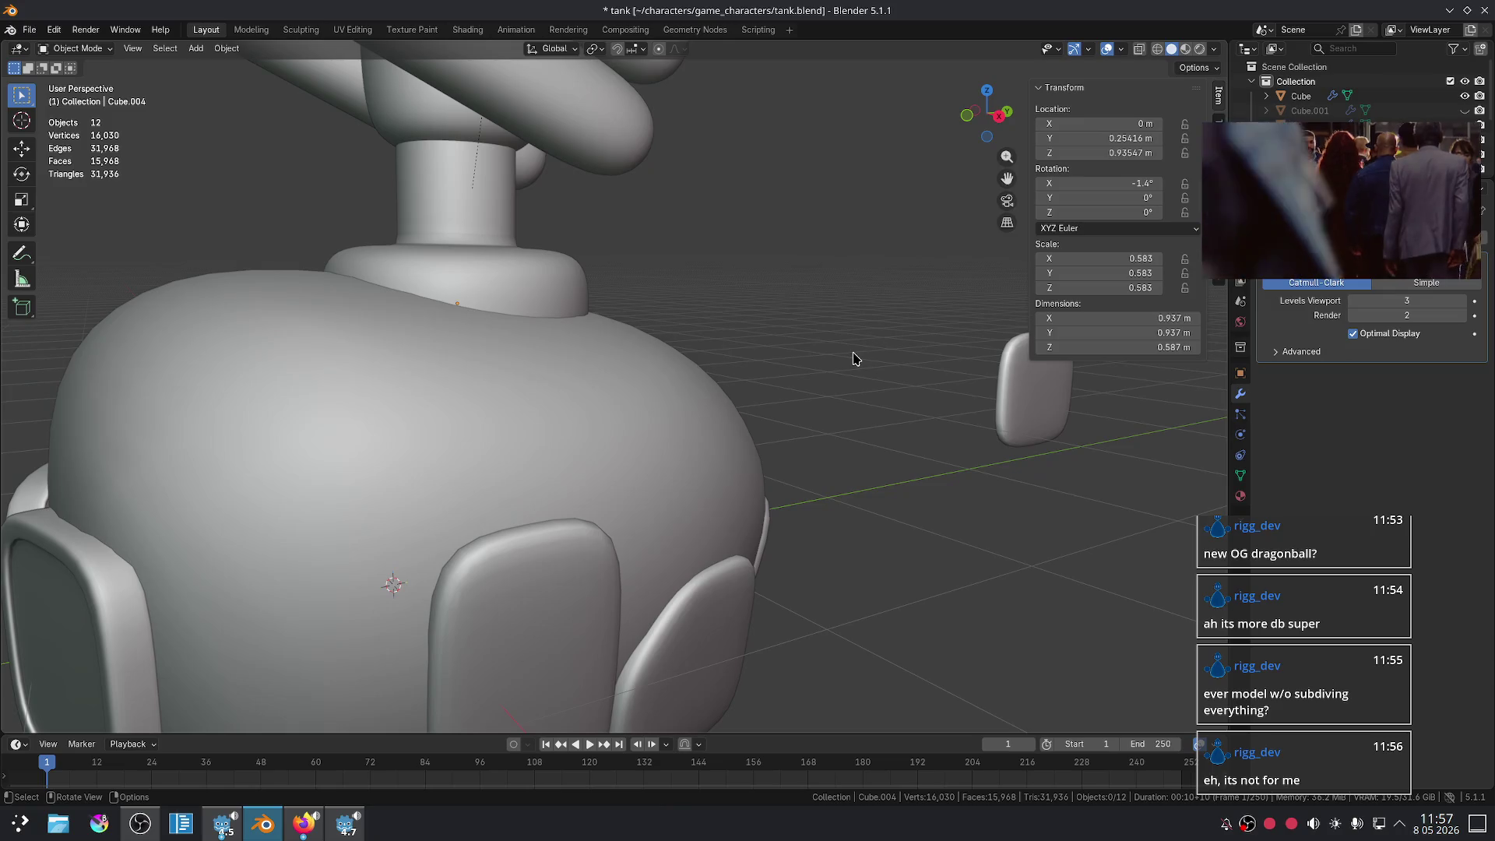
- Check the tank from a higher angle, then hide all windows to show the desktop
scroll(827, 404, "down", 5)
mouse_move(828, 404)
middle_mouse_down()
mouse_move(784, 451)
mouse_move(788, 401)
middle_mouse_up()
scroll(788, 401, "up", 3)
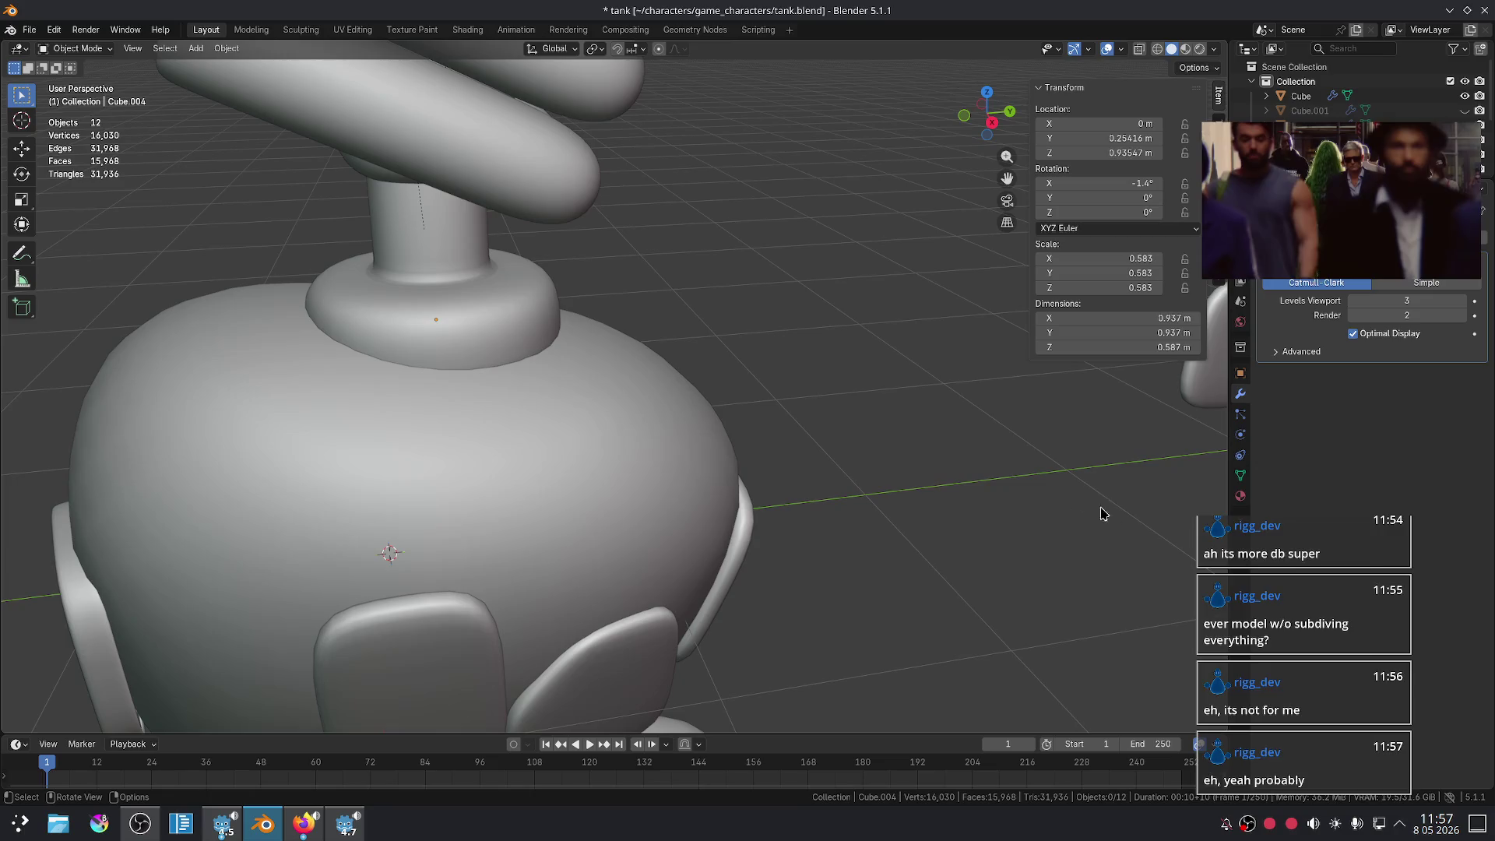
left_click(1479, 827)
mouse_move(900, 327)
left_mouse_down()
mouse_move(1001, 230)
mouse_move(1091, 327)
mouse_move(1121, 293)
mouse_move(1012, 276)
left_mouse_up()
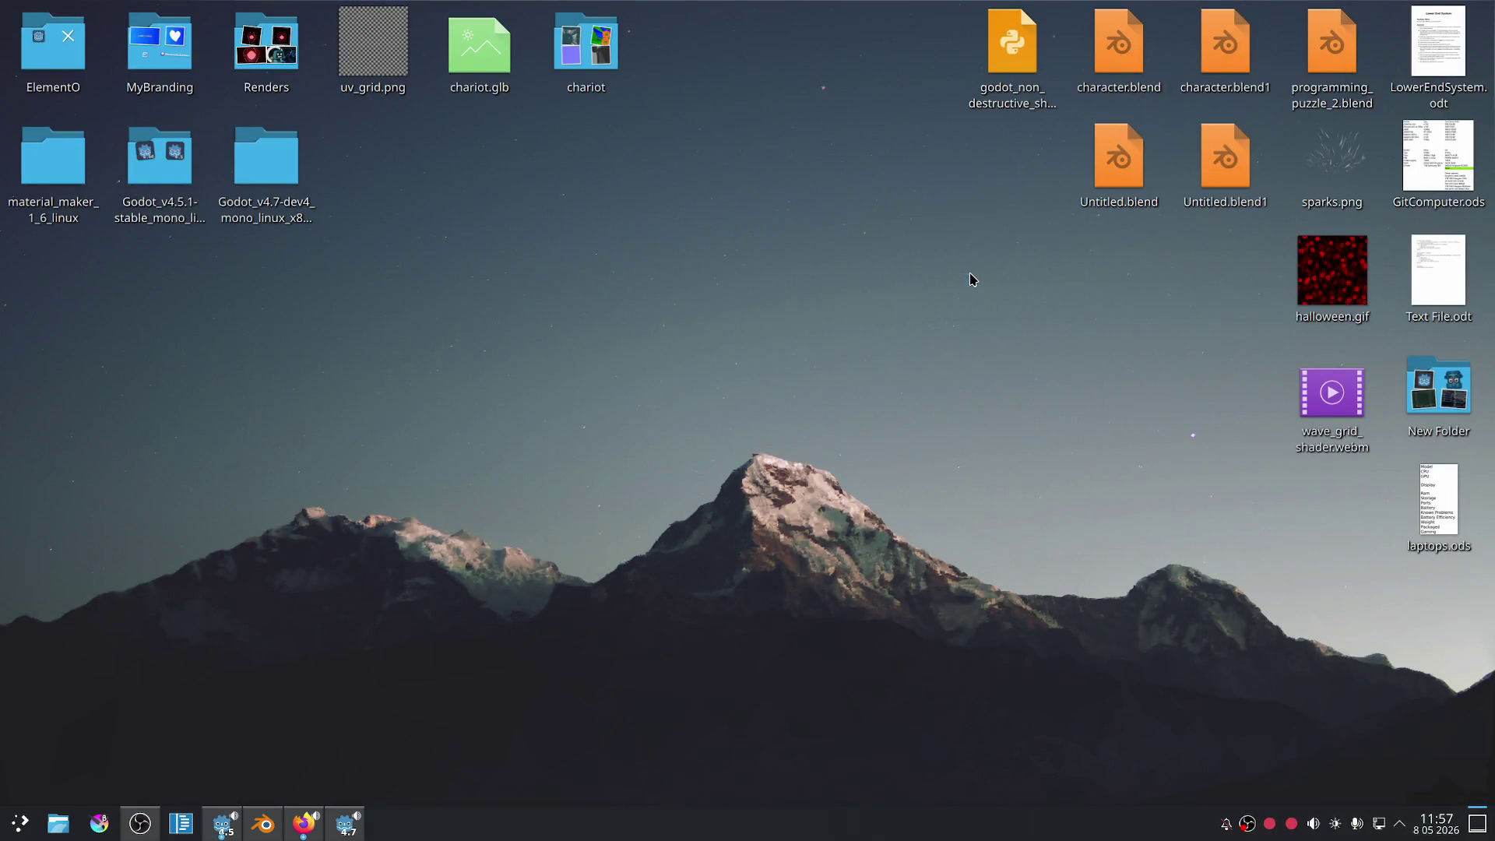
double_click(1106, 175)
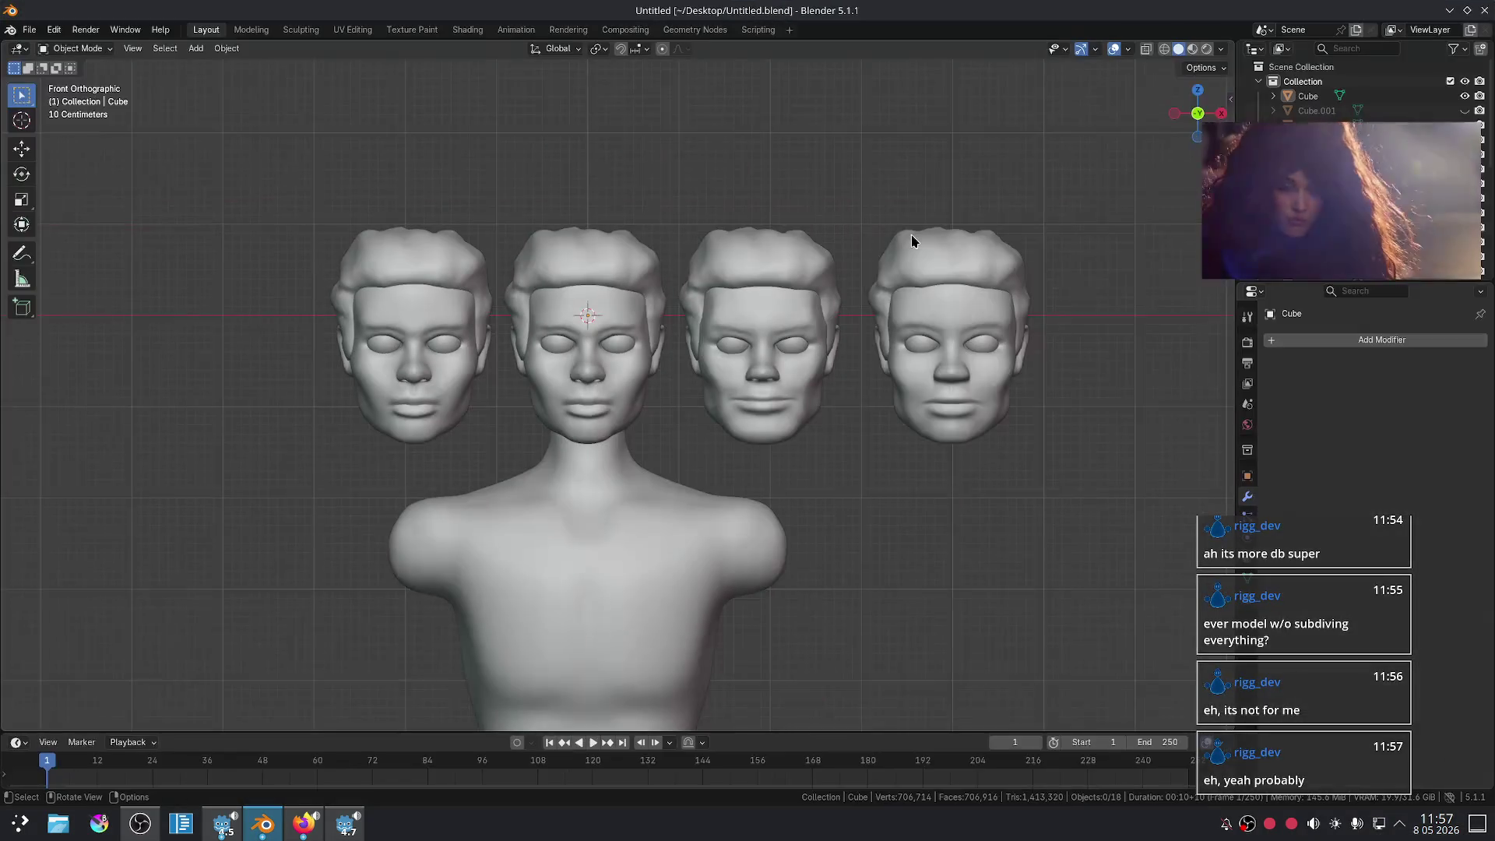
middle_click_drag(829, 310, 832, 328, "shift")
left_click_drag(465, 139, 290, 413)
left_click_drag(835, 381, 1087, 507)
mouse_move(938, 522)
middle_mouse_down("shift")
mouse_move(994, 387)
mouse_move(994, 417)
mouse_move(944, 183)
mouse_move(953, 212)
mouse_move(916, 454)
middle_mouse_up("shift")
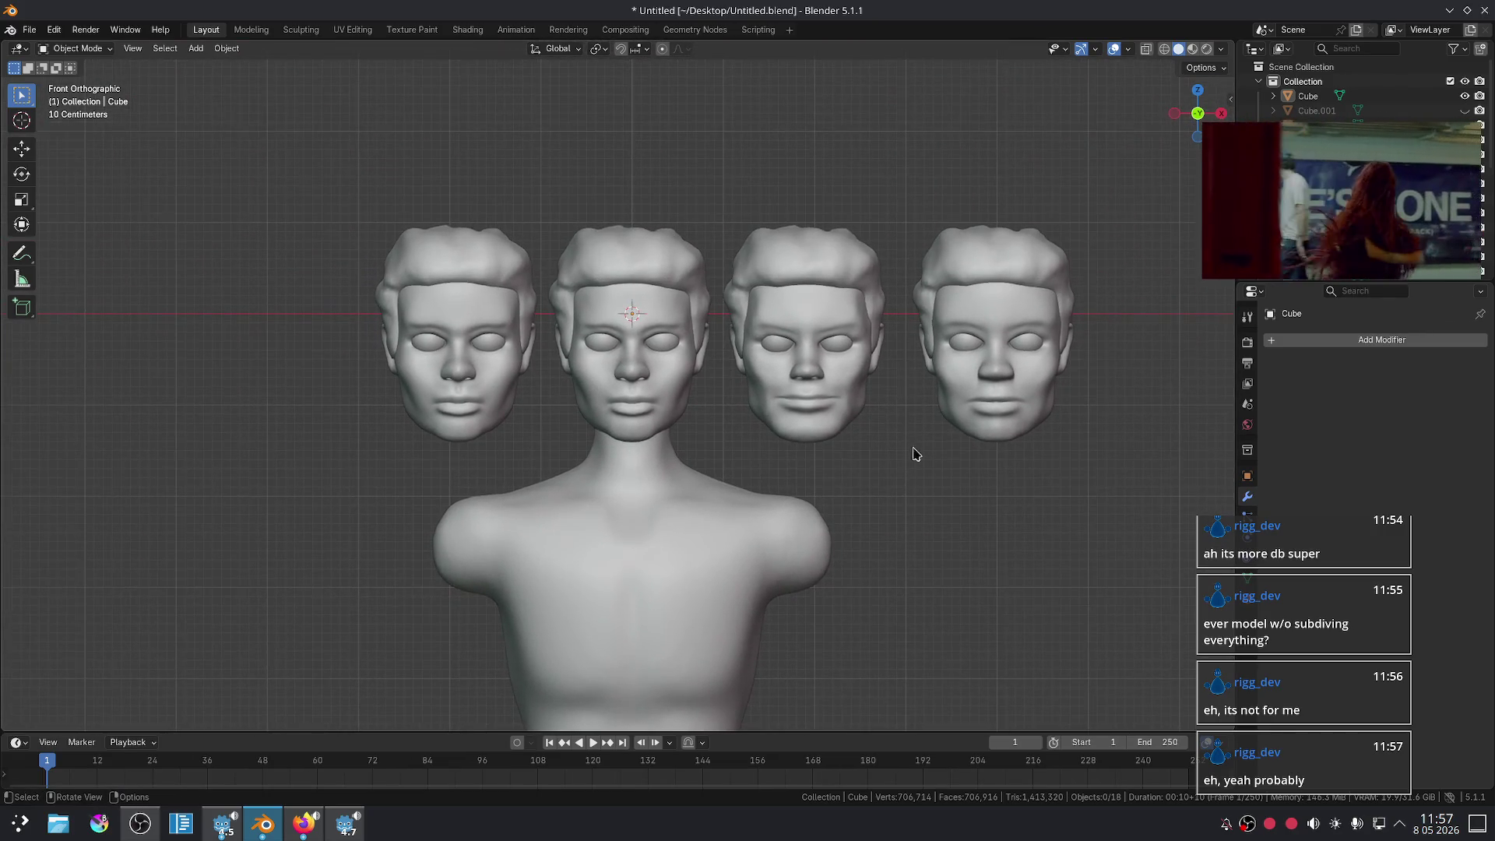
middle_click_drag(824, 381, 778, 409)
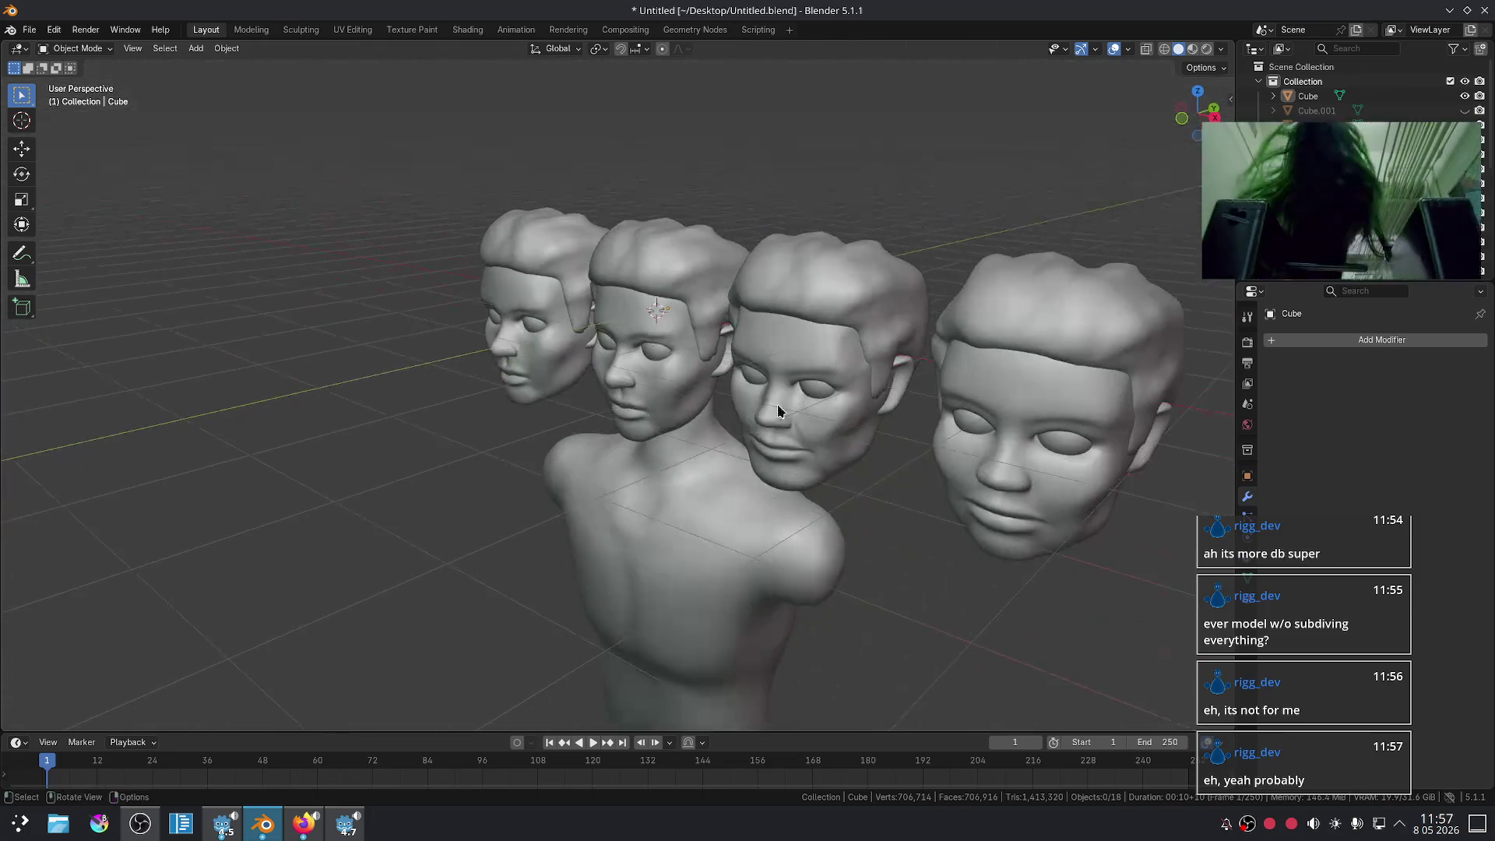
left_click(691, 444)
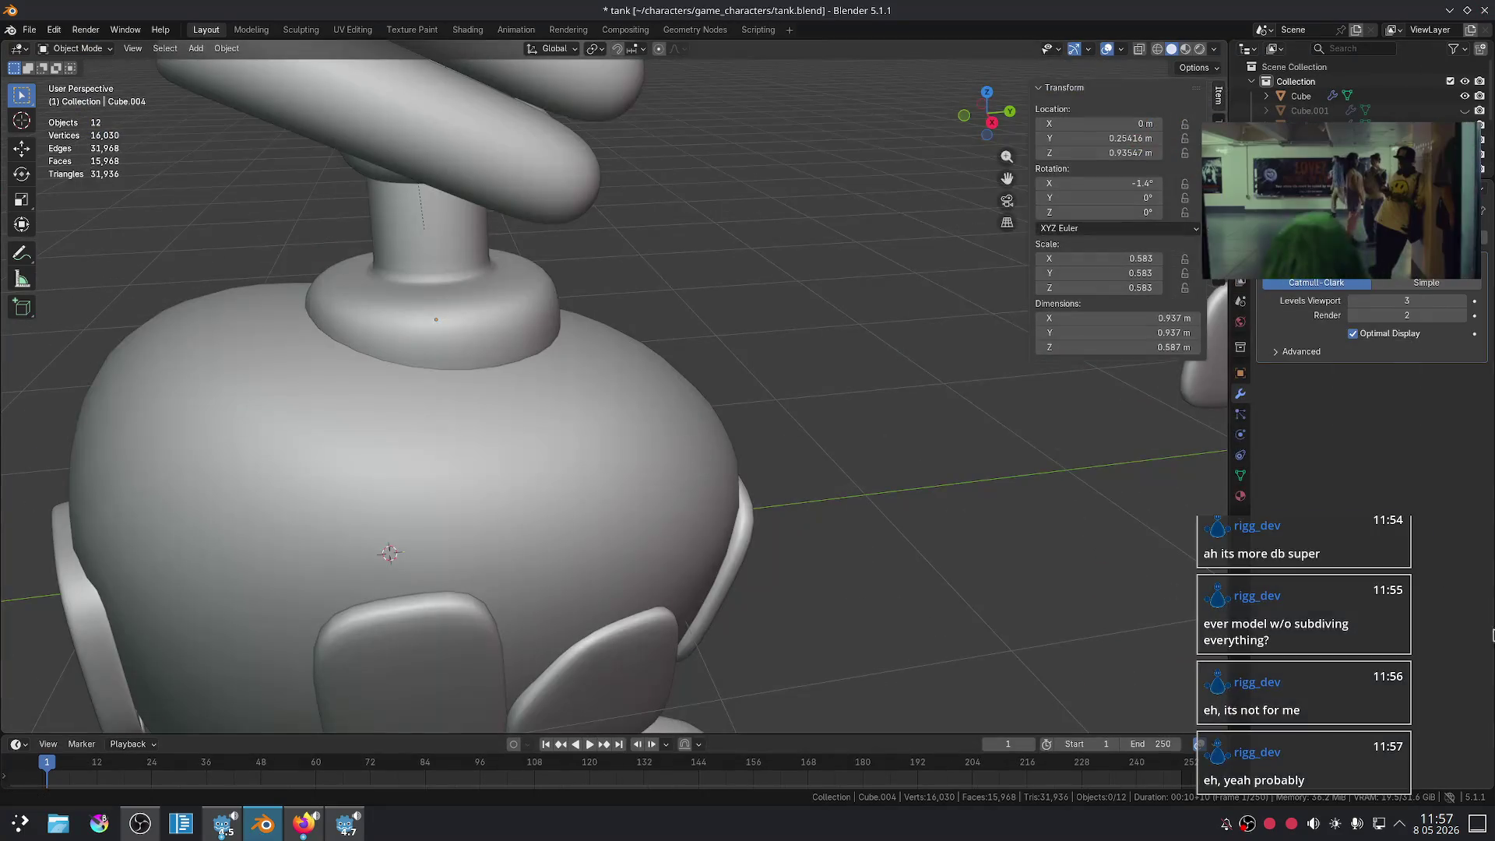
left_click(1475, 826)
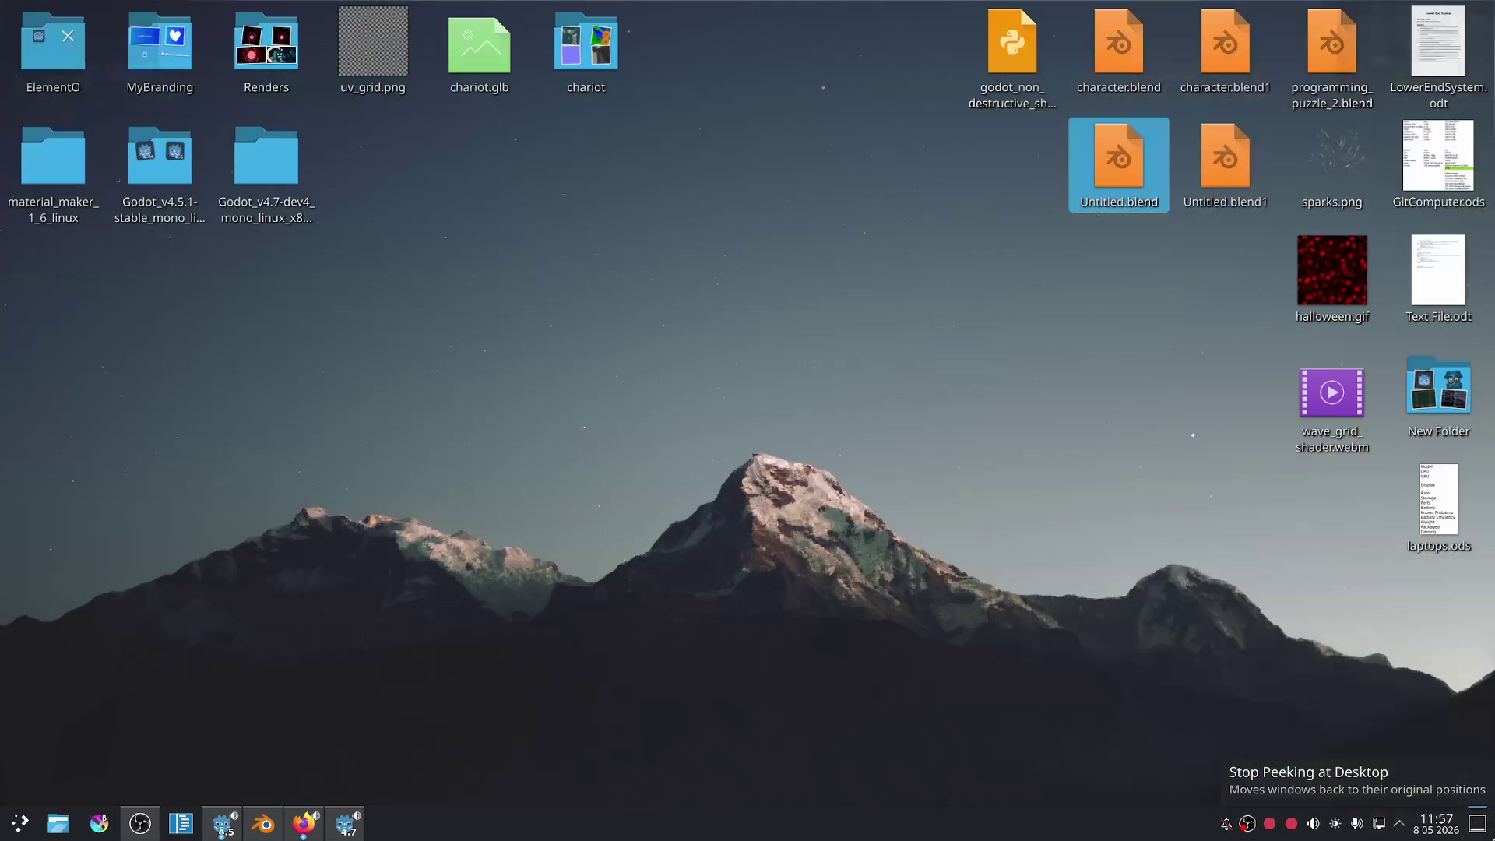
left_click(940, 263)
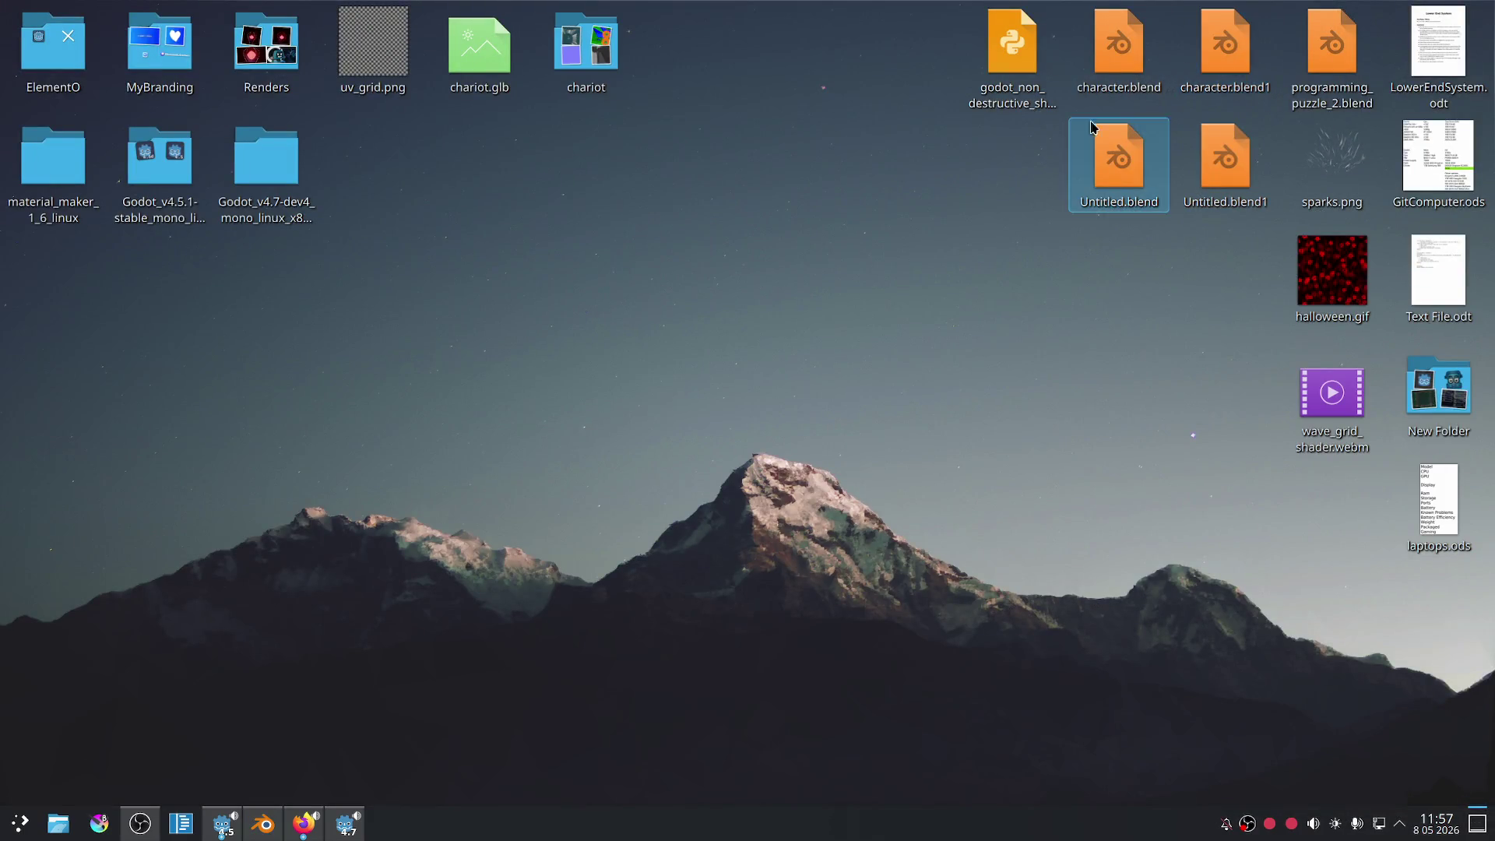
left_click(1212, 47)
left_click(1130, 59)
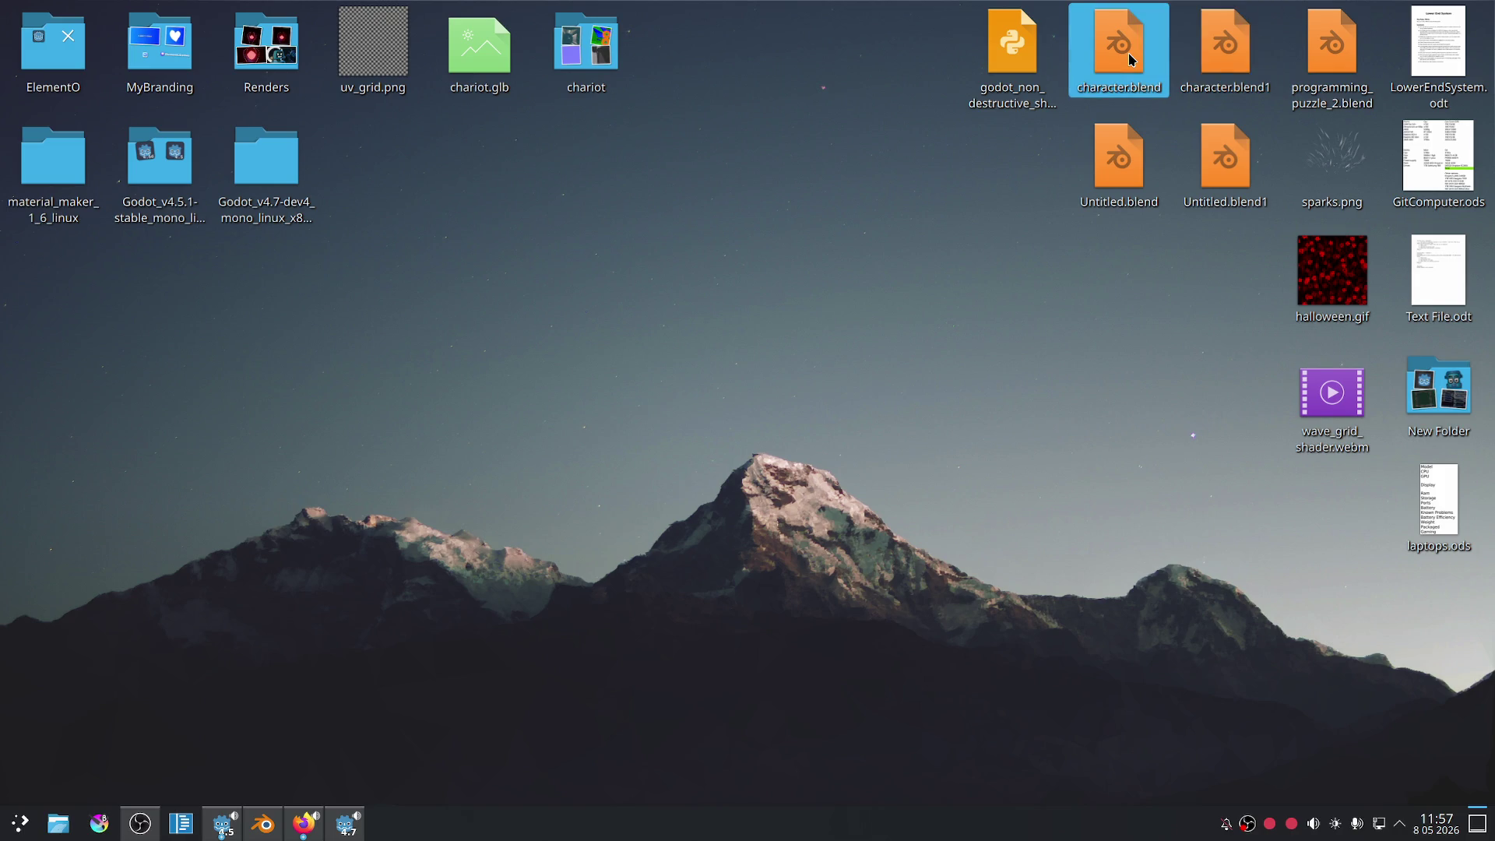
double_click(1129, 59)
scroll(854, 293, "down", 4)
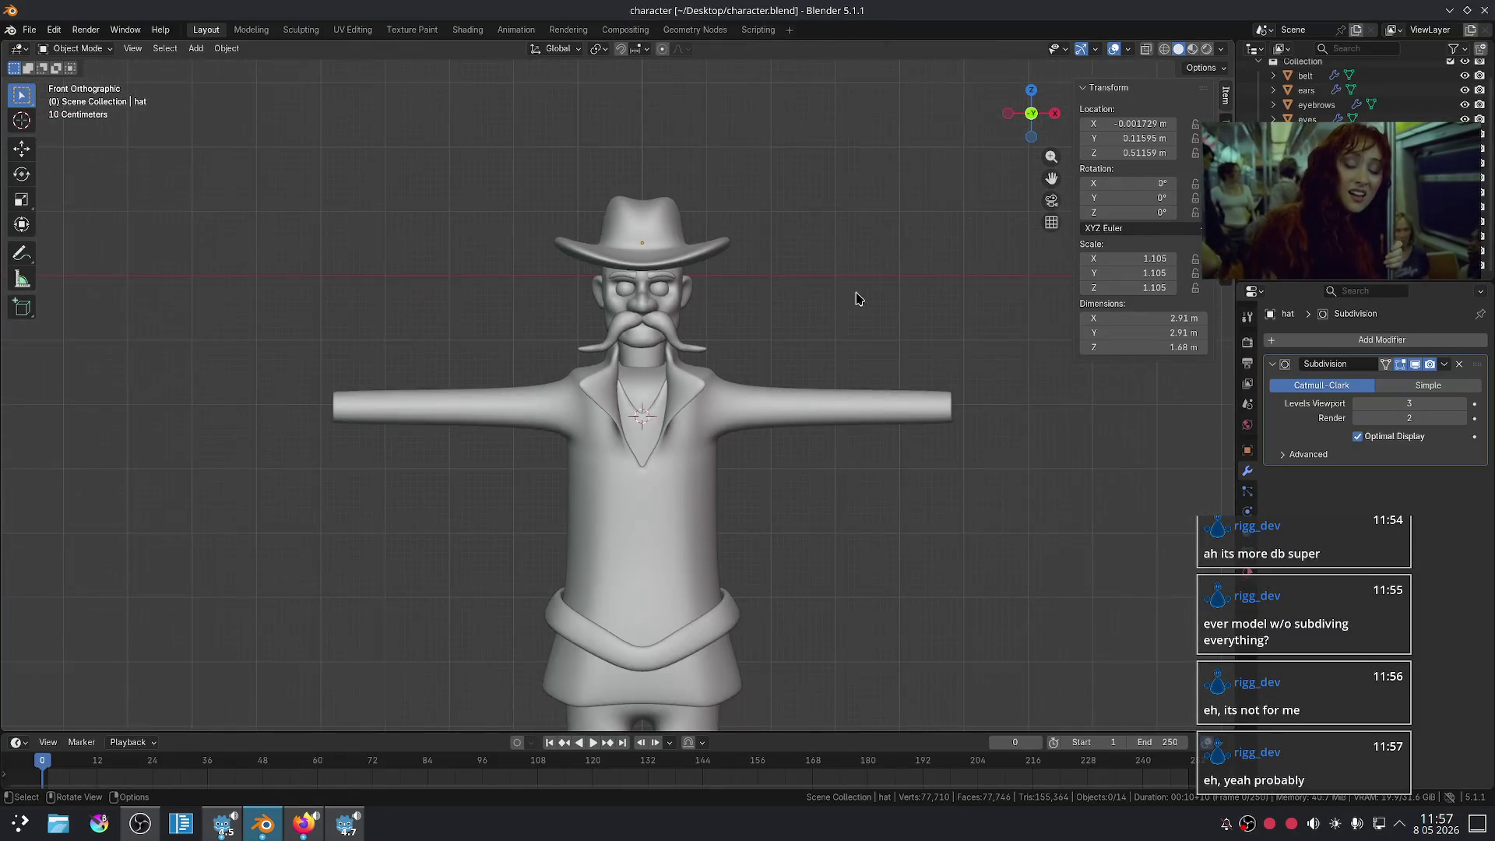
scroll(856, 312, "up", 1)
scroll(861, 334, "down", 1)
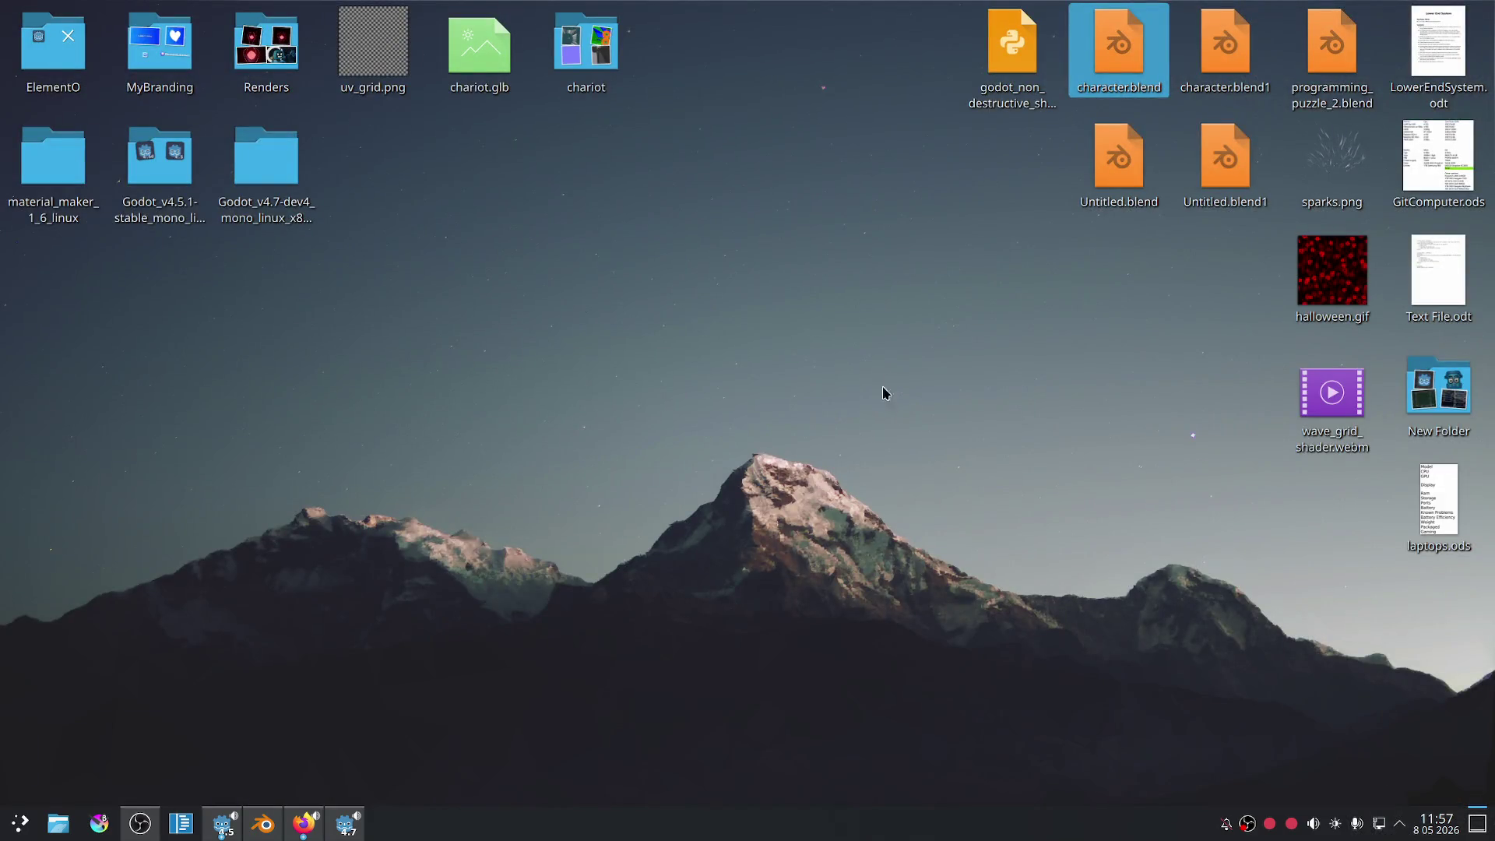
left_click(837, 274)
mouse_move(865, 238)
left_mouse_down()
mouse_move(901, 254)
mouse_move(1192, 174)
mouse_move(1055, 319)
mouse_move(884, 335)
left_mouse_up()
mouse_move(609, 277)
left_mouse_down()
mouse_move(524, 276)
mouse_move(333, 3)
mouse_move(631, 316)
mouse_move(64, 176)
mouse_move(486, 405)
left_mouse_up()
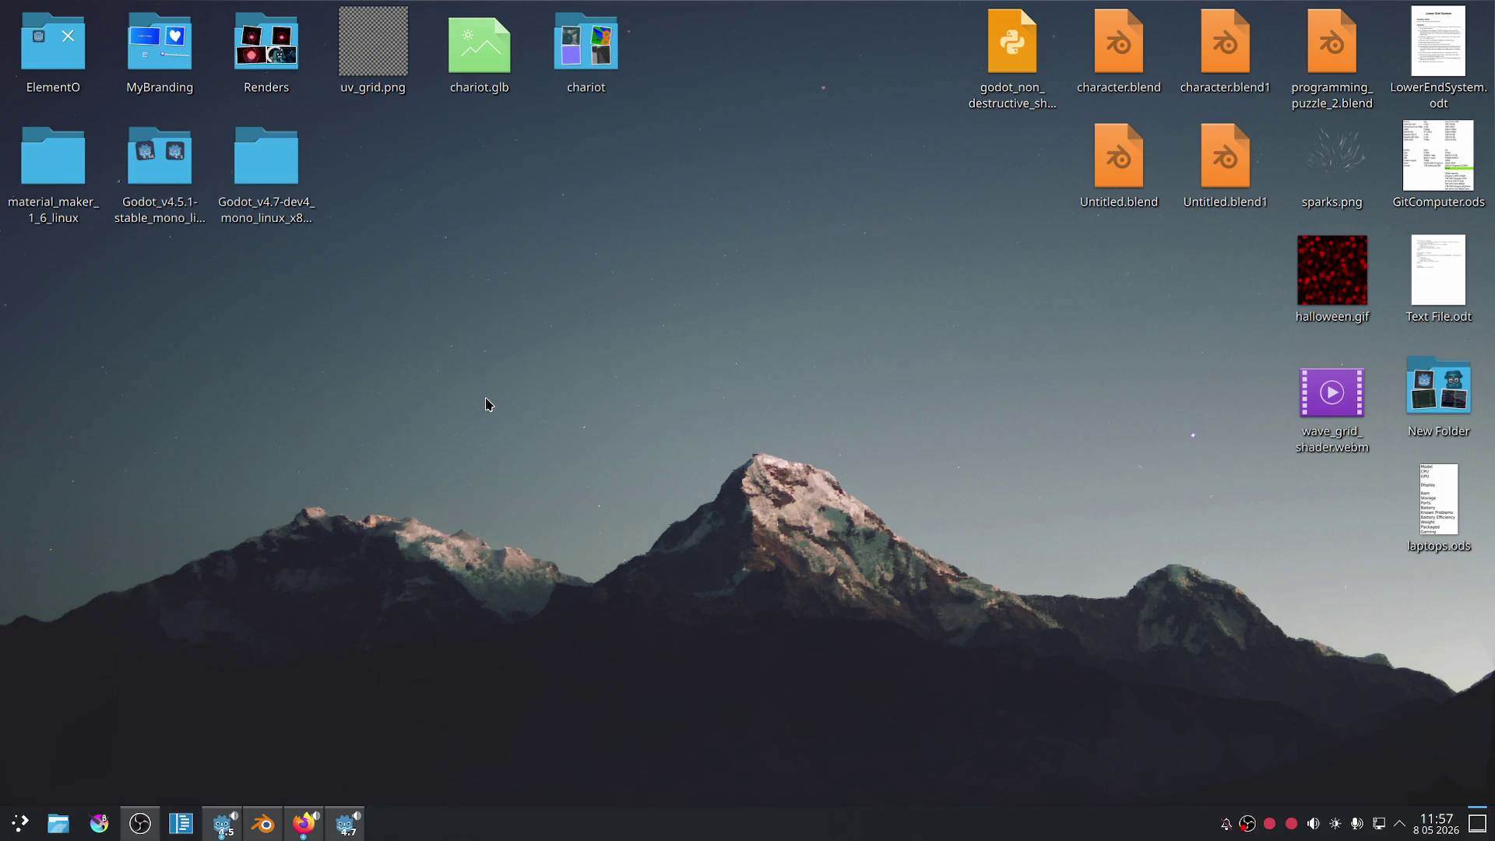
left_click(352, 826)
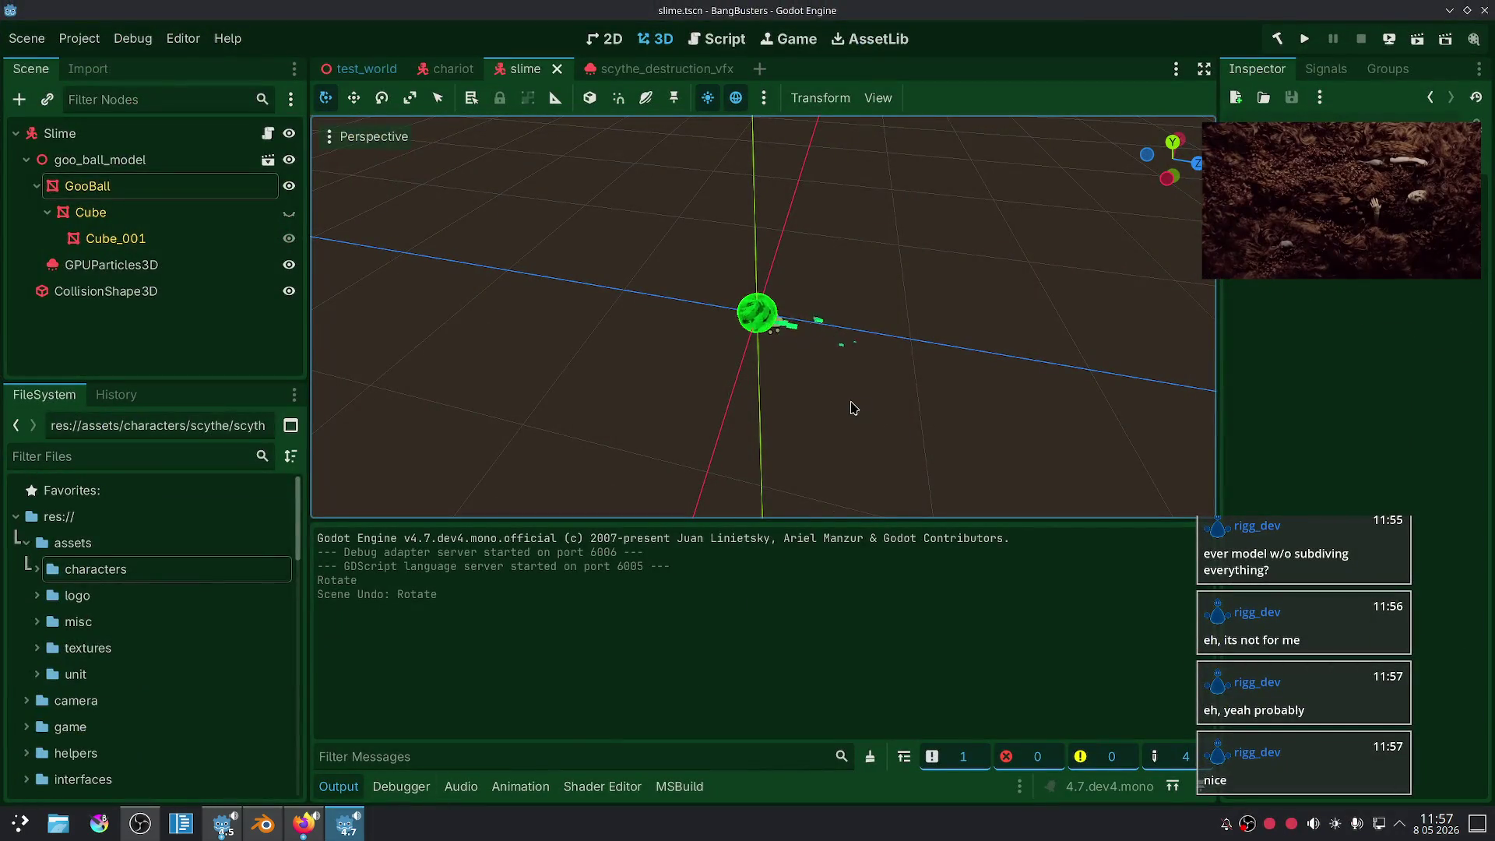
- Zoom the Godot slime view, then return to Blender's tank and view it from below the front
scroll(853, 407, "up", 10)
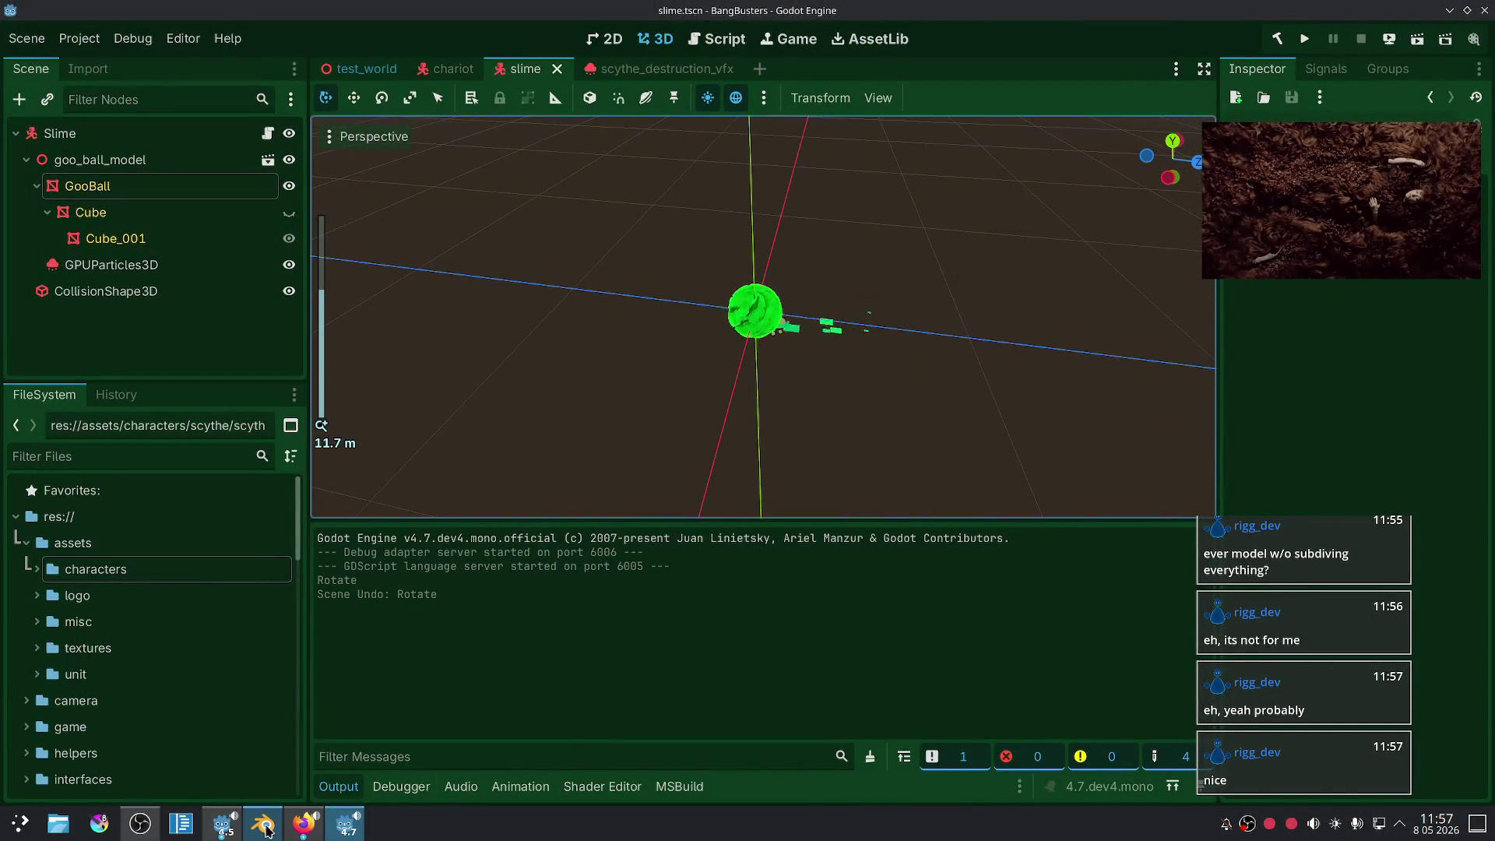
left_click(264, 830)
scroll(768, 444, "down", 5)
mouse_move(784, 437)
middle_mouse_down()
mouse_move(844, 350)
mouse_move(890, 385)
mouse_move(871, 407)
middle_mouse_up()
left_click_drag(1340, 182, 1351, 65)
mouse_move(838, 370)
middle_mouse_down()
mouse_move(911, 413)
mouse_move(861, 347)
mouse_move(886, 433)
mouse_move(878, 413)
middle_mouse_up()
scroll(877, 414, "up", 5)
- Slide the side door panel along the X axis
scroll(854, 447, "down", 5)
scroll(778, 482, "up", 5)
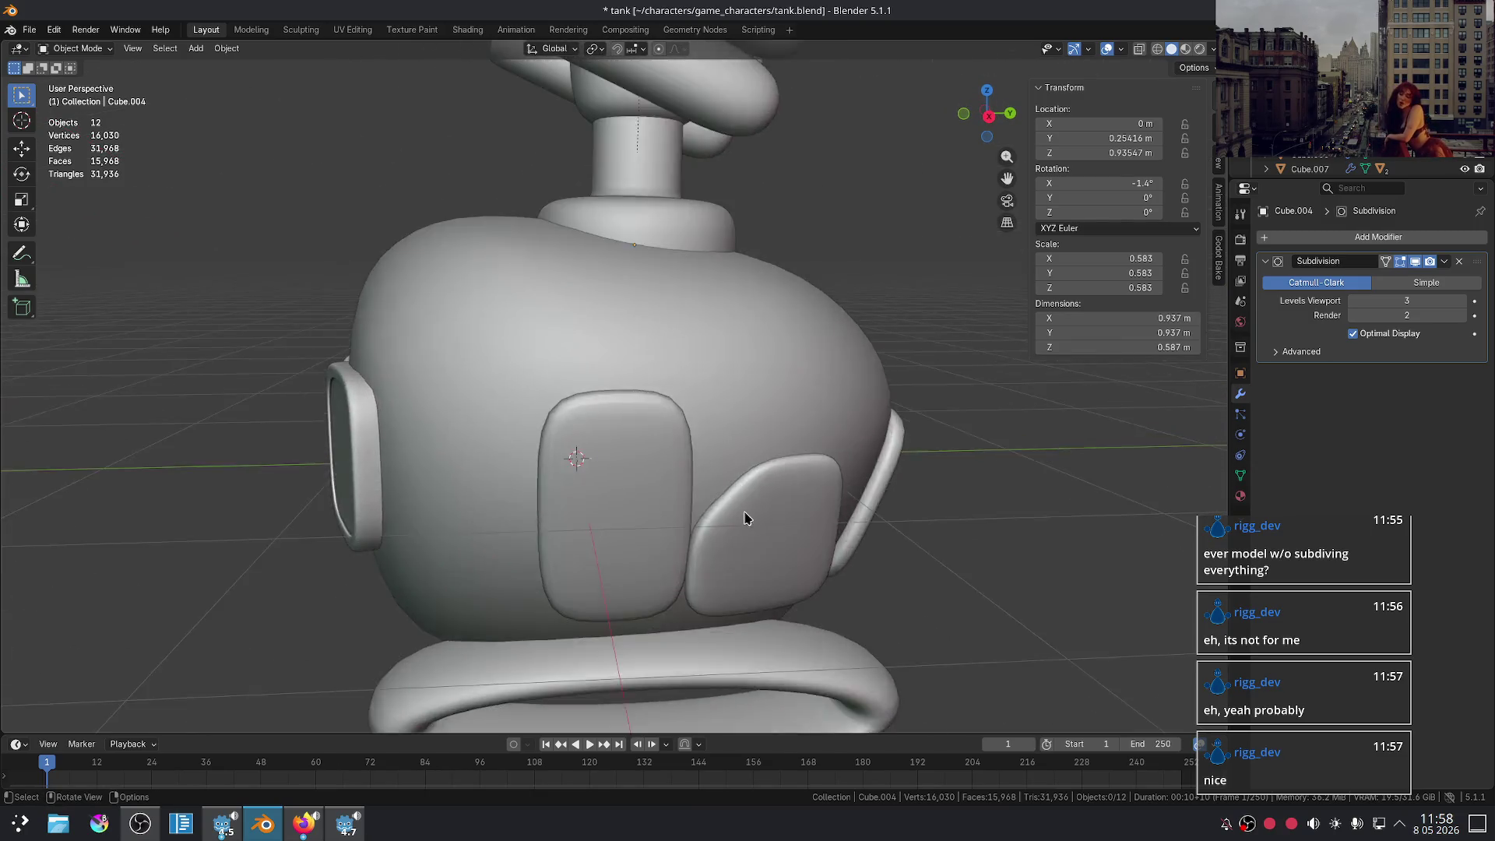
scroll(884, 587, "down", 4)
left_click(734, 523)
key("g")
key("x")
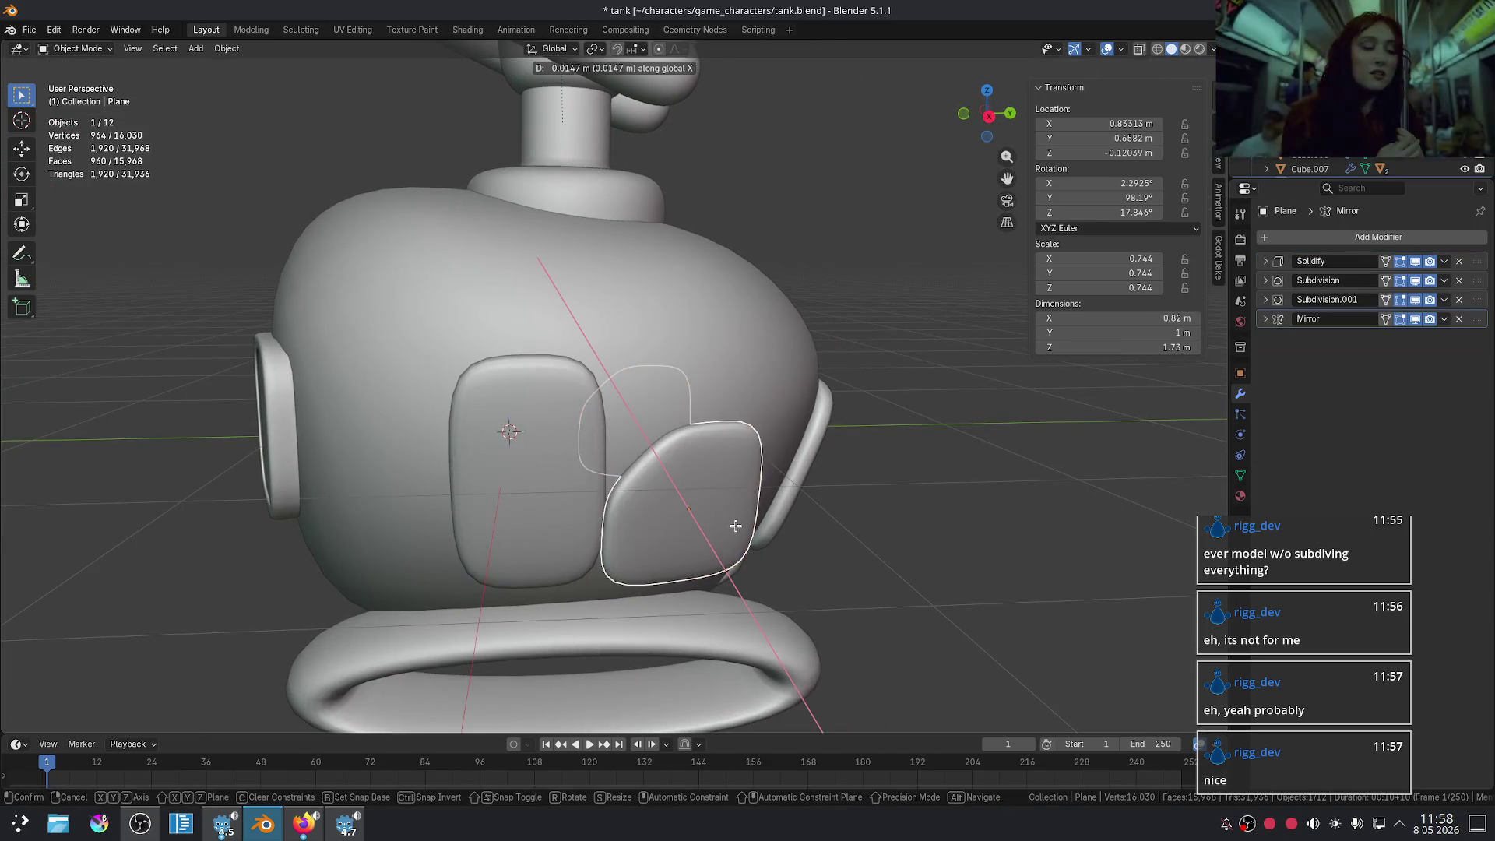
left_click(732, 529)
mouse_move(749, 532)
middle_mouse_down()
mouse_move(562, 566)
mouse_move(551, 544)
mouse_move(587, 517)
mouse_move(545, 498)
middle_mouse_up()
scroll(337, 545, "up", 3)
- Move one of the door panel's edges along X instead of Y
key("Tab")
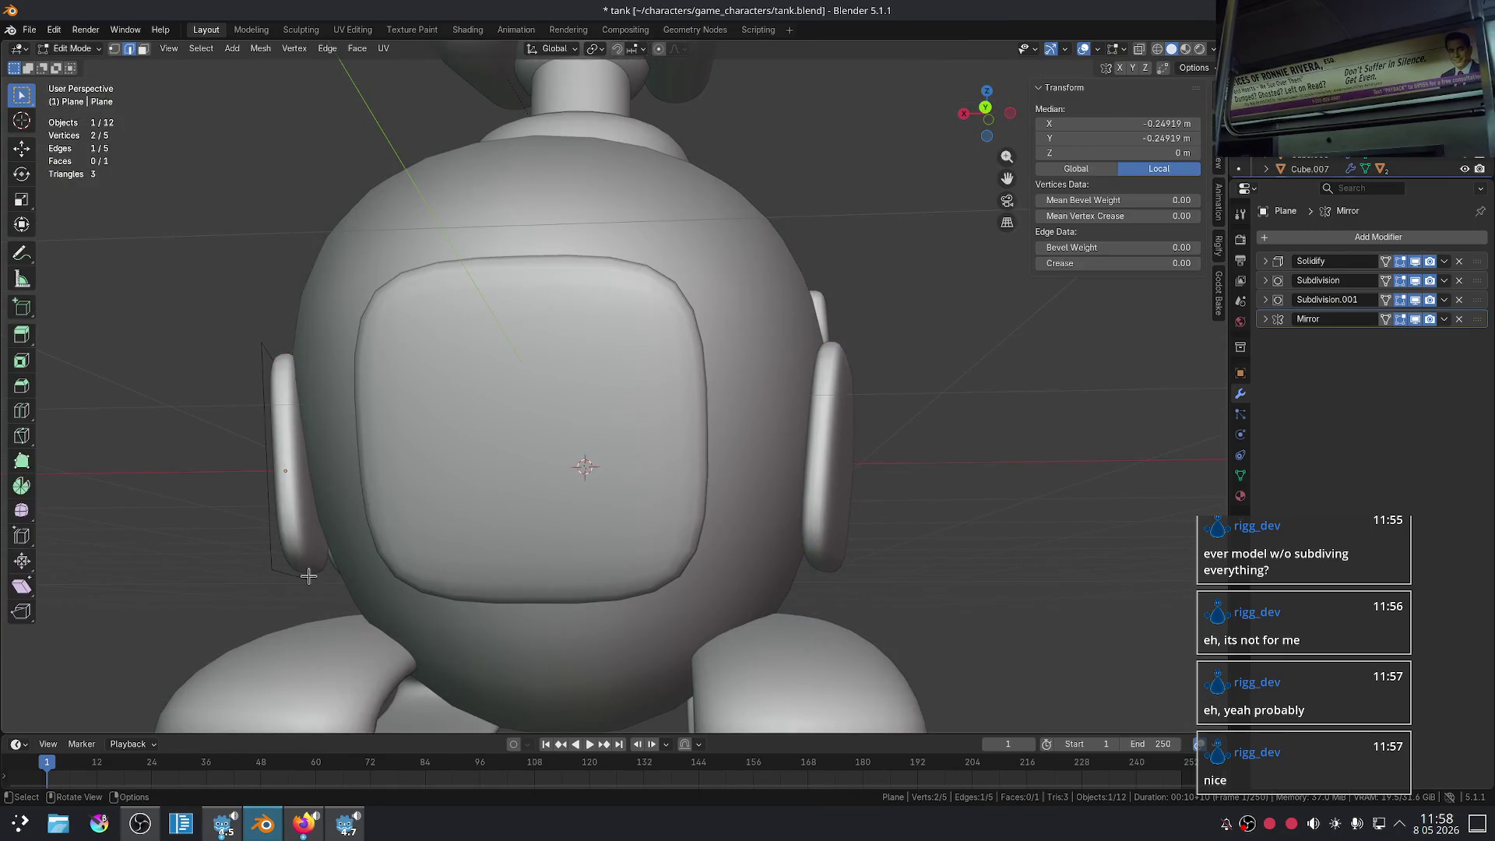
key("g")
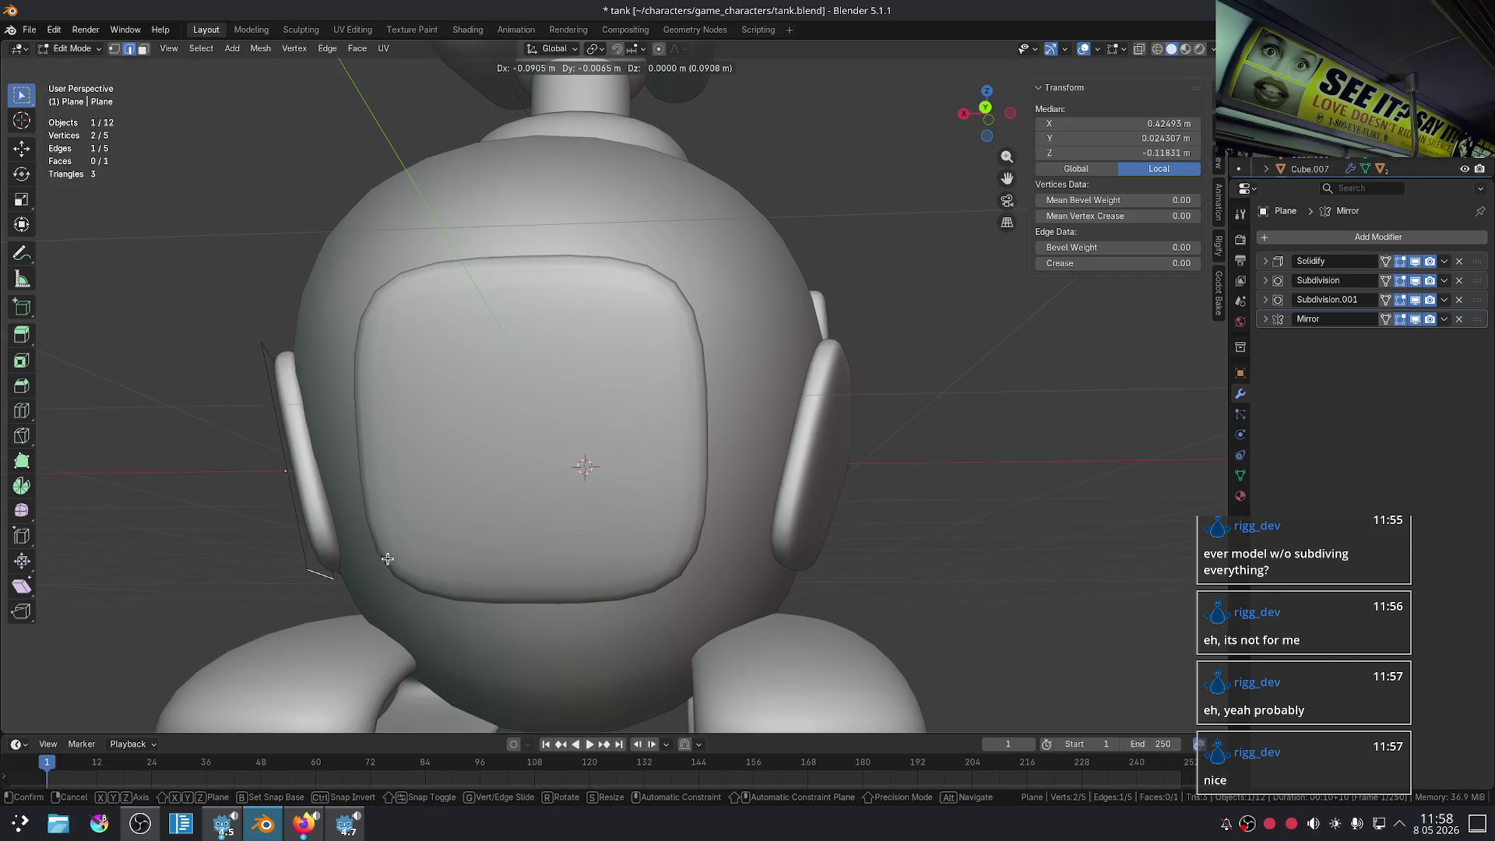
key("y")
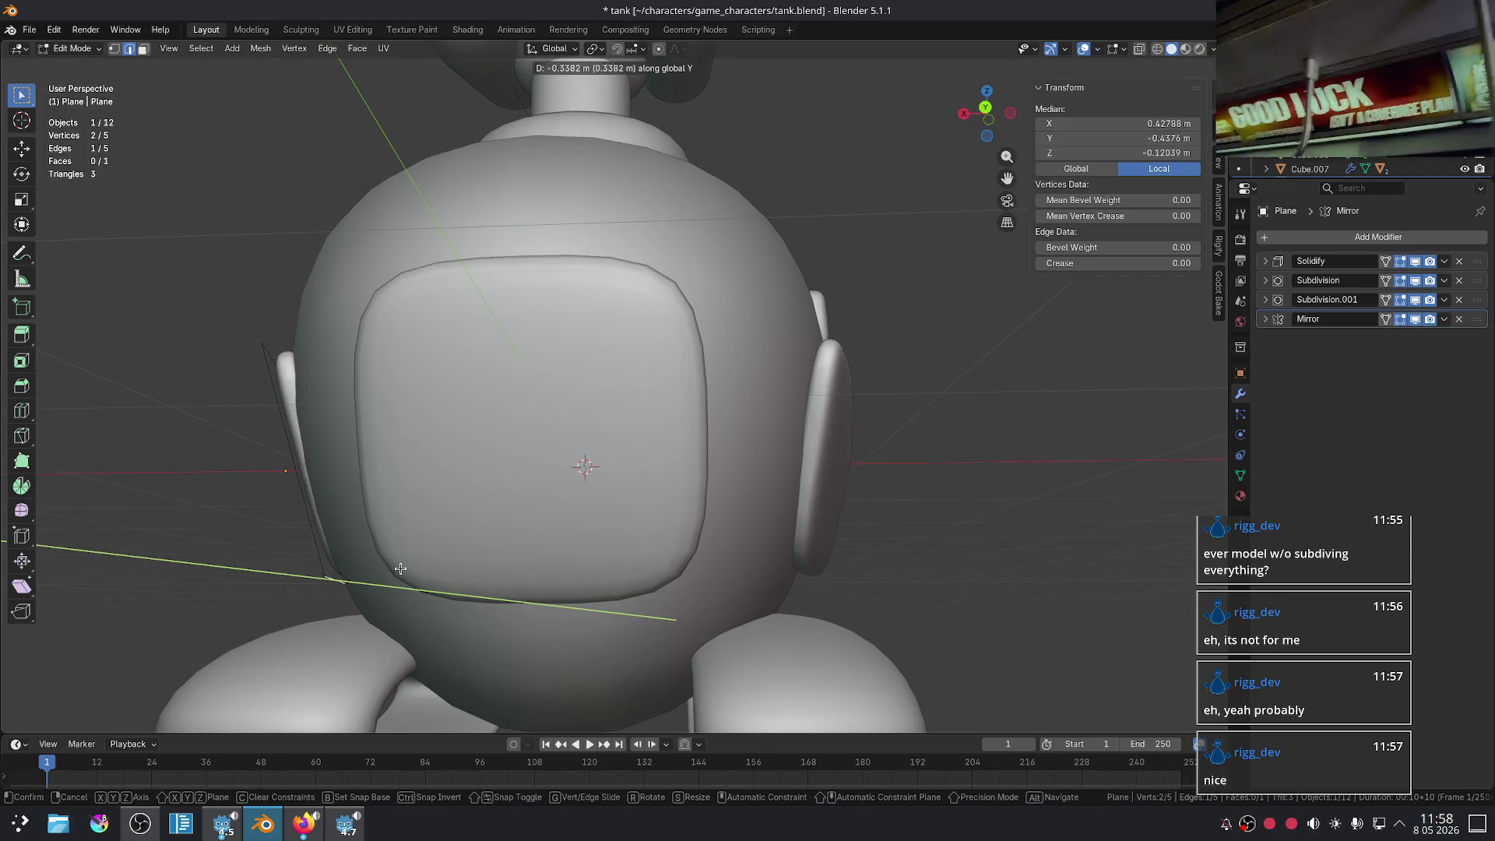
right_click(382, 567)
mouse_move(109, 450)
middle_mouse_down()
mouse_move(342, 479)
mouse_move(222, 491)
middle_mouse_up()
key("g")
key("x")
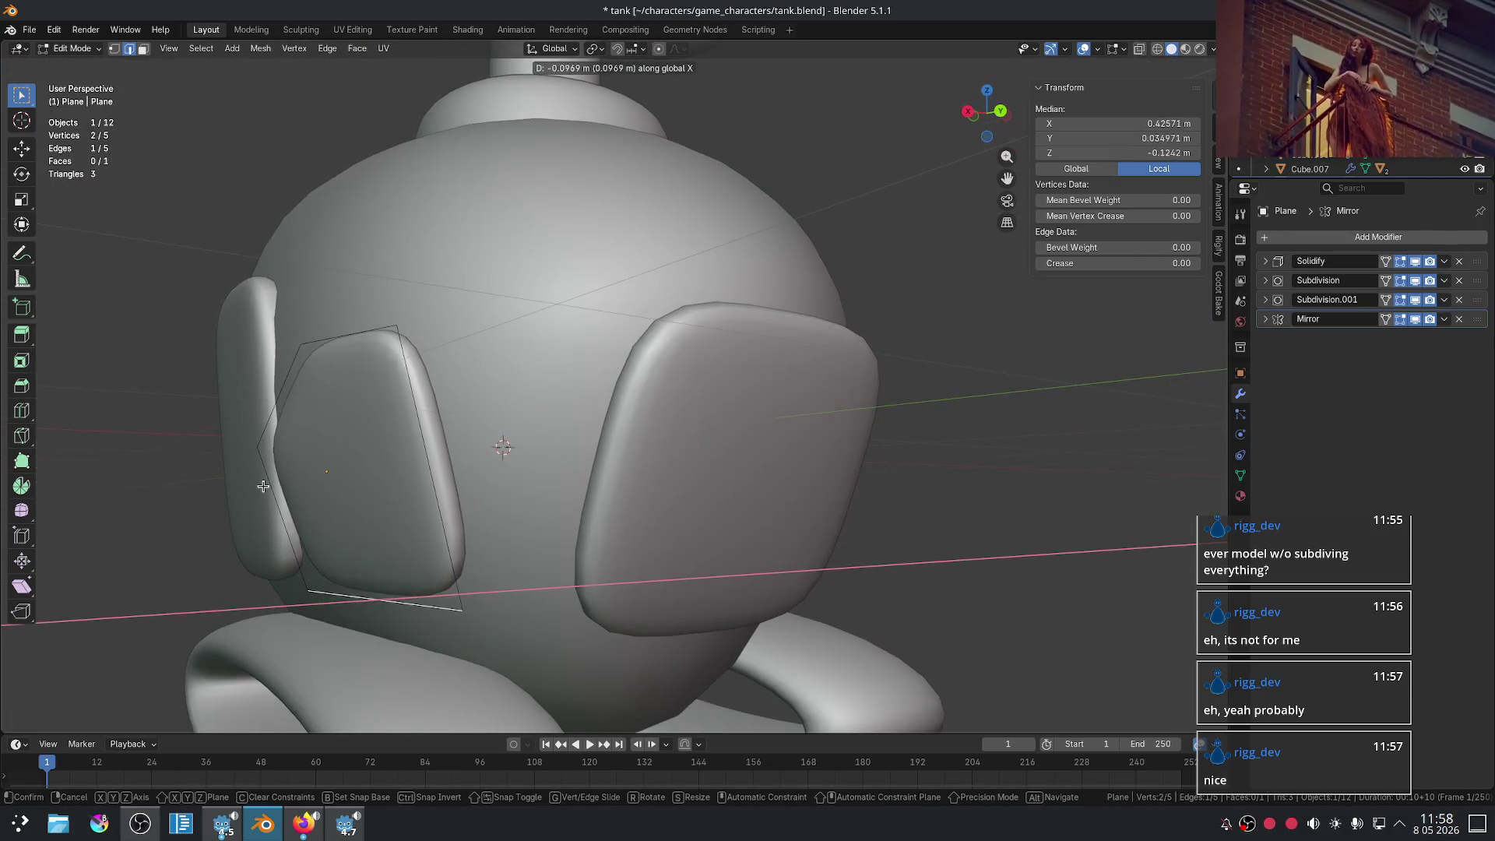
left_click(268, 489)
key("Tab")
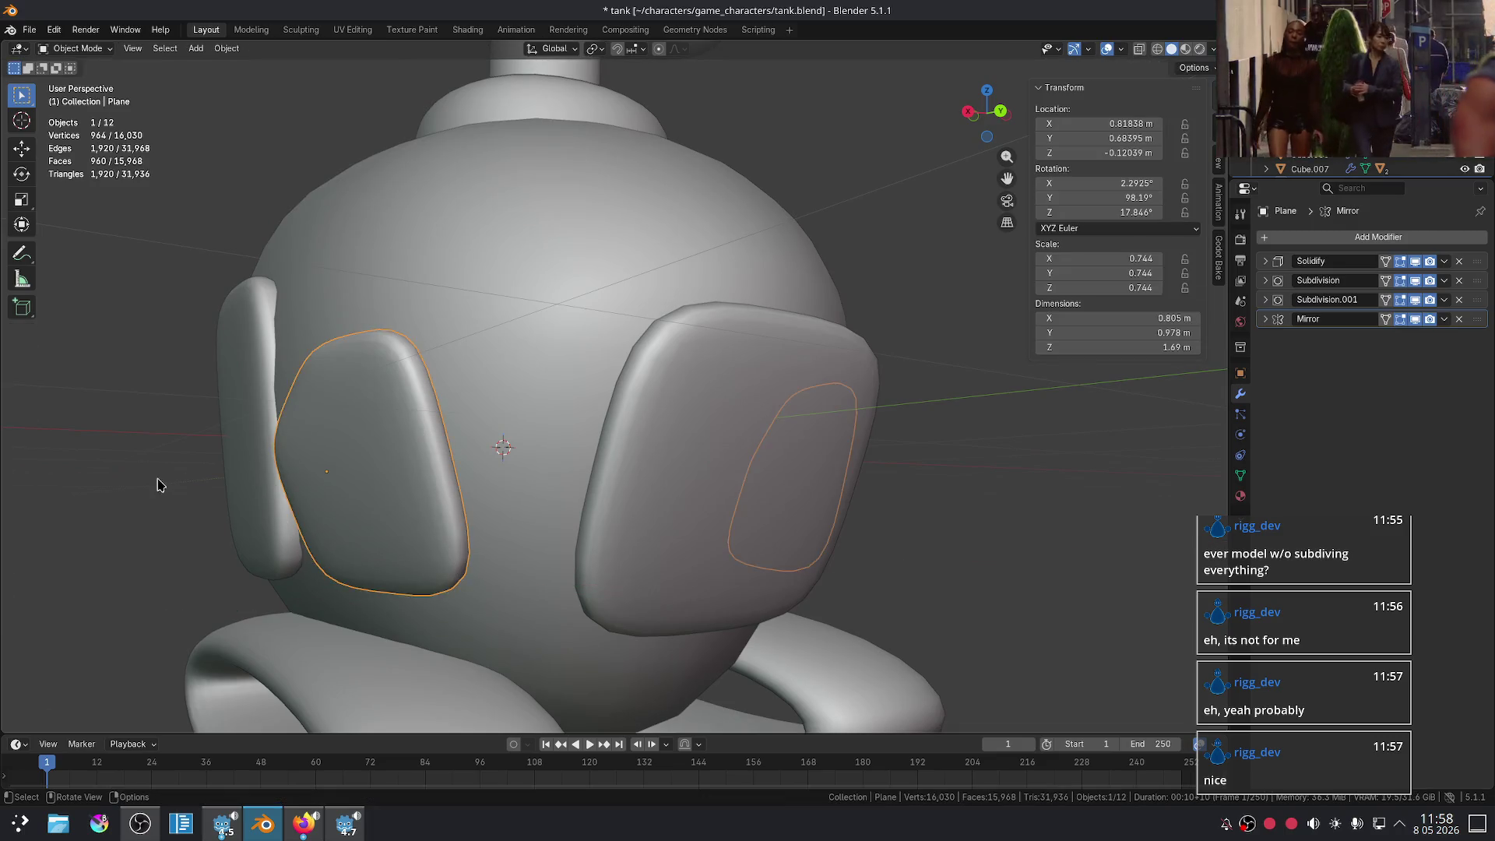
scroll(150, 490, "down", 5)
mouse_move(150, 490)
middle_mouse_down()
mouse_move(310, 547)
mouse_move(157, 510)
mouse_move(133, 560)
mouse_move(311, 528)
mouse_move(343, 547)
middle_mouse_up()
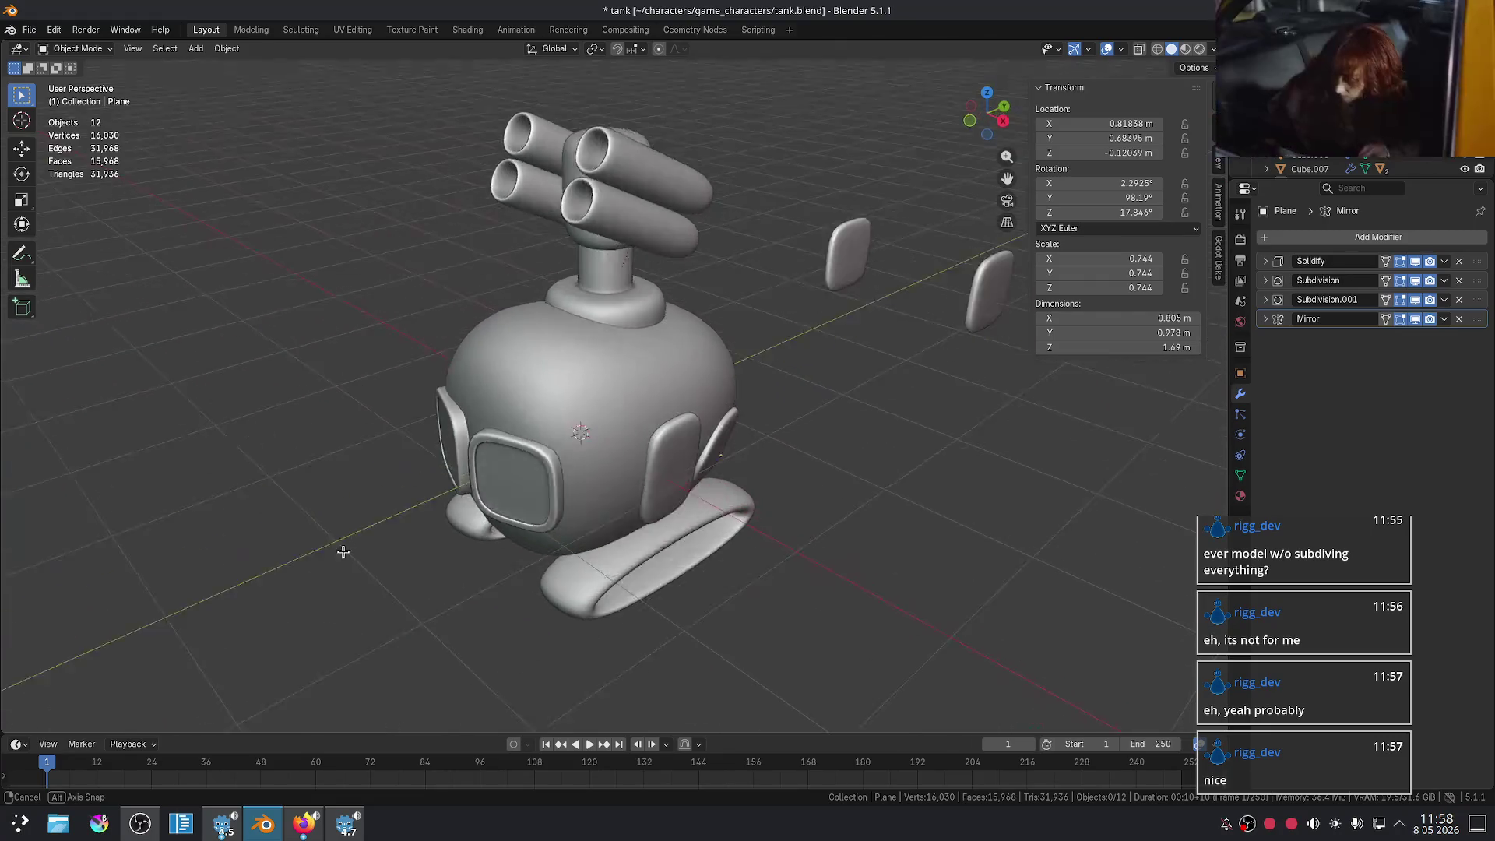
scroll(343, 547, "up", 5)
- Check the side panel, view the whole tank, and select the tank body
left_click(816, 491)
scroll(995, 485, "down", 3)
left_click(979, 483)
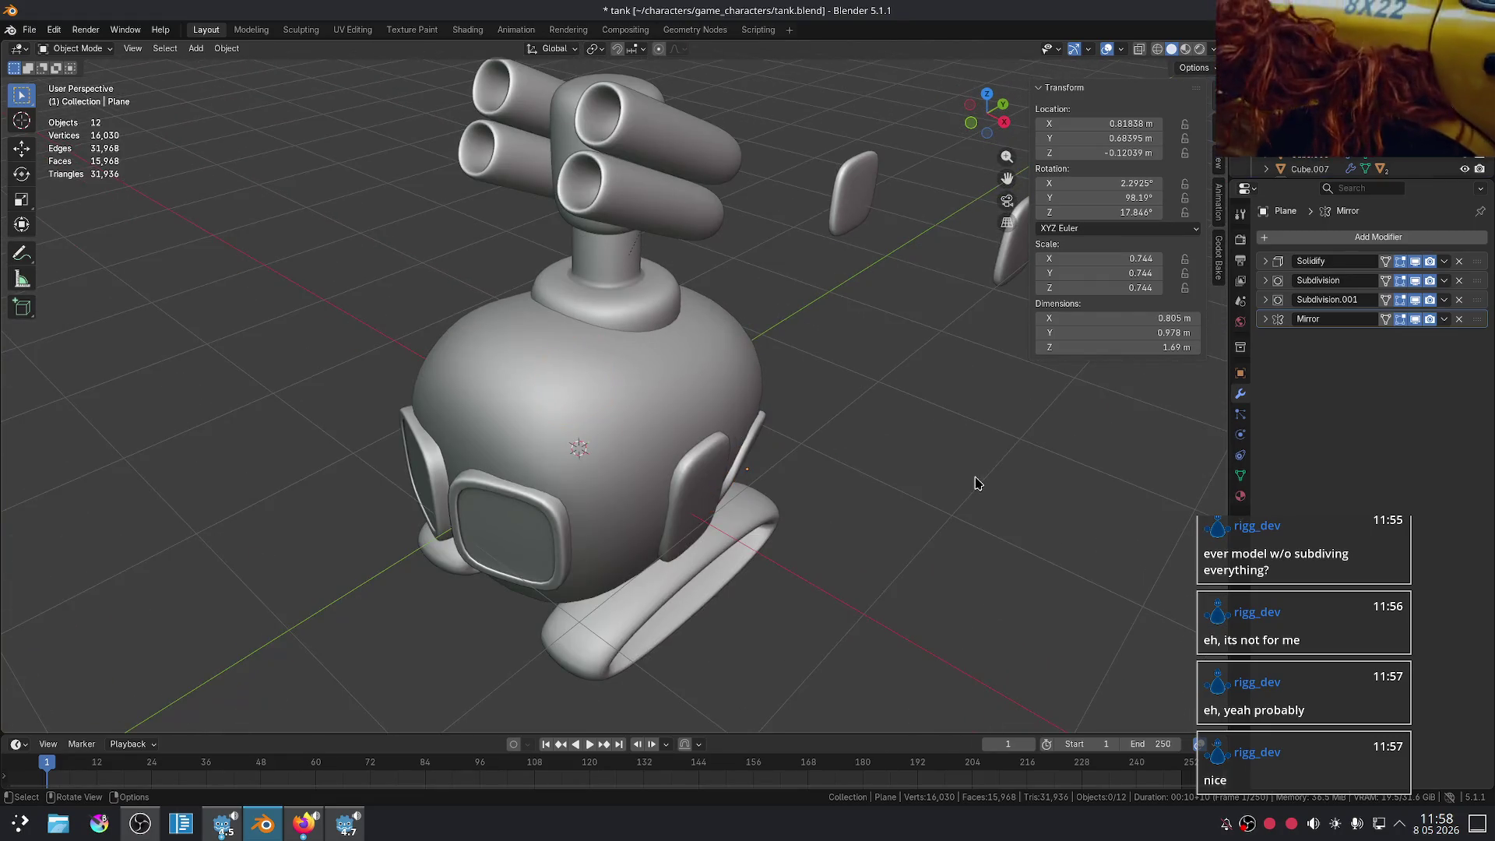
scroll(960, 481, "down", 2)
mouse_move(955, 481)
middle_mouse_down()
mouse_move(815, 437)
mouse_move(856, 442)
middle_mouse_up()
scroll(856, 442, "up", 3)
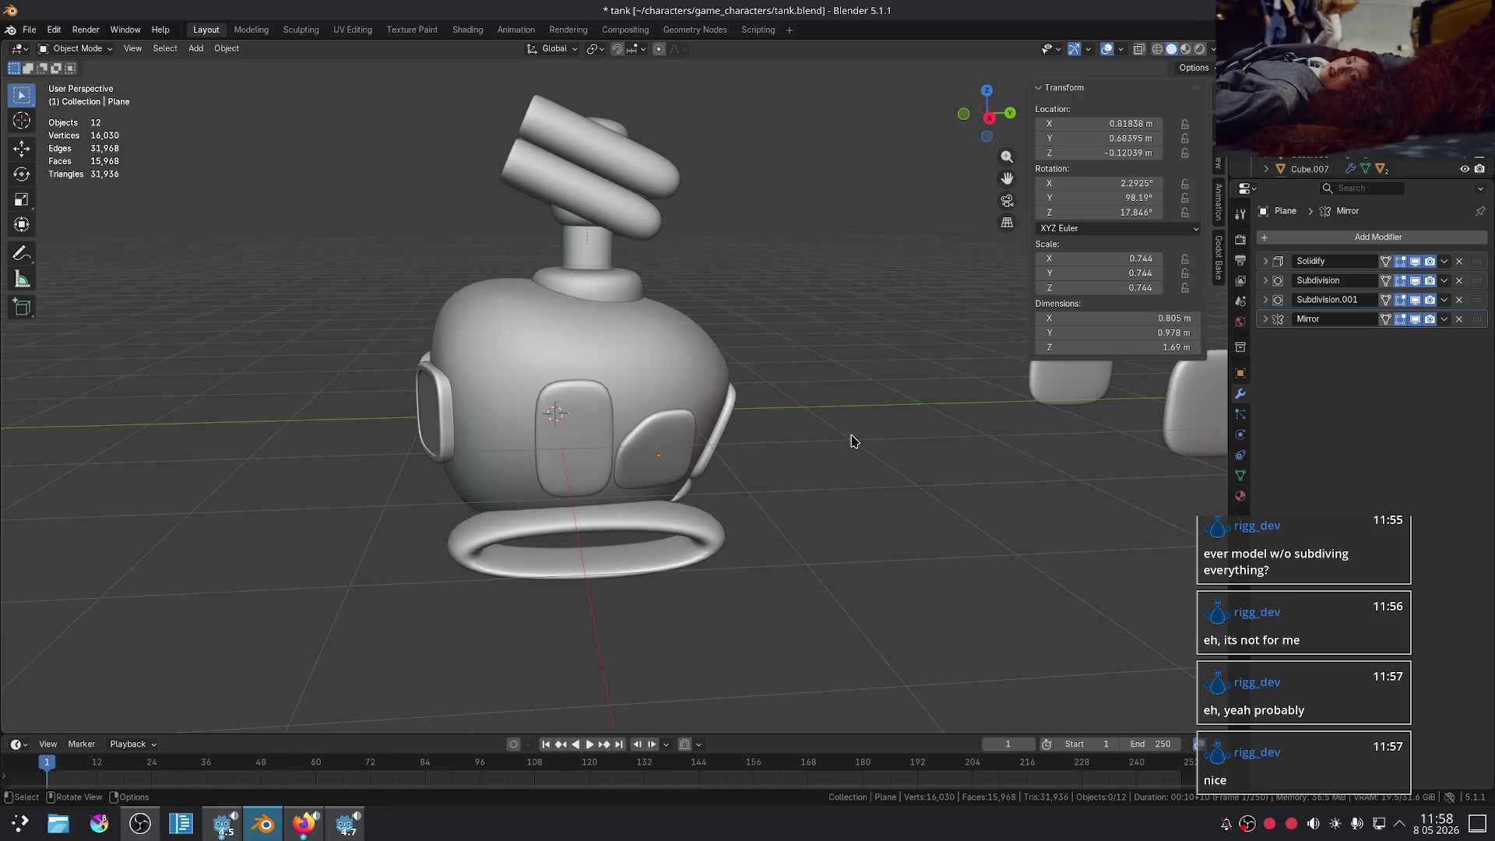
scroll(801, 428, "down", 2)
scroll(795, 461, "up", 3)
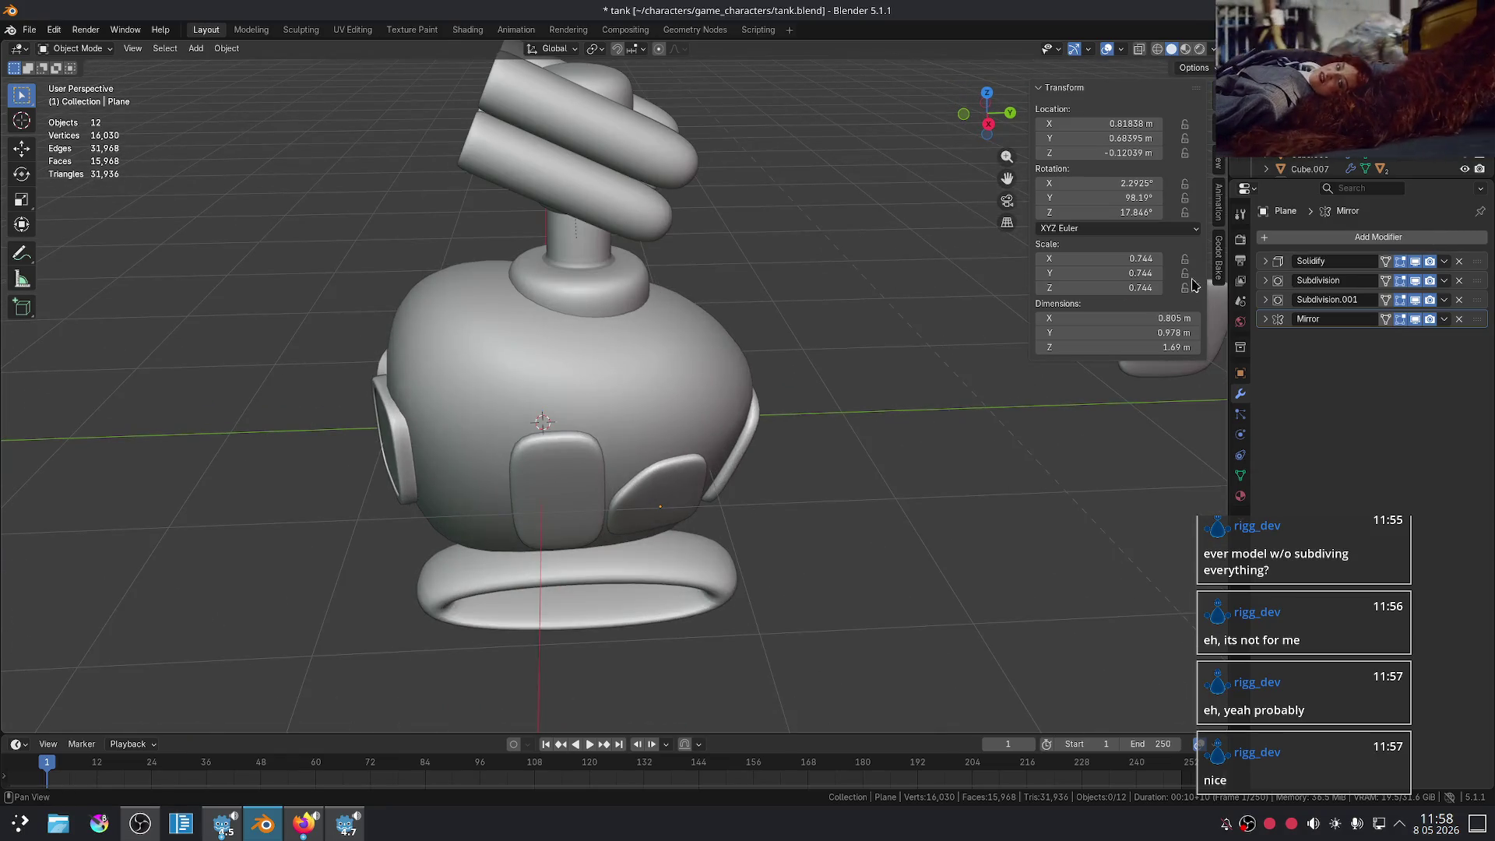
left_click(509, 445)
- Inspect the body's light grey Base Color in Material Preview, then switch to Firefox's Metal Slug images
key("z")
left_click(945, 524)
mouse_move(944, 524)
middle_mouse_down()
mouse_move(874, 356)
mouse_move(590, 357)
middle_mouse_up()
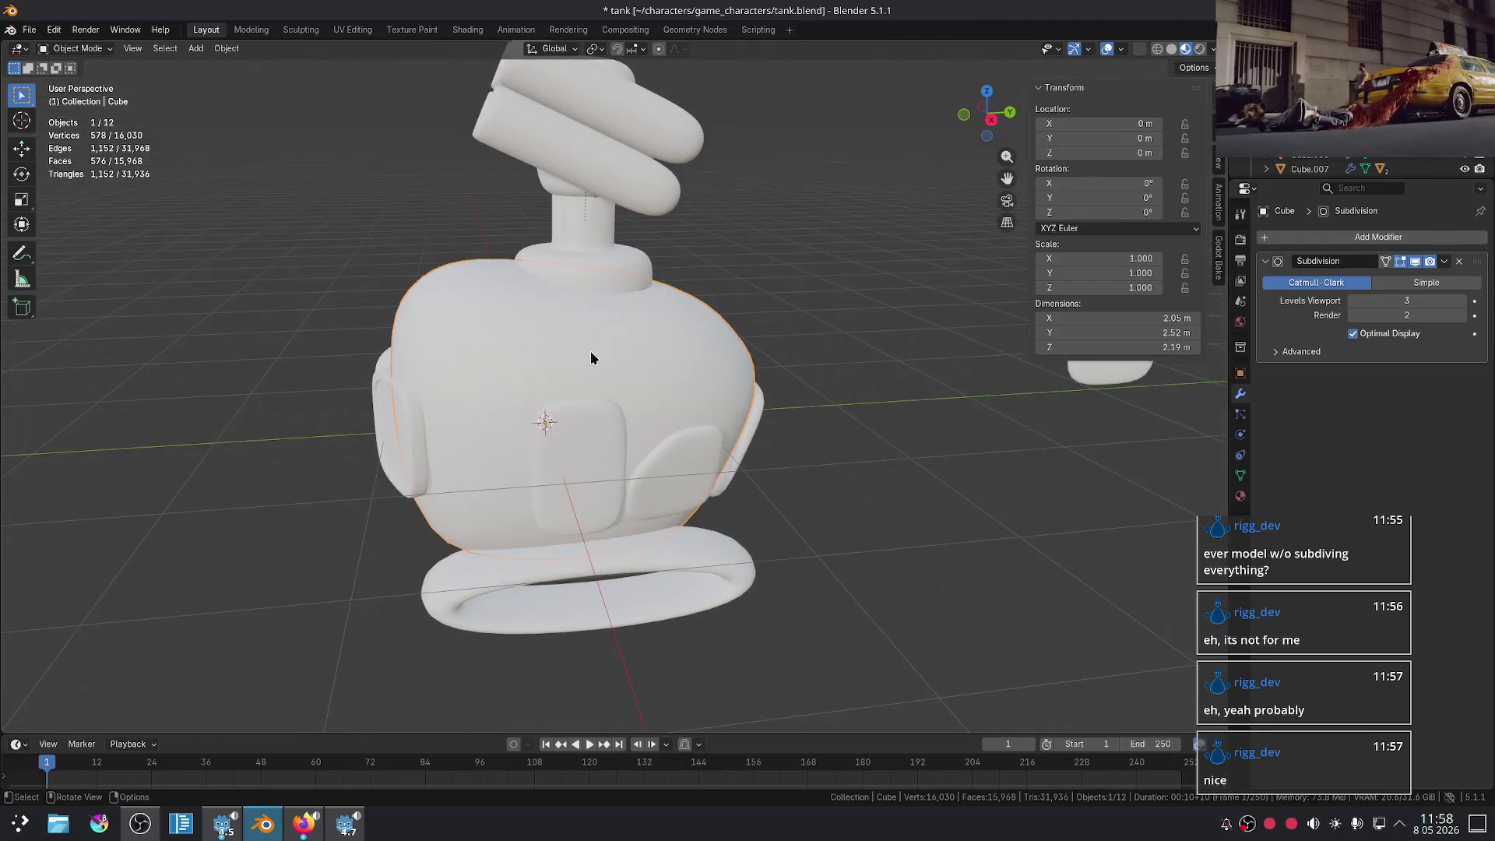
left_click(1240, 496)
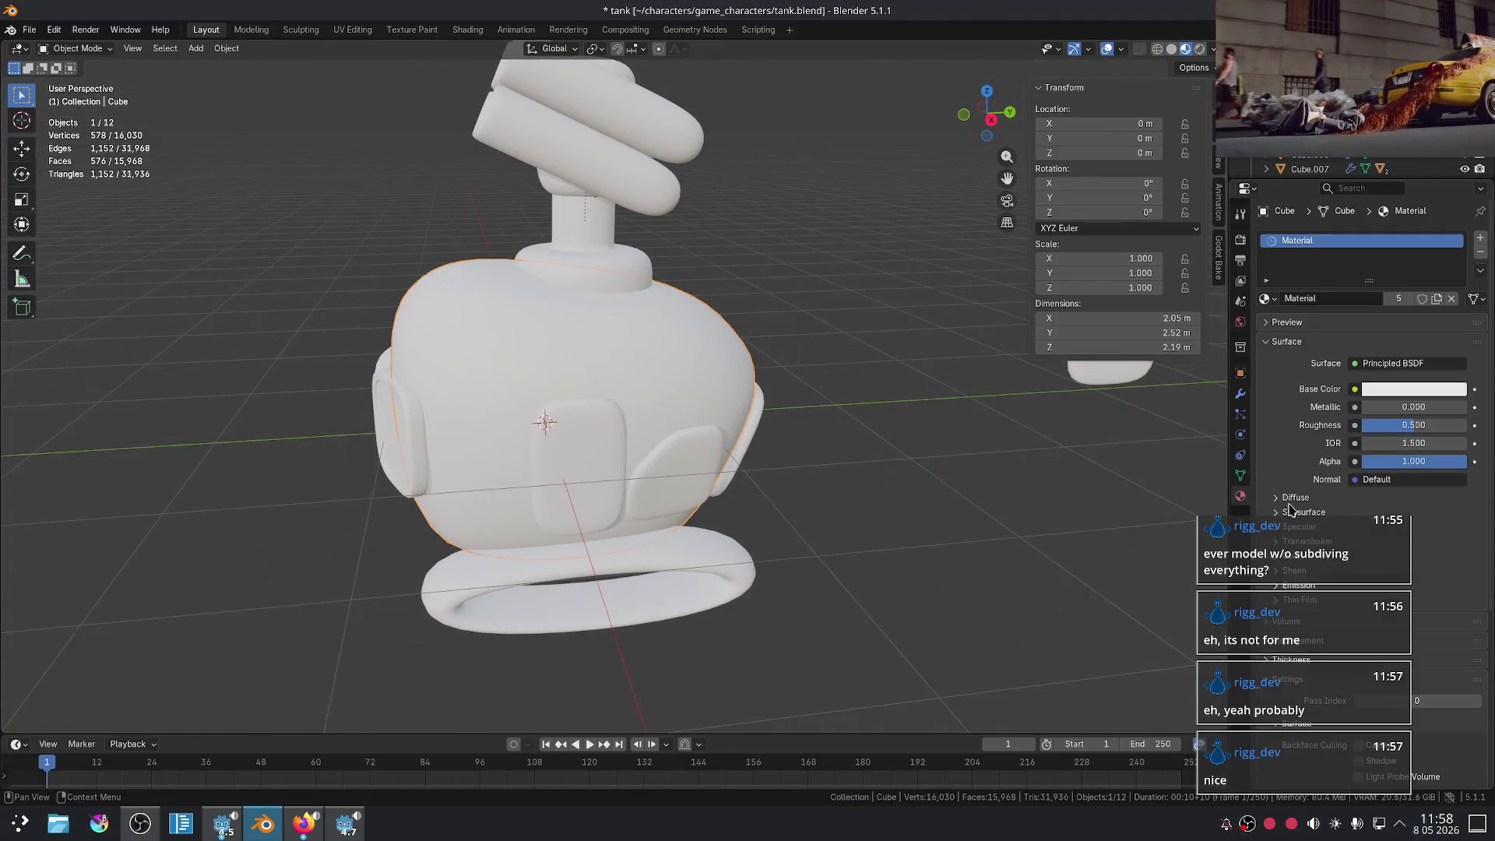
left_click(1411, 391)
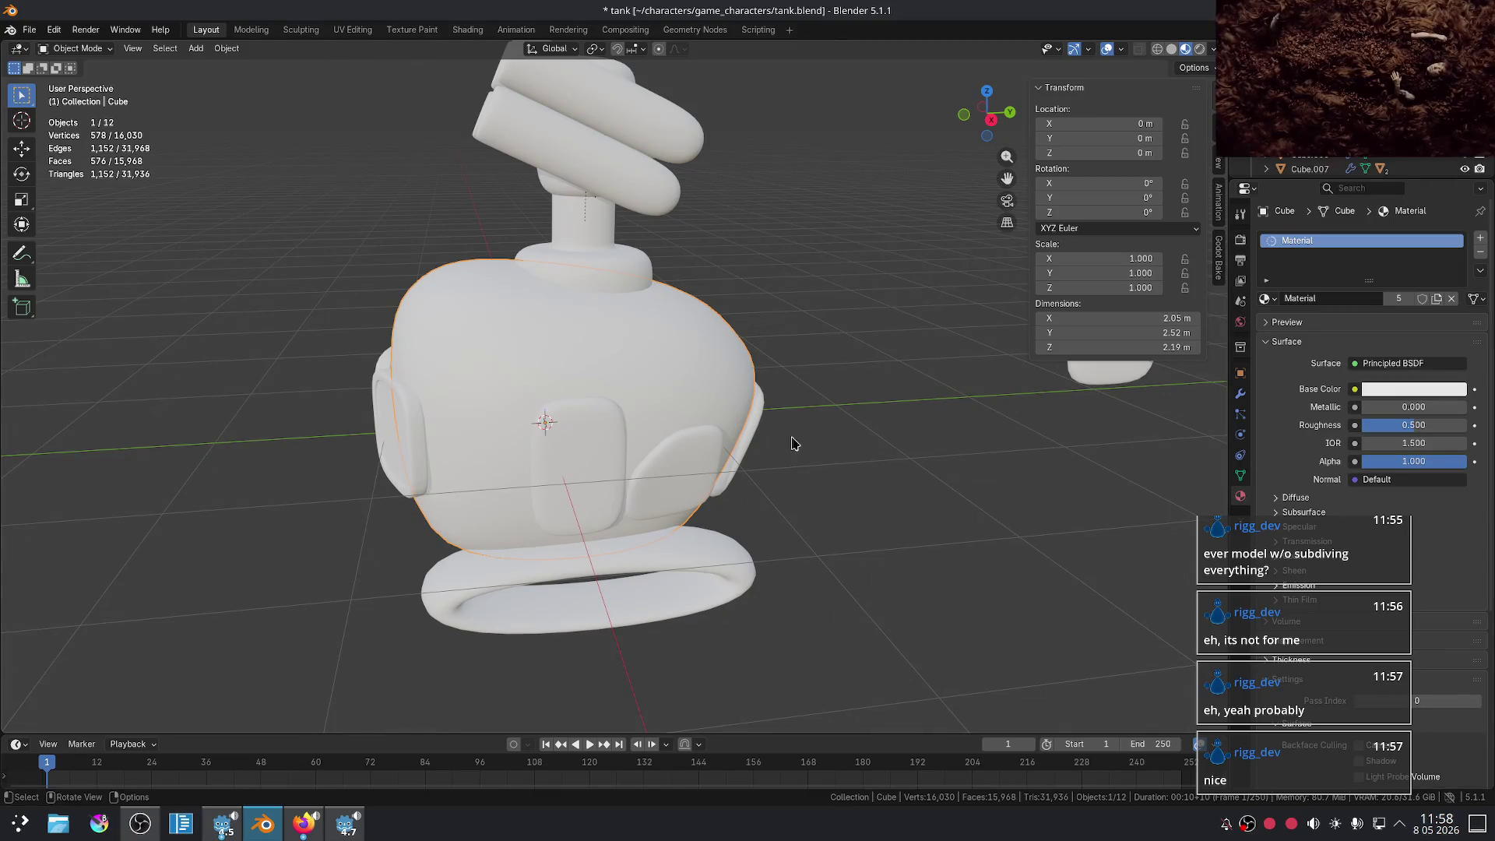
left_click(304, 824)
scroll(452, 389, "up", 5)
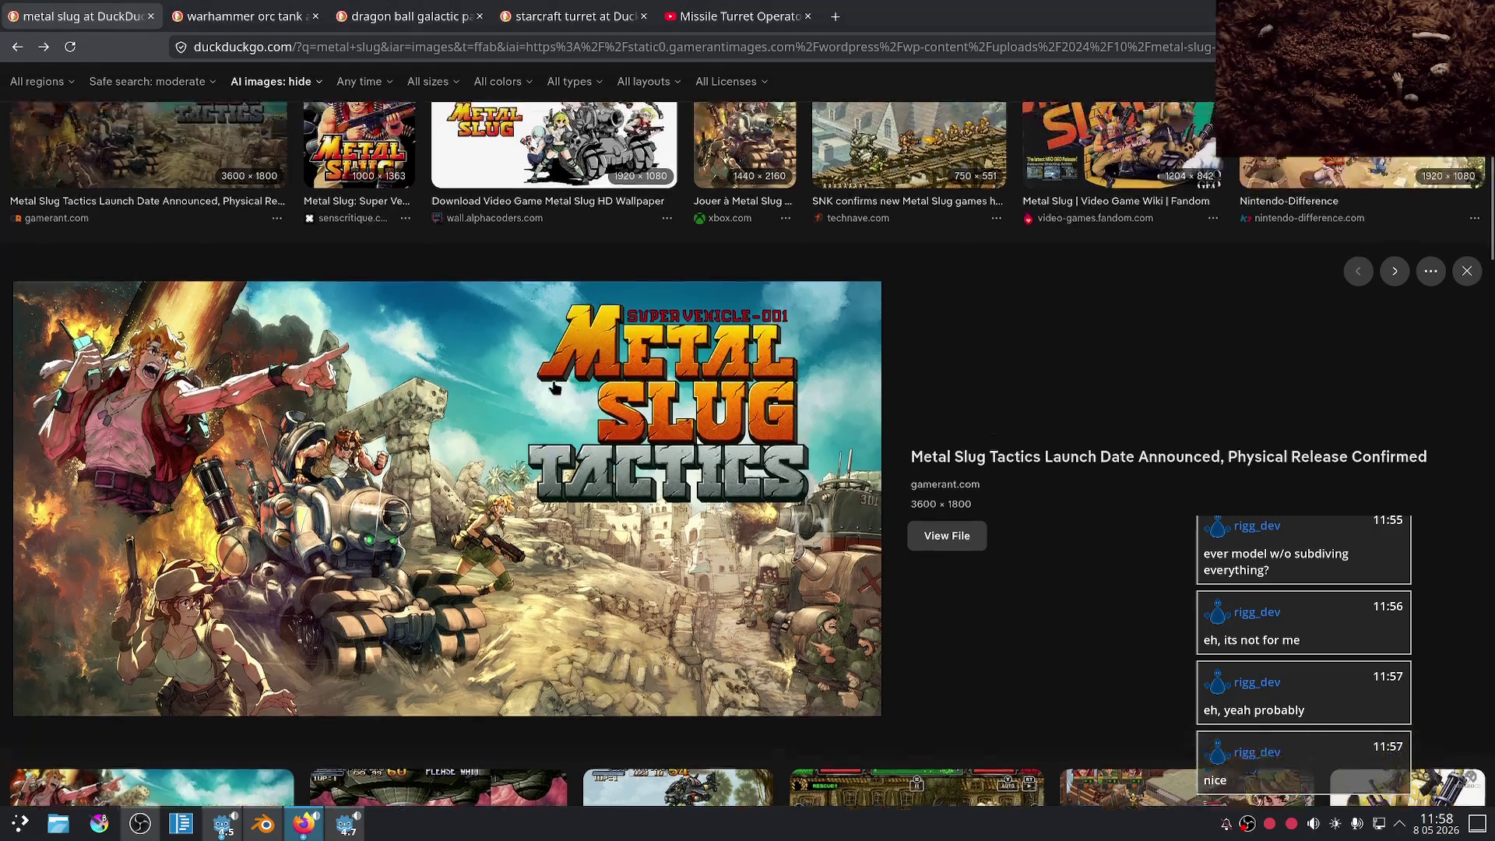
- Browse the Warhammer ork tank results, enlarging the round, Kill Blasta and WarhammeR 40000 tank images
left_click(241, 16)
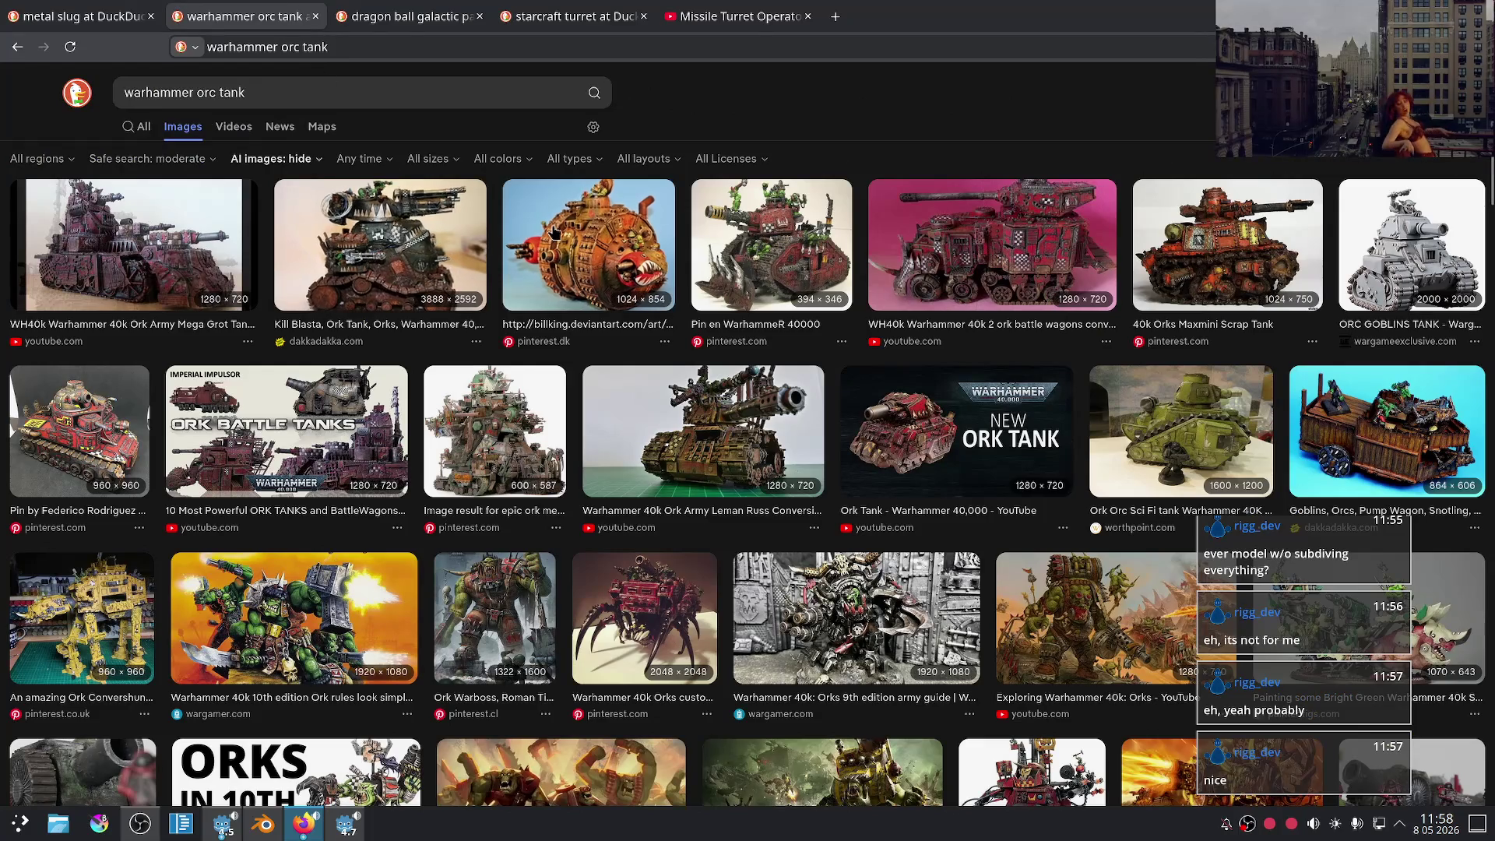
left_click(588, 245)
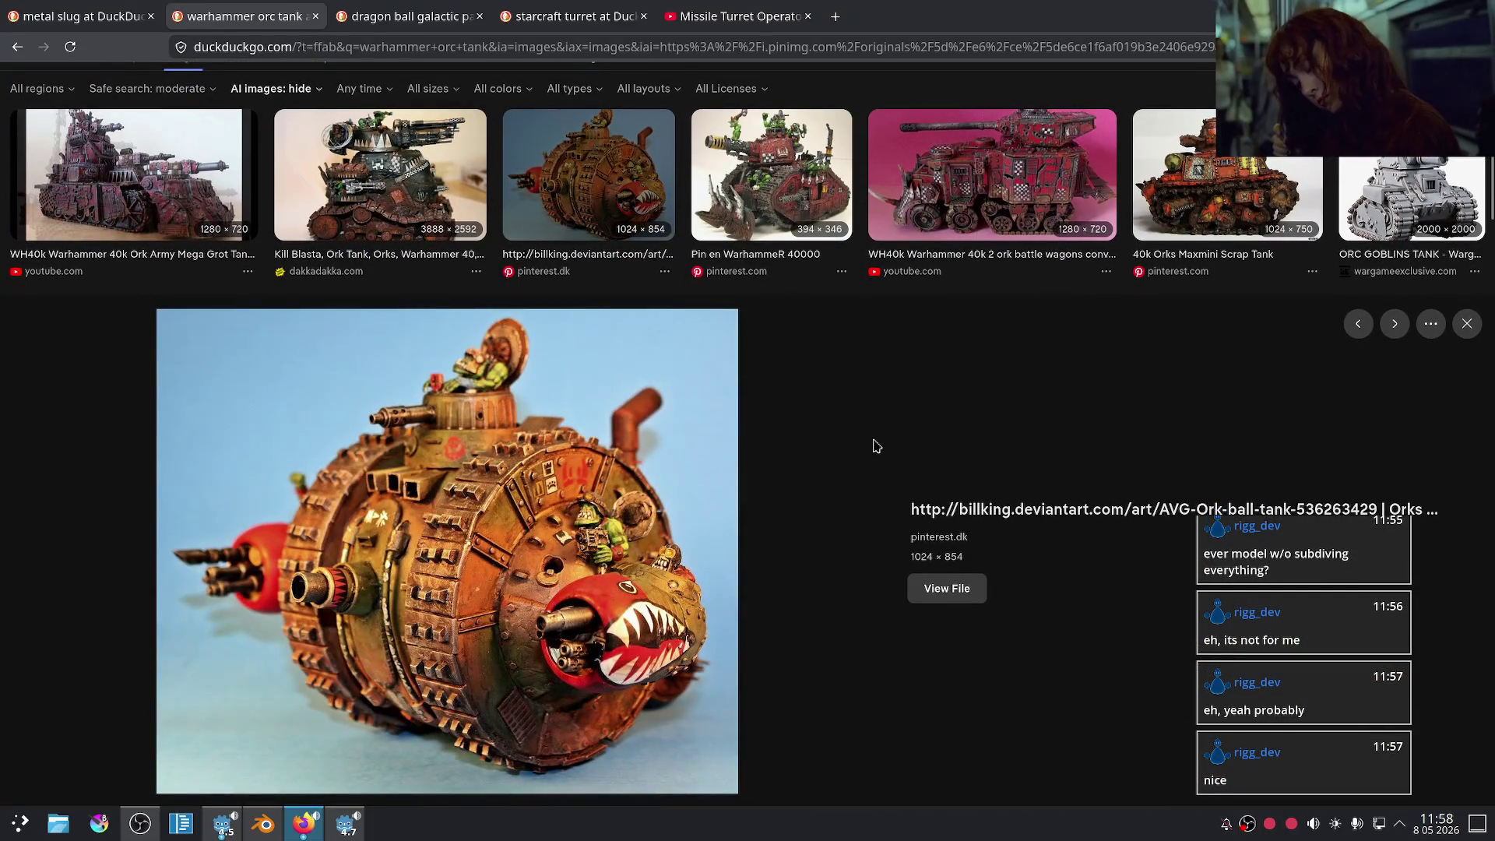
scroll(857, 444, "up", 1)
left_click(381, 241)
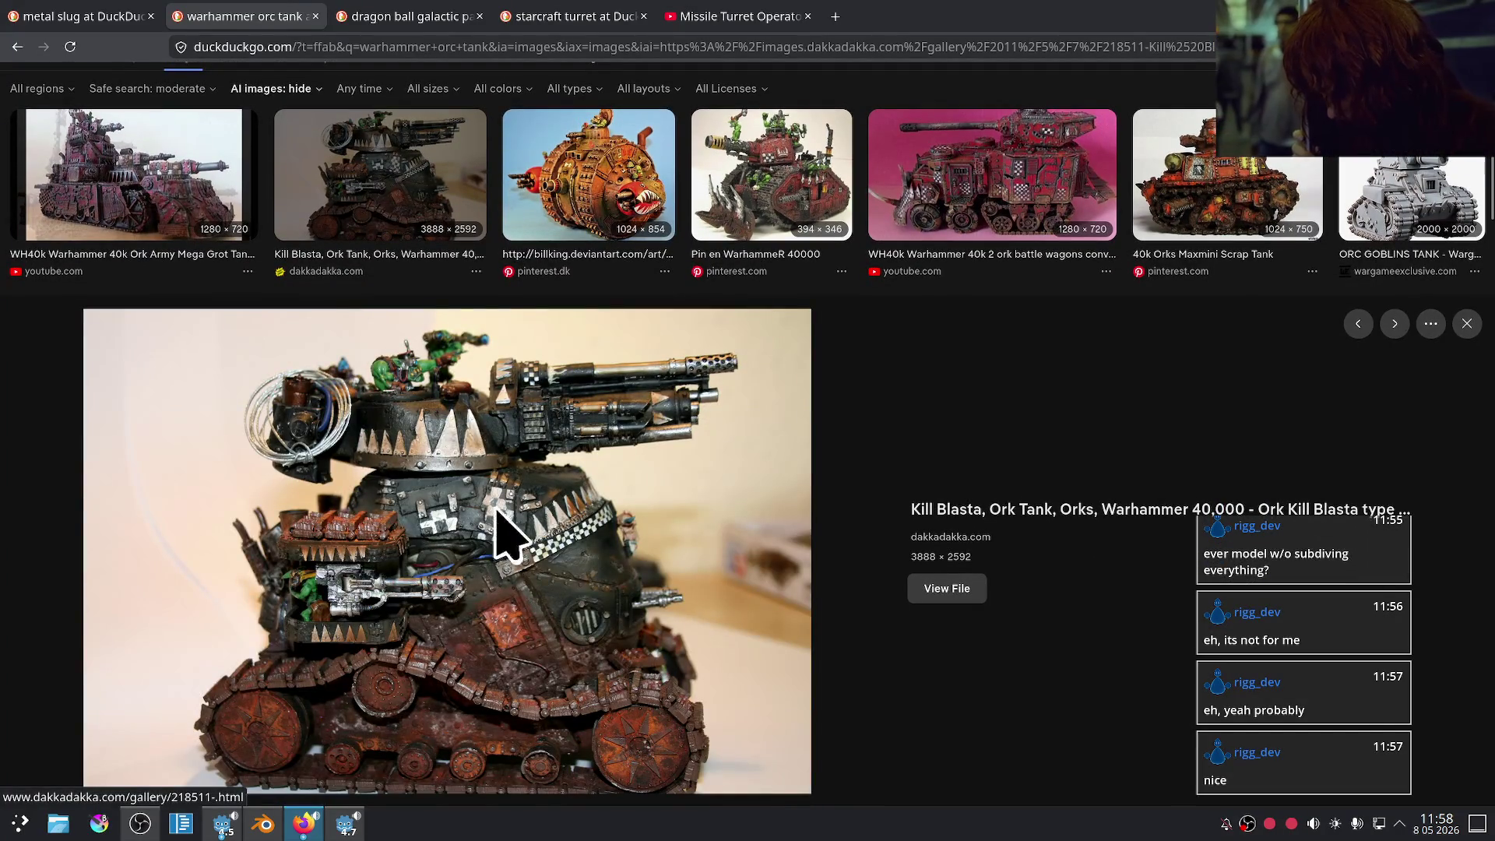
scroll(717, 280, "up", 1)
left_click(716, 280)
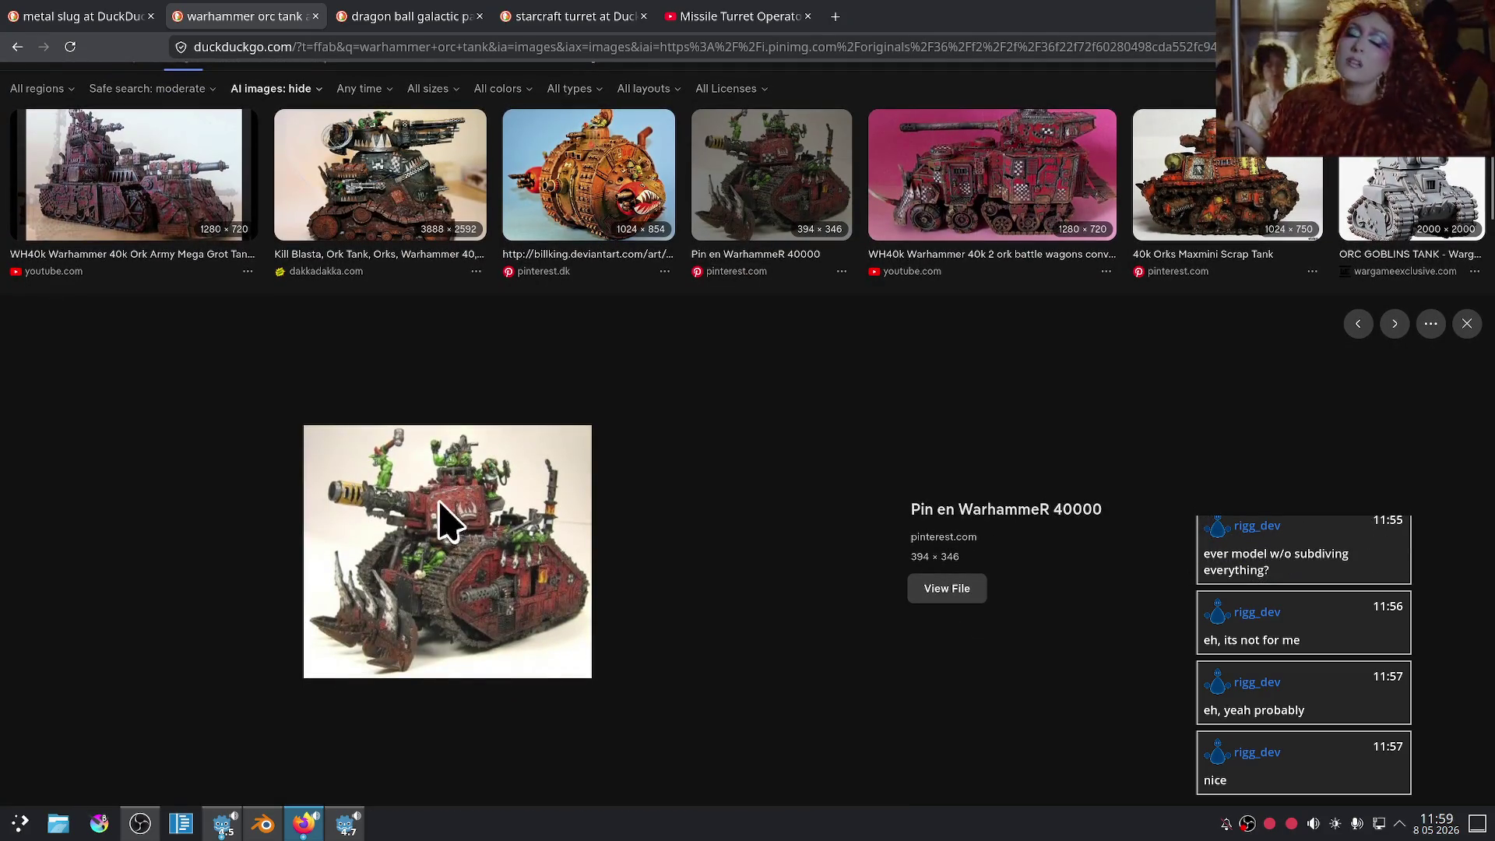
scroll(674, 379, "up", 1)
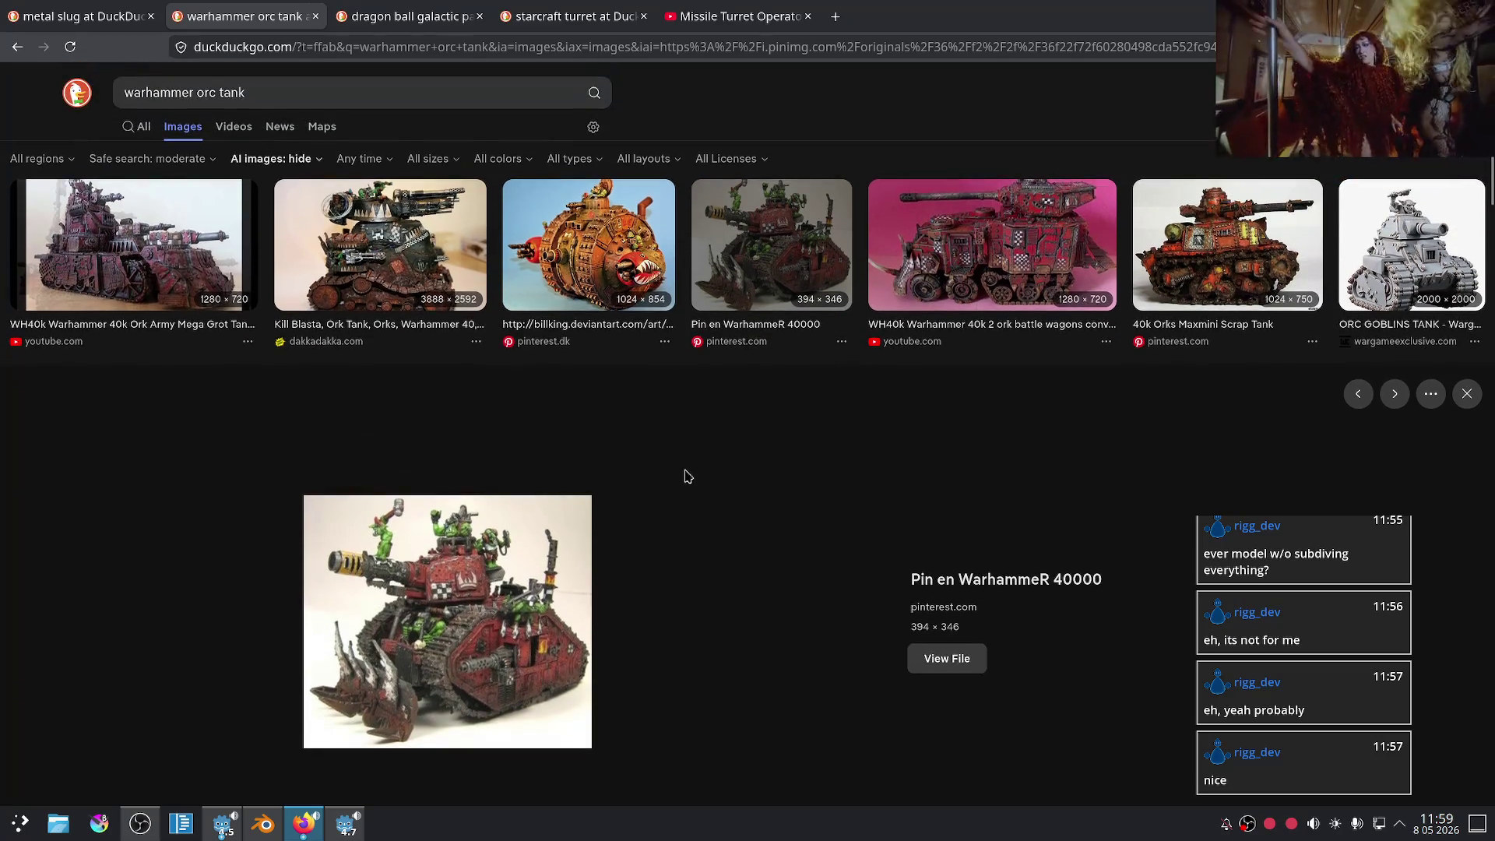
scroll(683, 485, "down", 7)
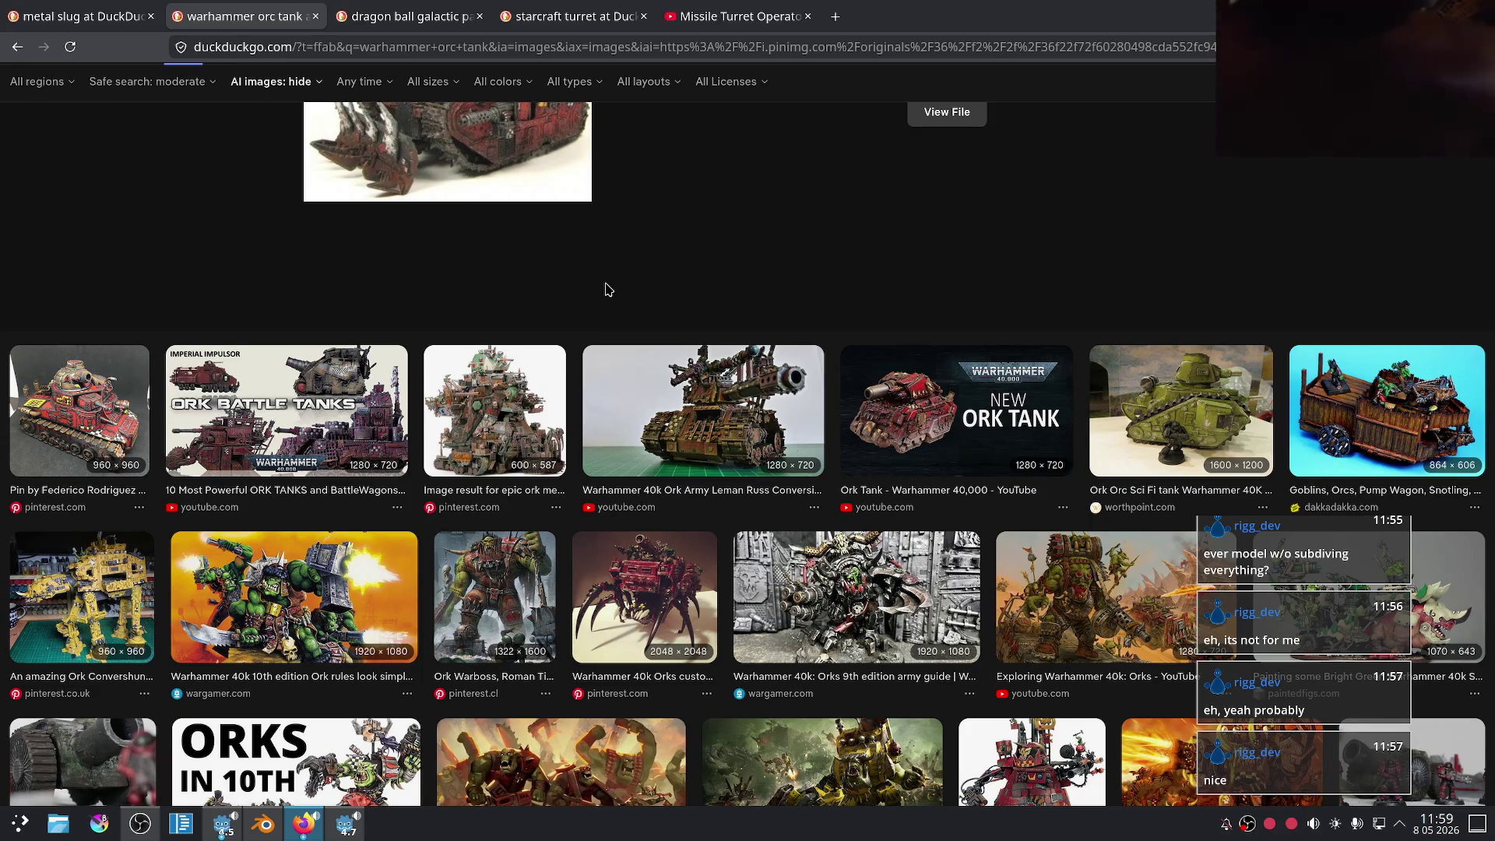
scroll(608, 290, "down", 2)
scroll(608, 290, "up", 5)
- Check the StarCraft turret and Dragon Ball results, enlarge the Sand Land tank poster, then return to Blender
left_click(559, 14)
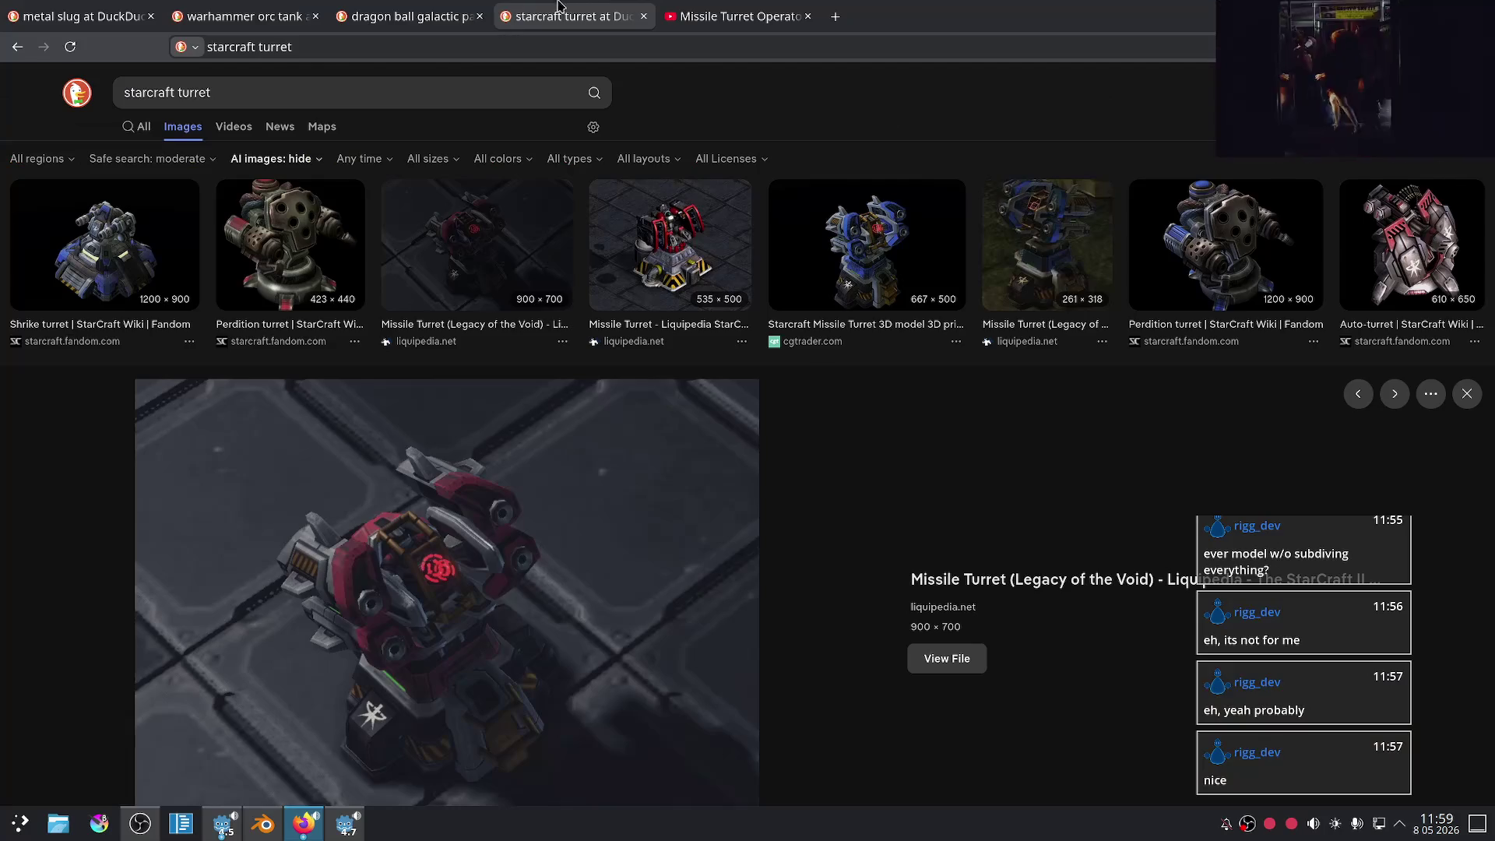
left_click(437, 7)
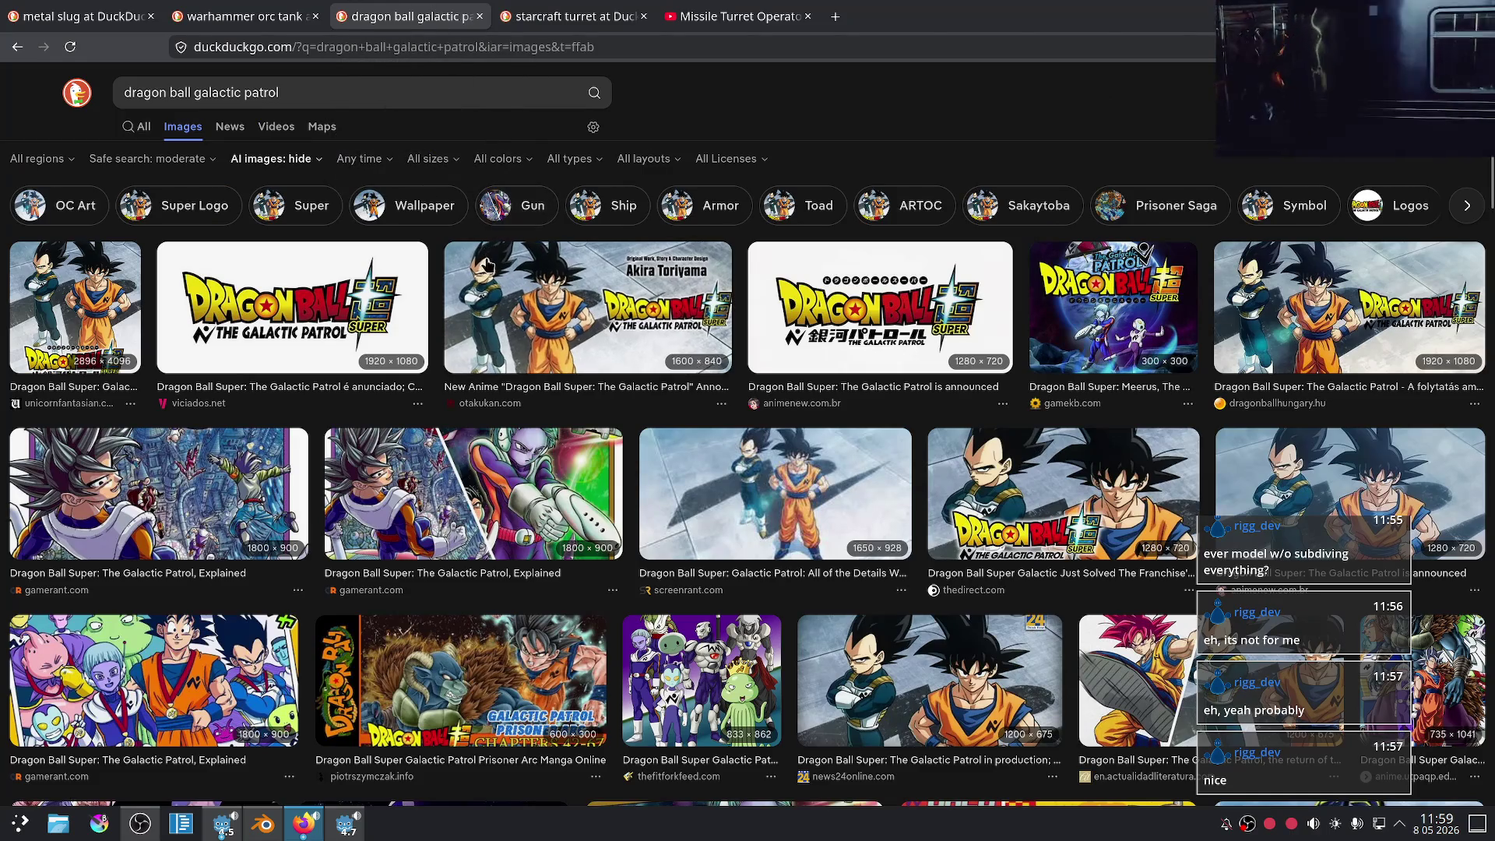
key("alt+Left")
key("alt+Right")
key("alt+Left")
key("alt+Left")
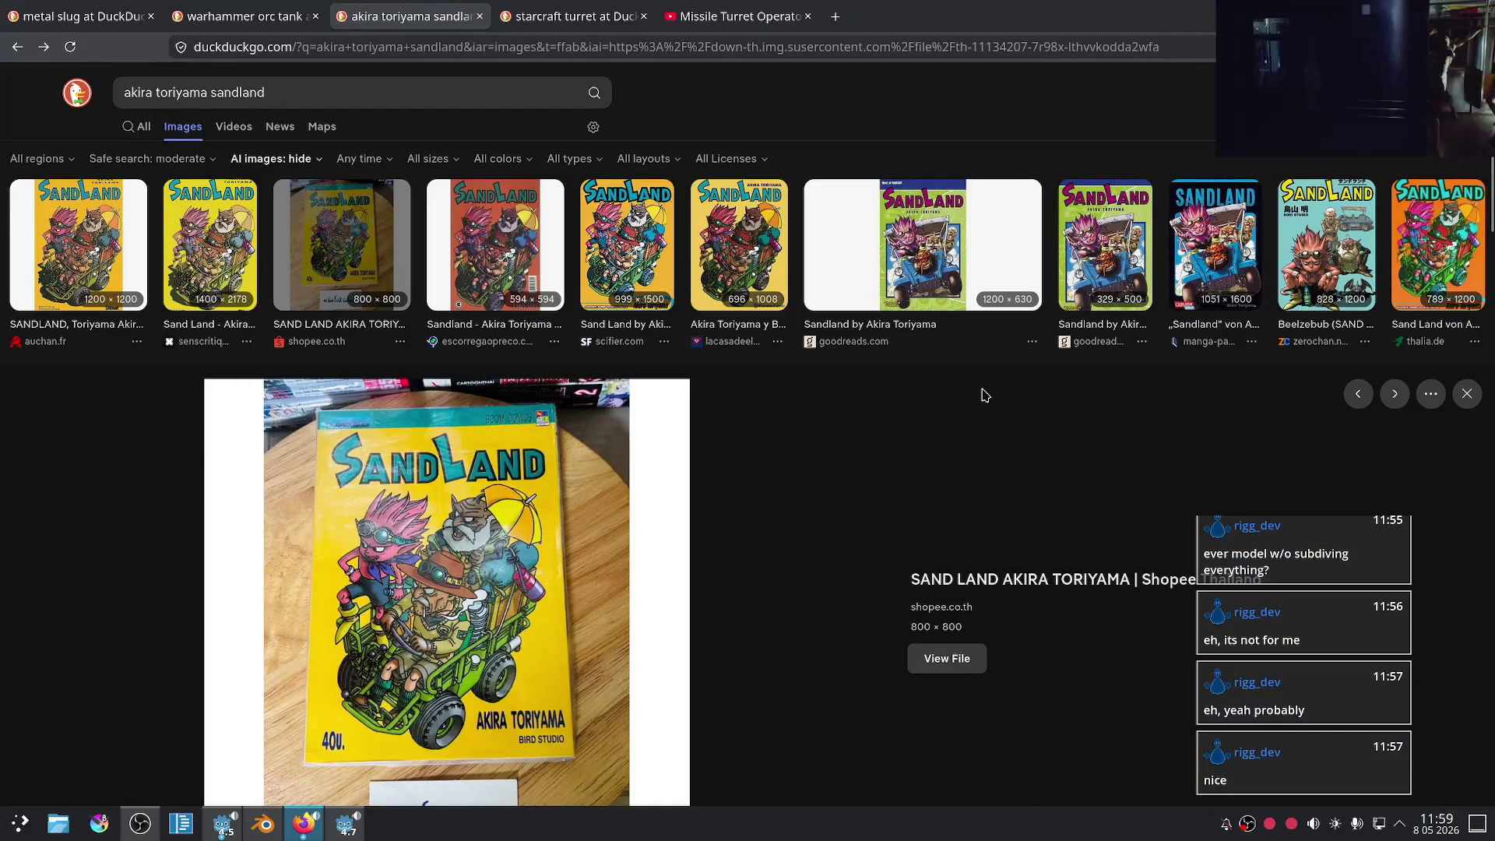
scroll(985, 395, "down", 5)
left_click(825, 574)
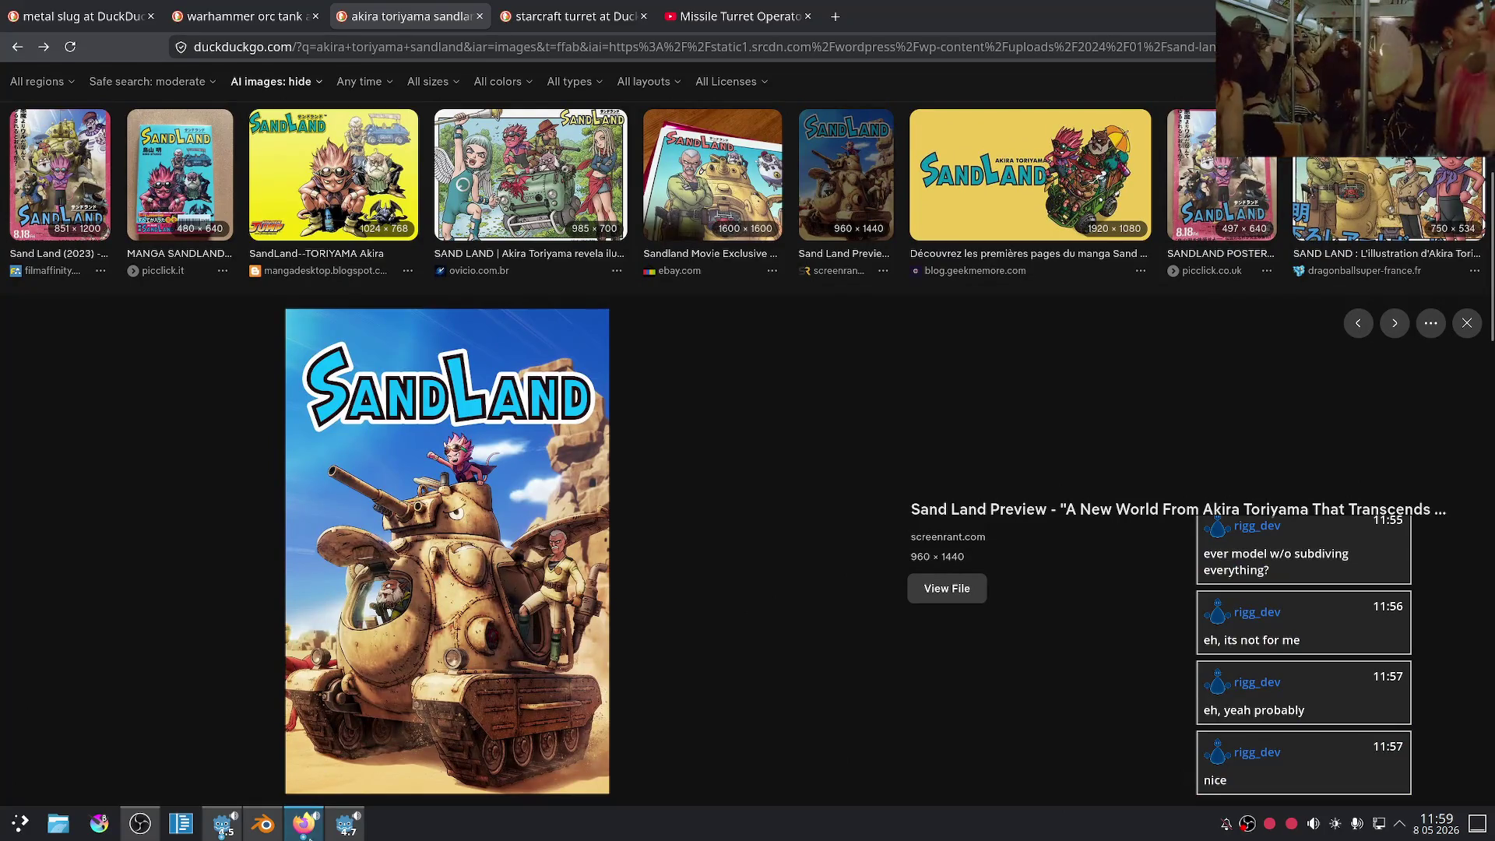
left_click(263, 823)
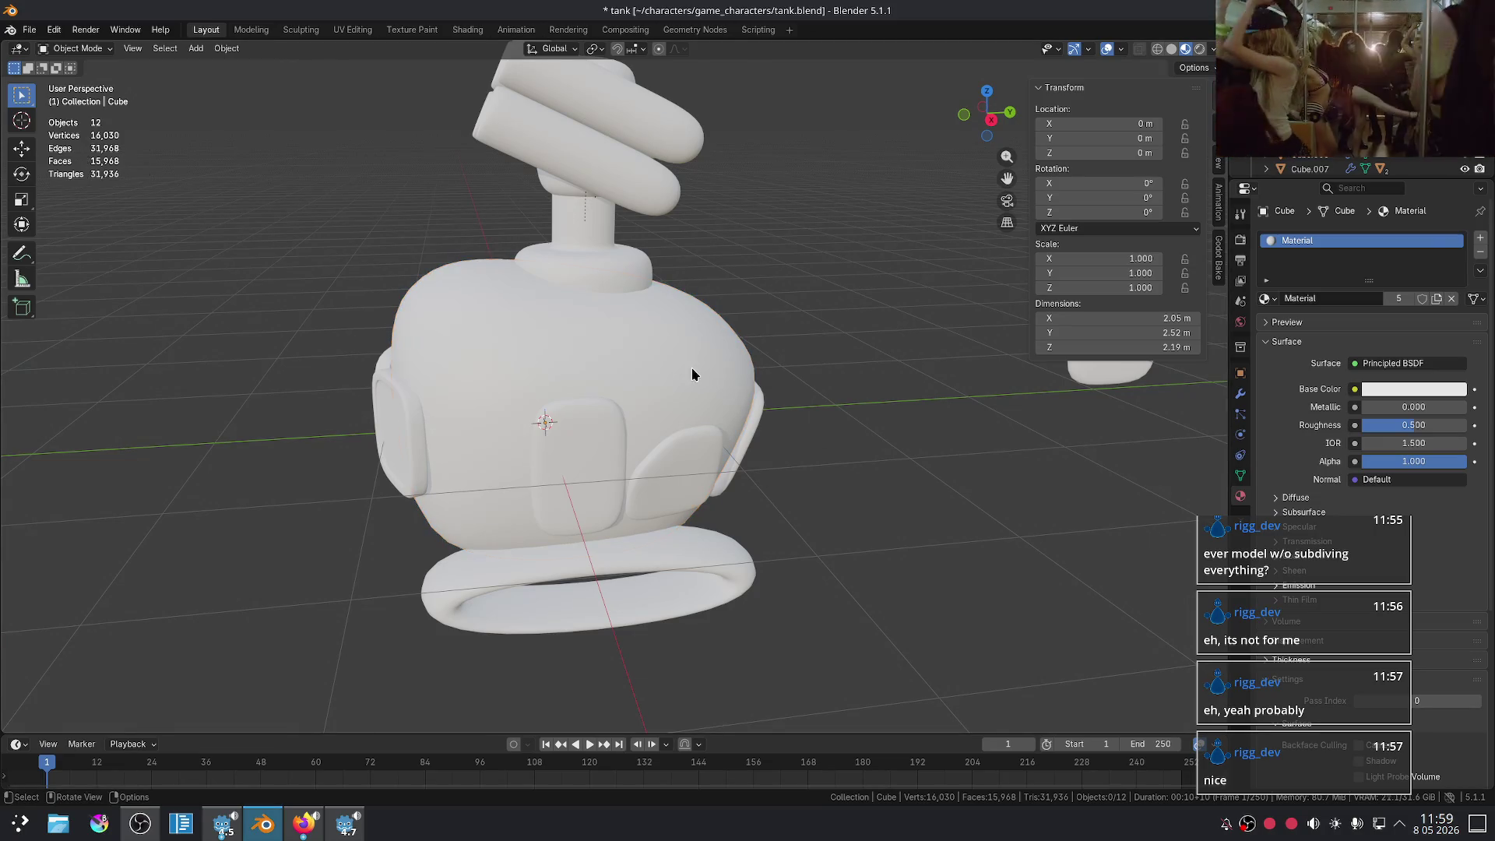
- Darken the body's base colour, then select the turret barrels
left_click(1415, 391)
left_click_drag(1454, 195, 1380, 227)
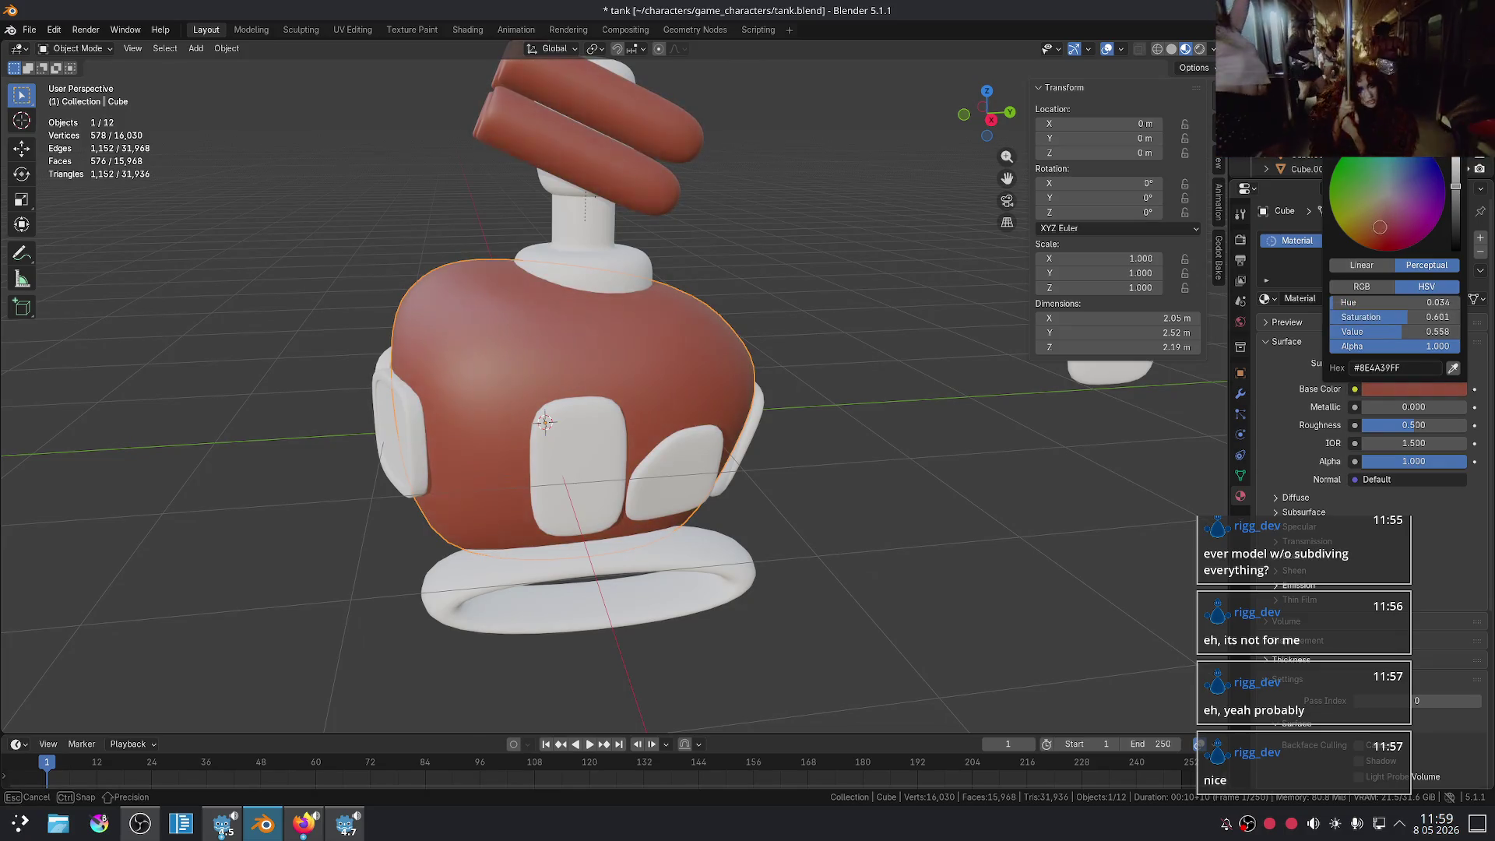
left_click(663, 159)
scroll(885, 207, "down", 1)
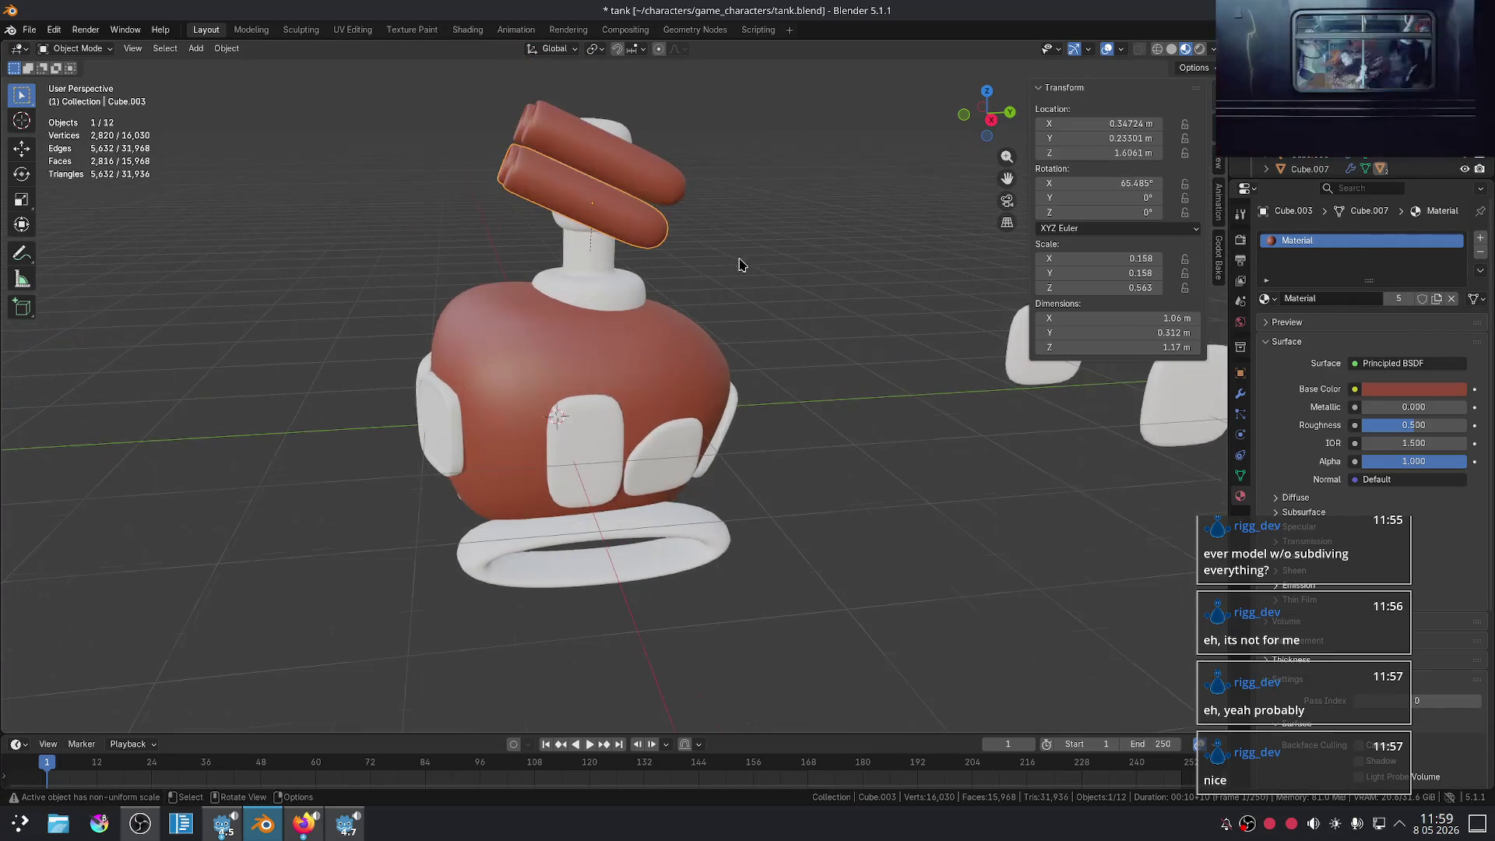
left_click(658, 199, "shift")
middle_click_drag(708, 240, 753, 258)
left_click(693, 207)
left_click(691, 236)
- Set the tank body's base colour to a deep crimson red (#670B06)
left_click(643, 353)
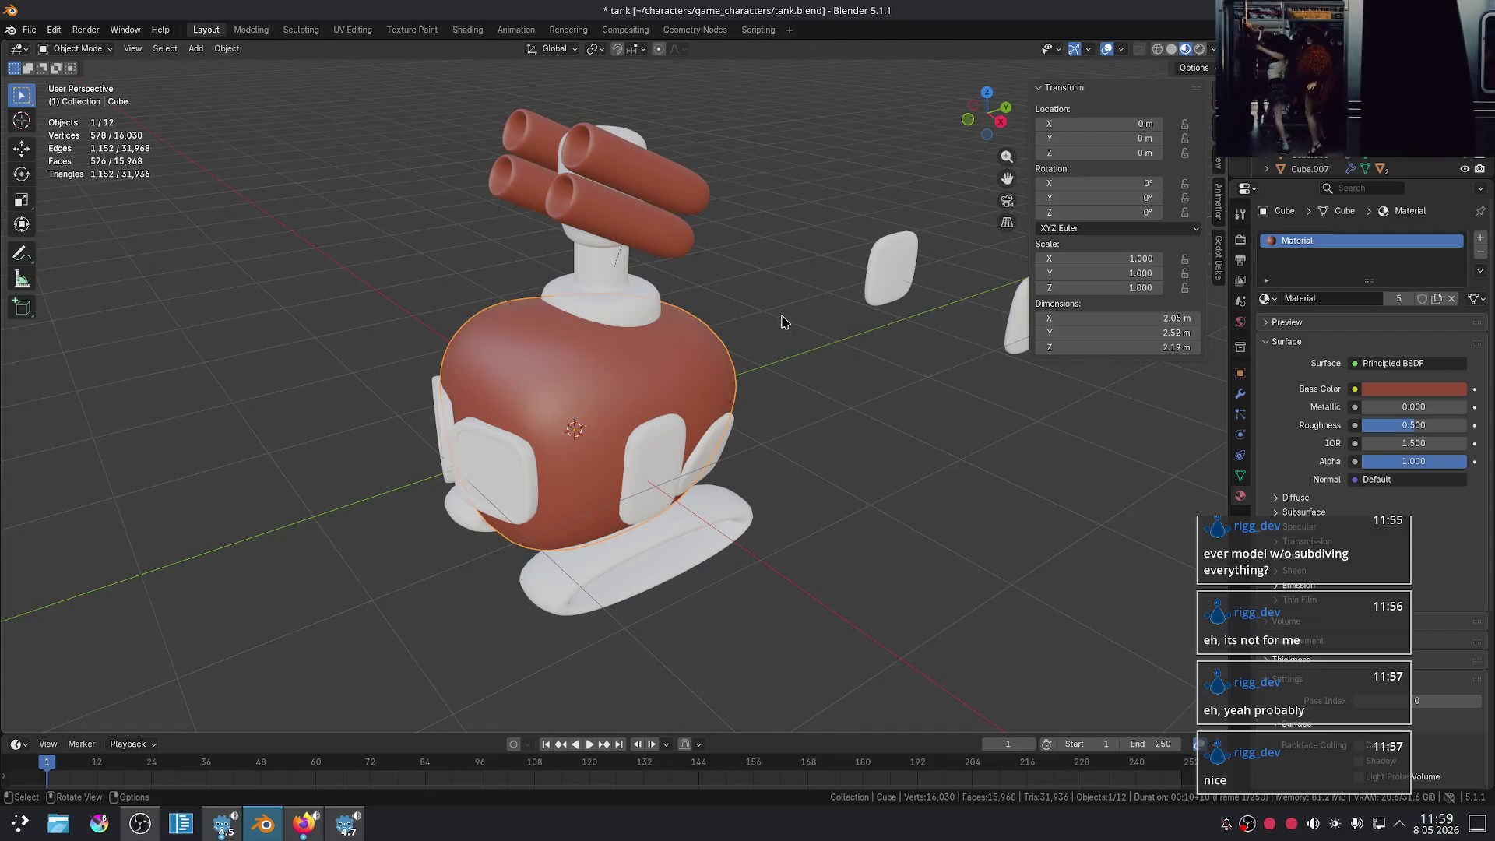
left_click(1413, 389)
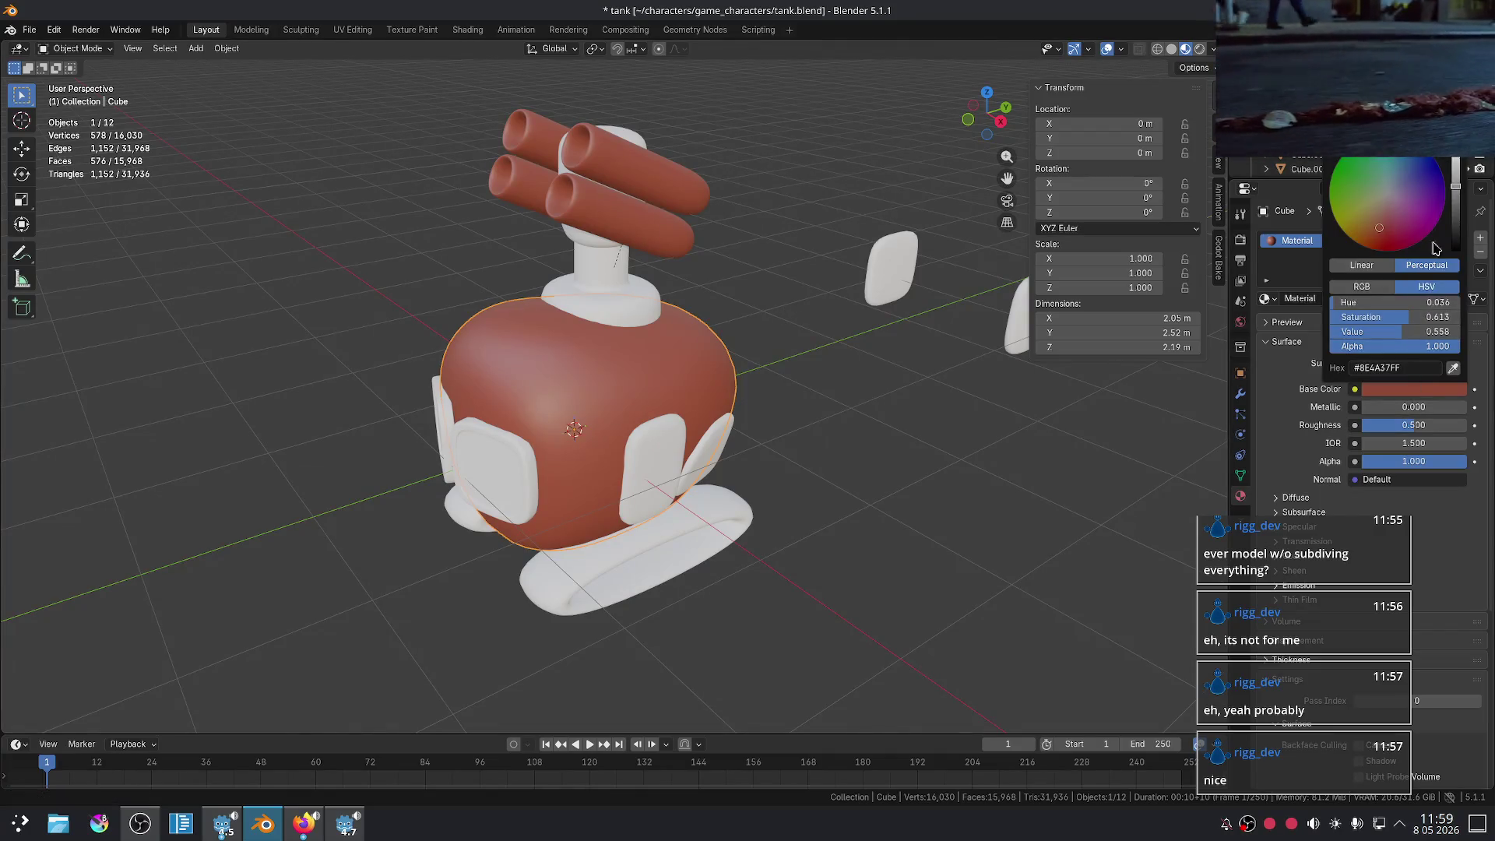
left_click_drag(1381, 228, 1379, 232)
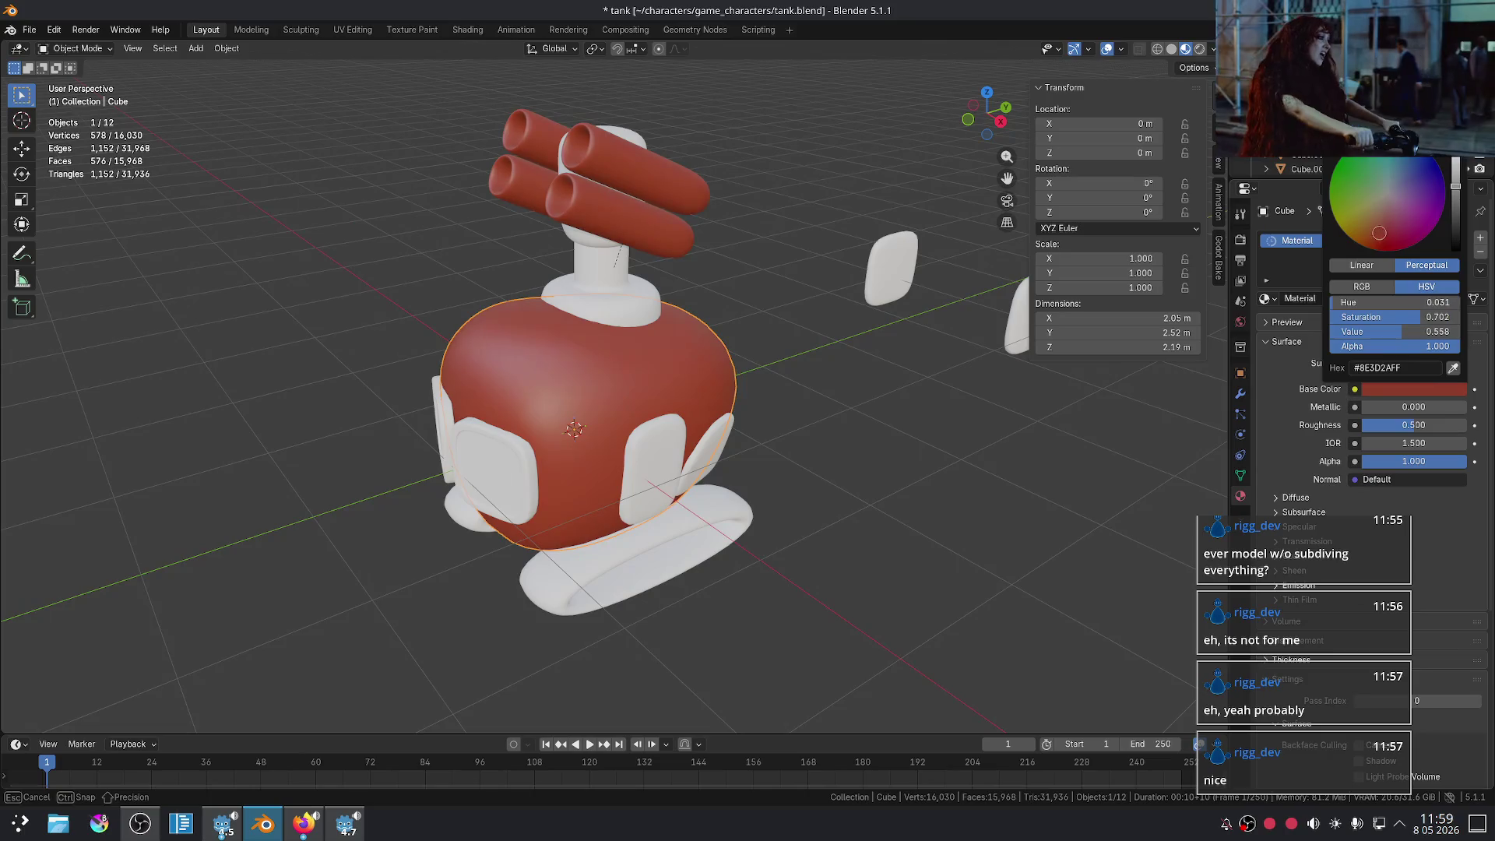
mouse_move(1462, 202)
left_mouse_down()
mouse_move(1381, 232)
mouse_move(1383, 248)
left_mouse_up()
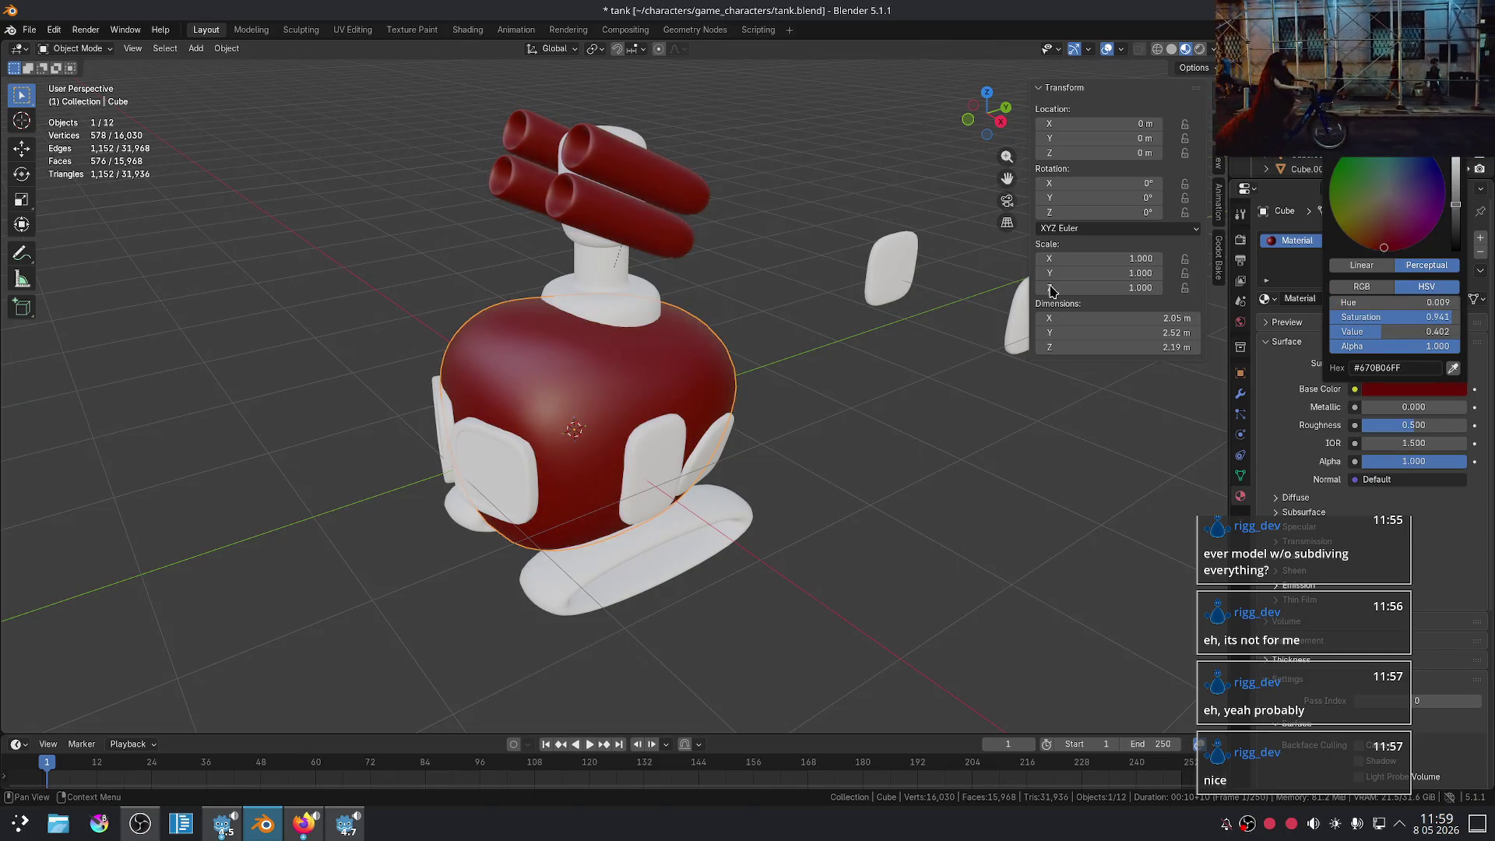
- Inspect the barrels and turret from new angles, glance at the ork references, and return to Blender
left_click(687, 219)
mouse_move(784, 324)
middle_mouse_down()
mouse_move(861, 331)
mouse_move(871, 370)
middle_mouse_up()
left_click(662, 235)
middle_click_drag(861, 307, 1068, 305)
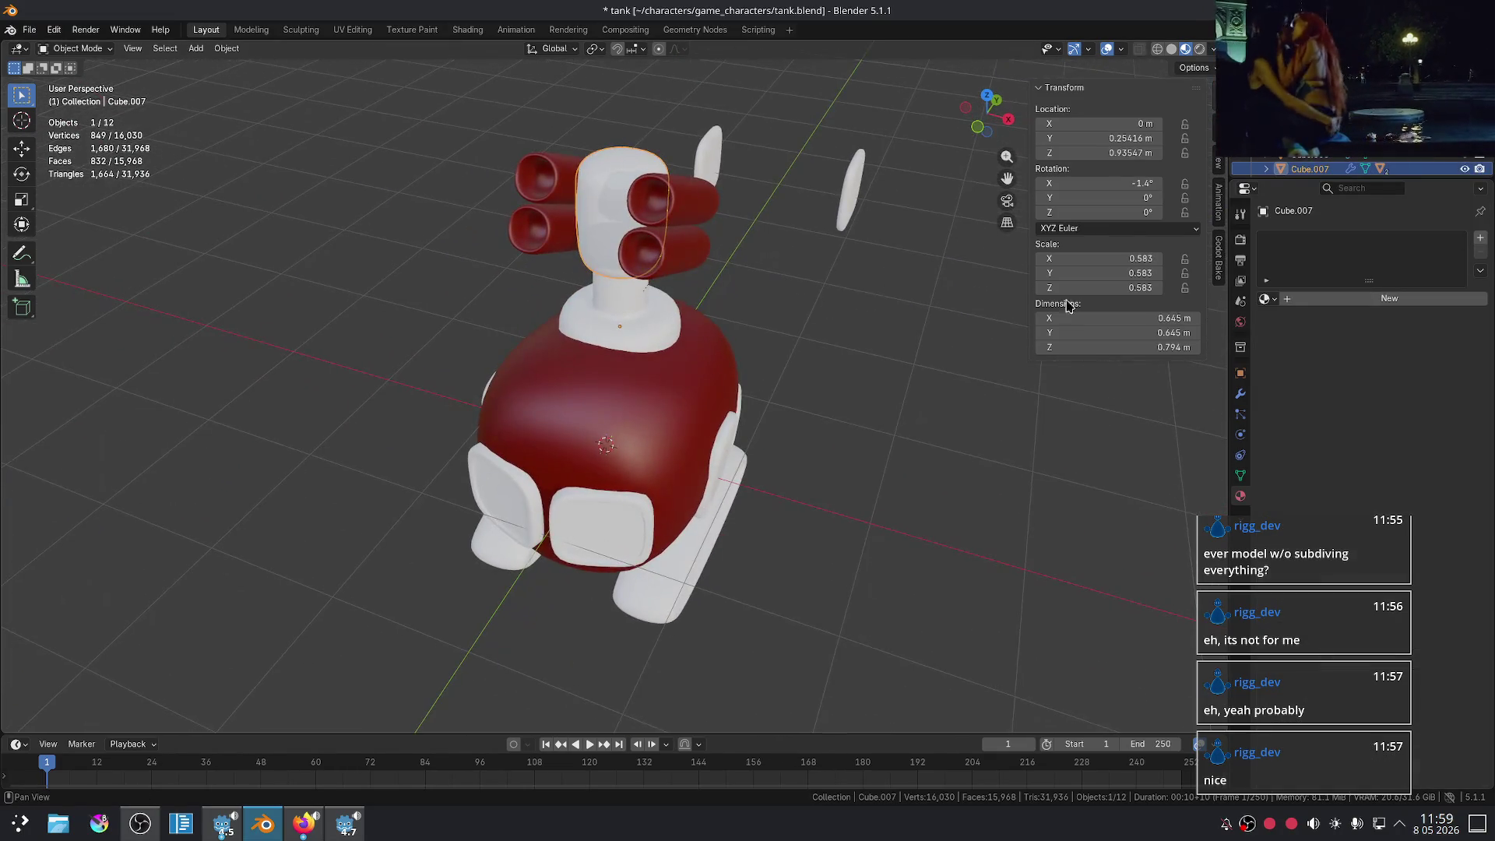
left_click(315, 827)
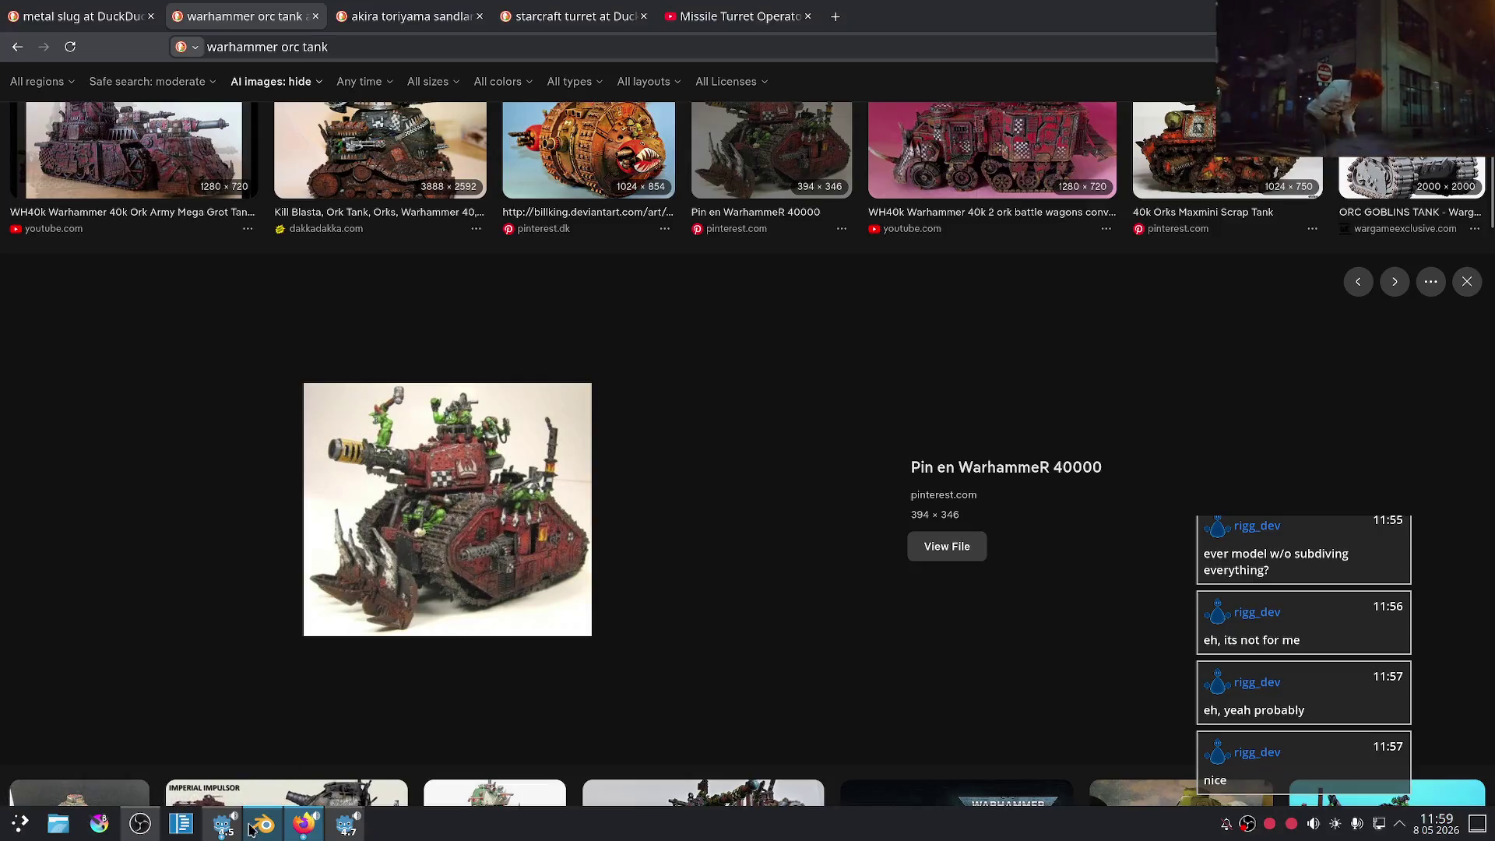
left_click(257, 826)
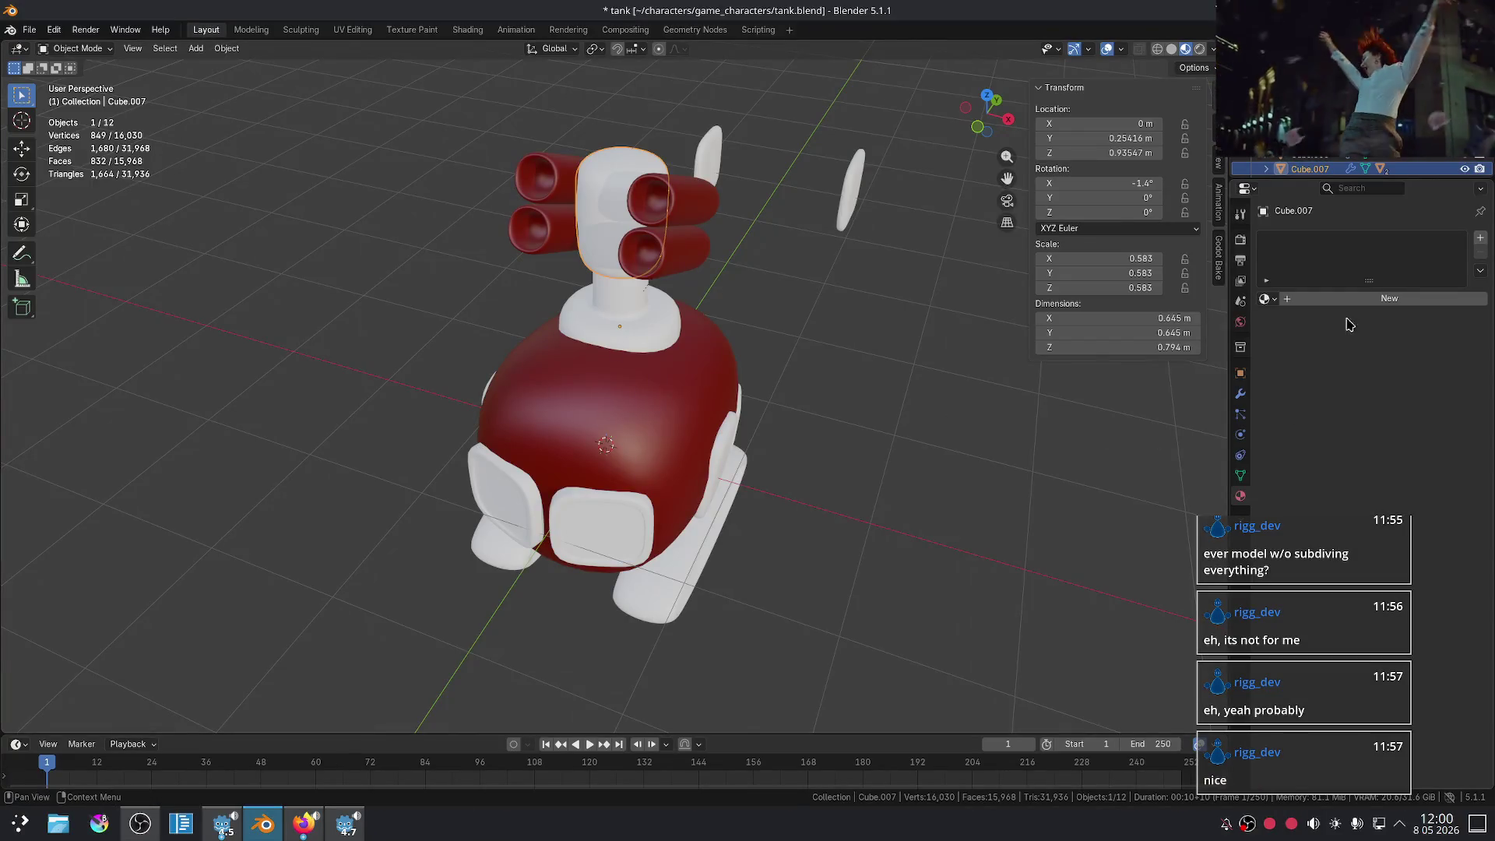
- Remove the red material from the upper and lower exhaust tubes
left_click(670, 204)
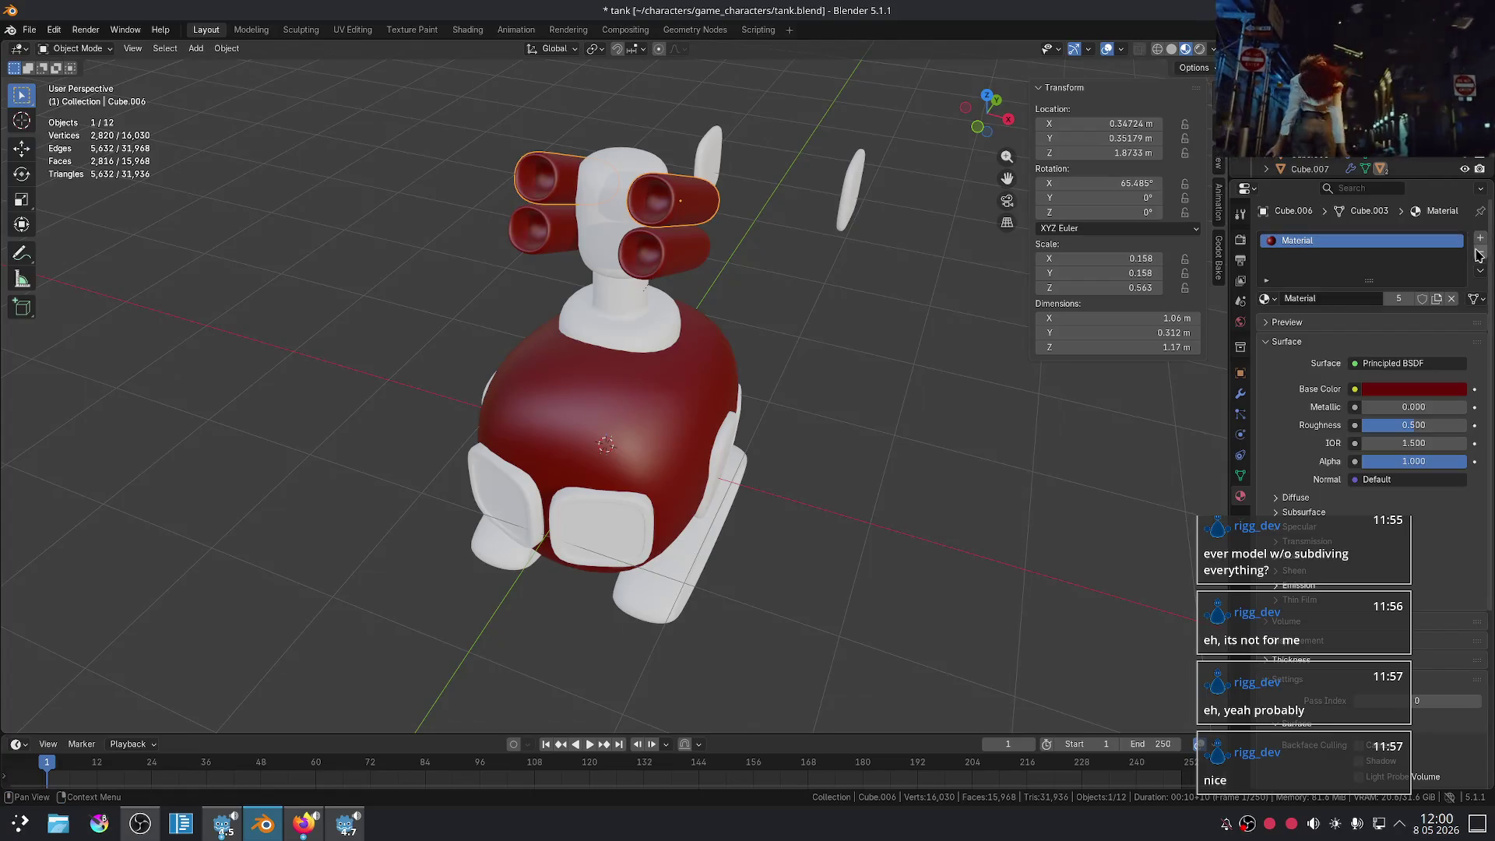
left_click(1480, 250)
left_click(690, 255)
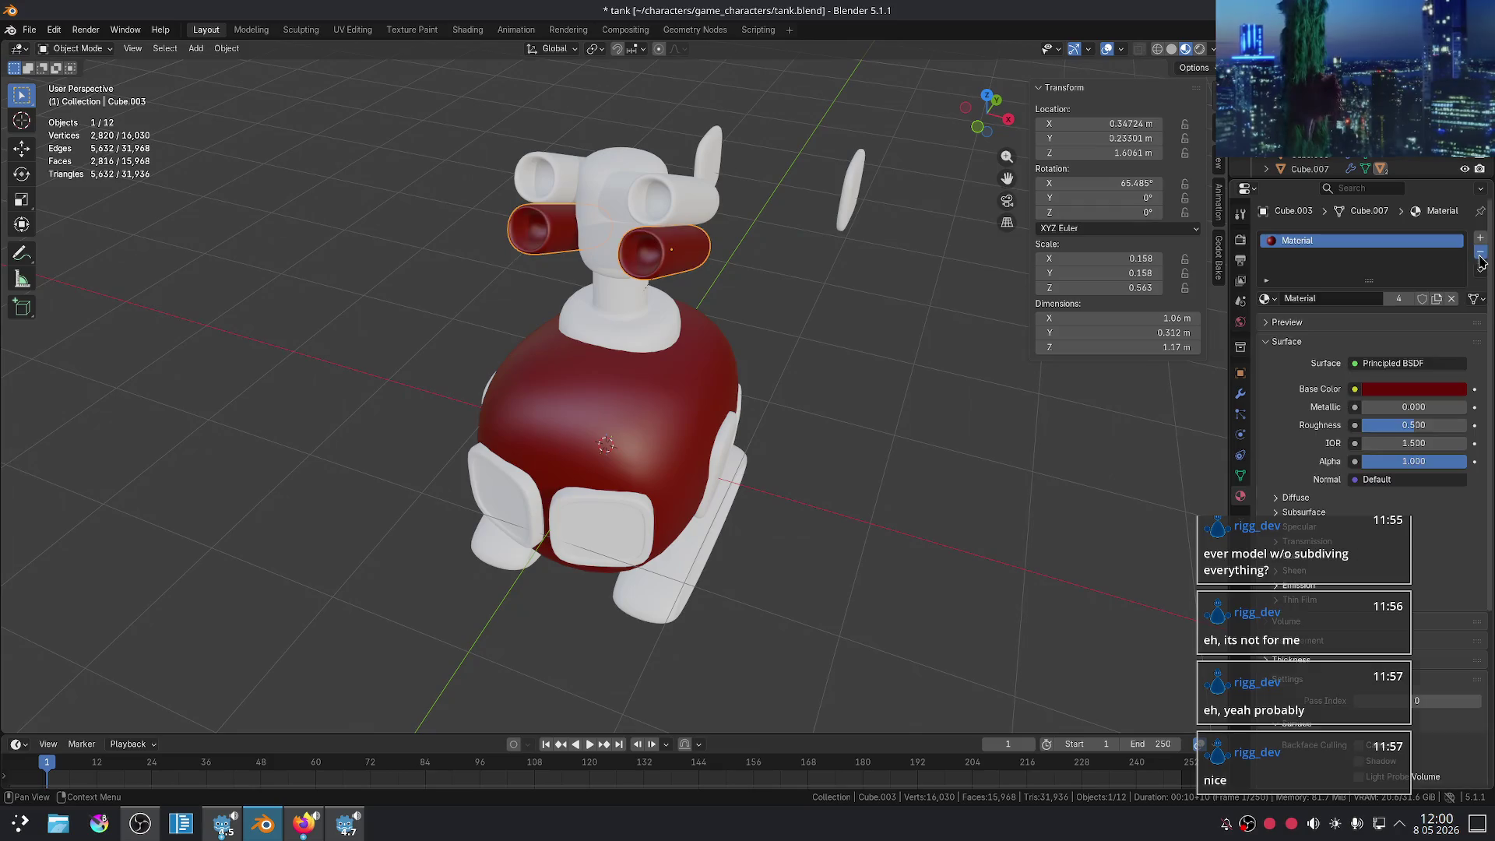
left_click(1480, 256)
left_click(611, 191)
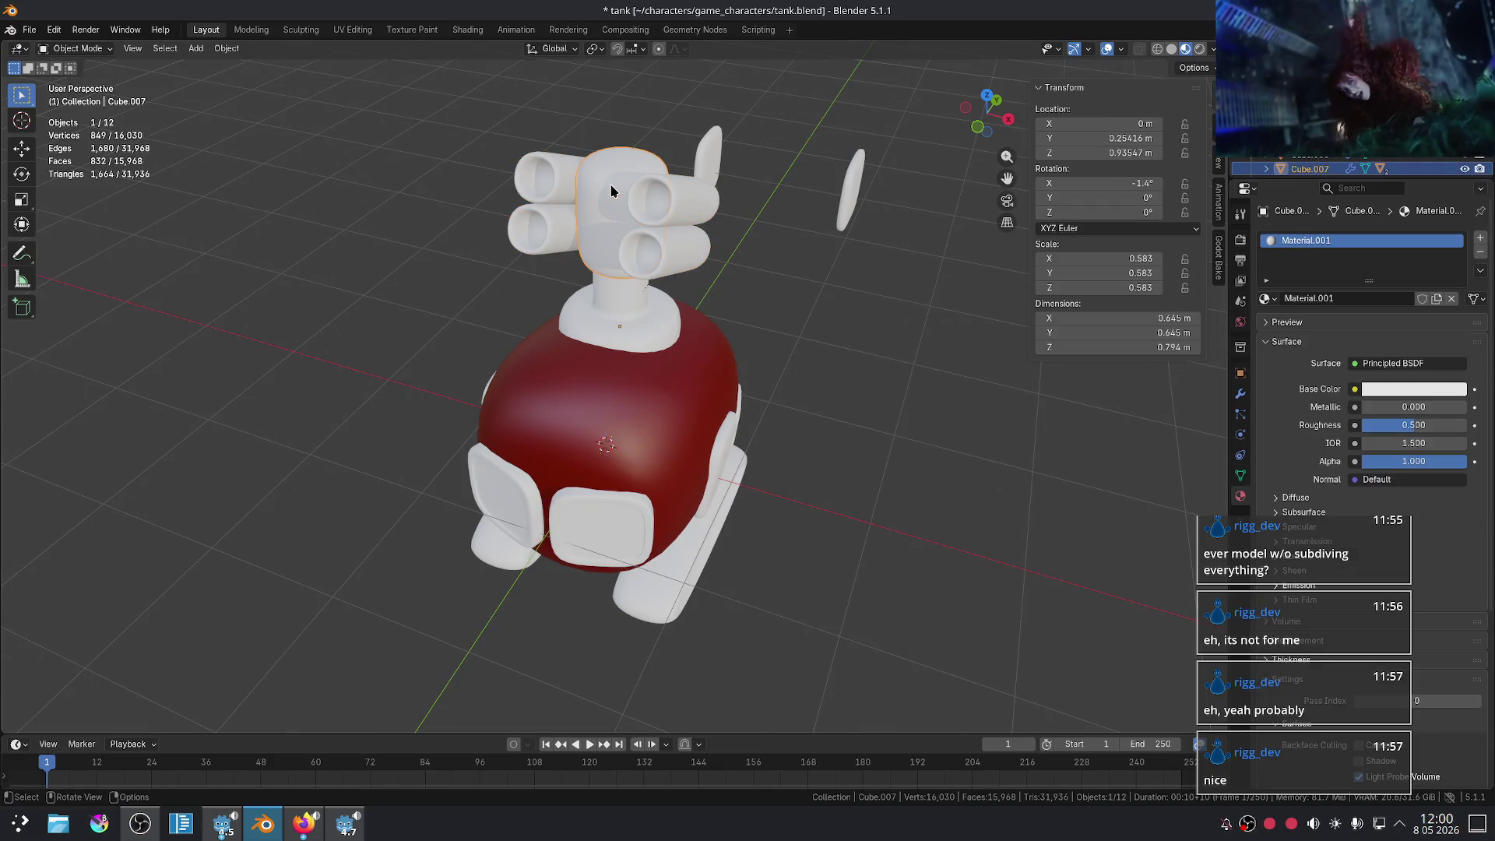
key("ctrl+z")
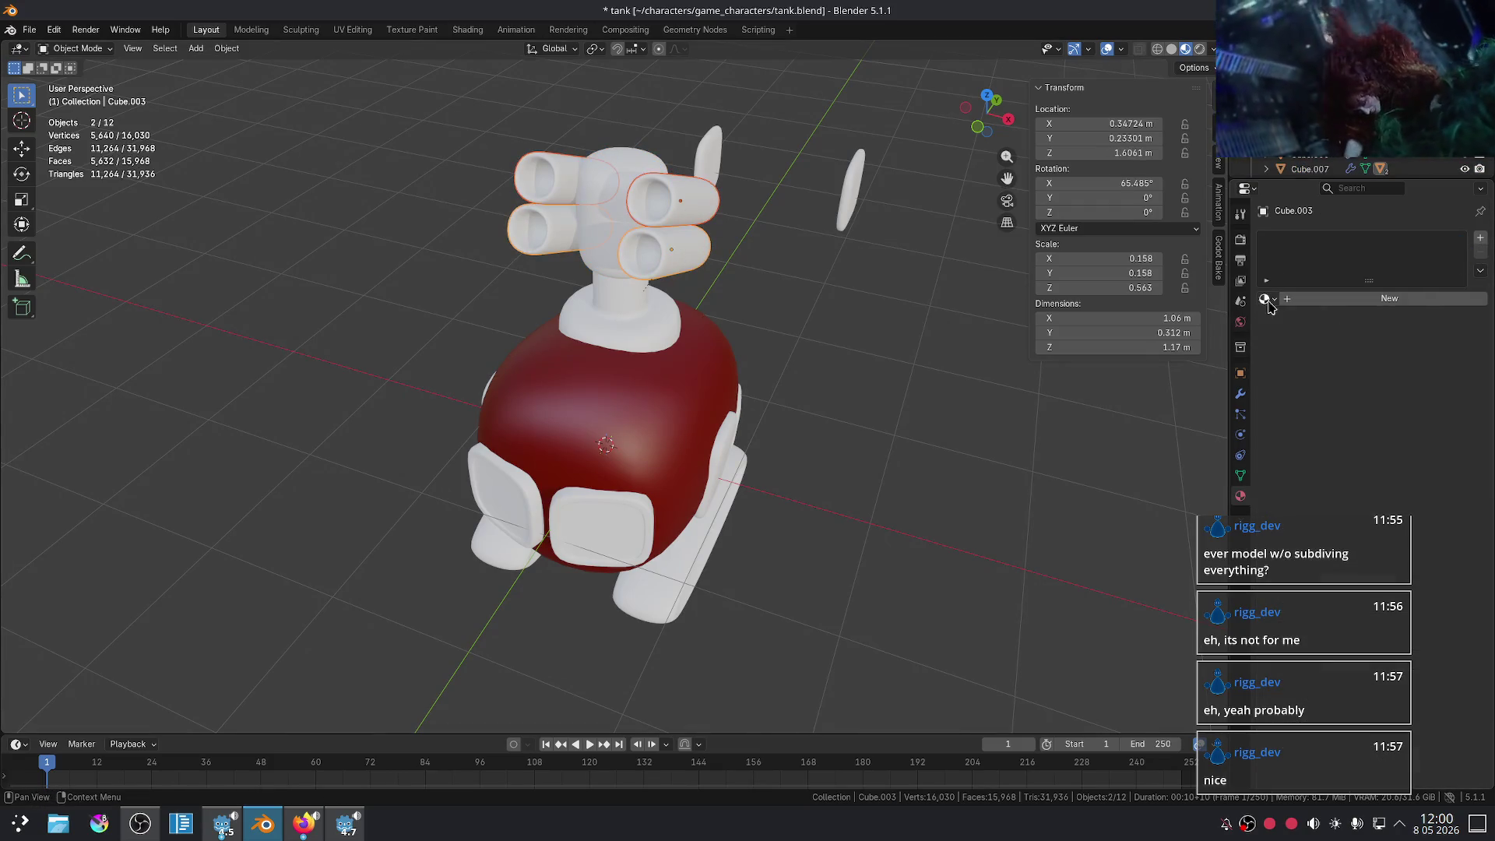
- Give the tubes a new material with a dark grey base colour
left_click(1265, 300)
left_click(1288, 327)
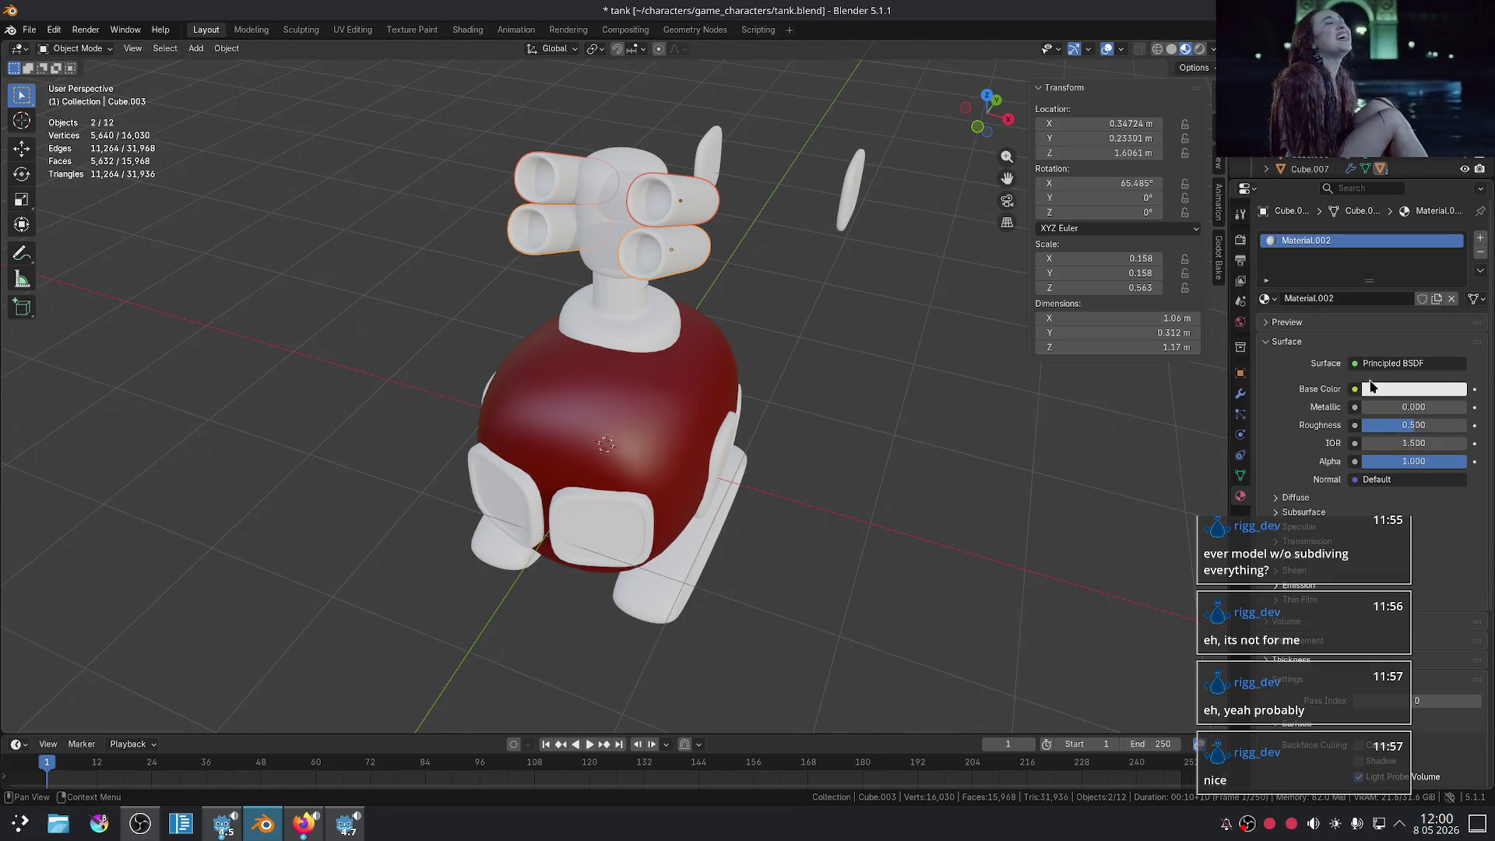
left_click(1388, 388)
left_click_drag(1450, 211, 1384, 206)
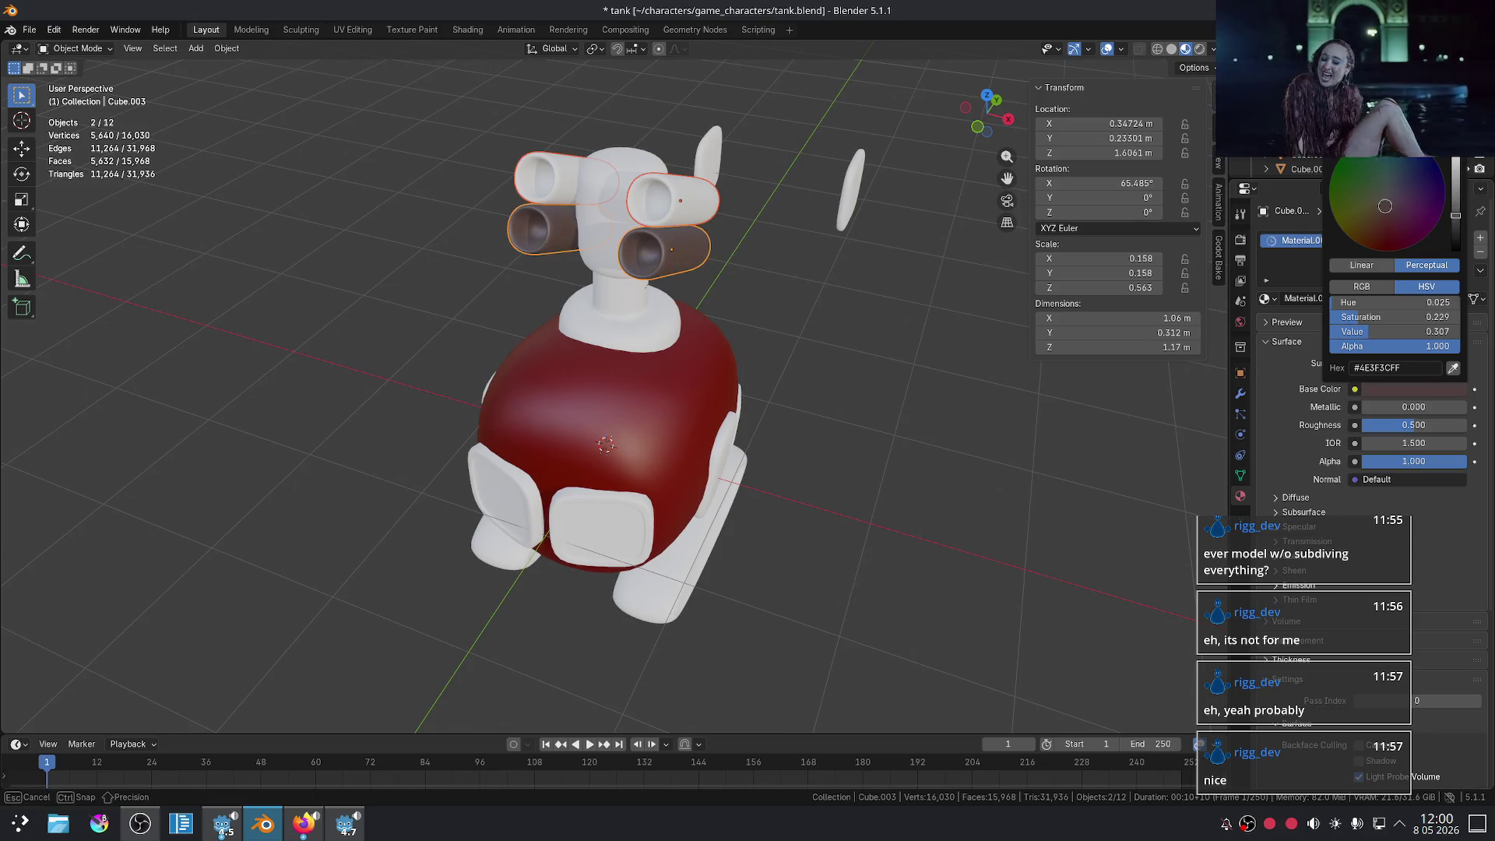
- Tint the lower tube pair's colour to a slightly purplish-pink grey
left_click(887, 400)
middle_click_drag(887, 400, 767, 347)
scroll(766, 347, "up", 3)
left_click(767, 346)
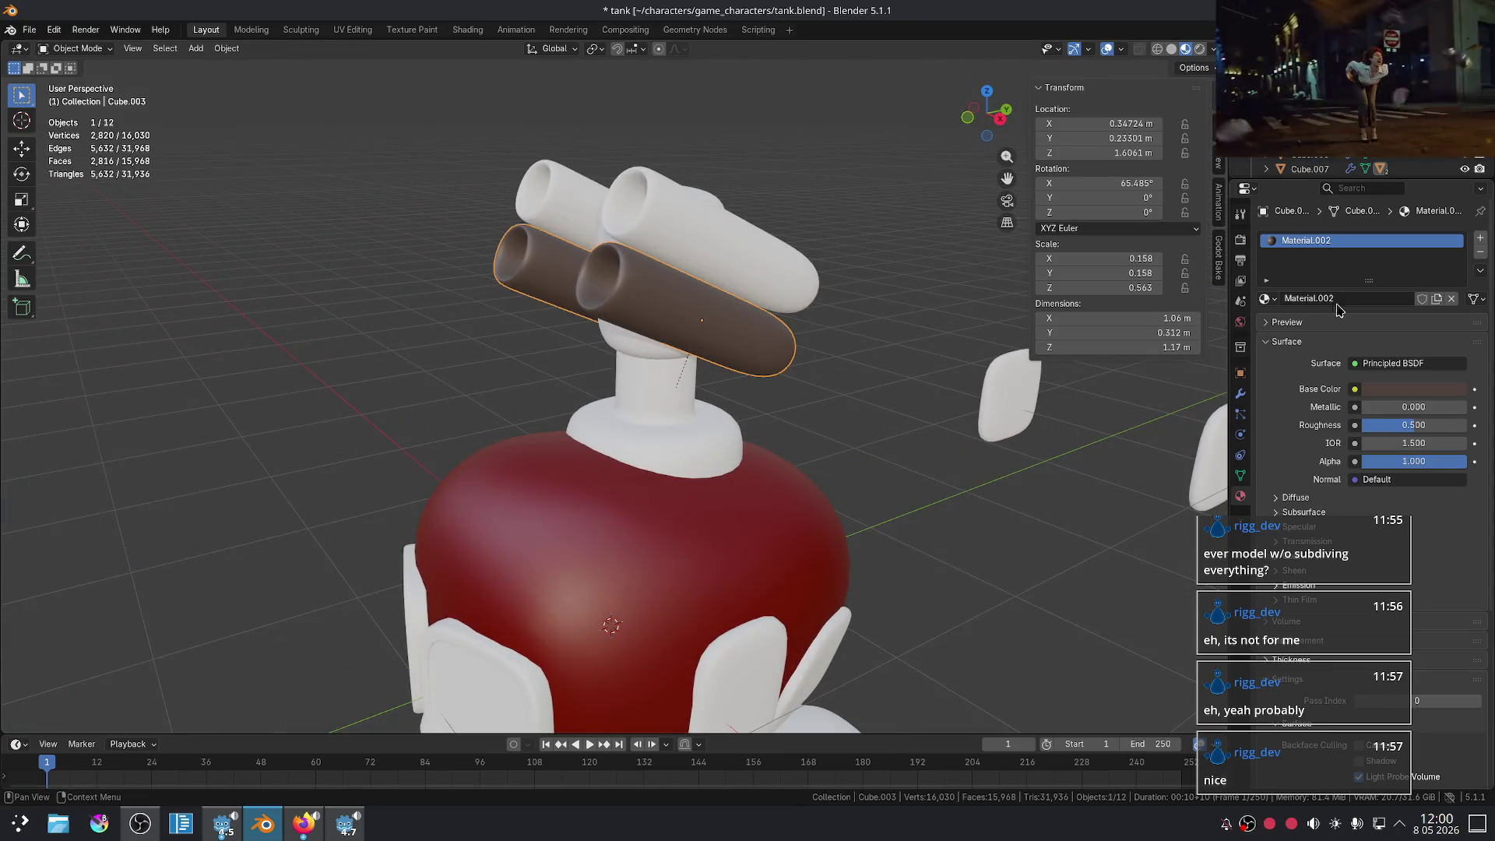
left_click(1410, 393)
left_click_drag(1390, 206, 1395, 193)
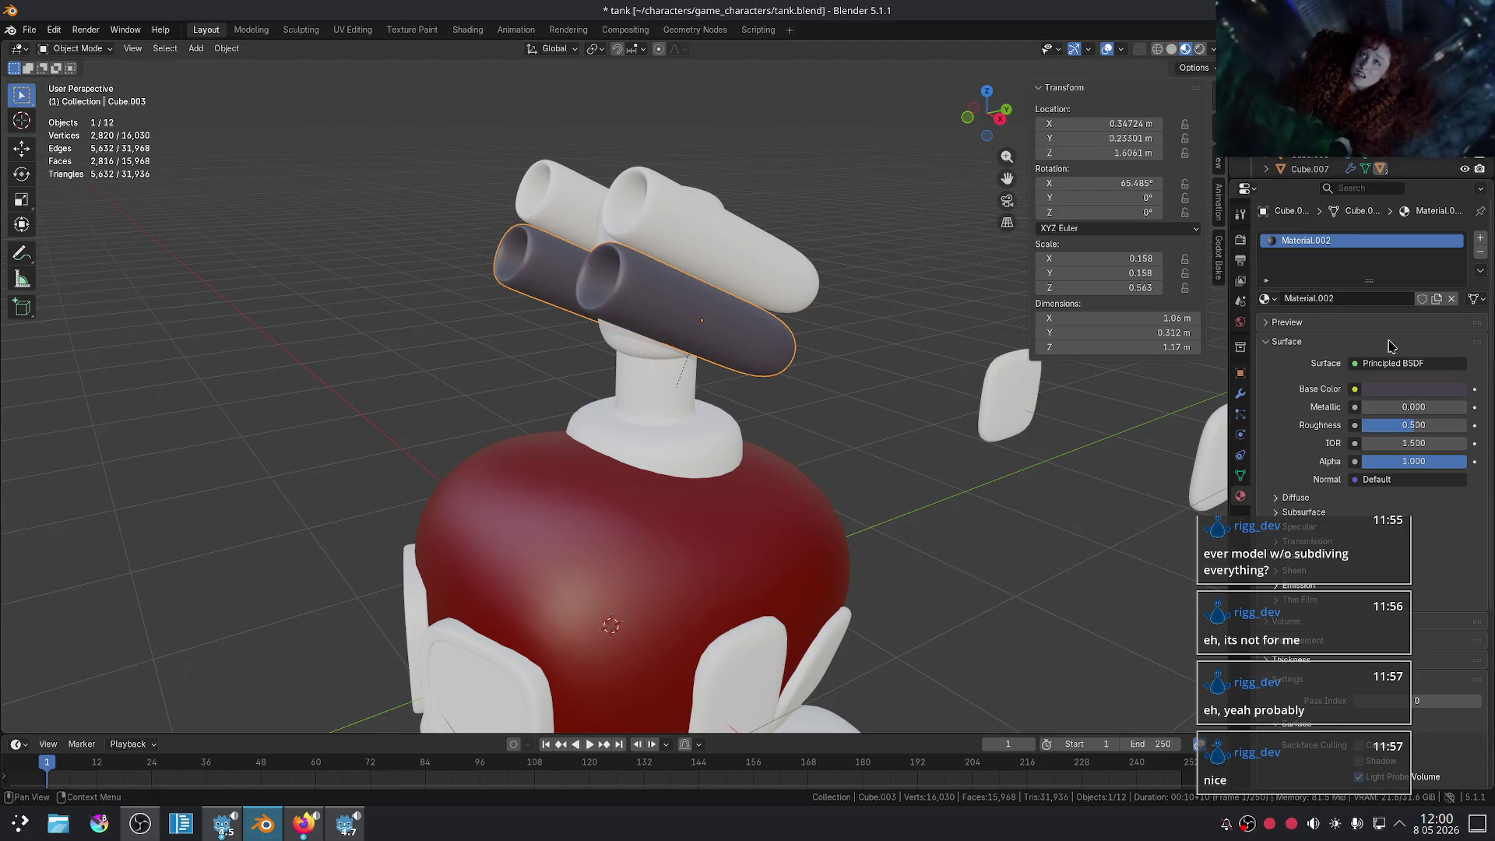
left_click(1405, 394)
left_click_drag(1398, 197, 1390, 196)
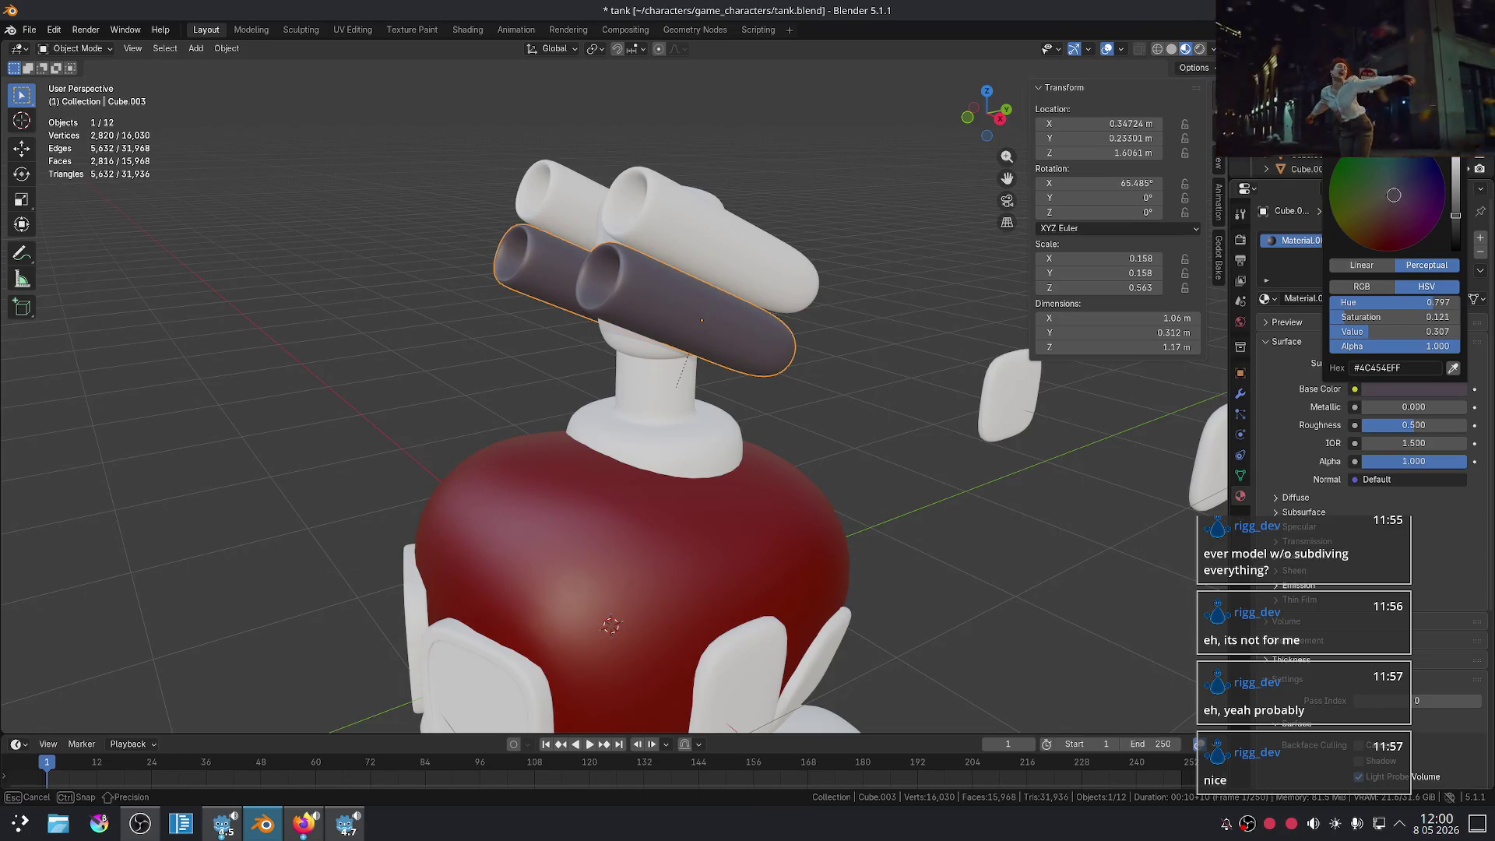
- Remove Material.003 from the upper tube pair and assign Material.002 instead
left_click_drag(1393, 194, 1393, 195)
left_click(785, 296)
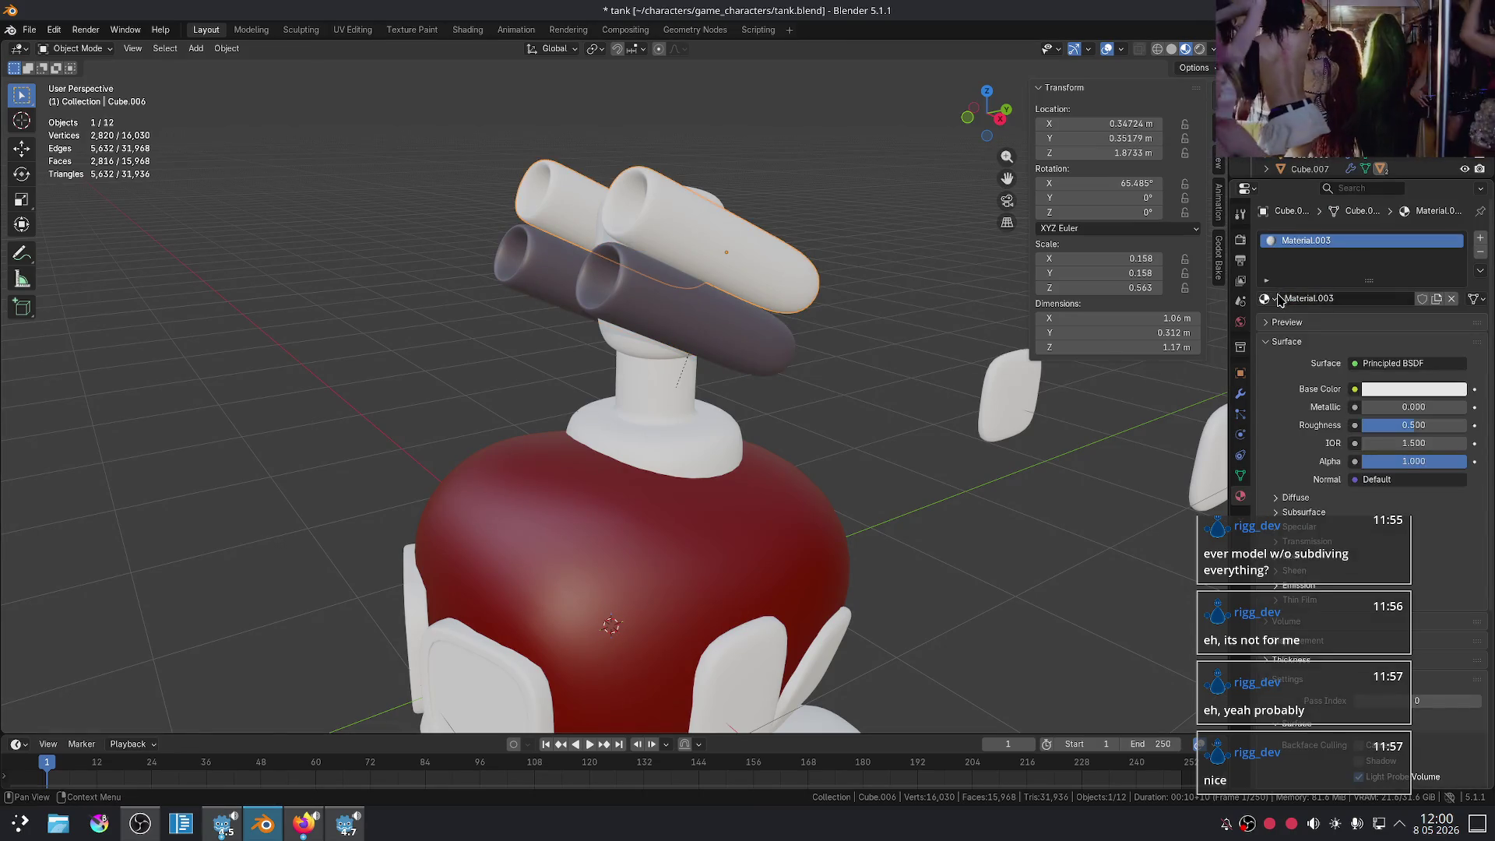
left_click(1480, 251)
left_click(1264, 298)
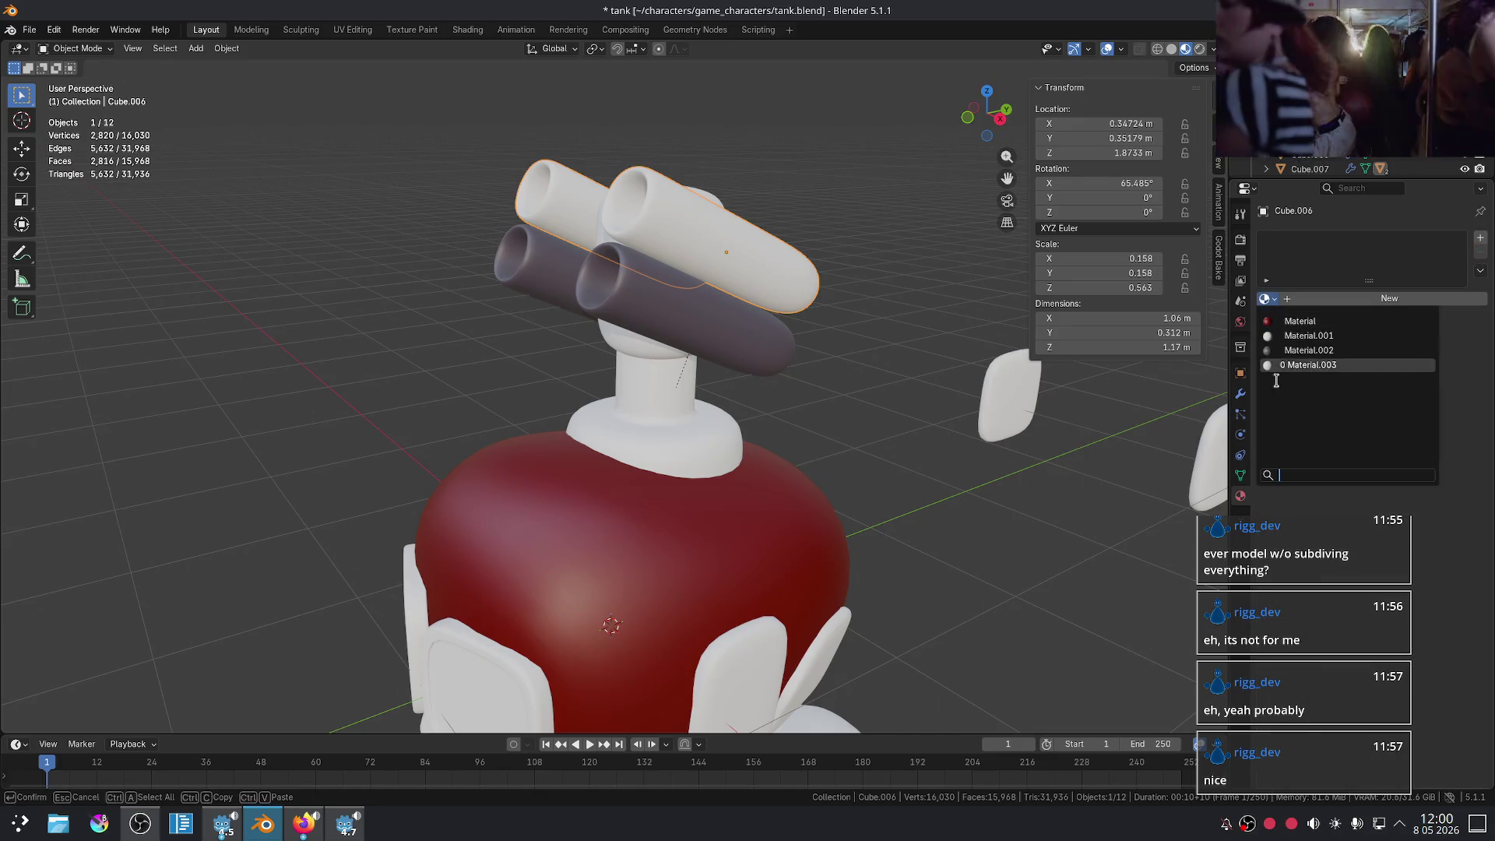
left_click(1305, 350)
- Deselect the barrels and orbit around the tank to check all four share the grey
left_click(944, 367)
scroll(801, 400, "down", 5)
scroll(841, 408, "up", 5)
middle_click_drag(841, 408, 861, 326)
mouse_move(884, 423)
middle_mouse_down()
mouse_move(867, 507)
mouse_move(828, 457)
middle_mouse_up()
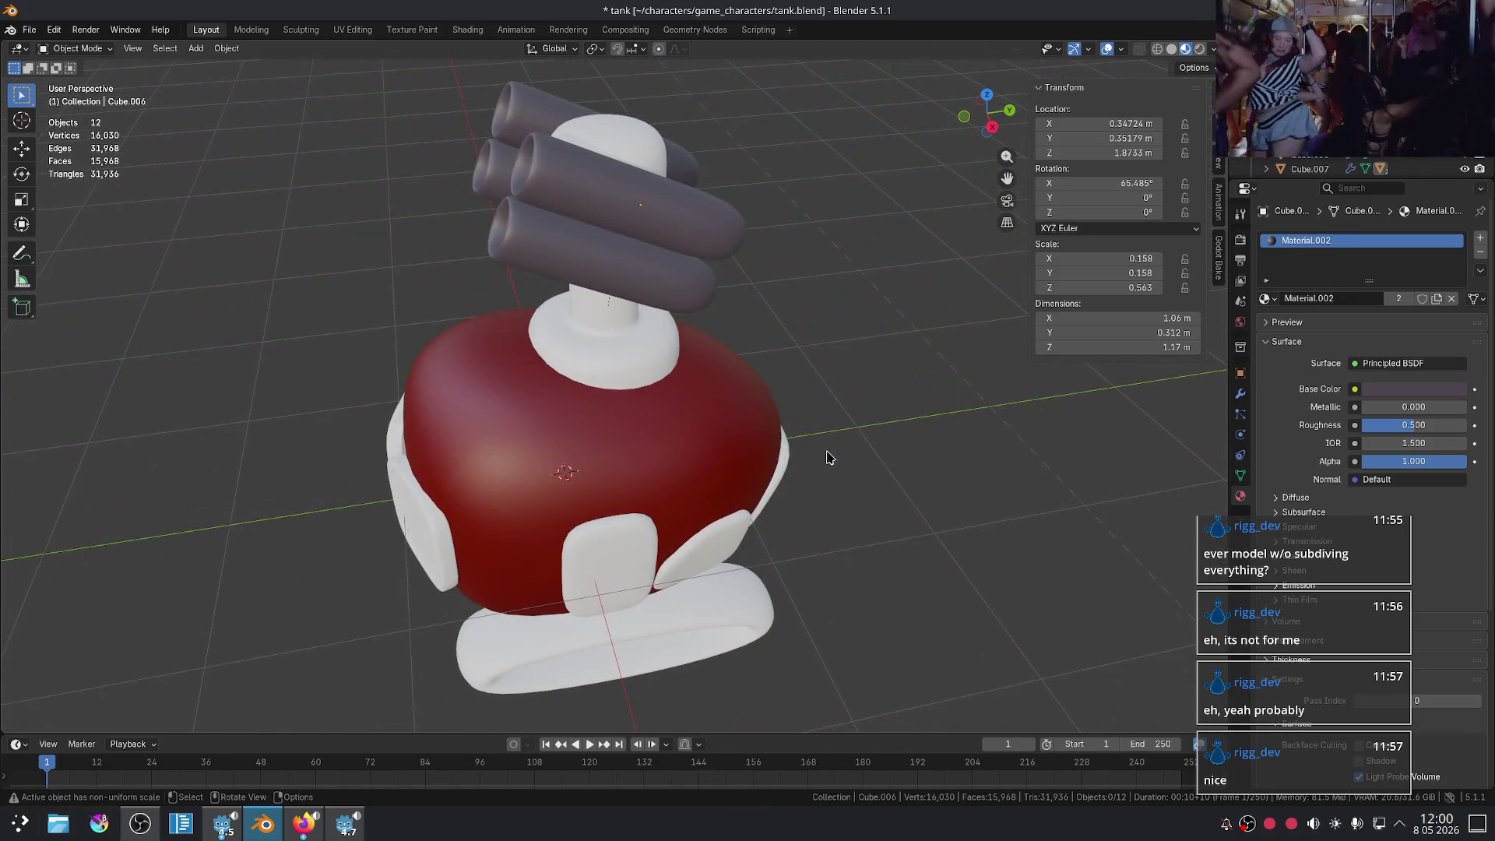
- Select the turret head and set its base colour to red
left_click(565, 358)
middle_click_drag(813, 405, 848, 365)
mouse_move(886, 316)
middle_mouse_down()
mouse_move(818, 324)
mouse_move(844, 336)
middle_mouse_up()
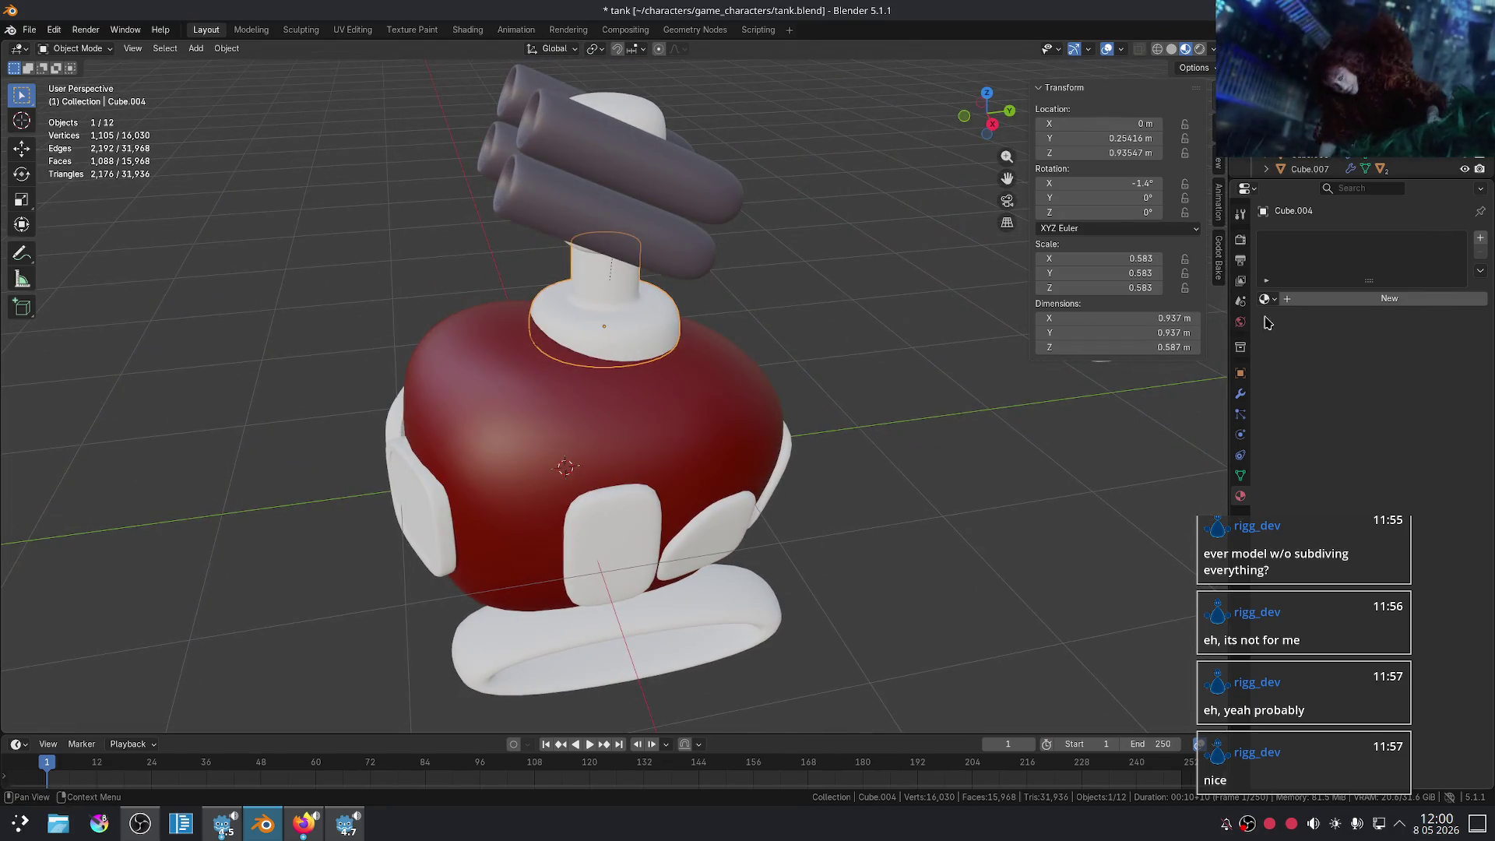
scroll(931, 300, "down", 2)
scroll(700, 249, "up", 2)
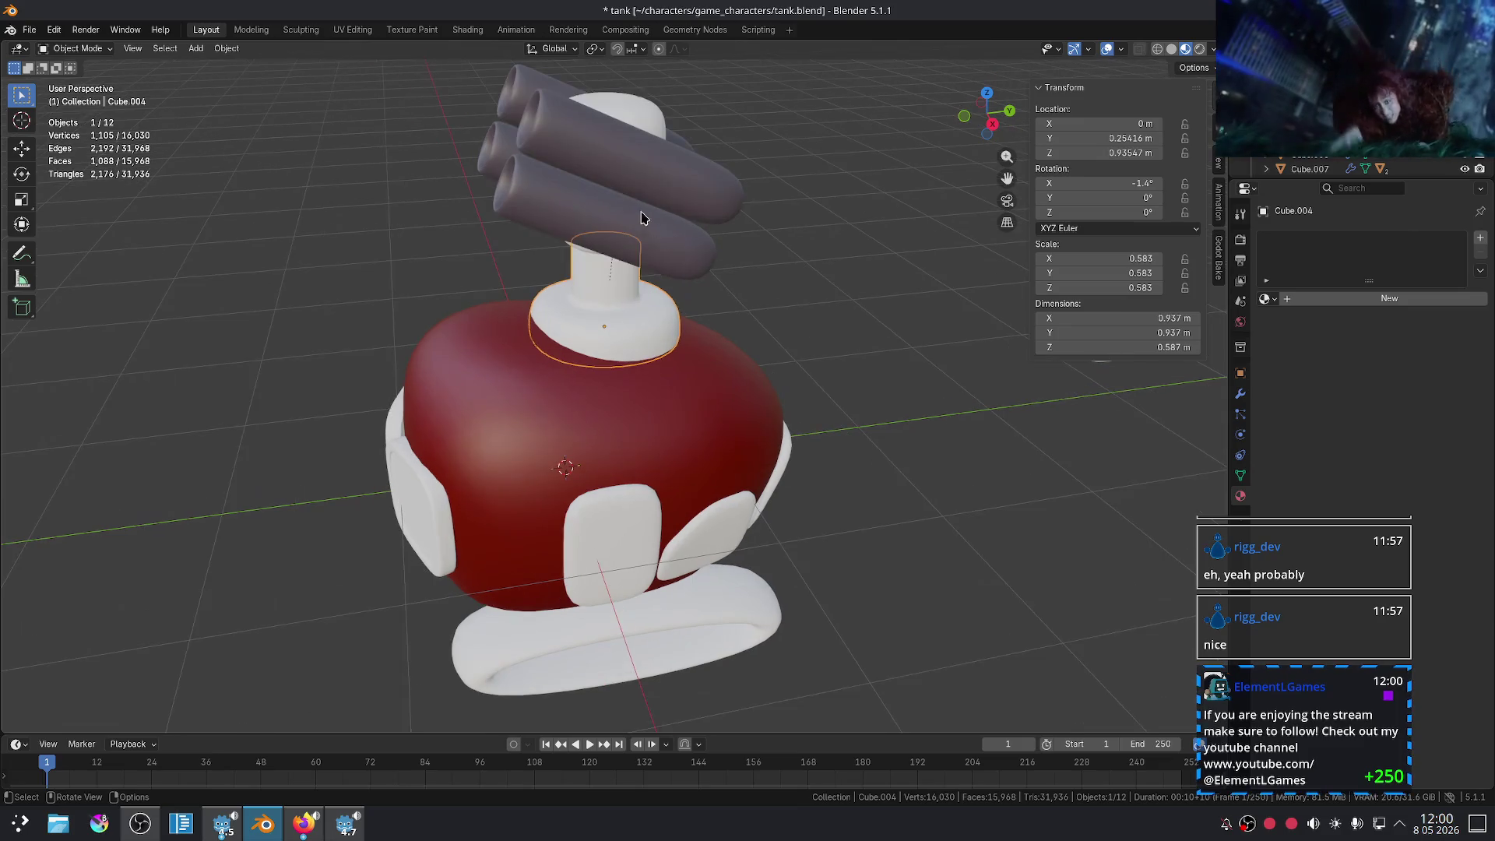
left_click(634, 138)
left_click(637, 130)
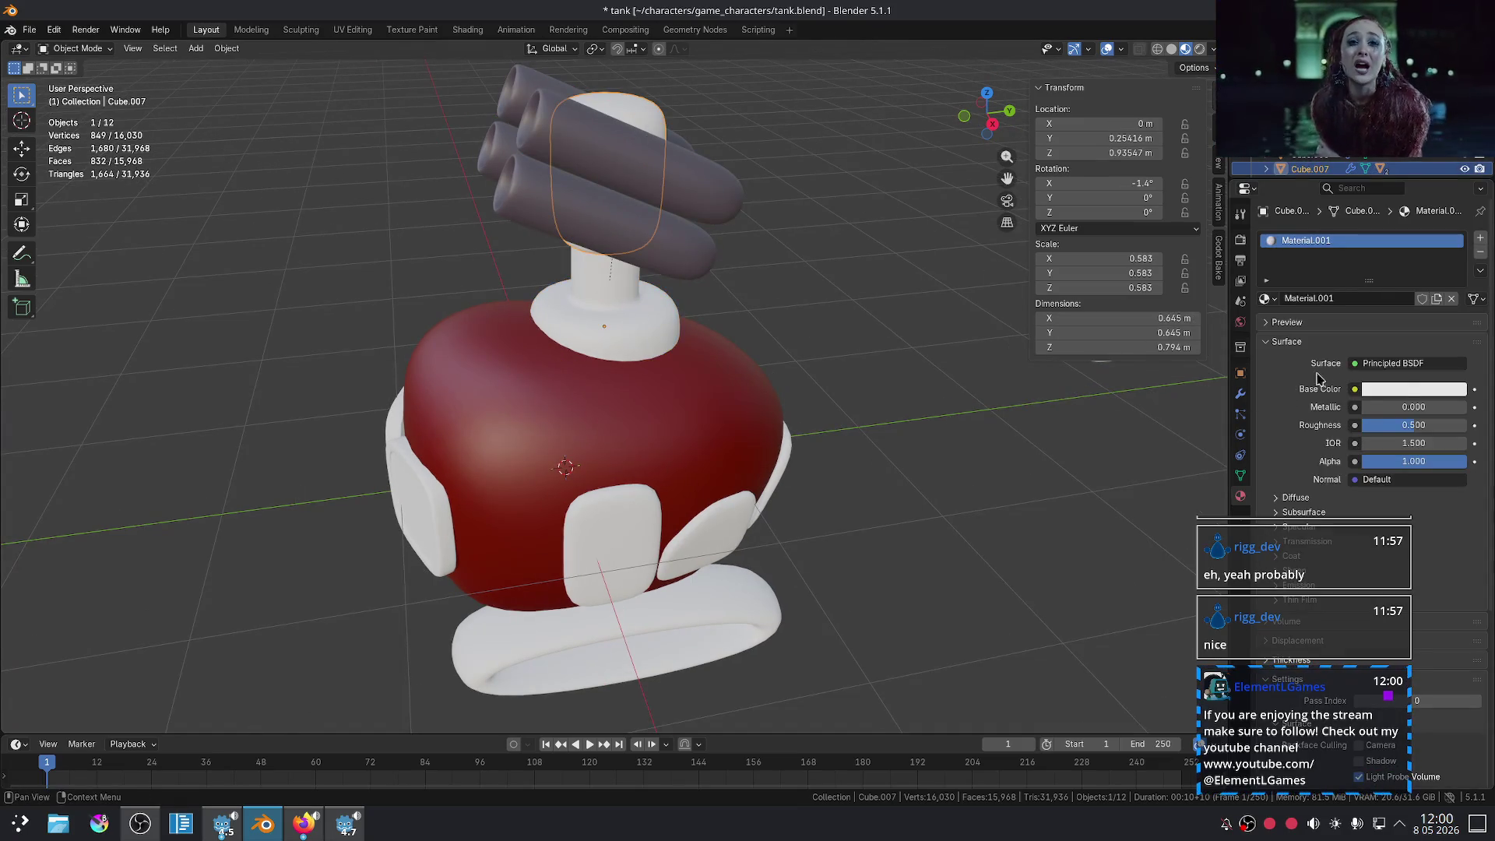
left_click(1411, 392)
left_click_drag(1383, 224, 1385, 225)
- Change the pink turret dome's base colour to yellow
left_click(1007, 427)
mouse_move(951, 431)
middle_mouse_down()
mouse_move(895, 350)
mouse_move(817, 467)
mouse_move(741, 491)
mouse_move(752, 499)
middle_mouse_up()
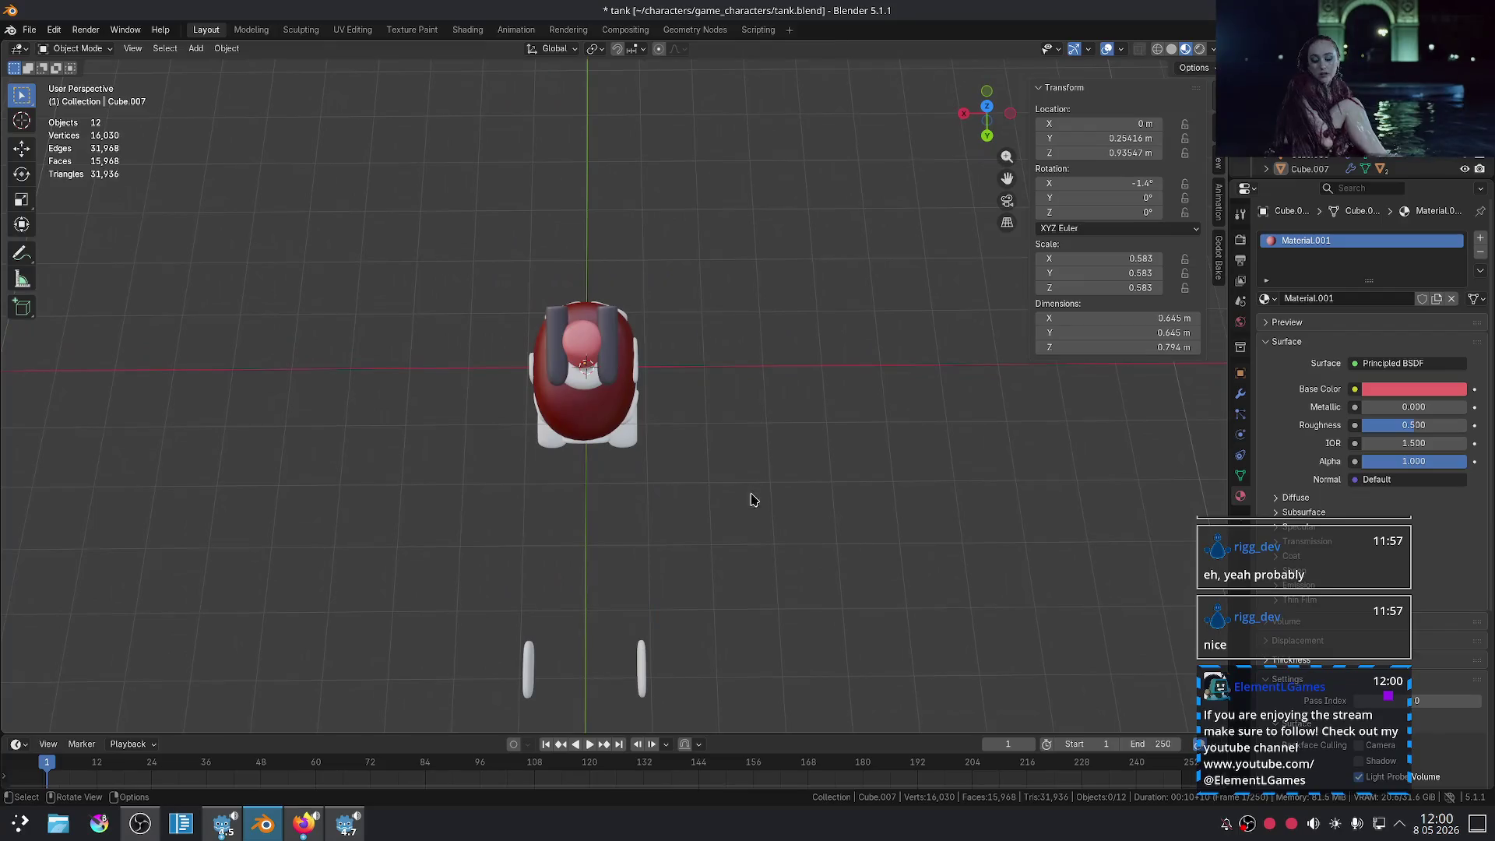
left_click(586, 345)
middle_click_drag(1224, 359, 841, 360)
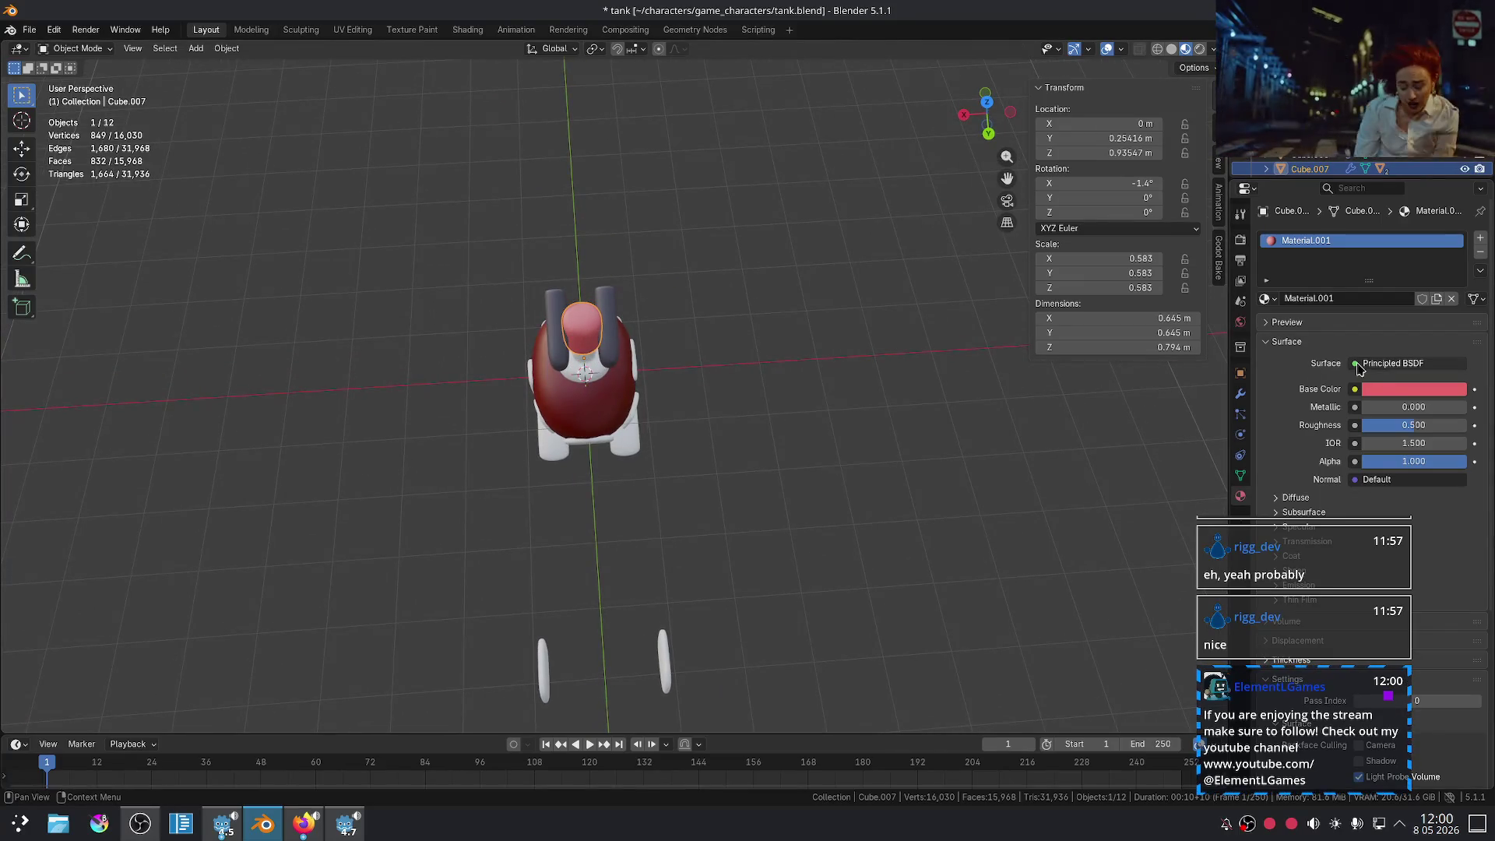
left_click(1389, 394)
left_click_drag(1383, 211, 1354, 223)
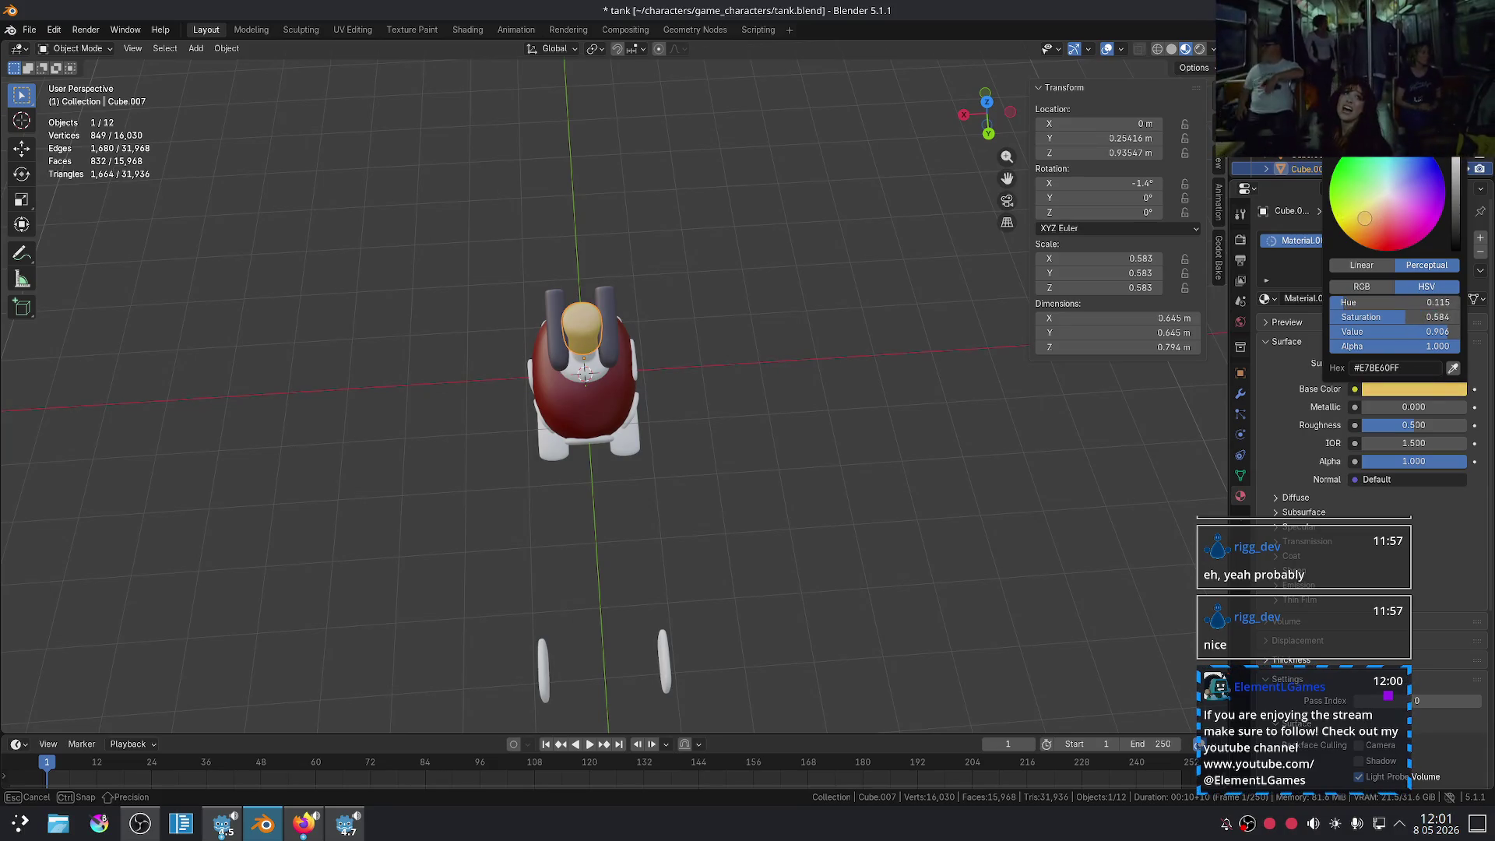
left_click(832, 365)
scroll(707, 370, "up", 2)
- Give the white collar a new Material.004 with a dark red base colour
left_click(577, 377)
mouse_move(762, 407)
middle_mouse_down()
mouse_move(801, 350)
mouse_move(1280, 349)
middle_mouse_up()
left_click(1264, 299)
left_click(1296, 324)
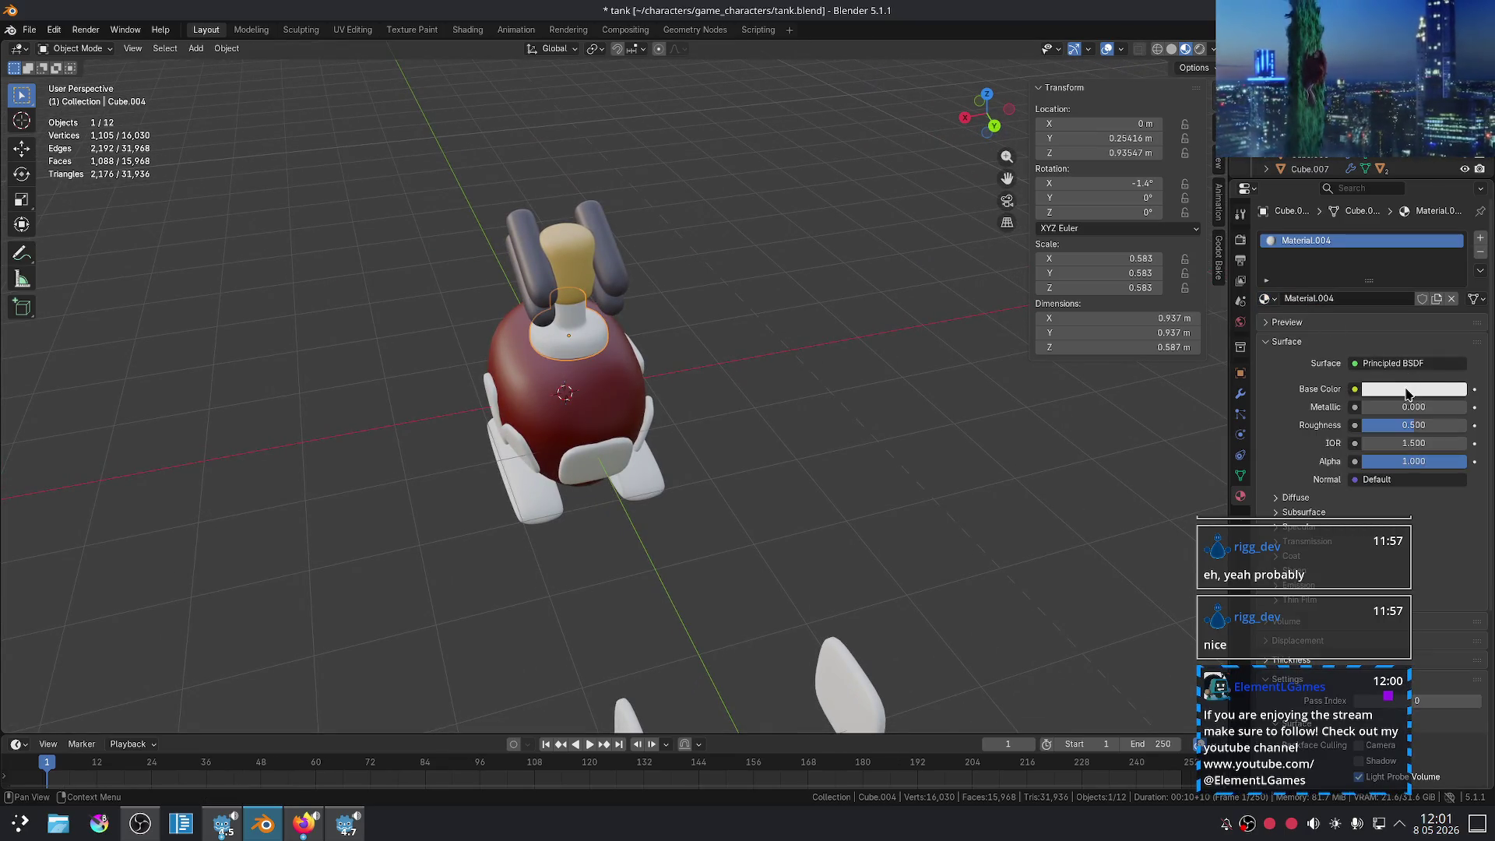
left_click(1407, 393)
left_click(1386, 235)
left_click_drag(1459, 222, 1455, 191)
left_click(861, 428)
mouse_move(861, 427)
middle_mouse_down()
mouse_move(824, 479)
mouse_move(861, 435)
middle_mouse_up()
- Change the collar's colour to a muted grey-brown (#716158)
left_click(567, 360)
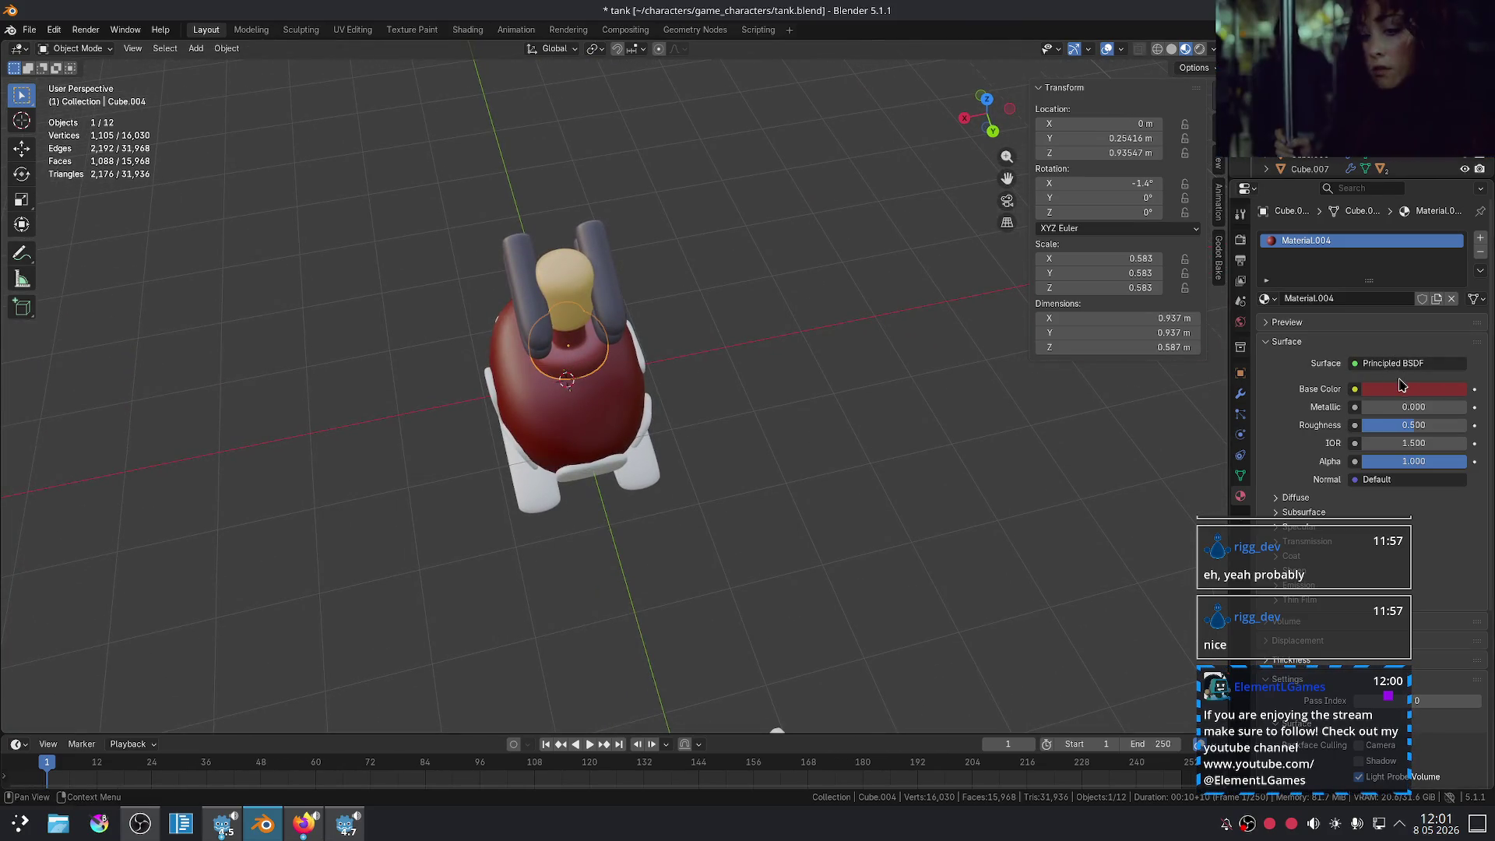
left_click(1393, 388)
mouse_move(1383, 228)
left_mouse_down()
mouse_move(1415, 214)
mouse_move(1383, 203)
left_mouse_up()
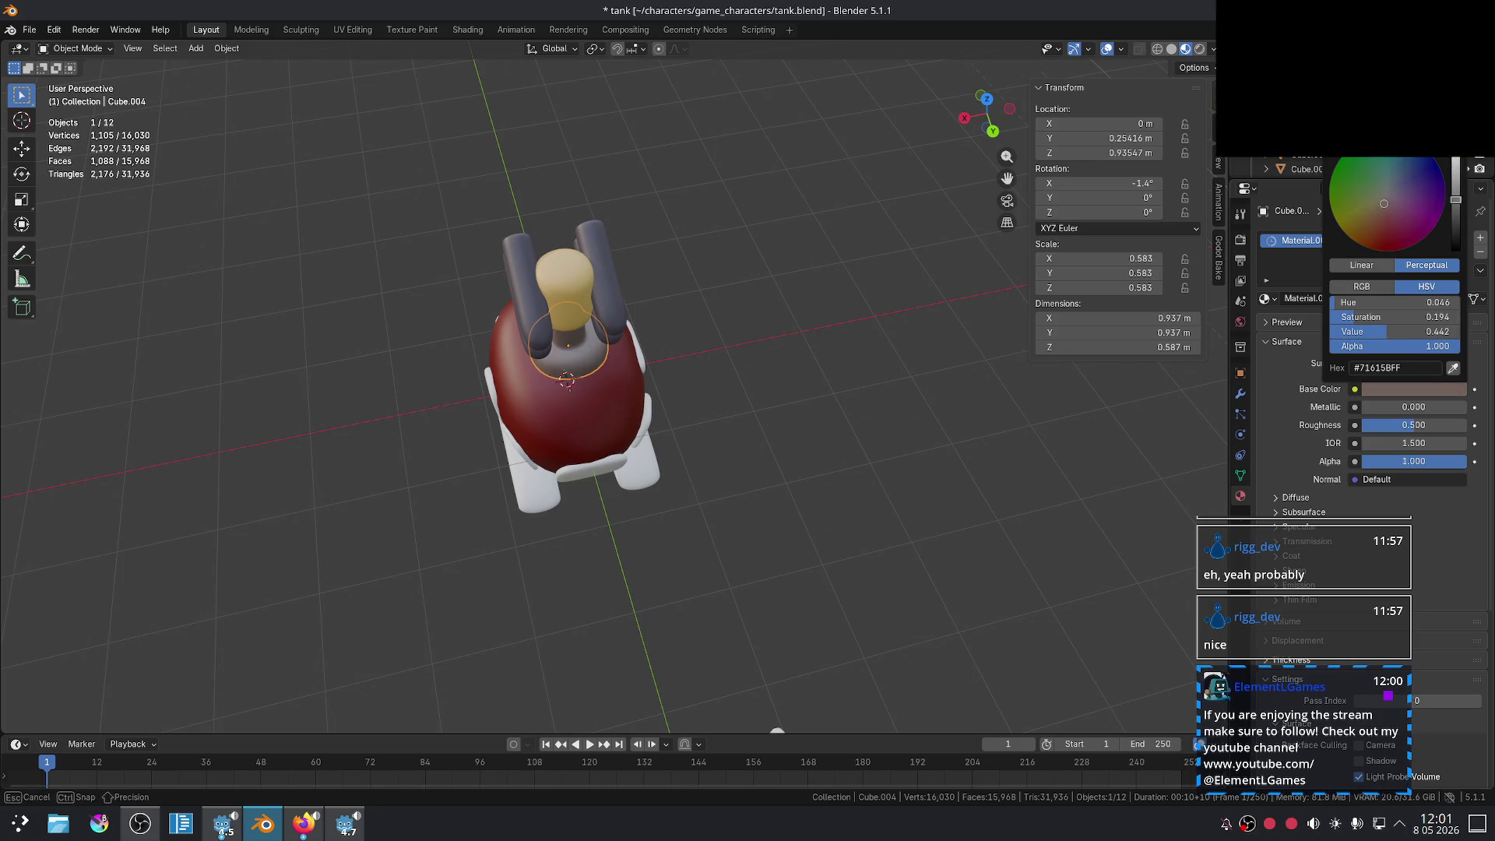
left_click(849, 417)
middle_click_drag(854, 418, 811, 447)
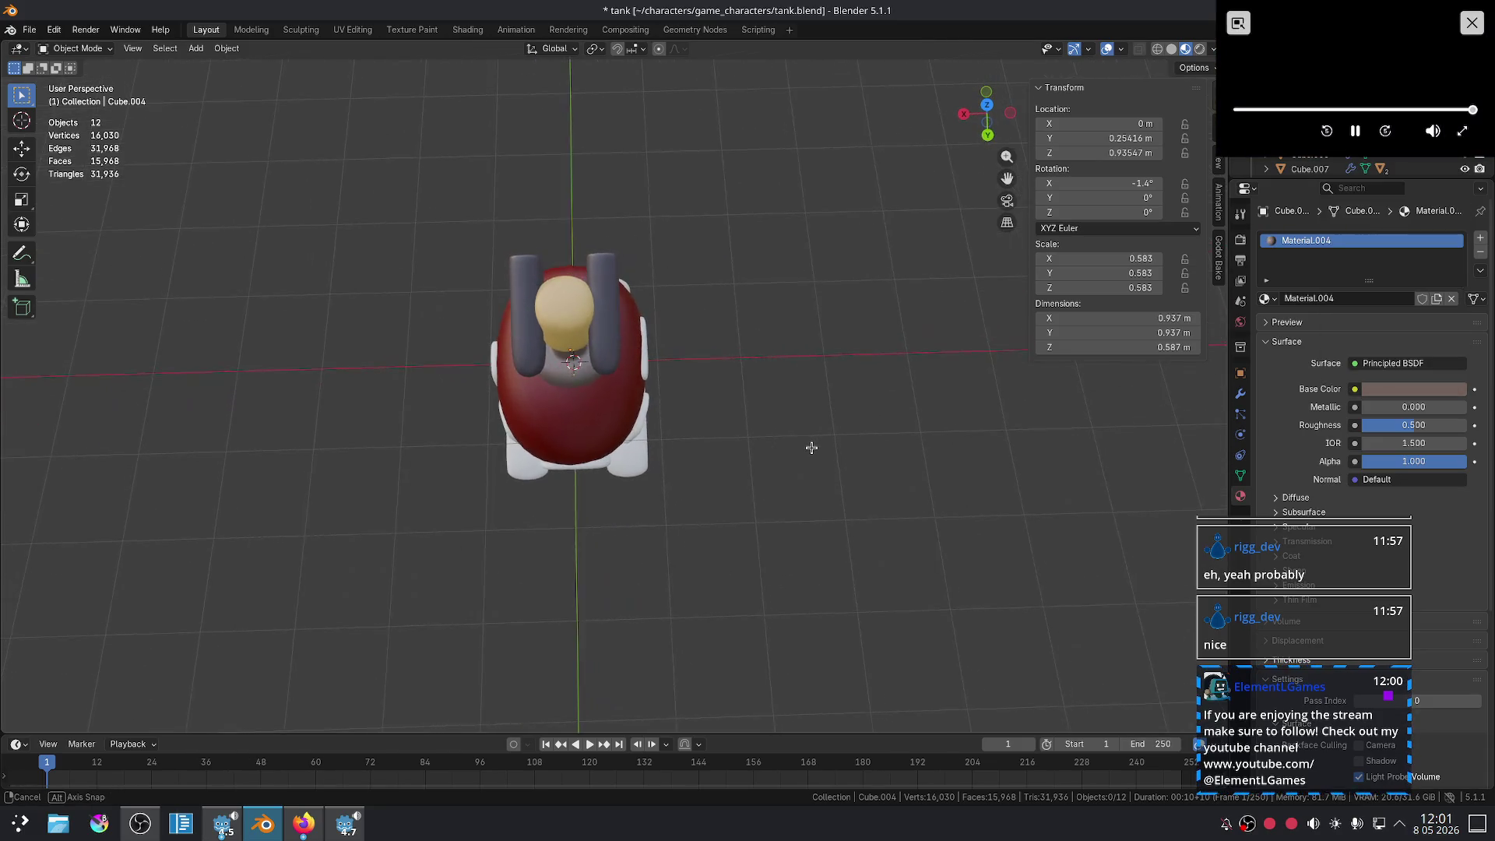
- Assign the body's existing dark red 'Material' to the turret head
left_click(579, 320)
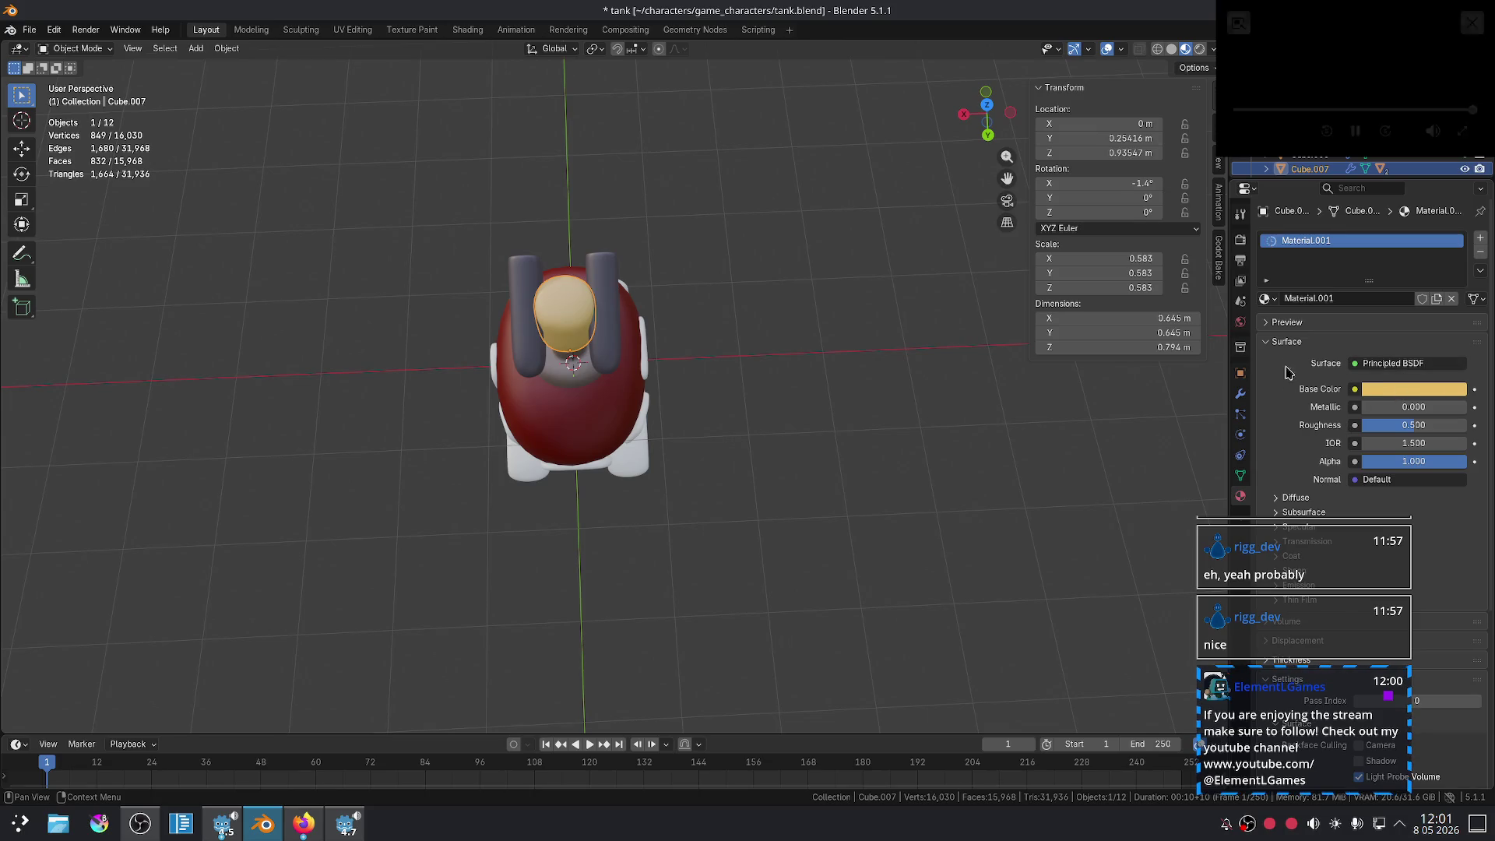
left_click(1267, 299)
left_click(1296, 295)
left_click(906, 413)
mouse_move(906, 412)
middle_mouse_down()
mouse_move(717, 404)
mouse_move(791, 431)
mouse_move(767, 460)
mouse_move(781, 413)
mouse_move(804, 397)
mouse_move(572, 370)
middle_mouse_up()
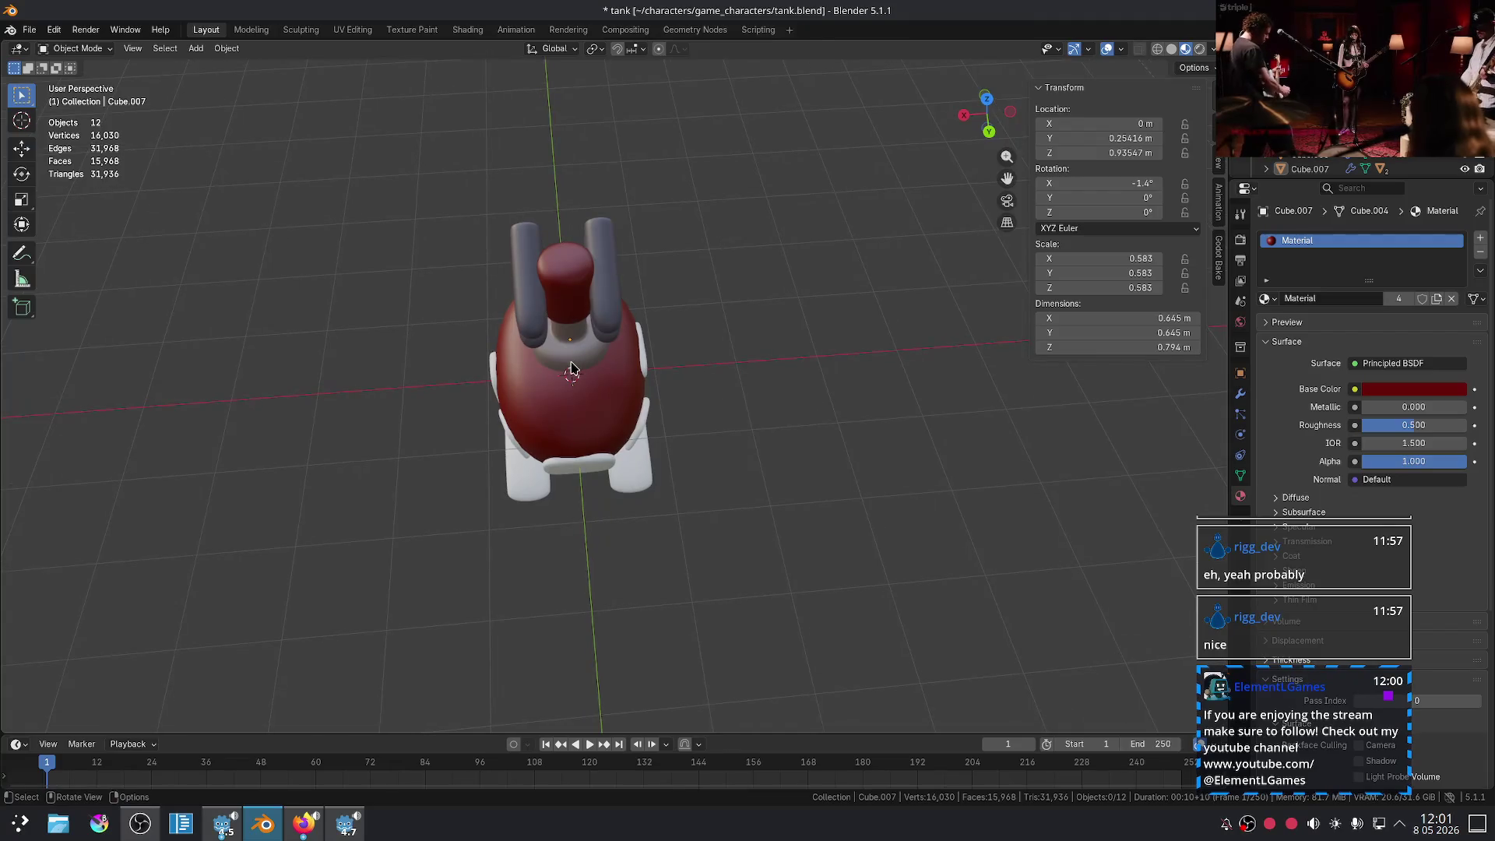
- Check the collar's base colour, then orbit to a higher view
left_click(571, 369)
left_click(1386, 390)
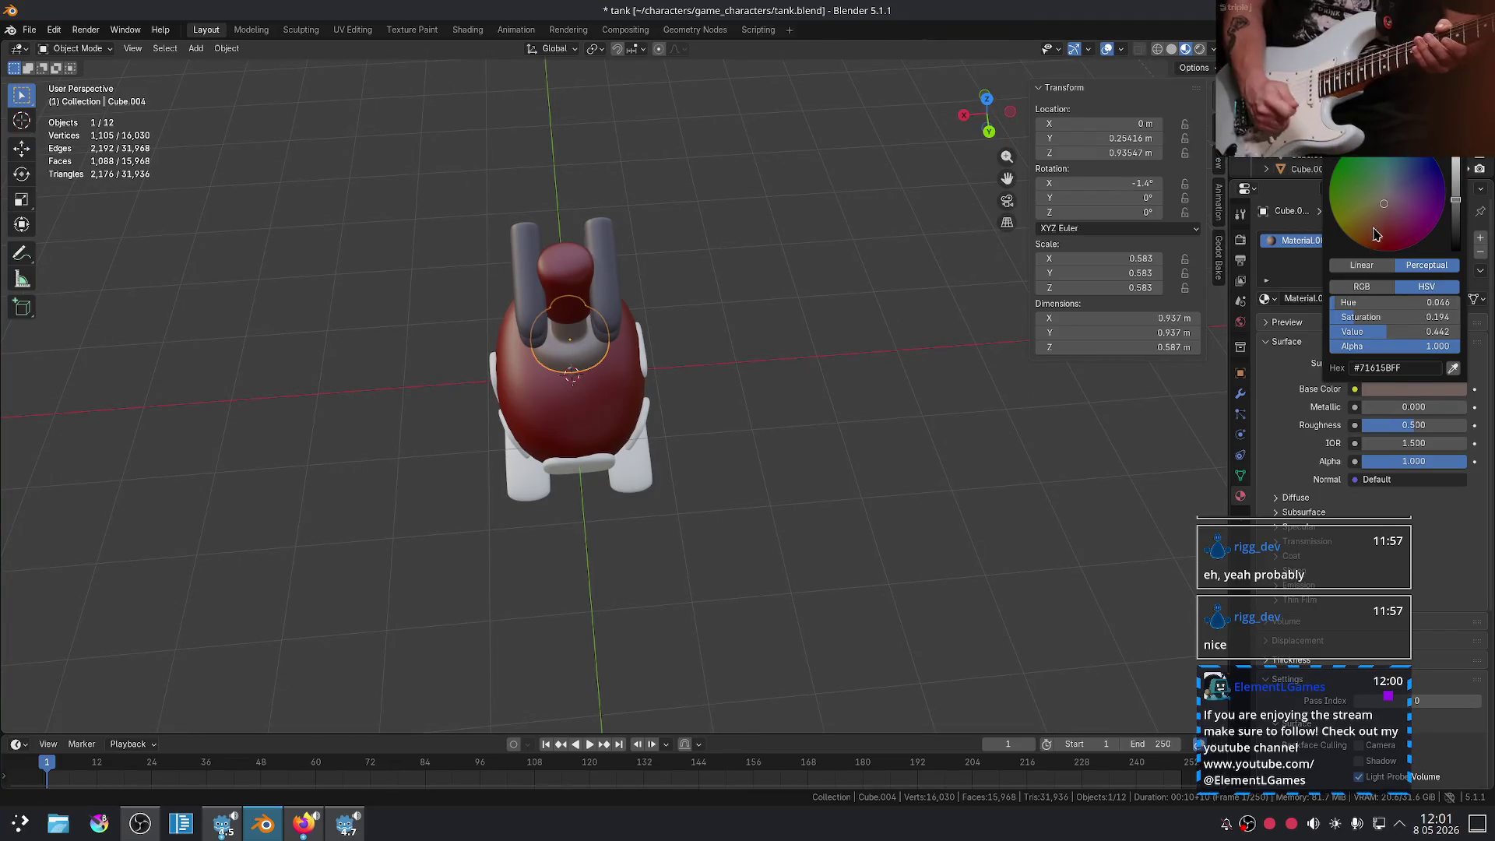
left_click(840, 331)
mouse_move(823, 330)
middle_mouse_down()
mouse_move(747, 408)
mouse_move(810, 388)
middle_mouse_up()
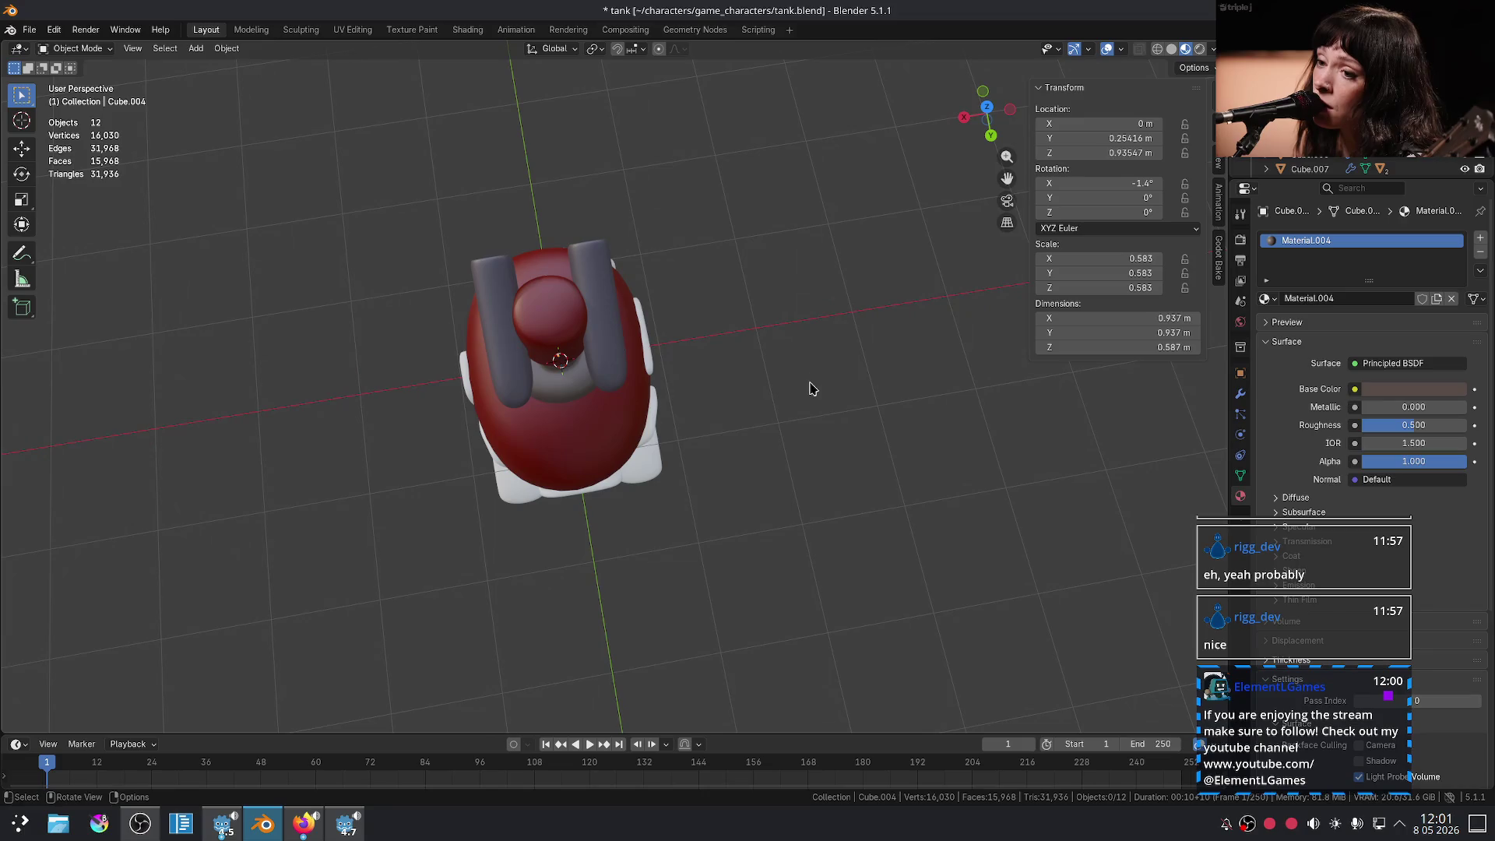
- Adjust the red material shared by body and turret head to a brighter crimson
left_click(566, 330)
left_click(1432, 388)
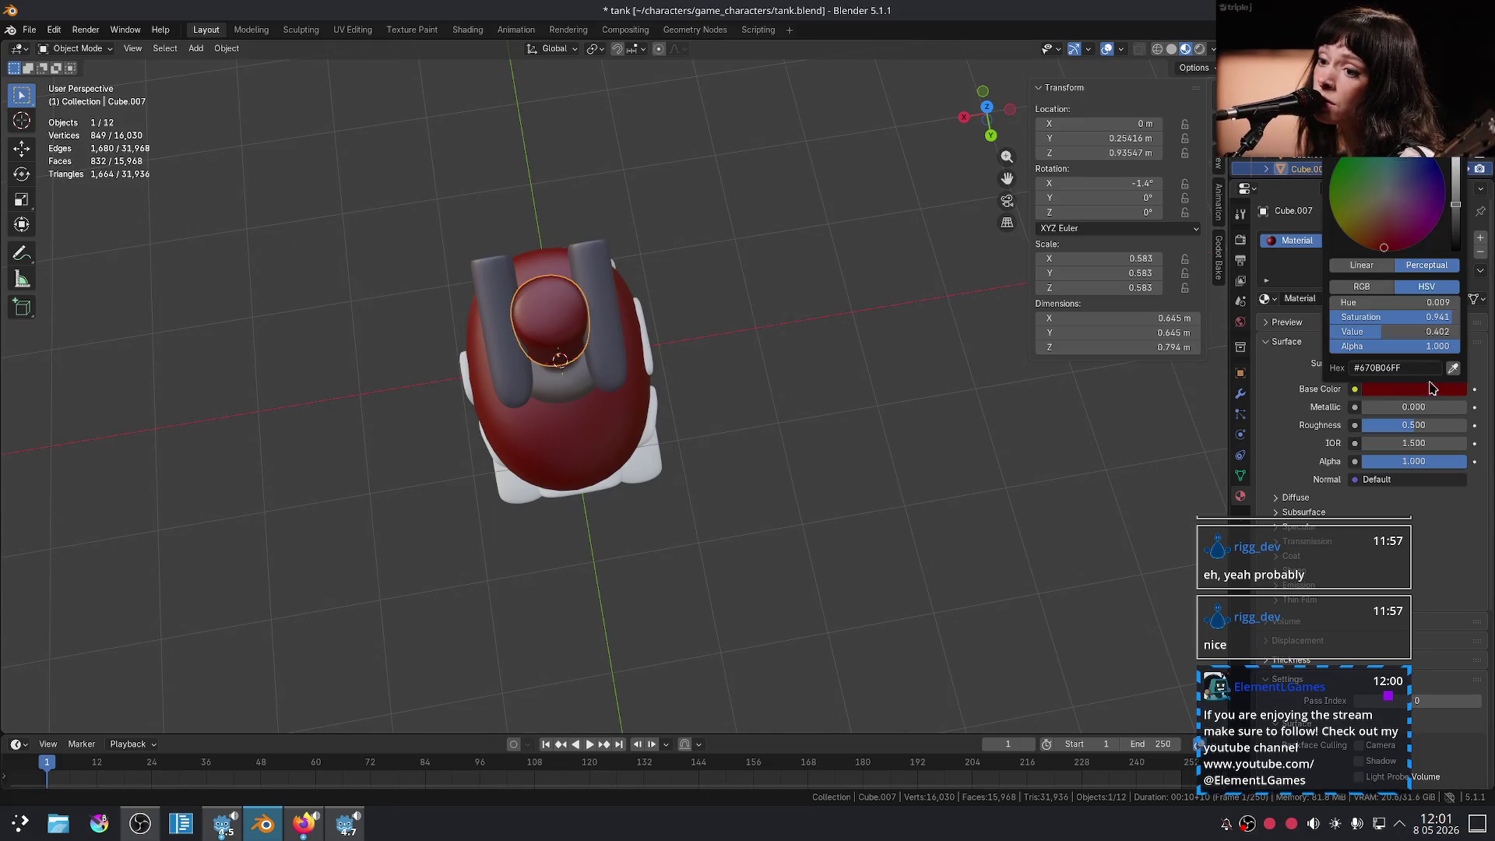
left_click_drag(1455, 208, 1455, 181)
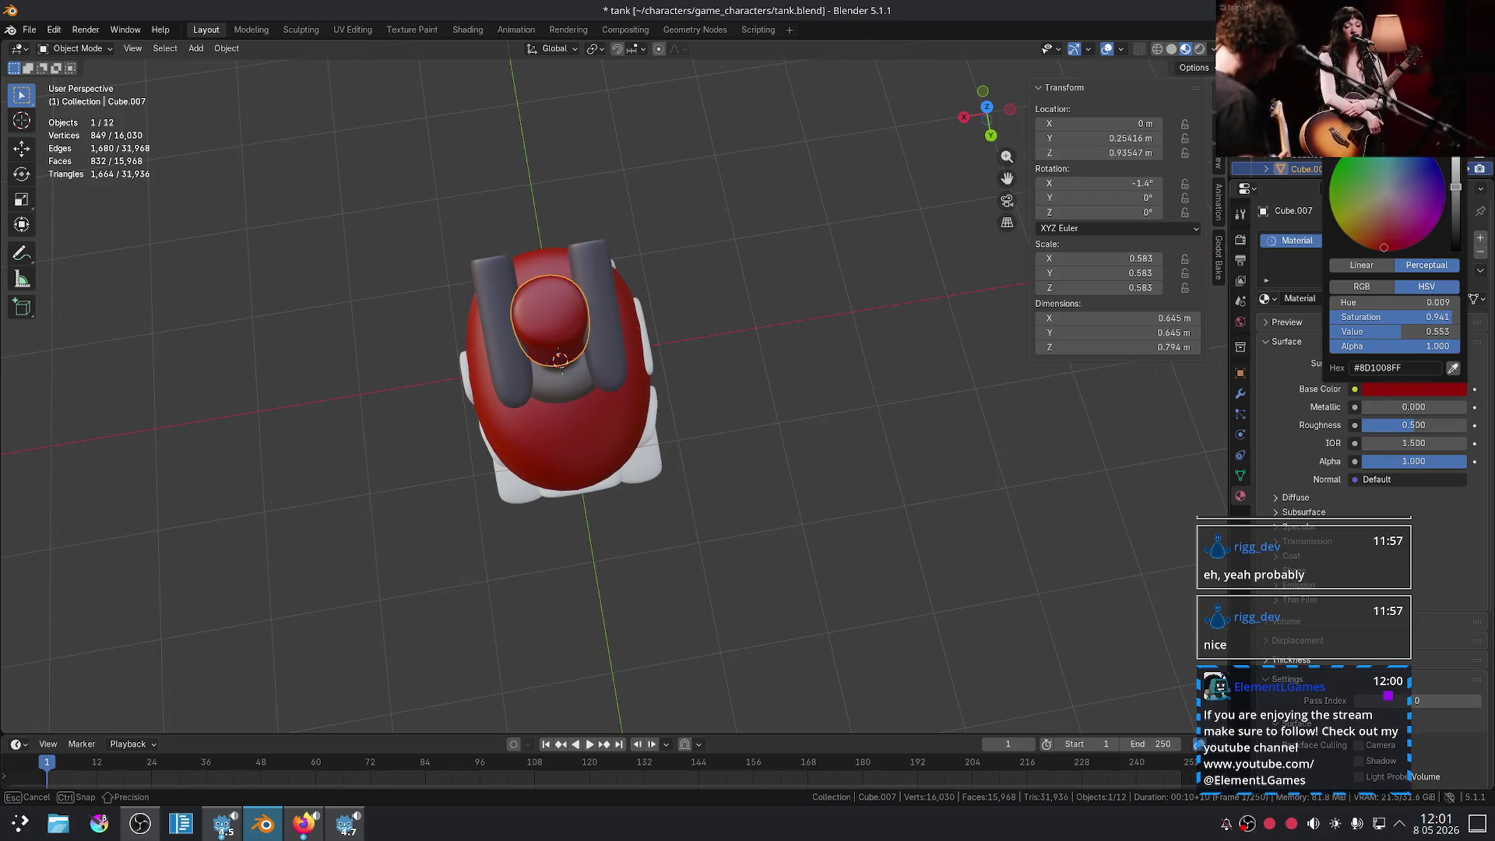
left_click_drag(1378, 235, 1384, 244)
left_click(818, 337)
mouse_move(818, 338)
middle_mouse_down()
mouse_move(912, 281)
mouse_move(915, 311)
mouse_move(895, 337)
mouse_move(854, 350)
mouse_move(783, 333)
mouse_move(818, 346)
mouse_move(804, 350)
mouse_move(753, 295)
mouse_move(740, 357)
mouse_move(718, 372)
mouse_move(728, 410)
mouse_move(668, 404)
mouse_move(599, 366)
mouse_move(623, 358)
middle_mouse_up()
- Look down on the tank, then switch to the ork tank reference images
scroll(624, 357, "up", 5)
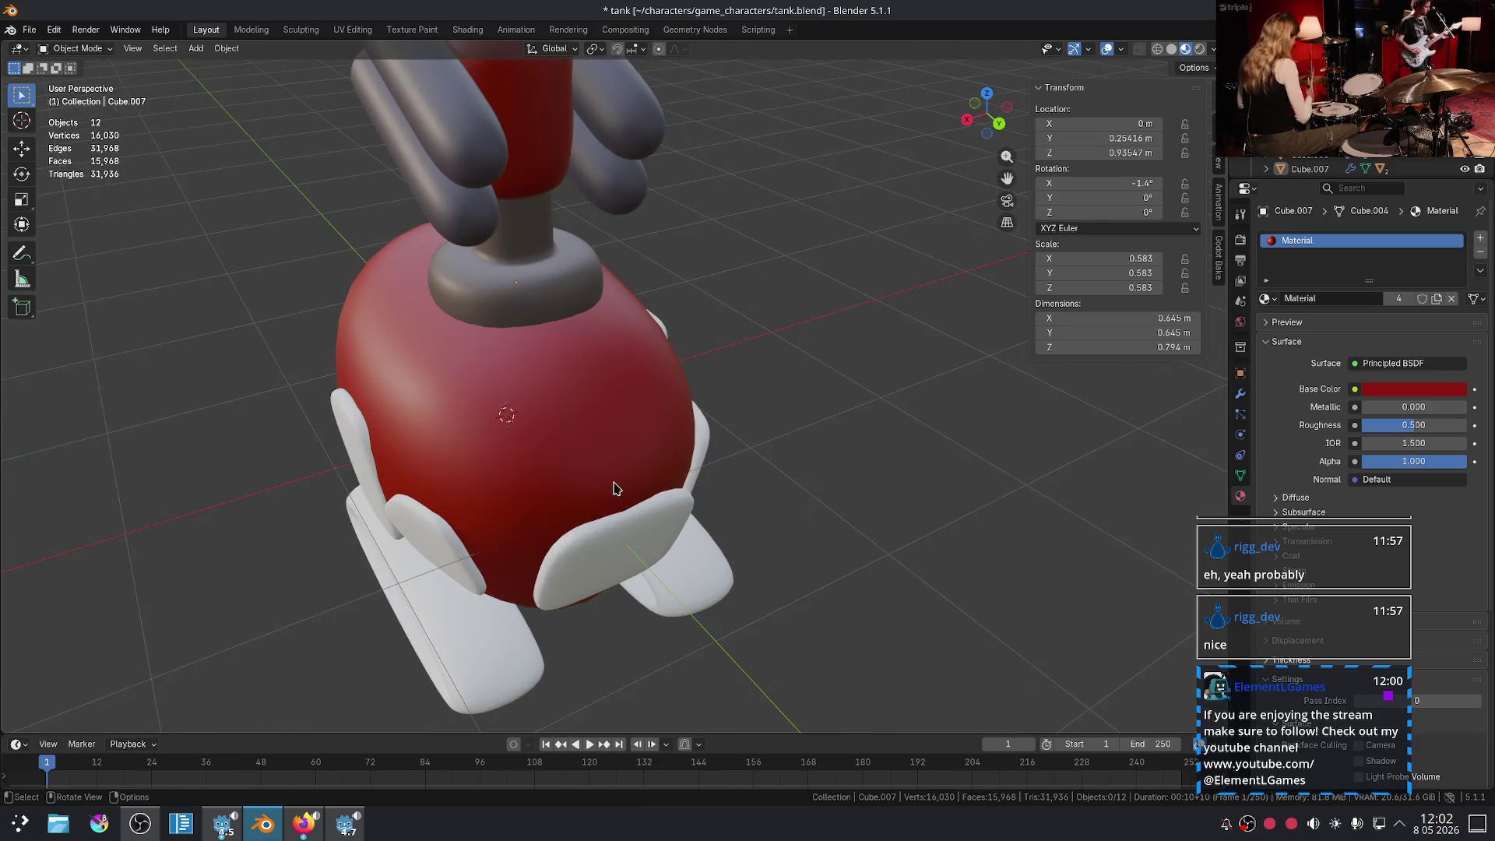
mouse_move(702, 425)
middle_mouse_down()
mouse_move(731, 436)
mouse_move(779, 510)
middle_mouse_up()
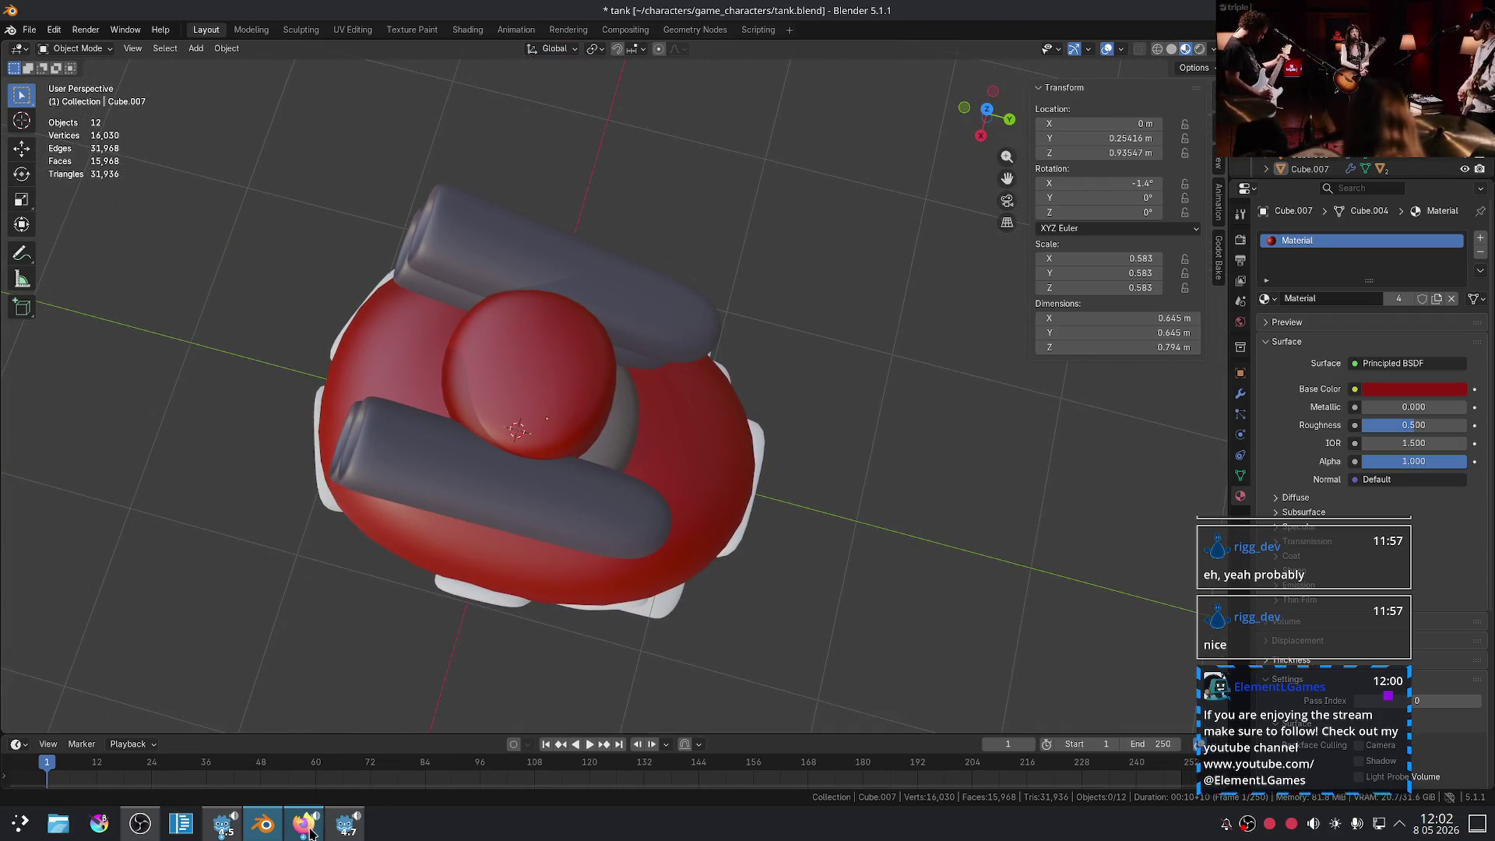
left_click(310, 831)
scroll(647, 444, "up", 1)
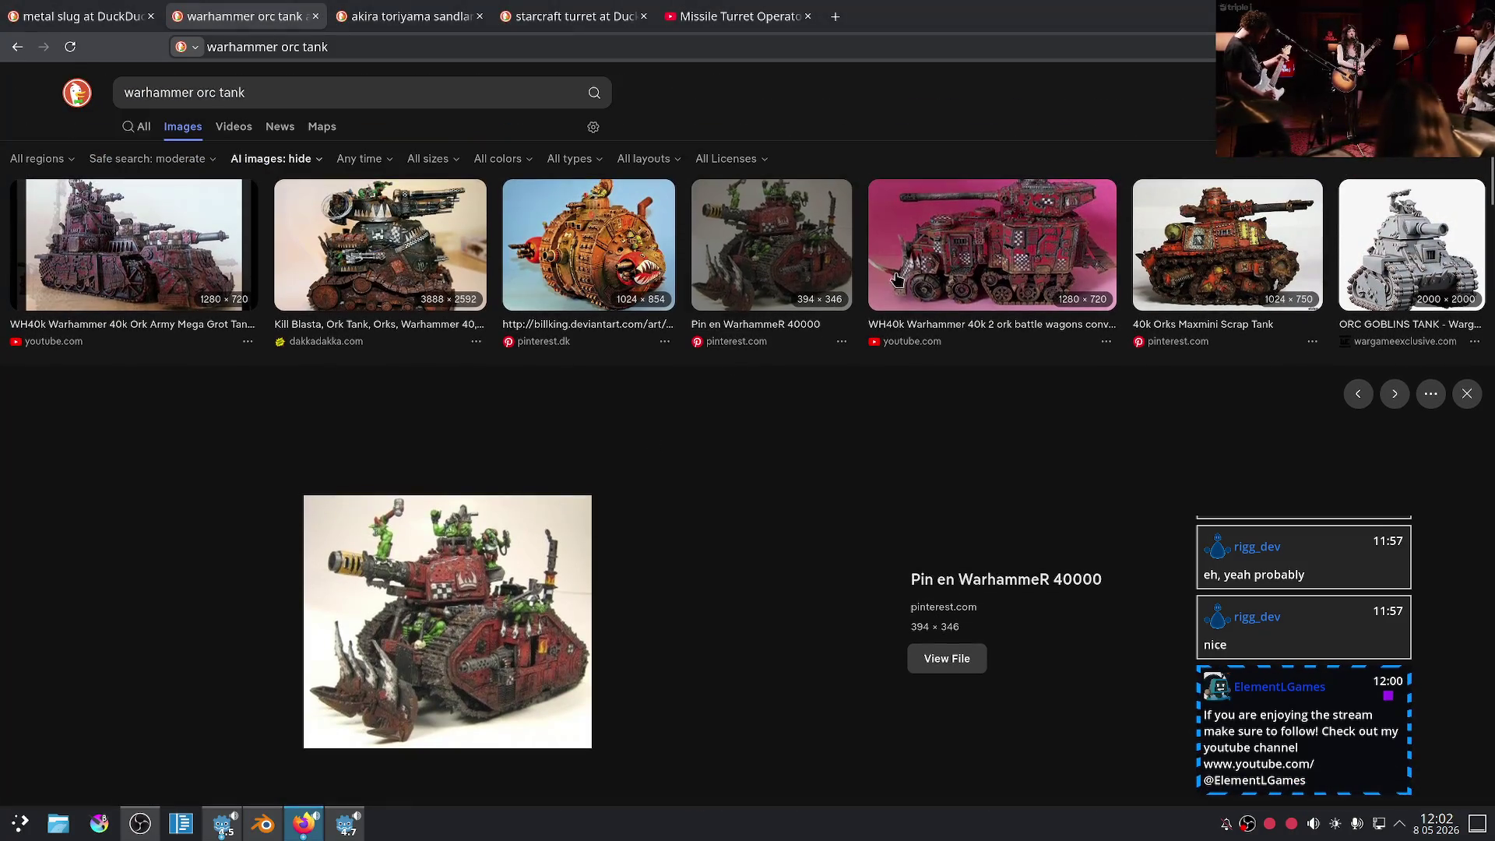
- Enlarge the WH40k ork battle wagons conversion image, then return to the Blender tank model
left_click(921, 273)
scroll(640, 497, "down", 1)
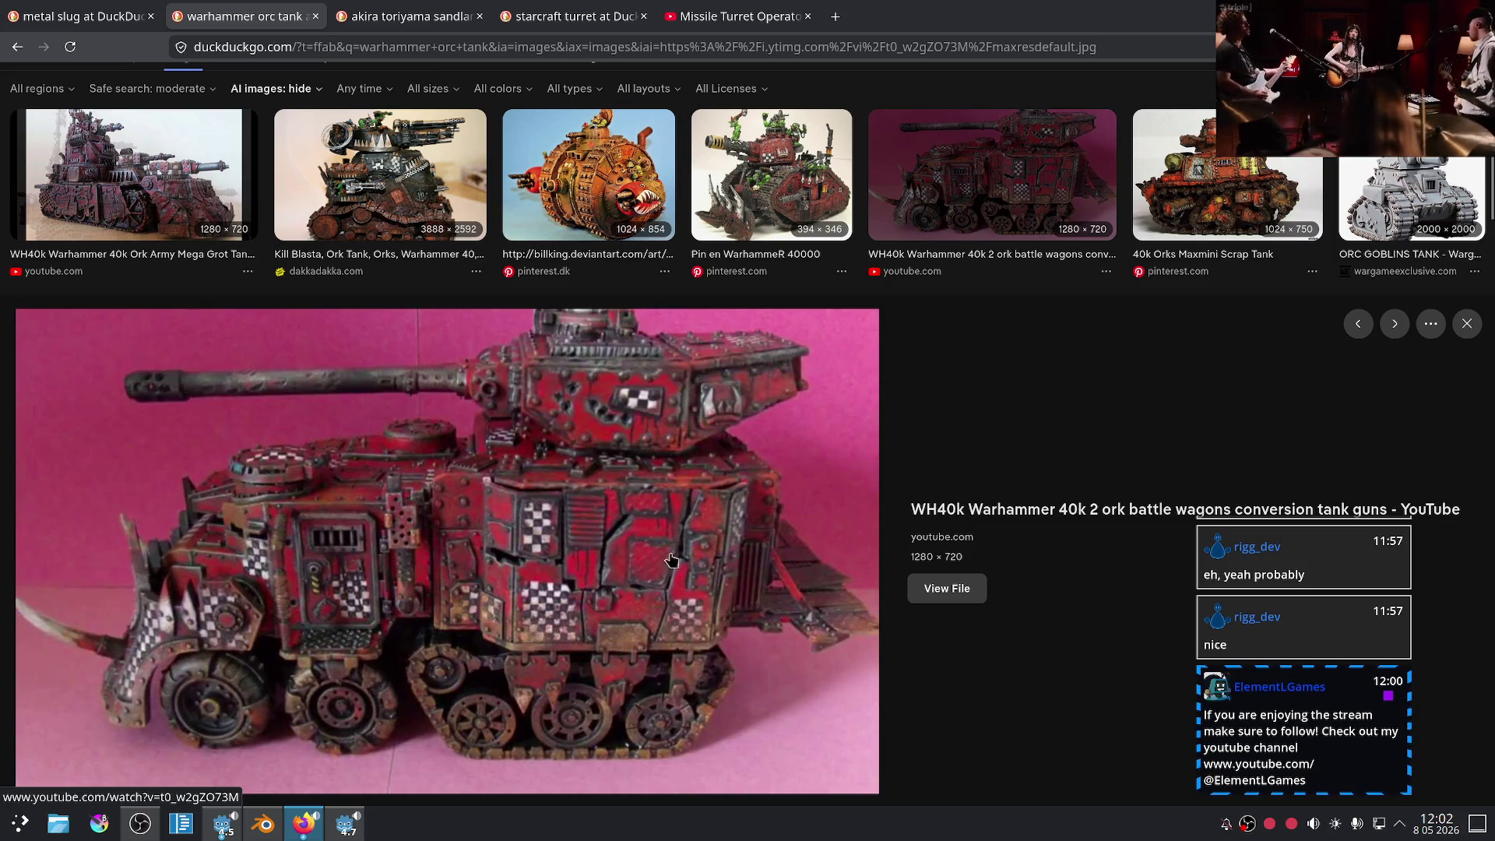
left_click(345, 832)
left_click(263, 824)
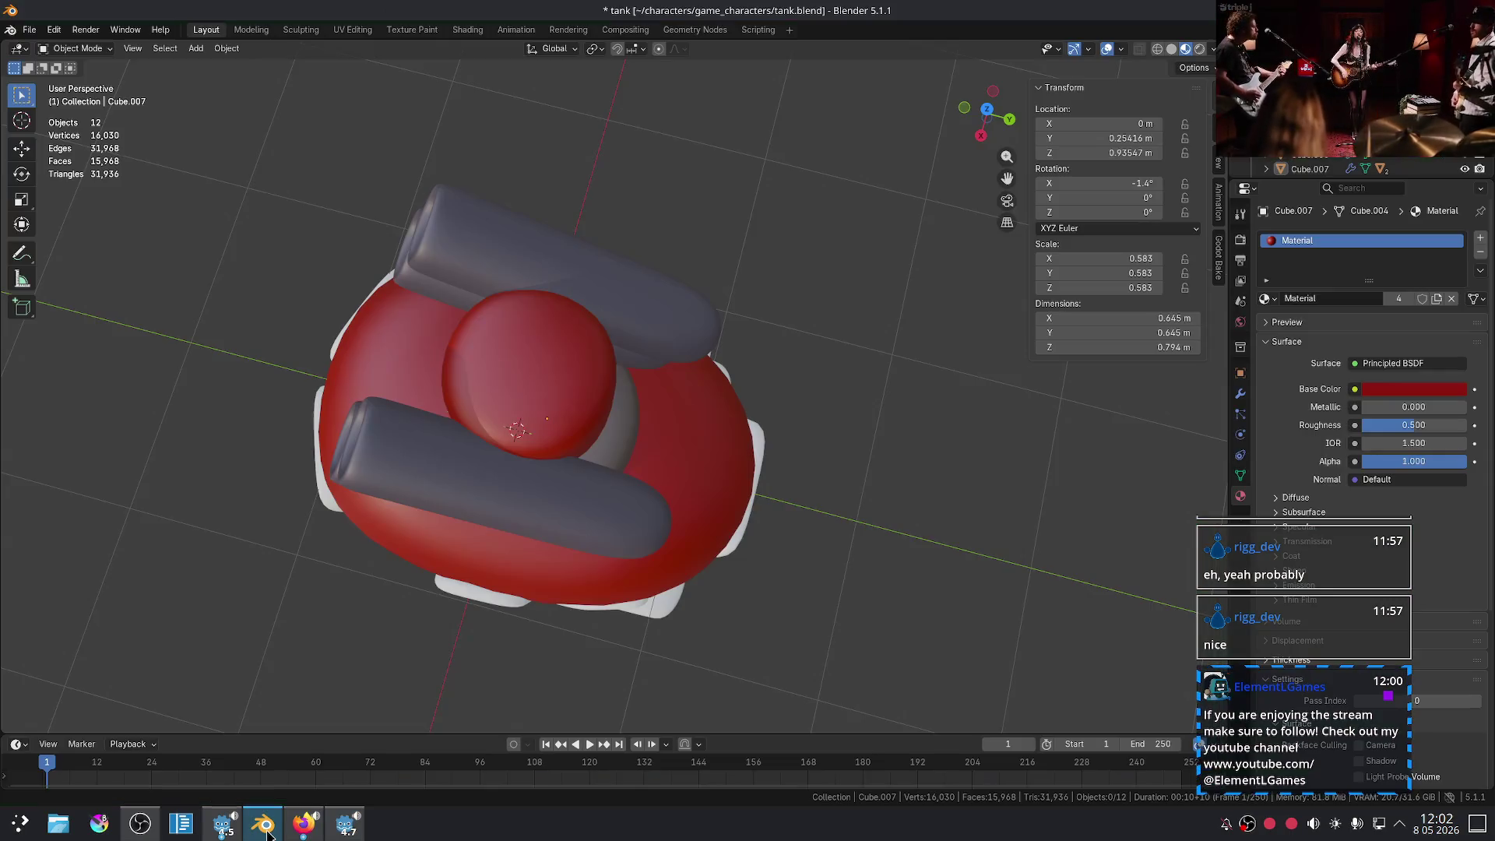
- Try a darker magenta, then a paler variant, for the tank's base colour
scroll(774, 490, "down", 3)
scroll(773, 491, "up", 4)
mouse_move(774, 490)
middle_mouse_down()
mouse_move(810, 438)
mouse_move(767, 494)
mouse_move(689, 506)
middle_mouse_up()
left_click(1385, 397)
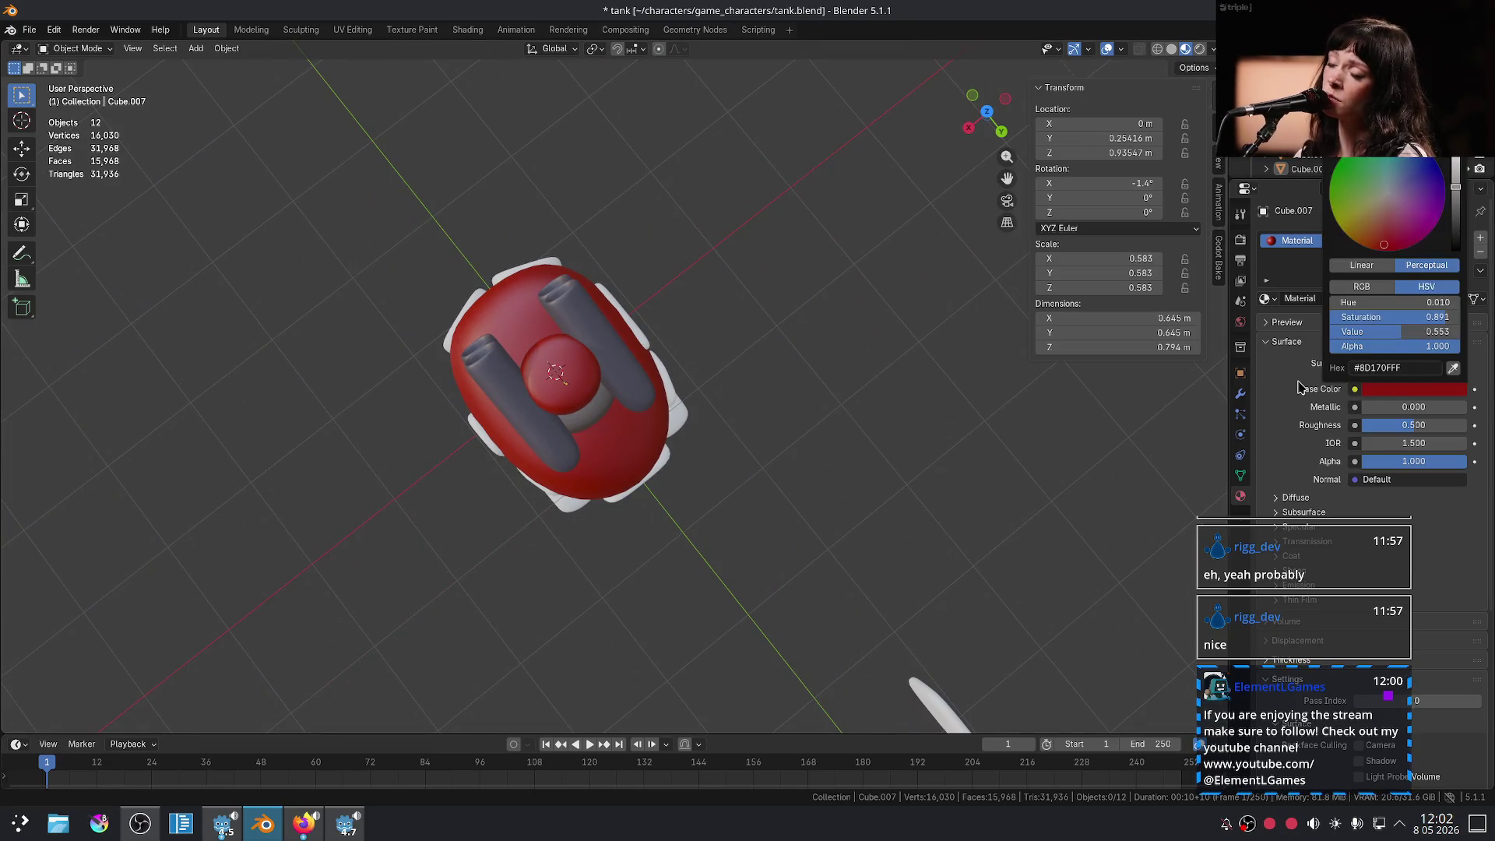
mouse_move(1395, 208)
left_mouse_down()
mouse_move(1413, 230)
mouse_move(1361, 213)
left_mouse_up()
mouse_move(1457, 195)
left_mouse_down()
mouse_move(1455, 207)
mouse_move(1455, 182)
left_mouse_up()
left_click_drag(1361, 214, 1376, 202)
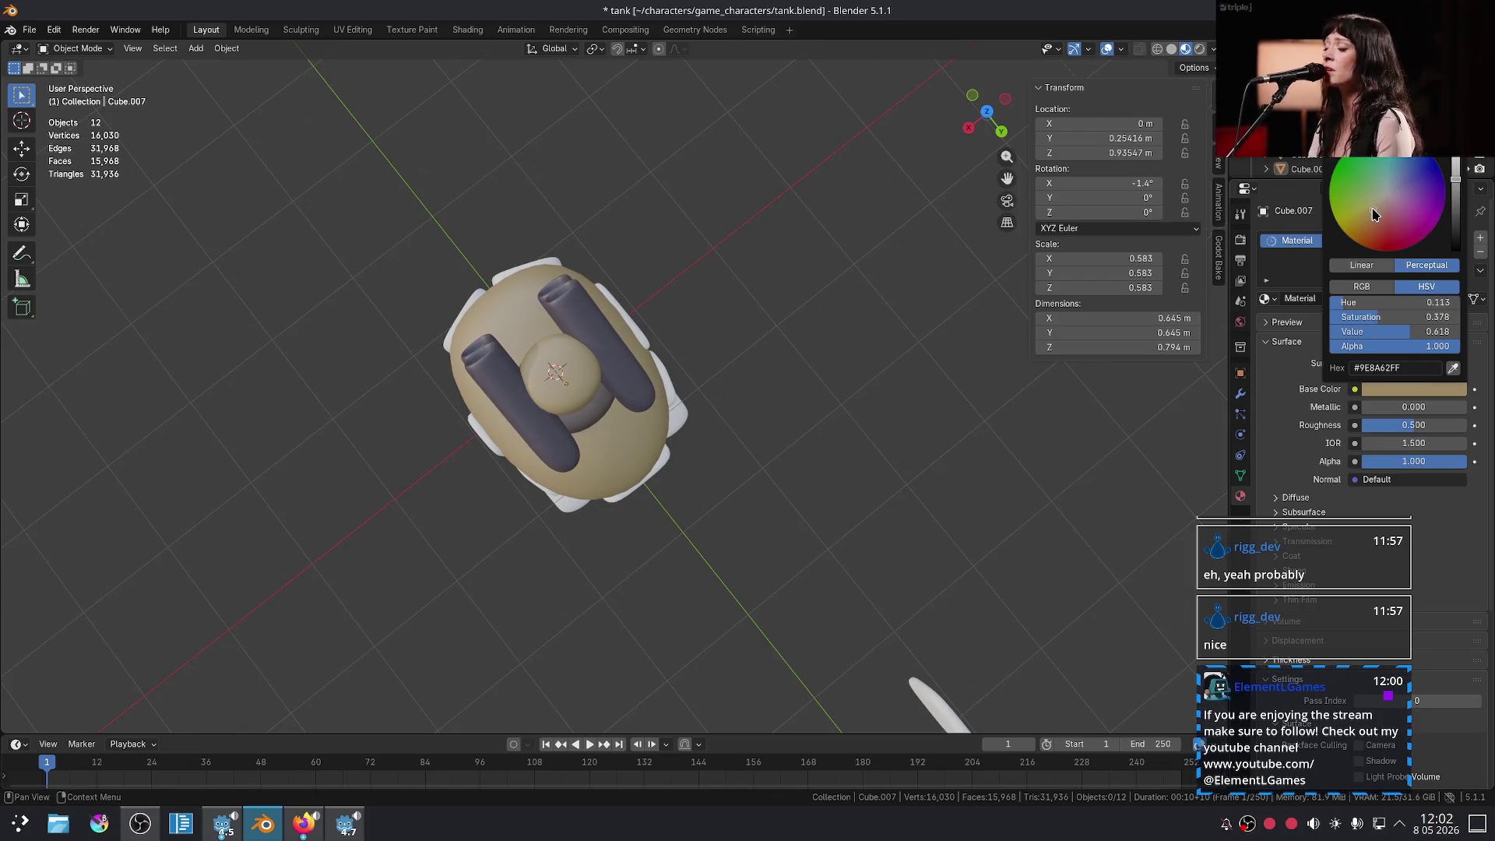
- Shift the tank colour toward a brighter, paler tan
middle_click_drag(811, 324, 917, 267)
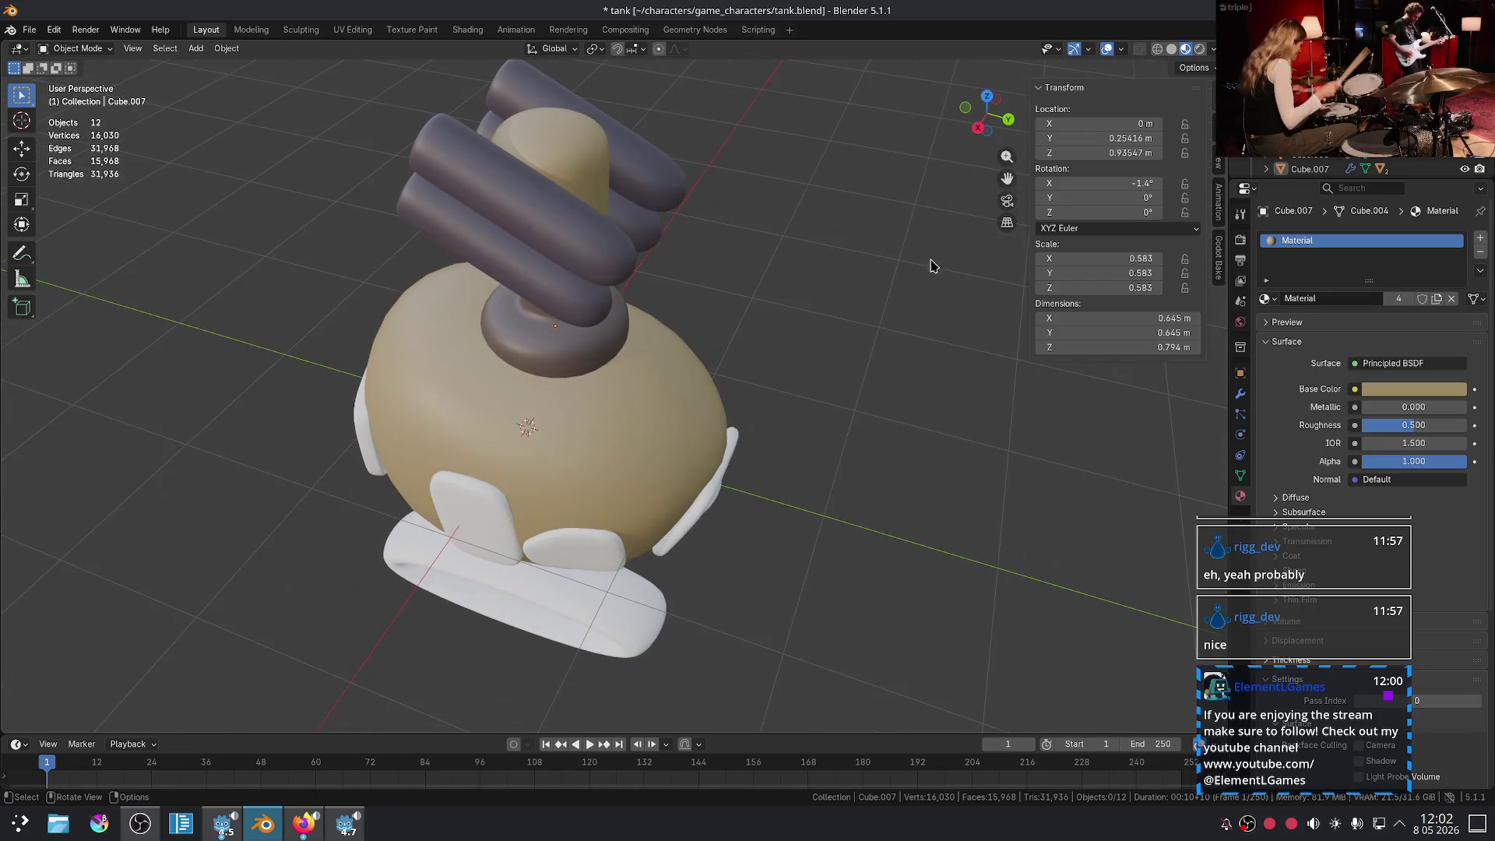
left_click(1418, 387)
left_click_drag(1364, 227, 1360, 214)
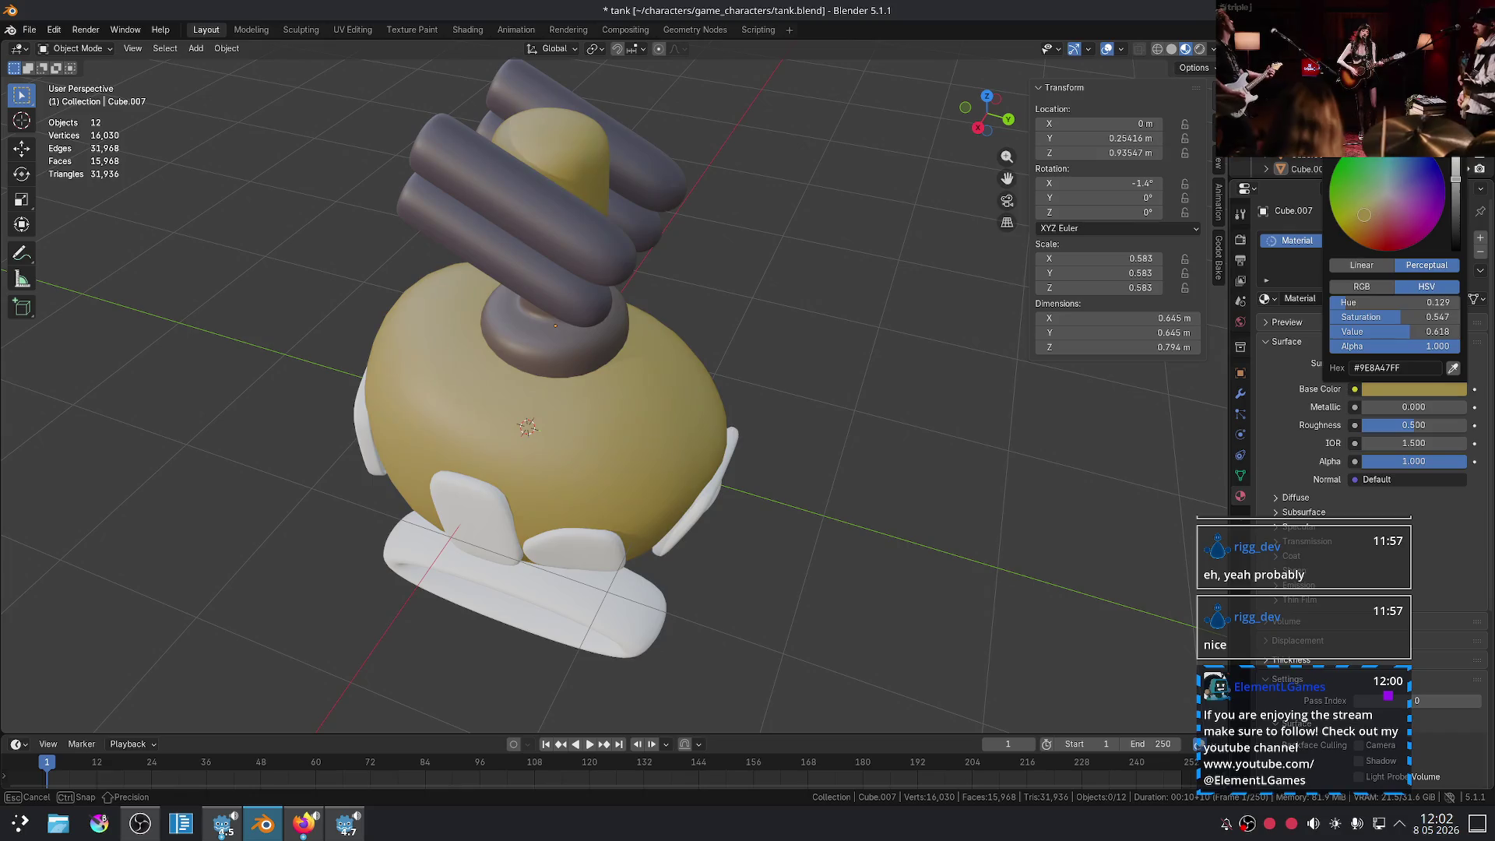
left_click_drag(1362, 220, 1361, 220)
left_click_drag(1455, 178, 1455, 166)
left_click_drag(1387, 215, 1376, 212)
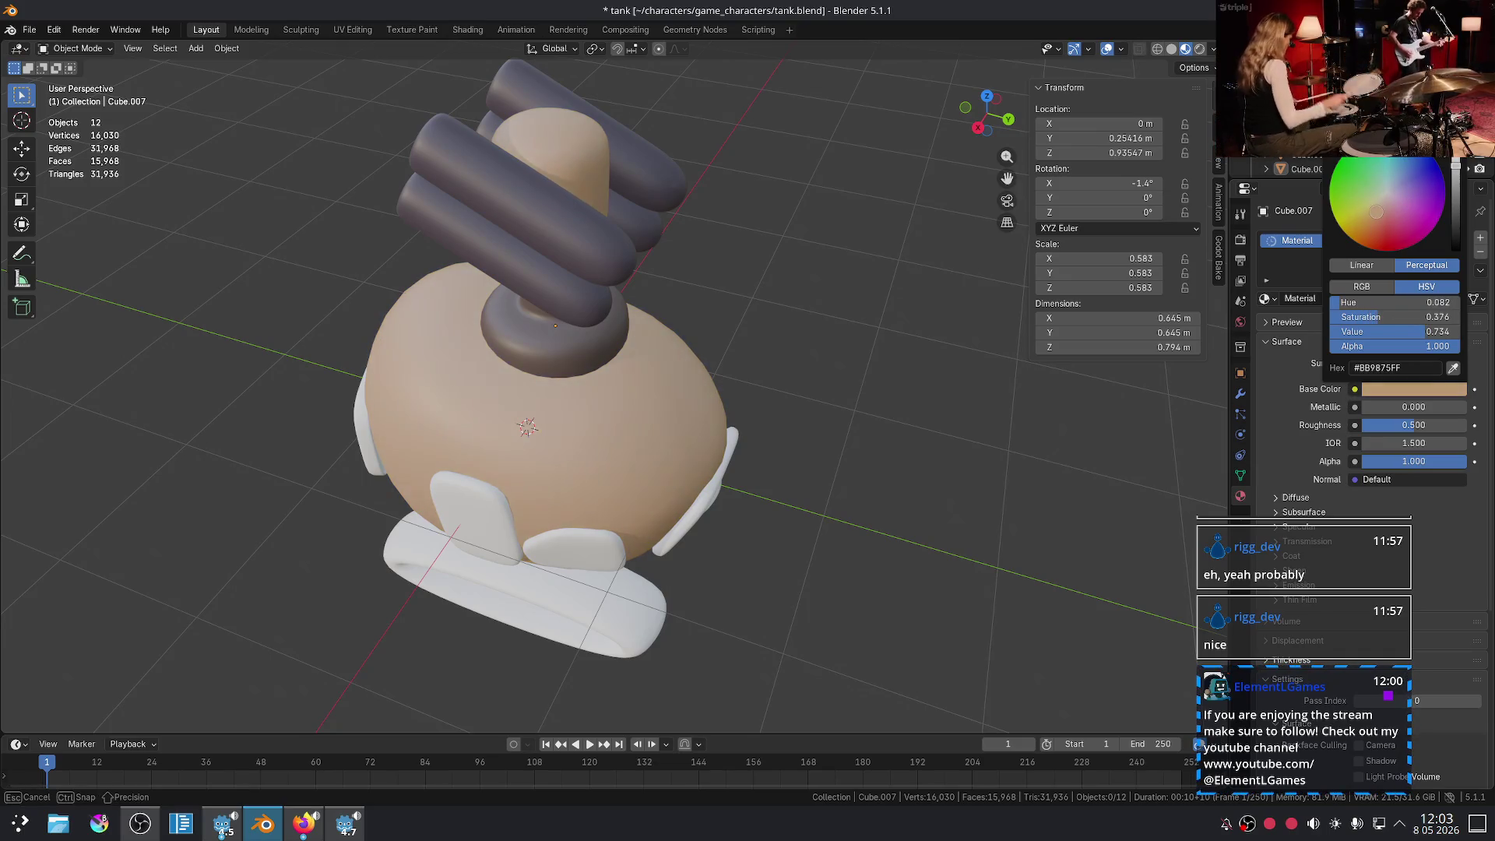
- Set the body colour to a dark reddish brown, then switch to the ork references
middle_click_drag(763, 374, 814, 410)
scroll(814, 411, "down", 3)
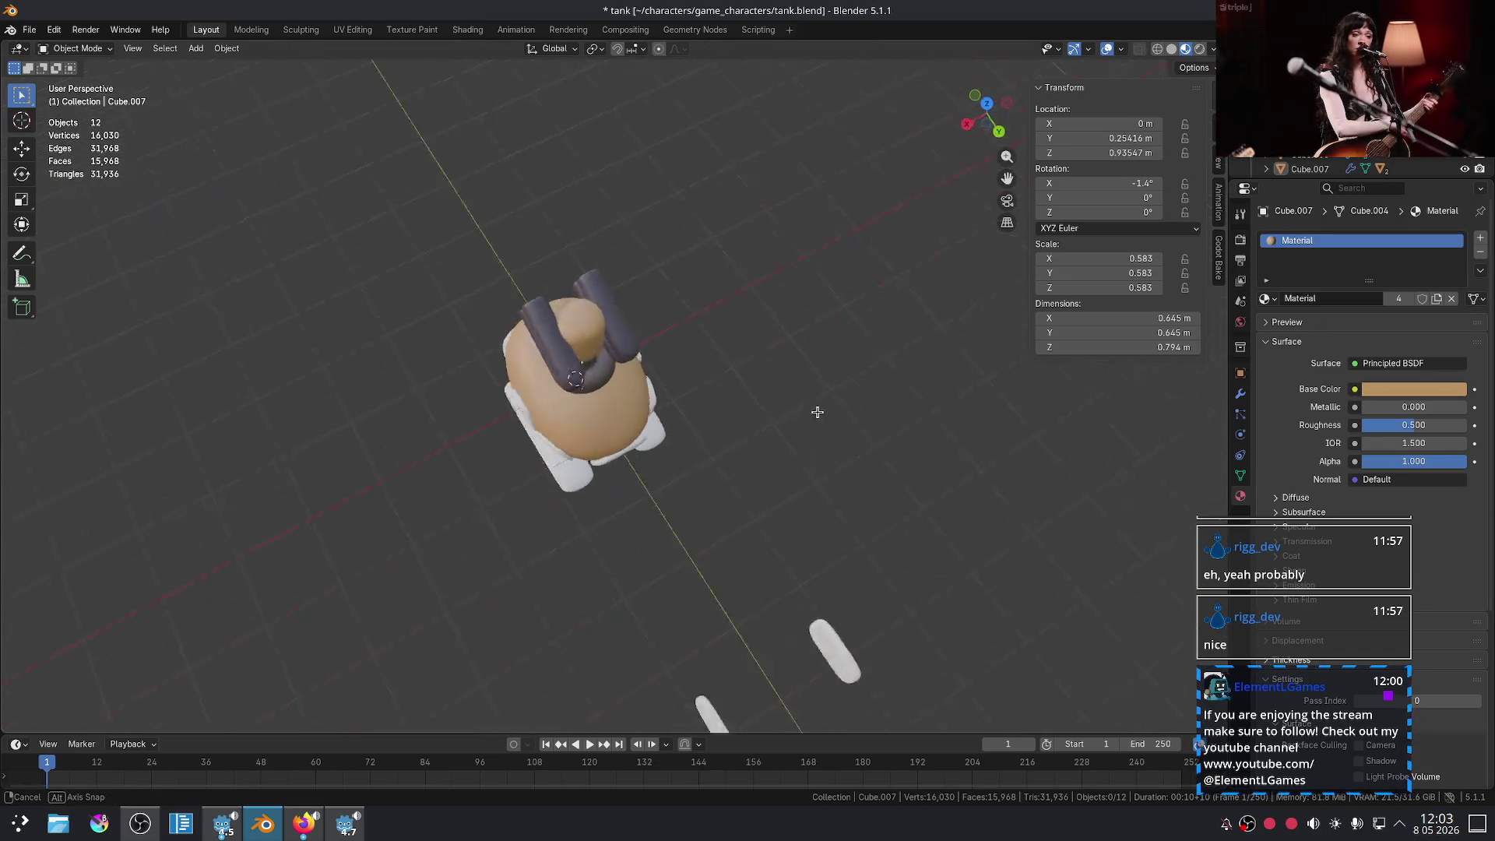
scroll(816, 409, "up", 2)
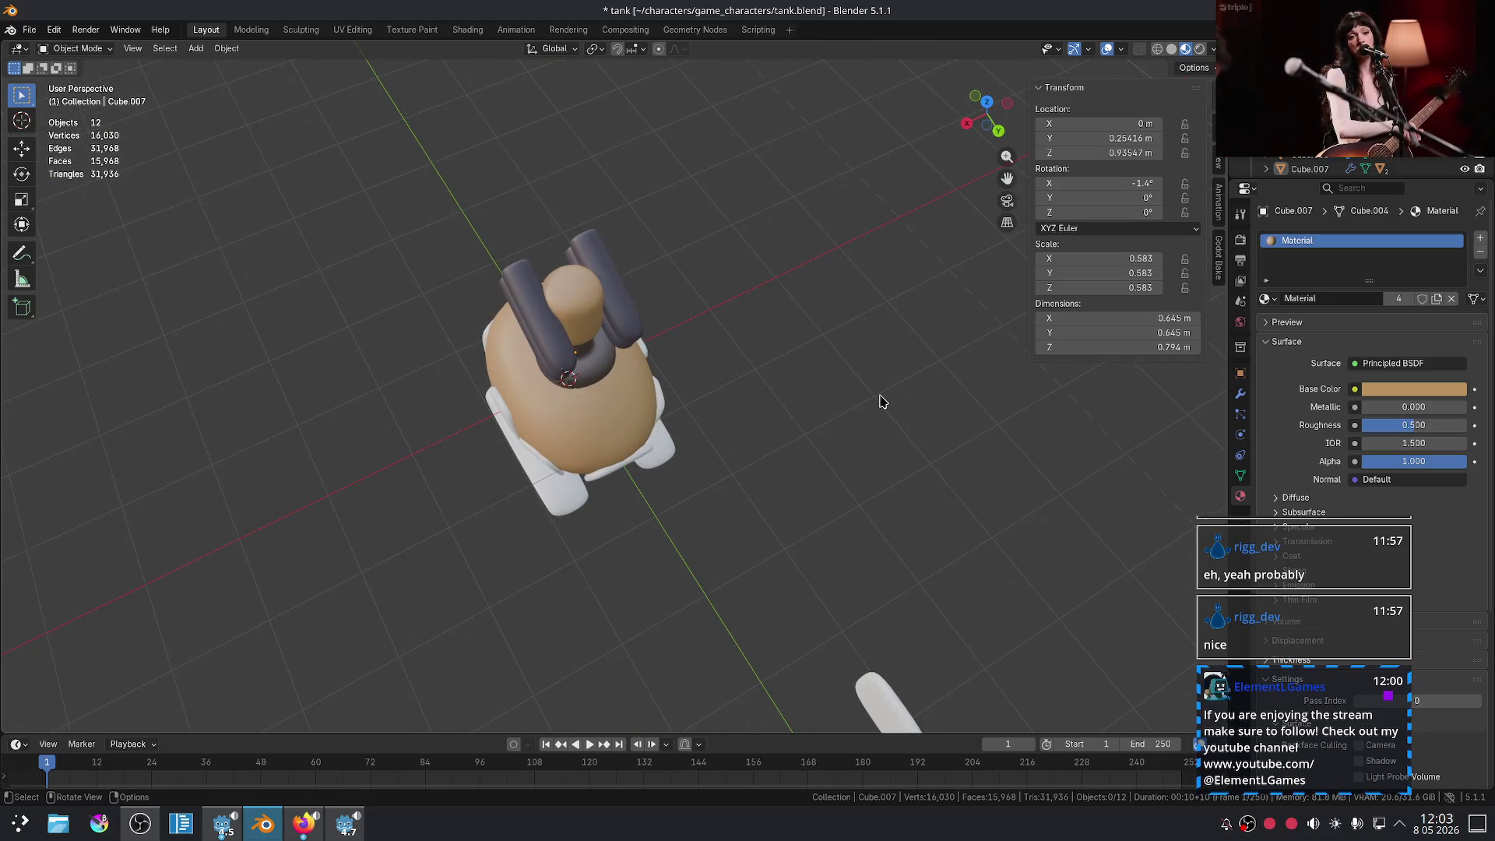
left_click(1378, 391)
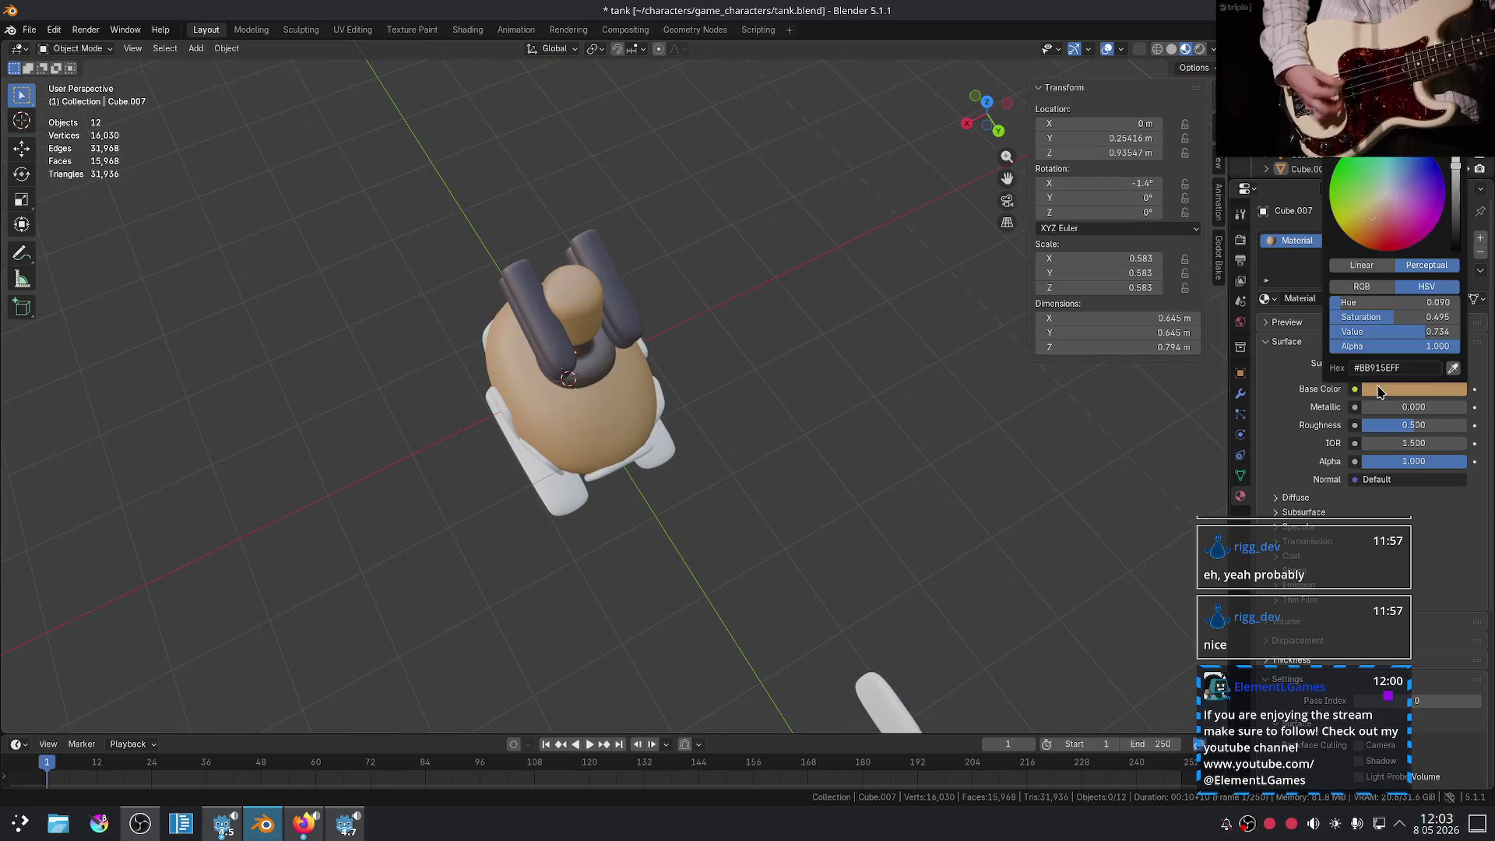
mouse_move(1364, 205)
left_mouse_down()
mouse_move(1361, 192)
mouse_move(1379, 234)
mouse_move(1385, 219)
mouse_move(1454, 204)
mouse_move(1372, 238)
left_mouse_up()
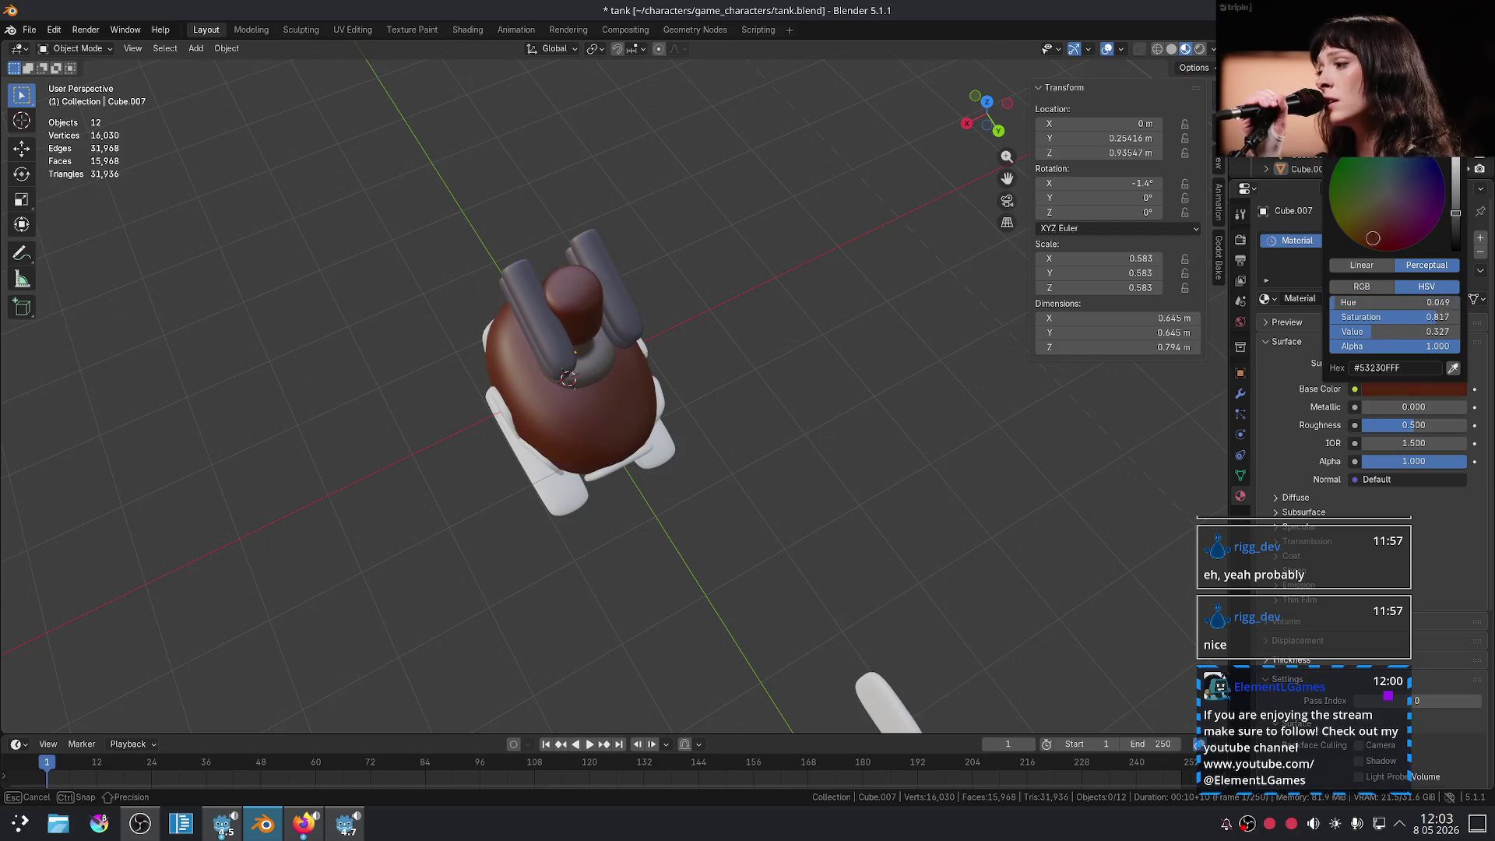
left_click_drag(1455, 211, 1455, 208)
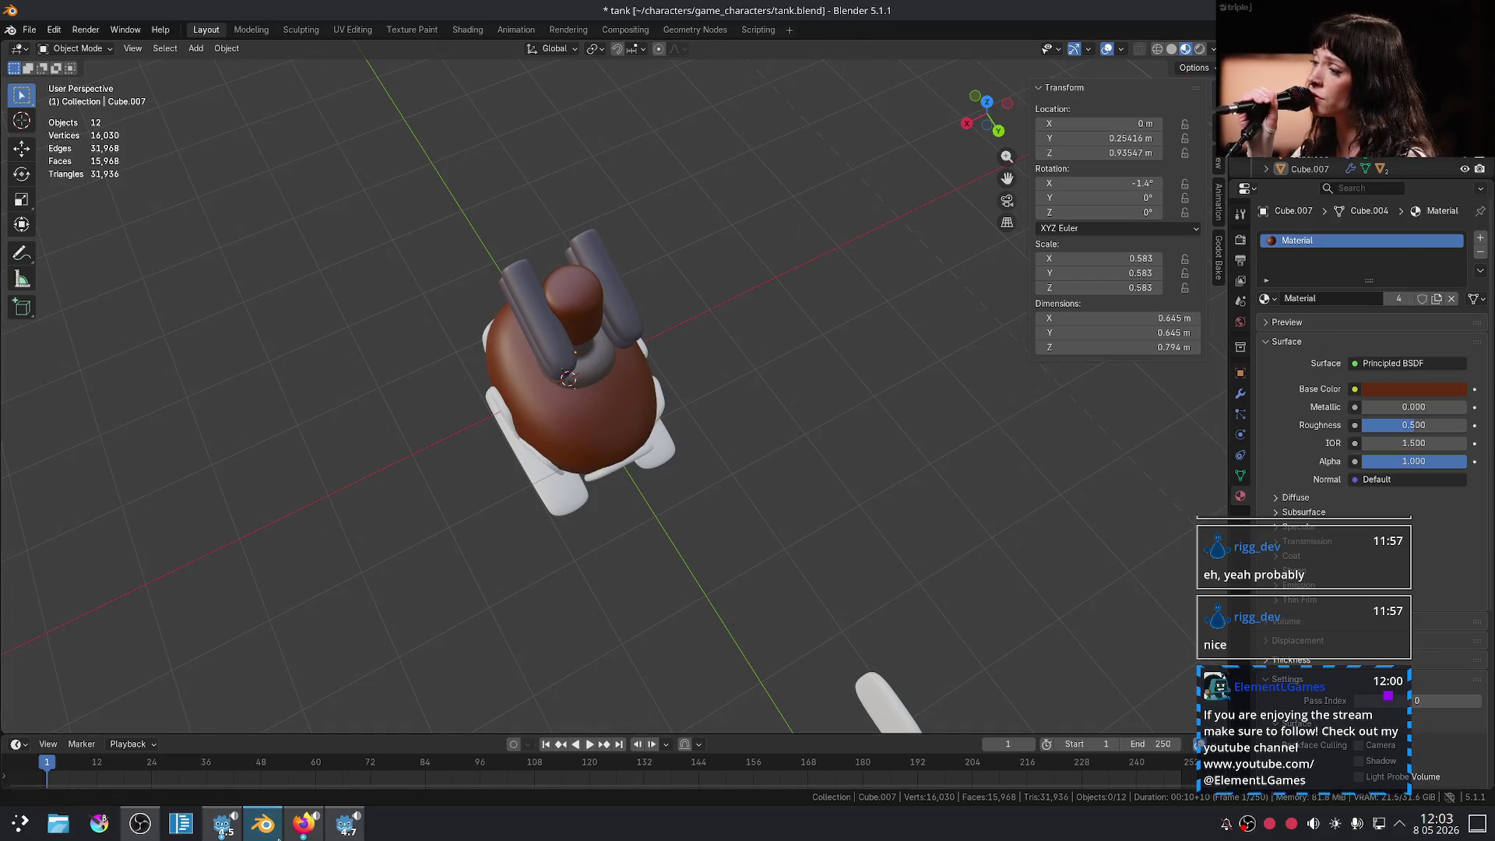
left_click(304, 823)
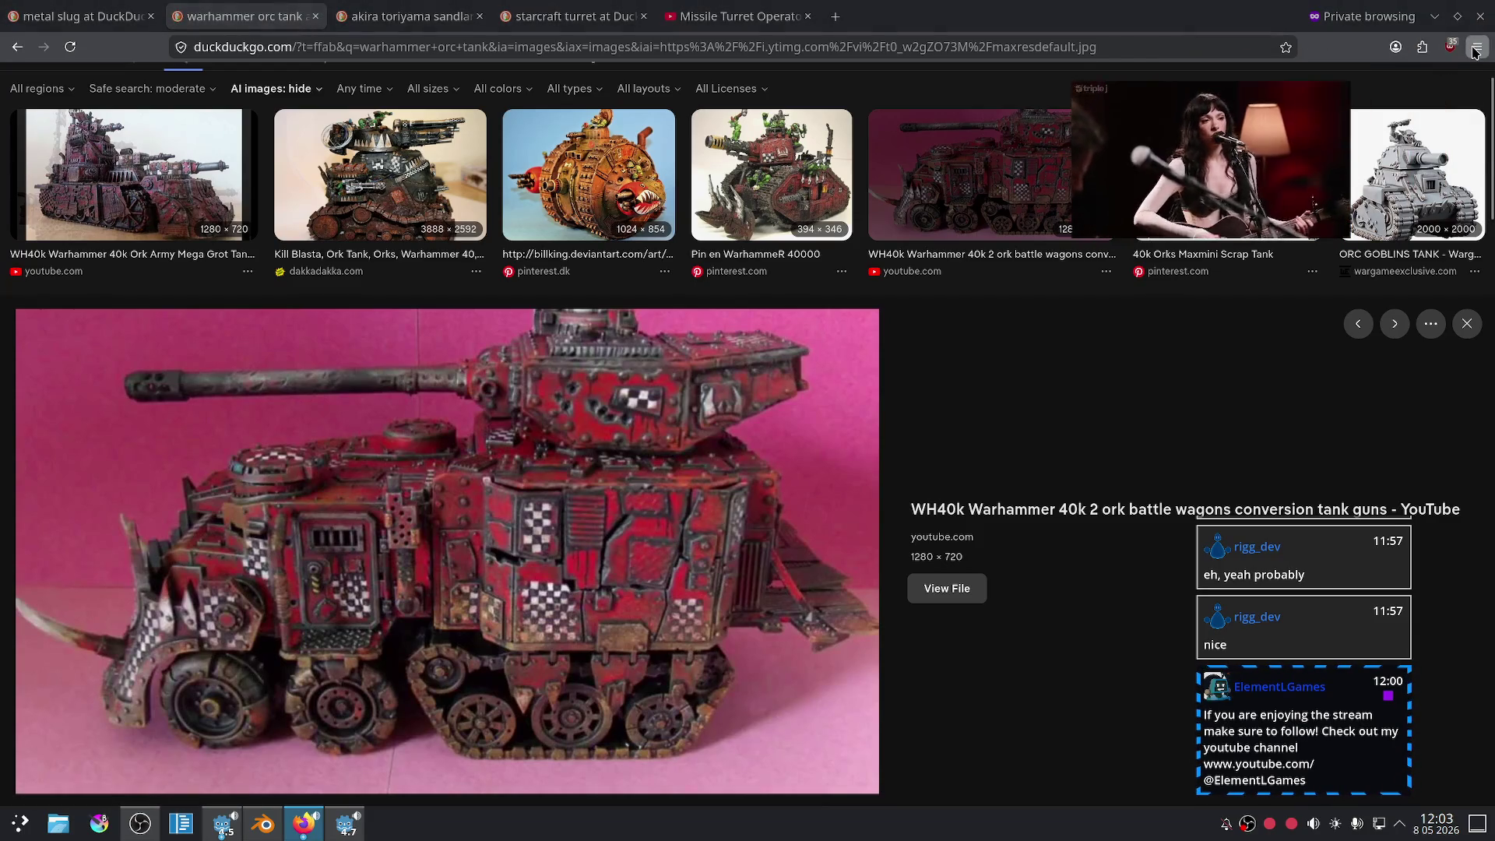
- Sample the crimson hull colour from the orc tank photo with Firefox's Eyedropper, then return to Blender
left_click(1475, 50)
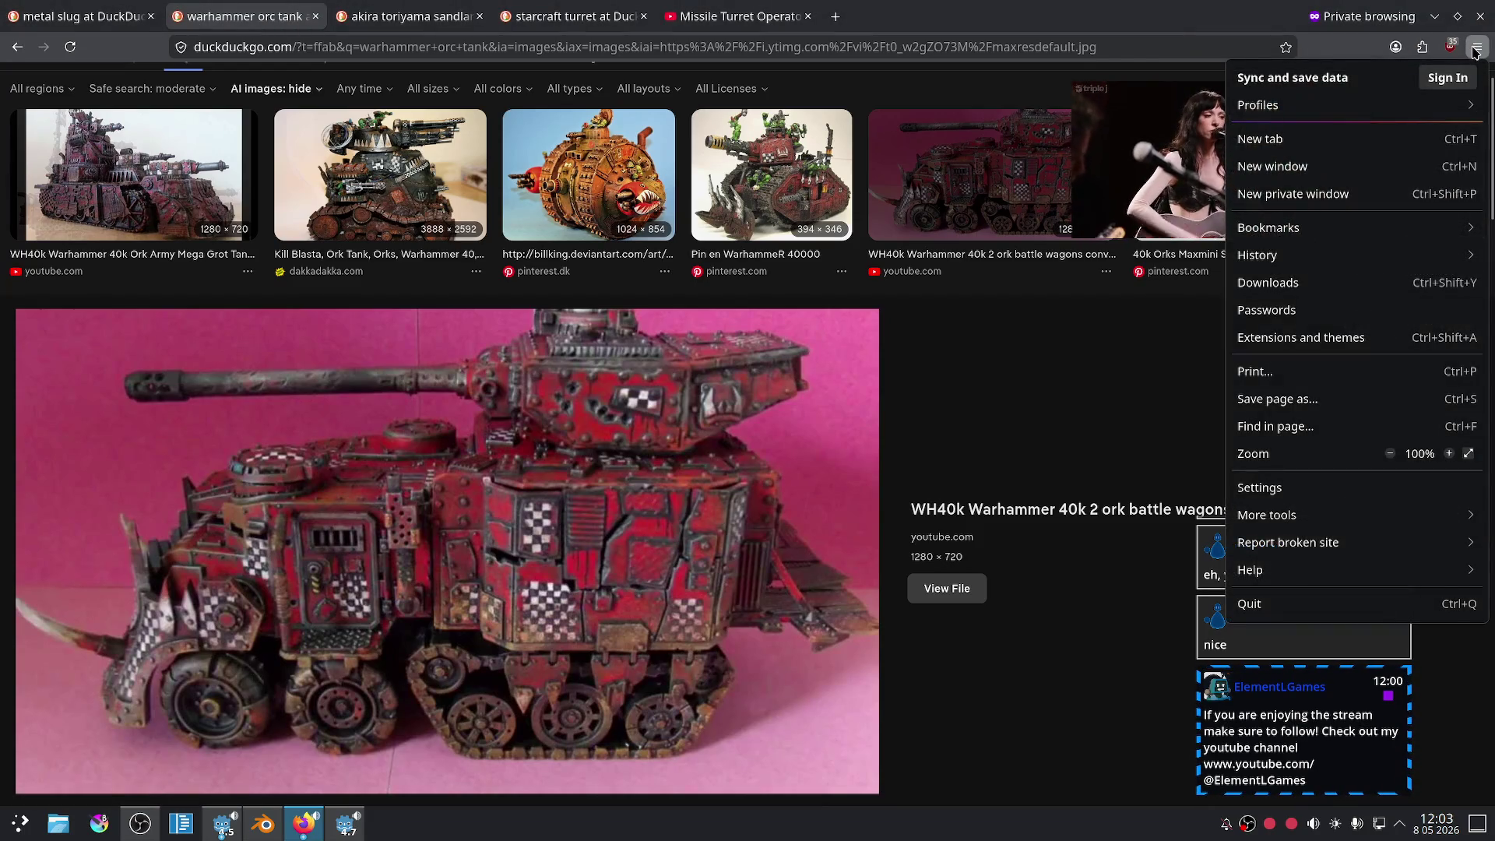
left_click(1295, 512)
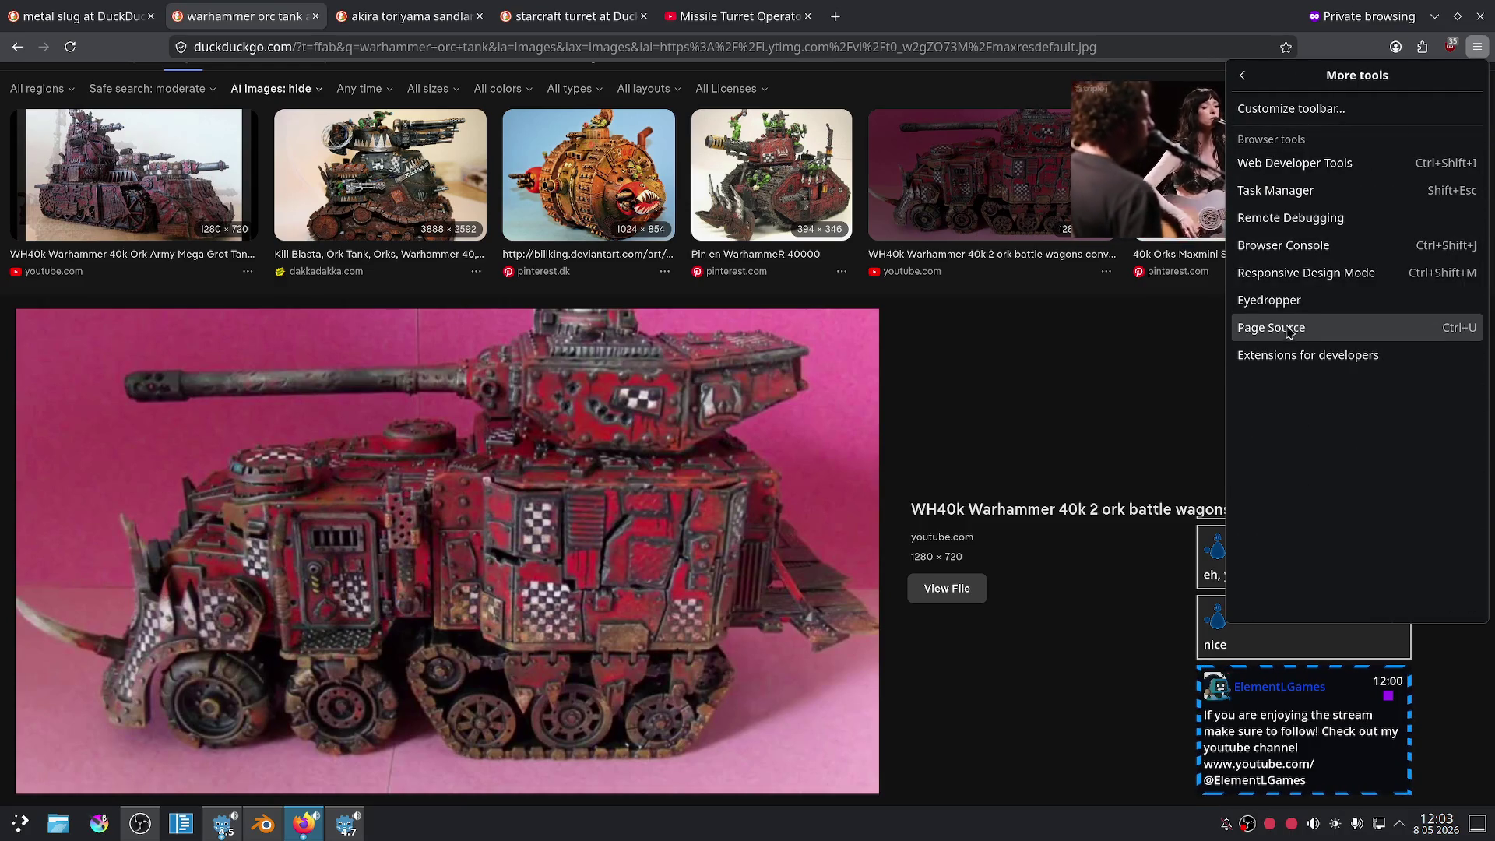
left_click(1277, 300)
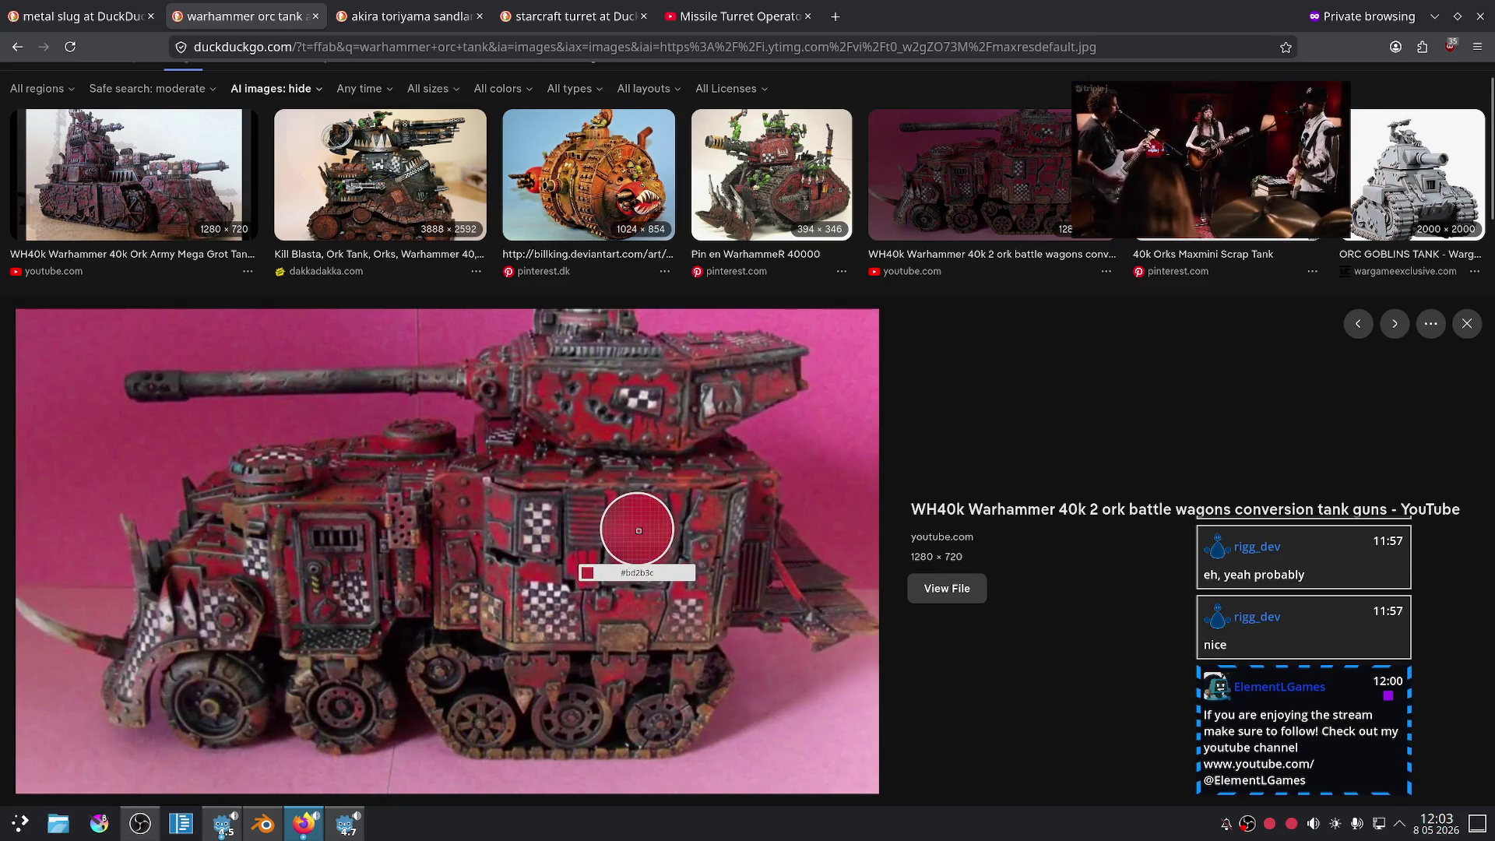
left_click(636, 531)
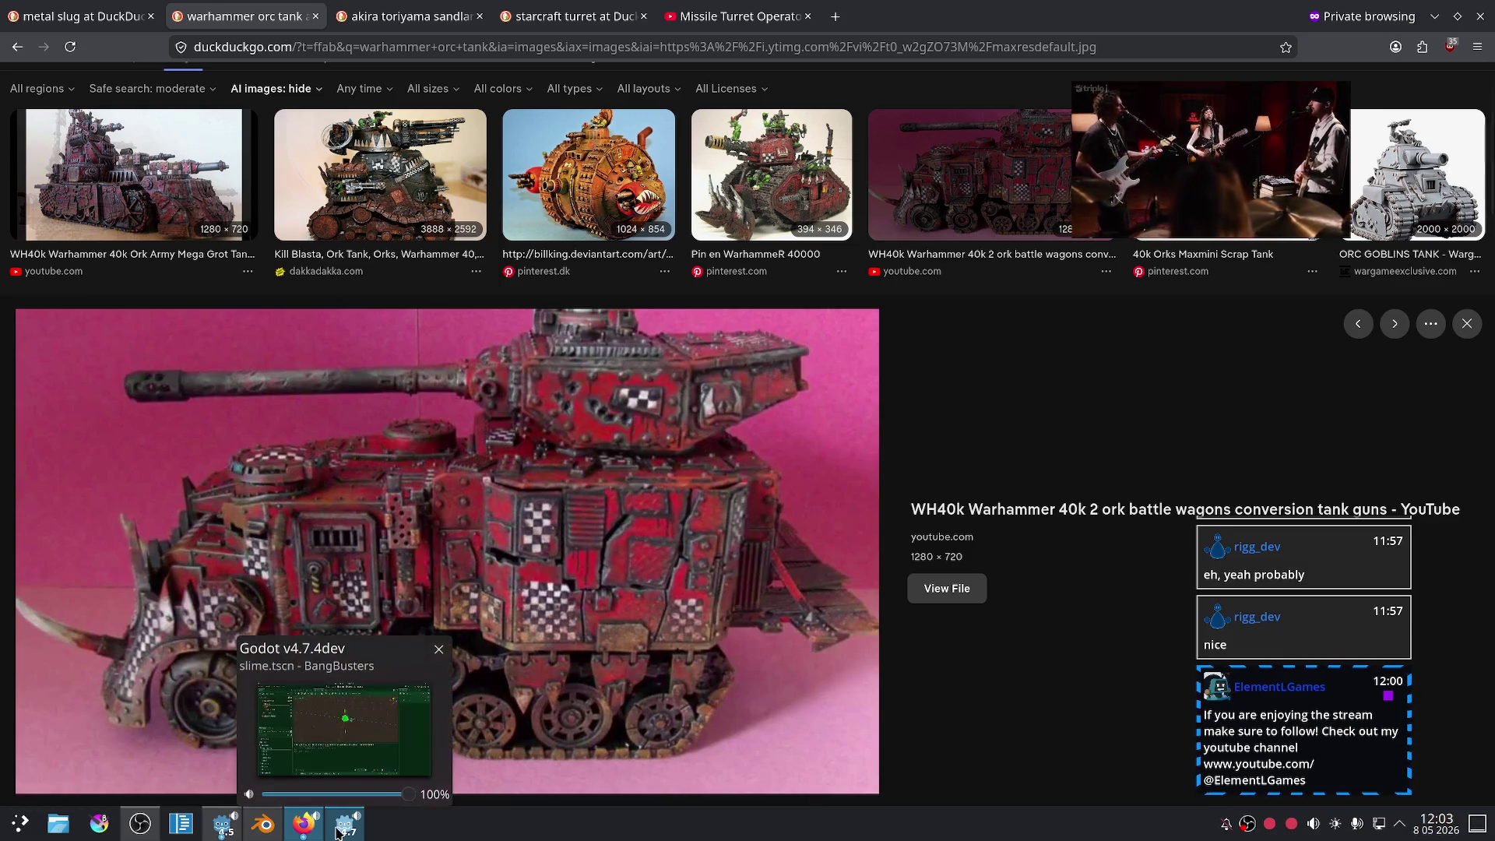
left_click(339, 827)
left_click(263, 824)
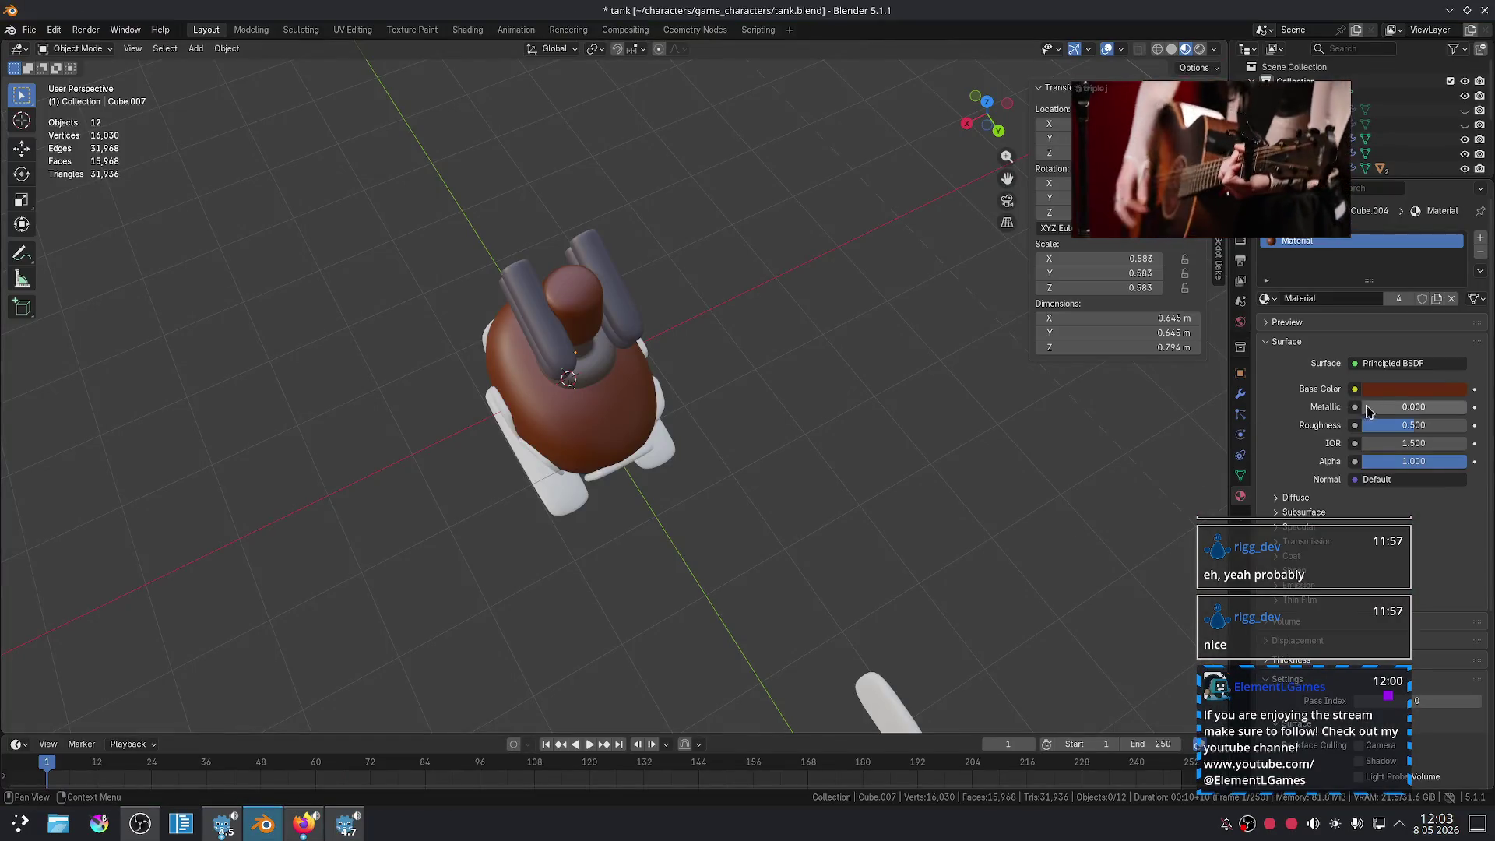
- Set the body material's Base Color to hex BD2B3C
left_click(1384, 392)
left_click(1410, 367)
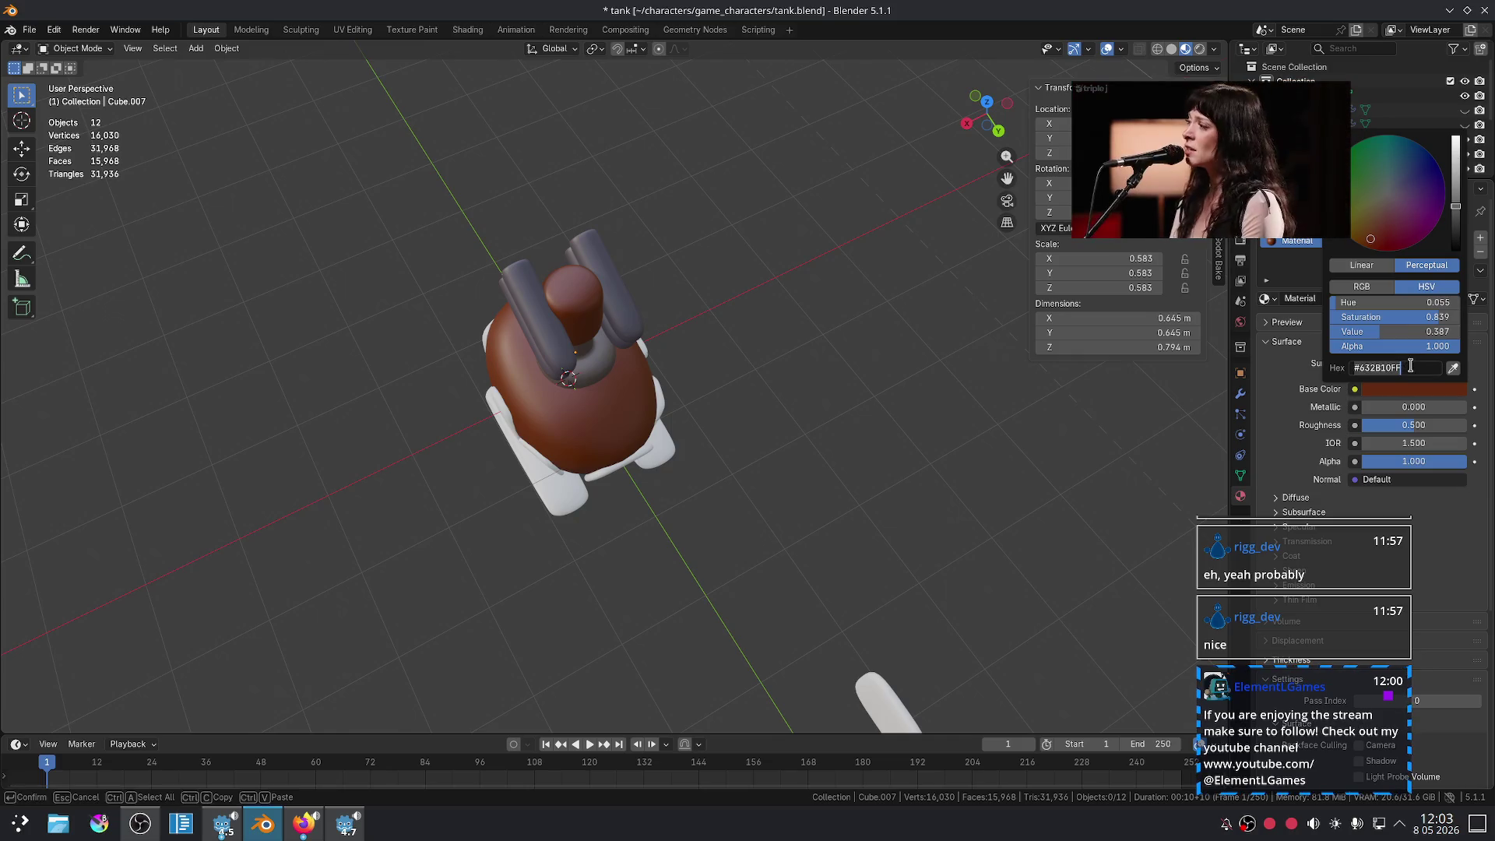
key("Return")
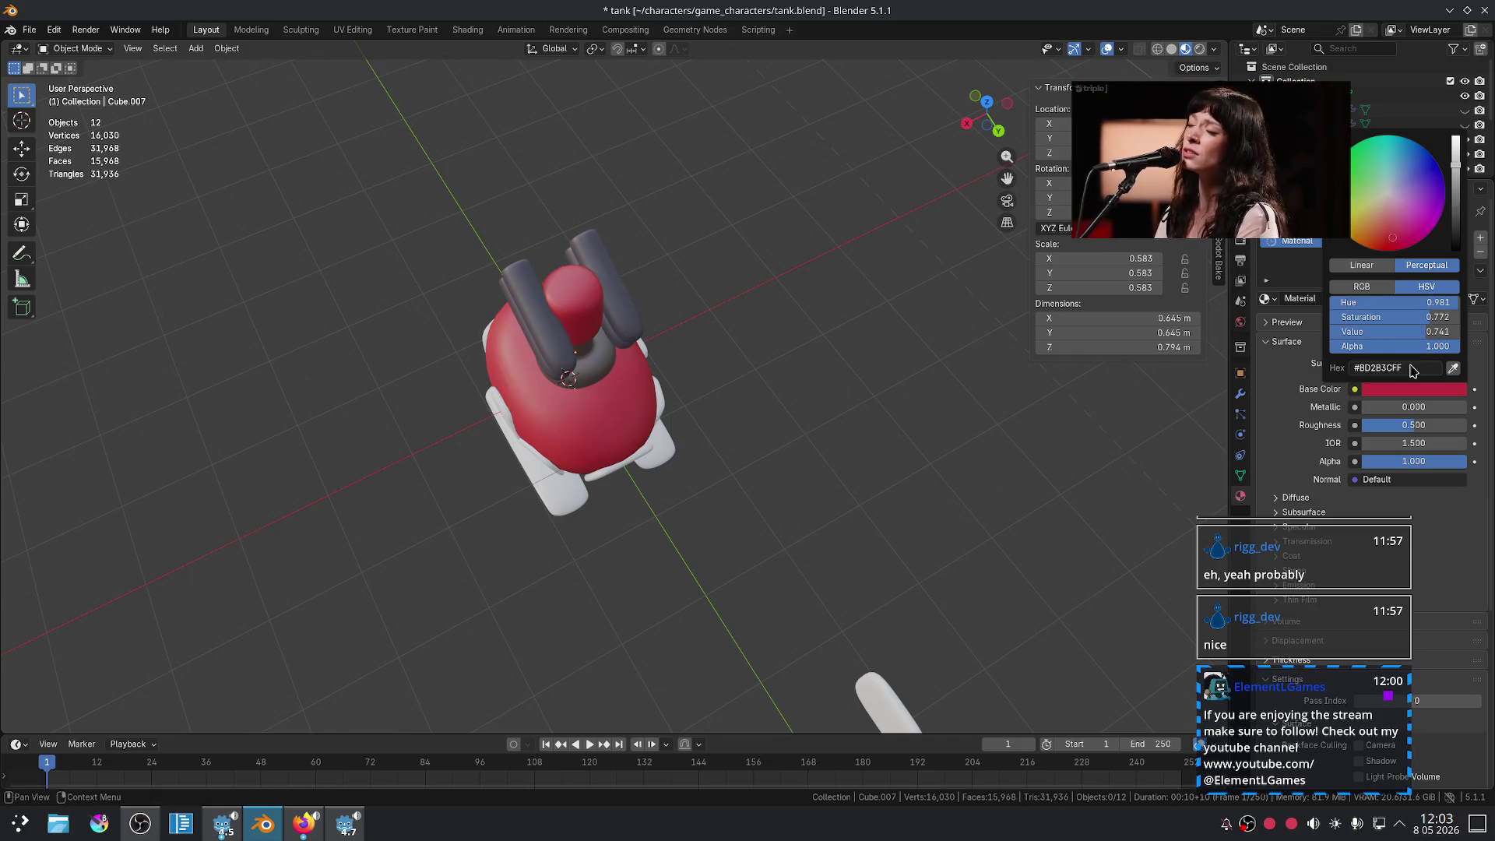
middle_click_drag(828, 457, 871, 392)
scroll(870, 392, "up", 2)
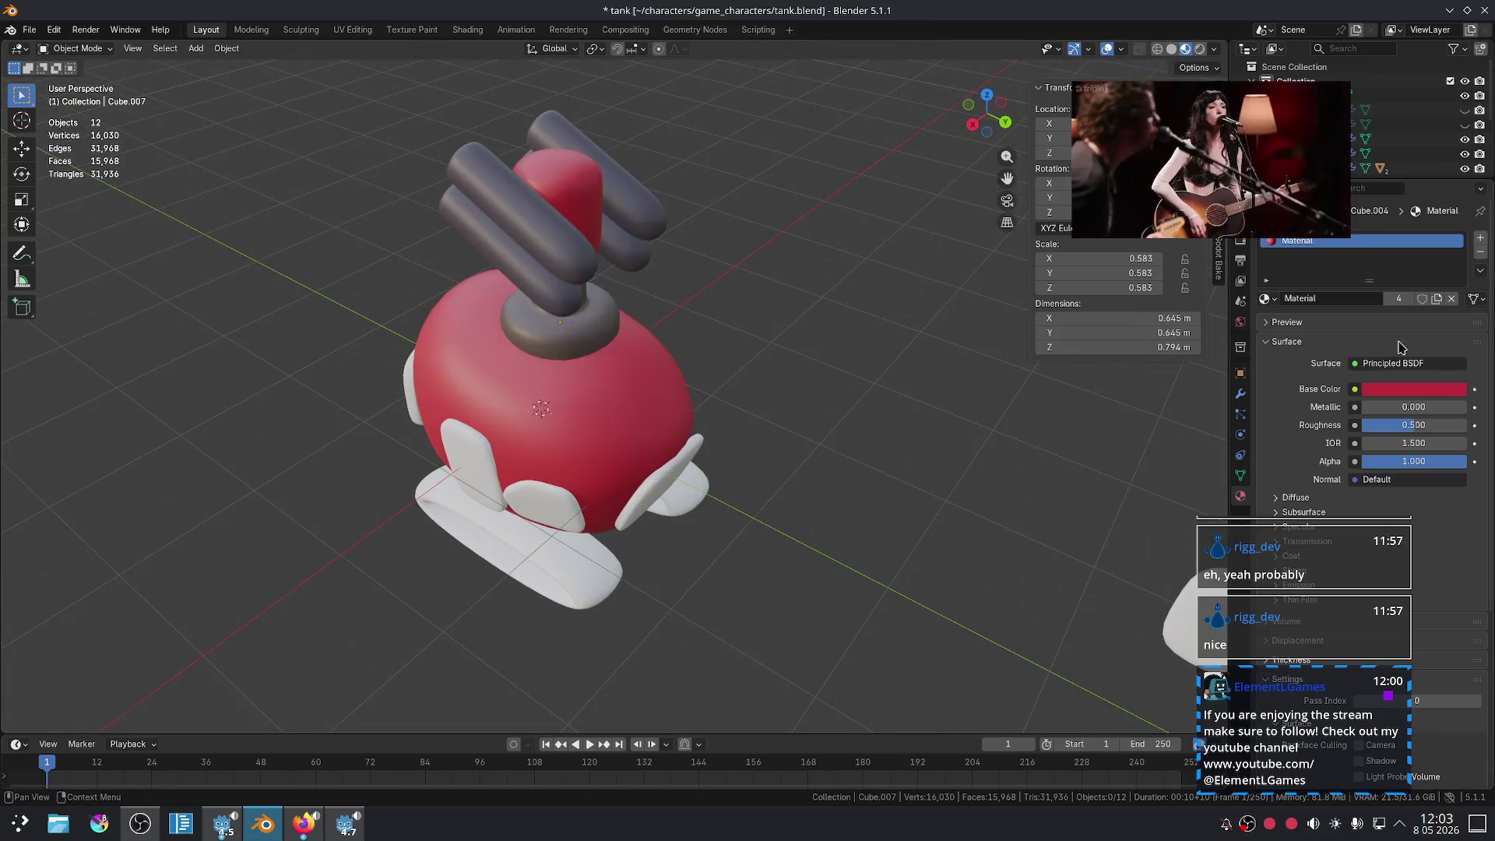
- Recheck the body colour and select the turret's red top cap, then switch to Firefox
left_click(1406, 390)
mouse_move(917, 381)
middle_mouse_down()
mouse_move(791, 477)
mouse_move(861, 501)
mouse_move(774, 547)
mouse_move(760, 453)
mouse_move(901, 427)
mouse_move(843, 524)
mouse_move(717, 534)
mouse_move(724, 498)
mouse_move(572, 450)
mouse_move(919, 366)
middle_mouse_up()
left_click(574, 187)
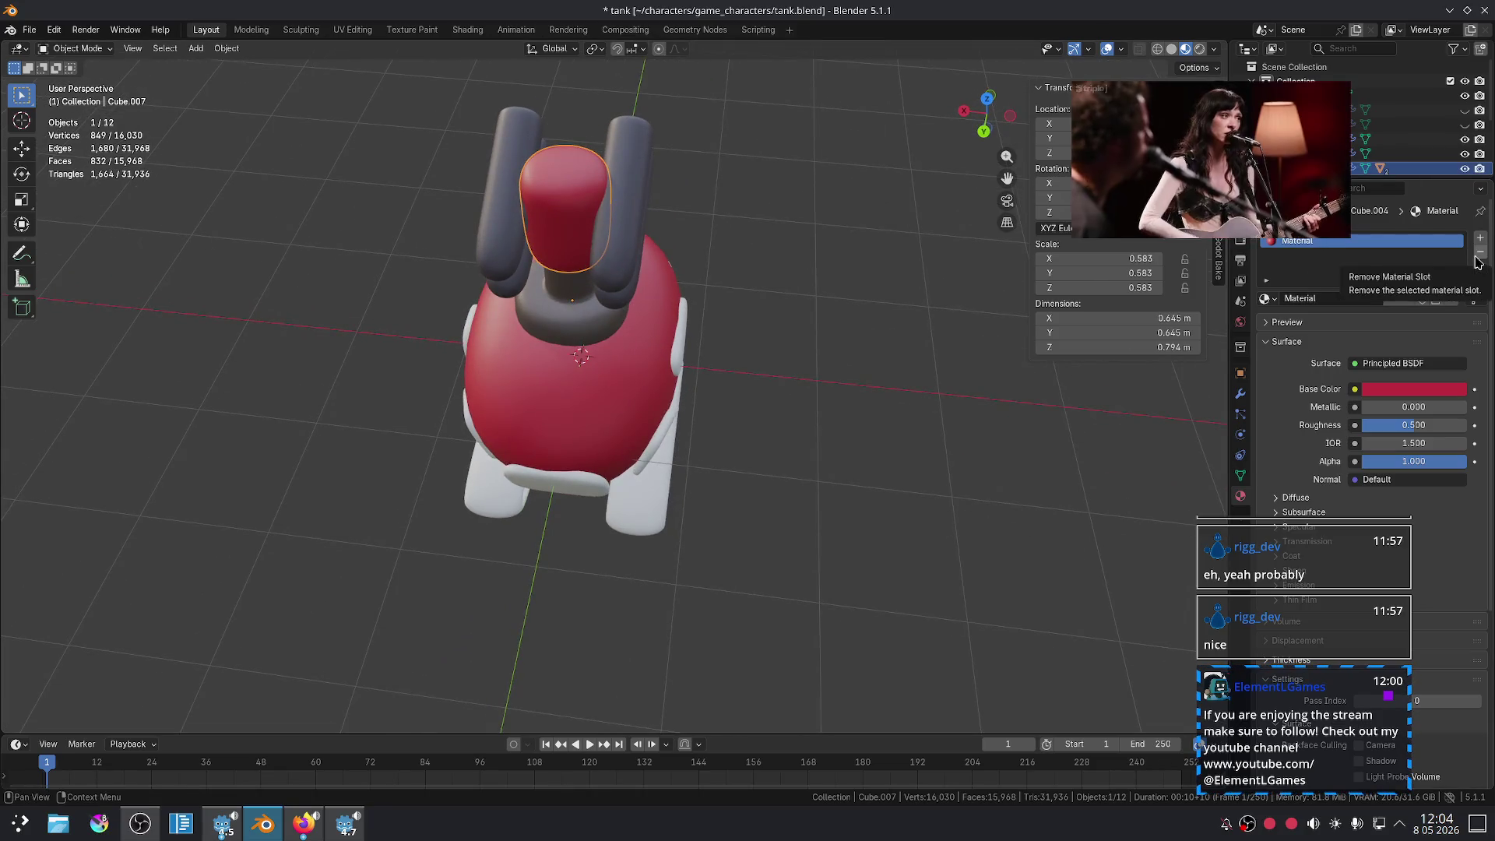
left_click(304, 823)
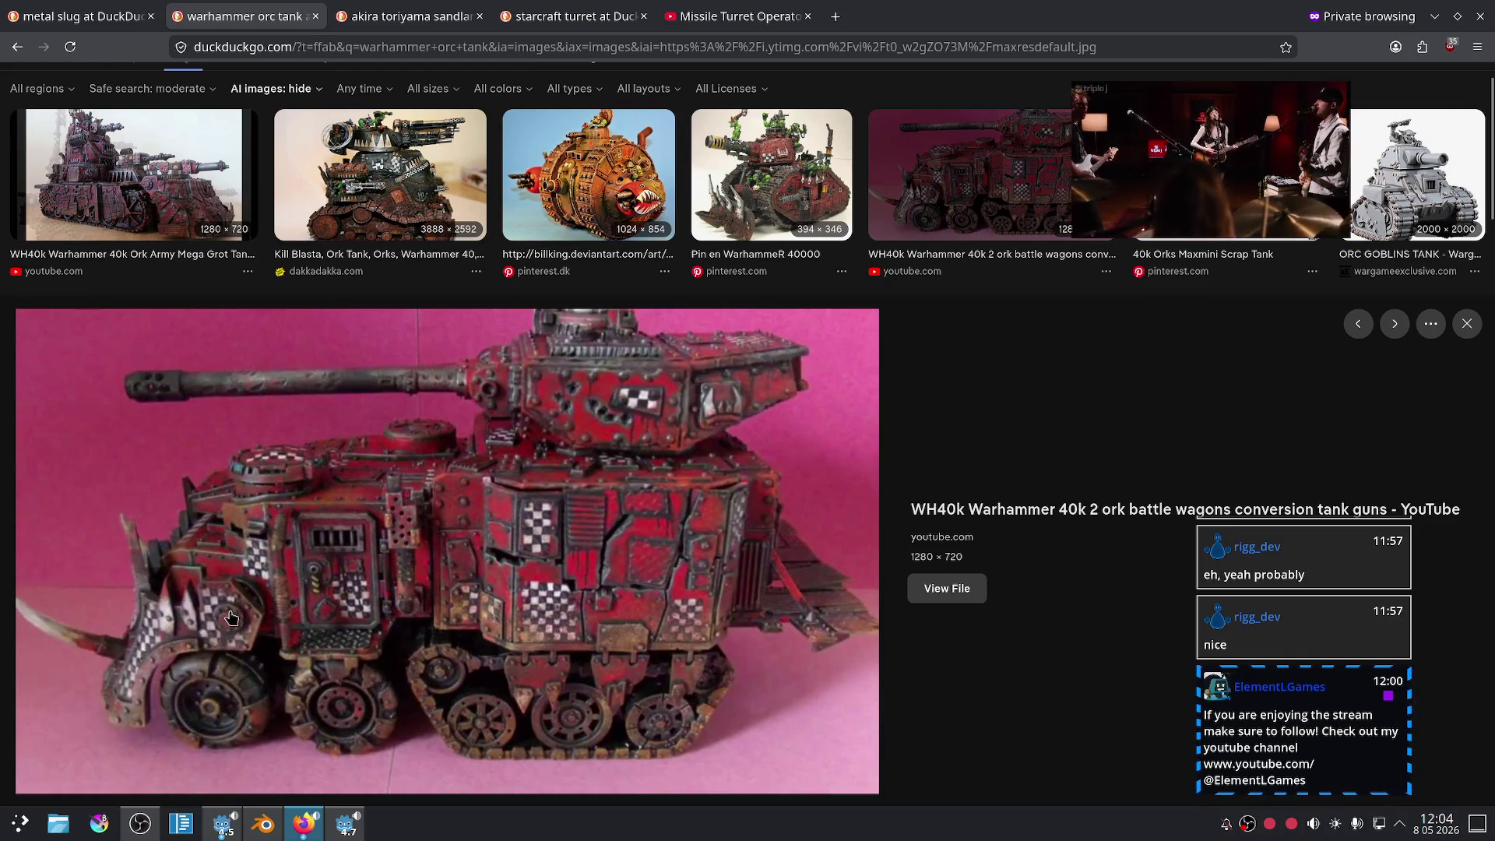
- Back in Blender, assign Material.002 to the treads
left_click(263, 823)
middle_click_drag(835, 552, 1111, 464)
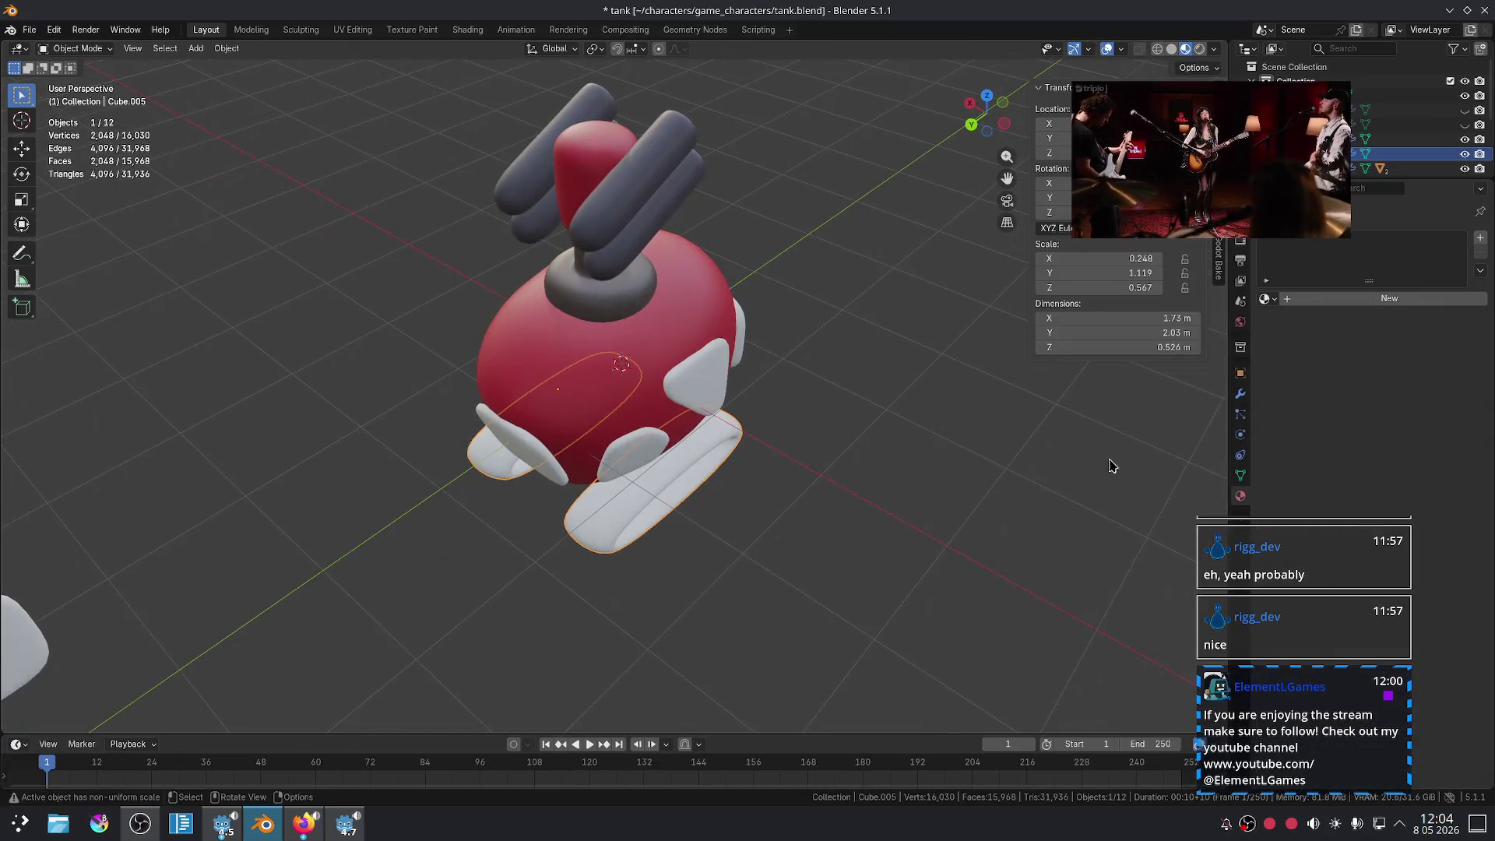
left_click(1266, 299)
left_click(1308, 350)
- Select the right white side patch and give it Material.005
left_click(901, 517)
mouse_move(901, 517)
middle_mouse_down()
mouse_move(801, 501)
mouse_move(861, 477)
middle_mouse_up()
scroll(861, 489, "up", 2)
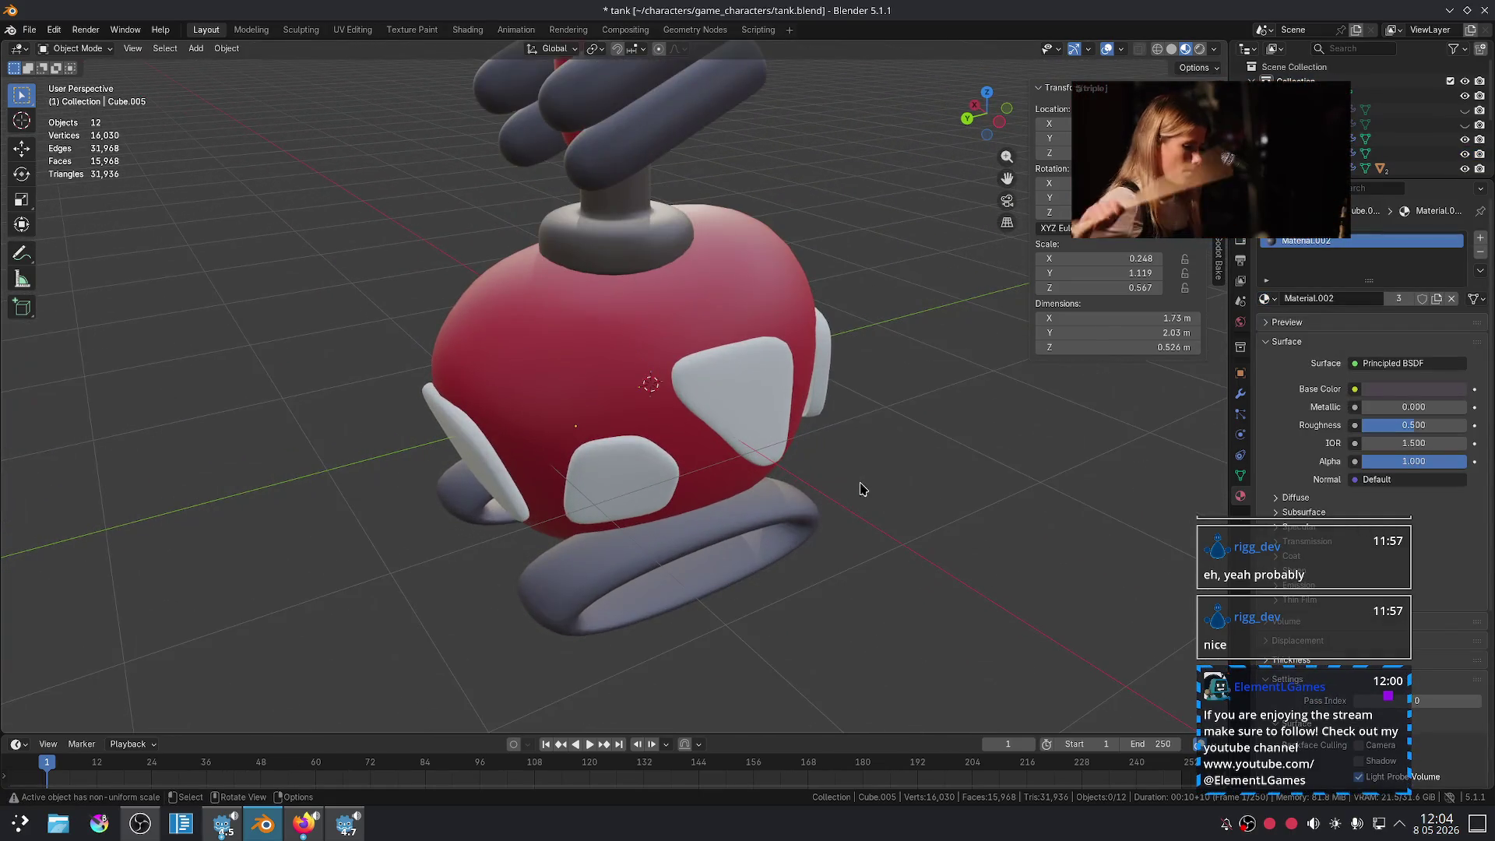
left_click(658, 492)
left_click(783, 424)
mouse_move(782, 424)
middle_mouse_down()
mouse_move(997, 433)
mouse_move(1243, 350)
middle_mouse_up()
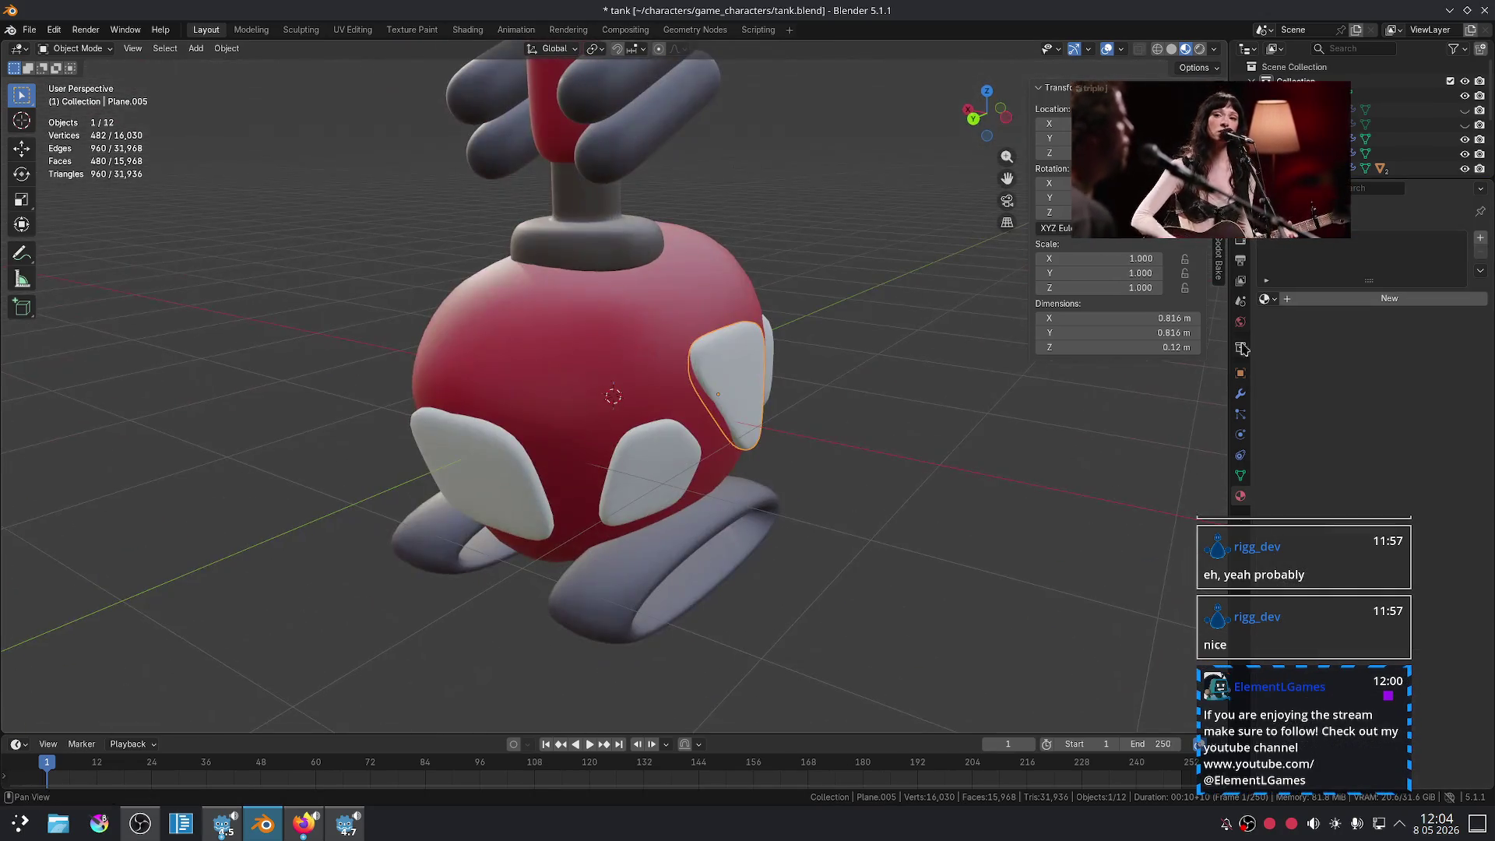
left_click(1263, 299)
left_click(1364, 364)
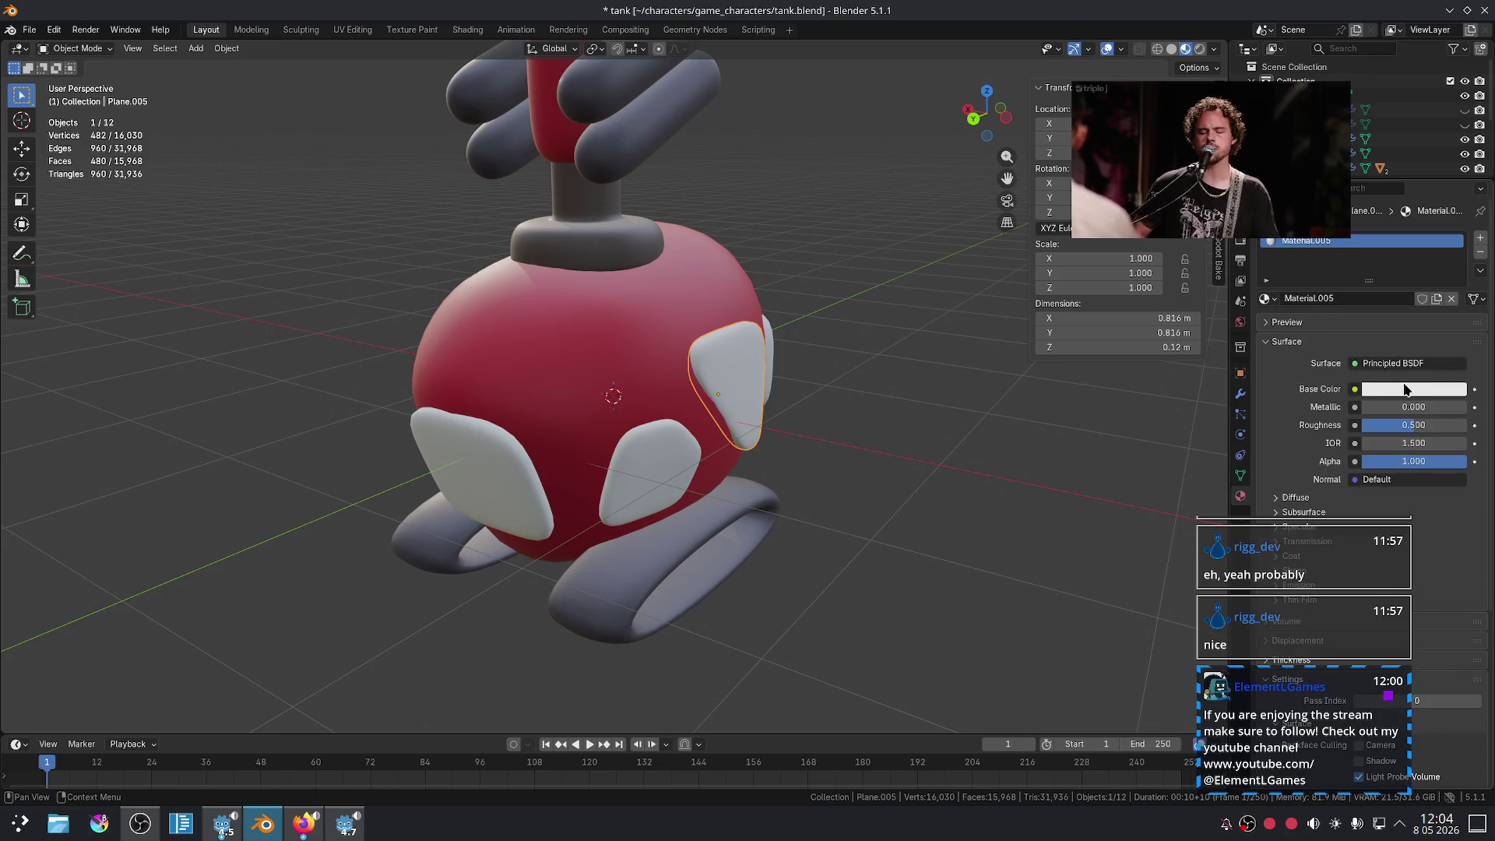
- Make Material.005's Base Color a dark, slightly desaturated navy
left_click(1406, 389)
left_click(1419, 184)
left_click_drag(1461, 179, 1451, 217)
left_click(850, 524)
middle_click_drag(851, 524, 794, 508)
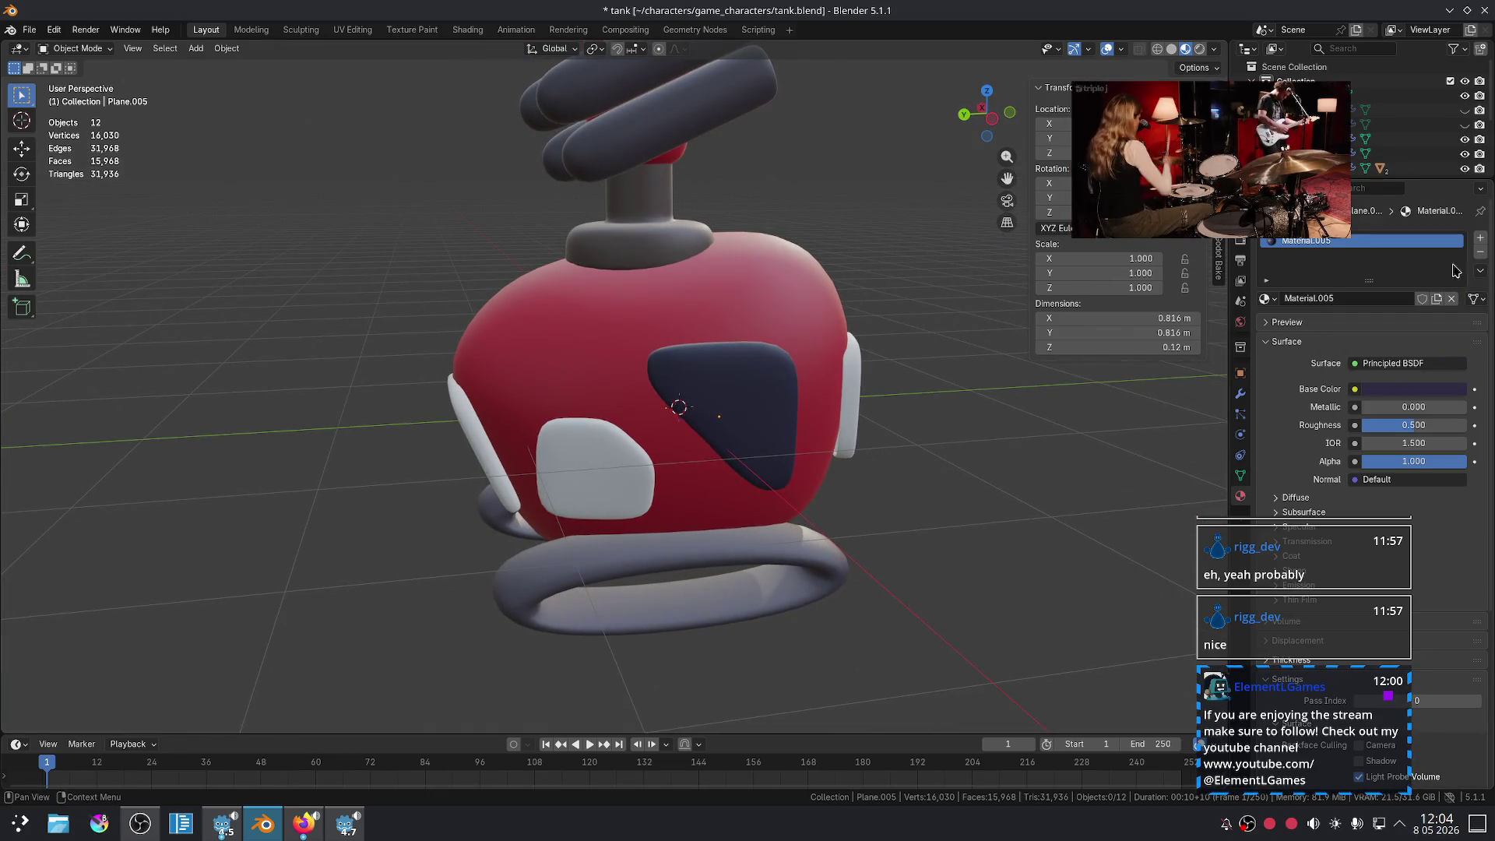
left_click(1422, 395)
left_click_drag(1427, 221, 1398, 186)
- Assign Material.005 to the side panels Plane and Plane.004
left_click(647, 503)
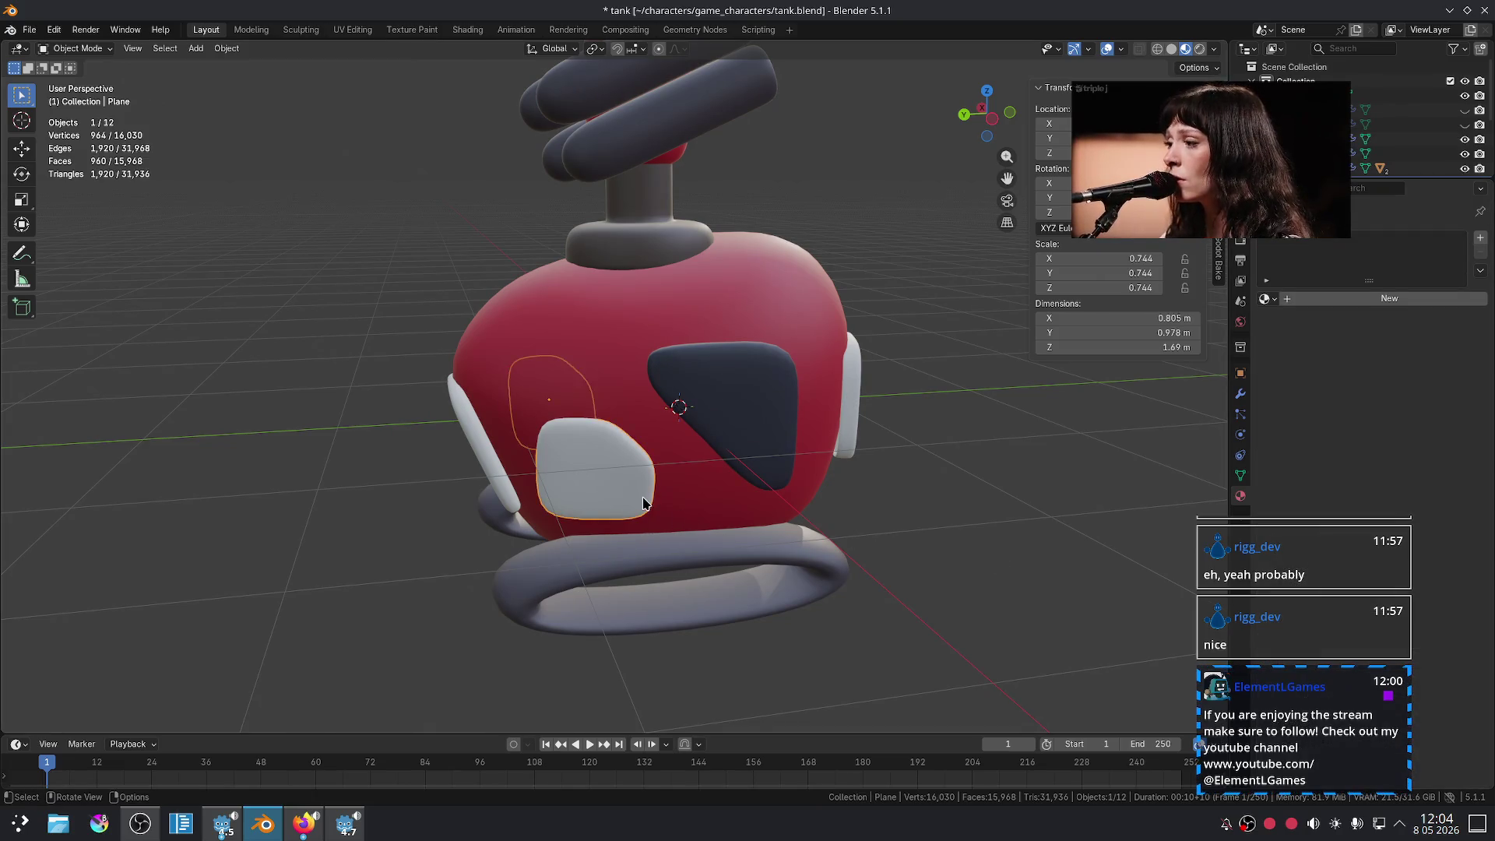
left_click(1264, 298)
left_click(1292, 390)
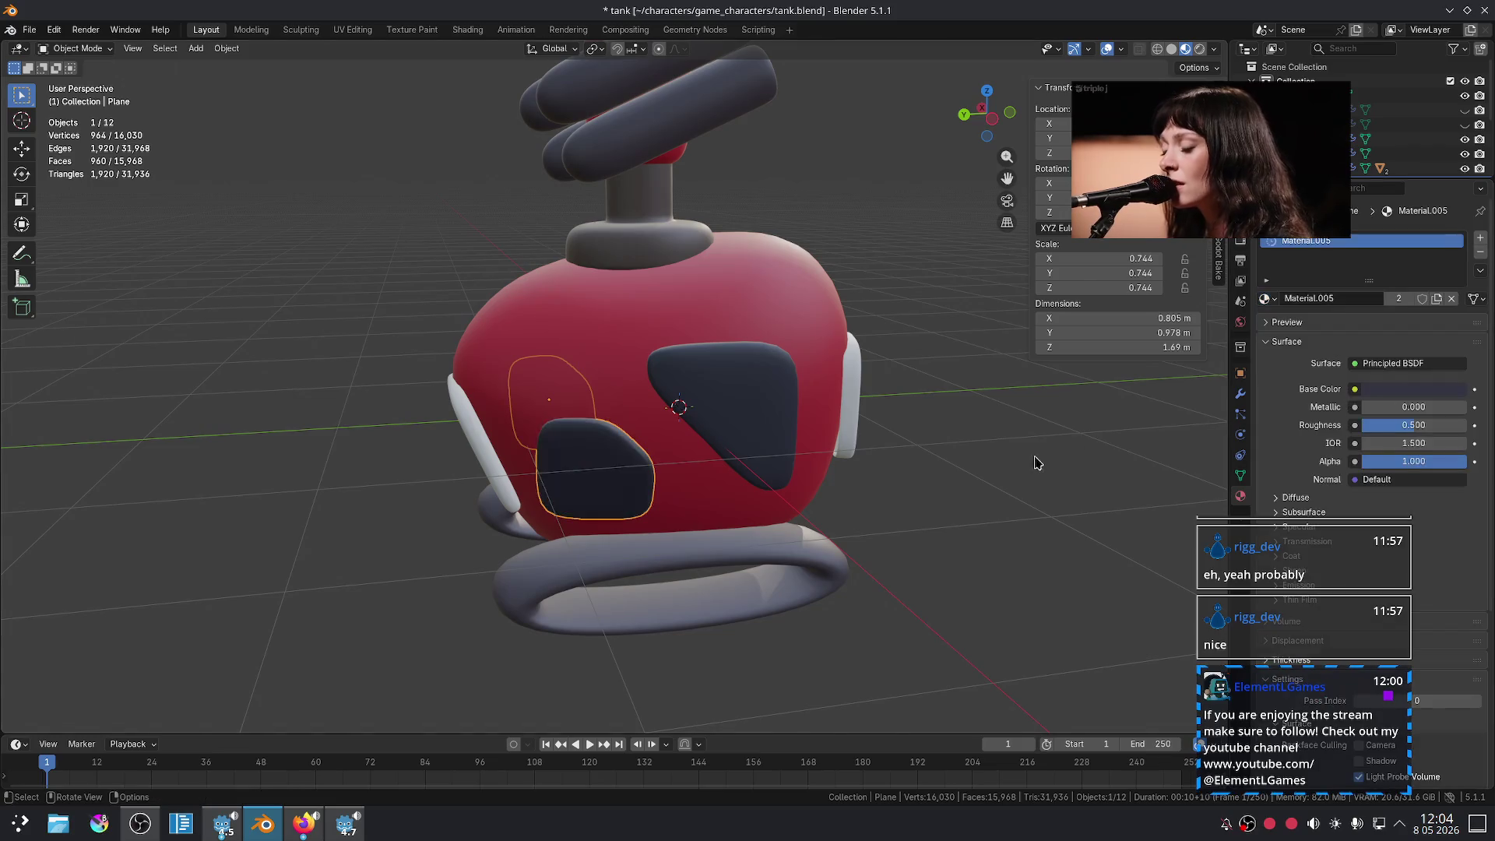
key("alt+a")
mouse_move(549, 510)
middle_mouse_down()
mouse_move(514, 510)
mouse_move(572, 512)
middle_mouse_up()
left_click(498, 506)
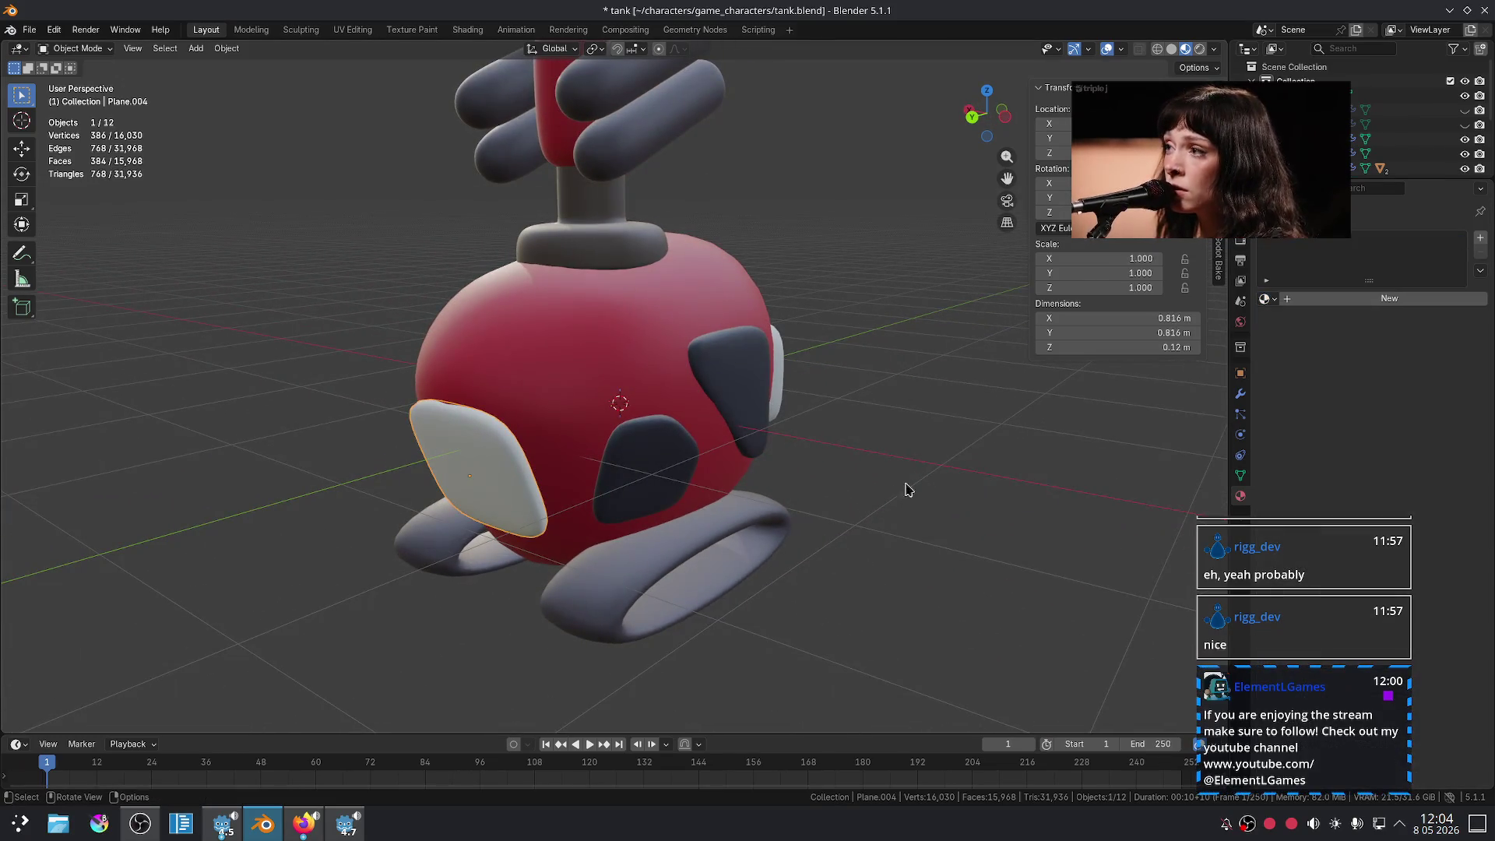
left_click(1265, 298)
left_click(1292, 390)
key("alt+a")
- Give side panel Plane.003 the crimson body Material
mouse_move(895, 483)
middle_mouse_down()
mouse_move(955, 481)
mouse_move(790, 522)
mouse_move(607, 520)
mouse_move(660, 461)
middle_mouse_up()
left_click(660, 463)
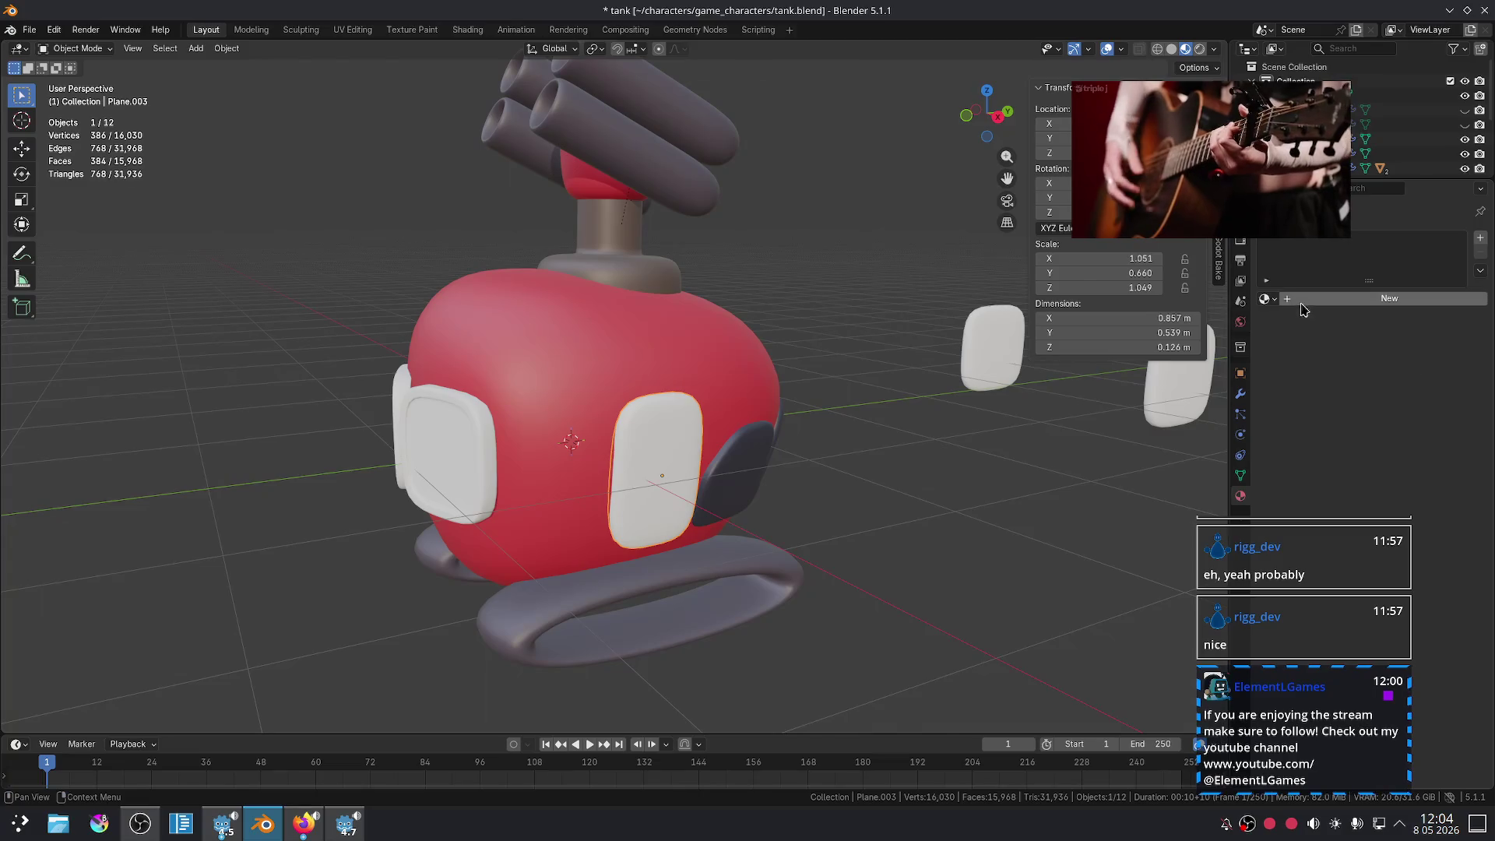
left_click(1264, 298)
left_click(1300, 321)
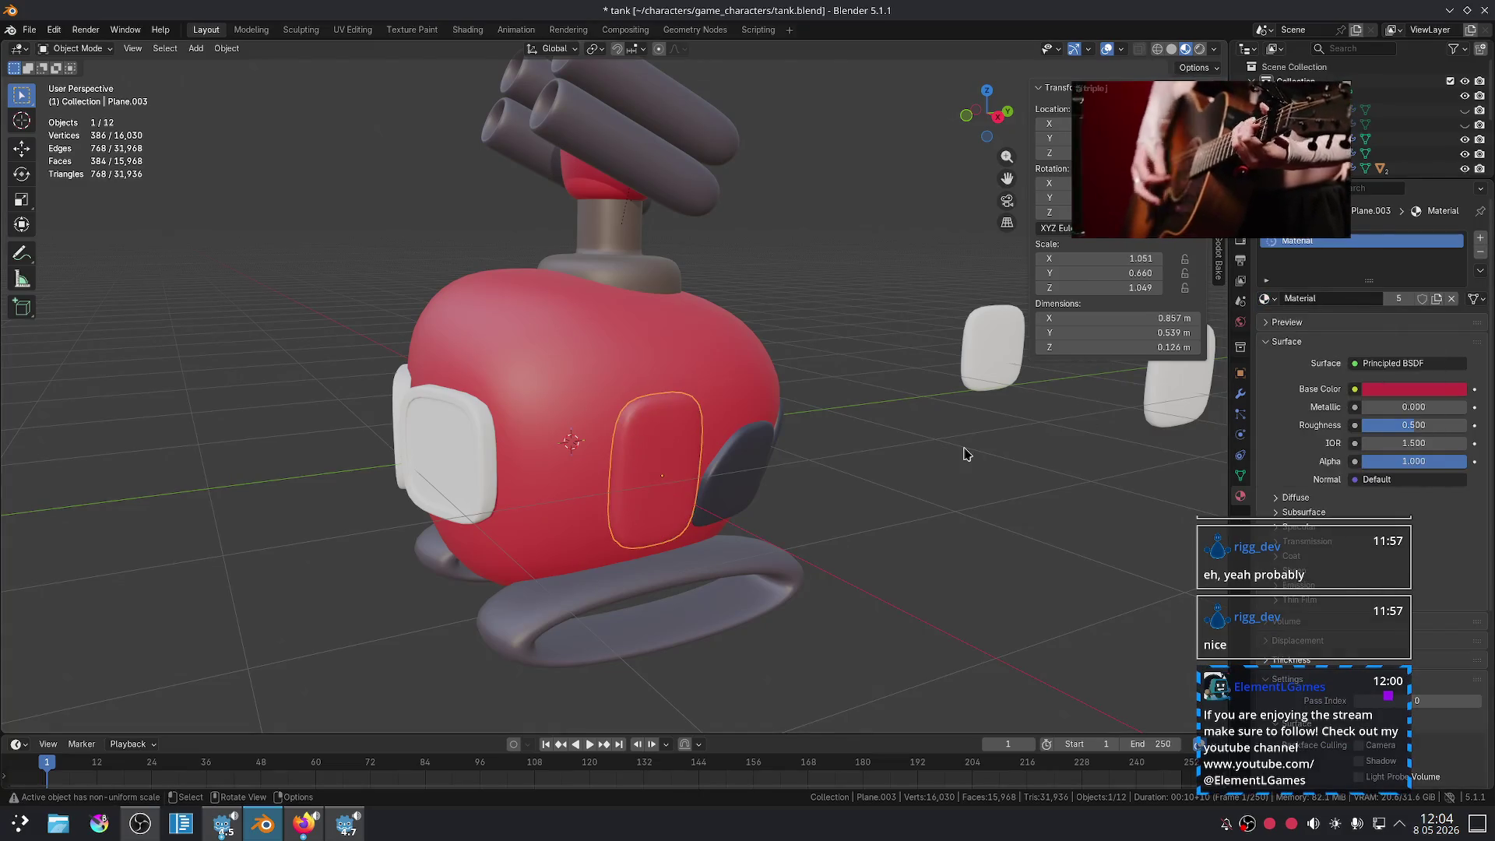
- In face mode, scale the window face down slightly and inset it to form a frame
key("Tab")
scroll(696, 440, "up", 3)
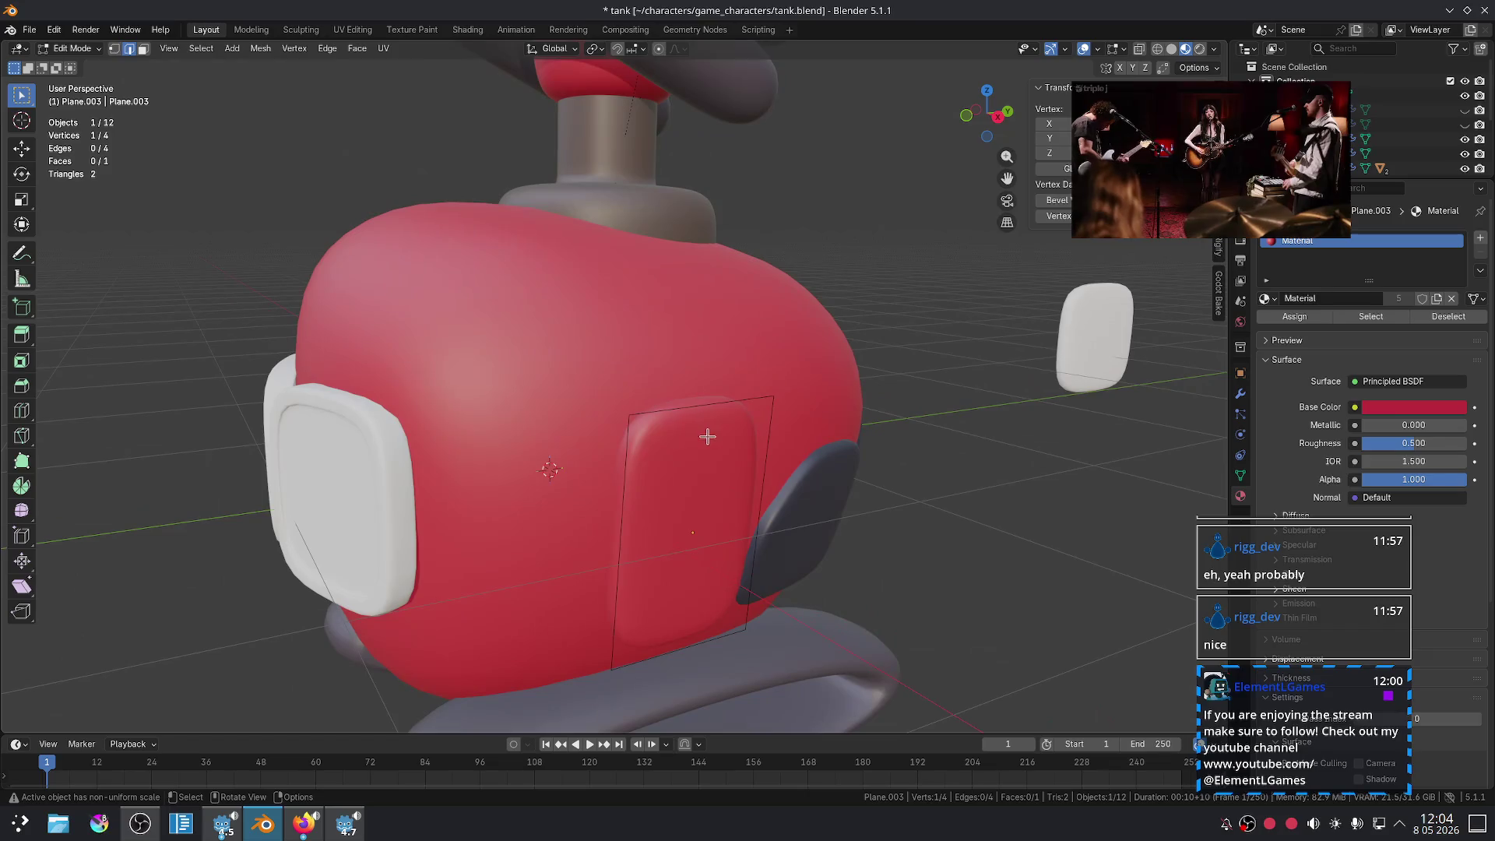
key("3")
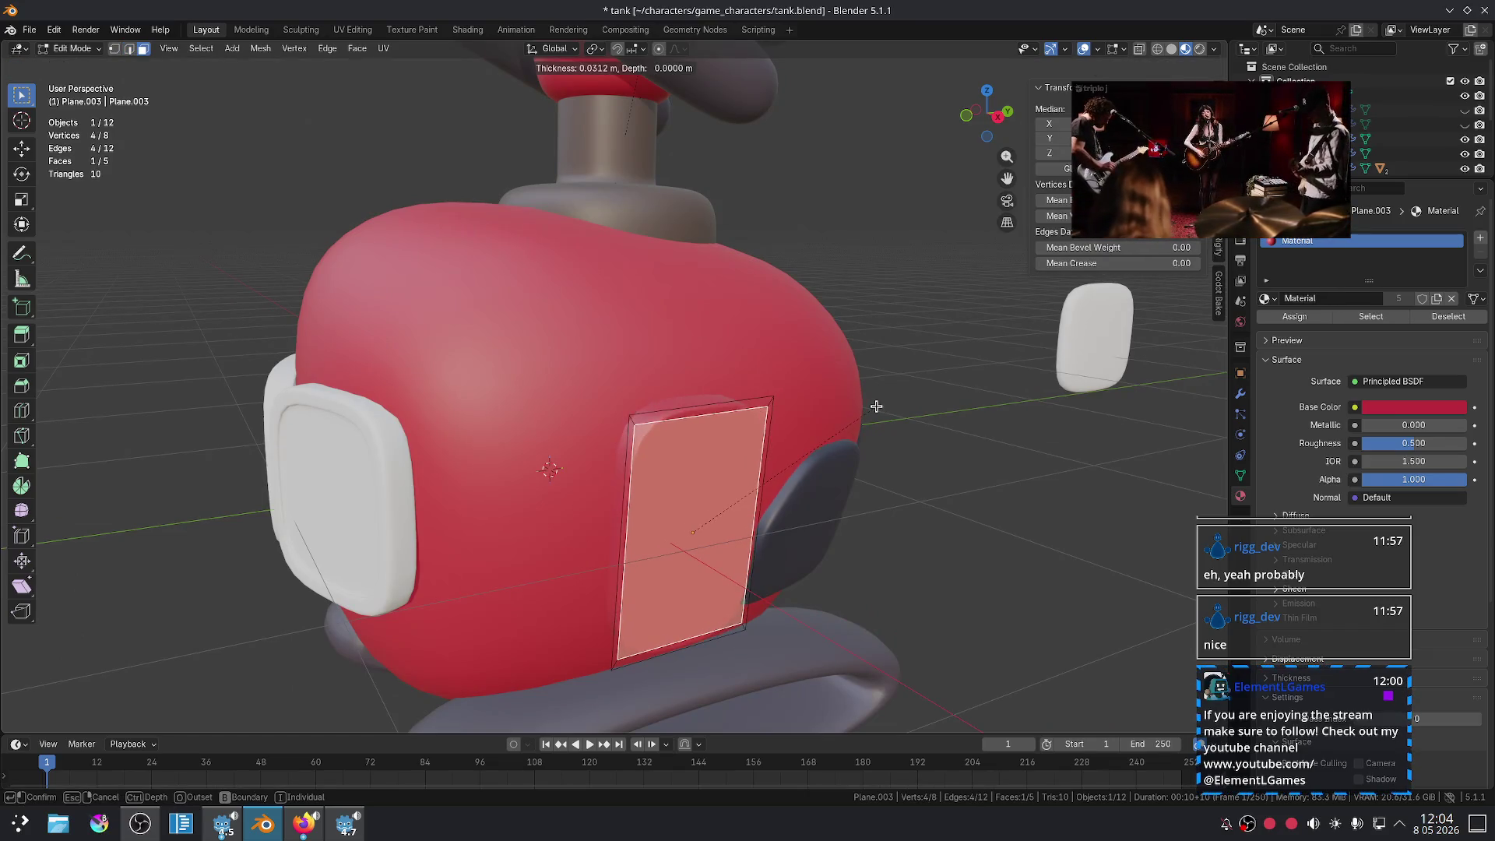
key("i")
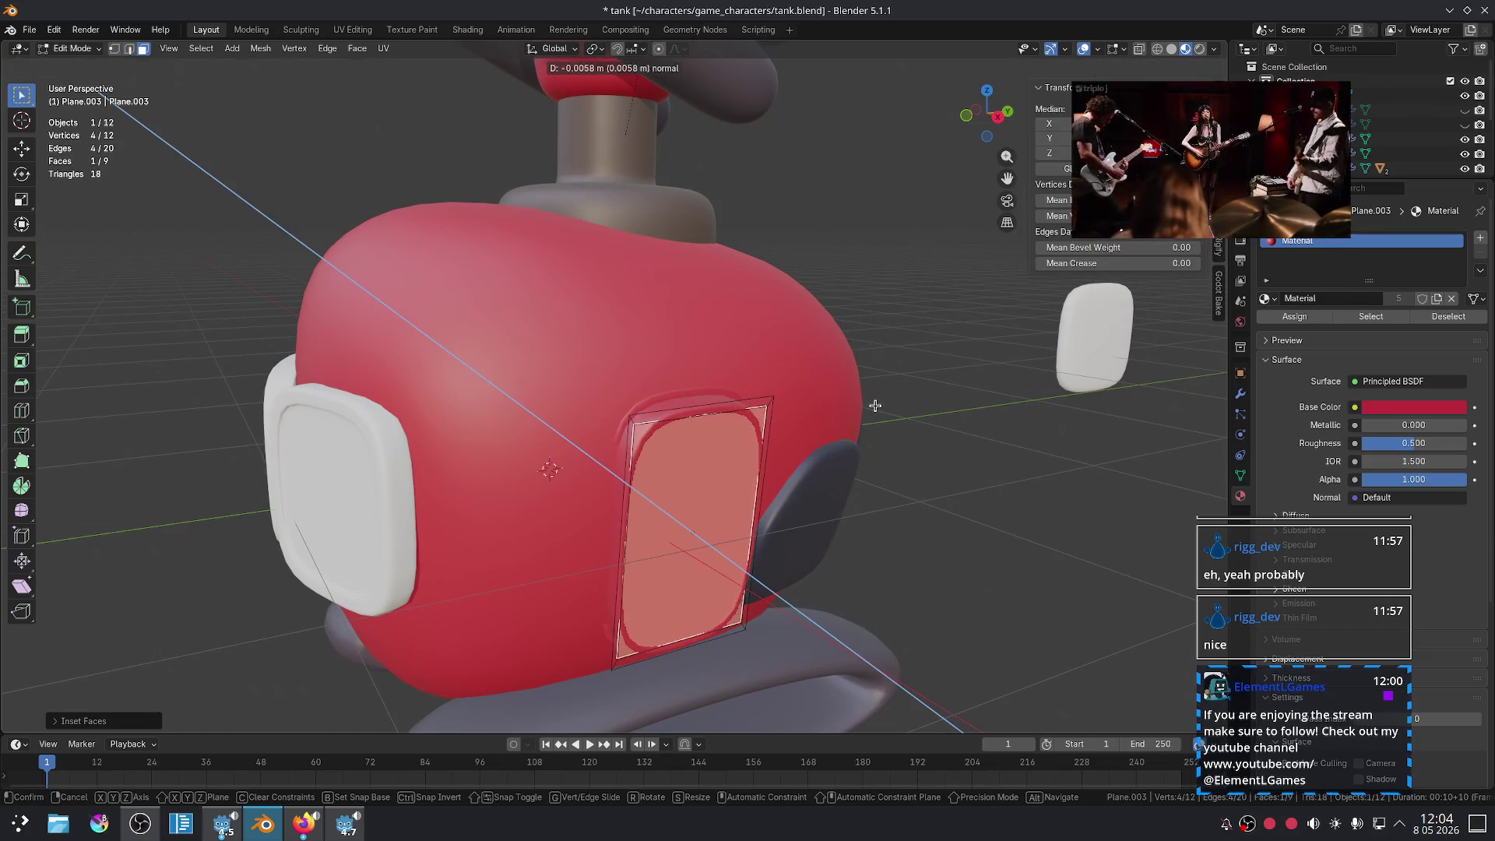
key("Escape")
key("s")
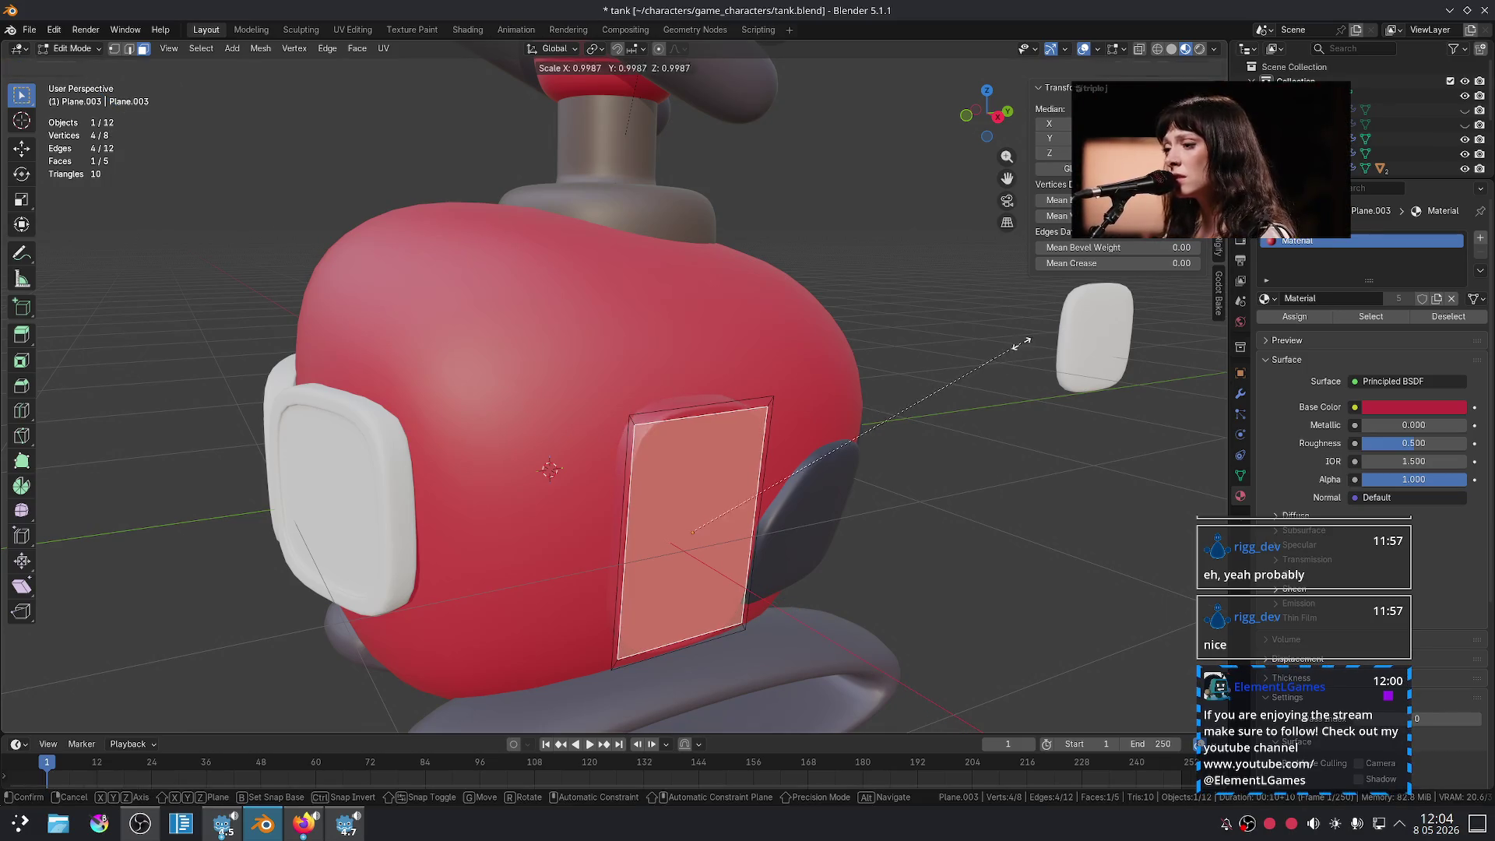
left_click(984, 356)
key("i")
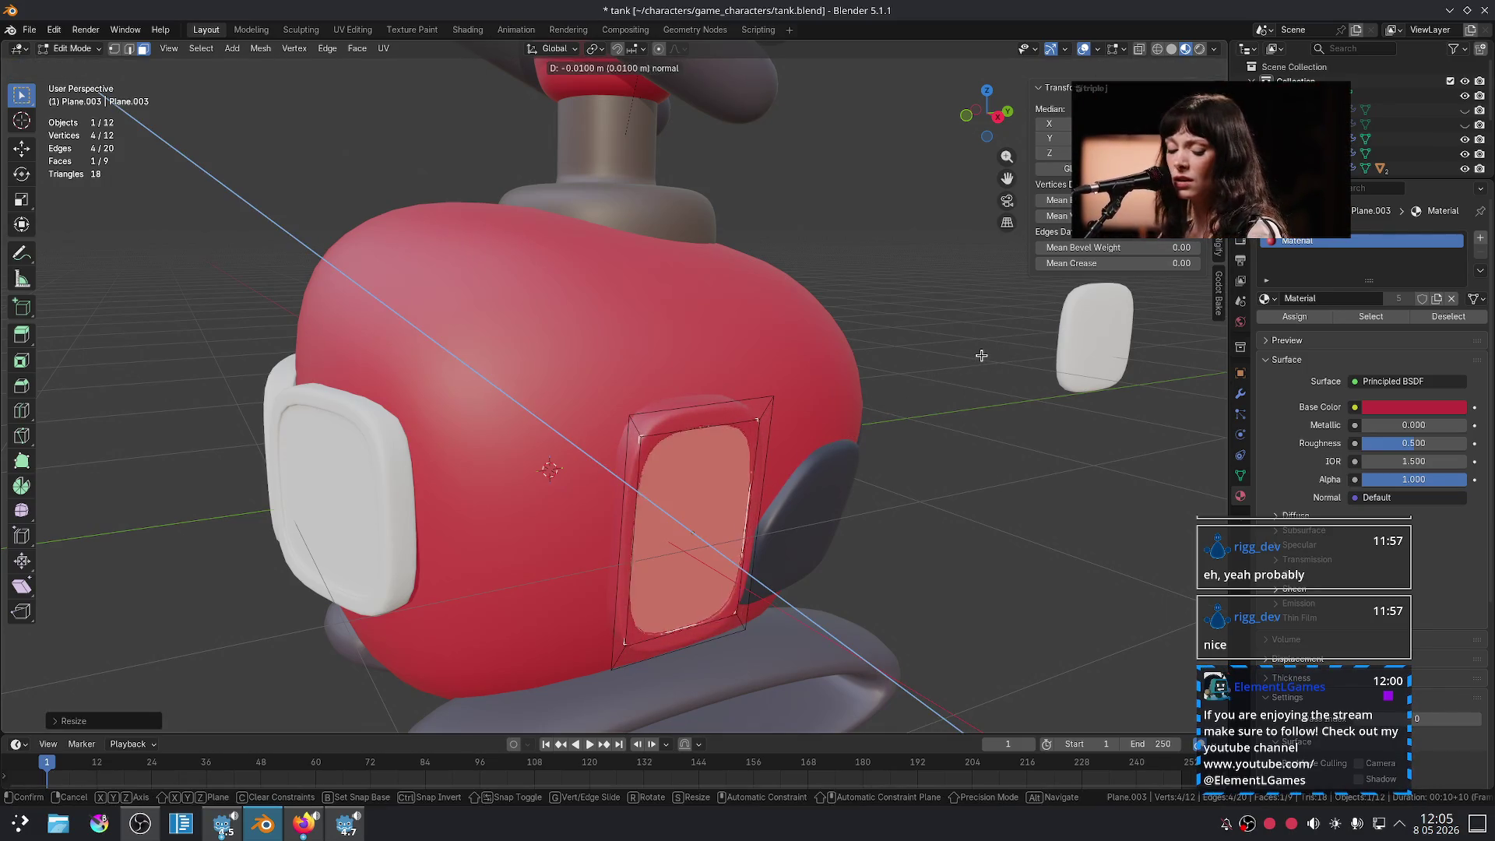
left_click(980, 354)
- Select the frame's face loop and add an empty material slot
key("Tab")
mouse_move(980, 354)
middle_mouse_down()
mouse_move(897, 397)
mouse_move(908, 404)
mouse_move(709, 393)
mouse_move(721, 377)
mouse_move(679, 376)
middle_mouse_up()
key("Tab")
left_click(663, 355, "alt")
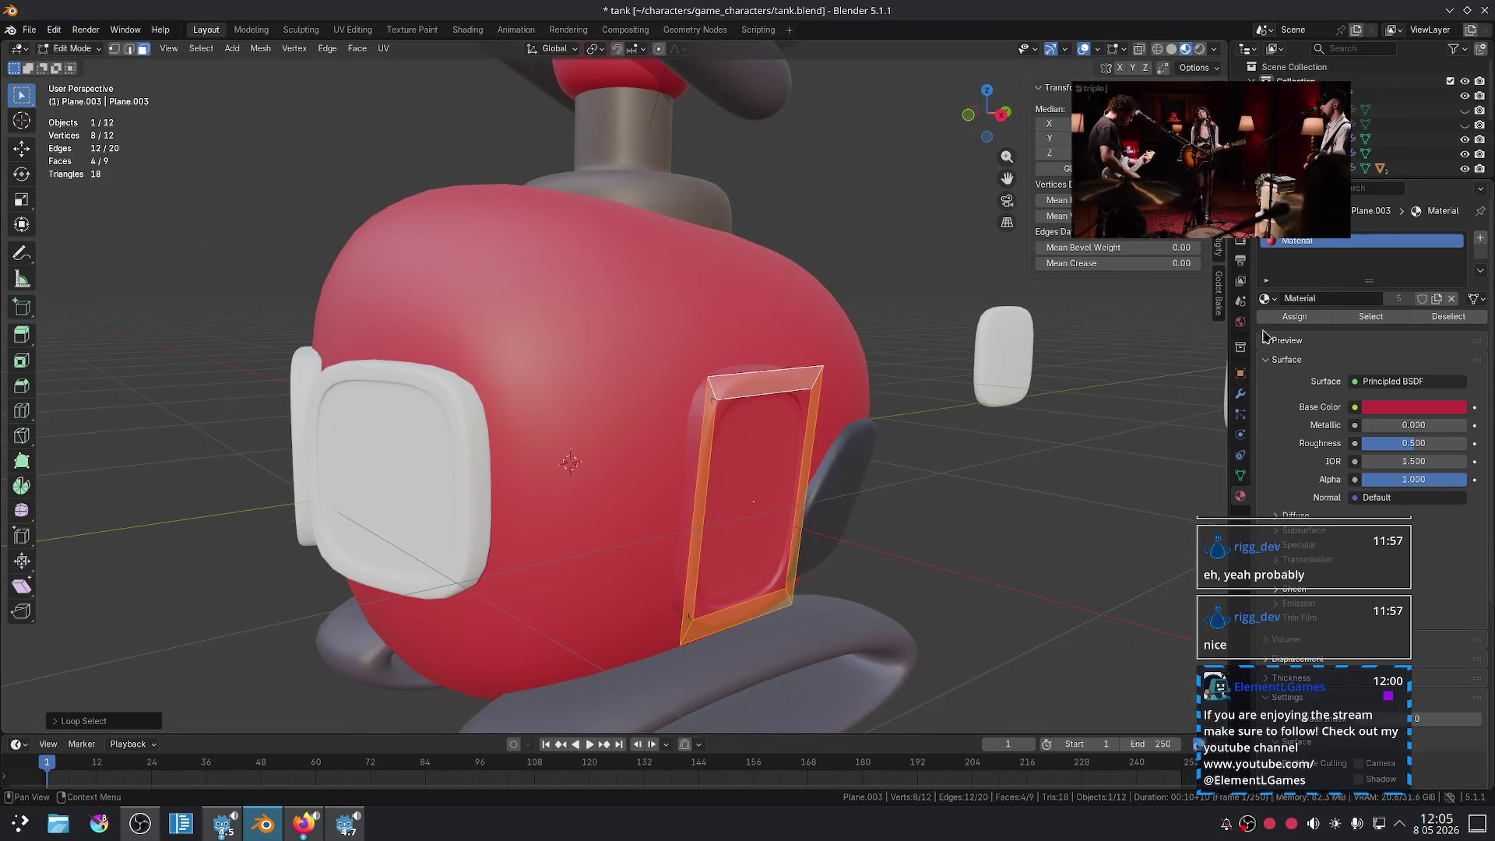
left_click(1475, 237)
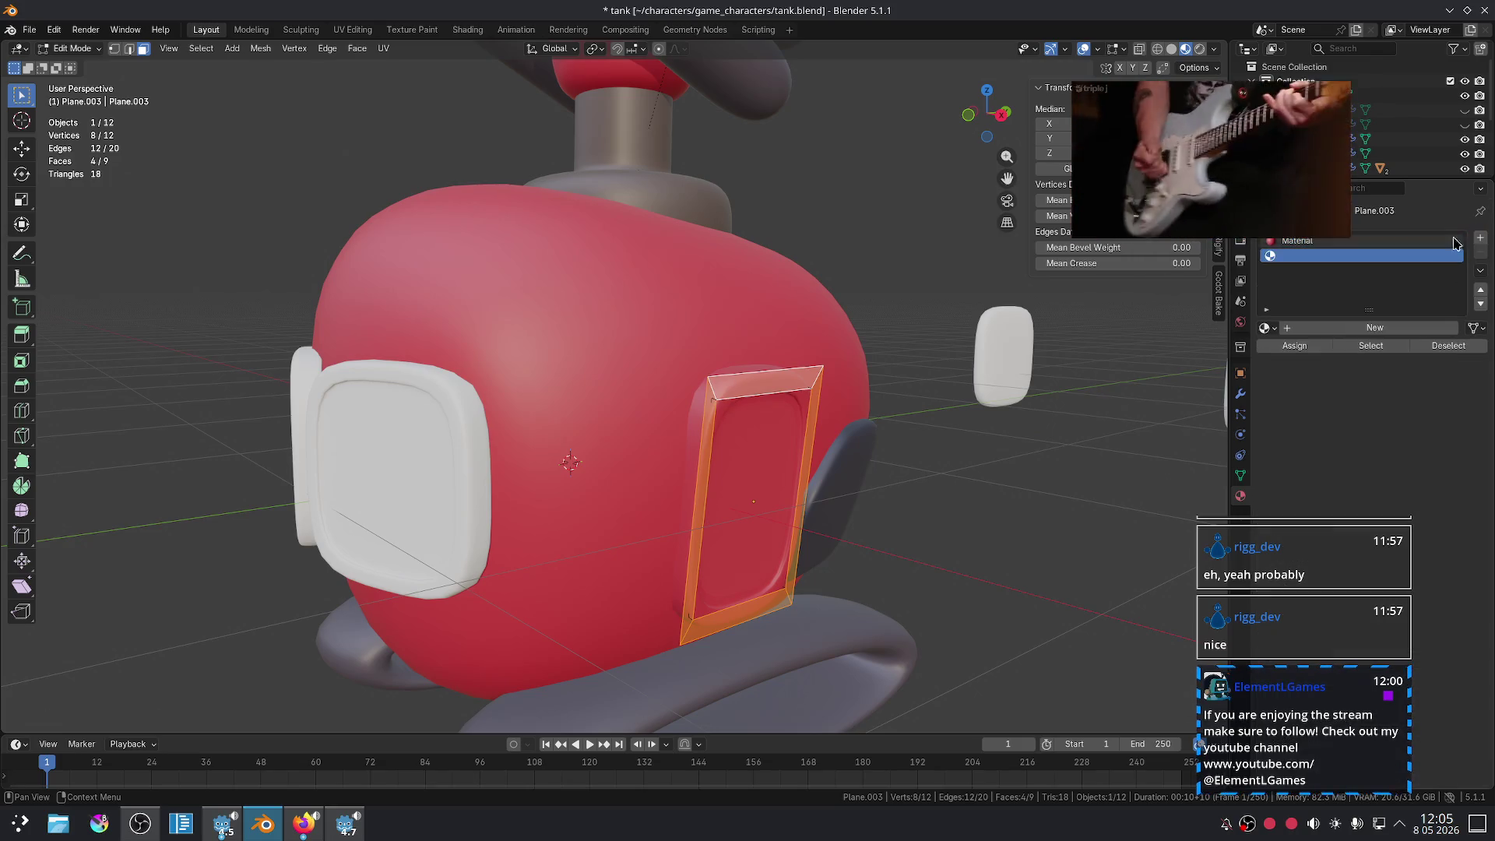
- Assign Material.005 to the window frame faces
left_click(1264, 327)
left_click(1296, 418)
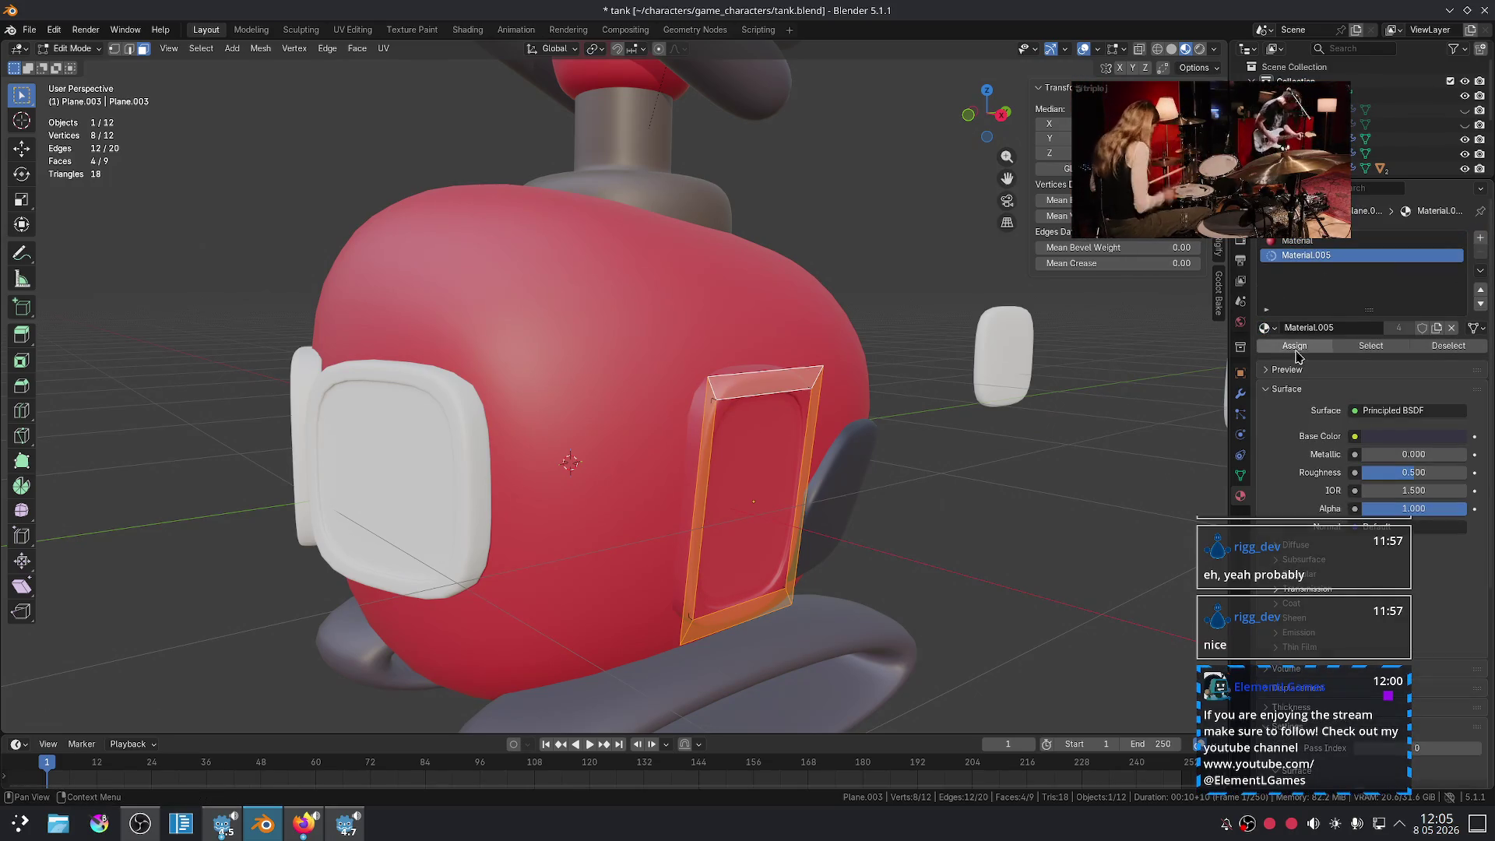
key("Tab")
scroll(1004, 492, "down", 4)
mouse_move(954, 494)
middle_mouse_down()
mouse_move(956, 457)
mouse_move(942, 471)
middle_mouse_up()
scroll(845, 506, "up", 5)
mouse_move(765, 517)
middle_mouse_down()
mouse_move(760, 500)
mouse_move(739, 506)
middle_mouse_up()
- Darken the red Material's Base Color Value to 0.678
left_click(645, 486)
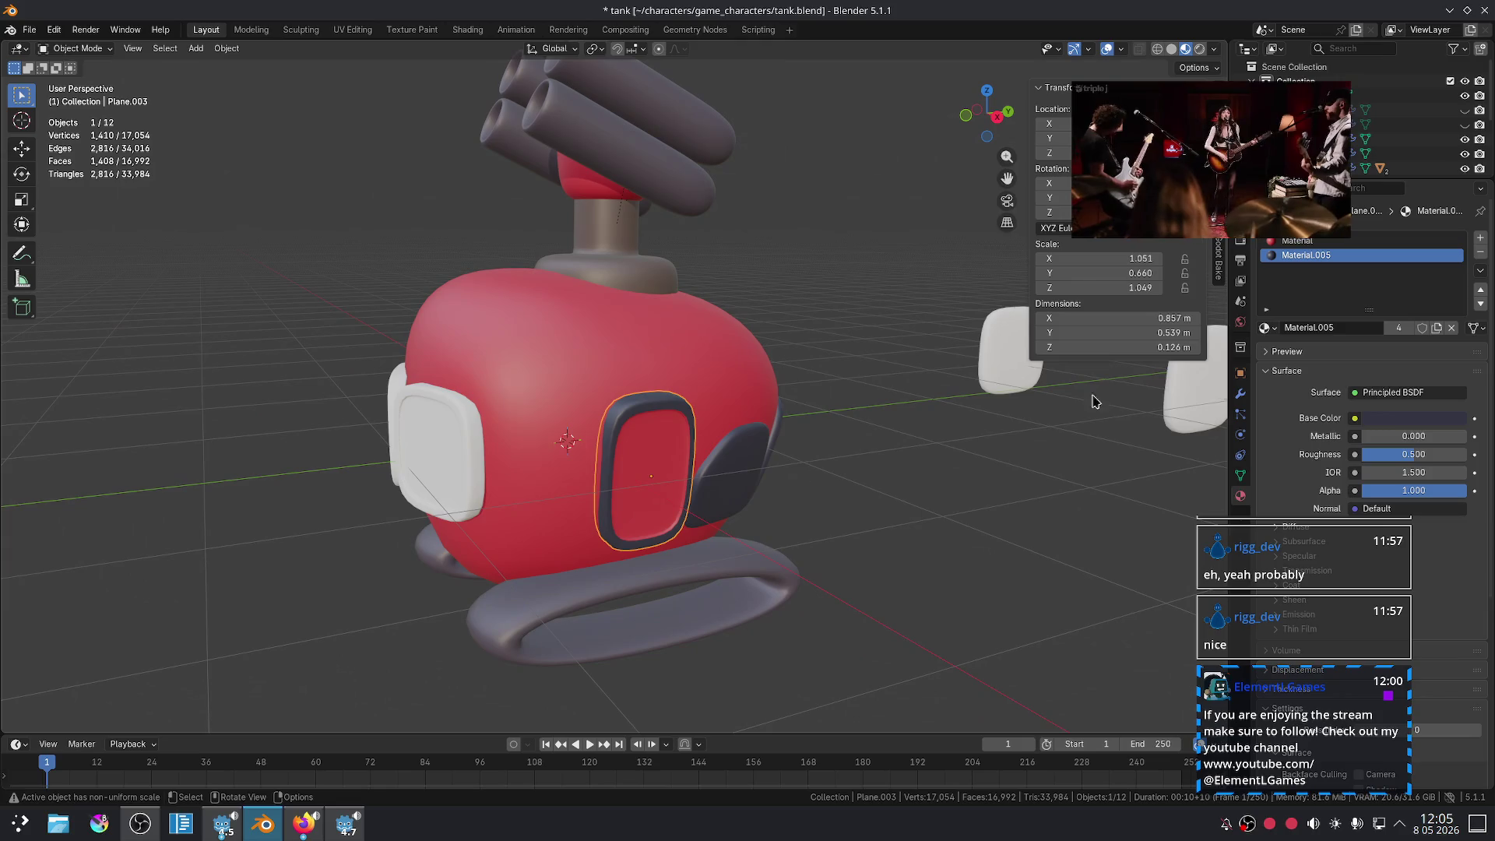
left_click(1351, 241)
left_click(1413, 418)
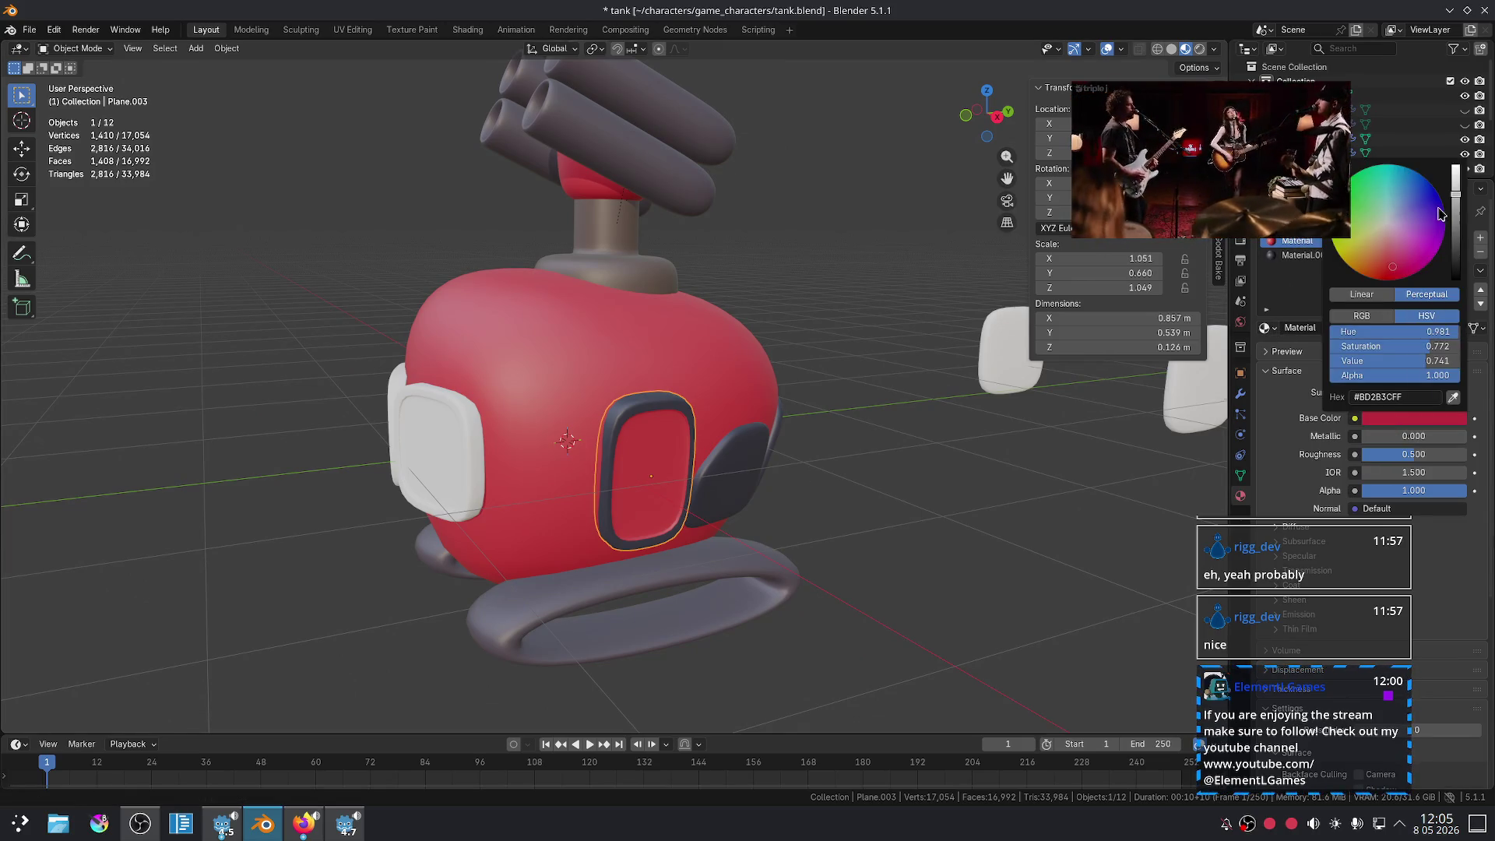
left_click_drag(1456, 201, 1456, 230)
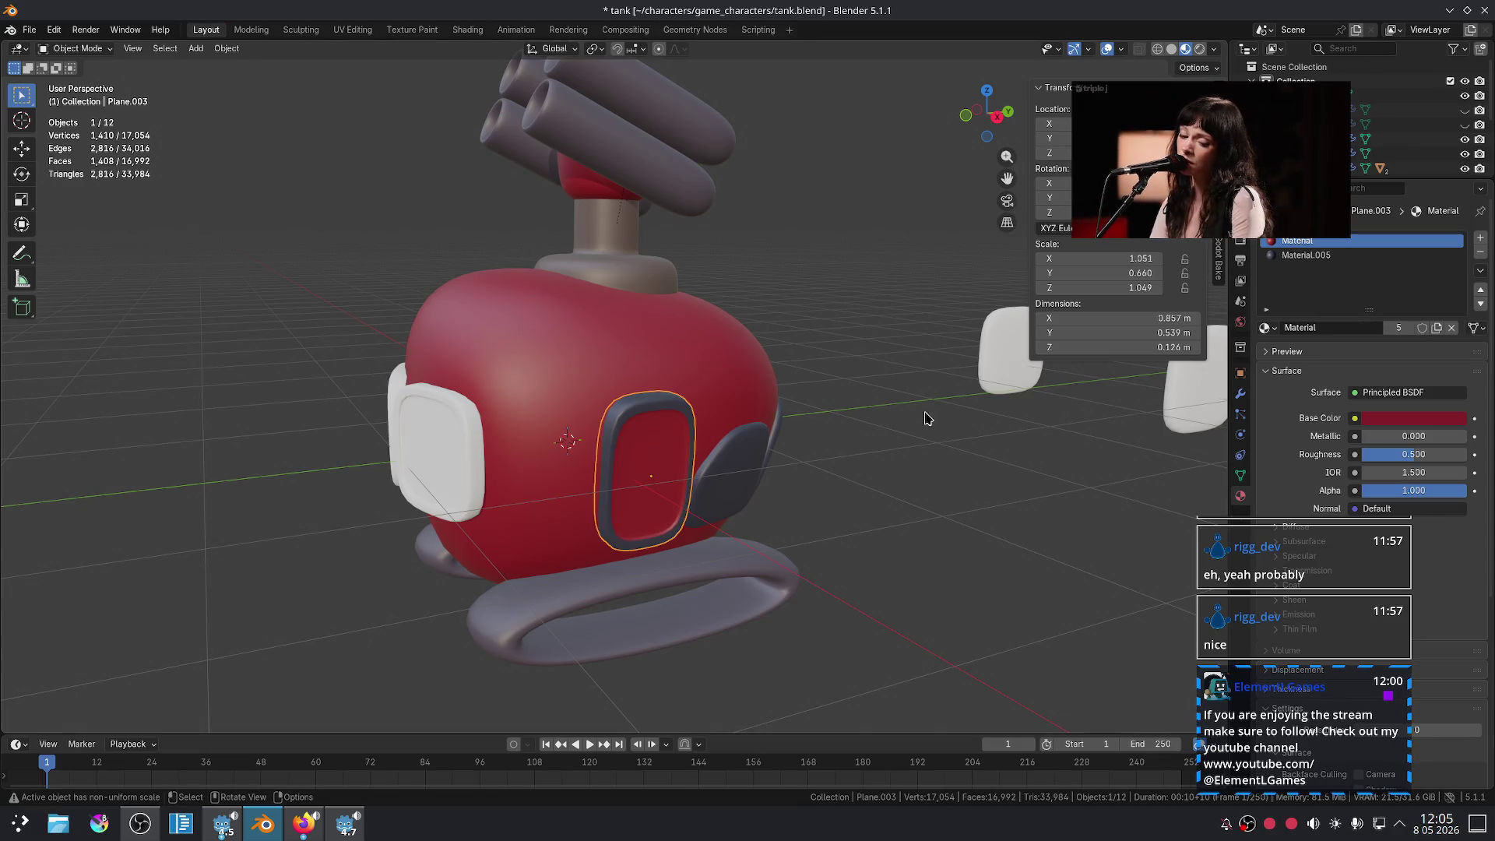
key("KP_Decimal")
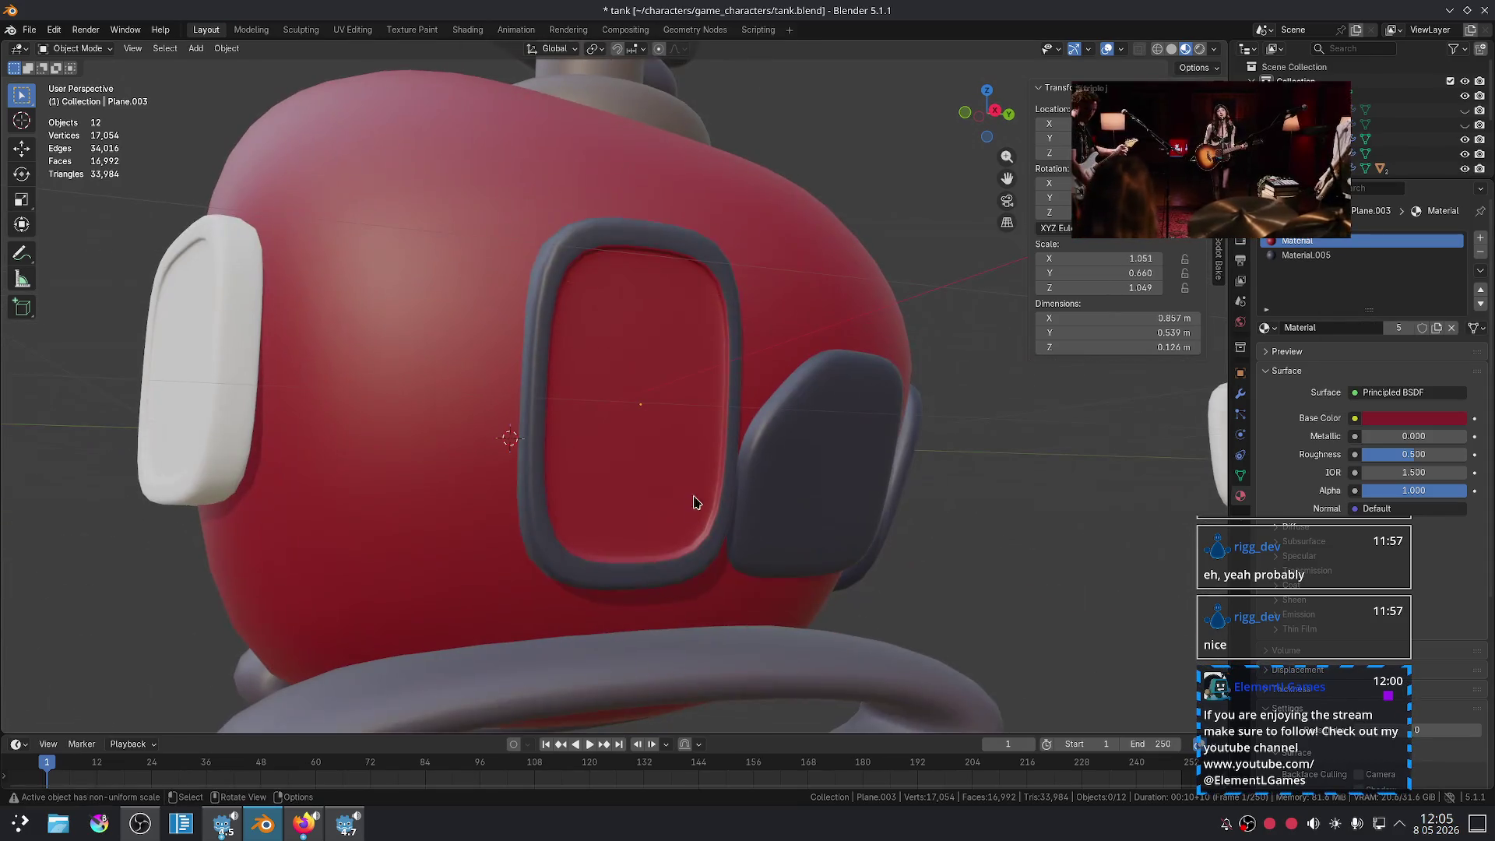
- Set the window glass slot to grey Material.002
left_click(1267, 335)
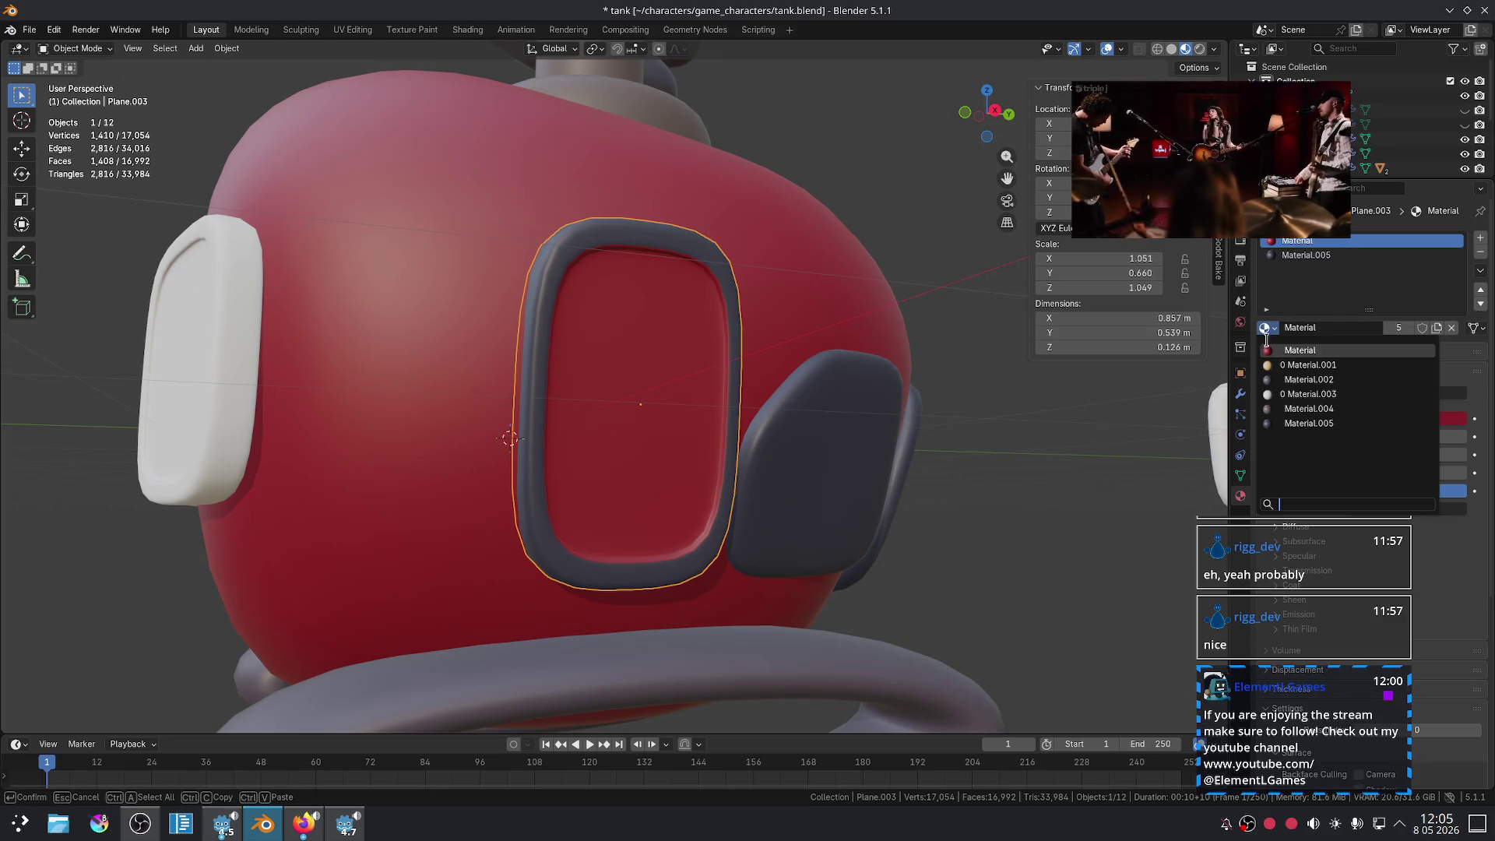
left_click(1296, 378)
left_click(1055, 460)
scroll(1055, 460, "down", 10)
mouse_move(946, 535)
middle_mouse_down()
mouse_move(885, 604)
mouse_move(908, 664)
mouse_move(704, 631)
mouse_move(764, 581)
mouse_move(556, 576)
mouse_move(584, 587)
mouse_move(467, 498)
middle_mouse_up()
scroll(784, 400, "up", 3)
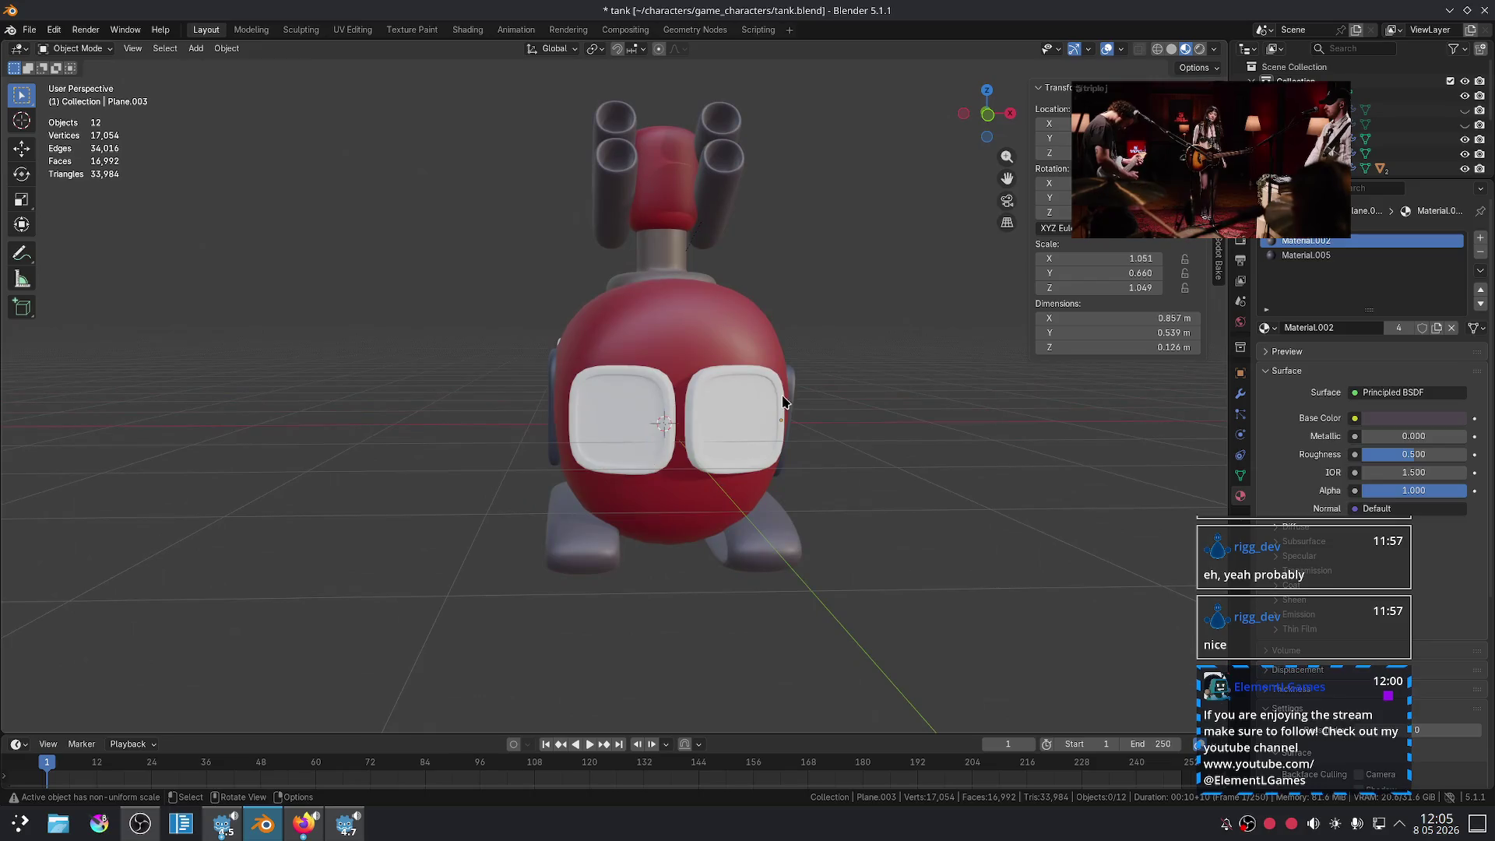
- Give the goggles' outer rim faces the dark Material.005
left_click(771, 413)
scroll(771, 413, "up", 3)
key("Tab")
left_click(959, 404, "alt")
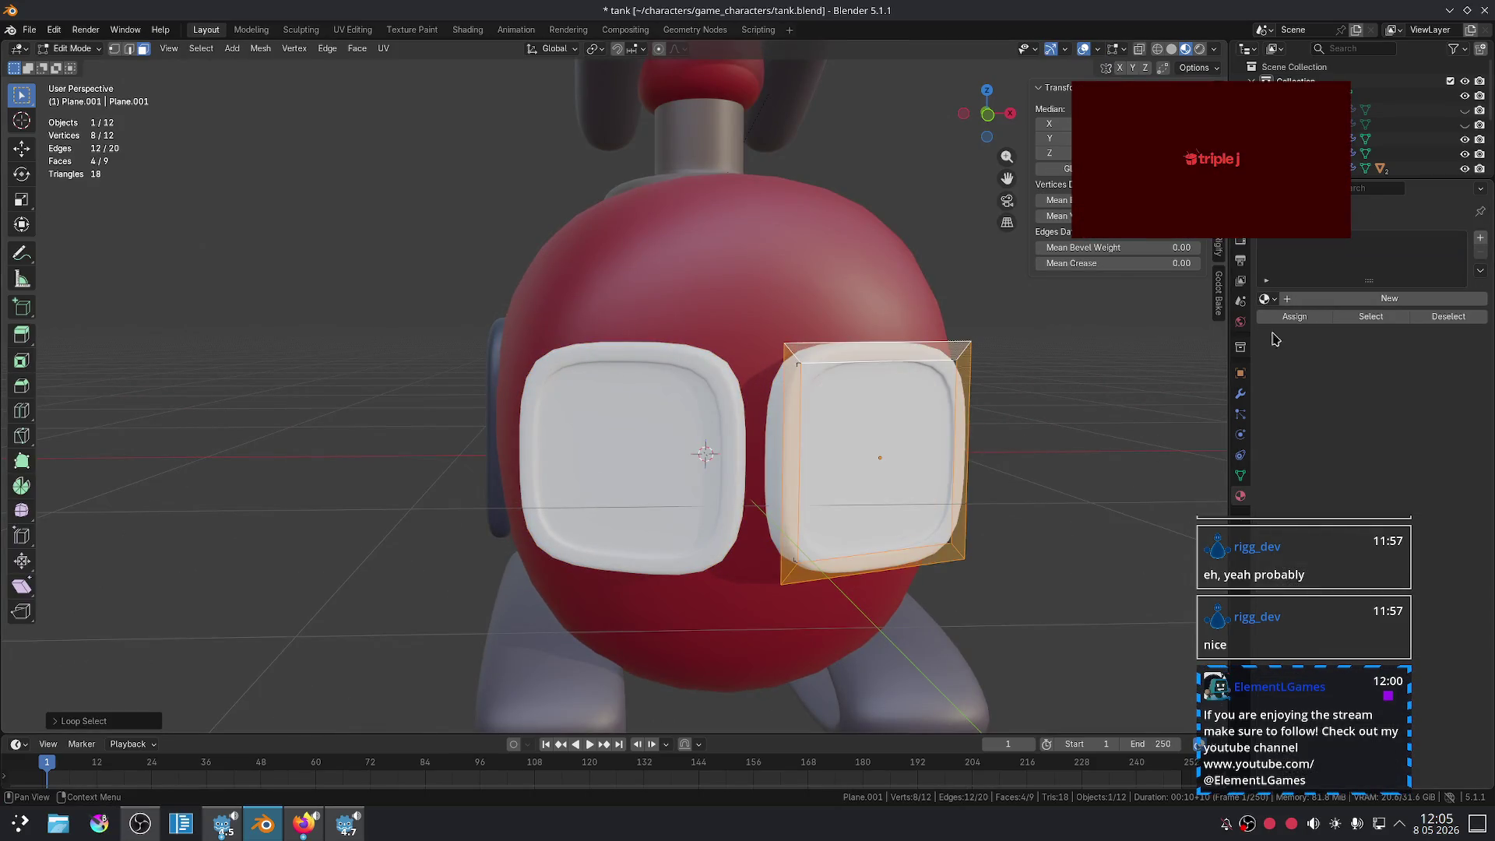
left_click(1270, 301)
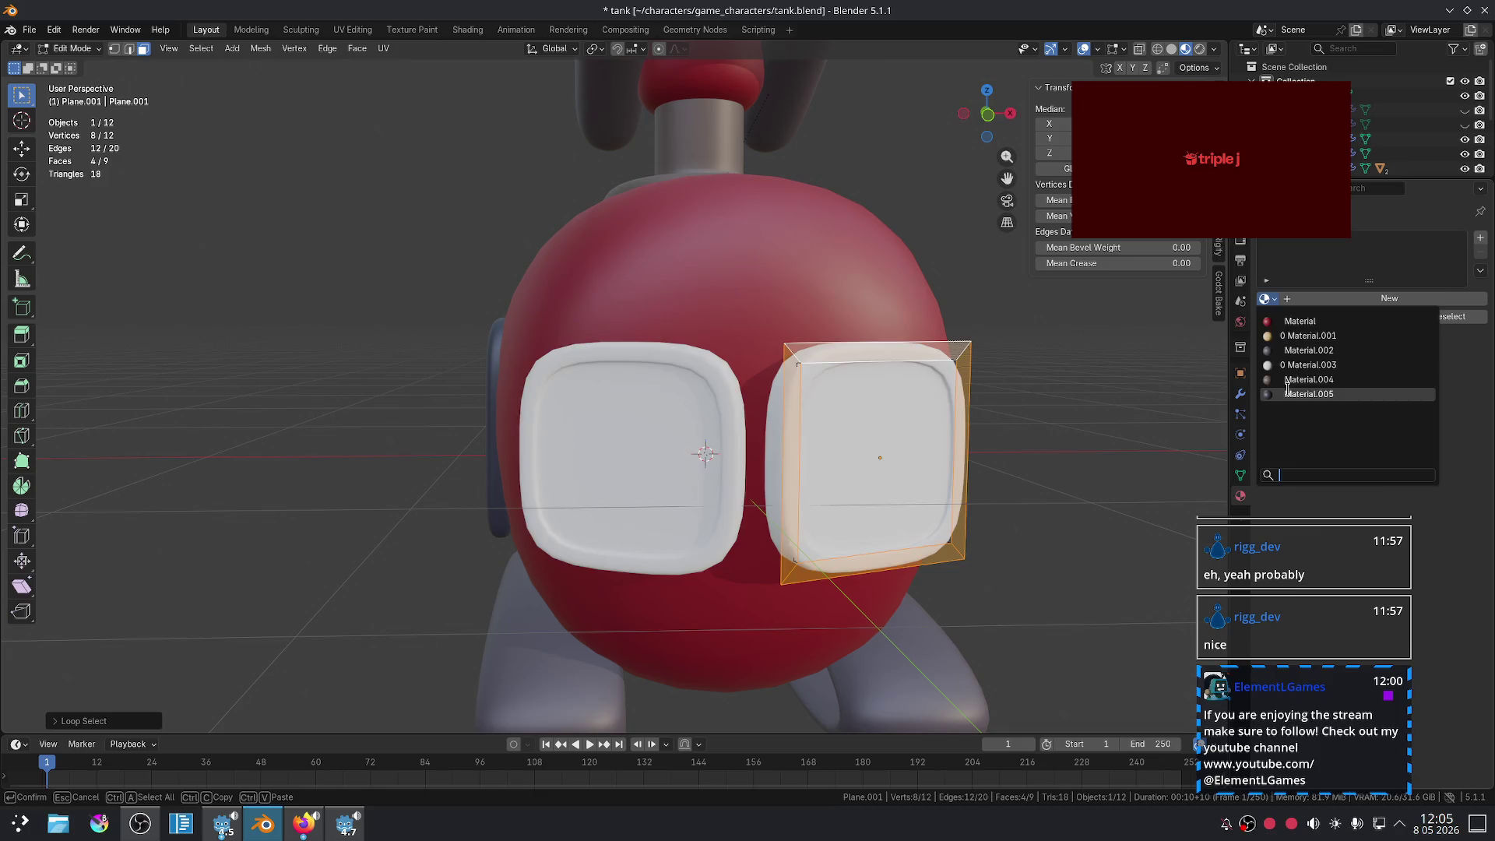
left_click(1296, 393)
- Create a new white Material.006 in a new slot and assign it to the lens faces
left_click(1479, 239)
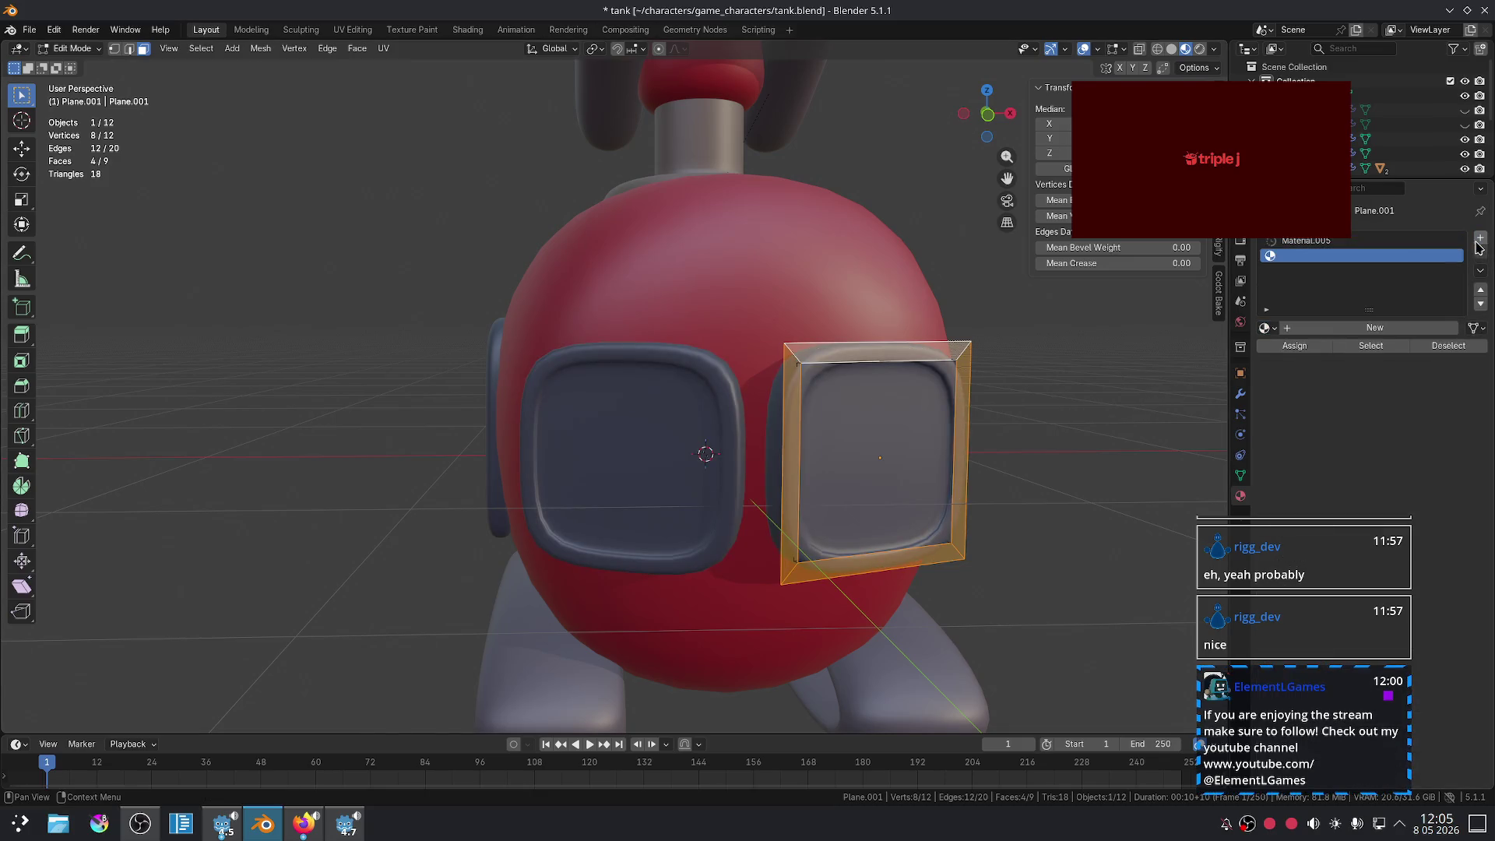
left_click(835, 398)
left_click(1277, 255)
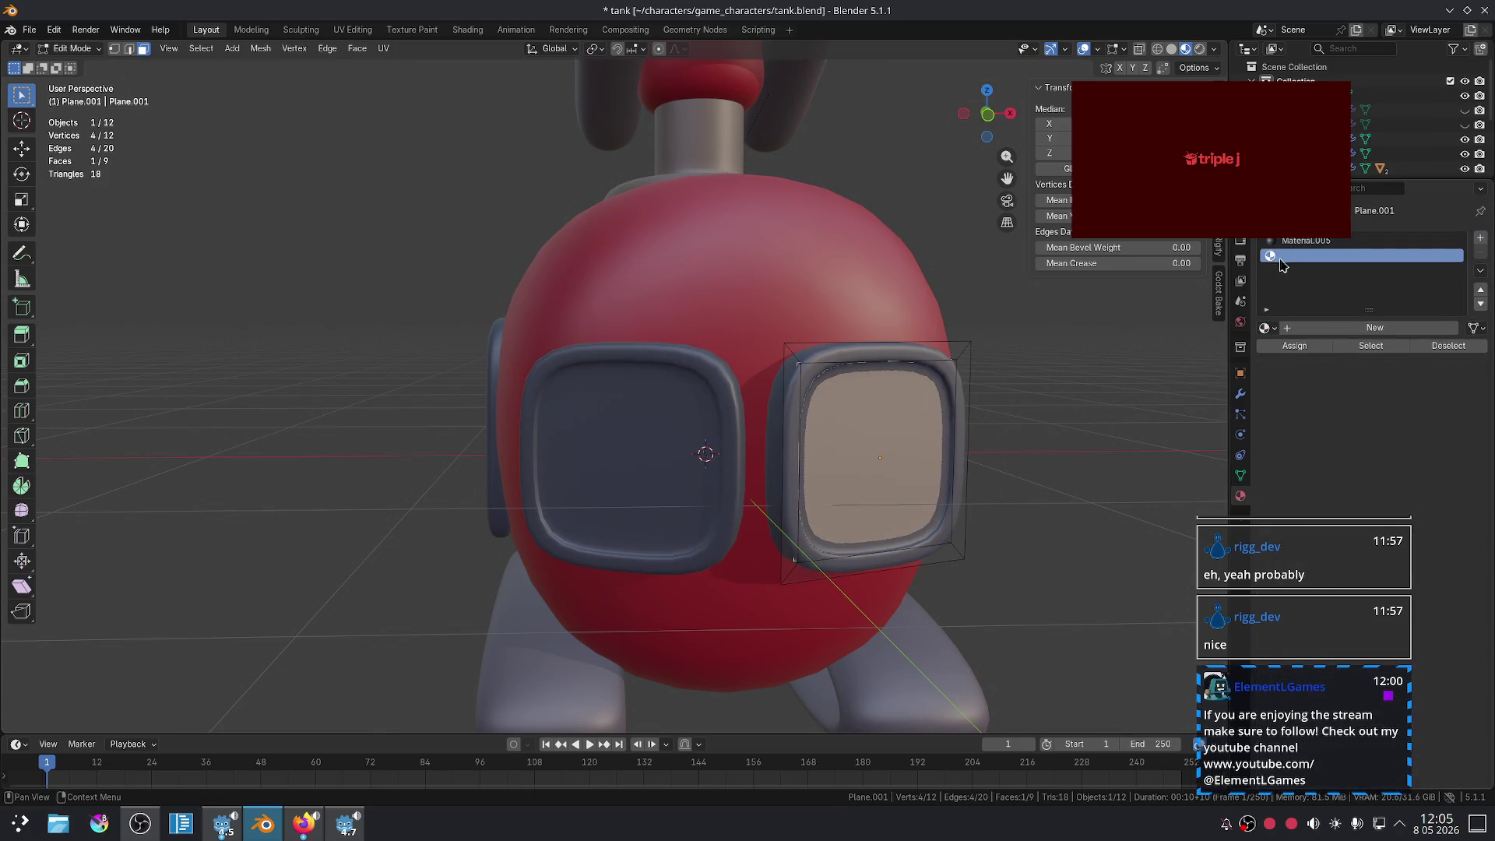
left_click(1264, 328)
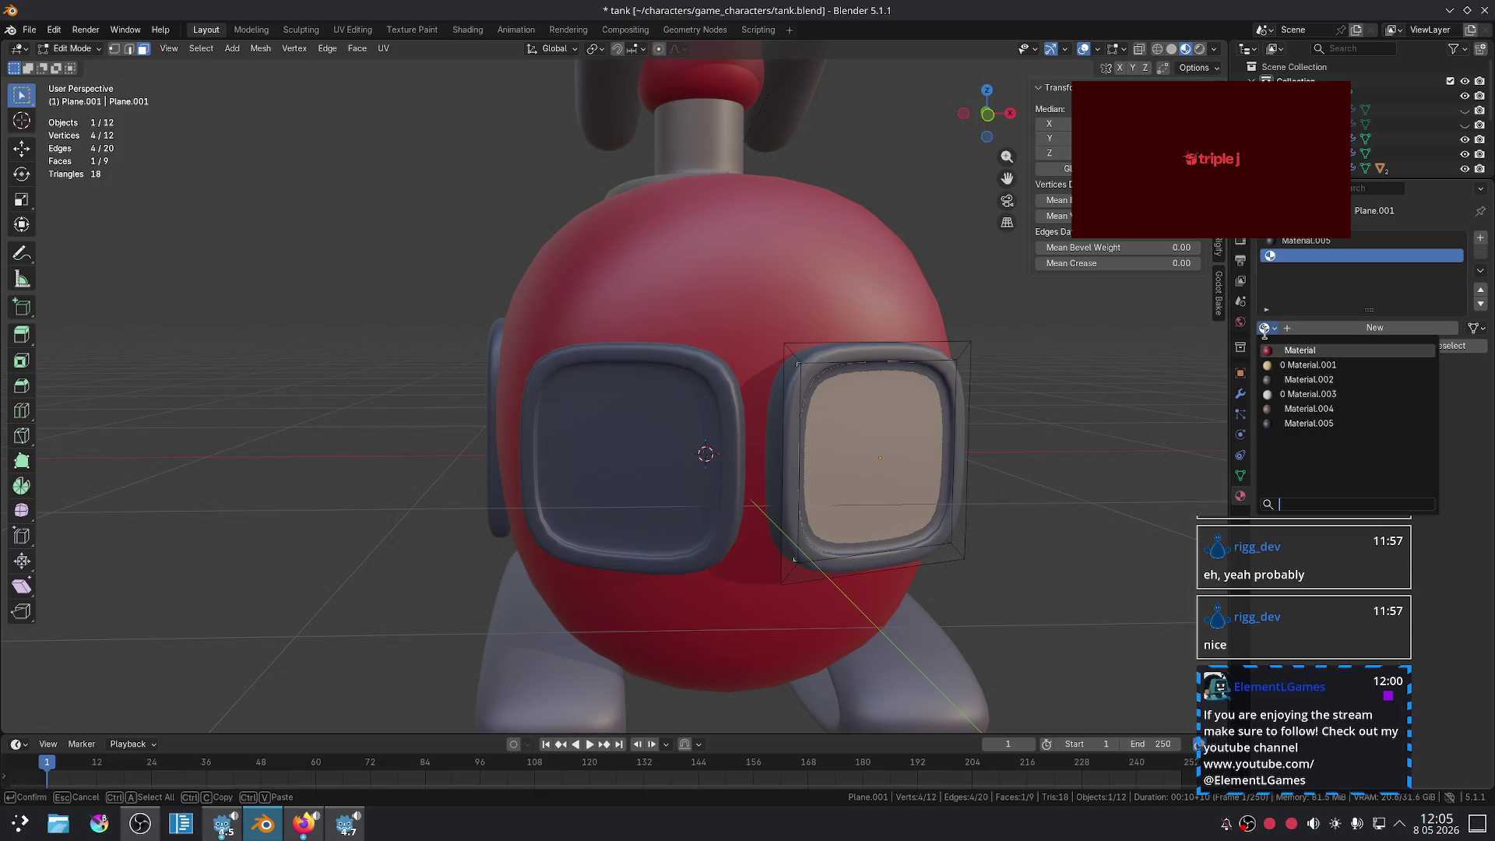
left_click(1325, 328)
left_click(1405, 439)
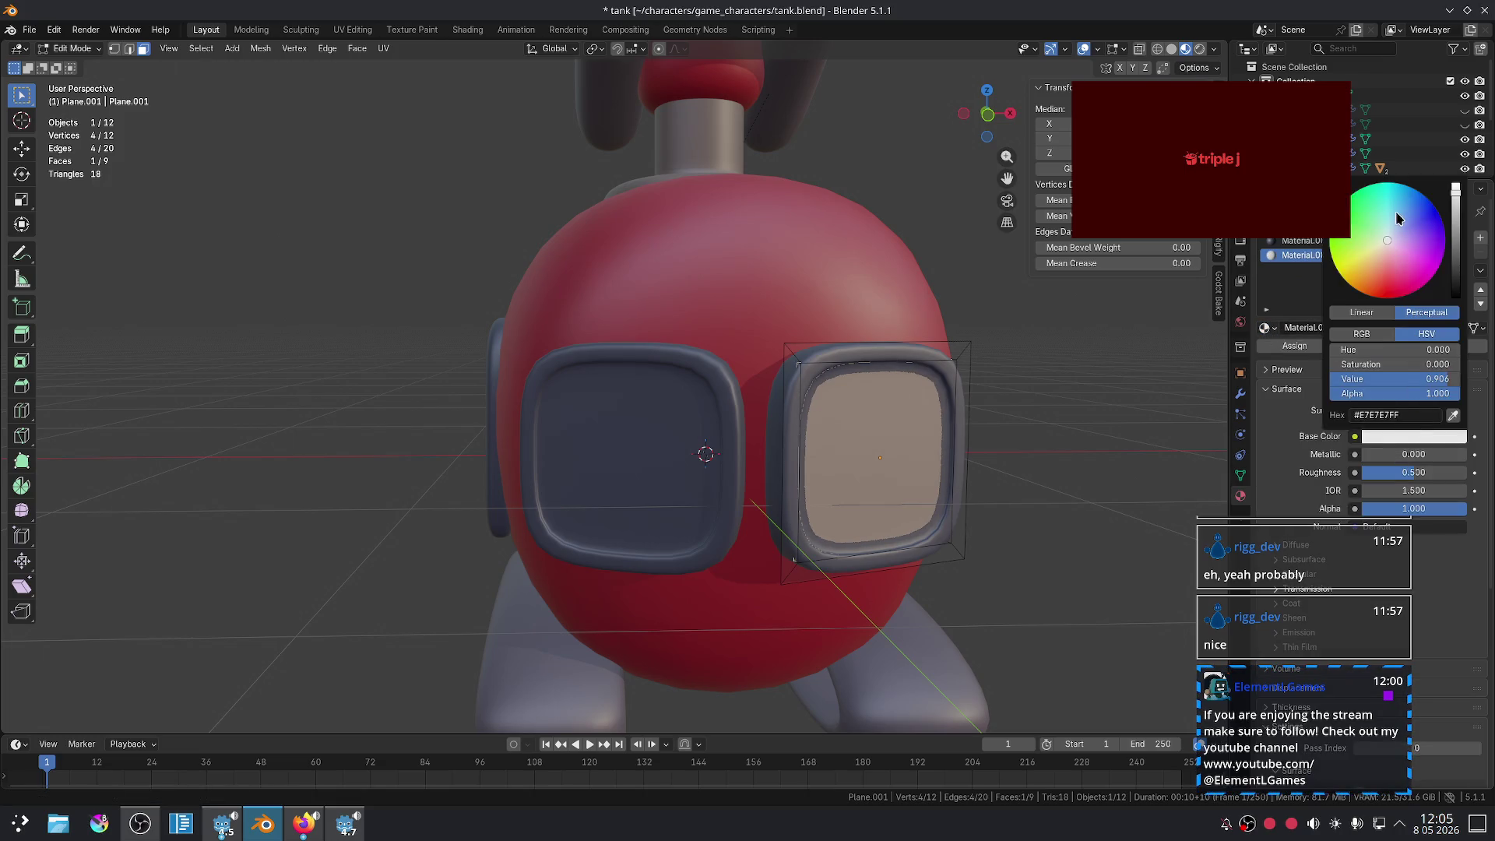
left_click(1294, 346)
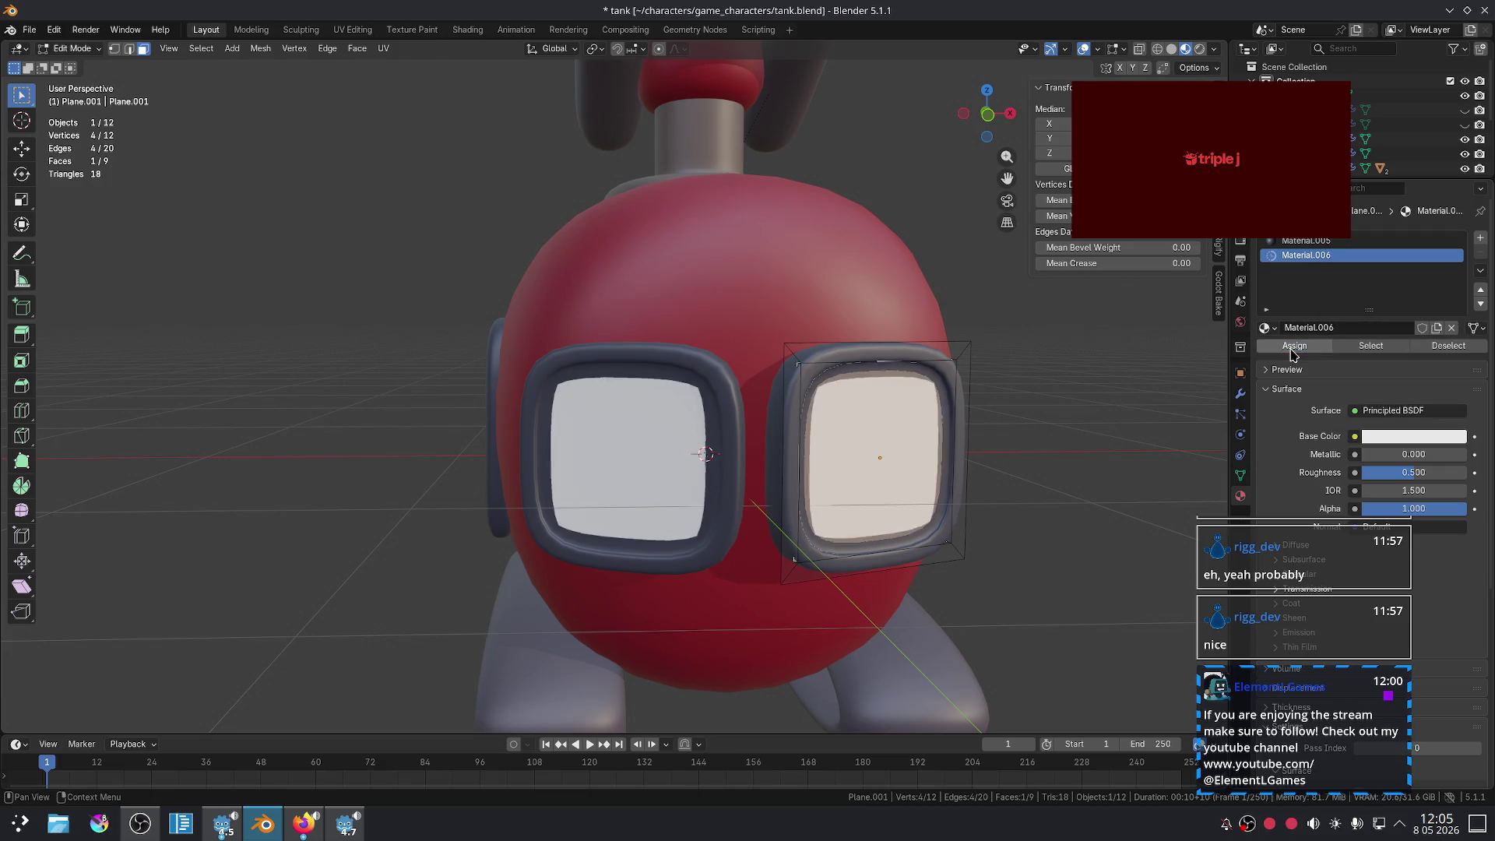
left_click(1103, 360)
- Crease the right lens face's edges to 0.97
middle_click_drag(937, 389, 841, 398)
left_click(839, 400)
key("shift+e")
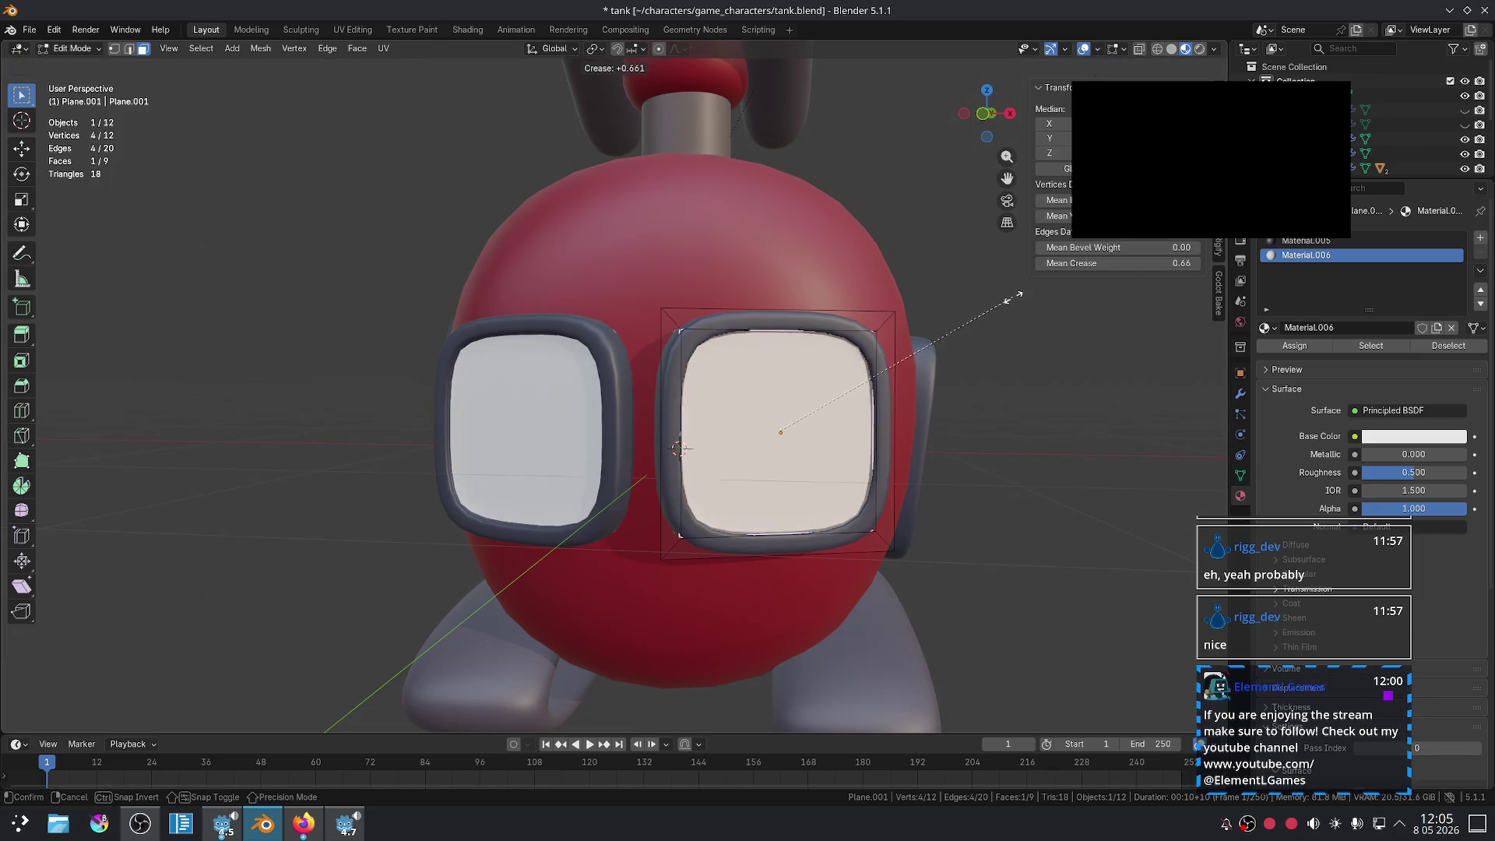
left_click(1069, 282)
key("Tab")
scroll(1027, 404, "down", 5)
mouse_move(1027, 404)
middle_mouse_down()
mouse_move(937, 444)
mouse_move(1064, 413)
mouse_move(986, 478)
mouse_move(823, 464)
middle_mouse_up()
- Shift the turret neck's Base Color toward purple and darken it to Value 0.231 (#3B3538)
scroll(824, 464, "up", 5)
left_click(576, 296)
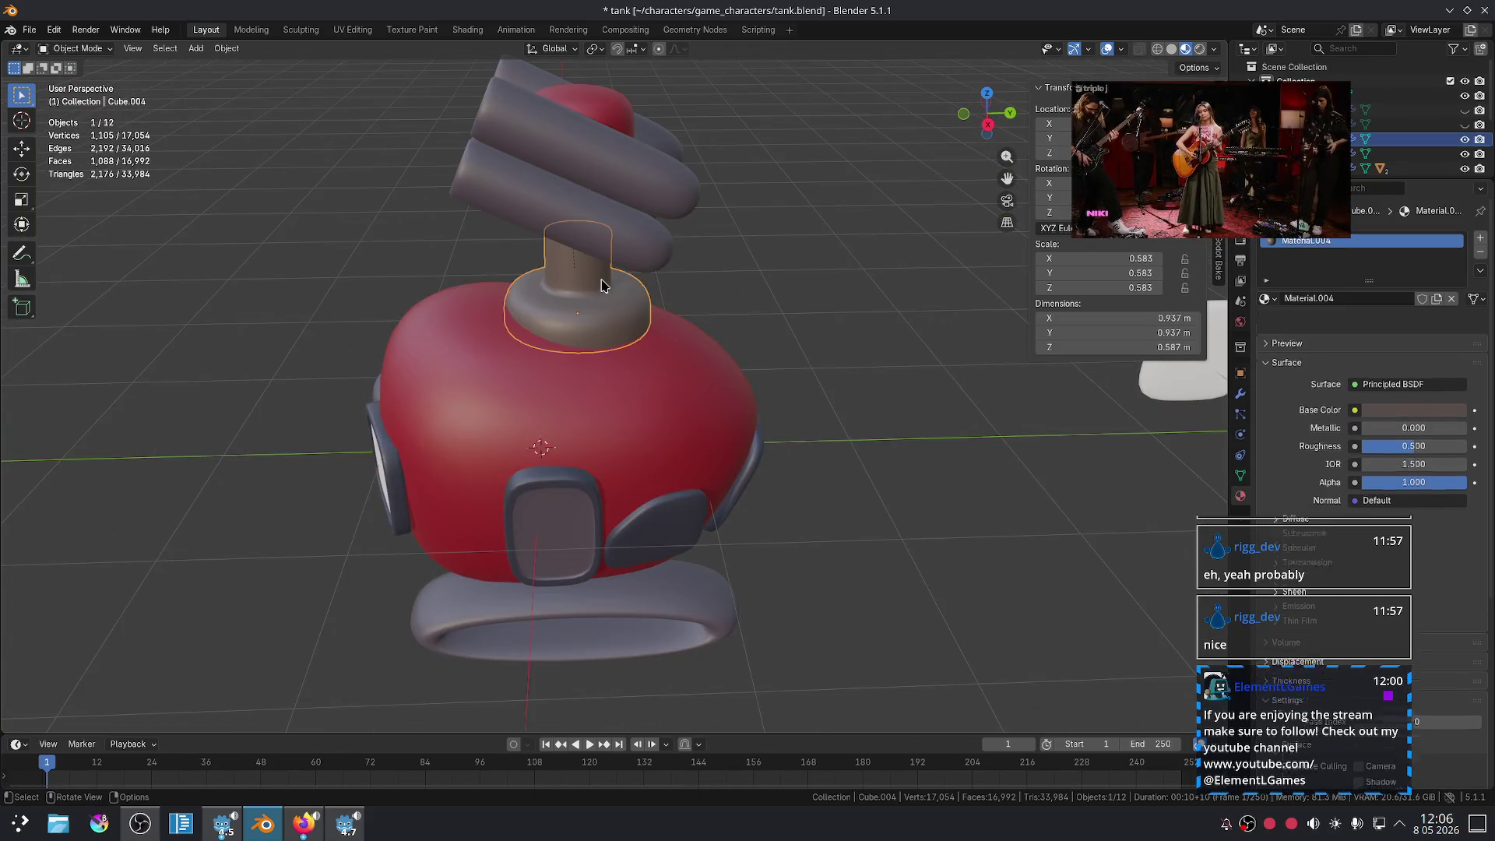
left_click(1401, 389)
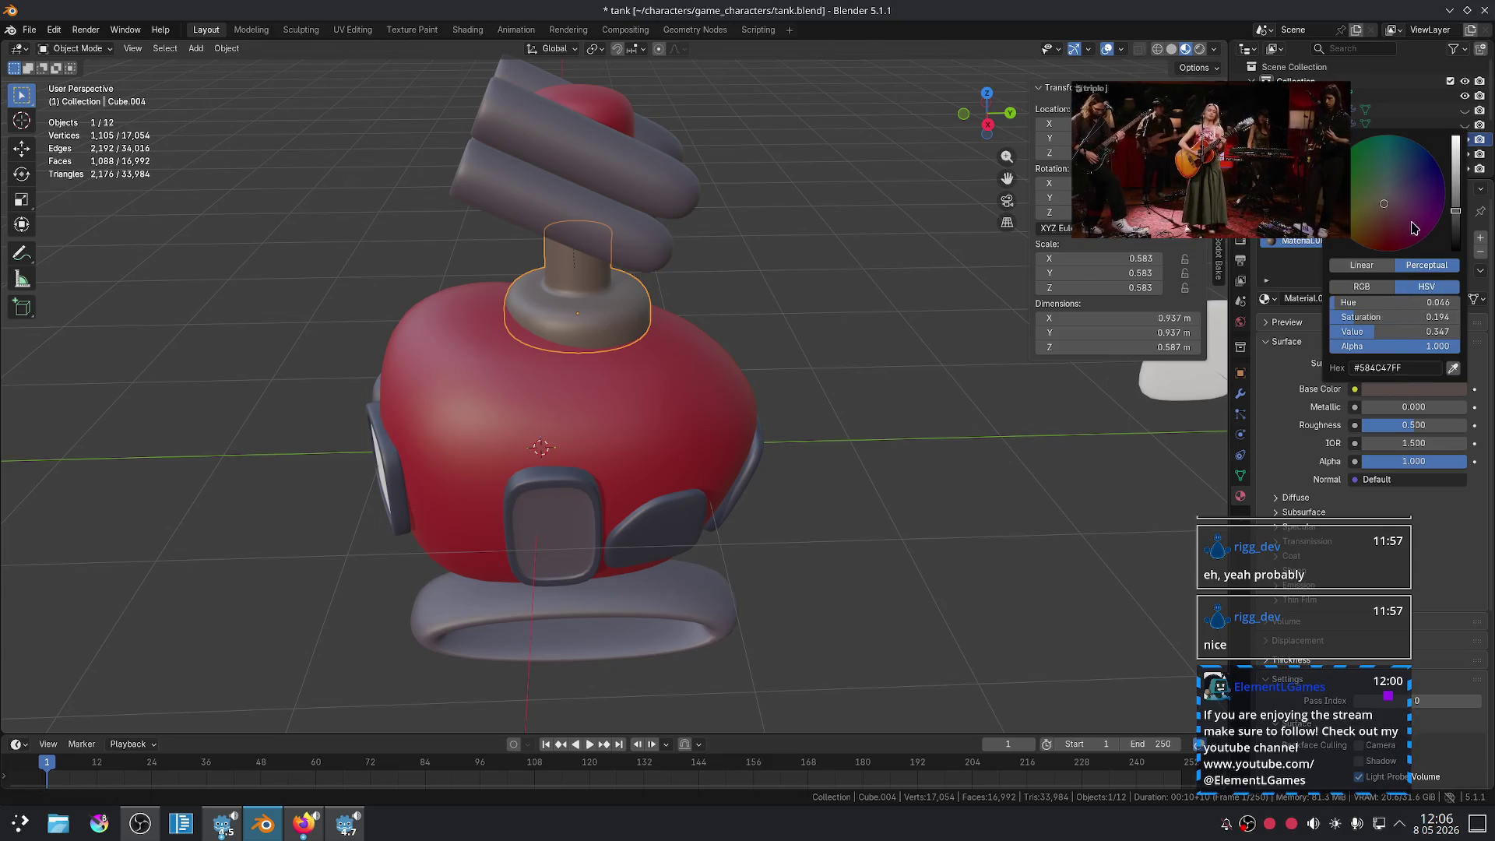
left_click_drag(1384, 212, 1402, 178)
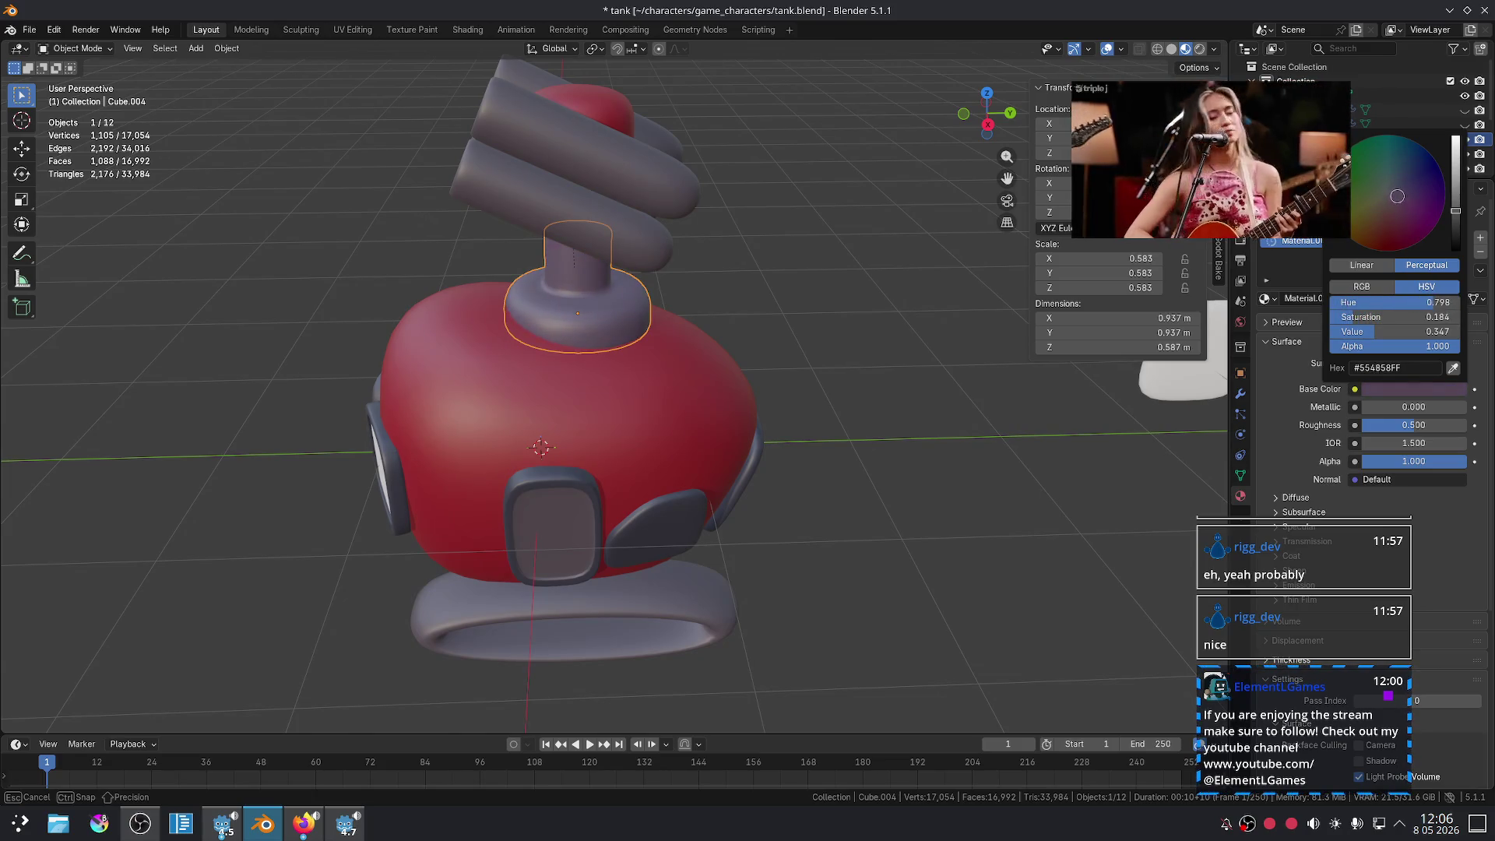
left_click_drag(1459, 219, 1455, 225)
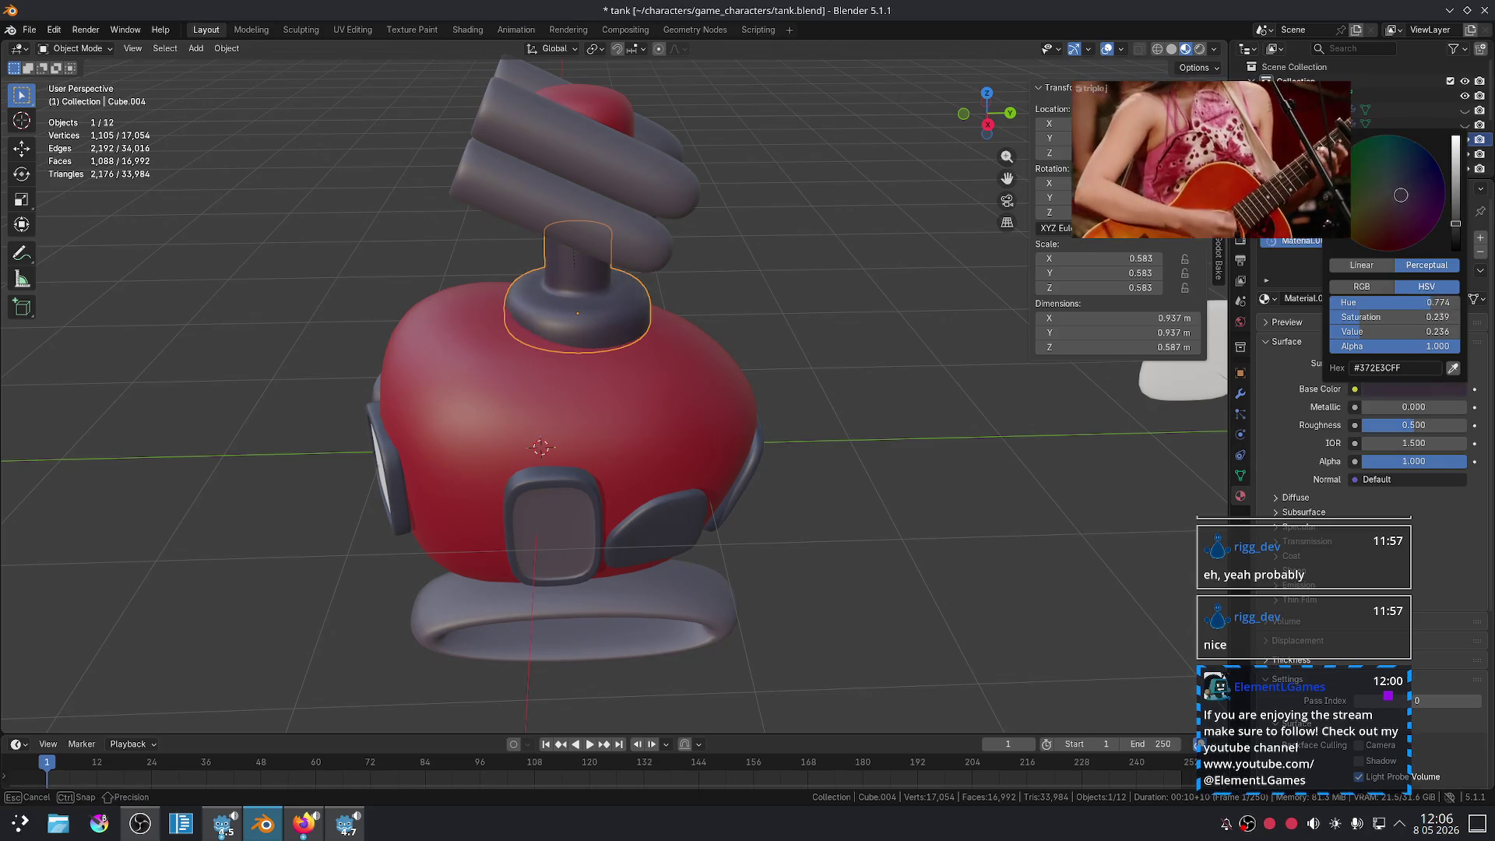
- Orbit around the tank to inspect the new colours, then switch to the Godot editor
left_click(890, 411)
scroll(879, 410, "down", 5)
mouse_move(874, 410)
middle_mouse_down()
mouse_move(755, 410)
mouse_move(711, 314)
mouse_move(771, 417)
mouse_move(974, 437)
mouse_move(888, 358)
middle_mouse_up()
scroll(944, 413, "up", 3)
scroll(830, 313, "up", 2)
mouse_move(849, 208)
middle_mouse_down()
mouse_move(652, 205)
mouse_move(604, 257)
mouse_move(744, 278)
mouse_move(944, 410)
mouse_move(882, 321)
mouse_move(778, 367)
mouse_move(740, 301)
mouse_move(778, 313)
mouse_move(751, 299)
mouse_move(707, 327)
mouse_move(713, 343)
mouse_move(743, 343)
mouse_move(726, 312)
mouse_move(691, 404)
mouse_move(787, 324)
mouse_move(794, 369)
middle_mouse_up()
left_click(604, 257)
left_click(946, 413)
scroll(740, 380, "up", 5)
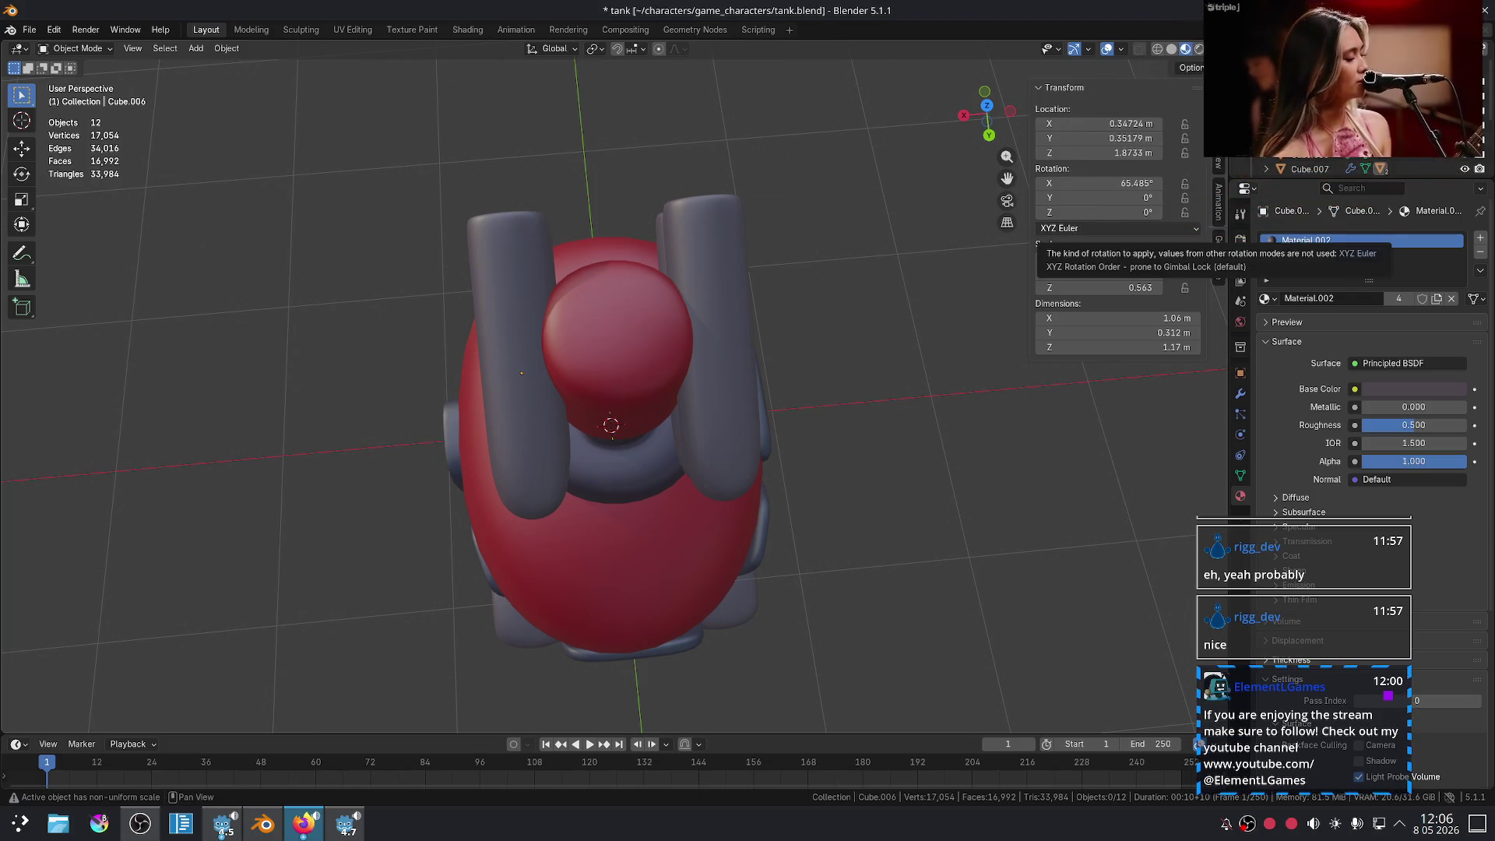
left_click(304, 823)
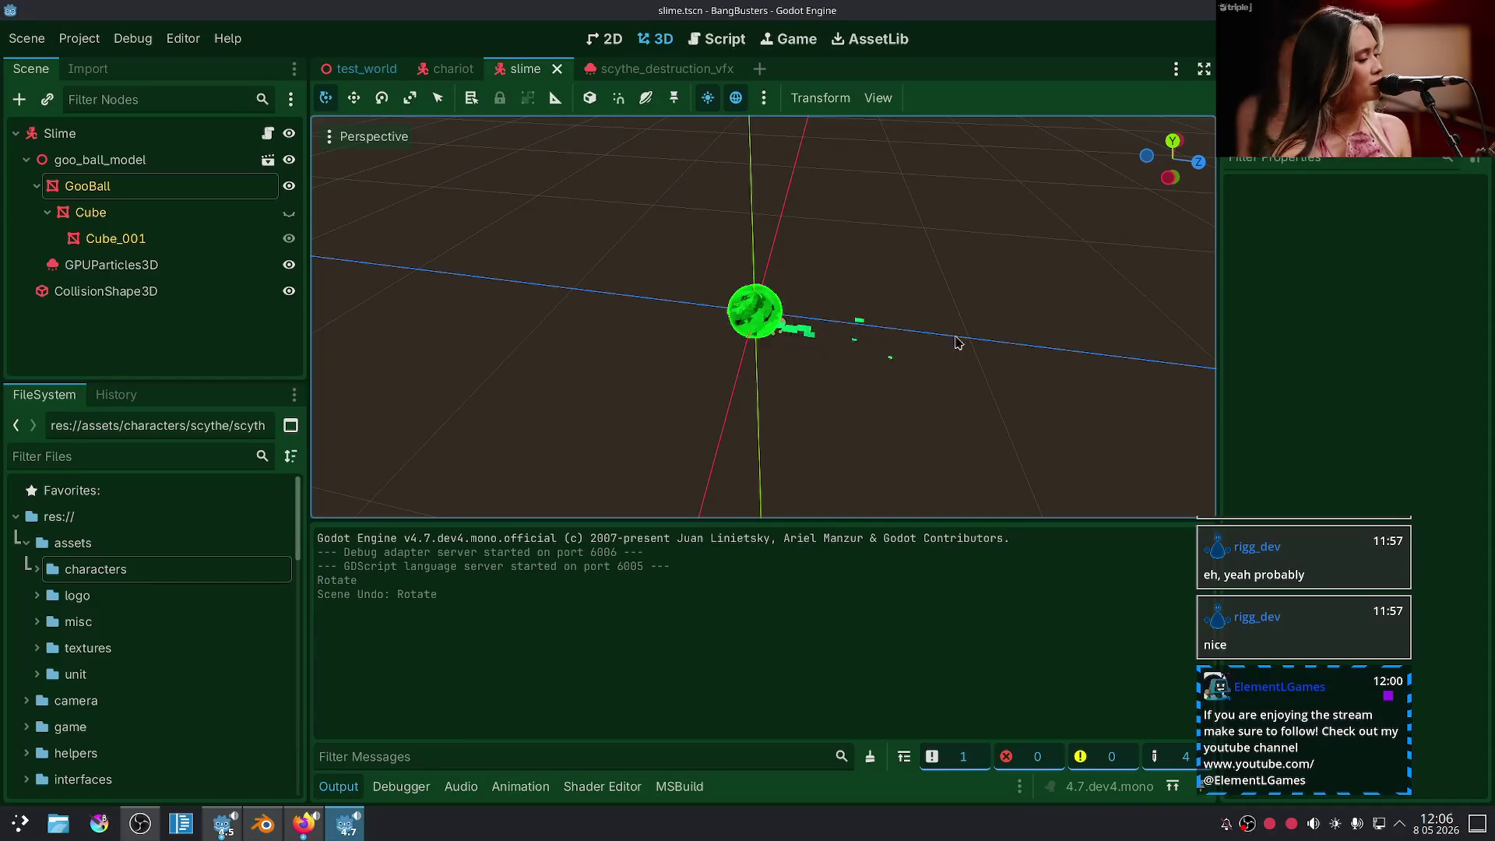
- From the desktop, open material_maker_1_6_linux in Dolphin and launch material_maker.x86_64
left_click(1485, 10)
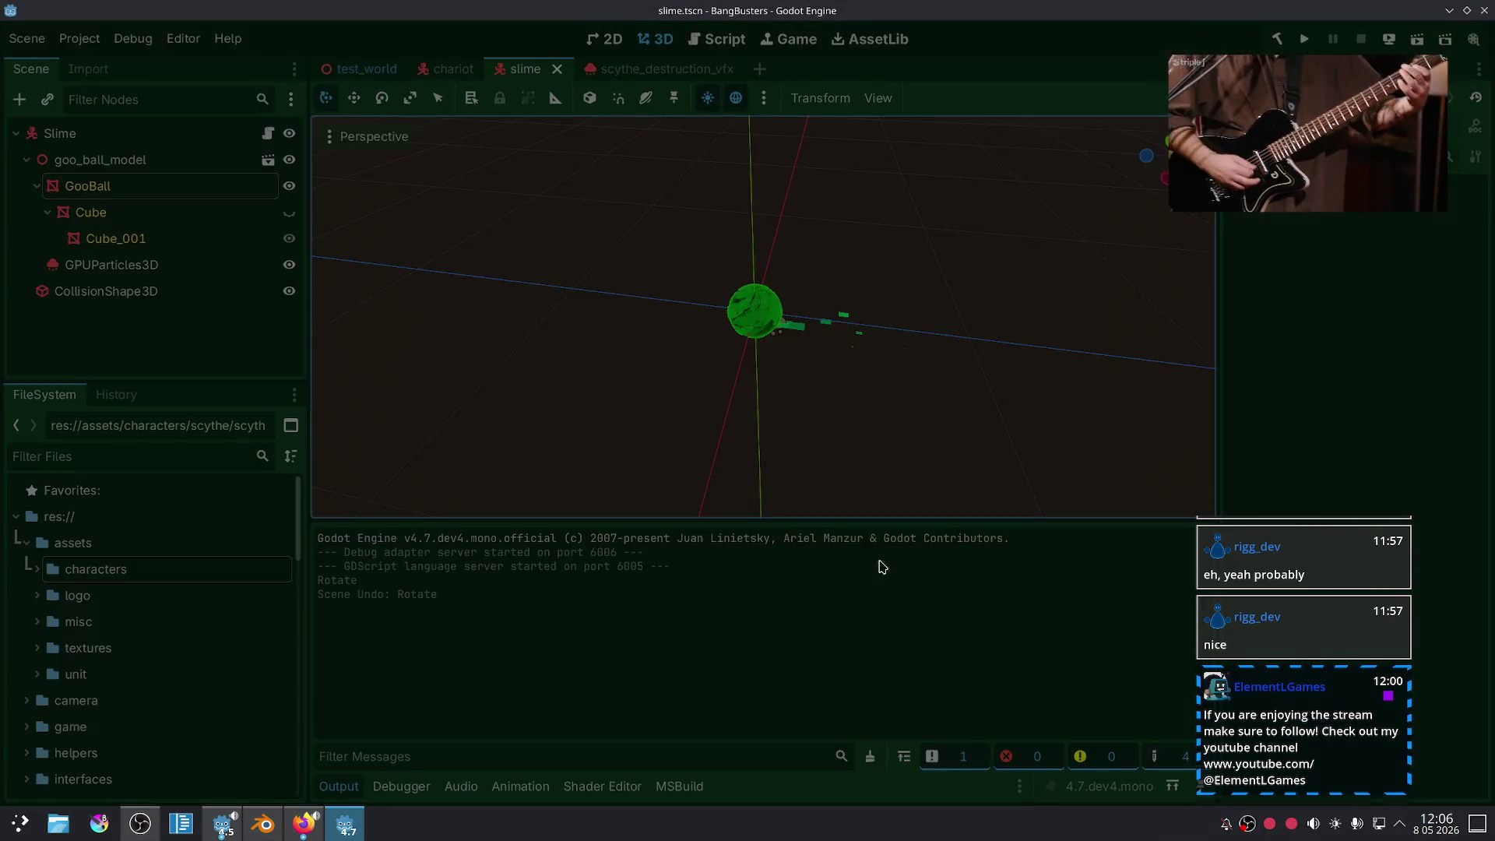
key("alt+Tab")
left_click(1476, 824)
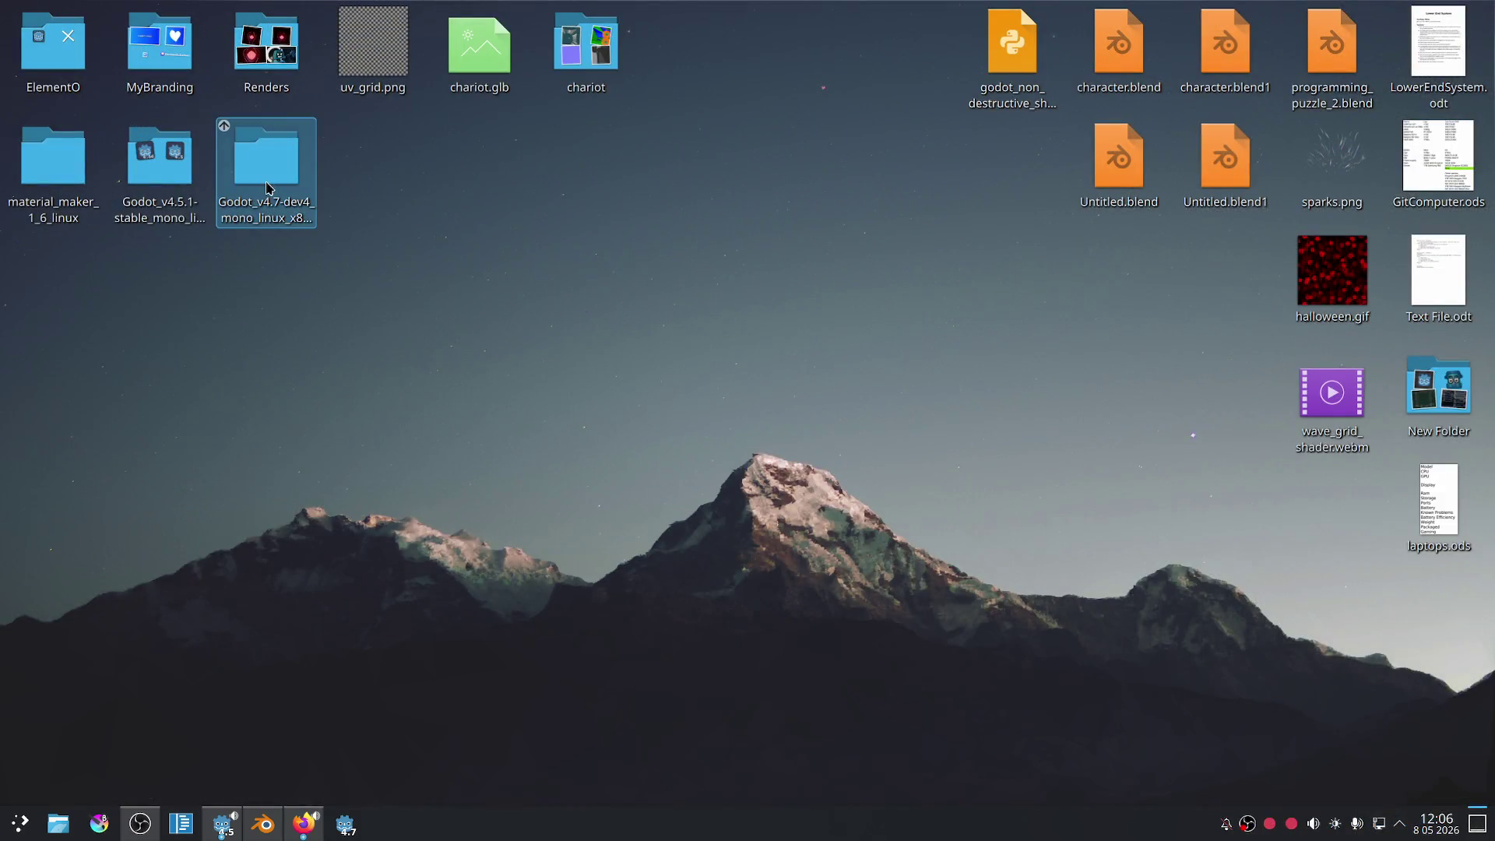
left_click(24, 187)
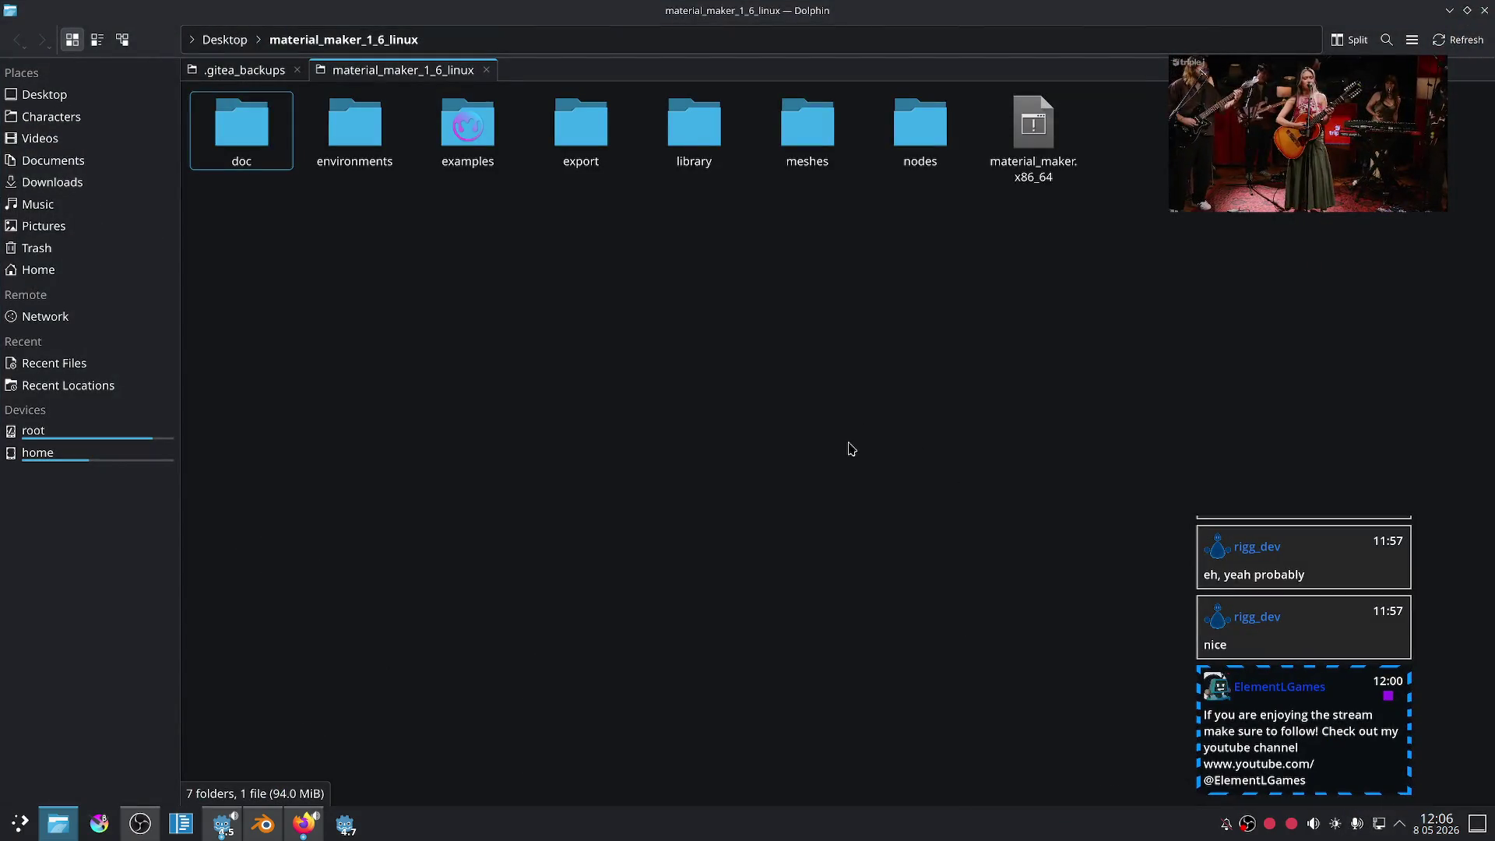
double_click(1032, 125)
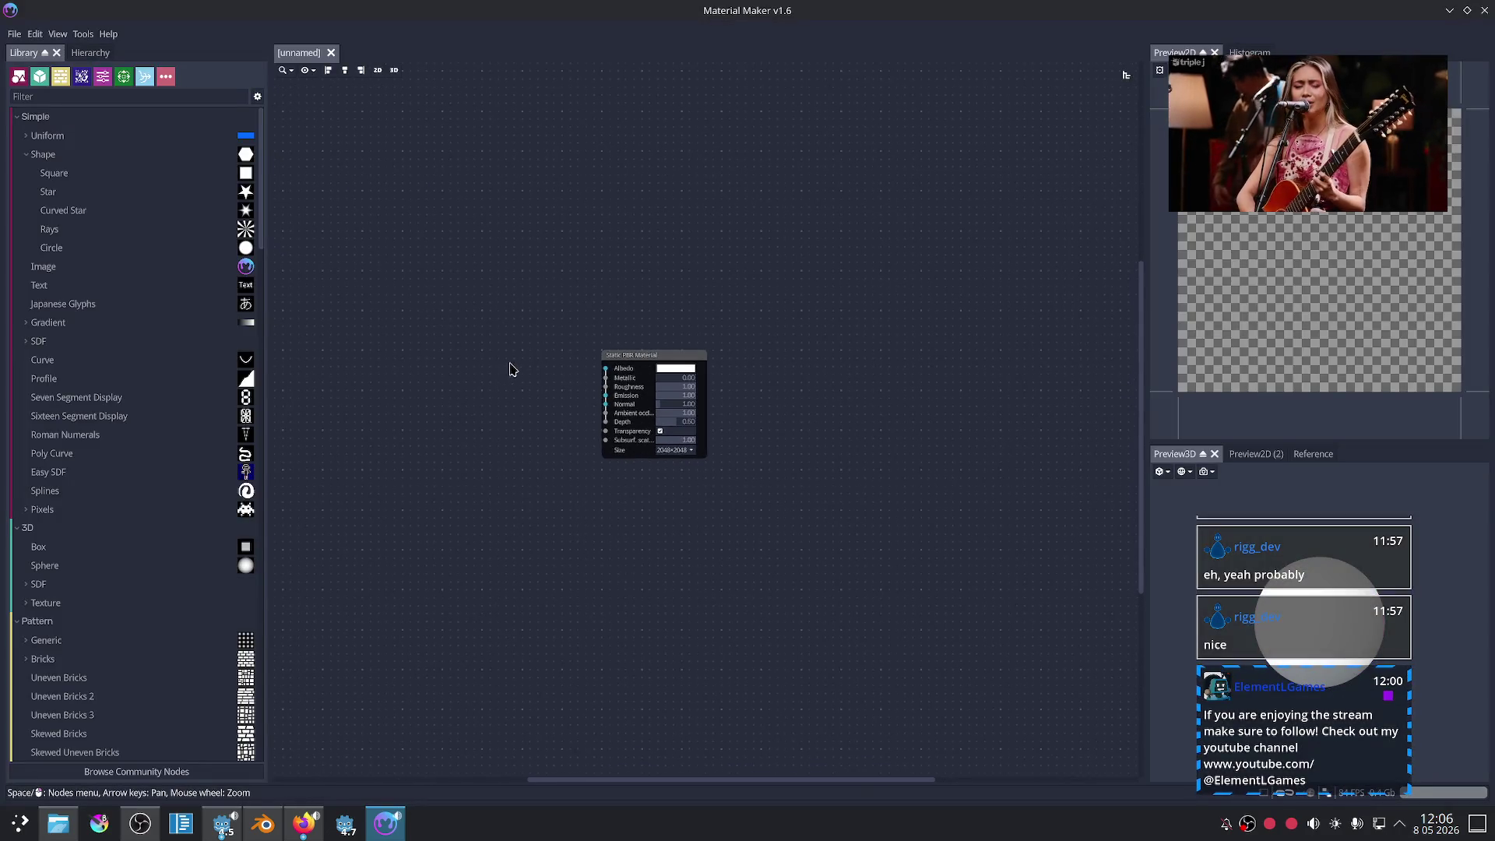
mouse_move(450, 393)
middle_mouse_down()
mouse_move(454, 420)
mouse_move(774, 387)
middle_mouse_up()
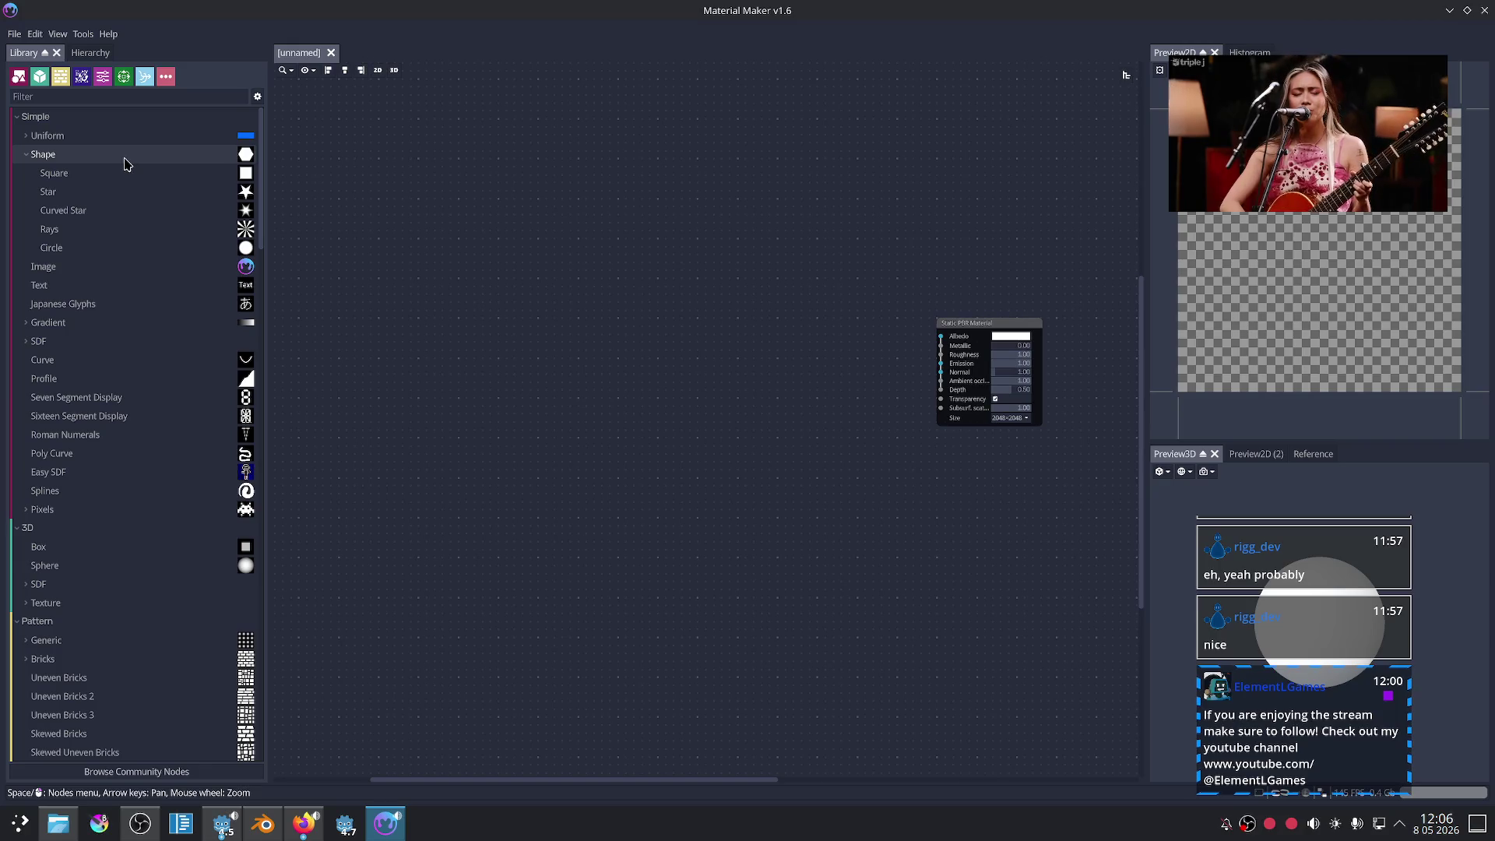
- Add a Square shape node and a Bricks pattern node to the graph
mouse_move(140, 174)
left_mouse_down()
mouse_move(425, 214)
mouse_move(455, 374)
mouse_move(469, 343)
left_mouse_up()
middle_click_drag(662, 445, 600, 423)
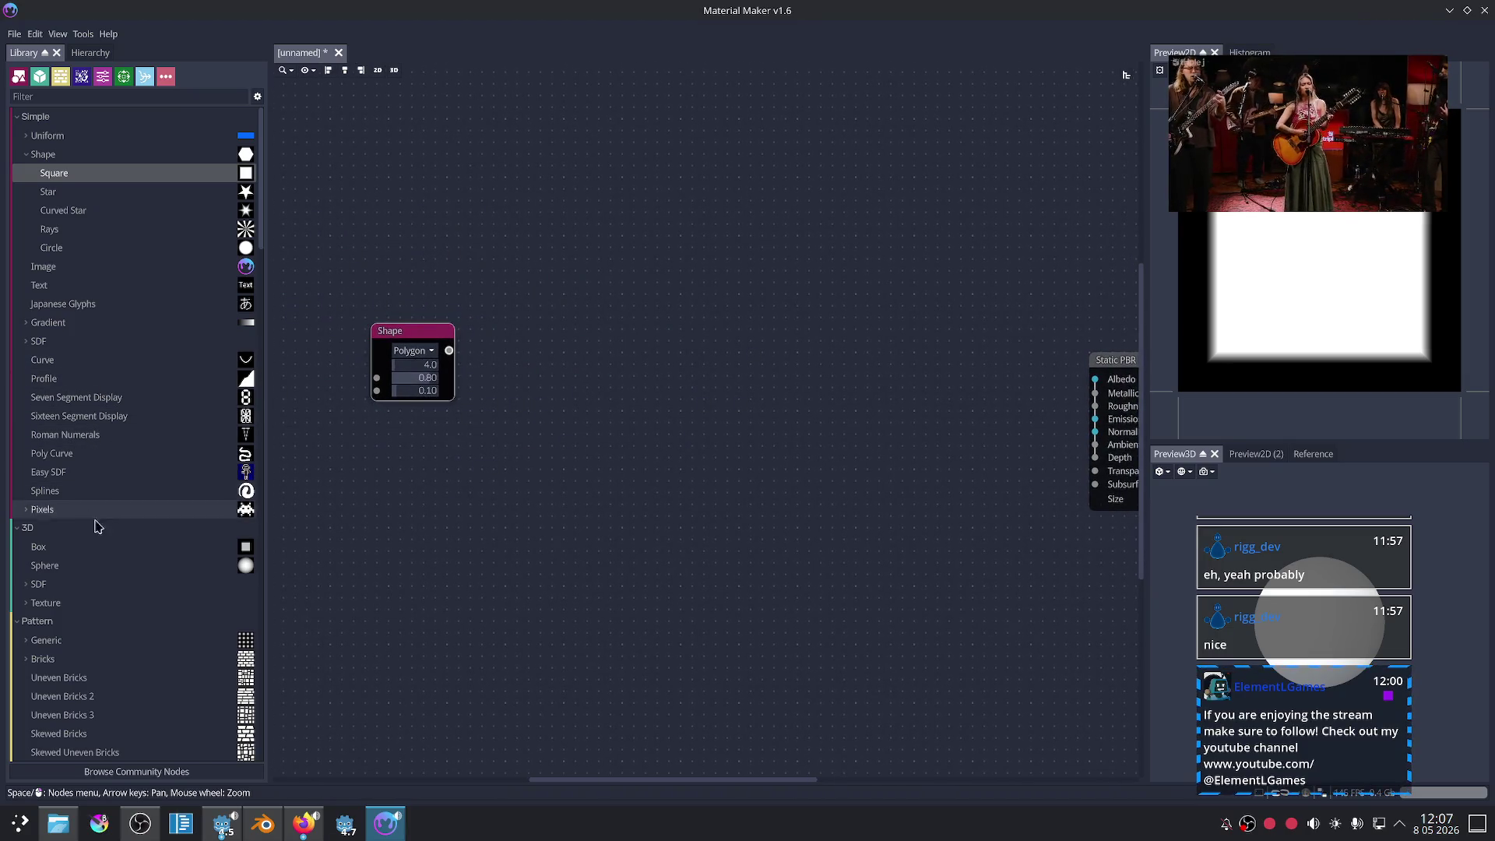
left_click(86, 665)
mouse_move(86, 671)
left_mouse_down()
mouse_move(547, 508)
mouse_move(387, 482)
left_mouse_up()
- Check the live stream in the browser, then centre the Bricks node in the graph
mouse_move(1229, 149)
left_mouse_down()
mouse_move(973, 326)
mouse_move(746, 145)
mouse_move(797, 95)
left_mouse_up()
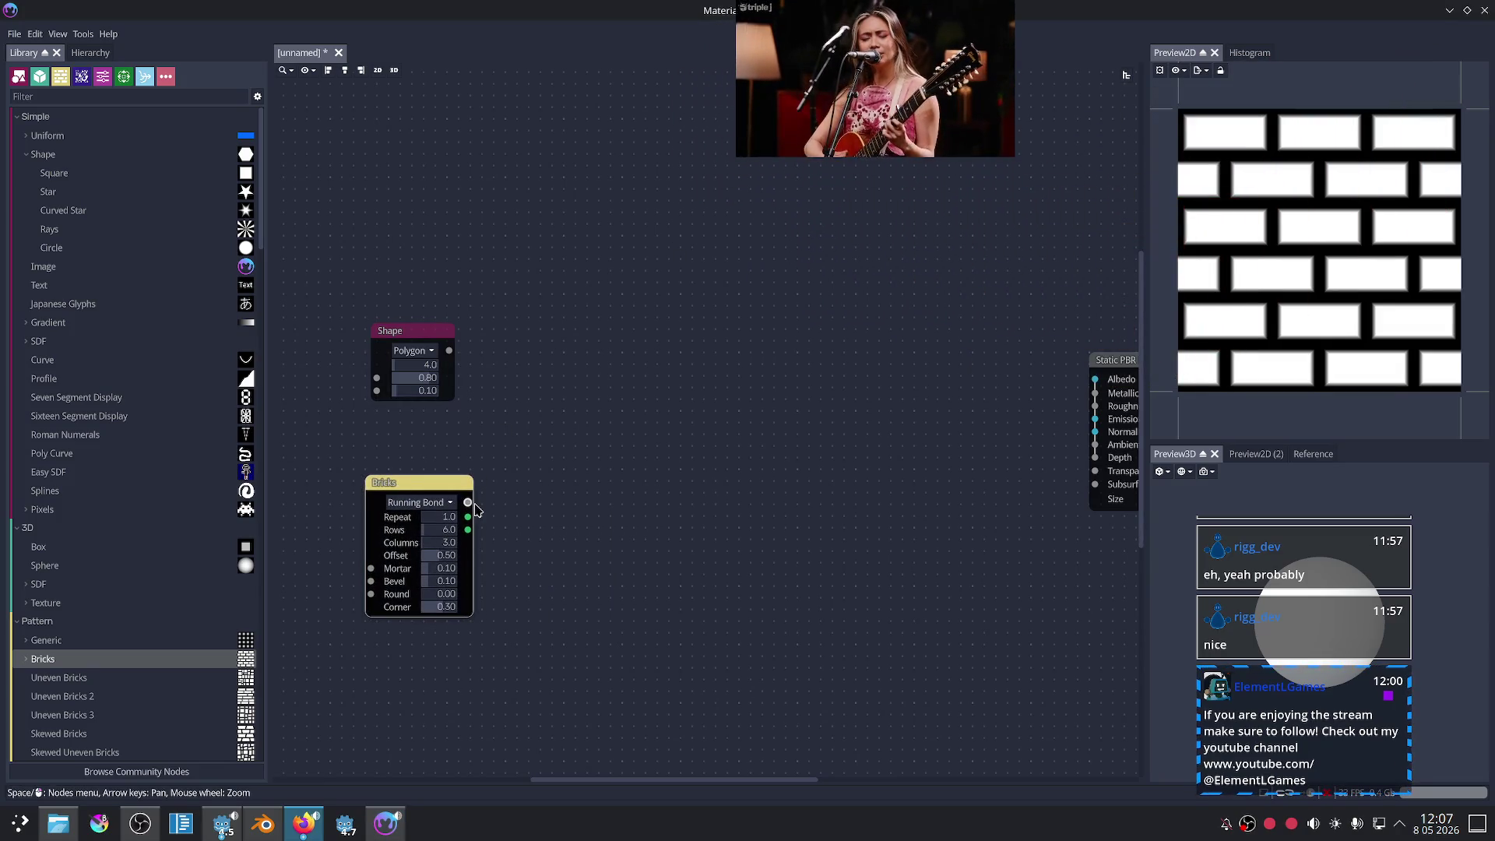
scroll(477, 510, "up", 3)
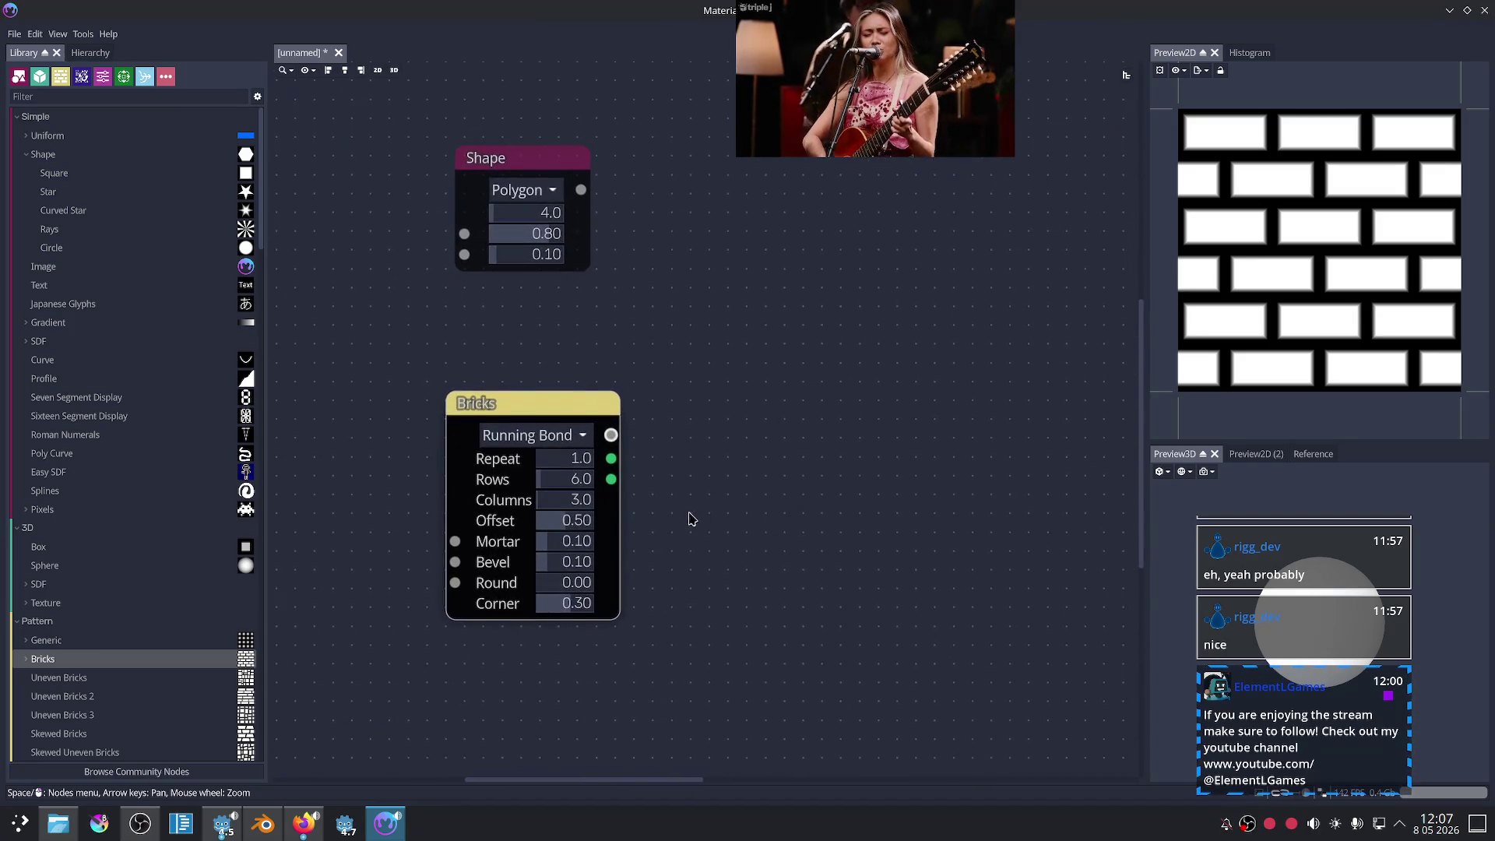
scroll(690, 520, "up", 1)
left_click(305, 823)
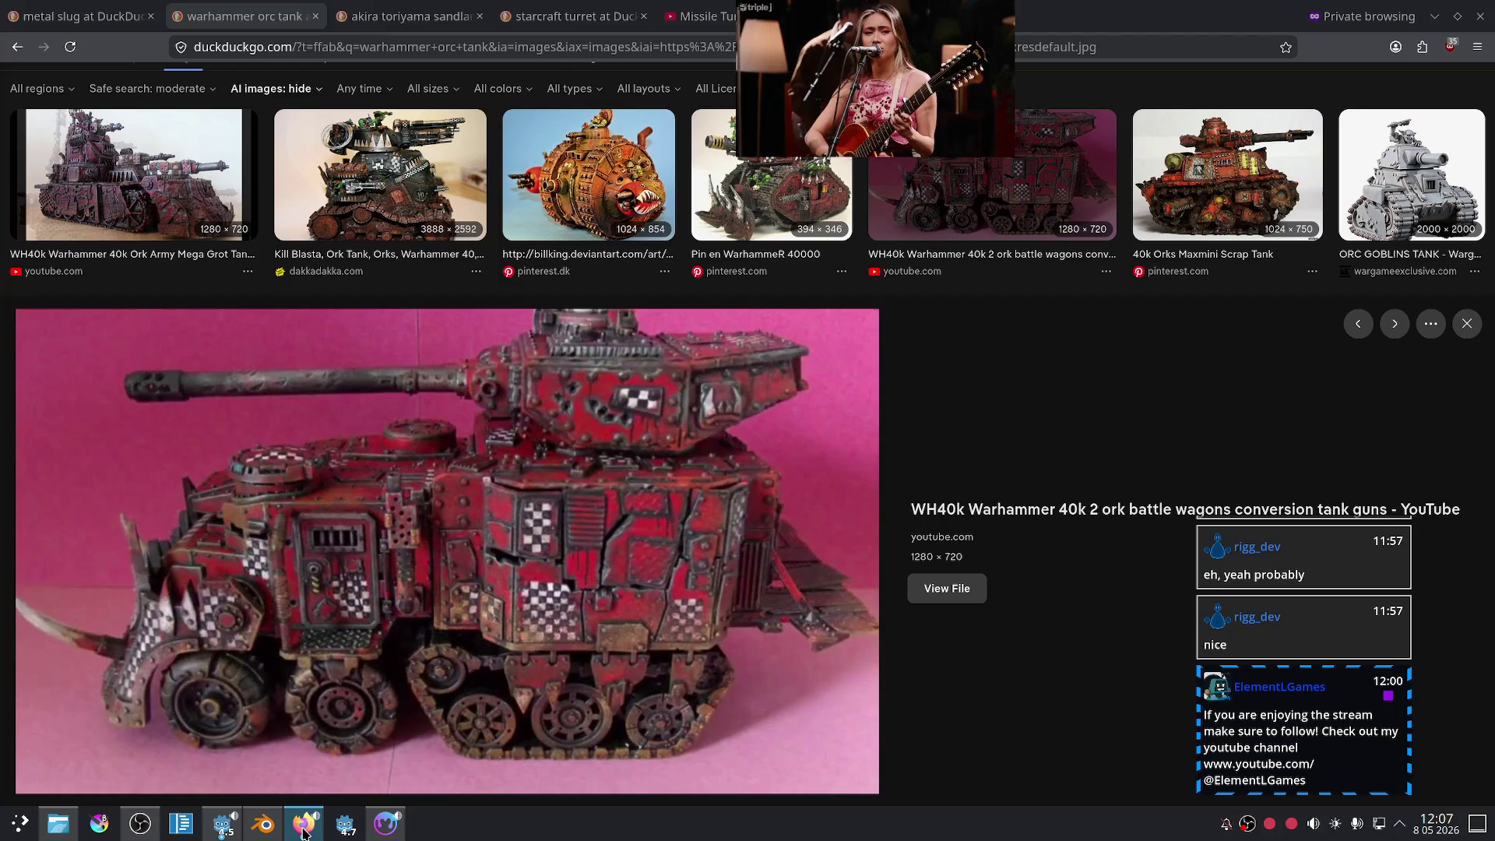
left_click(306, 824)
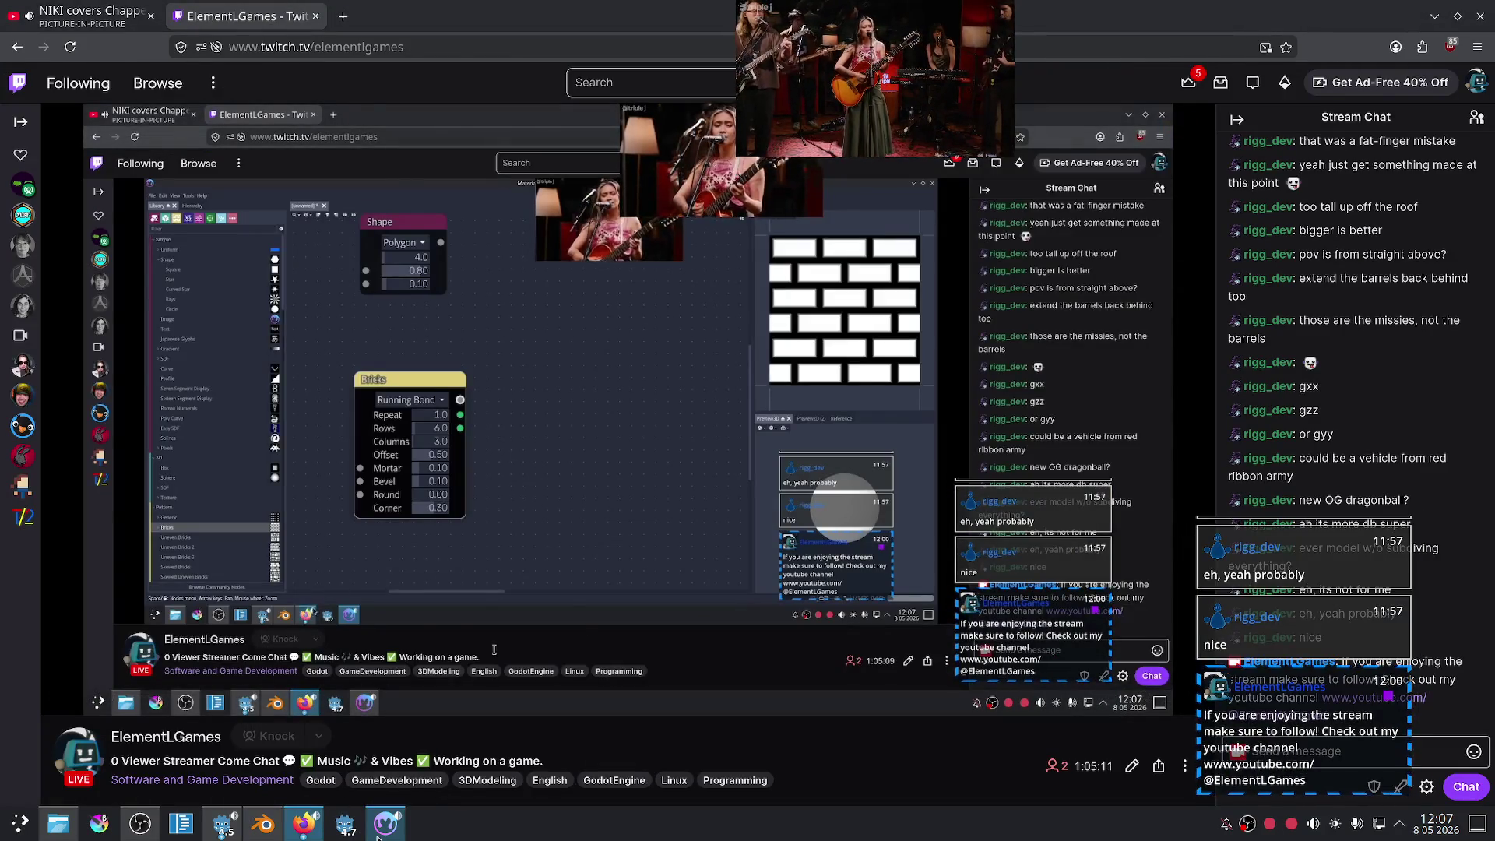
left_click(385, 824)
mouse_move(762, 508)
middle_mouse_down()
mouse_move(664, 489)
mouse_move(699, 503)
middle_mouse_up()
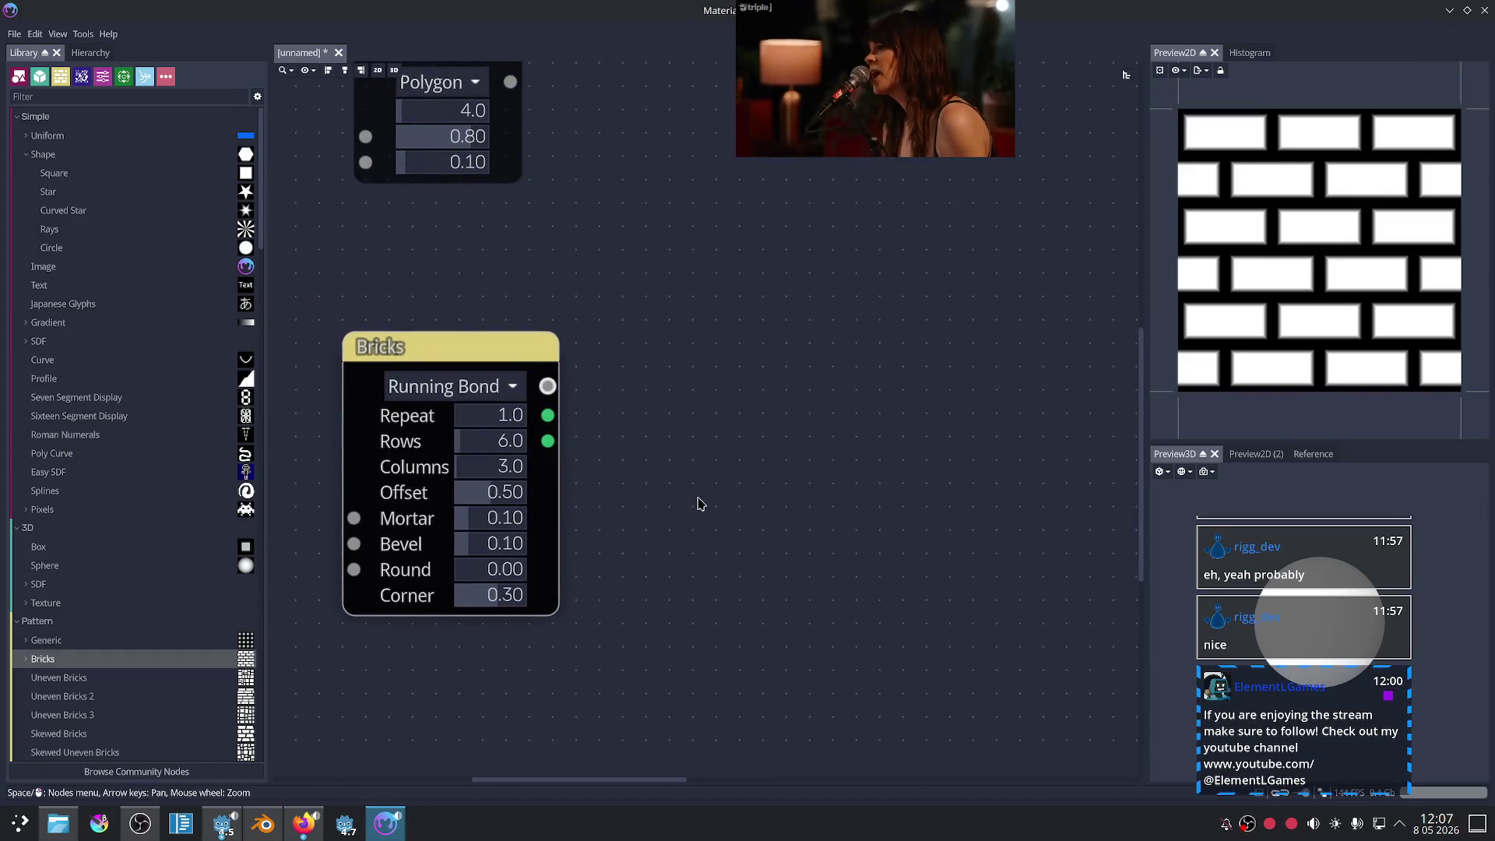
- Zero the Bricks mortar and place a new Uneven Bricks node from the Library below it
left_click_drag(488, 531, 474, 532)
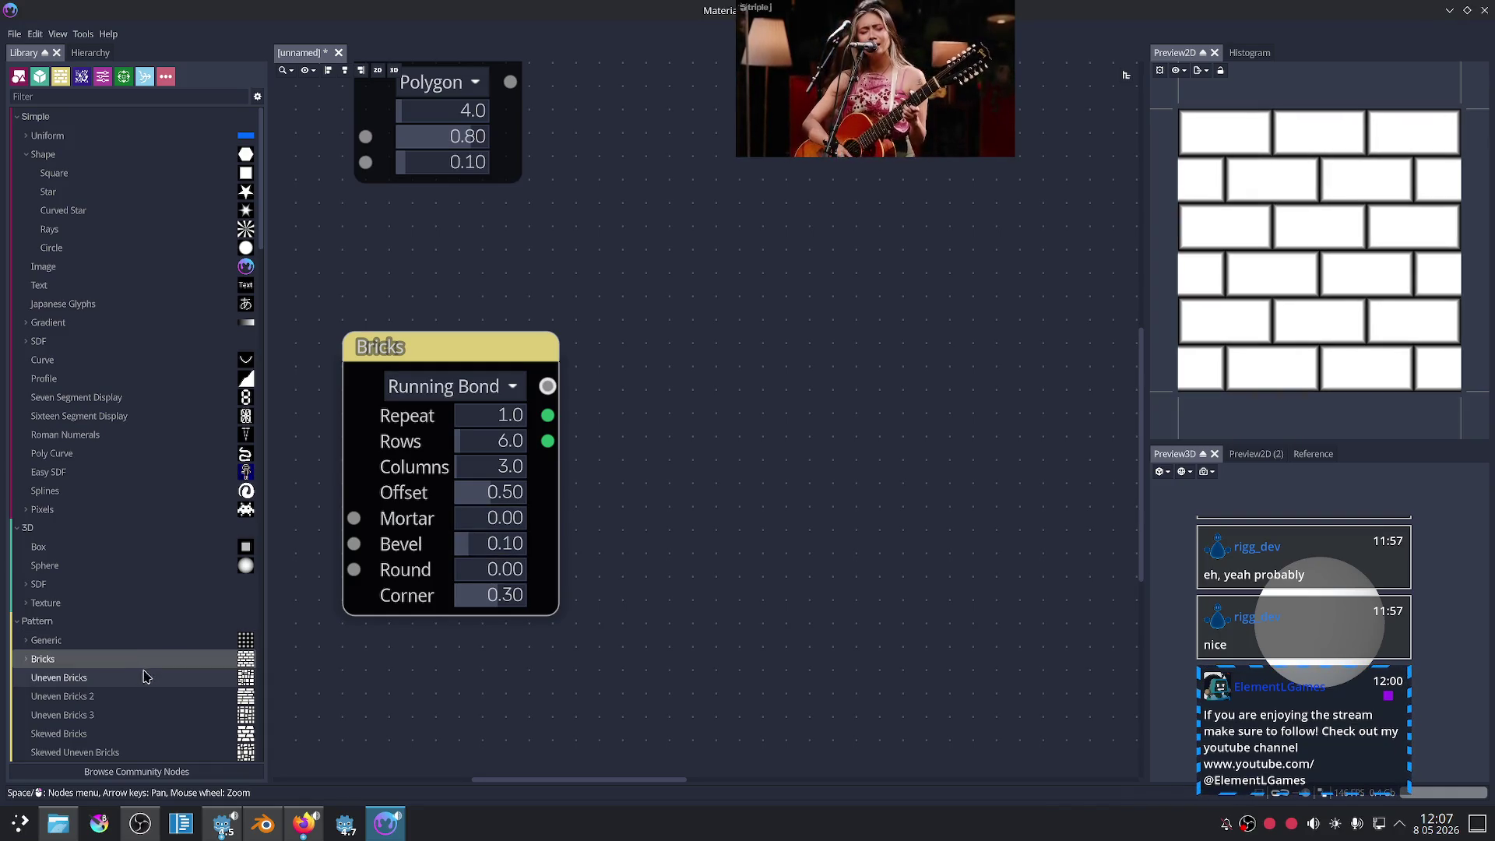
mouse_move(615, 671)
middle_mouse_down()
mouse_move(661, 574)
mouse_move(574, 622)
middle_mouse_up()
left_click_drag(99, 683, 596, 646)
middle_click_drag(619, 643, 506, 436)
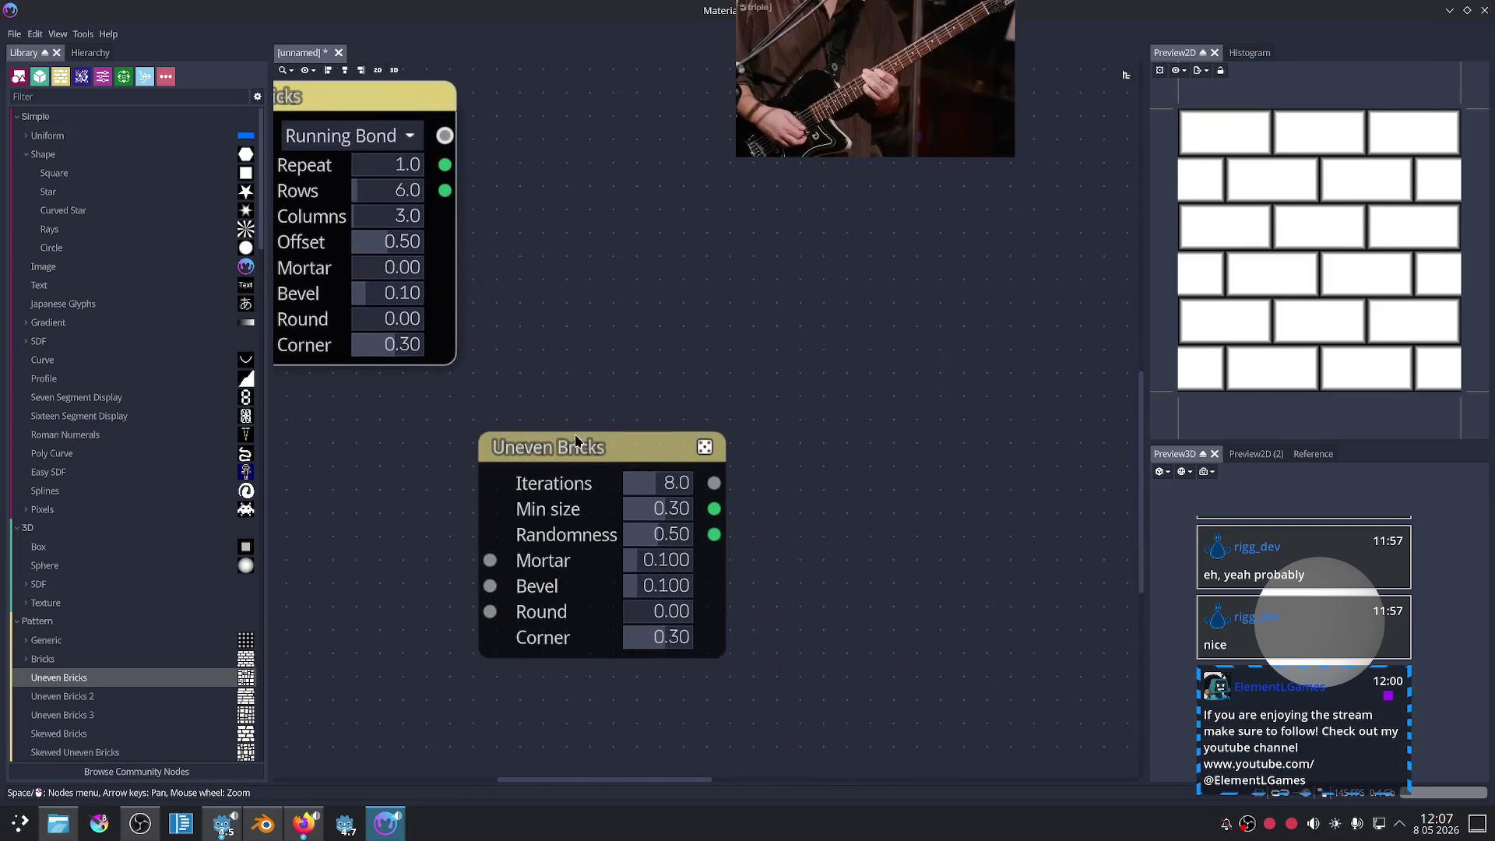
left_click(576, 441)
left_click_drag(613, 450, 522, 445)
- Delete the old Bricks node and set the Uneven Bricks mortar to 0.000
left_click(444, 101)
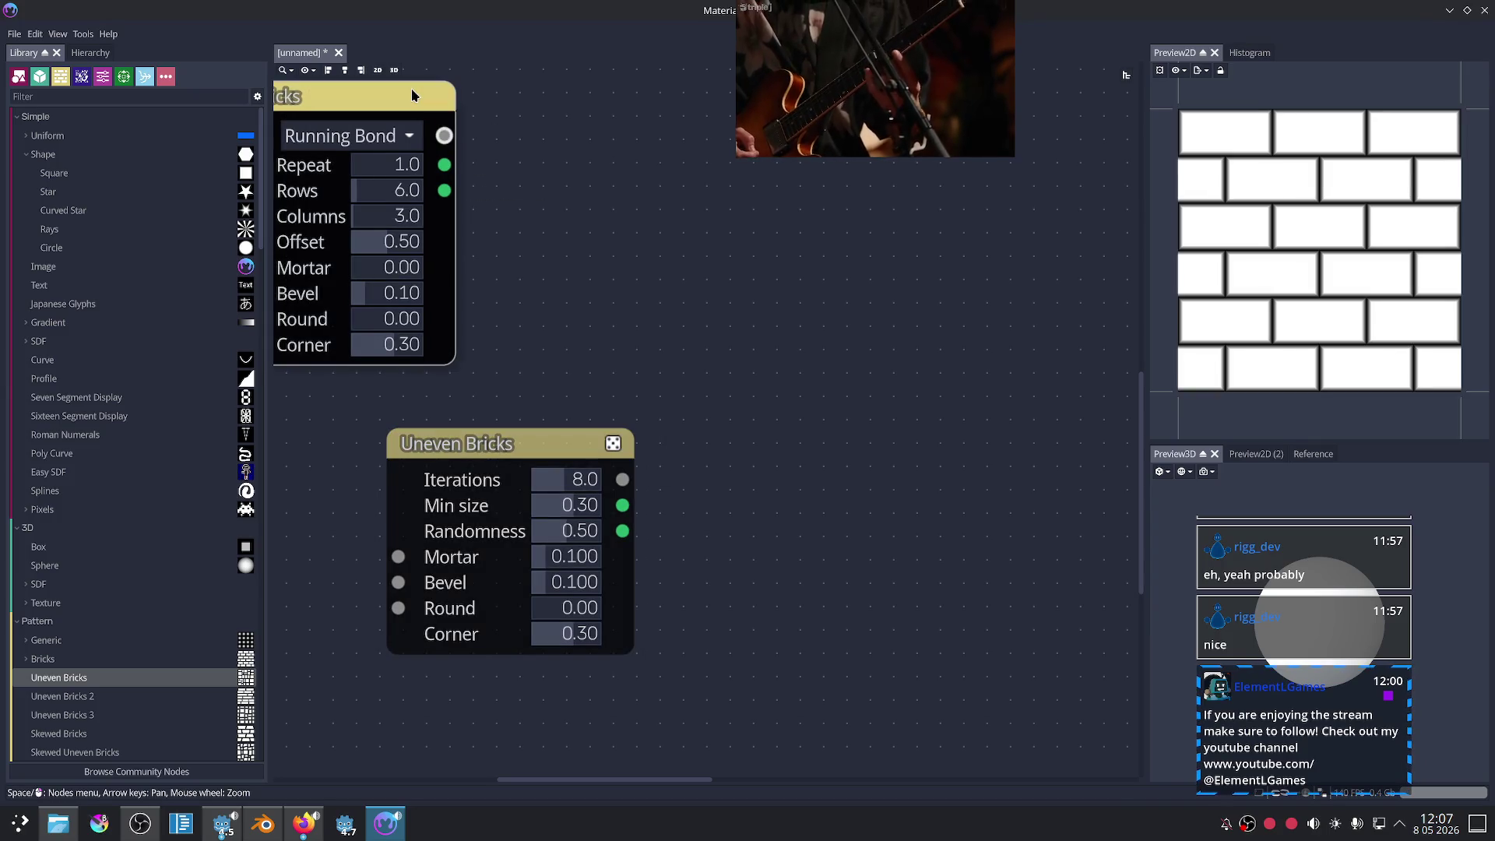
key("Delete")
left_click_drag(469, 436, 406, 267)
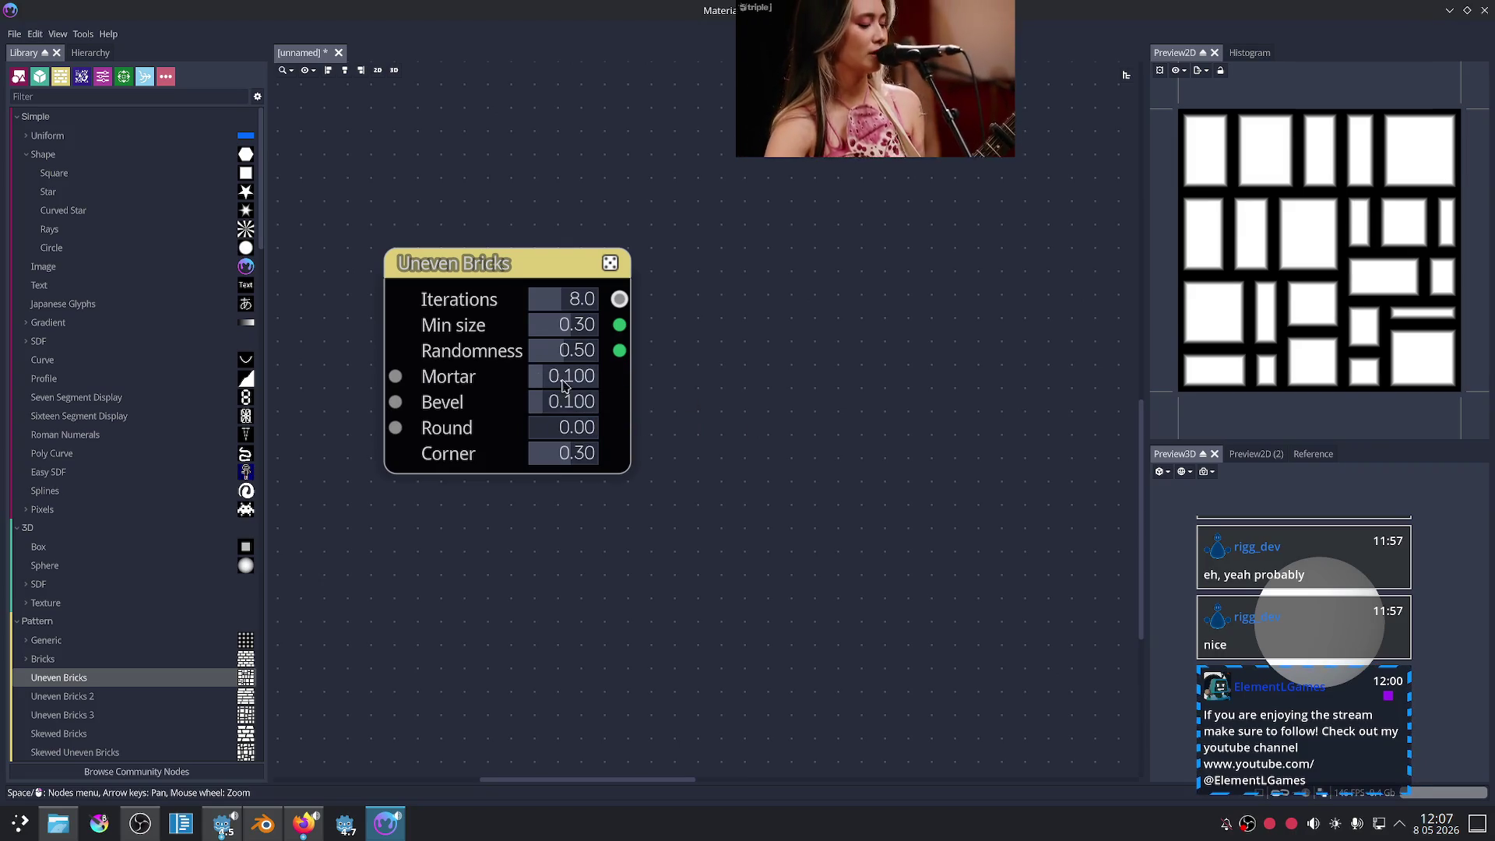
left_click_drag(572, 377, 537, 395)
left_click(824, 449)
mouse_move(825, 450)
middle_mouse_down()
mouse_move(857, 490)
mouse_move(850, 523)
middle_mouse_up()
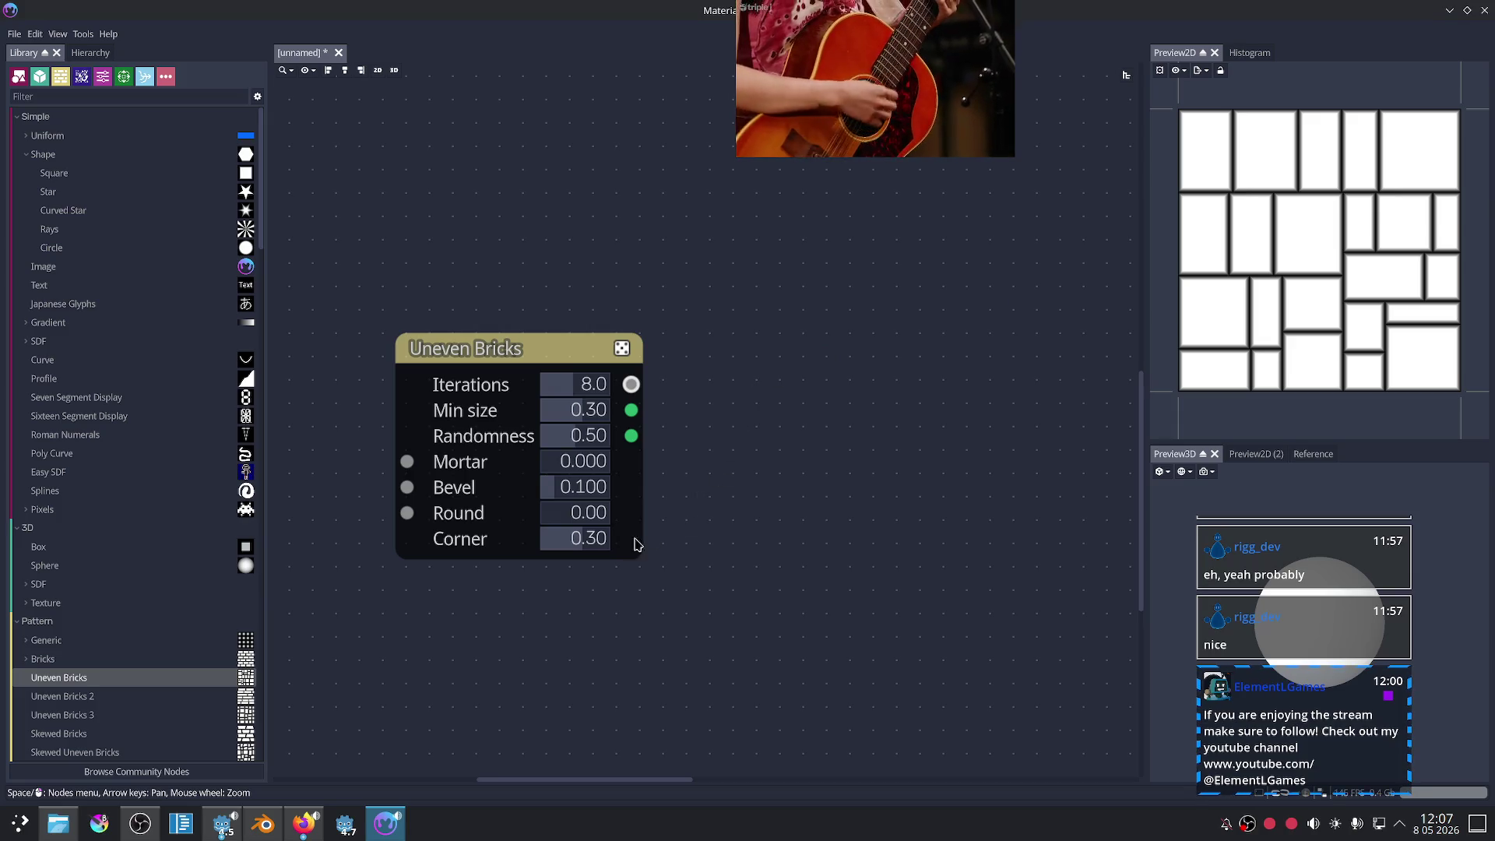
left_click(303, 829)
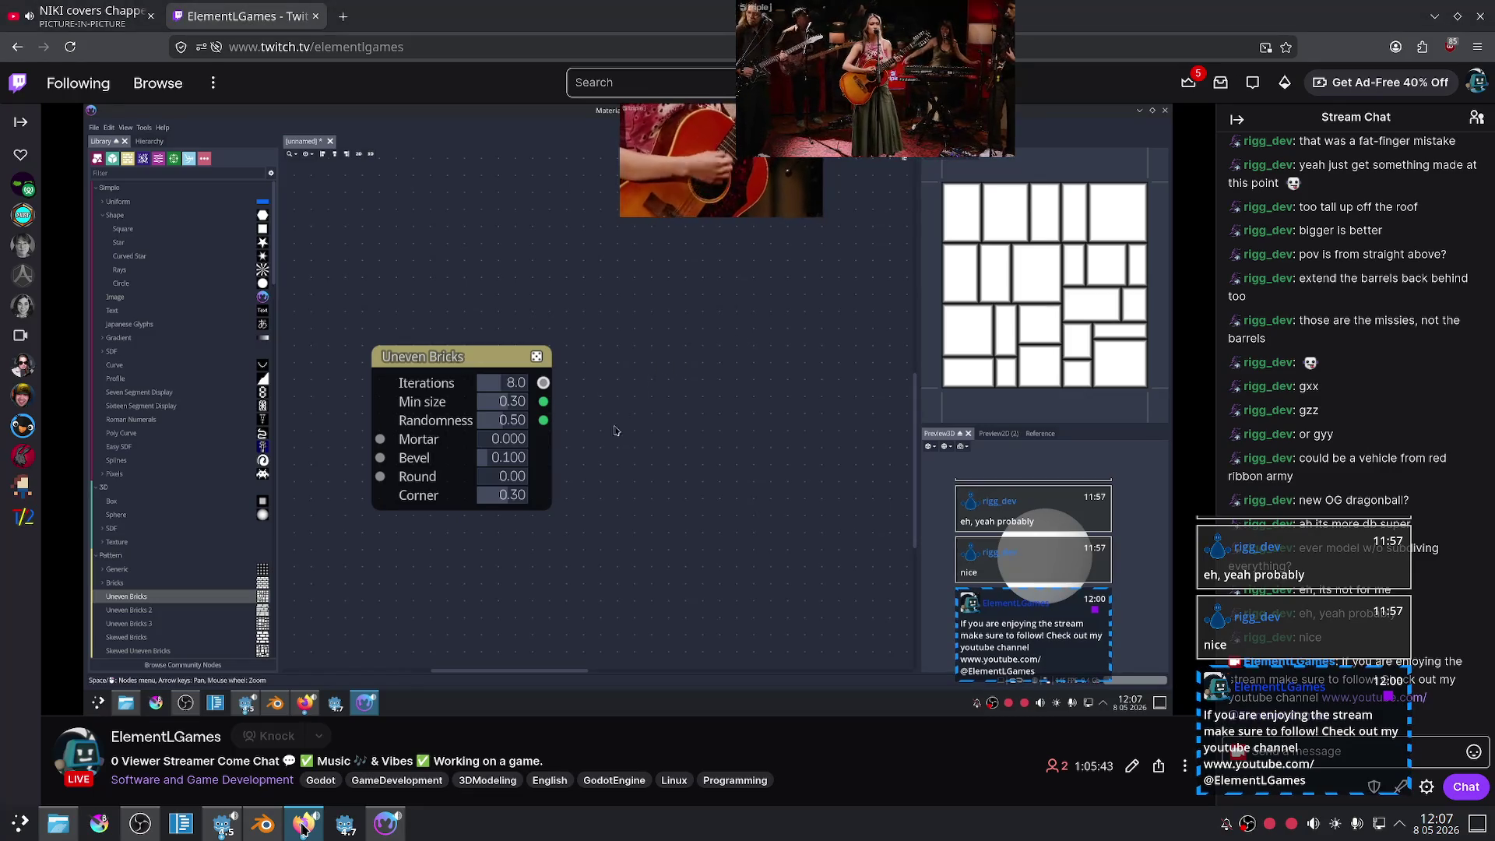
left_click(303, 829)
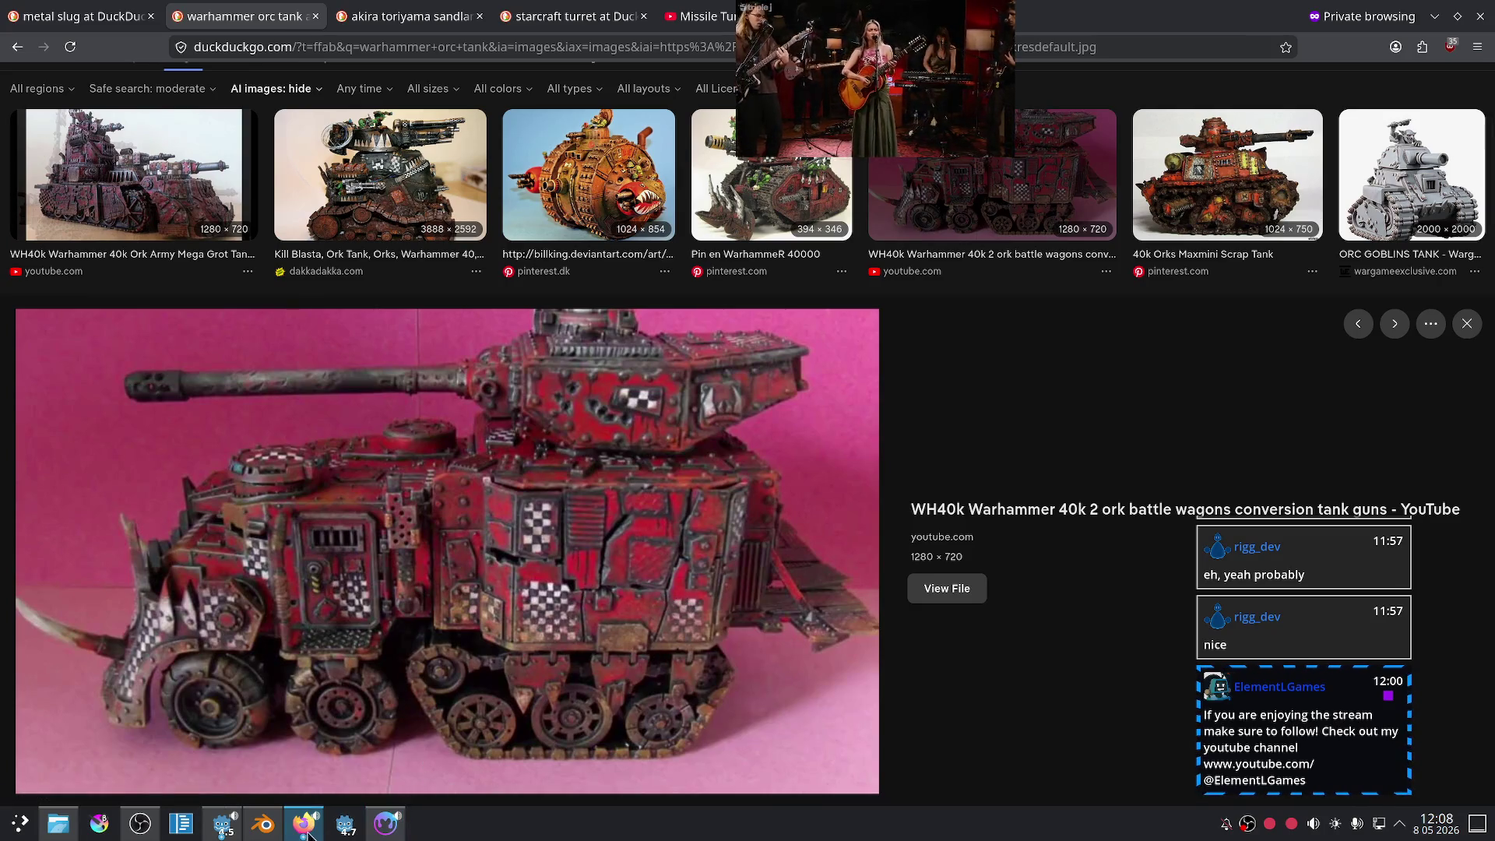
left_click(387, 836)
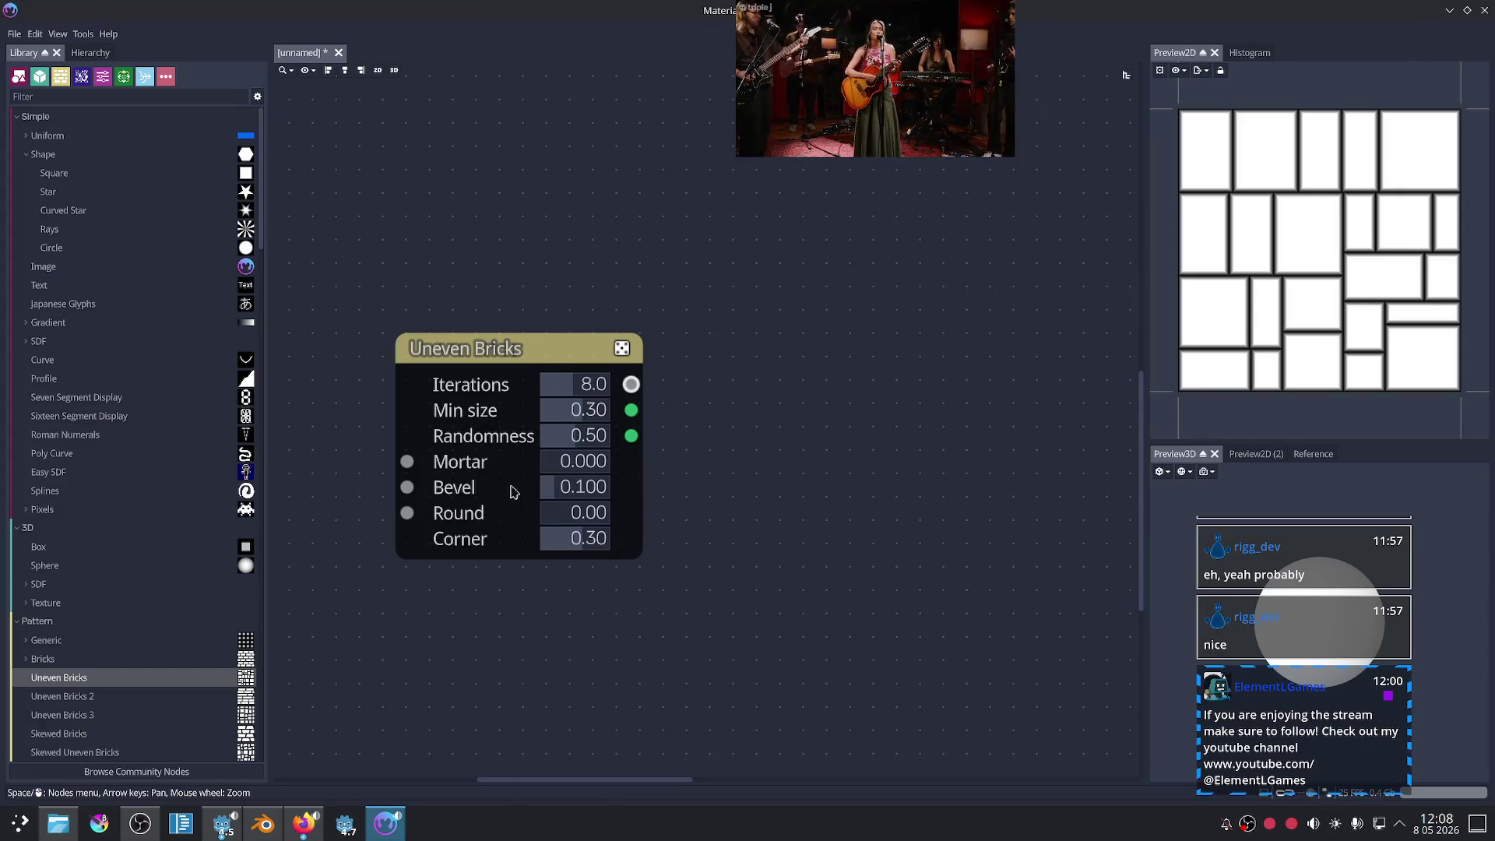
- Add a Value Noise node from the Mortar input, test it, then return mortar to 0.000
middle_click_drag(367, 540, 574, 484)
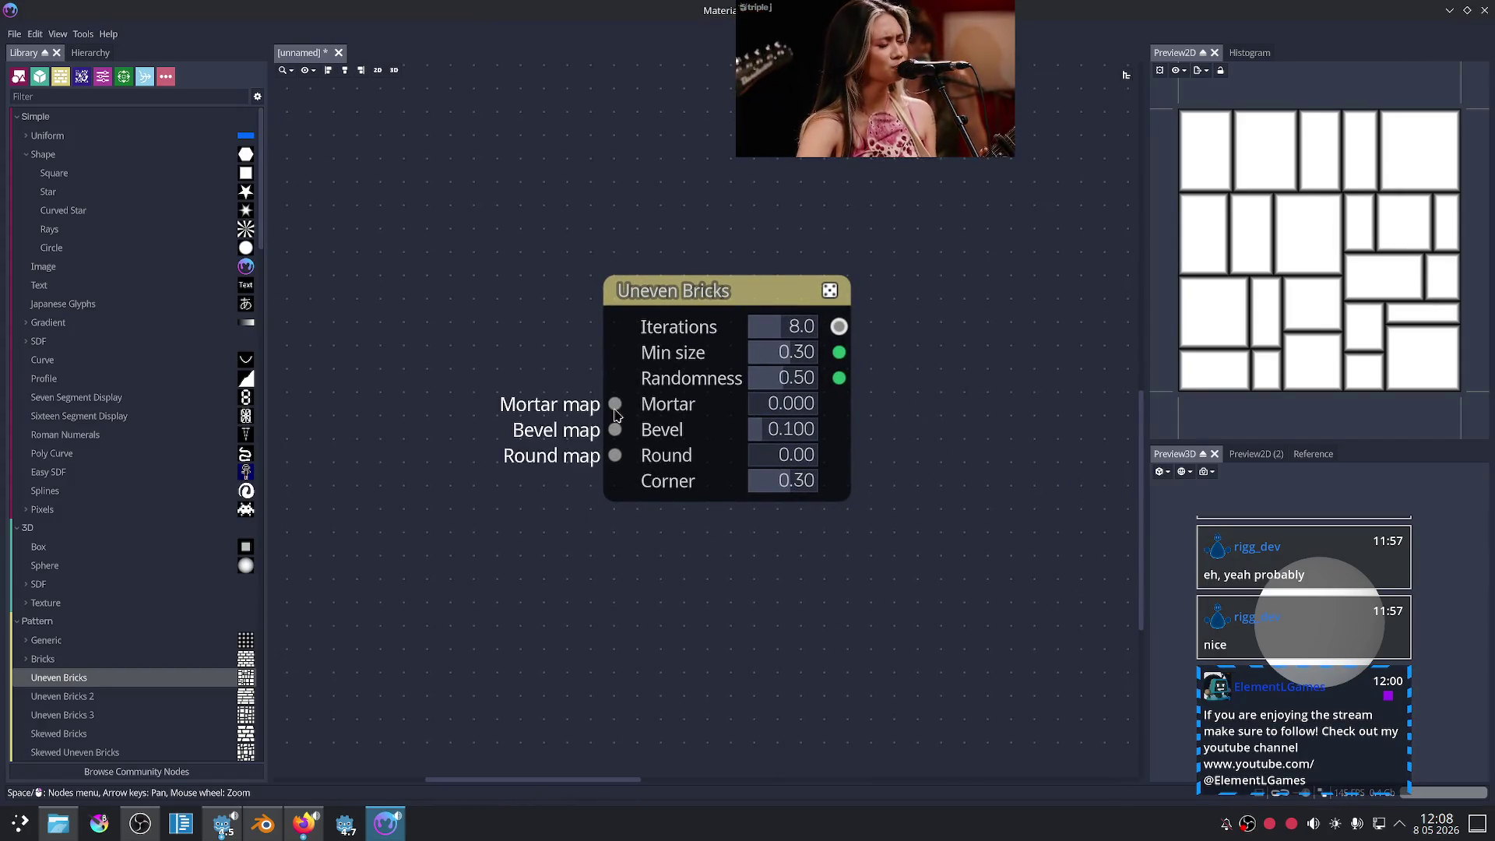
middle_click_drag(615, 413, 760, 397)
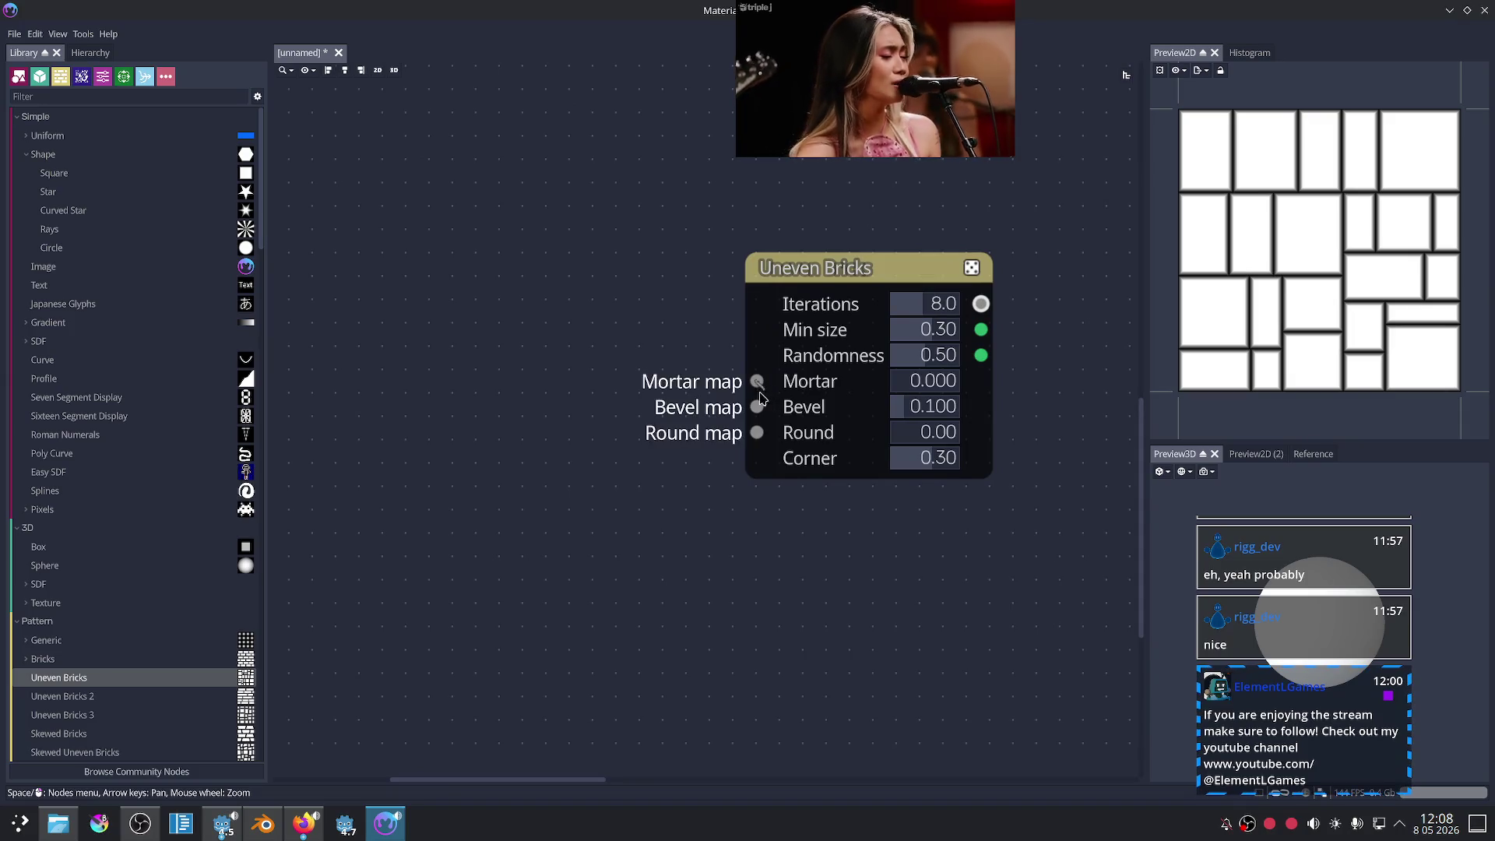
left_click_drag(758, 382, 445, 443)
left_click(492, 487)
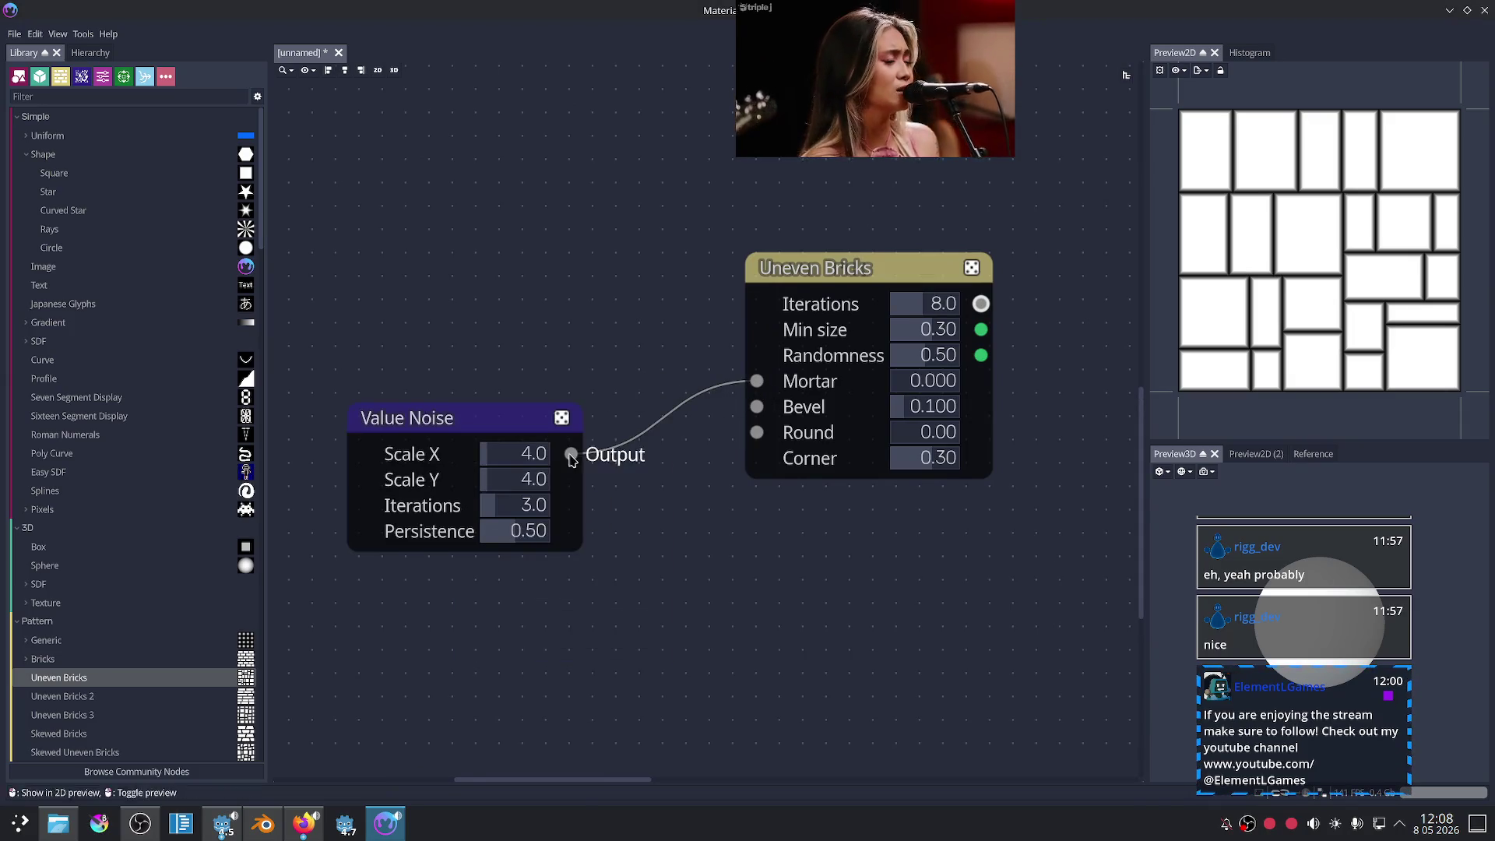
mouse_move(891, 382)
left_mouse_down()
mouse_move(932, 384)
mouse_move(916, 384)
left_mouse_up()
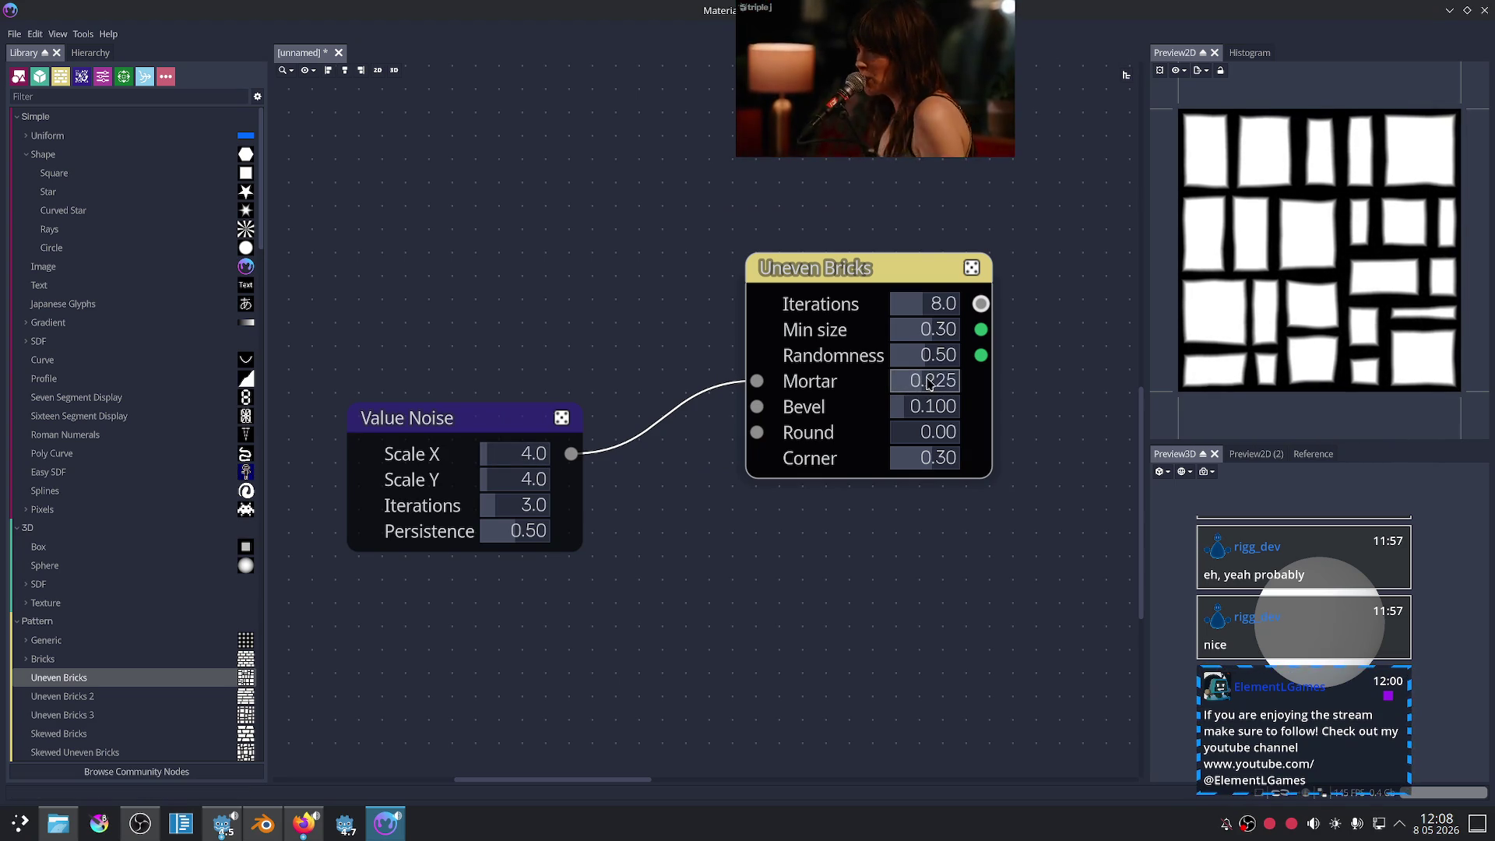
mouse_move(930, 544)
middle_mouse_down()
mouse_move(892, 564)
mouse_move(913, 552)
middle_mouse_up()
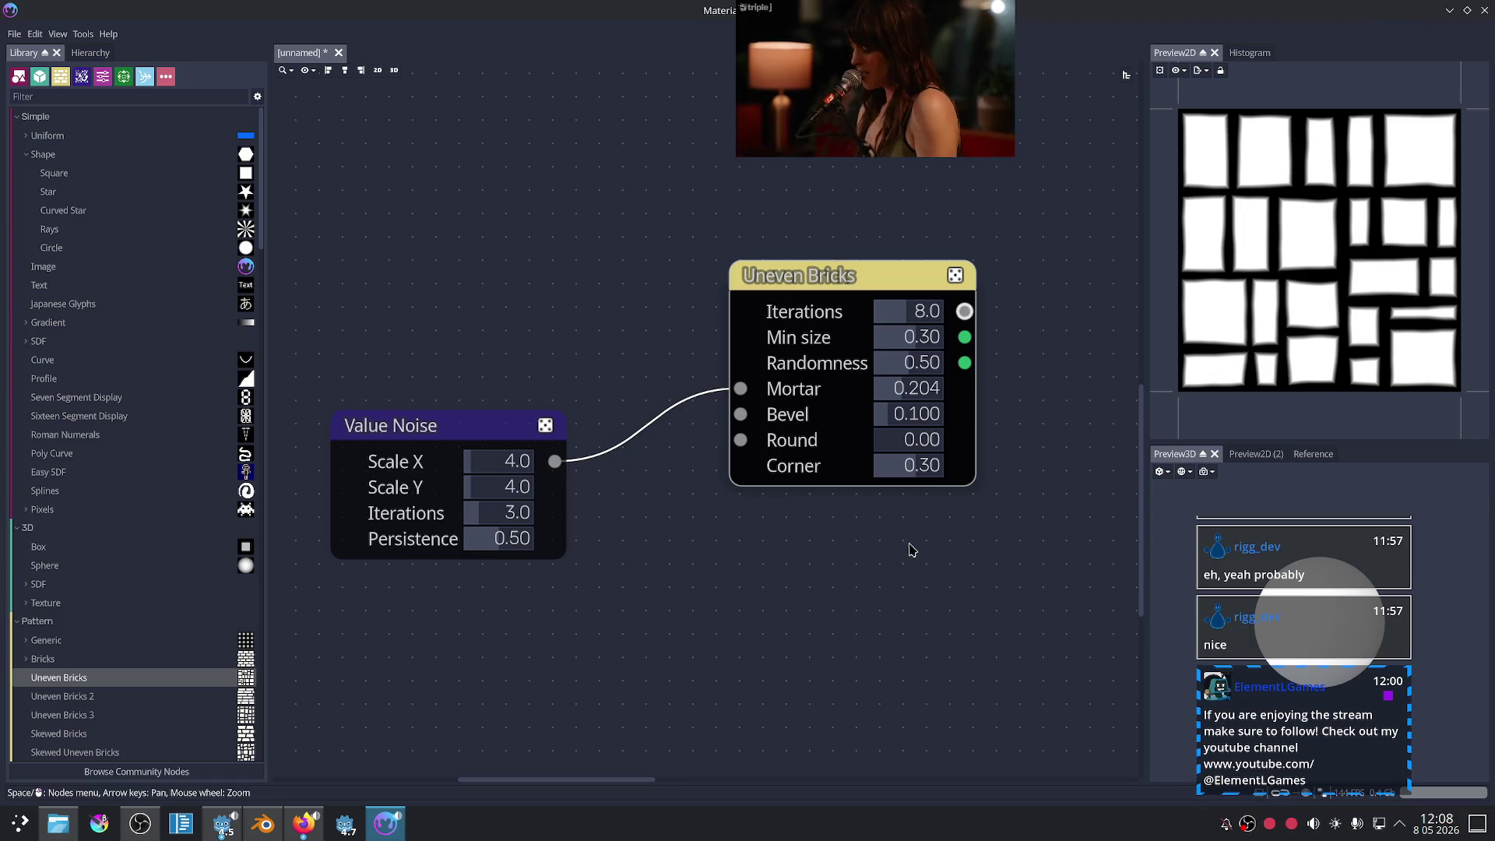
left_click_drag(723, 409, 665, 412)
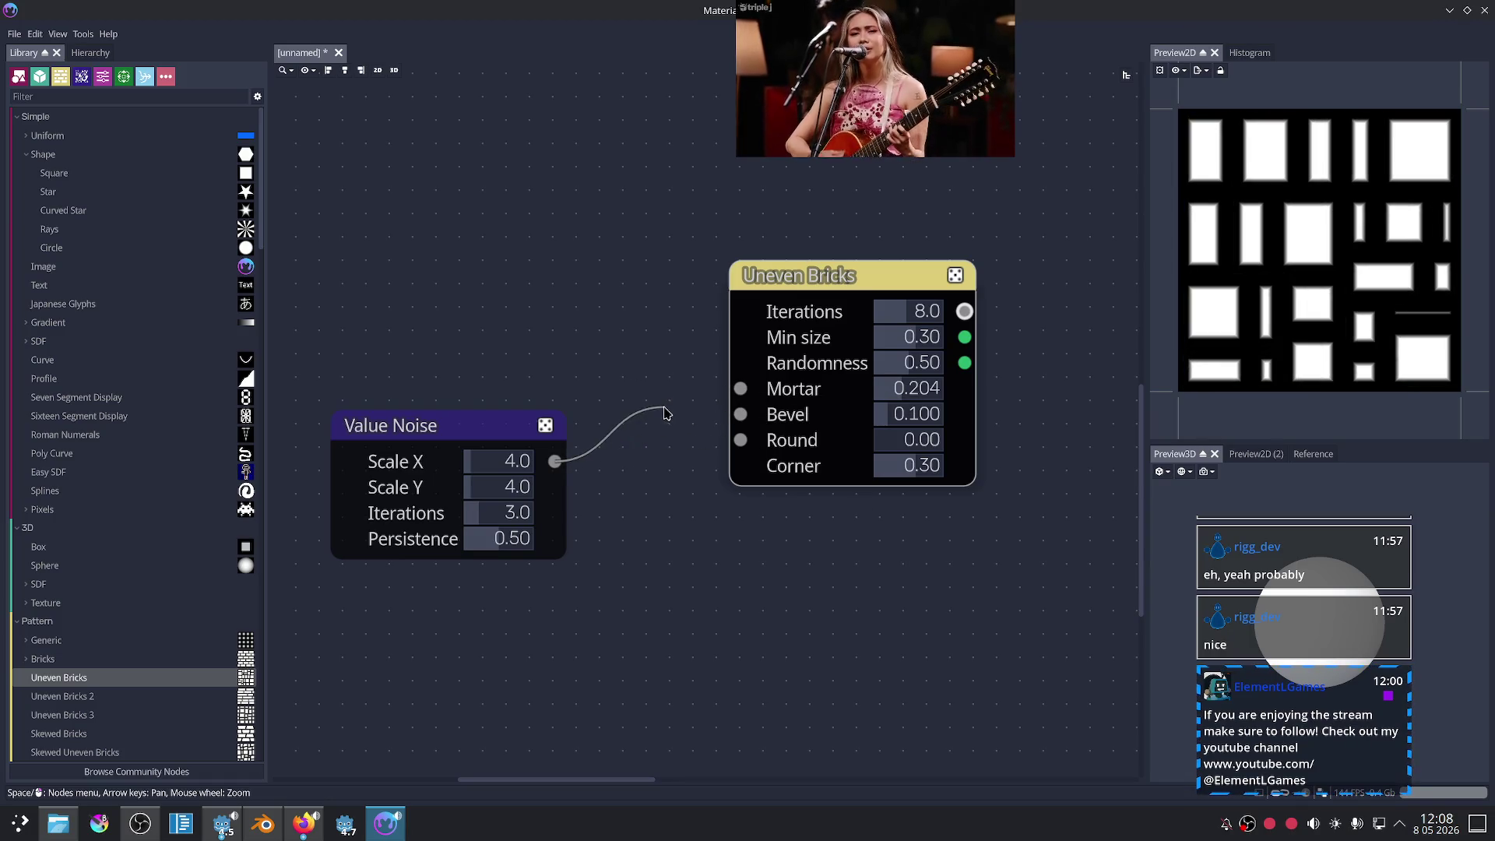
mouse_move(916, 399)
left_mouse_down()
mouse_move(870, 397)
mouse_move(909, 420)
mouse_move(857, 487)
left_mouse_up()
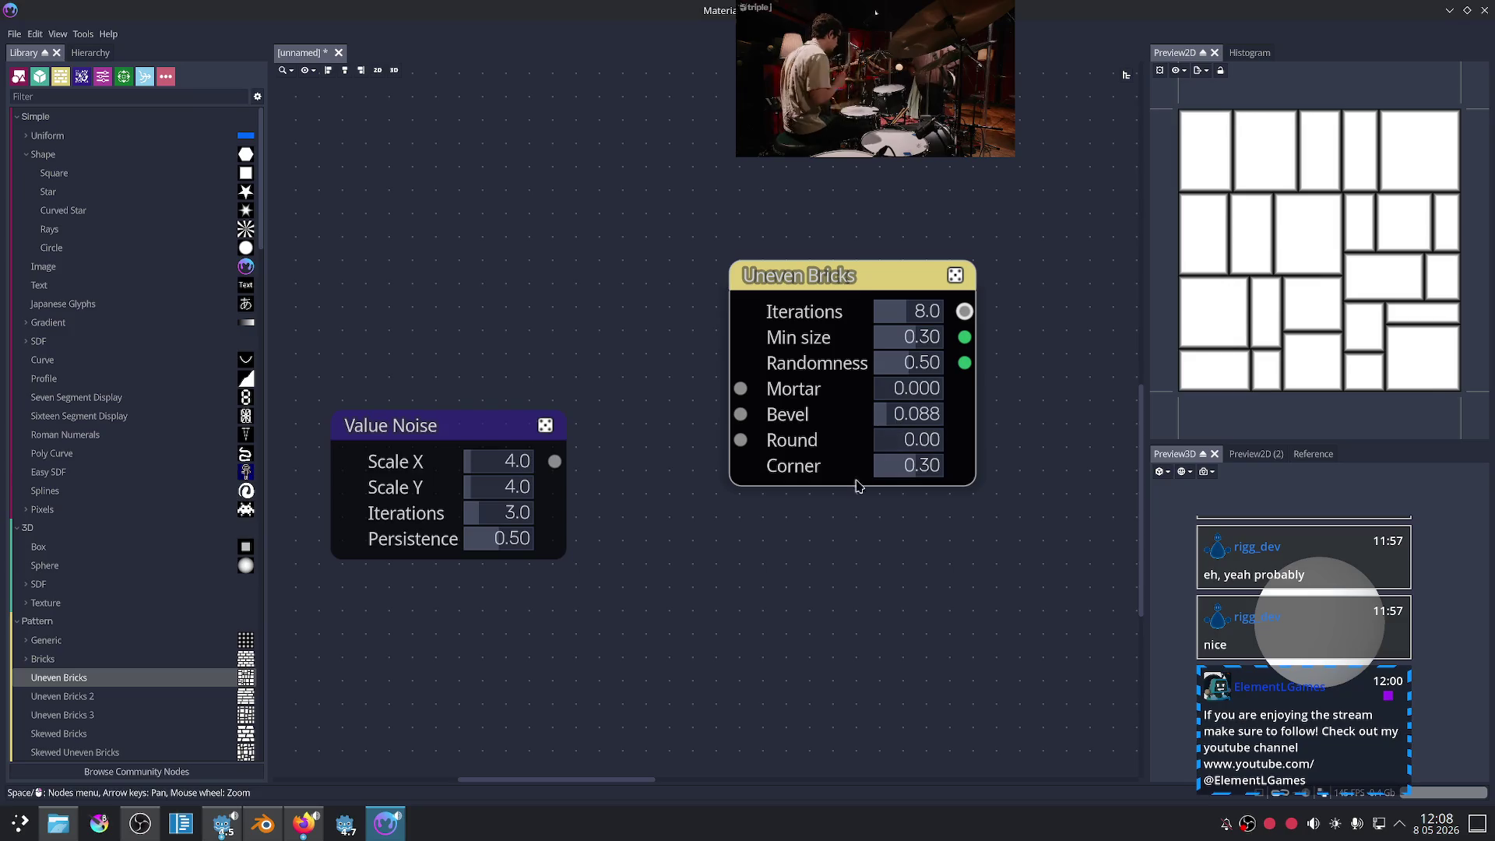
- Wire the Value Noise into Uneven Bricks' Round and Mortar inputs, with Round at 0.50
mouse_move(892, 445)
left_mouse_down()
mouse_move(943, 438)
mouse_move(773, 452)
left_mouse_up()
left_click_drag(879, 441, 936, 442)
left_click_drag(555, 461, 741, 440)
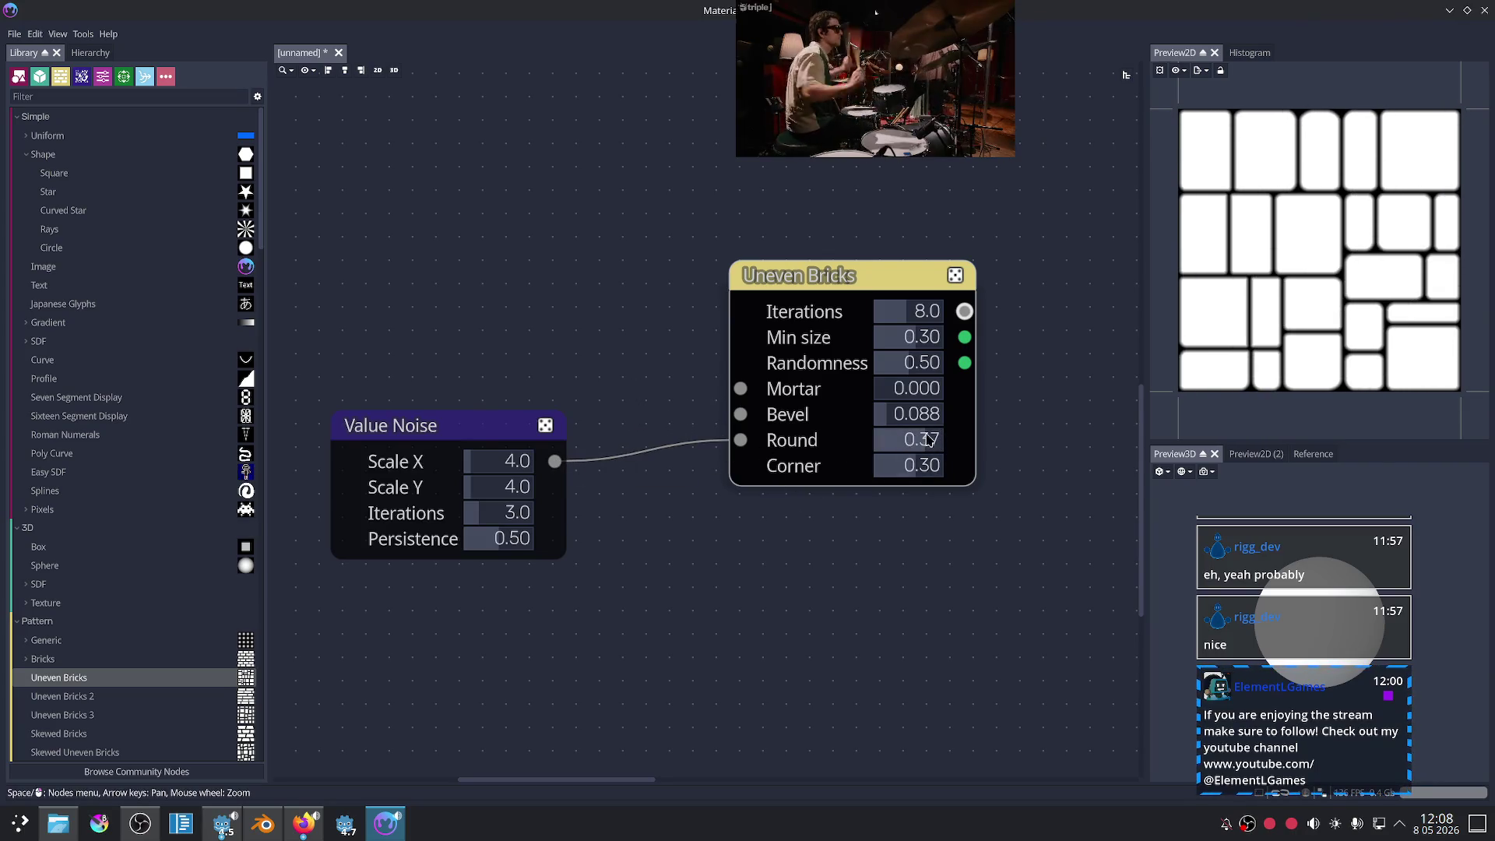
left_click_drag(940, 444, 959, 457)
mouse_move(989, 555)
middle_mouse_down()
mouse_move(968, 568)
mouse_move(1000, 538)
middle_mouse_up()
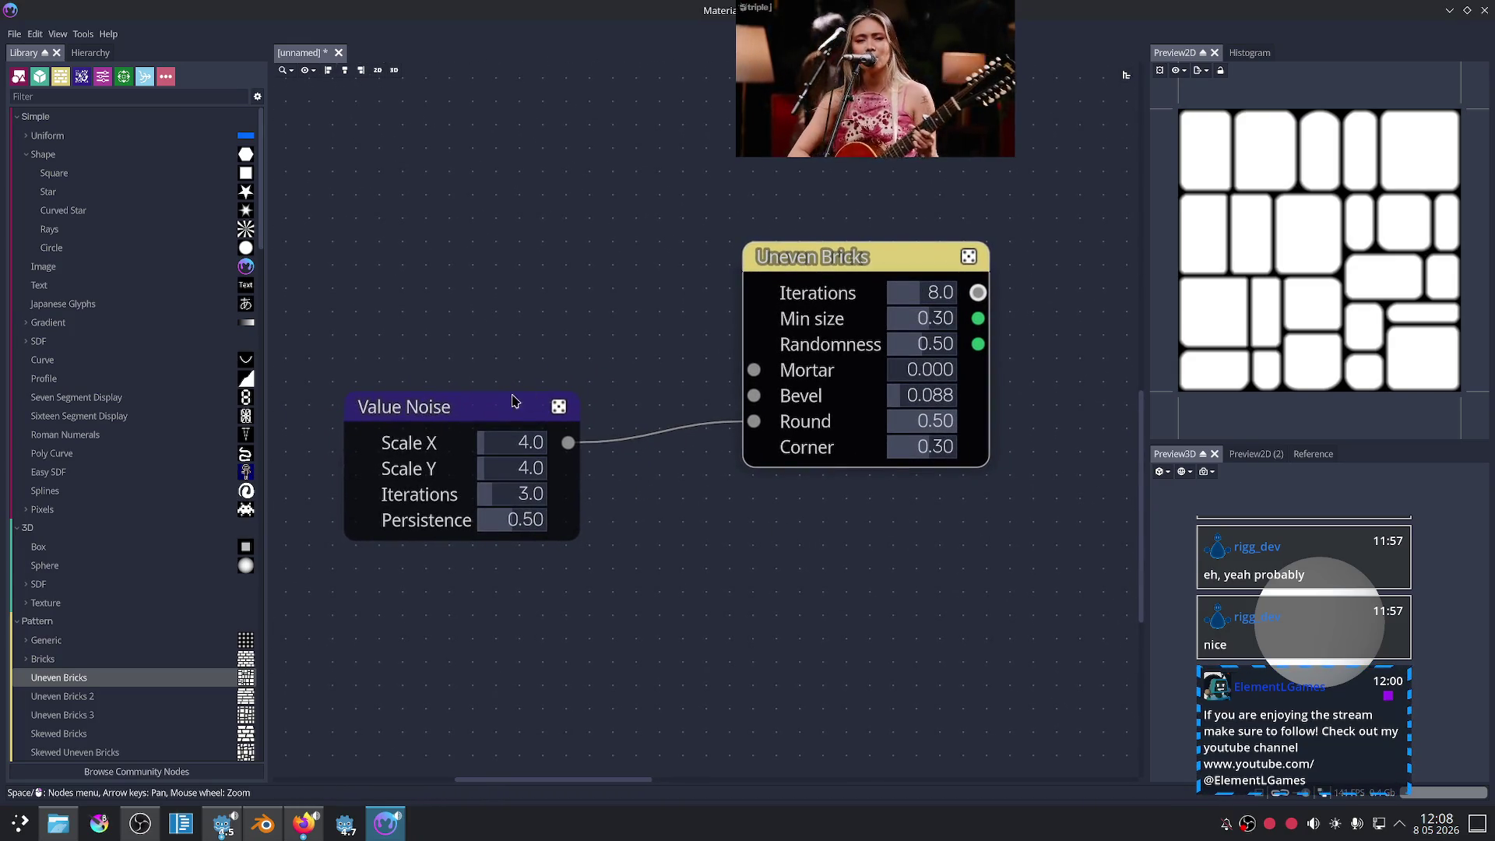
left_click_drag(512, 400, 501, 497)
left_click_drag(558, 538, 753, 370)
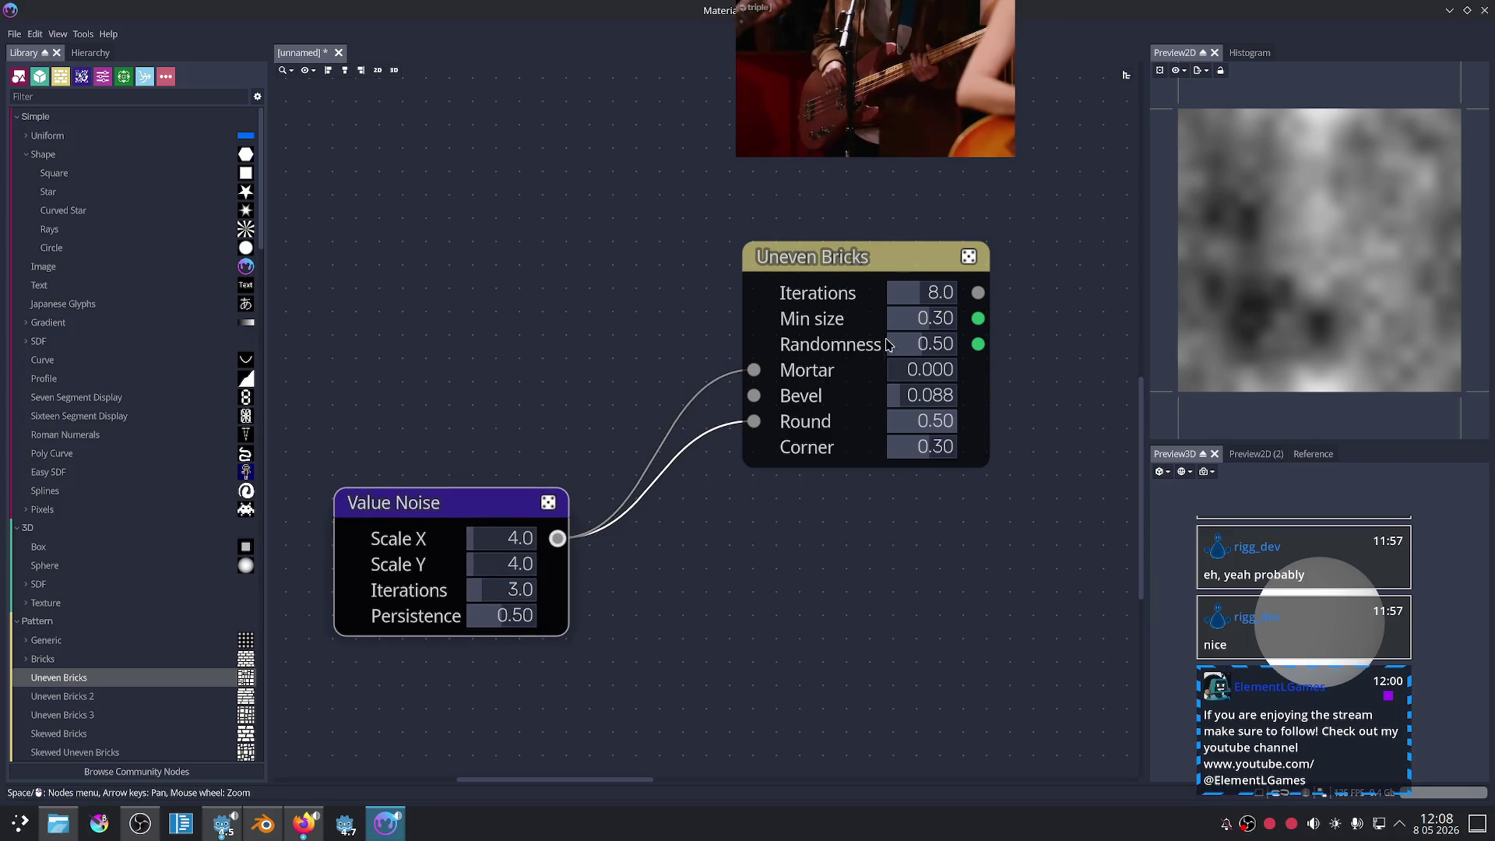
- Raise the mortar to 0.146, set minimum brick size to 0.29 and nudge Corner up
left_click(890, 346)
left_click_drag(897, 371, 918, 369)
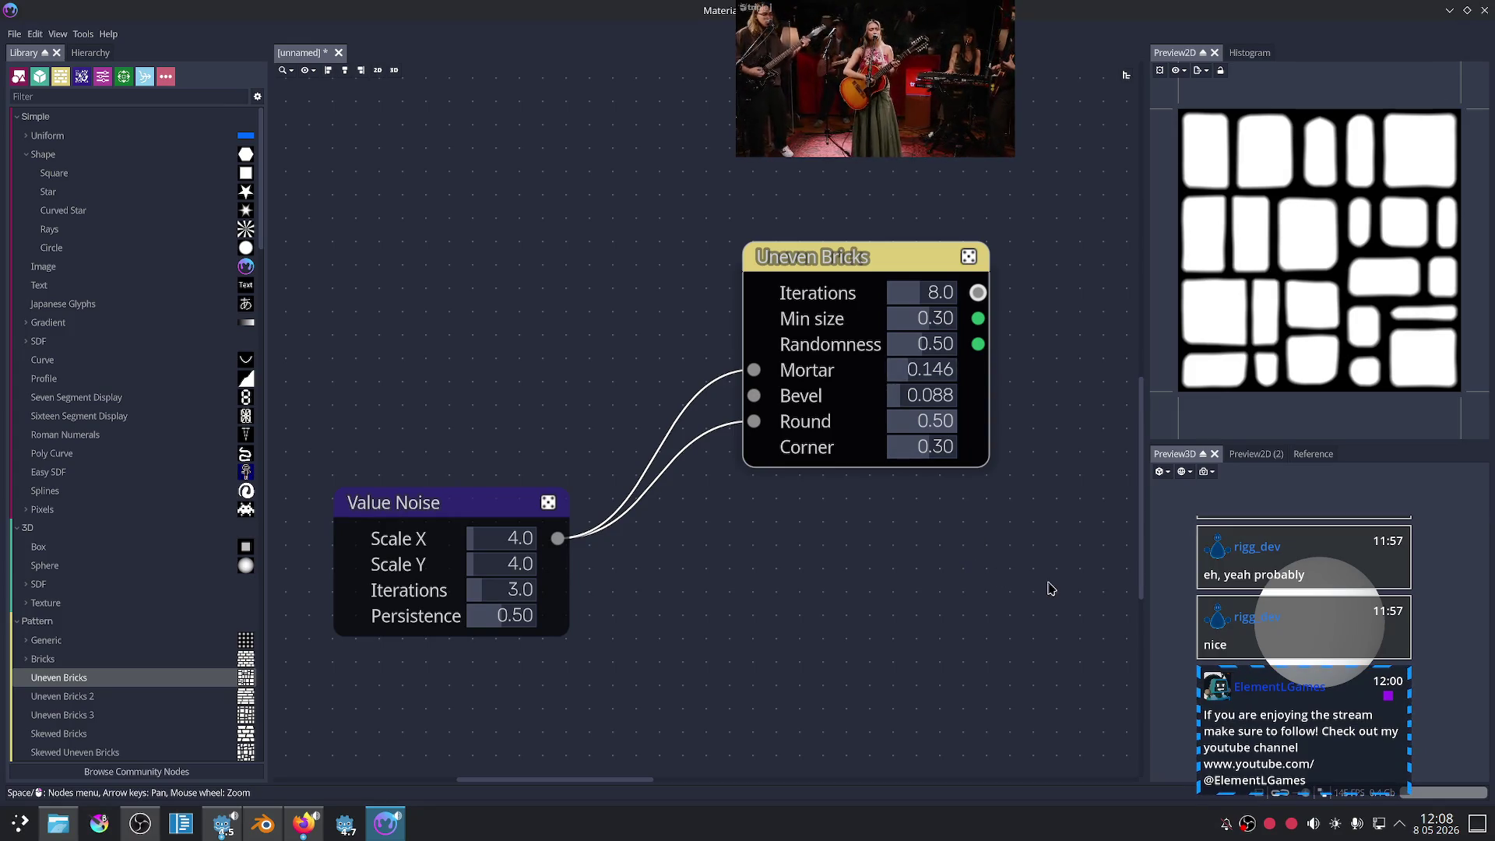
scroll(1051, 589, "right", 3)
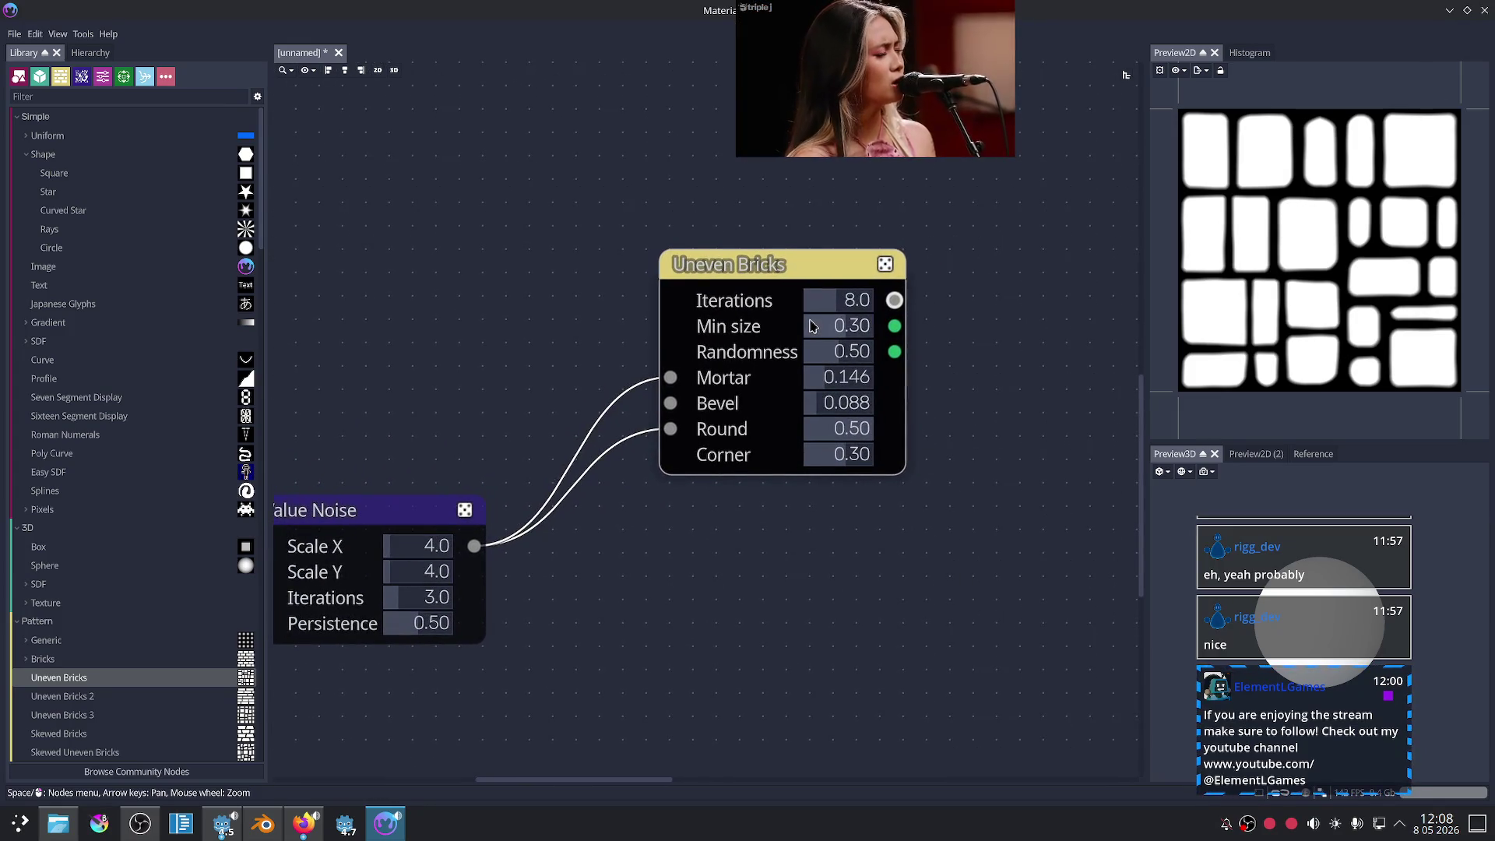
mouse_move(839, 332)
left_mouse_down()
mouse_move(884, 336)
mouse_move(792, 343)
mouse_move(833, 342)
left_mouse_up()
middle_click_drag(1011, 493, 955, 520)
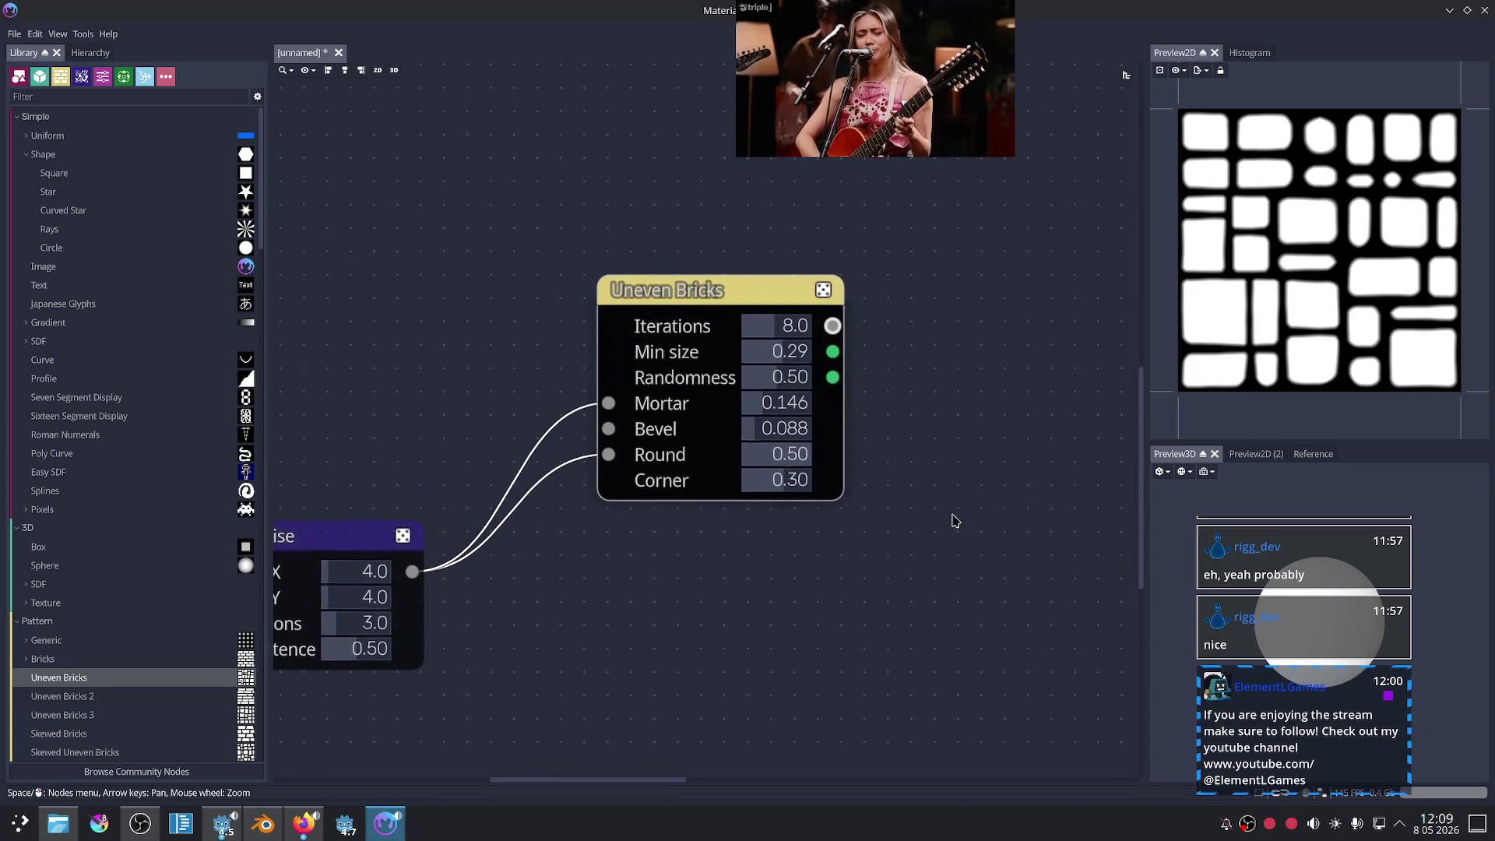
mouse_move(776, 487)
left_mouse_down()
mouse_move(705, 491)
mouse_move(783, 492)
mouse_move(750, 497)
mouse_move(779, 433)
mouse_move(755, 434)
left_mouse_up()
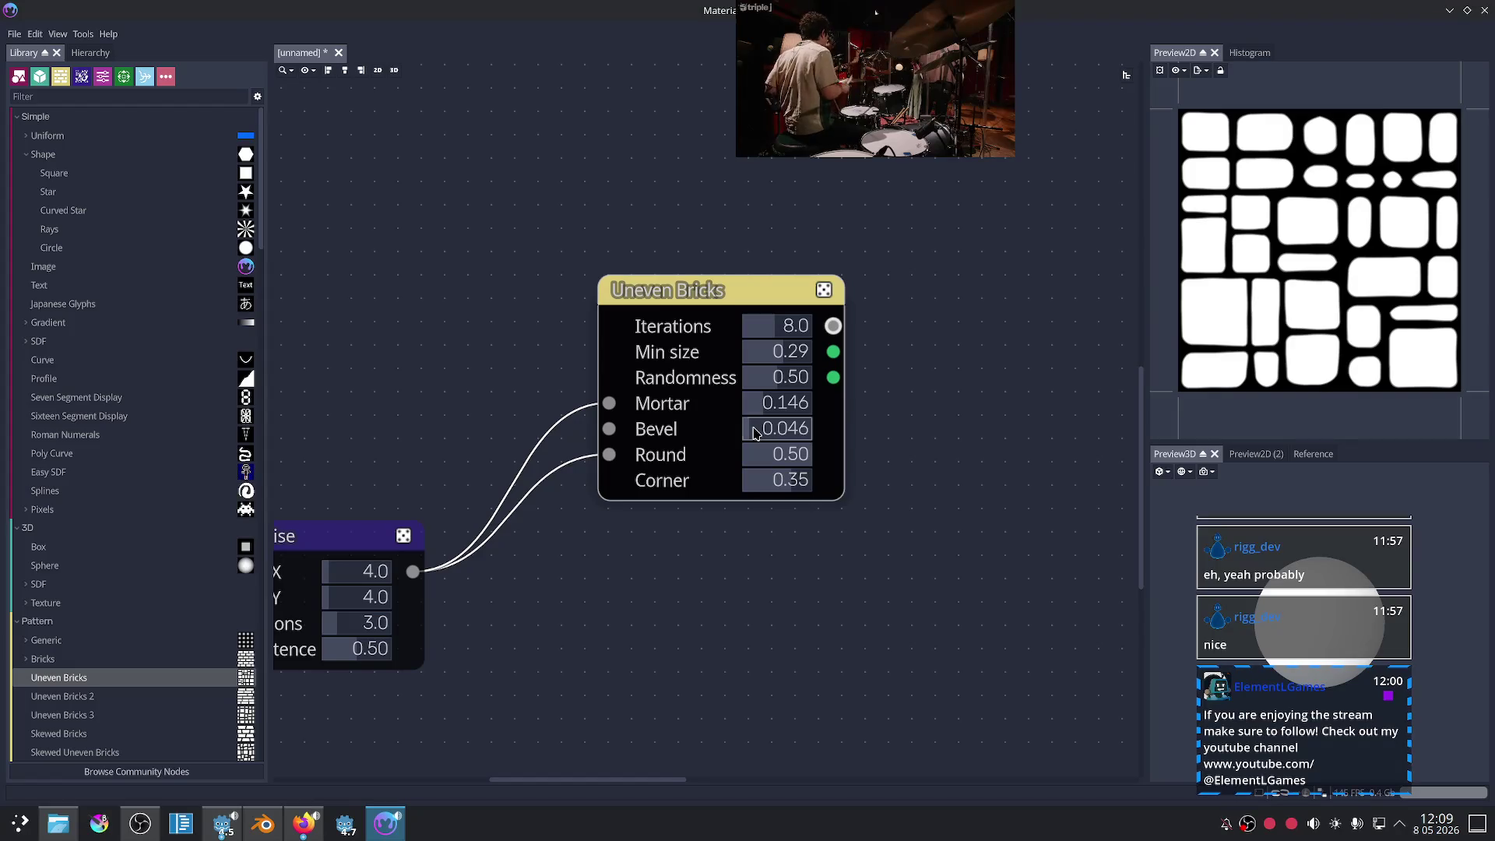
scroll(887, 536, "left", 1)
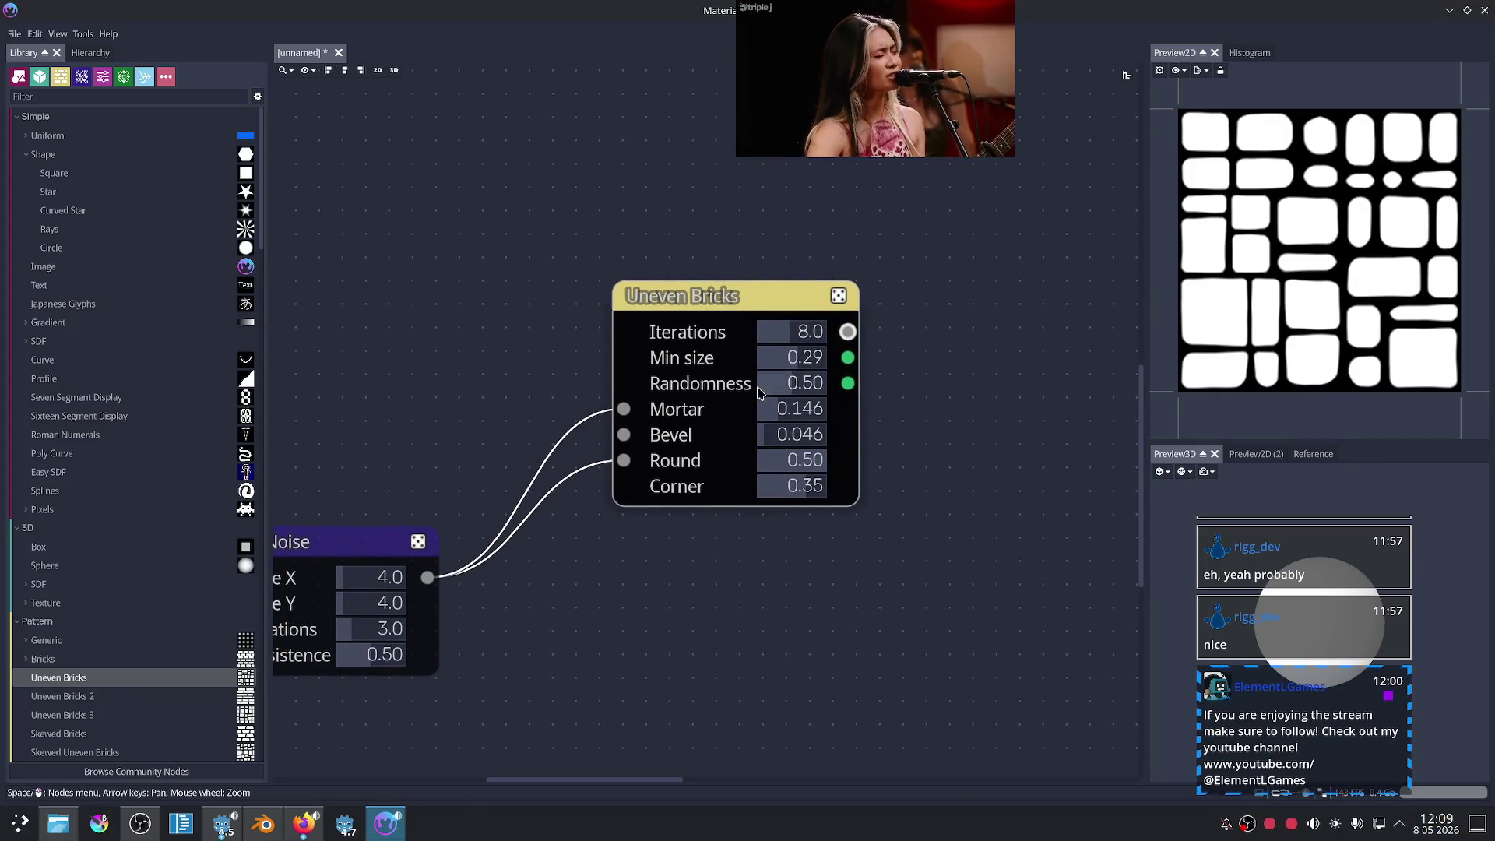
- Set Uneven Bricks Round to 0.20, Bevel to 0.104 and Mortar to 0.208
left_click_drag(779, 410, 776, 415)
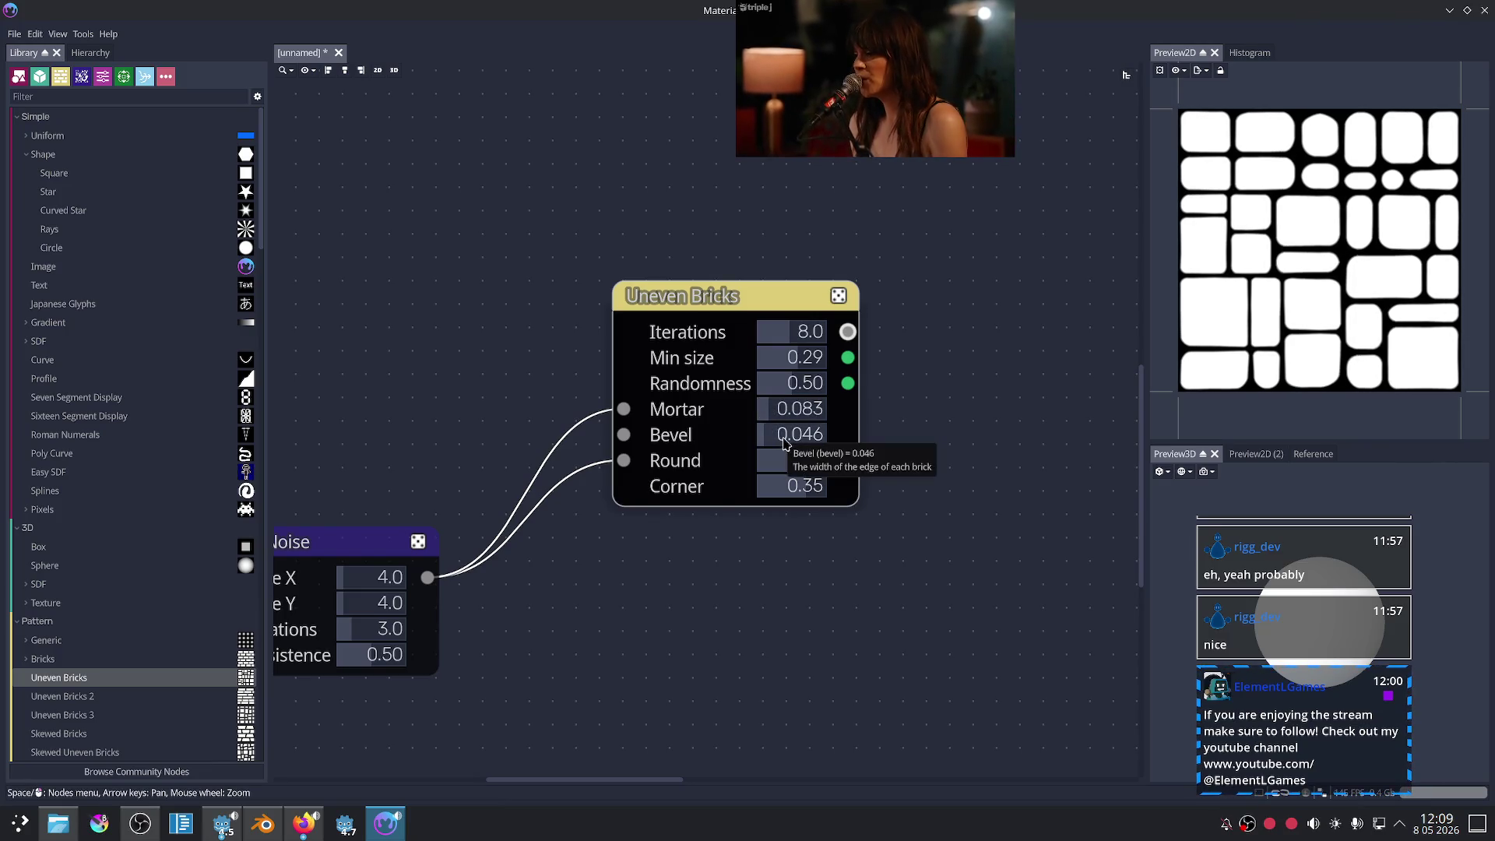
left_click_drag(788, 469, 782, 473)
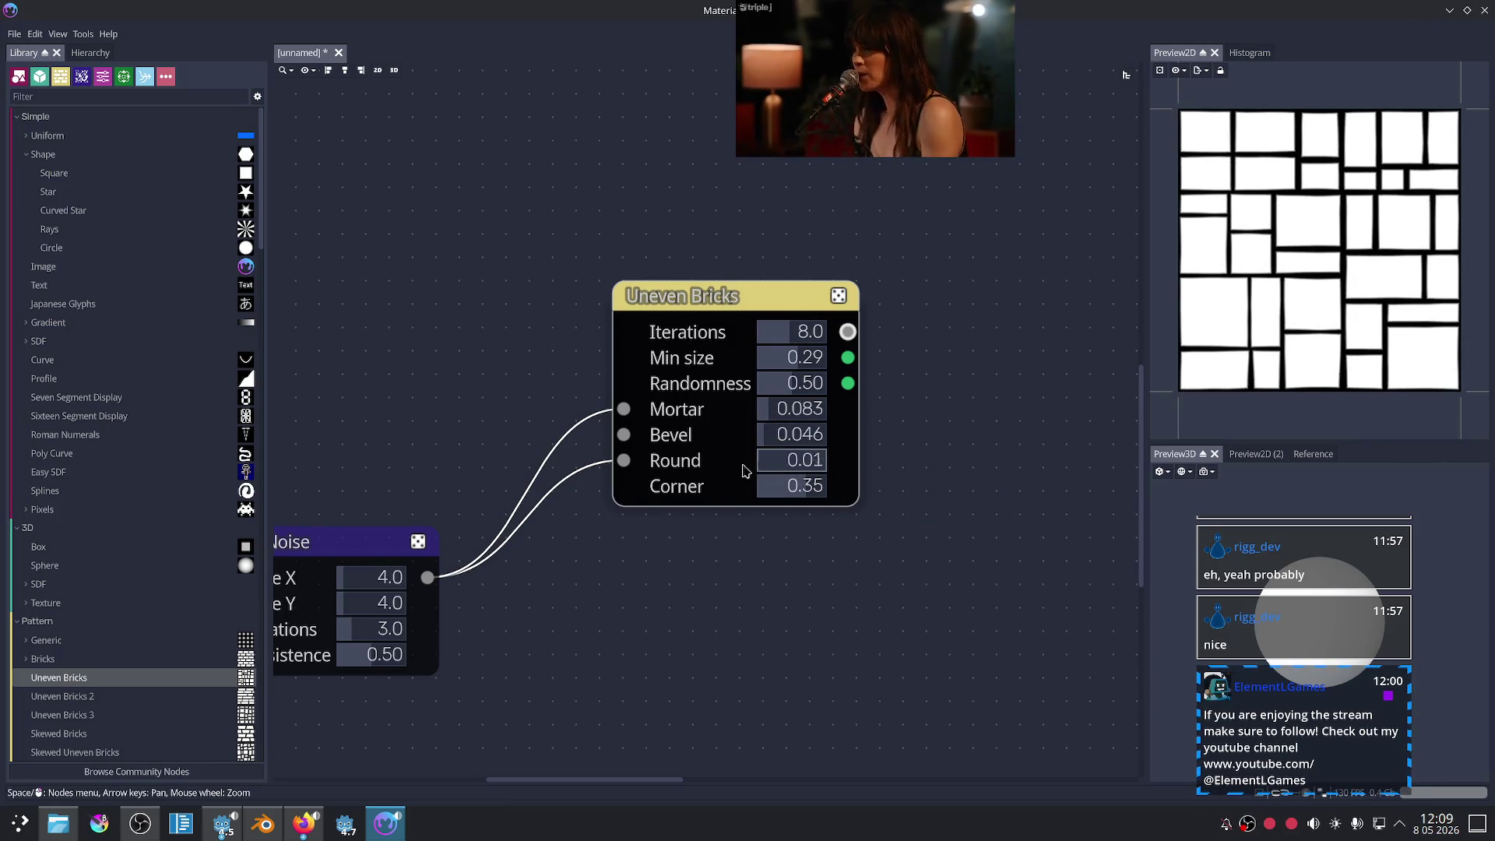
type("0.2")
left_click_drag(778, 468, 774, 469)
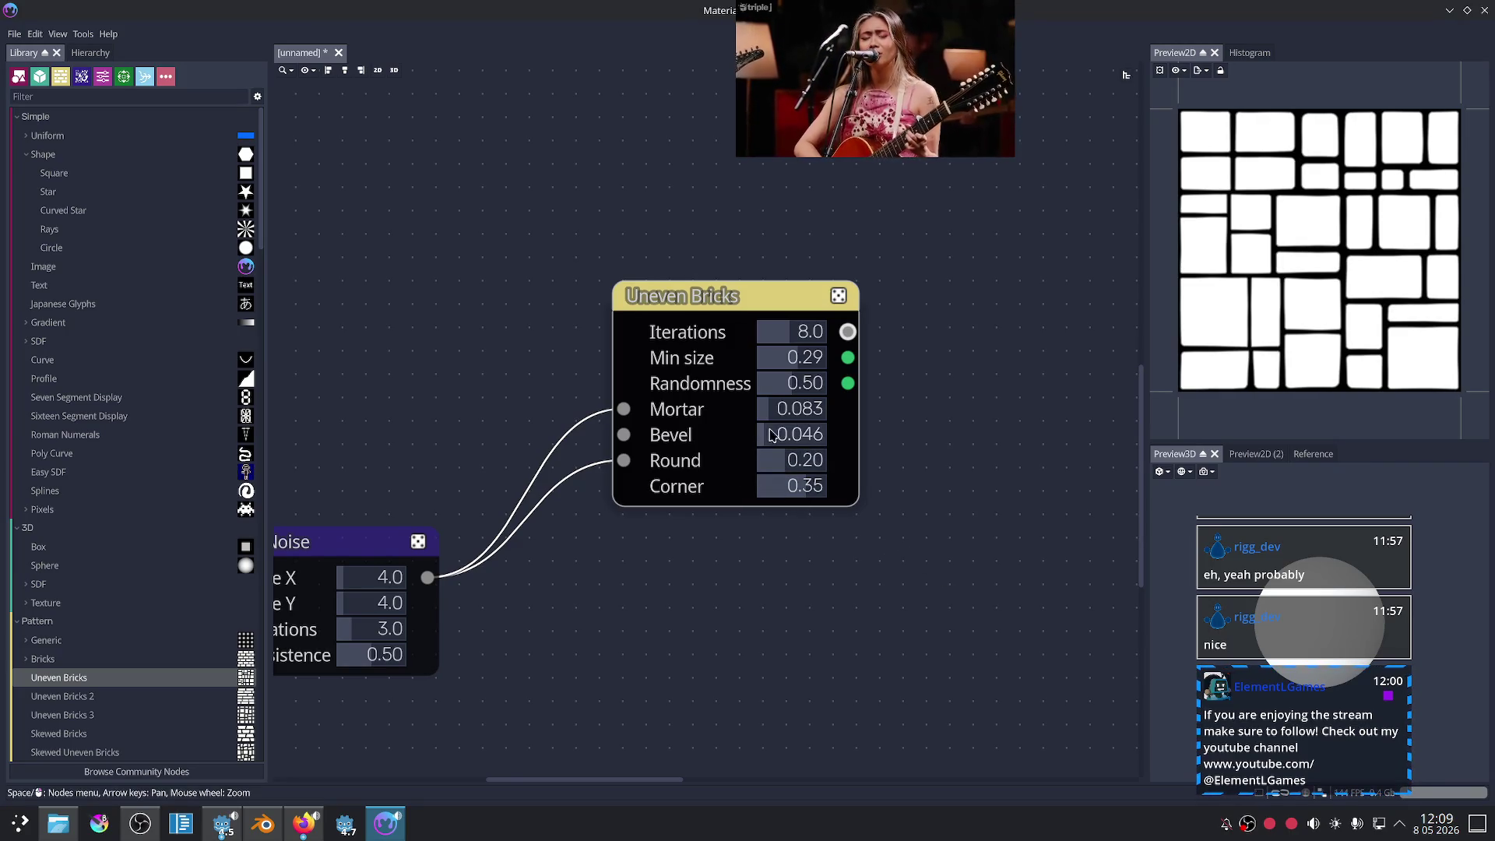
left_click_drag(772, 435, 785, 440)
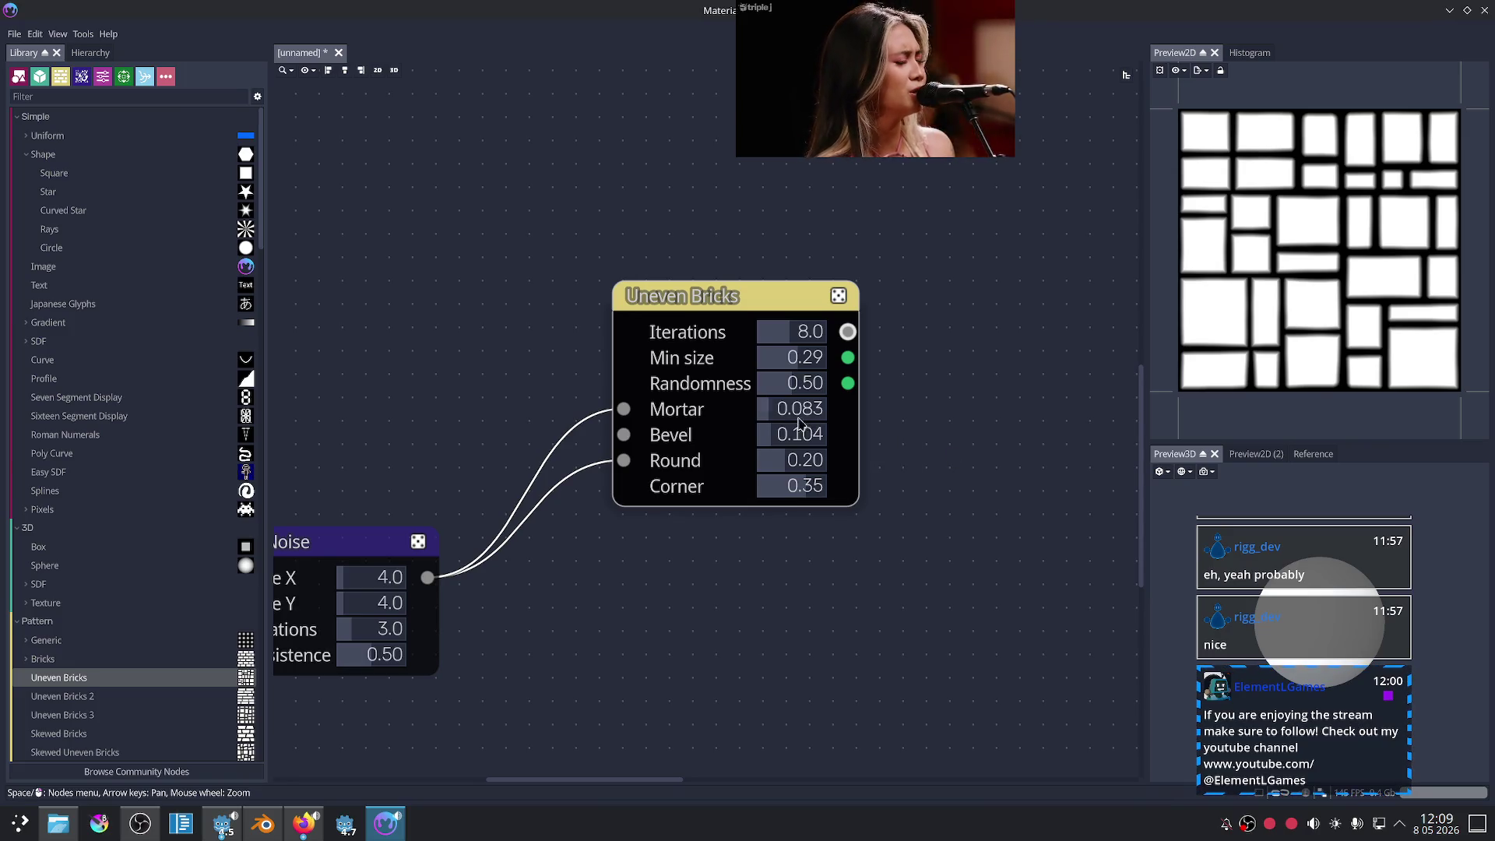
left_click_drag(769, 415, 790, 410)
scroll(790, 411, "left", 5)
scroll(790, 410, "down", 3)
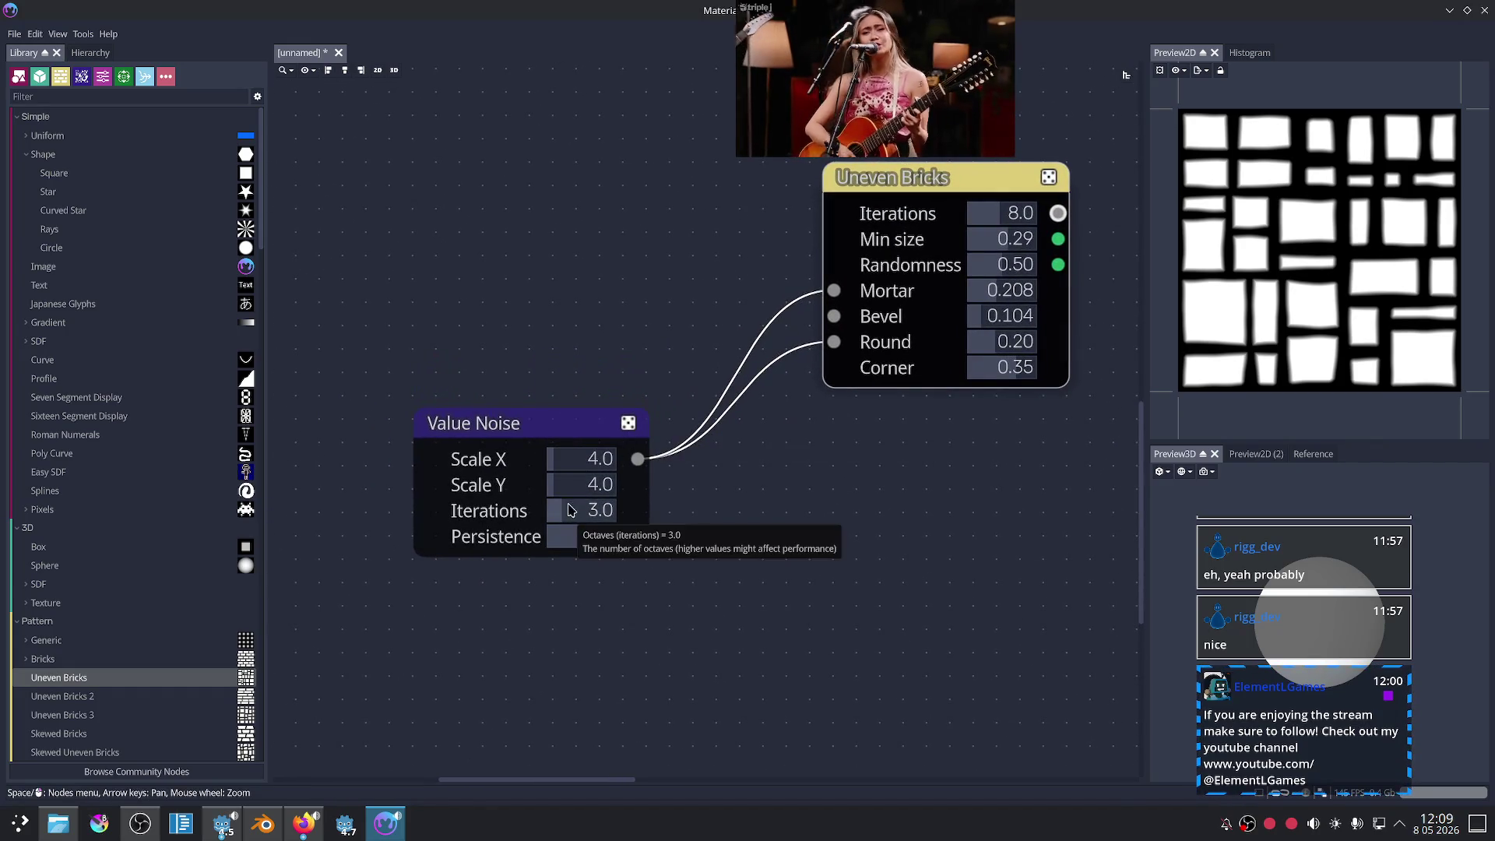
- Preview the Value Noise alone and raise its Scale X to 13, then 17
left_click(559, 430)
left_click(579, 461)
type("13")
key("Return")
left_click_drag(578, 461, 615, 459)
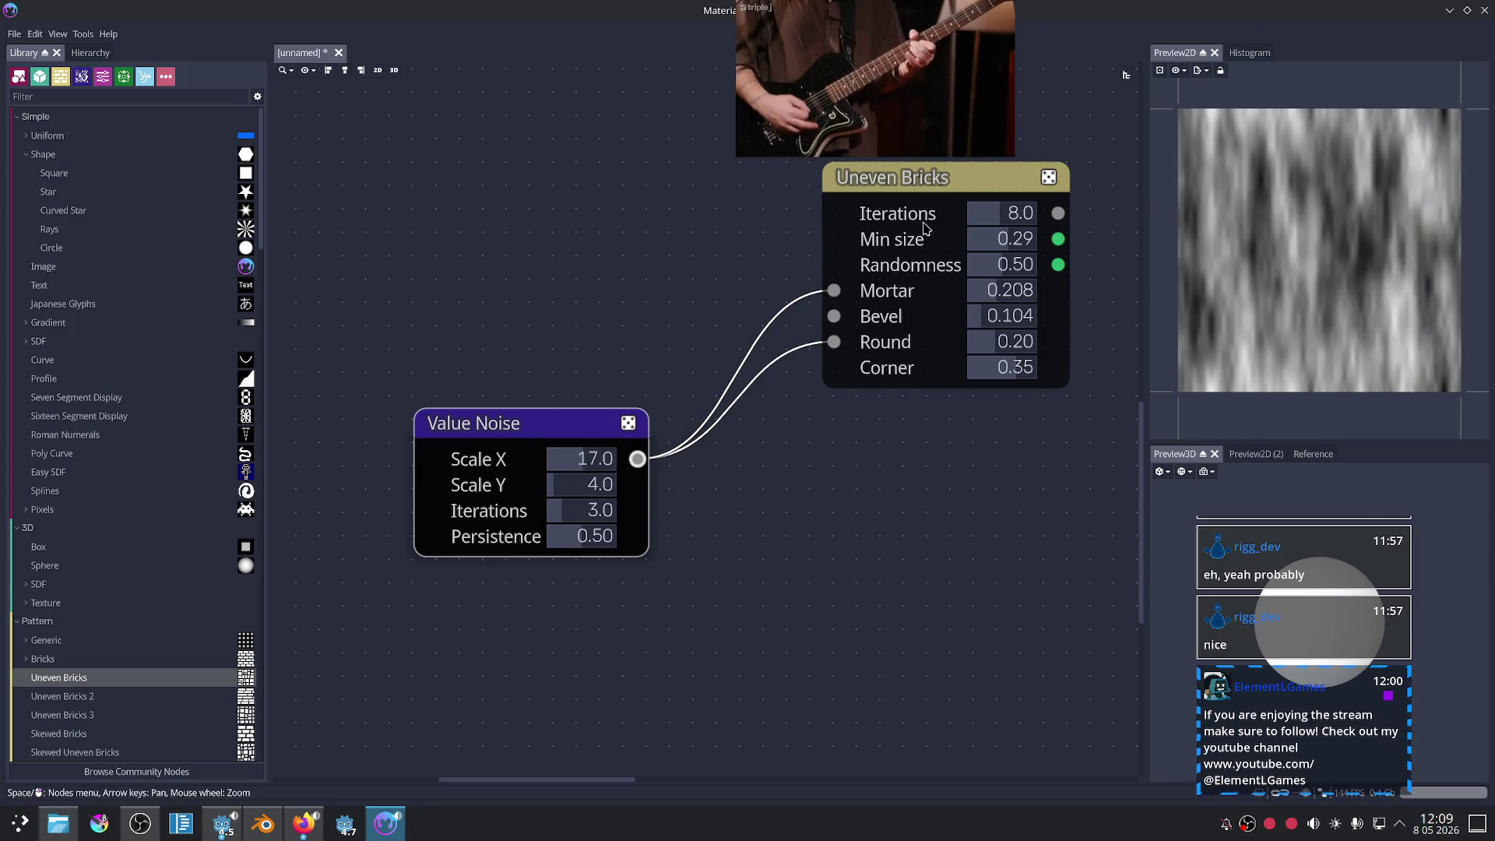
- Tune the noise scale against the brick preview and drop Persistence to 0.00
left_click(922, 194)
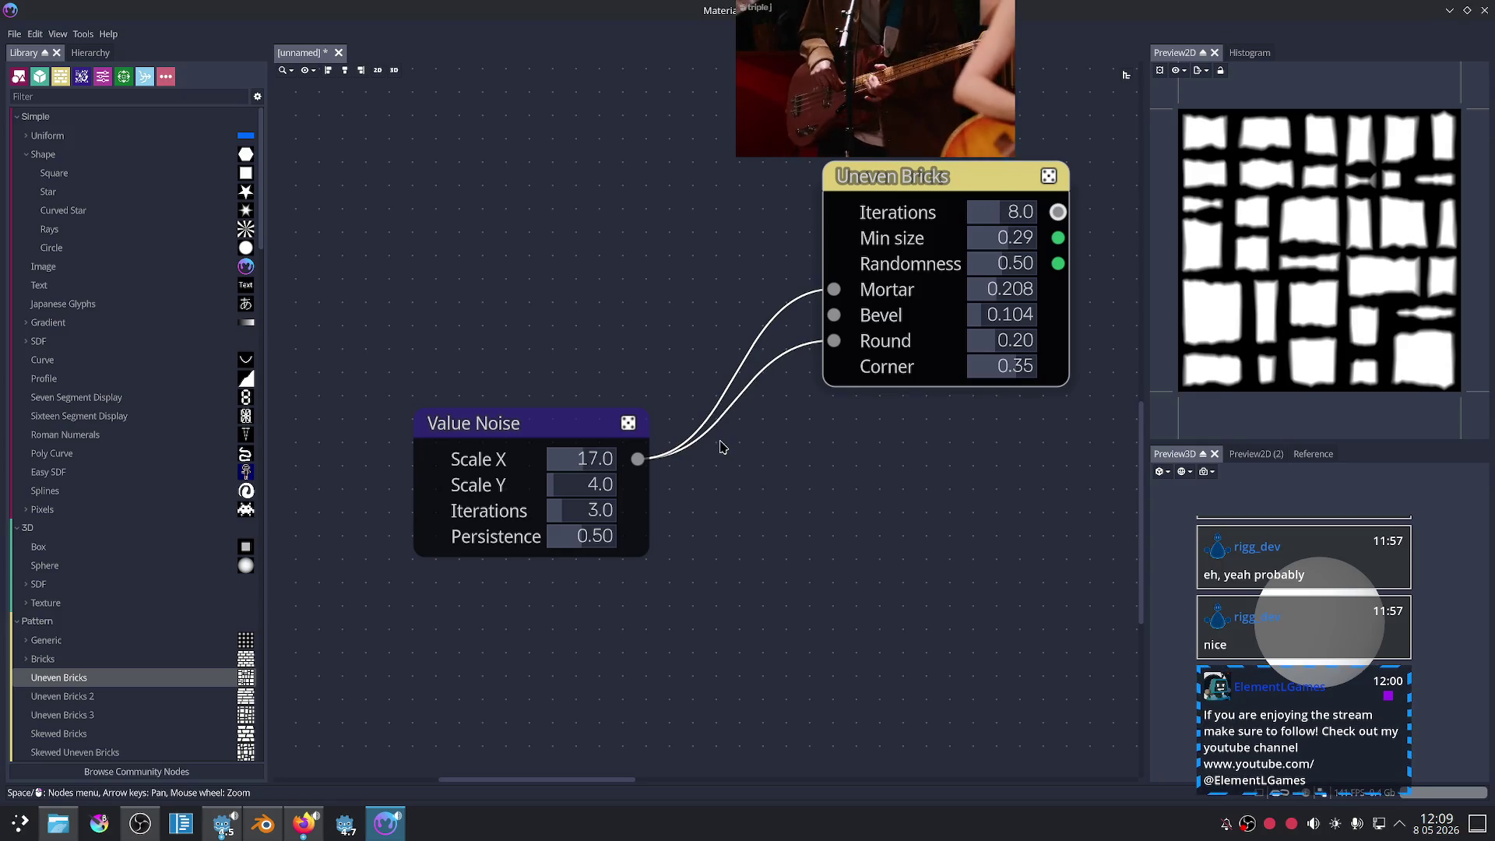
mouse_move(600, 463)
left_mouse_down()
mouse_move(644, 463)
mouse_move(534, 470)
mouse_move(575, 465)
mouse_move(580, 484)
left_mouse_up()
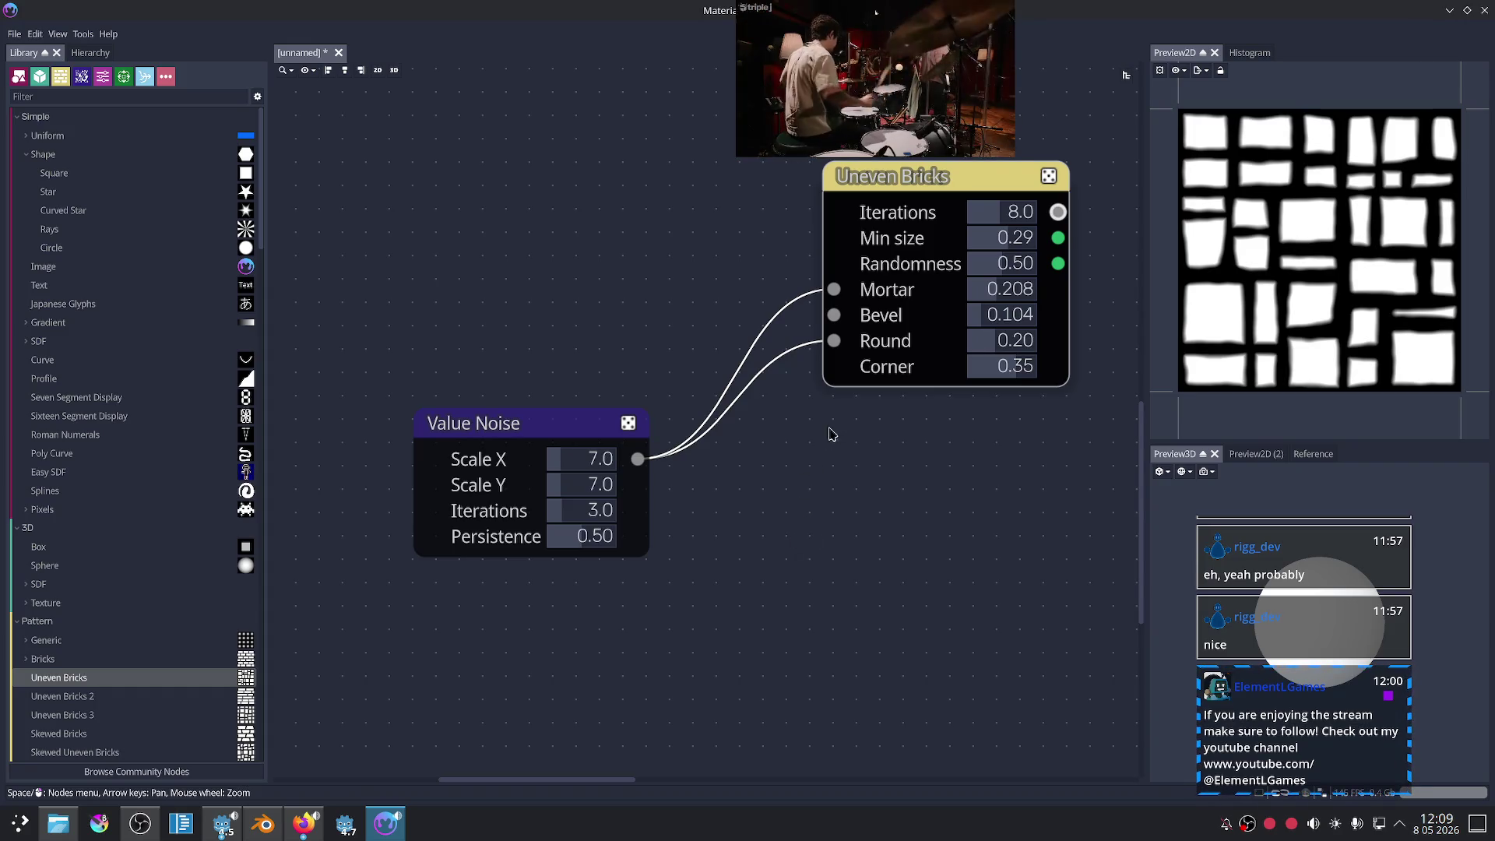
mouse_move(879, 488)
middle_mouse_down()
mouse_move(738, 504)
mouse_move(874, 493)
middle_mouse_up()
mouse_move(615, 536)
left_mouse_down()
mouse_move(654, 529)
mouse_move(522, 545)
left_mouse_up()
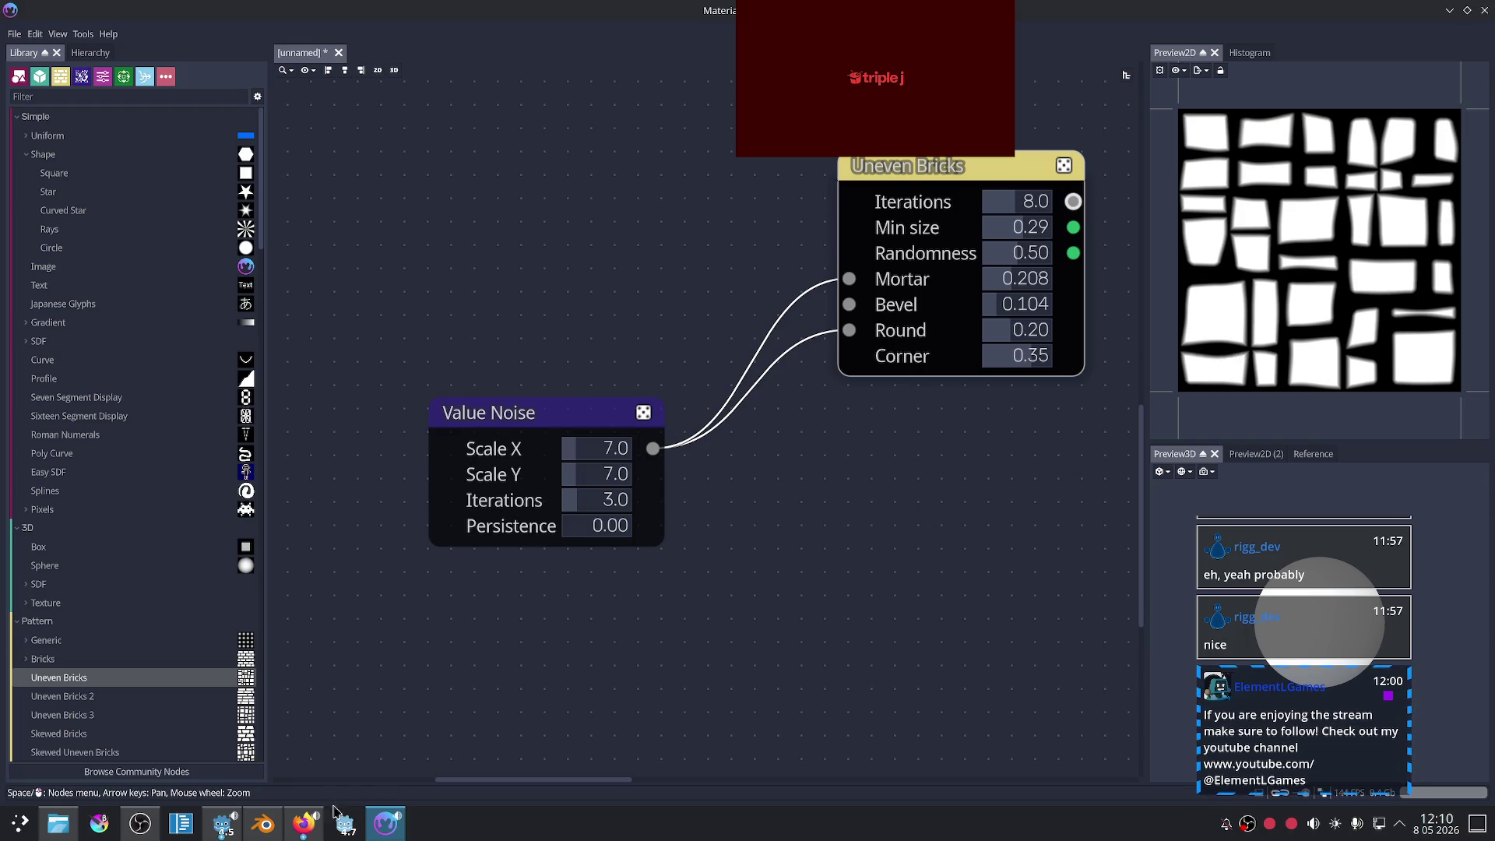
left_click(304, 823)
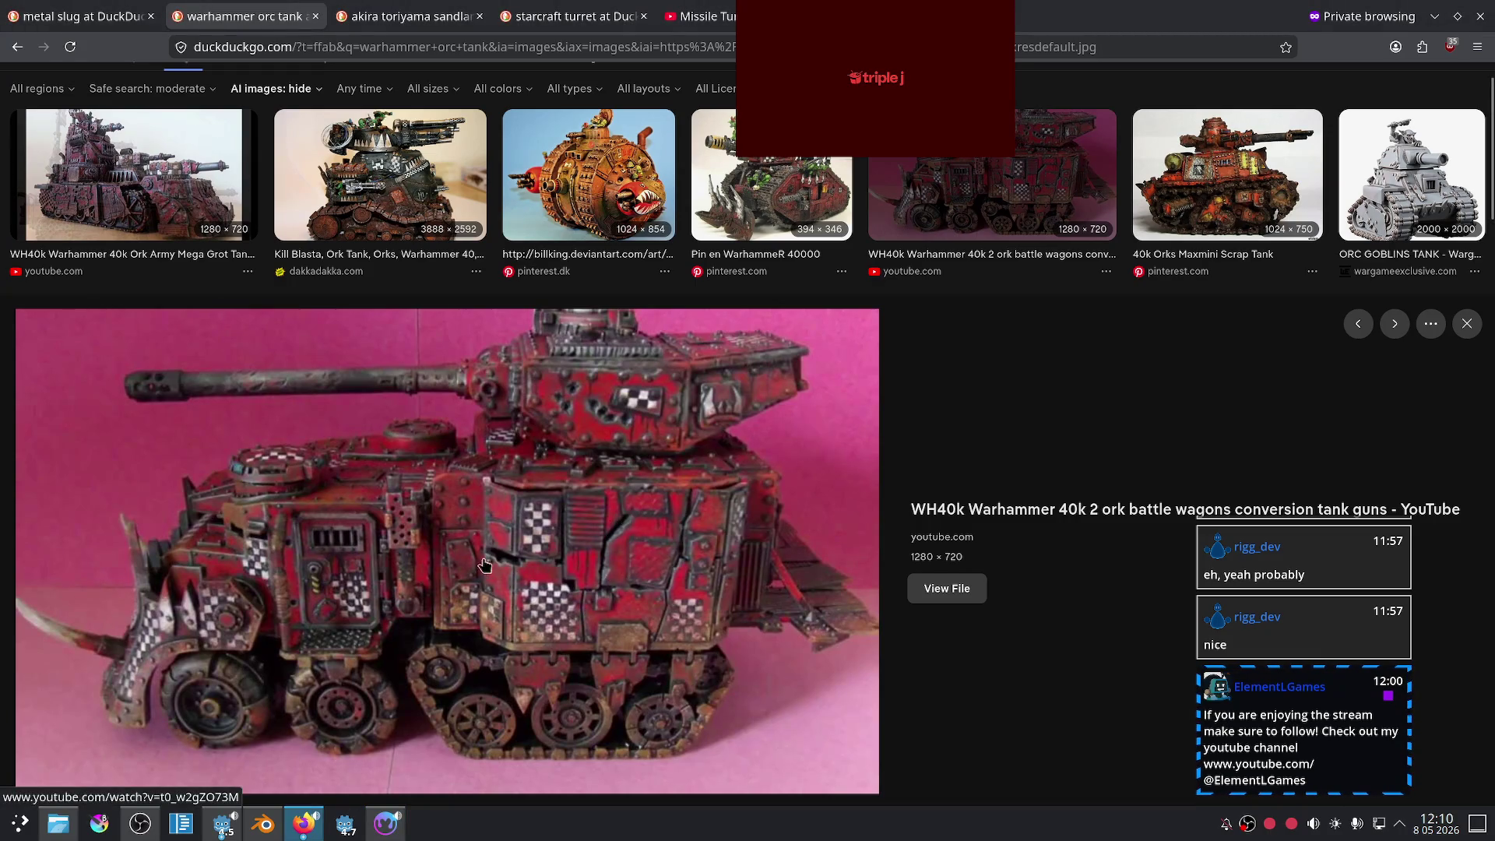
left_click(385, 823)
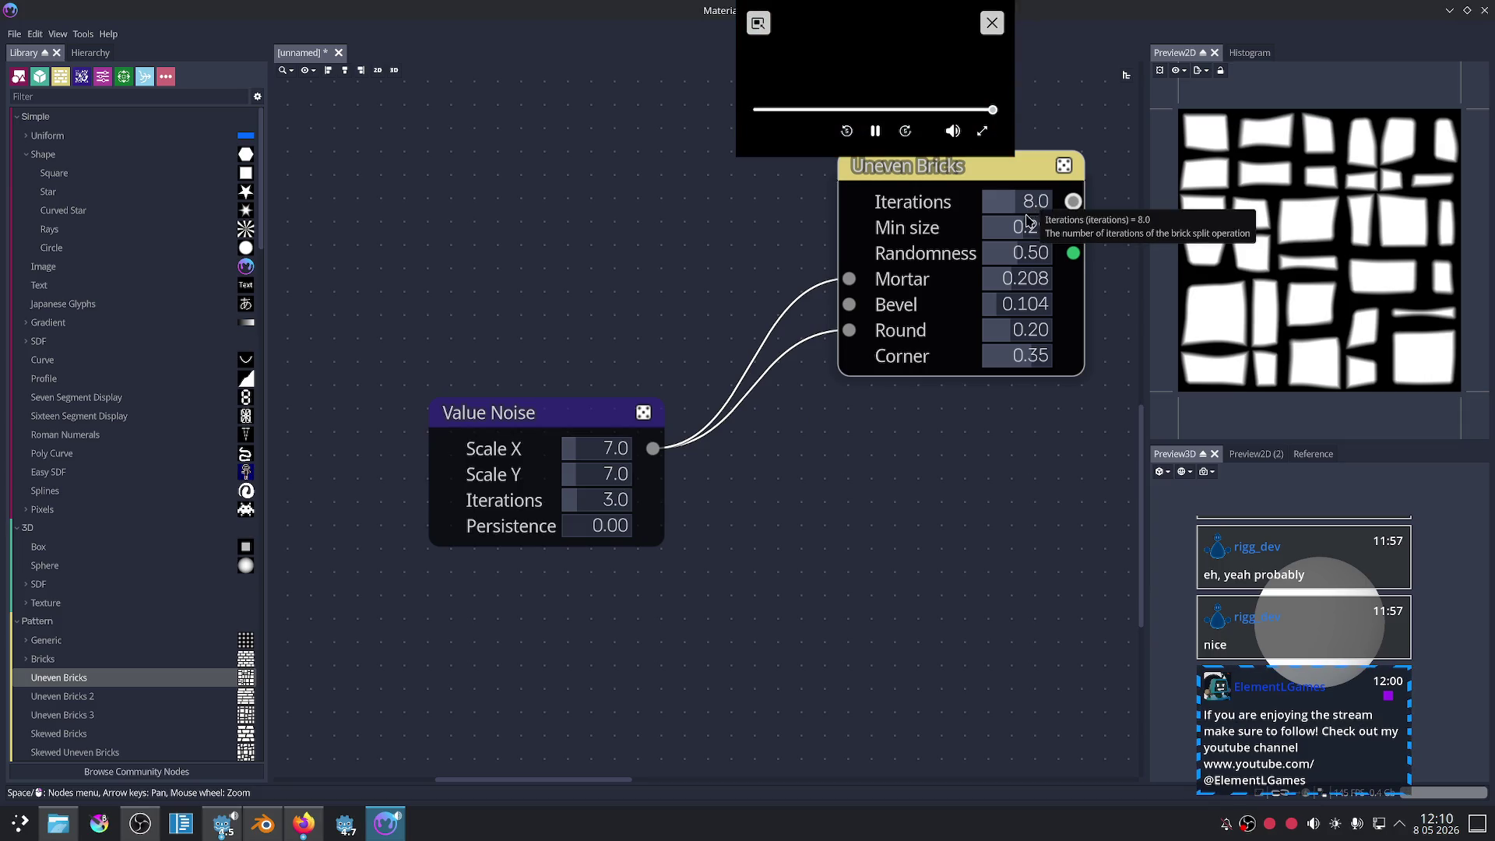
- Reduce the brick split iterations to 7 and add an Uneven Bricks 2 node
mouse_move(1024, 229)
left_mouse_down()
mouse_move(1061, 229)
mouse_move(1023, 229)
mouse_move(1027, 204)
mouse_move(1047, 204)
mouse_move(1012, 204)
mouse_move(922, 230)
left_mouse_up()
mouse_move(153, 704)
left_mouse_down()
mouse_move(724, 627)
mouse_move(860, 528)
left_mouse_up()
middle_click_drag(861, 528, 752, 438)
left_click_drag(870, 465, 825, 385)
middle_click_drag(1039, 387, 1014, 387)
- Add an Uneven Bricks 3 node and feed the Value Noise into its Mortar and Round
mouse_move(123, 711)
left_mouse_down()
mouse_move(545, 580)
mouse_move(420, 550)
left_mouse_up()
left_click(566, 591)
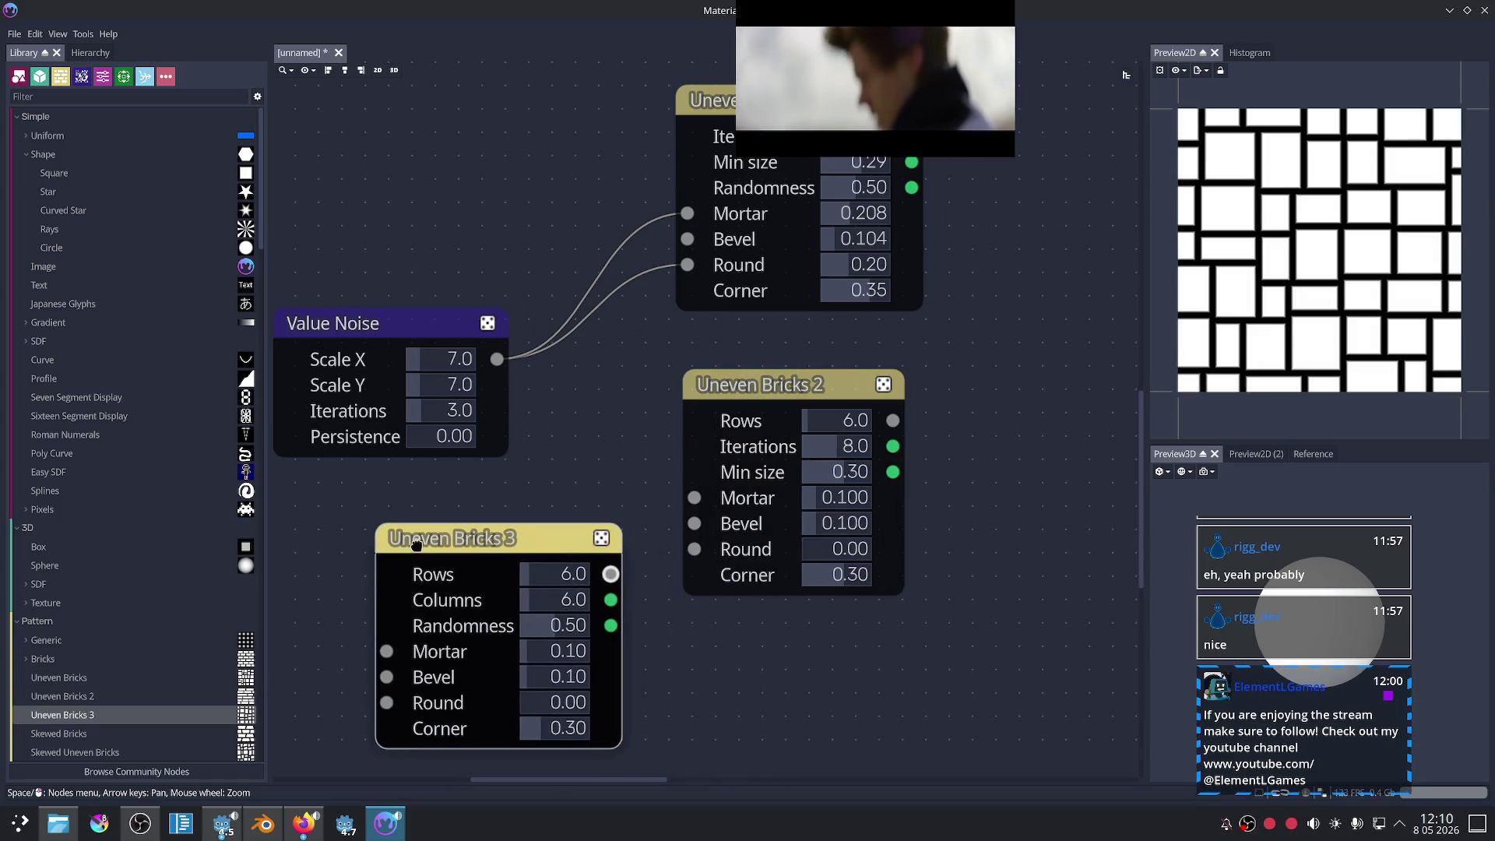
mouse_move(928, 348)
middle_mouse_down()
mouse_move(964, 417)
mouse_move(982, 379)
middle_mouse_up()
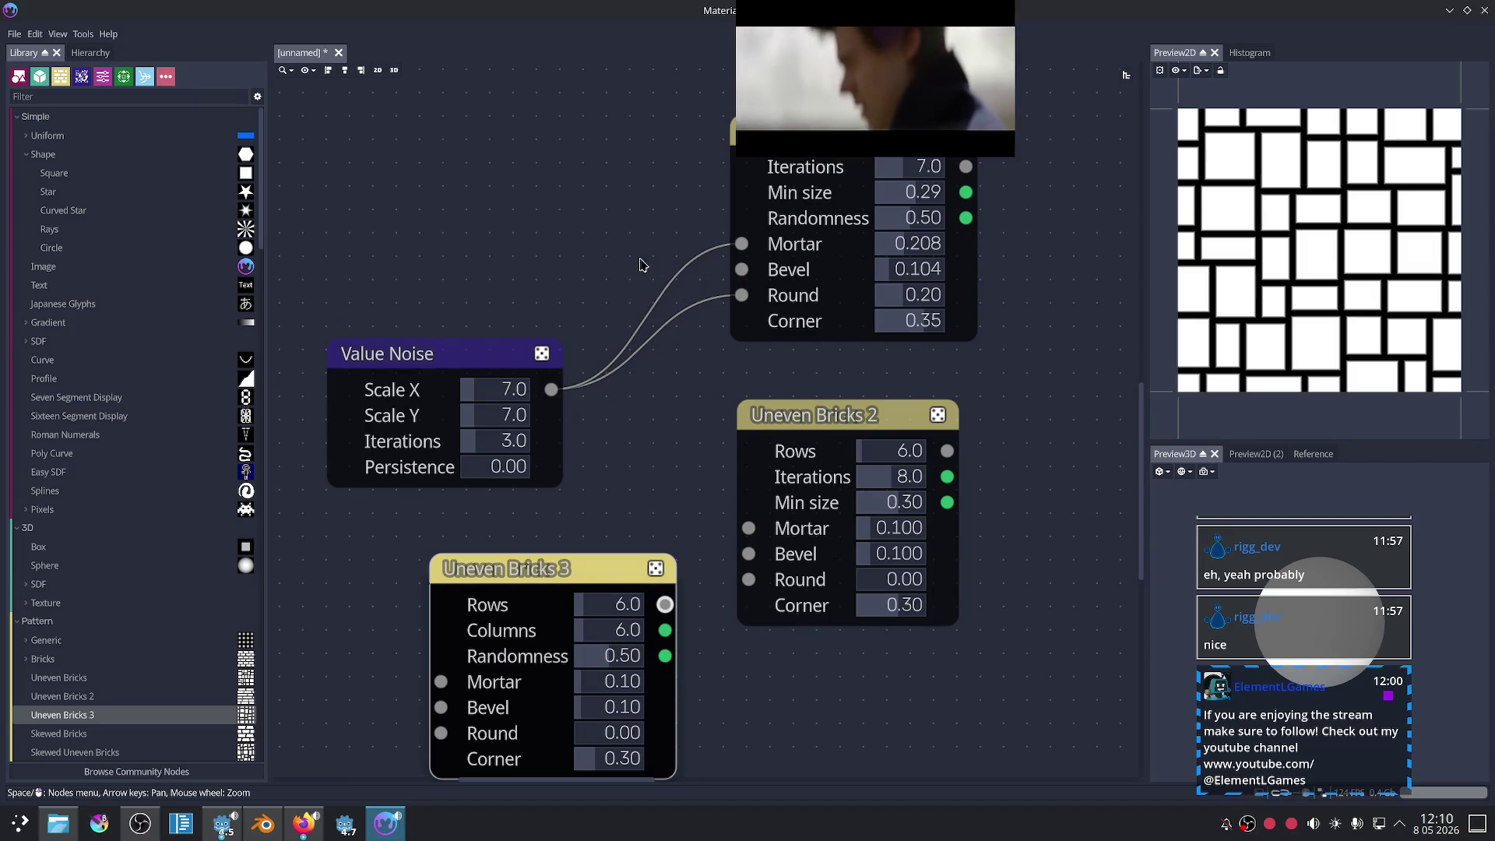
middle_click_drag(567, 317, 625, 286)
mouse_move(625, 287)
left_mouse_down()
mouse_move(353, 320)
mouse_move(553, 619)
mouse_move(554, 592)
left_mouse_up()
mouse_move(393, 334)
left_mouse_down()
mouse_move(549, 644)
mouse_move(535, 641)
left_mouse_up()
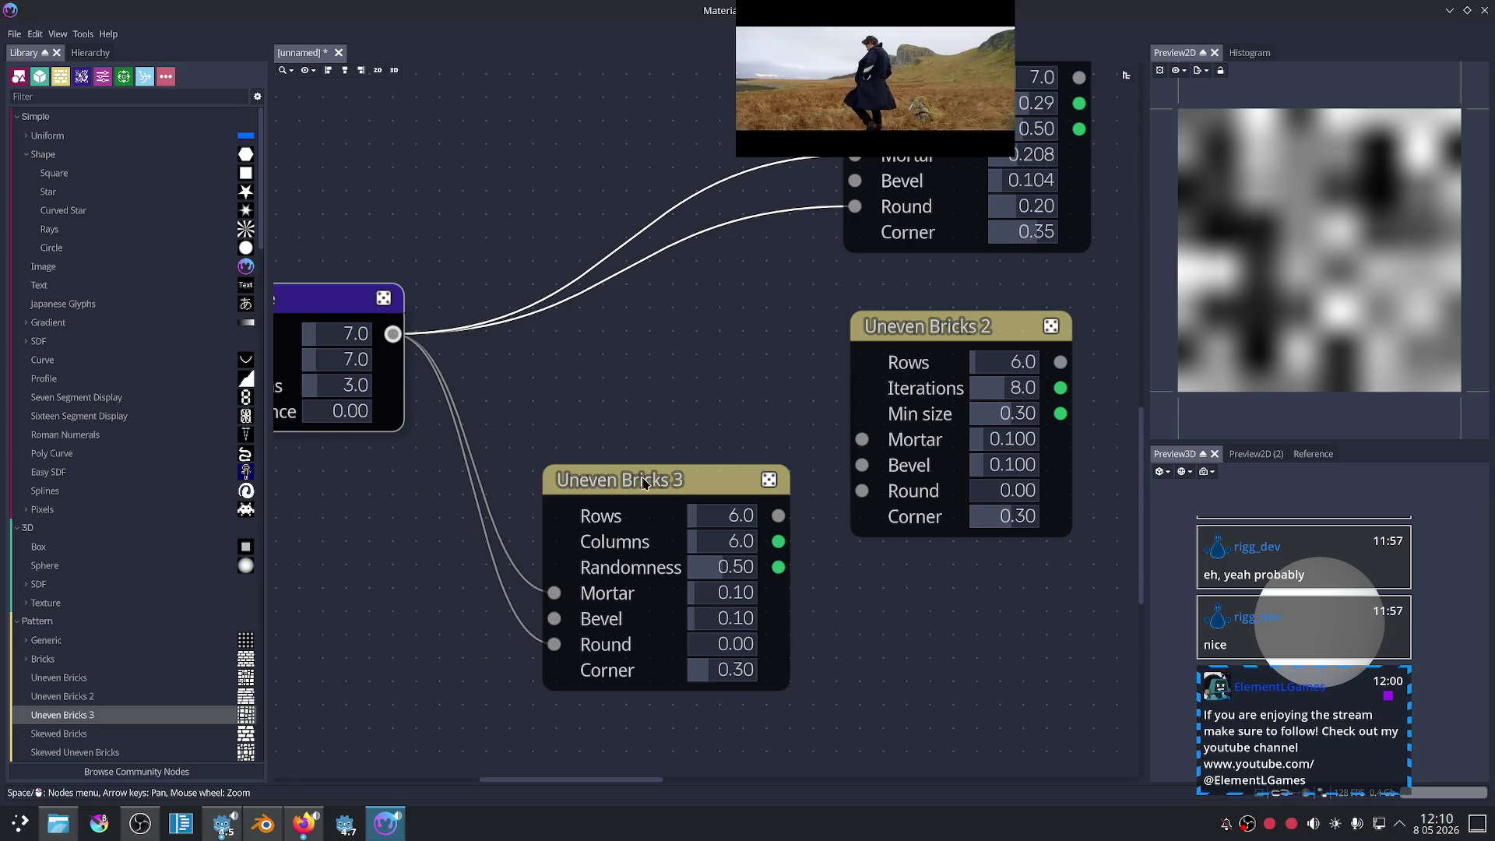
left_click(644, 483)
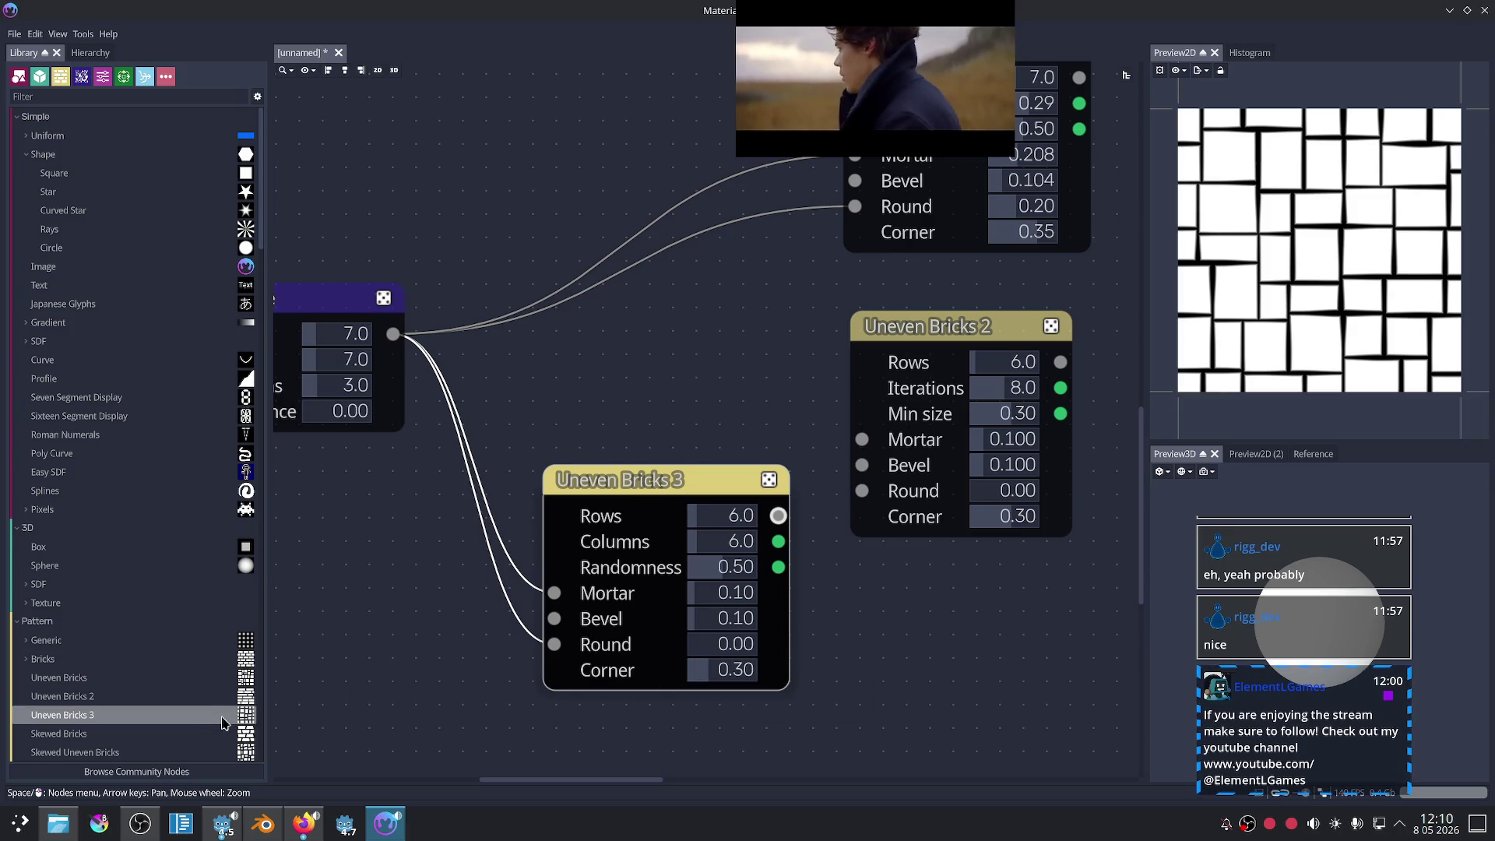
scroll(225, 712, "down", 3)
scroll(201, 698, "down", 3)
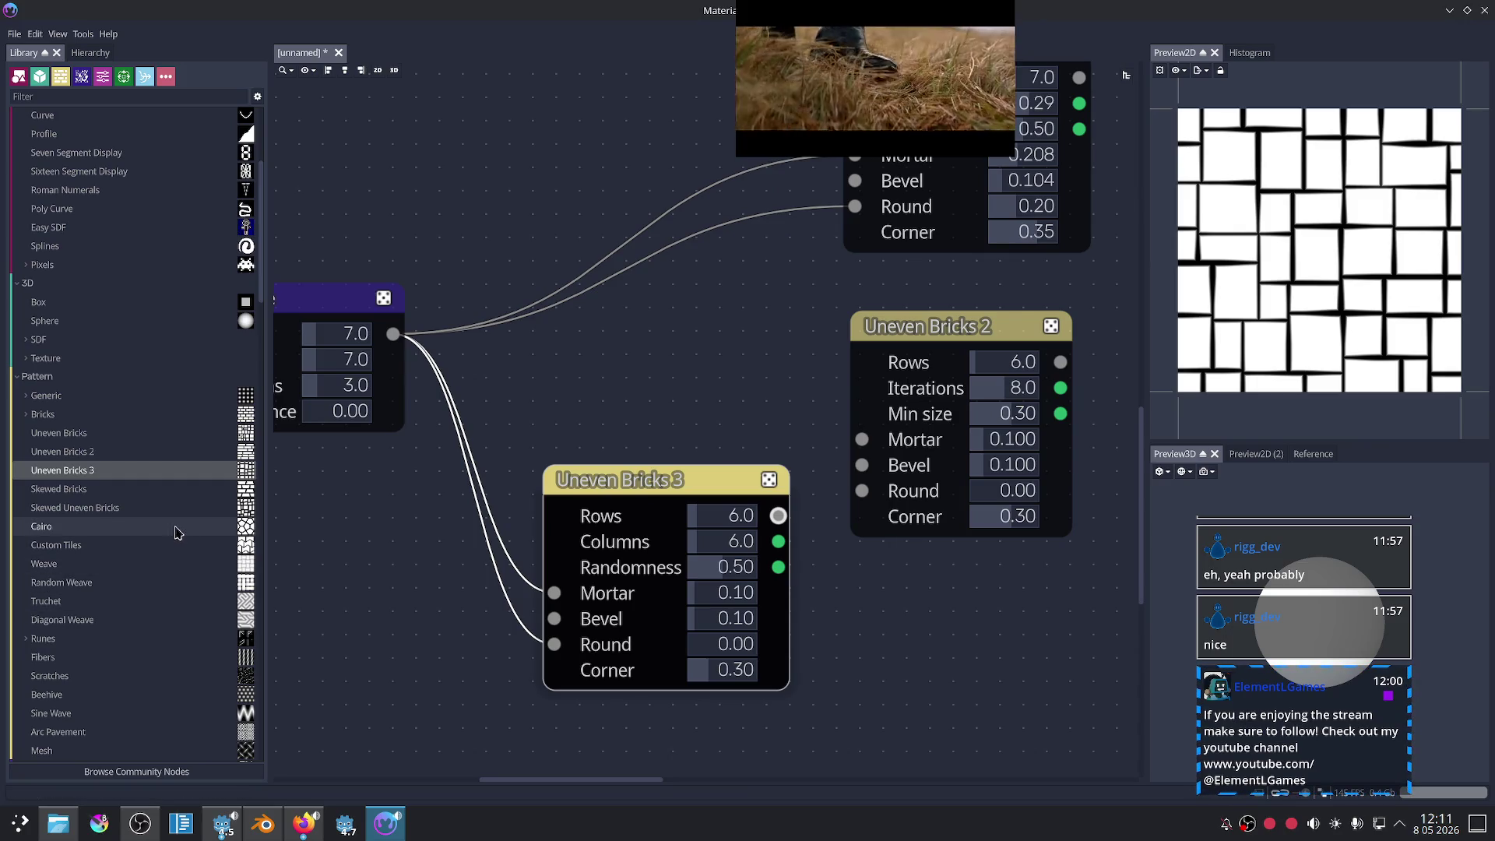
- Add a Skewed Uneven Bricks node and connect the Value Noise to its Round input
mouse_move(174, 510)
left_mouse_down()
mouse_move(591, 324)
mouse_move(503, 116)
left_mouse_up()
mouse_move(503, 115)
middle_mouse_down()
mouse_move(515, 193)
mouse_move(560, 262)
middle_mouse_up()
mouse_move(602, 252)
left_mouse_down()
mouse_move(411, 165)
mouse_move(457, 141)
left_mouse_up()
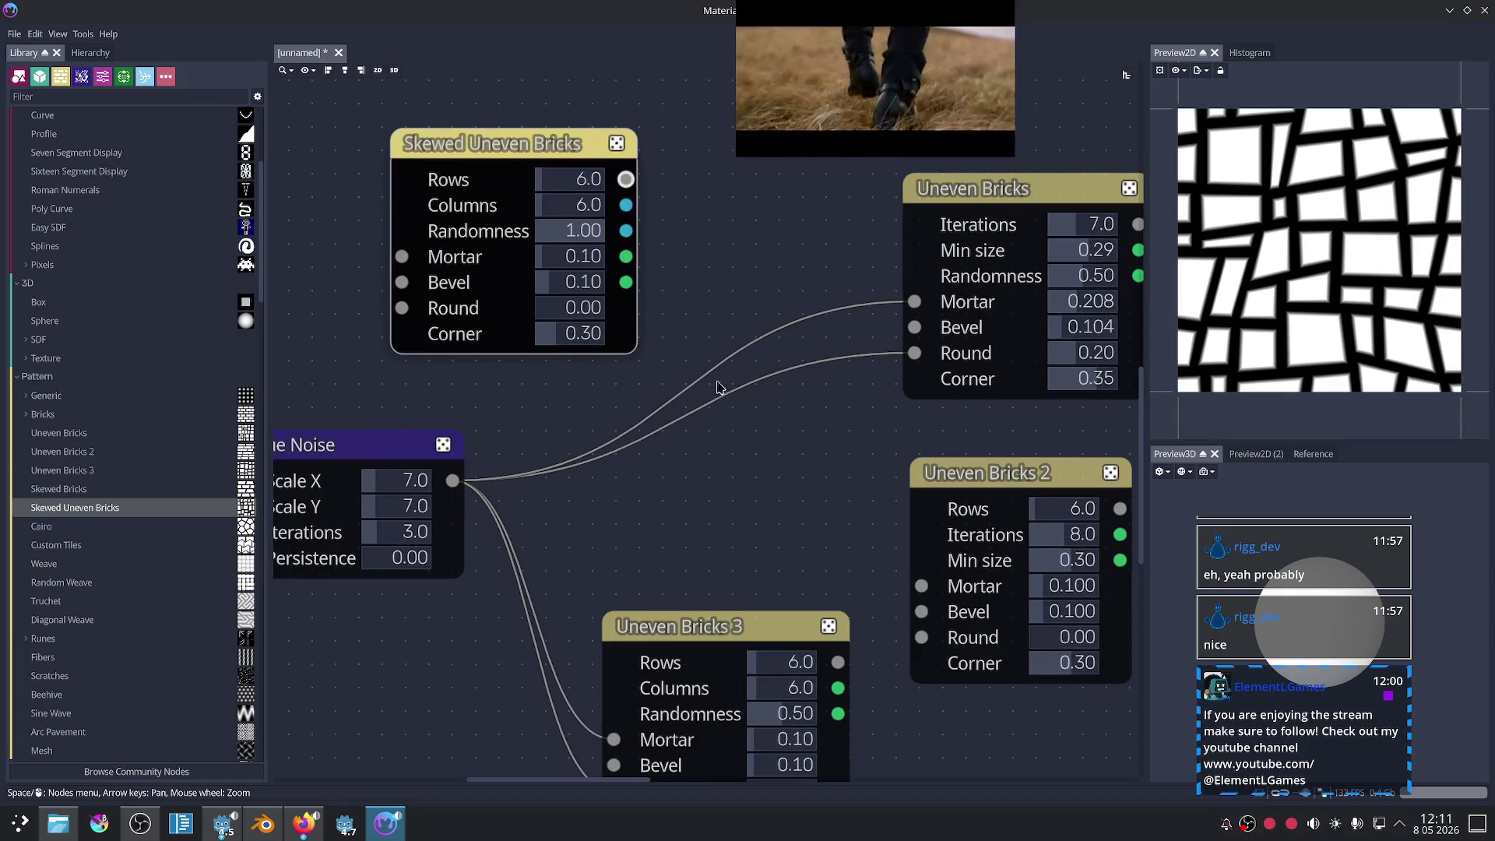
mouse_move(793, 486)
middle_mouse_down()
mouse_move(749, 415)
mouse_move(869, 538)
middle_mouse_up()
middle_click_drag(623, 472, 694, 524)
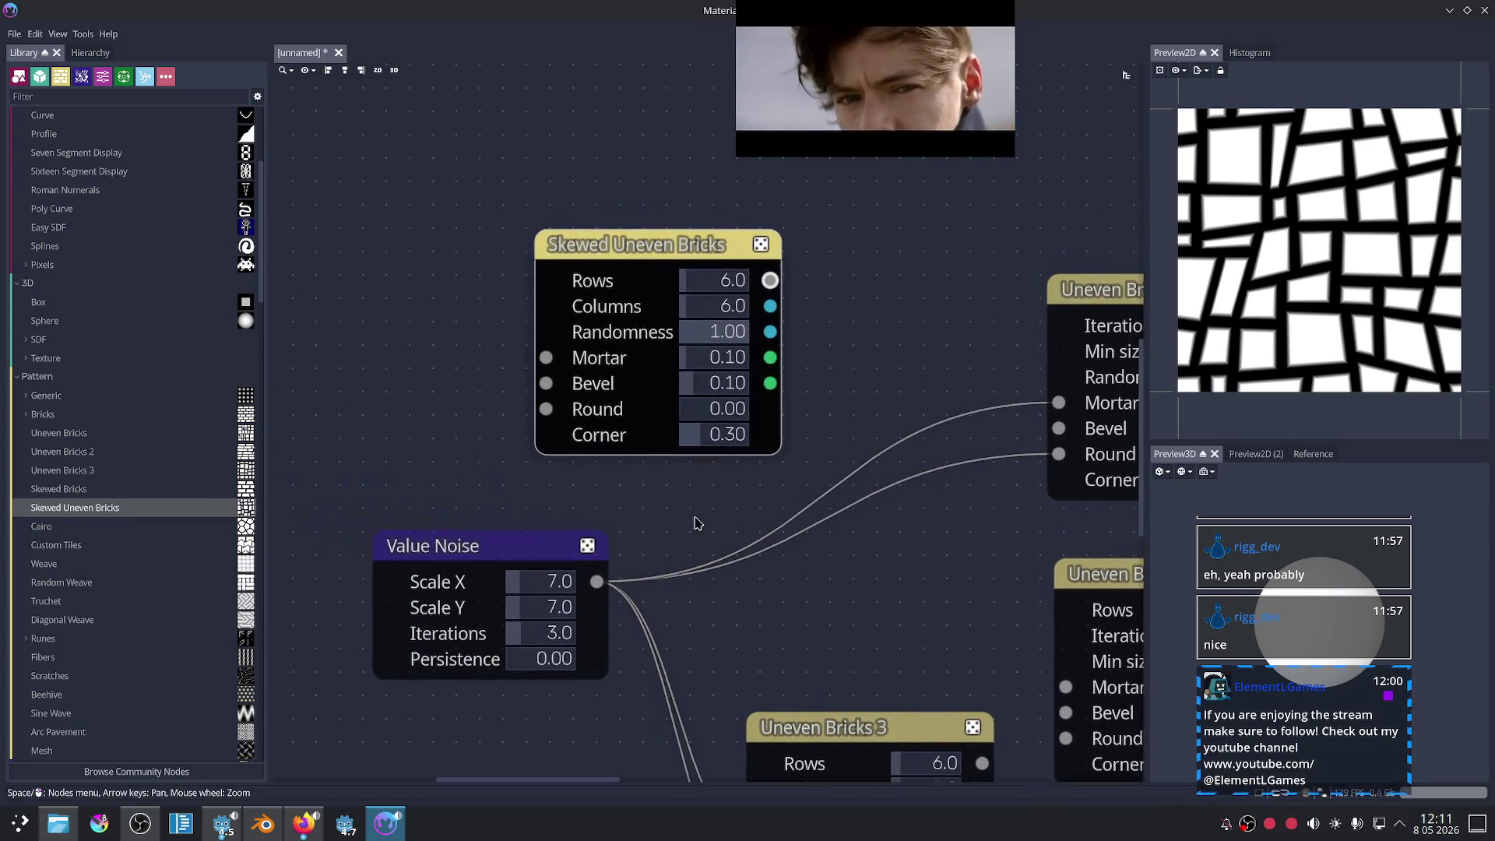
mouse_move(596, 582)
left_mouse_down()
mouse_move(488, 337)
mouse_move(546, 409)
left_mouse_up()
mouse_move(597, 582)
left_mouse_down()
mouse_move(464, 417)
mouse_move(718, 421)
left_mouse_up()
key("Escape")
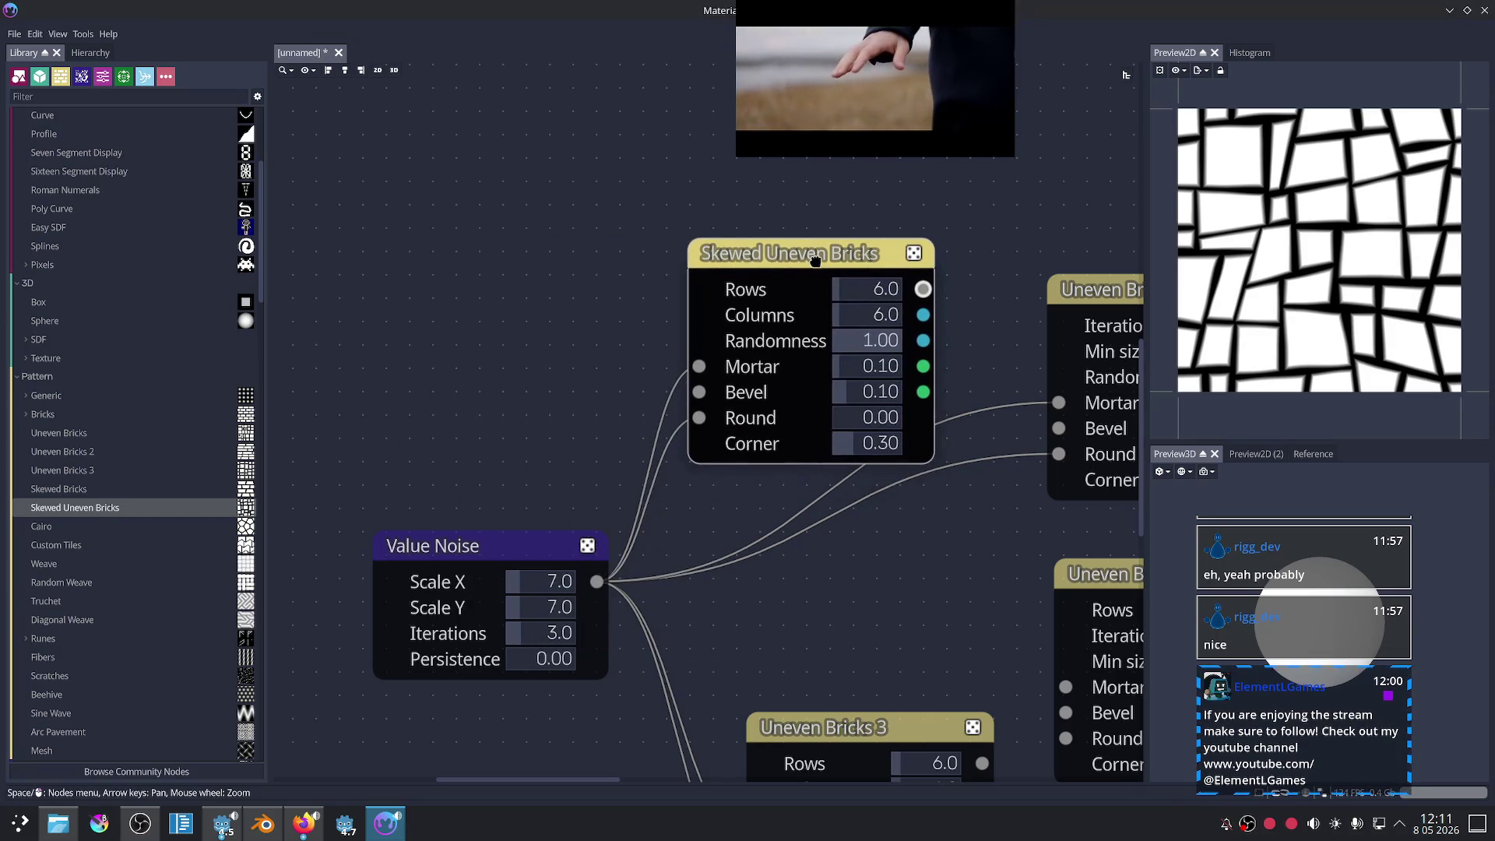
- Adjust the Skewed Uneven Bricks mortar width and move the node up out of the way
mouse_move(846, 382)
left_mouse_down()
mouse_move(872, 386)
mouse_move(836, 379)
mouse_move(850, 423)
left_mouse_up()
scroll(837, 593, "down", 2)
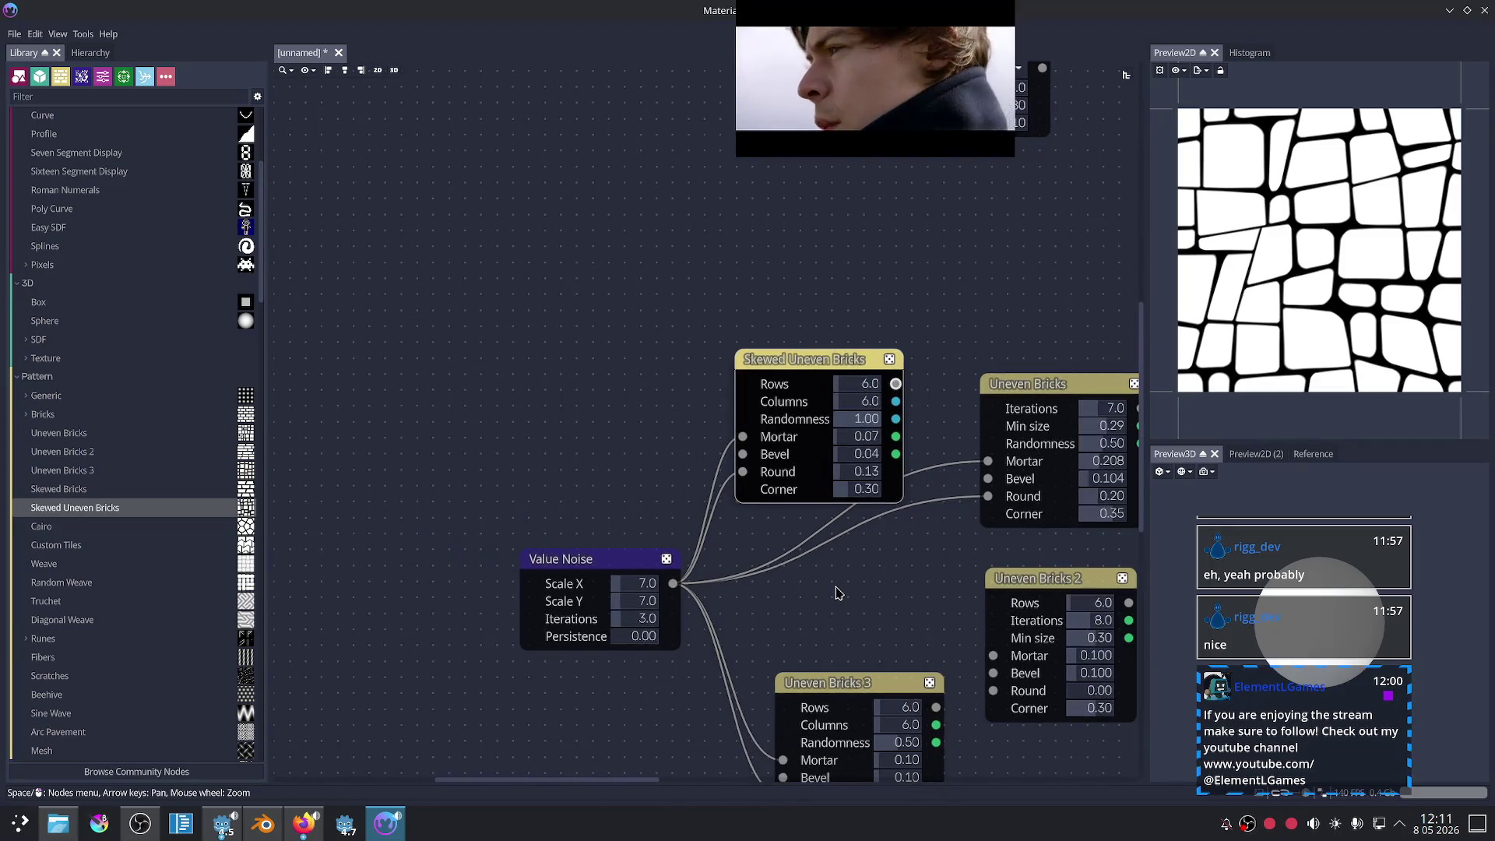
scroll(837, 594, "up", 2)
middle_click_drag(838, 594, 755, 544)
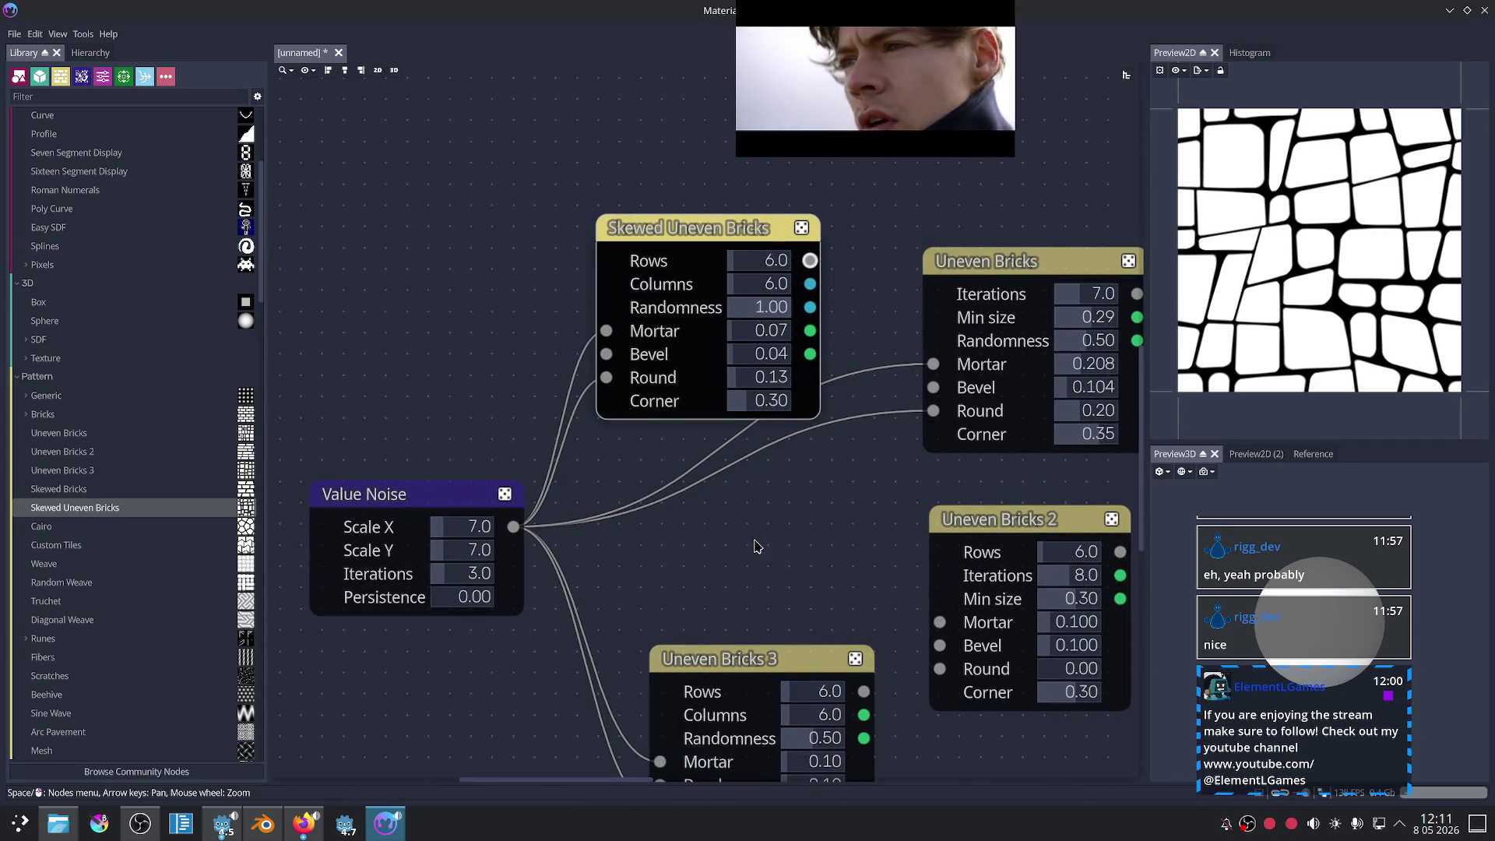
scroll(821, 559, "down", 2)
scroll(820, 550, "up", 1)
middle_click_drag(820, 550, 759, 484)
left_click_drag(692, 235, 948, 72)
left_click_drag(916, 255, 884, 256)
- Delete Uneven Bricks 2 and move Uneven Bricks 3 beneath Uneven Bricks
left_click_drag(914, 468, 896, 450)
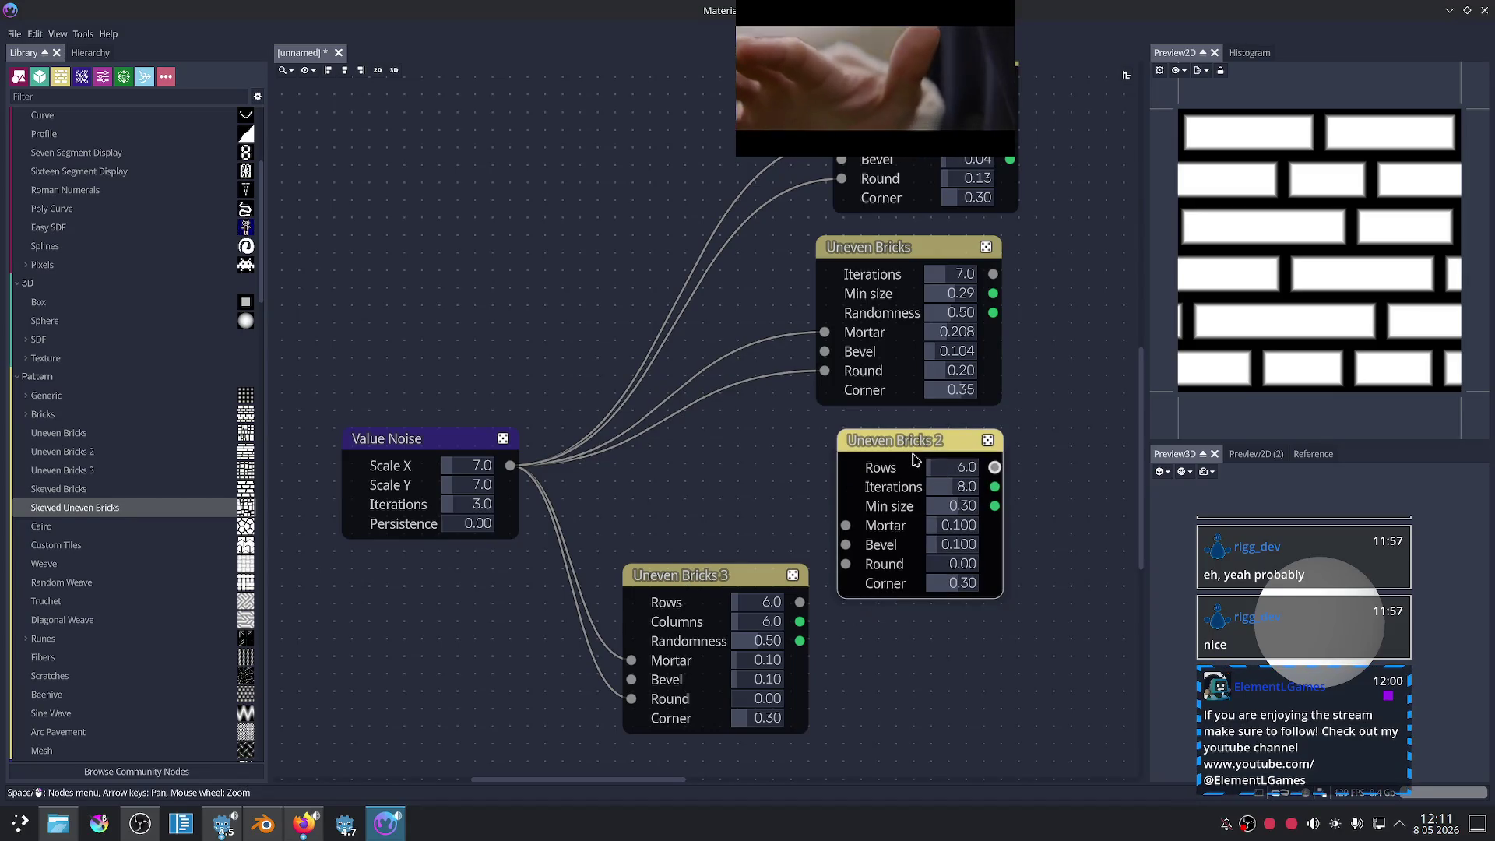
key("Delete")
mouse_move(639, 575)
left_mouse_down()
mouse_move(843, 477)
mouse_move(831, 430)
left_mouse_up()
scroll(997, 607, "up", 3)
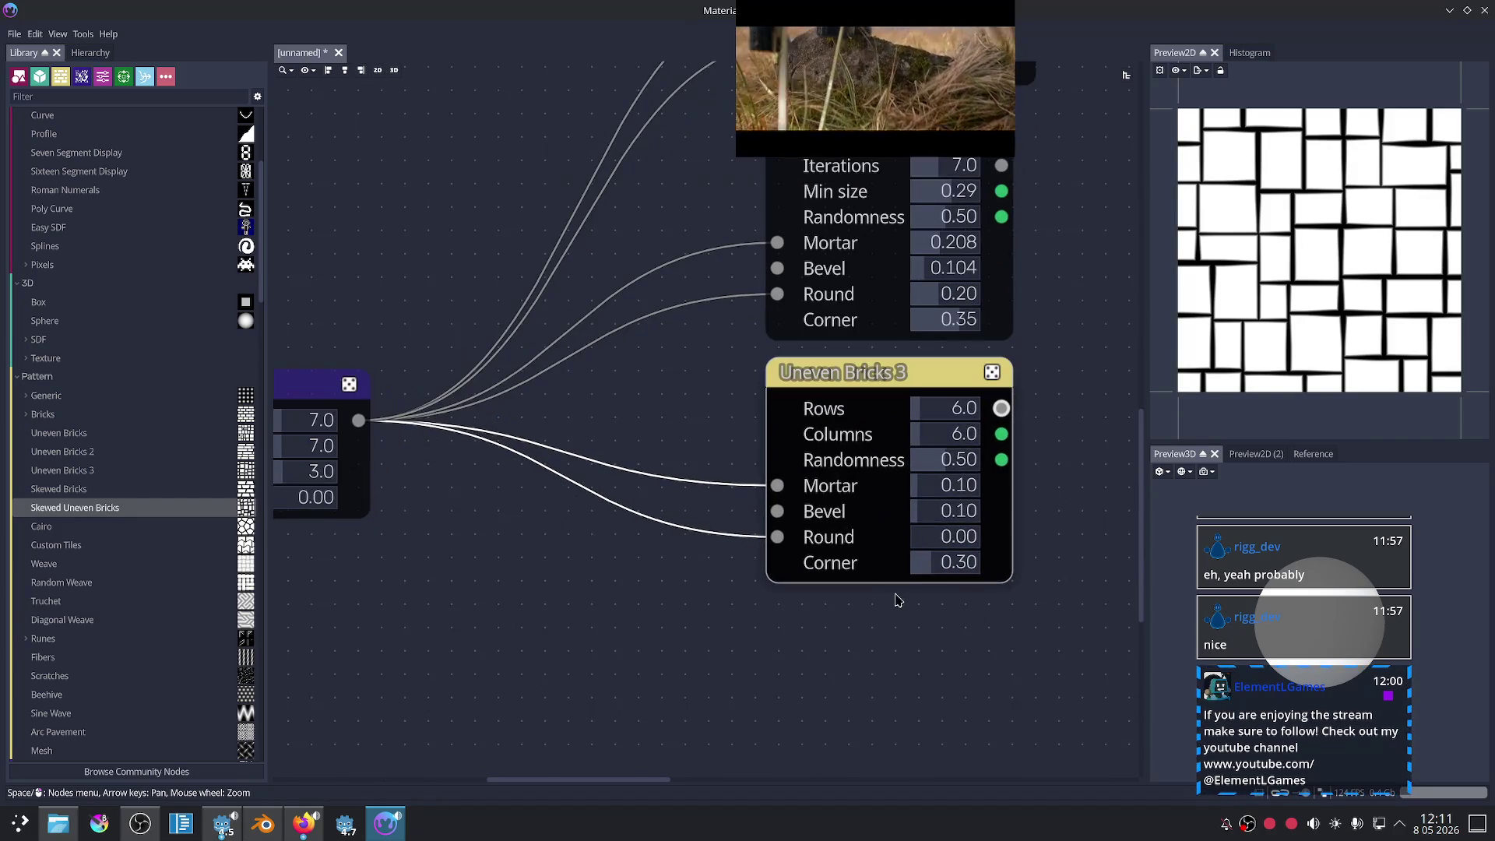
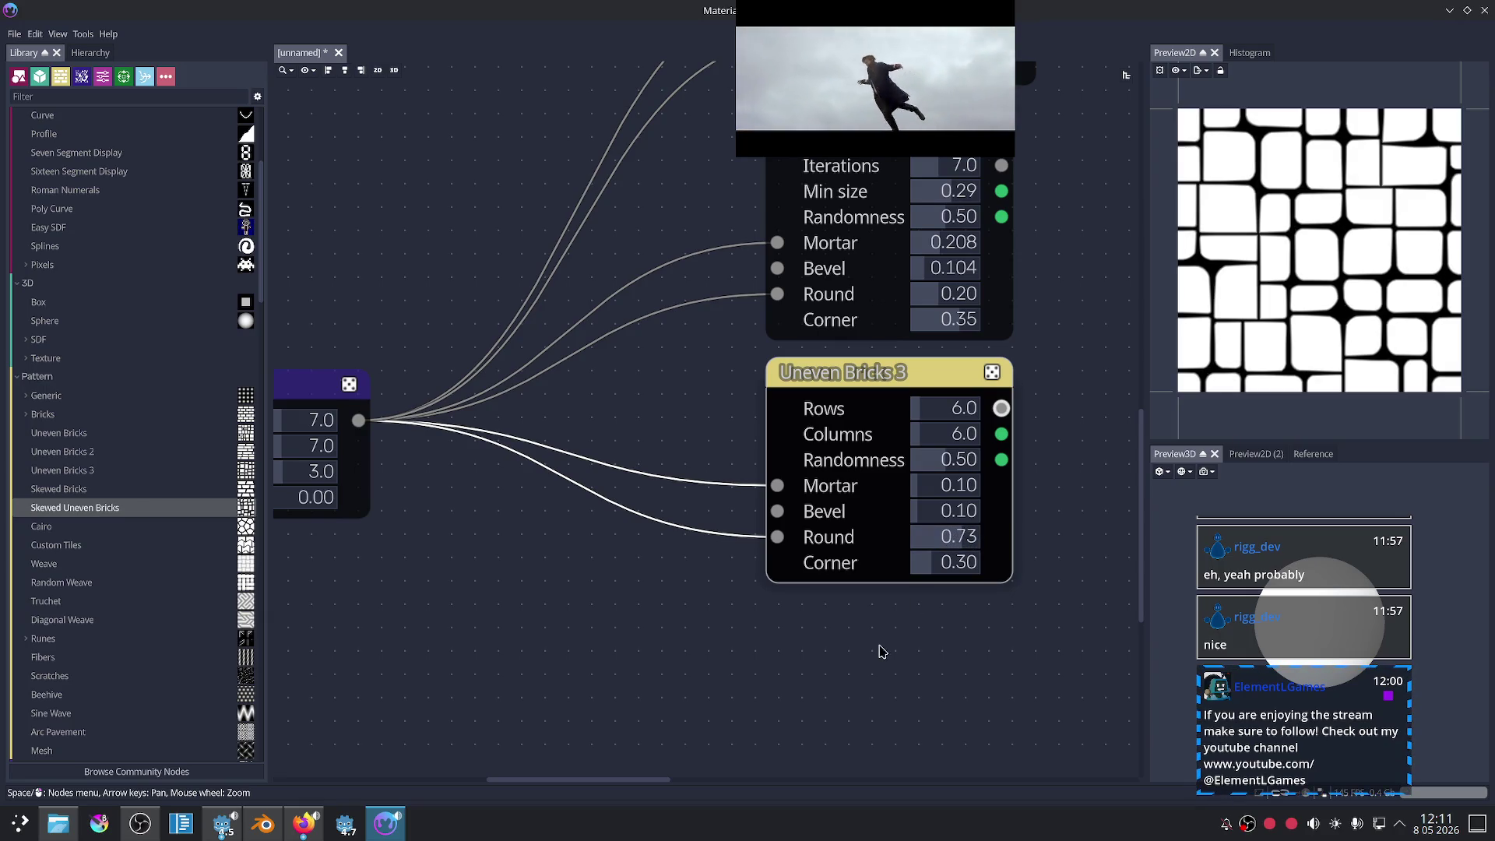
- Preview the Uneven Bricks pattern and thin its mortar to 0.037
middle_click_drag(914, 653, 893, 745)
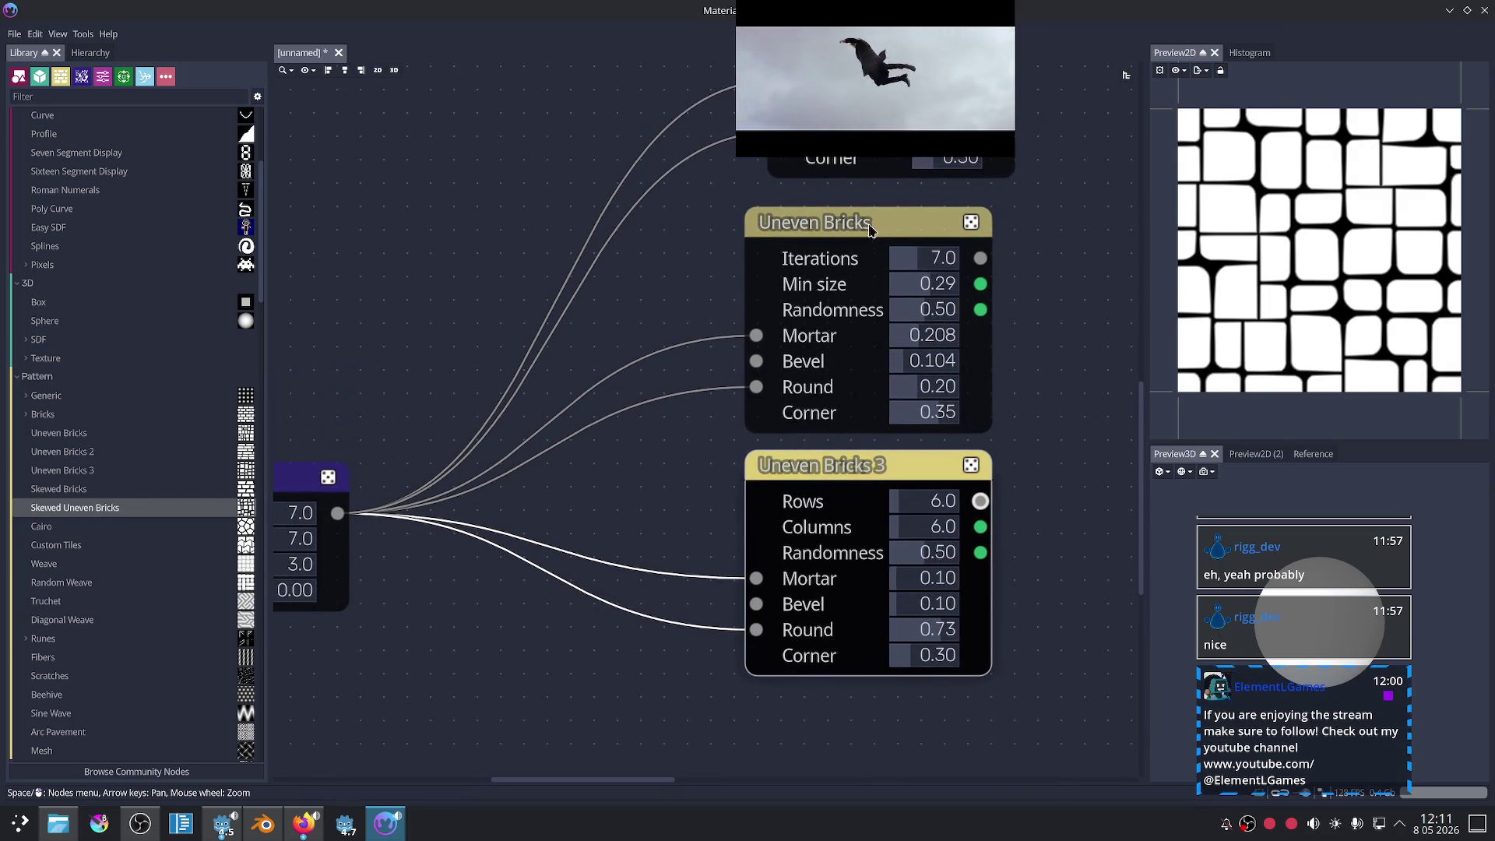
left_click(870, 228)
middle_click_drag(1075, 387, 1086, 631)
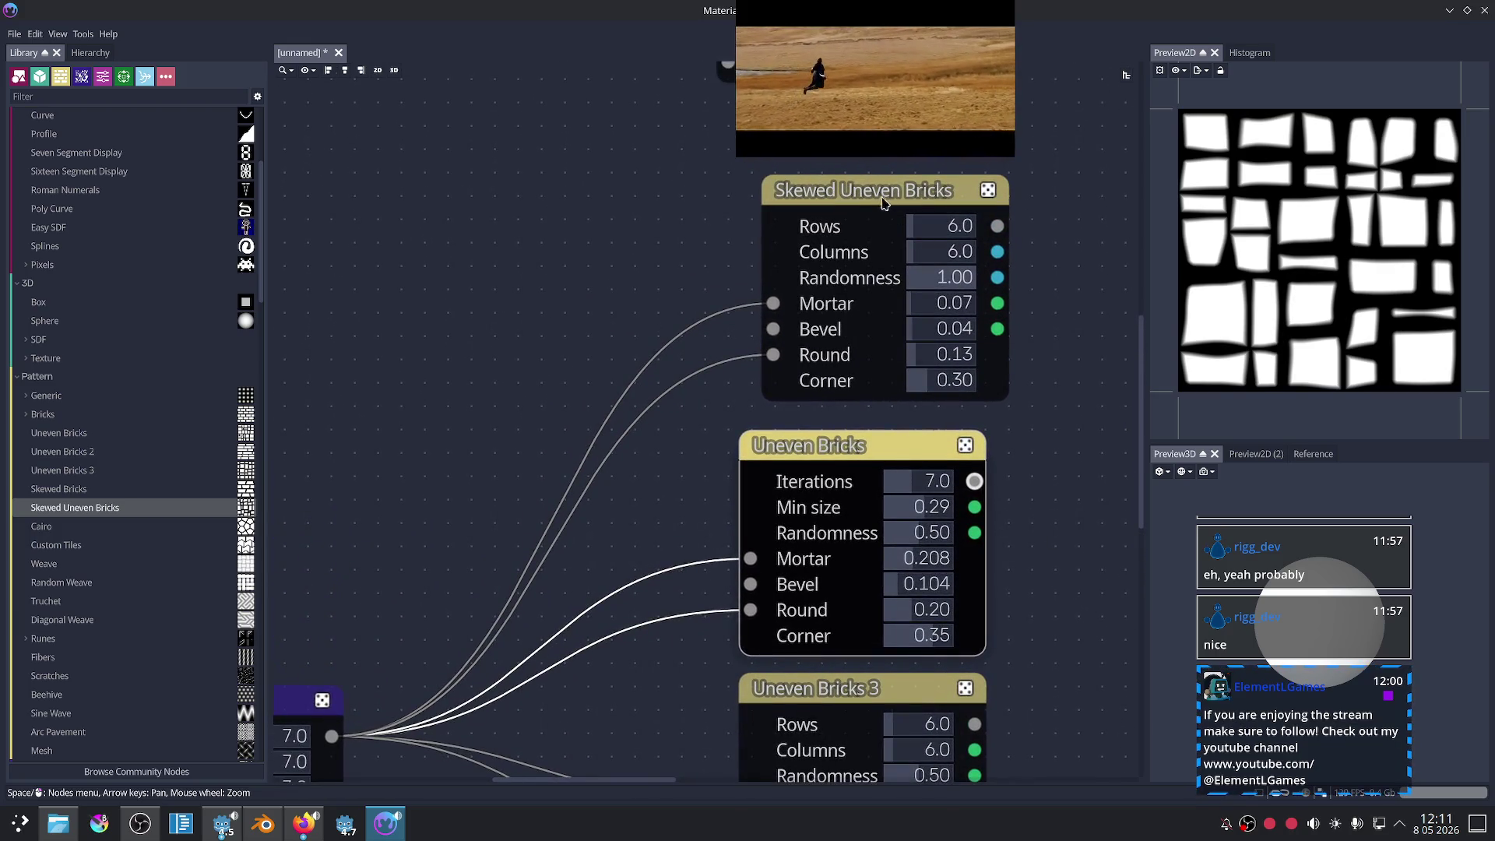
middle_click_drag(1065, 572, 1043, 451)
left_click_drag(919, 482, 877, 493)
- Preview Uneven Bricks 3 and try 20 rows before returning to 6
mouse_move(483, 555)
middle_mouse_down()
mouse_move(544, 544)
mouse_move(840, 404)
mouse_move(764, 437)
mouse_move(731, 521)
mouse_move(748, 549)
mouse_move(722, 555)
mouse_move(741, 404)
middle_mouse_up()
left_click(954, 553)
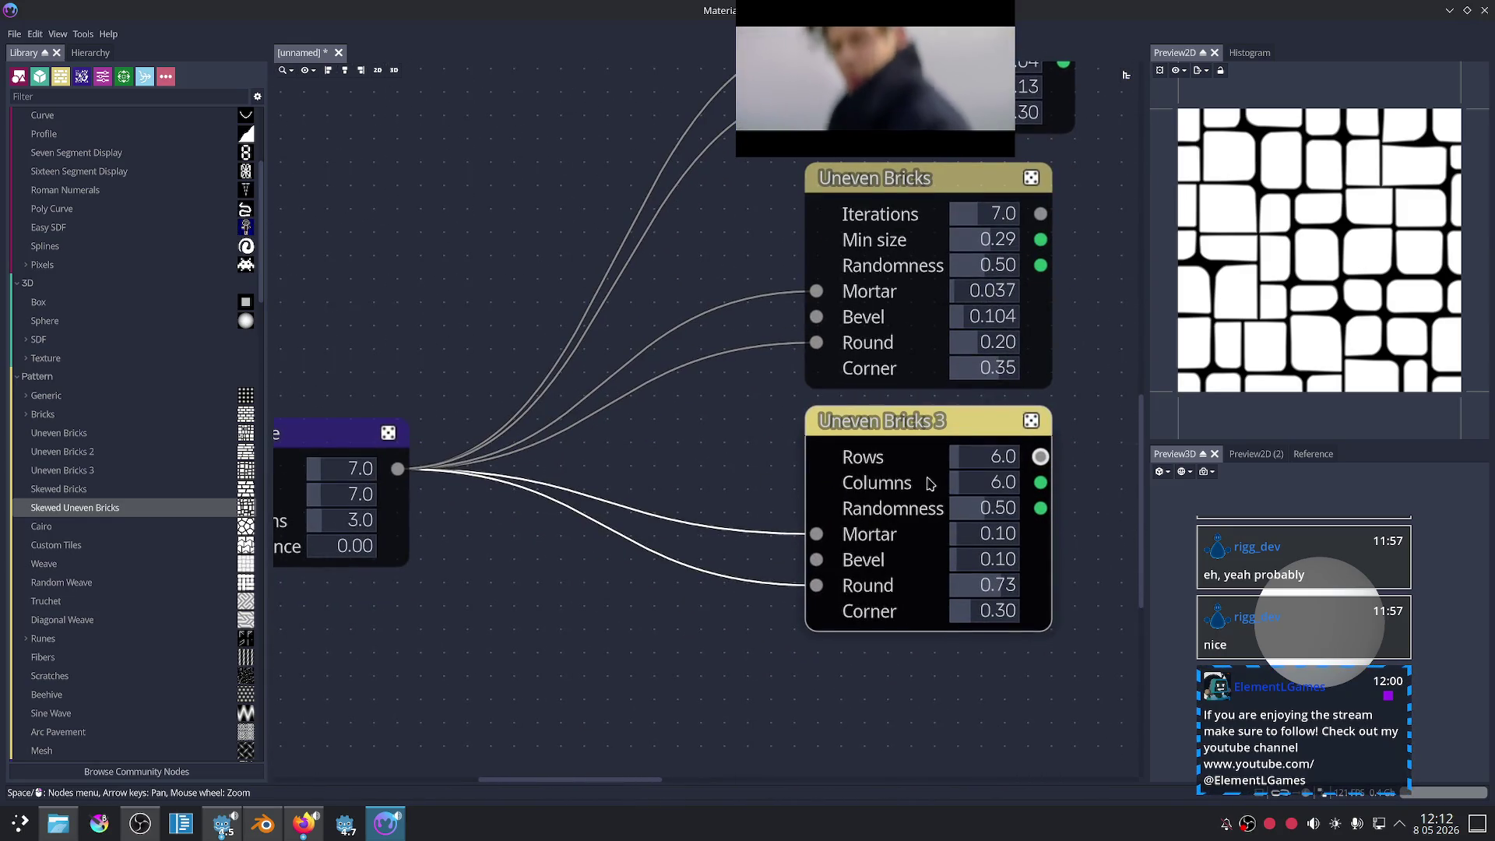
mouse_move(1101, 360)
middle_mouse_down()
mouse_move(1029, 438)
mouse_move(992, 383)
middle_mouse_up()
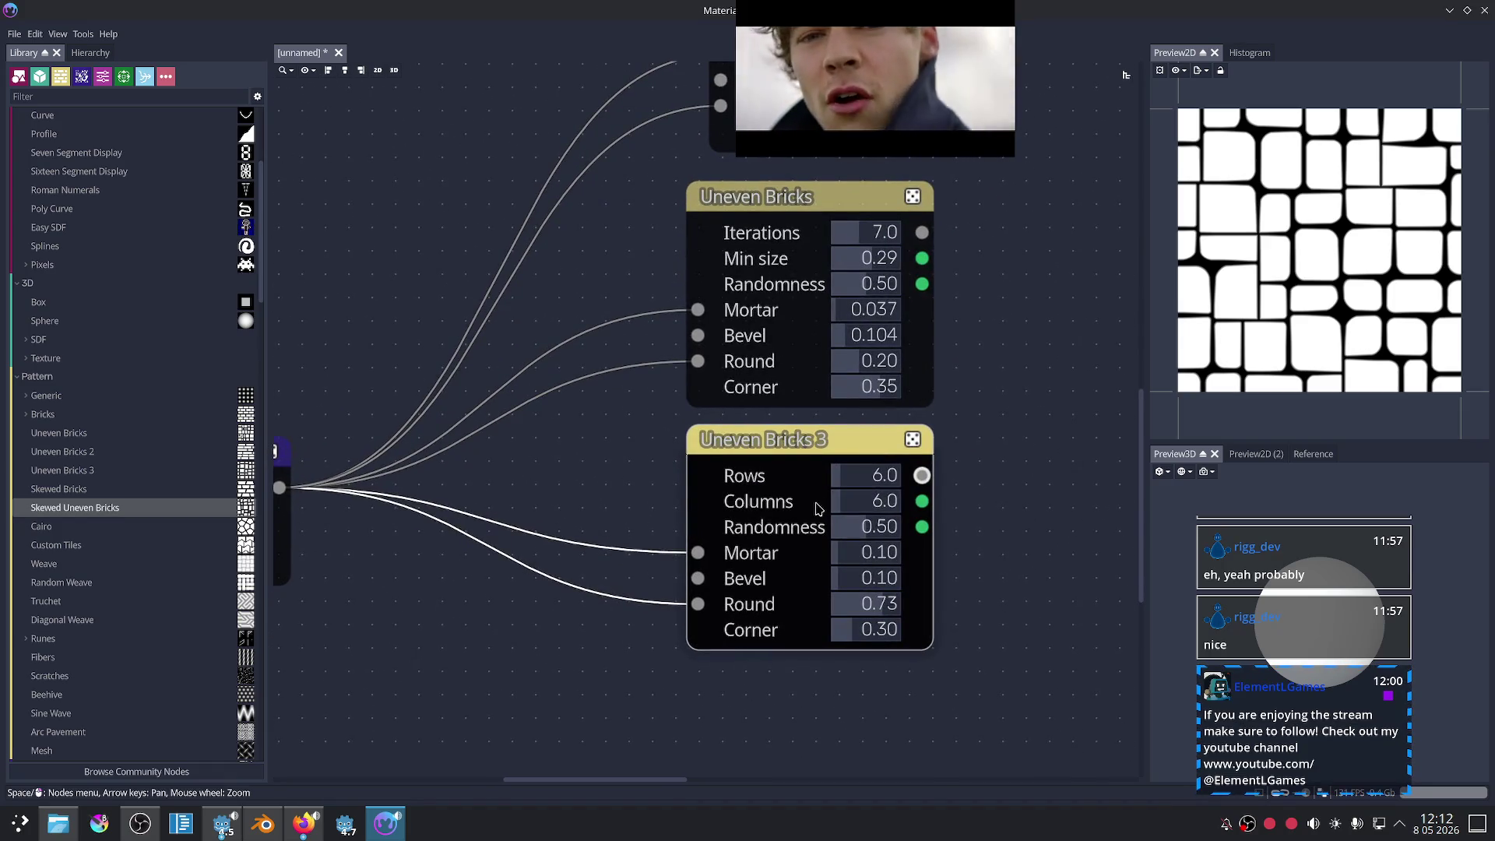
mouse_move(833, 477)
left_mouse_down()
mouse_move(870, 482)
mouse_move(833, 488)
mouse_move(857, 506)
mouse_move(871, 505)
mouse_move(864, 482)
mouse_move(885, 481)
mouse_move(853, 483)
mouse_move(855, 507)
mouse_move(830, 510)
left_mouse_up()
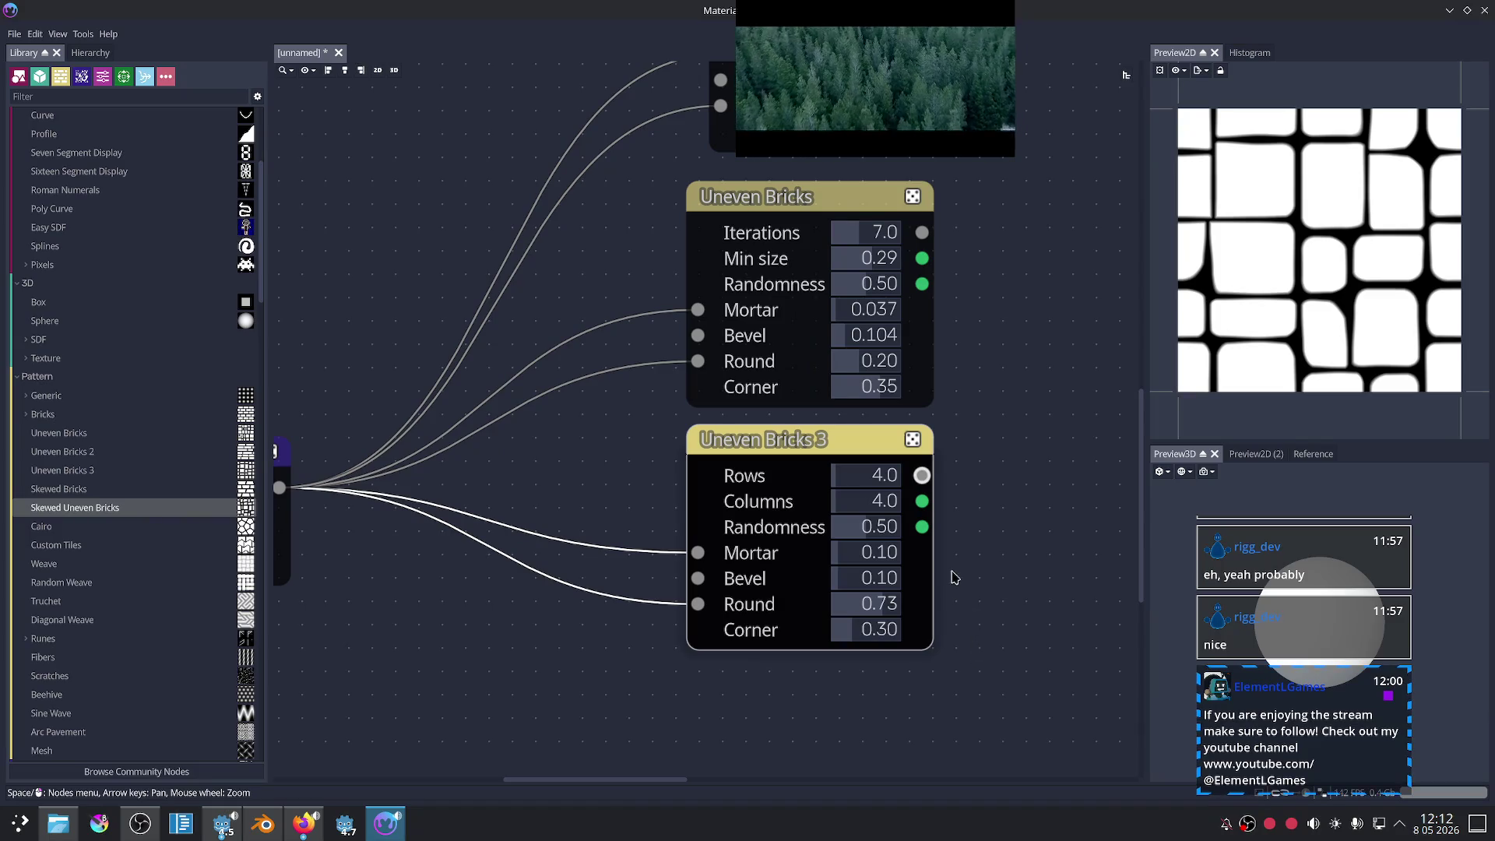
left_click_drag(837, 484, 849, 508)
- Set Uneven Bricks 3 Randomness to 0.51 and Round to 0.62, after briefly trying Round 1
scroll(656, 691, "down", 3)
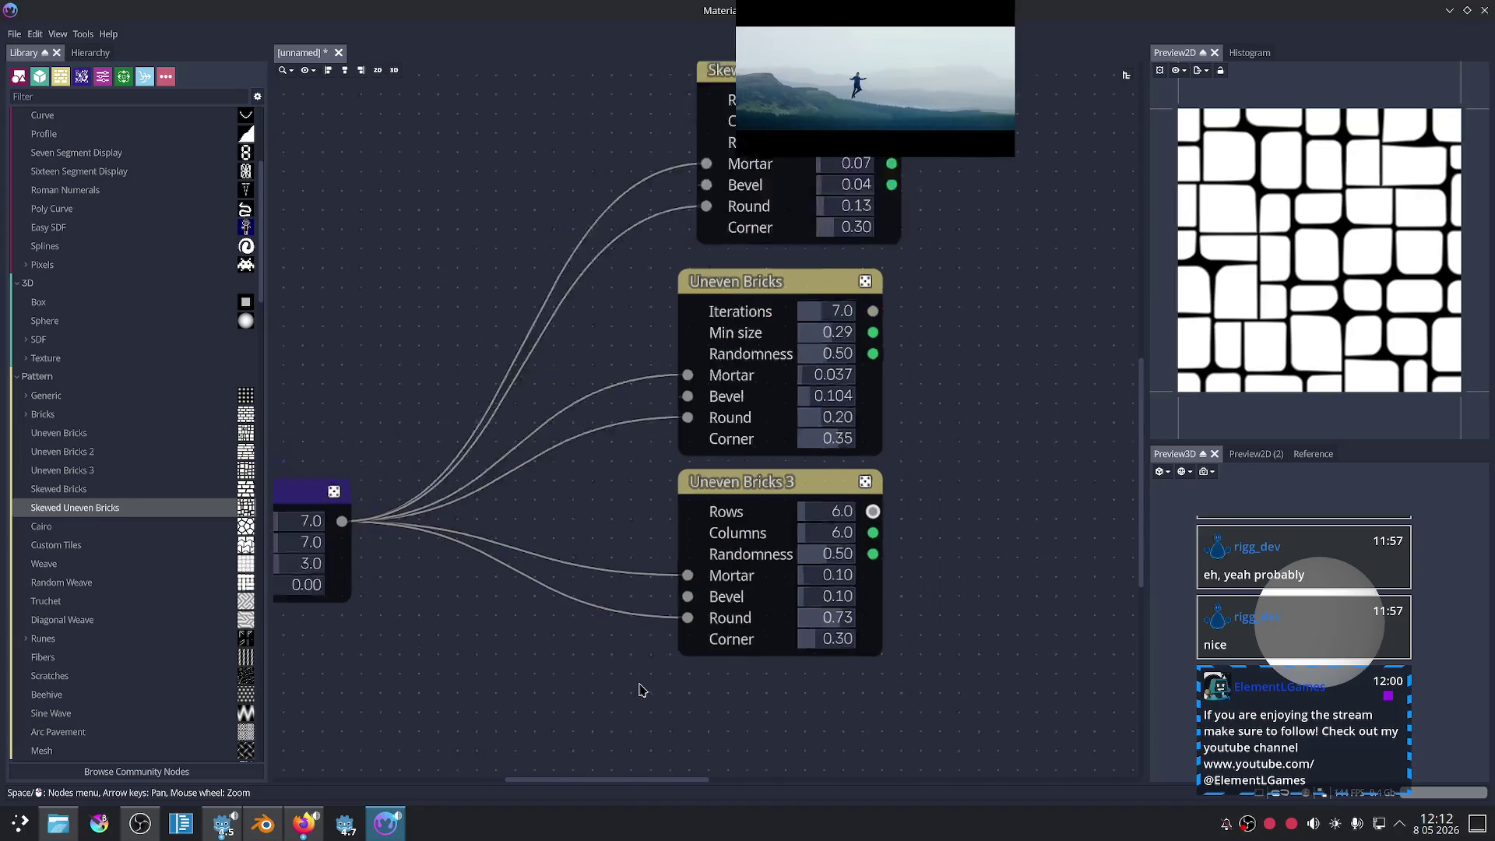
scroll(850, 554, "up", 2)
scroll(850, 554, "up", 1)
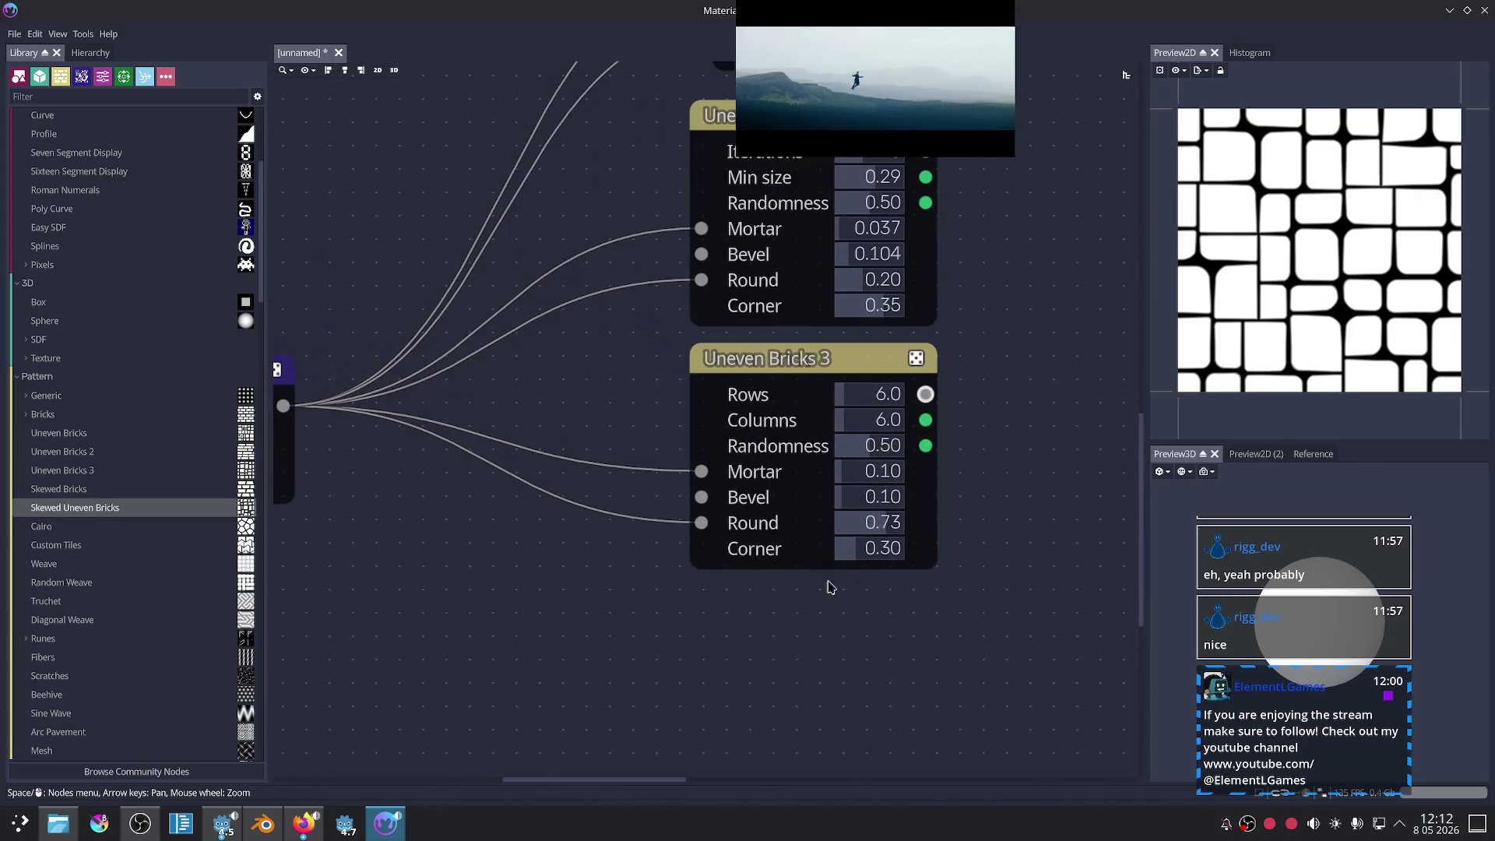
mouse_move(862, 453)
left_mouse_down()
mouse_move(802, 462)
mouse_move(954, 473)
mouse_move(950, 530)
left_mouse_up()
mouse_move(868, 447)
left_mouse_down()
mouse_move(888, 445)
mouse_move(862, 455)
left_mouse_up()
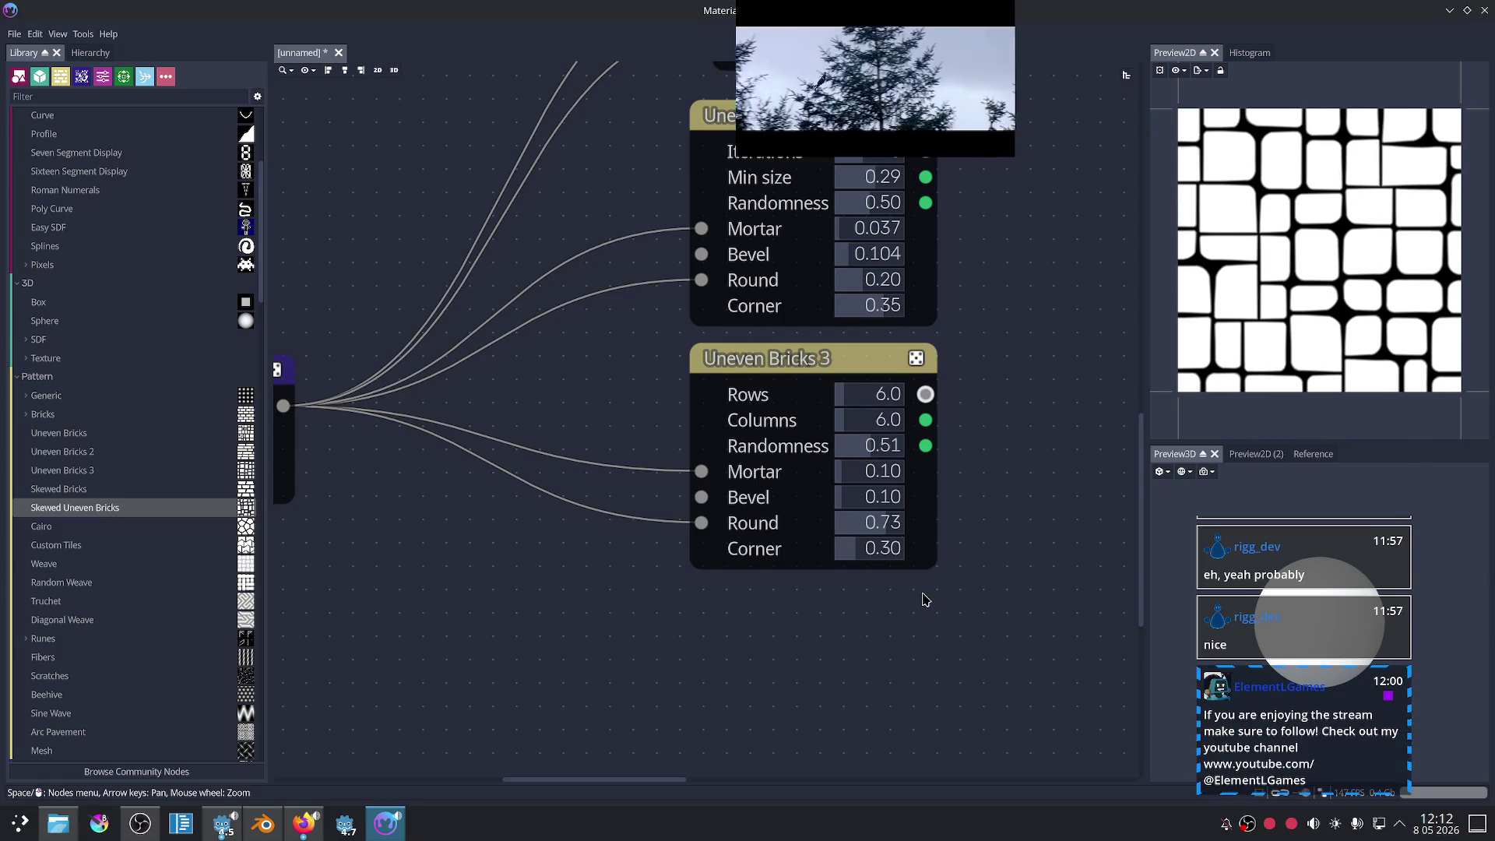
left_click(876, 520)
type("1")
key("Return")
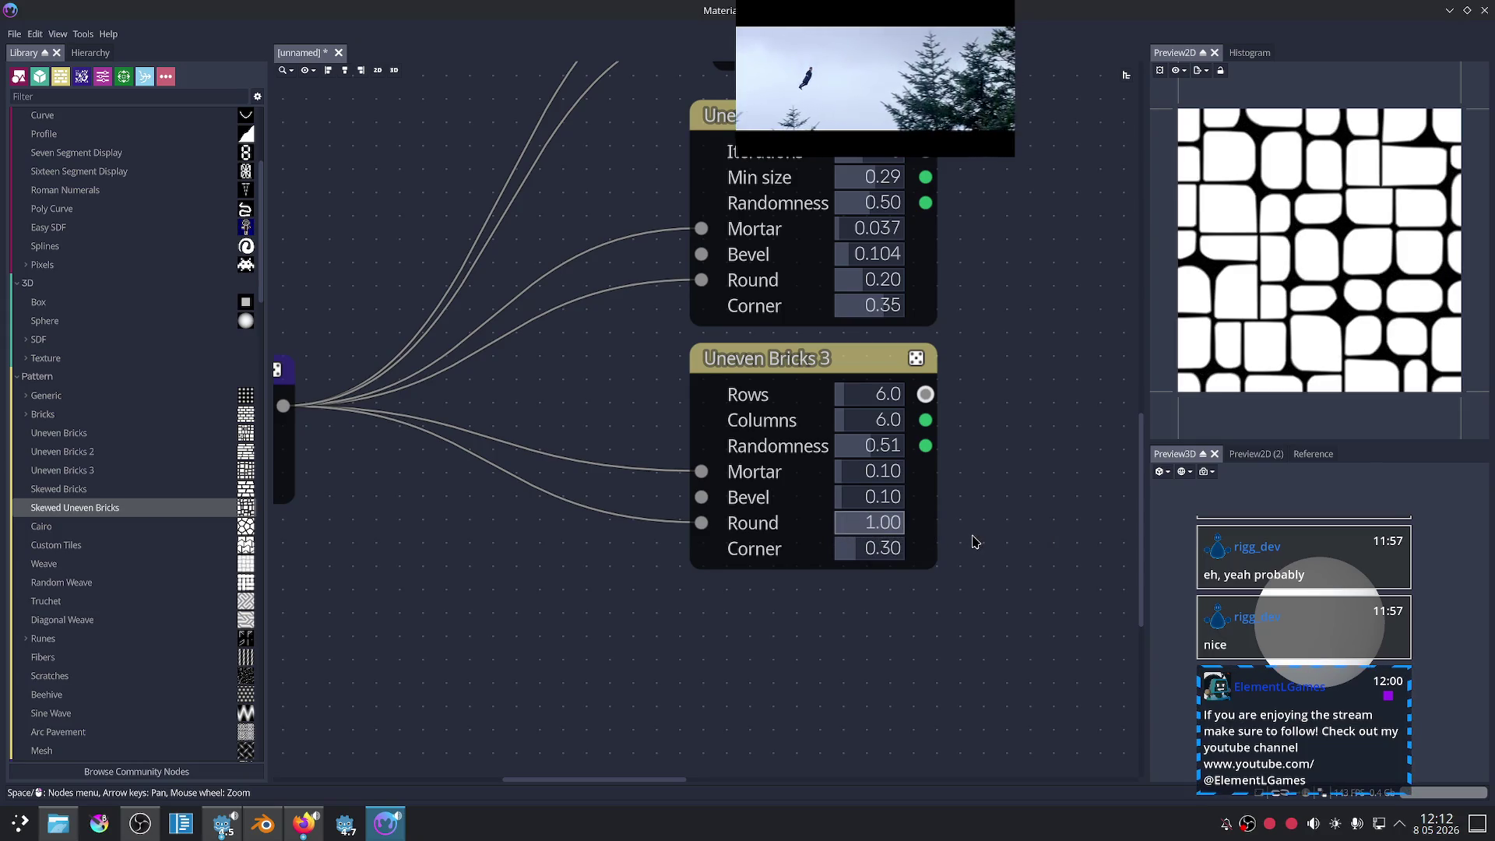
left_click_drag(903, 523, 877, 537)
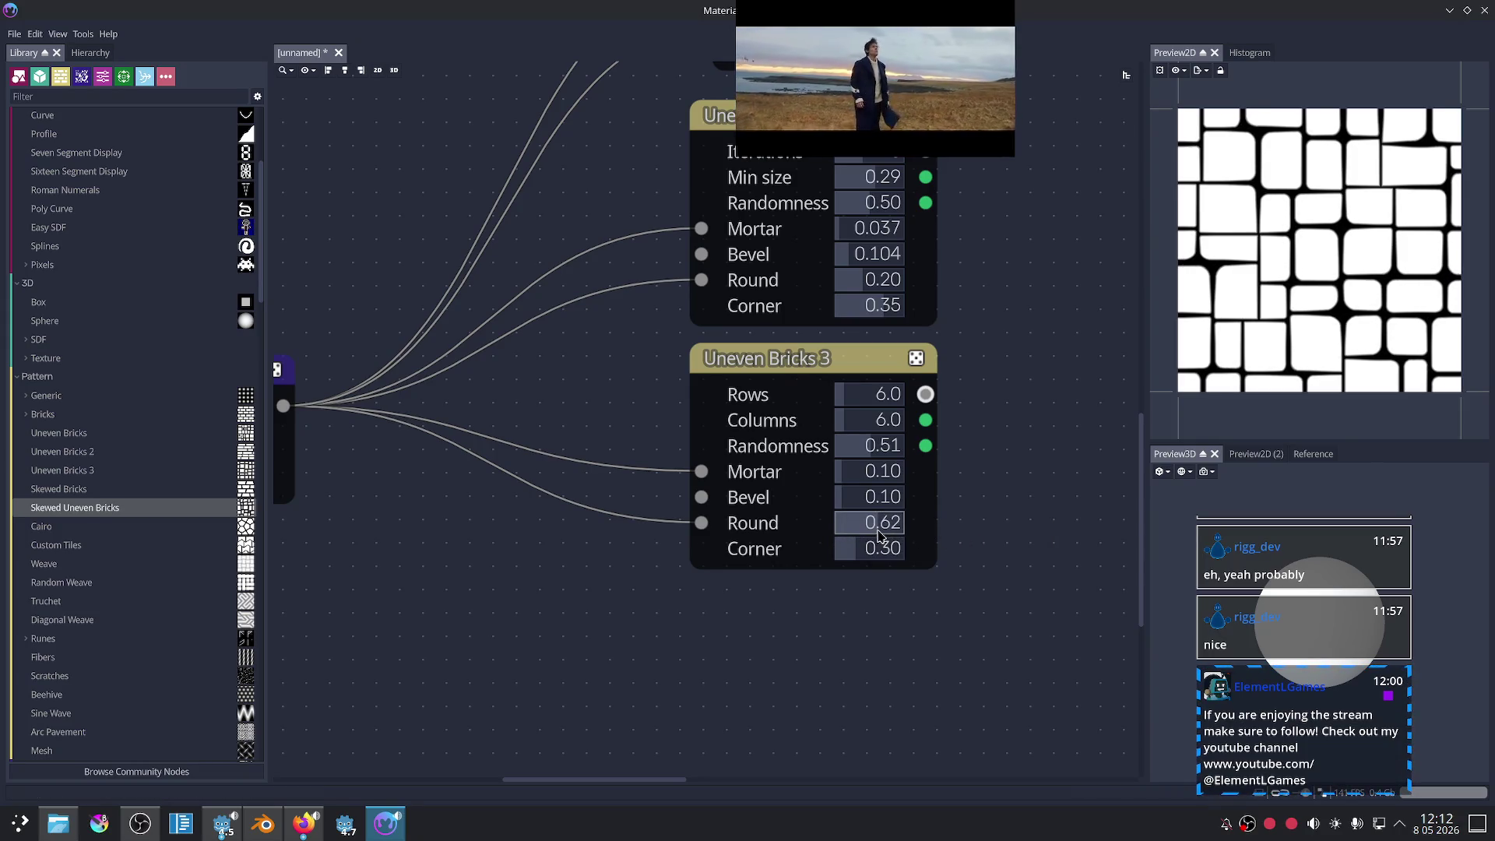
- Add a Smooth Curvature node beside the bricks nodes and feed it Uneven Bricks 3's output
scroll(764, 620, "left", 5)
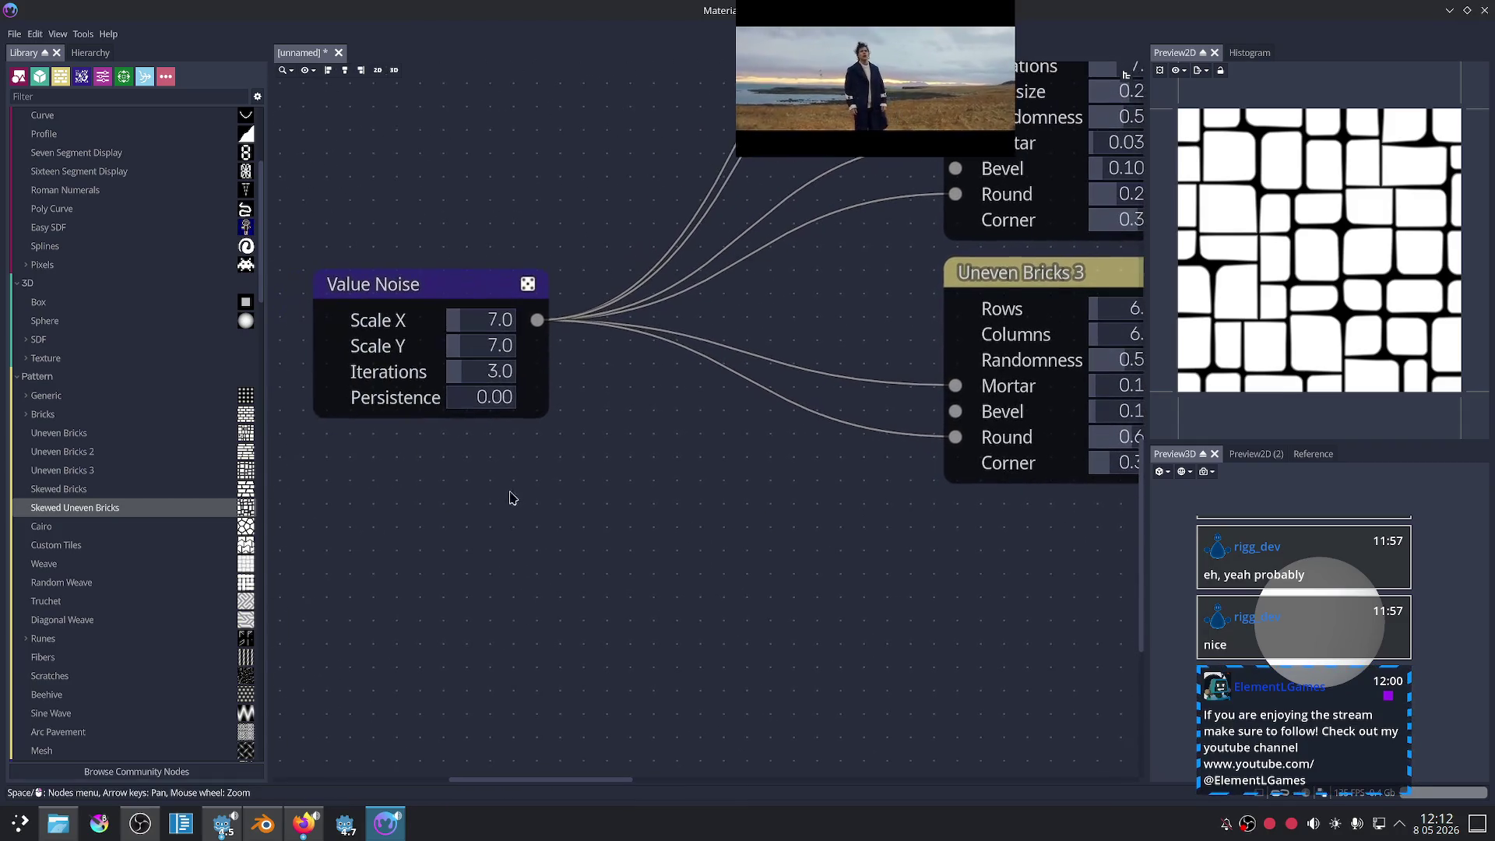
scroll(133, 467, "up", 5)
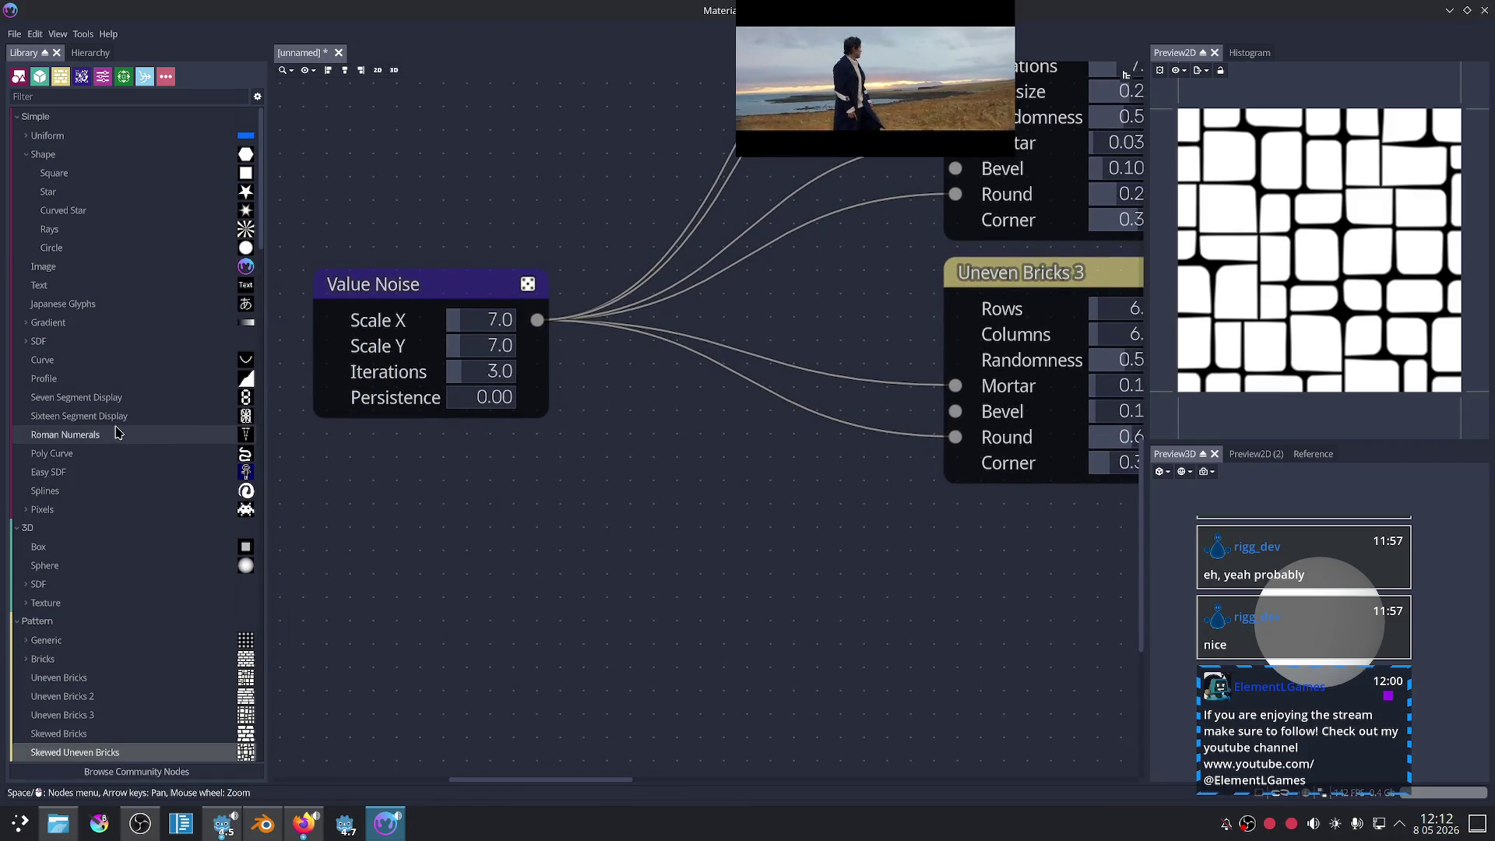
scroll(78, 350, "down", 15)
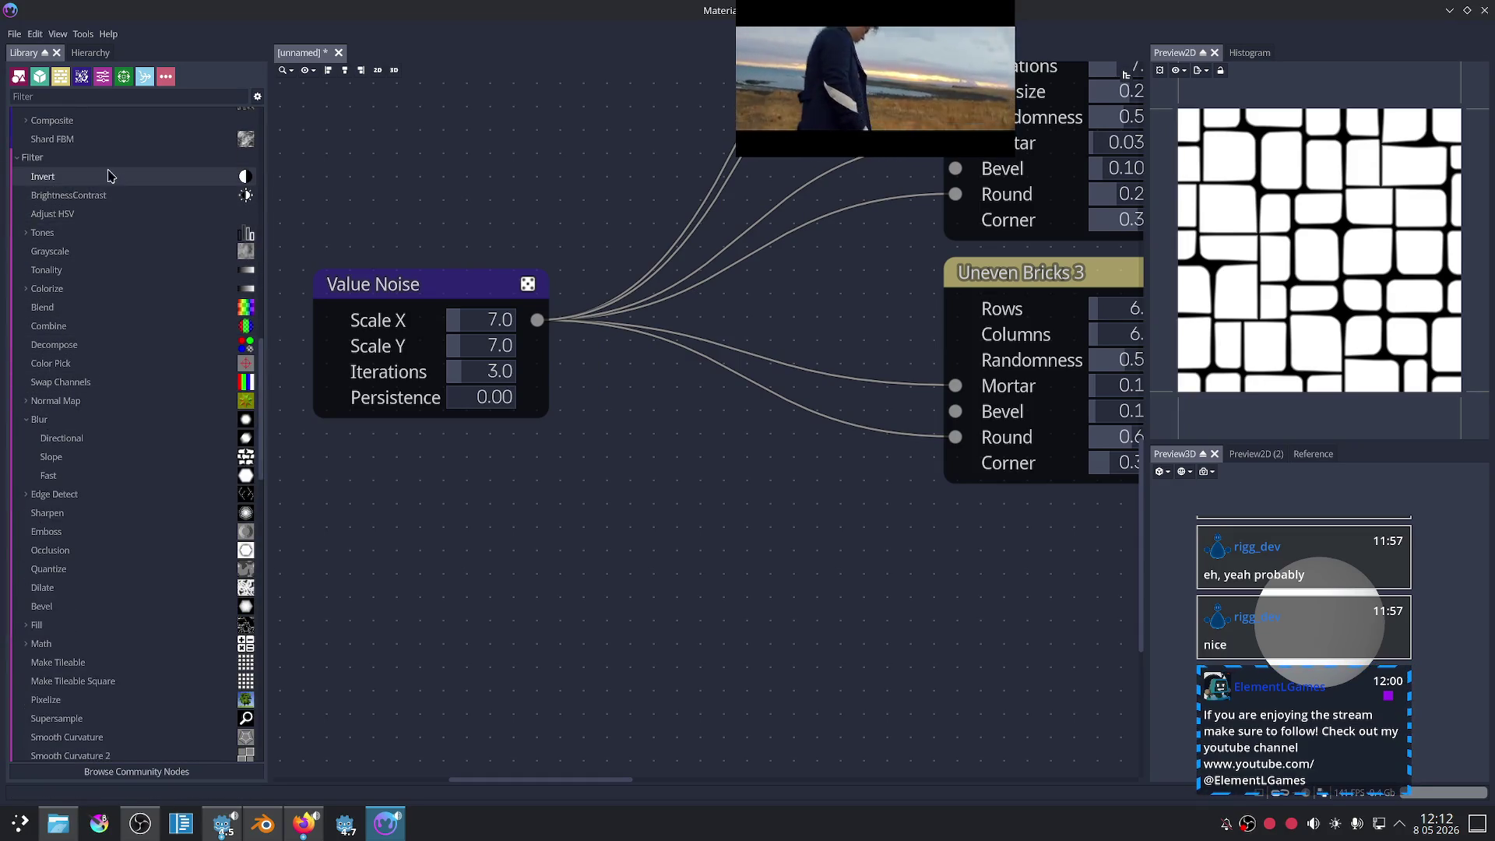
scroll(125, 521, "down", 3)
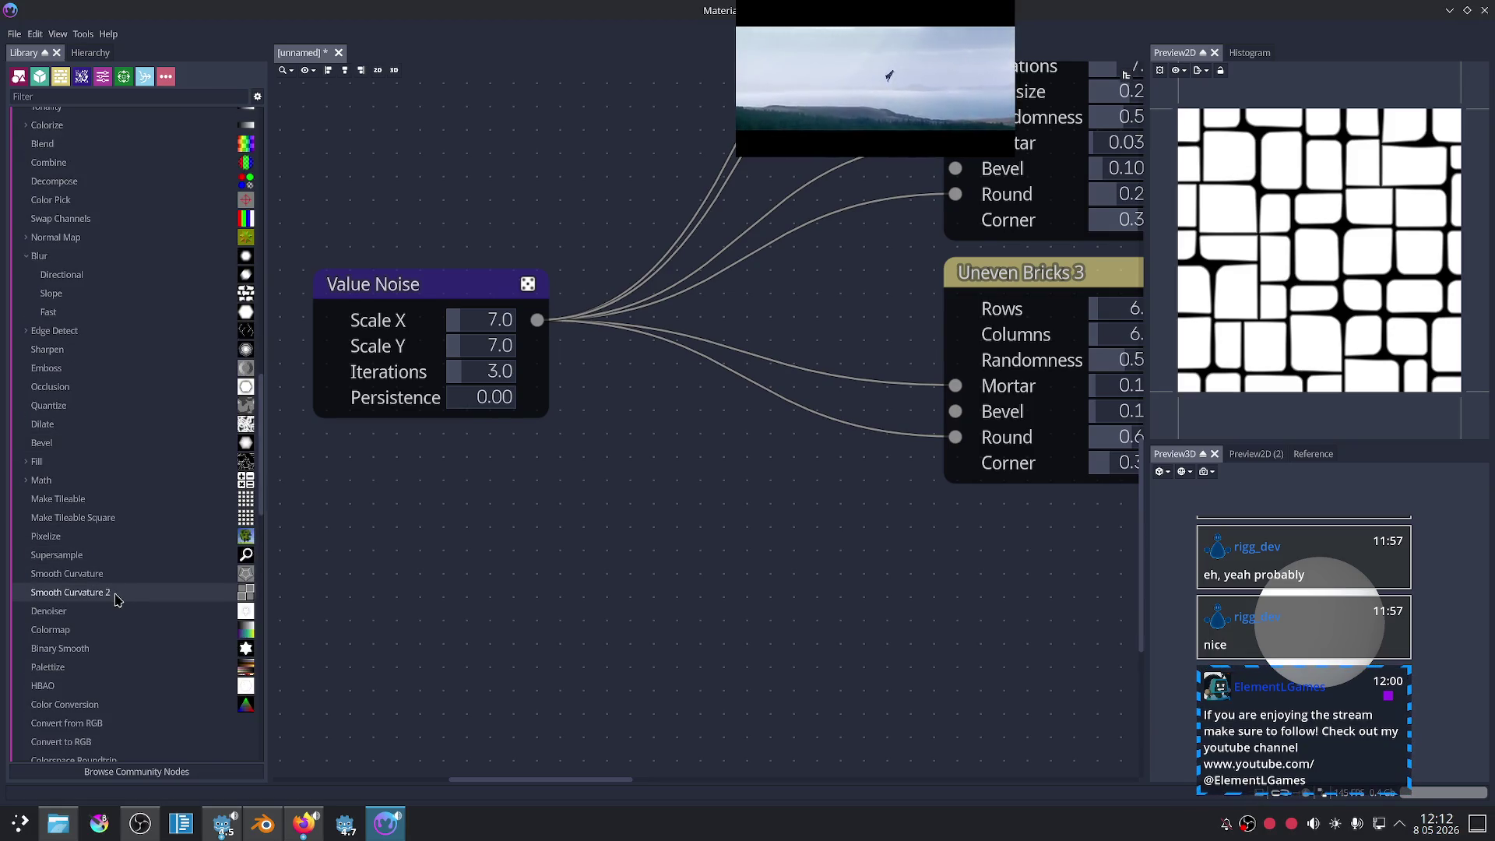
mouse_move(127, 574)
left_mouse_down()
mouse_move(782, 523)
mouse_move(819, 563)
left_mouse_up()
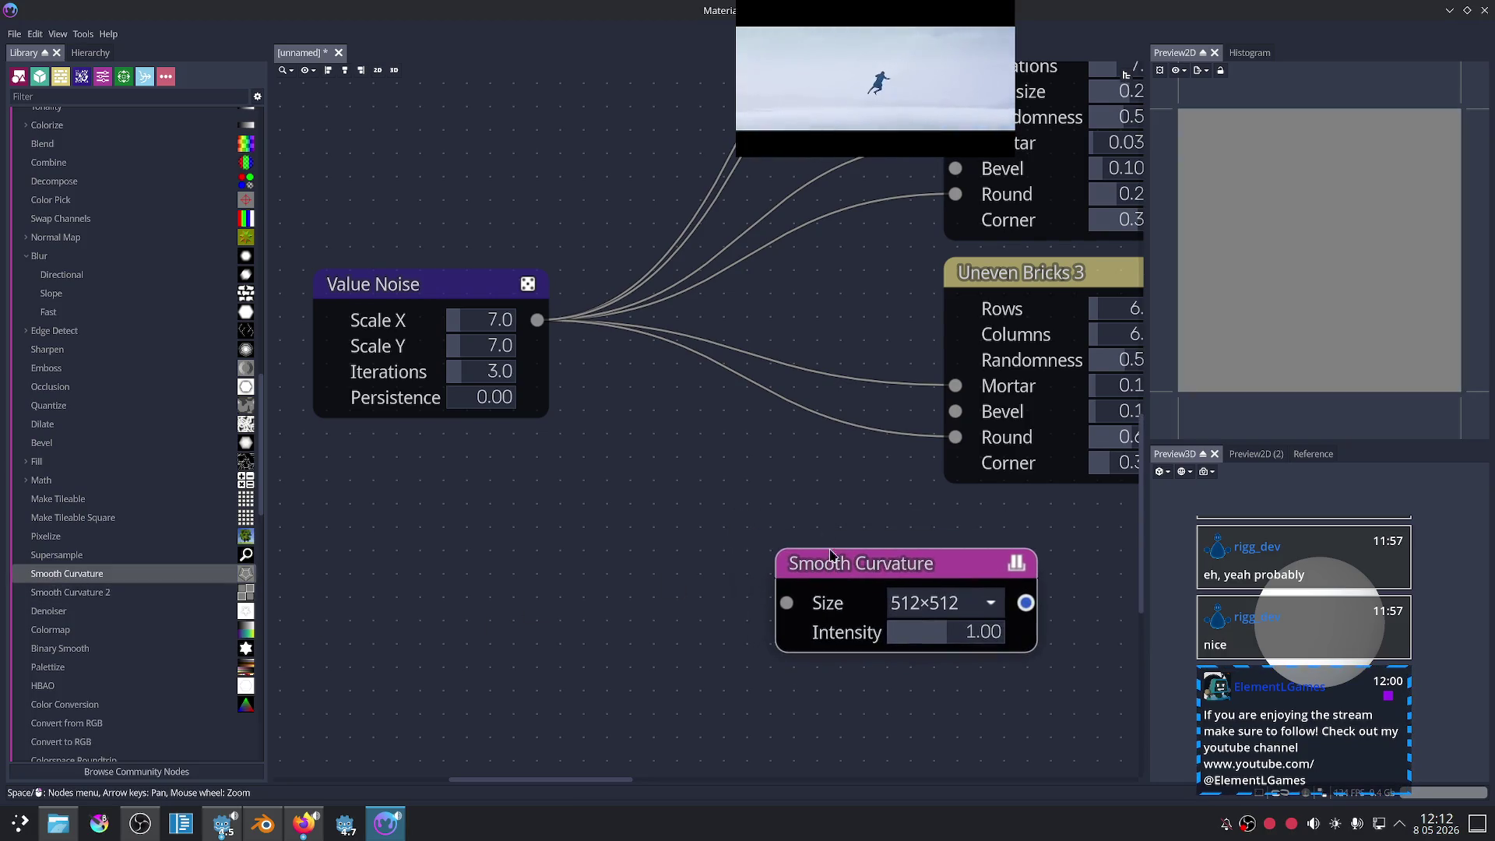
scroll(819, 563, "down", 2)
middle_click_drag(849, 529, 341, 528)
mouse_move(341, 527)
left_mouse_down()
mouse_move(669, 510)
mouse_move(775, 401)
left_mouse_up()
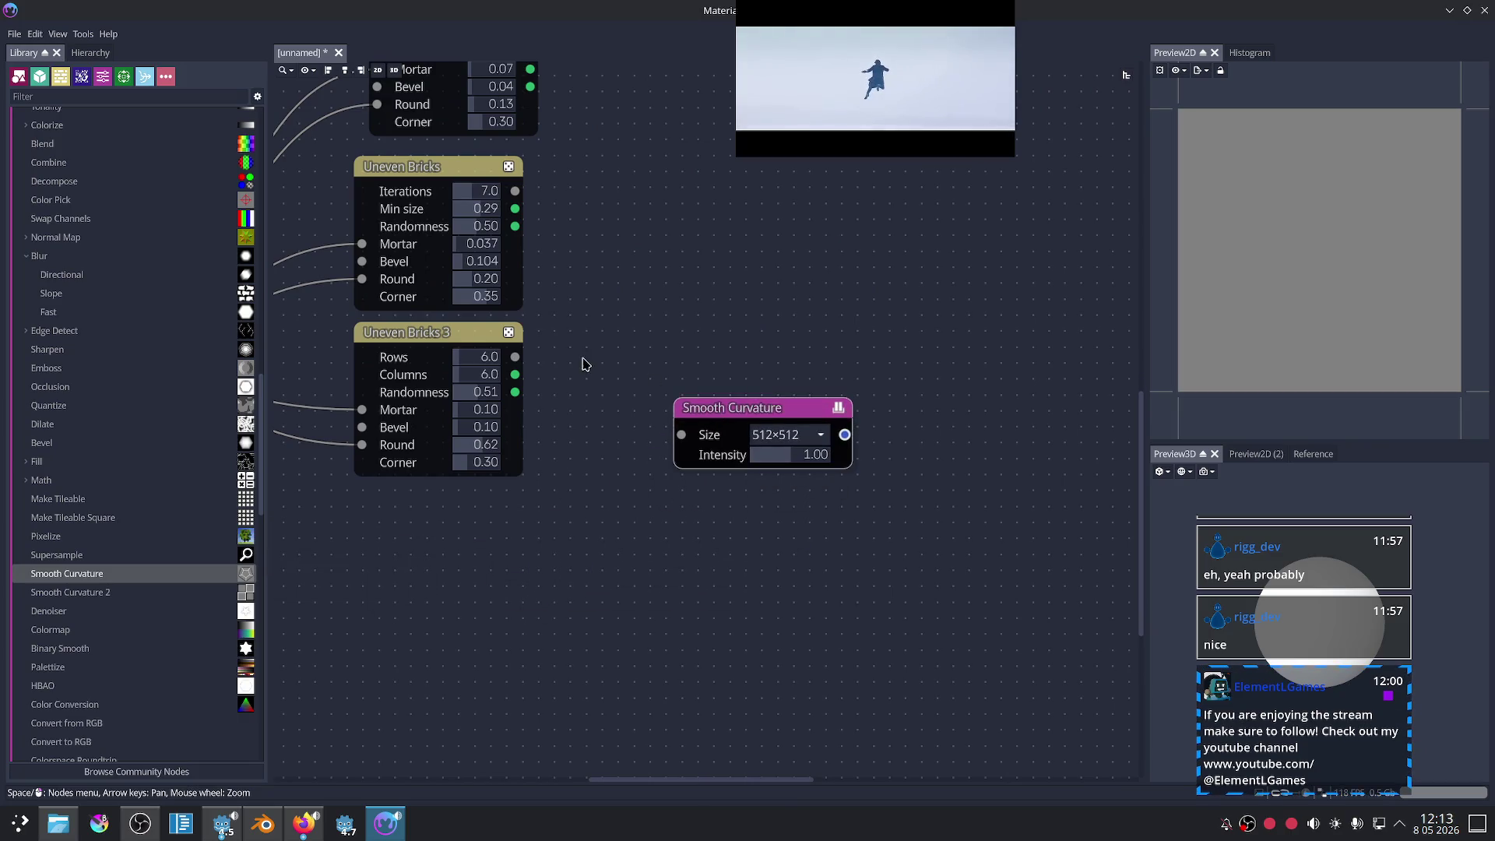
mouse_move(515, 357)
left_mouse_down()
mouse_move(670, 444)
mouse_move(691, 437)
mouse_move(667, 473)
left_mouse_up()
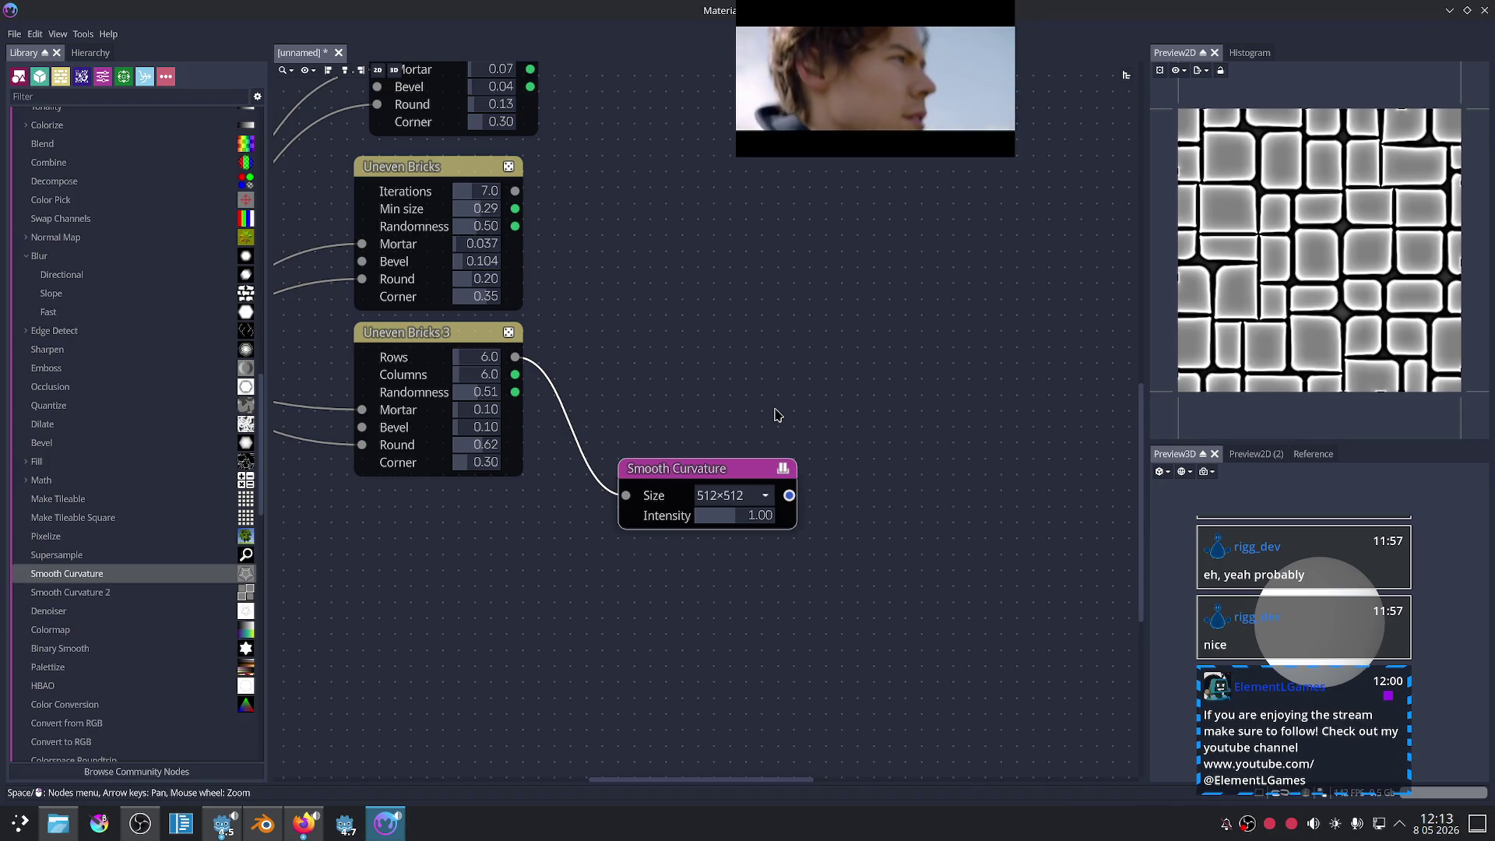
- Add Smooth Curvature 2 beside Uneven Bricks 3 and connect the bricks output to it
left_click_drag(70, 592, 761, 324)
left_click_drag(689, 458, 714, 513)
left_click_drag(805, 331, 784, 337)
mouse_move(514, 357)
left_mouse_down()
mouse_move(656, 373)
mouse_move(728, 363)
left_mouse_up()
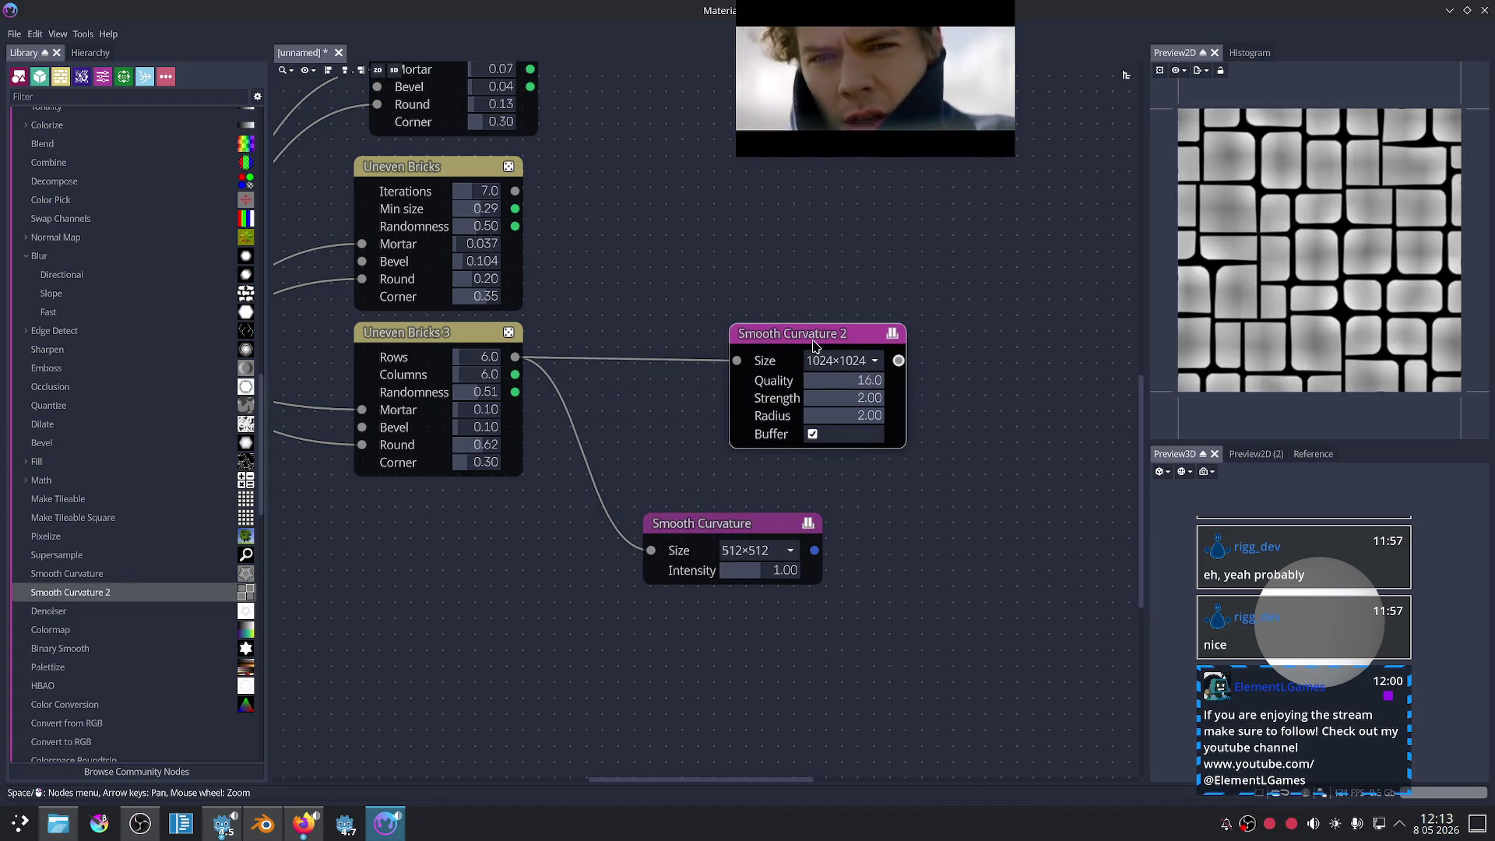
scroll(928, 474, "up", 3)
- Enable Buffer on Smooth Curvature 2 and set Radius 0.40 and Strength 0.77
mouse_move(623, 536)
left_mouse_down()
mouse_move(718, 521)
mouse_move(702, 509)
left_mouse_up()
left_click(731, 281)
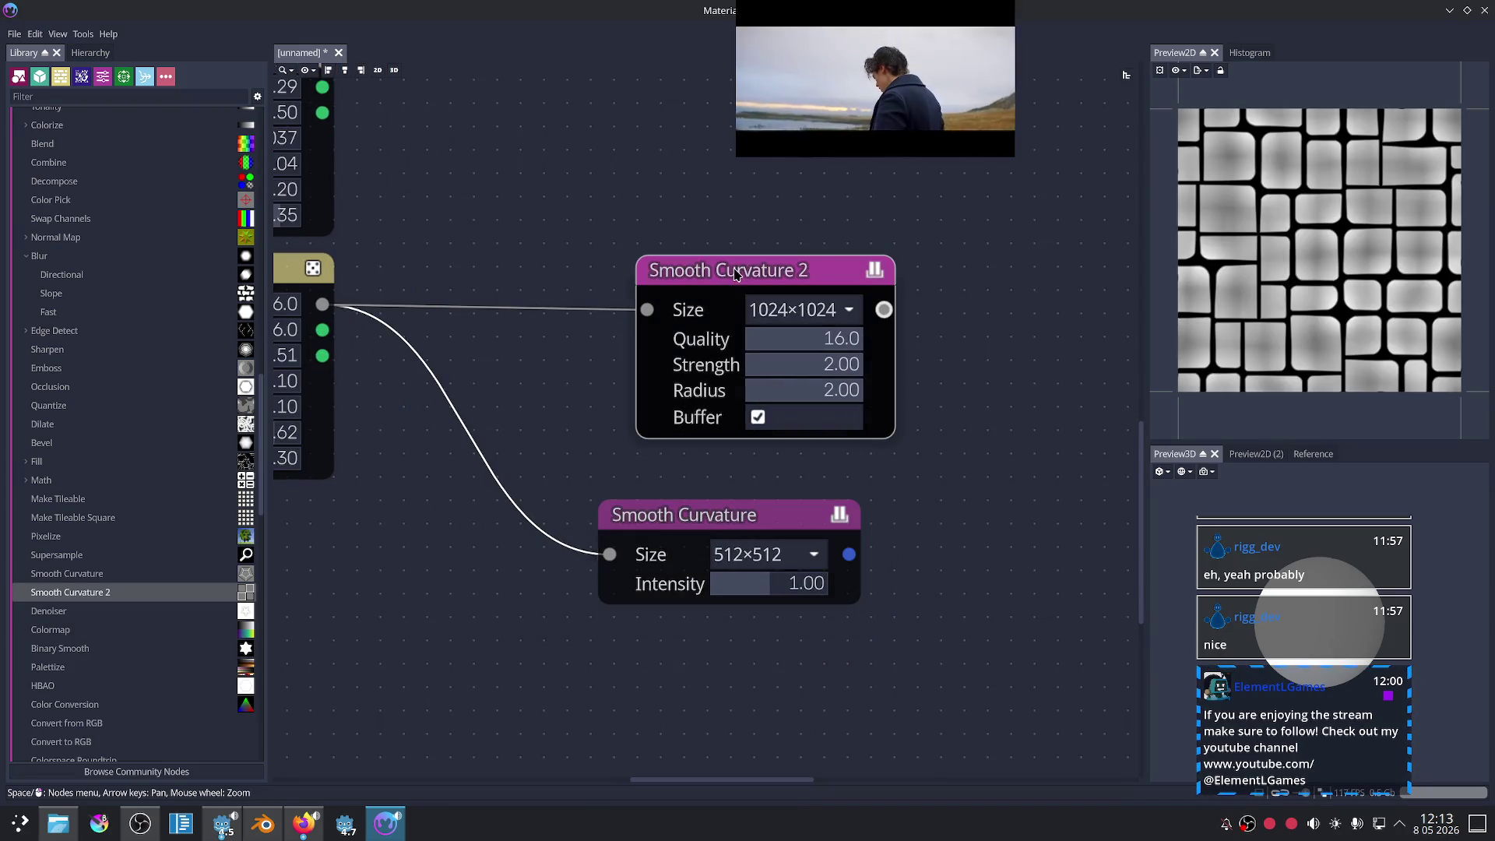
left_click(758, 418)
mouse_move(827, 392)
left_mouse_down()
mouse_move(738, 408)
mouse_move(778, 415)
left_mouse_up()
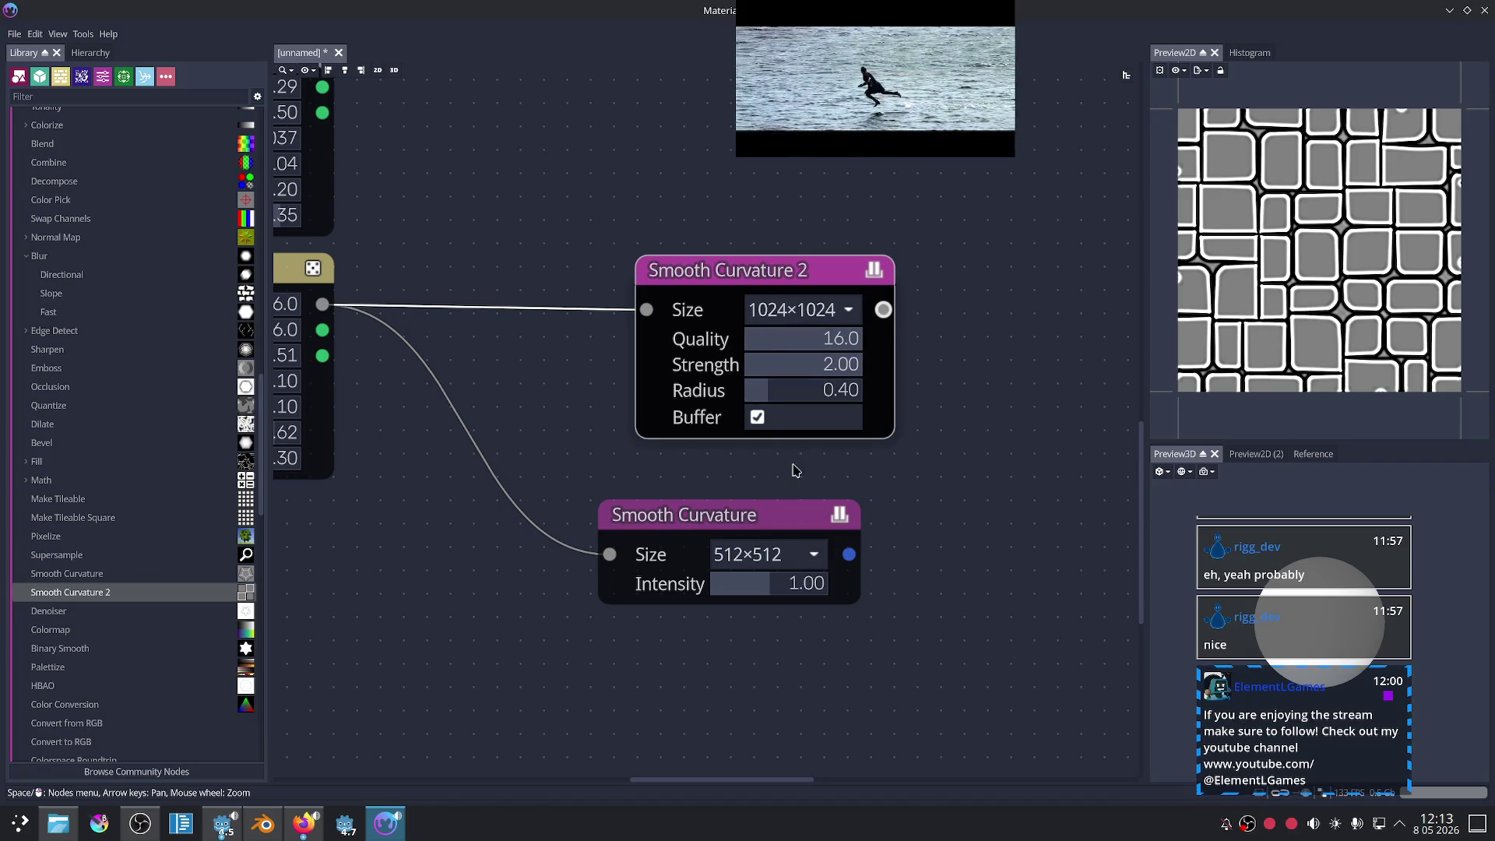
mouse_move(752, 380)
left_mouse_down()
mouse_move(732, 381)
mouse_move(763, 385)
left_mouse_up()
- Preview Uneven Bricks 3, reroll its seed, and return to the Smooth Curvature 2 preview
middle_click_drag(980, 512, 967, 523)
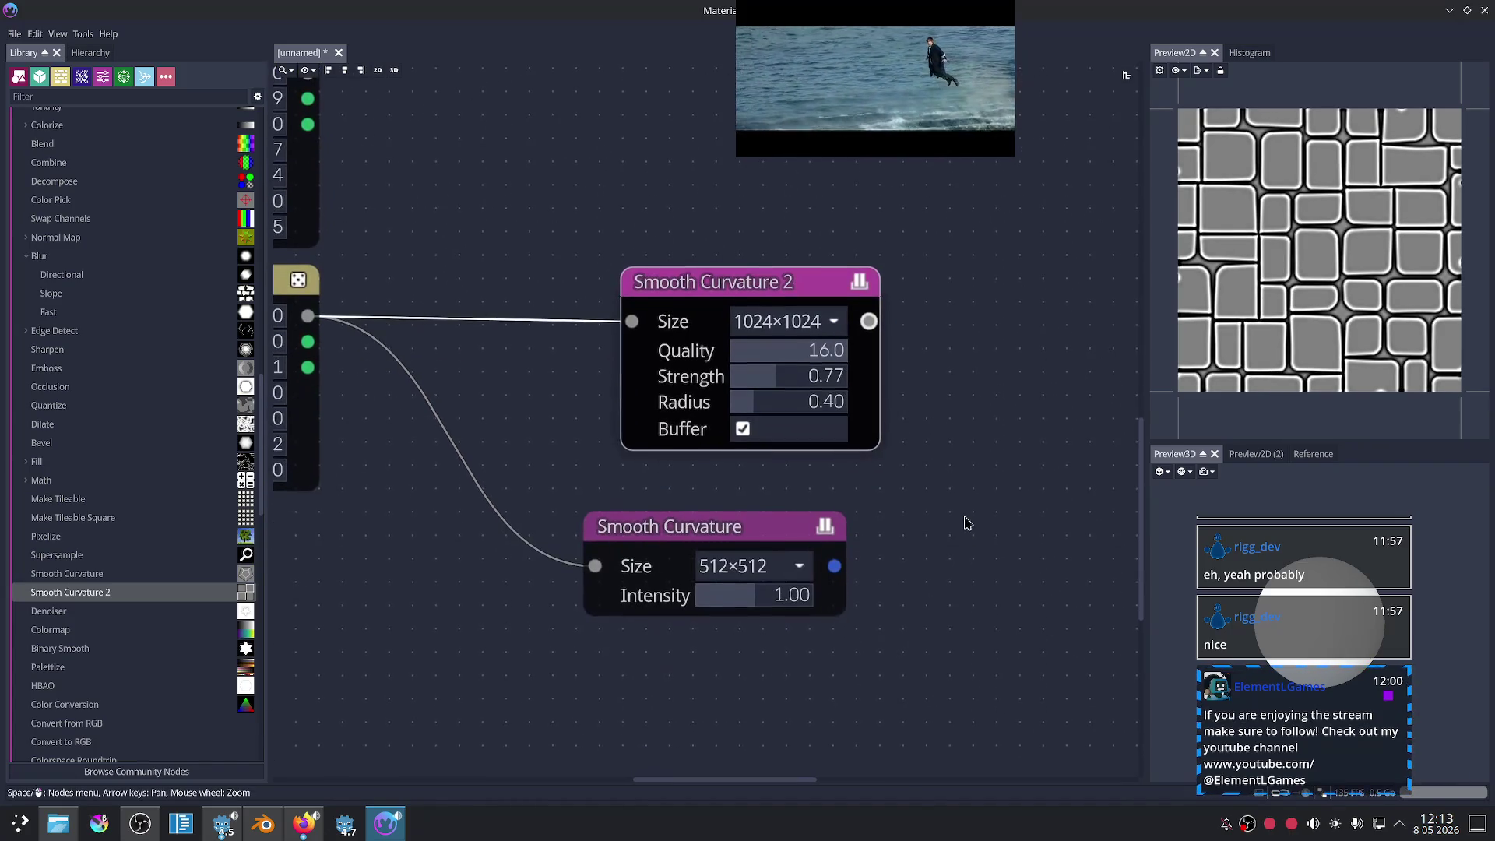
middle_click_drag(301, 281, 402, 276)
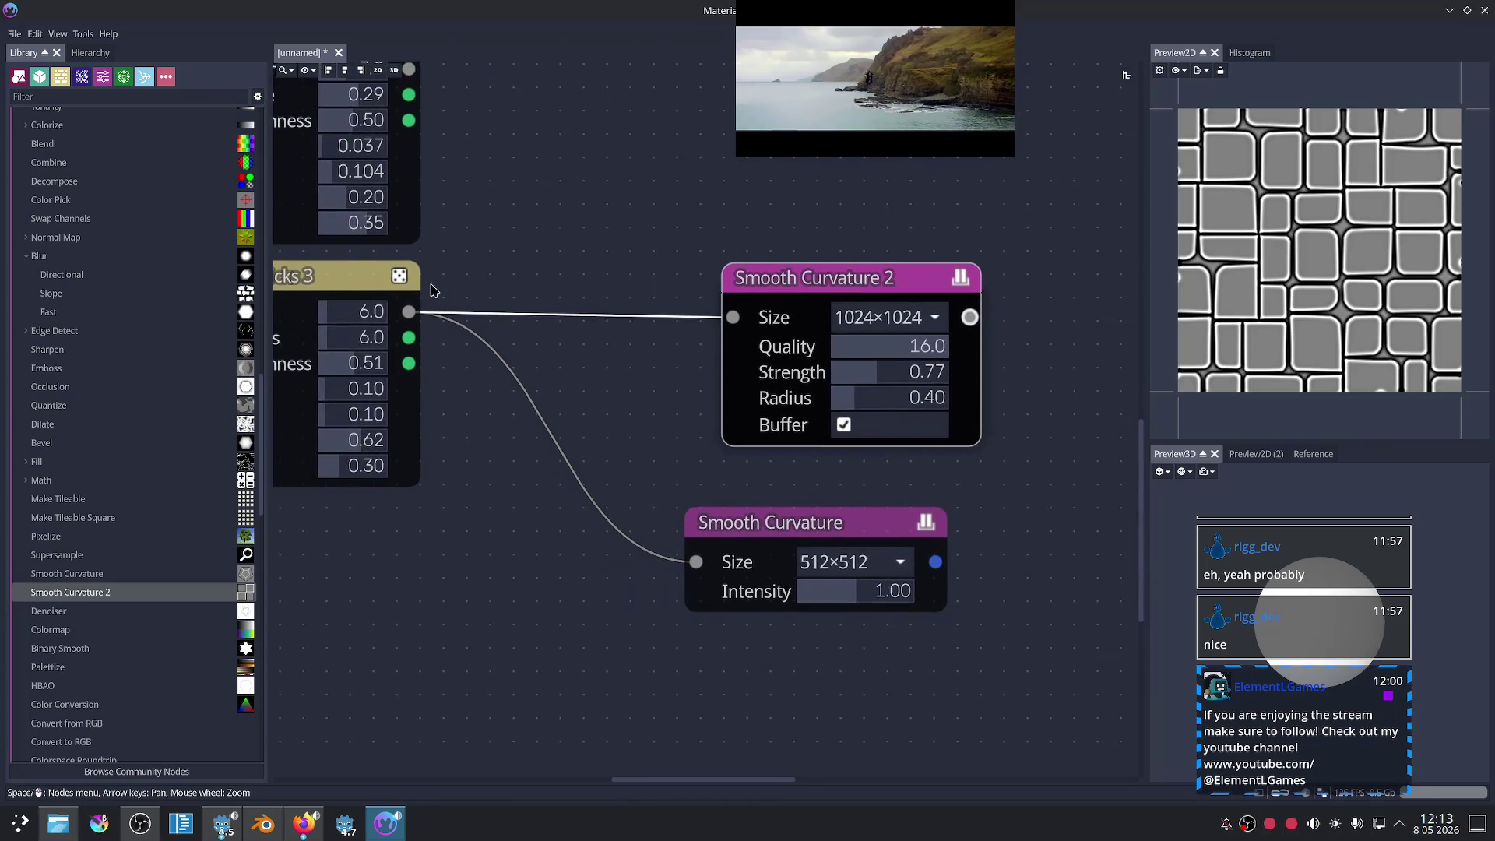
left_click(391, 281)
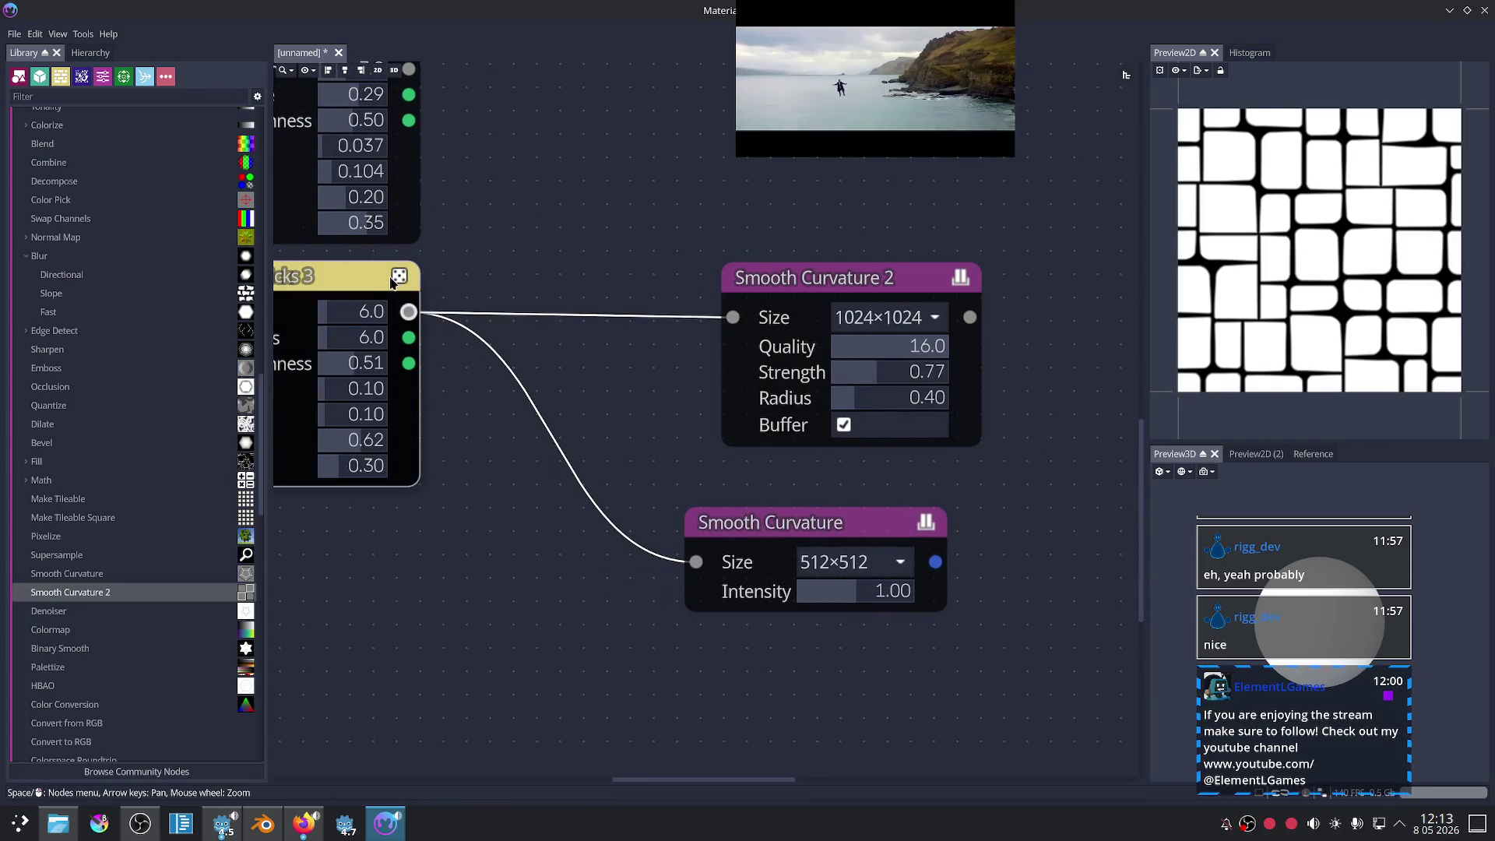
left_click(396, 282)
left_click(791, 277)
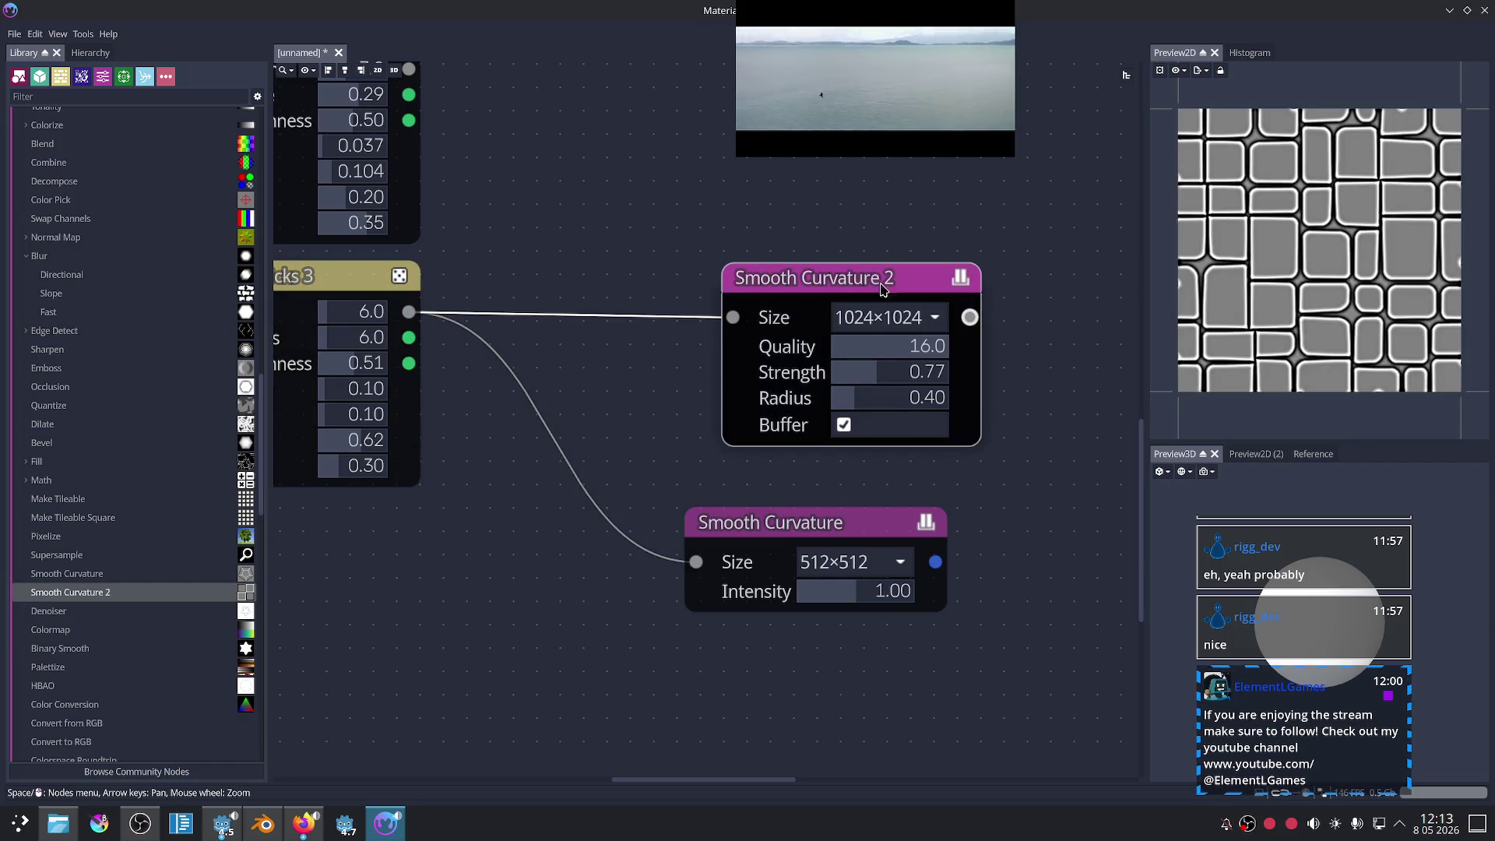
- Reroll the Uneven Bricks 3 seed seven times for a new brick layout
middle_click_drag(517, 402, 550, 376)
left_click(426, 255)
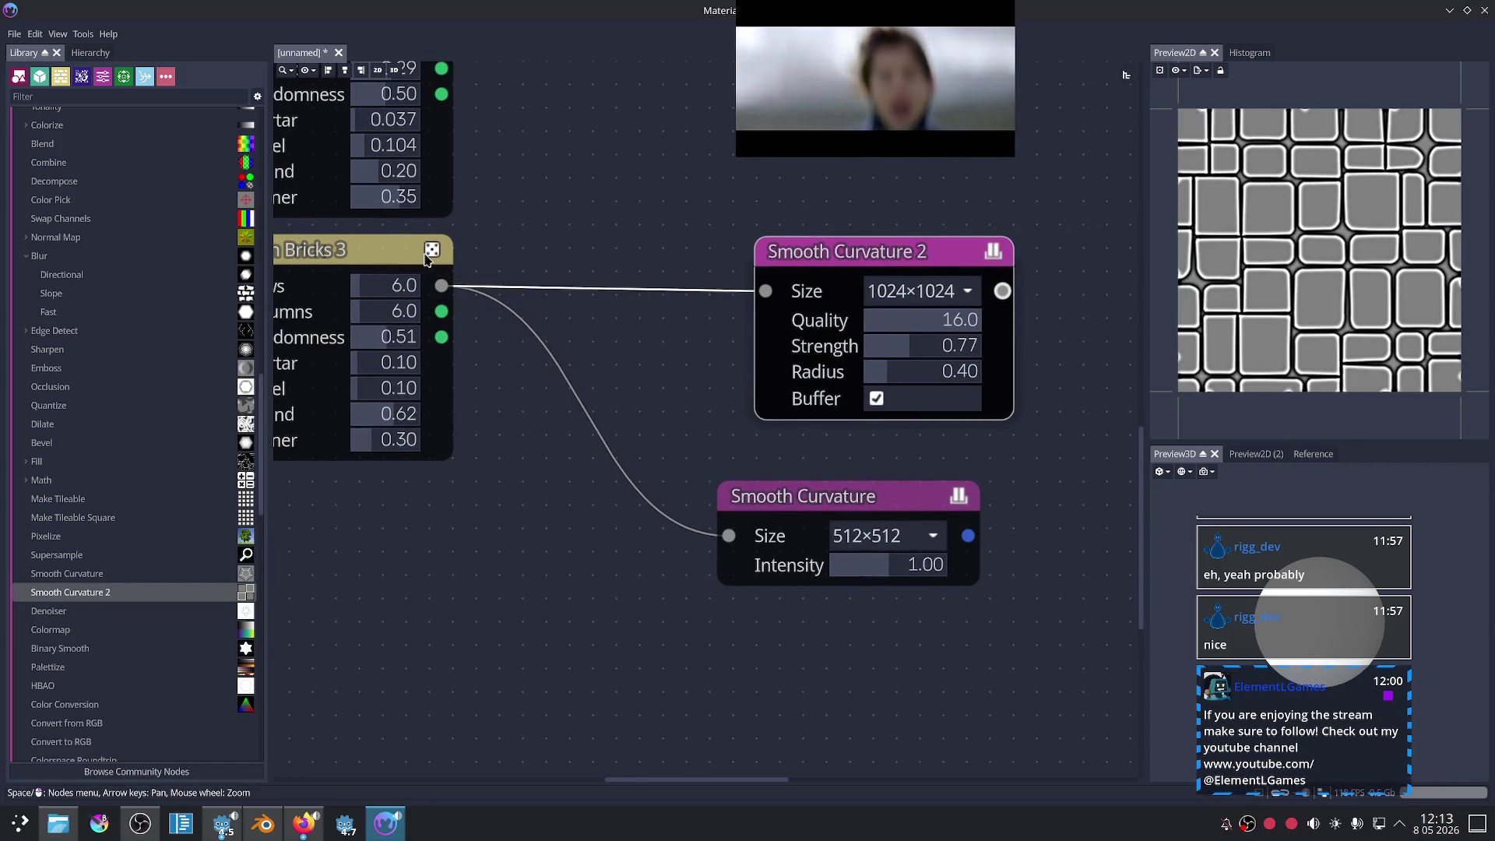
left_click(426, 255)
left_click(426, 255)
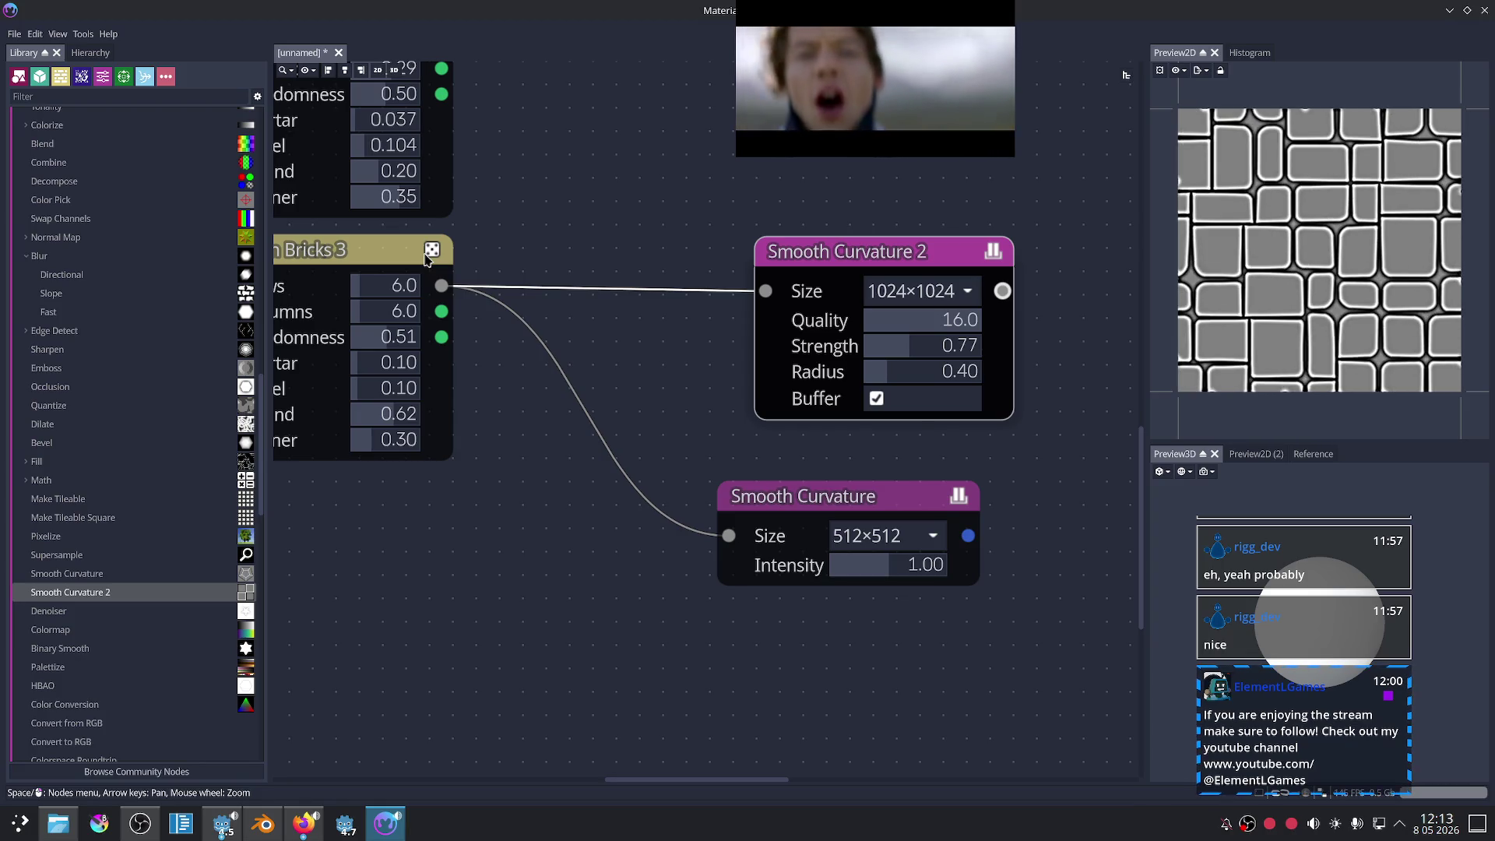
left_click(427, 254)
left_click(426, 255)
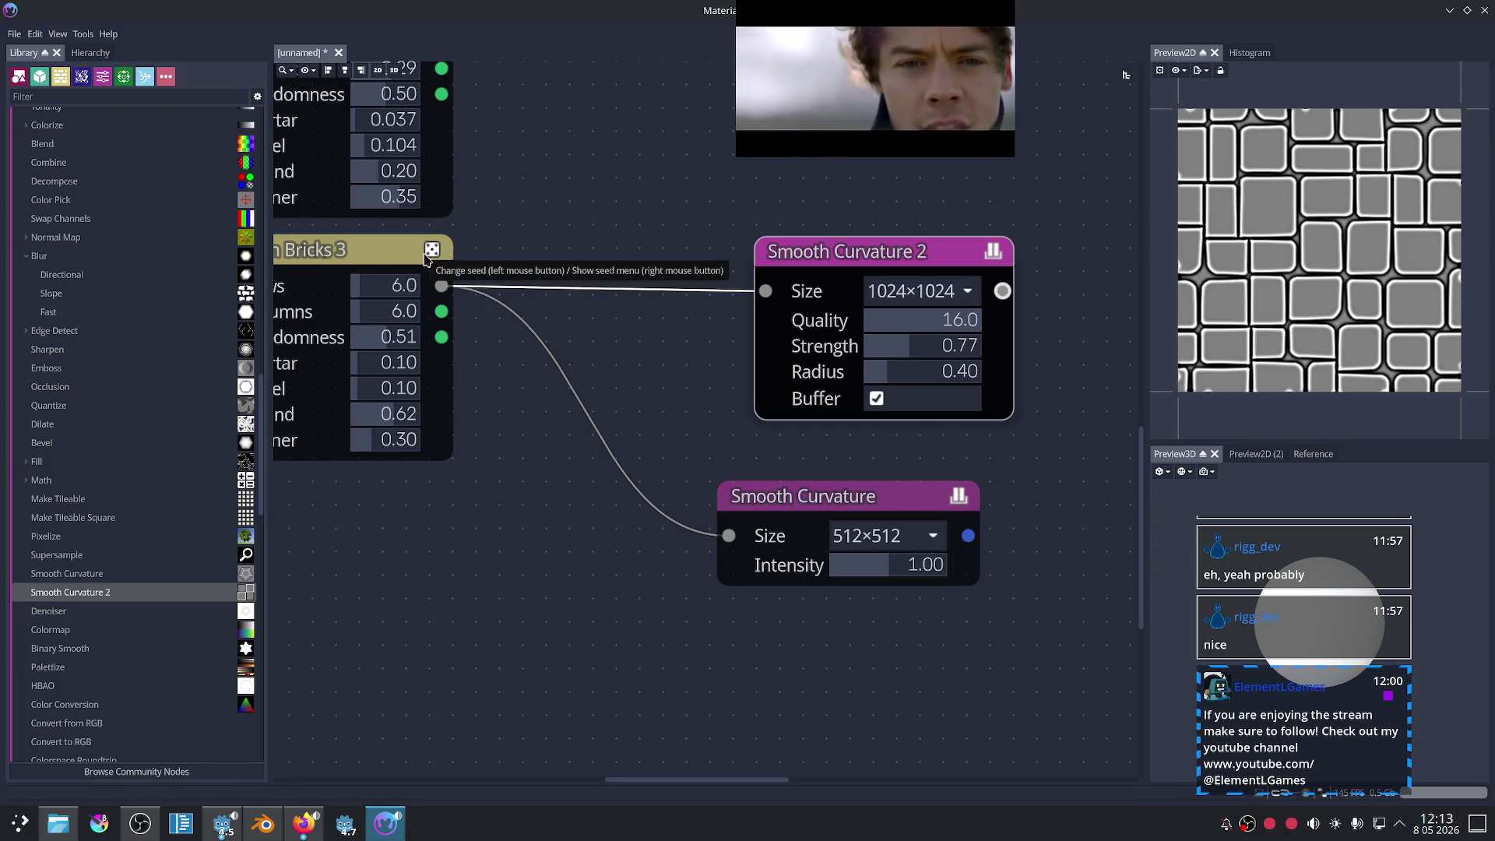
left_click(427, 255)
left_click(427, 255)
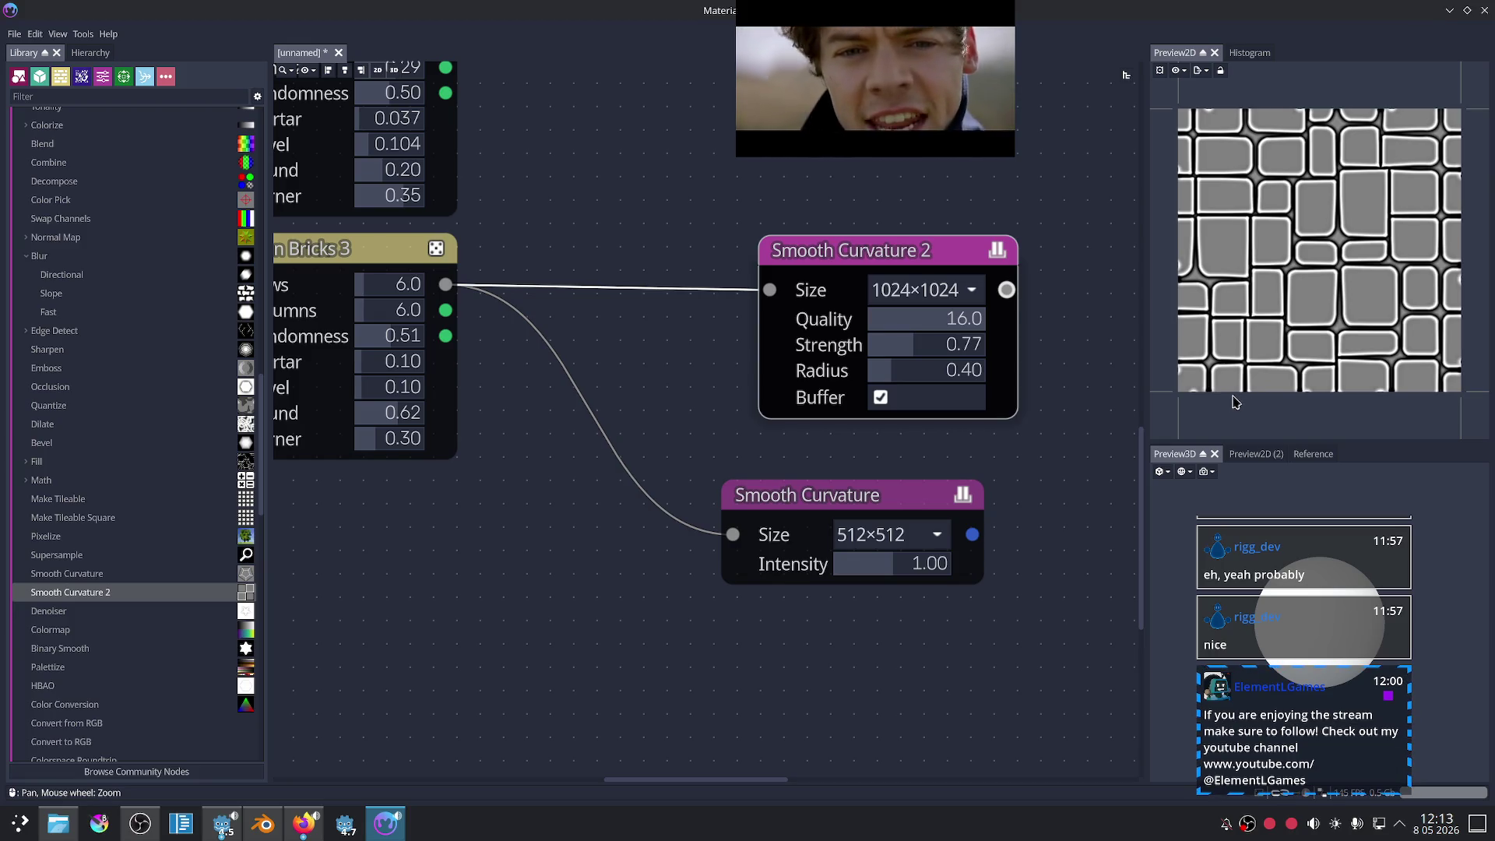
- Show the Uneven Bricks 3 tile mask in the 2D preview and open the 3D preview model options
scroll(977, 436, "down", 1)
middle_click_drag(768, 424, 816, 421)
left_click(504, 280)
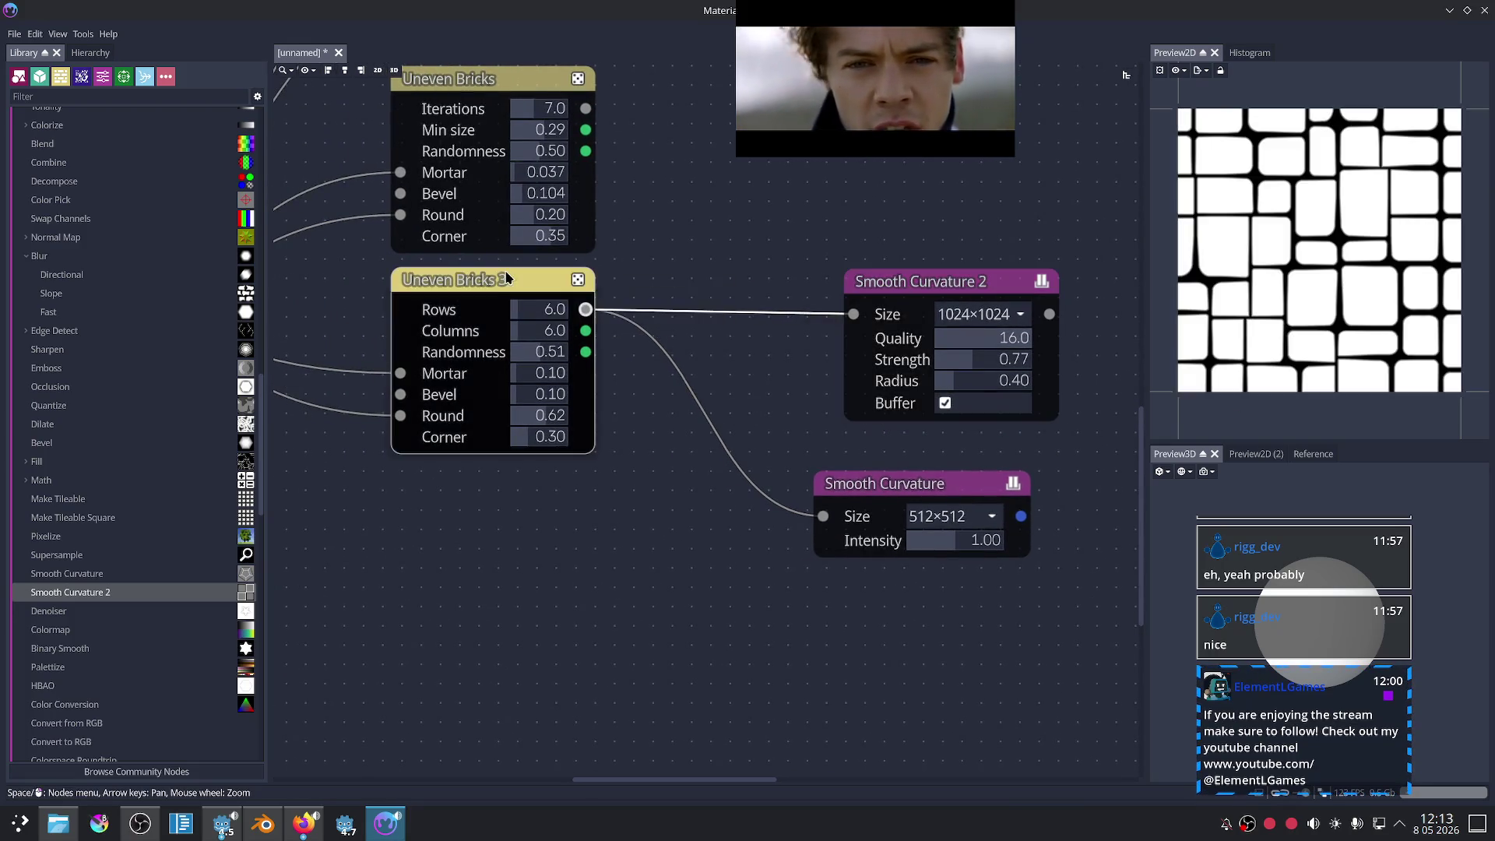
mouse_move(690, 464)
middle_mouse_down()
mouse_move(669, 450)
mouse_move(670, 464)
middle_mouse_up()
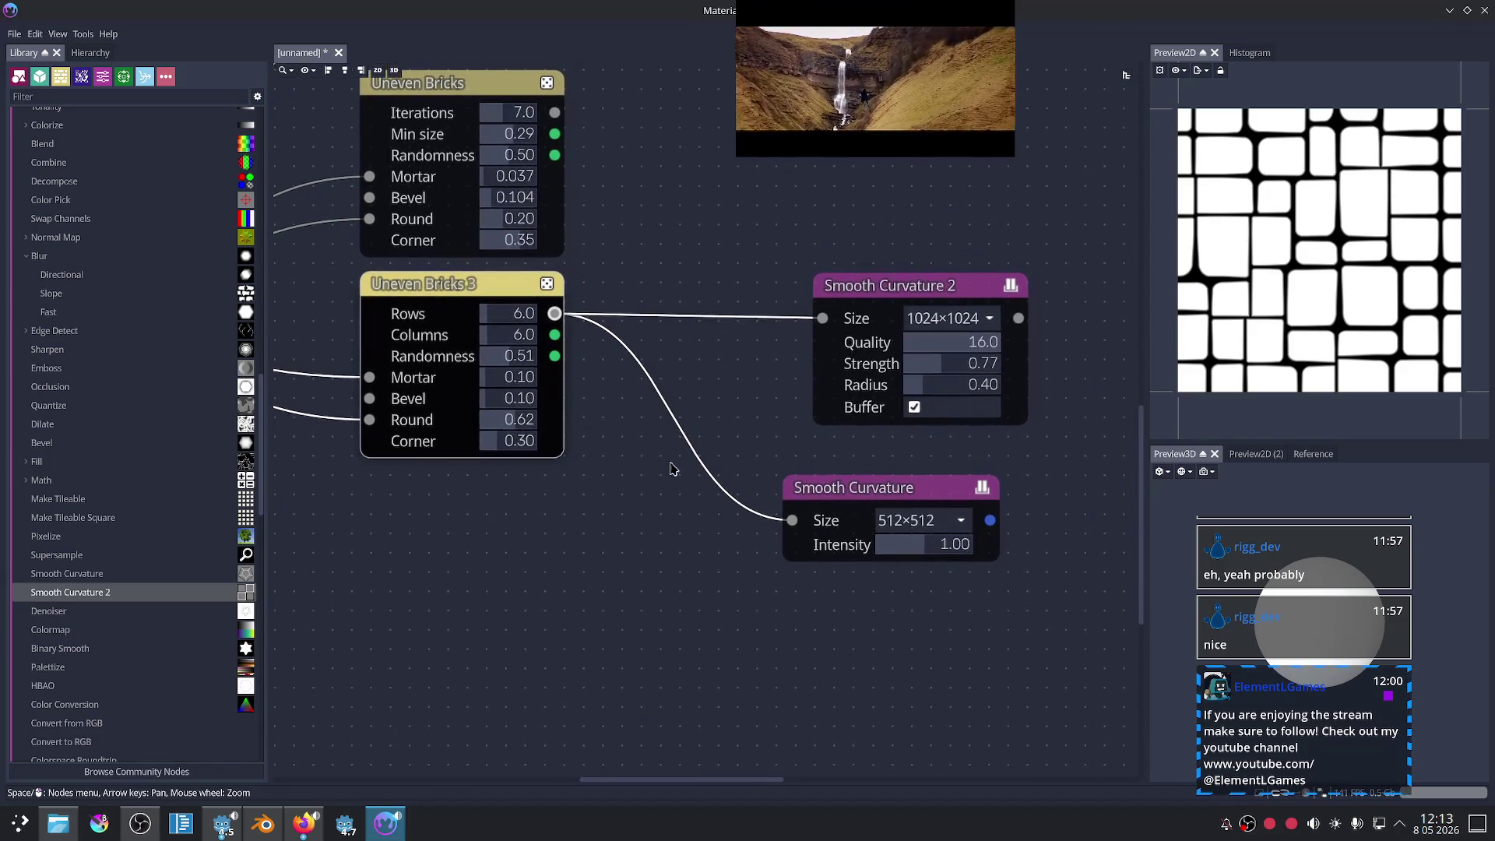
left_click(1206, 473)
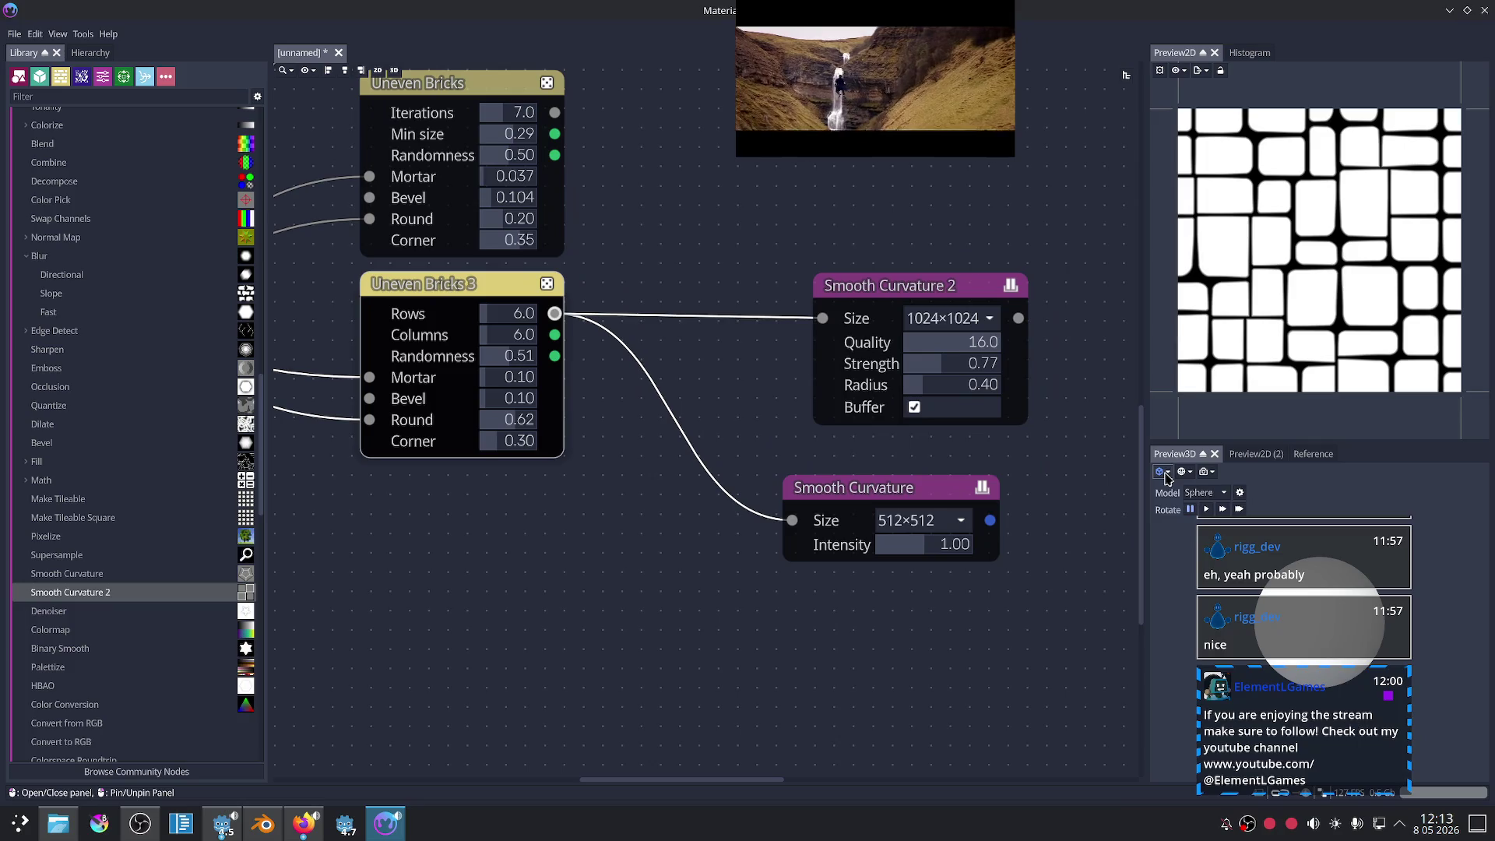
- Place Static PBR Material below Smooth Curvature 2 and connect Smooth Curvature 2 to its Albedo
left_click(1202, 493)
mouse_move(1246, 498)
left_mouse_down()
mouse_move(1085, 524)
mouse_move(466, 524)
left_mouse_up()
scroll(1012, 494, "down", 3)
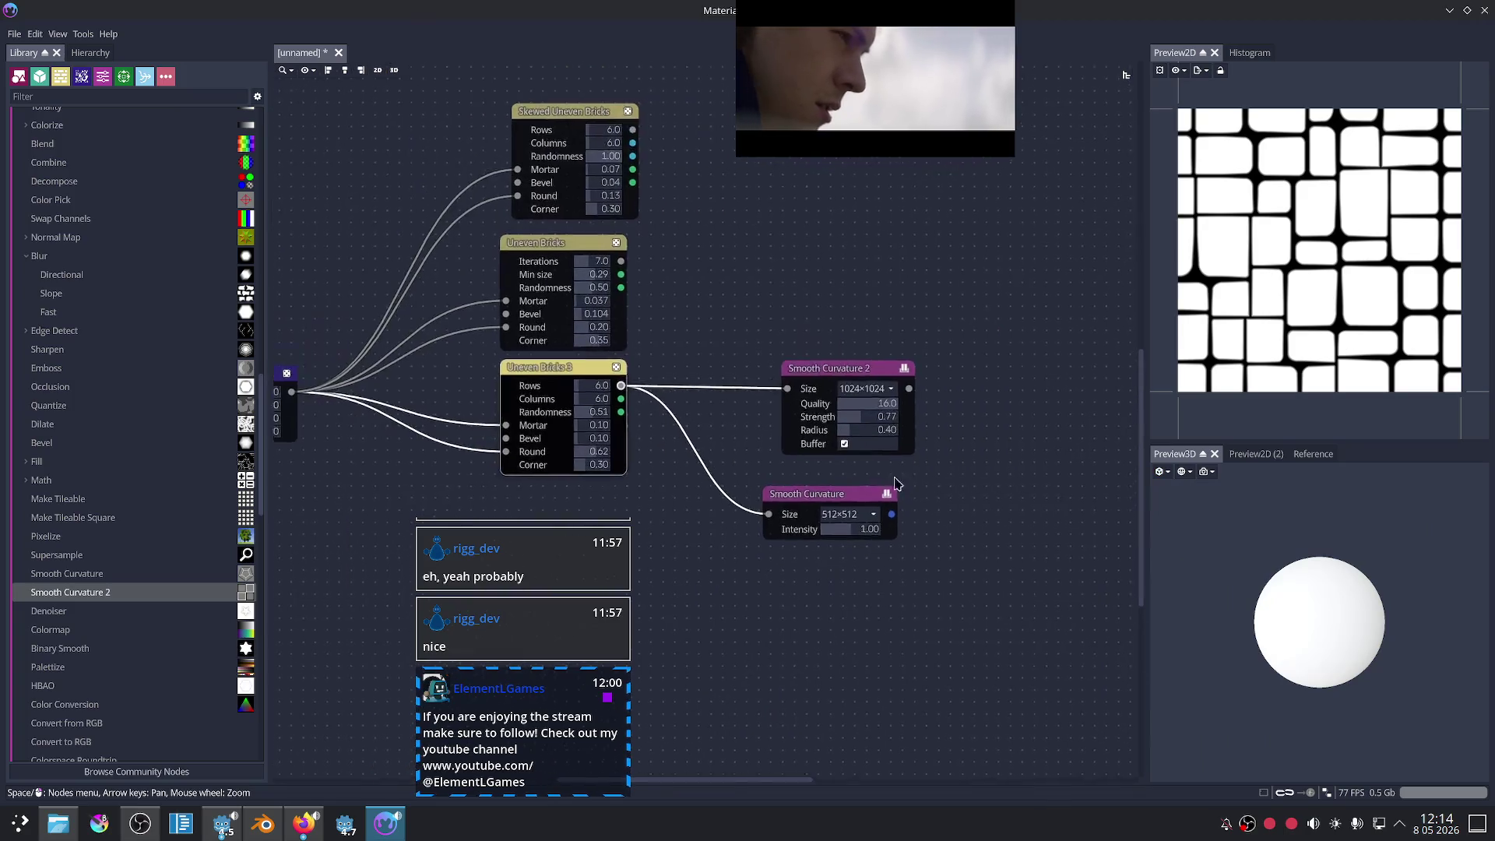
middle_click_drag(1012, 495, 623, 436)
scroll(754, 374, "down", 2)
middle_click_drag(753, 373, 939, 277)
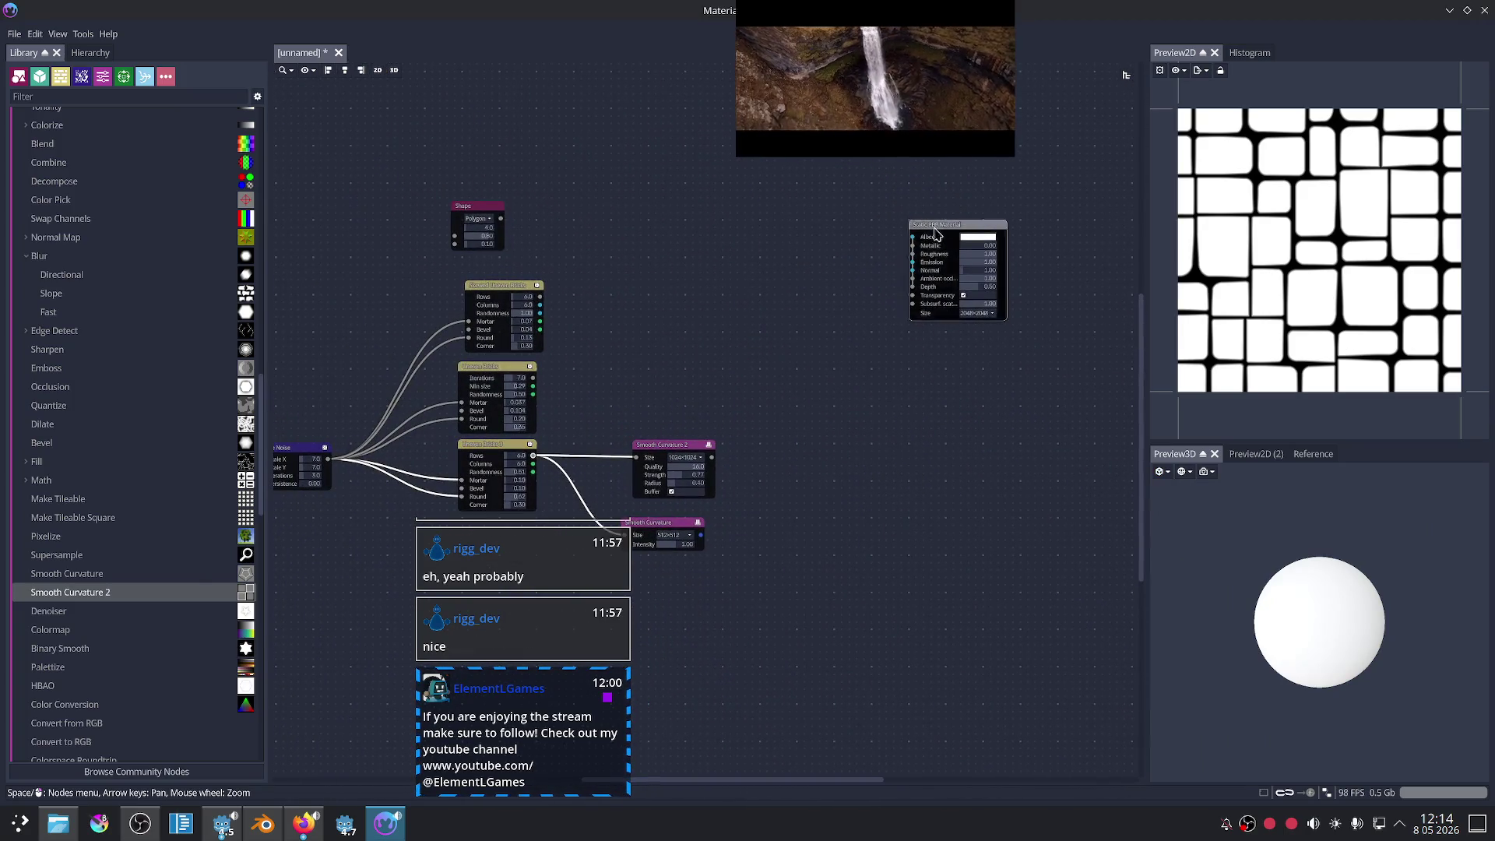
left_click_drag(940, 277, 851, 454)
scroll(838, 411, "up", 3)
mouse_move(657, 352)
left_mouse_down()
mouse_move(670, 377)
mouse_move(941, 387)
left_mouse_up()
scroll(1375, 679, "up", 2)
- Rotate the preview sphere, then disconnect Value Noise from Uneven Bricks 3's Mortar and Round
mouse_move(1339, 685)
left_mouse_down()
mouse_move(1333, 621)
mouse_move(1324, 662)
left_mouse_up()
scroll(1333, 620, "up", 2)
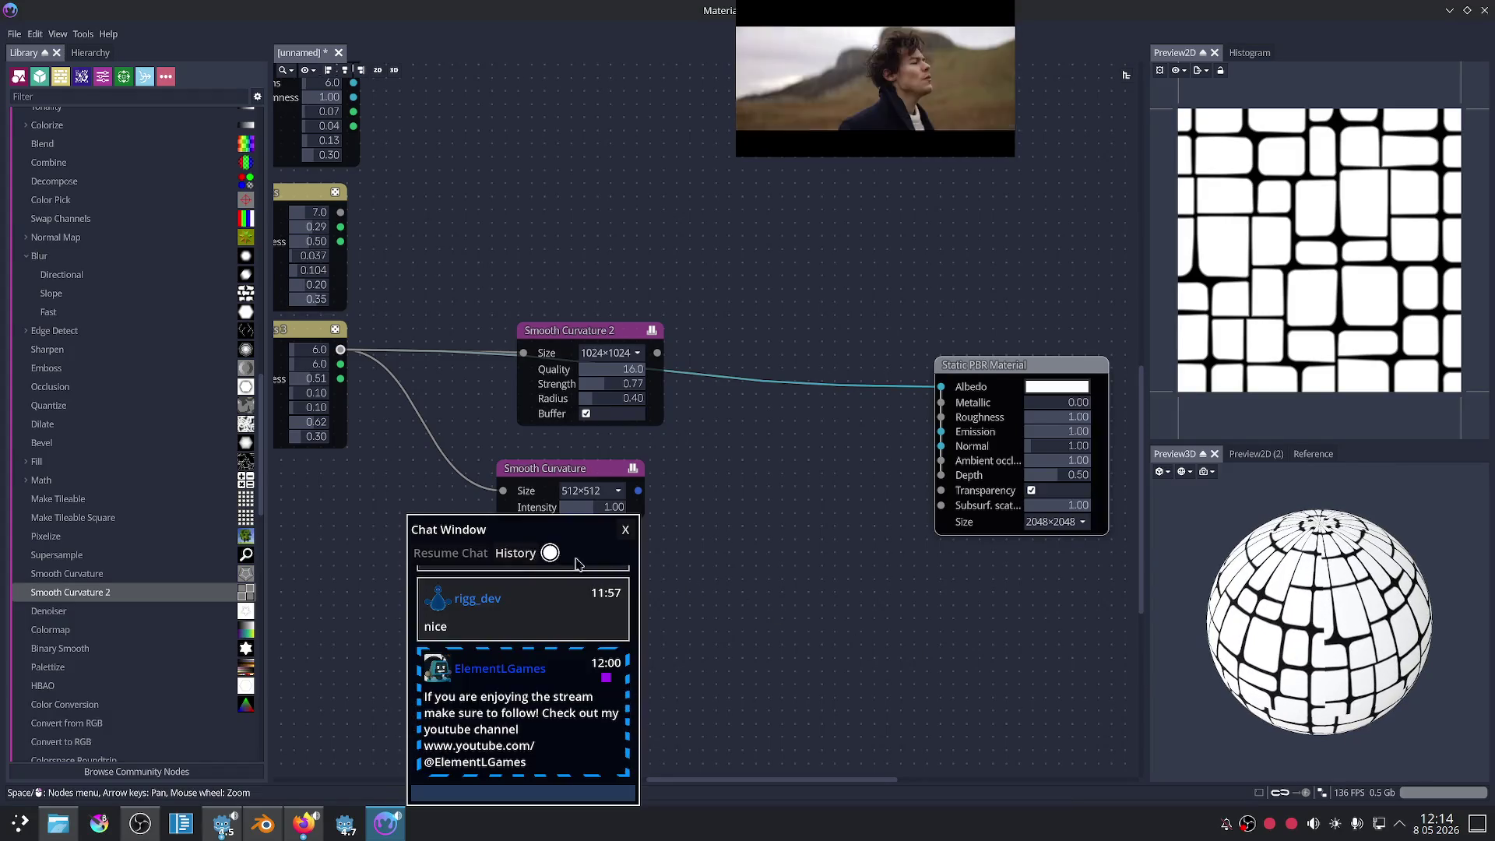
mouse_move(824, 583)
middle_mouse_down()
mouse_move(861, 545)
mouse_move(1018, 556)
middle_mouse_up()
key("Left")
key("Left")
key("Left")
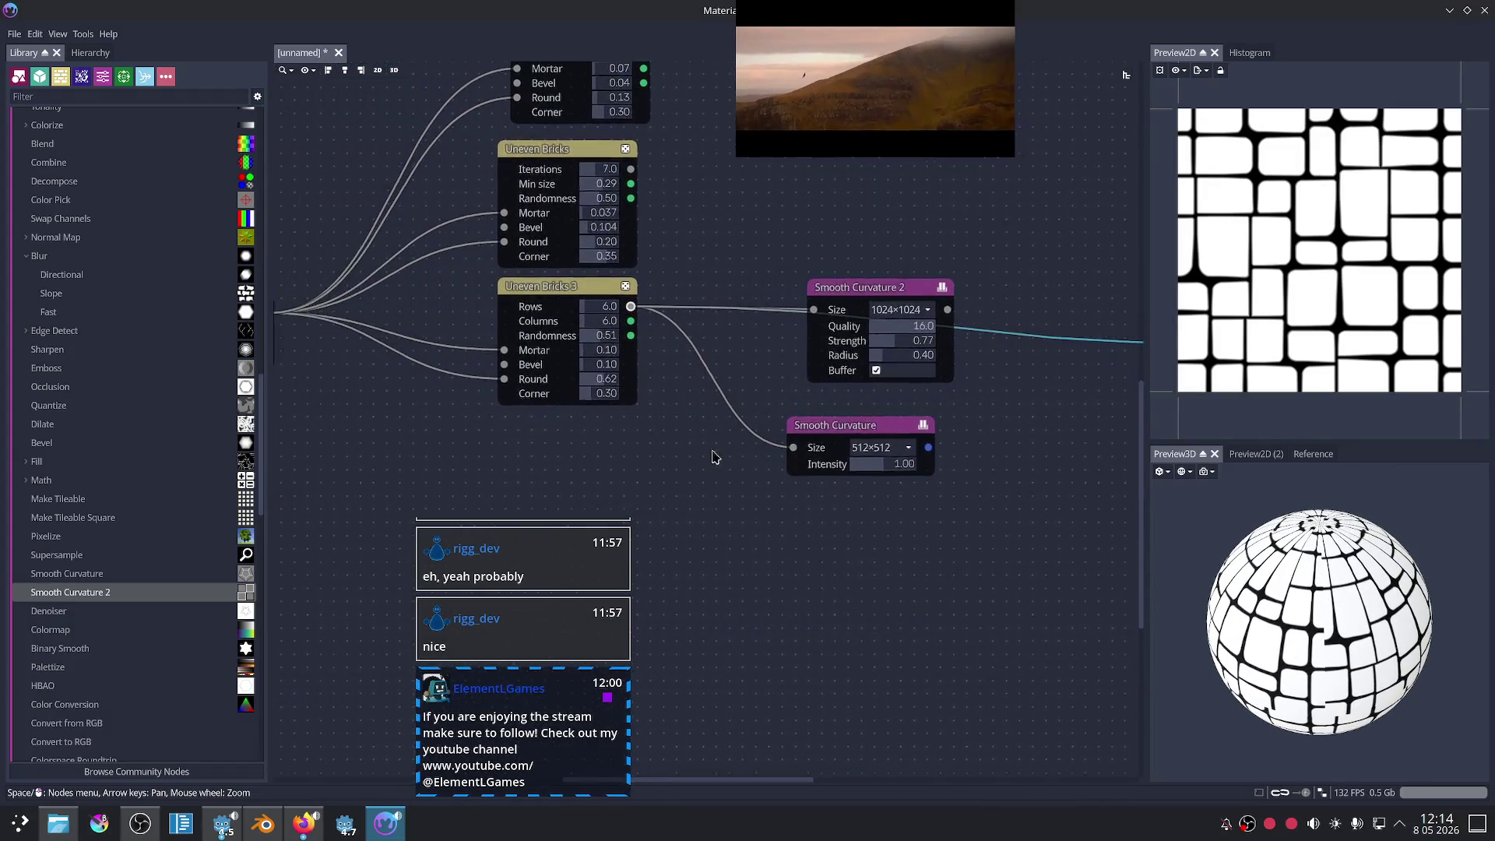
key("Up")
mouse_move(650, 389)
left_mouse_down()
mouse_move(607, 391)
mouse_move(605, 425)
left_mouse_up()
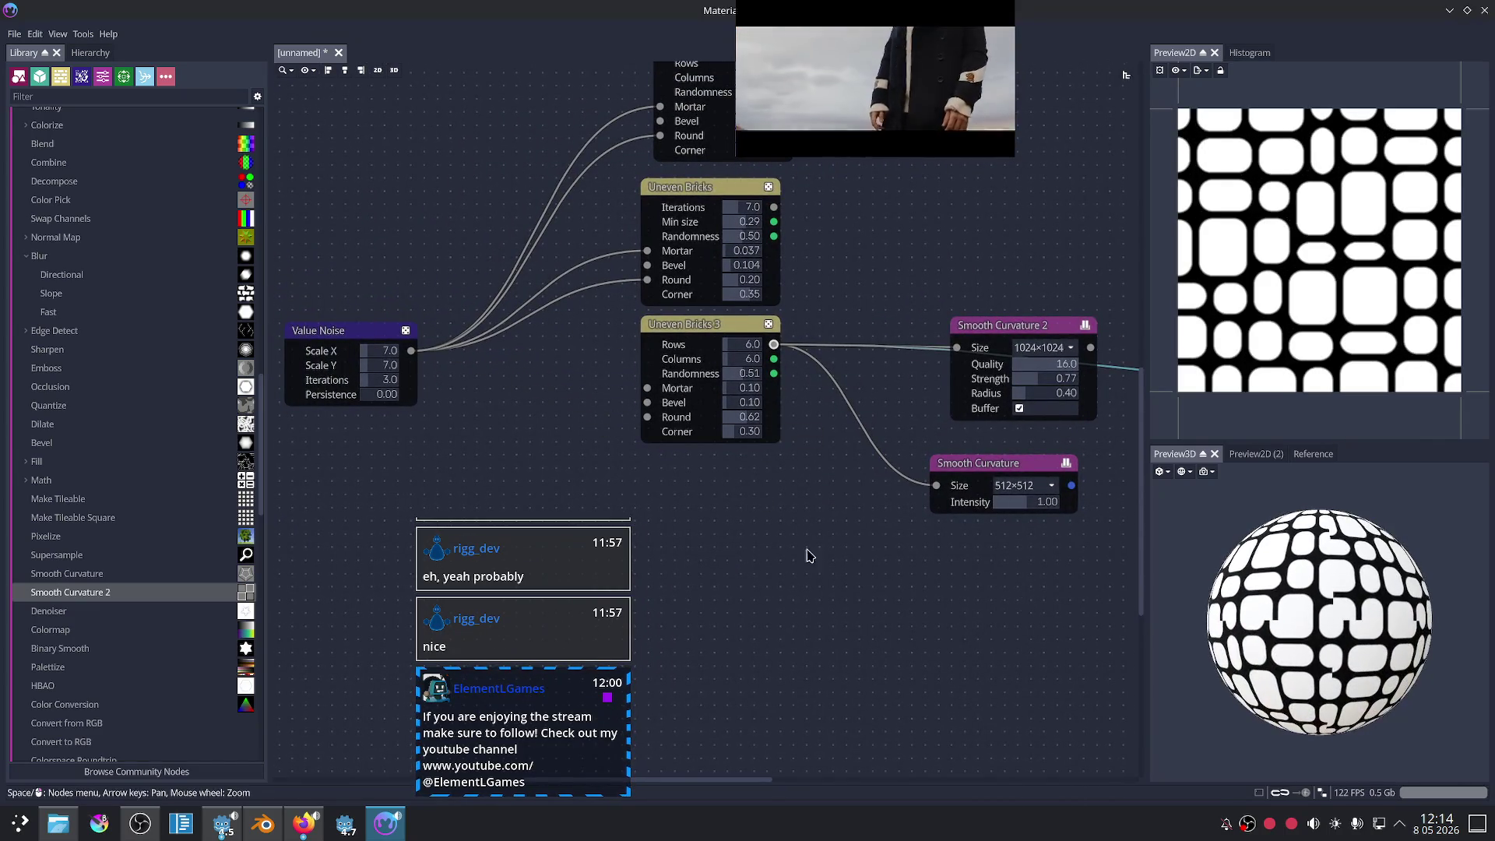
- Reconnect Value Noise into Uneven Bricks 3's Round input and tidy both nodes
left_click_drag(399, 353, 647, 387)
left_click_drag(503, 367, 647, 417)
left_click_drag(410, 346, 334, 312)
left_click_drag(701, 324, 689, 341)
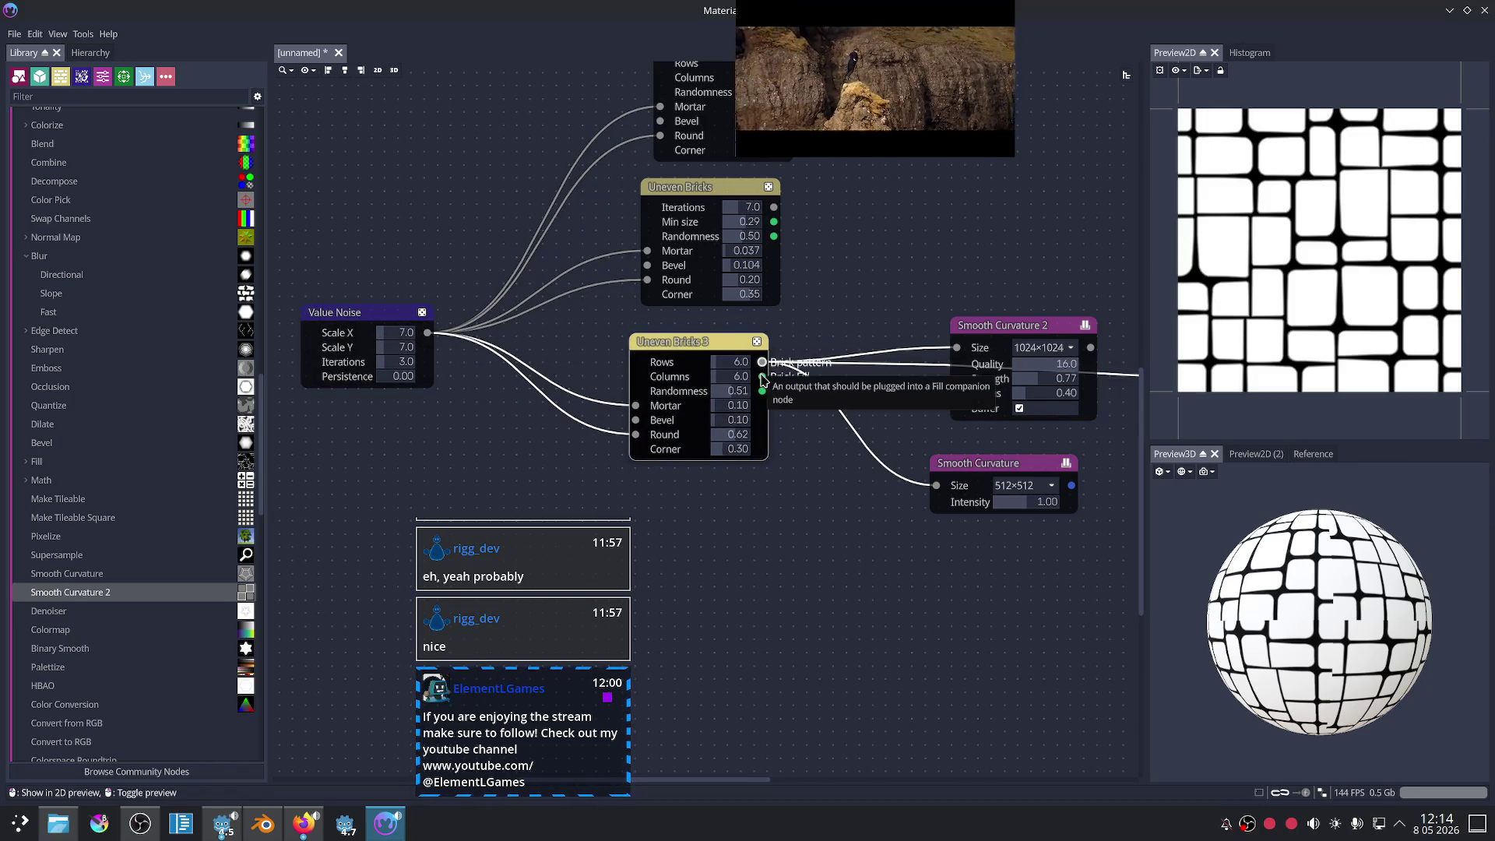
- Preview Uneven Bricks 3's Brick Fill and Corner Fill outputs, then its bricks output
left_click(761, 376)
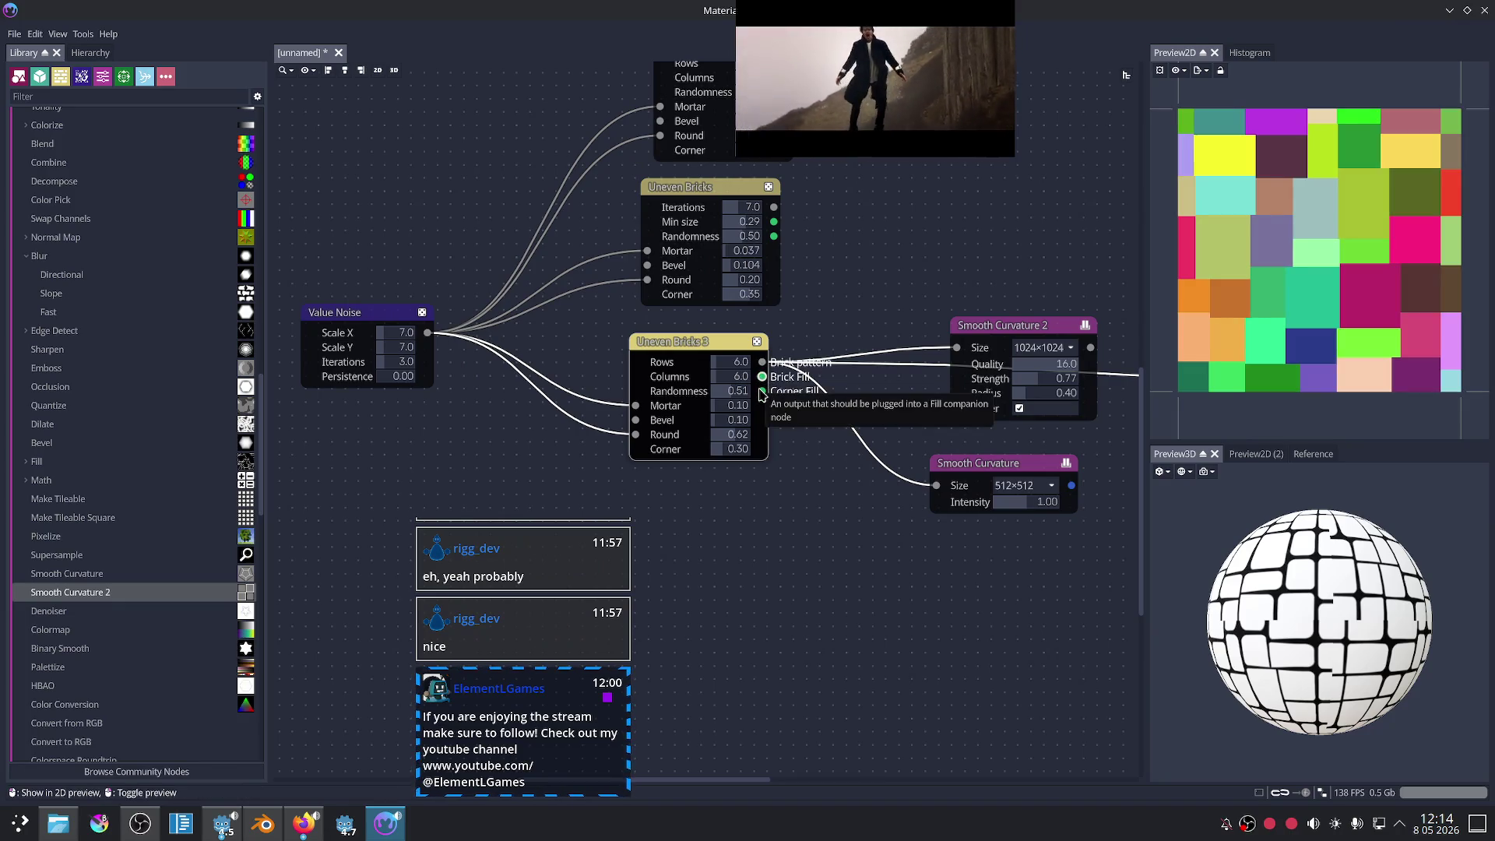
left_click(761, 391)
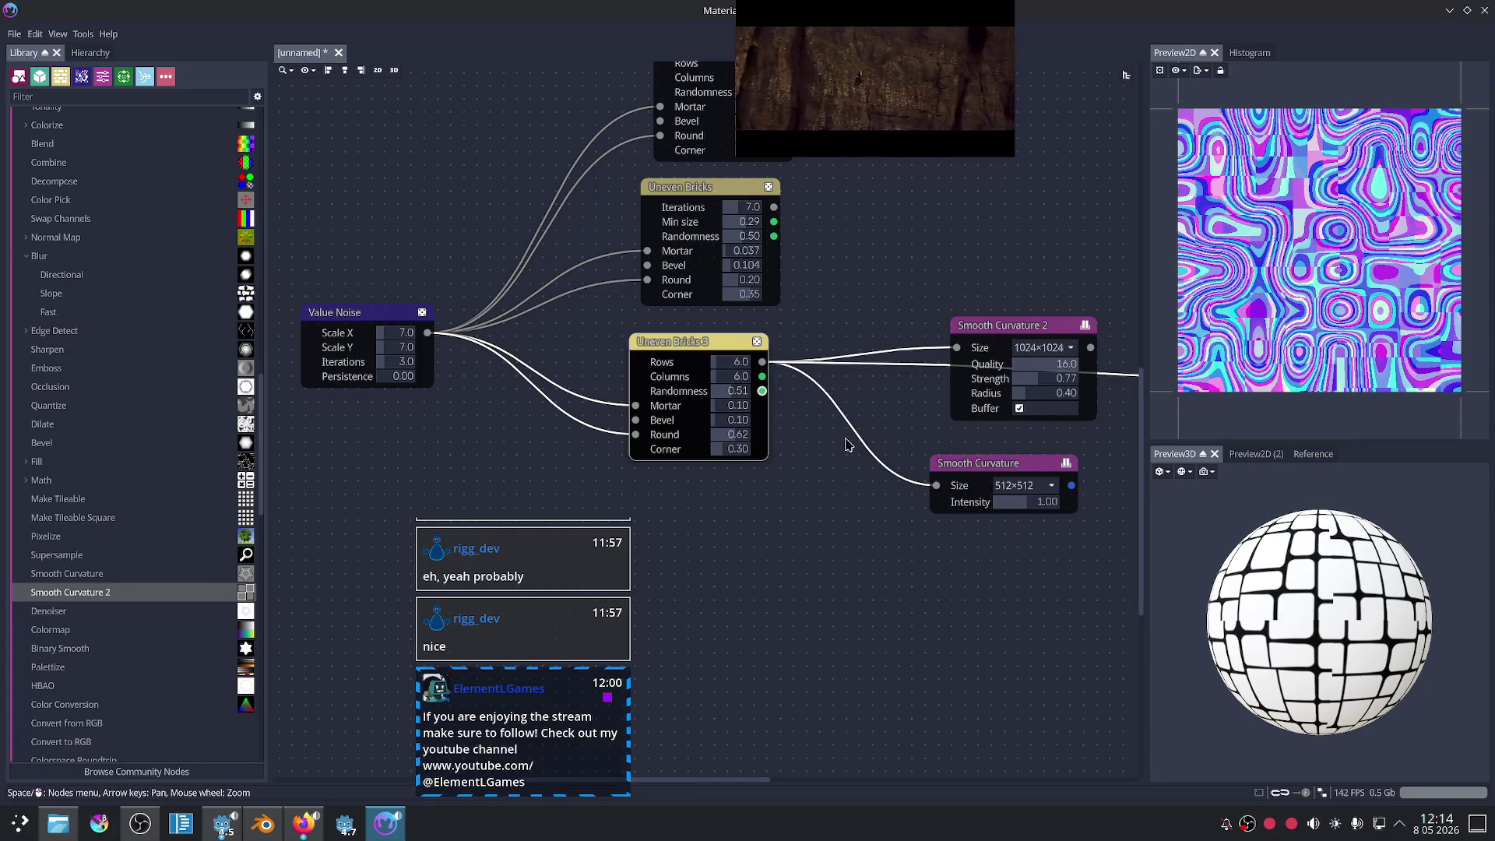
left_click(761, 362)
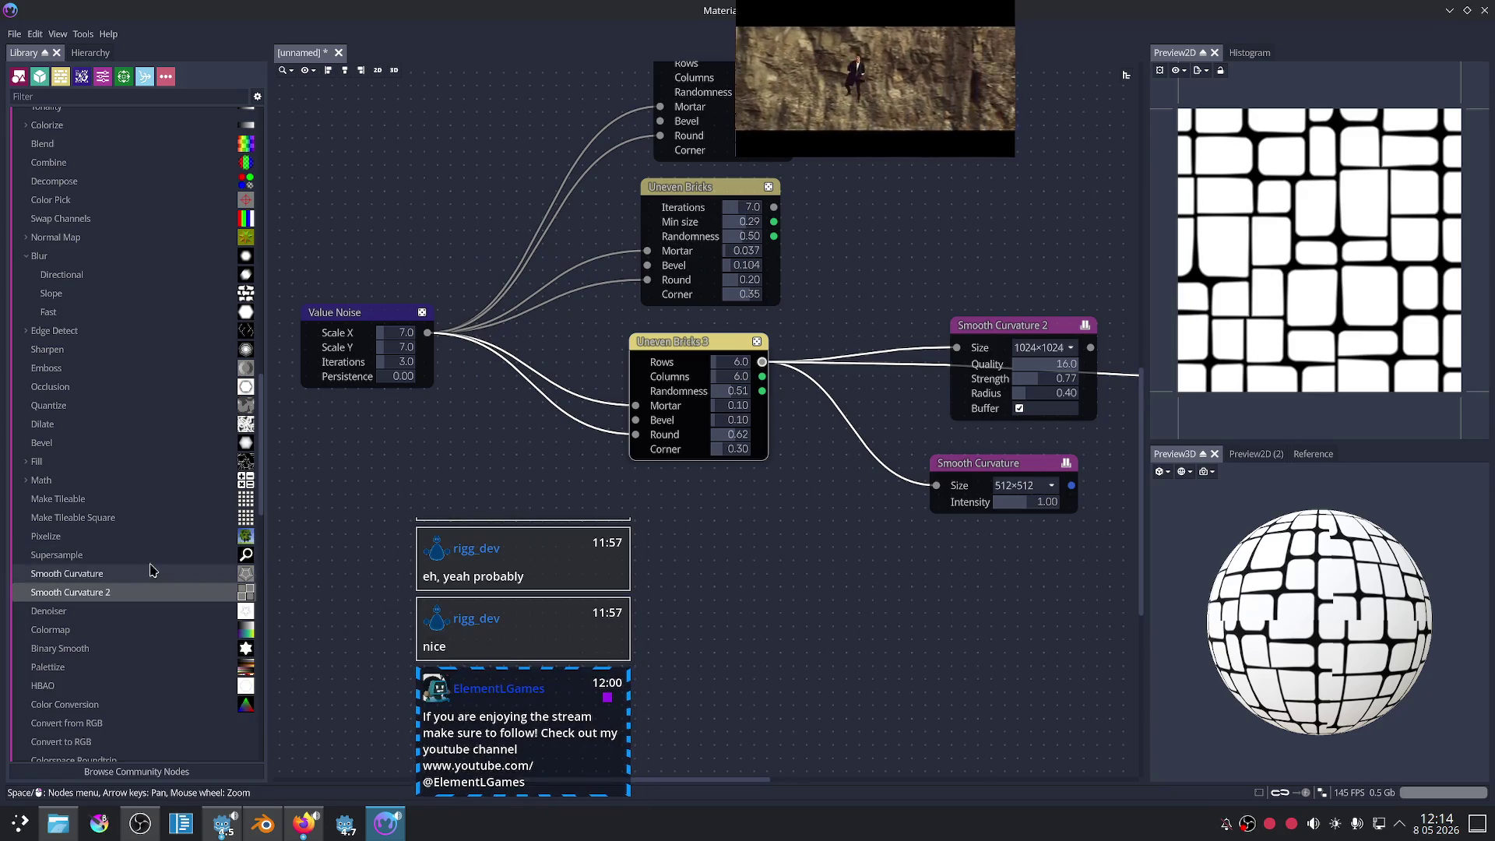
- Show Smooth Curvature in the 2D preview and switch to the 'warhammer orc tank' image search
scroll(133, 578, "down", 5)
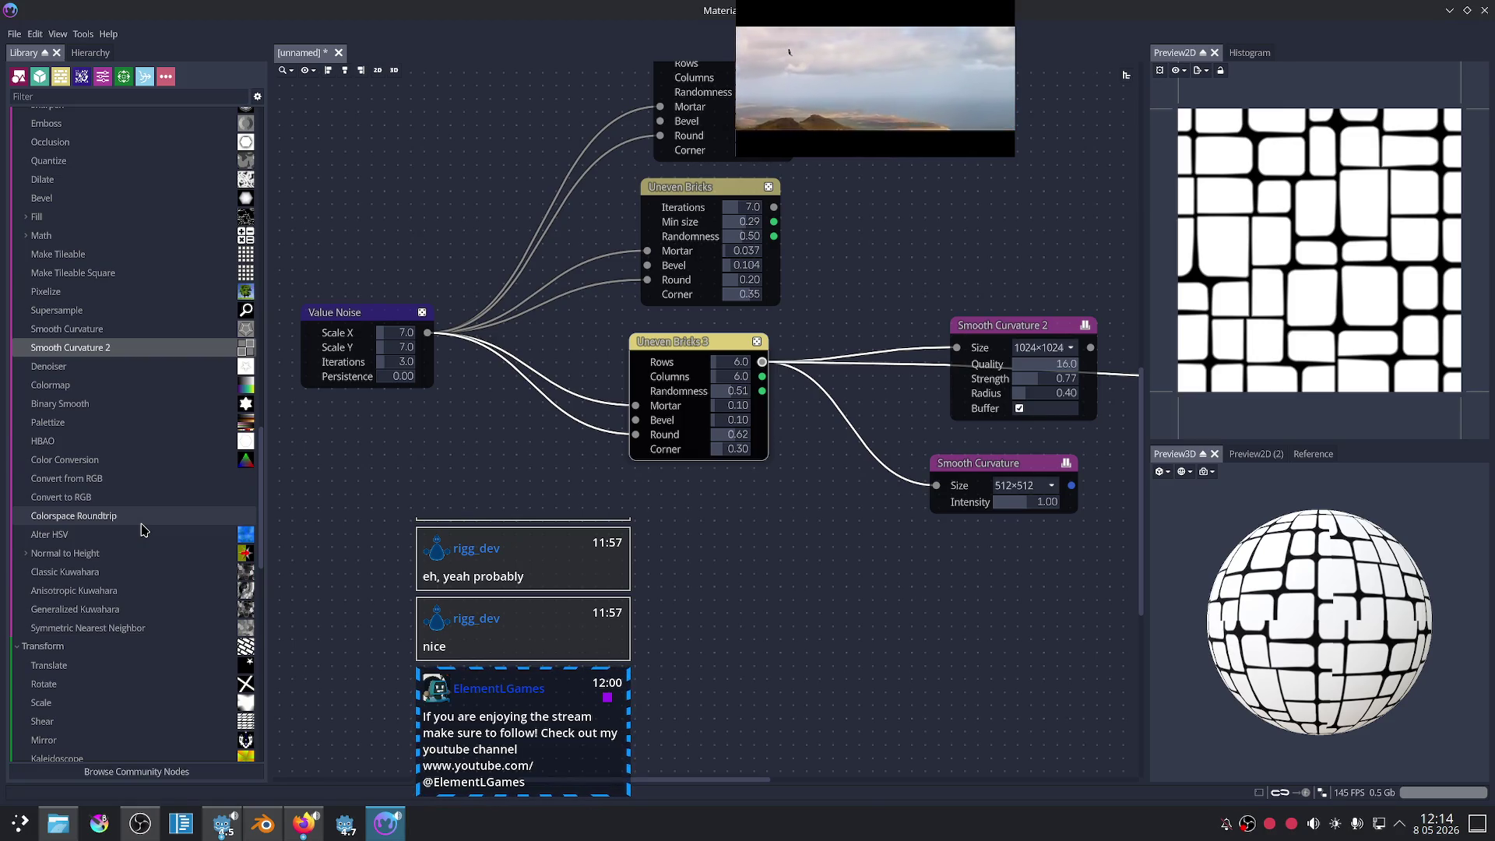
scroll(143, 530, "down", 5)
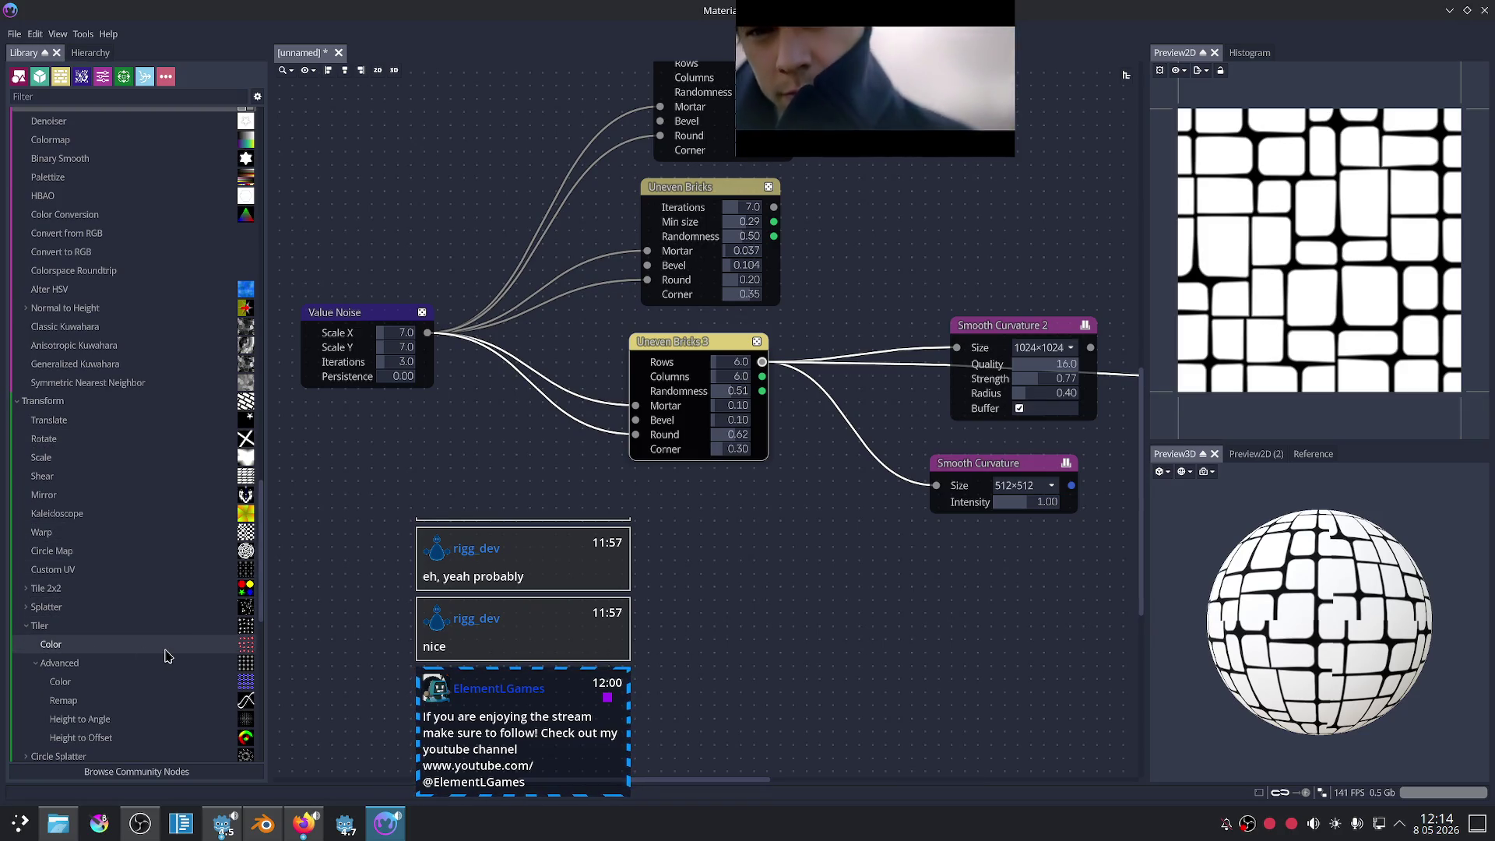
scroll(166, 657, "down", 3)
scroll(161, 623, "down", 6)
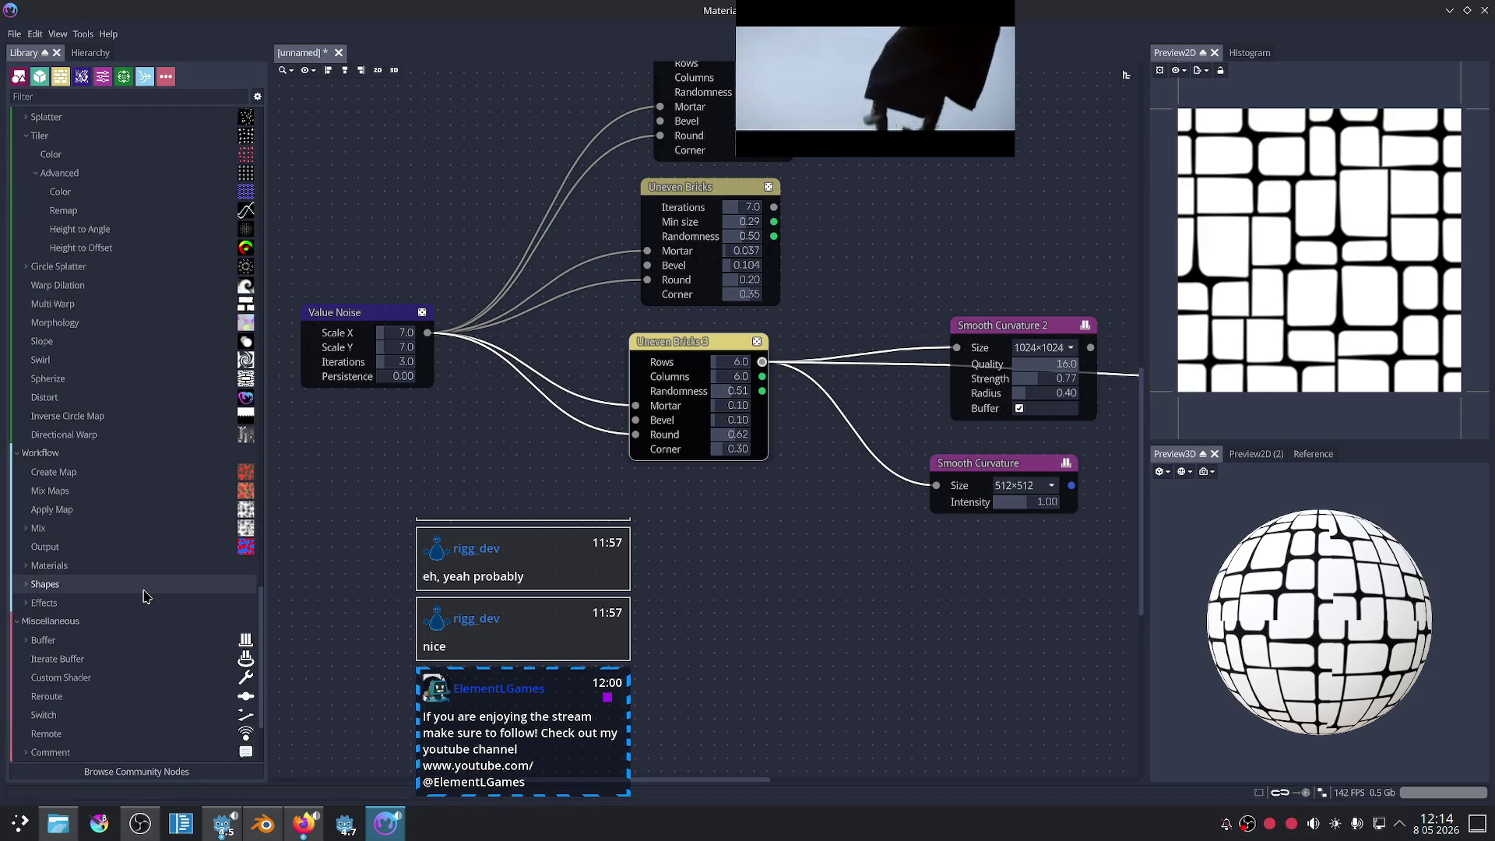
scroll(144, 596, "down", 2)
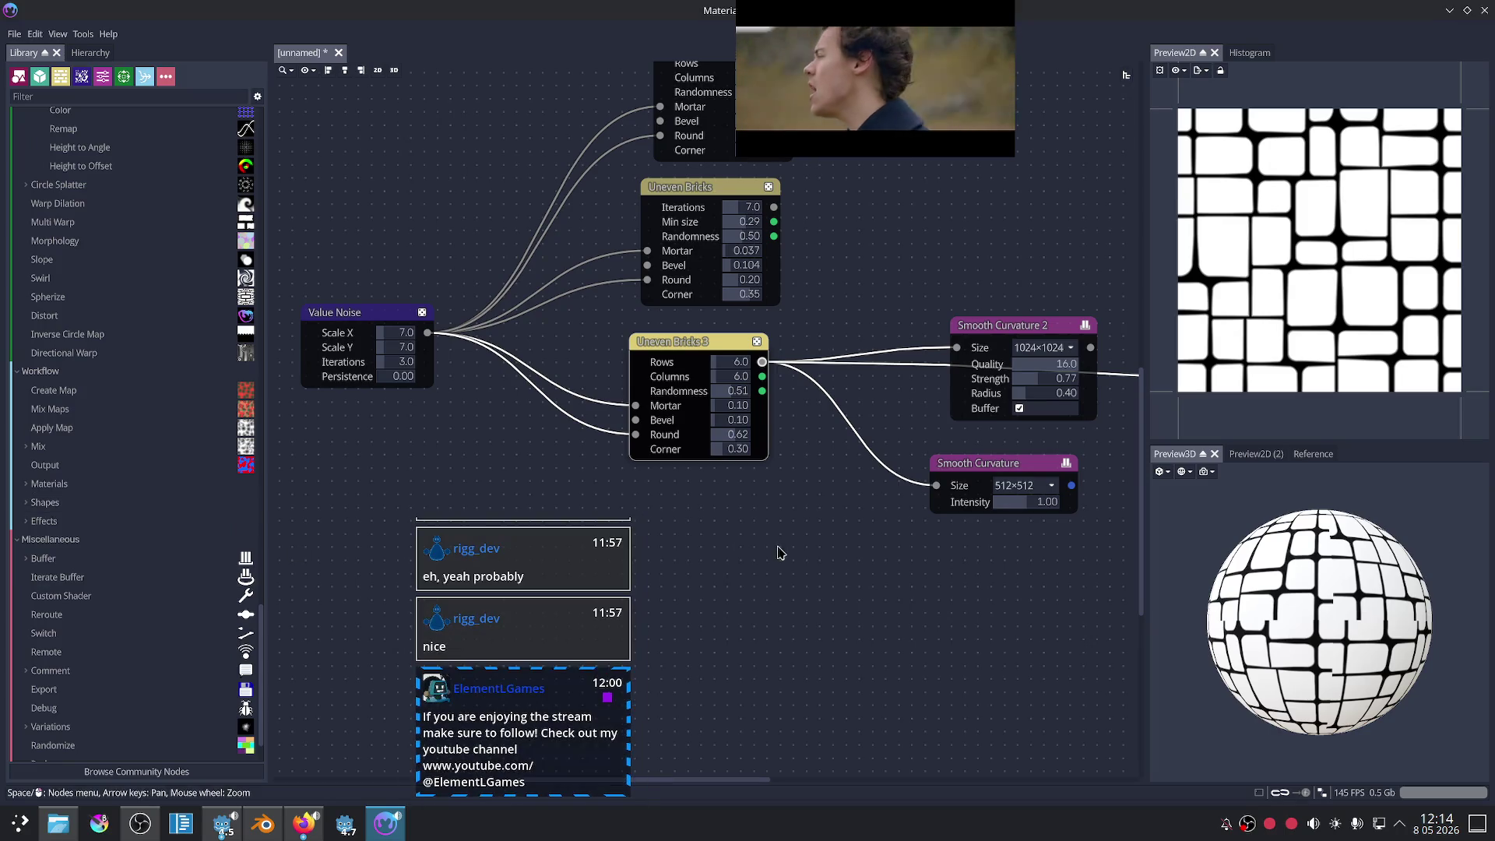
key("Right")
key("Down")
left_click_drag(893, 444, 878, 454)
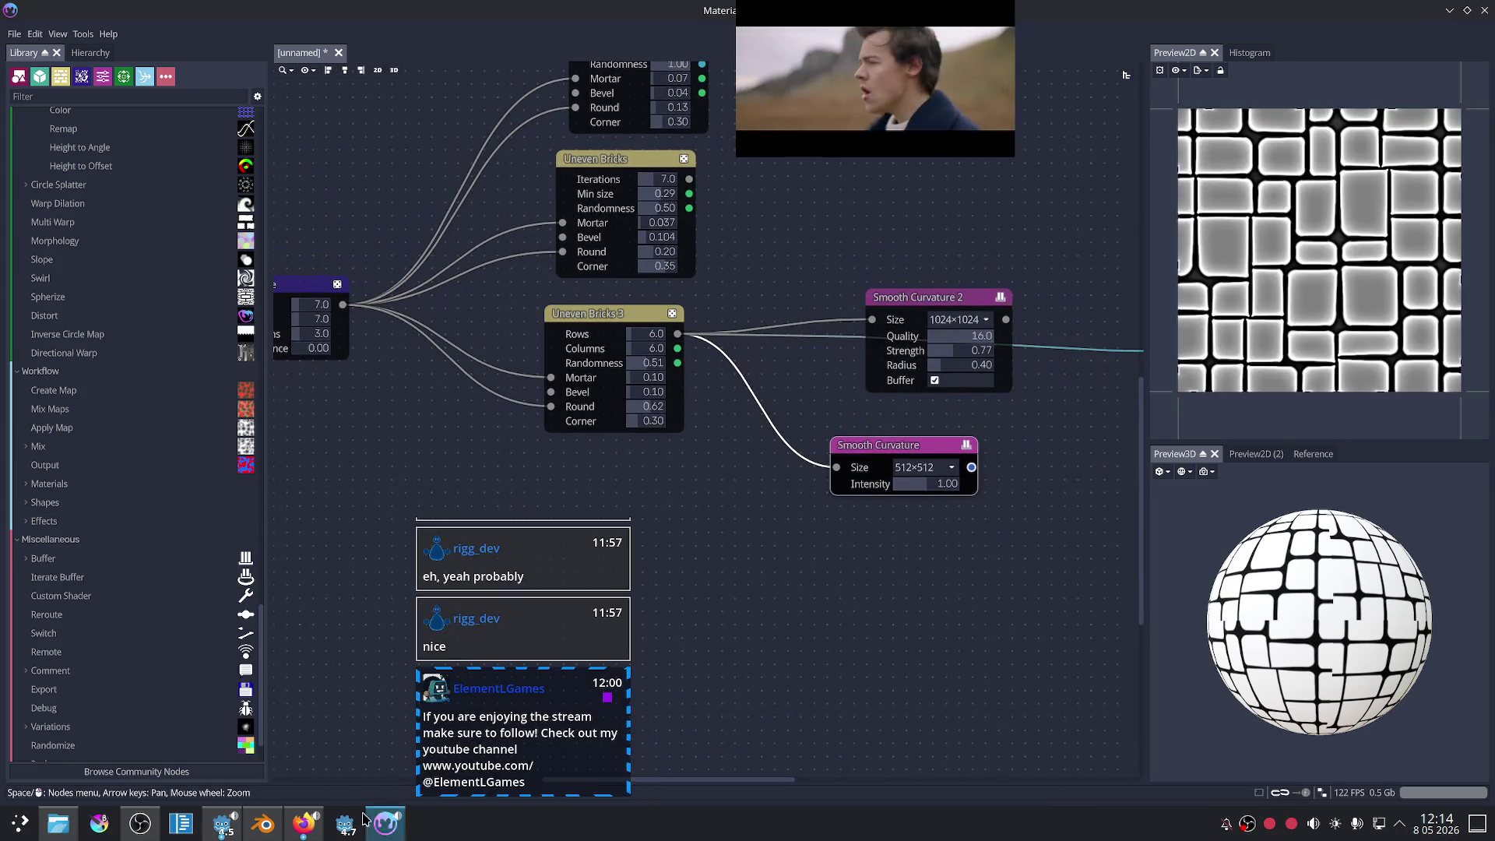
left_click(304, 823)
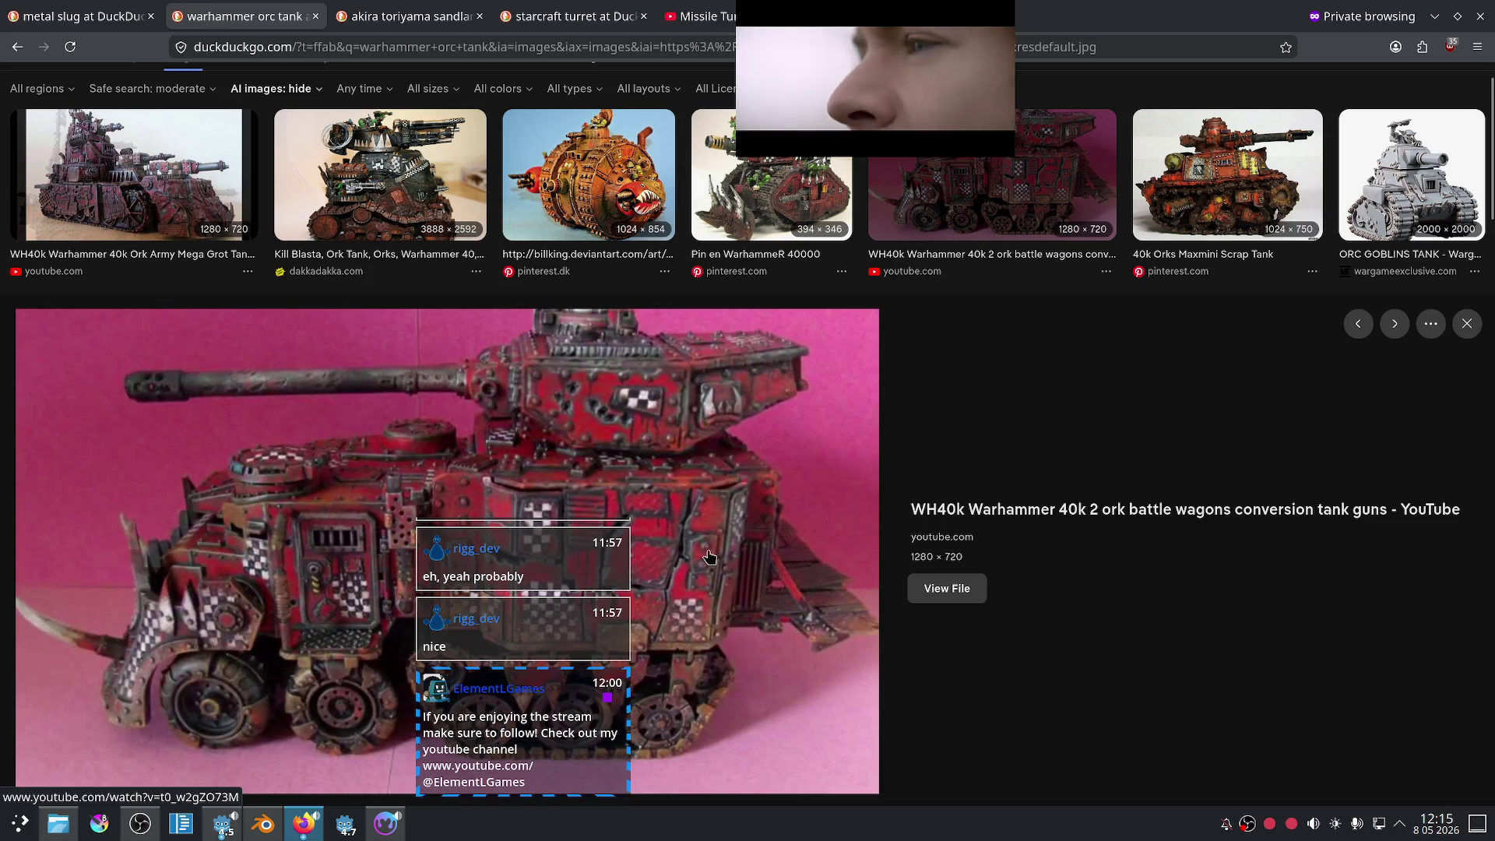
- Switch from the orc tank images back to Material Maker
left_click(386, 824)
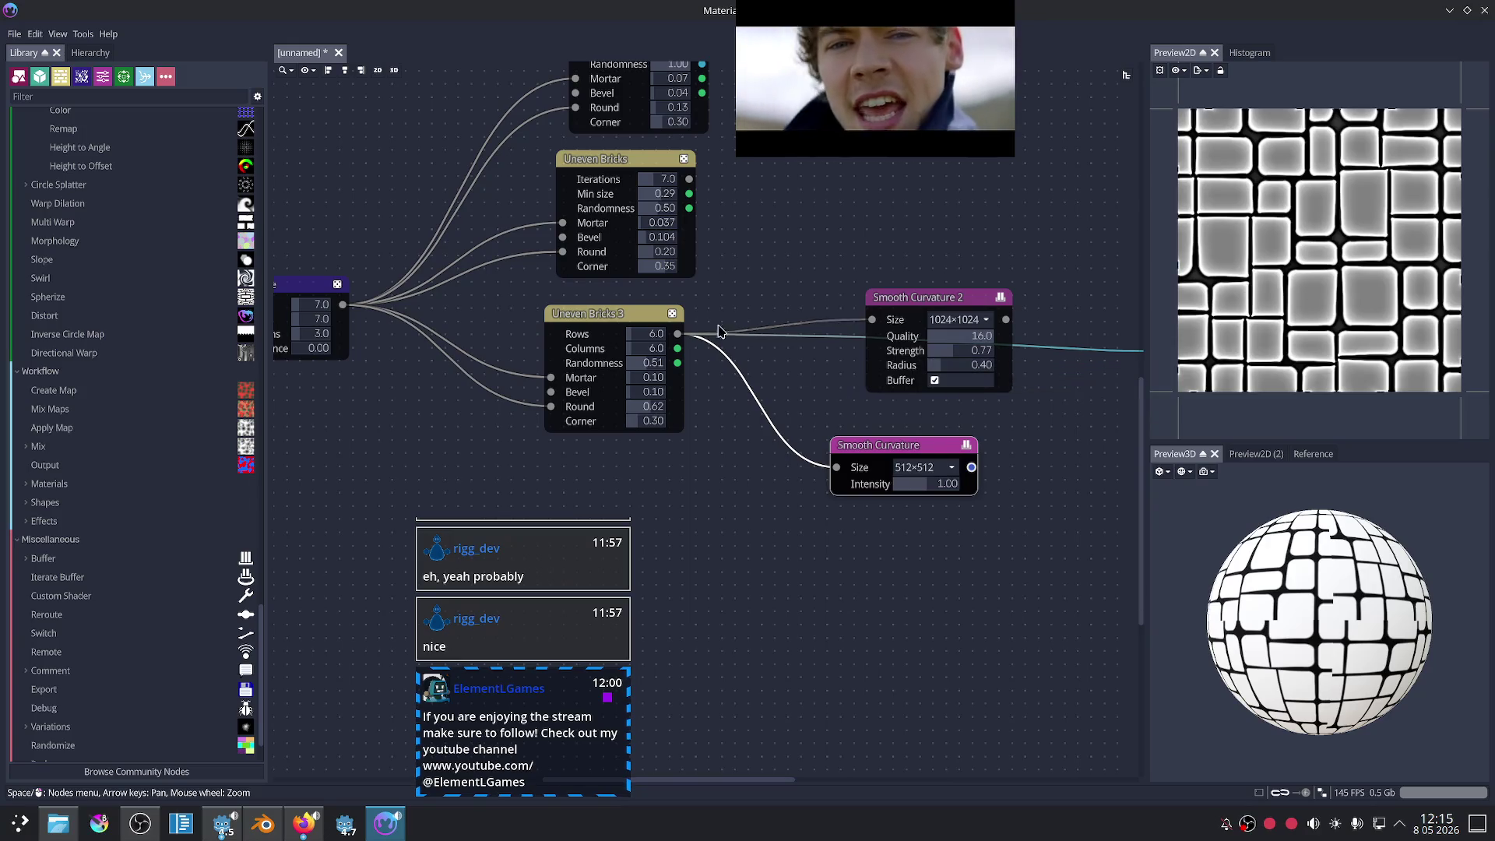
- Move the Shape node right and show the Uneven Bricks 3 tile mask in the 2D preview
key("Left")
key("Up")
scroll(612, 383, "down", 2)
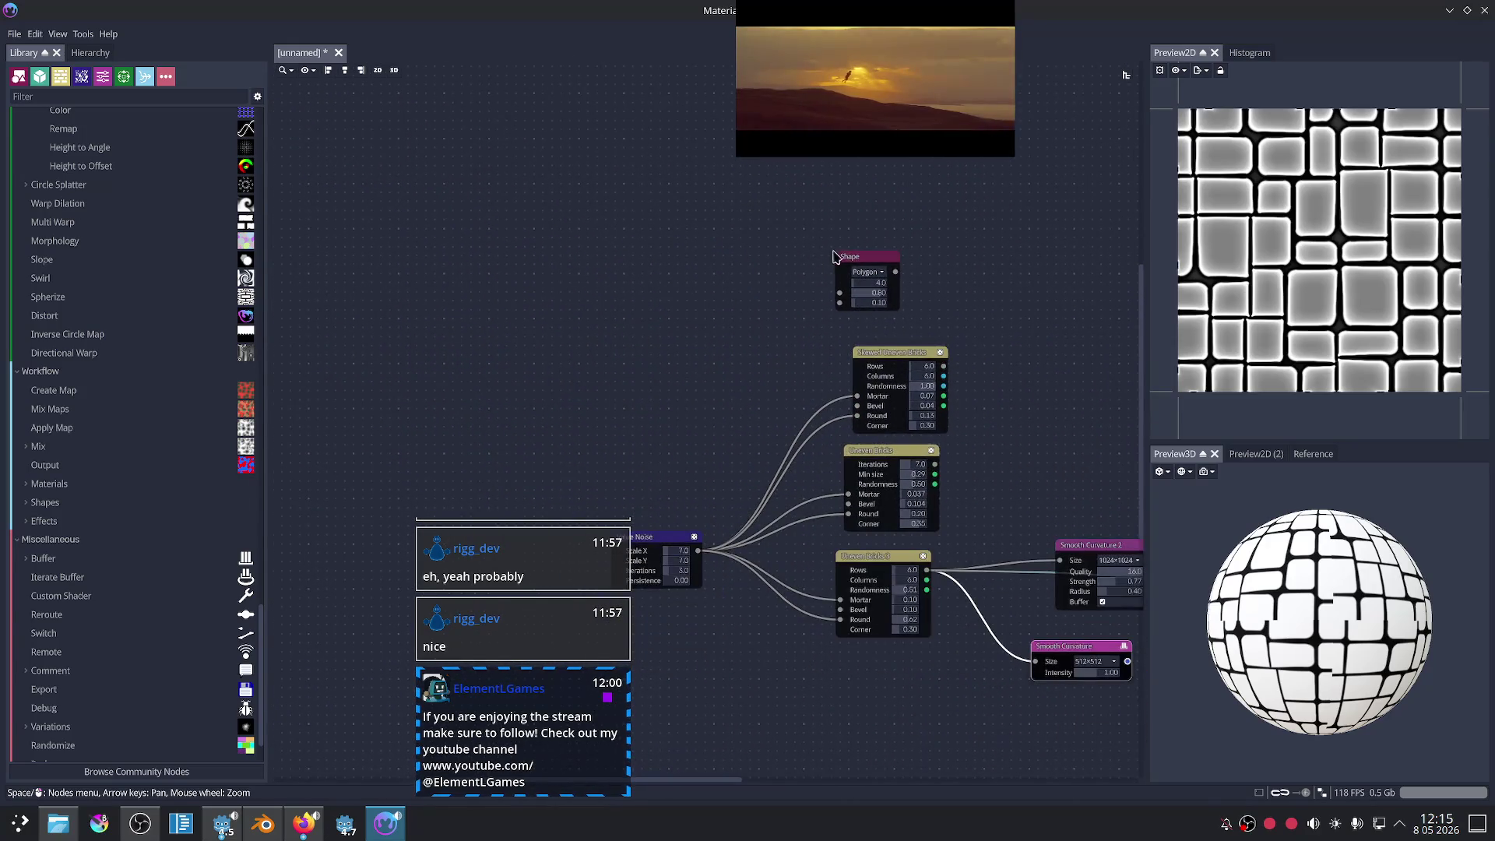
left_click_drag(847, 263, 956, 269)
mouse_move(966, 390)
middle_mouse_down()
mouse_move(854, 344)
mouse_move(807, 343)
middle_mouse_up()
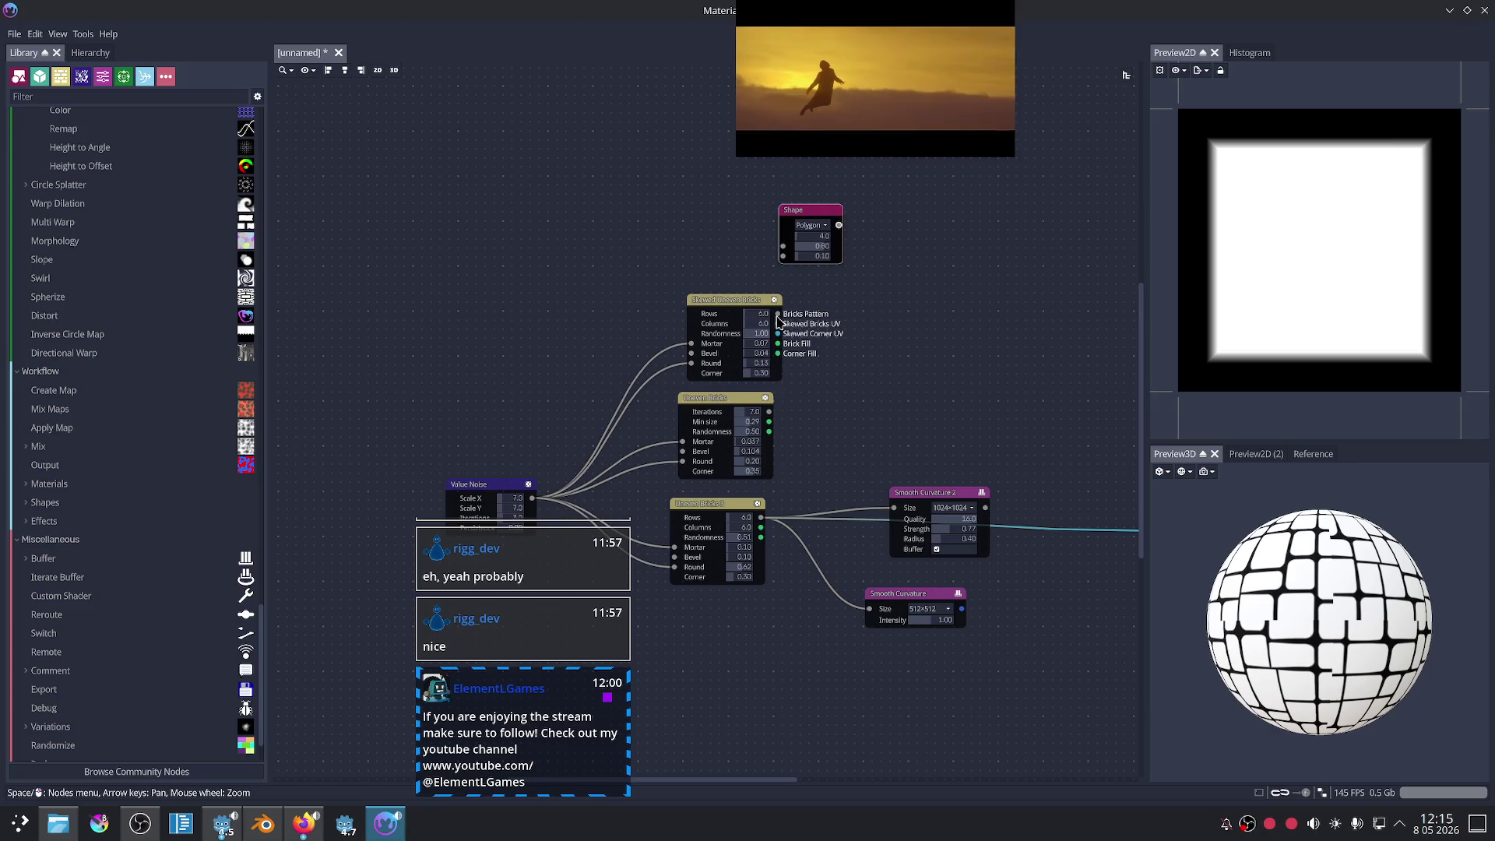
scroll(775, 650, "up", 5)
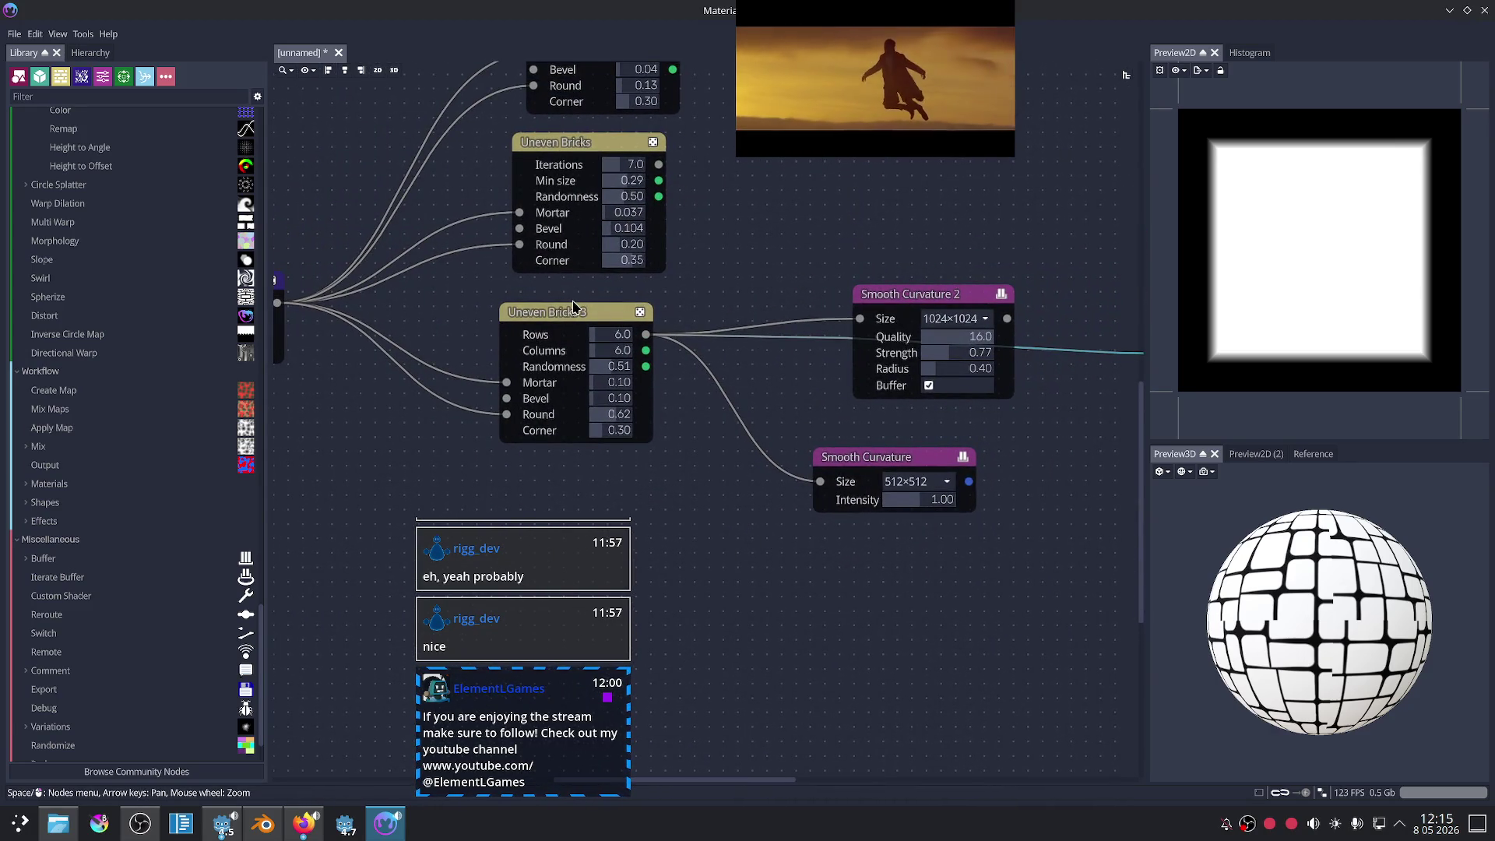
left_click(574, 307)
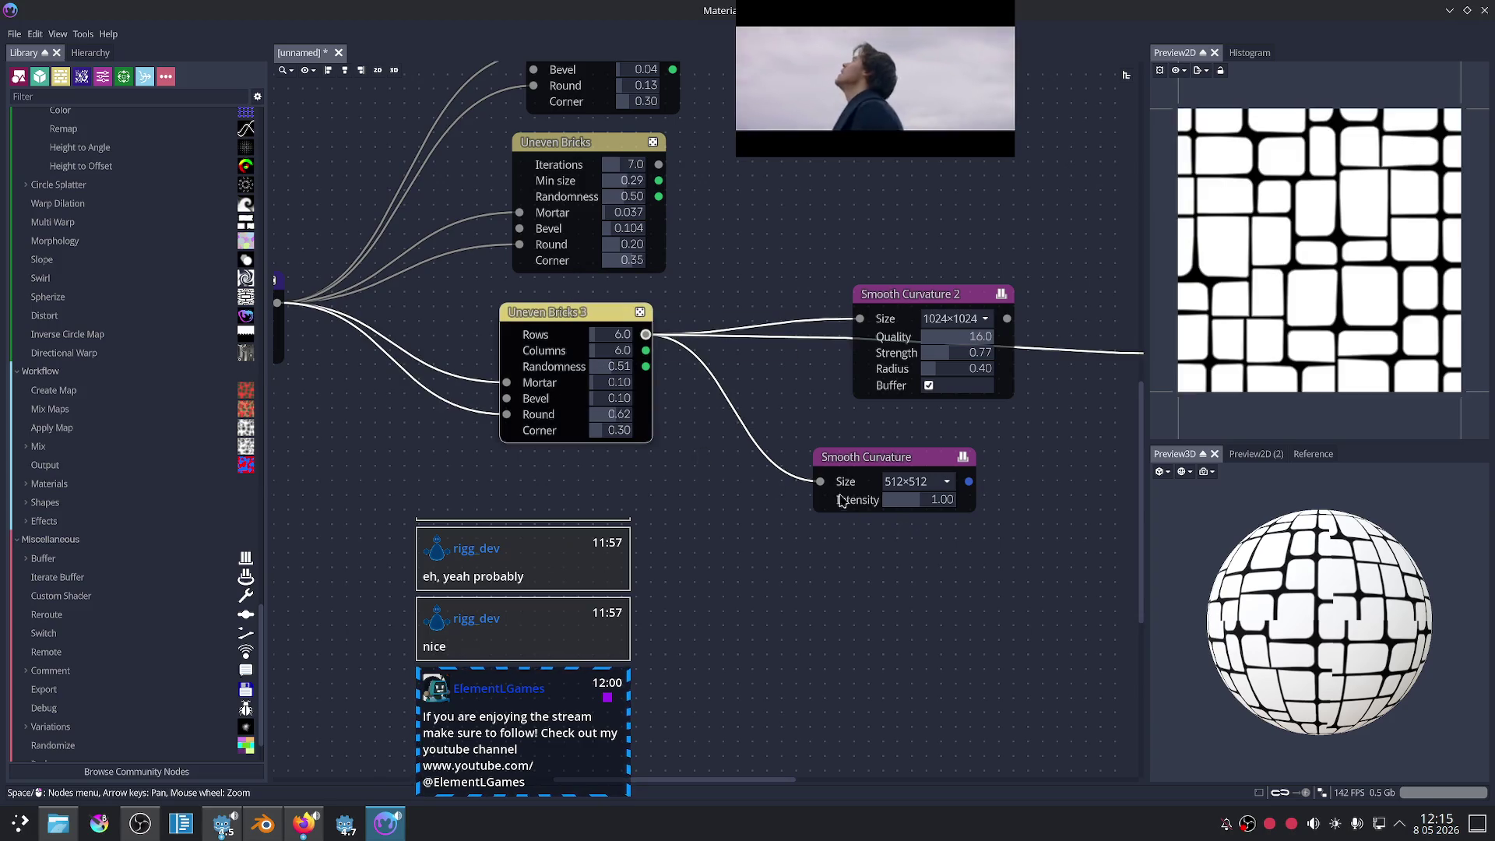
- Add a Make Tileable Square node via the 'tile' filter and feed Uneven Bricks 3 into it
type("ma")
key("BackSpace")
key("BackSpace")
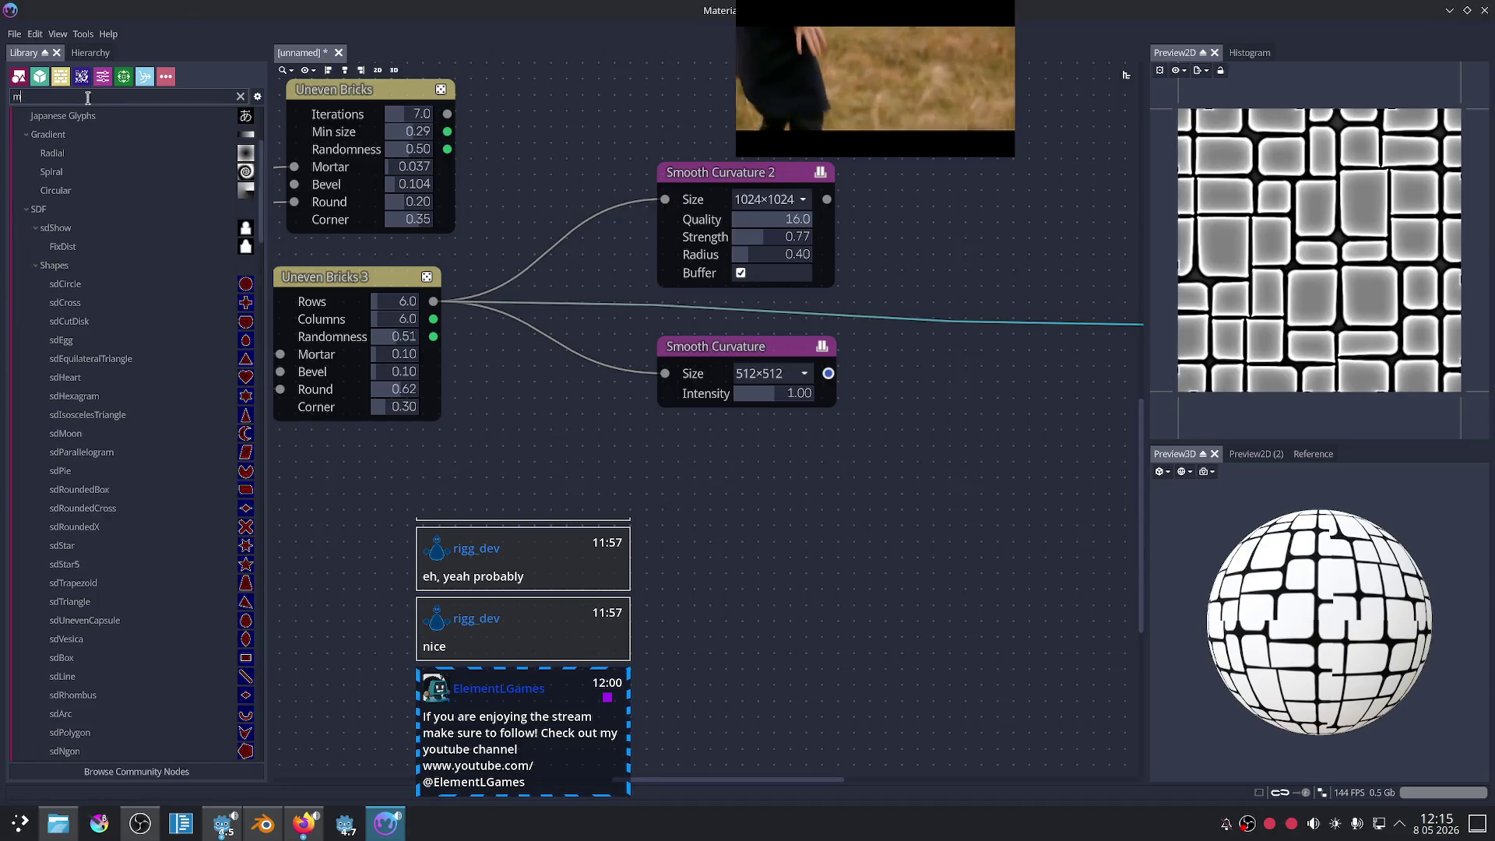
type("tile")
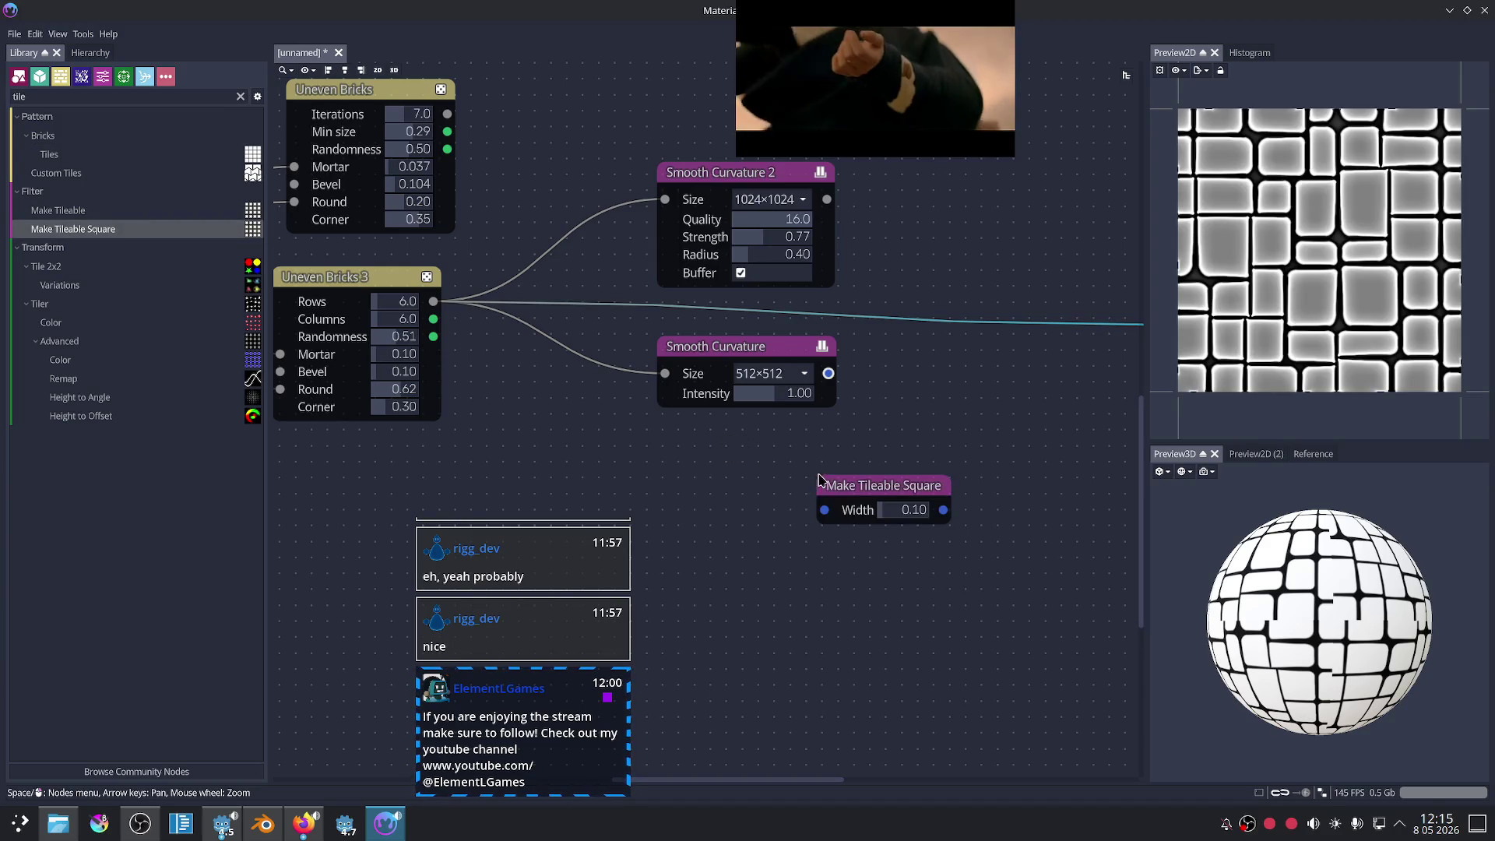
left_click(846, 493)
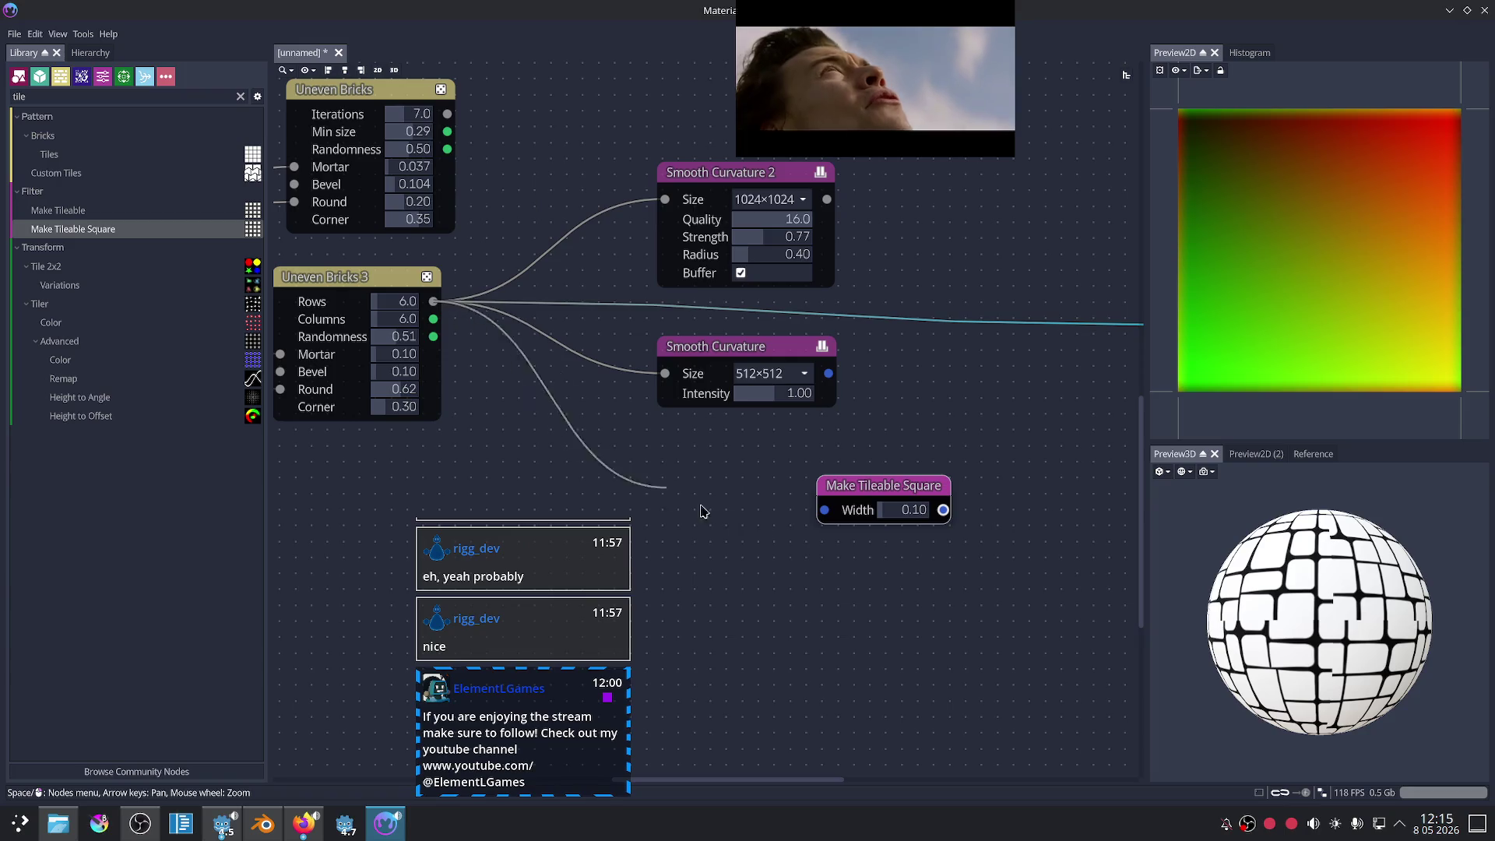
mouse_move(821, 521)
left_mouse_down()
mouse_move(972, 508)
mouse_move(905, 507)
left_mouse_up()
- Connect Make Tileable Square's output to the Static PBR Material's Albedo
scroll(856, 549, "up", 2)
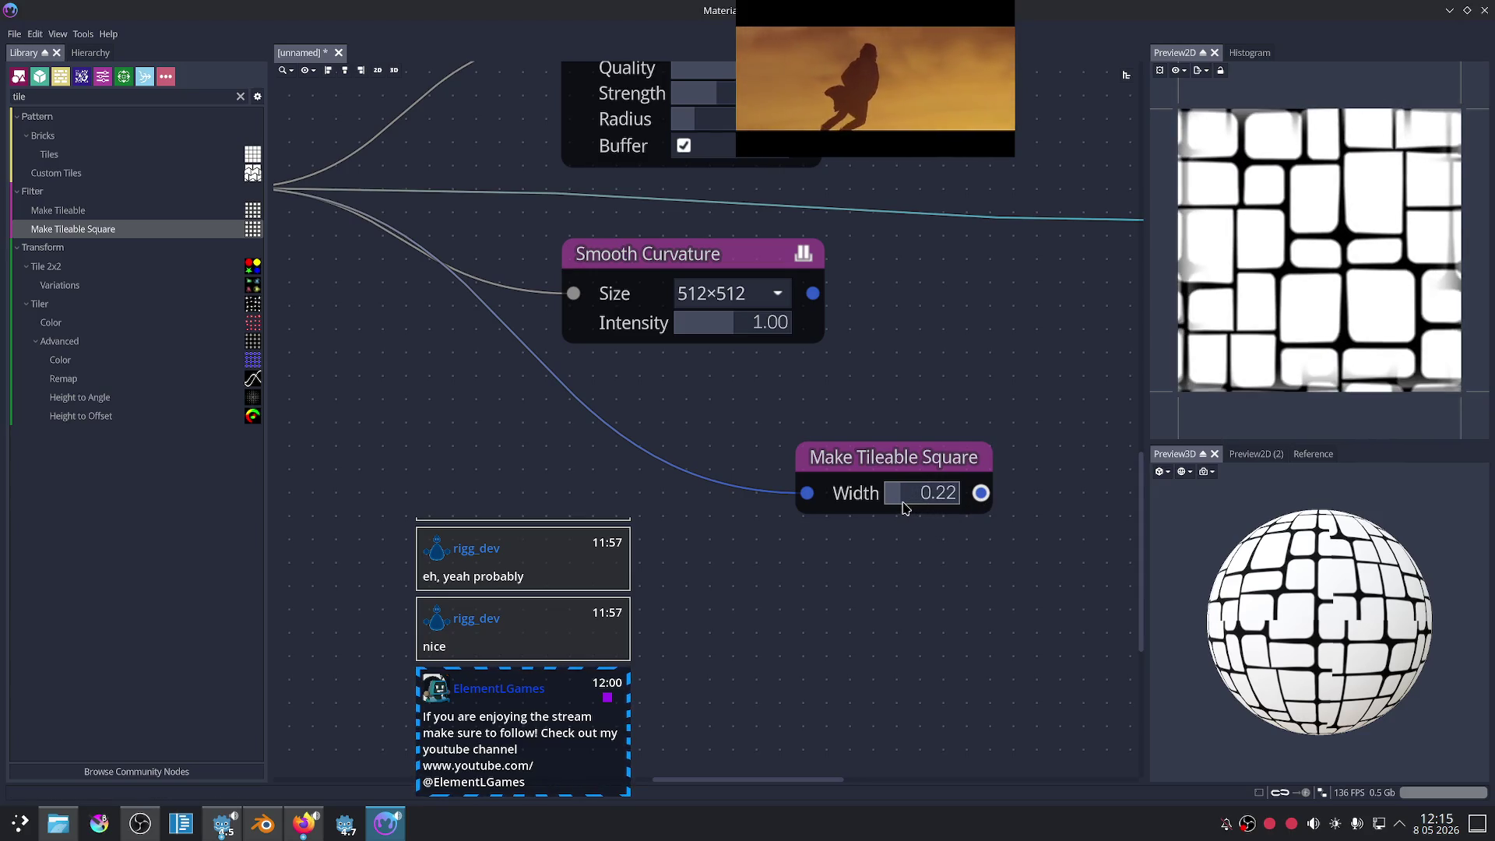
scroll(917, 368, "down", 2)
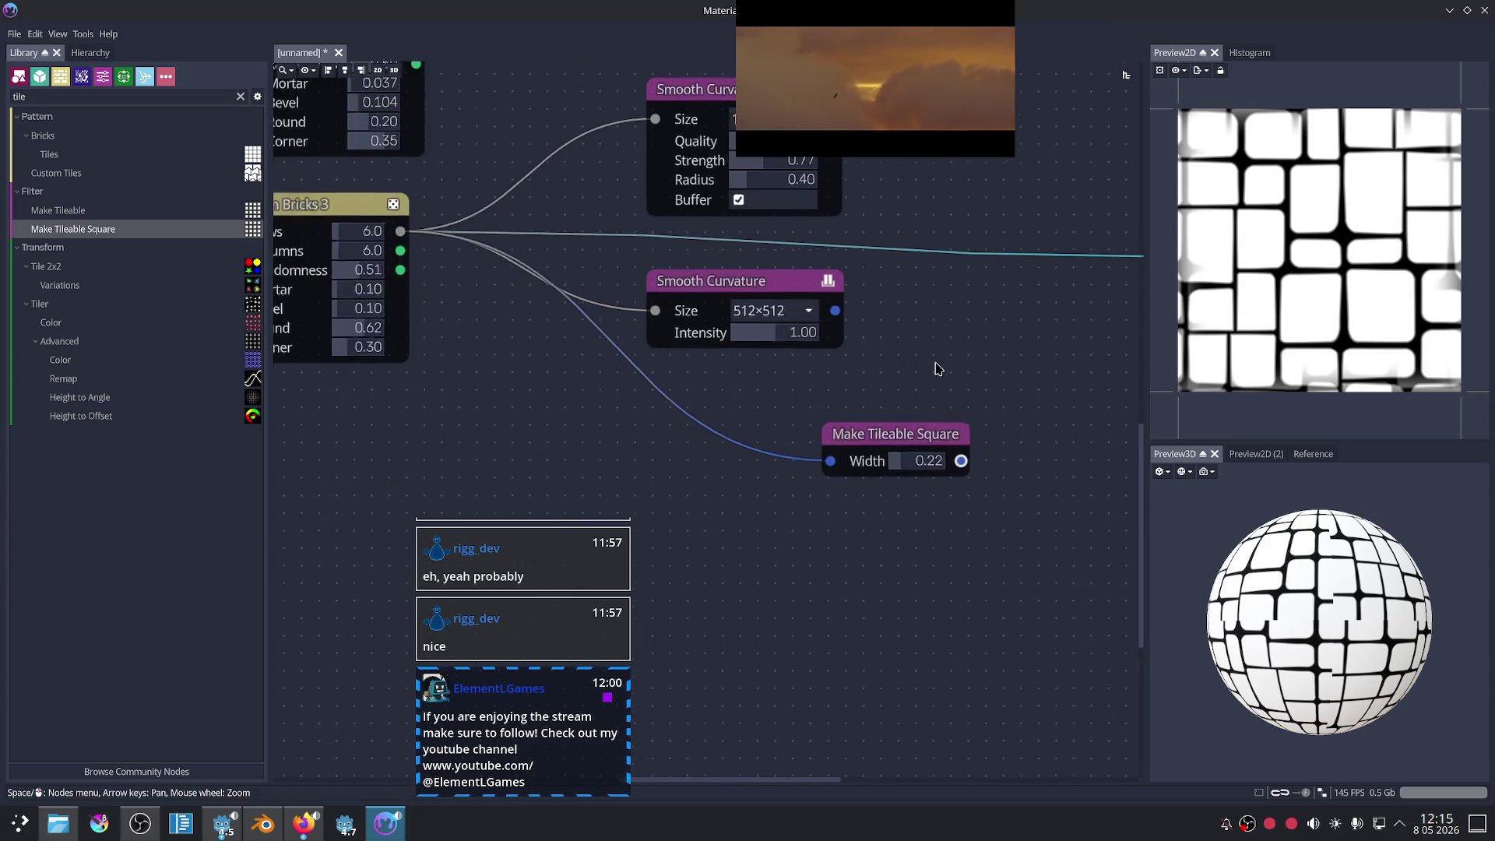
middle_click_drag(941, 367, 659, 400)
mouse_move(690, 507)
left_mouse_down()
mouse_move(885, 368)
mouse_move(722, 526)
left_mouse_up()
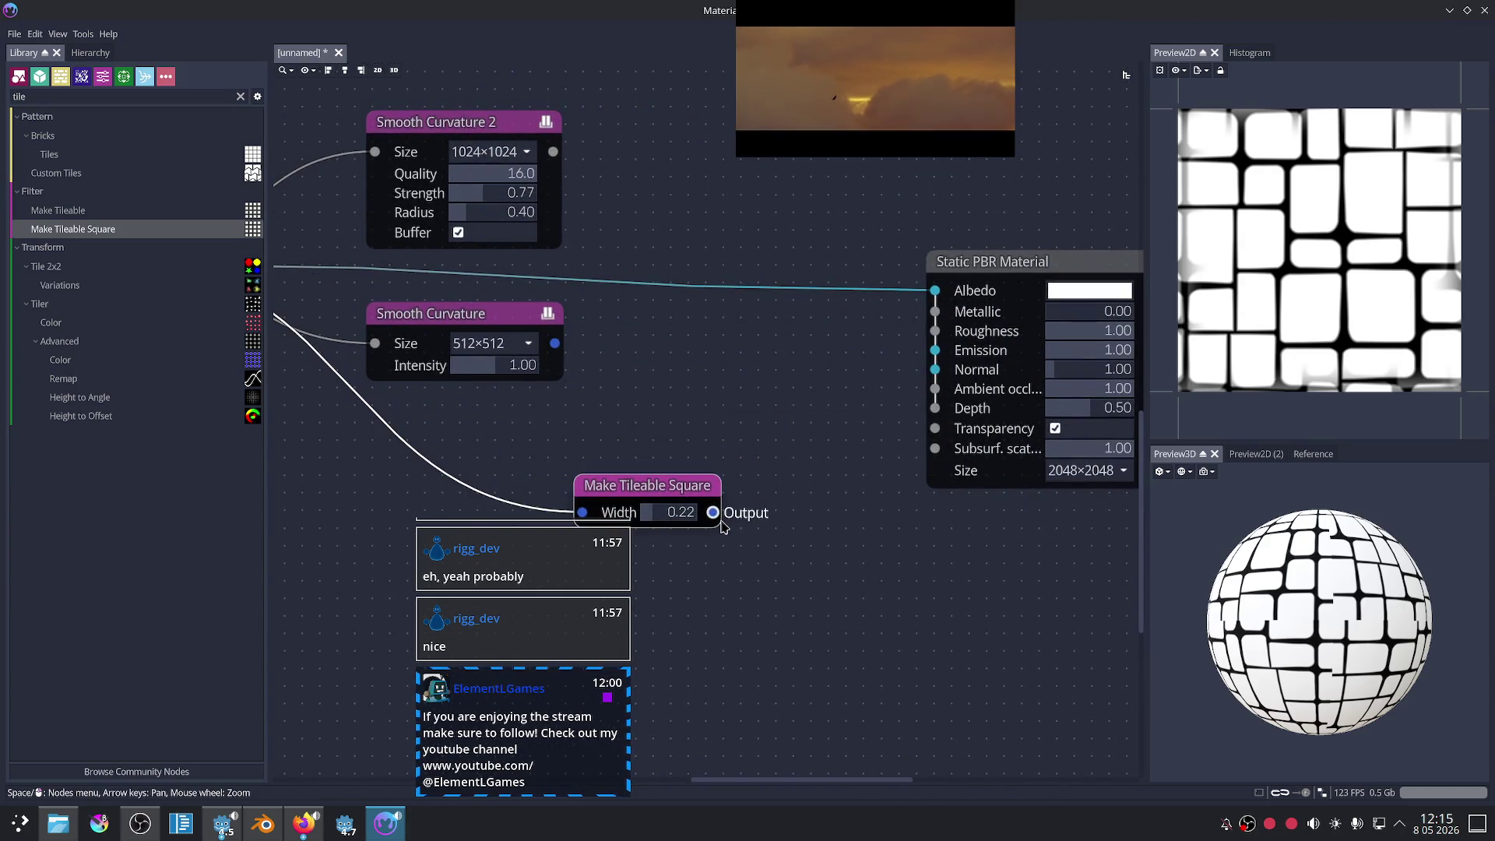
left_click_drag(880, 336, 934, 290)
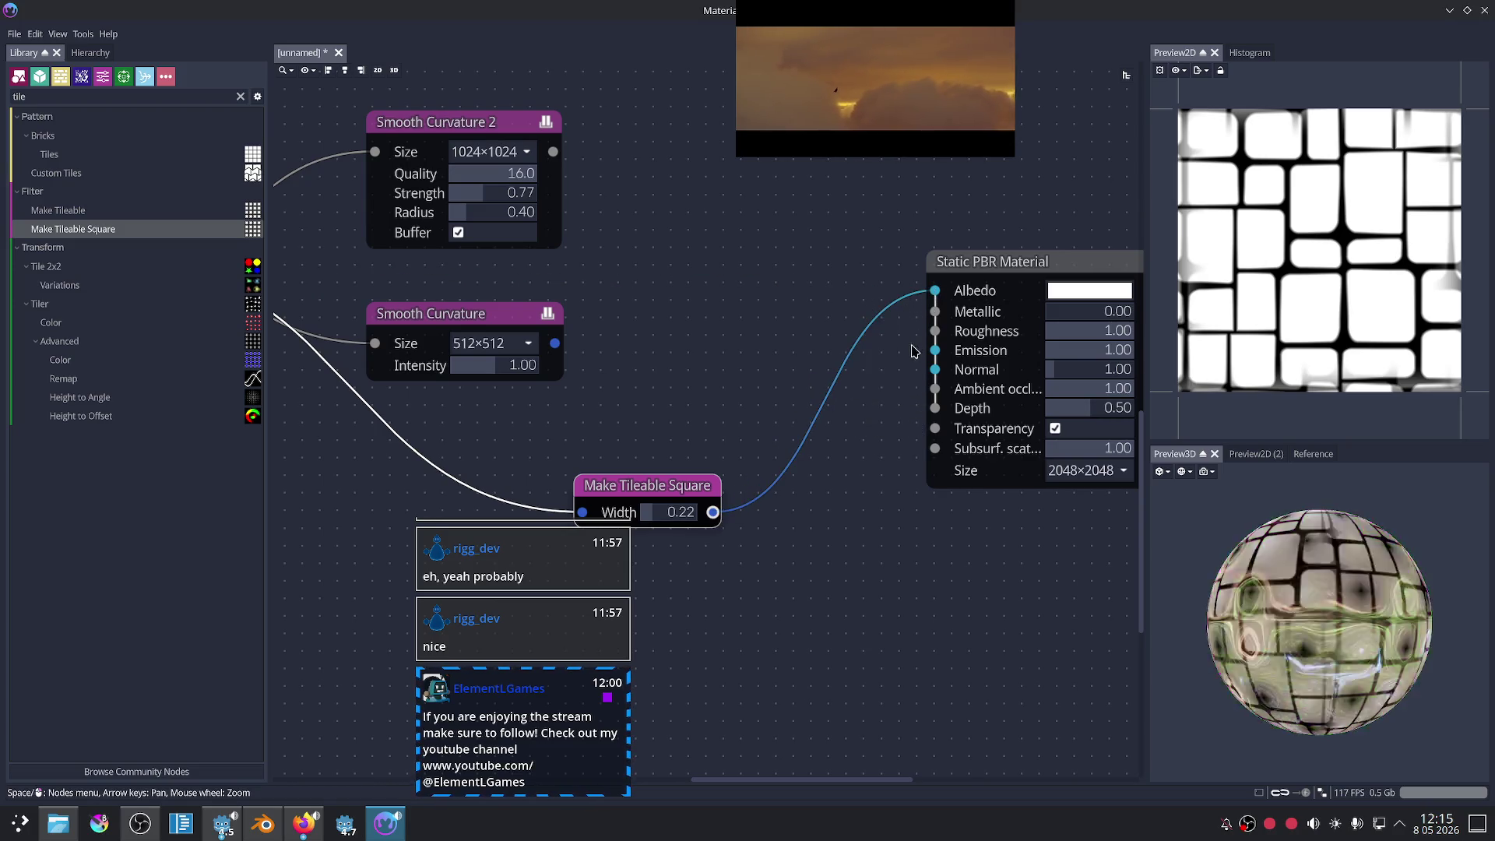
- Add a Make Tileable node below Smooth Curvature, preview it, then delete it
scroll(761, 600, "up", 2)
middle_click_drag(784, 587, 901, 540)
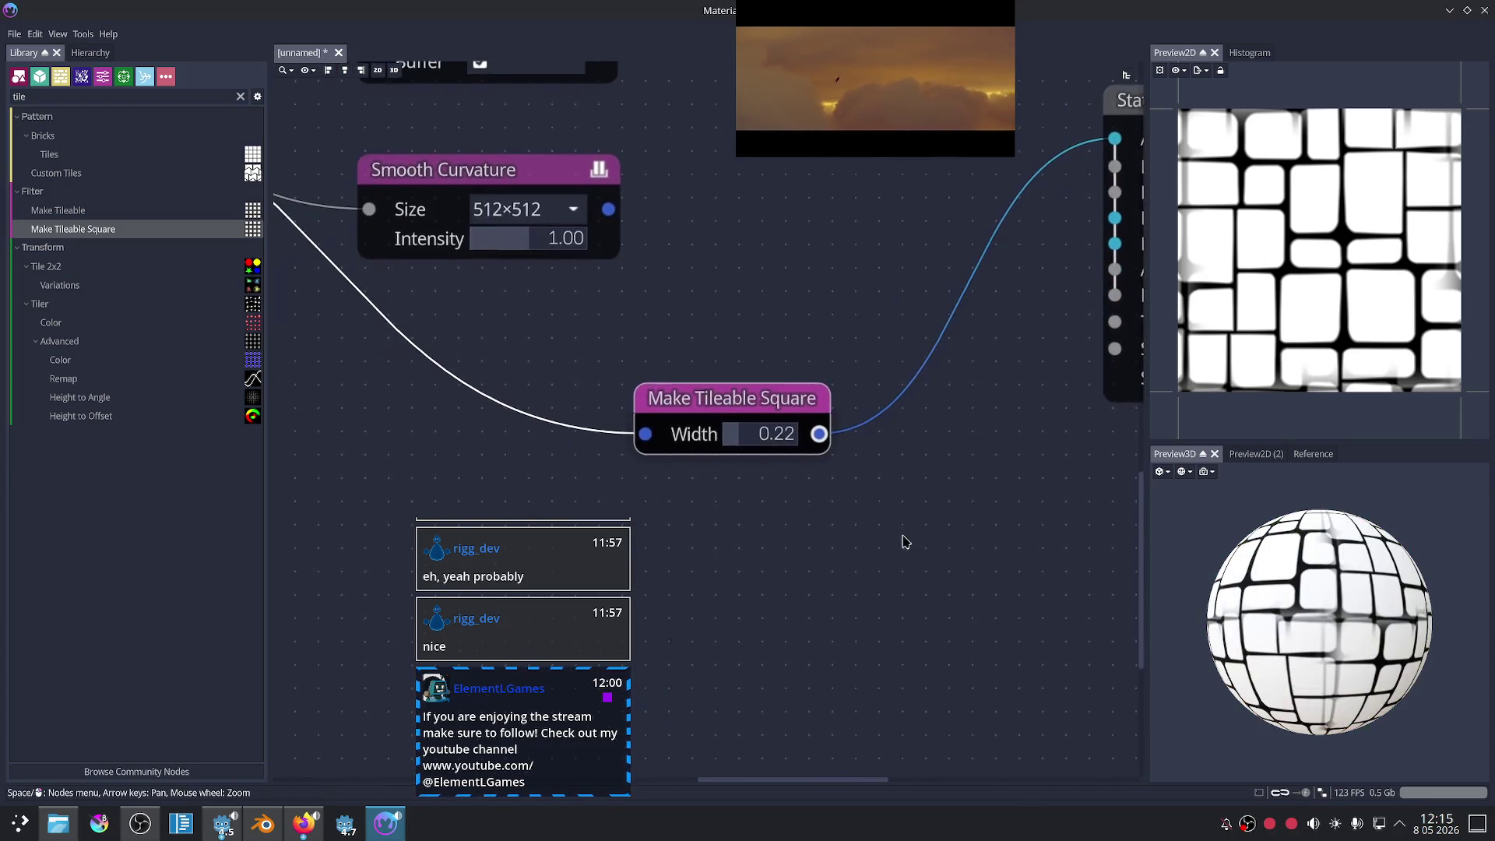
left_click_drag(160, 206, 732, 544)
mouse_move(860, 549)
left_mouse_down()
mouse_move(488, 435)
mouse_move(464, 475)
left_mouse_up()
middle_click_drag(650, 450, 946, 459)
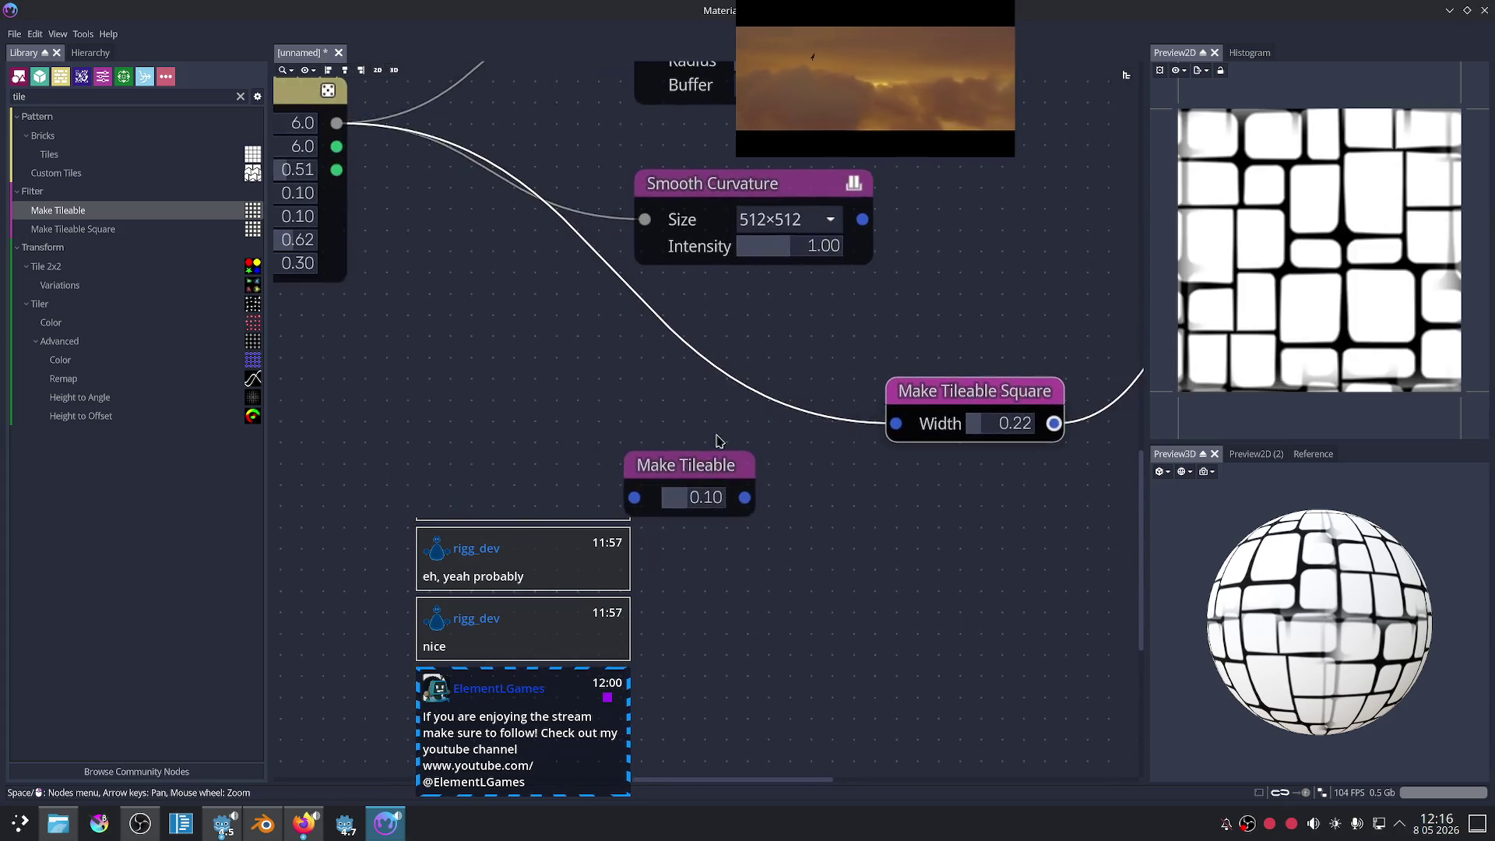
scroll(523, 313, "down", 1)
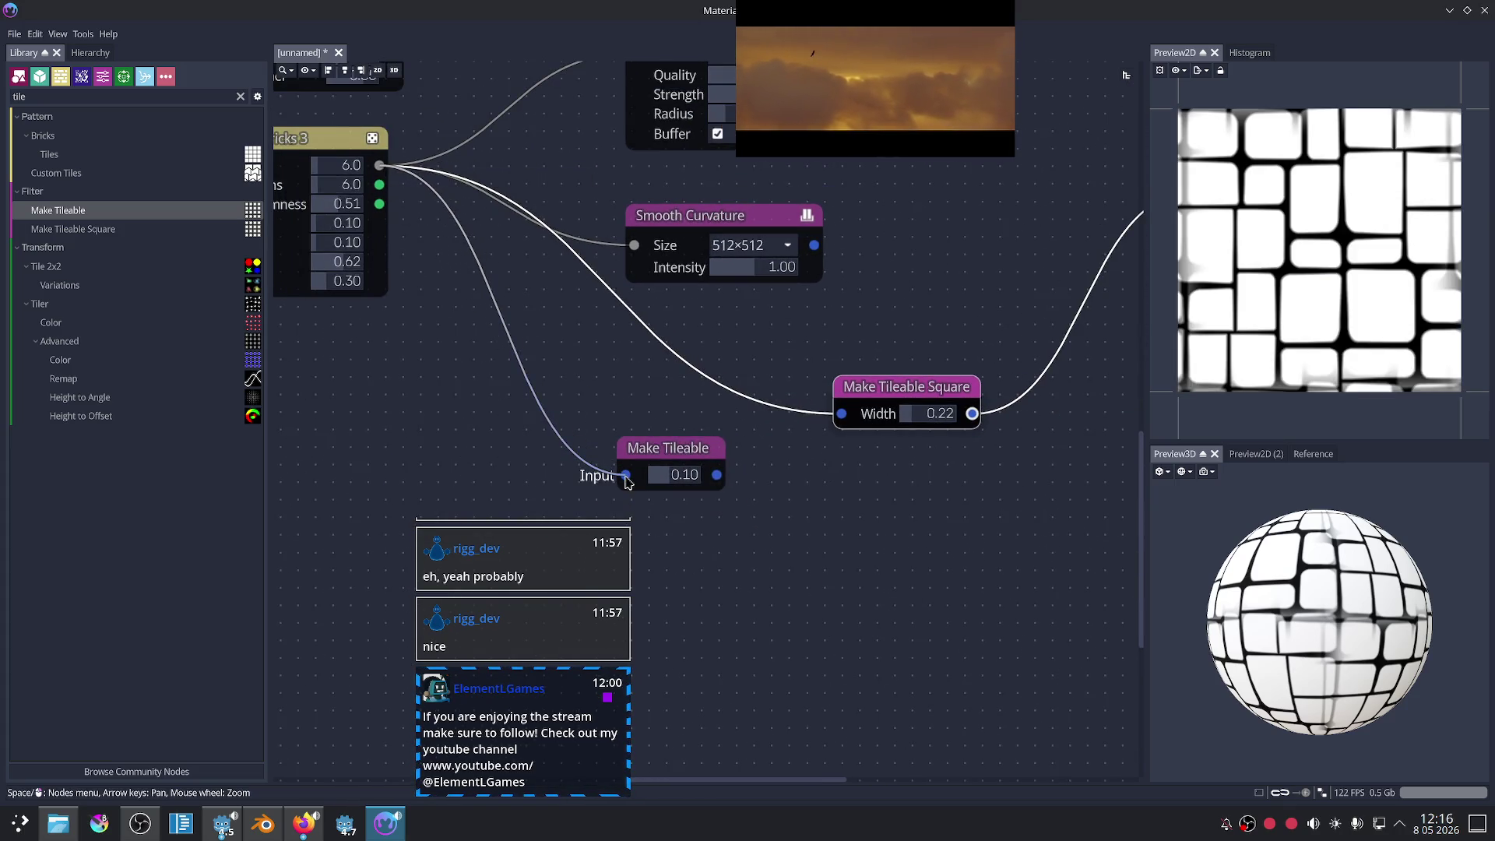
left_click(668, 460)
scroll(831, 545, "up", 2)
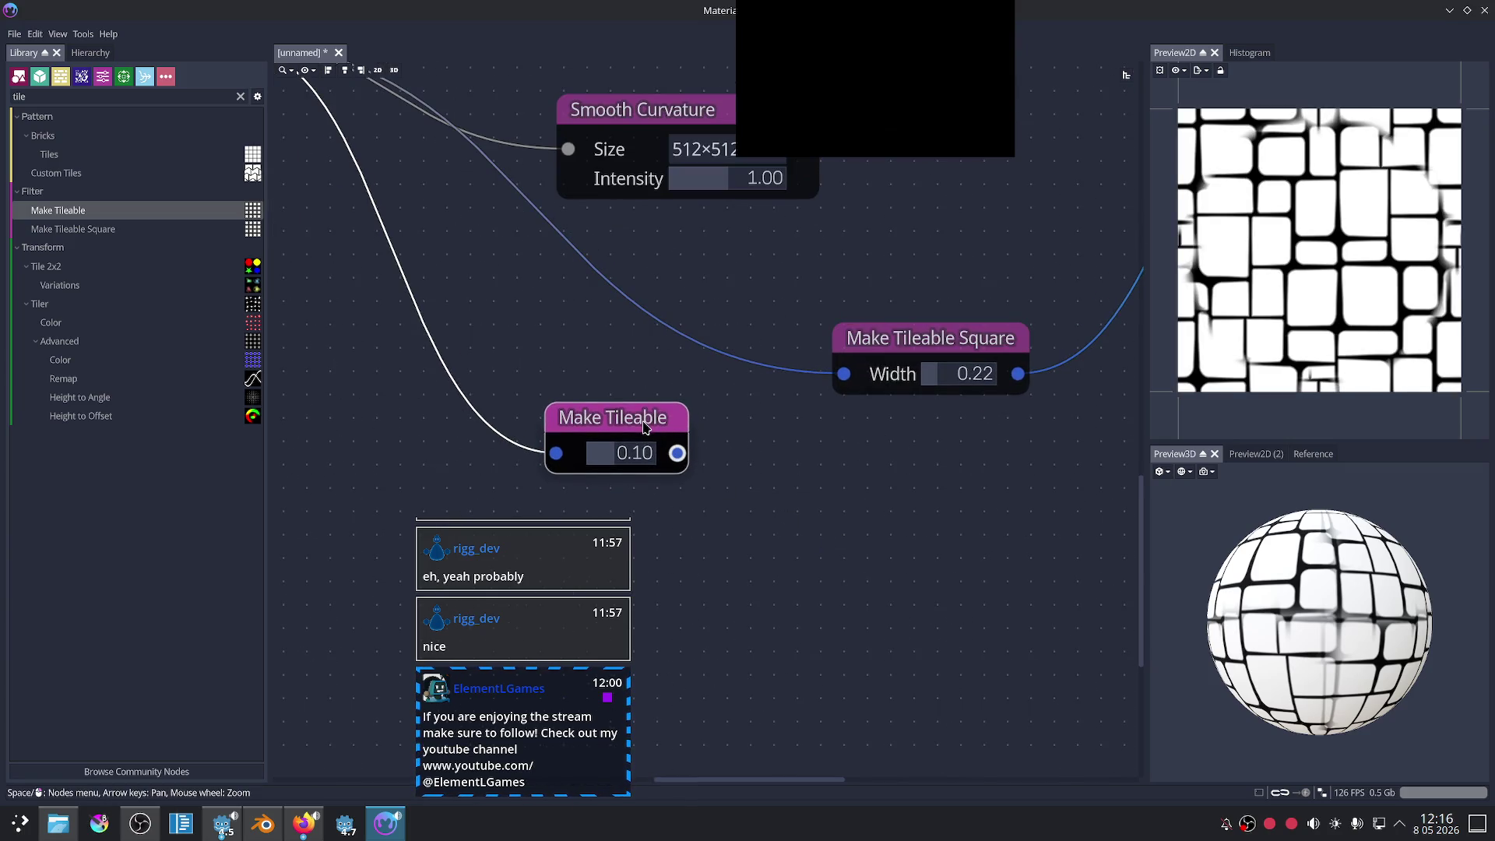
key("Delete")
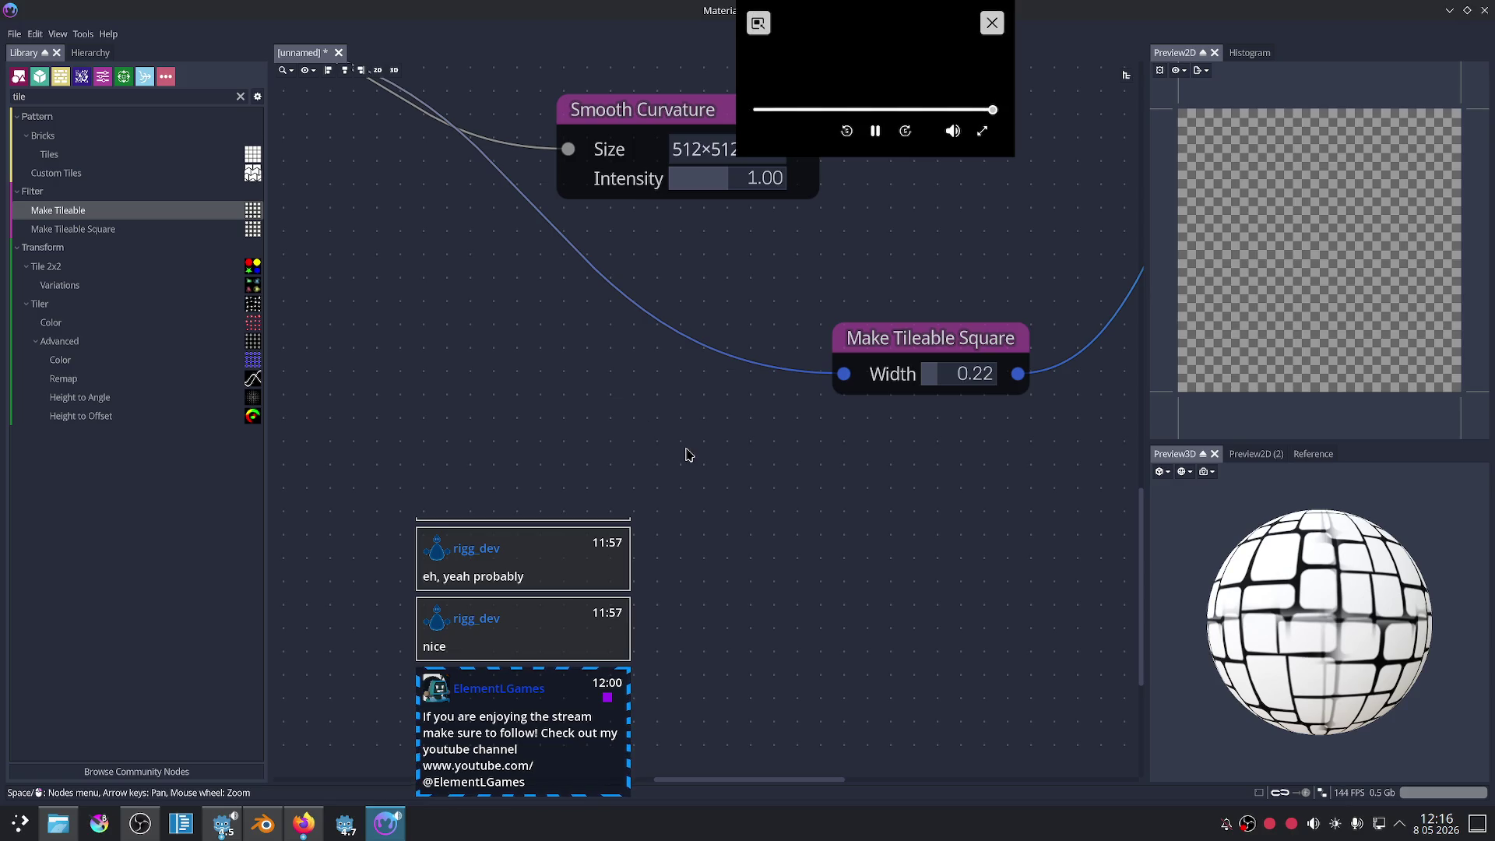
- Lower the Make Tileable Square width to 0.04, then delete the node
mouse_move(588, 375)
middle_mouse_down()
mouse_move(731, 444)
mouse_move(685, 433)
middle_mouse_up()
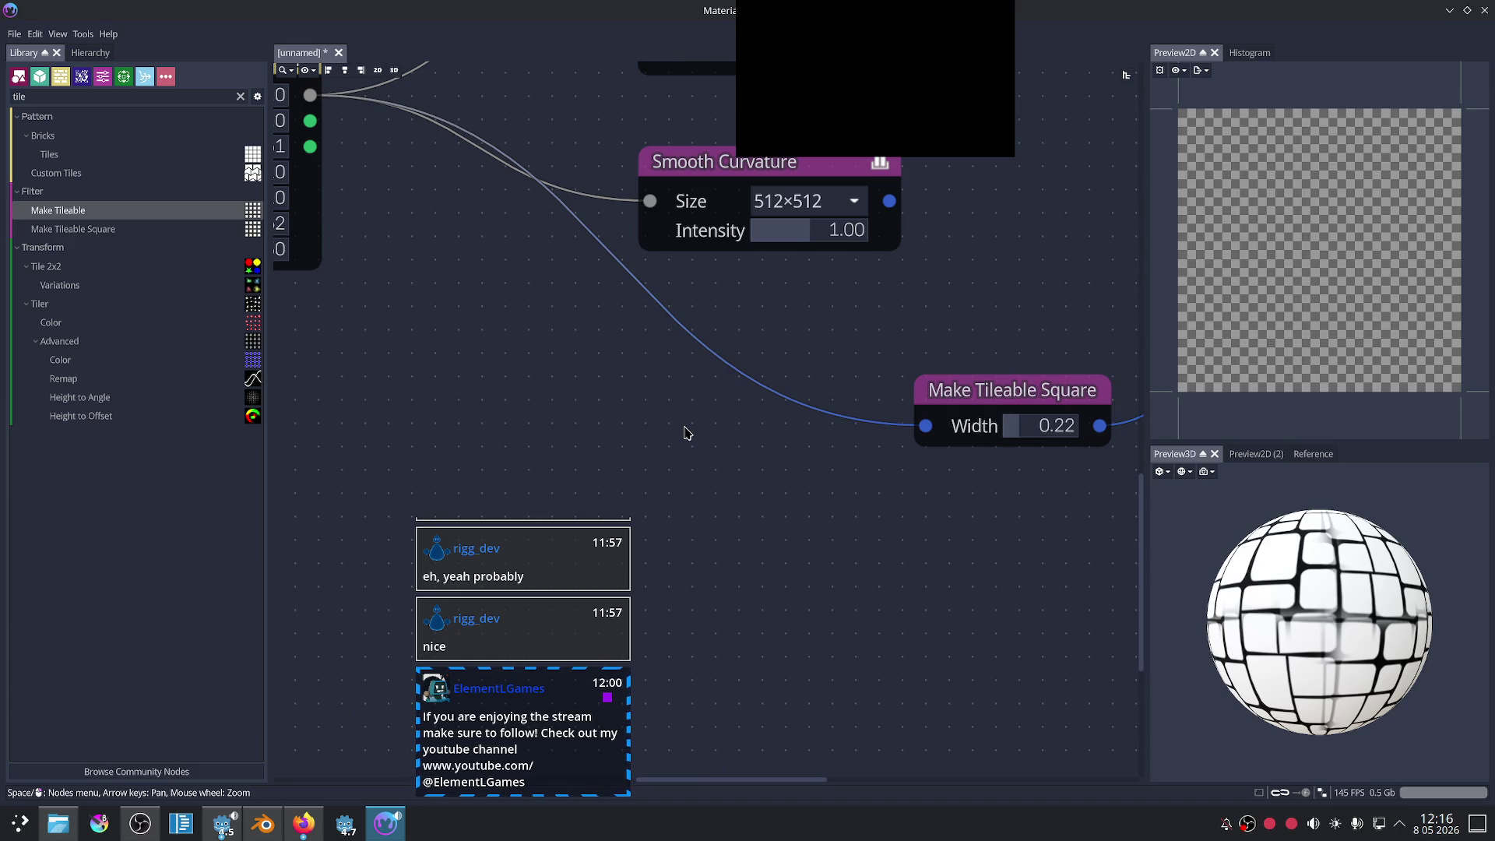
left_click_drag(894, 70, 1073, 79)
mouse_move(1018, 398)
middle_mouse_down()
mouse_move(1058, 390)
mouse_move(694, 381)
mouse_move(701, 407)
middle_mouse_up()
left_click_drag(861, 460, 903, 445)
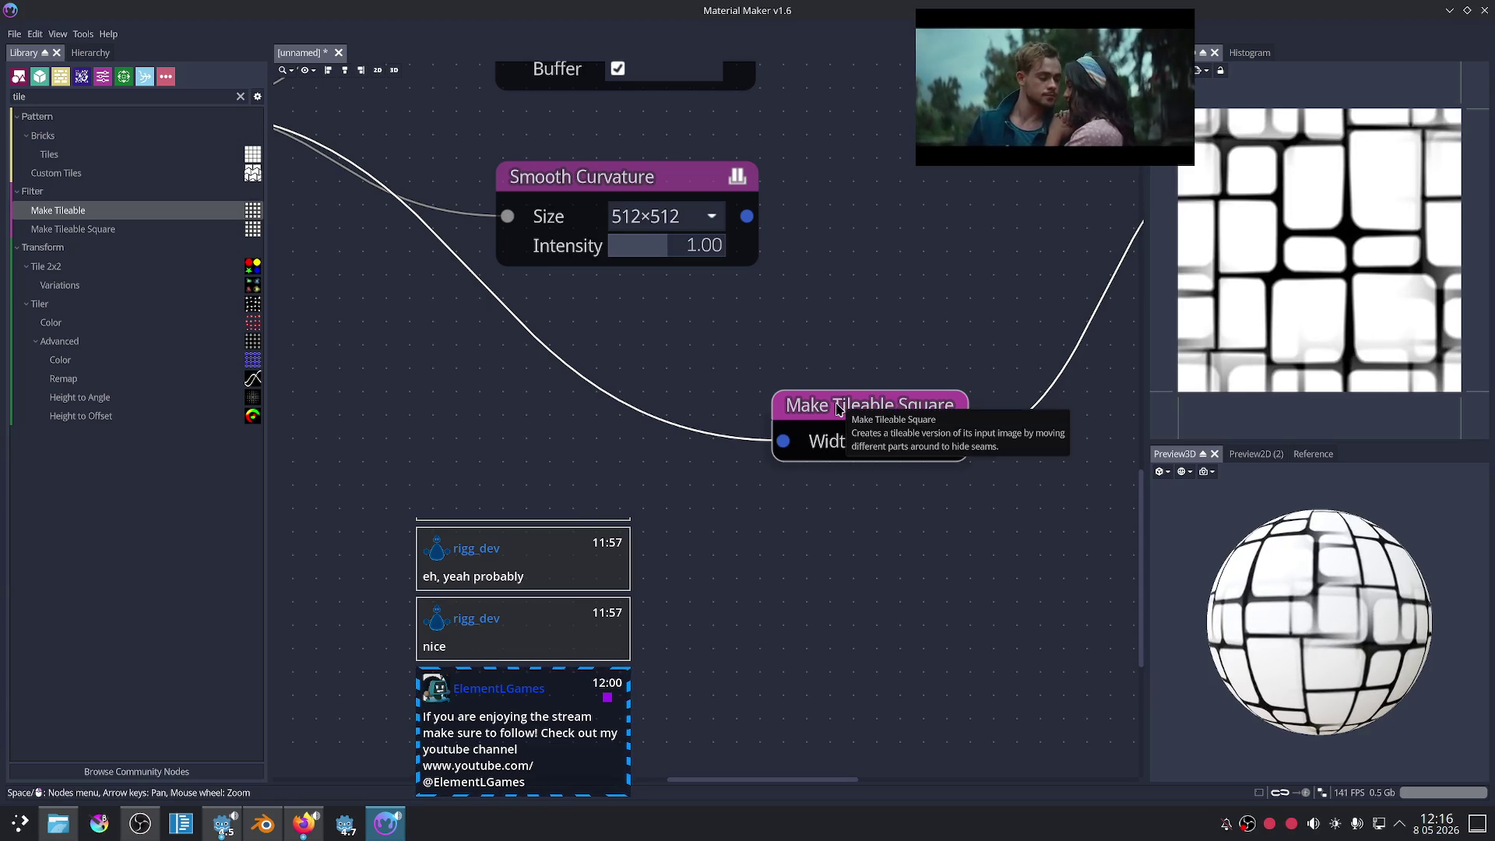
key("Delete")
- Connect Uneven Bricks 3 directly to the material's Albedo and rotate the sphere to check the bricks
scroll(537, 407, "down", 1)
left_click(405, 205)
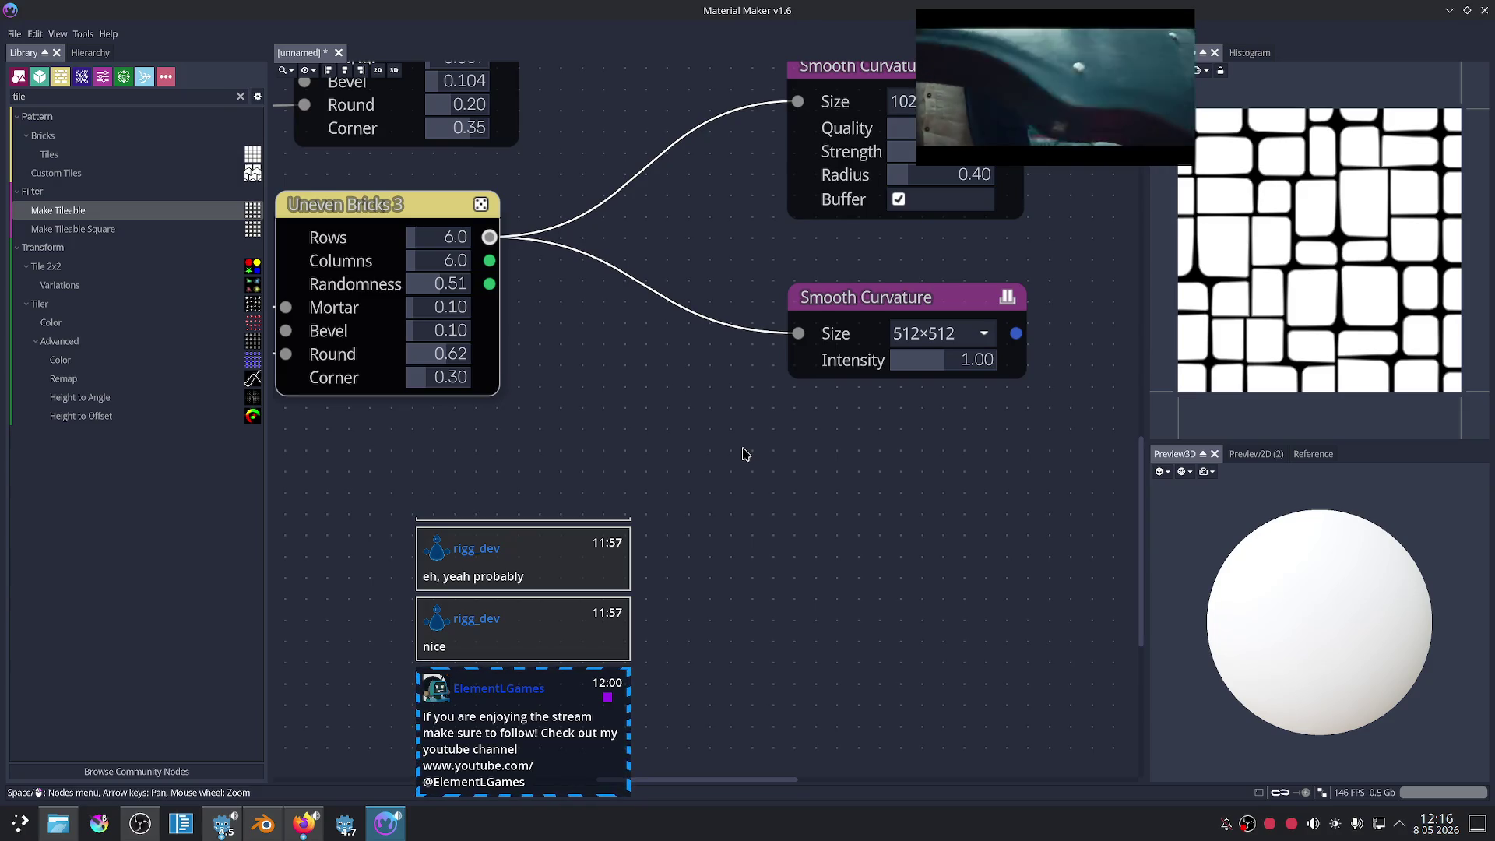
scroll(812, 481, "down", 5)
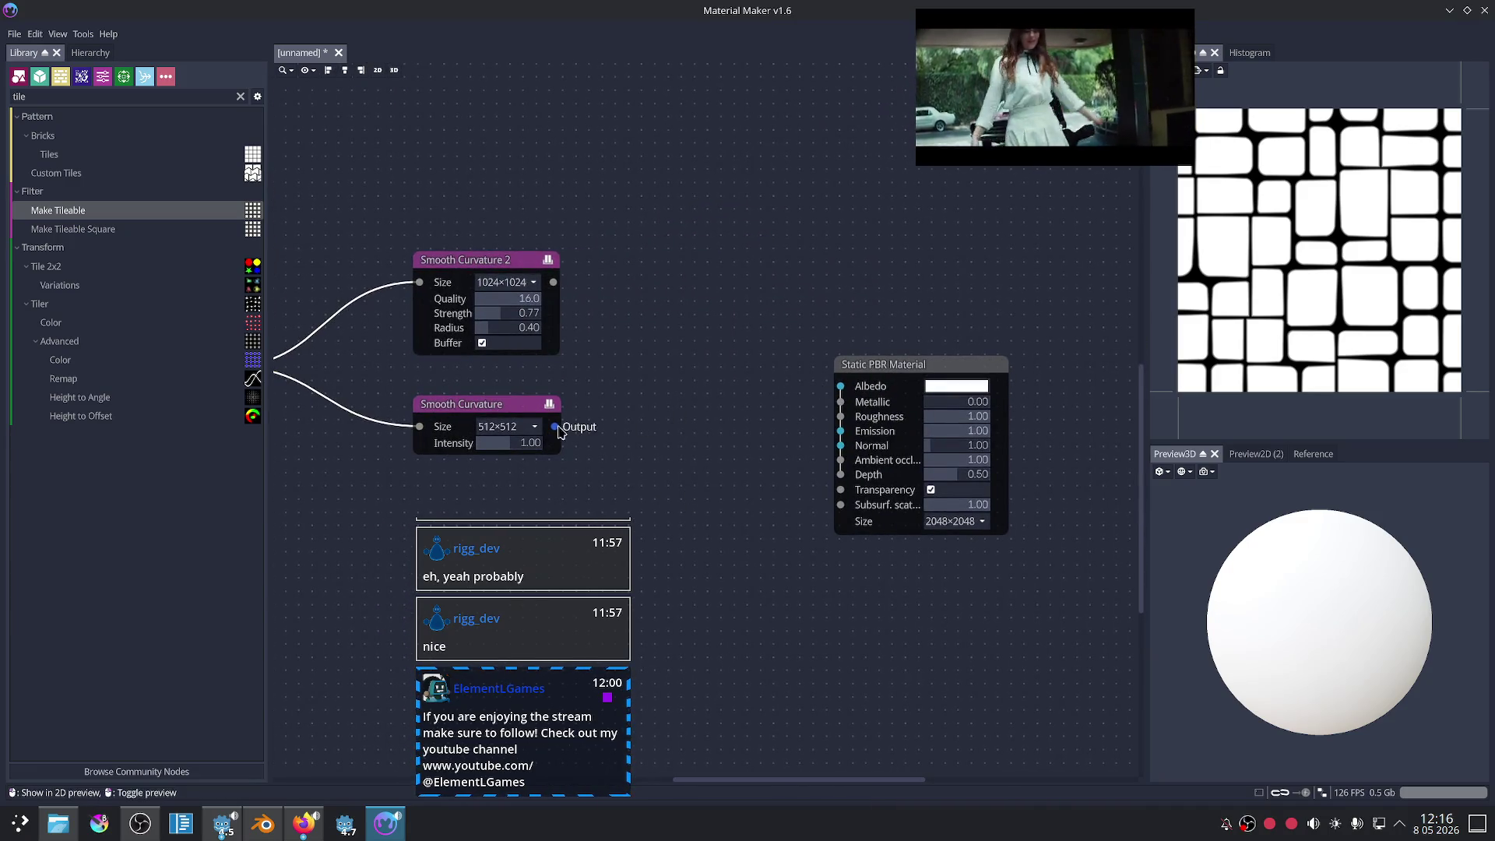
left_click_drag(674, 433, 668, 428)
key("Escape")
middle_click_drag(545, 433, 718, 394)
left_click_drag(401, 327, 798, 333)
left_click_drag(995, 365, 1013, 347)
middle_click_drag(891, 440, 810, 448)
left_click_drag(1360, 598, 1398, 628)
left_click(1160, 471)
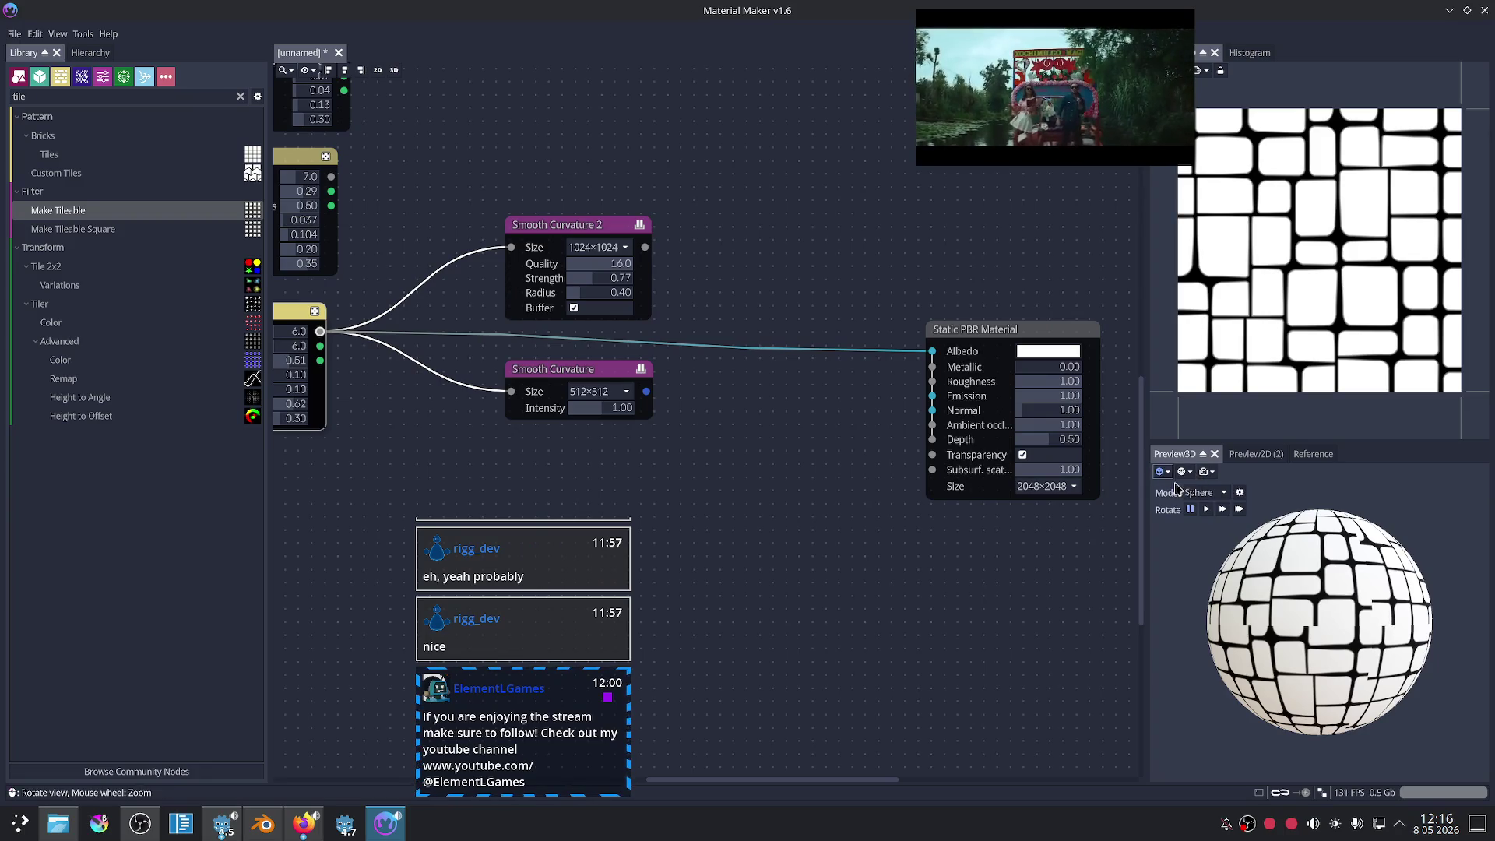
- Switch the 3D preview model from the sphere to a plane viewed top-down
left_click(1246, 545)
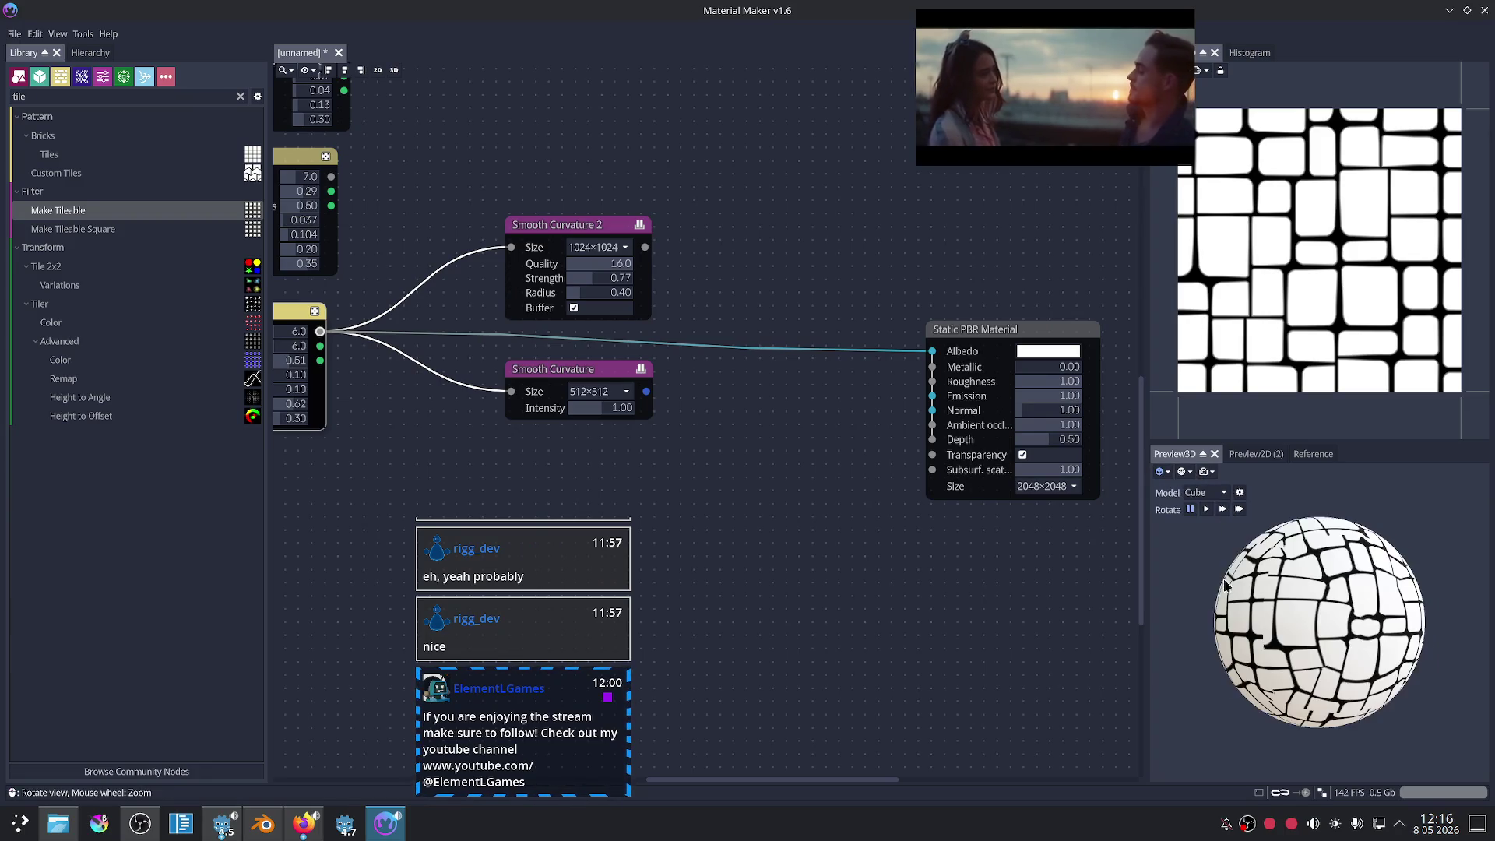
mouse_move(1217, 556)
left_mouse_down()
mouse_move(1371, 648)
mouse_move(1308, 646)
left_mouse_up()
scroll(1309, 646, "up", 2)
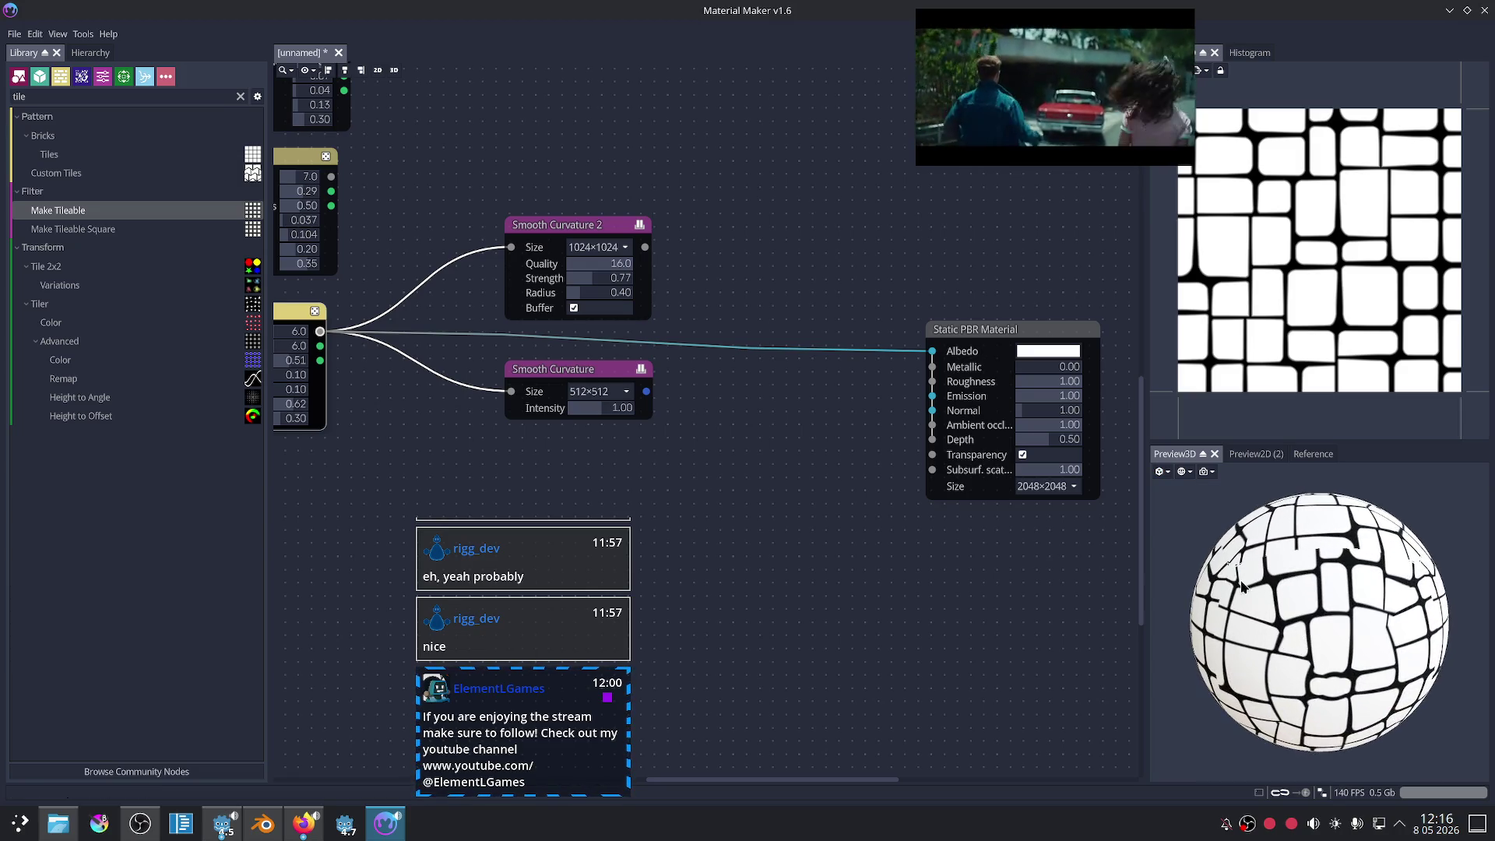
left_click(1168, 475)
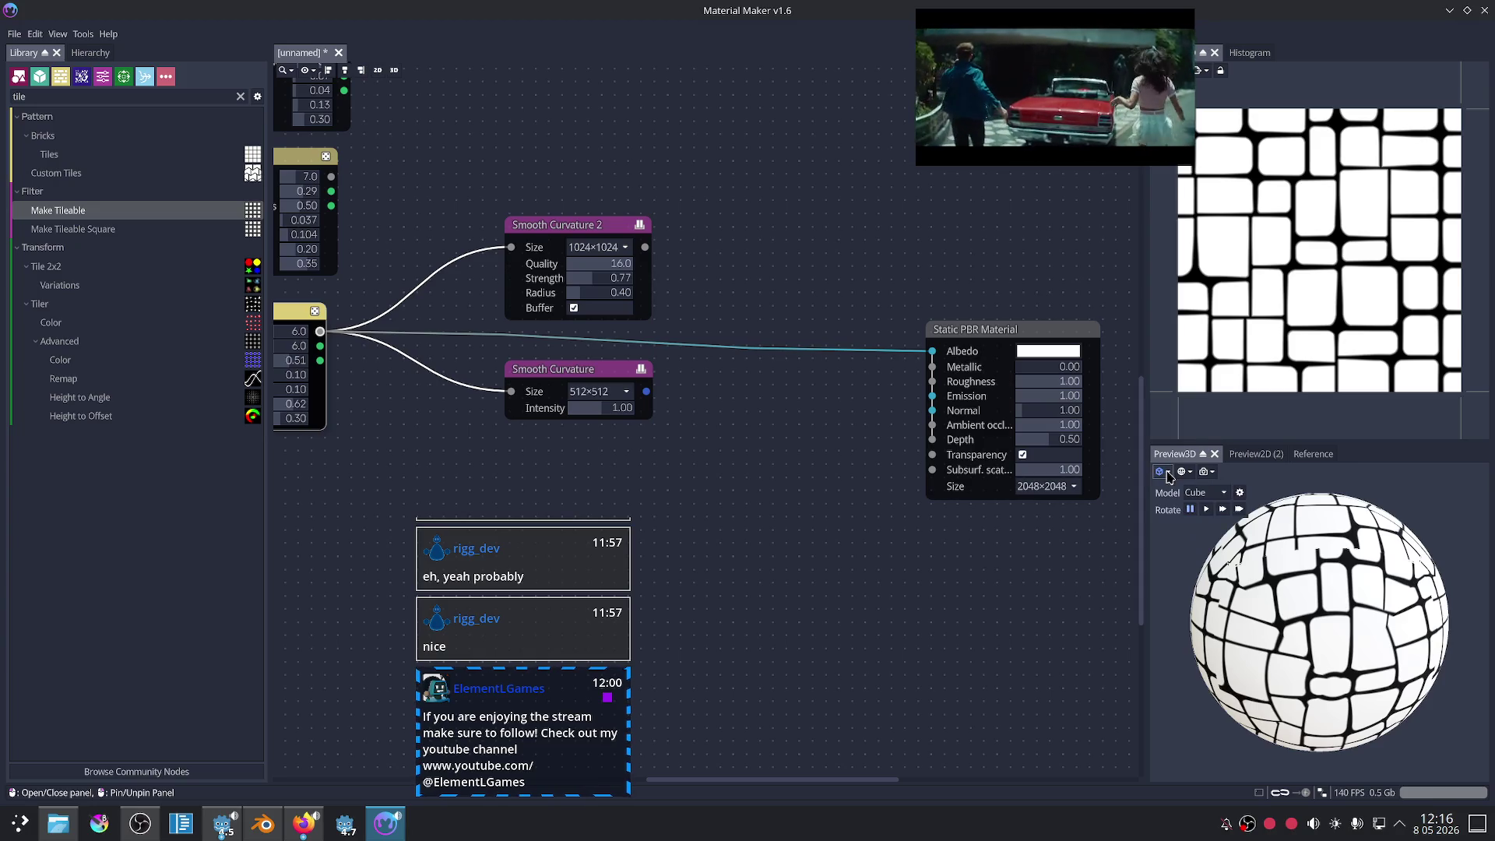
left_click(1203, 493)
left_click(1220, 560)
left_click_drag(1283, 608, 1381, 686)
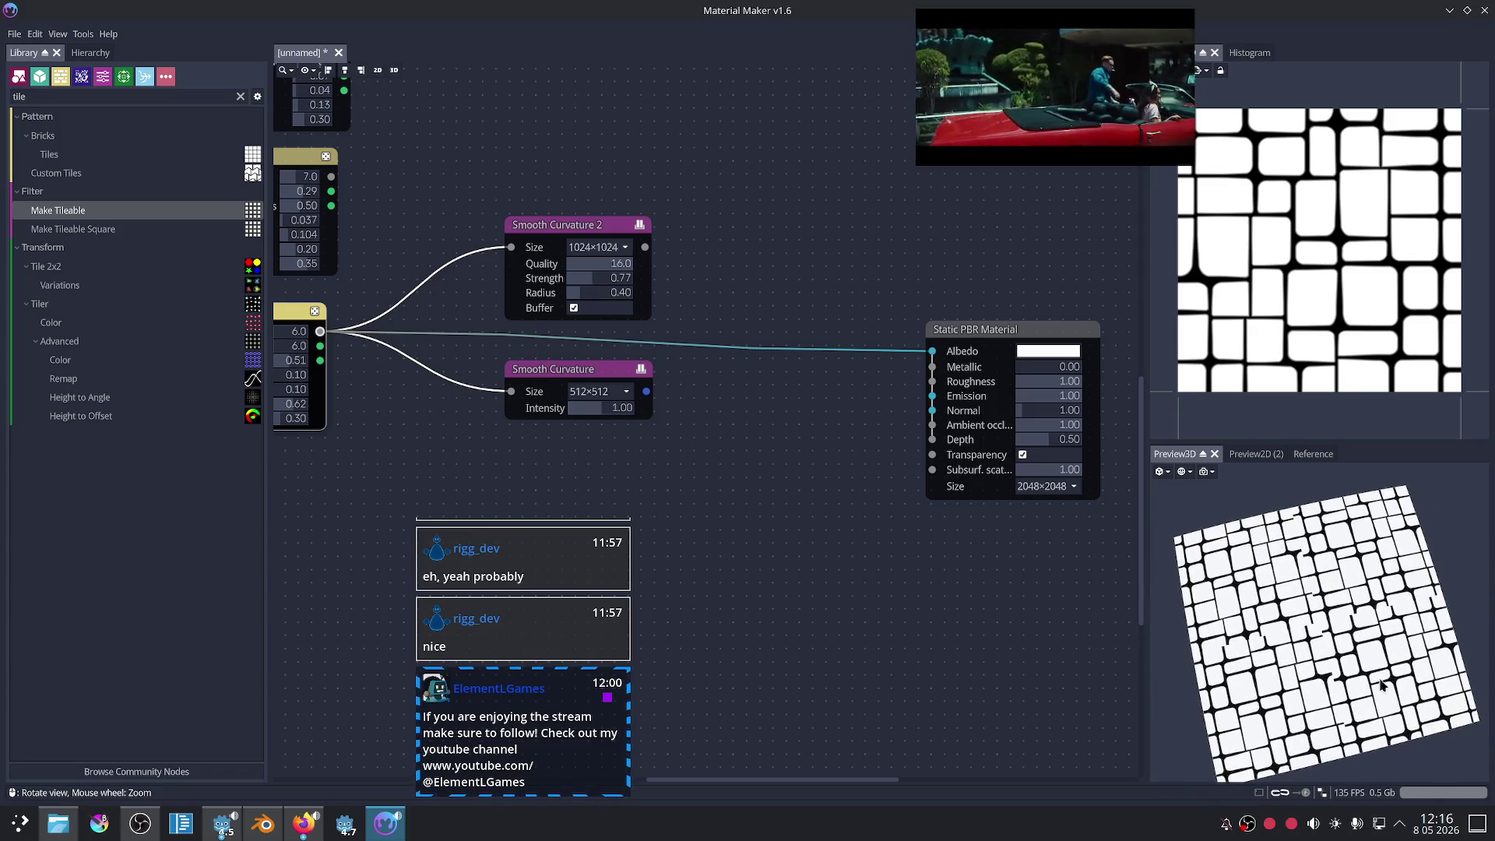
- In the preview mesh configuration, set UV Scale to 1.00 and Curvature to 0.00
left_click(1167, 472)
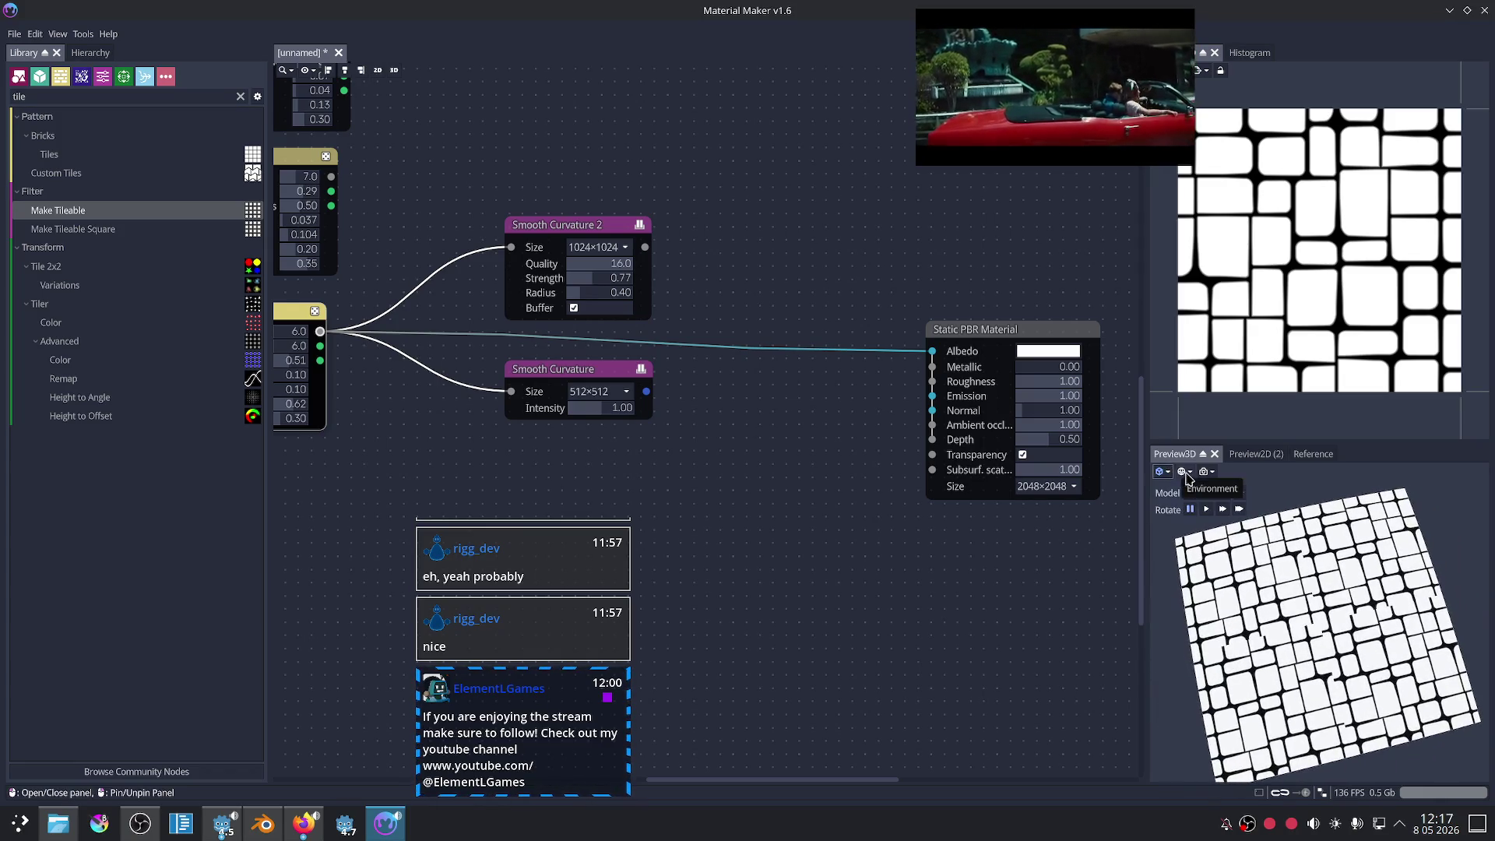
left_click(1204, 474)
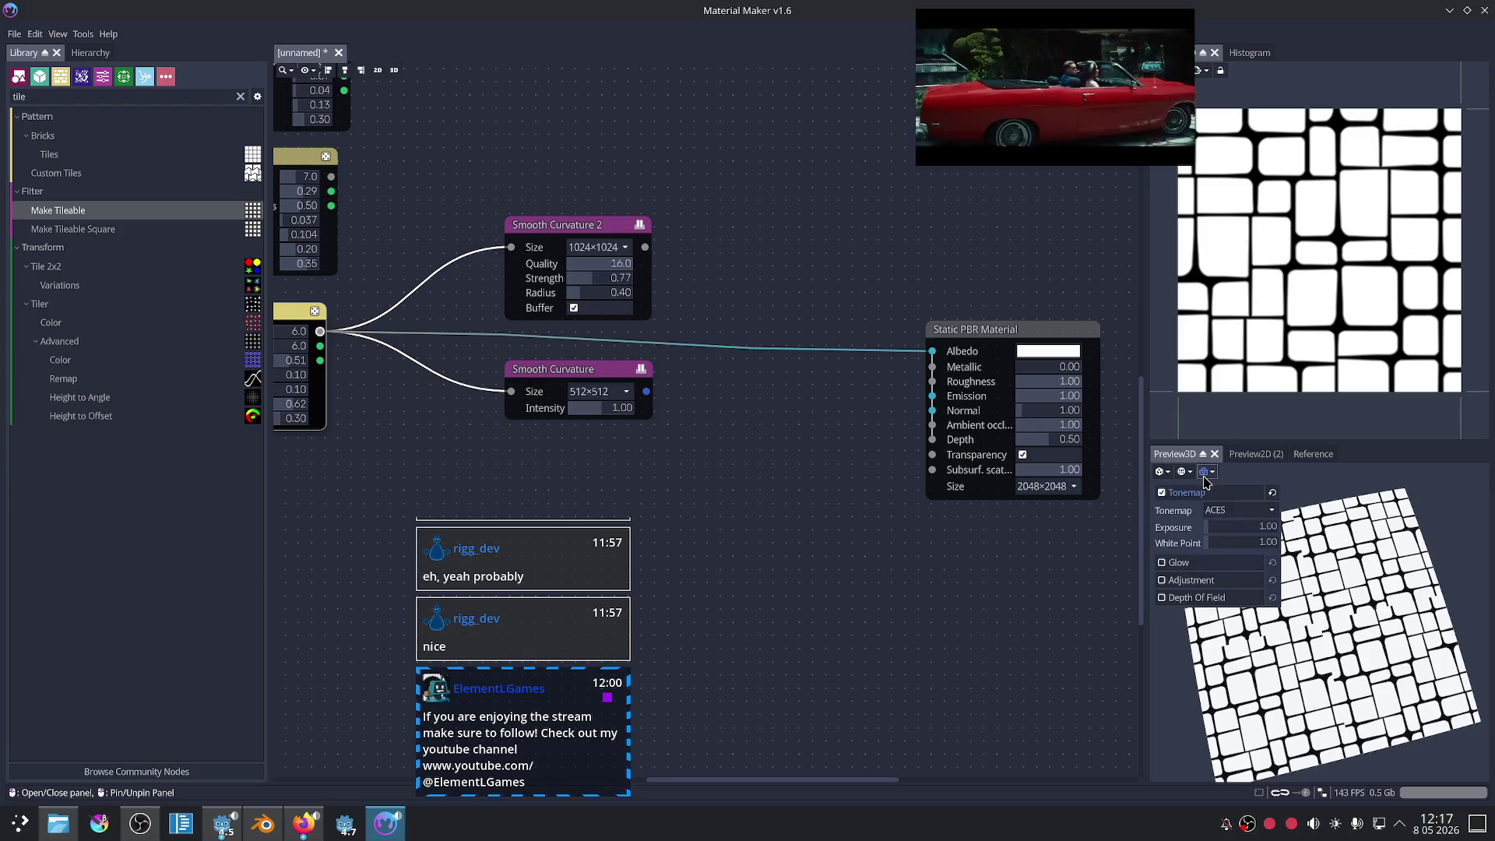
left_click(1162, 472)
left_click(1162, 472)
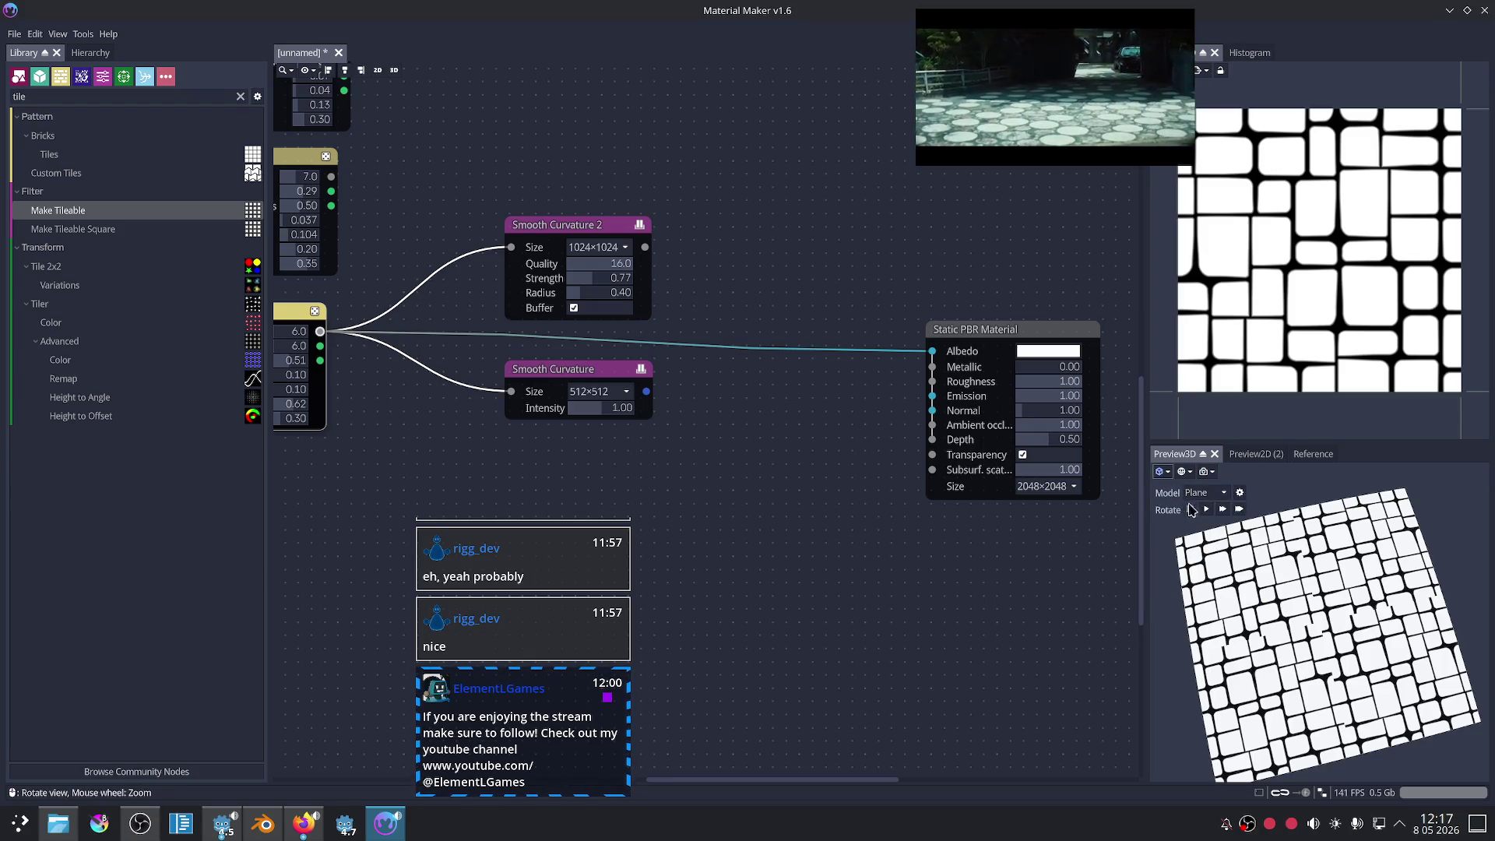
left_click(1239, 493)
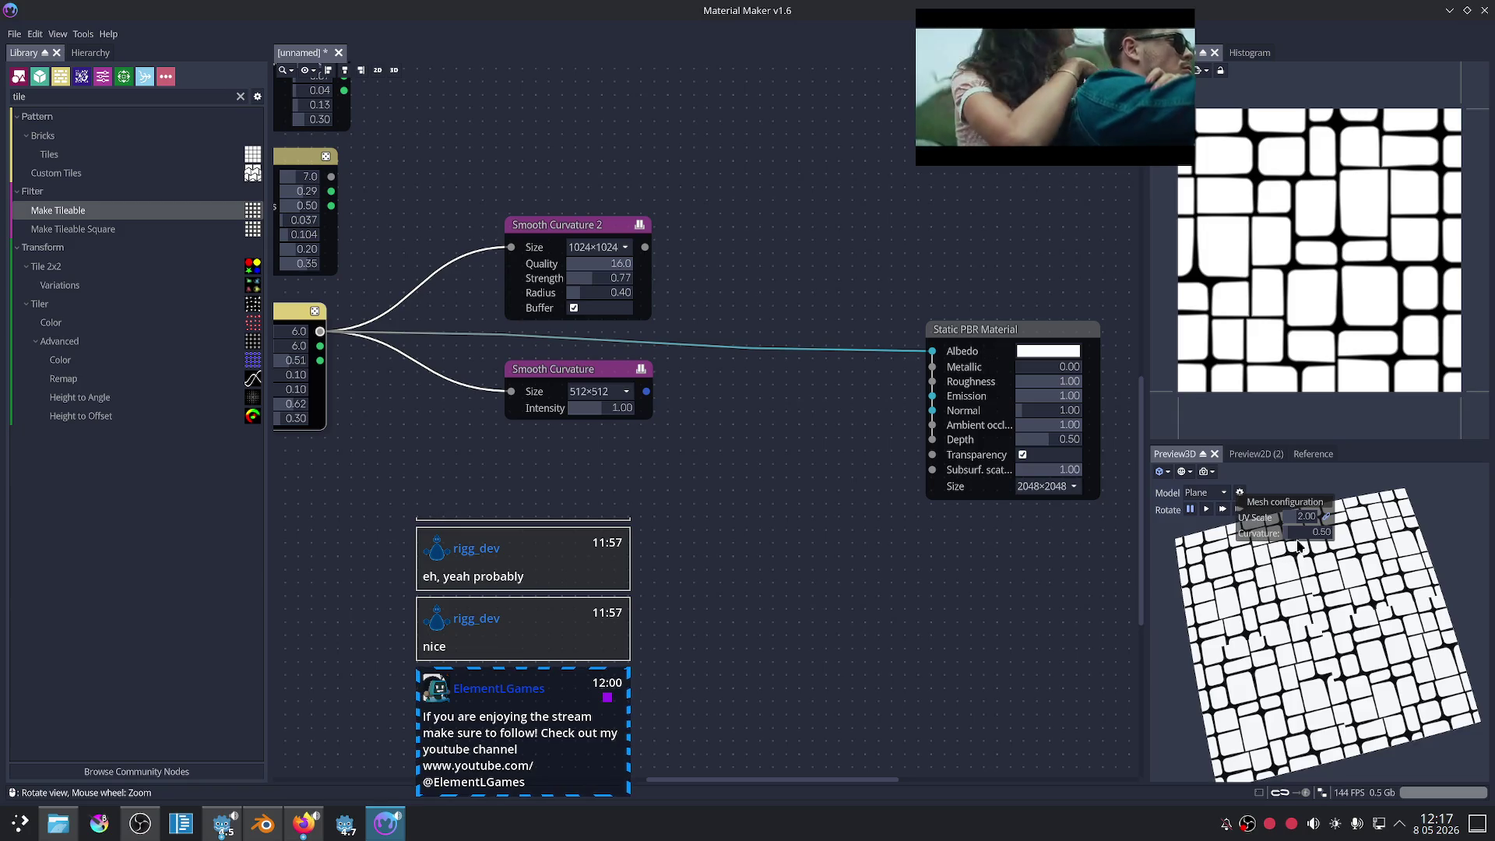
left_click_drag(1304, 526, 1295, 526)
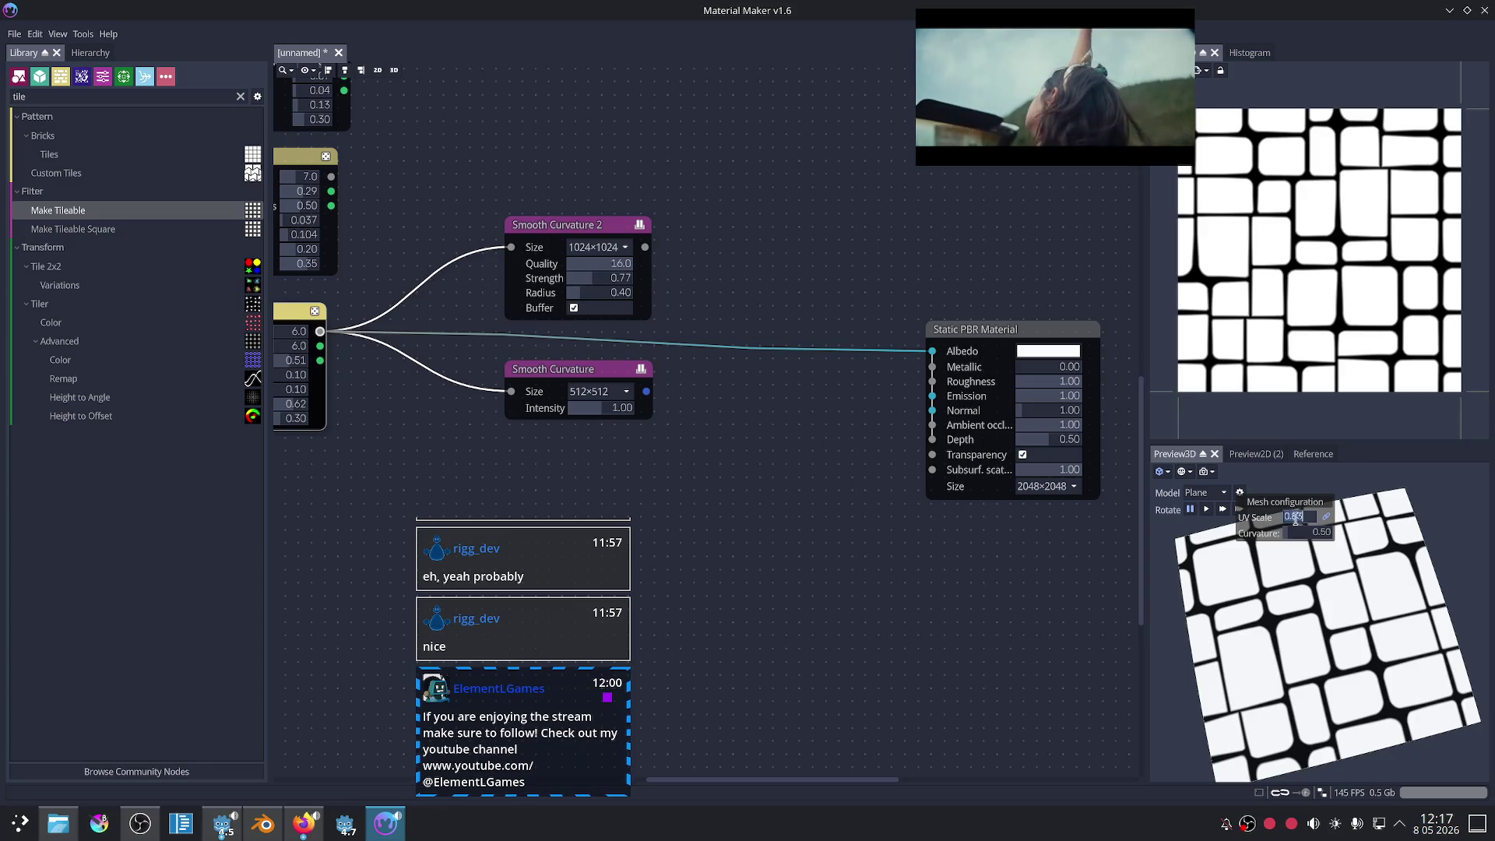
type("1")
key("Return")
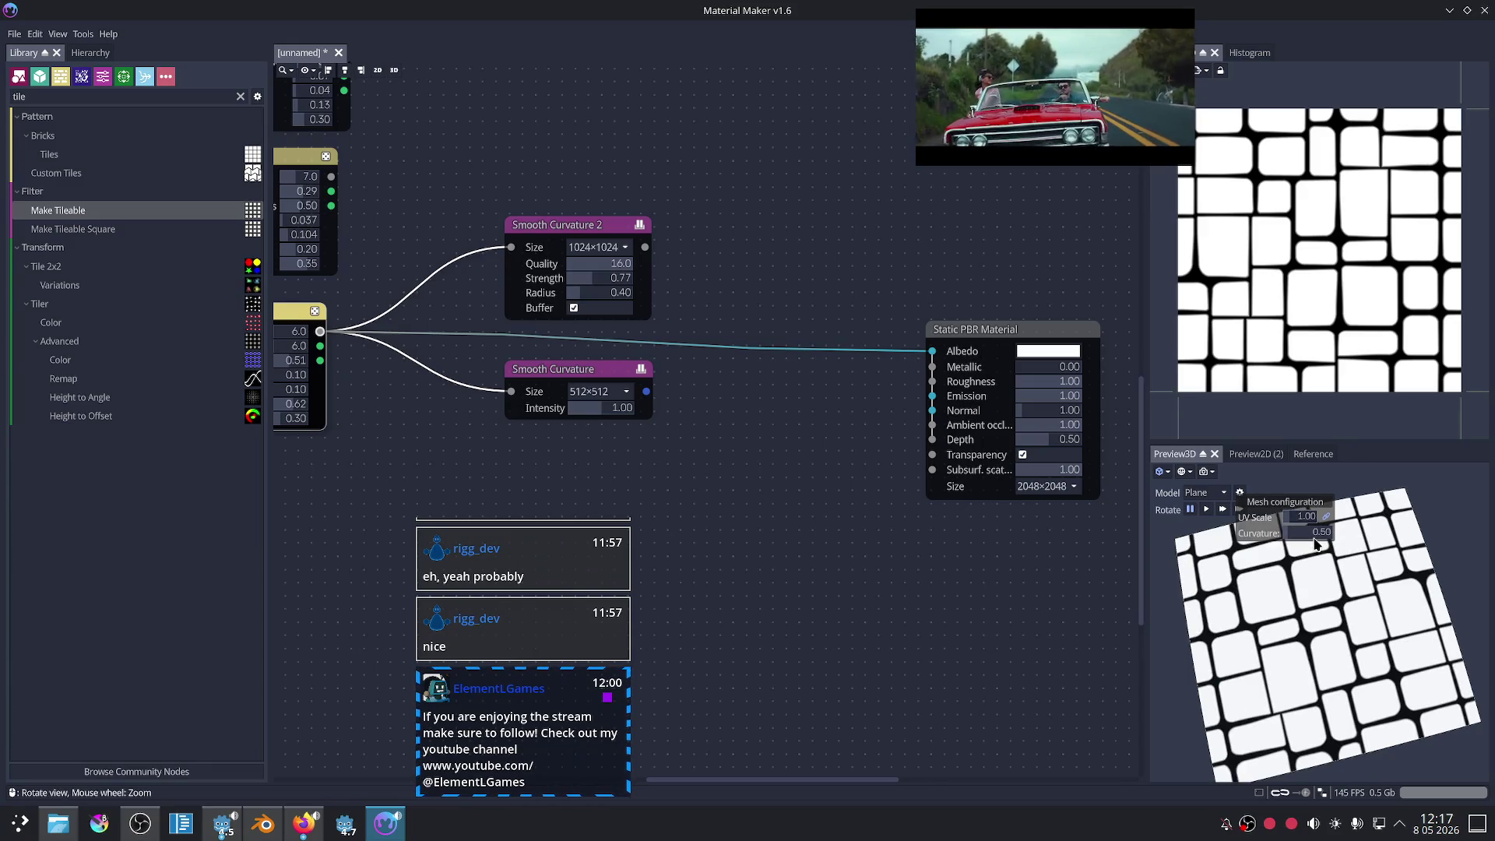
left_click_drag(1313, 542, 1264, 617)
scroll(1266, 576, "down", 3)
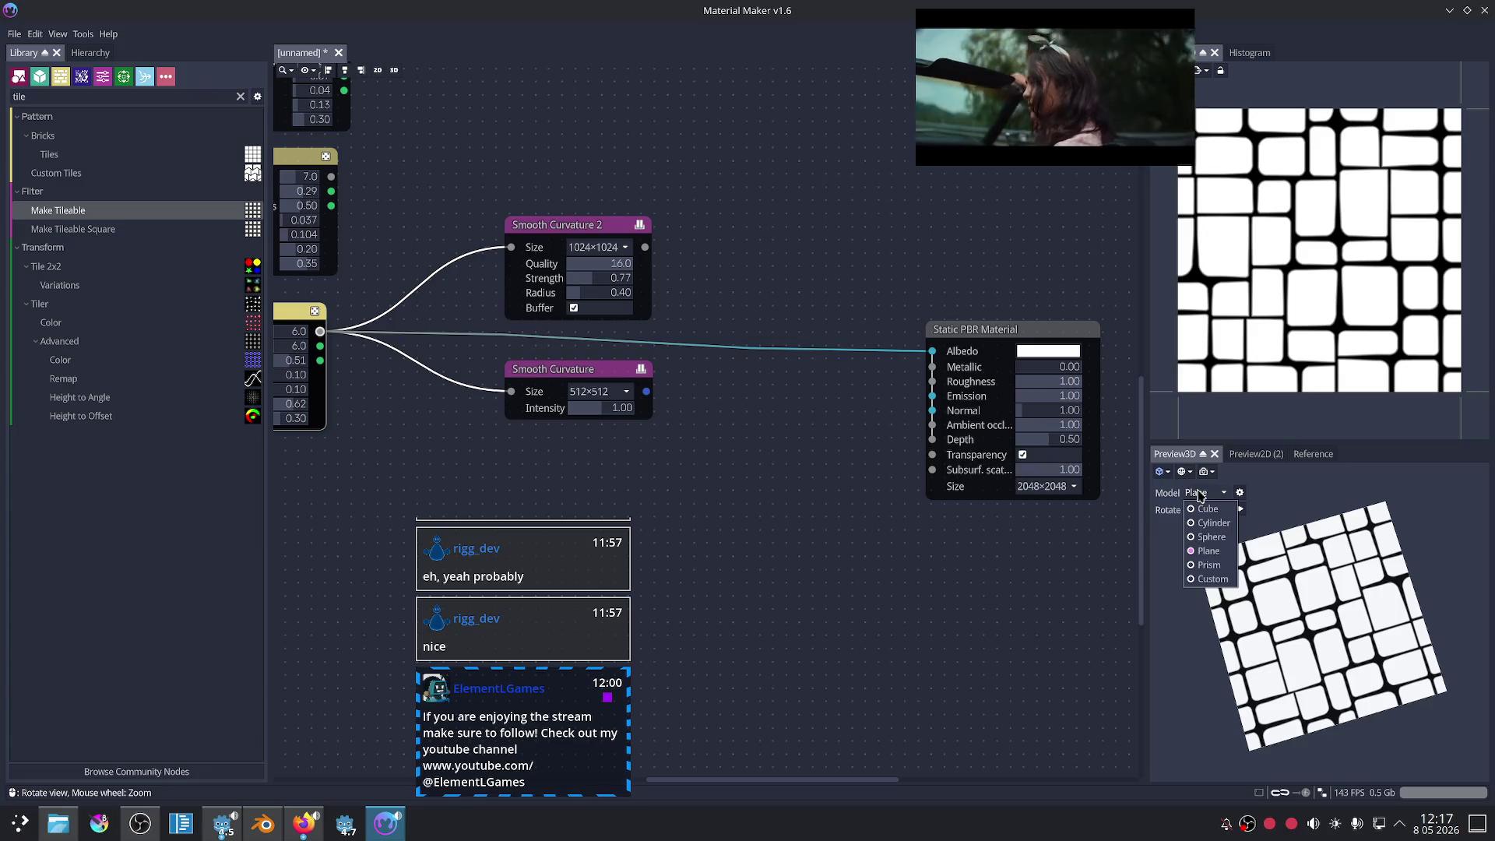
- Return the preview model to the sphere and bring up the Shape node's shape list
left_click(1211, 536)
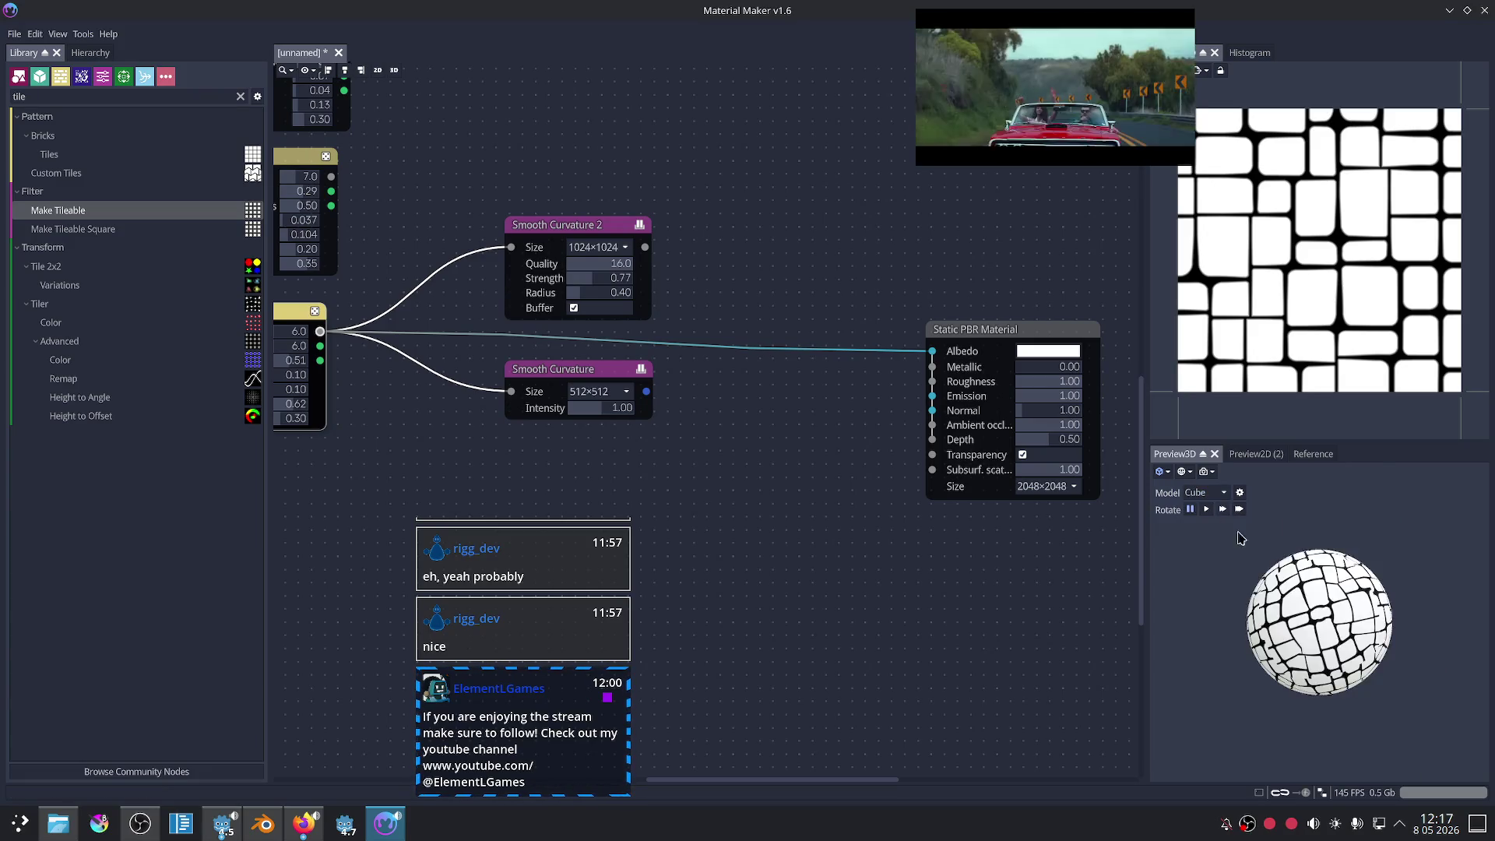
scroll(1324, 561, "down", 2)
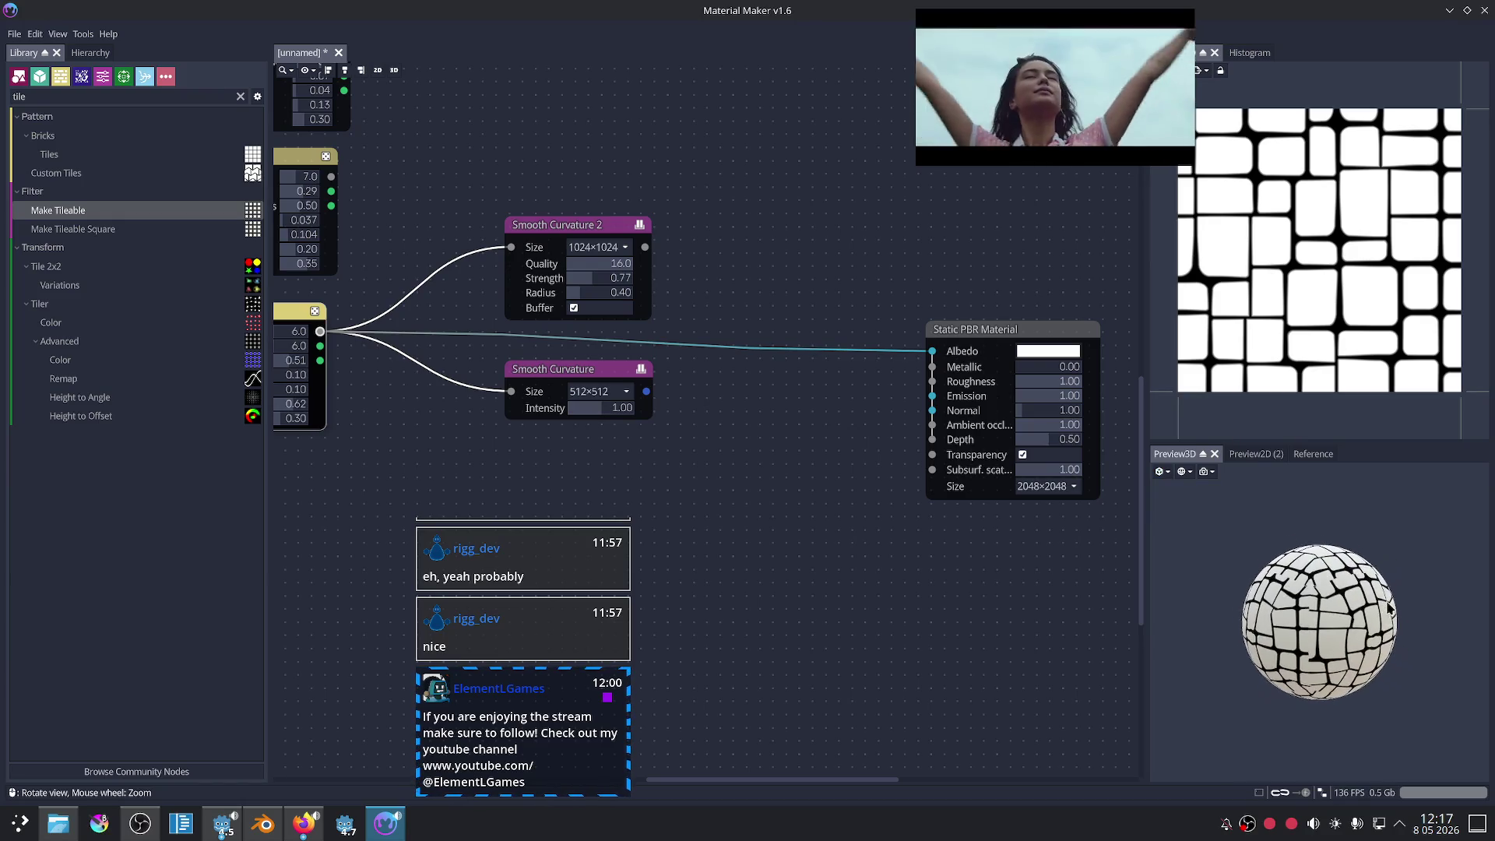
scroll(1330, 612, "up", 3)
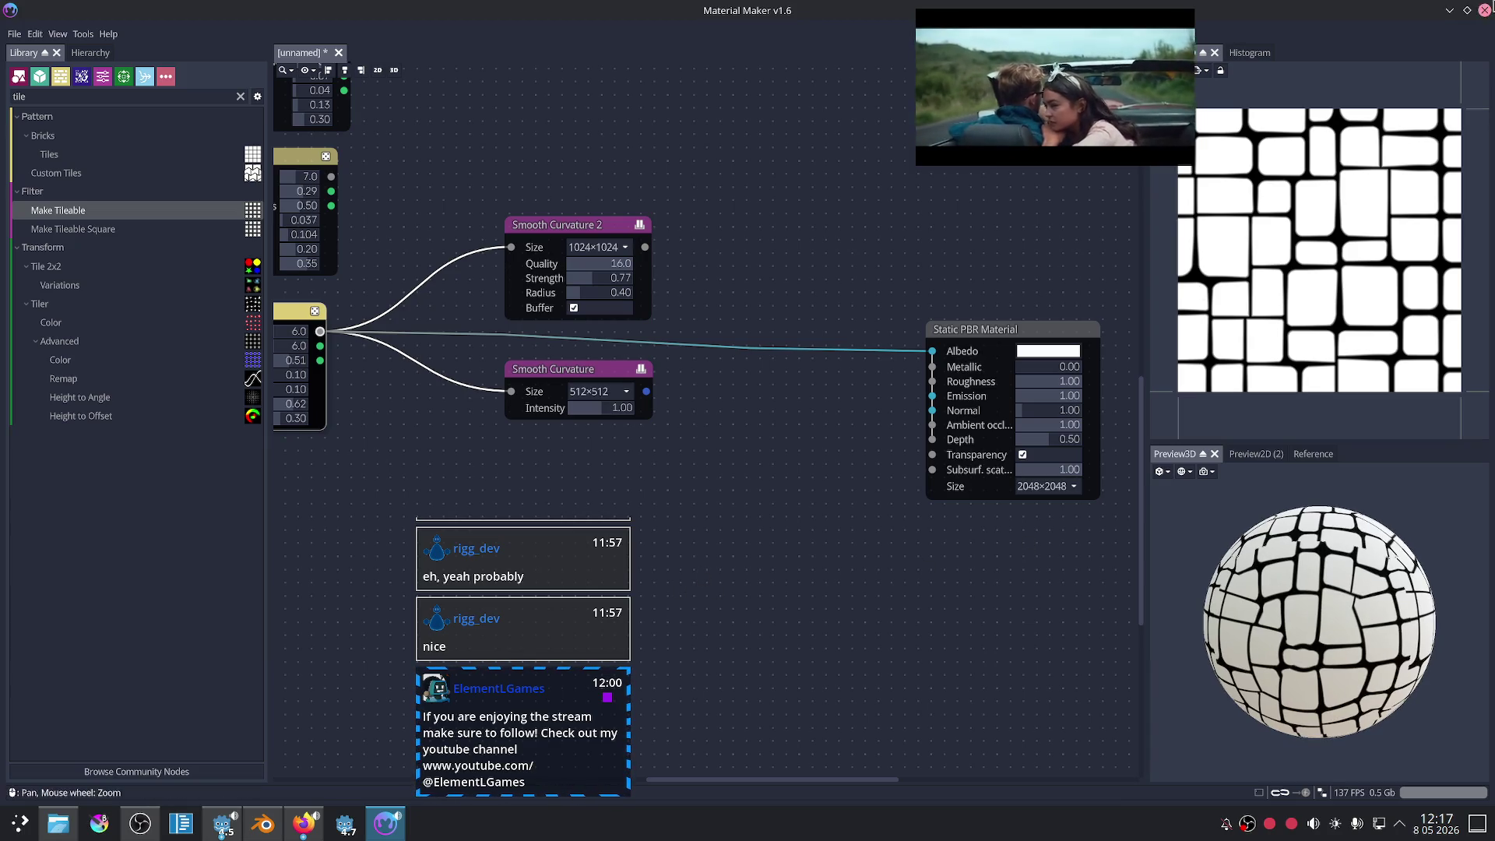
scroll(582, 389, "left", 5)
scroll(854, 534, "up", 5)
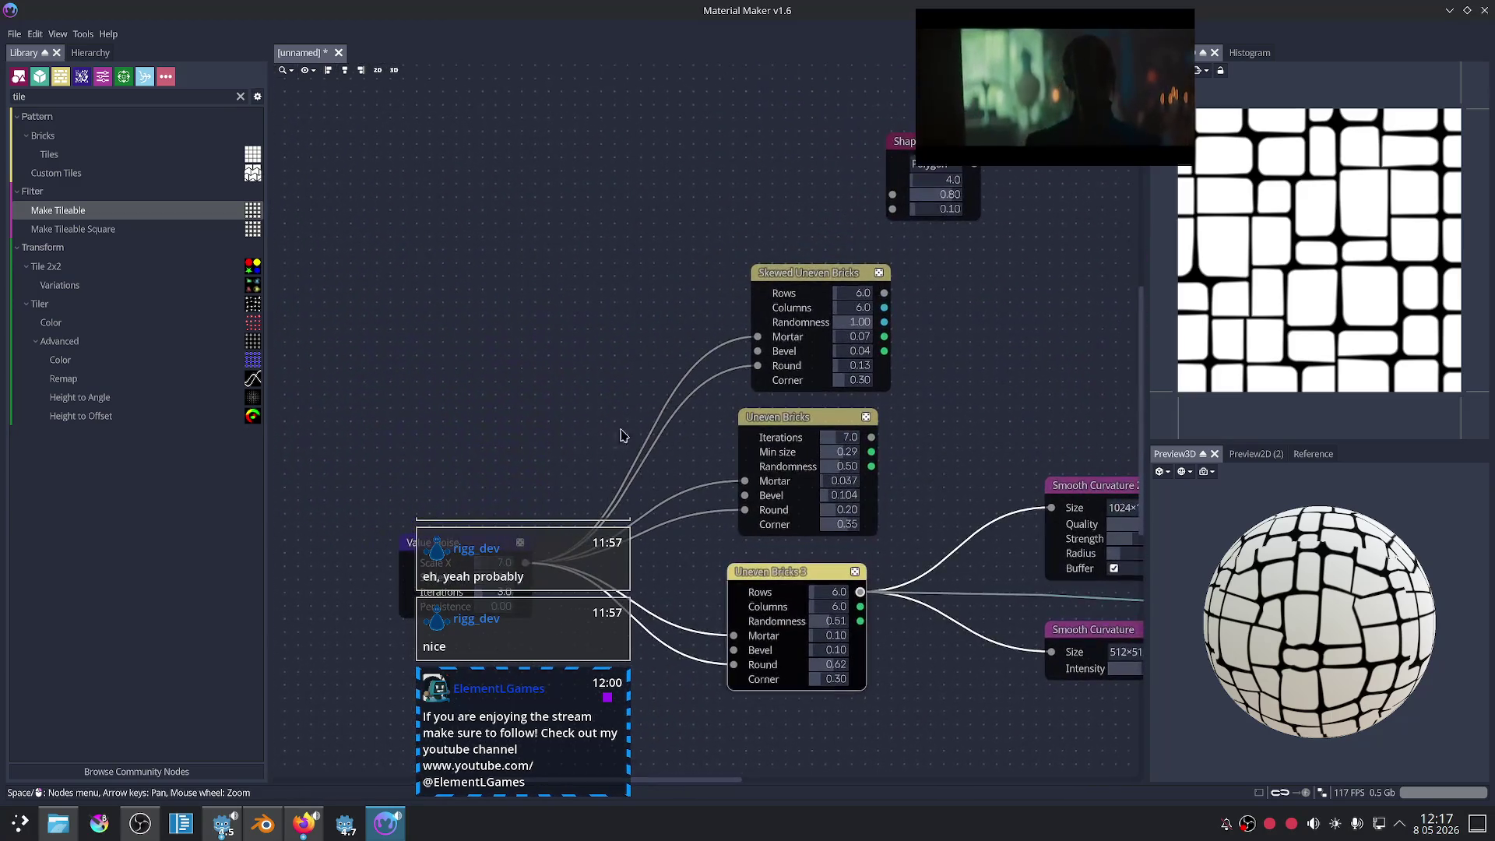
scroll(877, 444, "up", 2)
left_click(704, 298)
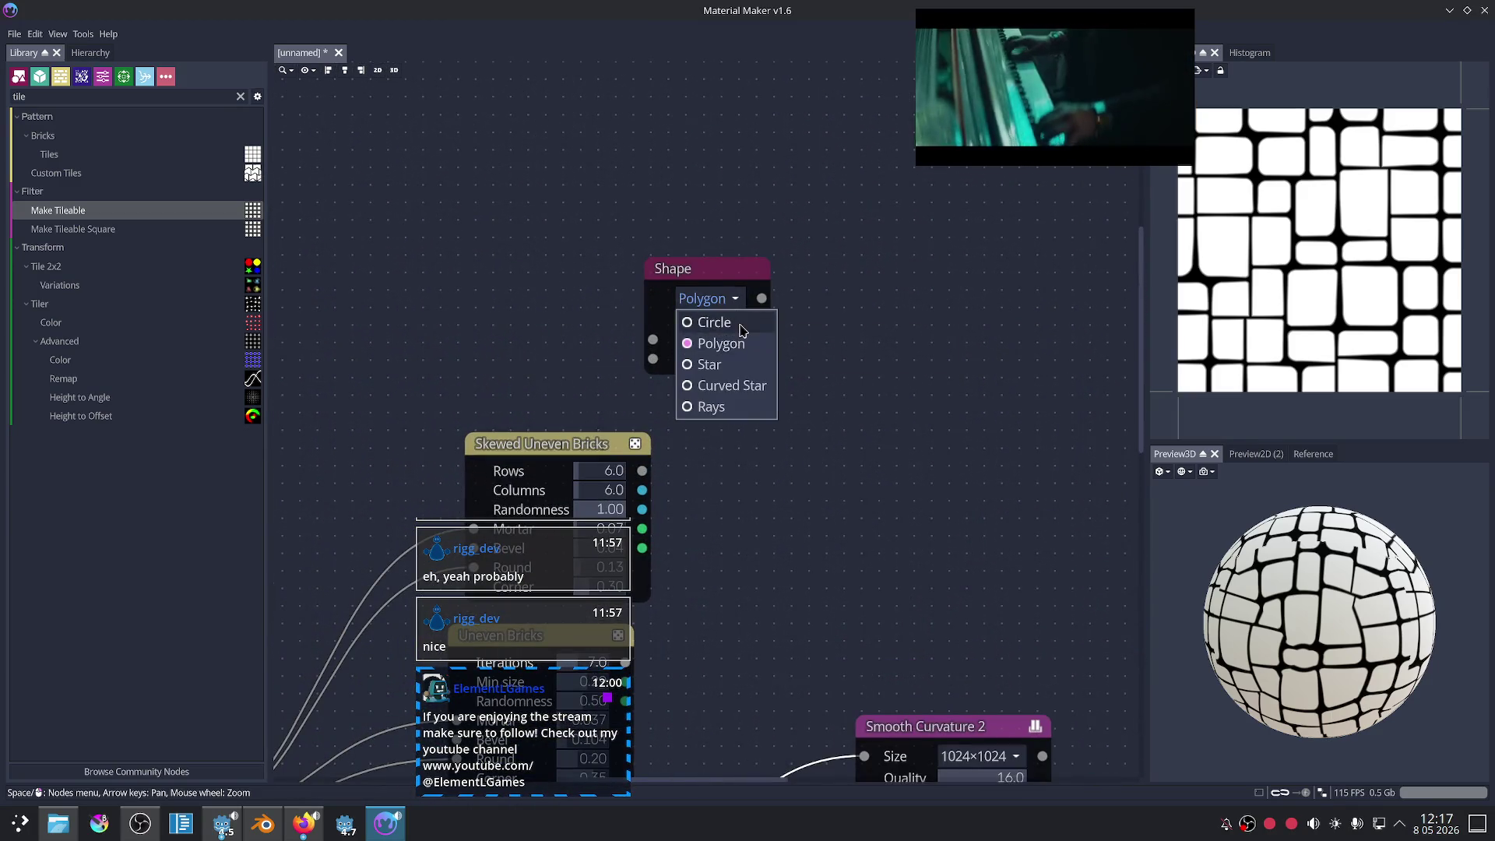
- Make the Shape a Circle with radius 0.57 and edge softness 0.15
left_click(704, 317)
scroll(817, 366, "up", 3)
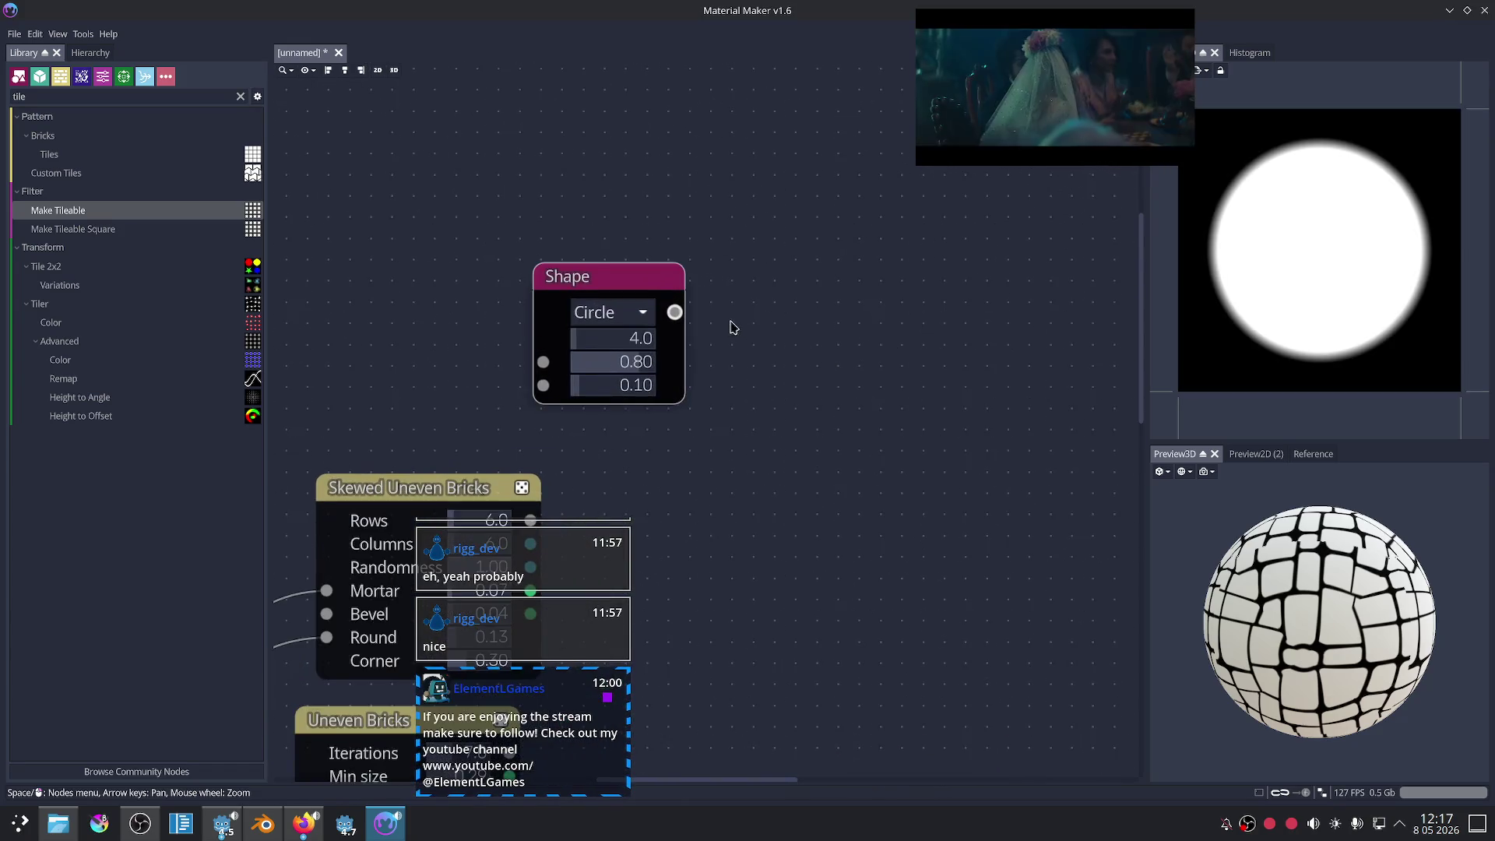
left_click_drag(591, 271, 675, 217)
mouse_move(823, 338)
middle_mouse_down()
mouse_move(810, 386)
mouse_move(799, 375)
middle_mouse_up()
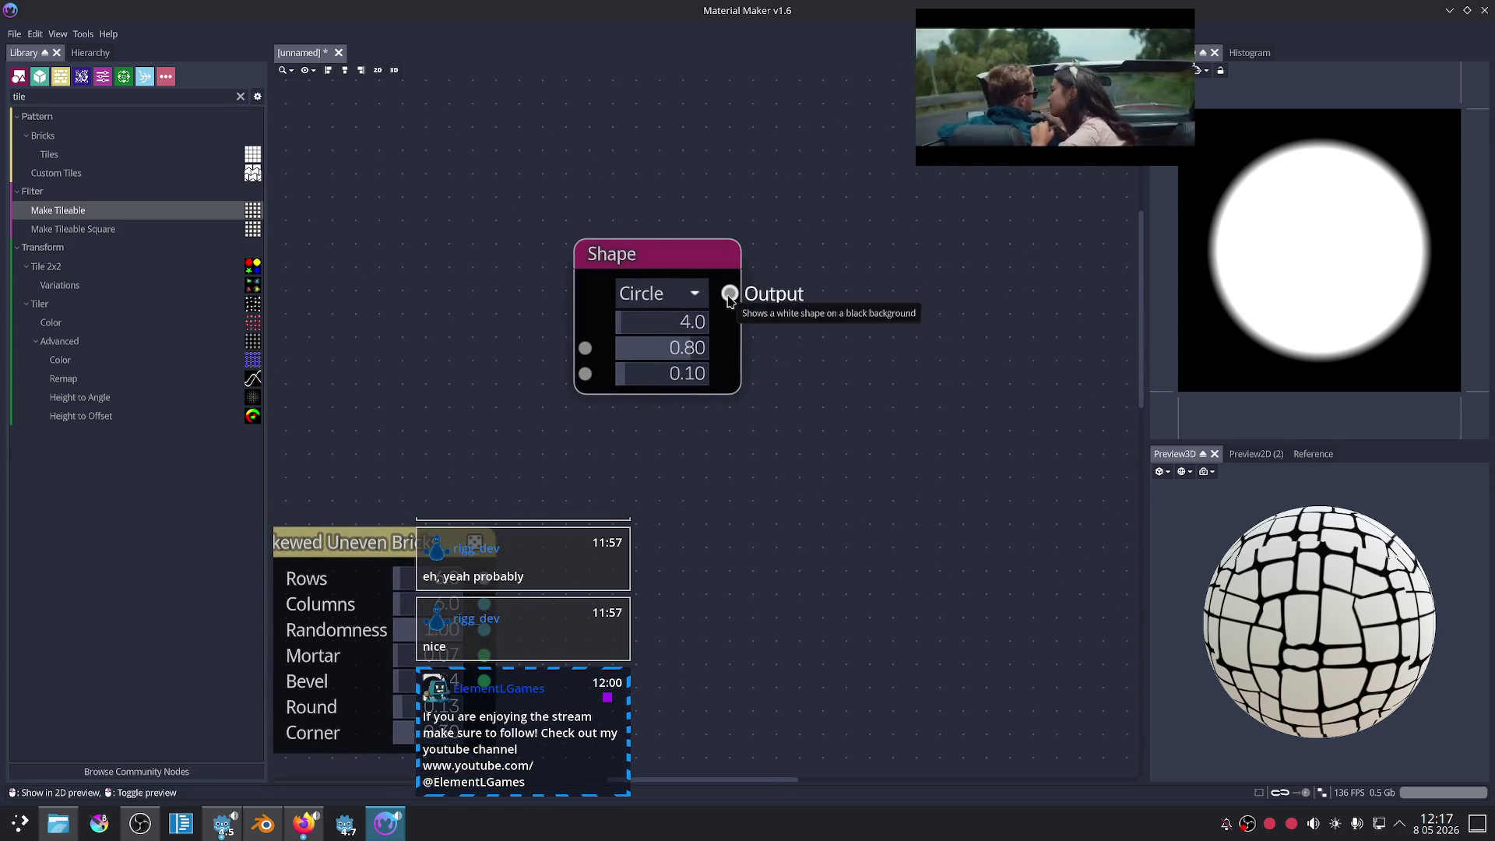
mouse_move(707, 344)
left_mouse_down()
mouse_move(626, 386)
mouse_move(685, 380)
left_mouse_up()
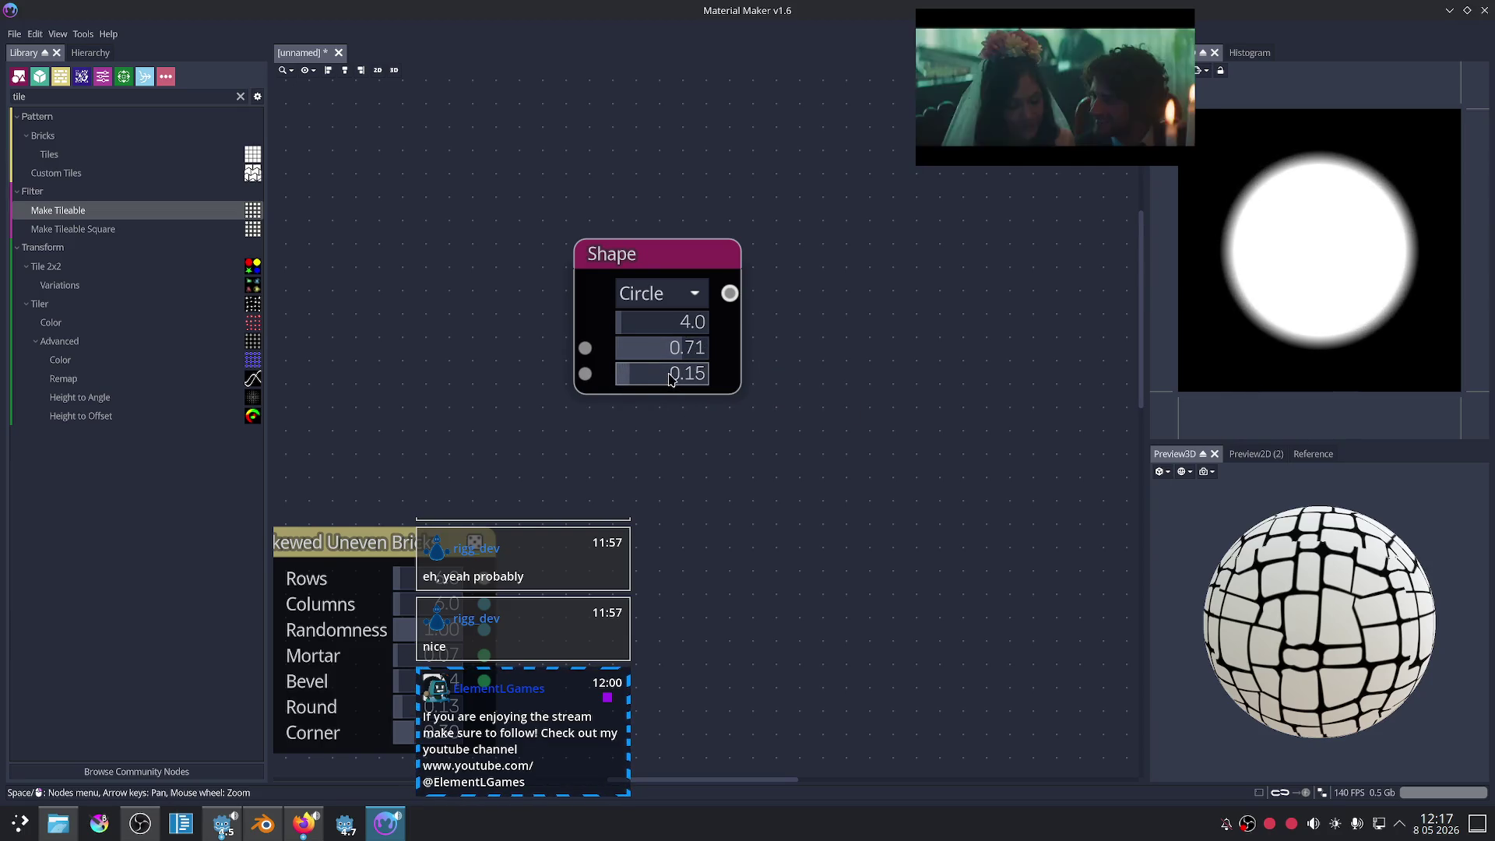
middle_click_drag(806, 399, 791, 438)
left_click_drag(668, 388, 657, 389)
- Connect the circle's output to a new Blend node, then bring Firefox forward
middle_click_drag(703, 272, 707, 160)
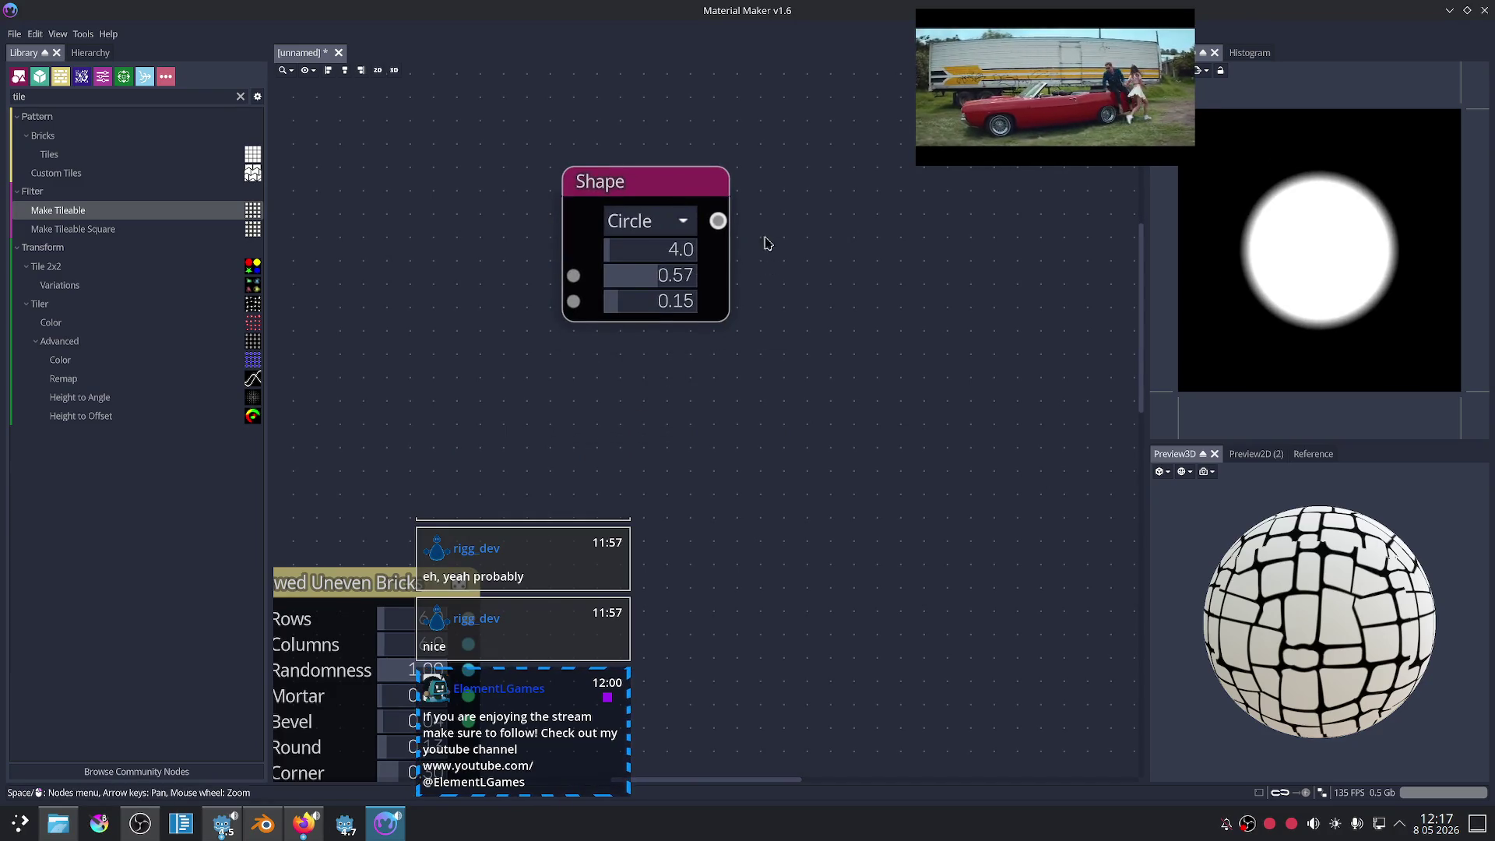
left_click_drag(717, 221, 933, 278)
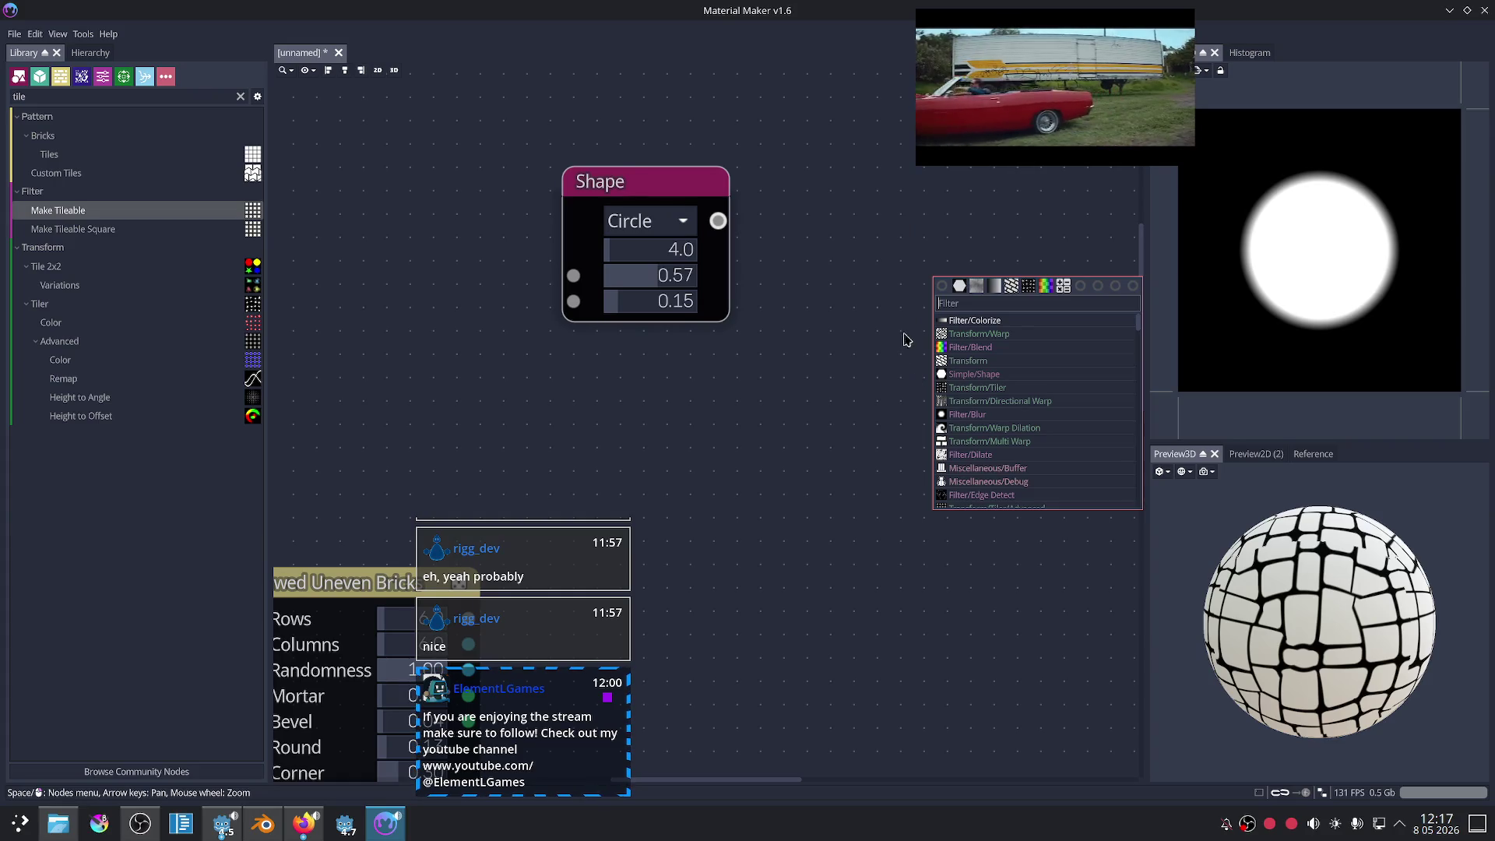
left_click(1045, 287)
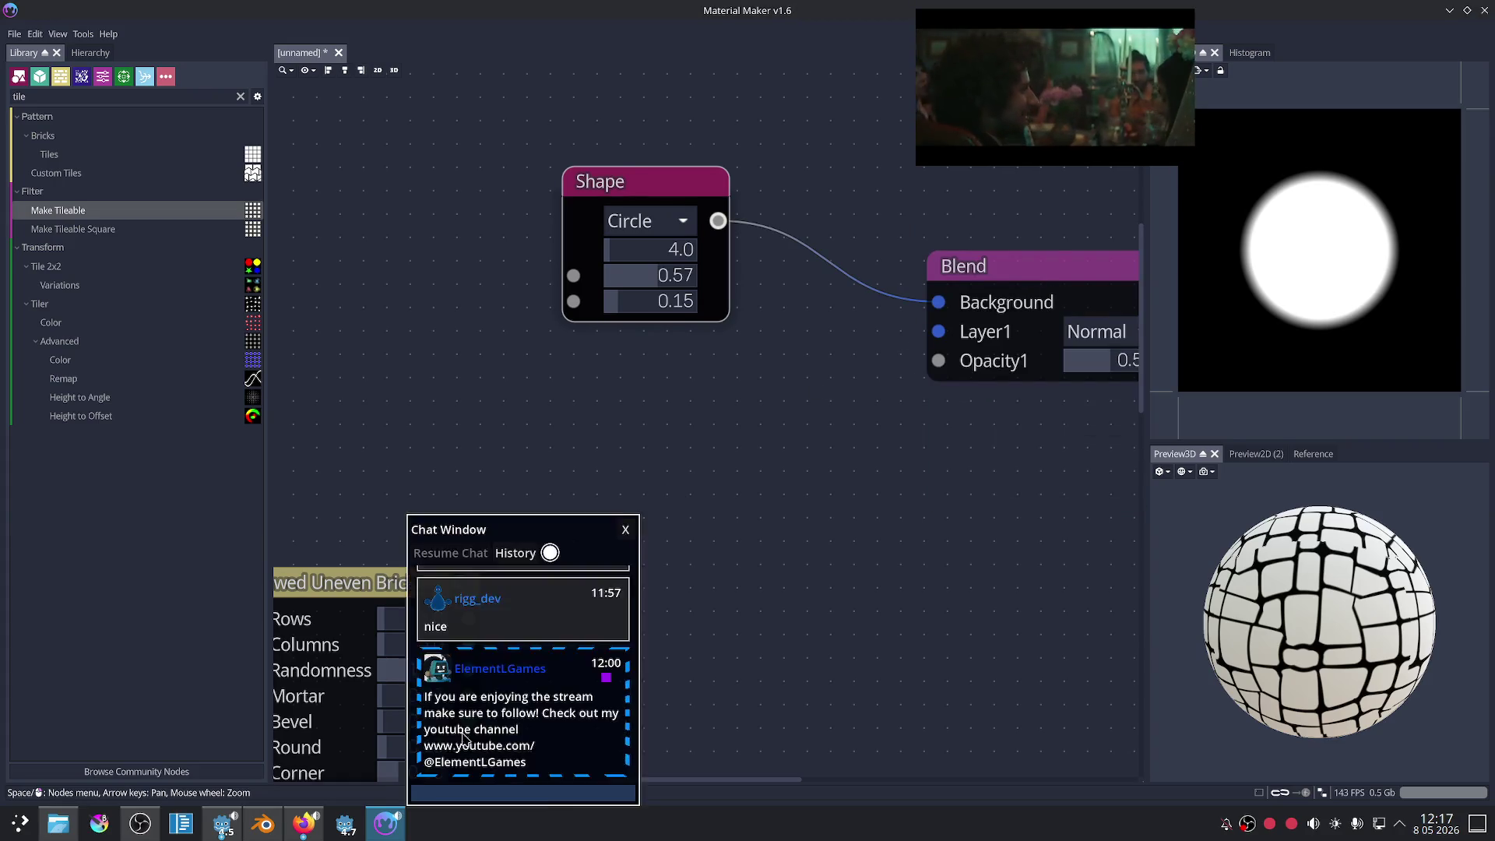
left_click(309, 832)
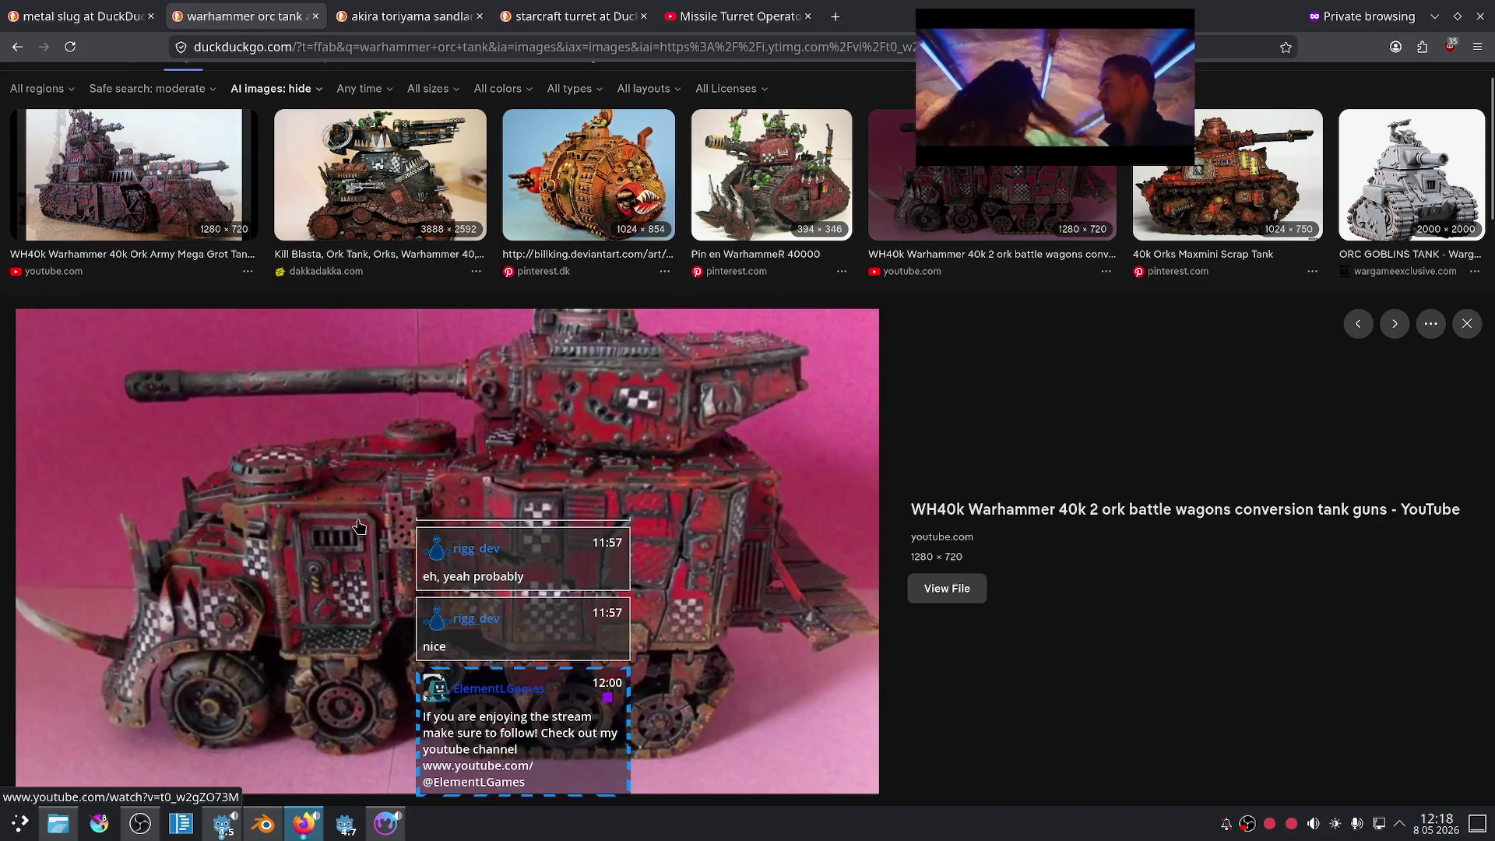
- Leave the orc tank reference and go back to Material Maker's Blend preview
left_click(390, 827)
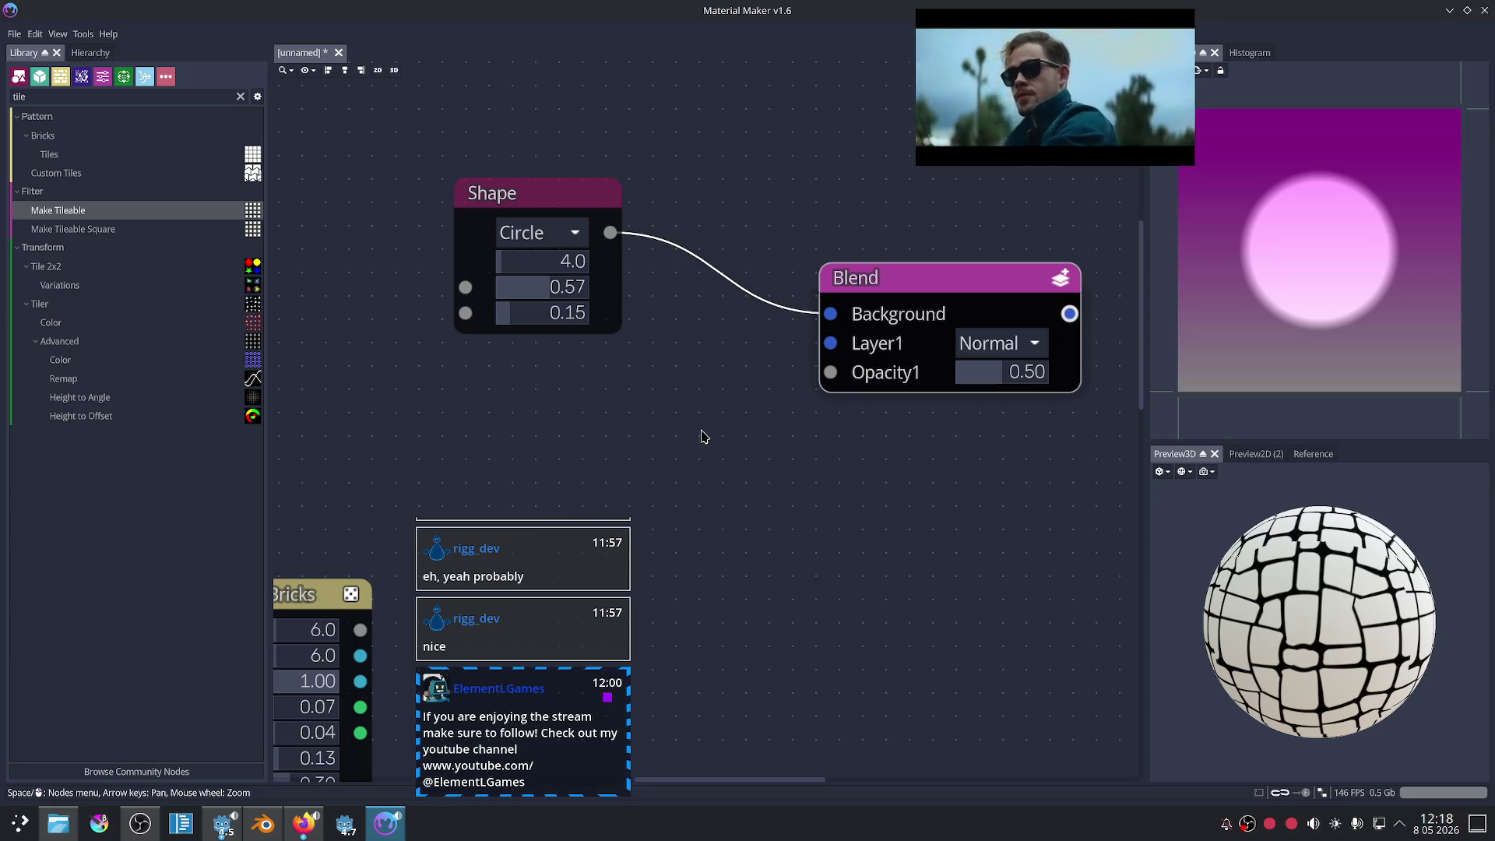
- Delete the old Blend node and duplicate the circle Shape node with Ctrl+D
key("Delete")
left_click(553, 200)
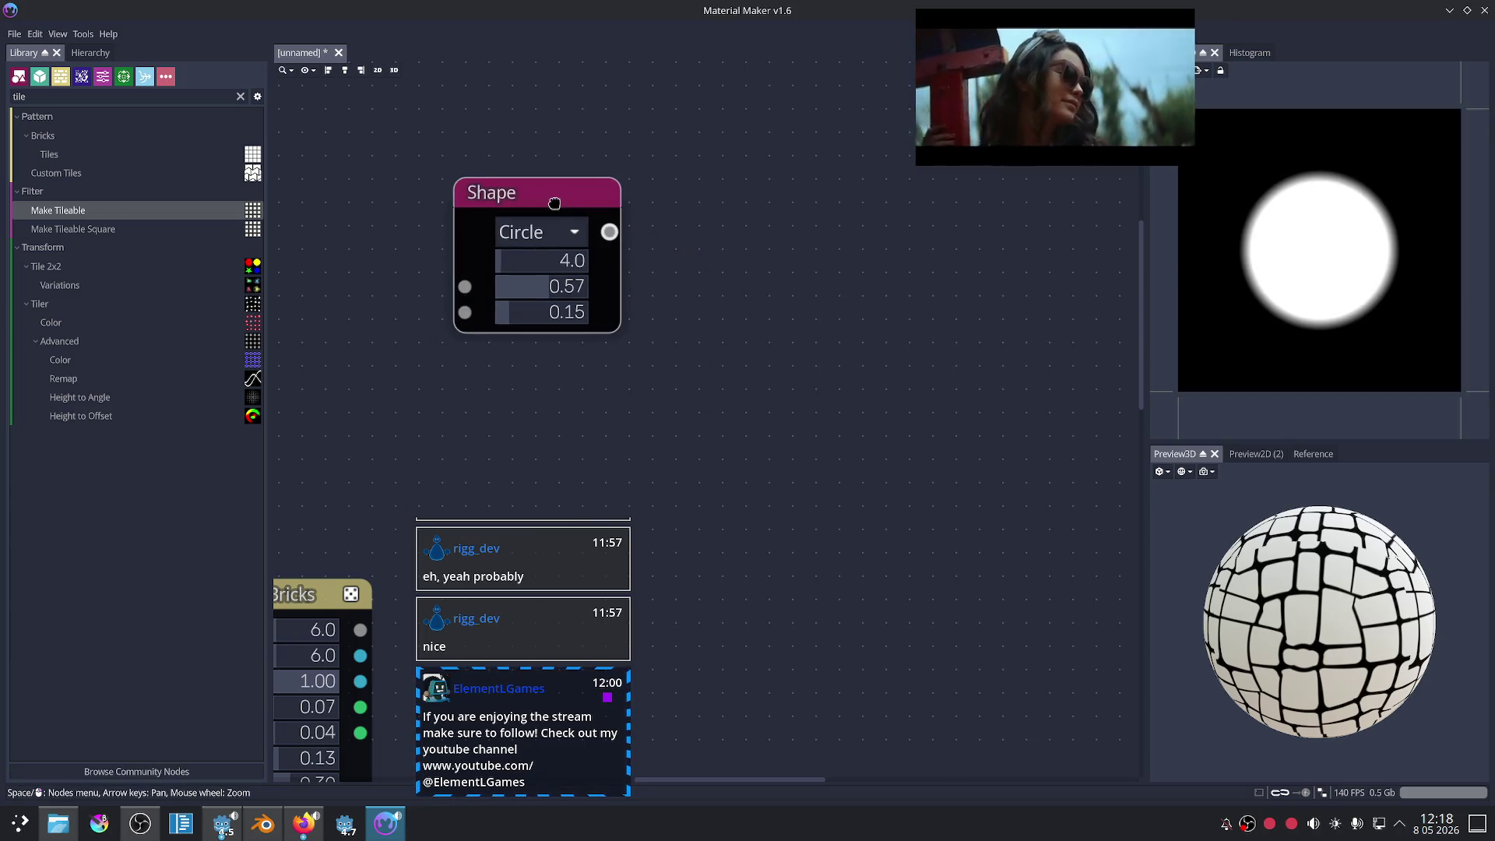
mouse_move(592, 252)
left_mouse_down()
mouse_move(646, 309)
mouse_move(728, 311)
left_mouse_up()
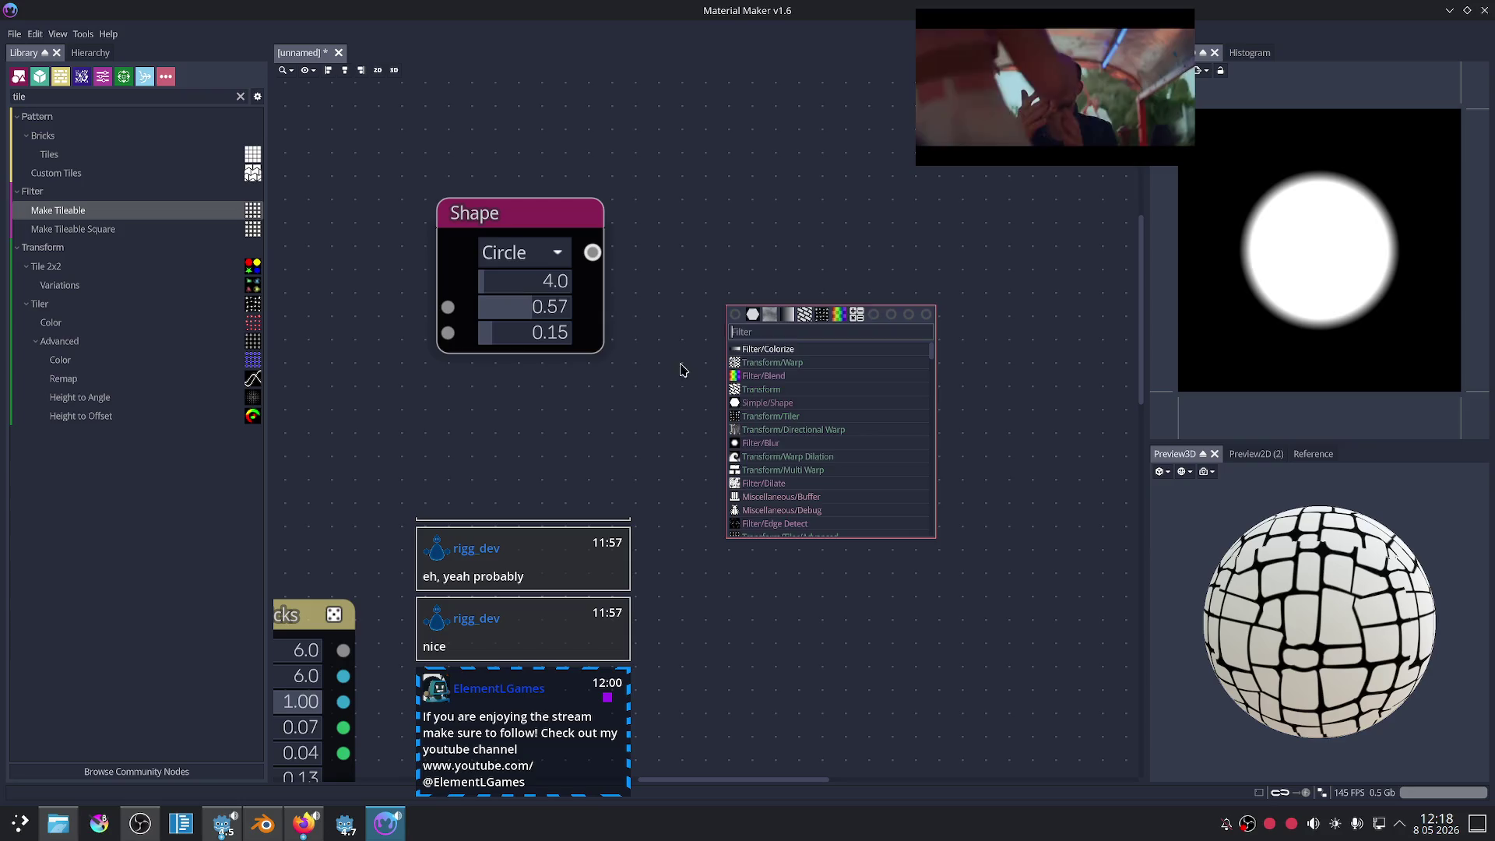
left_click(636, 282)
mouse_move(554, 217)
left_mouse_down()
mouse_move(543, 184)
mouse_move(634, 93)
mouse_move(568, 193)
mouse_move(565, 275)
left_mouse_up()
key("ctrl+d")
- Add a Blend node taking the two circles as Background and Layer1
right_click(873, 225)
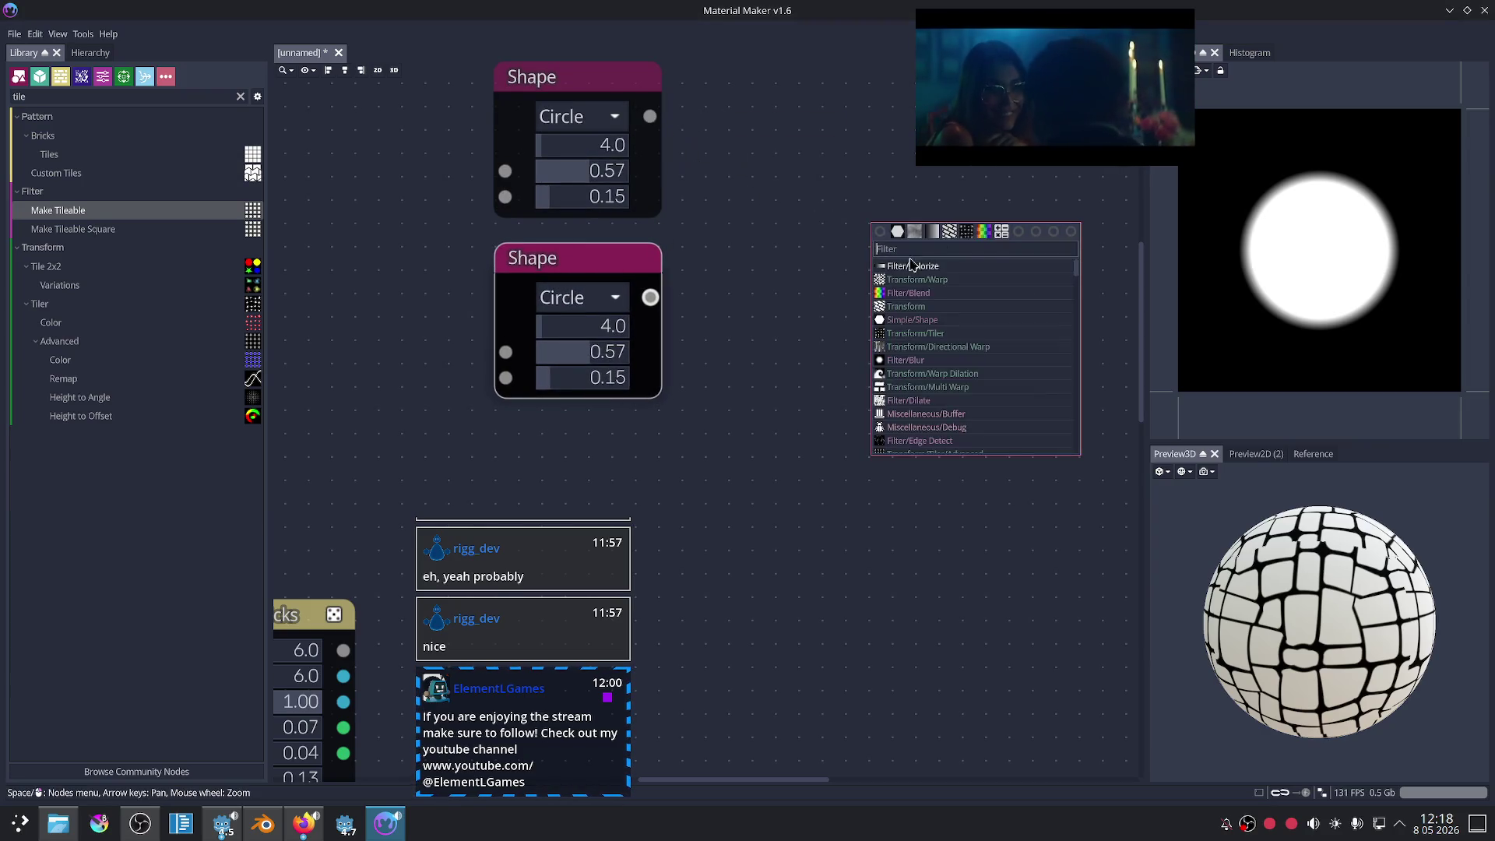
left_click(982, 232)
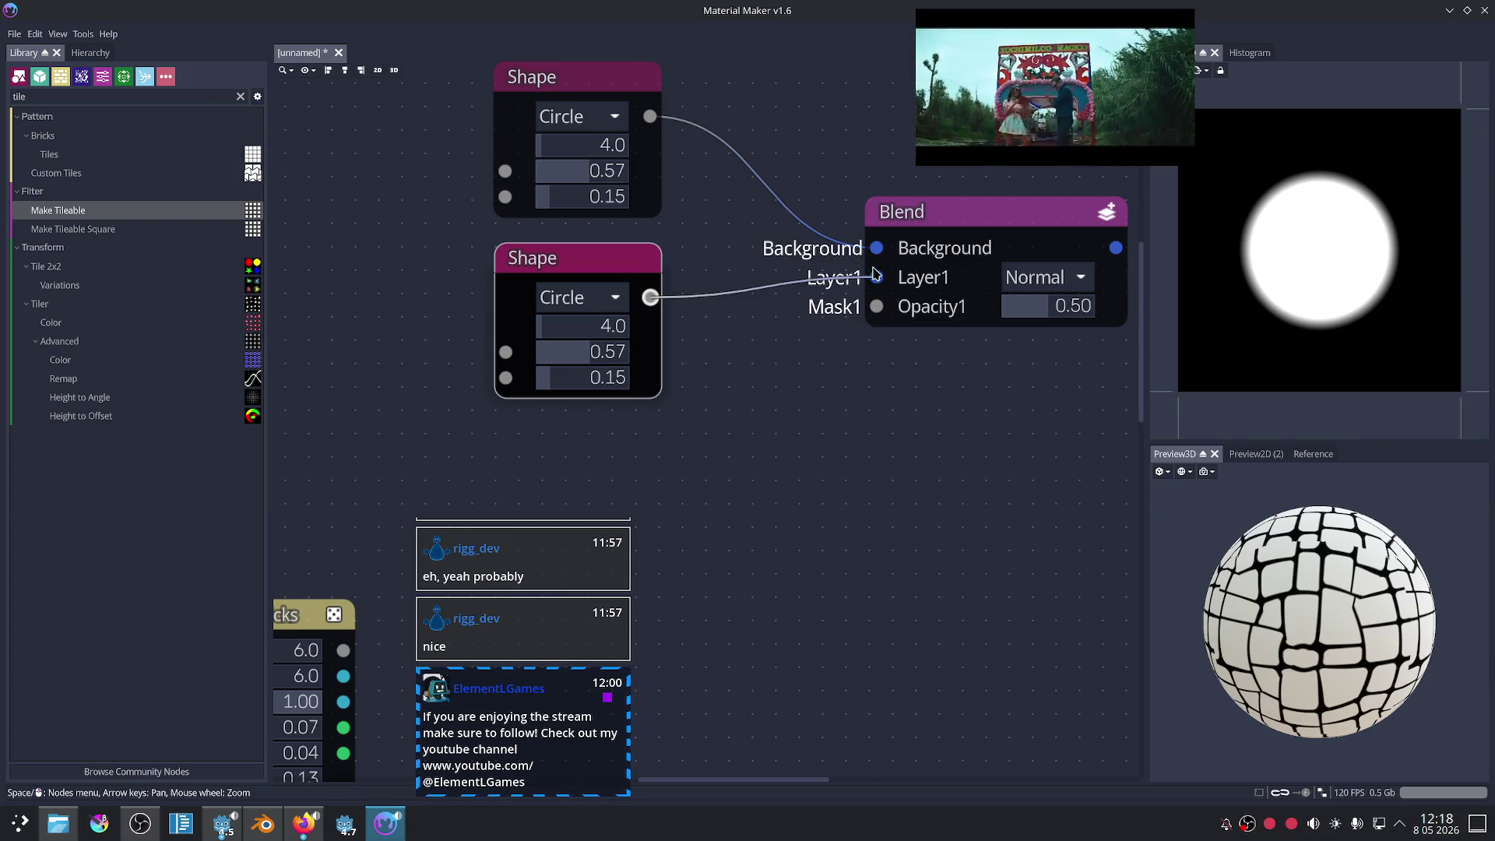
left_click_drag(875, 274, 876, 277)
middle_click_drag(831, 341, 643, 366)
left_click(808, 251)
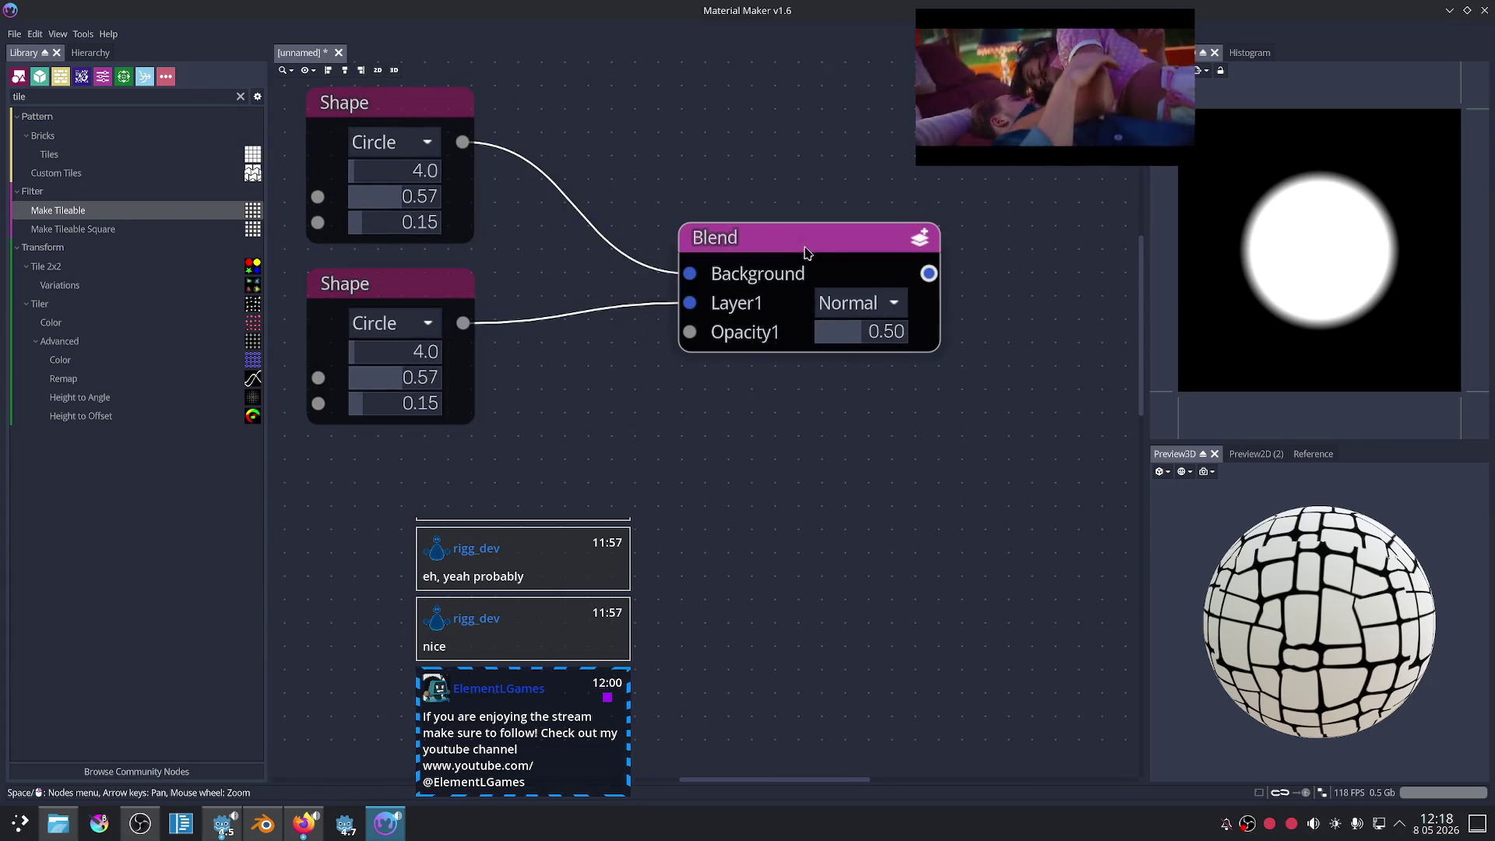
- Shrink the lower circle Shape's radius to 0.37
middle_click_drag(665, 418, 773, 400)
left_click_drag(515, 368, 501, 367)
left_click_drag(496, 366, 501, 363)
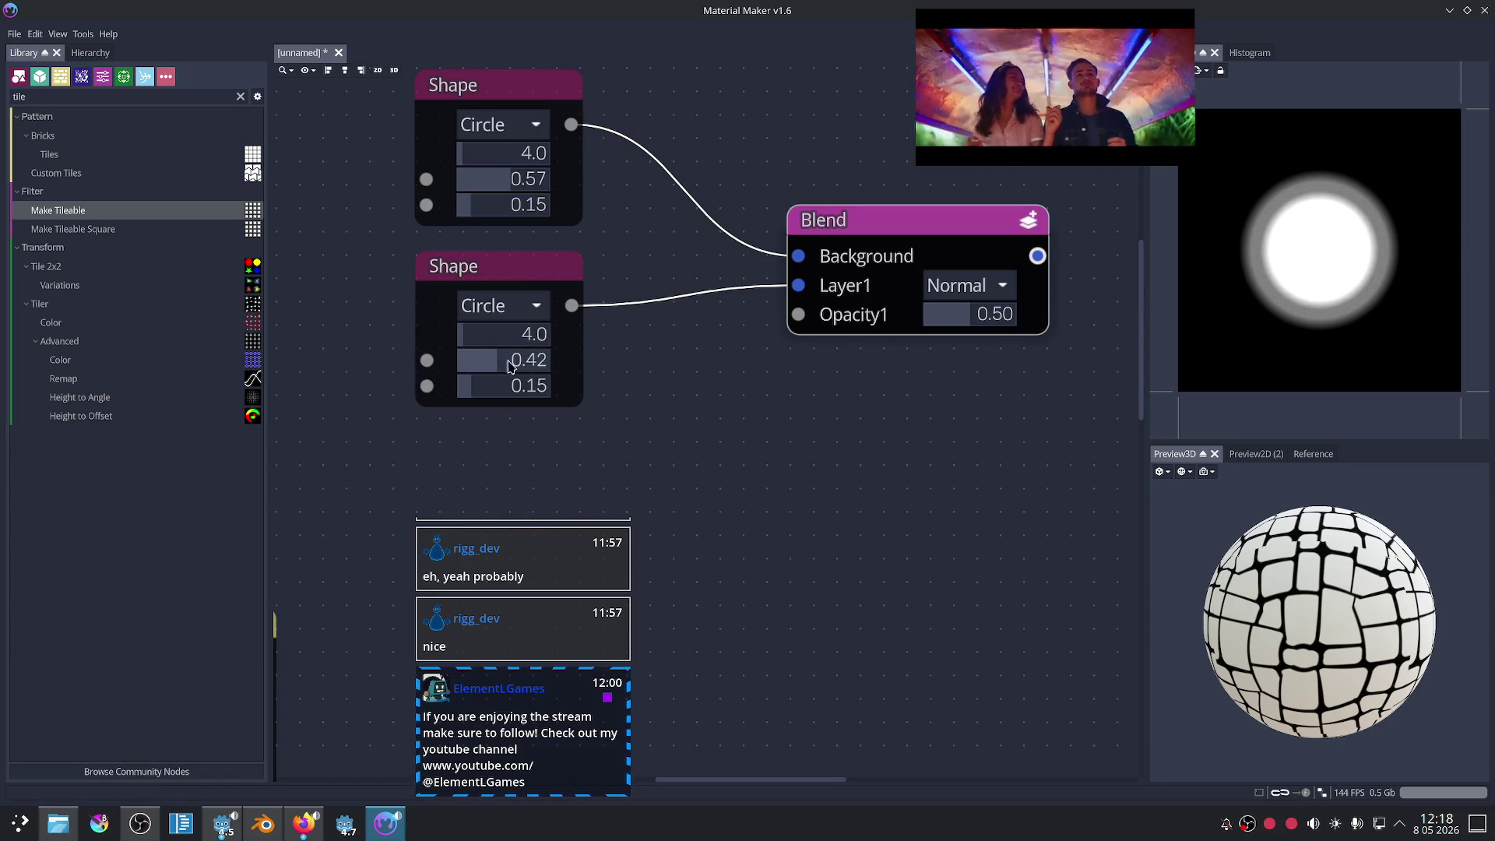
left_click(818, 447)
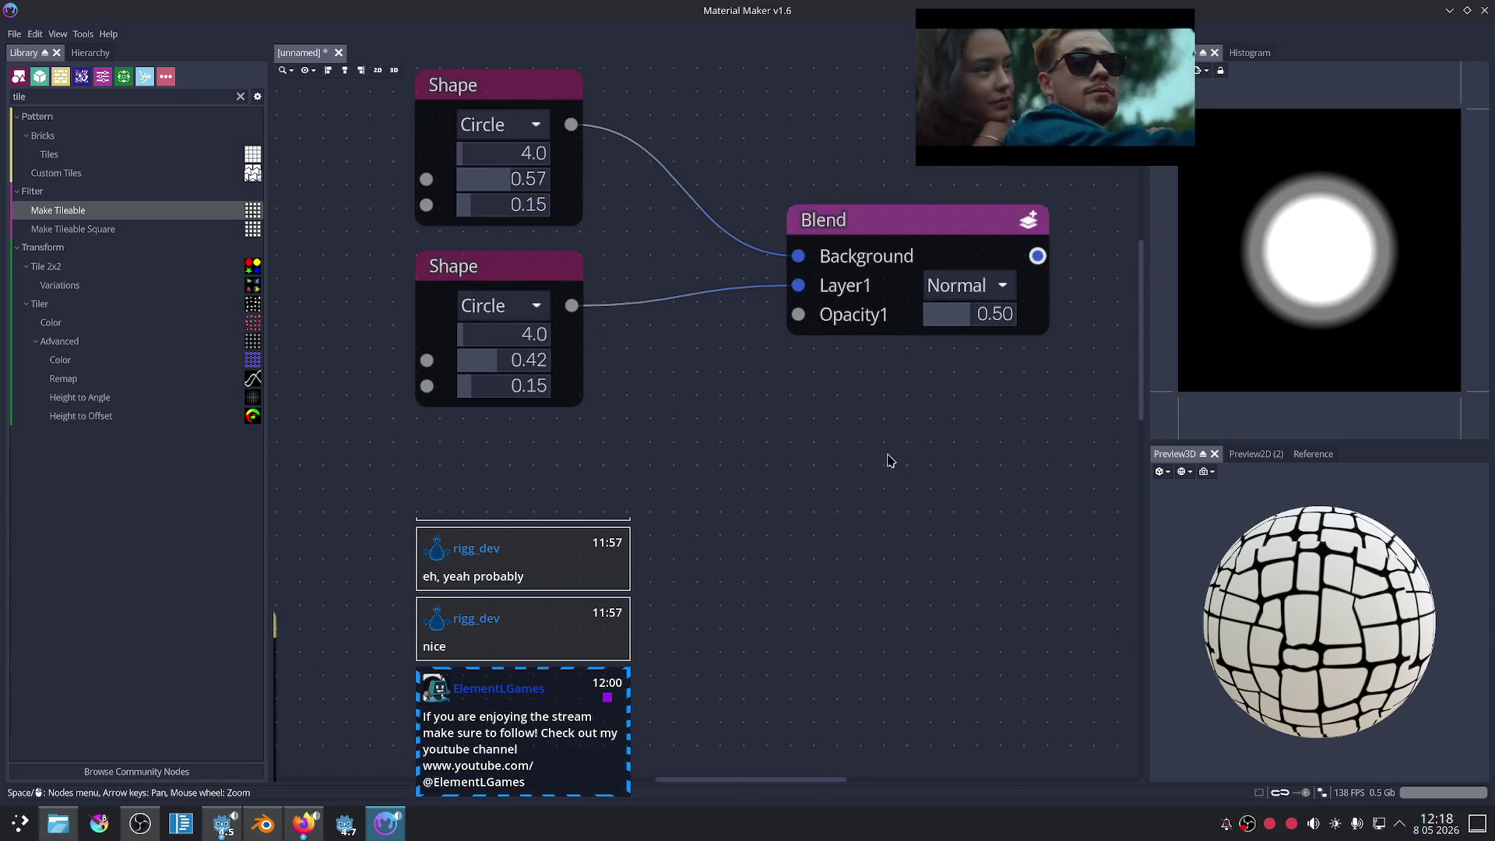
middle_click_drag(754, 434, 711, 465)
- Compare Multiply, Screen, Overlay, Additive and Lighten blend modes at varying opacities
mouse_move(895, 342)
left_mouse_down()
mouse_move(967, 347)
mouse_move(921, 353)
left_mouse_up()
left_click(919, 317)
left_click(903, 233)
left_click(911, 312)
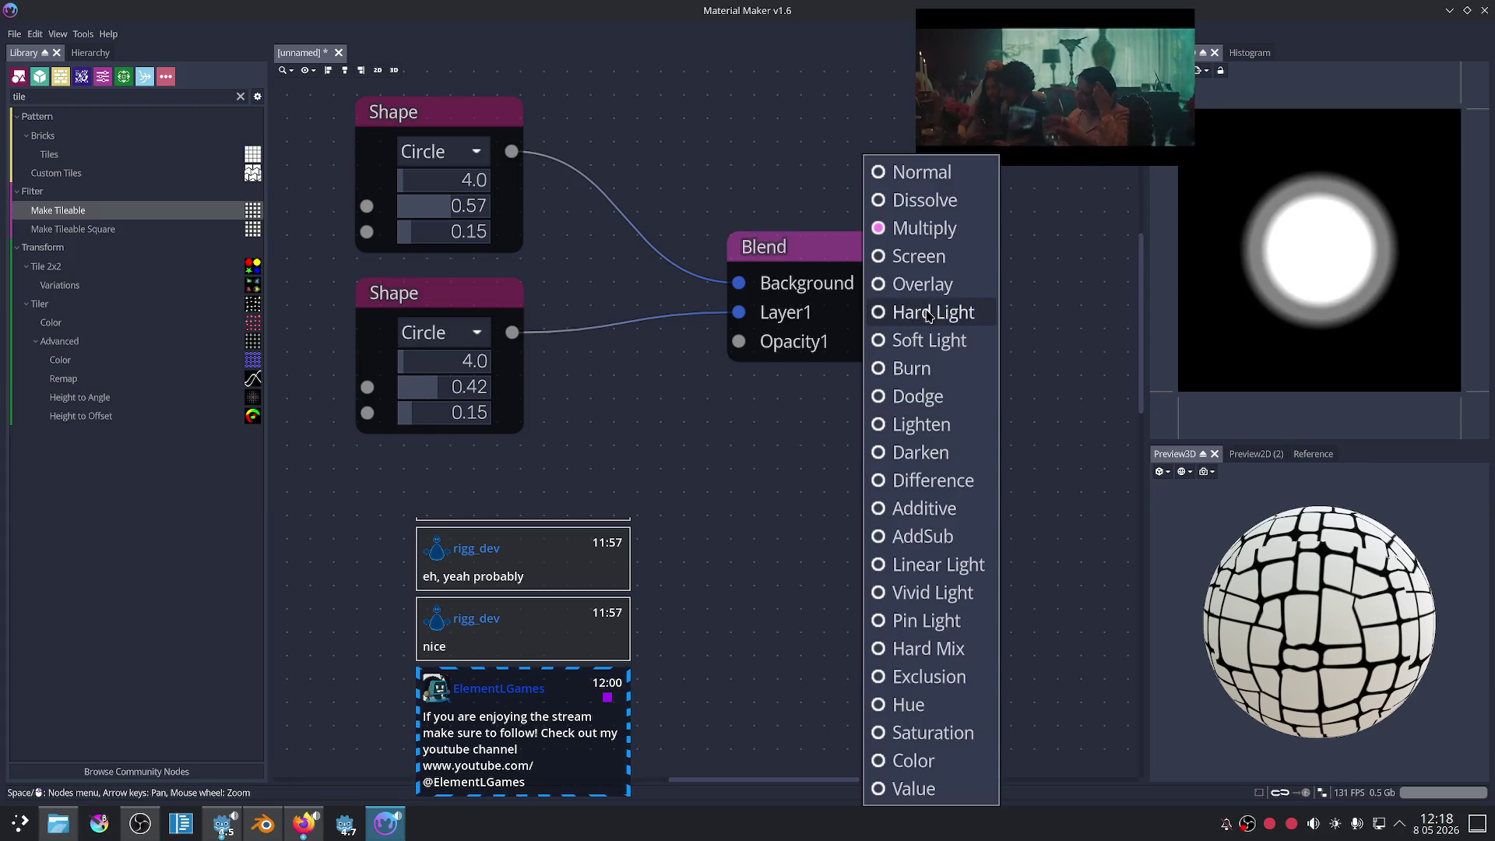
left_click(931, 257)
left_click(911, 313)
mouse_move(942, 348)
left_mouse_down()
mouse_move(846, 348)
mouse_move(887, 361)
mouse_move(876, 358)
left_mouse_up()
left_click(903, 284)
left_click(921, 315)
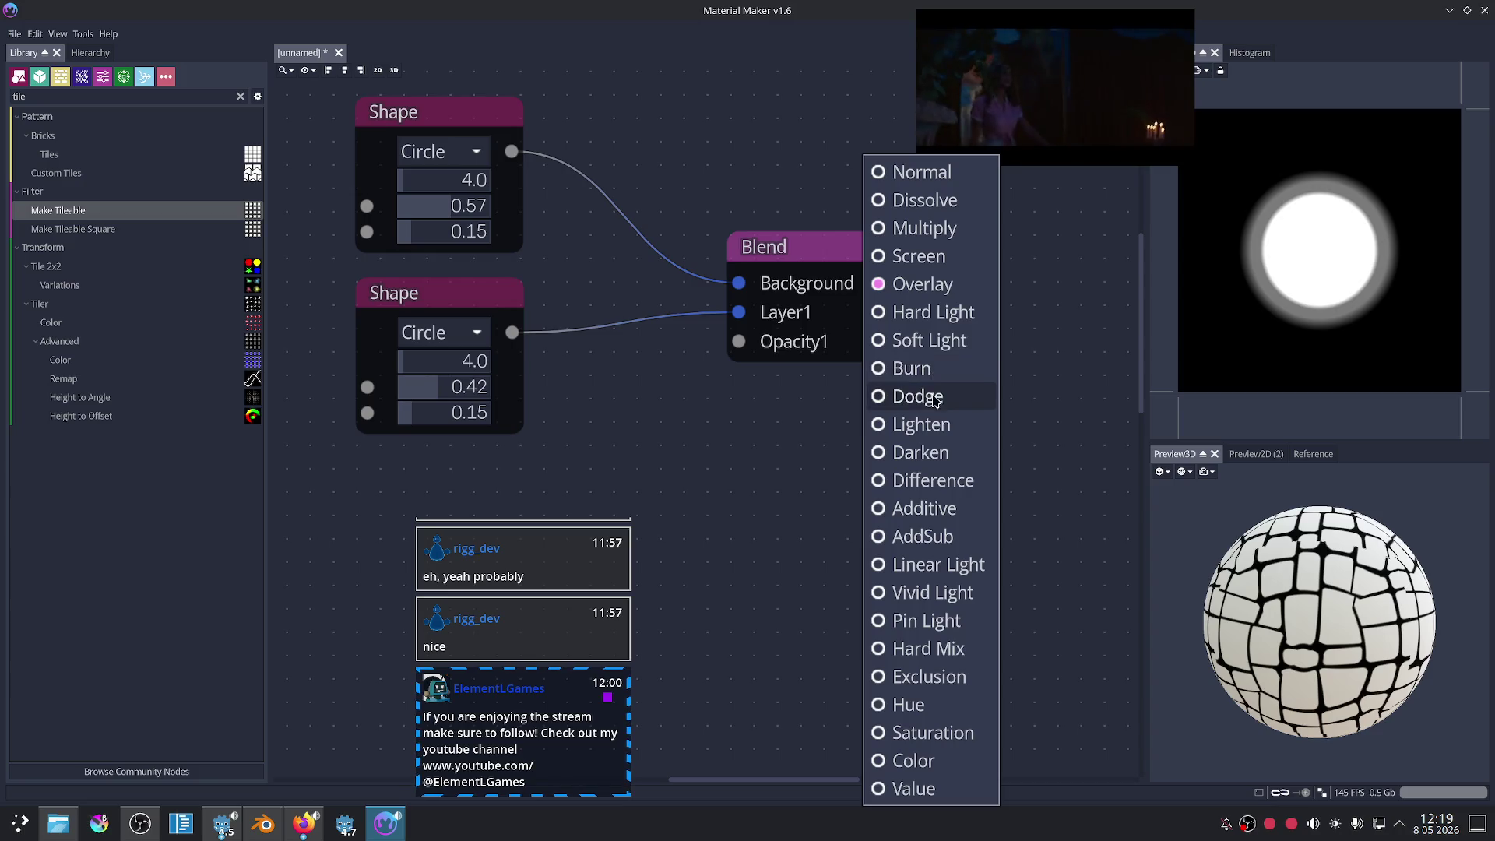
left_click(935, 514)
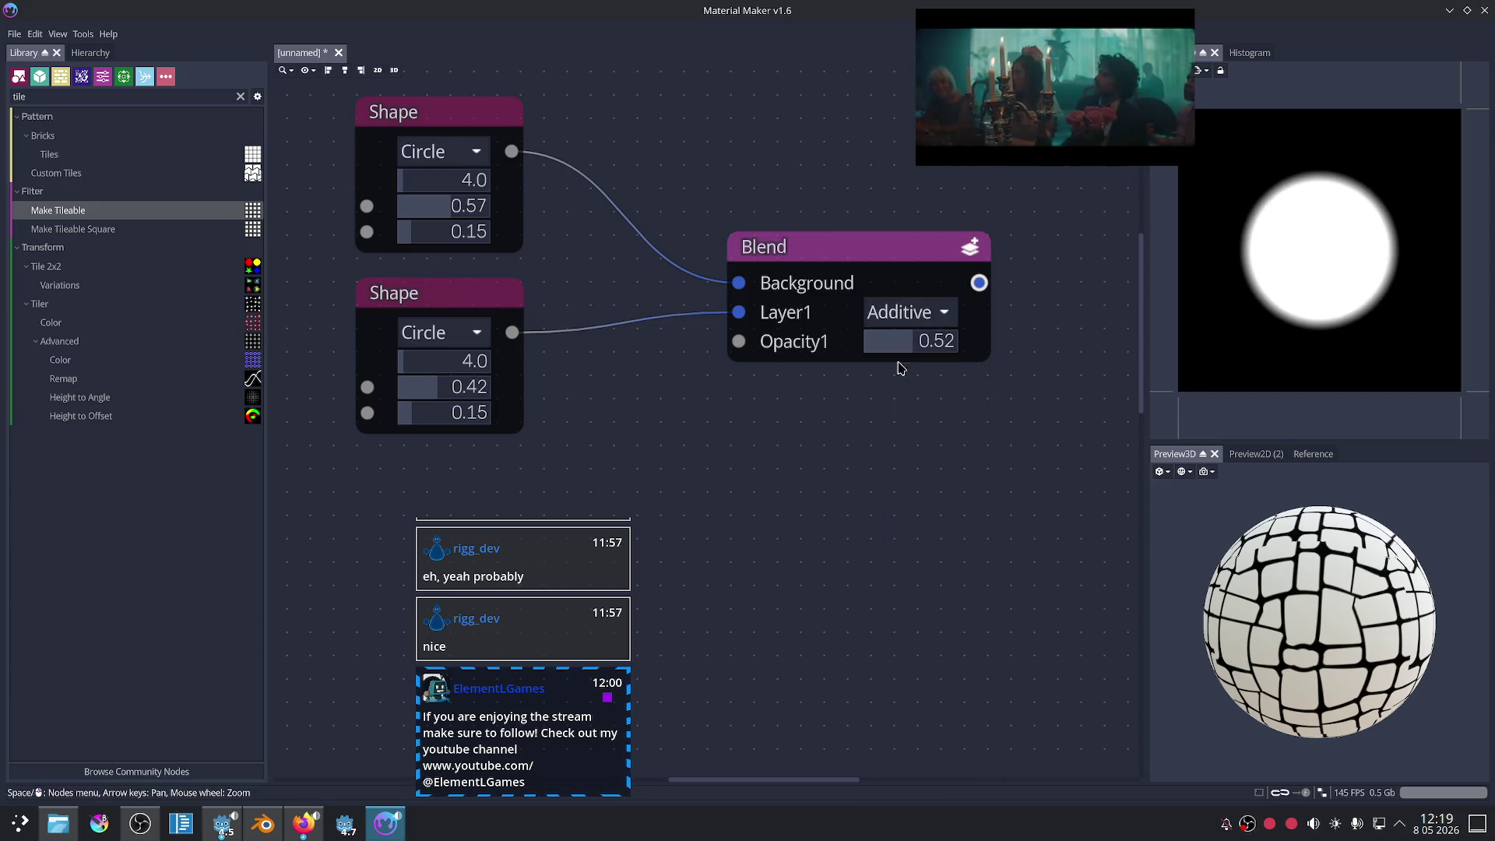
left_click_drag(902, 351, 913, 350)
left_click(907, 313)
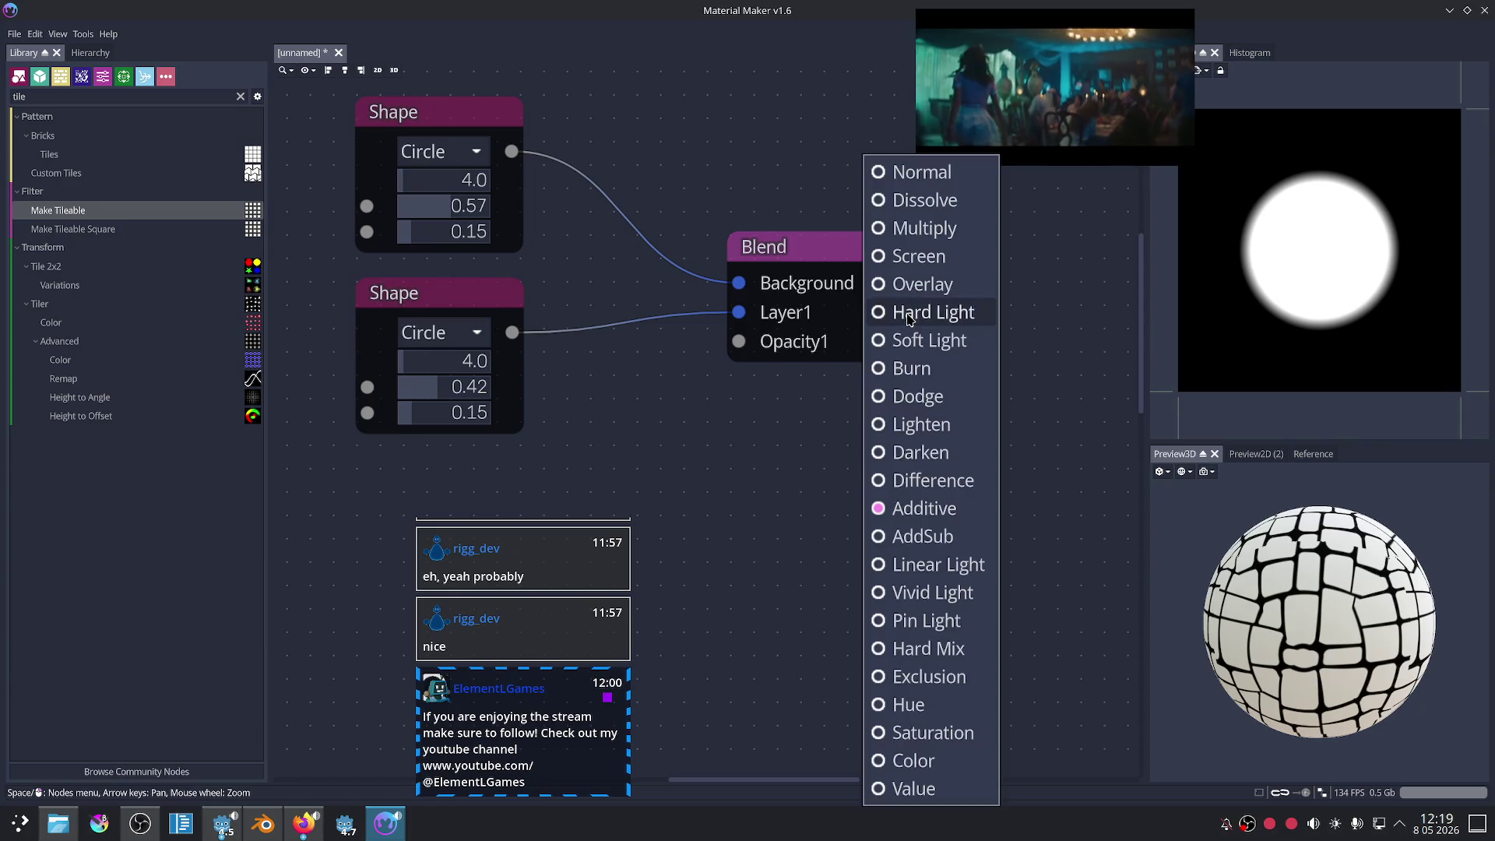
left_click(918, 424)
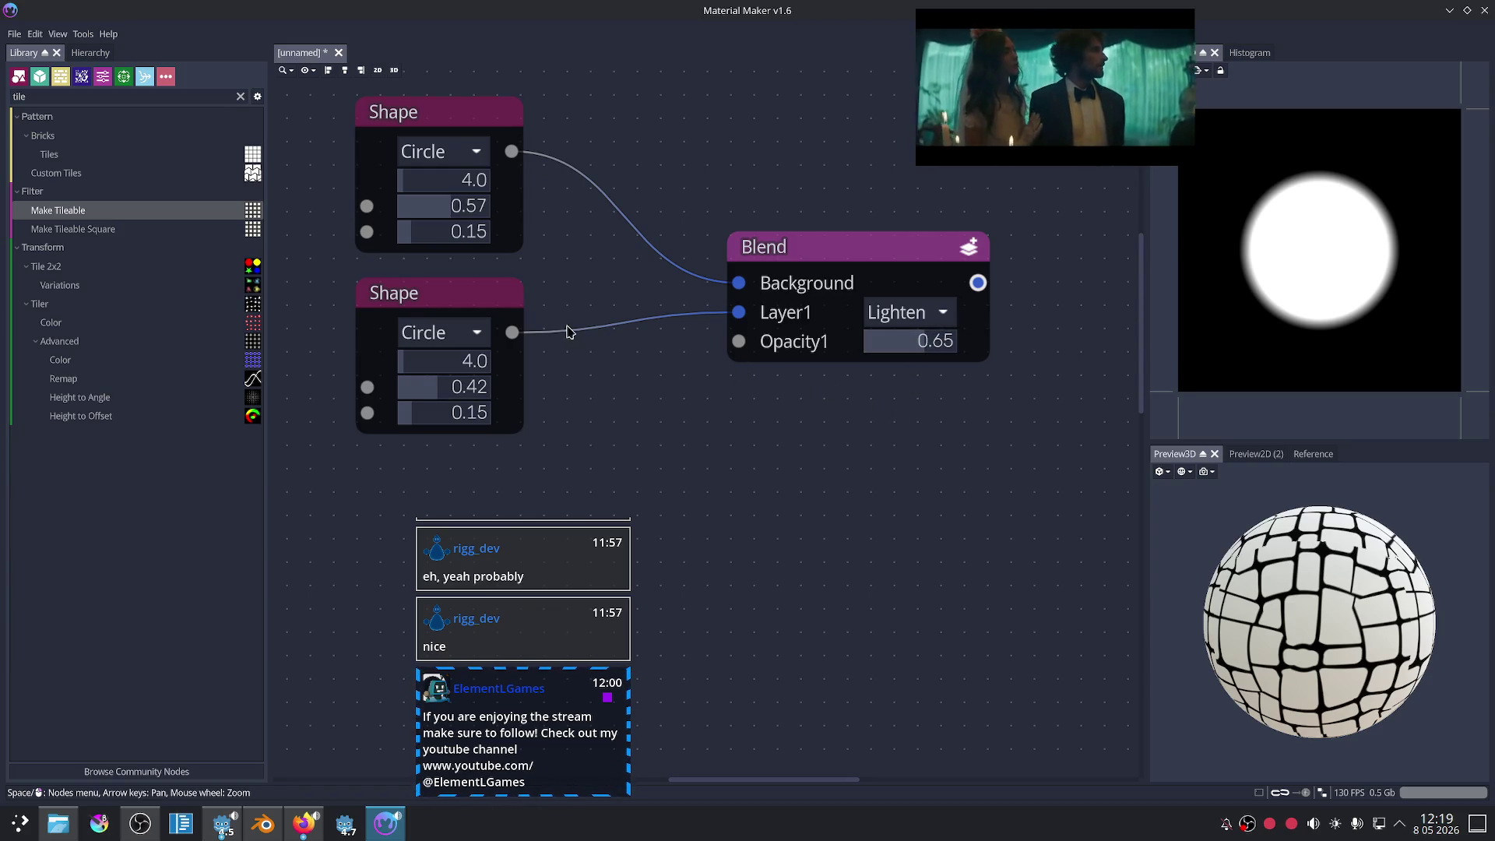
- Set the Blend back to Normal at opacity 0.42 and sharpen the lower circle's edge to 0.11
left_click(444, 116)
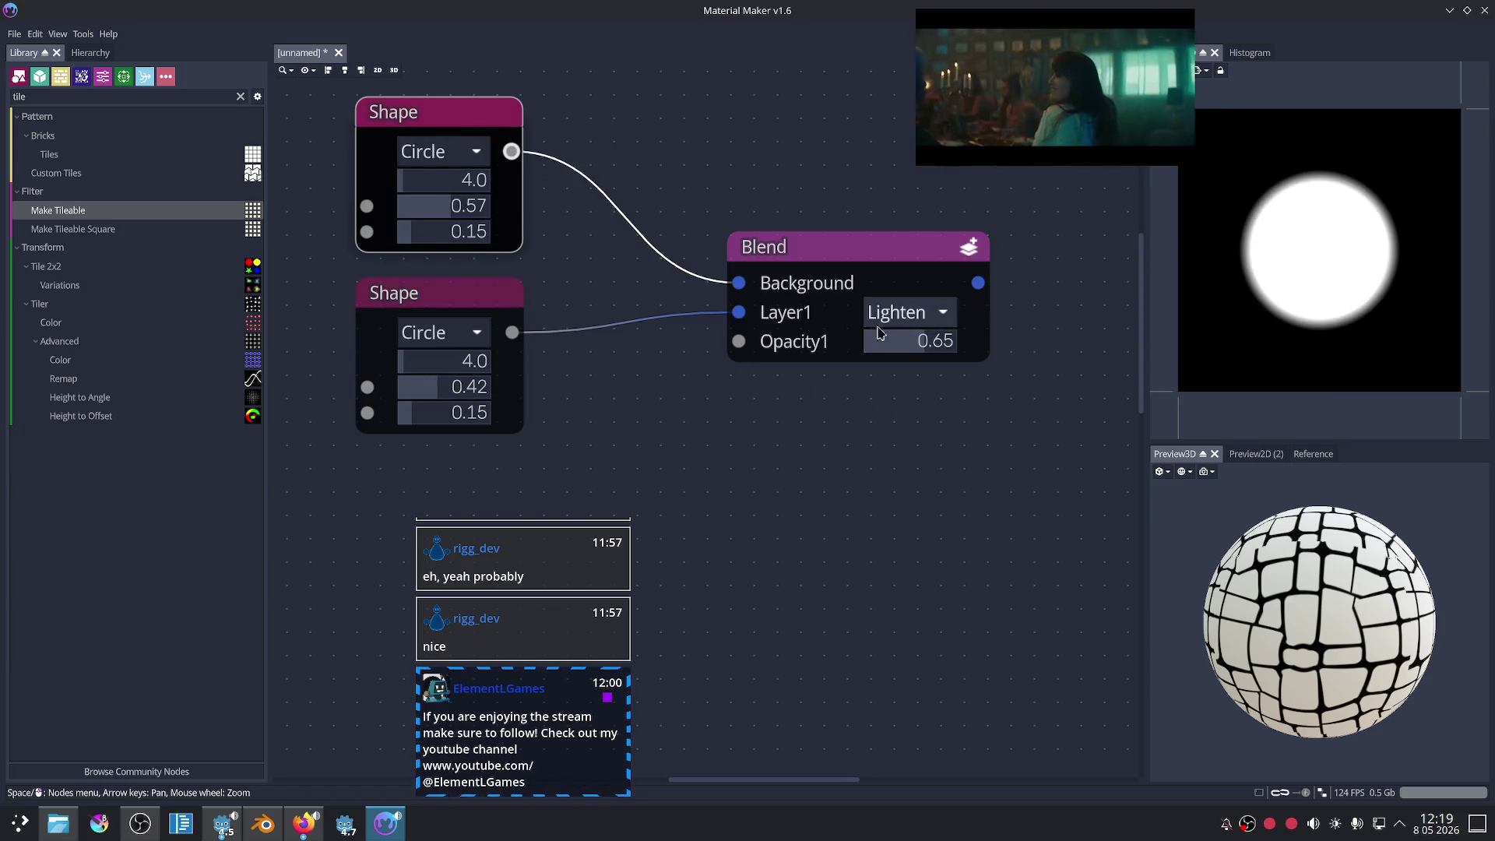
left_click(919, 322)
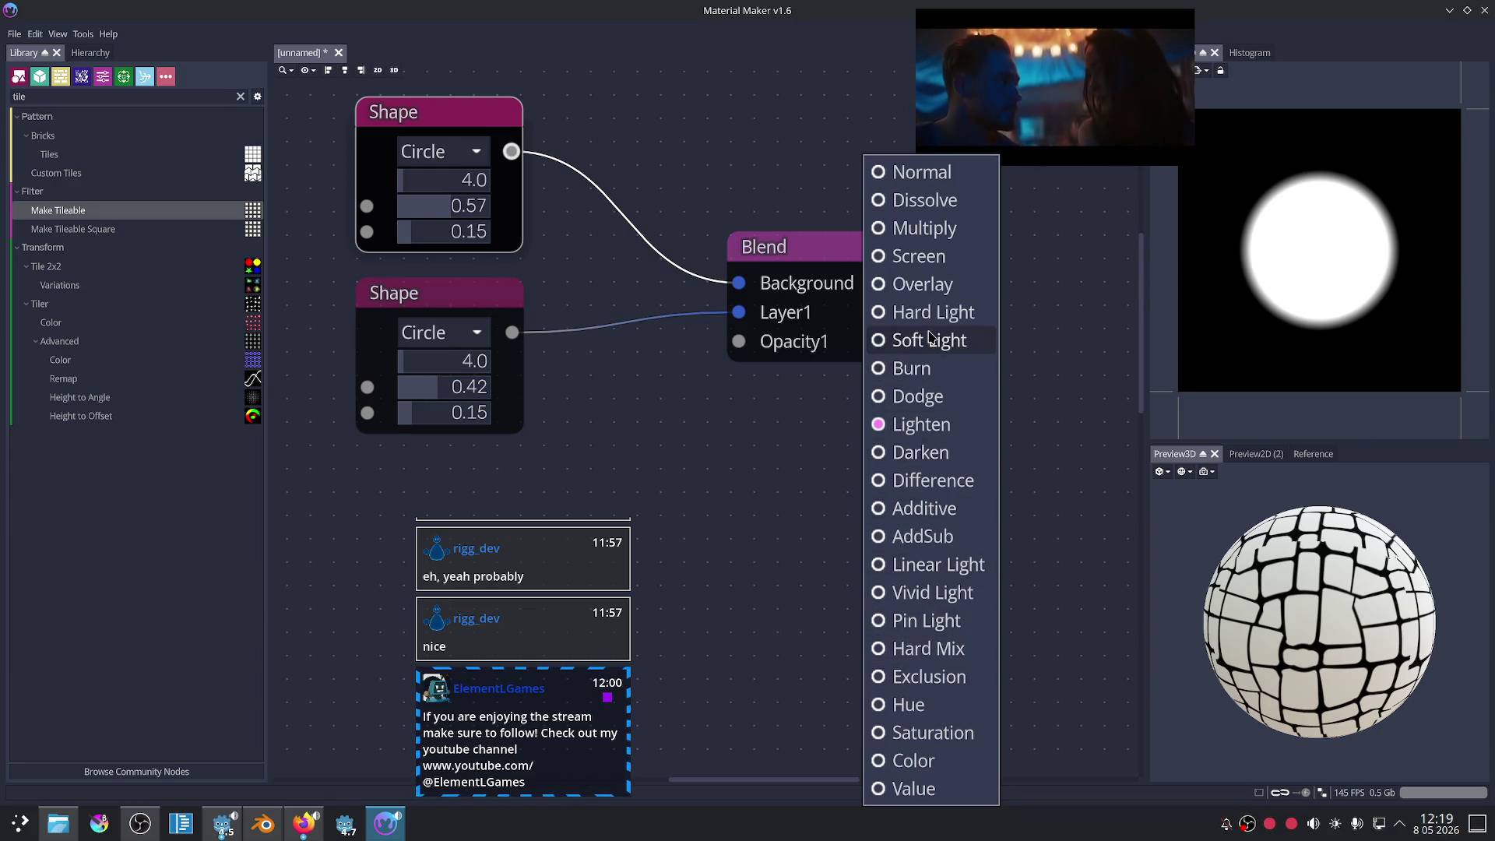
left_click(918, 172)
mouse_move(927, 341)
left_mouse_down()
mouse_move(885, 345)
mouse_move(932, 344)
mouse_move(908, 345)
left_mouse_up()
left_click(912, 246)
left_click(644, 470)
mouse_move(472, 405)
left_mouse_down()
mouse_move(450, 414)
mouse_move(483, 405)
mouse_move(408, 387)
mouse_move(448, 391)
left_mouse_up()
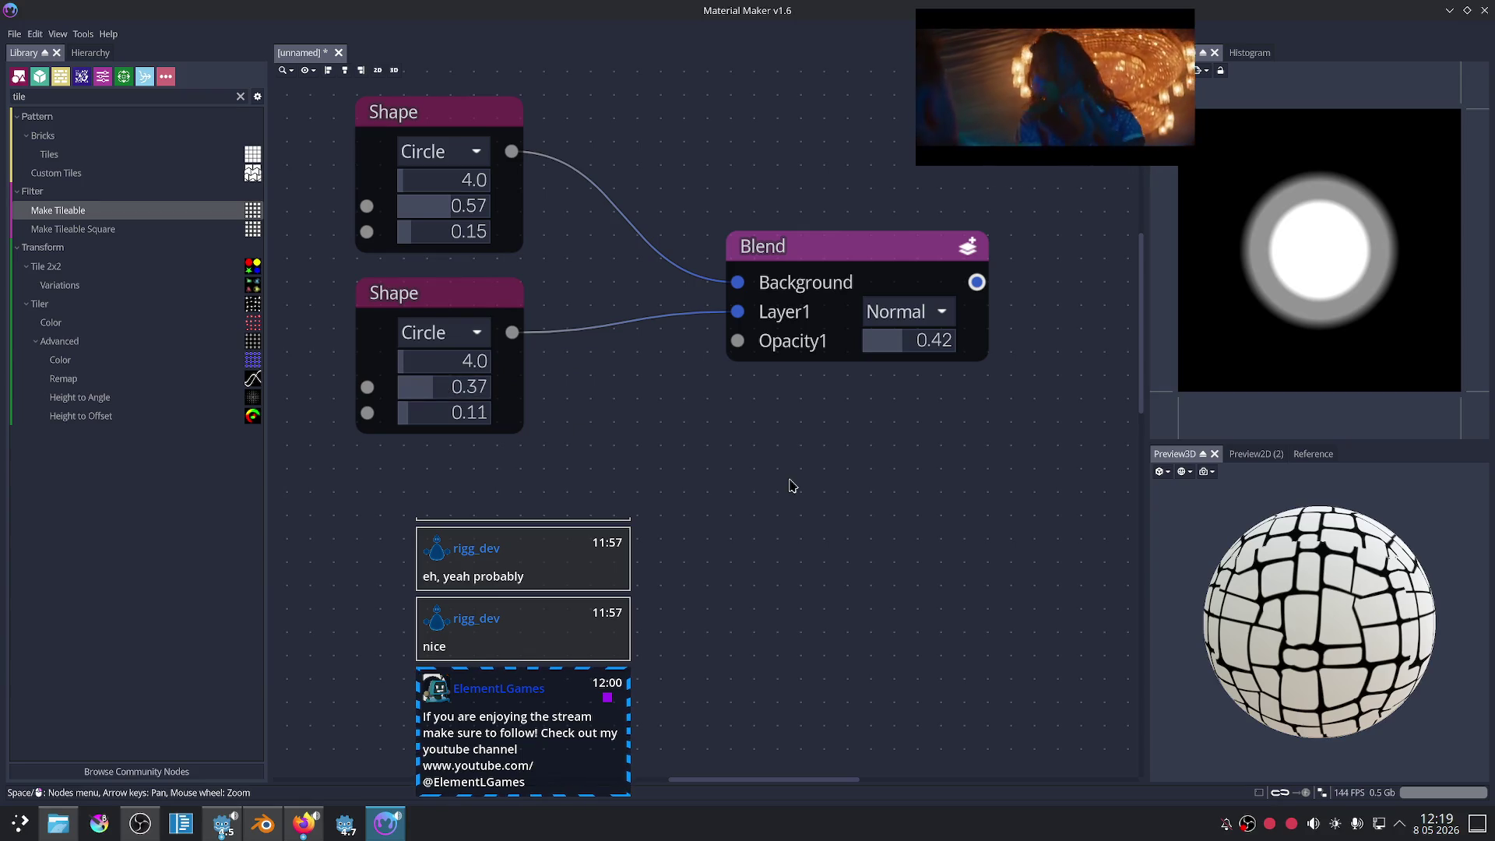
scroll(895, 482, "down", 2)
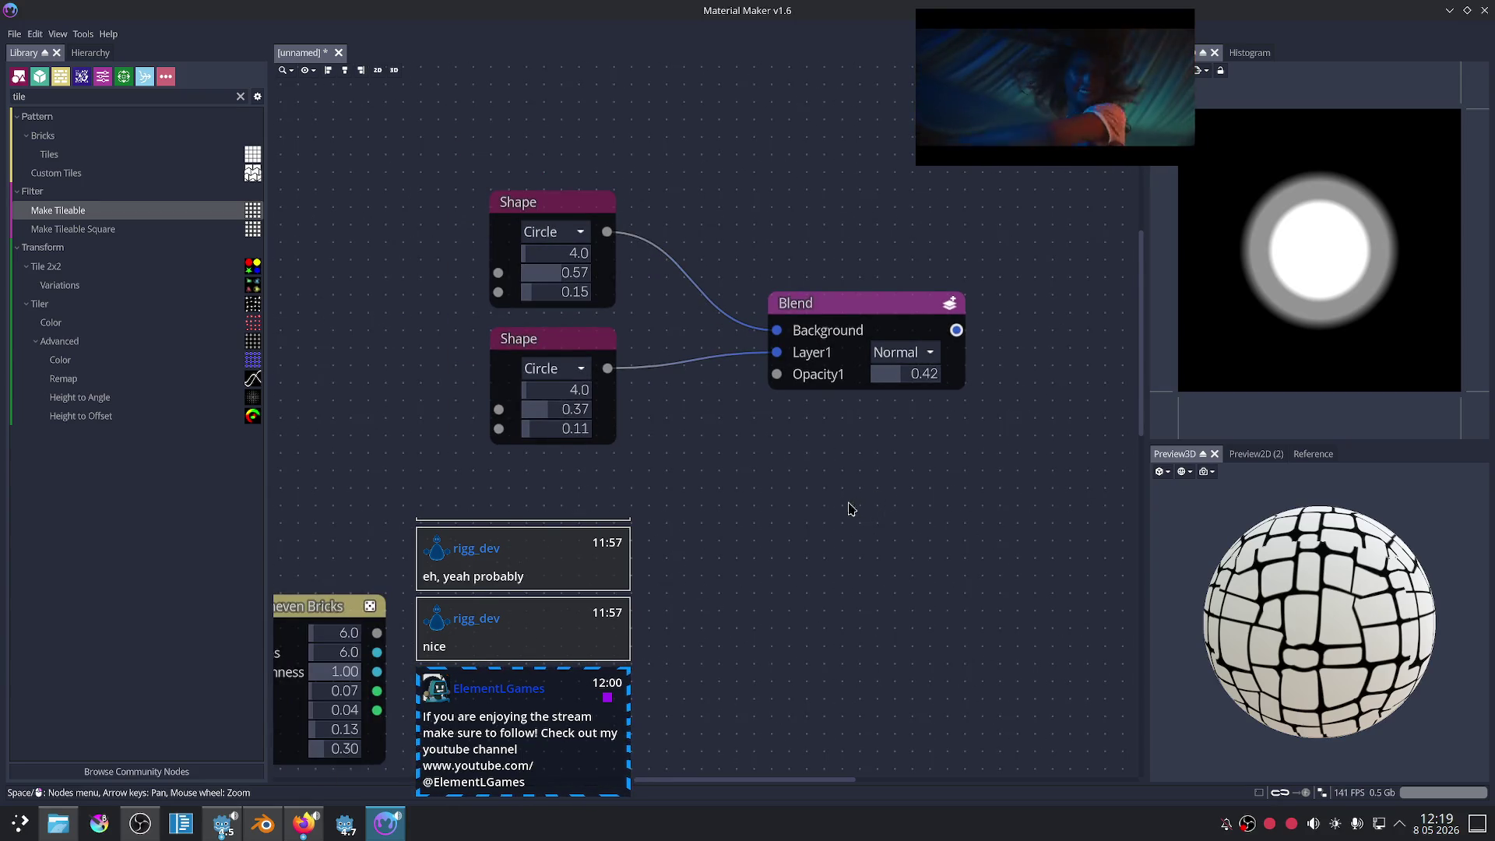
- Add a Normal Map node below the Blend by filtering the node list for 'nor'
middle_click_drag(854, 508, 763, 527)
right_click(824, 503)
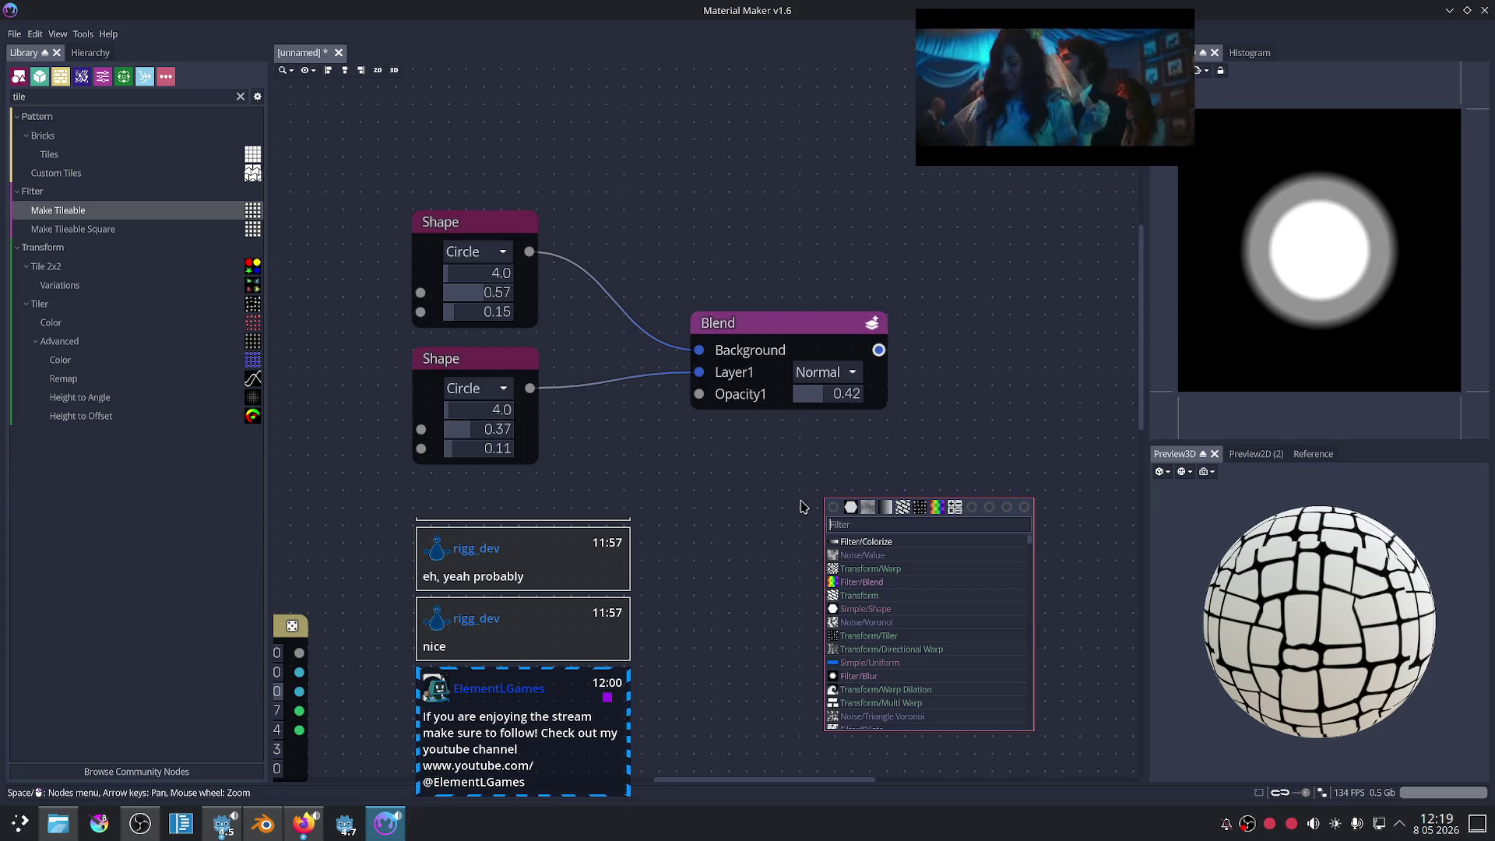
type("nor")
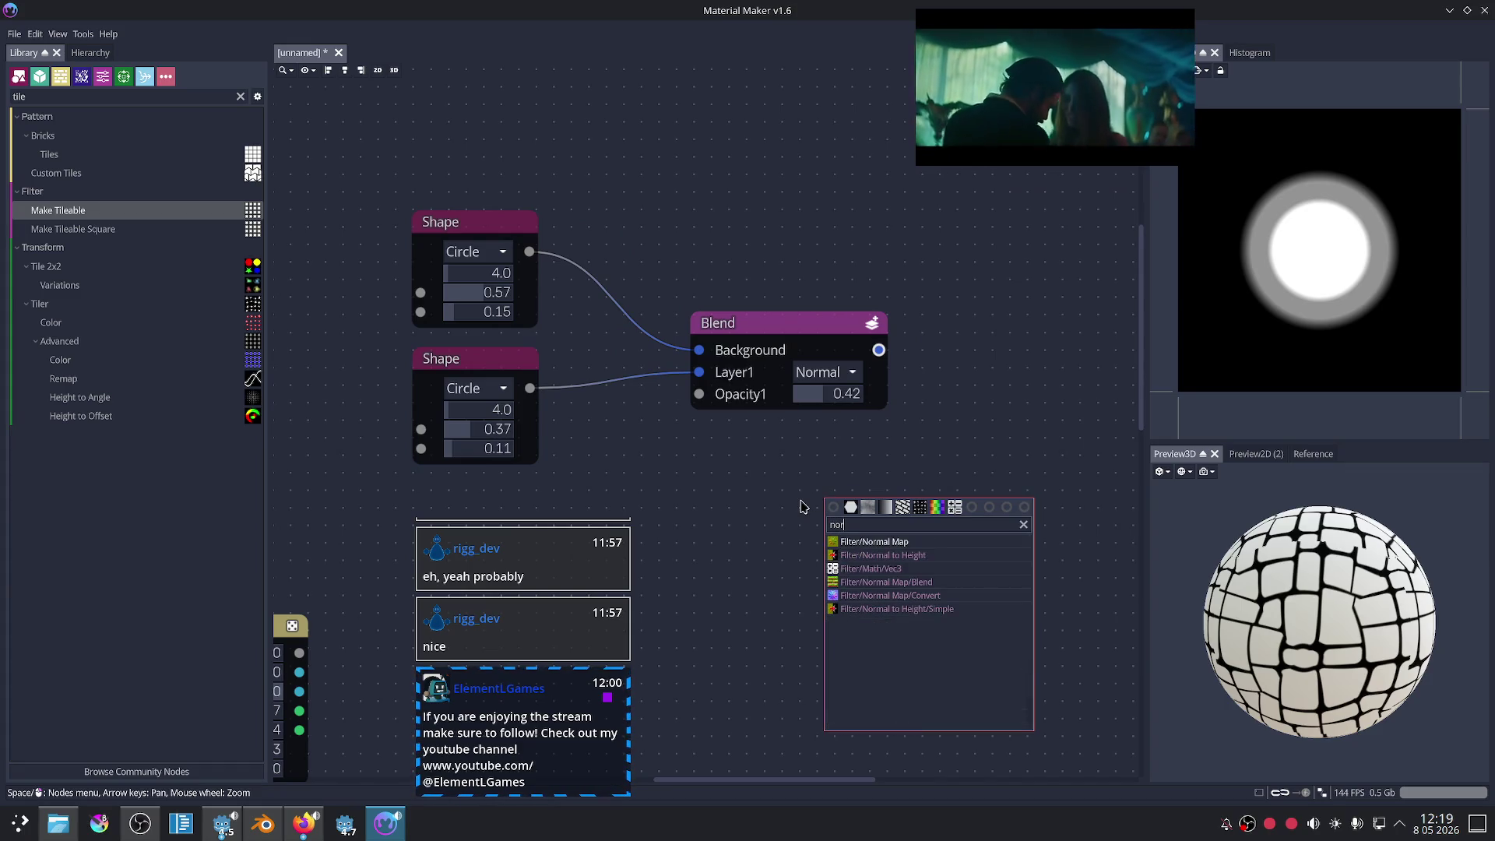
left_click(974, 550)
left_click_drag(919, 500, 977, 477)
- Wire the top circle Shape into the Normal Map's input and preview its ring
left_click(878, 354)
mouse_move(877, 355)
left_mouse_down()
mouse_move(843, 397)
mouse_move(888, 514)
left_mouse_up()
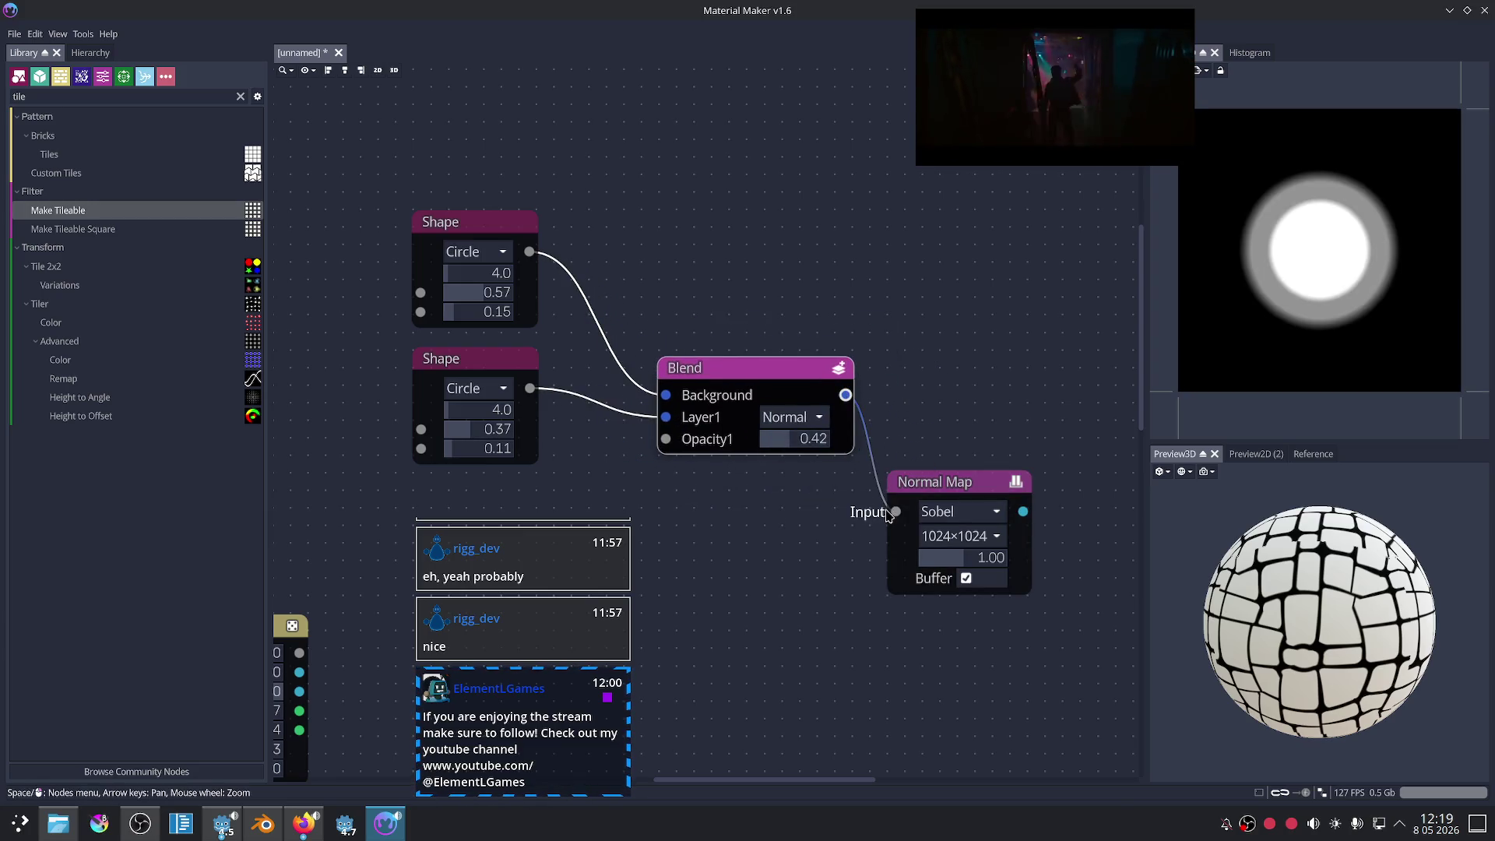
left_click(940, 494)
middle_click_drag(962, 423, 926, 426)
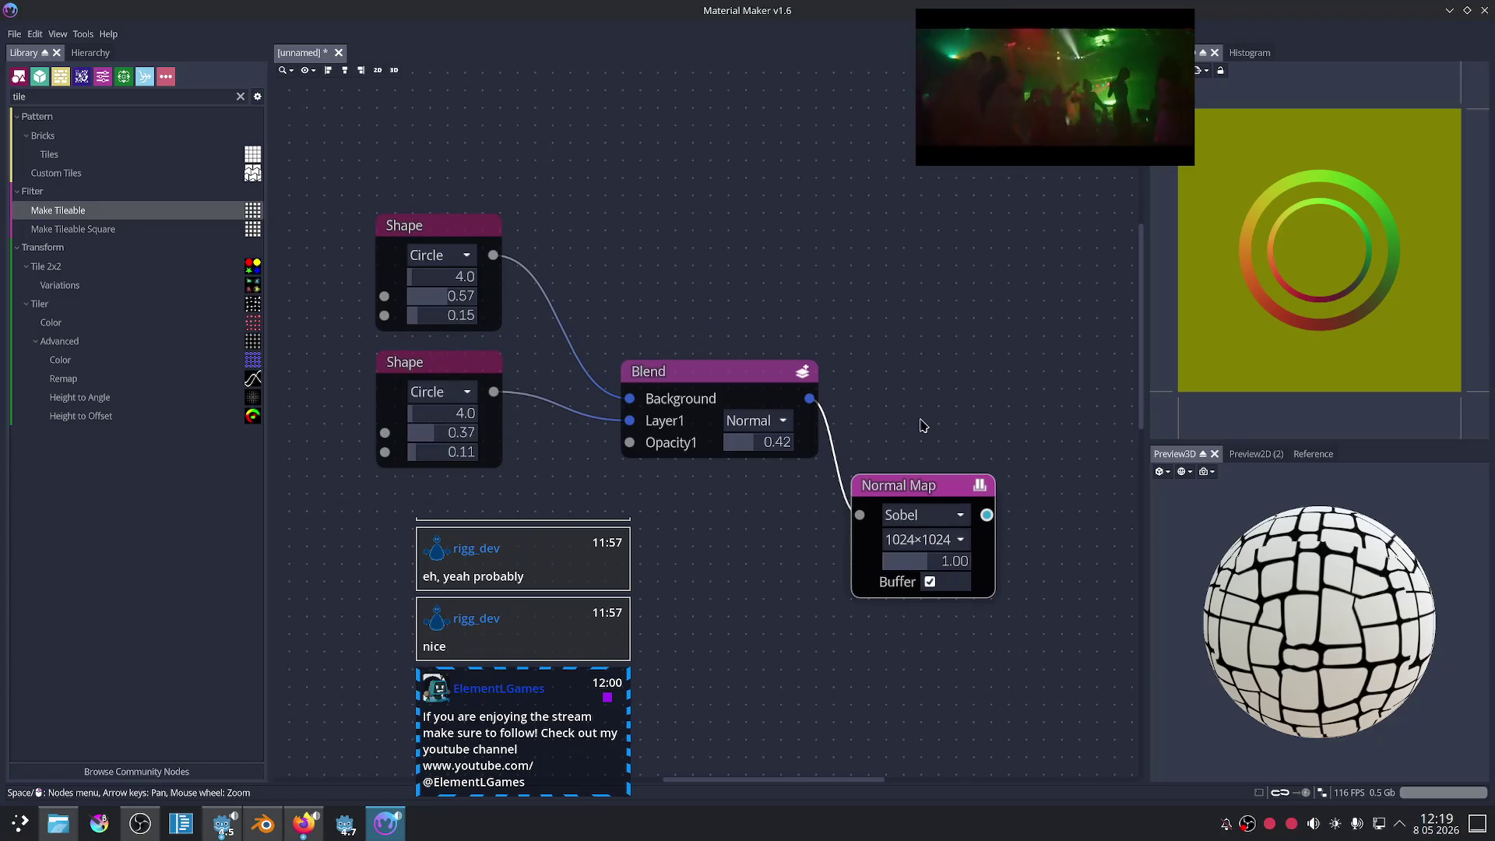
mouse_move(492, 254)
left_mouse_down()
mouse_move(825, 499)
mouse_move(859, 514)
mouse_move(884, 503)
left_mouse_up()
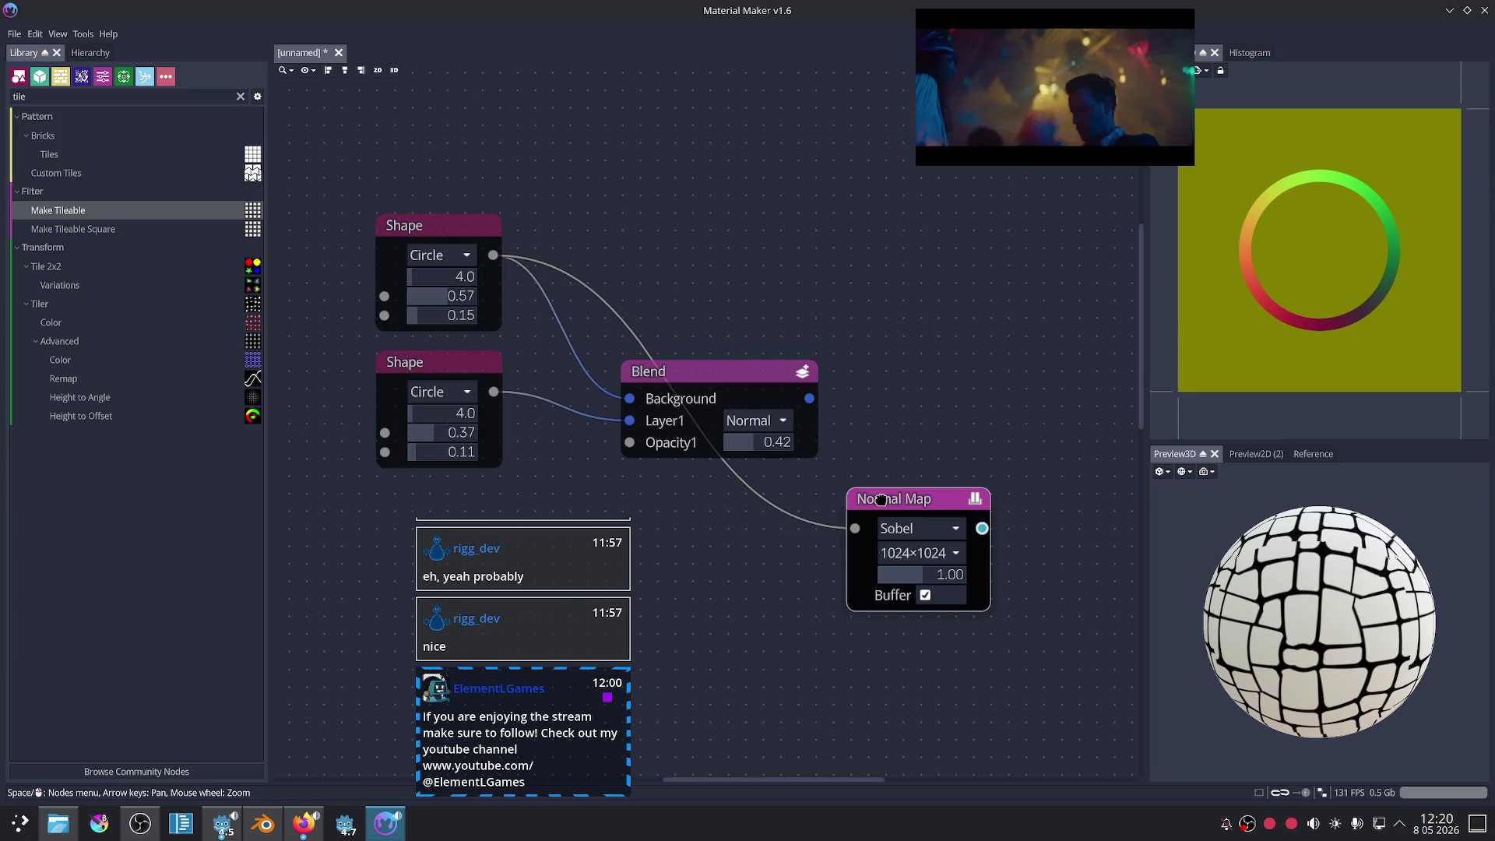
middle_click_drag(875, 418, 827, 414)
left_click_drag(649, 377, 776, 266)
left_click(827, 493)
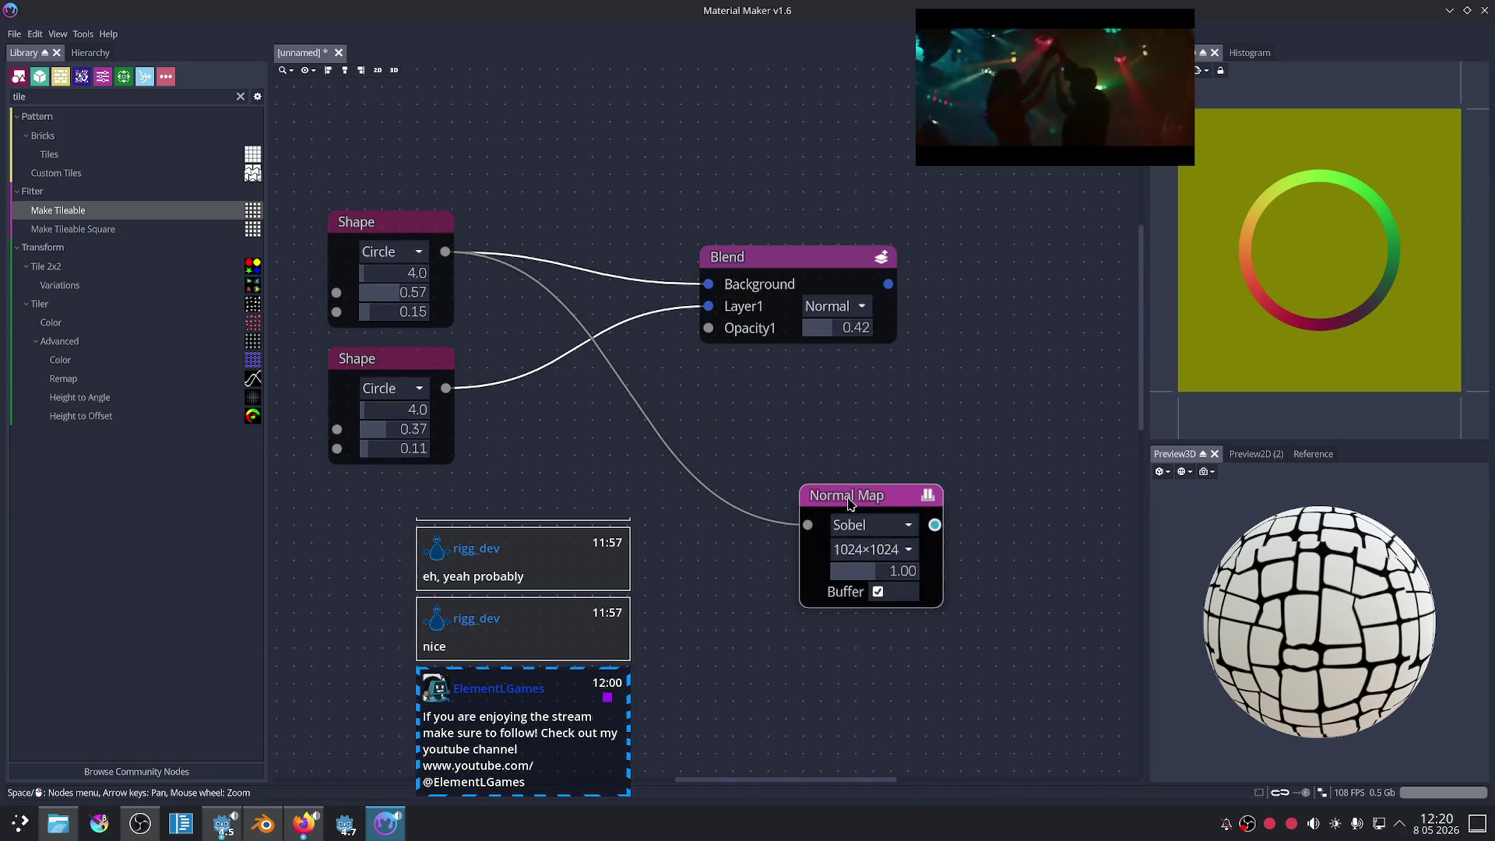
- Compare the Simple, Scharr and Cheap normal filters, keeping Sobel at strength 1.01
left_click(871, 526)
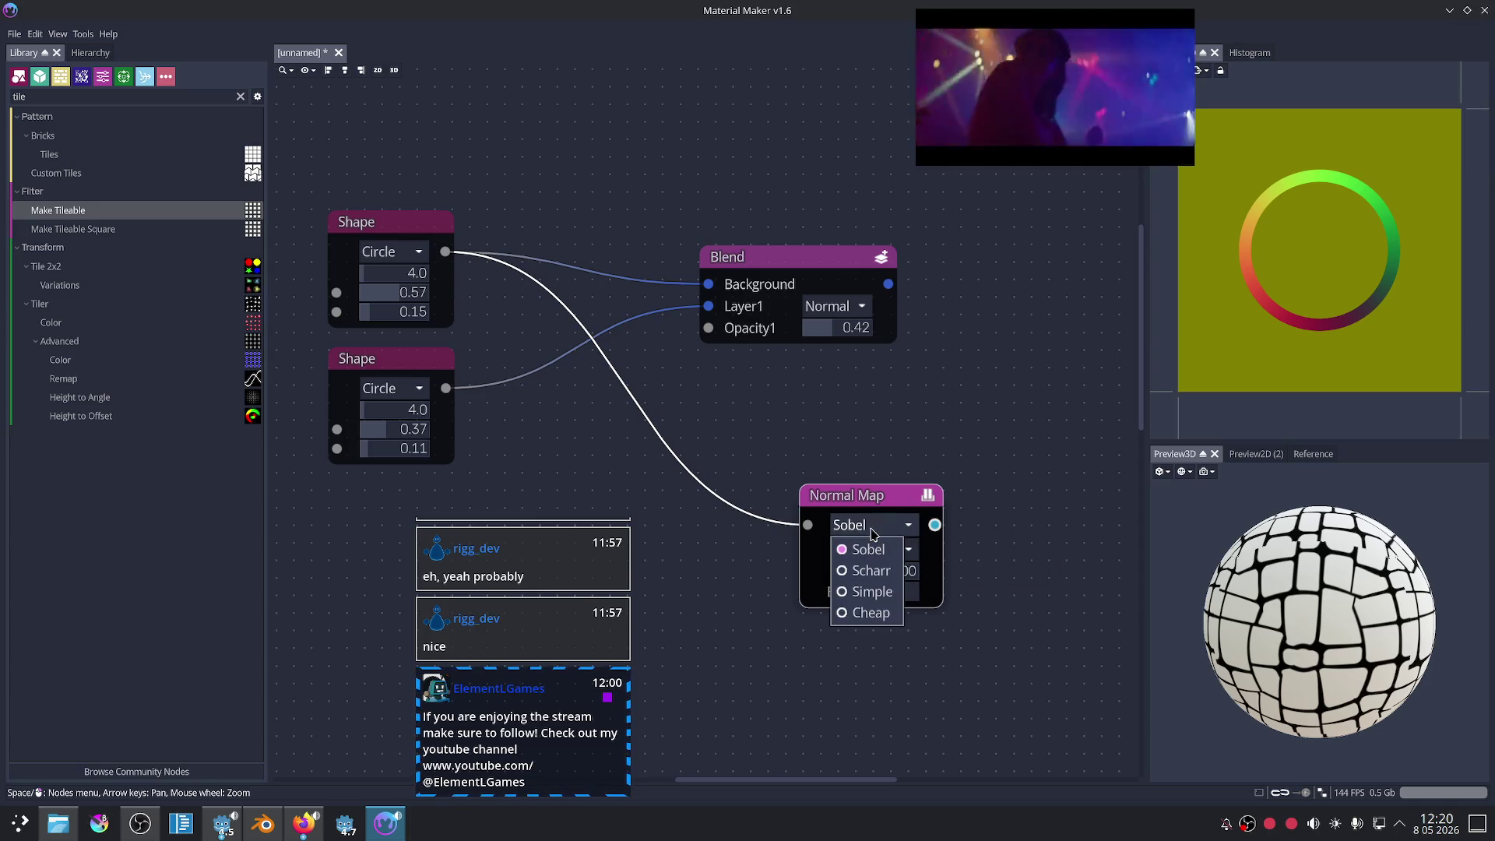
left_click(870, 592)
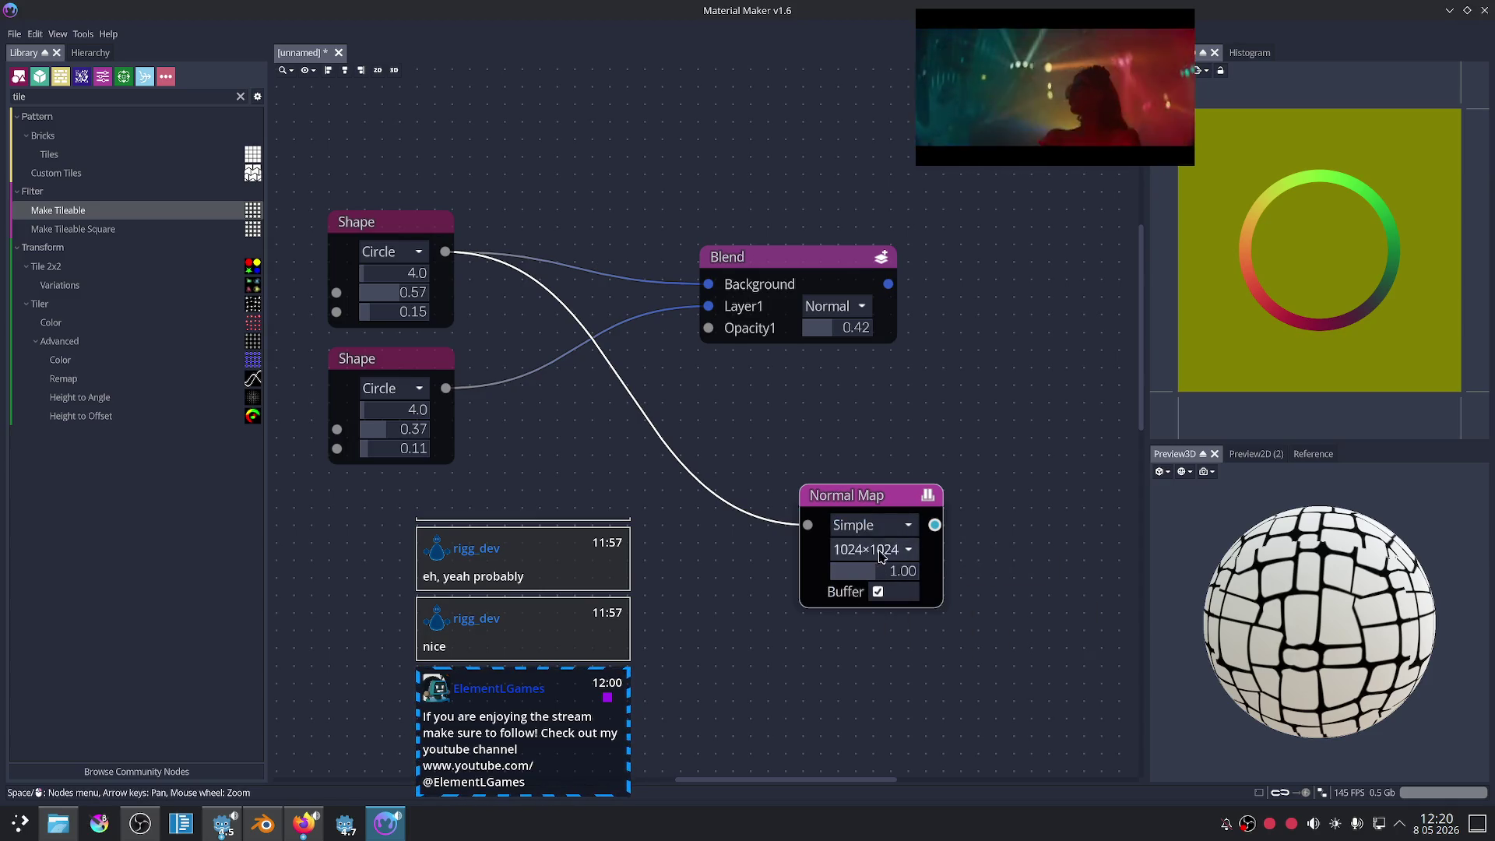
left_click(864, 525)
left_click(871, 570)
left_click(868, 525)
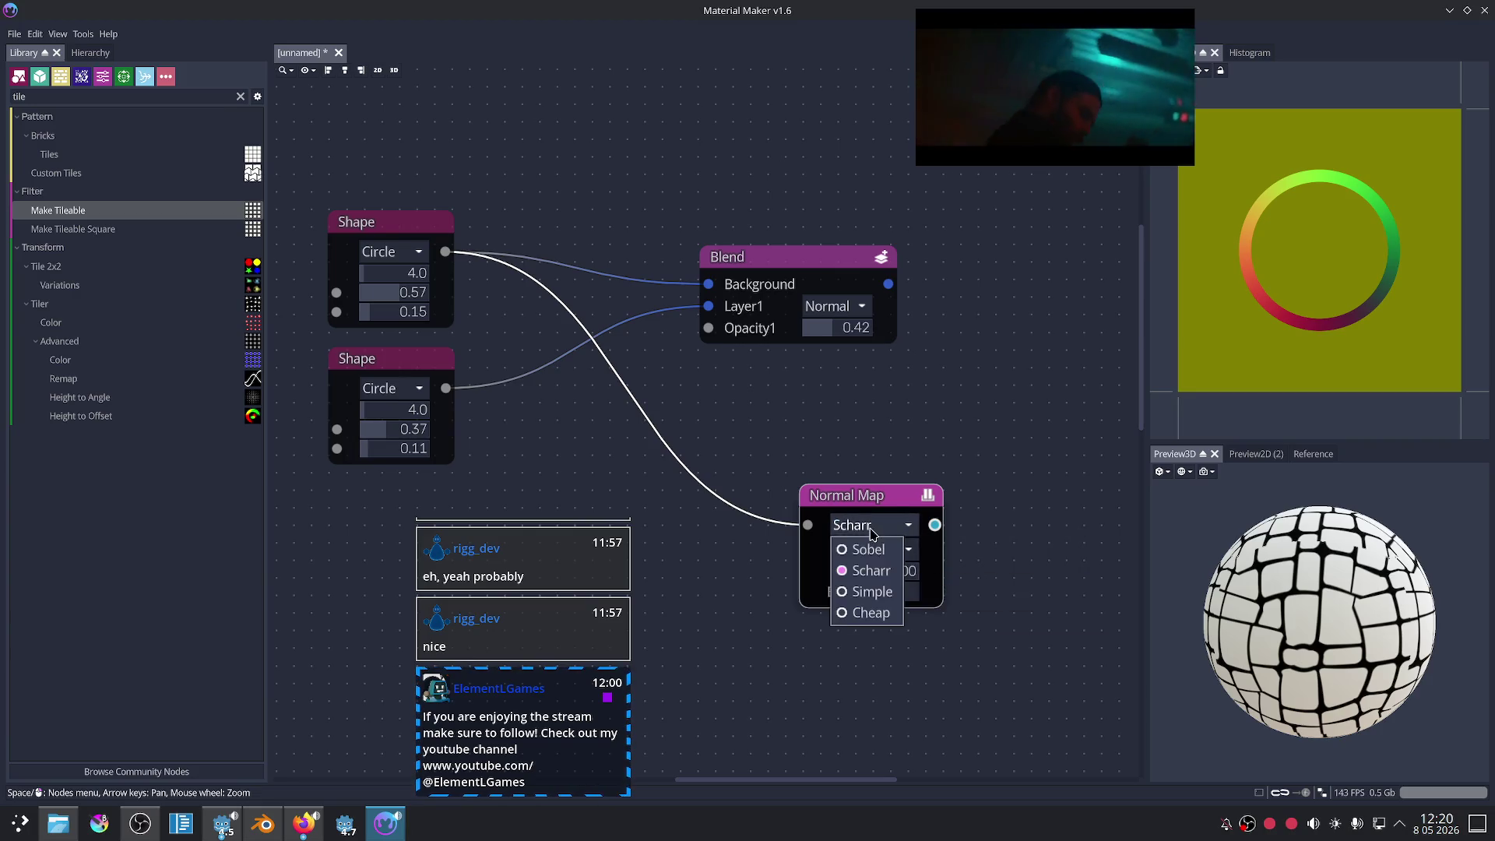
left_click(871, 550)
left_click_drag(856, 577, 929, 576)
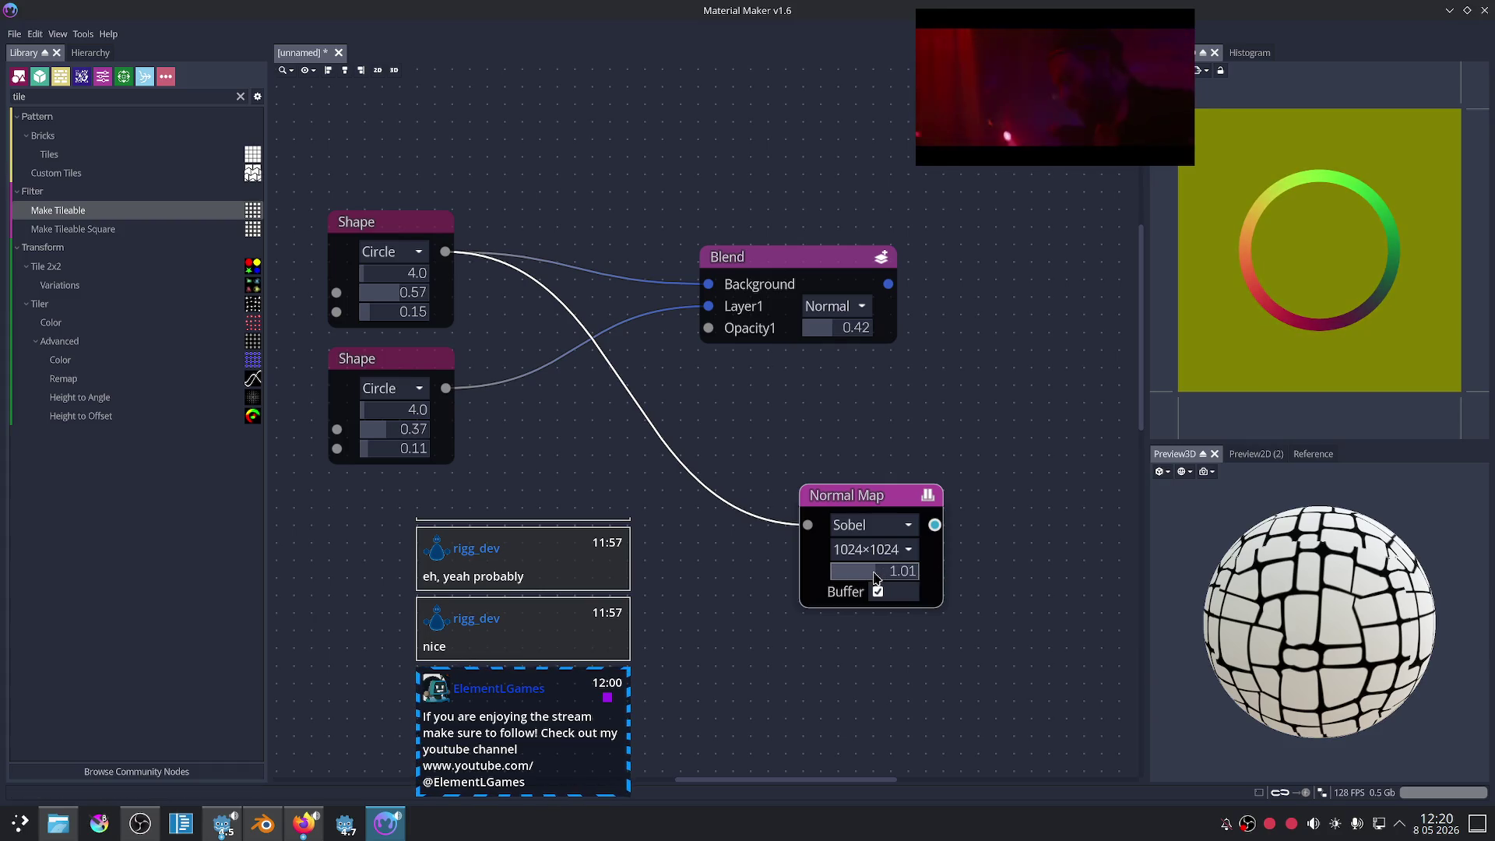
left_click(864, 530)
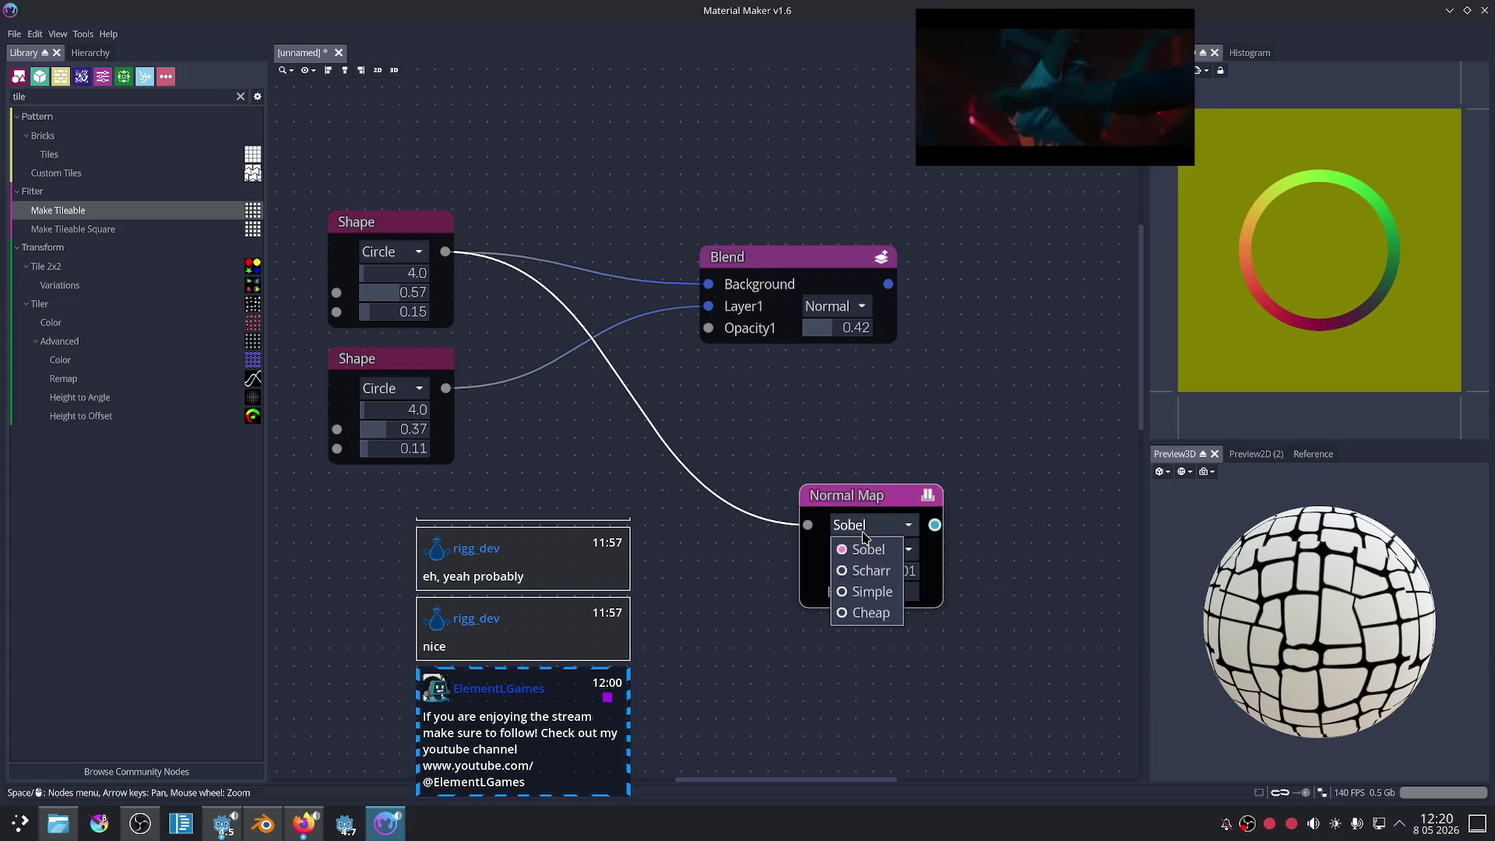
left_click(868, 613)
left_click(864, 526)
left_click(867, 549)
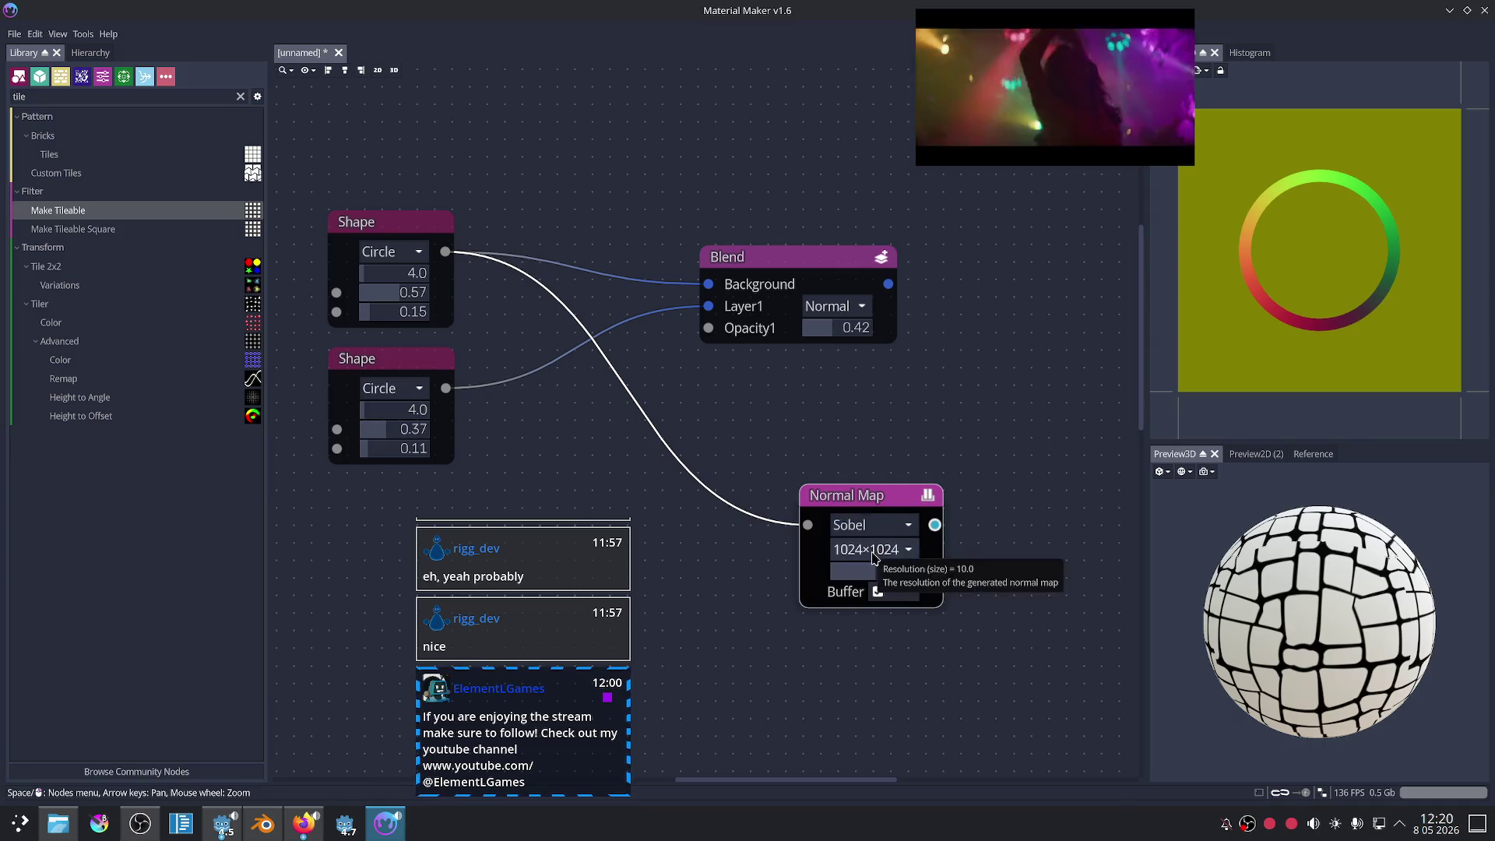
- Feed the Blend output into the Normal Map input and rearrange the nodes
left_click_drag(658, 478, 802, 523)
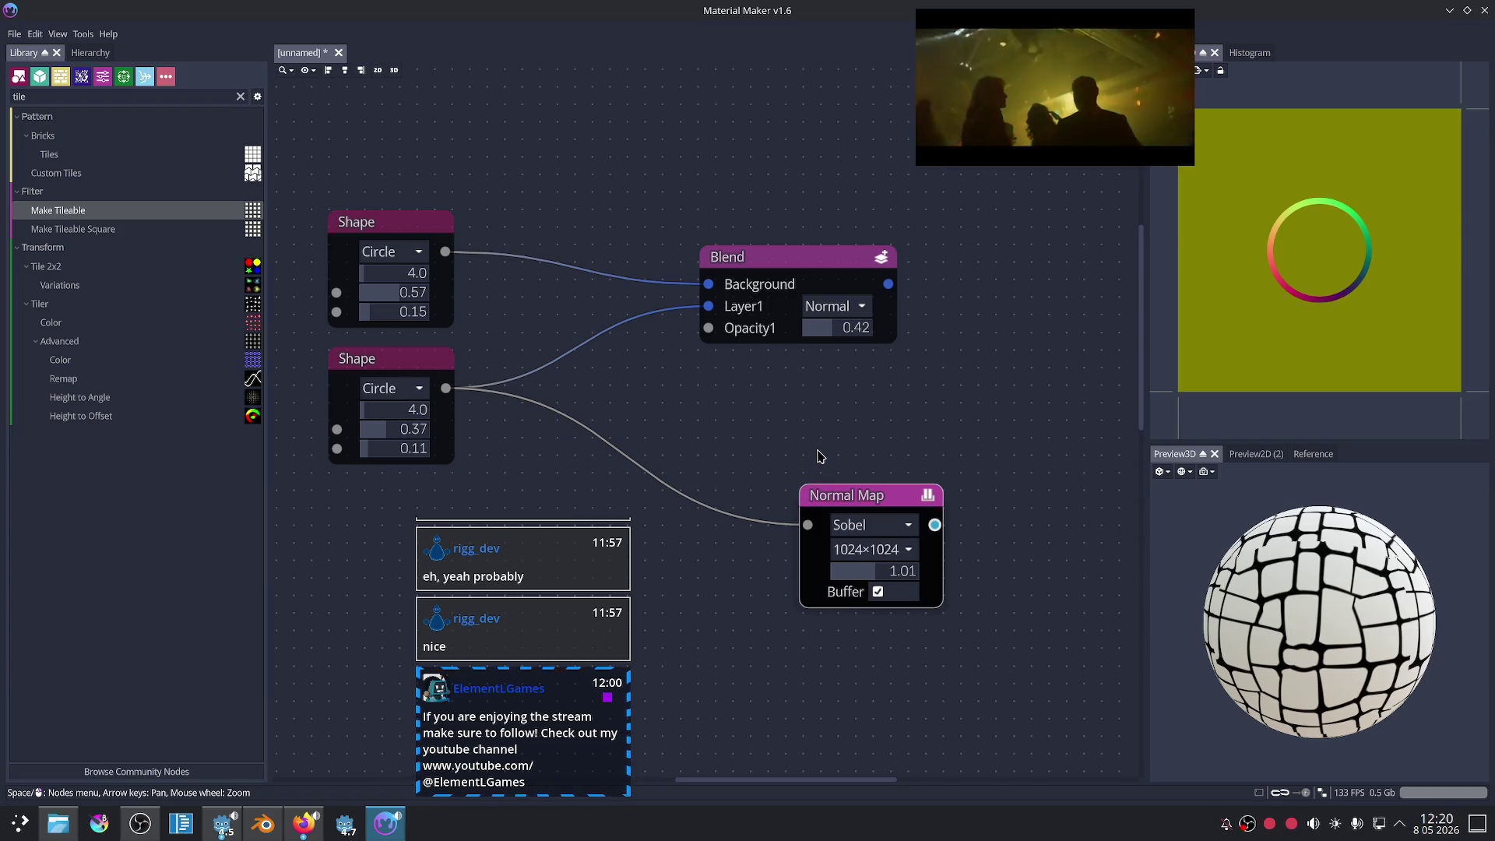
mouse_move(888, 283)
left_mouse_down()
mouse_move(807, 524)
mouse_move(918, 489)
mouse_move(941, 454)
left_mouse_up()
middle_click_drag(941, 454, 819, 476)
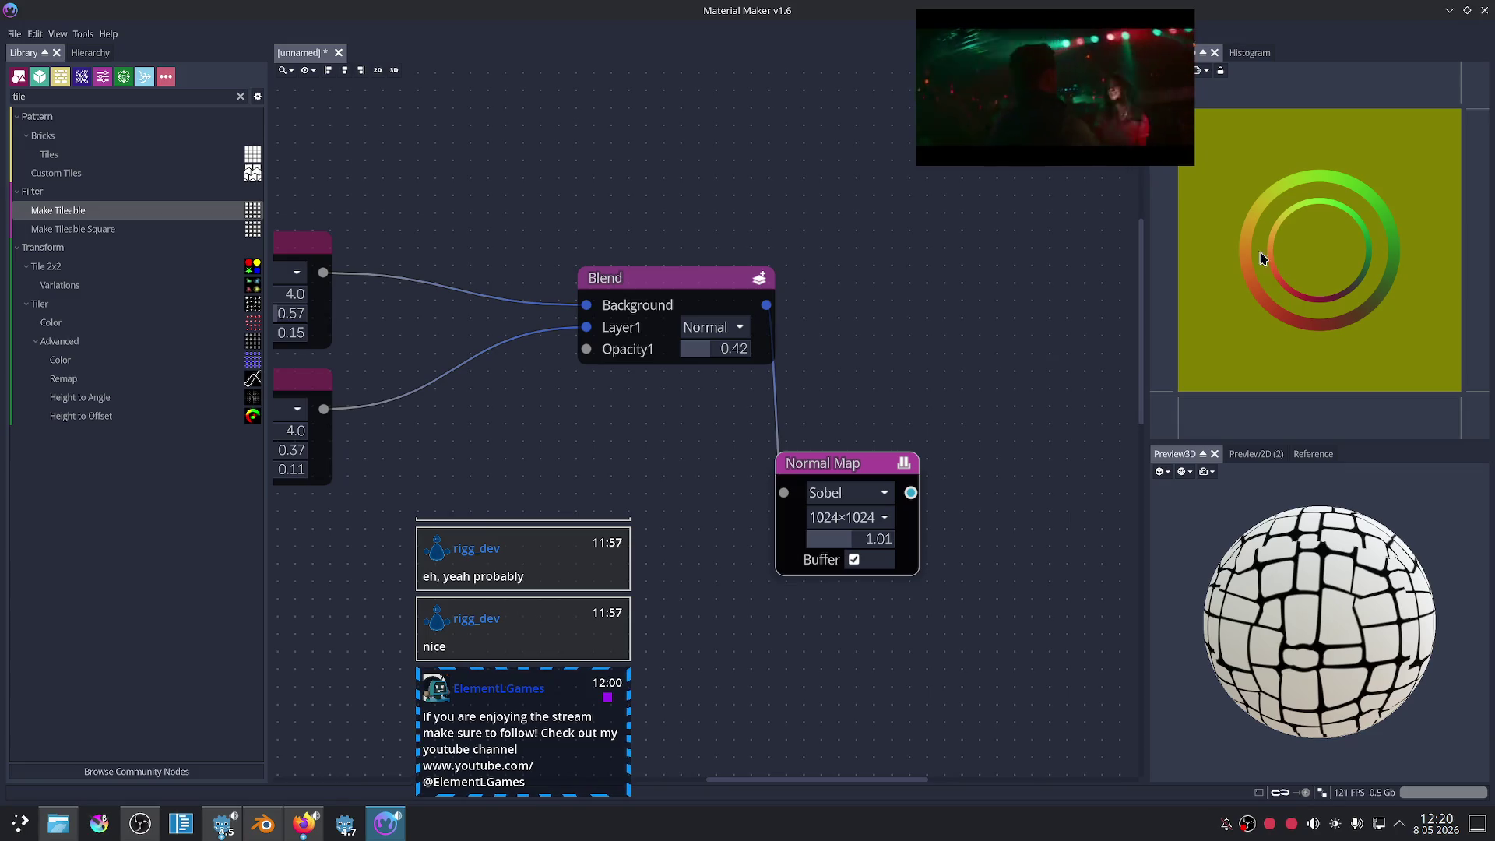
mouse_move(899, 455)
left_mouse_down()
mouse_move(903, 440)
mouse_move(1001, 415)
left_mouse_up()
middle_click_drag(778, 321, 647, 282)
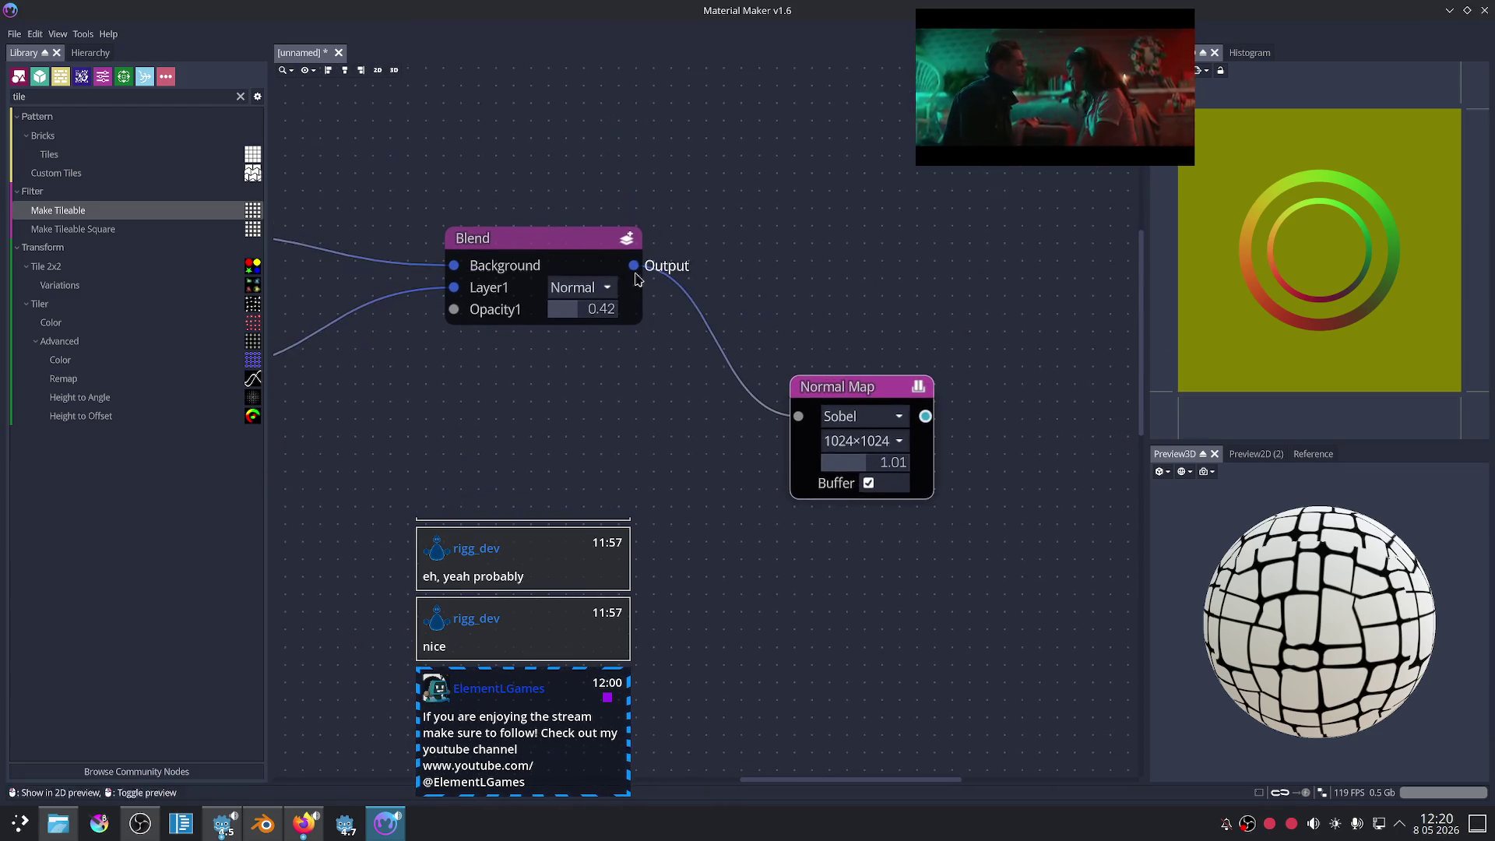
- Insert a Colorize node between the Blend and the Normal Map
left_click_drag(634, 265, 677, 413)
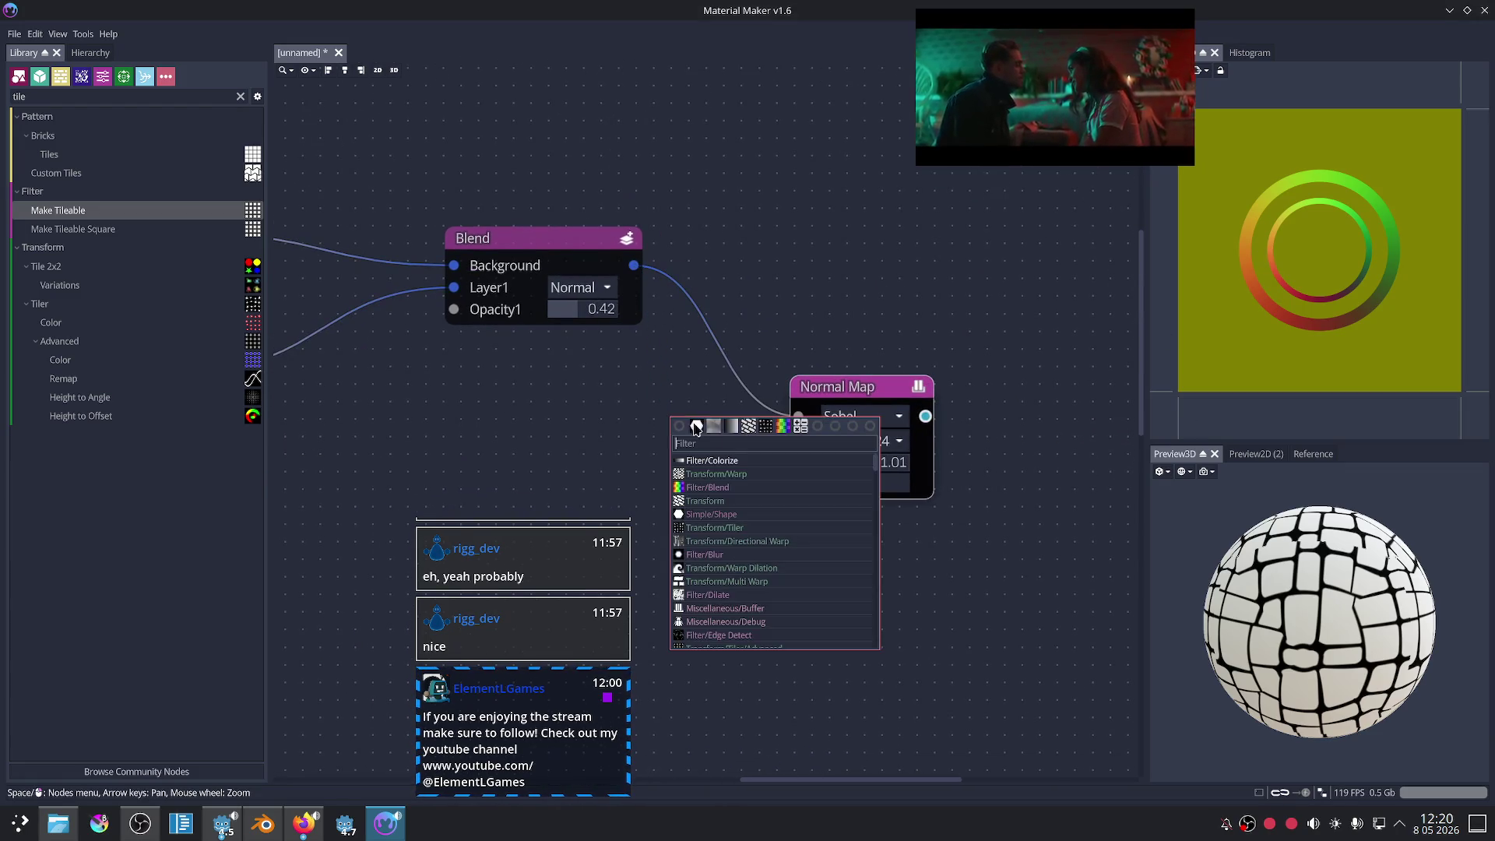
left_click(744, 428)
mouse_move(837, 395)
left_mouse_down()
mouse_move(957, 365)
mouse_move(918, 385)
left_mouse_up()
left_click(770, 401)
left_click(929, 400)
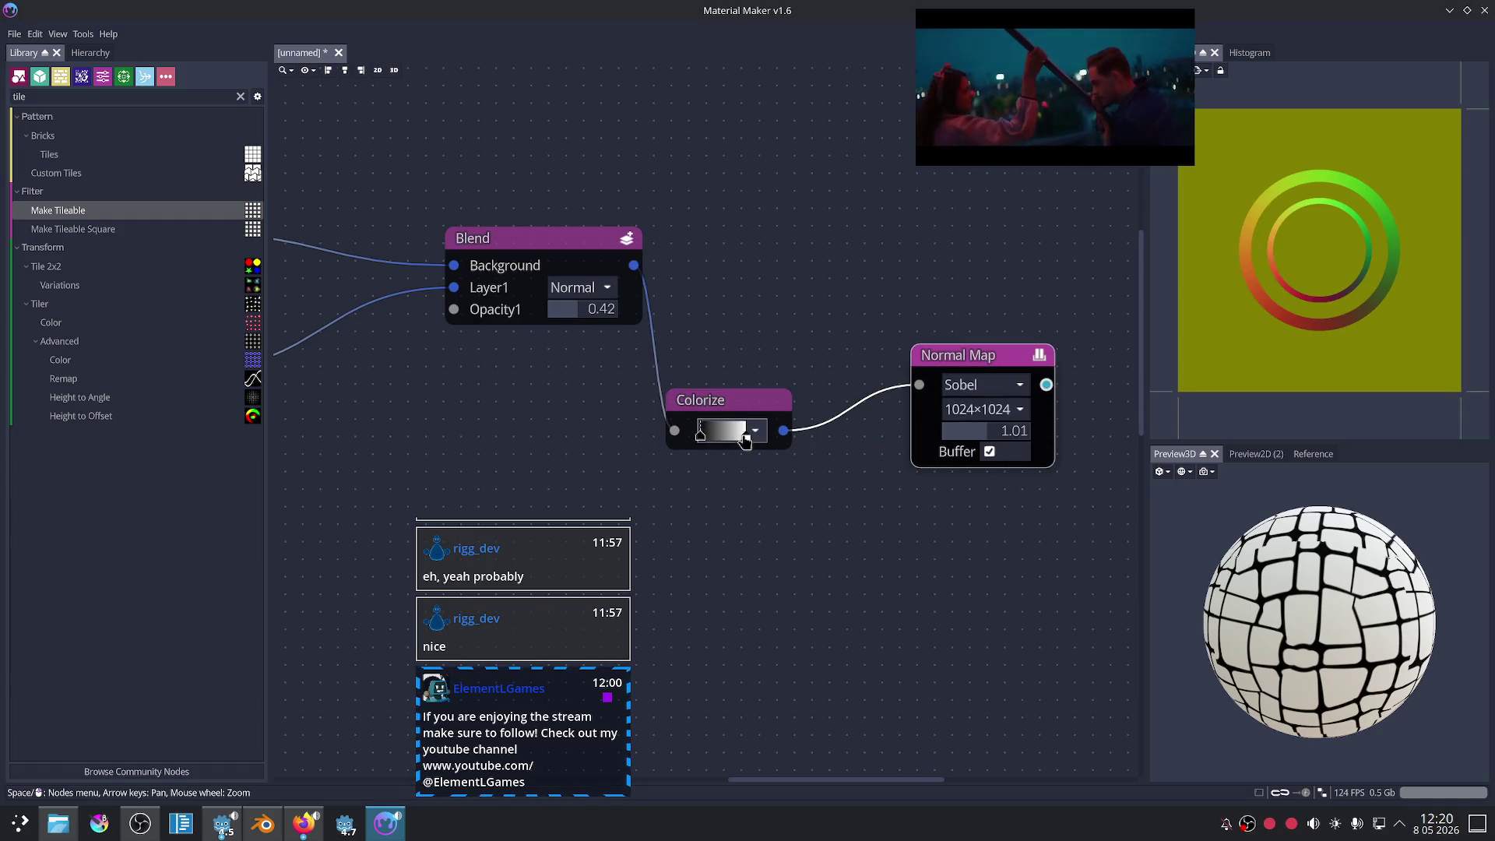
- Drag the Colorize gradient stops to make the gradient mostly white
mouse_move(745, 441)
left_mouse_down()
mouse_move(717, 438)
mouse_move(745, 440)
left_mouse_up()
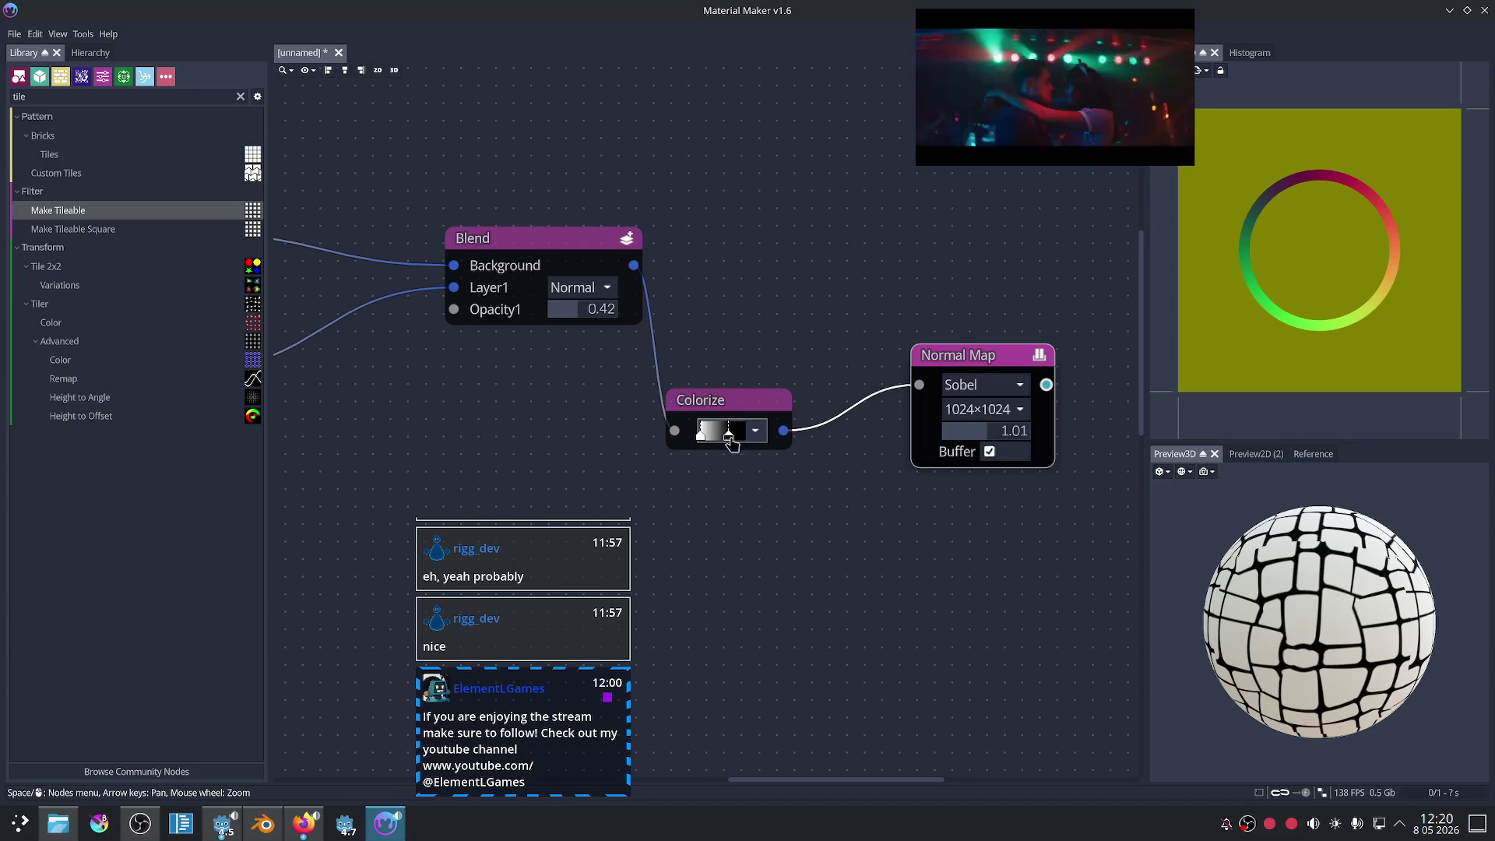
left_click_drag(701, 434, 736, 436)
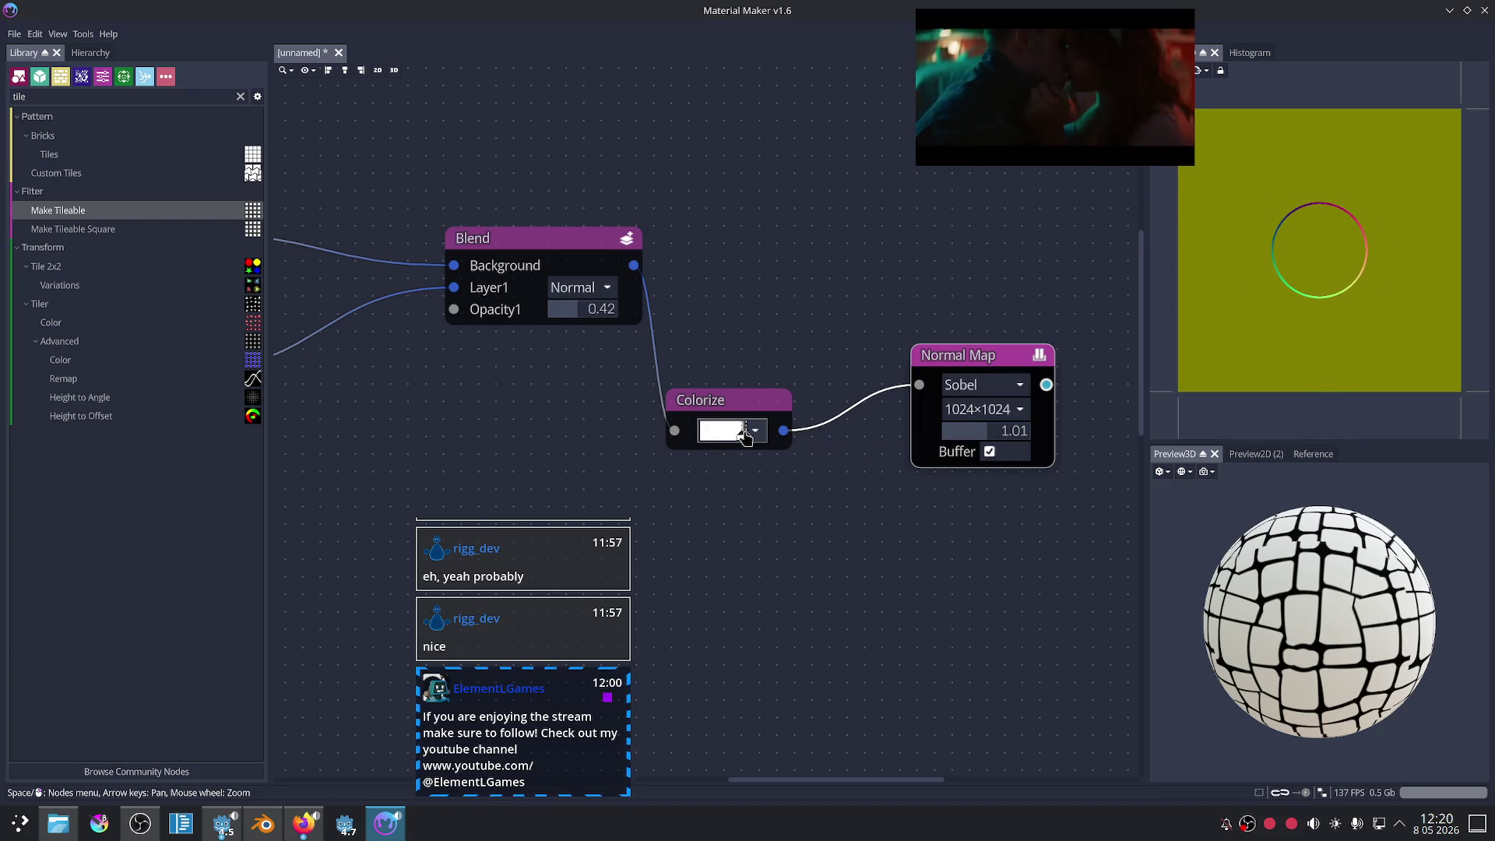
mouse_move(724, 436)
left_mouse_down()
mouse_move(685, 446)
mouse_move(782, 439)
left_mouse_up()
- Rewire the top circle Shape's output into the Colorize input
scroll(943, 463, "up", 2)
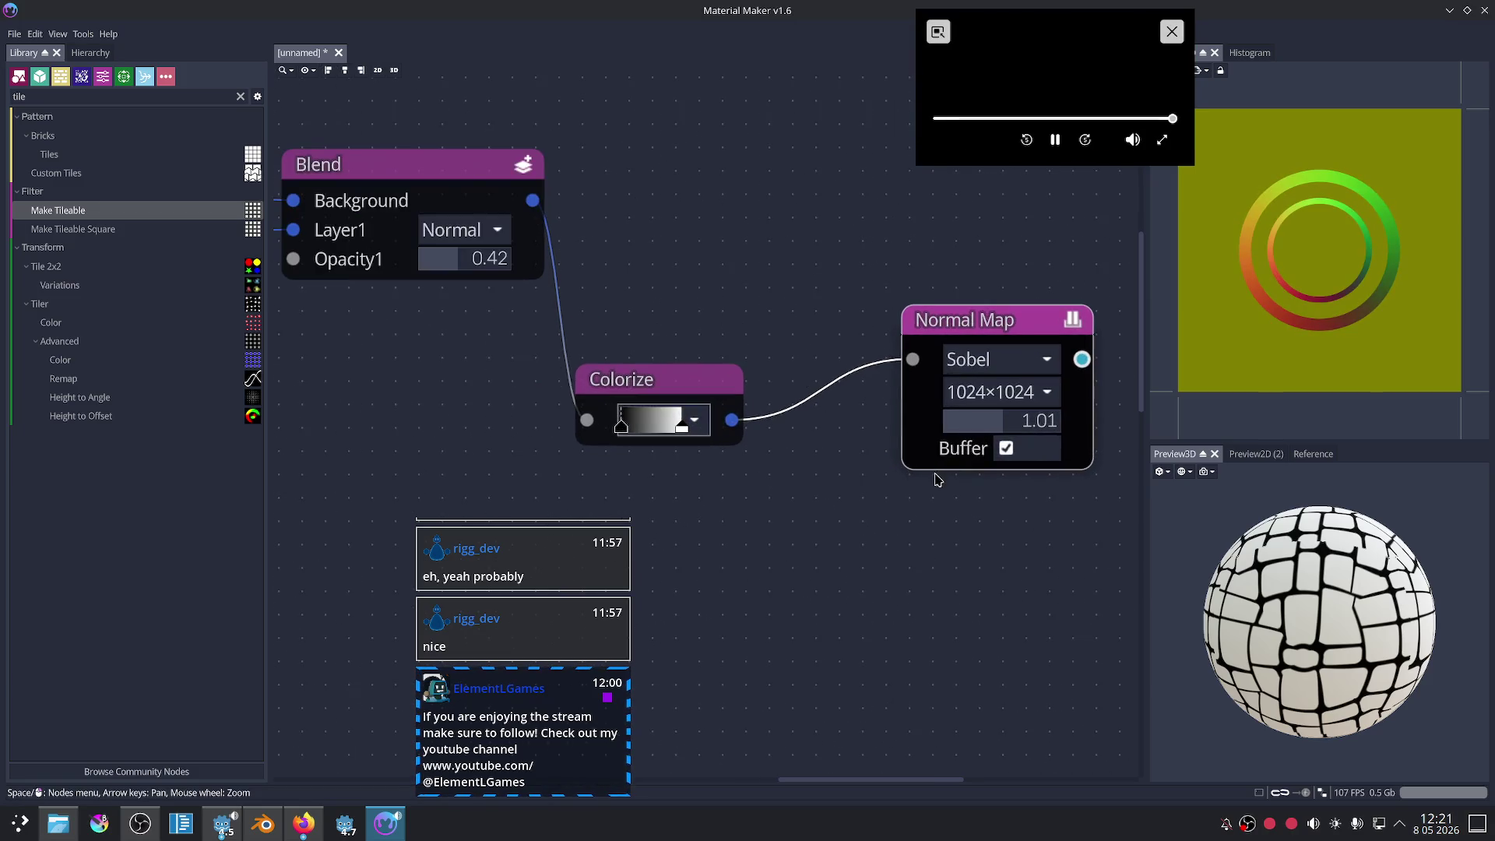
middle_click_drag(708, 517, 871, 538)
scroll(871, 537, "down", 2)
left_click_drag(331, 291, 769, 469)
left_click(802, 450)
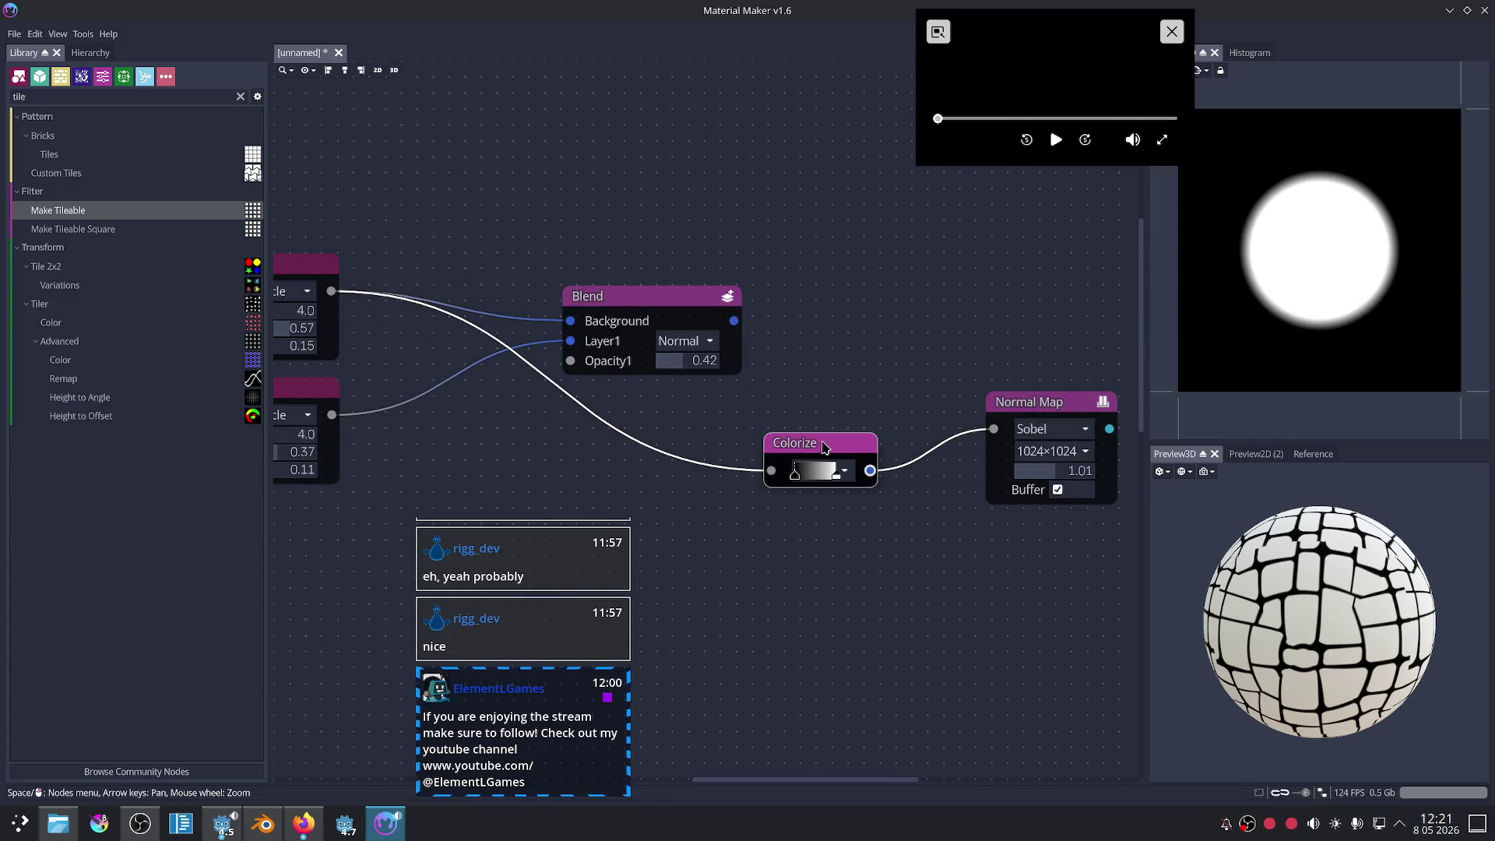
- Move the Colorize gradient's left stop right to thin the Normal Map ring
scroll(895, 506, "up", 2)
left_click(1055, 377)
scroll(925, 502, "up", 2)
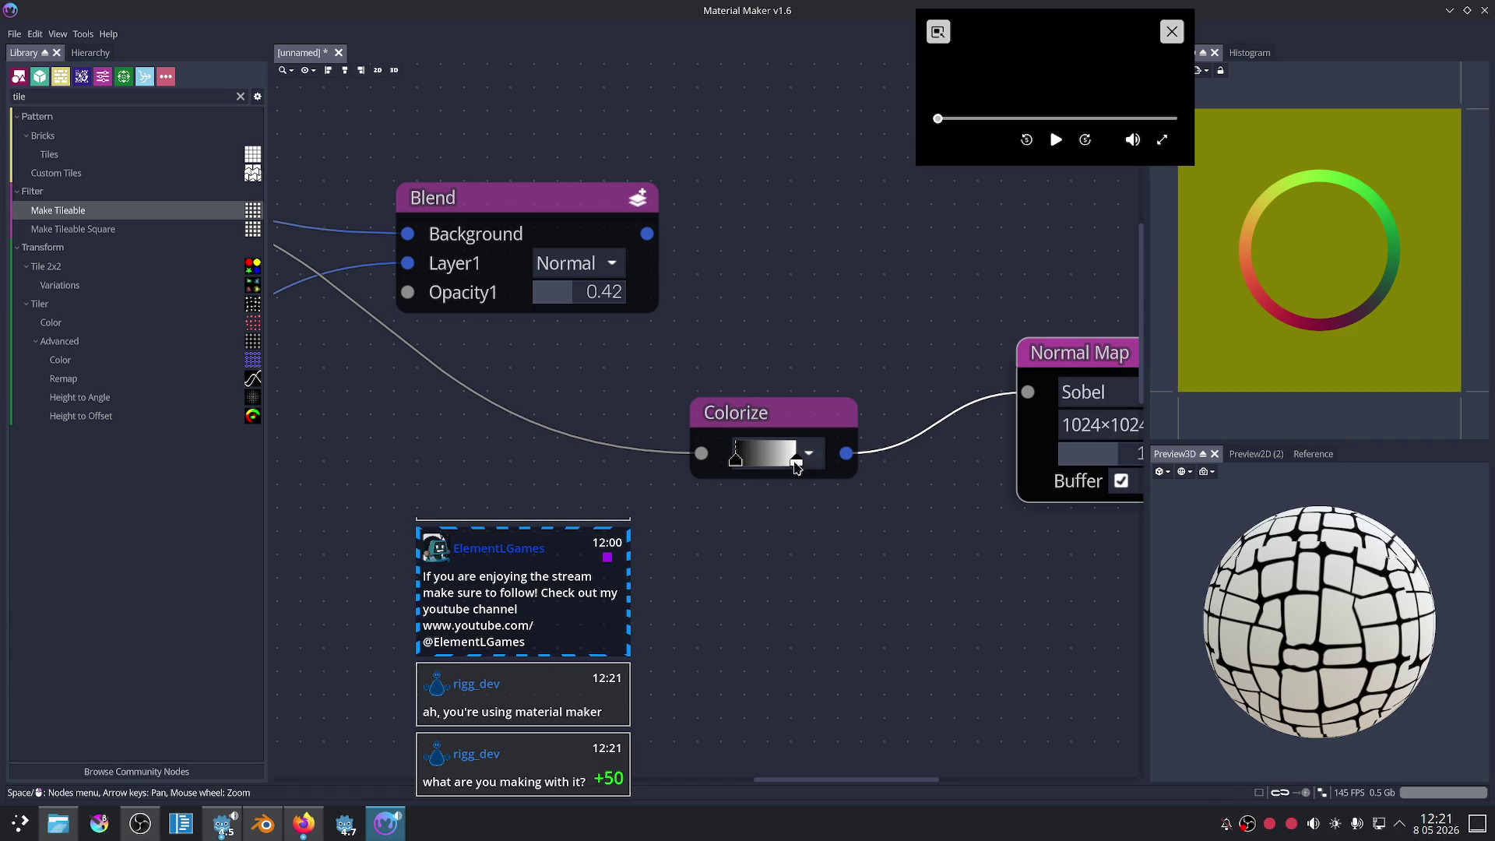
left_click_drag(736, 462, 826, 470)
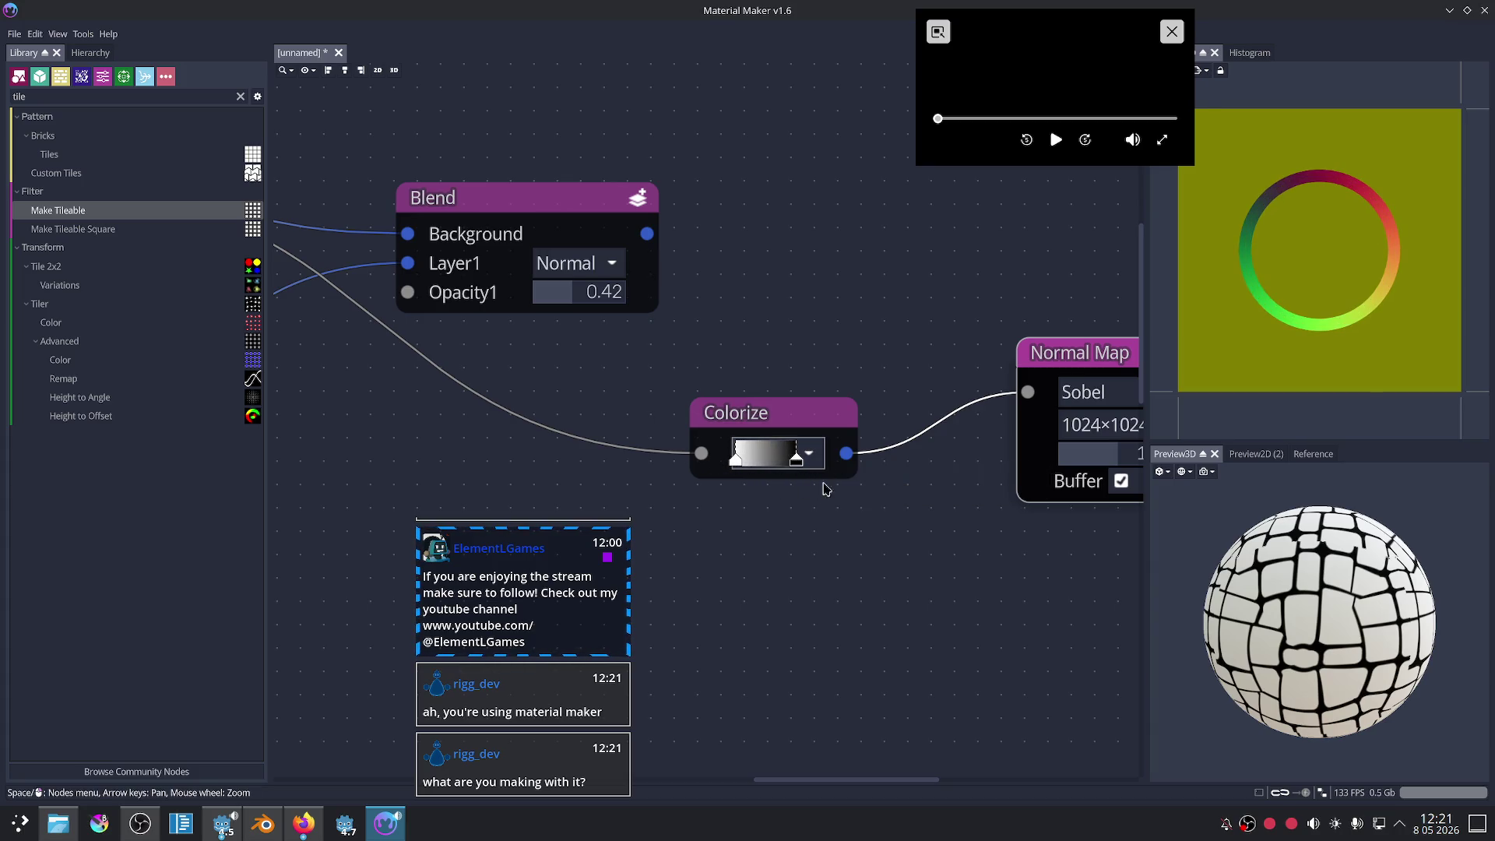
- Preview the top circle Shape, glance at the orc tank reference, and return to Material Maker
middle_click_drag(369, 402, 667, 424)
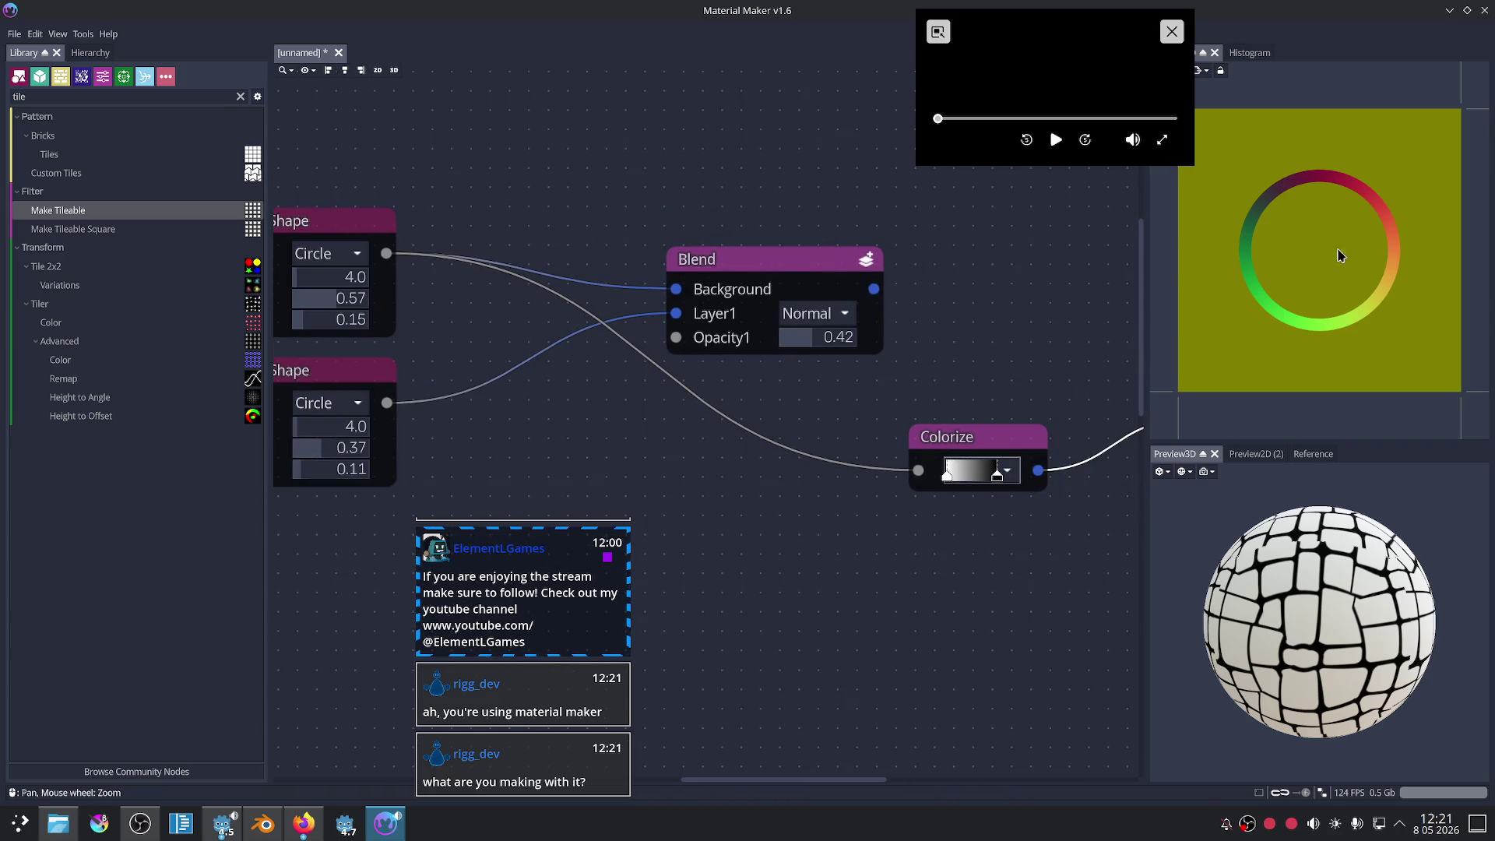
left_click(347, 225)
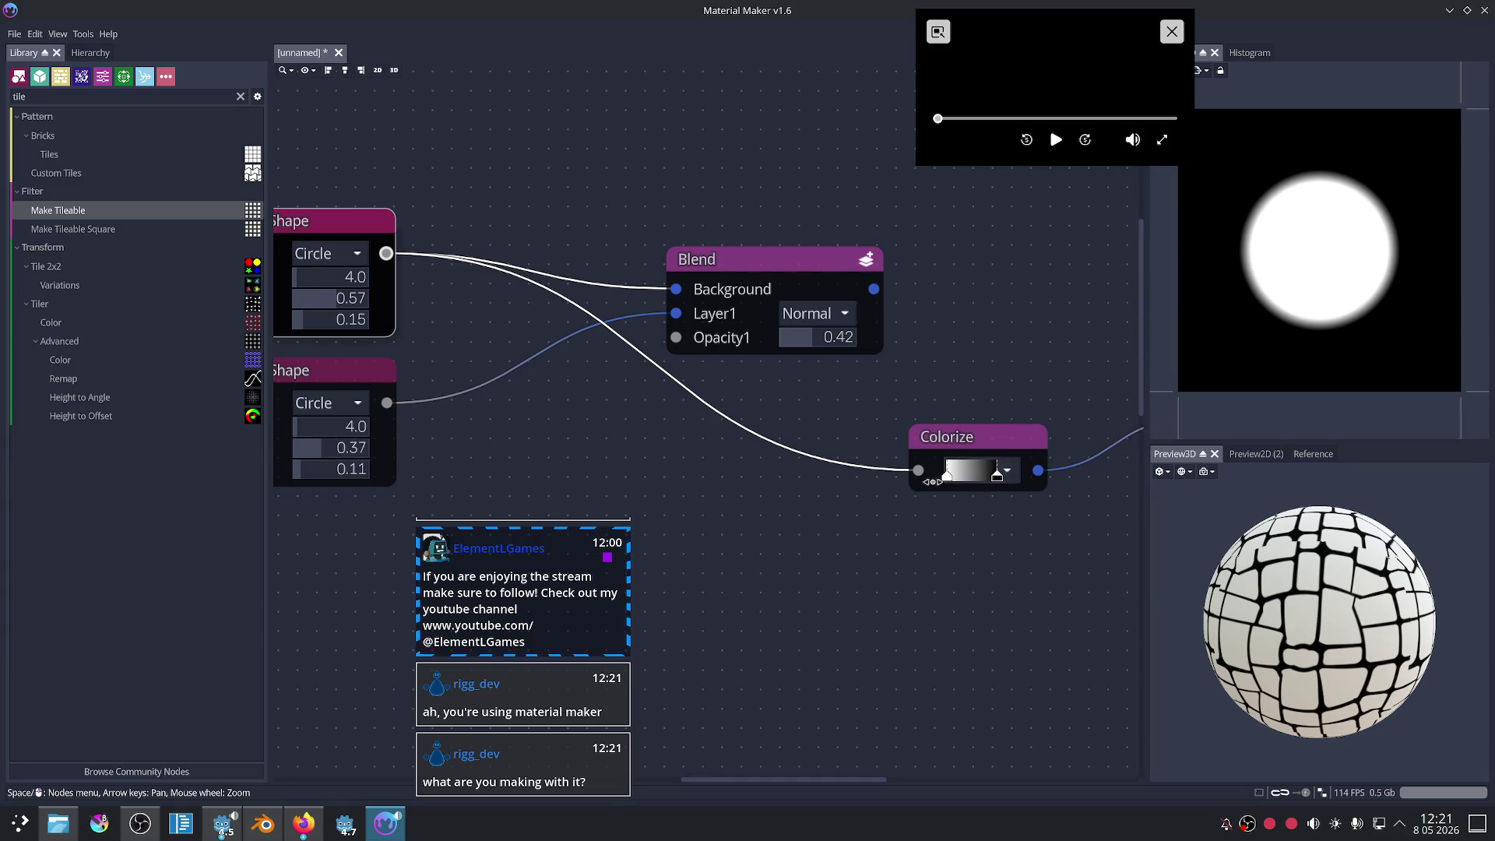
scroll(778, 477, "down", 2)
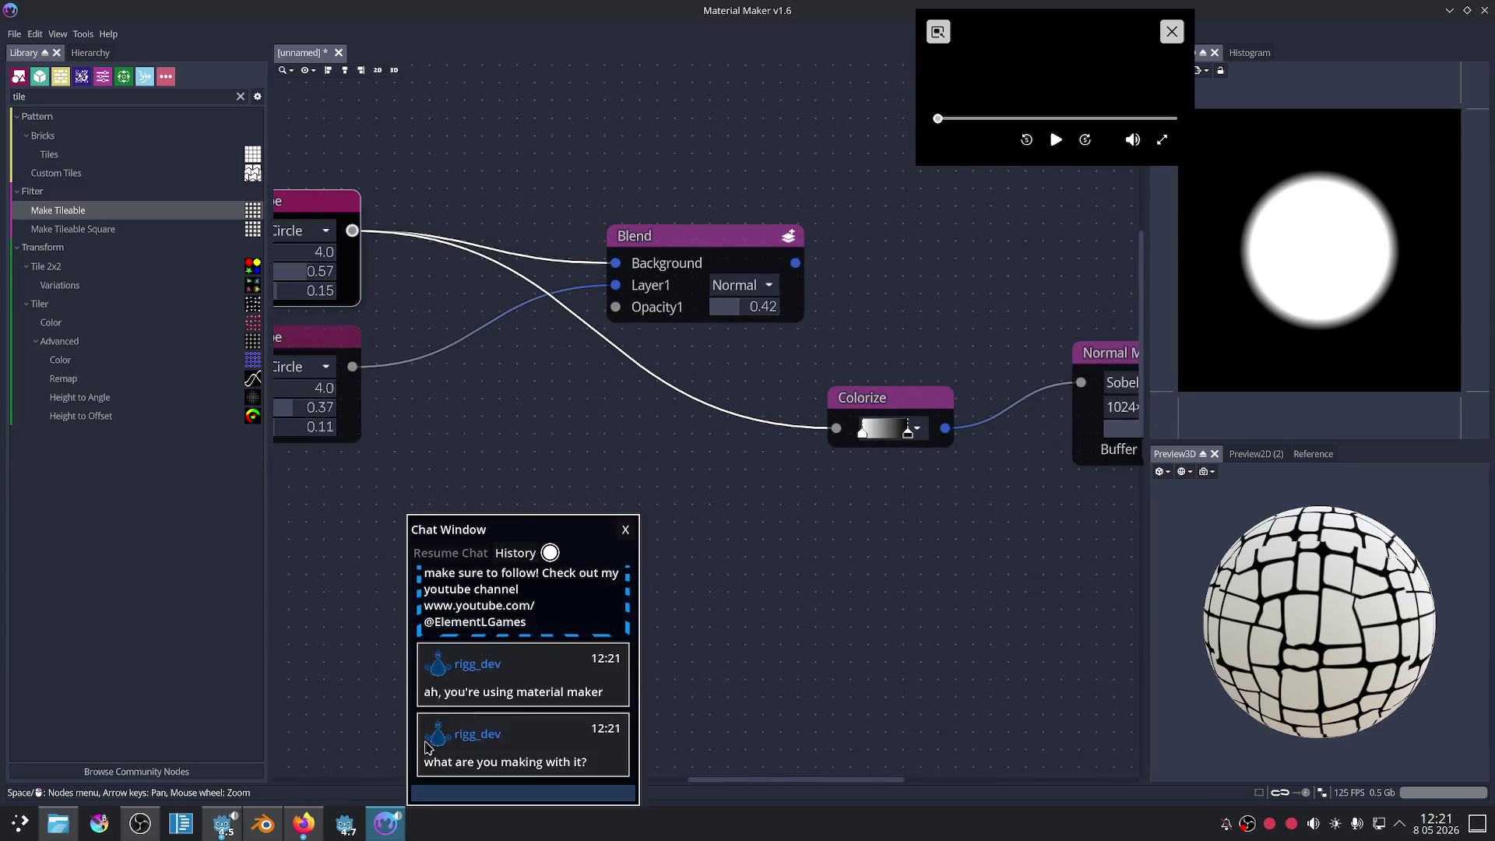
left_click(302, 823)
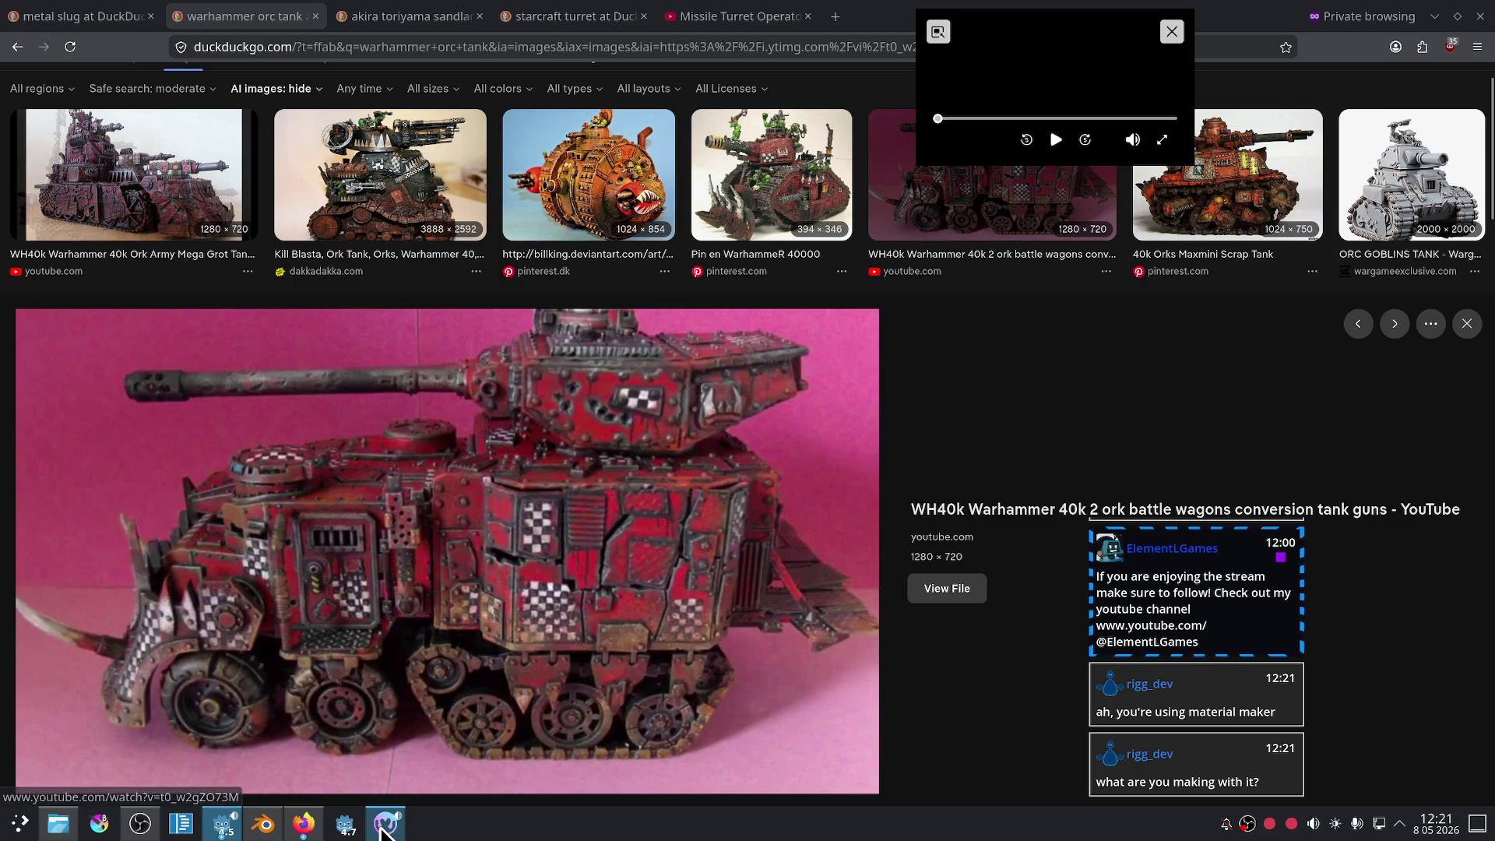
left_click(384, 824)
middle_click_drag(896, 554, 794, 606)
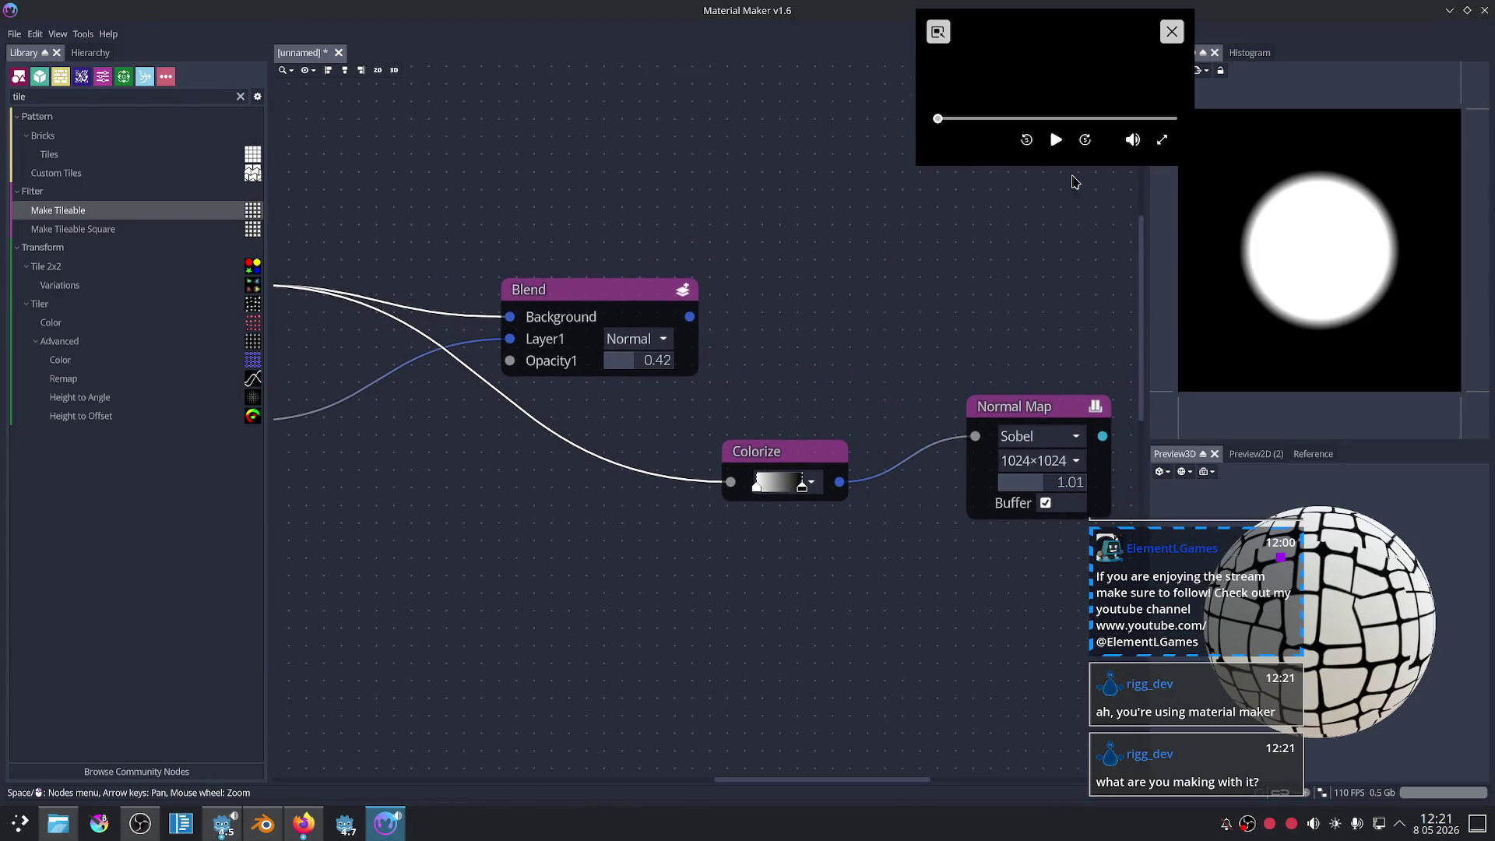
left_click(1056, 139)
scroll(880, 274, "down", 3)
middle_click_drag(360, 527, 462, 437)
left_click(463, 436)
middle_click_drag(895, 401, 737, 387)
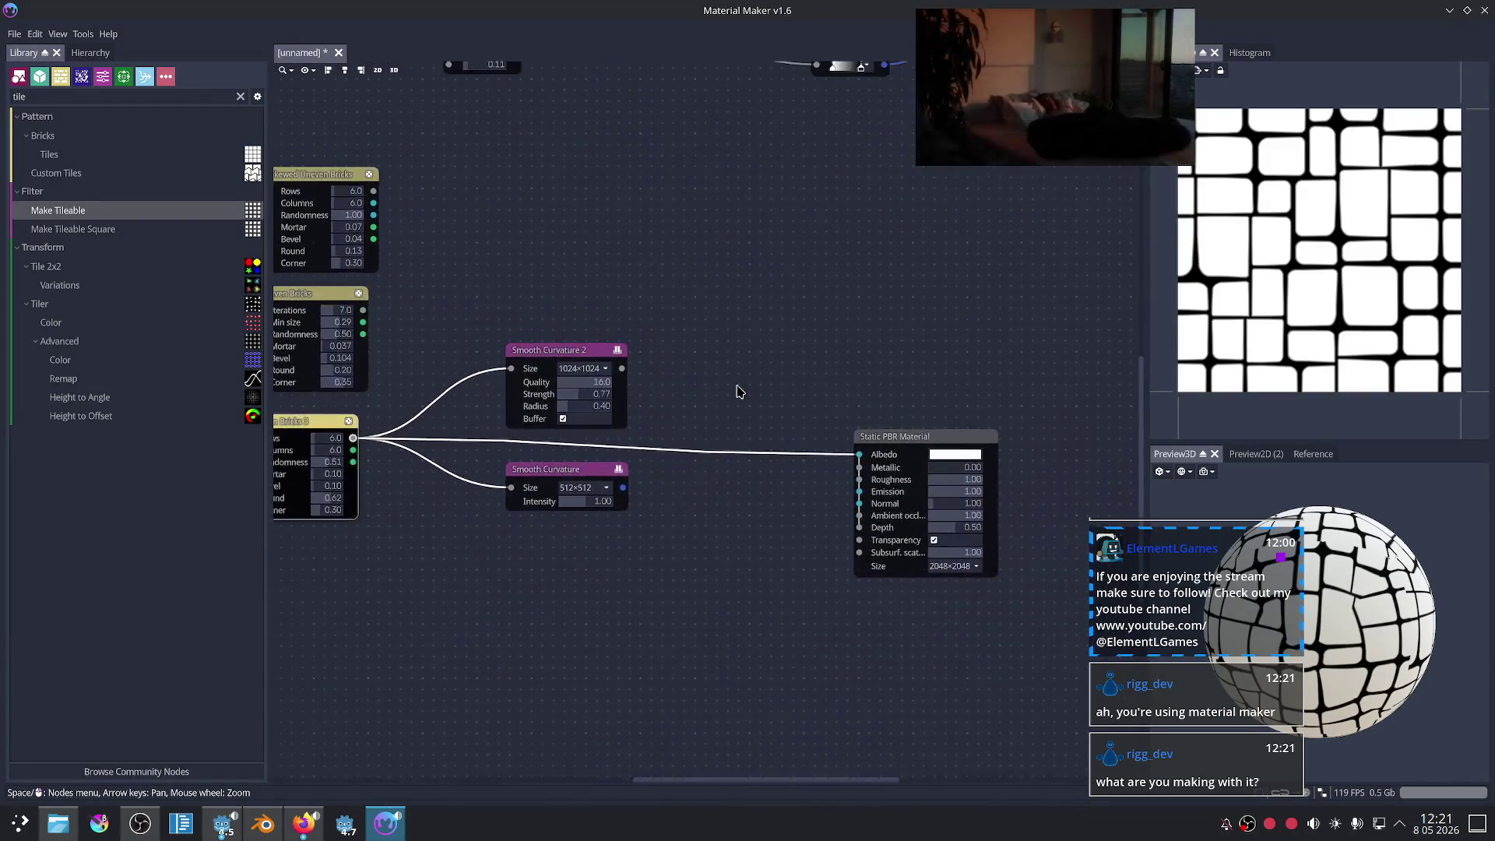
left_click_drag(578, 469, 549, 493)
middle_click_drag(813, 394, 901, 491)
scroll(989, 431, "up", 3)
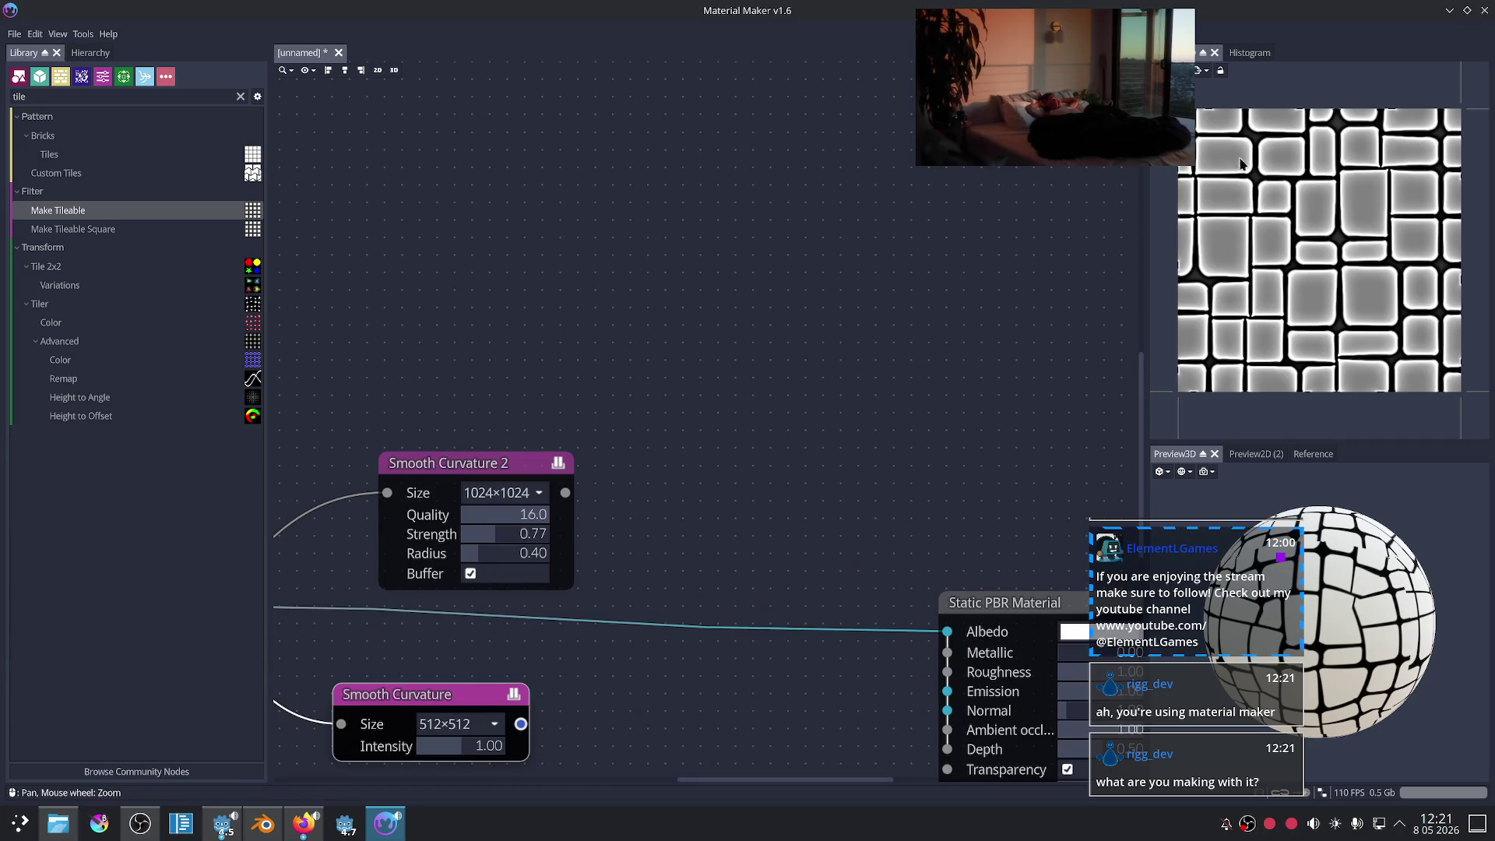
mouse_move(885, 285)
middle_mouse_down()
mouse_move(731, 683)
mouse_move(698, 643)
mouse_move(671, 647)
middle_mouse_up()
scroll(667, 641, "up", 1)
mouse_move(334, 195)
middle_mouse_down()
mouse_move(349, 213)
mouse_move(529, 245)
mouse_move(562, 362)
middle_mouse_up()
scroll(545, 345, "down", 1)
left_click_drag(545, 345, 514, 325)
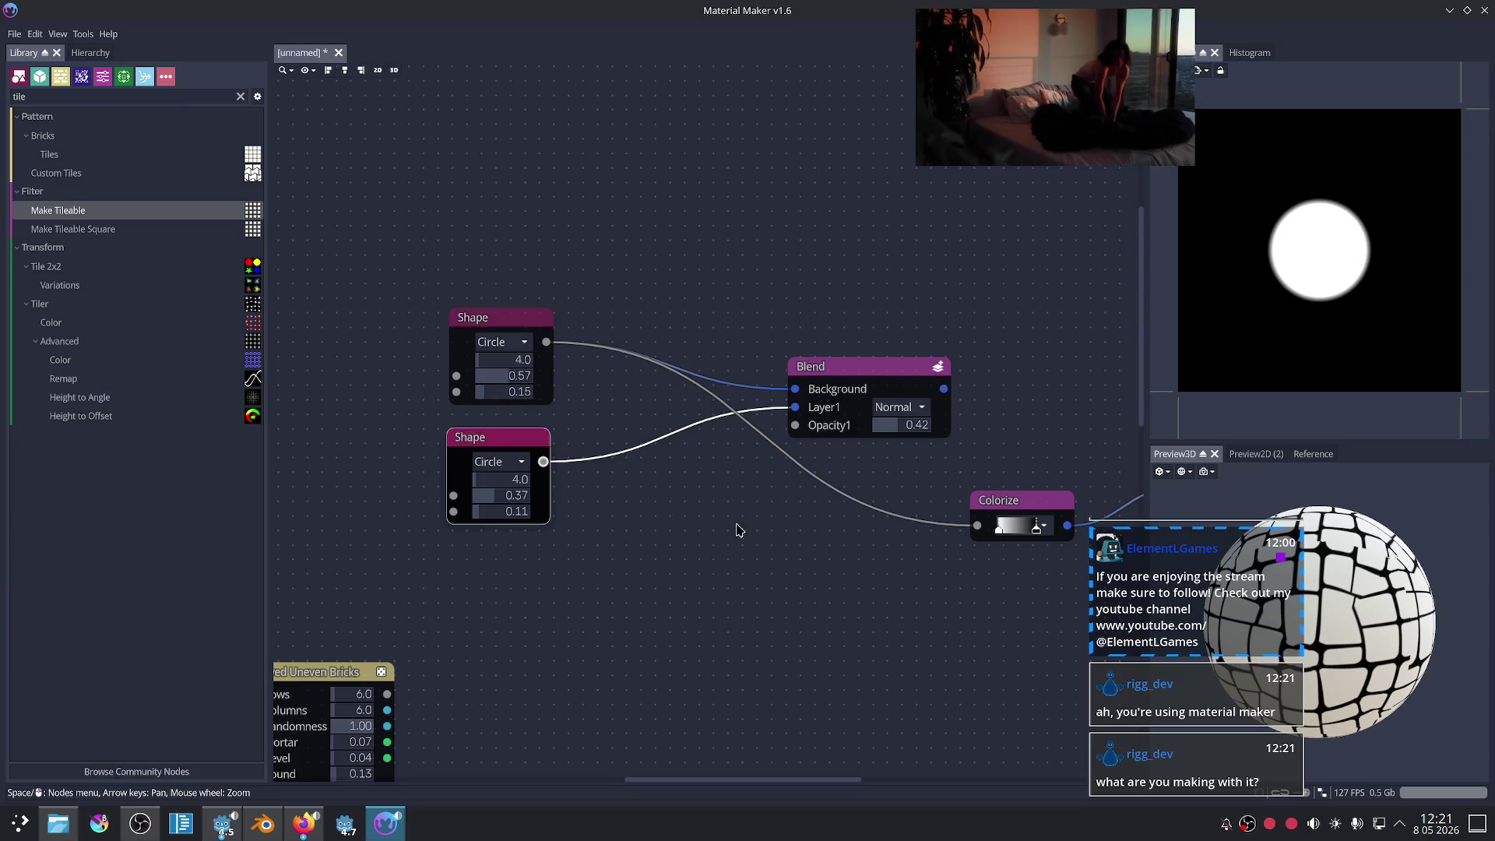
middle_click_drag(836, 553, 594, 487)
left_click(785, 447)
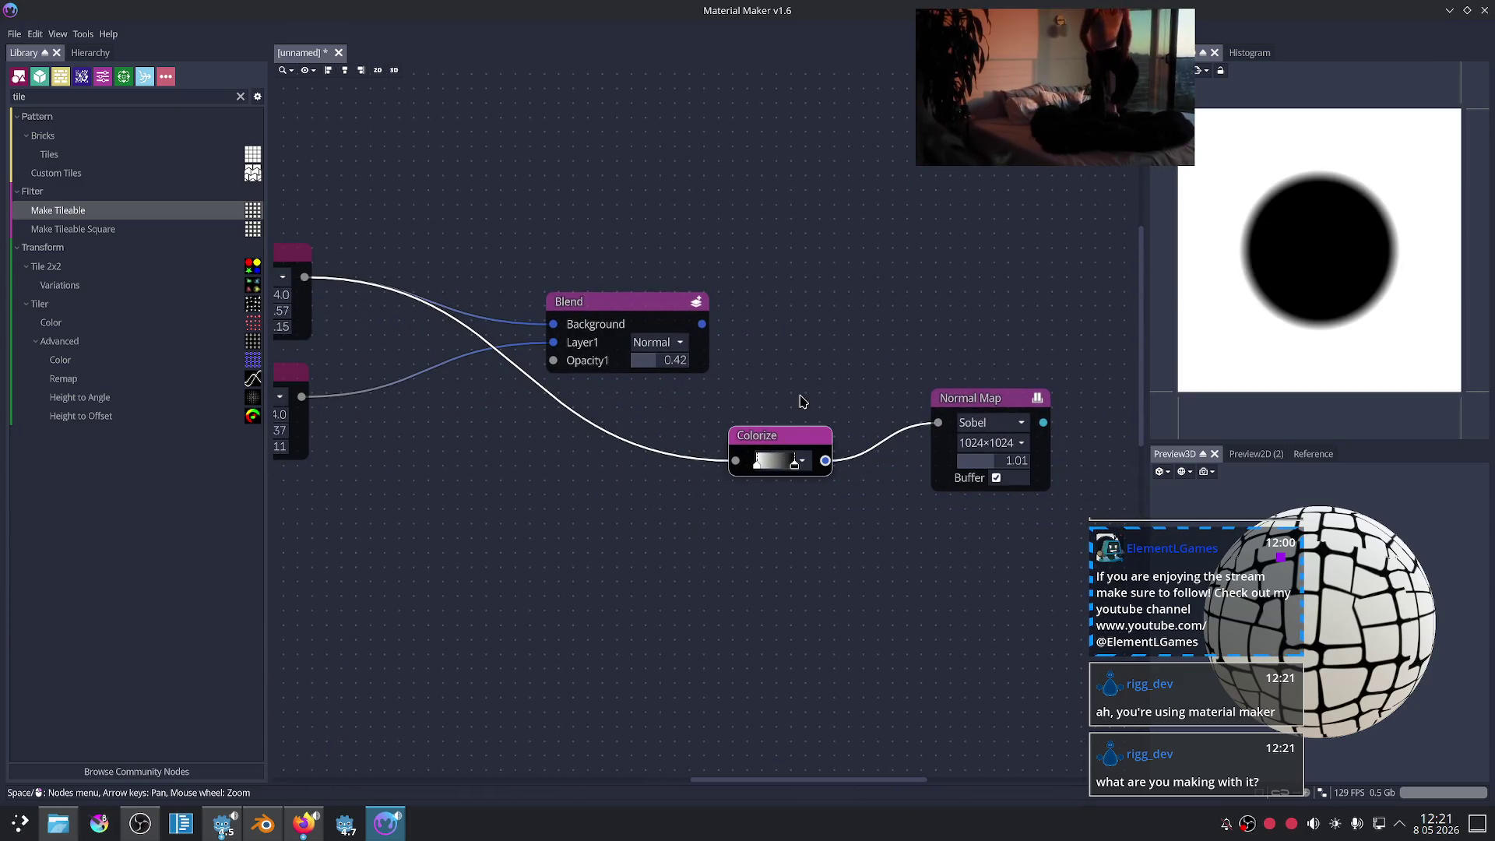
- Set the Normal Map resolution to 2048×2048 and shift the Colorize gradient's left stop
left_click(980, 410)
scroll(919, 512, "up", 3)
left_click_drag(658, 440, 692, 440)
left_click(1050, 379)
left_click(1053, 383)
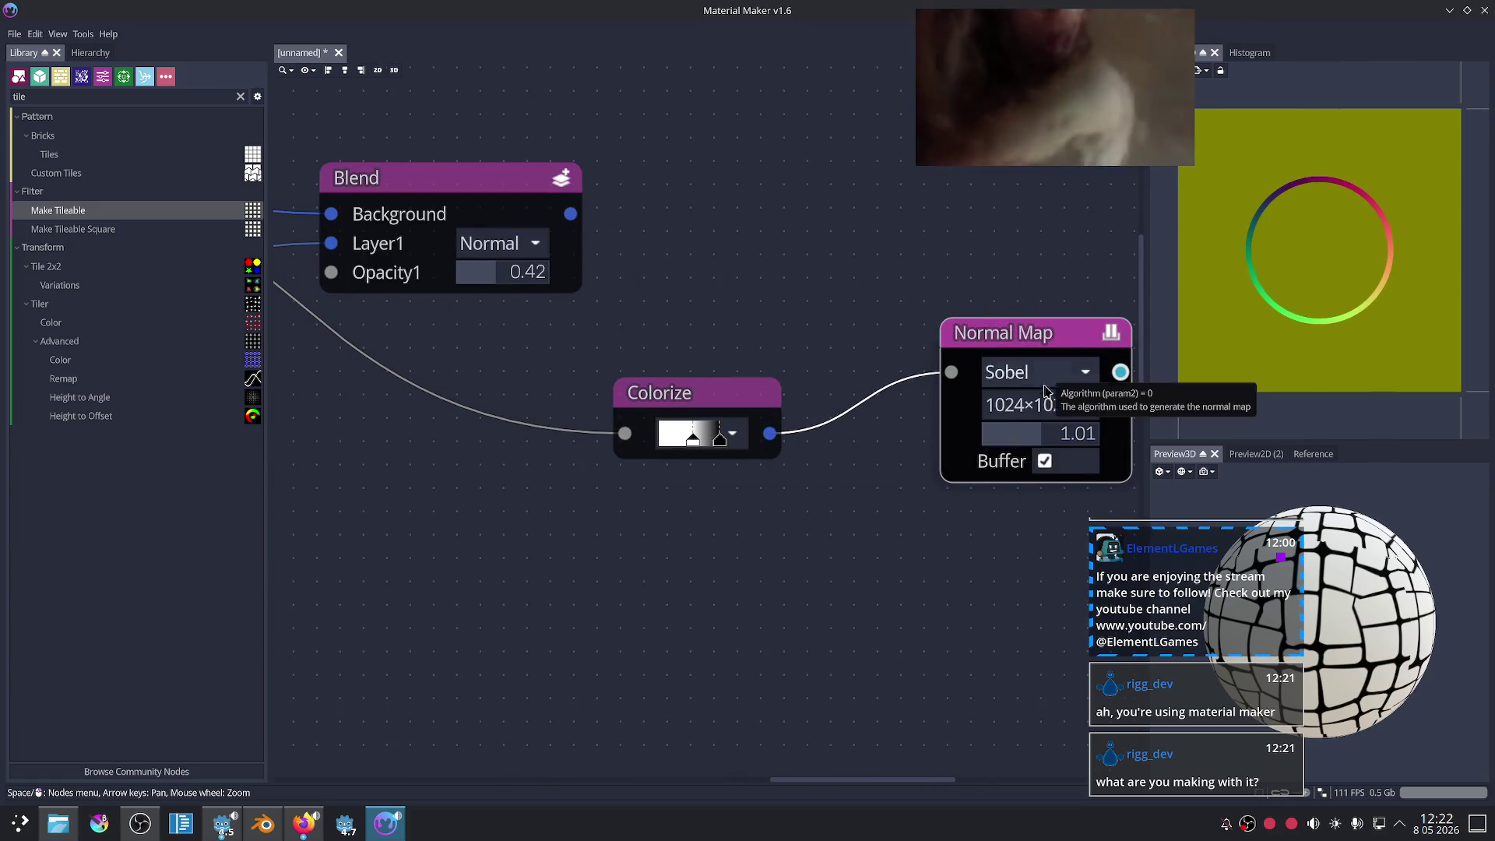
left_click(1043, 405)
left_click(1038, 633)
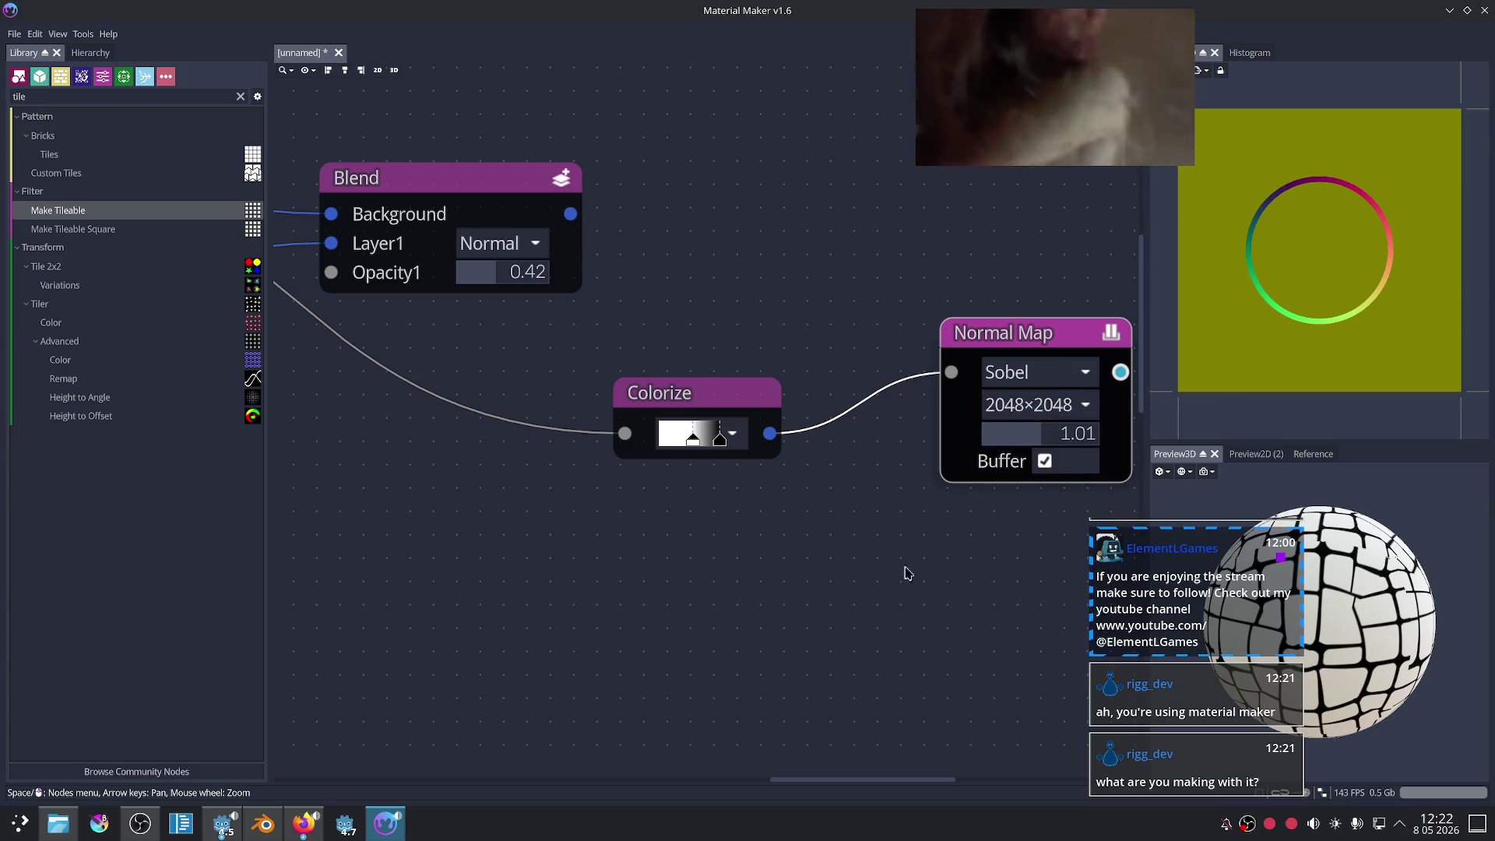
mouse_move(692, 441)
left_mouse_down()
mouse_move(658, 441)
mouse_move(777, 457)
mouse_move(717, 446)
left_mouse_up()
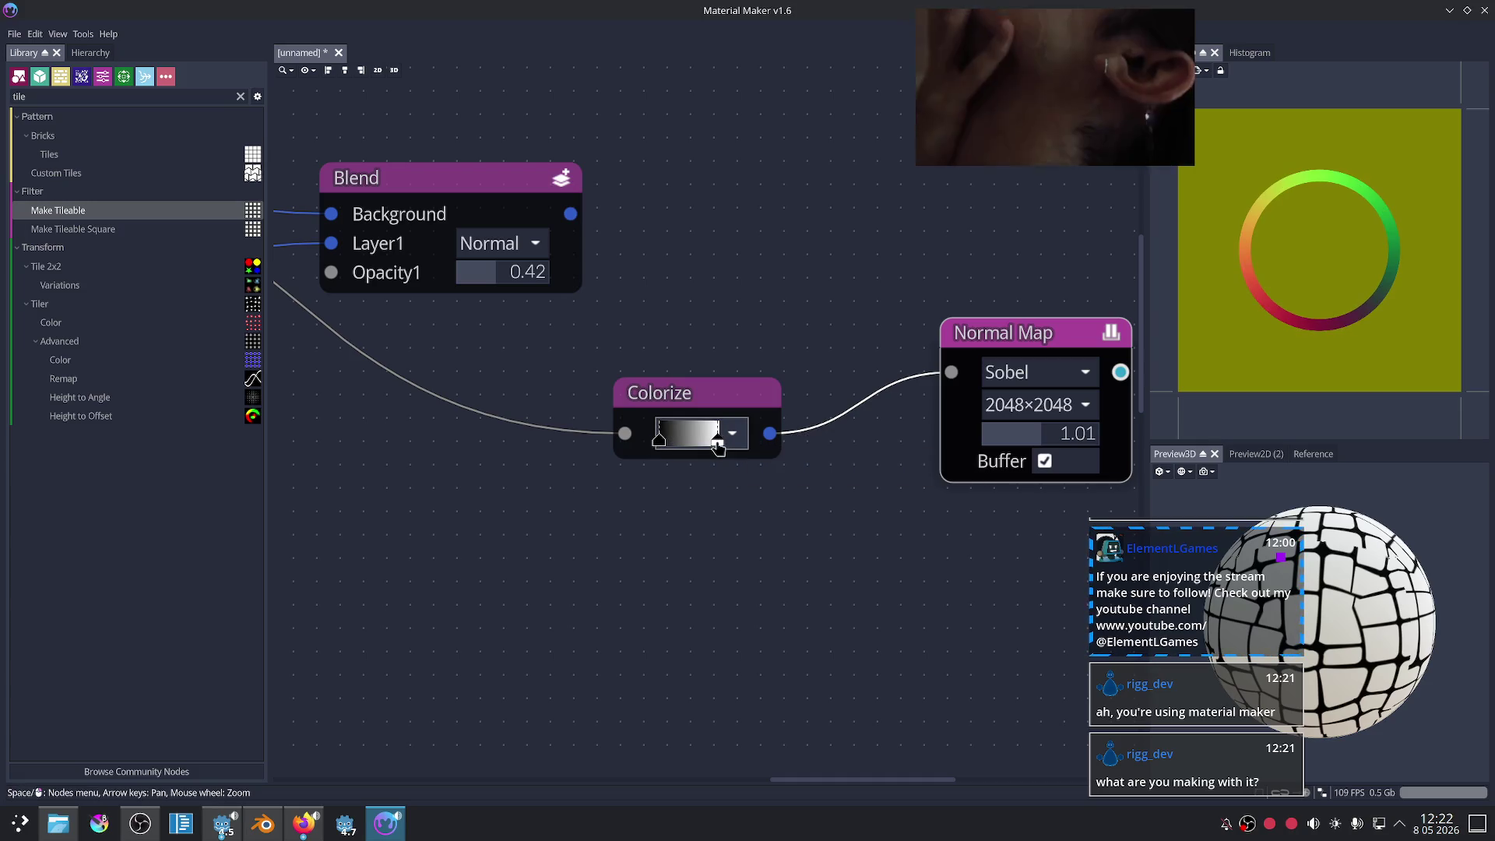
- Try a Normal to Height node from the 'norm' node search, then delete it
right_click(667, 517)
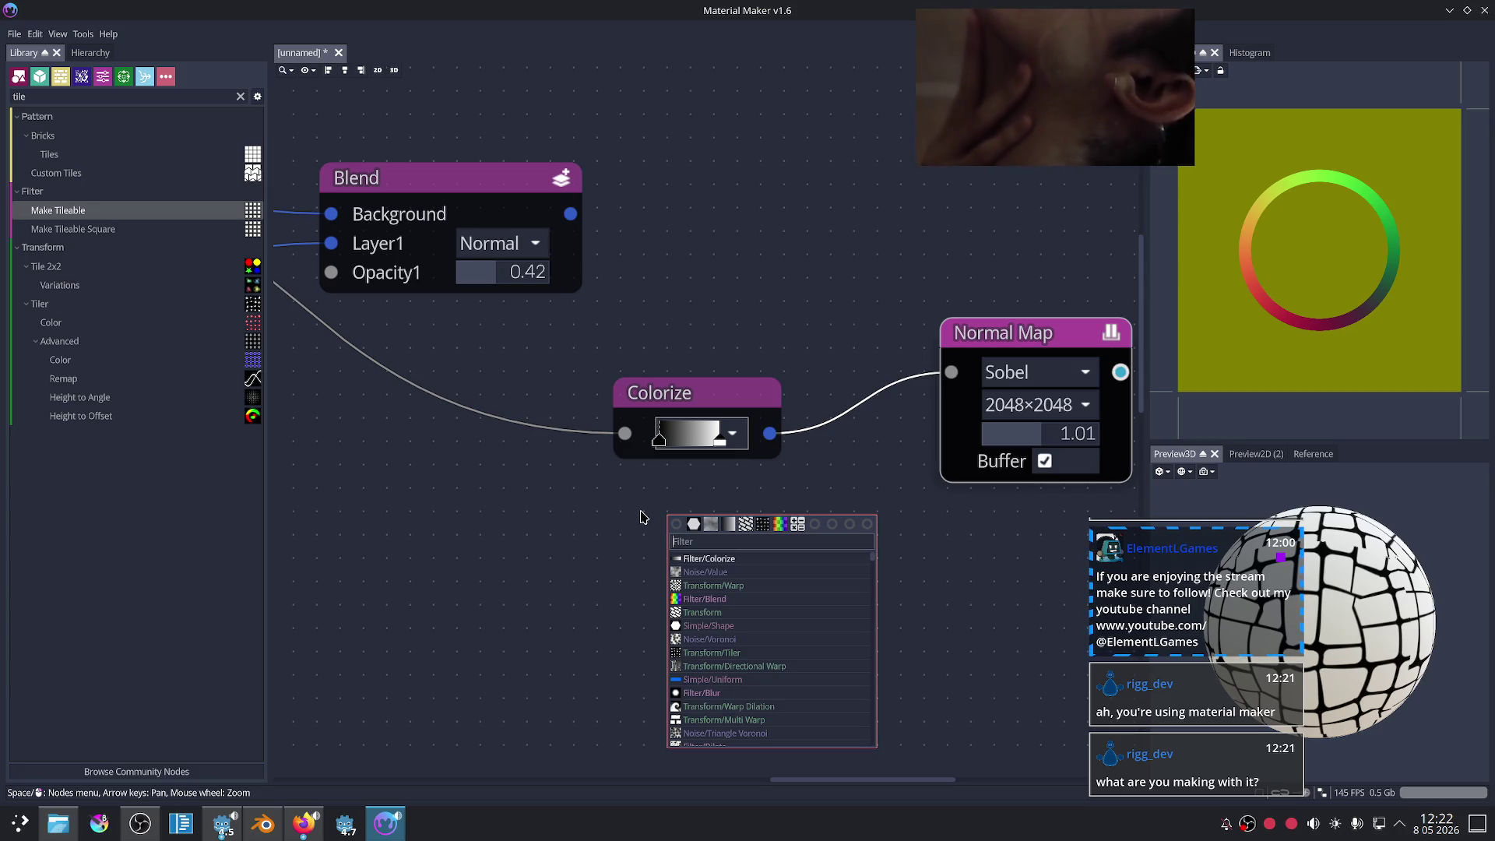
type("norm")
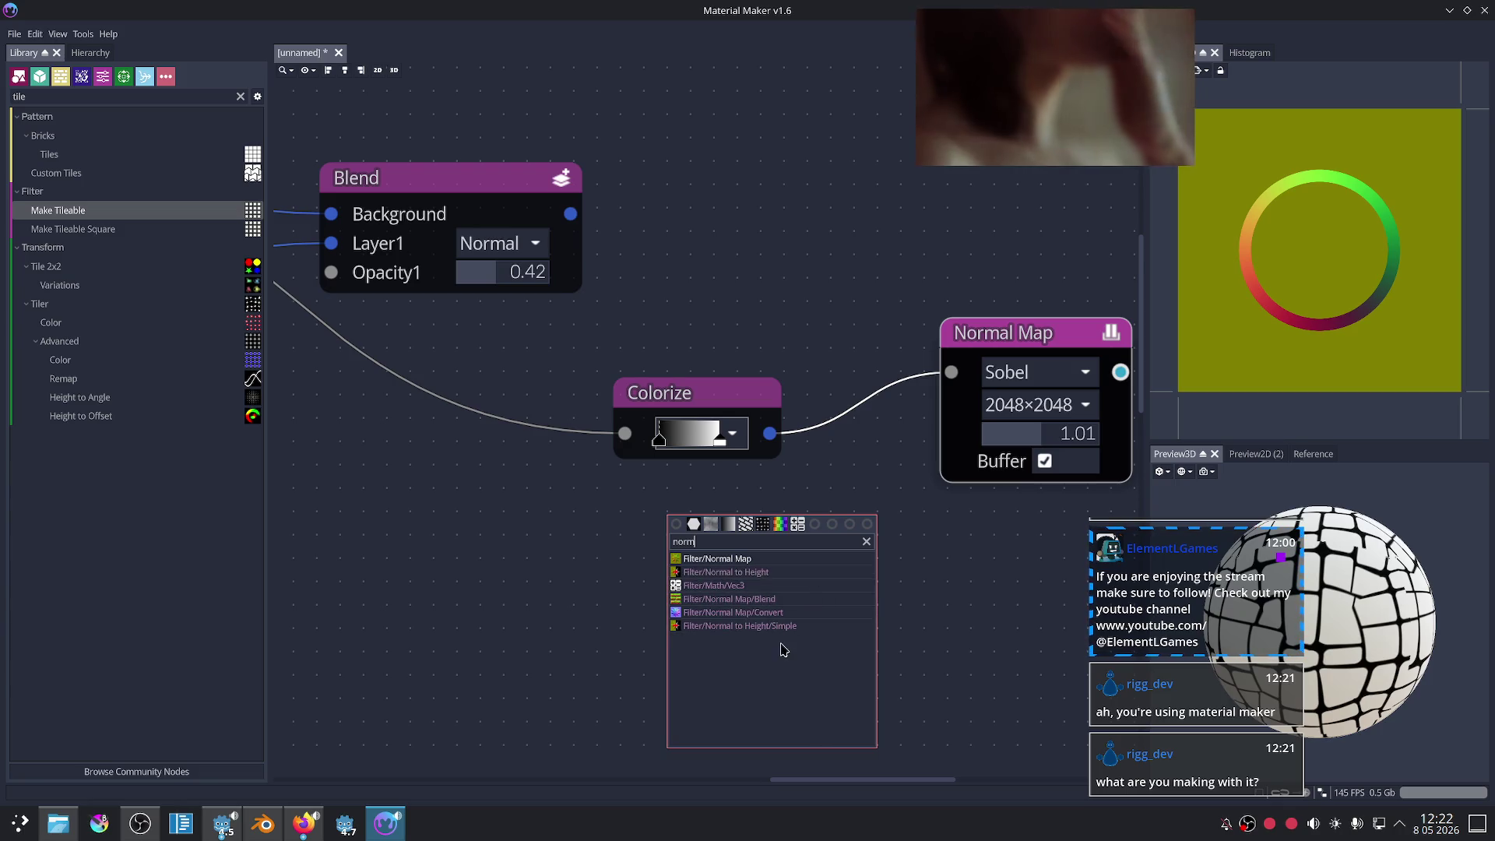
left_click(793, 582)
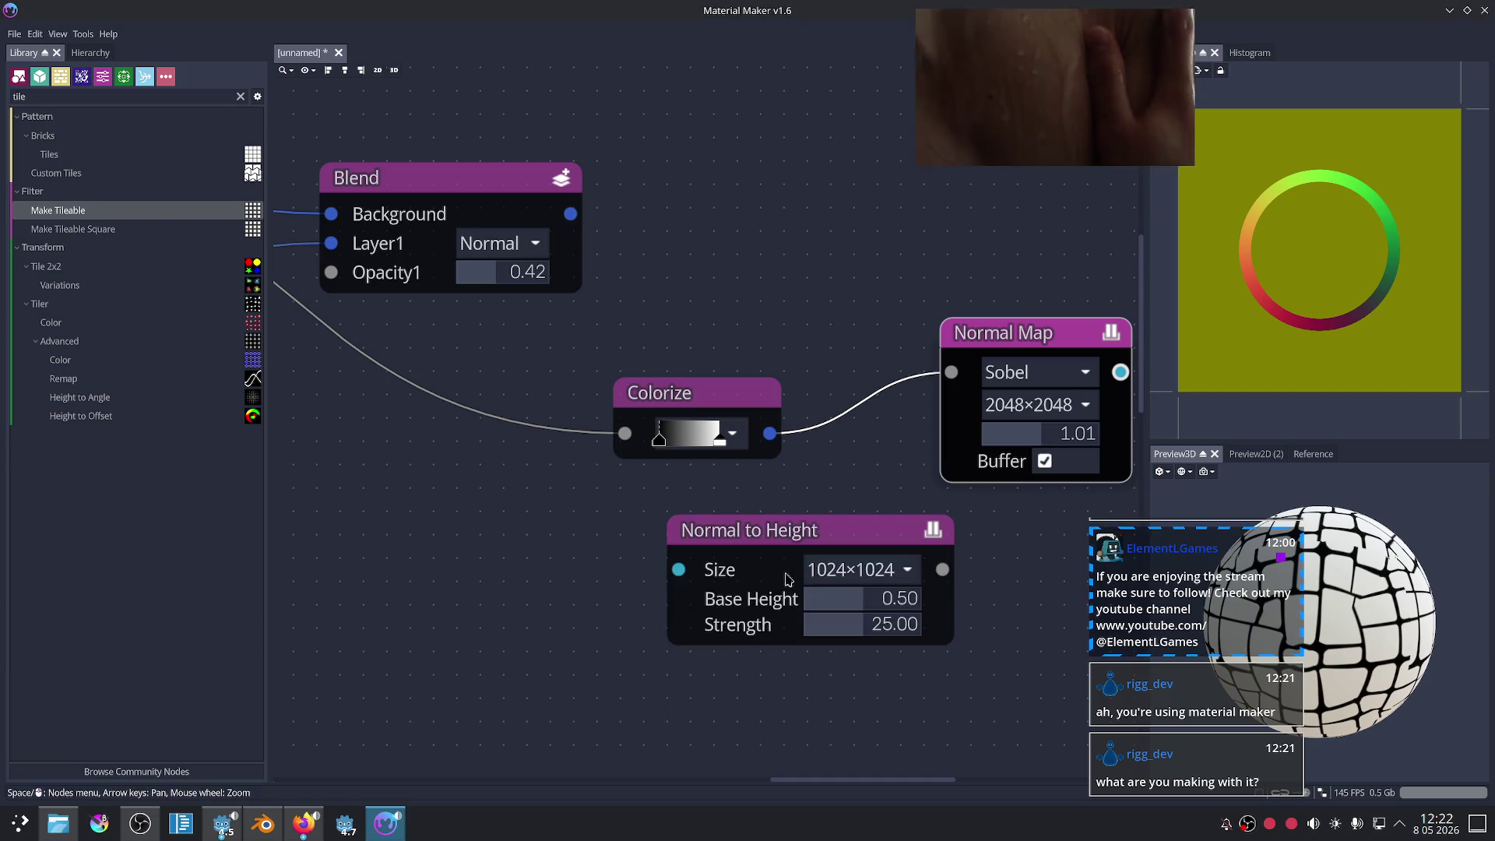
left_click_drag(761, 542, 725, 538)
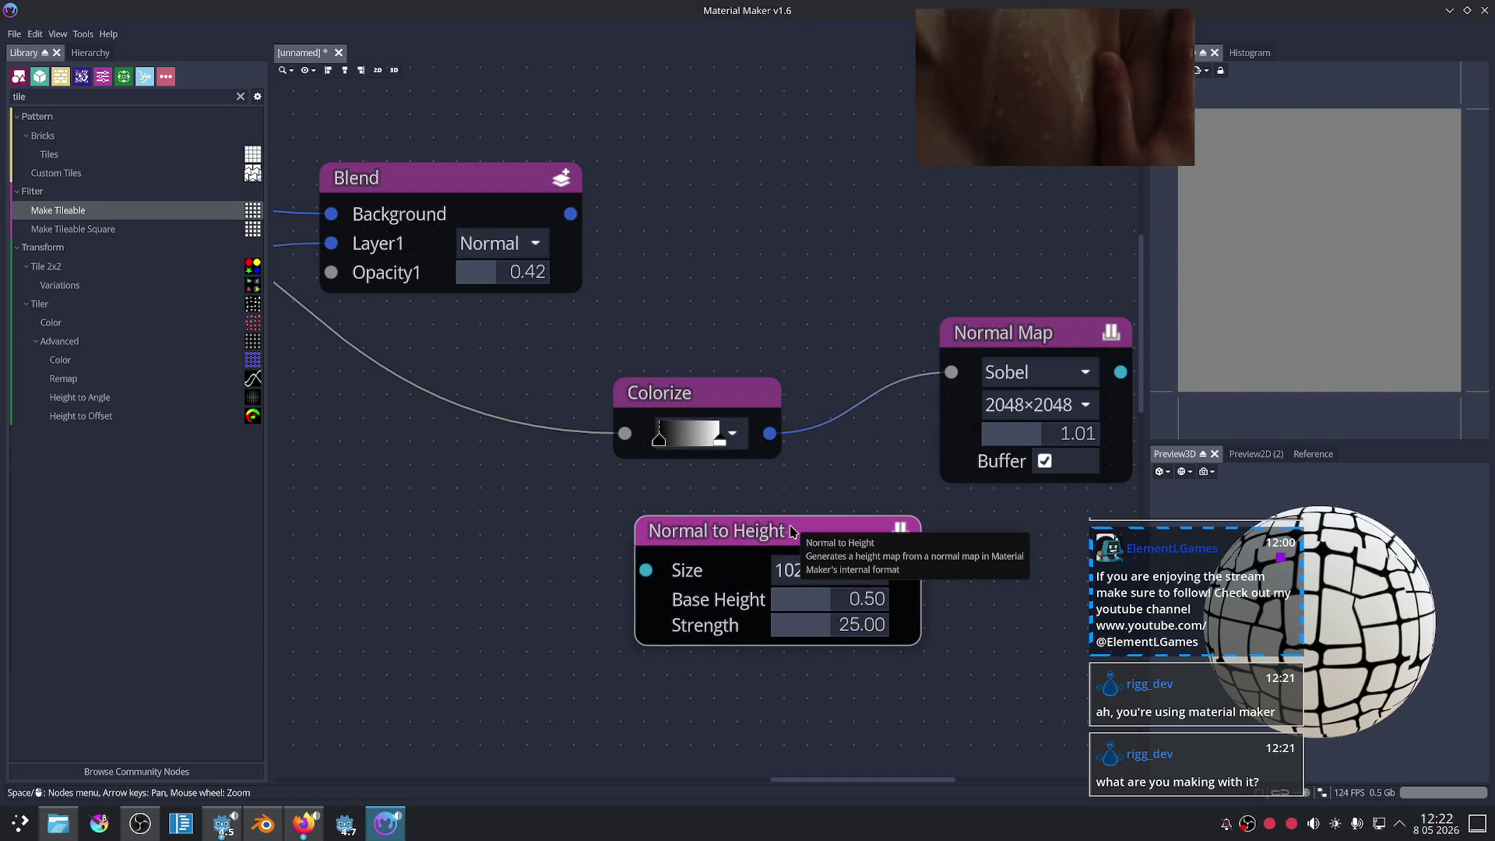
key("Delete")
- Filter the Library by 'normal', try and discard three nodes, then place a Normal Map below Colorize
right_click(759, 571)
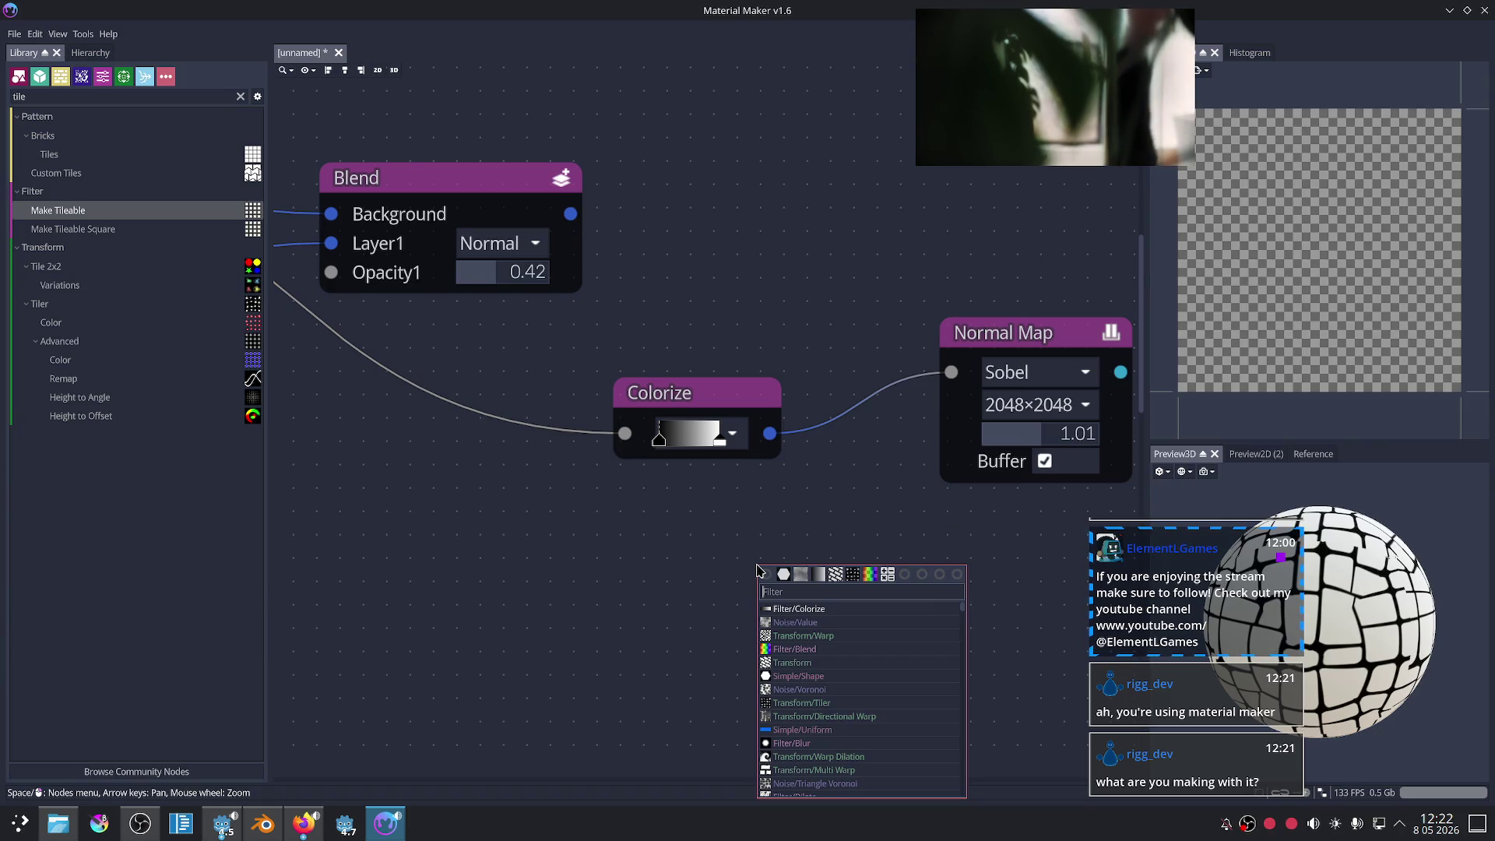
left_click(43, 95)
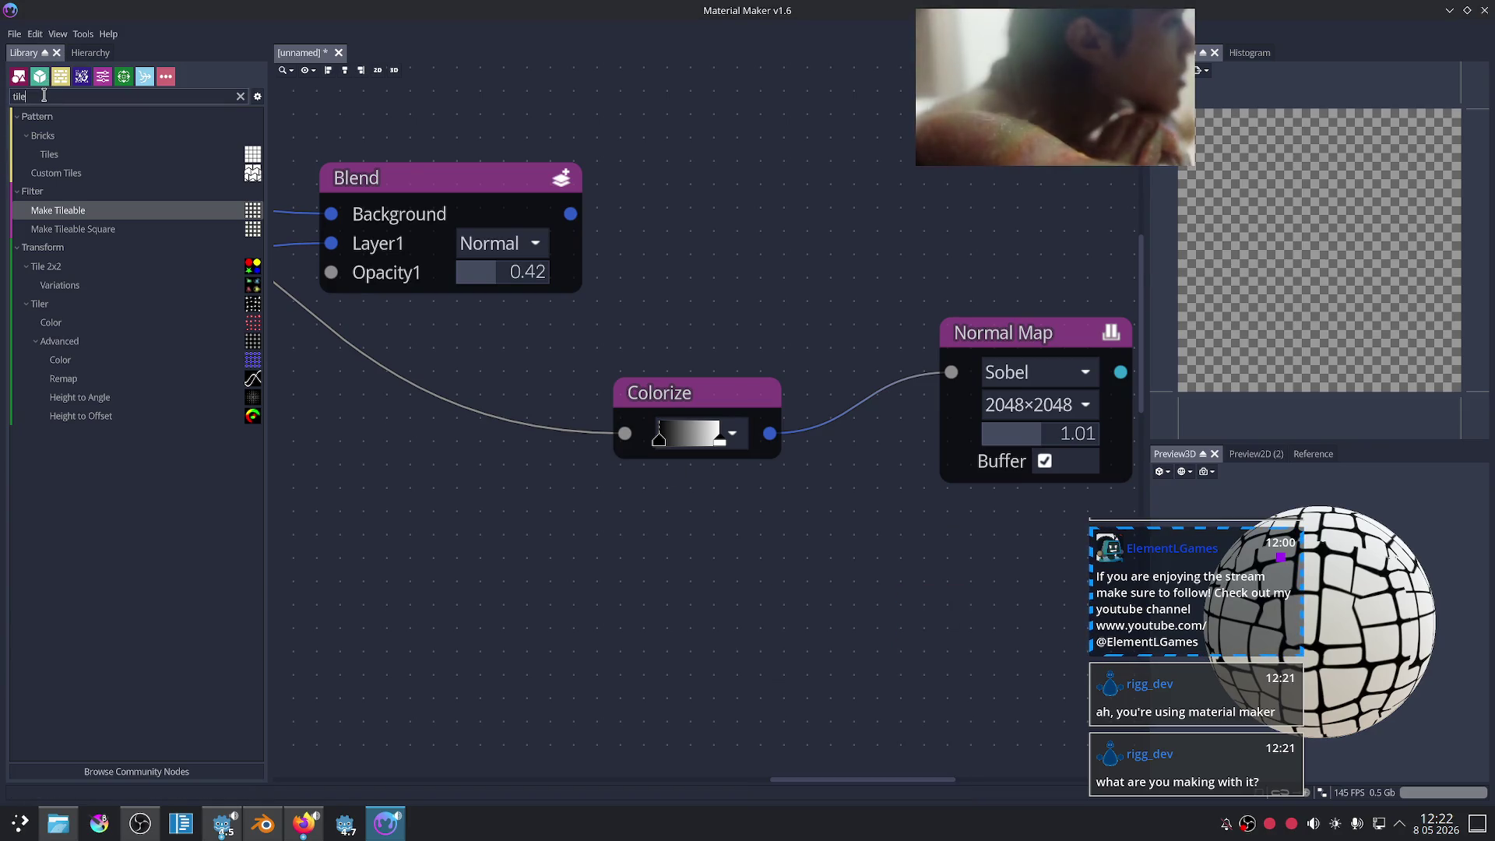
type("normal")
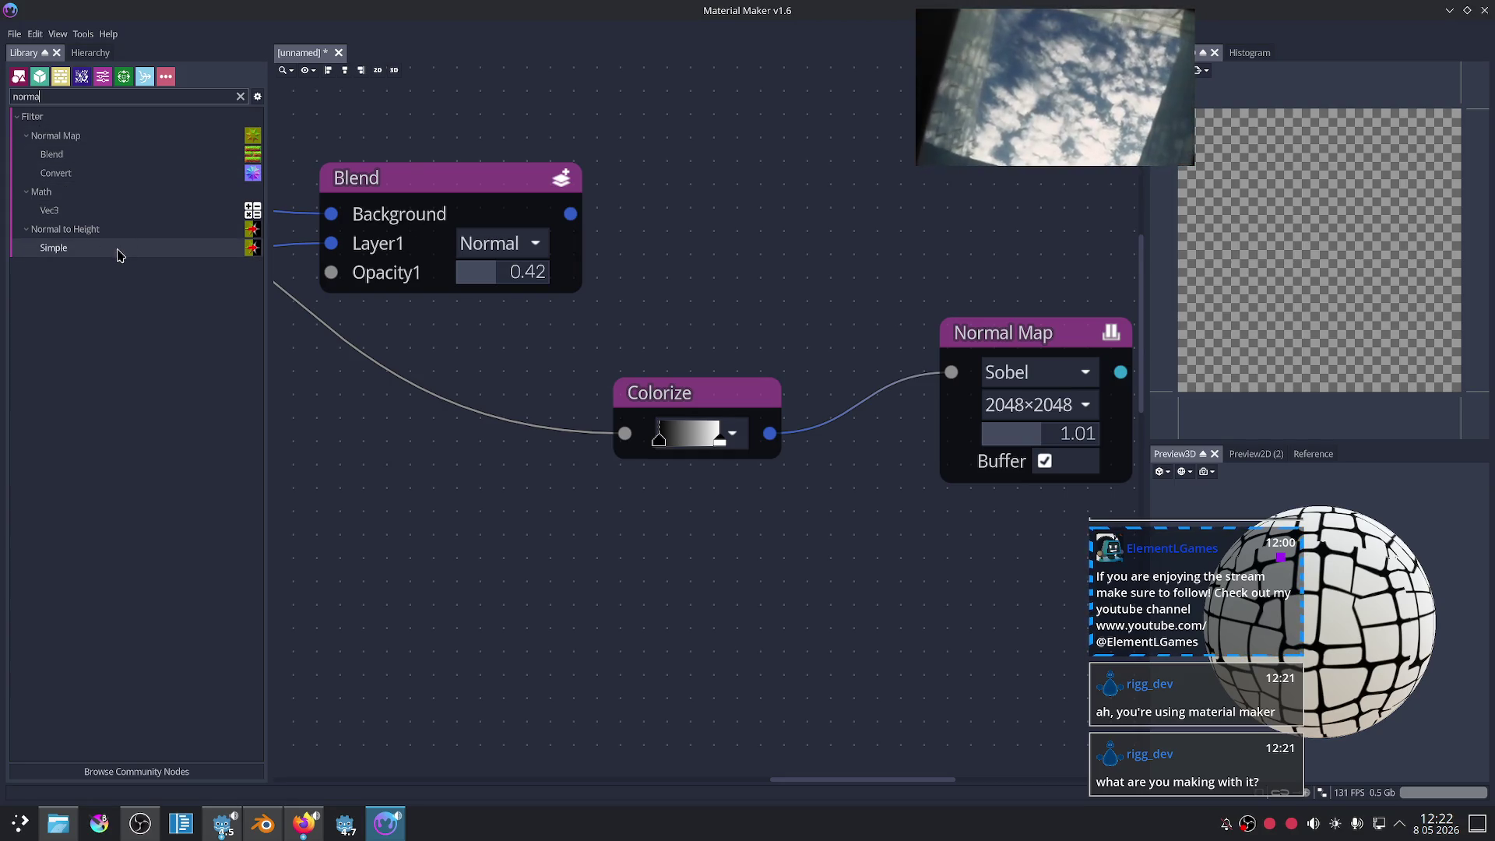
left_click_drag(119, 256, 521, 523)
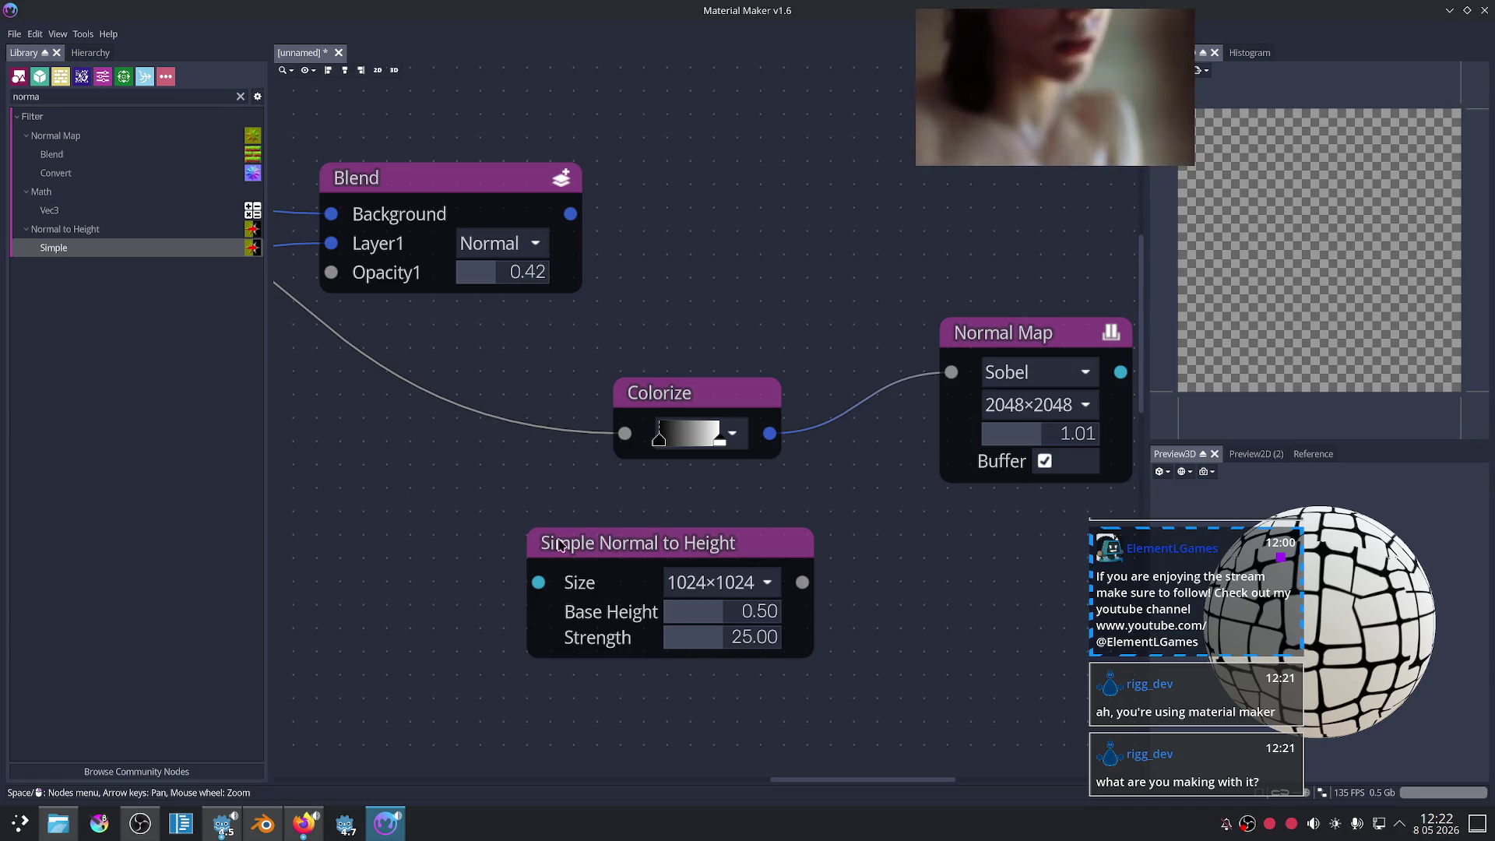
left_click(547, 539)
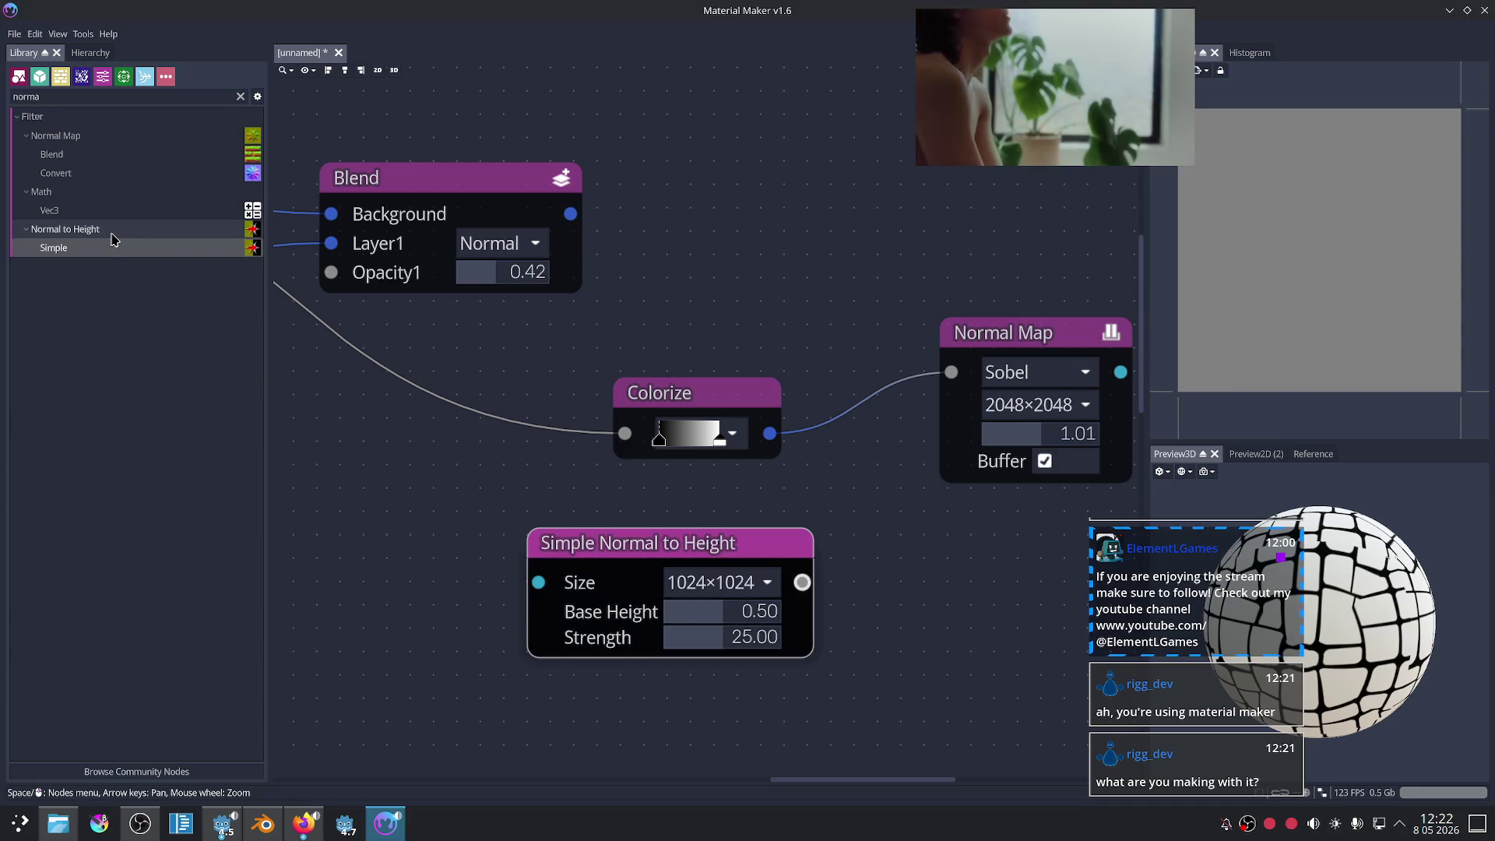
key("Delete")
left_click_drag(76, 173, 480, 530)
key("Delete")
mouse_move(93, 154)
left_mouse_down()
mouse_move(189, 278)
mouse_move(520, 529)
left_mouse_up()
key("Delete")
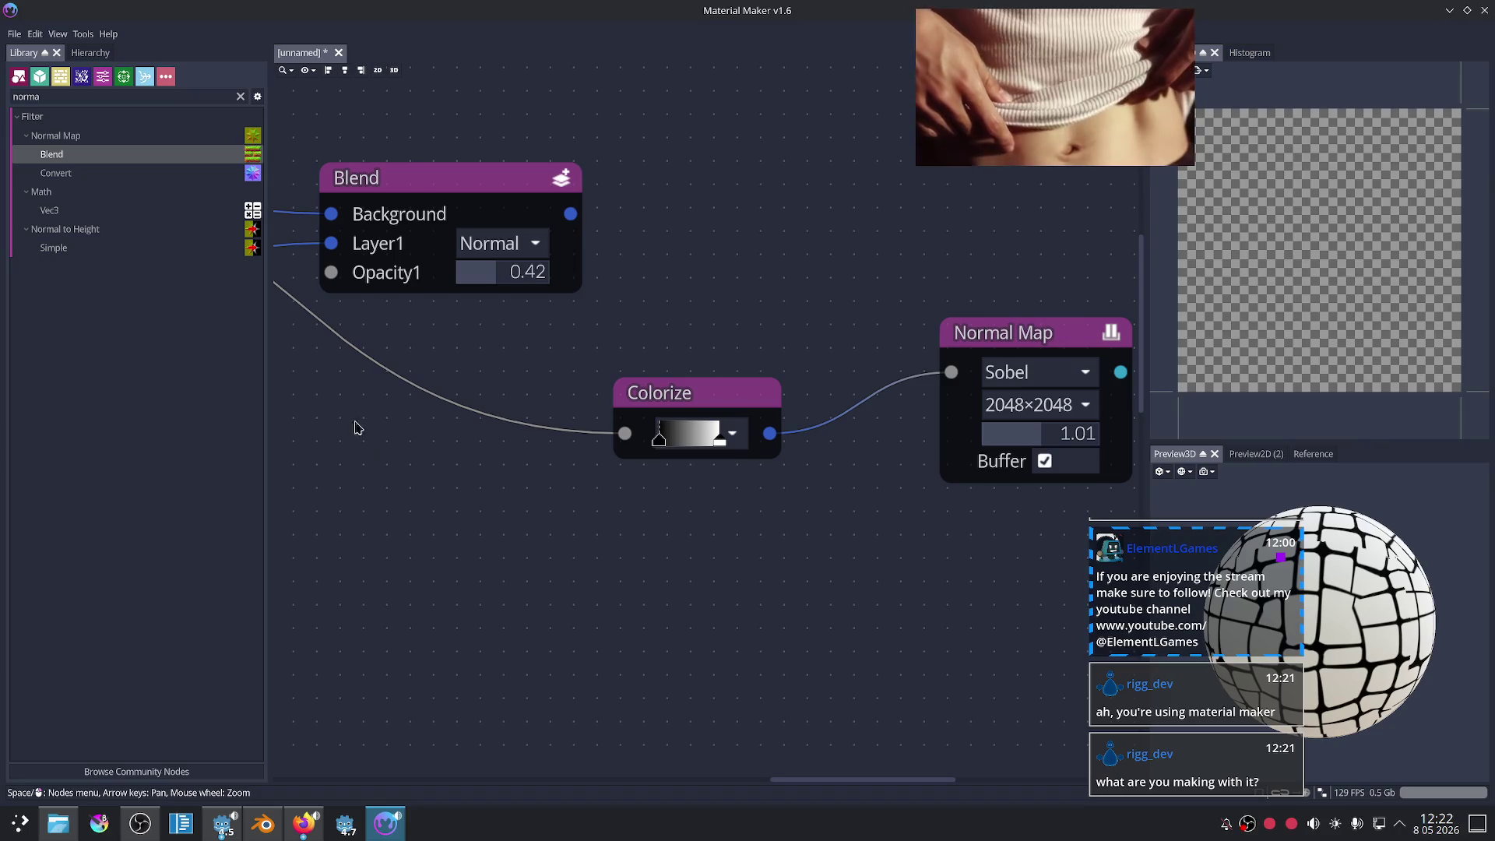
mouse_move(57, 136)
left_mouse_down()
mouse_move(476, 515)
mouse_move(576, 583)
left_mouse_up()
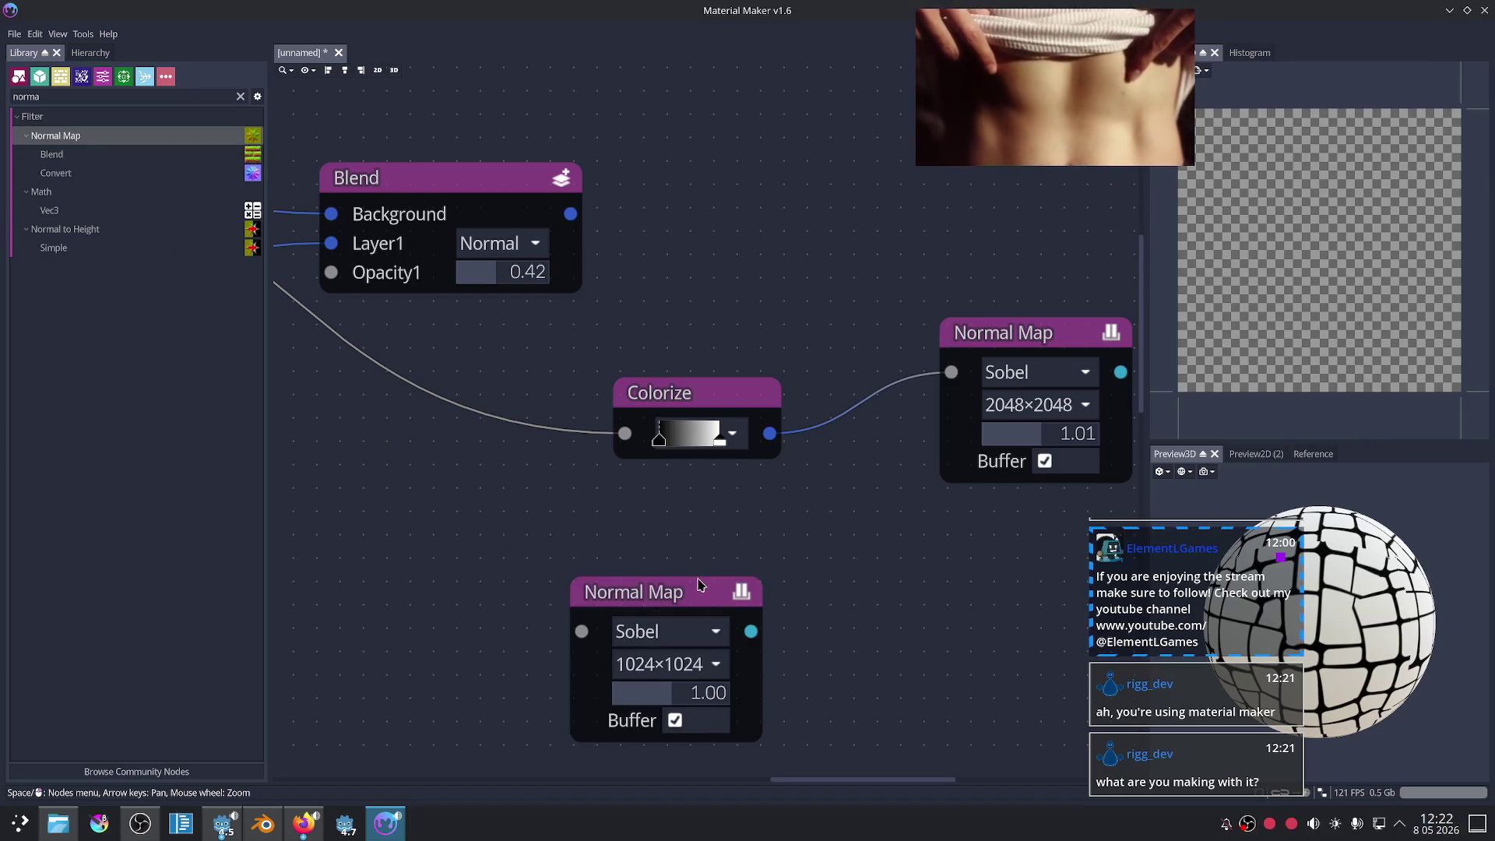
- Delete the extra Normal Map node and recentre the graph view
left_click_drag(698, 584, 914, 558)
key("Delete")
scroll(933, 450, "down", 1)
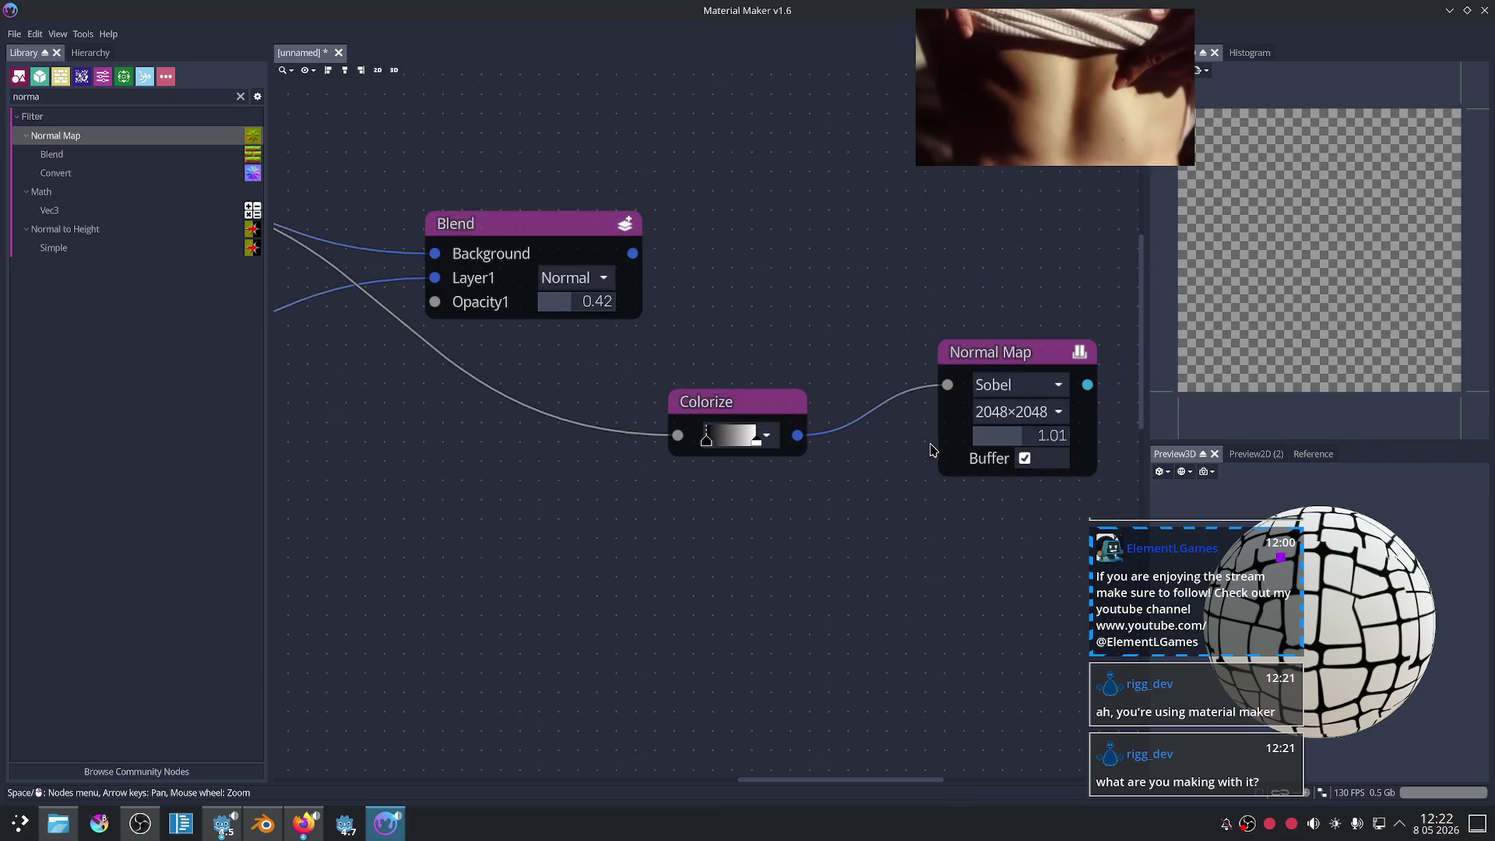
left_click(987, 365)
middle_click_drag(888, 488, 836, 524)
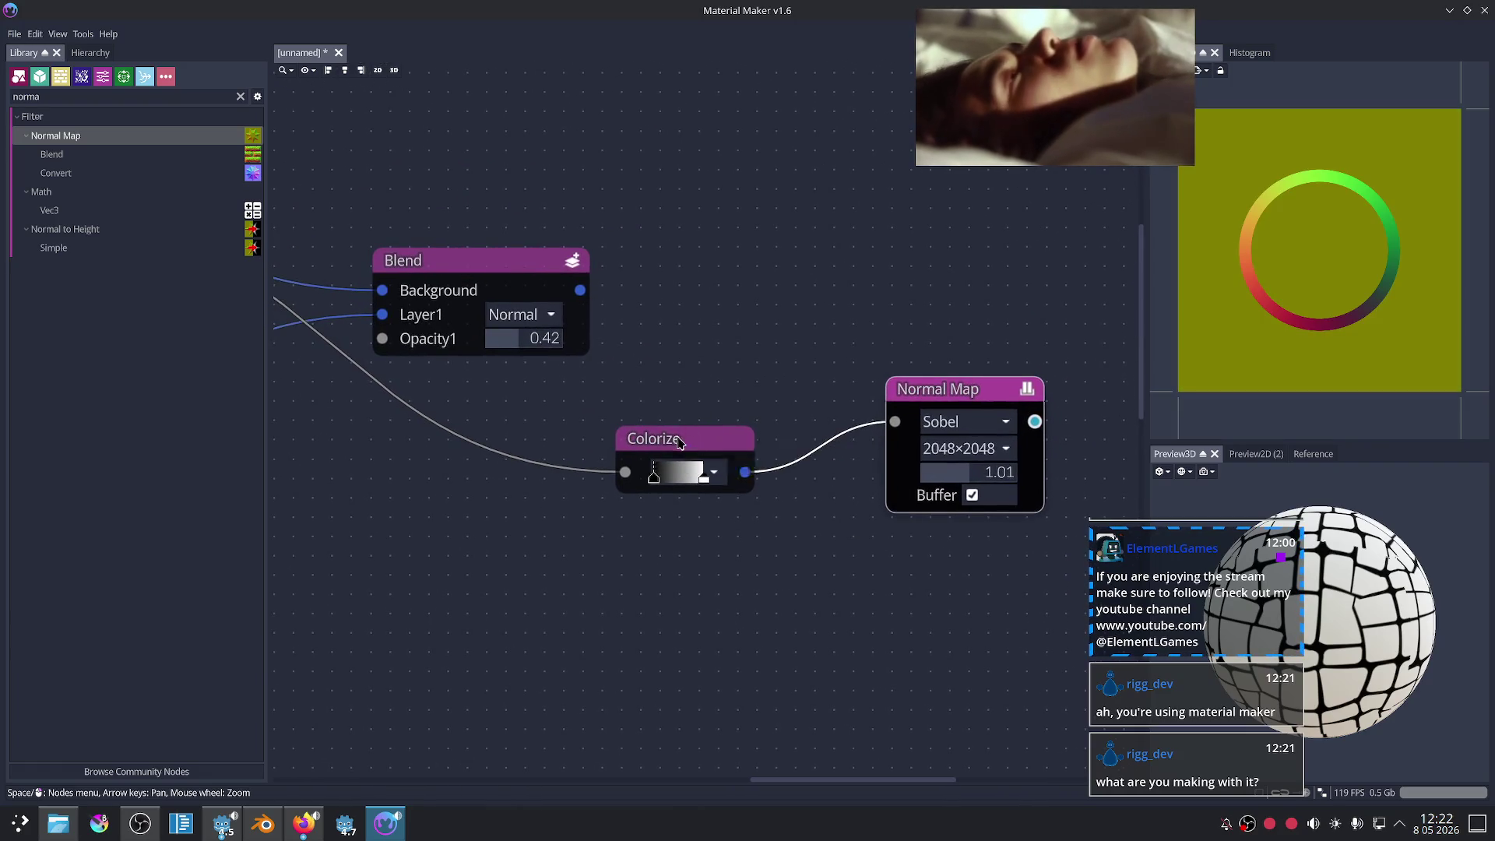
- Preview the Colorize and Blend outputs and move the Blend node up and right
left_click(682, 437)
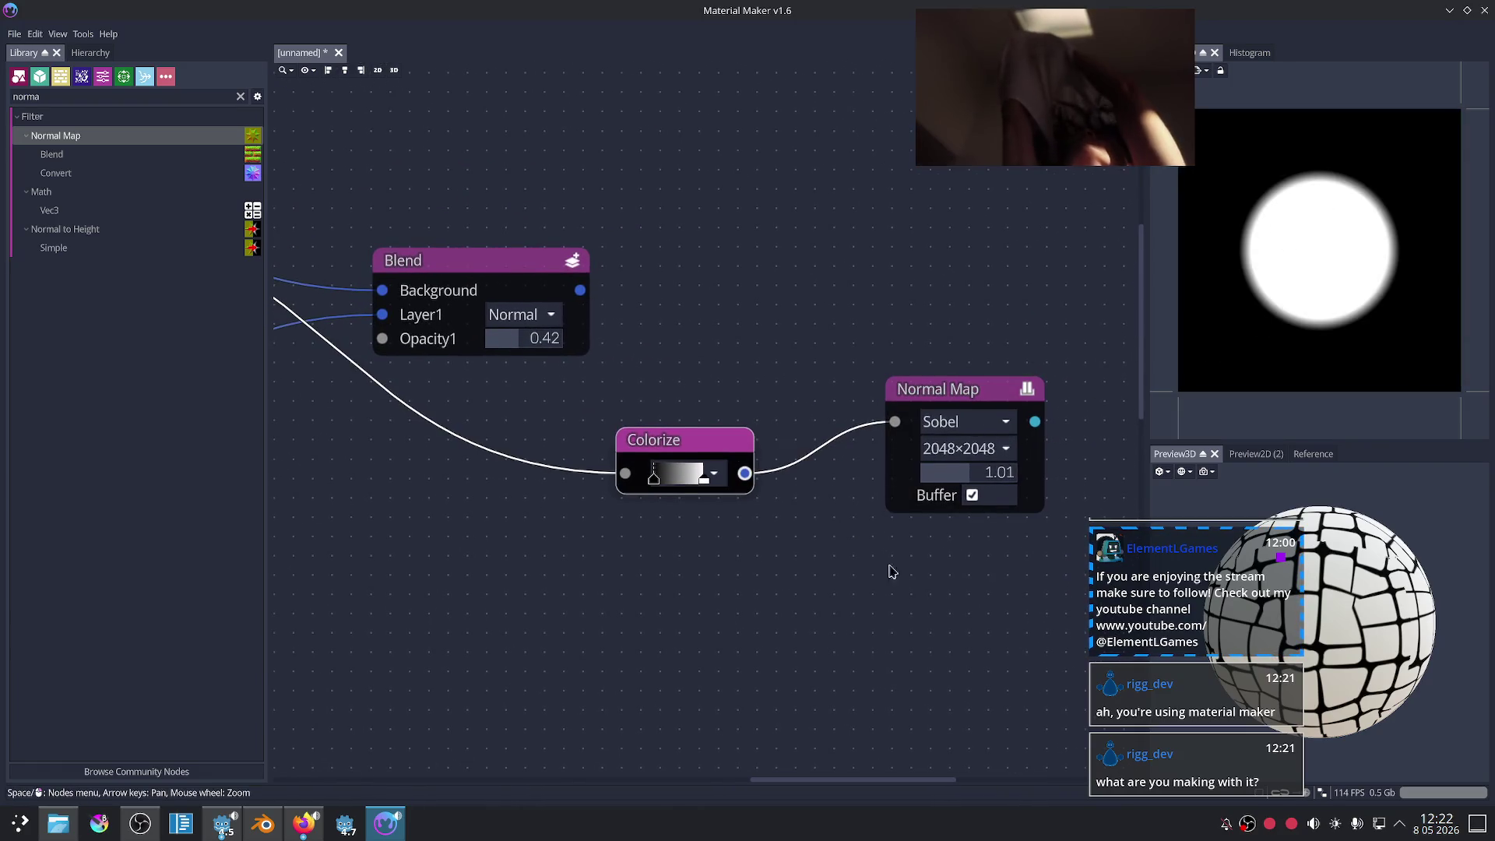
middle_click_drag(814, 508, 885, 548)
left_click(532, 319)
left_click_drag(540, 307, 623, 294)
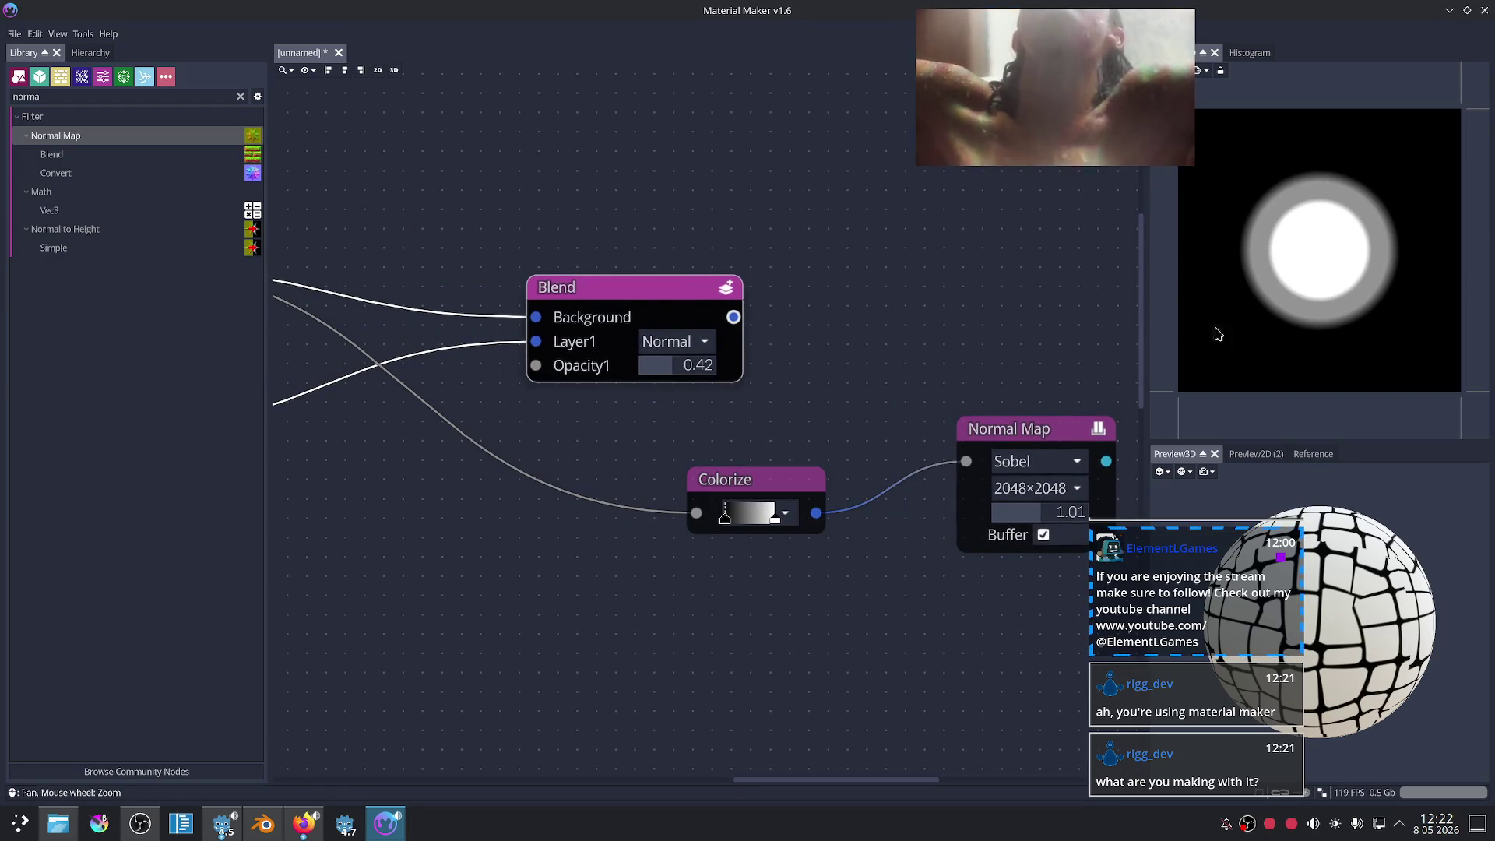
scroll(814, 357, "up", 1)
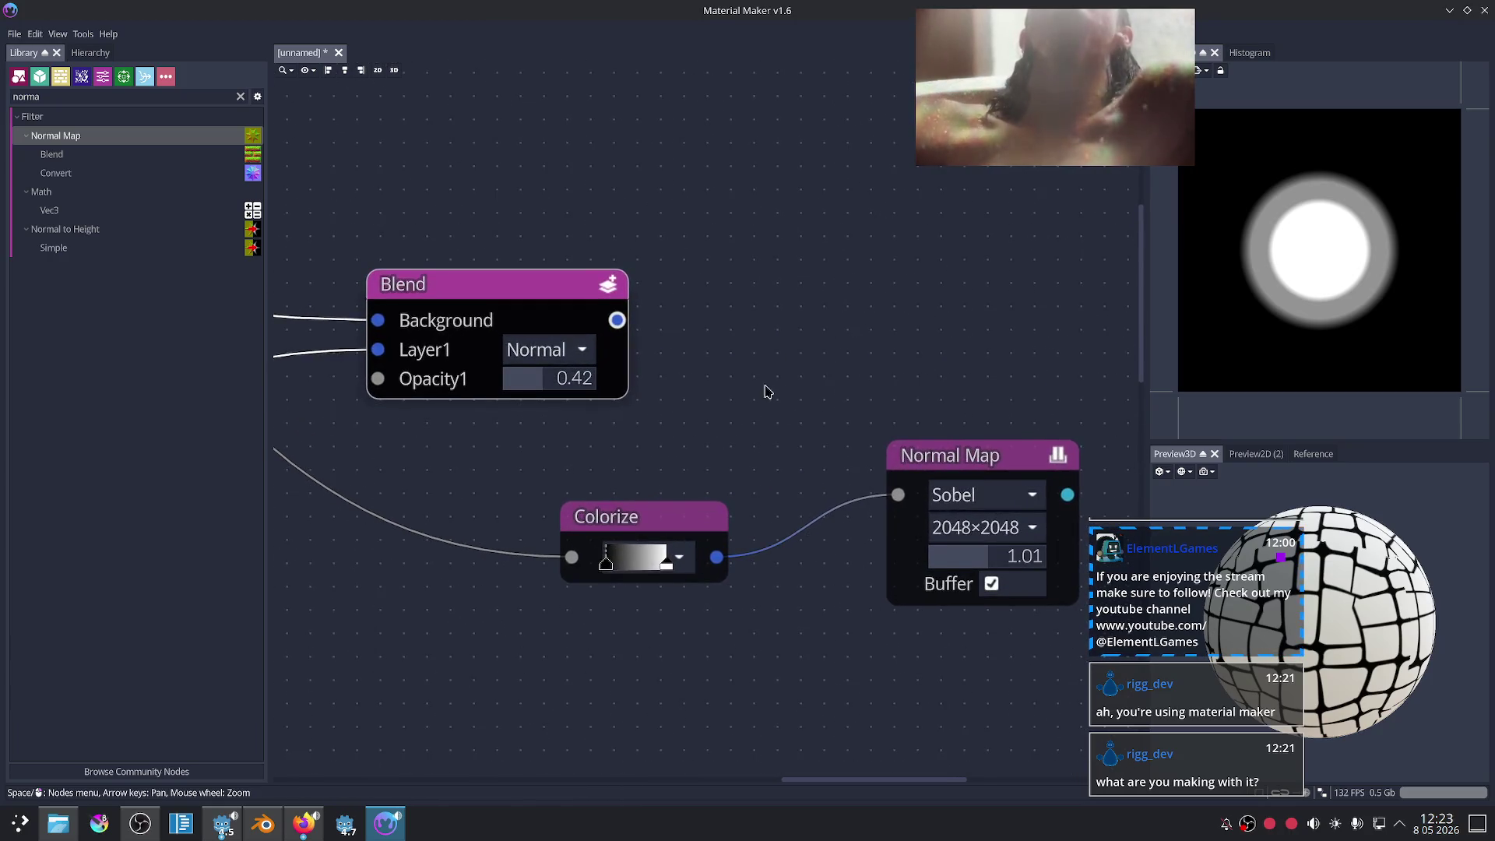
middle_click_drag(767, 389, 724, 357)
middle_click_drag(774, 414, 724, 395)
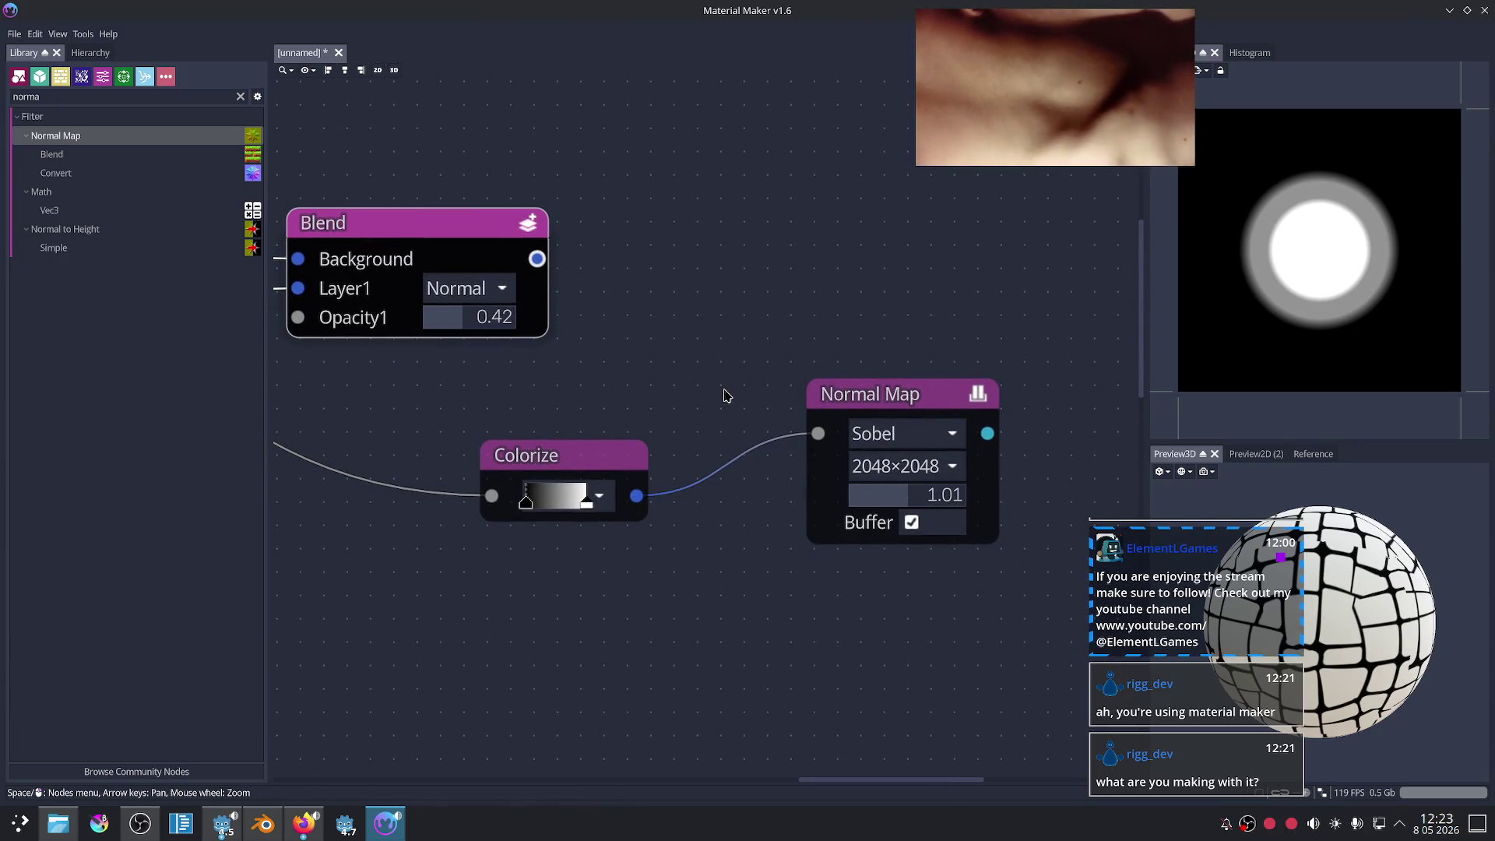
- Check the Normal Map resolution without changing it, preview Colorize, and zoom out the graph
left_click(903, 465)
left_click(904, 465)
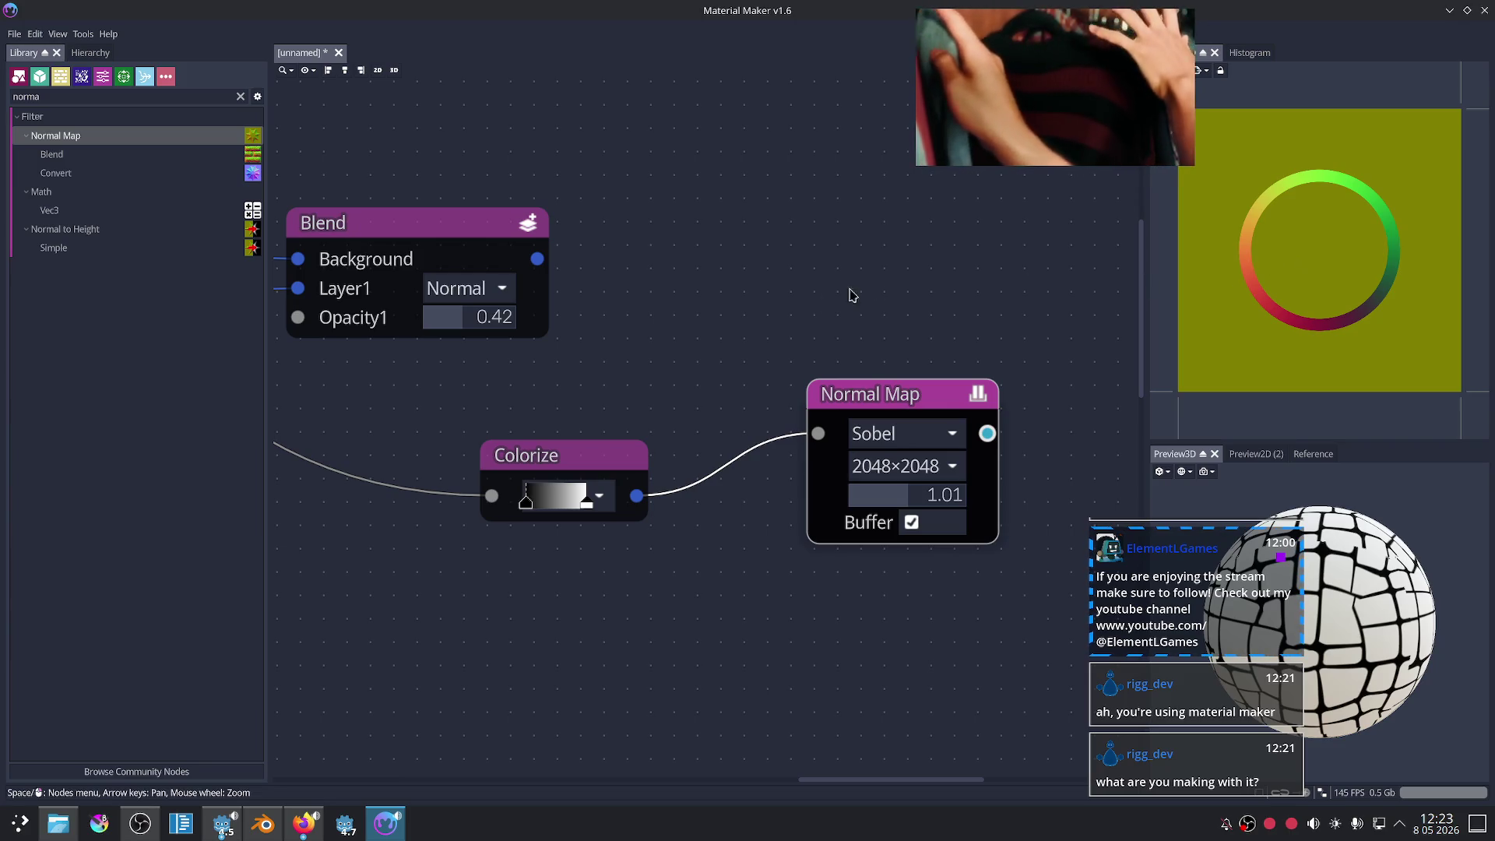
left_click(568, 450)
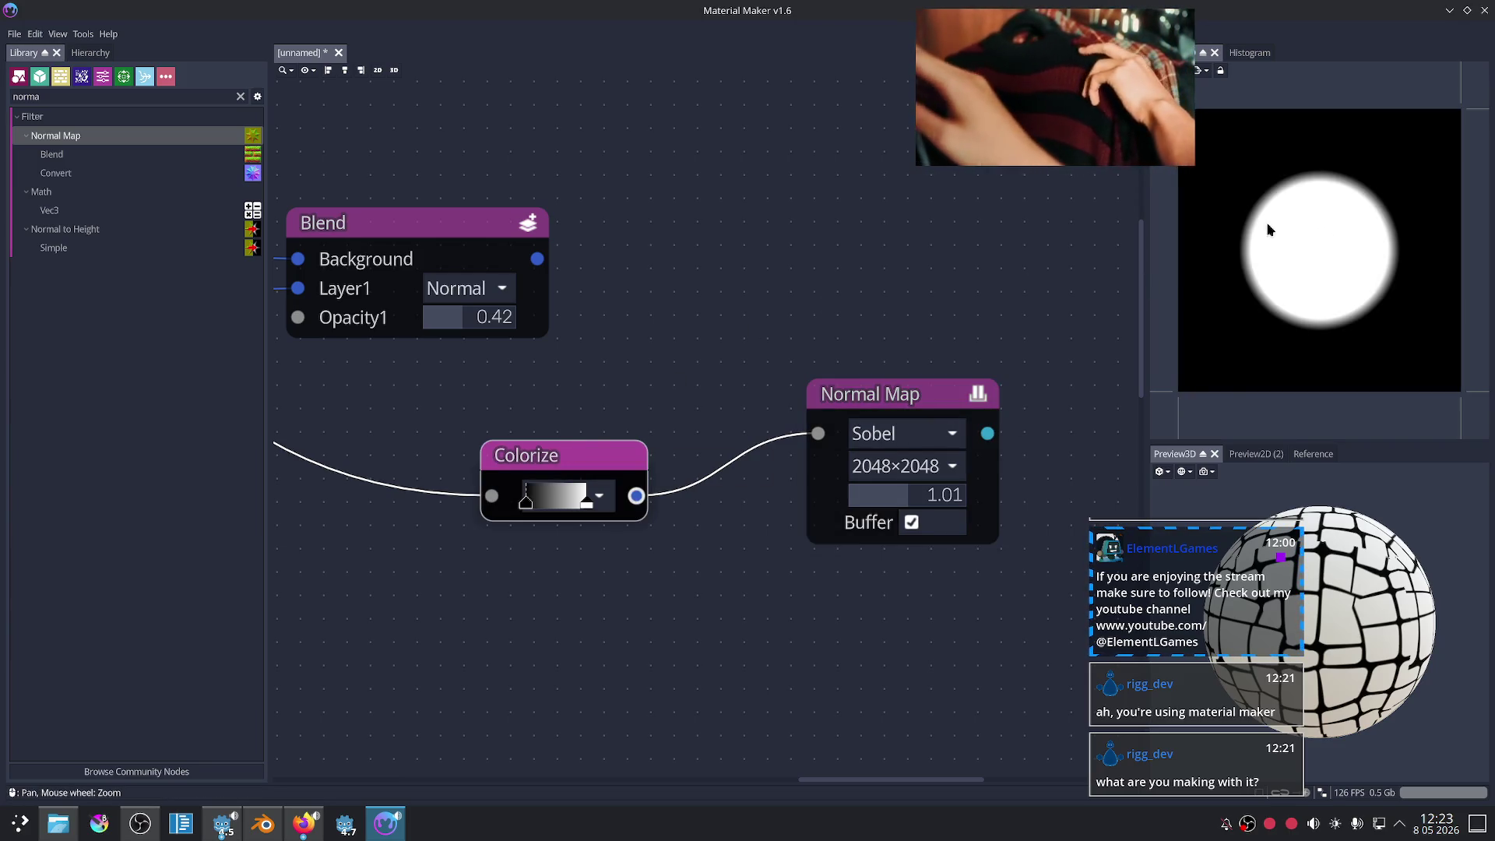
scroll(545, 389, "up", 2)
mouse_move(545, 389)
middle_mouse_down()
mouse_move(677, 414)
mouse_move(594, 457)
middle_mouse_up()
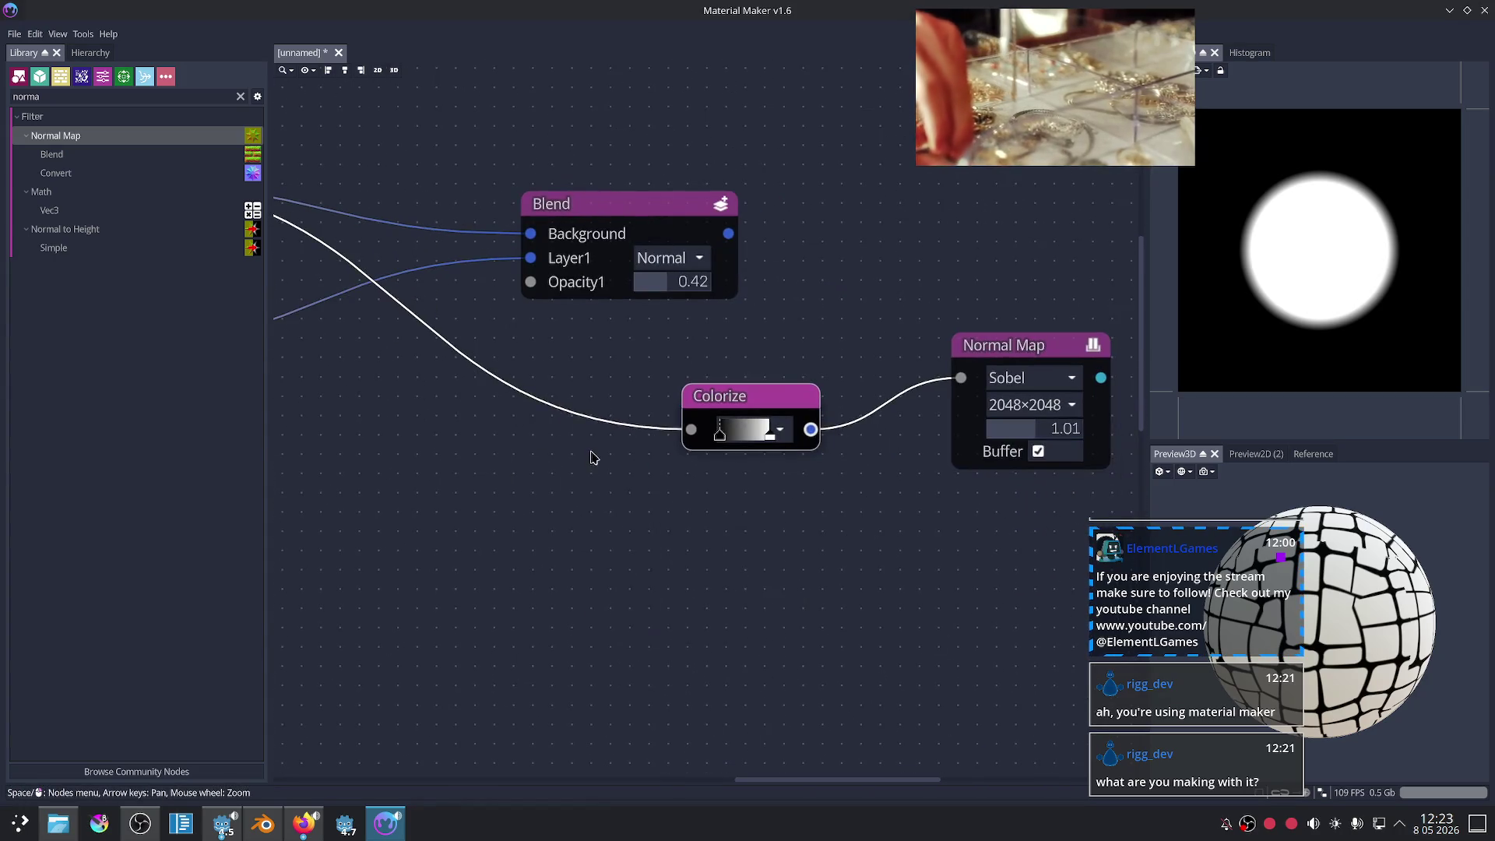
- Try a polygon Shape node with 4 sides and size 0.59, then delete it
right_click(594, 457)
left_click(617, 462)
left_click_drag(640, 477, 647, 512)
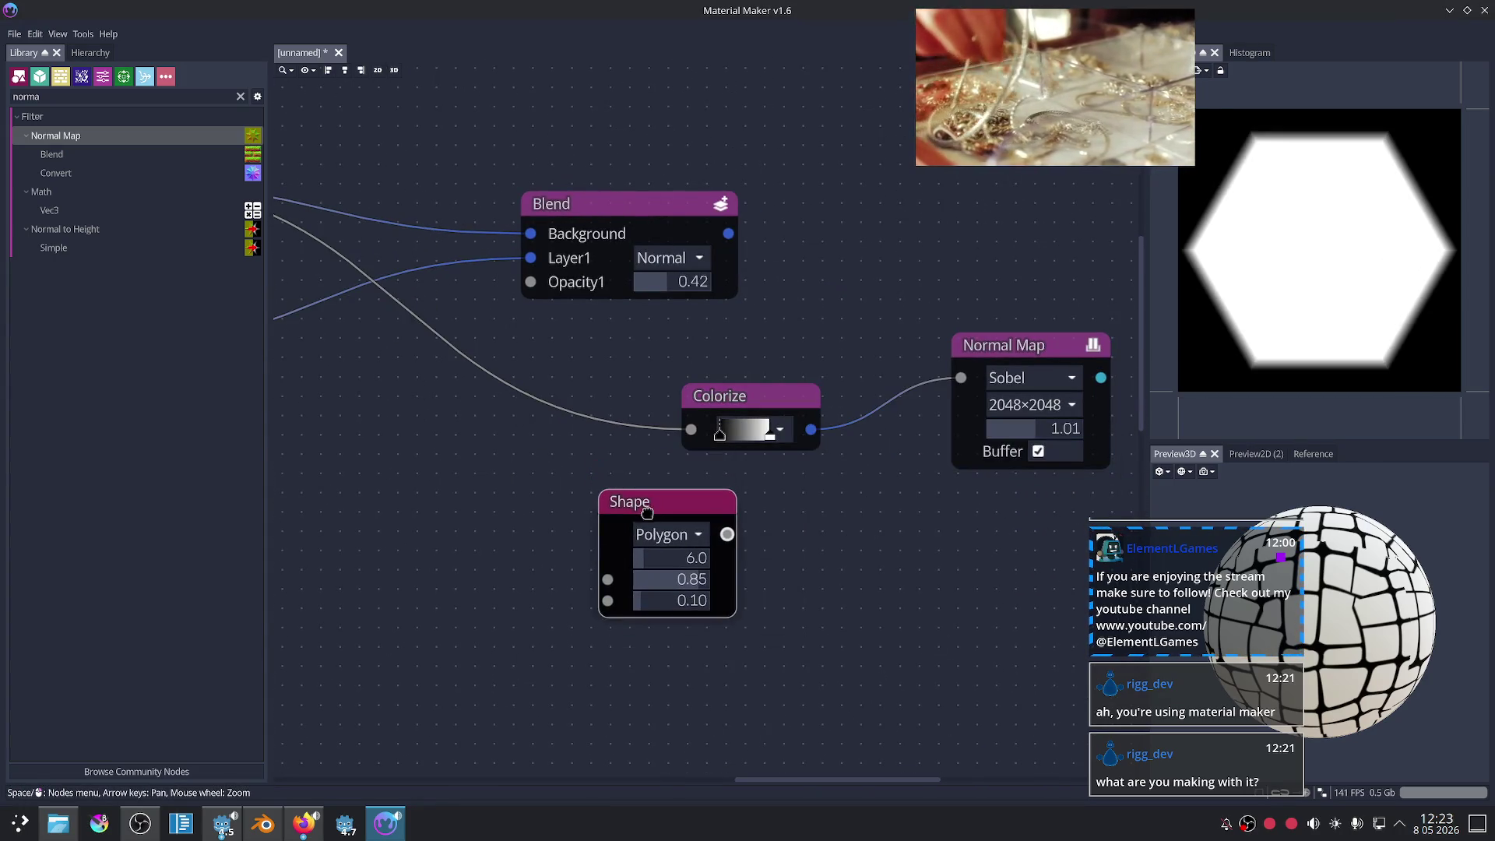
mouse_move(702, 574)
left_mouse_down()
mouse_move(689, 572)
mouse_move(930, 467)
mouse_move(960, 377)
left_mouse_up()
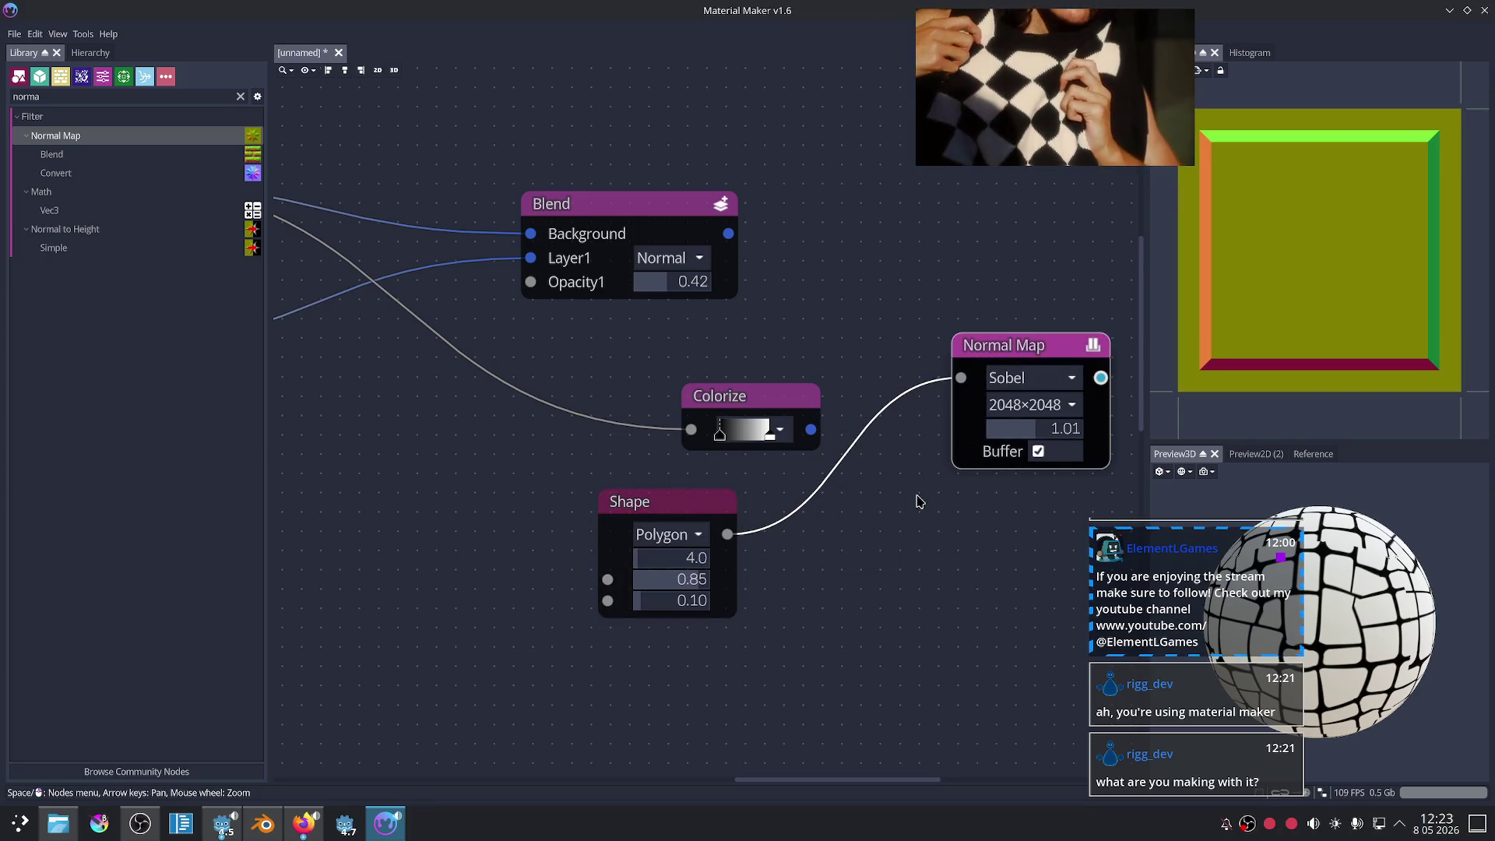
middle_click_drag(917, 500, 901, 508)
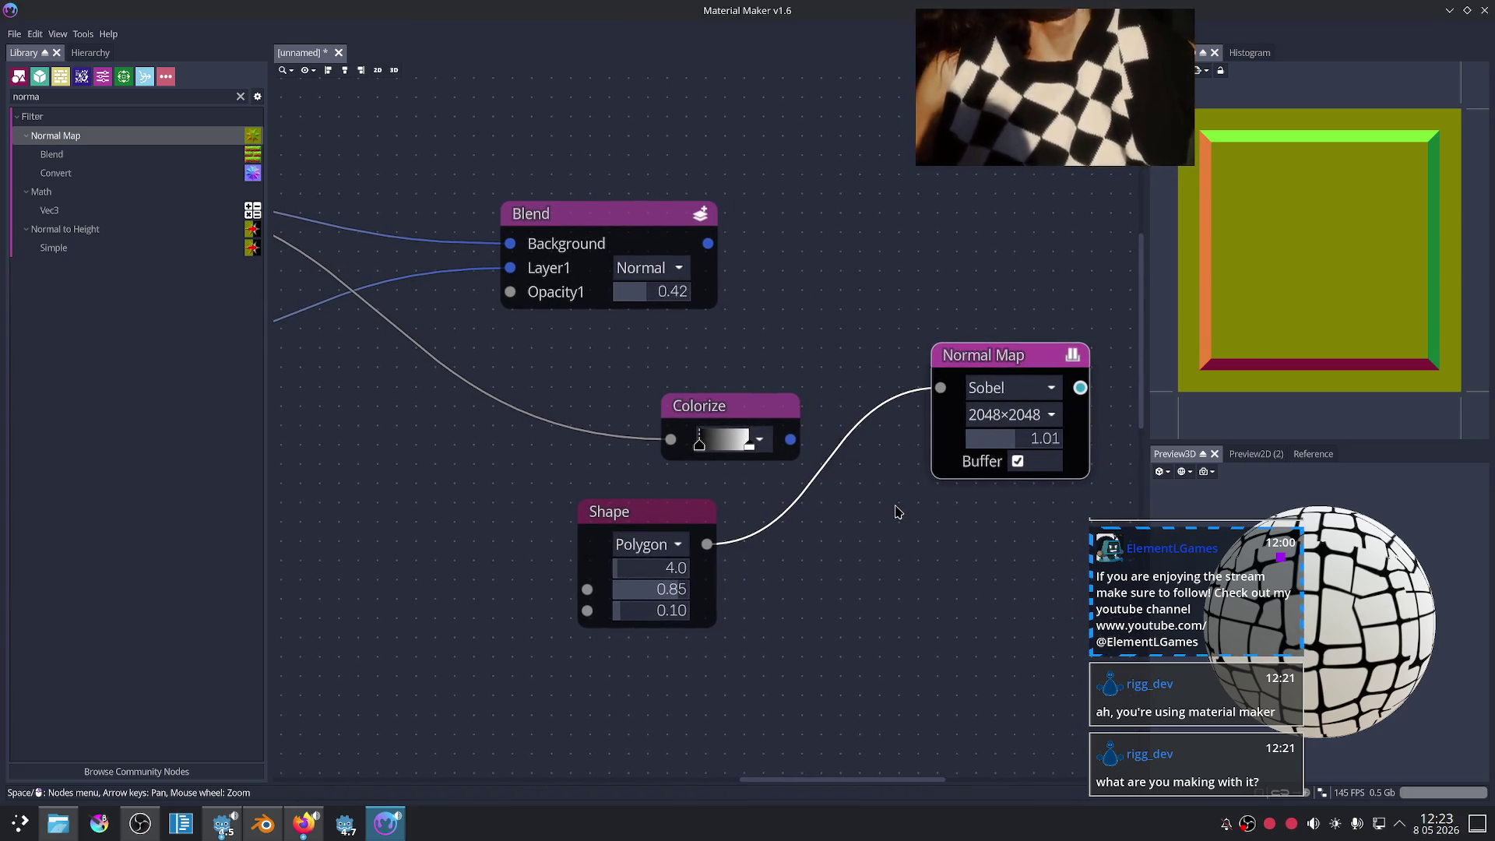
scroll(893, 511, "up", 1)
left_click_drag(630, 597, 623, 605)
left_click(668, 527)
key("Delete")
- Connect the Blend output directly into the Normal Map input
left_click_drag(691, 218, 946, 376)
middle_click_drag(909, 478, 771, 493)
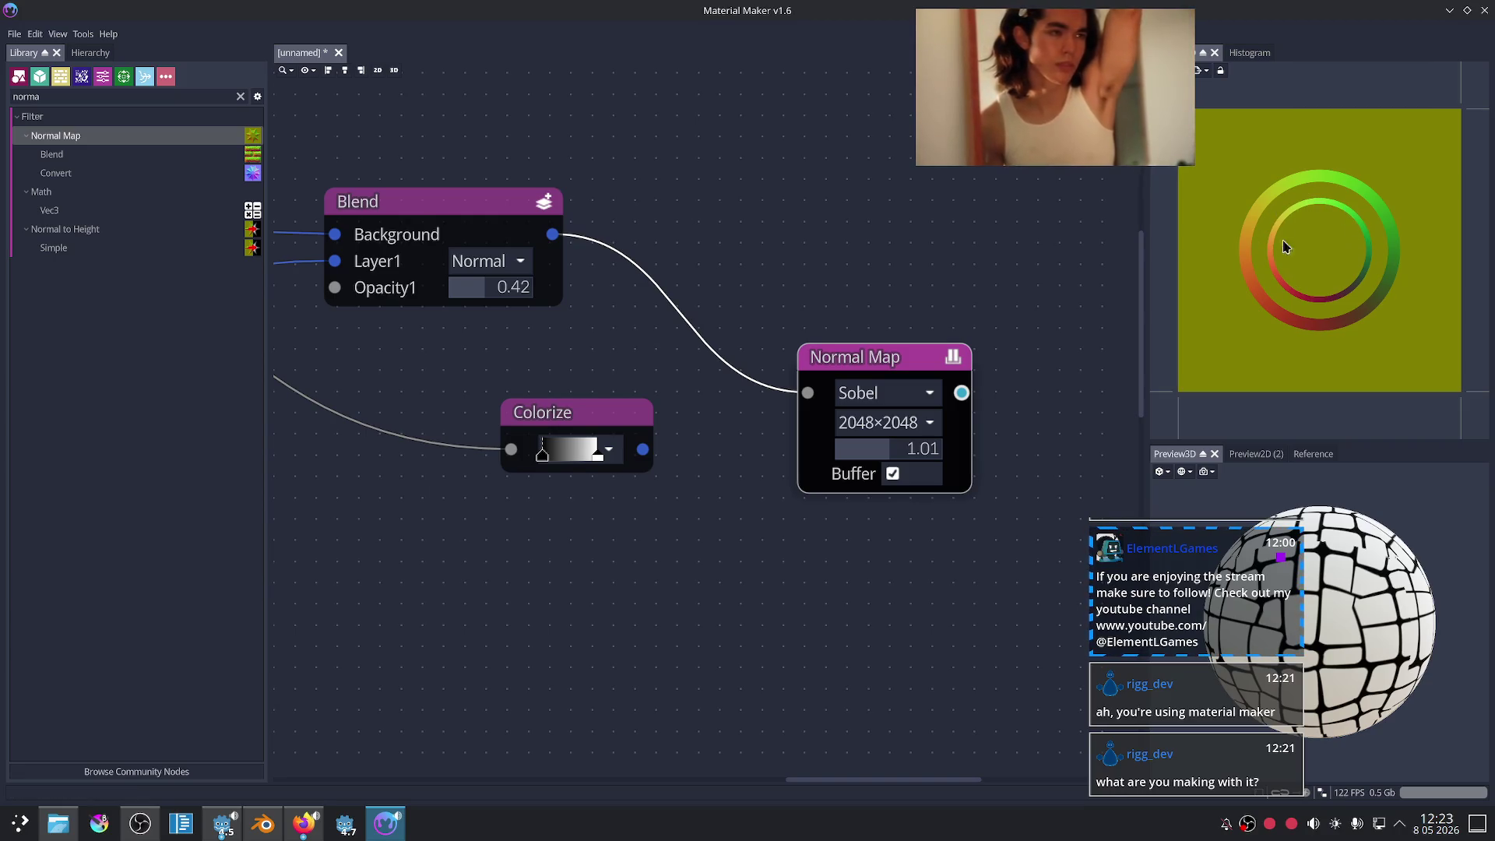
left_click(595, 418)
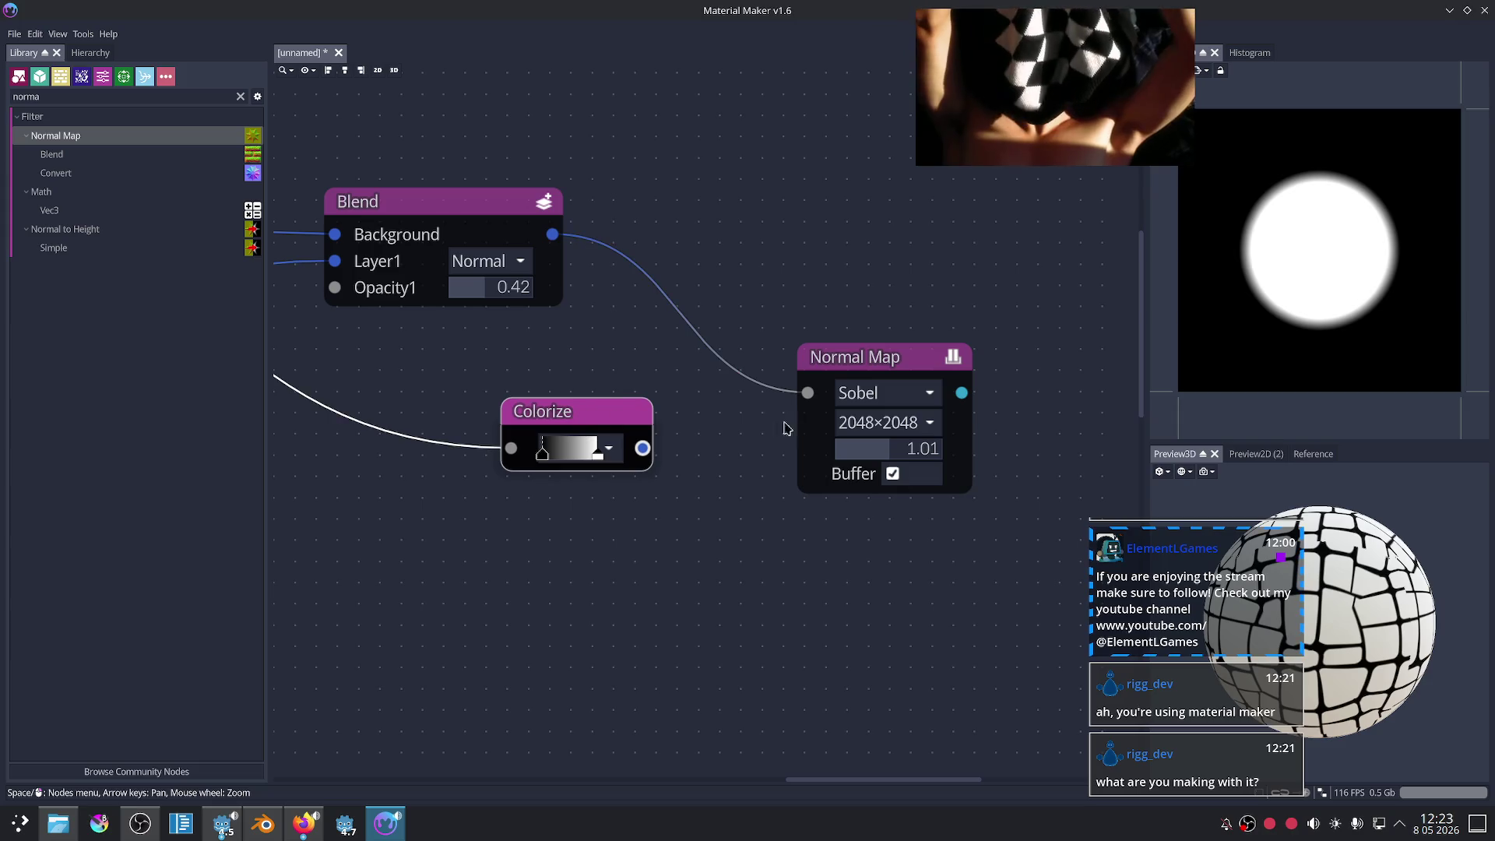
- Delete the Colorize node and zoom out to reveal the Smooth Curvature and material nodes
key("Delete")
left_click(826, 430)
scroll(826, 430, "down", 4)
middle_click_drag(804, 557, 627, 406)
scroll(851, 419, "down", 1)
scroll(851, 419, "down", 1)
- Move the Static PBR Material node up next to the Normal Map node
mouse_move(1128, 519)
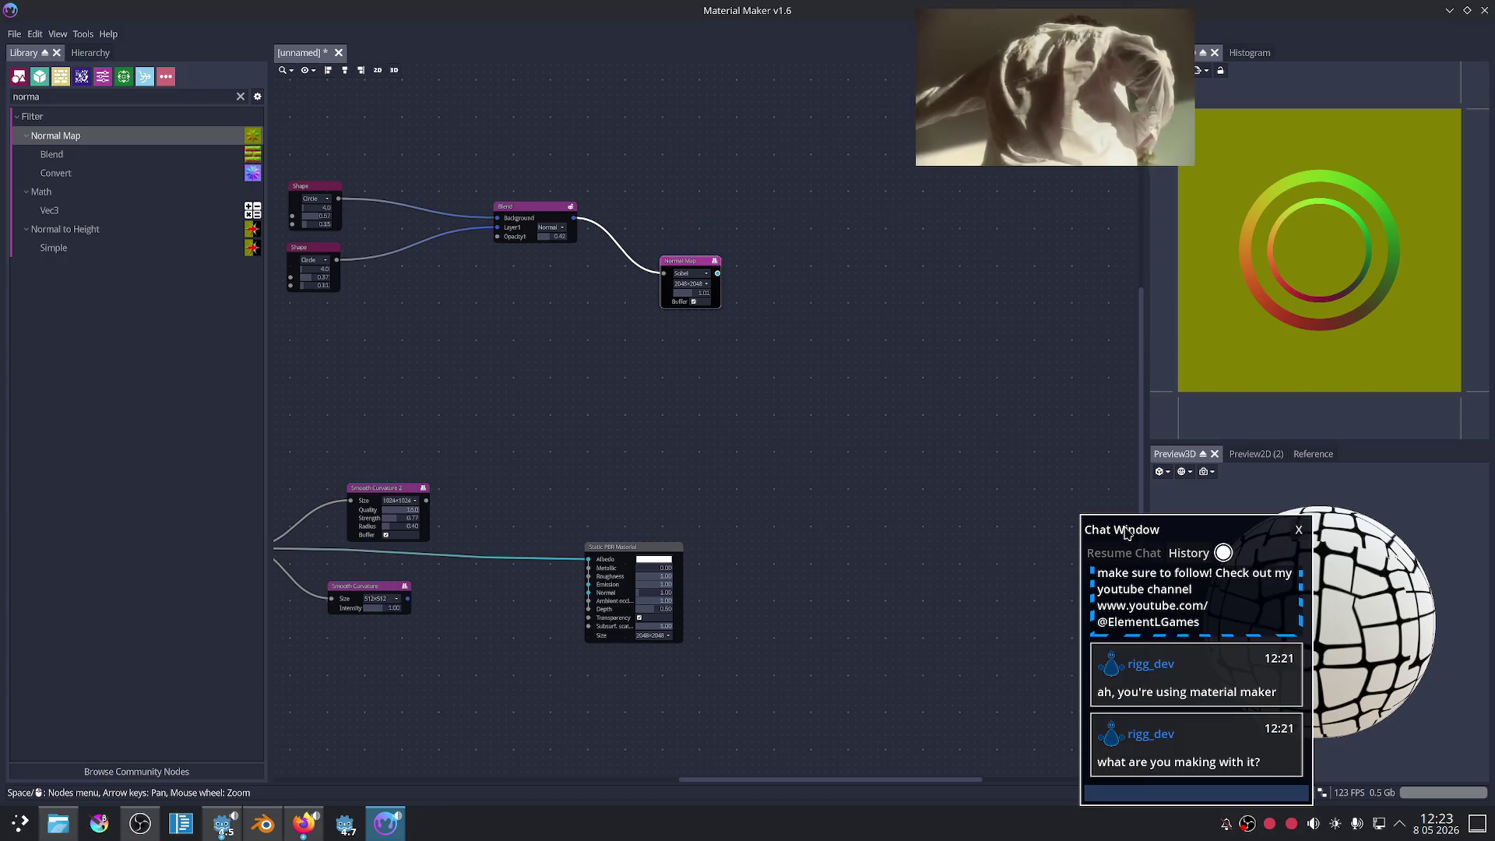
left_click_drag(1127, 532, 932, 529)
scroll(794, 363, "down", 2)
mouse_move(794, 363)
middle_mouse_down()
mouse_move(711, 277)
mouse_move(643, 246)
mouse_move(783, 410)
middle_mouse_up()
mouse_move(572, 486)
left_mouse_down()
mouse_move(665, 474)
mouse_move(771, 350)
left_mouse_up()
scroll(711, 324, "up", 3)
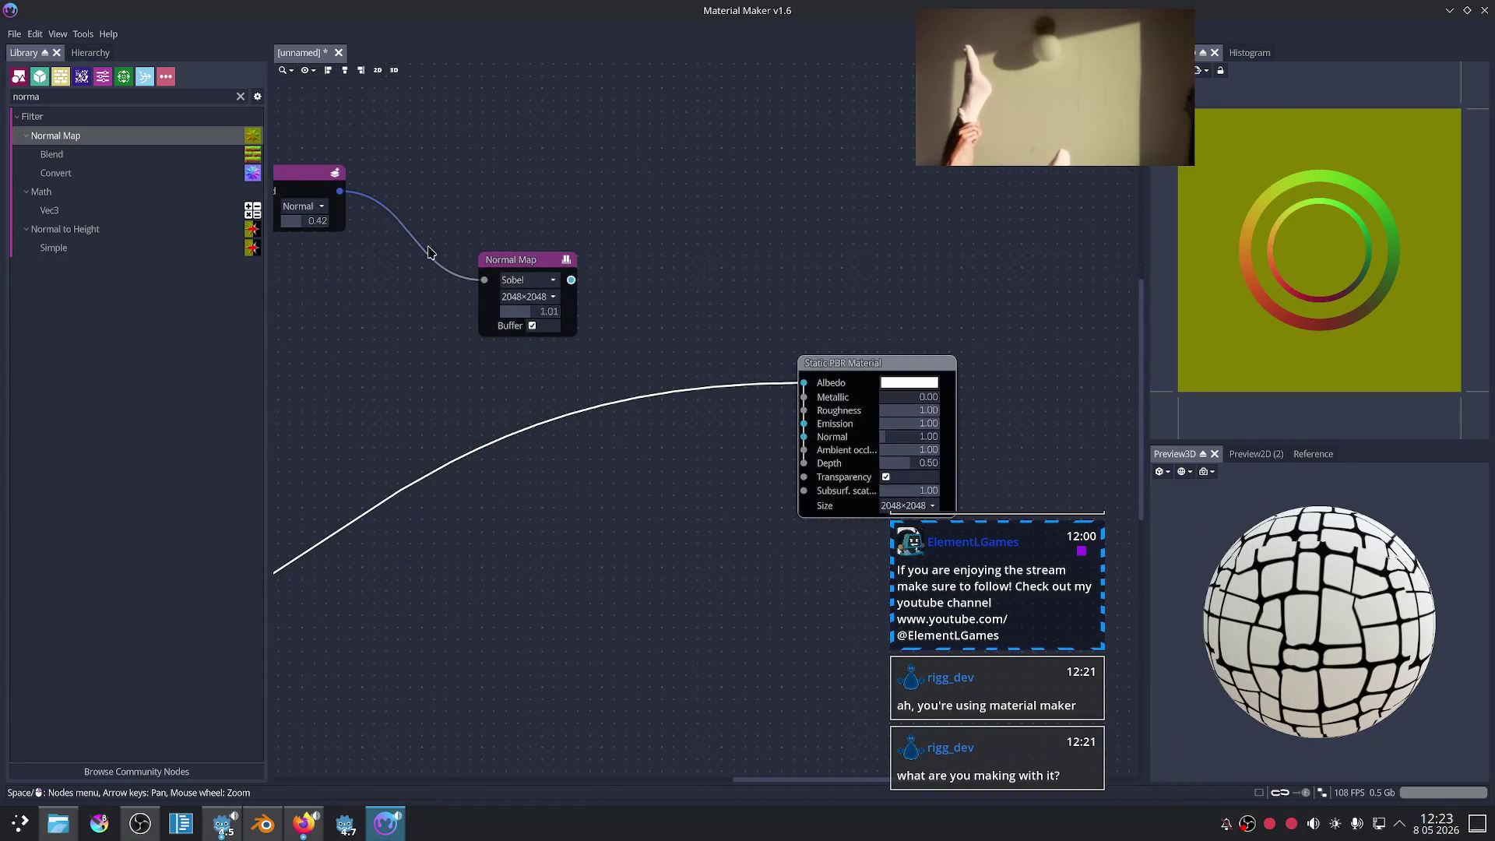
mouse_move(354, 199)
left_mouse_down()
mouse_move(650, 362)
mouse_move(371, 234)
mouse_move(803, 382)
left_mouse_up()
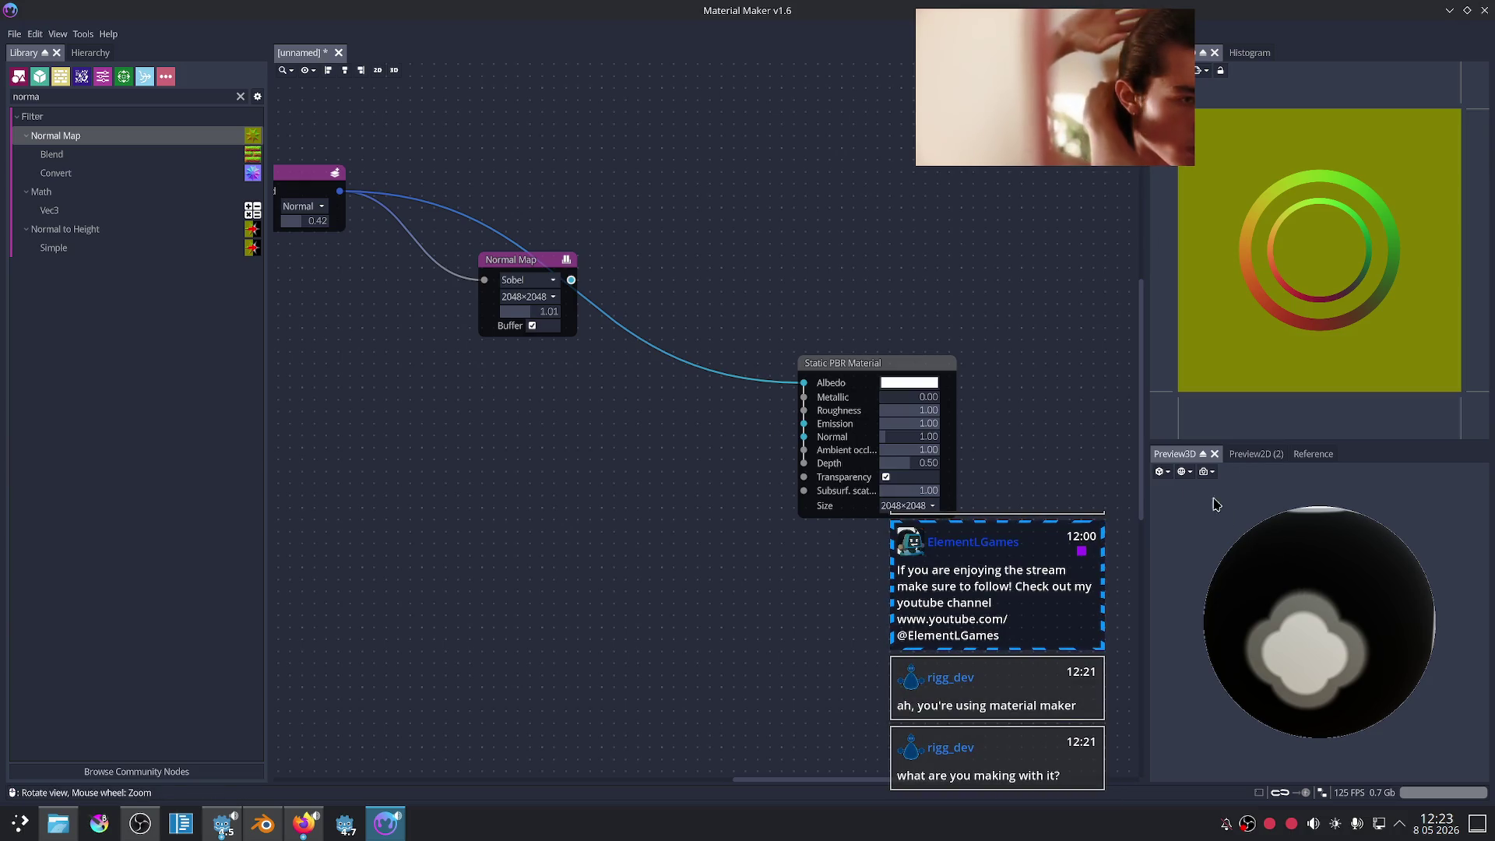
- Set the preview mesh UV scale to 1.00 and show the material on a Plane
mouse_move(1162, 472)
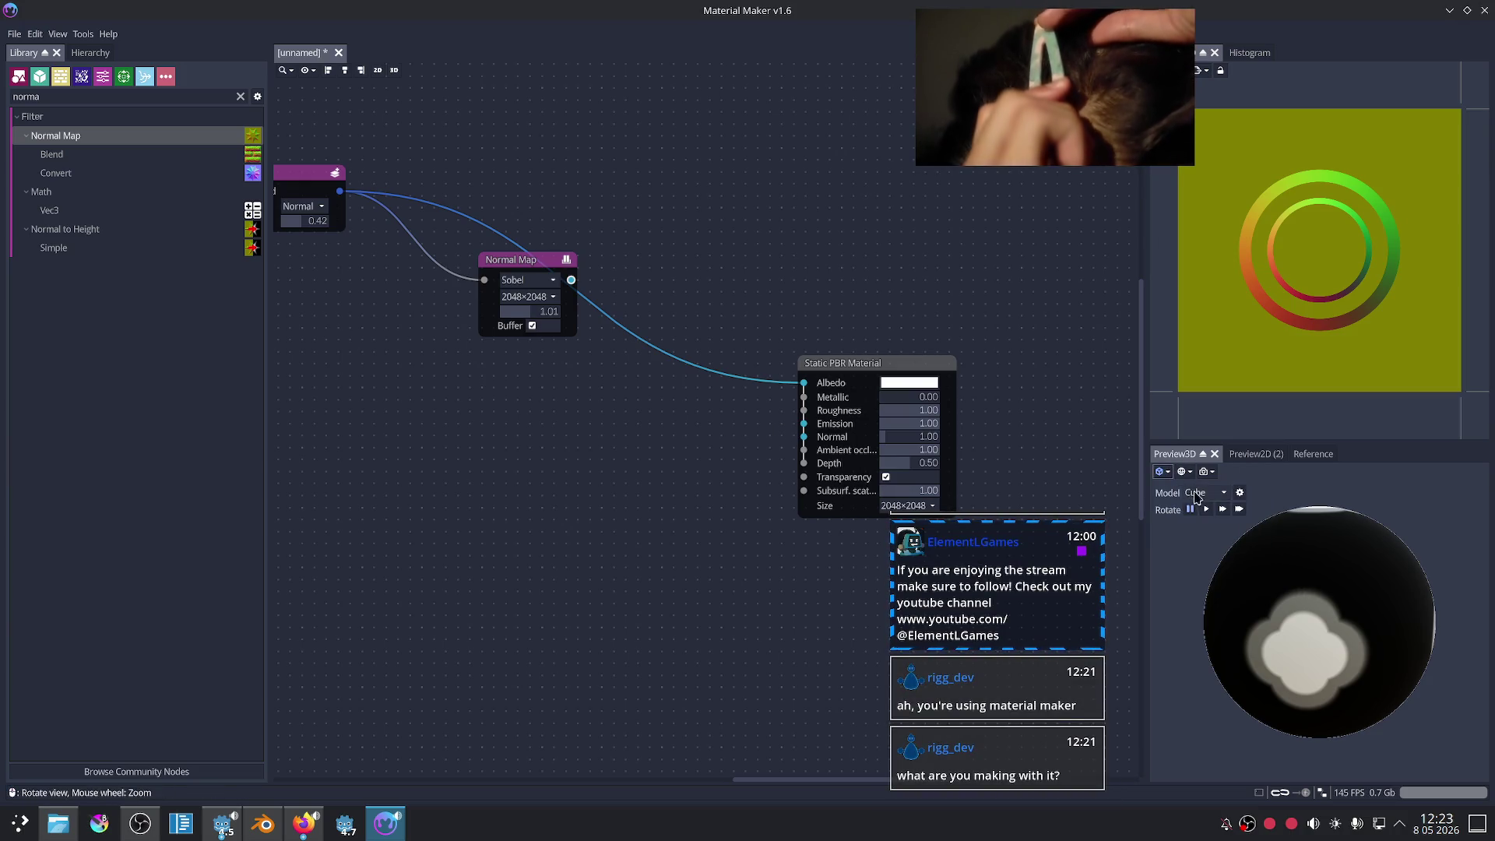
left_click(1240, 494)
left_click(1298, 516)
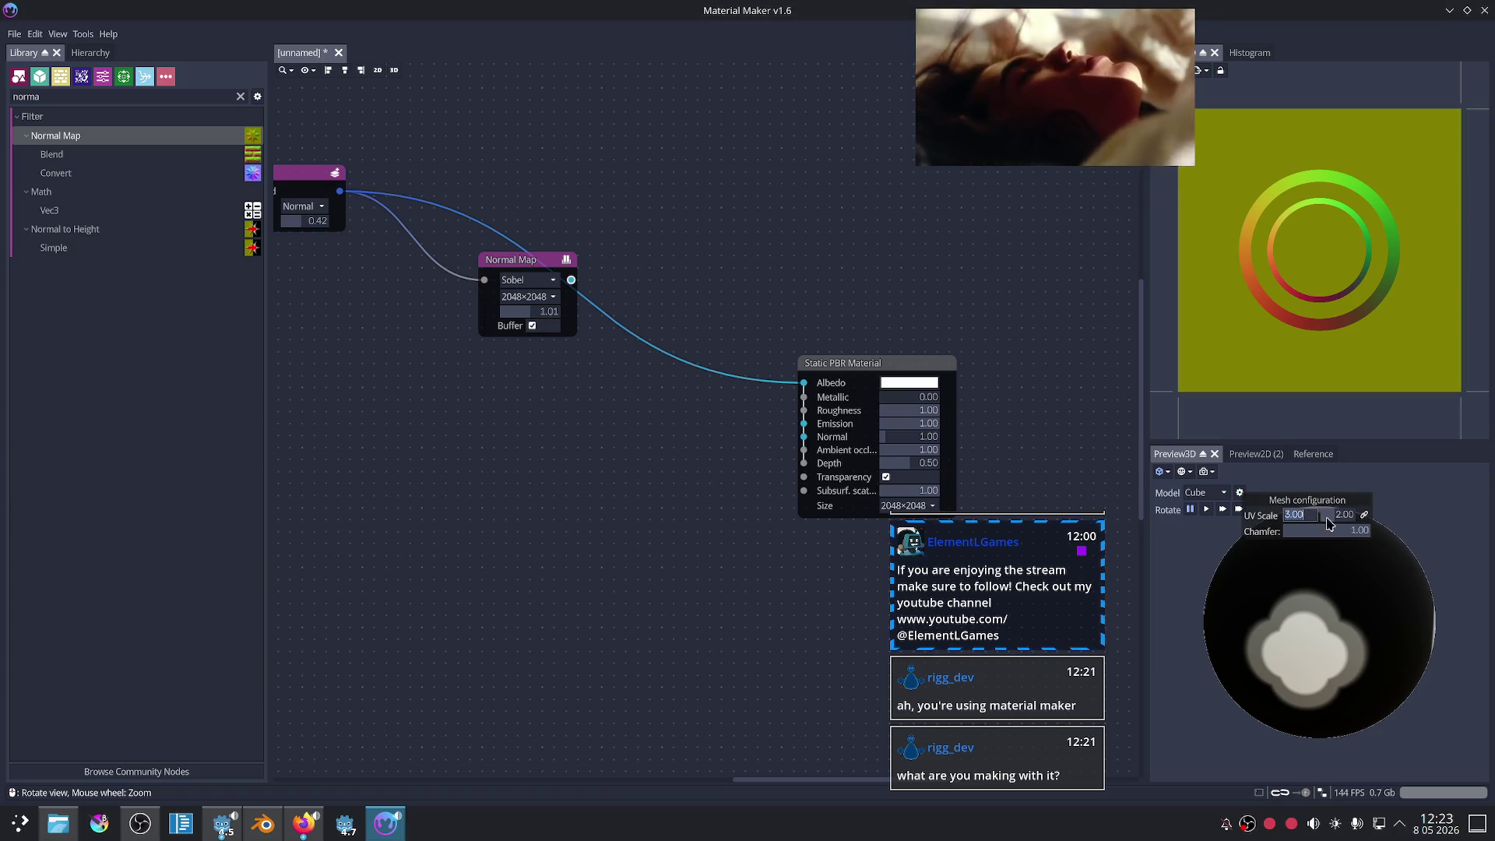
left_click(1337, 518)
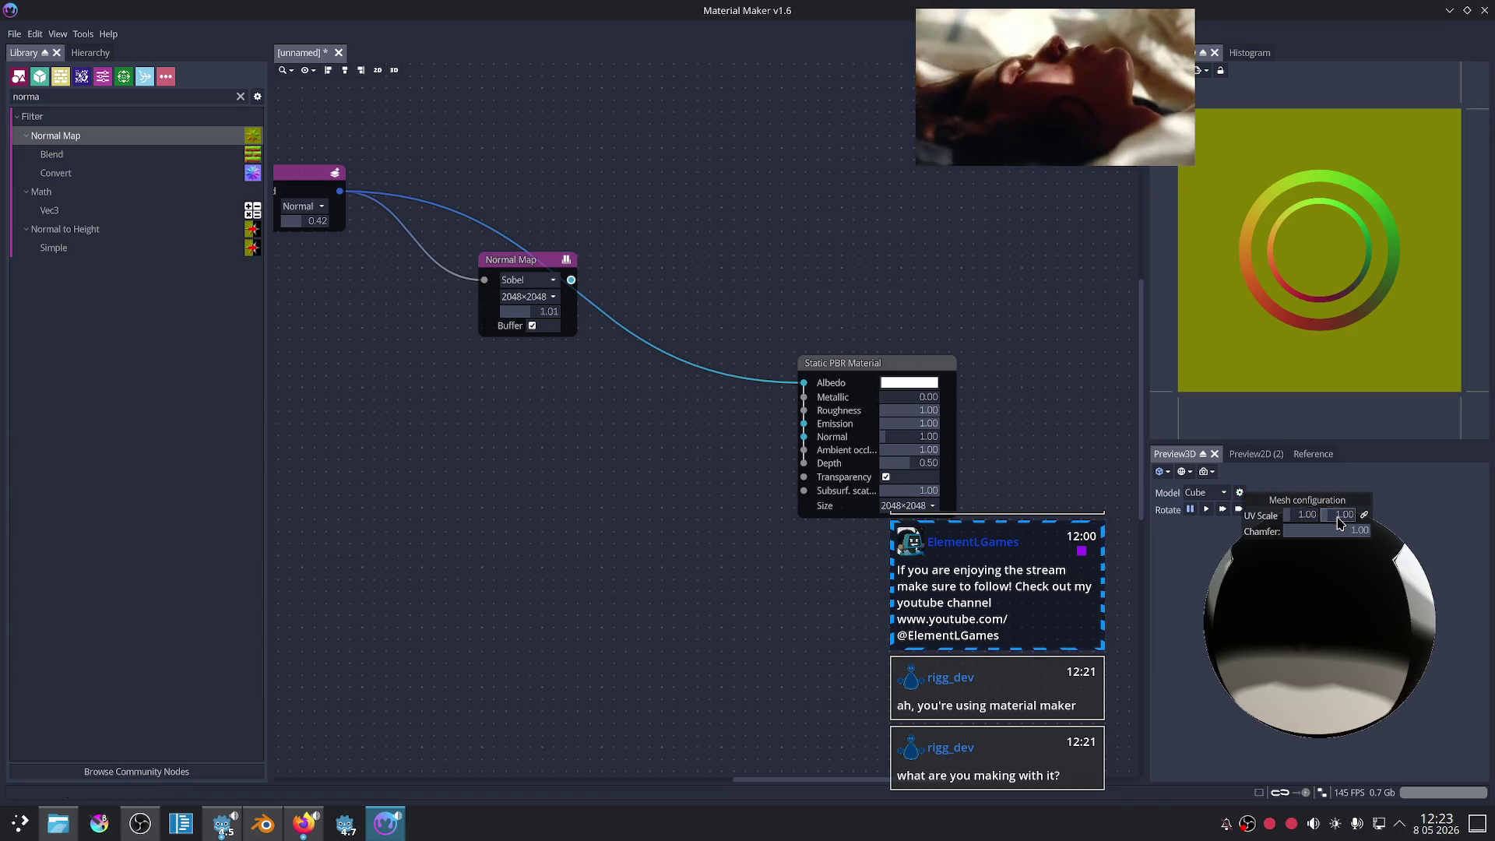
left_click(1203, 496)
left_click(1204, 498)
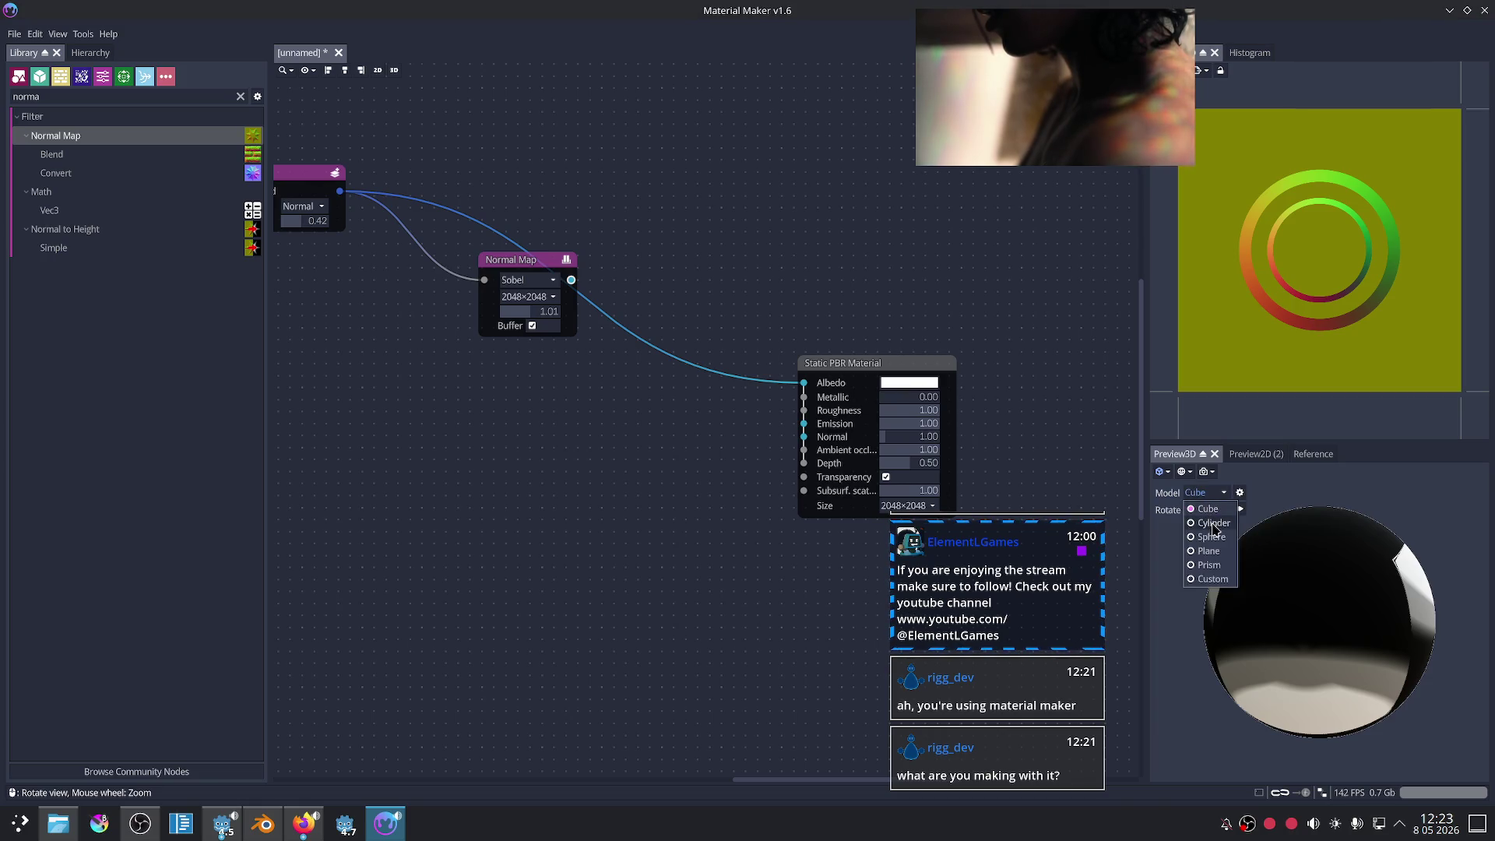
left_click(1209, 551)
mouse_move(1339, 602)
left_mouse_down()
mouse_move(1358, 657)
mouse_move(1362, 634)
left_mouse_up()
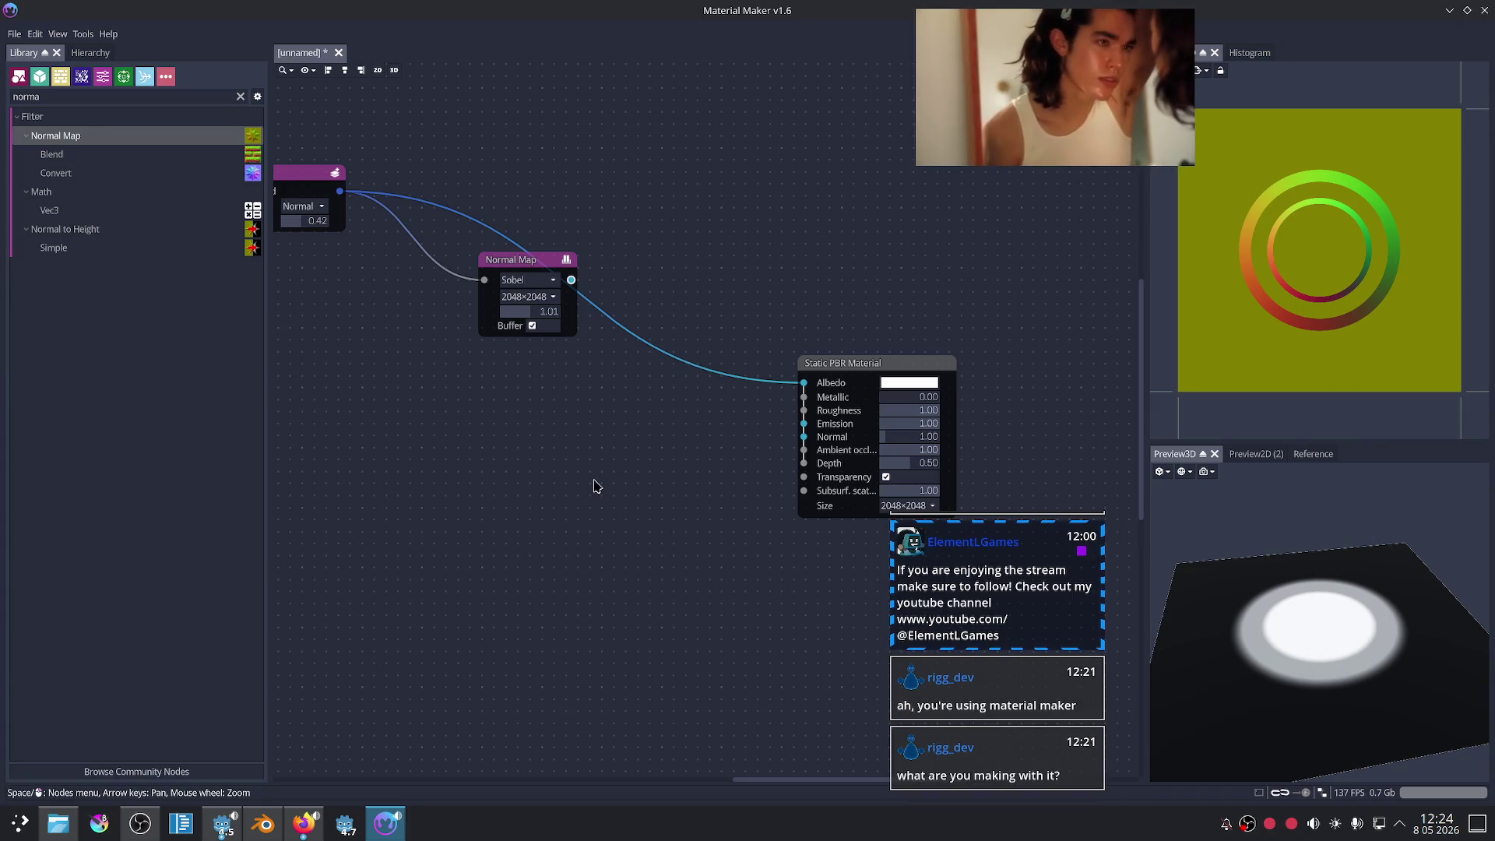
- Connect Normal Map to the material's Normal input and move the Blend node below Normal Map
mouse_move(571, 279)
left_mouse_down()
mouse_move(661, 460)
mouse_move(803, 438)
left_mouse_up()
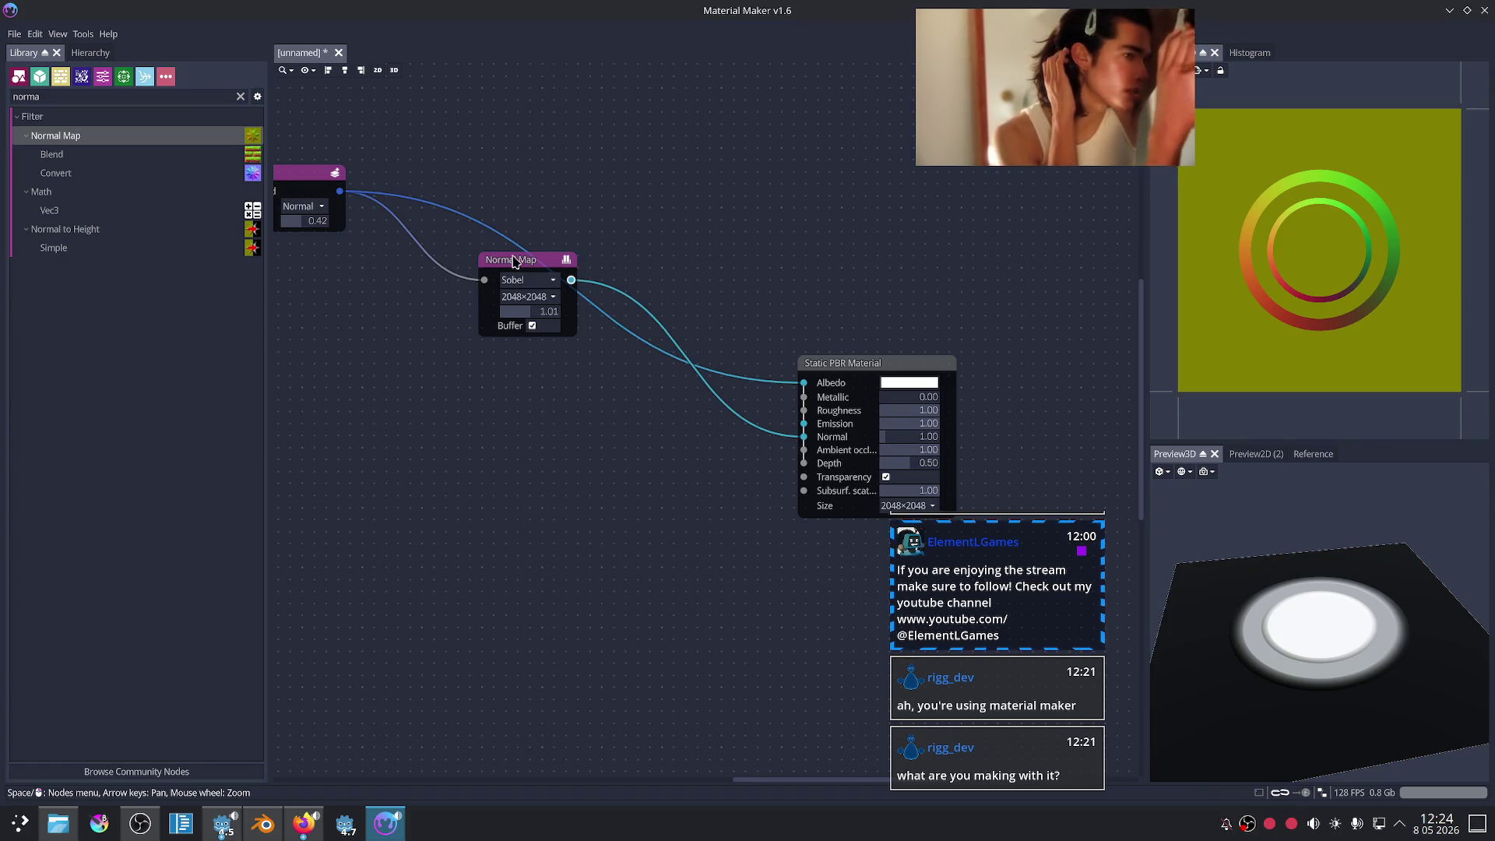
left_click_drag(514, 260, 540, 383)
left_click_drag(1323, 568, 1321, 611)
scroll(428, 507, "left", 3)
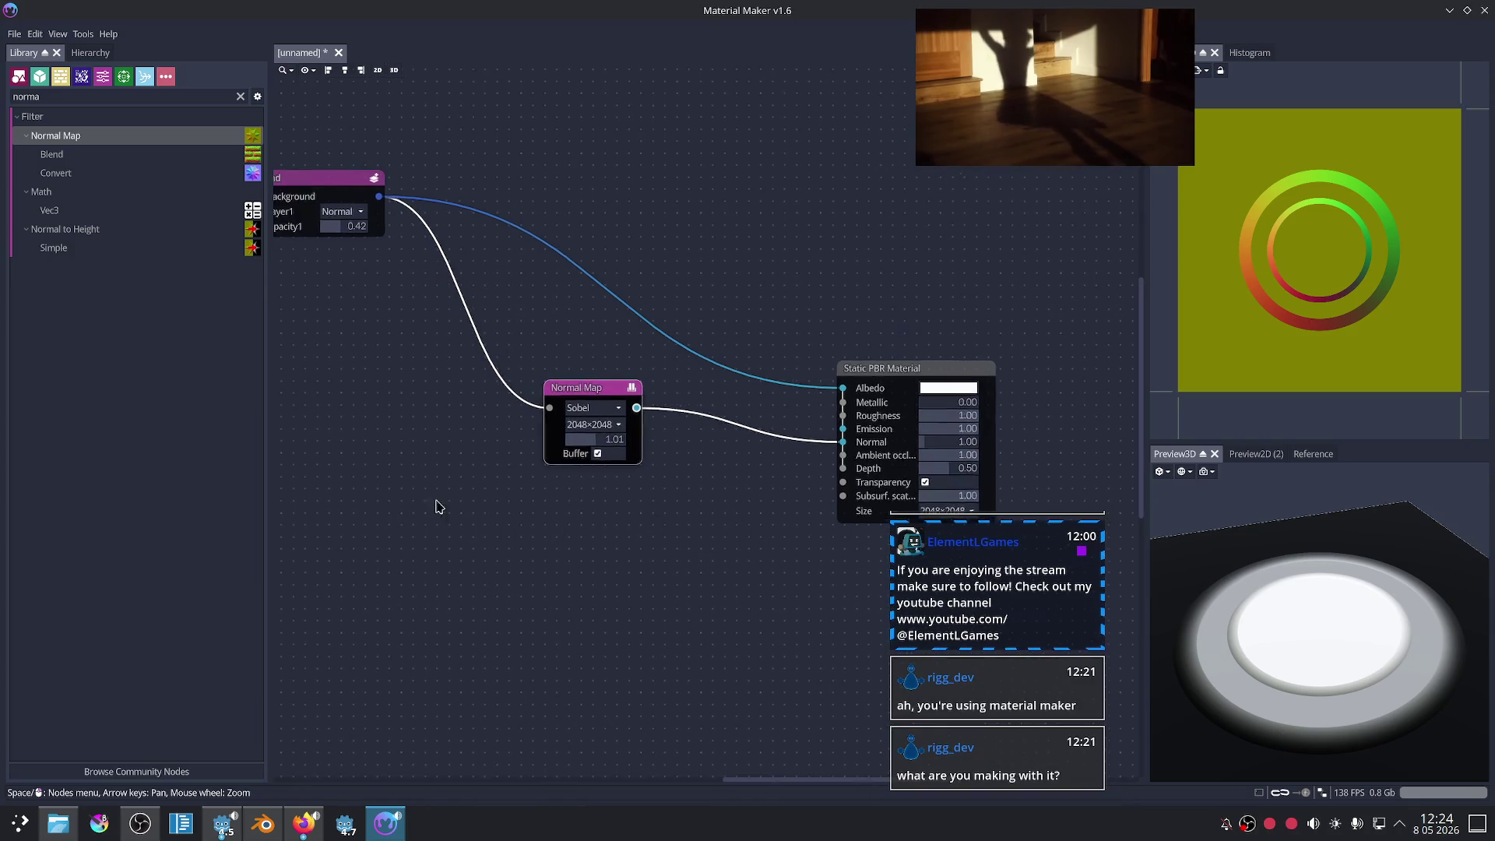
scroll(477, 470, "down", 2)
scroll(428, 371, "left", 5)
scroll(645, 350, "left", 4)
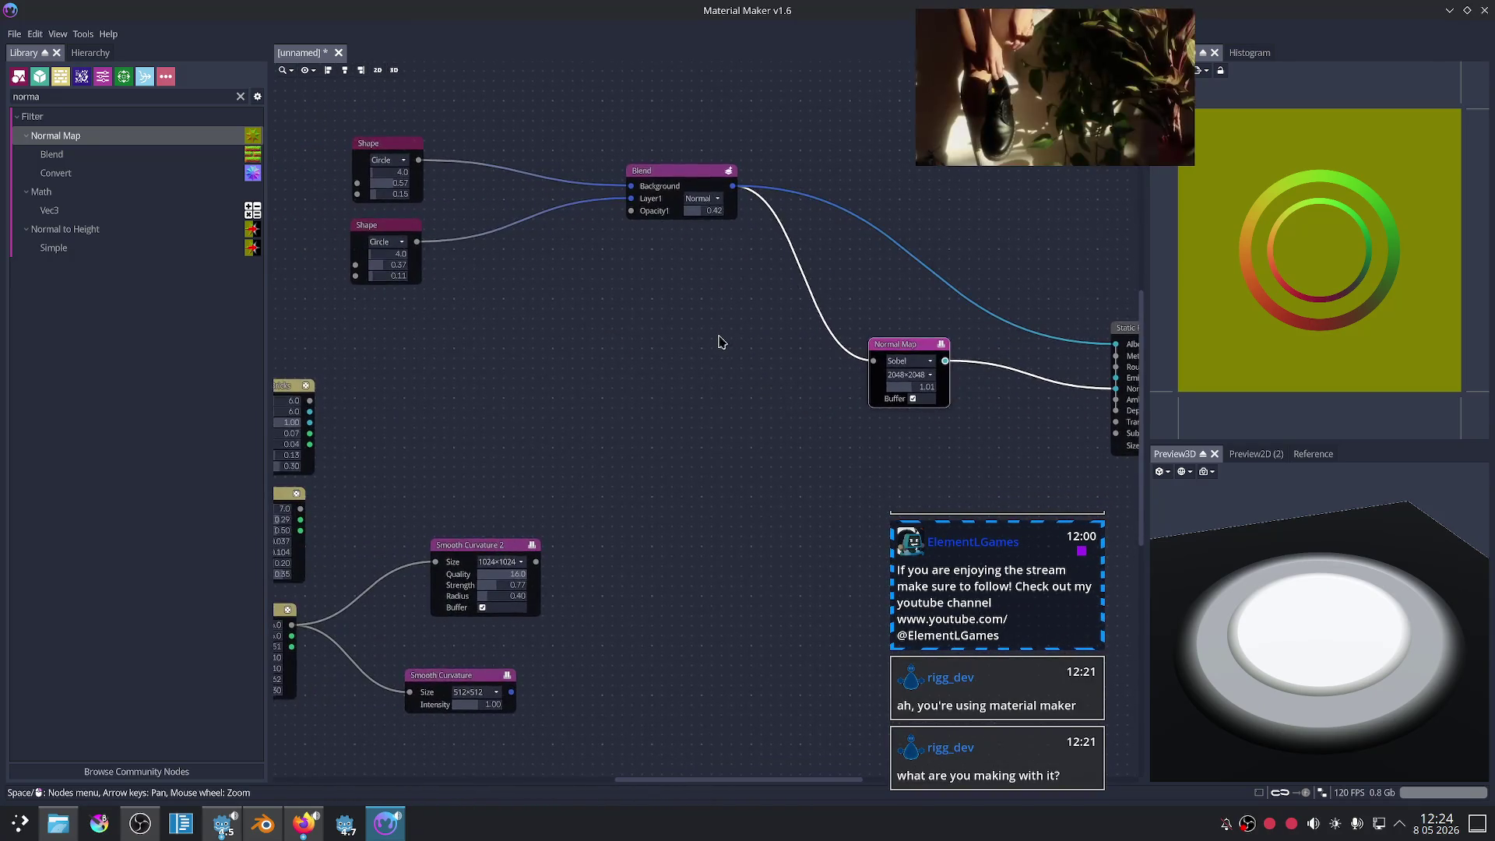
scroll(467, 257, "right", 1)
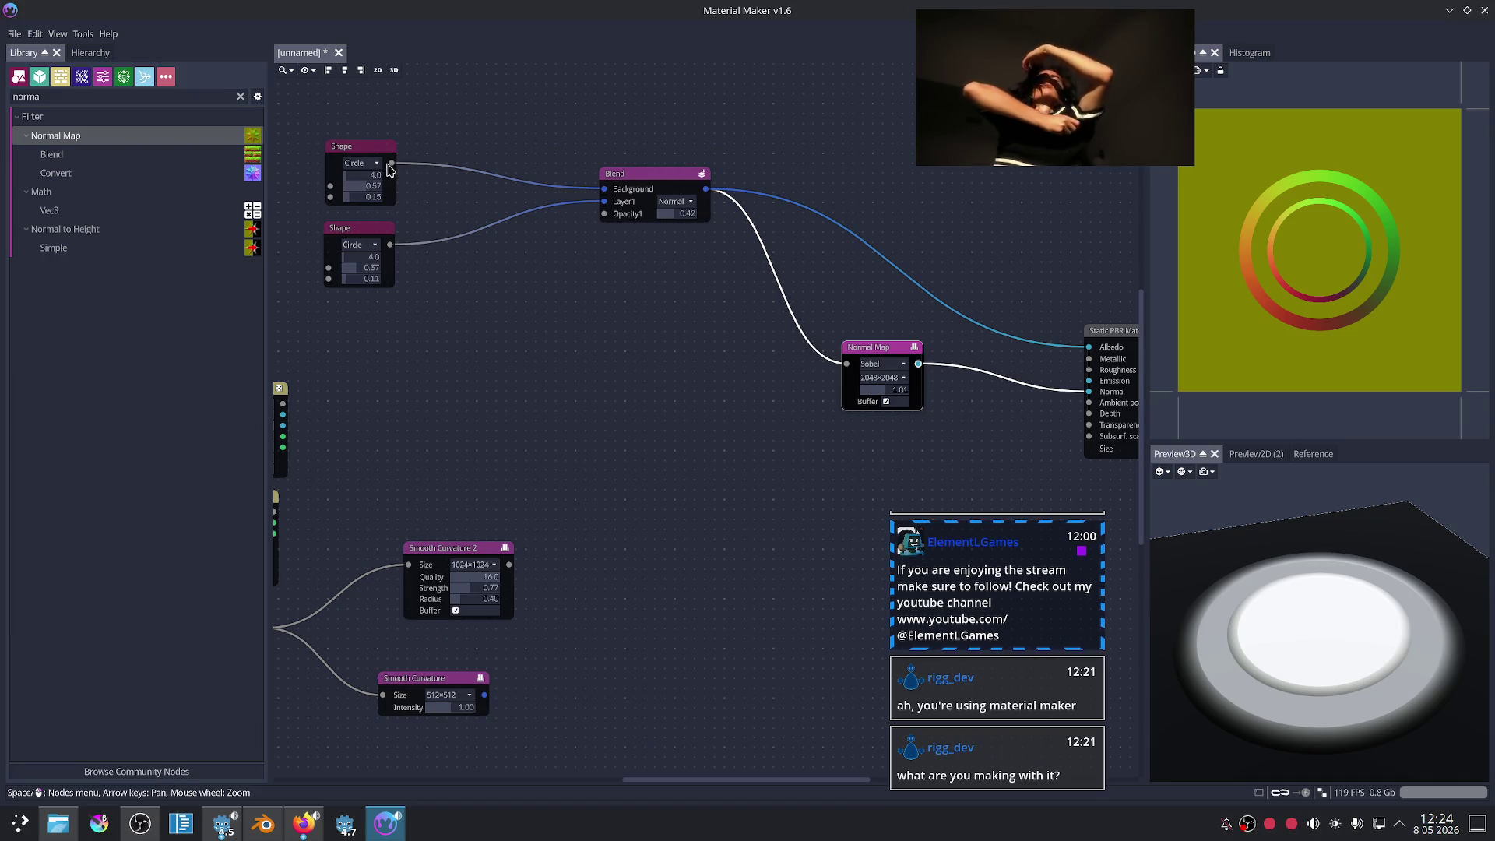
scroll(596, 353, "right", 4)
mouse_move(568, 179)
left_mouse_down()
mouse_move(671, 405)
mouse_move(548, 185)
mouse_move(712, 422)
left_mouse_up()
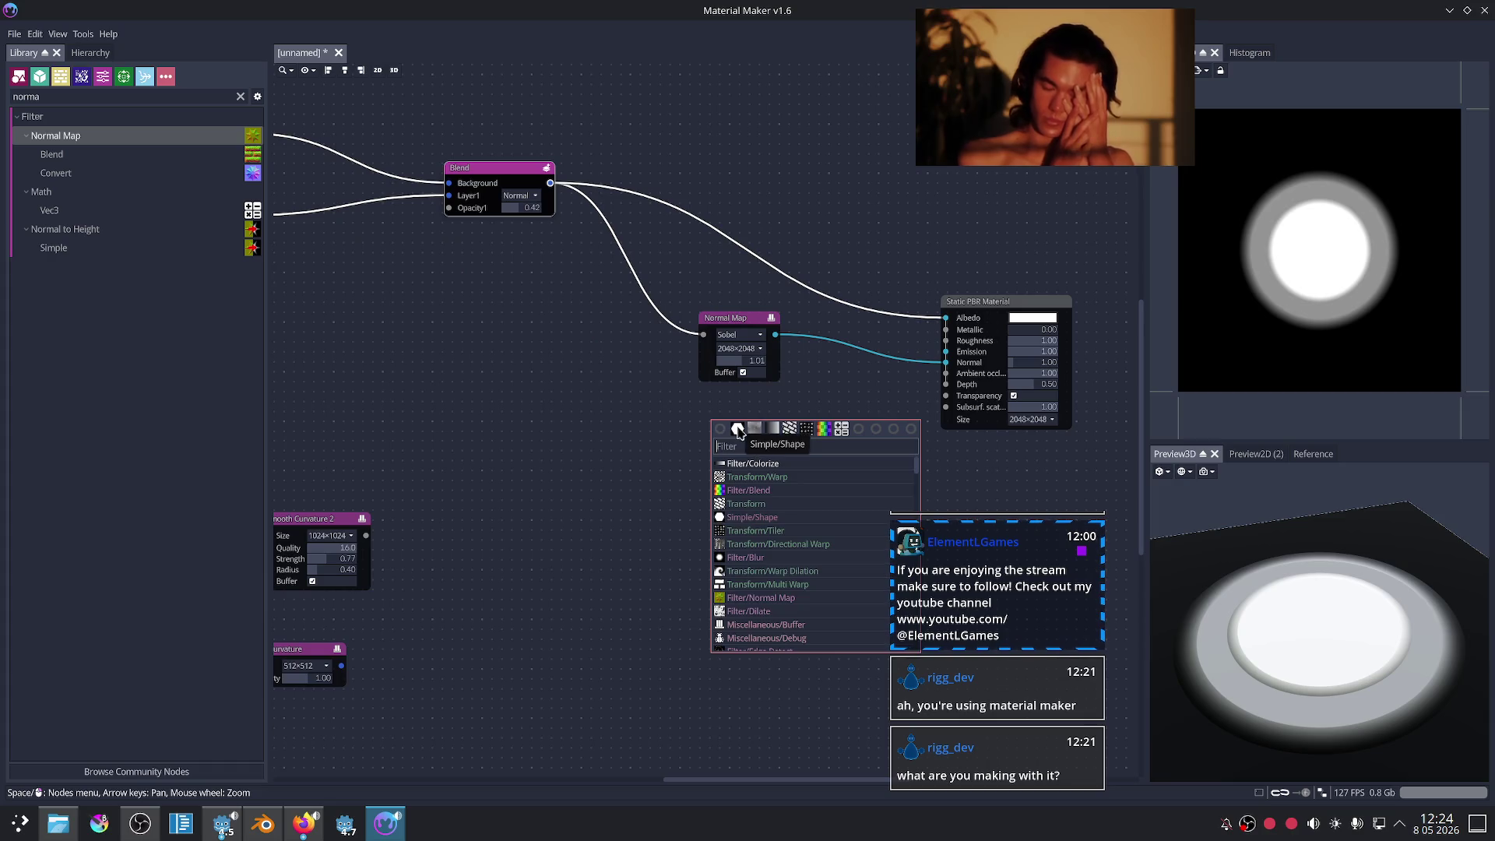
- Feed Blend through a hard-edged Colorize into the material's Depth input, viewing the disc top-down
left_click(760, 465)
scroll(778, 418, "up", 3)
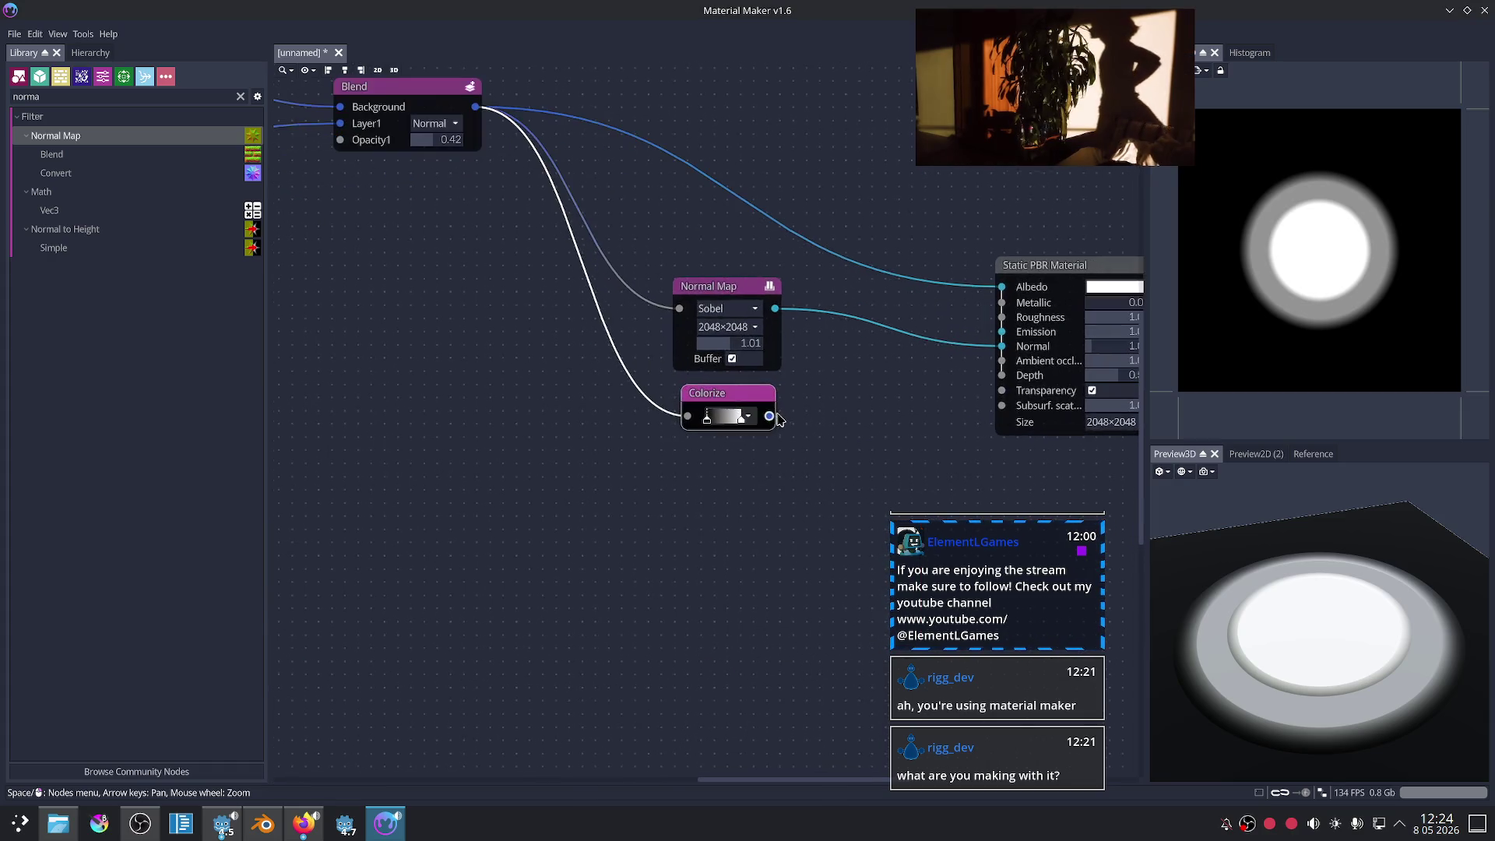
left_click_drag(949, 401, 1001, 374)
scroll(931, 437, "up", 1)
middle_click_drag(931, 437, 861, 433)
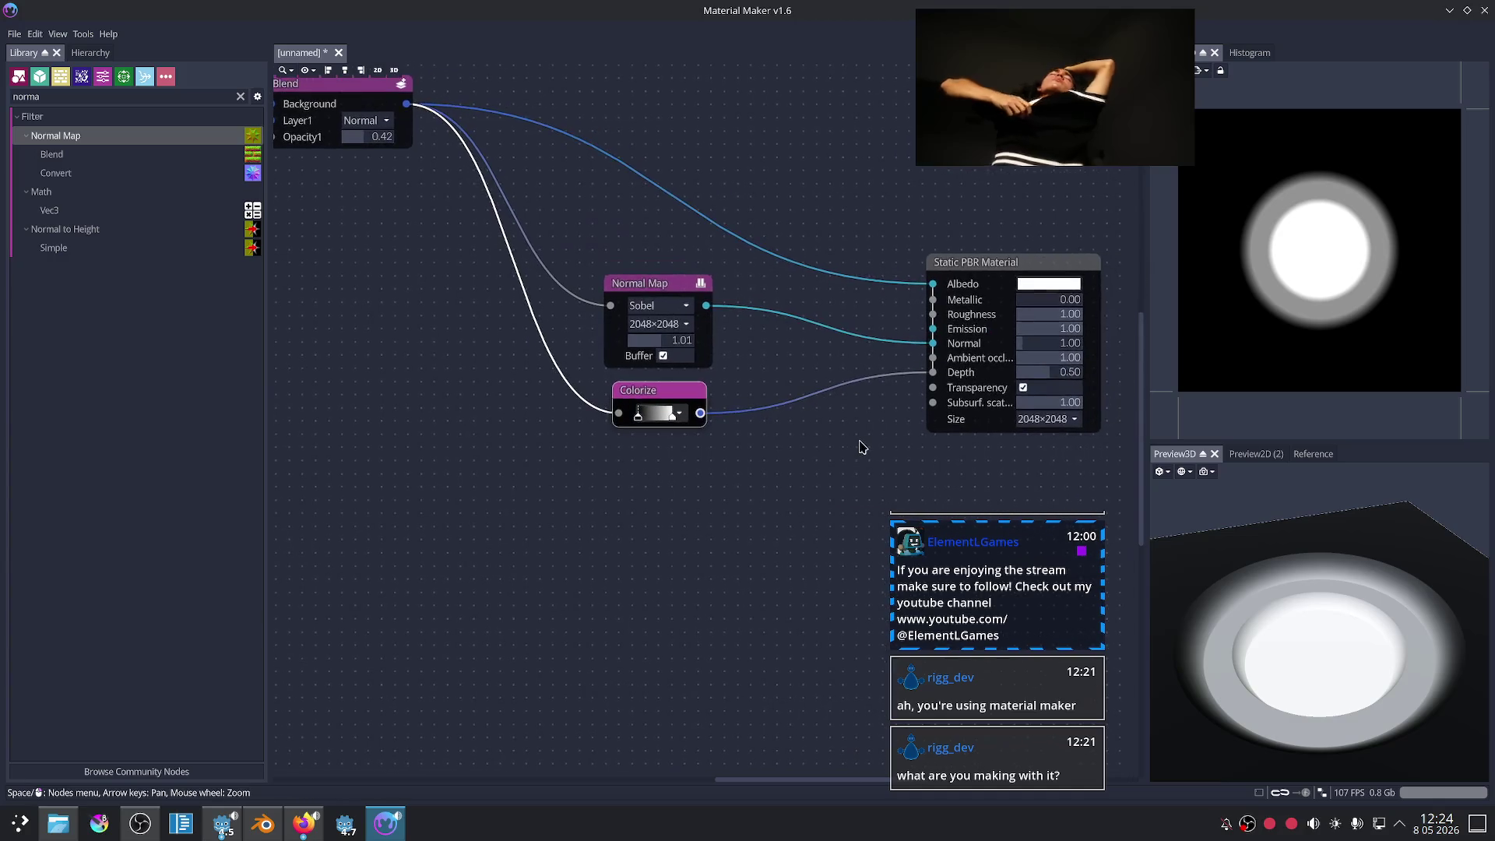
mouse_move(652, 414)
left_mouse_down()
mouse_move(616, 413)
mouse_move(654, 414)
left_mouse_up()
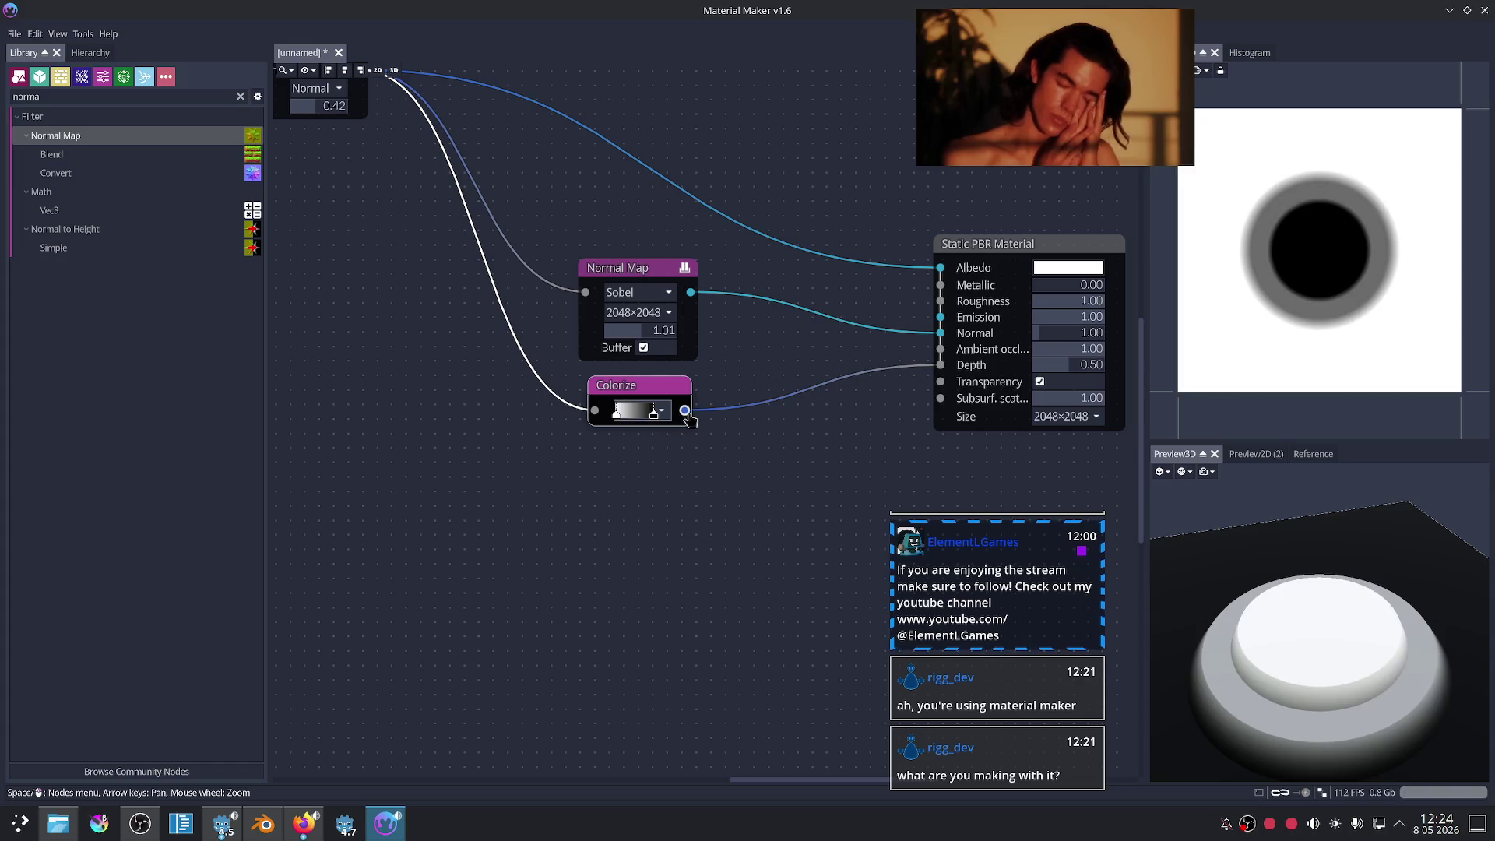
mouse_move(1203, 538)
left_mouse_down()
mouse_move(1261, 550)
mouse_move(1307, 606)
mouse_move(1340, 613)
mouse_move(1469, 537)
mouse_move(1457, 556)
left_mouse_up()
mouse_move(1401, 617)
left_mouse_down()
mouse_move(1362, 634)
mouse_move(1354, 670)
mouse_move(1458, 671)
mouse_move(1472, 619)
mouse_move(1401, 639)
mouse_move(1358, 689)
mouse_move(1333, 650)
mouse_move(1344, 628)
mouse_move(1326, 658)
left_mouse_up()
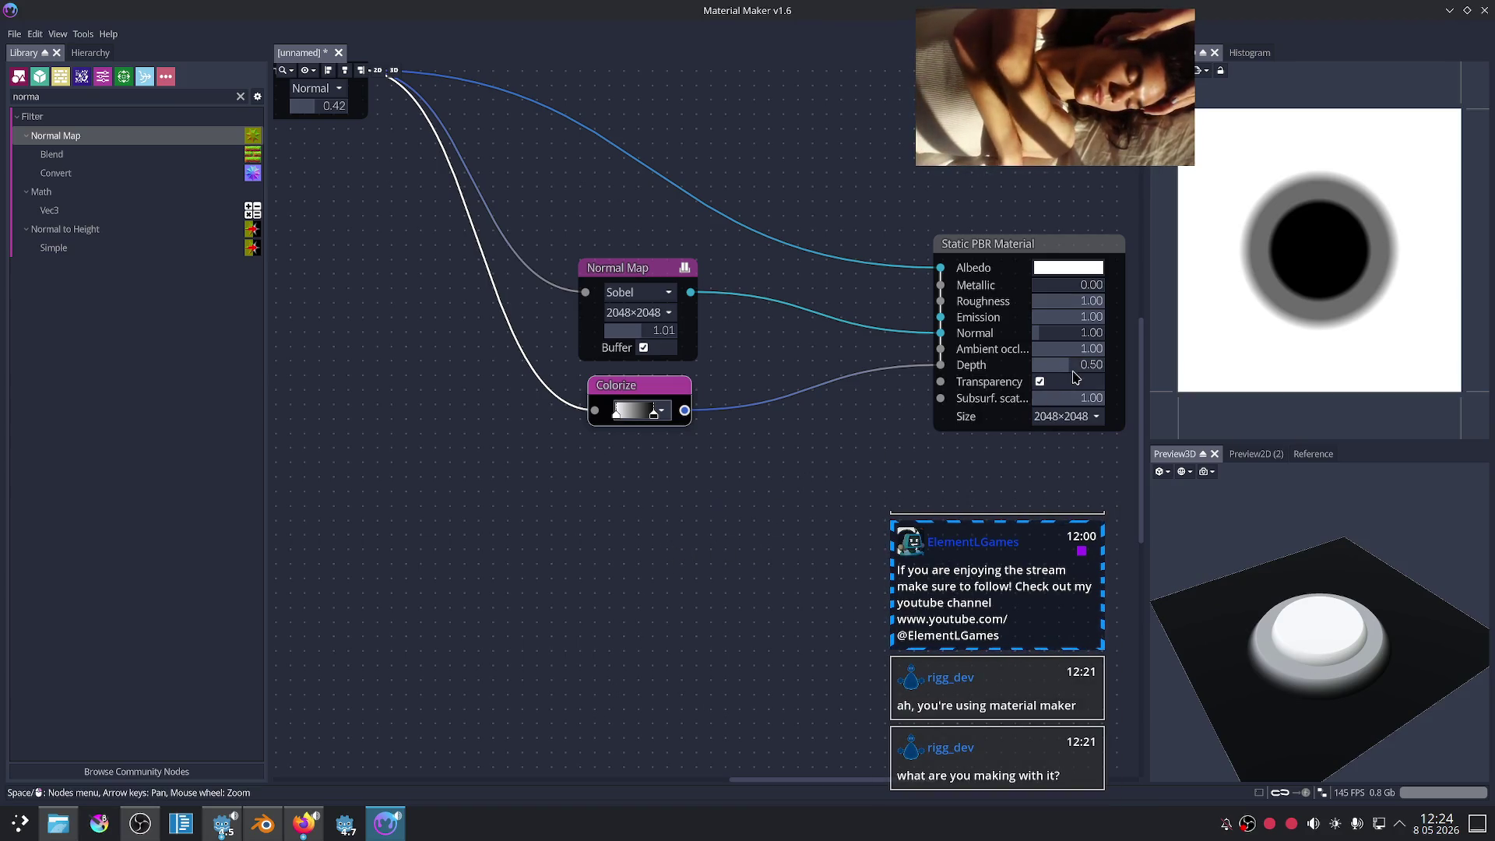
- Raise the material Depth from 0.50 to 1.00, then bring up the Firefox orc tank results
left_click_drag(1075, 368, 1130, 380)
scroll(769, 480, "down", 3)
scroll(770, 480, "up", 2)
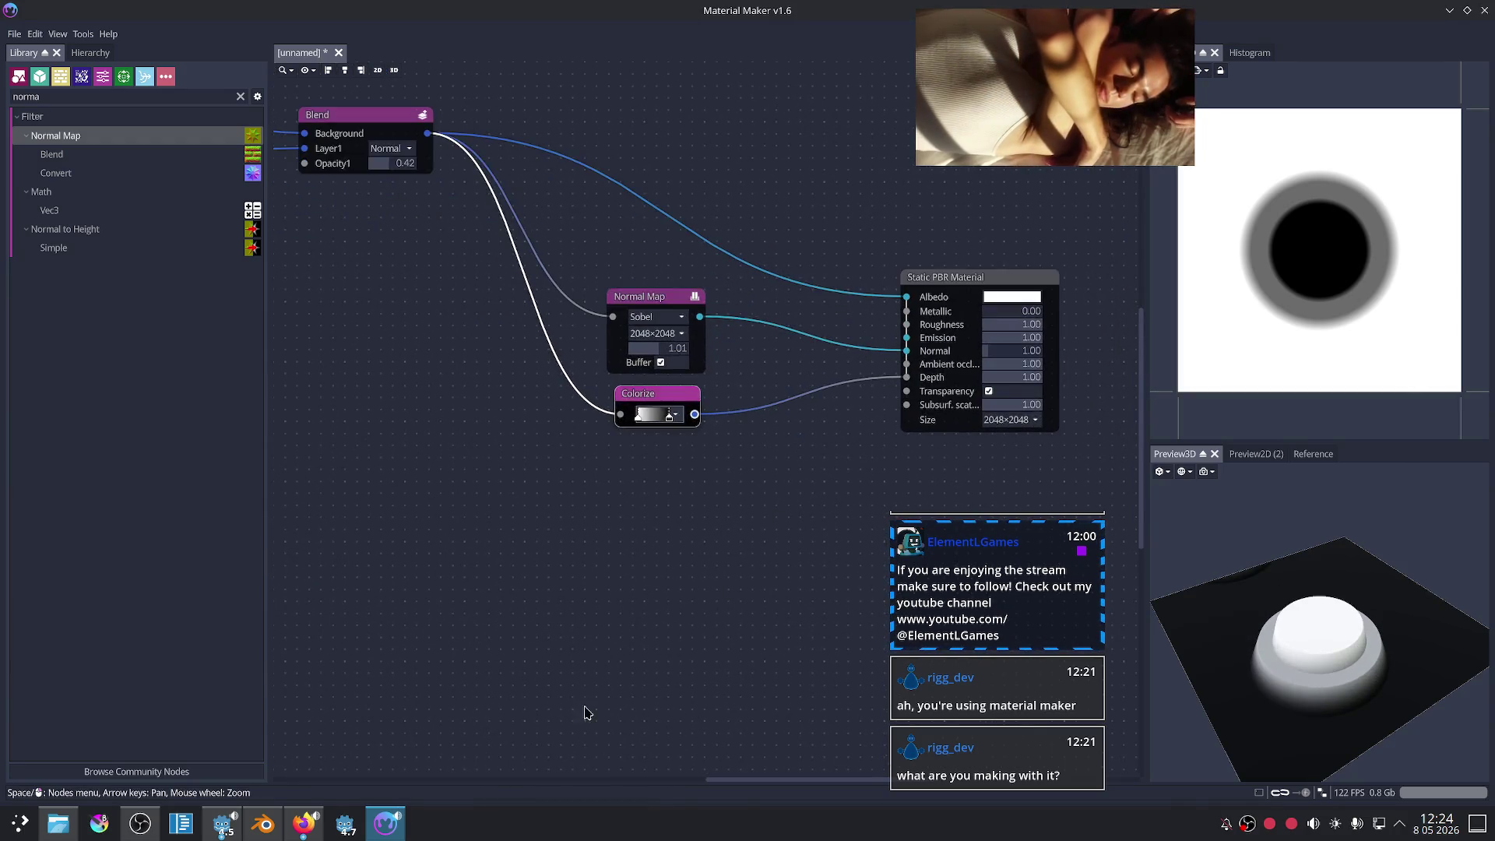
mouse_move(304, 823)
left_click(405, 755)
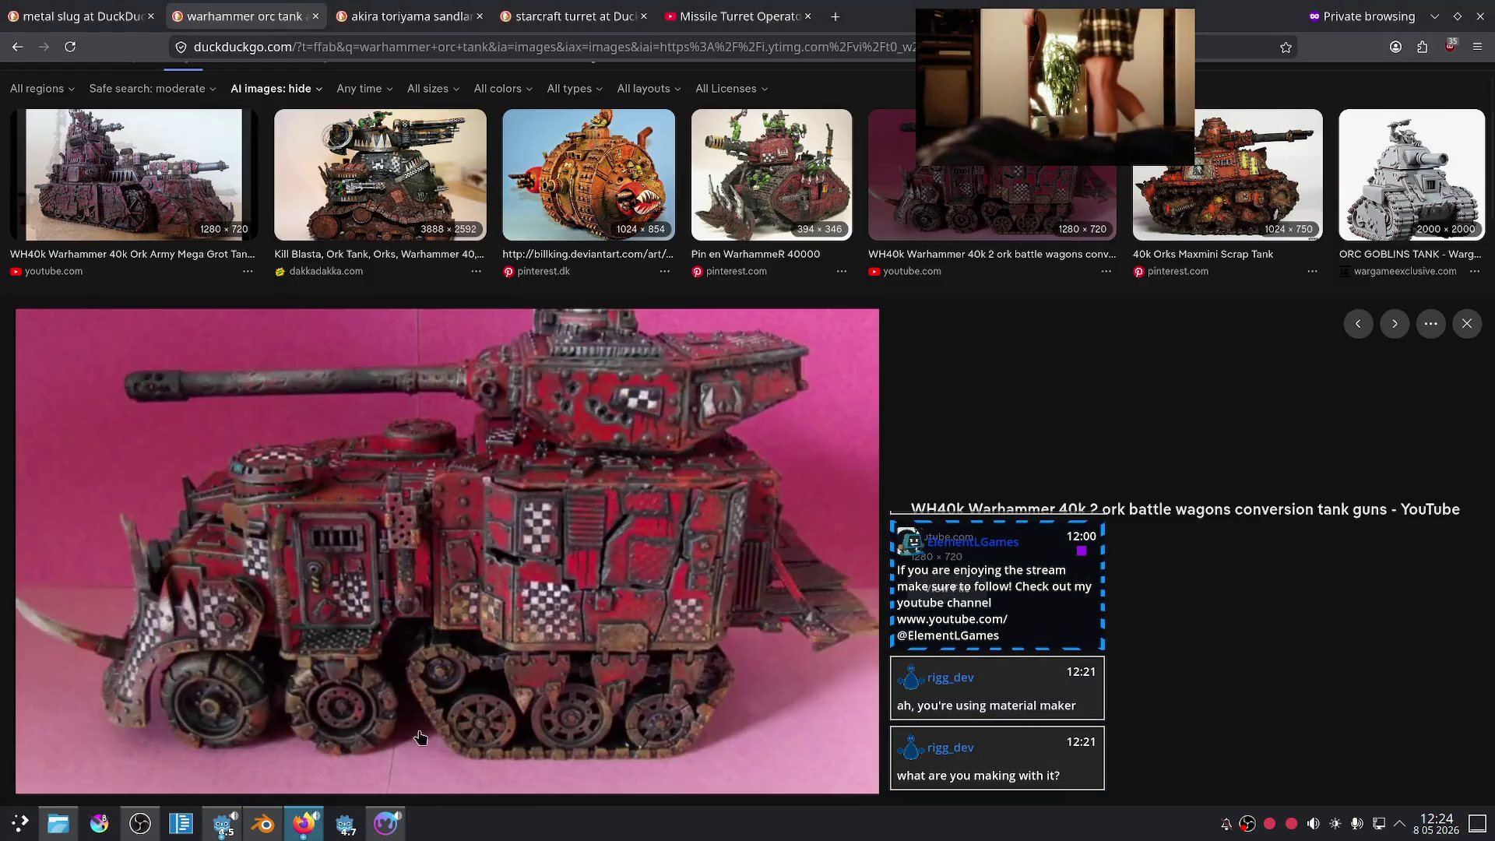
- Scroll the ork tank results, view the Leman Russ conversion image, and return to the Material Maker graph
scroll(604, 477, "up", 2)
scroll(638, 436, "down", 3)
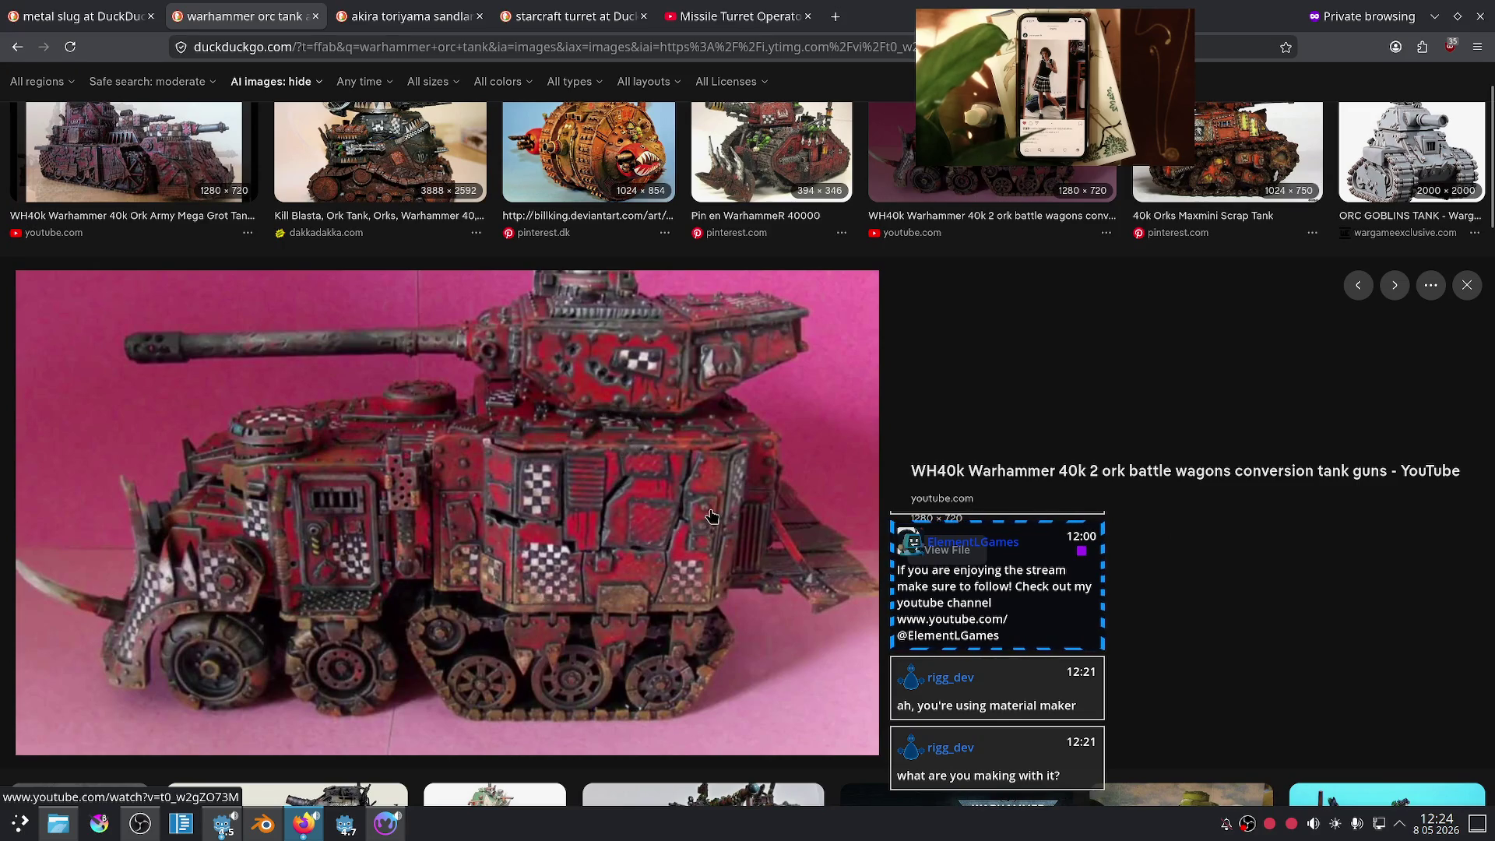
scroll(711, 515, "up", 2)
scroll(726, 461, "down", 4)
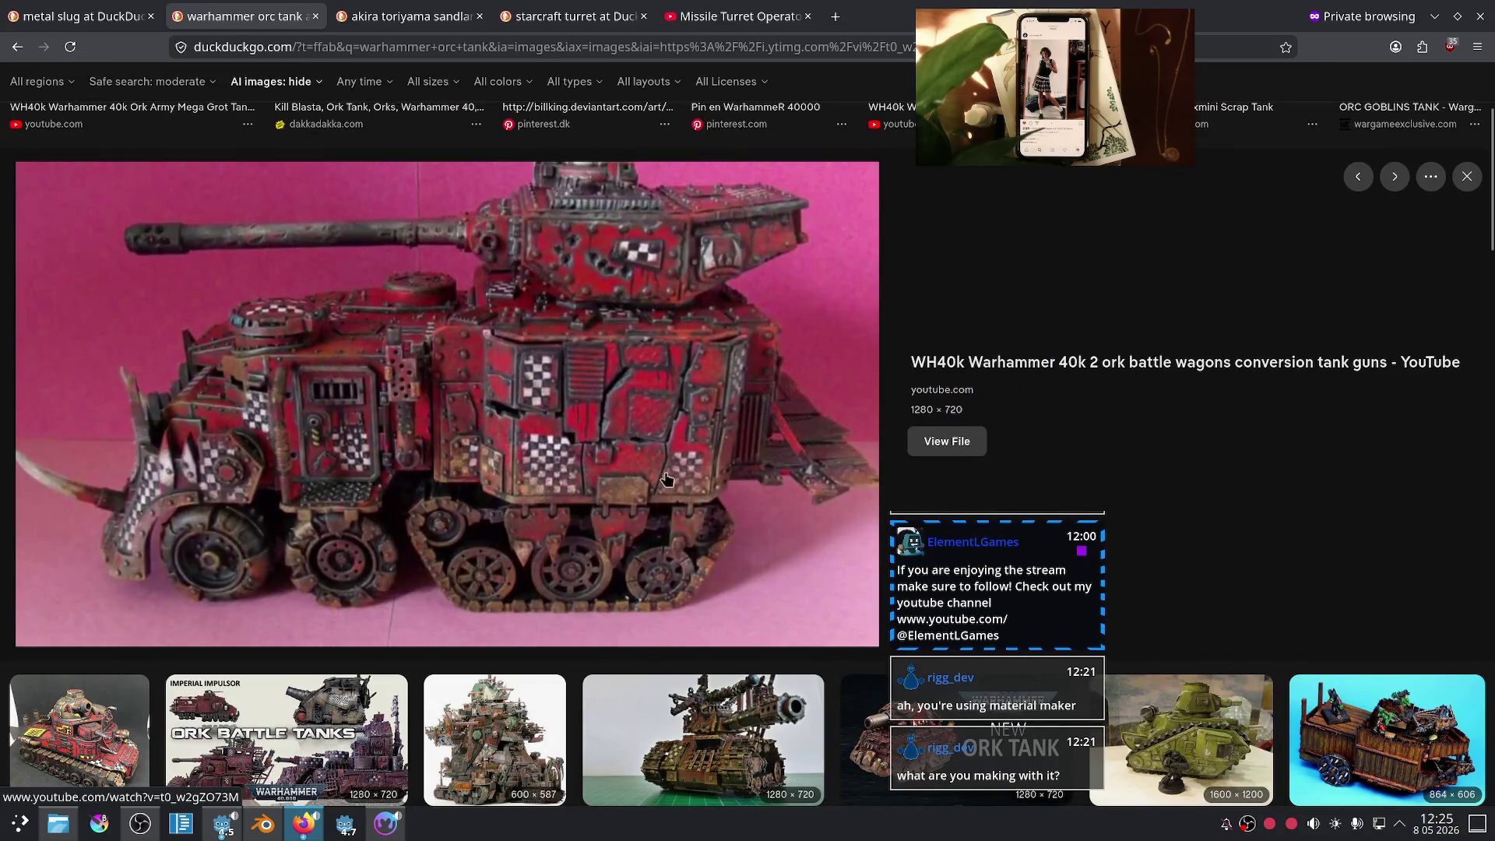
scroll(668, 476, "down", 3)
left_click(643, 491)
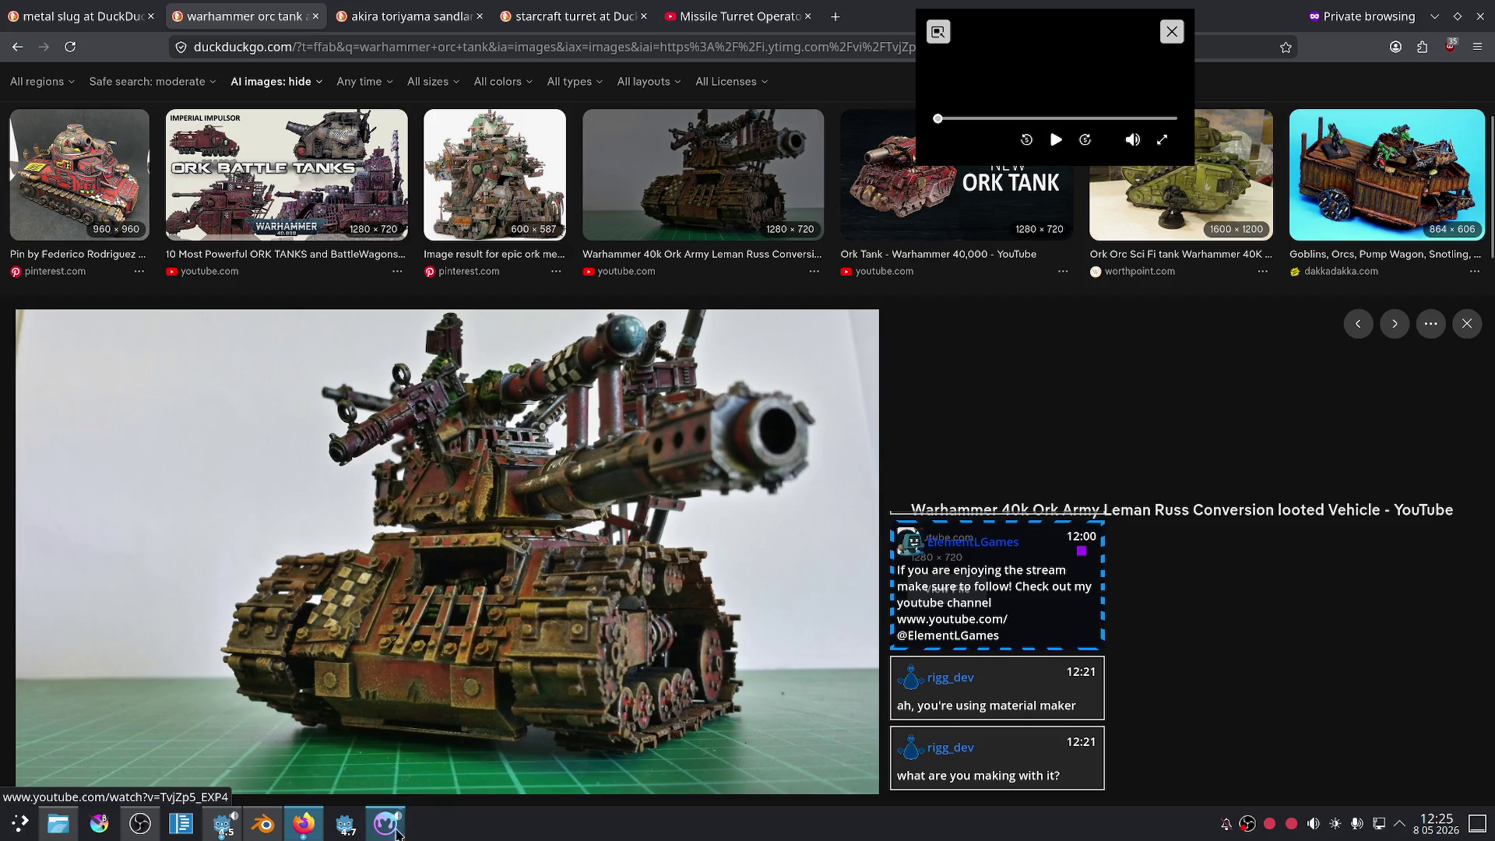
left_click(400, 826)
mouse_move(508, 377)
middle_mouse_down()
mouse_move(684, 572)
mouse_move(739, 556)
middle_mouse_up()
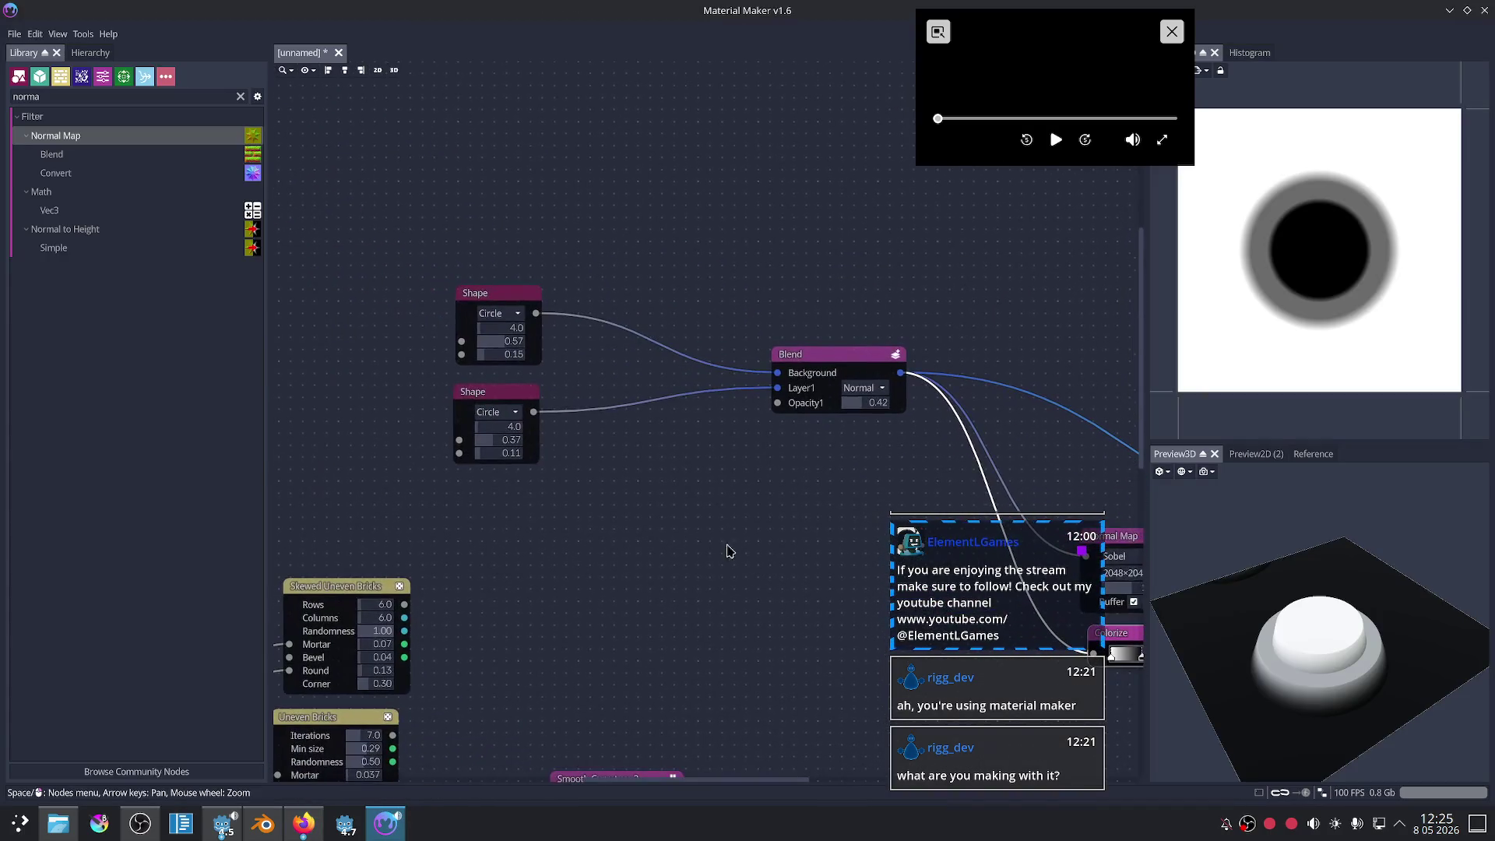
- Make the top Shape node a Polygon with 6 sides and view the hexagon from above
left_click(519, 413)
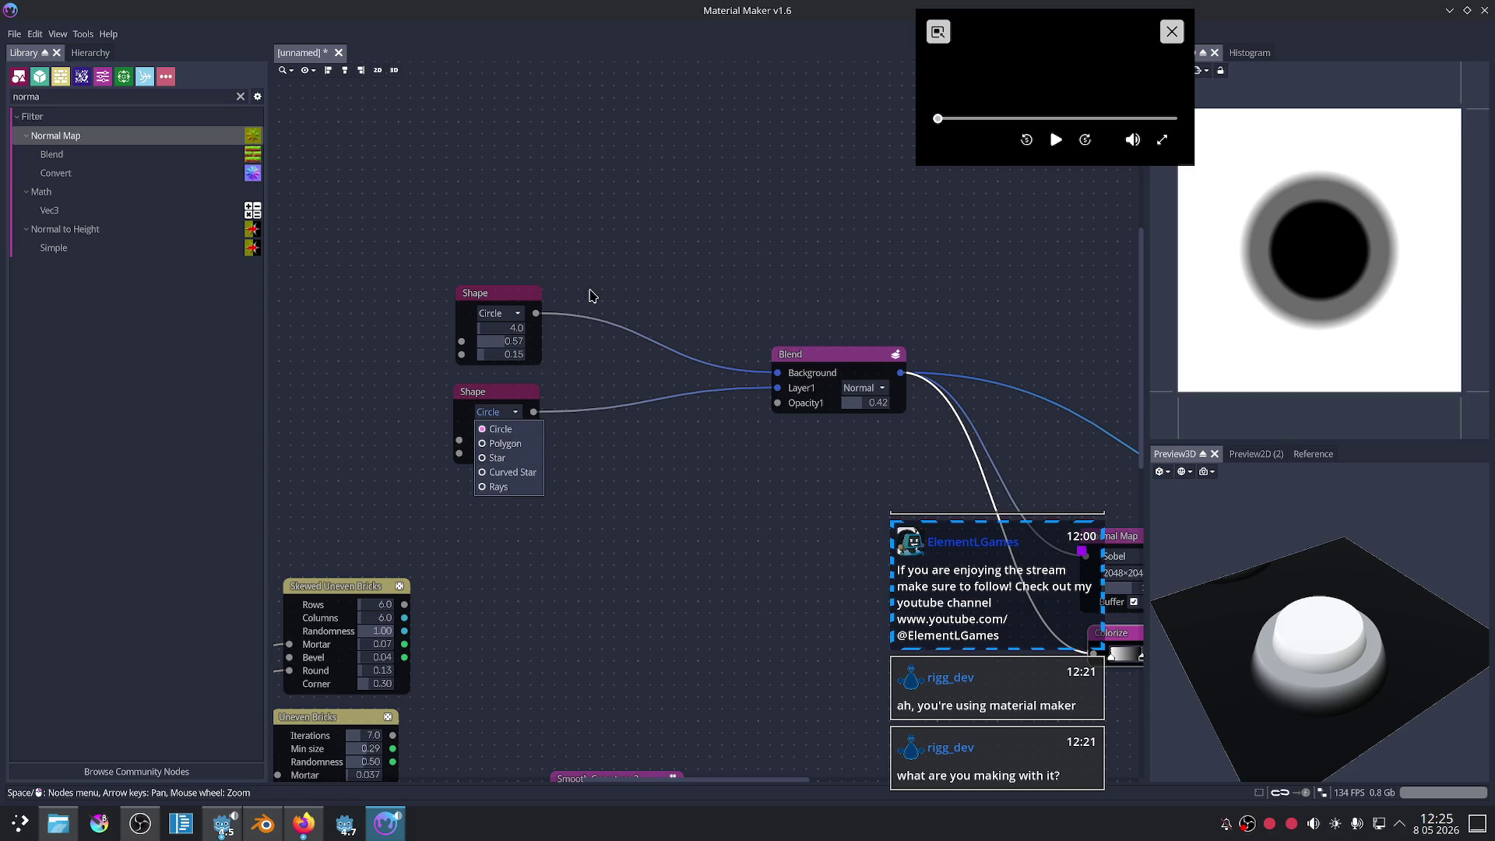
left_click(589, 297)
left_click(494, 299)
left_click(503, 315)
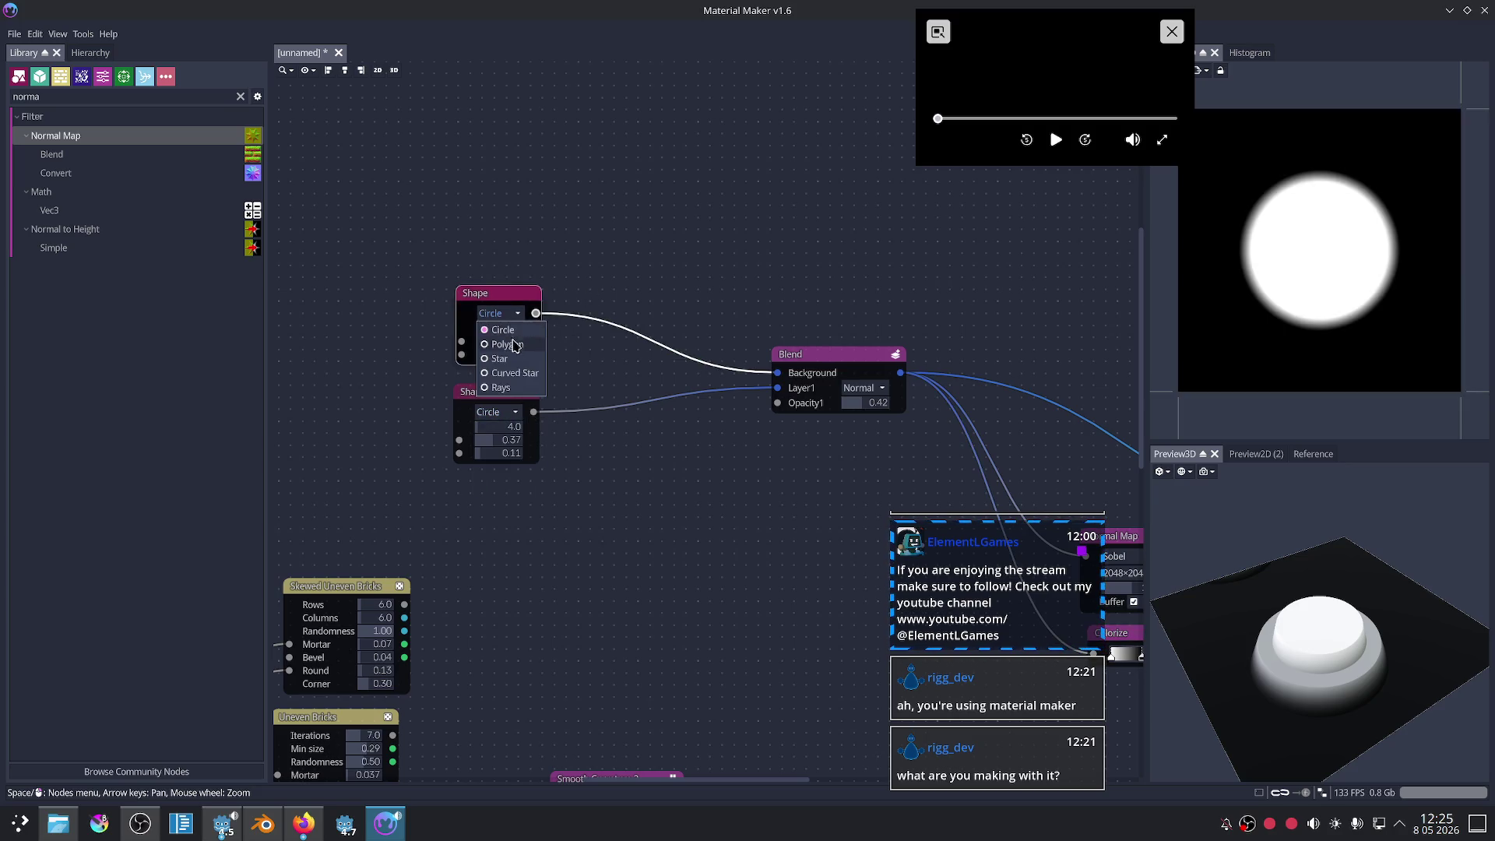
left_click(514, 330)
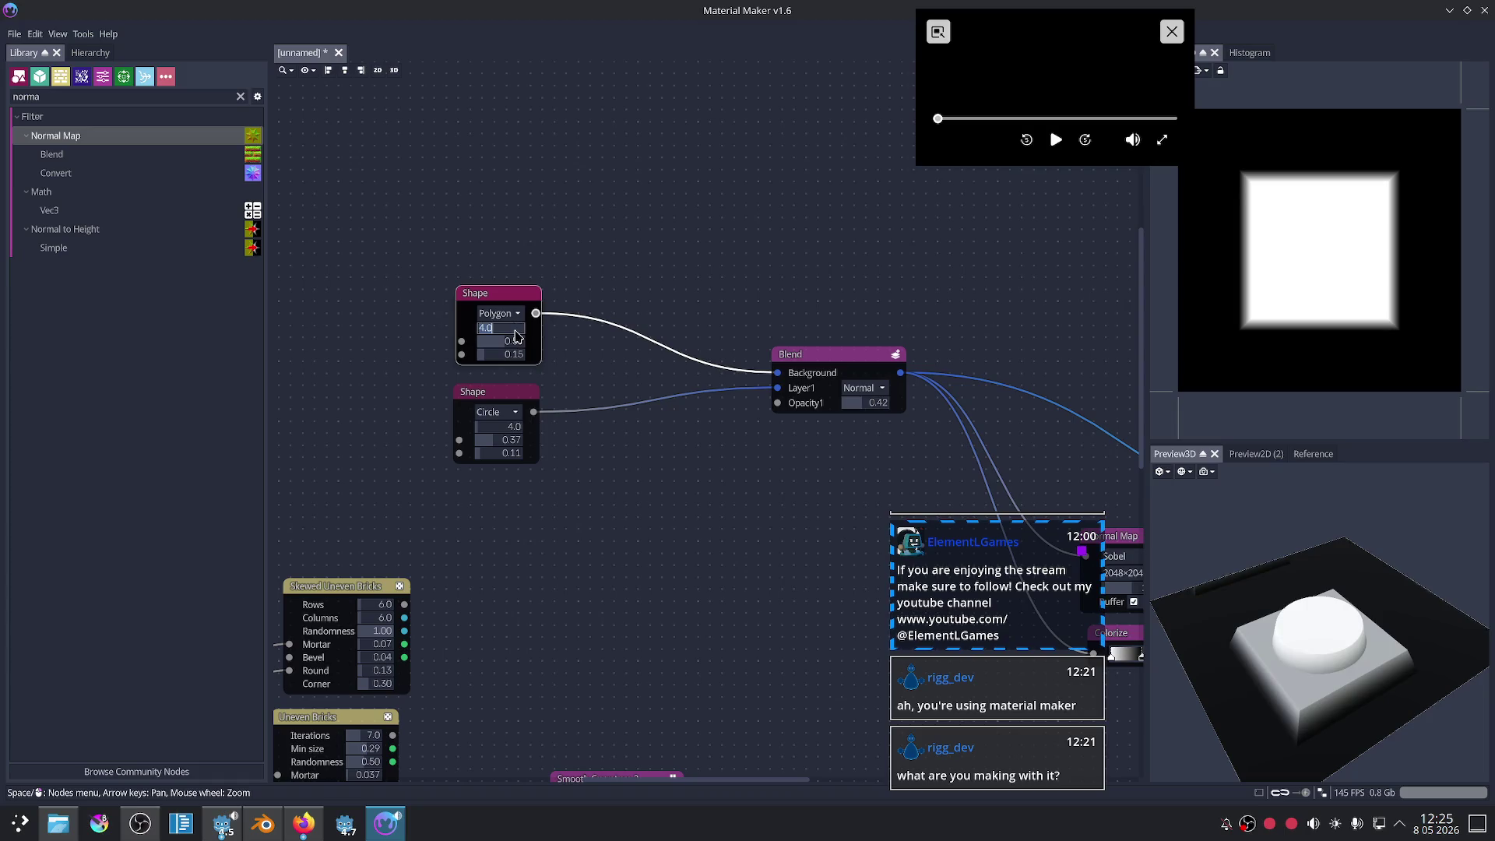
type("6")
key("Return")
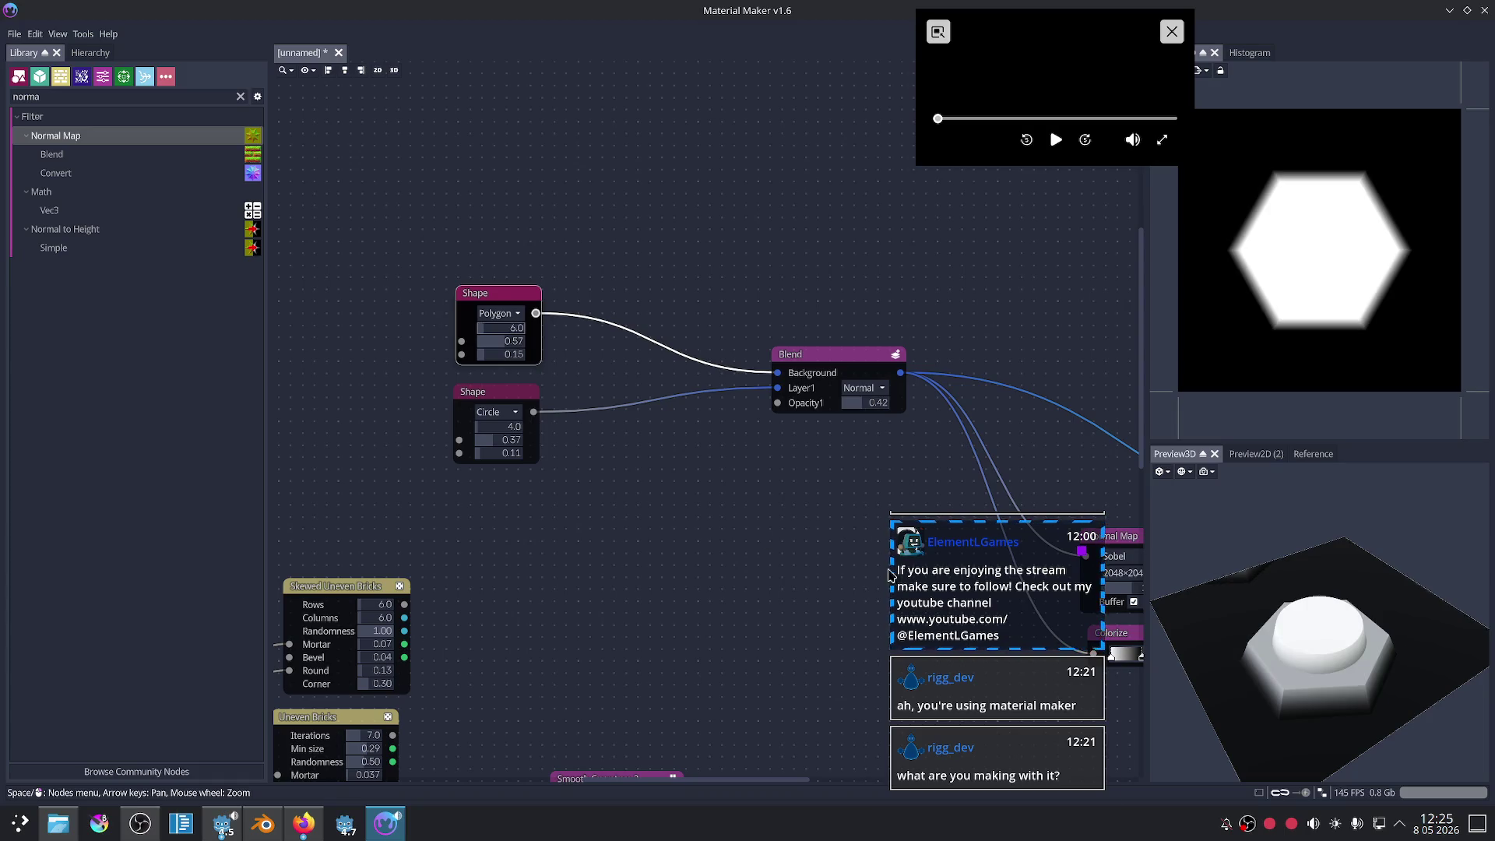
mouse_move(1388, 642)
left_mouse_down()
mouse_move(1408, 699)
mouse_move(1402, 660)
mouse_move(1372, 671)
mouse_move(1324, 601)
mouse_move(1331, 632)
mouse_move(1355, 608)
mouse_move(1335, 650)
mouse_move(1396, 663)
mouse_move(1349, 636)
left_mouse_up()
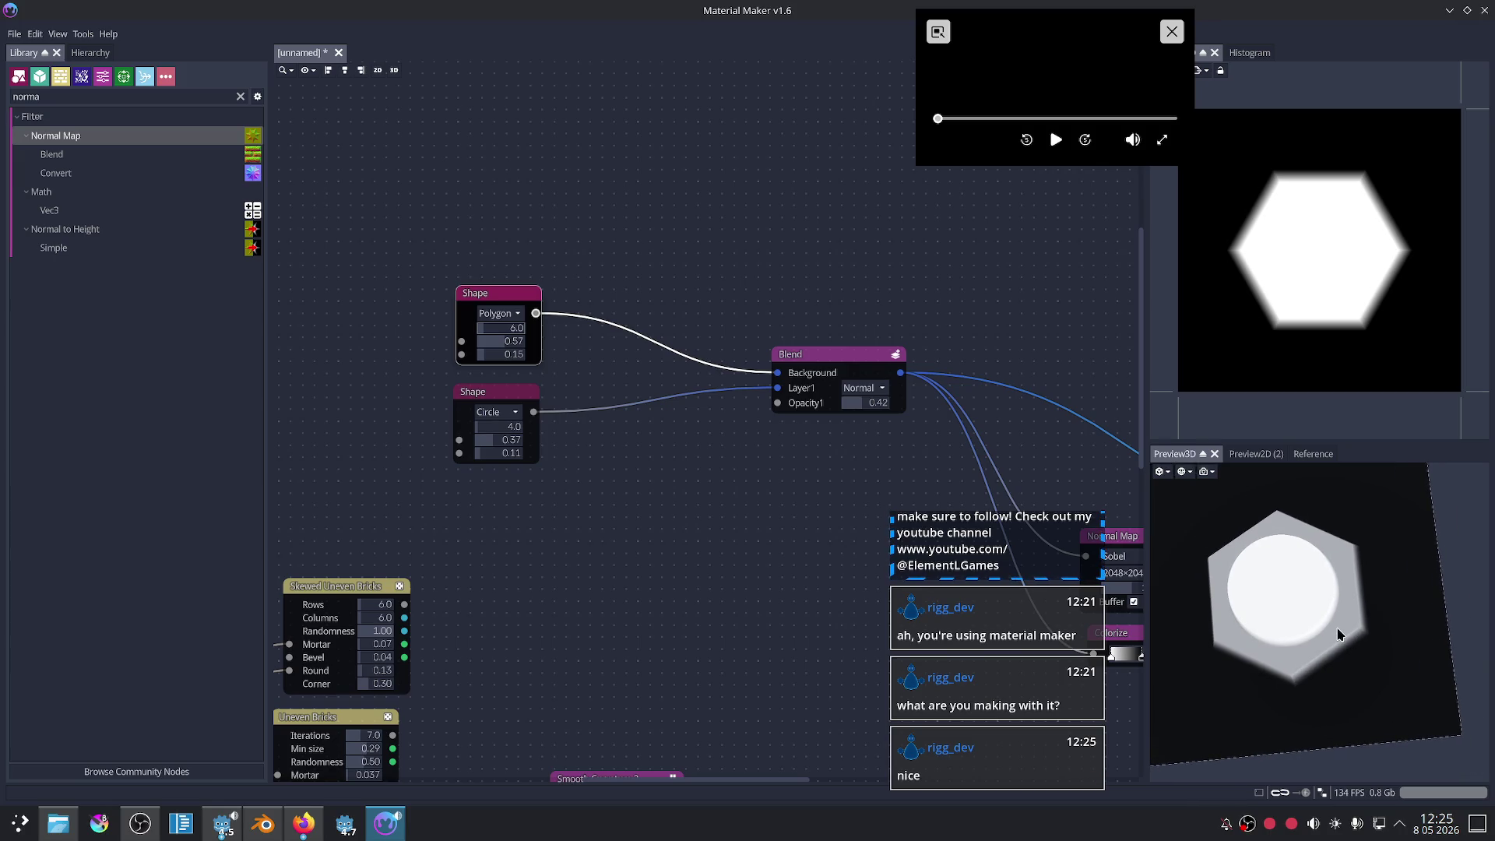
- Recentre the graph and move the Circle Shape node further left
scroll(698, 530, "up", 2)
mouse_move(641, 465)
middle_mouse_down()
mouse_move(684, 477)
mouse_move(667, 454)
middle_mouse_up()
scroll(662, 459, "up", 1)
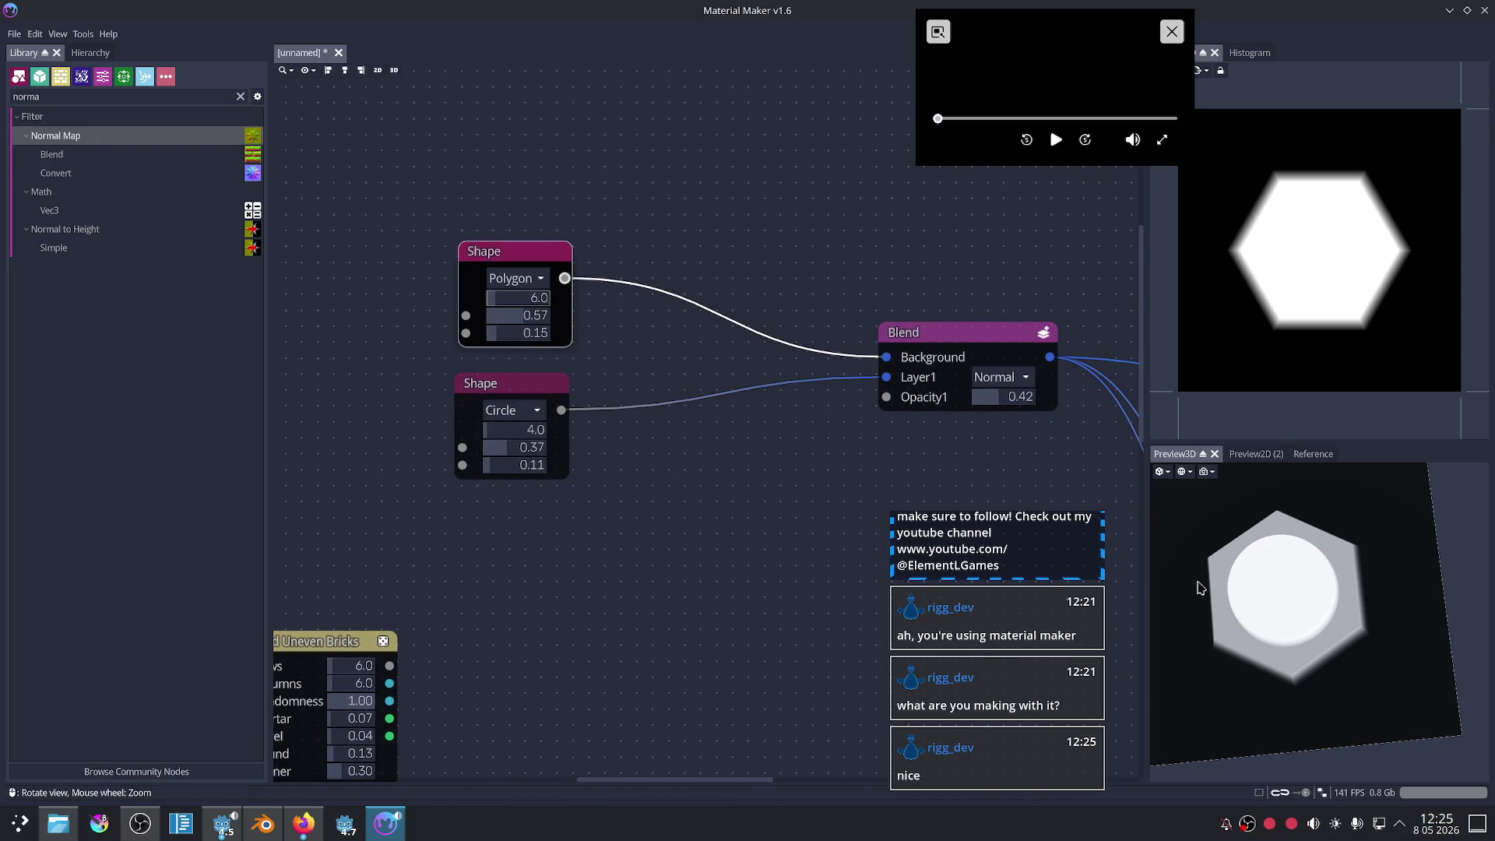
scroll(787, 503, "down", 2)
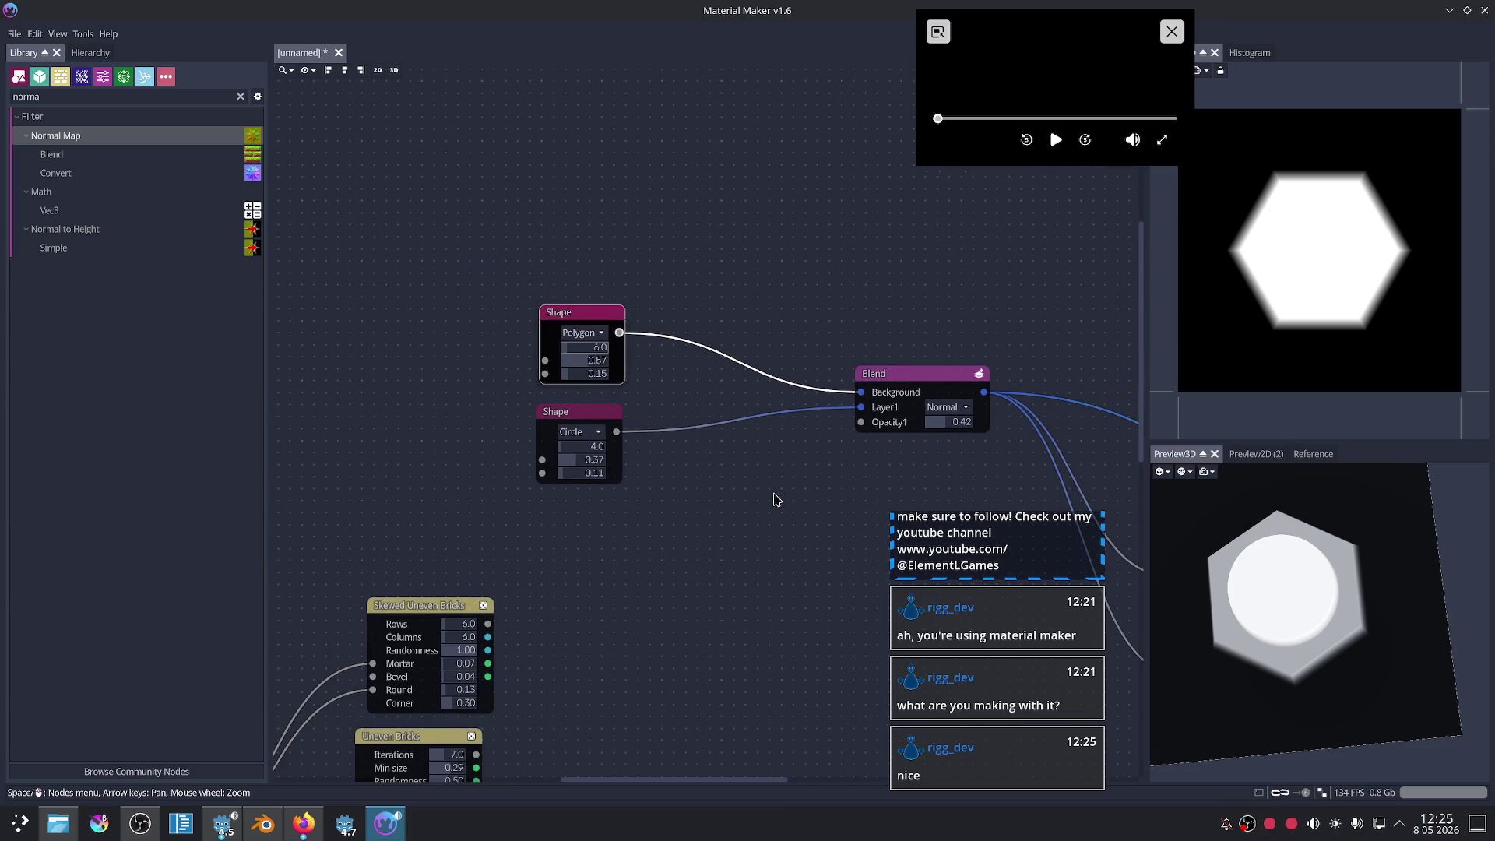
middle_click_drag(774, 500, 716, 477)
left_click_drag(516, 394, 453, 394)
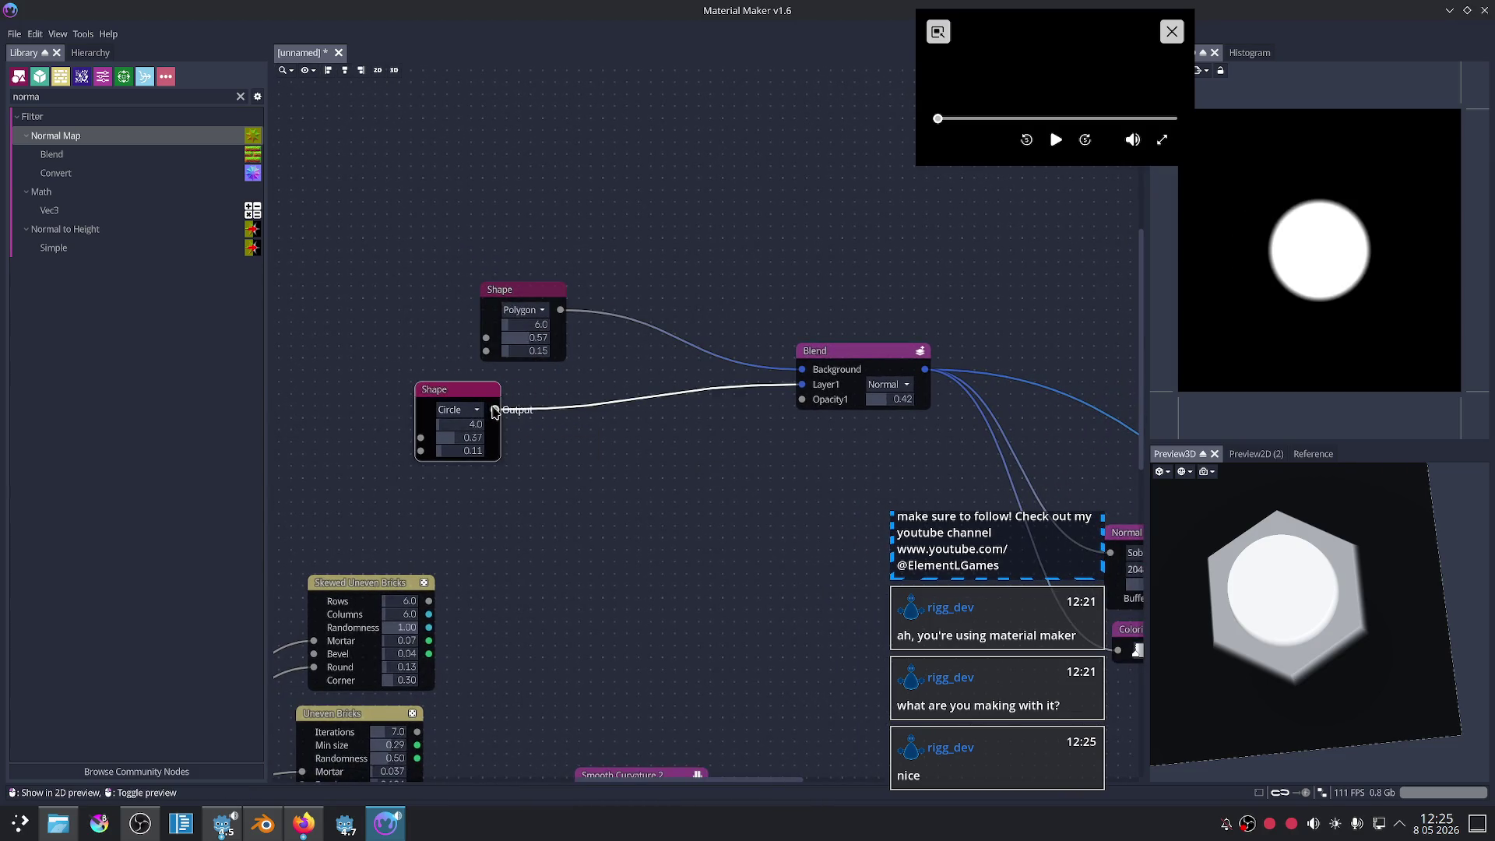
scroll(736, 490, "down", 2)
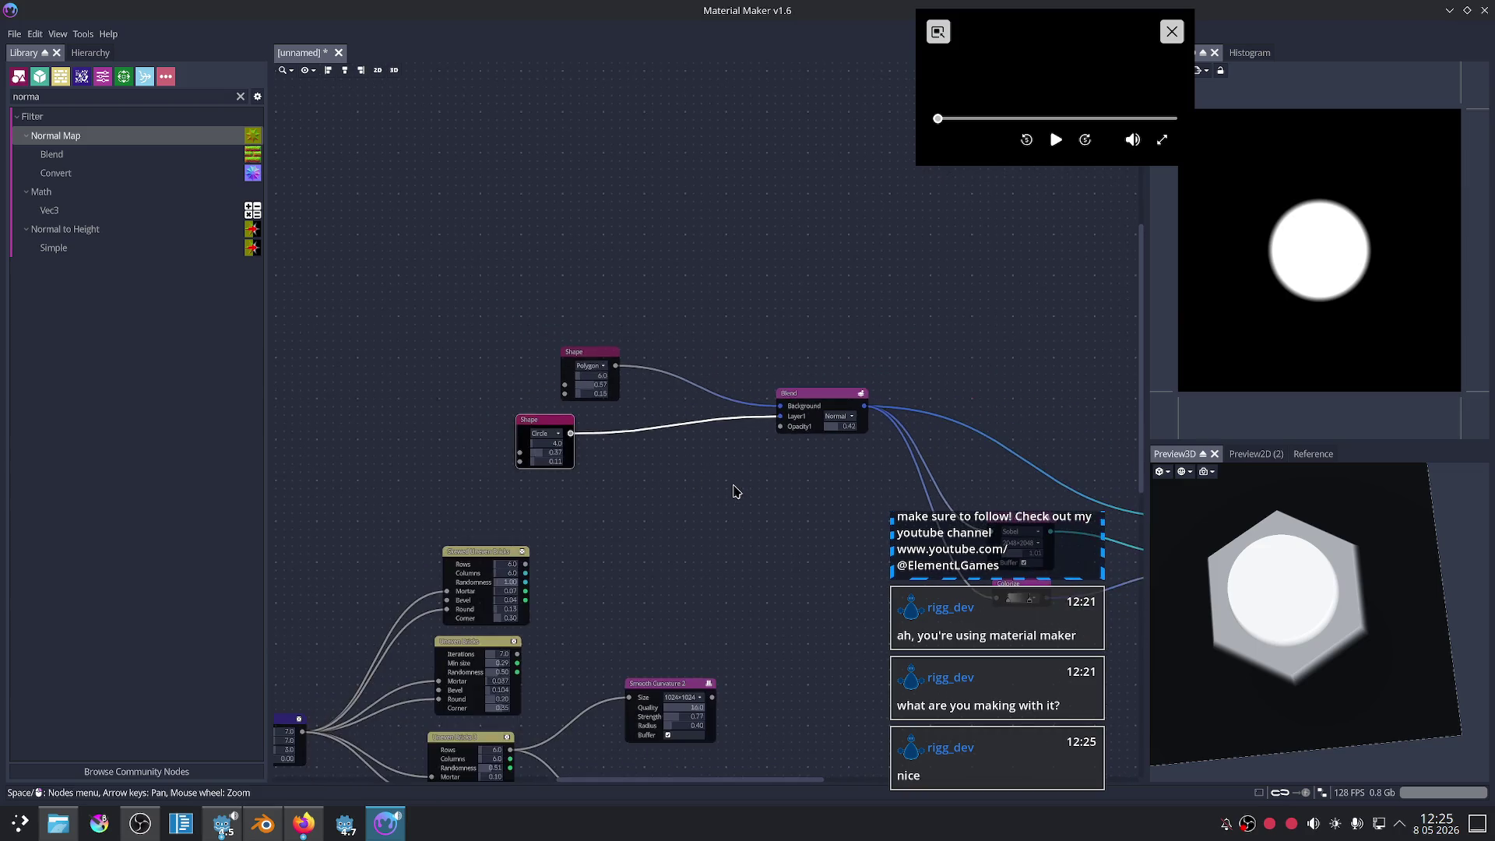
scroll(736, 490, "up", 5)
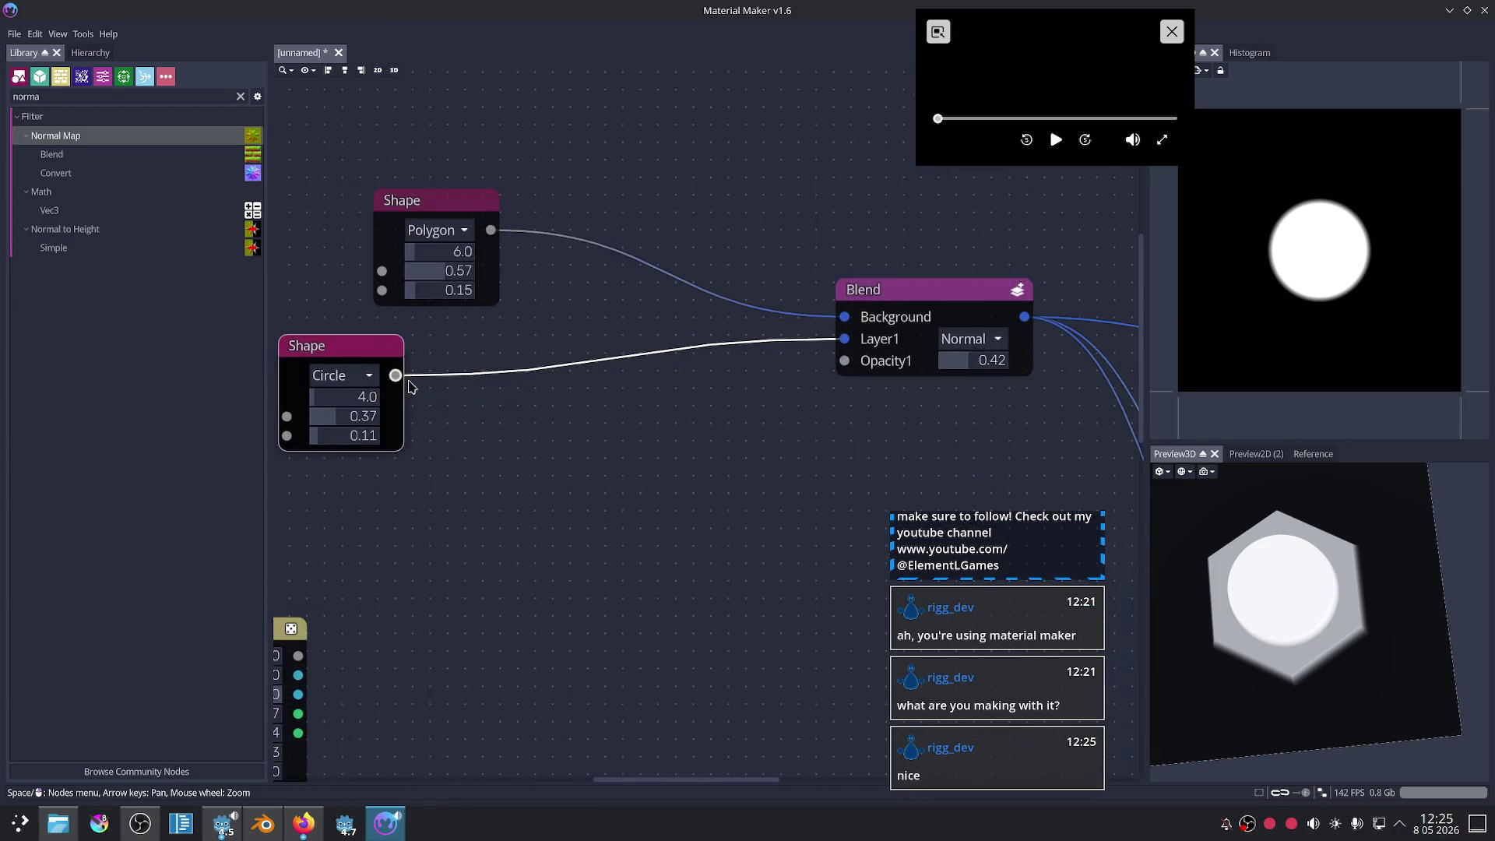
- Add a Transform node to the graph and connect its output to the Blend node
right_click(535, 477)
left_click(609, 480)
mouse_move(706, 484)
left_mouse_down()
mouse_move(845, 358)
mouse_move(844, 340)
left_mouse_up()
scroll(794, 488, "up", 2)
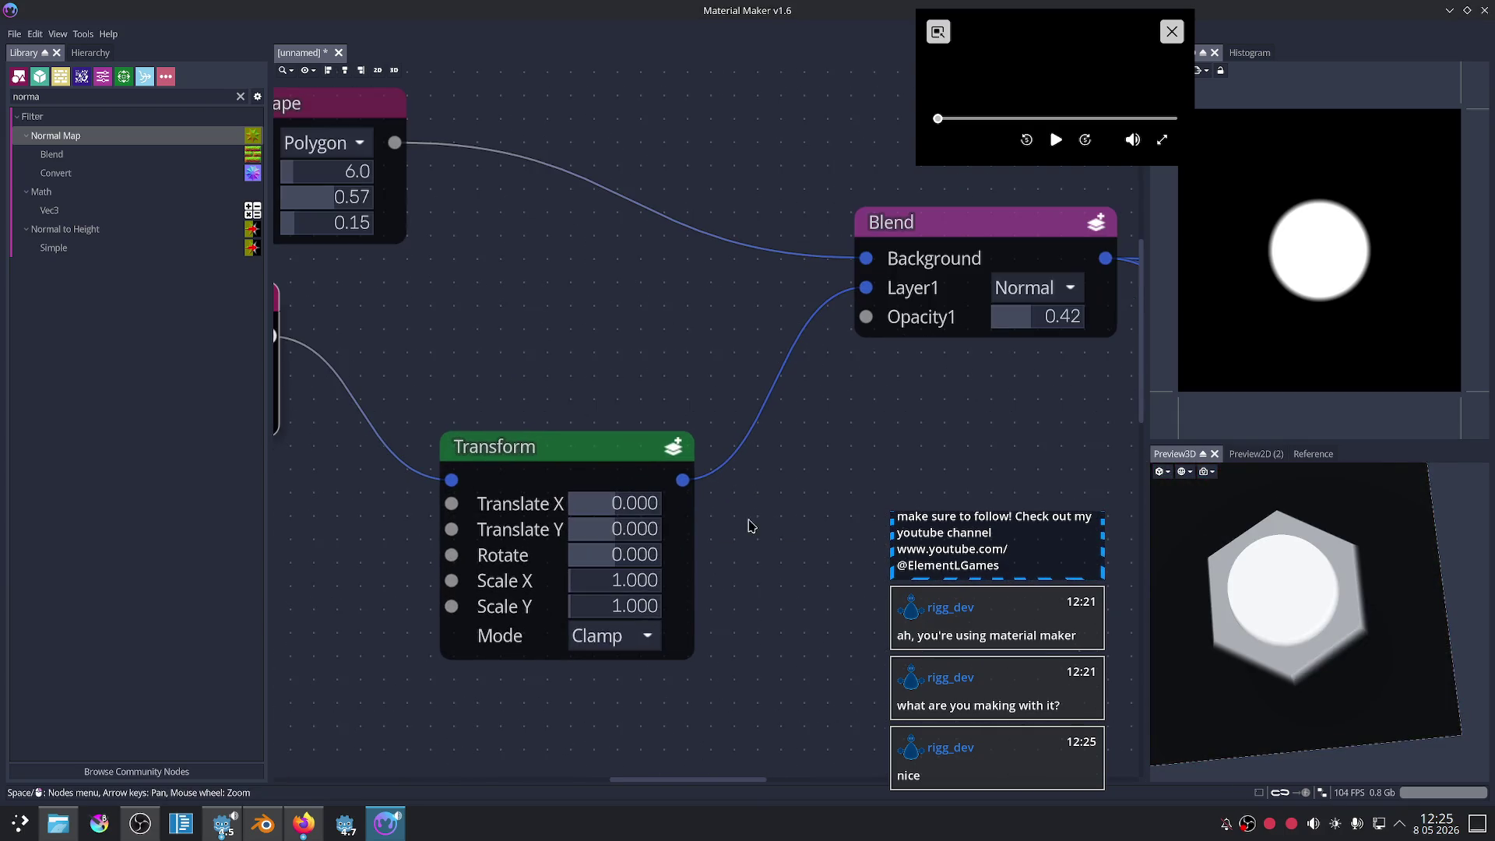
mouse_move(620, 561)
left_mouse_down()
mouse_move(665, 555)
mouse_move(626, 554)
left_mouse_up()
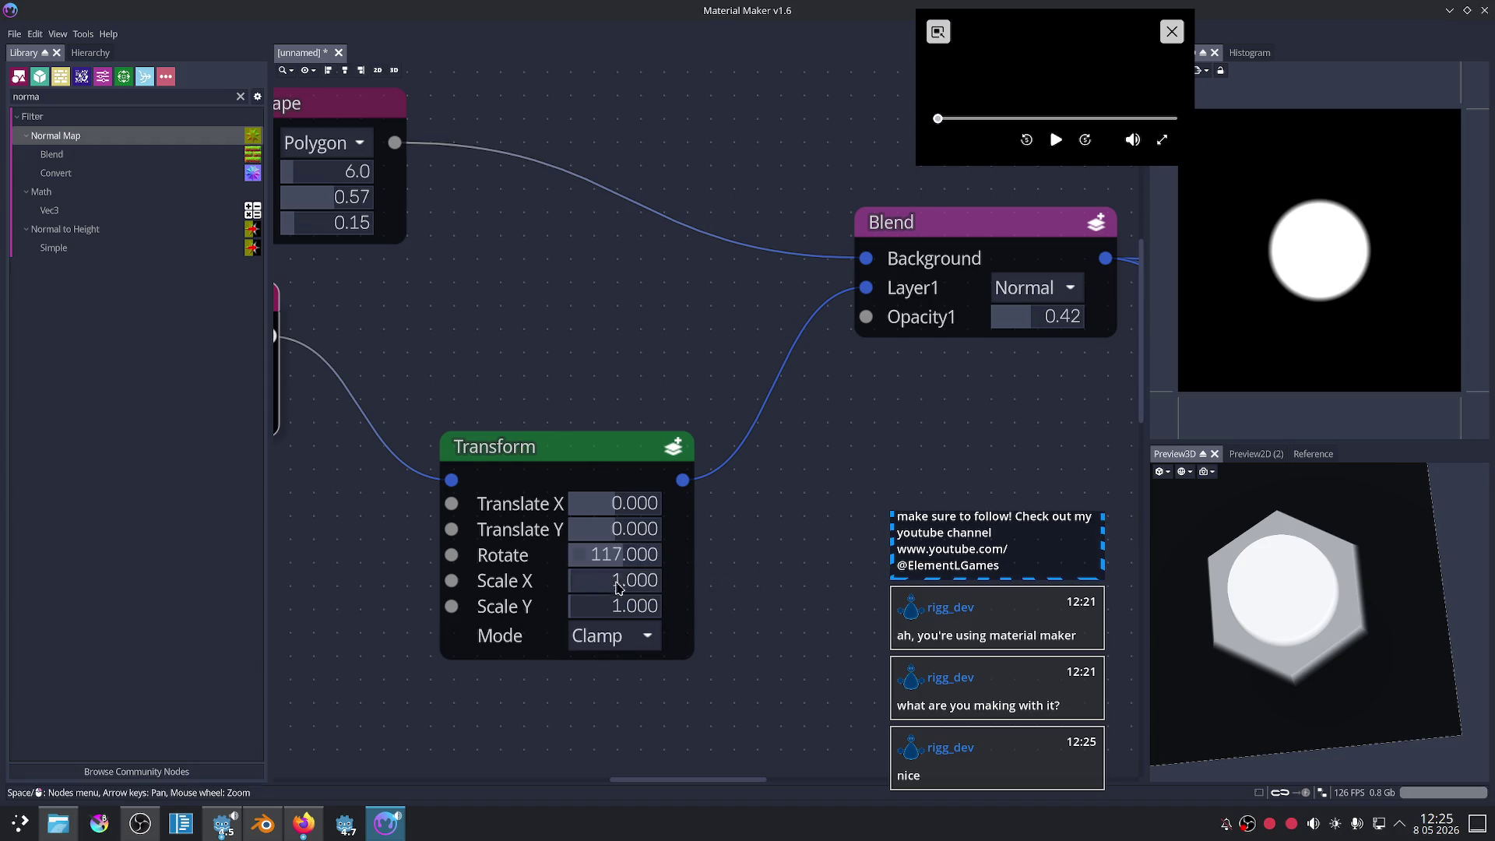
left_click(955, 223)
scroll(847, 411, "down", 3)
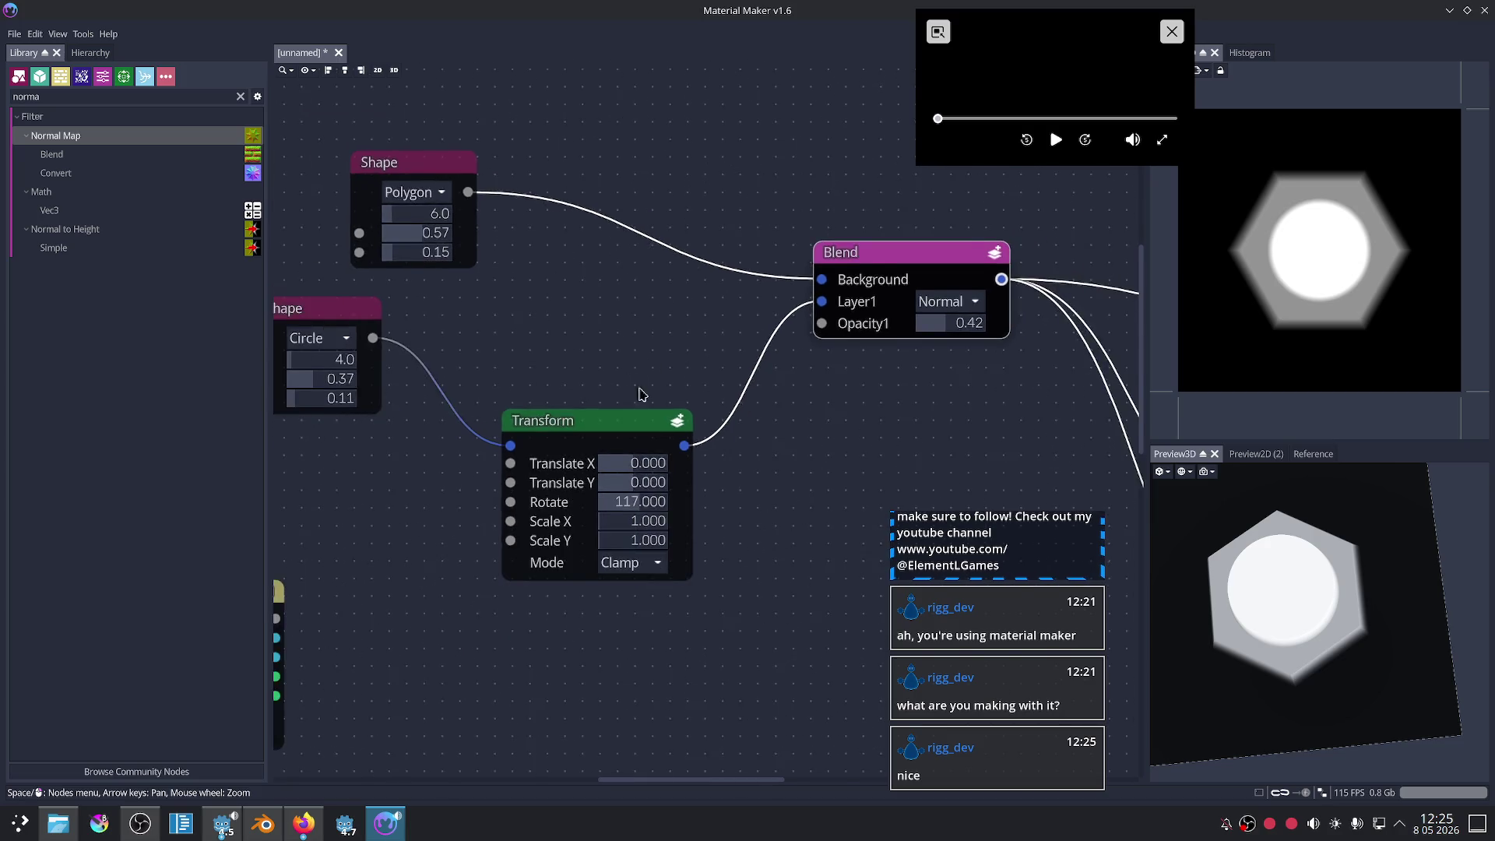
- Wire Circle Shape into Blend's Layer1 and Polygon Shape through the Transform into Background
left_click(364, 327)
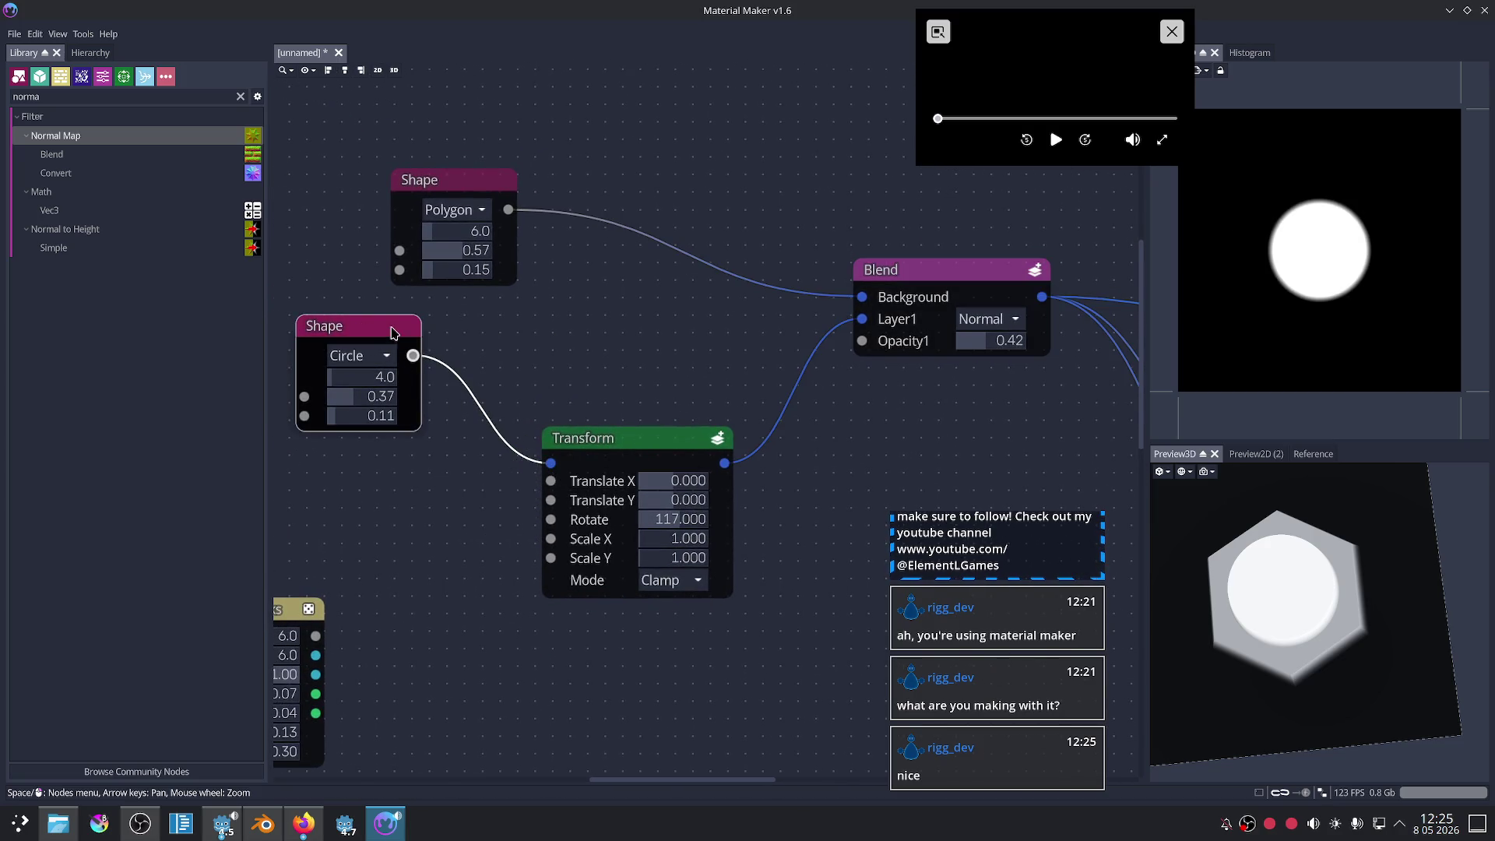
left_click_drag(551, 463, 862, 318)
left_click_drag(507, 209, 551, 463)
mouse_move(724, 464)
left_mouse_down()
mouse_move(810, 475)
mouse_move(837, 304)
mouse_move(862, 296)
left_mouse_up()
scroll(811, 492, "up", 1)
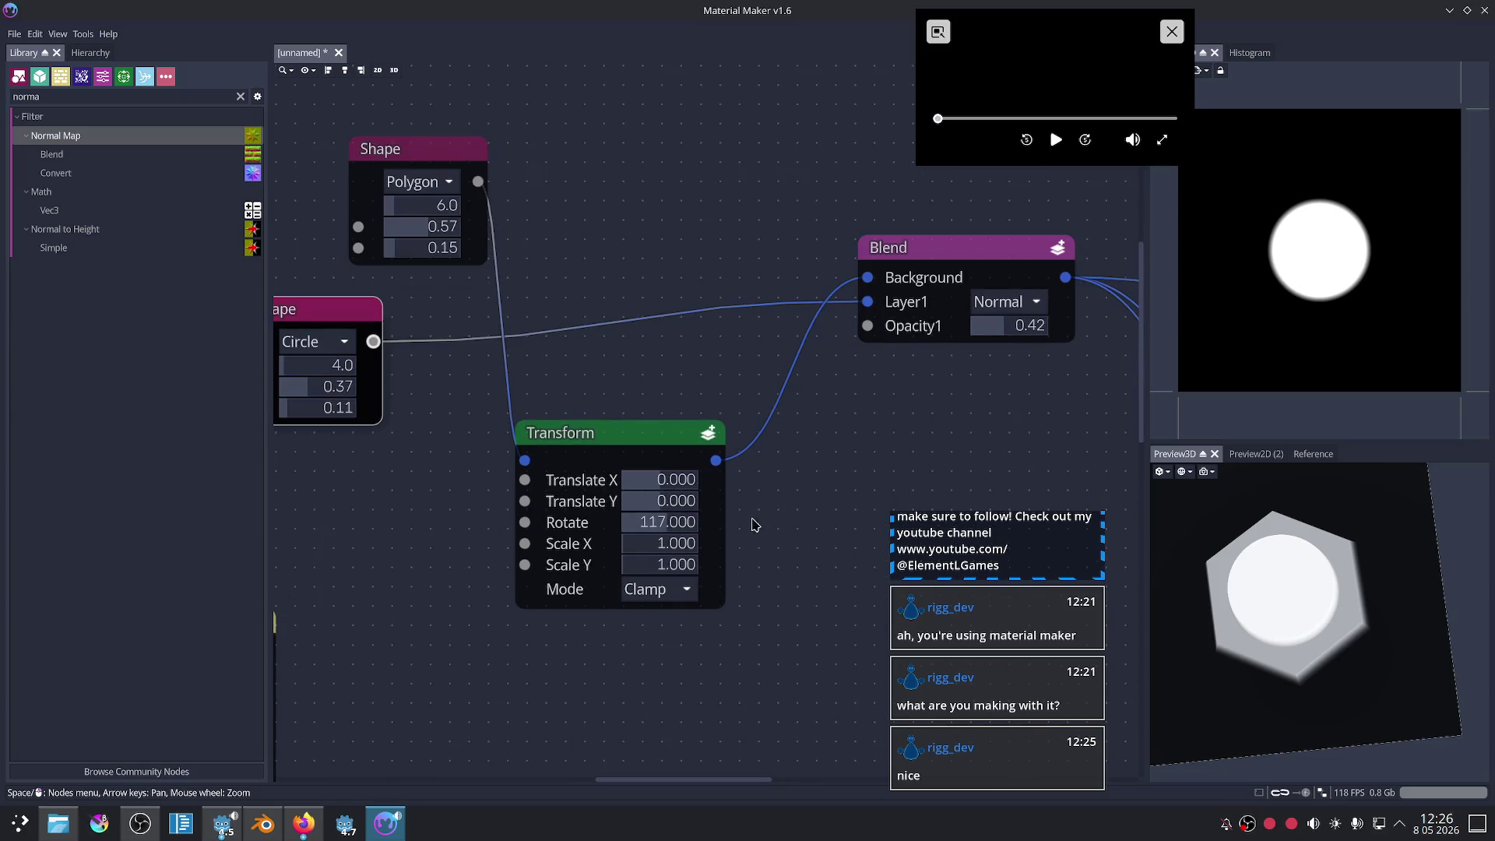
mouse_move(658, 528)
left_mouse_down()
mouse_move(607, 528)
mouse_move(654, 528)
left_mouse_up()
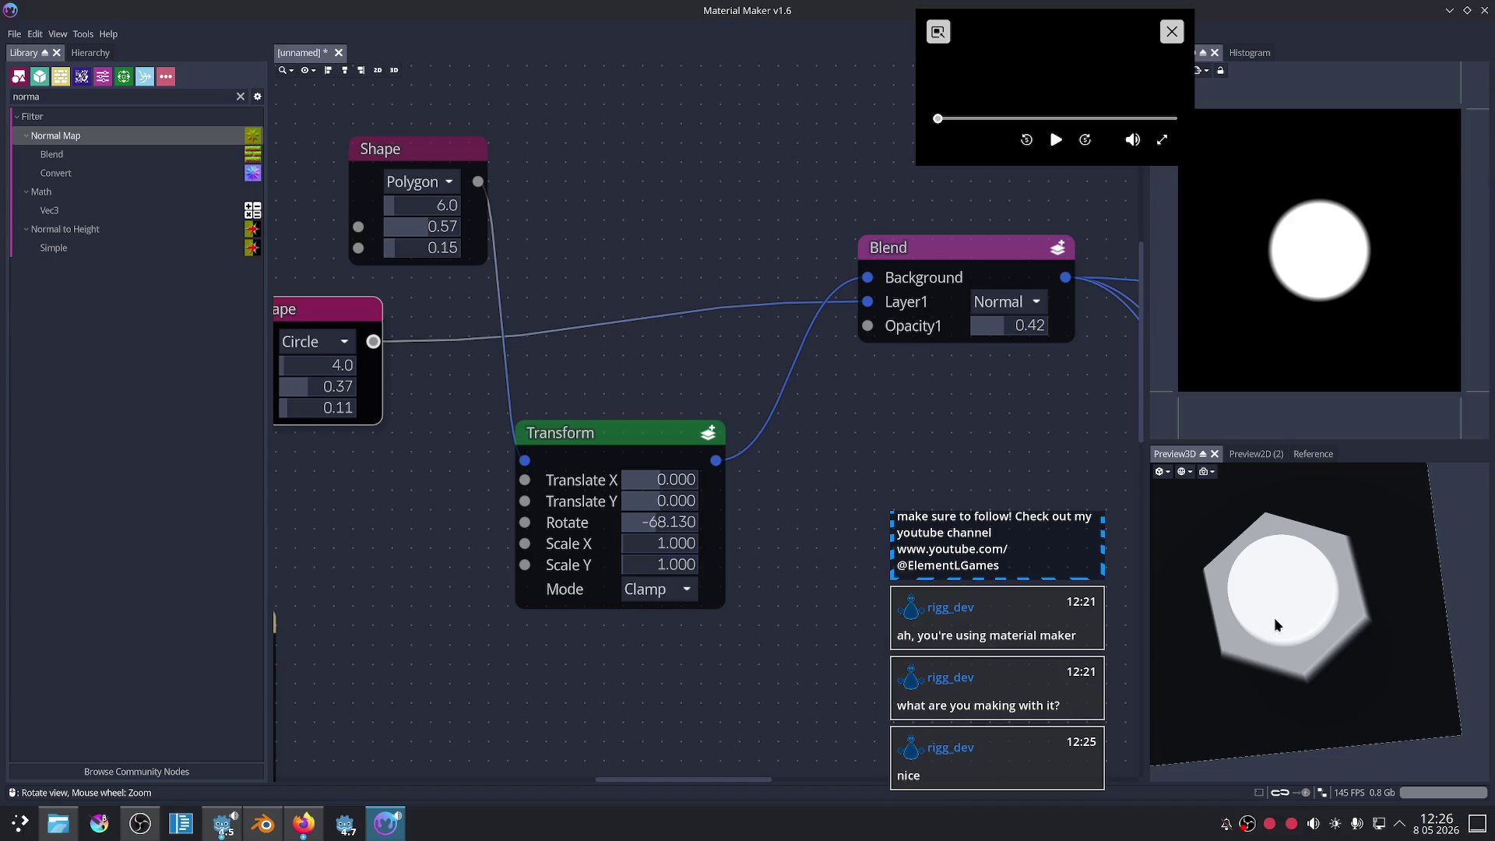
- Rearrange the Transform, Circle and Polygon Shape nodes into a tidier layout around the Blend
scroll(1256, 616, "up", 3)
mouse_move(631, 445)
left_mouse_down()
mouse_move(682, 90)
mouse_move(680, 118)
left_mouse_up()
middle_click_drag(330, 336, 383, 406)
left_click_drag(383, 383, 554, 451)
left_click_drag(473, 229, 394, 185)
left_click_drag(693, 177, 650, 179)
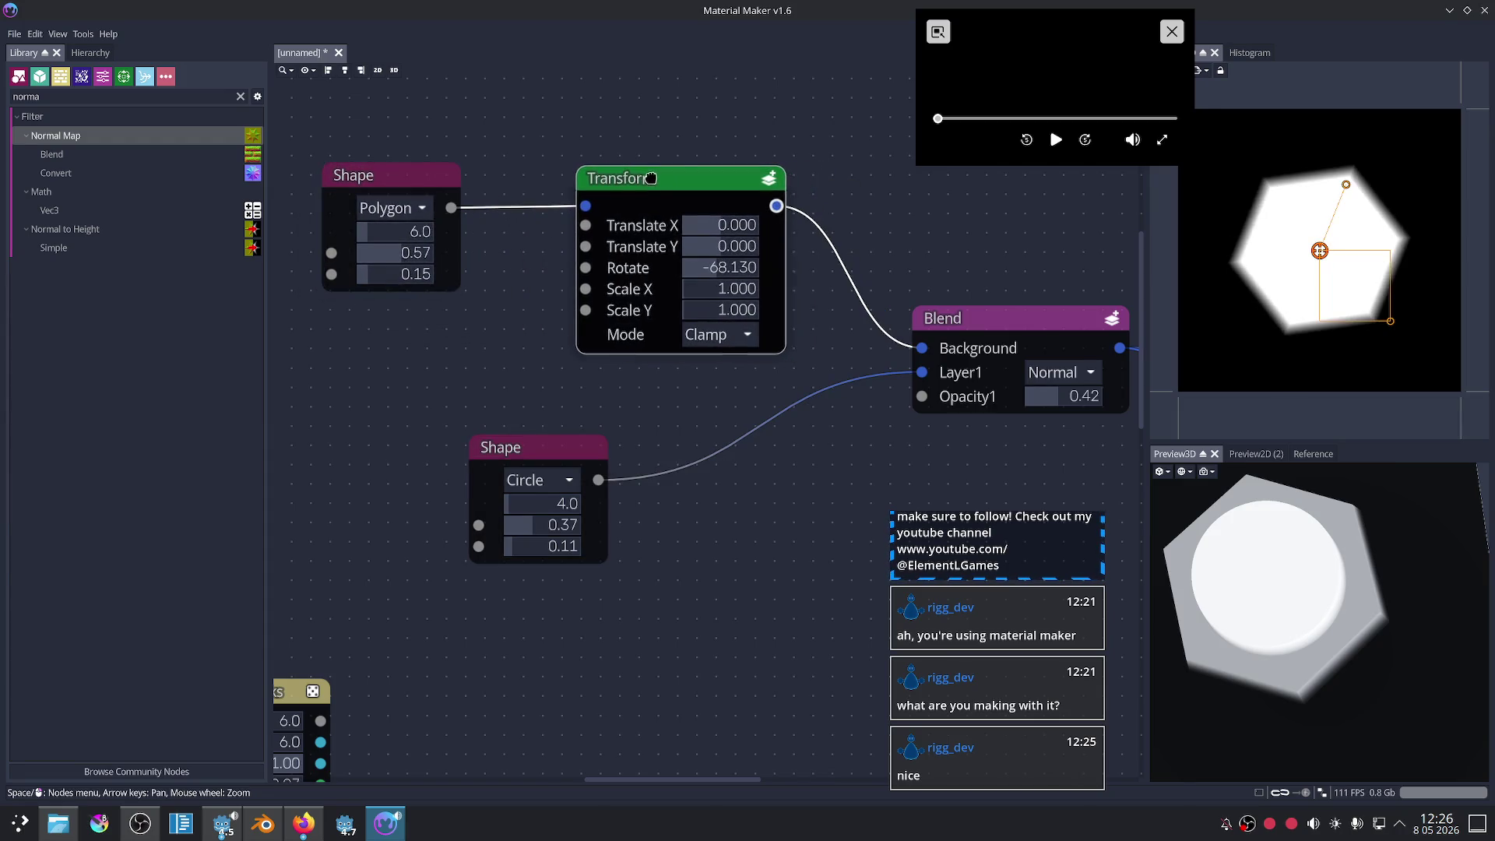
scroll(813, 442, "down", 2)
mouse_move(1285, 599)
left_mouse_down()
mouse_move(1273, 623)
mouse_move(1250, 588)
left_mouse_up()
- Set the Transform's Rotate to 45 degrees after trying 0, 90 and 25
left_click(738, 300)
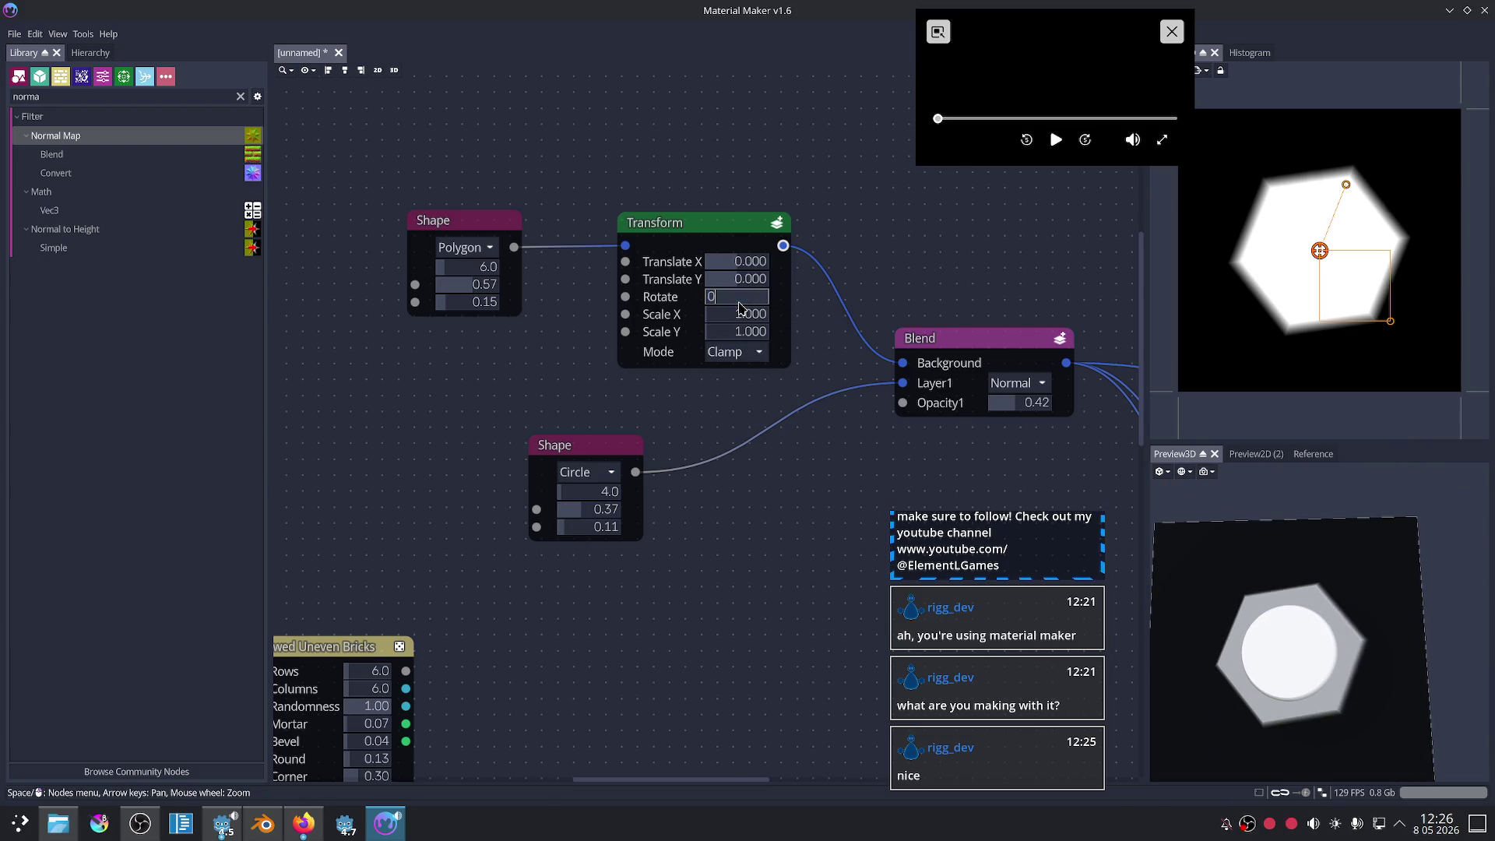
key("Return")
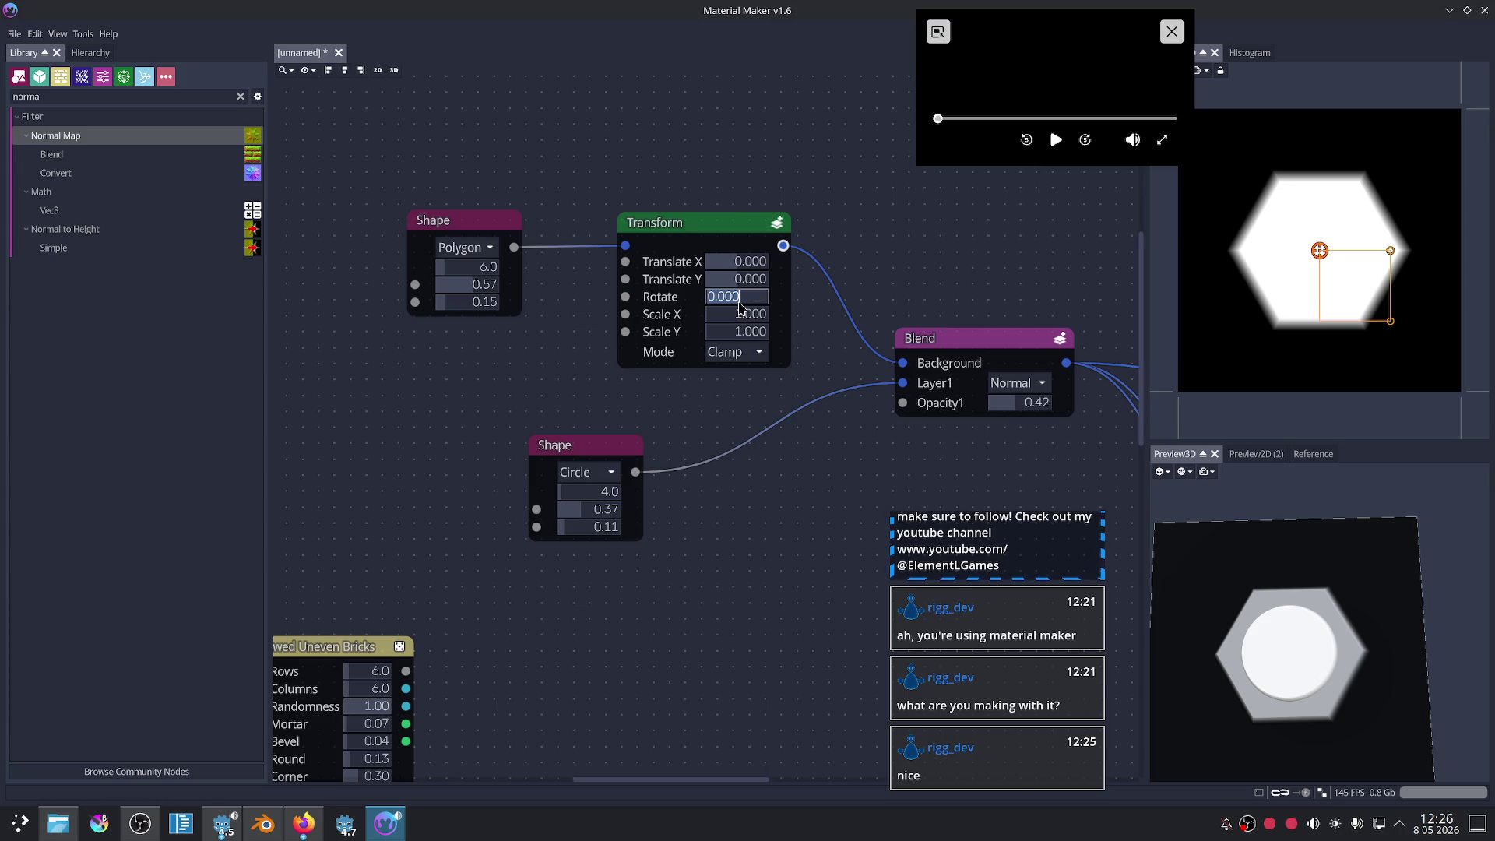
key("Return")
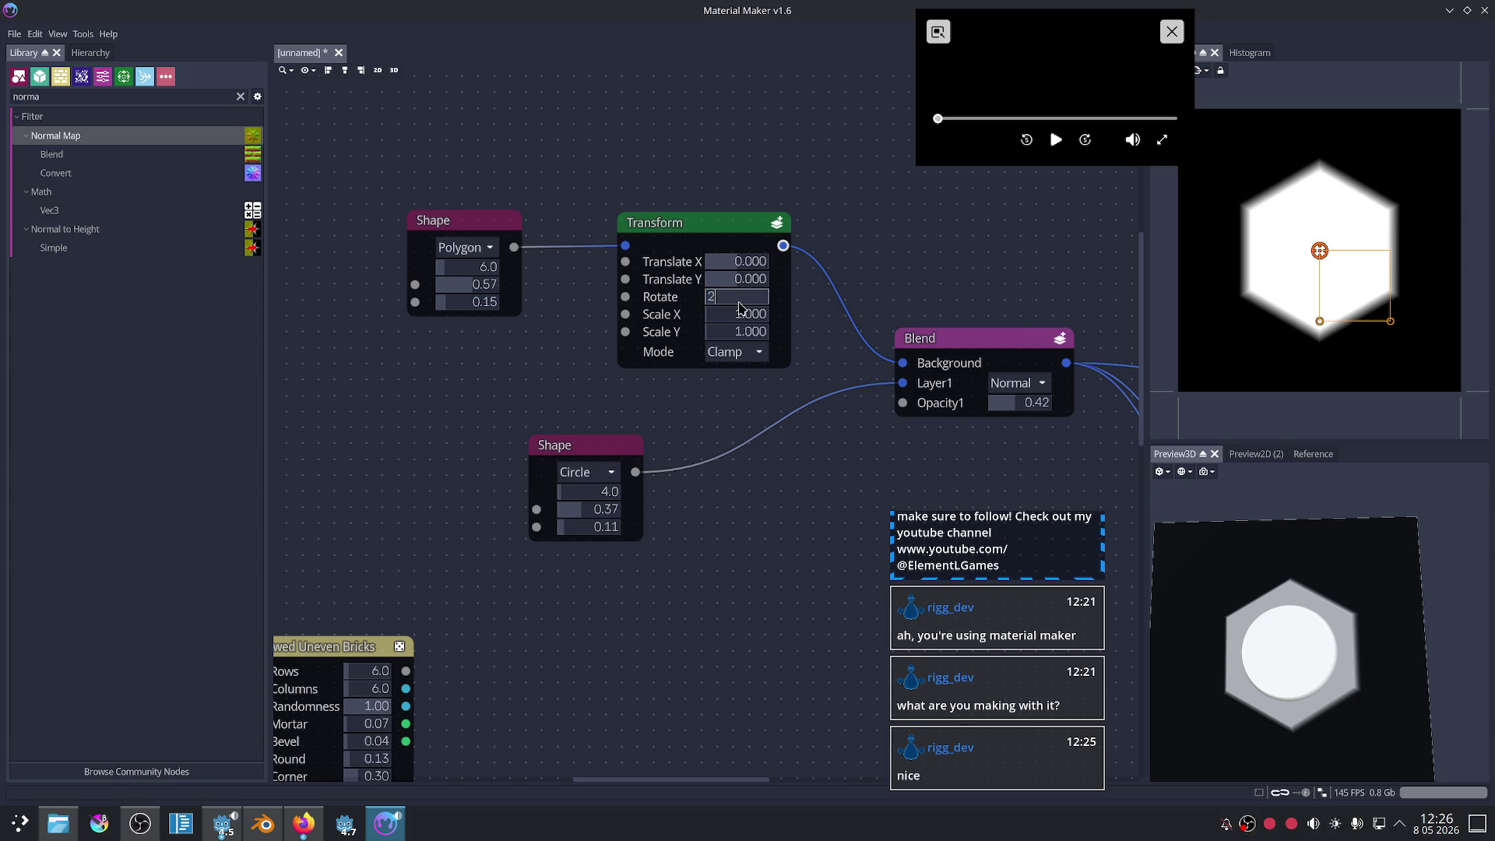
key("Return")
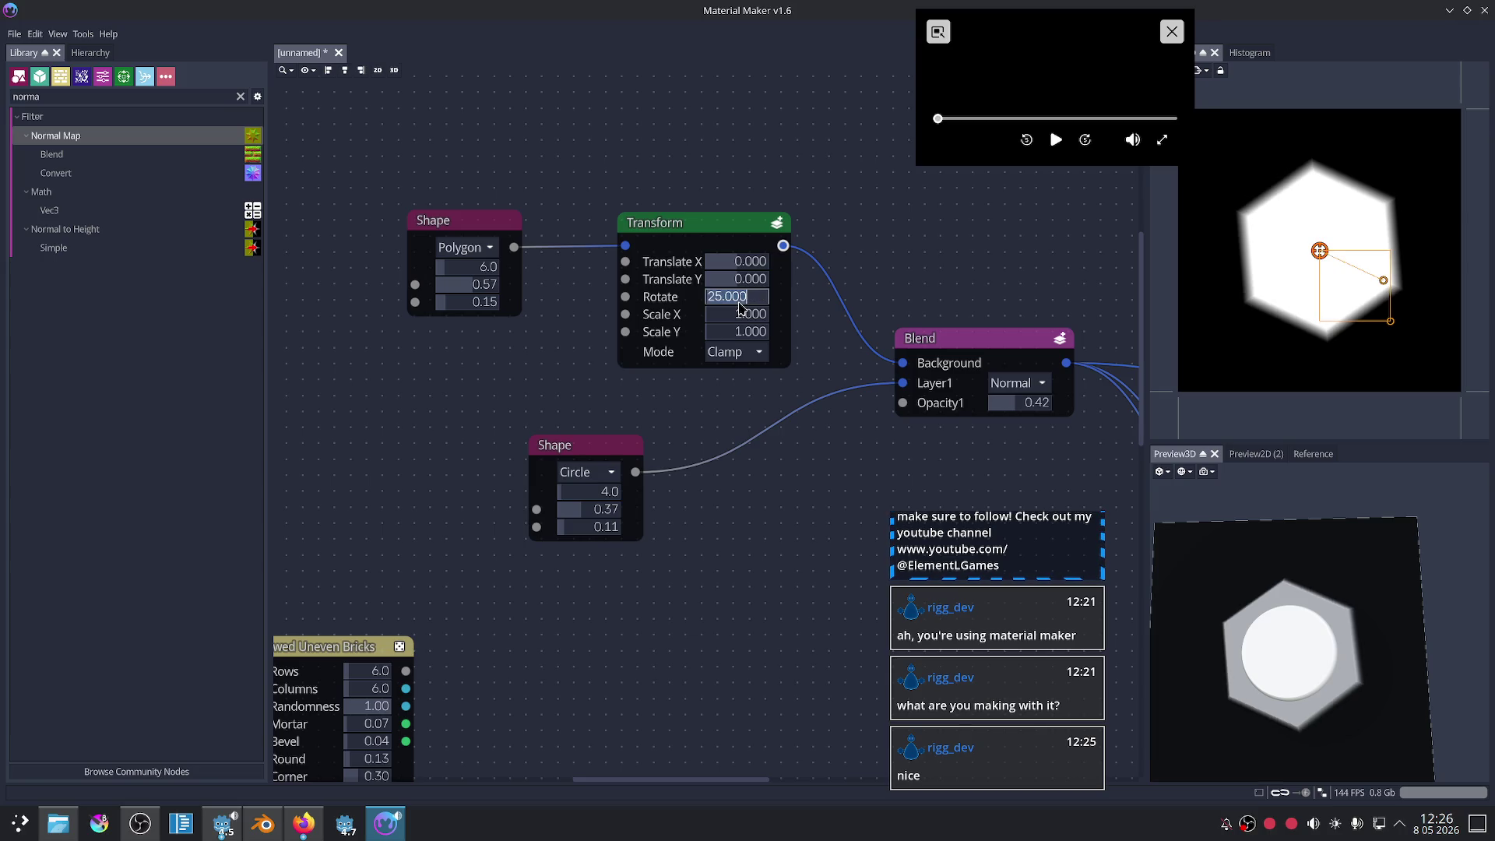
key("Return")
mouse_move(1230, 599)
left_mouse_down()
mouse_move(1361, 684)
mouse_move(1344, 599)
left_mouse_up()
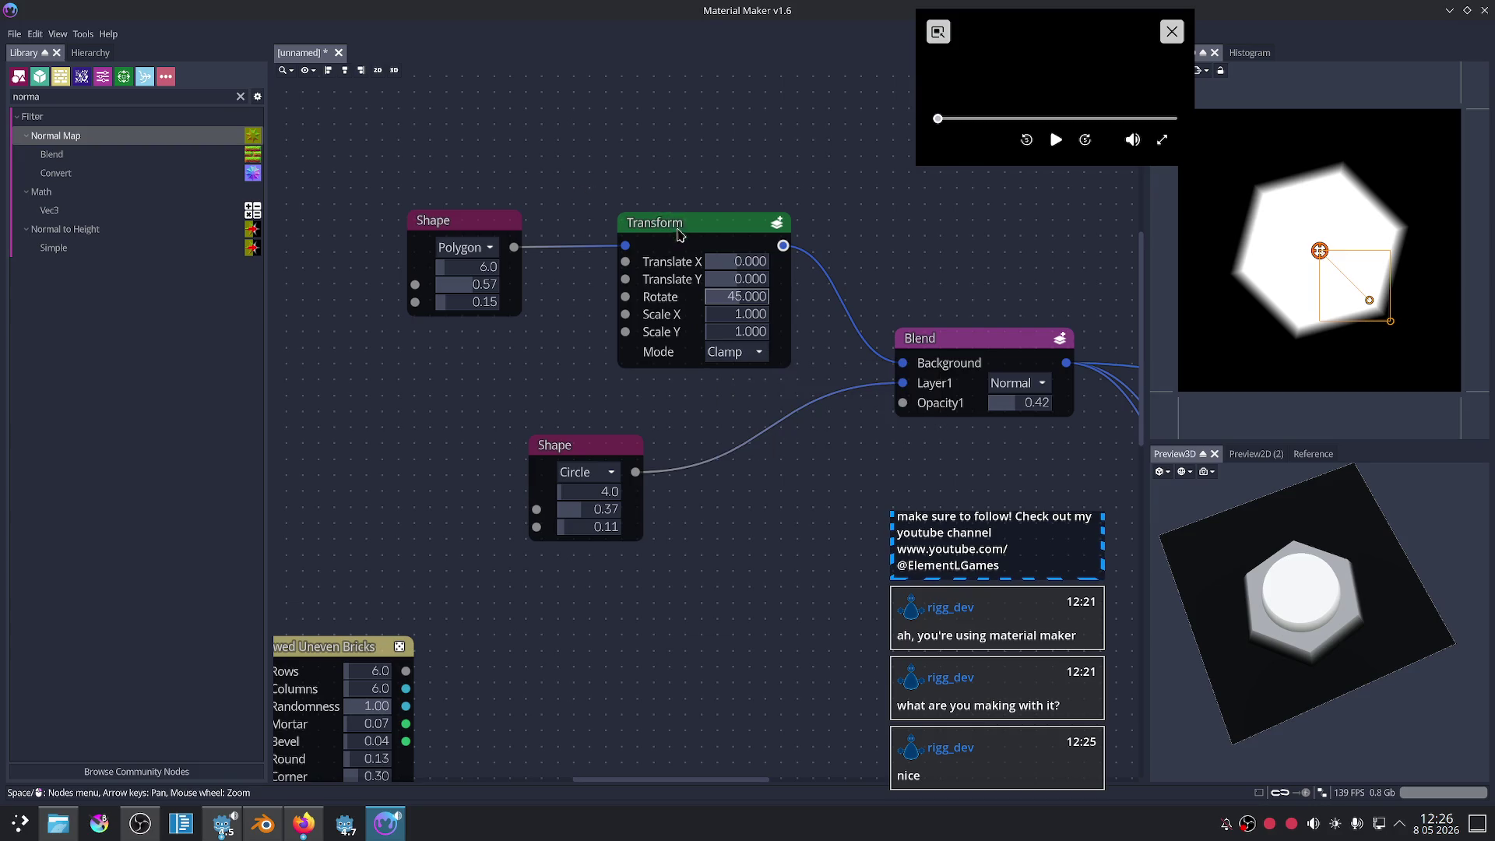
- Nudge the Polygon Shape, Transform and Circle Shape nodes into their final positions
left_click_drag(445, 237, 443, 200)
mouse_move(699, 223)
left_mouse_down()
mouse_move(710, 184)
mouse_move(704, 195)
left_mouse_up()
left_click_drag(572, 454, 620, 479)
- Replace the Transform's fixed 45 Rotate value with a $rand(-90, …) expression
left_click(732, 269)
type("$ra")
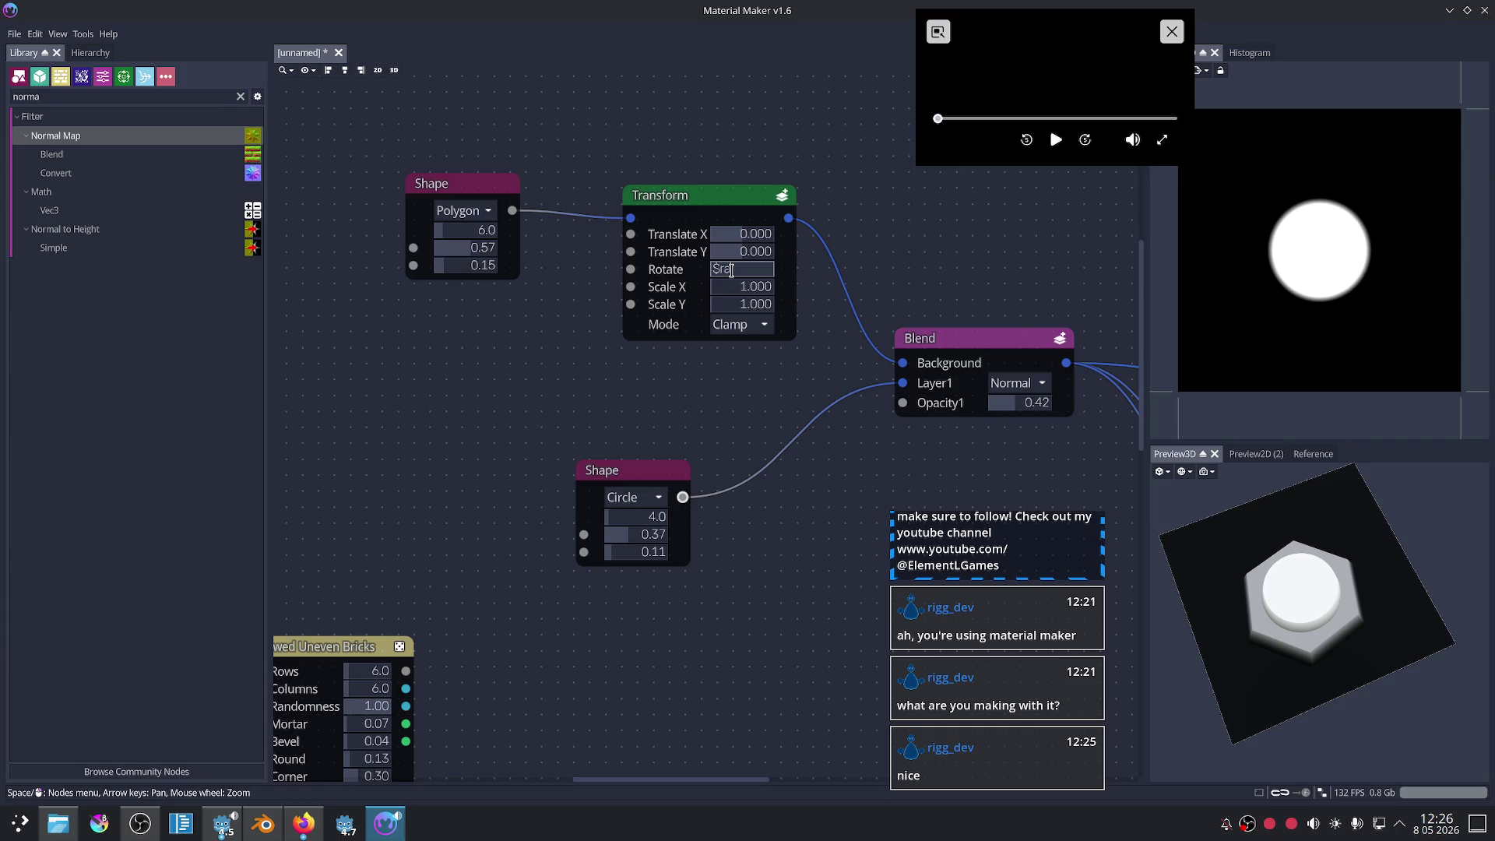
left_click(303, 822)
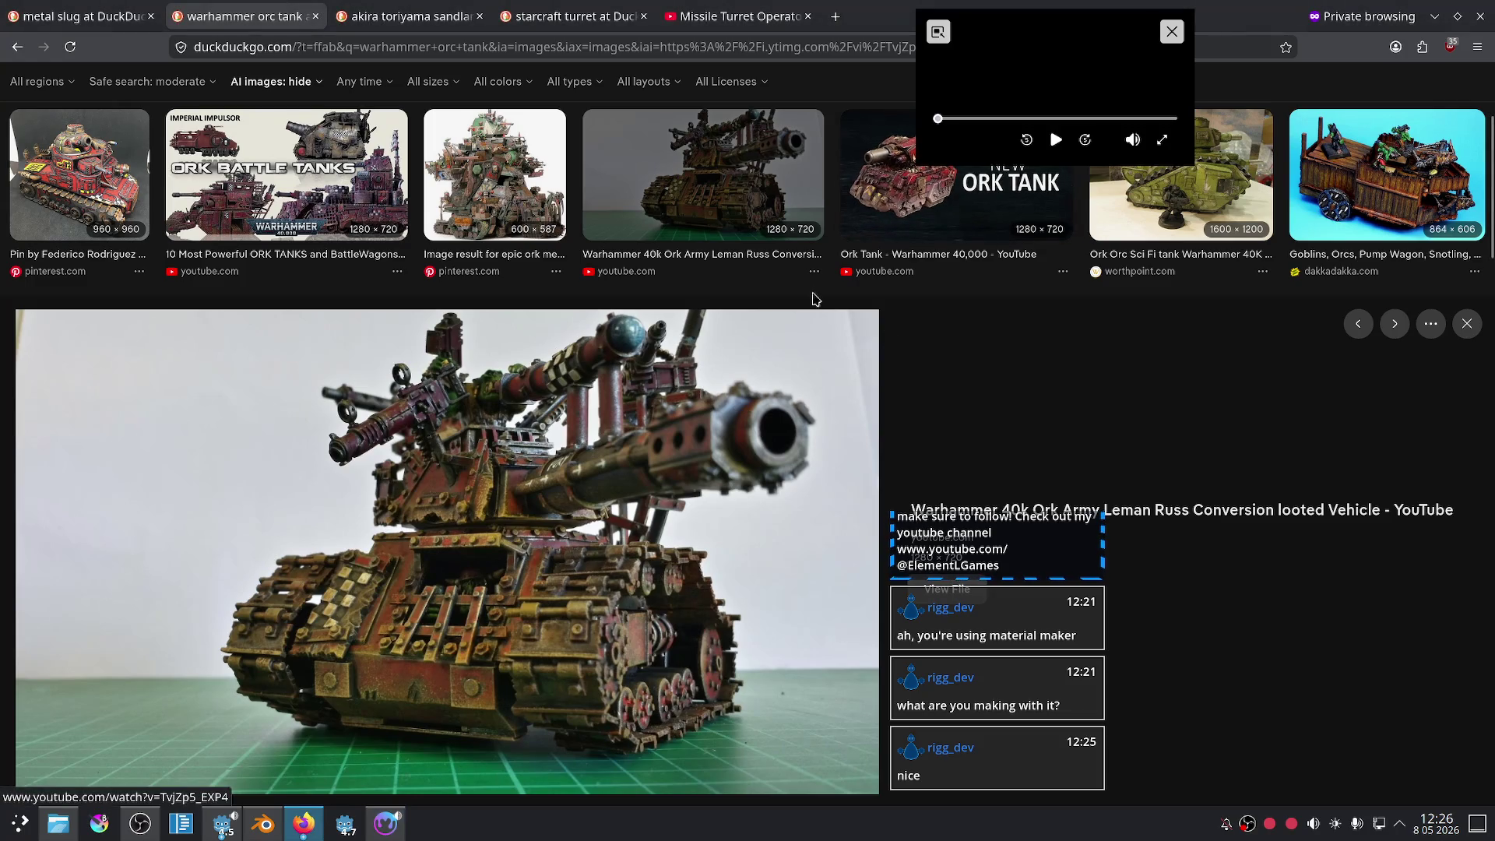
key("alt+Tab")
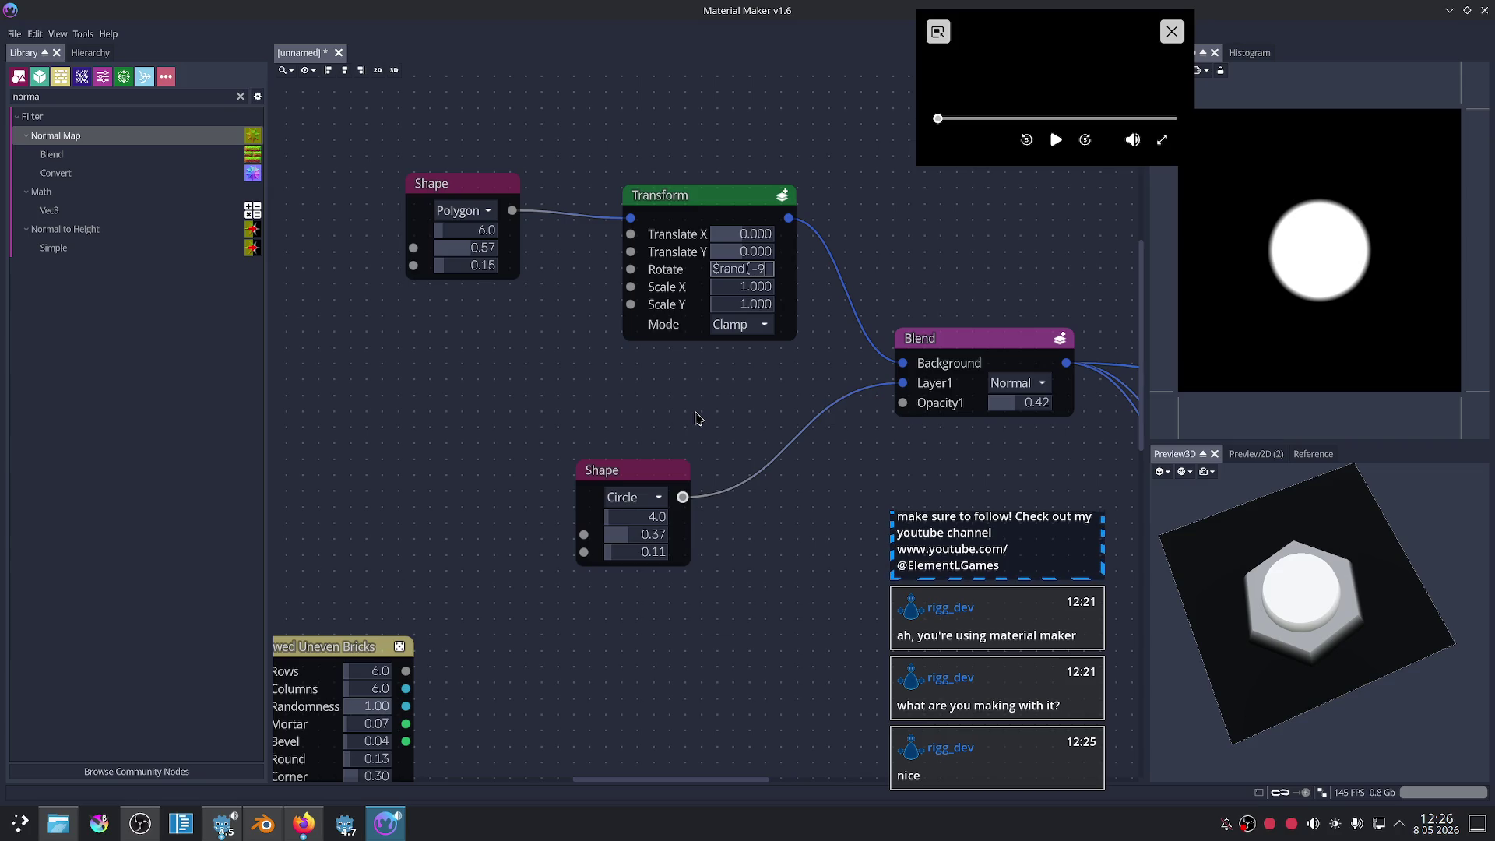
key("Return")
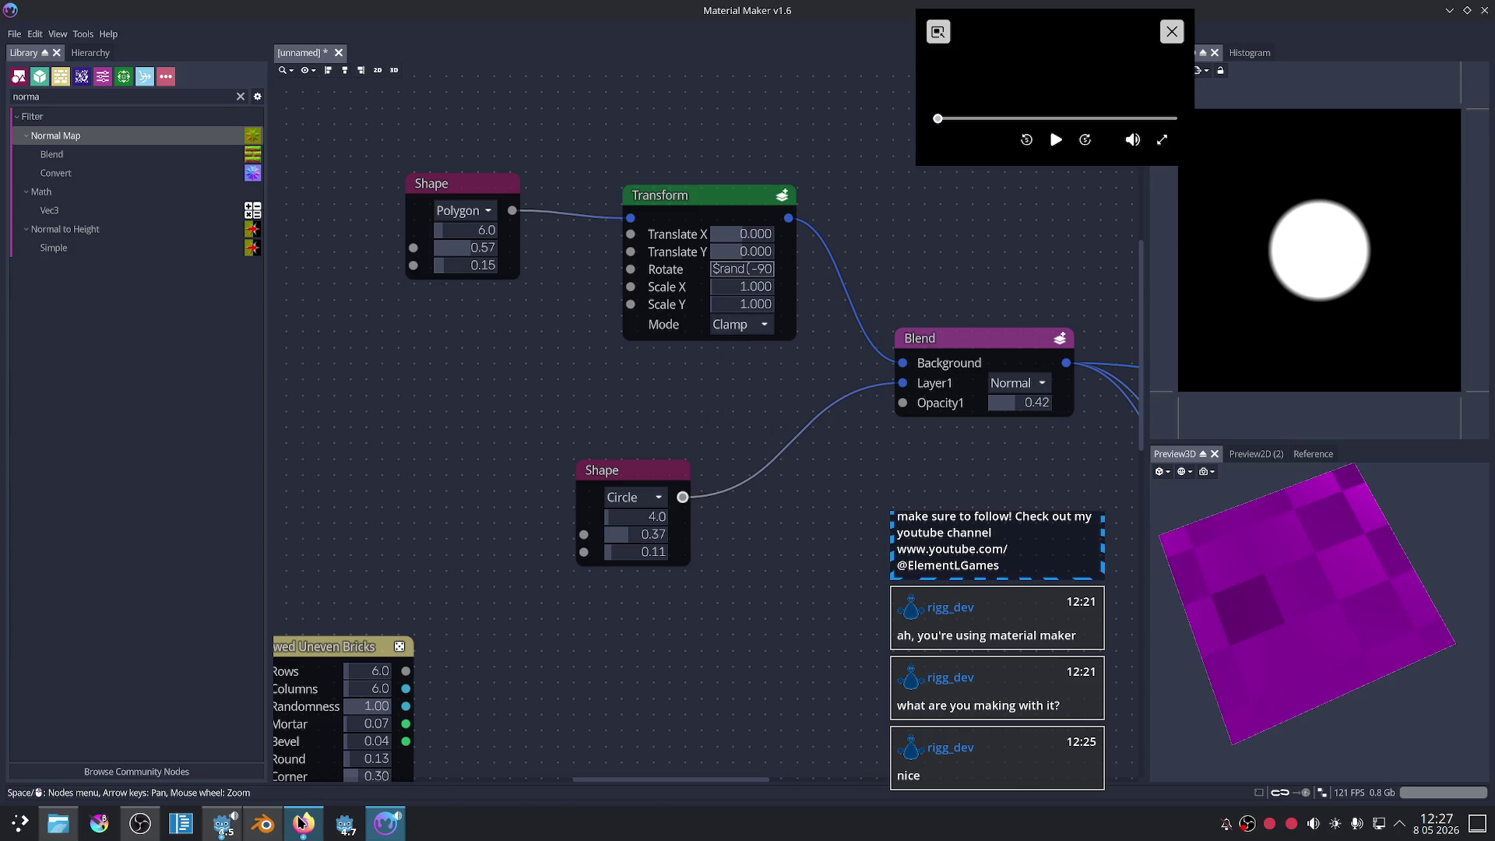
- Search DuckDuckGo in a private Firefox tab for 'material maker $rand'
left_click(302, 821)
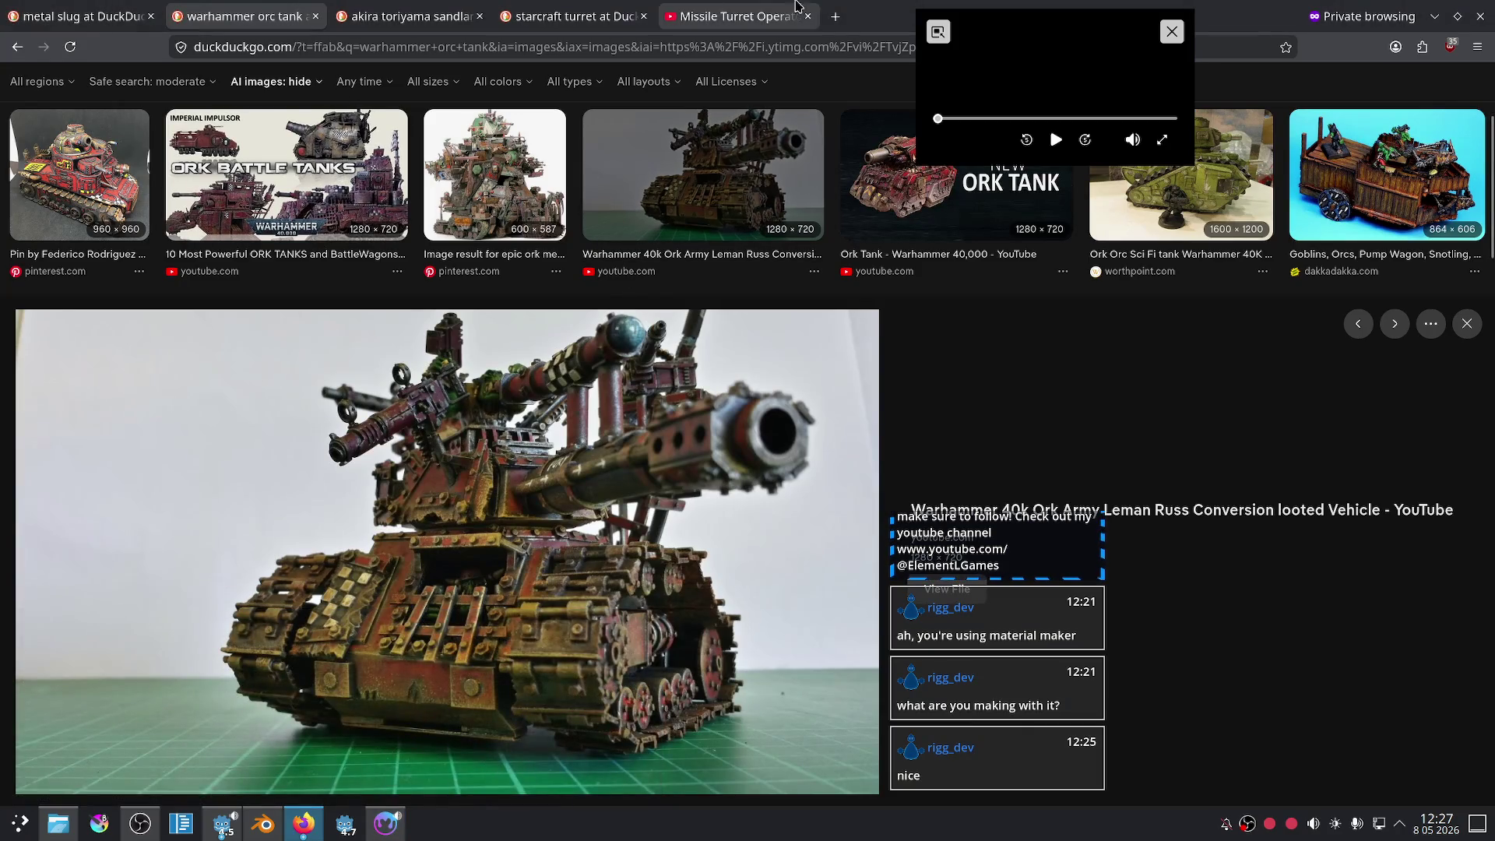
left_click(835, 15)
type("material maker")
key("Return")
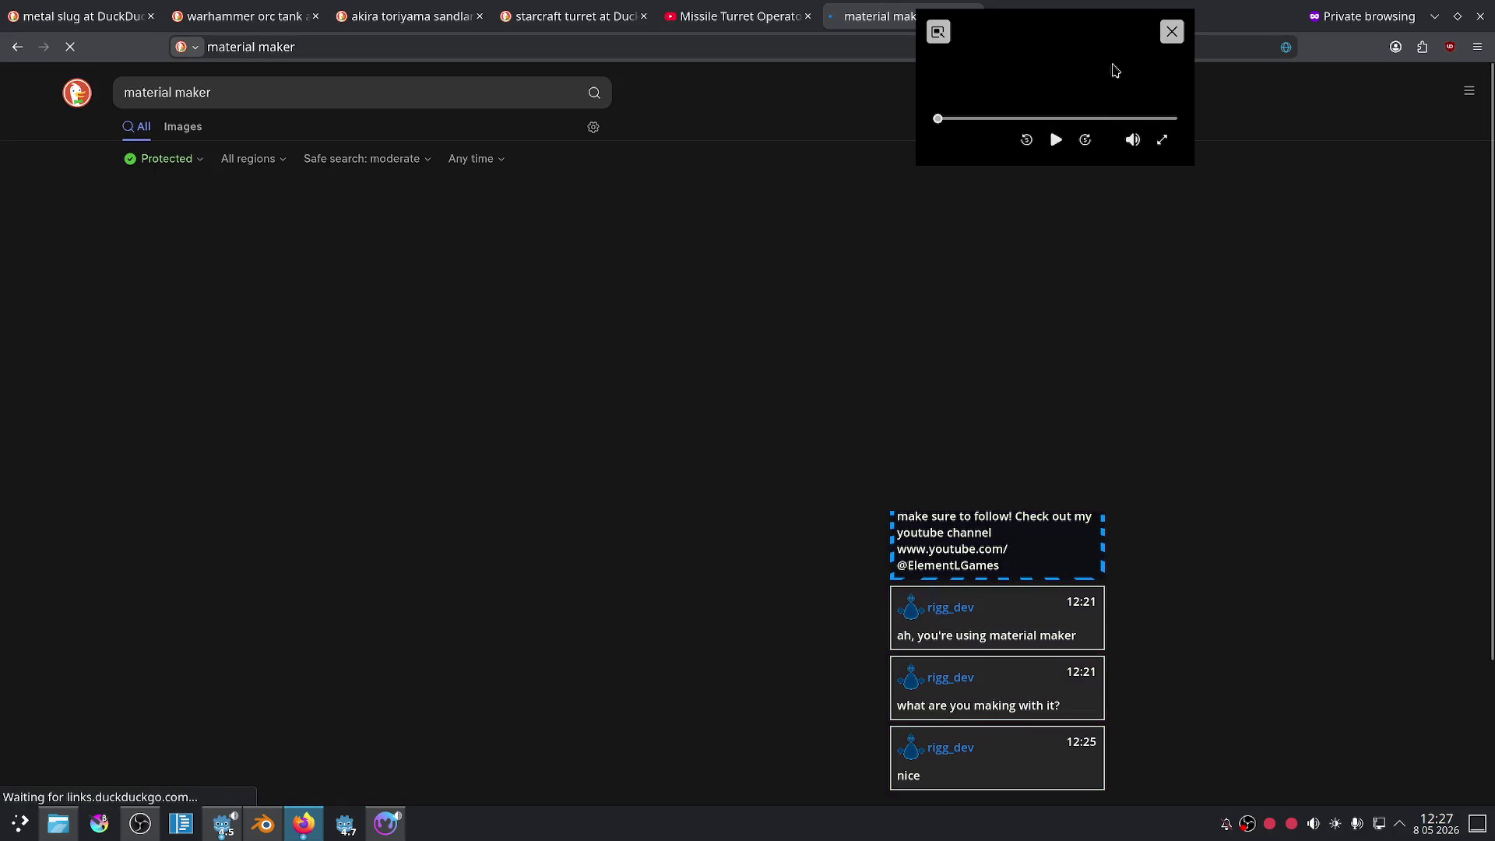
left_click(1091, 52)
left_click(270, 104)
left_click(26, 246)
left_click(218, 232)
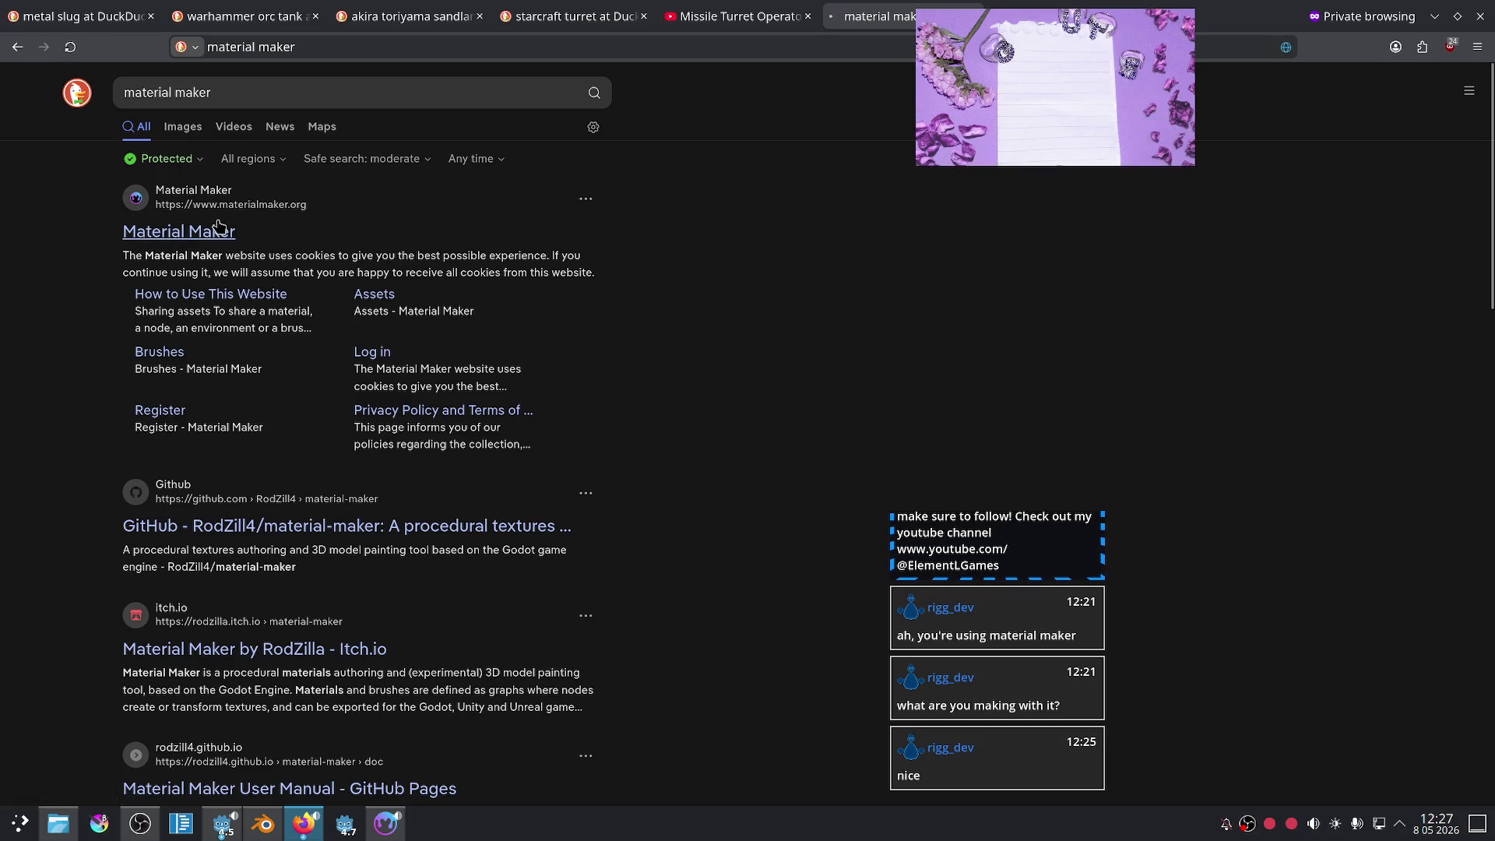
type("$rand")
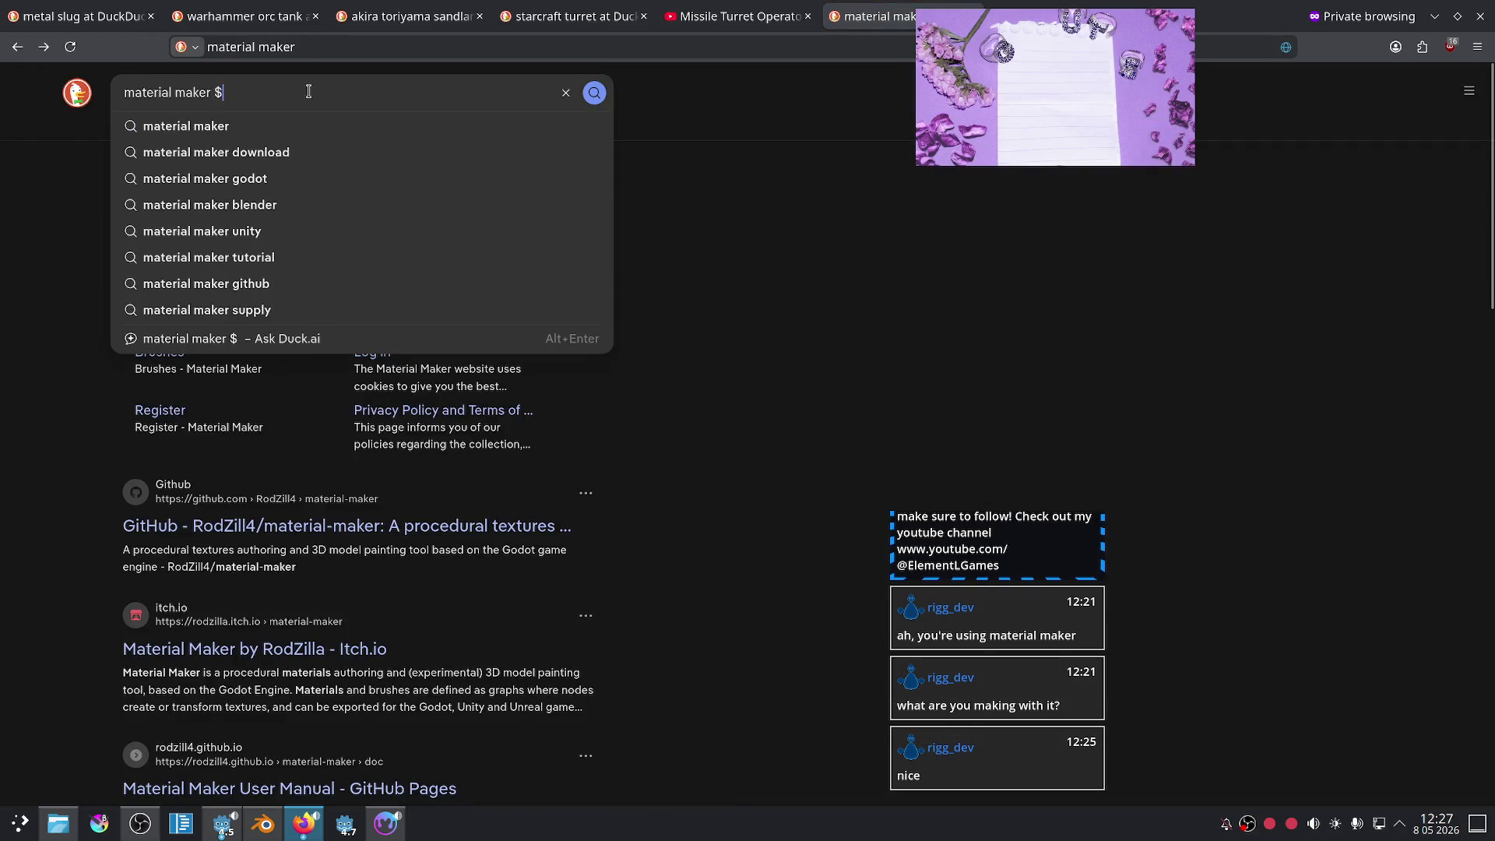
key("Return")
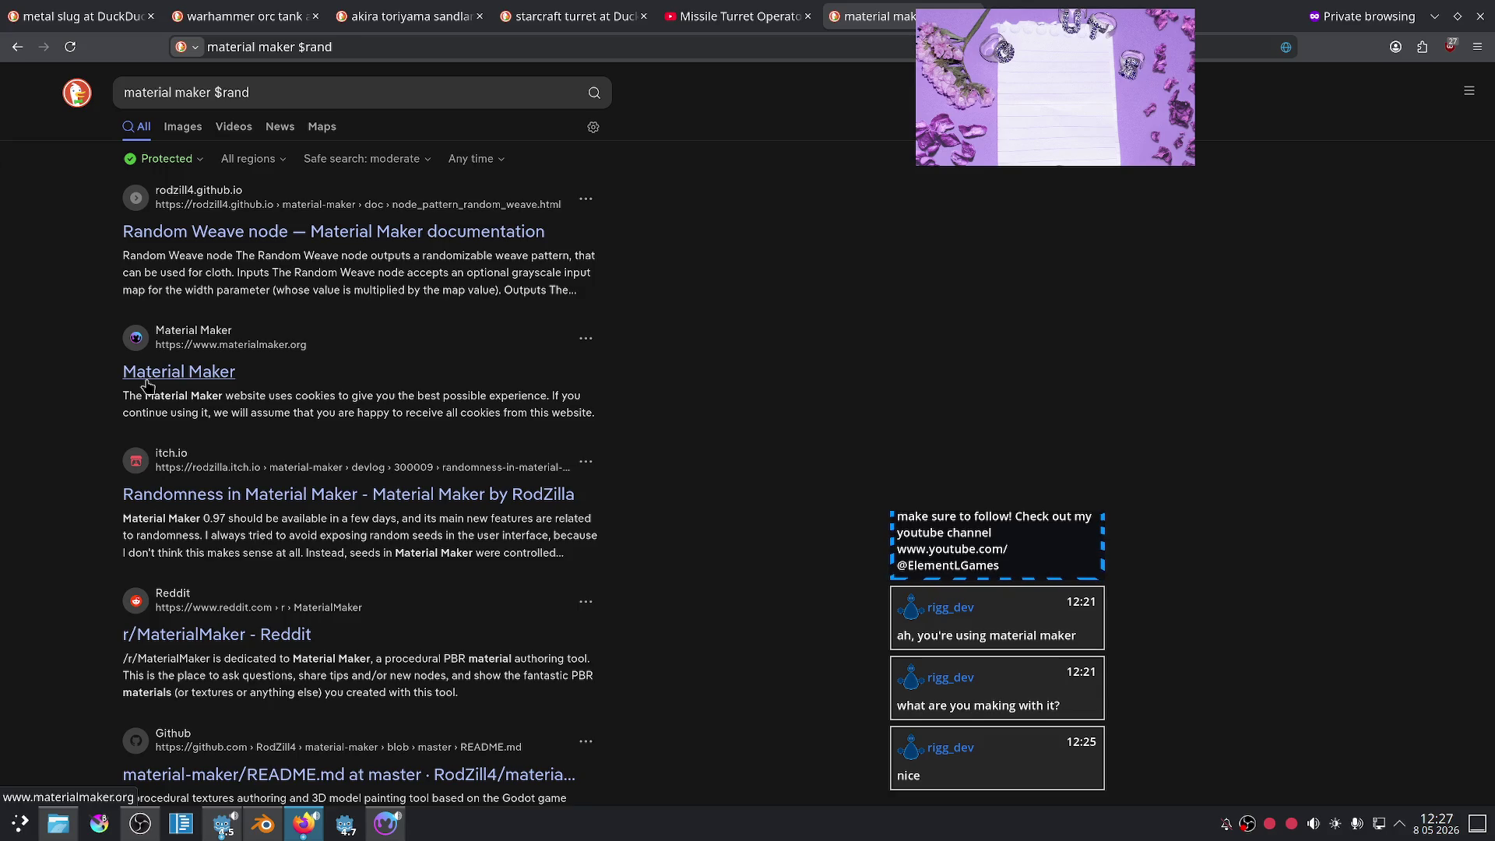
- Open materialmaker.org's Documentation, search it for $rand, and open Common properties of nodes
left_click(146, 383)
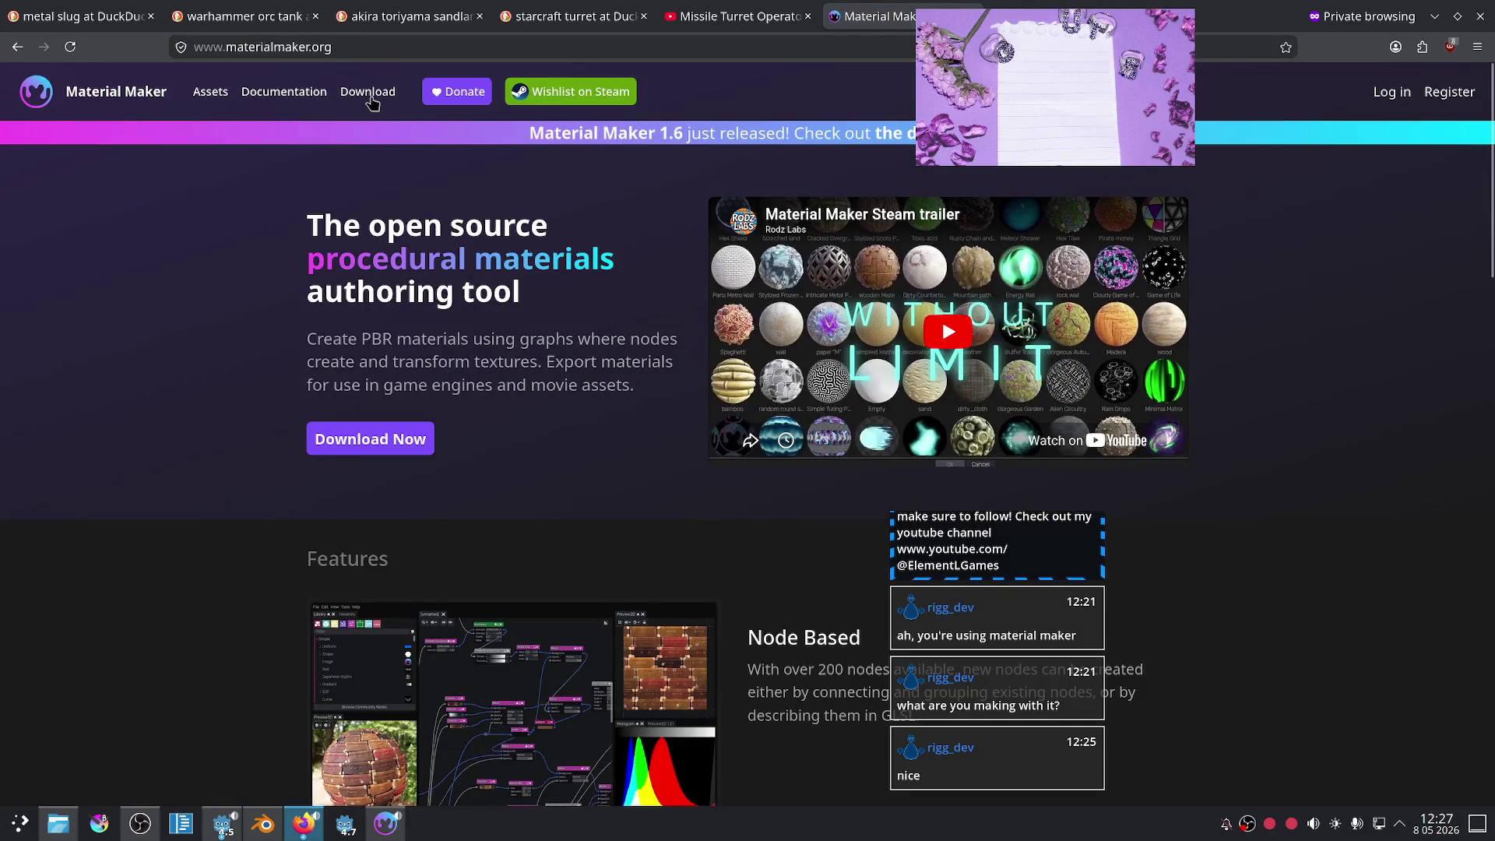
left_click(269, 93)
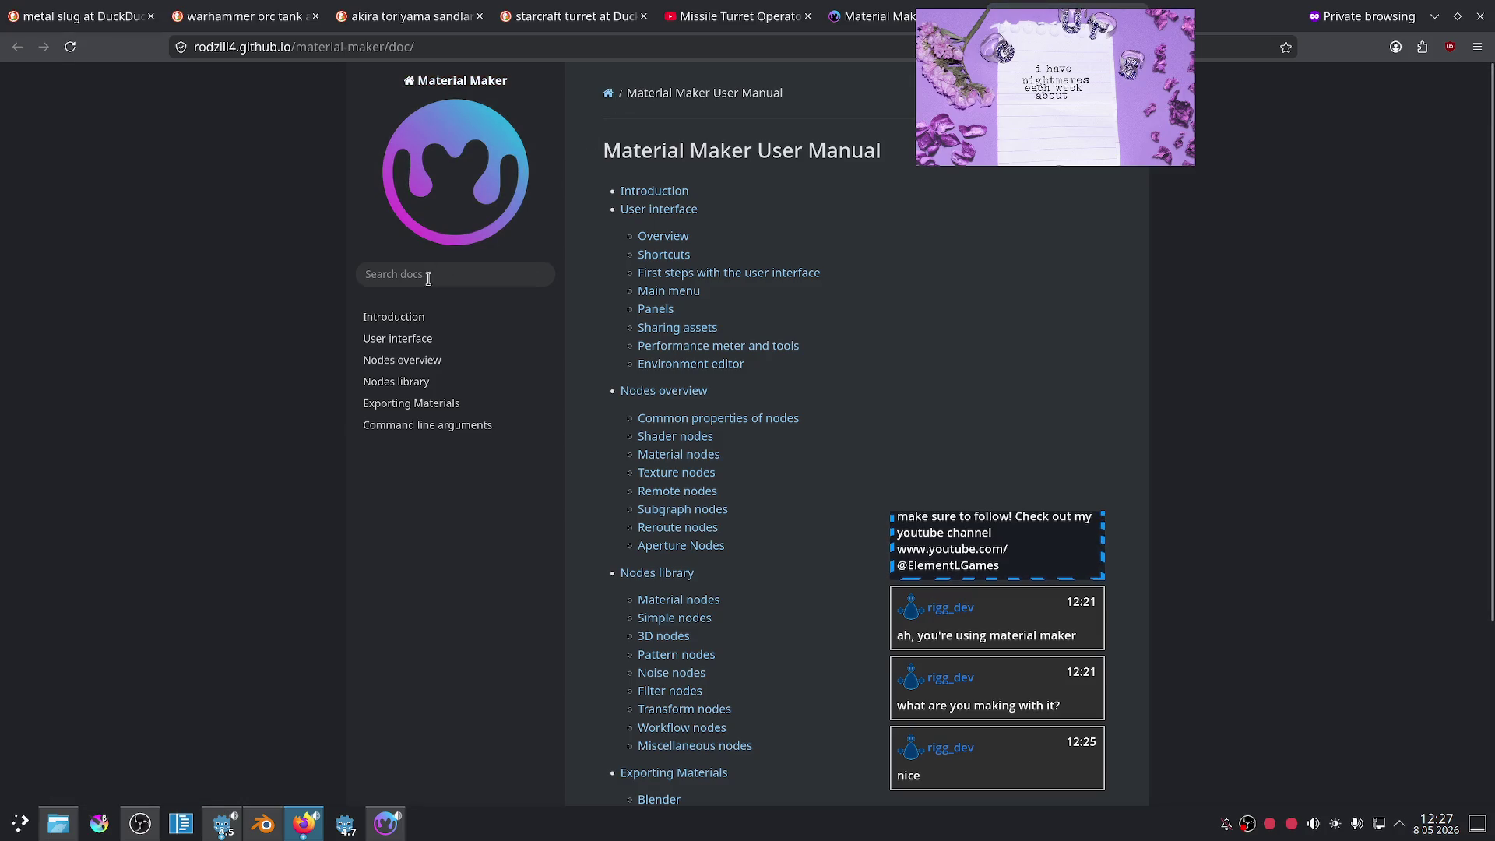
left_click(429, 275)
type("$rand")
key("Return")
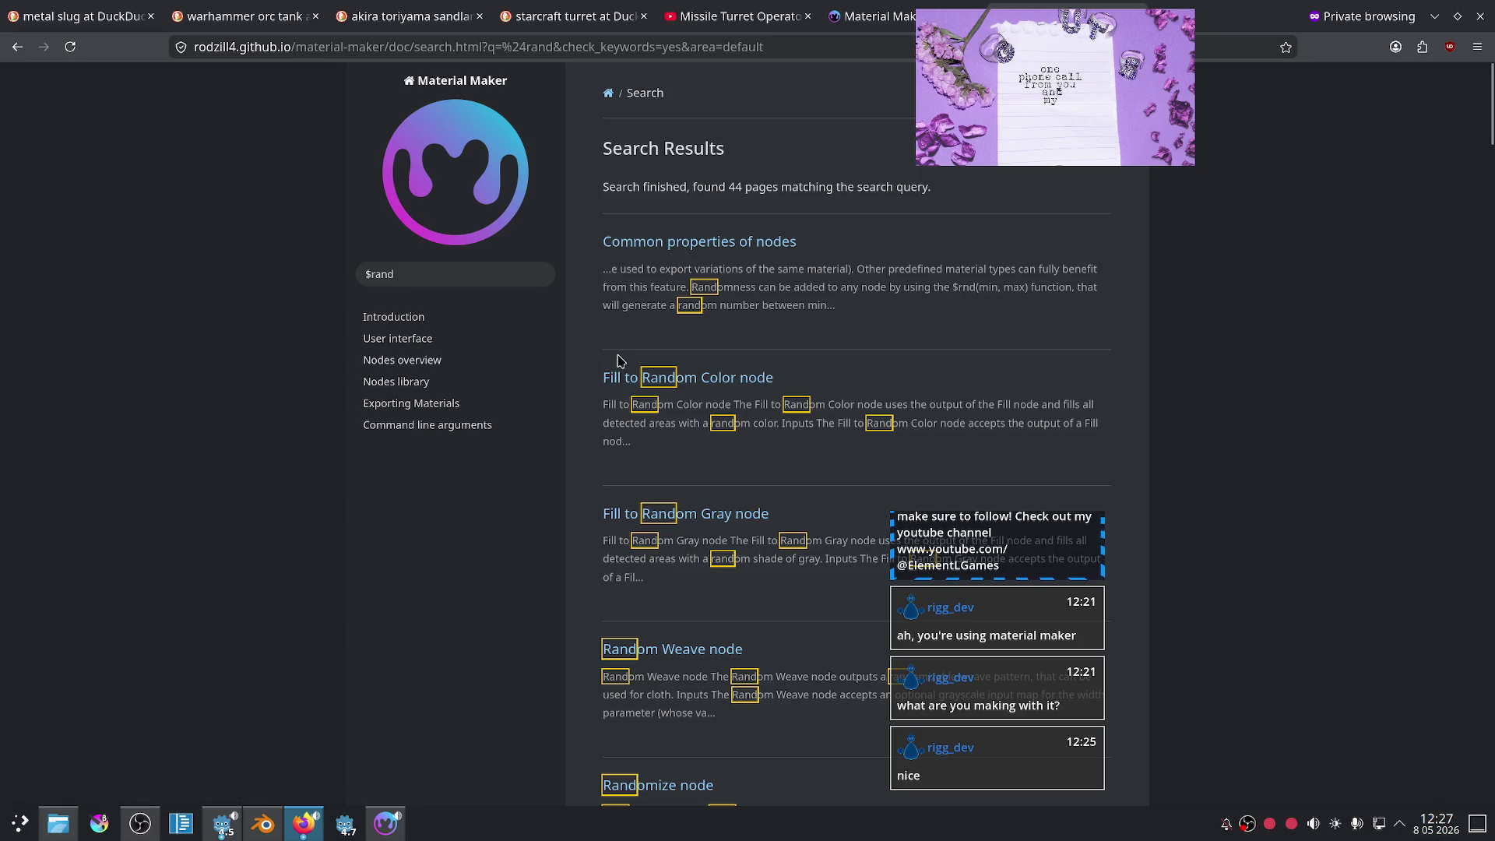
scroll(783, 334, "down", 3)
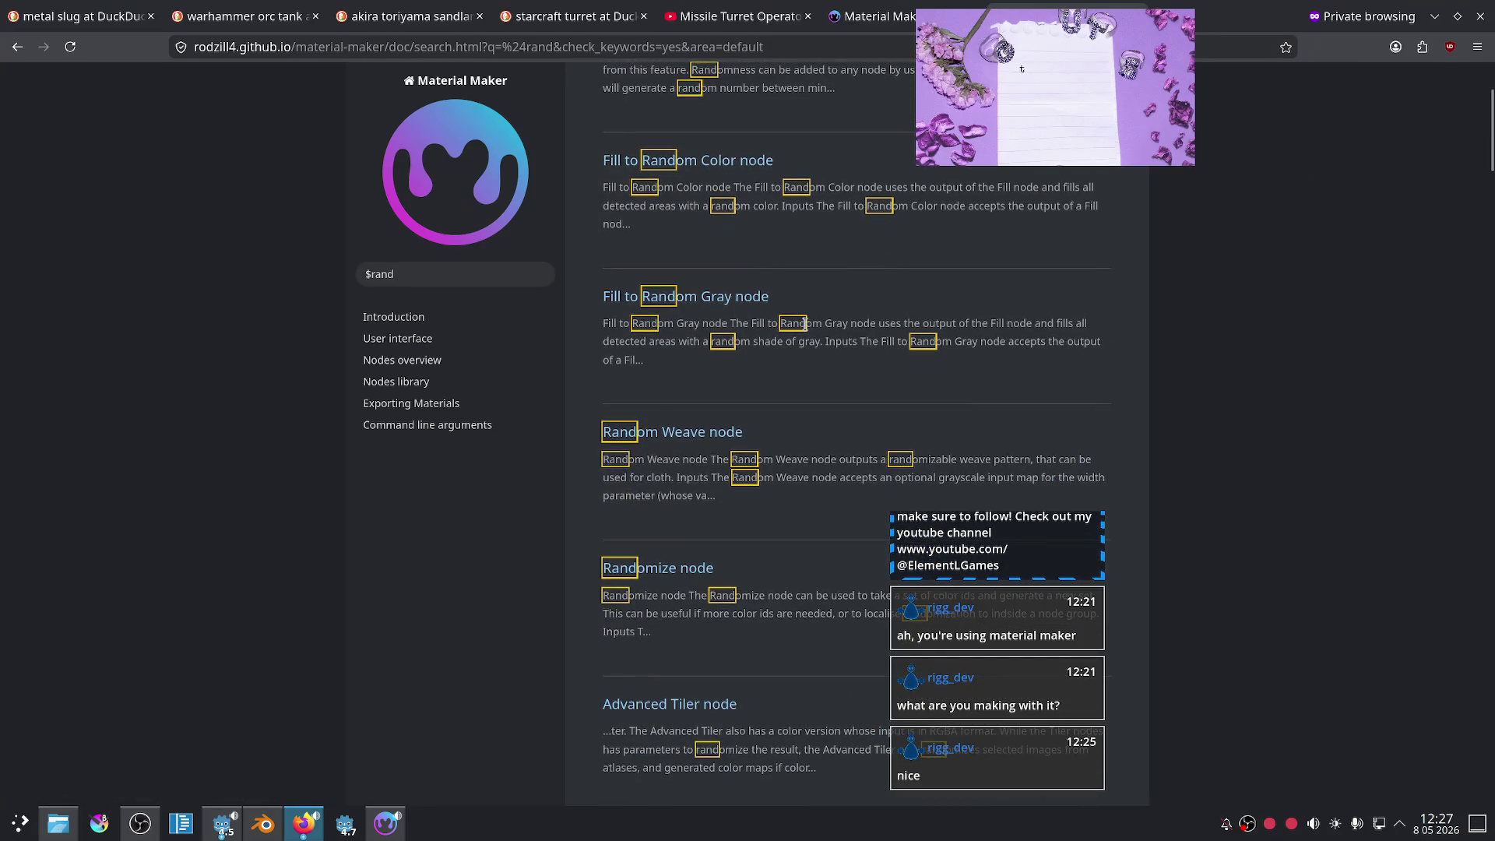
scroll(806, 325, "up", 3)
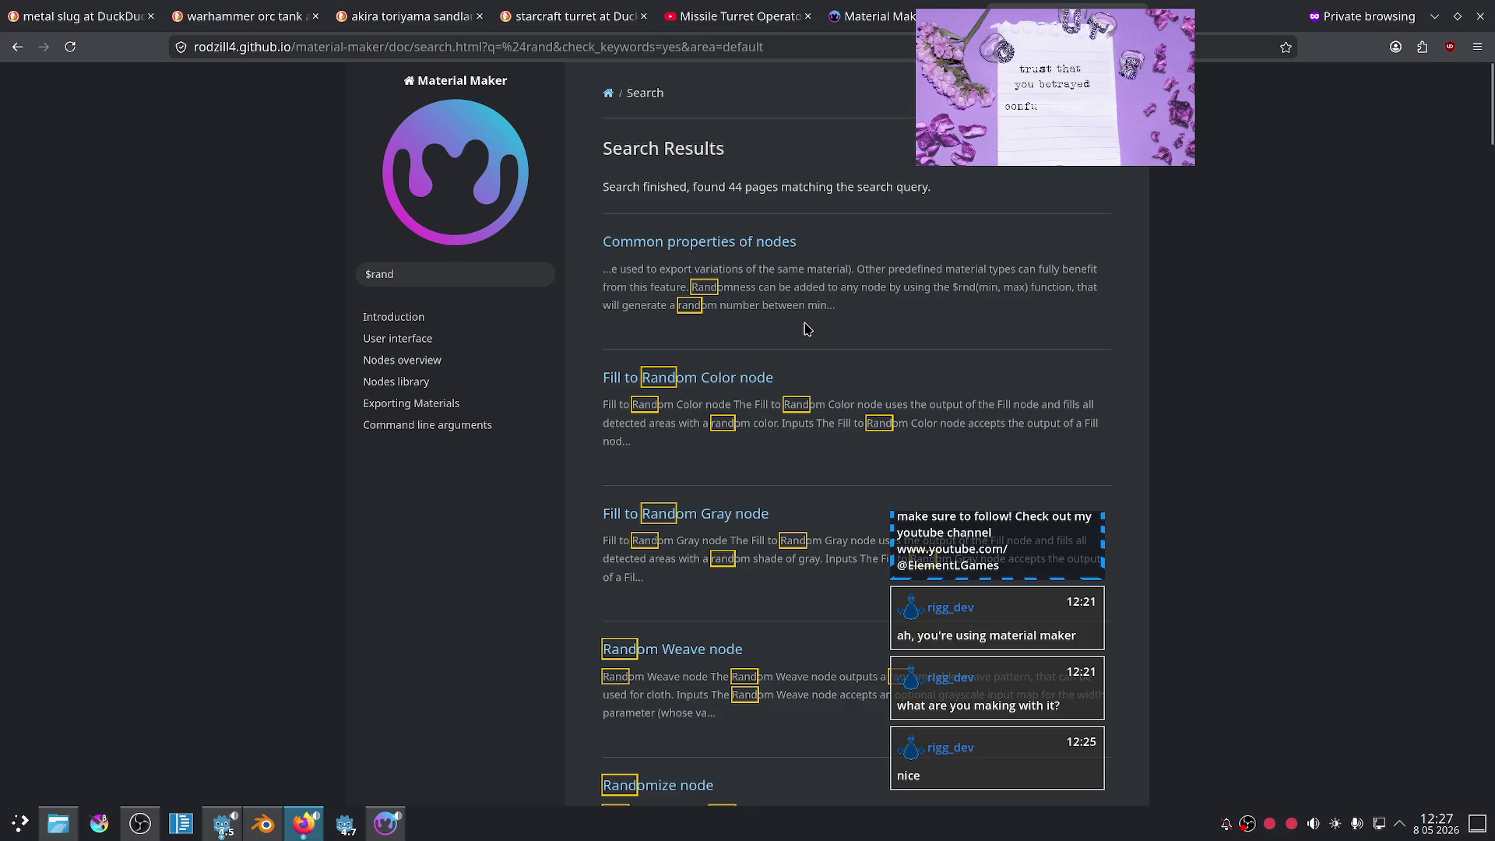
left_click(718, 256)
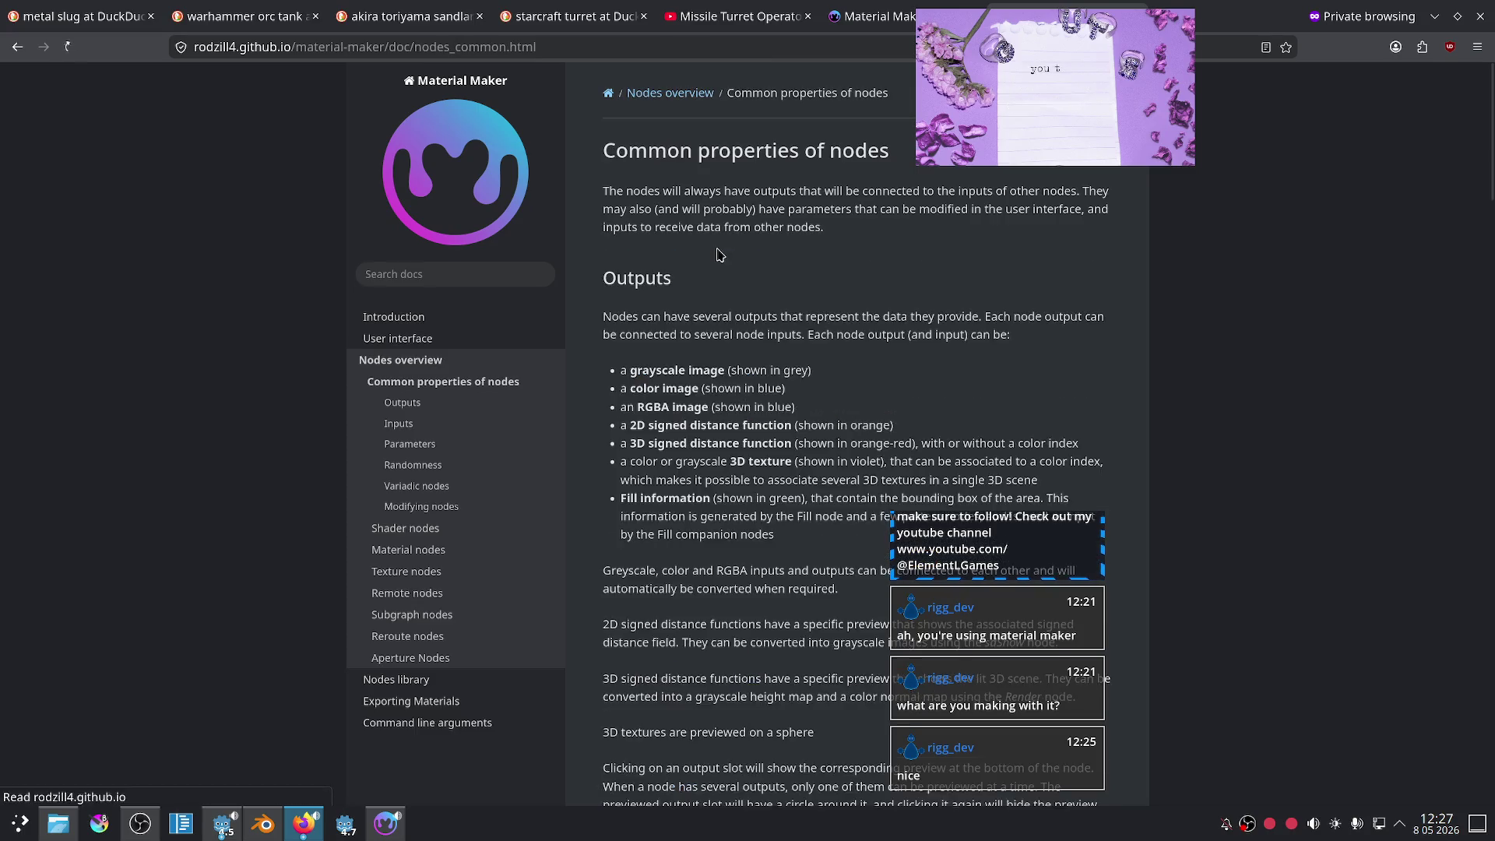
- Find 'random' on the page and read the Randomness section explaining $rnd(min, max)
scroll(728, 334, "down", 3)
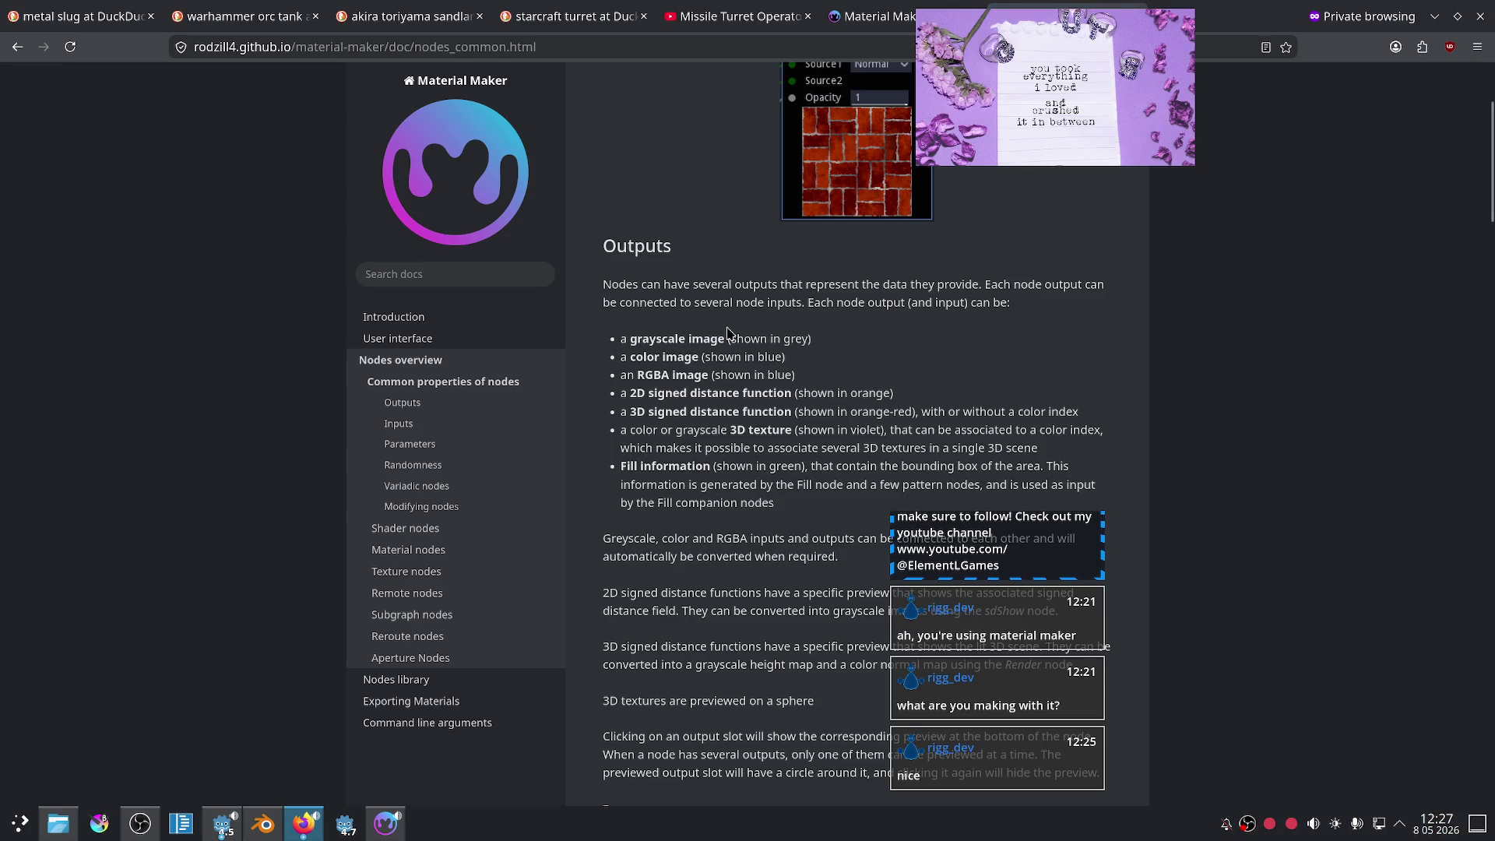
key("ctrl+f")
type("random")
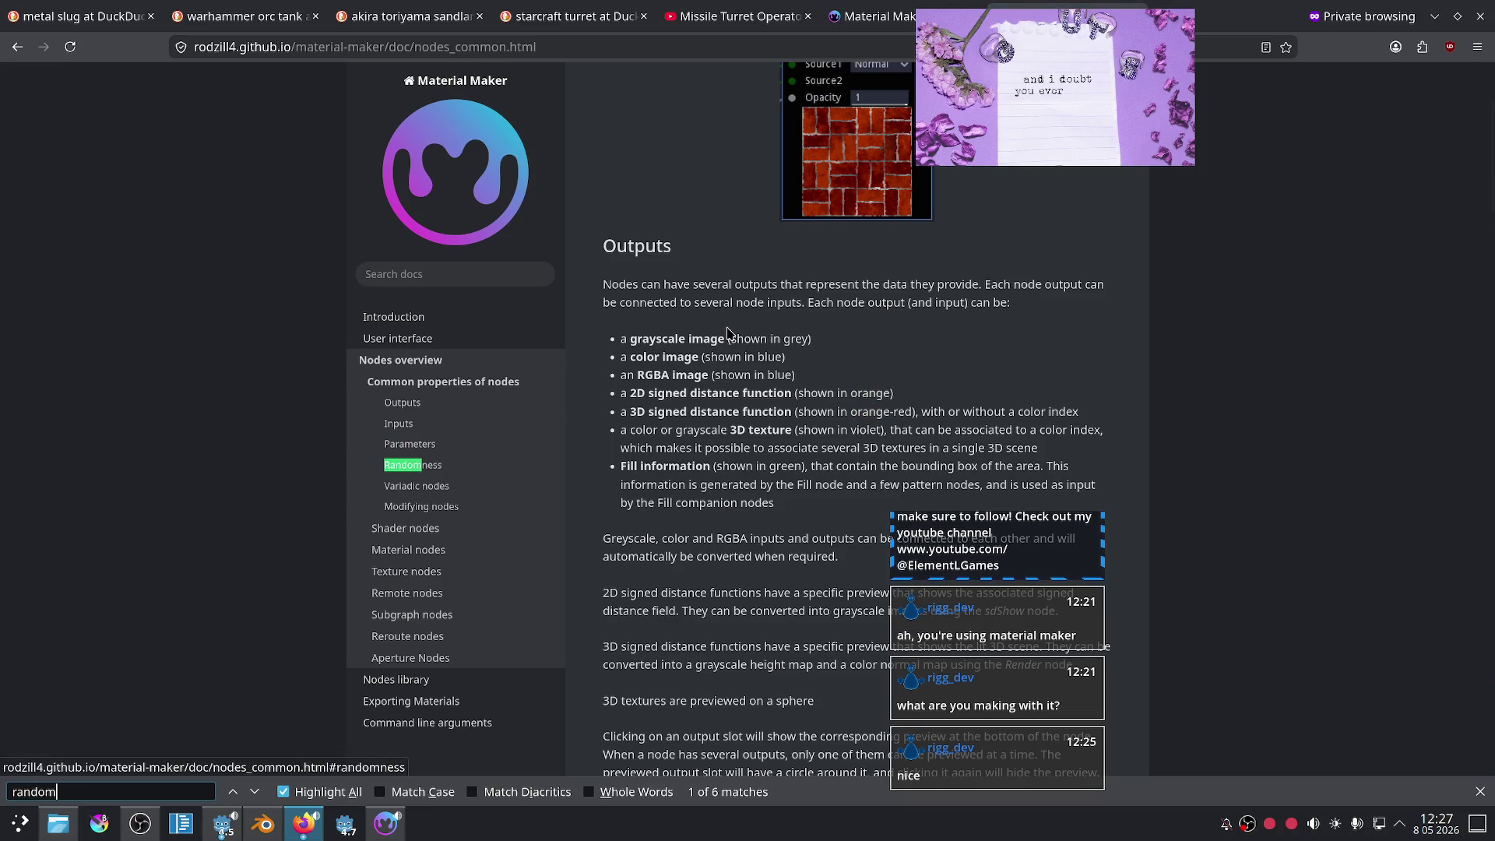
left_click(436, 466)
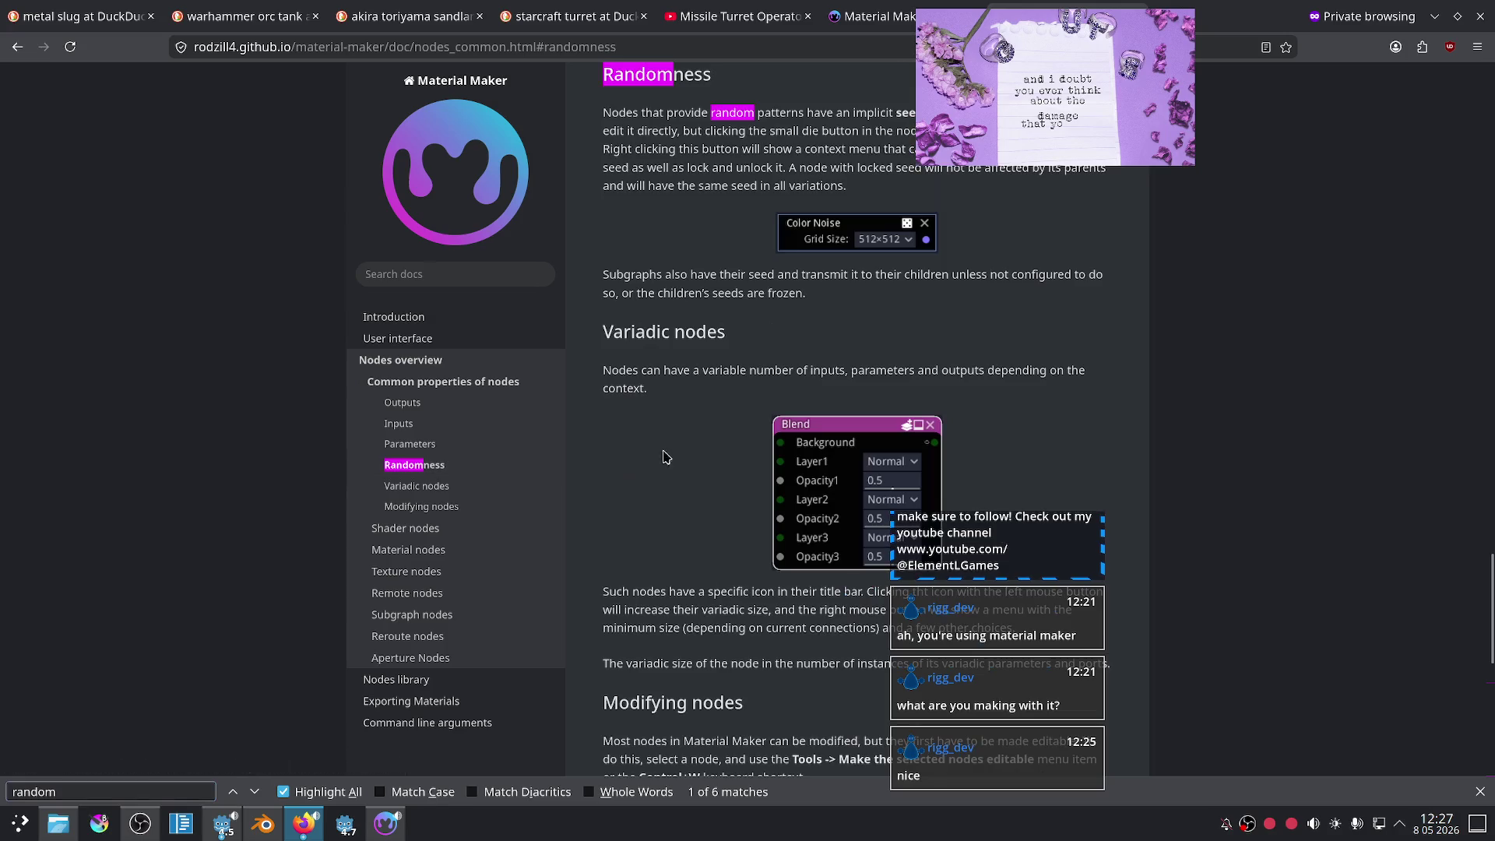
mouse_move(1043, 92)
left_mouse_down()
mouse_move(1290, 157)
mouse_move(1252, 148)
left_mouse_up()
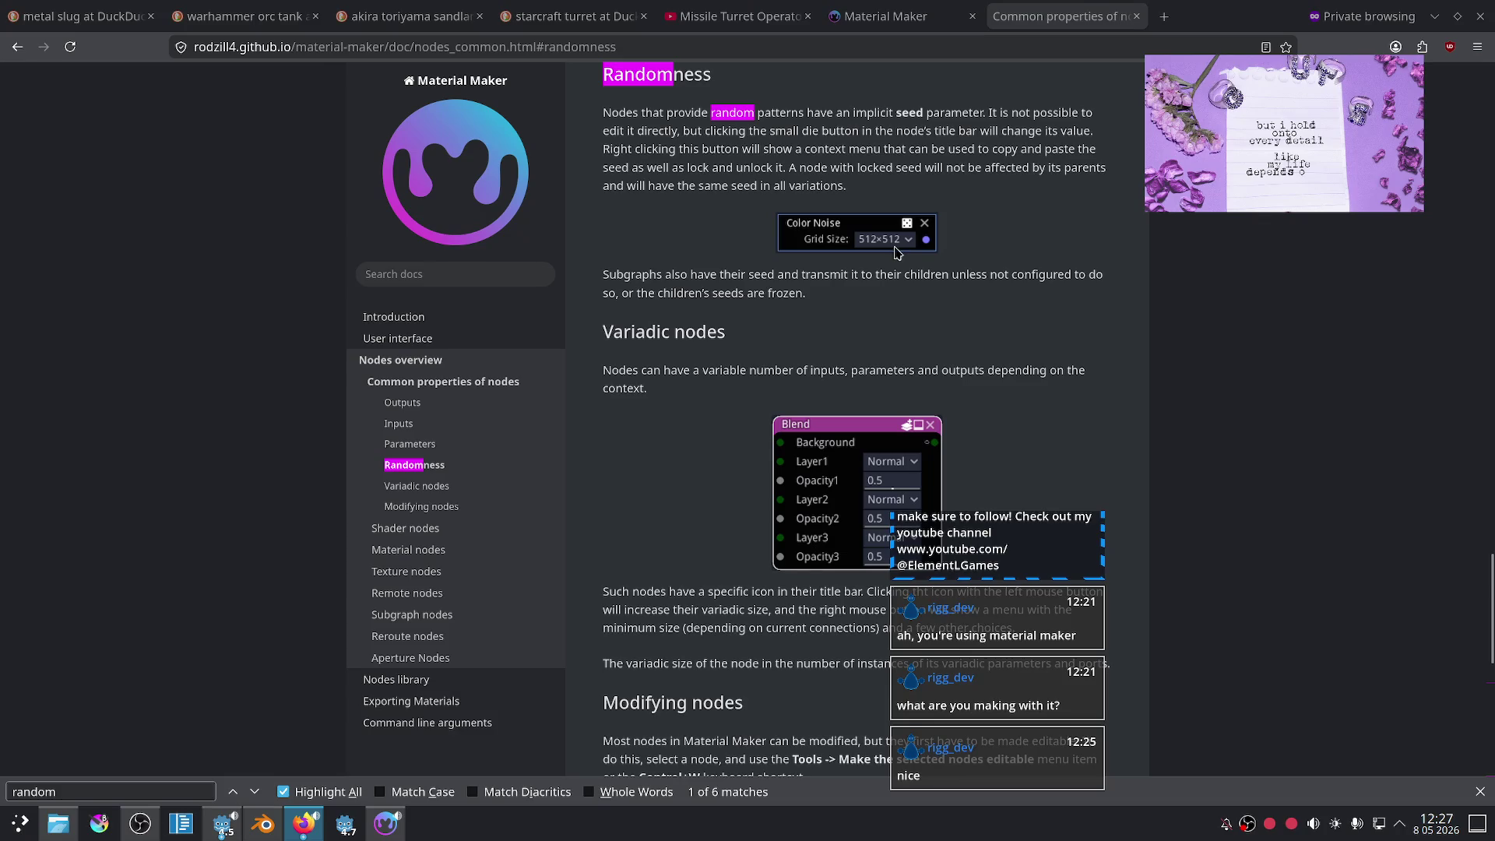
scroll(872, 292, "down", 6)
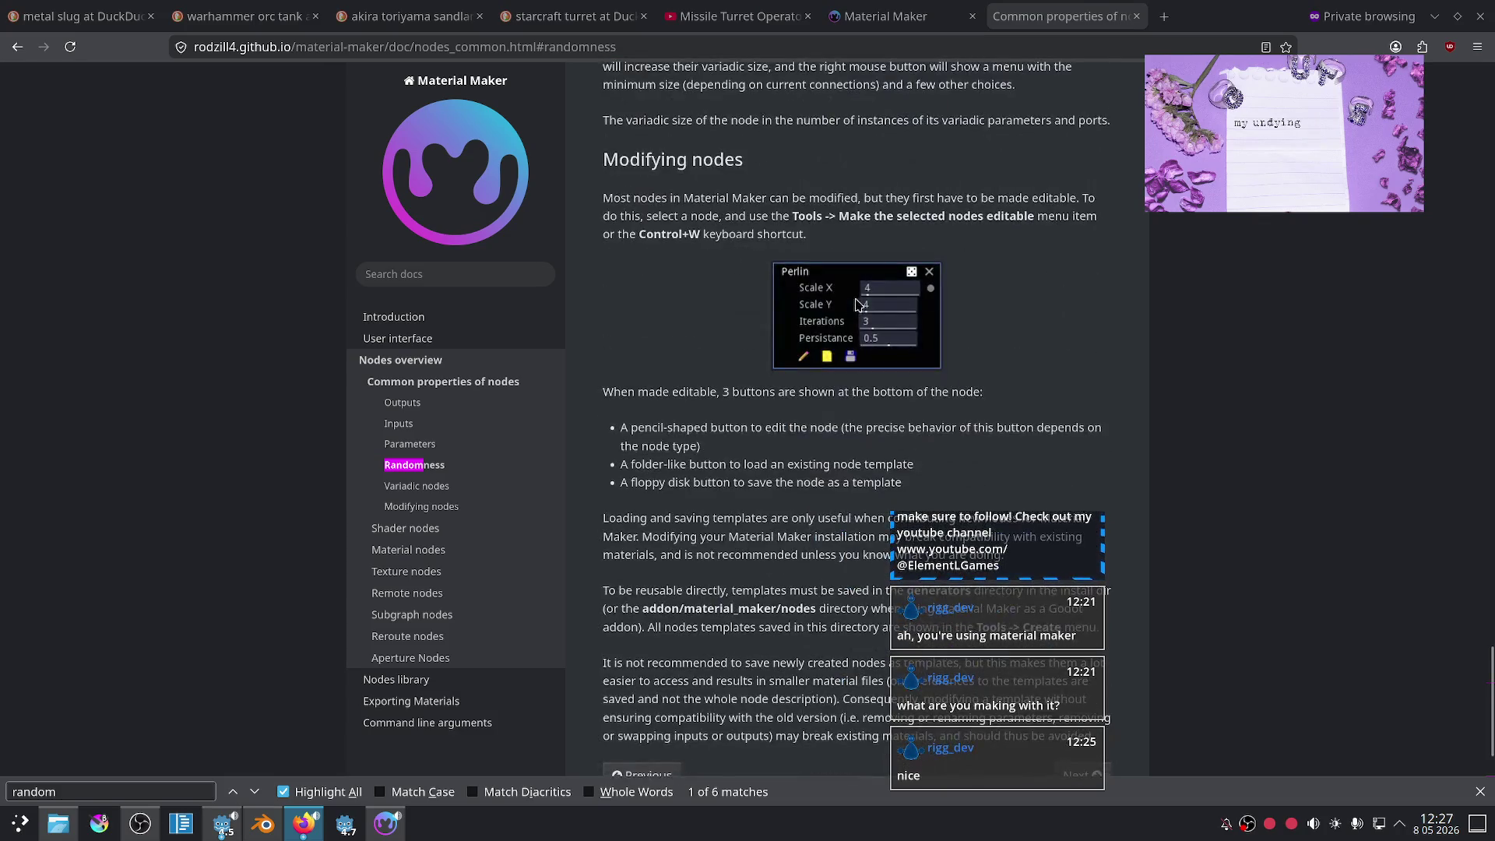
scroll(728, 370, "down", 2)
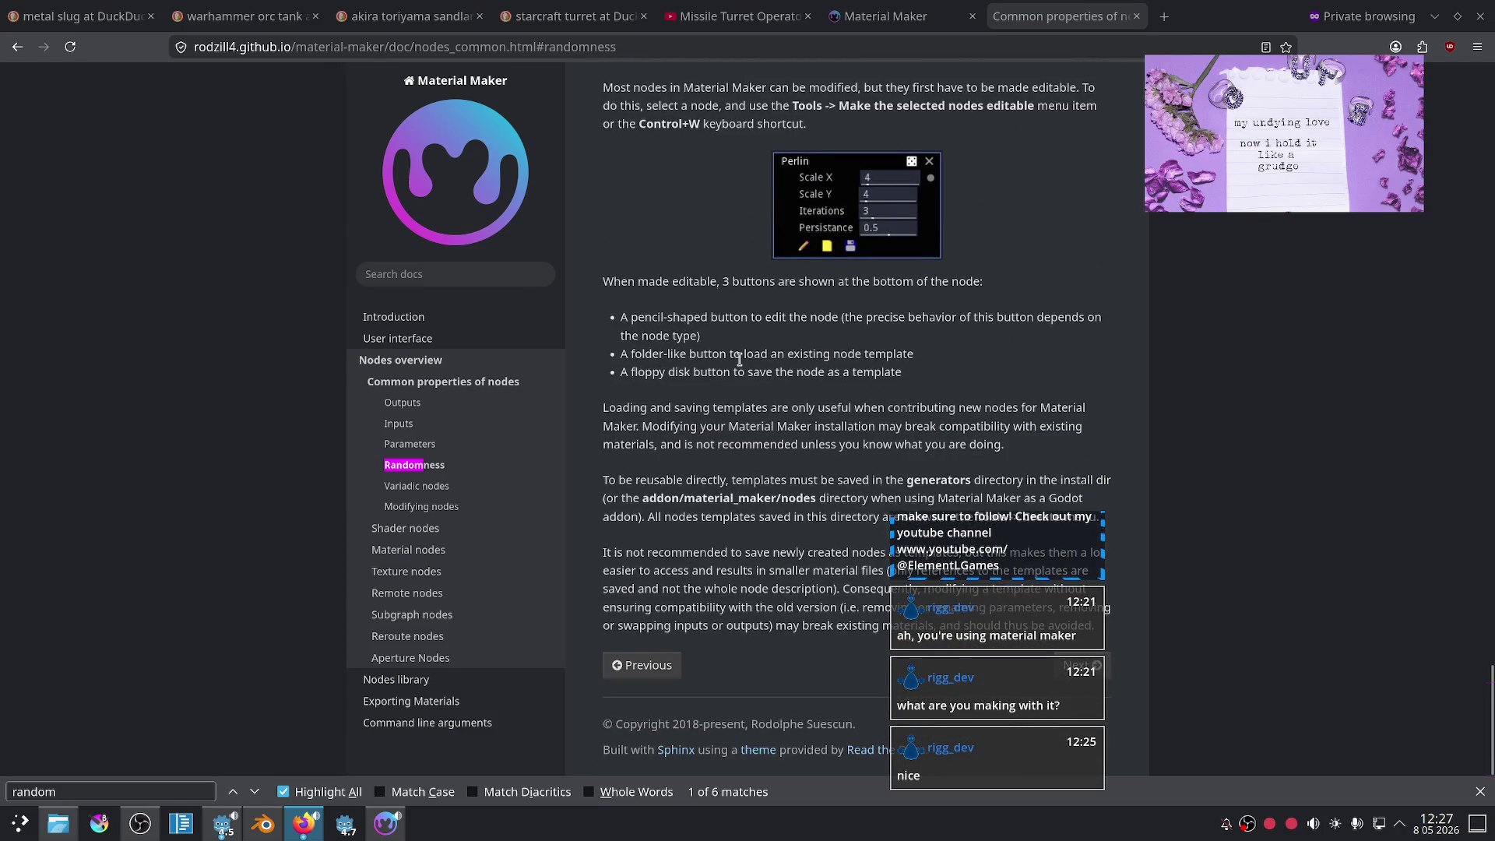
scroll(739, 360, "up", 10)
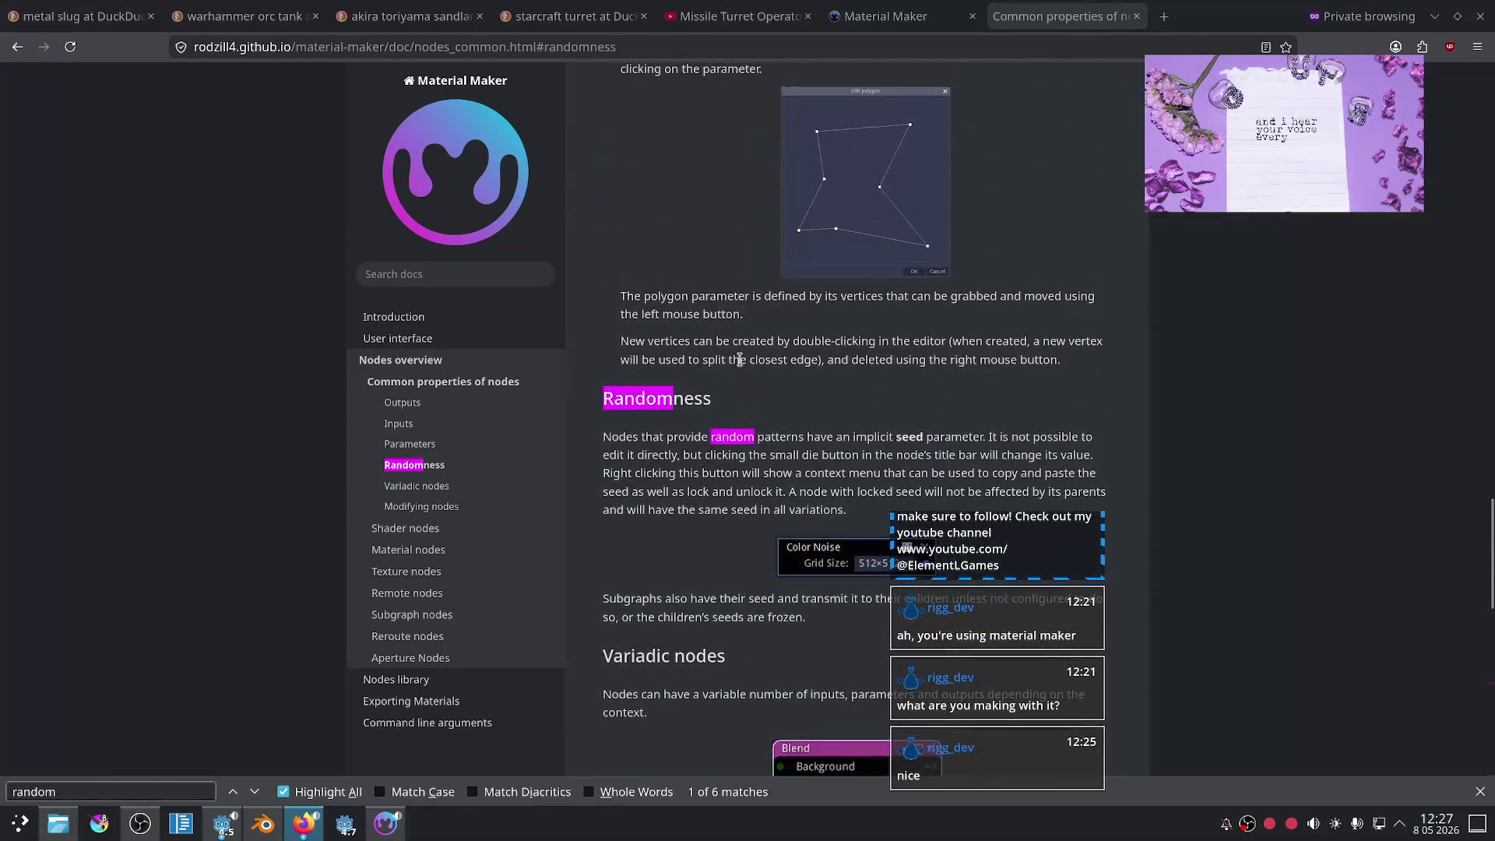
scroll(739, 360, "down", 3)
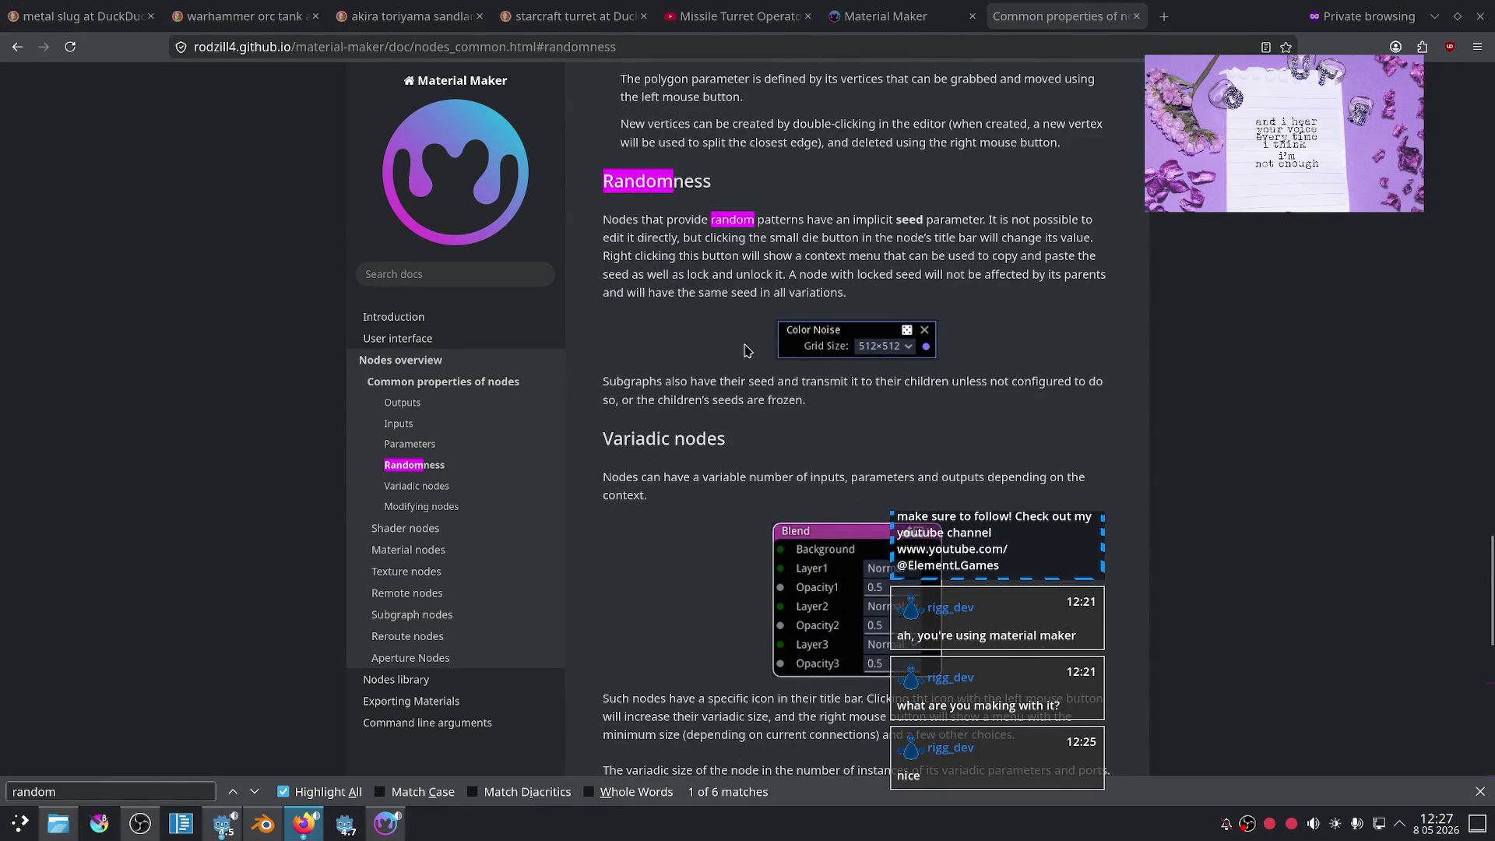
scroll(745, 350, "up", 8)
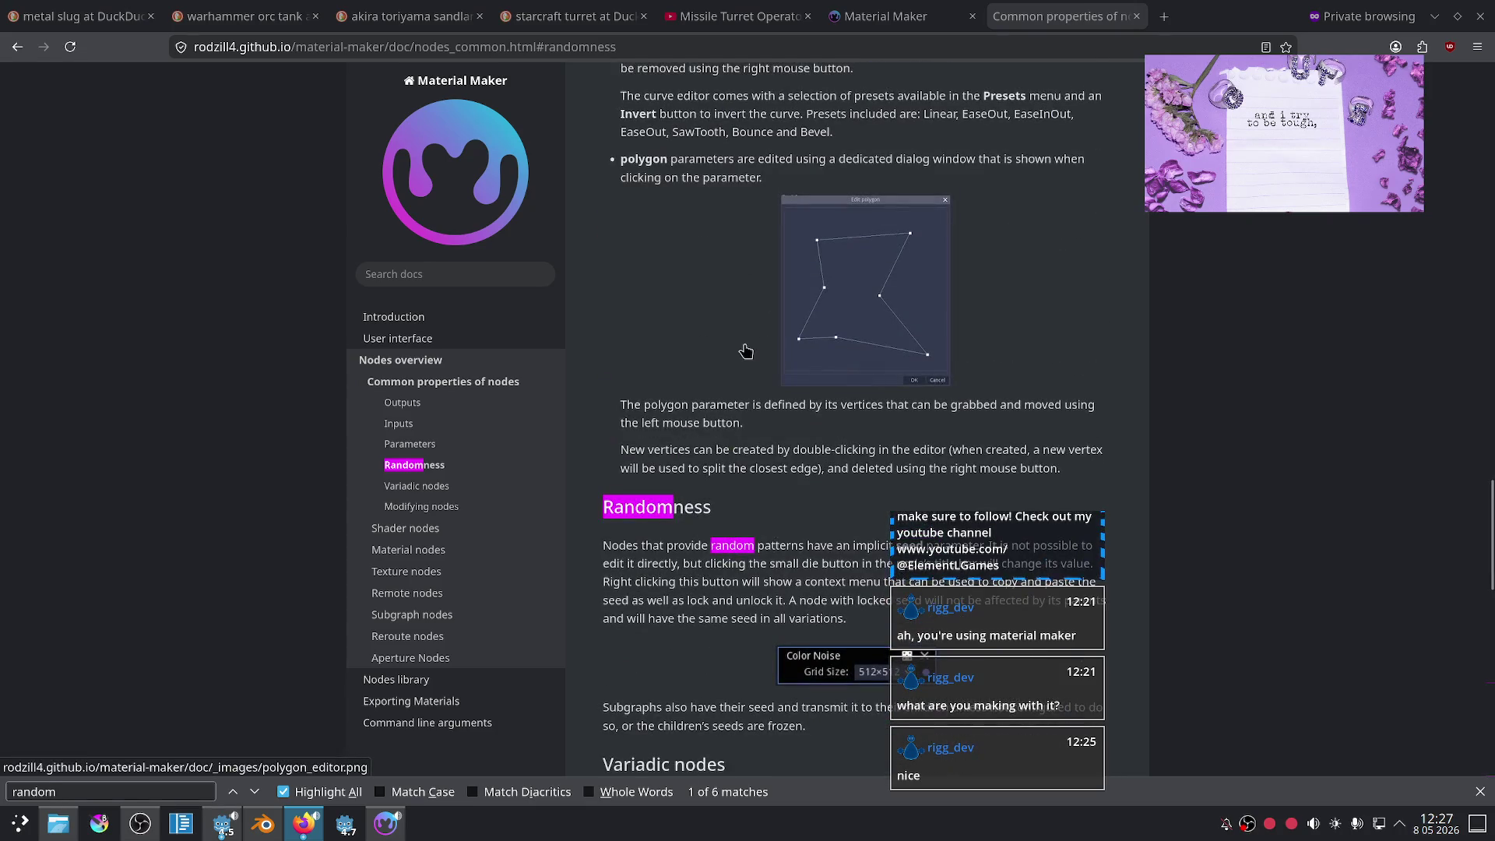
scroll(745, 344, "up", 7)
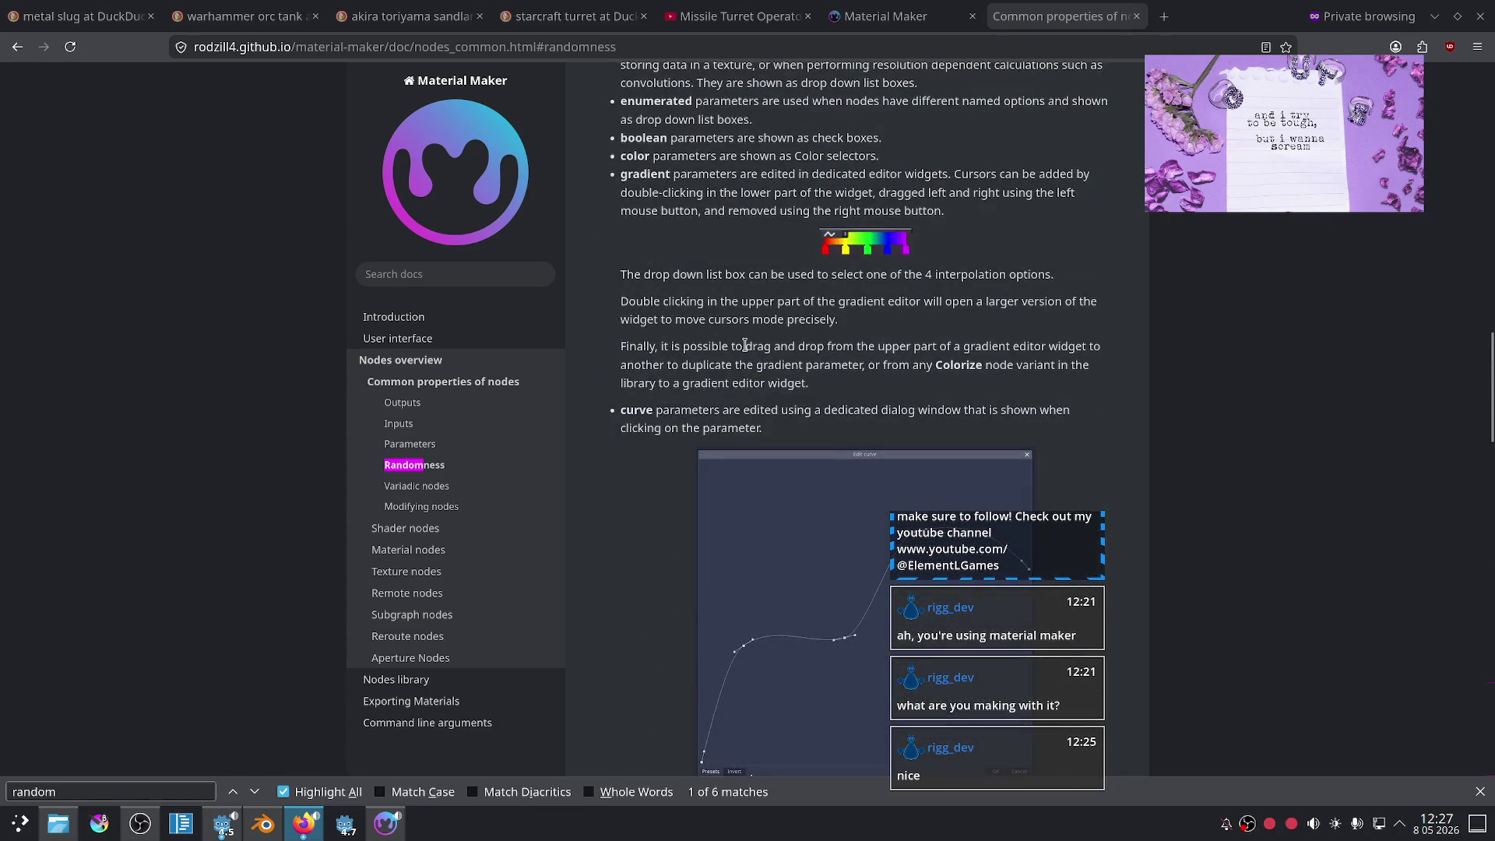
scroll(745, 345, "up", 6)
scroll(745, 351, "up", 1)
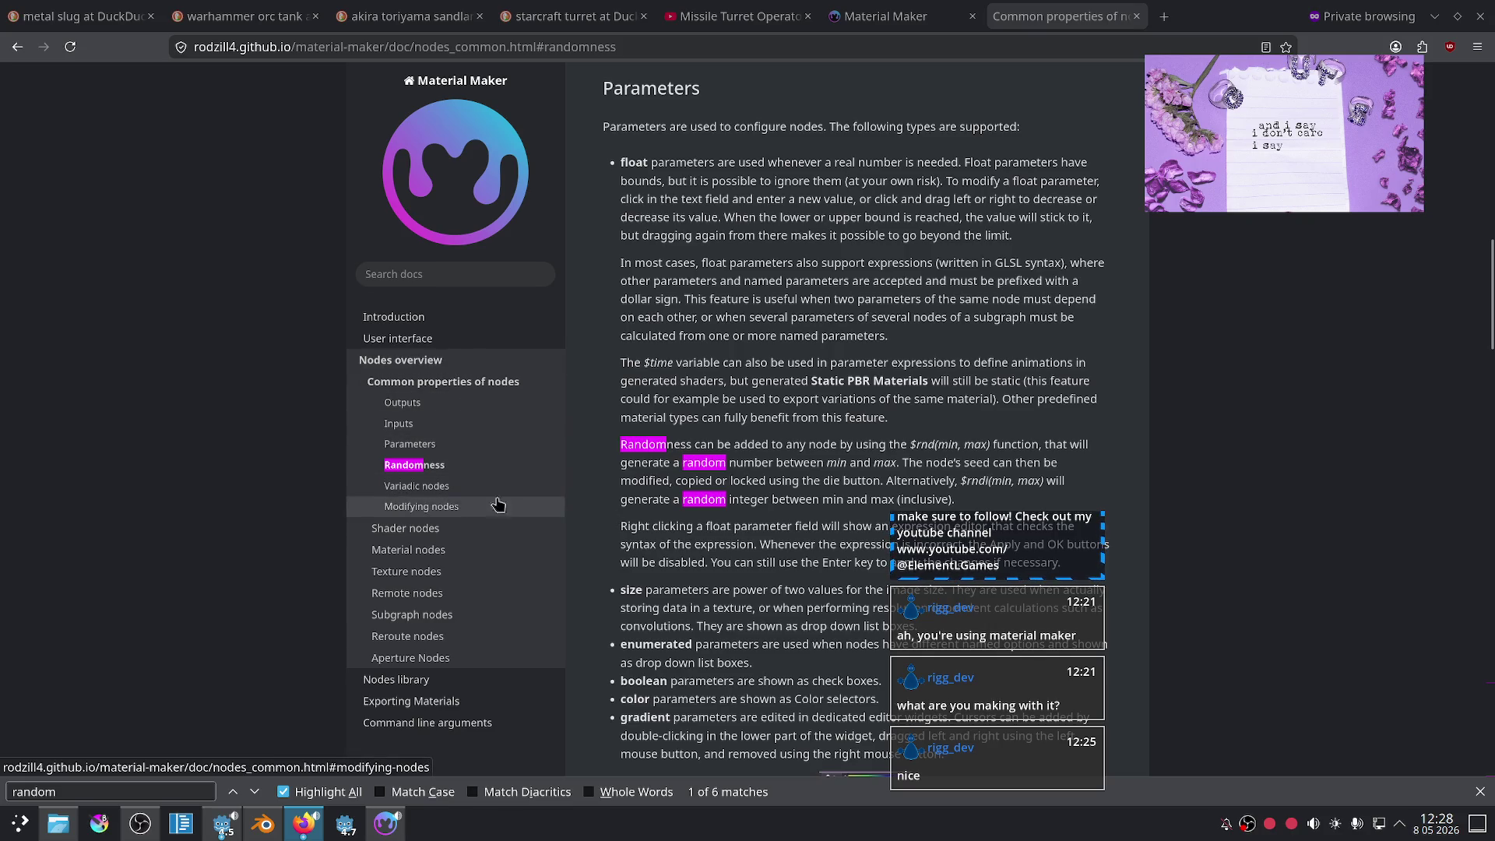
scroll(794, 440, "up", 6)
scroll(794, 440, "up", 3)
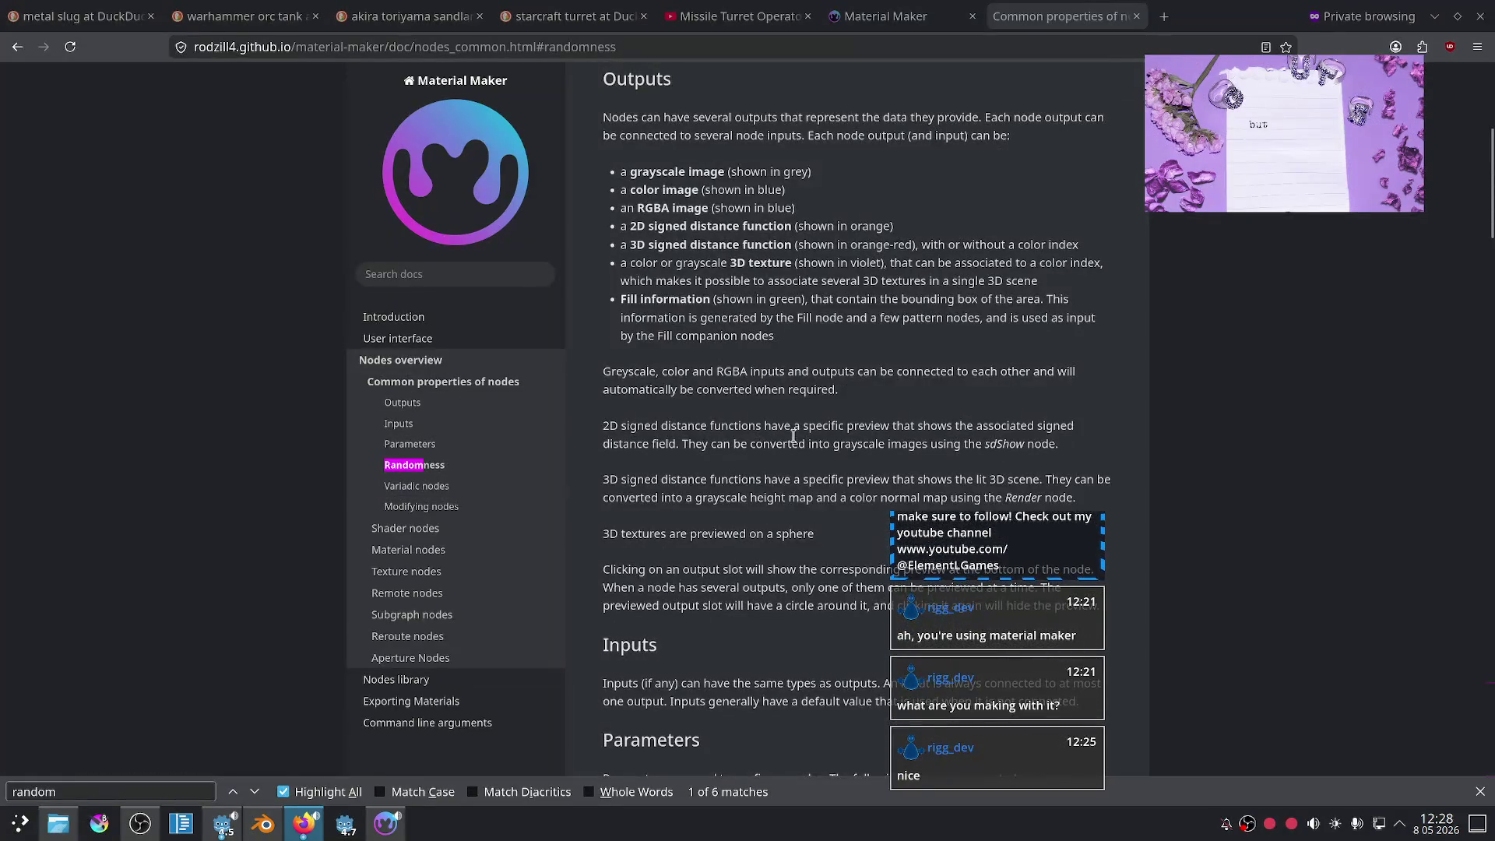
scroll(786, 436, "up", 5)
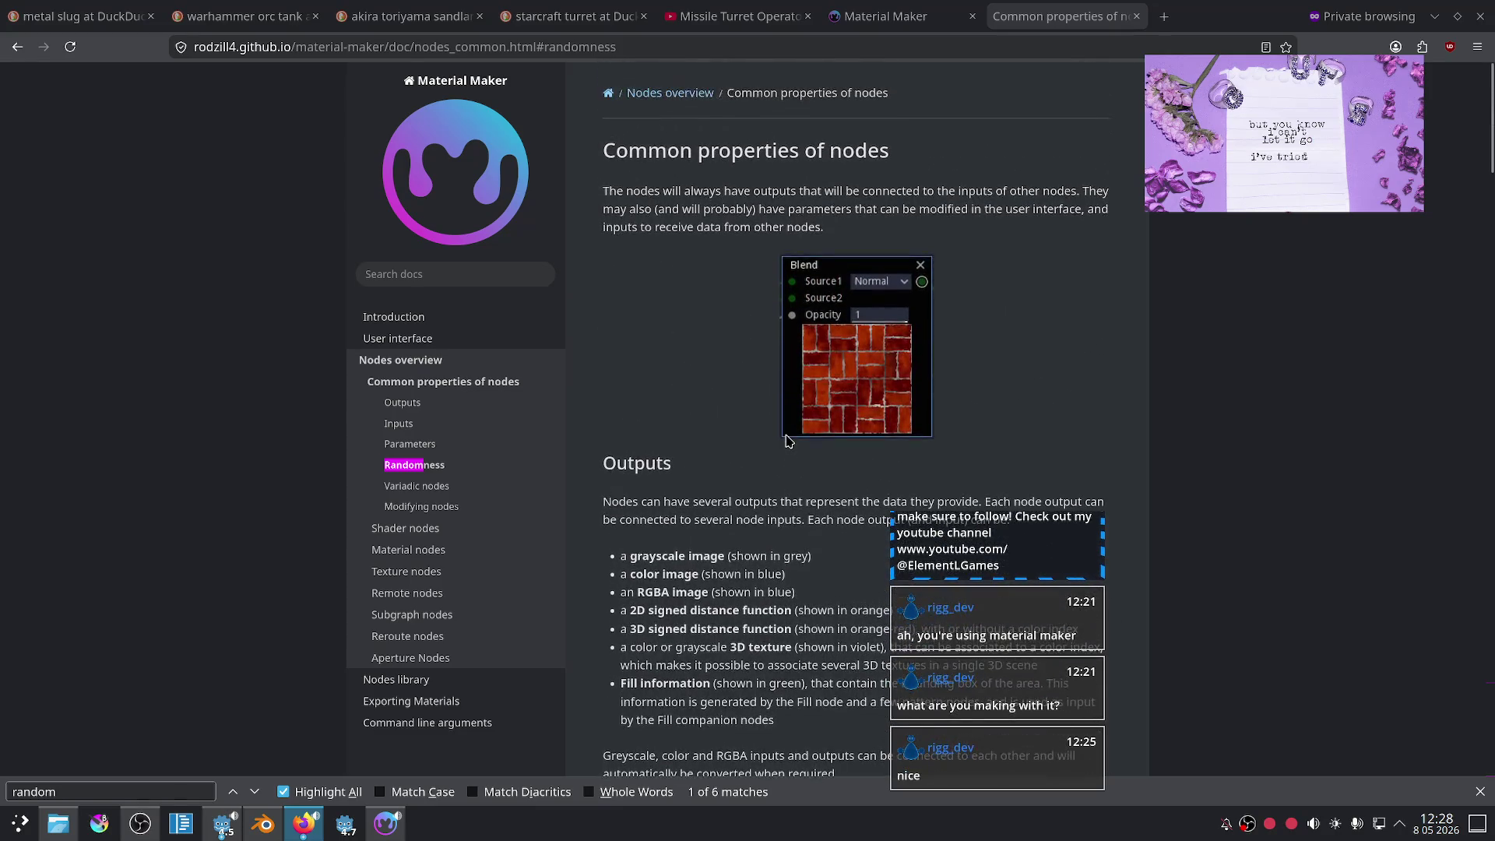
scroll(774, 430, "down", 6)
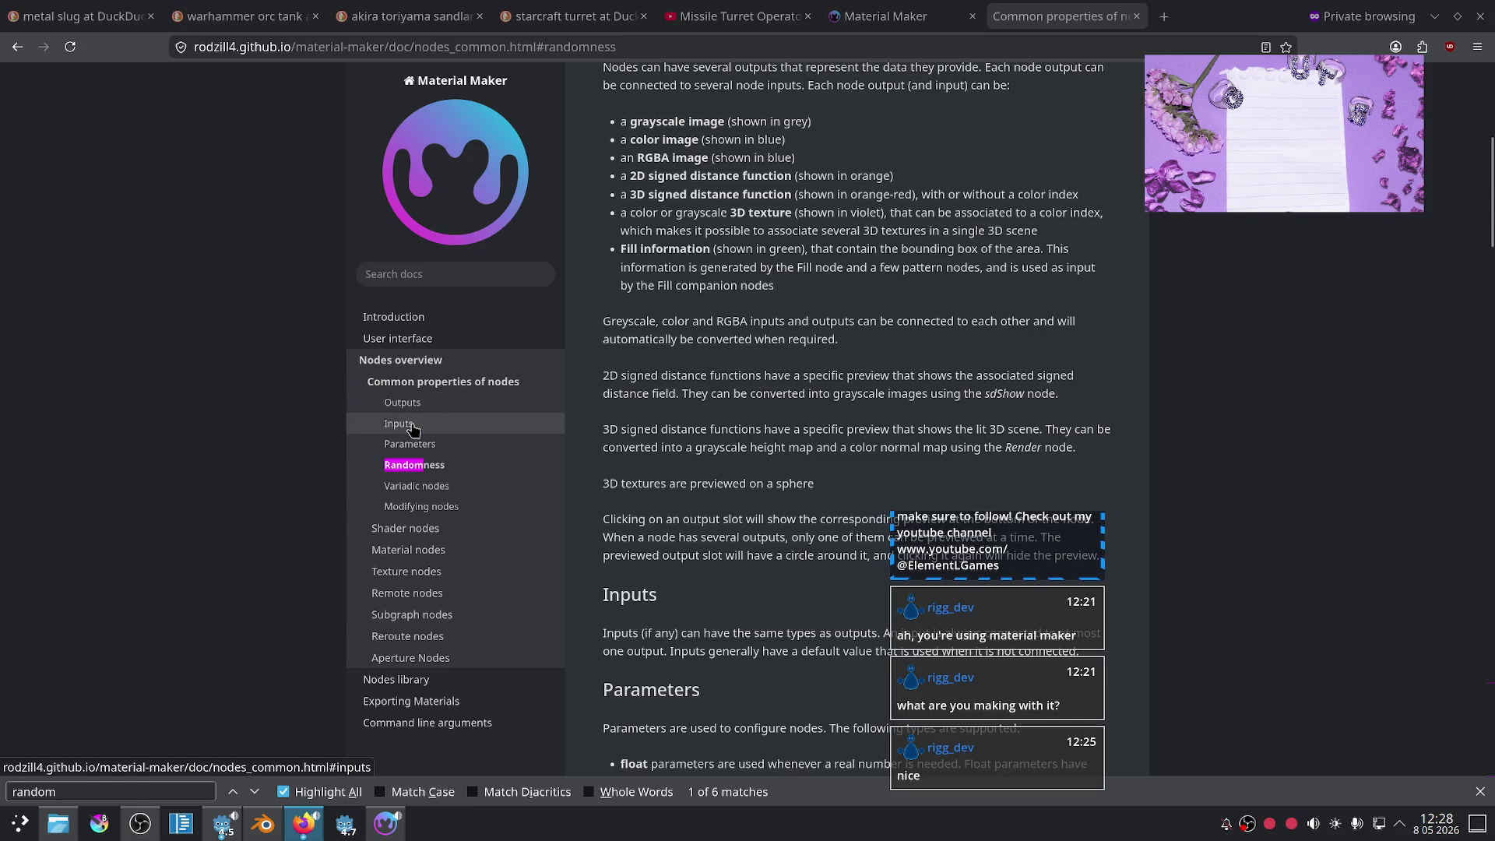
- Jump to the Inputs section and read through Inputs and Modifying nodes
left_click(408, 425)
scroll(737, 397, "down", 5)
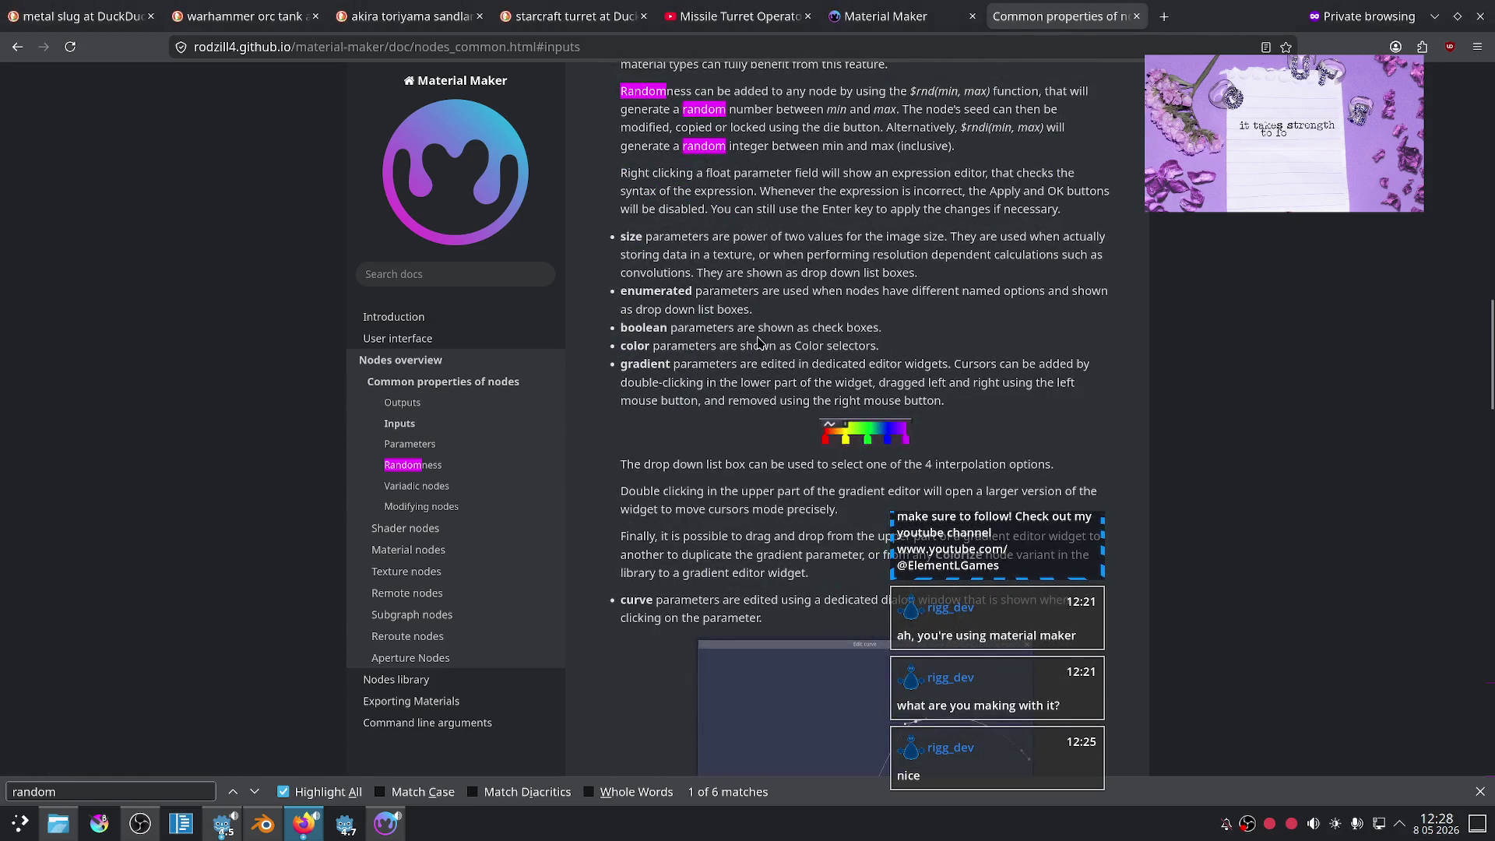
scroll(759, 342, "down", 7)
scroll(692, 346, "up", 1)
scroll(752, 346, "down", 7)
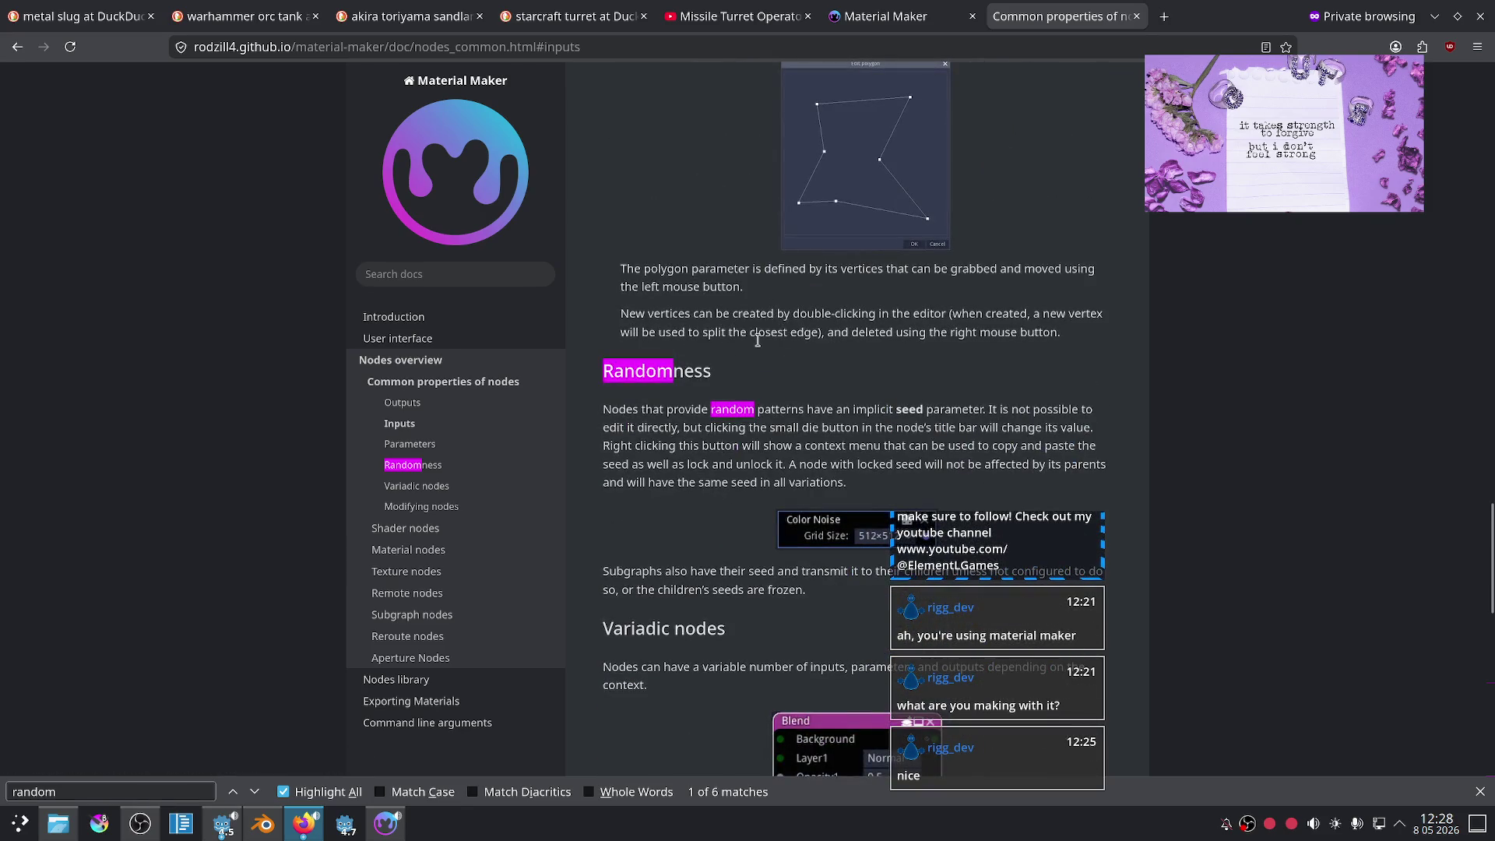
scroll(758, 346, "down", 2)
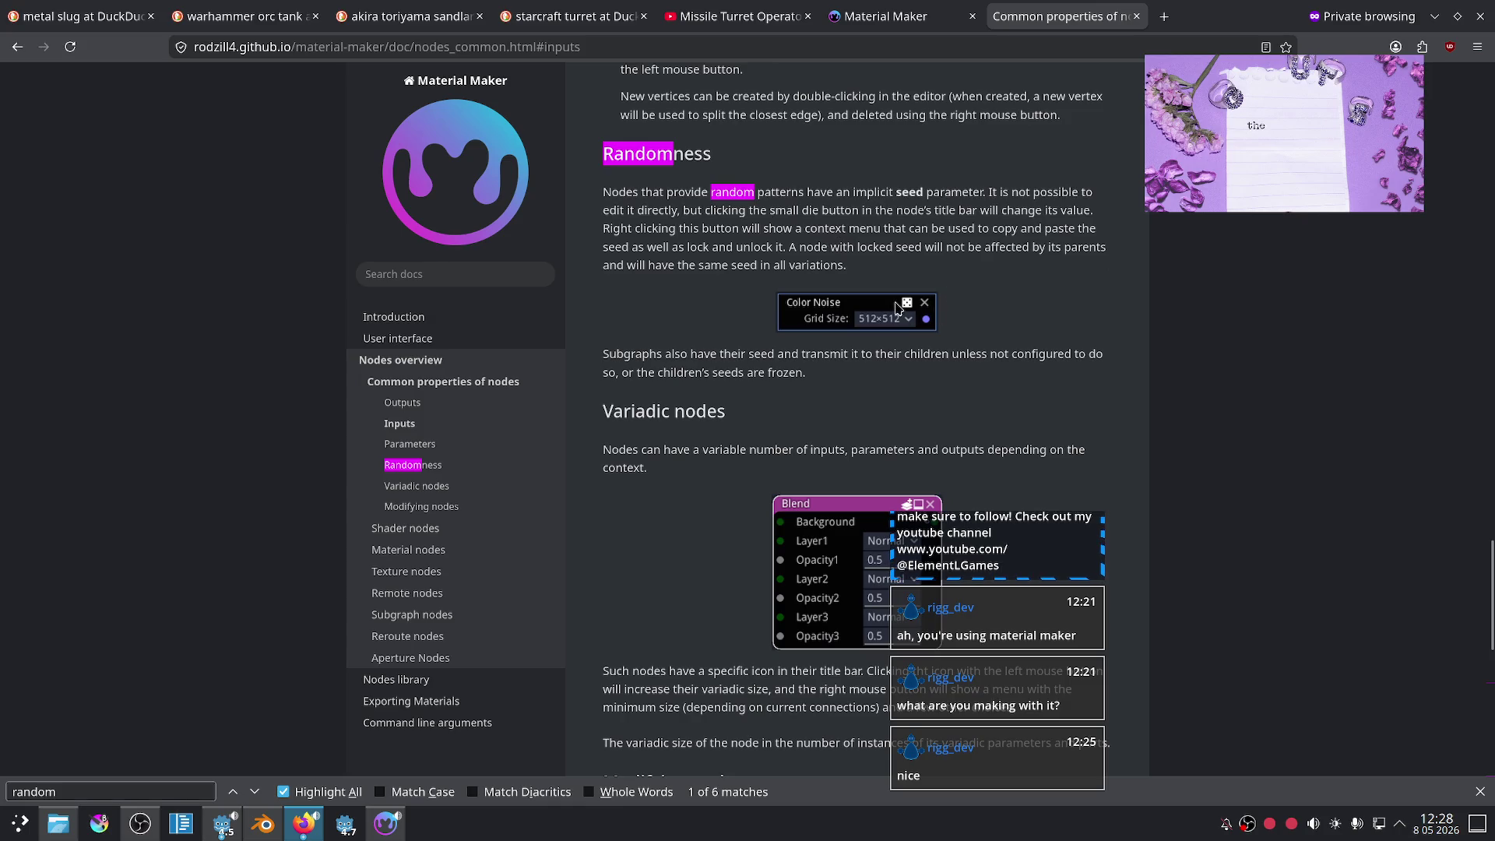
scroll(753, 356, "down", 1)
scroll(759, 381, "down", 2)
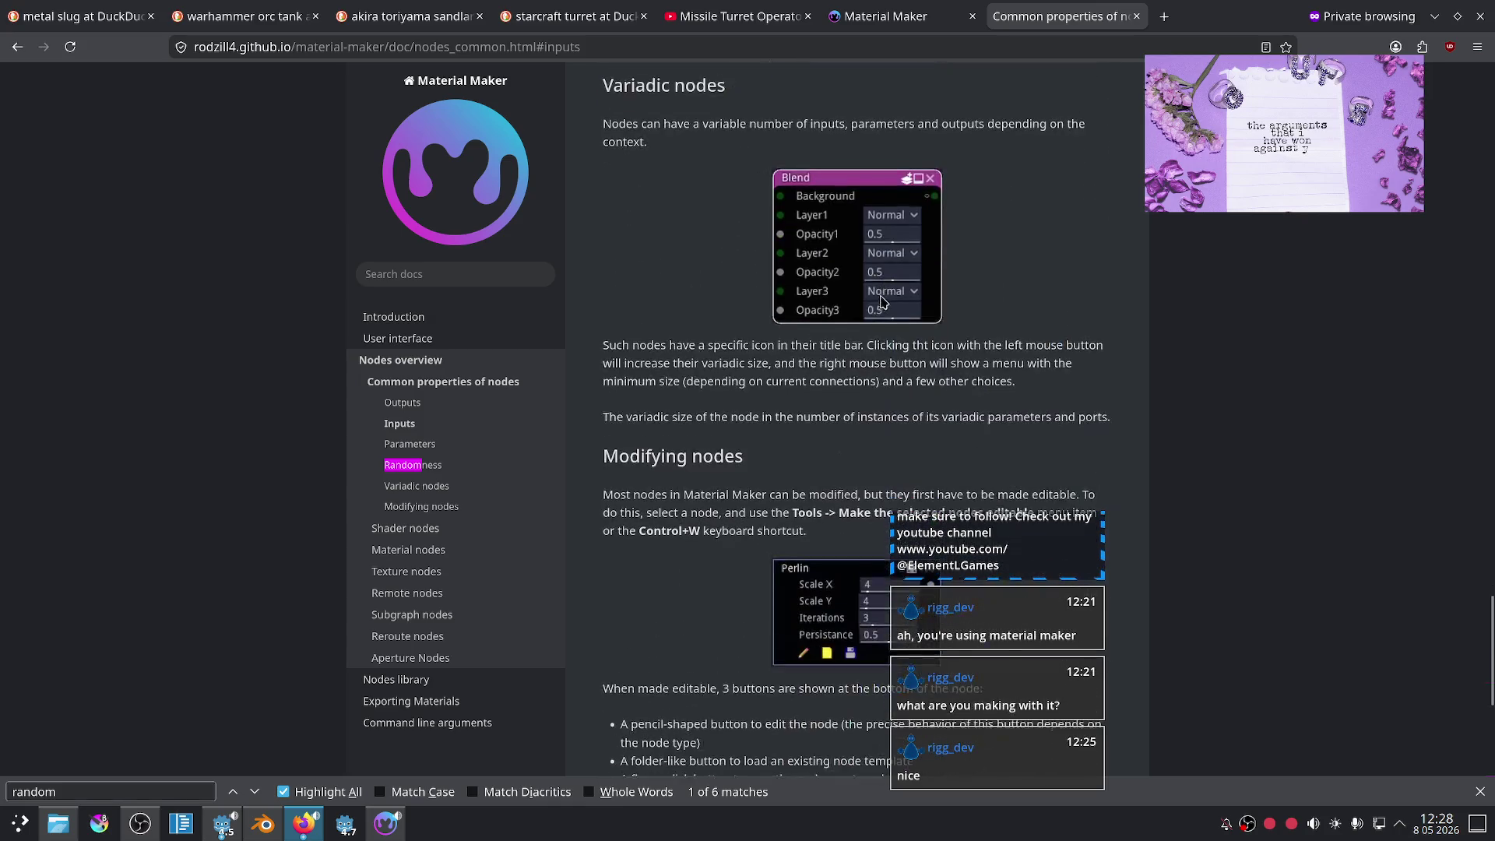
scroll(759, 387, "down", 2)
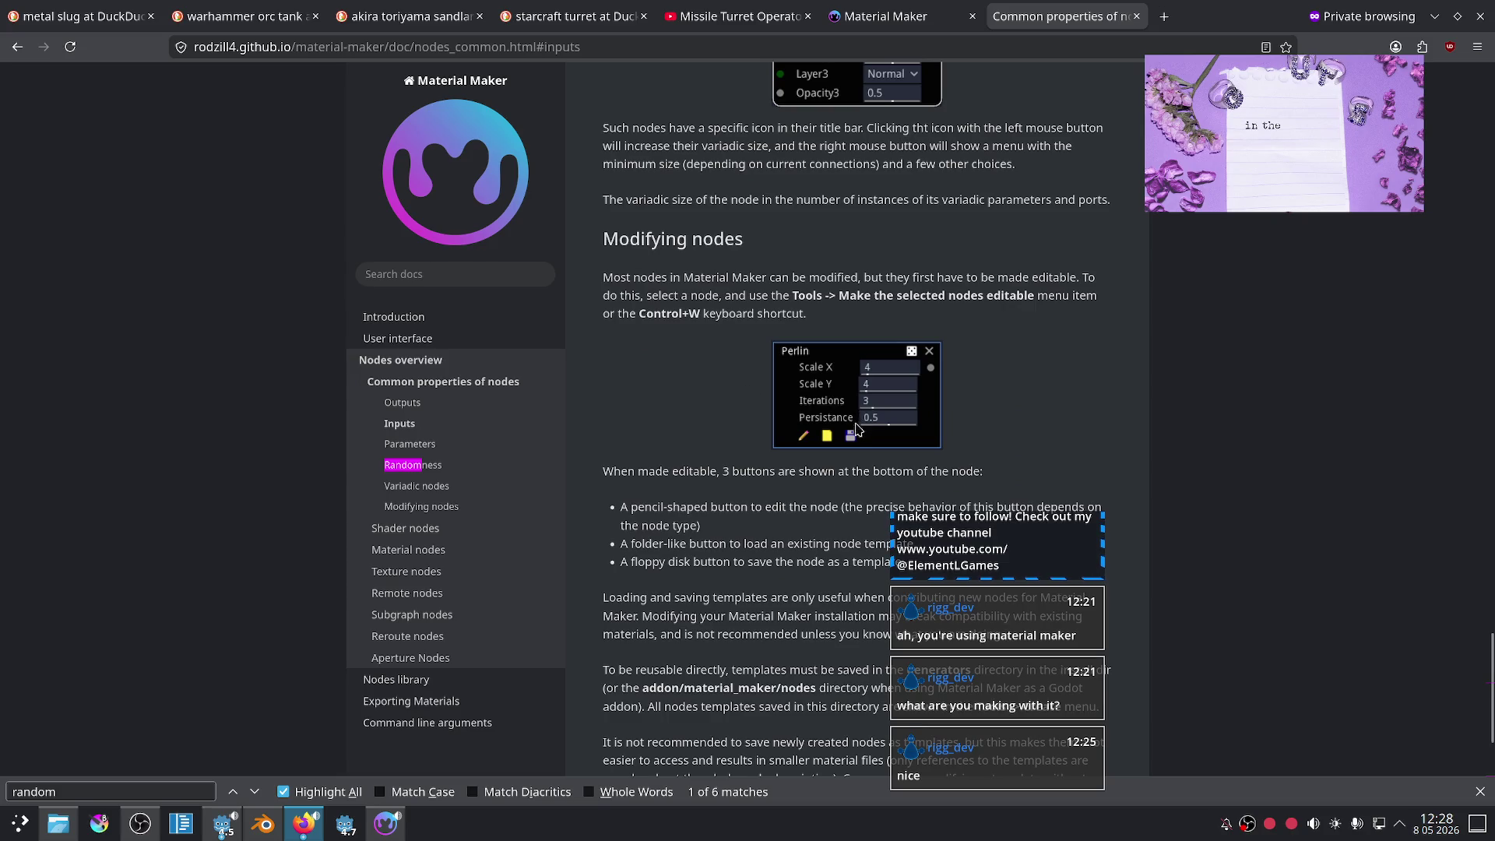
scroll(668, 367, "down", 2)
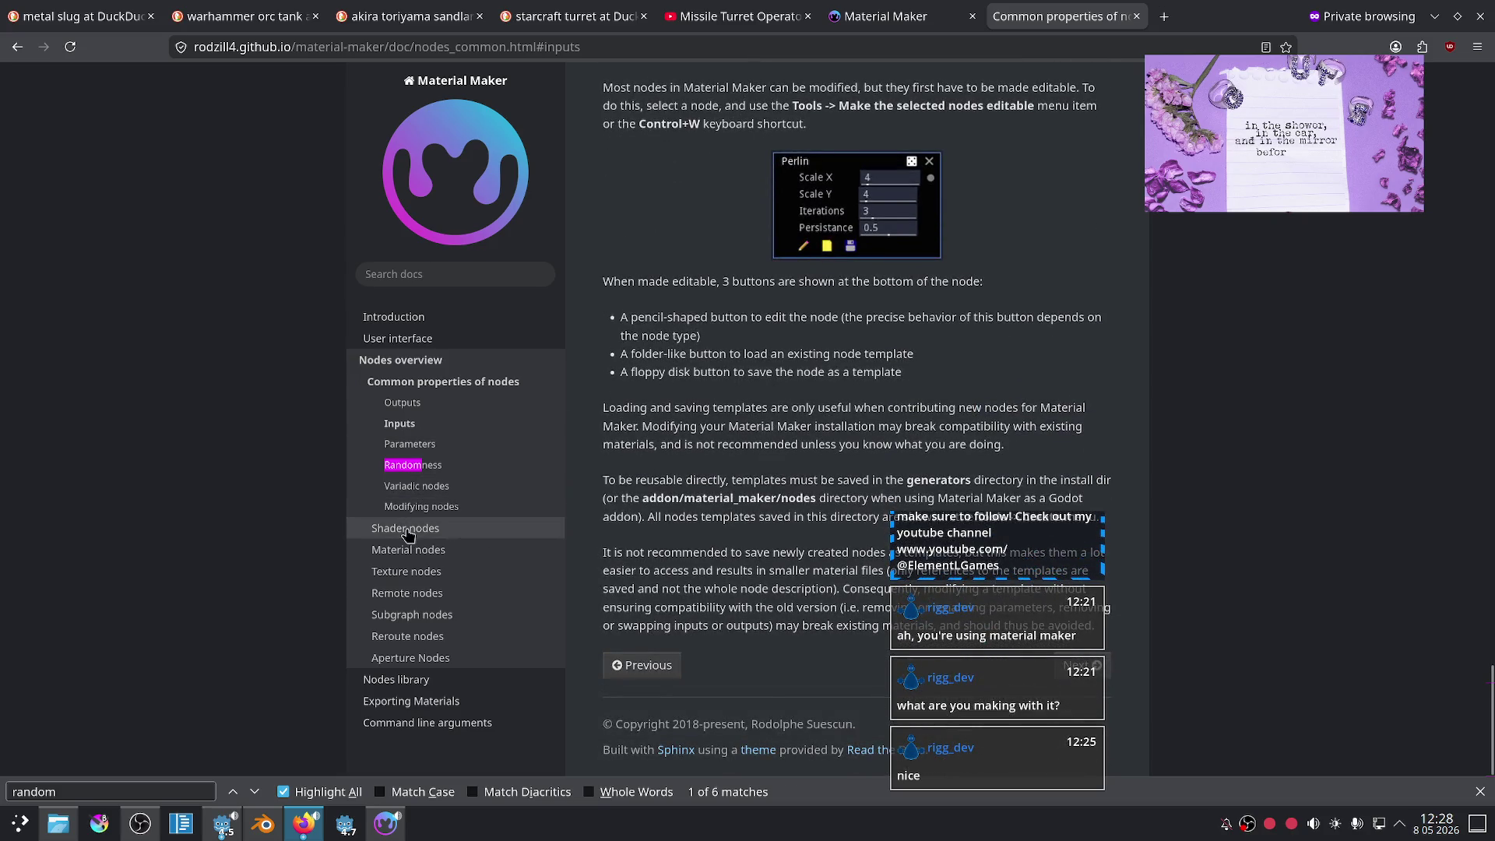
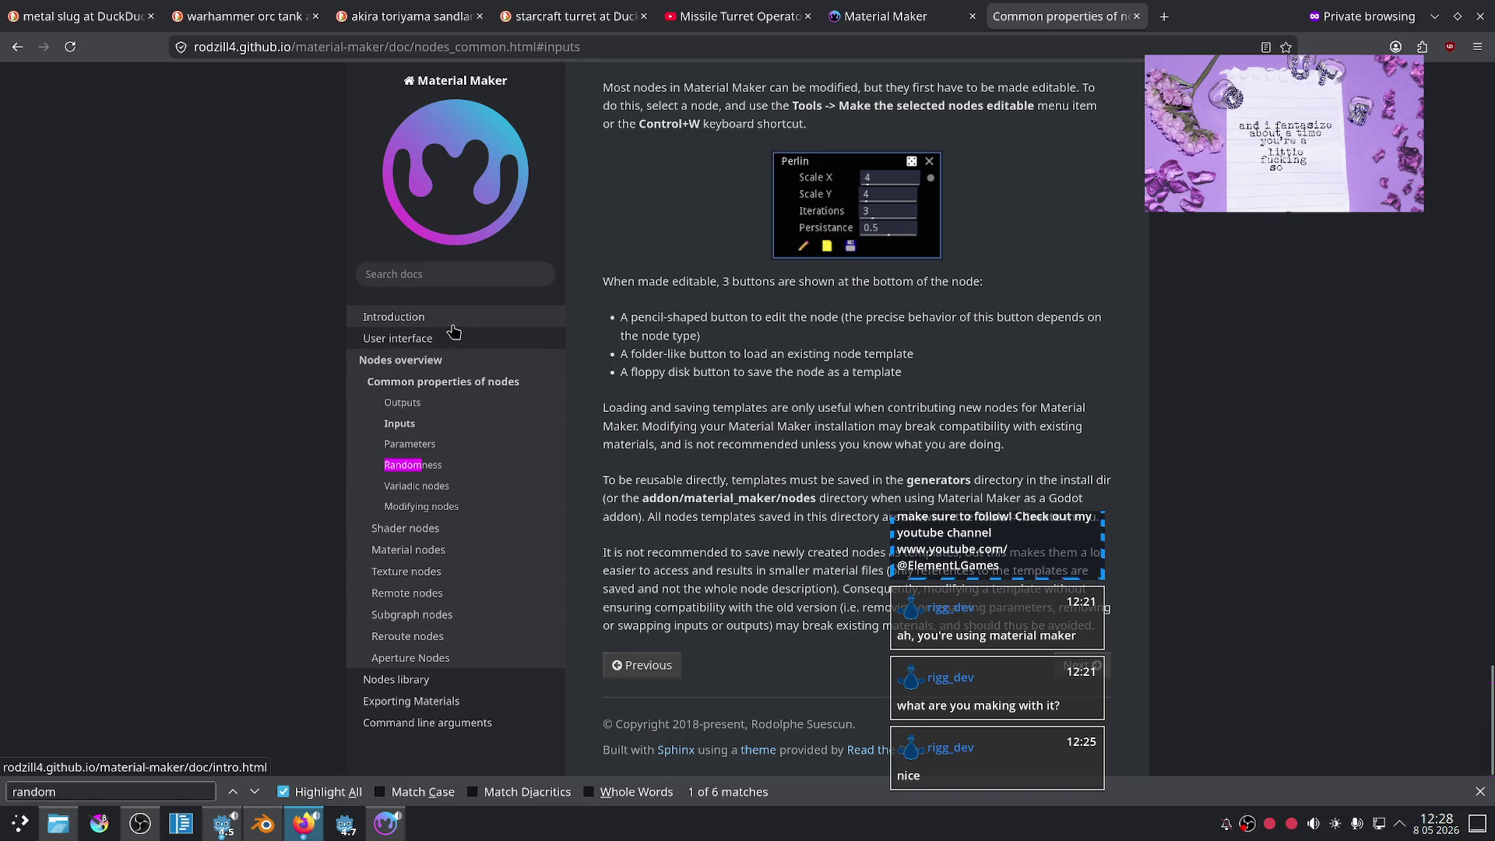
- Search the Material Maker docs for 'randomness' and scroll through the results
left_click(483, 276)
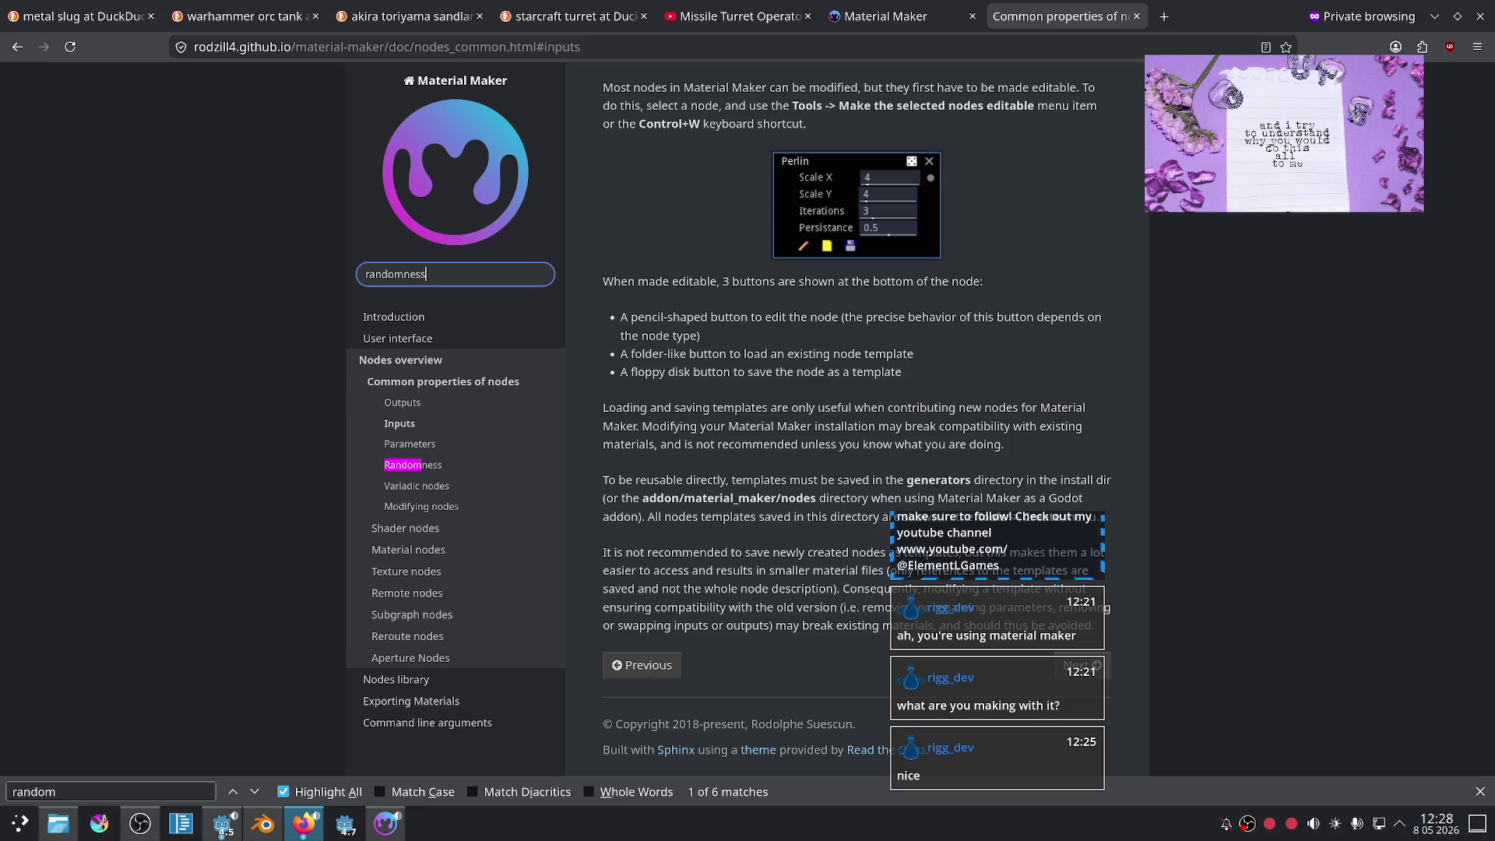
key("Return")
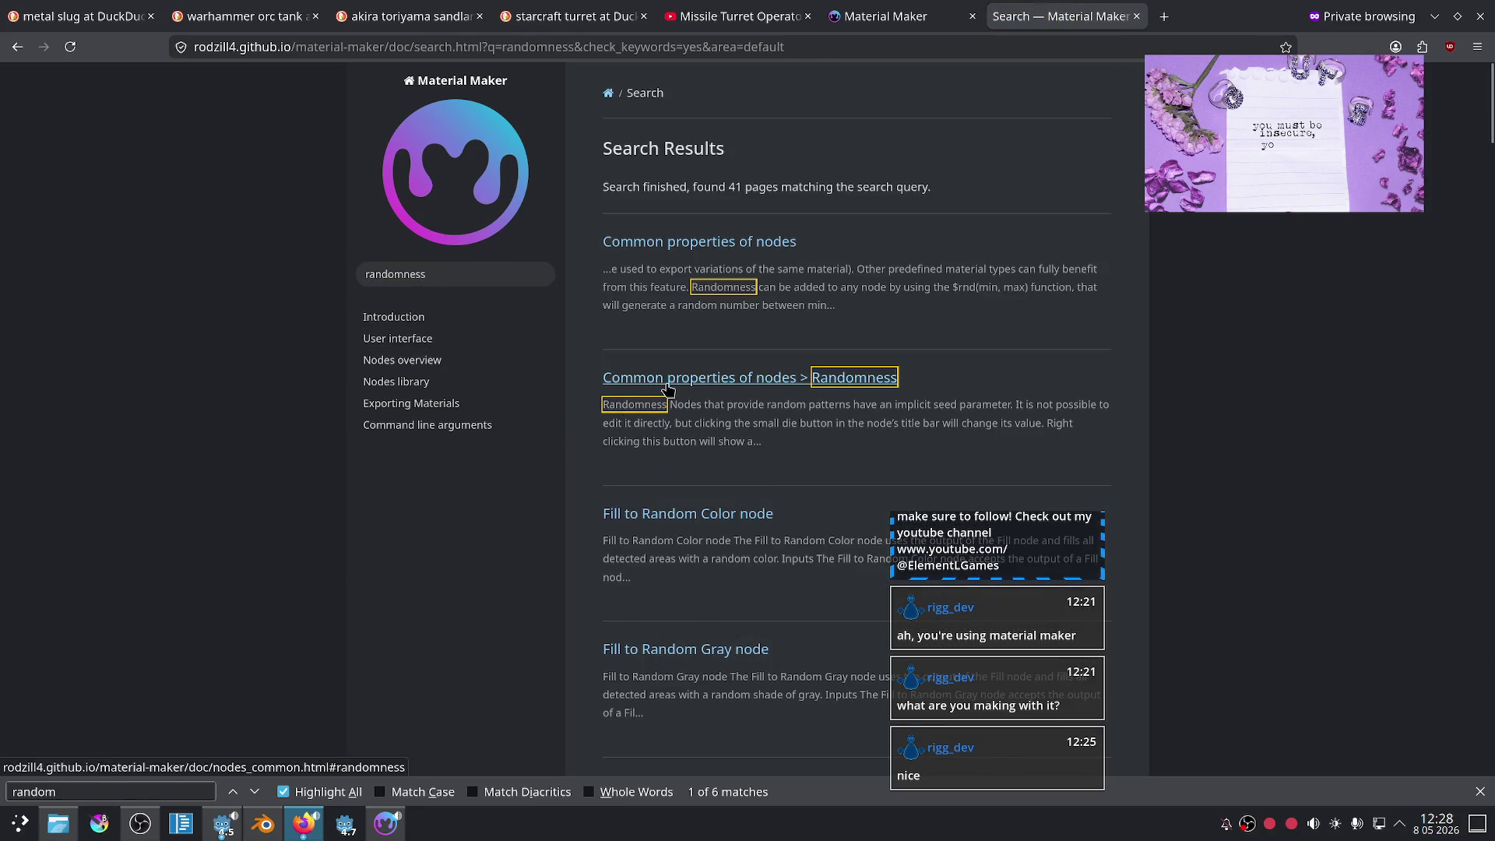
scroll(701, 397, "down", 4)
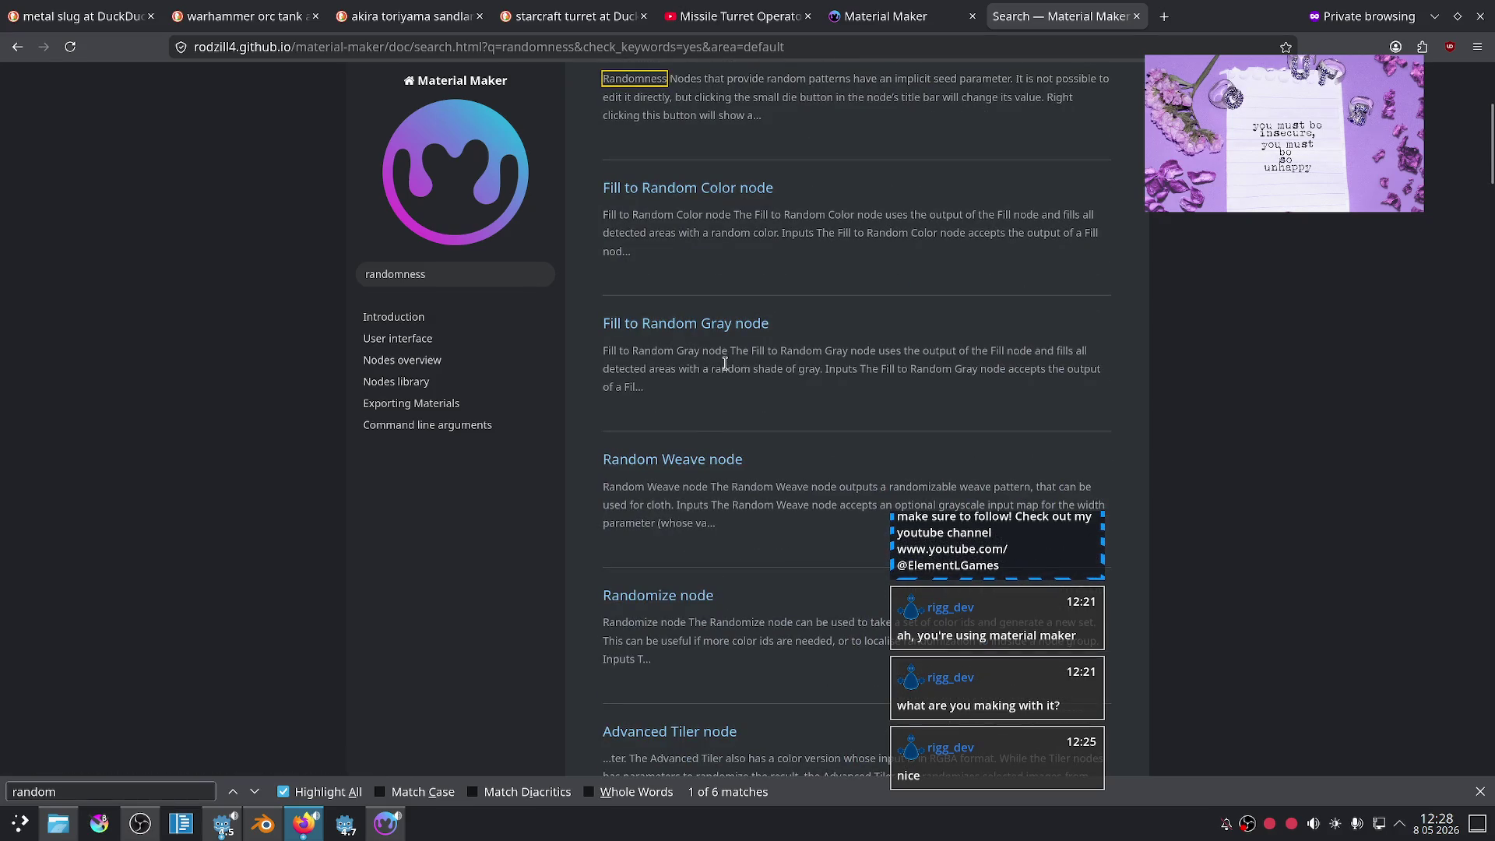
scroll(763, 423, "down", 5)
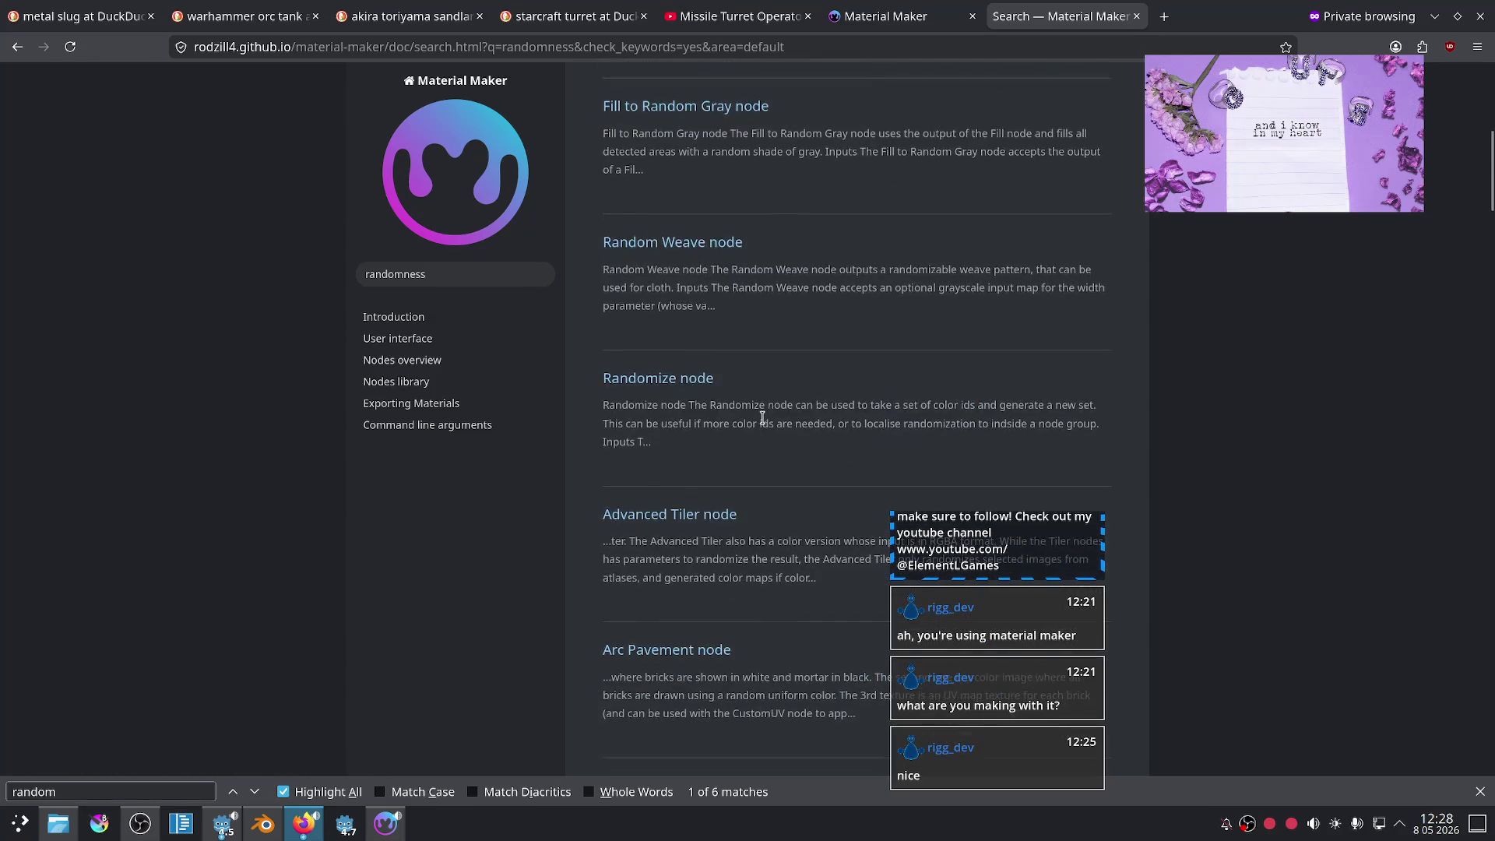
scroll(754, 413, "down", 5)
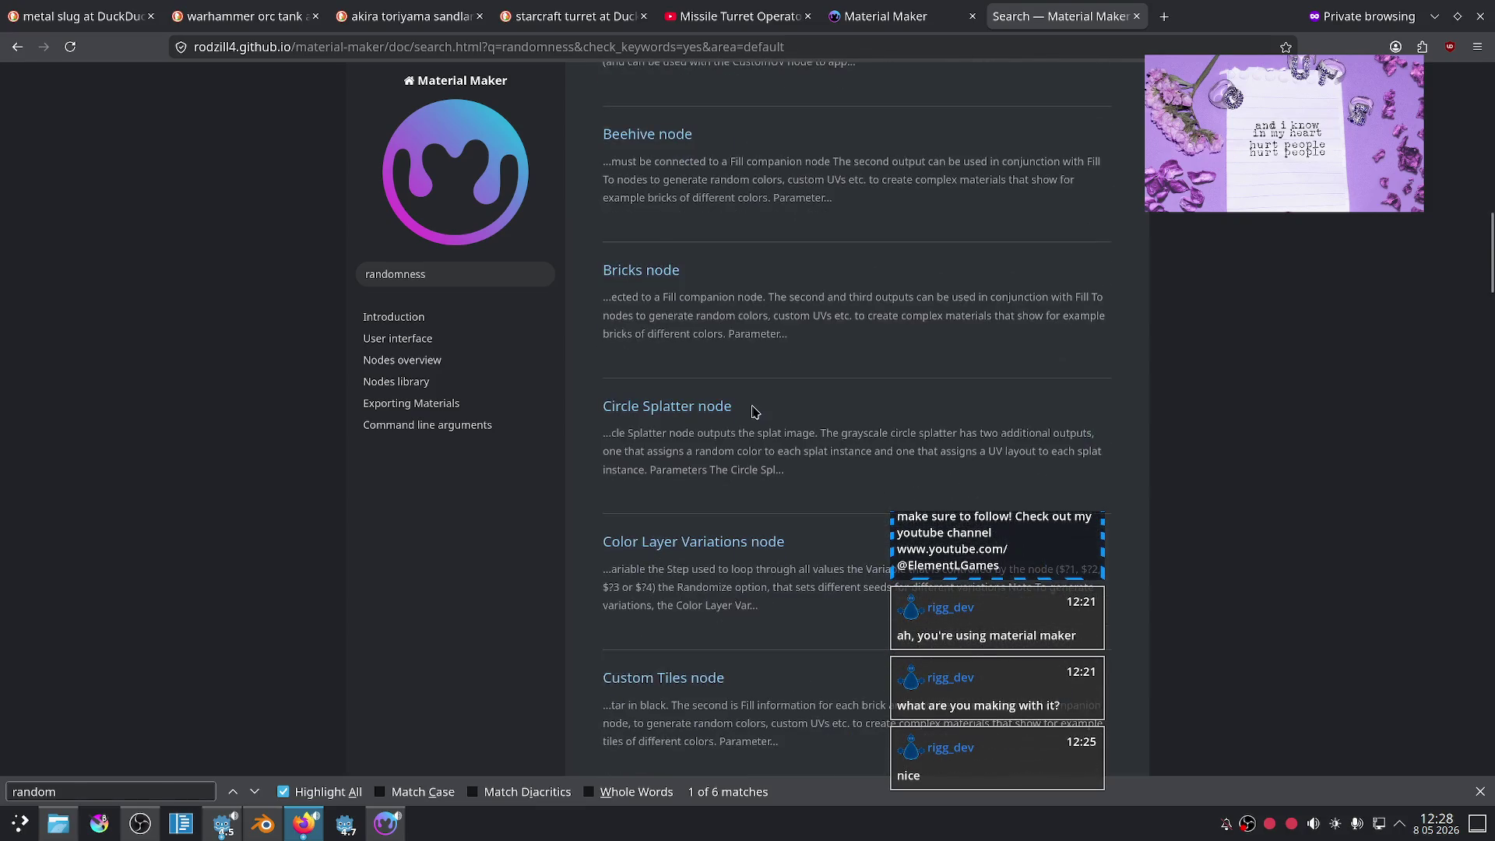
scroll(754, 411, "down", 5)
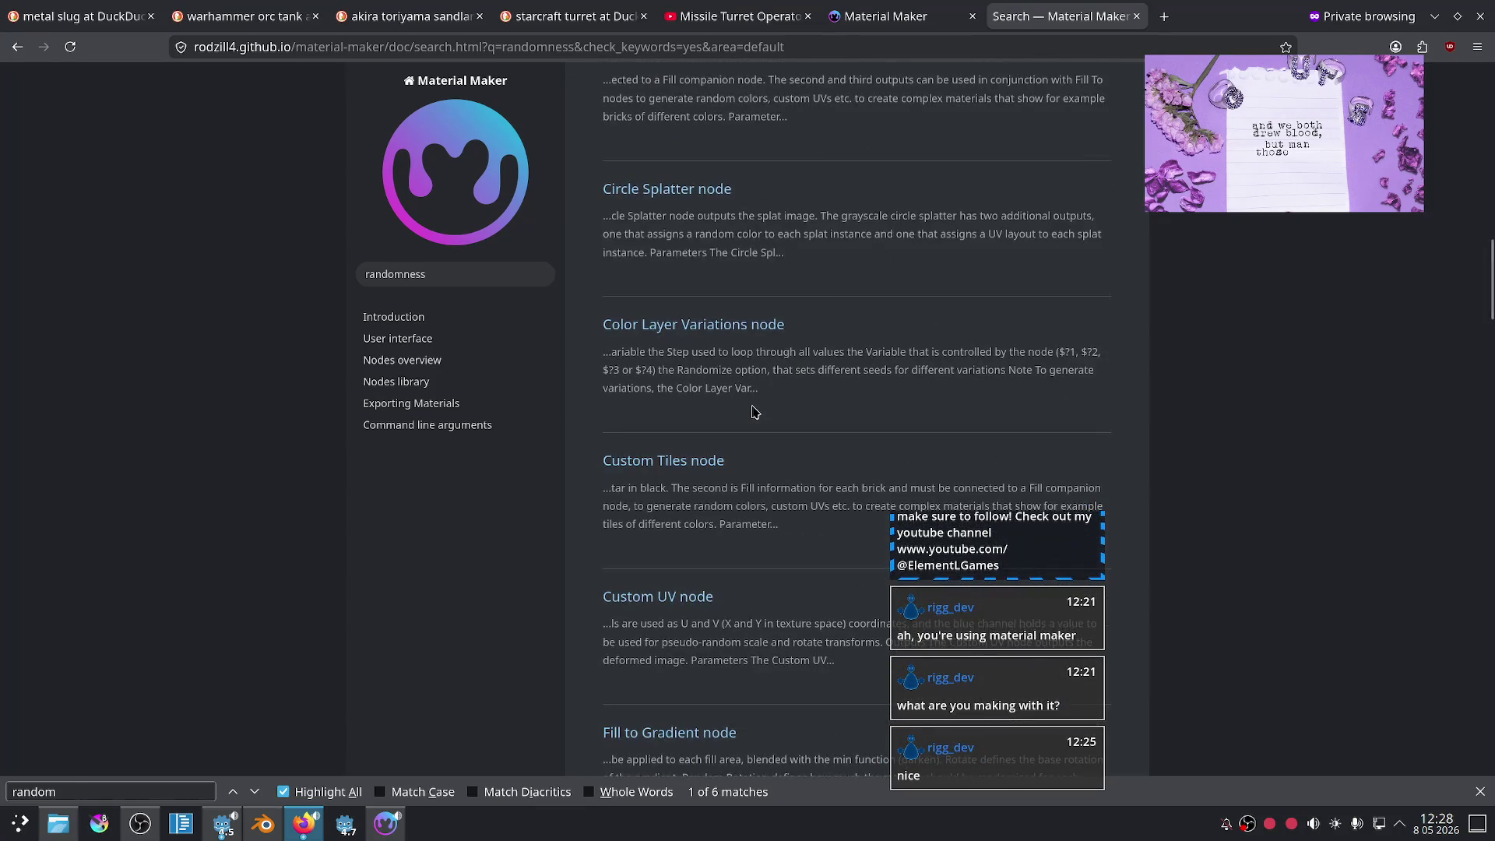
scroll(755, 409, "down", 3)
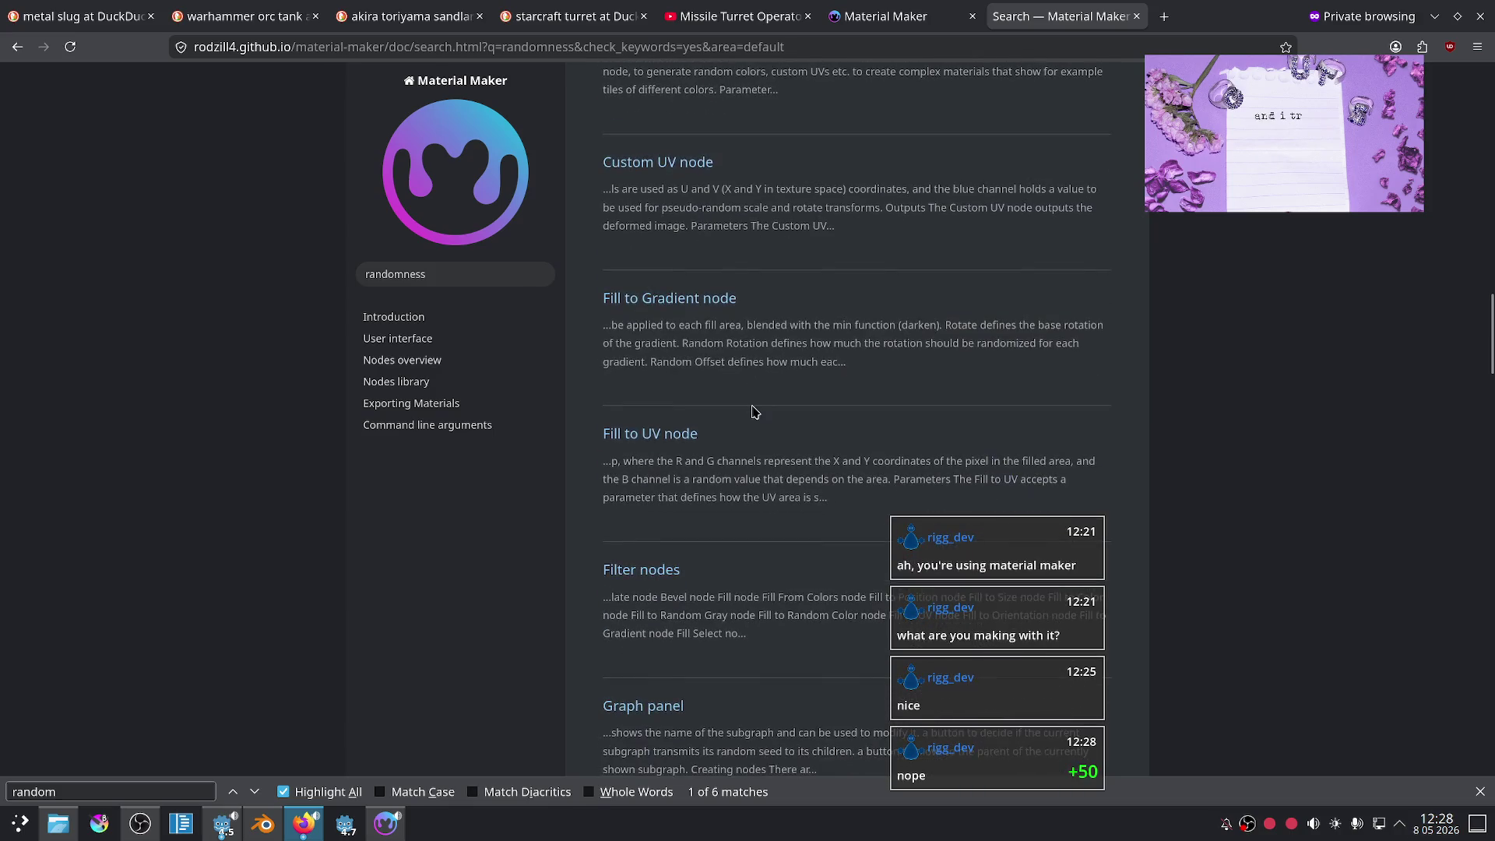
scroll(754, 411, "down", 10)
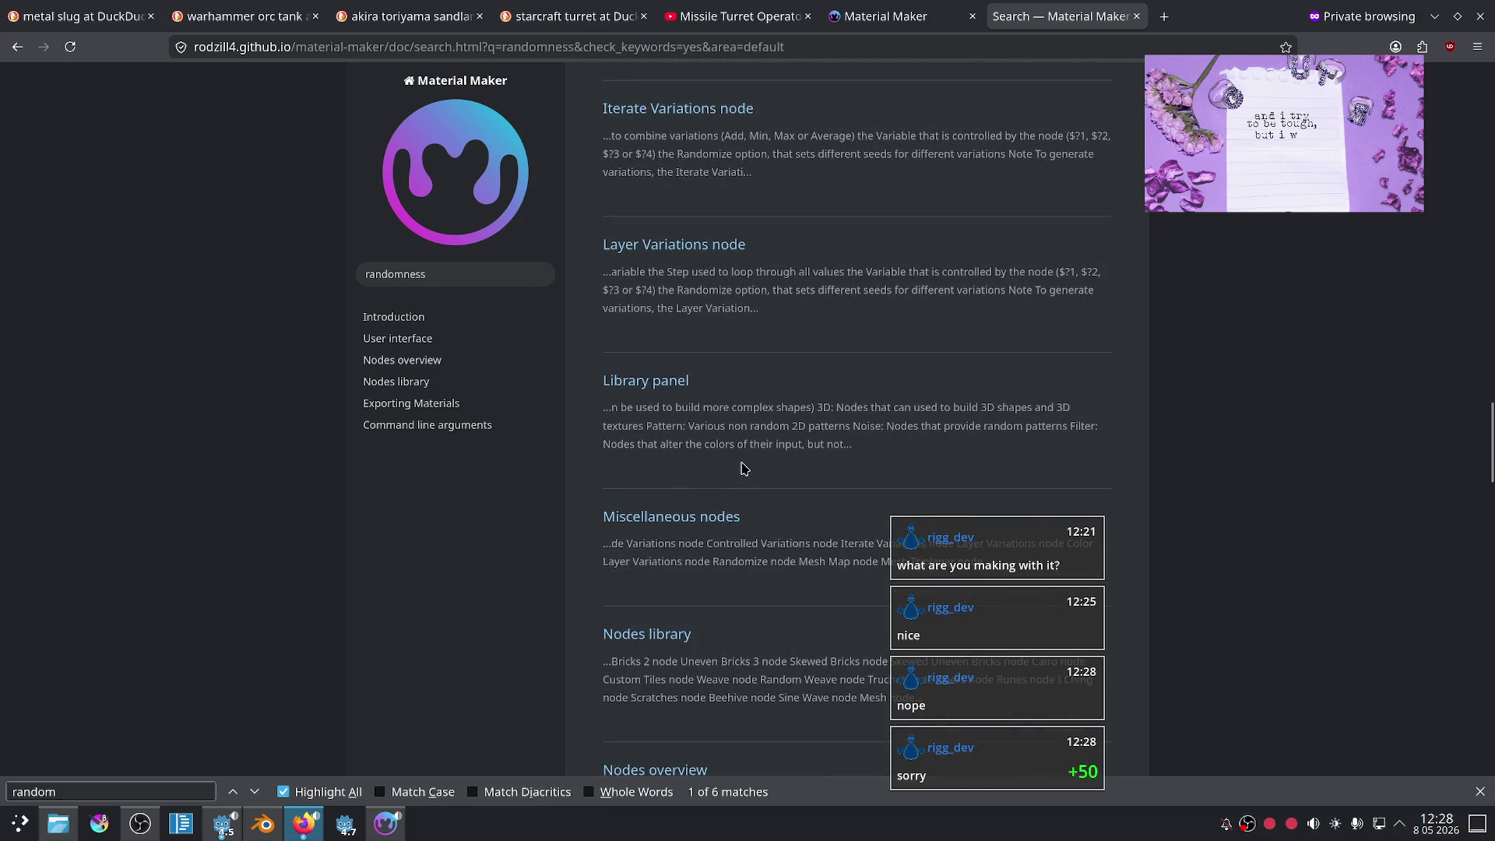
scroll(741, 468, "down", 10)
middle_click(1261, 621)
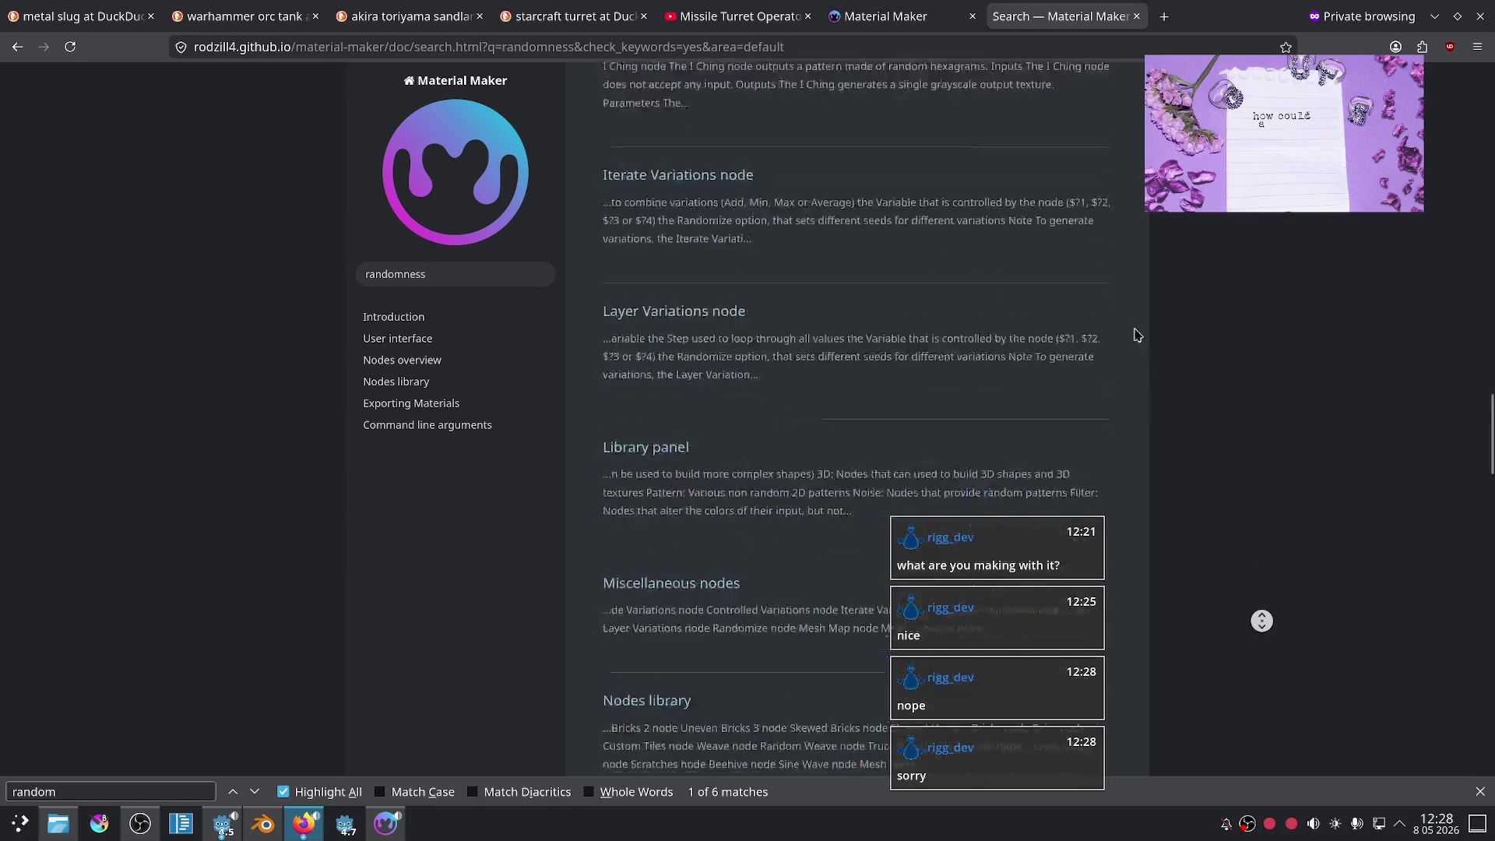
- Open the Common properties of nodes page, then switch to the Twitch channel page
left_click(710, 245)
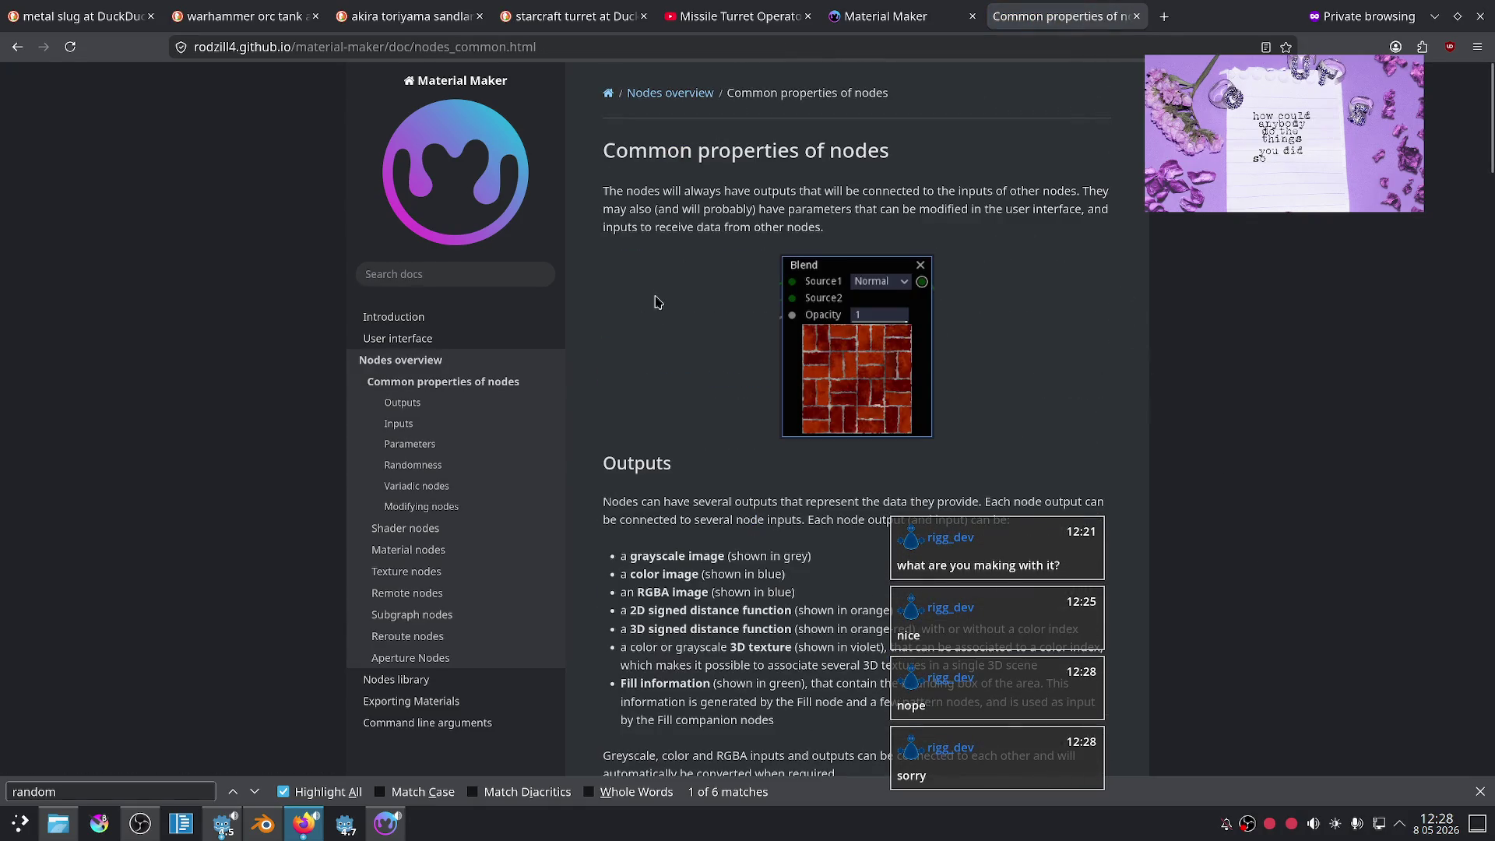
scroll(656, 302, "down", 7)
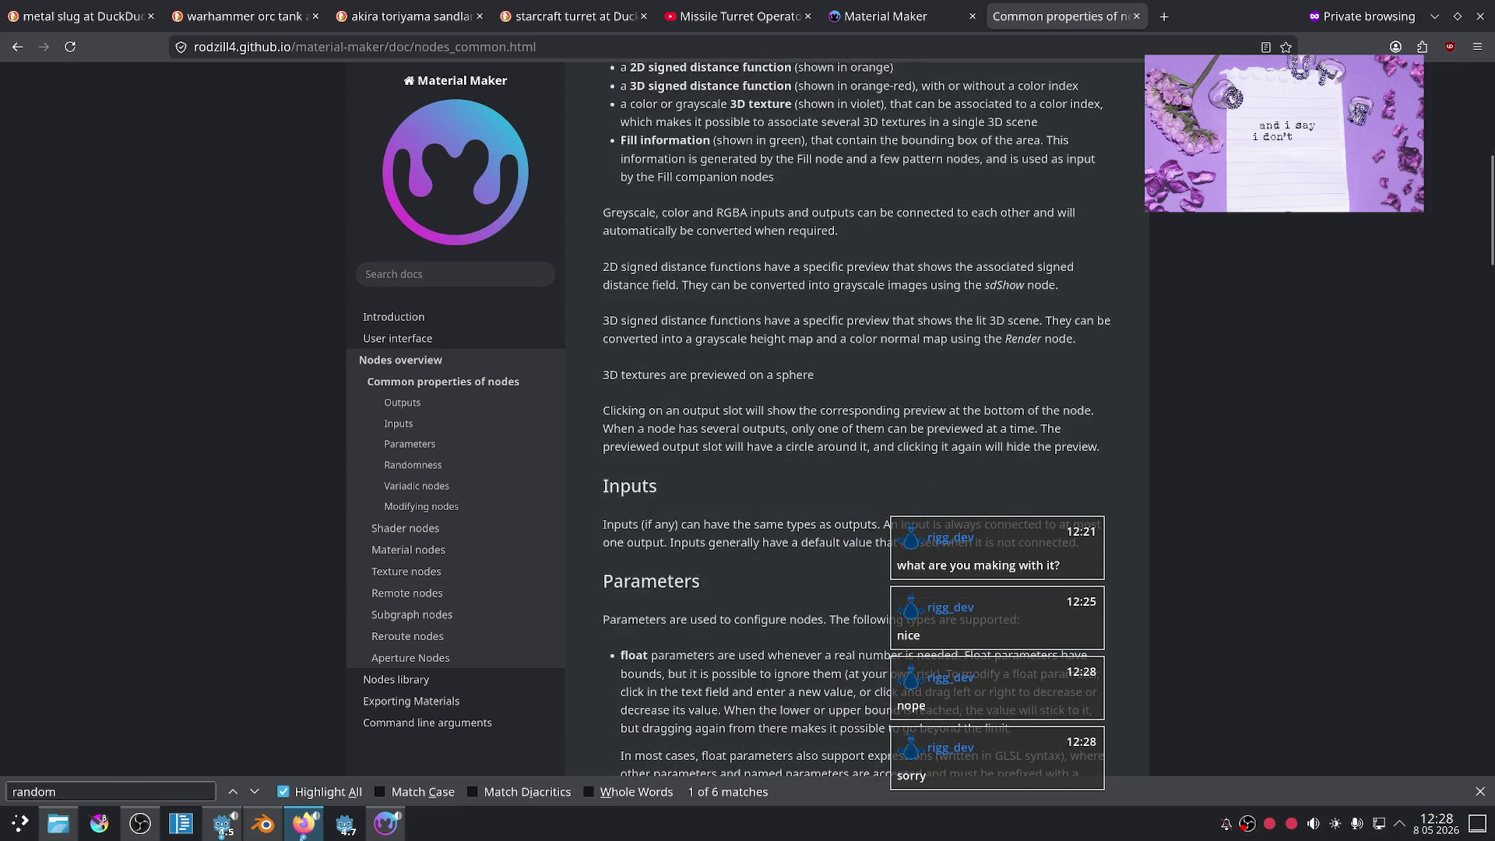
key("alt+Tab")
scroll(1011, 374, "down", 5)
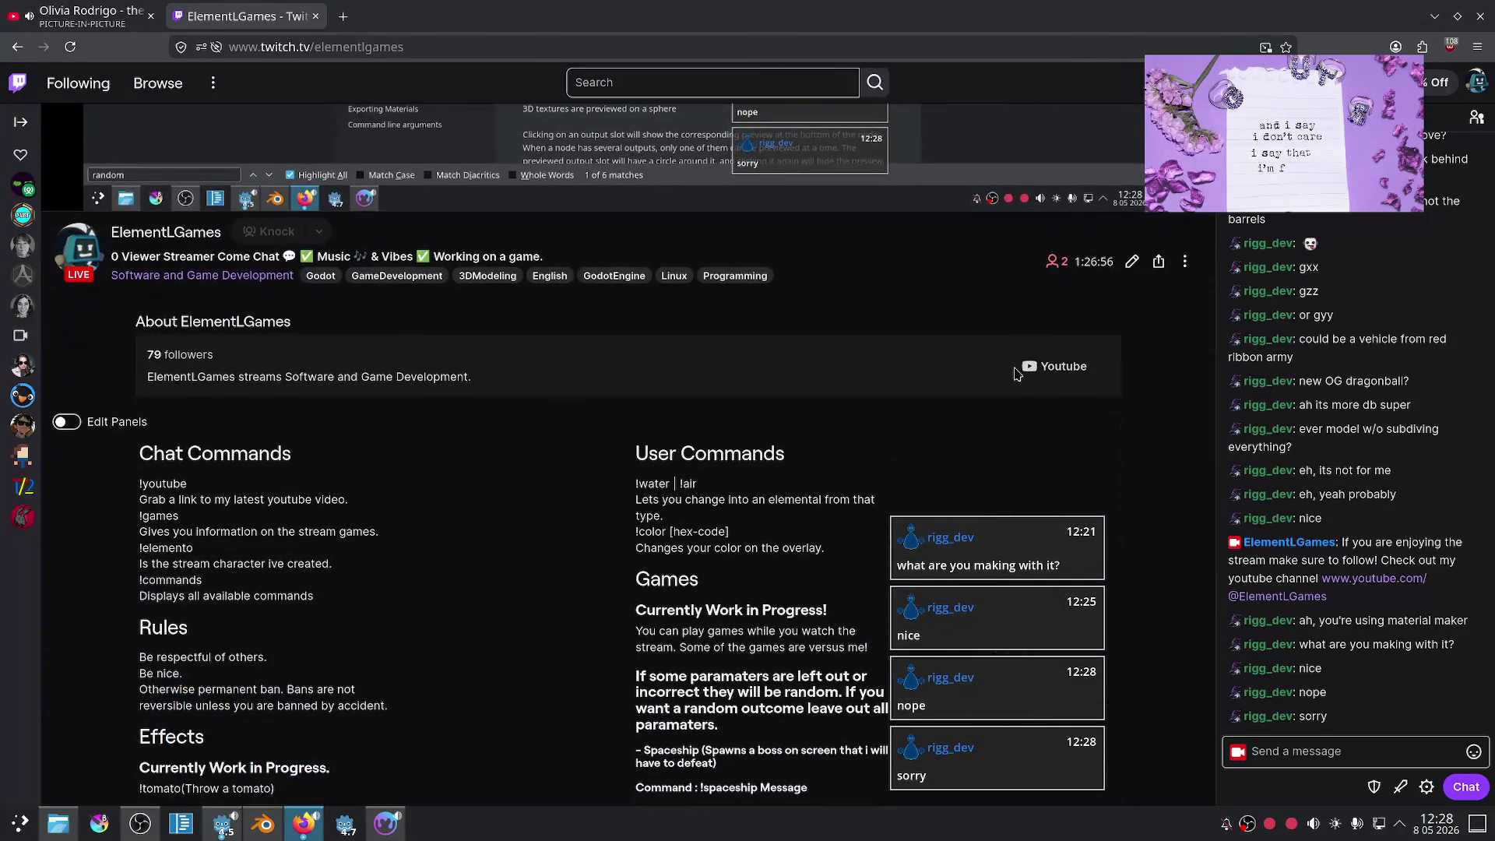
- Go to the channel's YouTube page and show its full list of videos
left_click(1051, 366)
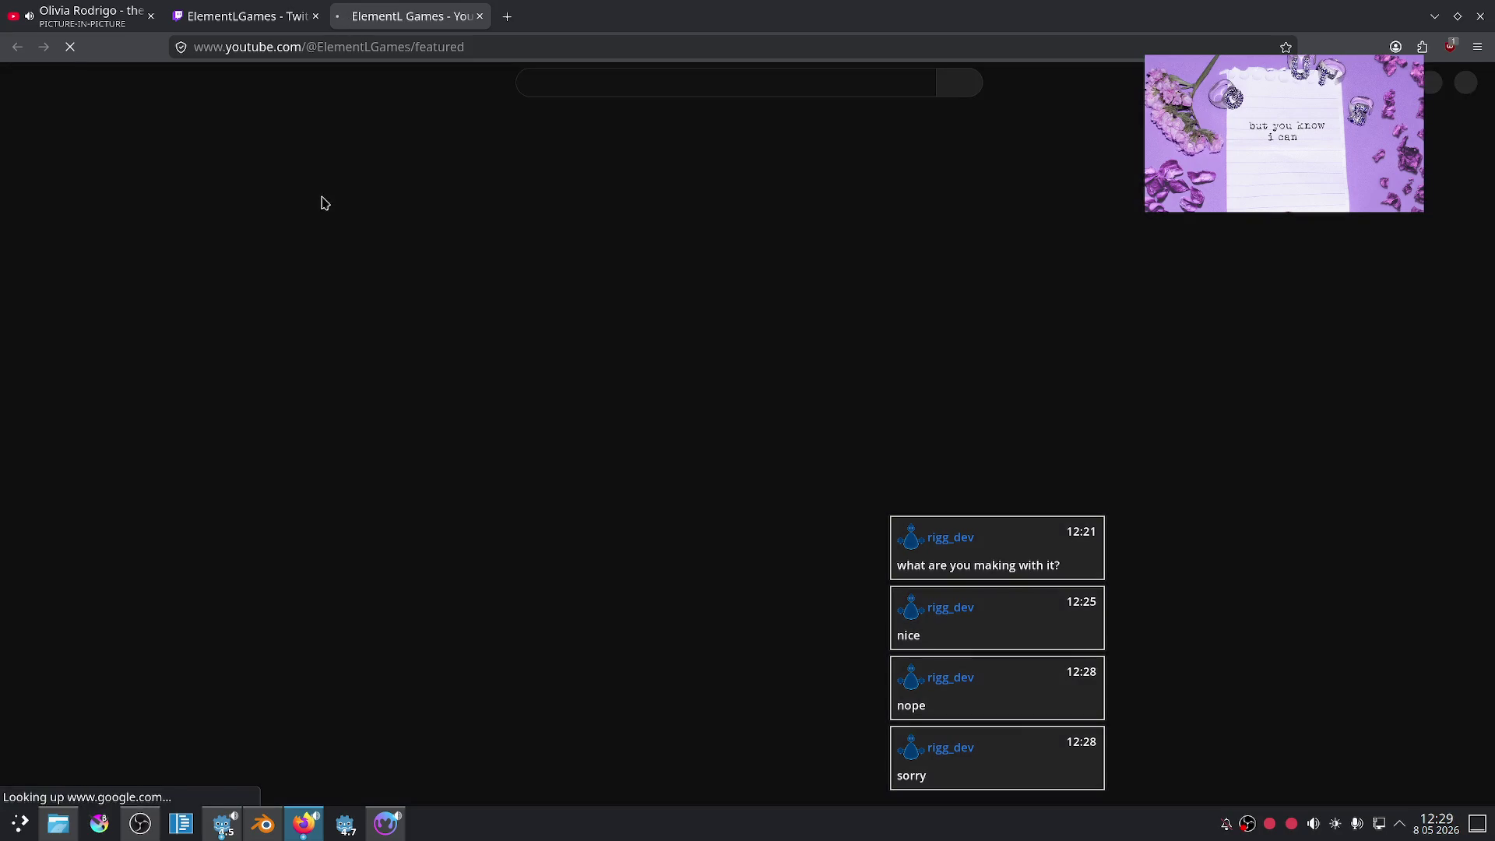
scroll(749, 470, "down", 4)
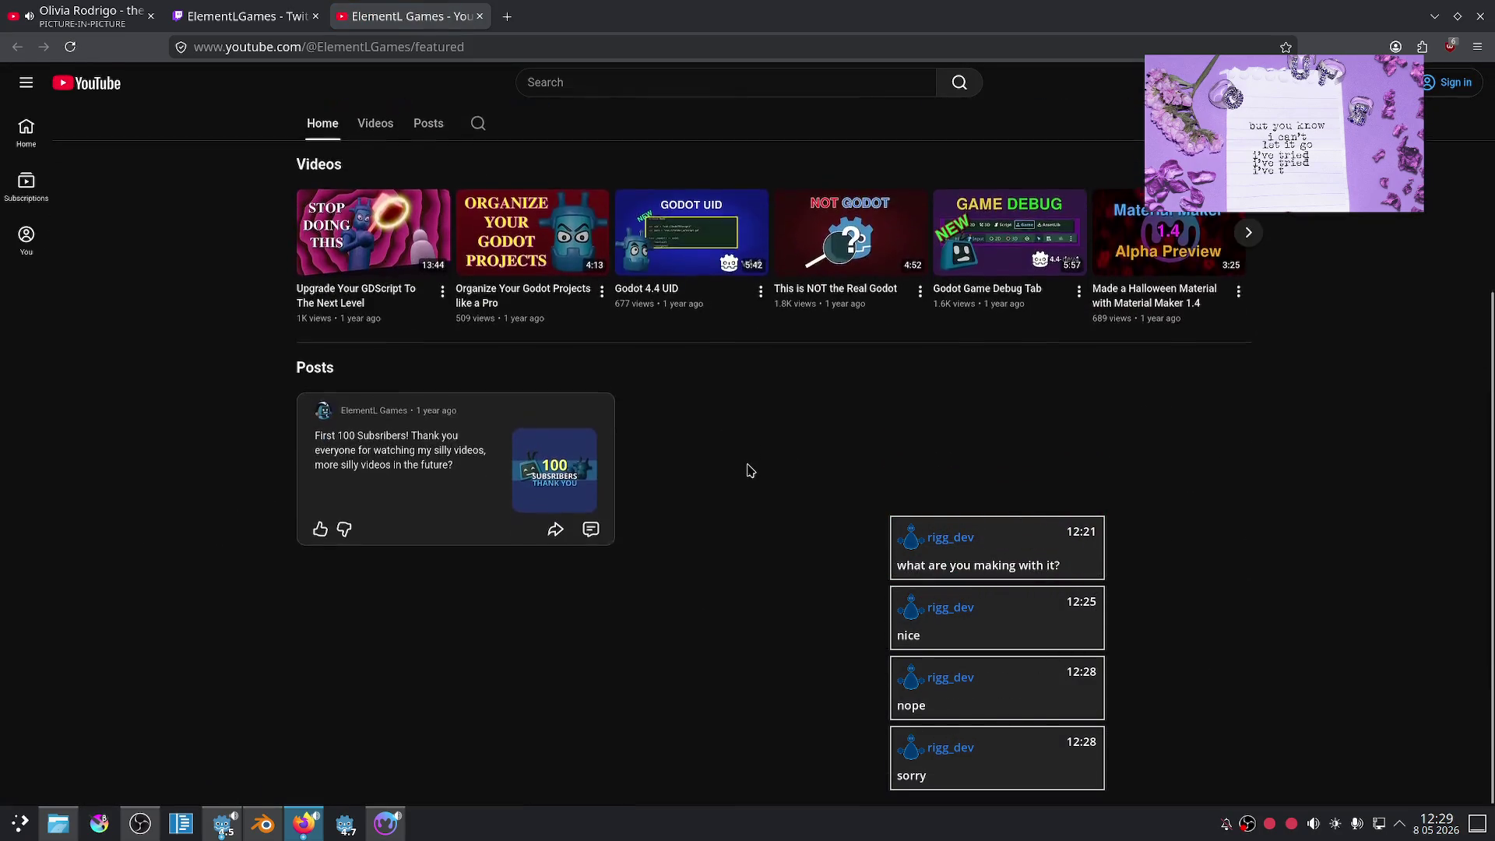
scroll(749, 470, "up", 3)
scroll(720, 357, "down", 2)
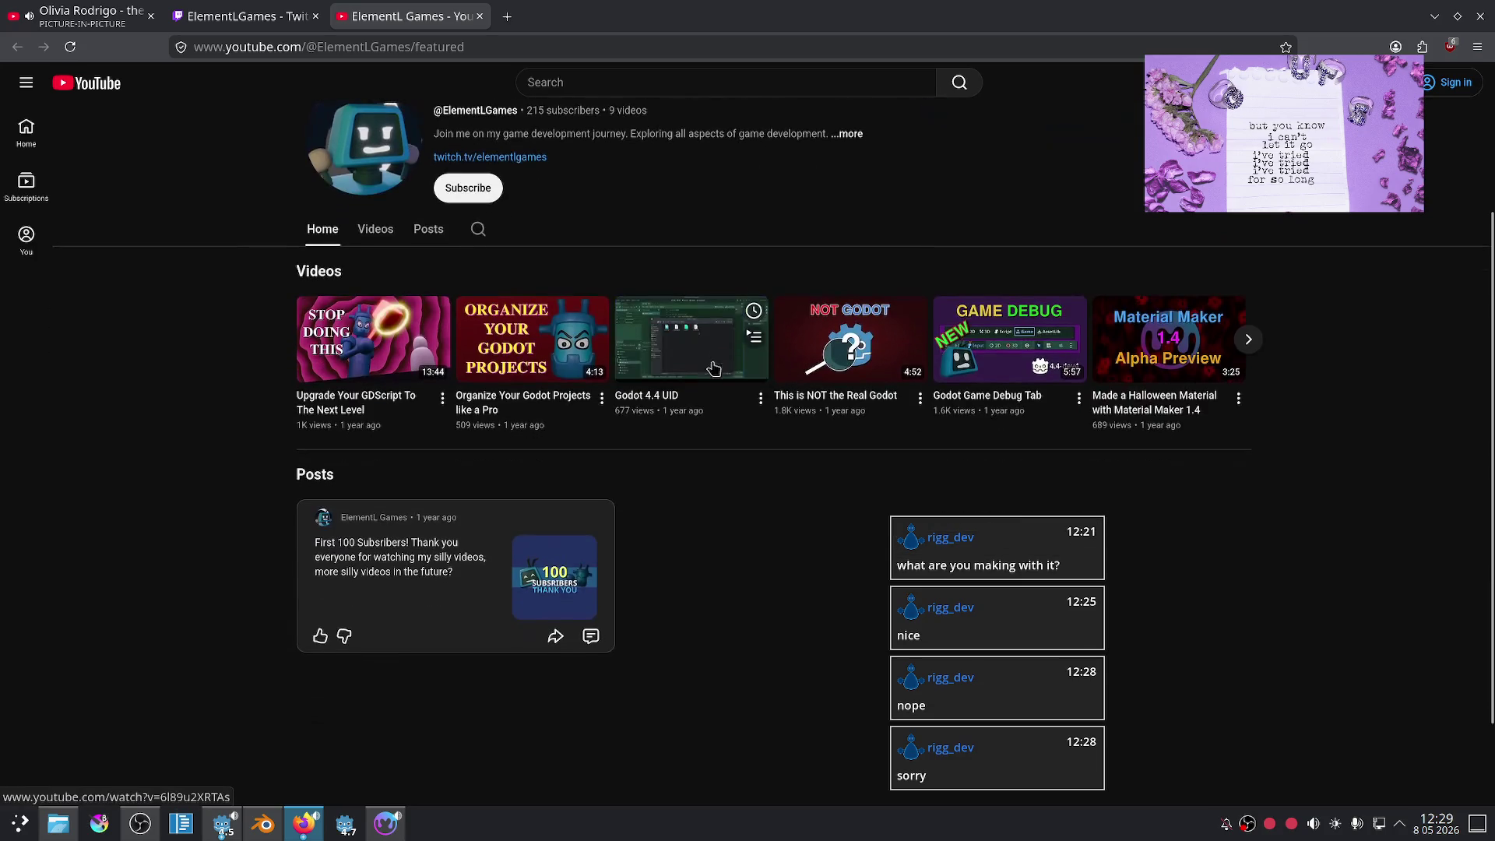
left_click(364, 238)
scroll(721, 418, "down", 4)
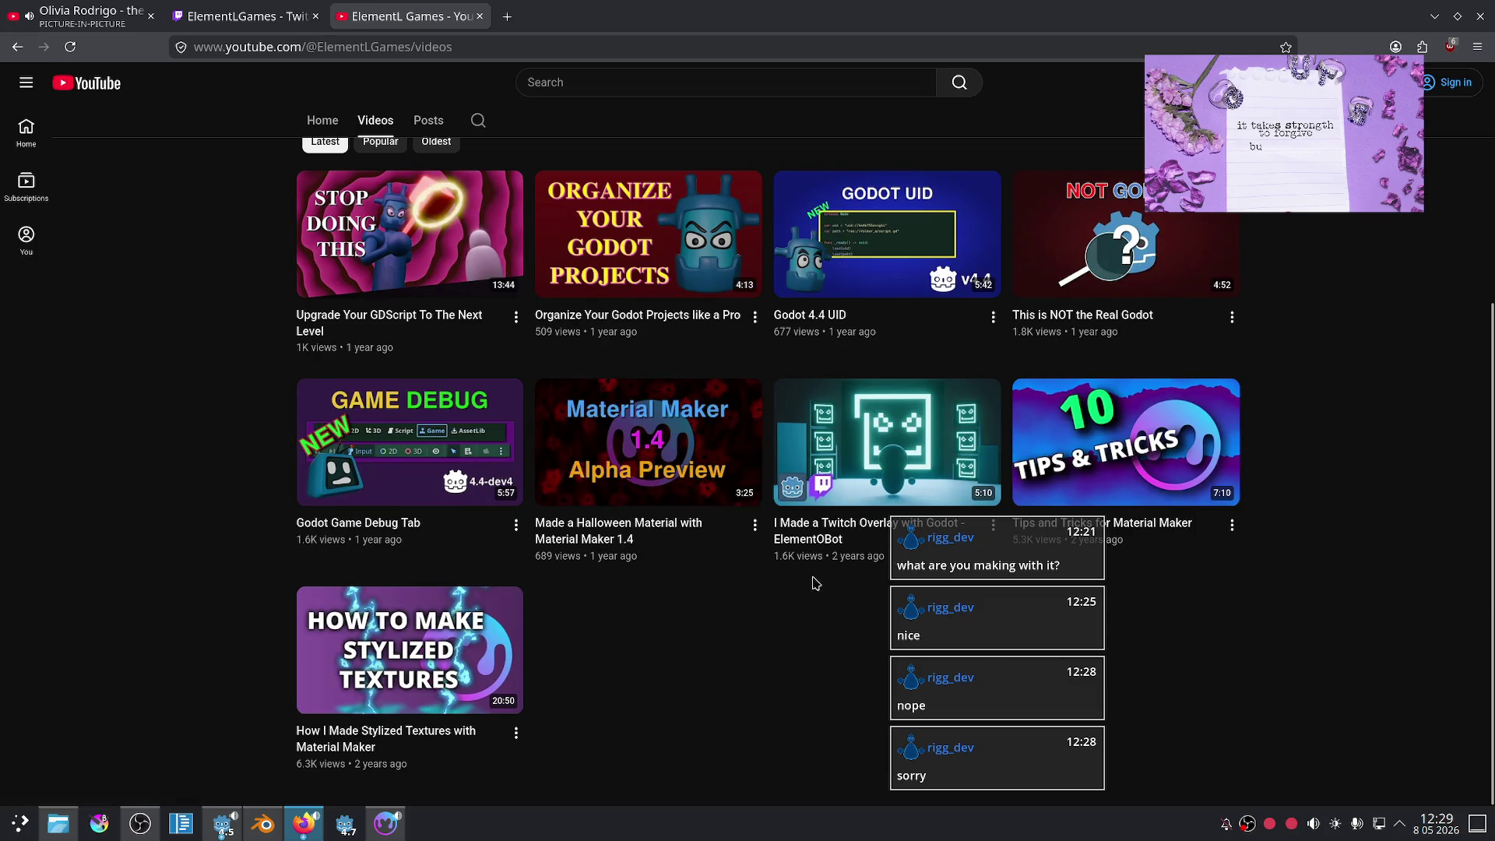
left_click_drag(1004, 515, 1374, 514)
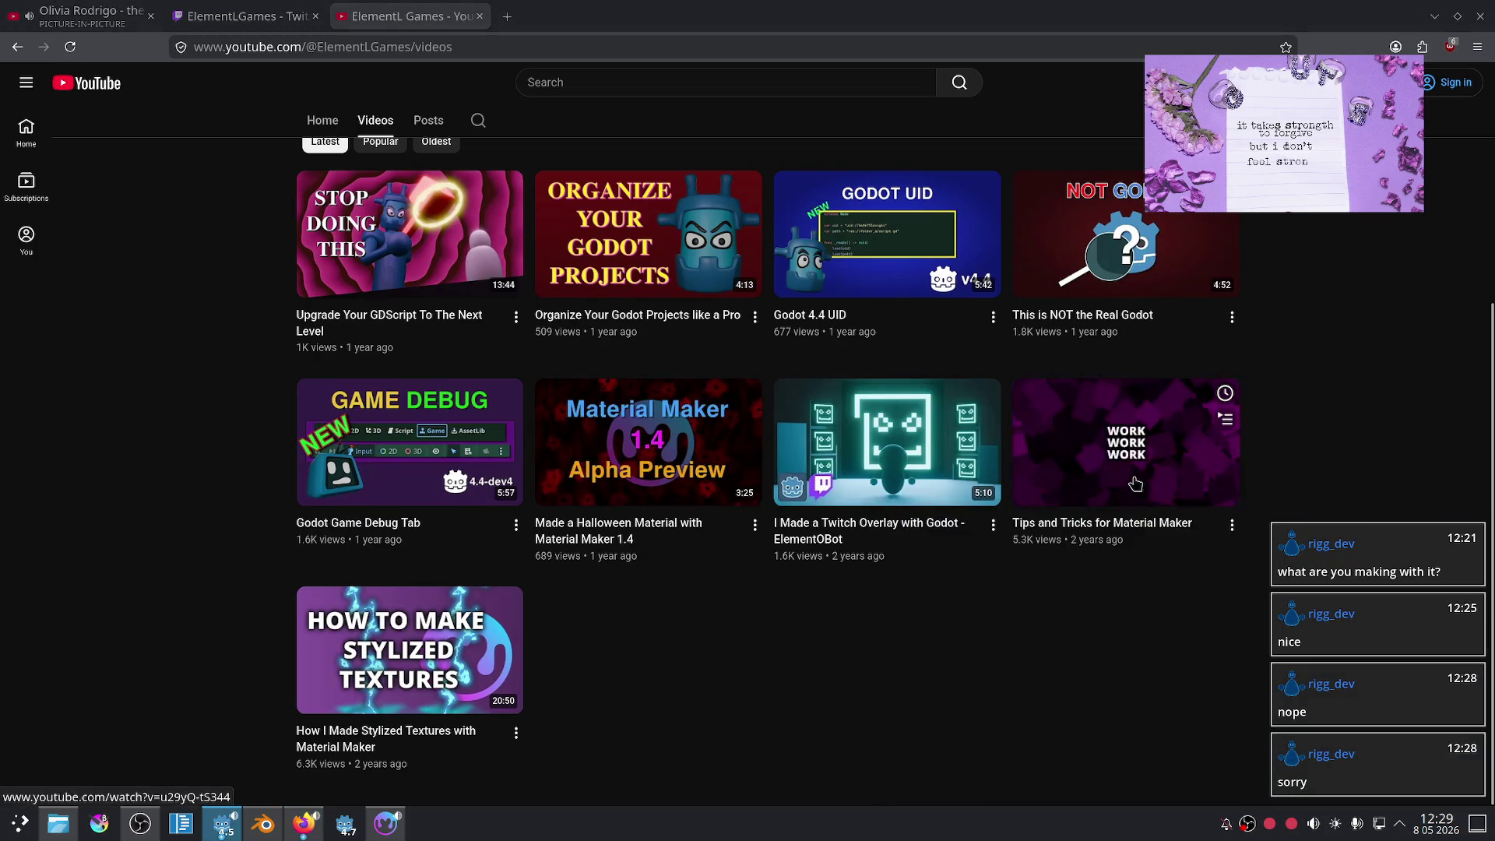
- Play 'Tips and Tricks for Material Maker' muted, pausing at 5:31 on the $rnd(min,max) explanation
left_click(1121, 444)
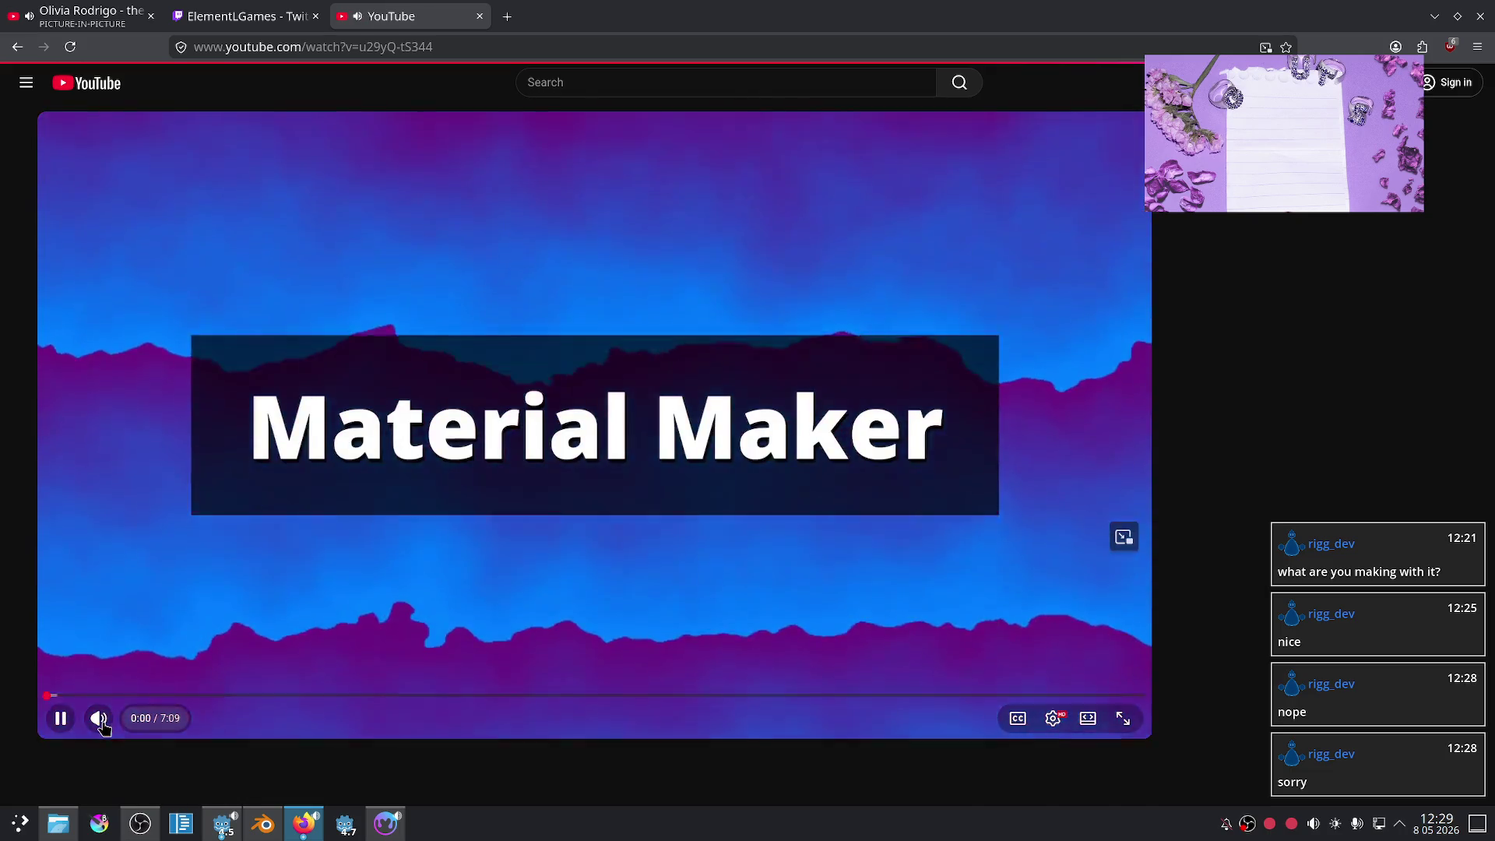
left_click(99, 717)
left_click_drag(156, 695, 308, 702)
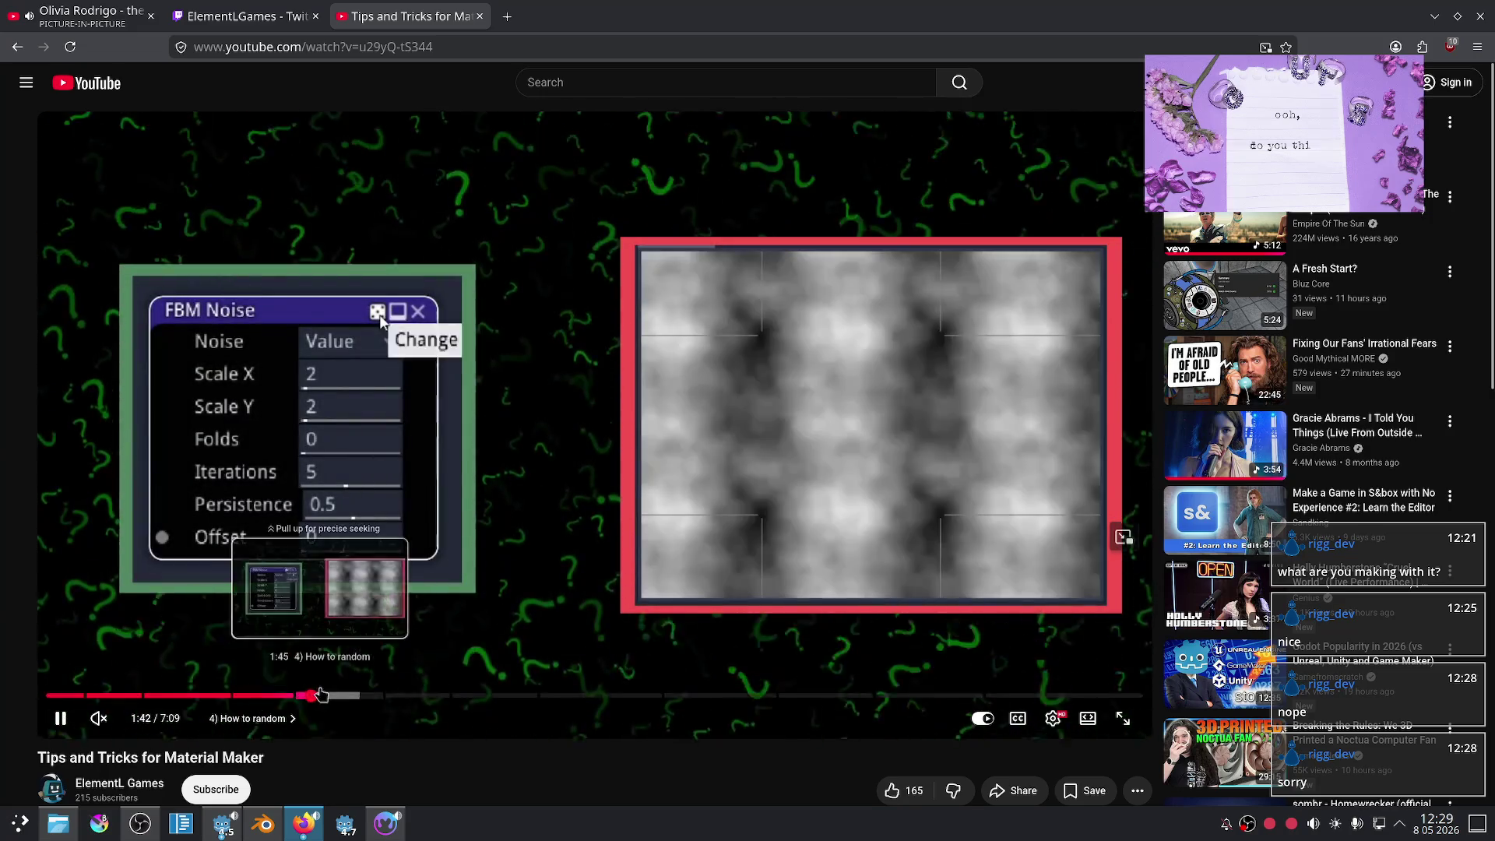
left_click_drag(350, 696, 379, 697)
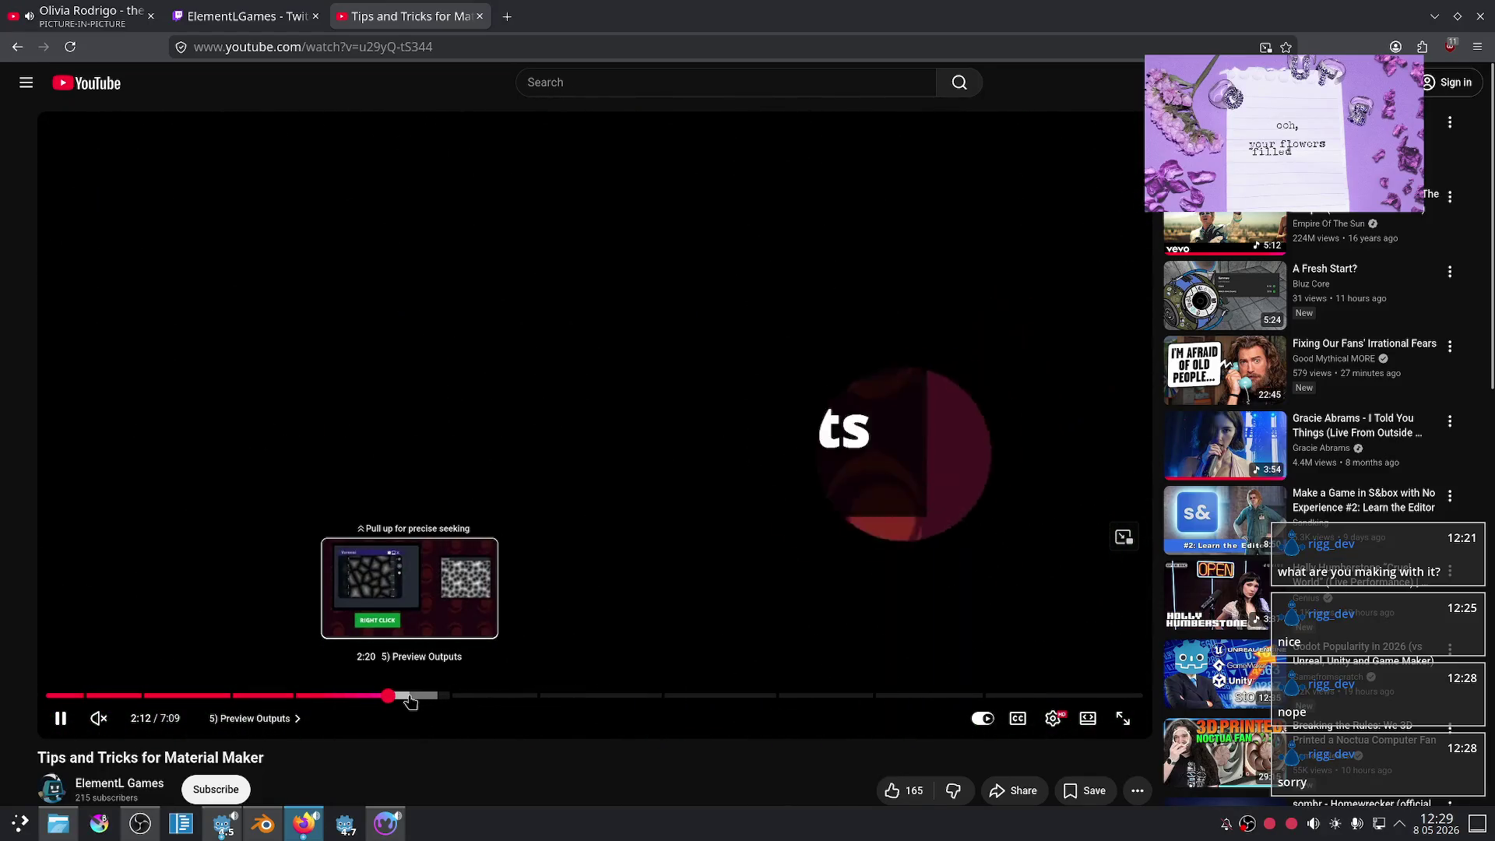
mouse_move(464, 700)
left_mouse_down()
mouse_move(926, 717)
mouse_move(891, 718)
left_mouse_up()
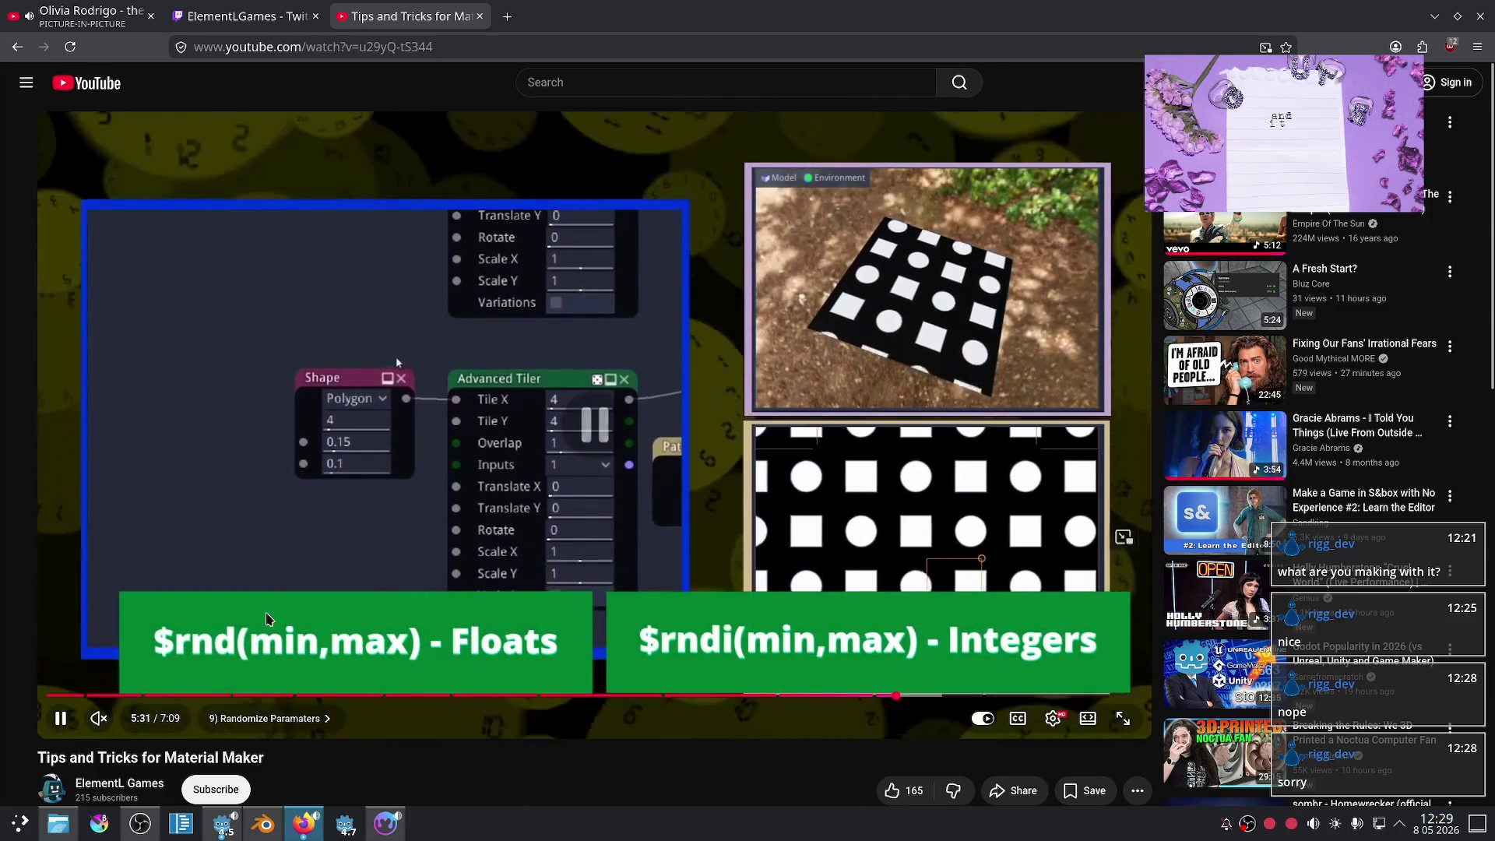
left_click(249, 663)
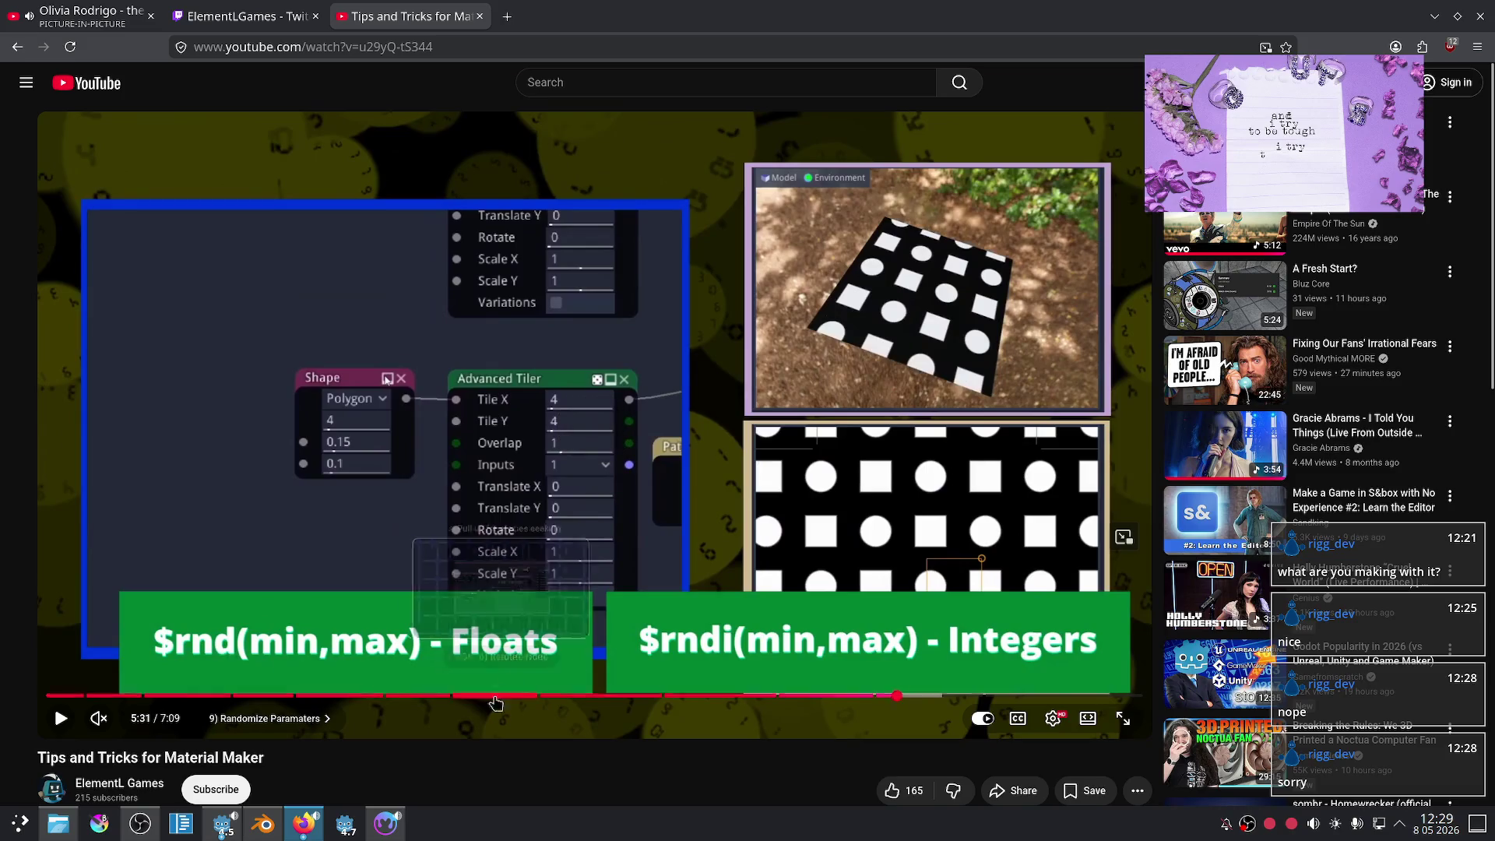
left_click(386, 823)
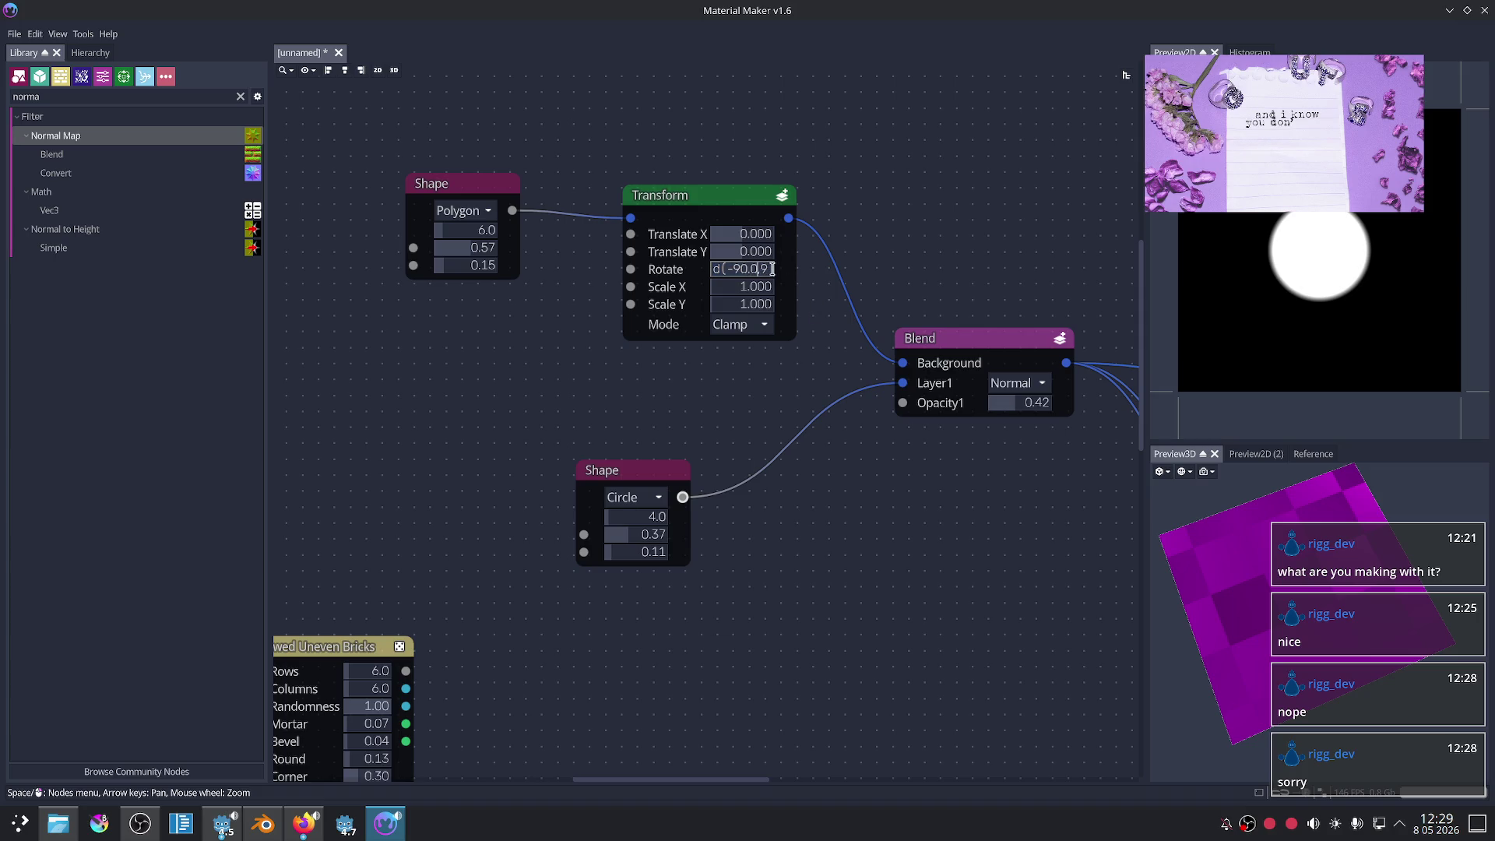
- Check the tutorial syntax and correct the Transform Rotate expression from $rand to $rnd
key("shift+Home")
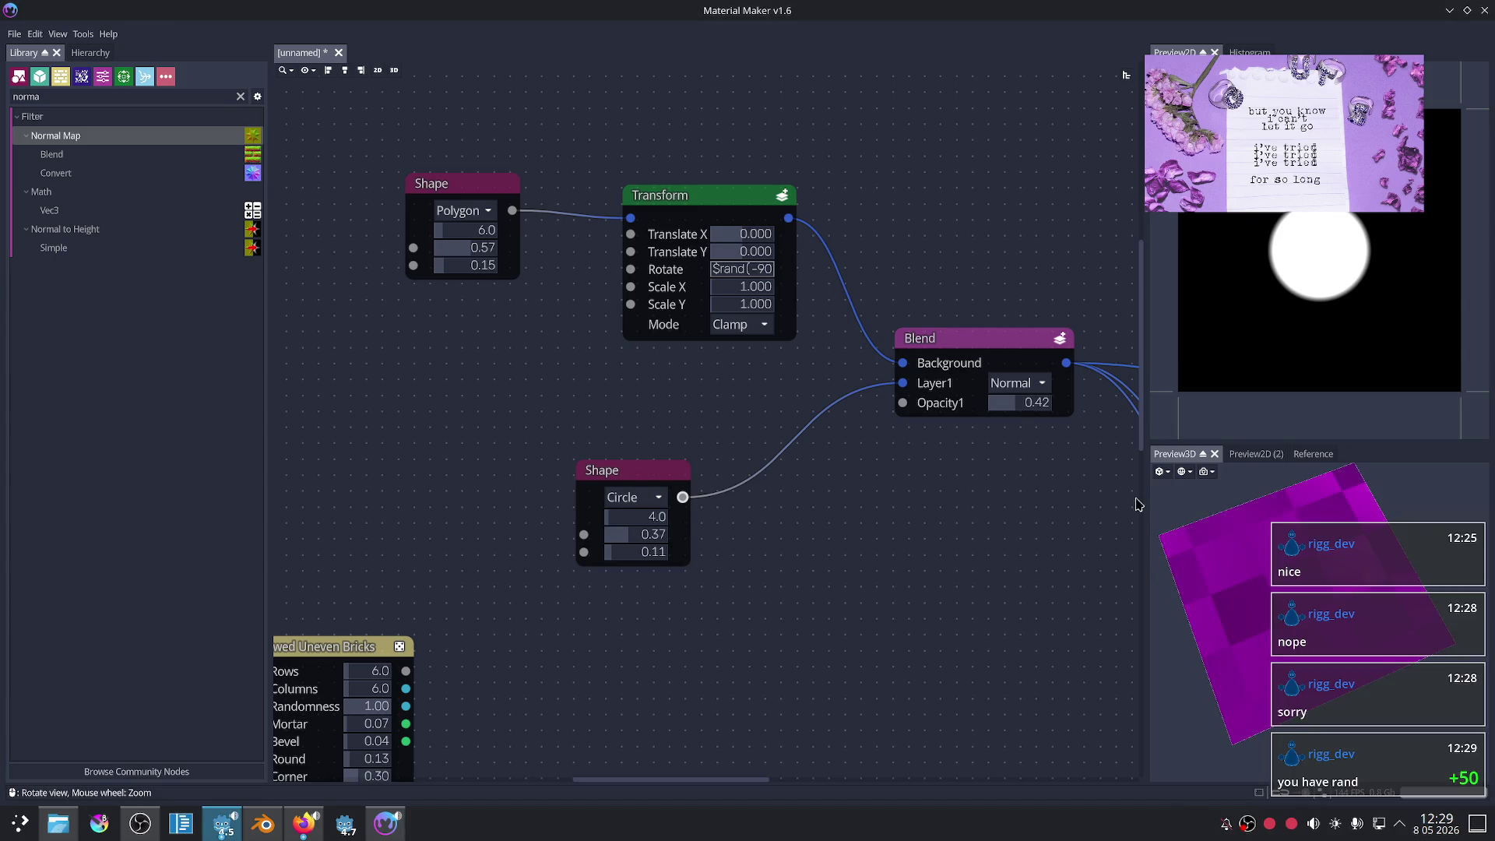
left_click(305, 825)
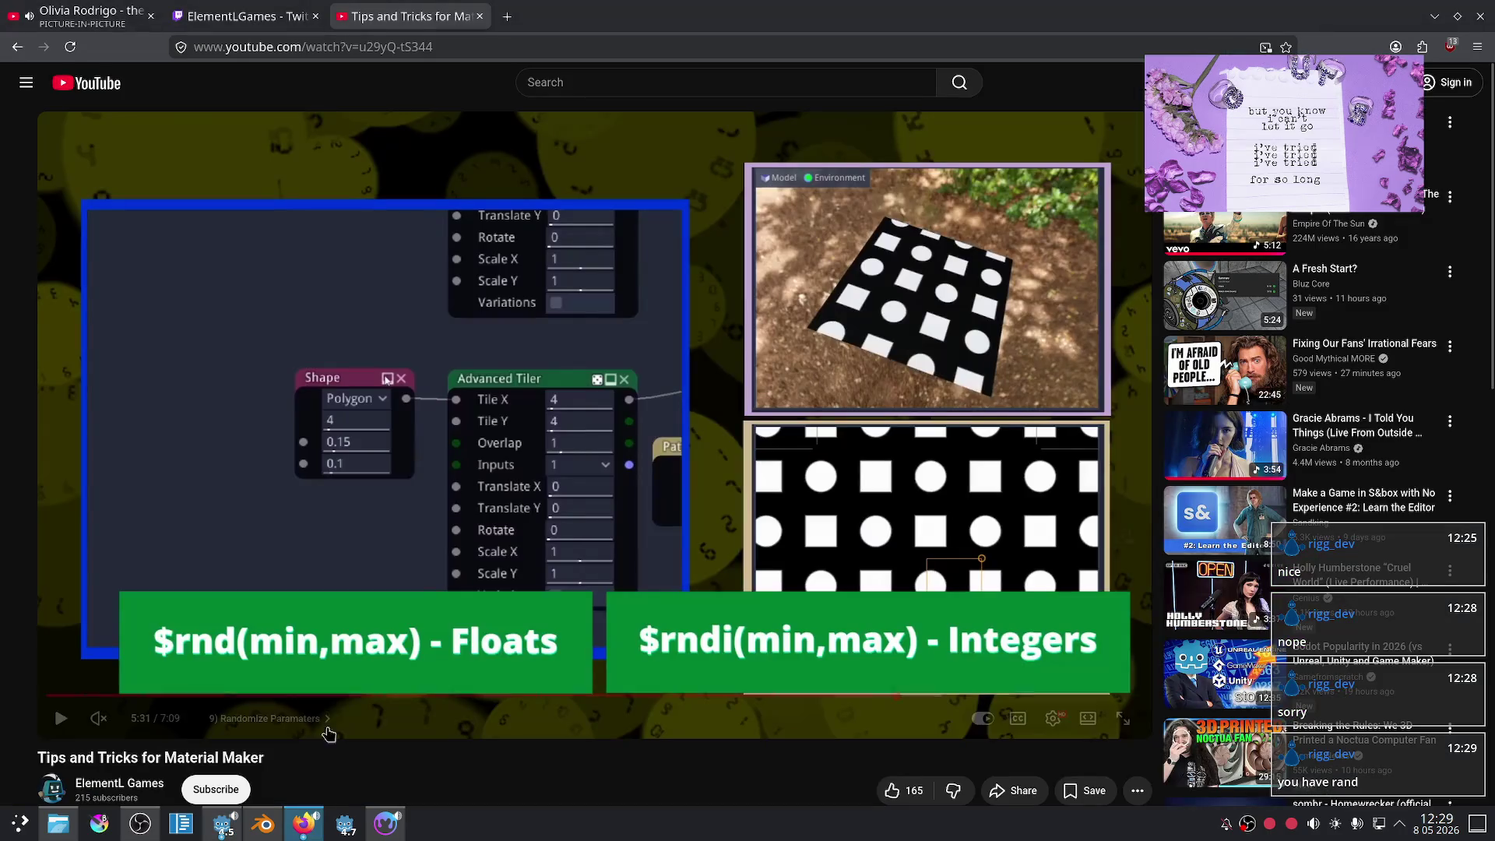
key("alt+Tab")
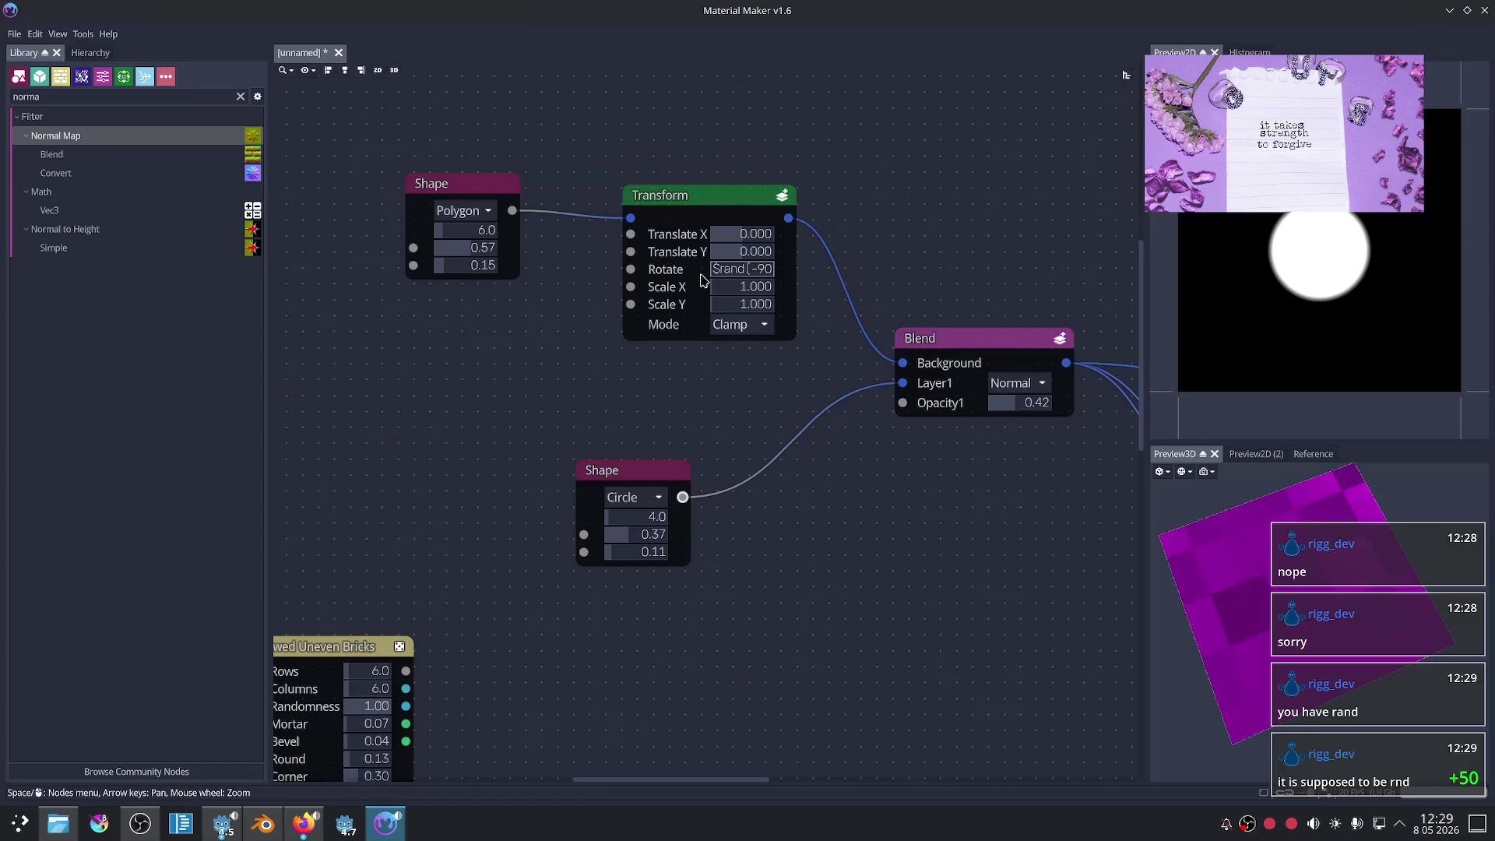
key("ctrl+e")
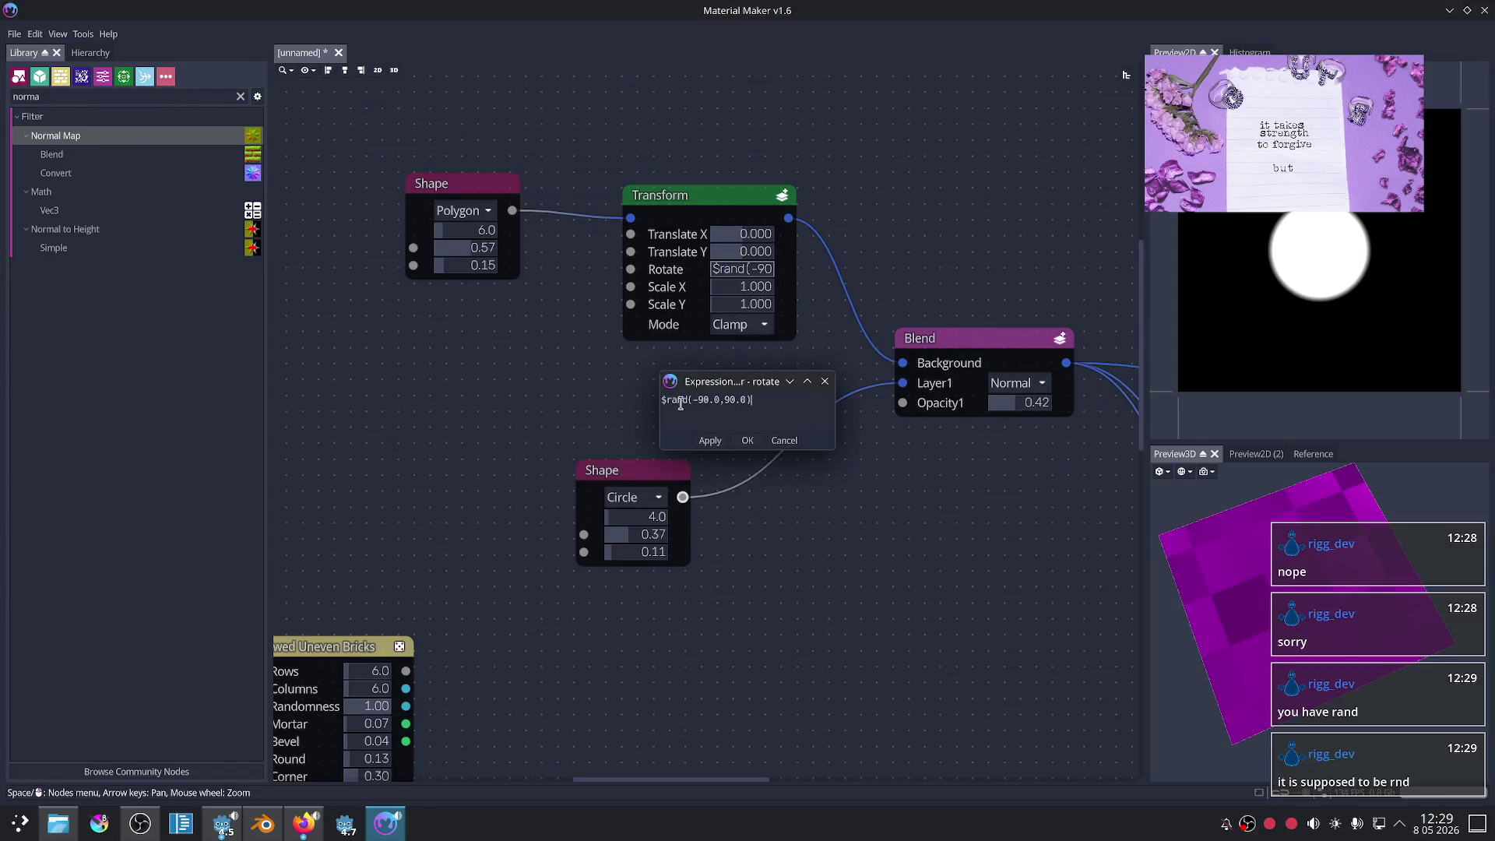
key("BackSpace")
left_click(747, 440)
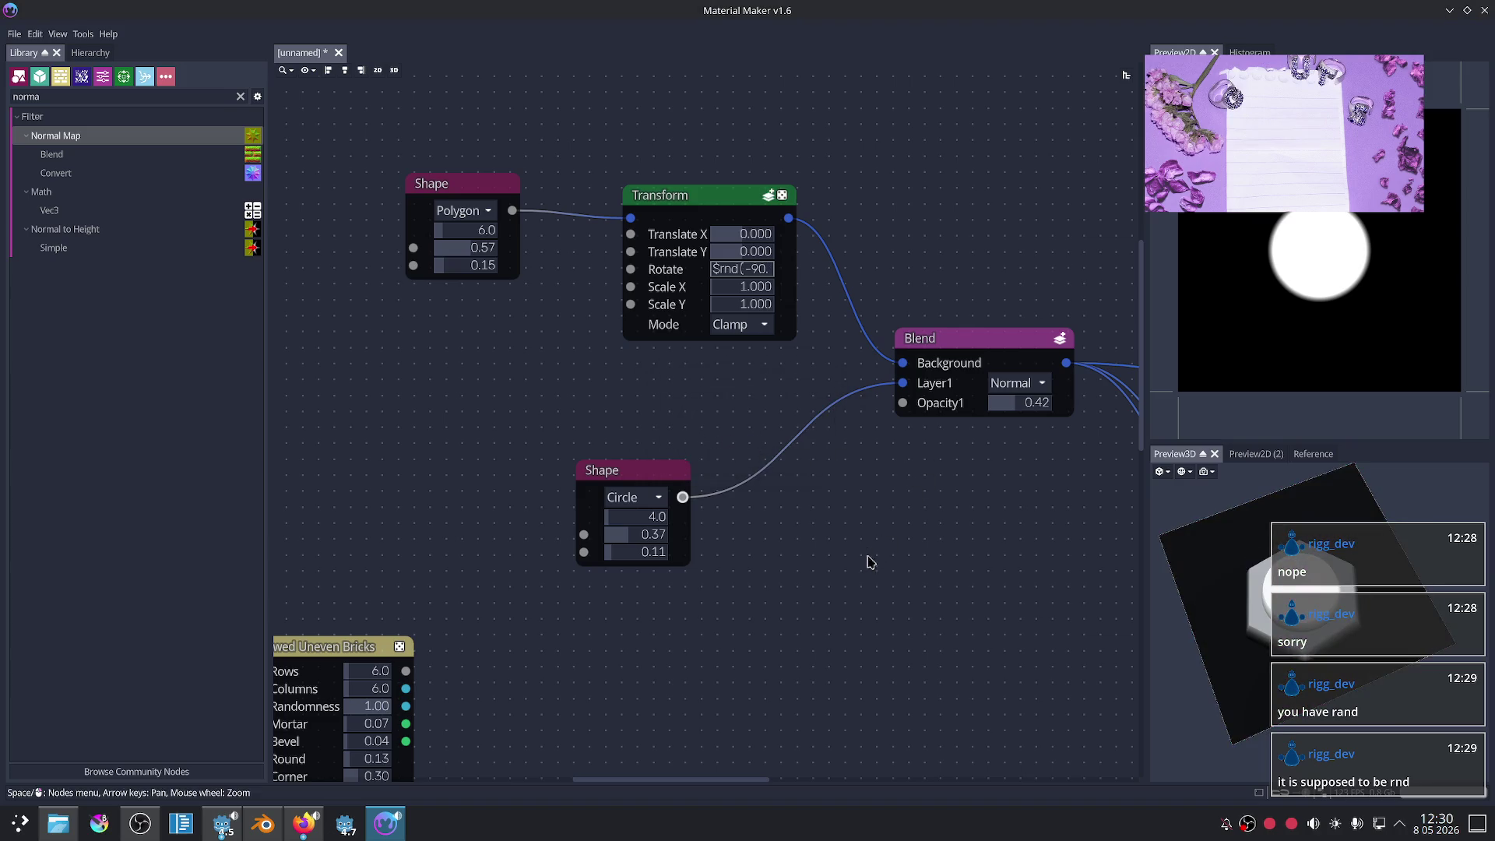
- Switch back to Firefox and bring up the Material Maker documentation window
scroll(767, 383, "up", 2)
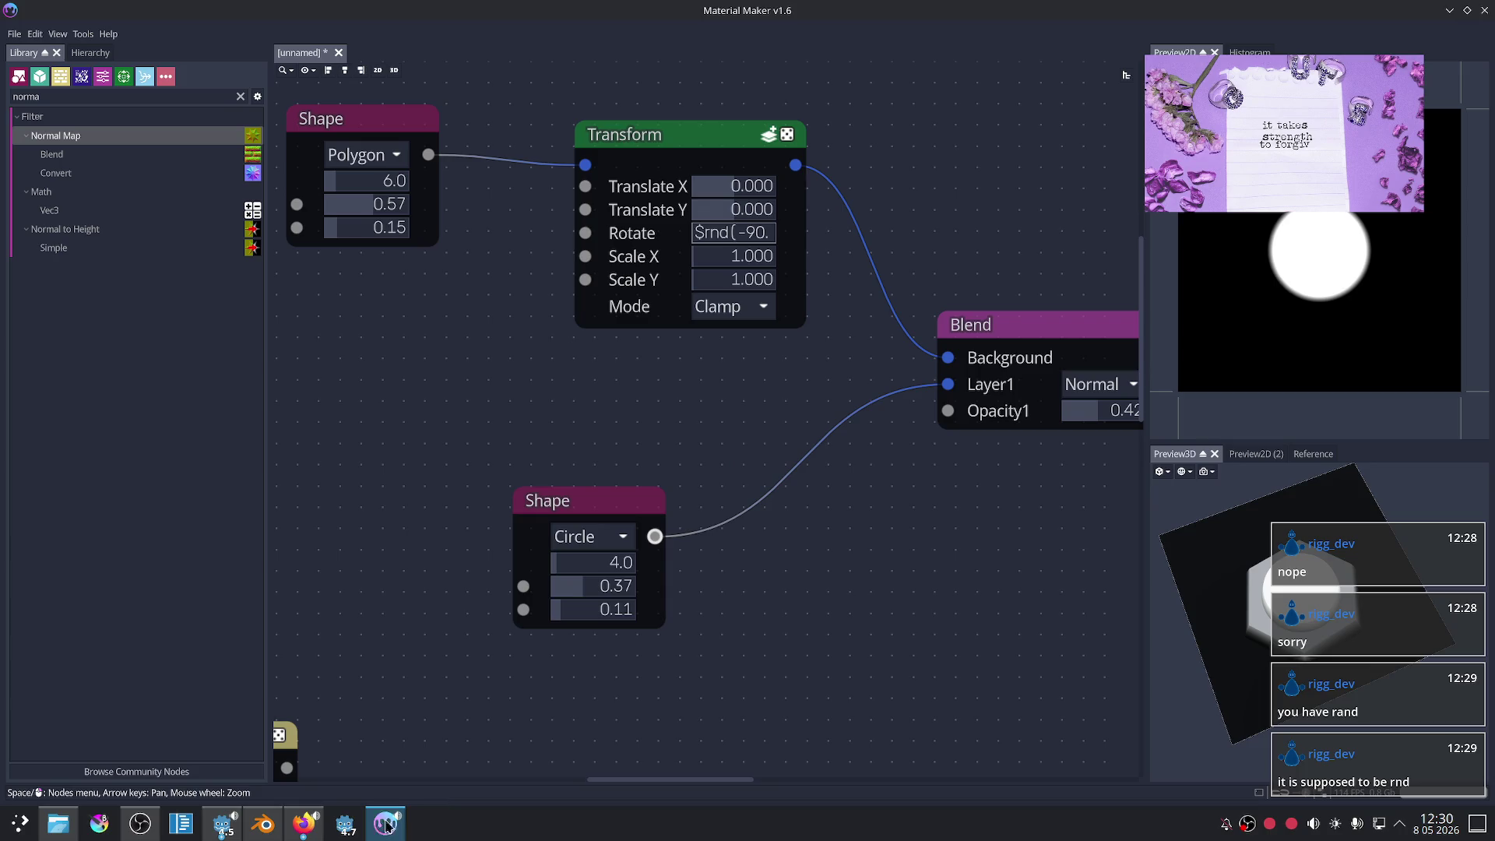
left_click(294, 836)
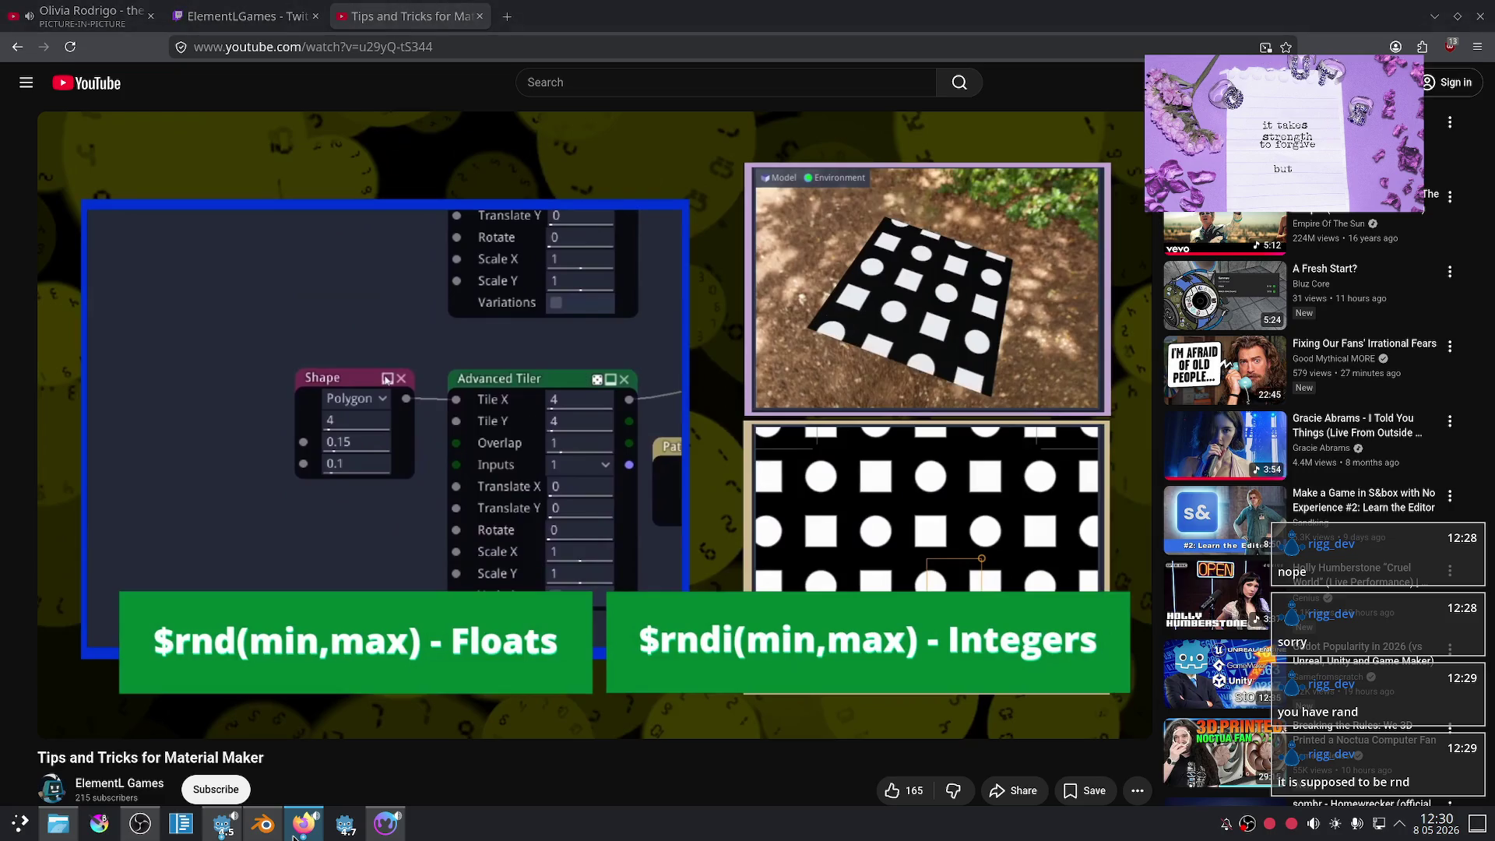
left_click(288, 835)
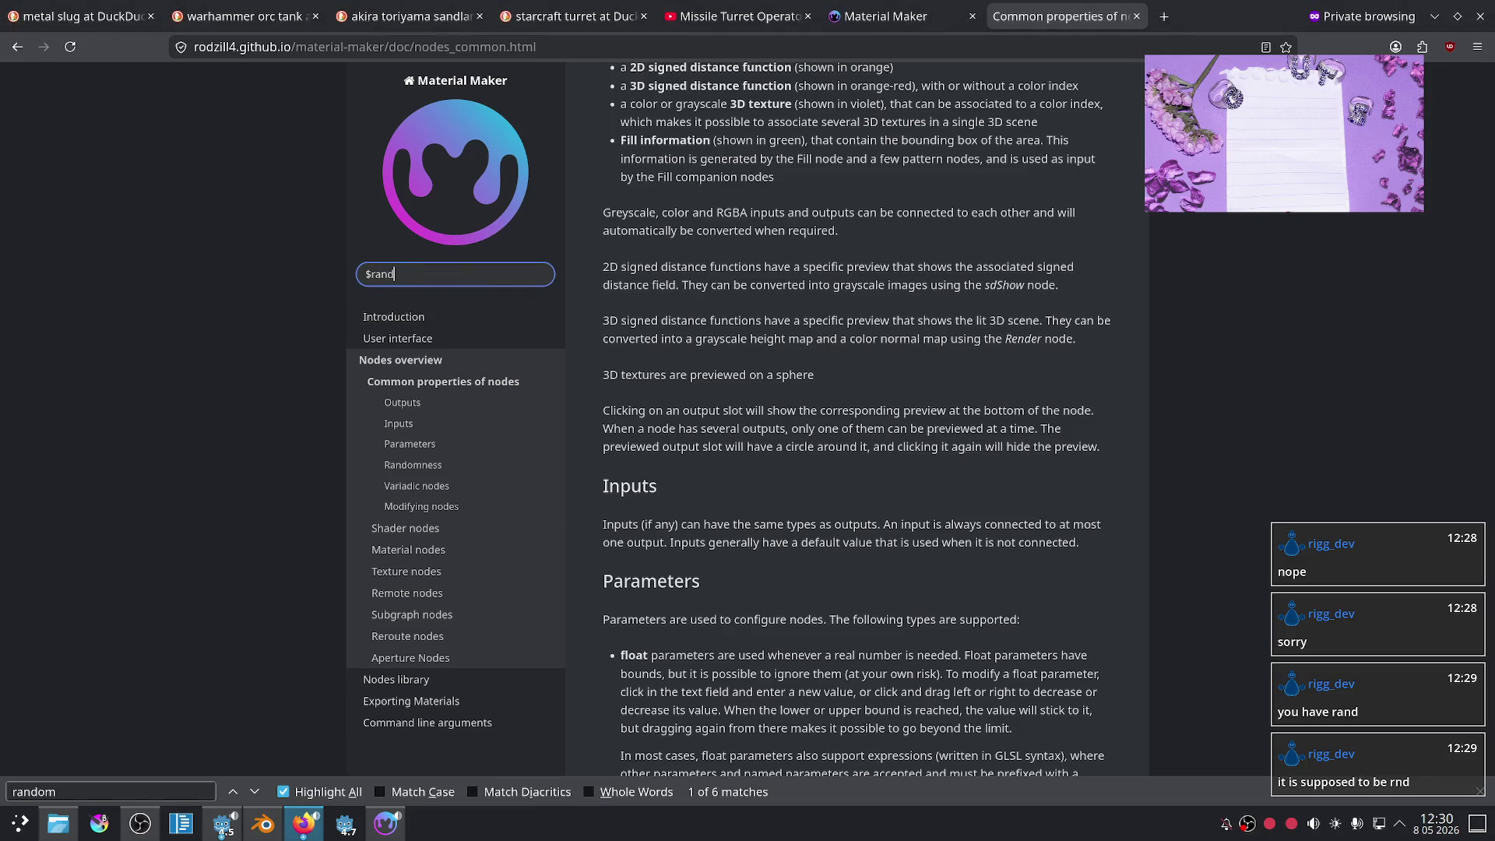
- Search the docs for $rnd and open the Common properties of nodes page
key("Return")
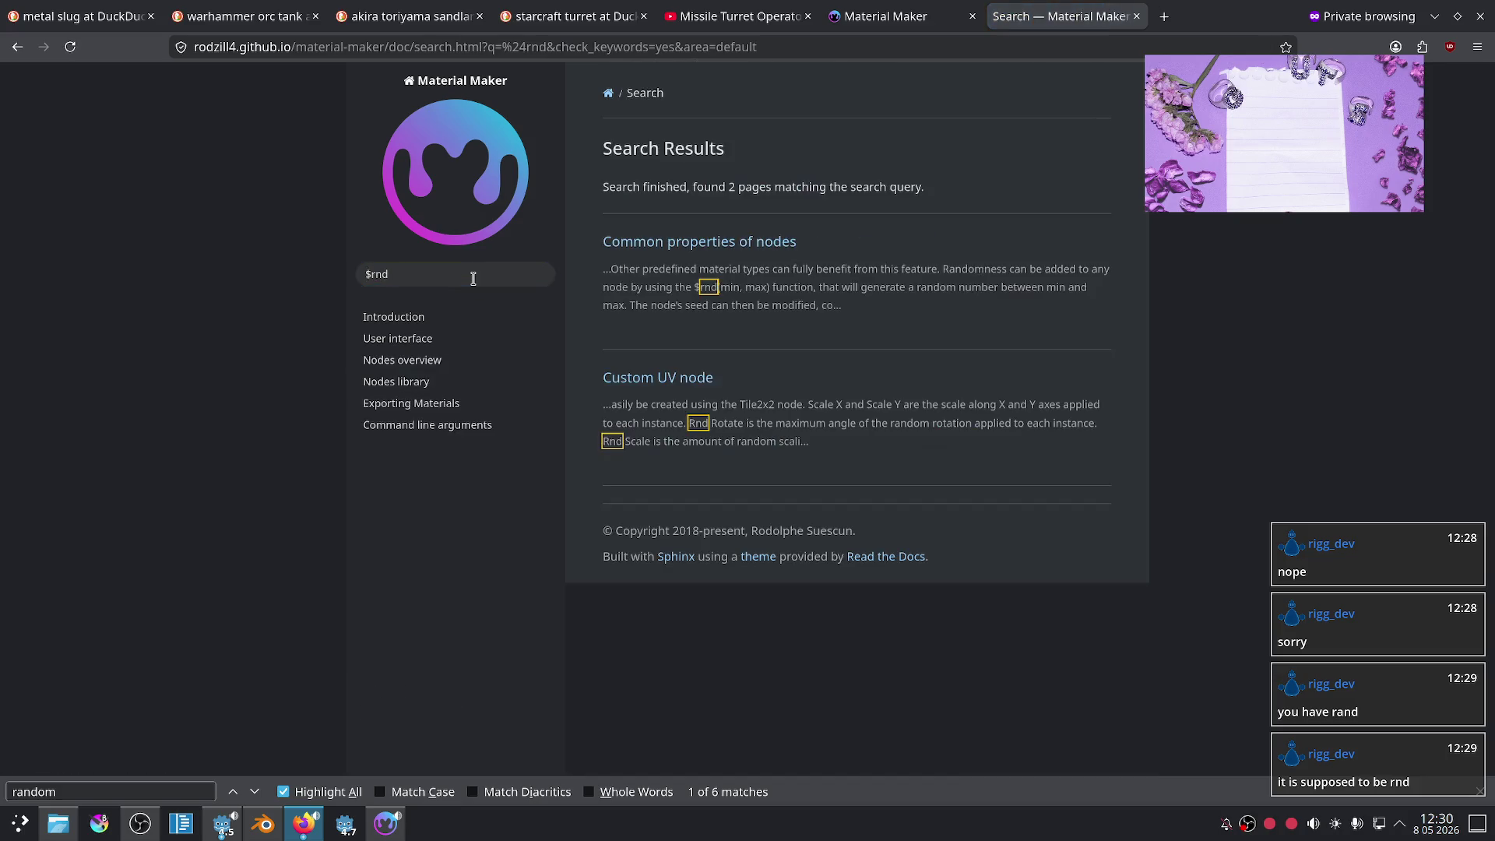
left_click(685, 244)
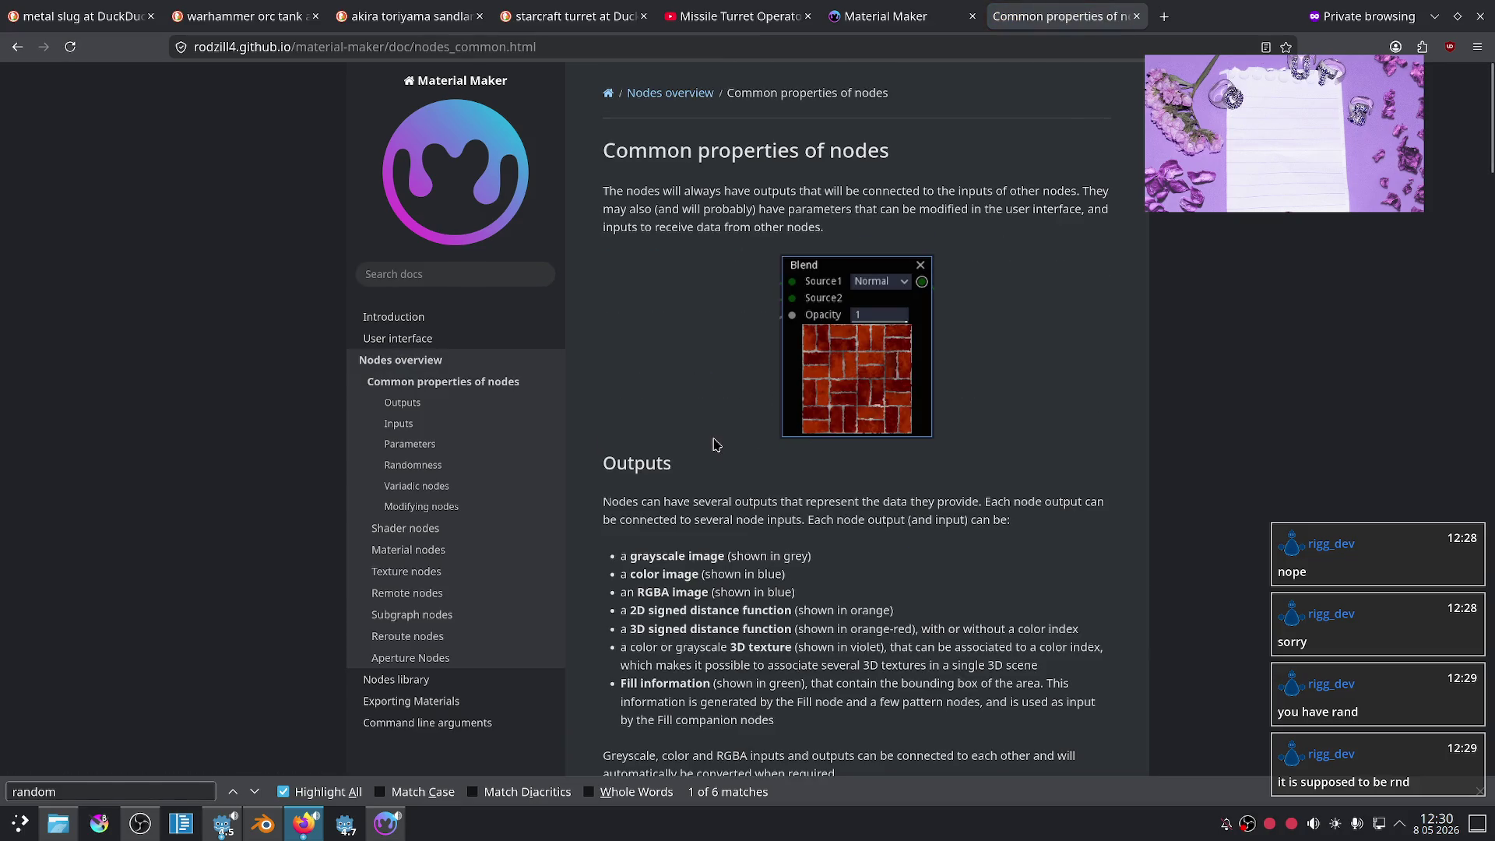
scroll(714, 413, "down", 15)
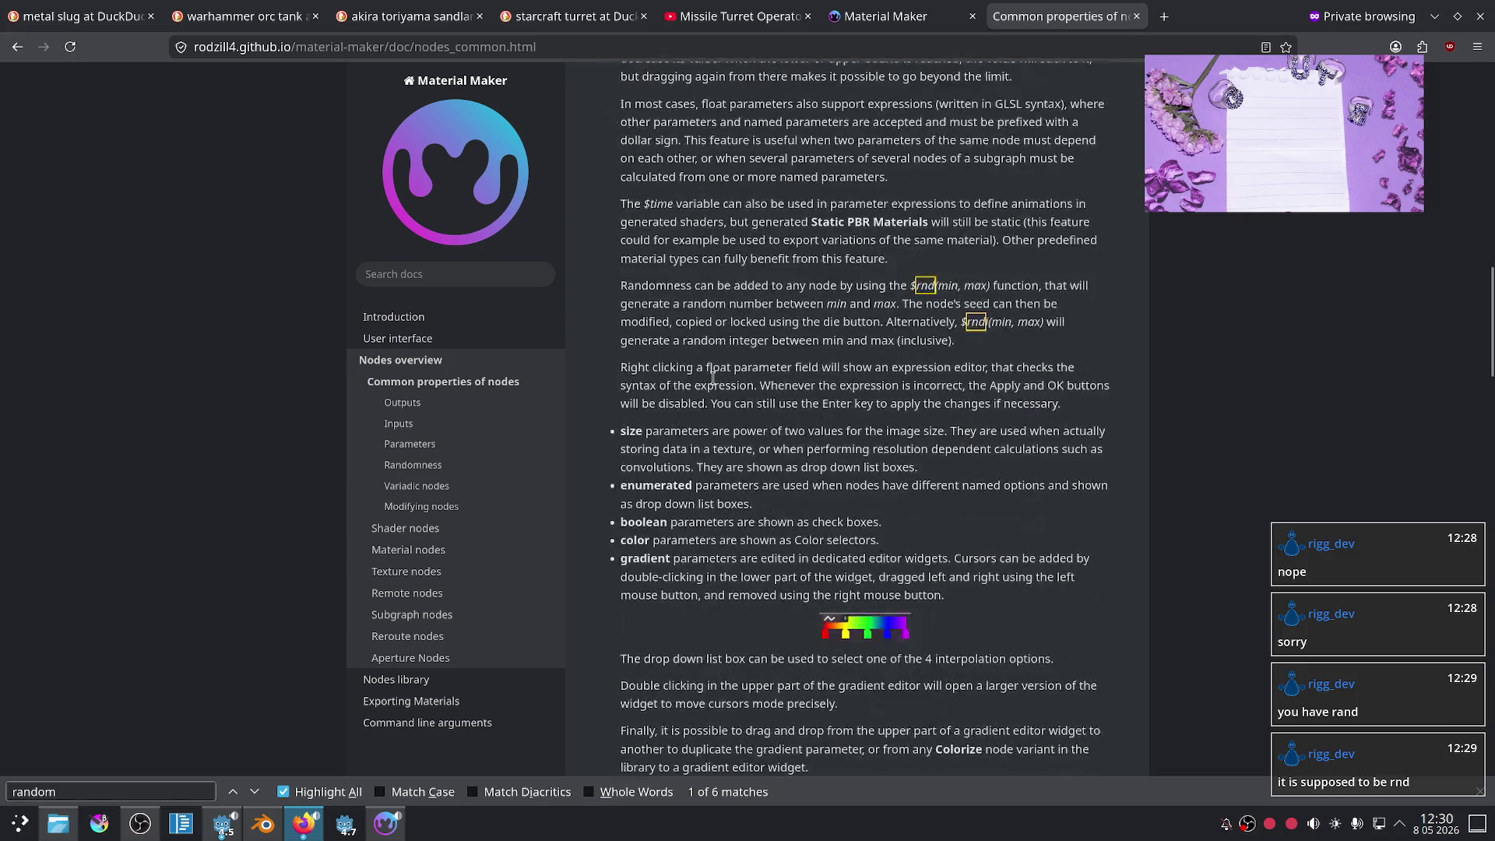
scroll(712, 378, "up", 3)
mouse_move(956, 449)
left_mouse_down()
mouse_move(690, 398)
mouse_move(641, 412)
left_mouse_up()
scroll(634, 234, "up", 3)
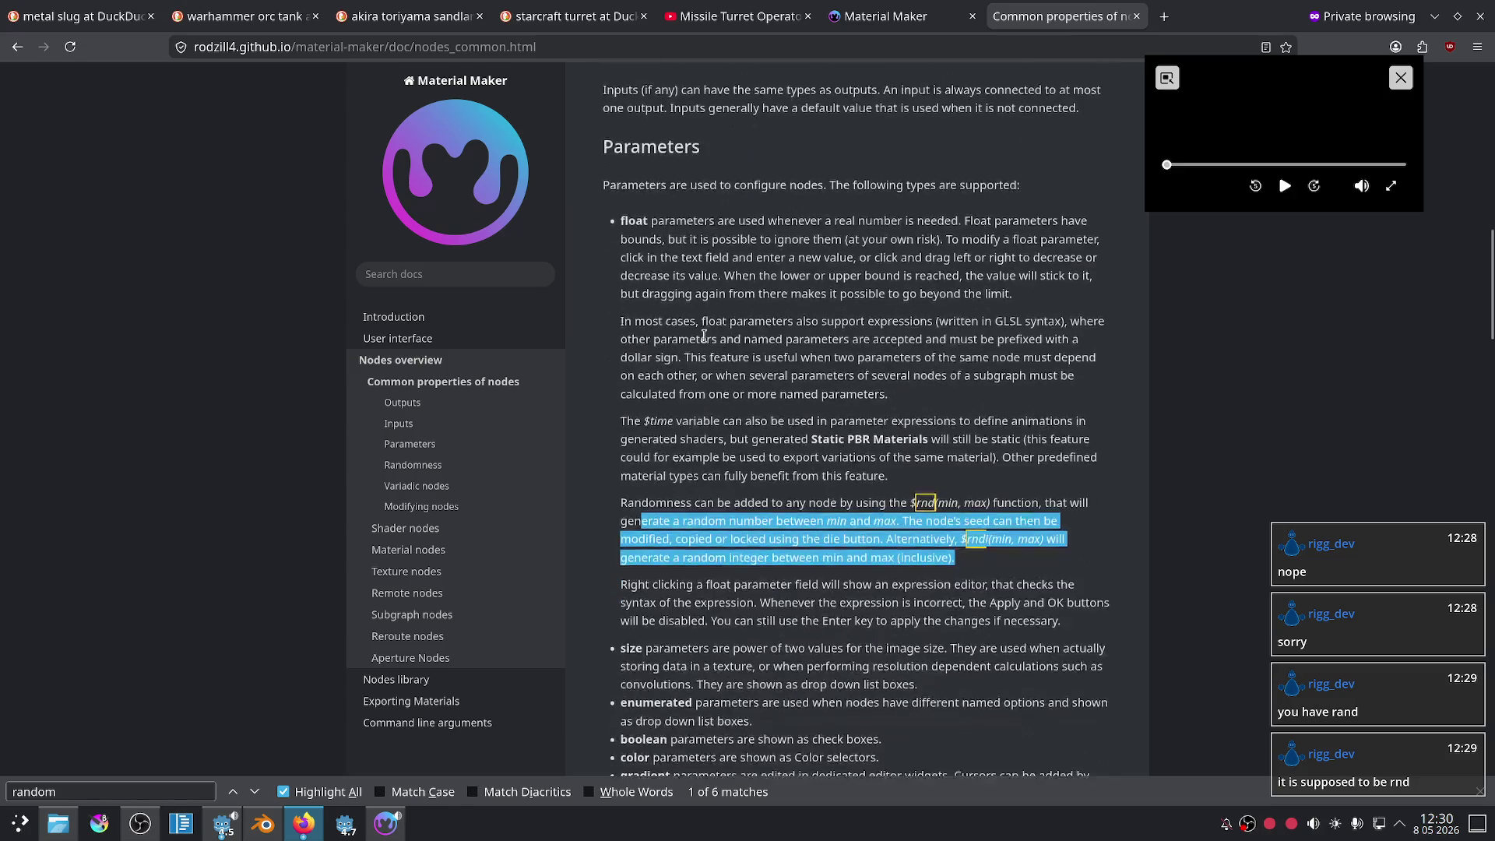
scroll(635, 233, "down", 14)
scroll(623, 389, "up", 11)
- Highlight the Randomness paragraph on $rnd(min, max) and $rndi, then return to Material Maker
left_click_drag(633, 395, 1002, 450)
left_click(630, 372)
left_click_drag(616, 395, 968, 466)
left_click(895, 450)
left_click_drag(623, 394, 965, 458)
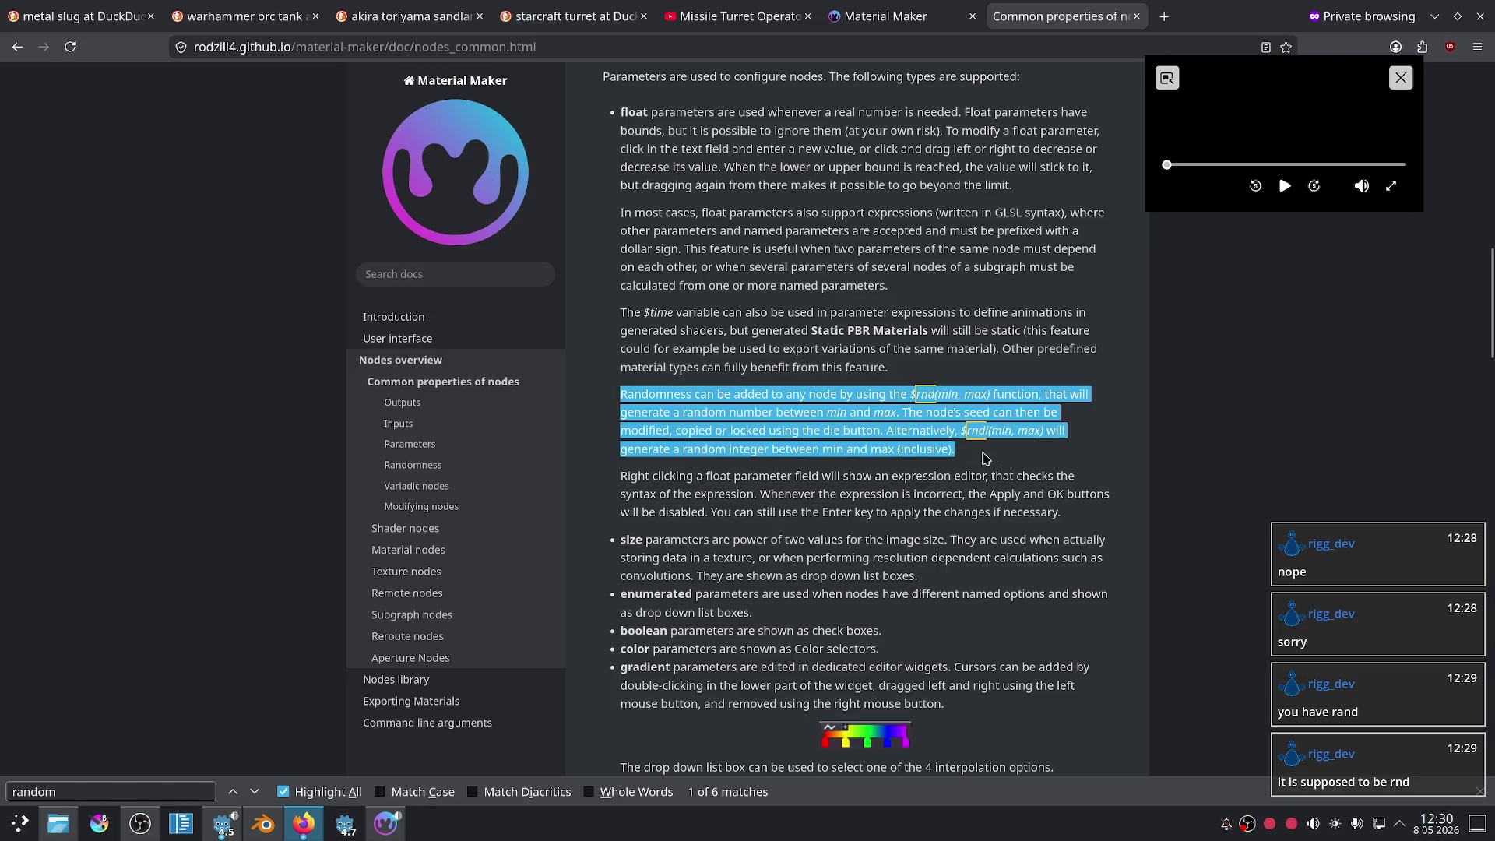
left_click(1005, 467)
mouse_move(621, 393)
left_mouse_down()
mouse_move(701, 432)
mouse_move(987, 467)
left_mouse_up()
left_click(985, 468)
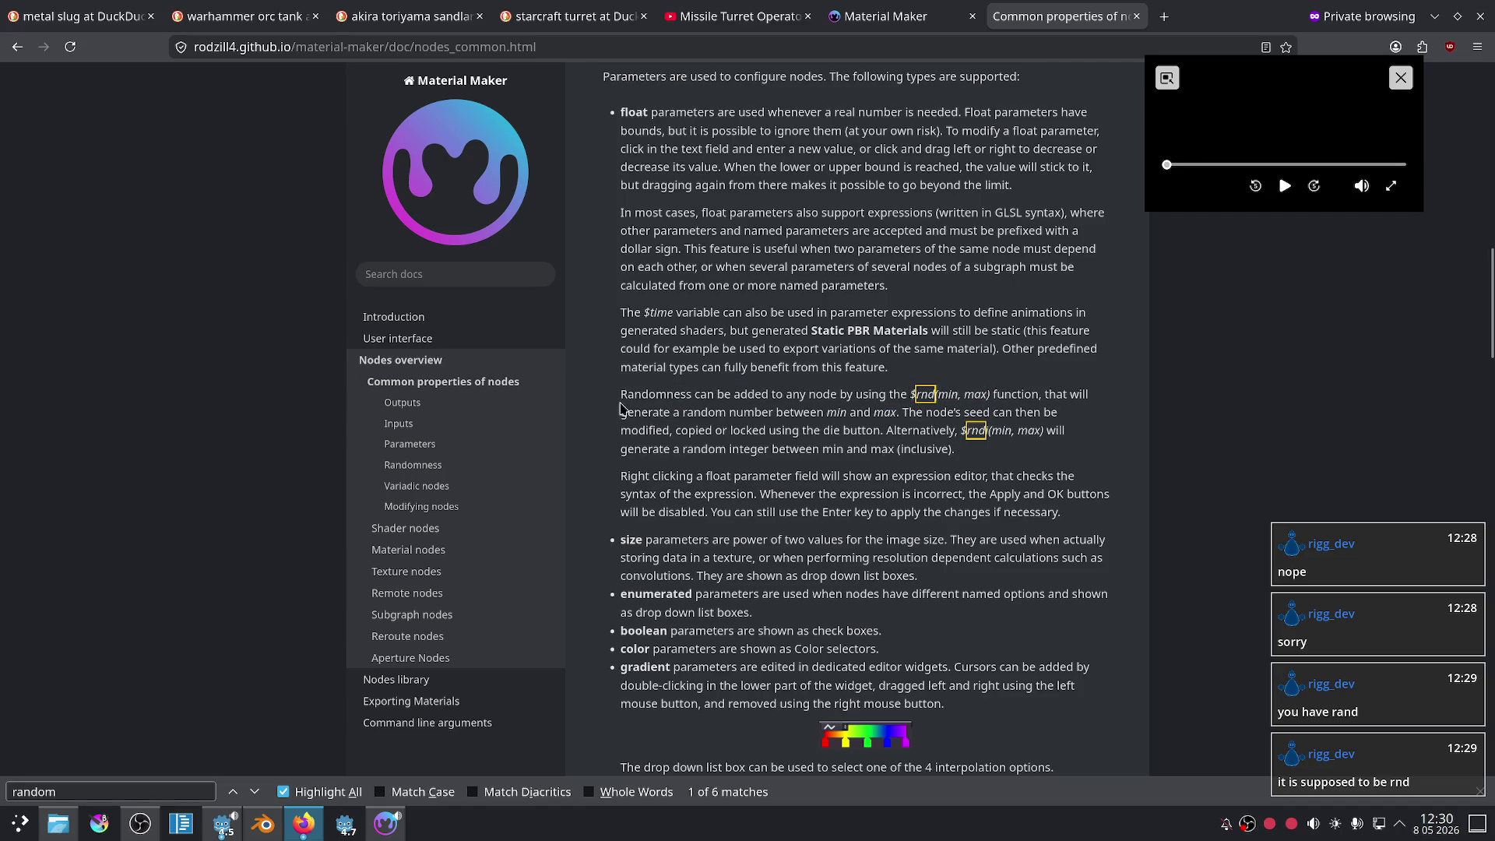
scroll(950, 522, "down", 8)
scroll(882, 488, "up", 10)
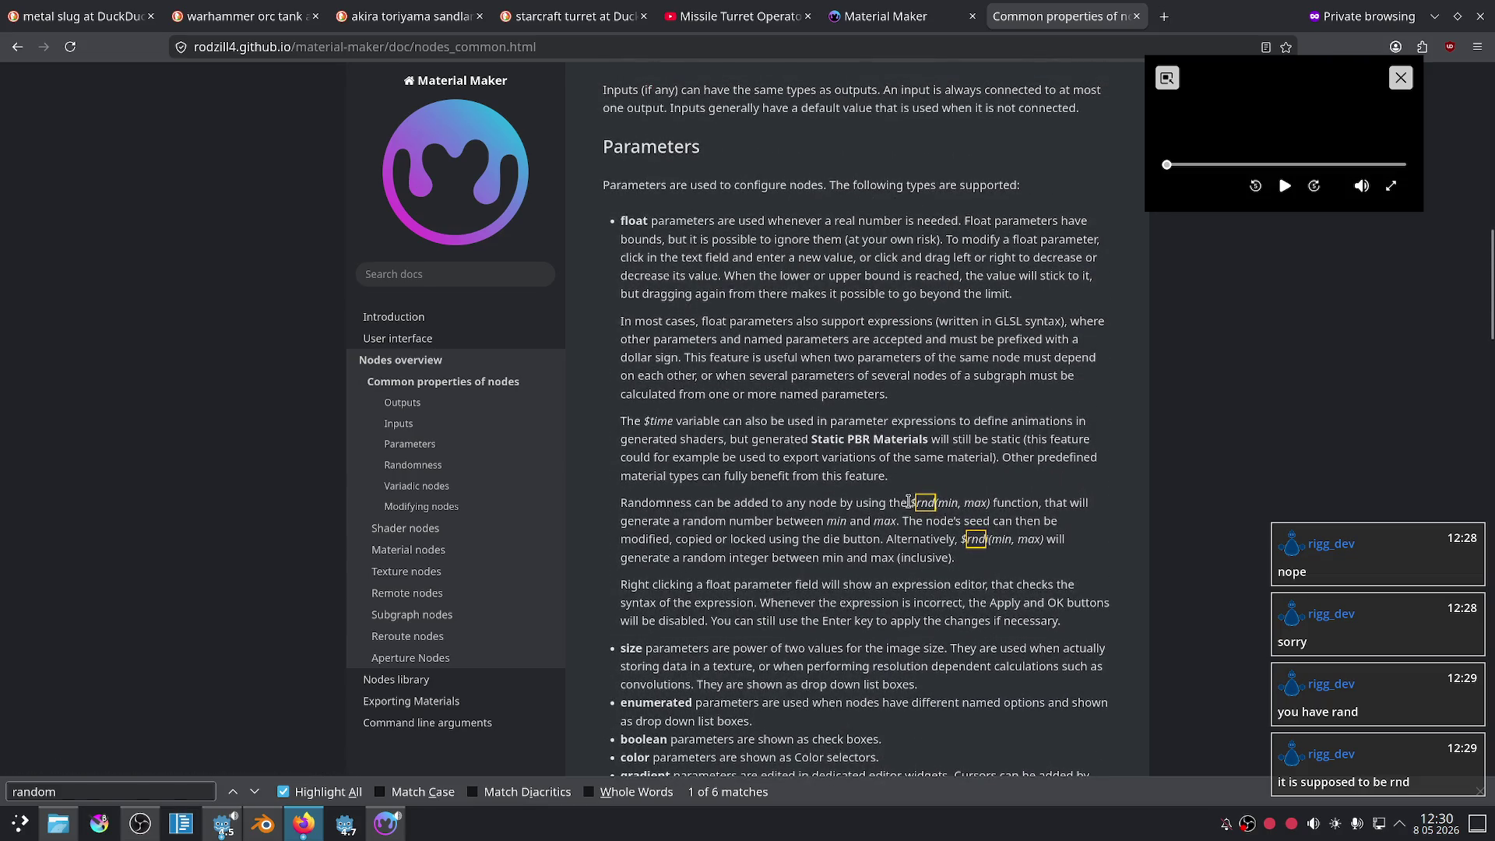
scroll(956, 586, "down", 10)
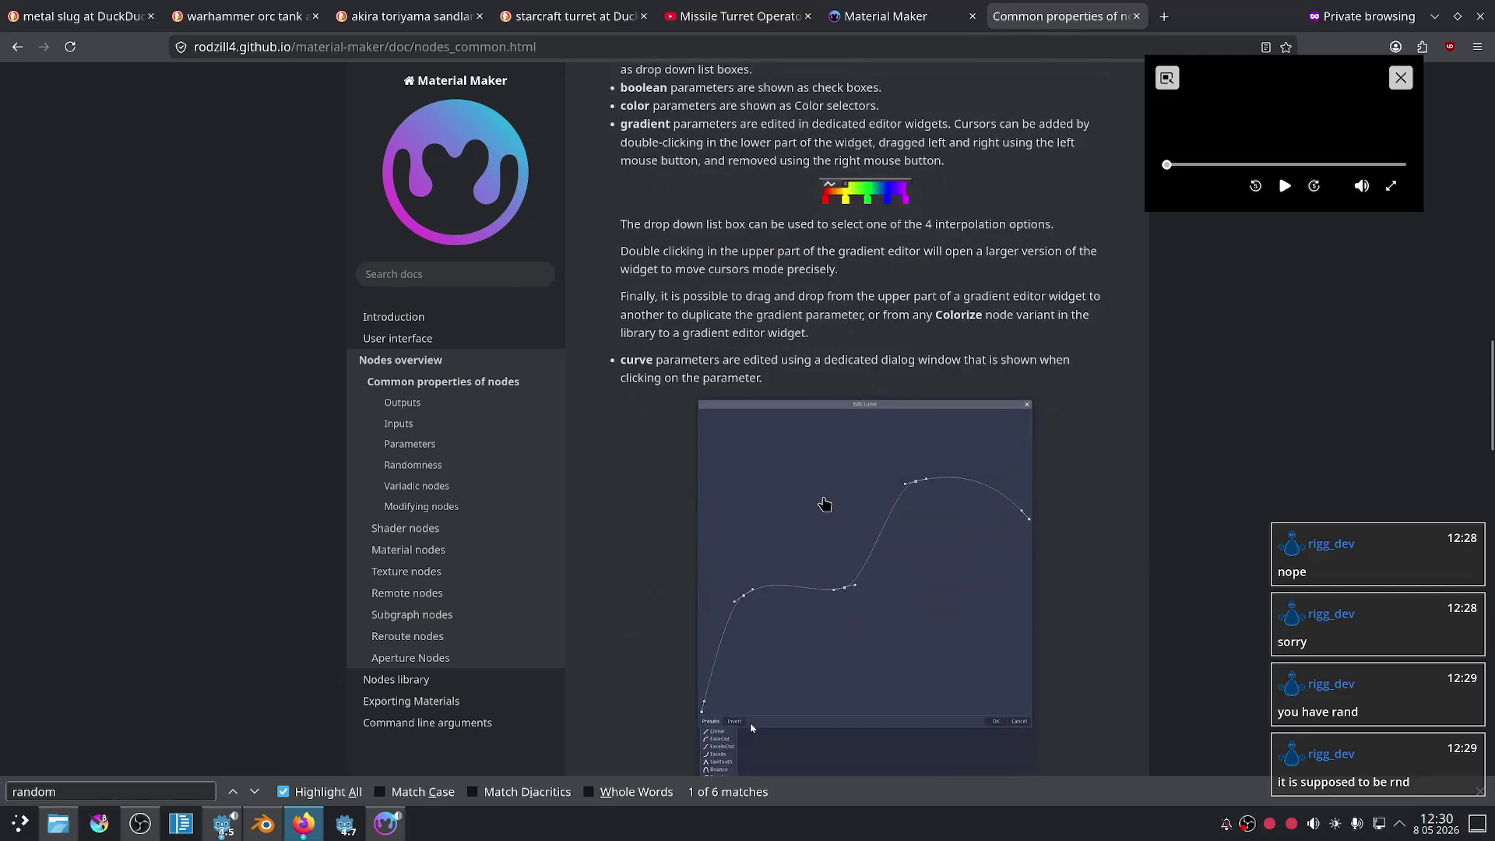
scroll(751, 352, "down", 2)
left_click(386, 823)
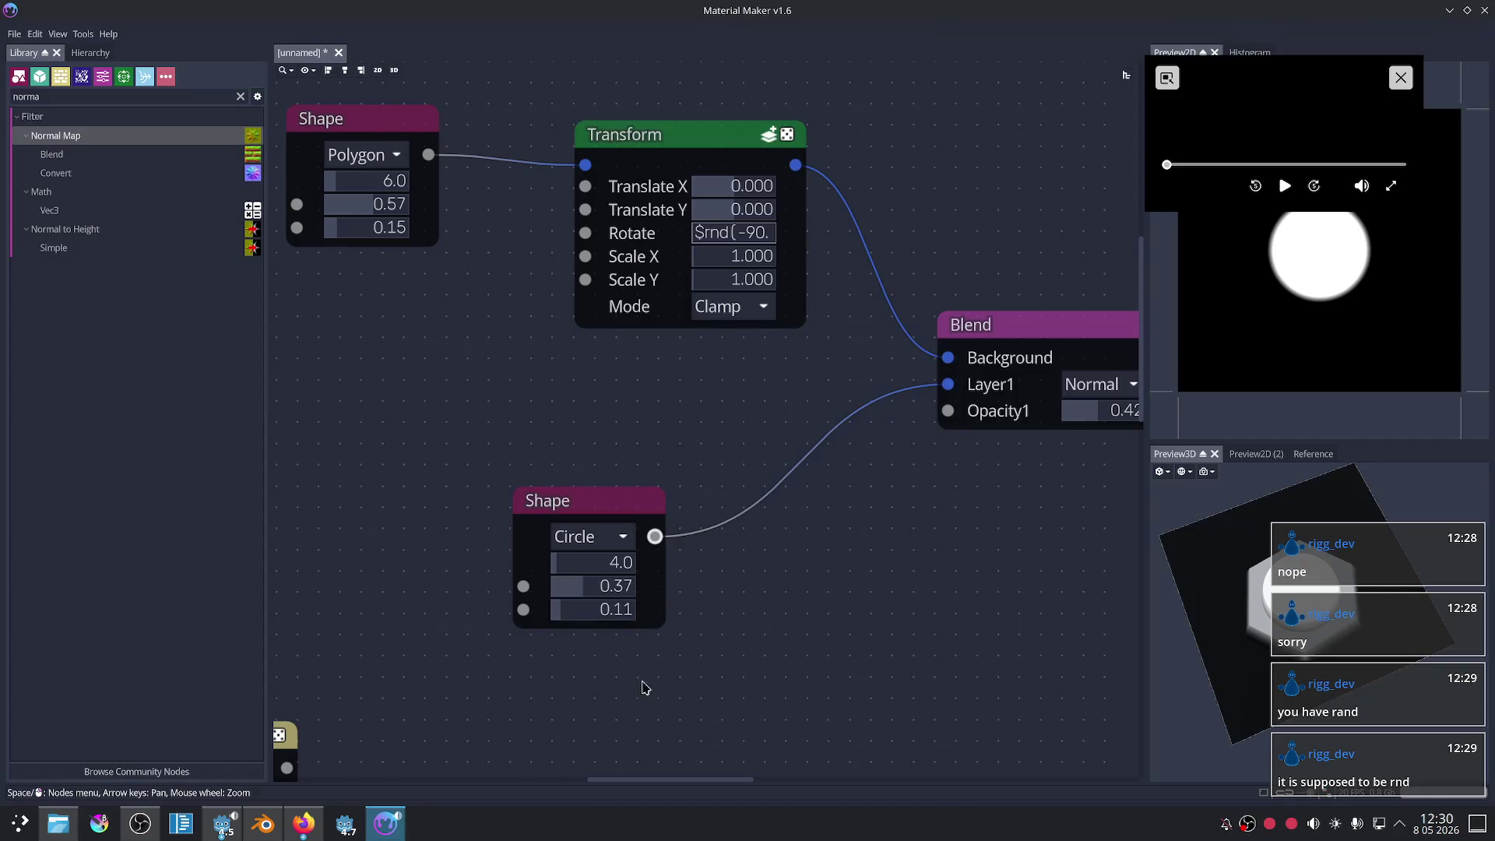
- Centre the Transform node and reroll its random seed
scroll(837, 467, "down", 2)
middle_click_drag(746, 457, 659, 456)
scroll(660, 456, "up", 2)
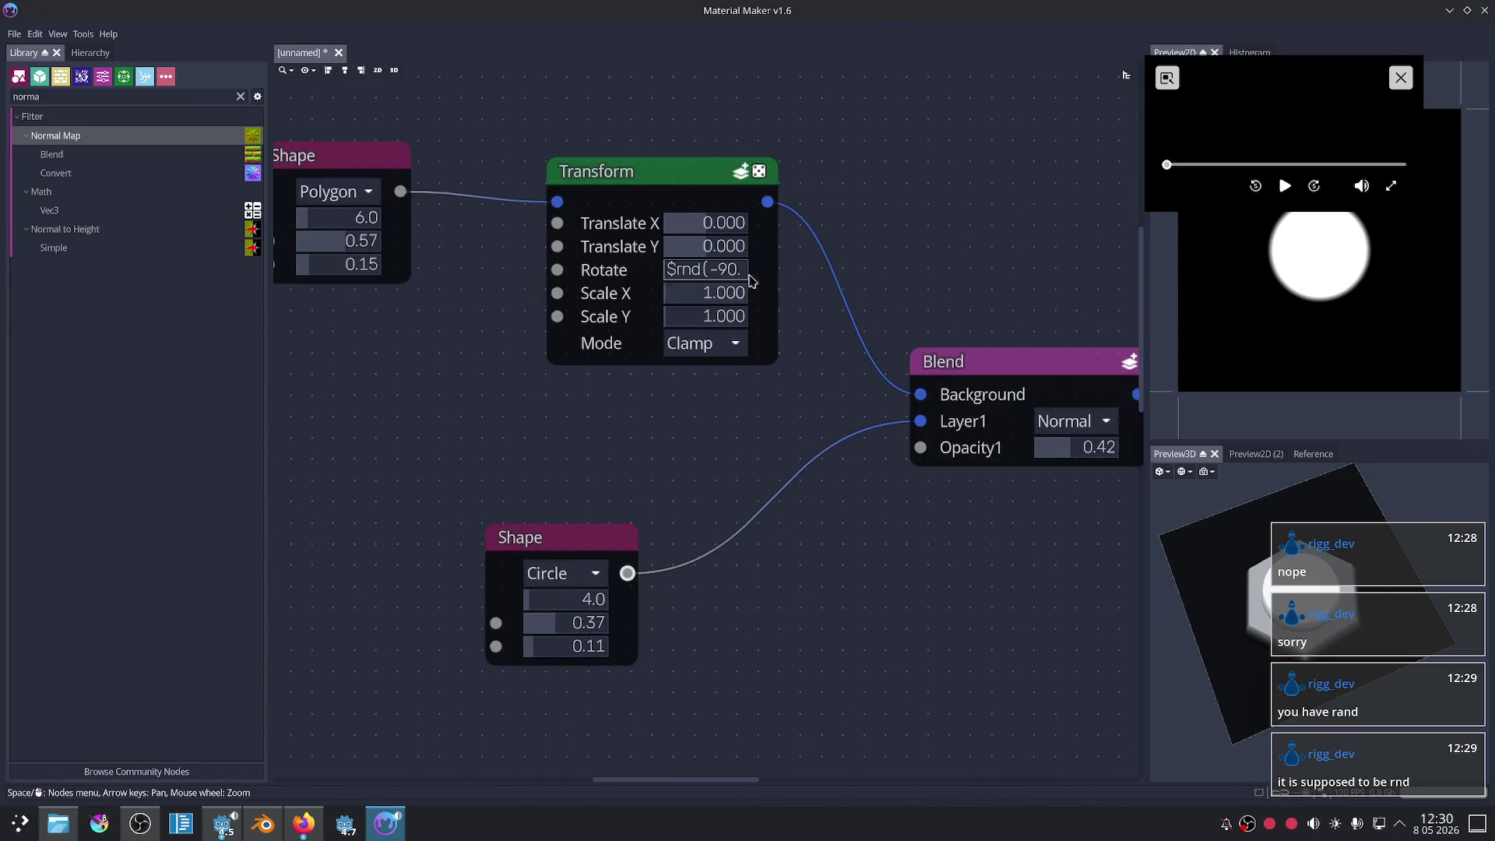
left_click(759, 177)
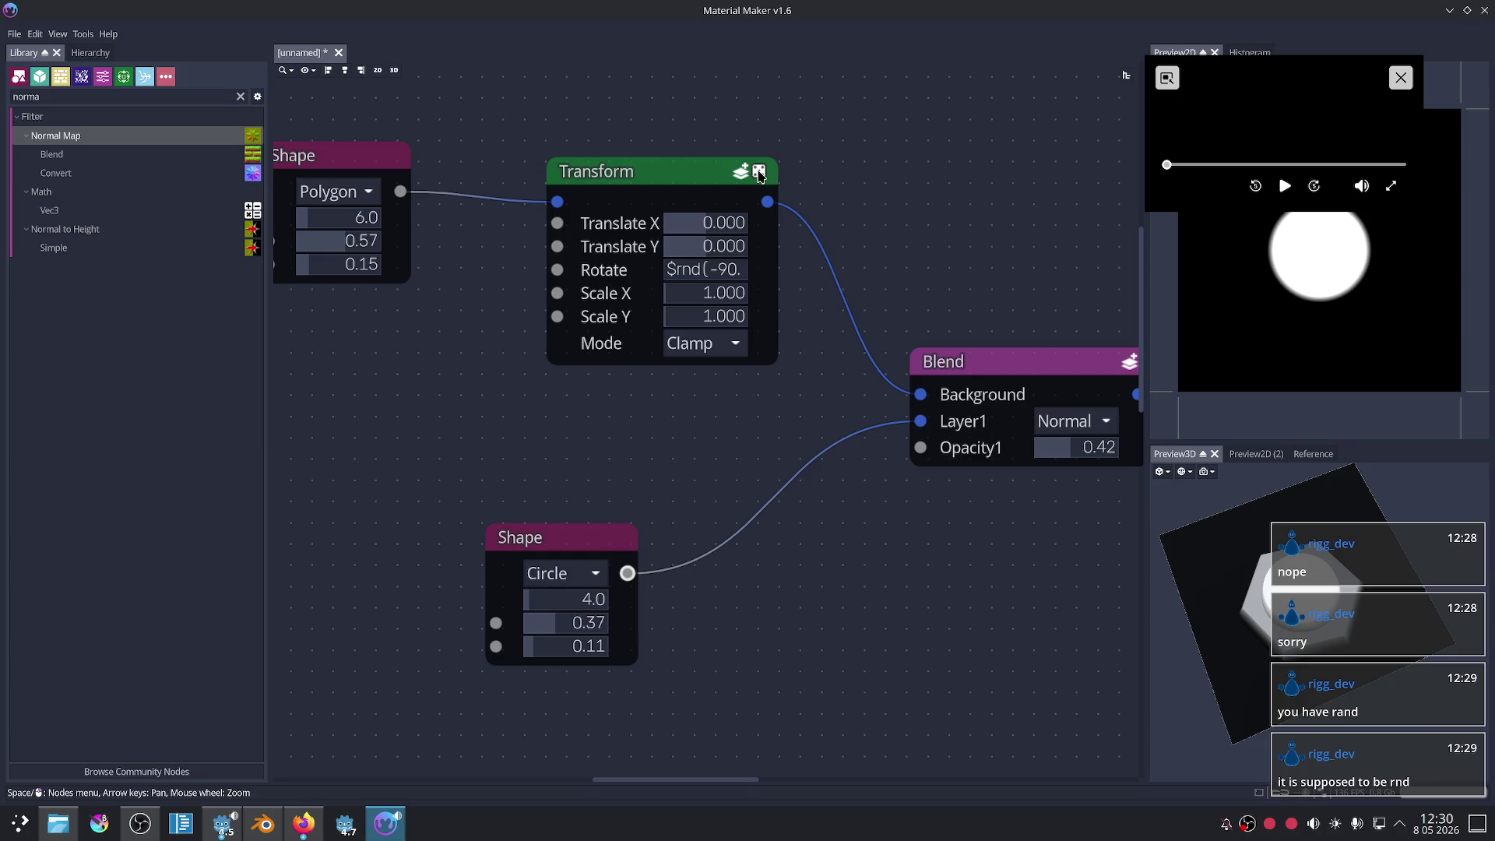
- Move the chat window off the 3D preview and reposition the Normal Map and Colorize nodes
left_click_drag(1288, 524, 861, 524)
scroll(939, 272, "down", 3)
mouse_move(937, 277)
middle_mouse_down()
mouse_move(574, 200)
mouse_move(664, 224)
mouse_move(701, 283)
mouse_move(728, 413)
middle_mouse_up()
scroll(707, 322, "up", 1)
mouse_move(676, 477)
left_mouse_down()
mouse_move(650, 457)
mouse_move(791, 471)
left_mouse_up()
left_click_drag(630, 553, 764, 586)
middle_click_drag(608, 502, 640, 525)
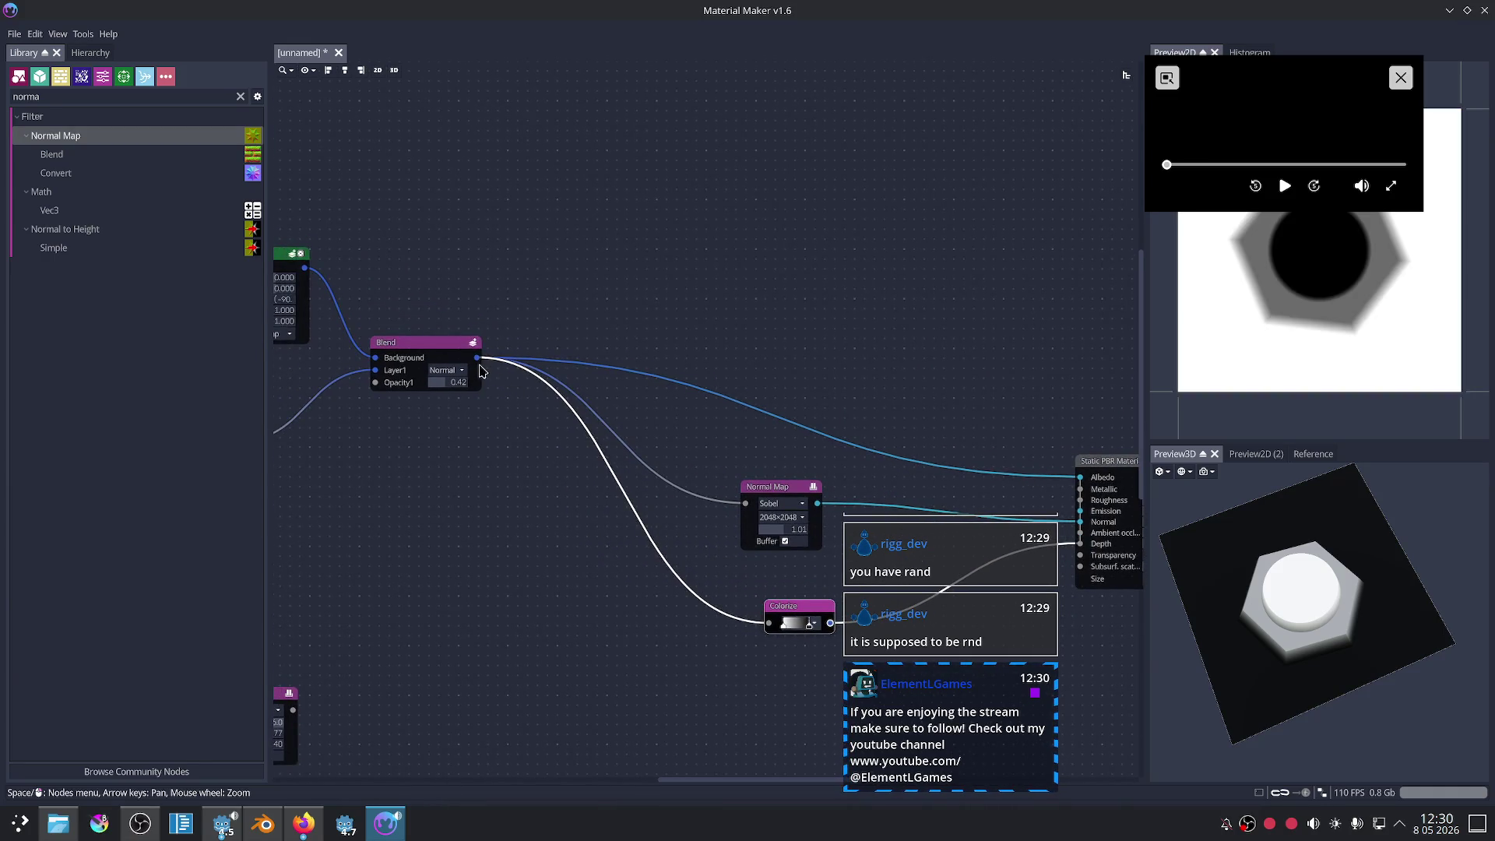
- Add a Tiler node connected to the Blend output, filtering the node menu with 't'
left_click_drag(609, 285, 682, 231)
type("t")
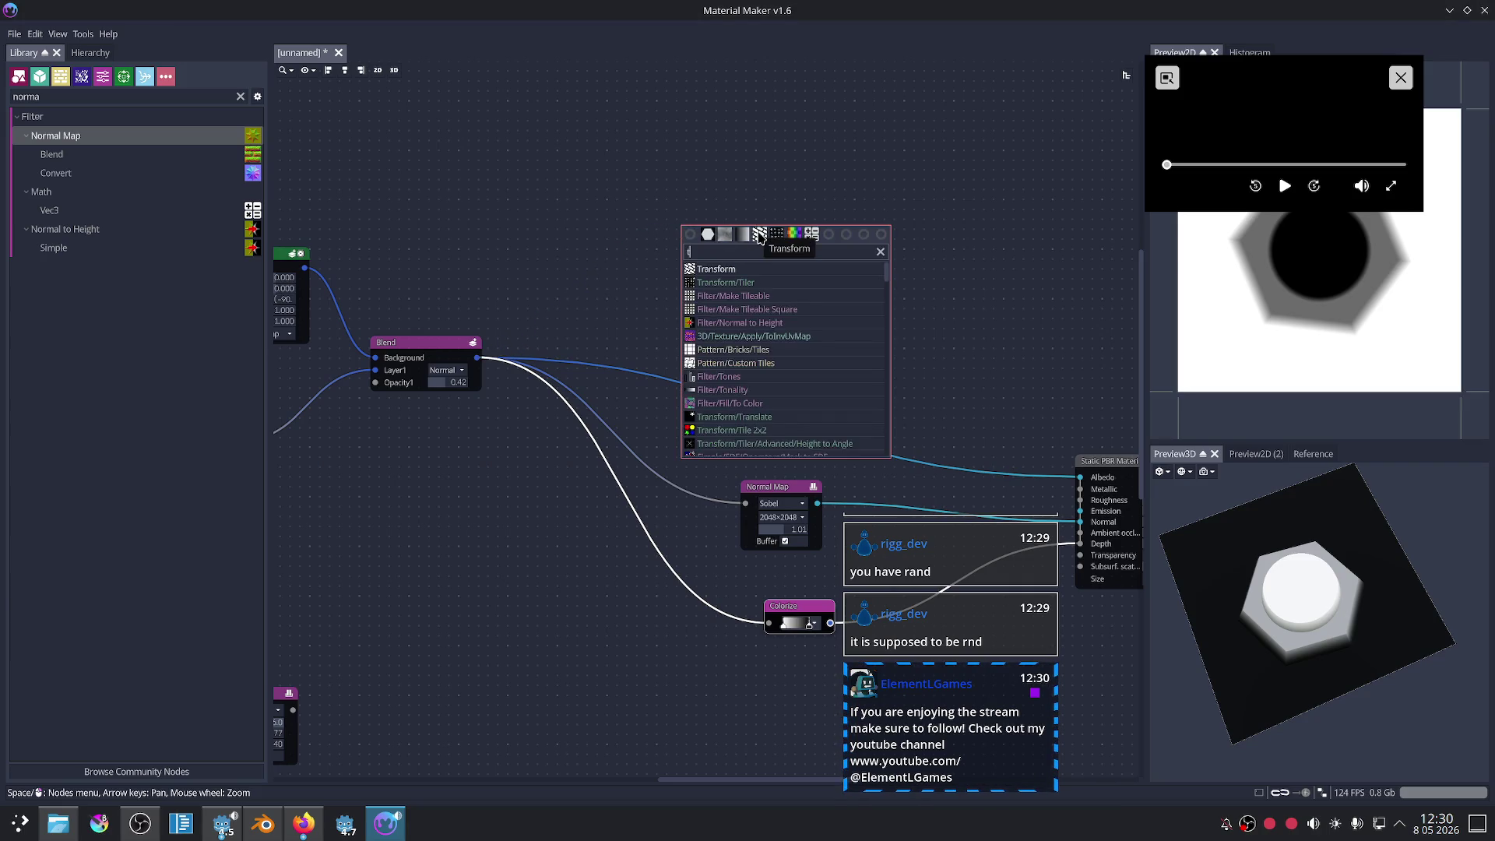
left_click(747, 283)
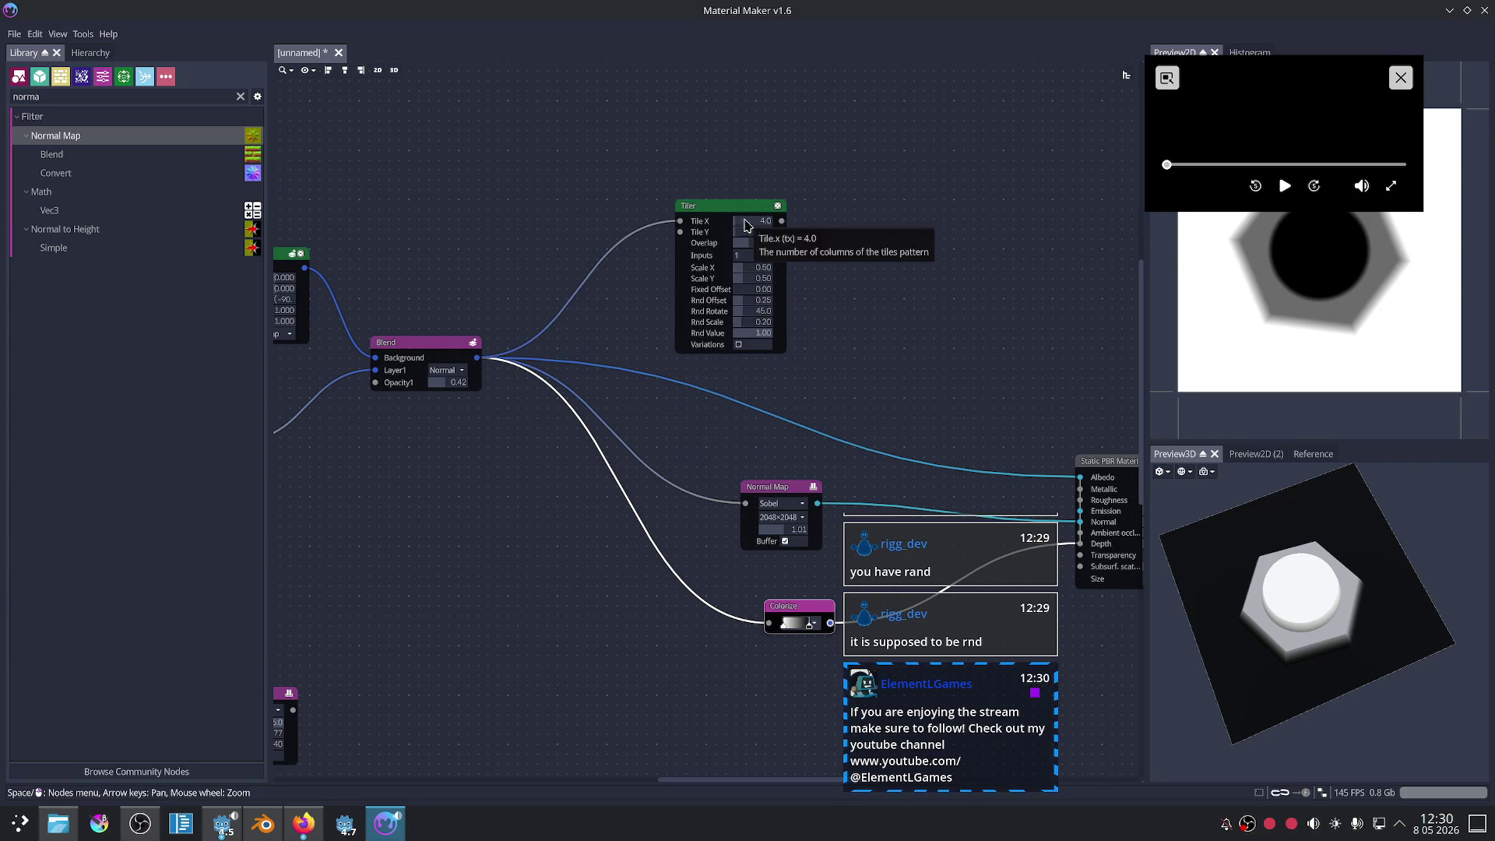
- Move the floating video aside and enable Variations on the Tiler node
mouse_move(1238, 109)
left_mouse_down()
mouse_move(1229, 146)
mouse_move(998, 123)
mouse_move(985, 85)
left_mouse_up()
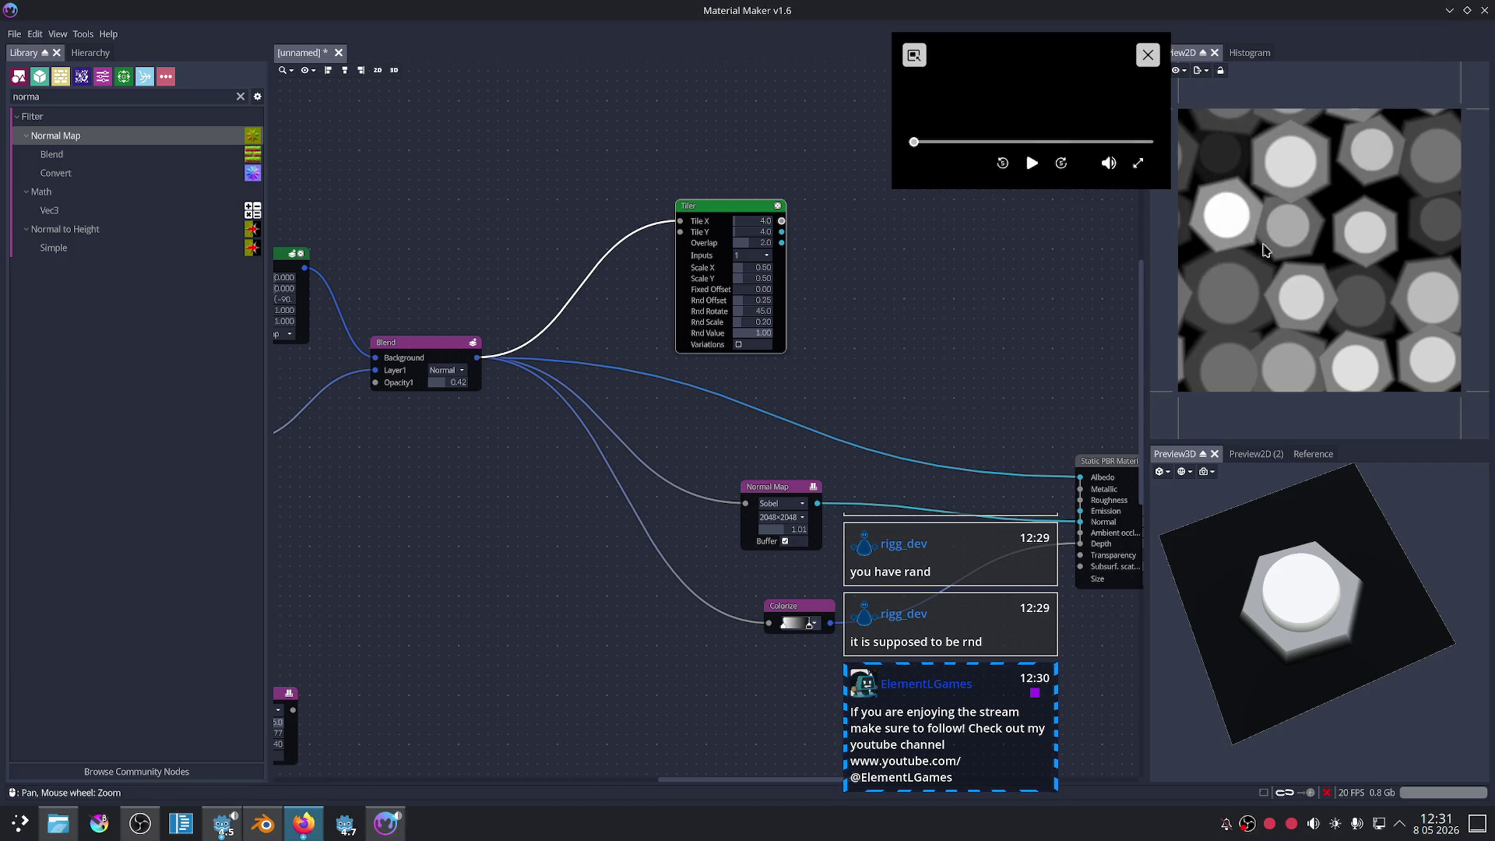
scroll(1328, 211, "up", 1)
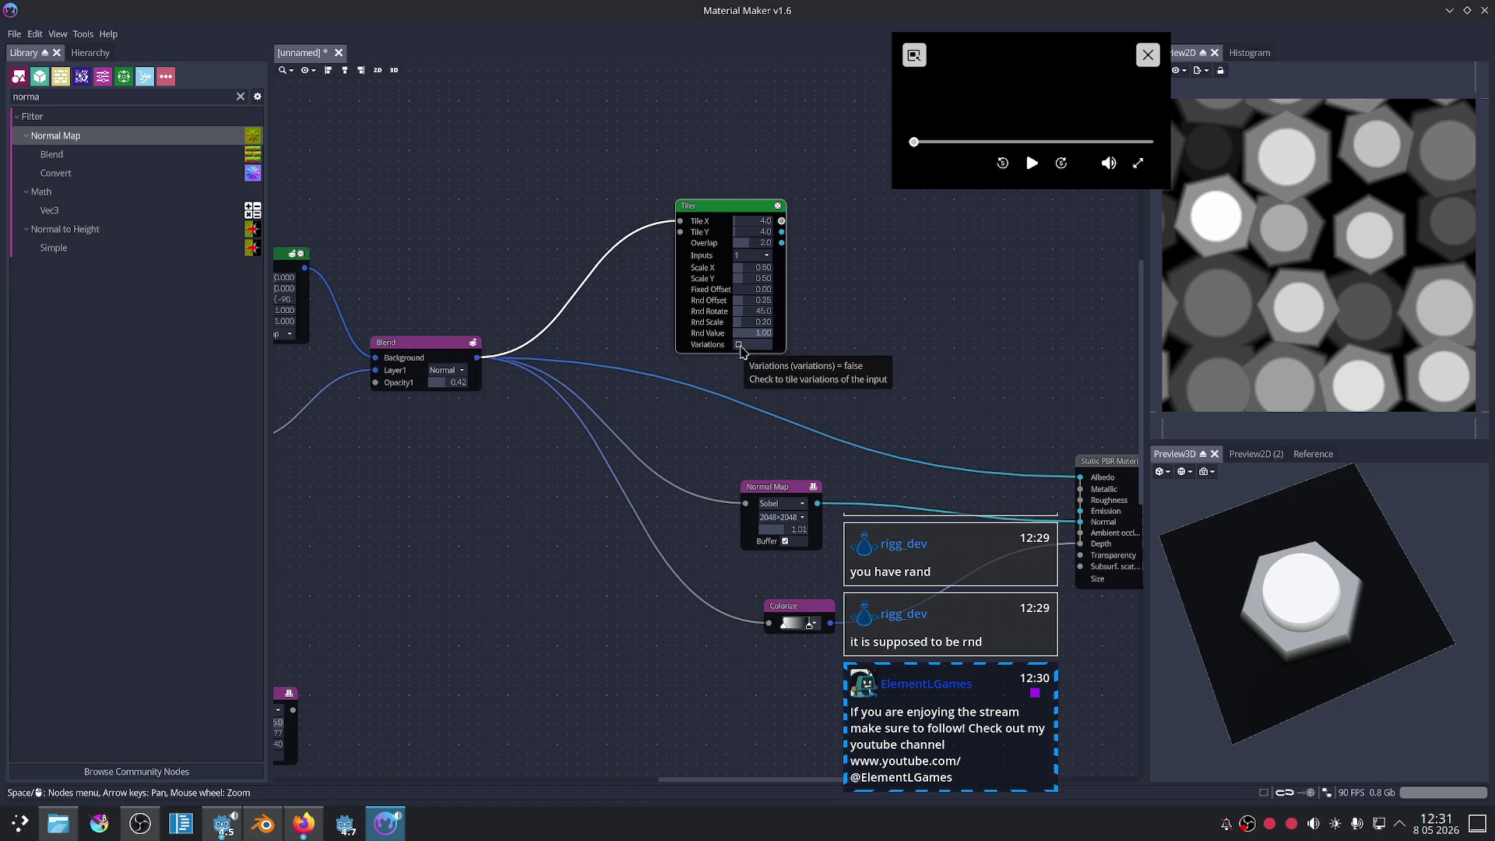
left_click(739, 345)
- Fix the Transform node's Rotate expression typo, changing $rand to $rnd
scroll(856, 265, "up", 3)
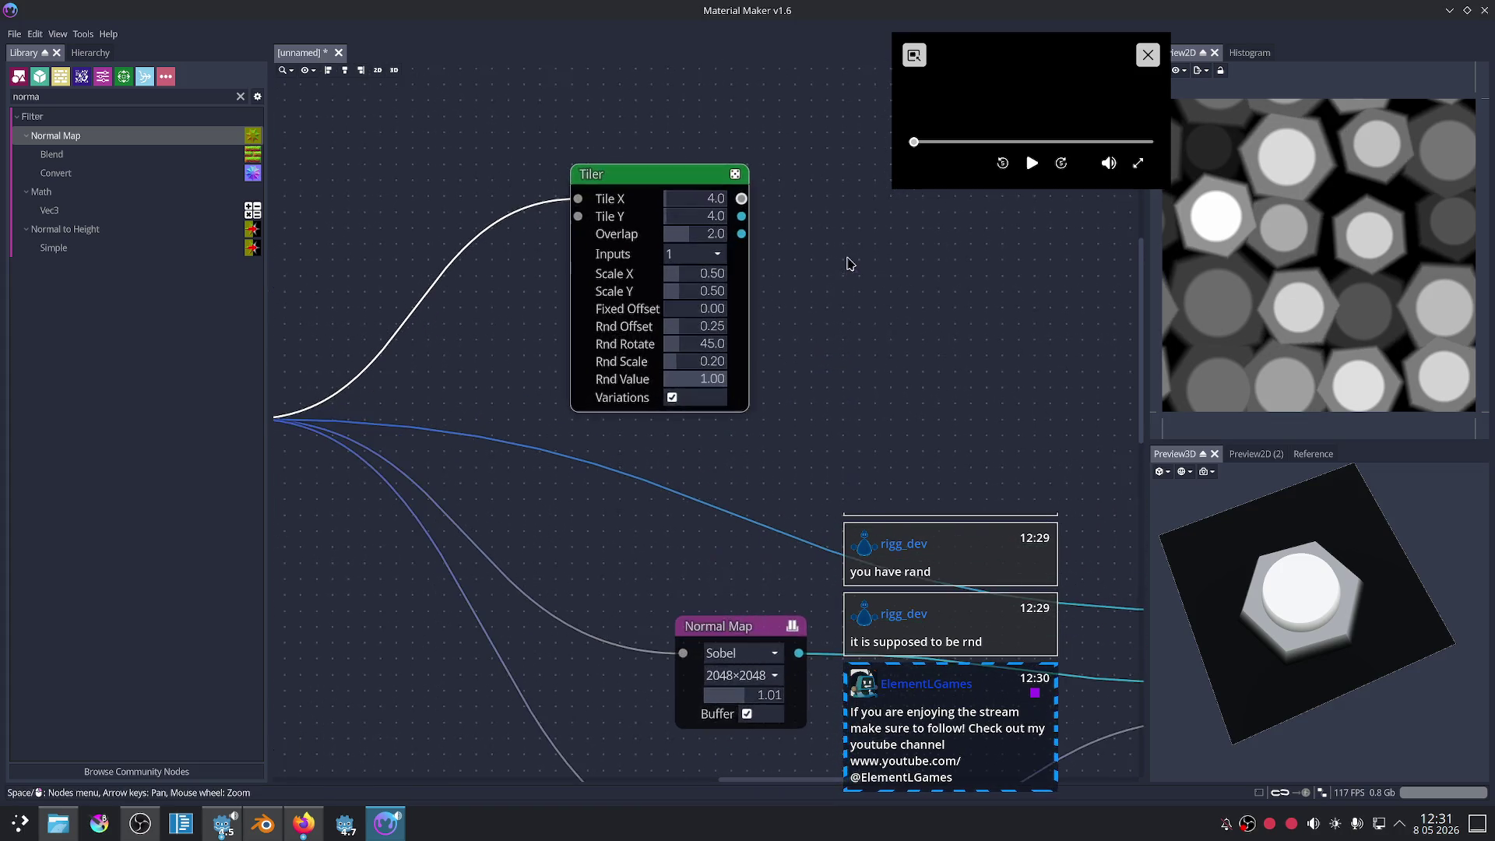
key("Left")
key("Left")
key("Left")
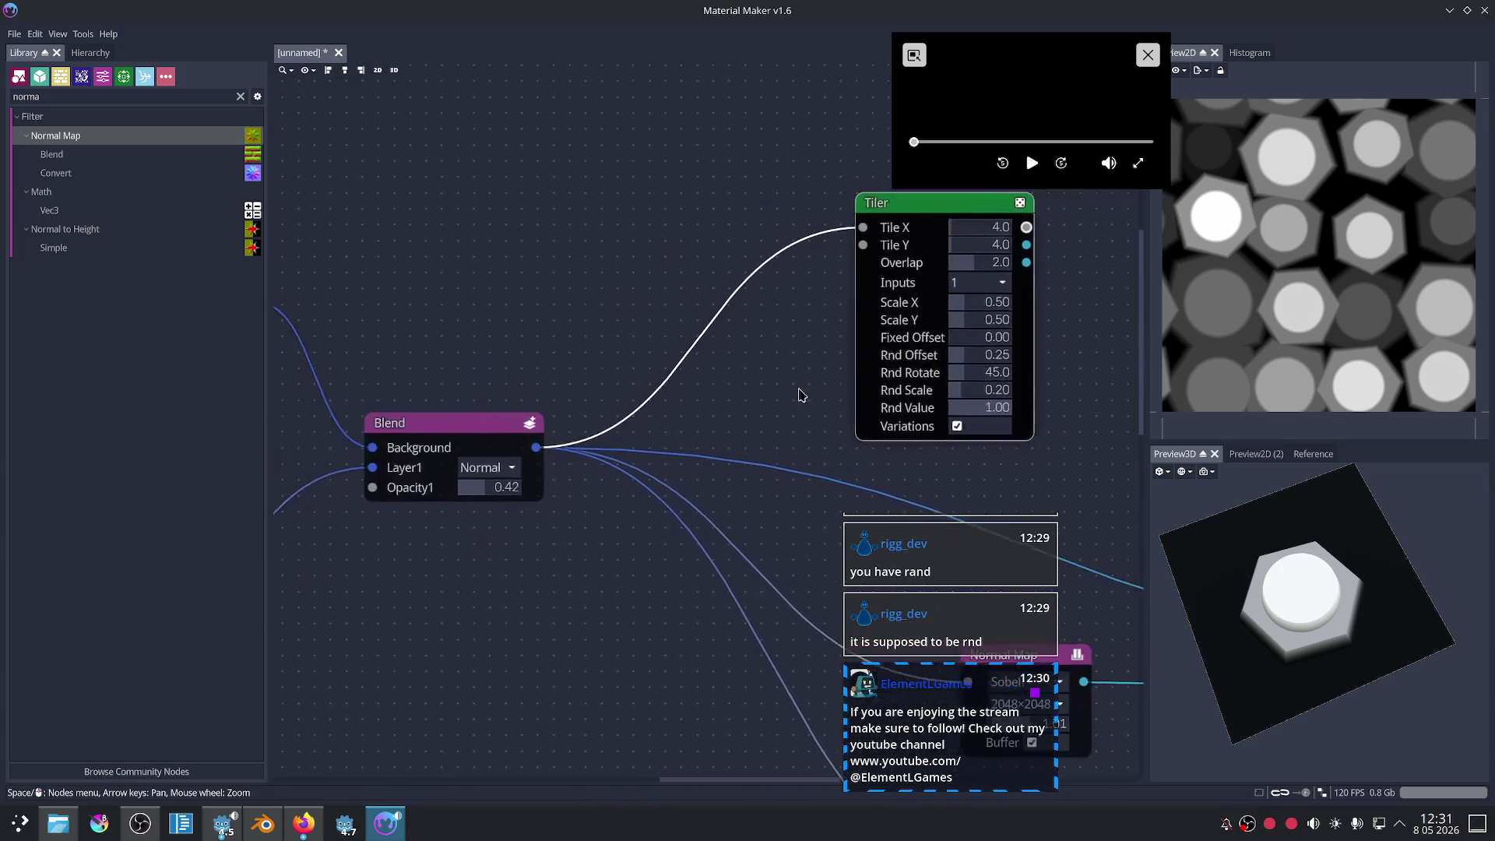
key("Left")
scroll(534, 294, "up", 1)
scroll(507, 390, "up", 1)
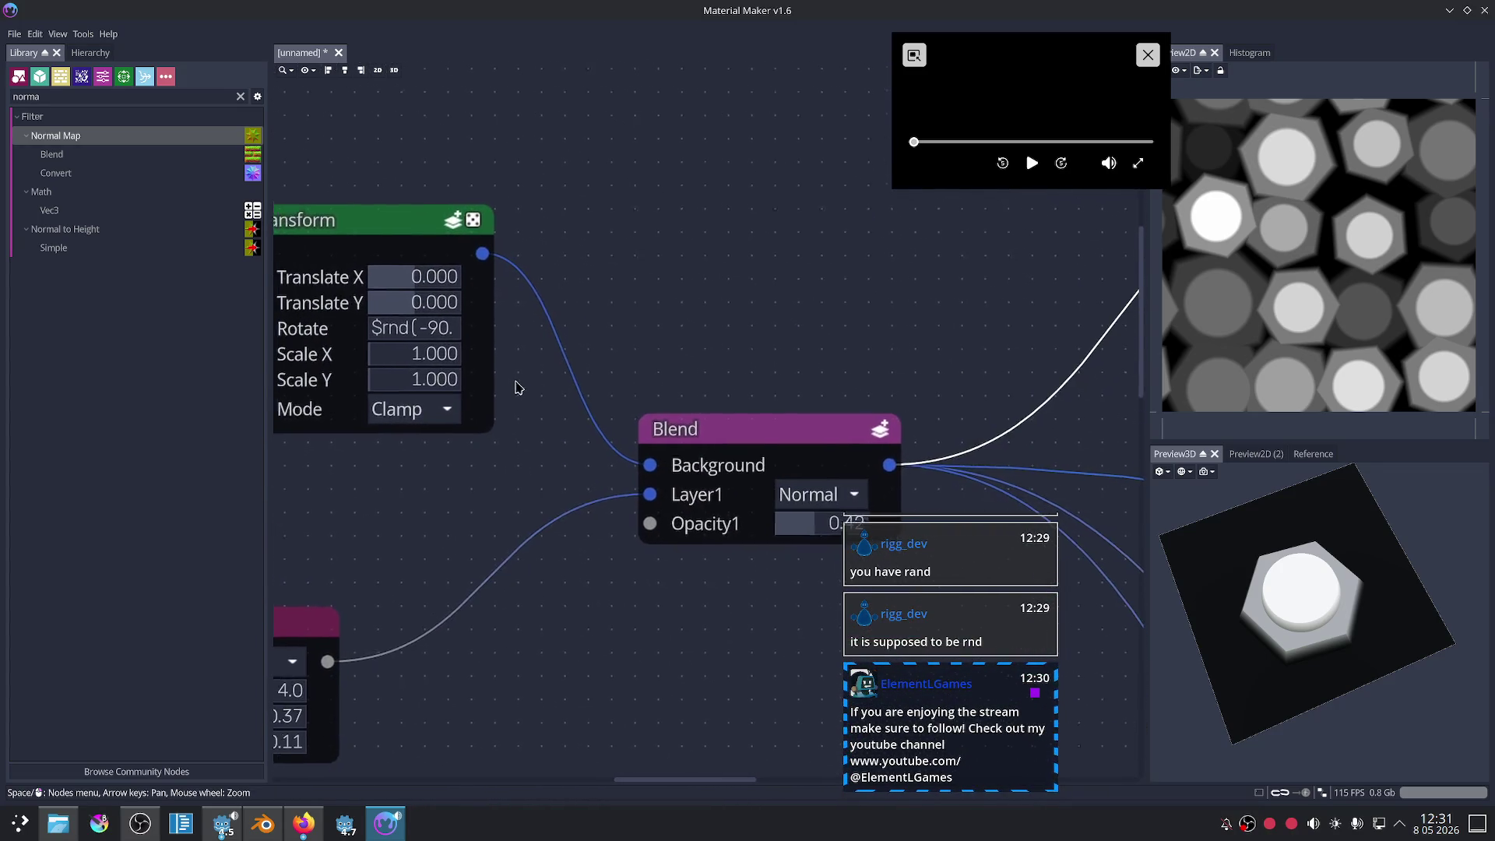
key("Left")
key("Left")
key("Left")
left_click(482, 333)
left_click(499, 335)
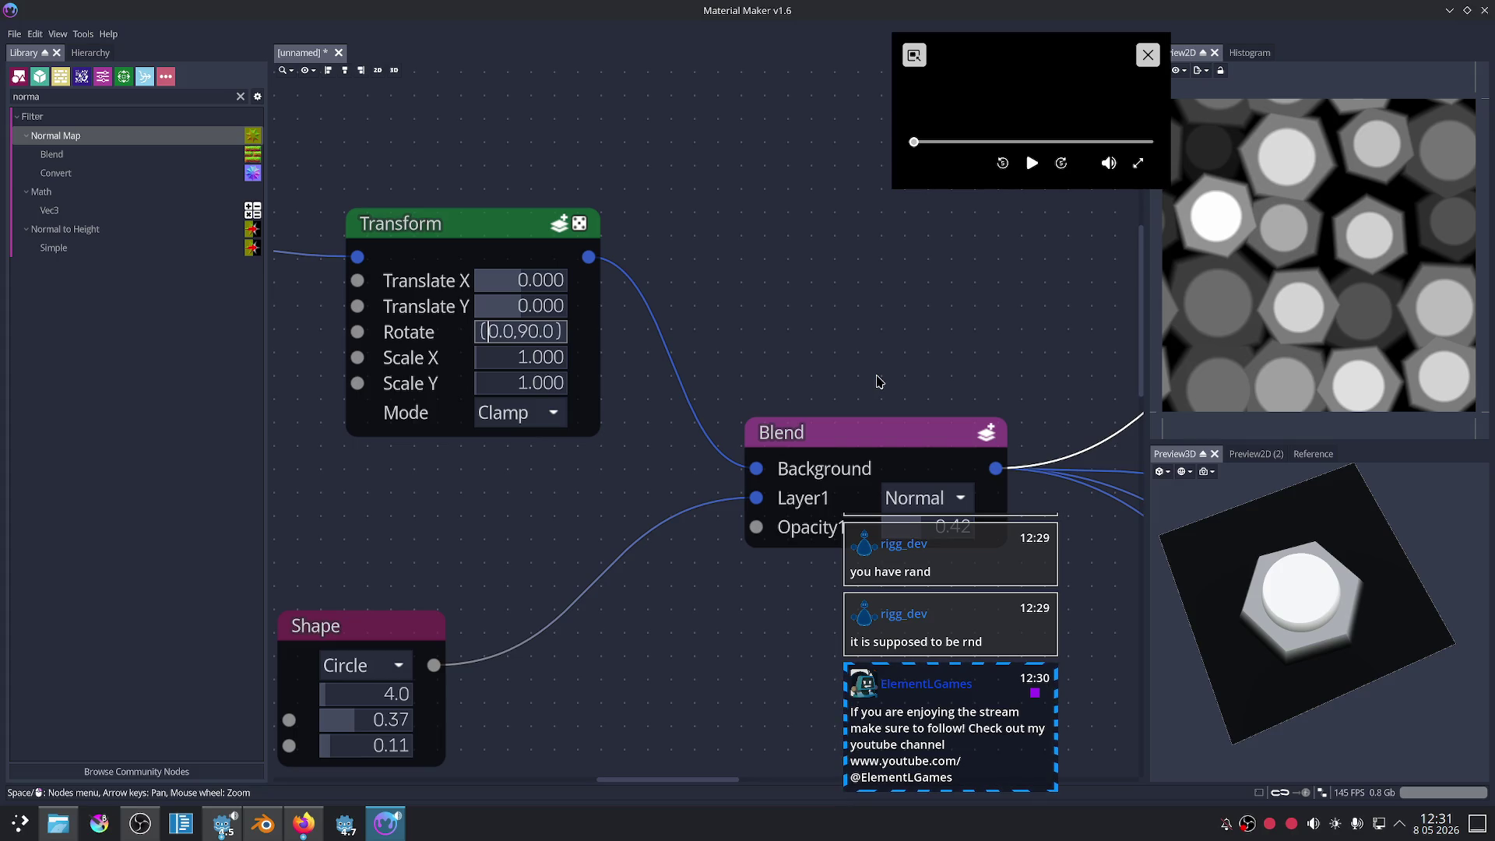
key("Left")
key("Left")
key("Left")
key("BackSpace")
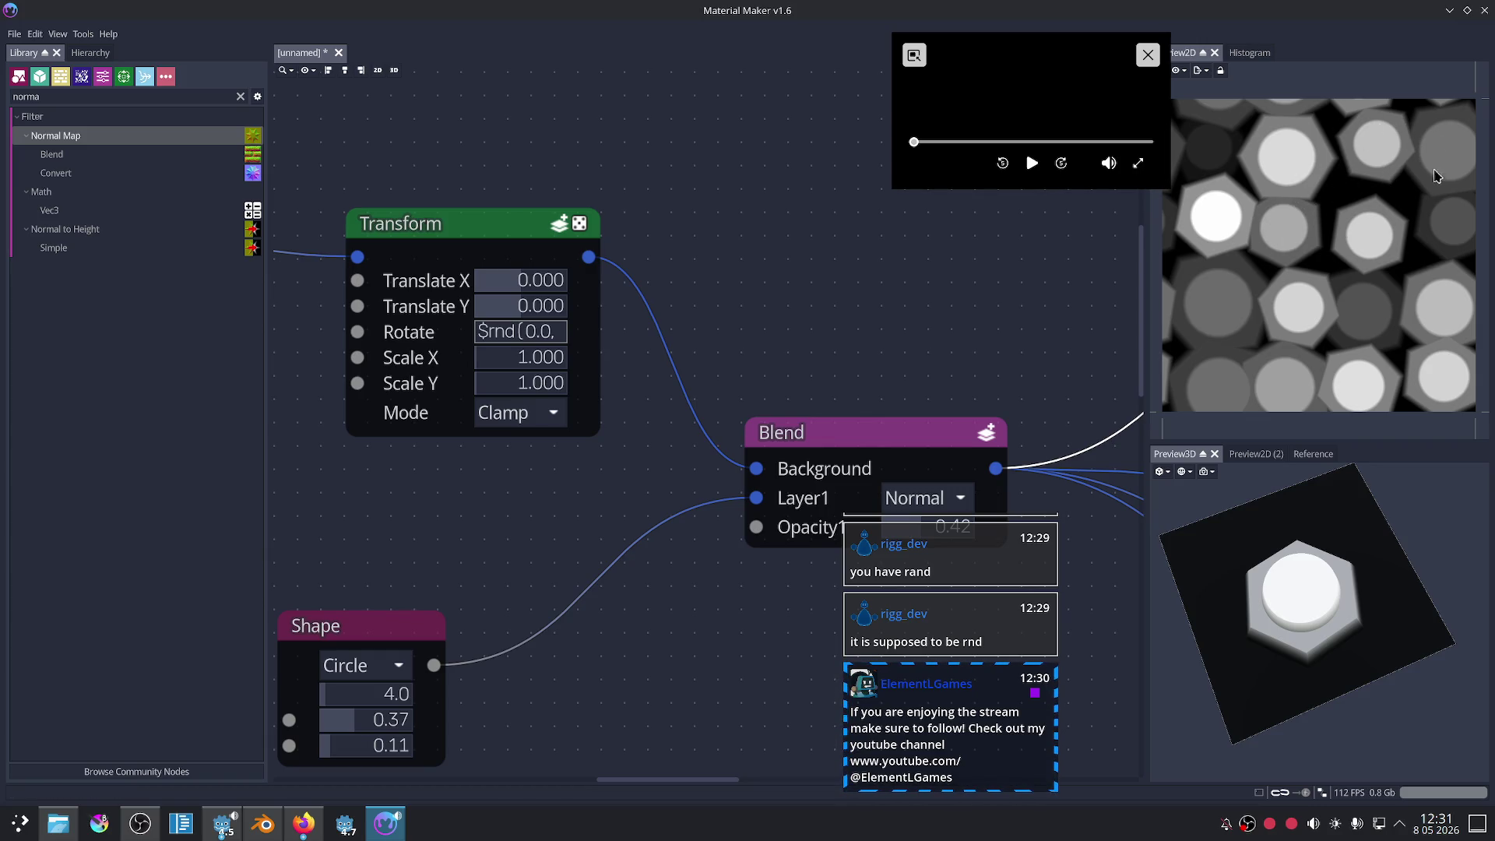
- Bring the Firefox tips video on $rnd(min,max) back to the front
scroll(1012, 295, "down", 3)
scroll(771, 312, "down", 2)
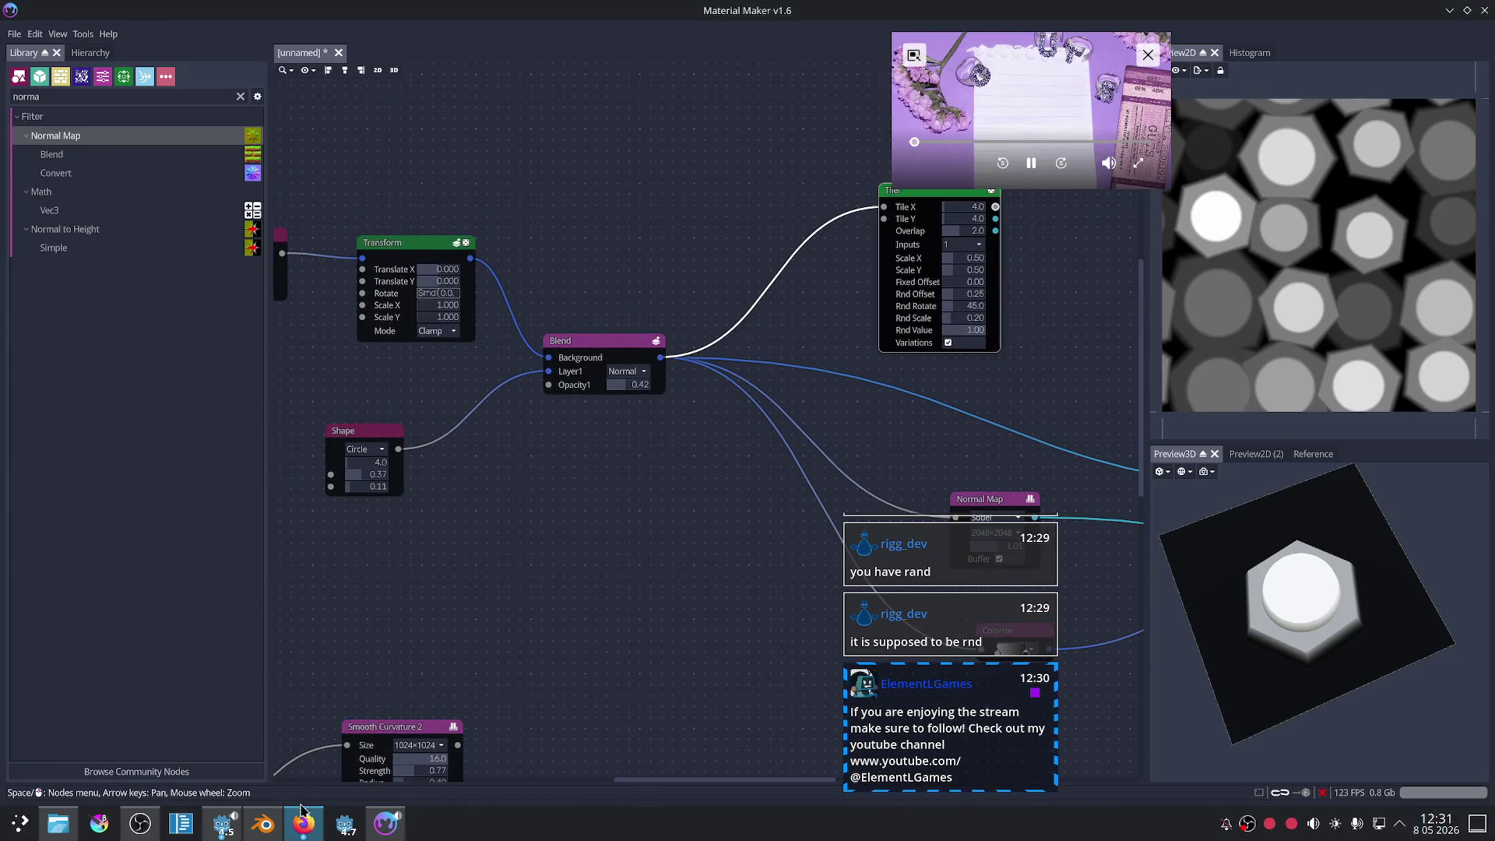
left_click(303, 823)
left_click(305, 825)
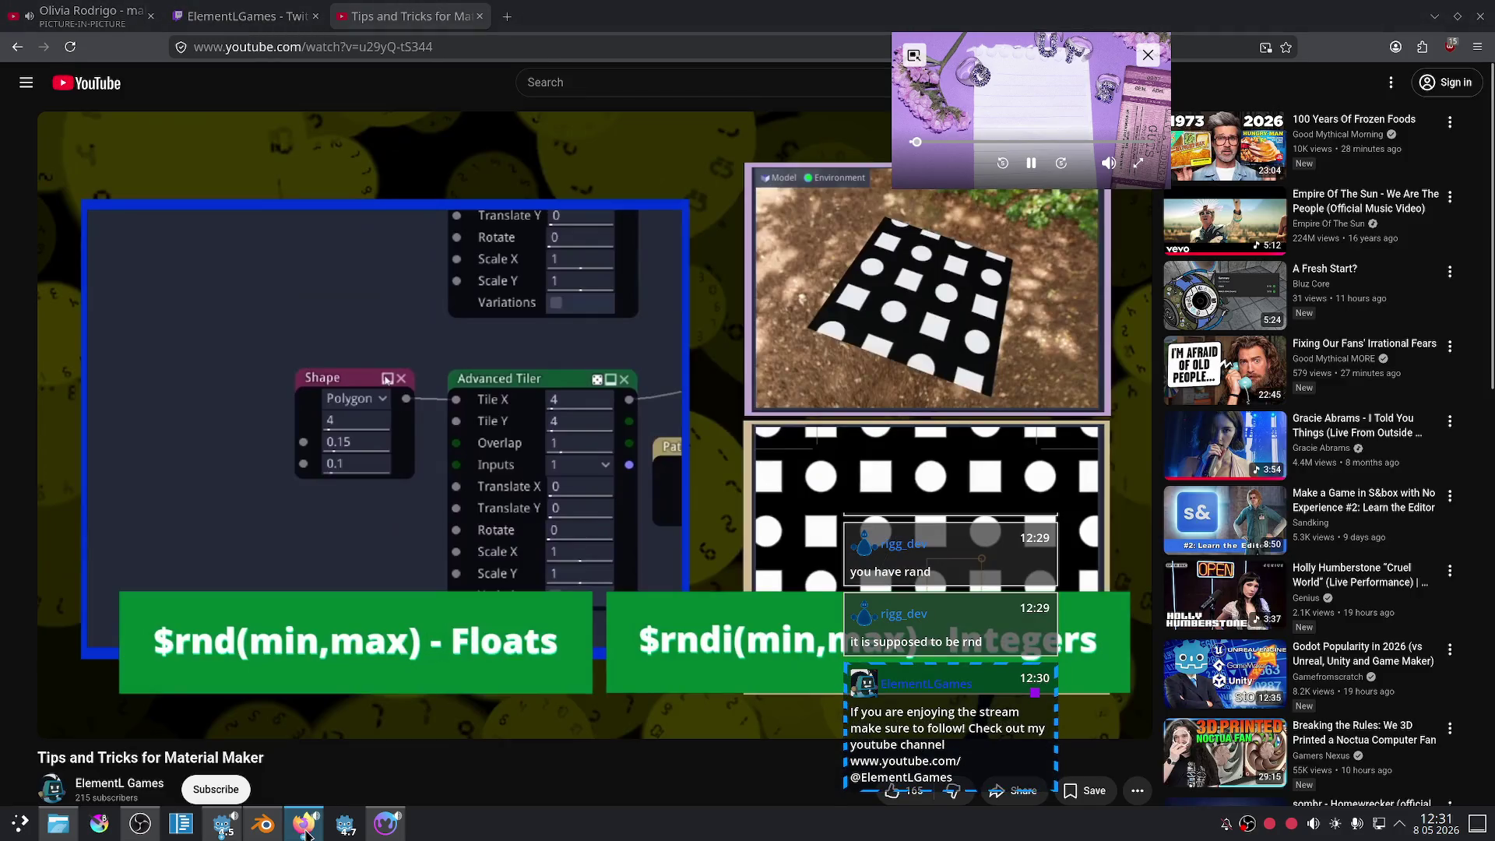
- Browse the music playlist tab and its comments, then return to Material Maker
left_click(85, 16)
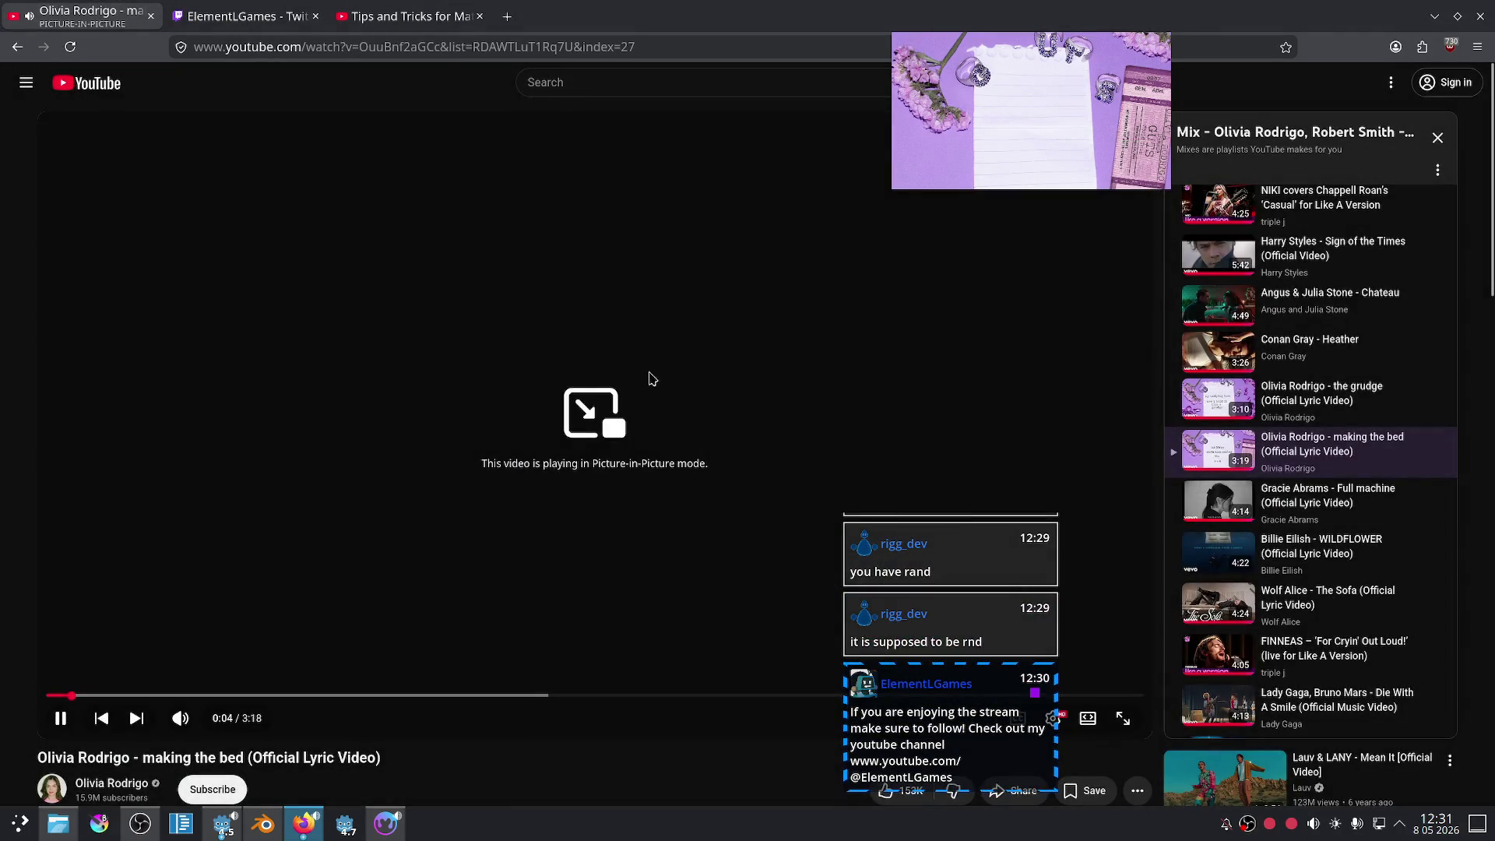
left_click_drag(968, 75, 1086, 73)
scroll(1390, 547, "down", 3)
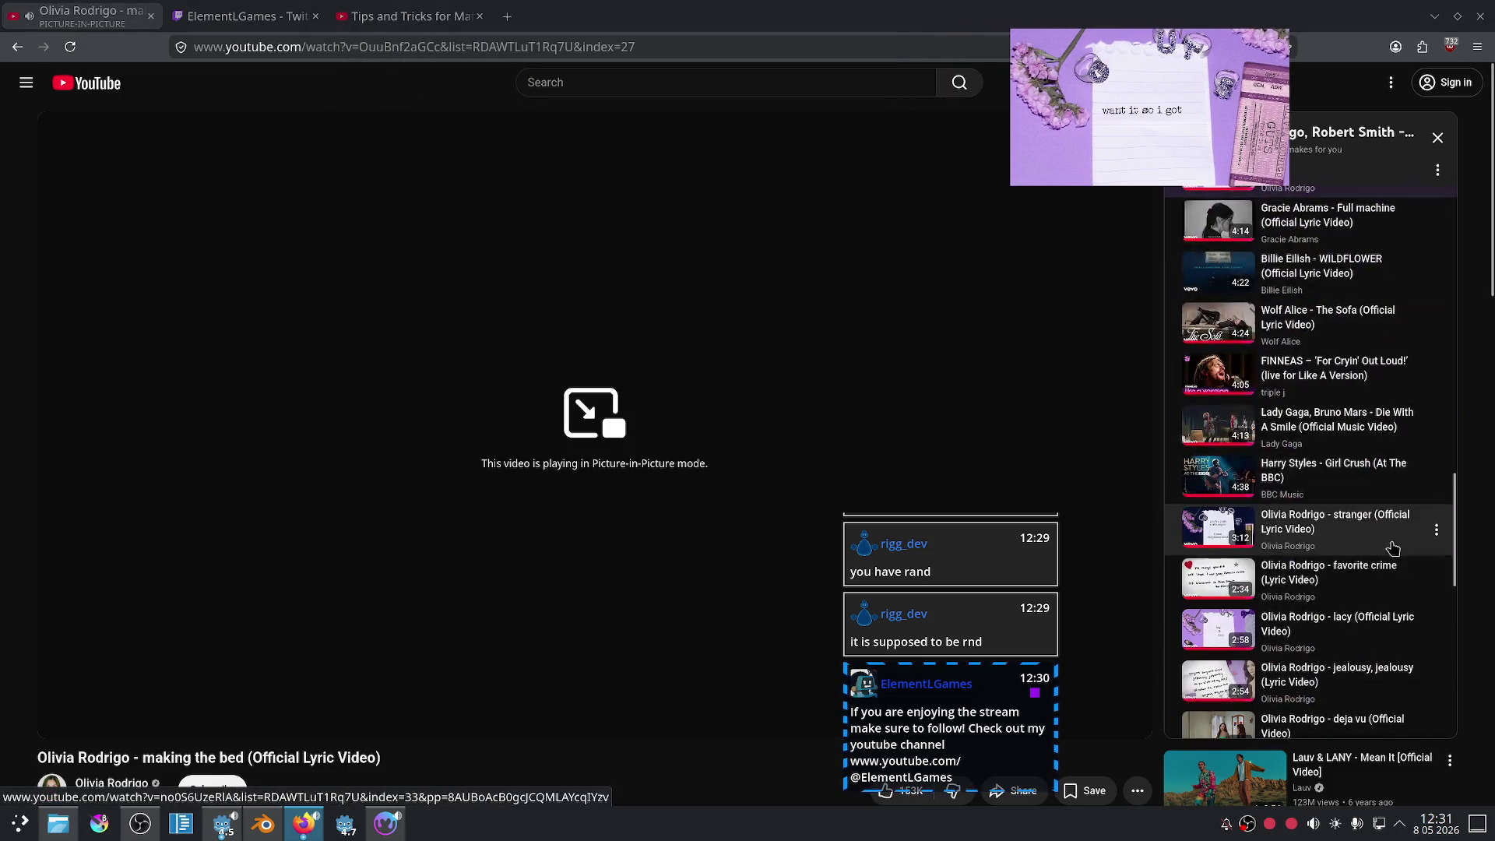
scroll(1390, 546, "down", 10)
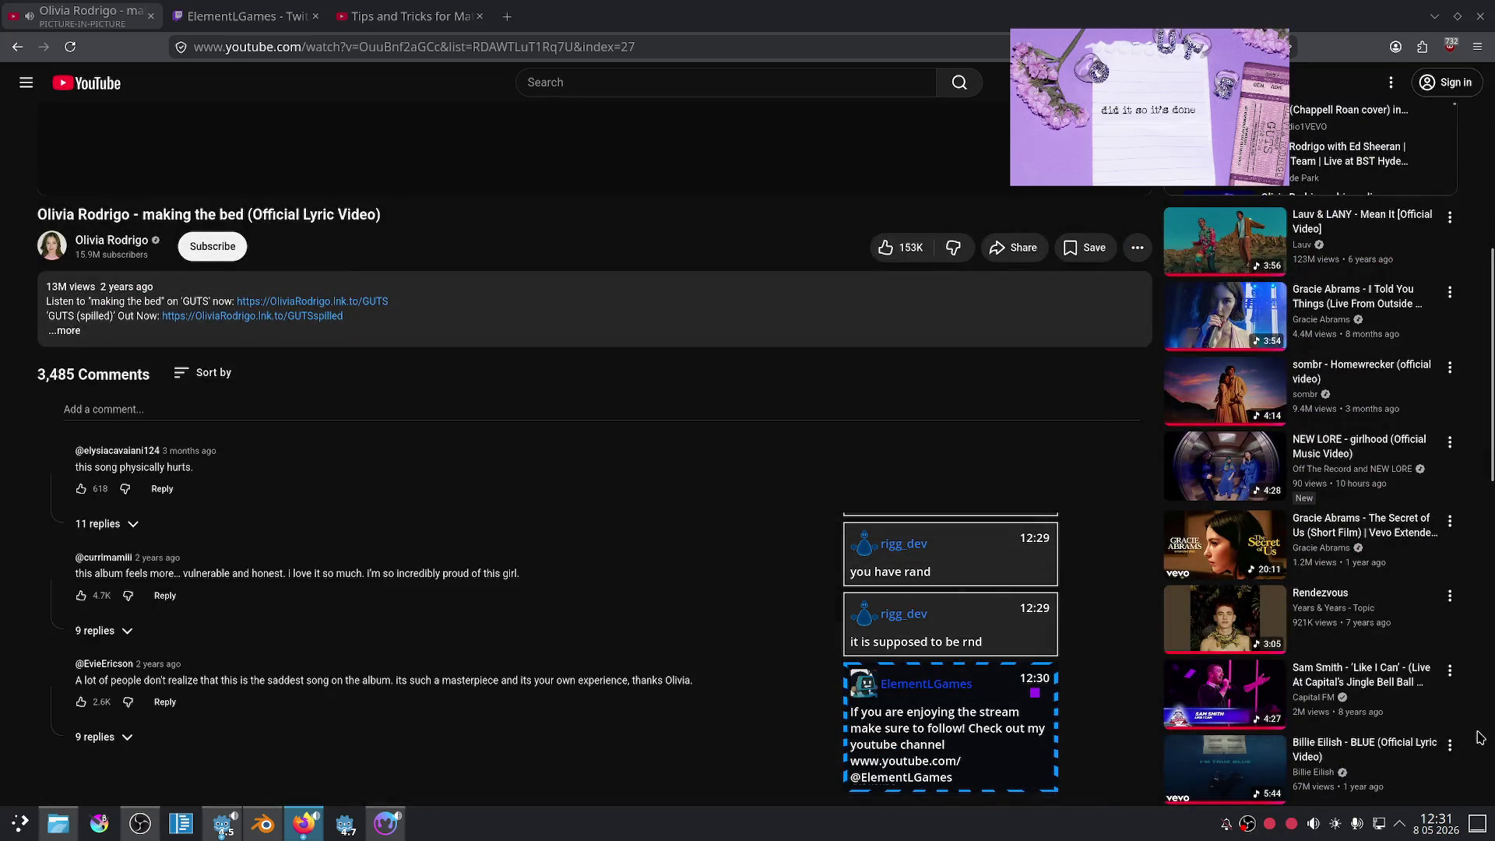
scroll(1479, 736, "up", 5)
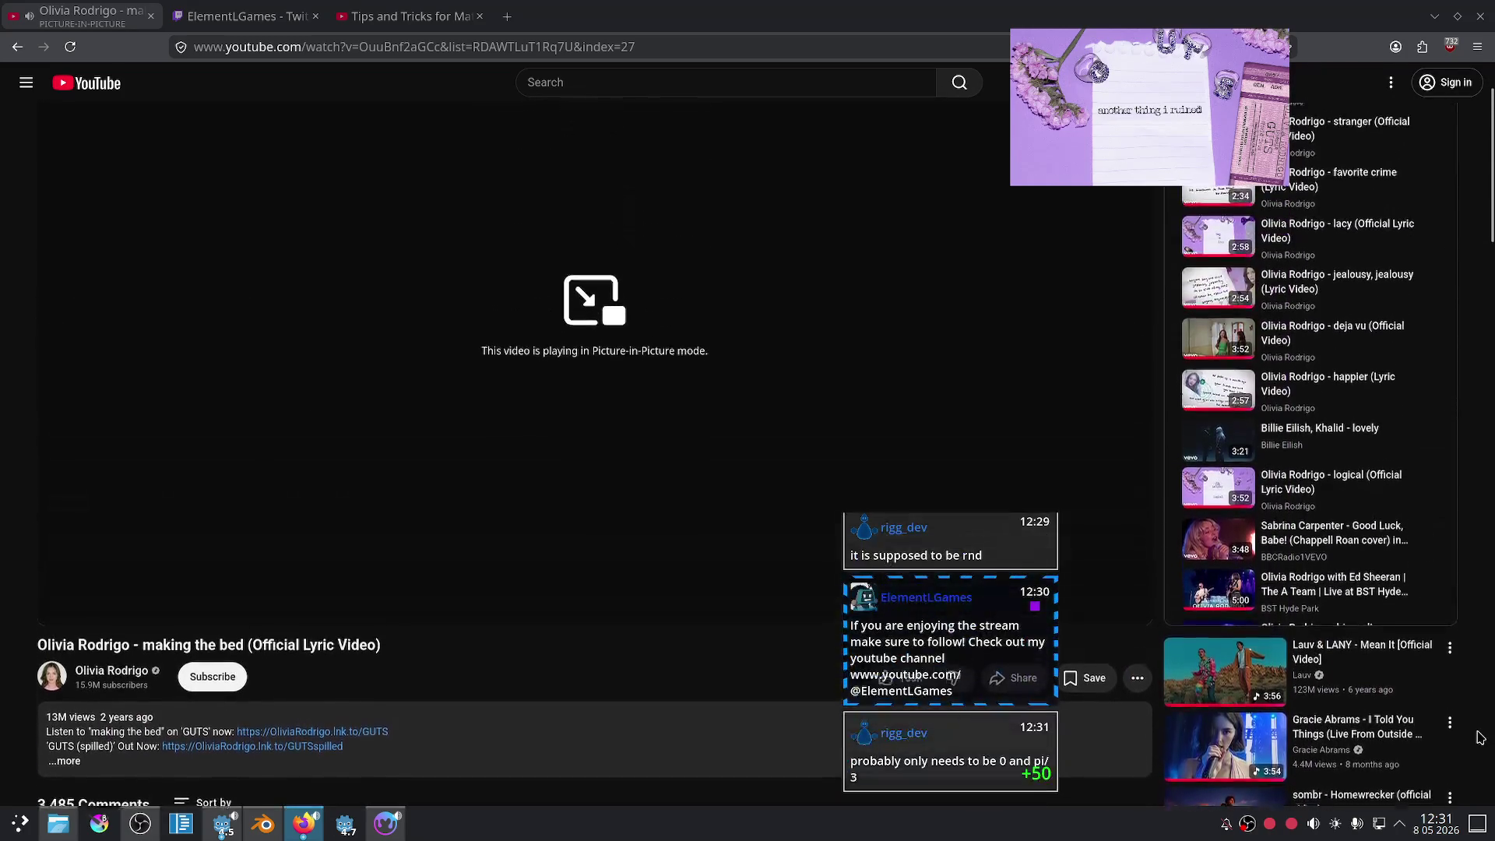
scroll(1479, 736, "down", 3)
scroll(1482, 699, "down", 2)
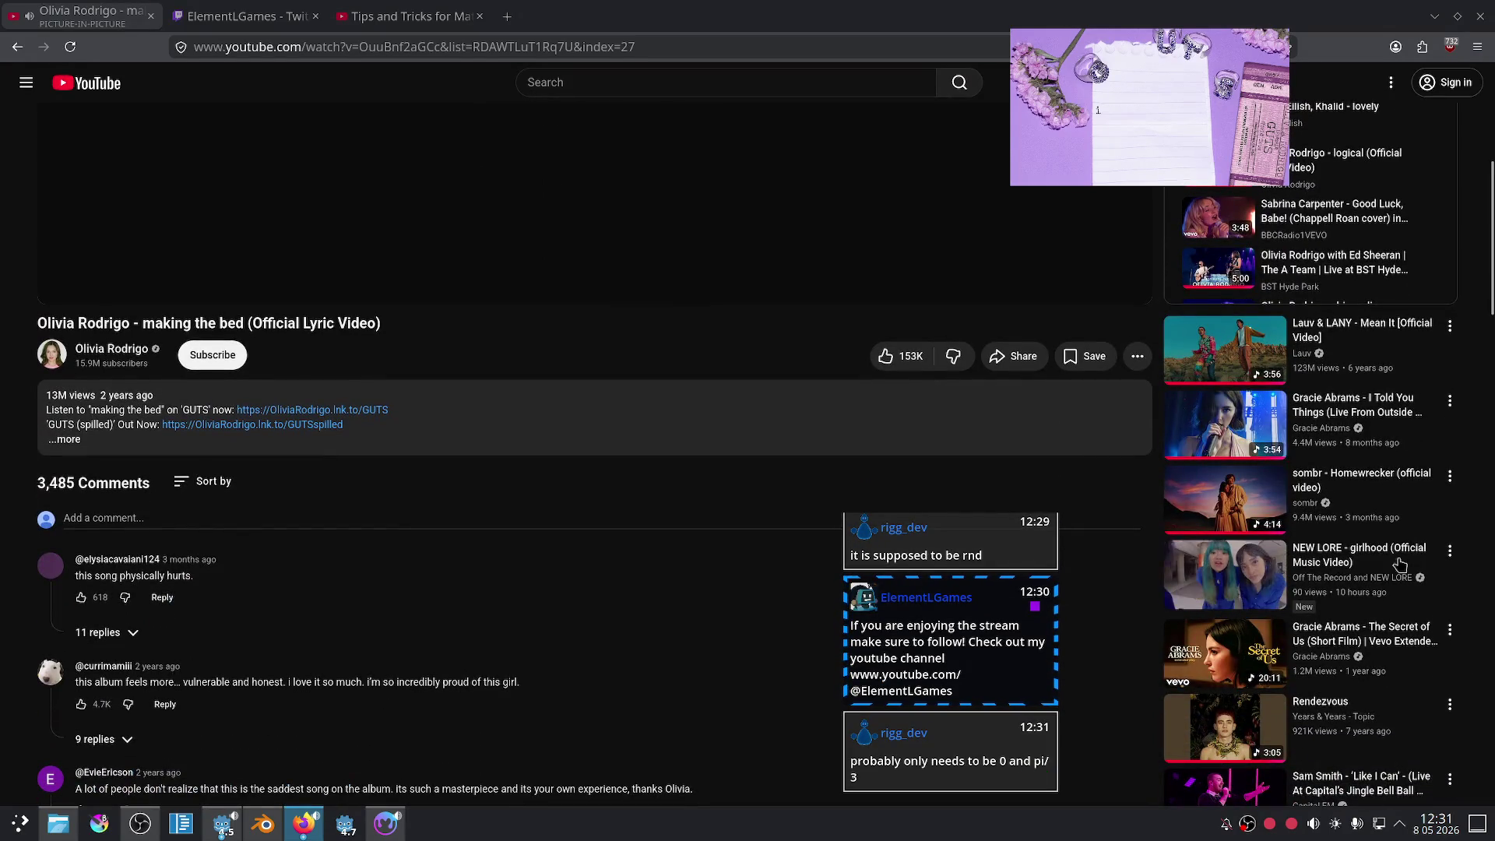
left_click(385, 823)
scroll(641, 576, "up", 5)
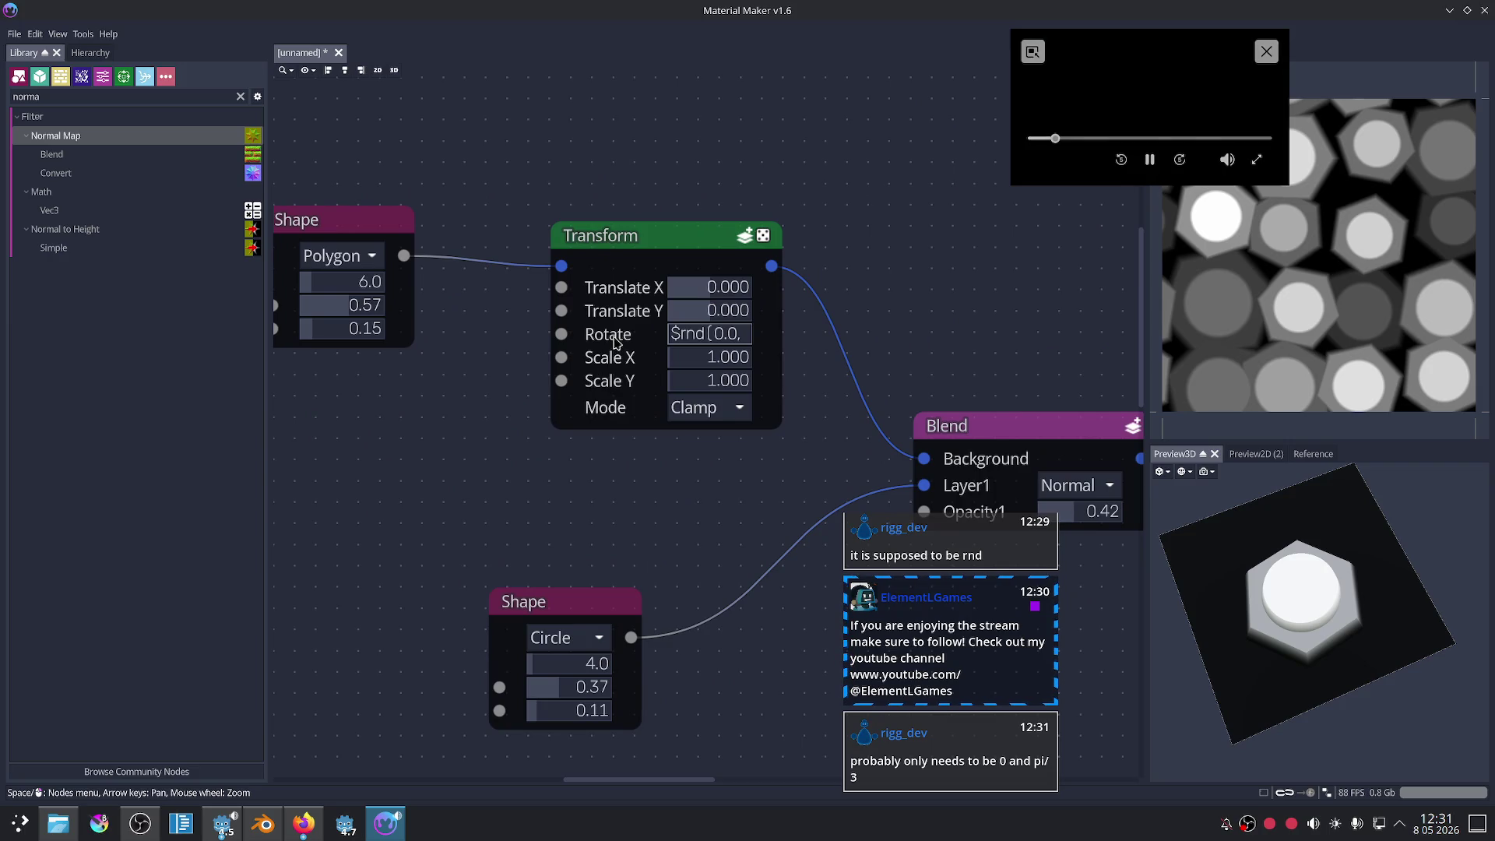
- Inspect the Transform Rotate expression $rnd(0.0,90.0), leaving it unchanged
key("Tab")
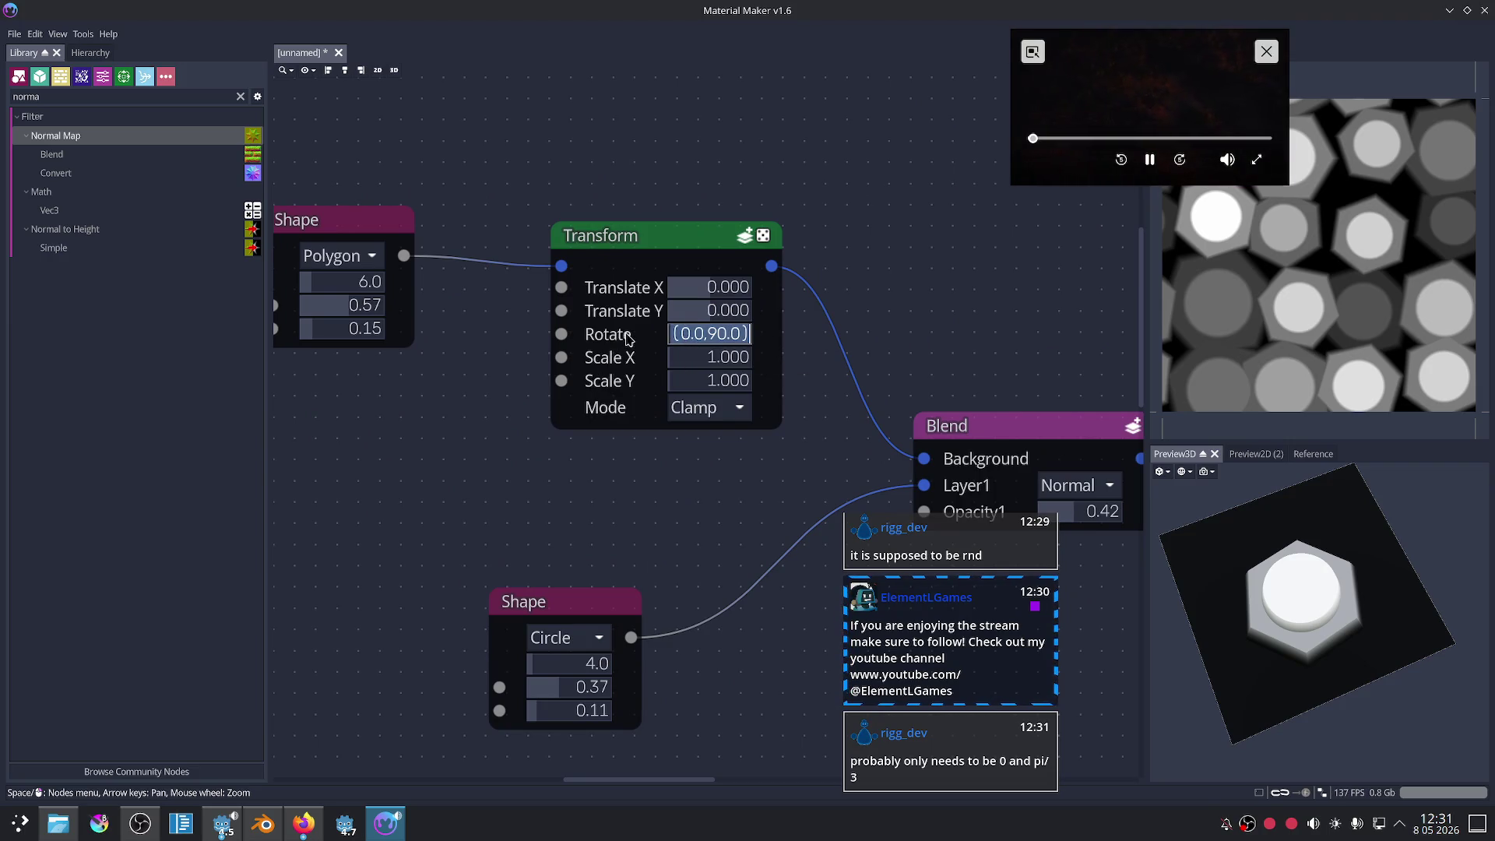
key("Return")
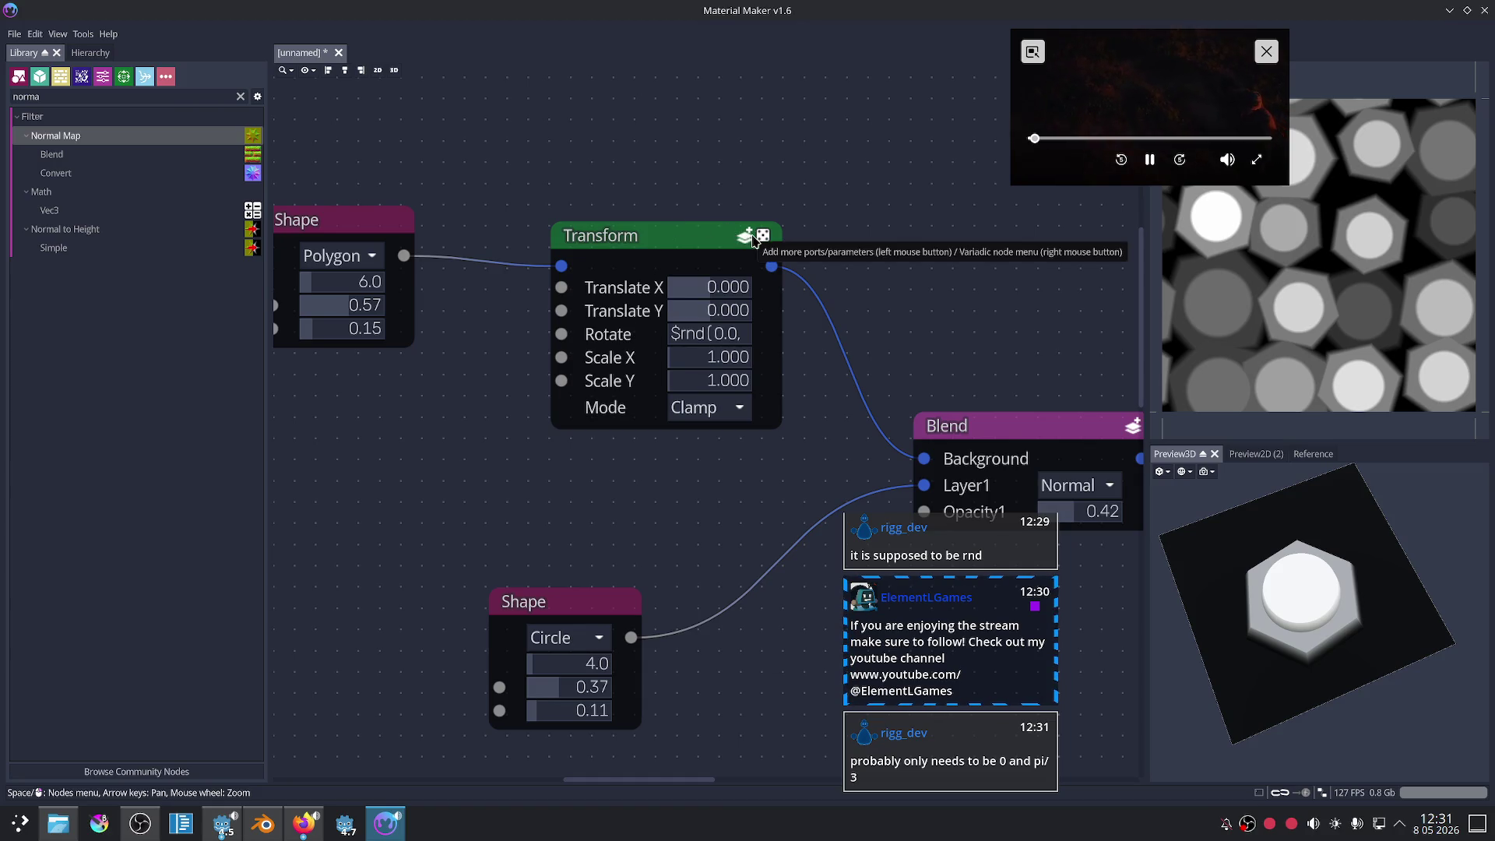
left_click(699, 338)
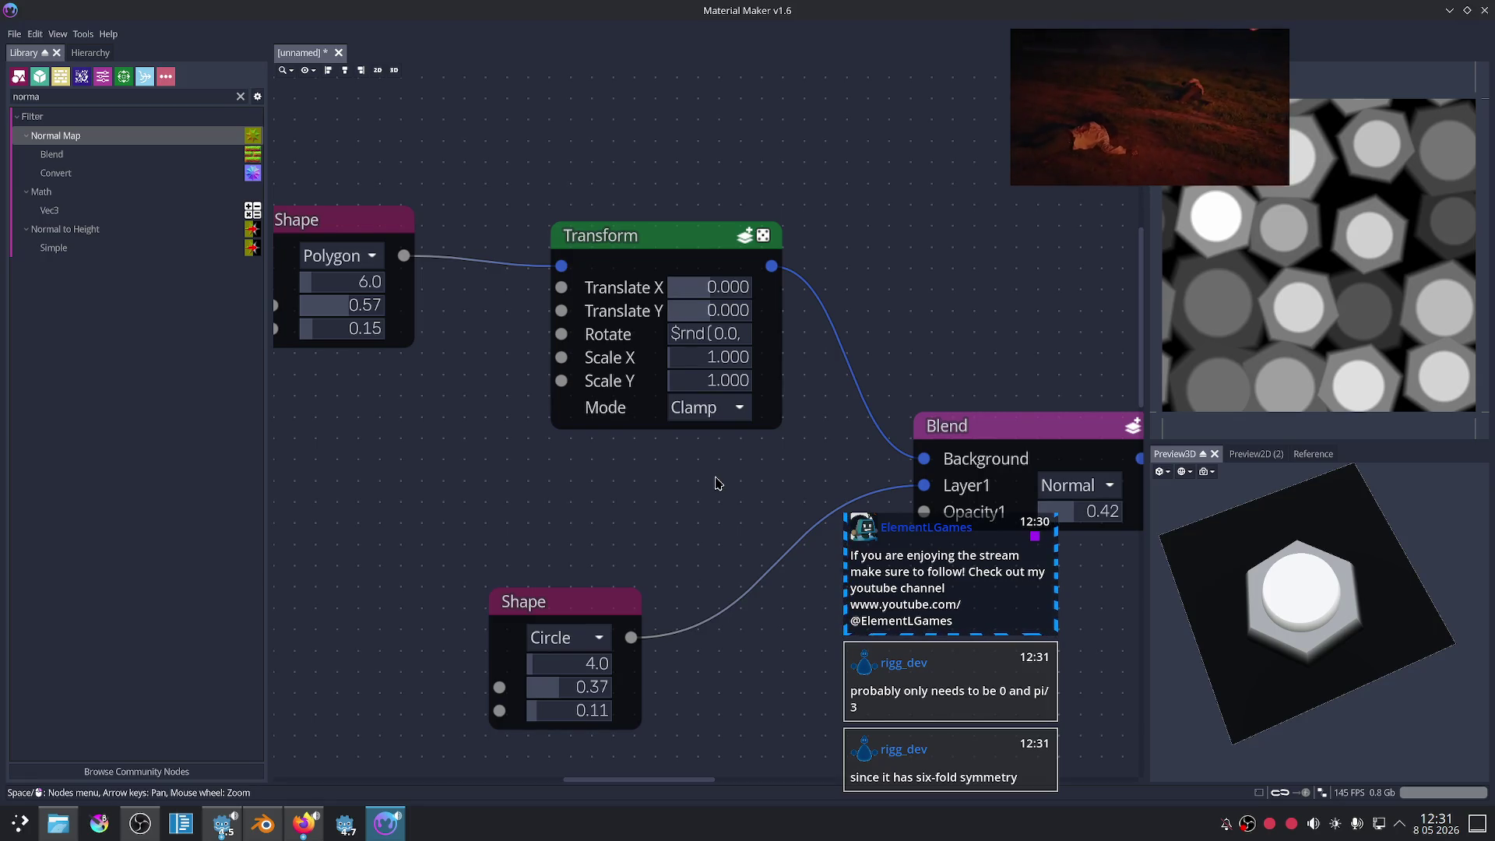
scroll(717, 484, "up", 1)
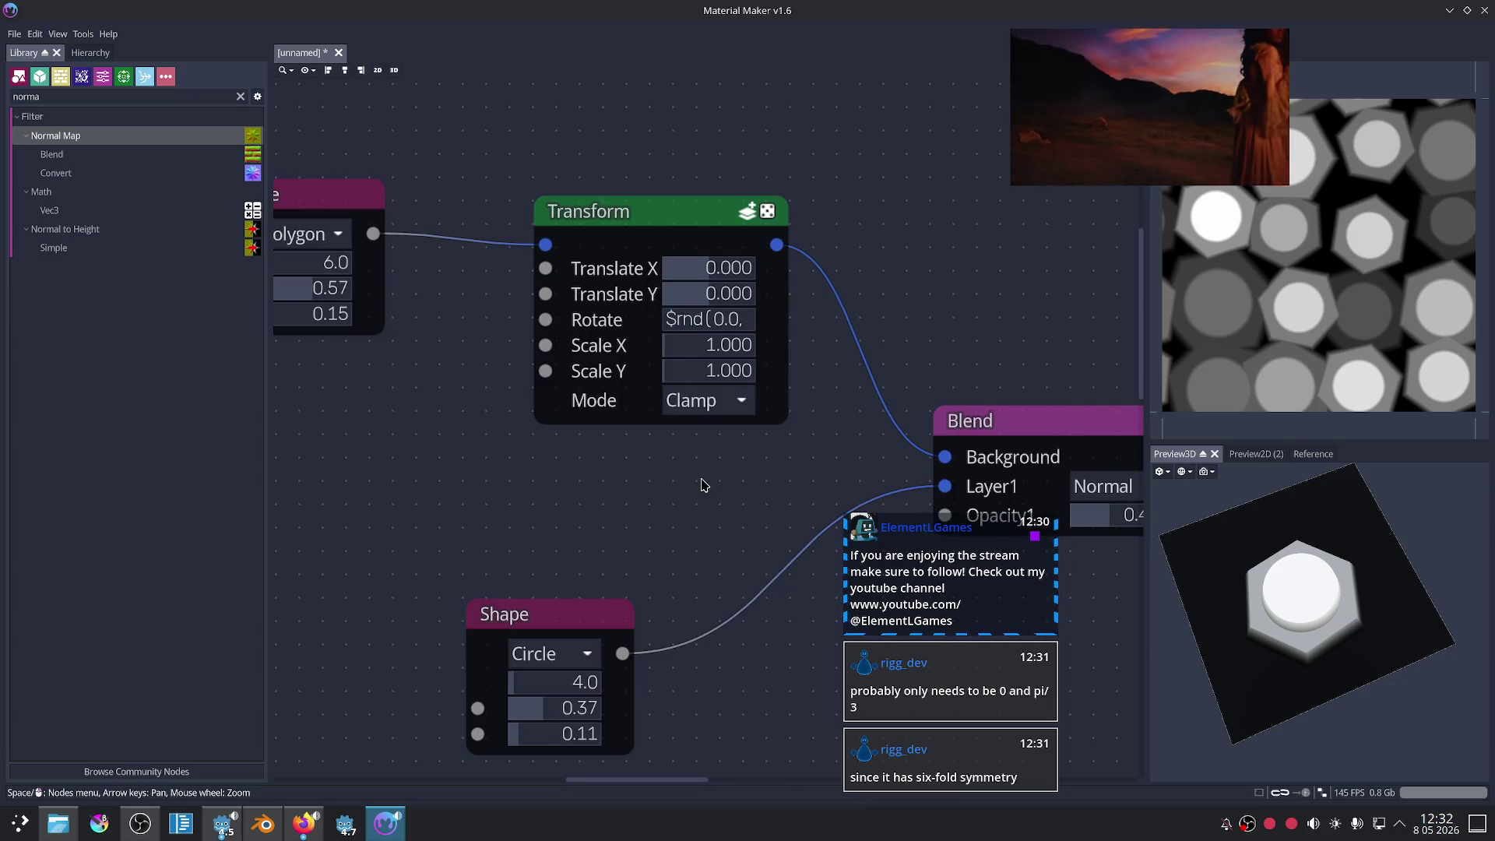
left_click(709, 326)
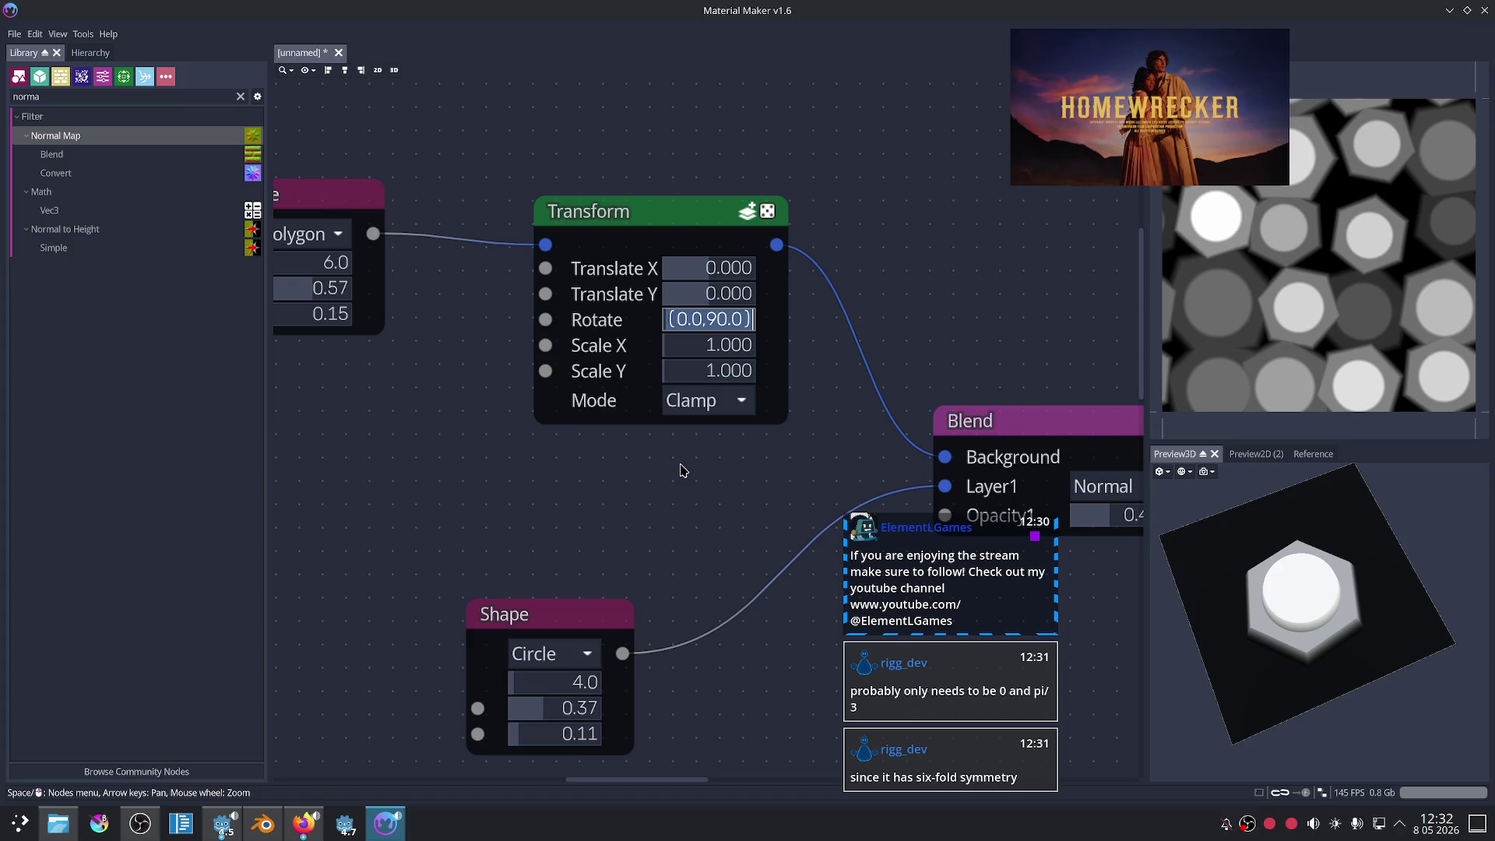
key("Return")
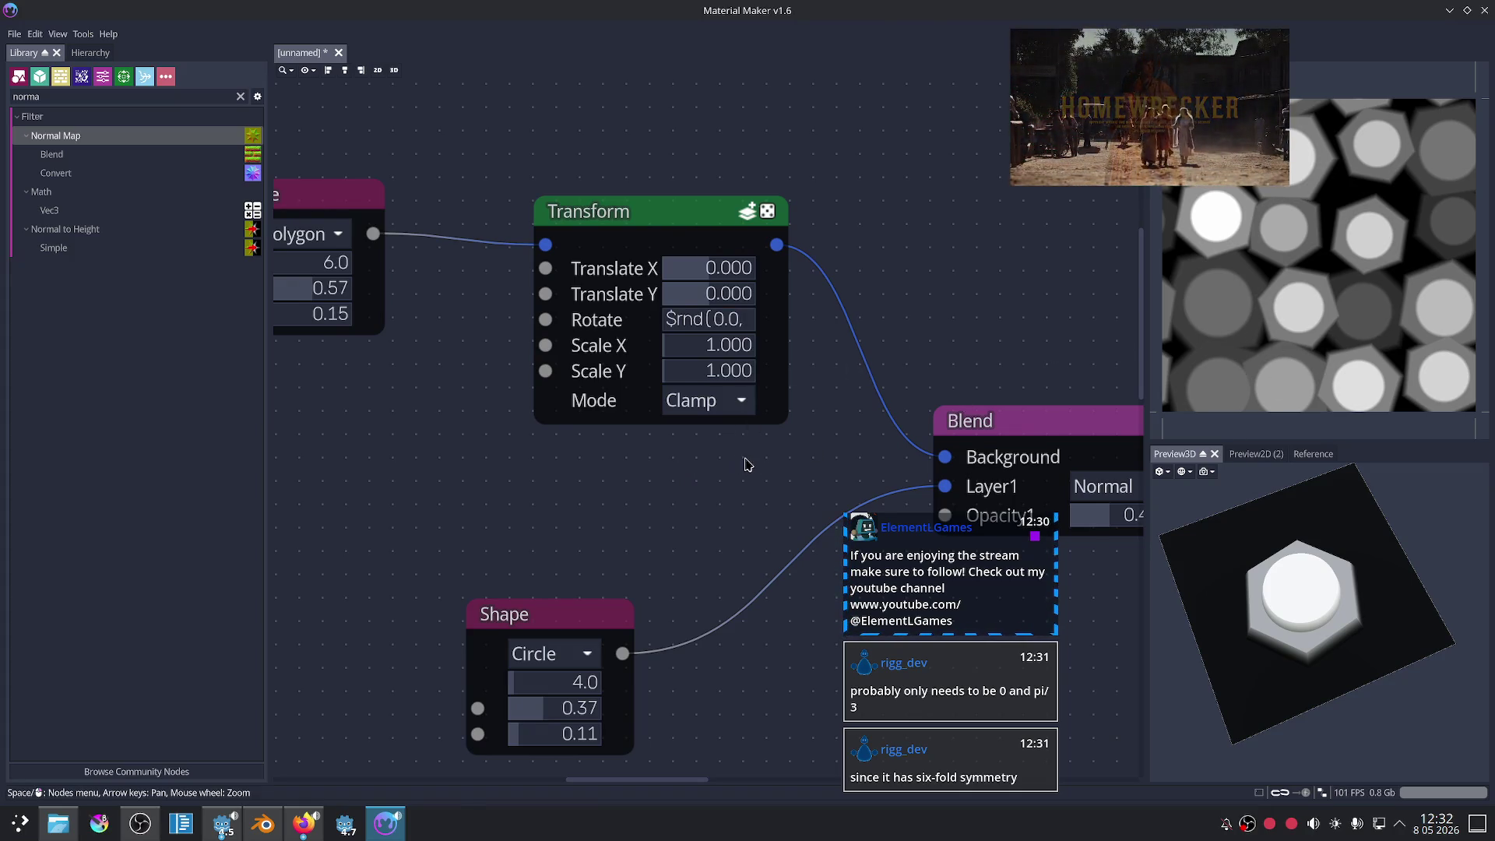
middle_click_drag(746, 464, 769, 471)
left_click(724, 331)
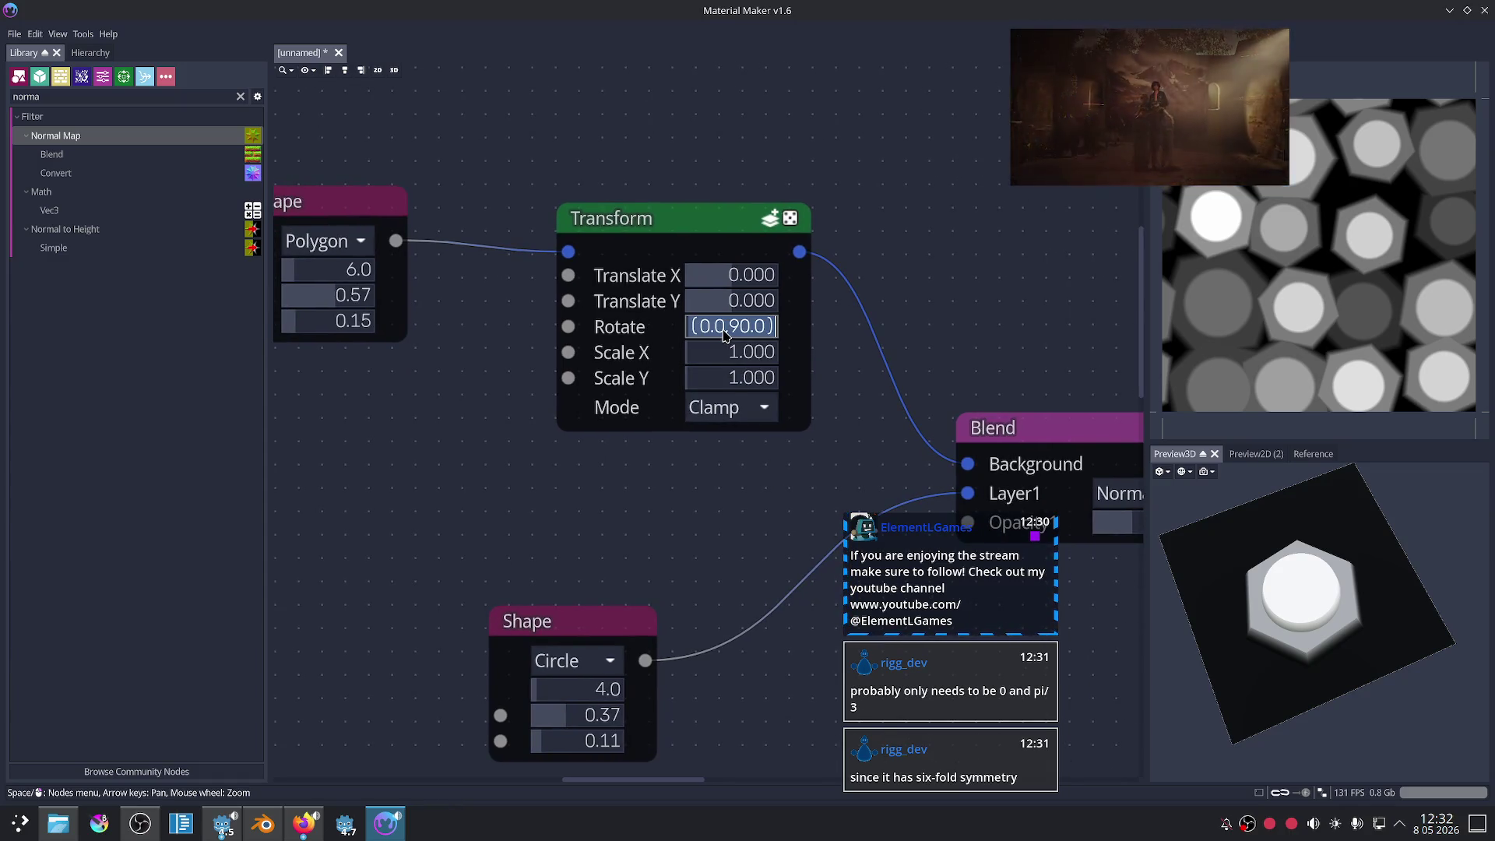
left_click_drag(769, 327, 734, 327)
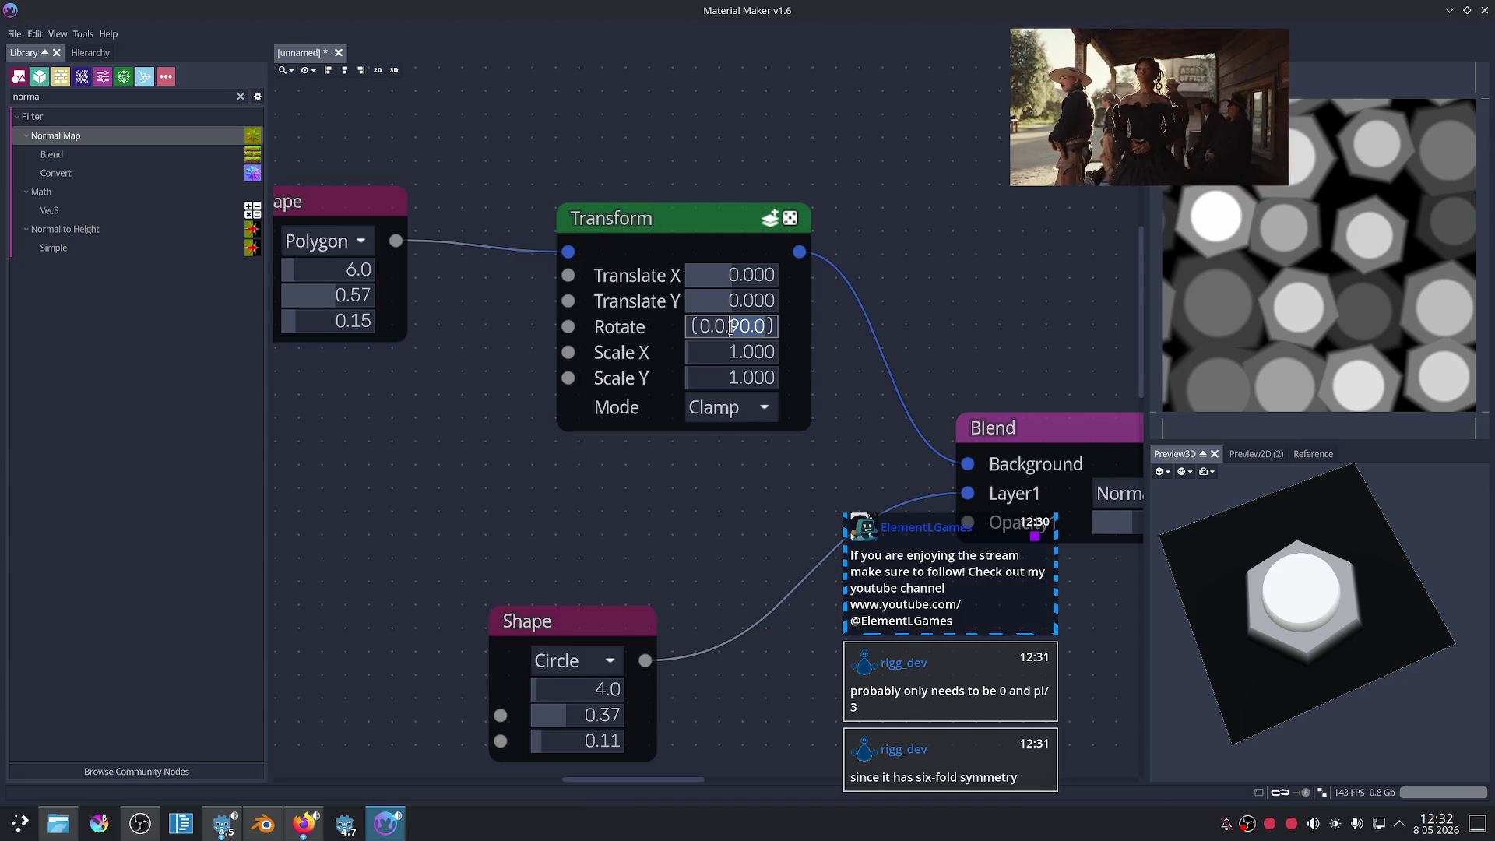
left_click(703, 507)
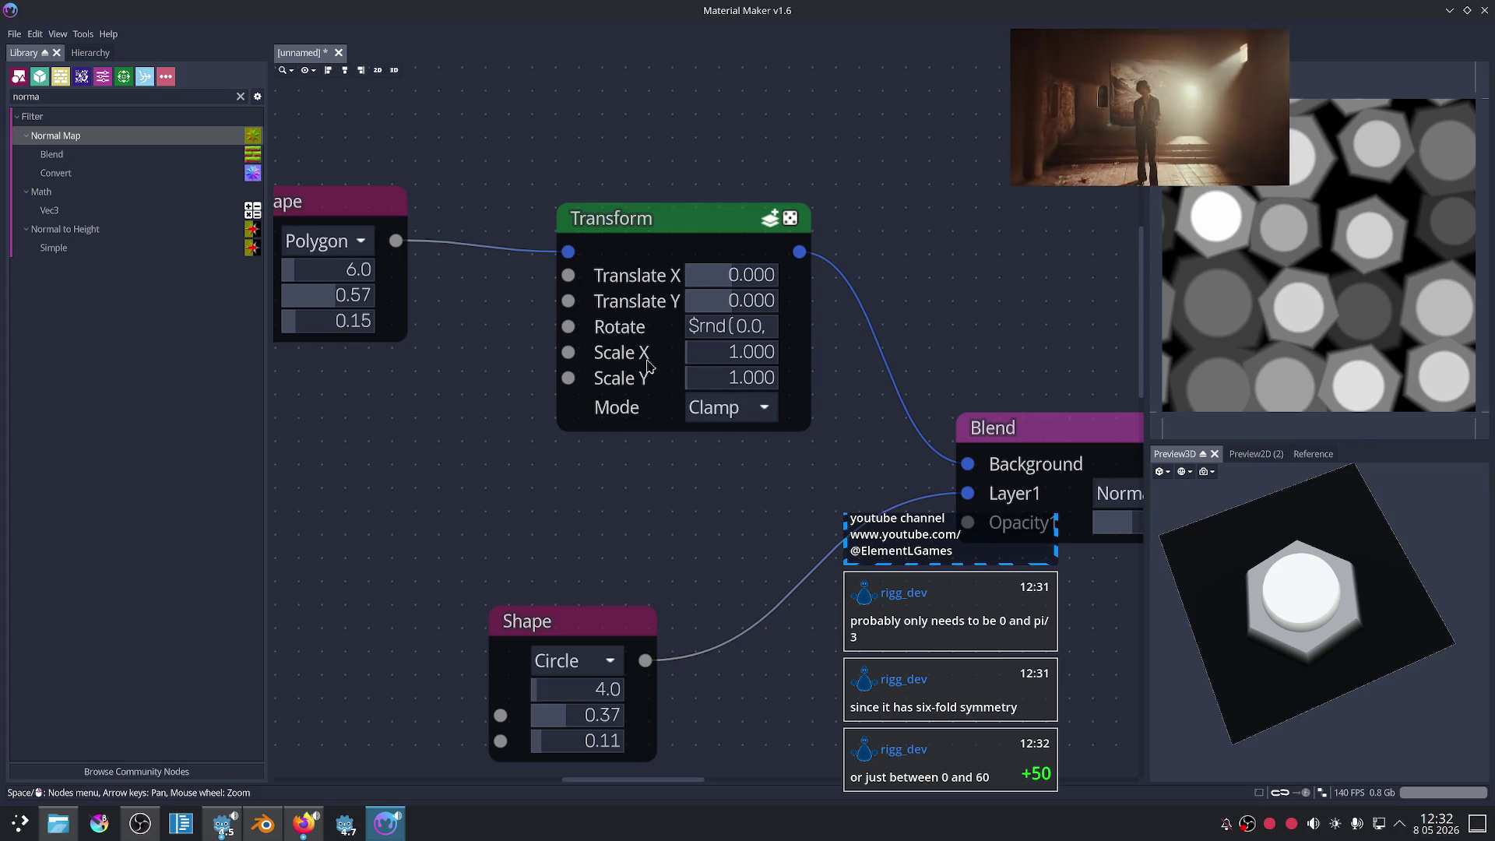
- Change the Rotate upper limit from 90.0 to 60.0, giving $rnd(0.0,60.0)
left_click(713, 327)
left_click(738, 327)
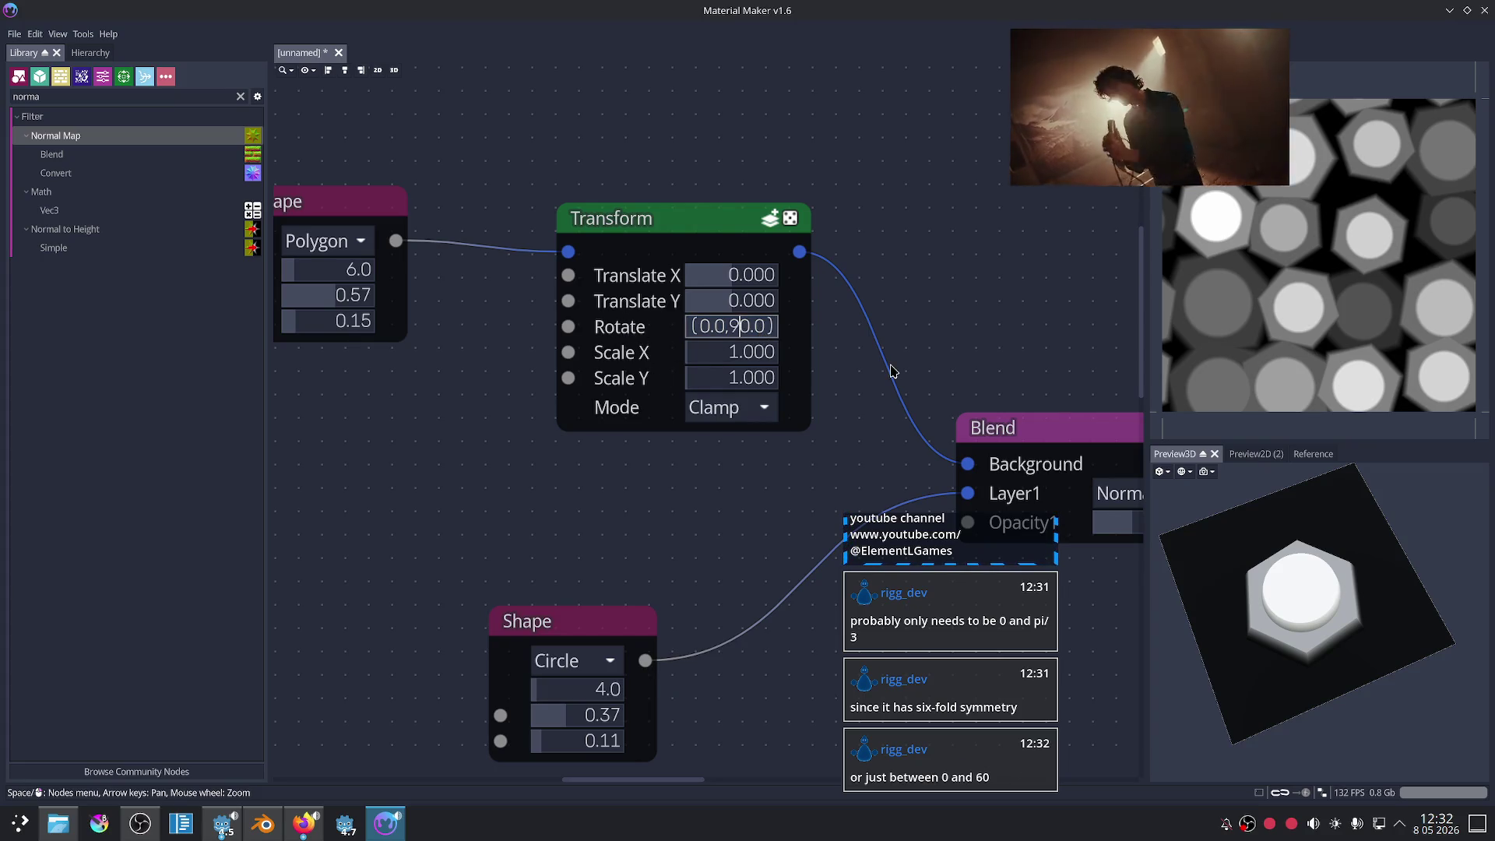
key("BackSpace")
type("6")
key("Return")
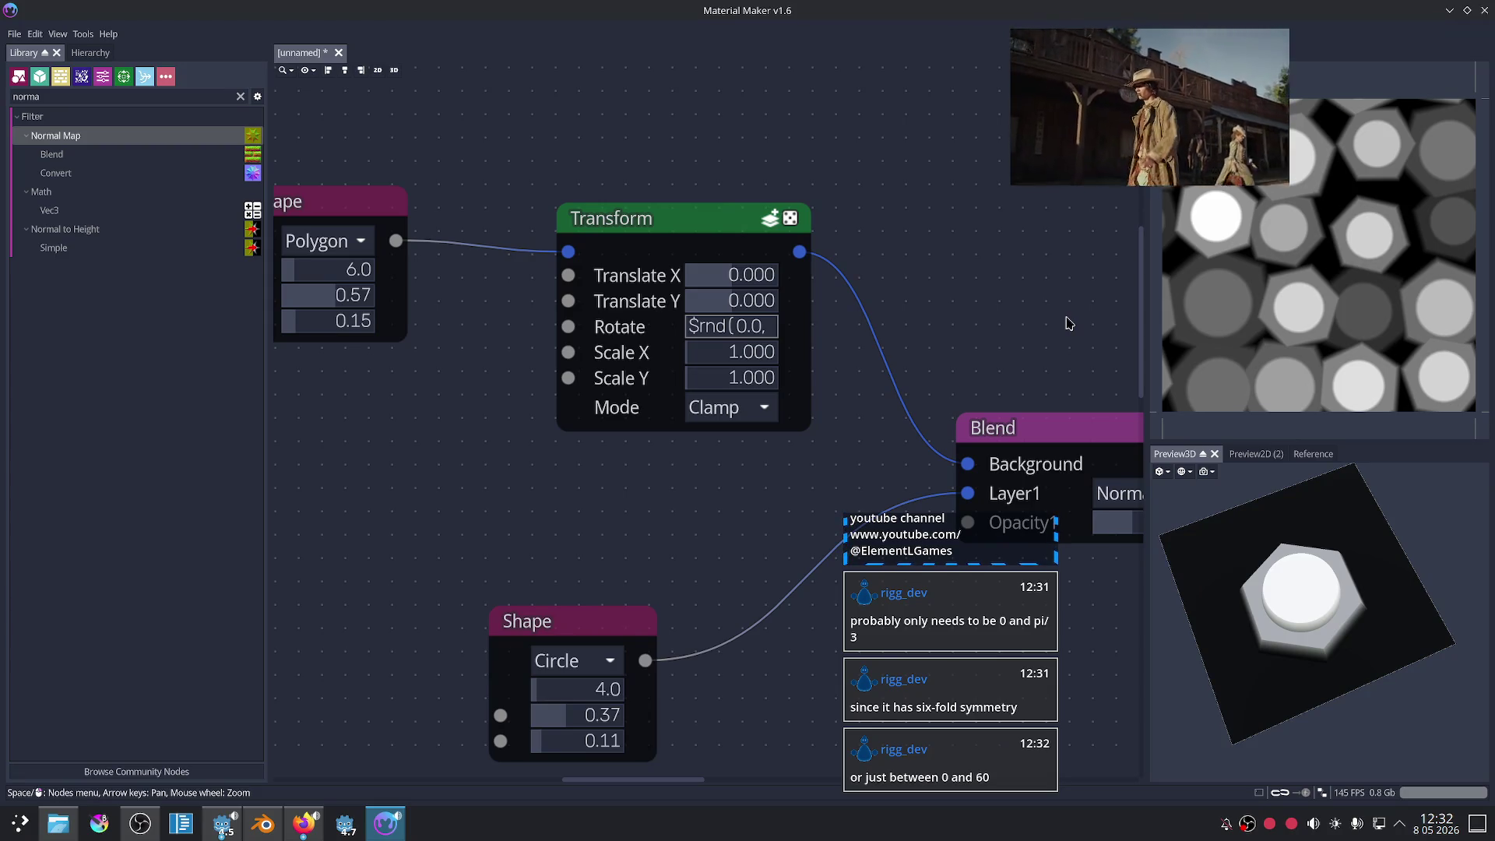
- Show the Transform node's single hexagon output in the 2D preview
scroll(1018, 342, "down", 1)
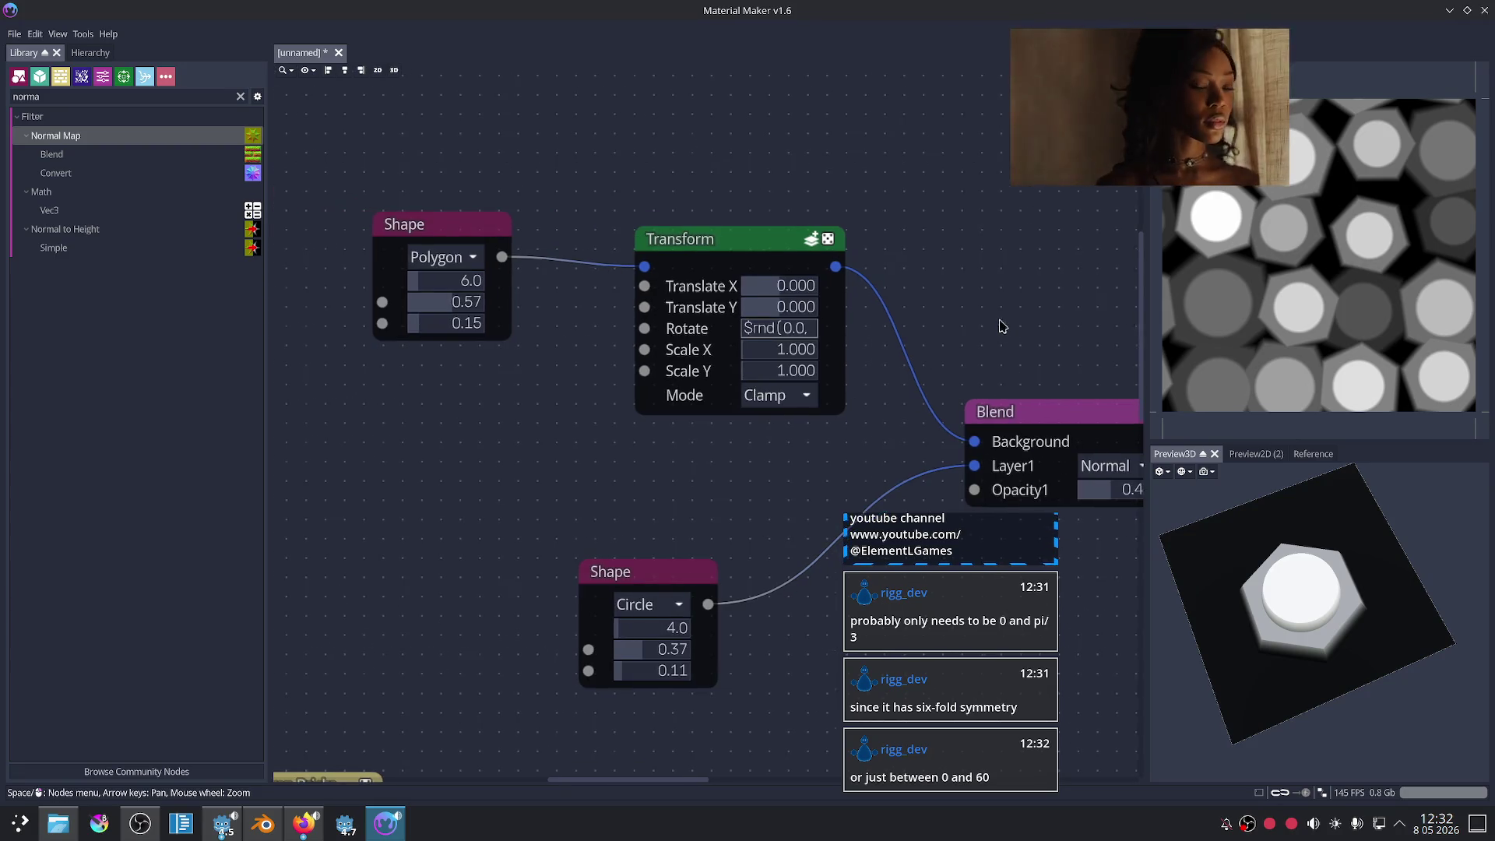
middle_click_drag(1018, 343, 927, 324)
scroll(928, 324, "up", 1)
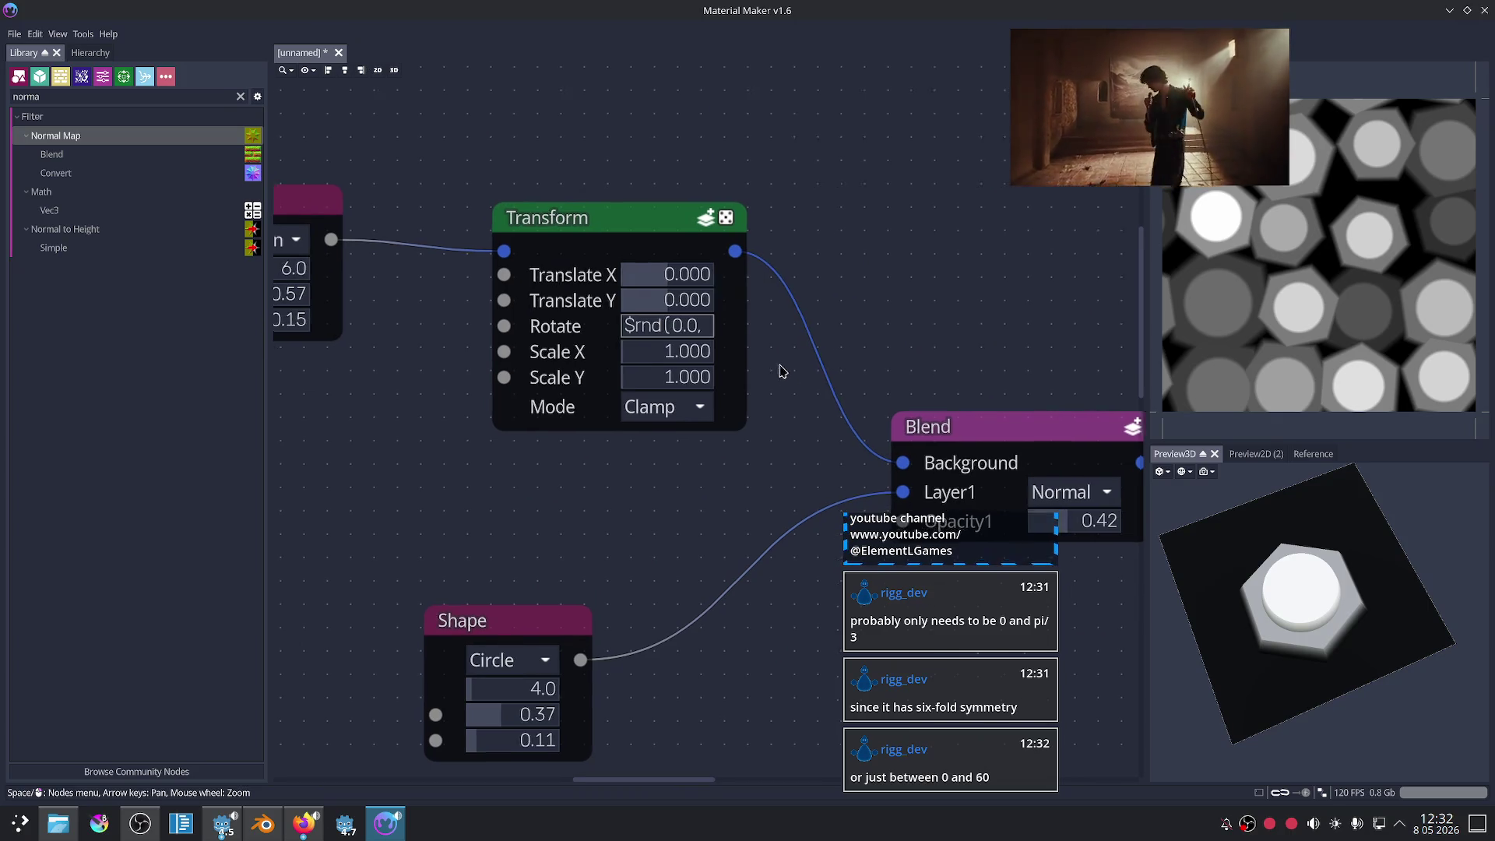
middle_click_drag(747, 340, 786, 307)
left_click(658, 193)
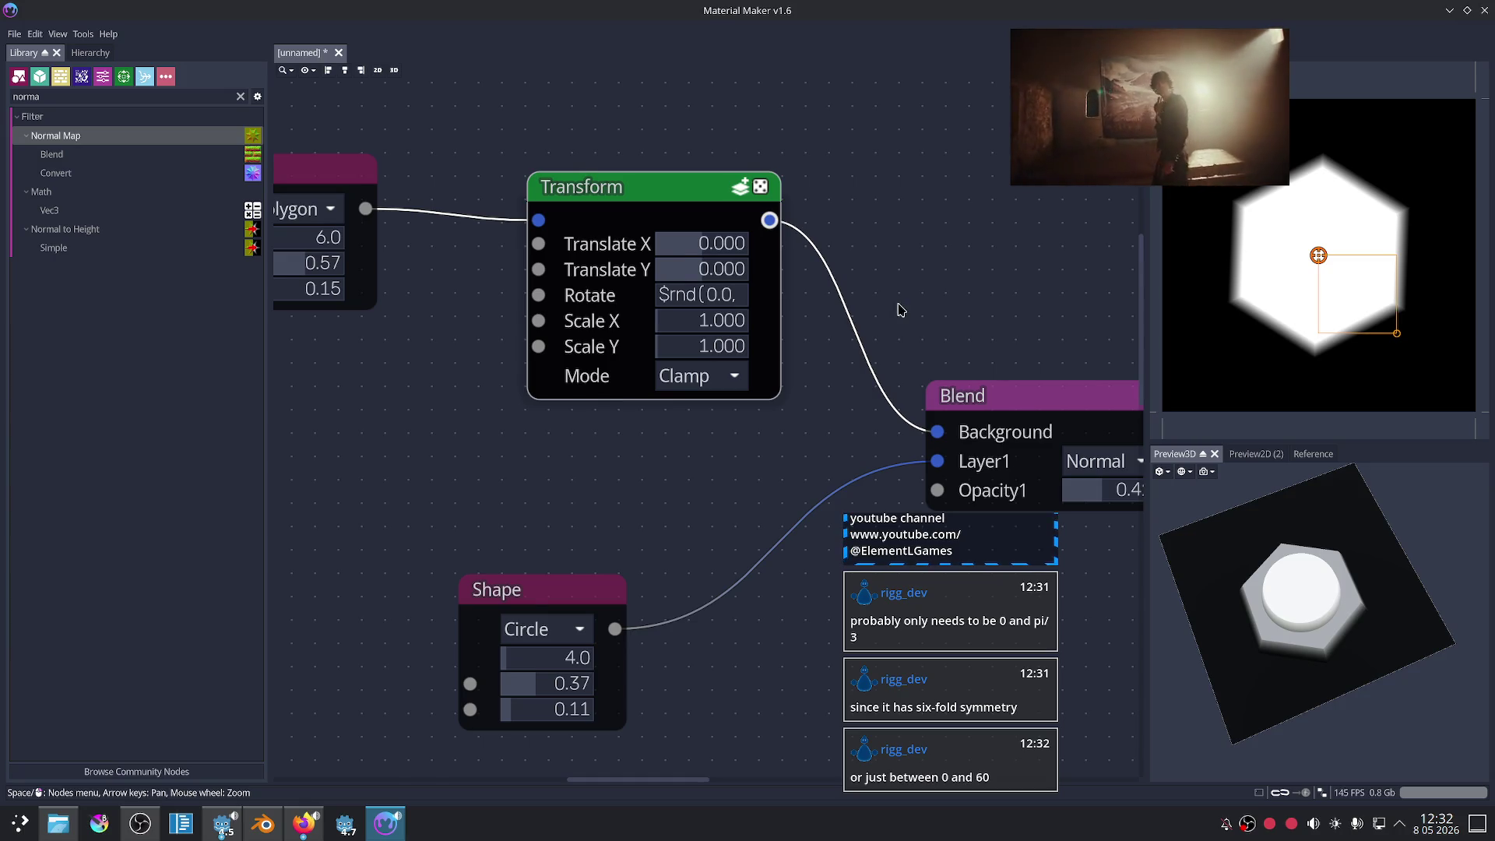
- Zoom out and preview the tiled hexagons from the Tiler node
scroll(901, 312, "down", 2)
scroll(888, 296, "up", 2)
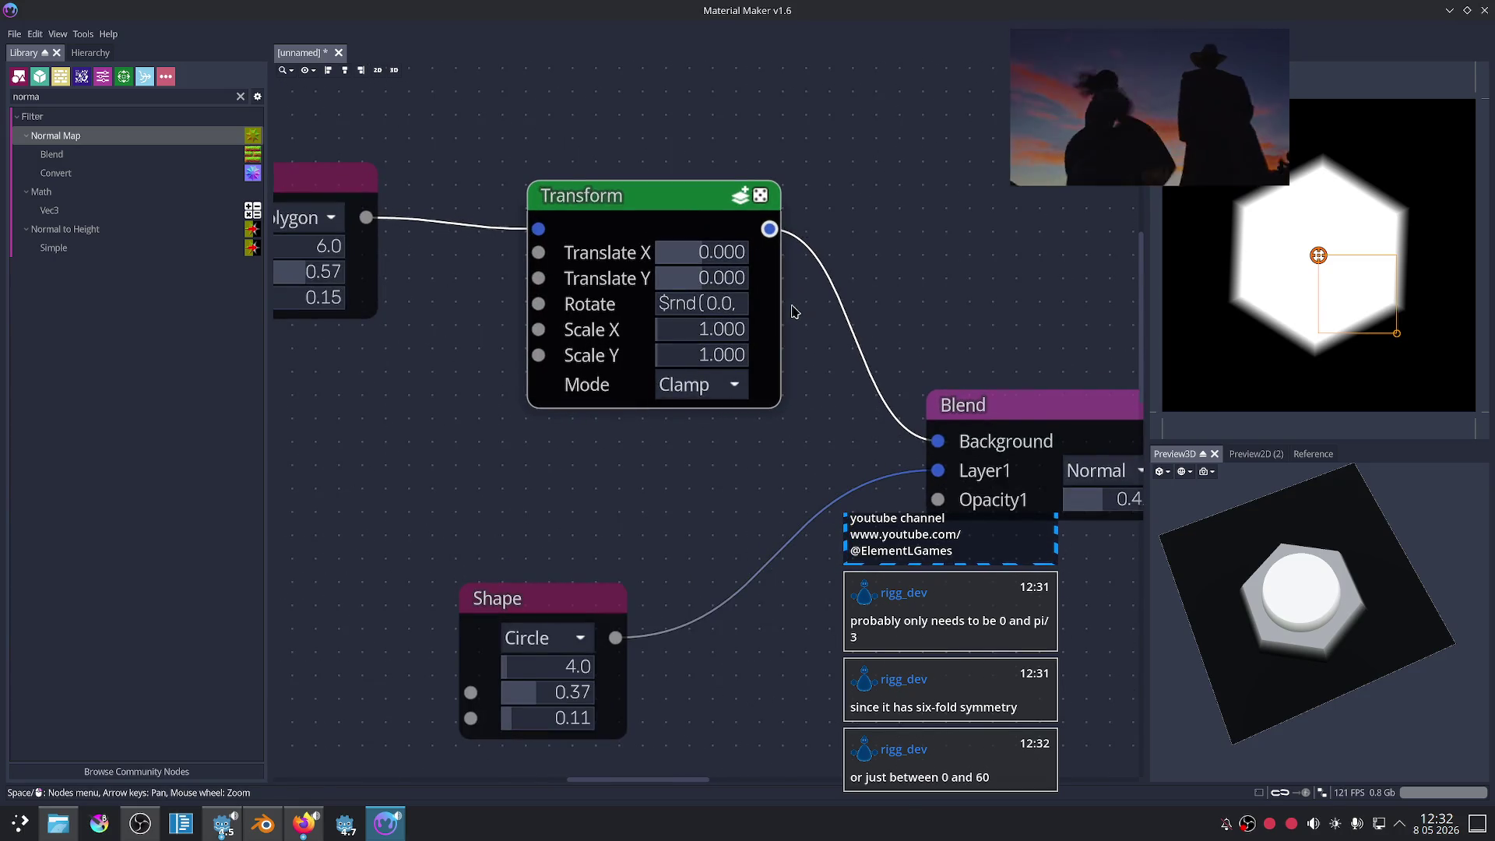
scroll(900, 258, "down", 3)
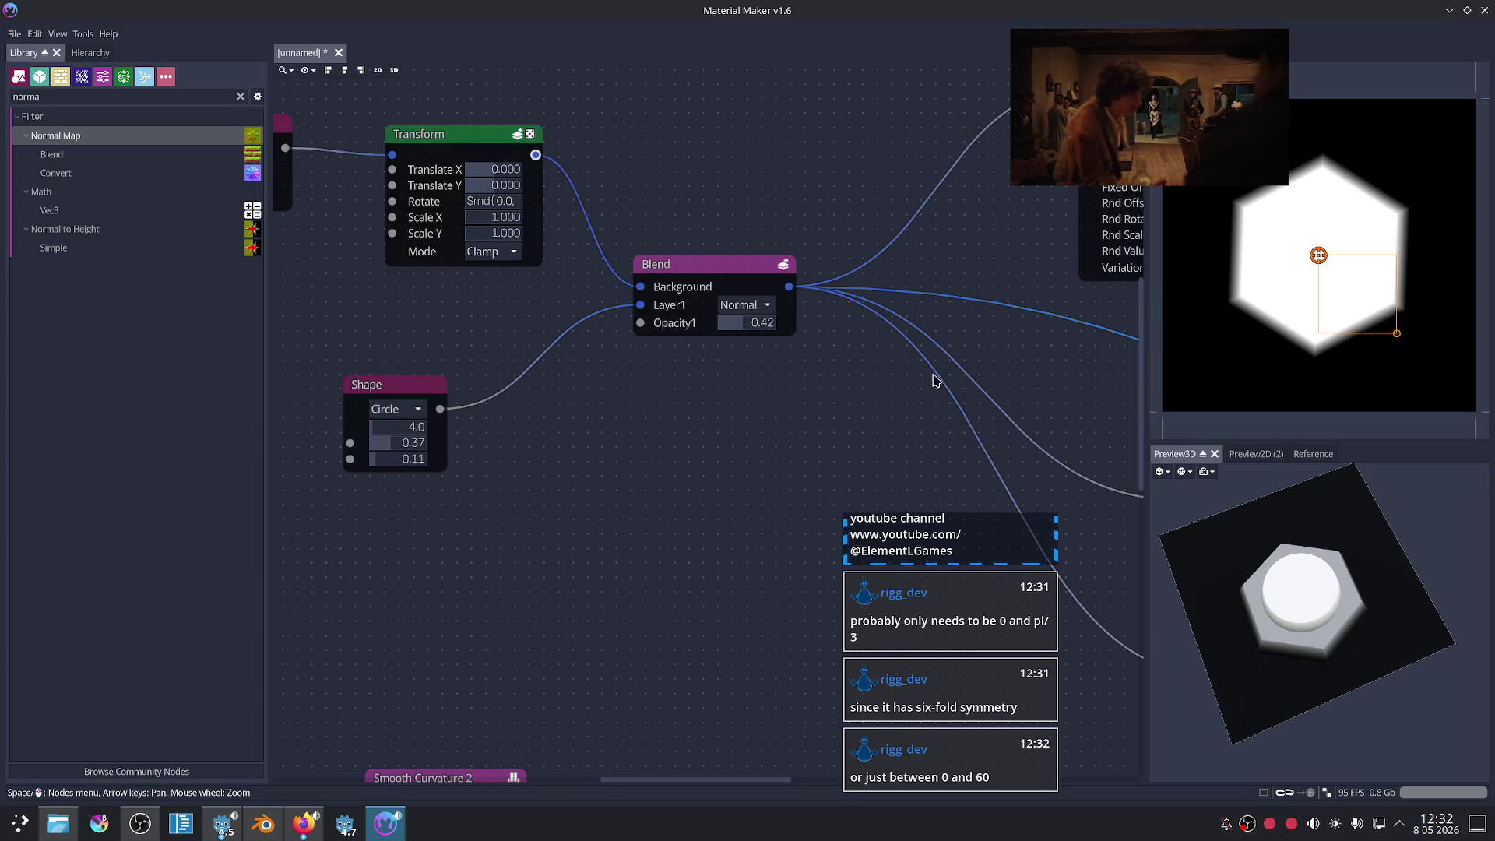
scroll(915, 373, "down", 2)
middle_click_drag(890, 410, 677, 343)
scroll(801, 421, "down", 1)
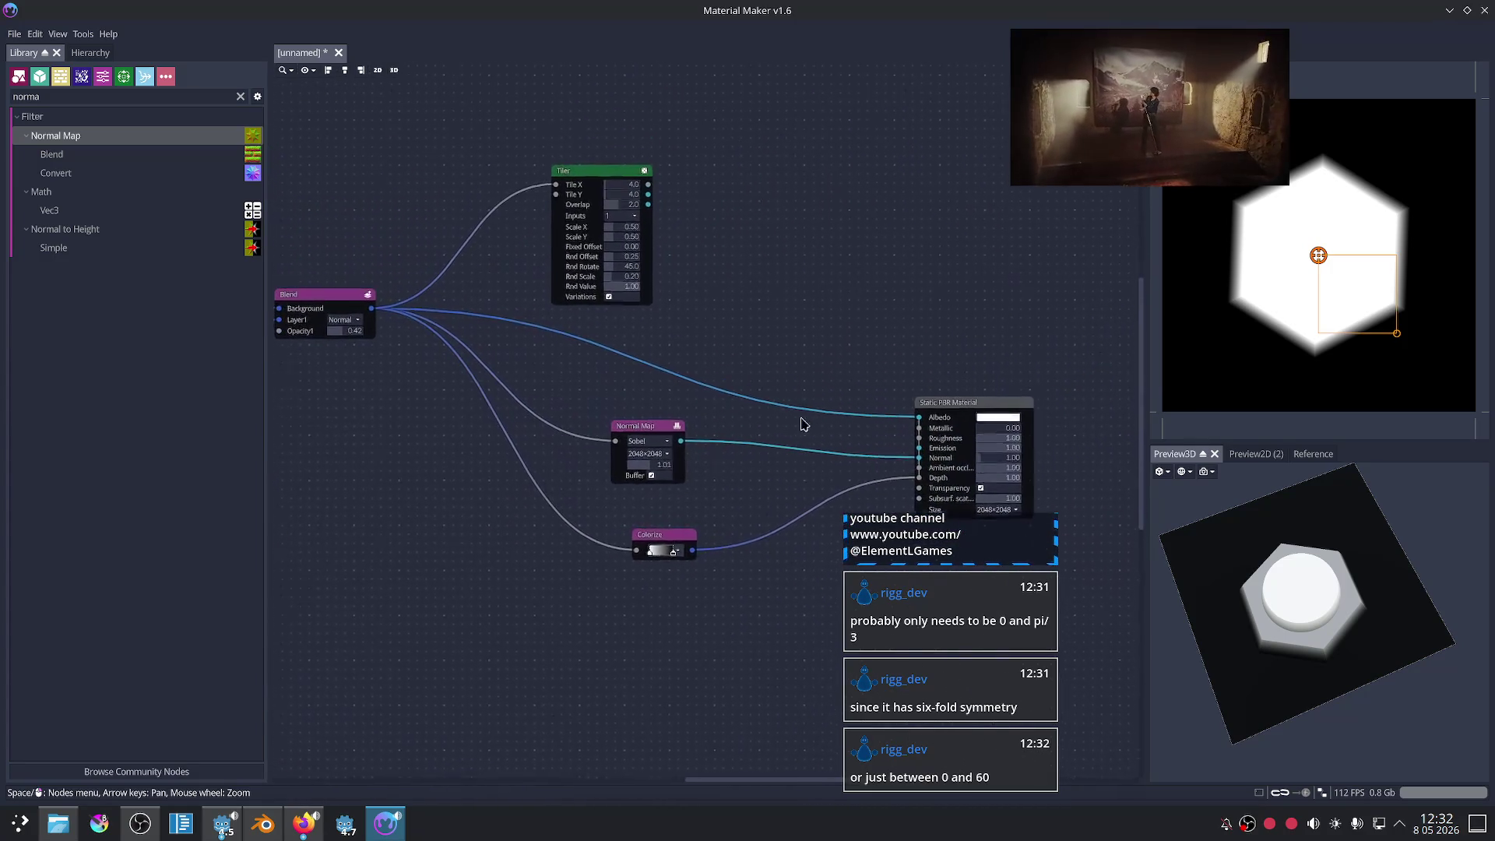
left_click(601, 182)
scroll(794, 311, "up", 4)
mouse_move(855, 325)
middle_mouse_down()
mouse_move(1044, 423)
mouse_move(1012, 371)
mouse_move(1031, 384)
middle_mouse_up()
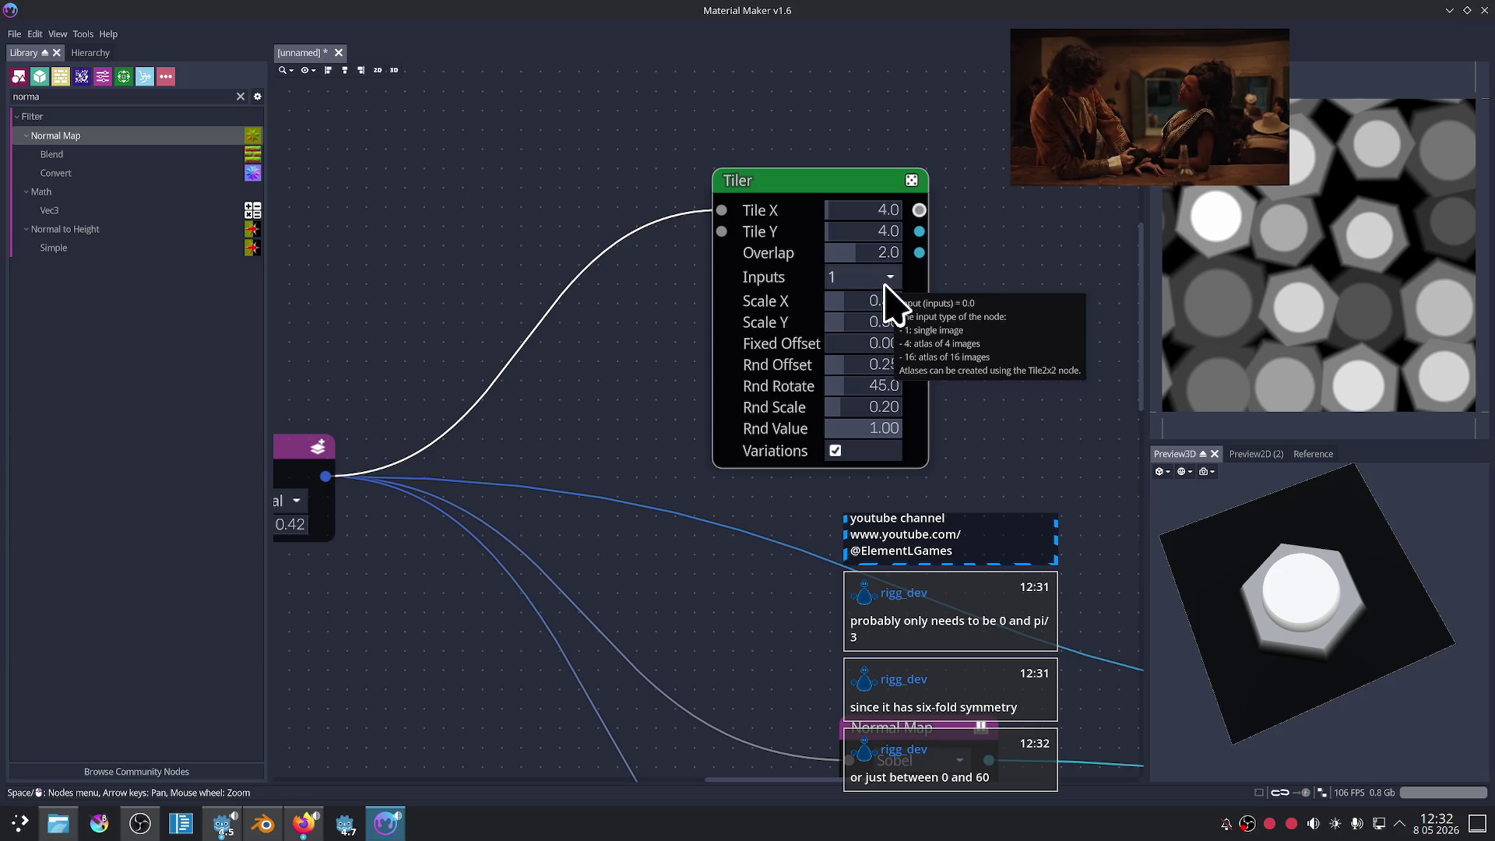
- Reposition the Circle Shape and Polygon Shape nodes beside the Transform and Blend nodes
scroll(1026, 335, "down", 5)
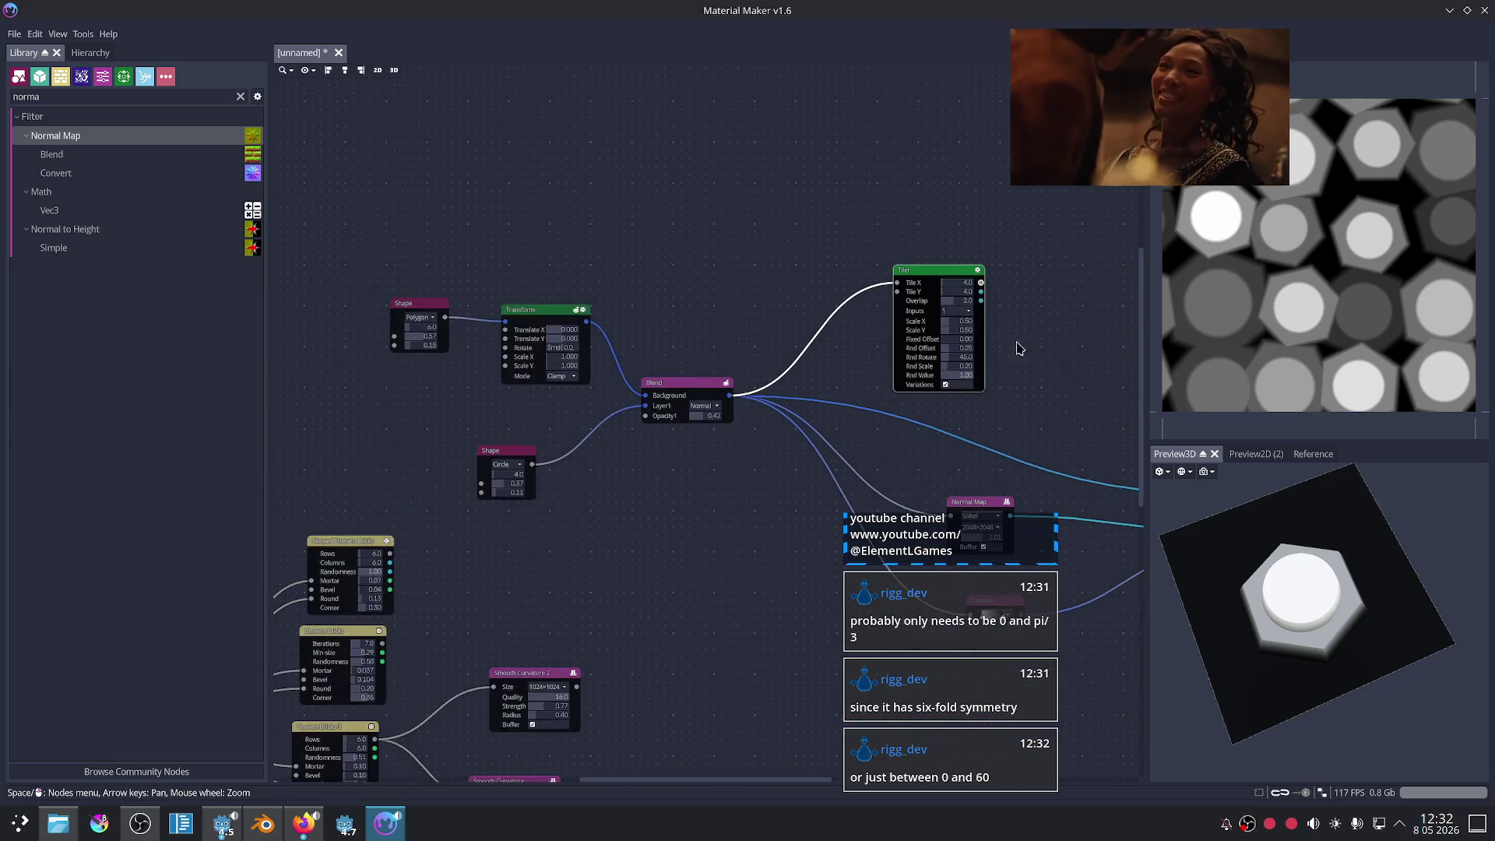
scroll(1027, 335, "up", 2)
middle_click_drag(660, 313, 966, 294)
scroll(706, 373, "up", 2)
left_click_drag(686, 496, 521, 464)
left_click_drag(554, 236, 556, 241)
left_click_drag(544, 451, 540, 423)
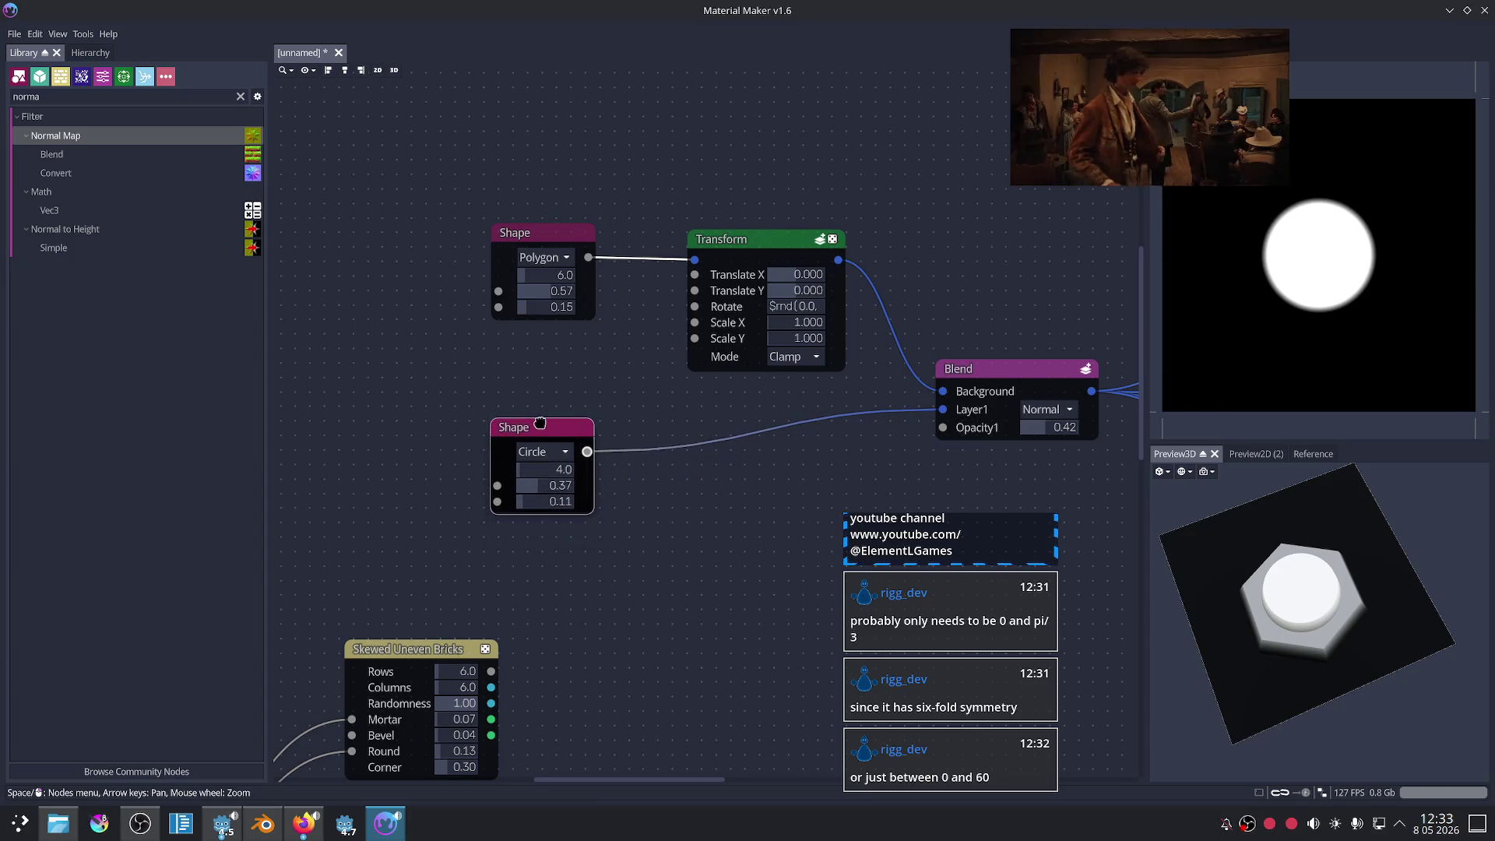
left_click(681, 418)
scroll(661, 483, "up", 2)
mouse_move(661, 500)
middle_mouse_down()
mouse_move(724, 538)
mouse_move(703, 536)
middle_mouse_up()
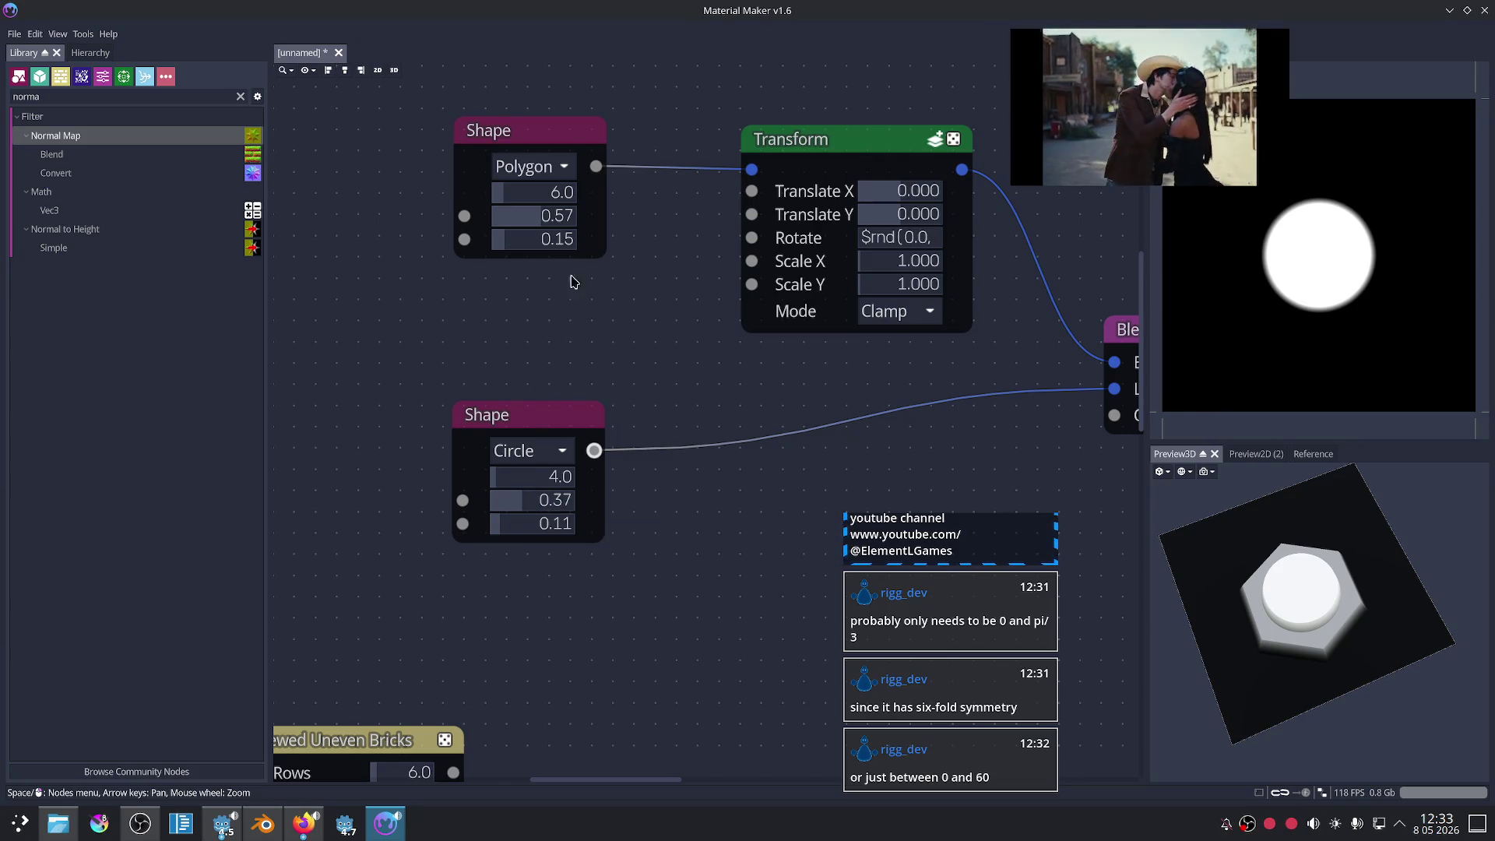
- Preview the Polygon Shape node's hexagon, then the Circle Shape node's circle
left_click(529, 146)
scroll(631, 330, "down", 2)
left_click(592, 398)
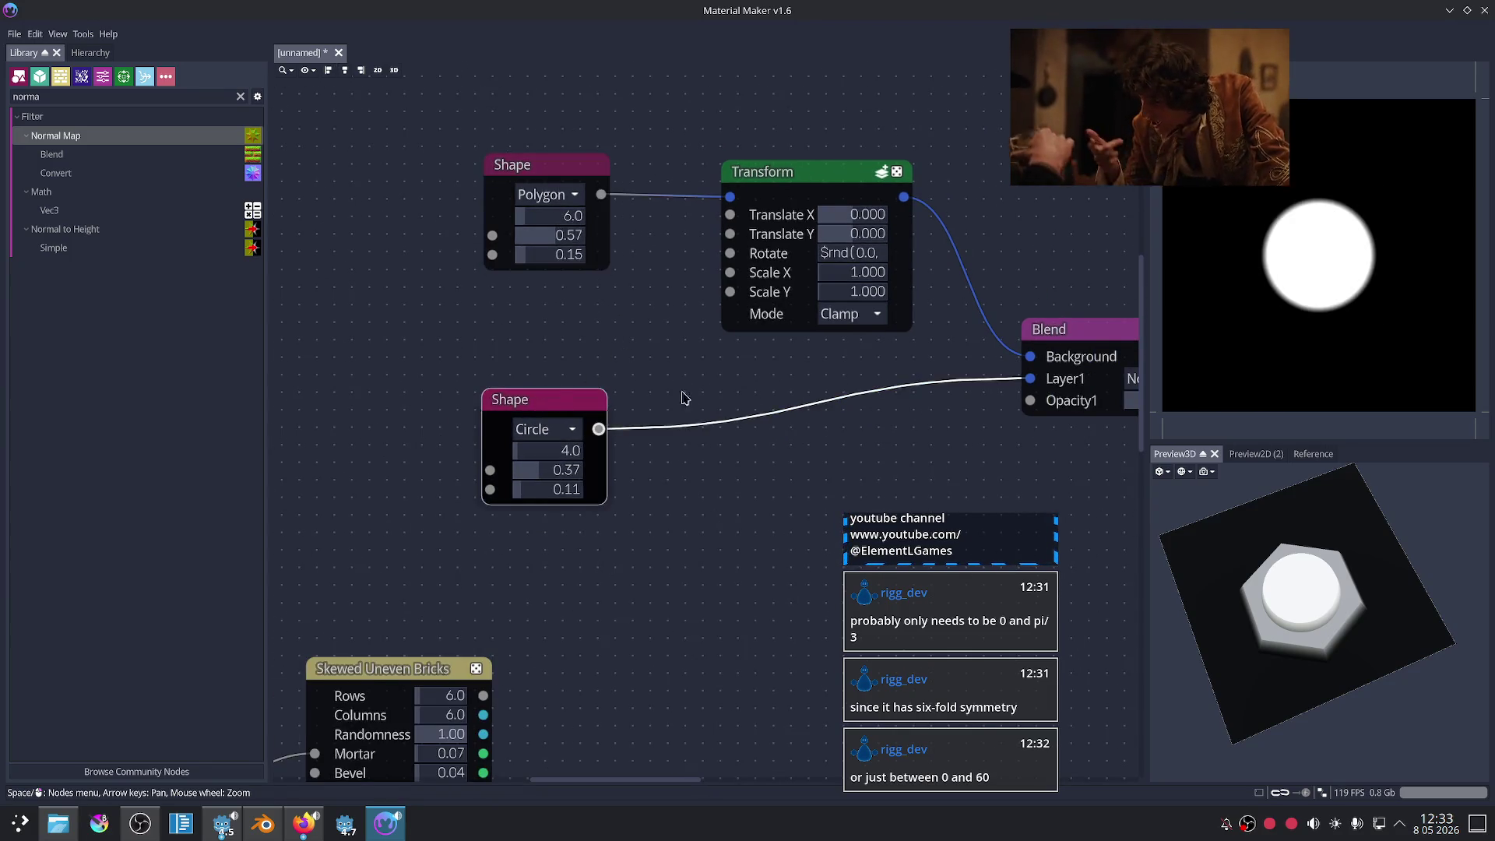
scroll(661, 400, "down", 2)
- Pan over to the brick nodes and preview the Uneven Bricks 3 output up close
middle_click_drag(735, 401, 588, 411)
scroll(662, 420, "down", 2)
mouse_move(728, 427)
middle_mouse_down()
mouse_move(714, 347)
mouse_move(721, 361)
mouse_move(794, 207)
middle_mouse_up()
scroll(683, 334, "up", 2)
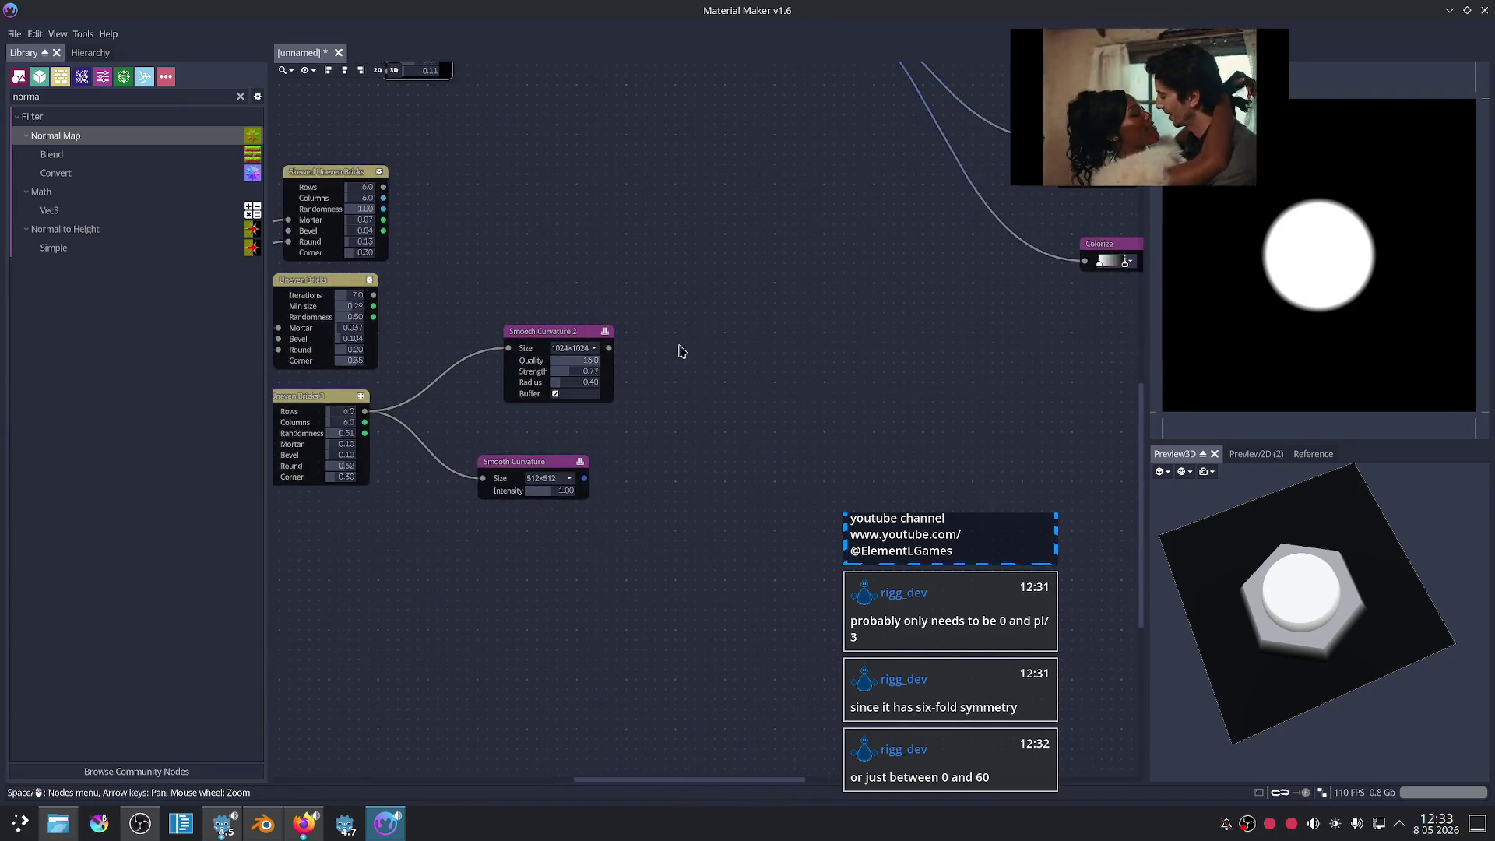
middle_click_drag(683, 339, 787, 358)
left_click(459, 412)
scroll(778, 432, "down", 2)
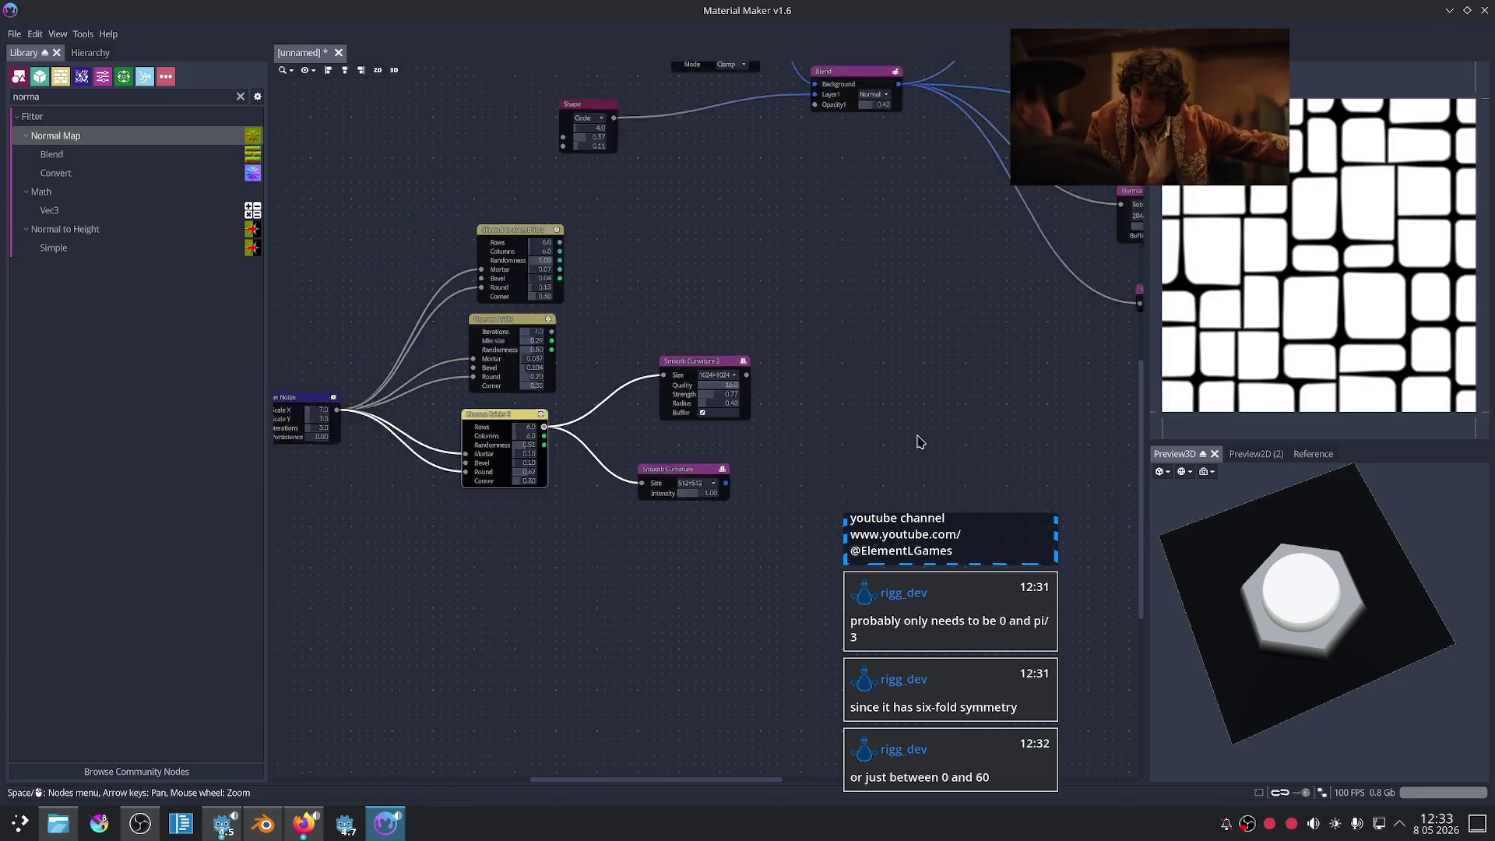
scroll(623, 492, "up", 3)
middle_click_drag(623, 492, 770, 561)
scroll(759, 537, "up", 3)
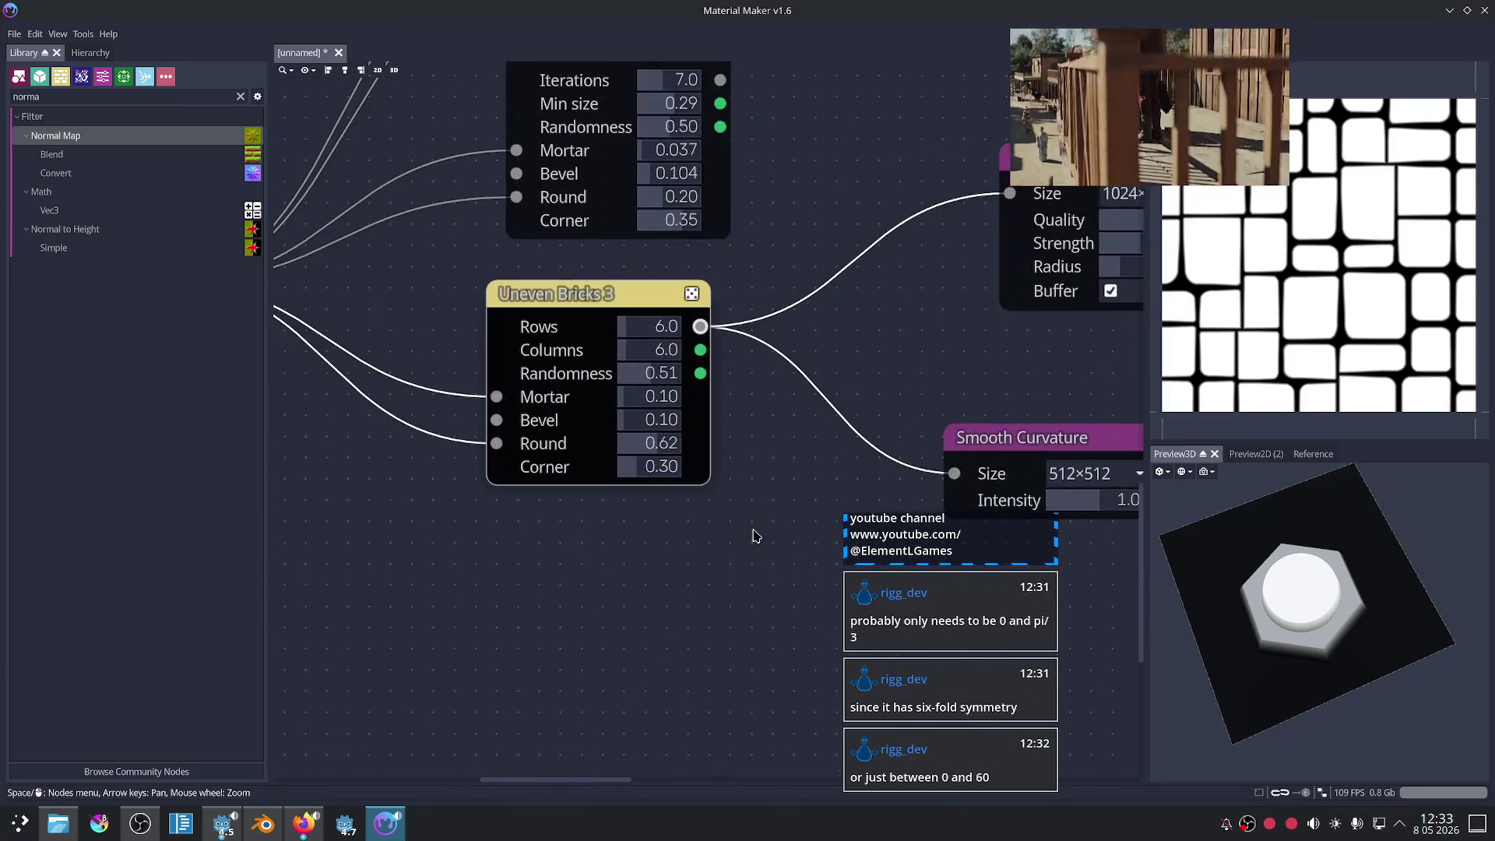
scroll(744, 489, "up", 1)
- Move the Smooth Curvature 2 node further right, near the Blend and Normal Map nodes
middle_click_drag(743, 489, 610, 524)
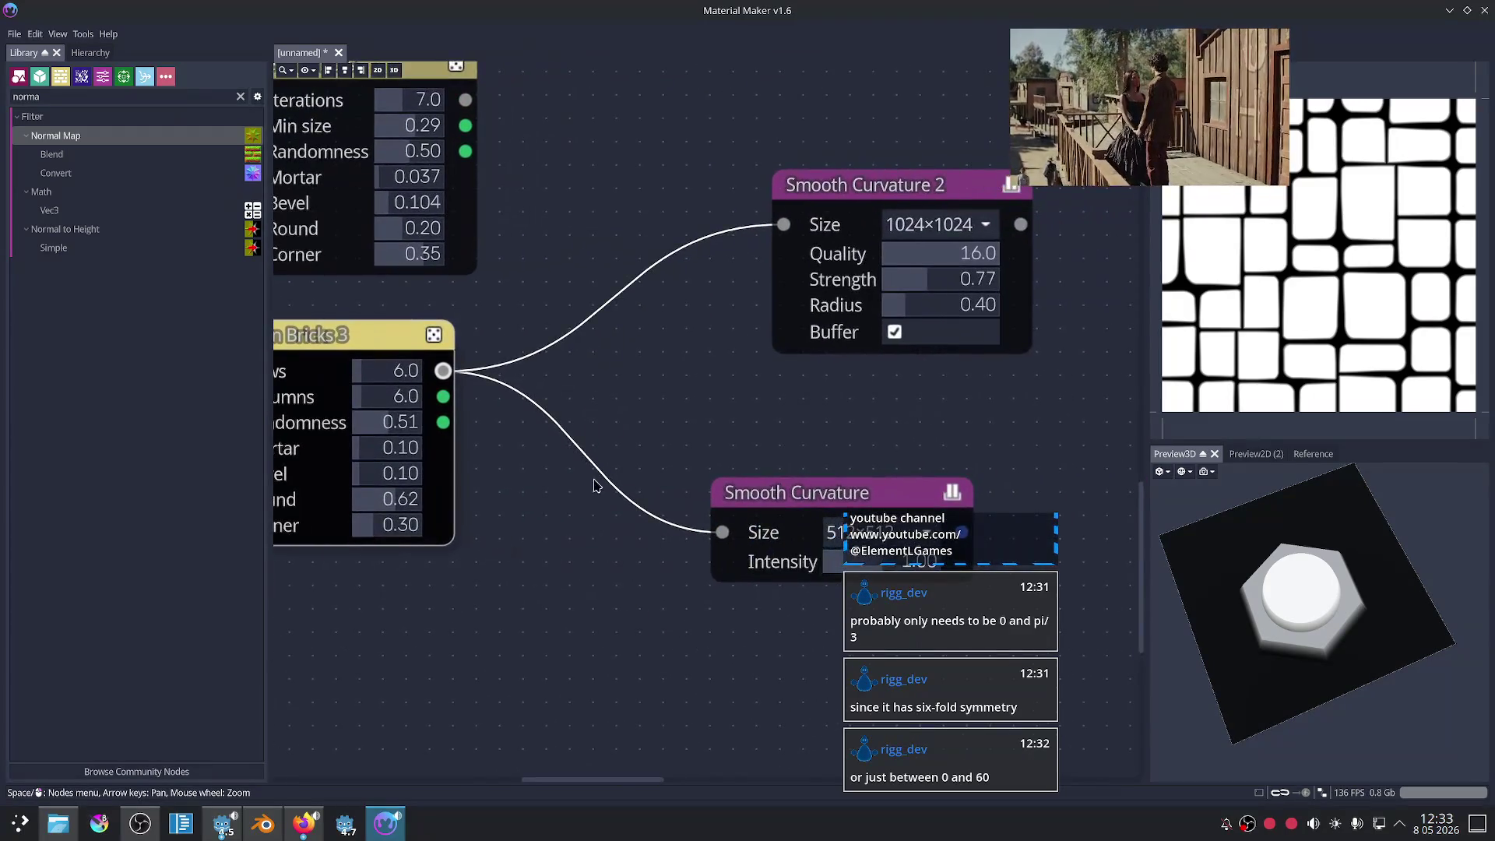
scroll(595, 487, "down", 4)
mouse_move(636, 339)
middle_mouse_down()
mouse_move(493, 490)
mouse_move(574, 283)
mouse_move(701, 260)
middle_mouse_up()
scroll(701, 260, "up", 2)
scroll(862, 302, "down", 3)
middle_click_drag(881, 313, 661, 324)
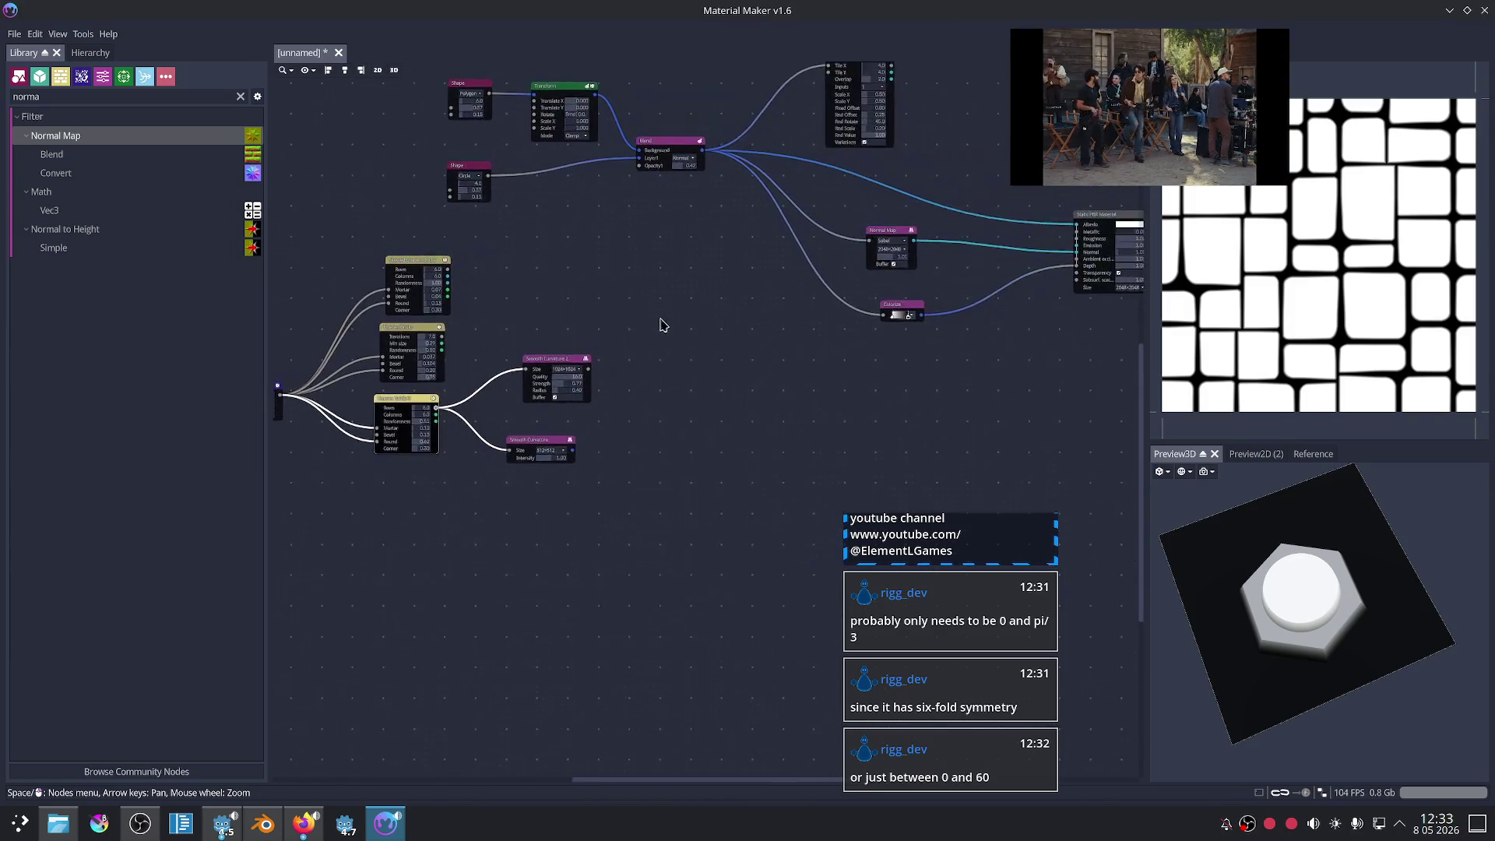
scroll(661, 324, "up", 1)
left_click_drag(523, 372, 590, 378)
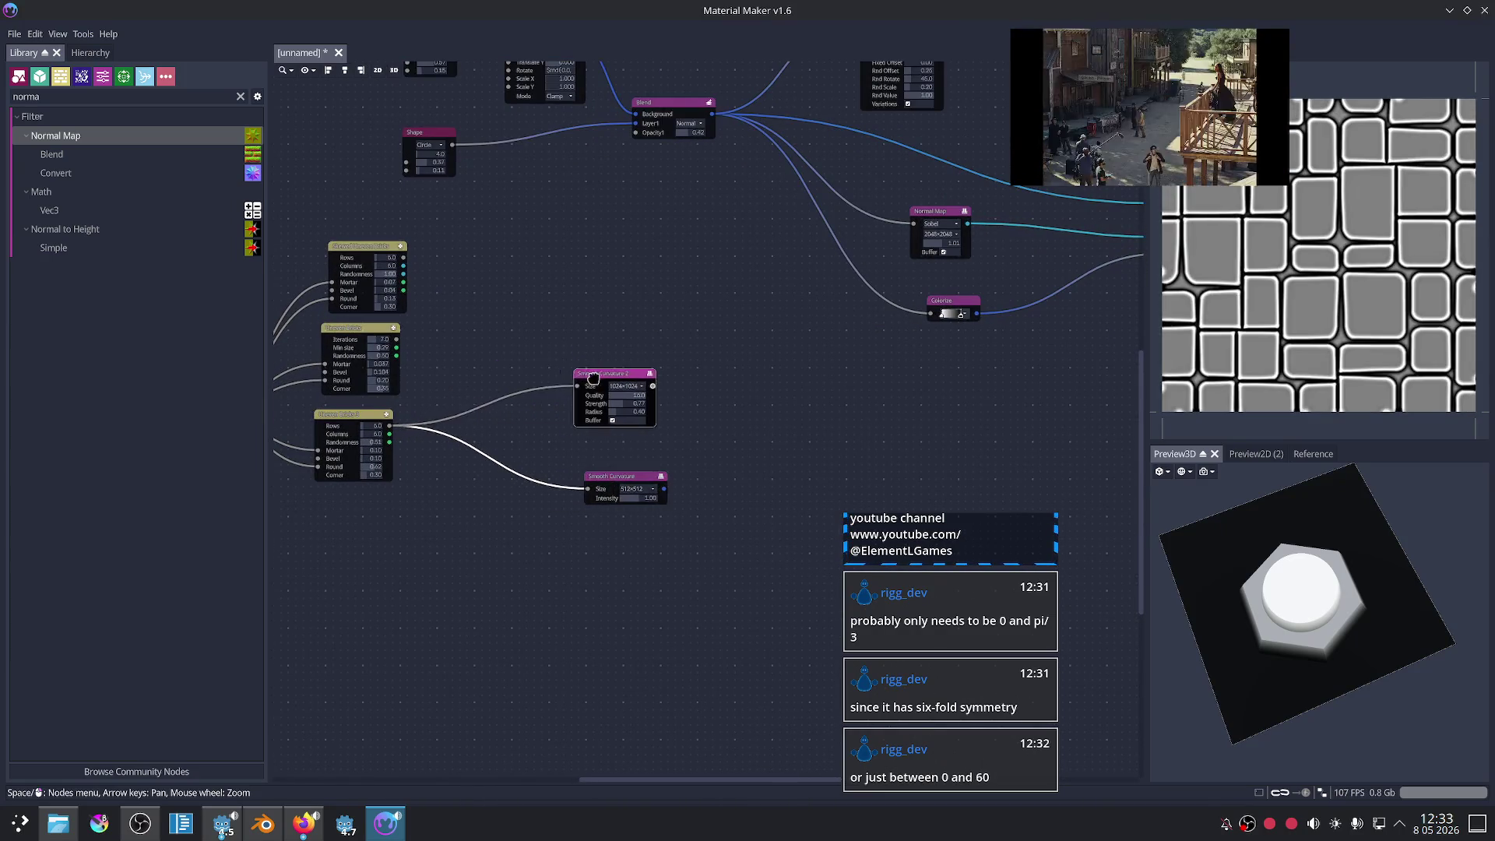
- Show Uneven Bricks 3's white-on-black brick grid in the 2D preview, zoomed in
left_click(381, 456)
middle_click_drag(434, 460, 811, 510)
scroll(778, 498, "up", 2)
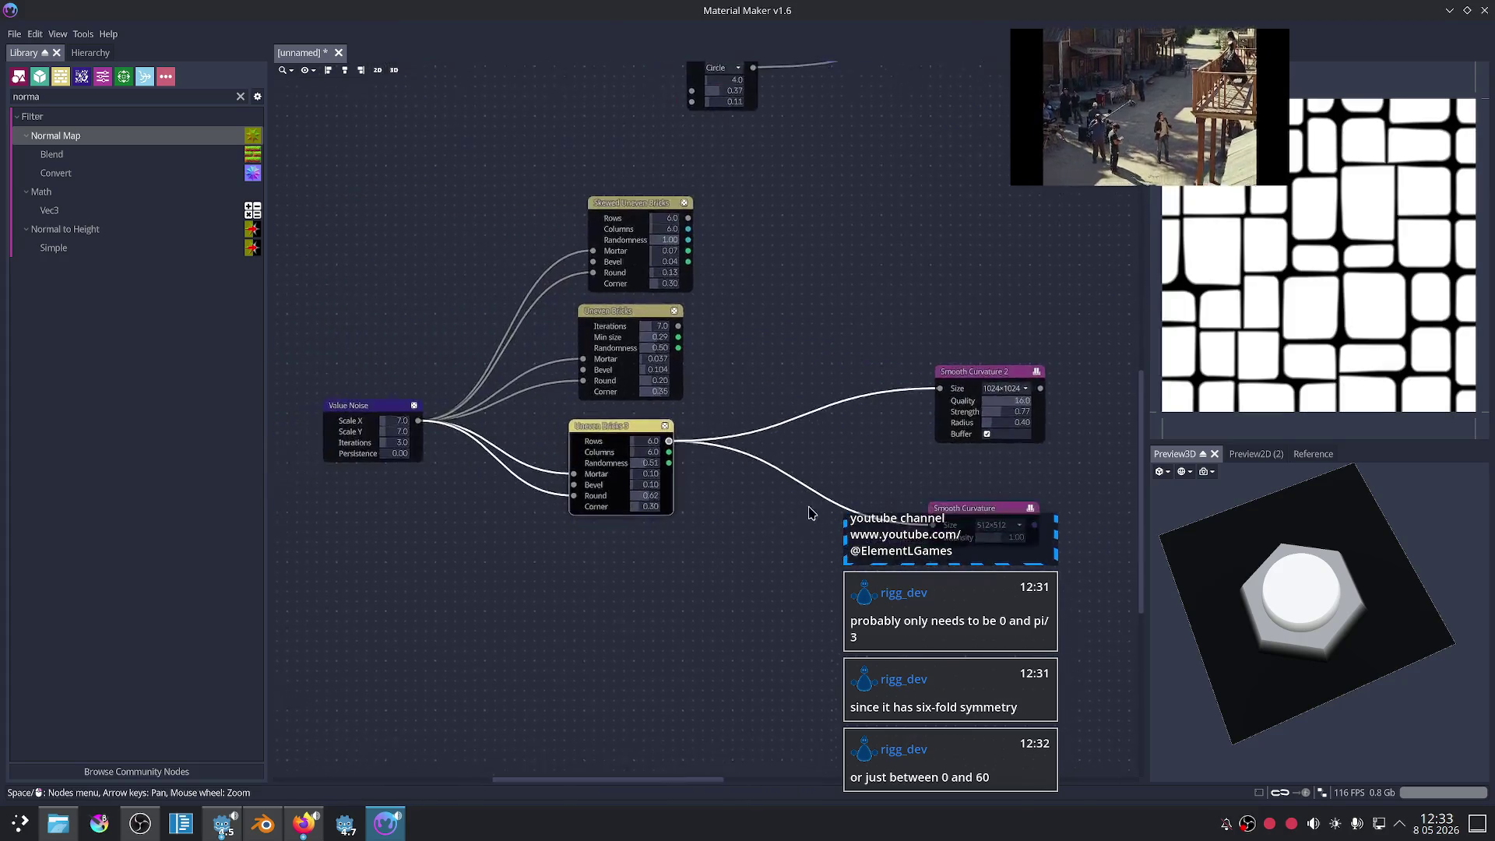